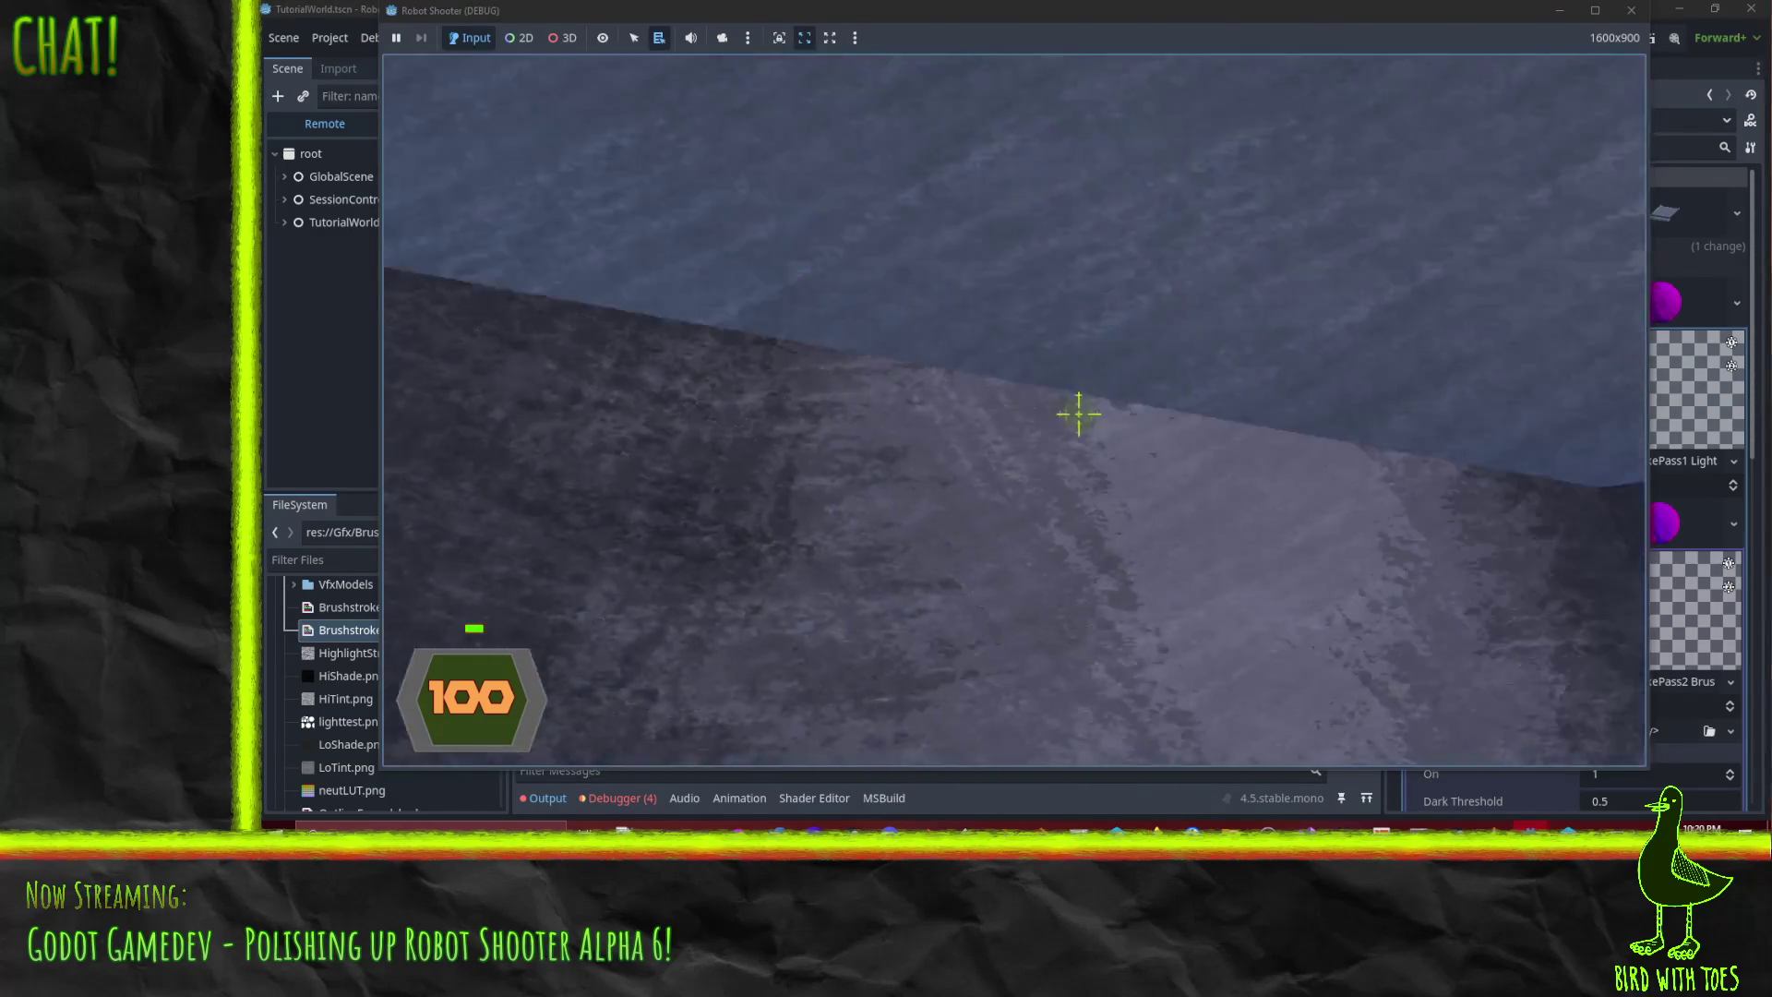
- Pause the Robot Shooter run and exit to desktop, returning to the TutorialWorld editor
key(Escape)
click(1135, 598)
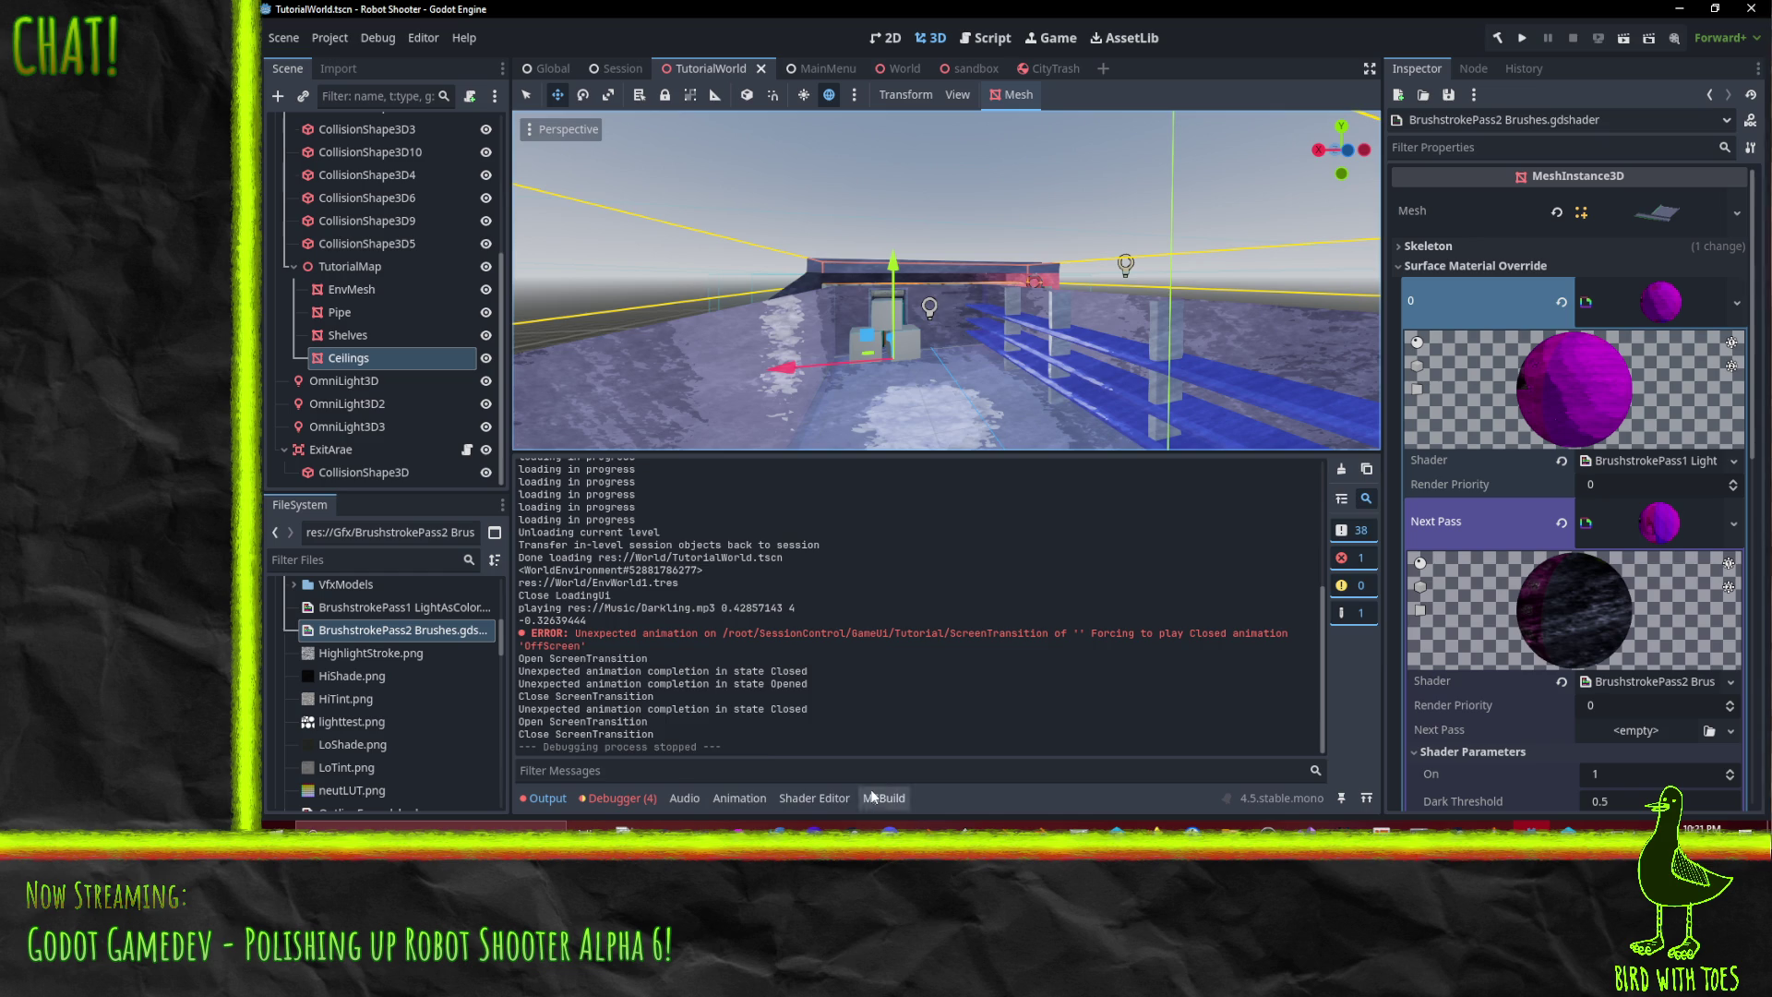
- Copy the asin pitch expression from line 26 of SceneryPainted.gdshader
click(812, 797)
click(611, 496)
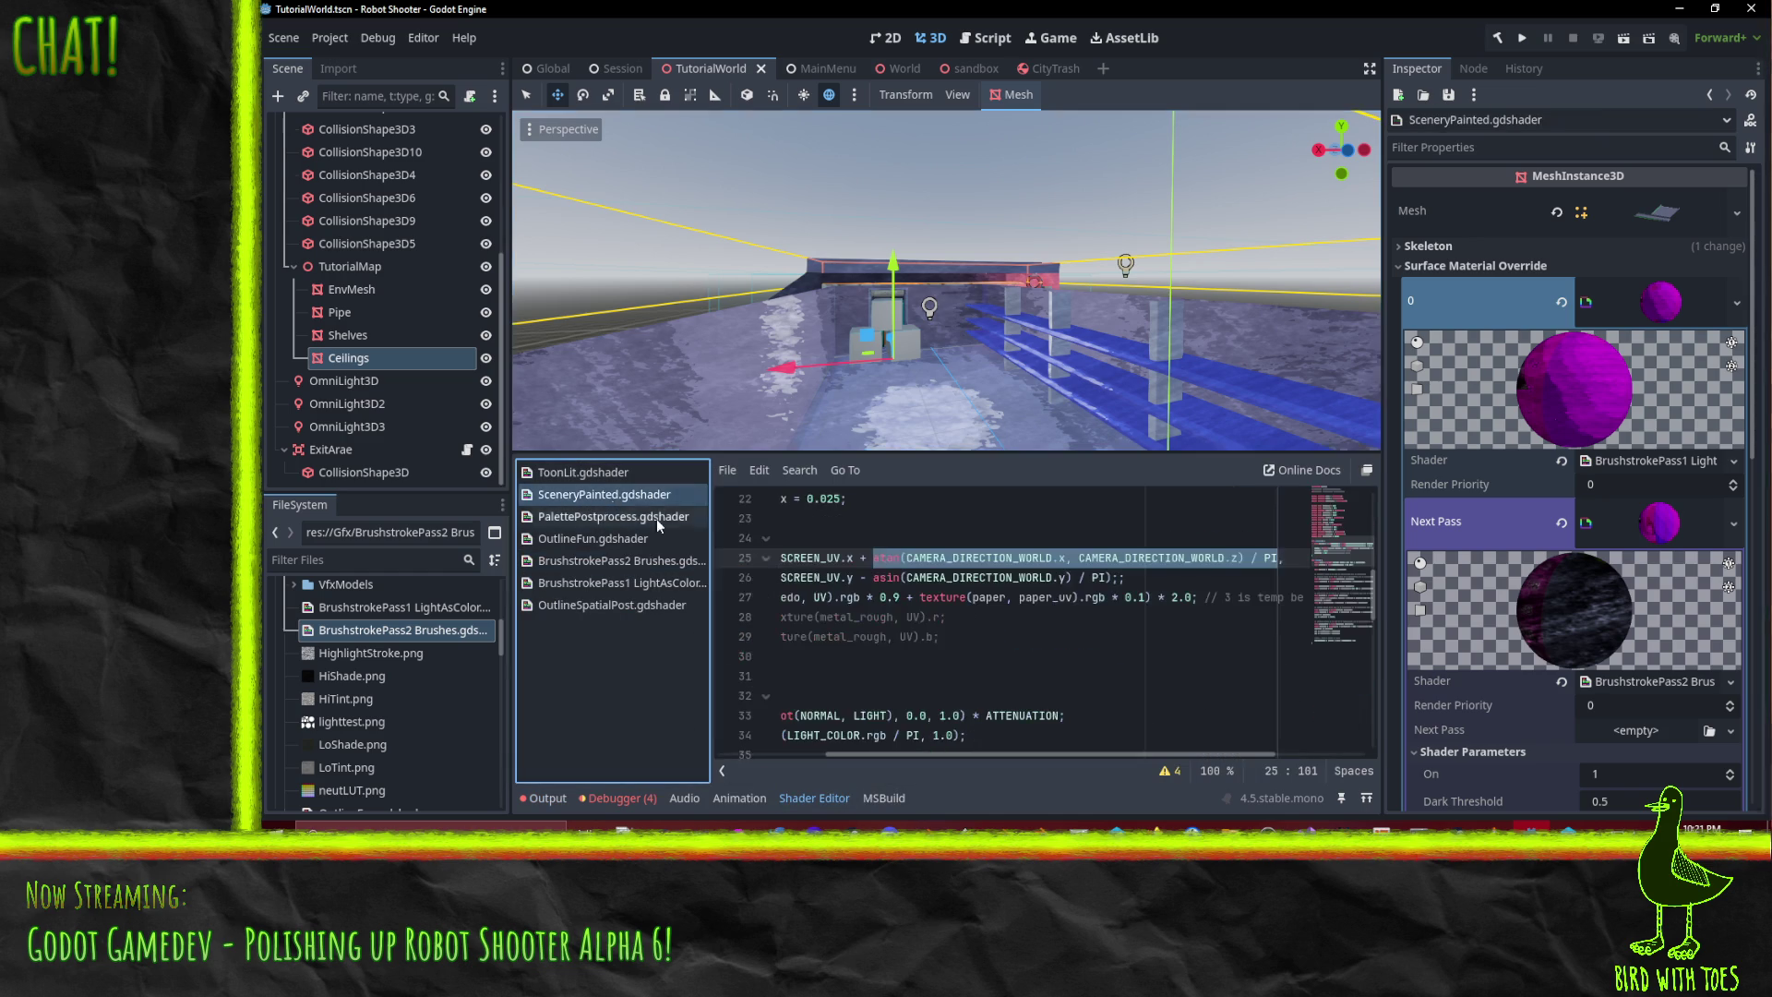
scroll(934, 623, up, 2)
click(866, 636)
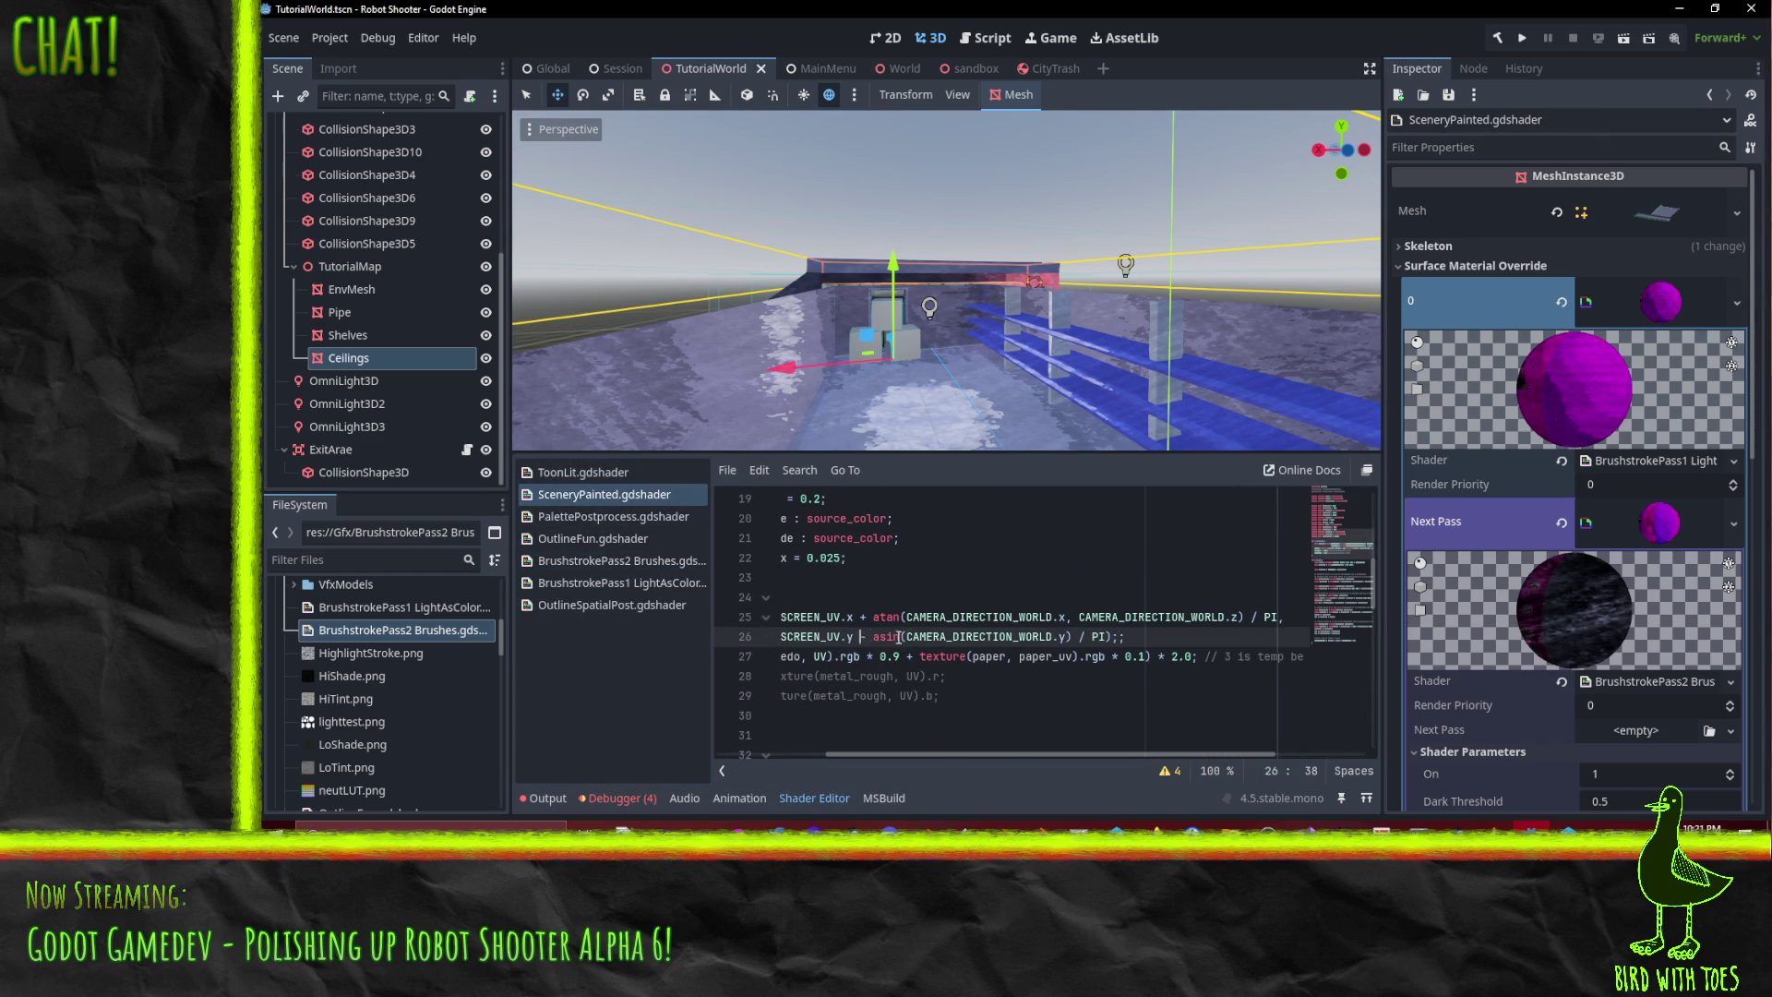
key(shift+End)
key(shift+Left)
key(shift+Left)
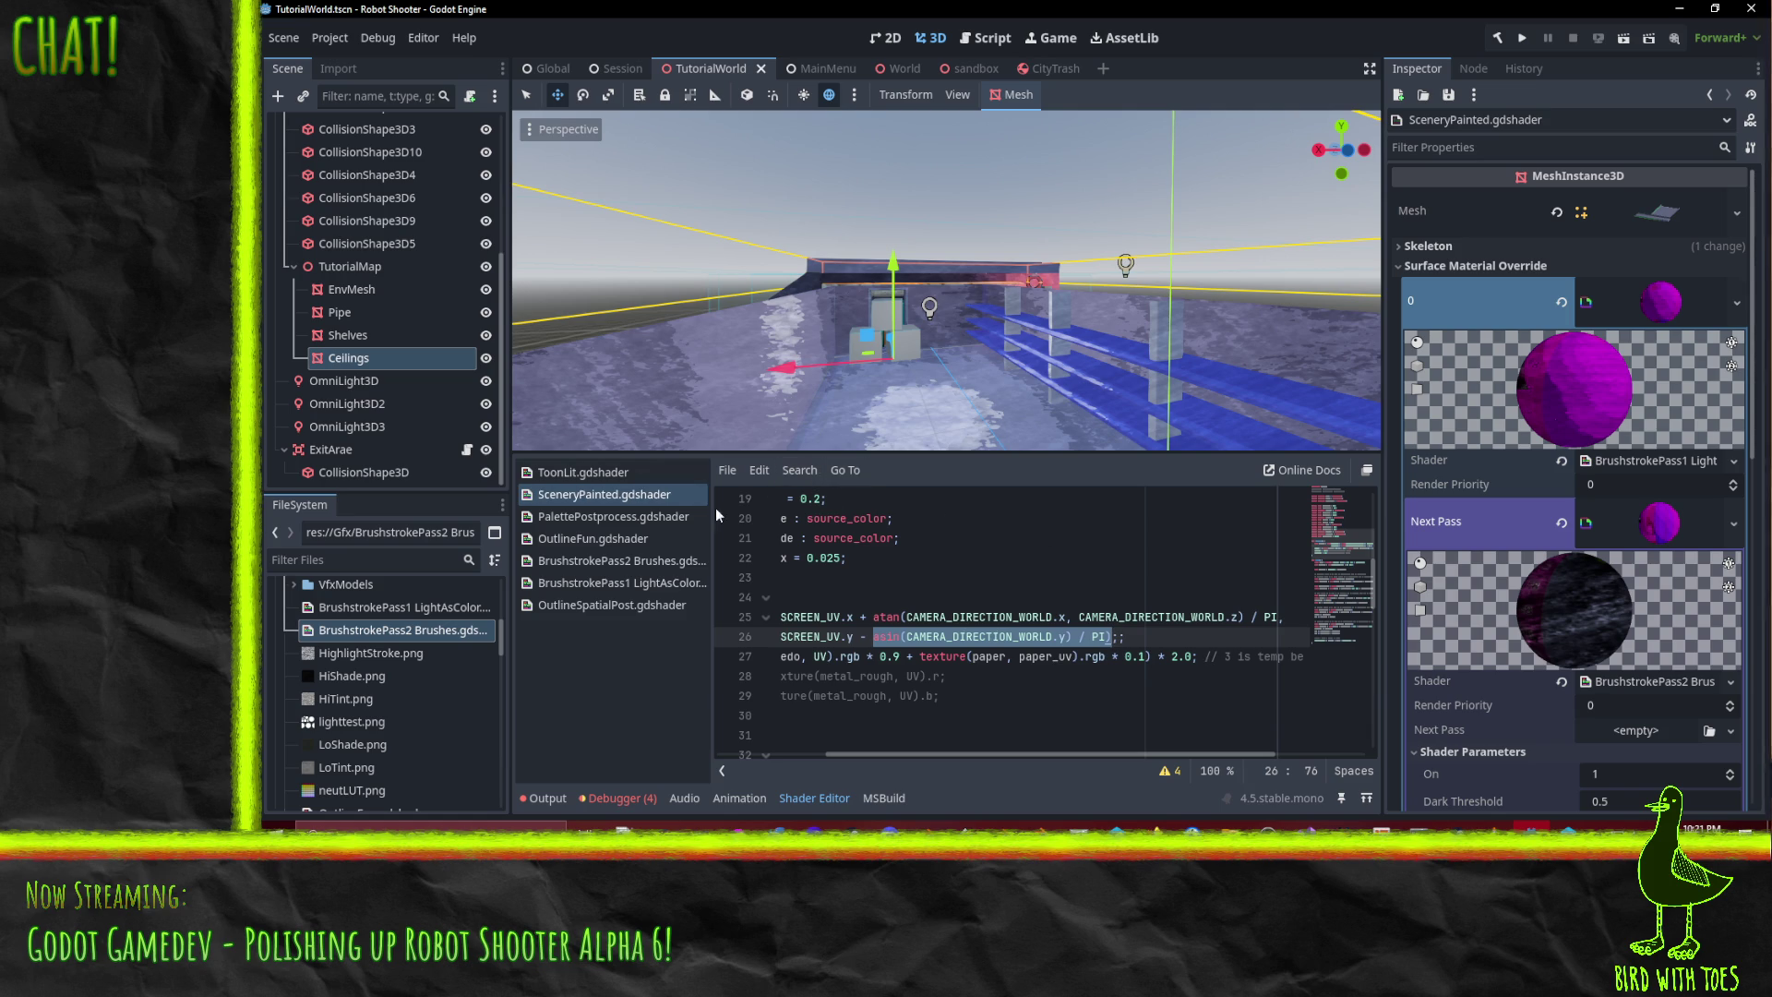
- Add 'float cameraPitch = asin(CAMERA_DIRECTION_WORLD.y) / PI;' after the cameraYaw line in BrushstrokePass2 Brushes
click(577, 559)
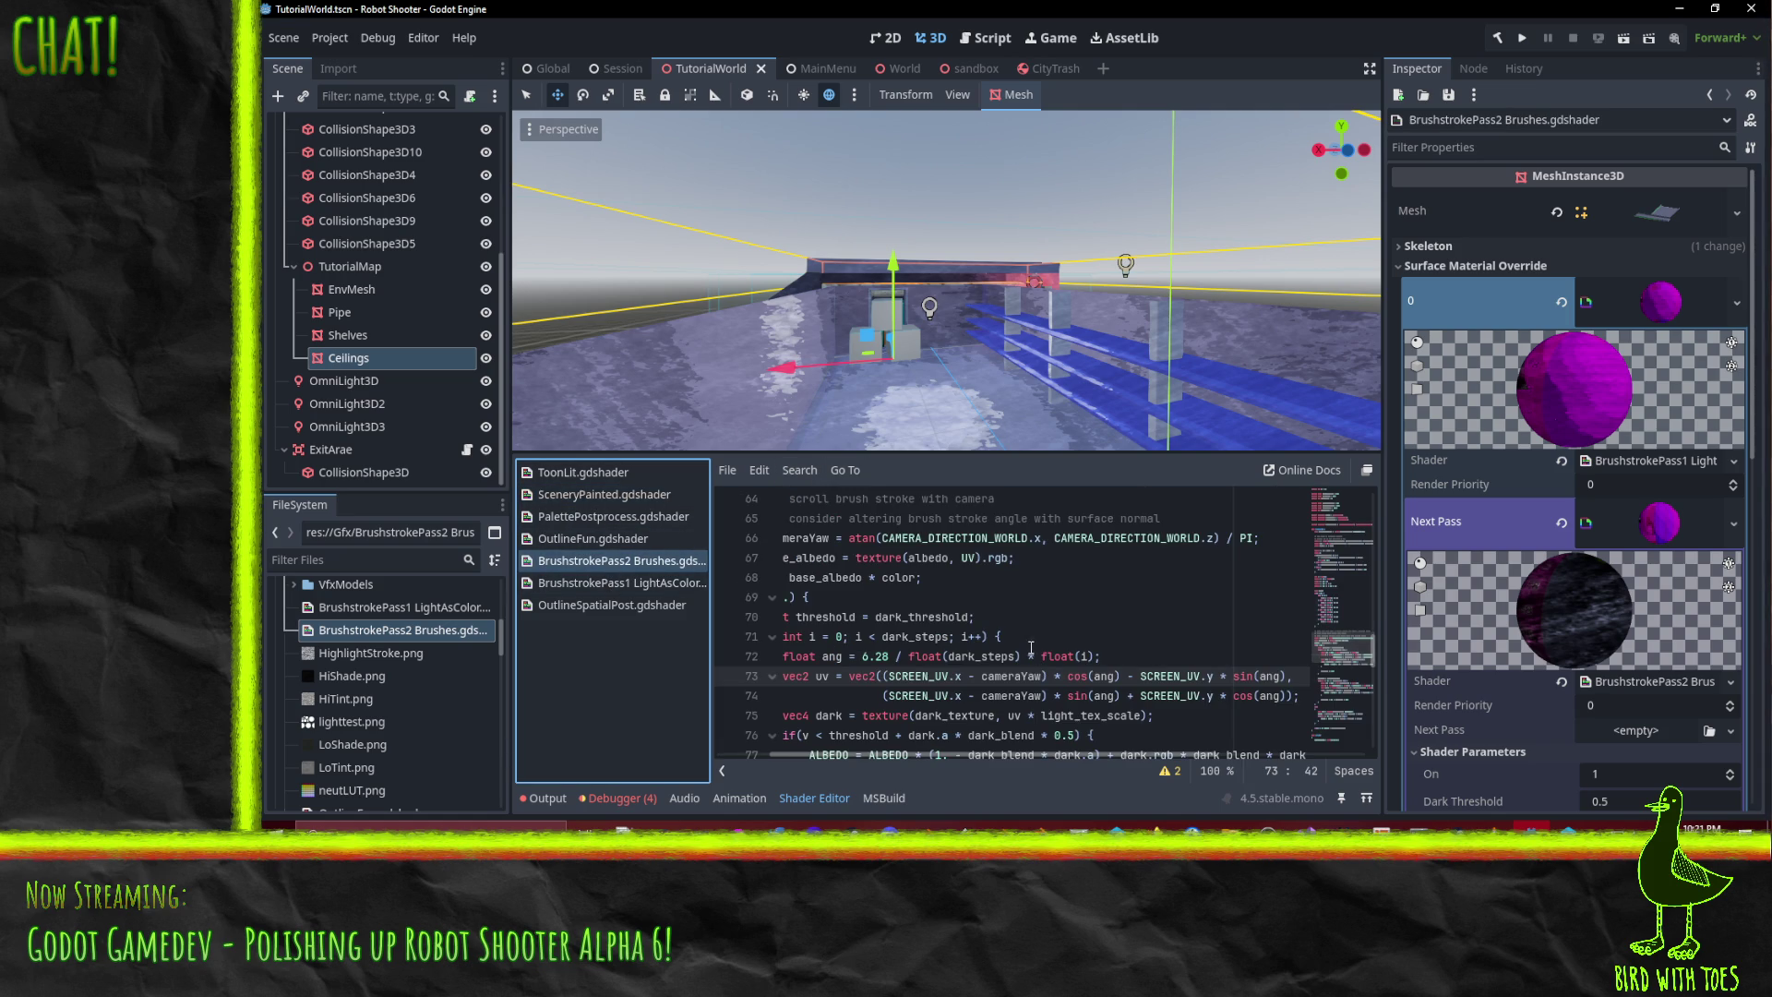
key(Up)
key(Up)
key(Home)
key(Up)
key(Up)
key(Up)
key(Up)
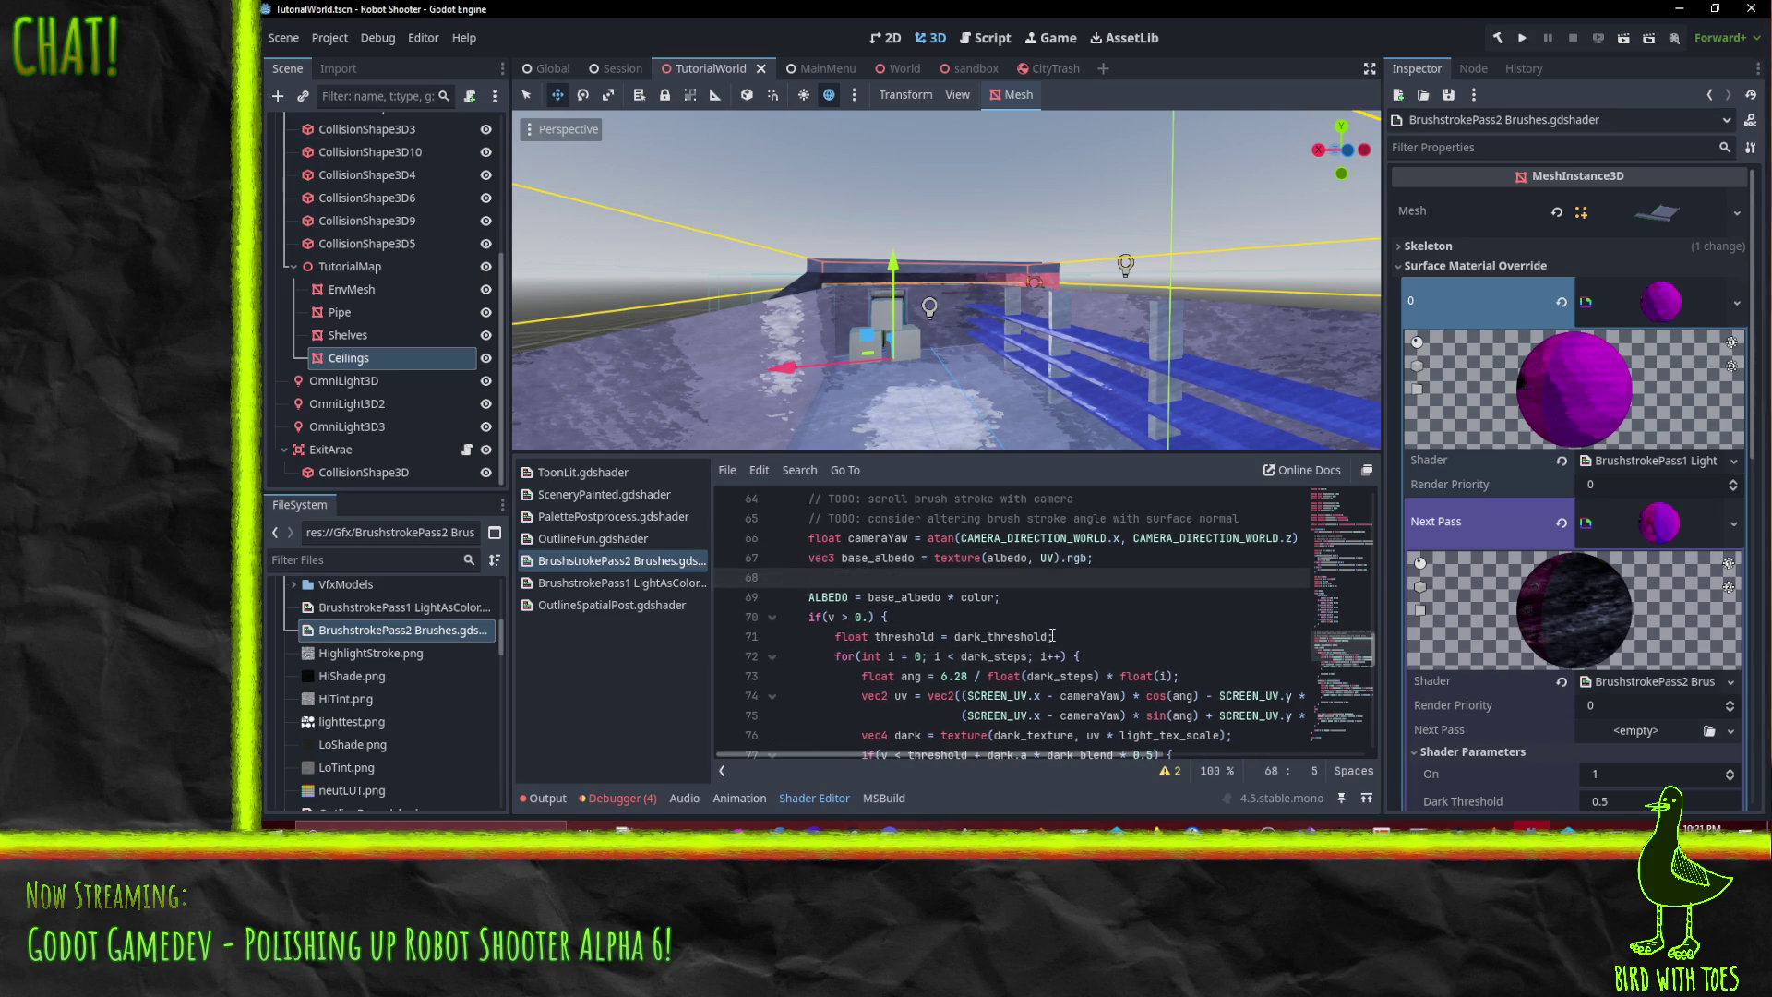
key(End)
key(Return)
text(float)
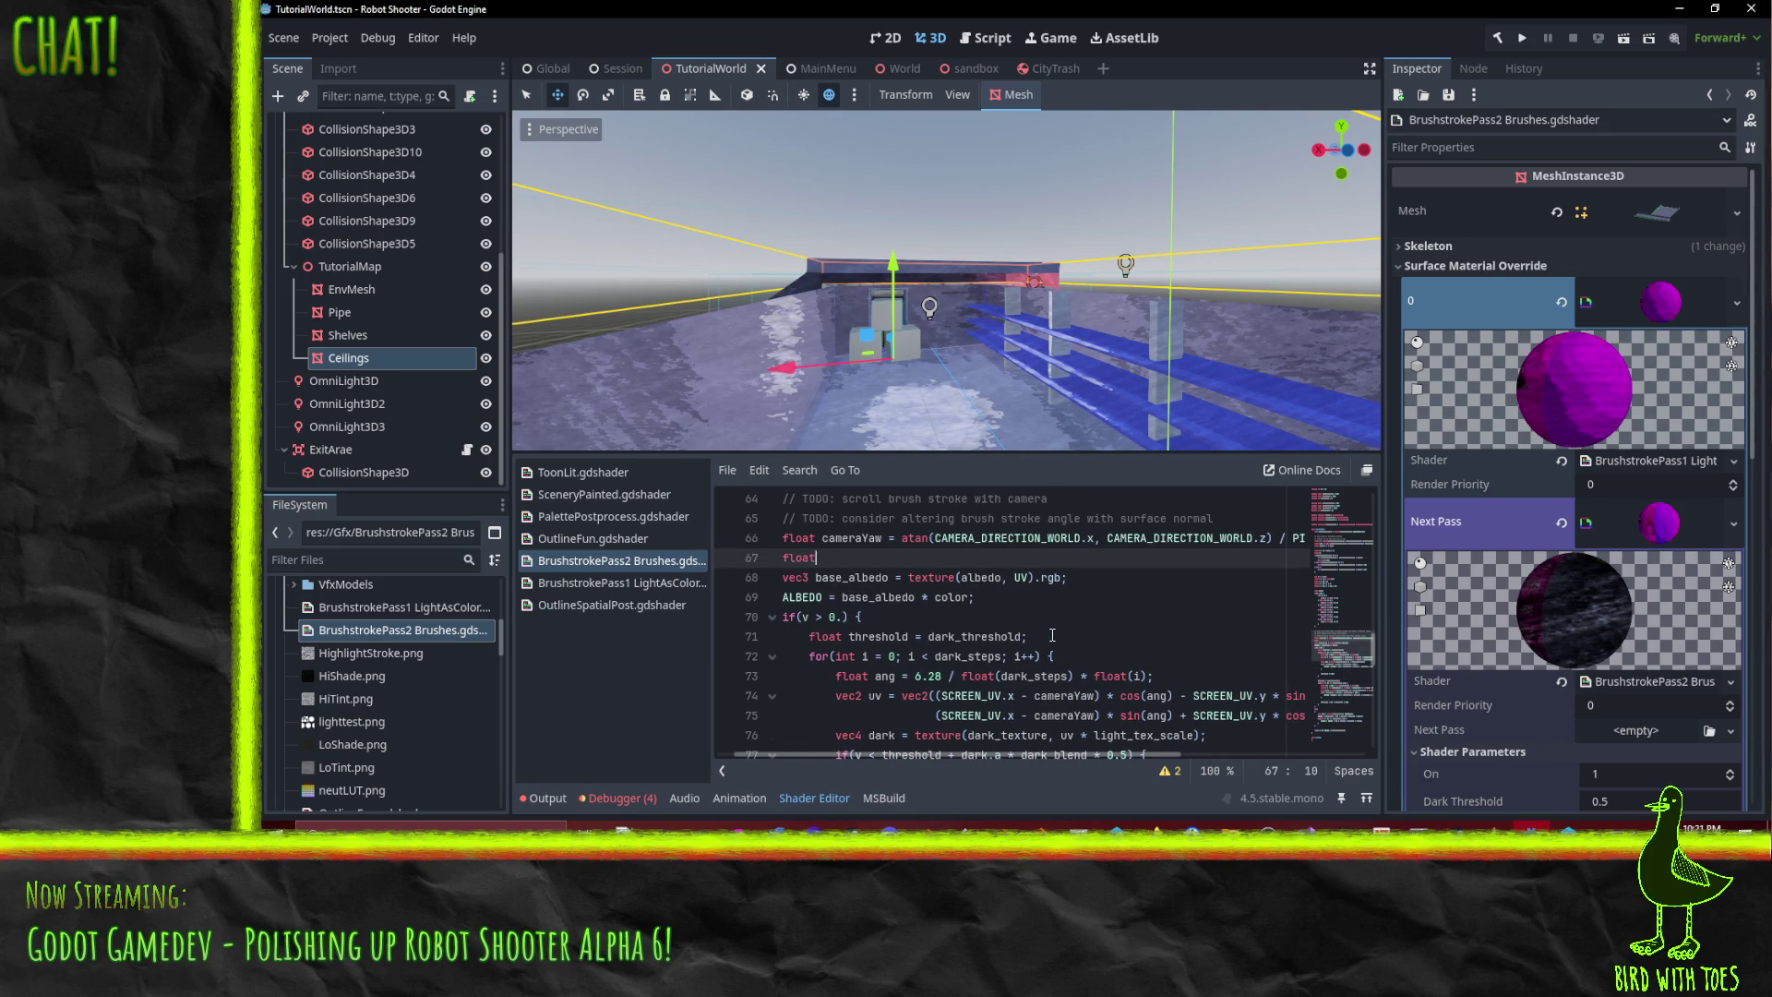
text( cameraPitch = )
text(asin(CAMERA_DIRECTION_WORLD.y) / PI))
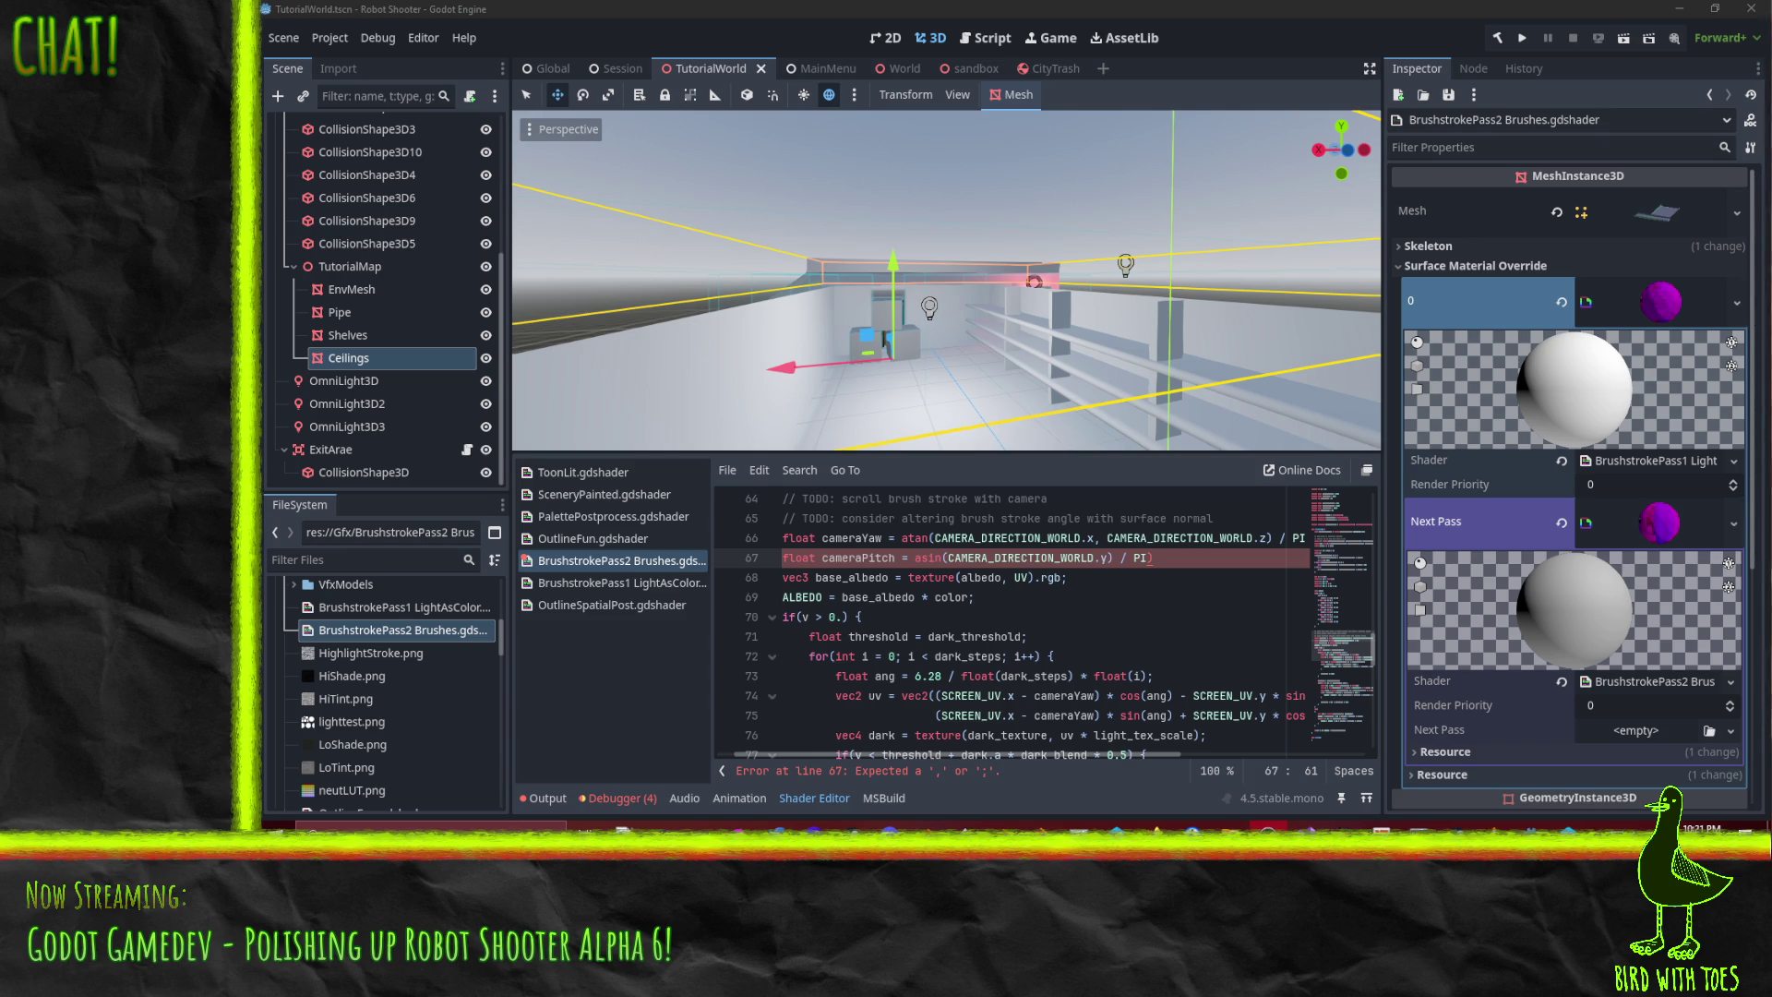
click(1162, 560)
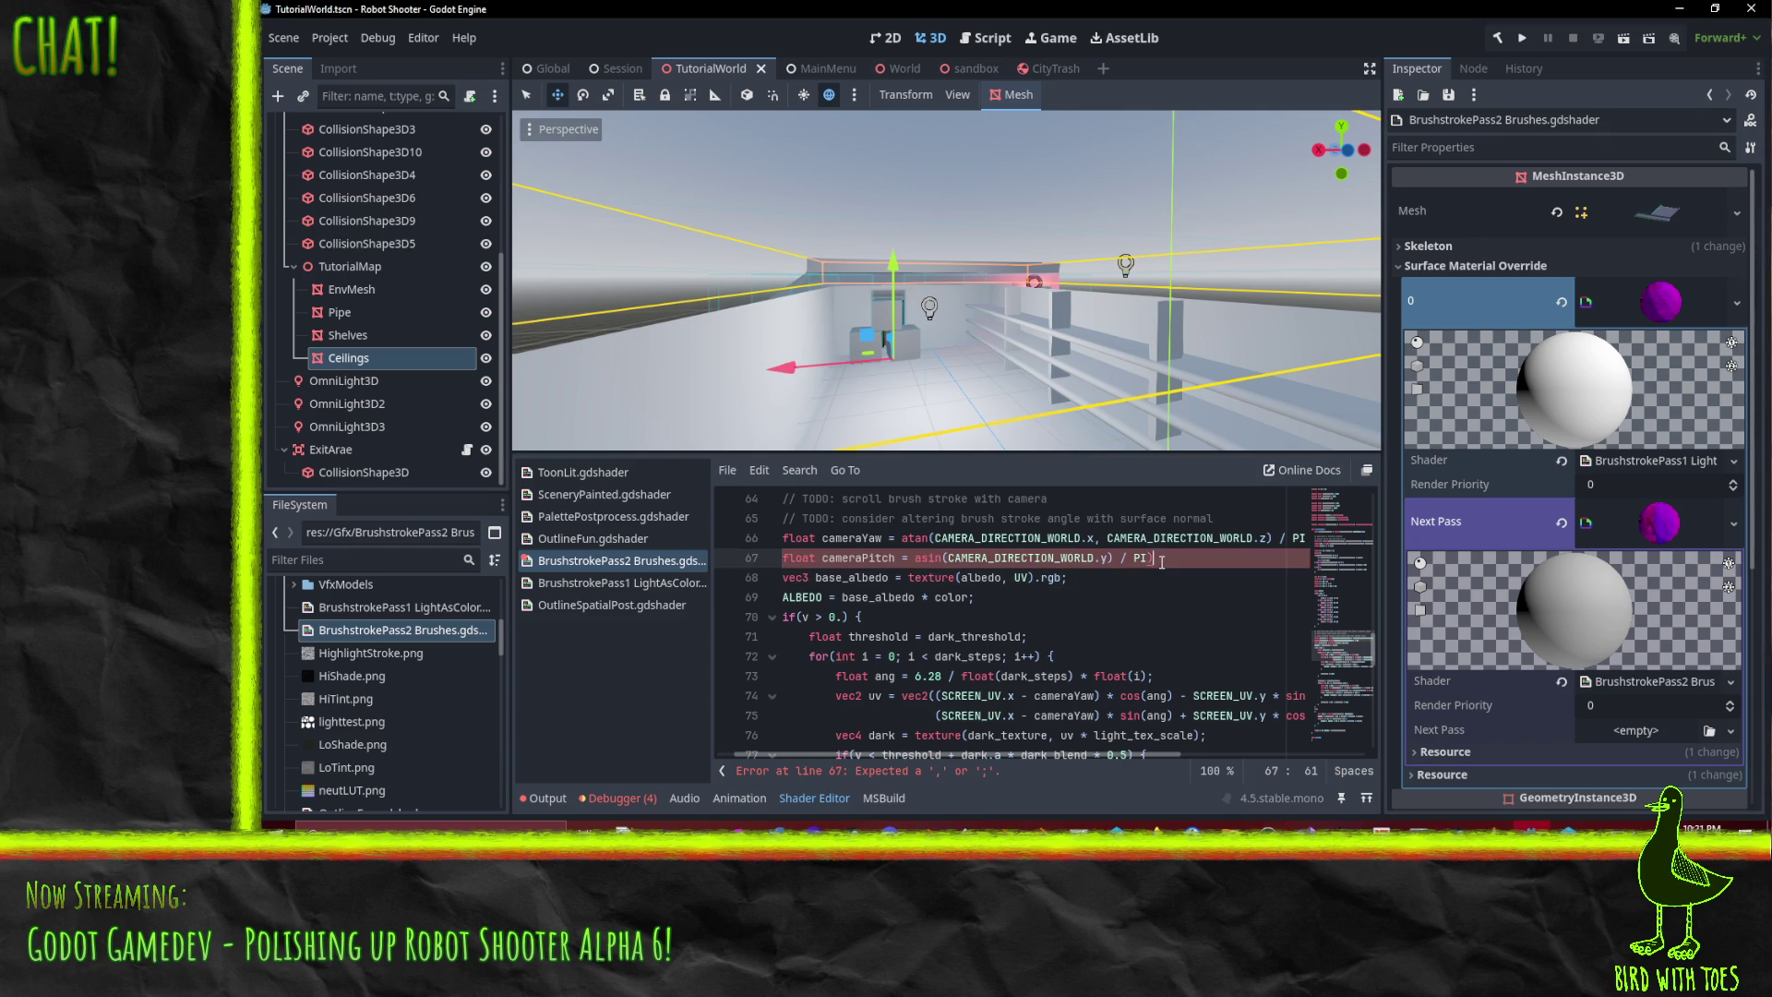
text(;)
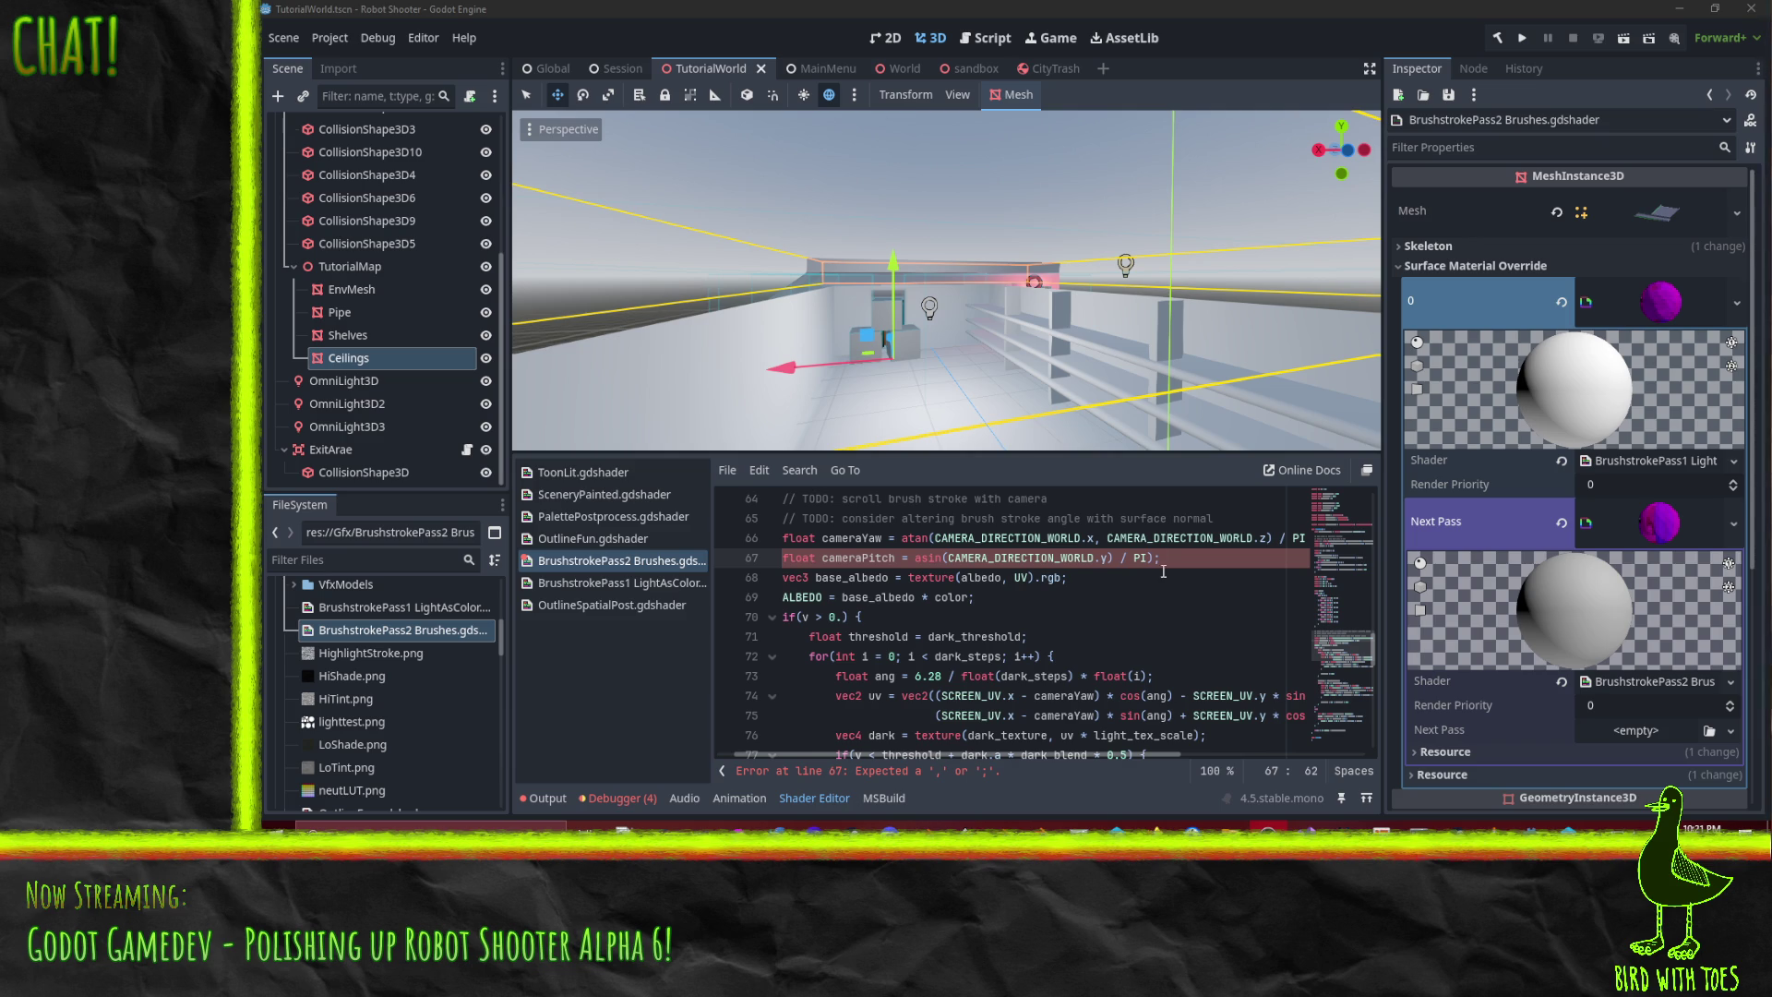
- Select line 67's cameraPitch text up to just after PI
click(1288, 552)
key(Home)
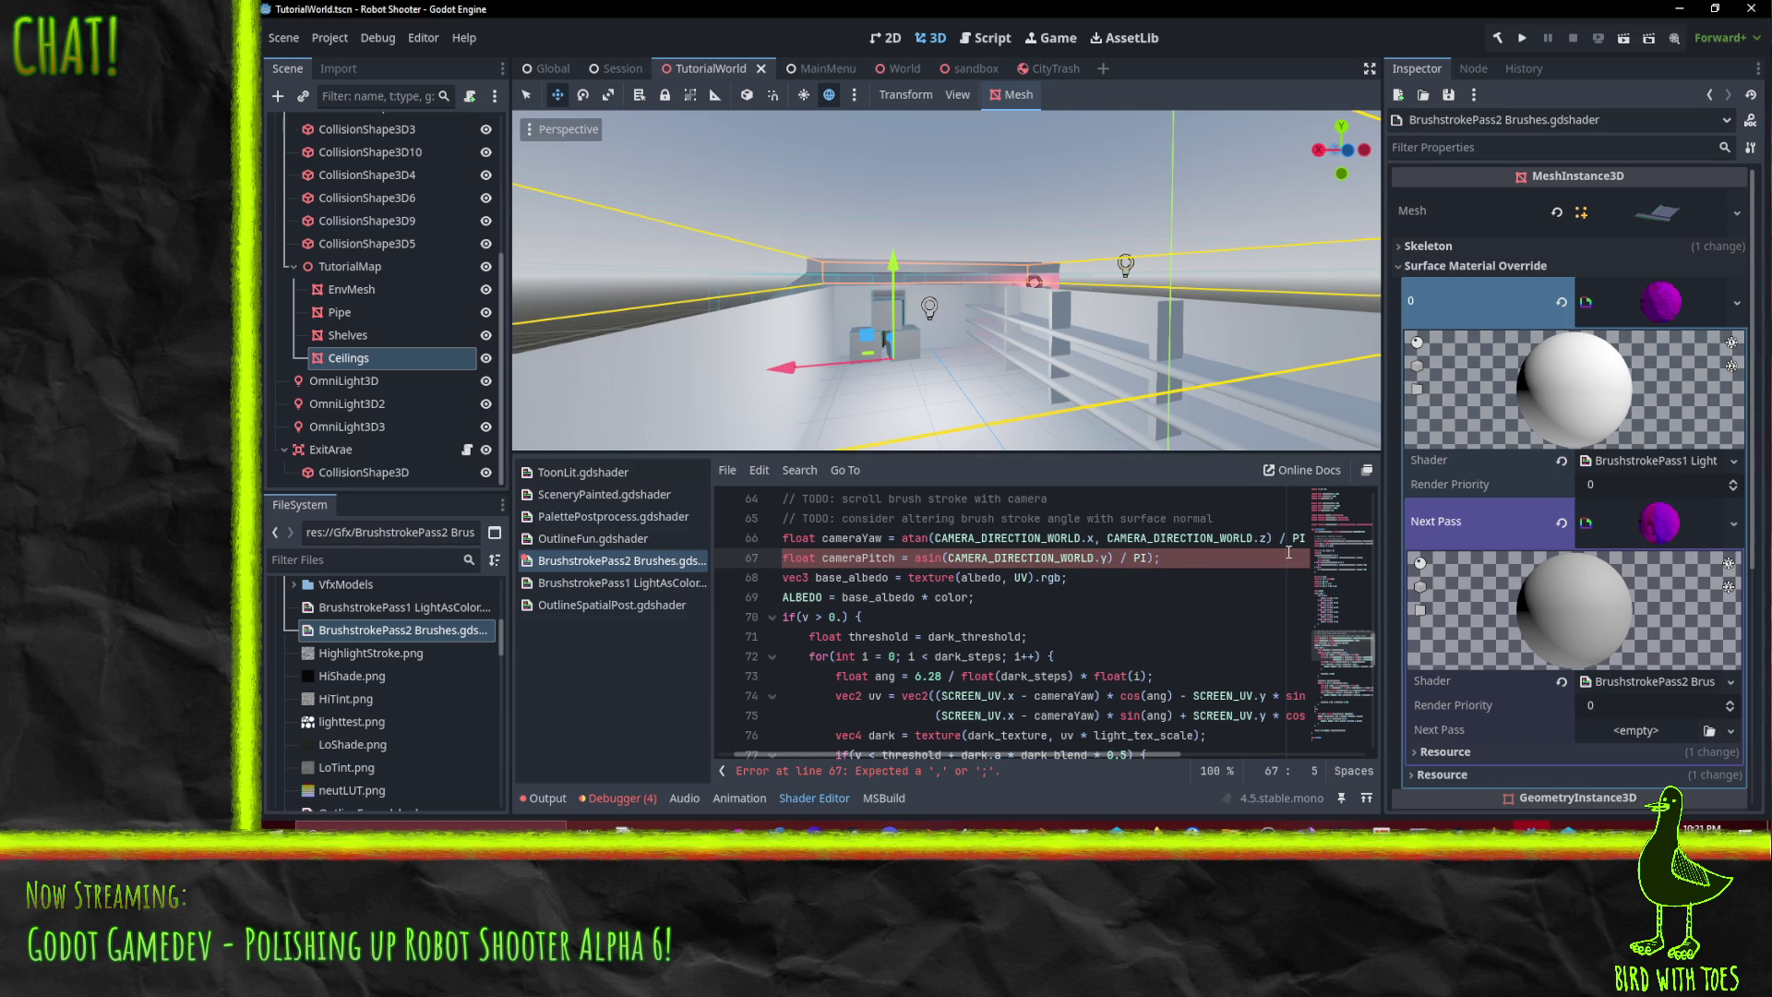
key(shift+End)
key(shift+Left)
key(shift+Left)
- Wrap SCREEN_UV.y on line 74 as (SCREEN_UV.y - cameraPitch)
double_click(854, 560)
scroll(1082, 592, down, 2)
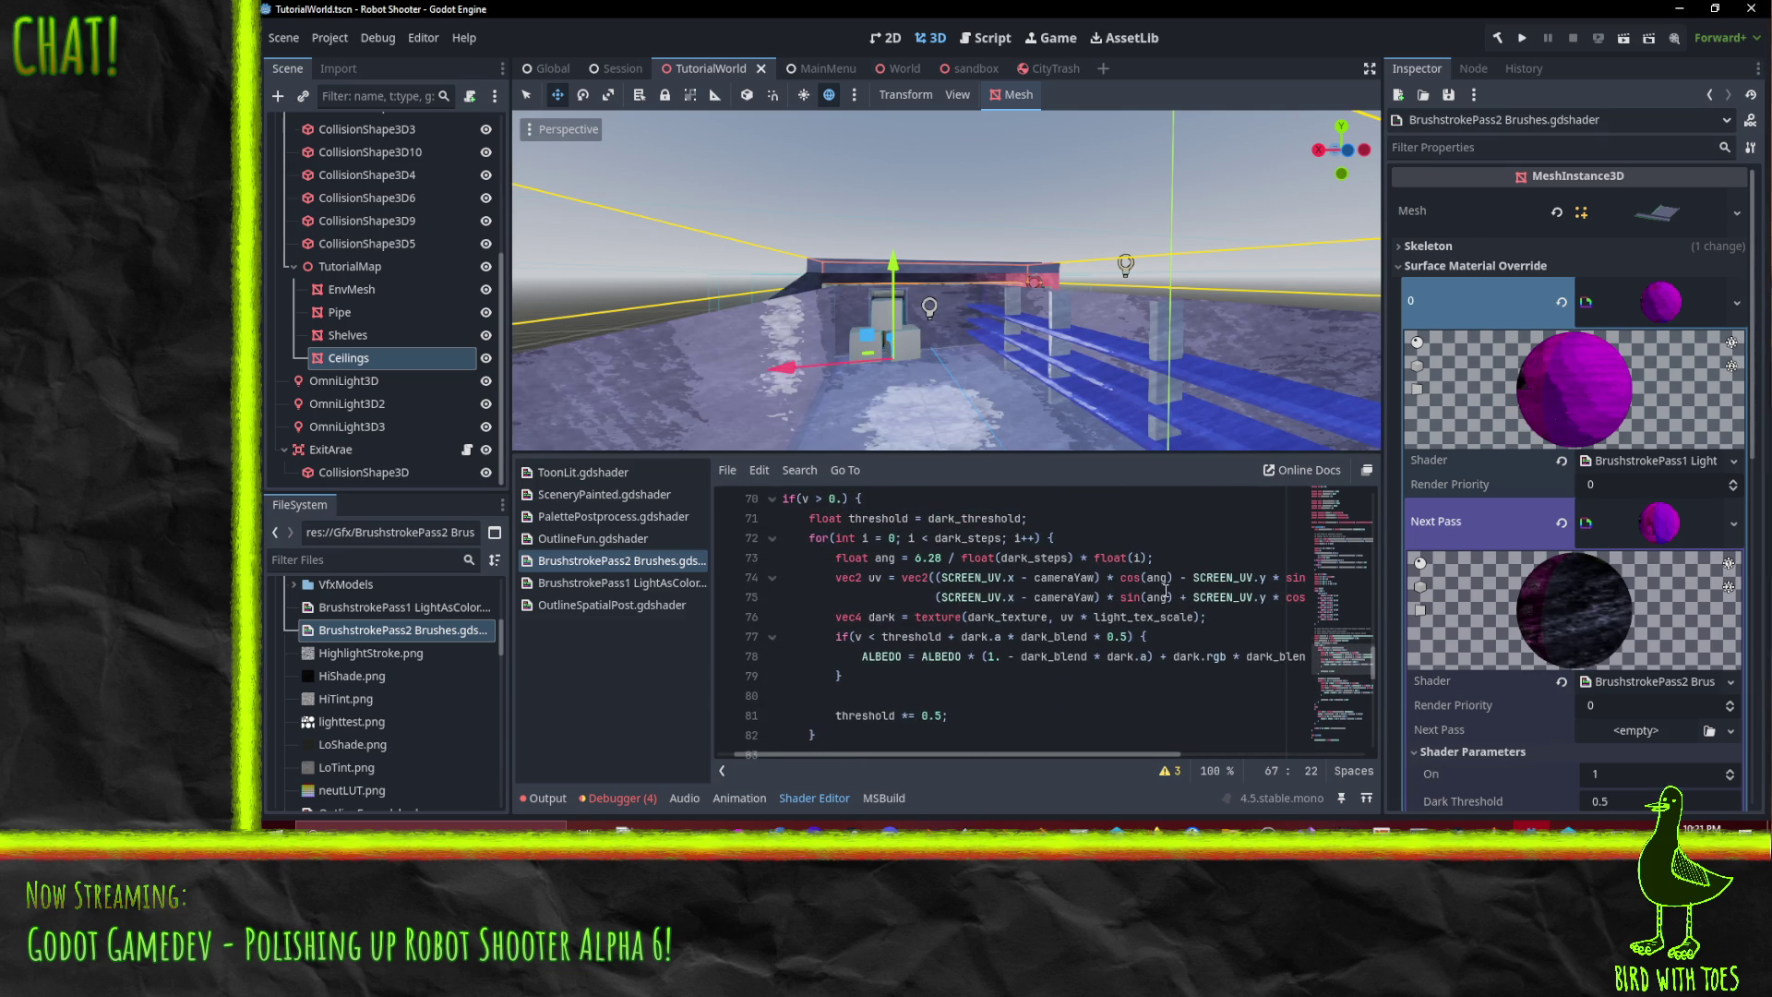
click(1193, 577)
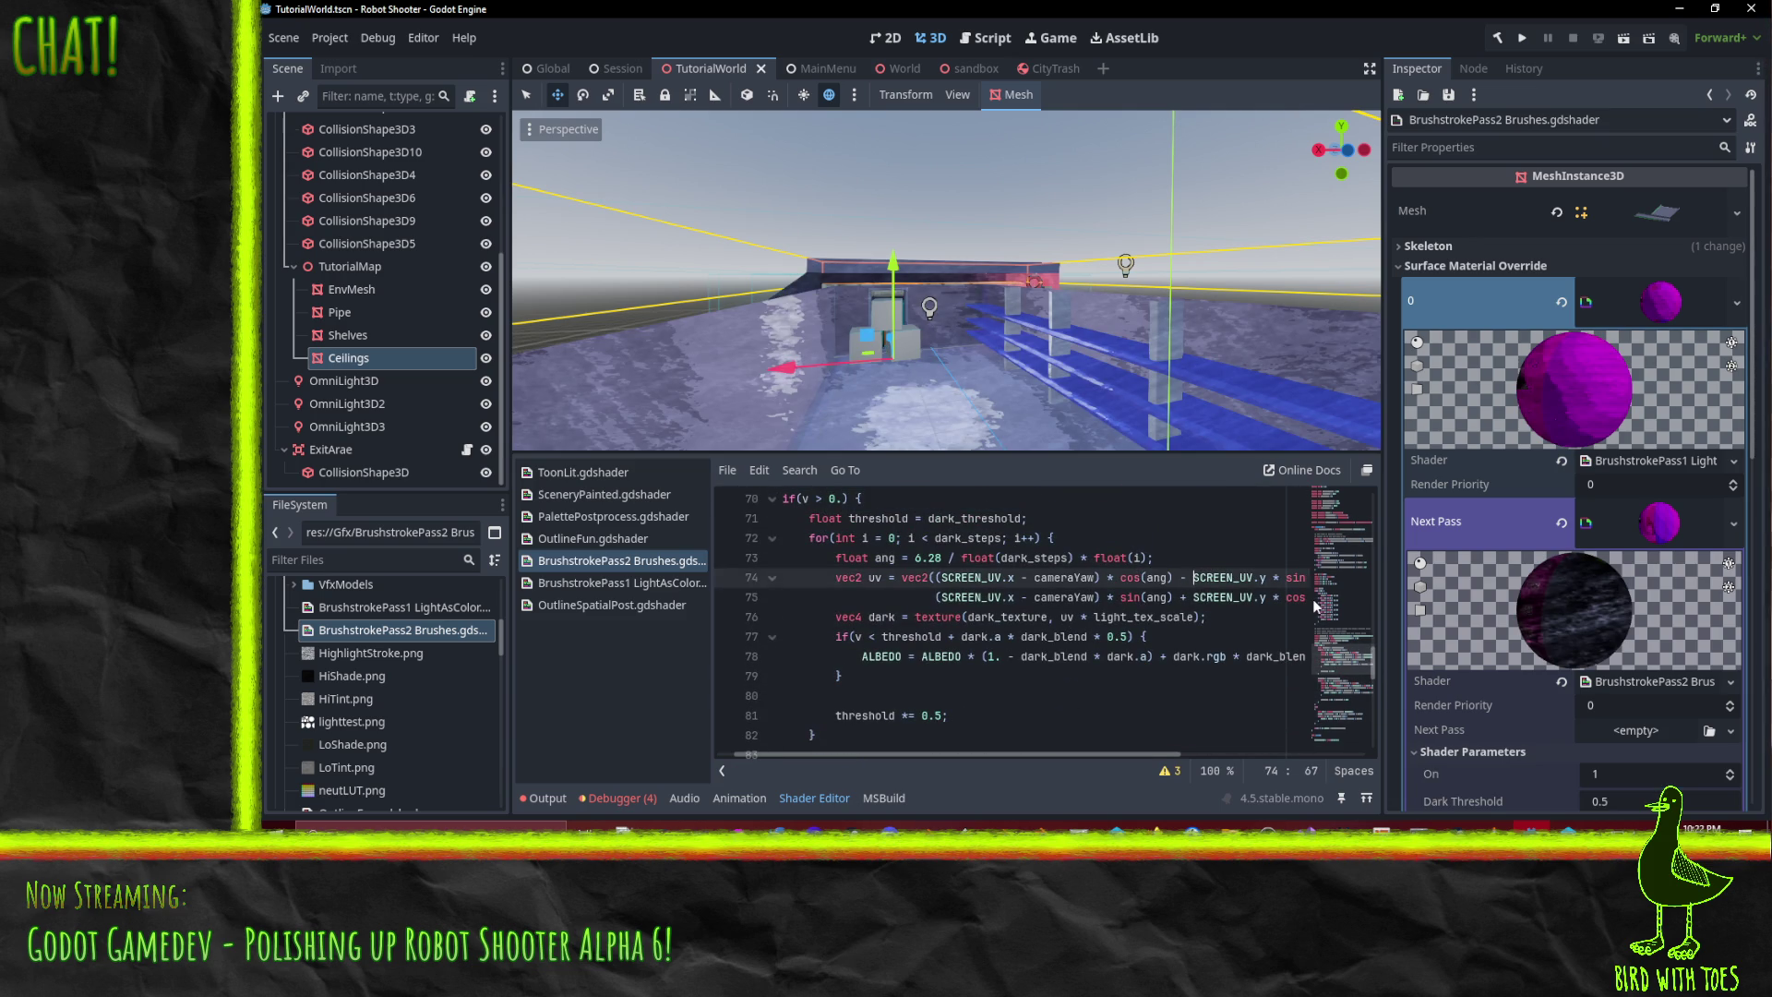
text(()
key(Right)
key(Right)
key(Right)
text(- cameraPitch))
- Apply the same (SCREEN_UV.y - cameraPitch) offset on line 75 and save the scene
key(Down)
key(Right)
key(Right)
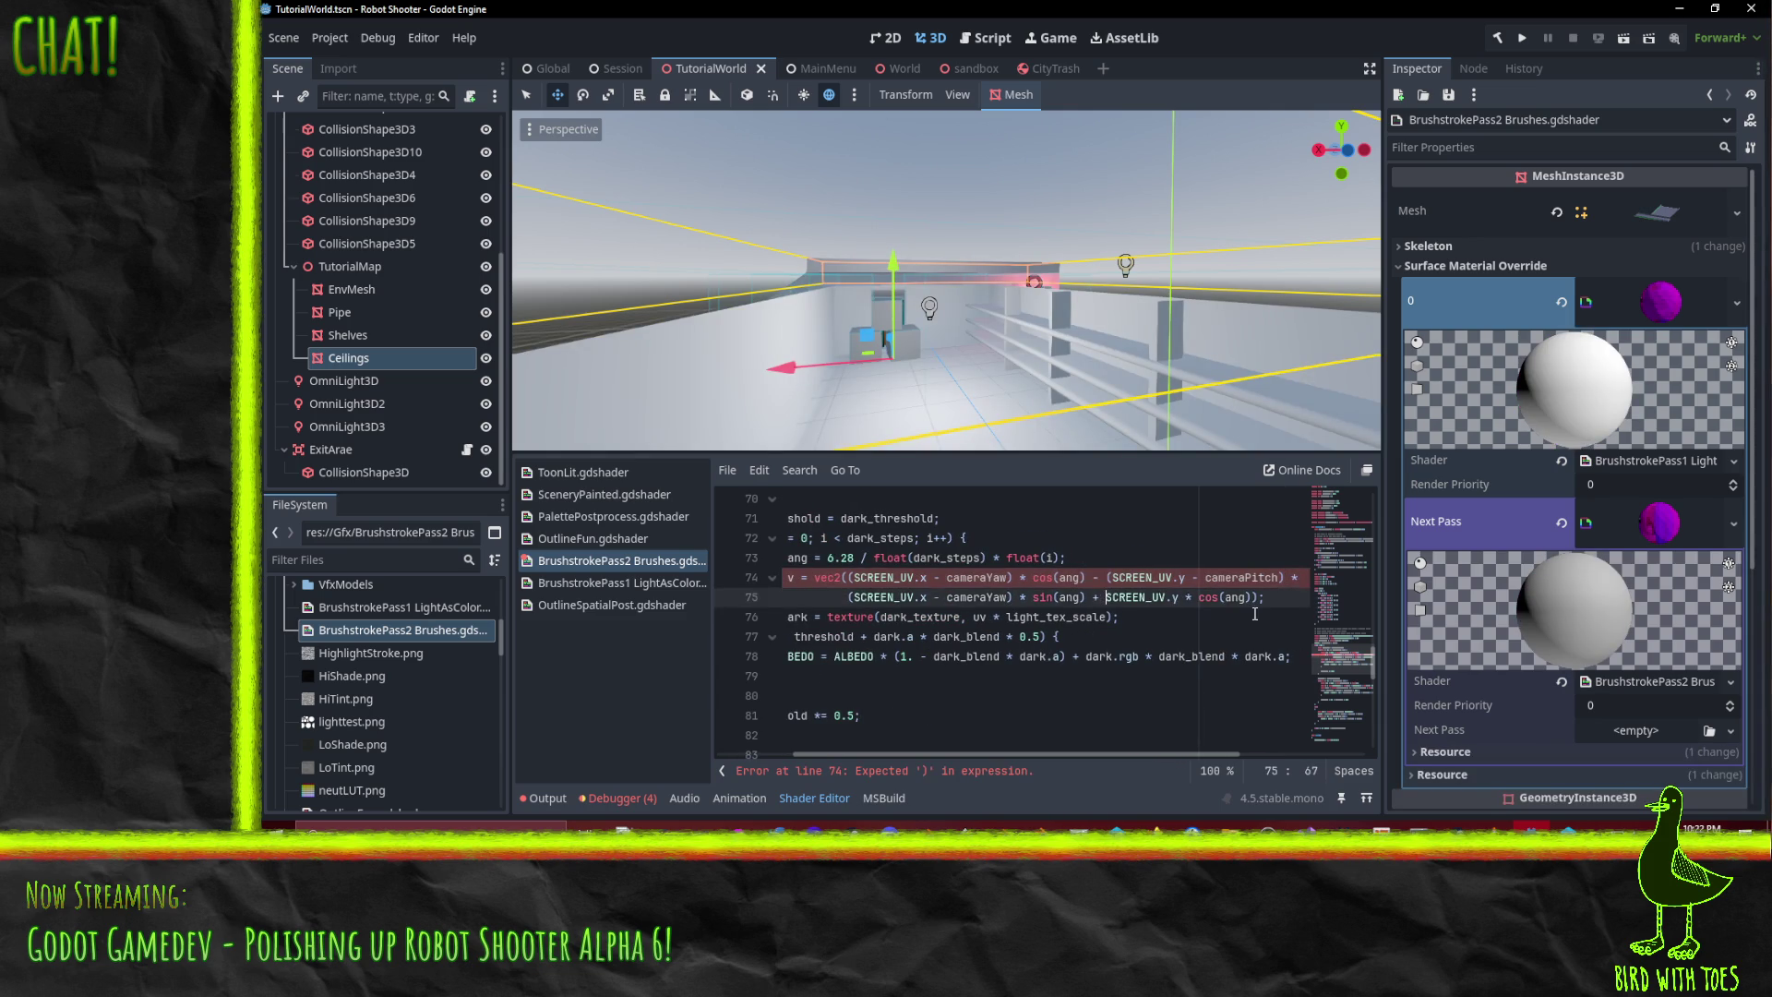
text(()
key(Right)
key(Right)
key(Right)
text(- cameraPitch))
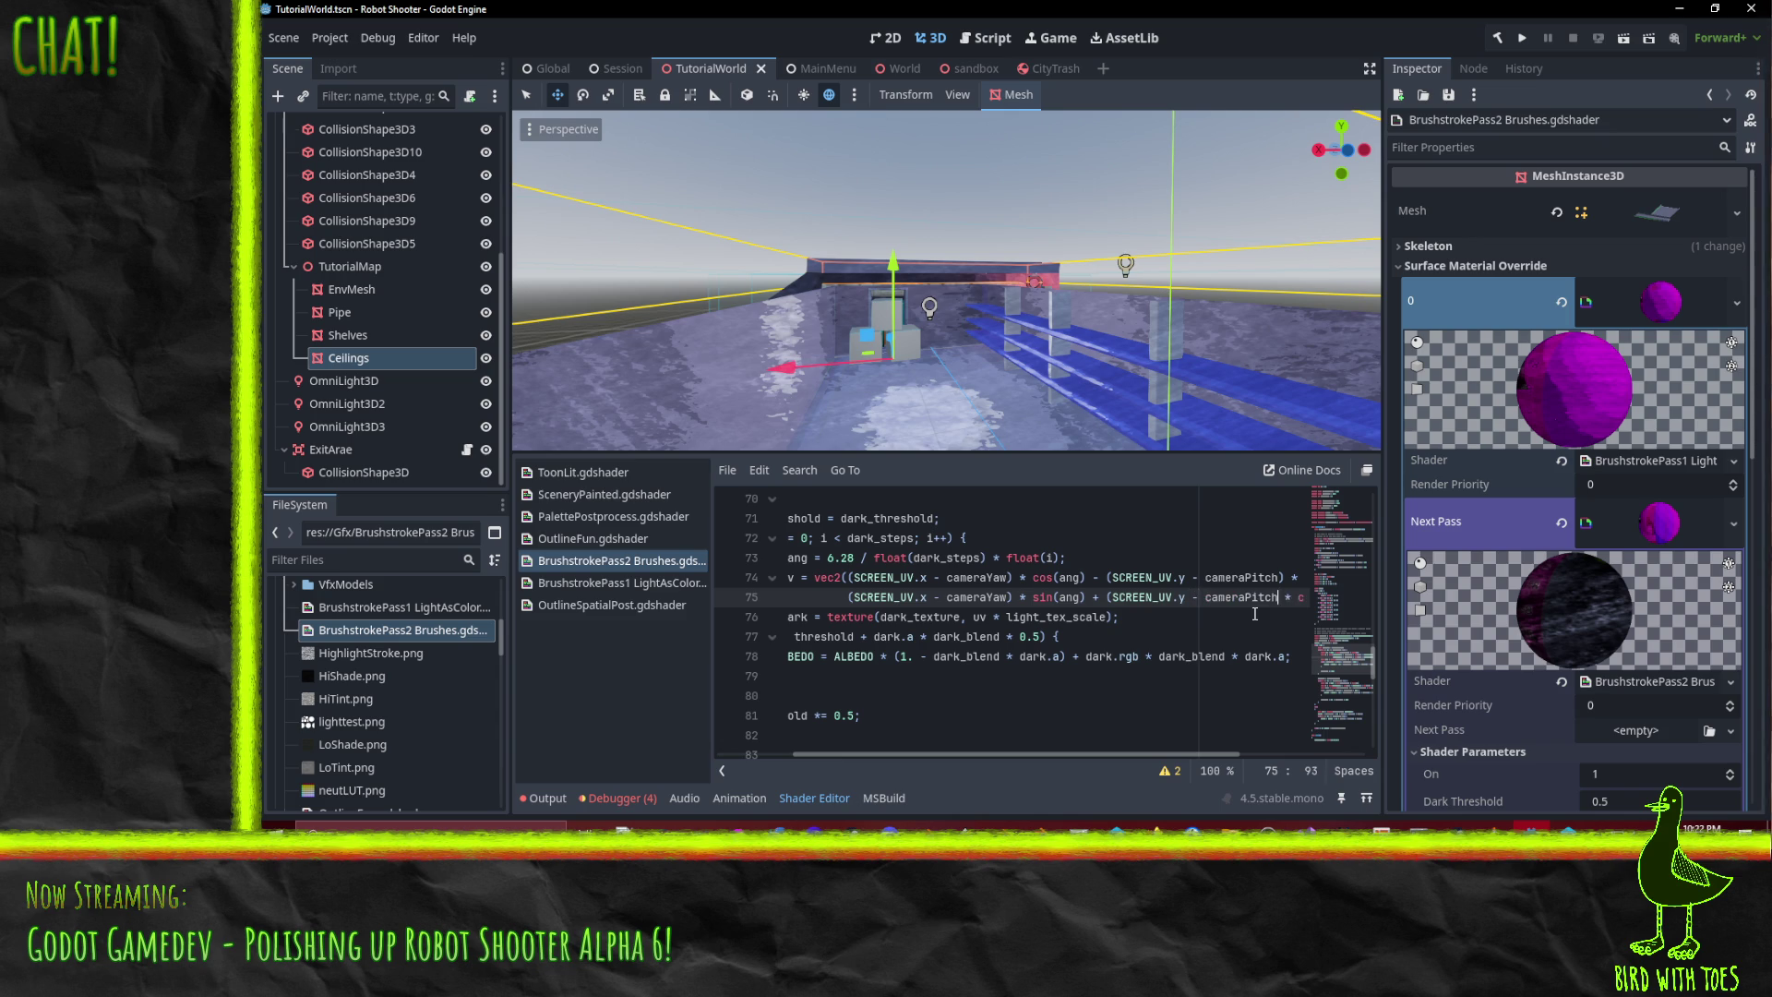
key(ctrl+s)
mouse_move(1072, 344)
mouse_down()
mouse_move(999, 272)
mouse_move(1001, 302)
mouse_up()
click(1521, 38)
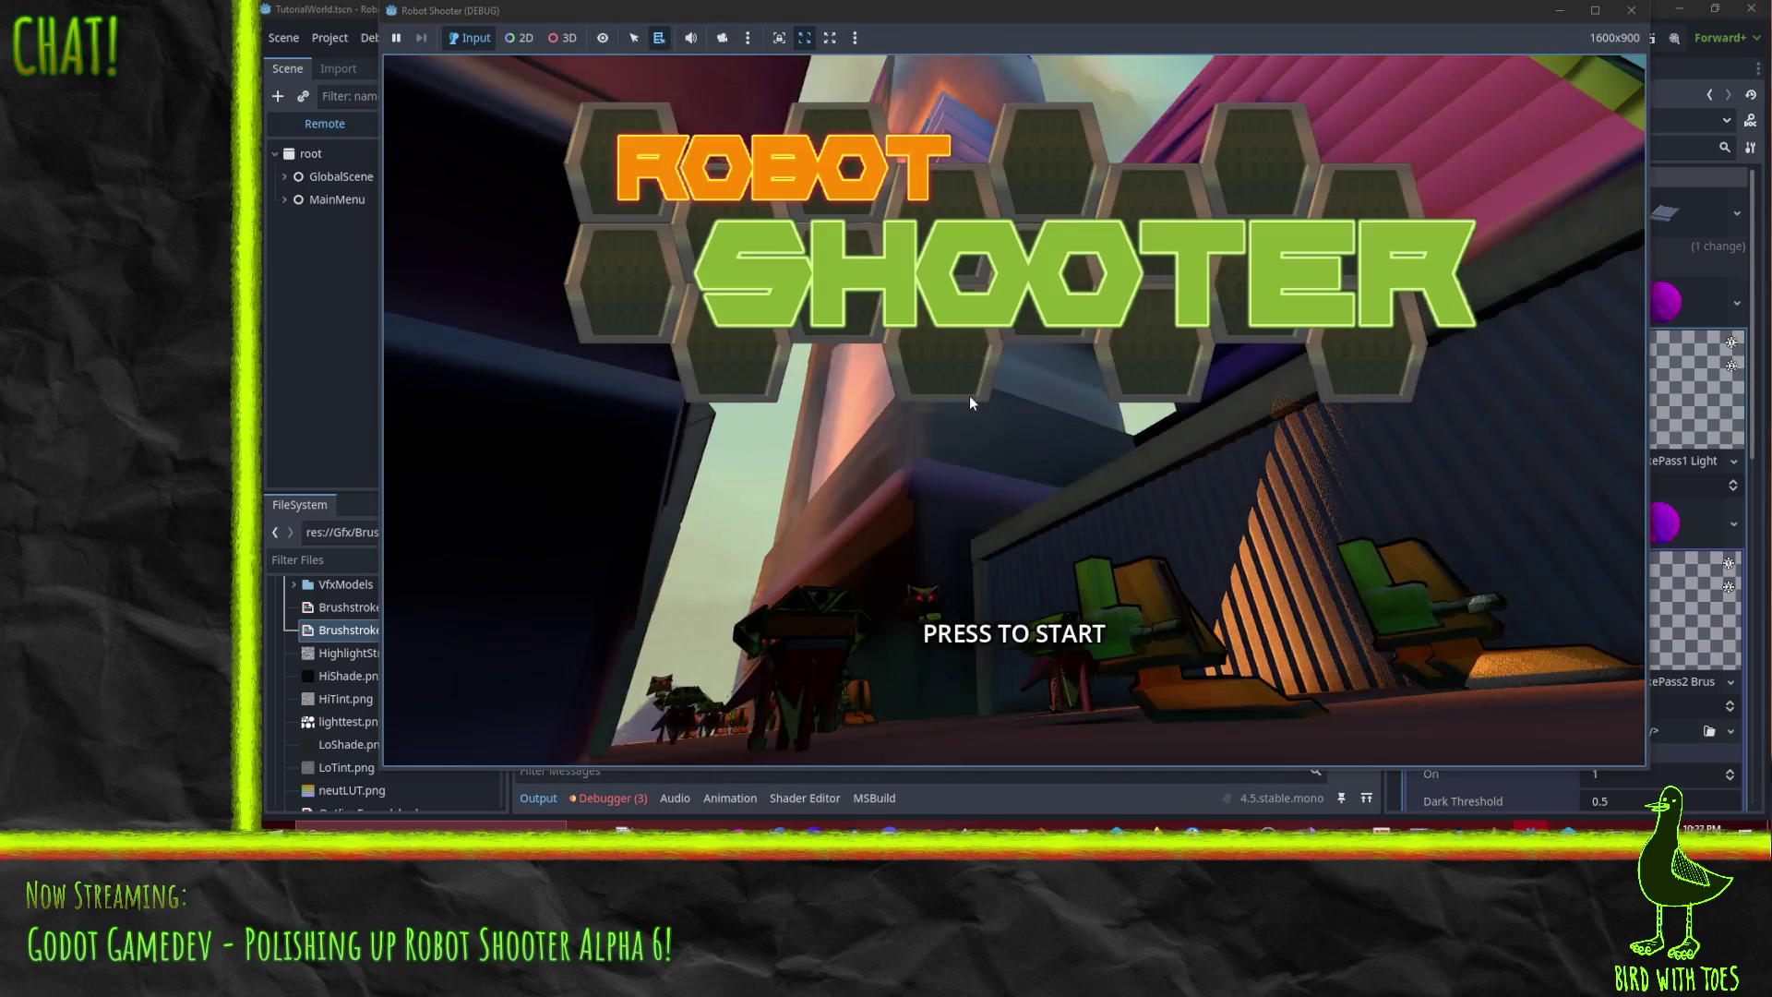
click(1007, 409)
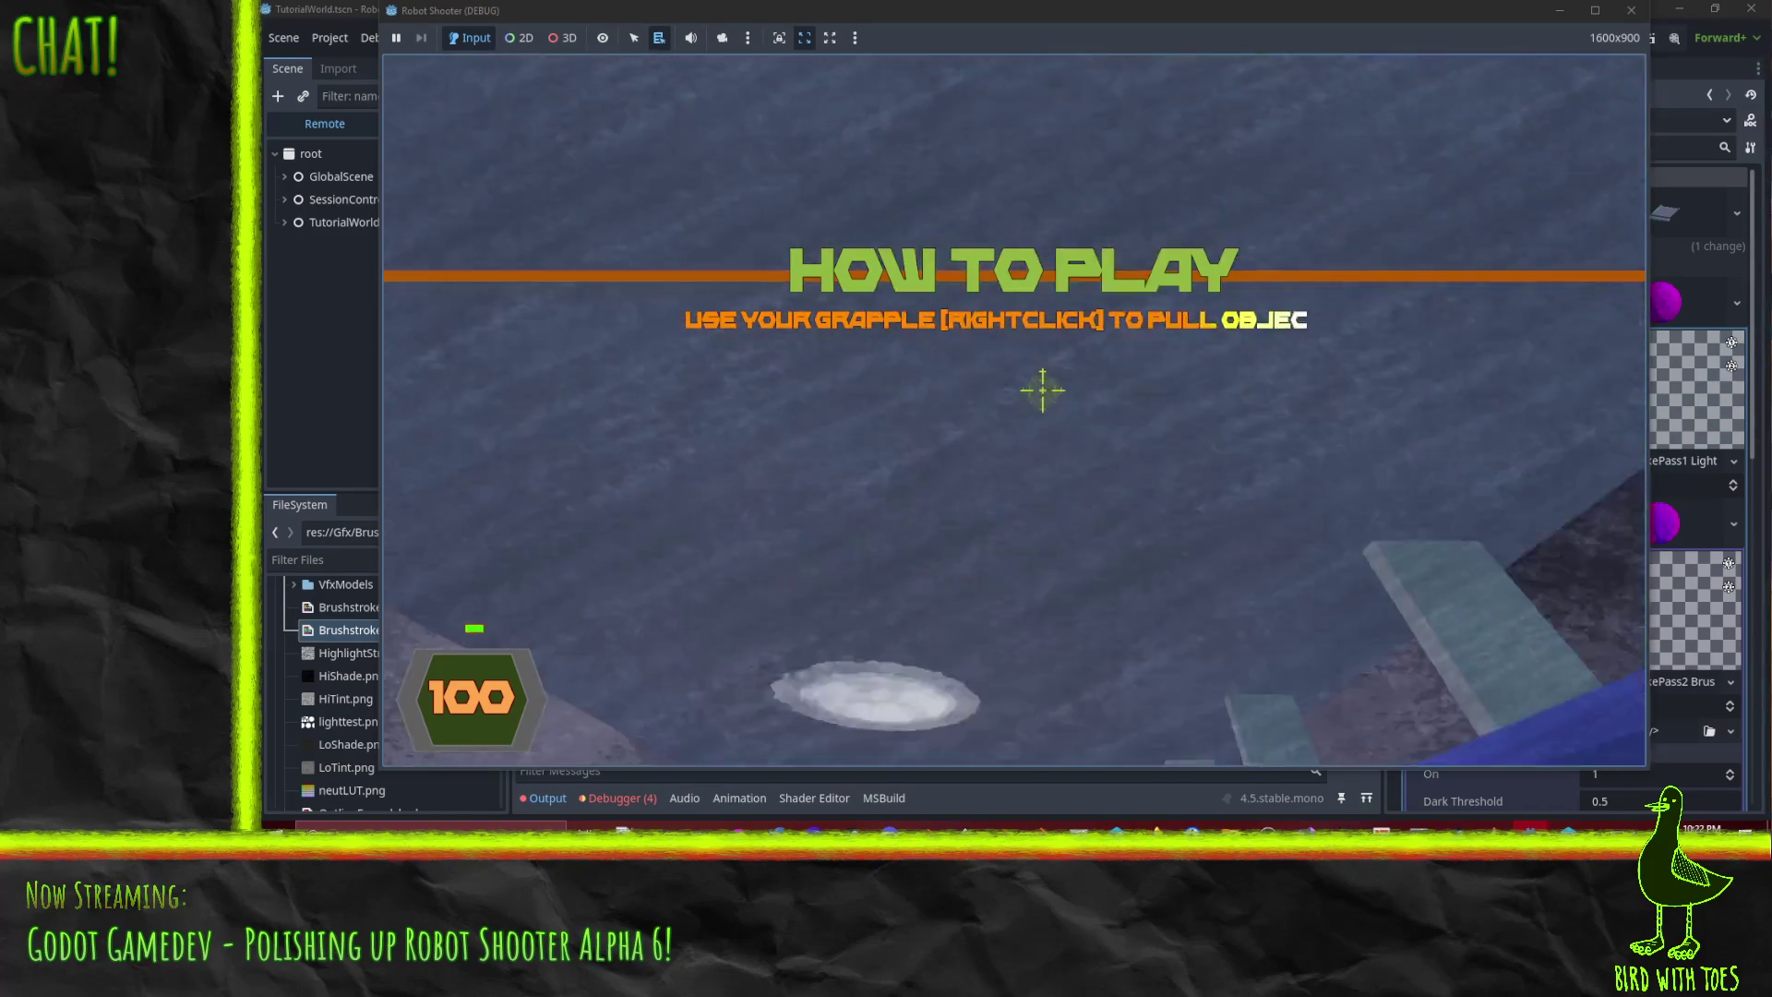
key(Escape)
click(1005, 617)
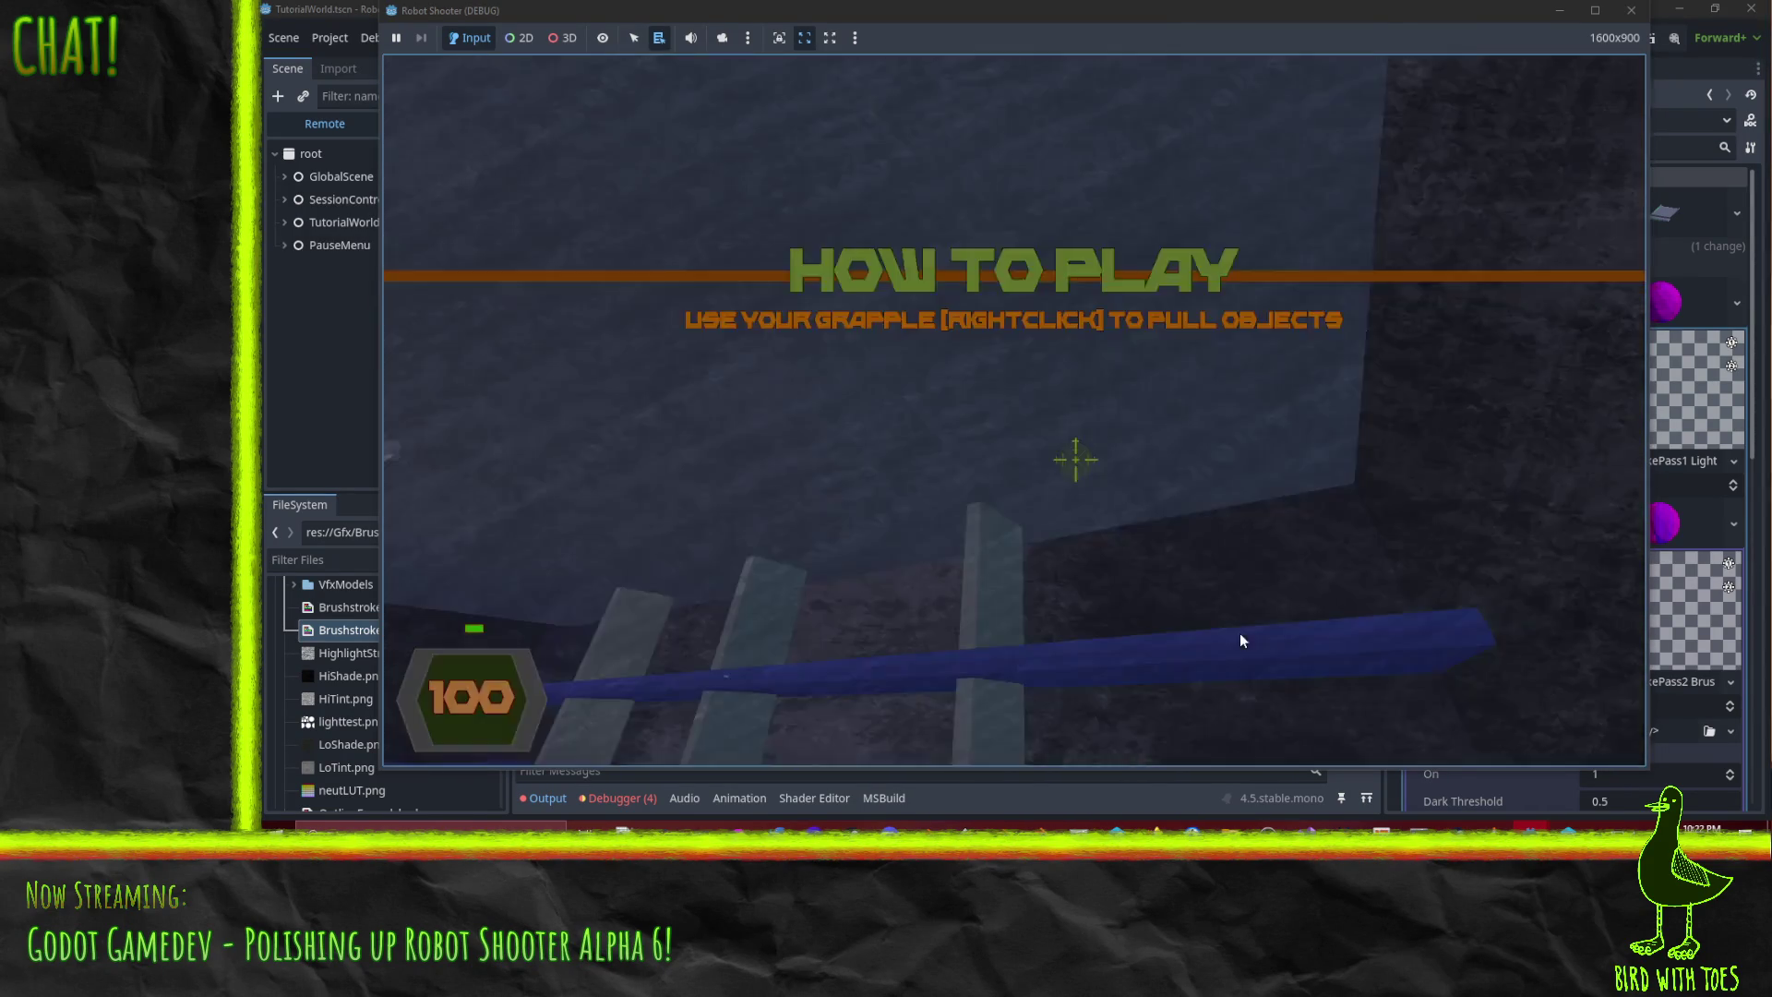
click(814, 797)
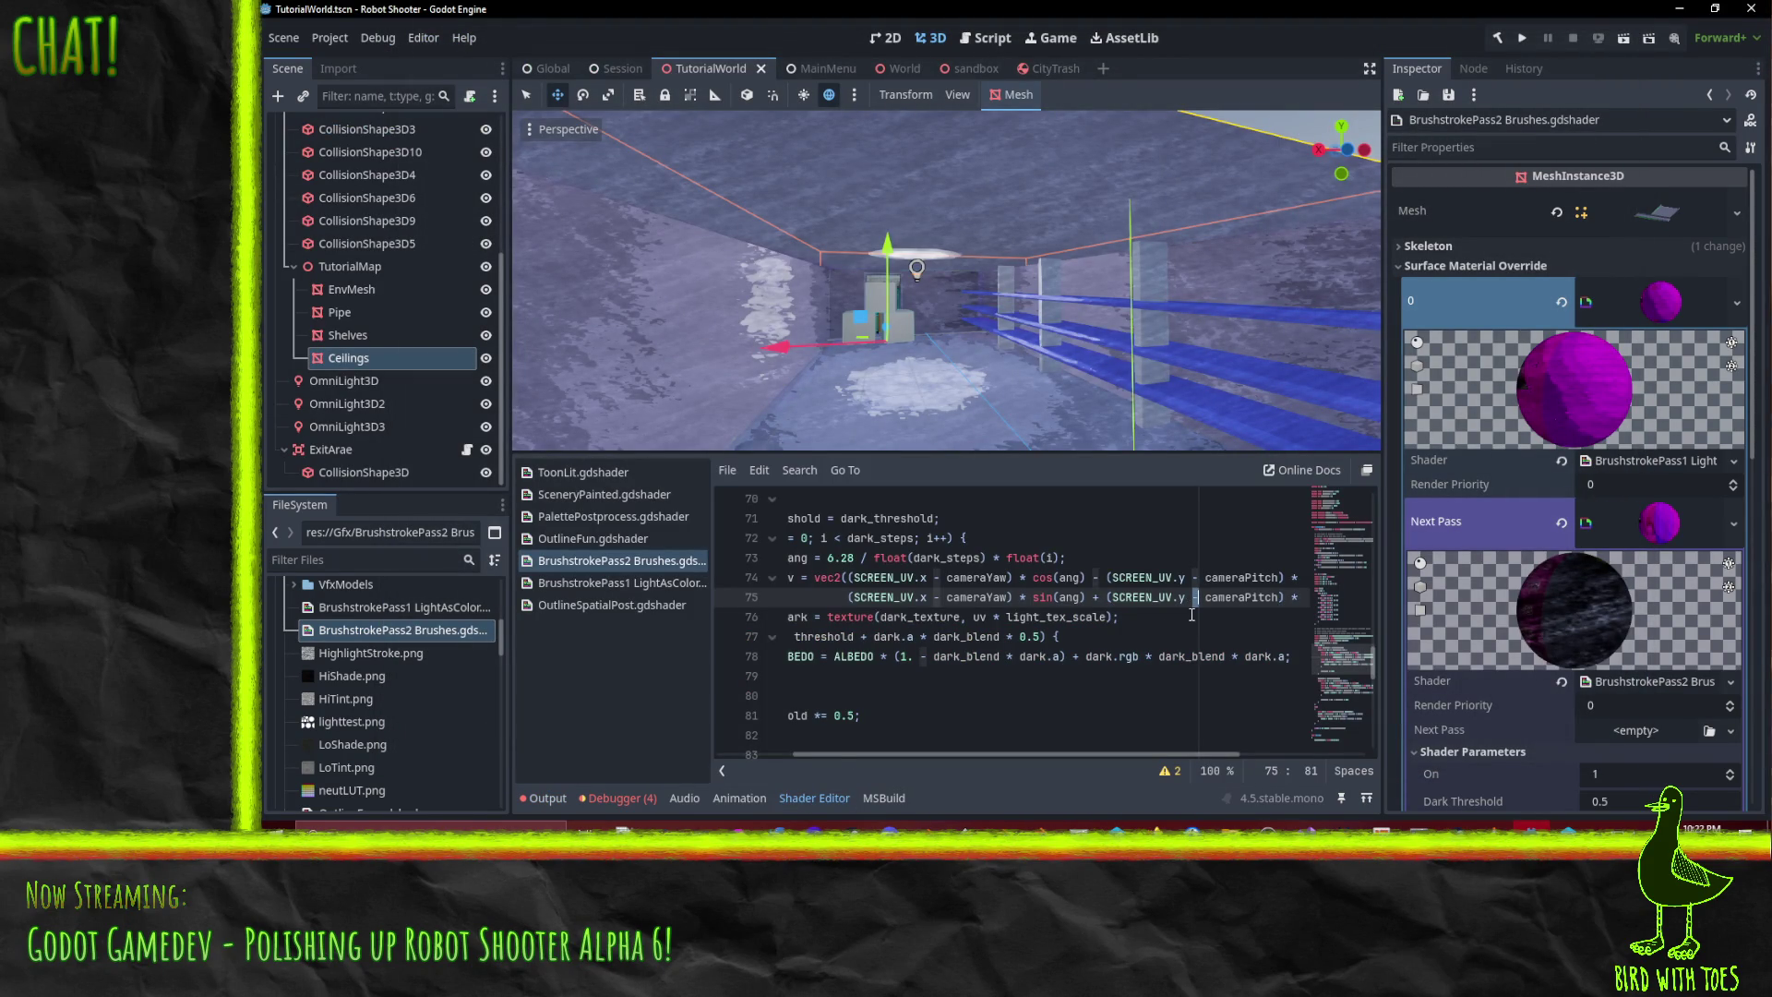
scroll(1107, 624, up, 3)
click(1029, 636)
click(831, 621)
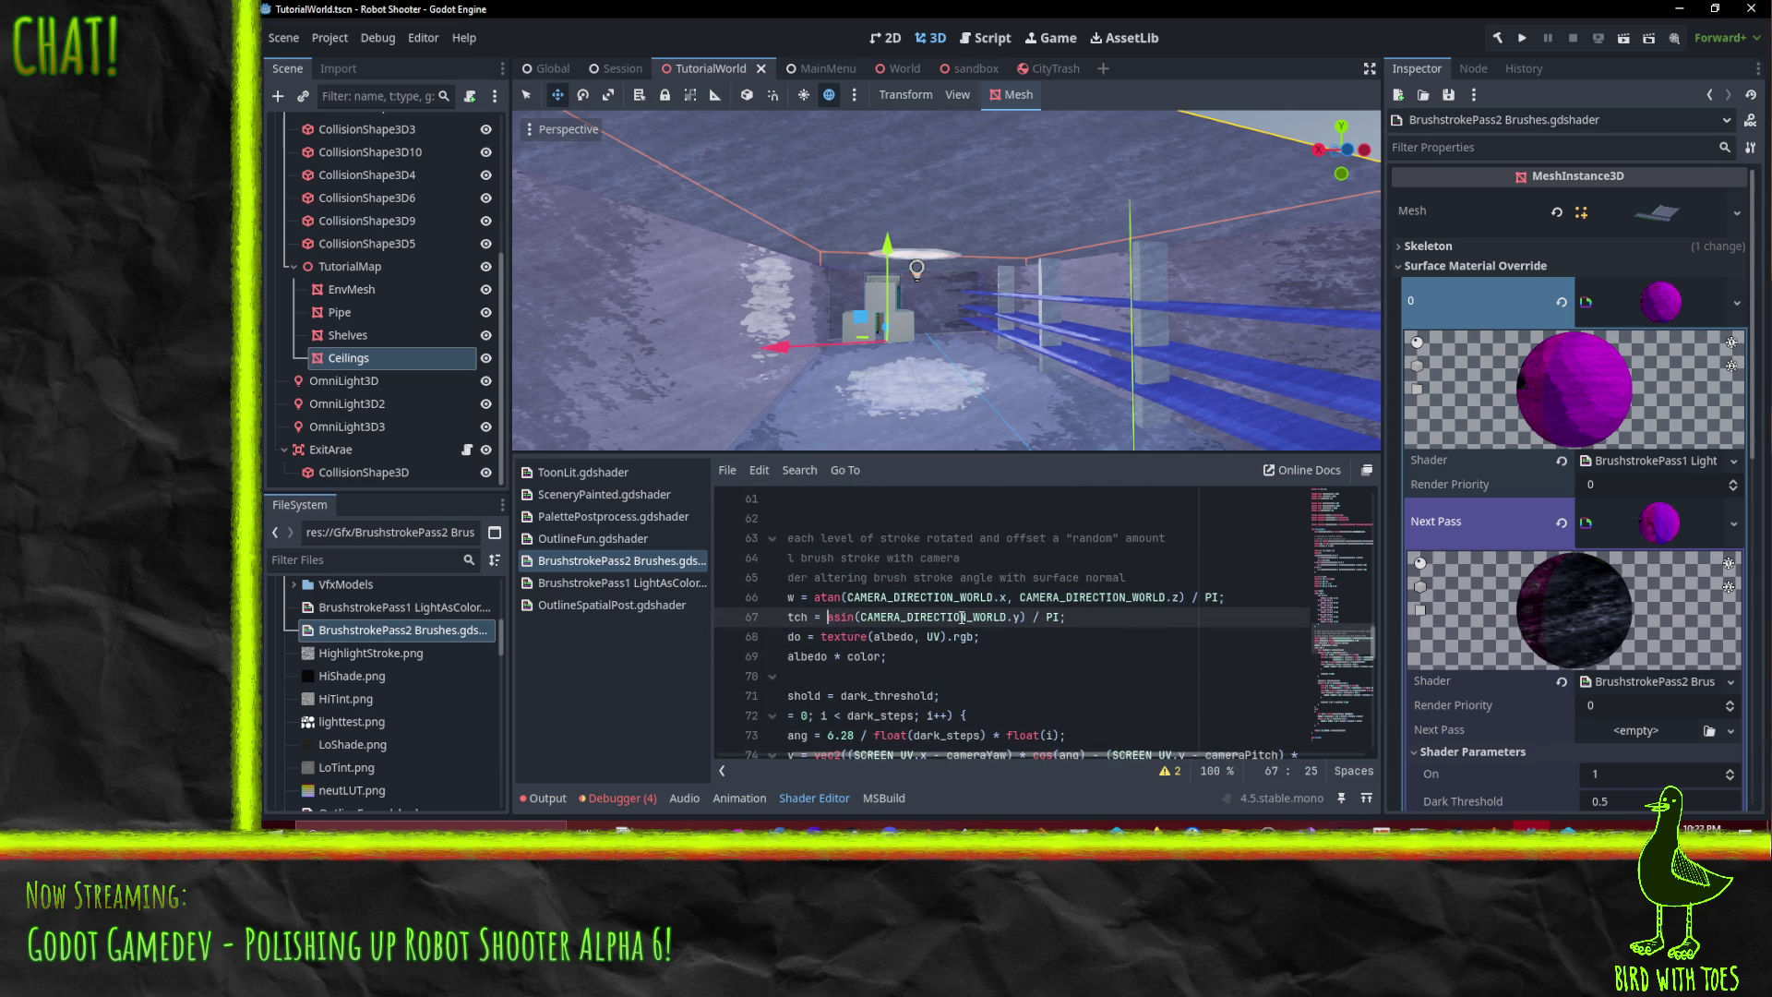
key(BackSpace)
key(Delete)
key(Delete)
key(Delete)
text(aco)
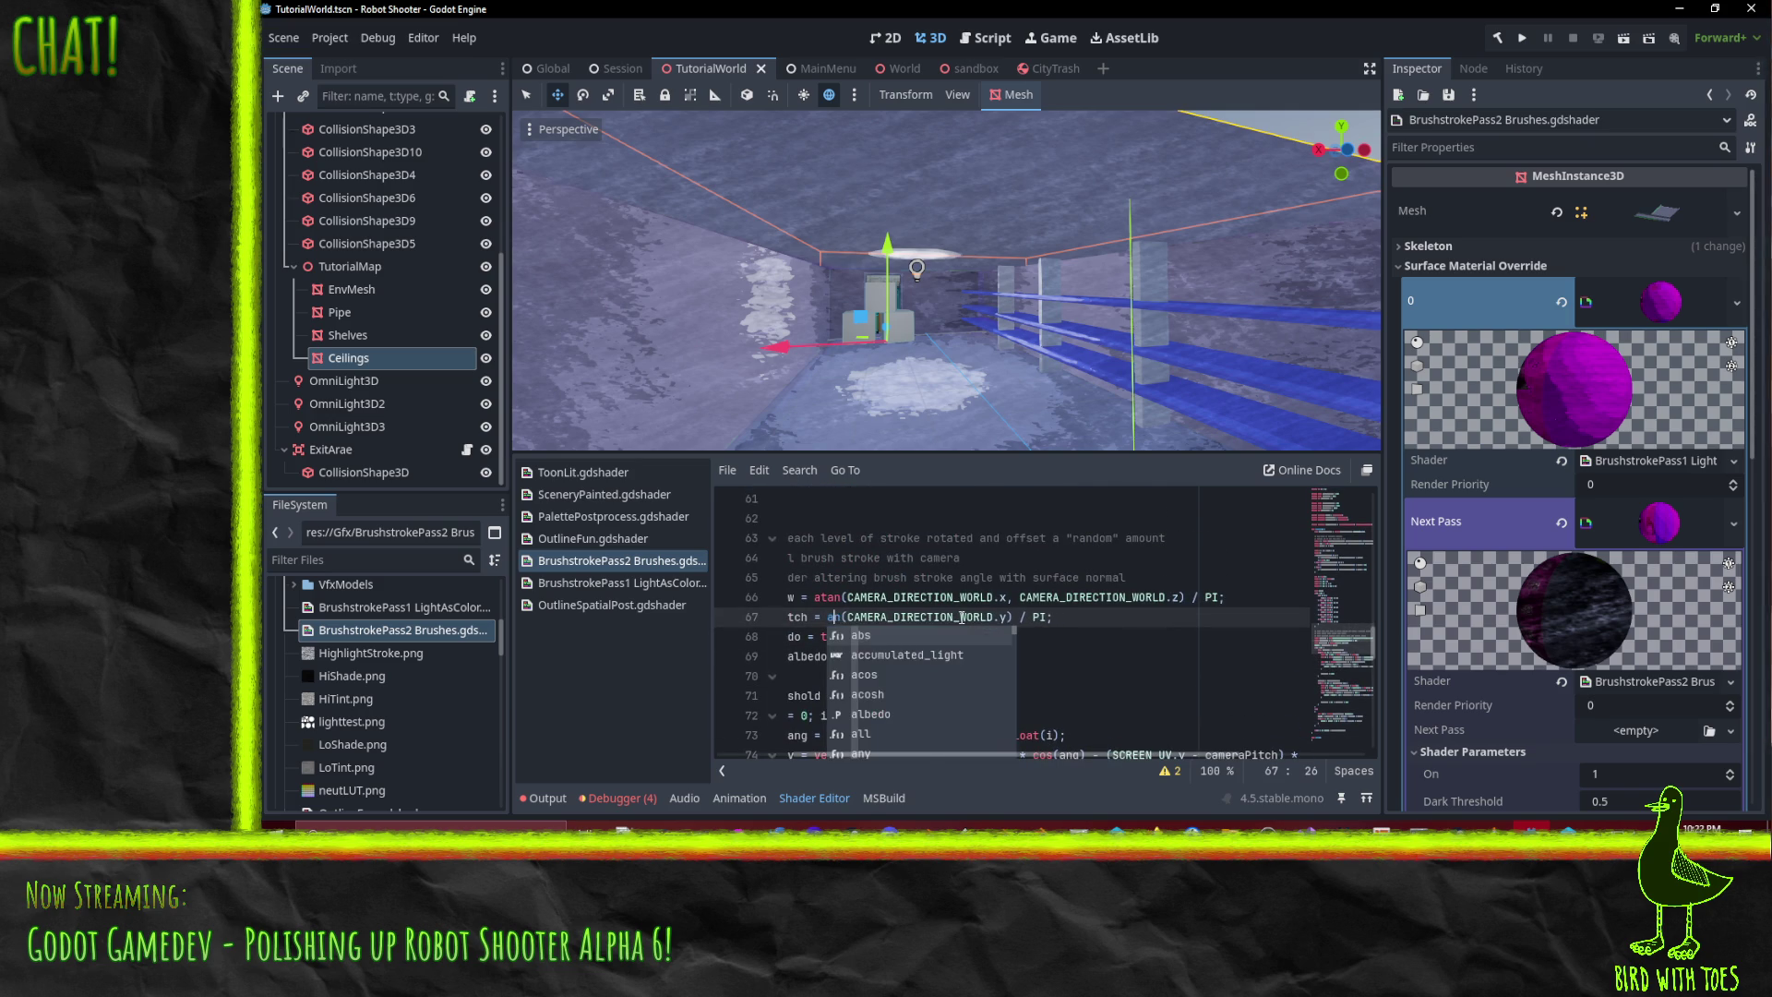
text(s)
key(ctrl+s)
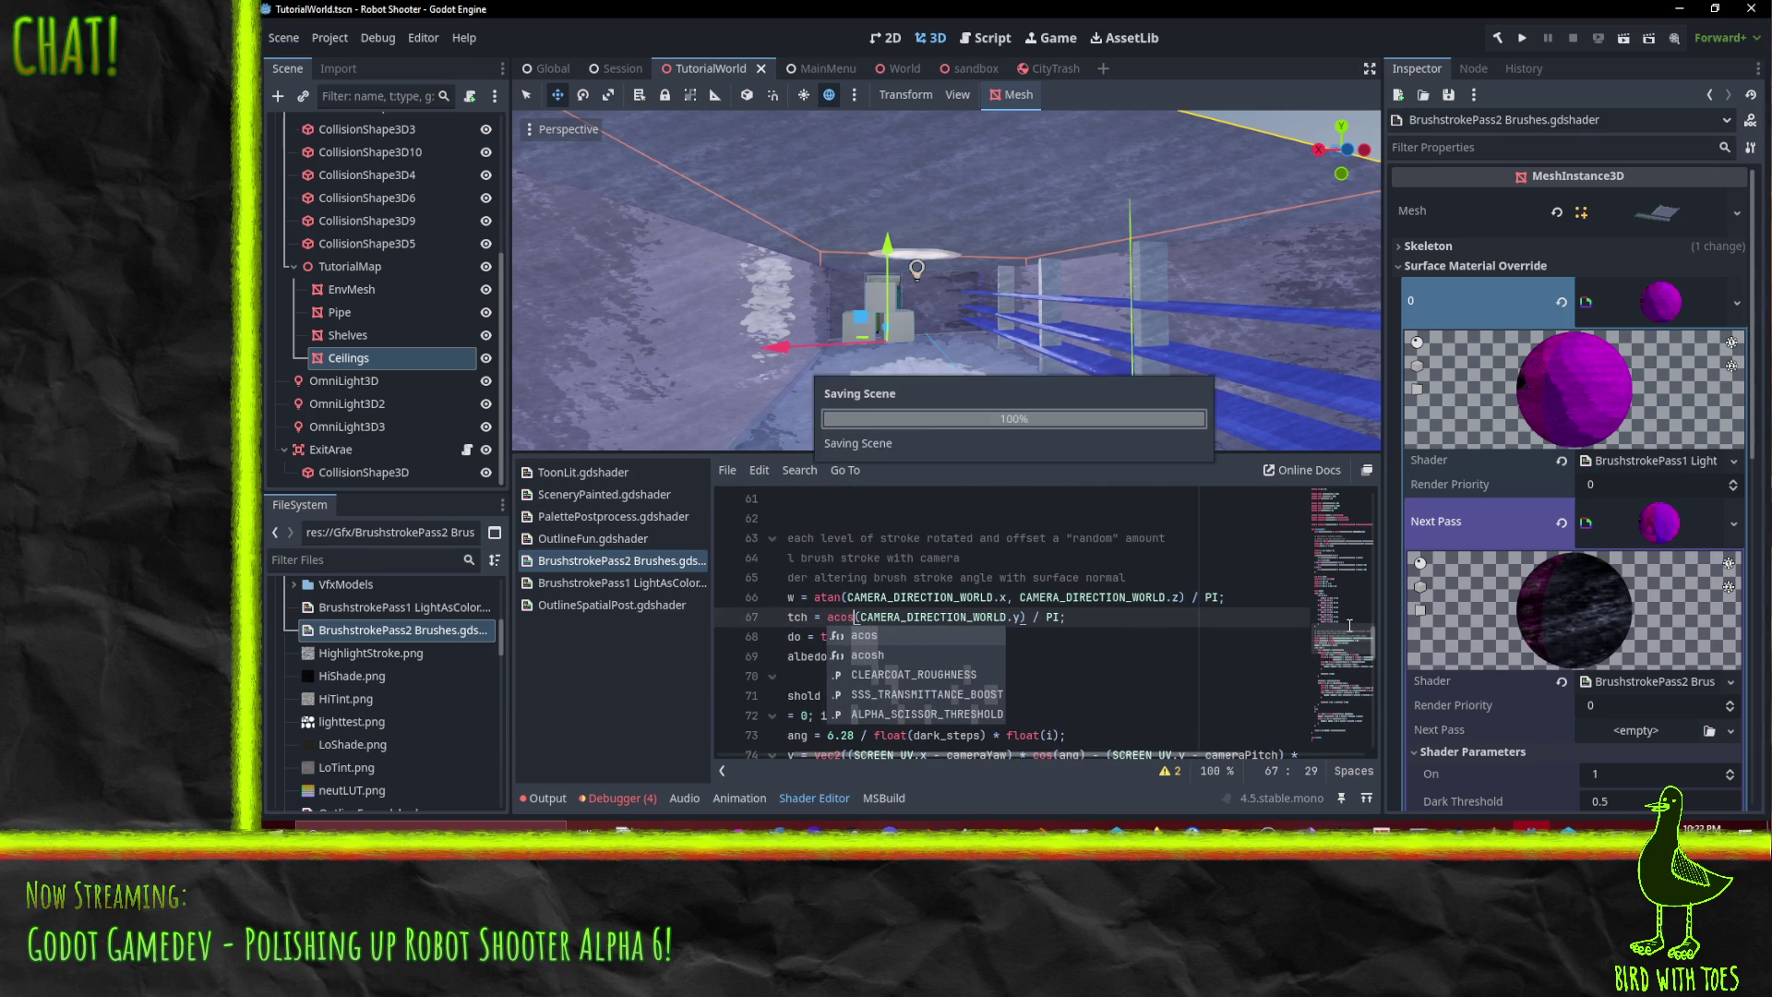
click(1138, 641)
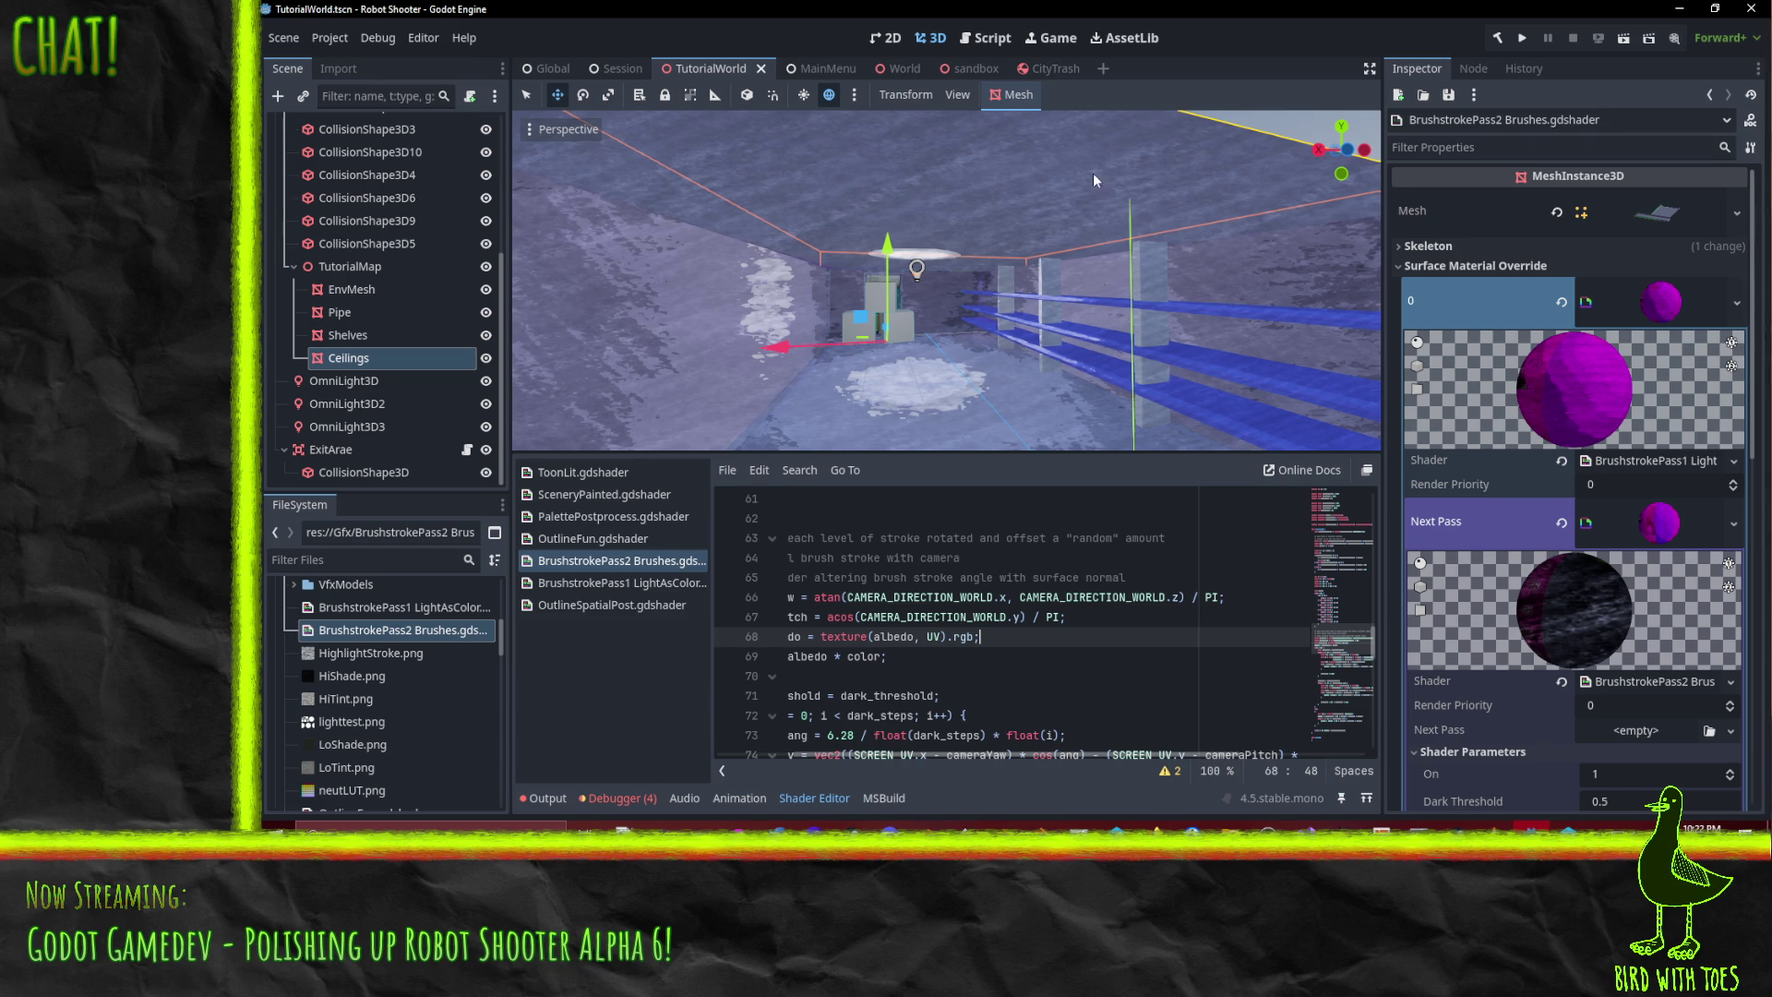
scroll(1093, 240, up, 5)
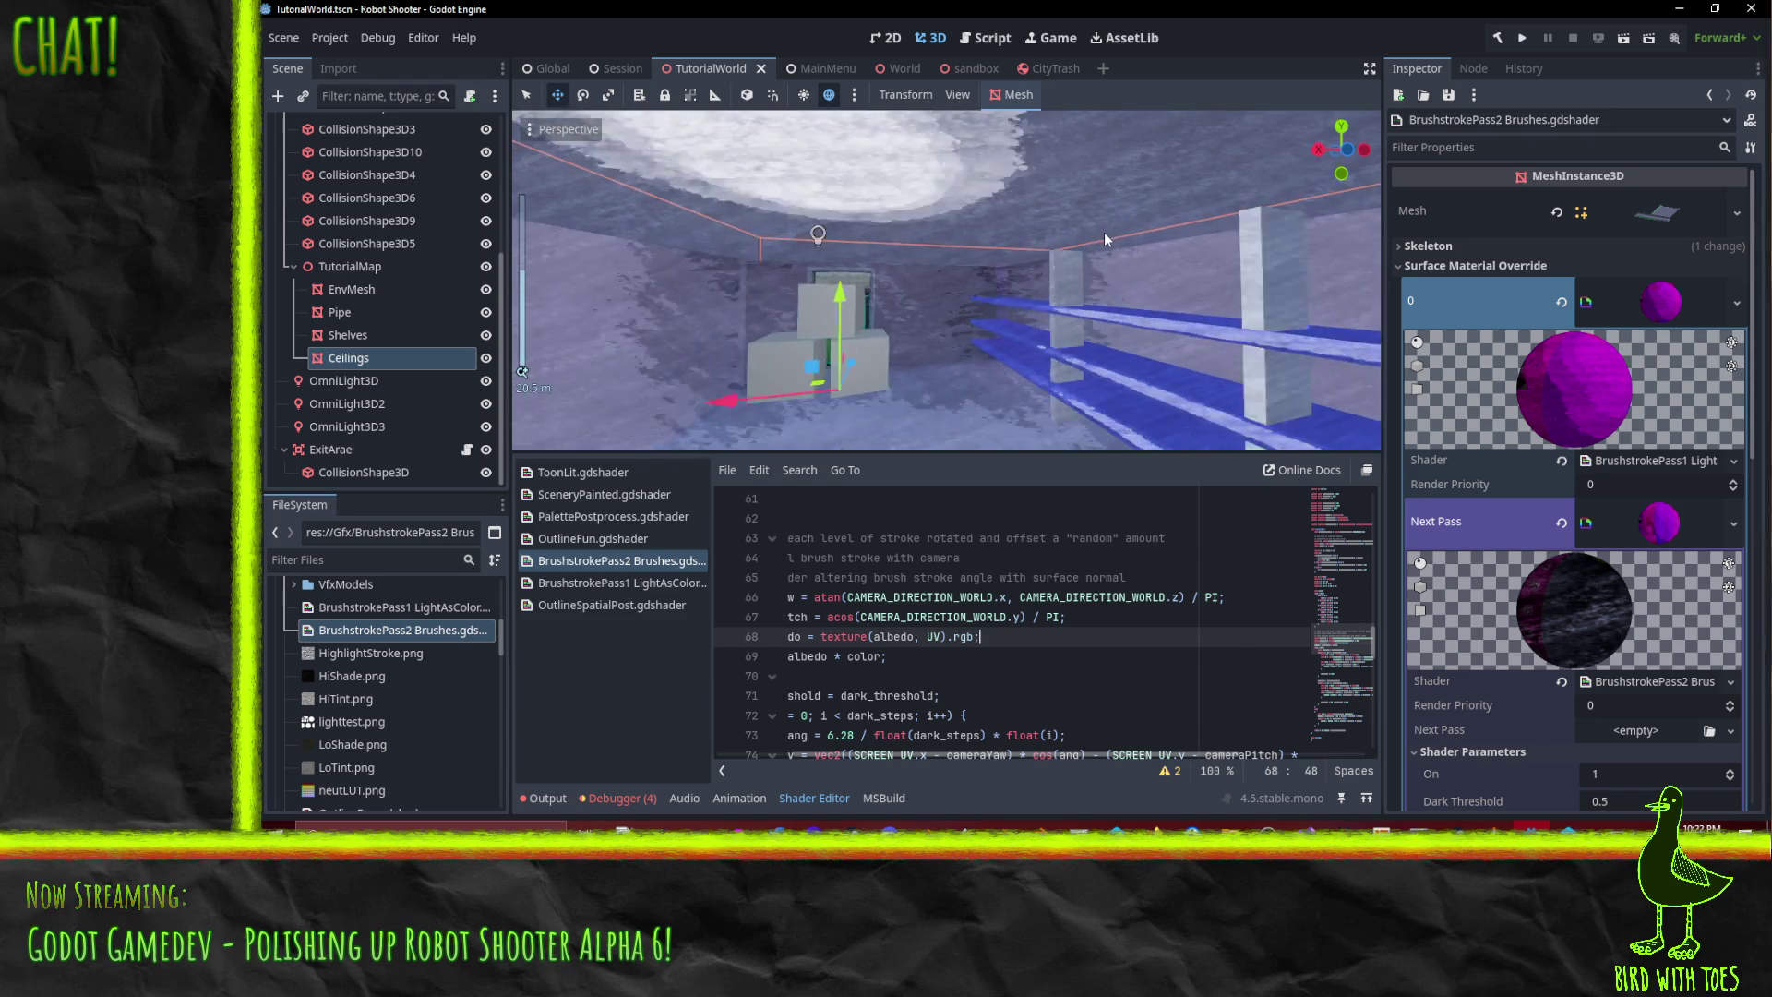
scroll(1120, 242, up, 3)
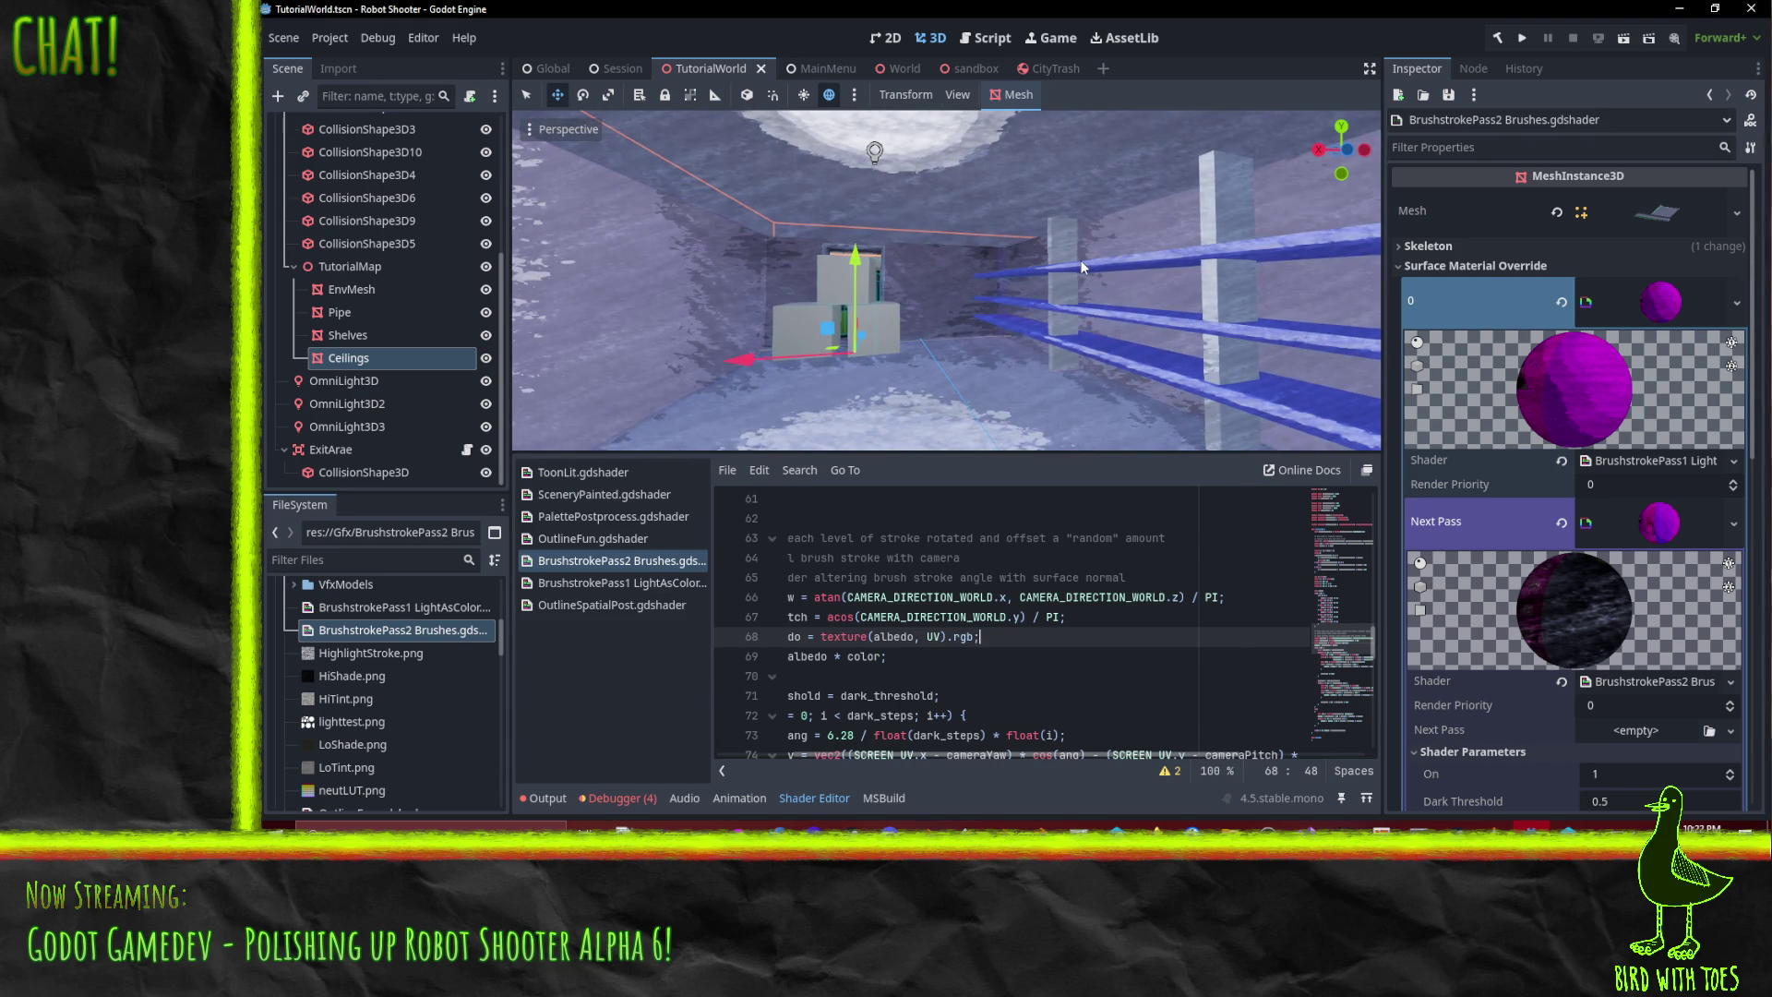
scroll(1081, 254, up, 2)
scroll(1082, 253, up, 4)
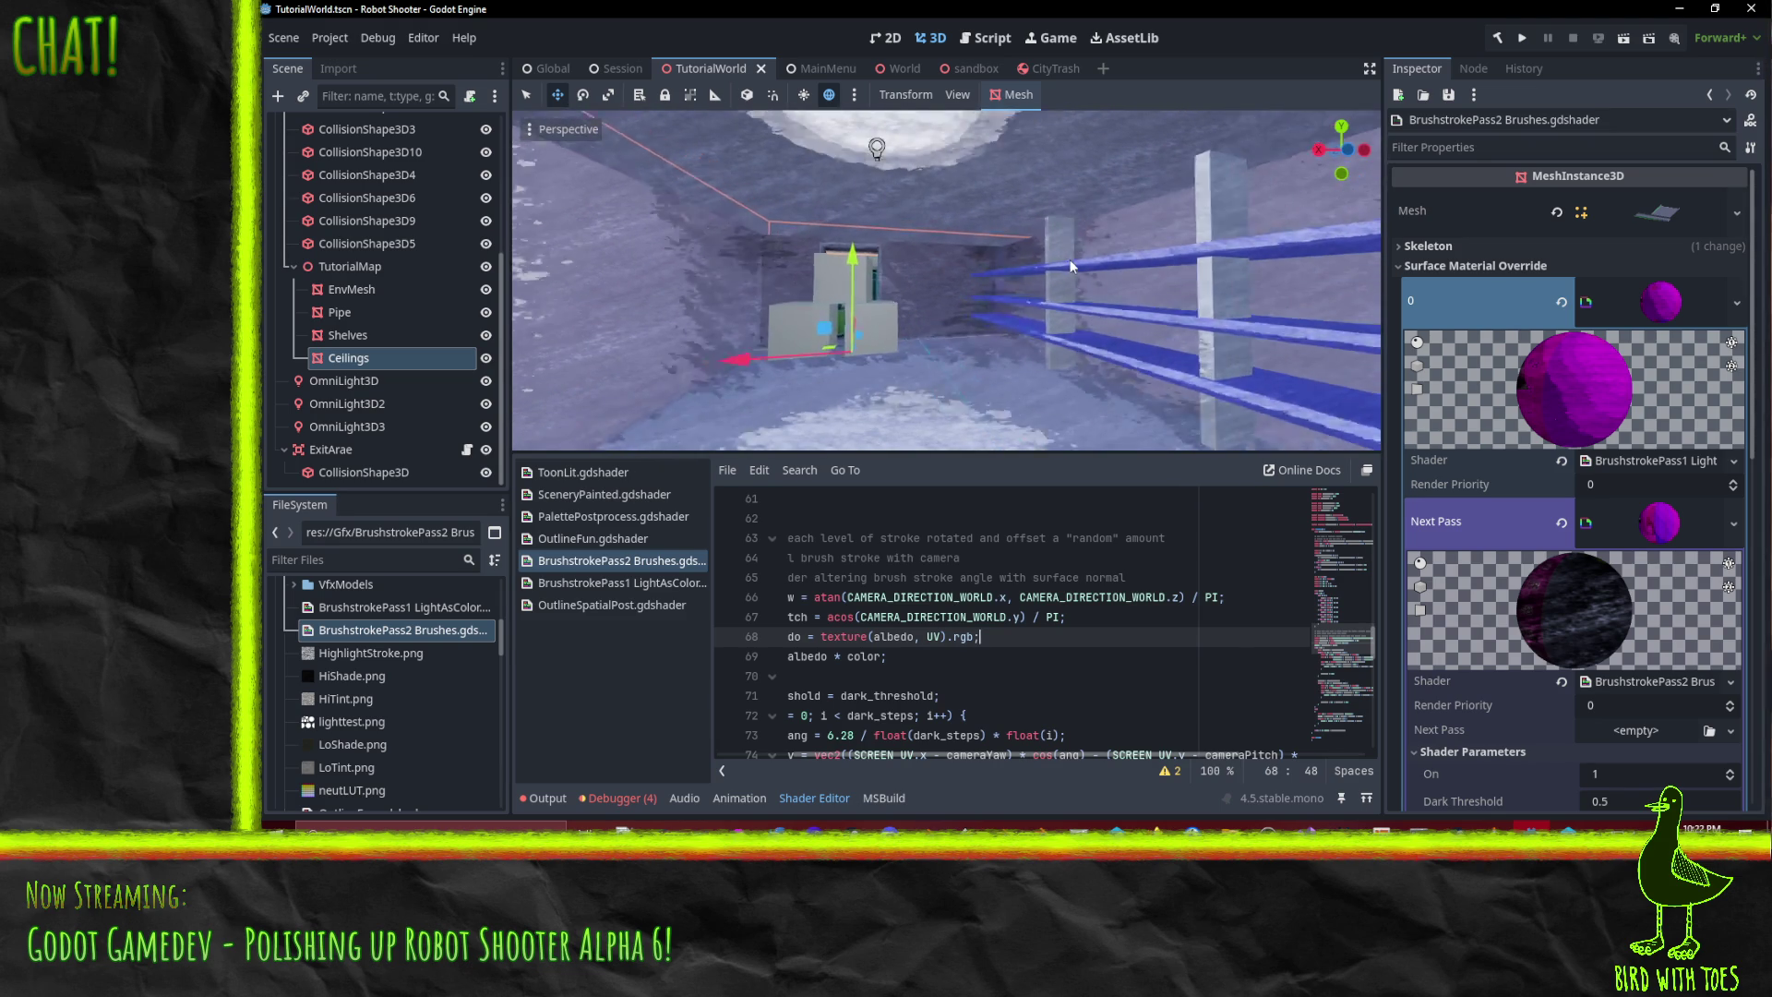
scroll(1078, 255, up, 5)
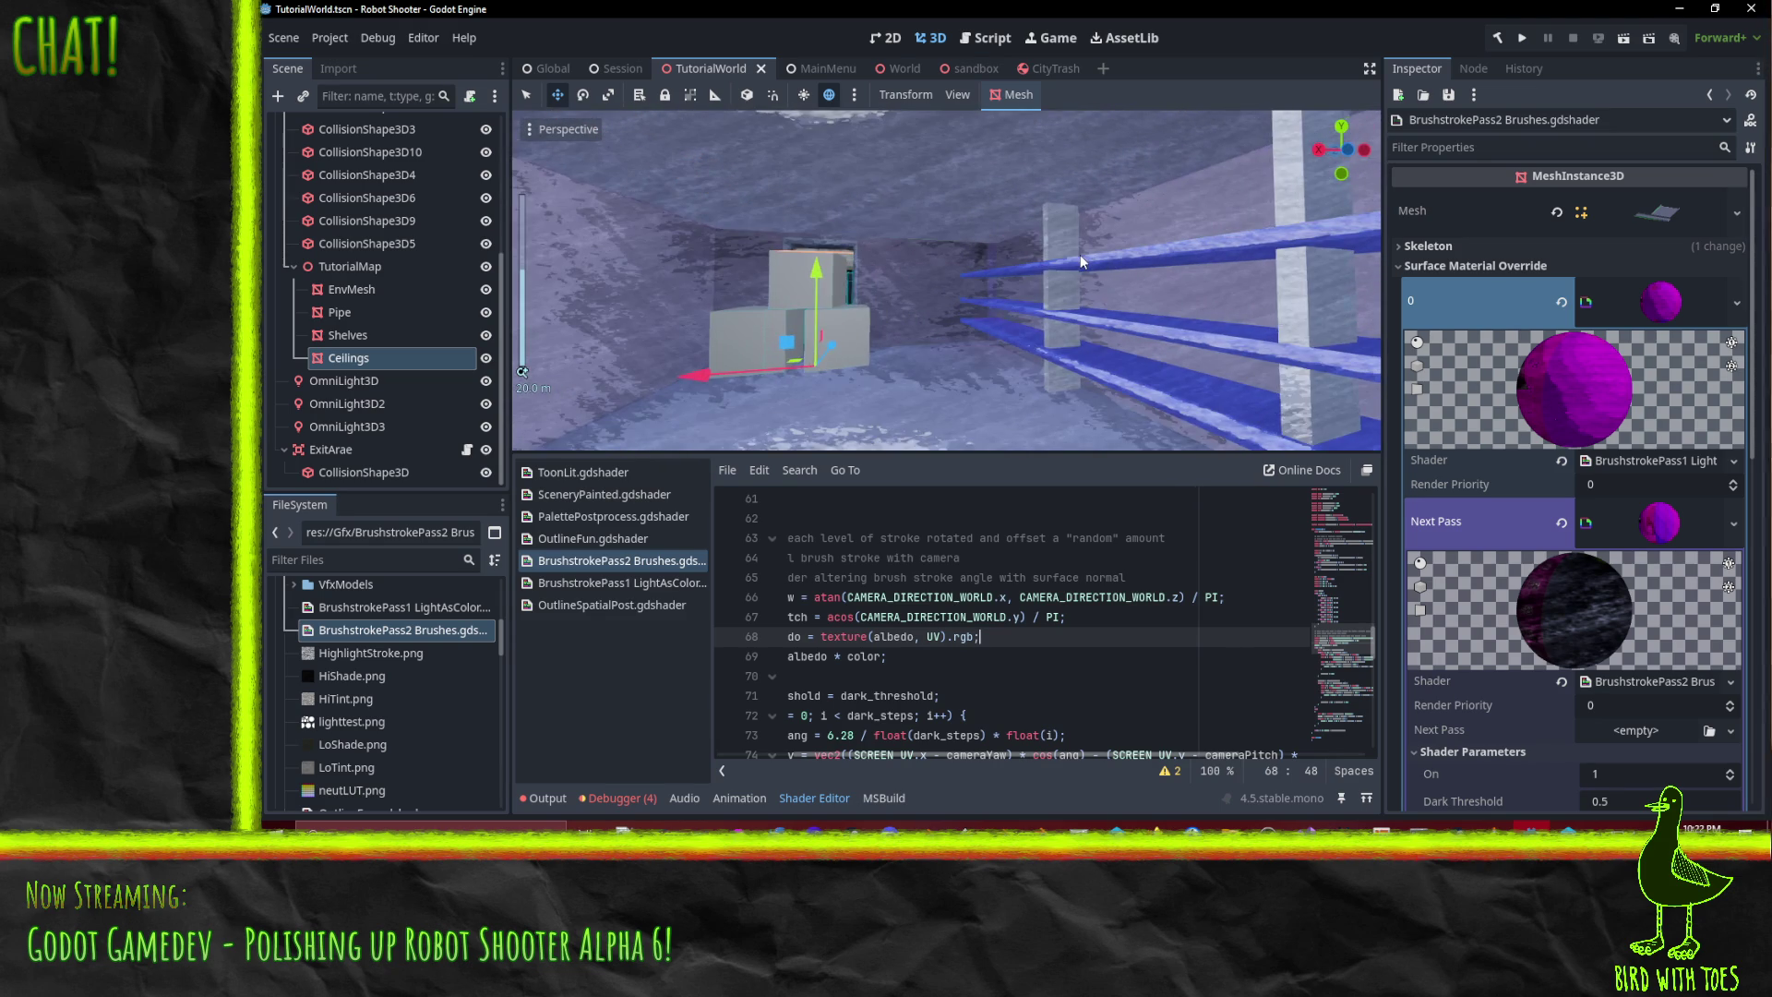
scroll(1071, 258, down, 5)
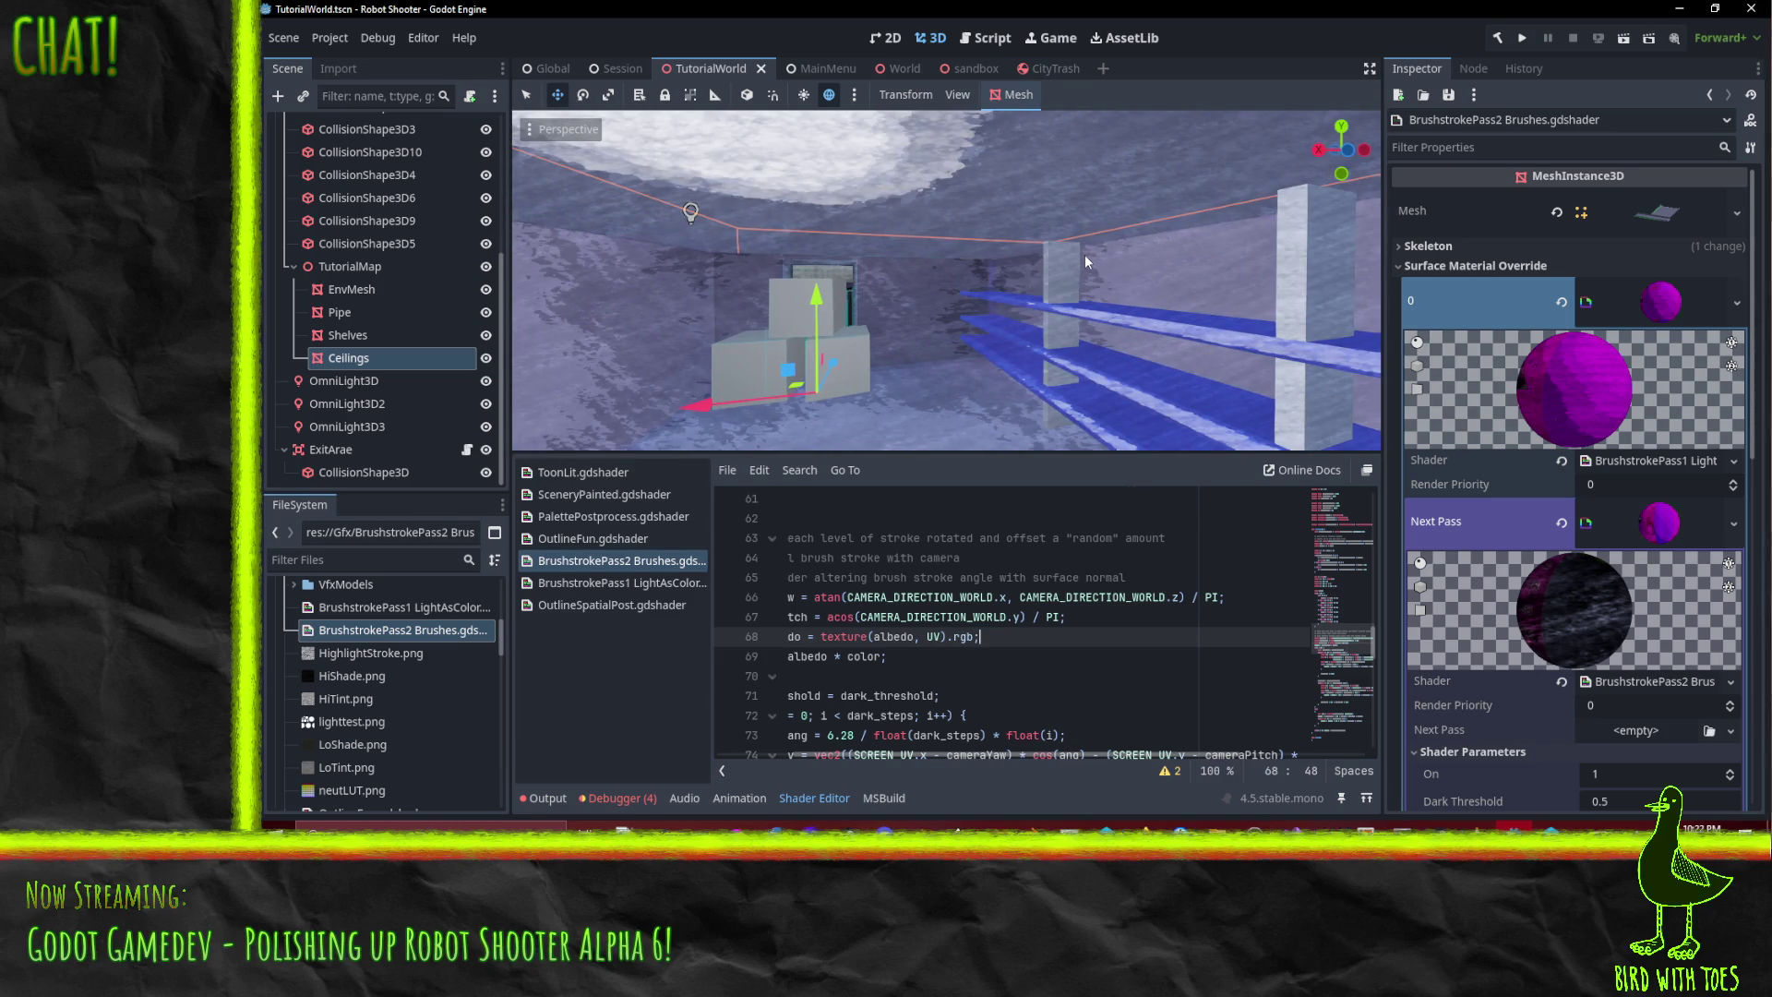
scroll(1085, 247, up, 4)
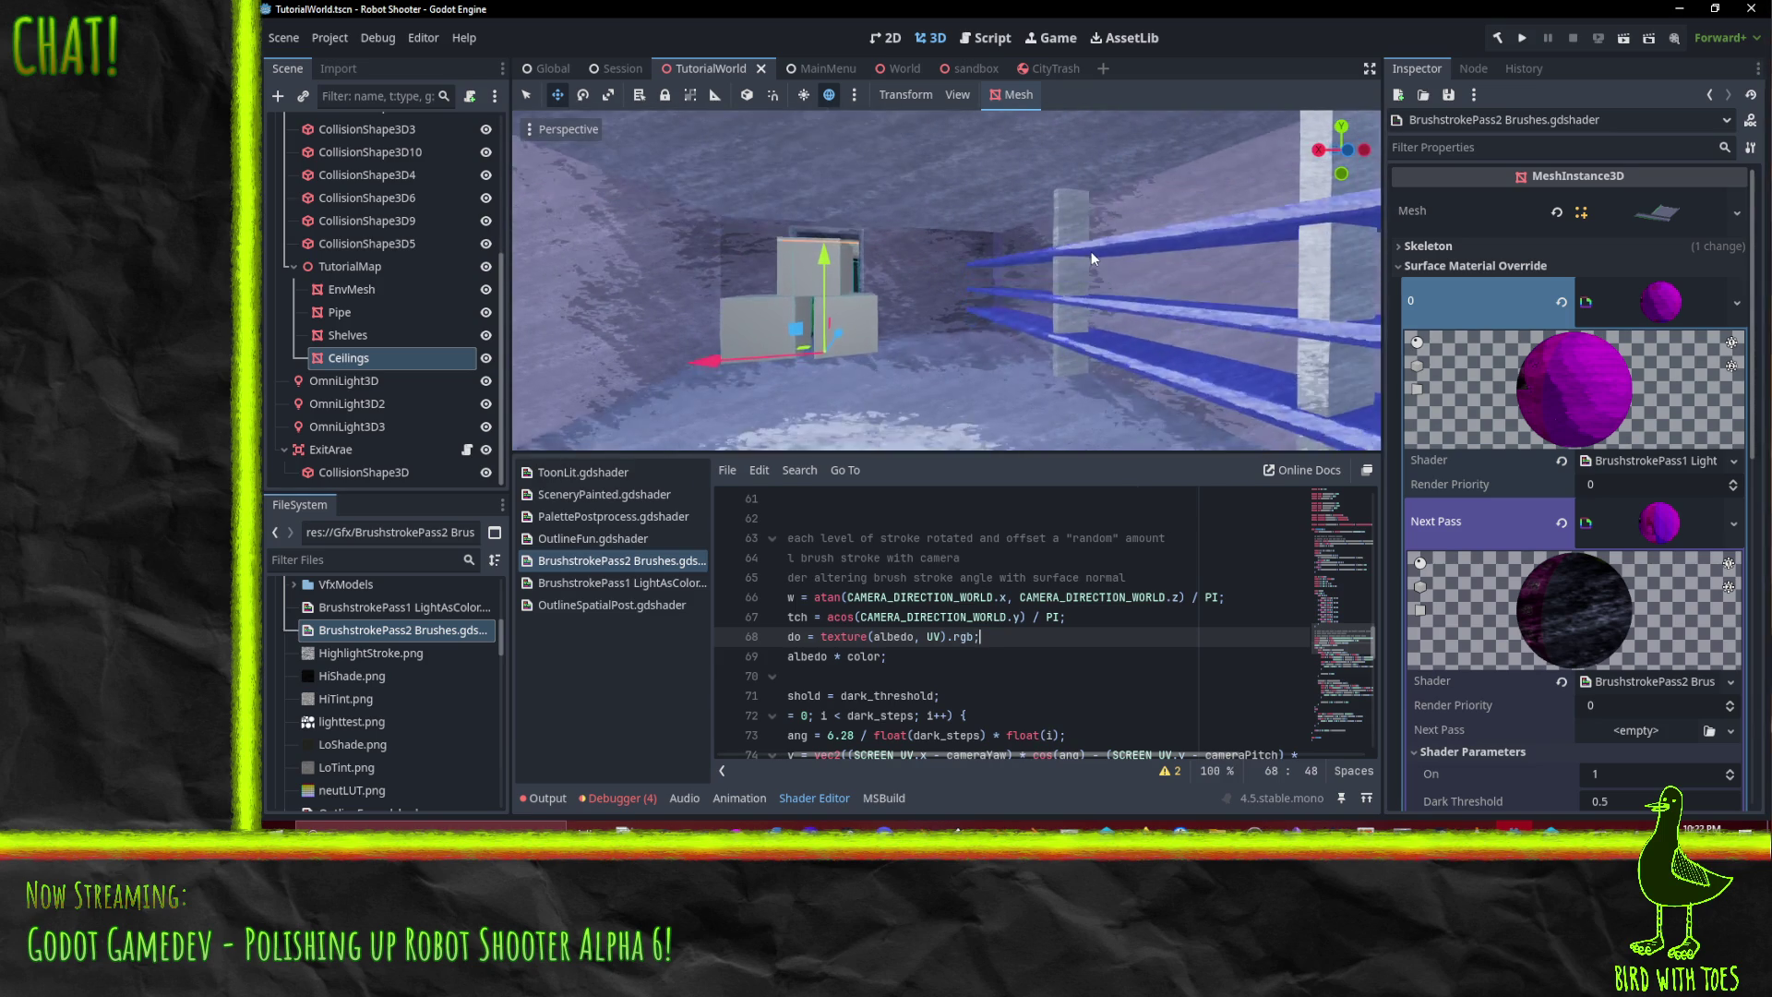
mouse_move(1093, 253)
mouse_down()
mouse_move(1135, 166)
mouse_move(1181, 139)
mouse_move(1193, 286)
mouse_move(1108, 259)
mouse_move(1094, 221)
mouse_move(1112, 473)
mouse_up()
click(828, 618)
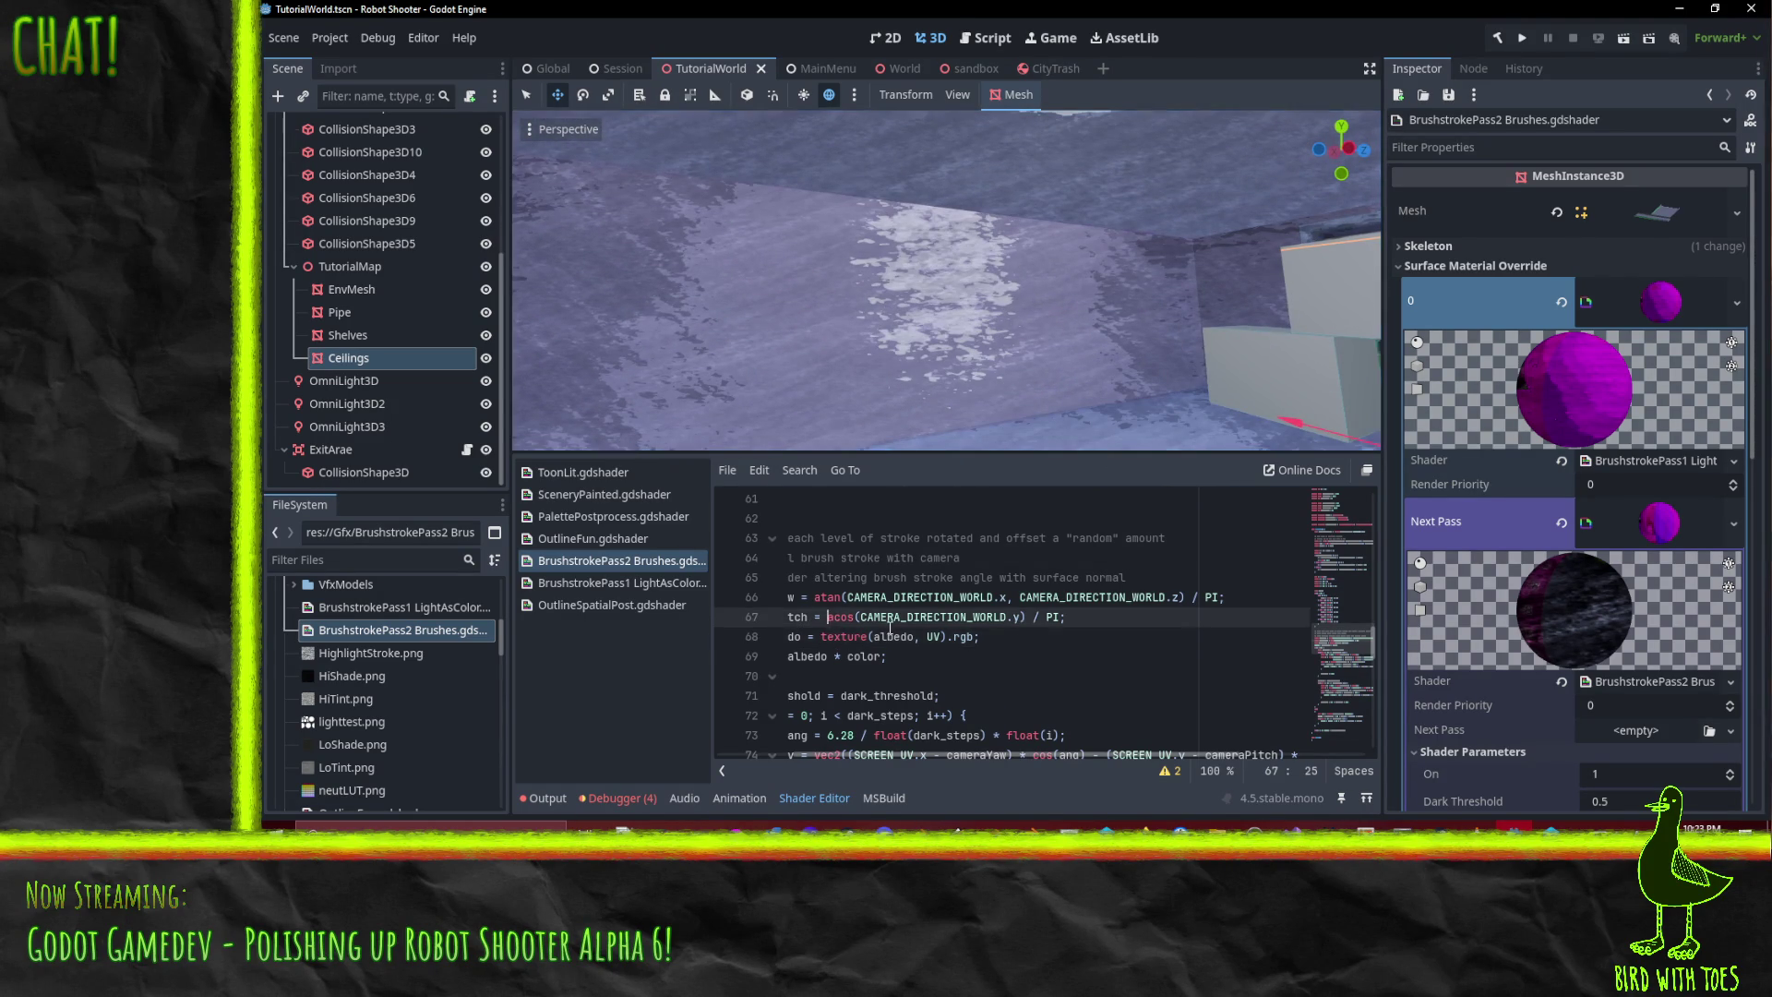
- Change line 67's acos( to -asin( using the autocomplete suggestion
text(-)
key(Right)
key(Delete)
key(Delete)
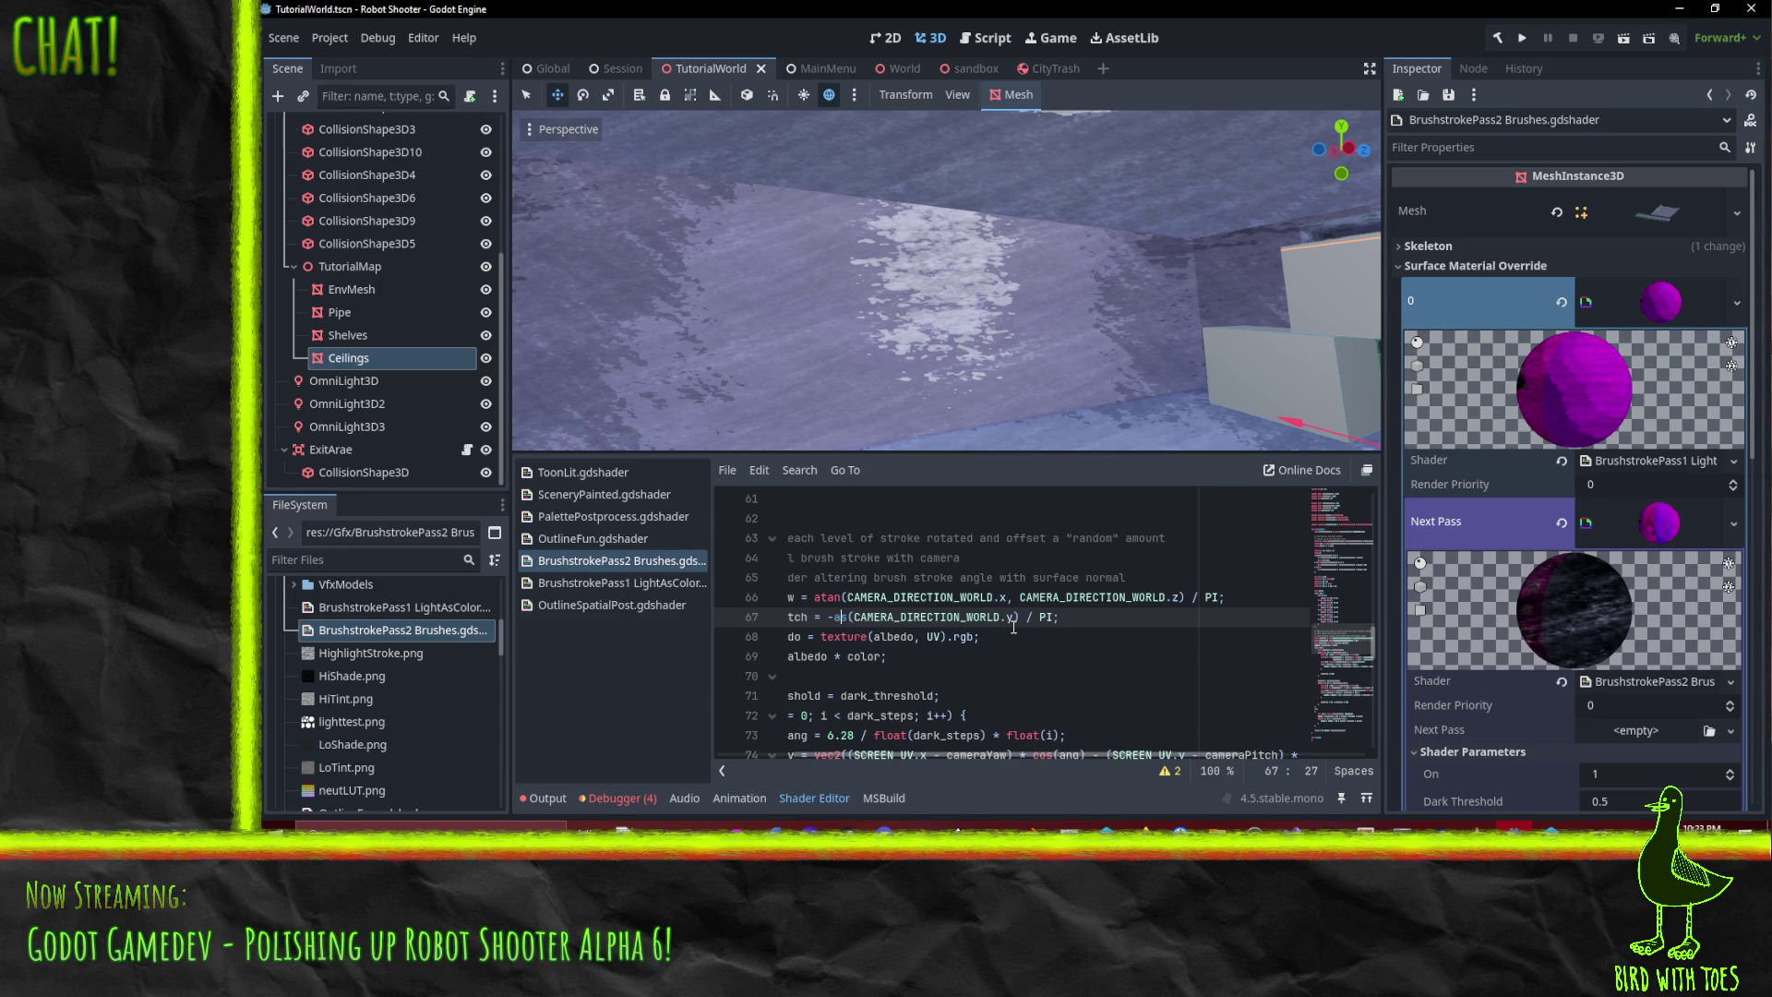
text(in)
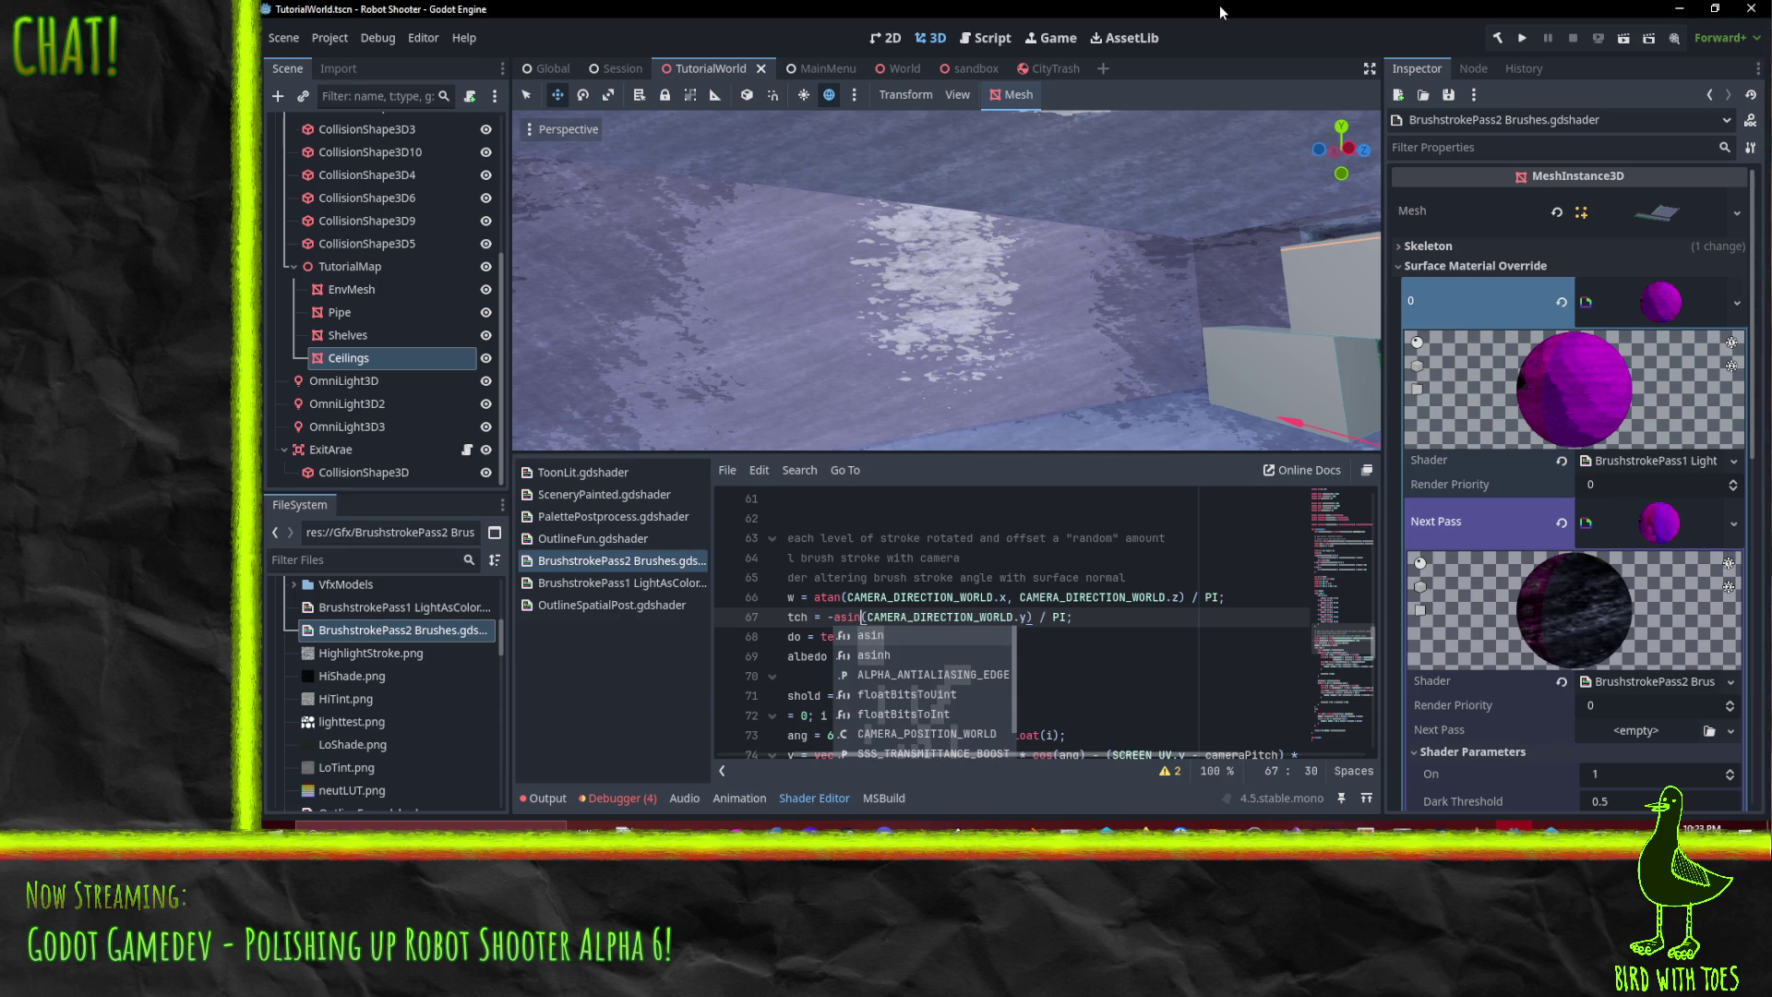
key(Return)
scroll(1049, 358, down, 3)
scroll(1039, 358, up, 5)
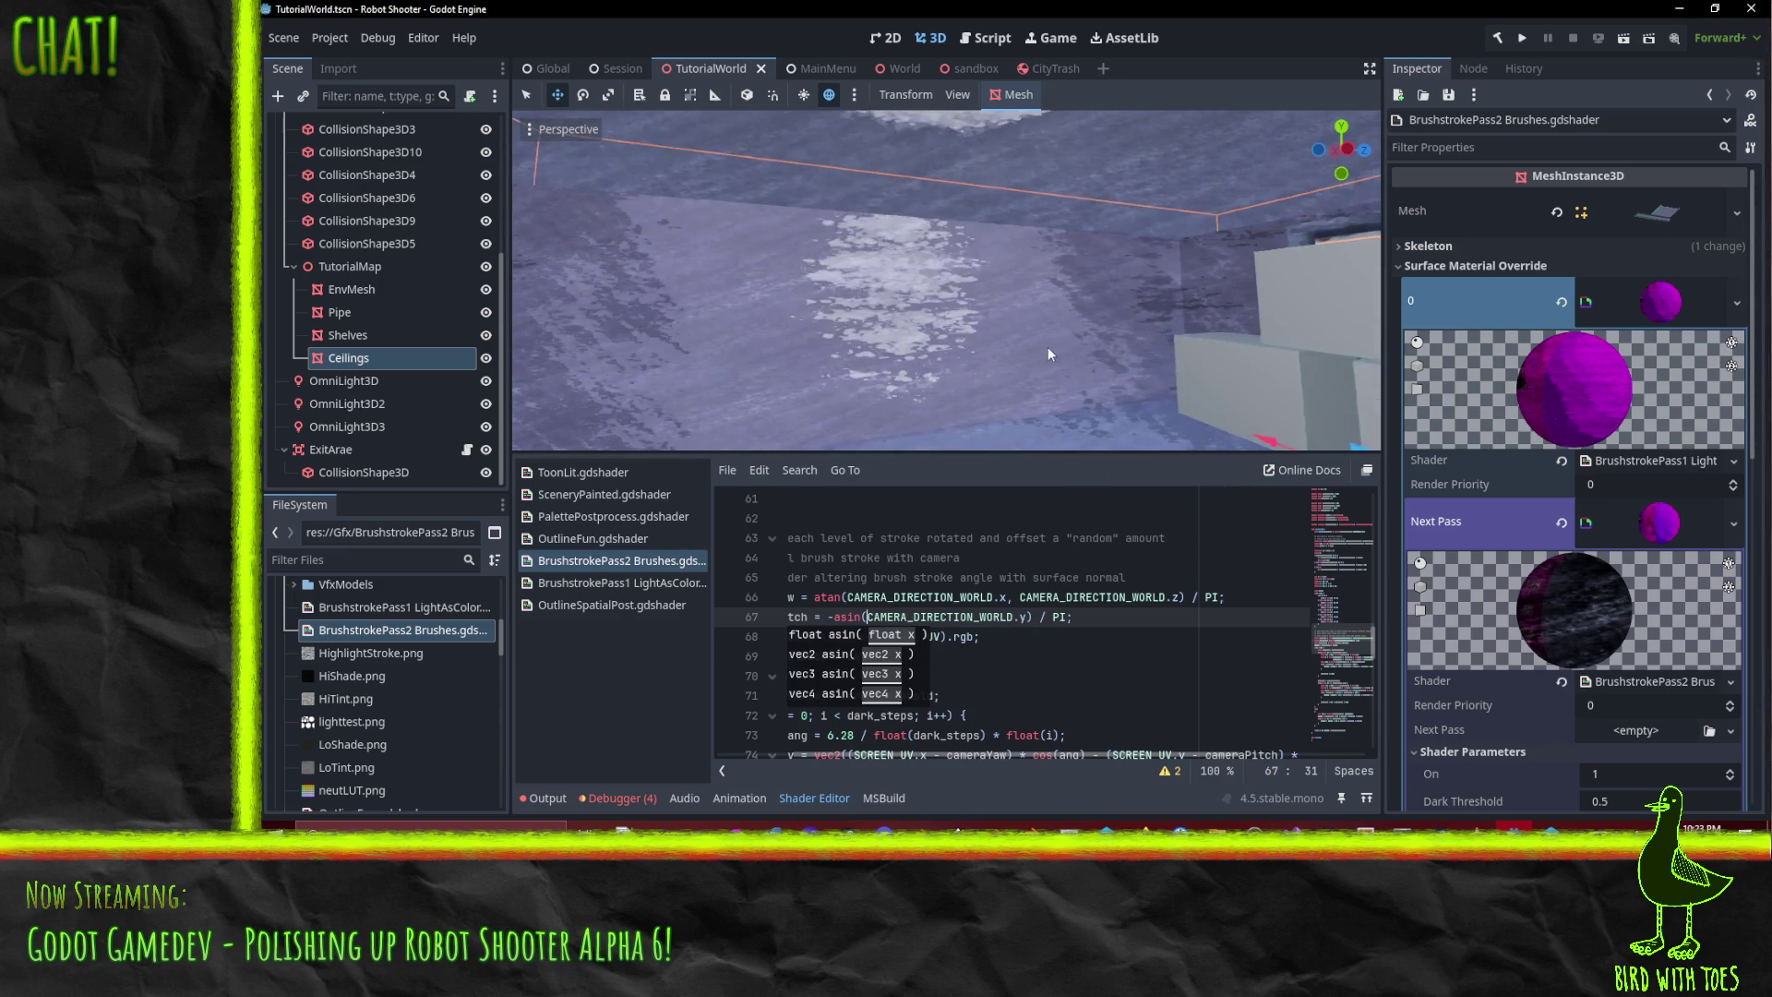
- Orbit the viewport to check ceiling and floor shading, then go to line 68
mouse_move(1016, 277)
mouse_down()
mouse_move(1025, 231)
mouse_move(1052, 304)
mouse_up()
mouse_move(947, 281)
mouse_down()
mouse_move(974, 245)
mouse_move(883, 275)
mouse_up()
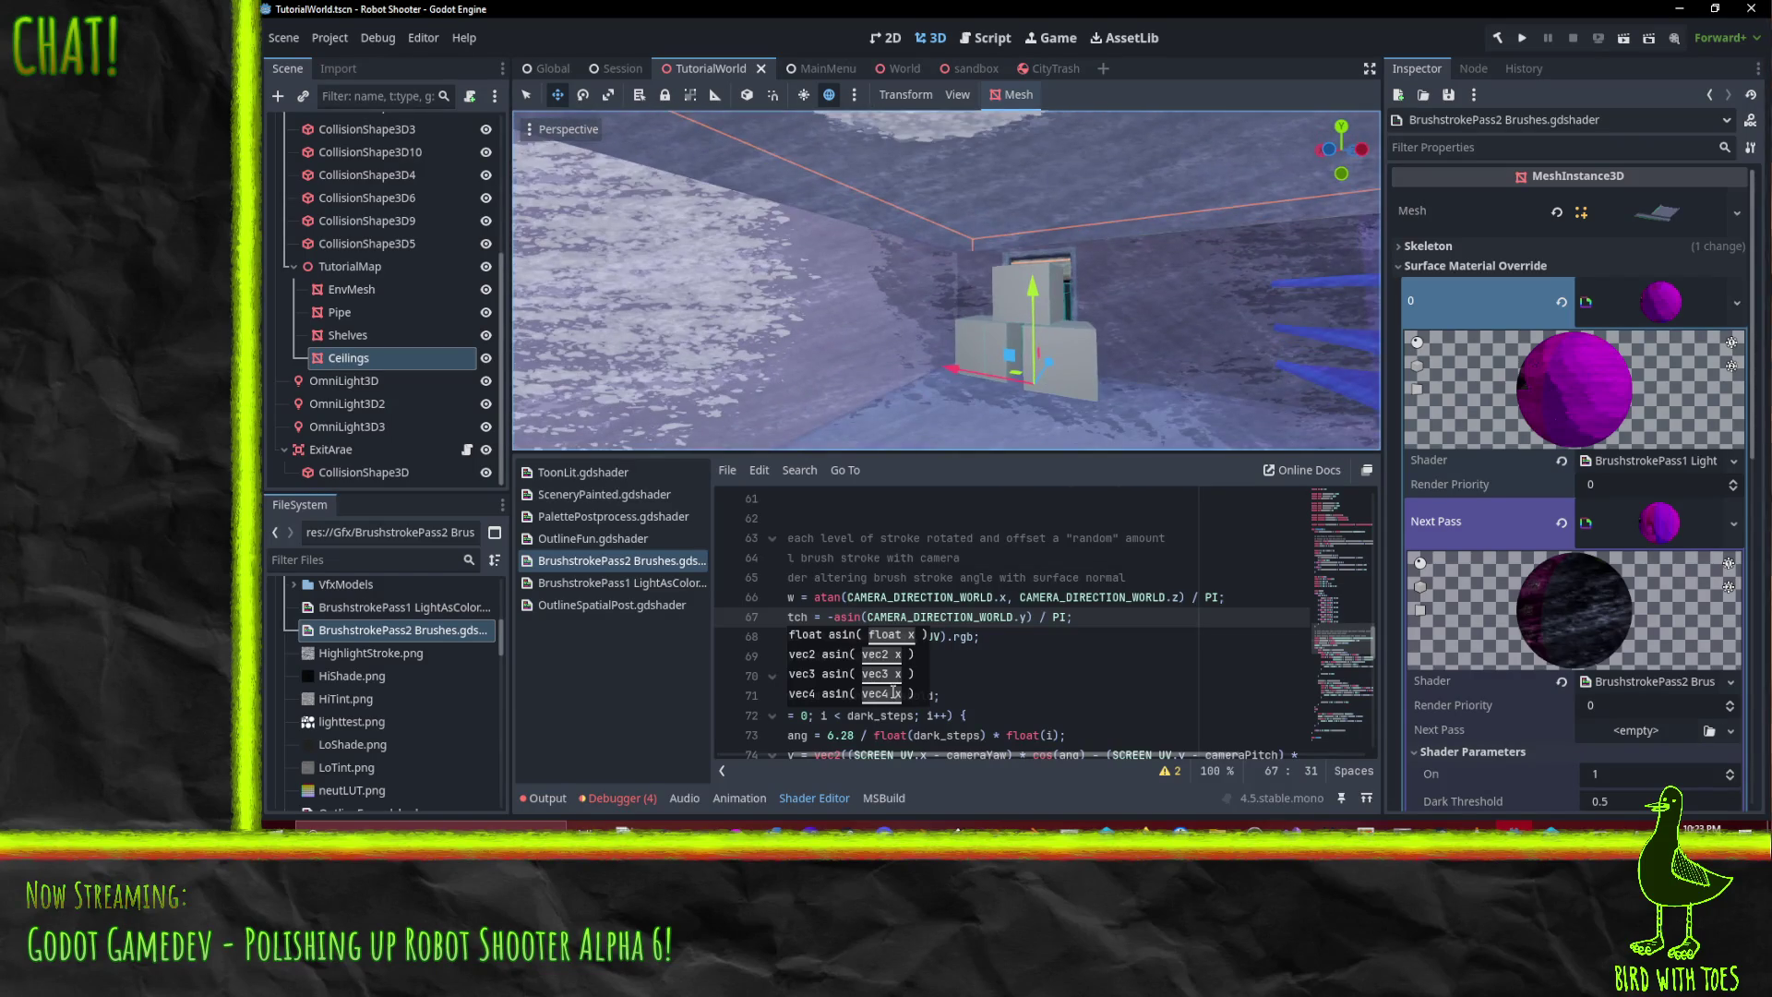
click(1079, 638)
key(Home)
scroll(1079, 641, down, 3)
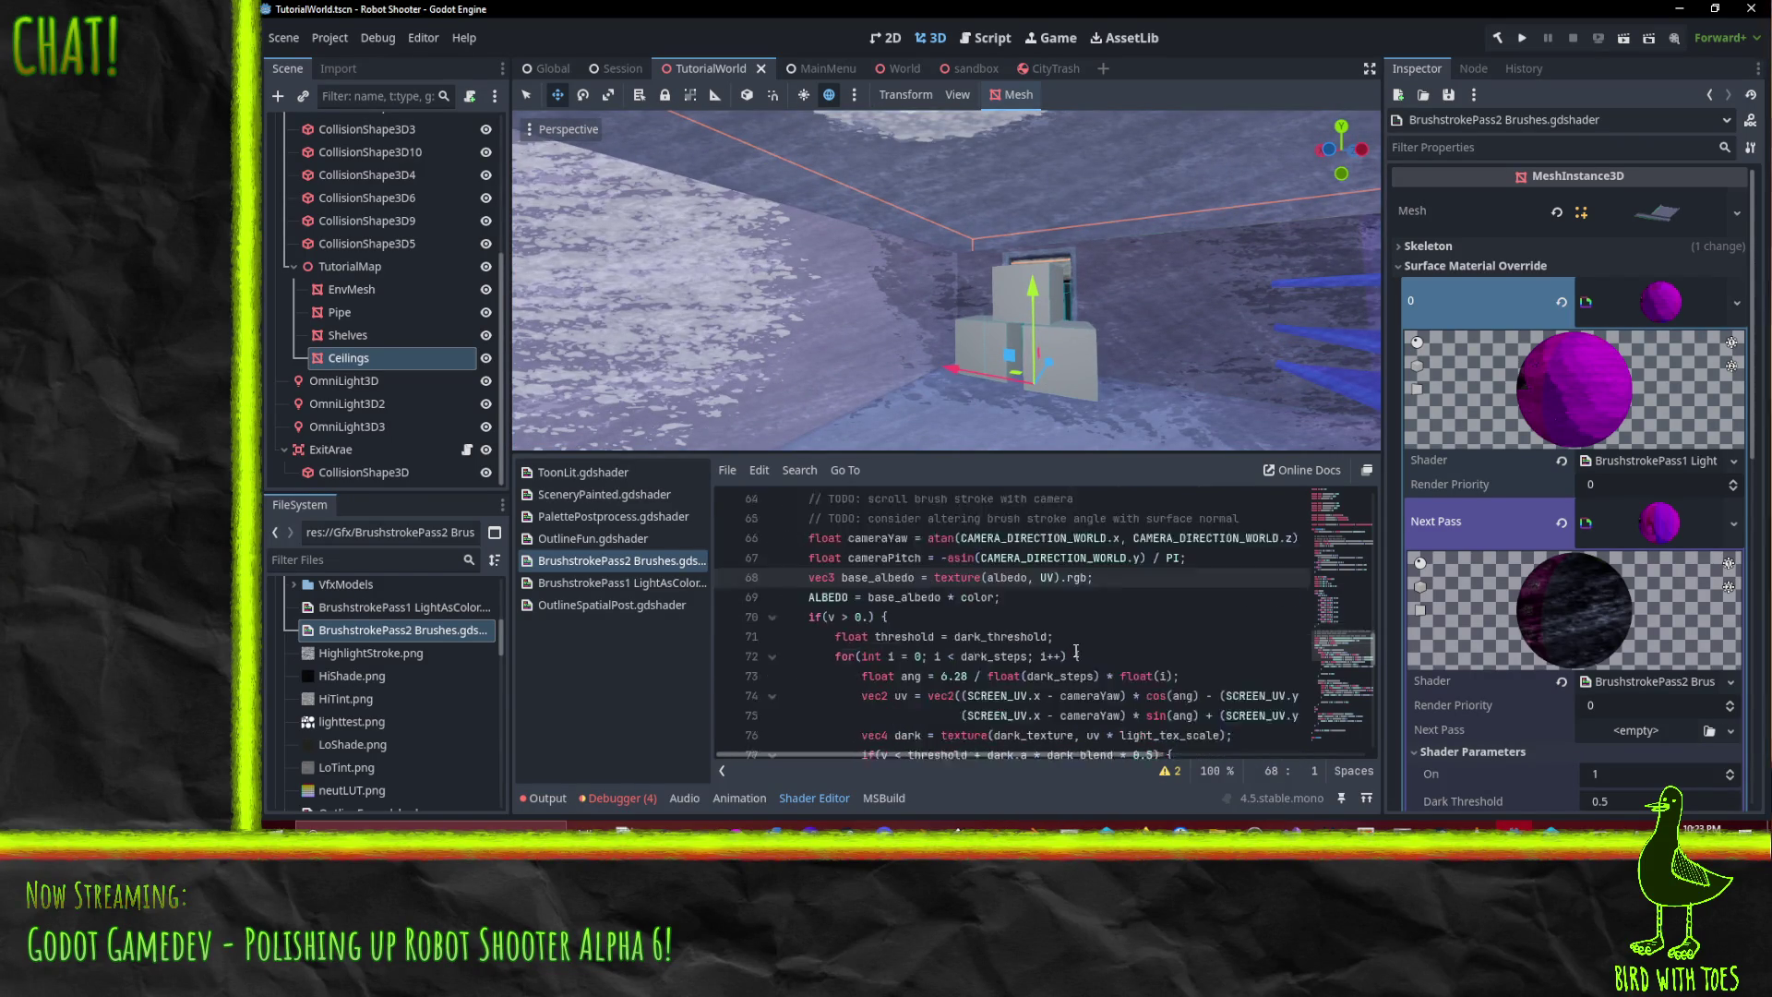
- Enlarge the code area and split line 87 onto an indented line 88
drag(977, 450, 982, 341)
scroll(1089, 563, down, 3)
scroll(1089, 563, down, 2)
scroll(1233, 561, up, 2)
scroll(1226, 532, up, 2)
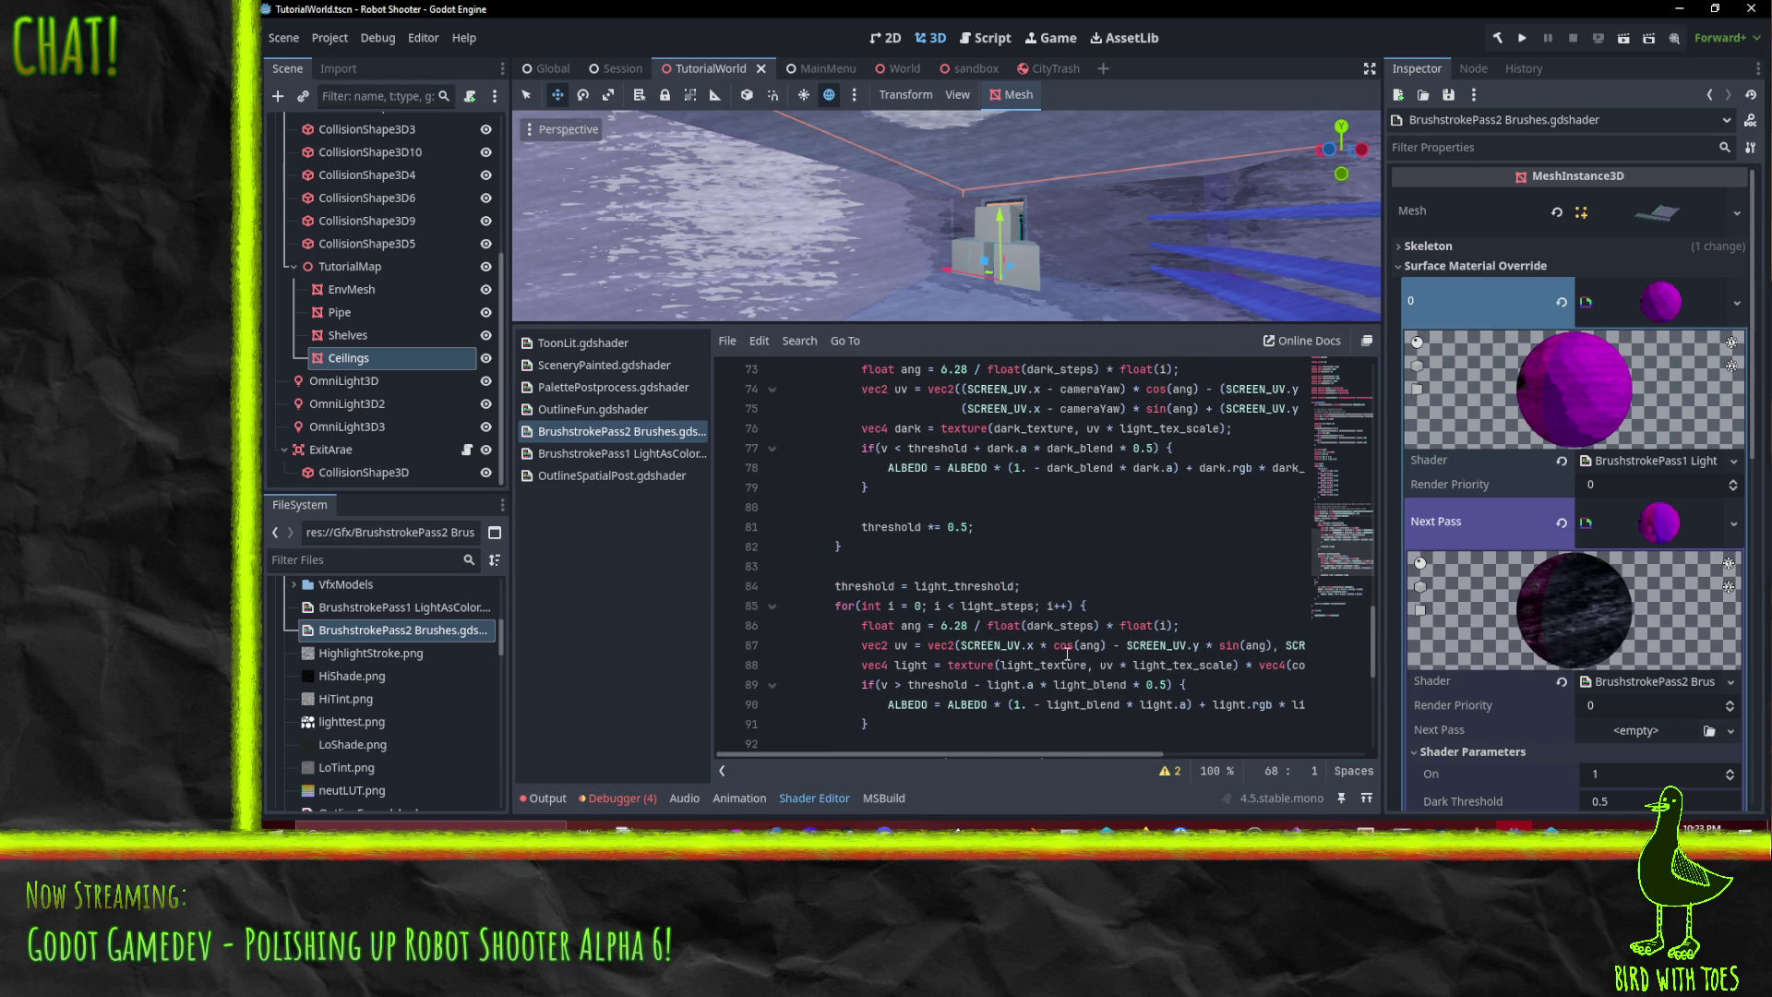
click(1283, 645)
key(Return)
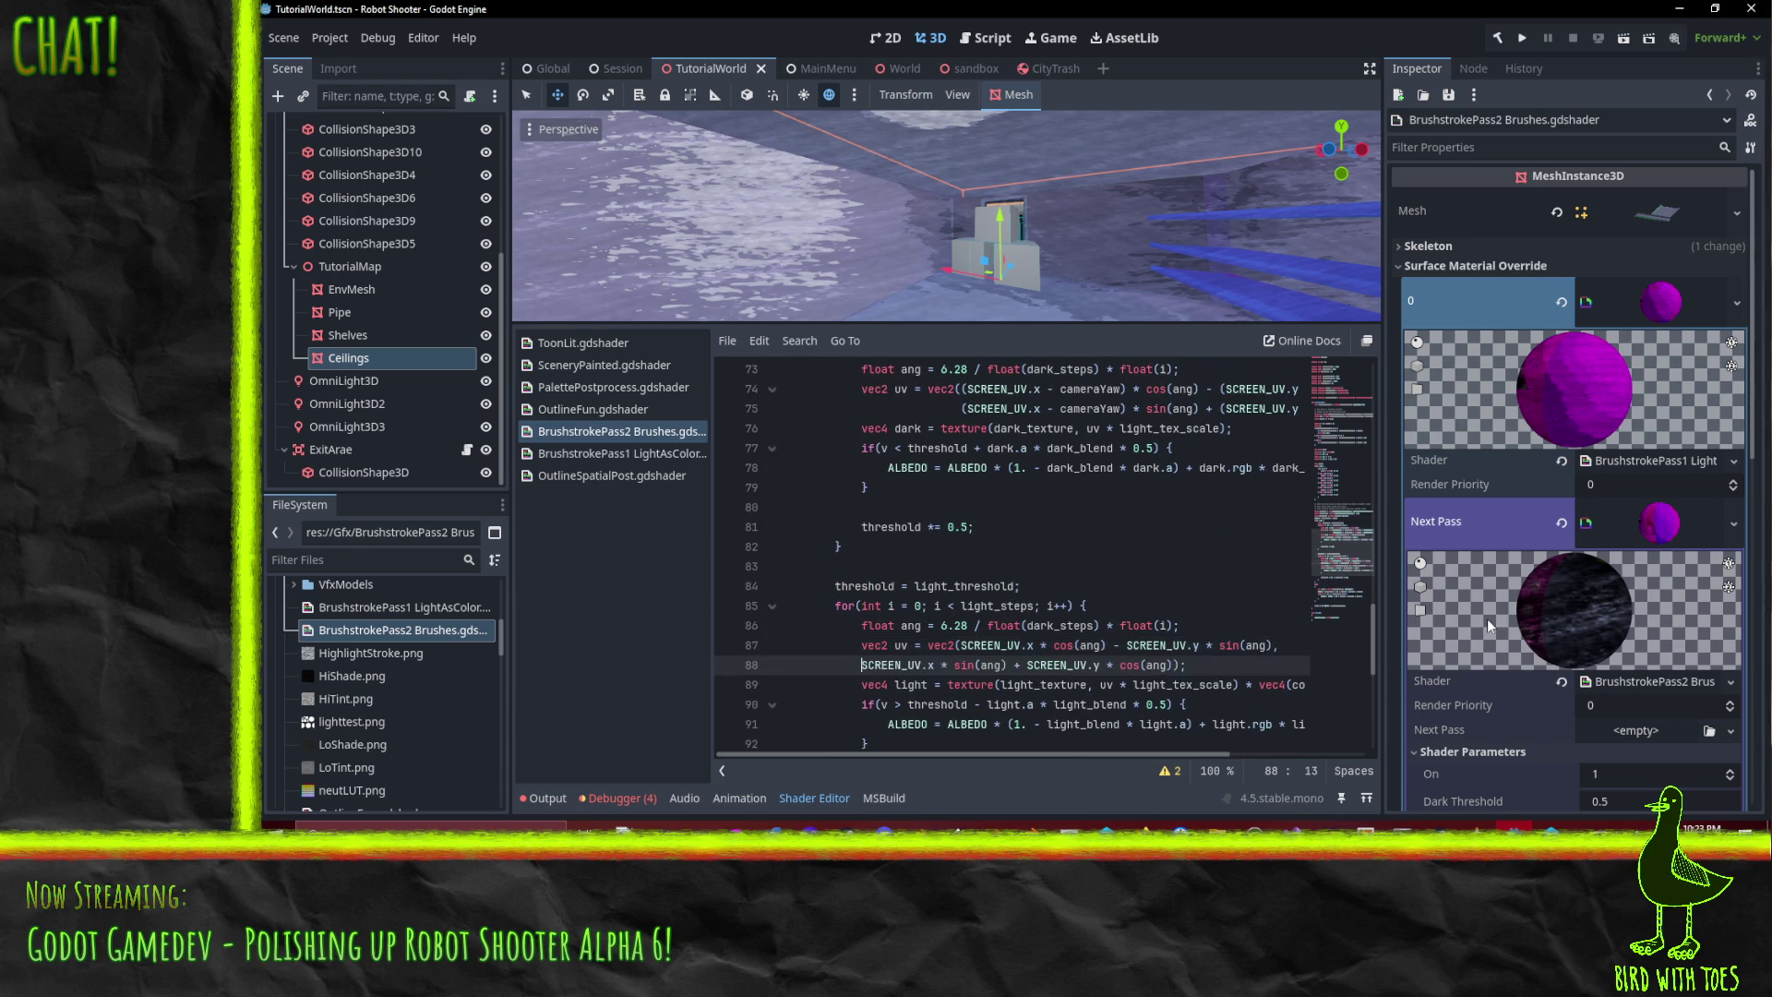
key(Tab)
key(Up)
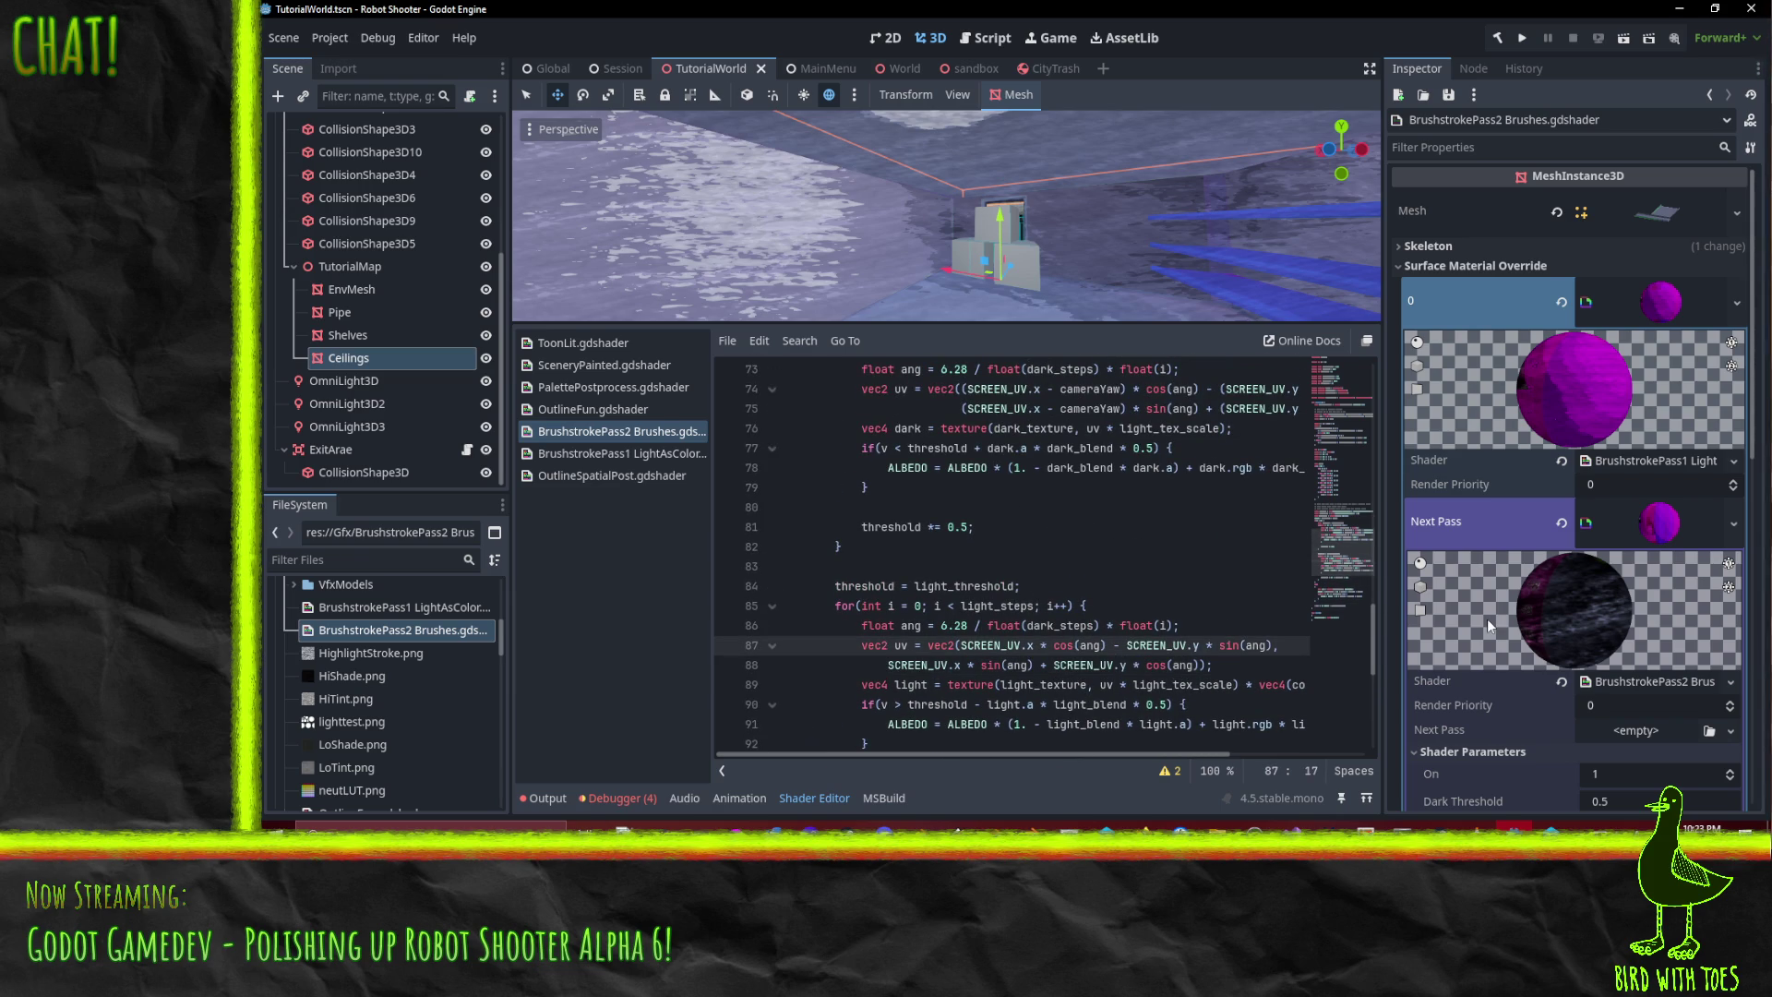
key(Tab)
key(ctrl+z)
click(884, 665)
key(Tab)
key(Tab)
key(Tab)
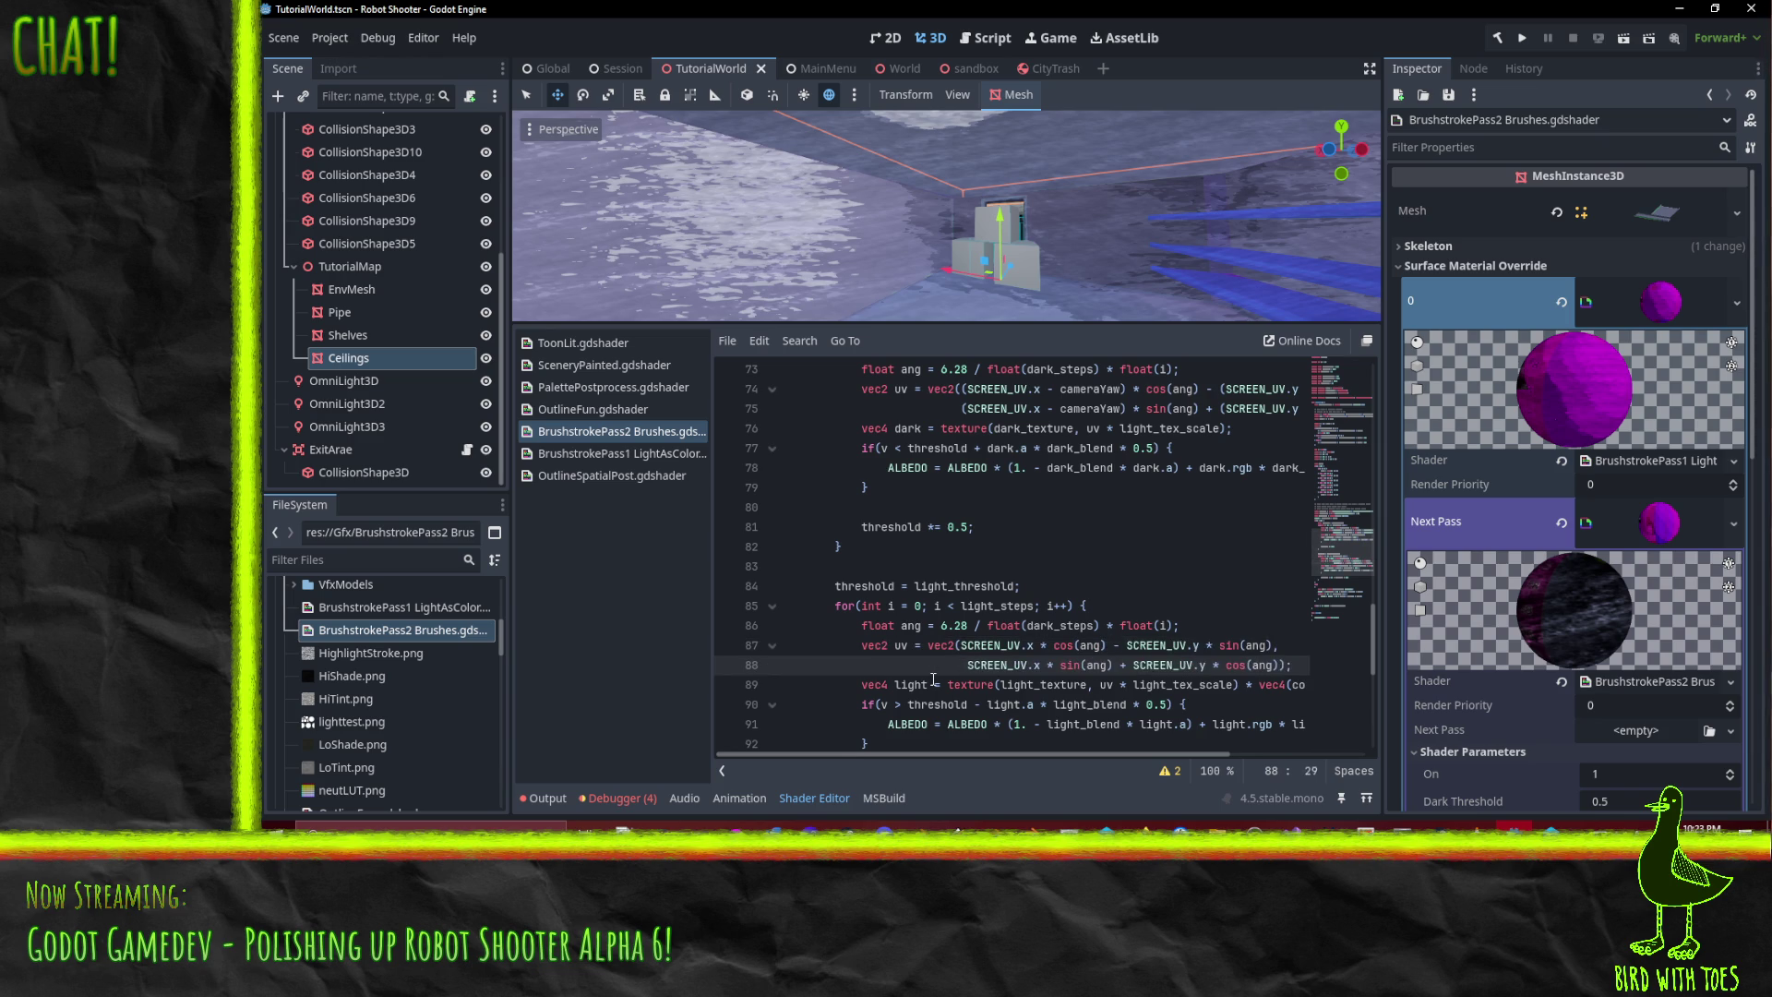
key(shift+Tab)
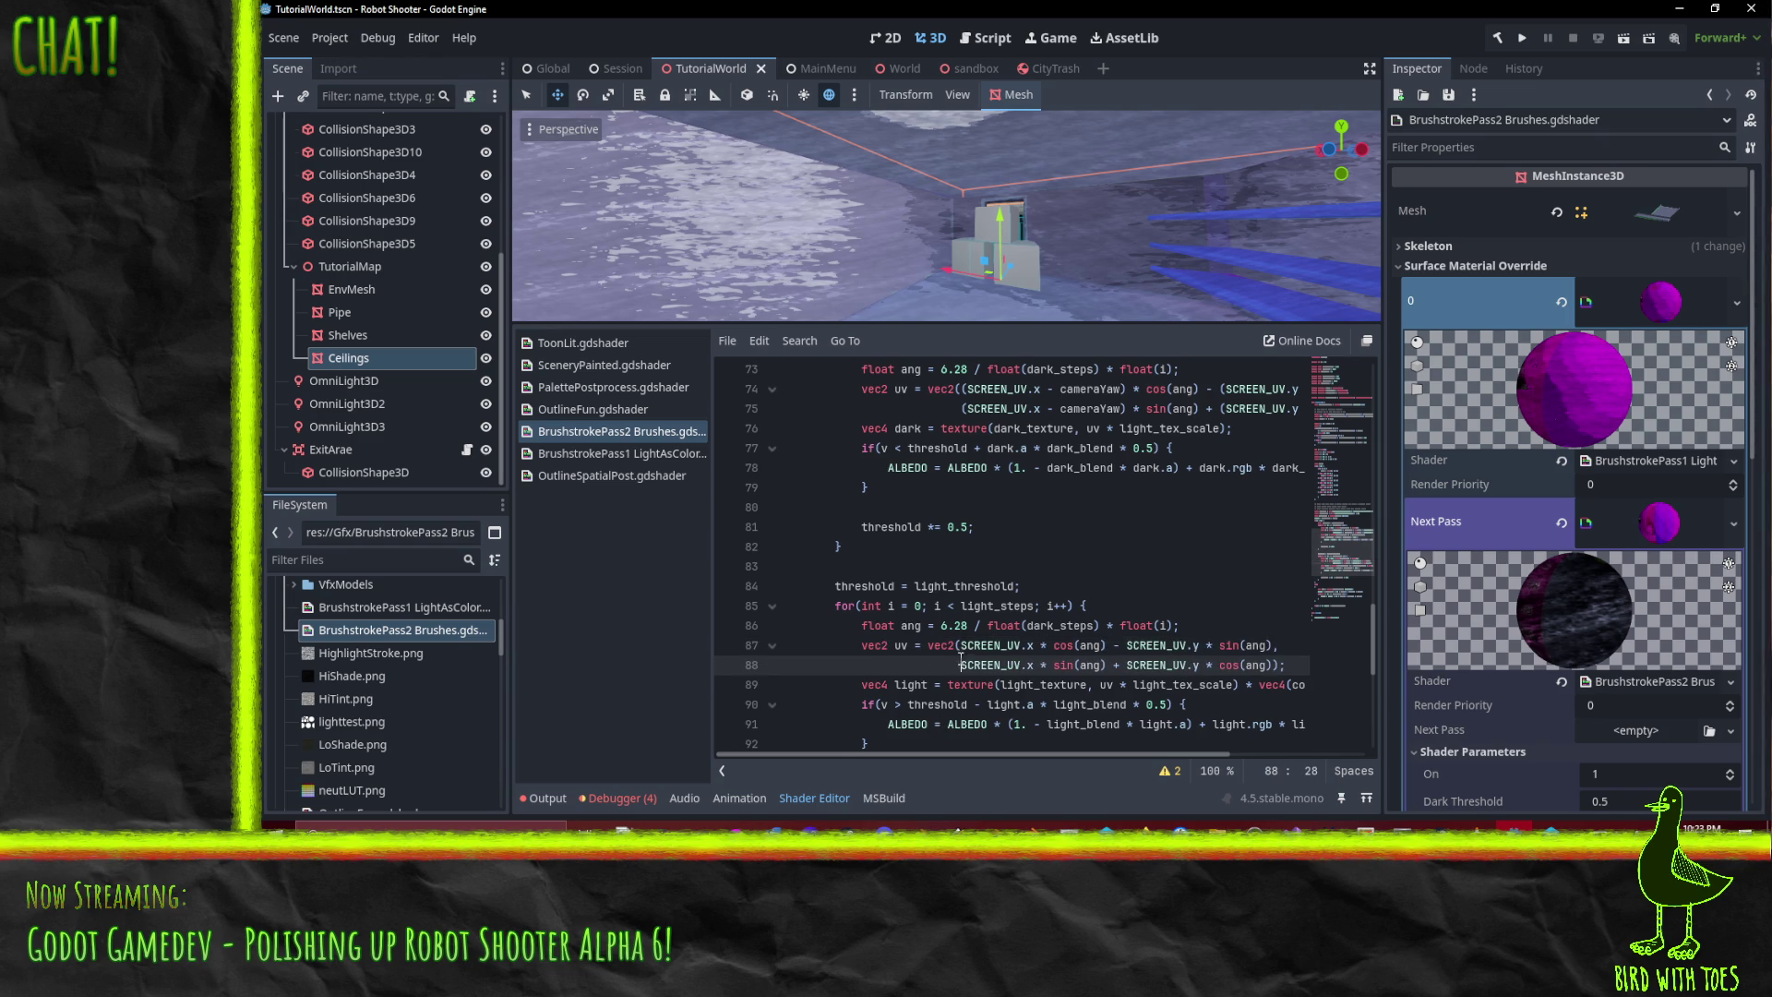
- Wrap SCREEN_UV.x in parentheses and paste the ' - cameraYaw)' offset copied from line 74
key(Up)
key(Down)
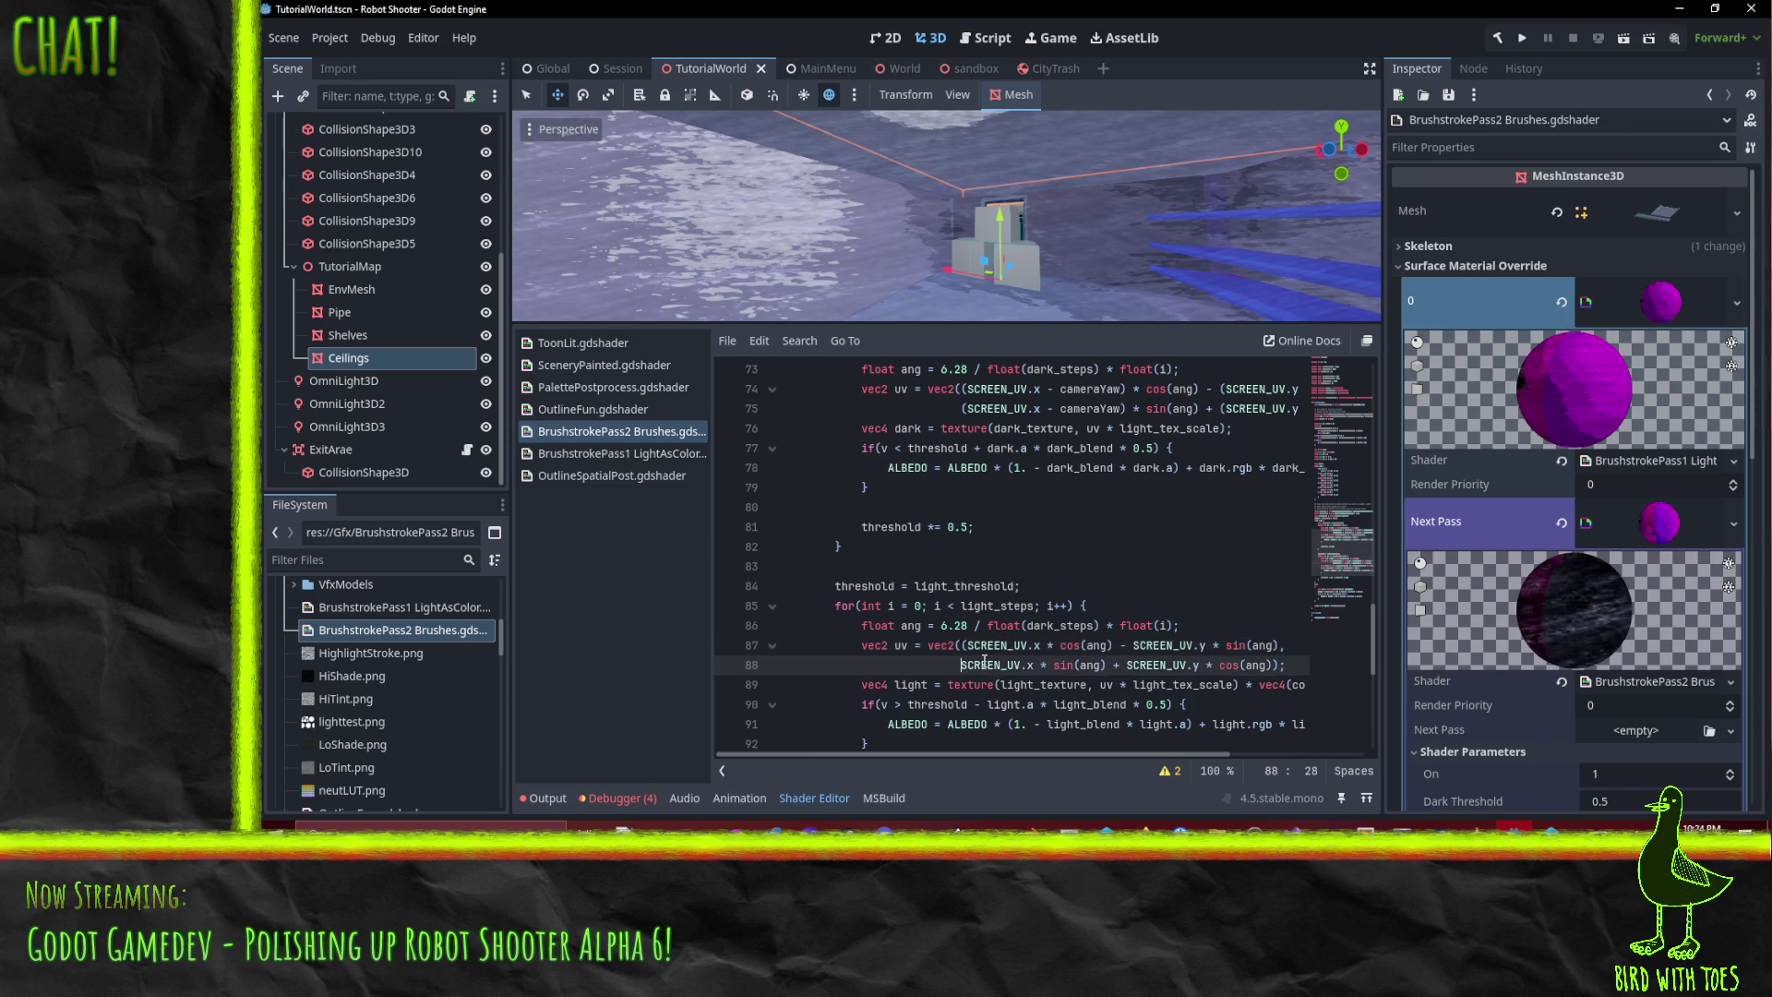
text(()
key(Up)
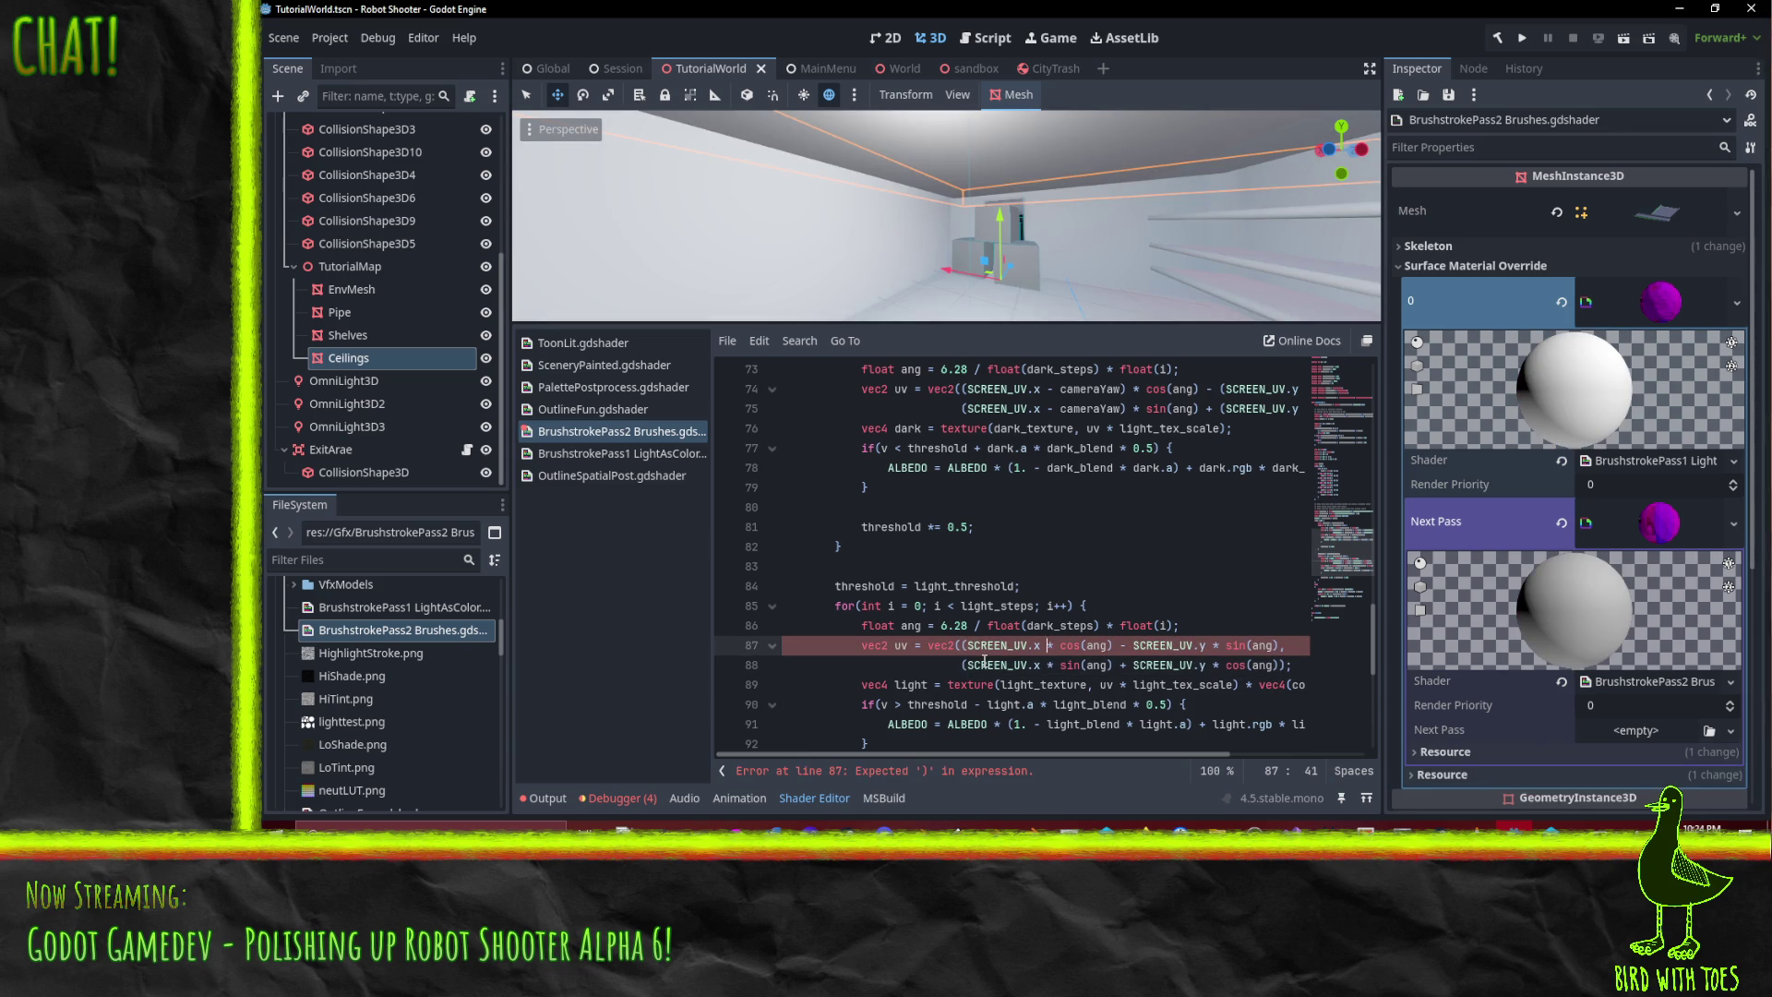
drag(1041, 389, 1101, 392)
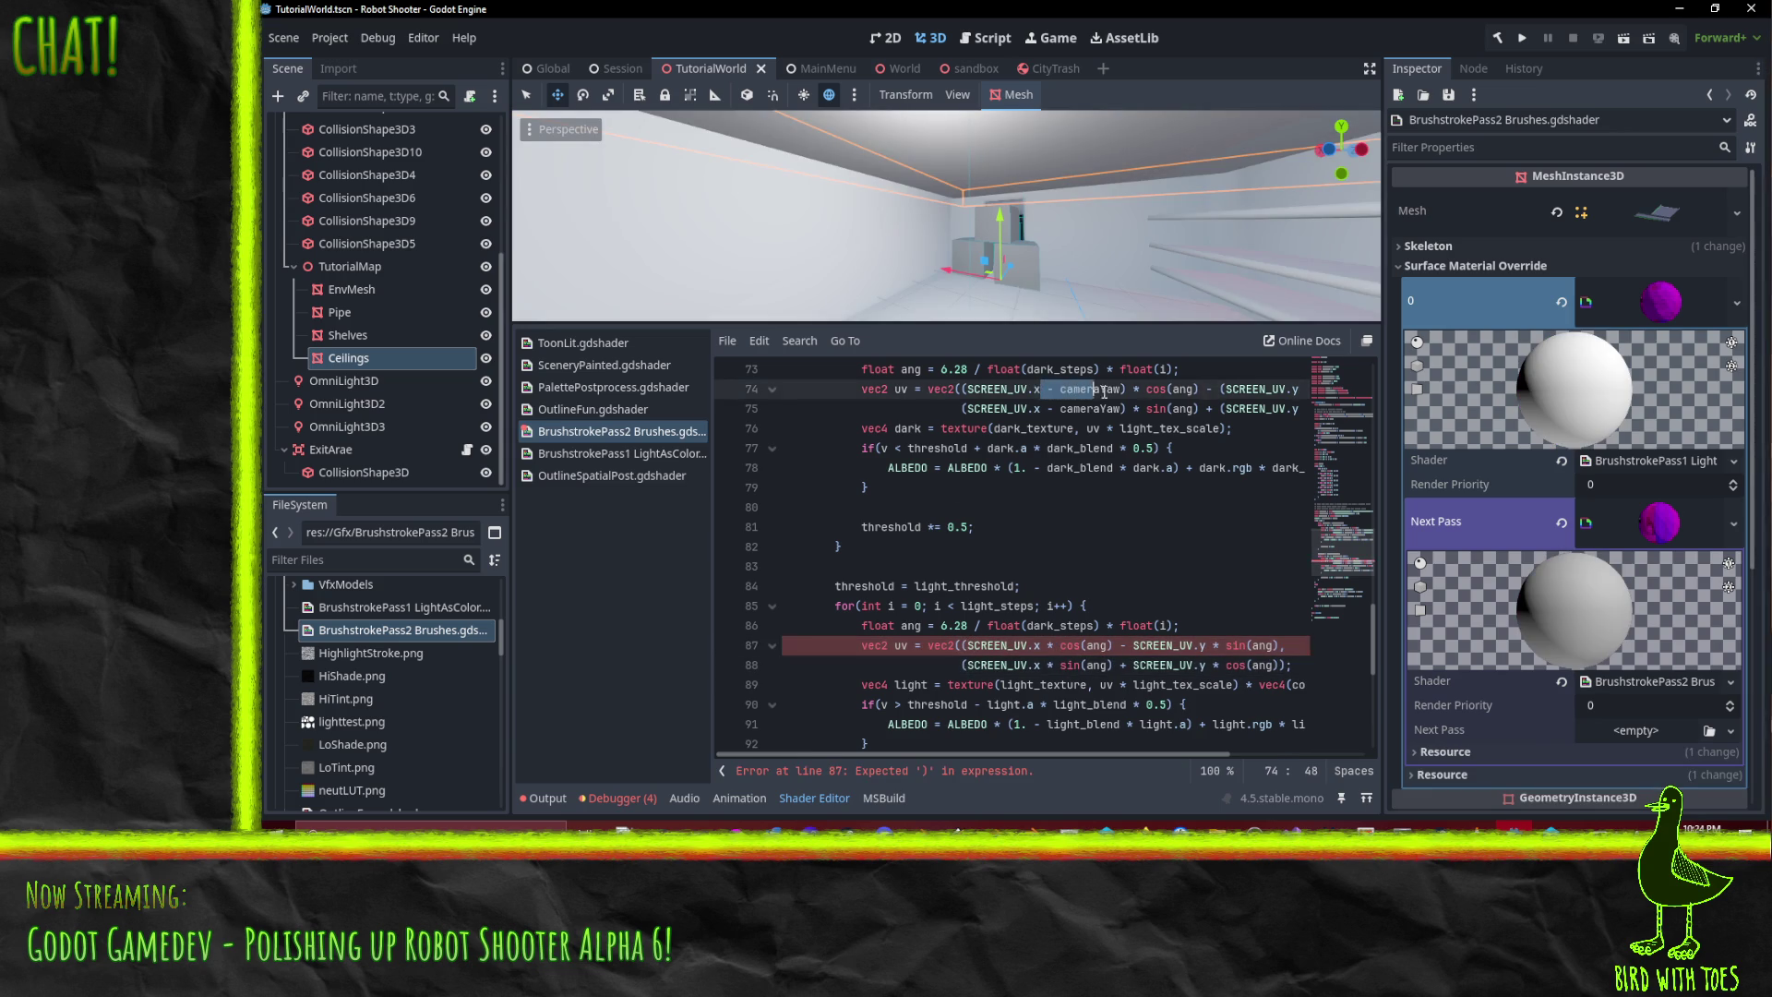
click(1039, 645)
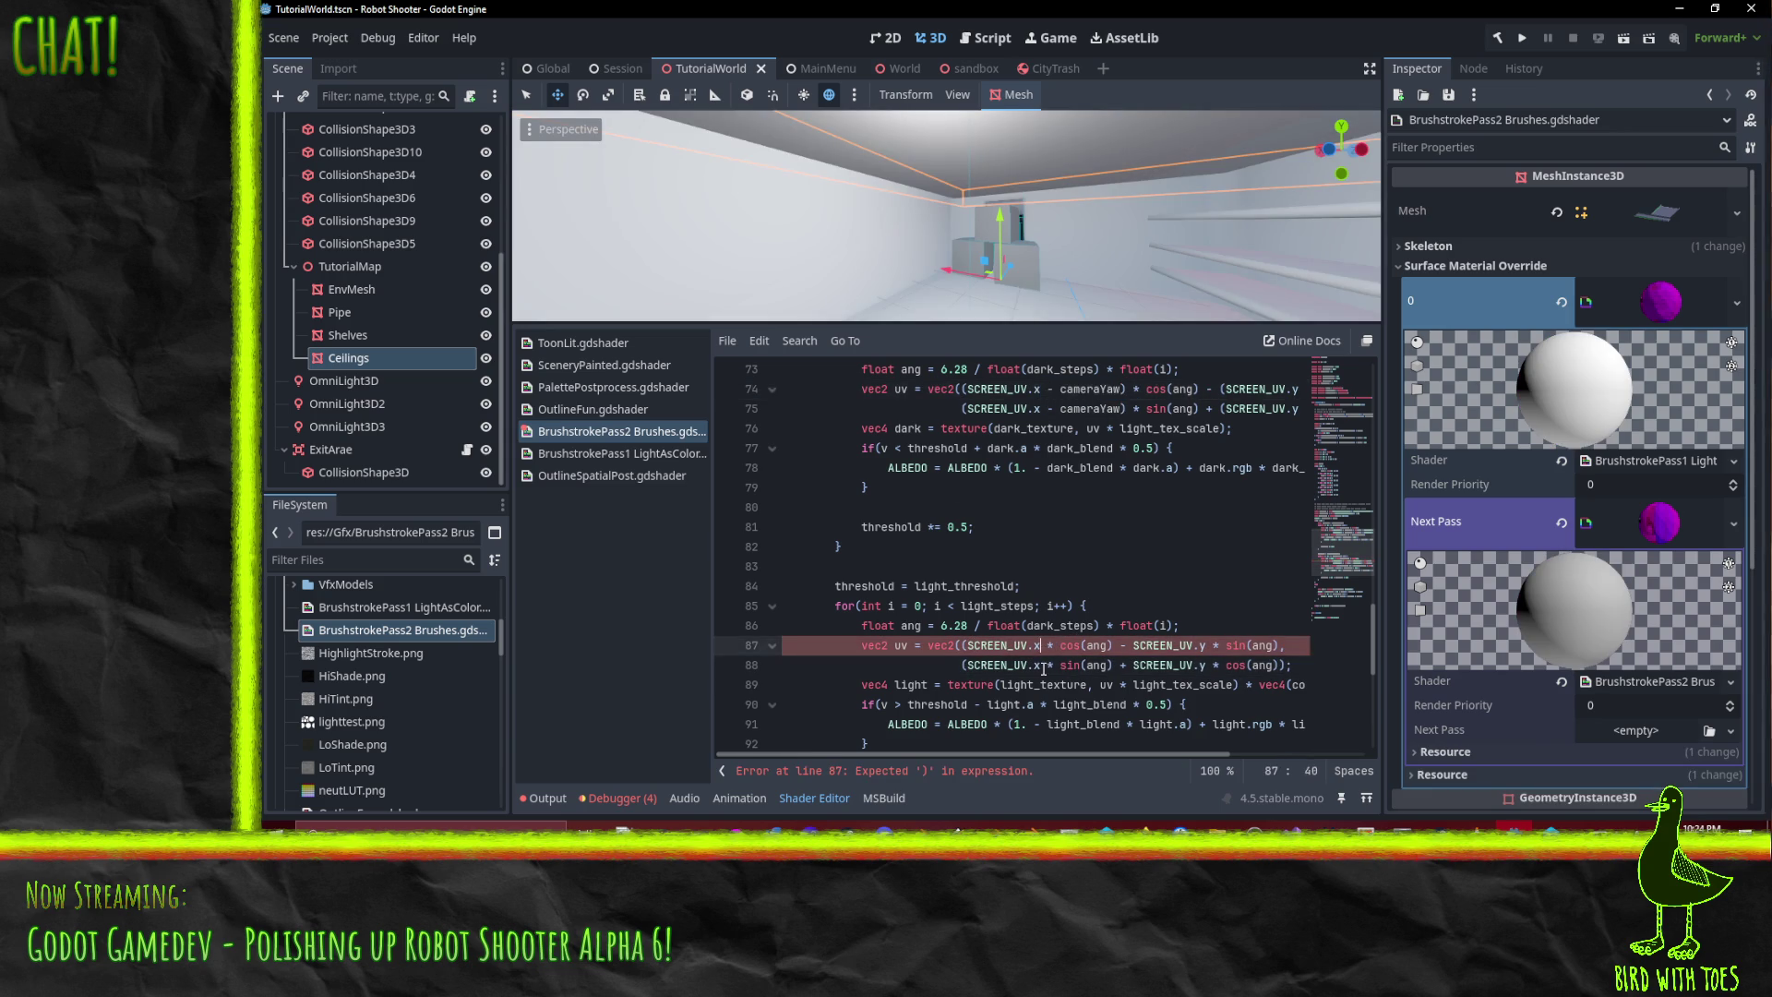
text(- cameraYaw))
click(1044, 665)
- Wrap SCREEN_UV.y with the ' - cameraPitch)' offset from line 74, then save
click(1221, 647)
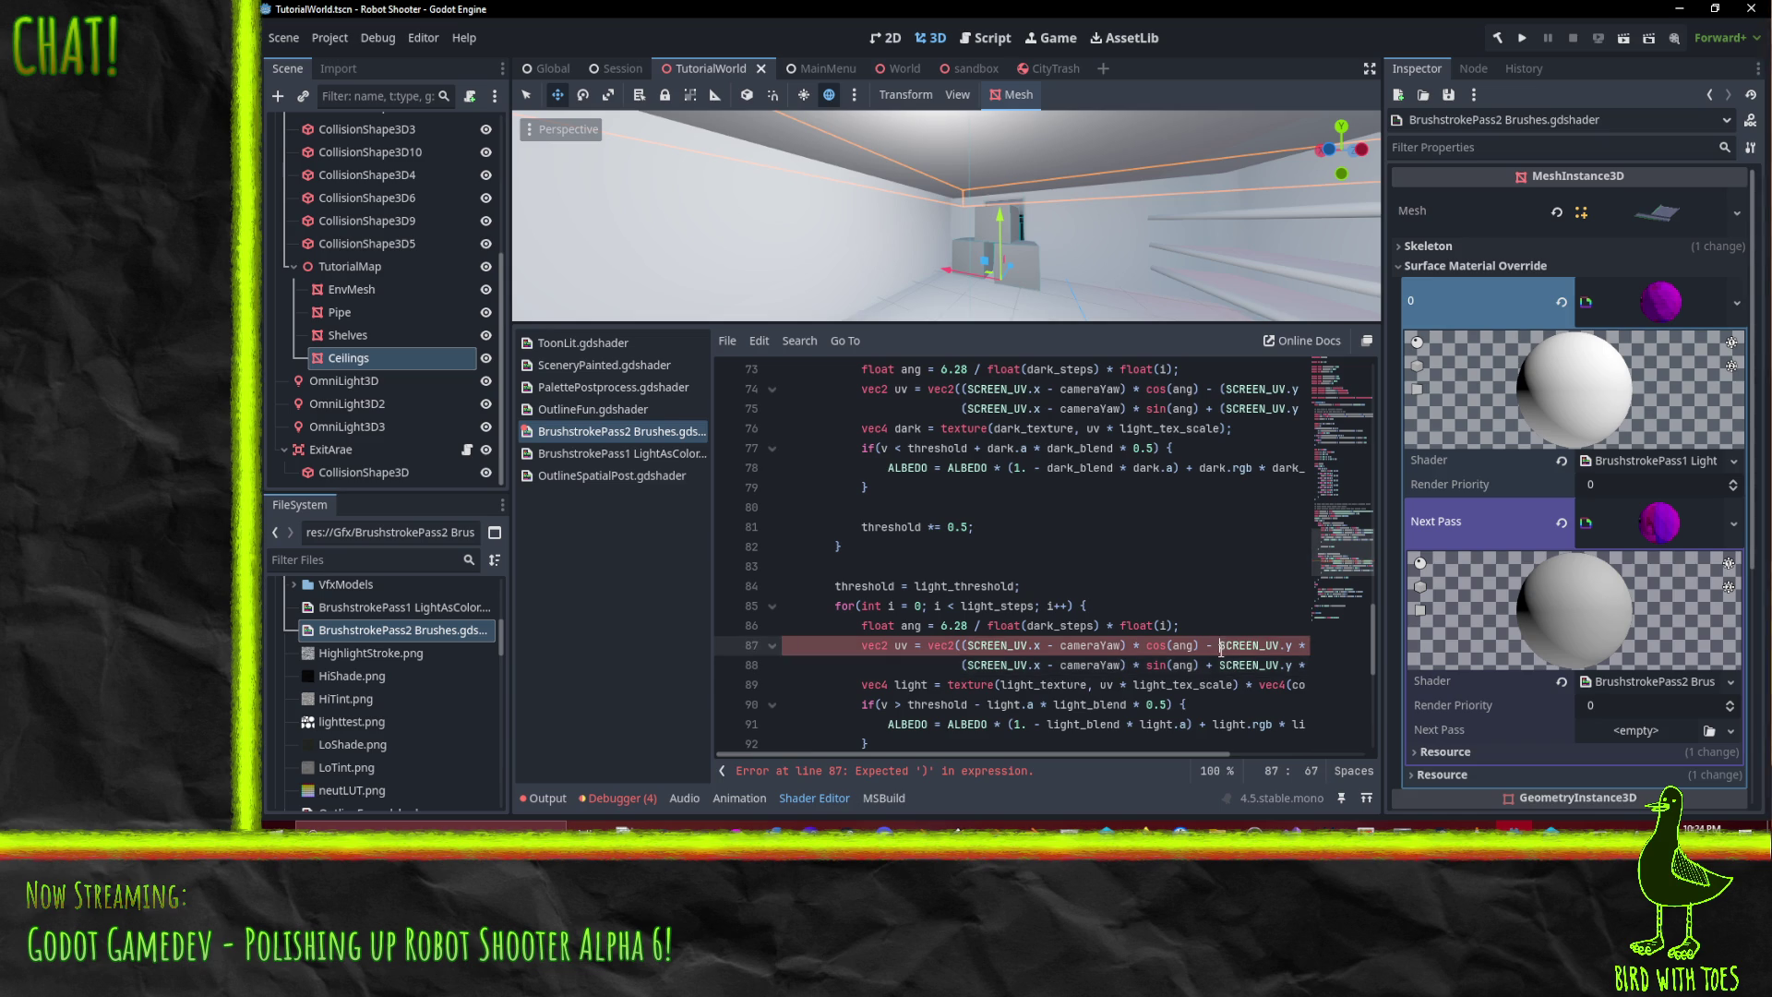
text(()
key(Down)
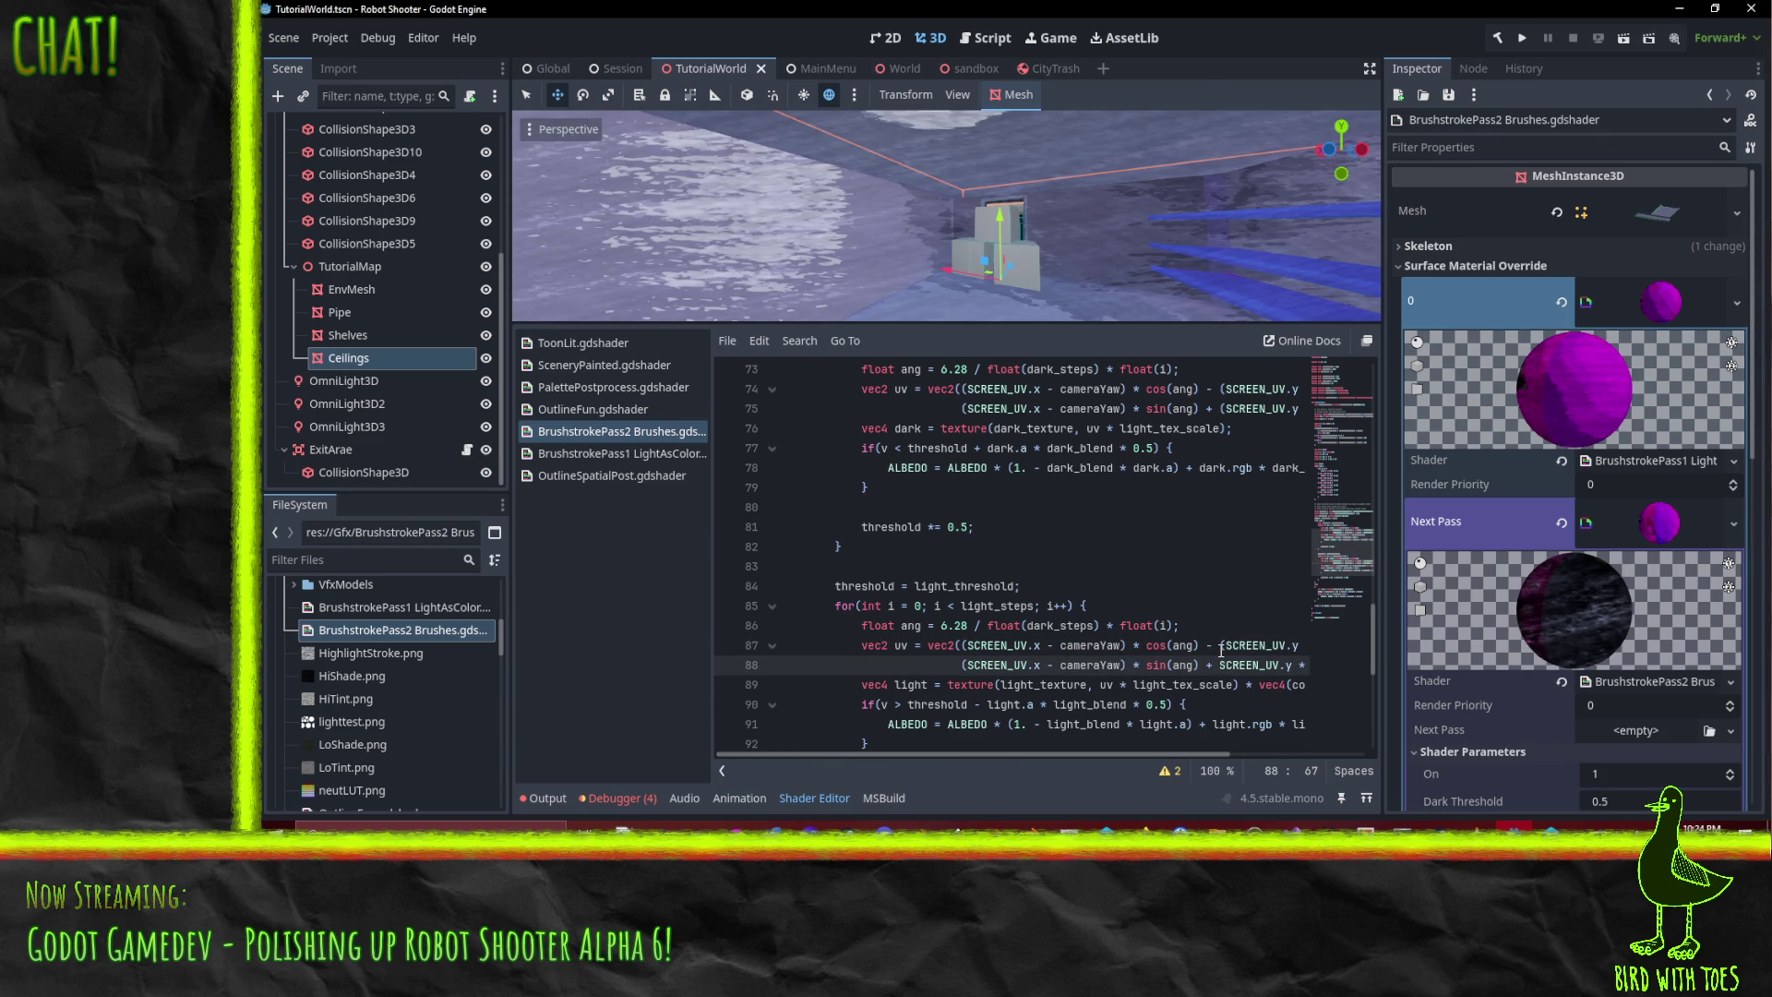
text(()
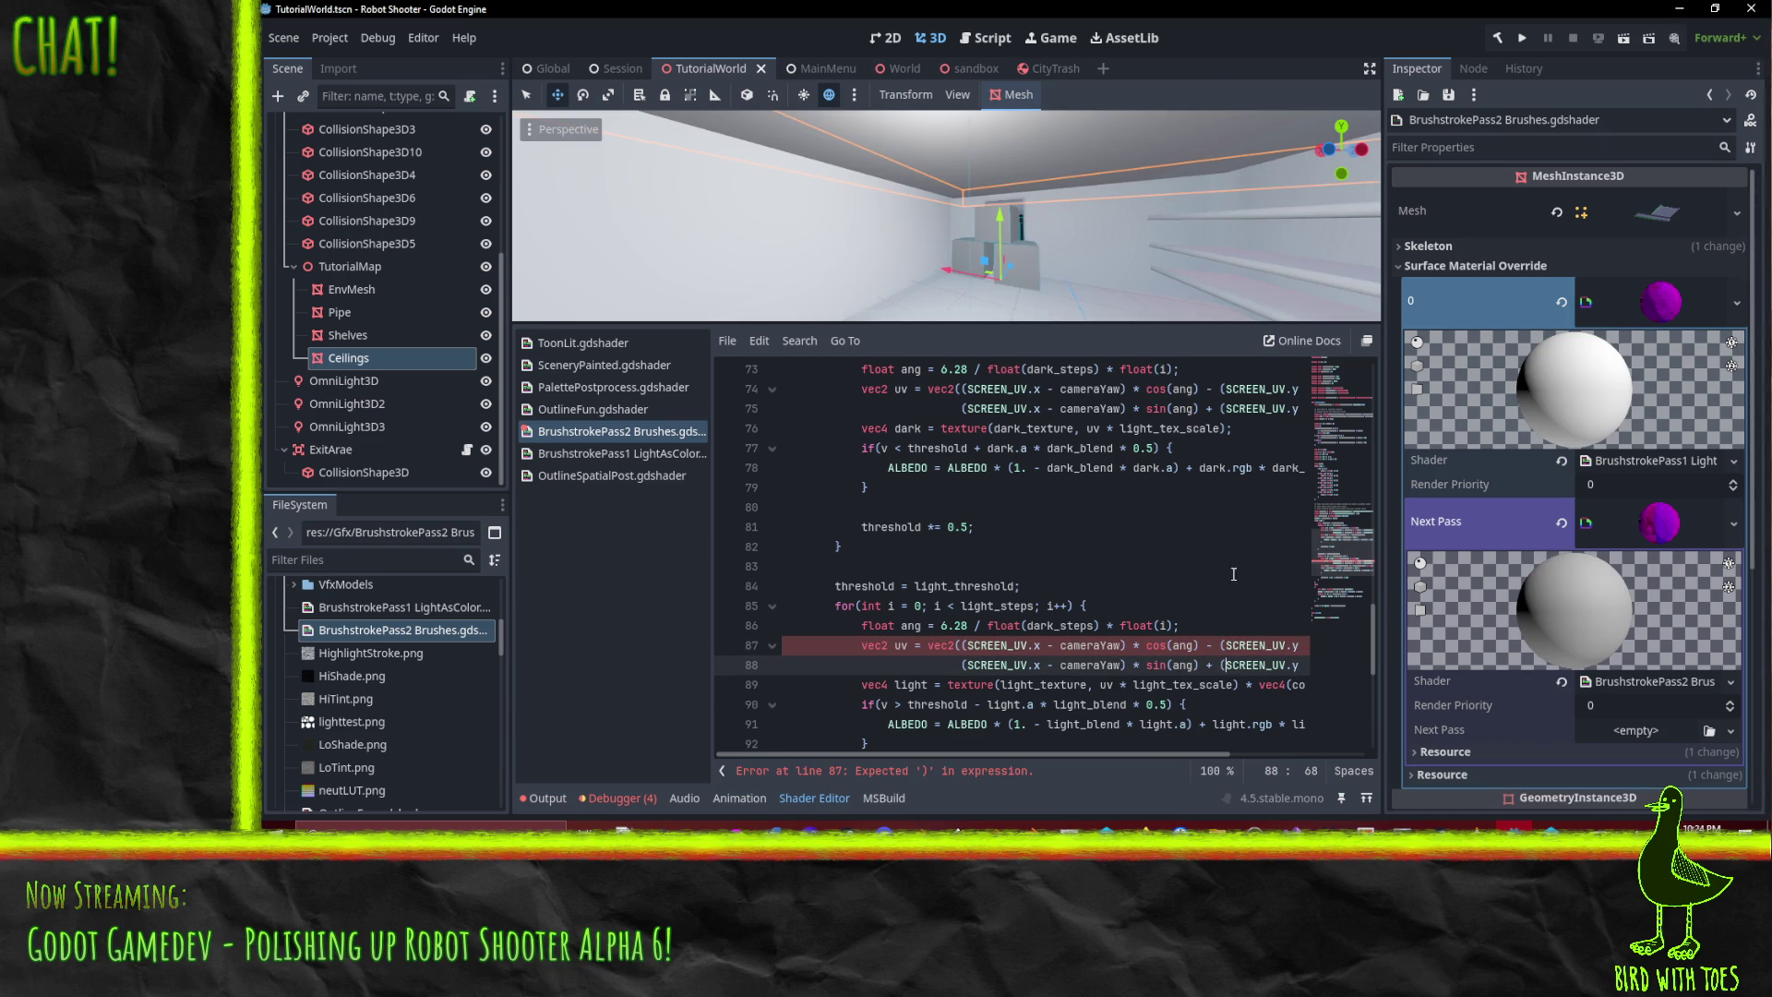
drag(987, 753, 1142, 732)
drag(1125, 388, 1229, 388)
key(ctrl+c)
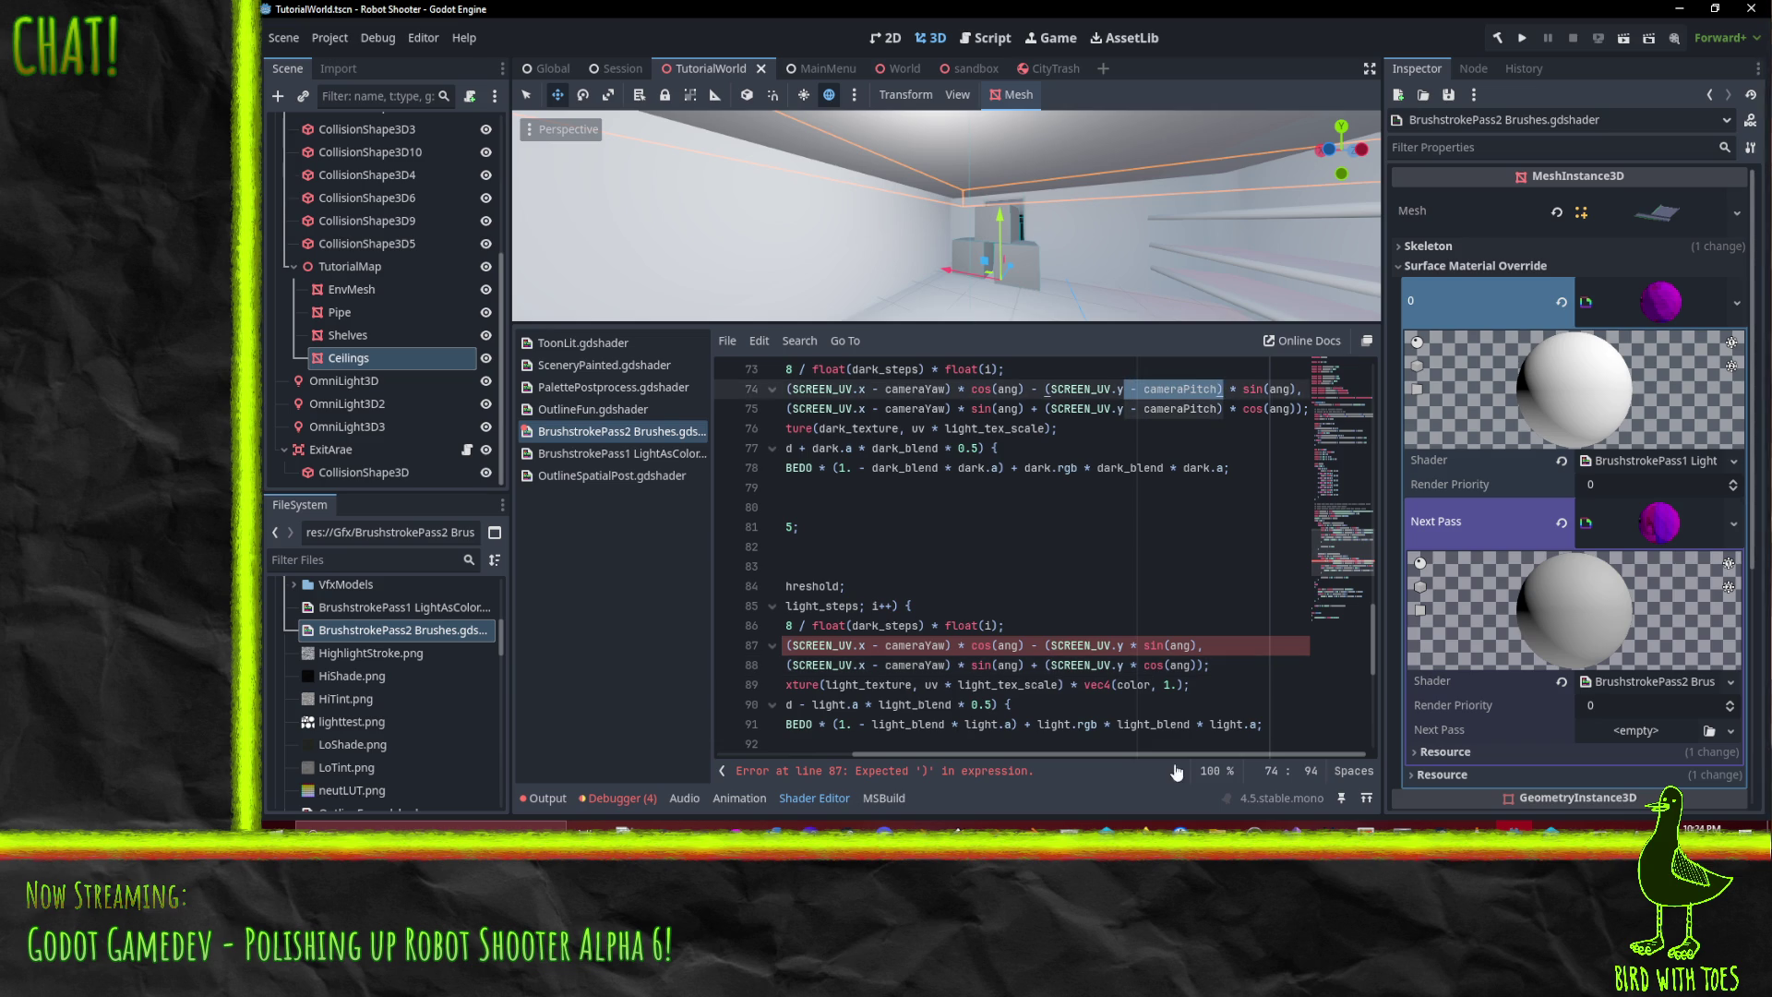
click(1129, 645)
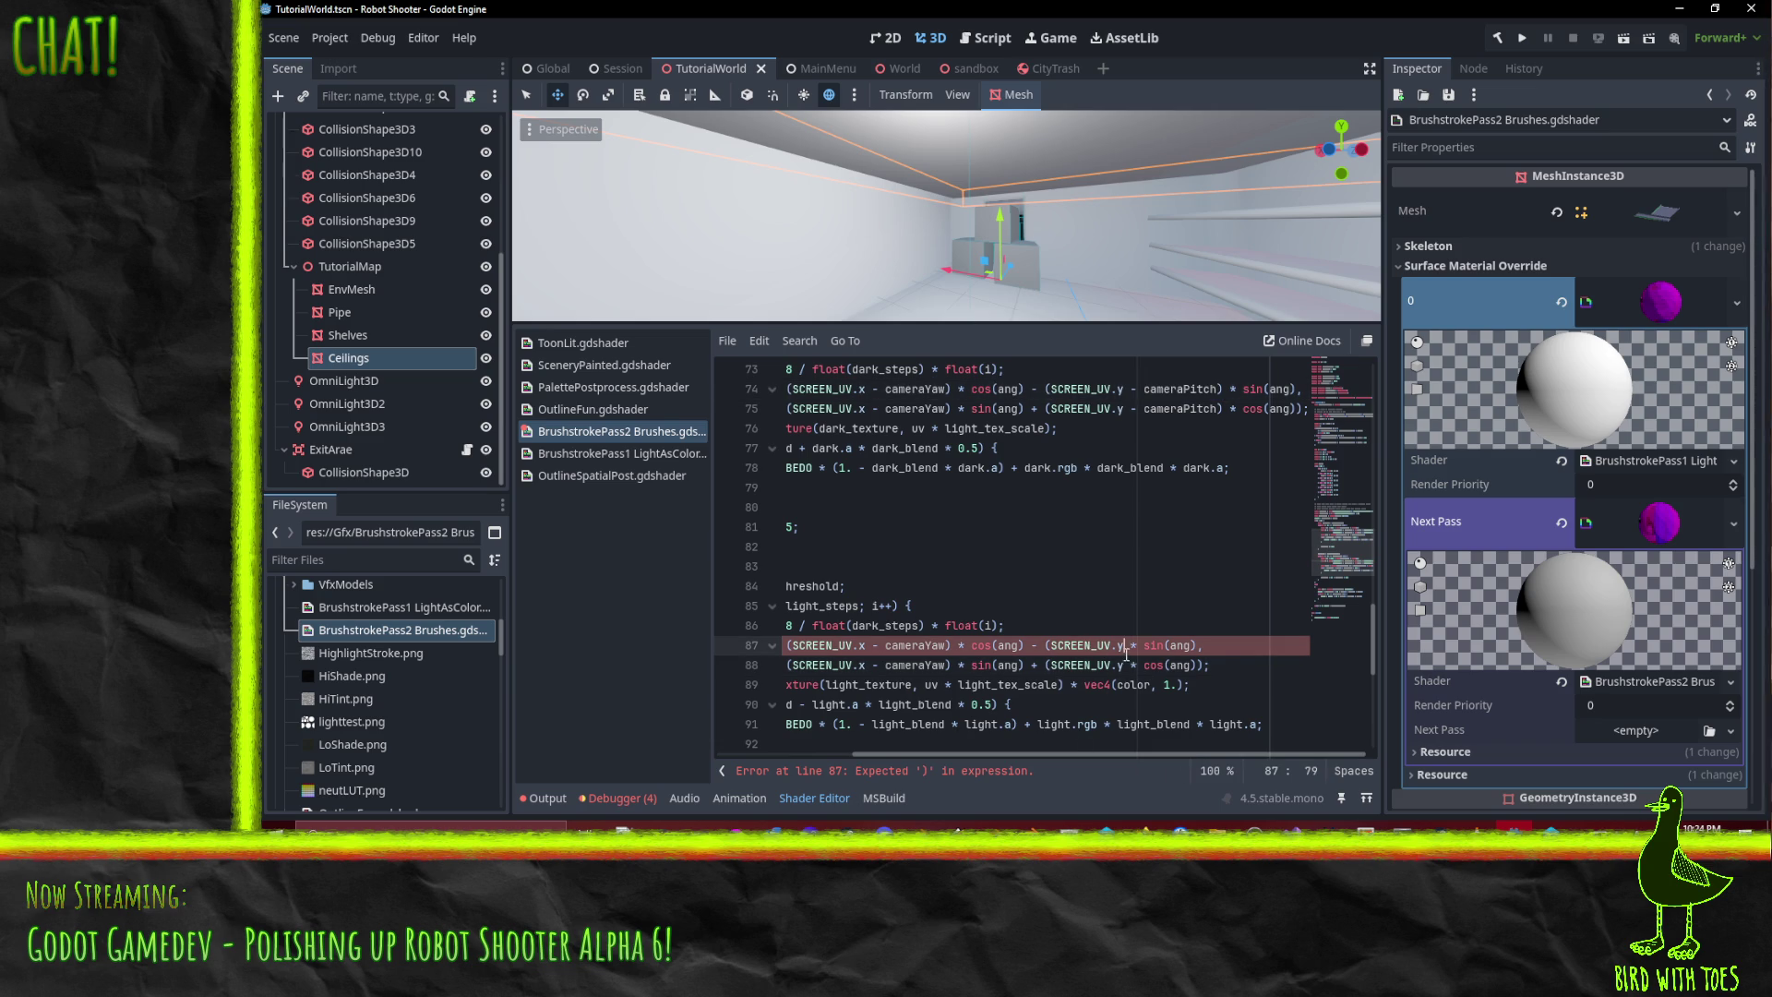
click(1124, 664)
key(ctrl+v)
key(ctrl+s)
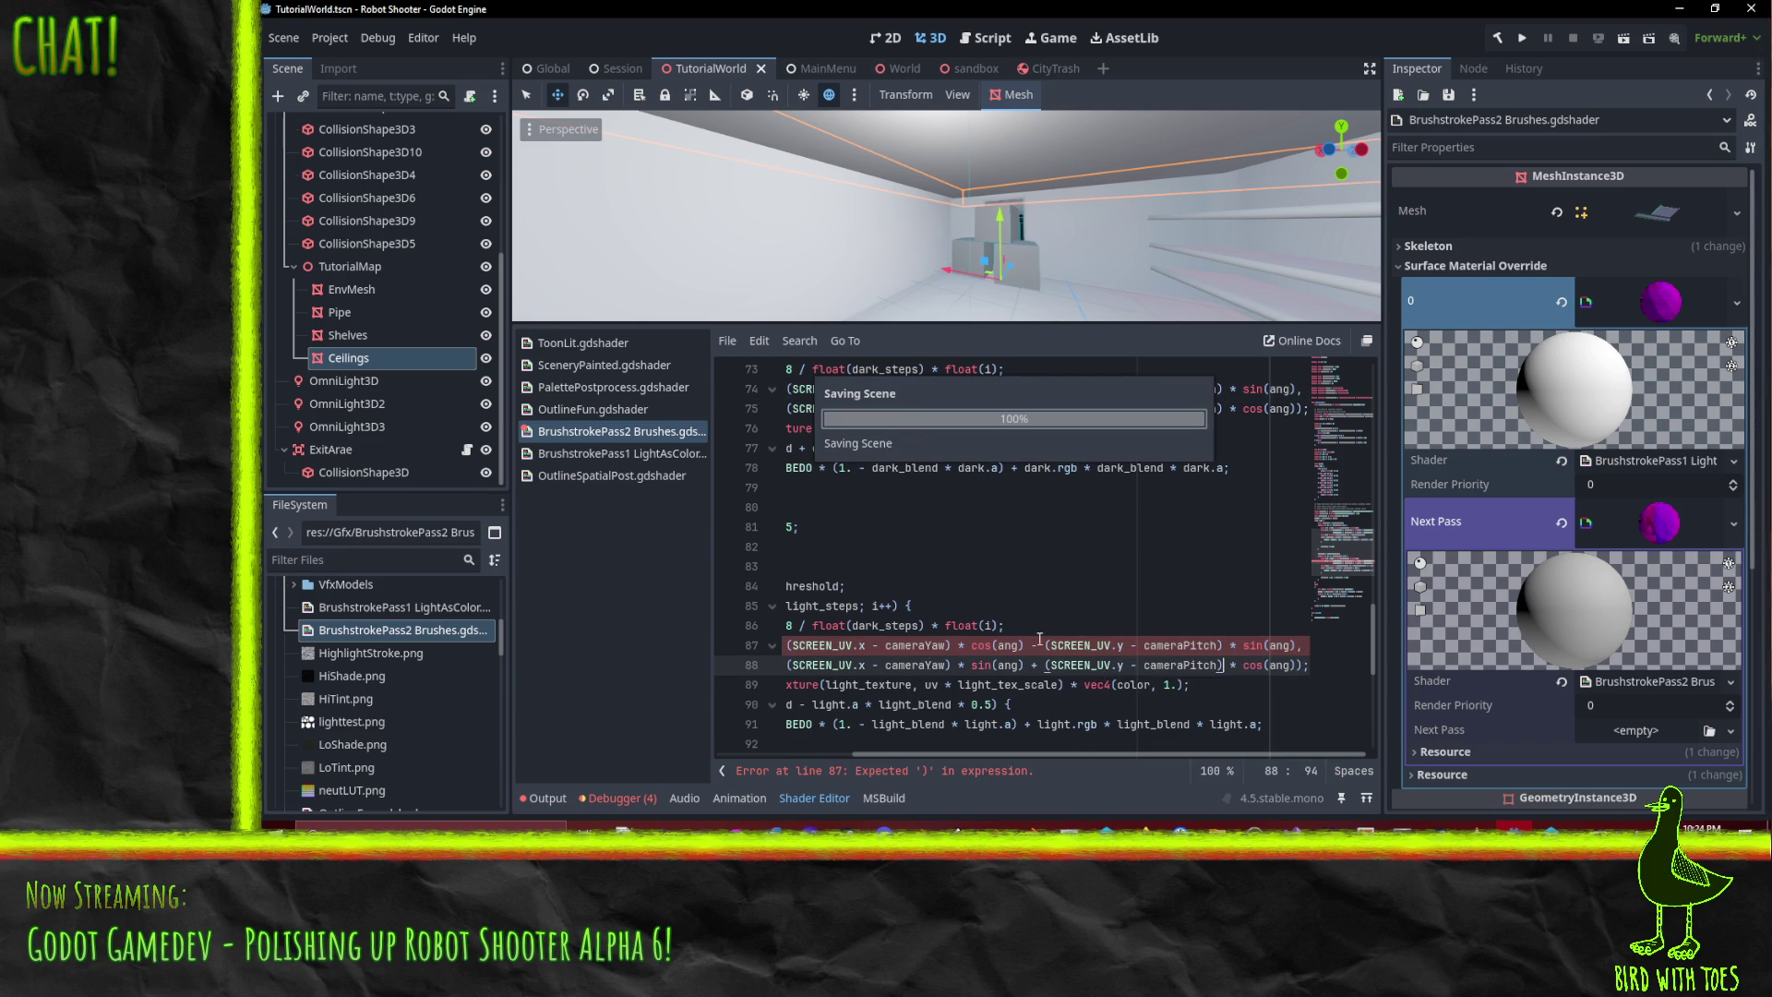
key(Down)
key(Down)
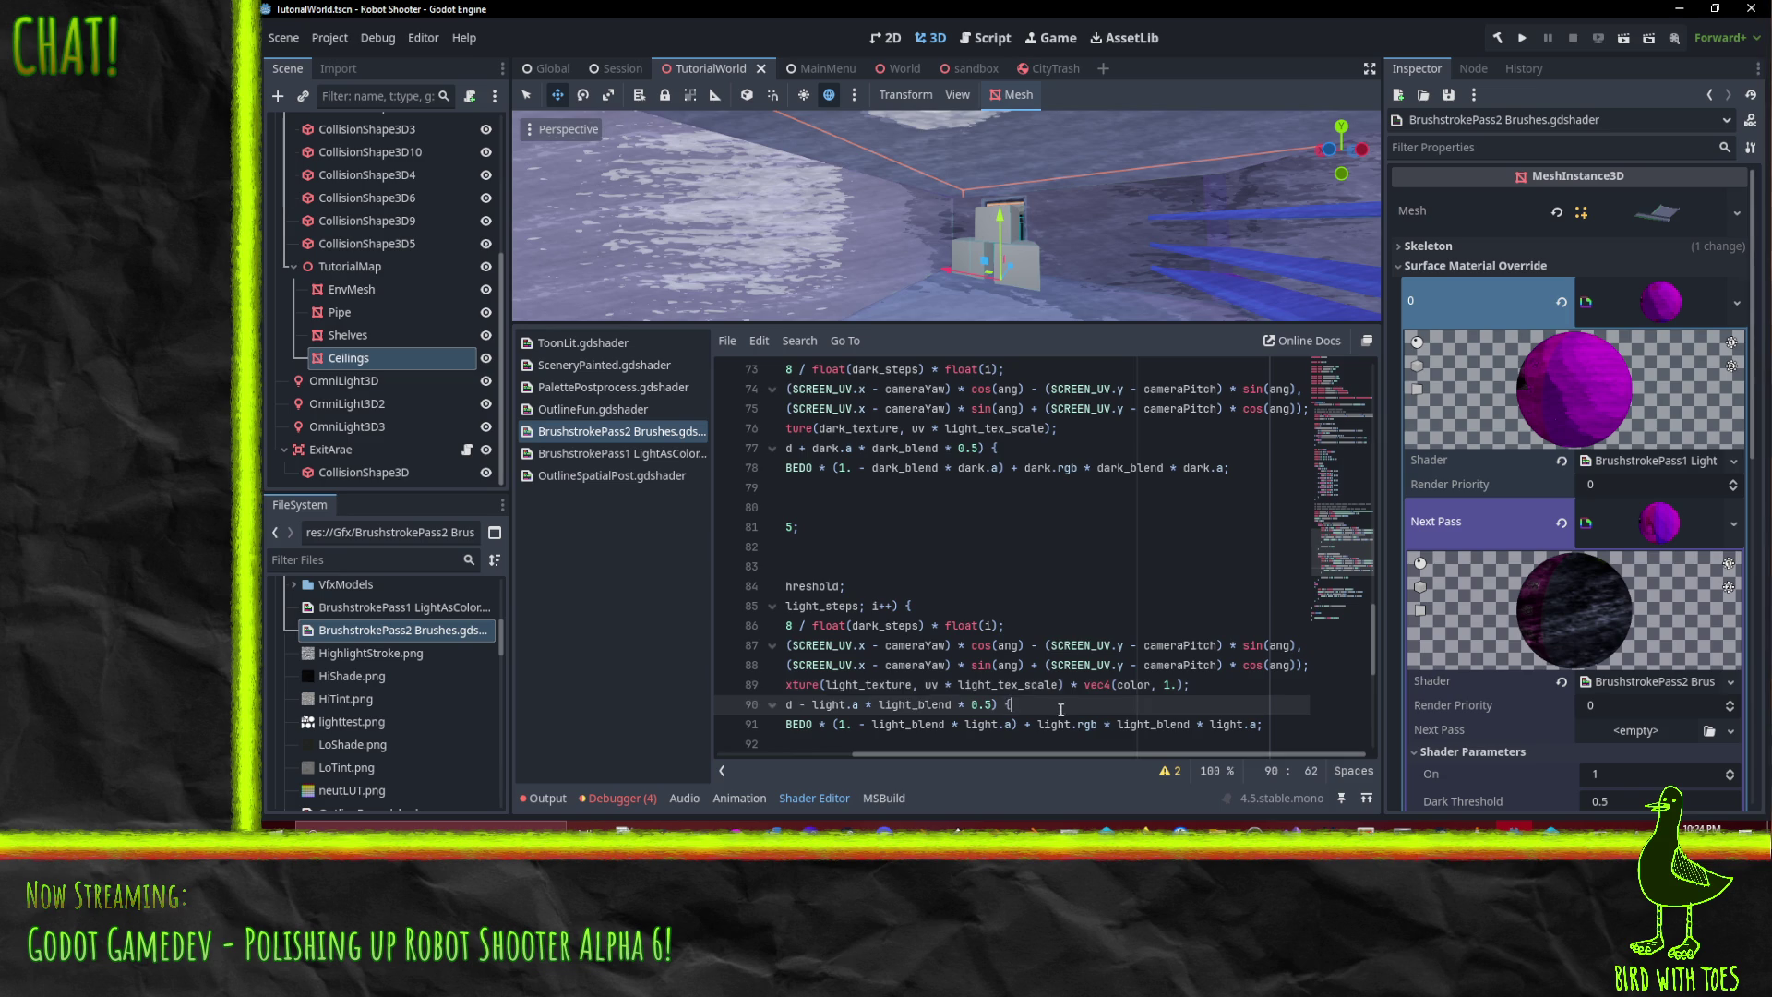
mouse_move(1064, 276)
mouse_down()
mouse_move(1067, 253)
mouse_move(1085, 276)
mouse_move(1076, 264)
mouse_move(1211, 90)
mouse_up()
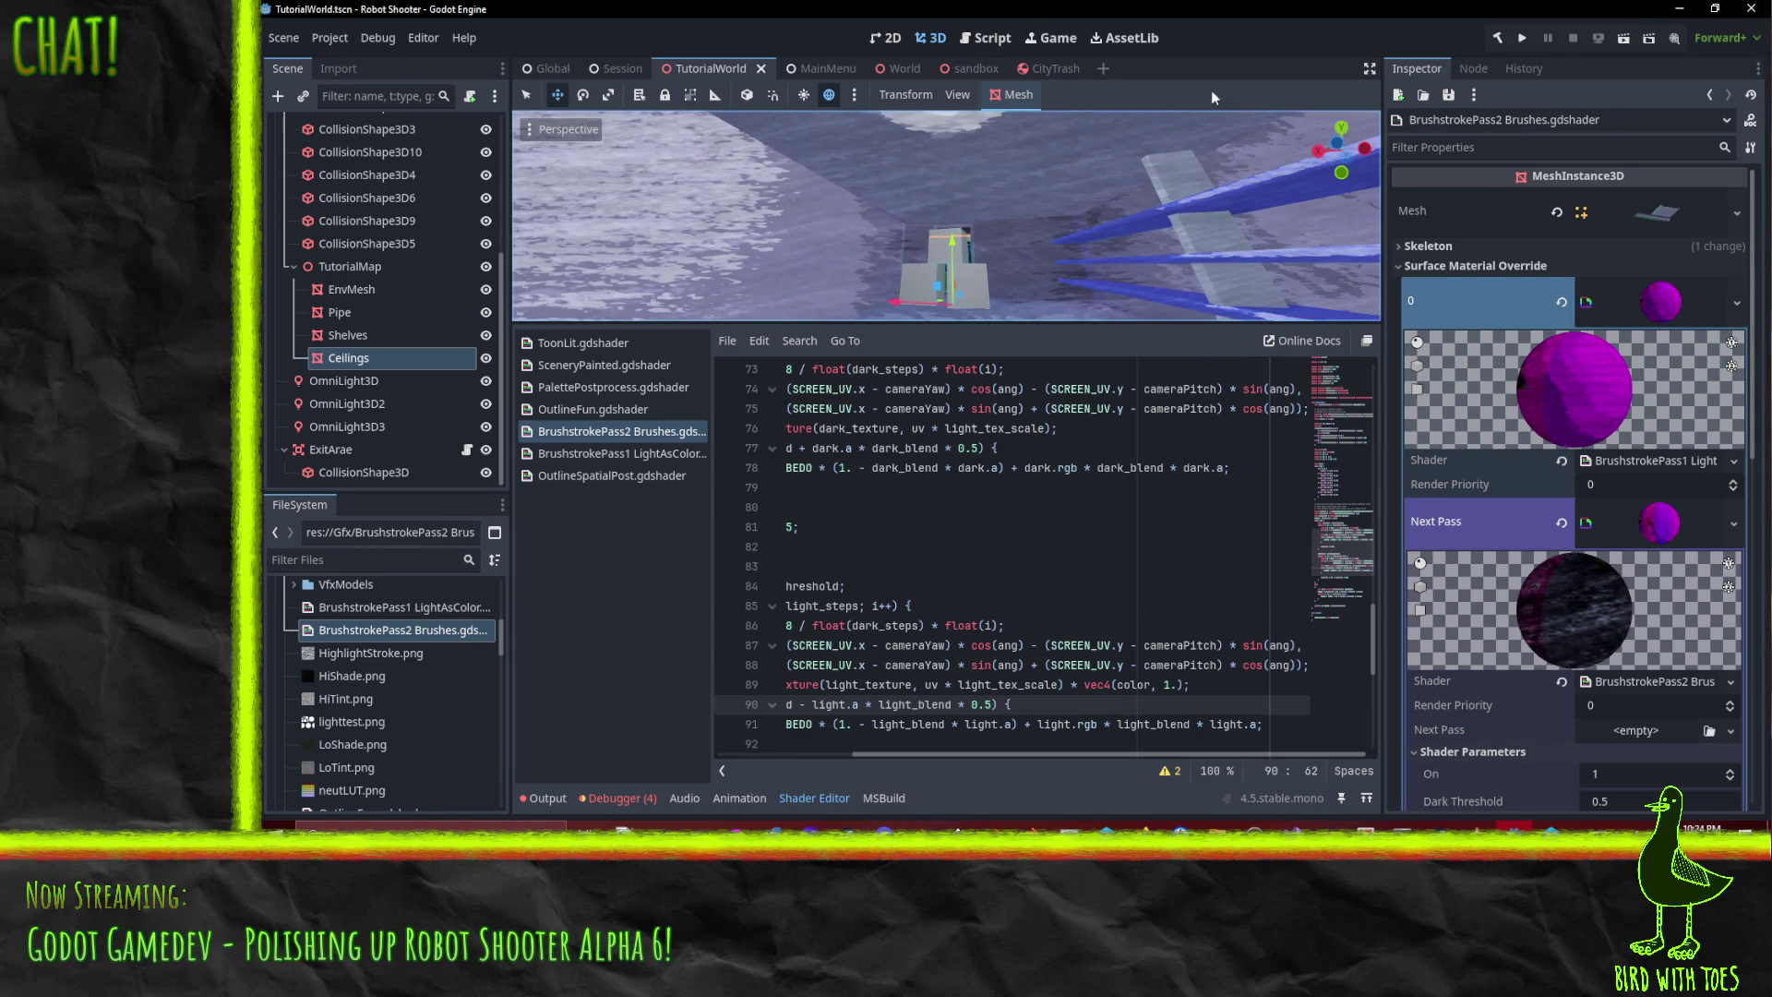
- Run Robot Shooter, start from the title screen, and fire the grapple at the doorway robot
click(1521, 38)
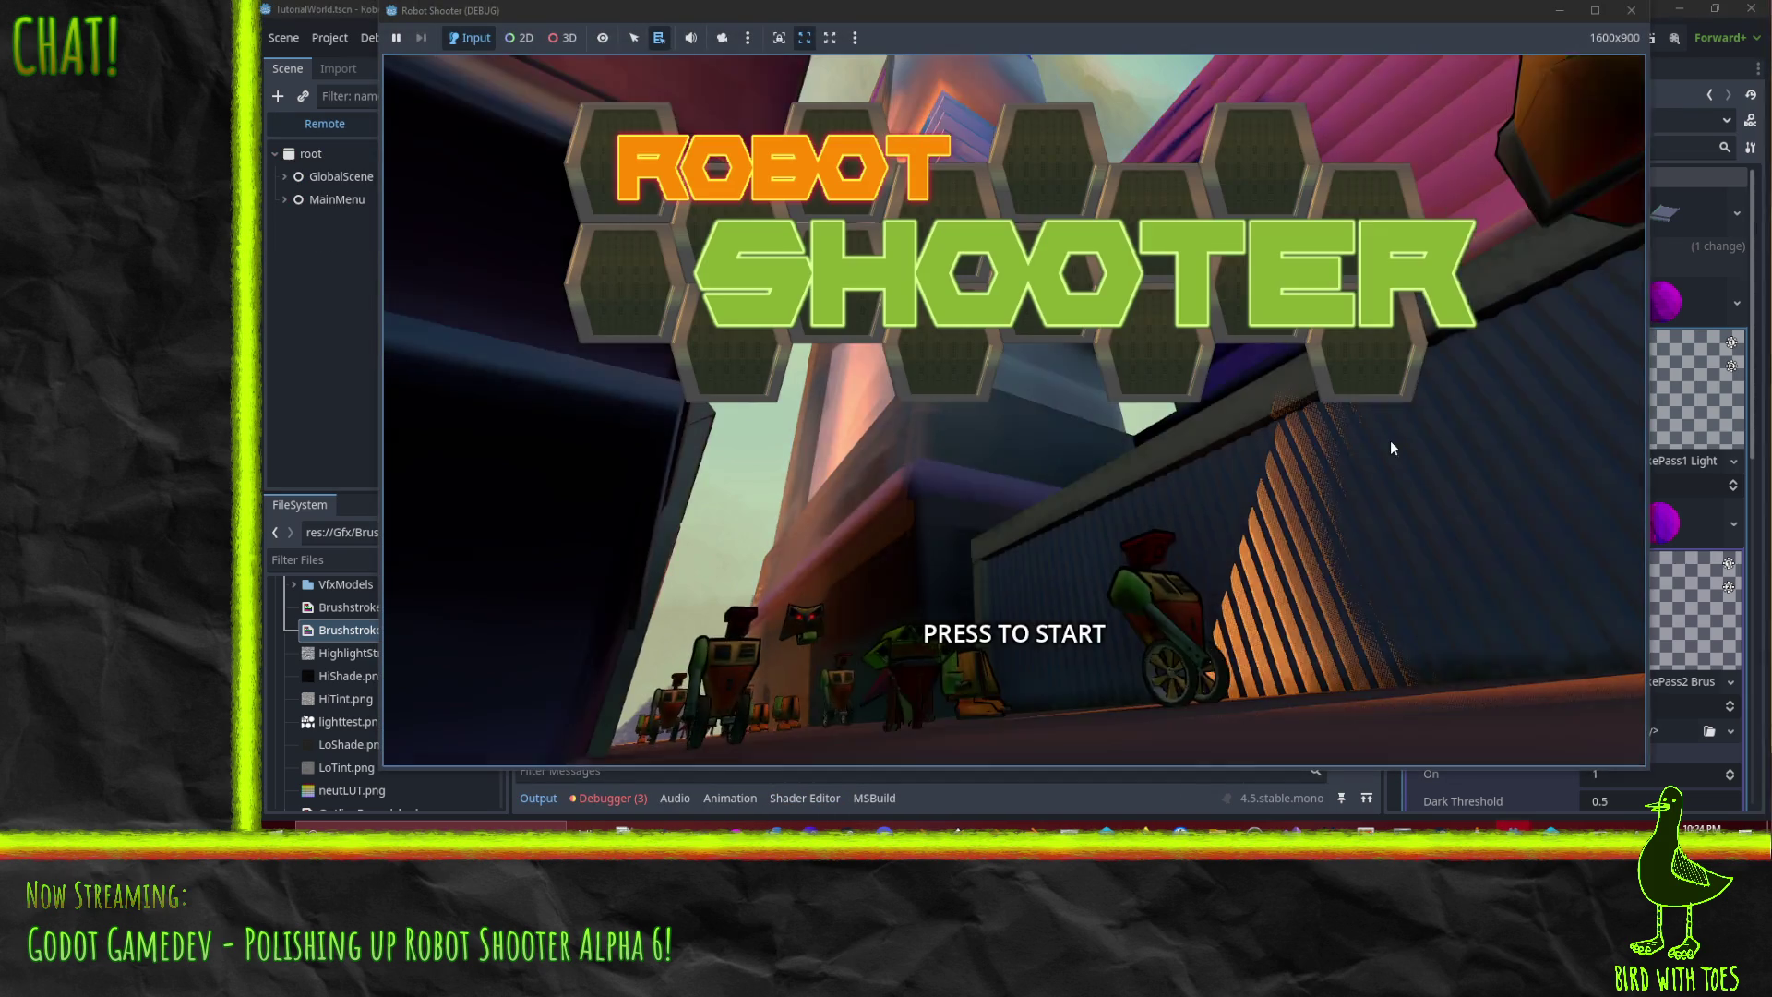
click(1378, 456)
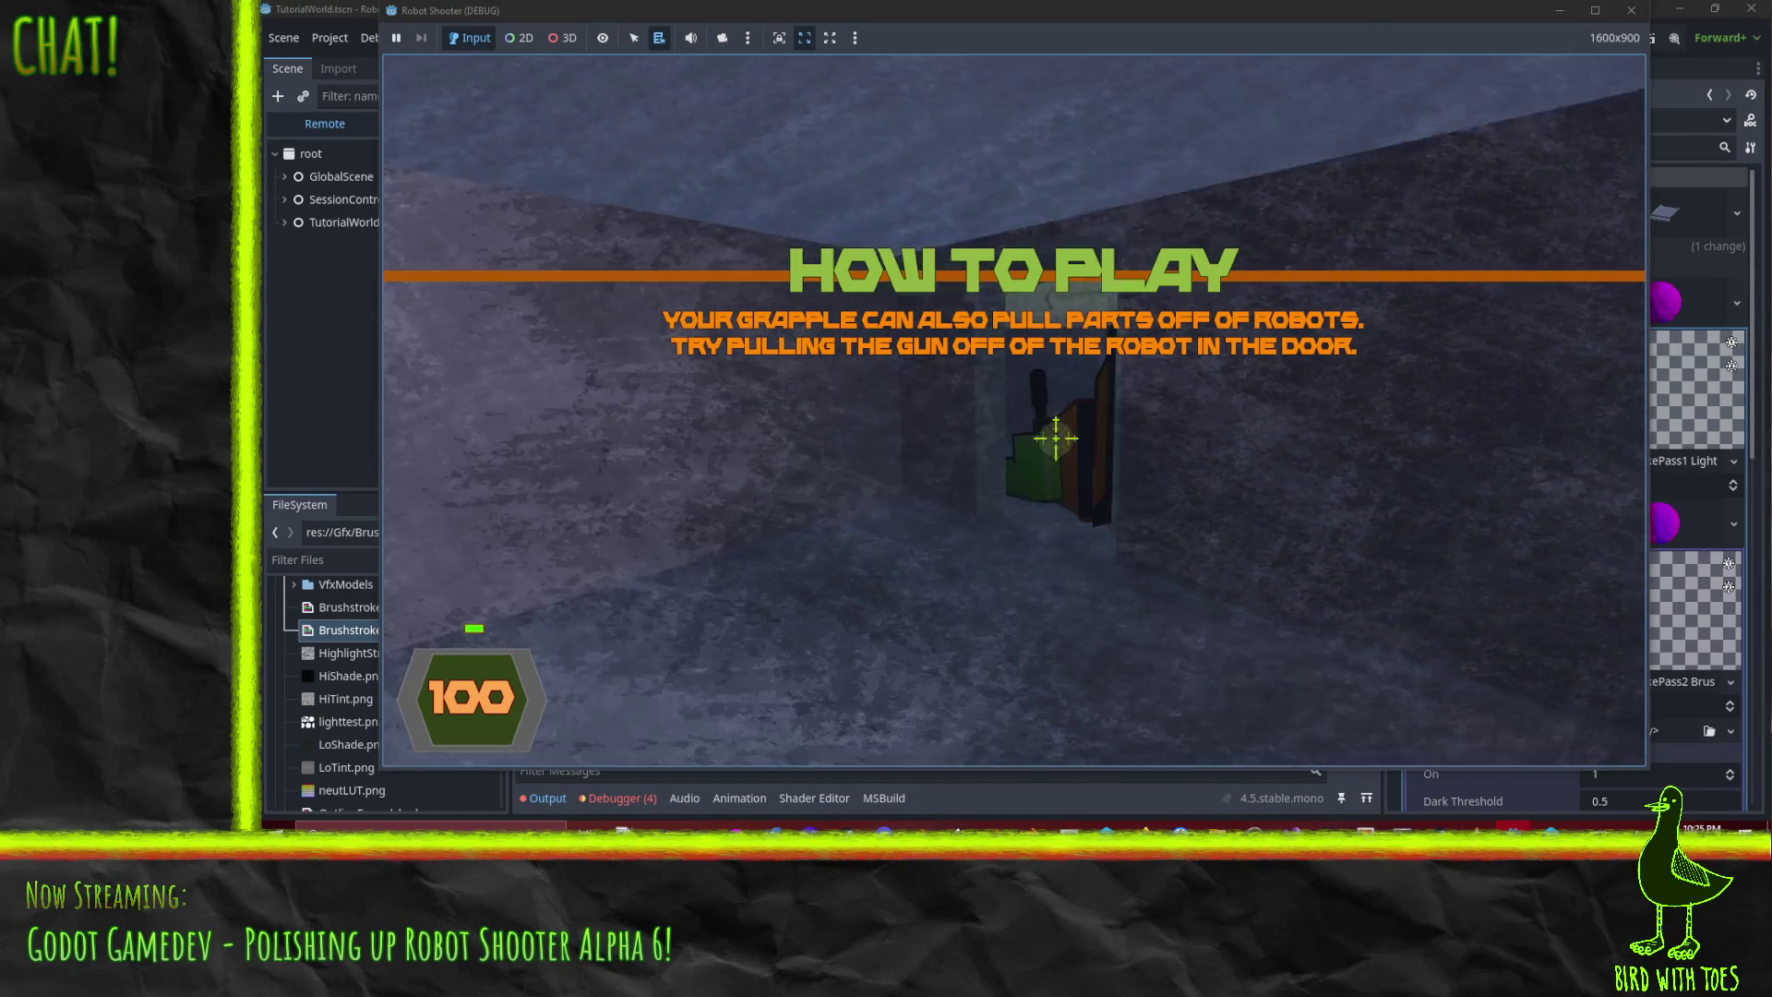
click(1056, 437)
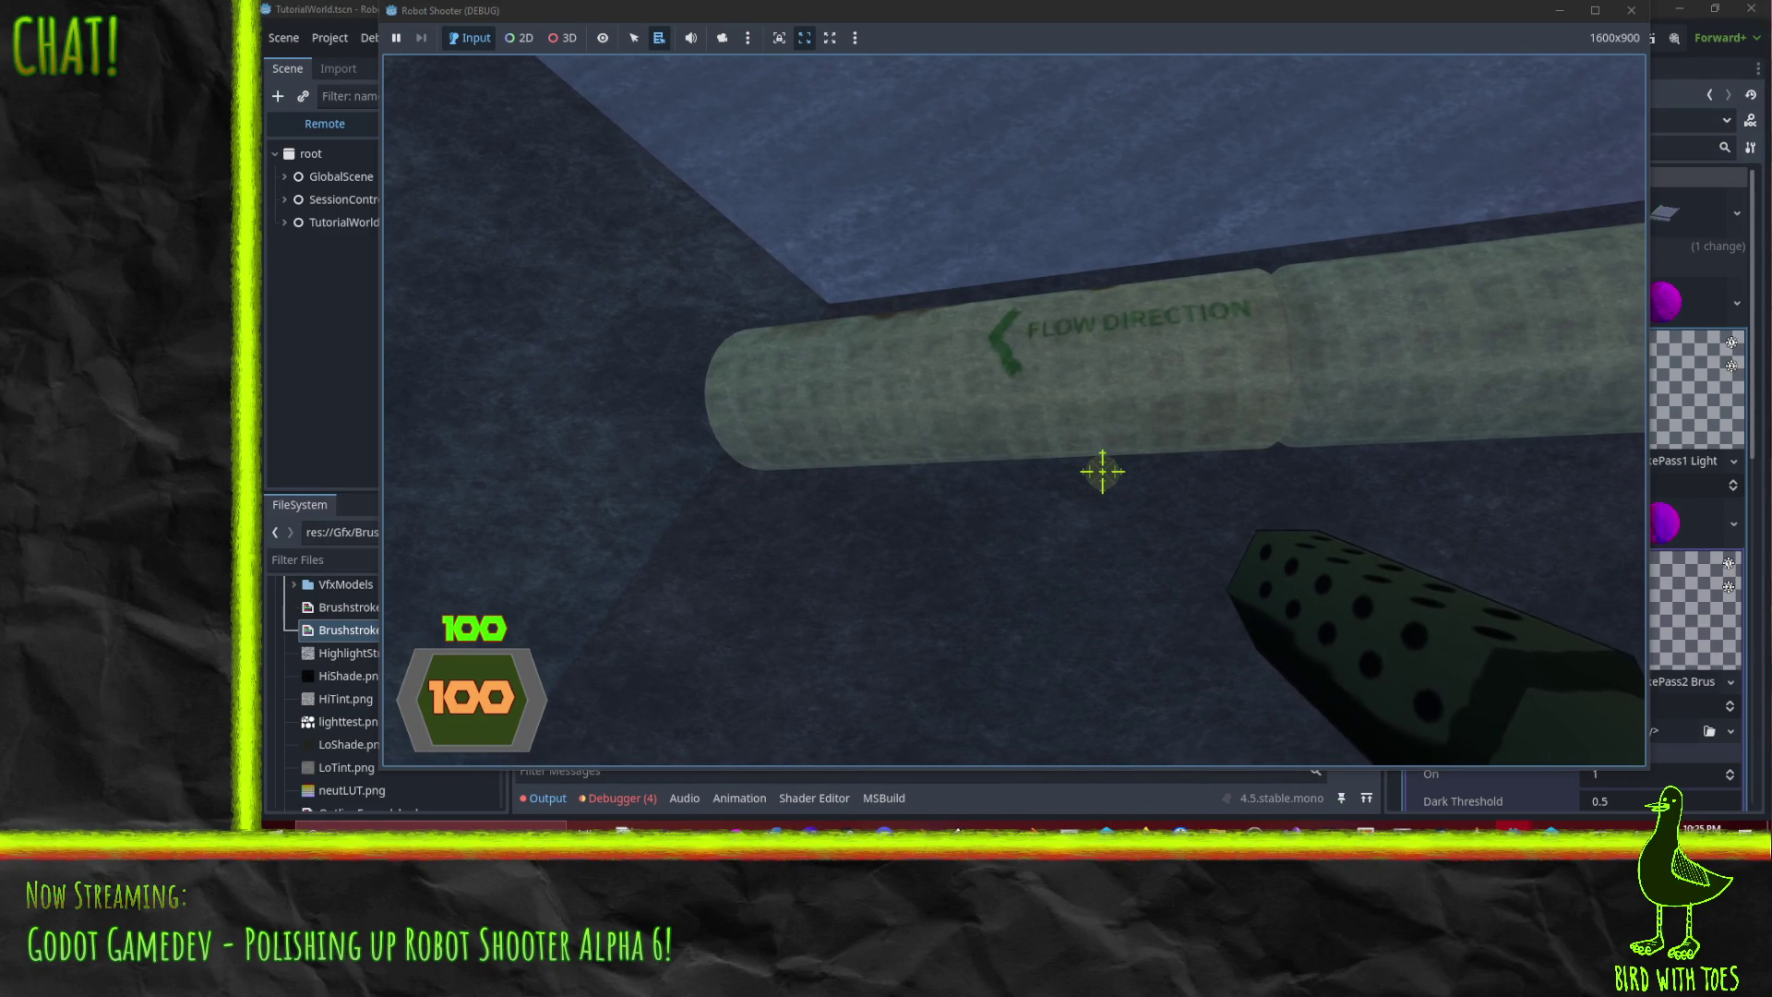
- Walk down the corridor to the red-lit doorway, then pause and exit to desktop
key(a)
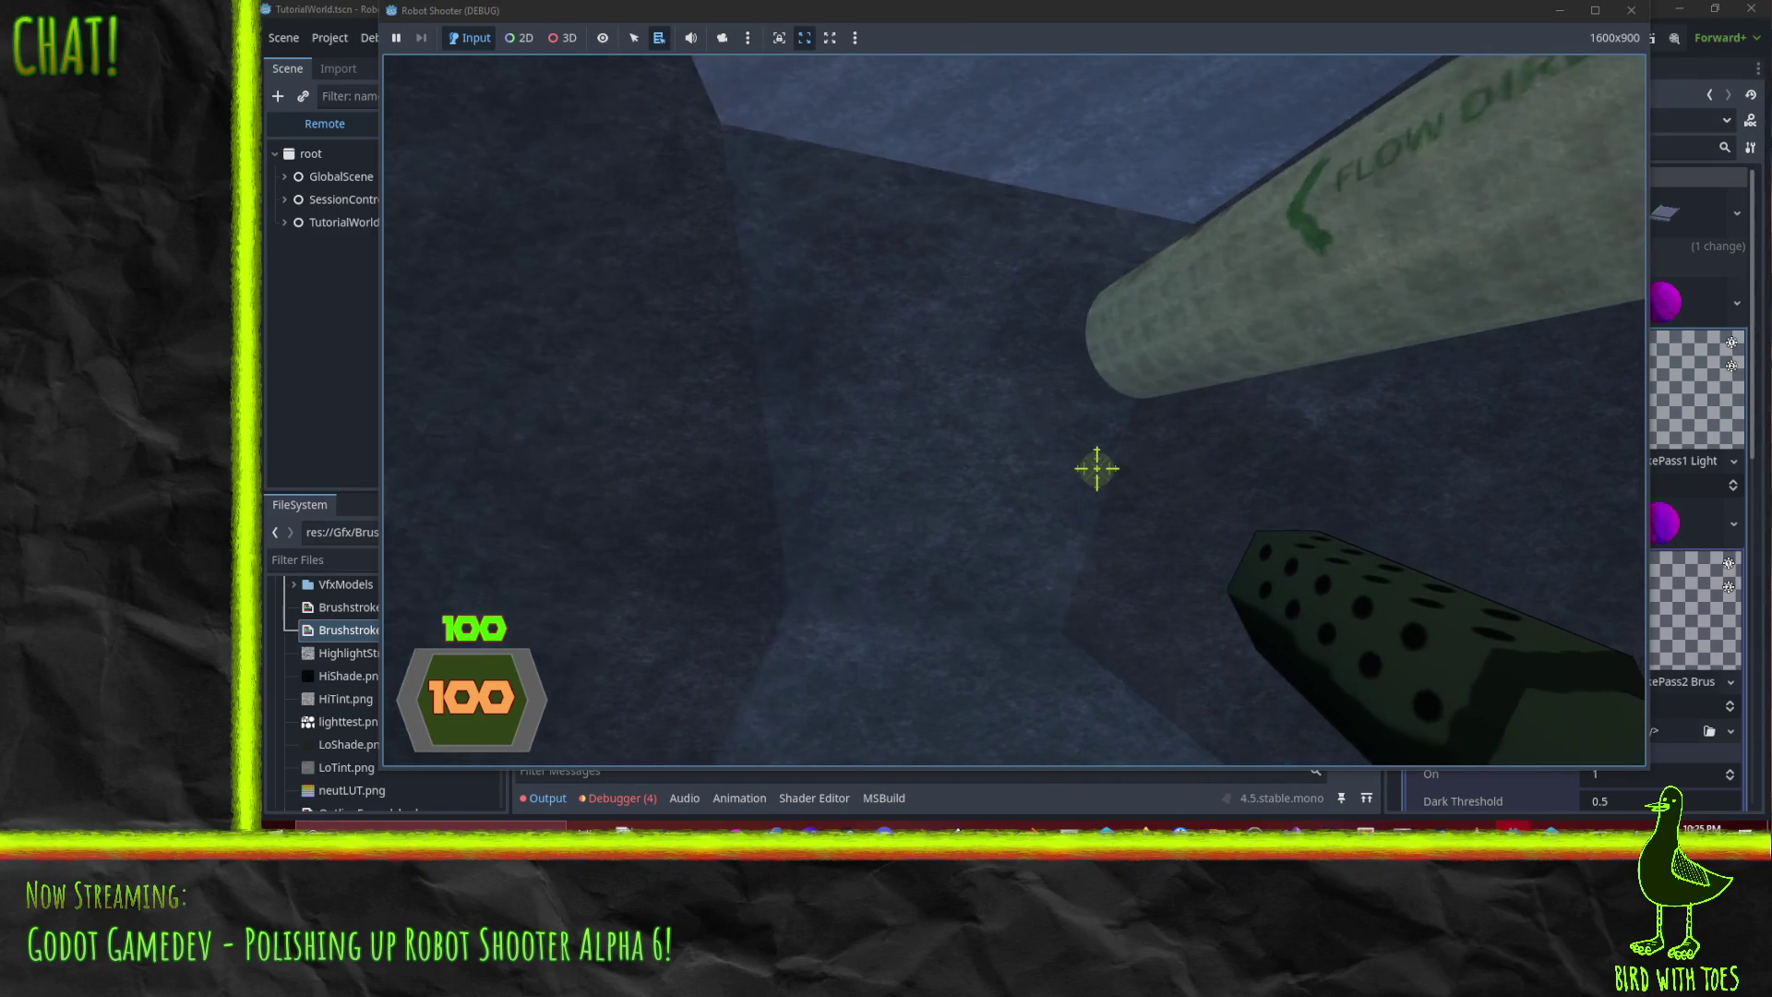
mouse_move(1046, 447)
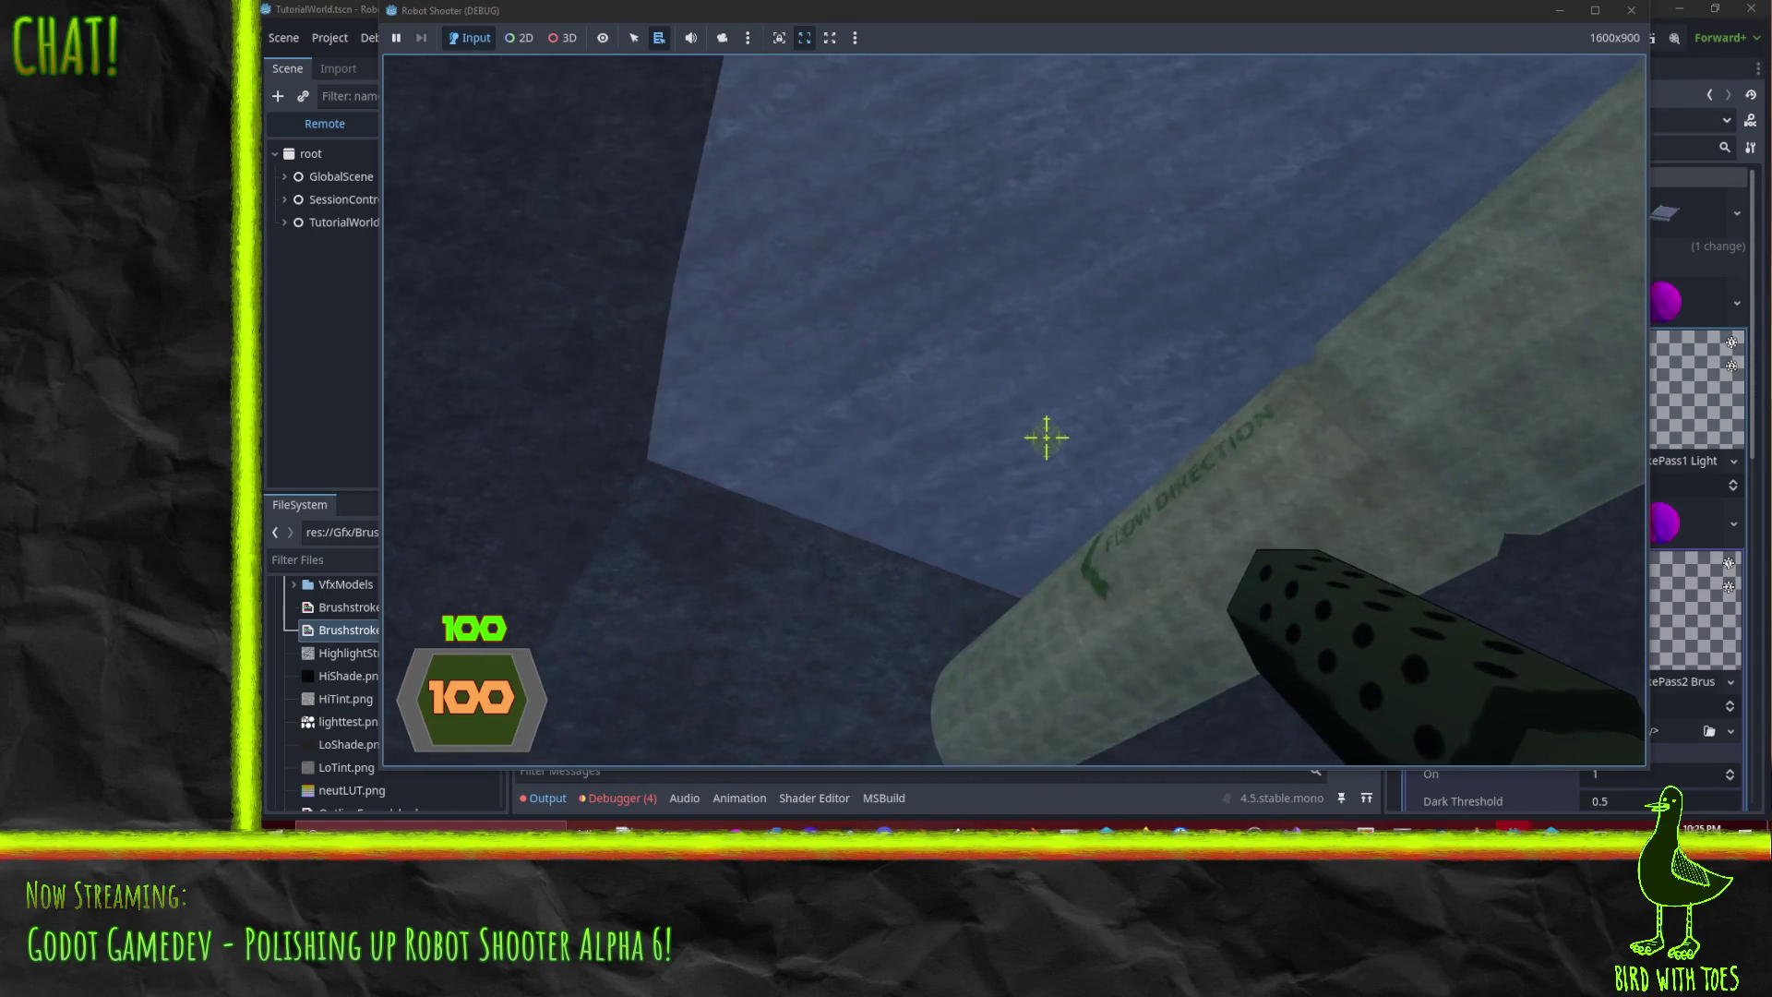
key(w)
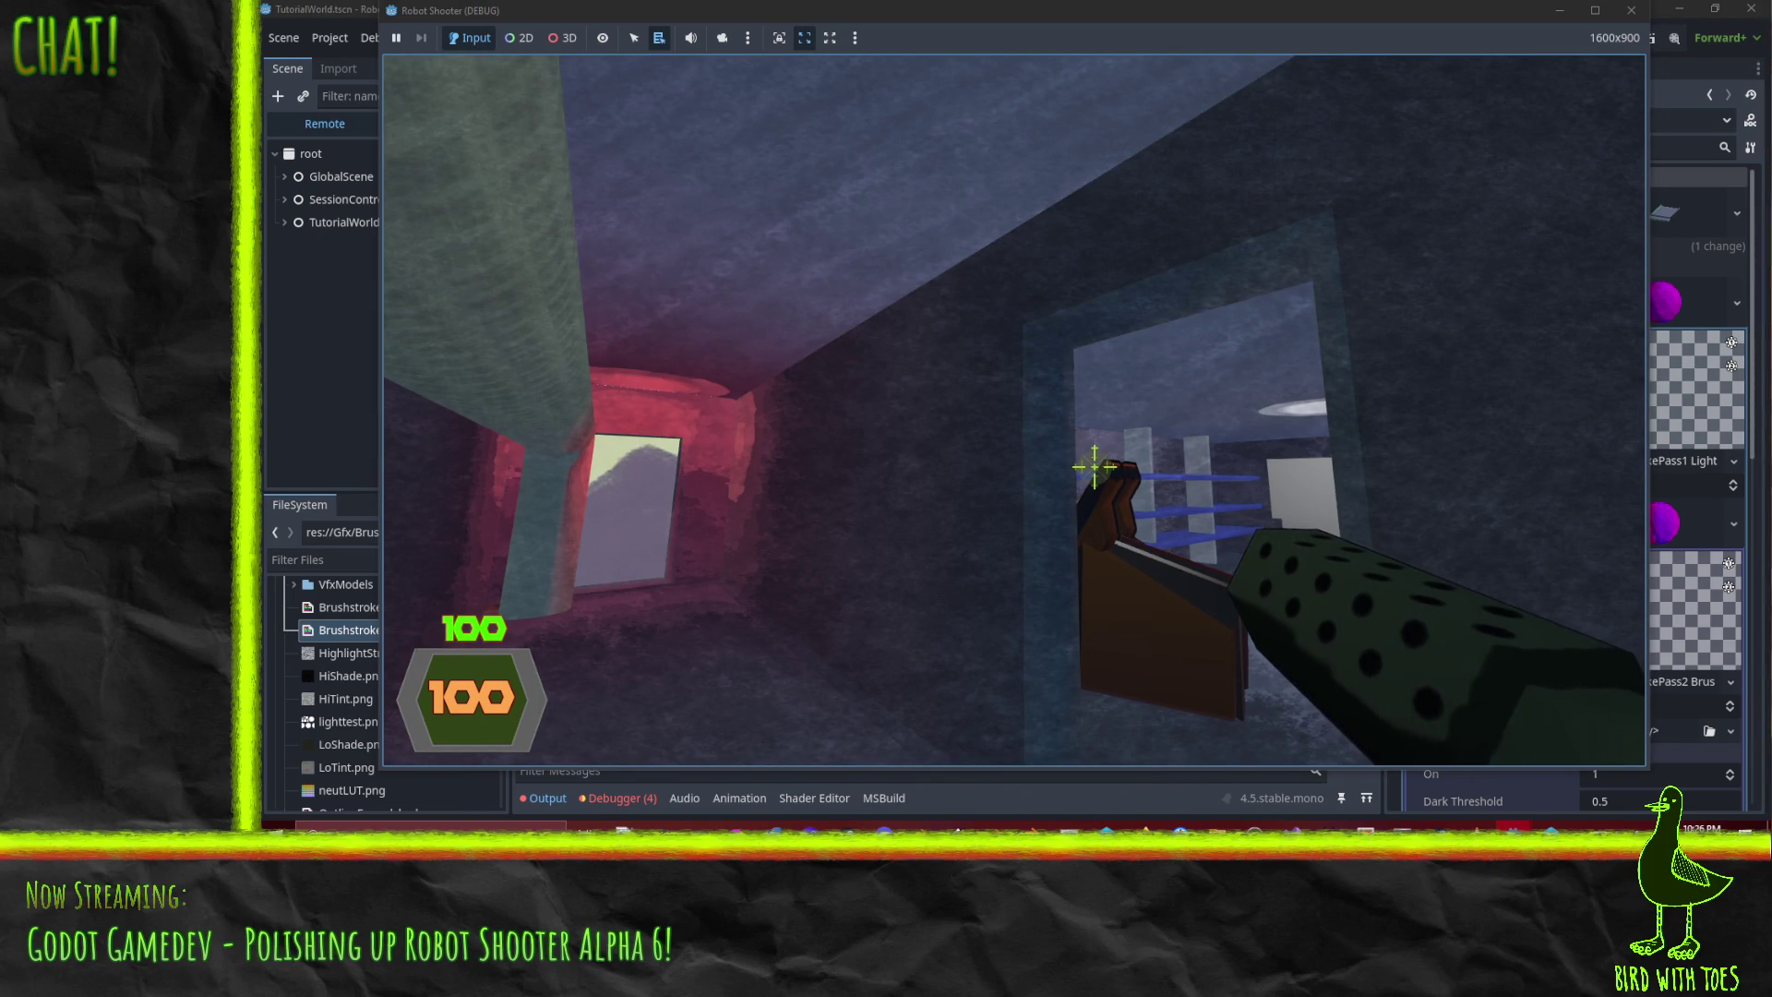
mouse_move(1134, 495)
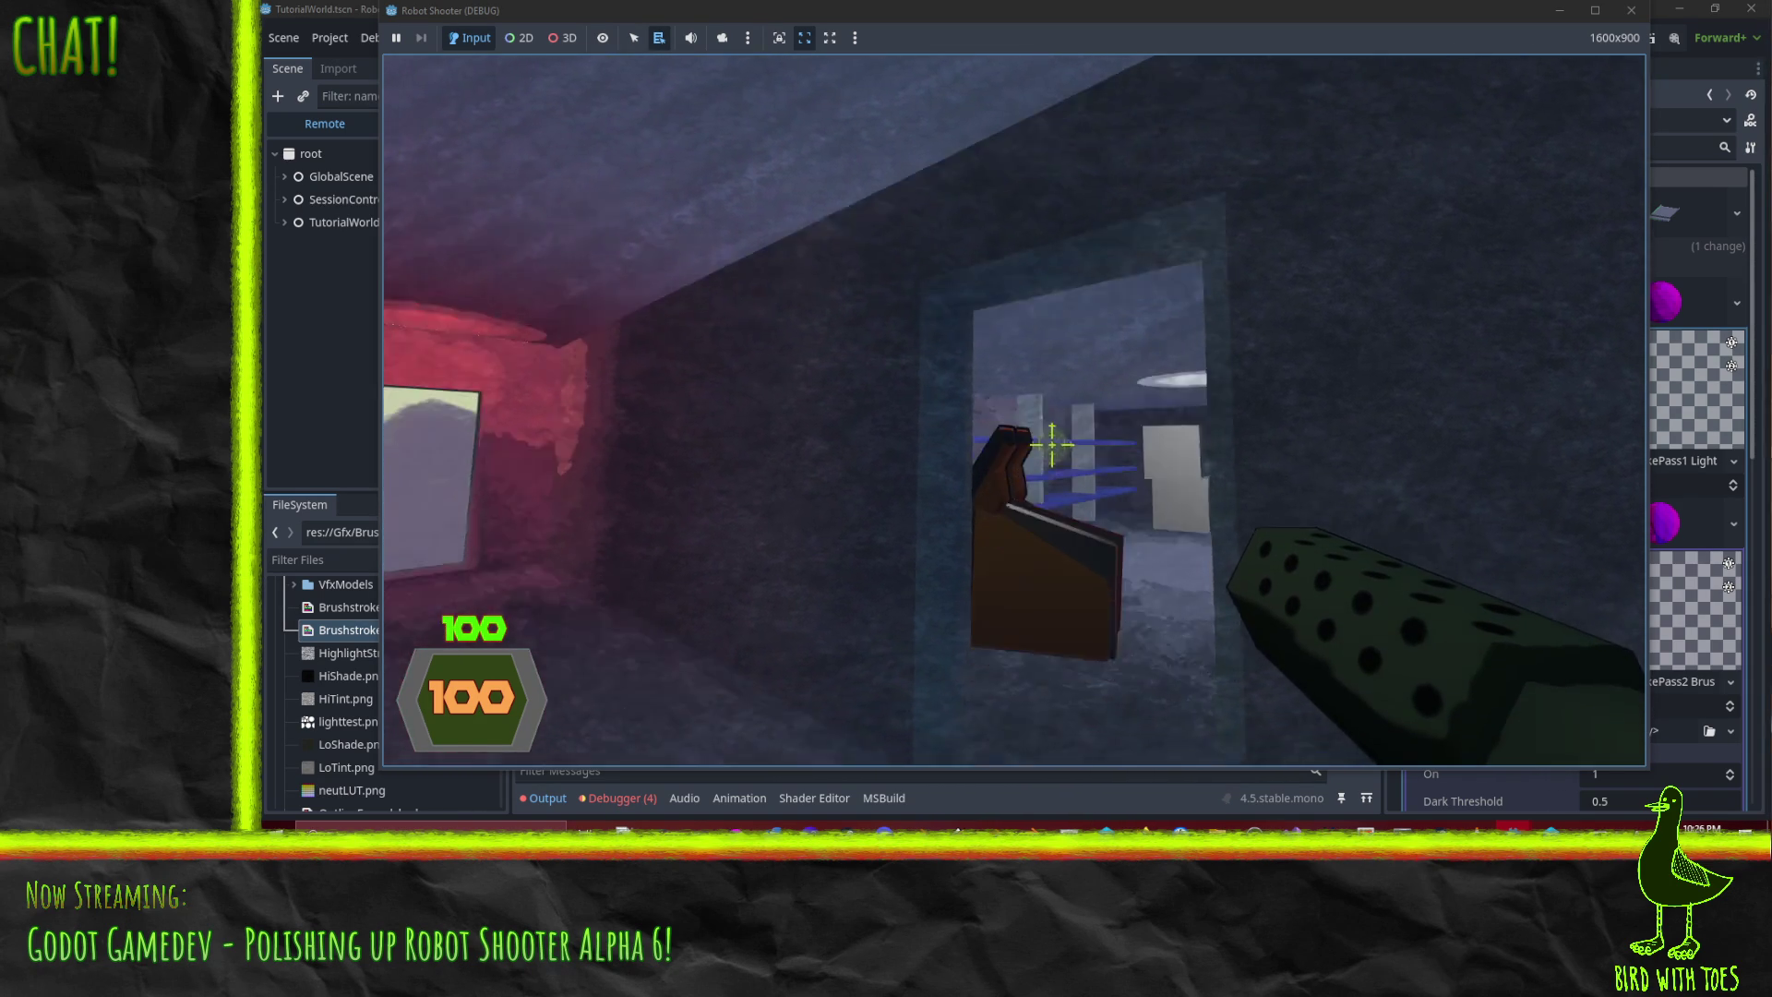
key(w)
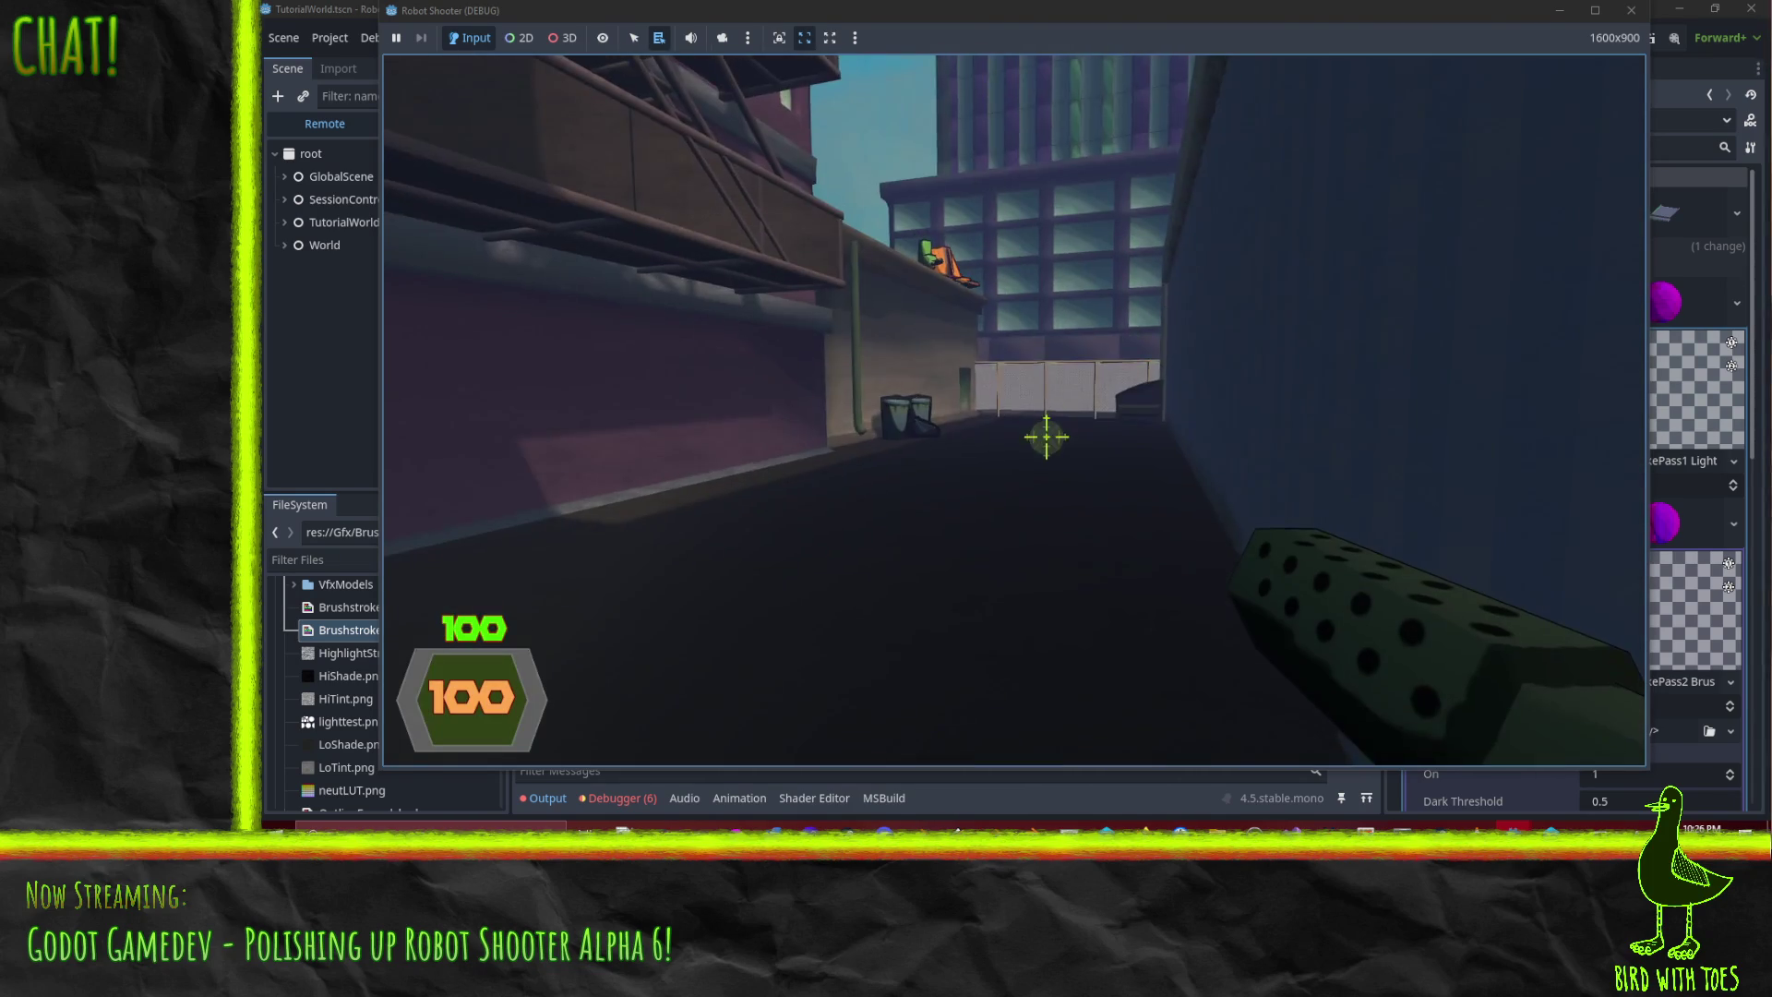
key(Escape)
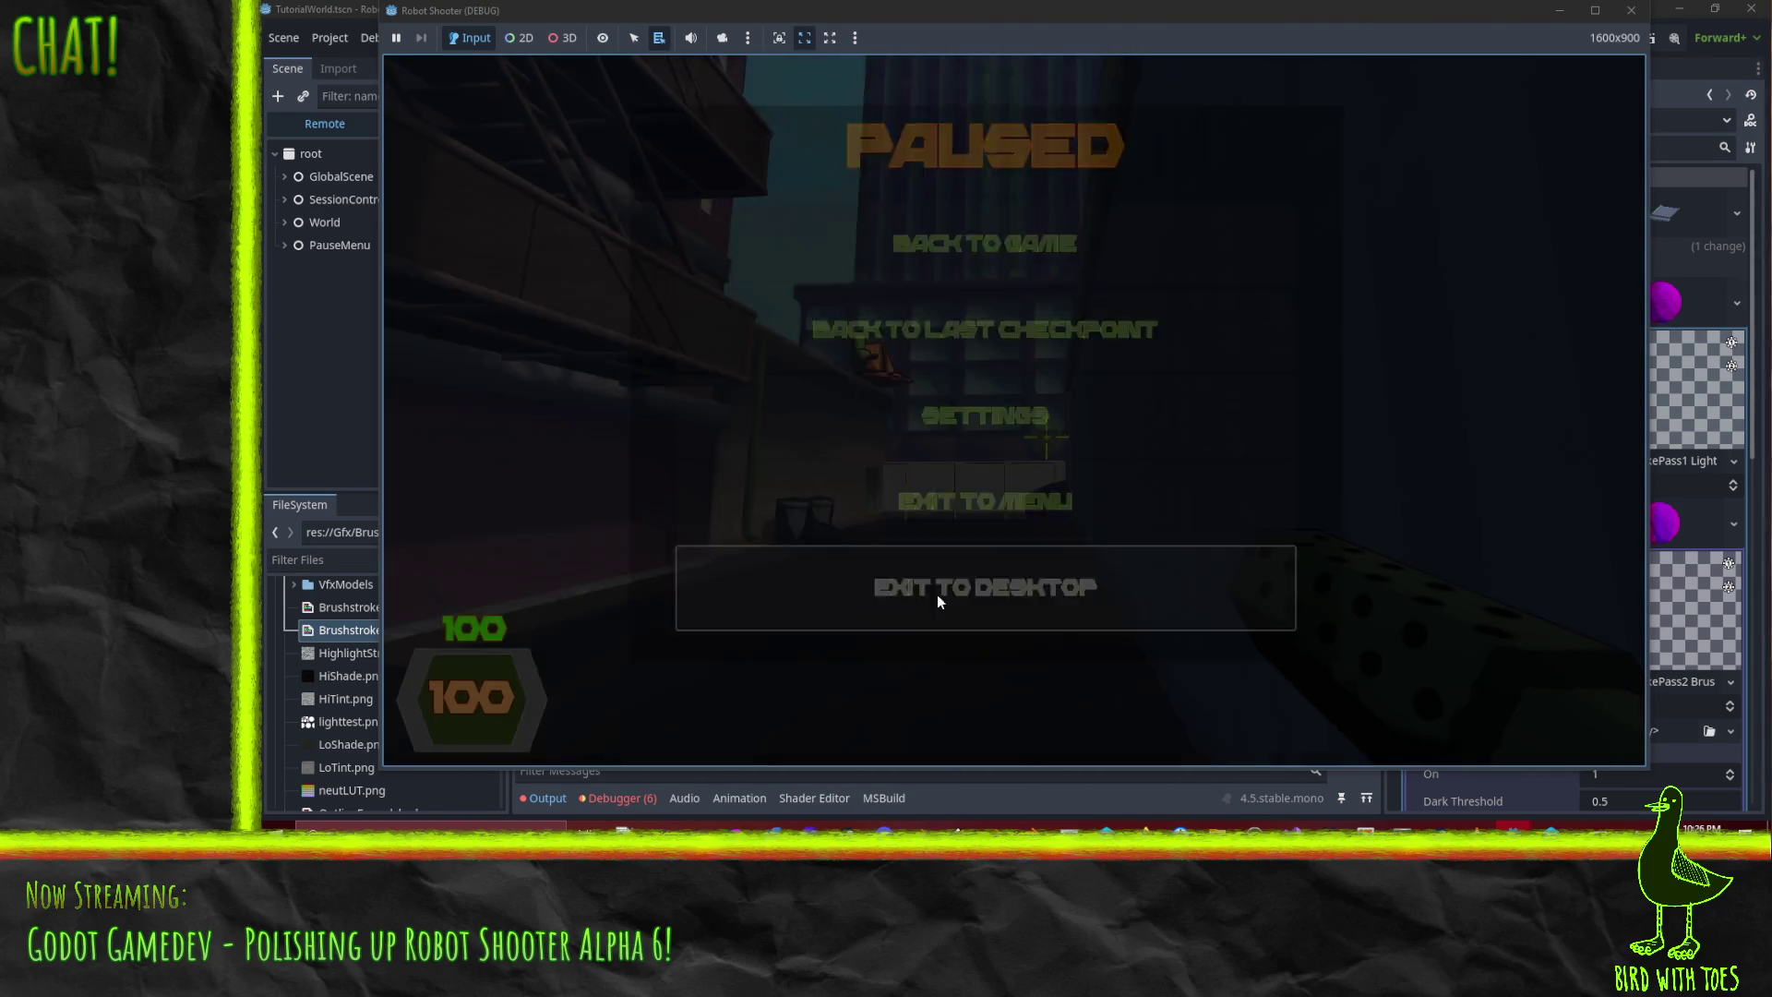
click(943, 589)
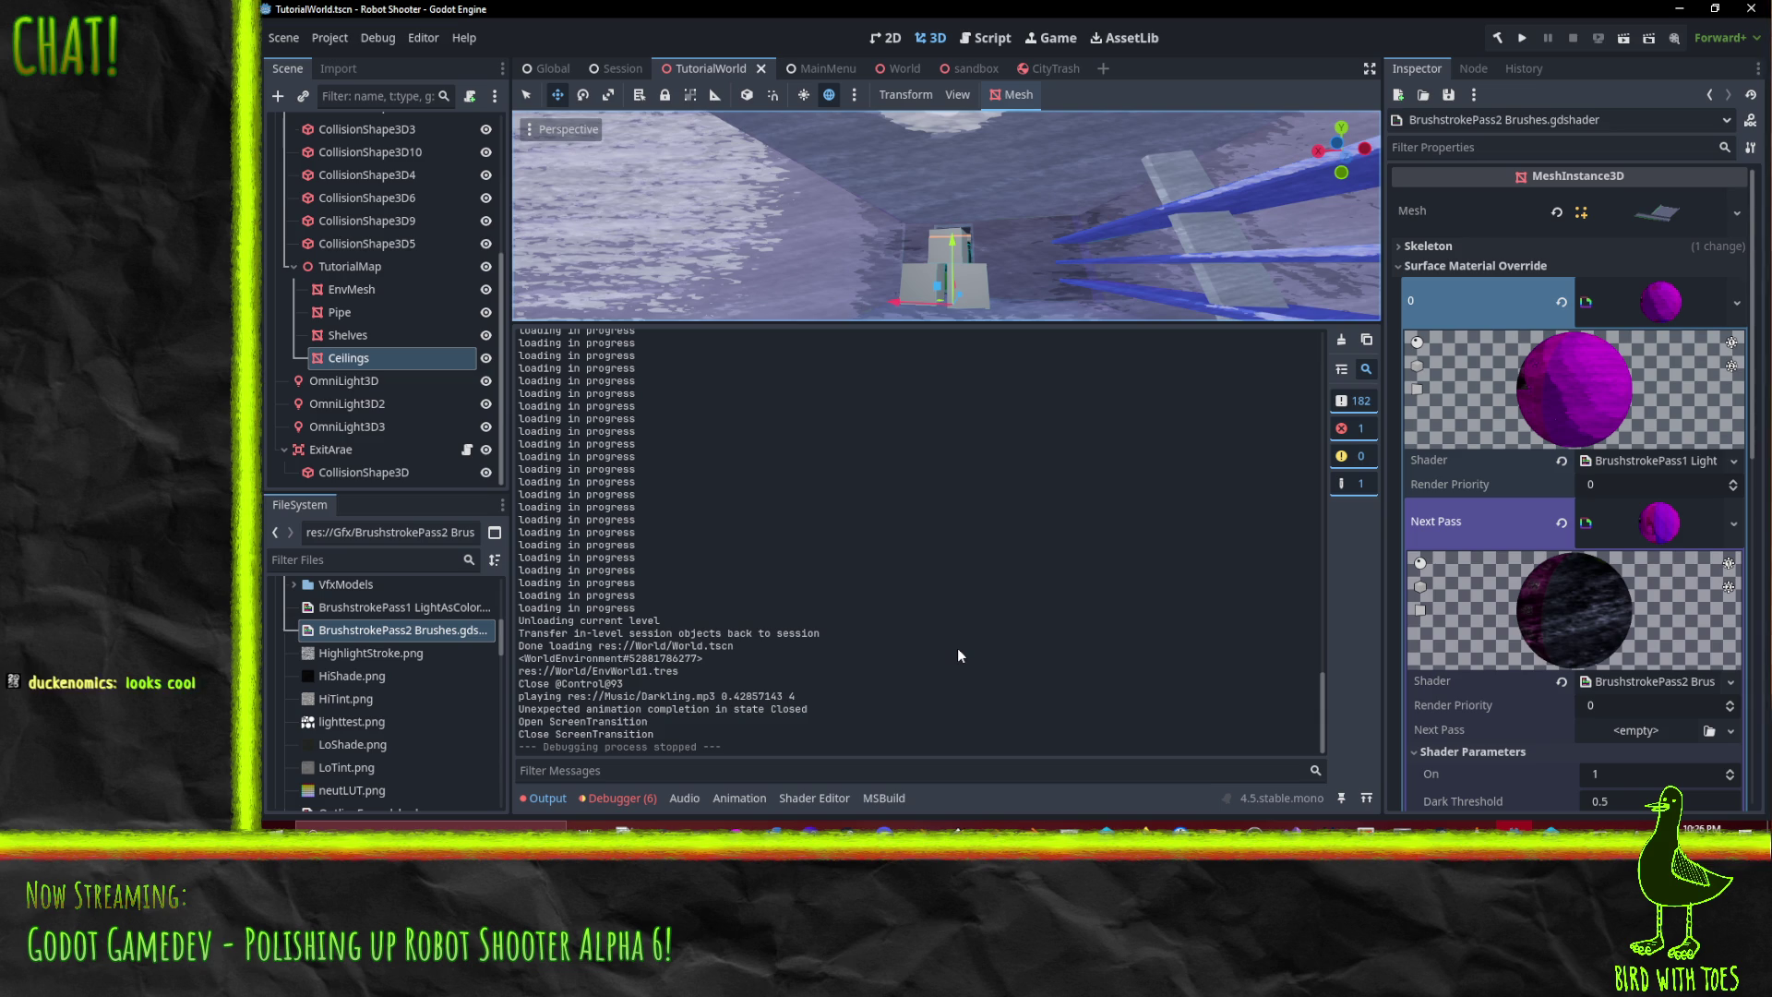
- Check Firefox and Perforce from the taskbar, then return to Godot's Shader Editor
click(1142, 824)
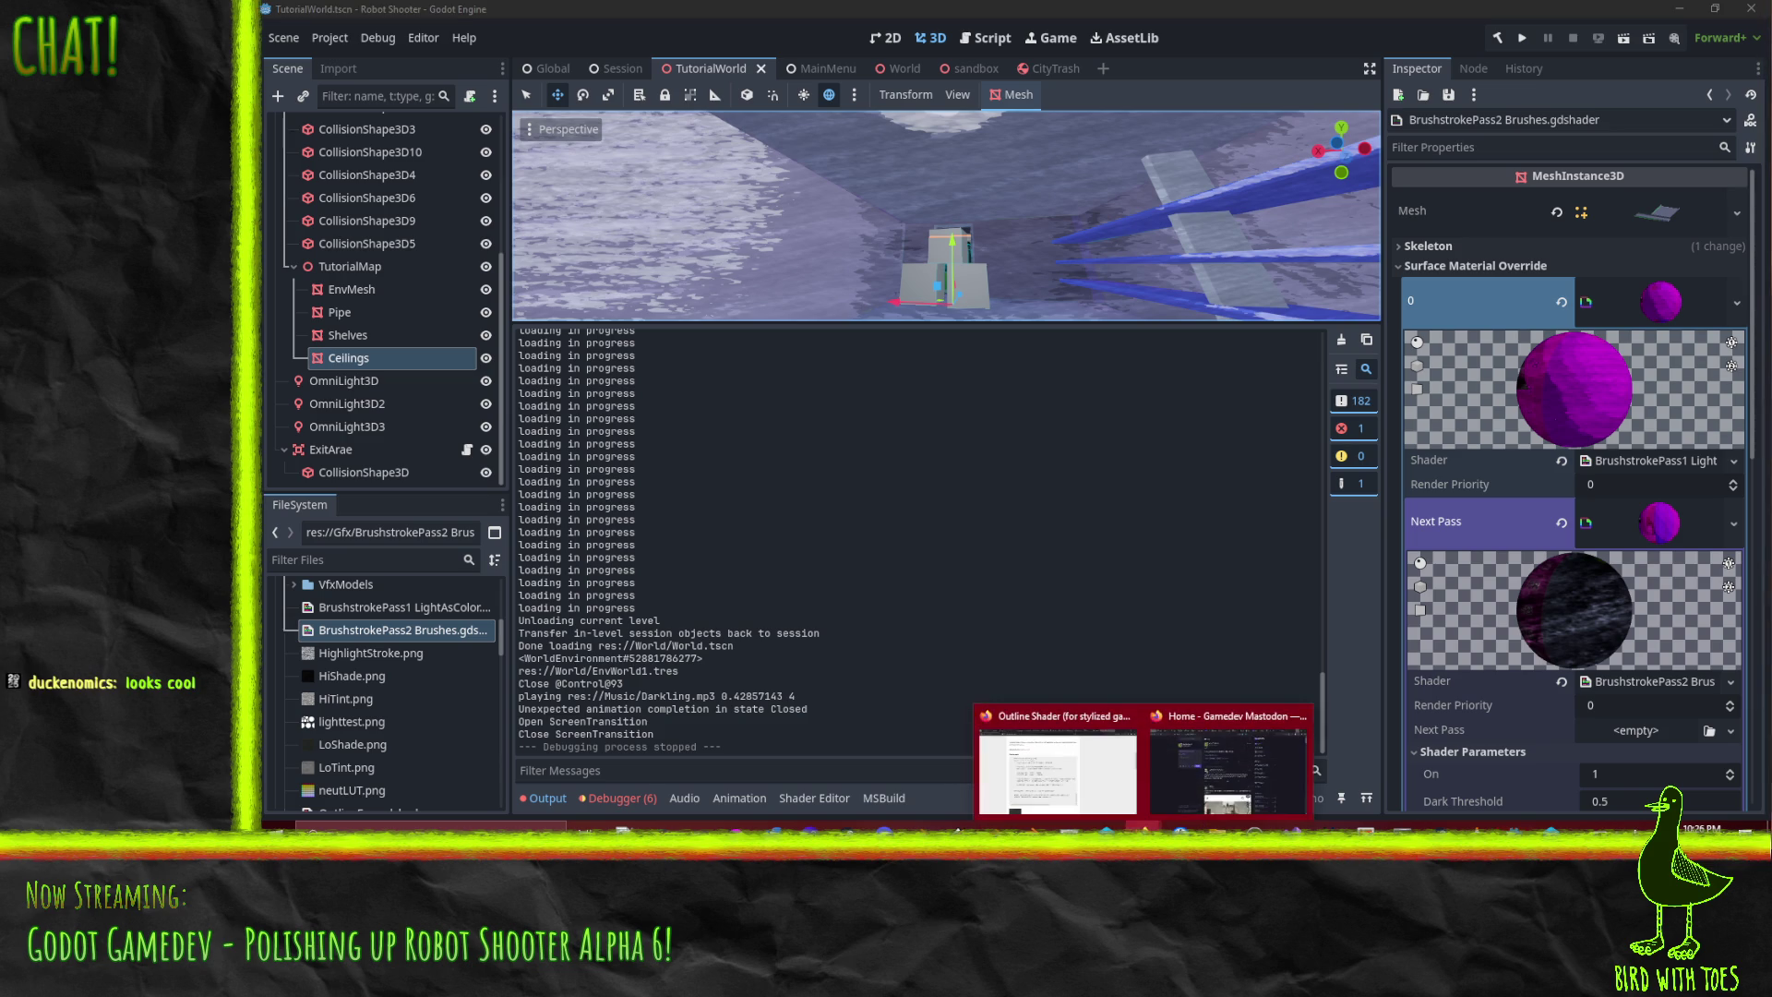
click(1106, 826)
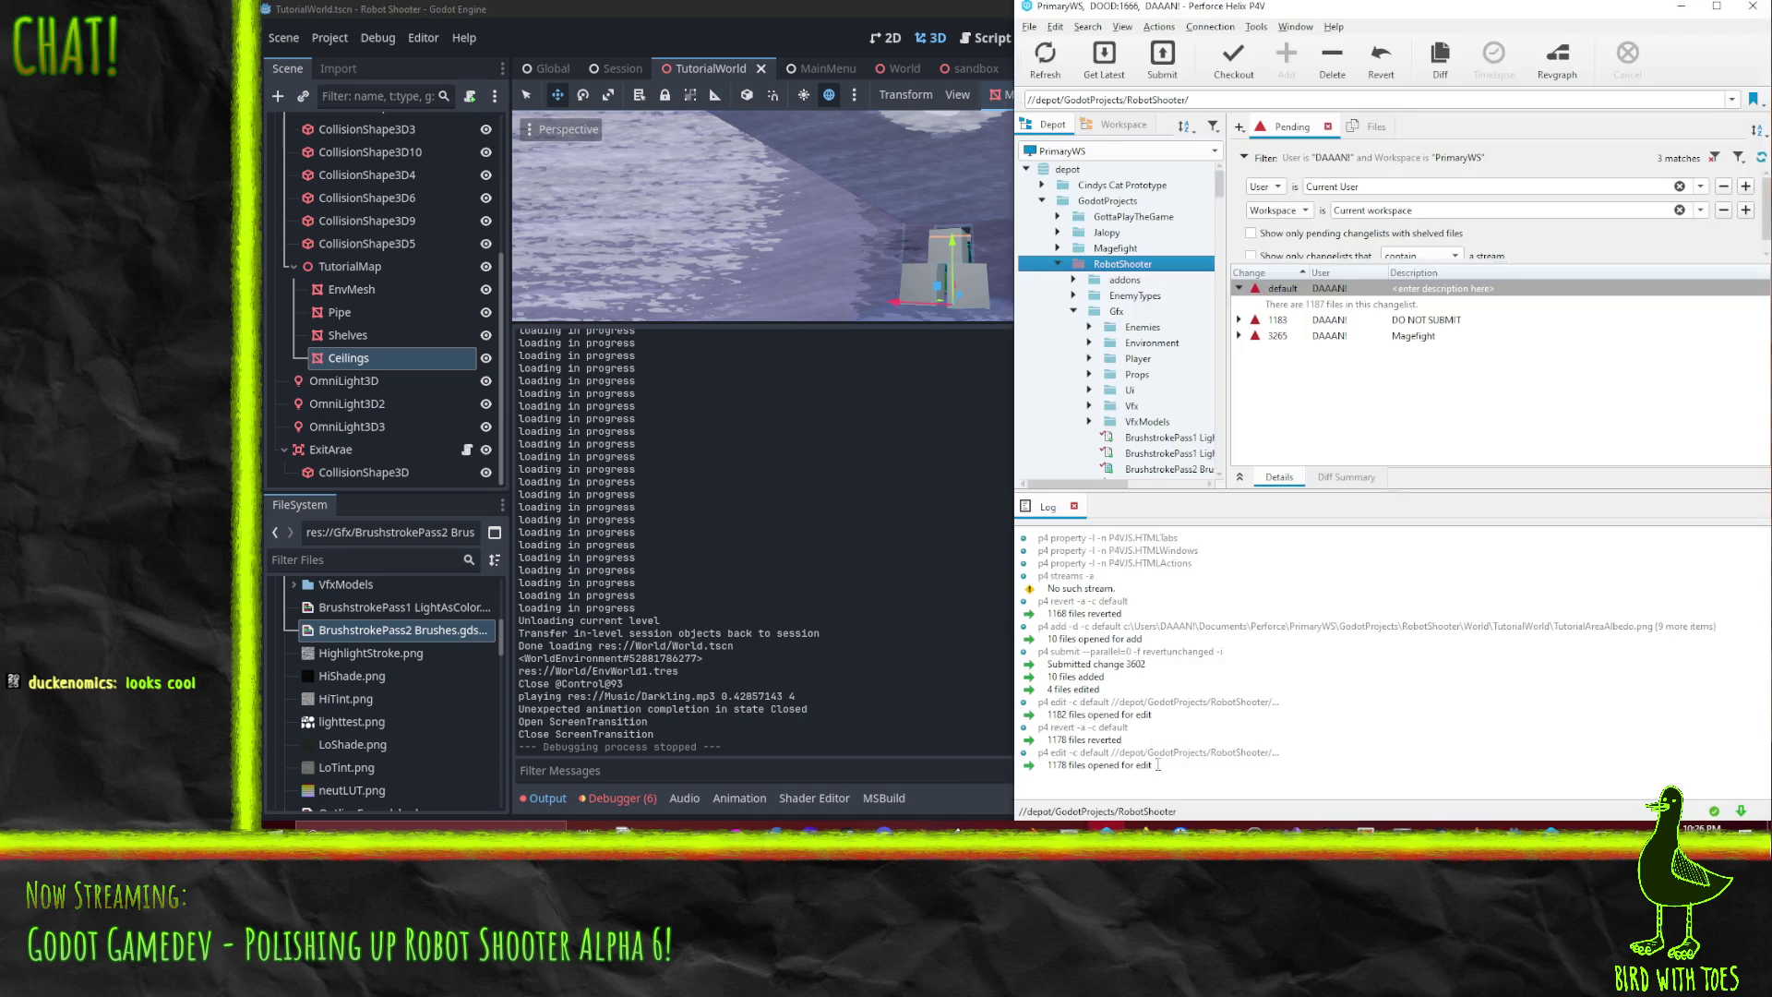
click(816, 725)
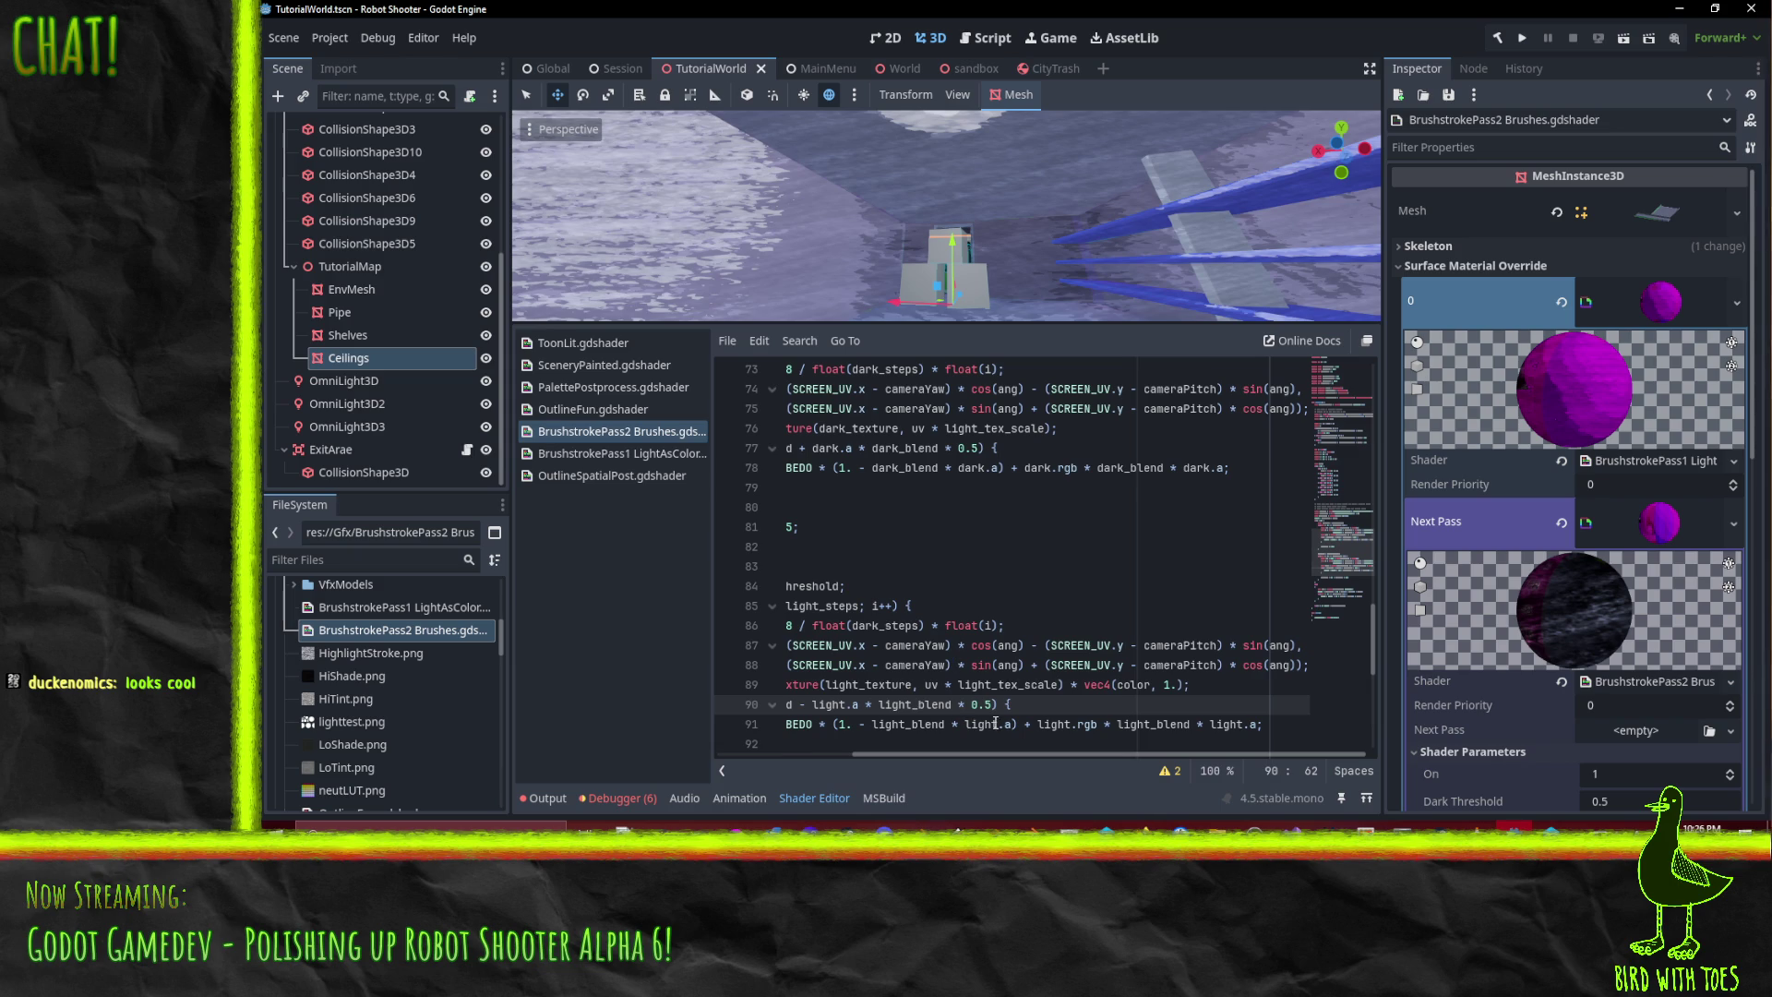
- Insert '0.;//' before the atan and asin expressions on lines 66 and 67
scroll(955, 711, up, 5)
scroll(957, 703, up, 1)
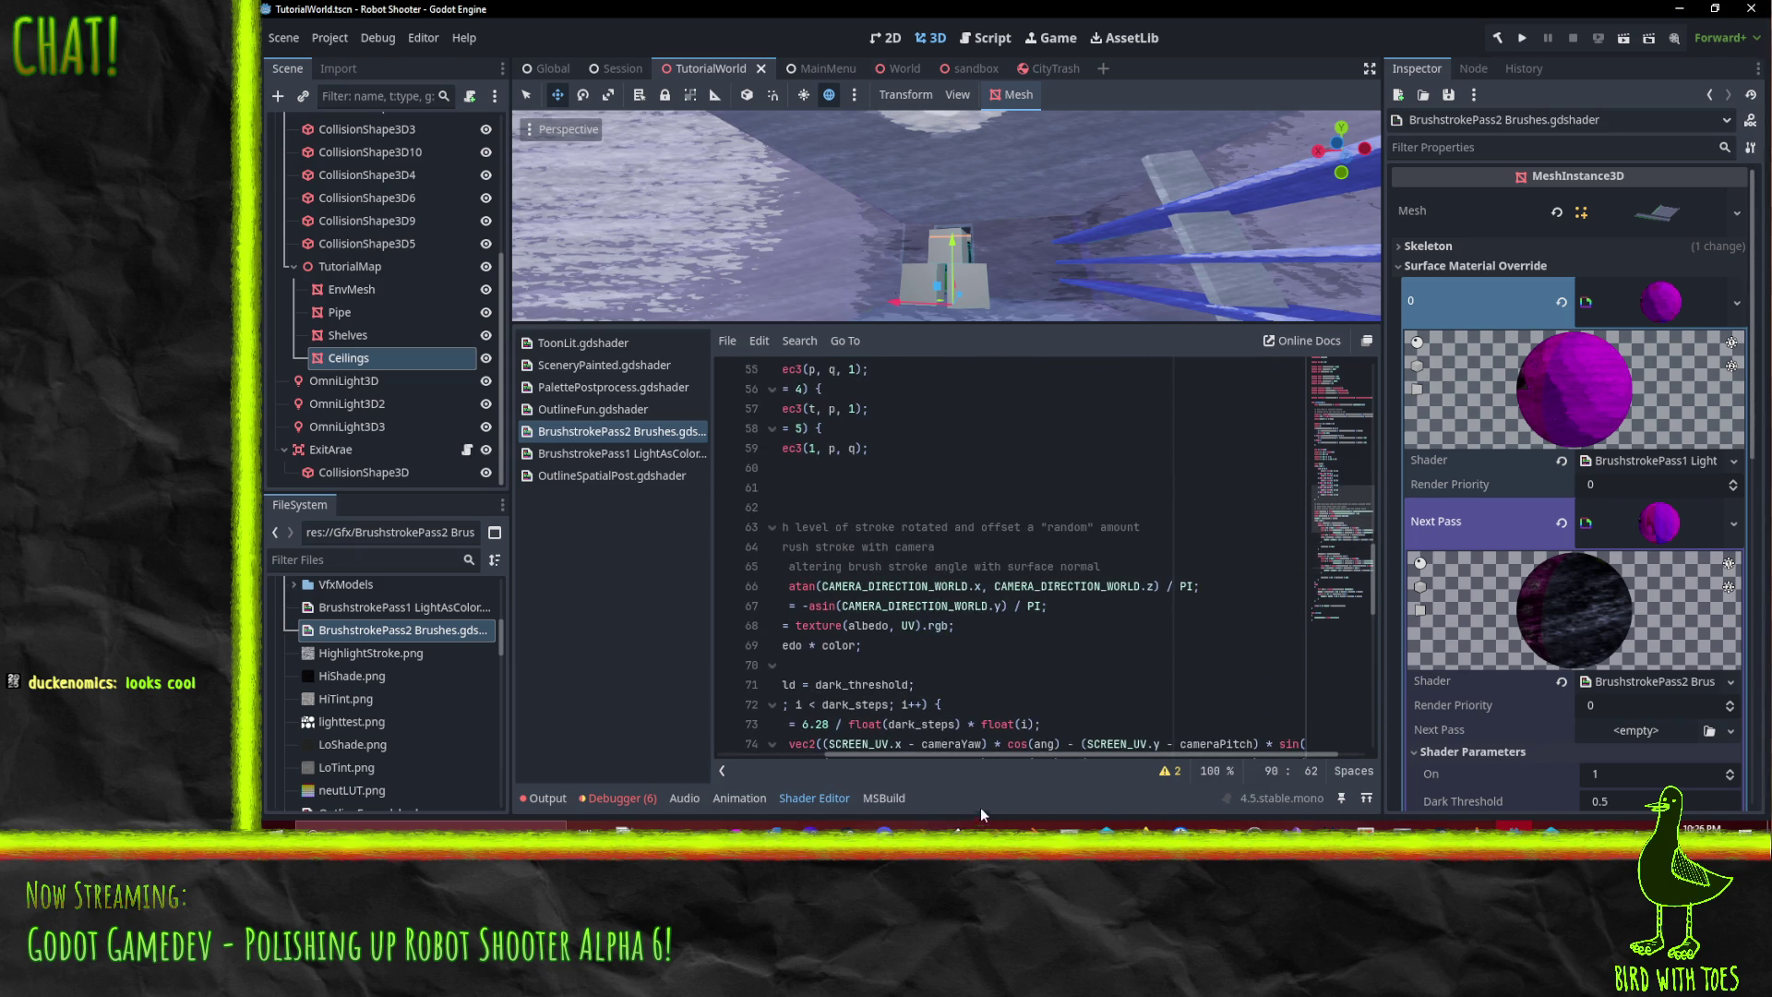
scroll(862, 746, left, 3)
click(894, 586)
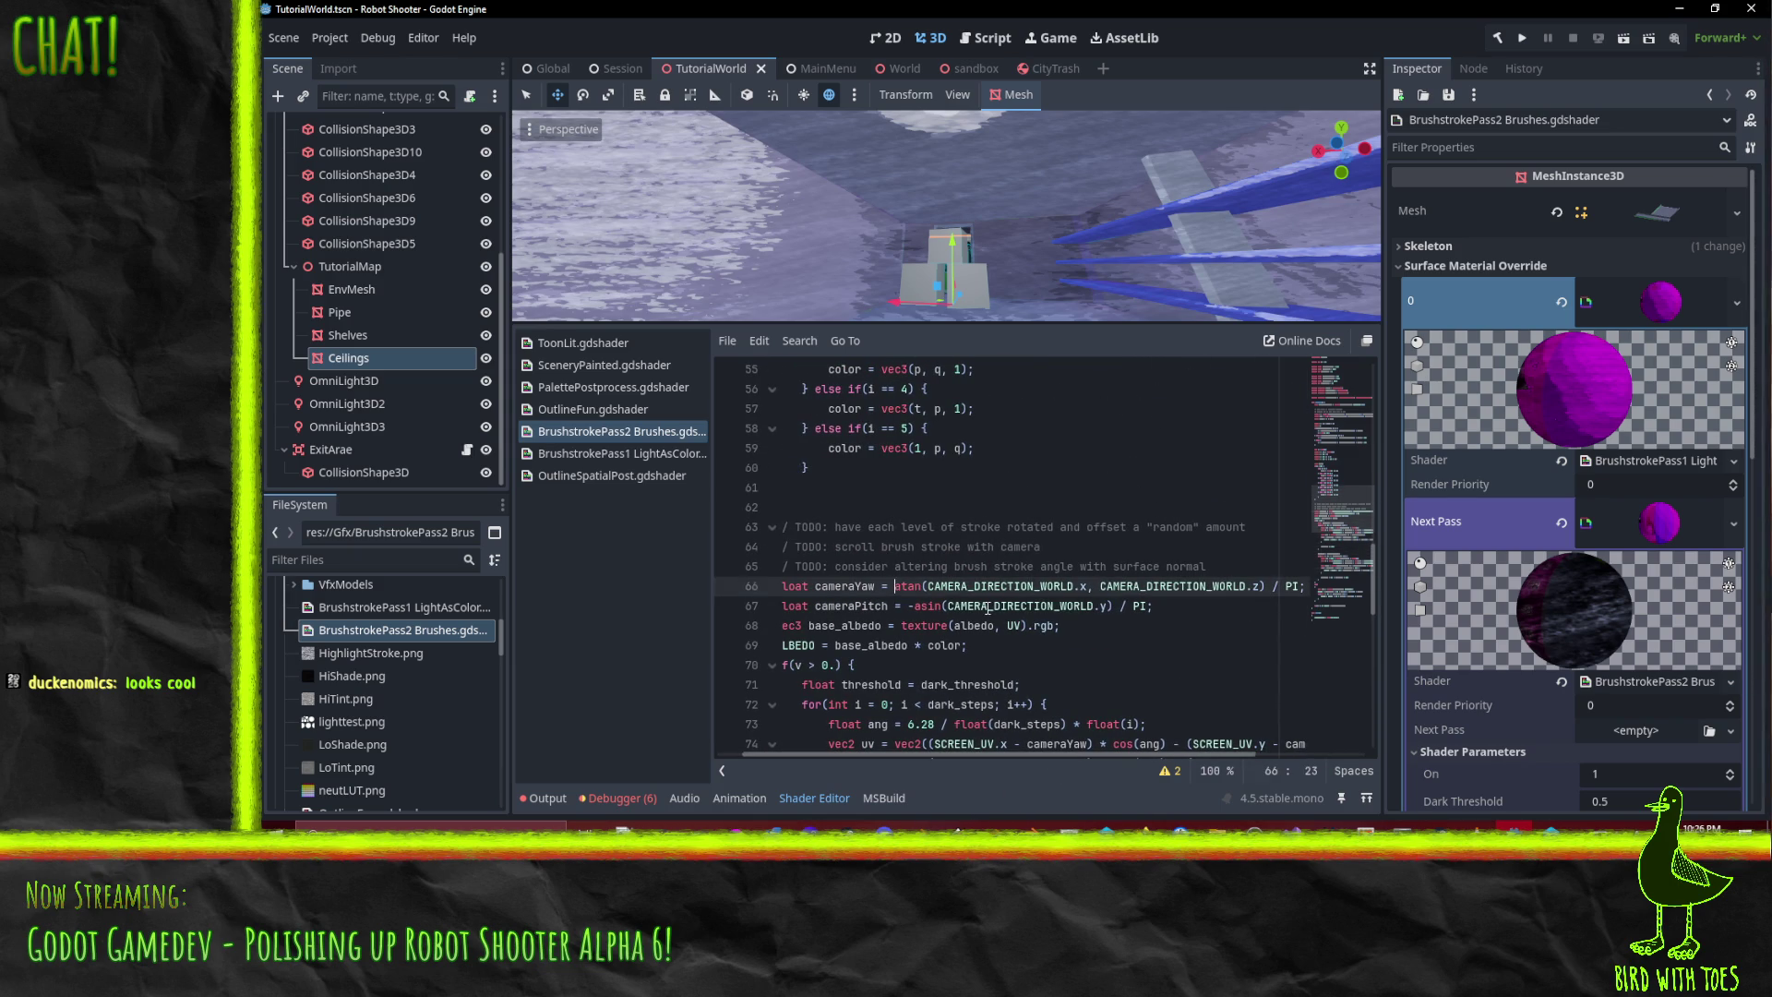
text(0.;//)
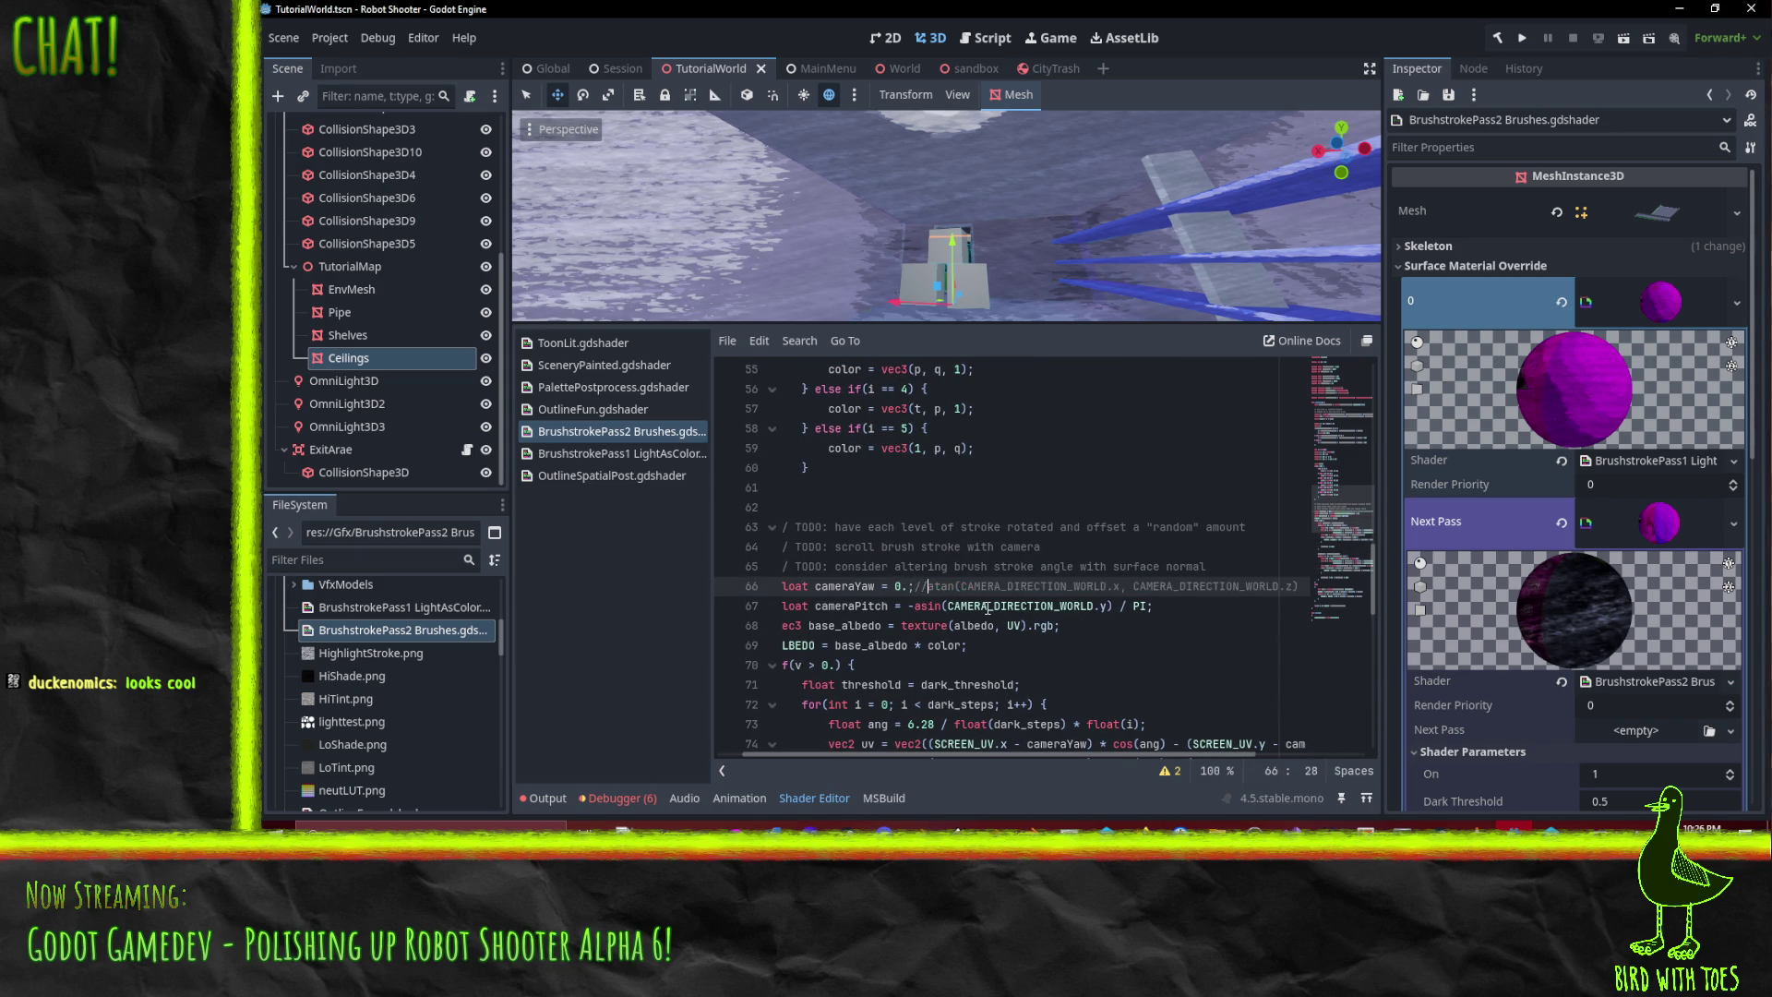
key(Down)
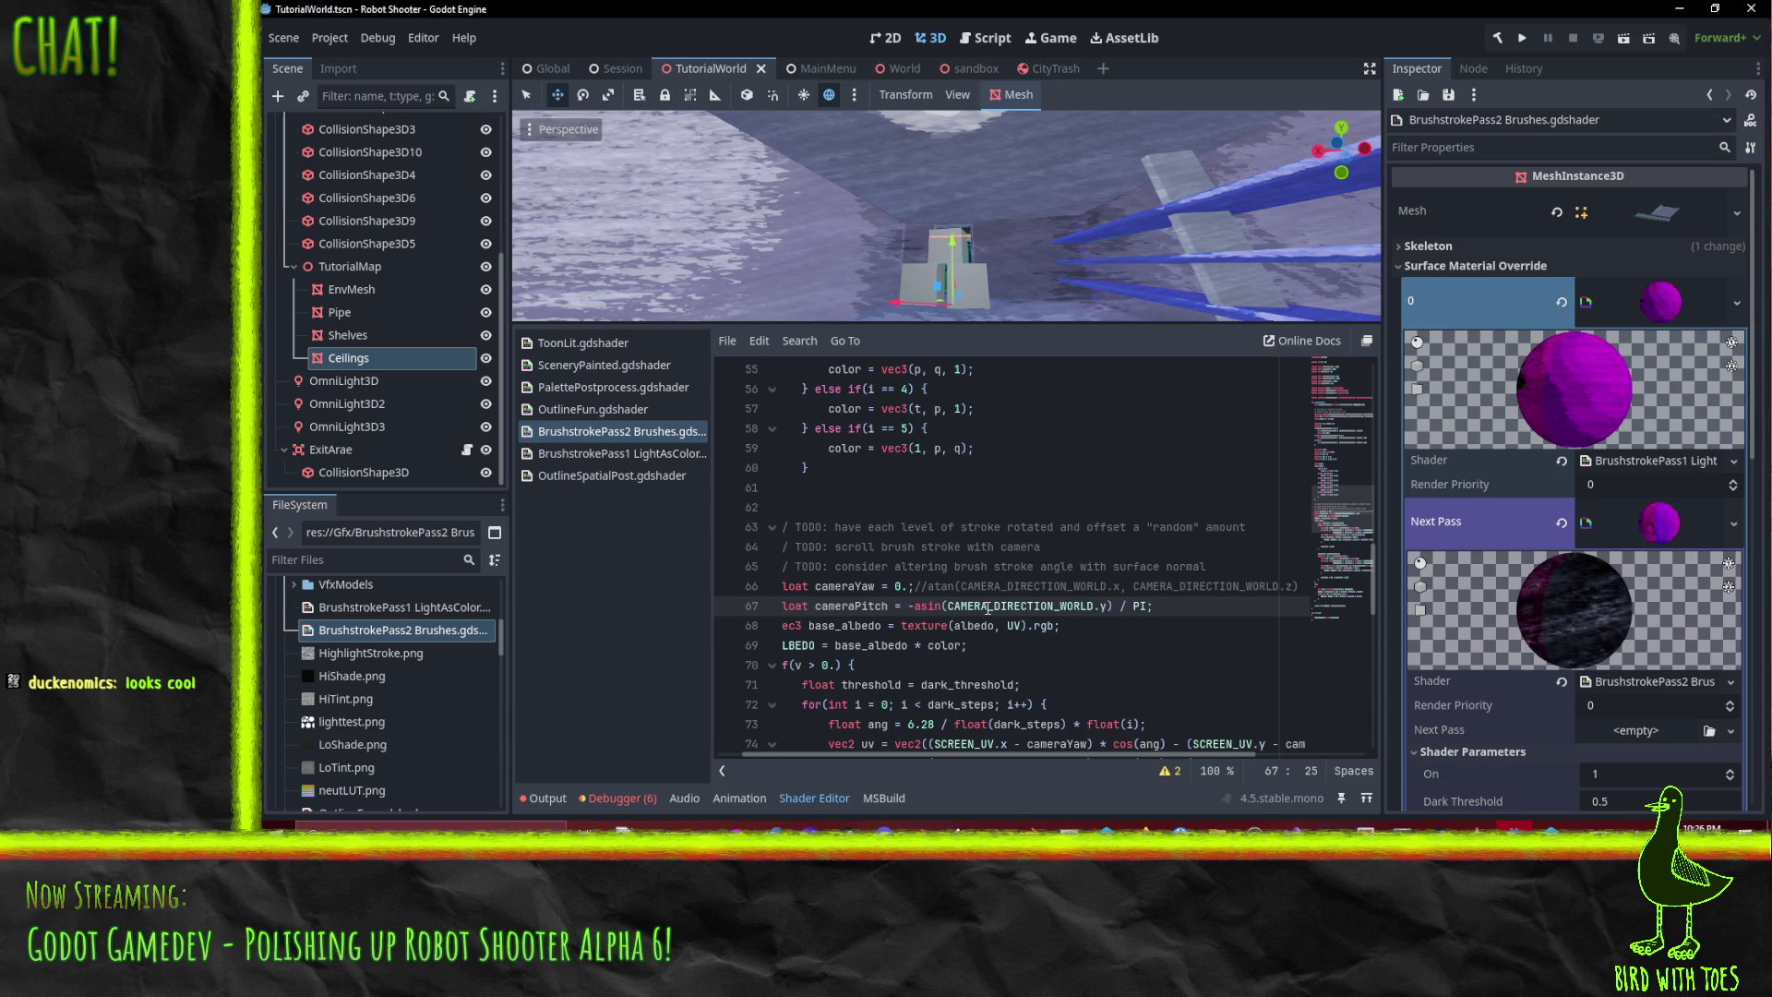
text(0.;//)
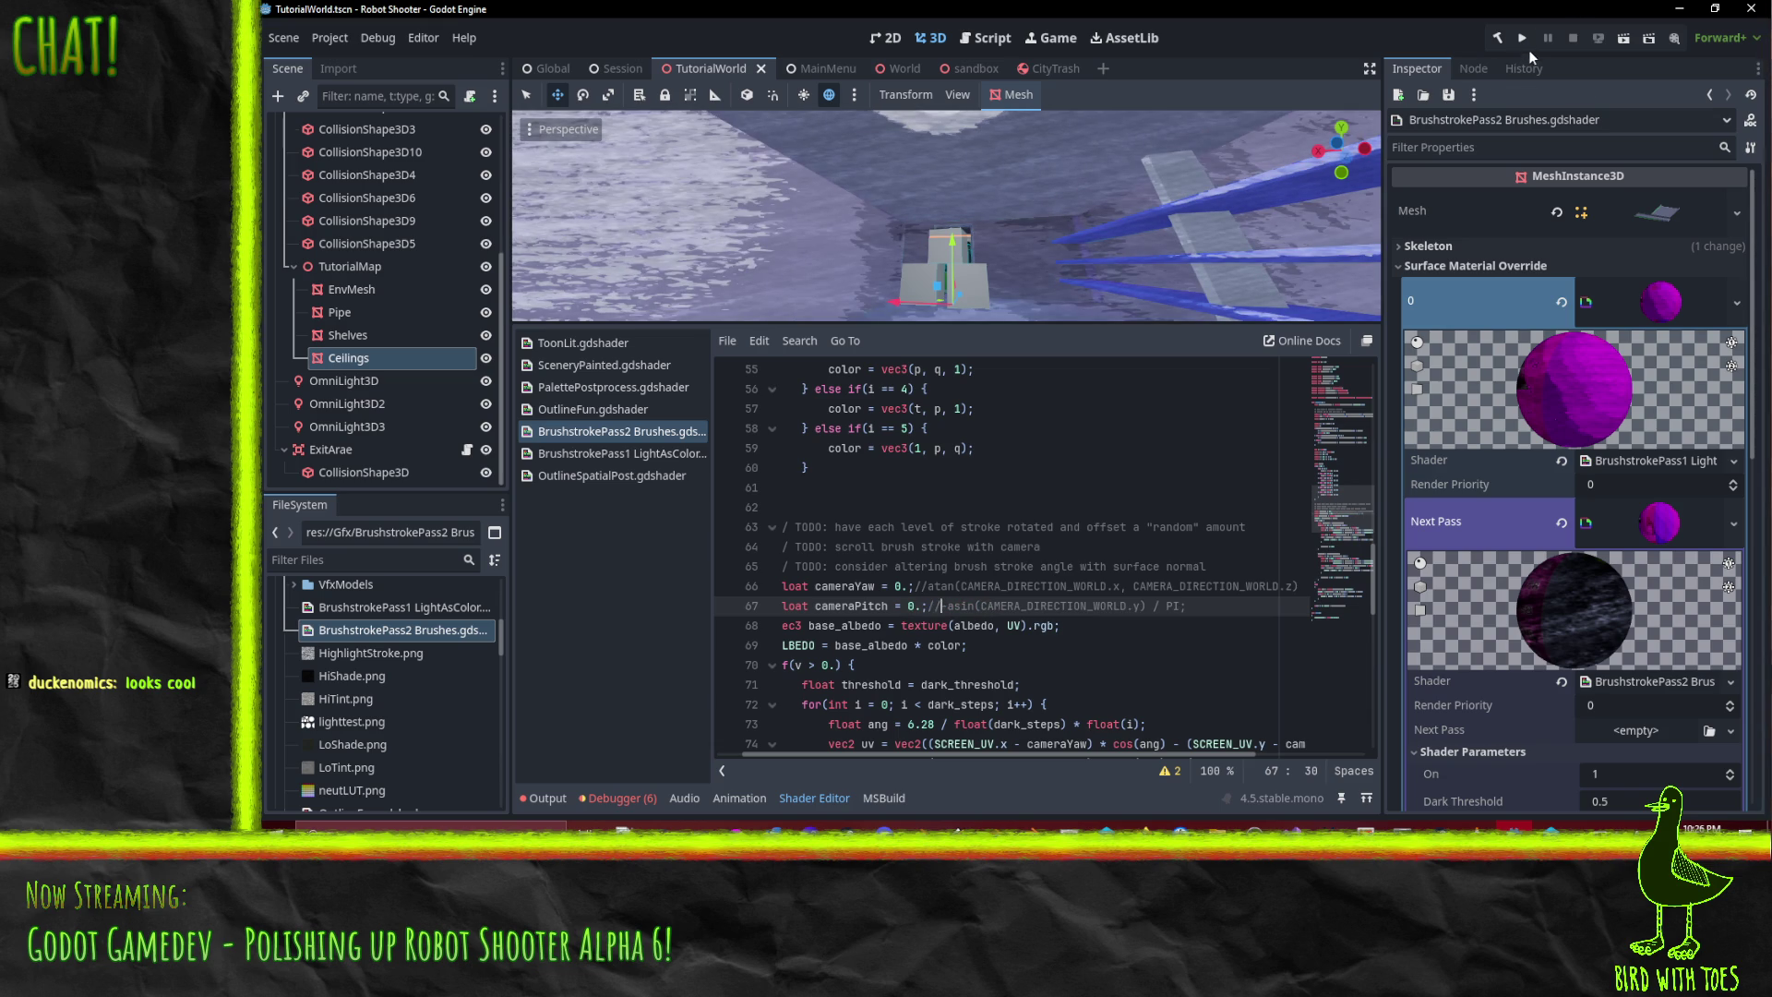
key(F5)
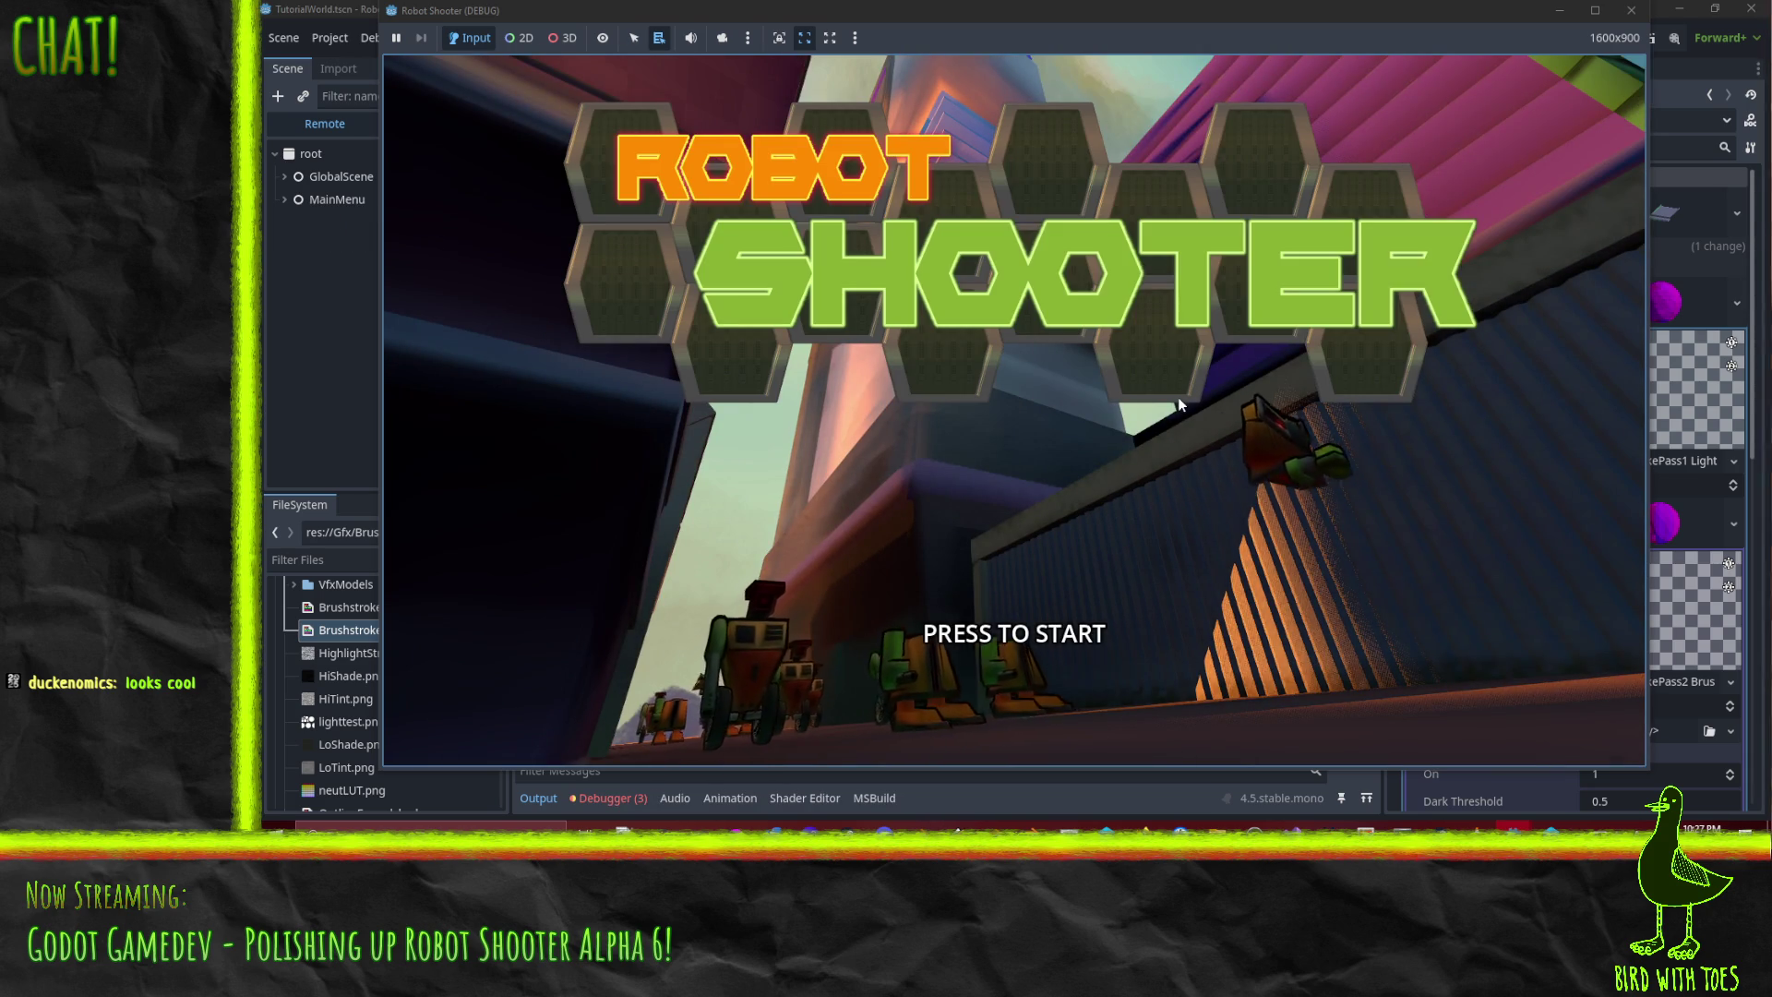
- Start the game, shoot at the boxes, and grapple the gun off the doorway robot
click(1195, 225)
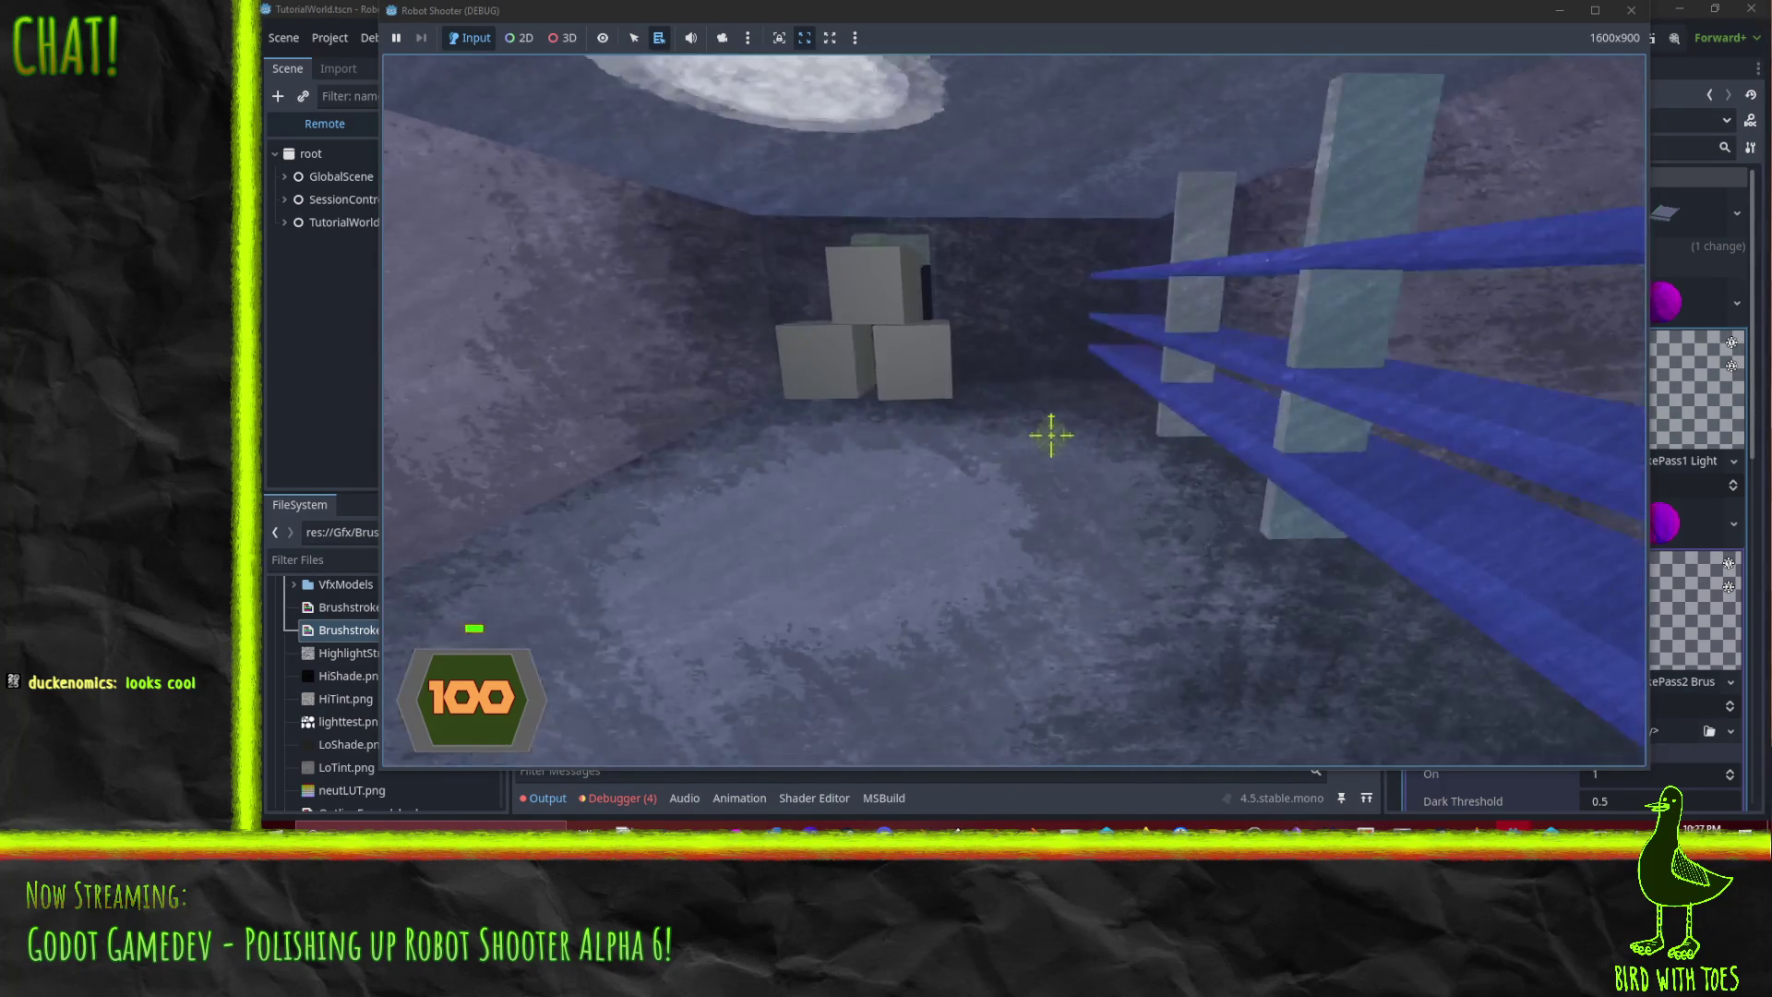
click(1052, 433)
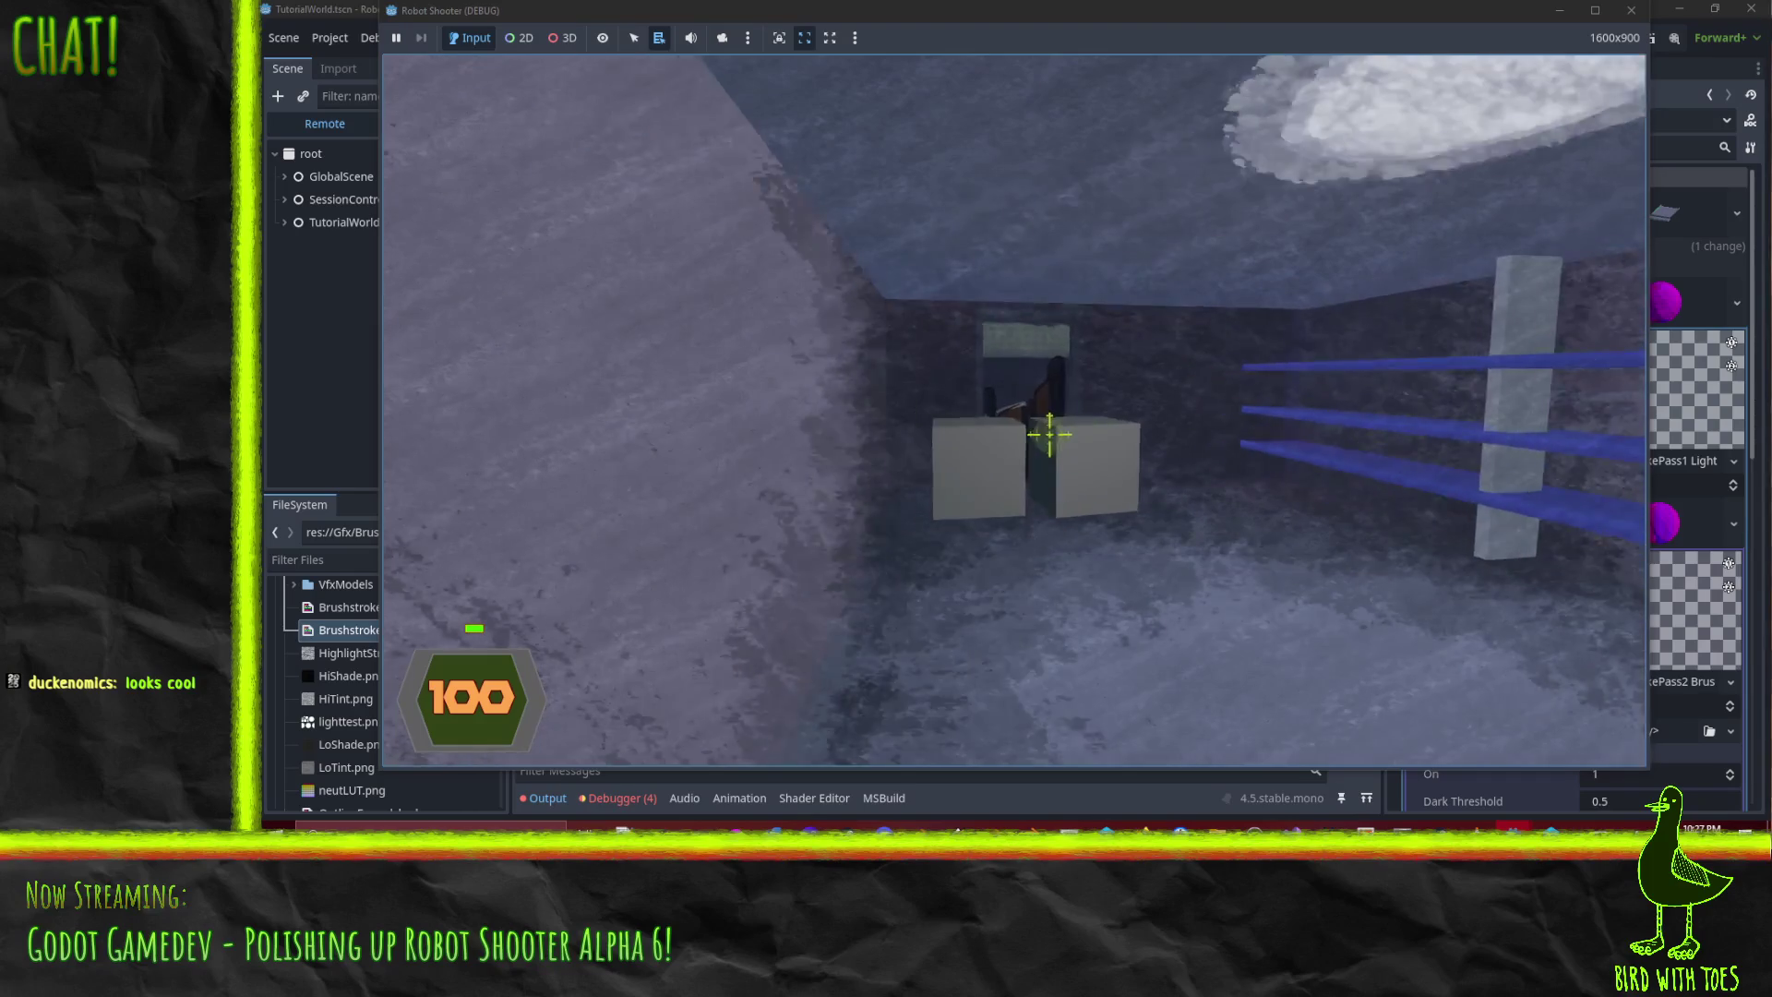
click(1046, 430)
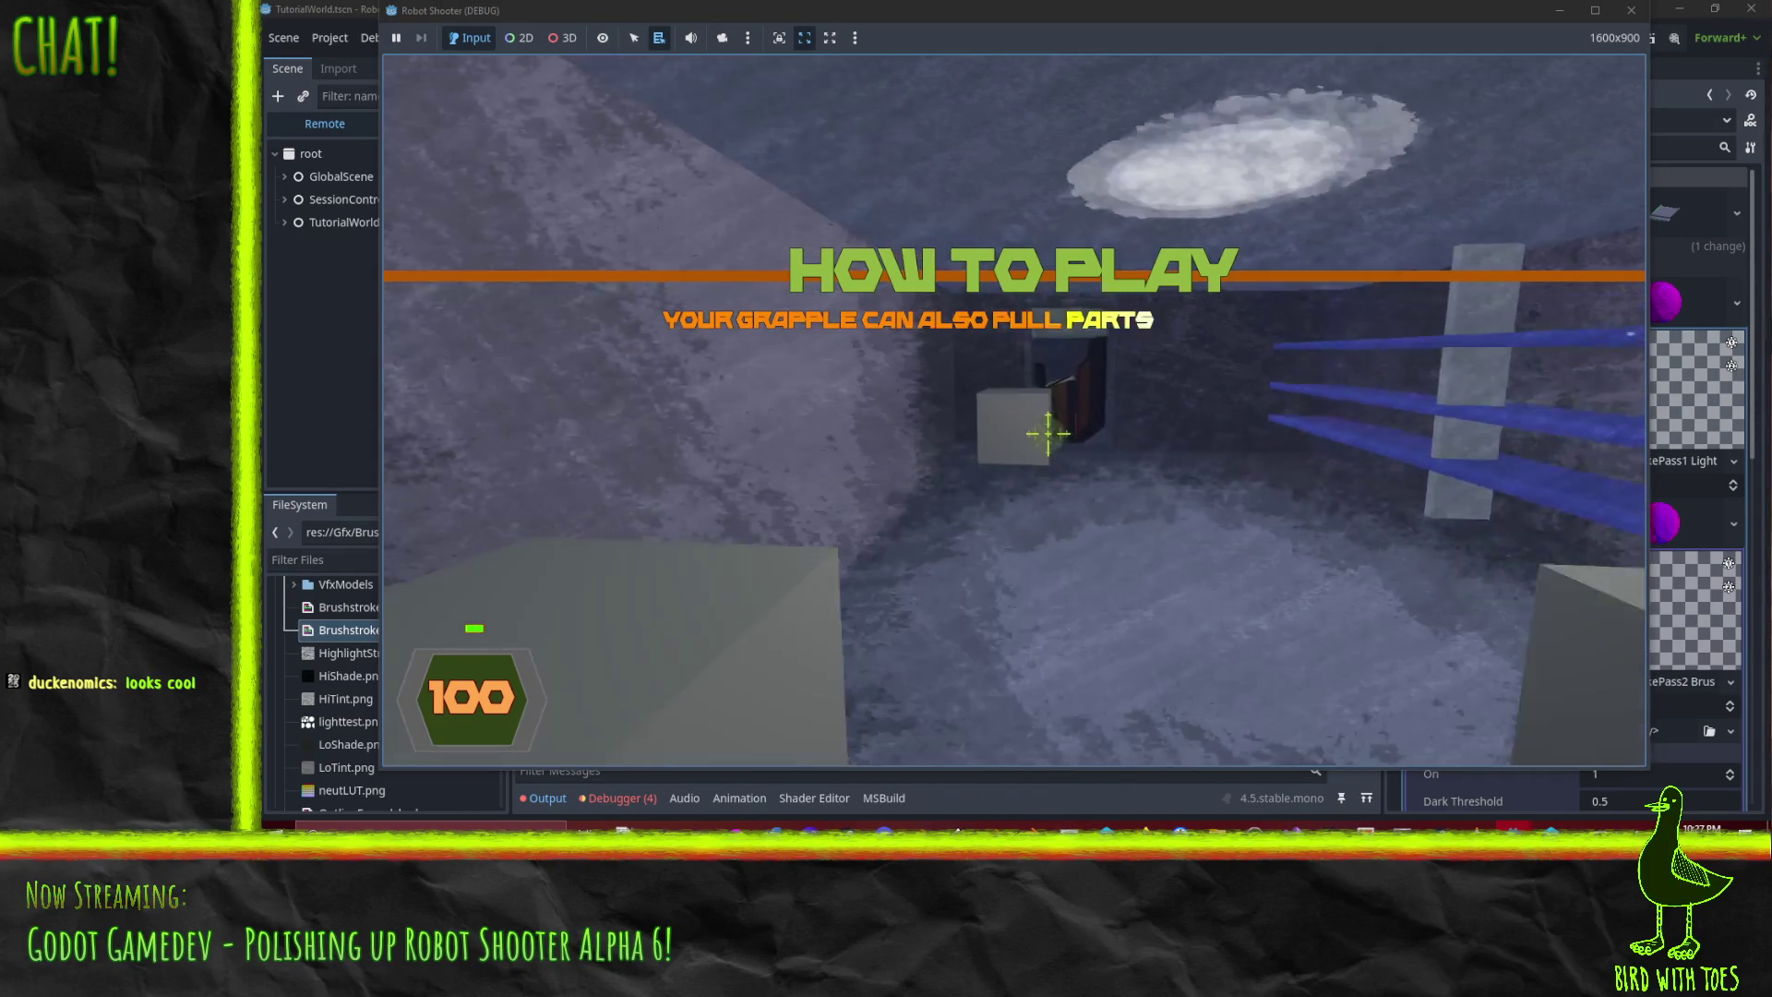
click(1068, 440)
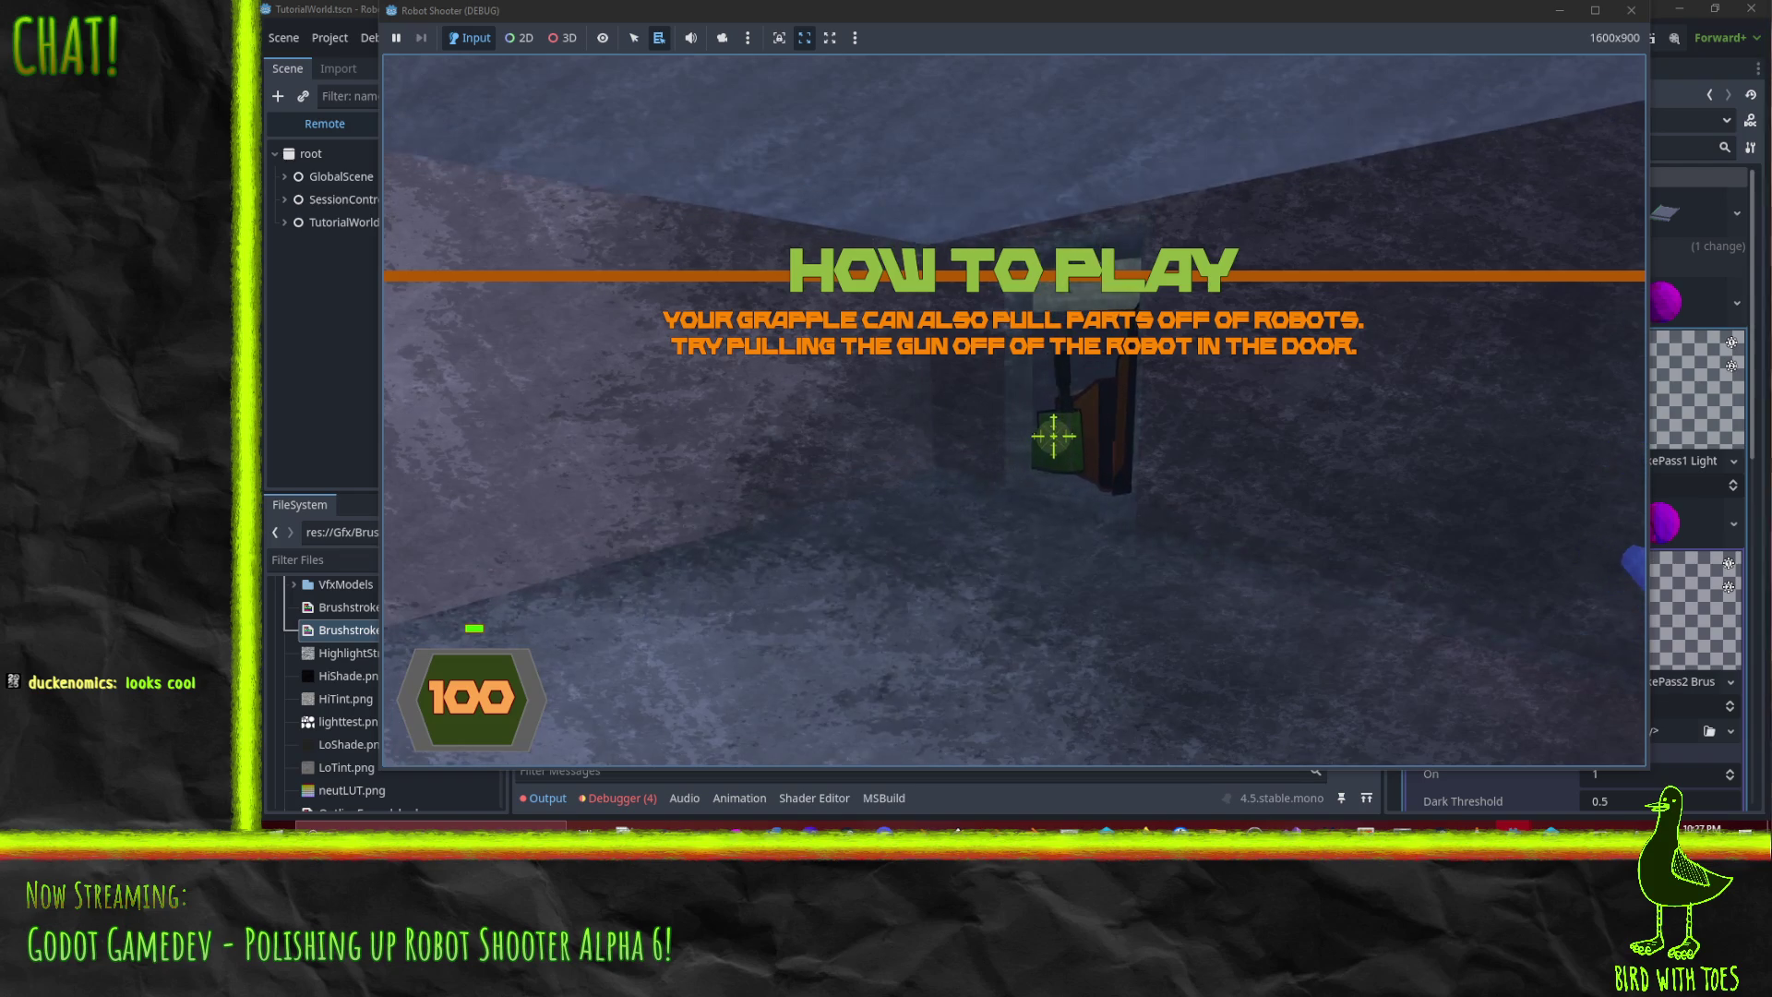
click(1053, 436)
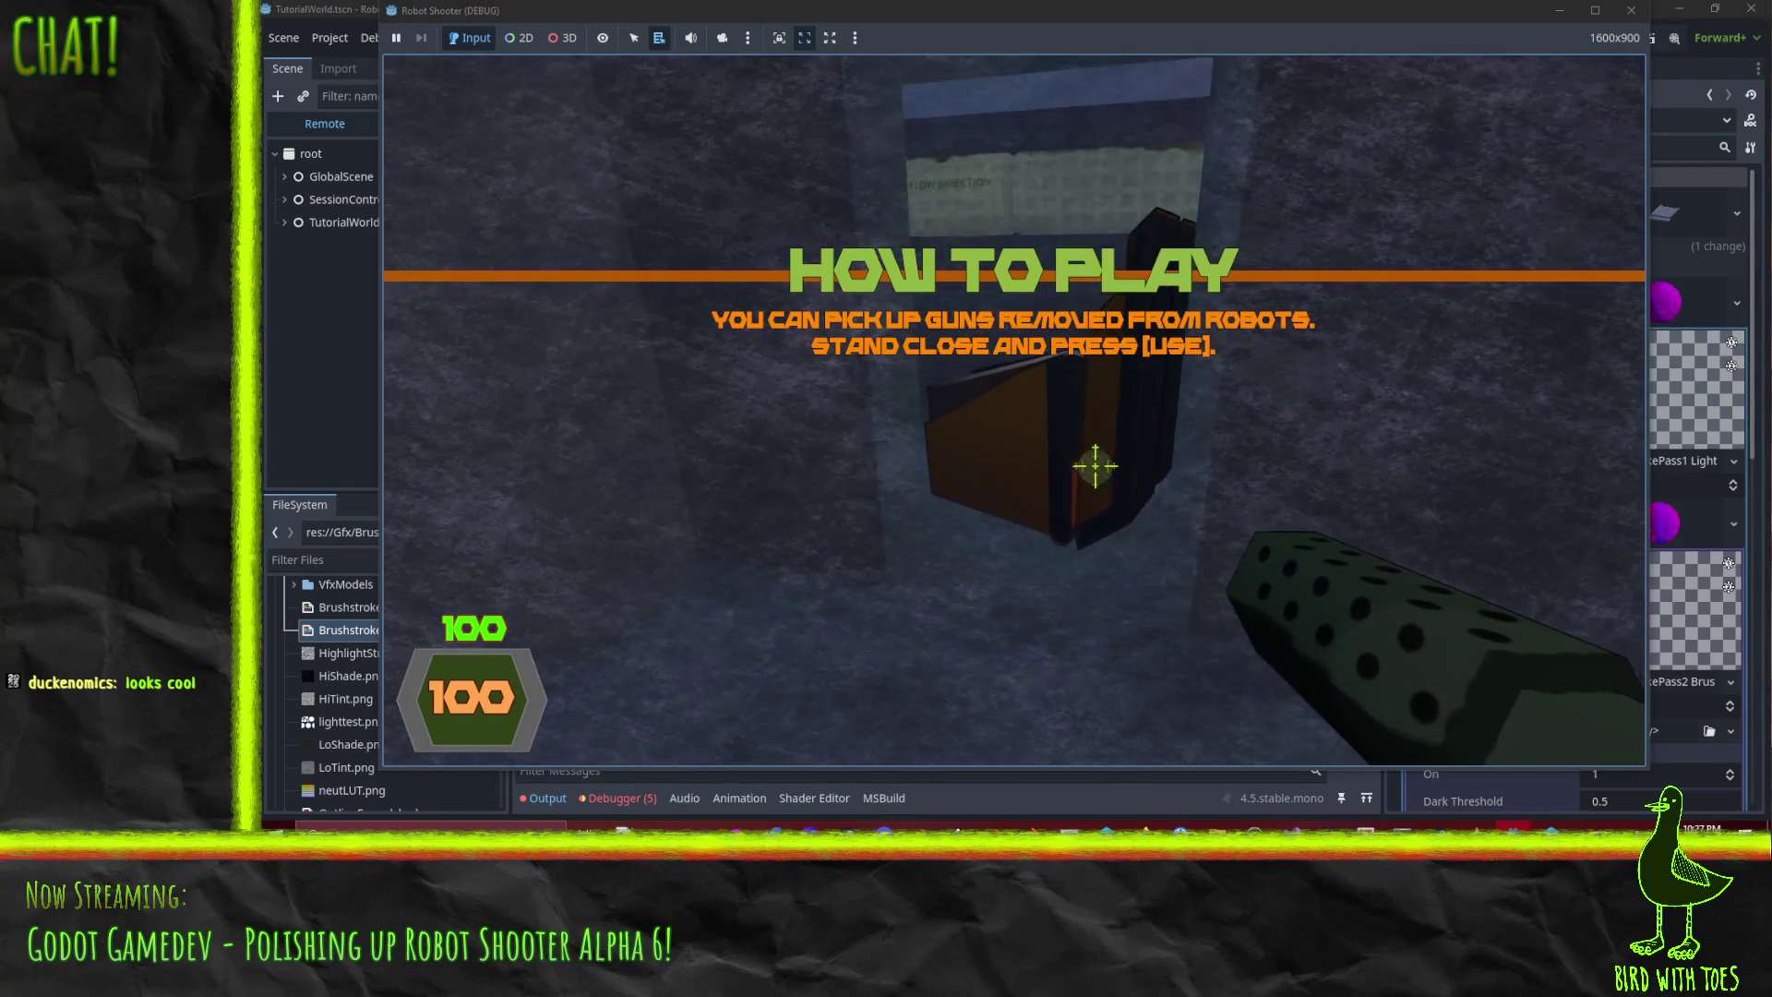
- Fire the picked-up gun, walk toward the red doorway, then stop the run with F8
click(1092, 476)
click(1092, 476)
click(1089, 466)
click(1090, 466)
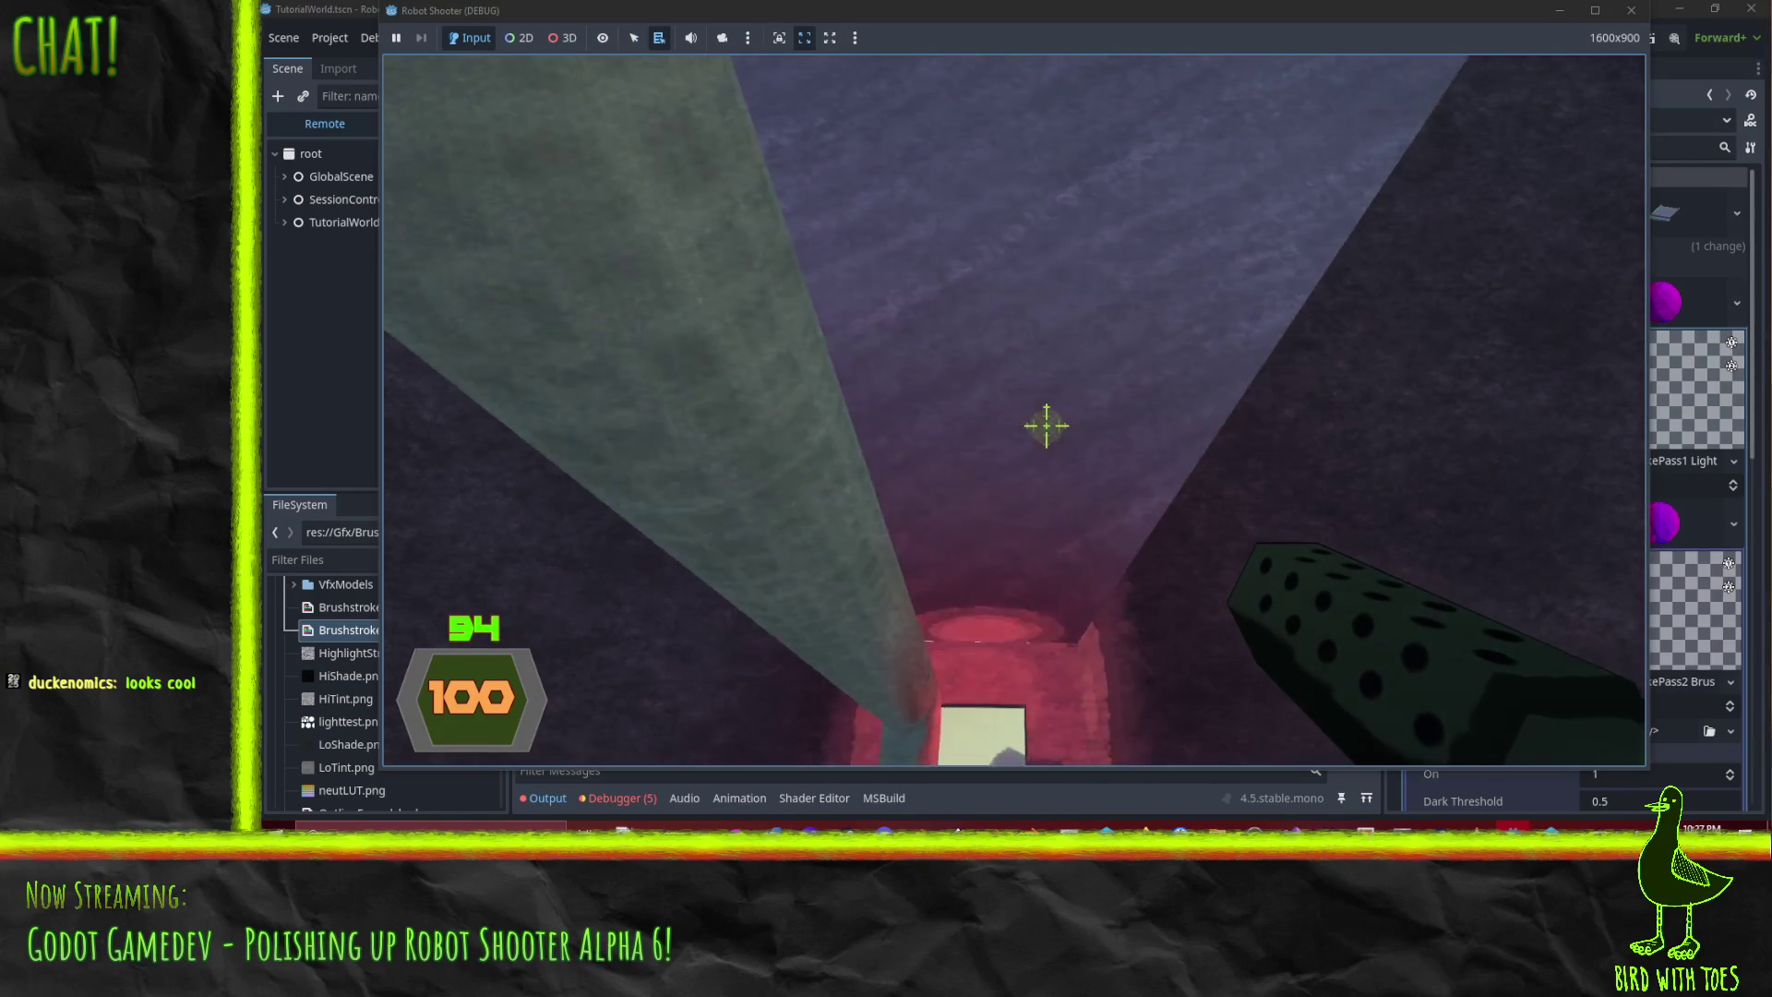
key(w)
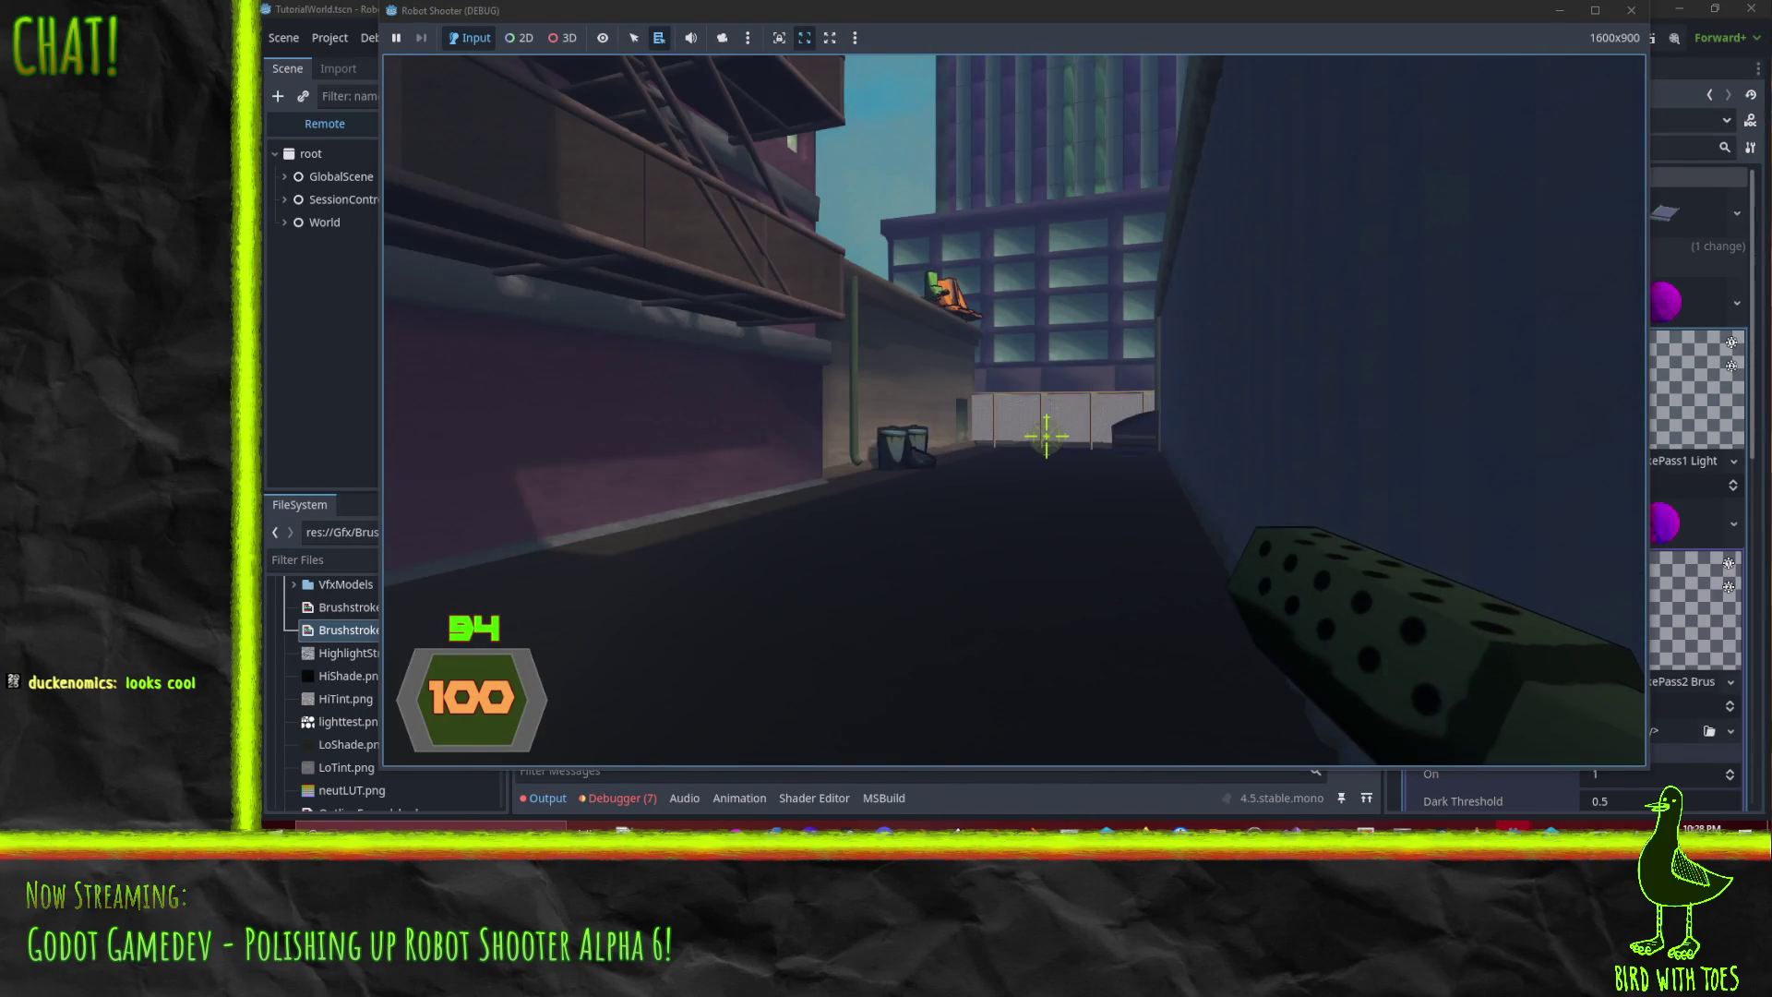
key(Escape)
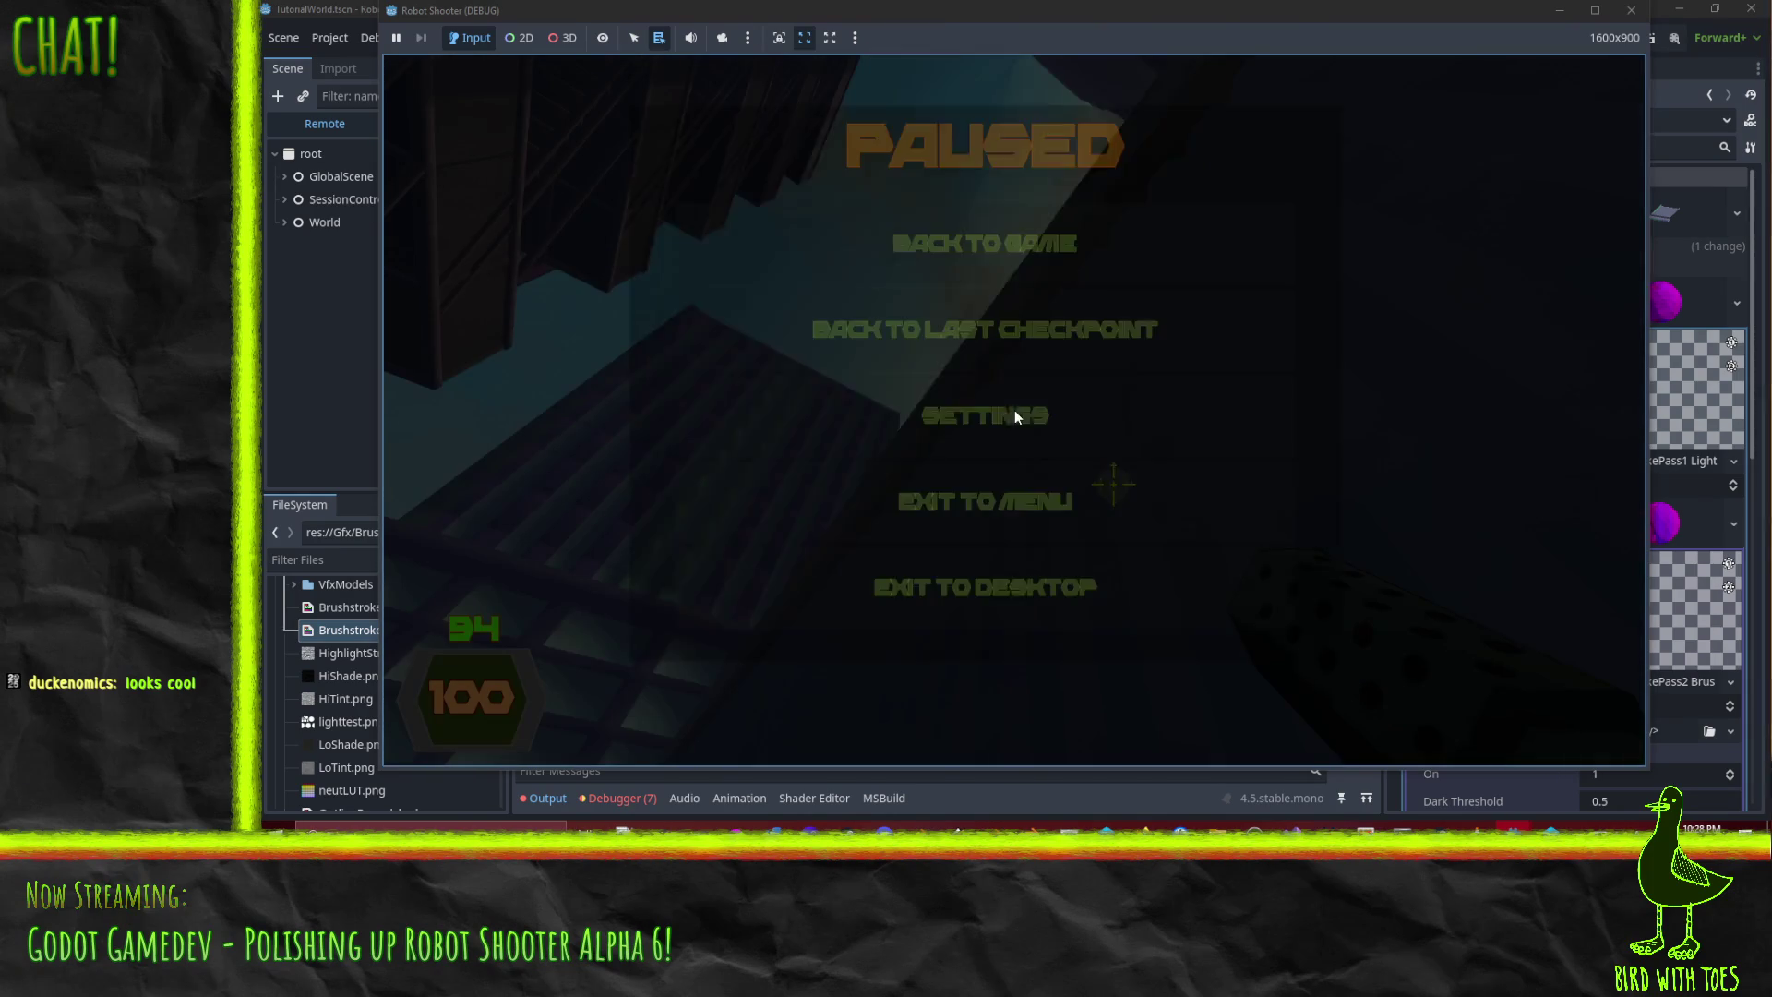
key(Escape)
key(F8)
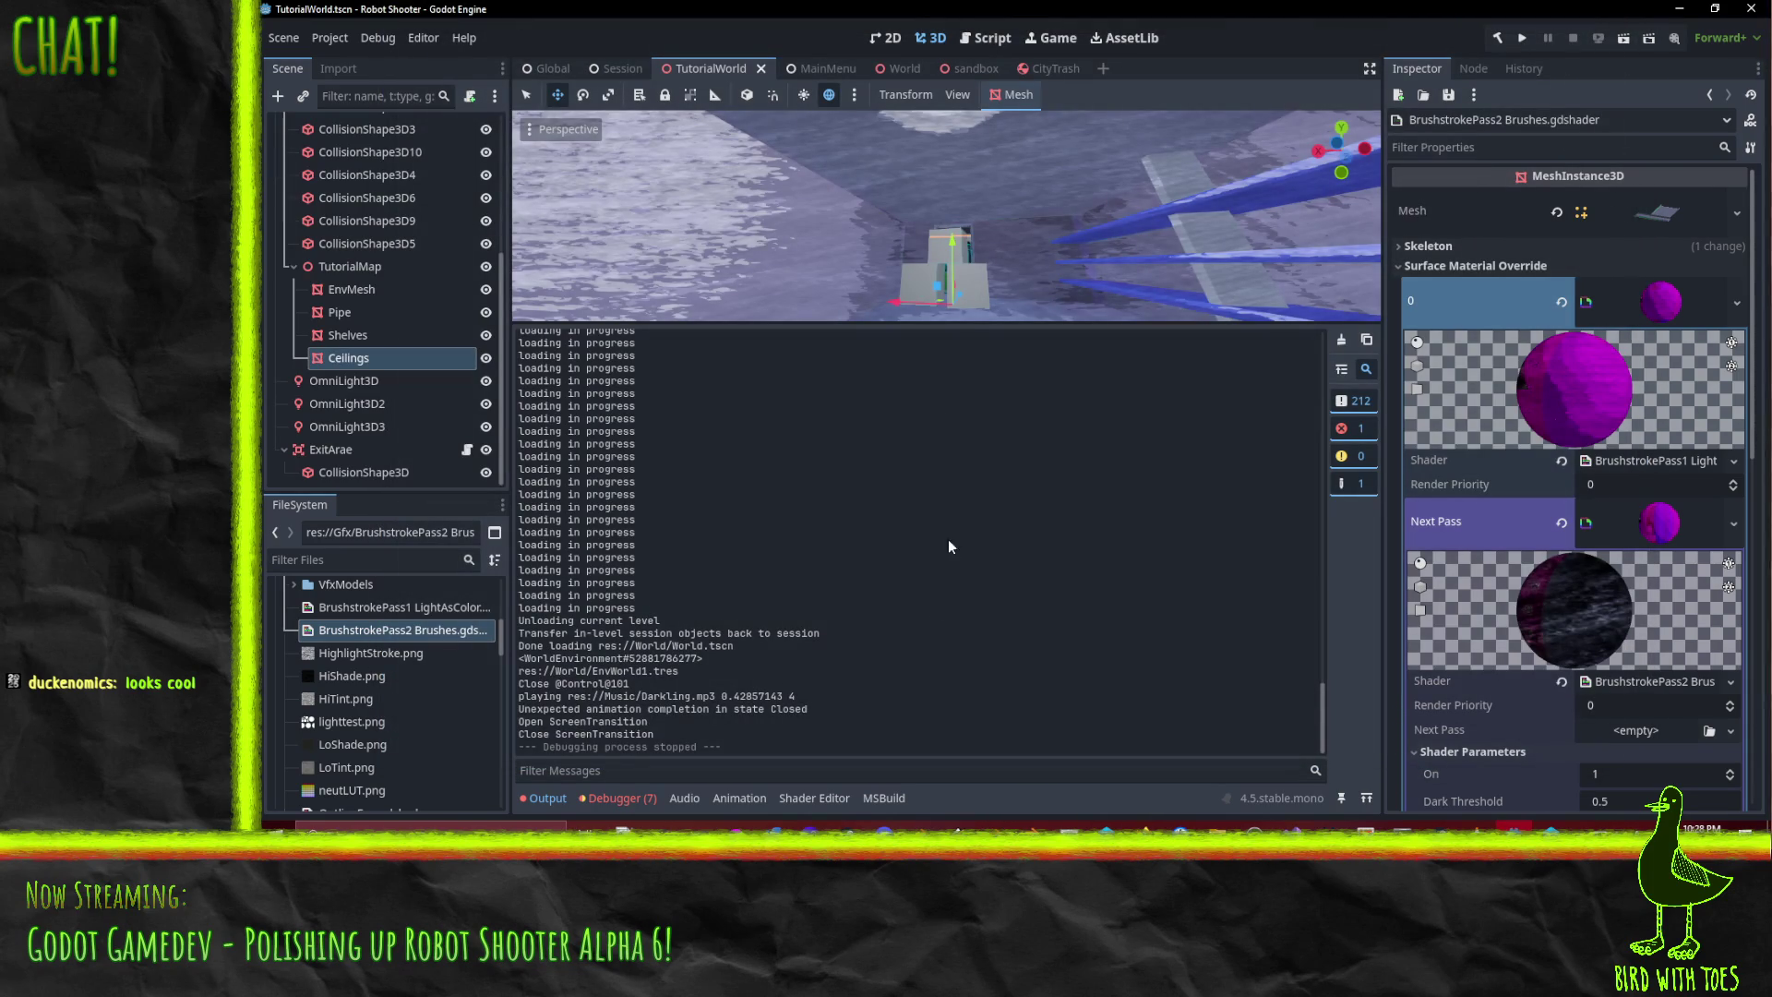
- Enlarge the 3D view, orbit around the room's ceiling, then close the TutorialWorld tab
drag(965, 330, 965, 609)
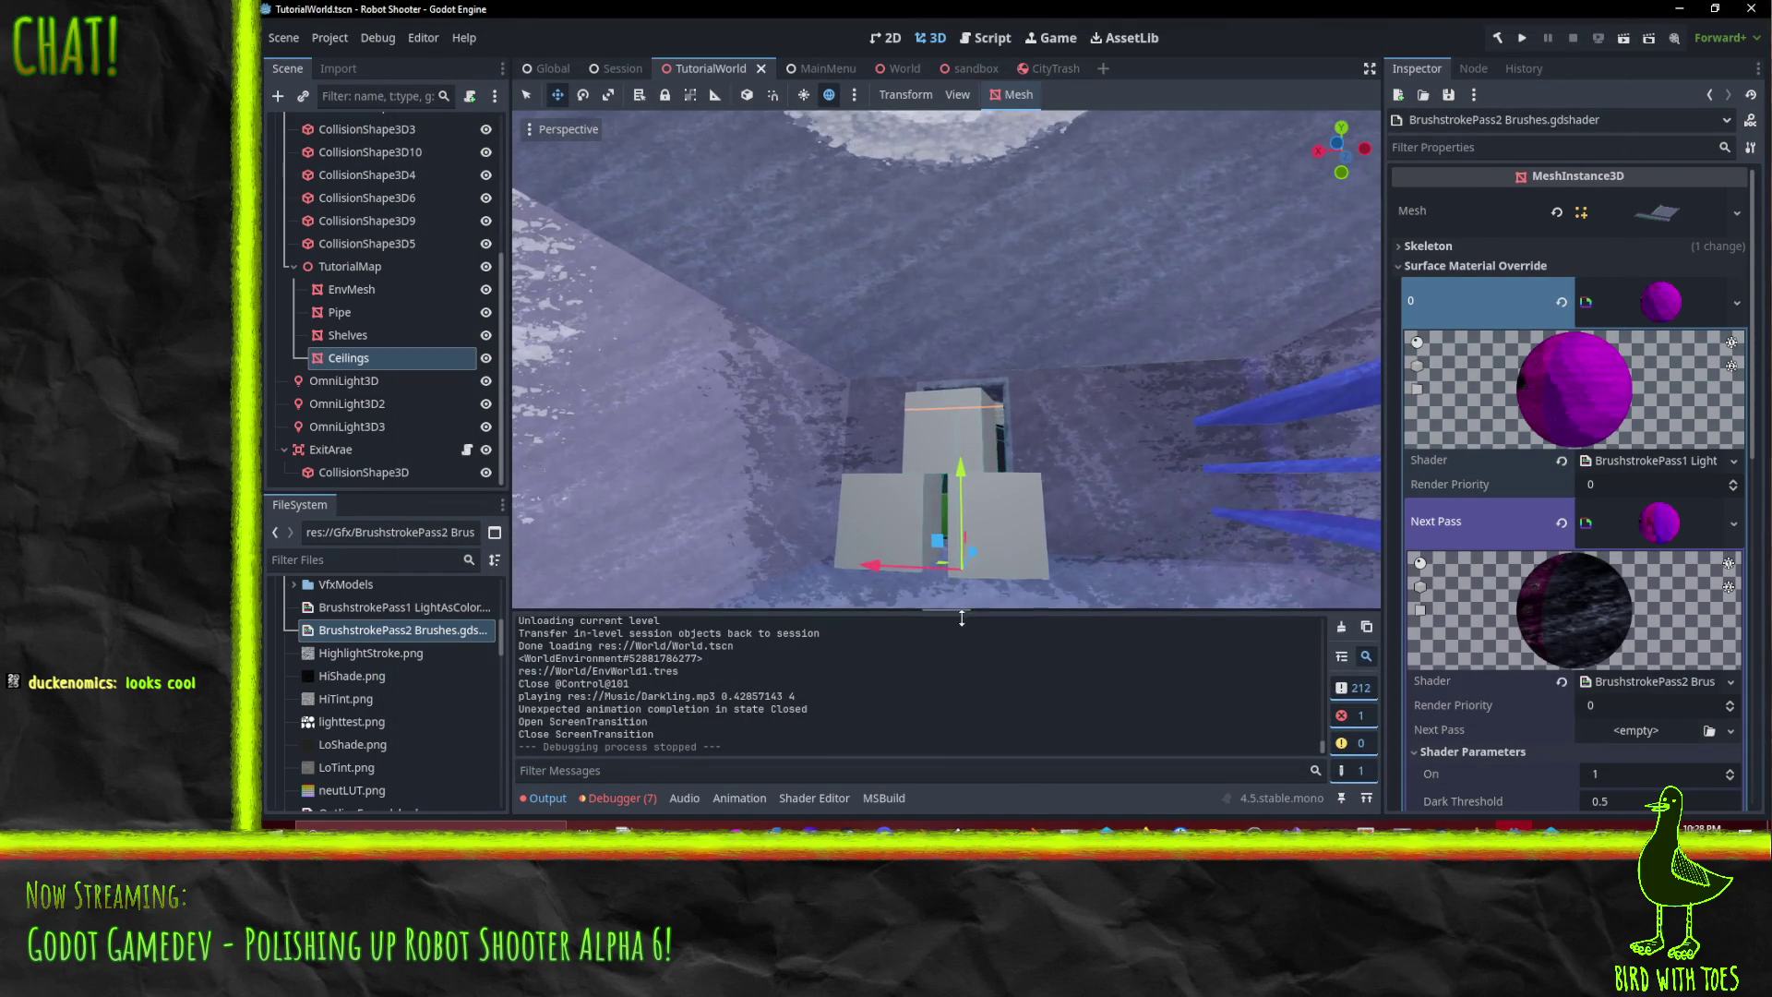
mouse_move(953, 391)
mouse_down()
mouse_move(1022, 442)
mouse_move(1014, 410)
mouse_move(1024, 490)
mouse_up()
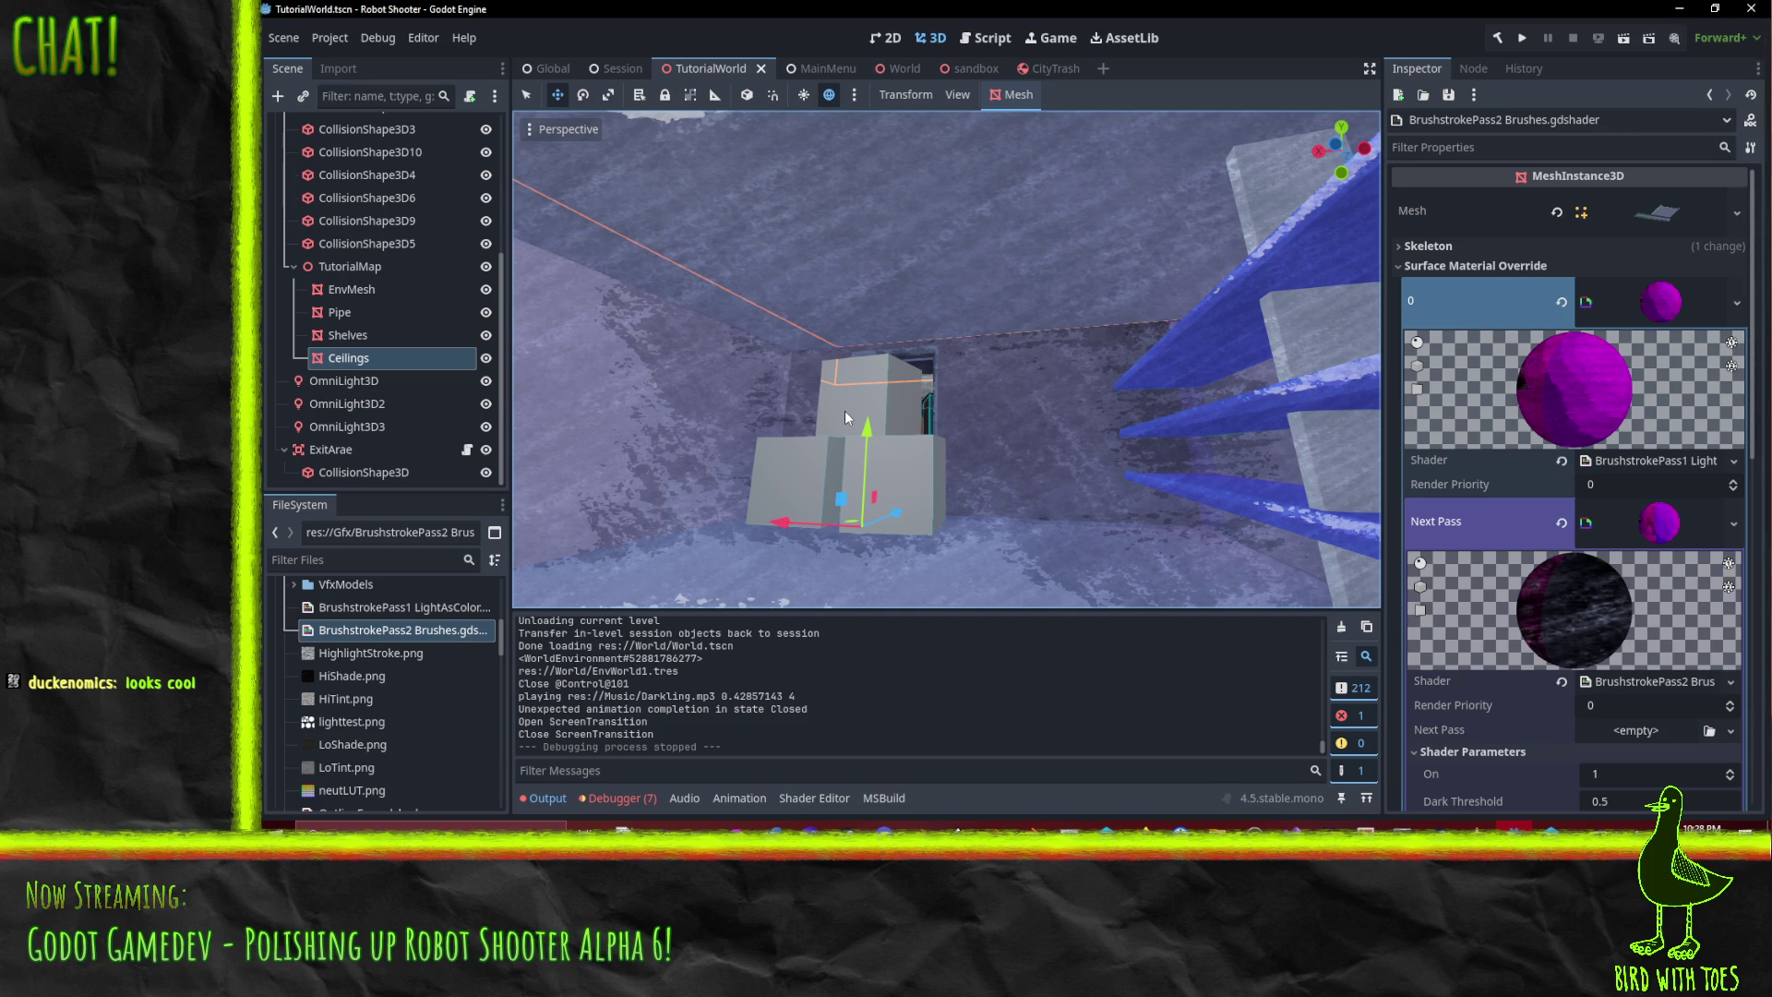
drag(894, 332, 1021, 427)
scroll(1021, 426, up, 5)
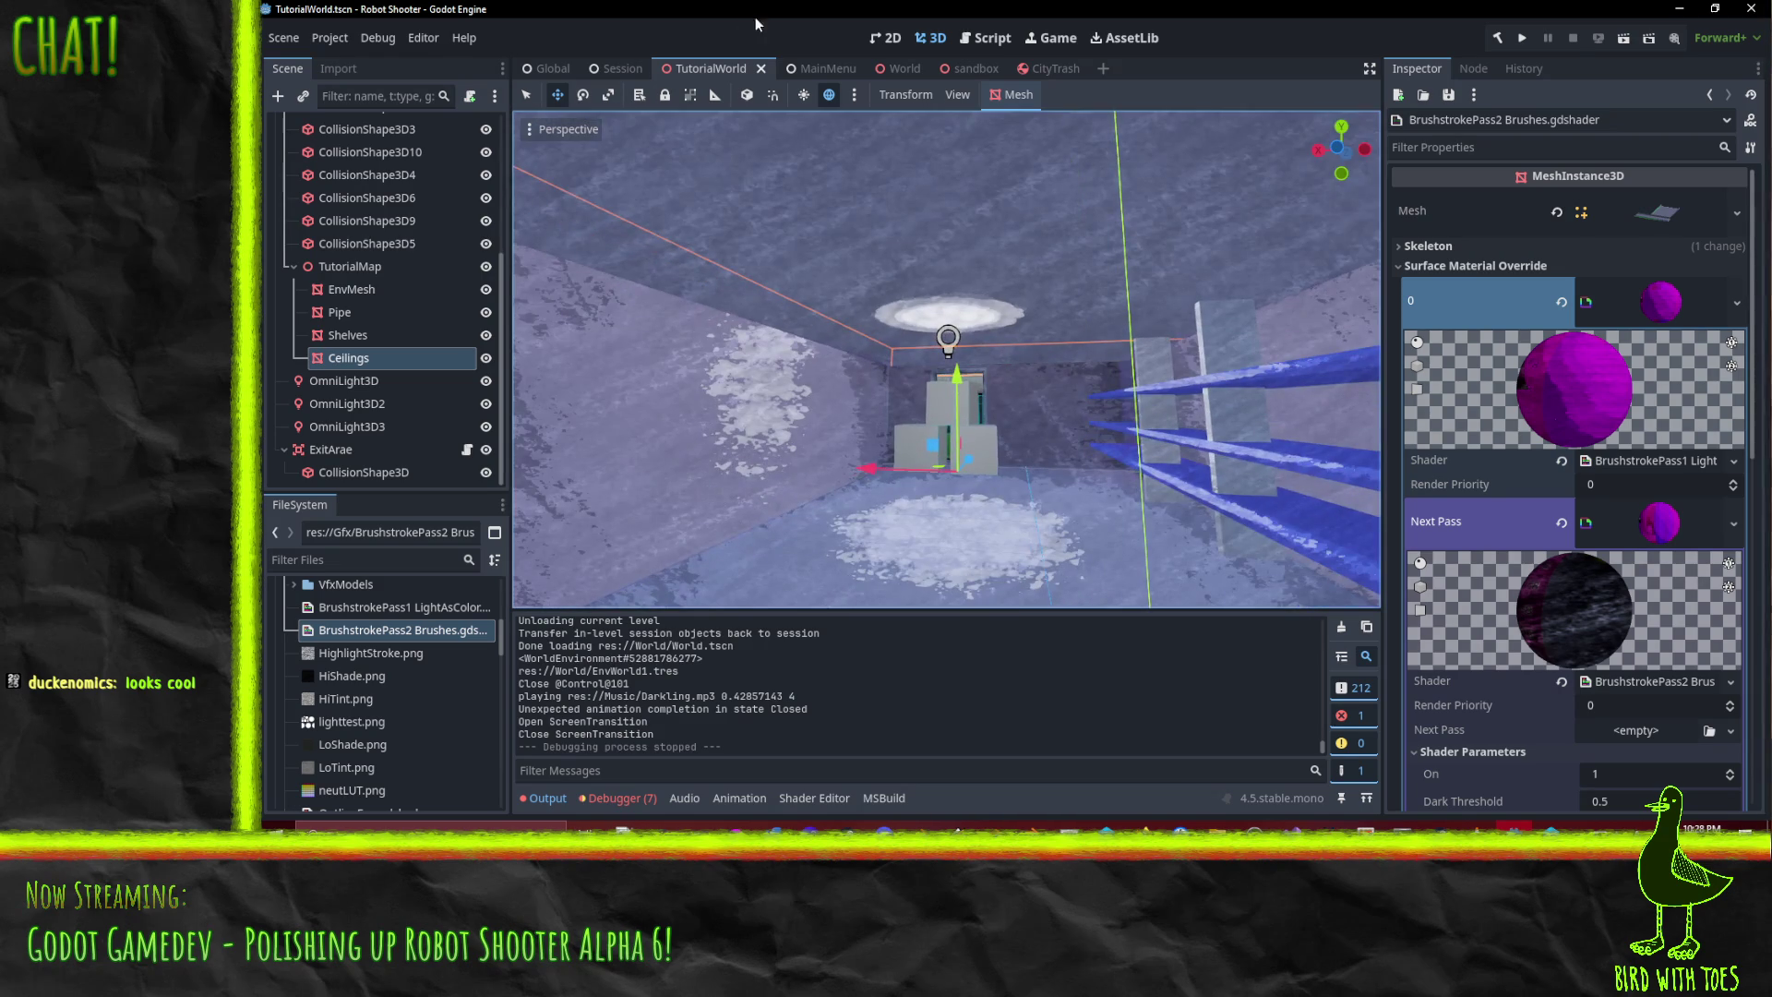
click(761, 69)
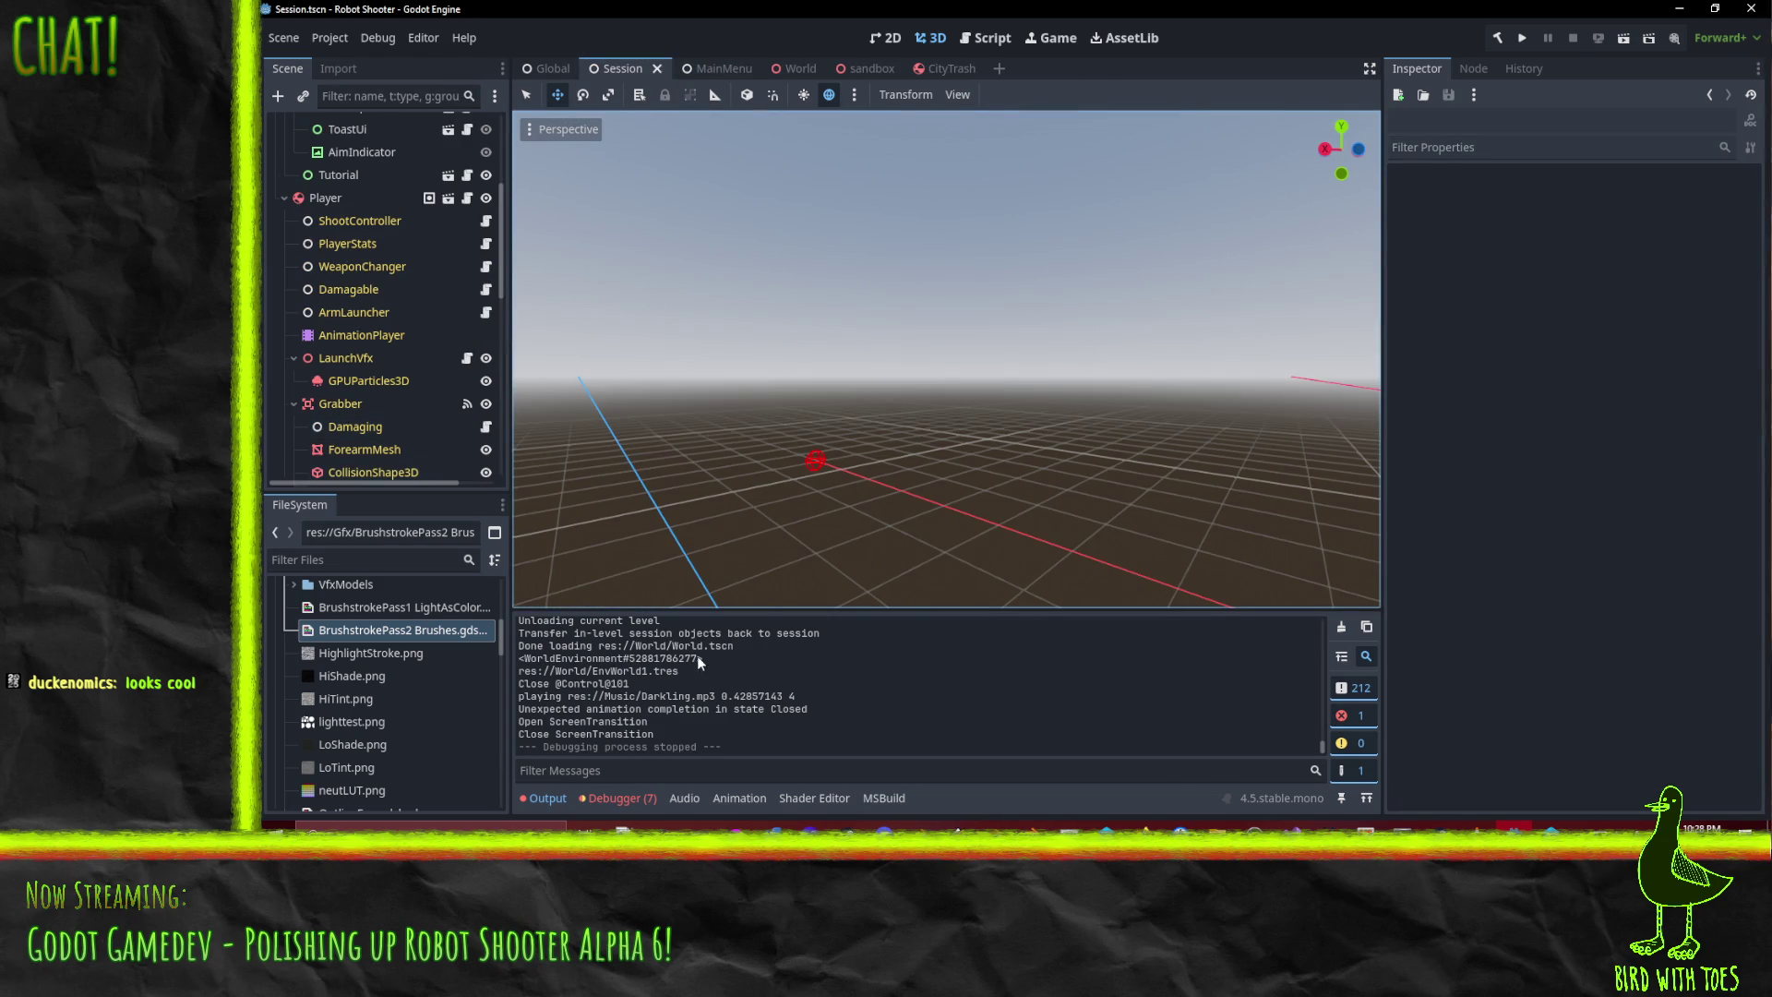
scroll(441, 694, up, 10)
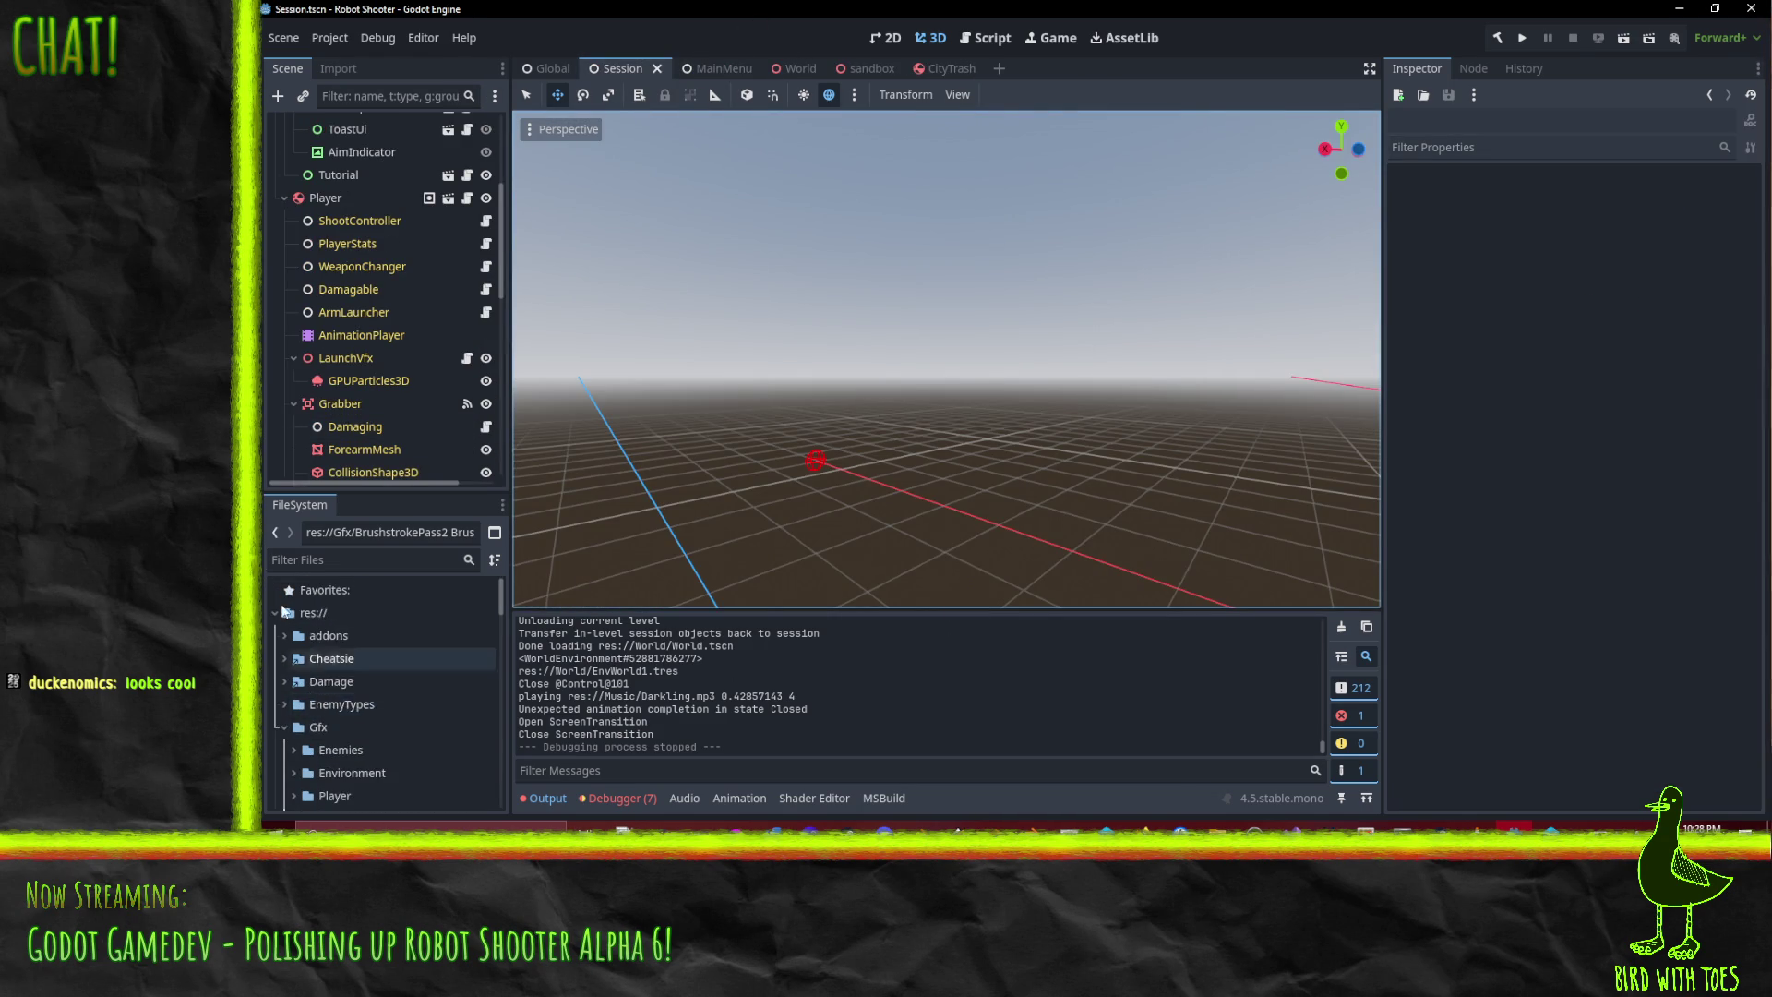
scroll(295, 715, down, 10)
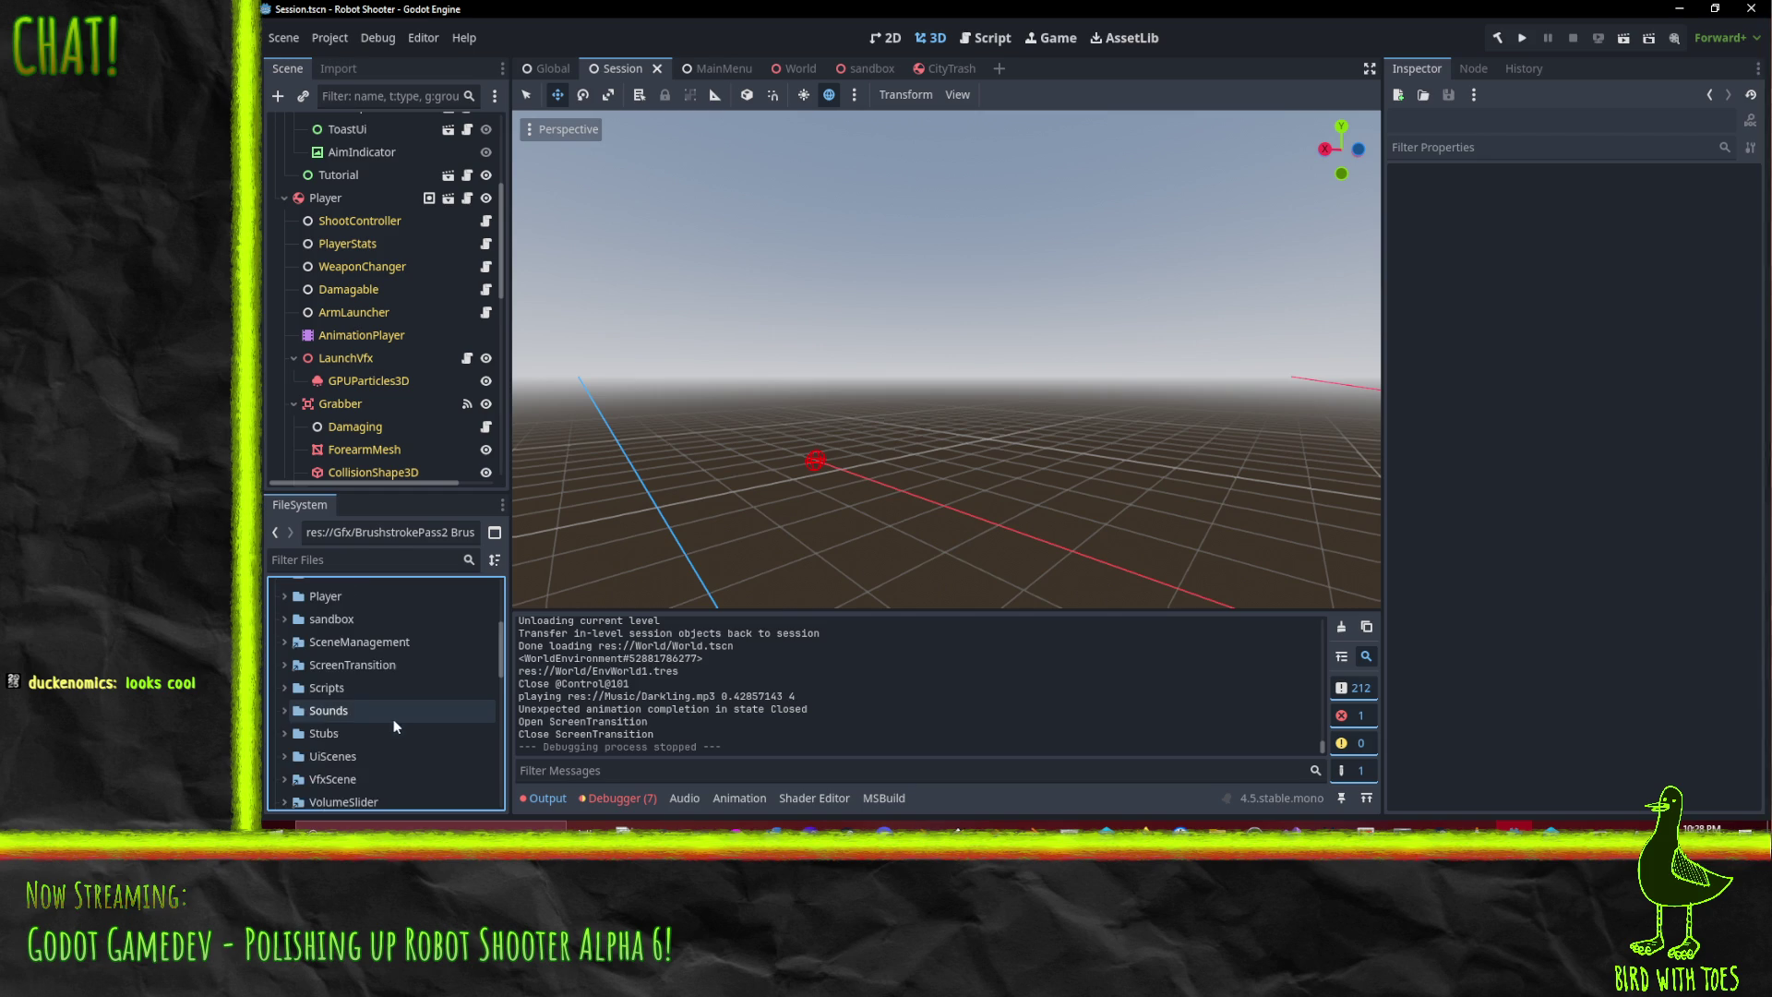
scroll(395, 715, down, 4)
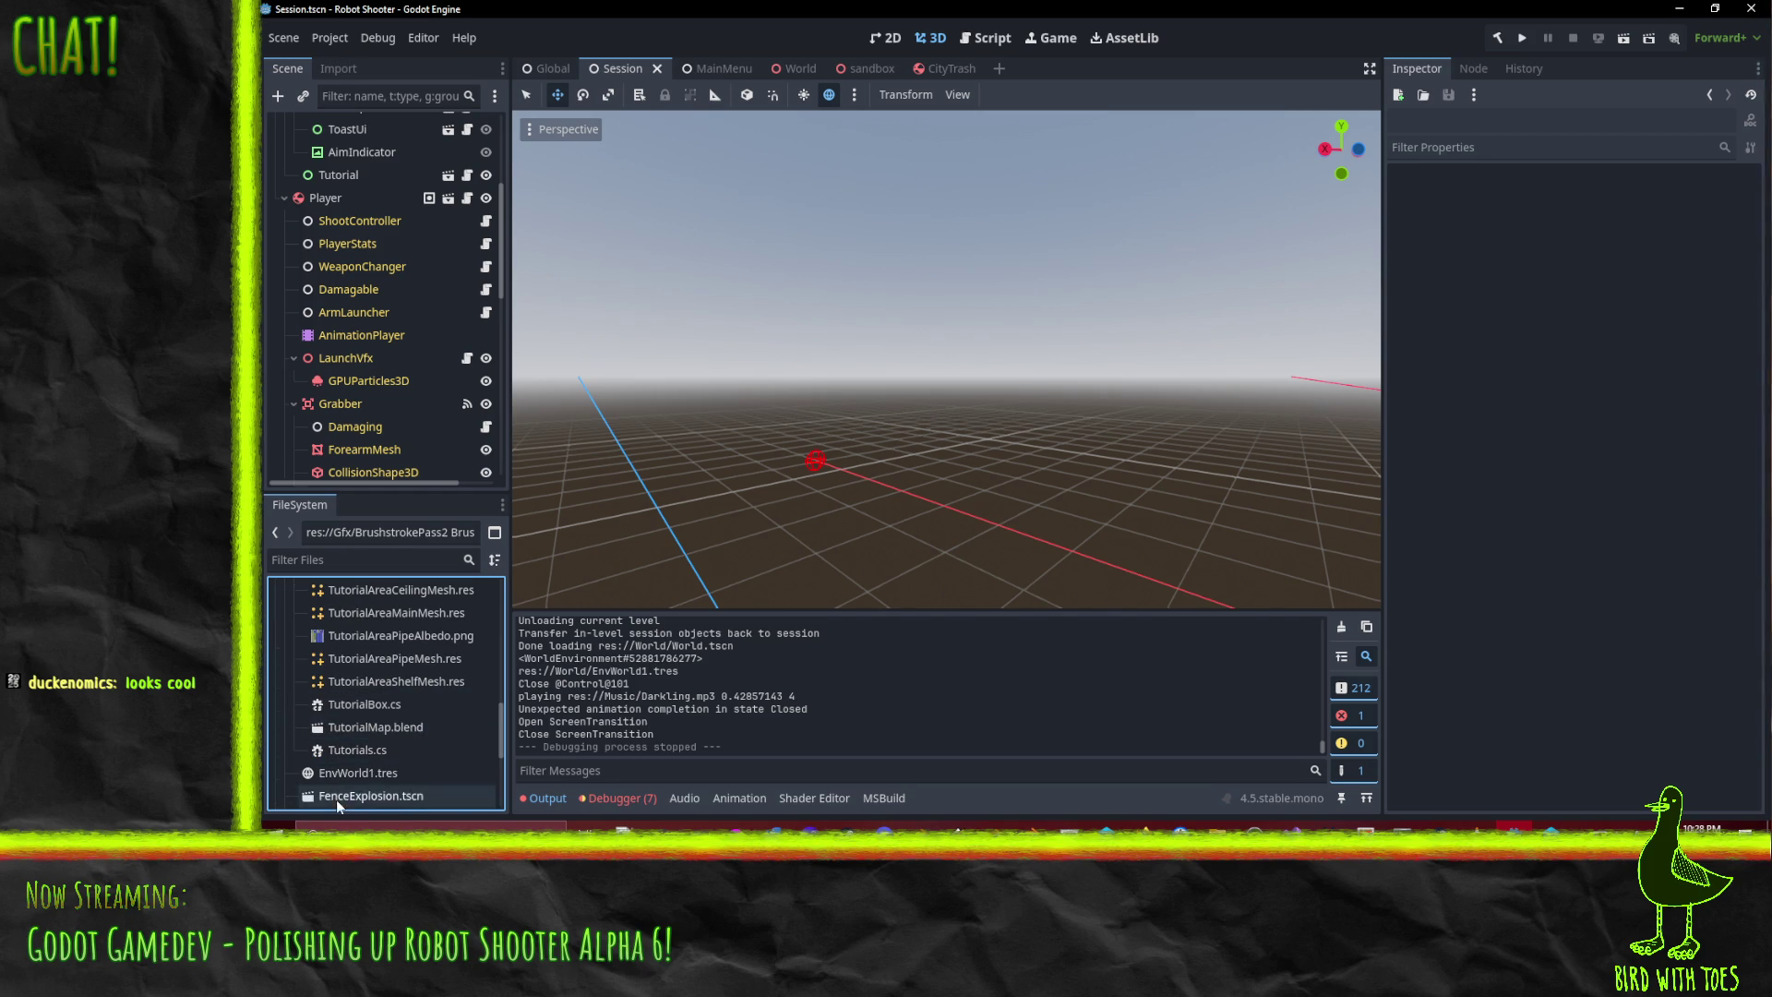
scroll(417, 724, up, 2)
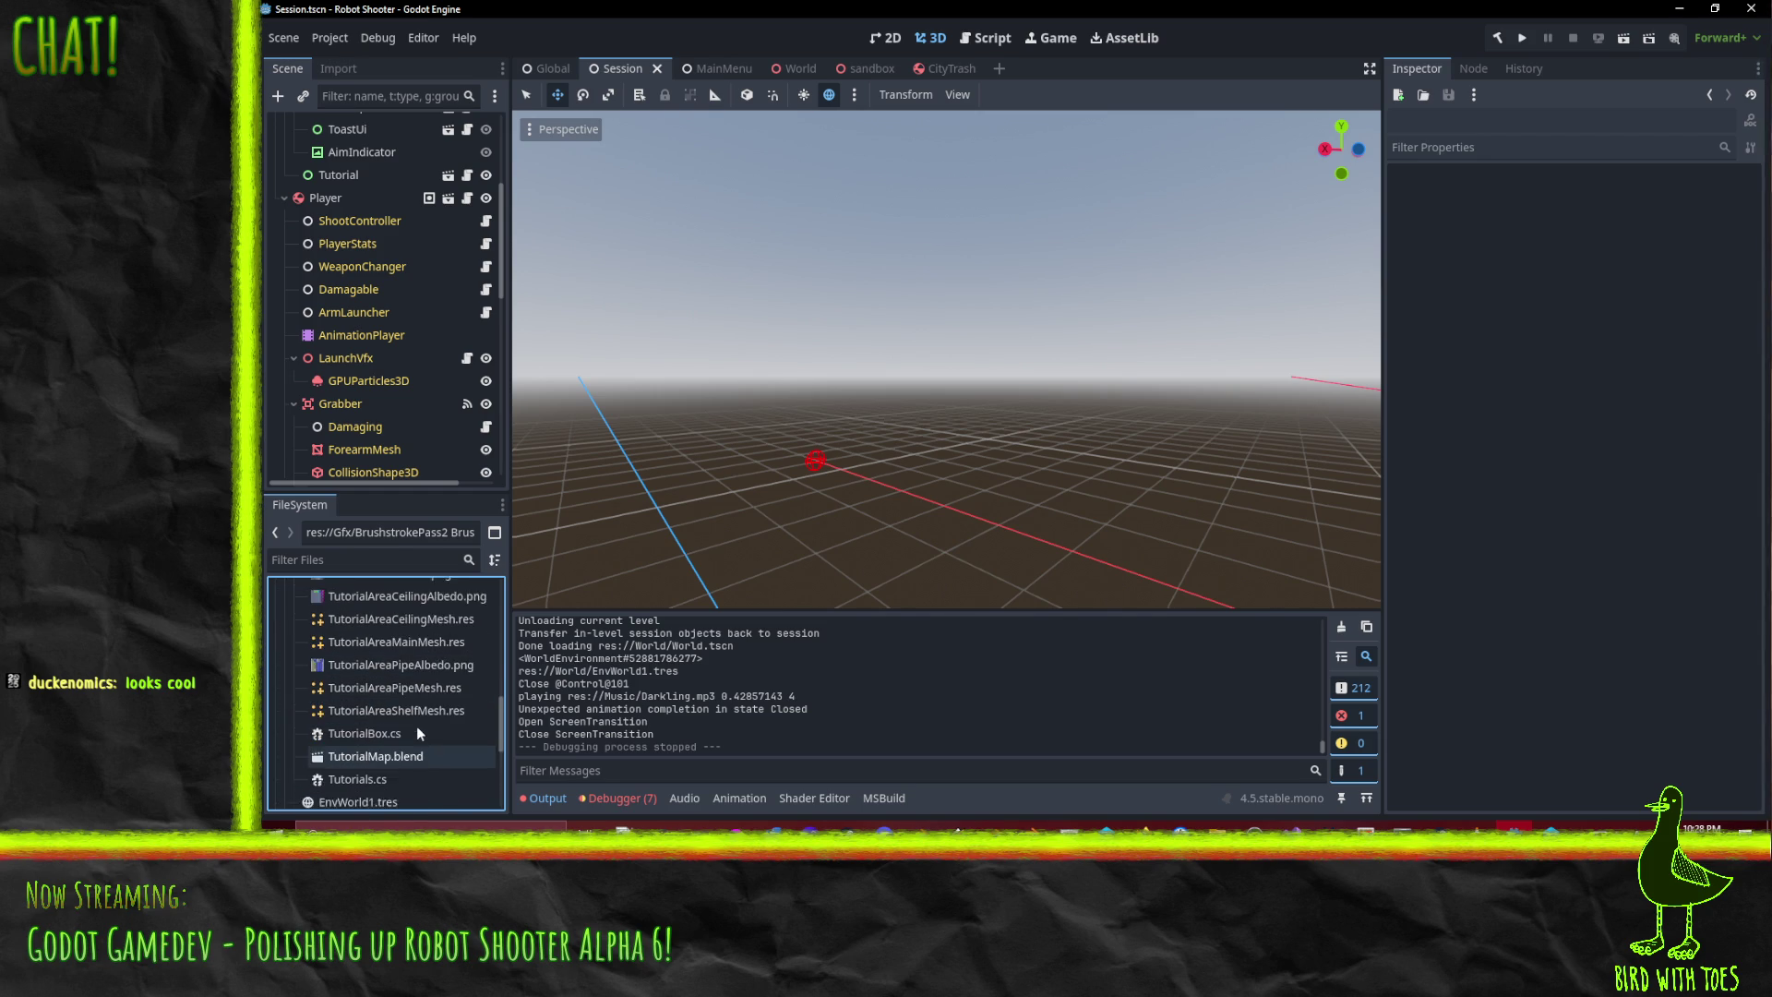
scroll(336, 678, down, 2)
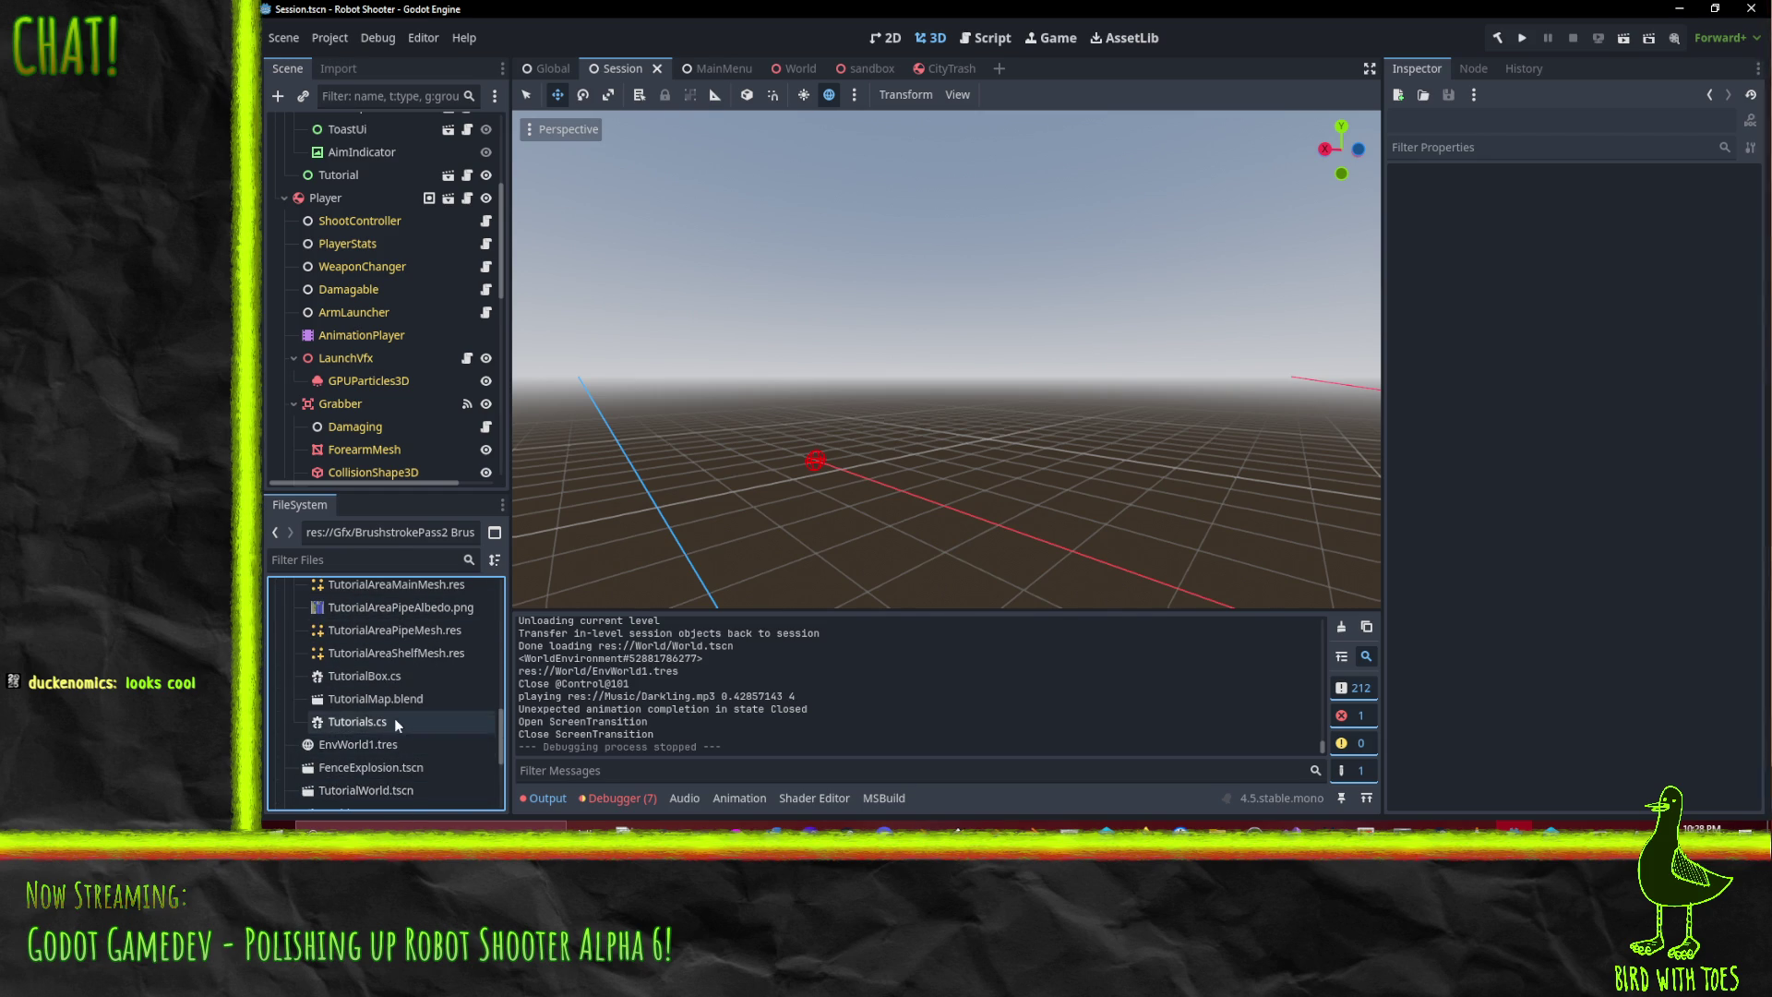
scroll(439, 704, up, 1)
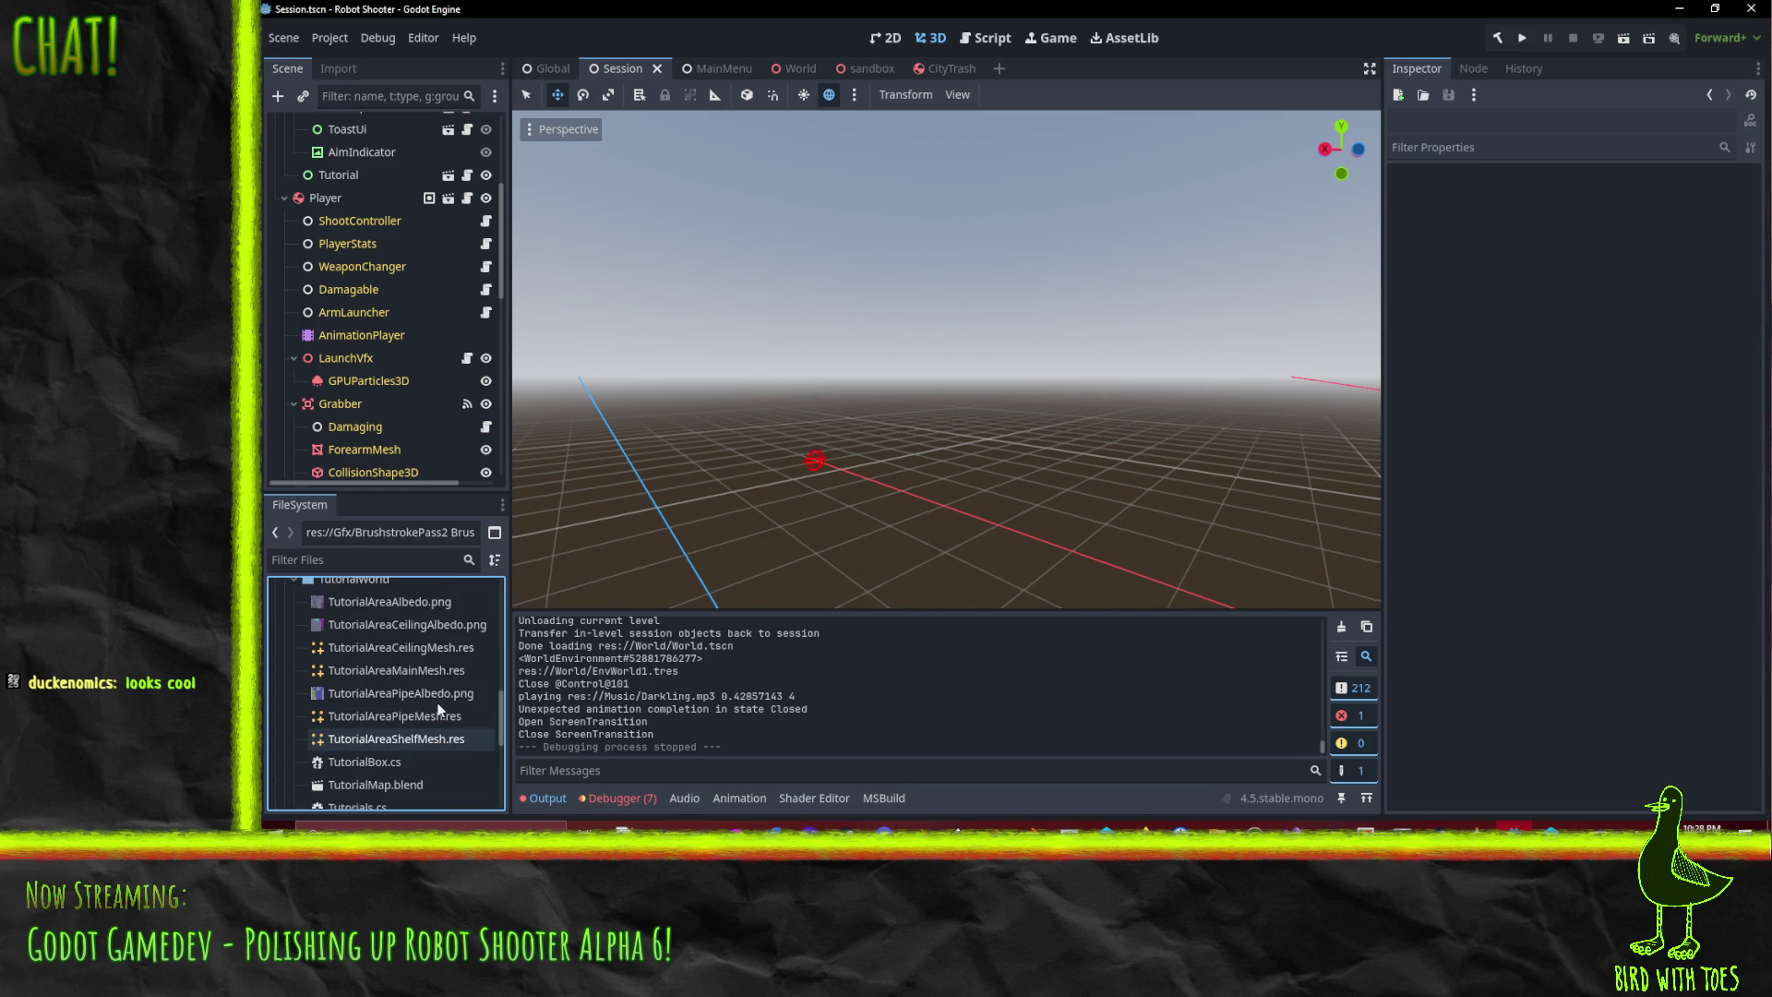
scroll(440, 711, down, 1)
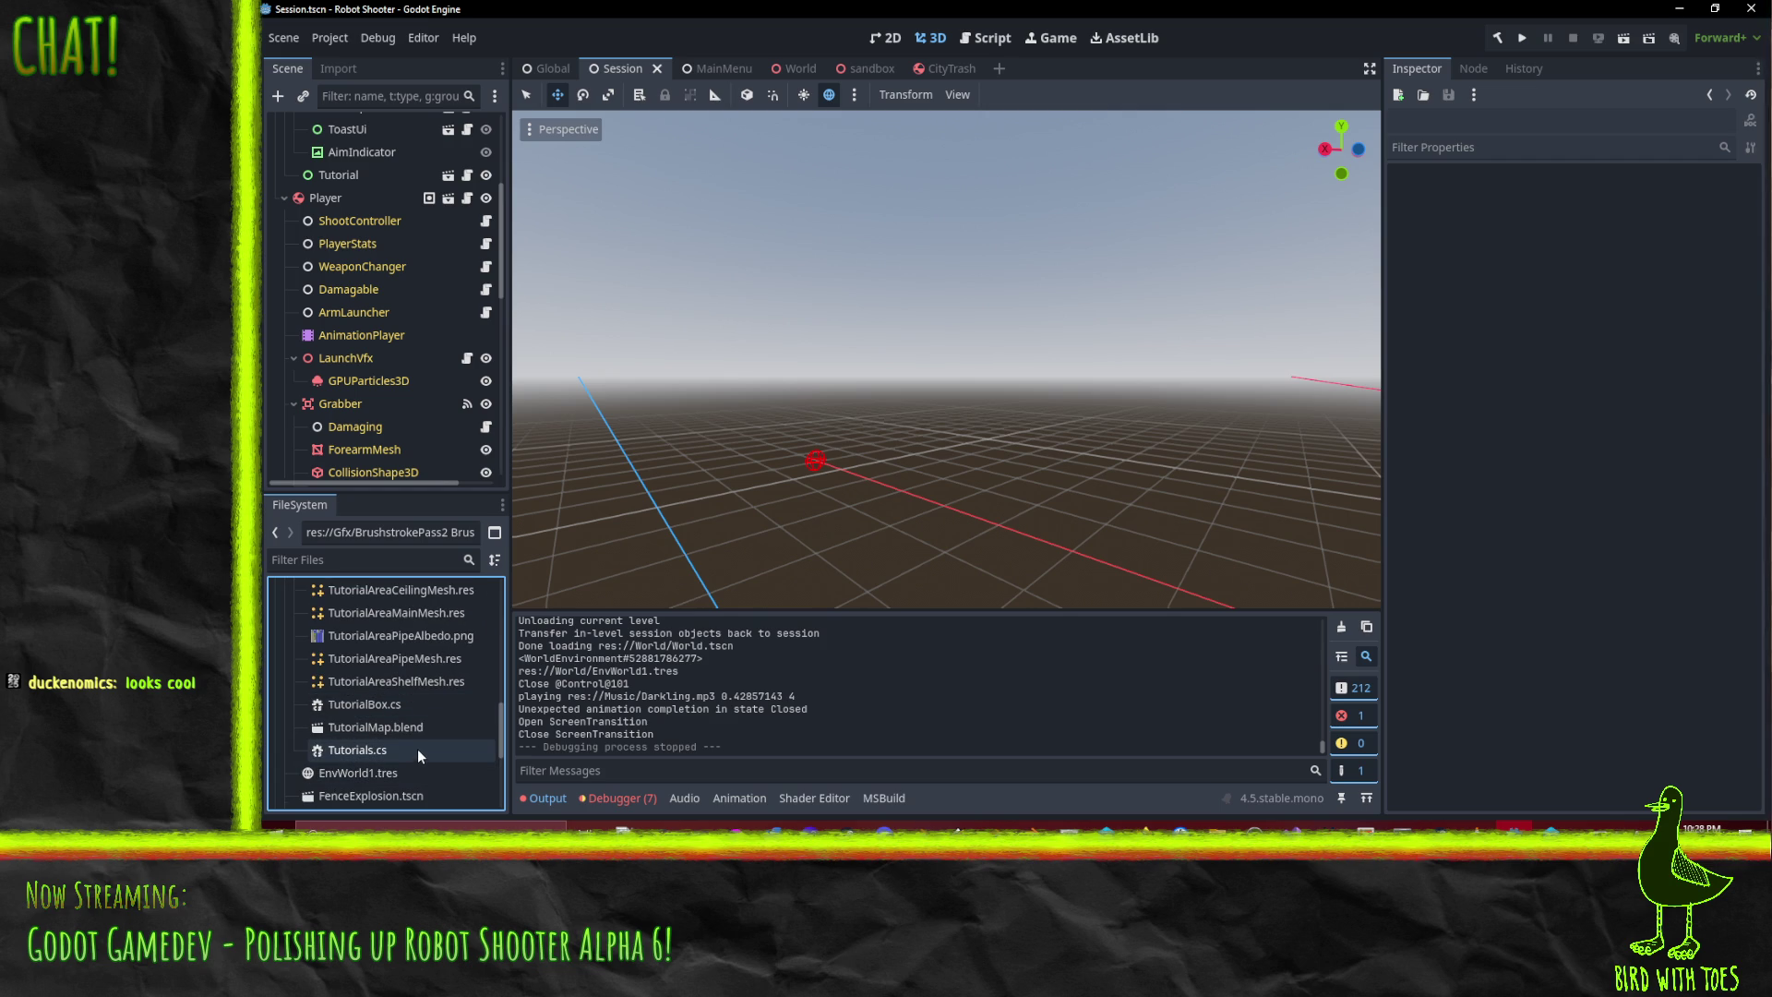
scroll(406, 766, up, 3)
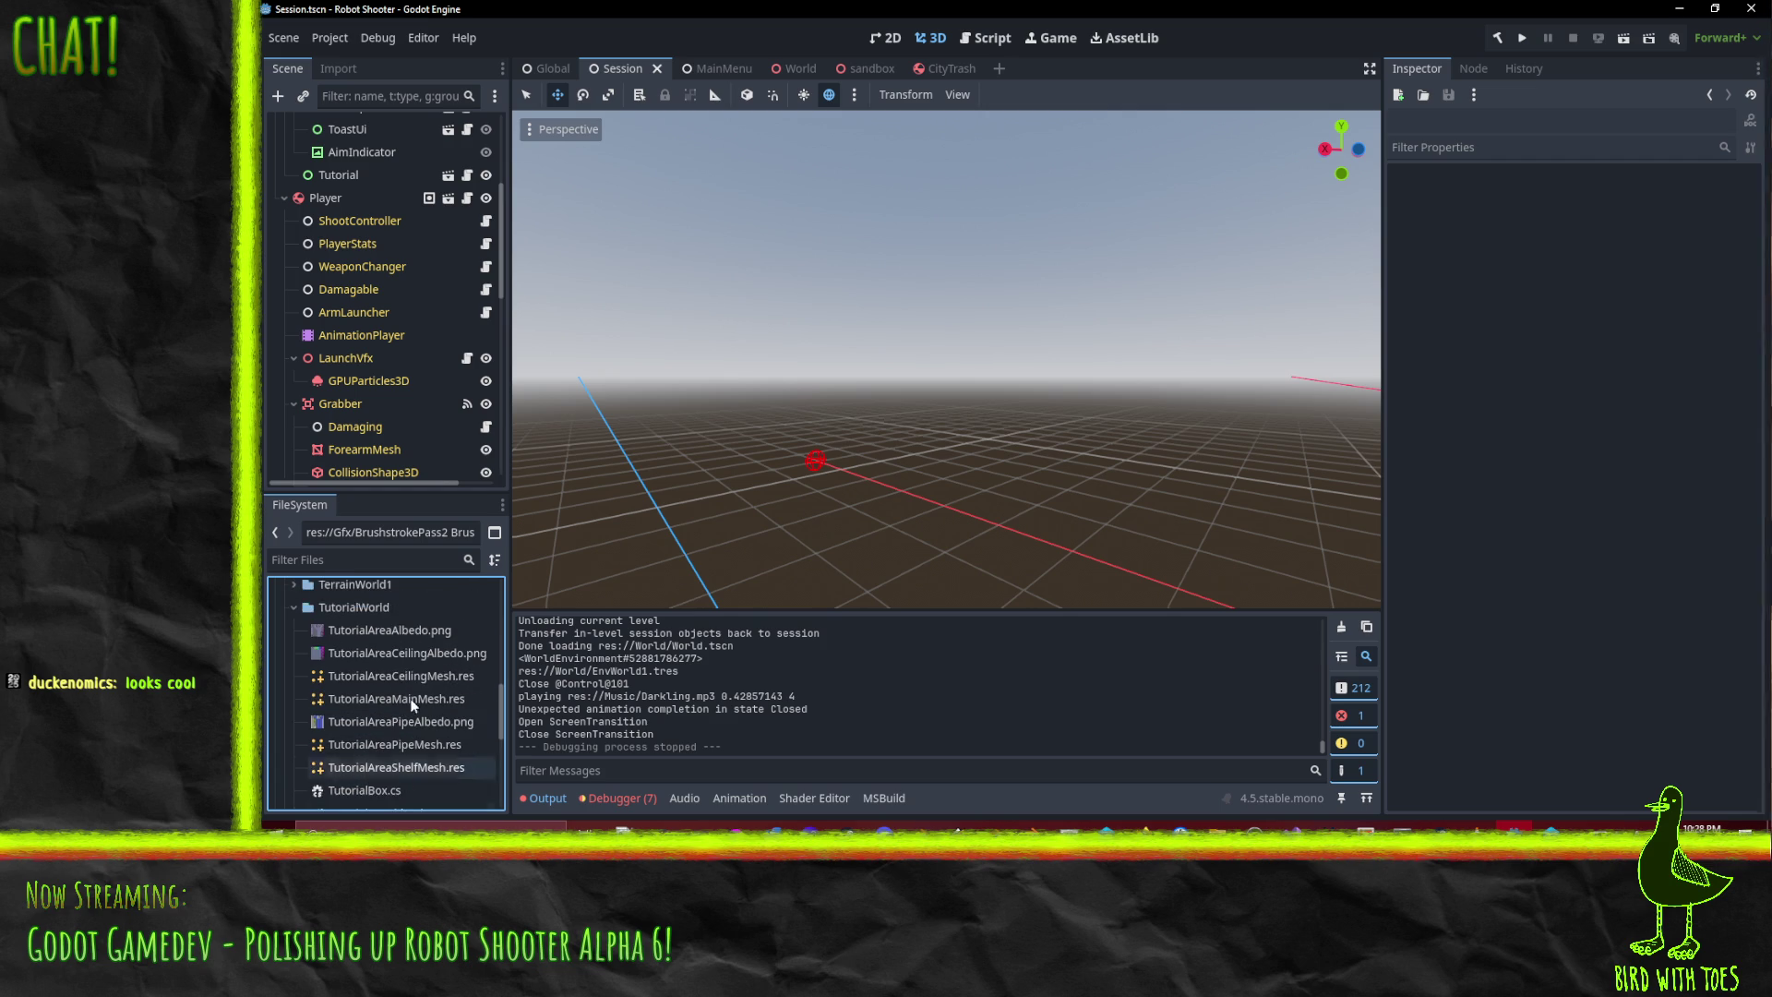
scroll(404, 669, down, 2)
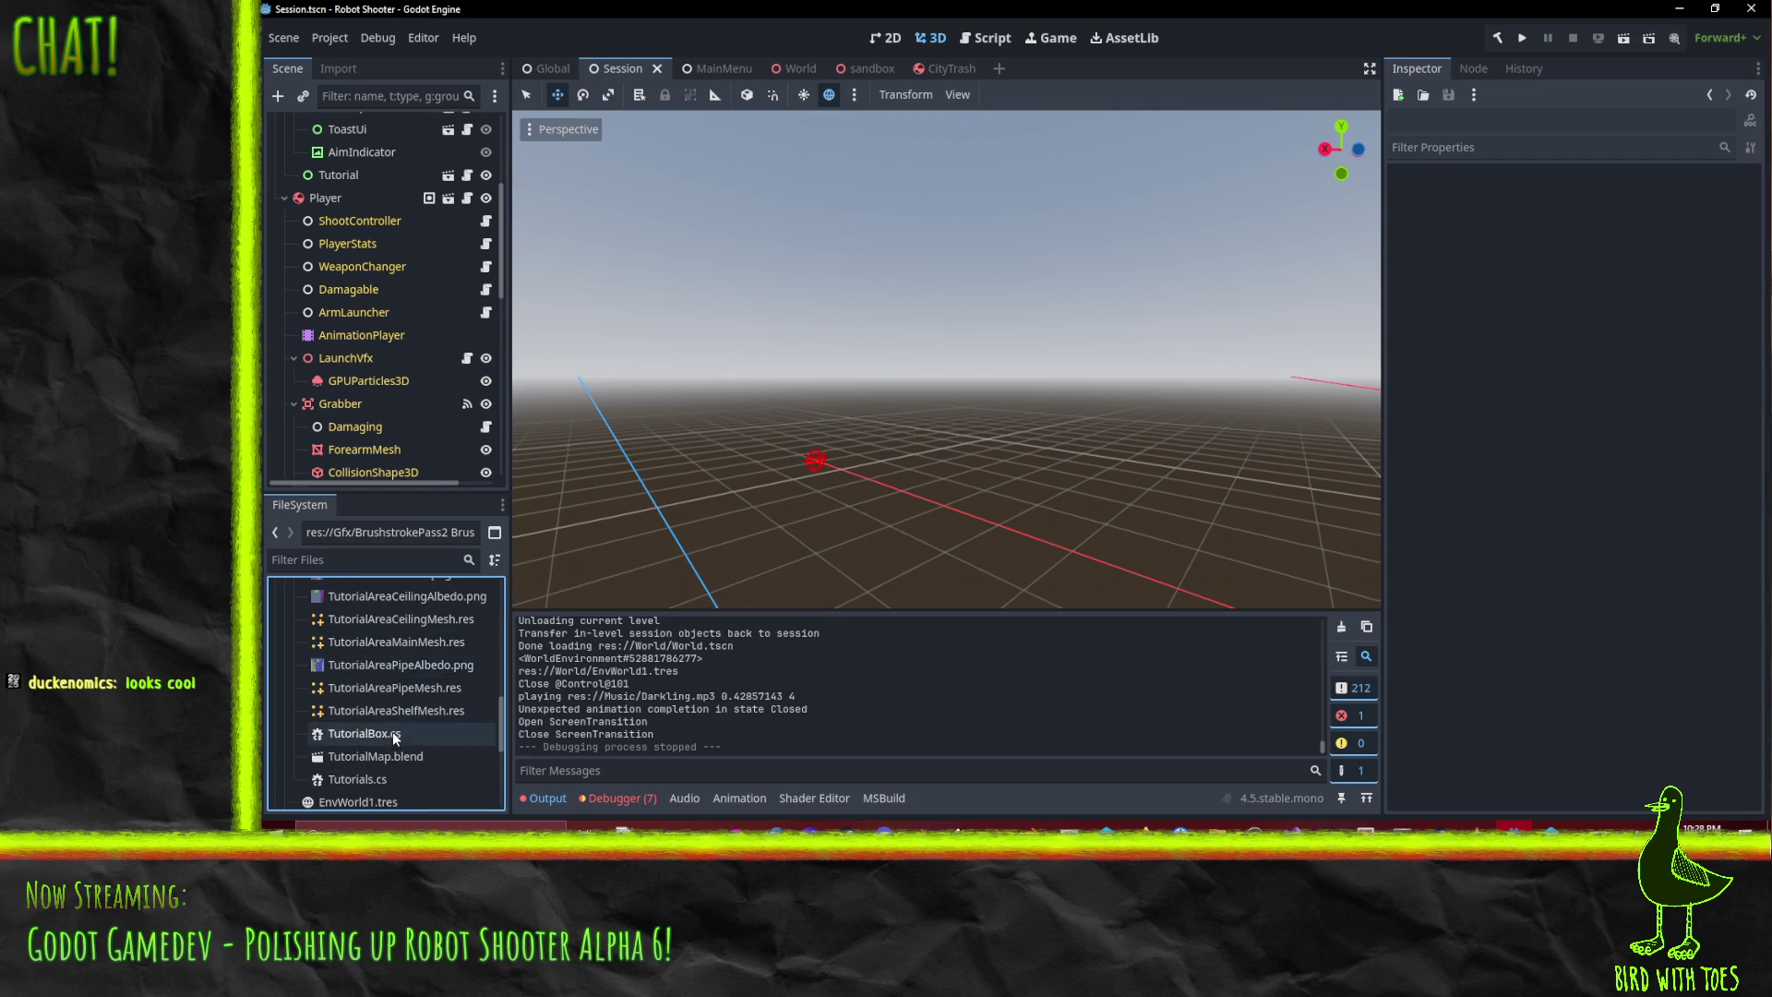
scroll(374, 796, down, 3)
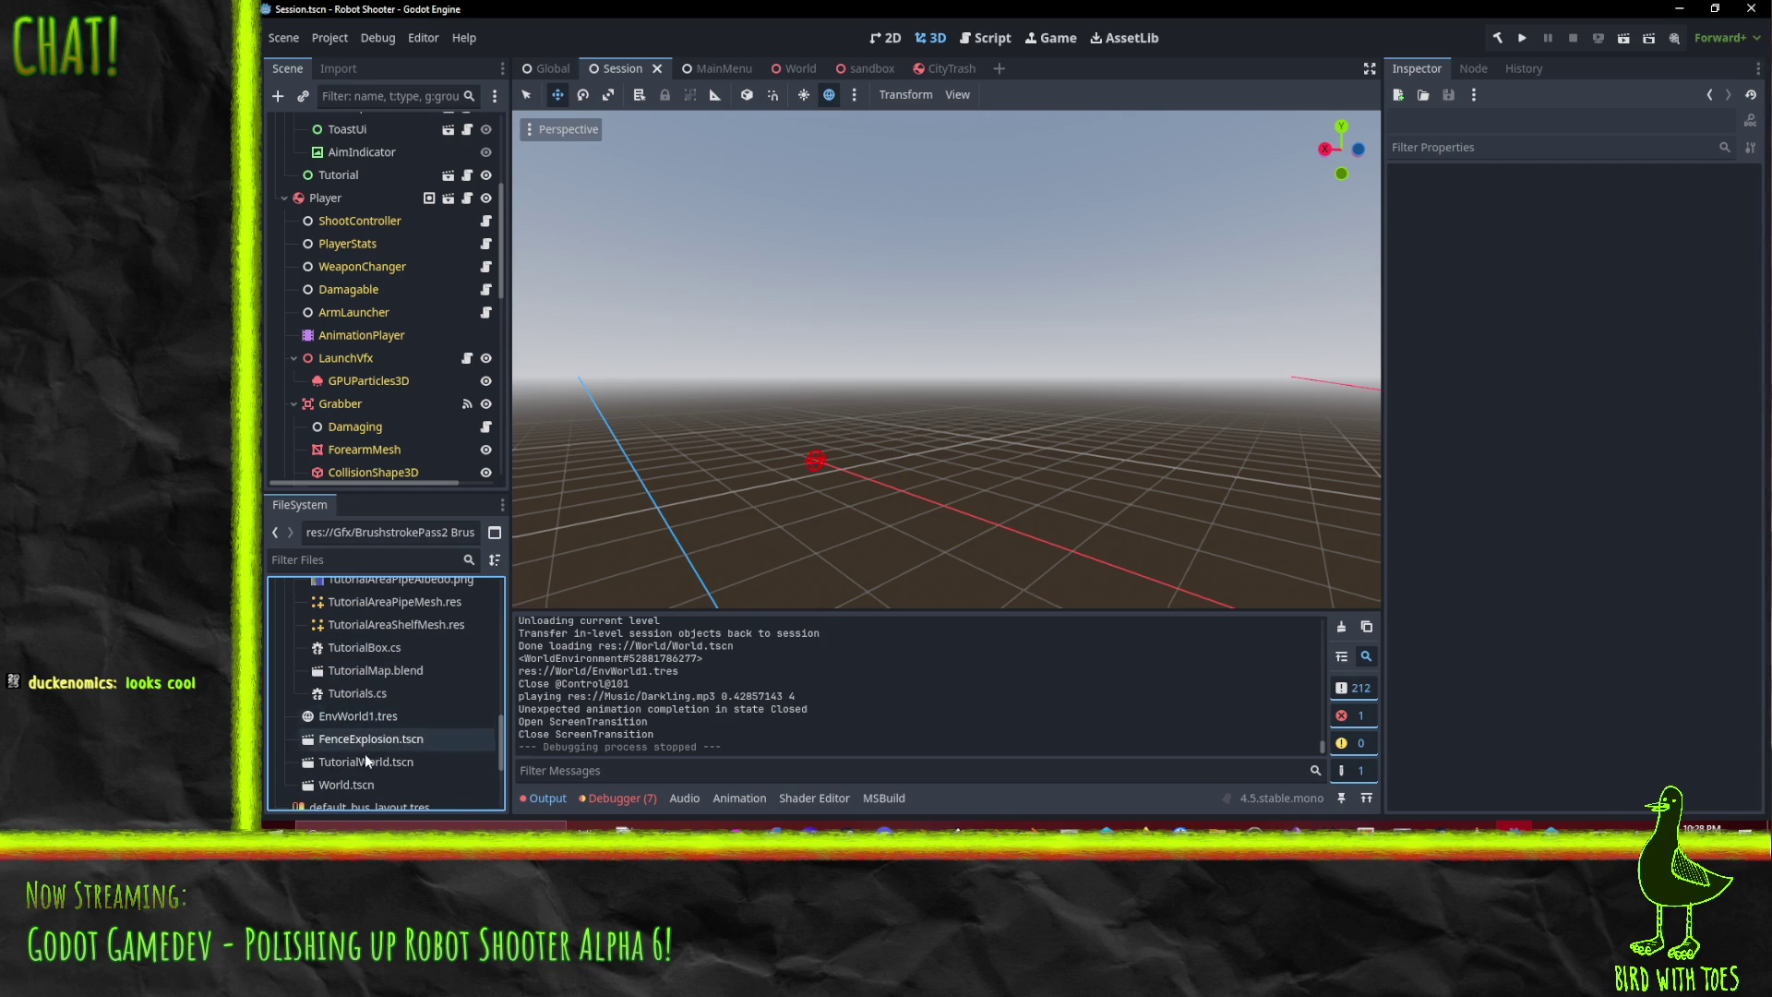
double_click(368, 760)
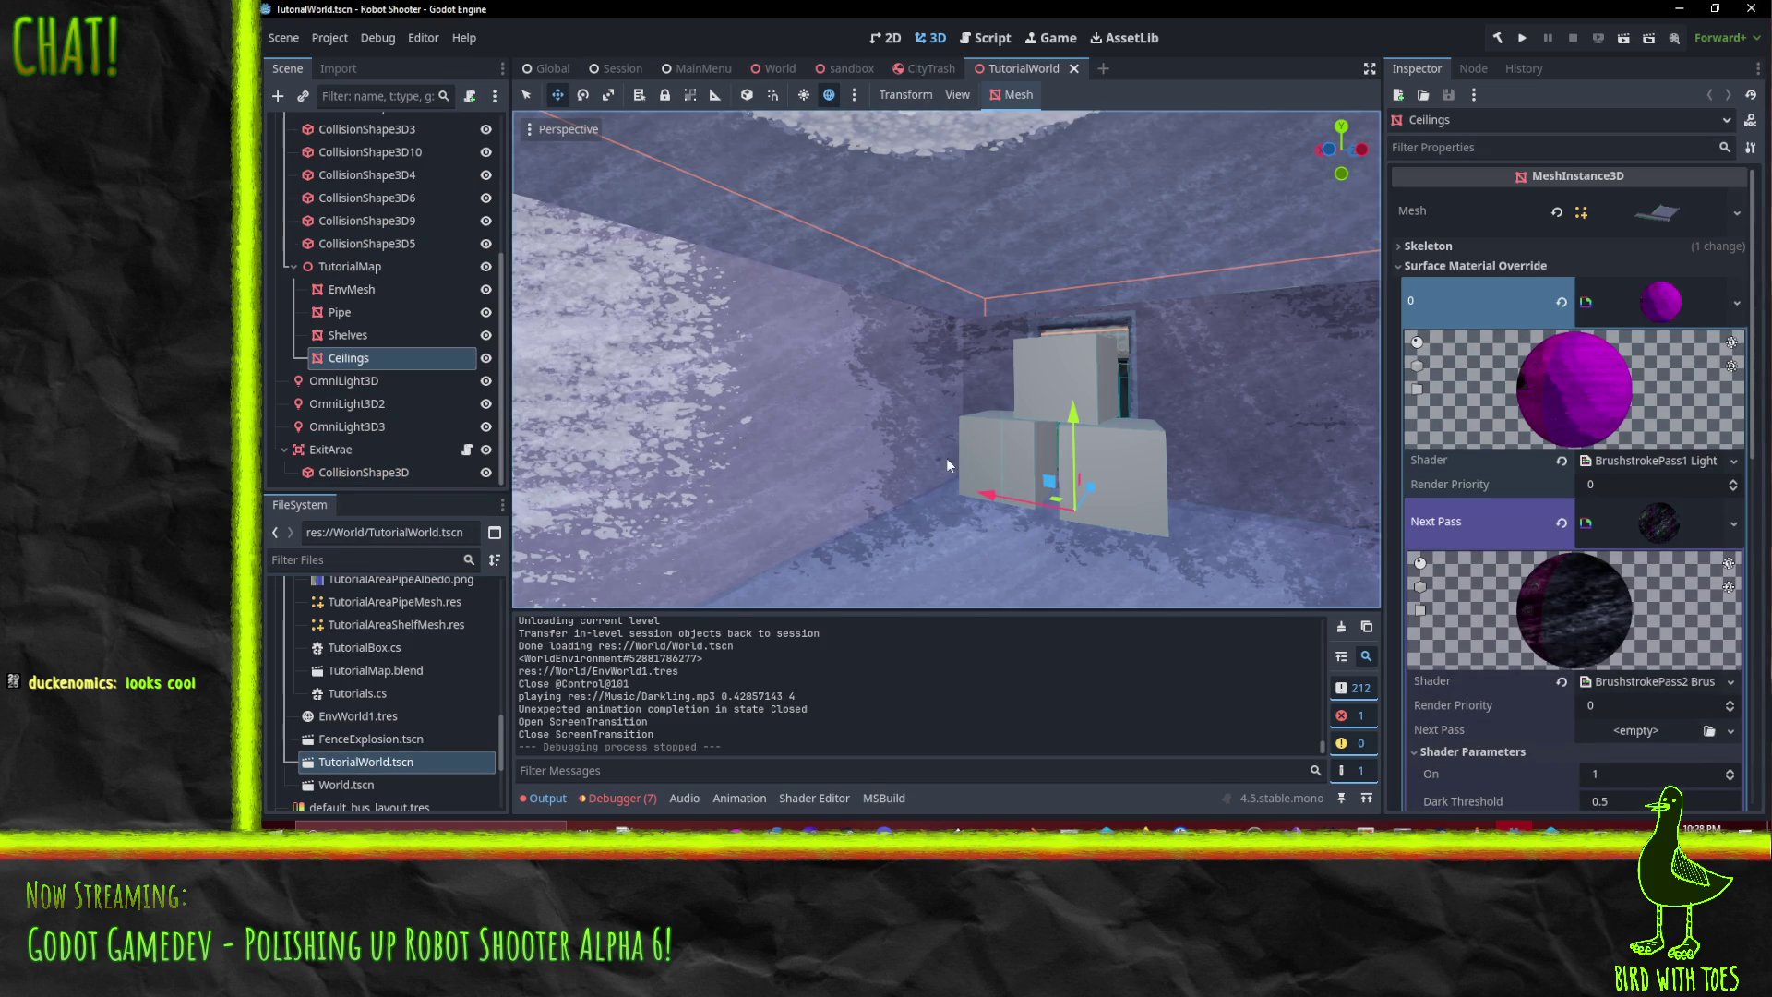
- Select the BoxMehs mesh in the TutorialWorld room, then switch to the texture painting window
scroll(1189, 454, down, 3)
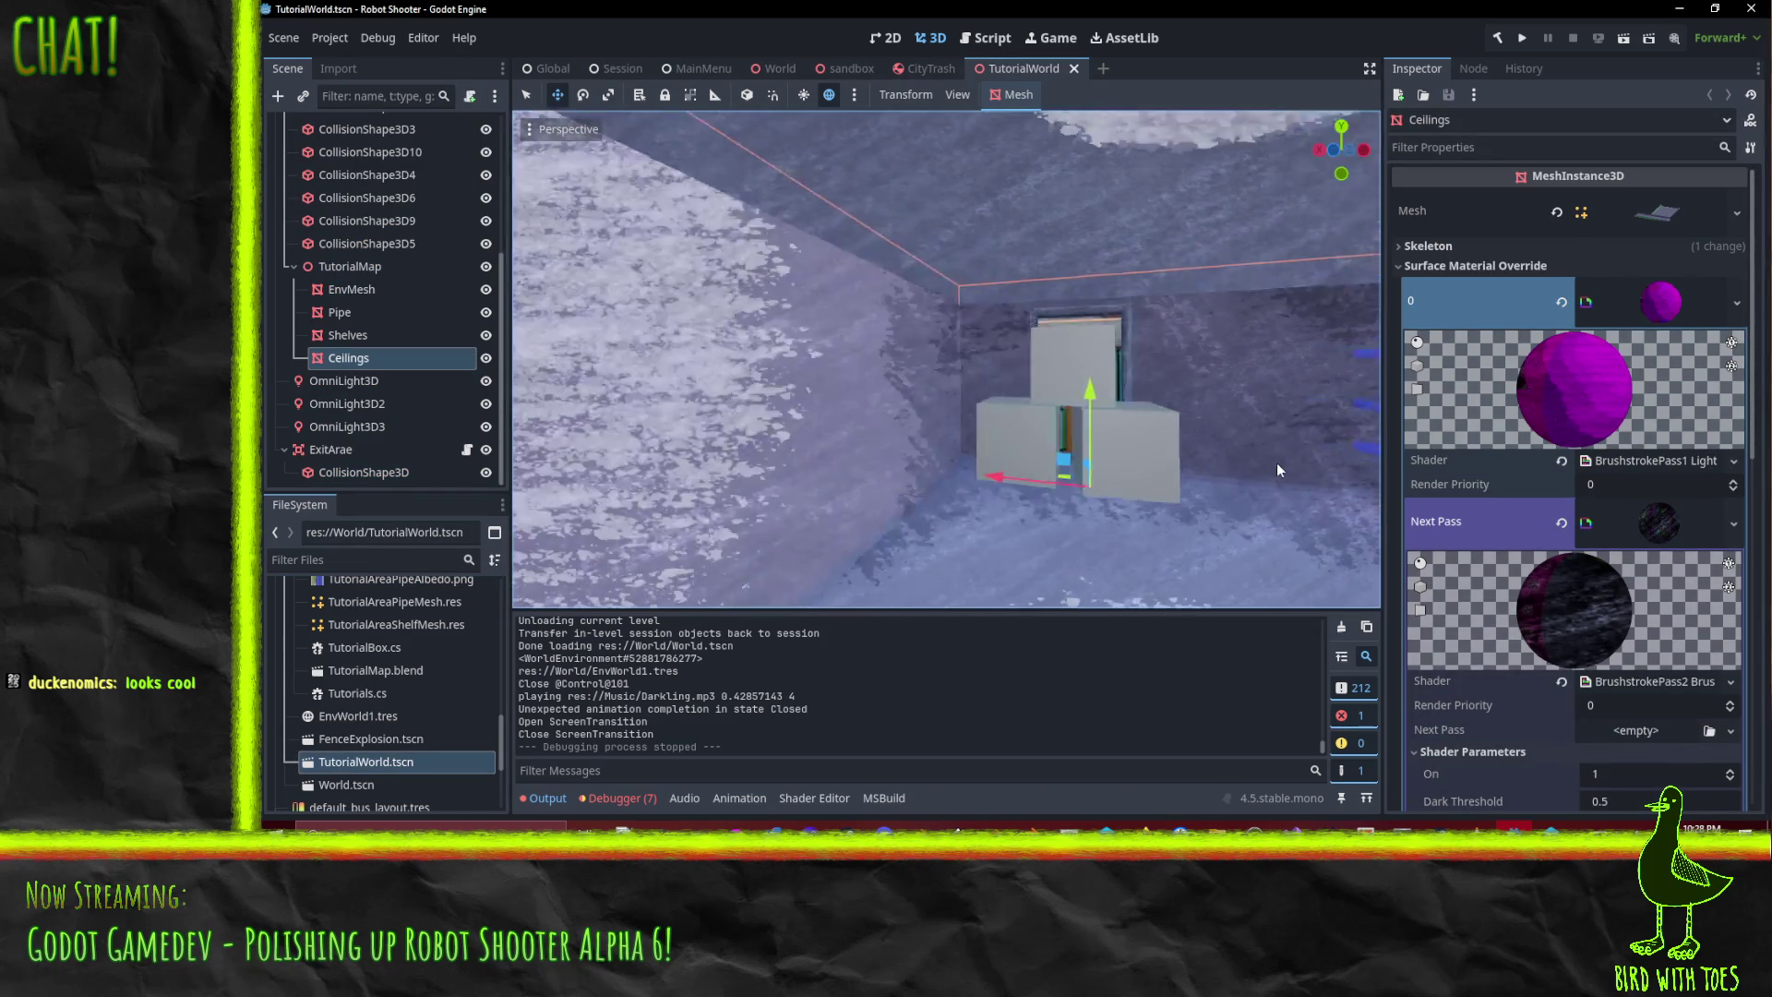
scroll(1241, 462, up, 5)
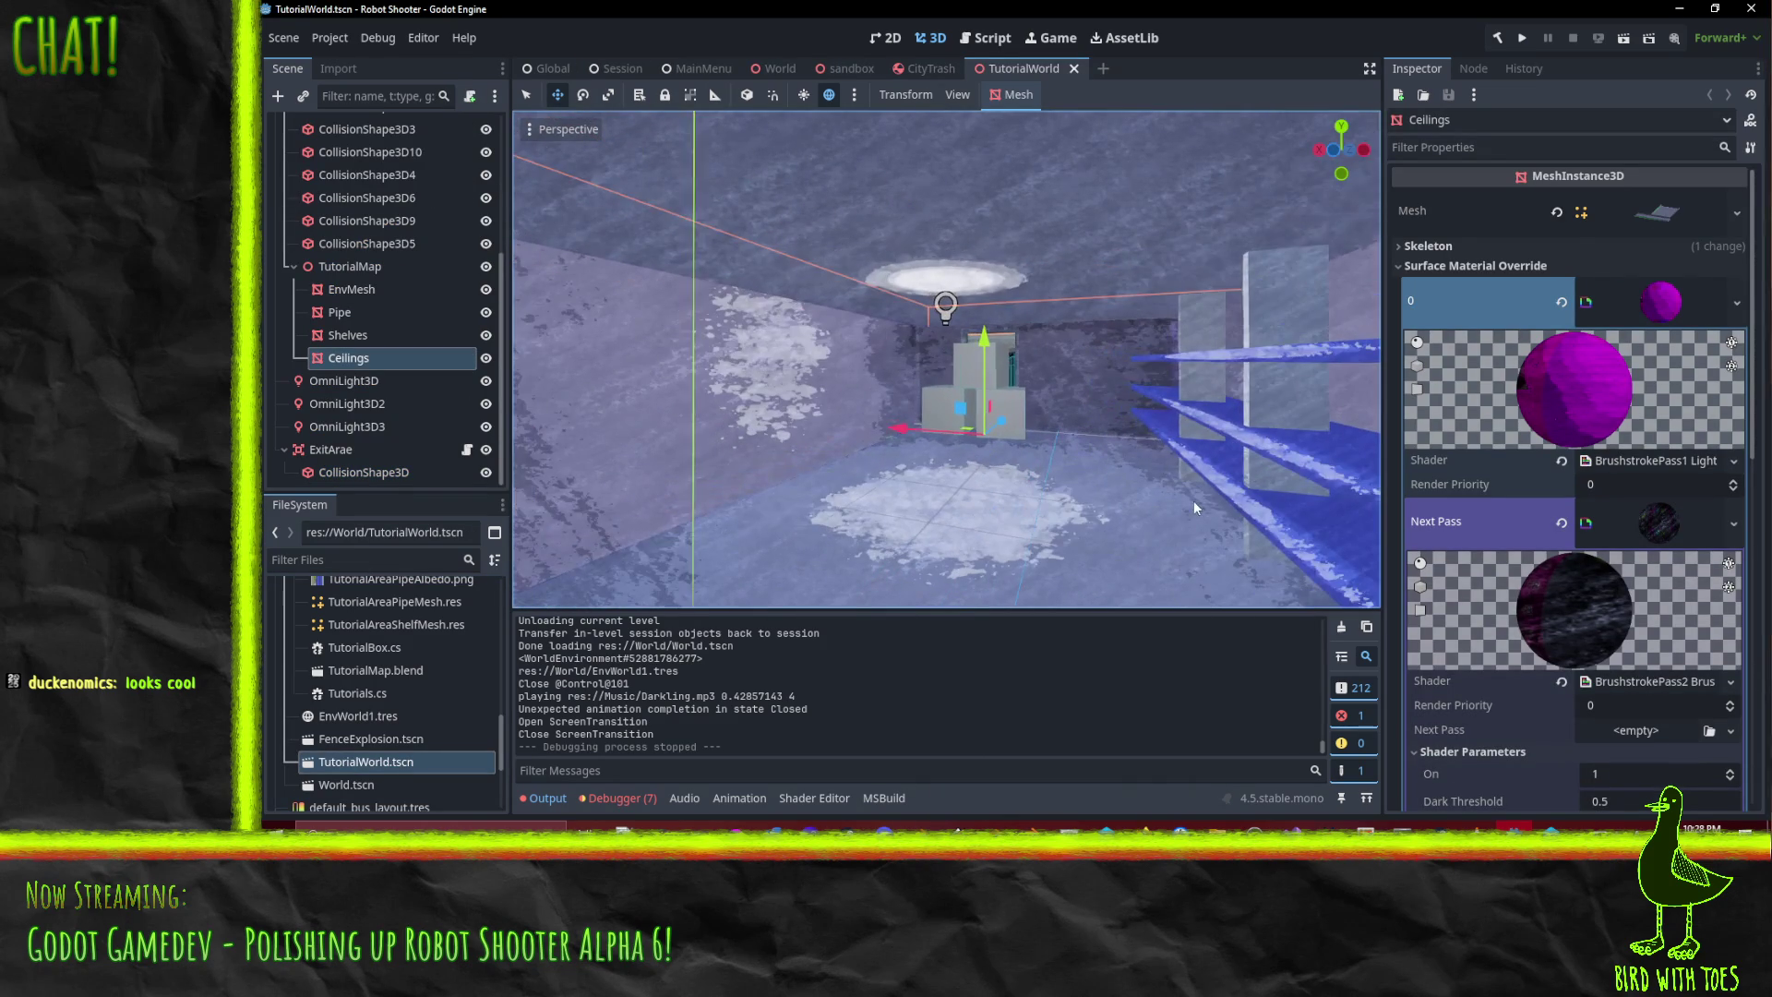
click(969, 373)
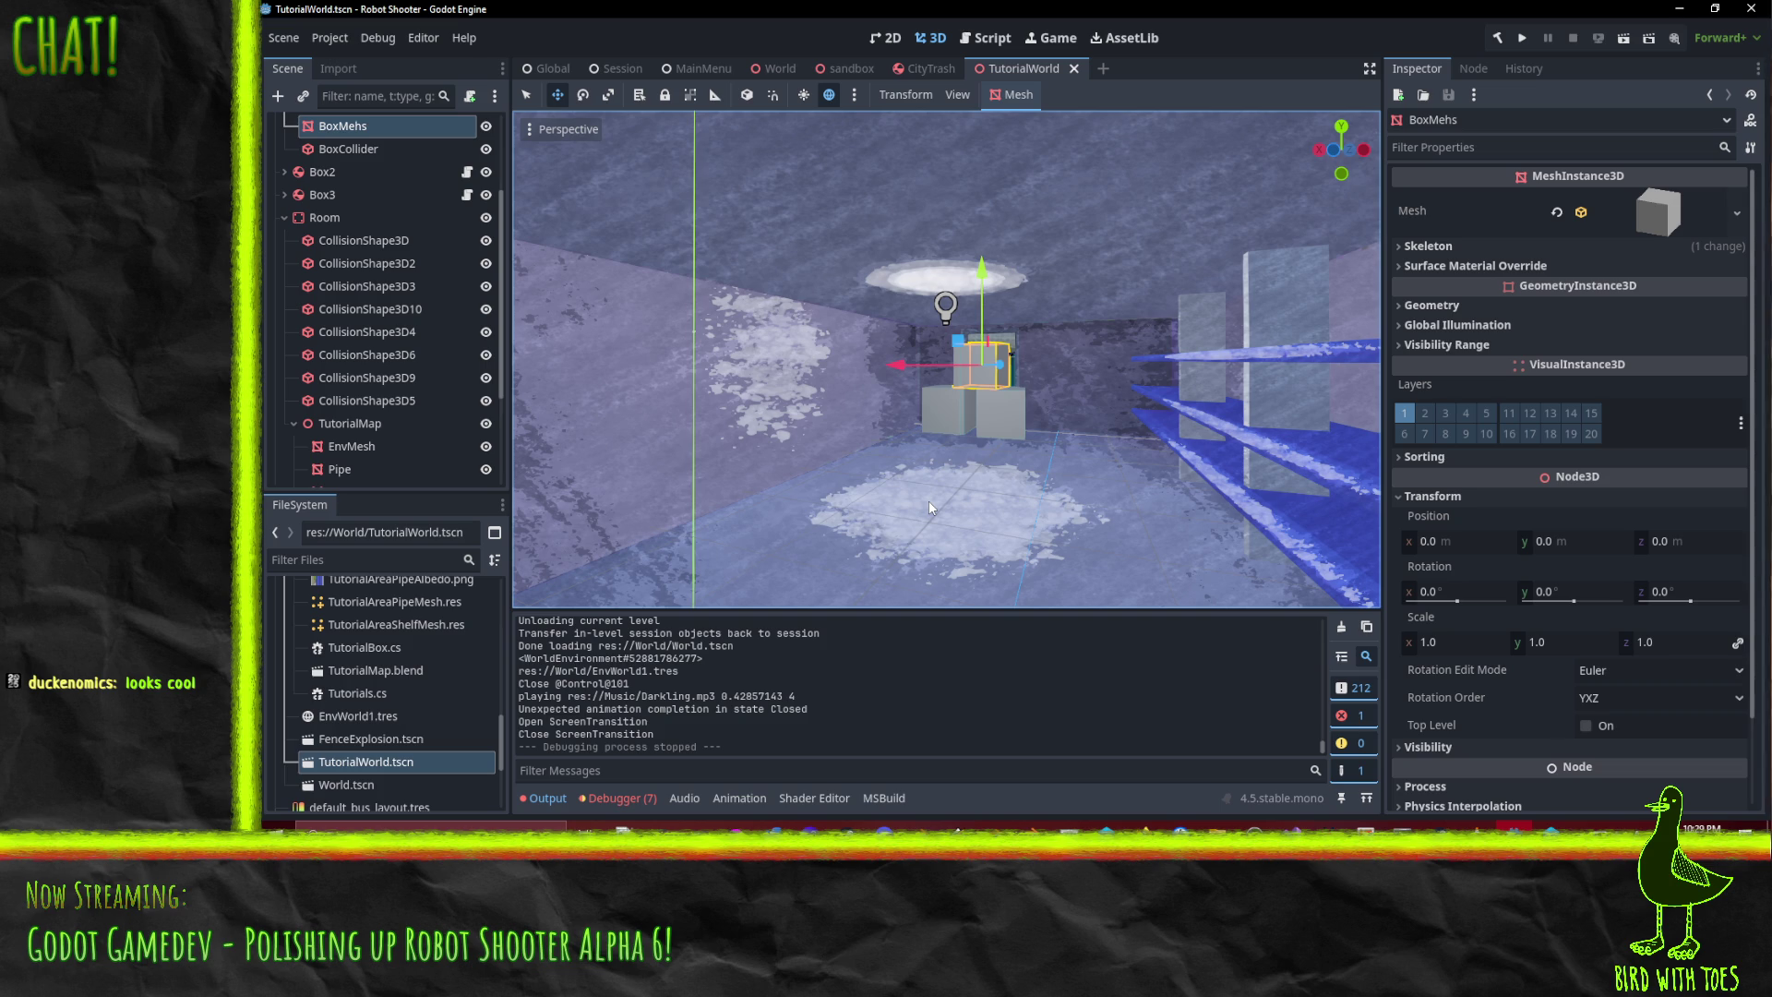
key(alt+Tab)
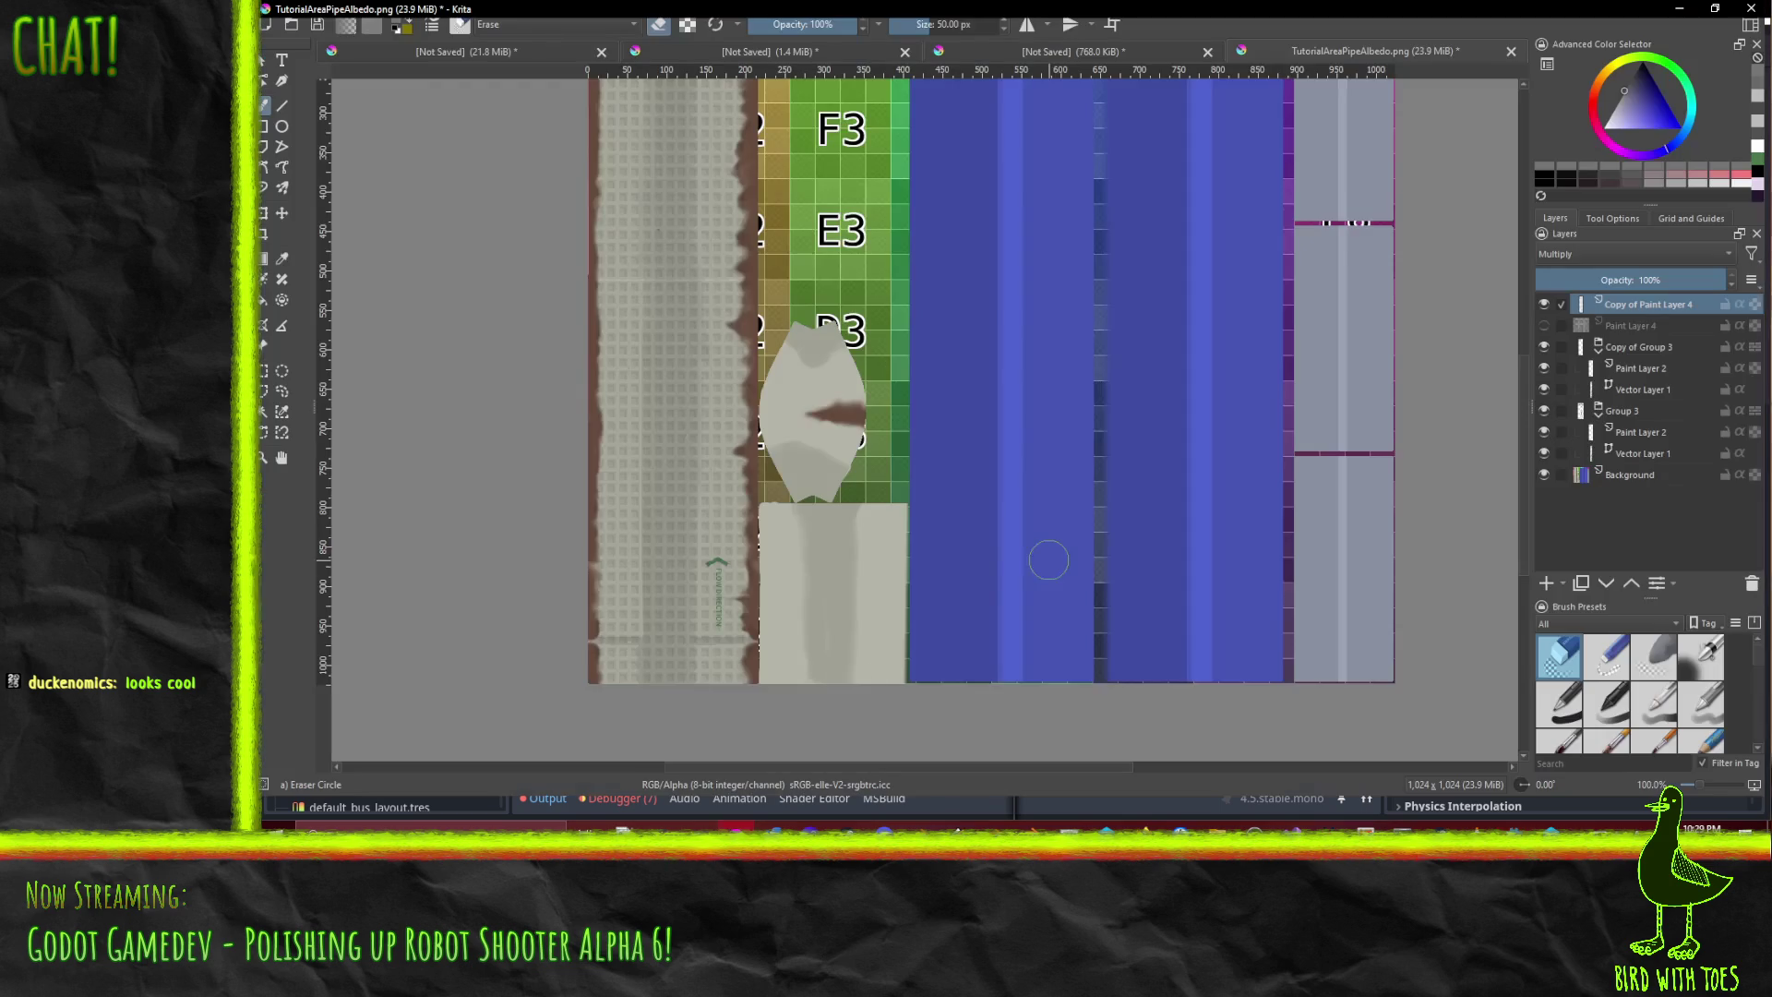
- Zoom the pipe albedo canvas and start a new 256 × 256 pixel RGB/Alpha document
scroll(472, 265, up, 5)
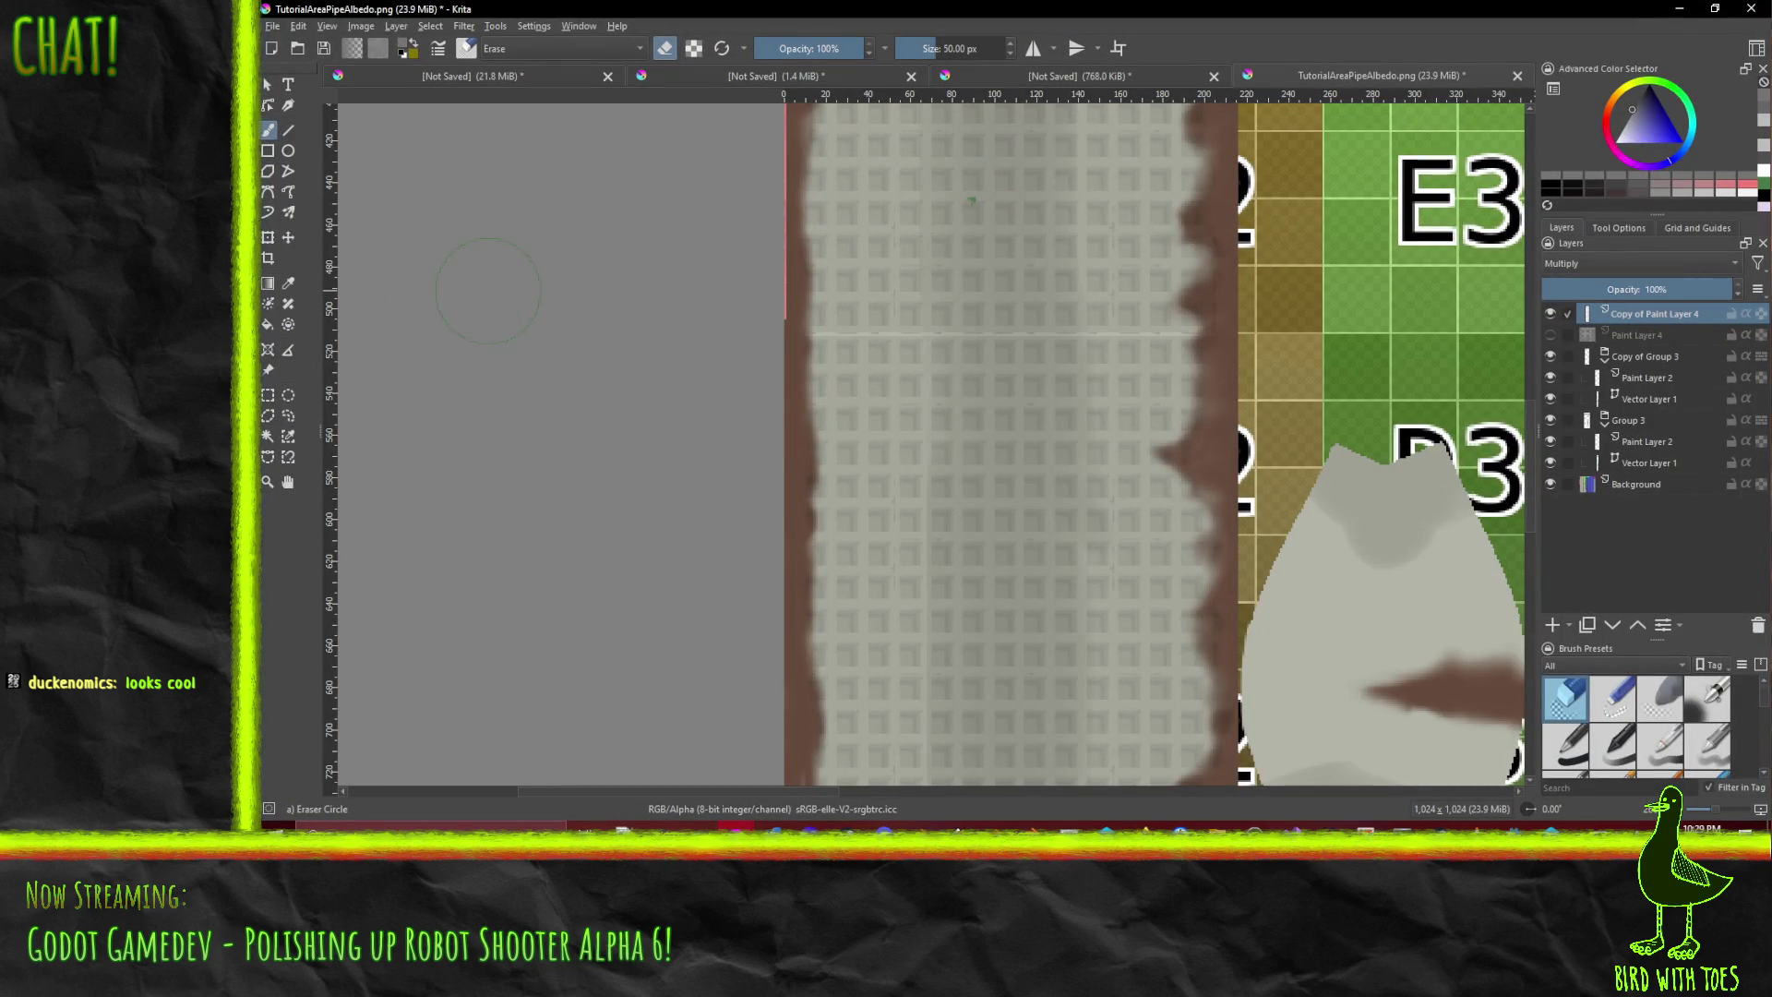
key(ctrl+n)
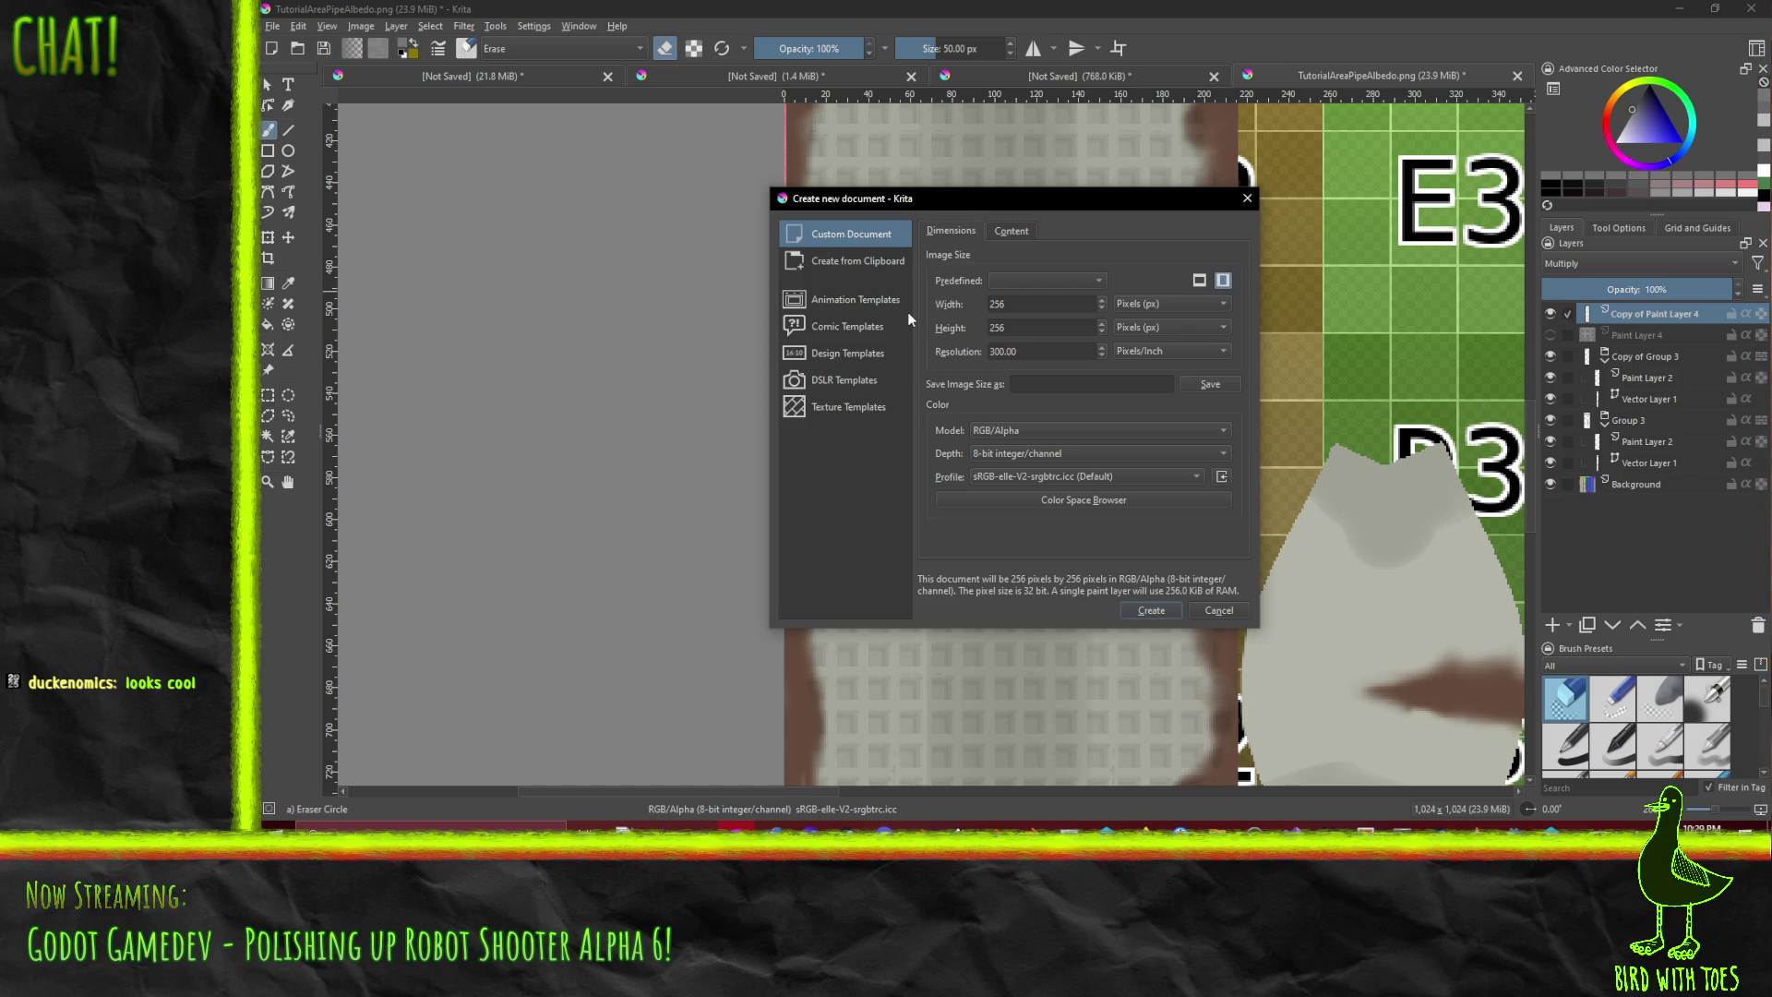
- Create the blank 256 × 256 document and pick an orange-brown from the enlarged hue ring
click(1145, 610)
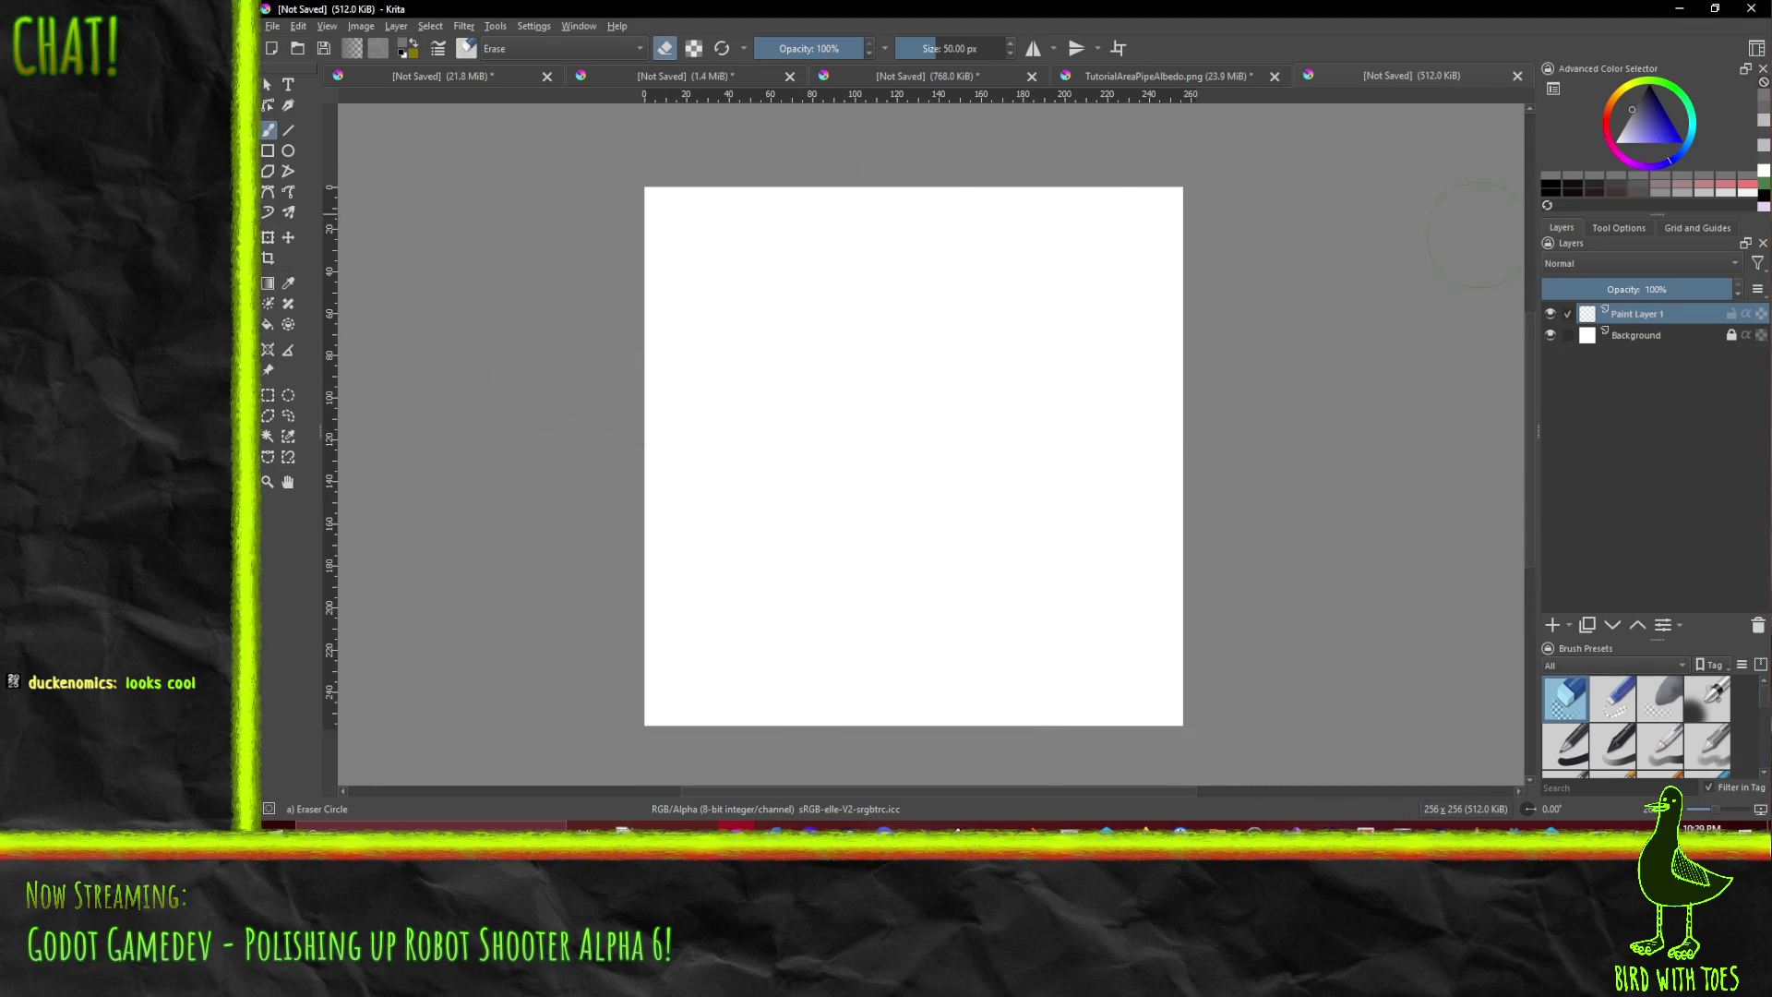
drag(1649, 213, 1652, 388)
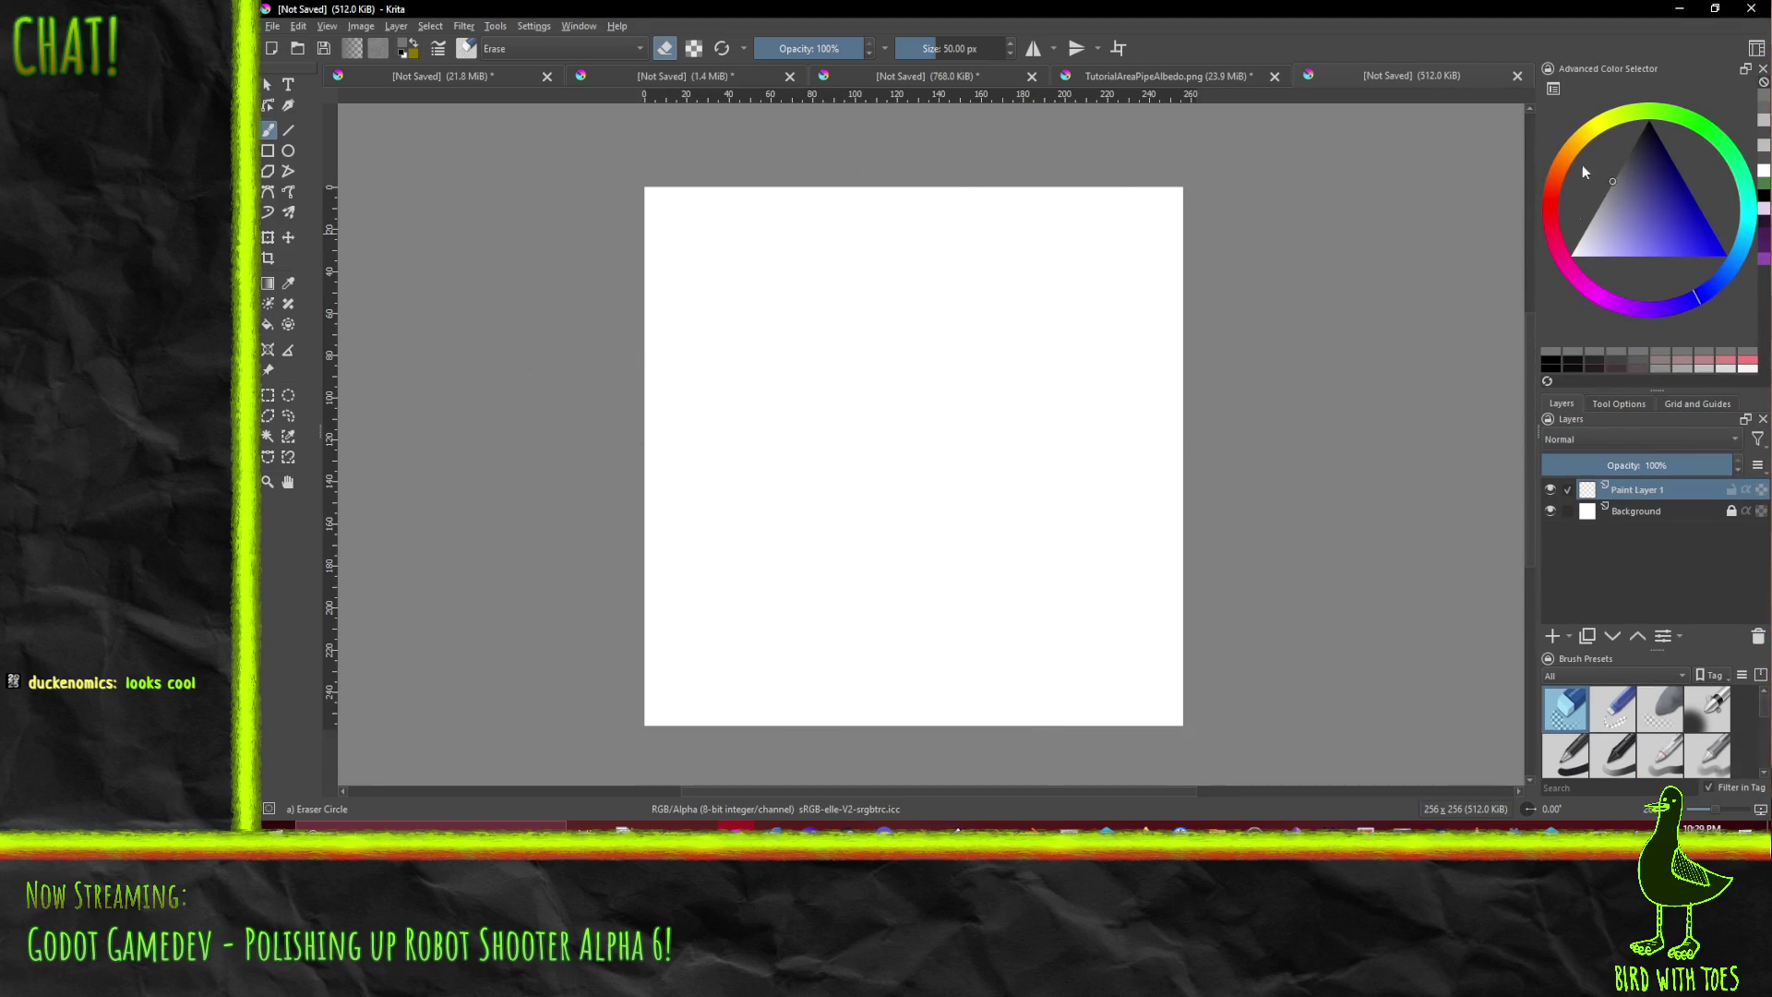
click(1634, 311)
drag(1631, 315, 1505, 267)
click(1646, 172)
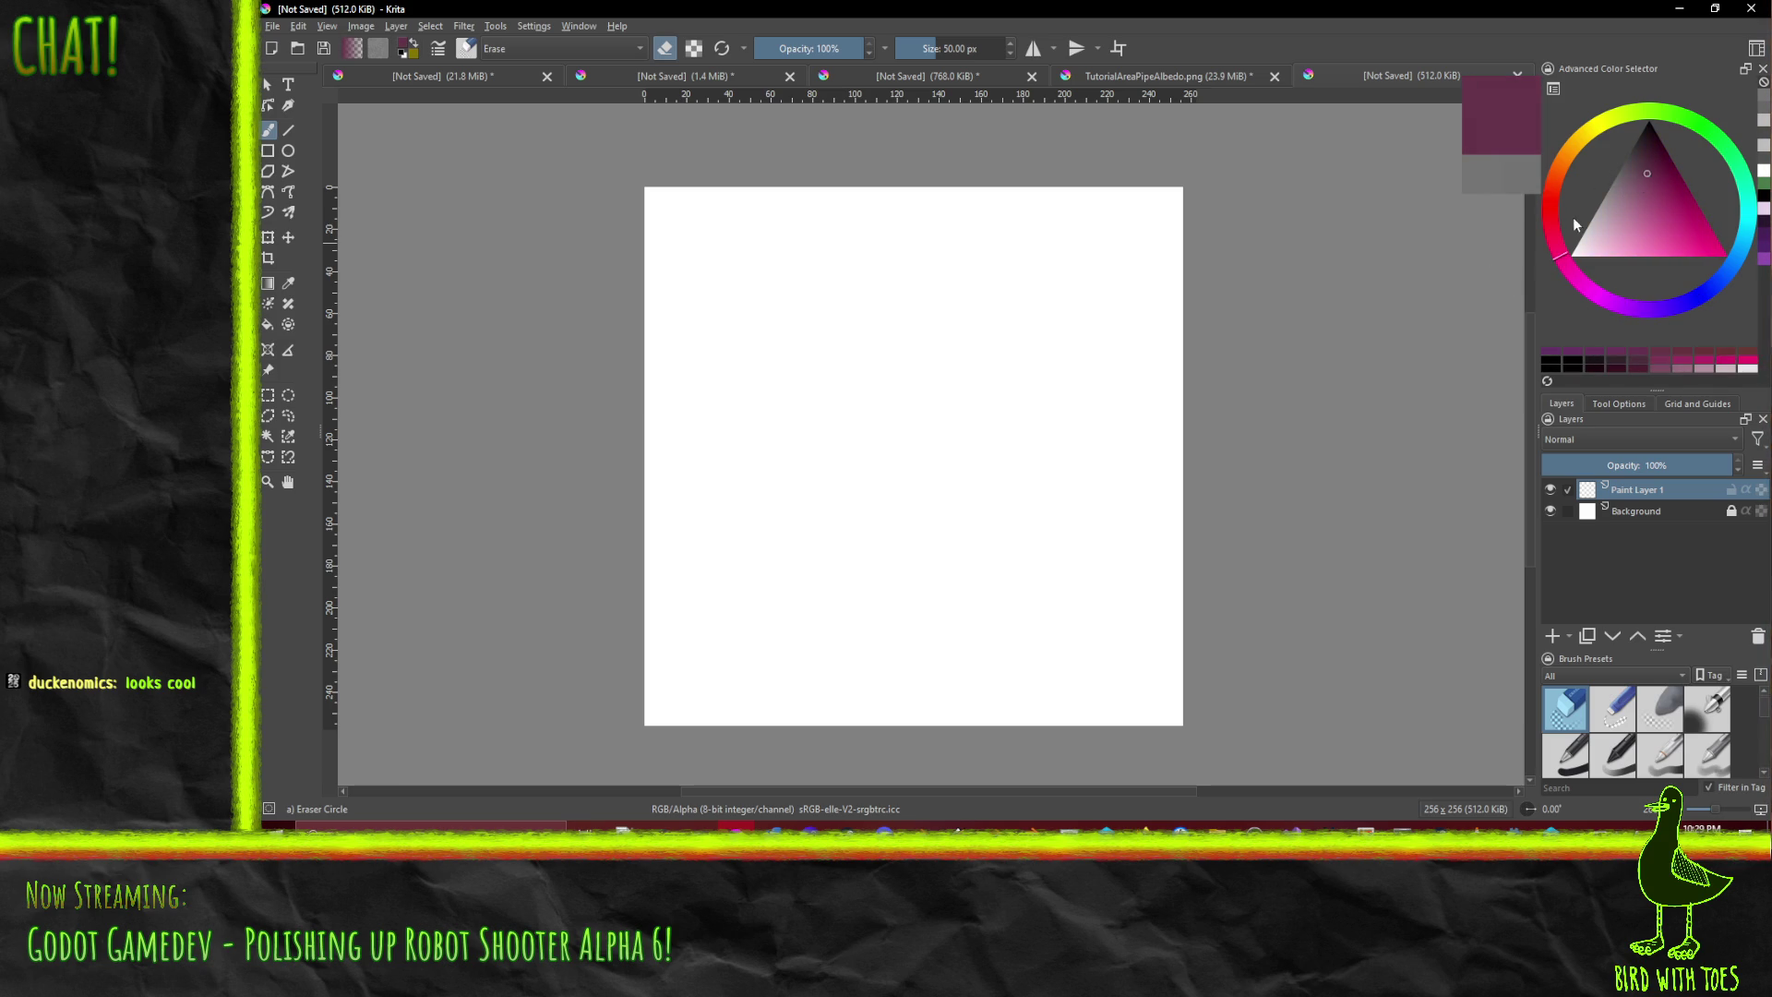
click(1560, 176)
drag(1561, 178, 1563, 175)
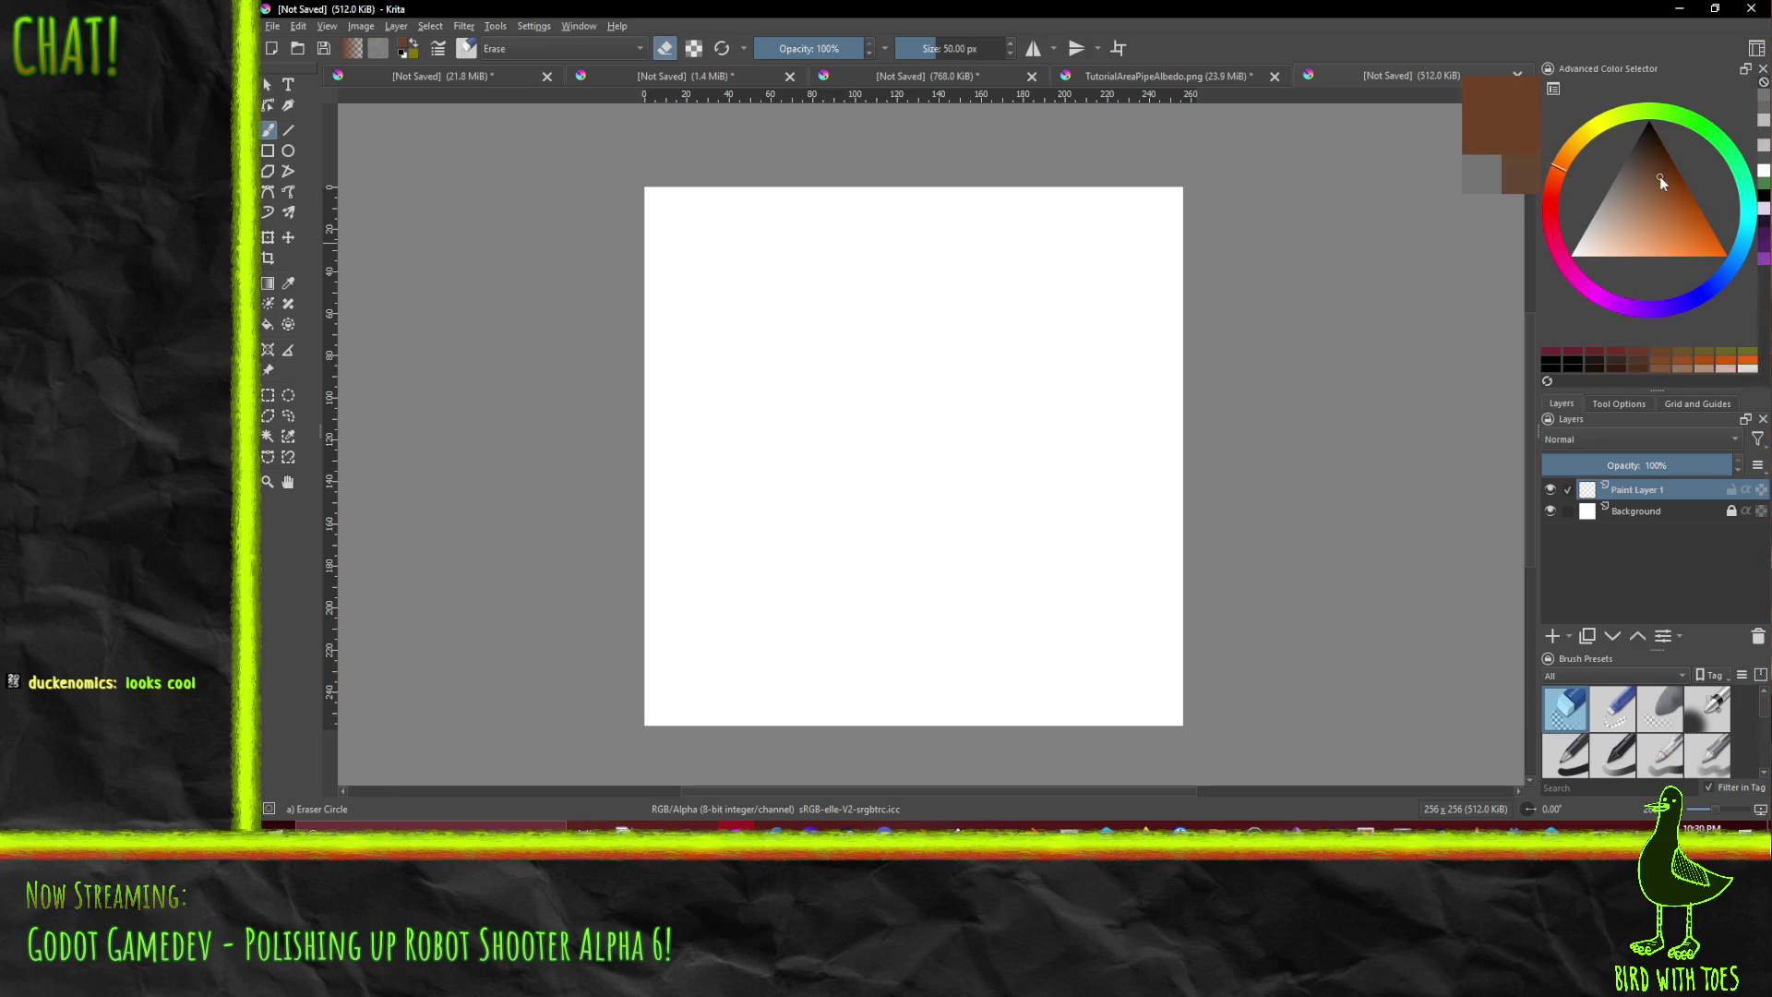
click(1644, 199)
drag(1643, 200, 1654, 192)
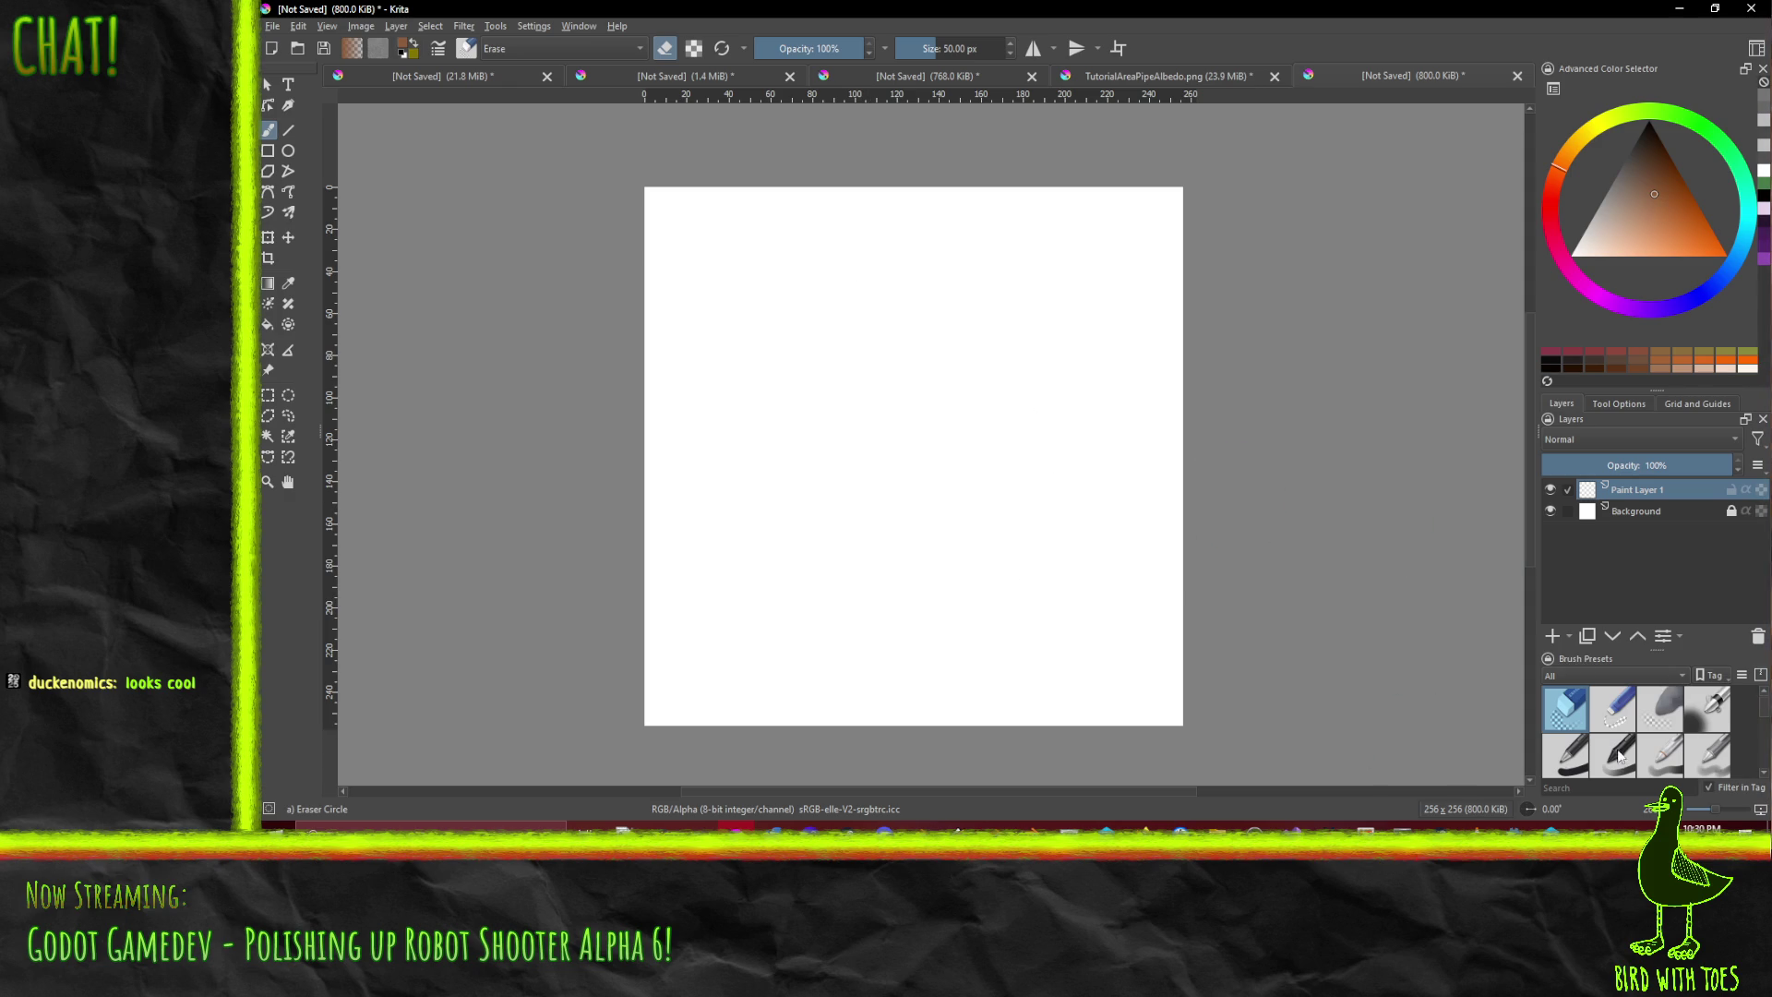
- Resize the dockers to give the colour picker and brush presets more room
scroll(1618, 757, down, 3)
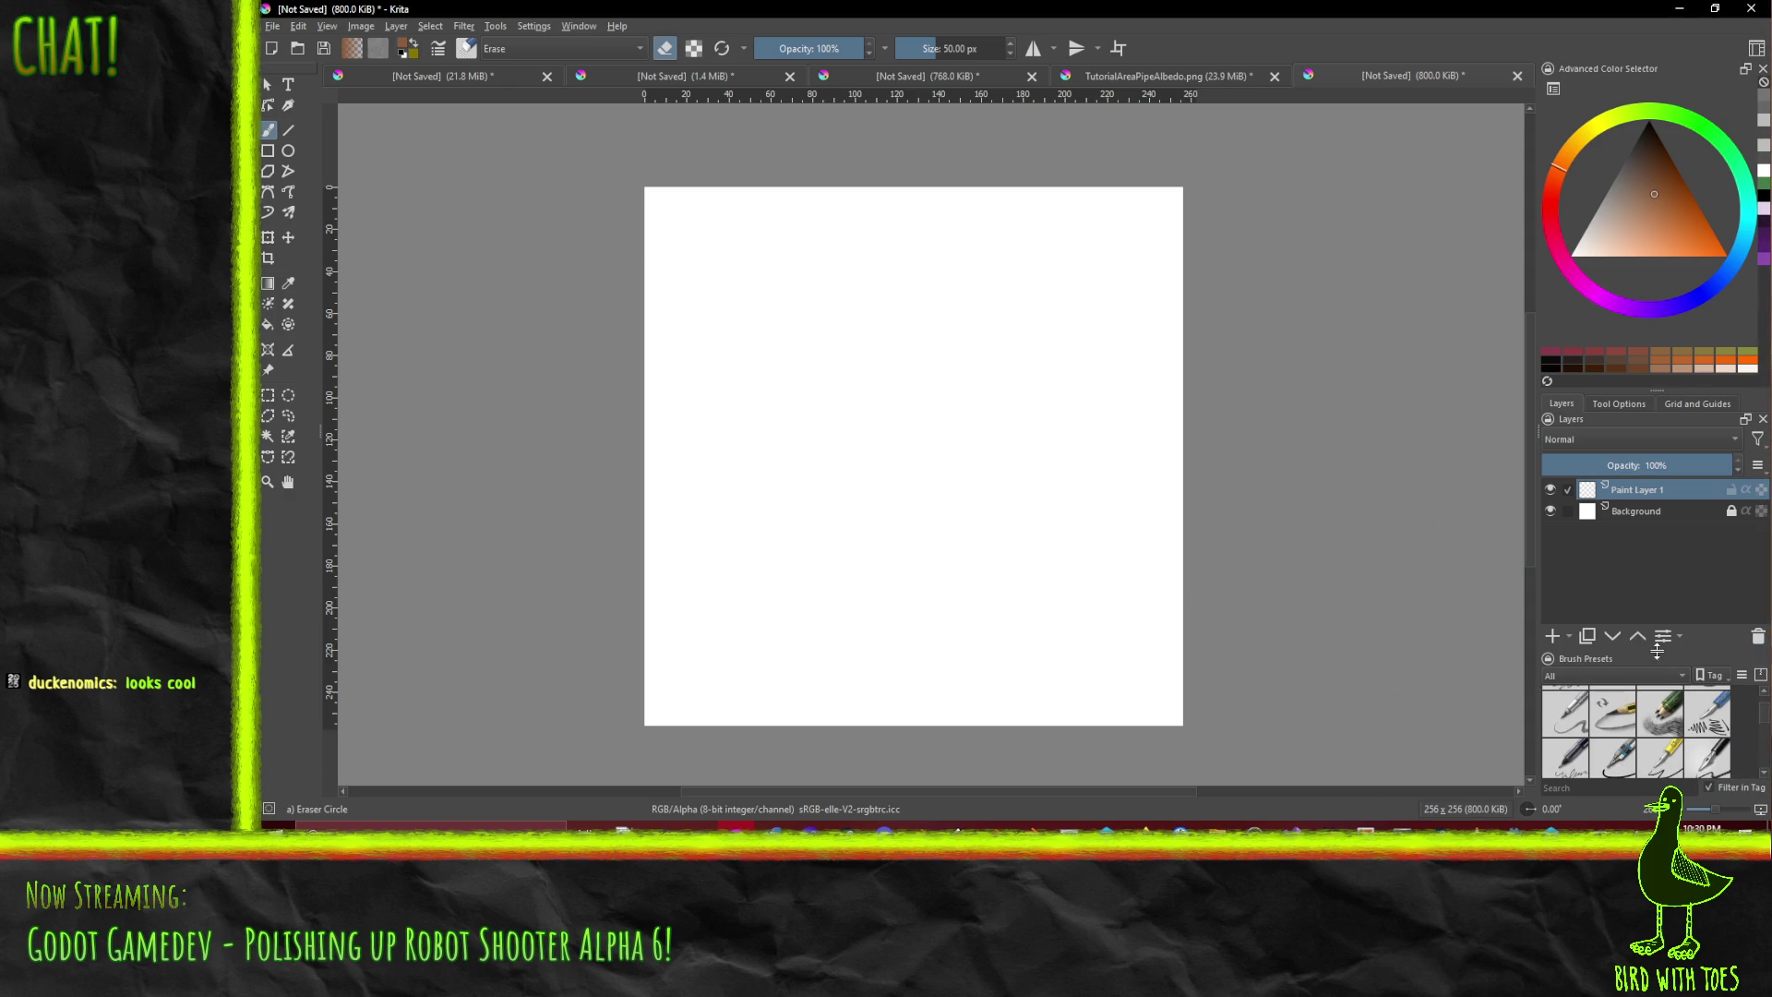
drag(1663, 388, 1652, 335)
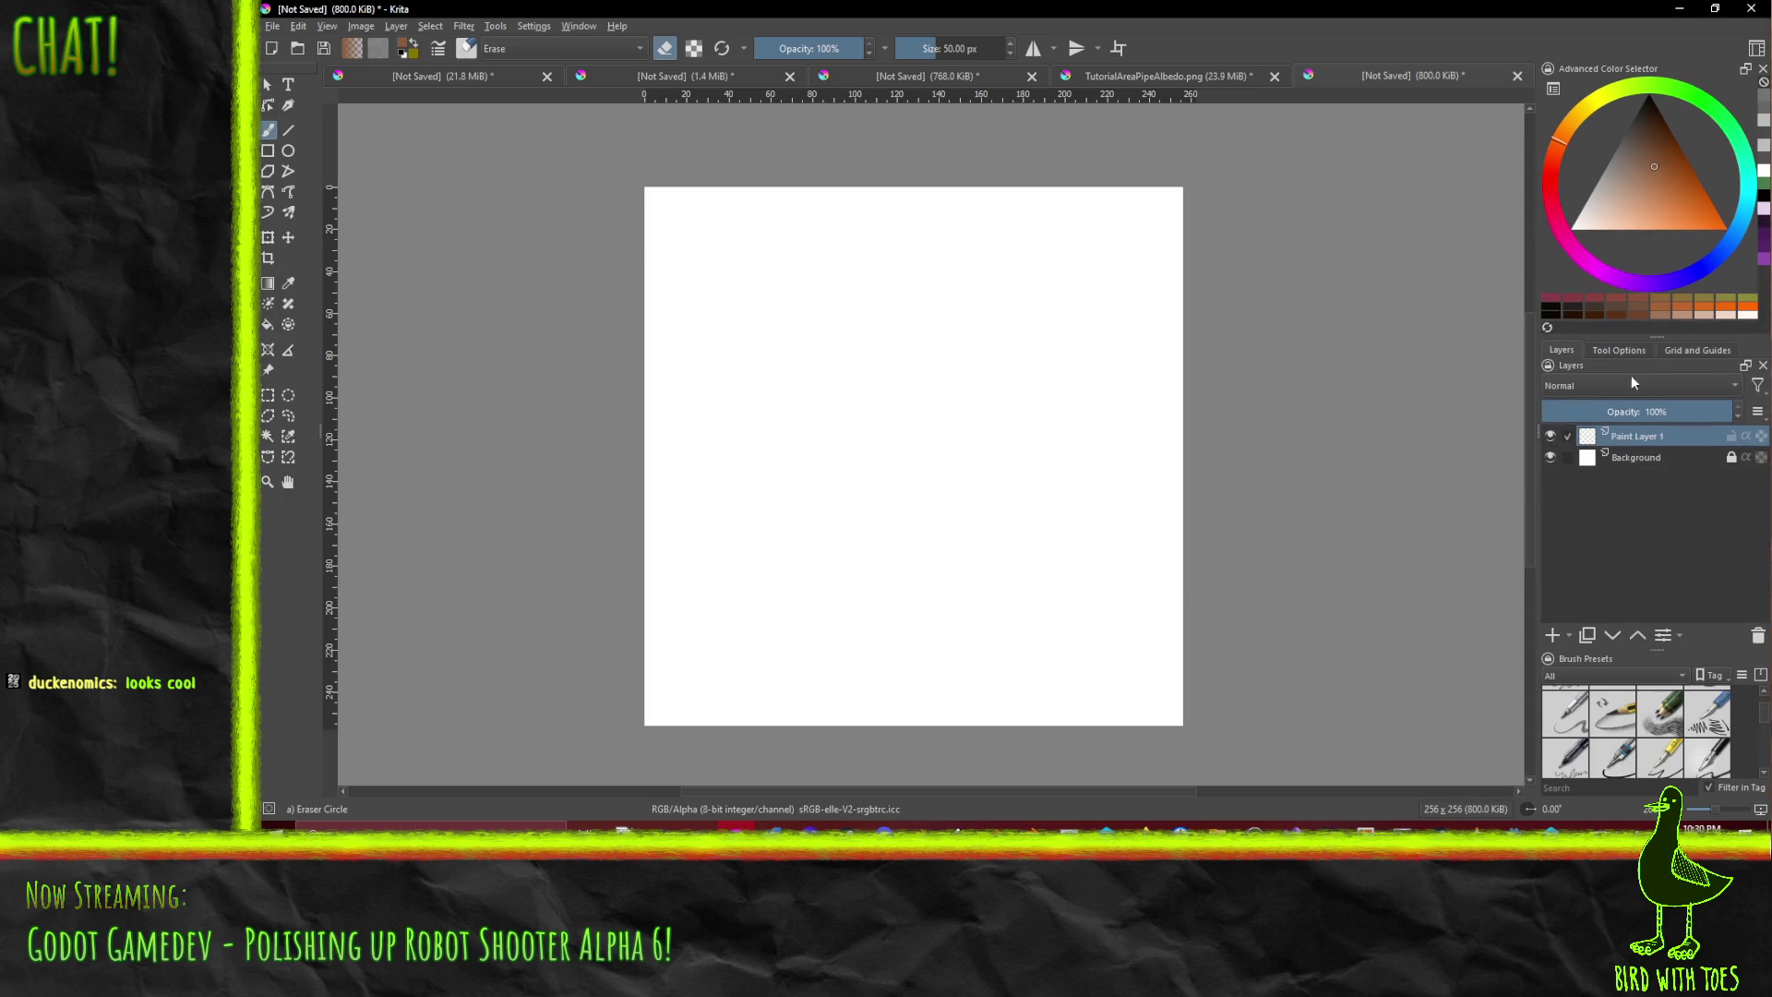
drag(1663, 651, 1643, 408)
drag(1651, 328, 1652, 368)
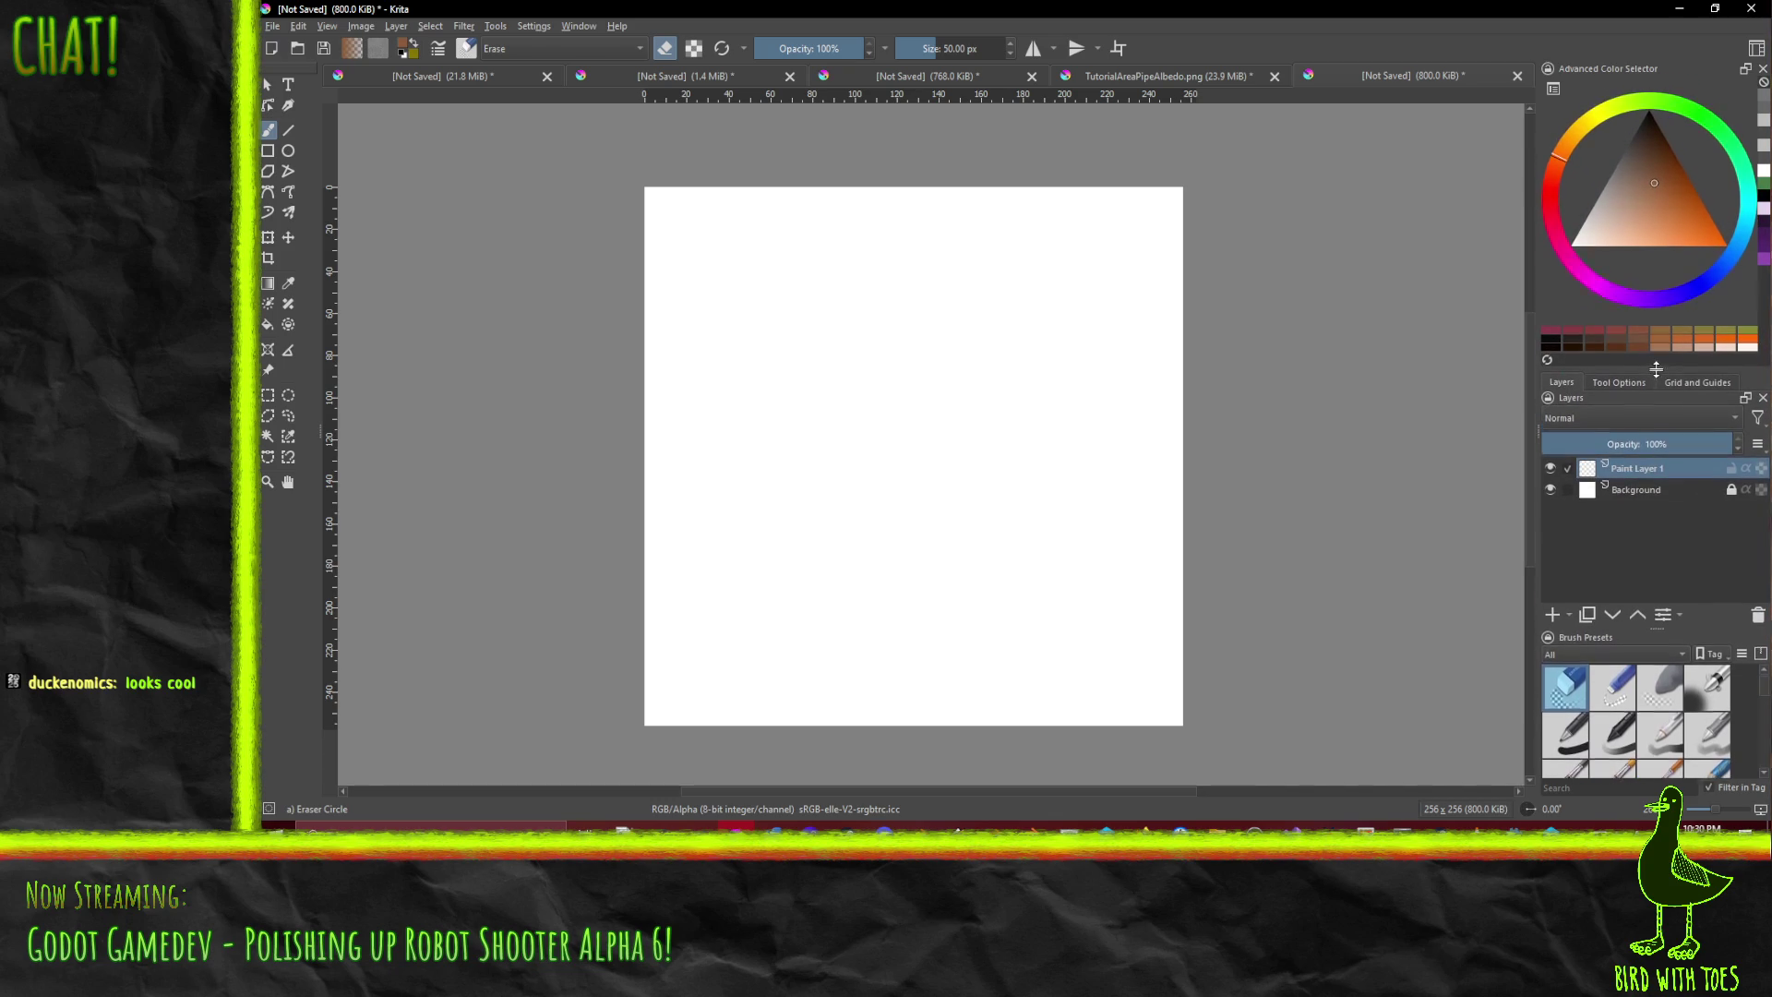
drag(1658, 630, 1665, 311)
- Choose the Texture Snow Pile brush, undo a test stroke, and fill the canvas brown
scroll(1621, 673, down, 5)
scroll(1621, 673, down, 5)
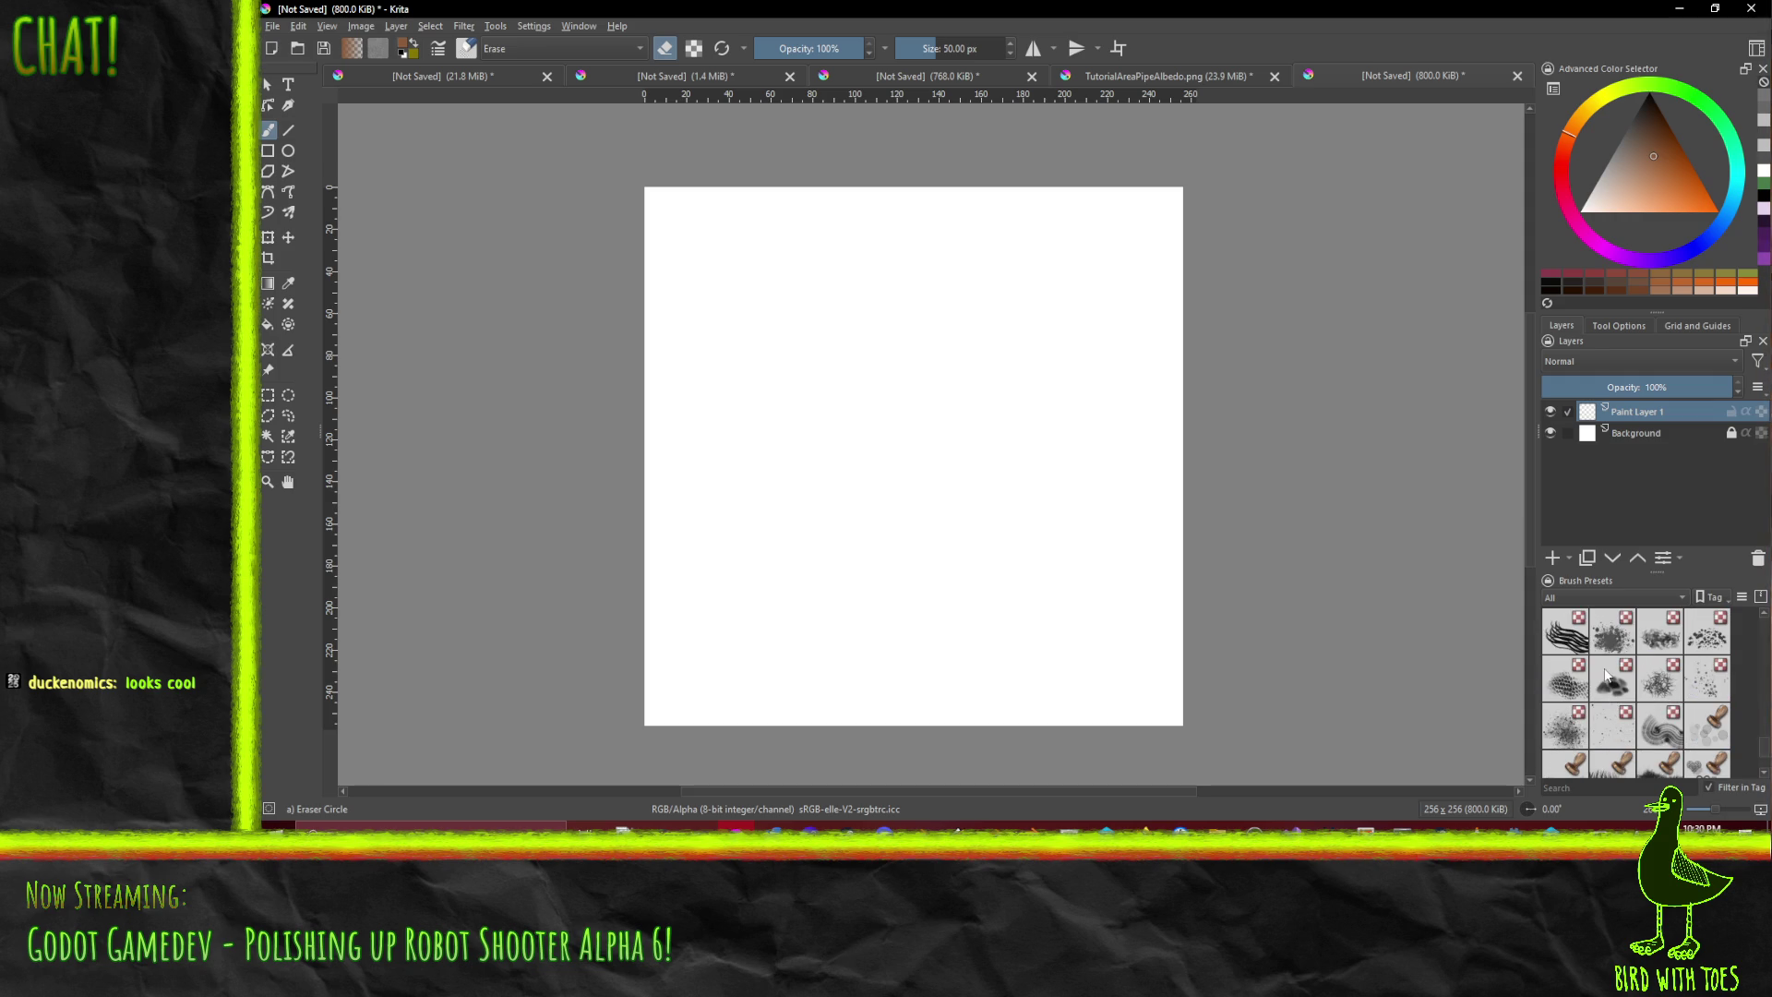
click(1613, 678)
mouse_move(720, 614)
mouse_down()
mouse_move(795, 523)
mouse_move(923, 489)
mouse_move(1015, 388)
mouse_up()
key(ctrl+z)
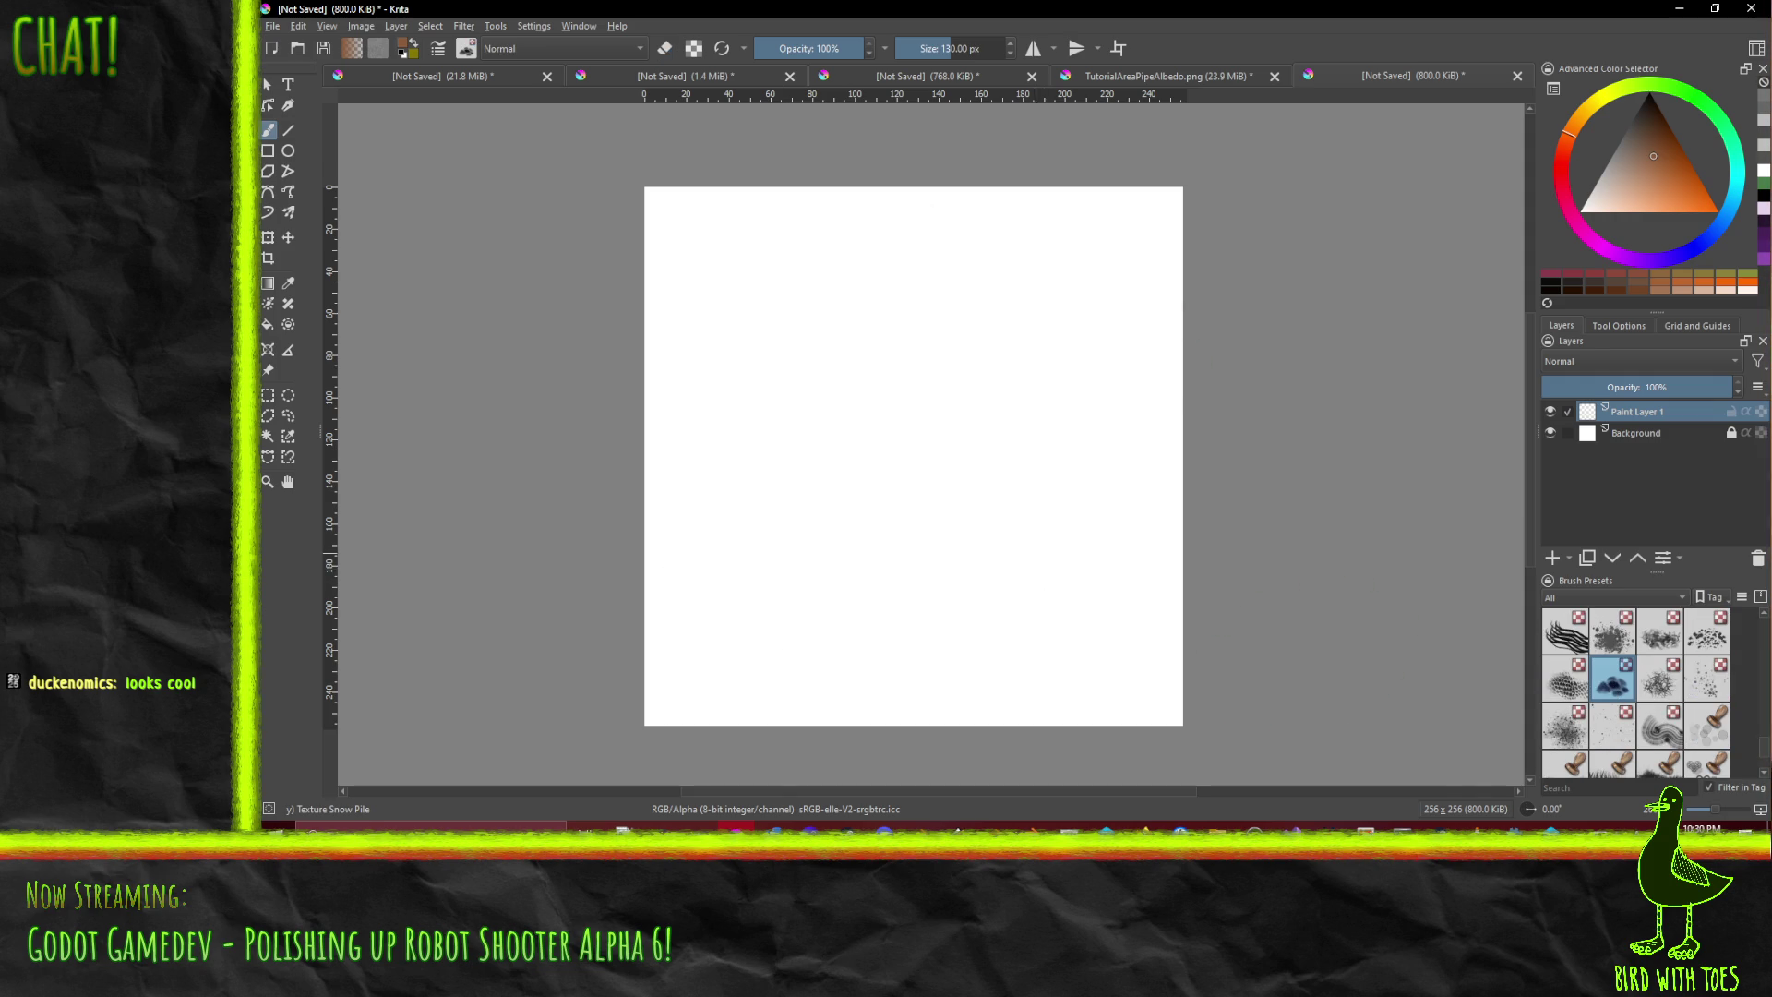
scroll(1673, 745, up, 10)
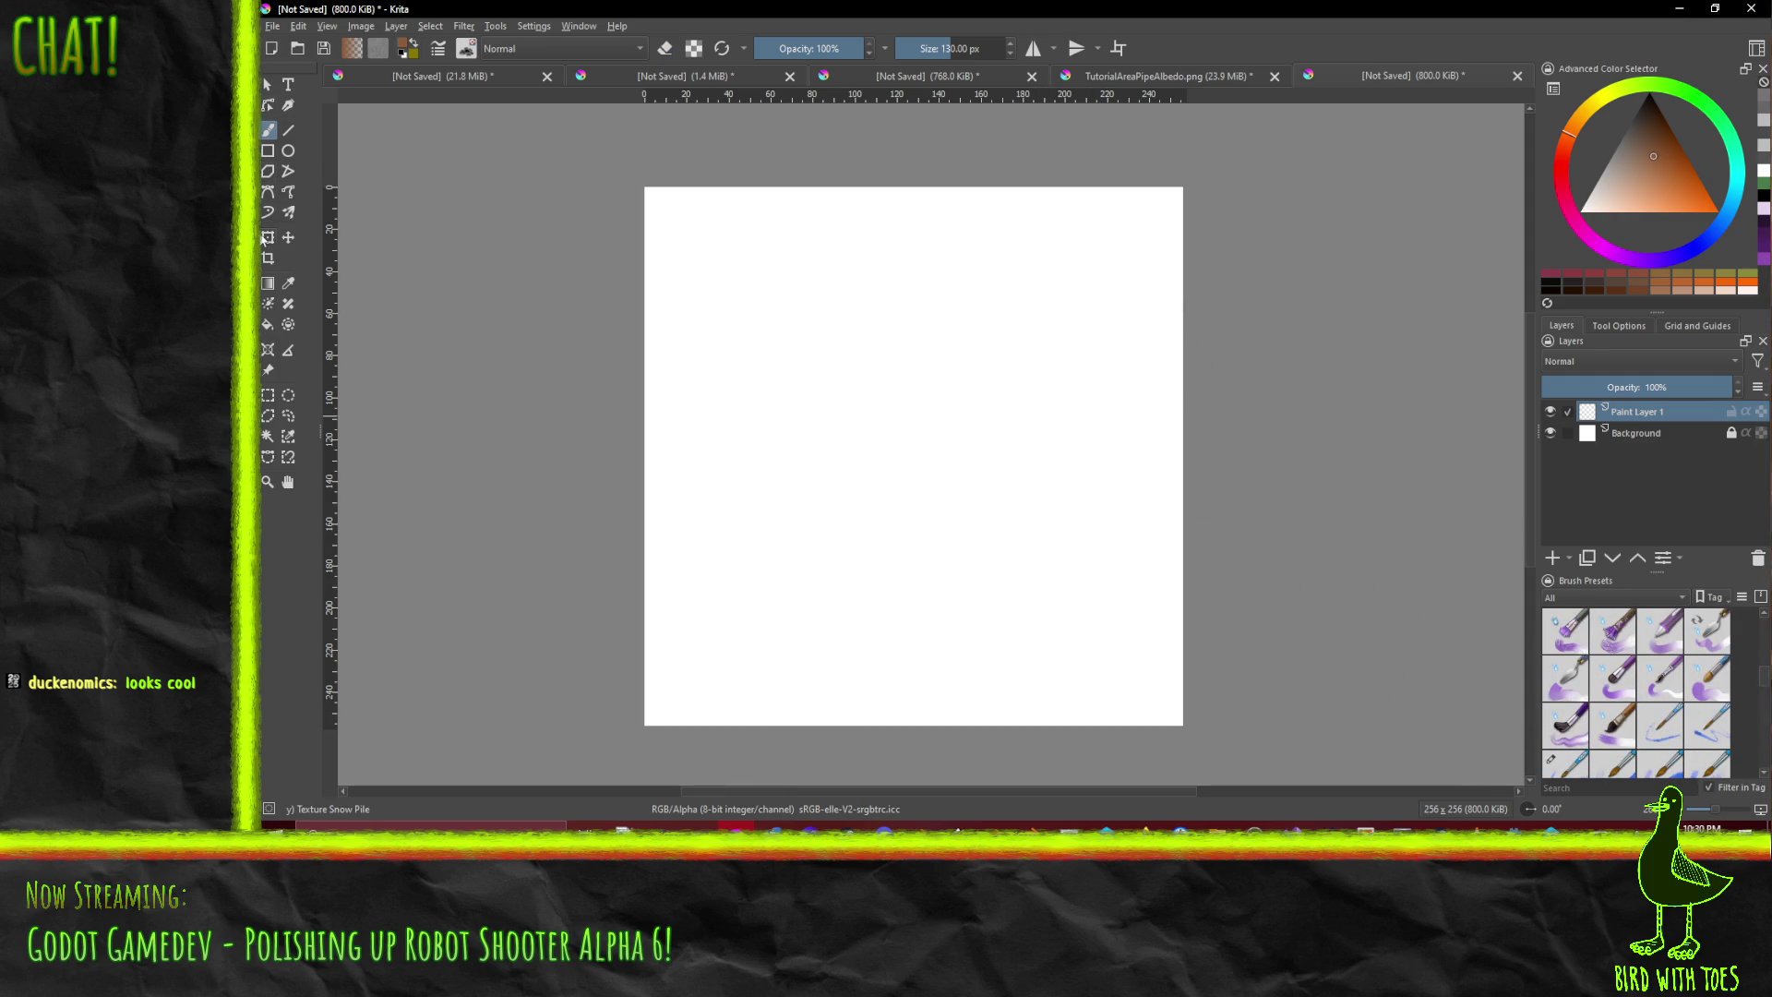
click(267, 325)
click(723, 384)
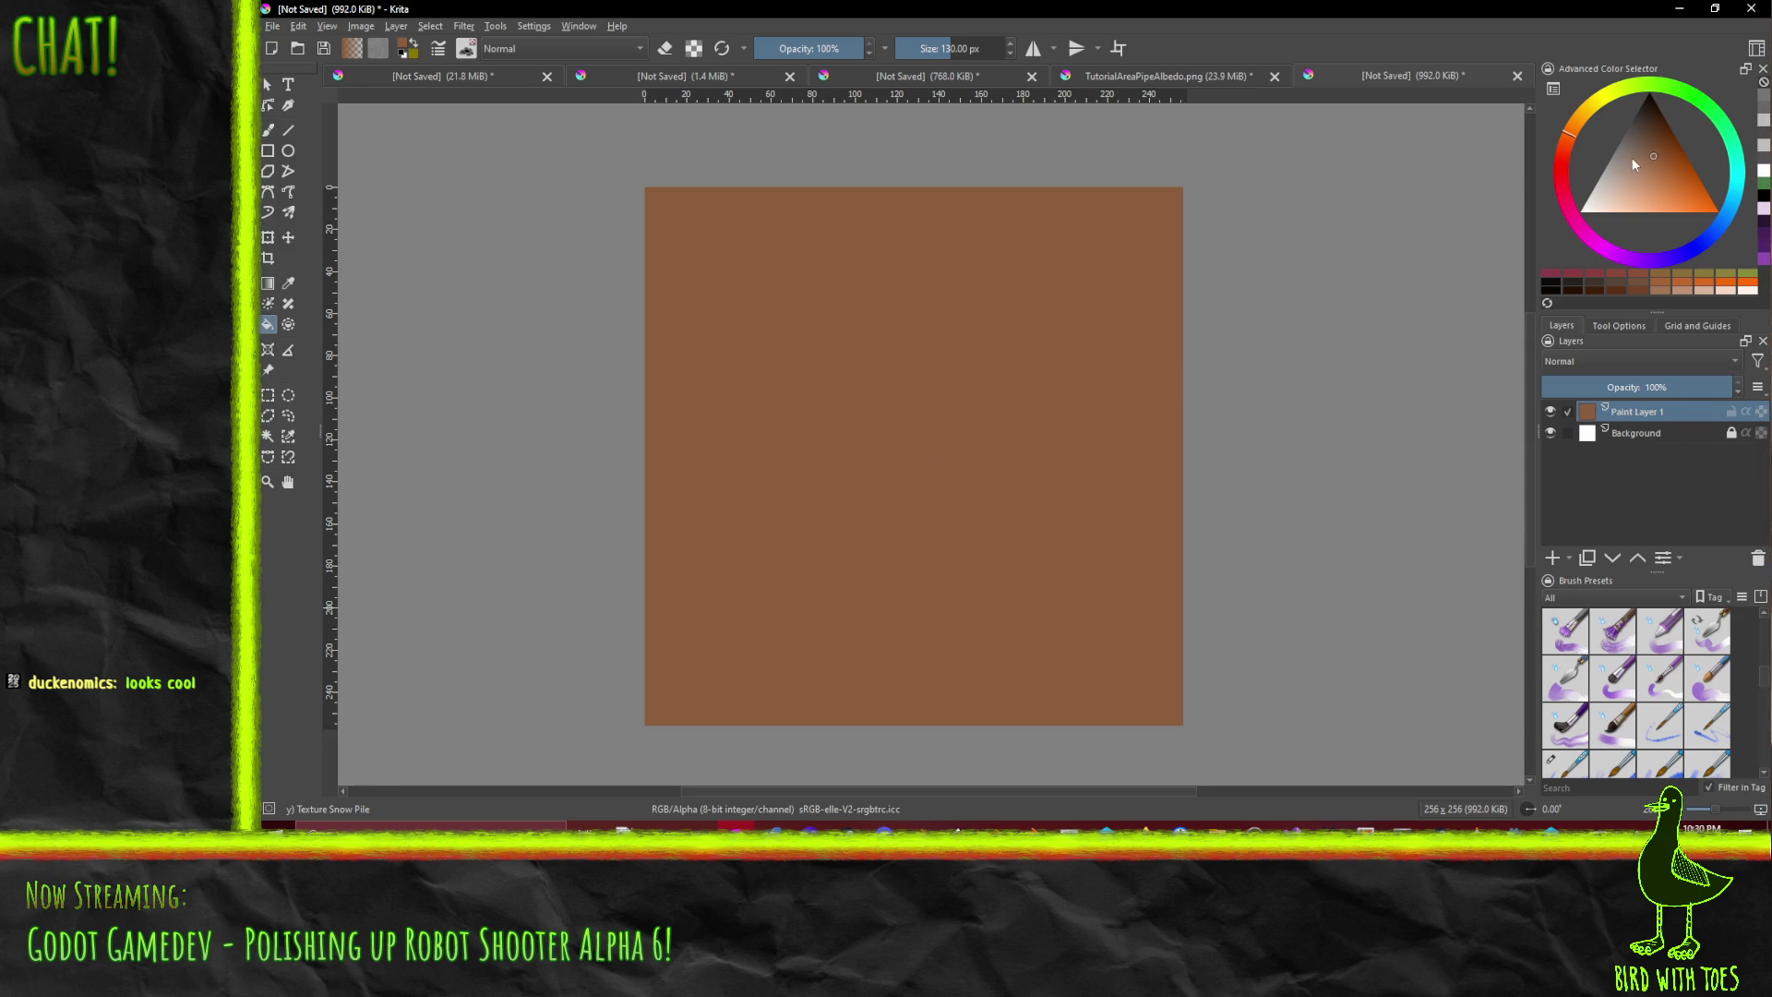
- Pick a darker brown, the Ink-8 Sumi-e brush and Line tool at 100% opacity
drag(1662, 158, 1649, 150)
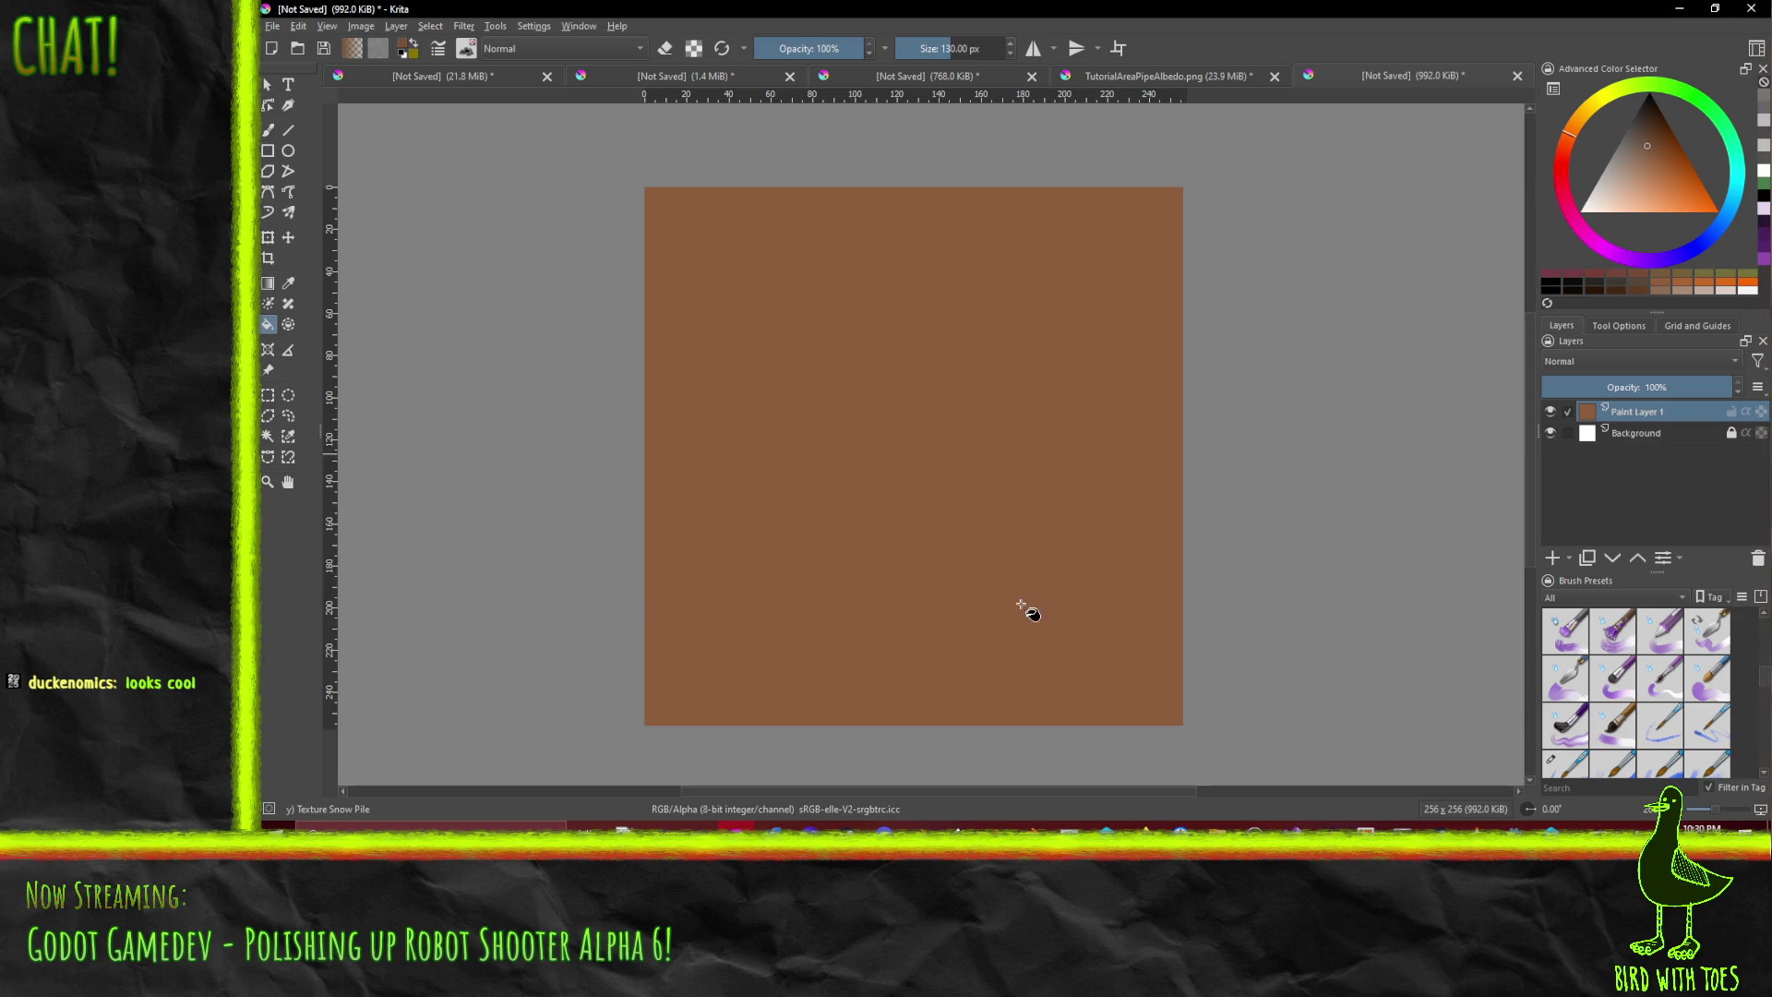
scroll(1671, 655, up, 3)
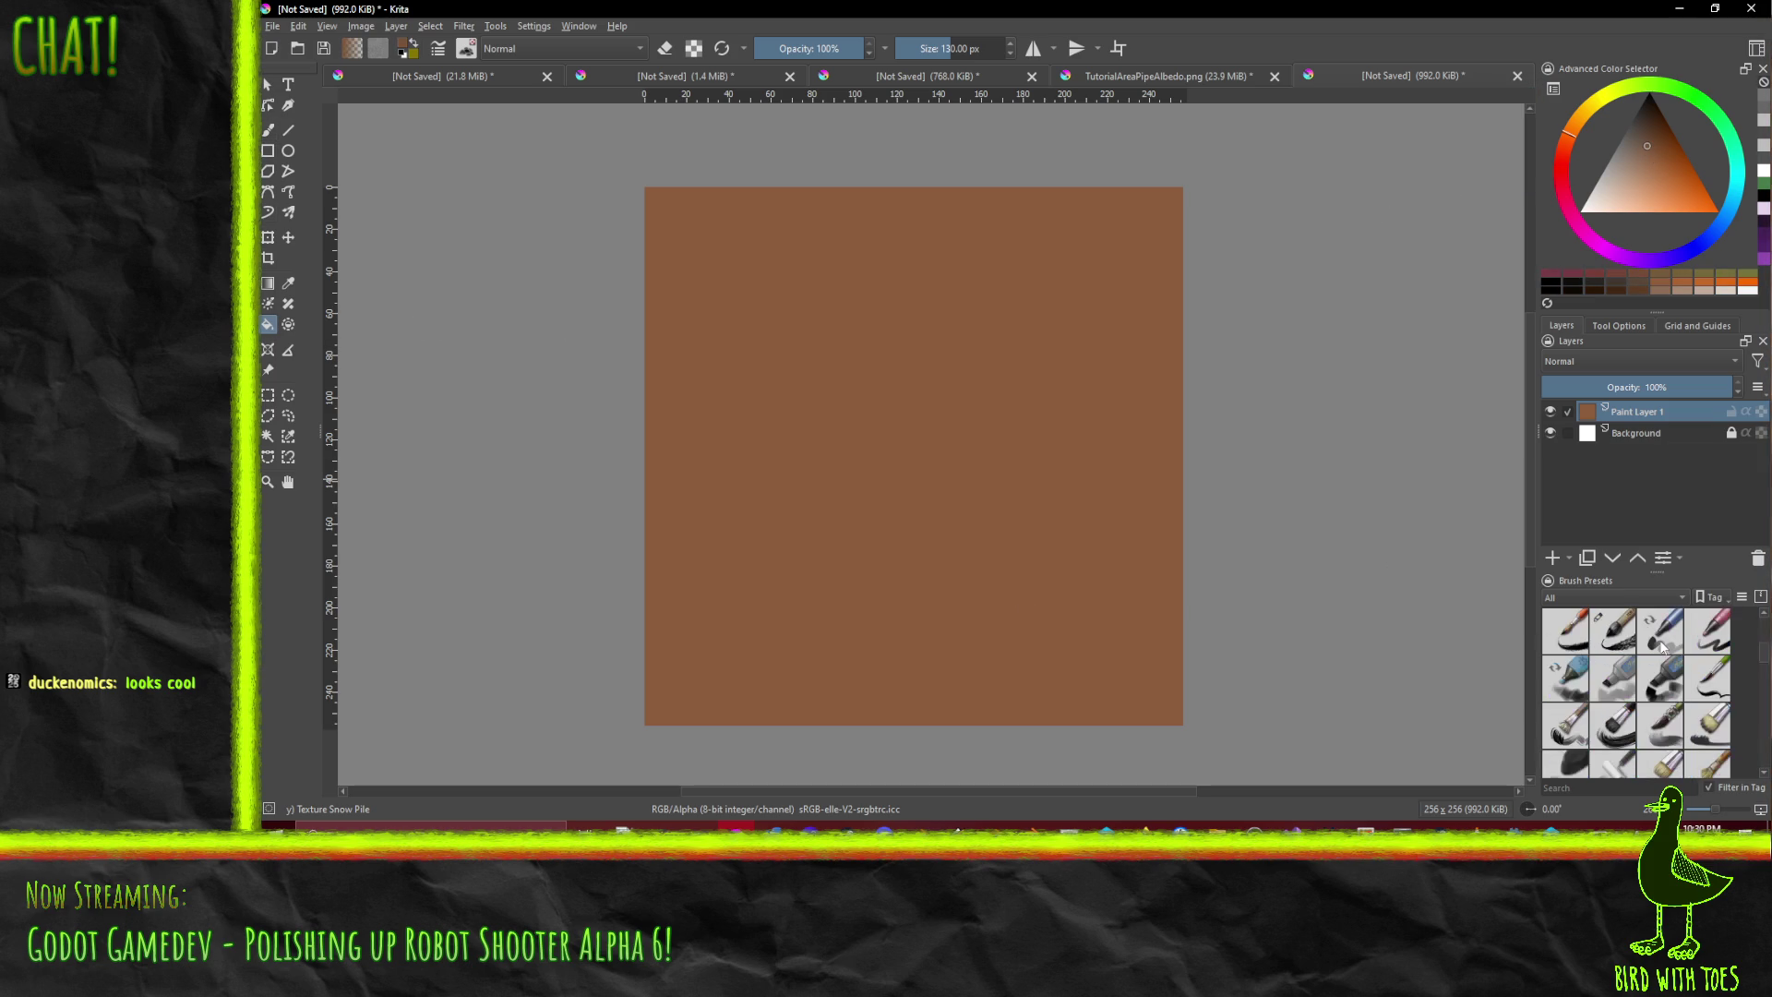
click(1629, 640)
click(288, 130)
drag(623, 139, 617, 801)
mouse_move(616, 639)
mouse_down()
mouse_move(645, 621)
mouse_move(692, 446)
mouse_up()
drag(651, 367, 635, 498)
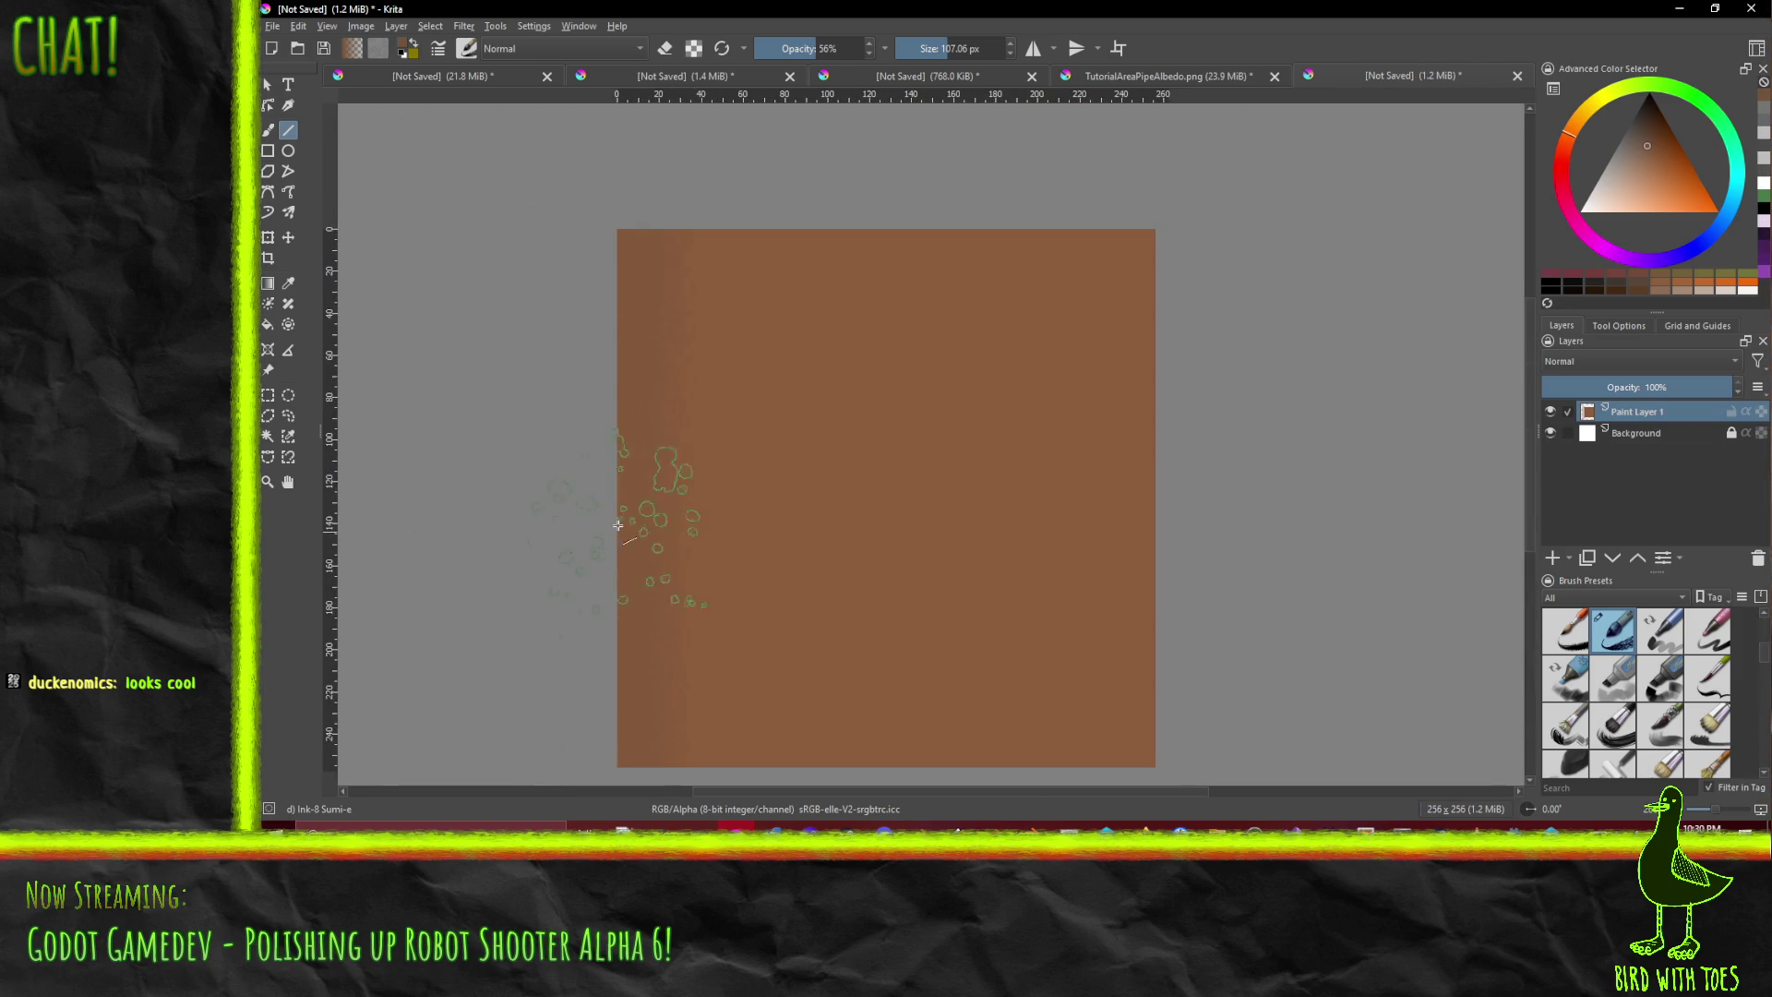
click(860, 48)
key(ctrl+z)
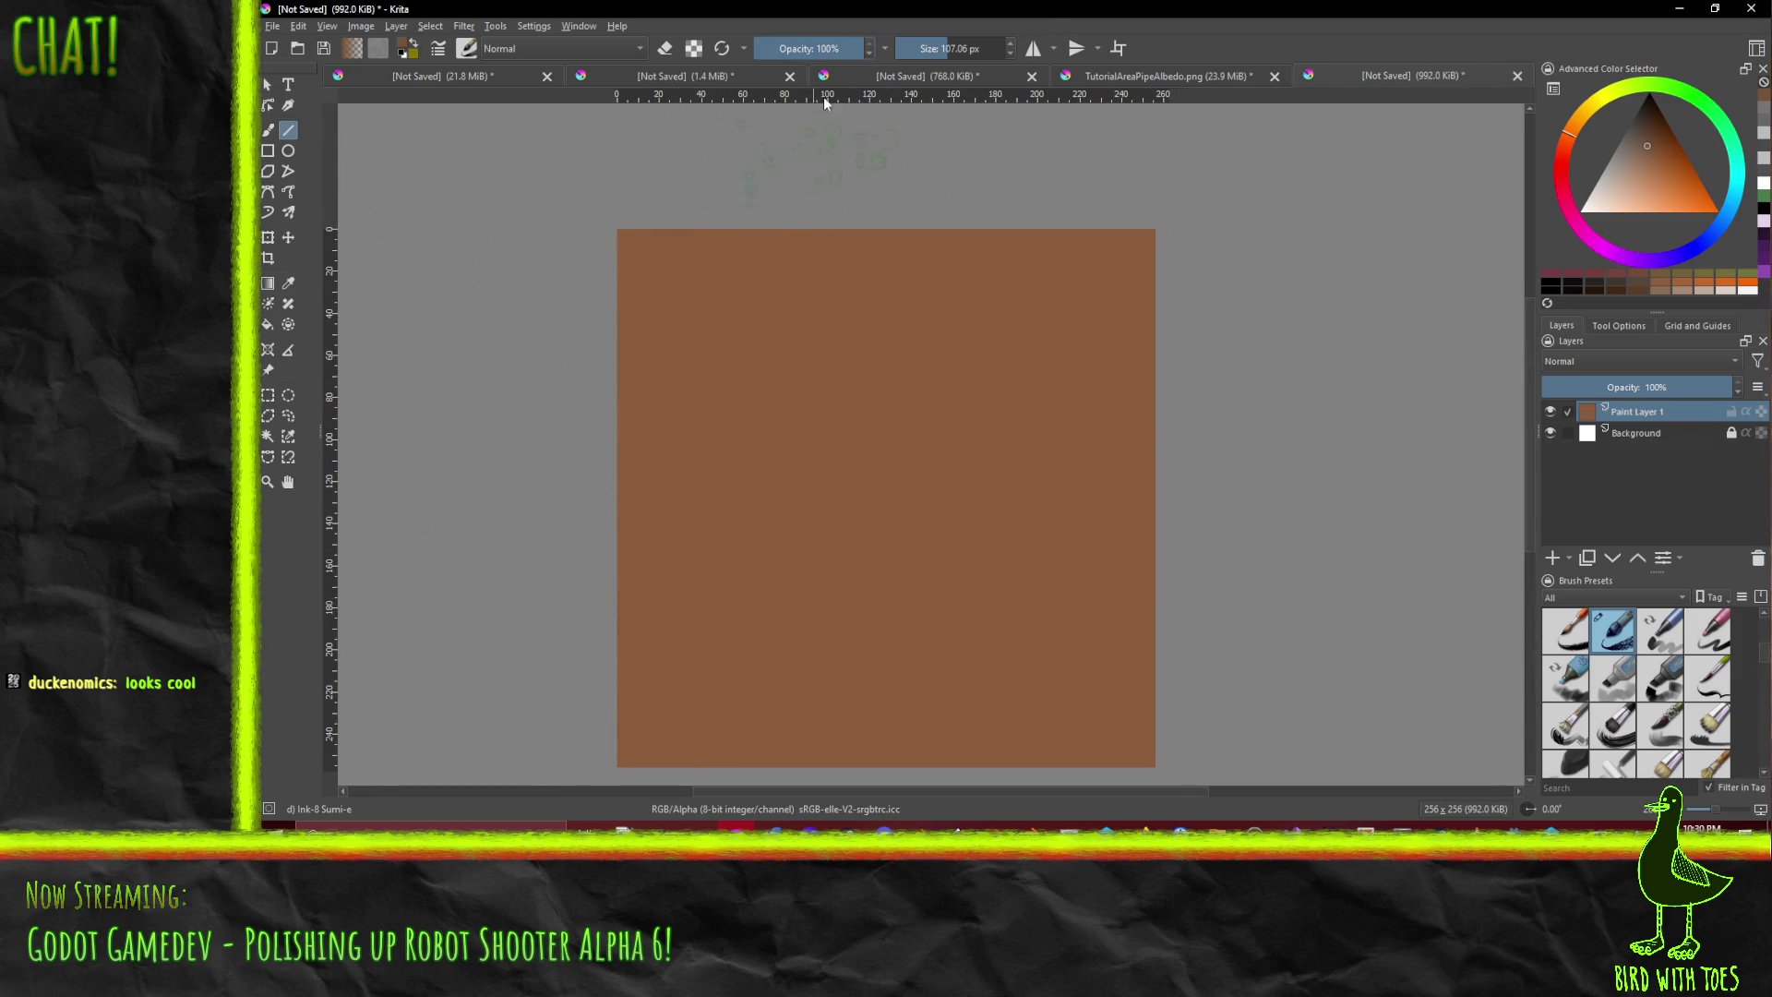
- Set the brush size to 15 px and draw a line down the left edge
double_click(951, 49)
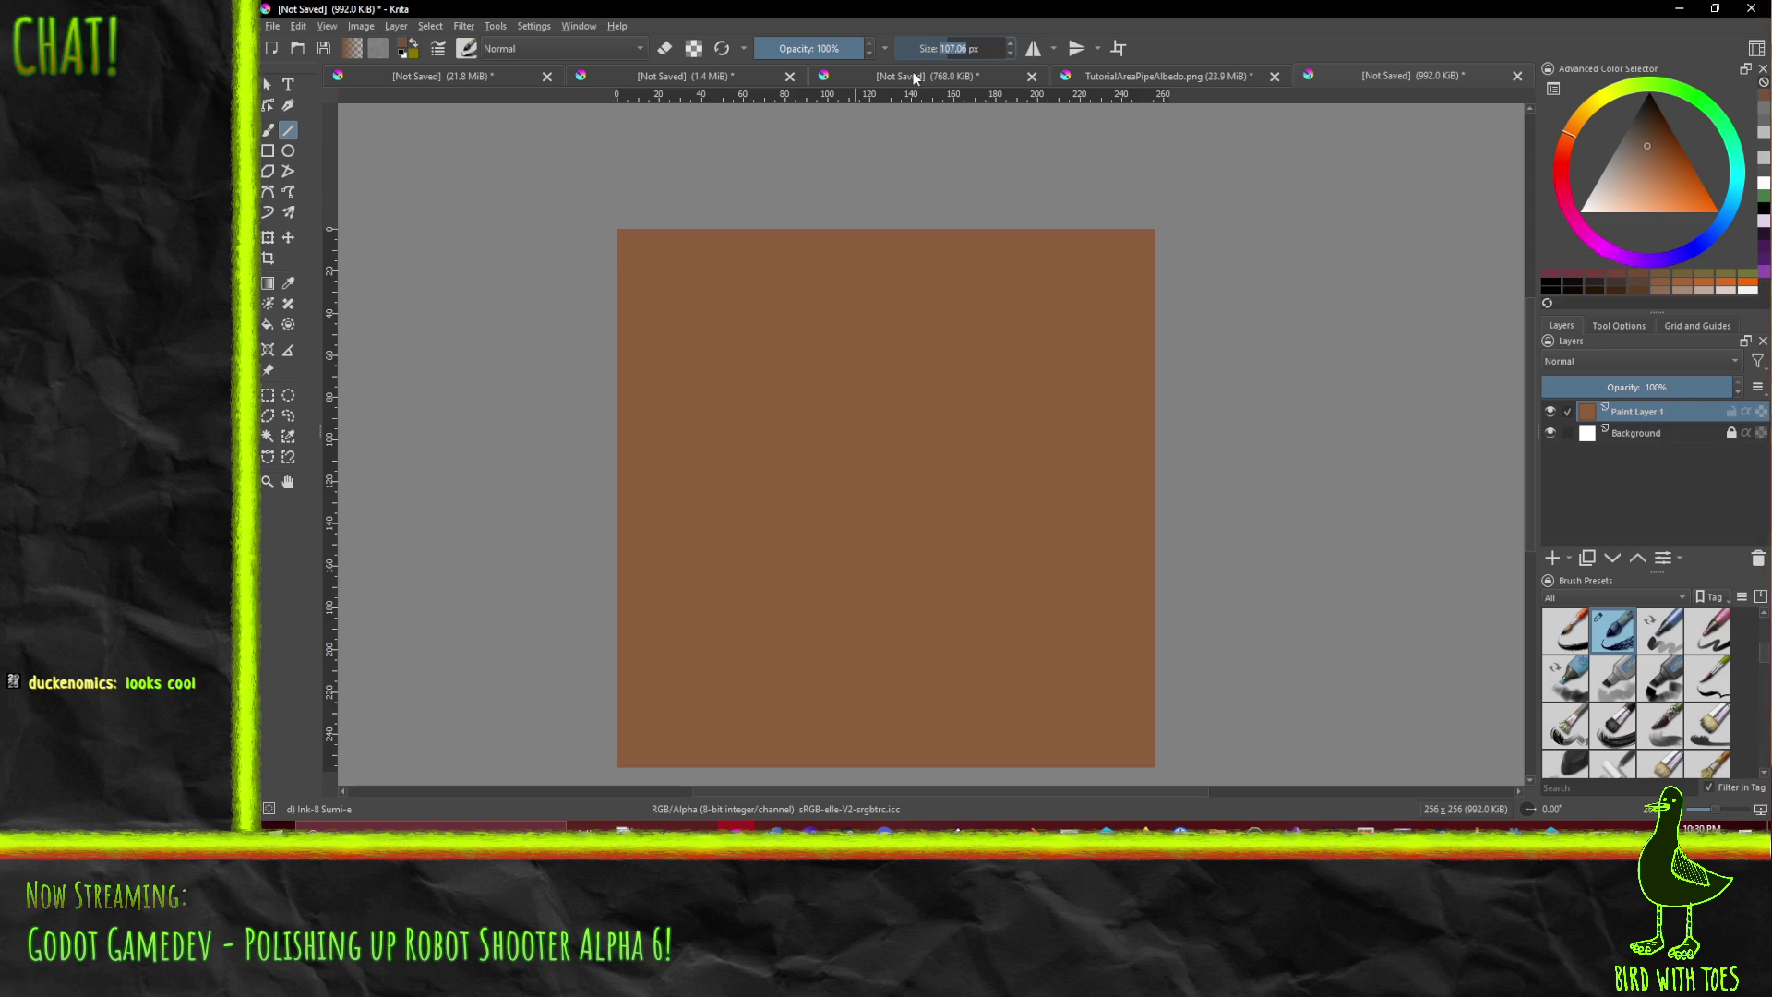
text(15)
key(Return)
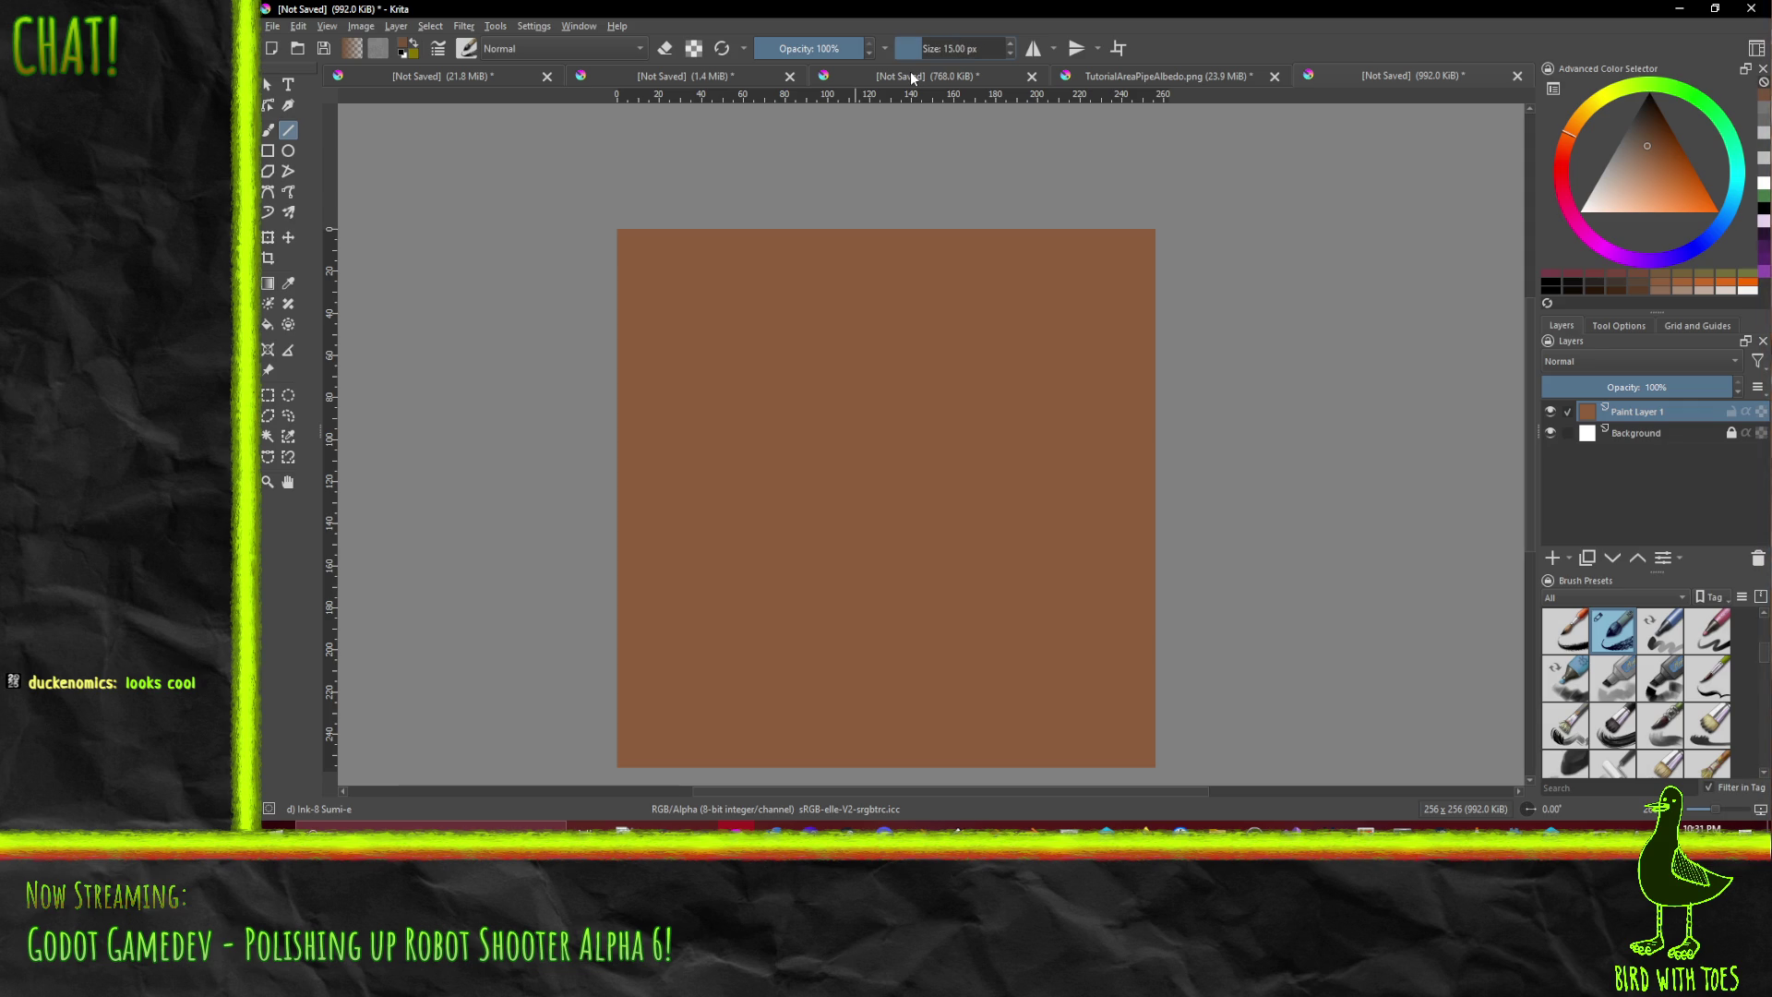
drag(617, 230, 593, 616)
drag(618, 770, 619, 771)
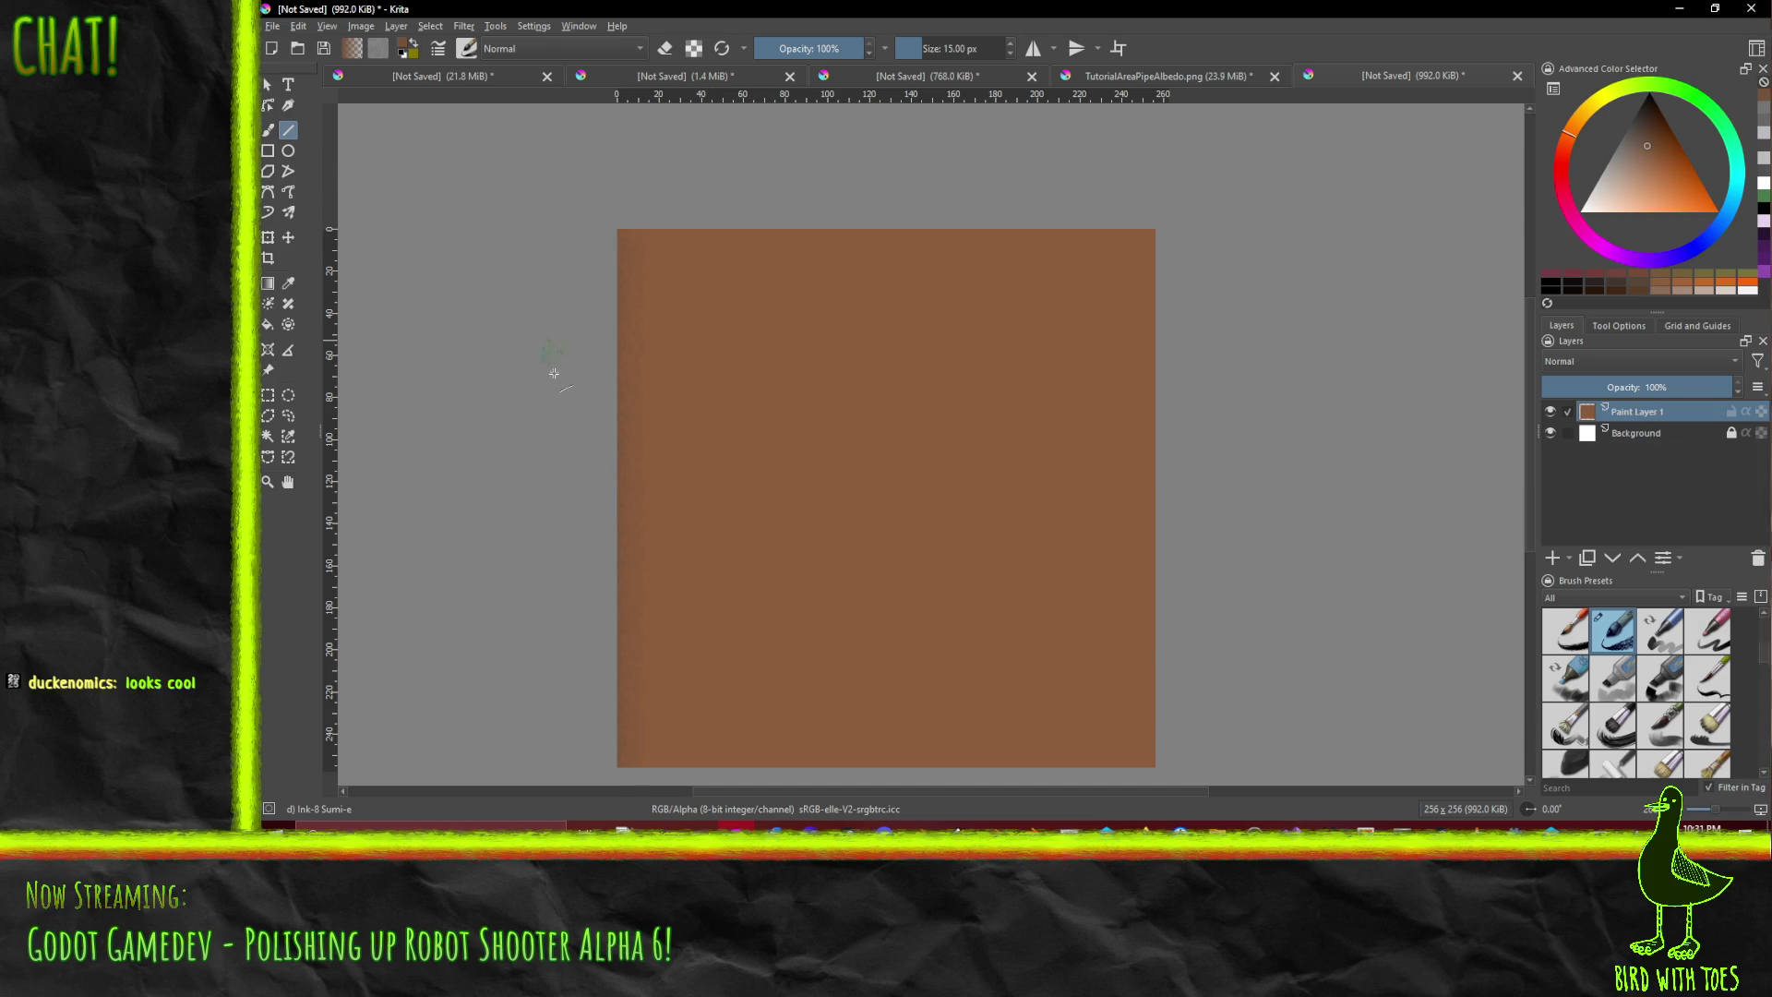
- Switch to the Bristles-4 Glaze brush at 15 px and draw the left and top edges
click(1673, 723)
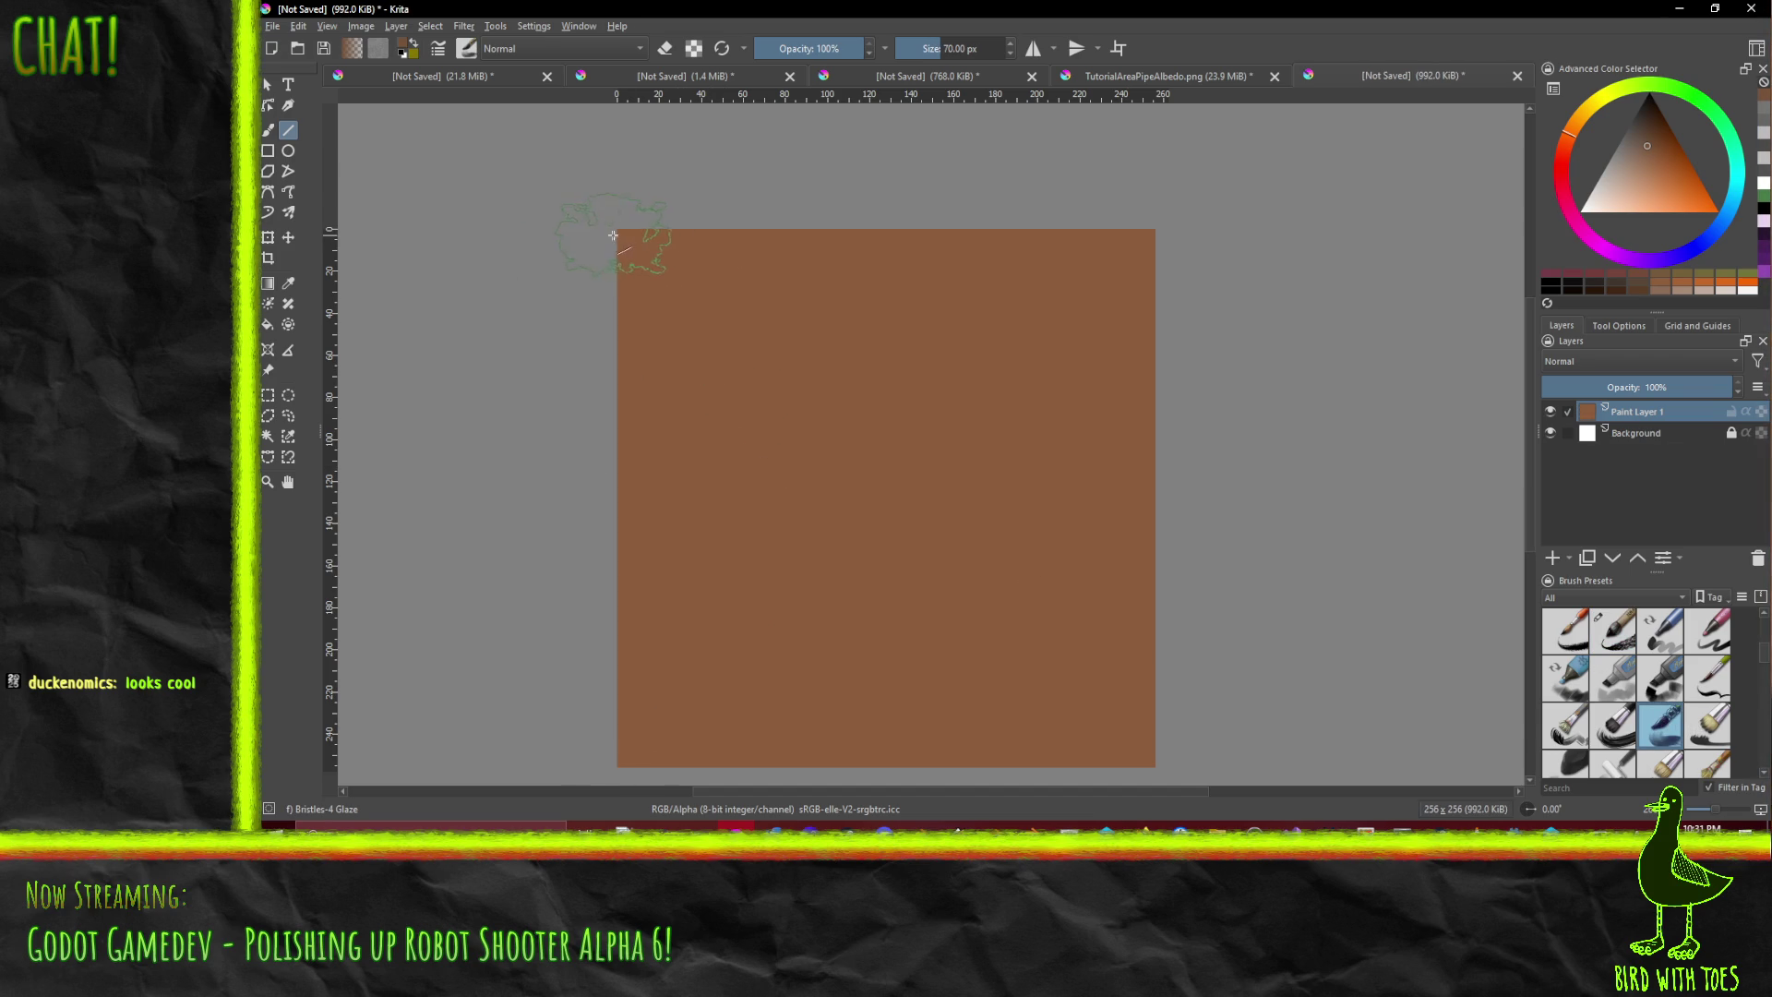
double_click(951, 50)
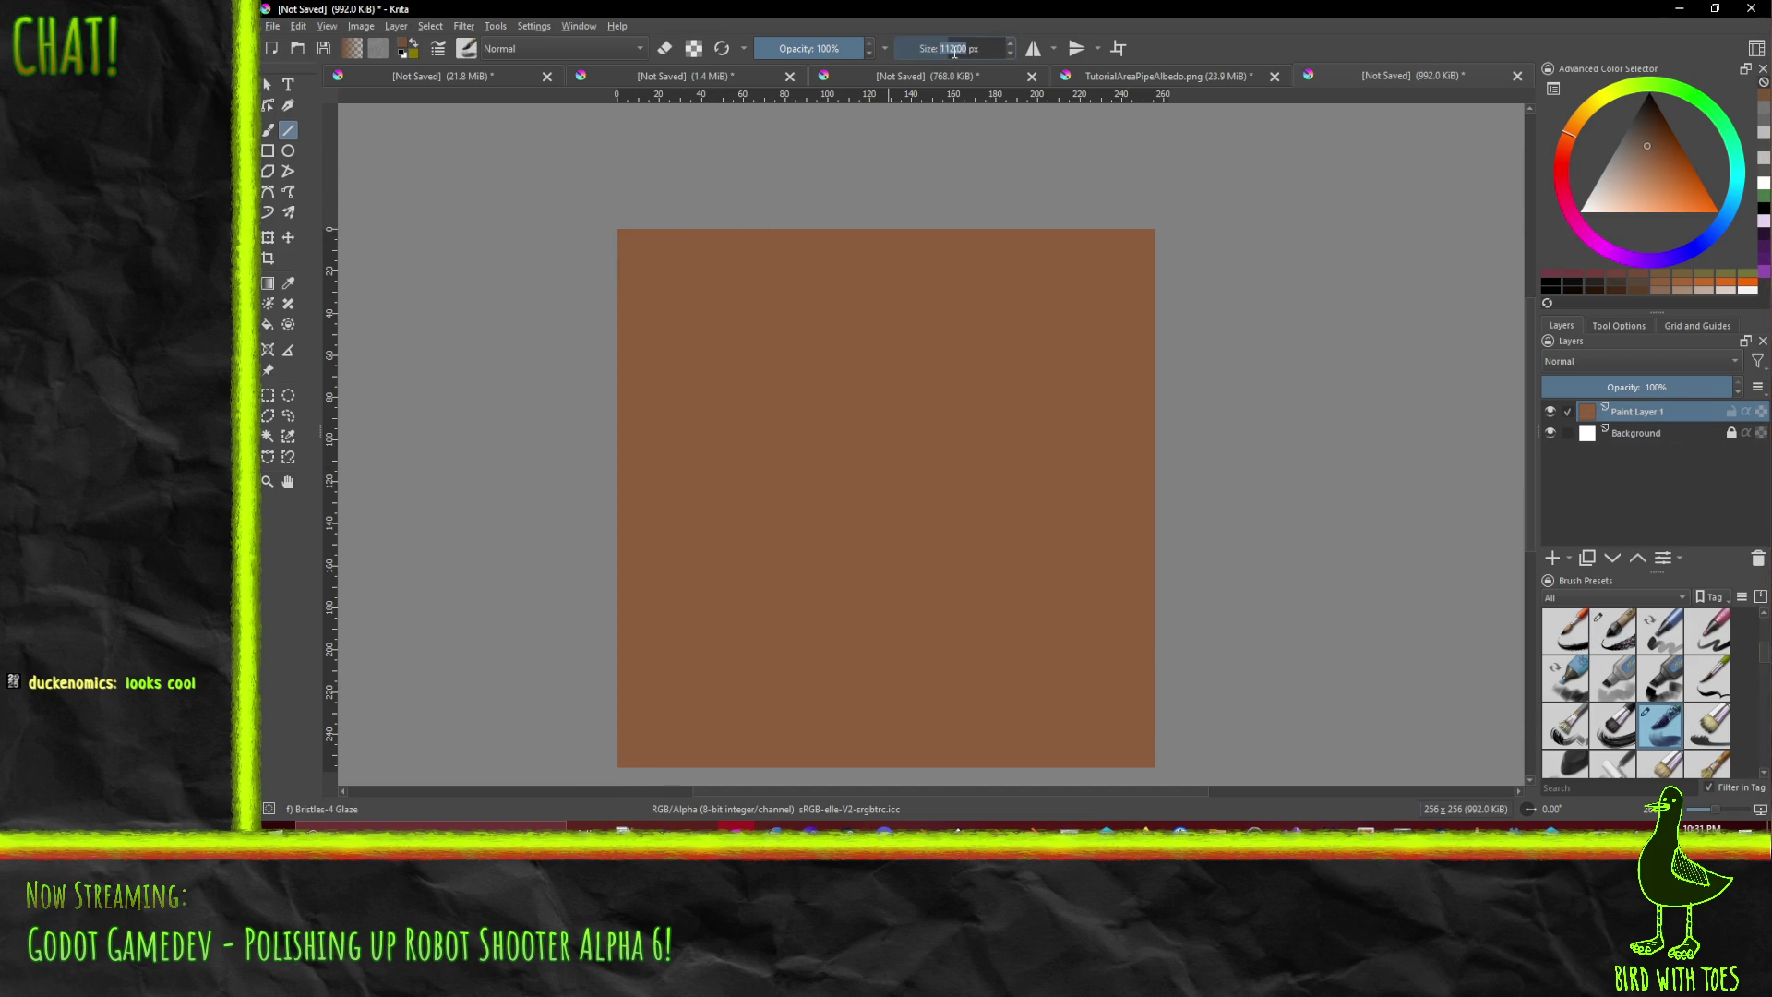
text(15)
key(Return)
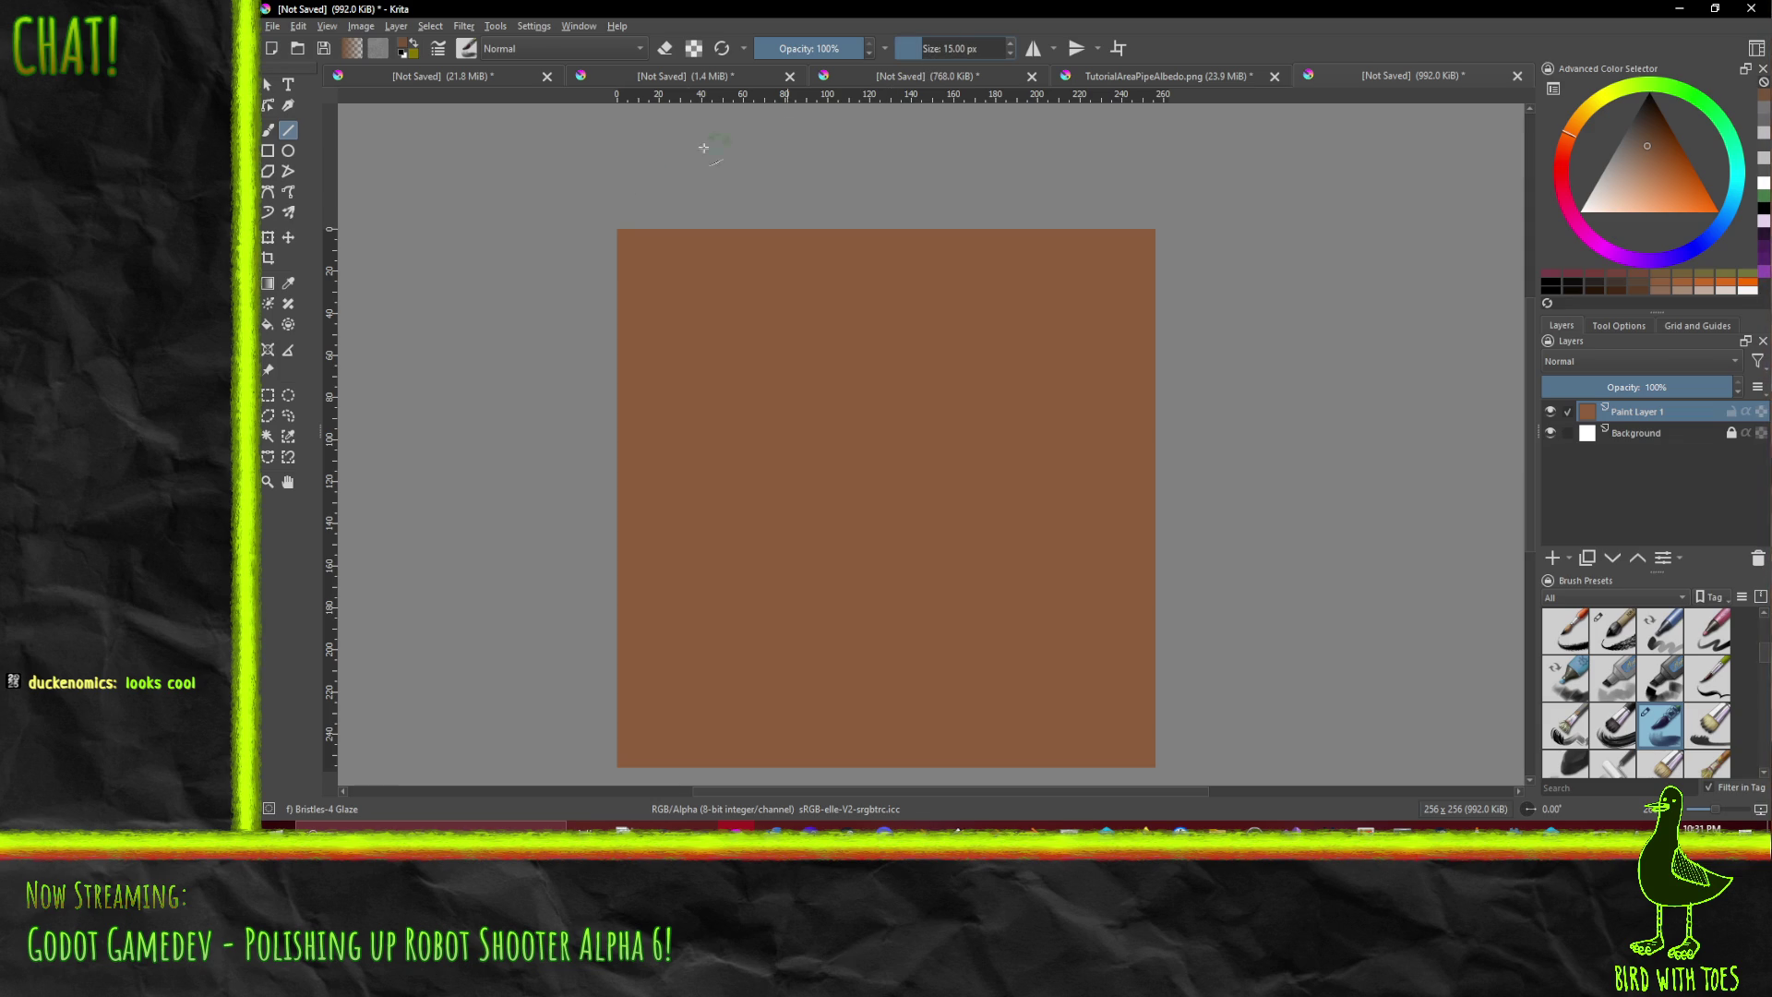
drag(616, 227, 631, 770)
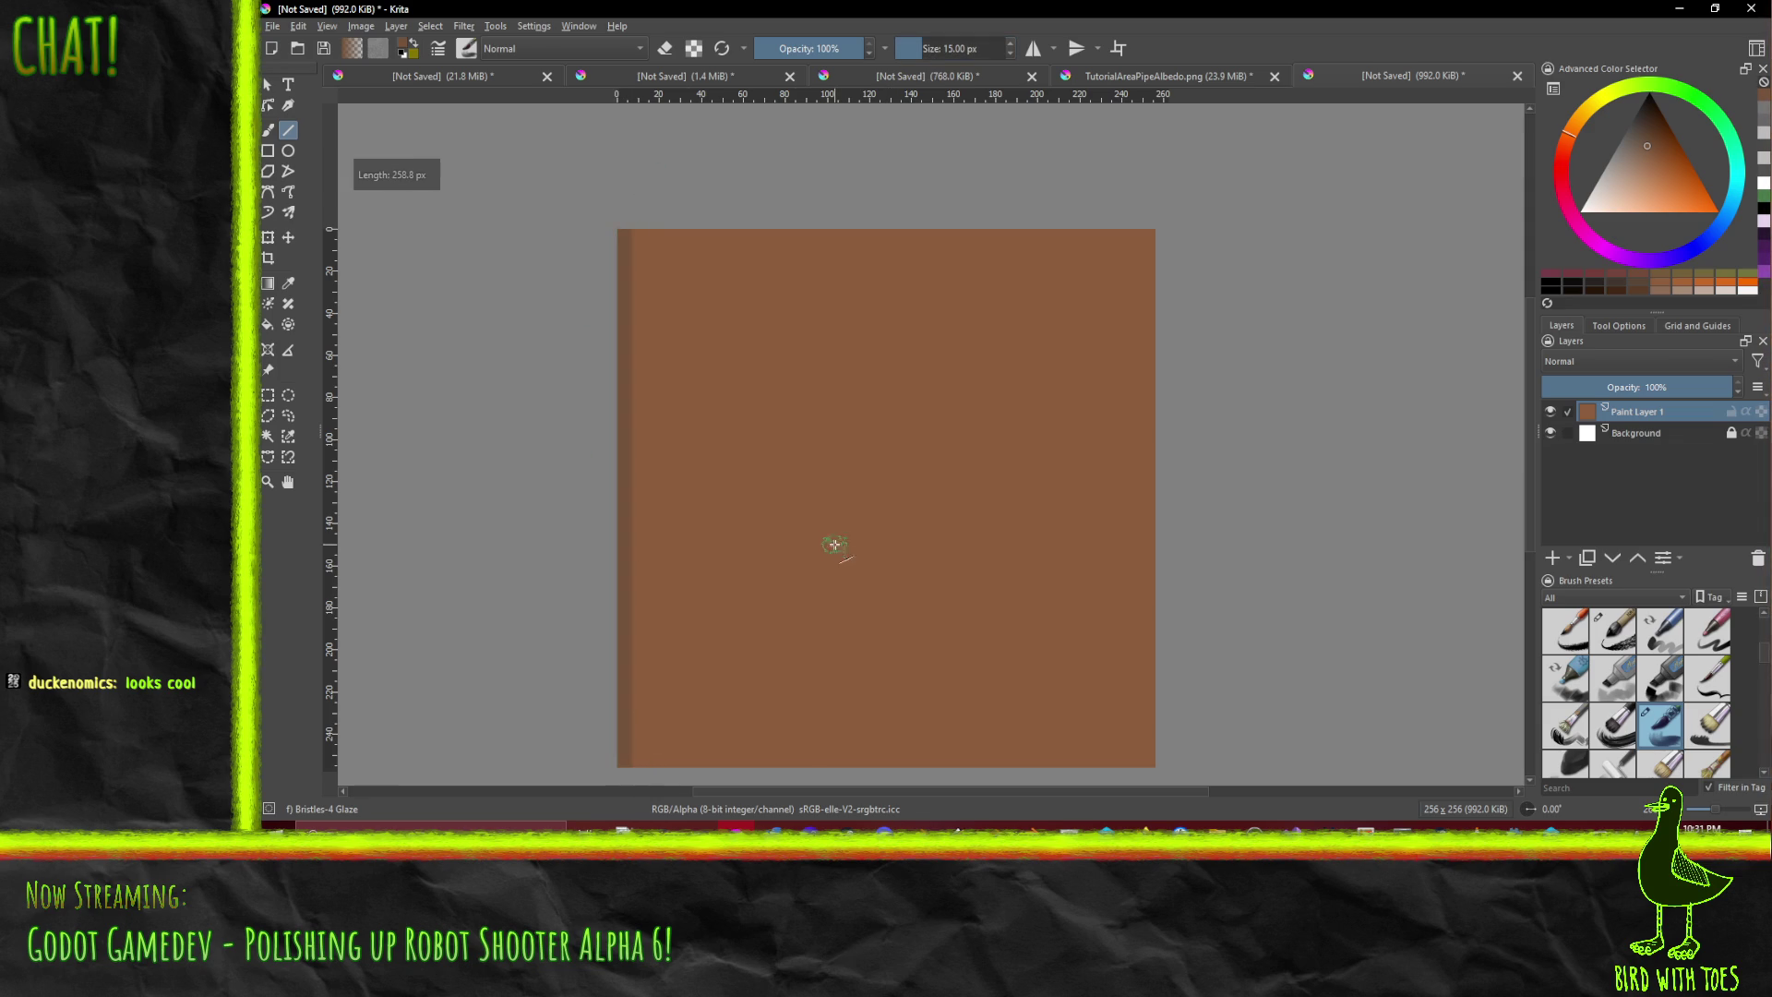
mouse_move(625, 230)
mouse_down()
mouse_move(1159, 227)
mouse_move(1154, 767)
mouse_up()
- Draw the right and bottom edge lines, redrawing the bottom one after an undo
scroll(1173, 720, down, 3)
drag(1189, 647, 1187, 642)
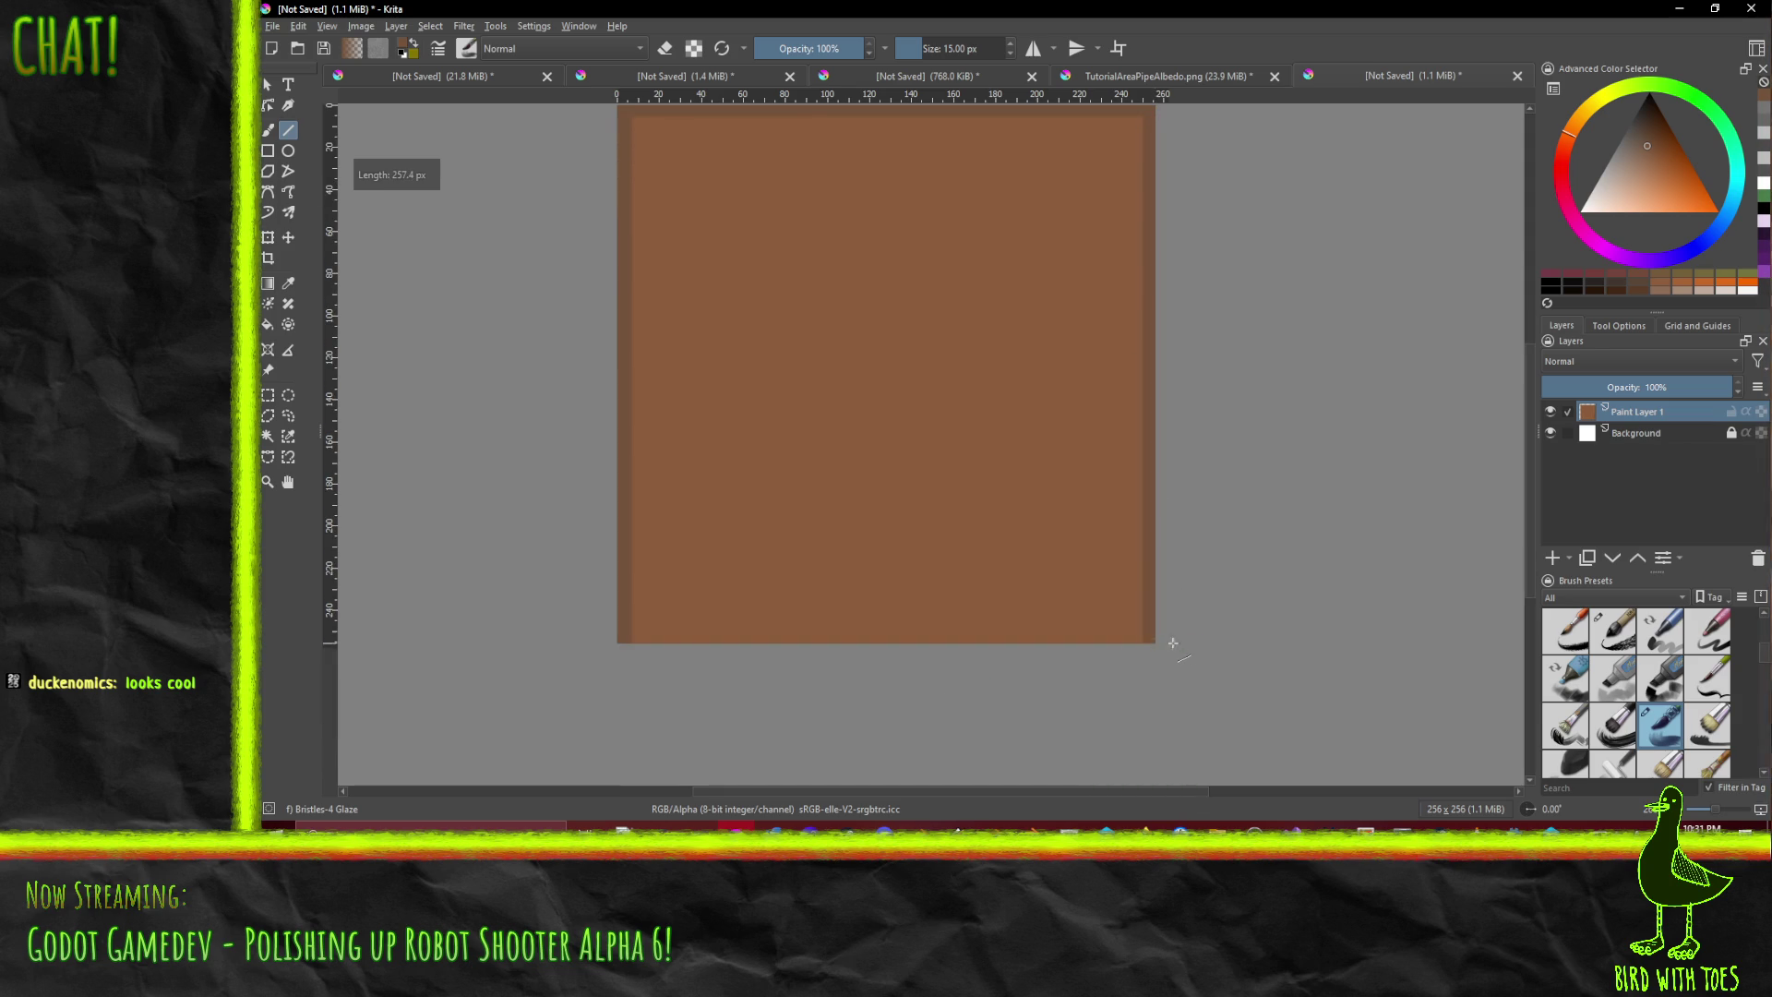
drag(623, 644, 1238, 681)
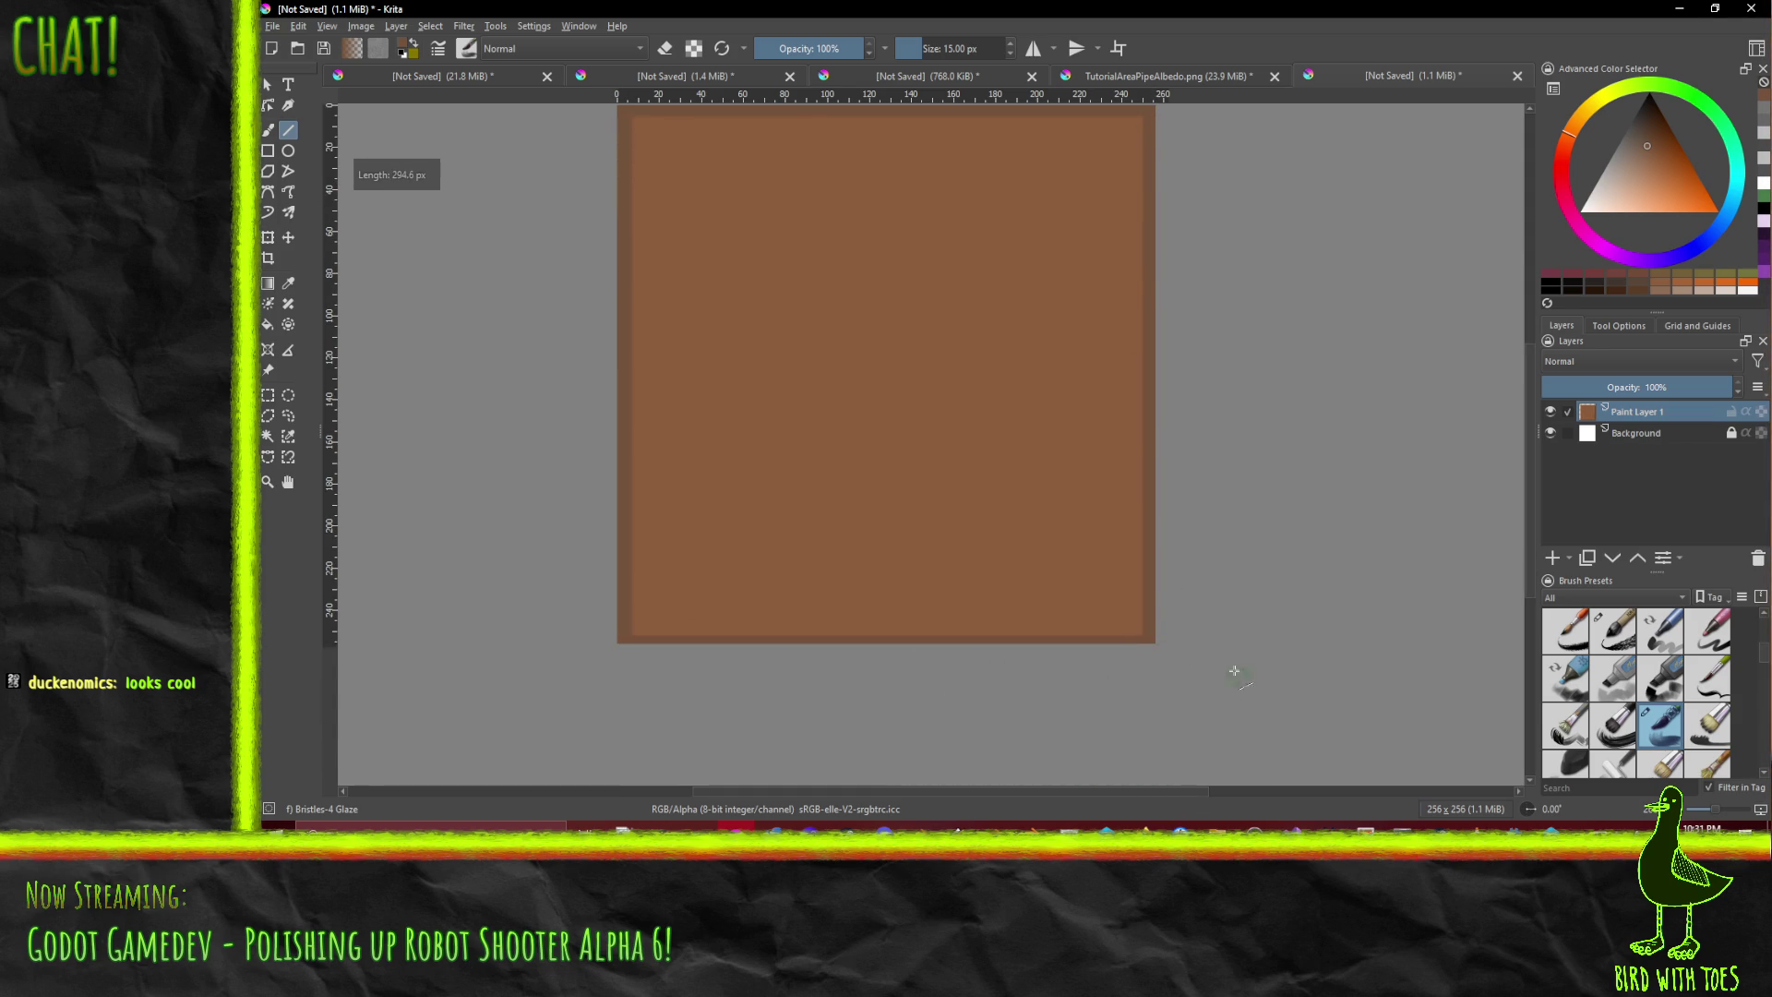
mouse_move(886, 349)
mouse_down()
mouse_move(865, 443)
mouse_move(871, 393)
mouse_up()
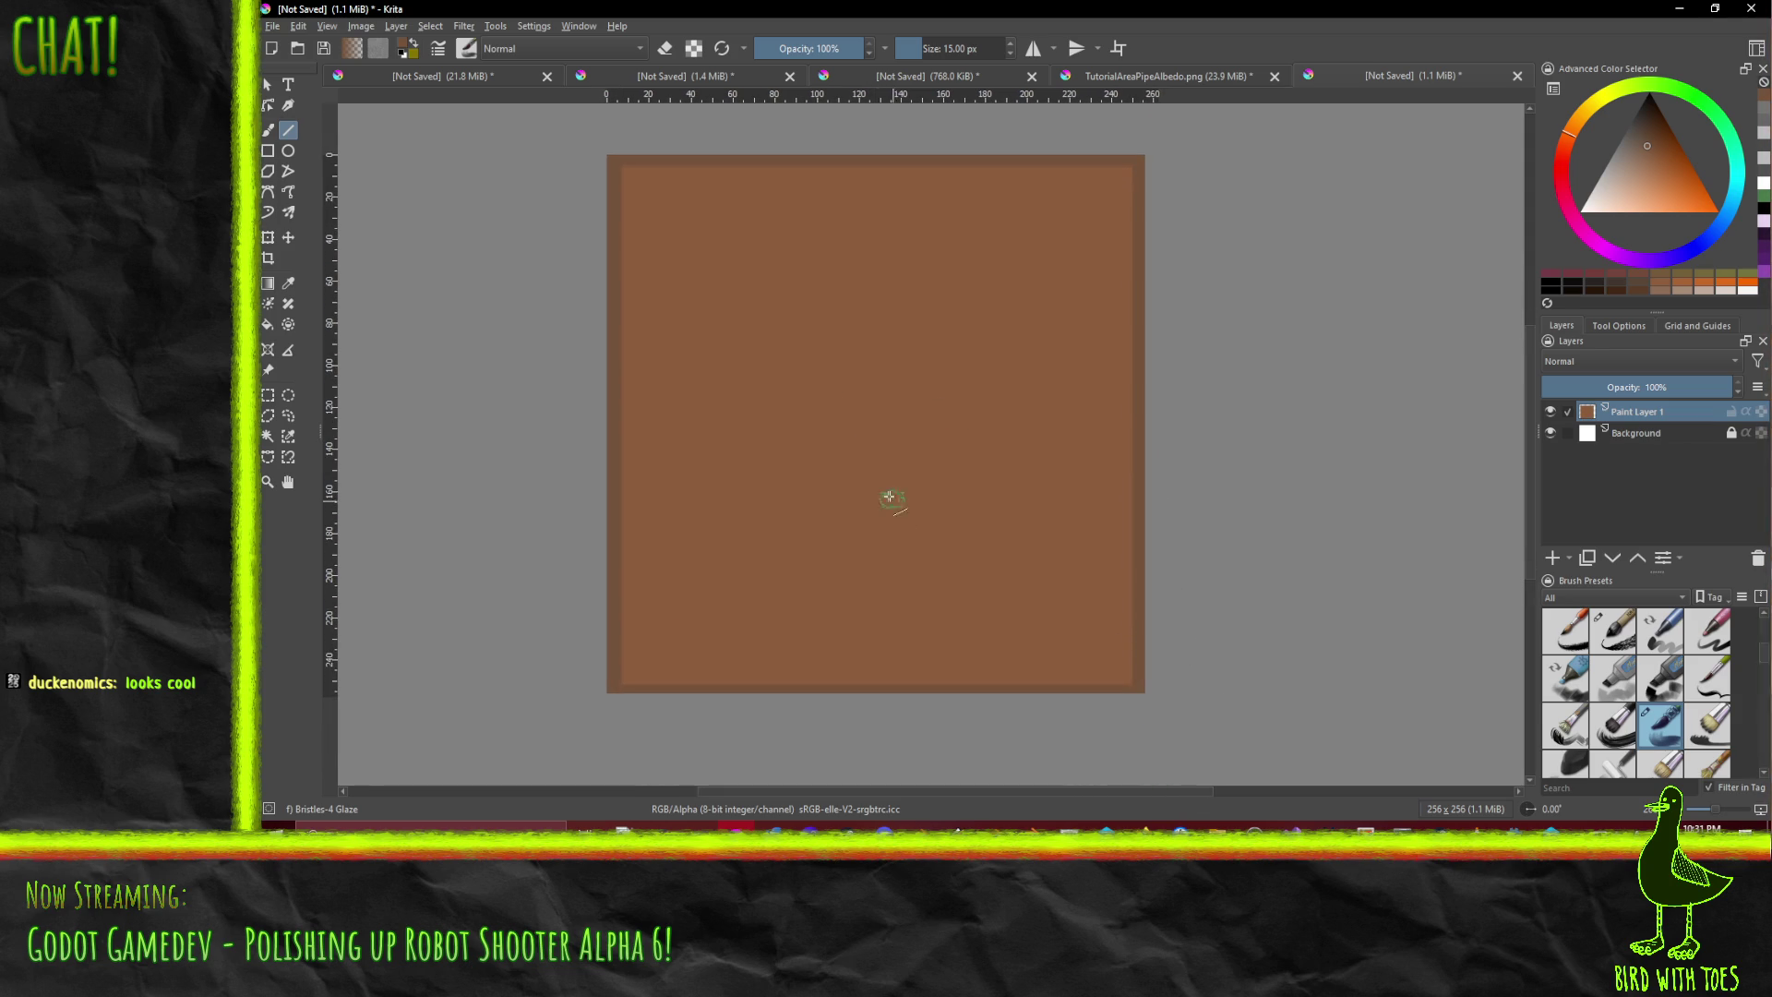
key(ctrl+z)
drag(610, 689, 1157, 695)
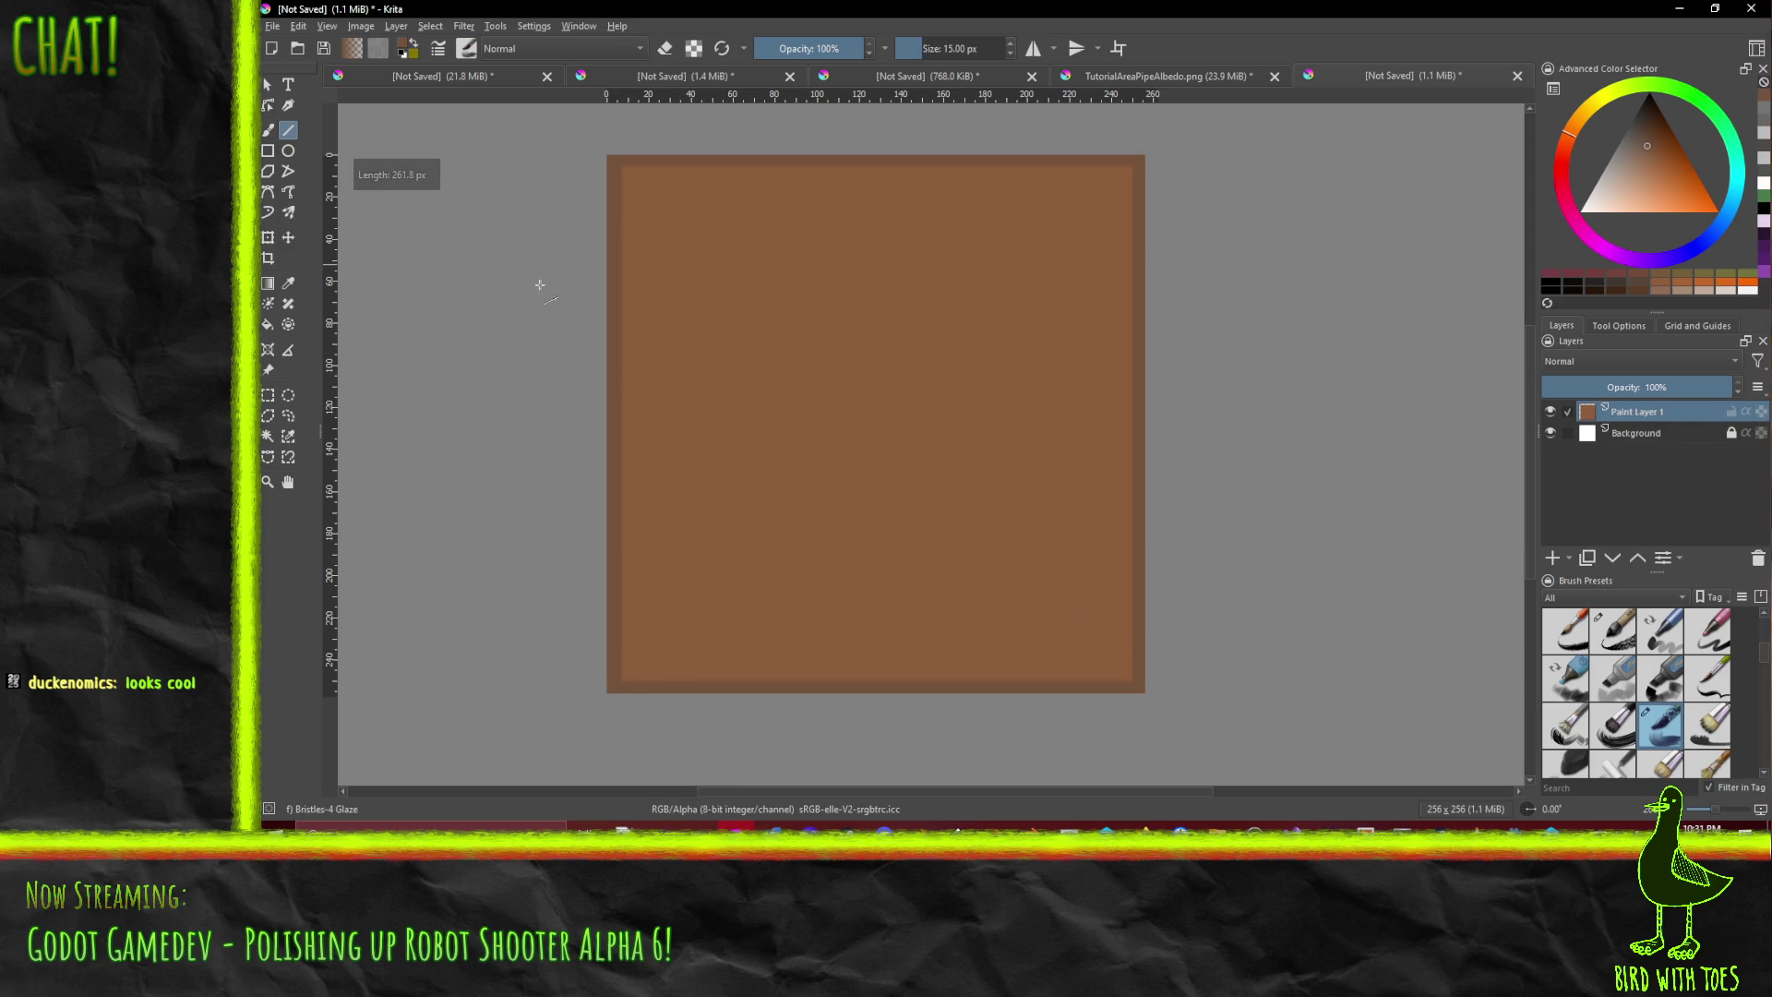
drag(526, 300, 527, 343)
click(272, 26)
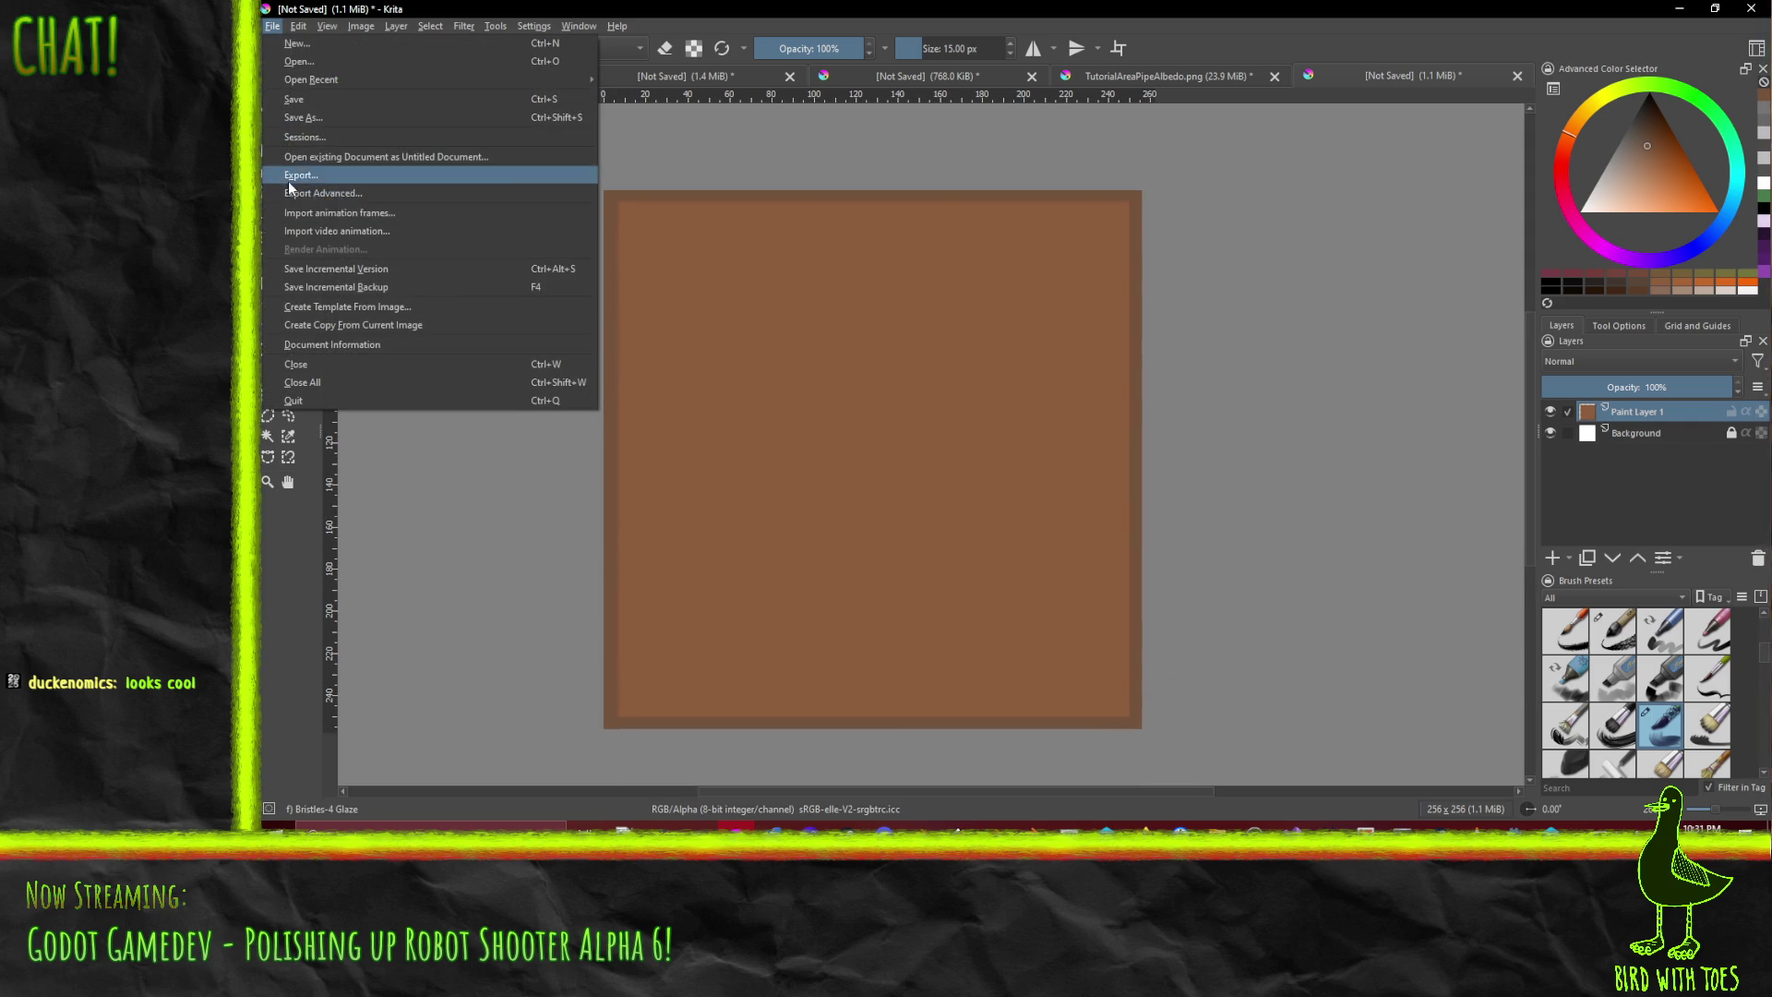
- Export the bordered texture as CrateAlbedo.png with default PNG options and return to Godot
key(Escape)
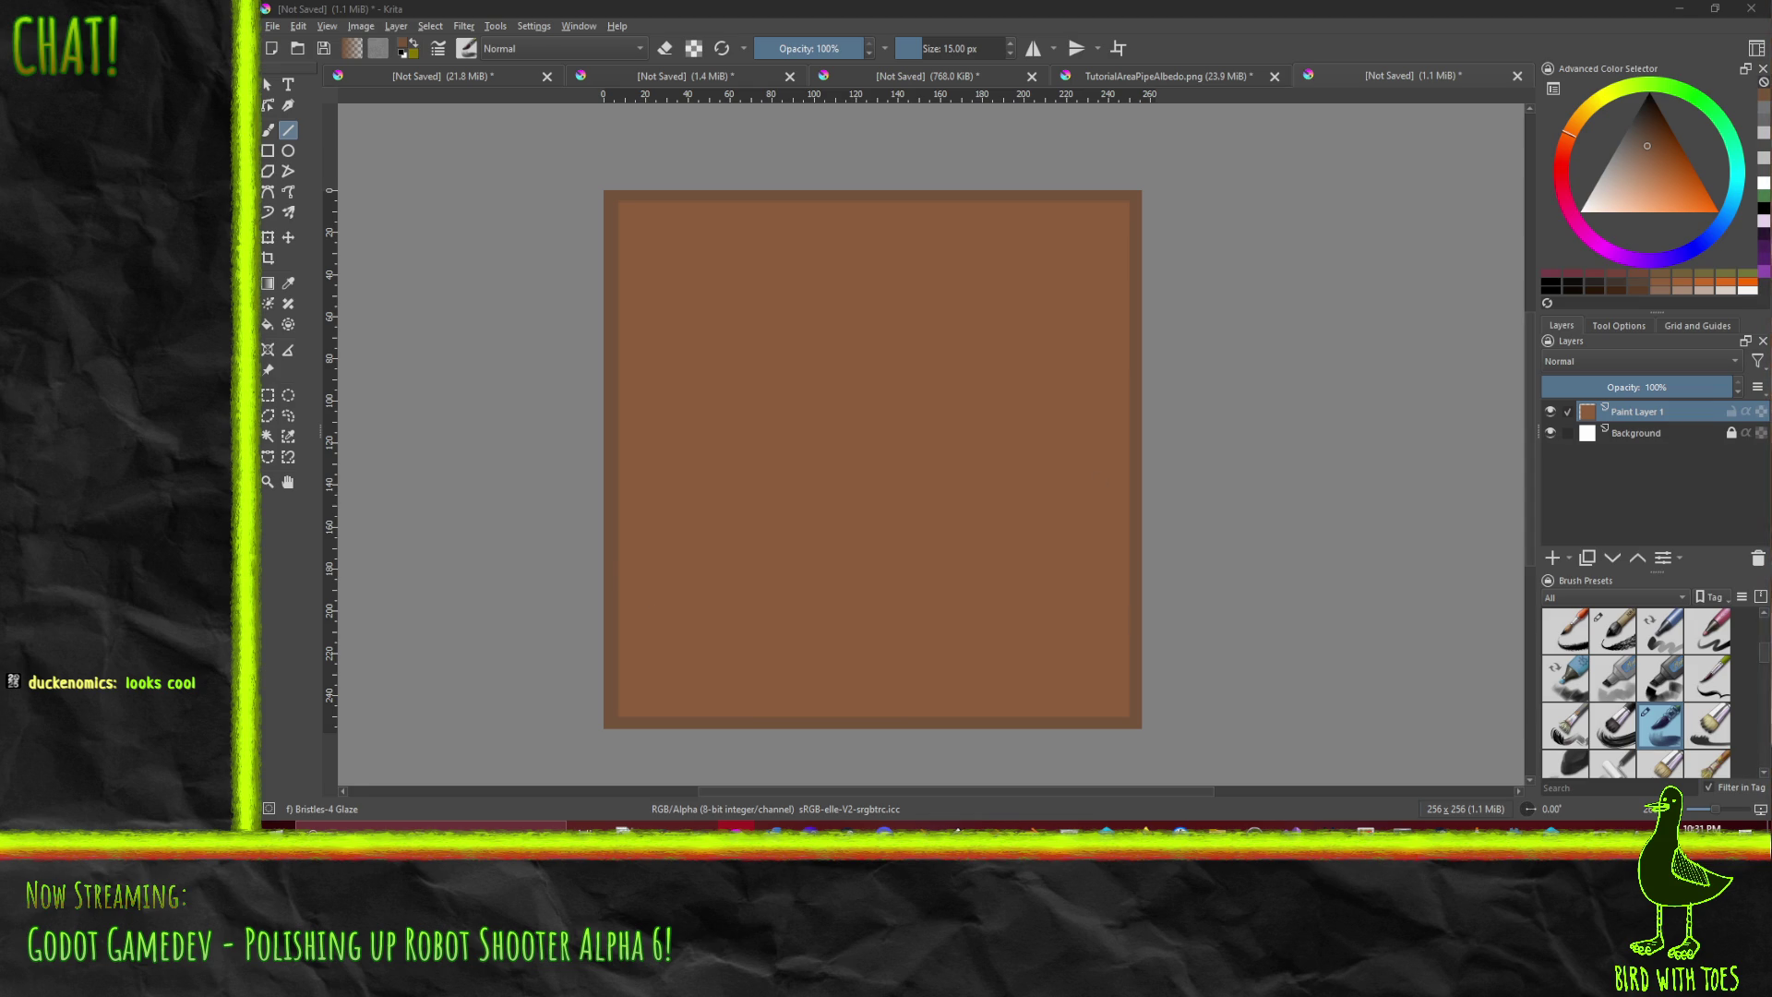
key(Return)
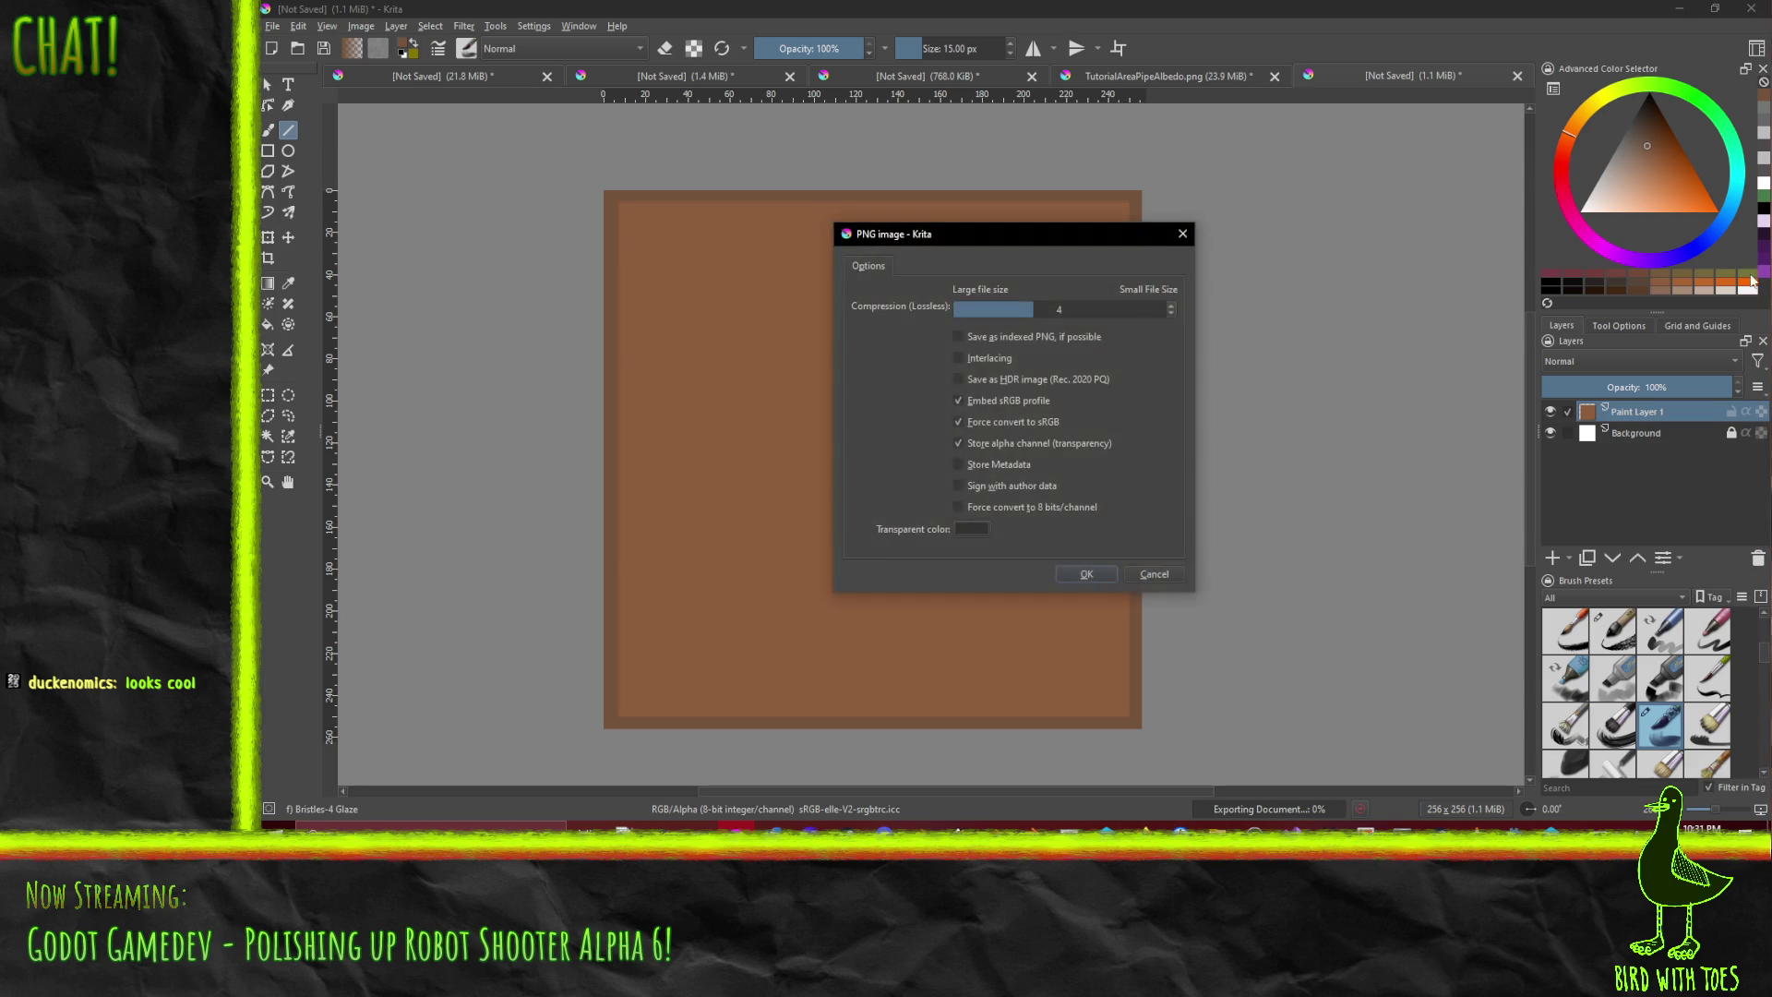
click(1097, 574)
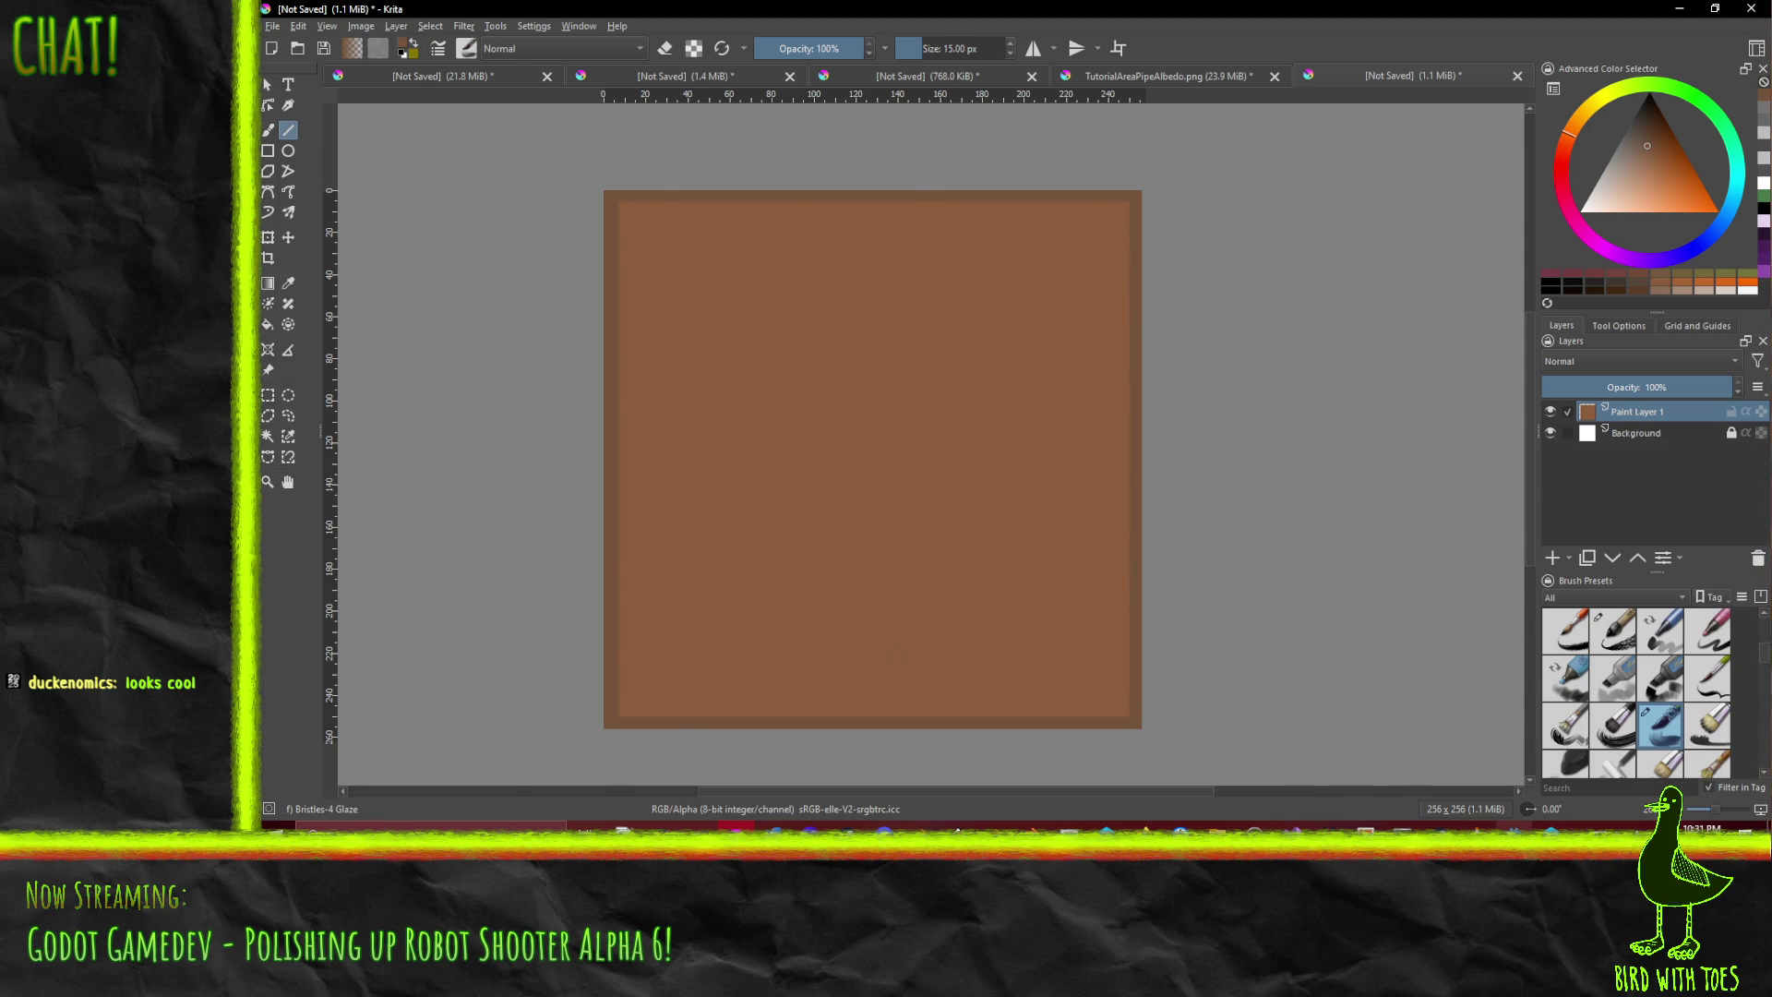
key(alt+Tab)
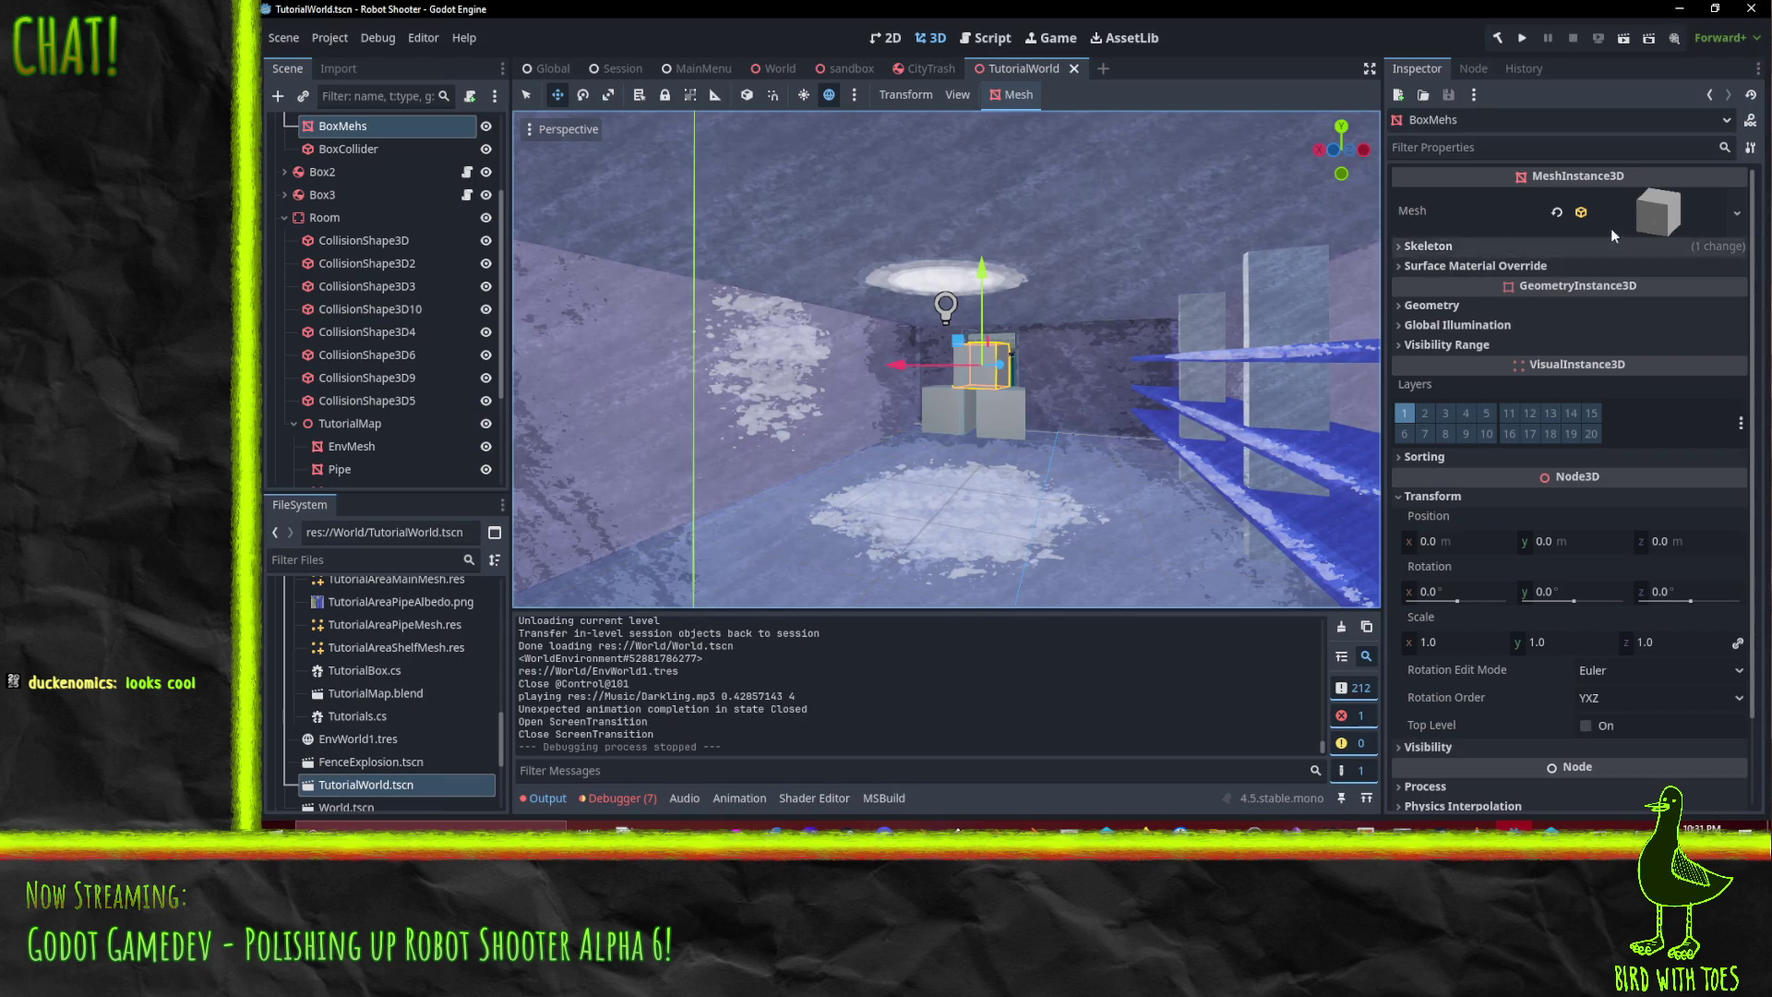
- Give Surface Material Override 0 a new ShaderMaterial using ToonLit.gdshader
click(1462, 268)
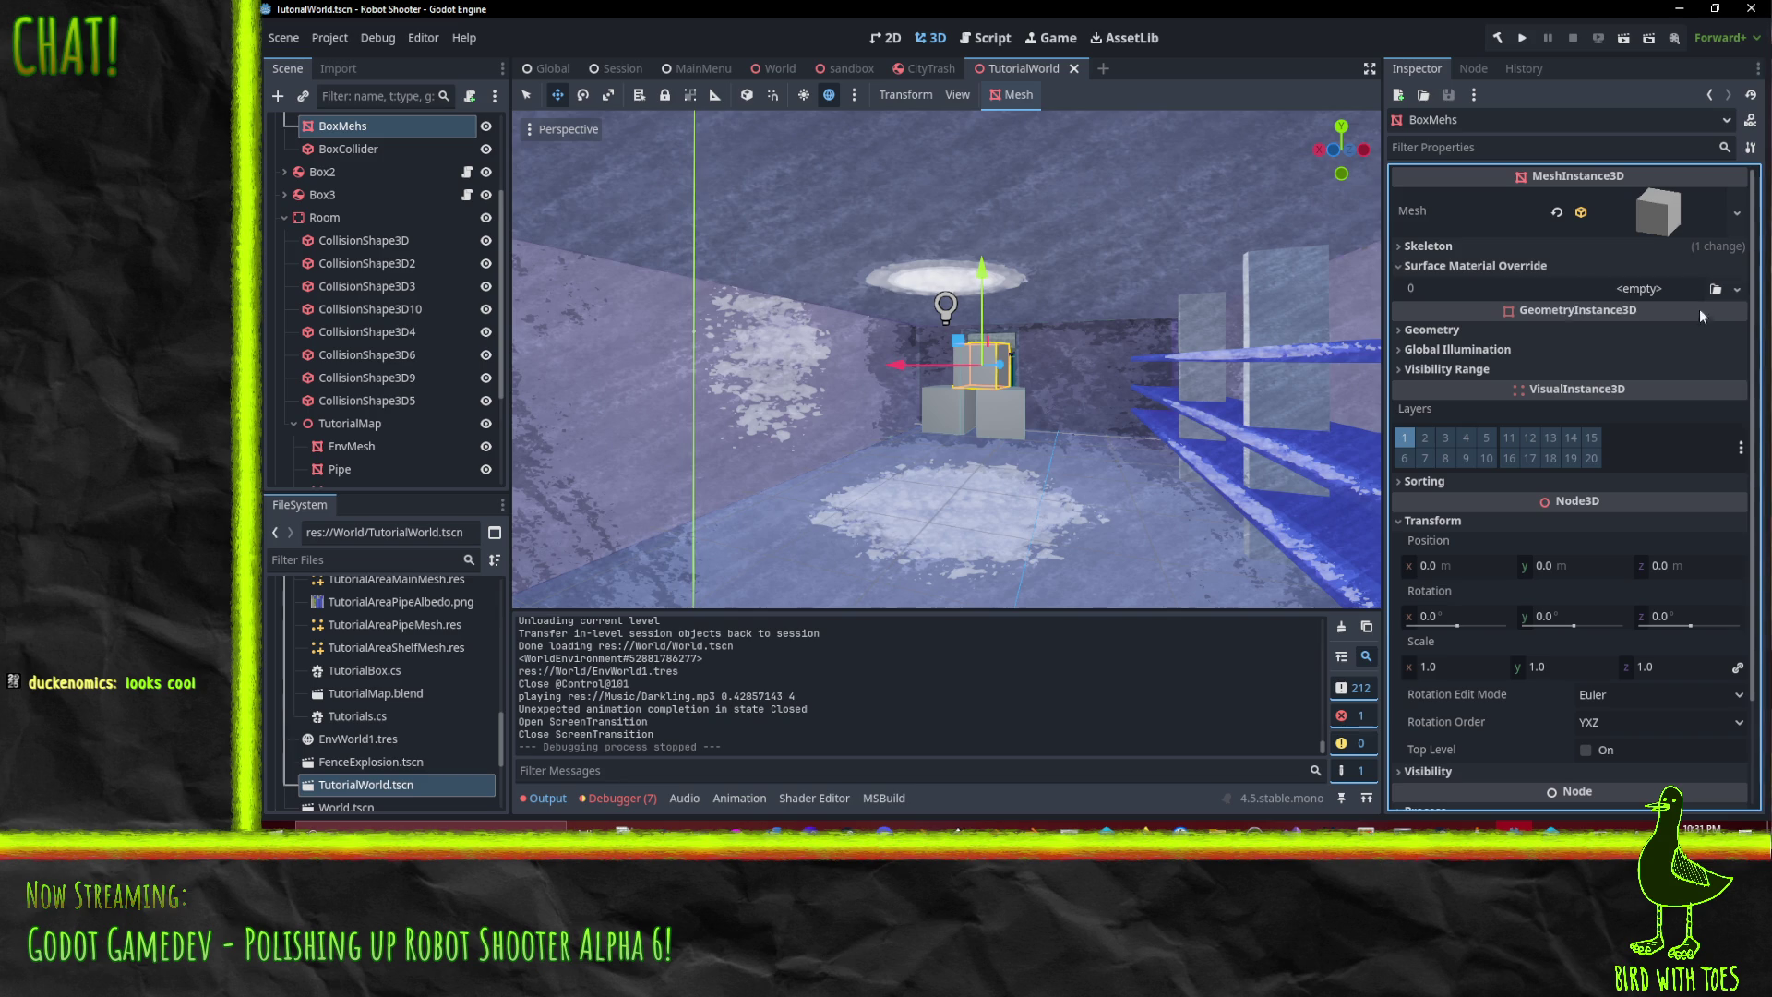
click(1736, 289)
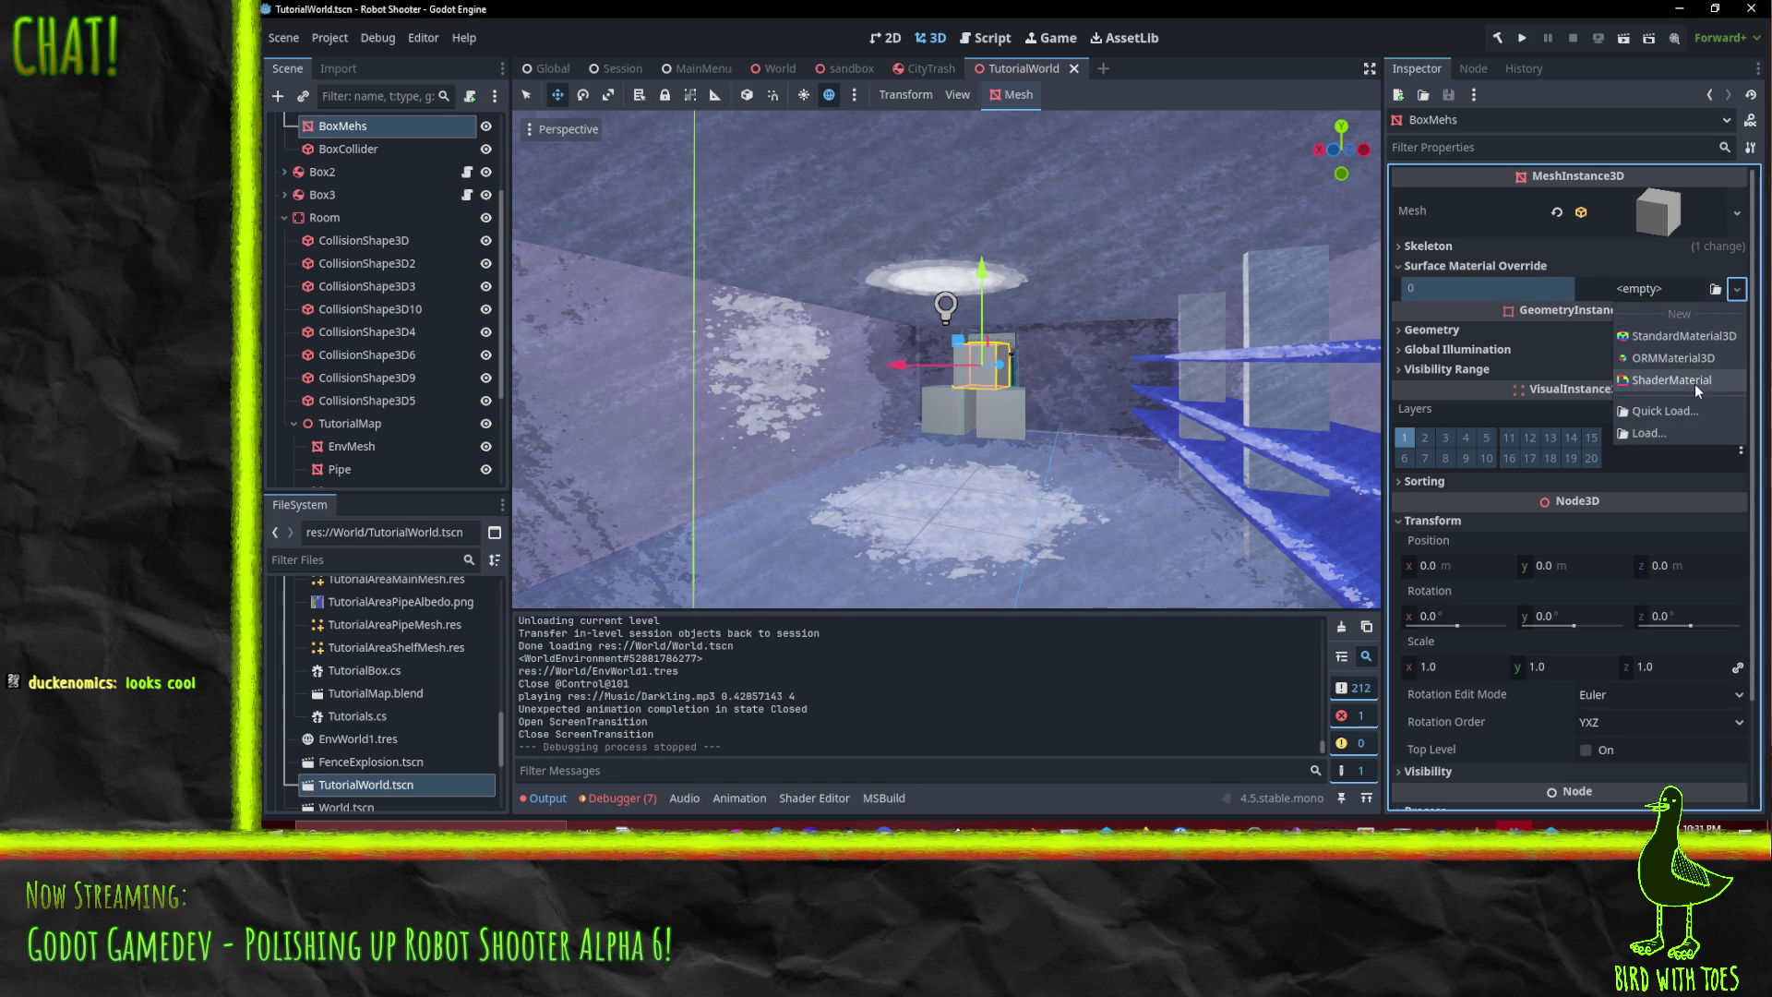
click(1687, 379)
click(1691, 312)
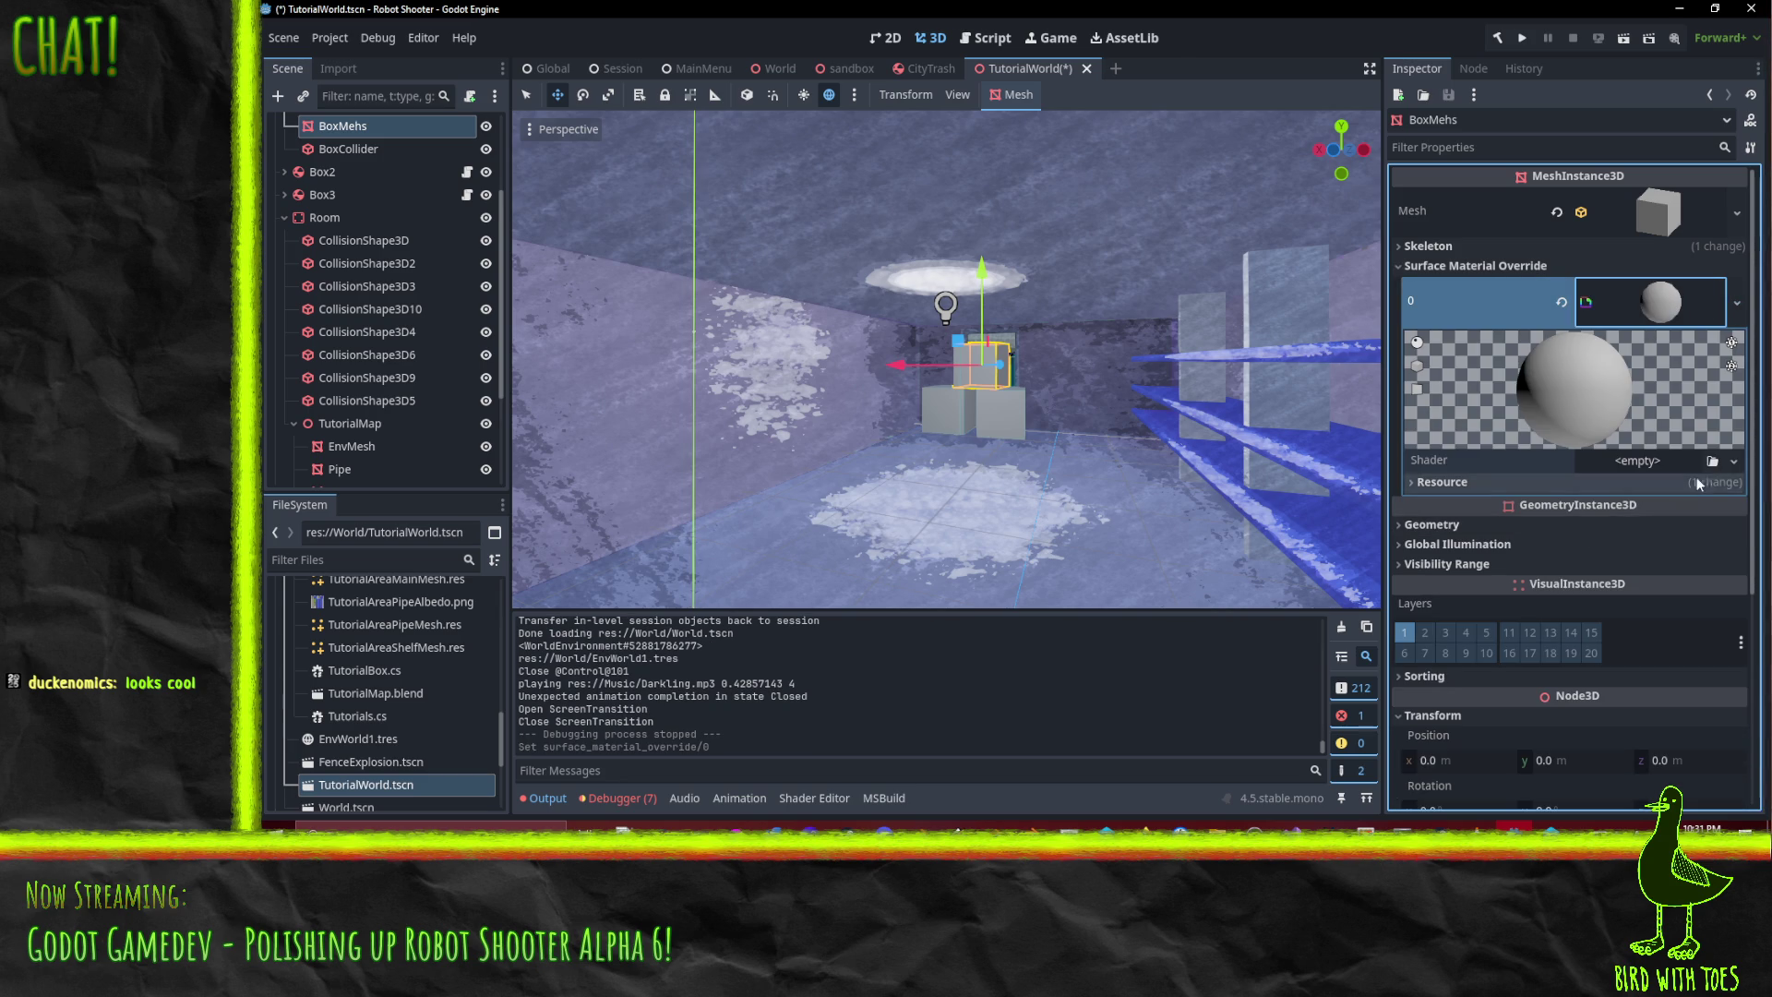
click(1733, 461)
click(1712, 514)
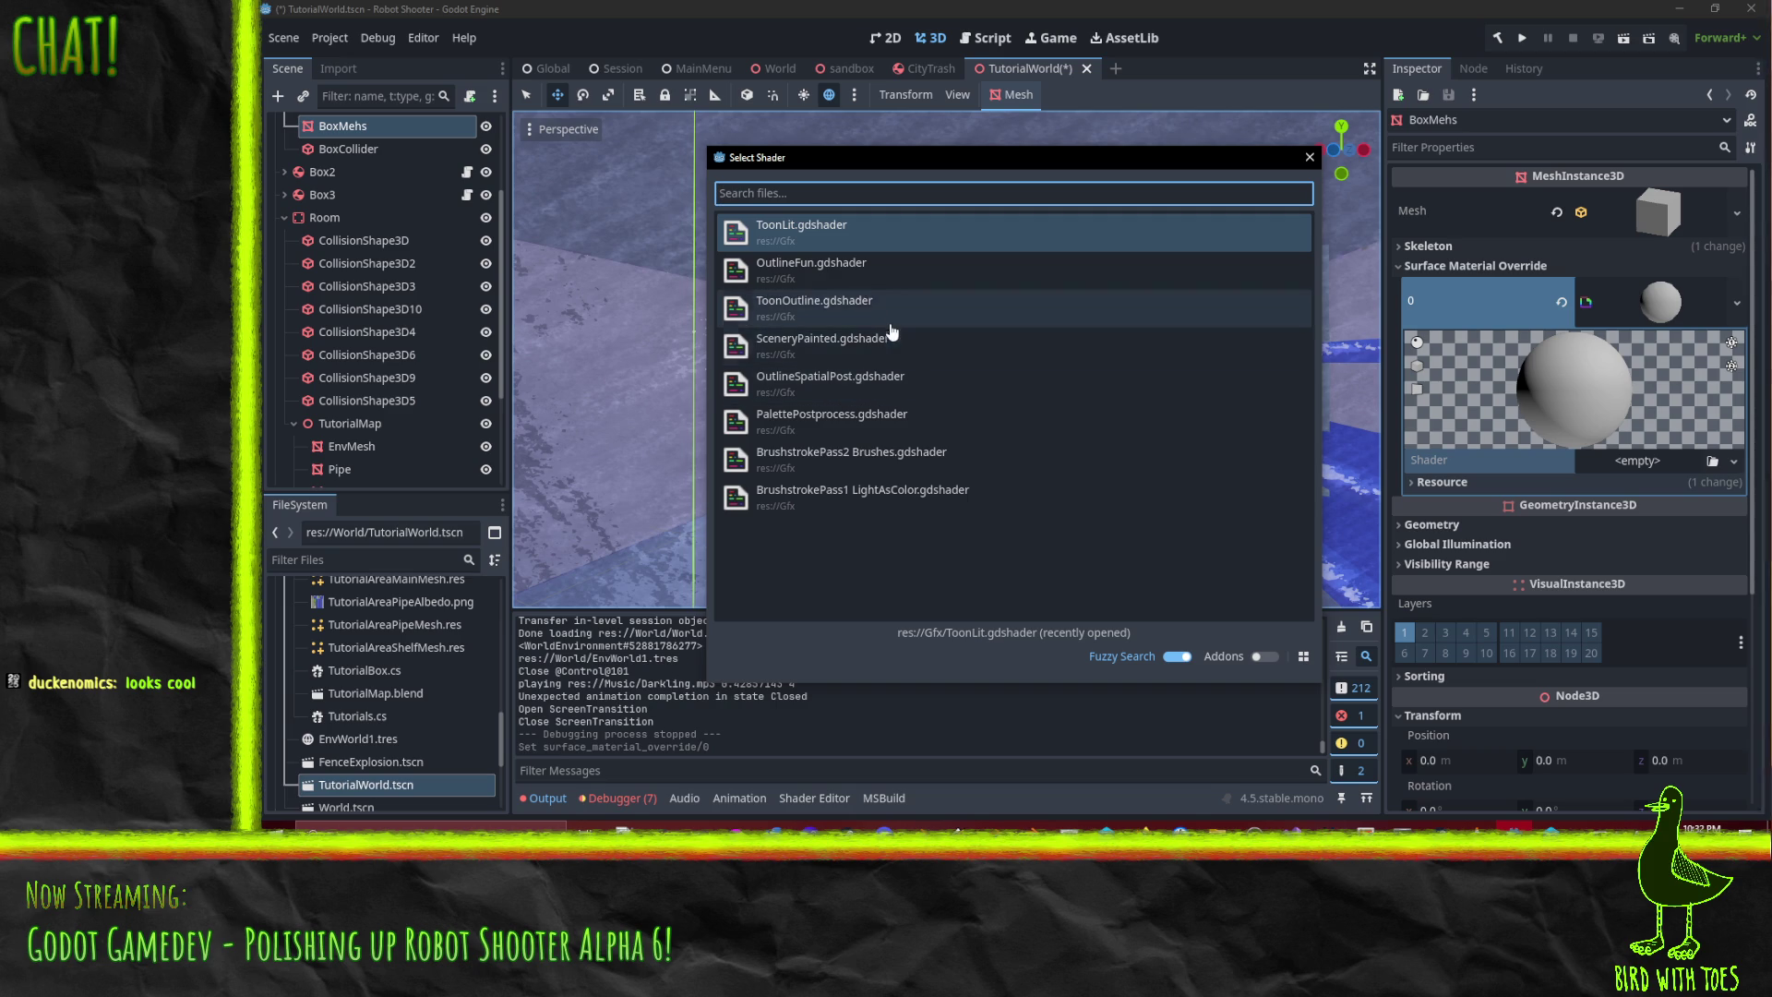
click(850, 252)
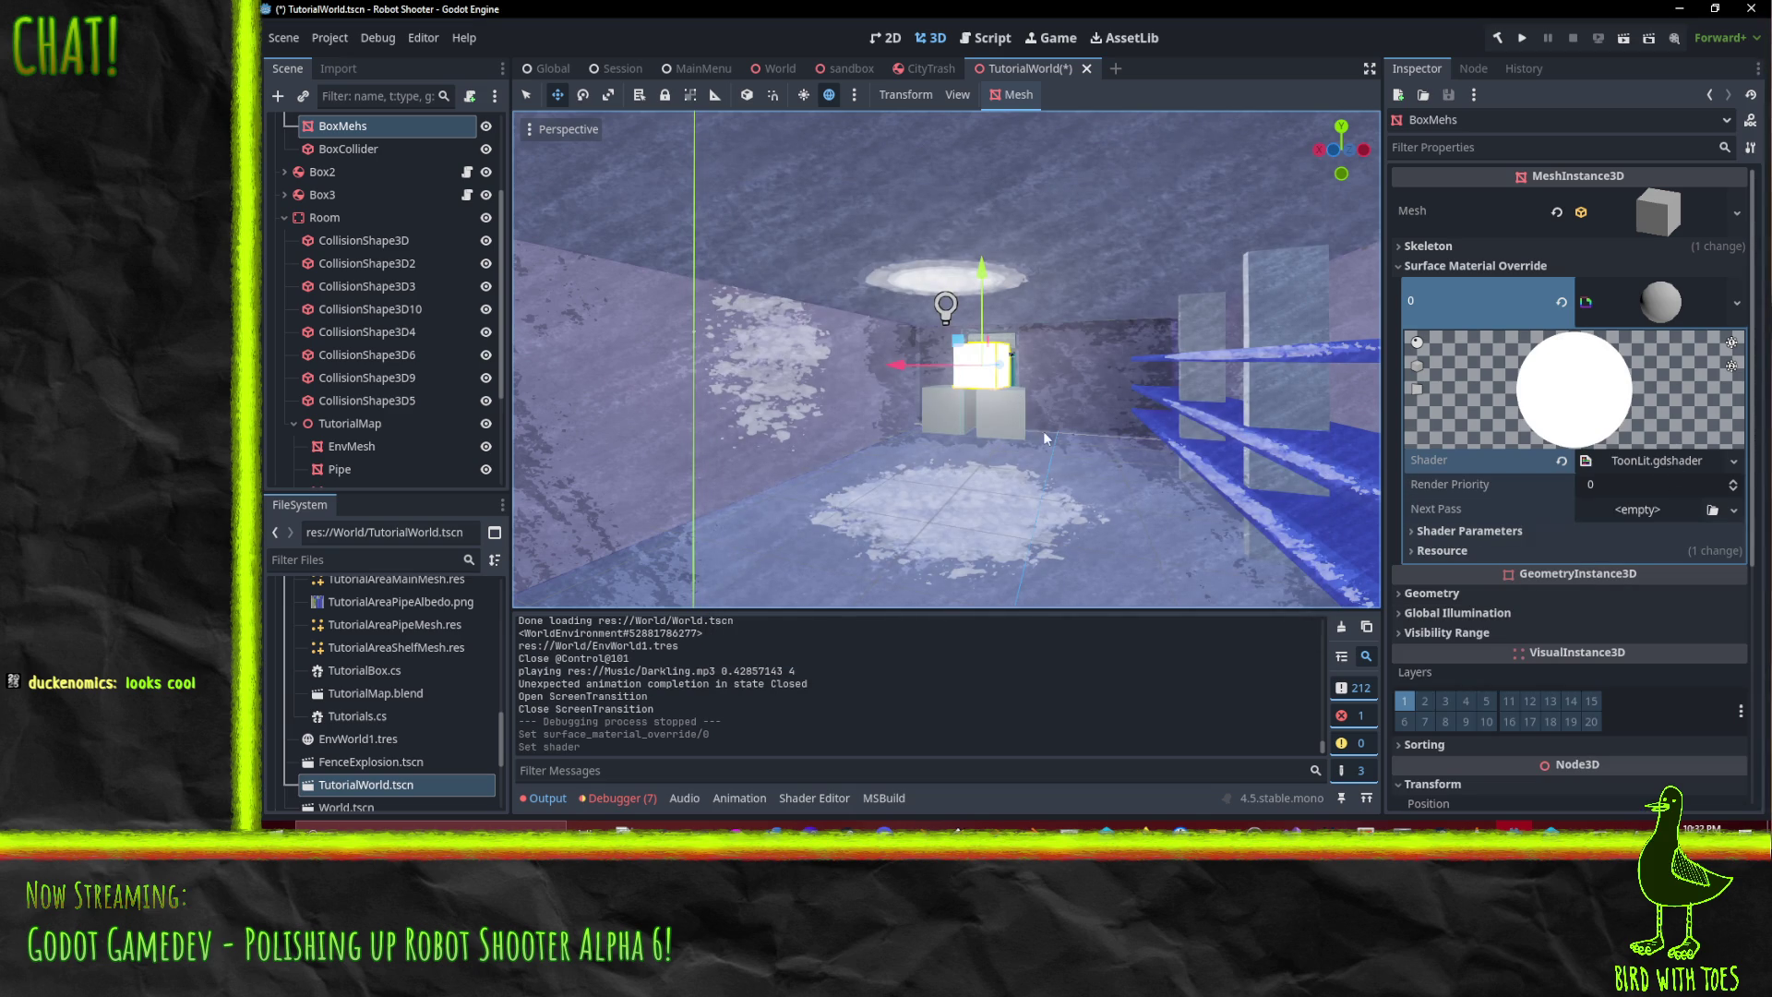
- Set the material's Next Pass to ToonOutline, found by searching 'outline'
click(1733, 510)
click(1641, 785)
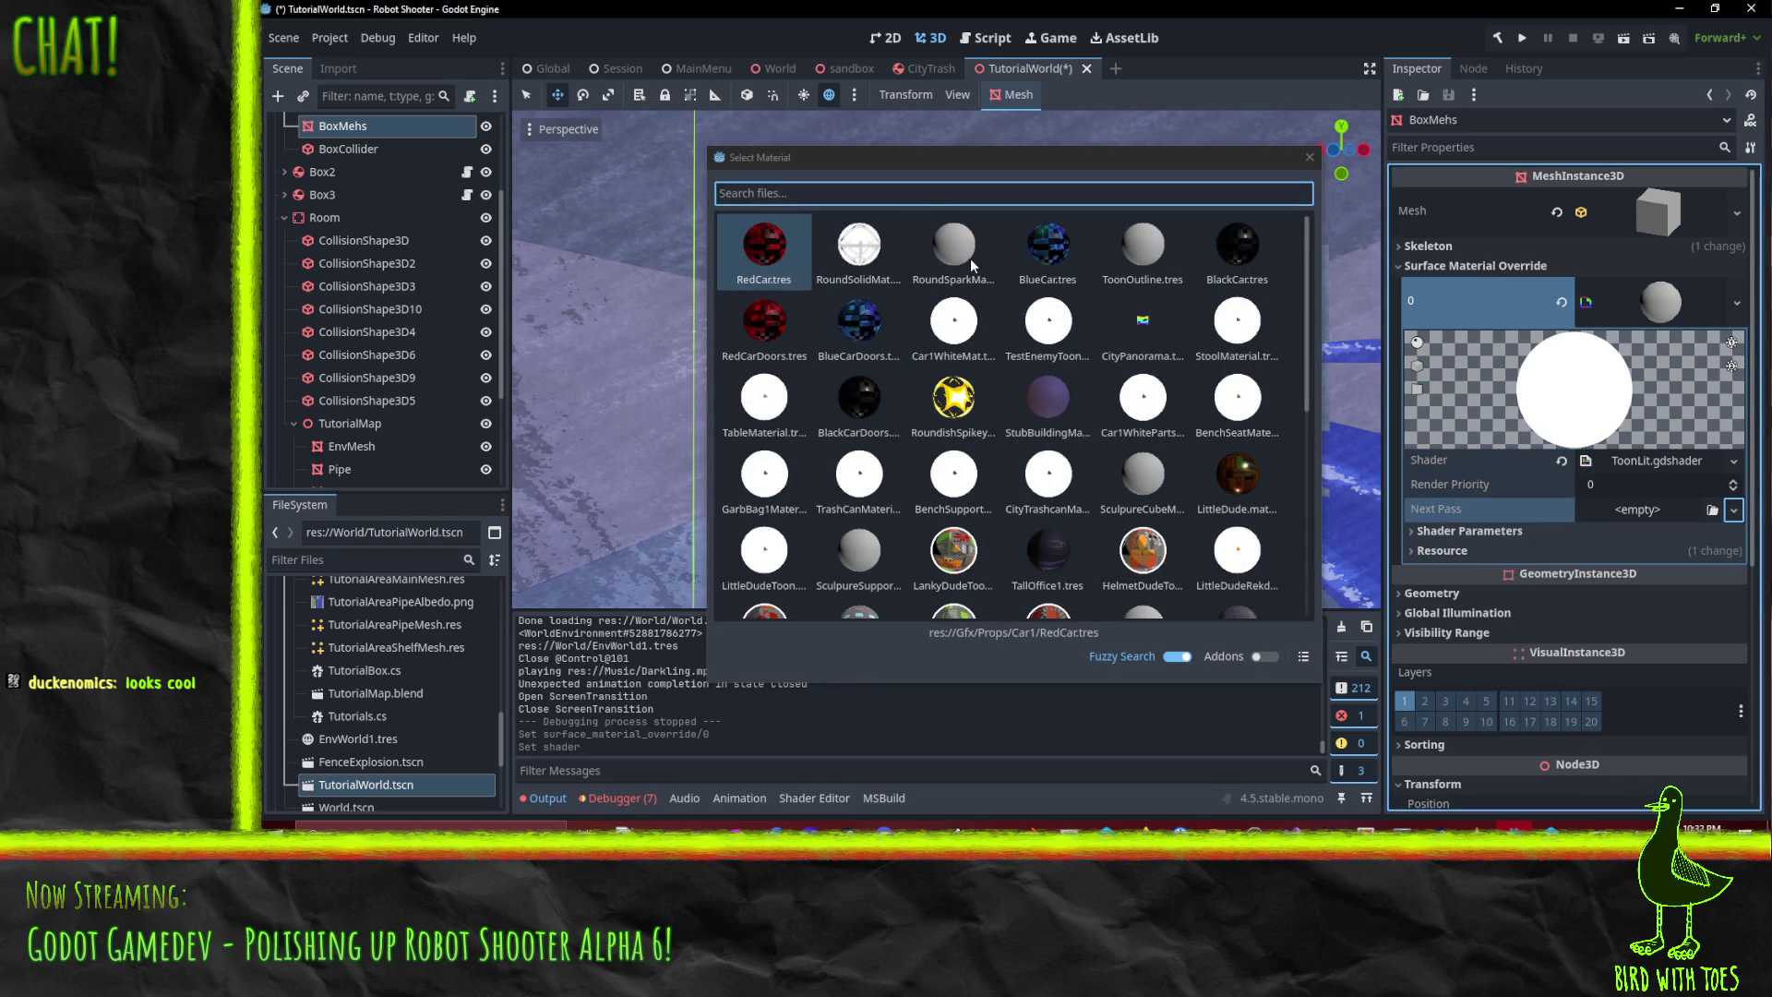
click(1026, 192)
text(outline)
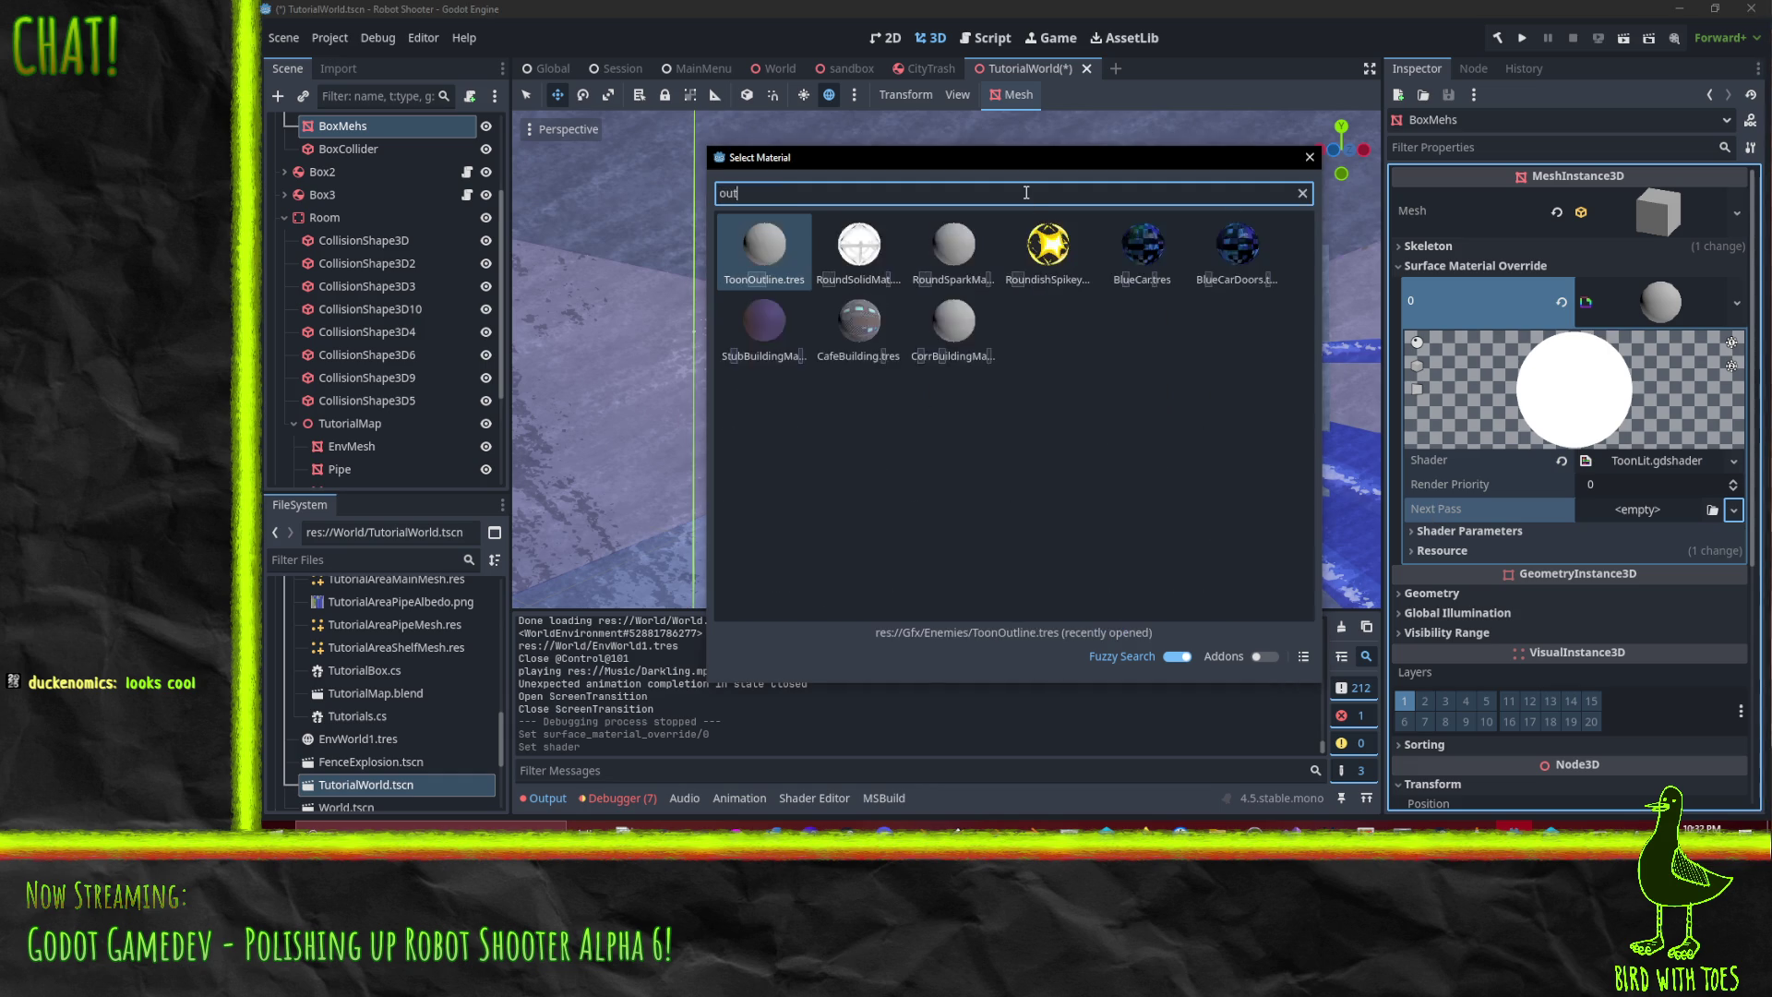
double_click(736, 259)
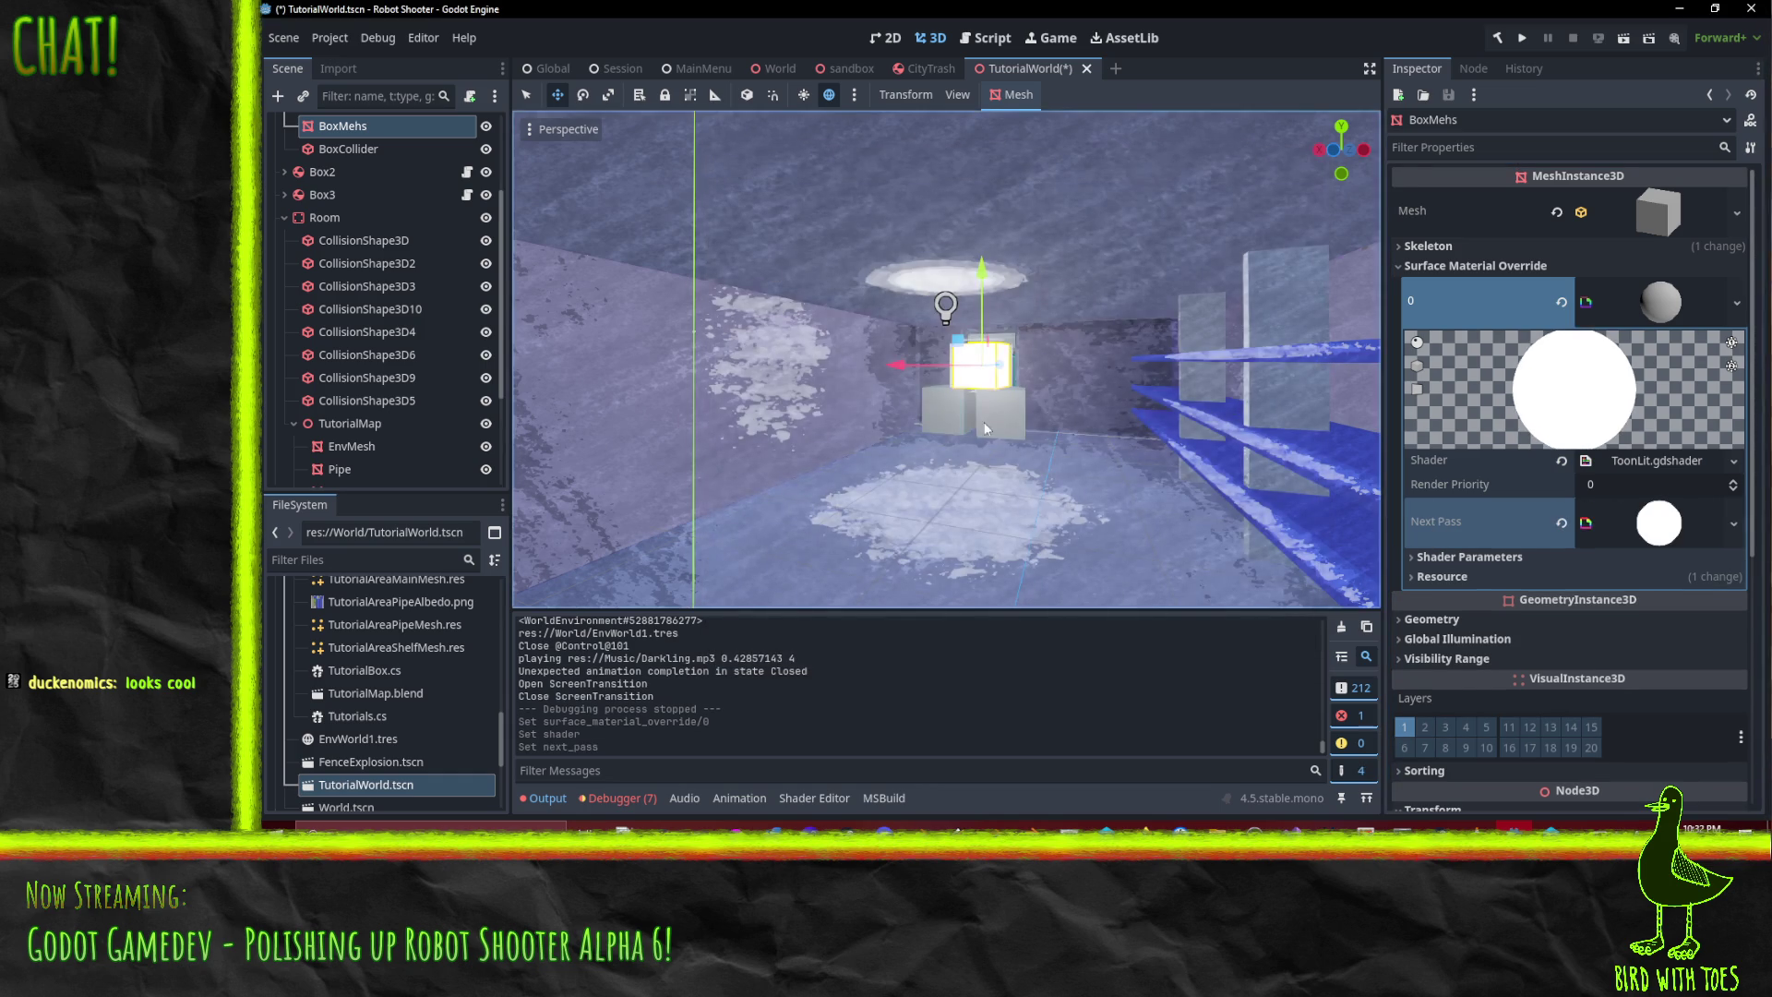
- Set the shader's Albedo parameter to the CrateAlbedo texture
click(1532, 558)
click(1638, 581)
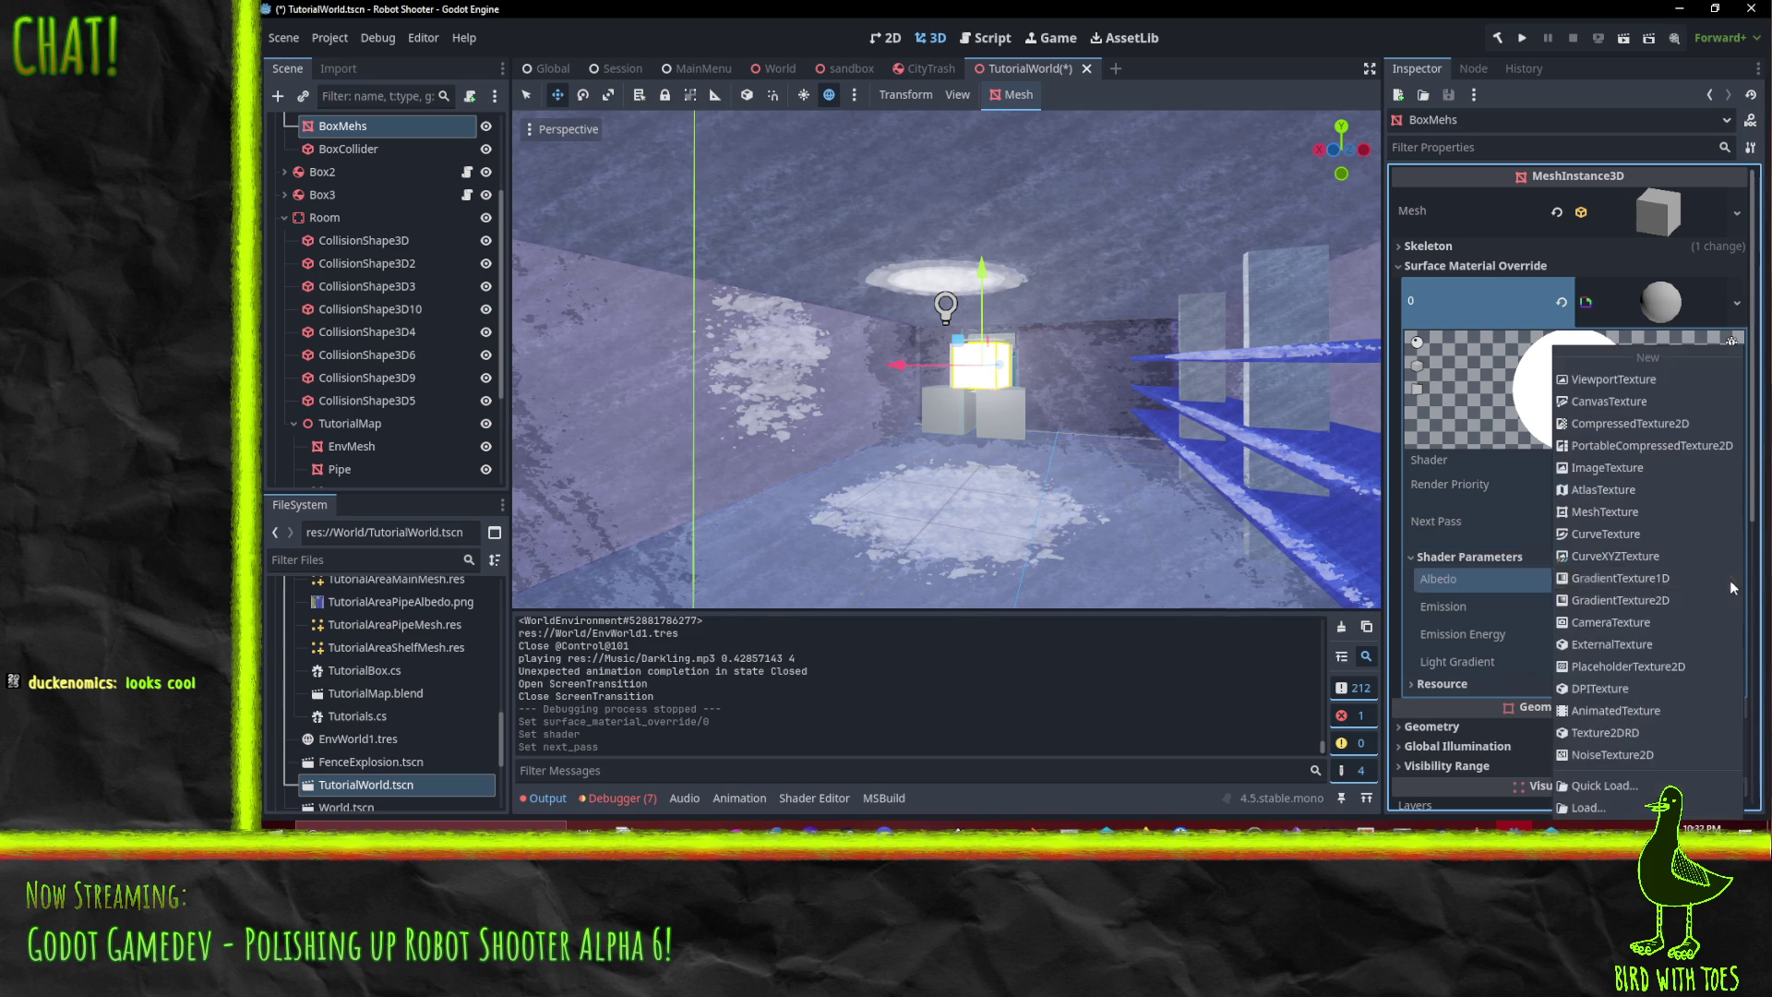
click(1642, 789)
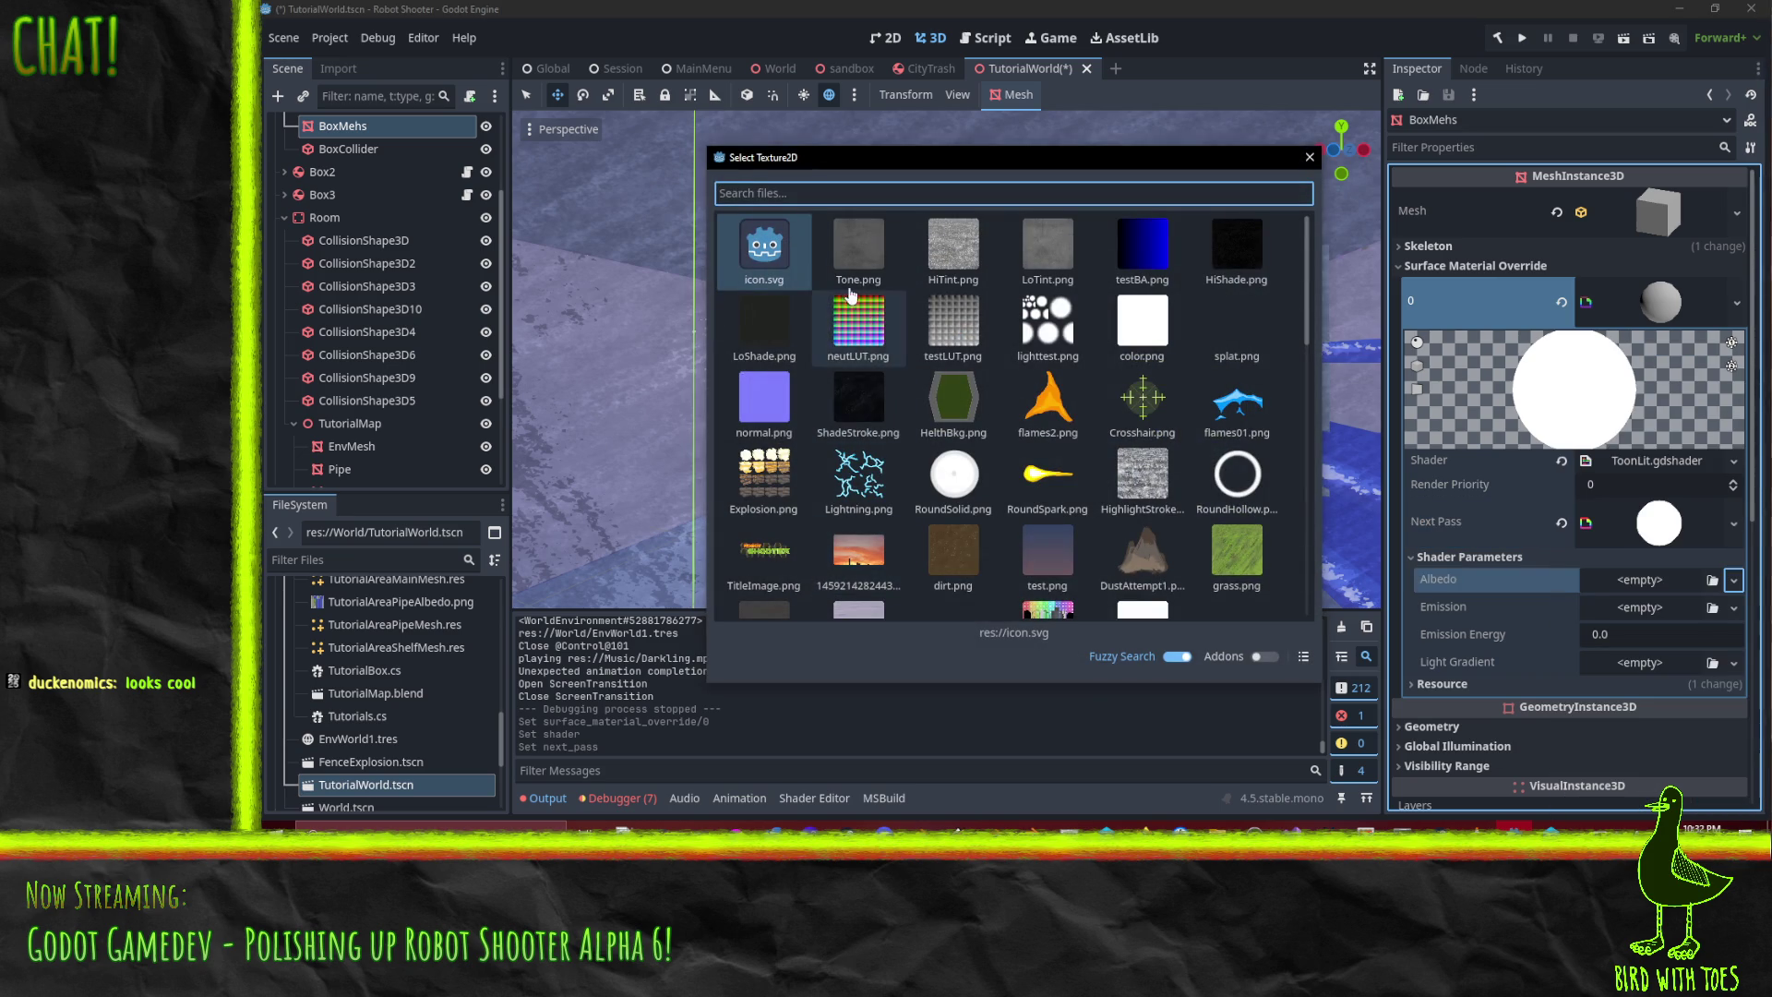
text(cra)
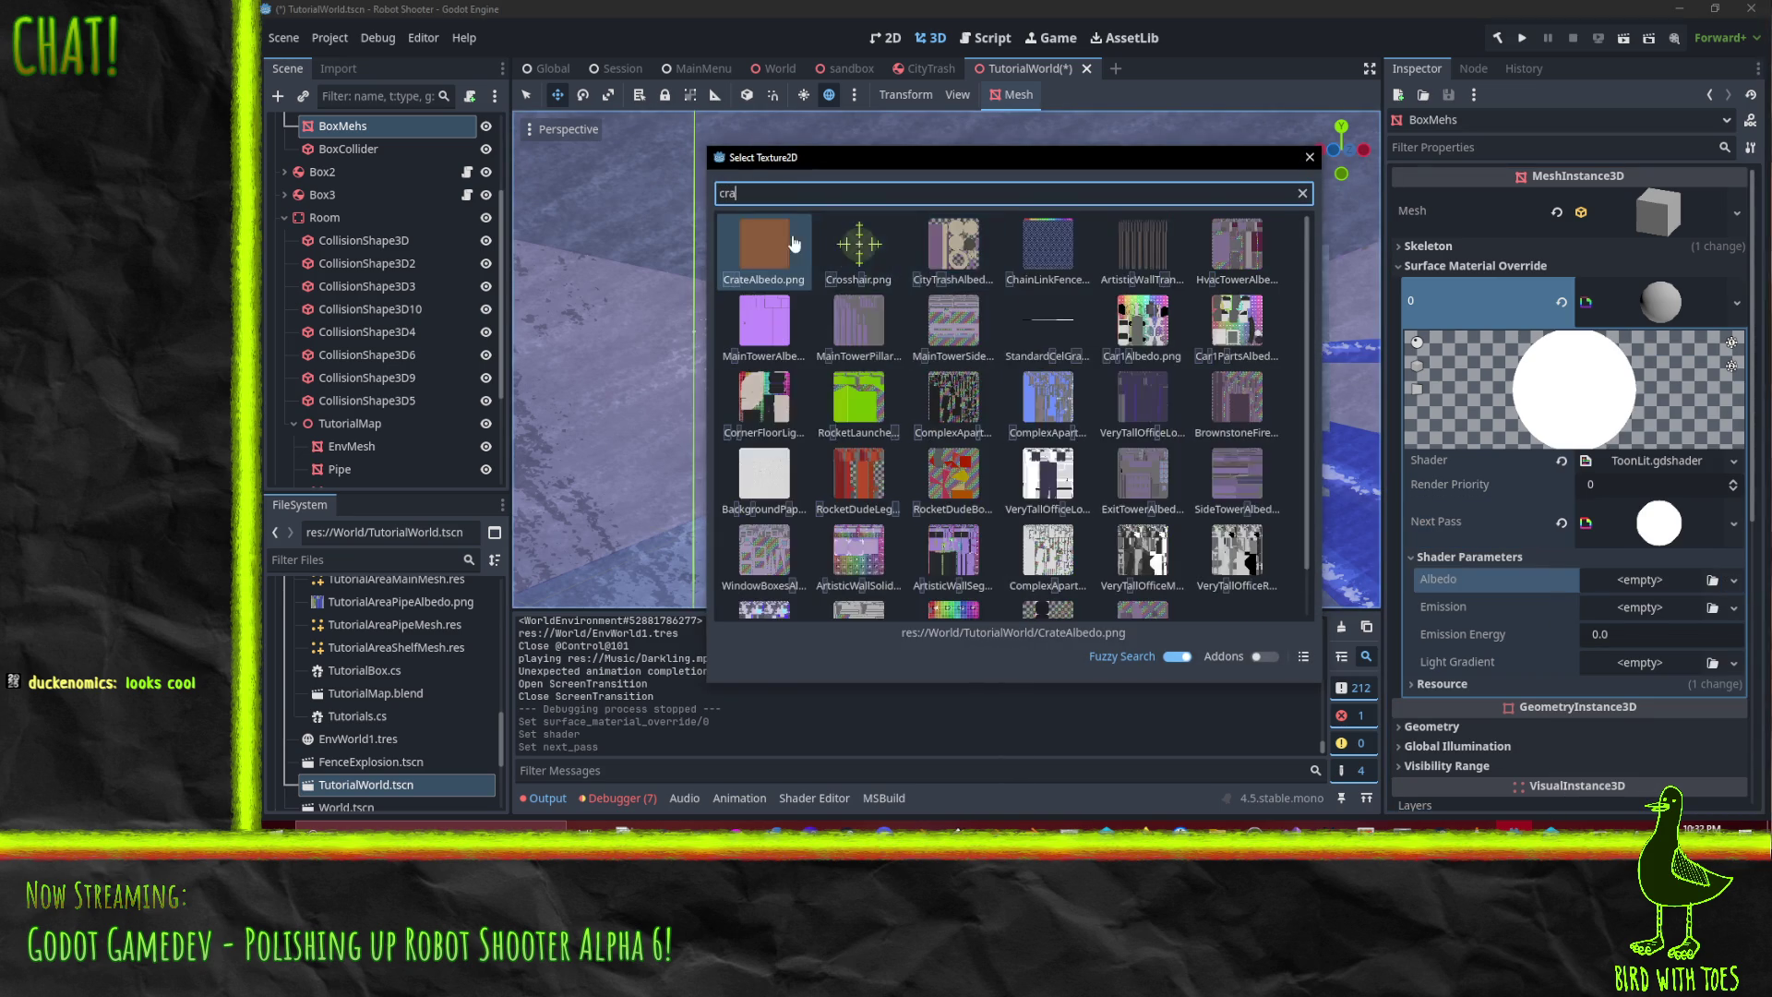
click(787, 245)
- Frame the orange crate and assign the 'grad' black-to-white texture to Light Gradient
scroll(1048, 411, up, 8)
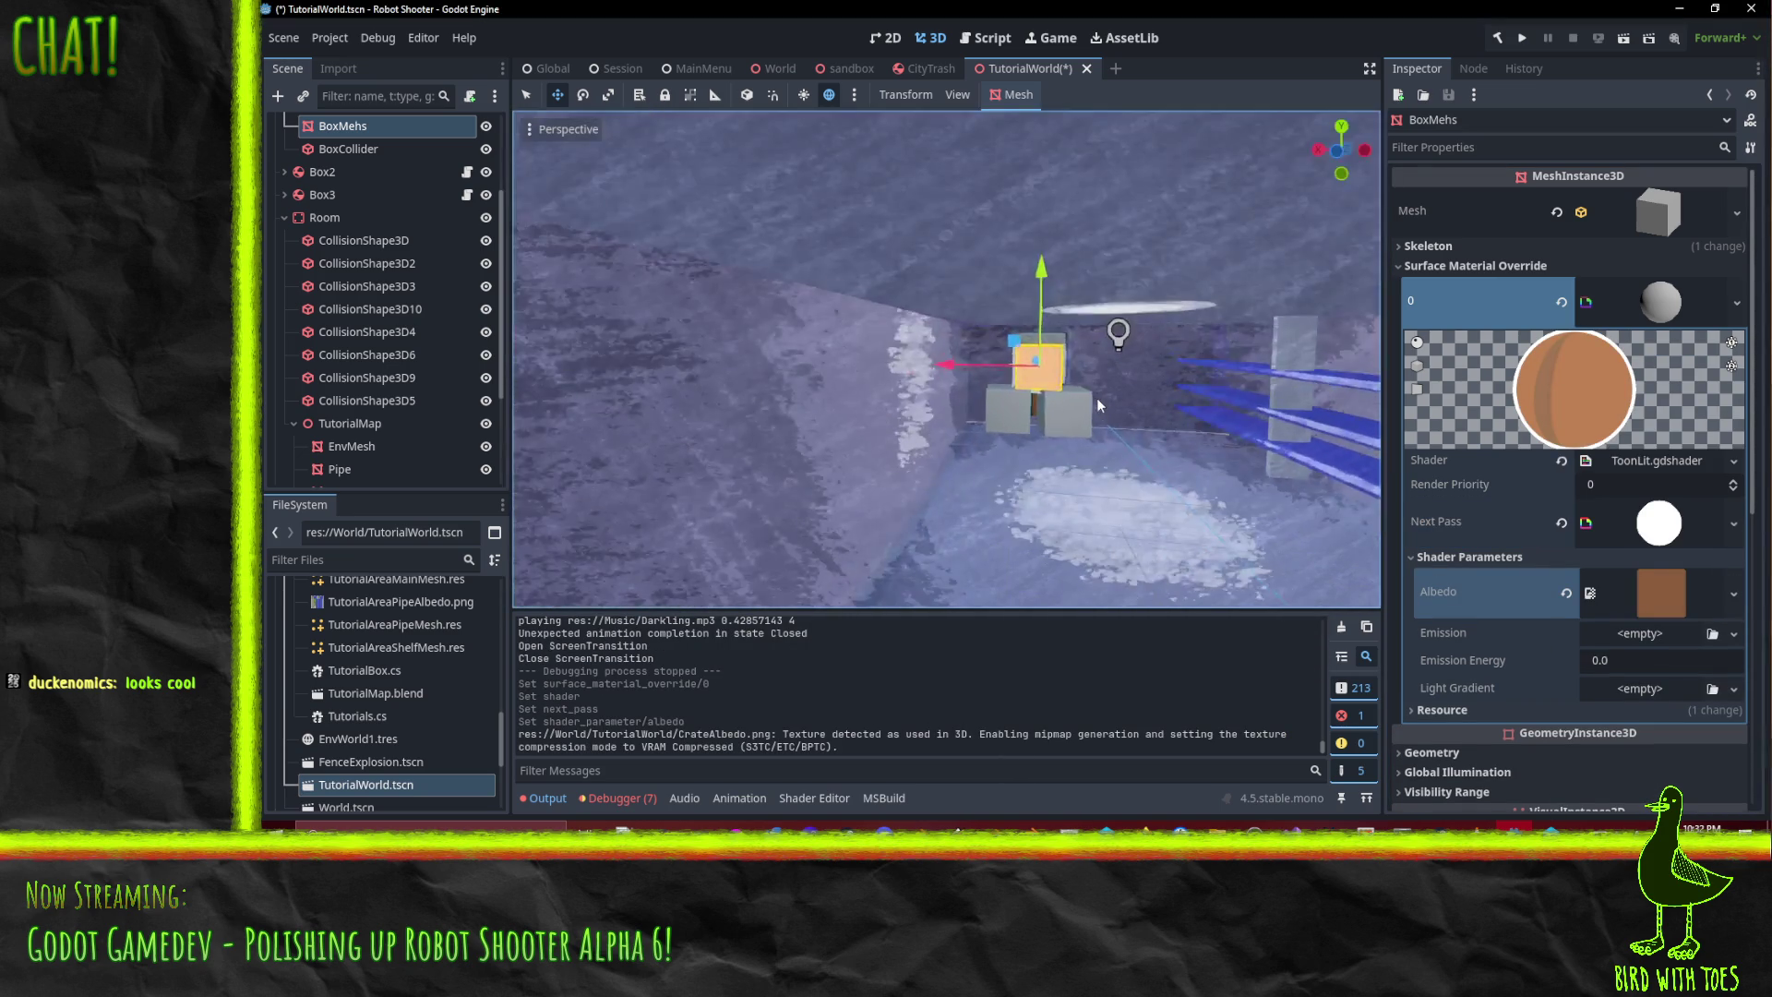
key(f)
scroll(1210, 390, down, 3)
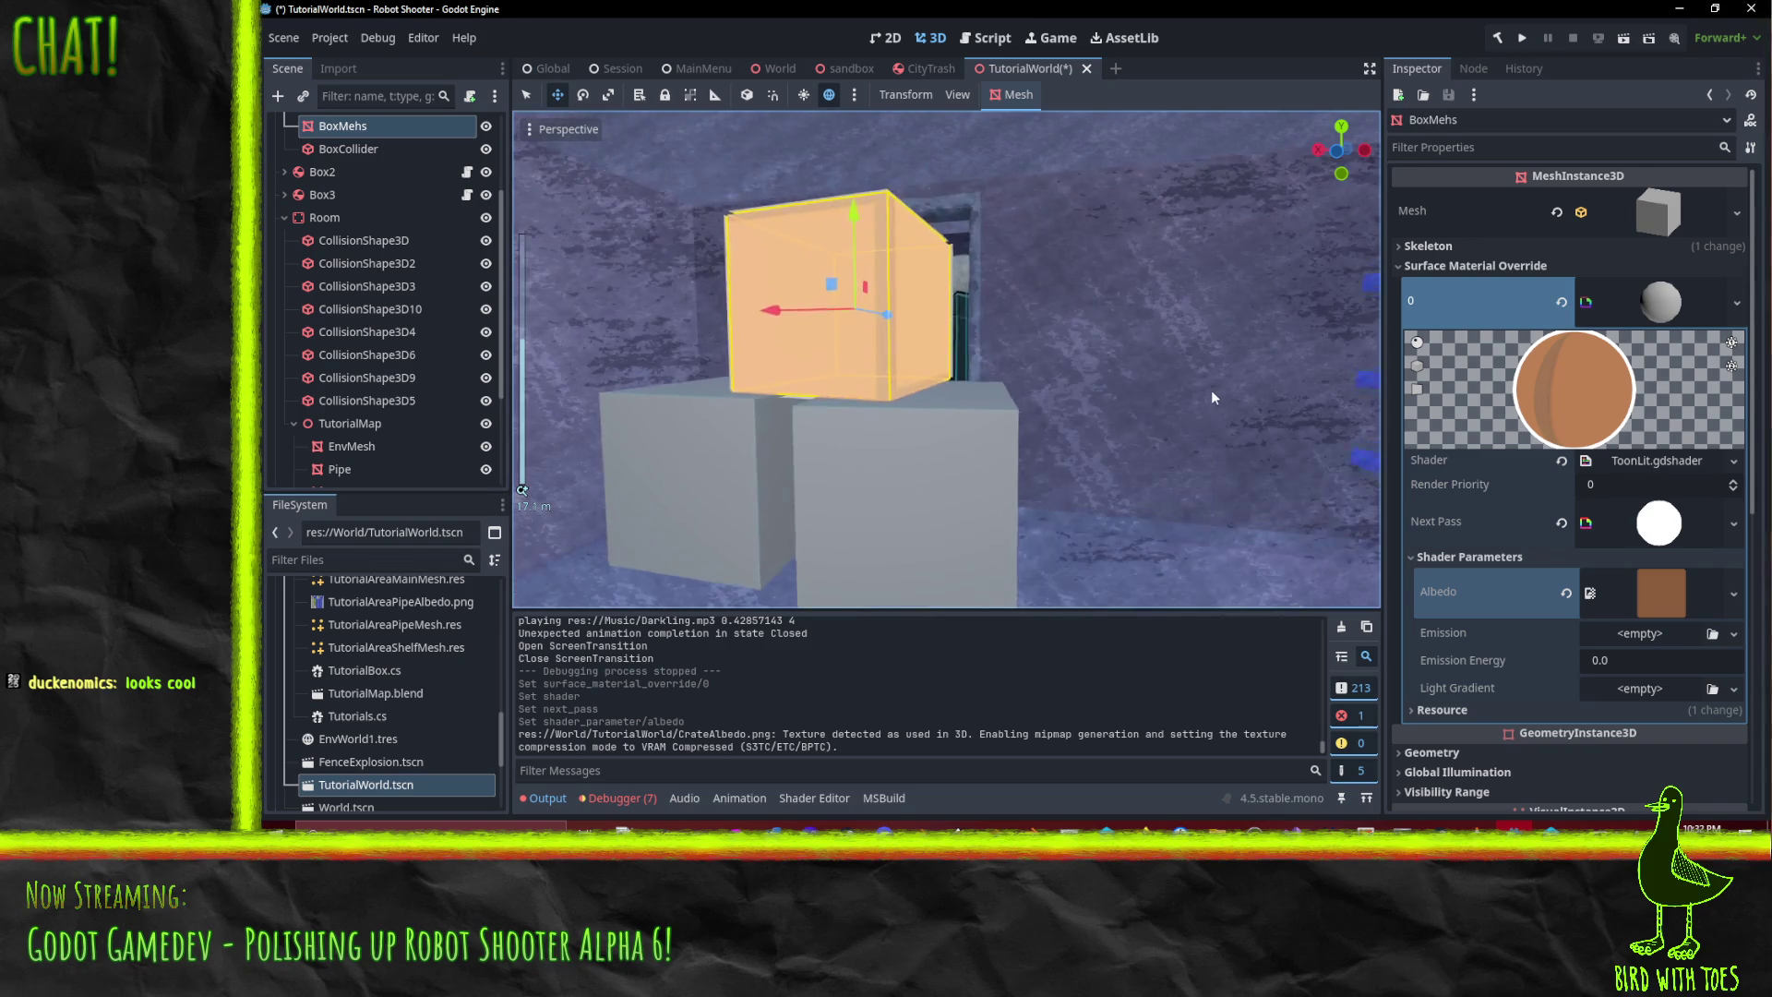
mouse_move(1198, 384)
mouse_down()
mouse_move(1226, 356)
mouse_move(1199, 354)
mouse_move(1184, 368)
mouse_move(1262, 380)
mouse_move(1248, 358)
mouse_up()
scroll(1263, 379, down, 3)
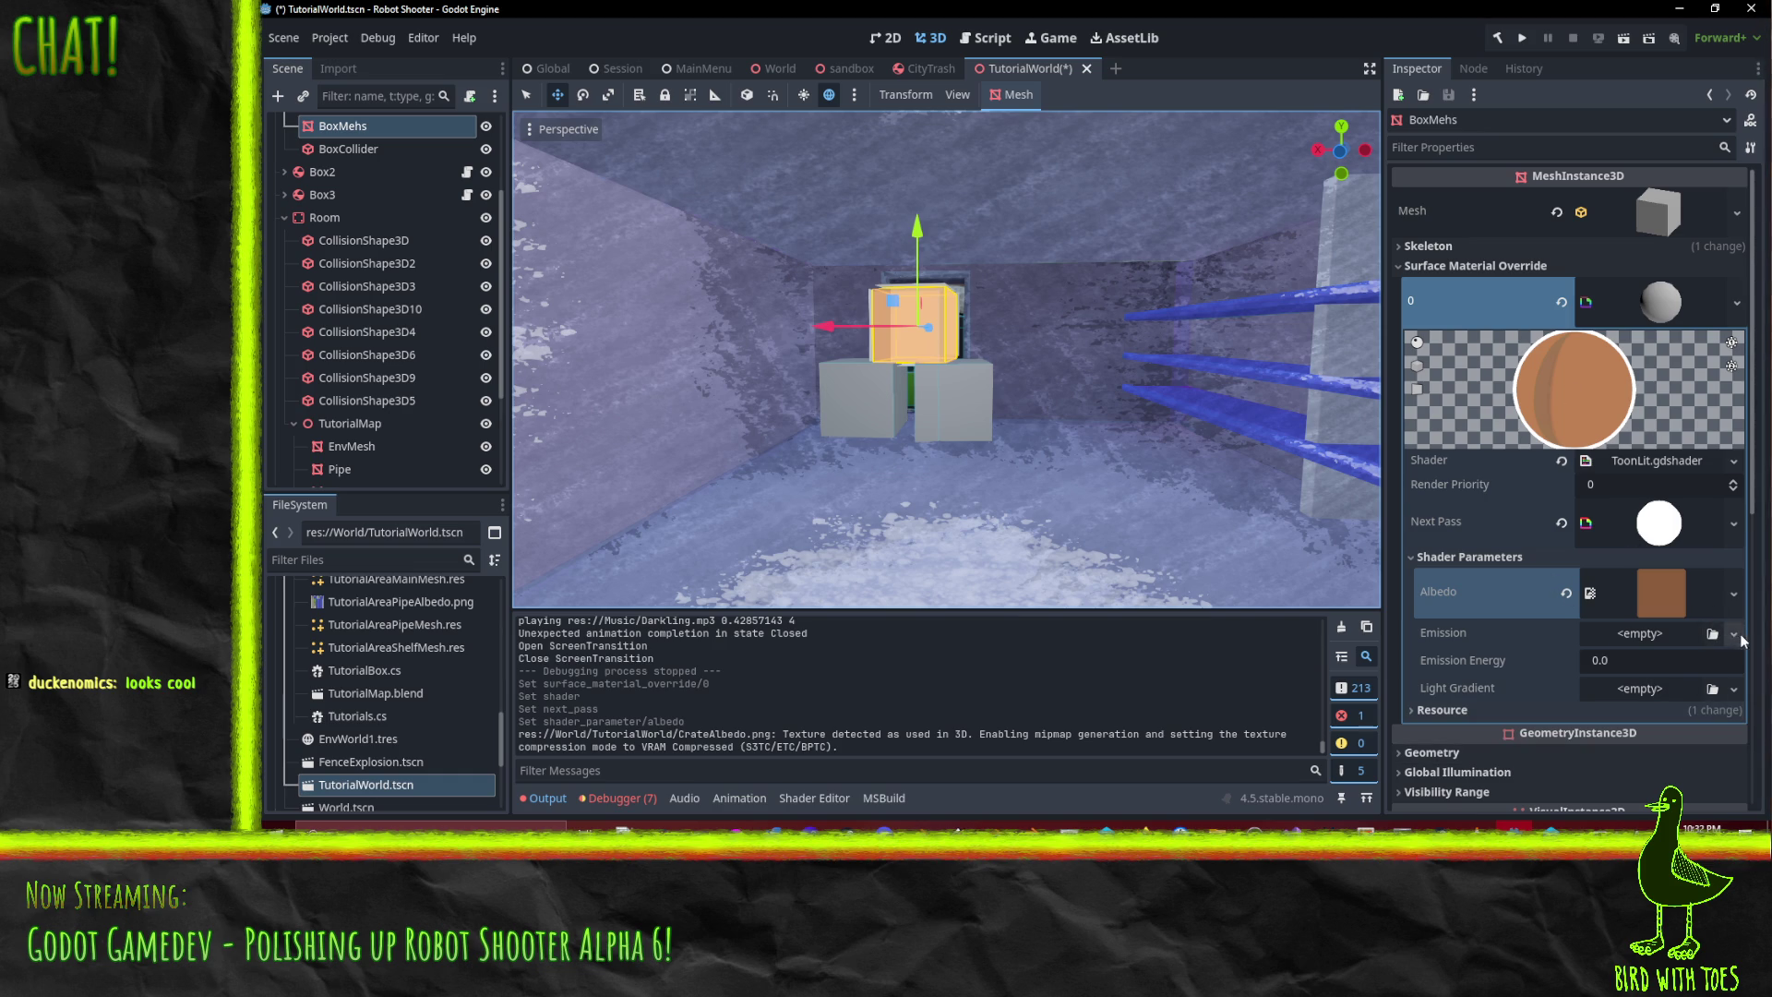
click(1712, 689)
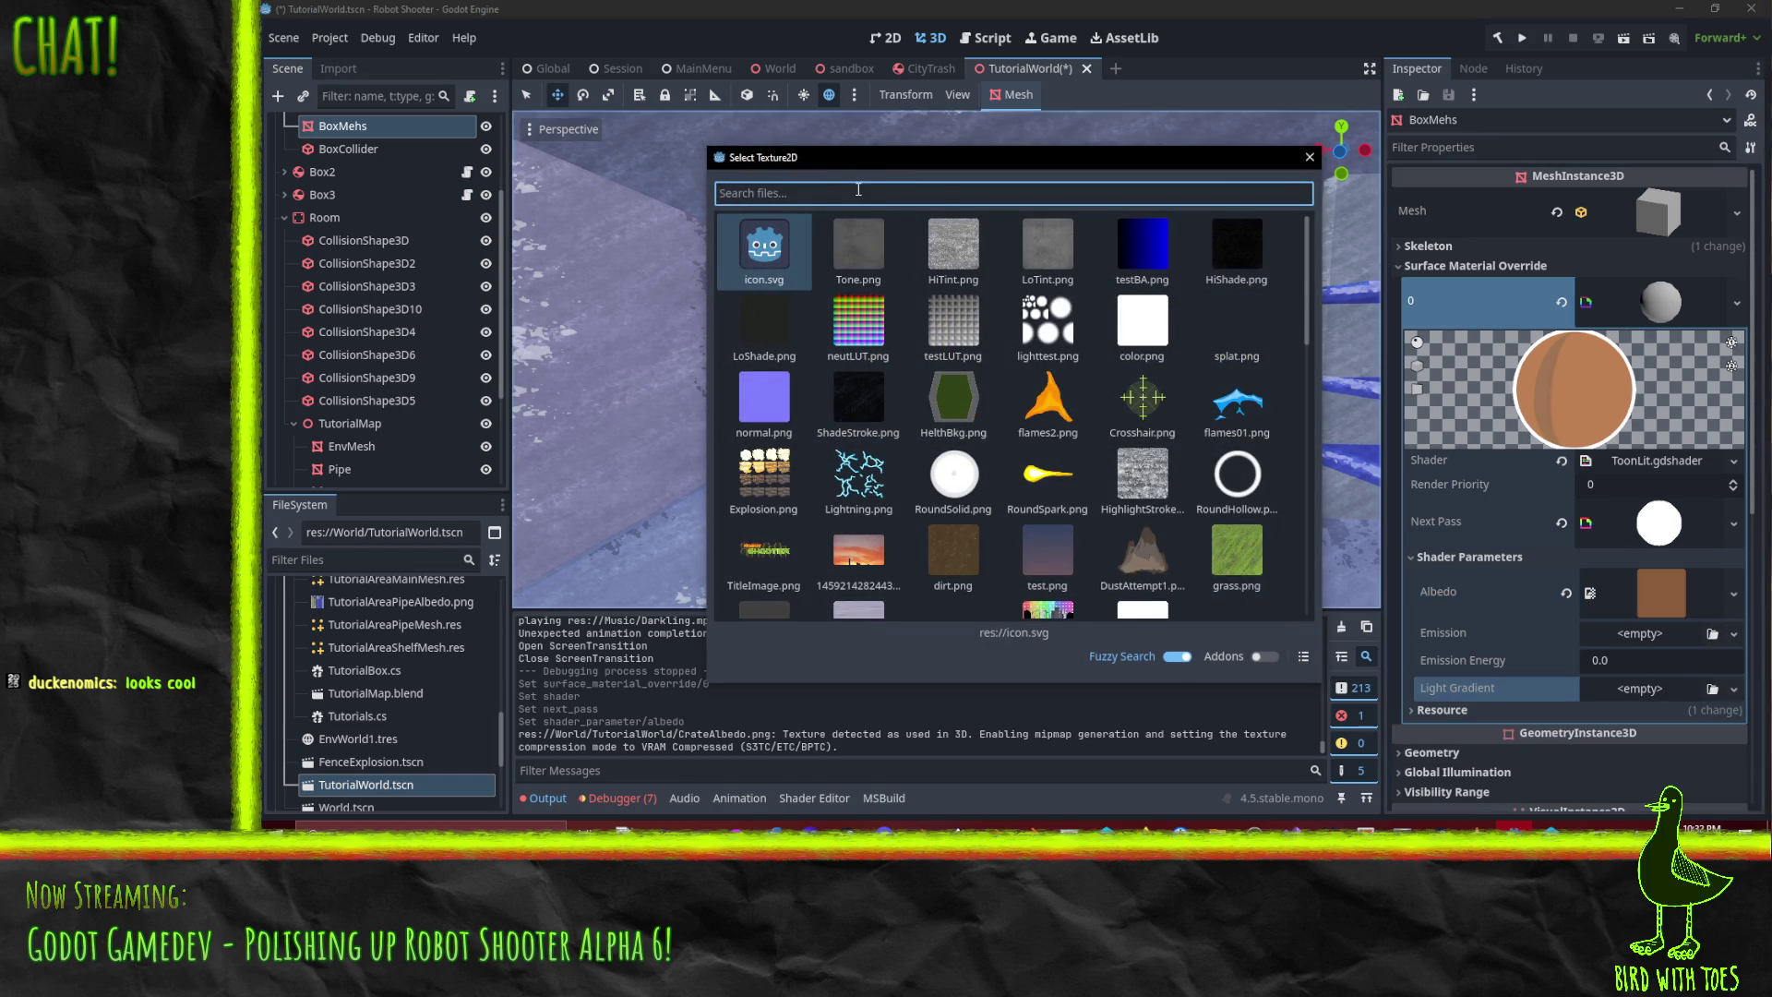
text(grad)
key(Return)
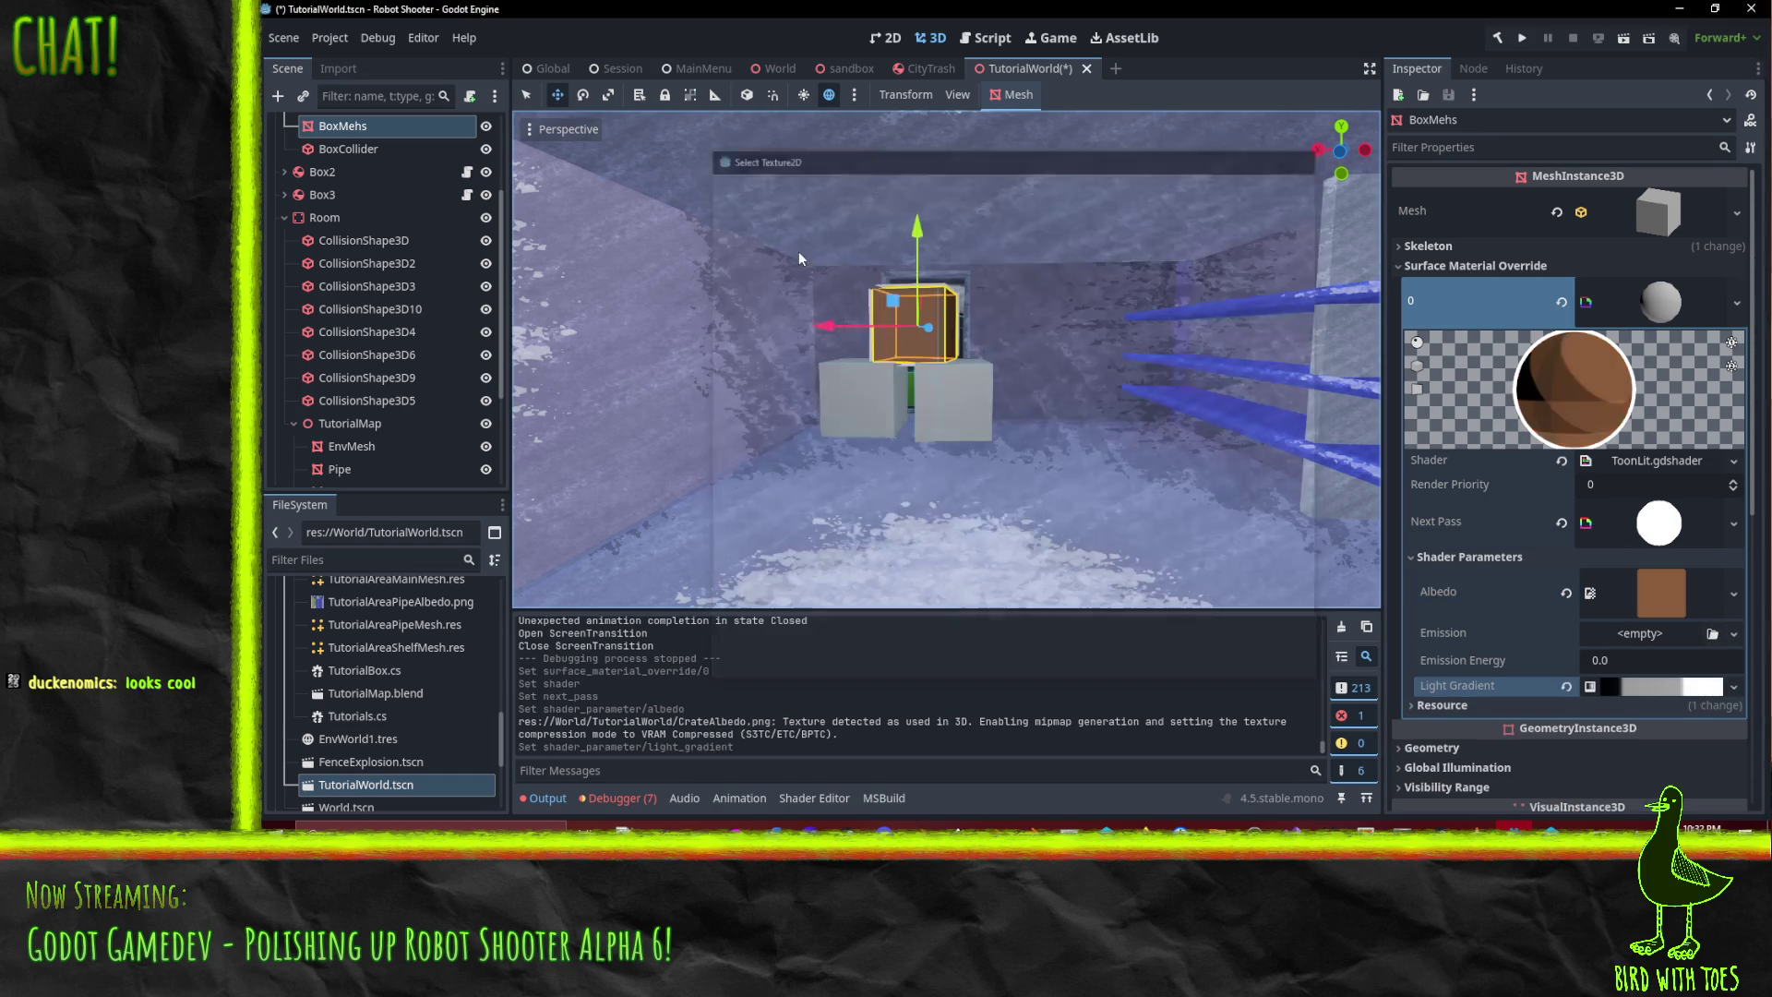
- Select the left grey box Box2, then switch over to Blender
scroll(1061, 474, up, 5)
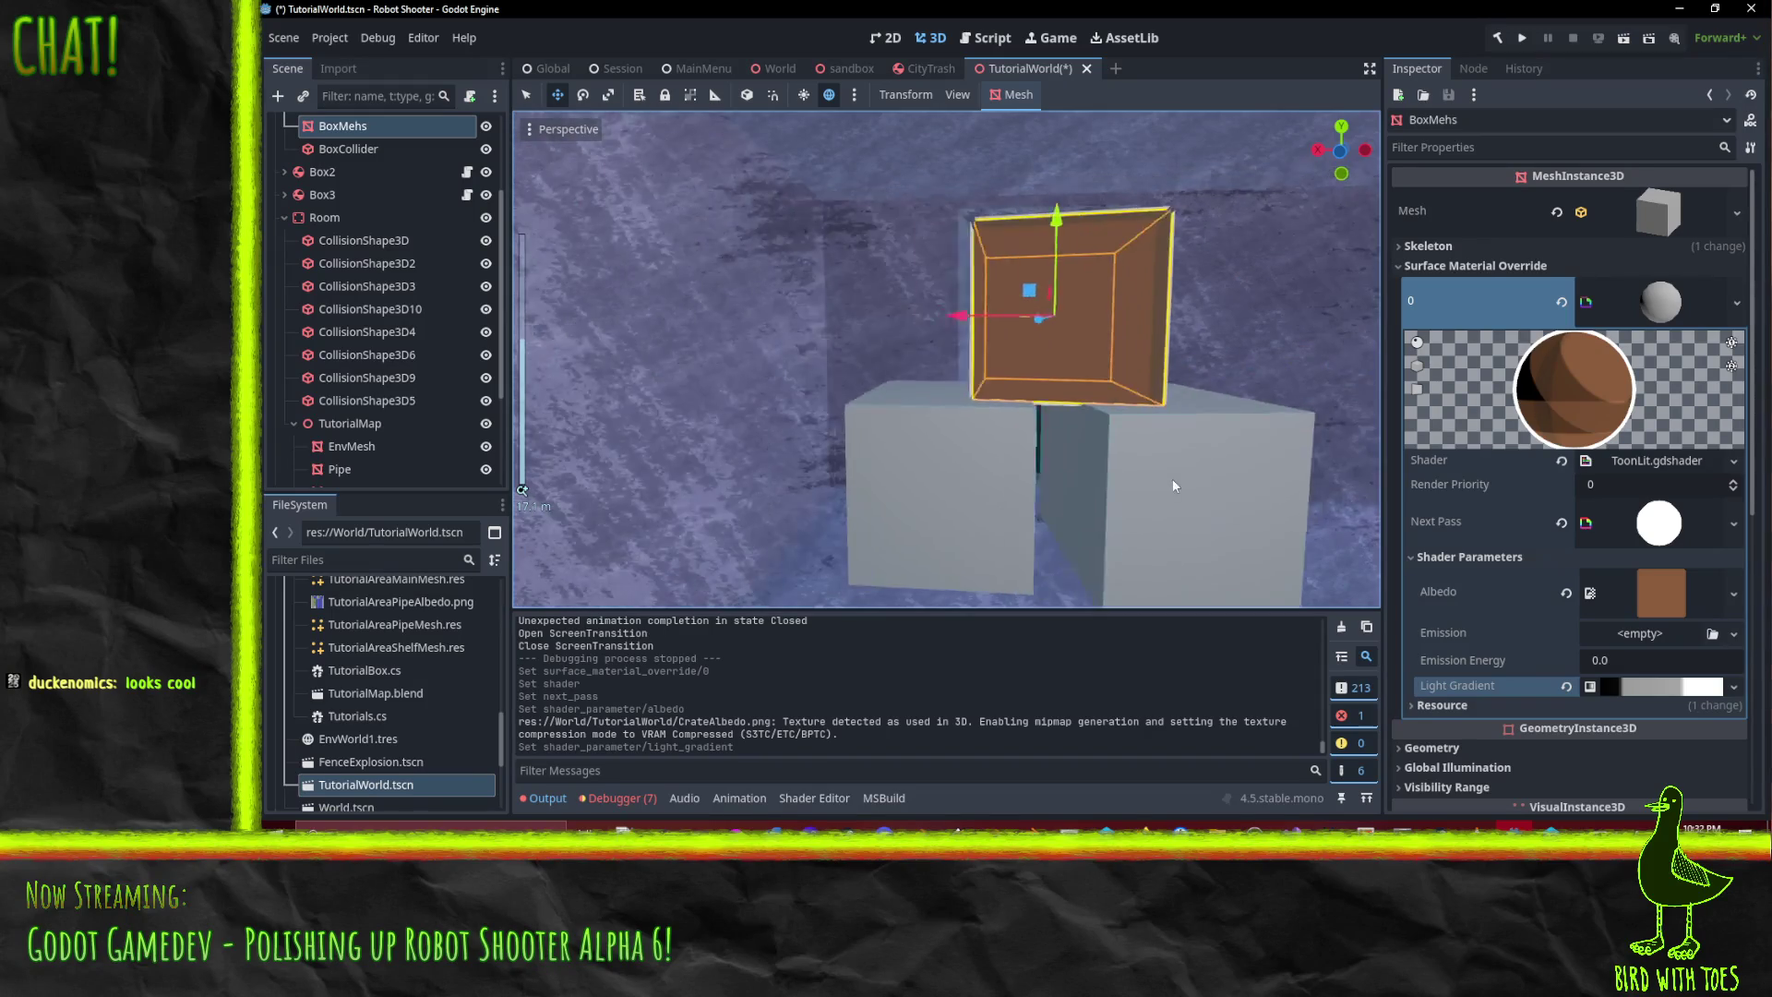
mouse_move(1172, 485)
mouse_down()
mouse_move(1122, 493)
mouse_move(1176, 482)
mouse_move(1160, 483)
mouse_up()
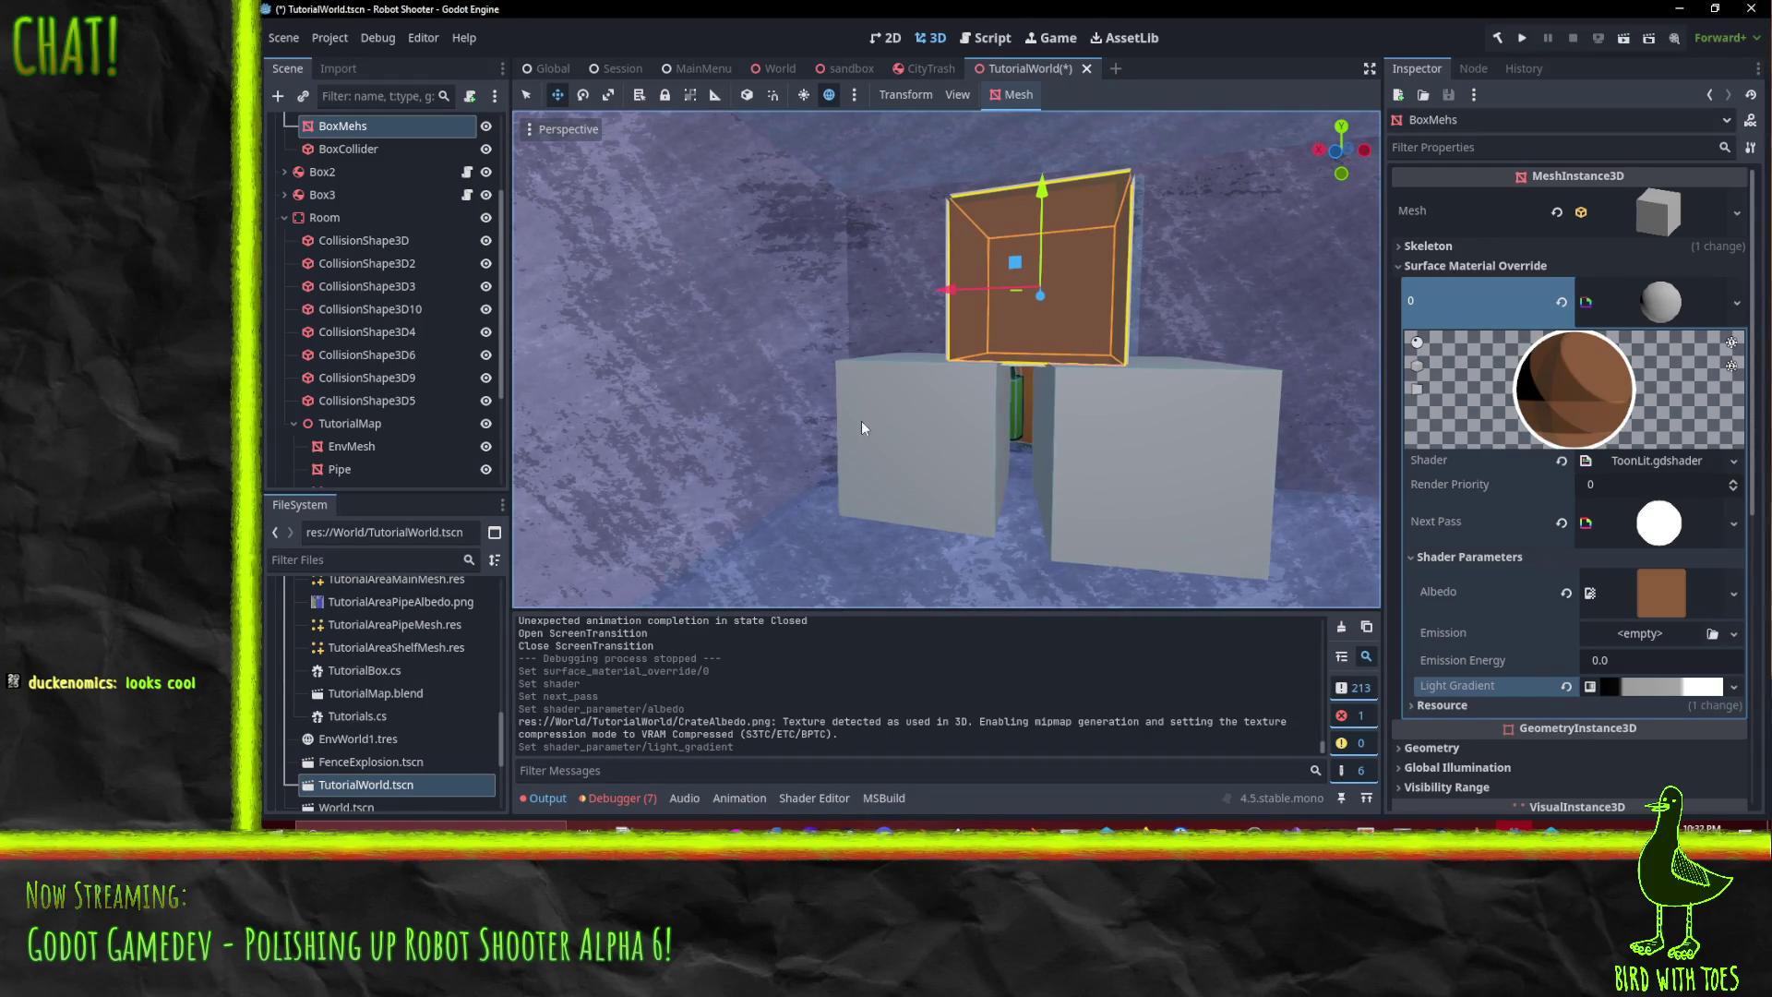
click(897, 424)
scroll(1039, 356, down, 3)
scroll(1039, 356, up, 3)
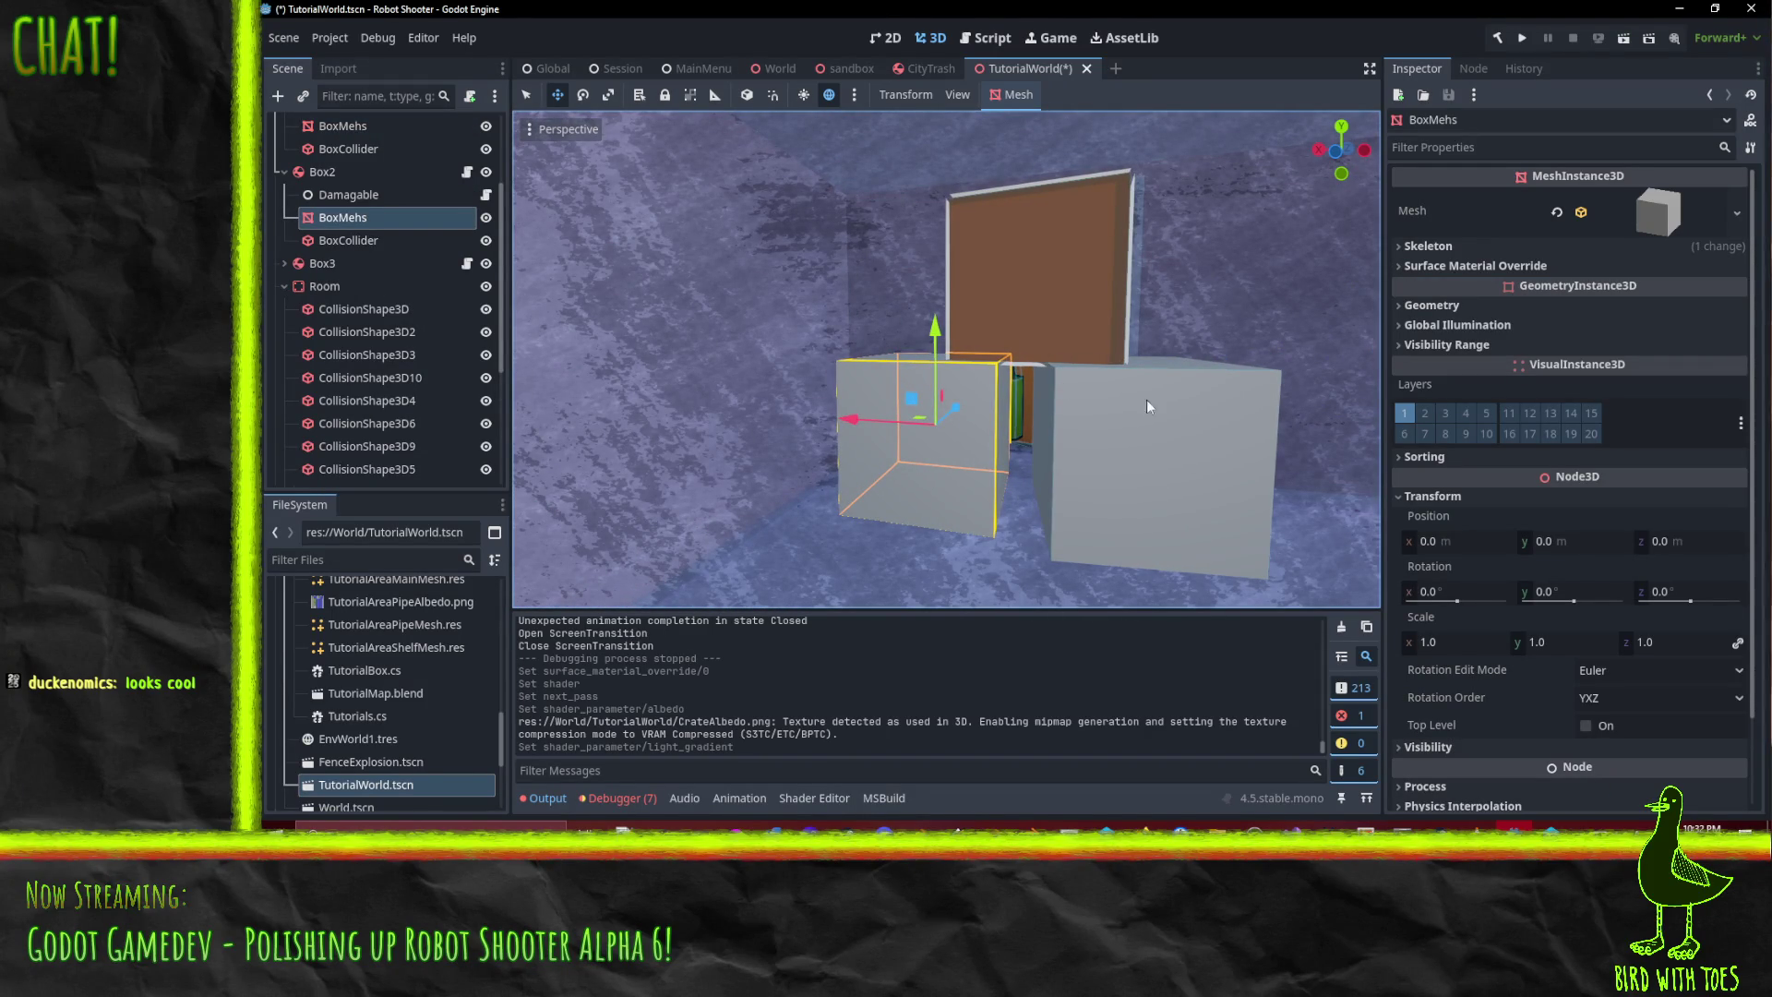
click(921, 826)
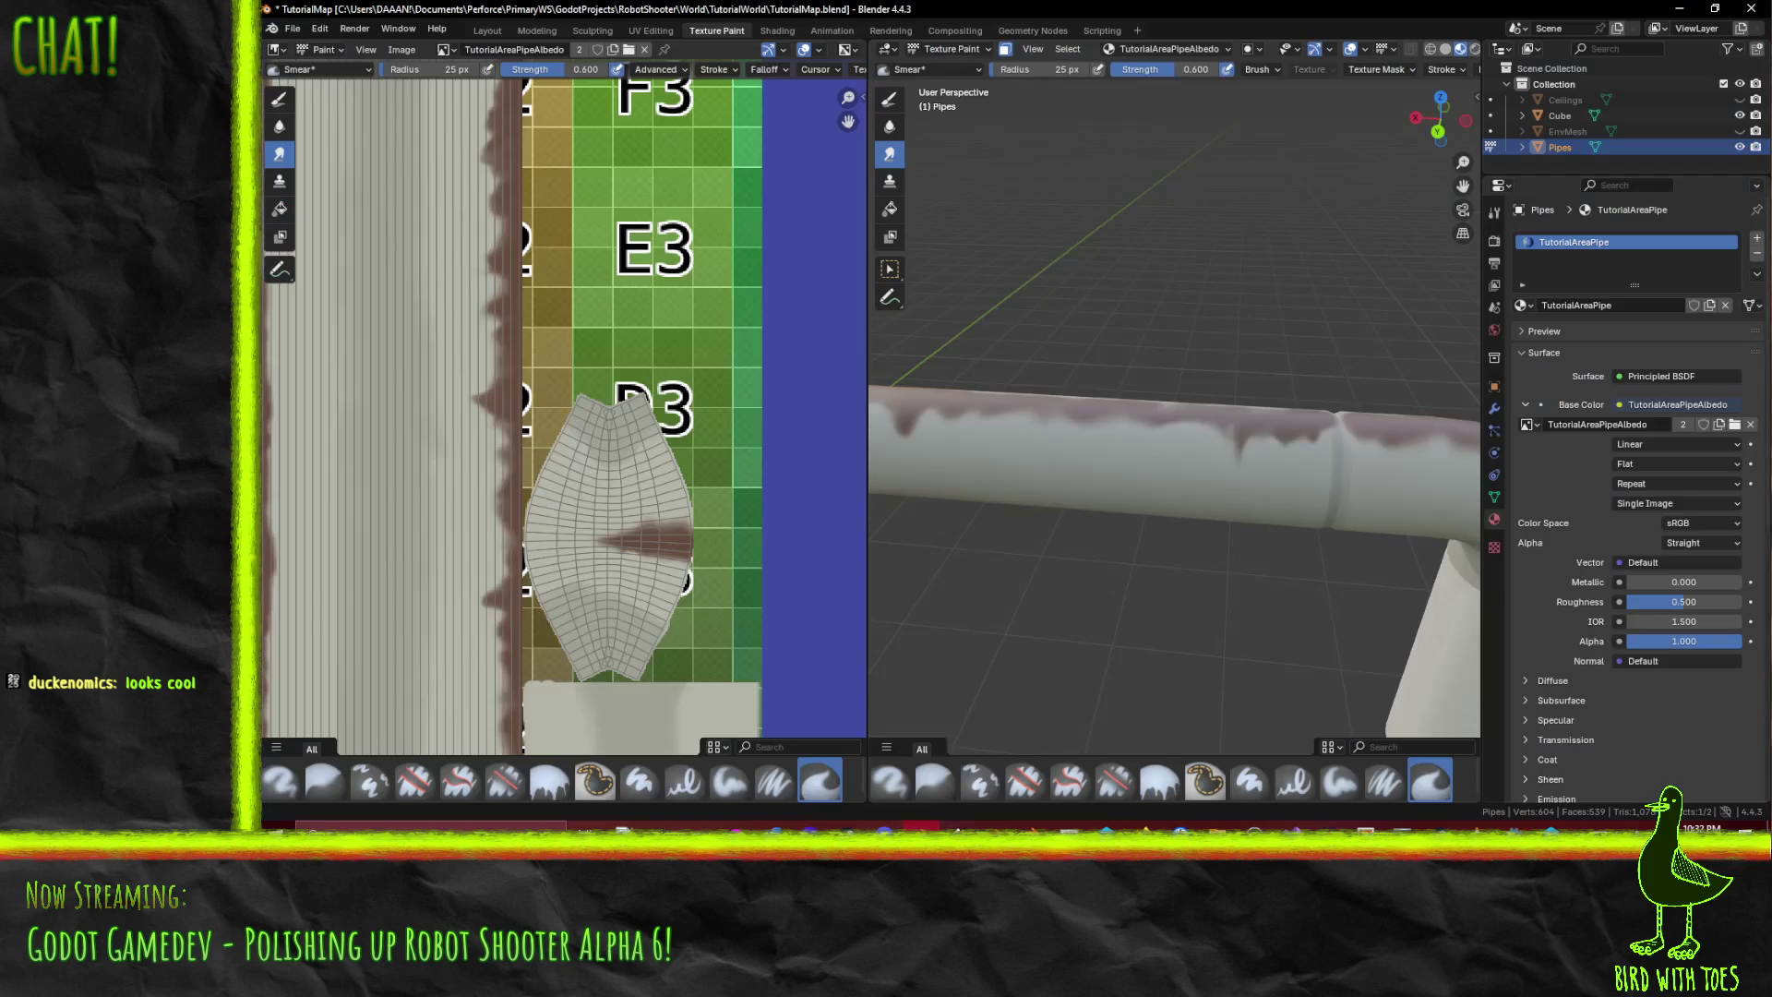
- Save TutorialMap.blend from the File menu
click(292, 29)
click(291, 28)
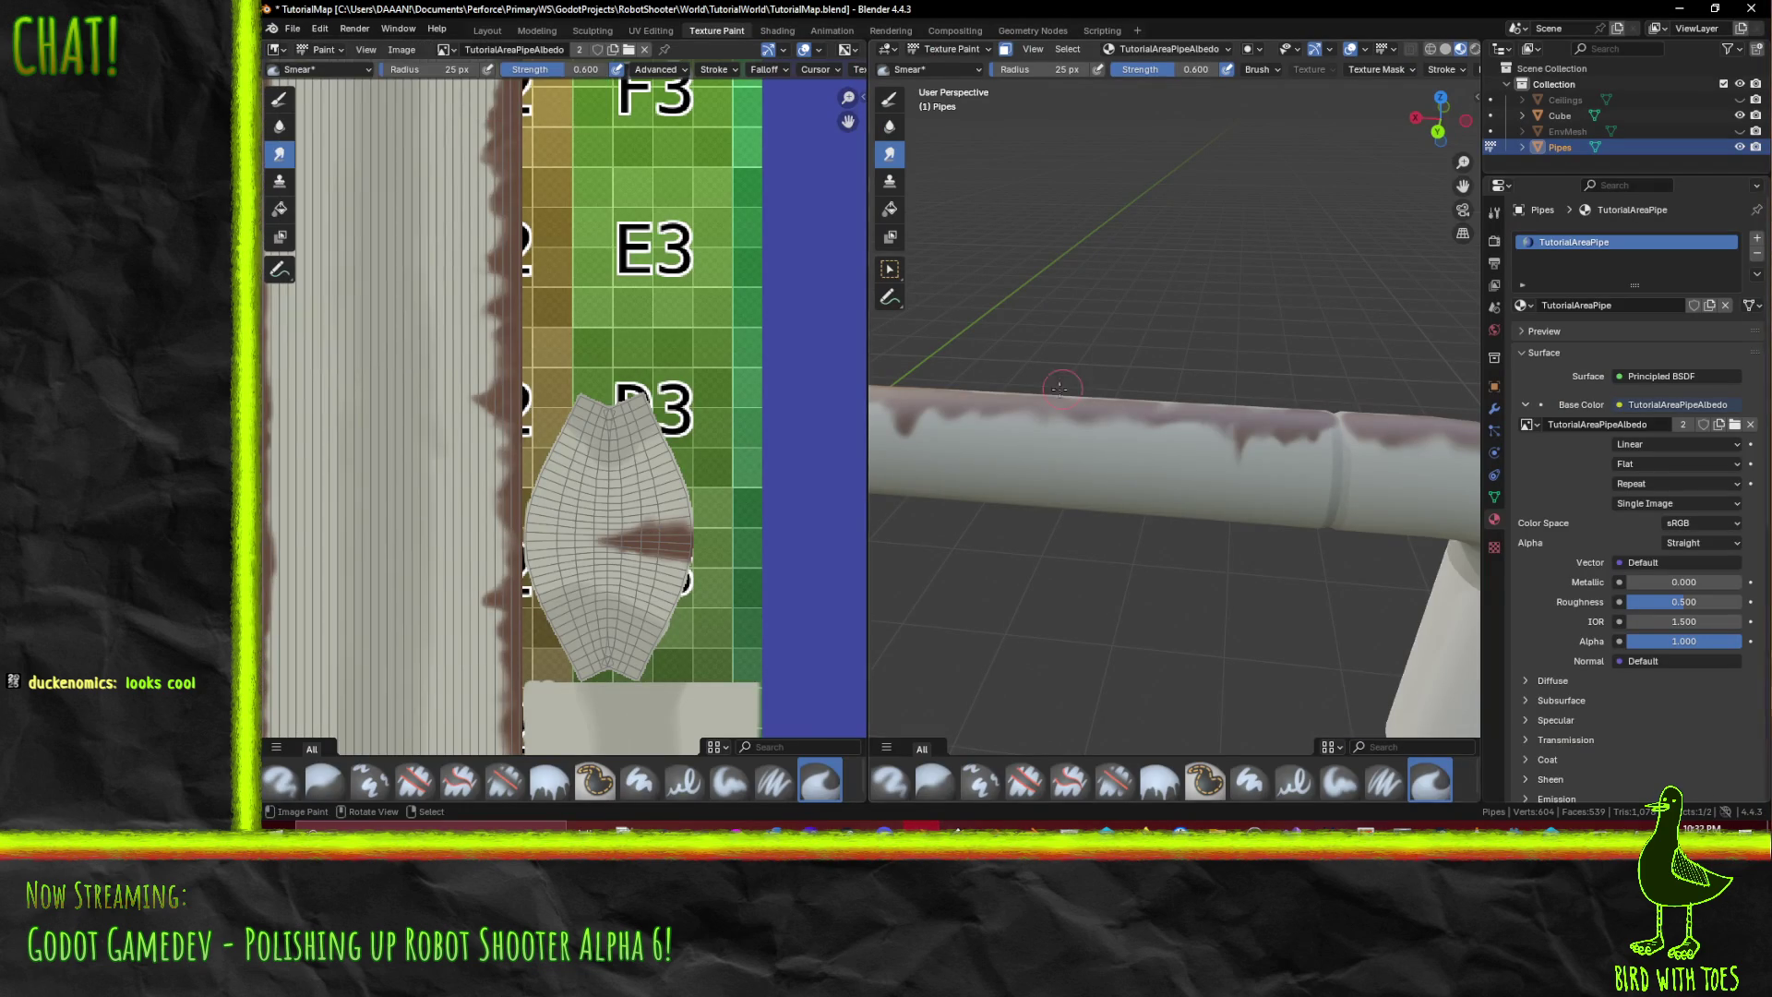
click(292, 28)
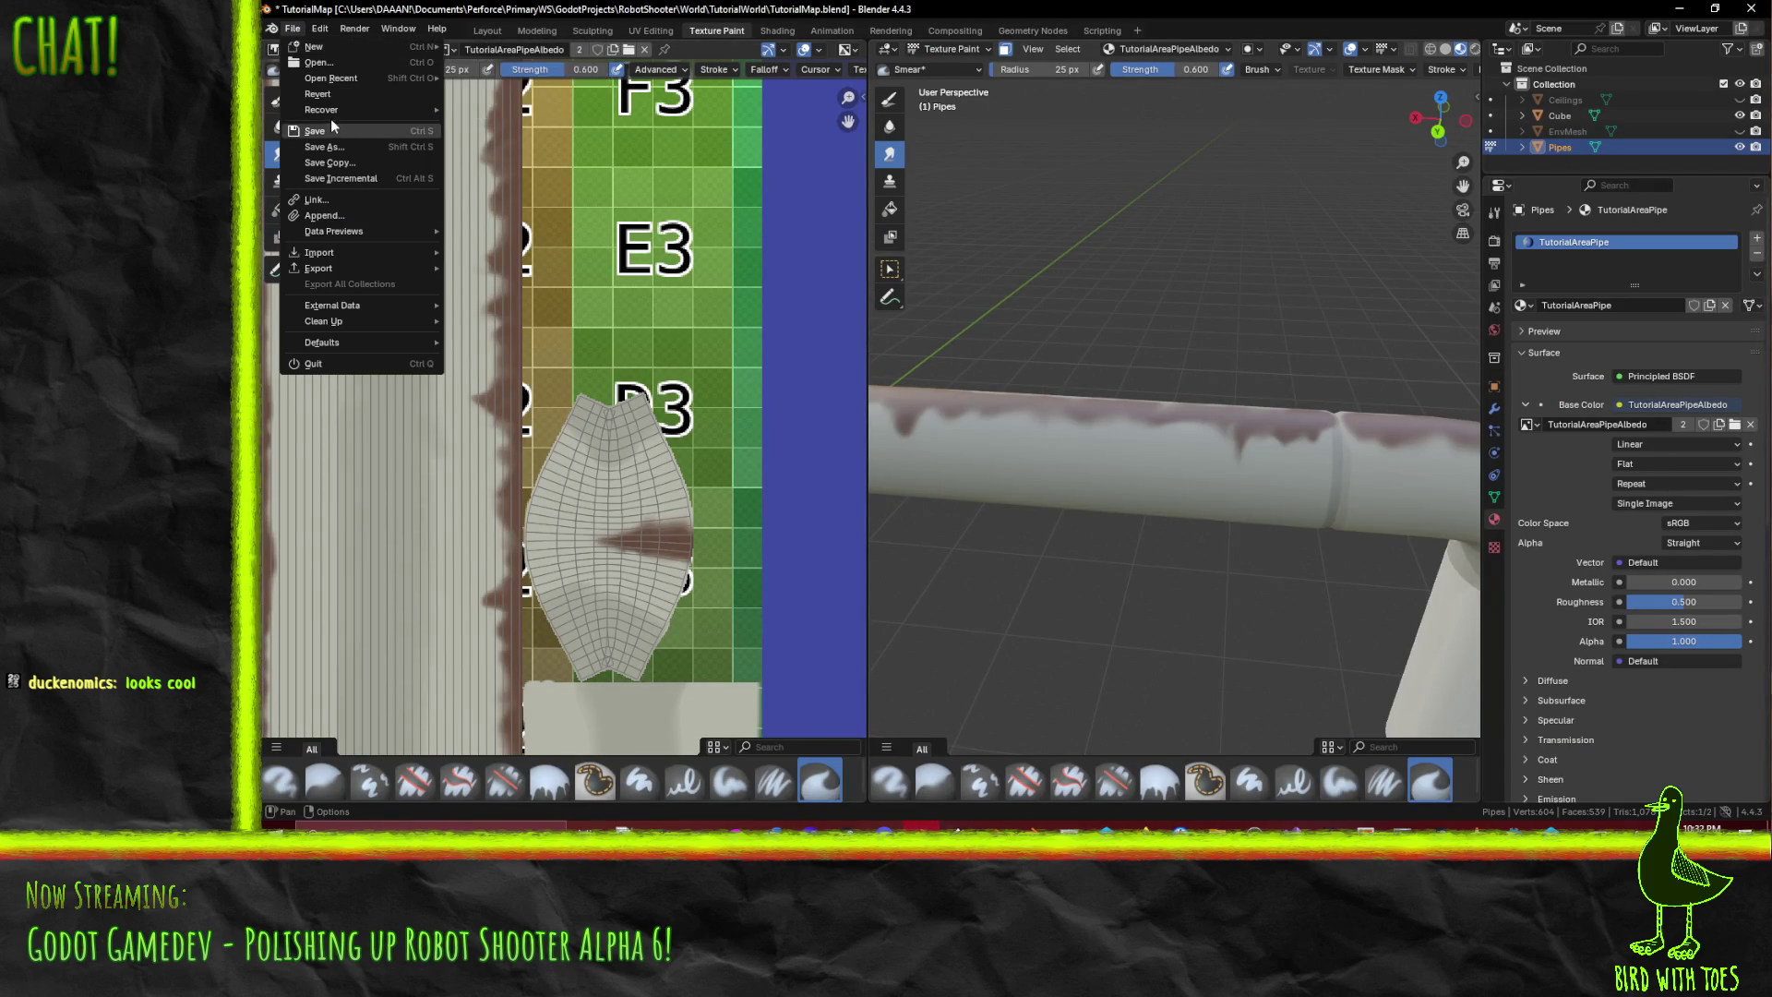
click(319, 131)
- Create a new General file with the default Cube, Camera and Light
click(294, 30)
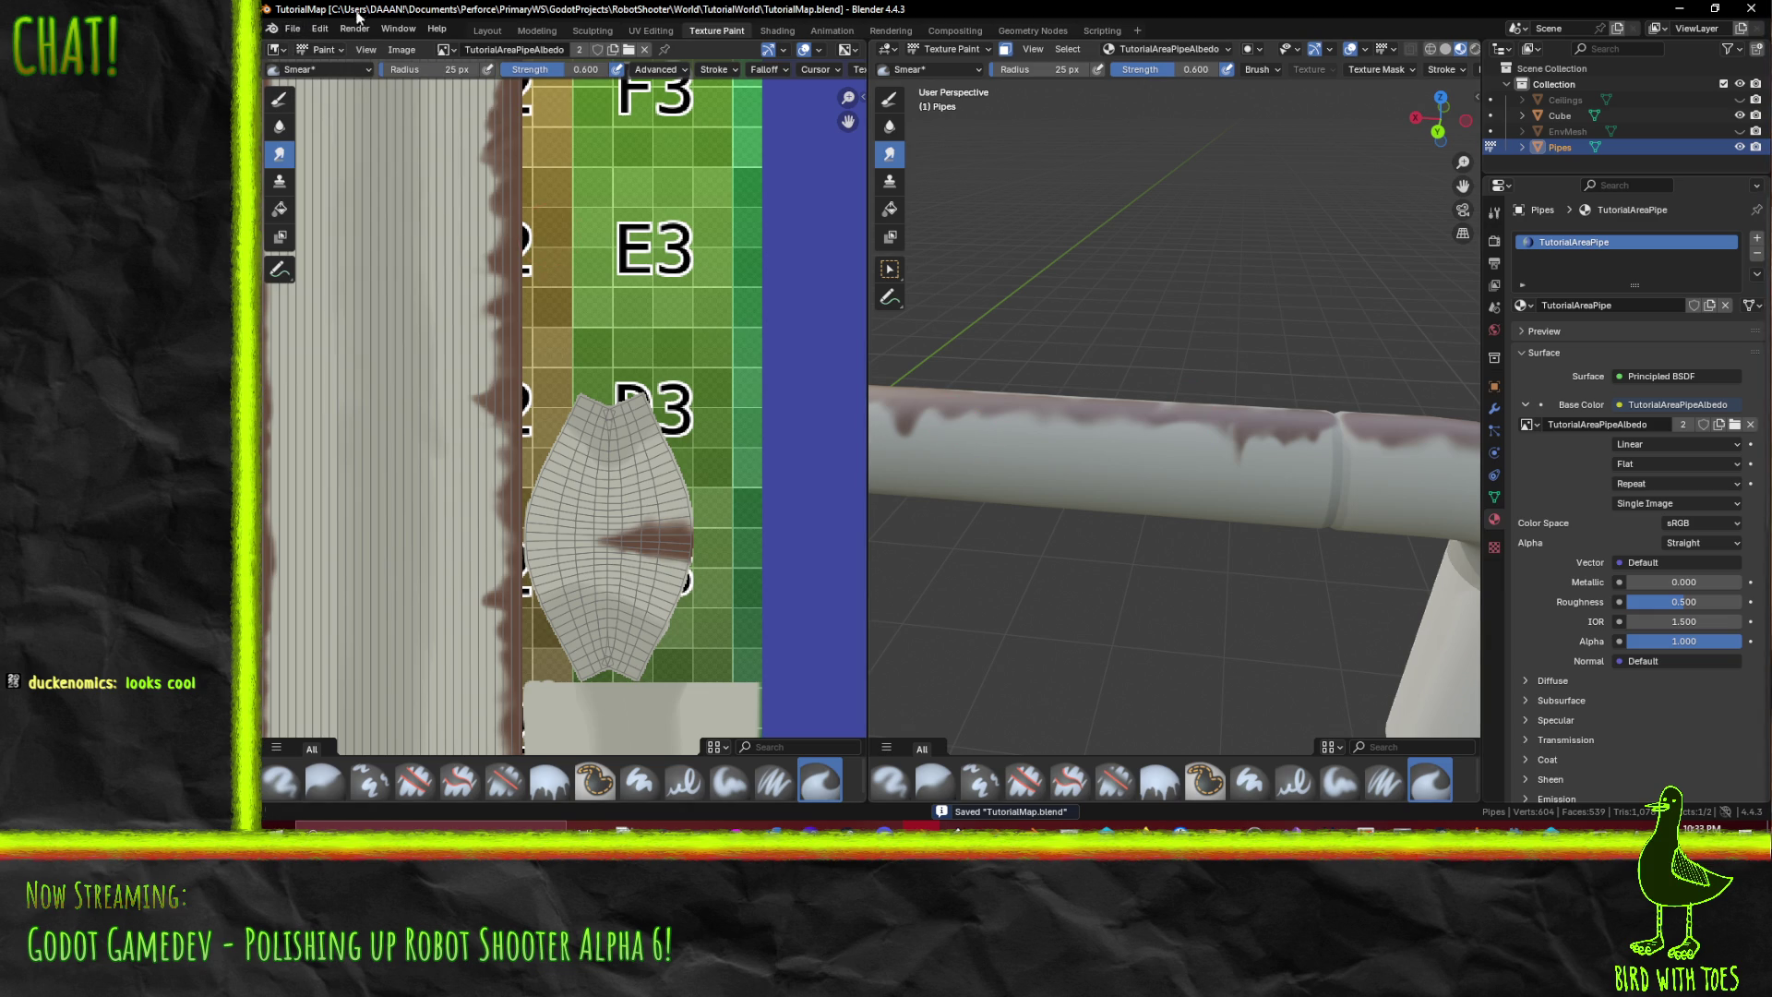
key(ctrl+n)
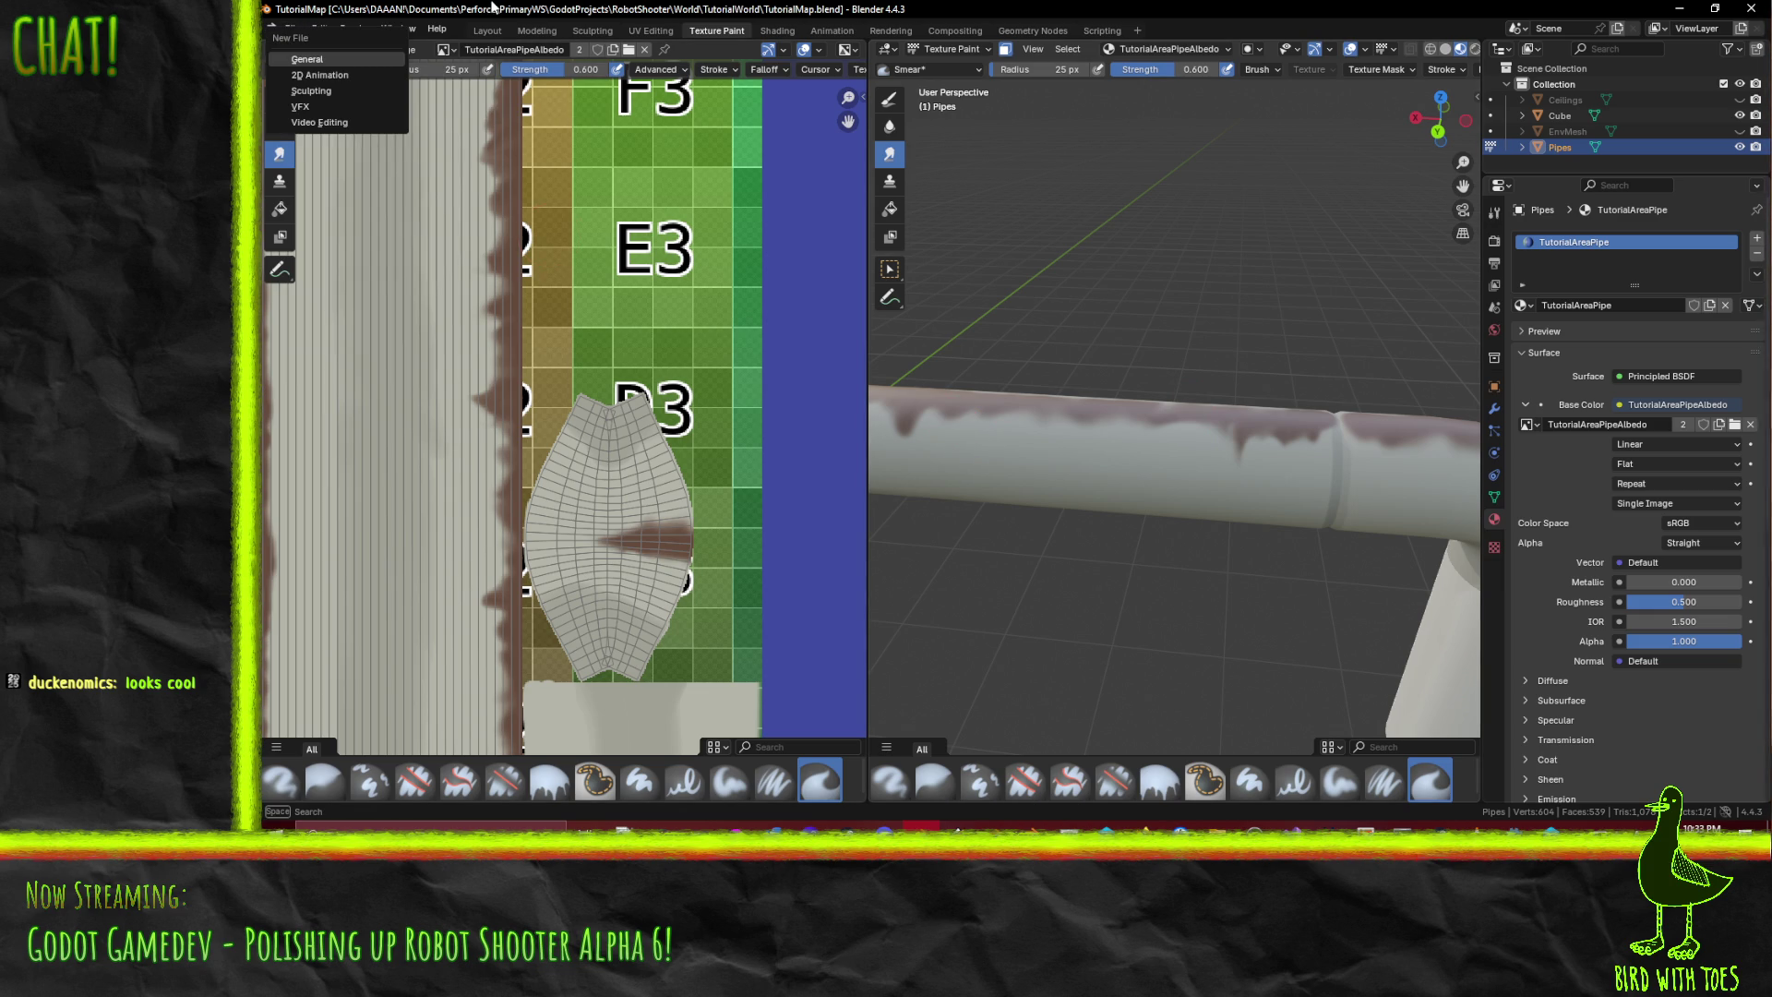
key(Return)
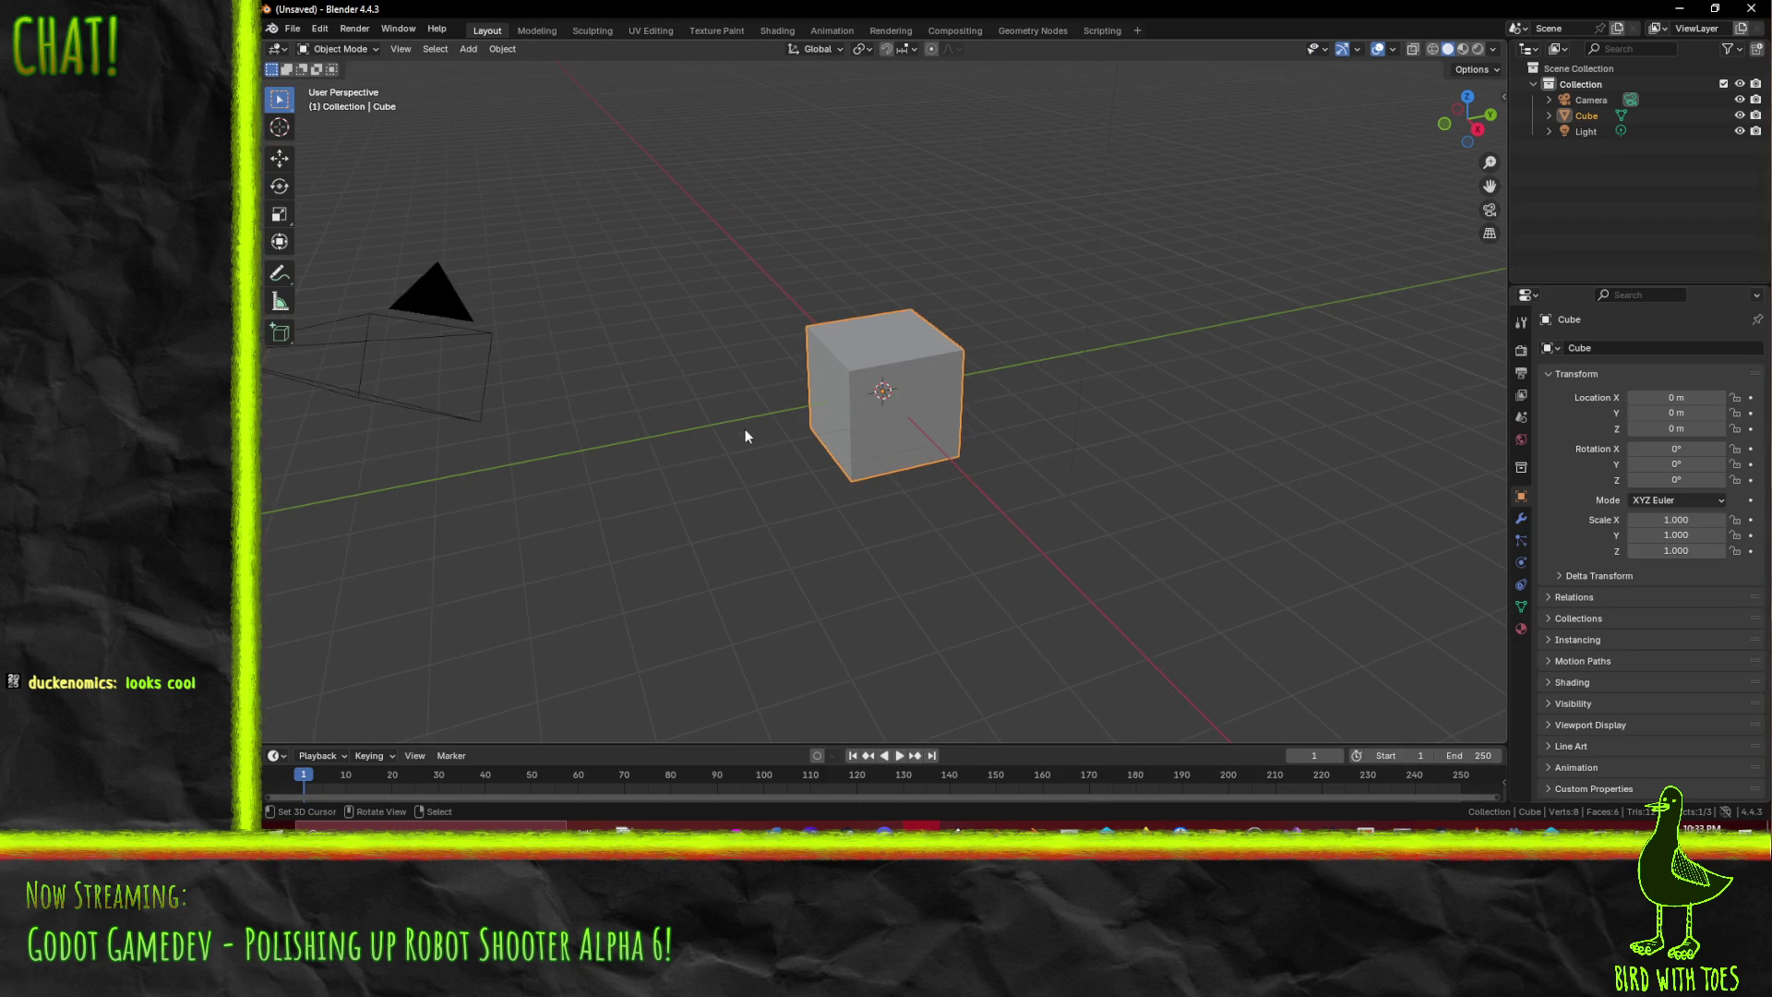
- Enter Edit Mode on the cube from the front view, deselect everything and switch to face select
key(KP_1)
key(Tab)
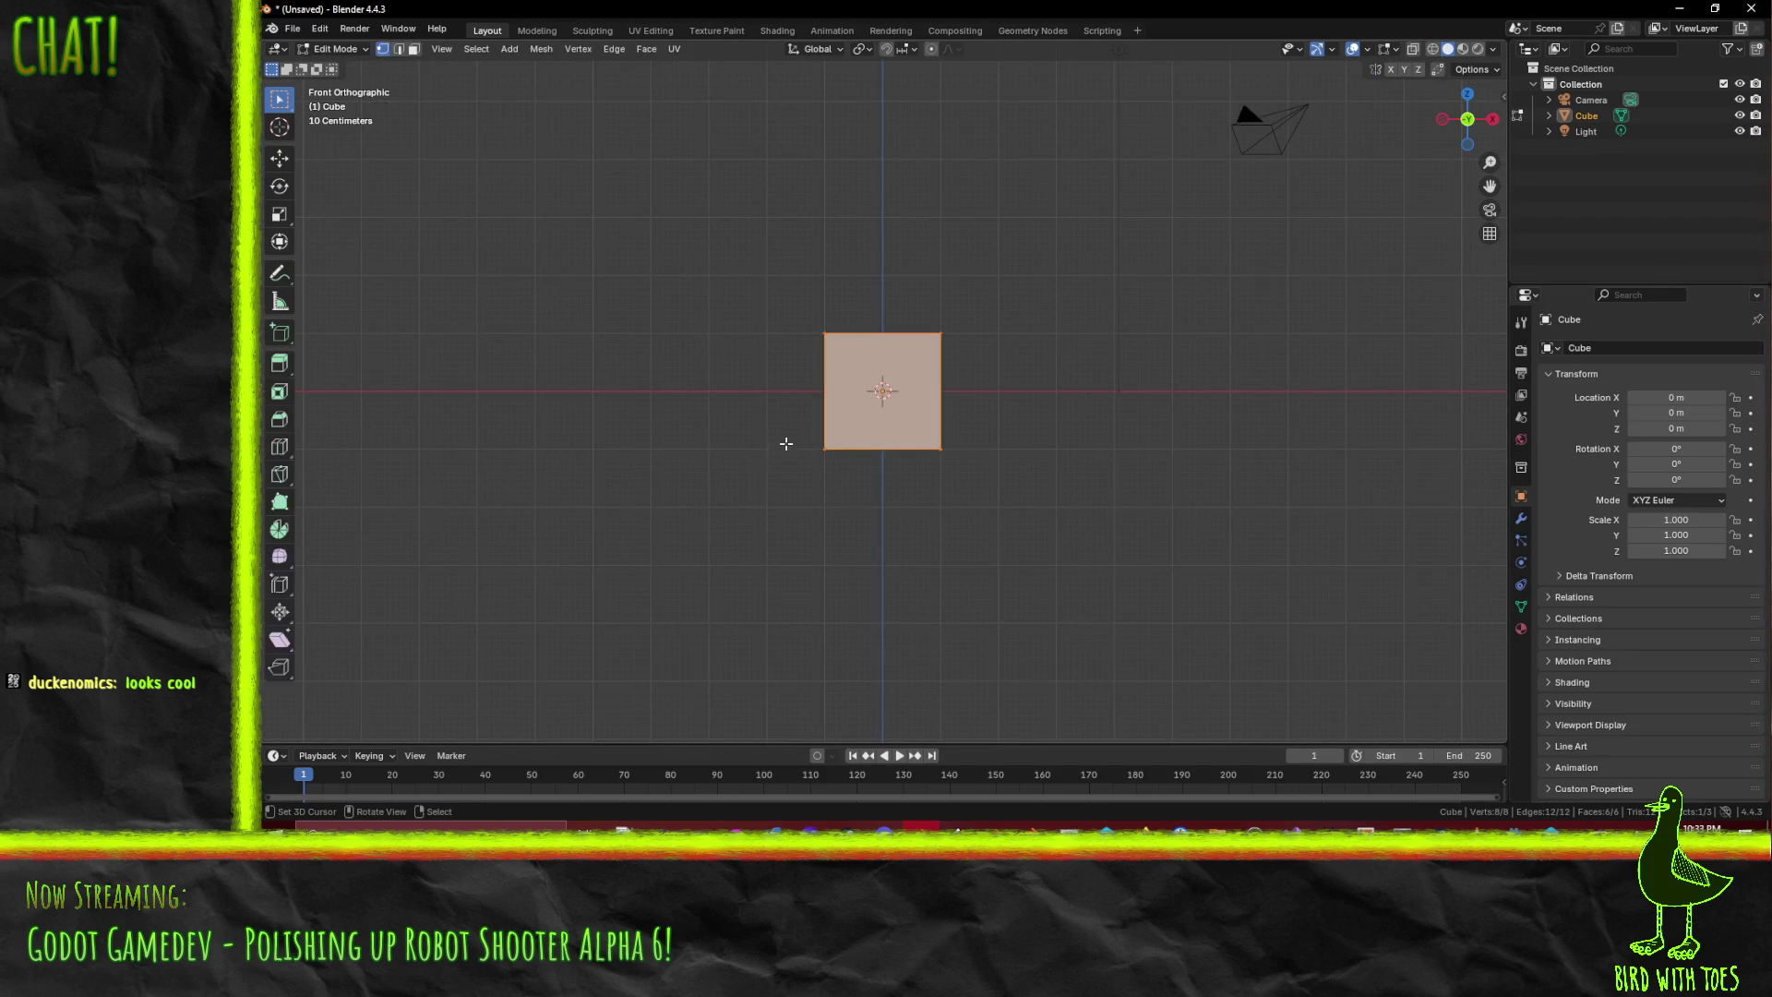
mouse_move(866, 514)
mouse_down()
mouse_move(890, 499)
mouse_move(997, 526)
mouse_up()
scroll(1147, 509, up, 1)
mouse_move(1089, 467)
mouse_down()
mouse_move(1108, 510)
mouse_move(951, 390)
mouse_up()
click(1107, 510)
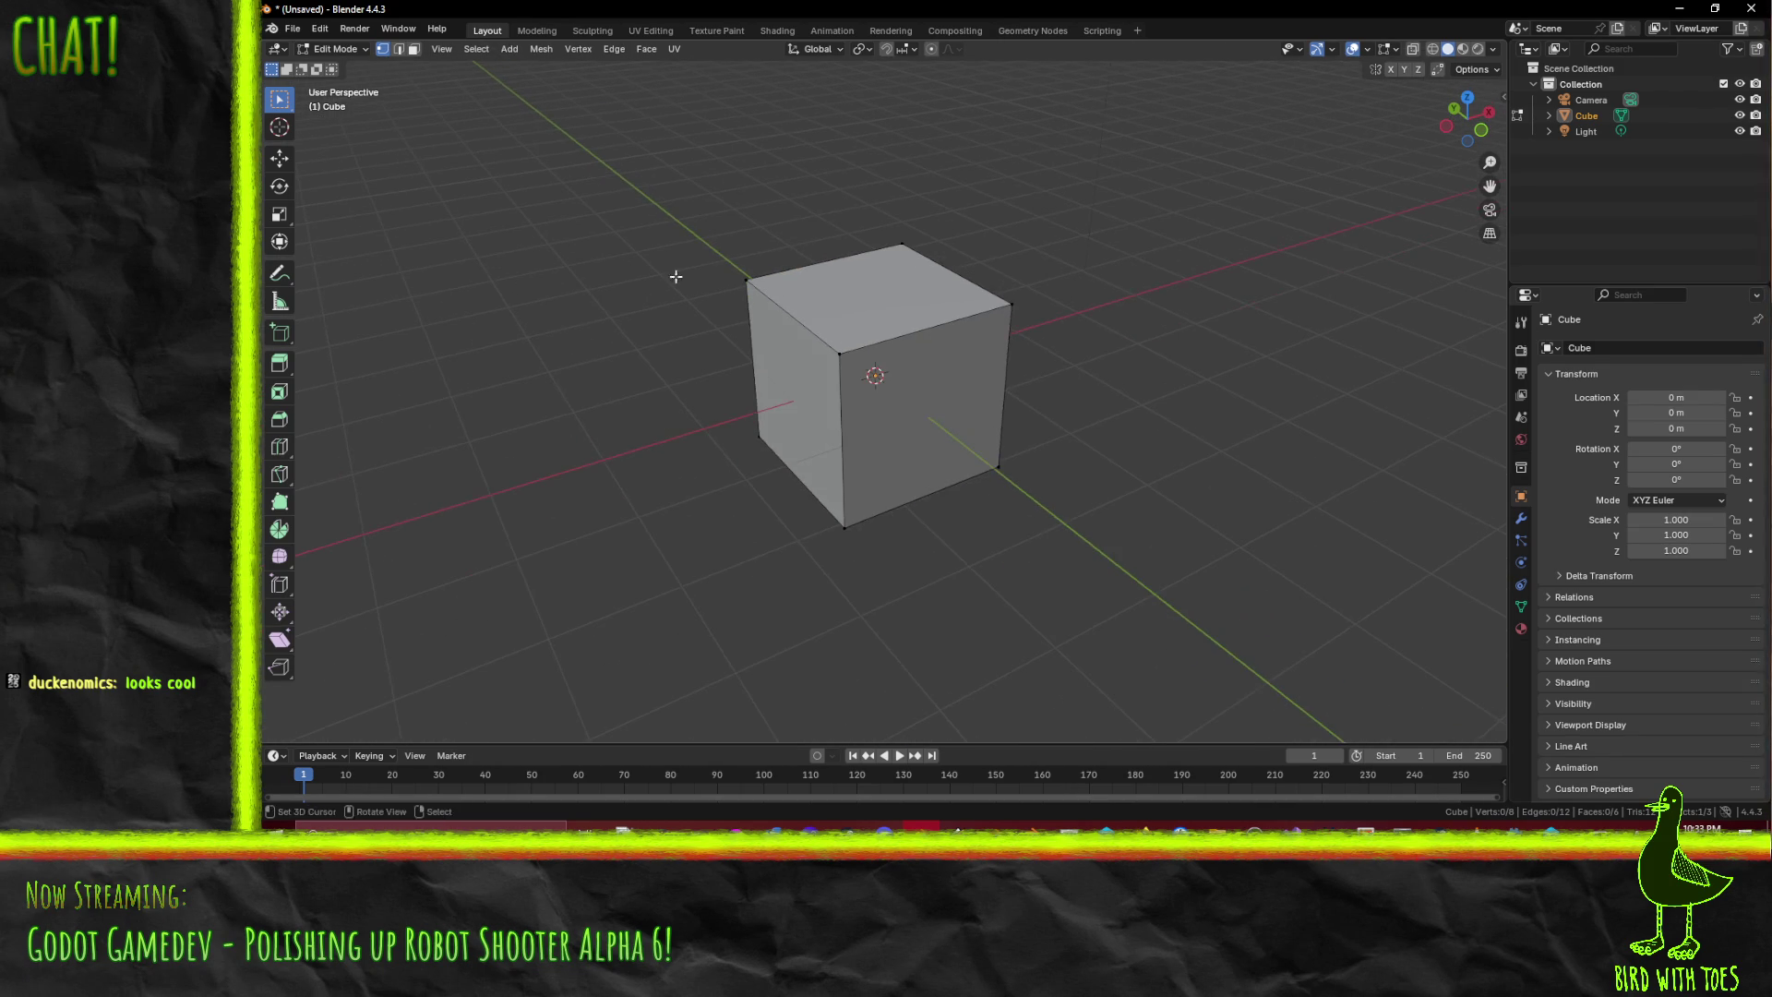
click(414, 49)
- Delete five of the cube's faces so only a single face remains, and select it
click(884, 424)
click(806, 397)
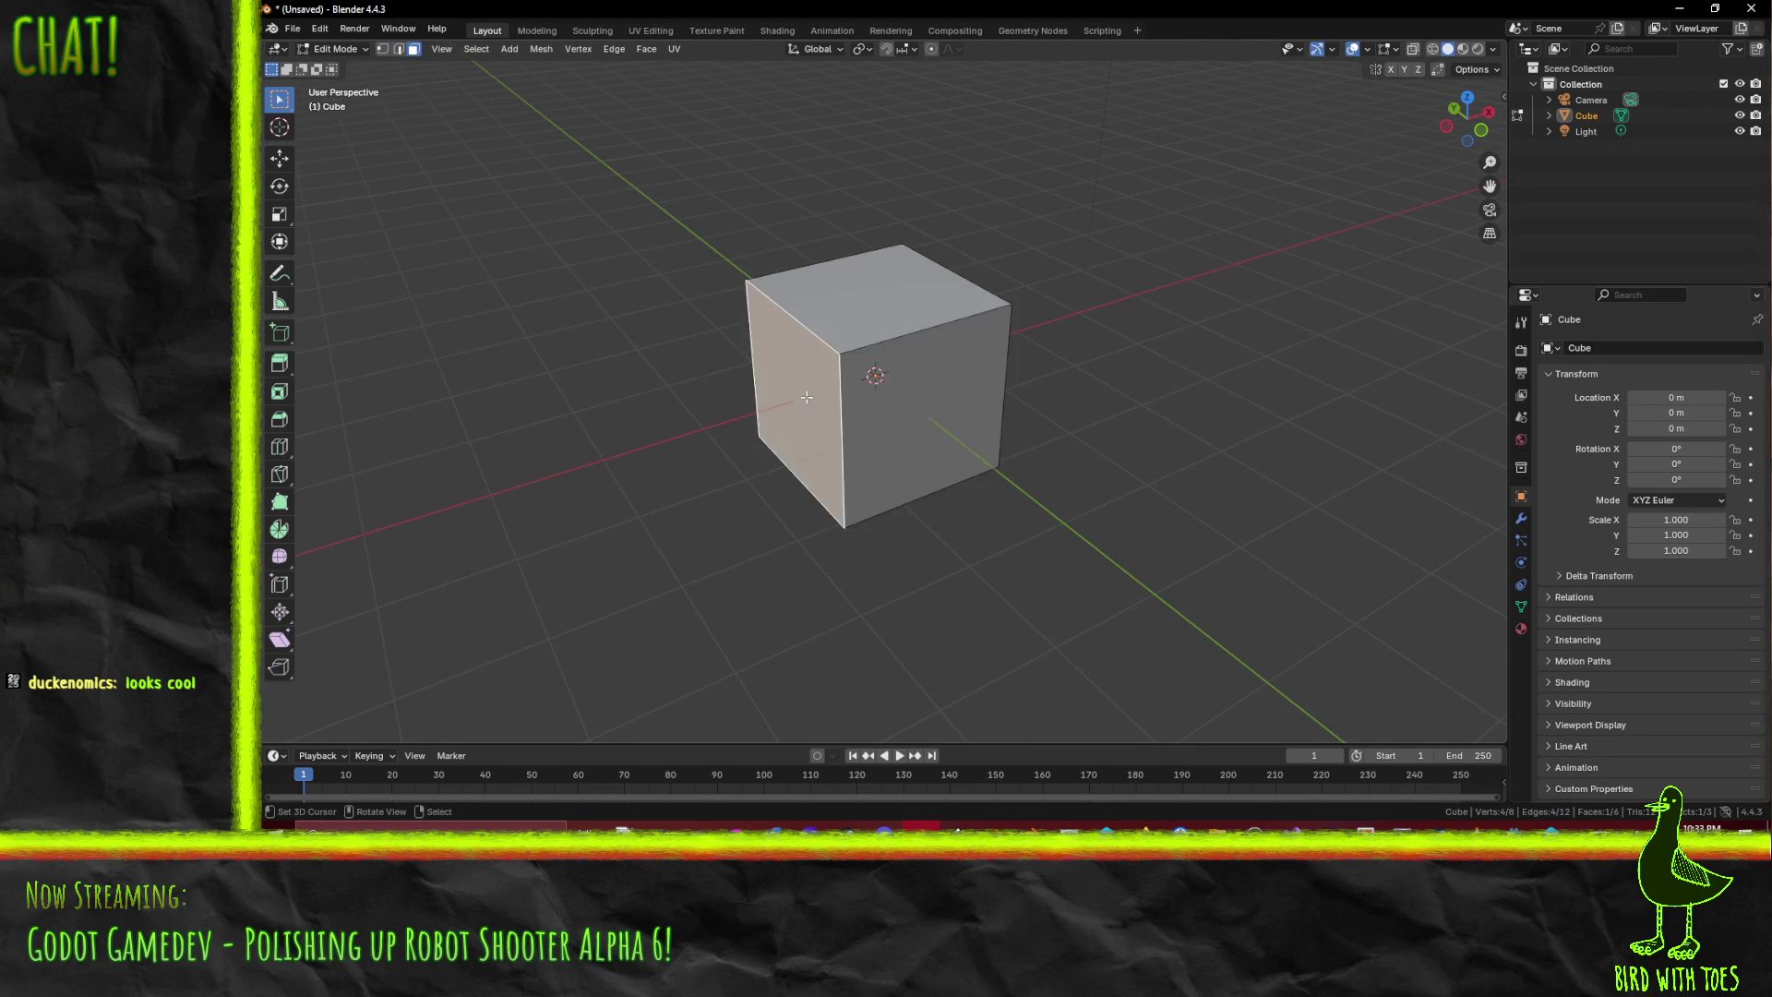
shift+click(877, 295)
mouse_move(876, 296)
mouse_down()
mouse_move(1068, 261)
mouse_move(855, 428)
mouse_up()
shift+click(815, 508)
mouse_move(815, 507)
mouse_down()
mouse_move(969, 434)
mouse_move(1026, 446)
mouse_move(1064, 495)
mouse_move(977, 449)
mouse_up()
shift+click(1026, 447)
key(x)
click(1010, 457)
click(977, 450)
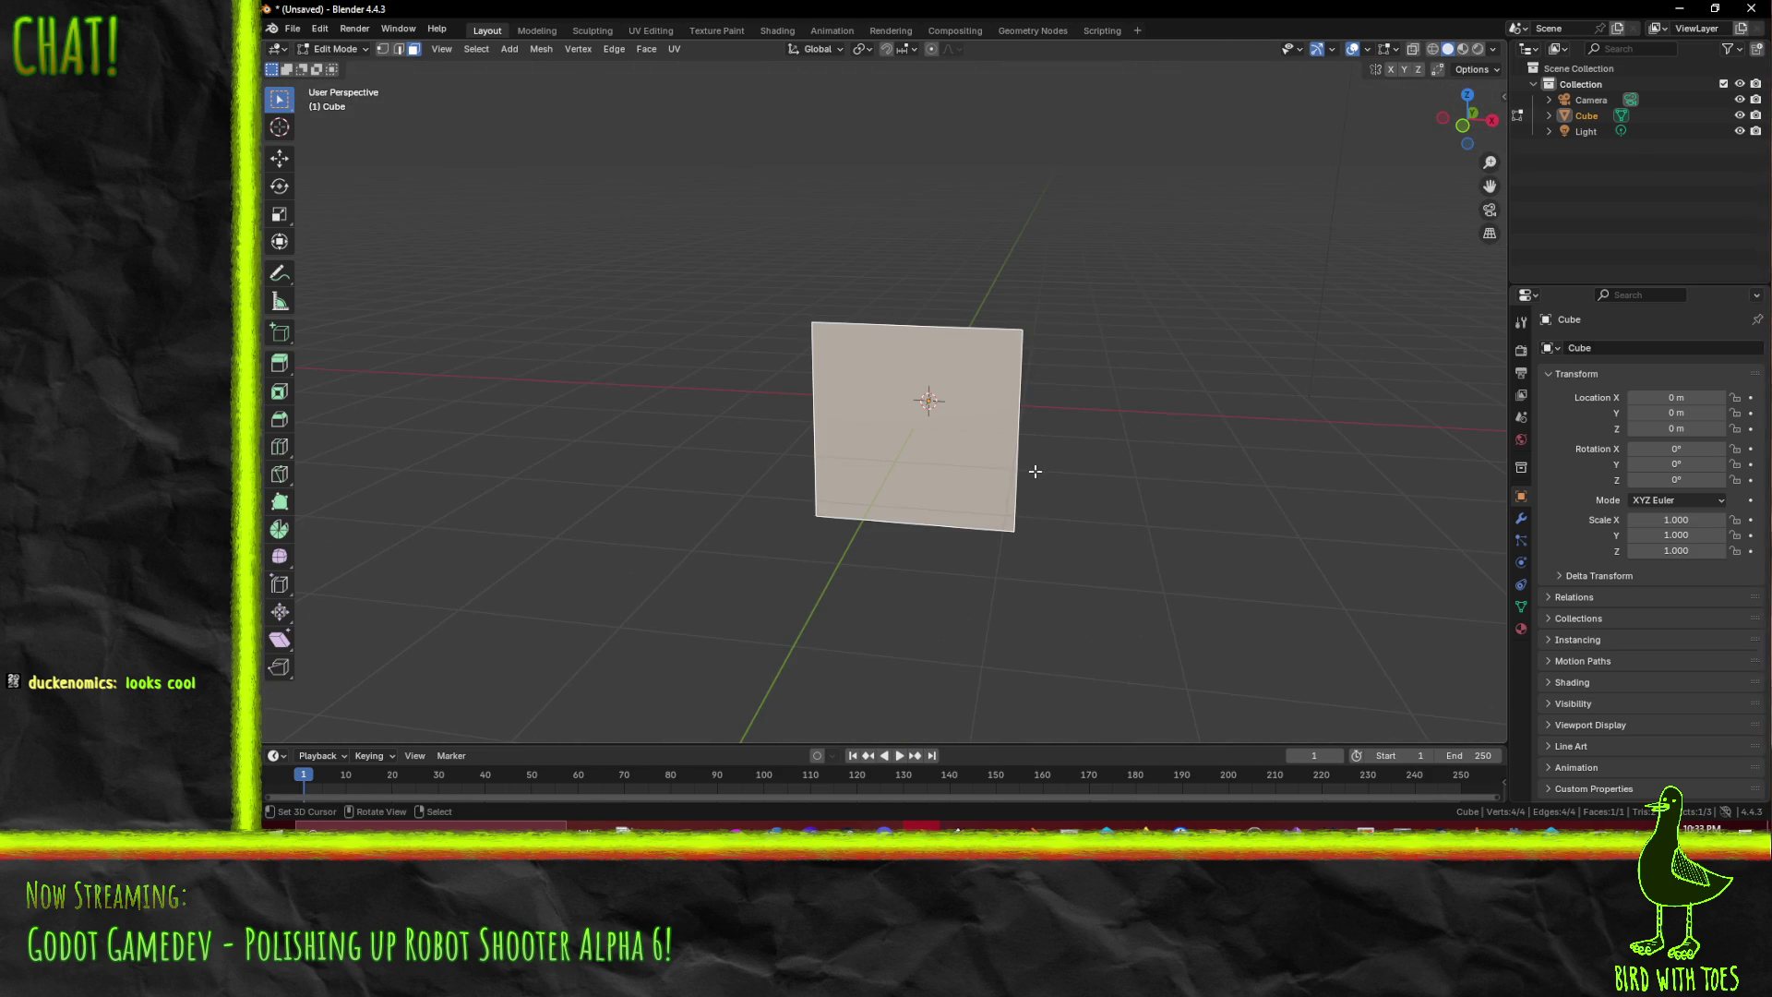
- Extrude the face in place and scale the new inner face to 0.7
key(KP_1)
scroll(1034, 470, up, 2)
key(e)
click(1200, 519)
key(s)
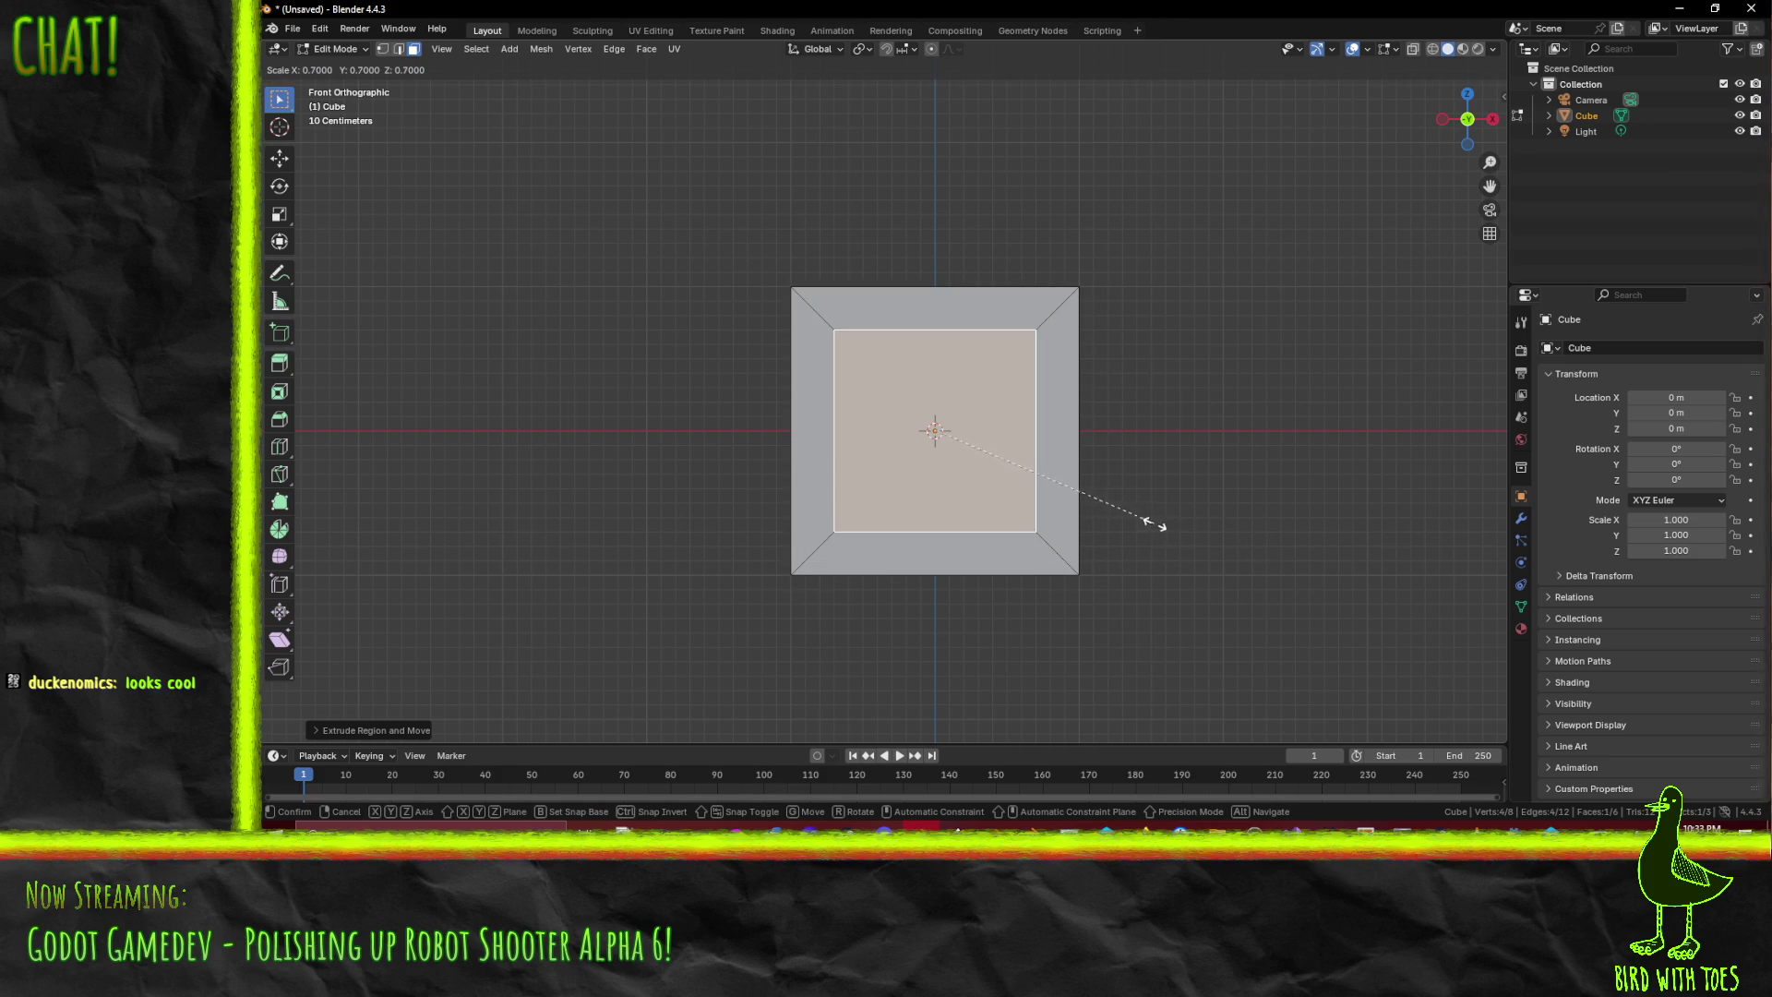
click(1154, 519)
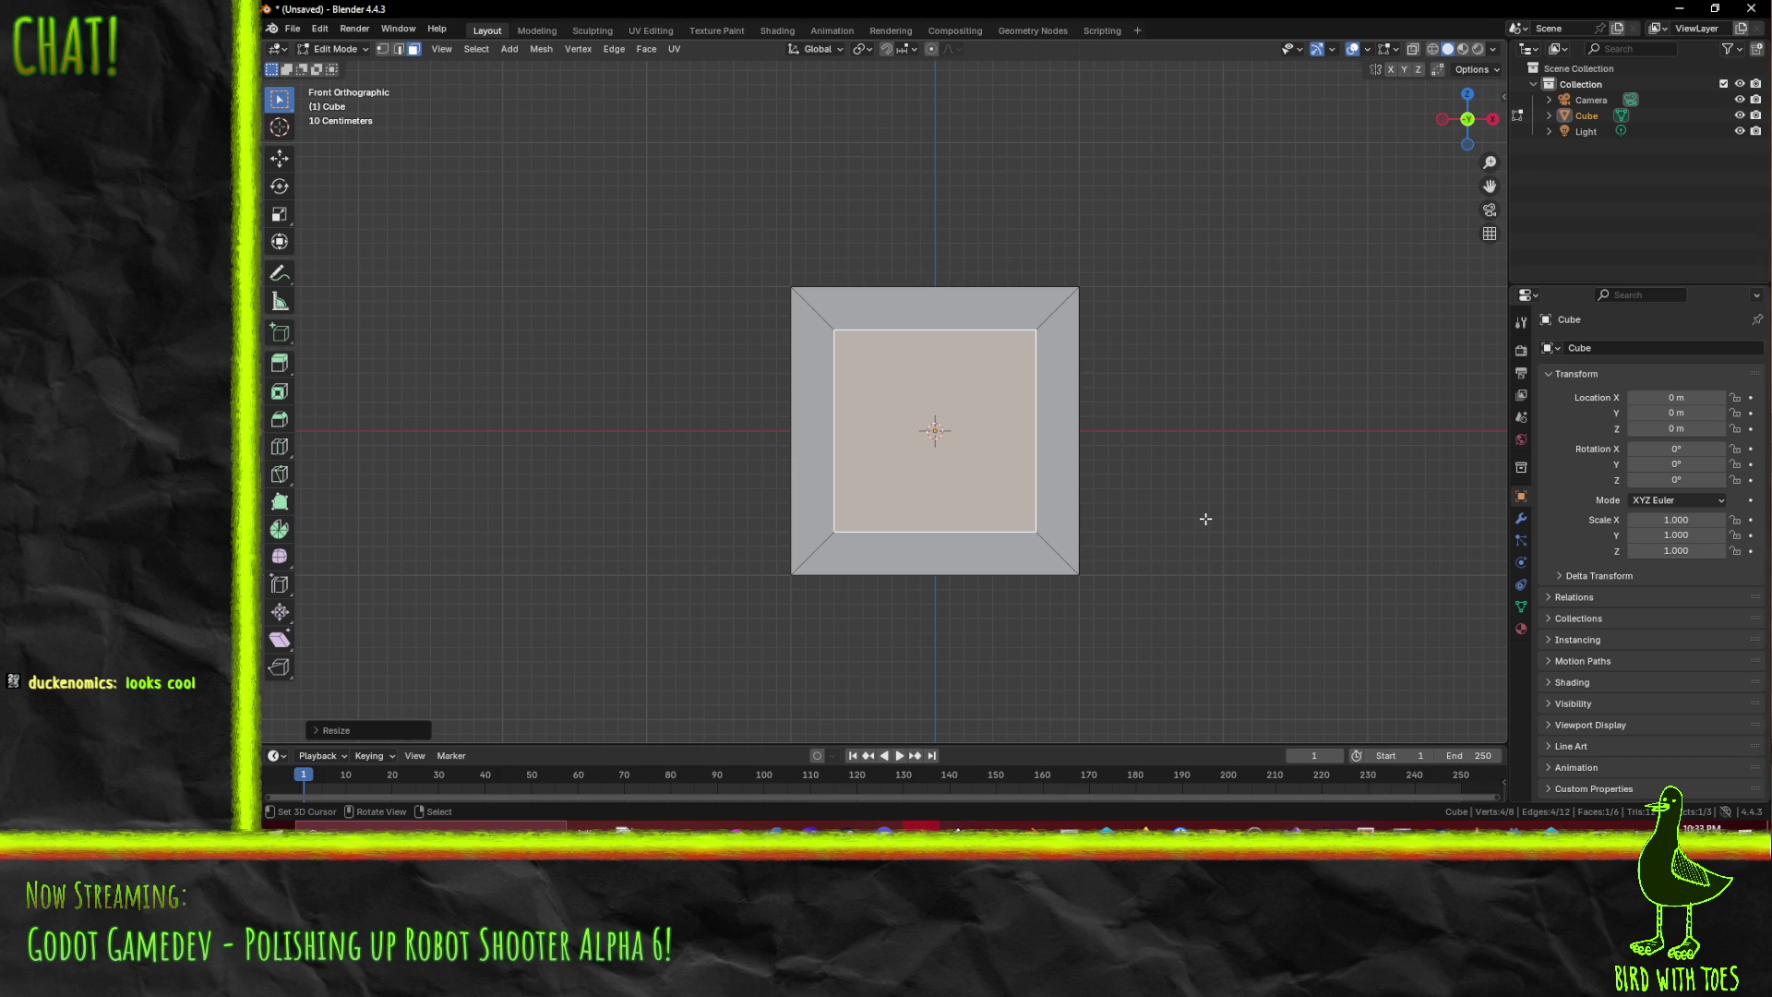
- Try extruding the inner face 0.2 m deep and moving it, then undo back to a flat plane
key(KP_3)
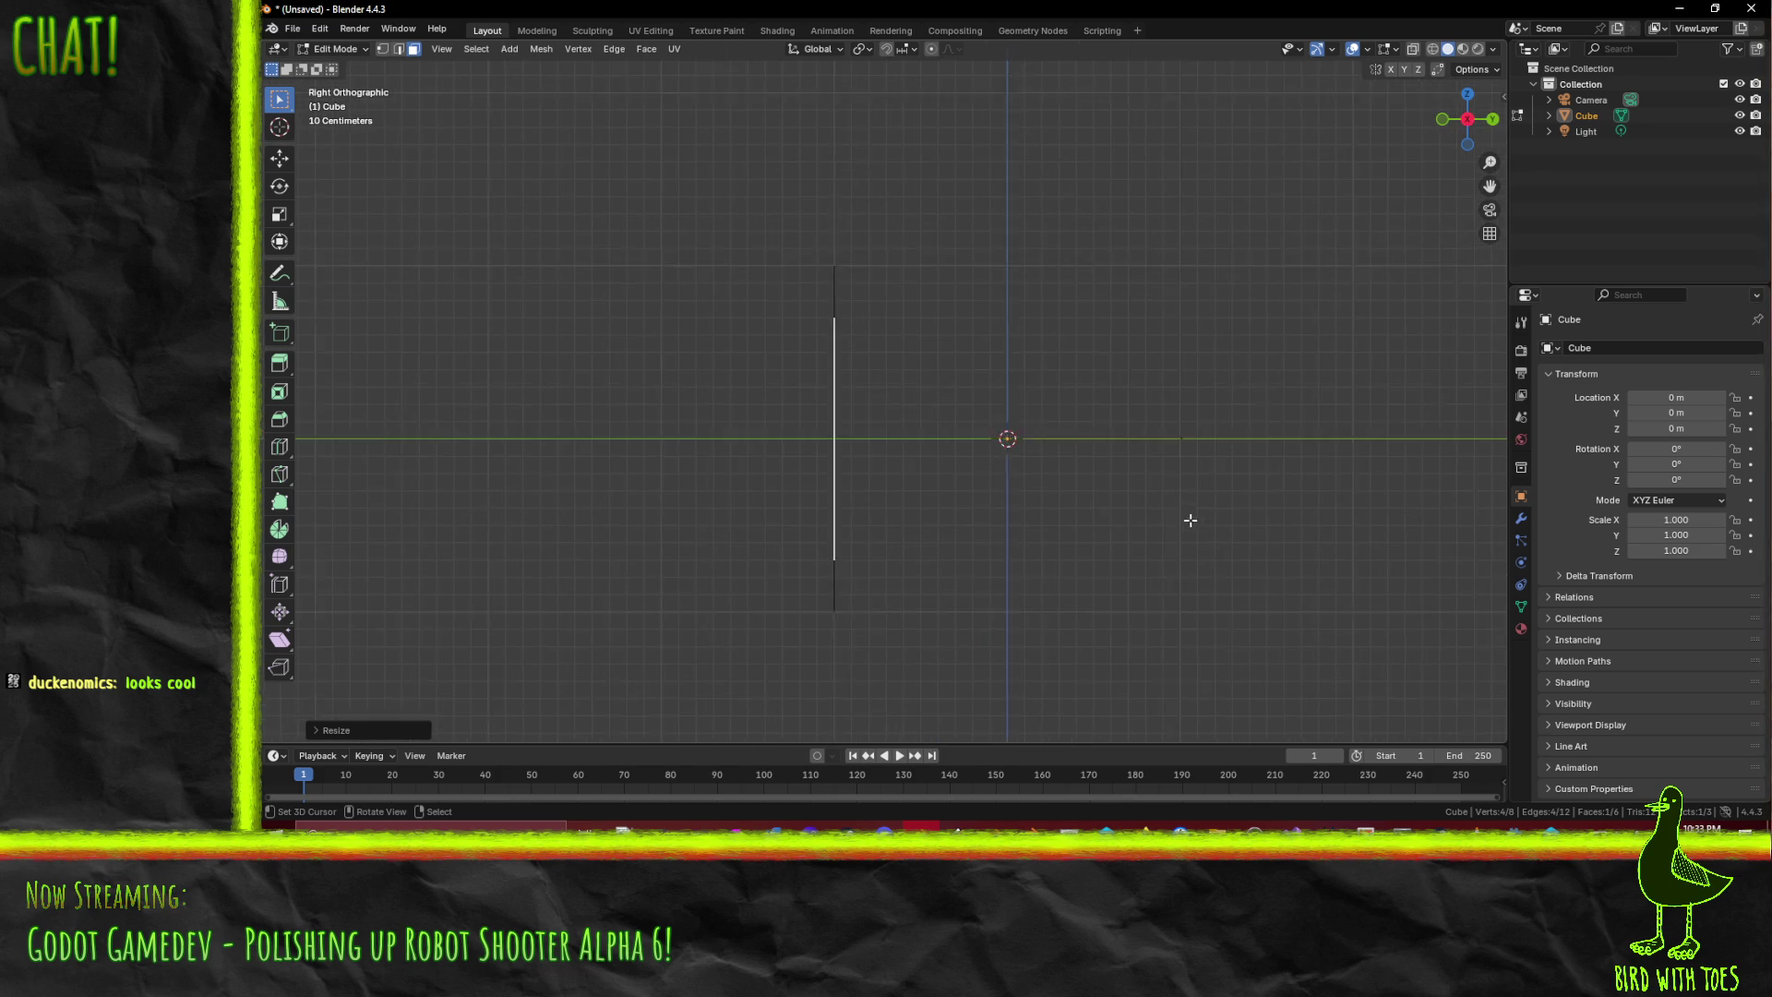
key(e)
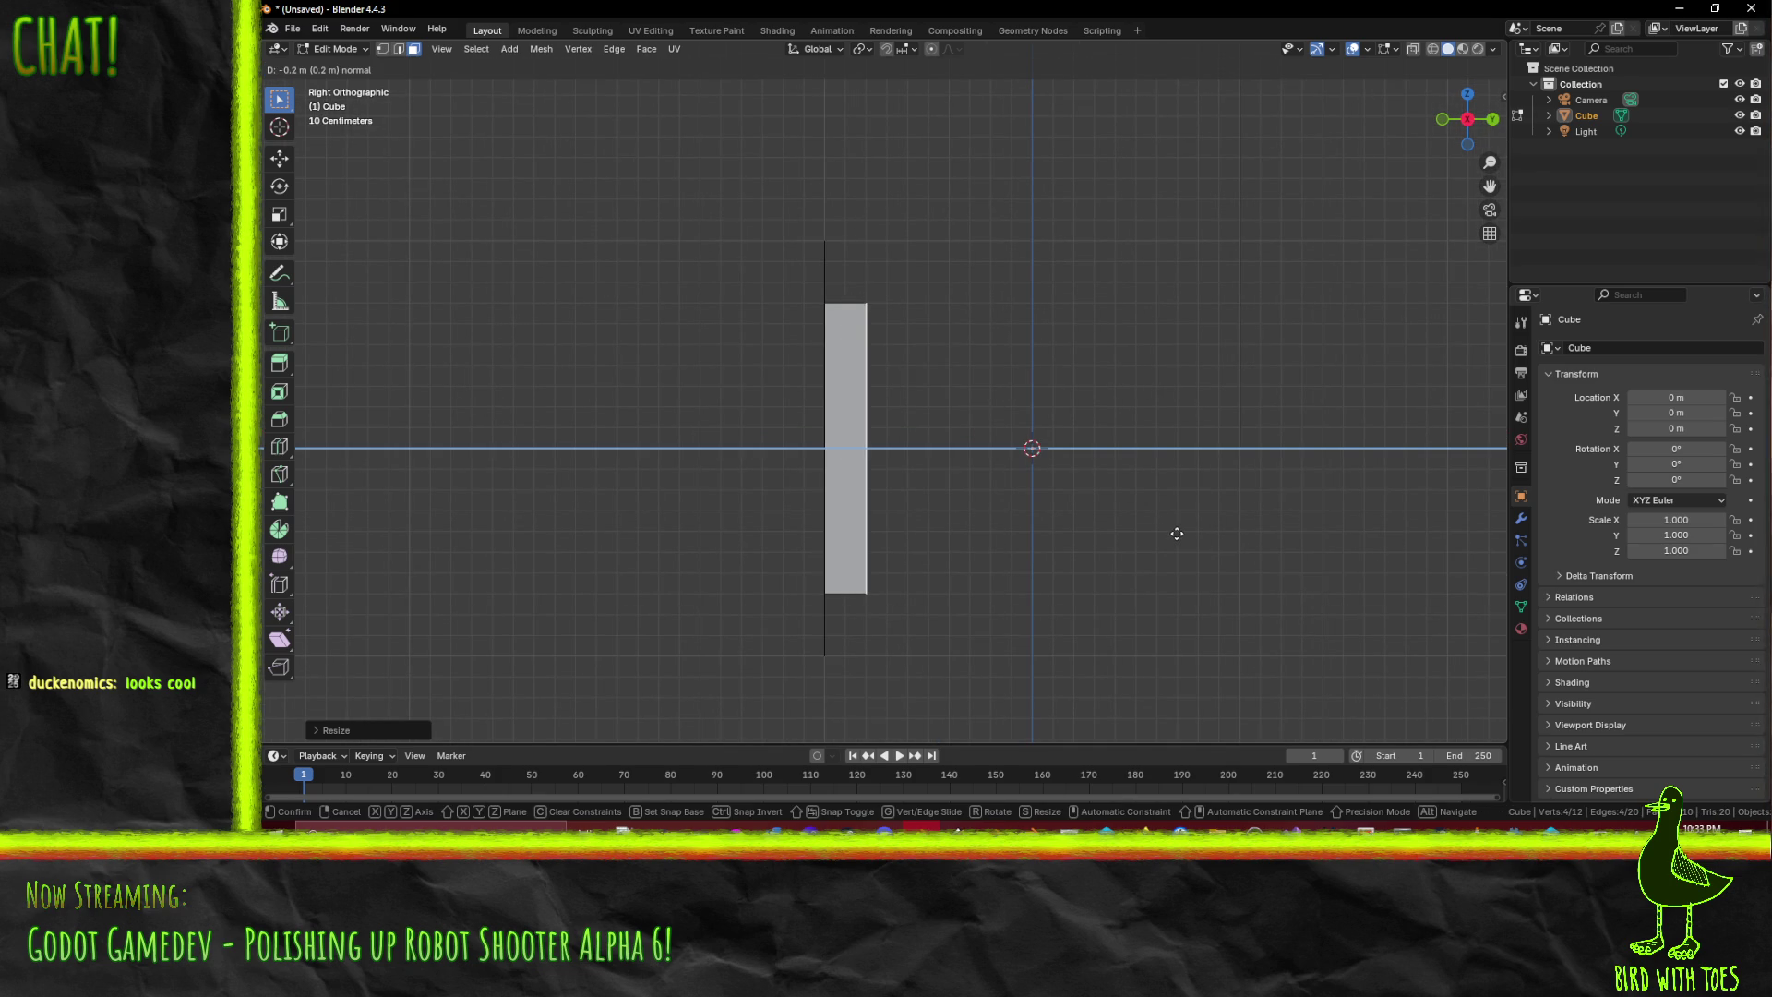
click(1177, 533)
key(g)
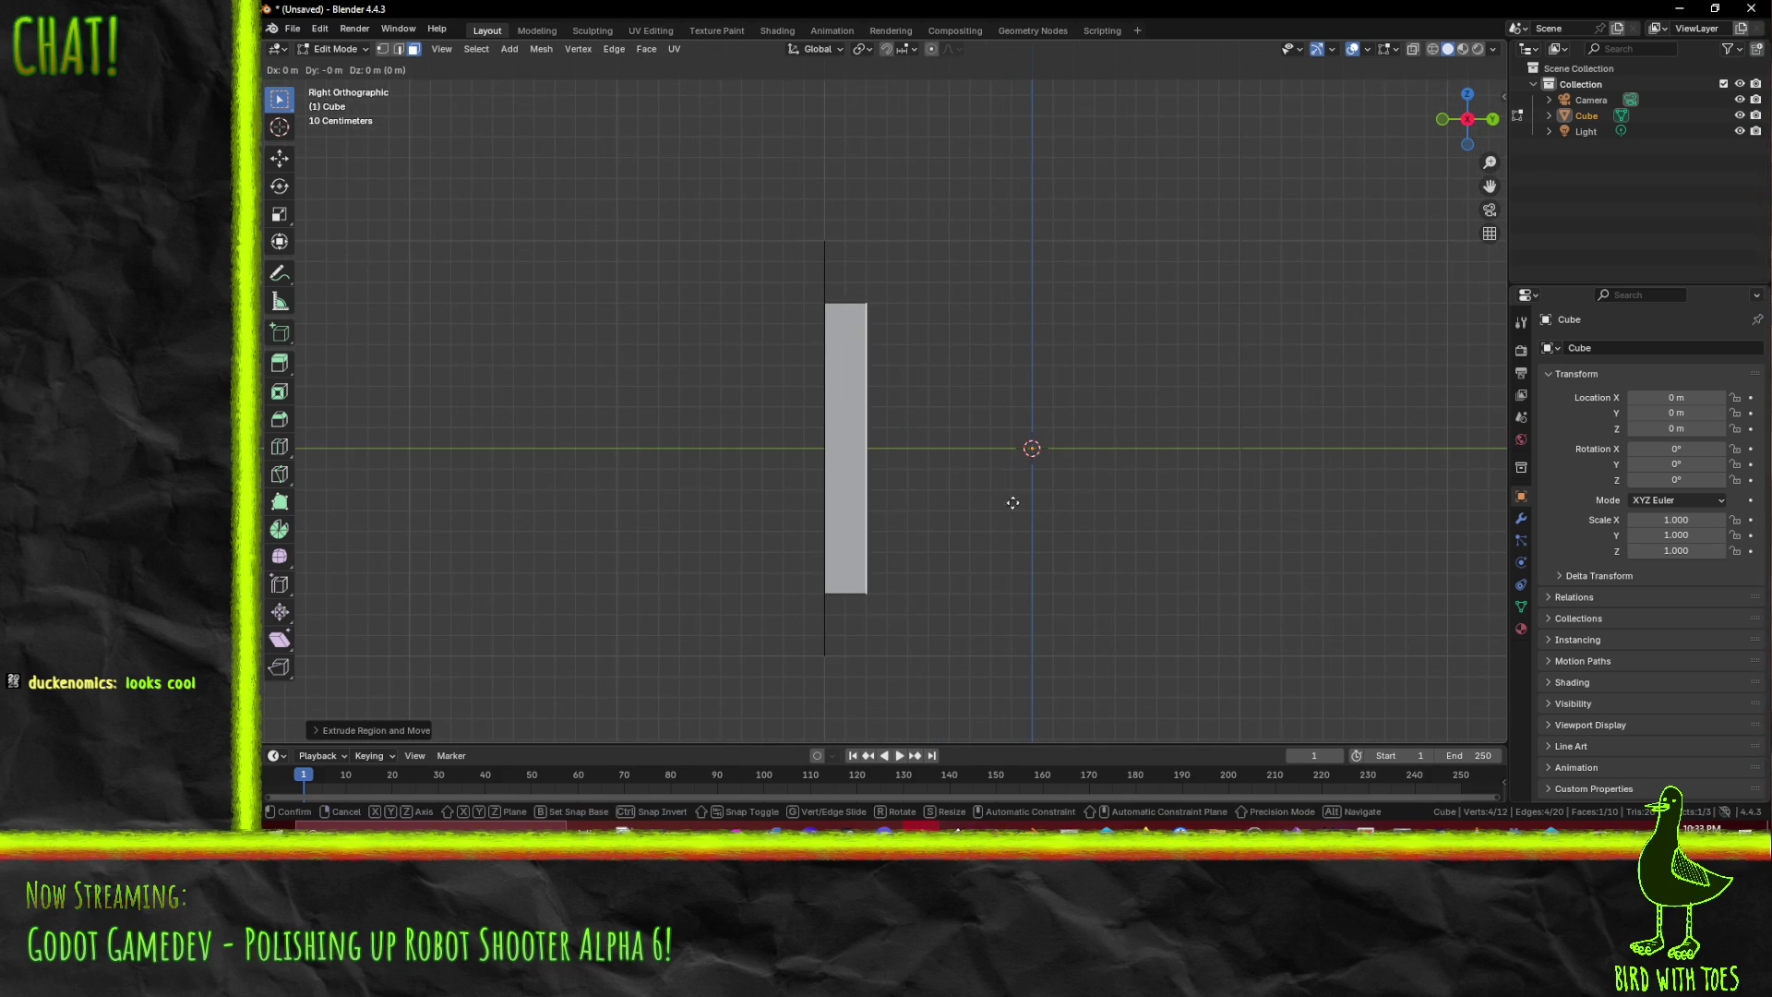
click(877, 518)
mouse_move(1032, 403)
mouse_down()
mouse_move(1000, 474)
mouse_move(982, 471)
mouse_move(1057, 486)
mouse_up()
key(ctrl+z)
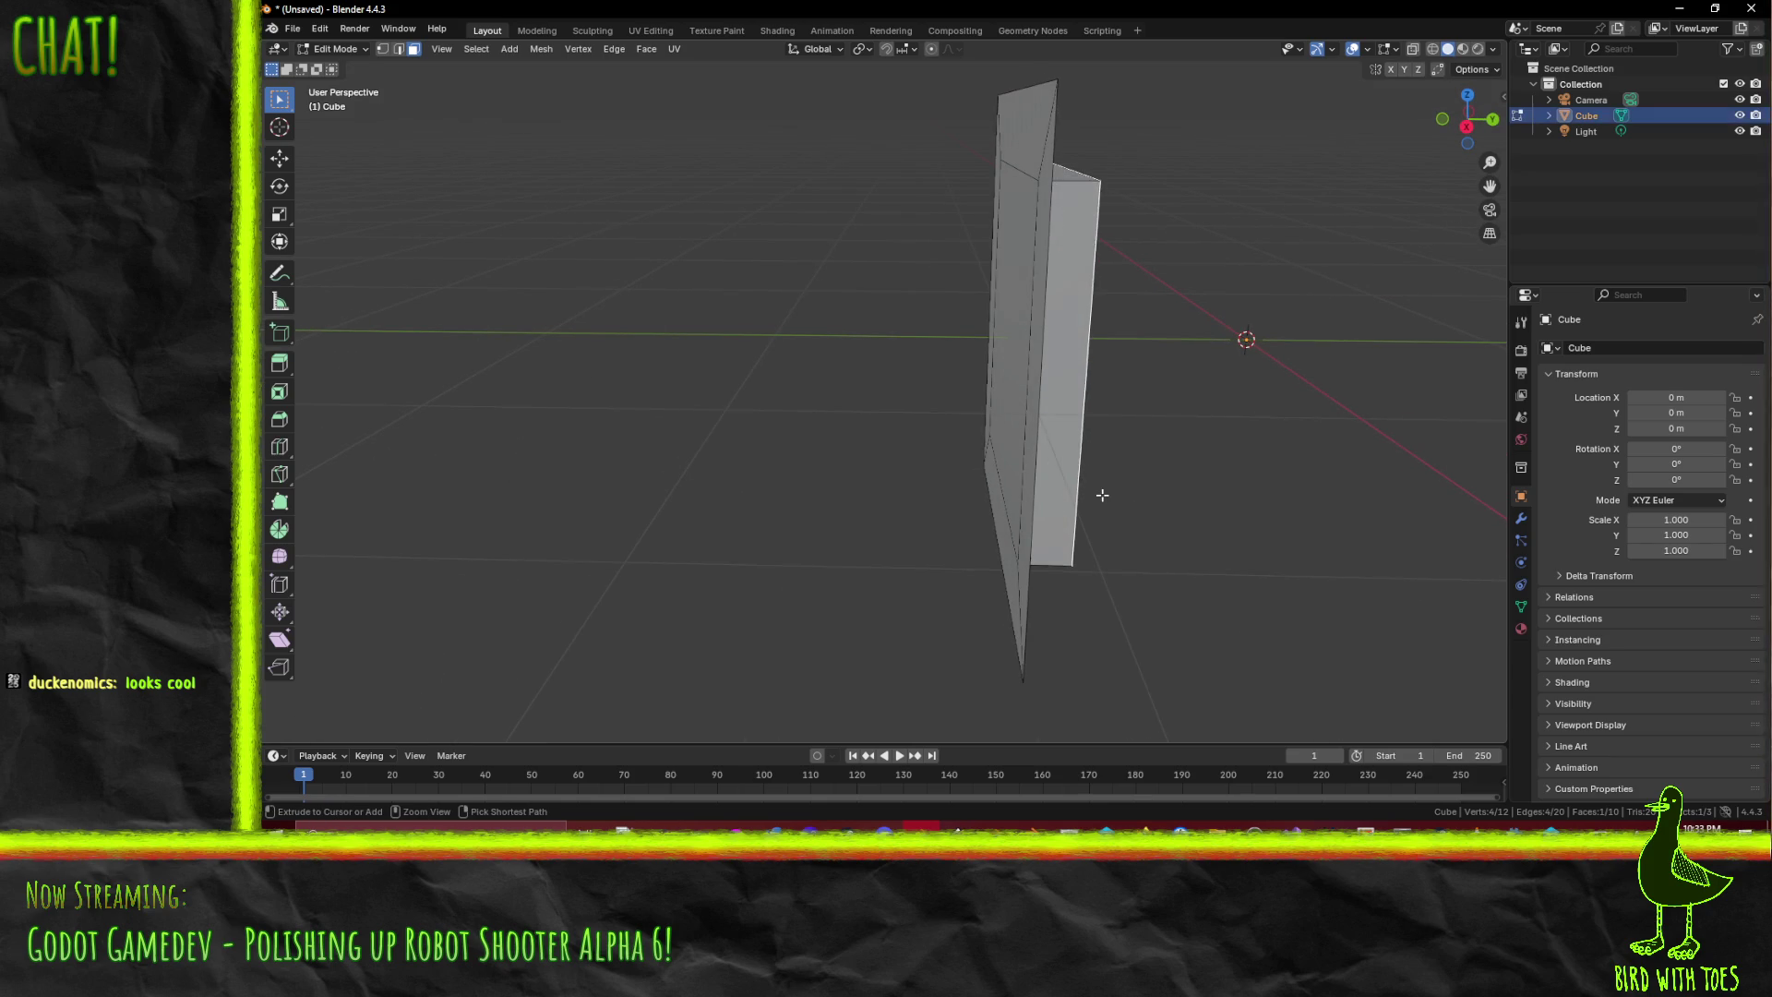
key(ctrl+z)
key(ctrl+z)
key(ctrl+z)
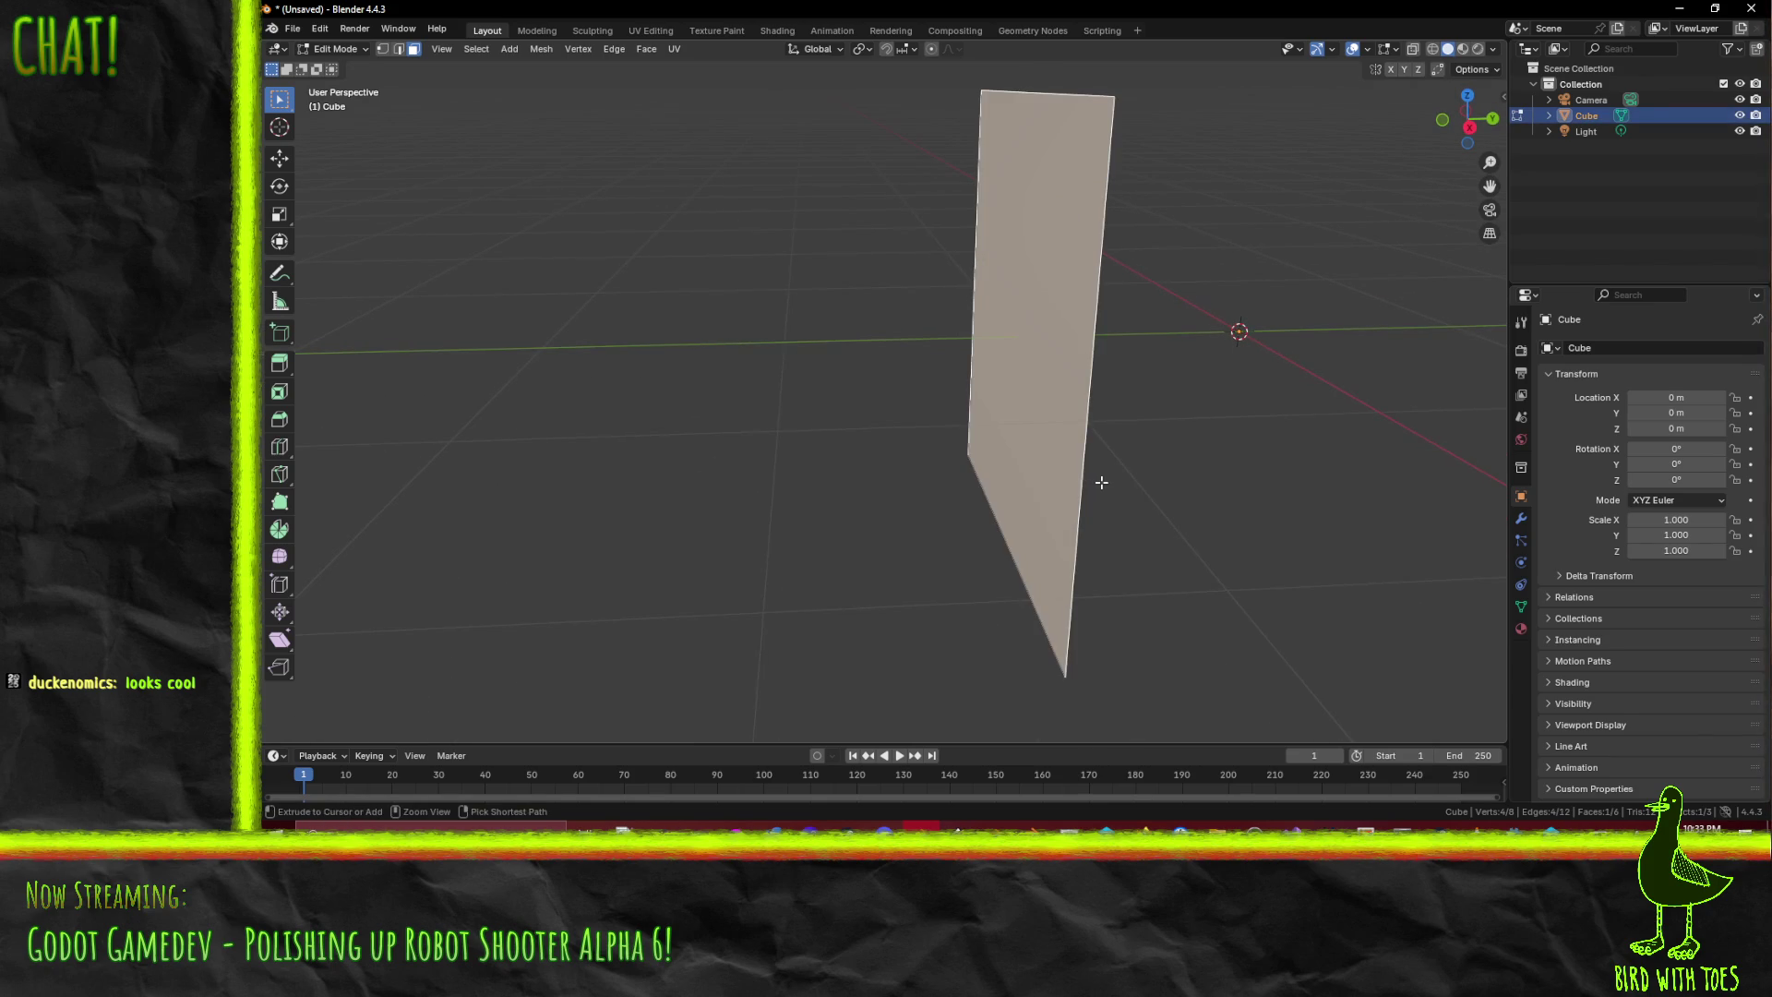
- Extrude the plane face, move it to add thickness, and shrink the extruded face
key(KP_1)
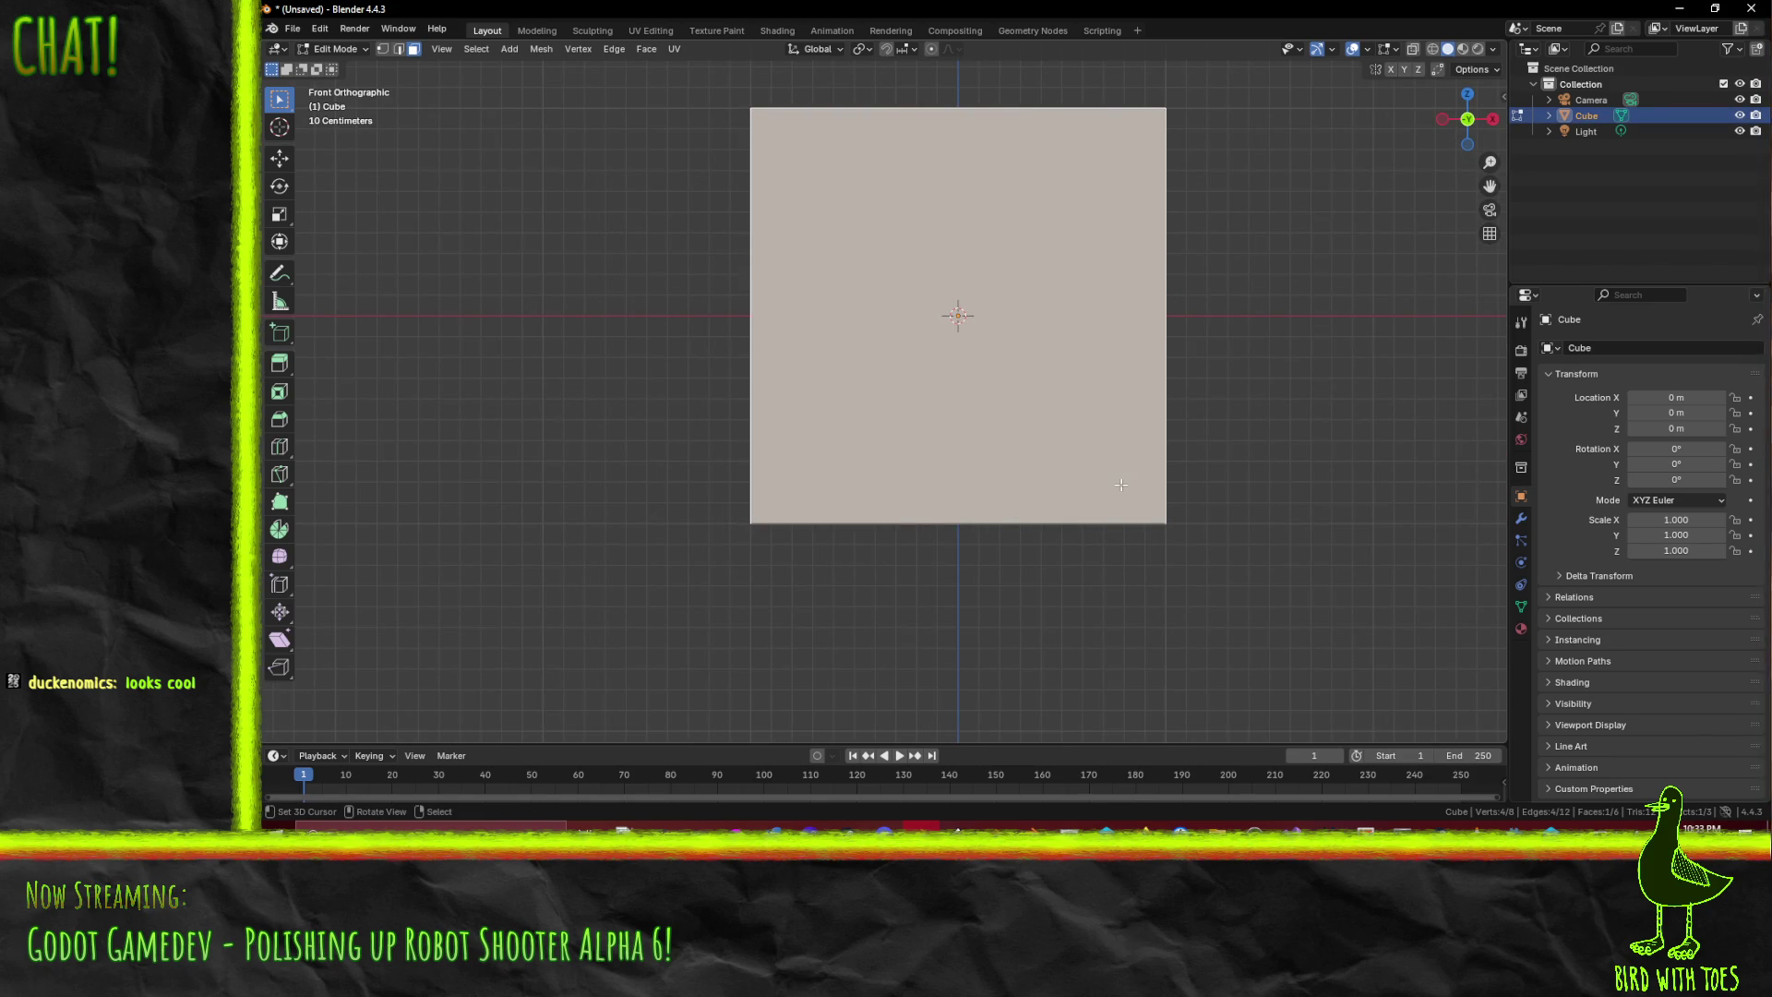
mouse_move(1281, 578)
mouse_down()
mouse_move(1277, 530)
mouse_move(1222, 542)
mouse_move(1311, 567)
mouse_up()
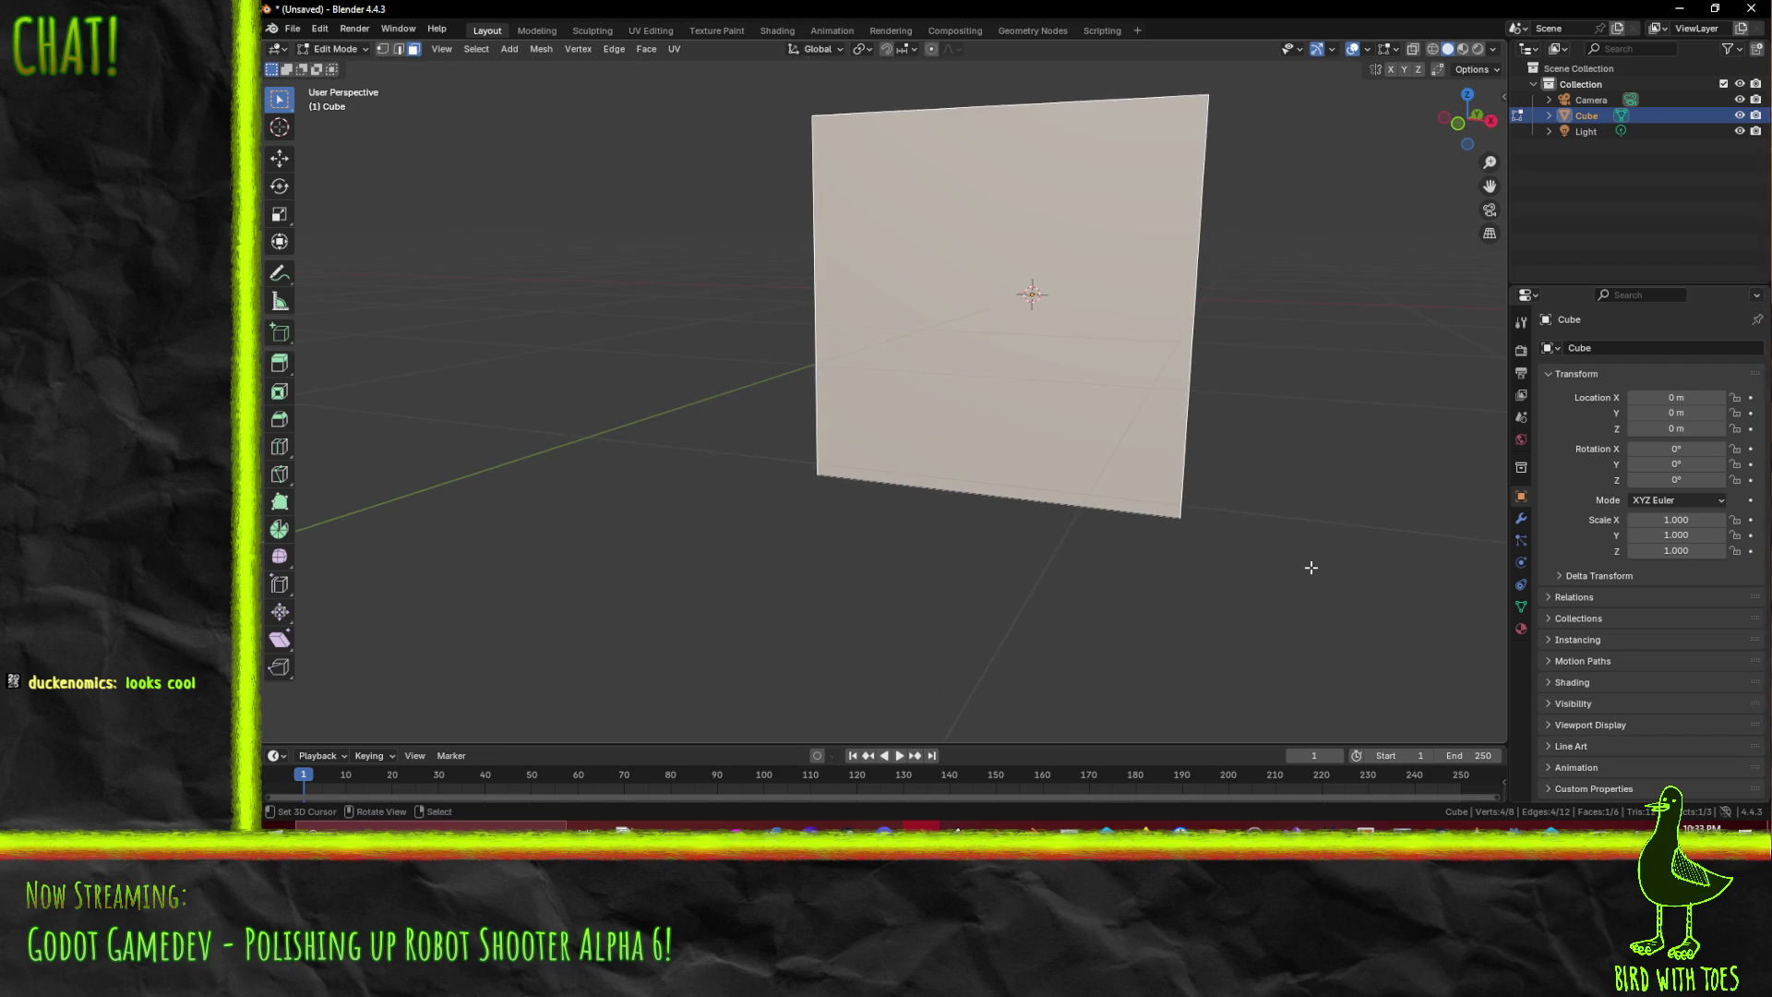
key(e)
click(1308, 568)
key(KP_7)
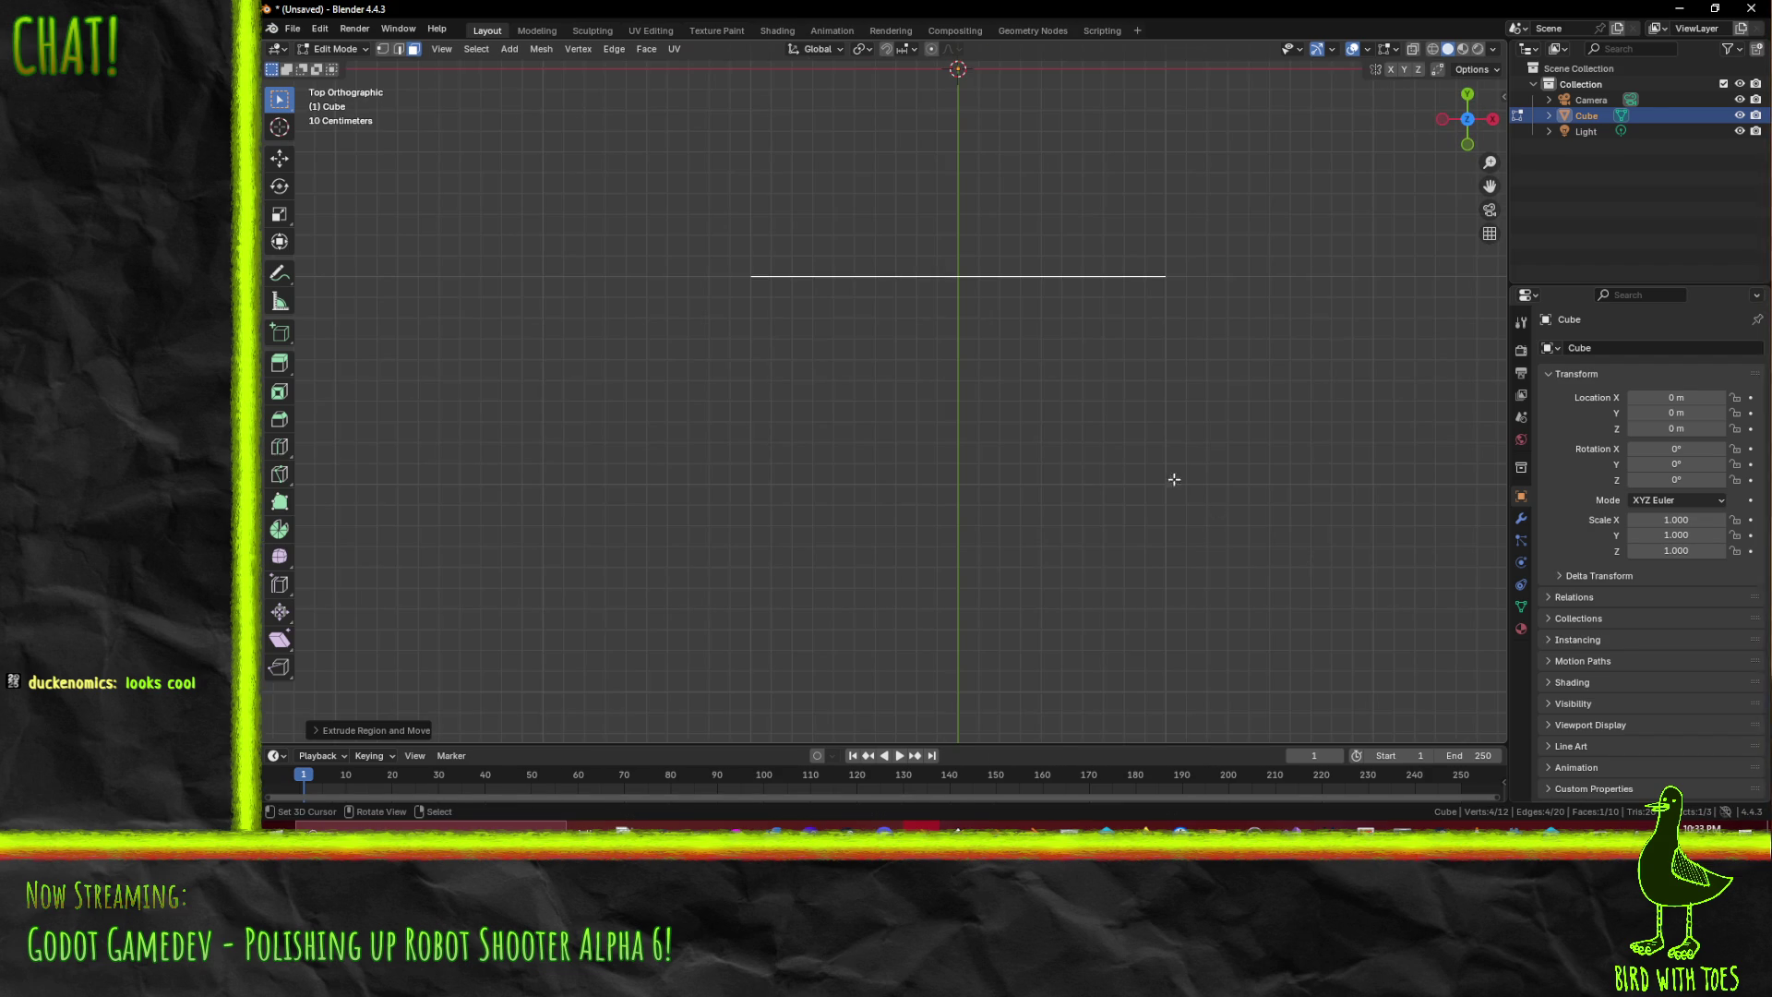
key(g)
click(1083, 491)
key(KP_1)
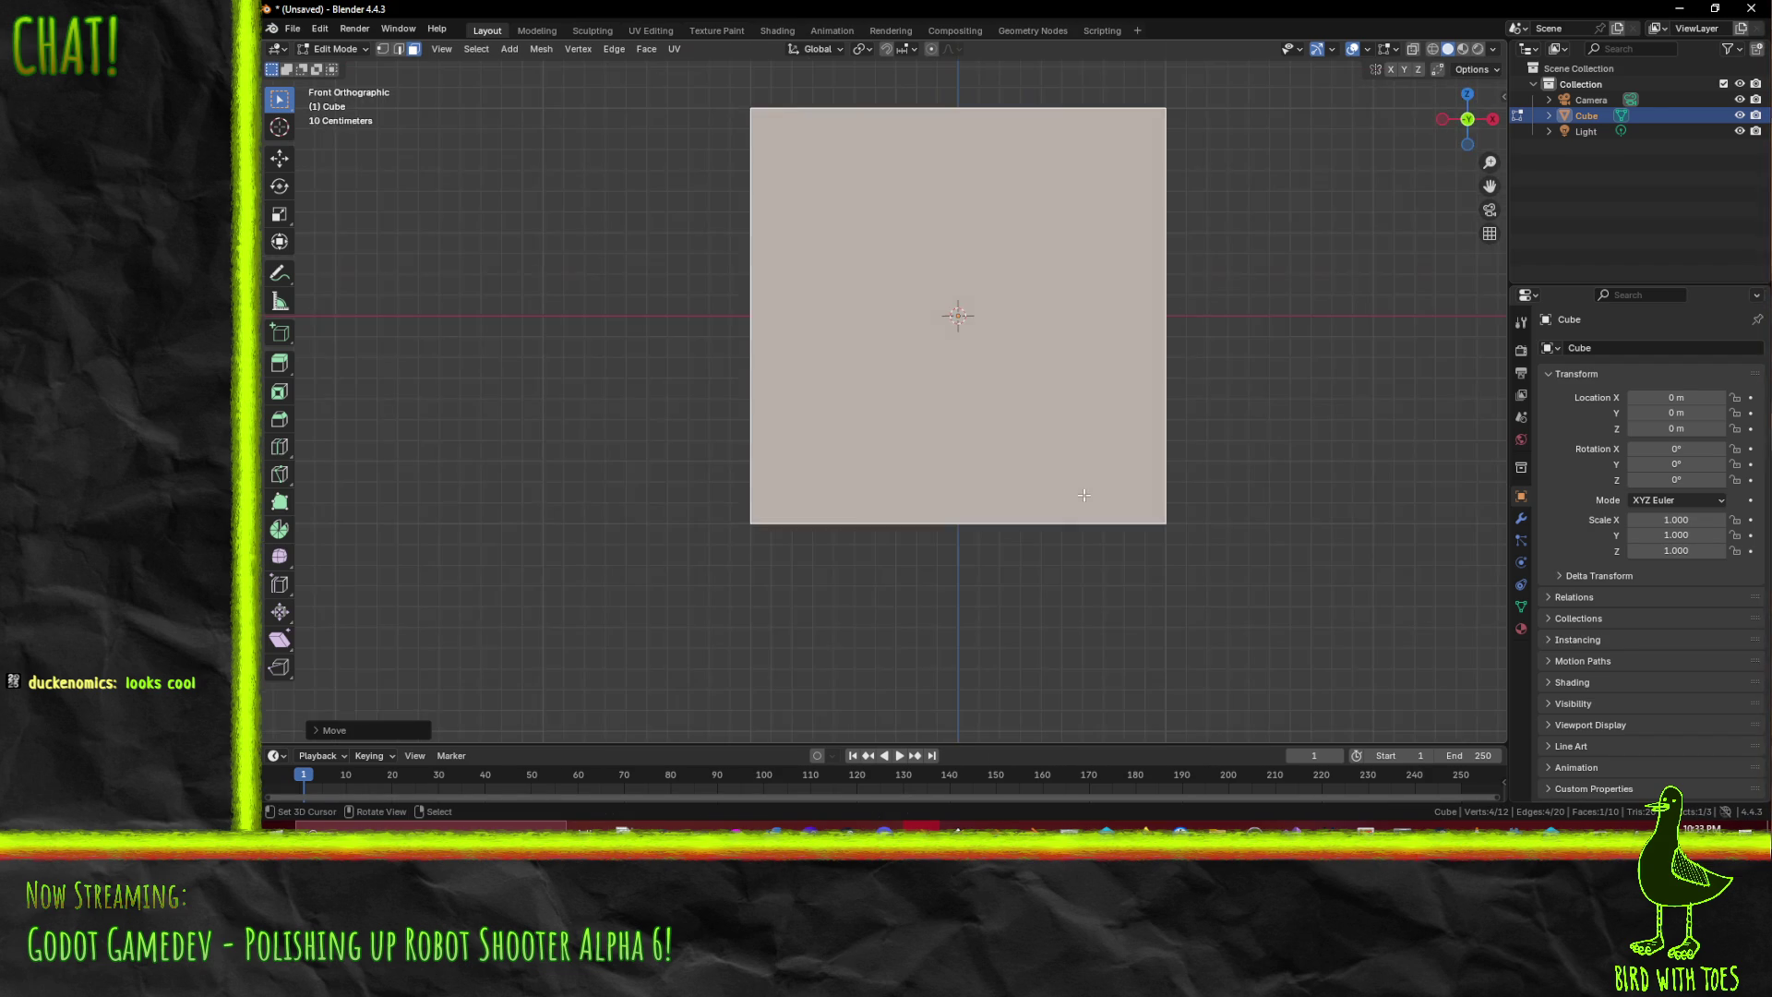
key(s)
click(1198, 480)
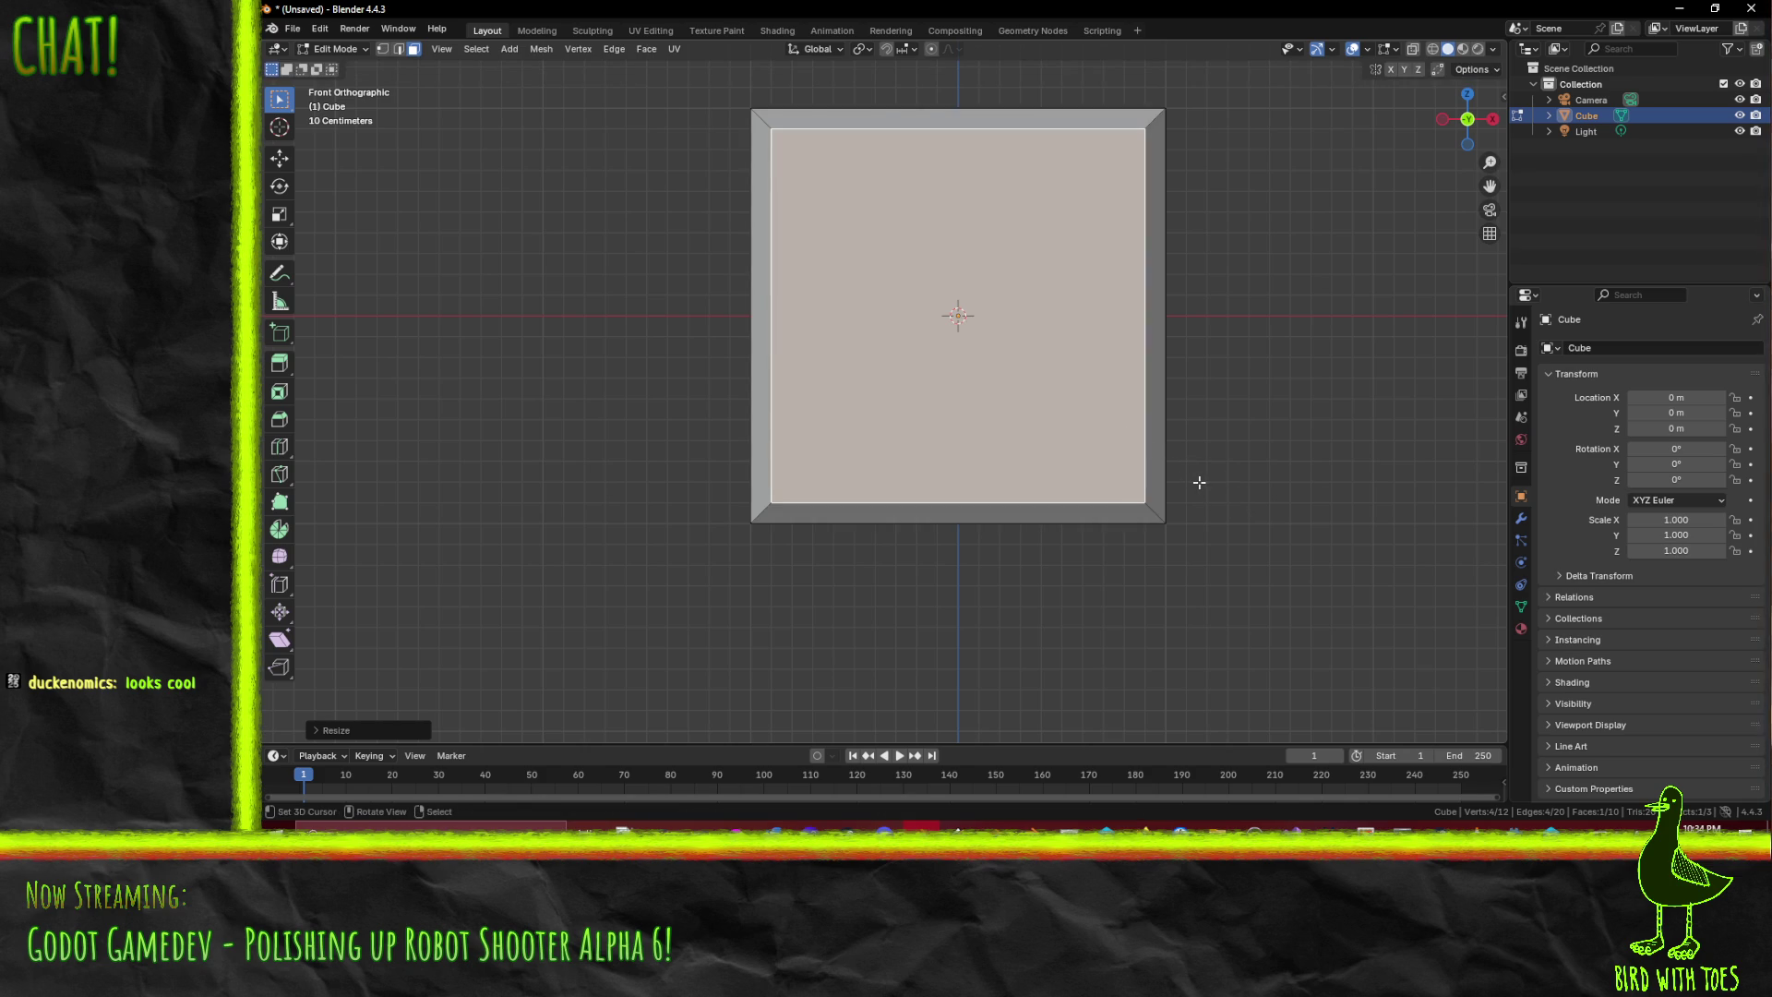
- Extrude the face in place and scale it by 0.8 to form the first border ring
key(KP_7)
scroll(1145, 412, up, 2)
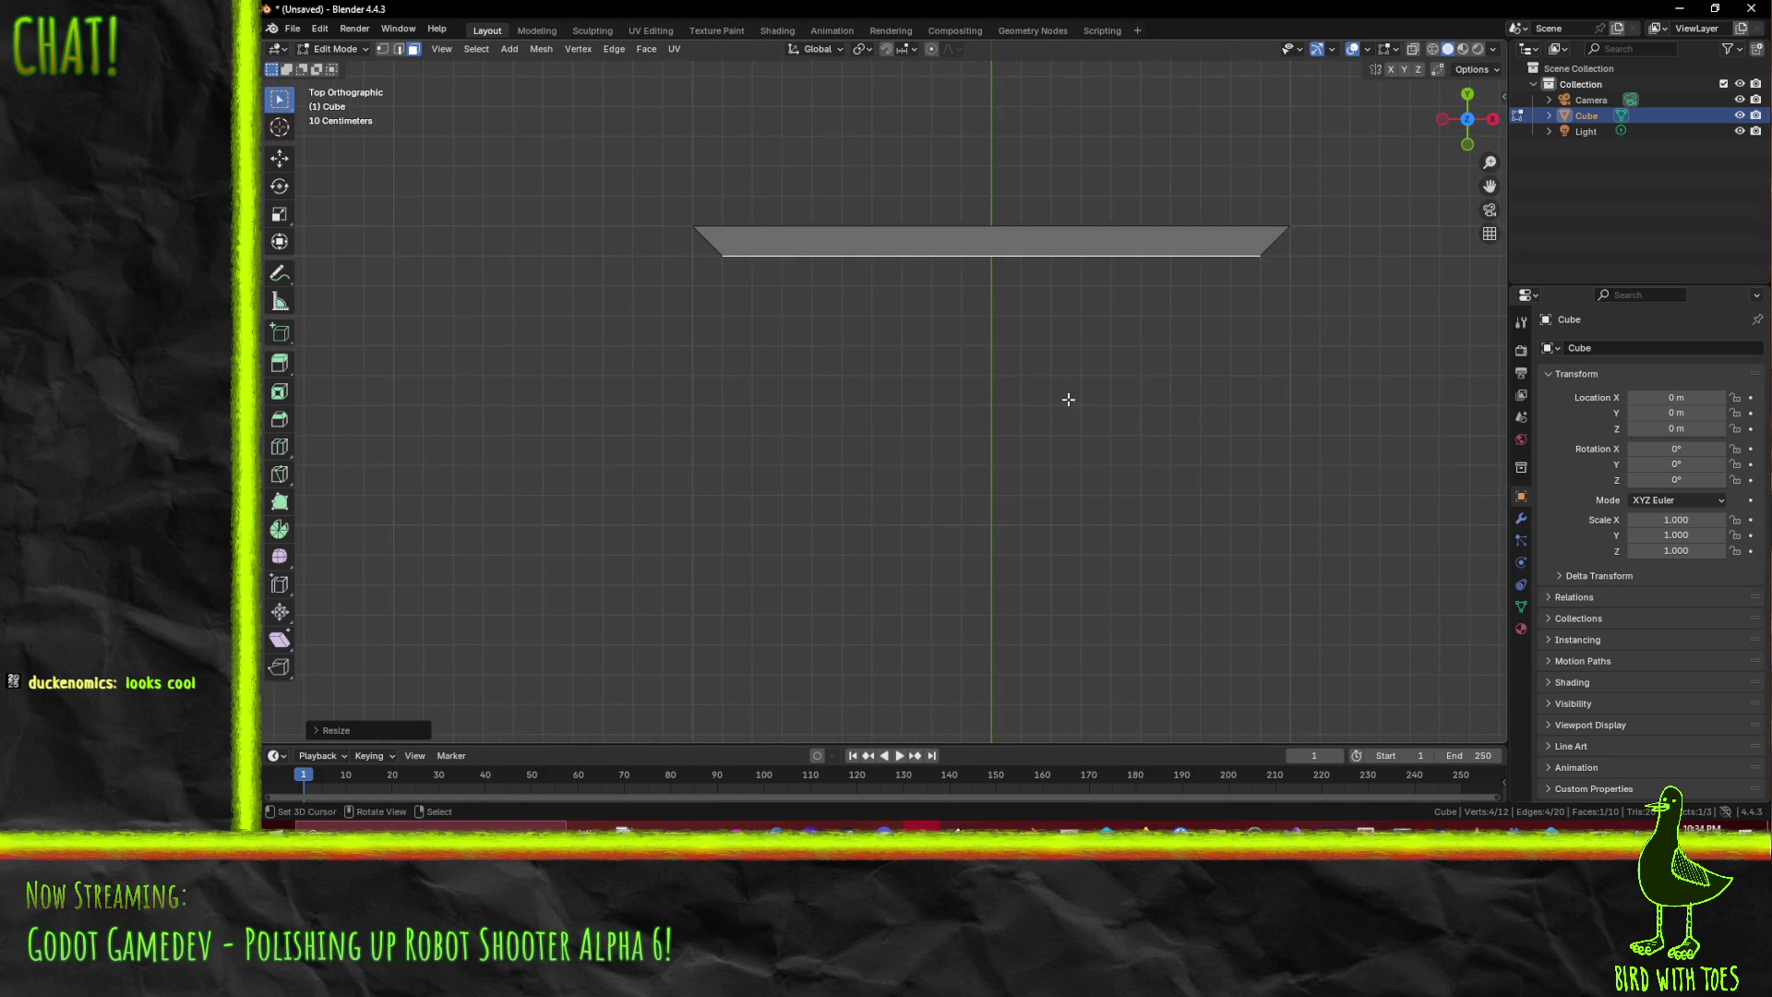
key(KP_1)
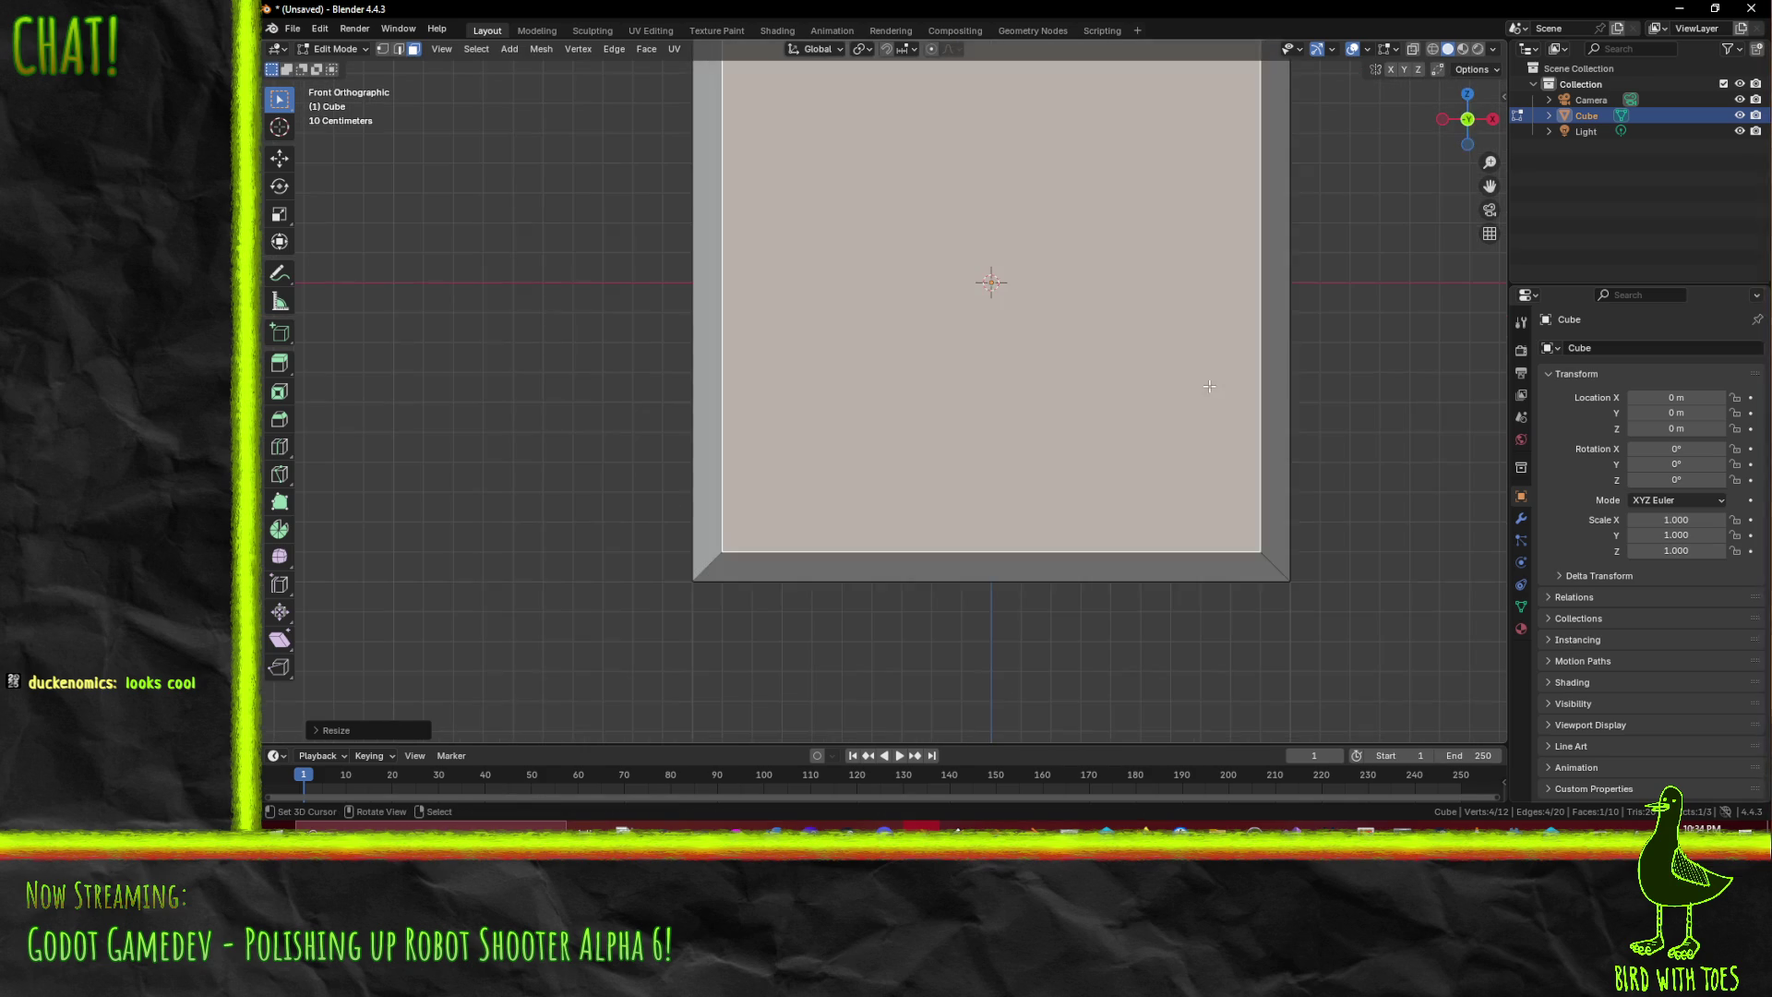
key(e)
right_click(1266, 530)
key(s)
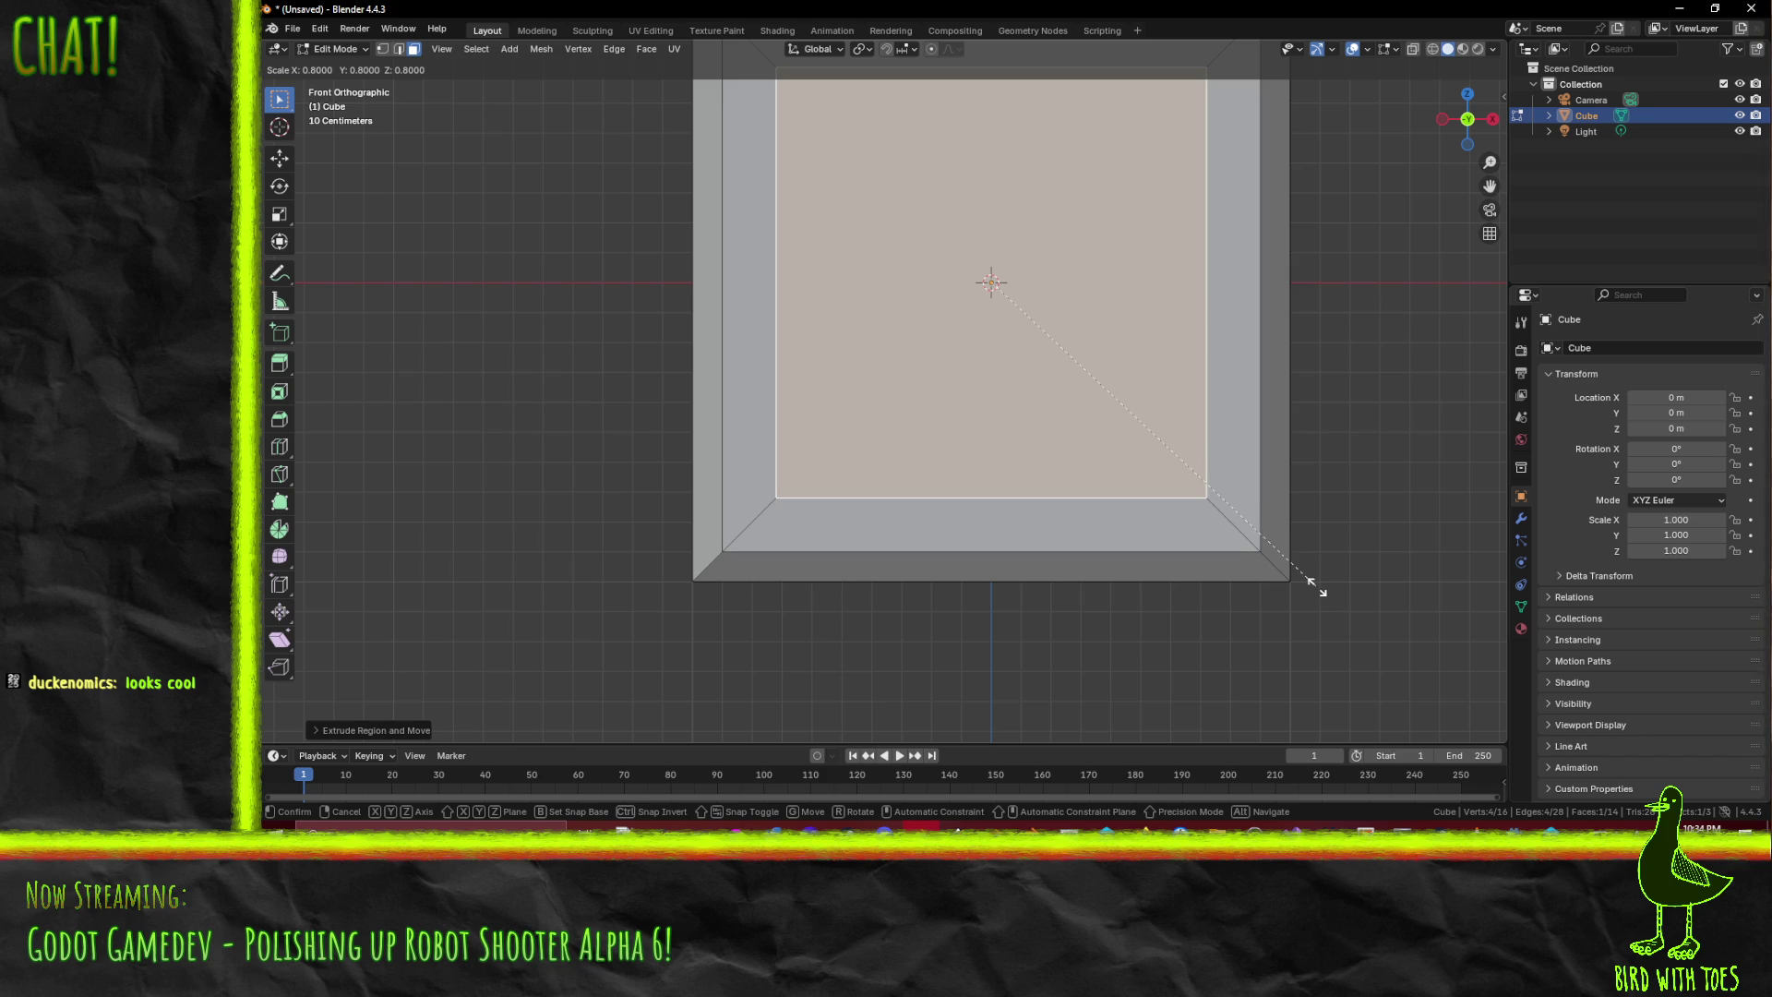
click(1314, 585)
scroll(1318, 587, down, 3)
- Add a second ring by extruding in place and scaling to 0.9, then select the outer left edge in Edge mode
key(e)
right_click(1332, 589)
key(s)
click(1301, 577)
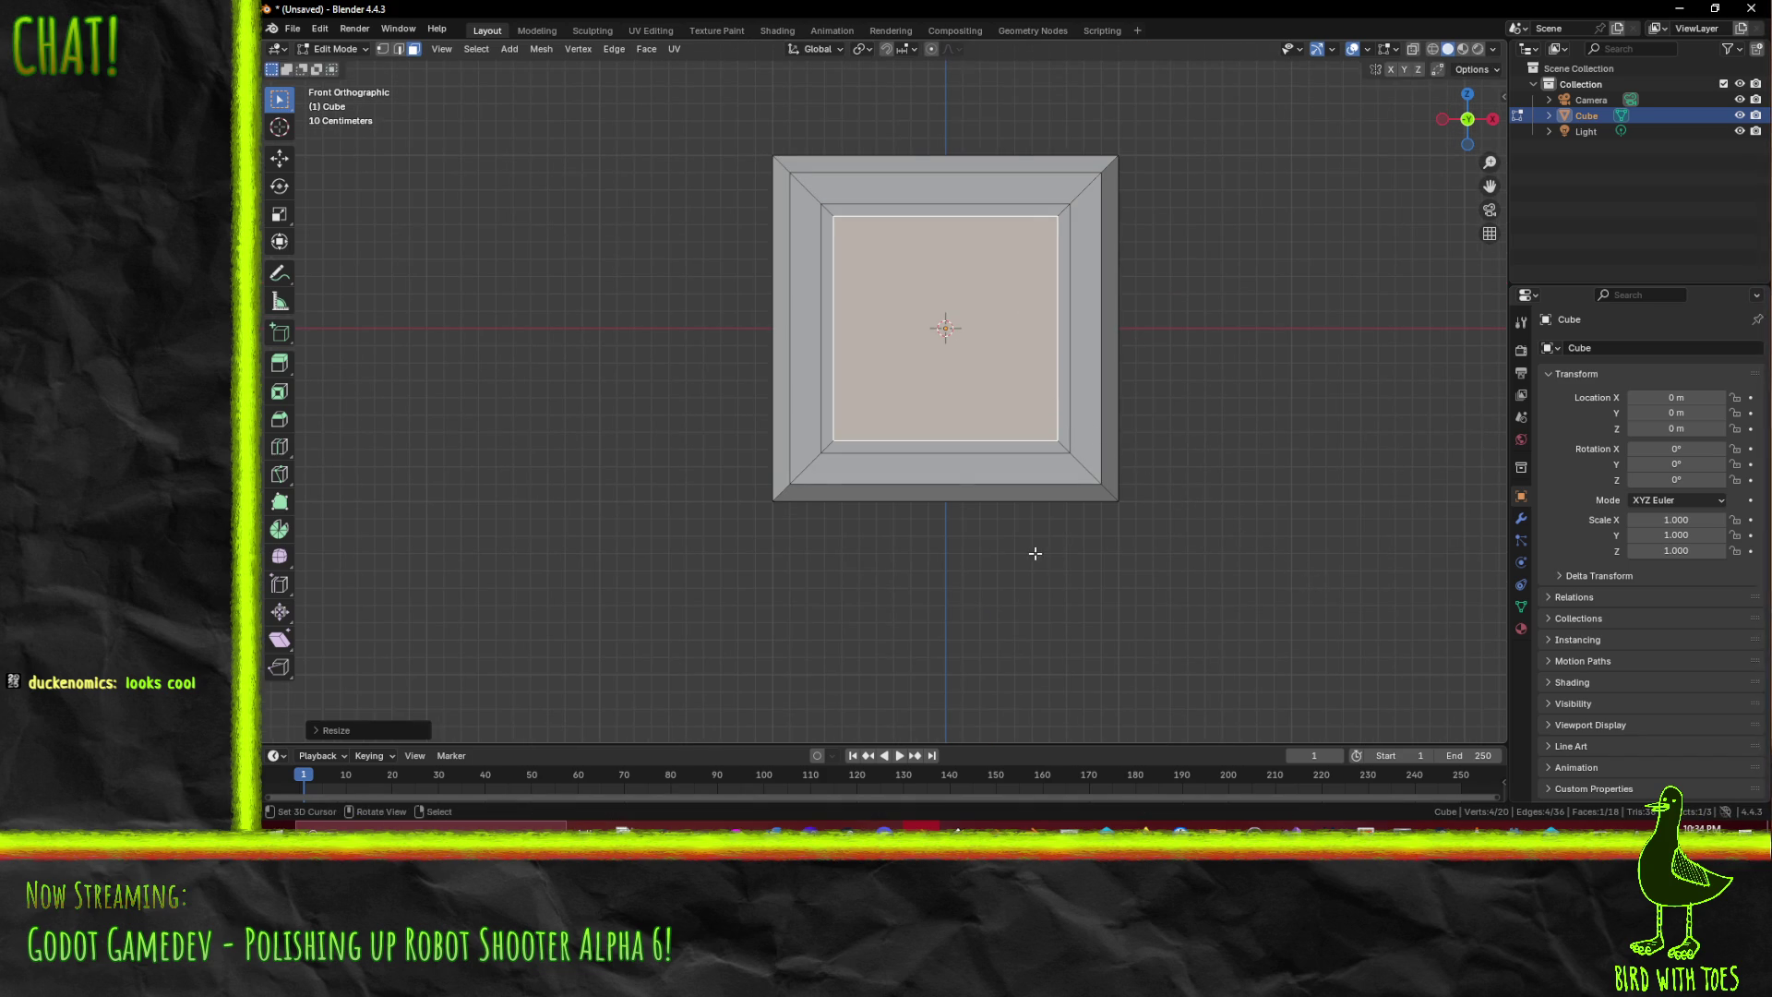
scroll(985, 550, up, 2)
mouse_move(969, 553)
mouse_down()
mouse_move(902, 519)
mouse_move(914, 541)
mouse_up()
key(KP_1)
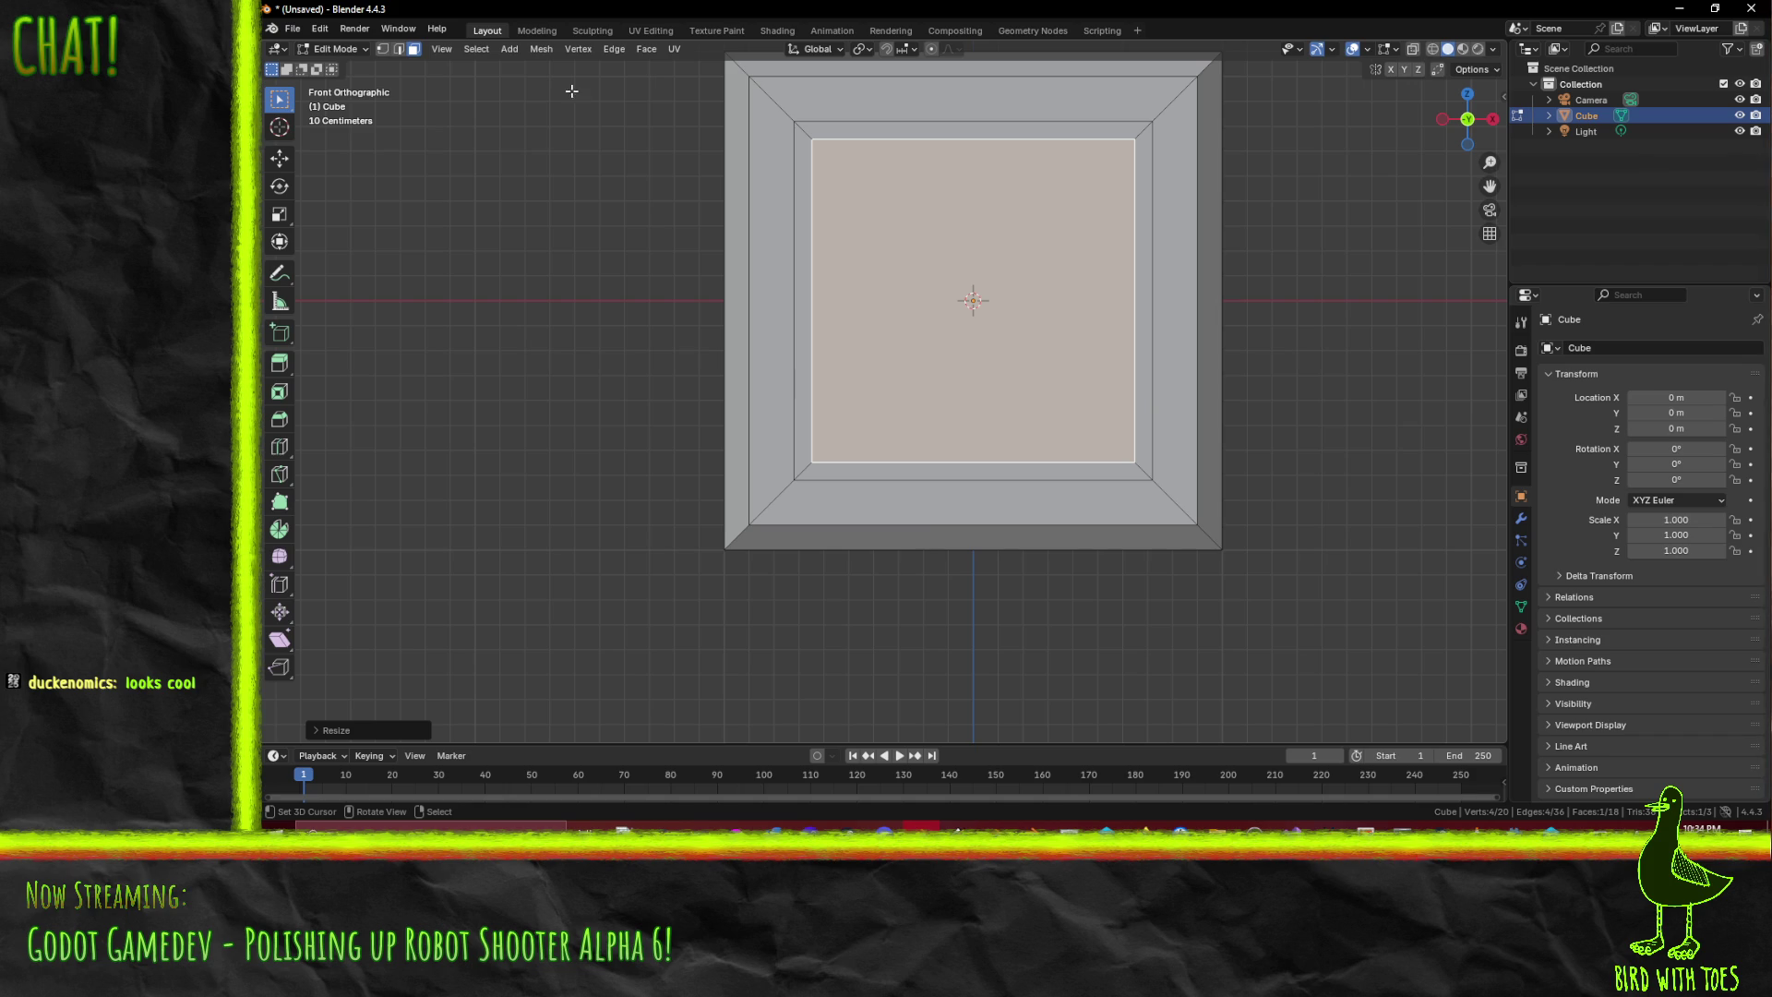
click(398, 49)
click(750, 102)
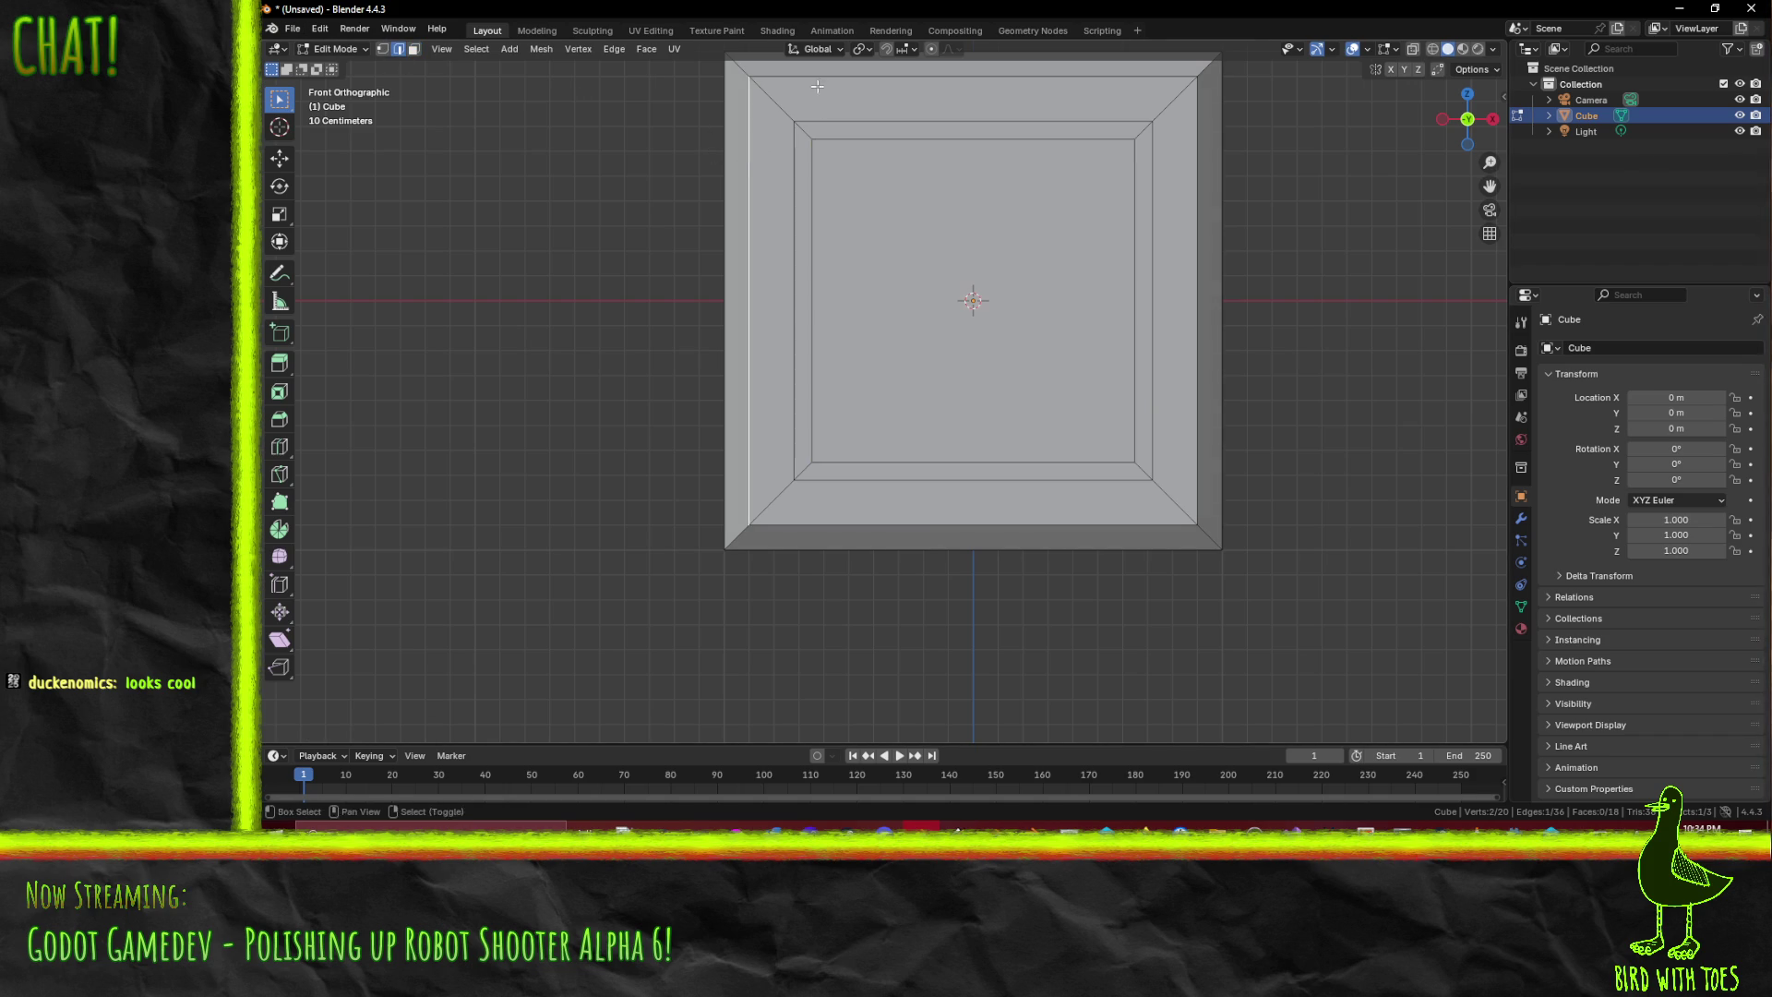
- Move the left vertical edge outward to the left and the bottom edge downward
scroll(822, 437, up, 4)
scroll(699, 401, up, 4)
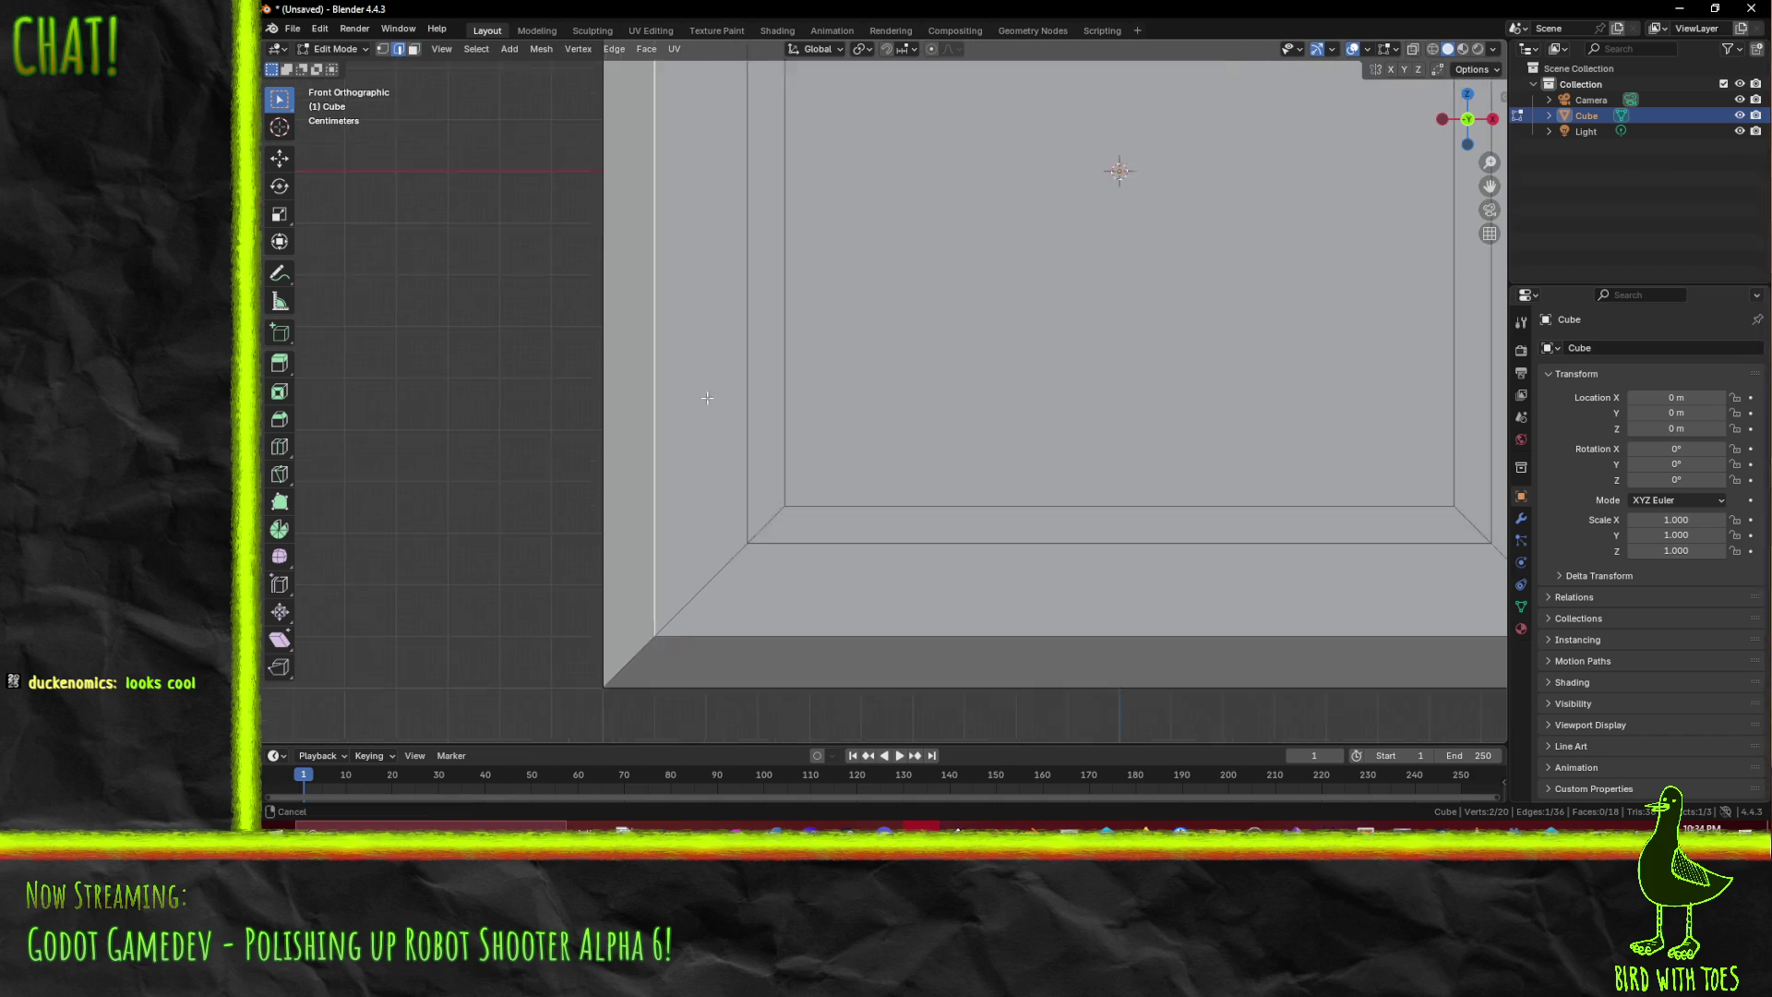
key(g)
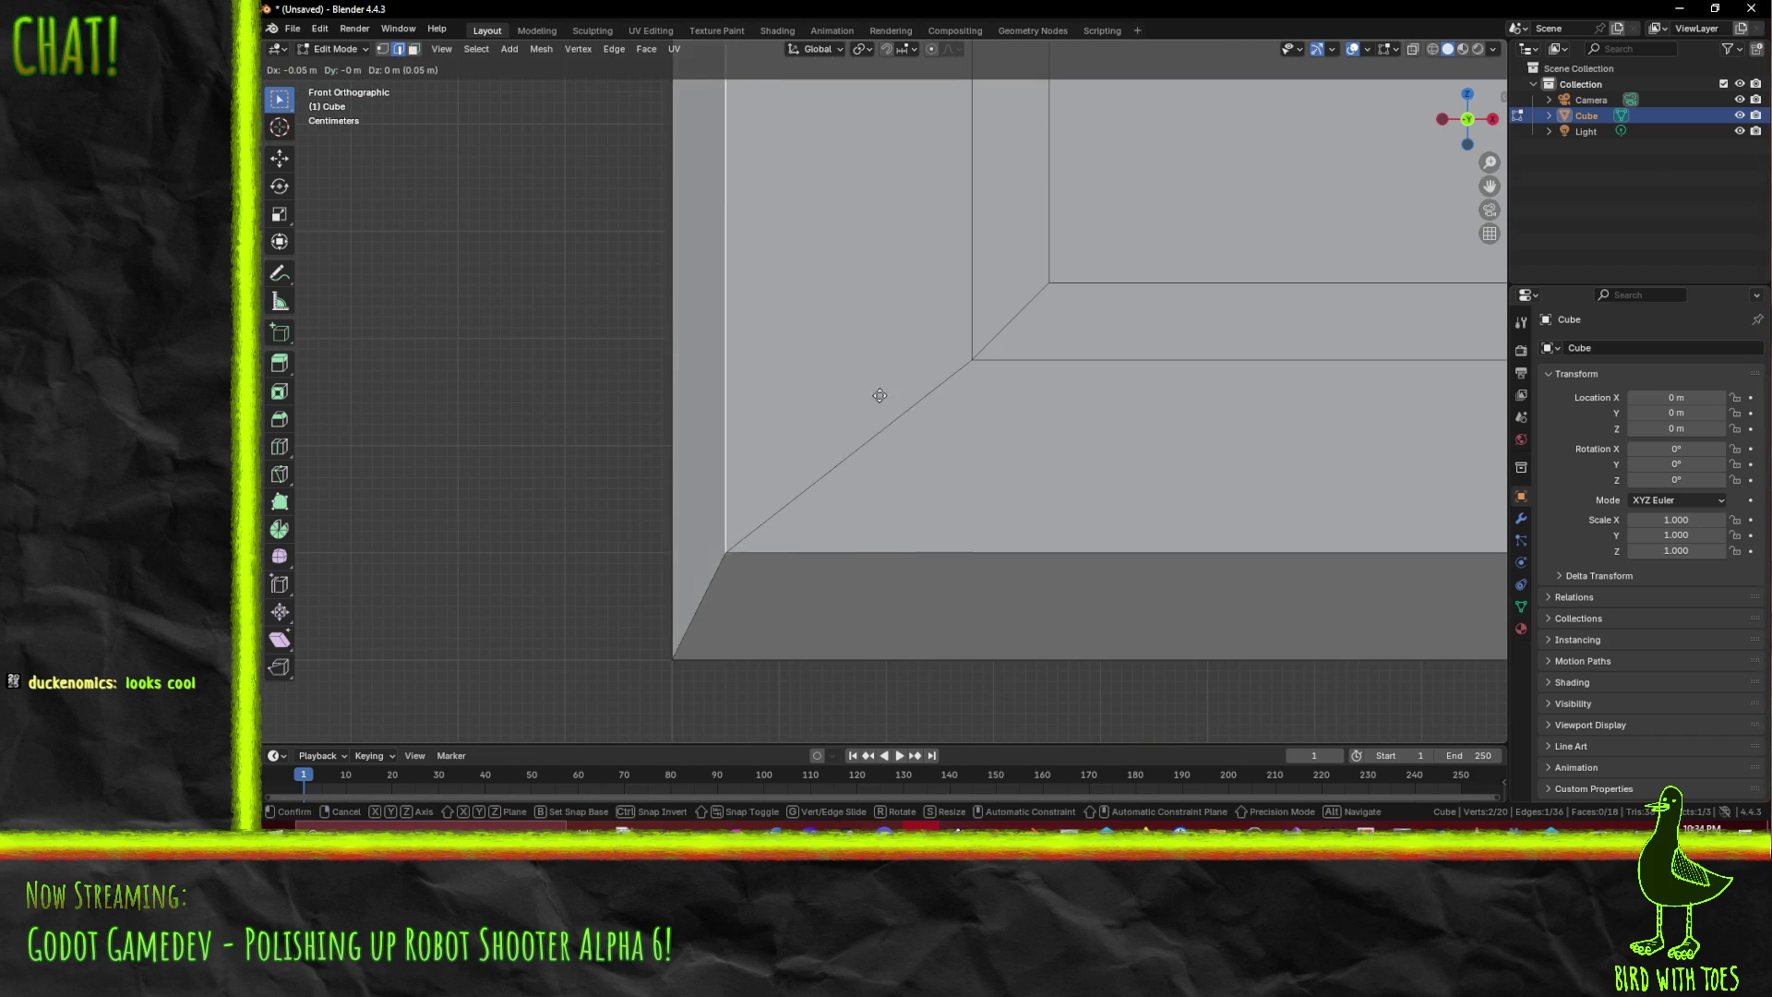
click(857, 399)
click(950, 550)
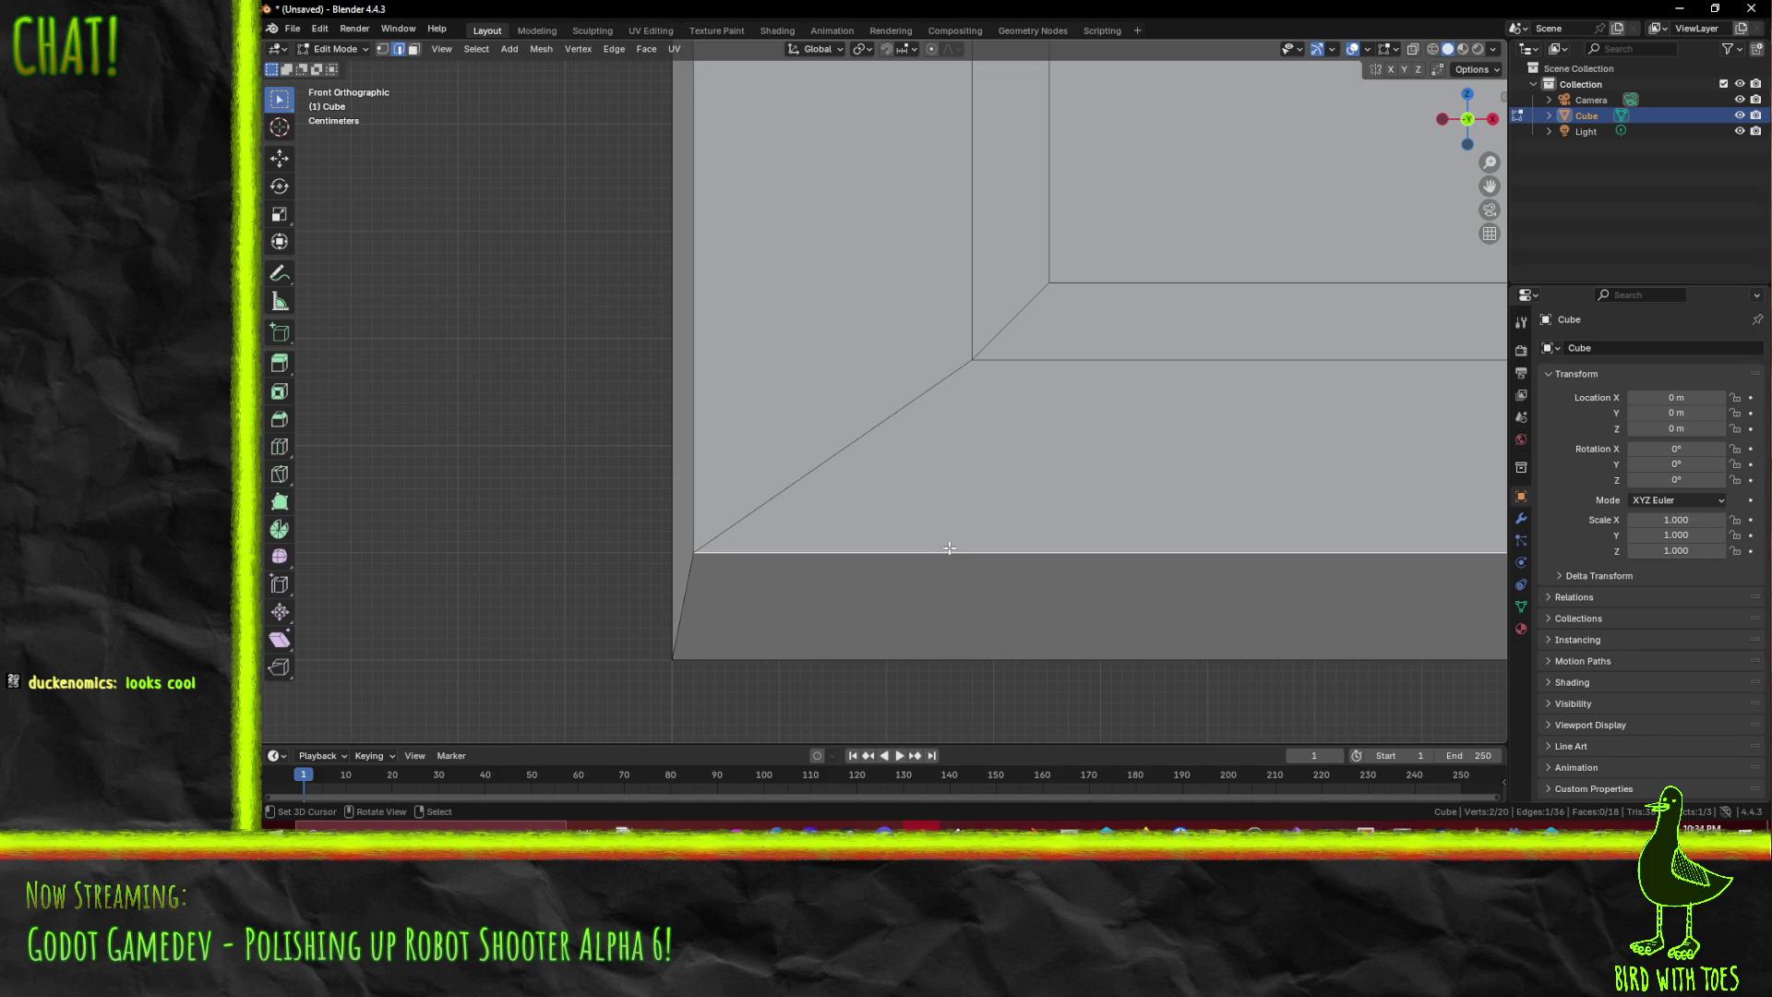
key(g)
click(937, 565)
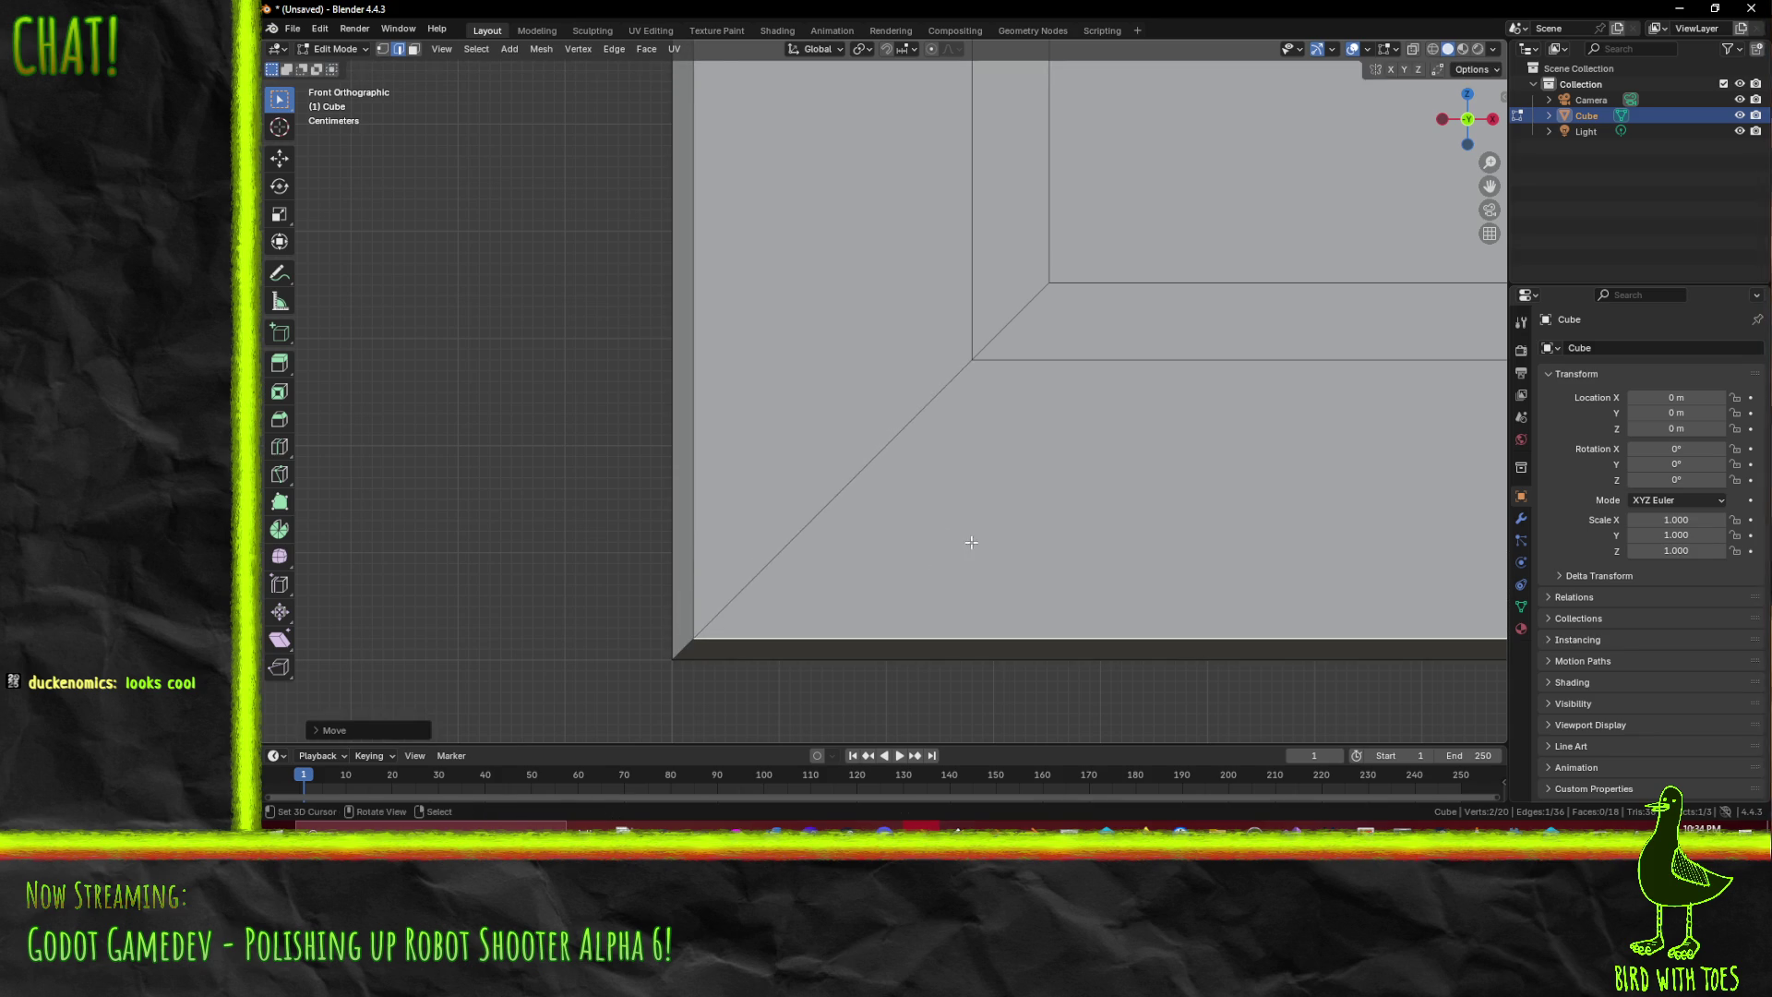
- Push the top edge upward and the right side outward, then nudge the selection once more
scroll(895, 483, down, 3)
scroll(894, 483, up, 5)
scroll(800, 473, up, 5)
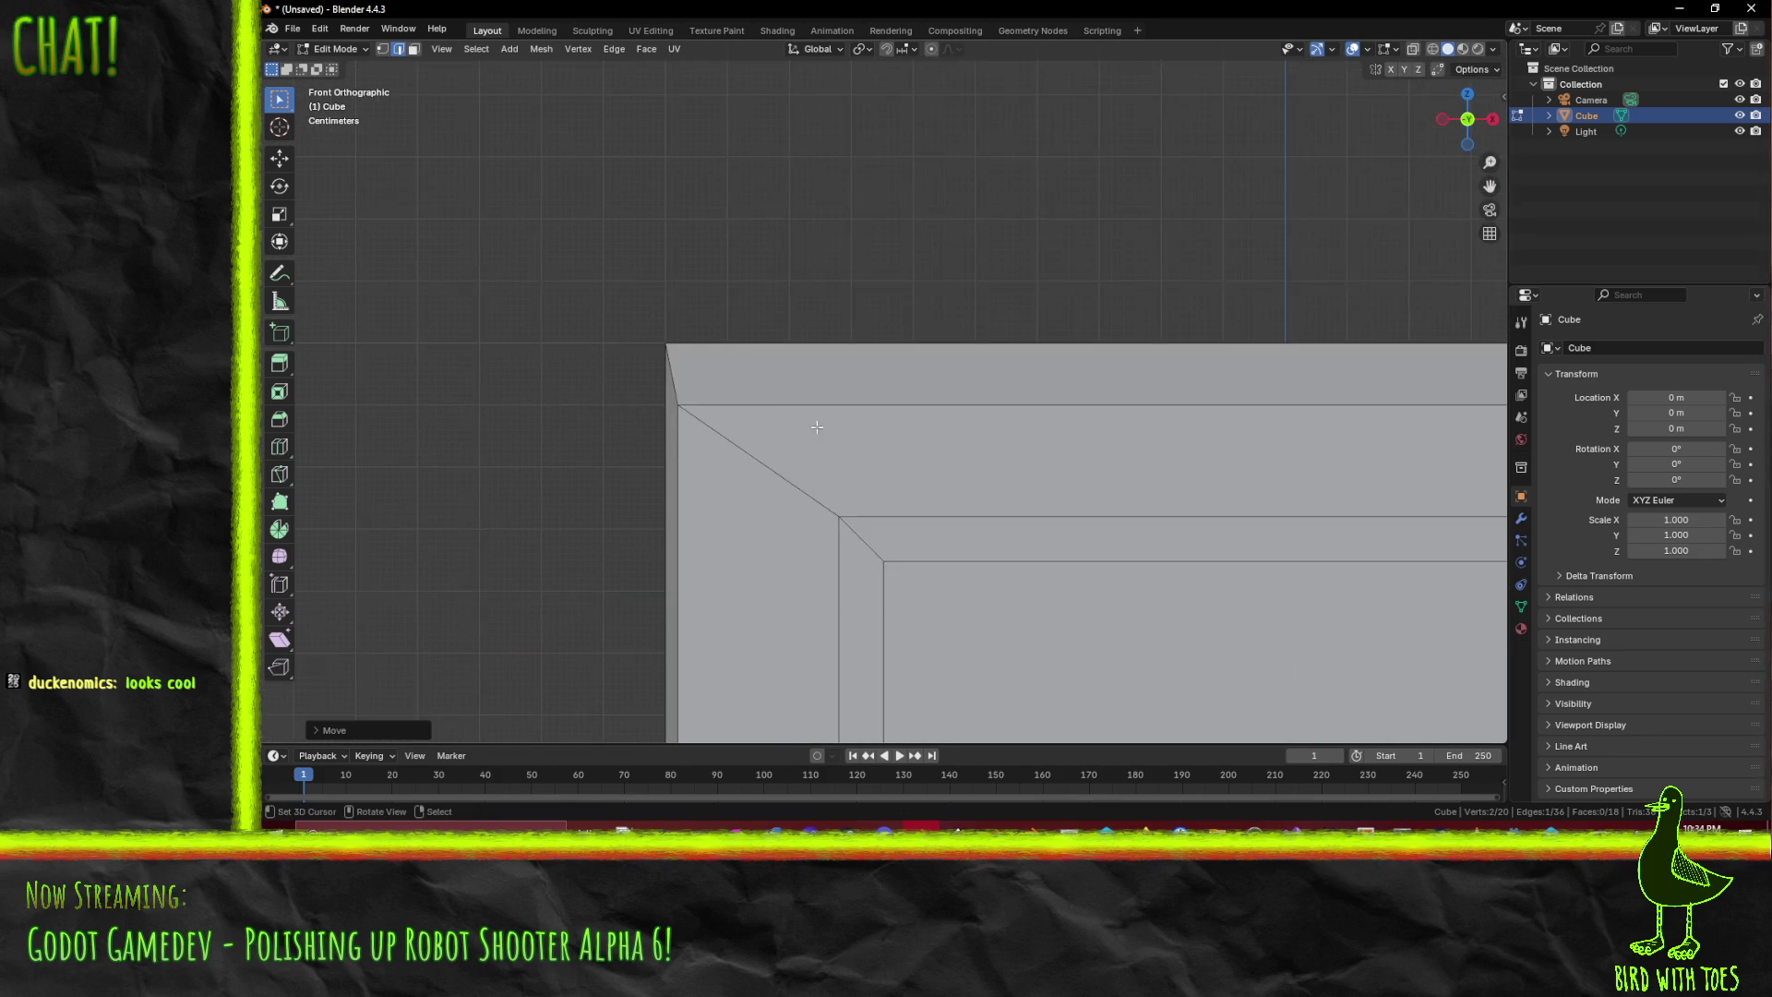
key(g)
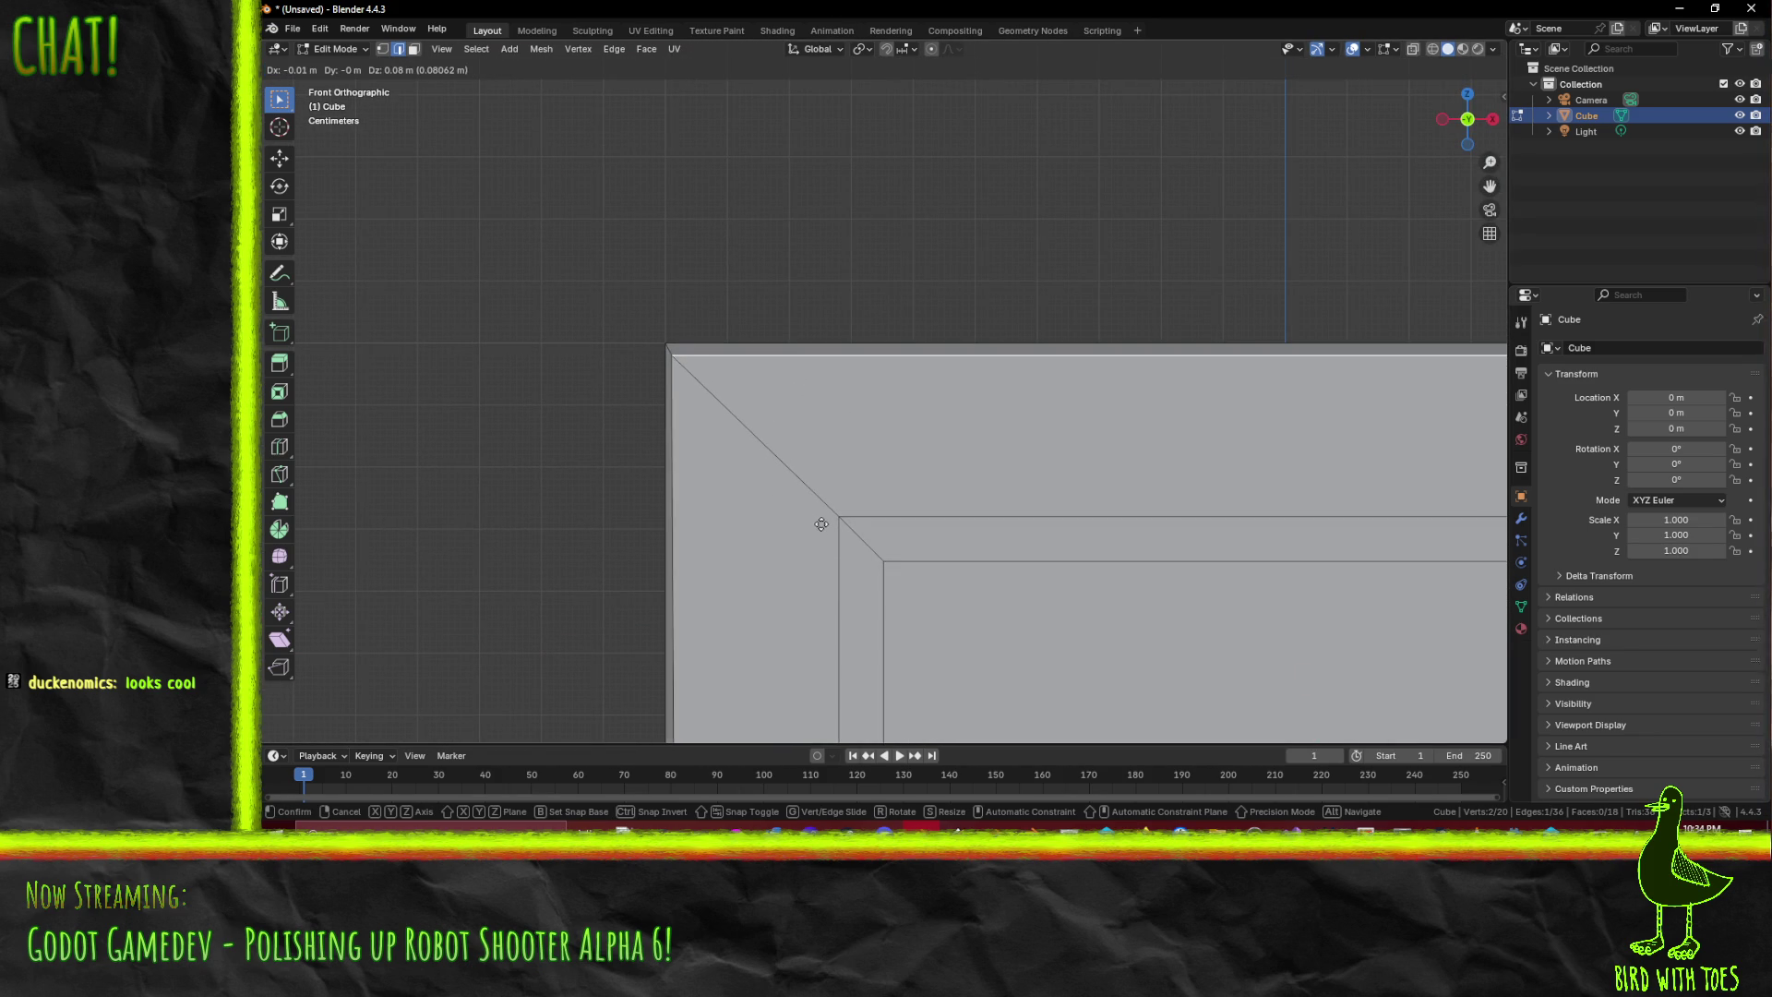
click(828, 524)
scroll(840, 447, up, 4)
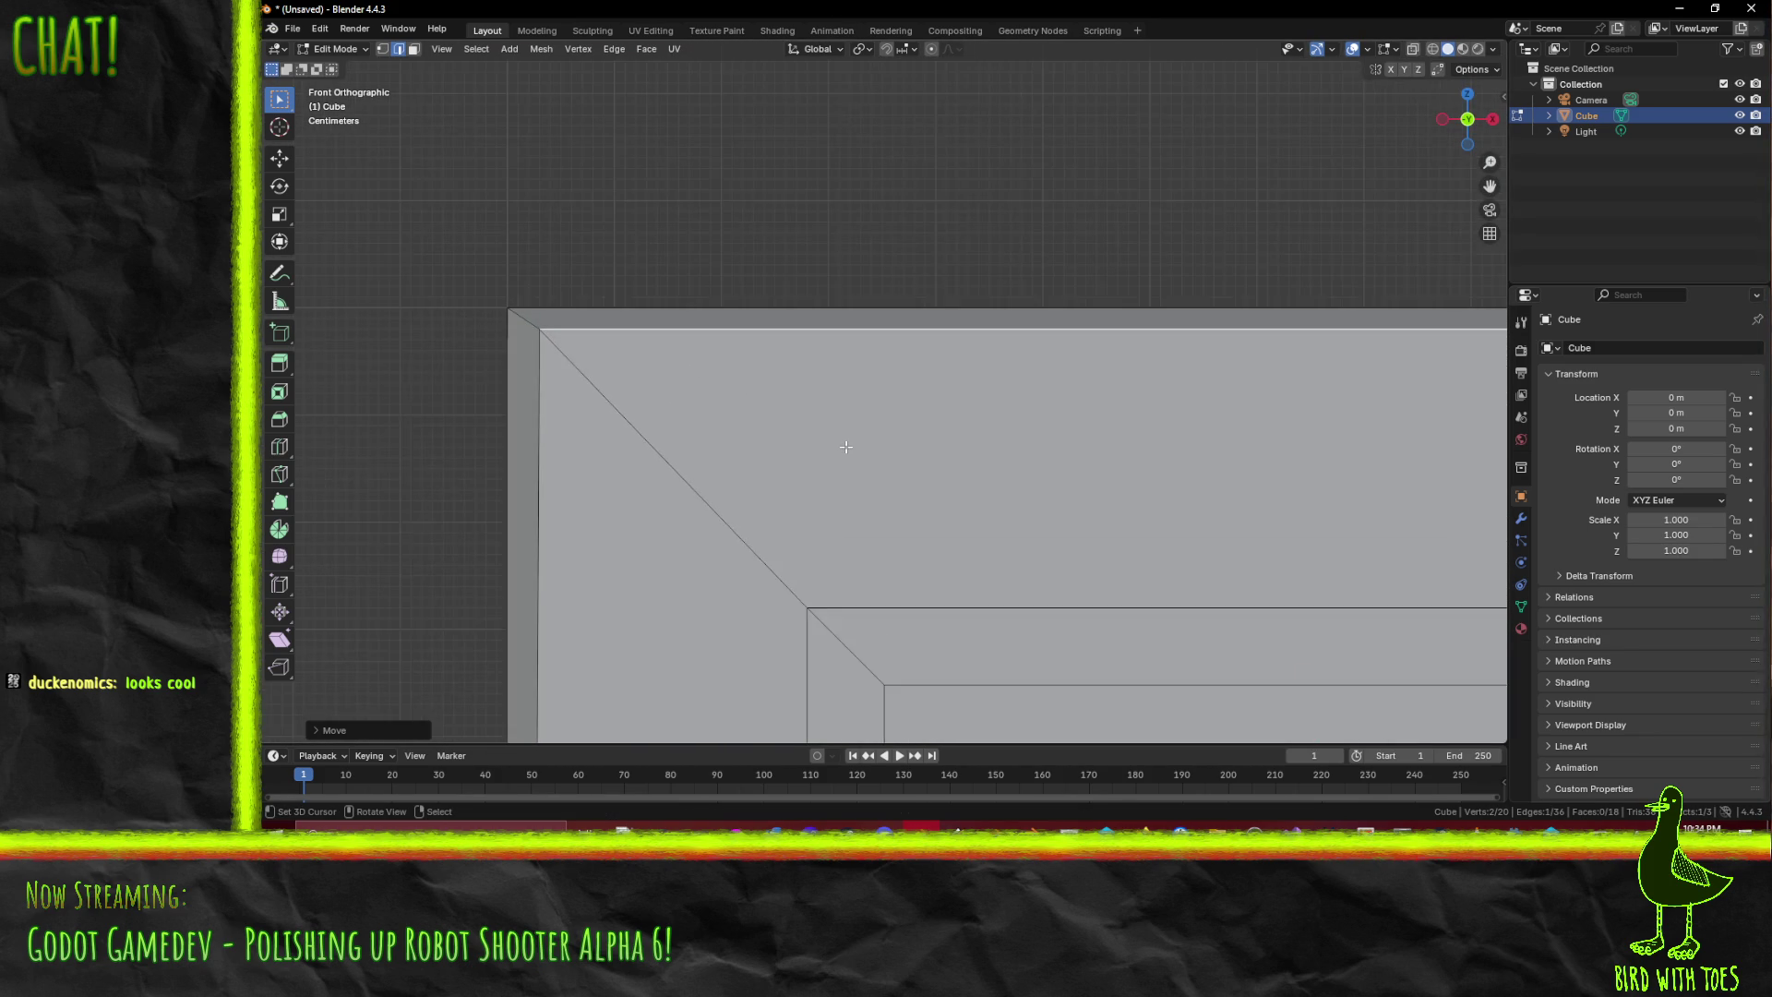
scroll(835, 439, down, 5)
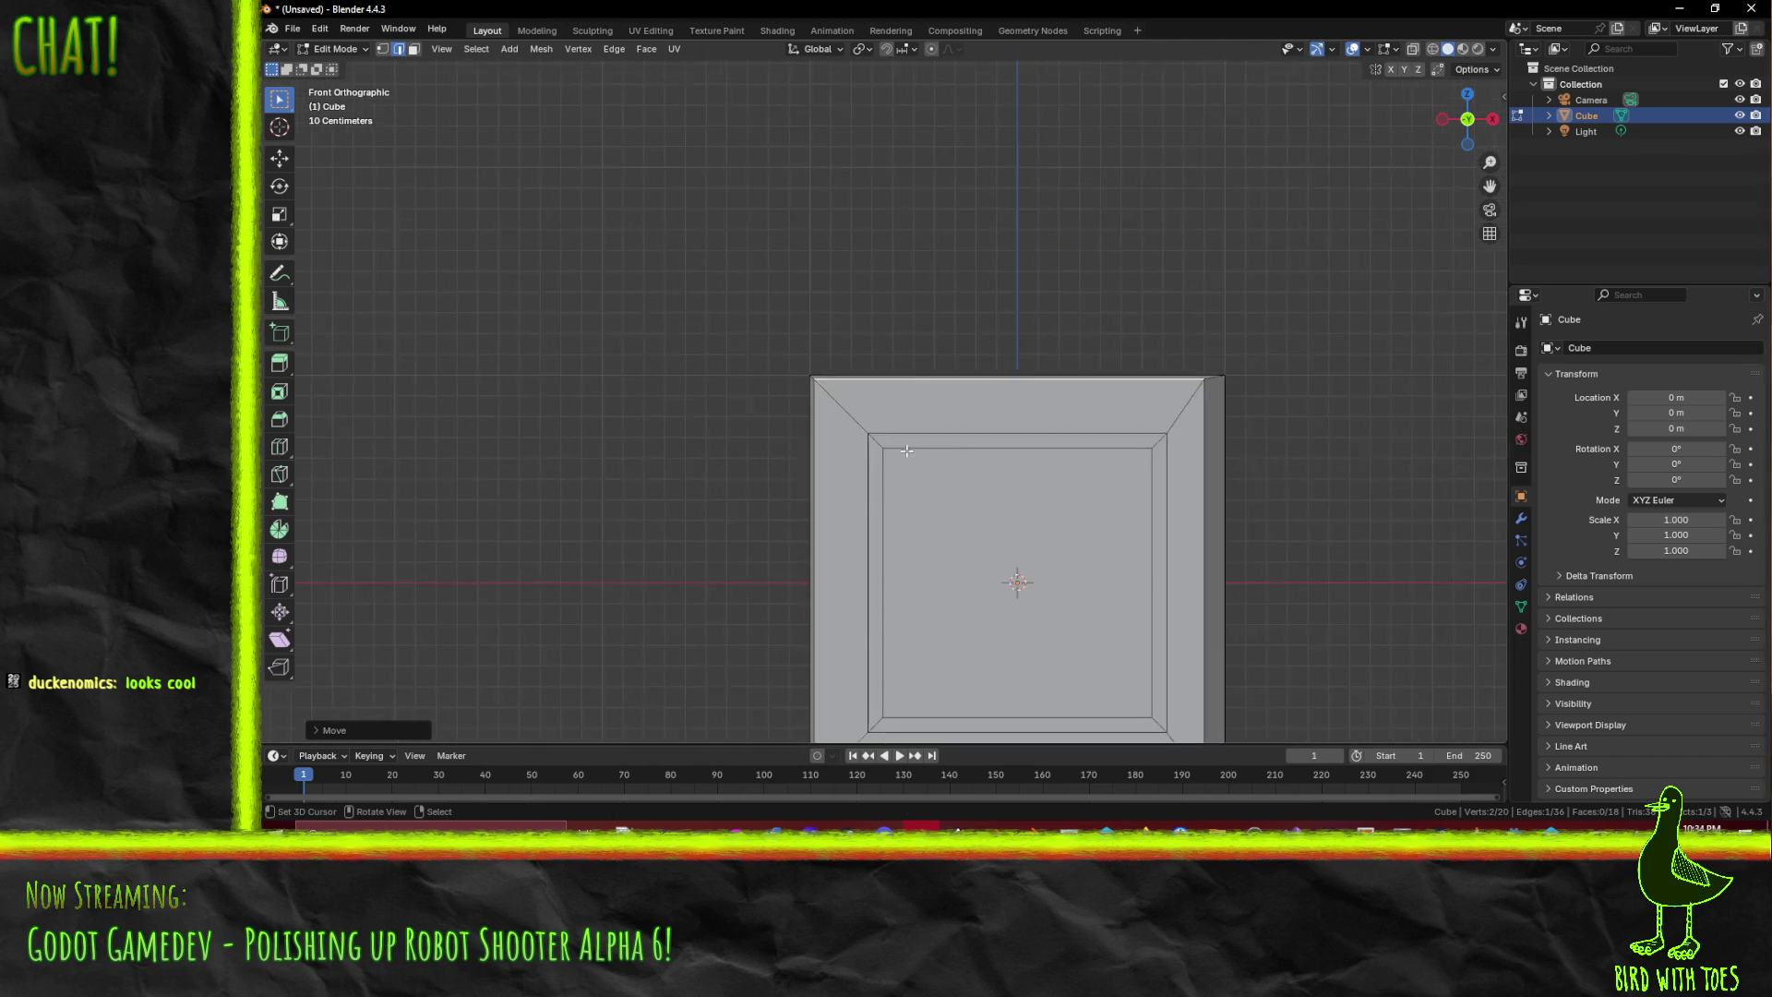
scroll(729, 304, up, 5)
key(g)
click(819, 415)
scroll(782, 297, up, 5)
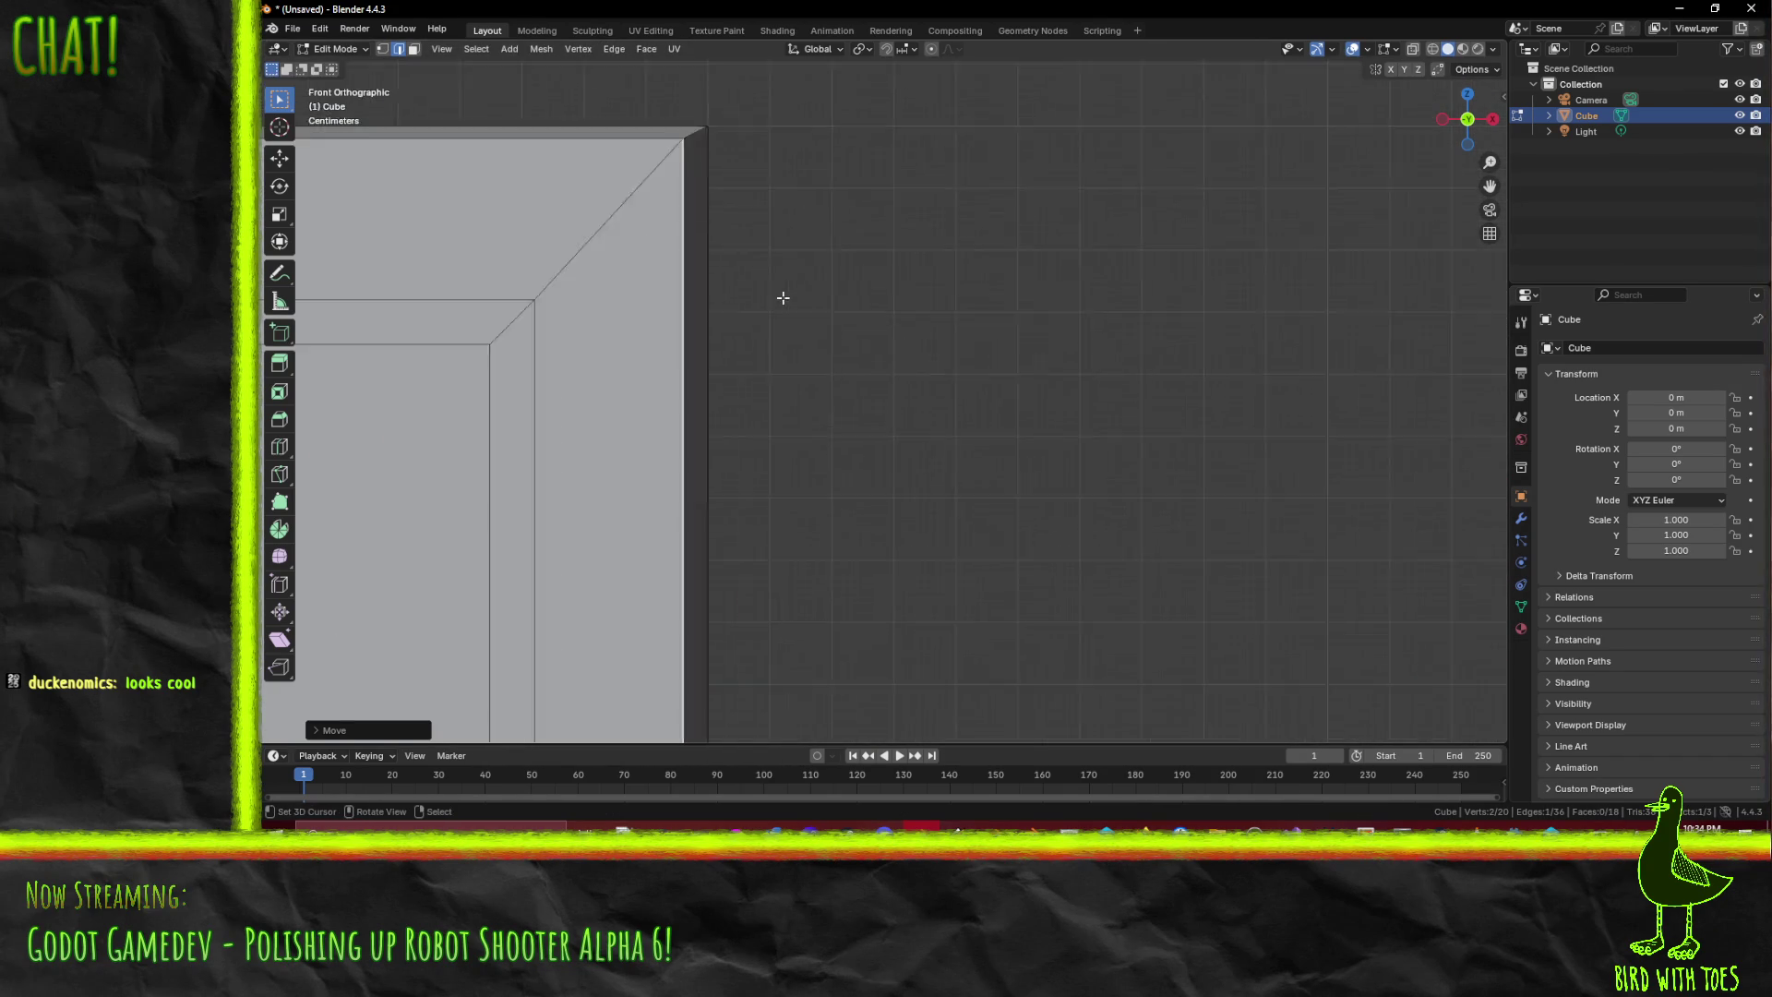
scroll(771, 323, up, 3)
scroll(843, 427, down, 2)
key(g)
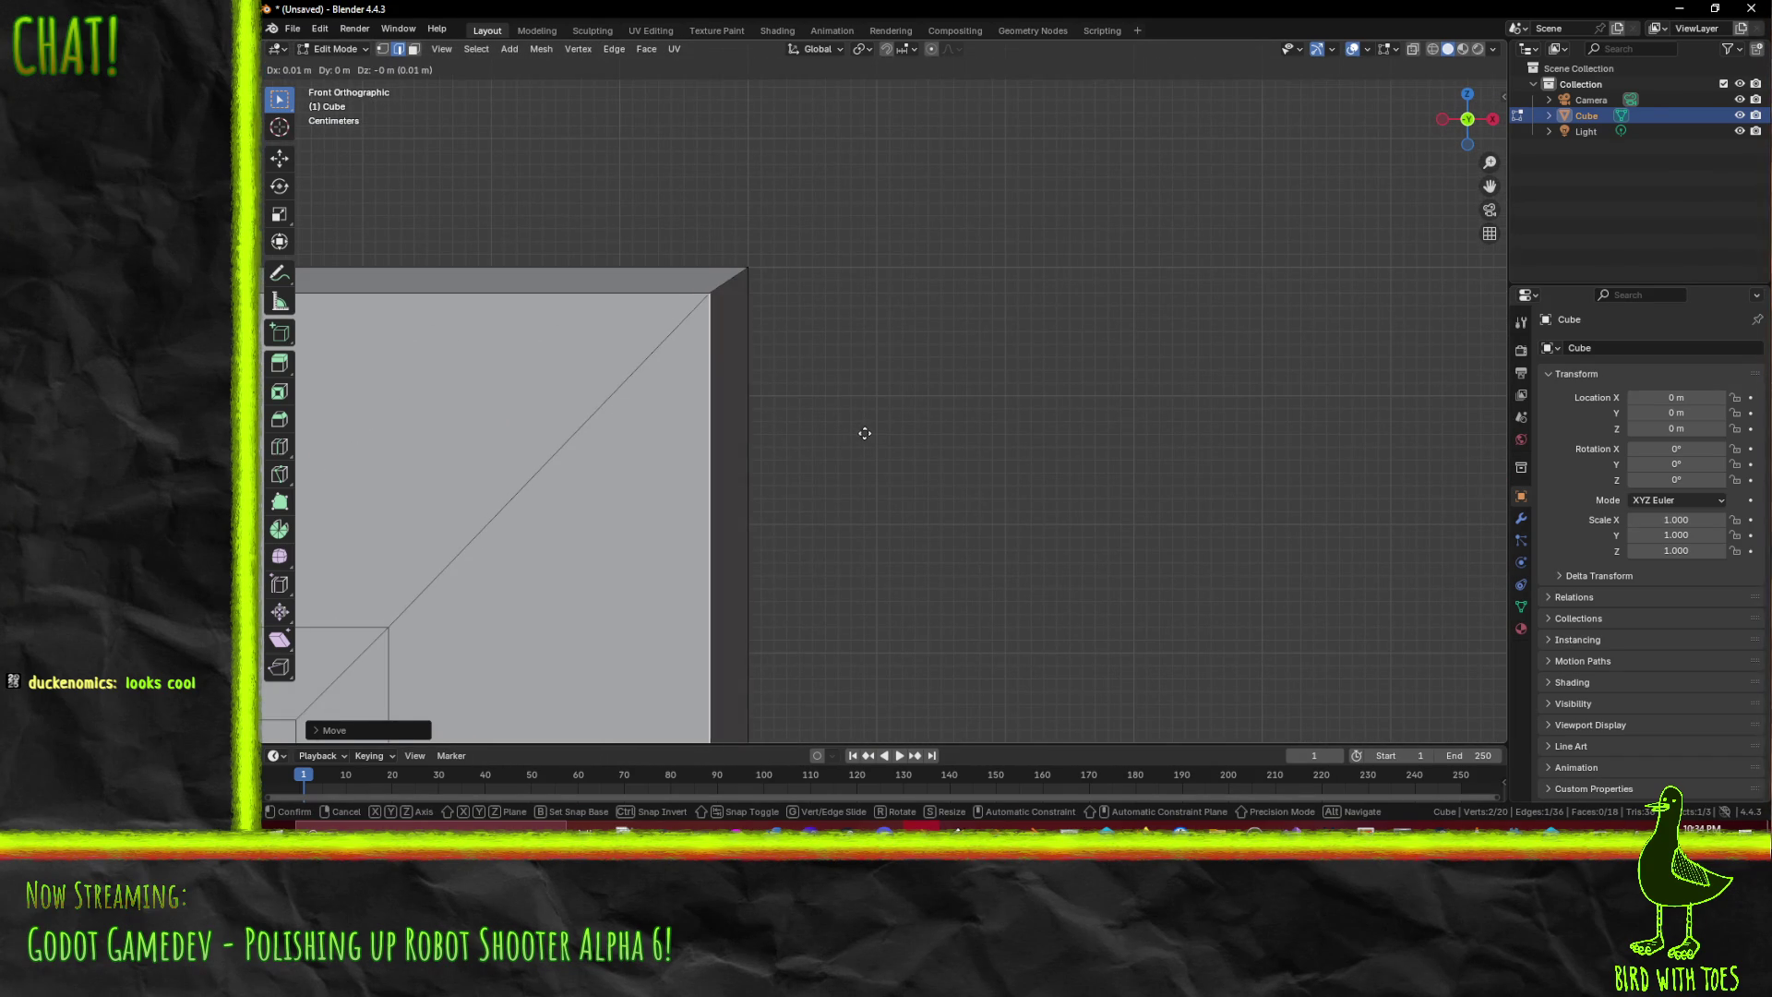
click(864, 433)
- Switch the viewport to wireframe and move a vertical border edge 0.04 m along X
scroll(859, 443, up, 4)
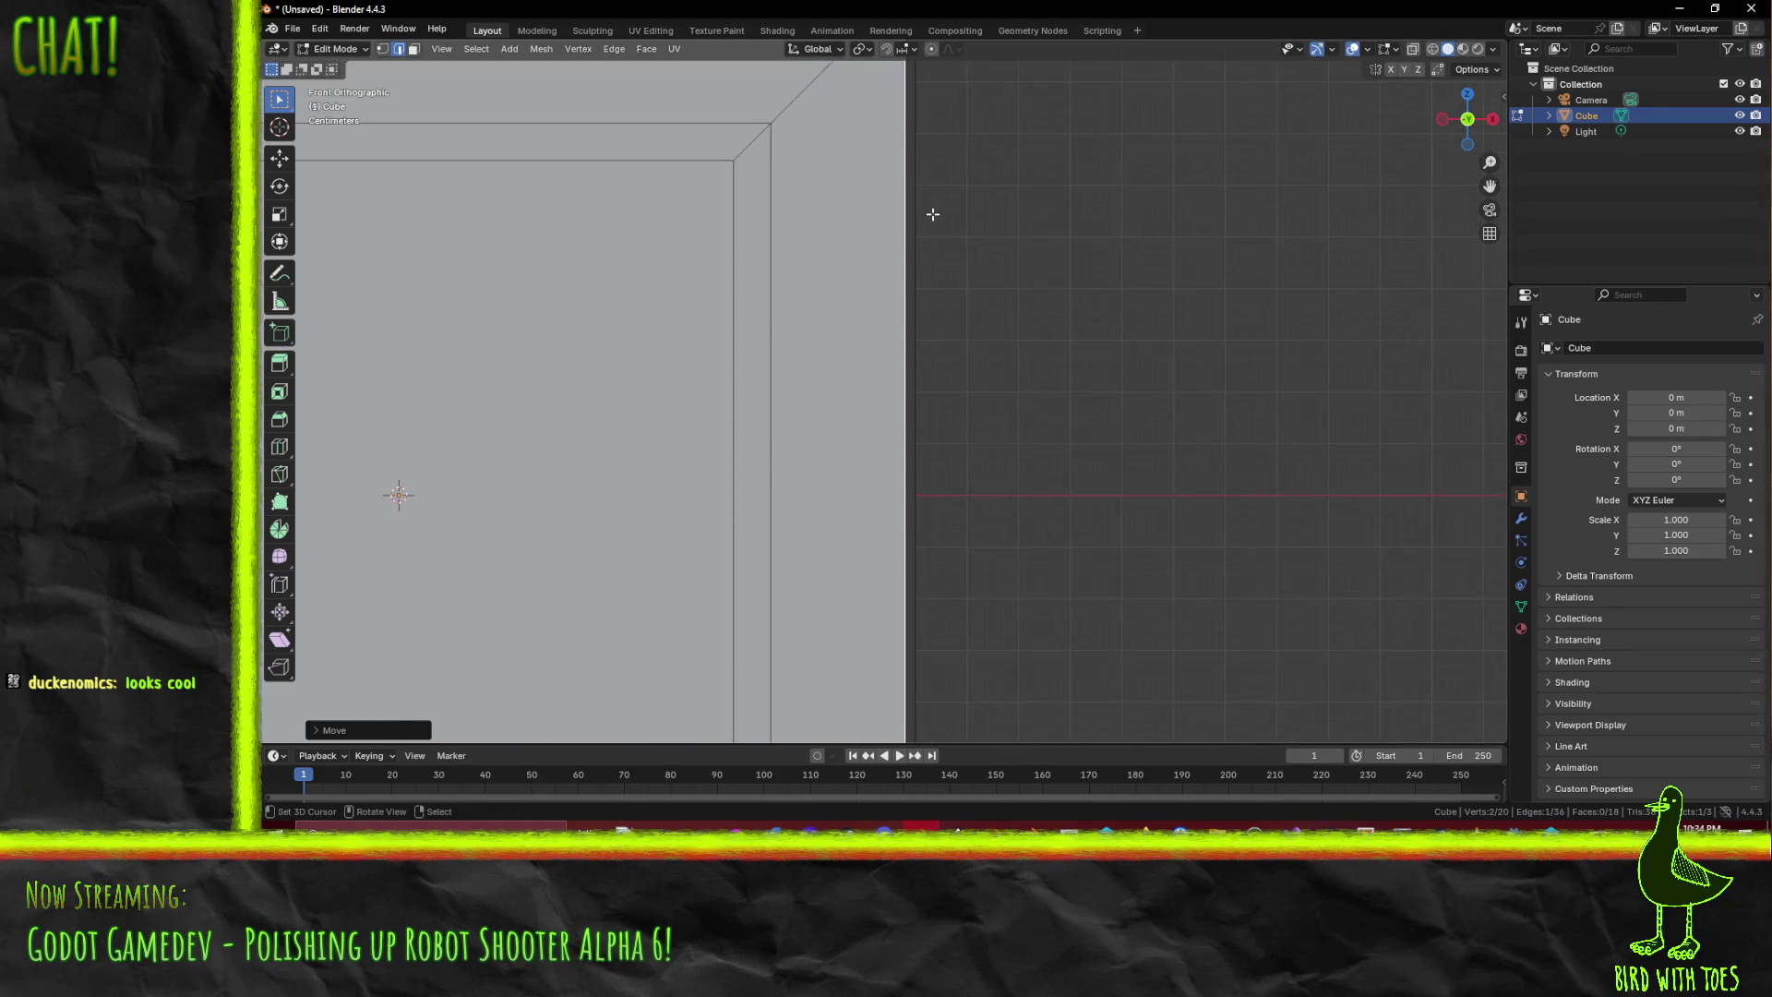
scroll(932, 204, down, 5)
mouse_move(923, 213)
mouse_down()
mouse_move(803, 268)
mouse_move(794, 301)
mouse_move(782, 289)
mouse_up()
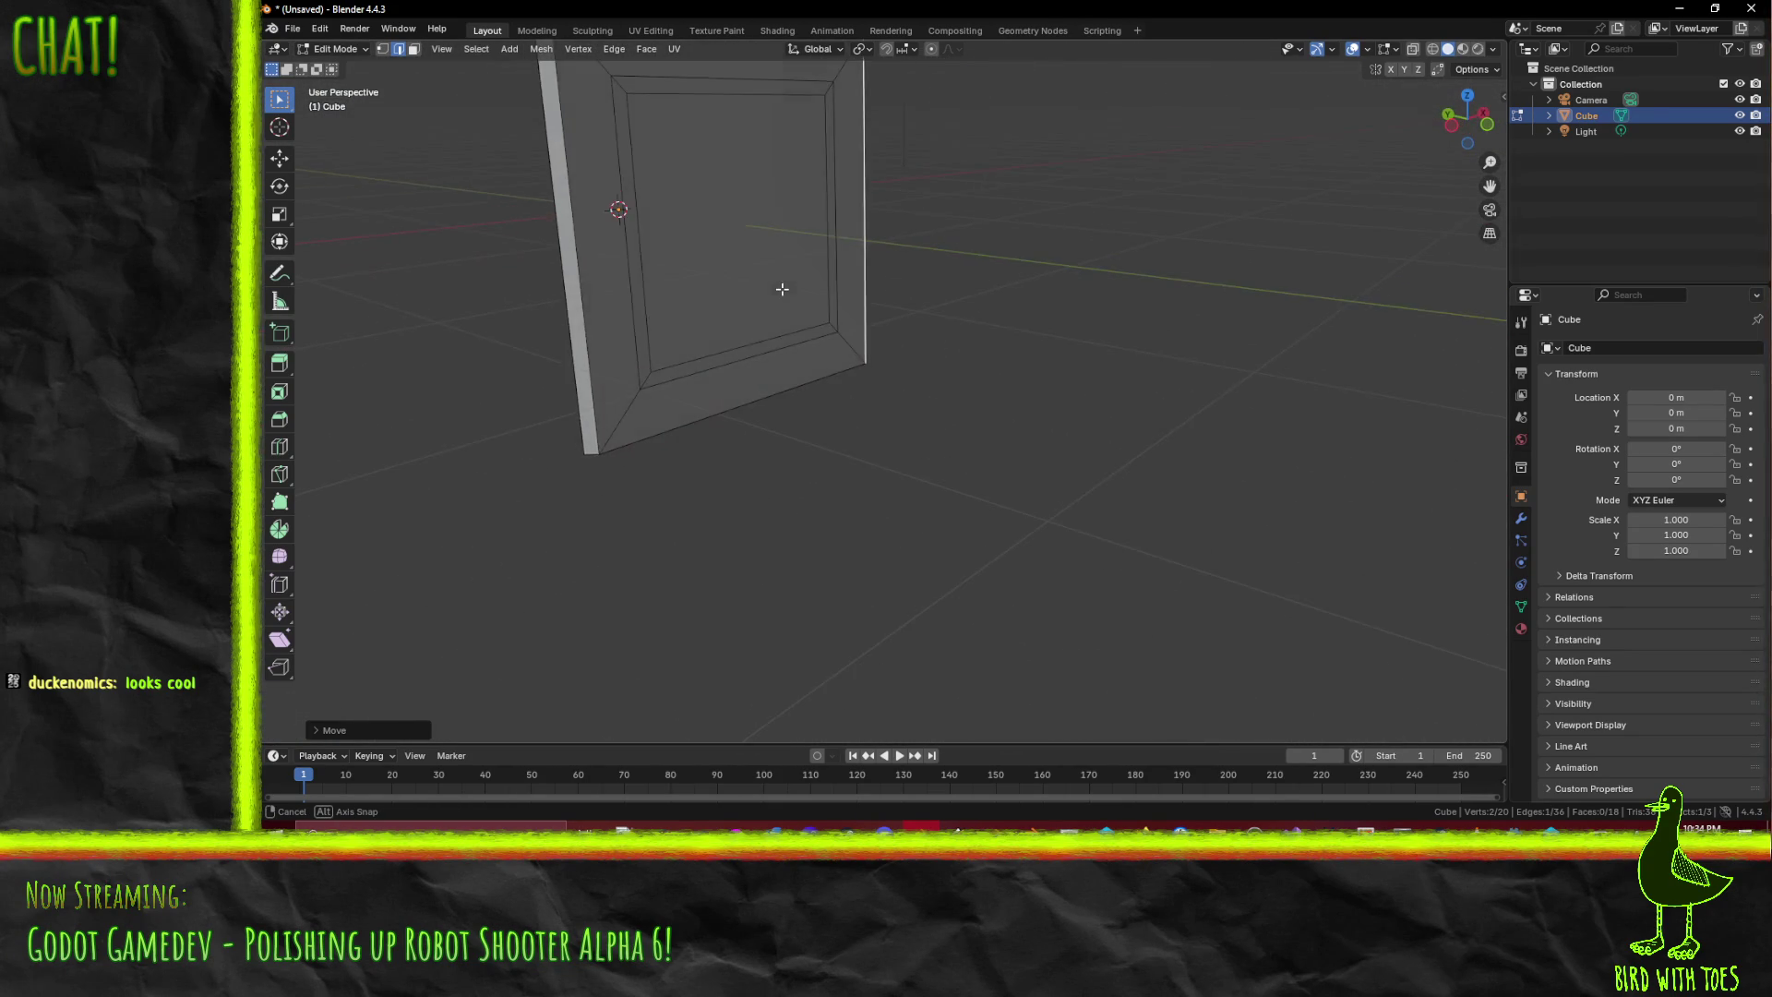
scroll(738, 304, up, 4)
key(KP_1)
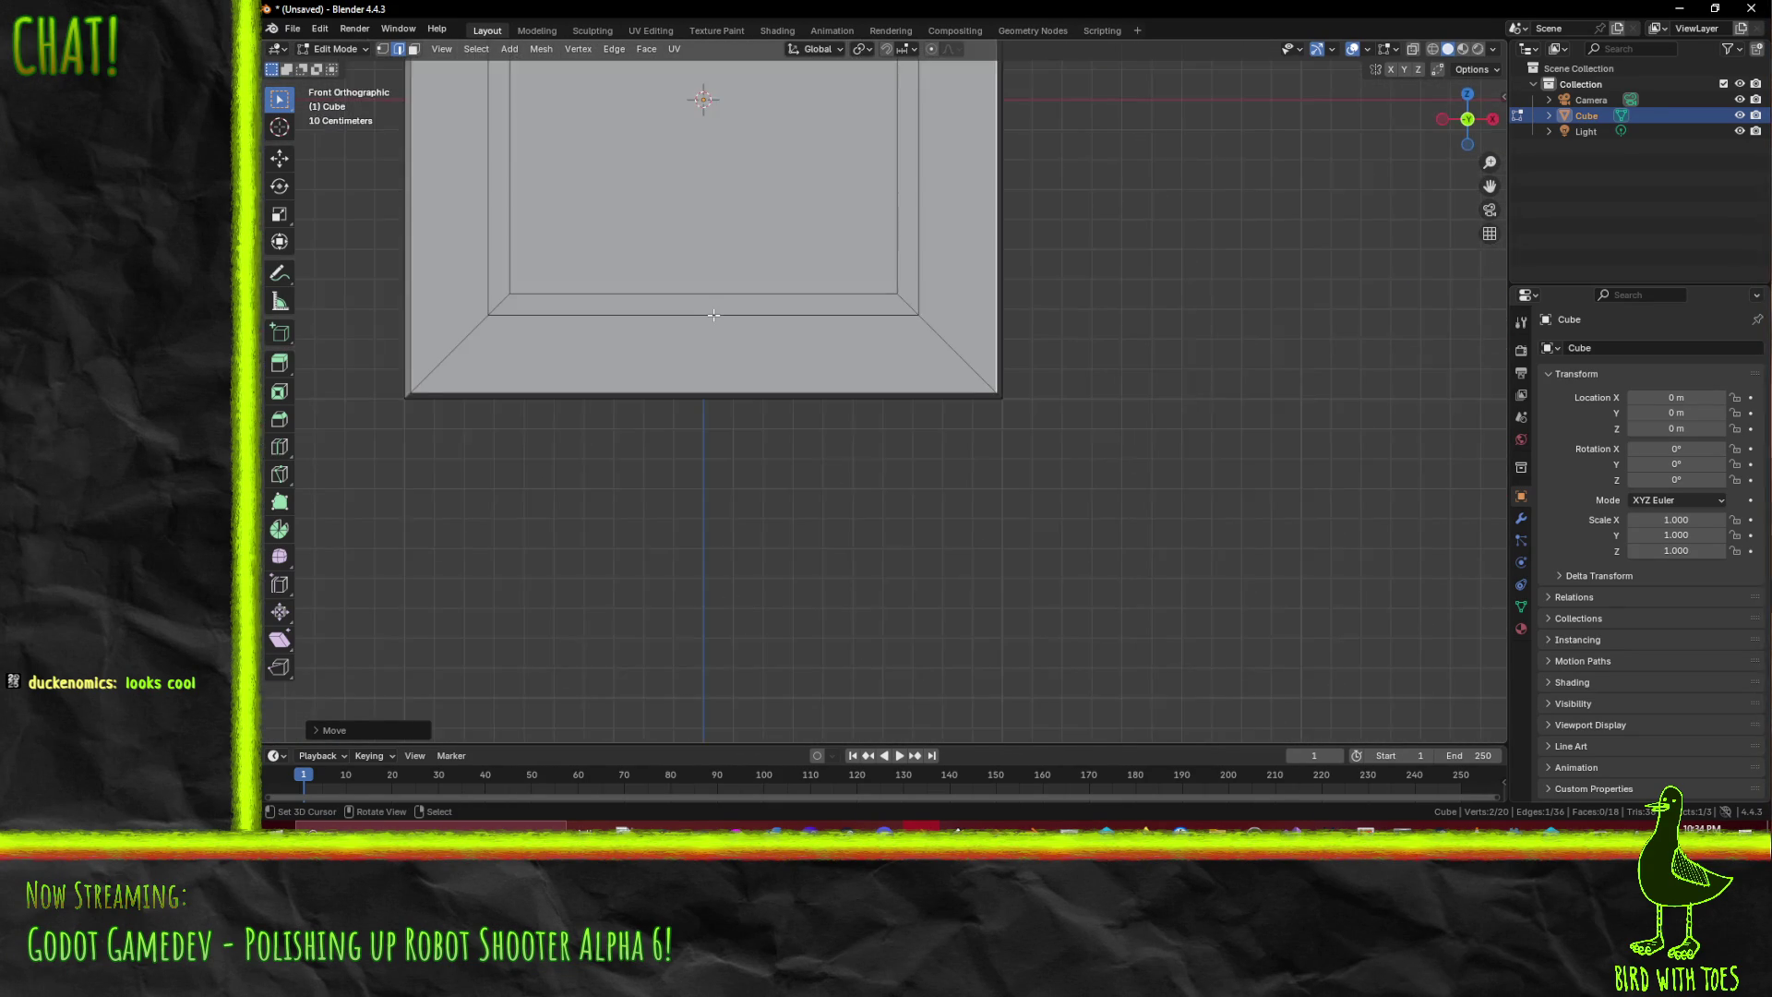
scroll(831, 415, up, 5)
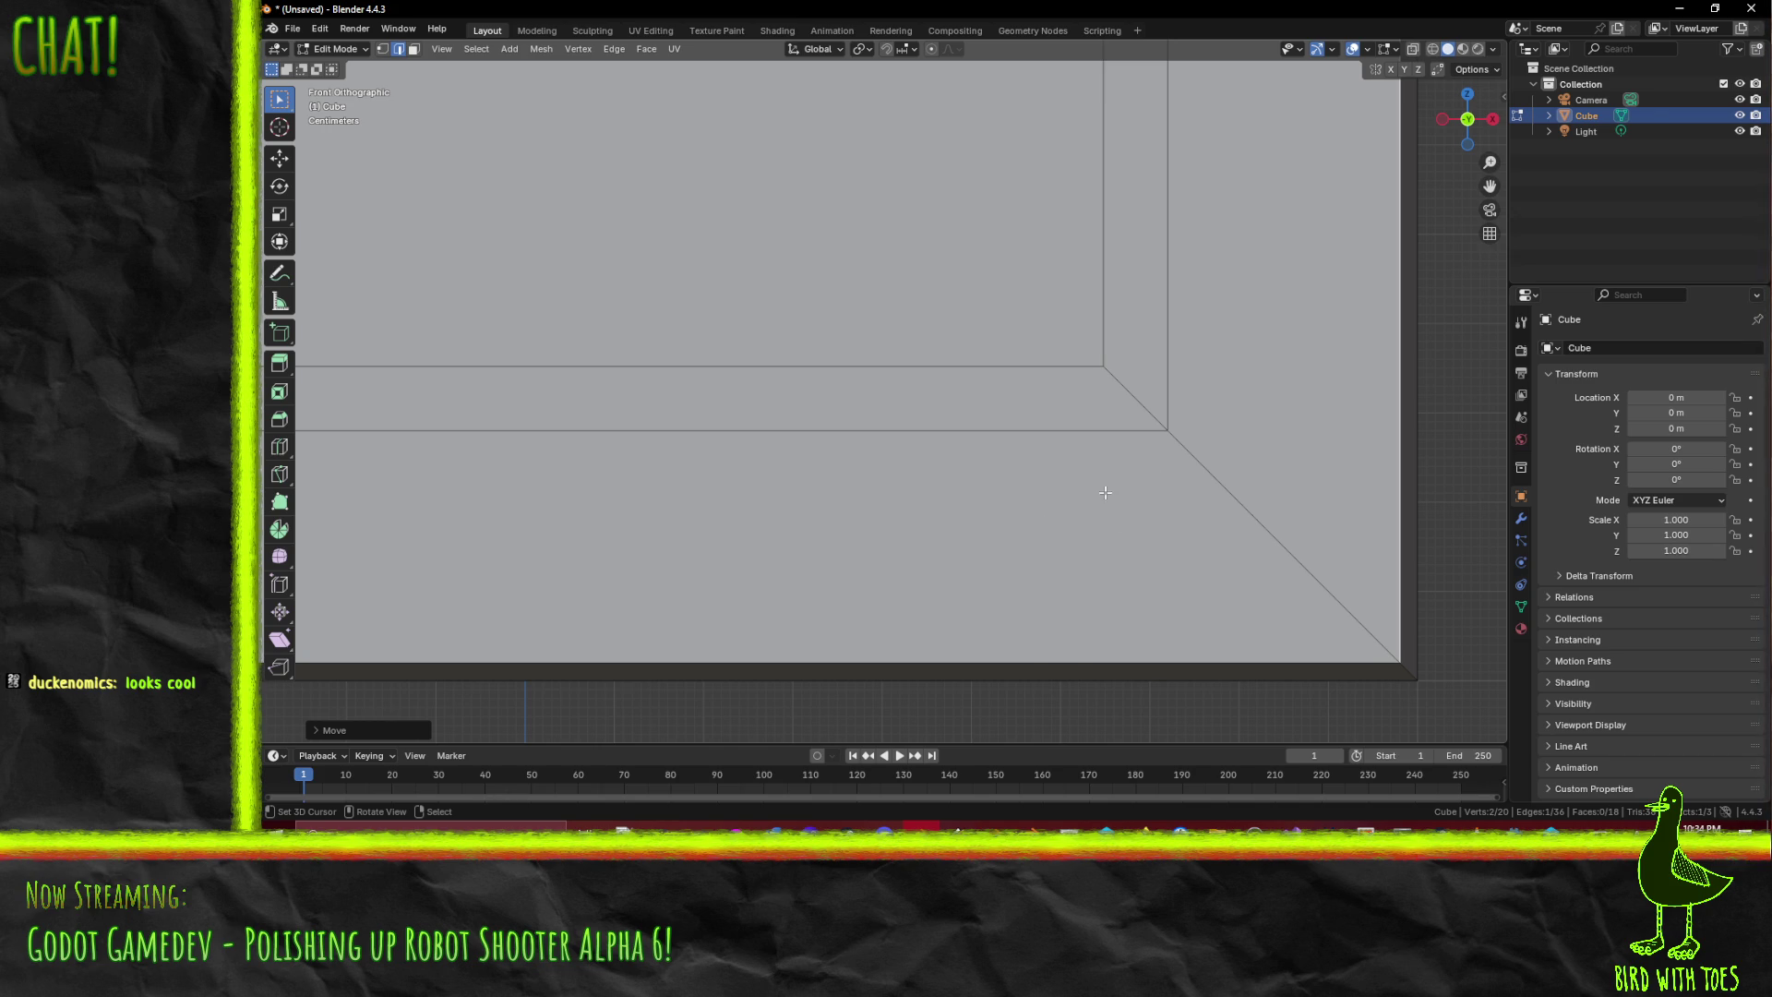
key(z)
click(1035, 530)
scroll(1008, 527, up, 2)
key(g)
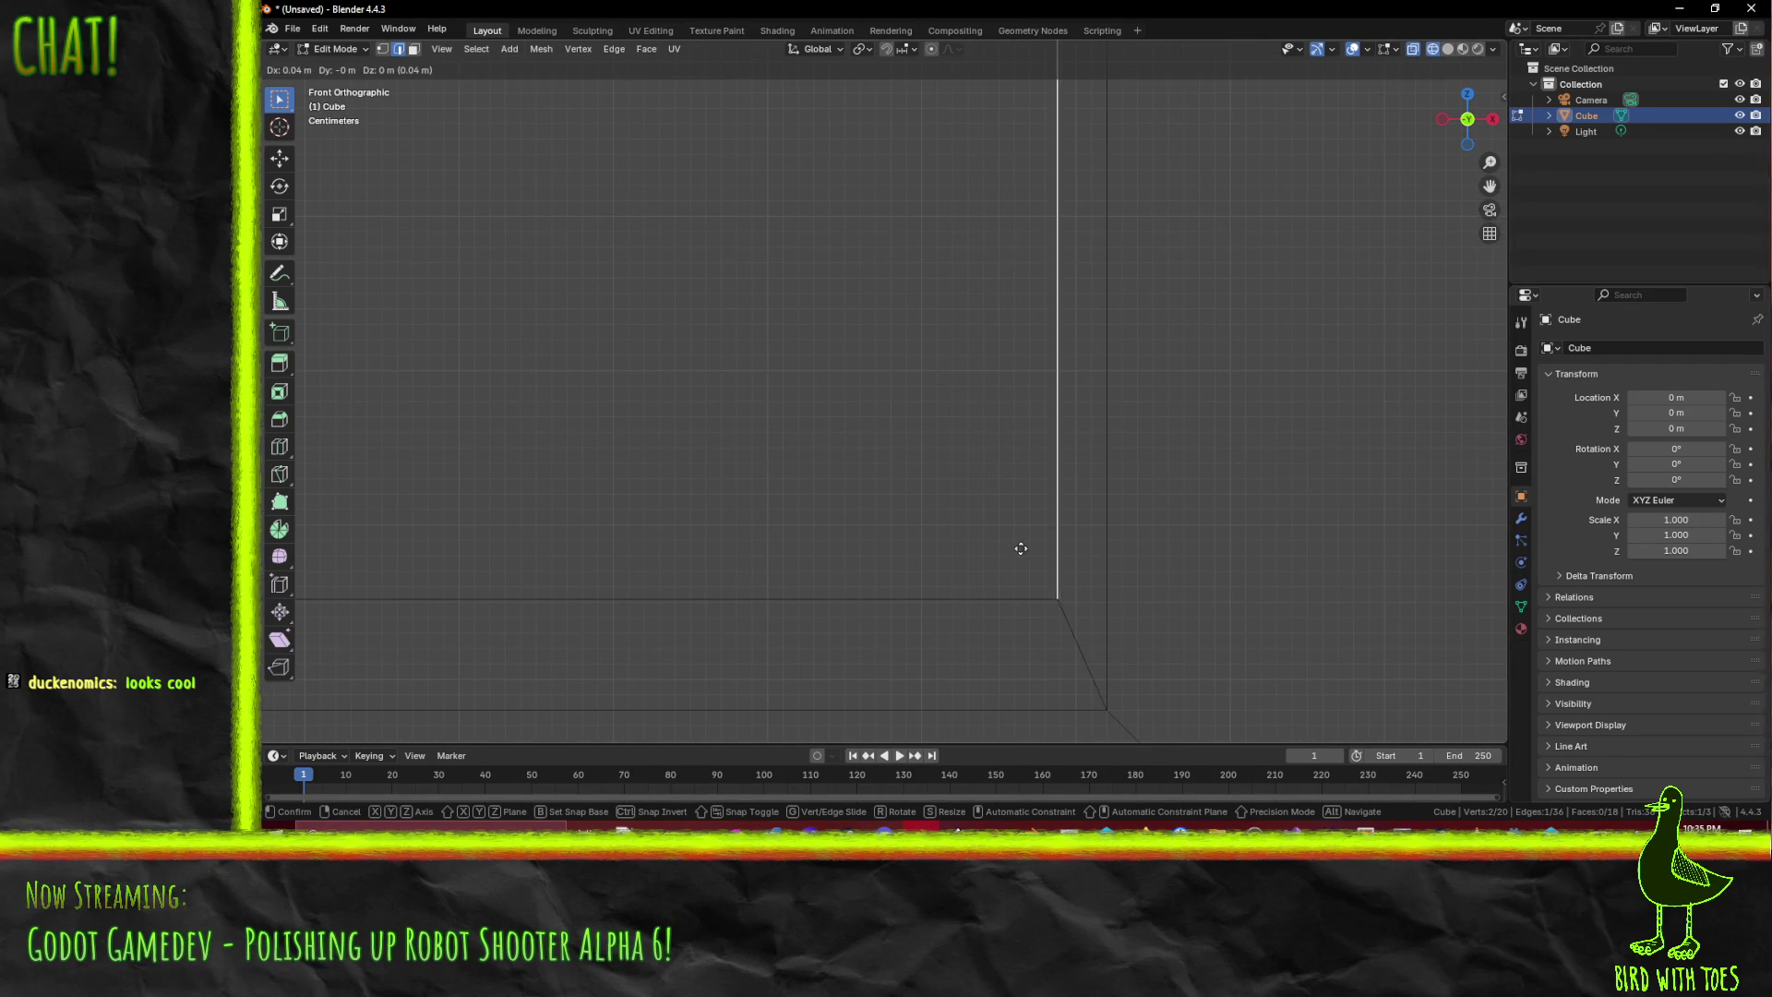
click(1033, 548)
scroll(1129, 551, up, 1)
- In the N panel, set the right edge's X to 0.7 m and the bottom edge's Z to -0.7 m
key(n)
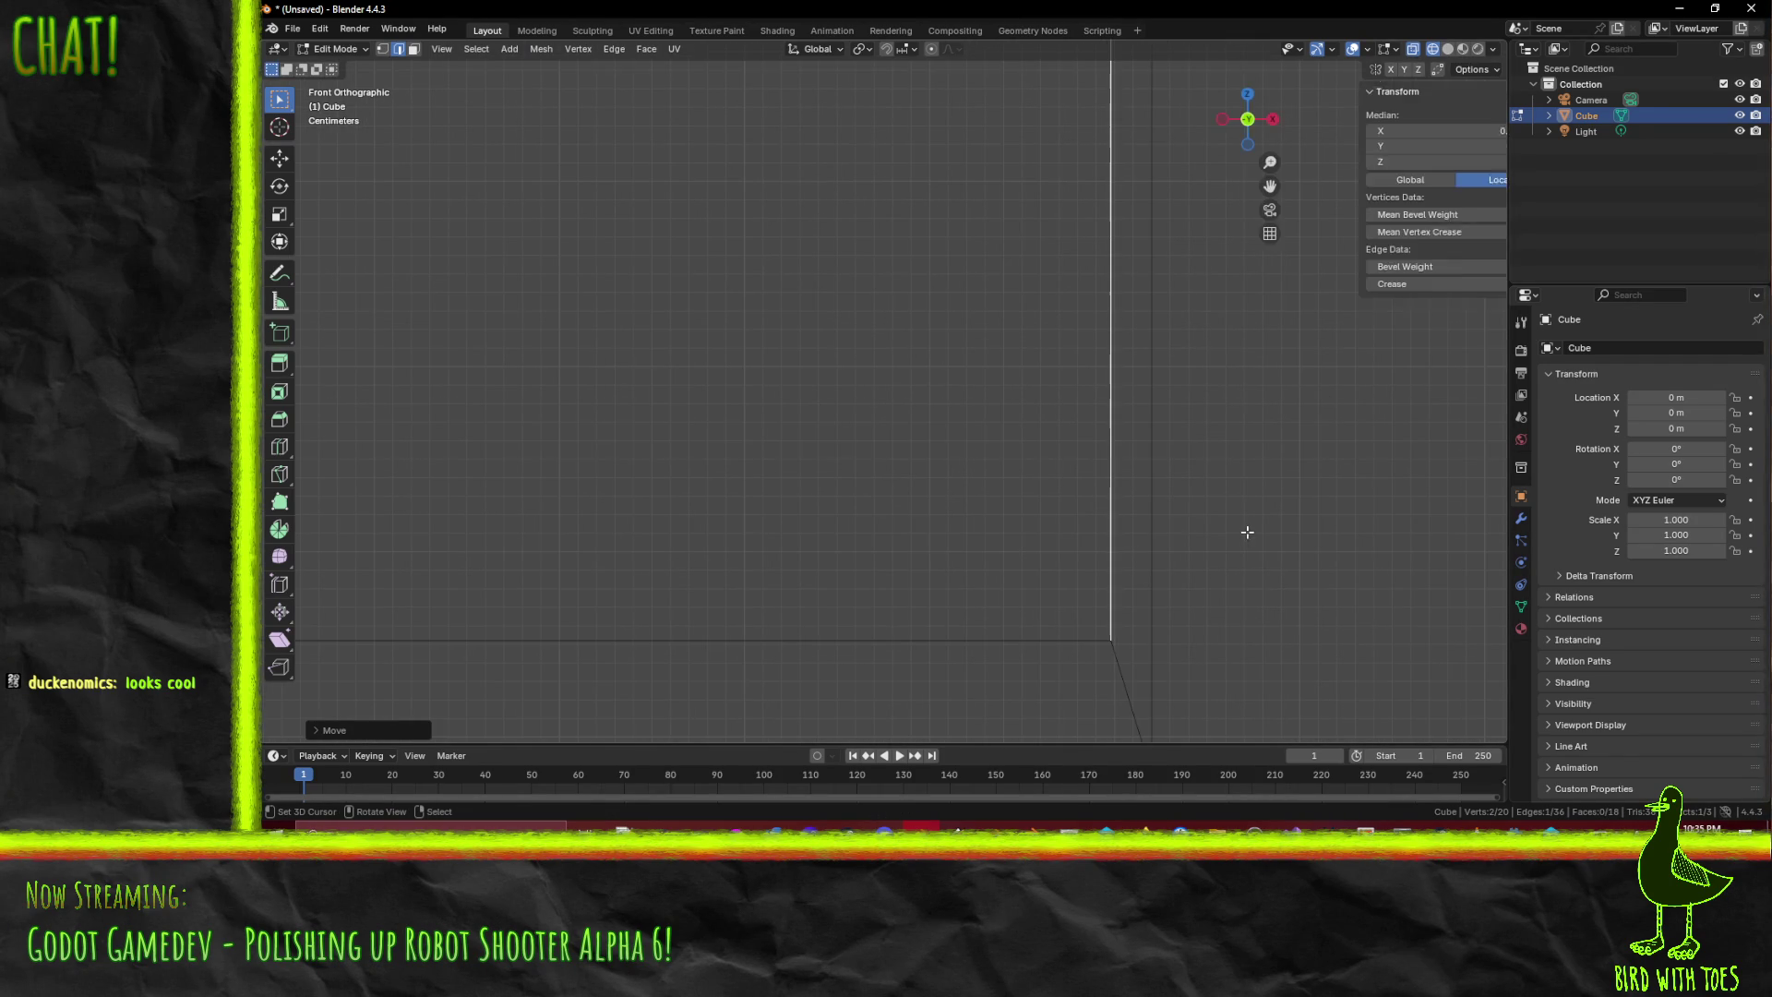
click(1440, 131)
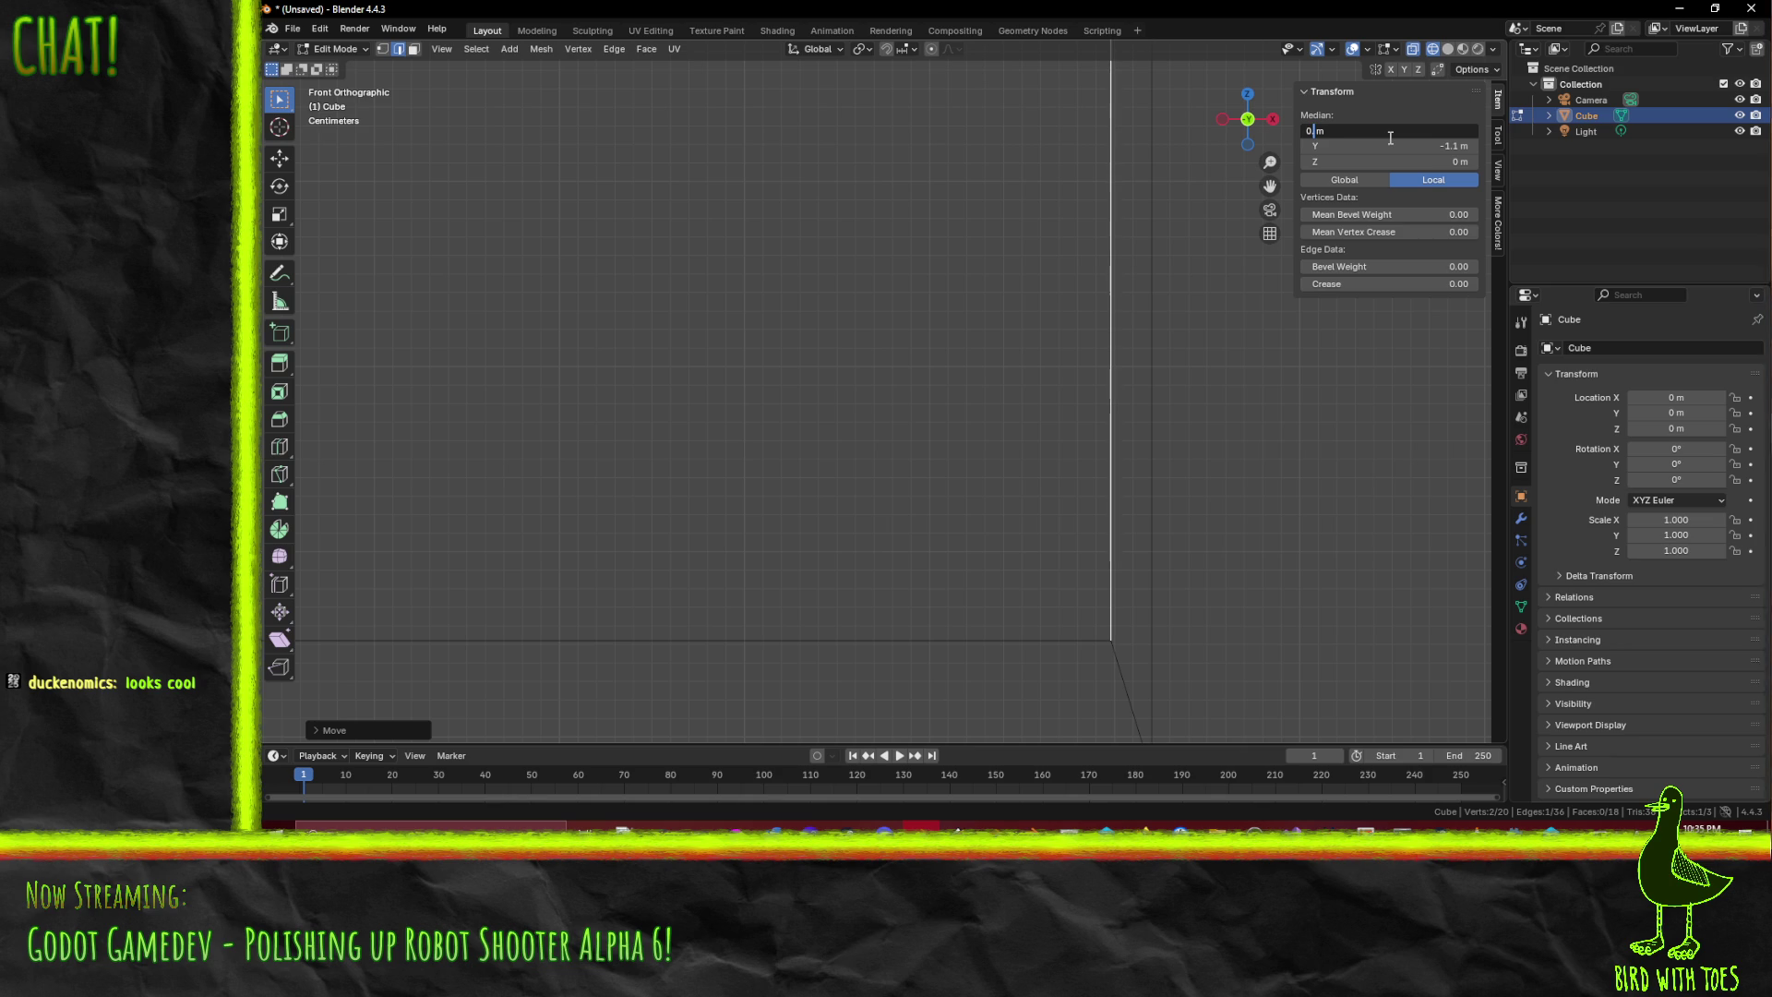
text(.7)
key(Return)
scroll(764, 444, down, 4)
click(676, 502)
click(1438, 132)
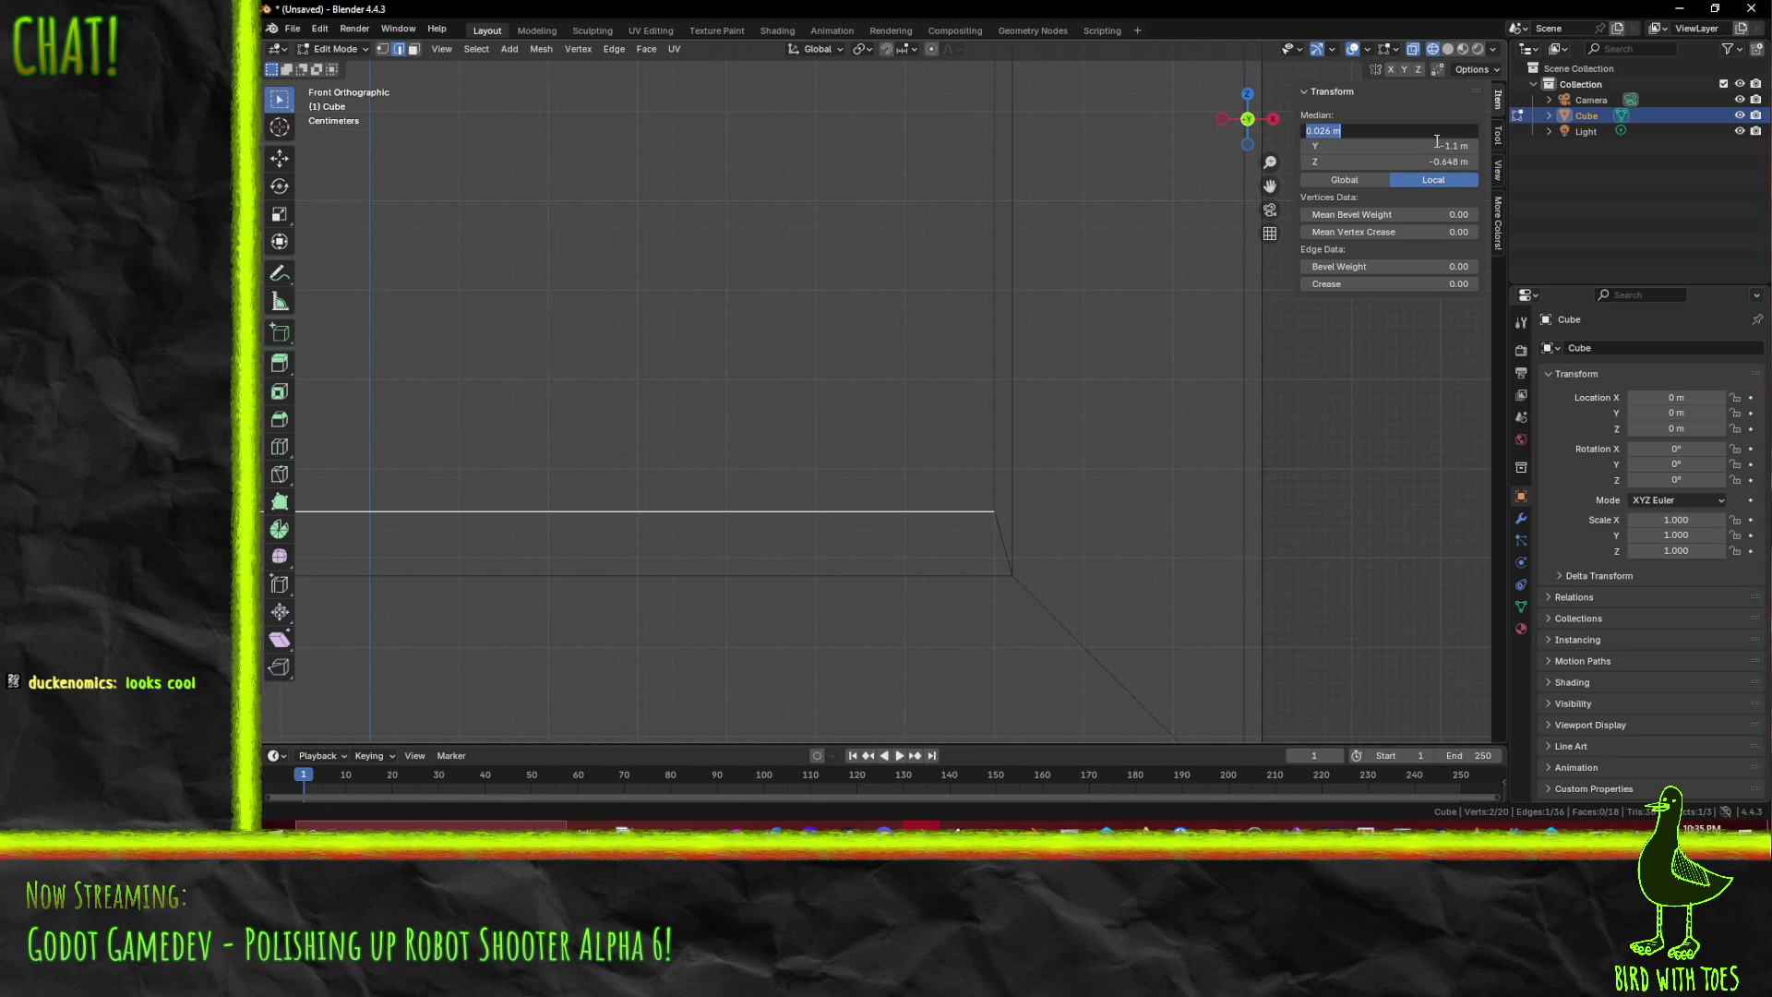
key(Escape)
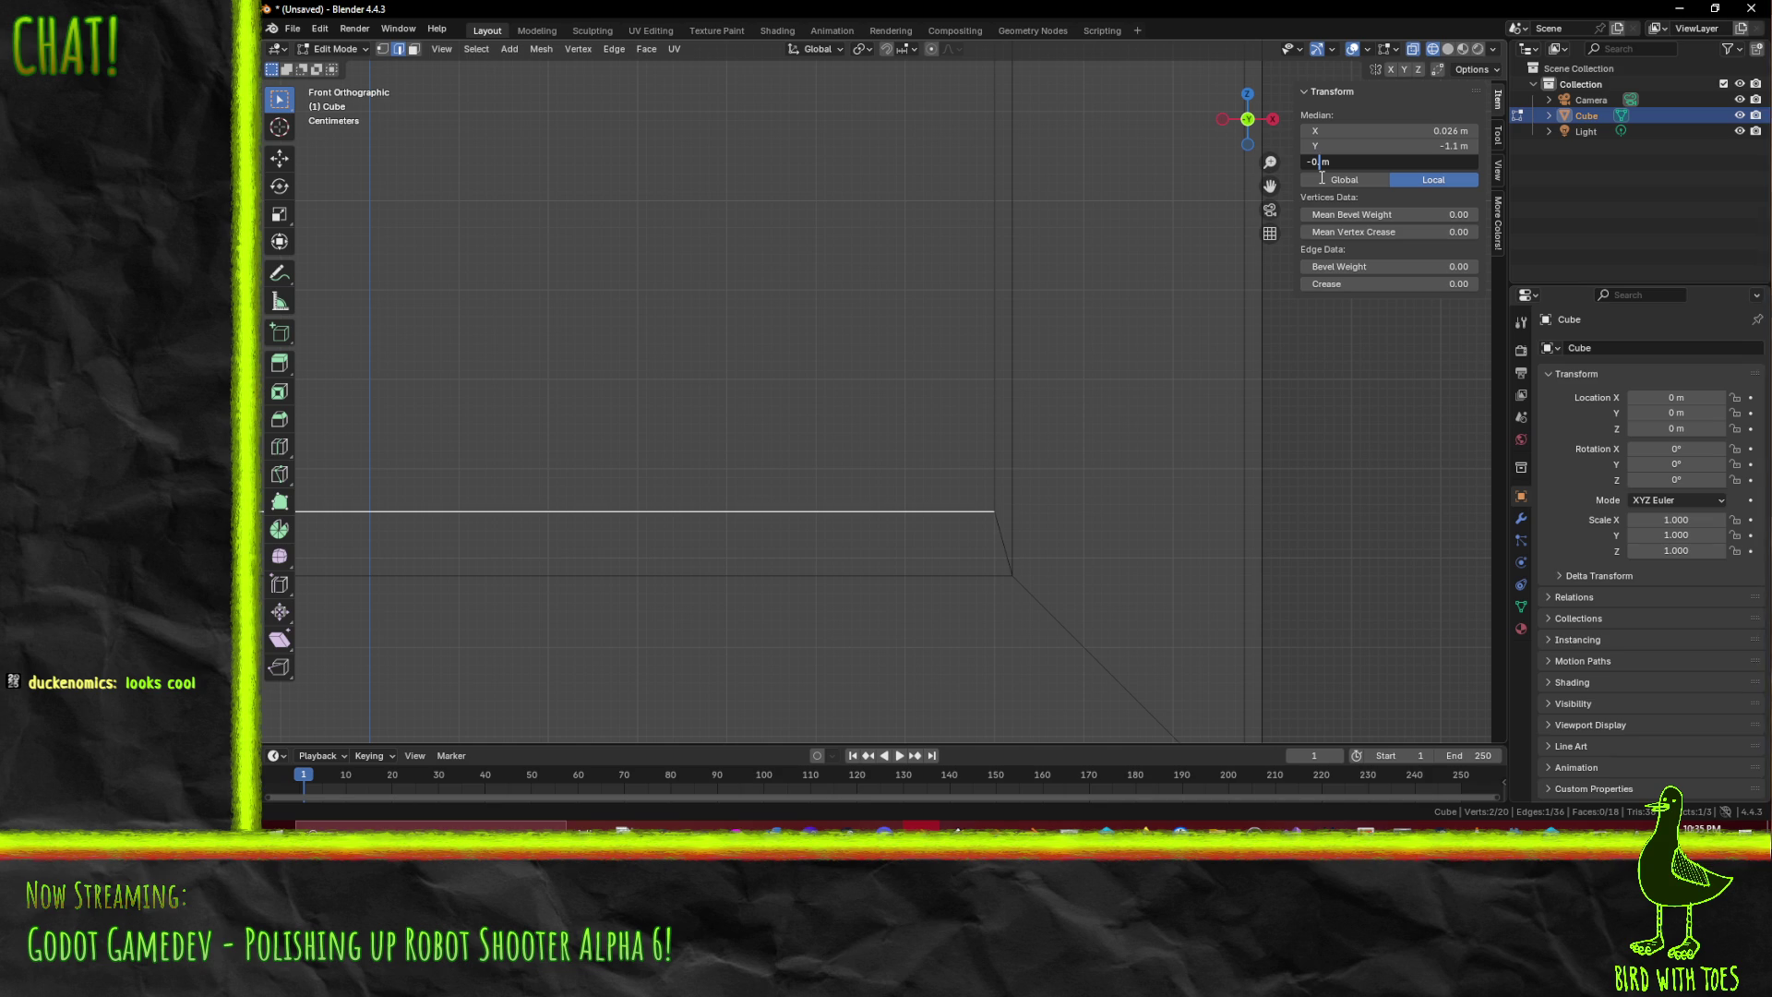
text(7)
key(Return)
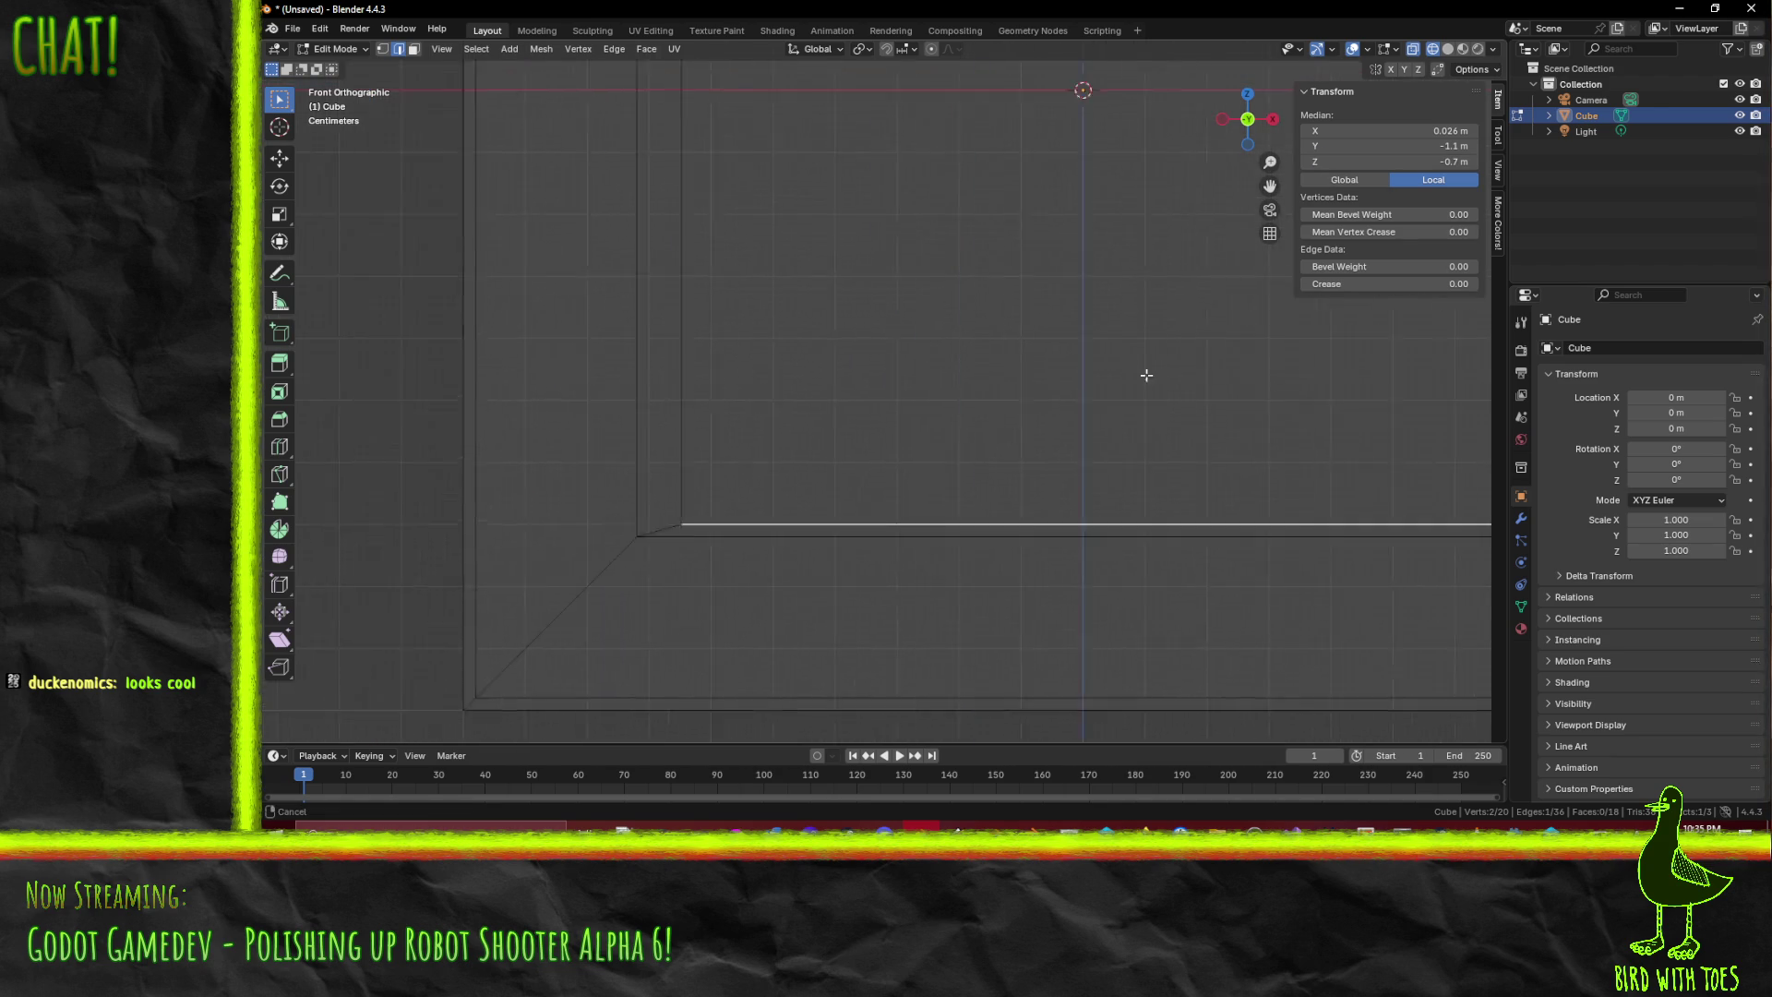
- Set the left vertical edge's X to -0.7 m and the top edge's Z to 0.7 m
click(812, 366)
click(1439, 131)
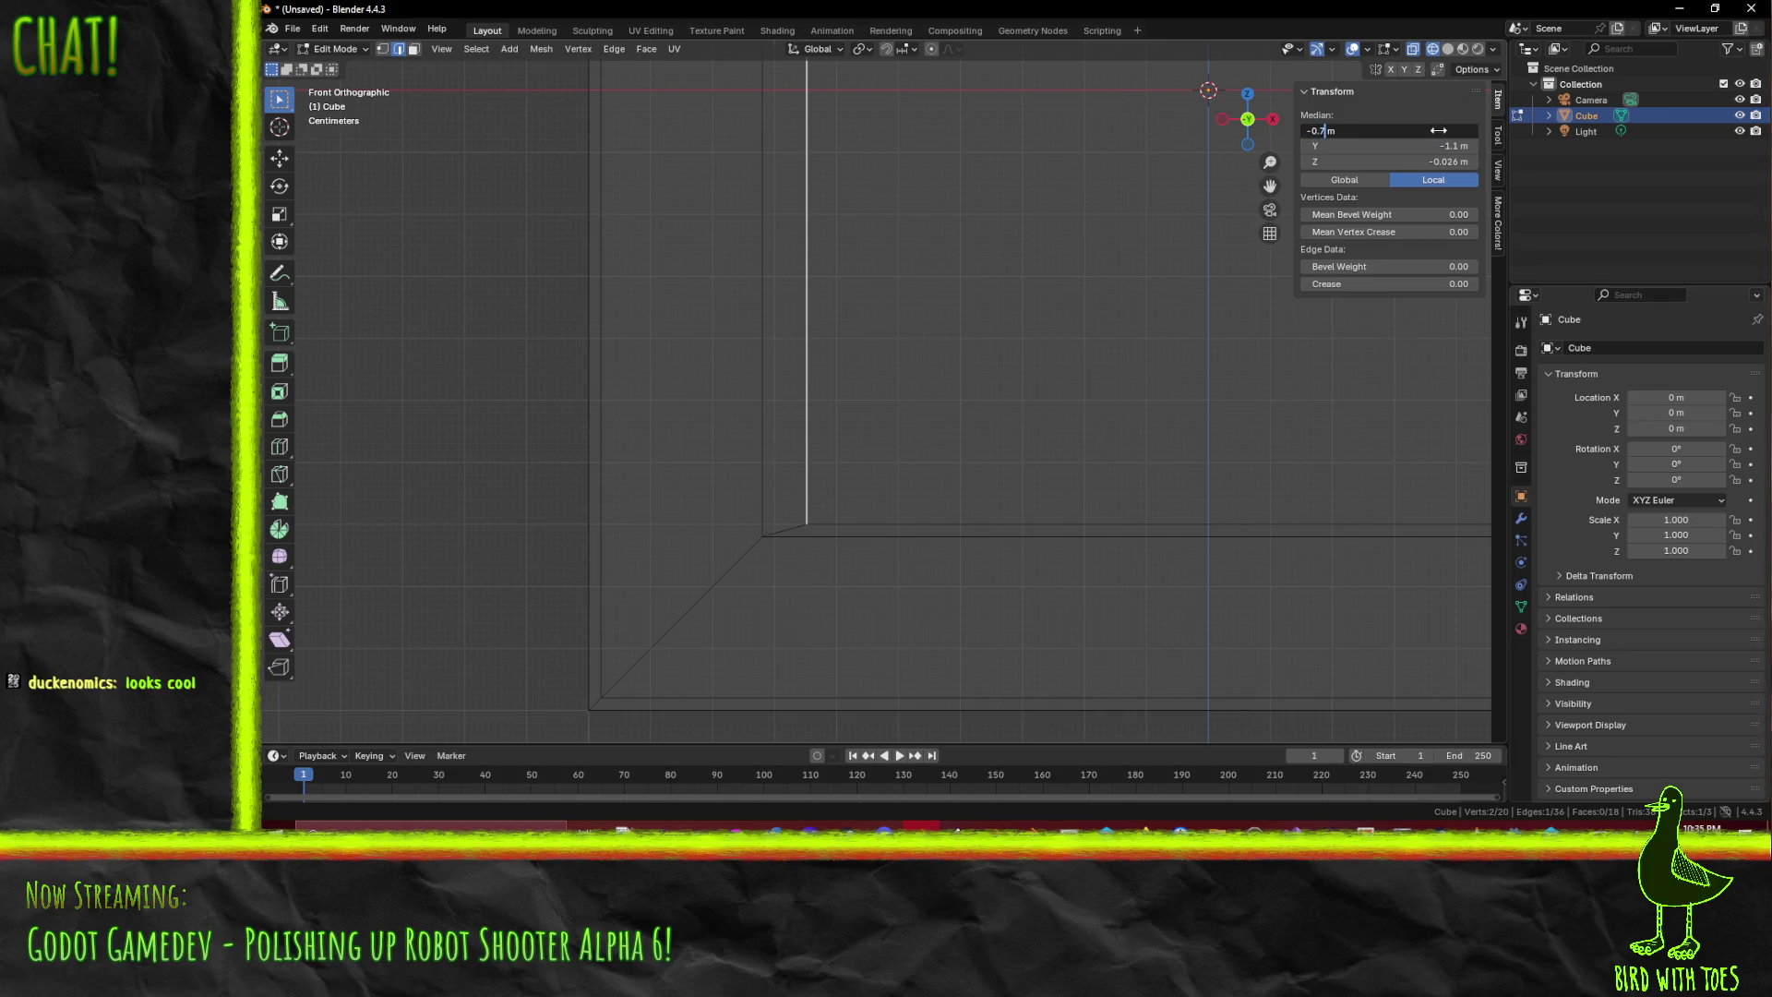
key(Return)
mouse_move(1017, 258)
mouse_down()
mouse_move(917, 510)
mouse_move(839, 107)
mouse_up()
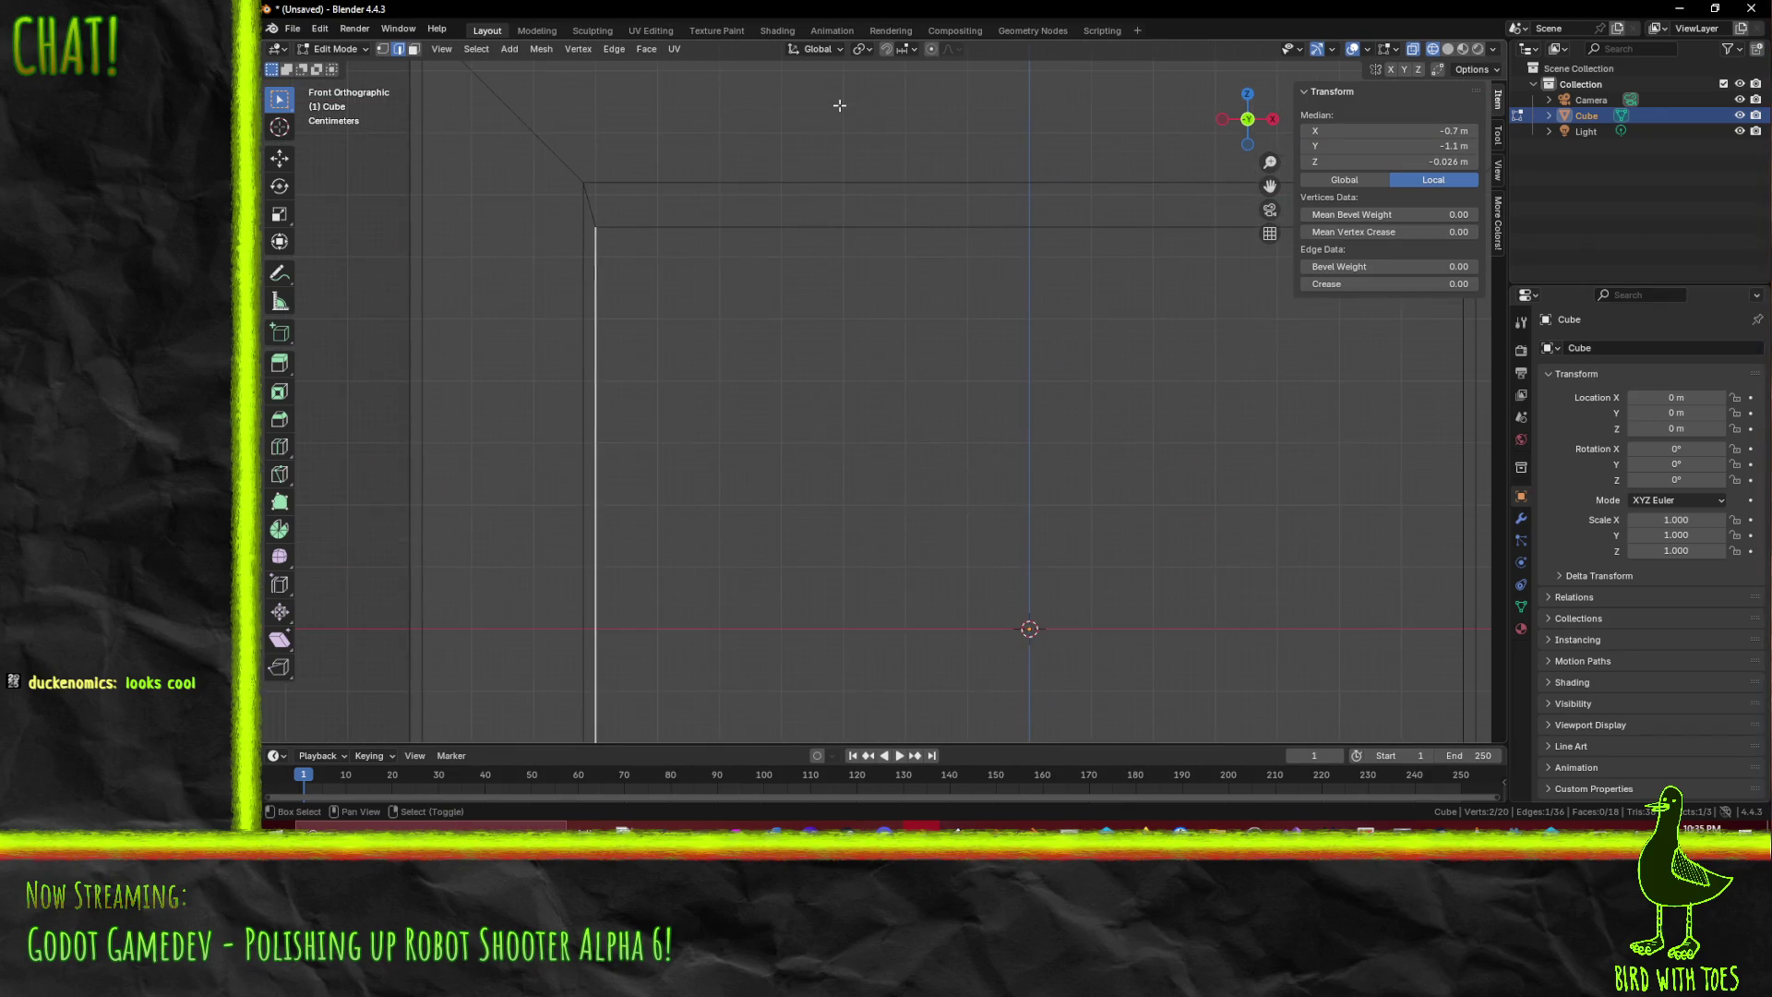
click(729, 249)
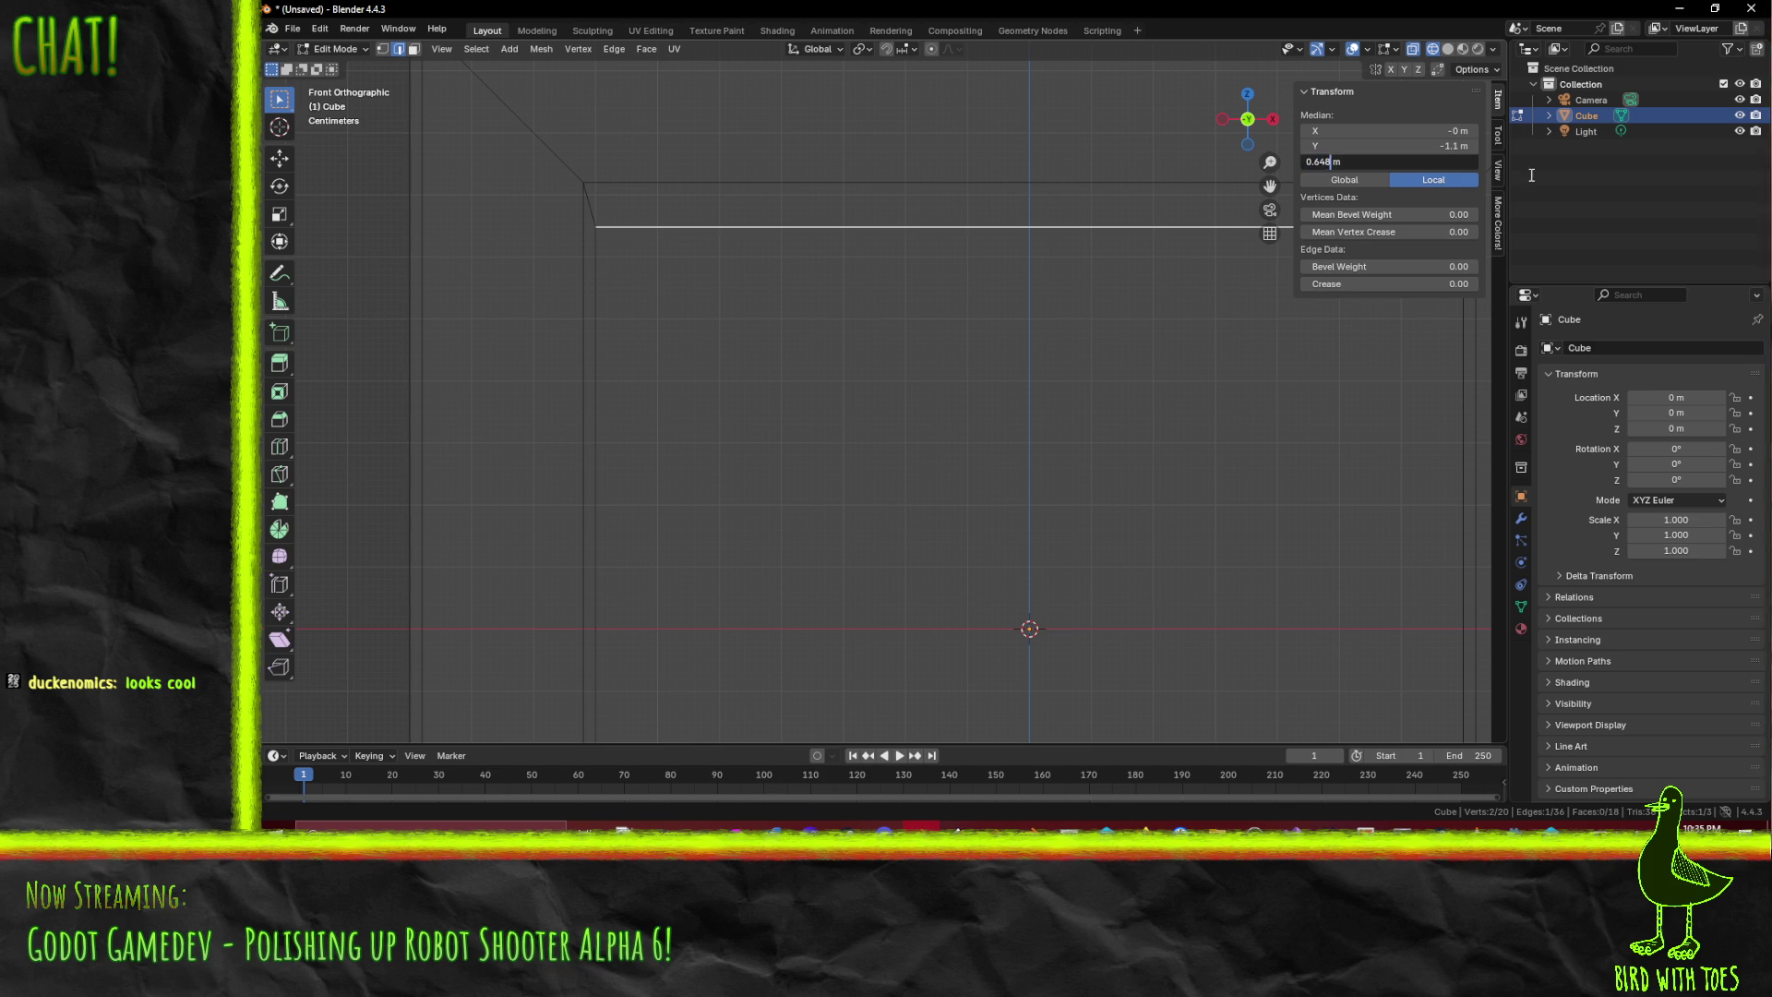
text(.7)
key(Return)
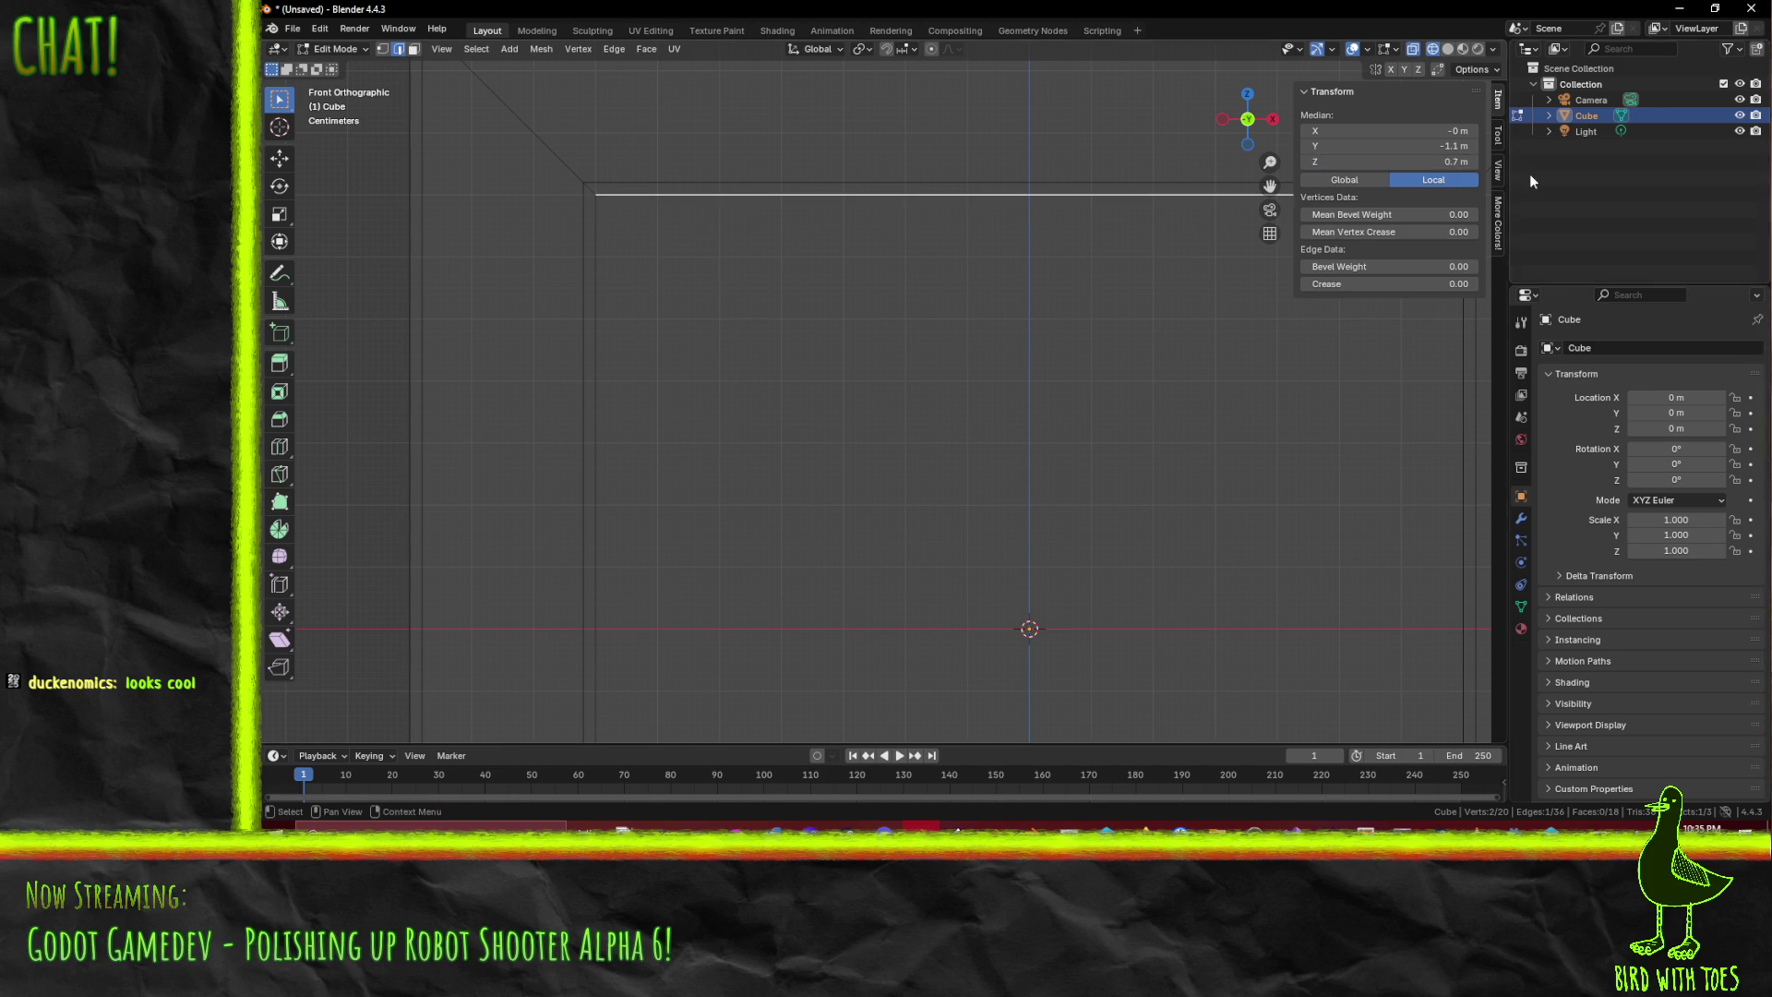
scroll(1076, 163, down, 2)
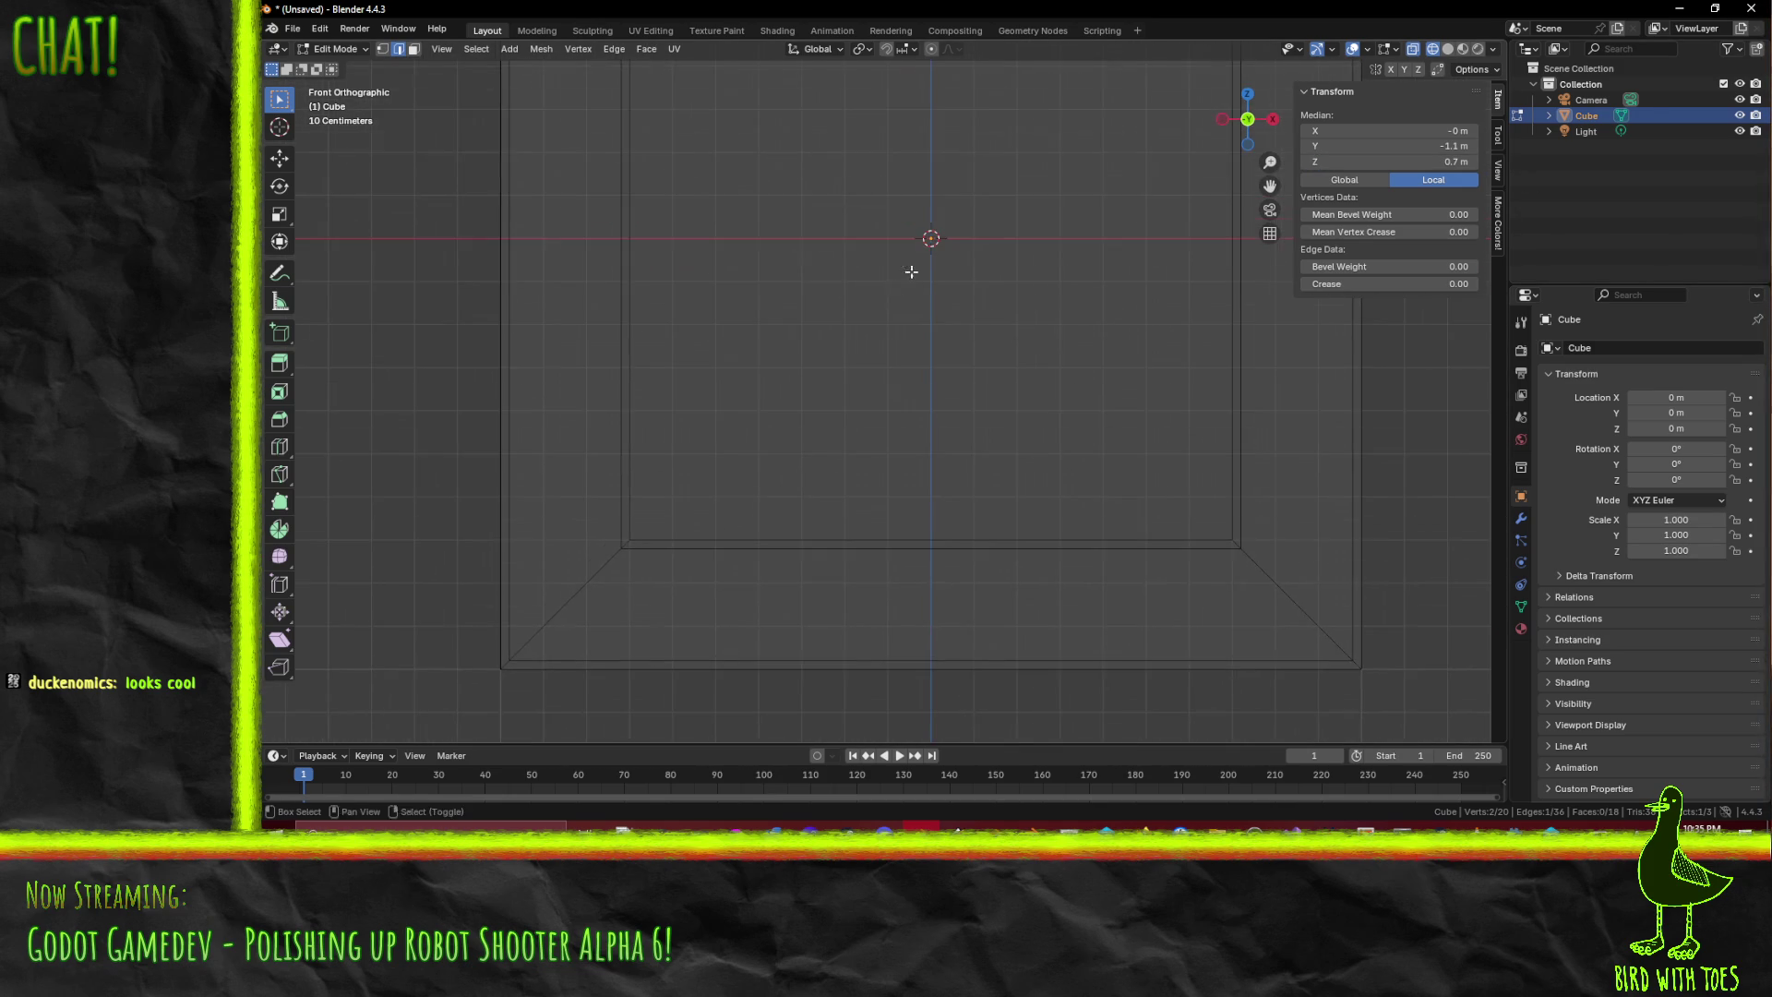
- In solid shading and face mode, select the four bevel faces plus the inner face
key(Tab)
key(Tab)
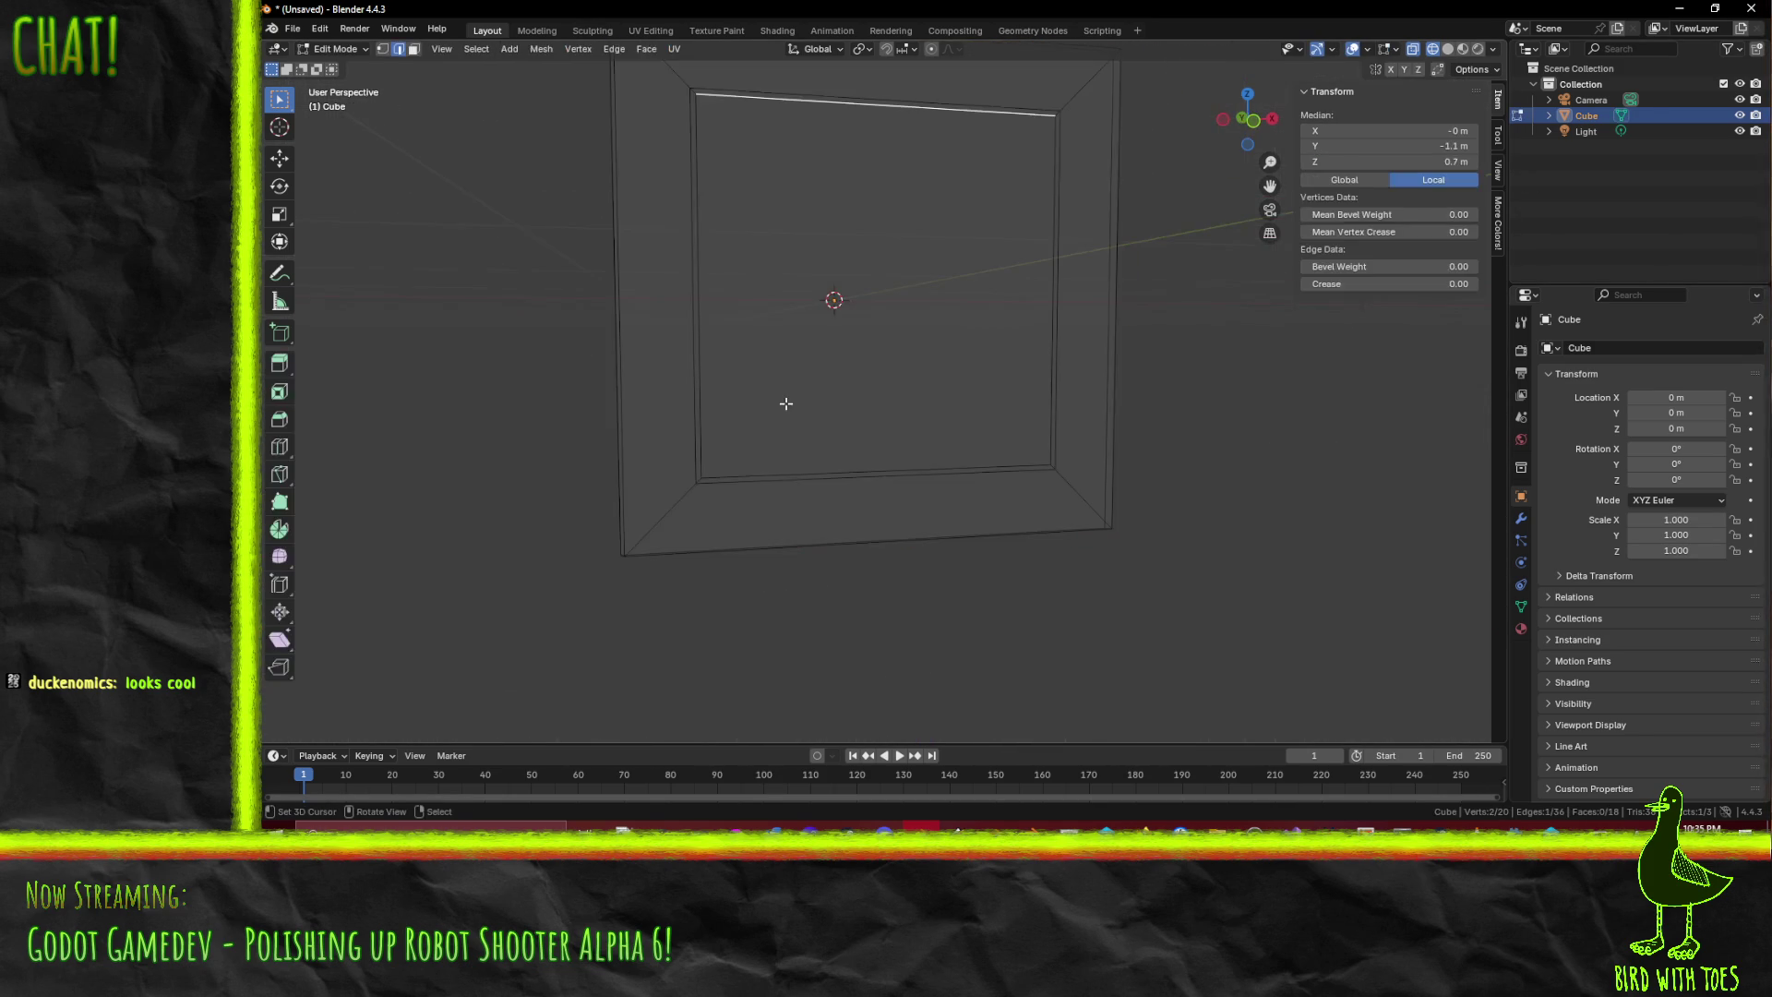
key(z)
click(816, 418)
scroll(815, 418, up, 5)
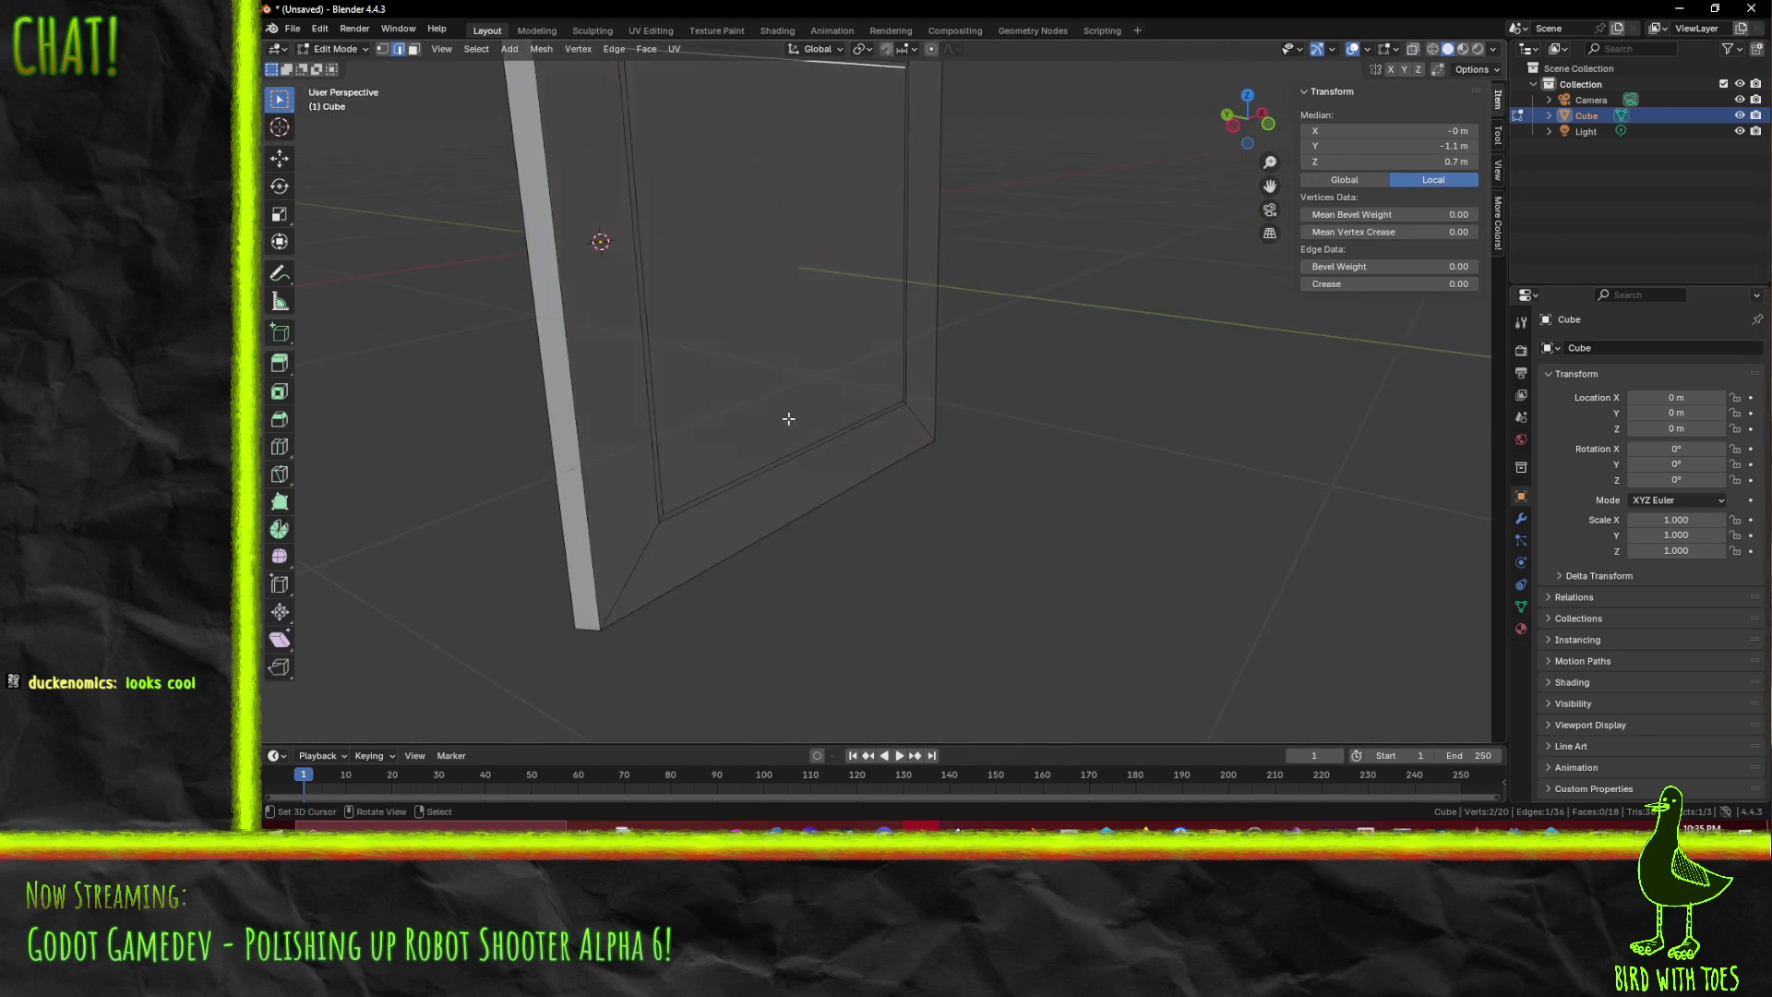
scroll(707, 376, down, 5)
click(802, 354)
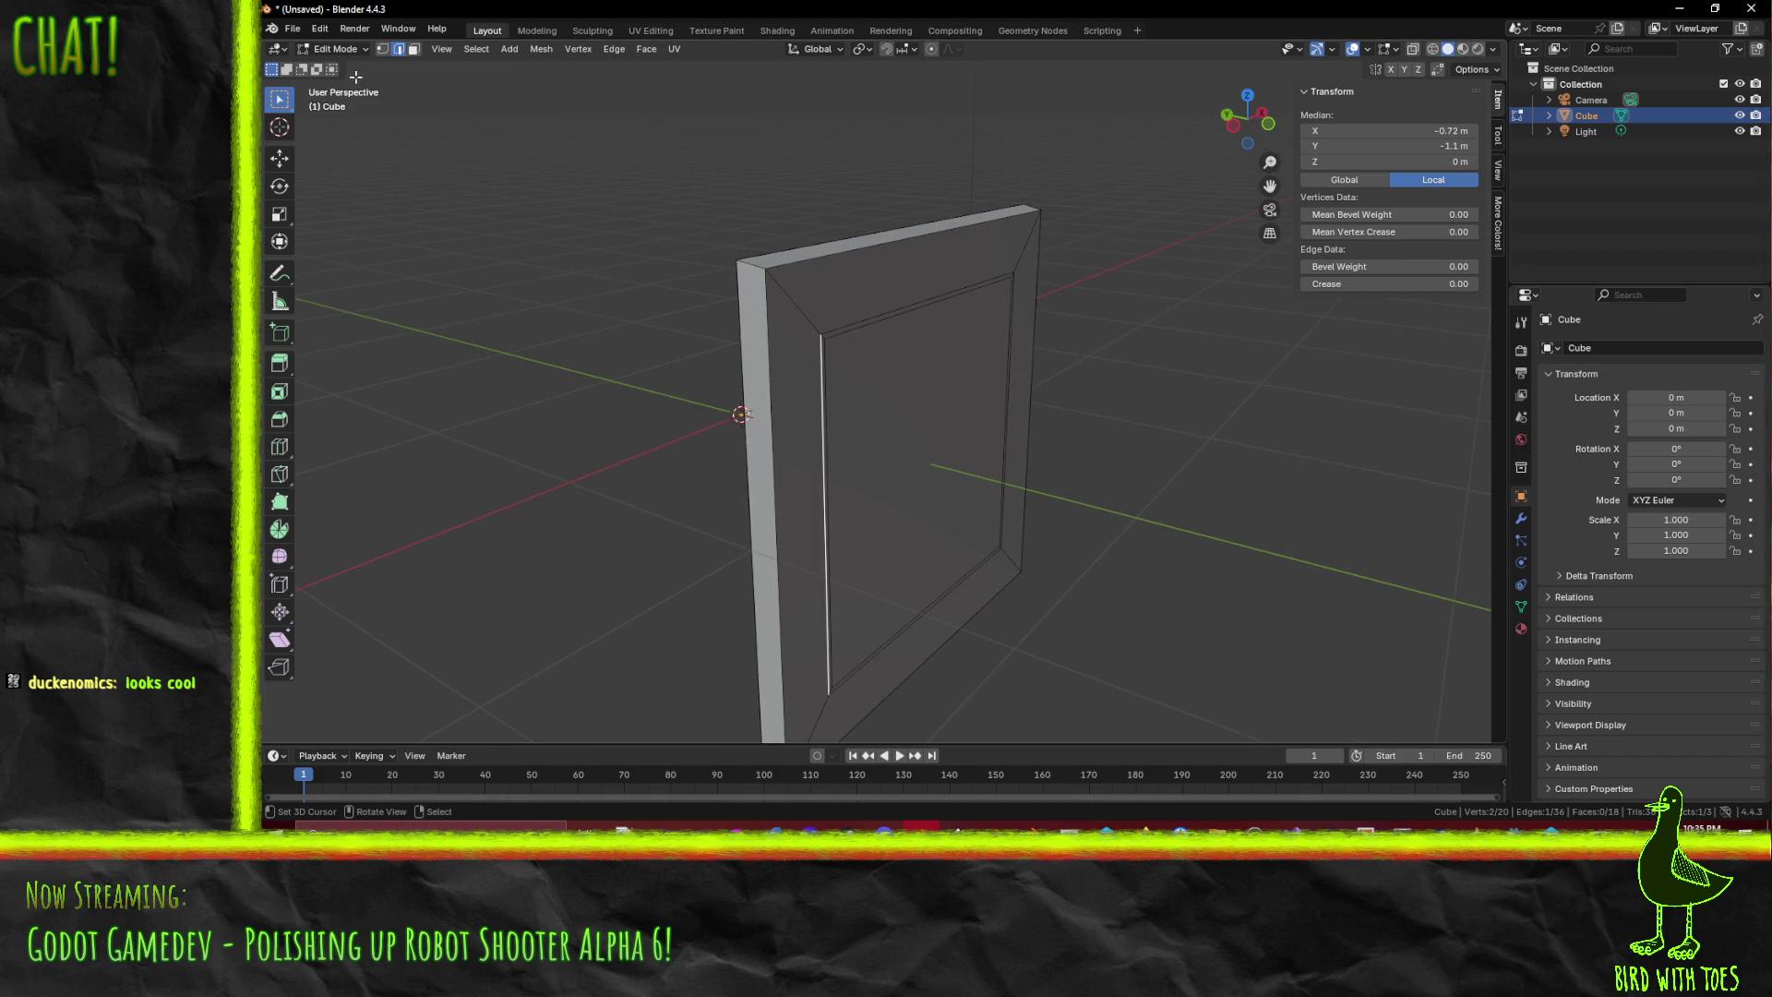
click(413, 49)
click(798, 461)
shift+click(997, 259)
shift+click(1016, 291)
shift+click(939, 638)
shift+click(936, 519)
- From the side orthographic view, move the selected faces to thin the frame
key(KP_1)
key(KP_3)
scroll(836, 553, up, 6)
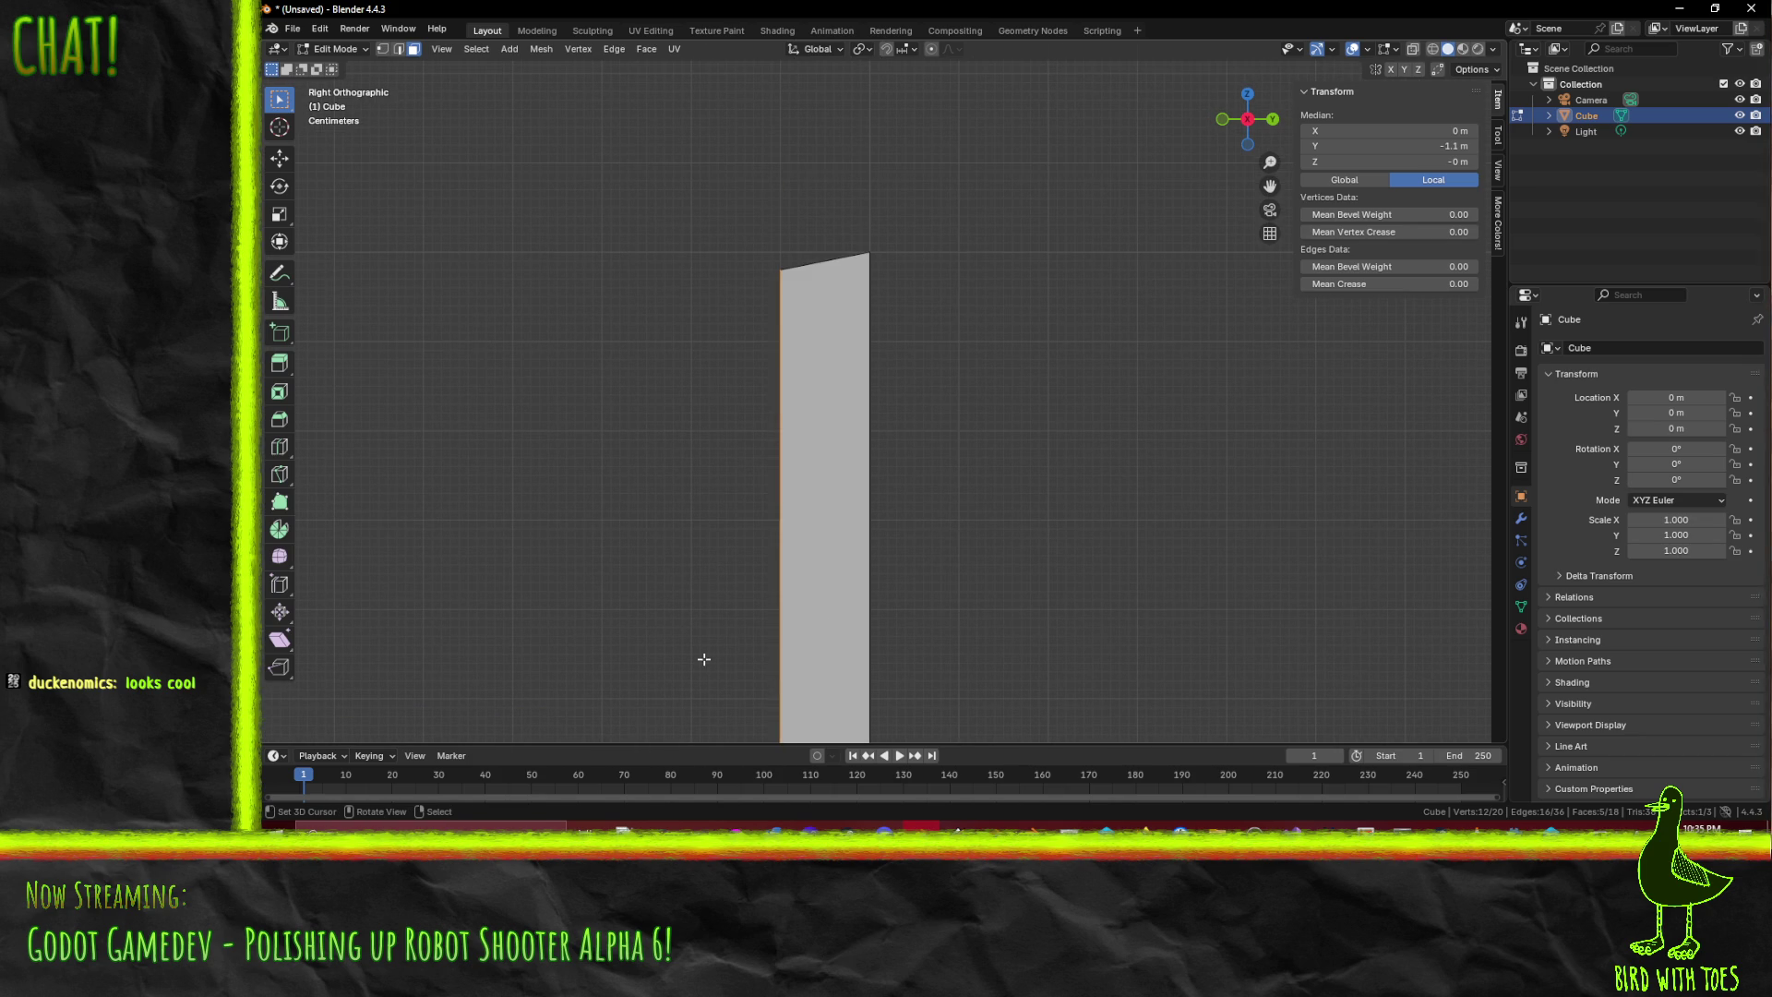
key(g)
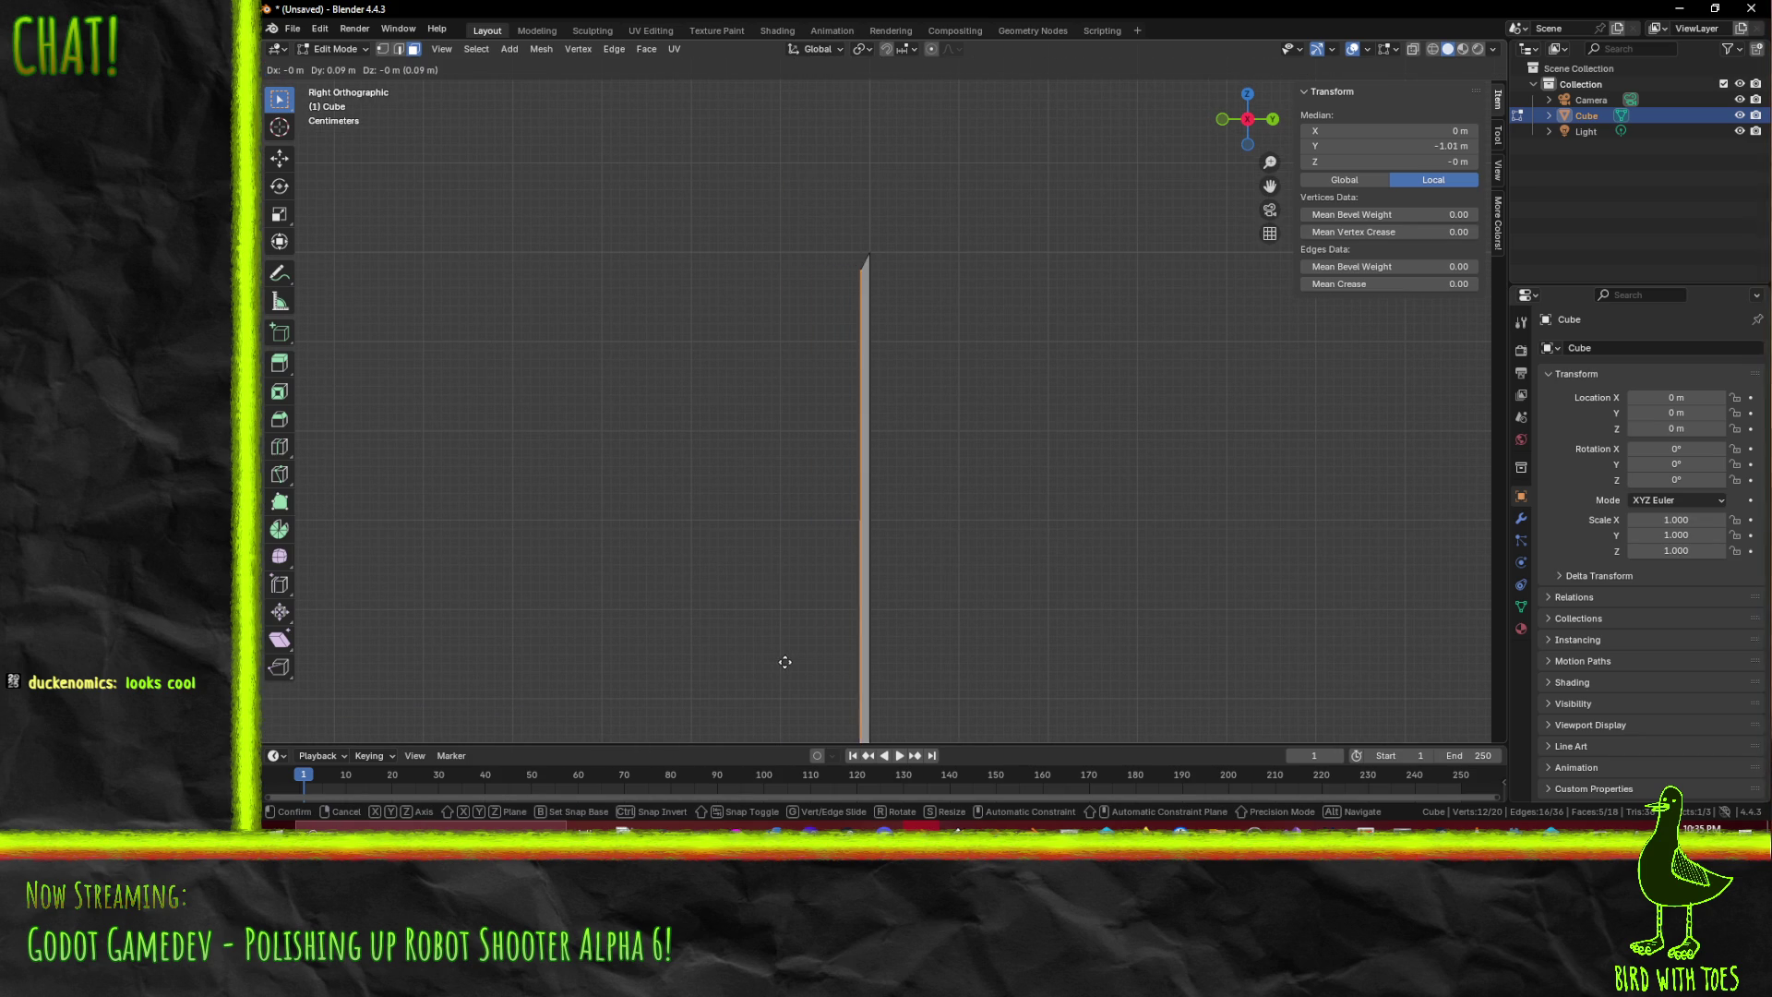
click(786, 662)
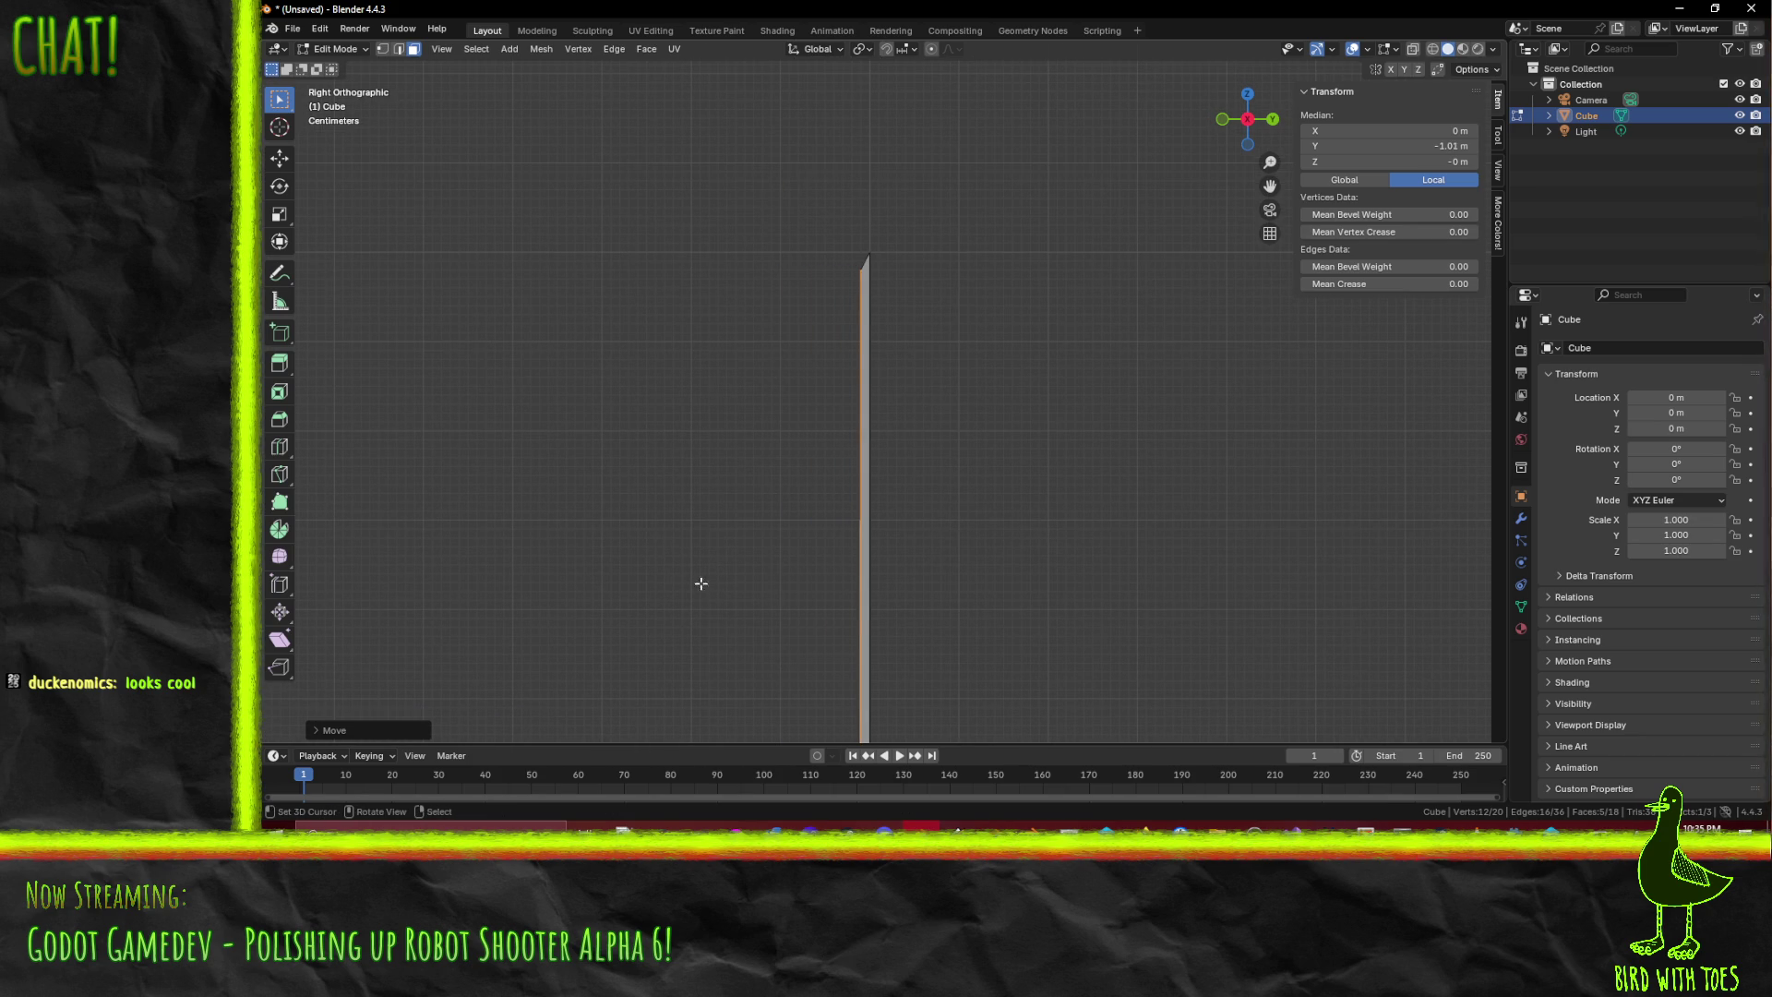
- Select only the inner face and shift it to Y -1 m in side view
mouse_move(697, 573)
mouse_down()
mouse_move(923, 554)
mouse_move(1000, 526)
mouse_move(838, 557)
mouse_move(878, 494)
mouse_move(769, 496)
mouse_up()
click(769, 497)
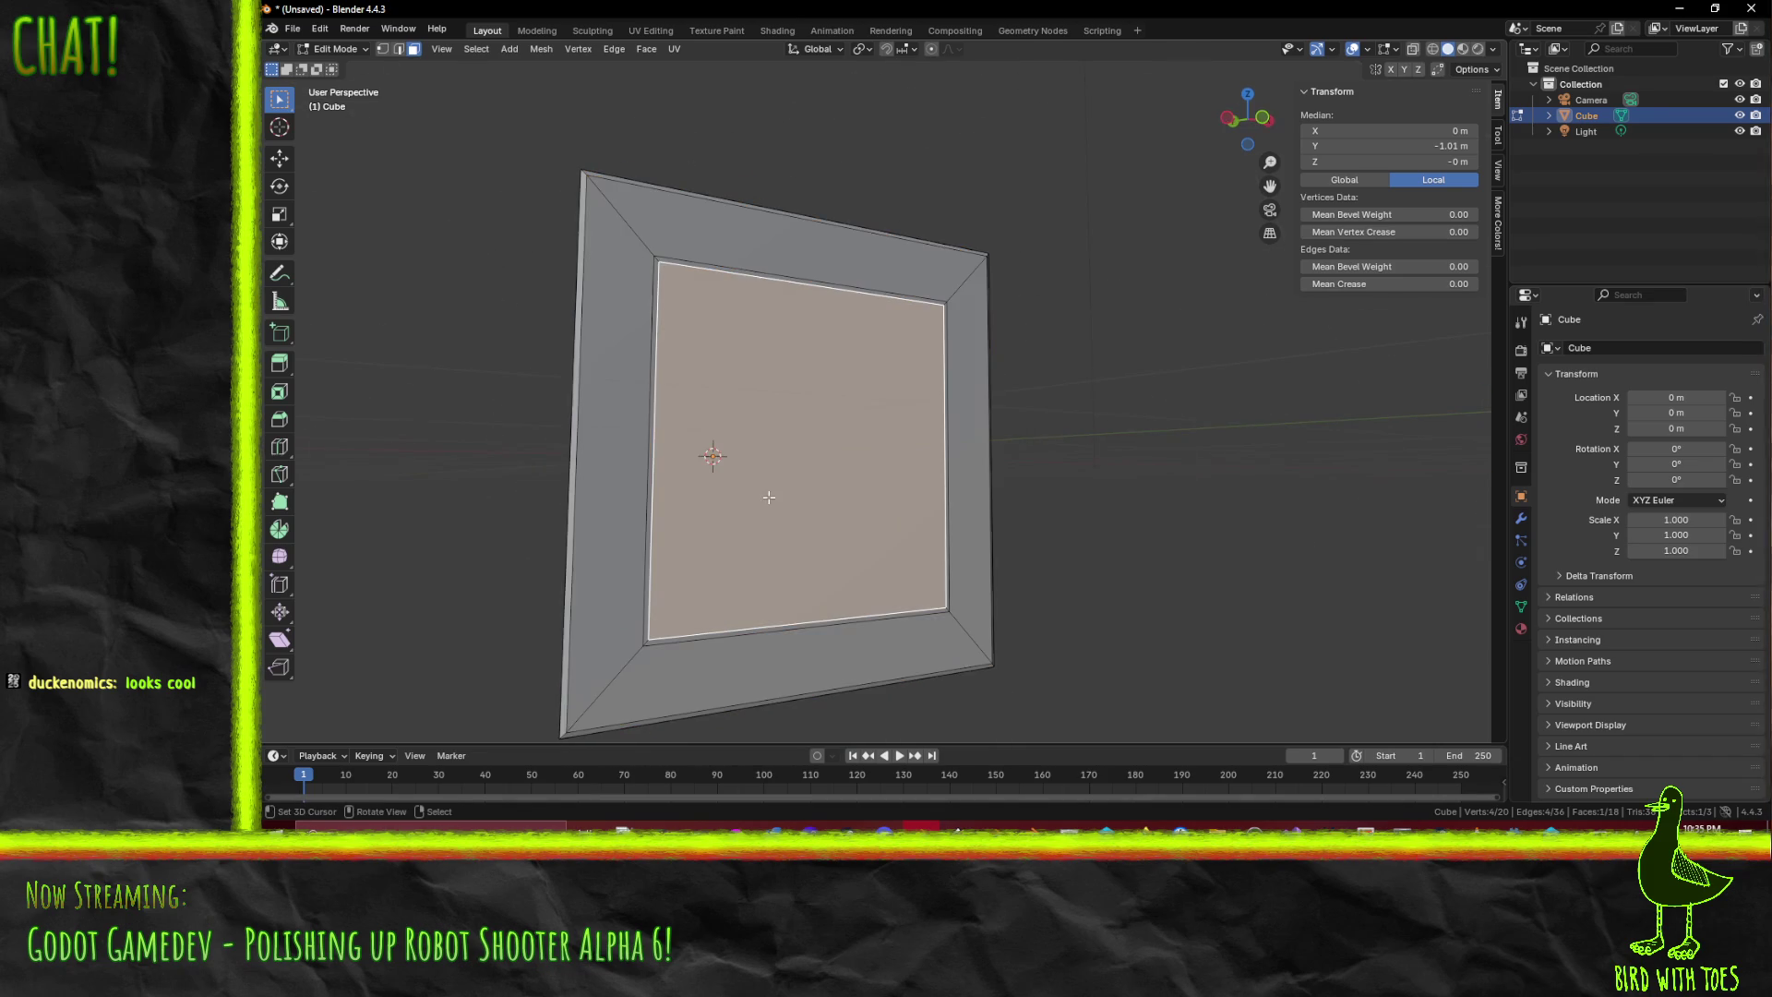
key(KP_1)
key(KP_3)
scroll(1032, 566, up, 4)
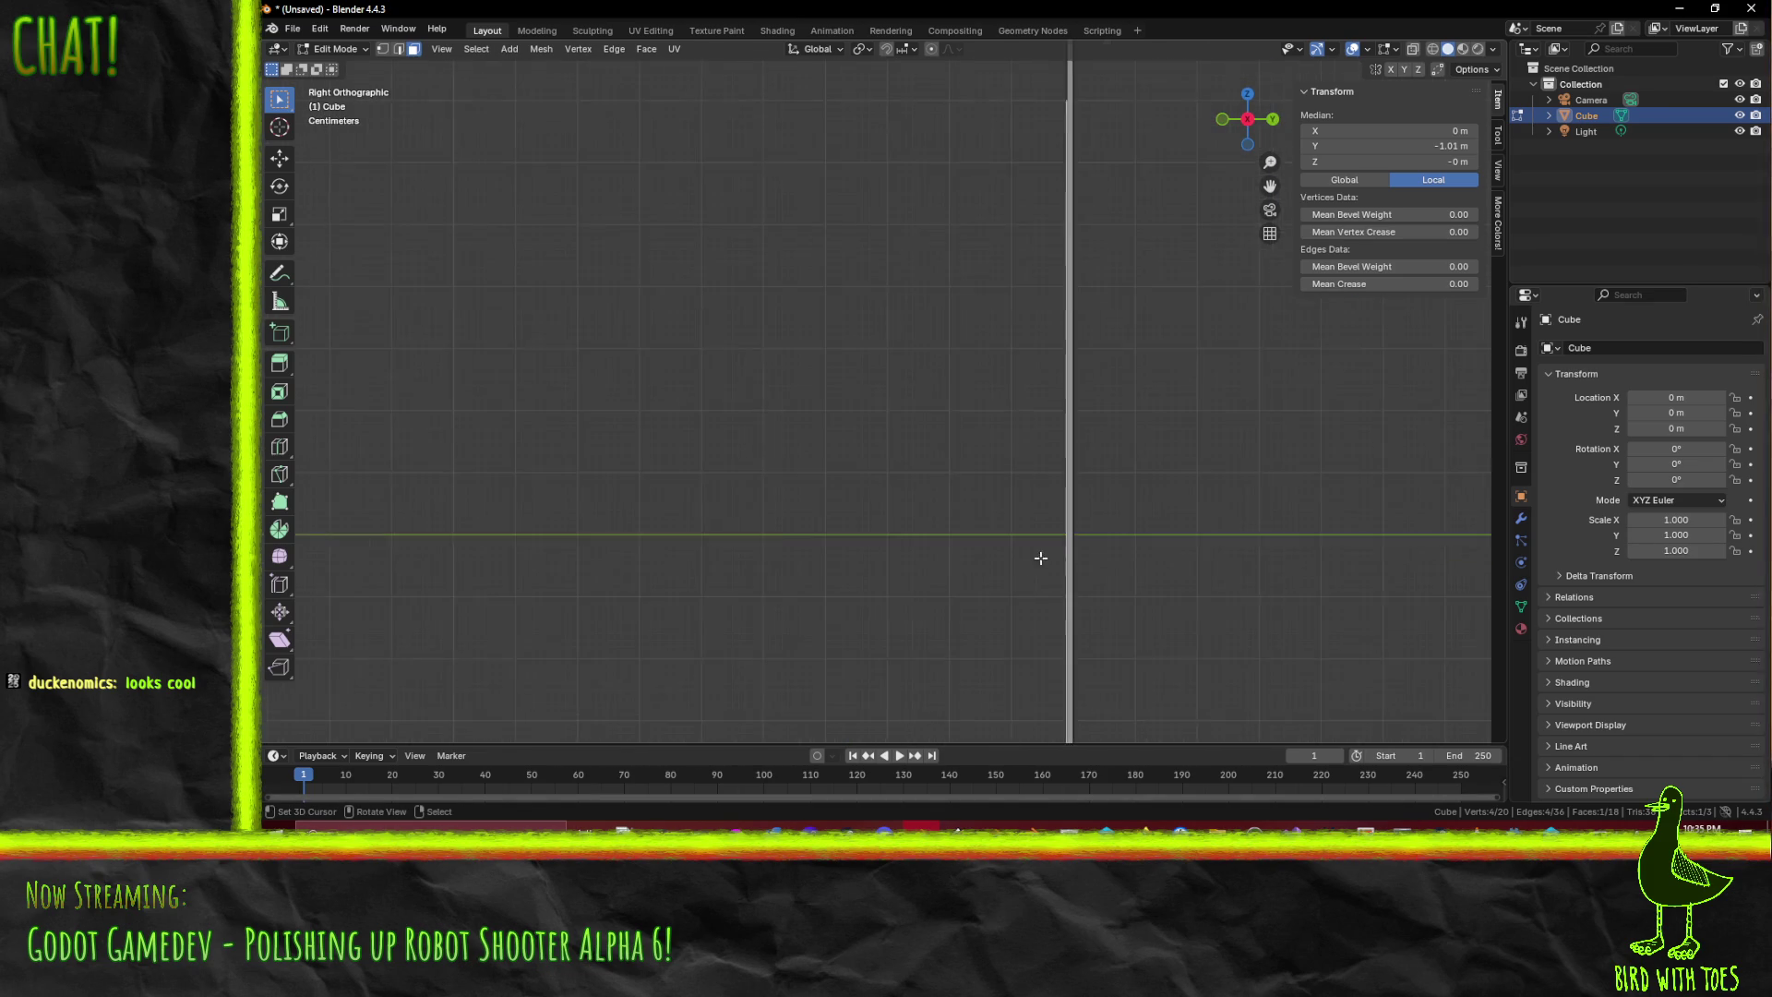
drag(1072, 536, 809, 505)
drag(860, 608, 830, 633)
scroll(831, 633, up, 3)
drag(732, 585, 920, 525)
key(g)
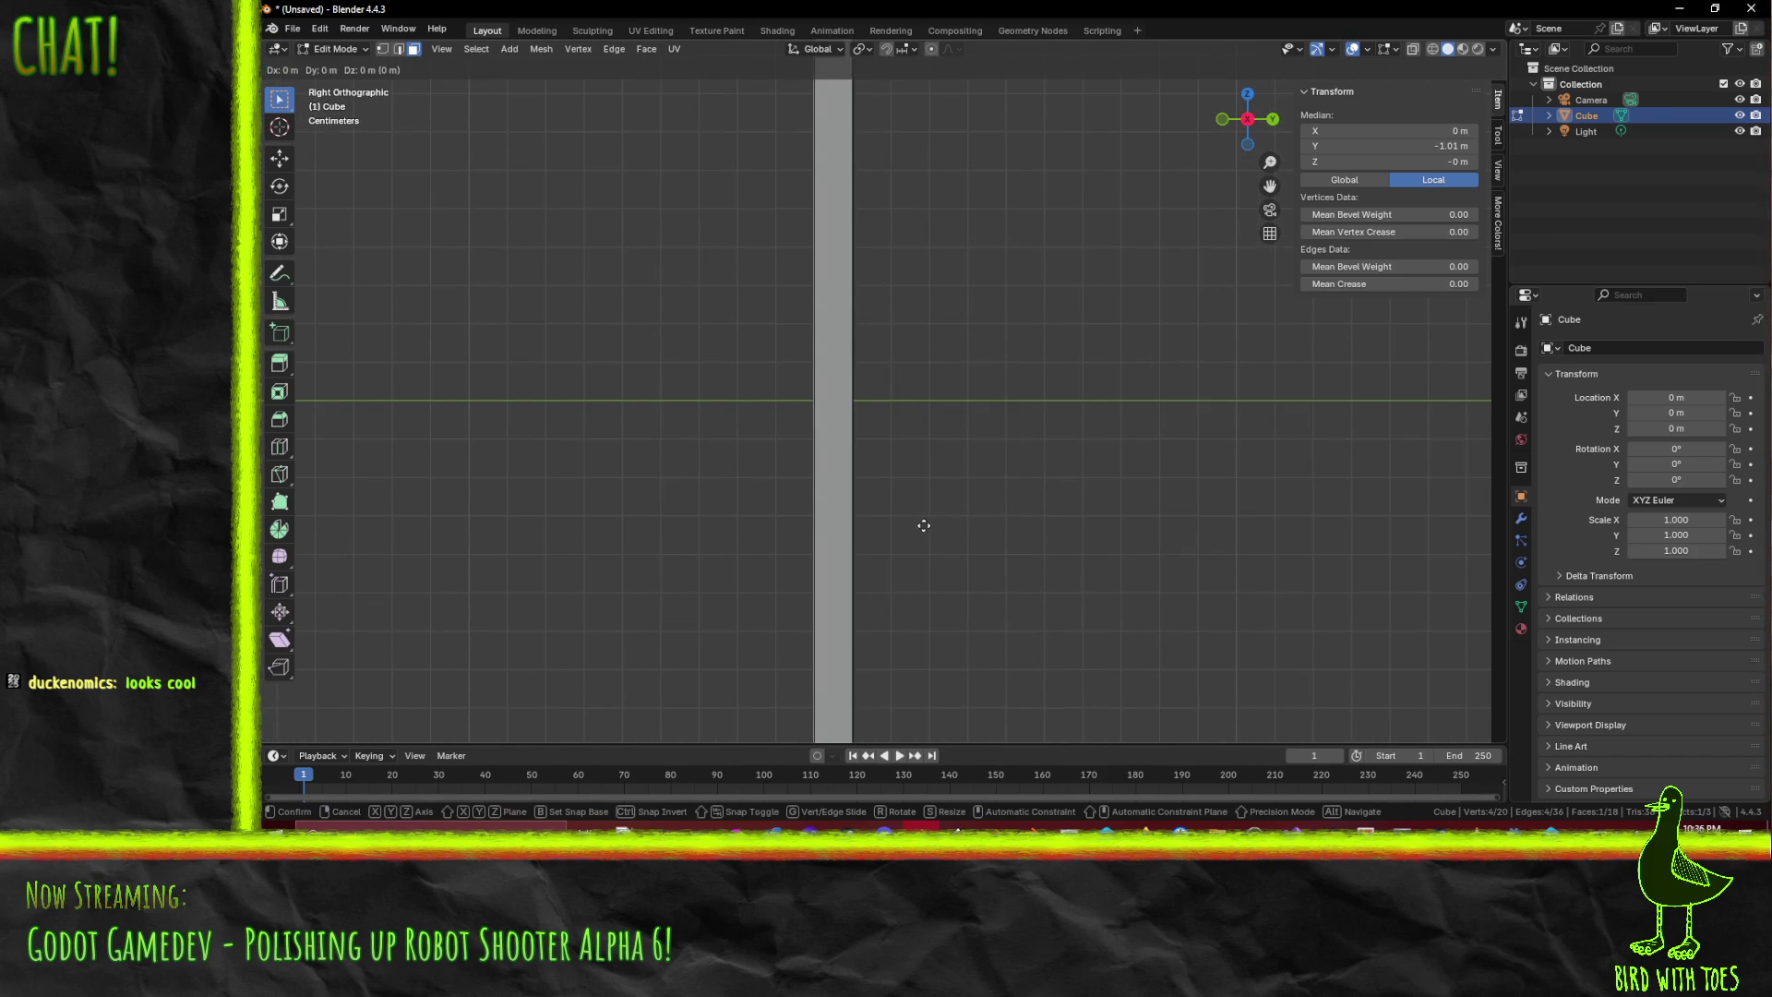
click(944, 522)
- Extrude the inner panel along its normal to give the frame depth
scroll(942, 522, down, 8)
scroll(1045, 499, down, 3)
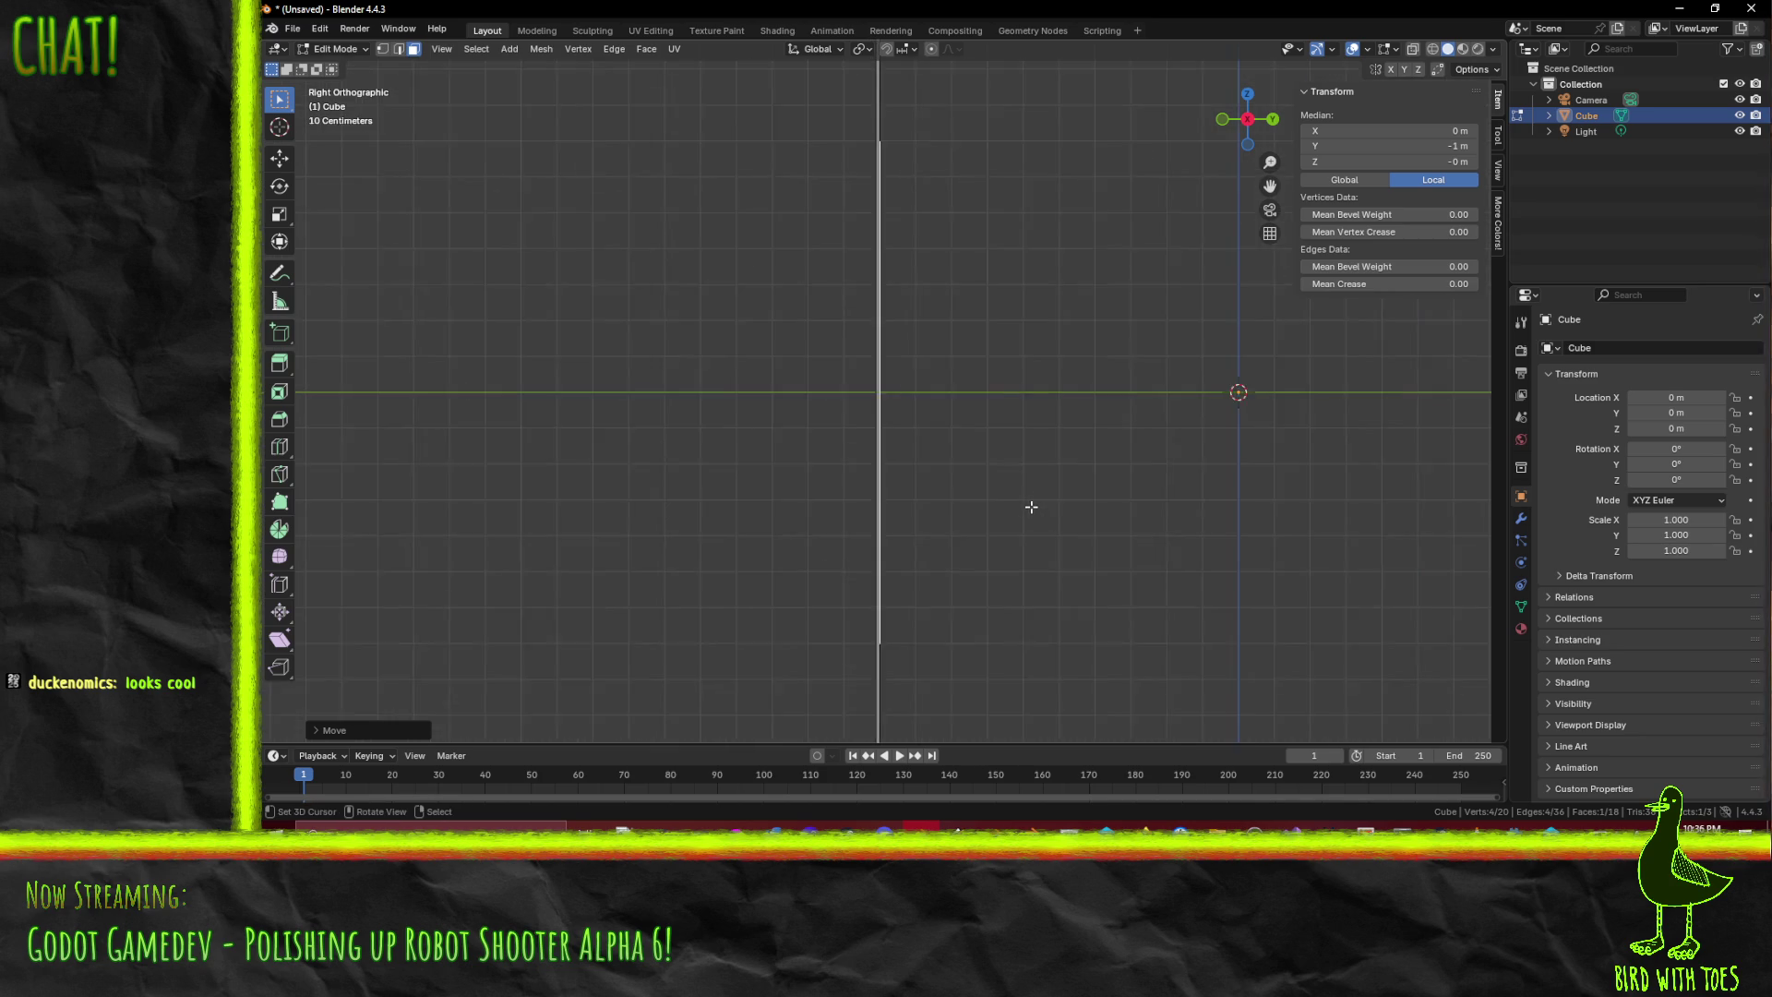
key(e)
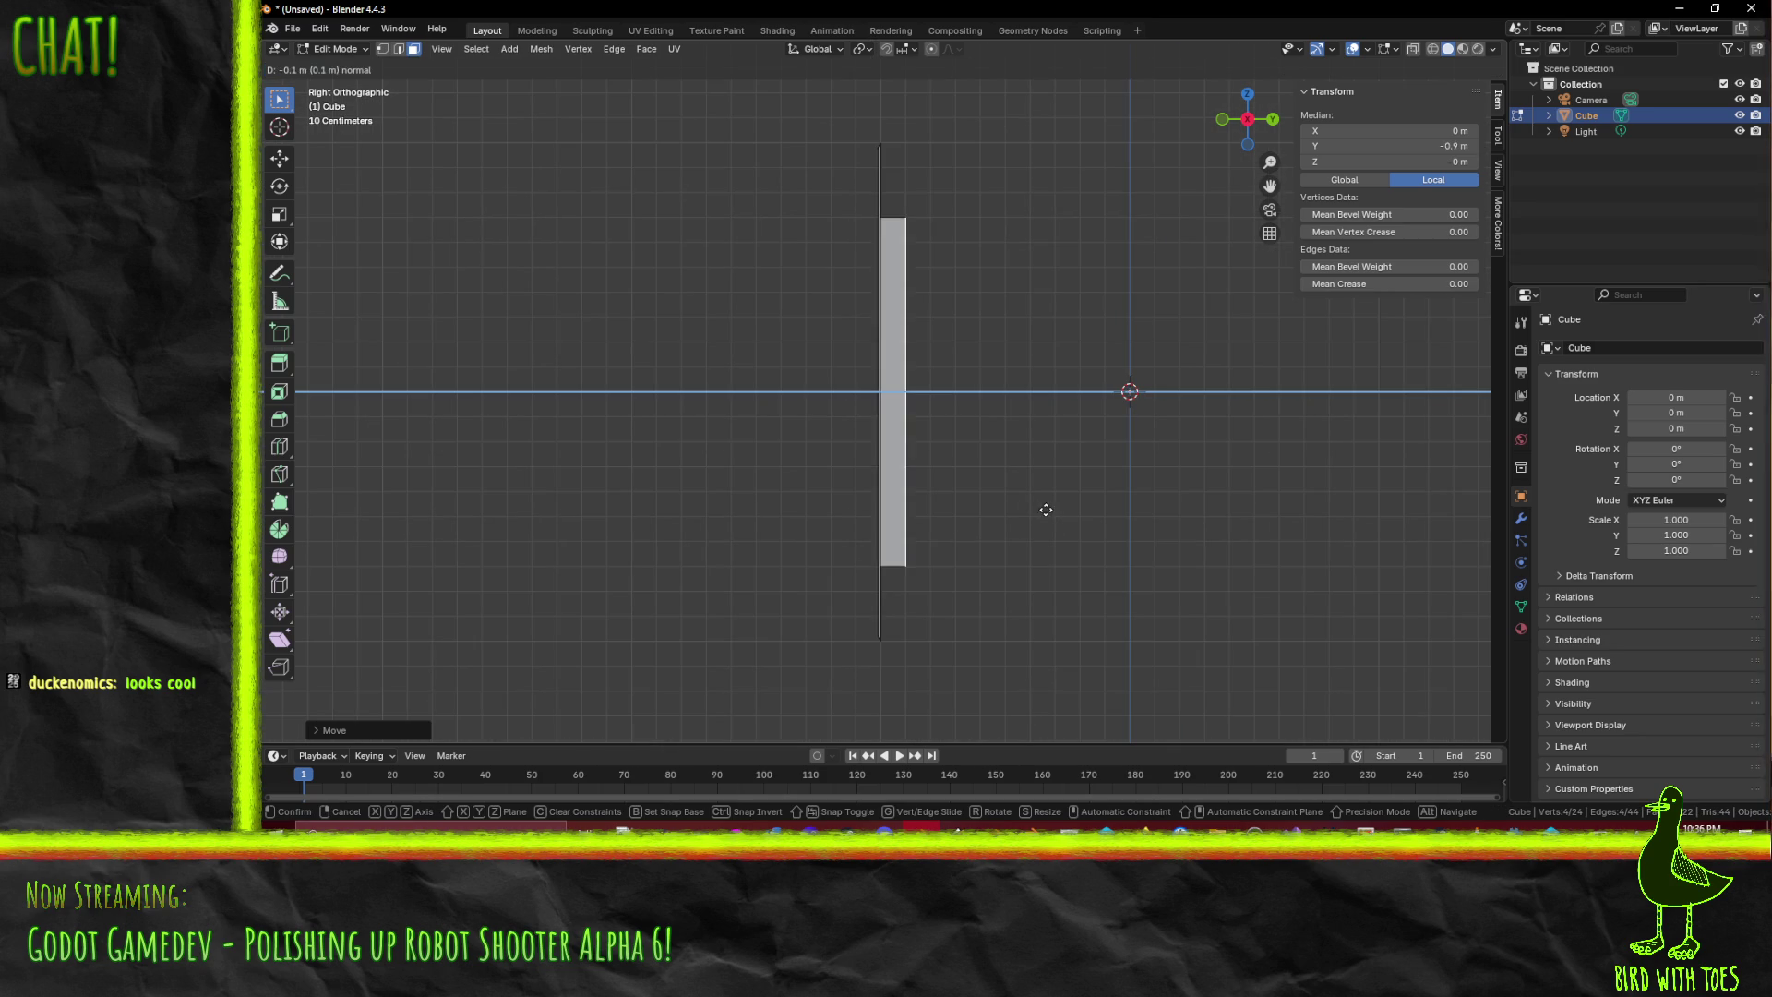
click(961, 502)
mouse_move(961, 502)
mouse_down()
mouse_move(846, 490)
mouse_move(950, 507)
mouse_move(924, 429)
mouse_move(705, 427)
mouse_up()
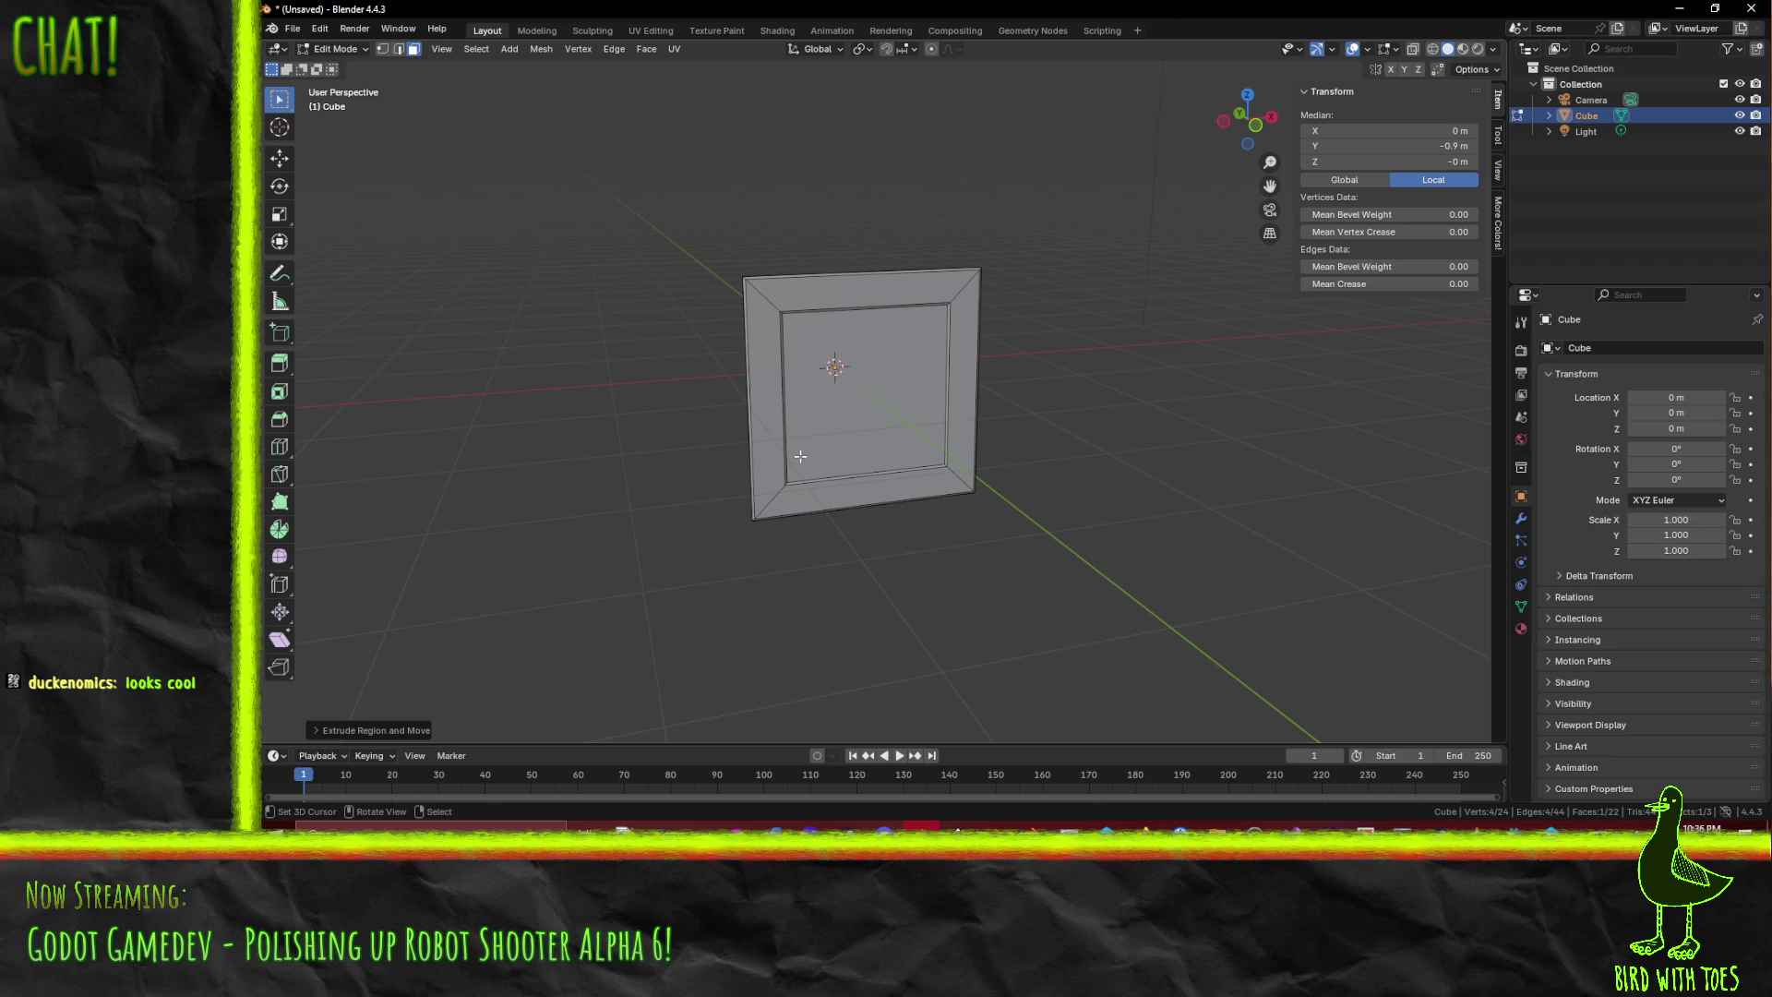
mouse_move(800, 456)
mouse_down()
mouse_move(858, 480)
mouse_move(942, 447)
mouse_move(793, 465)
mouse_move(985, 448)
mouse_move(811, 443)
mouse_move(736, 398)
mouse_up()
- Delete the frame's inner face using the X > Faces option
scroll(736, 399, up, 3)
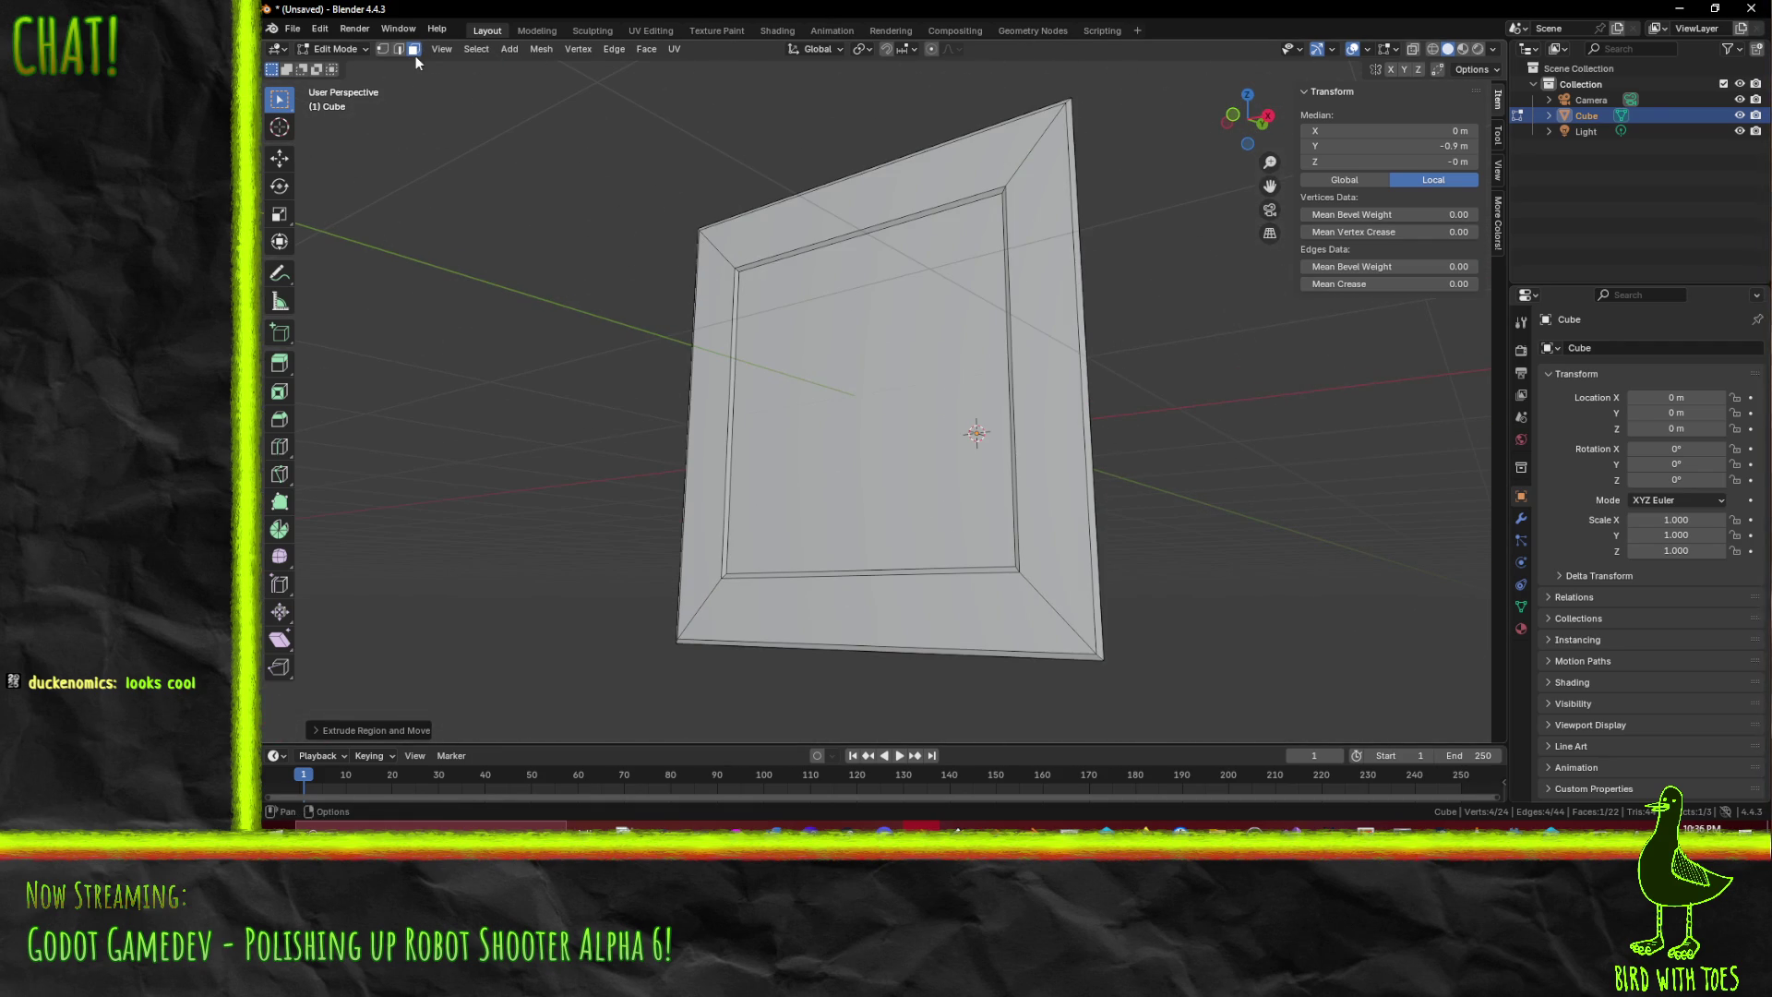
click(854, 446)
key(x)
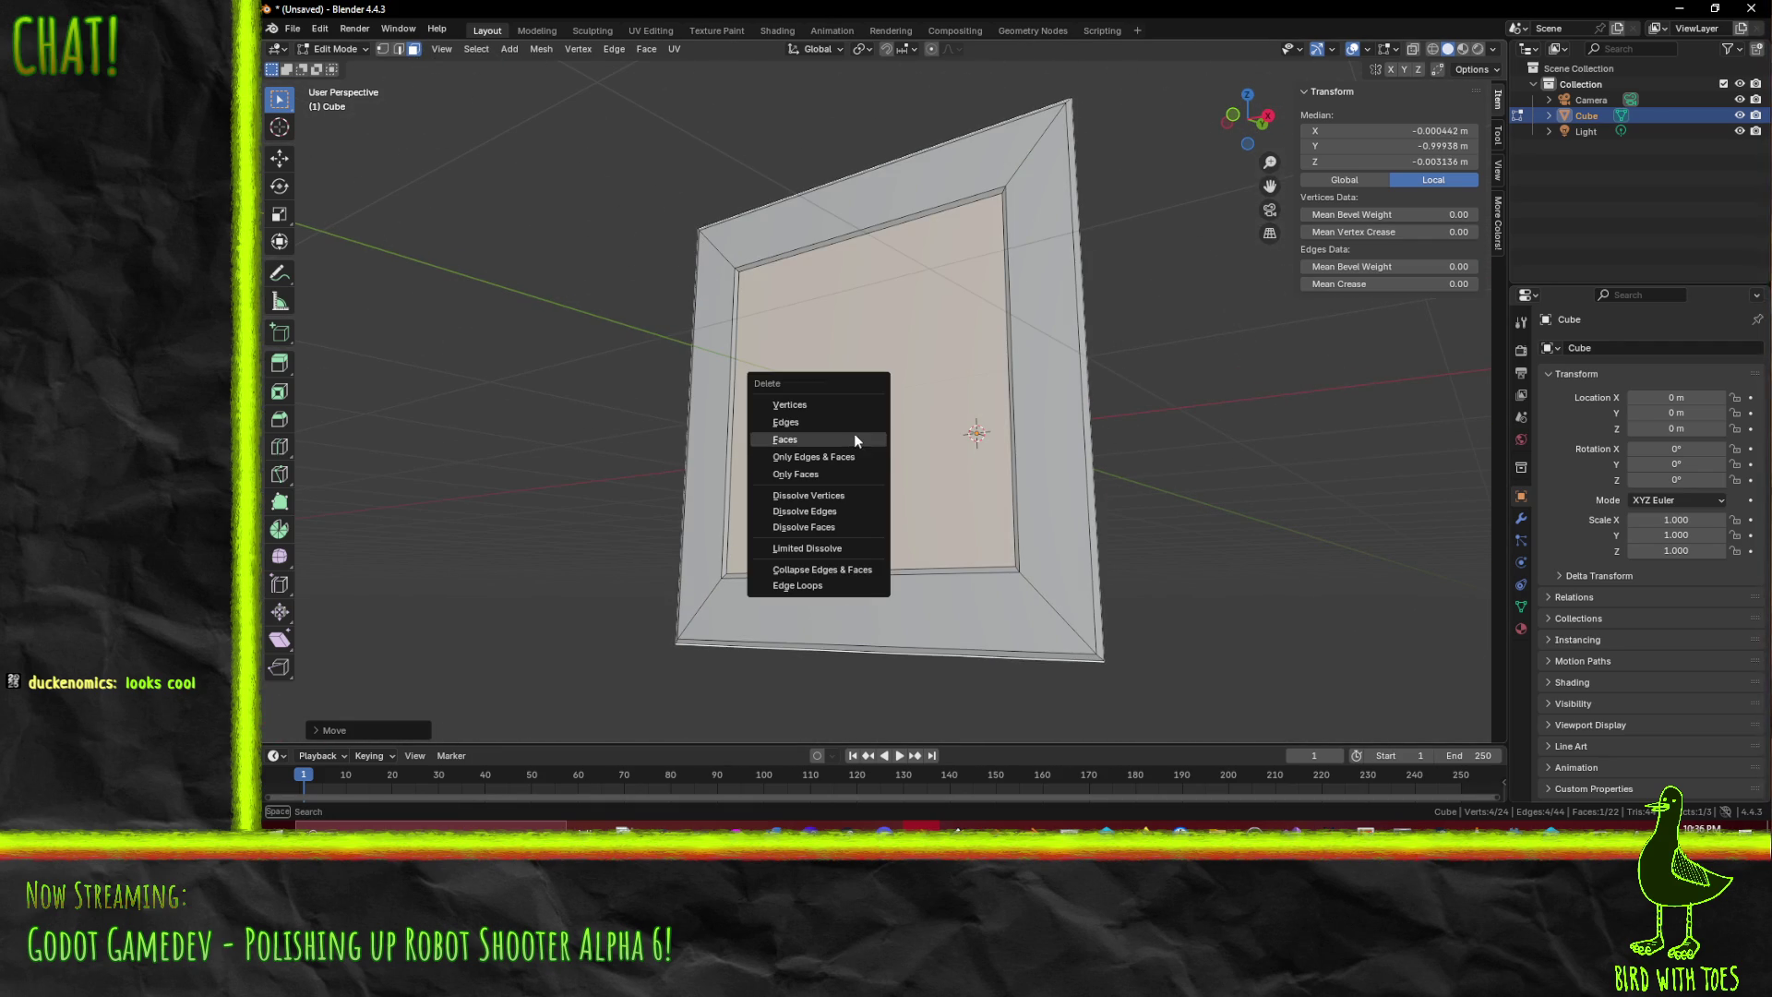
click(855, 433)
drag(854, 433, 877, 522)
click(877, 521)
click(877, 281)
click(876, 202)
mouse_move(876, 203)
mouse_down()
mouse_move(953, 392)
mouse_move(1147, 416)
mouse_move(1179, 466)
mouse_move(830, 396)
mouse_move(808, 425)
mouse_move(834, 486)
mouse_up()
scroll(862, 483, up, 3)
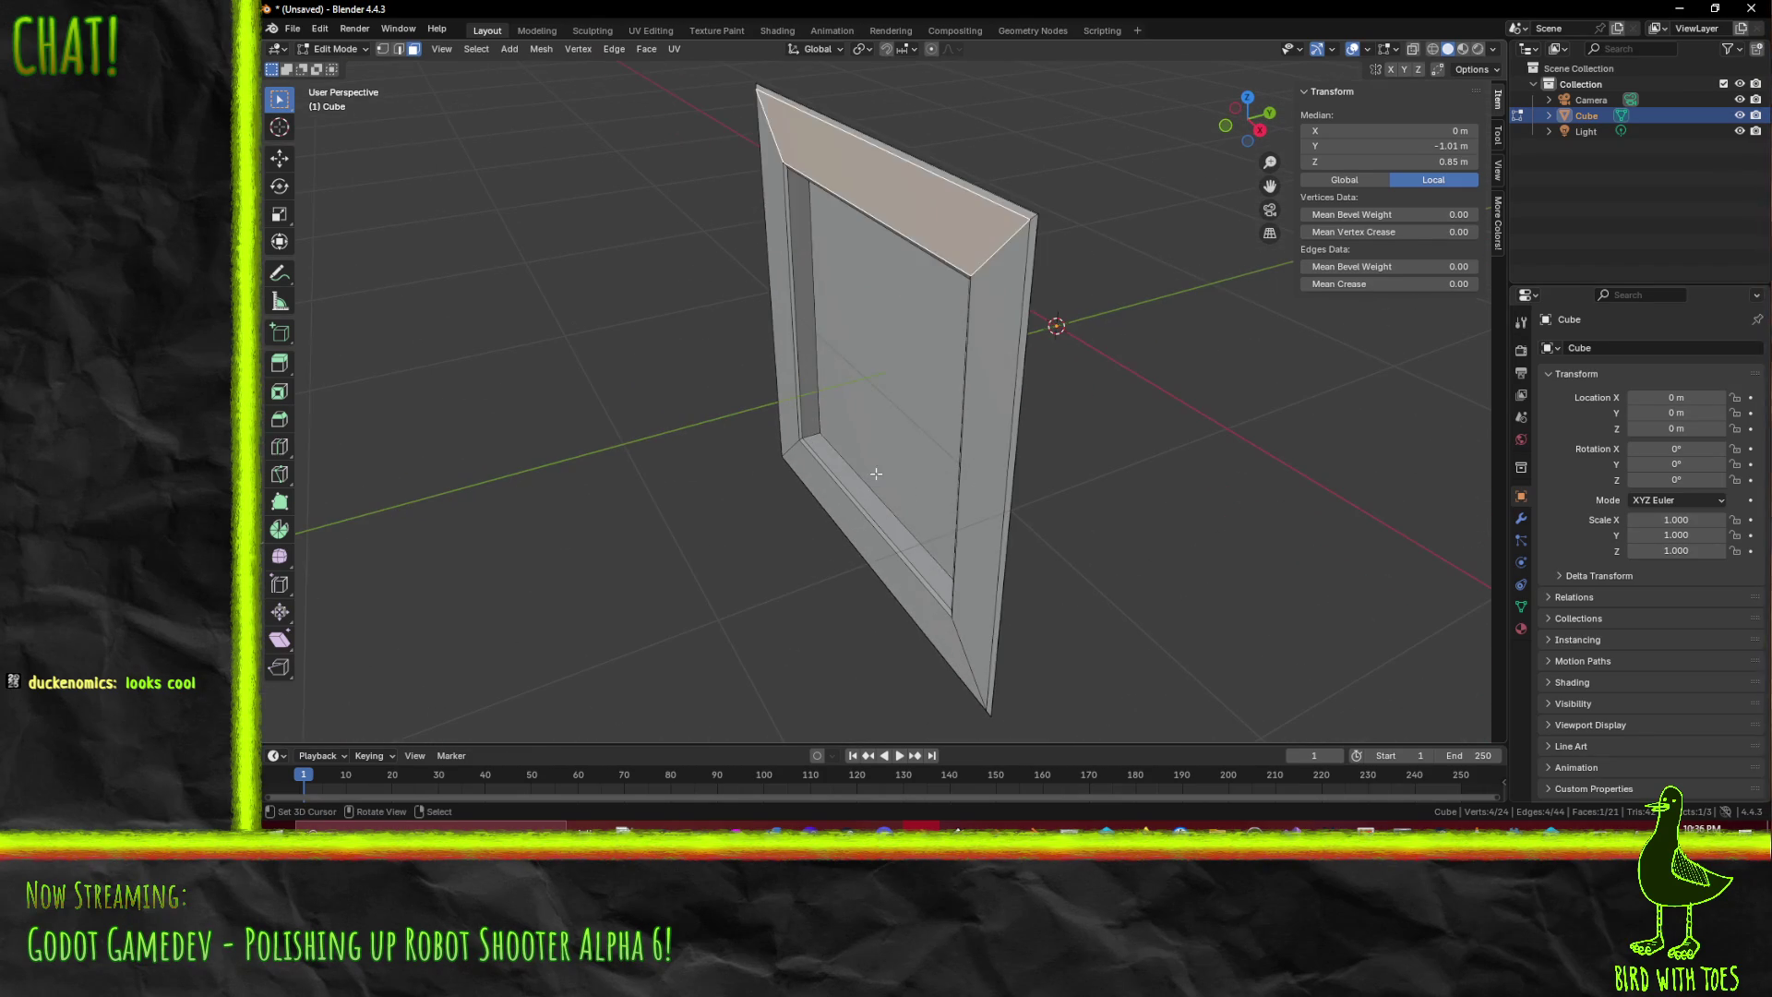
- Select the inner panel's edges and apply Mark Sharp via F3 search
click(893, 428)
scroll(871, 507, up, 2)
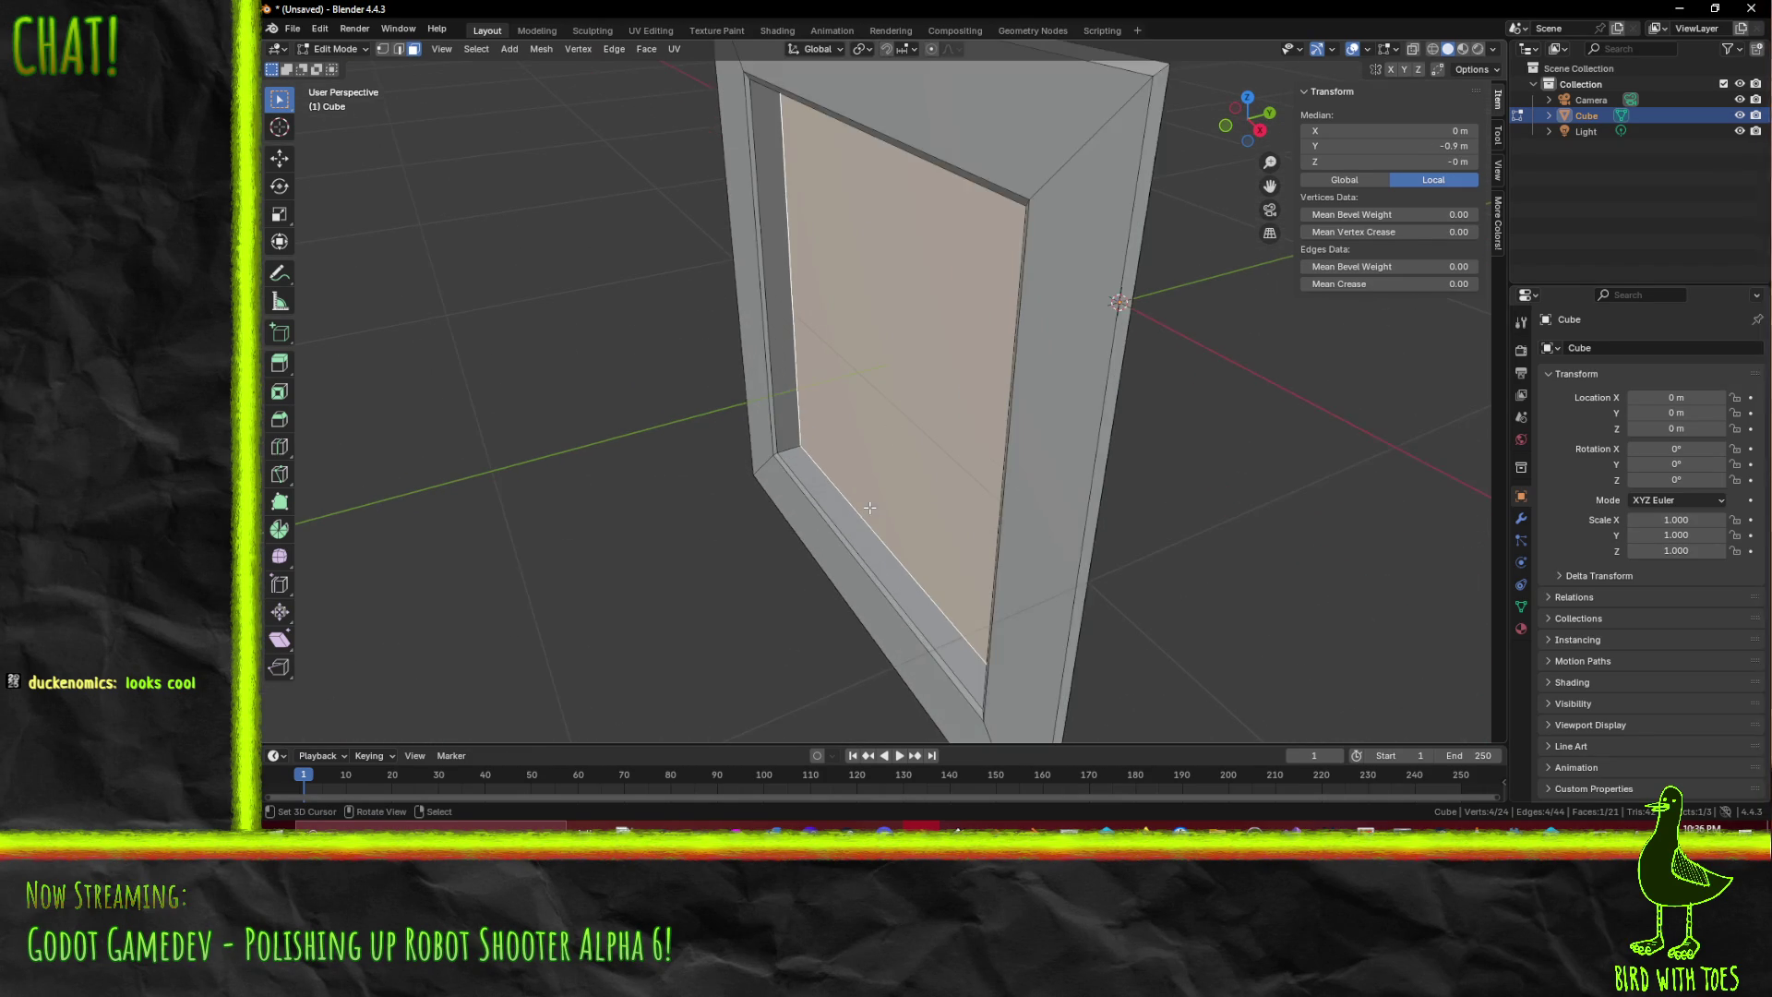
click(396, 49)
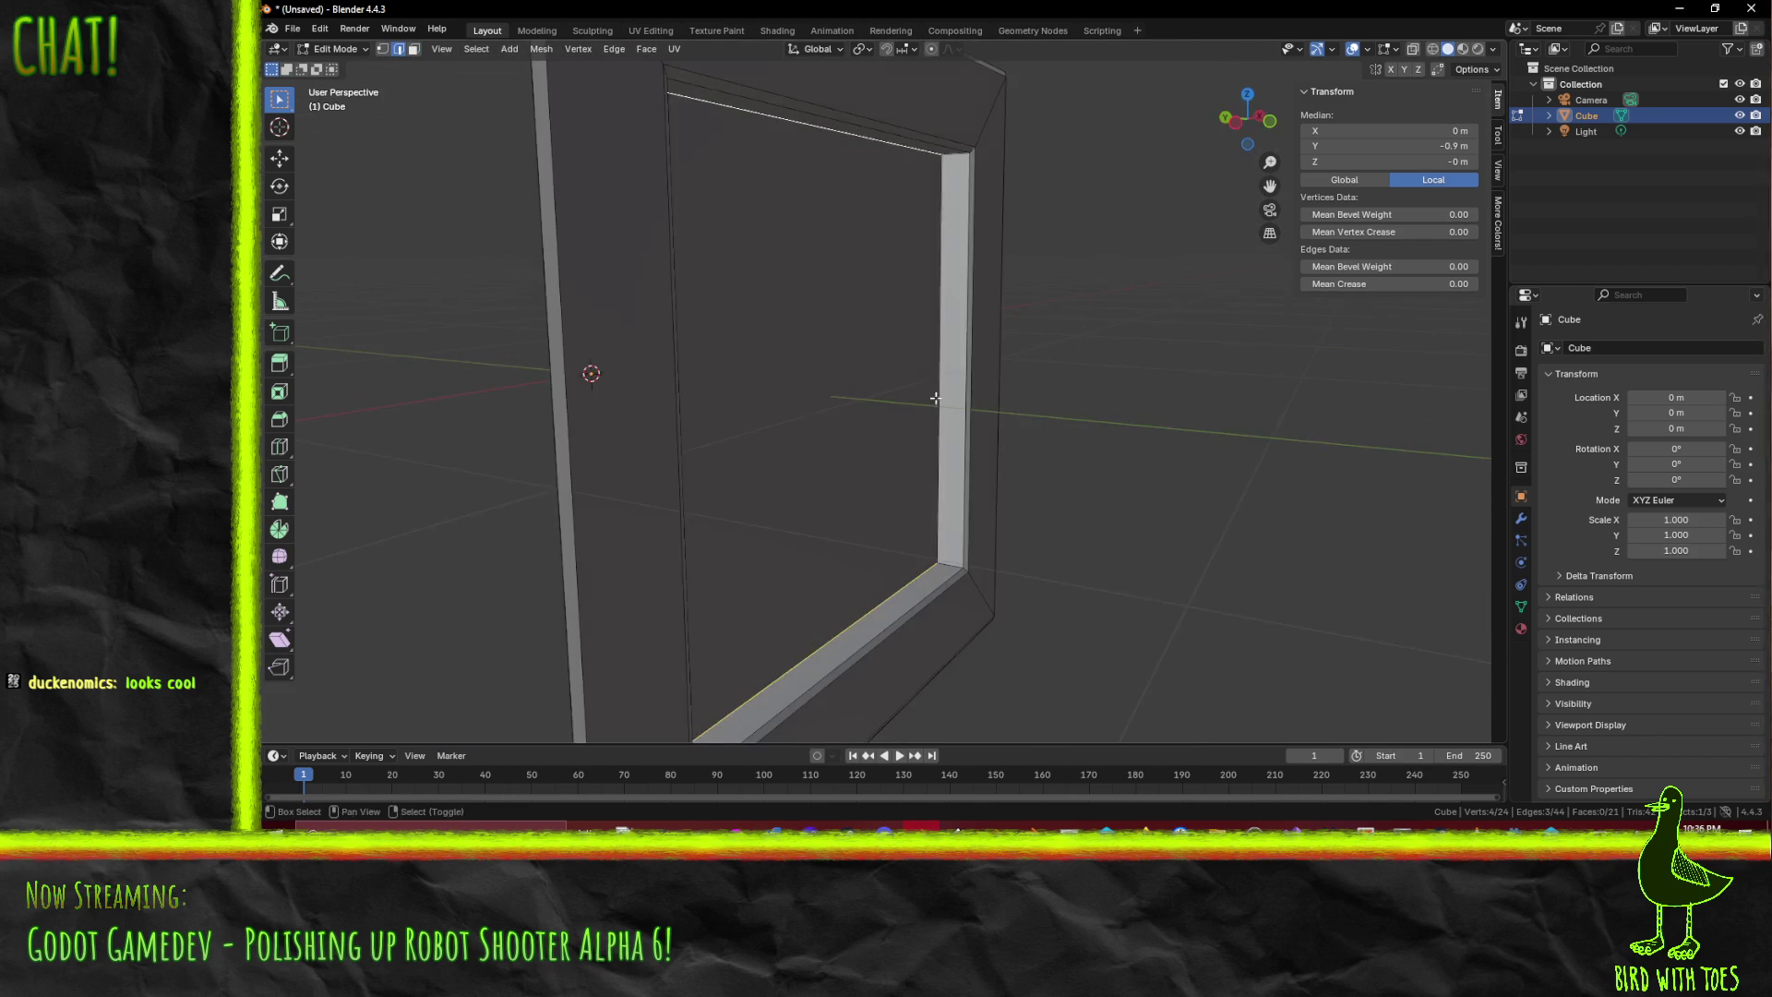
click(913, 375)
key(F3)
text(sgar)
key(BackSpace)
key(BackSpace)
key(BackSpace)
text(har)
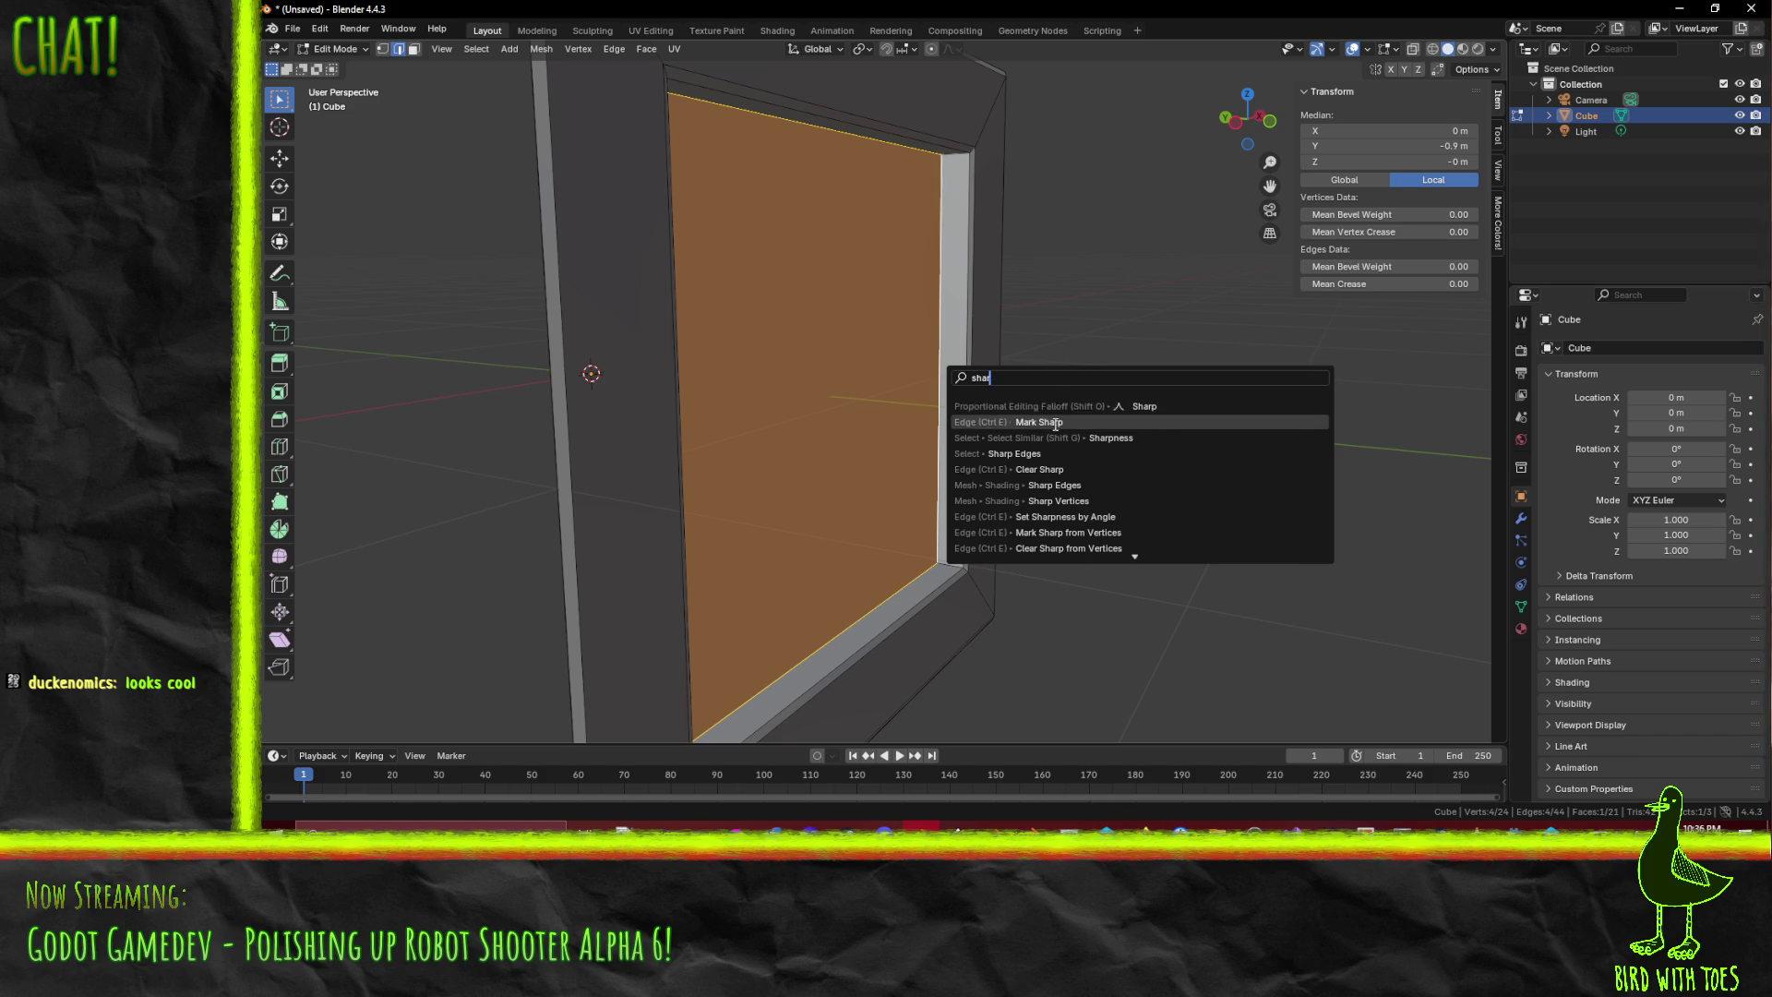
click(1060, 421)
drag(1016, 480, 871, 497)
key(Tab)
scroll(871, 496, down, 2)
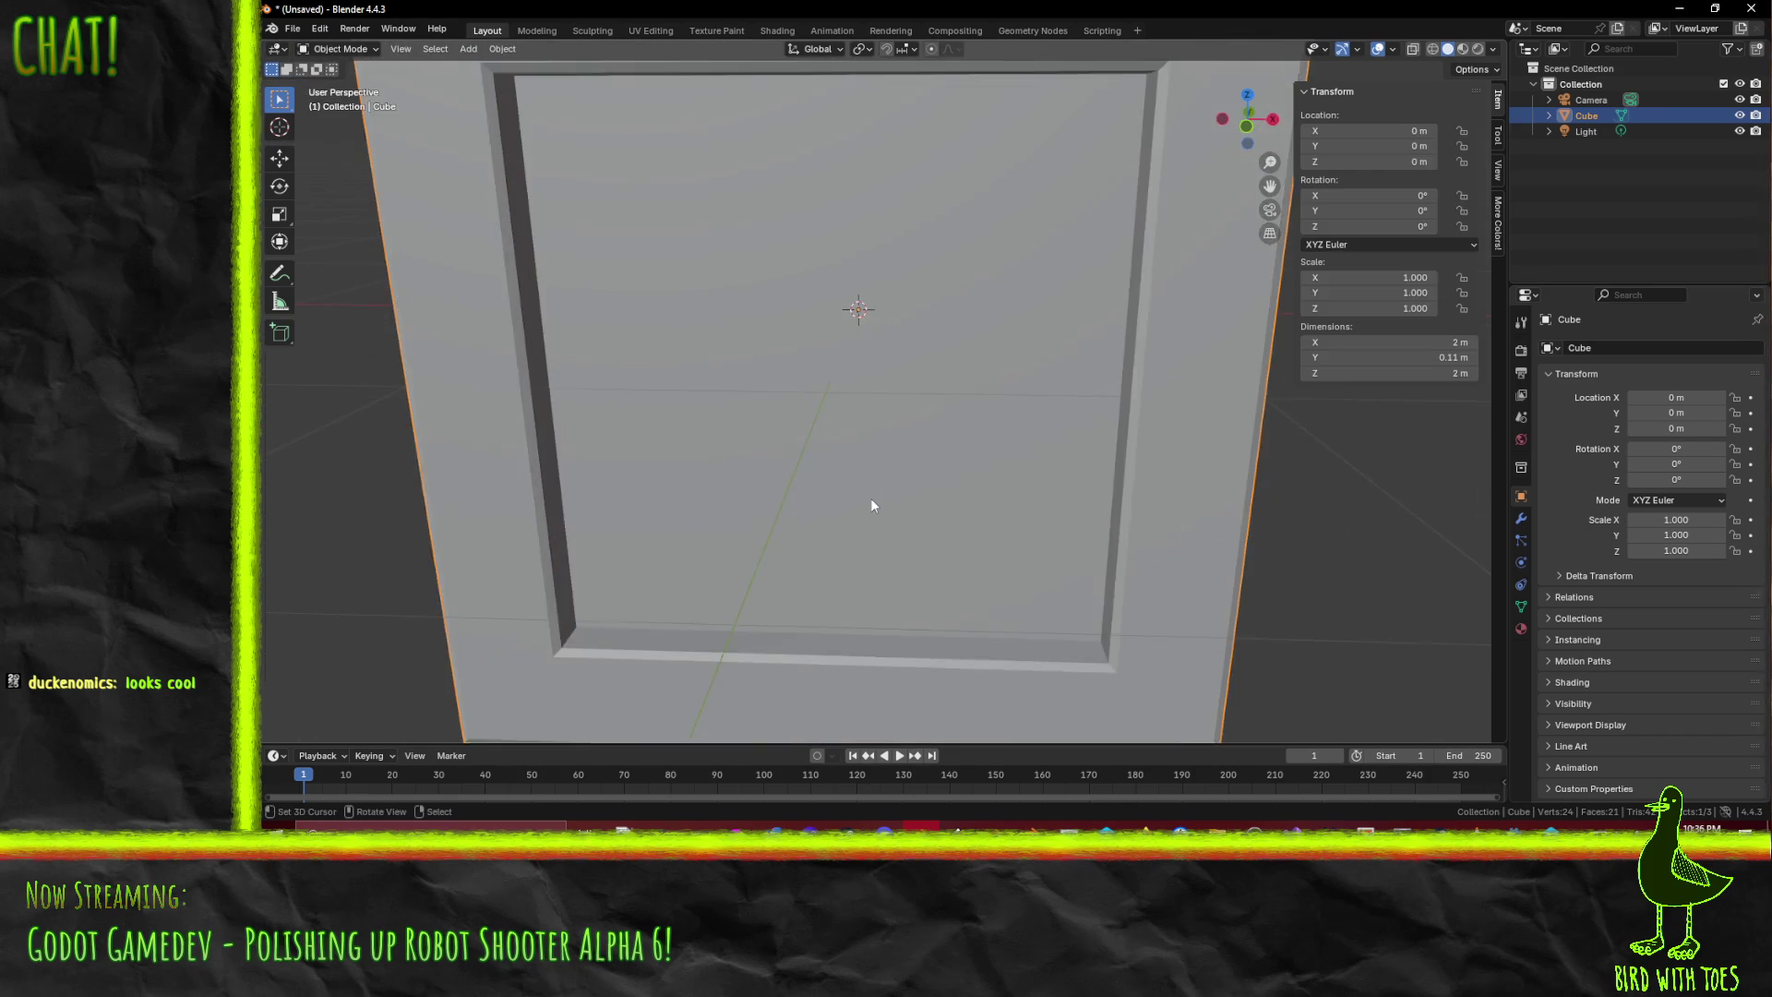
key(F3)
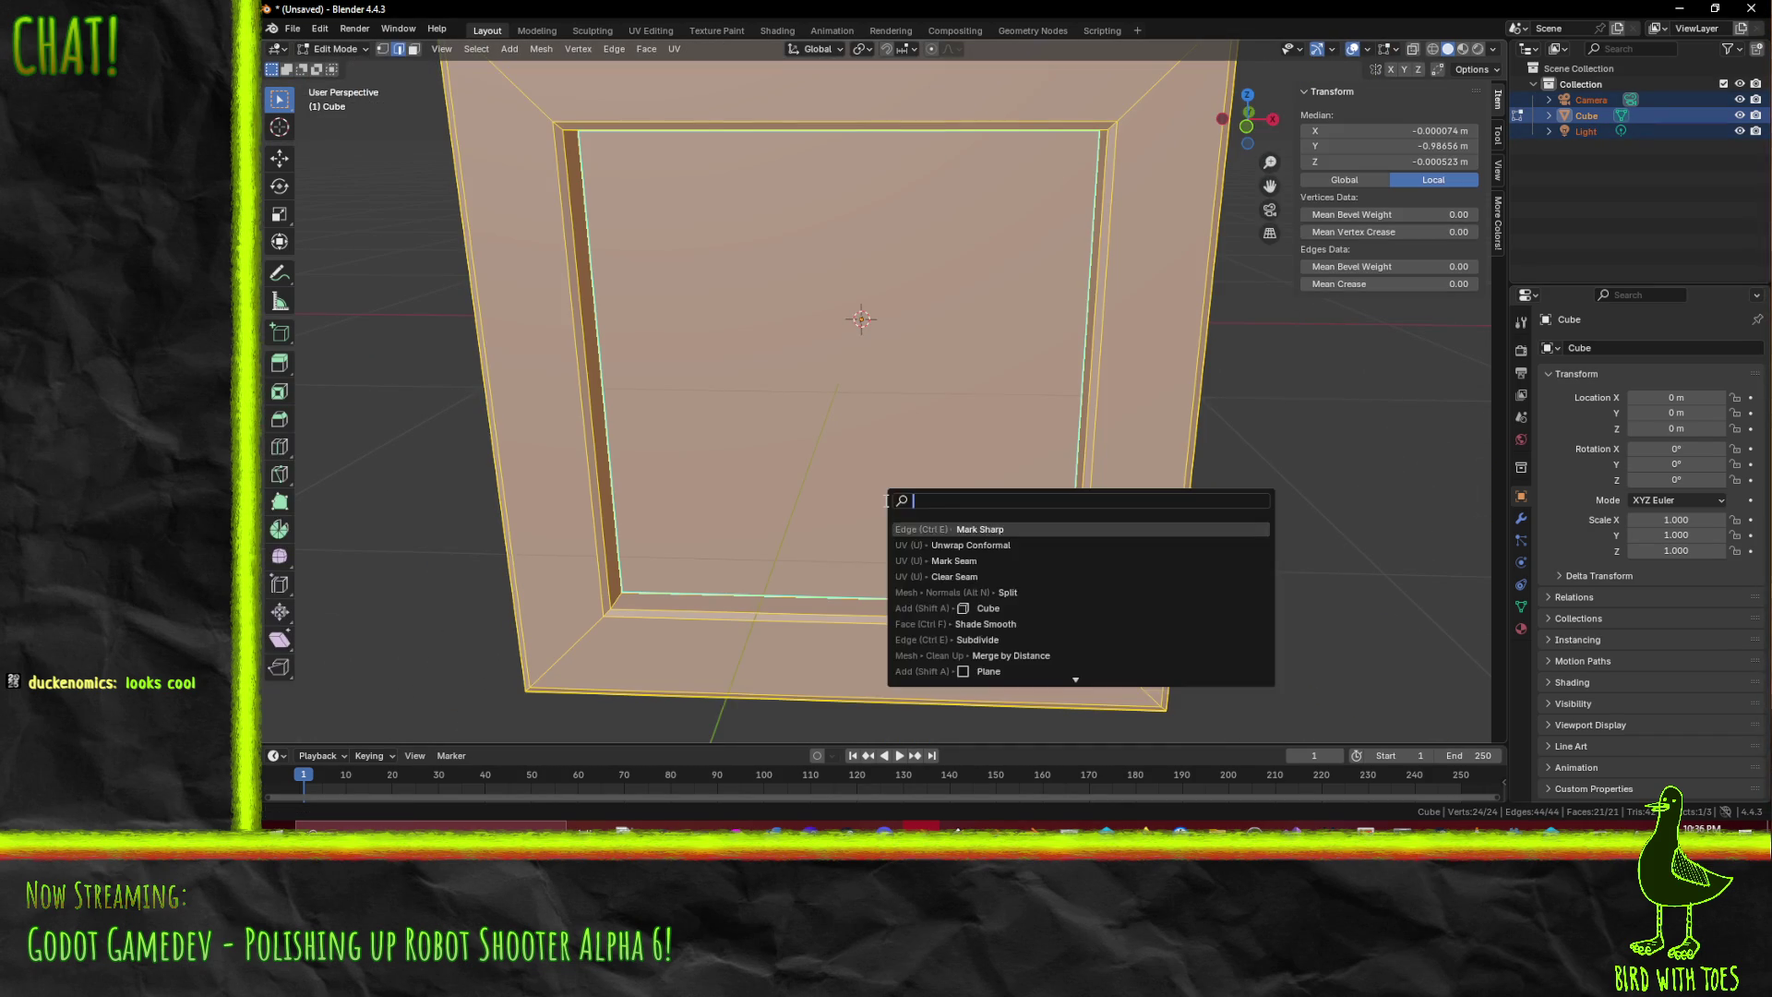
text(unwrap)
key(Return)
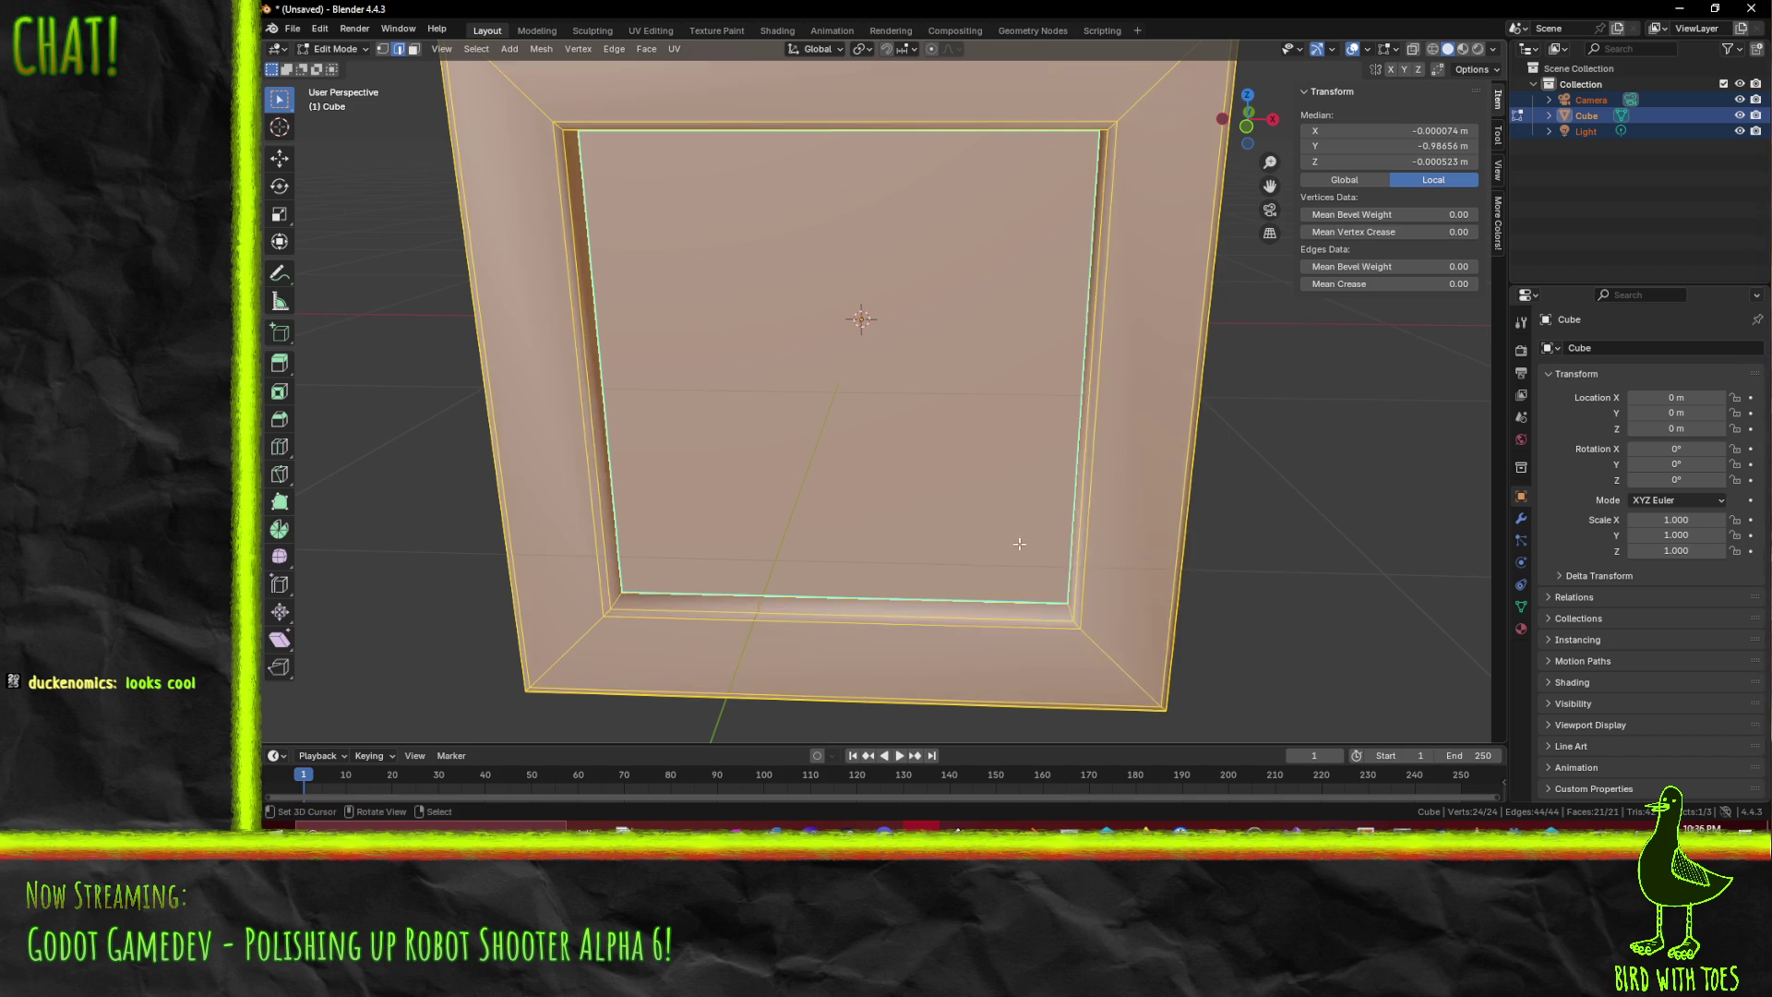
key(Tab)
mouse_move(875, 583)
mouse_down()
mouse_move(750, 579)
mouse_move(780, 586)
mouse_move(697, 490)
mouse_move(1127, 475)
mouse_move(933, 424)
mouse_move(825, 548)
mouse_move(692, 443)
mouse_move(583, 295)
mouse_up()
key(Tab)
scroll(786, 572, up, 3)
click(743, 569)
key(Tab)
mouse_move(815, 171)
mouse_down()
mouse_move(831, 185)
mouse_move(799, 213)
mouse_up()
mouse_move(936, 412)
mouse_down()
mouse_move(895, 419)
mouse_move(983, 425)
mouse_move(994, 317)
mouse_move(1057, 312)
mouse_move(1189, 415)
mouse_move(1000, 432)
mouse_move(910, 389)
mouse_move(1166, 425)
mouse_move(1087, 483)
mouse_move(1015, 470)
mouse_move(977, 505)
mouse_move(831, 392)
mouse_up()
scroll(1099, 485, down, 3)
key(Tab)
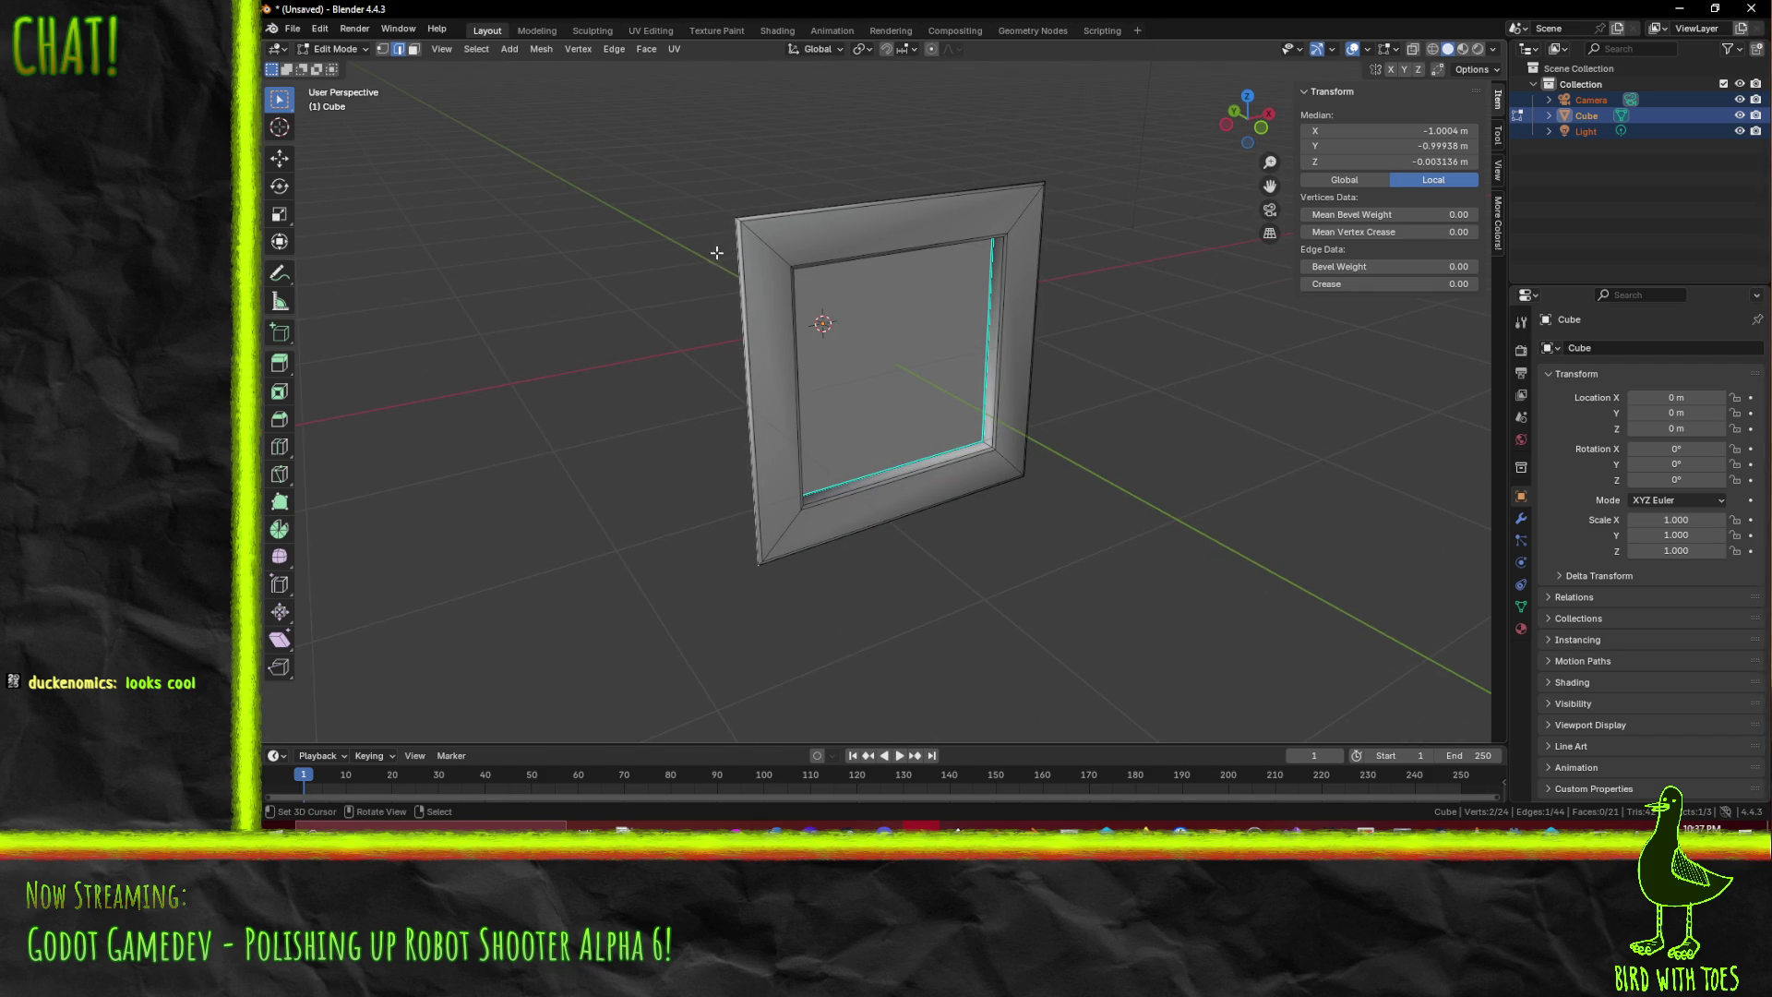
shift+click(745, 208)
drag(941, 540, 1002, 564)
shift+click(1054, 327)
mouse_move(1054, 327)
mouse_down()
mouse_move(900, 453)
mouse_move(885, 385)
mouse_up()
scroll(899, 453, up, 5)
mouse_move(830, 544)
mouse_down()
mouse_move(850, 557)
mouse_move(828, 555)
mouse_up()
key(F3)
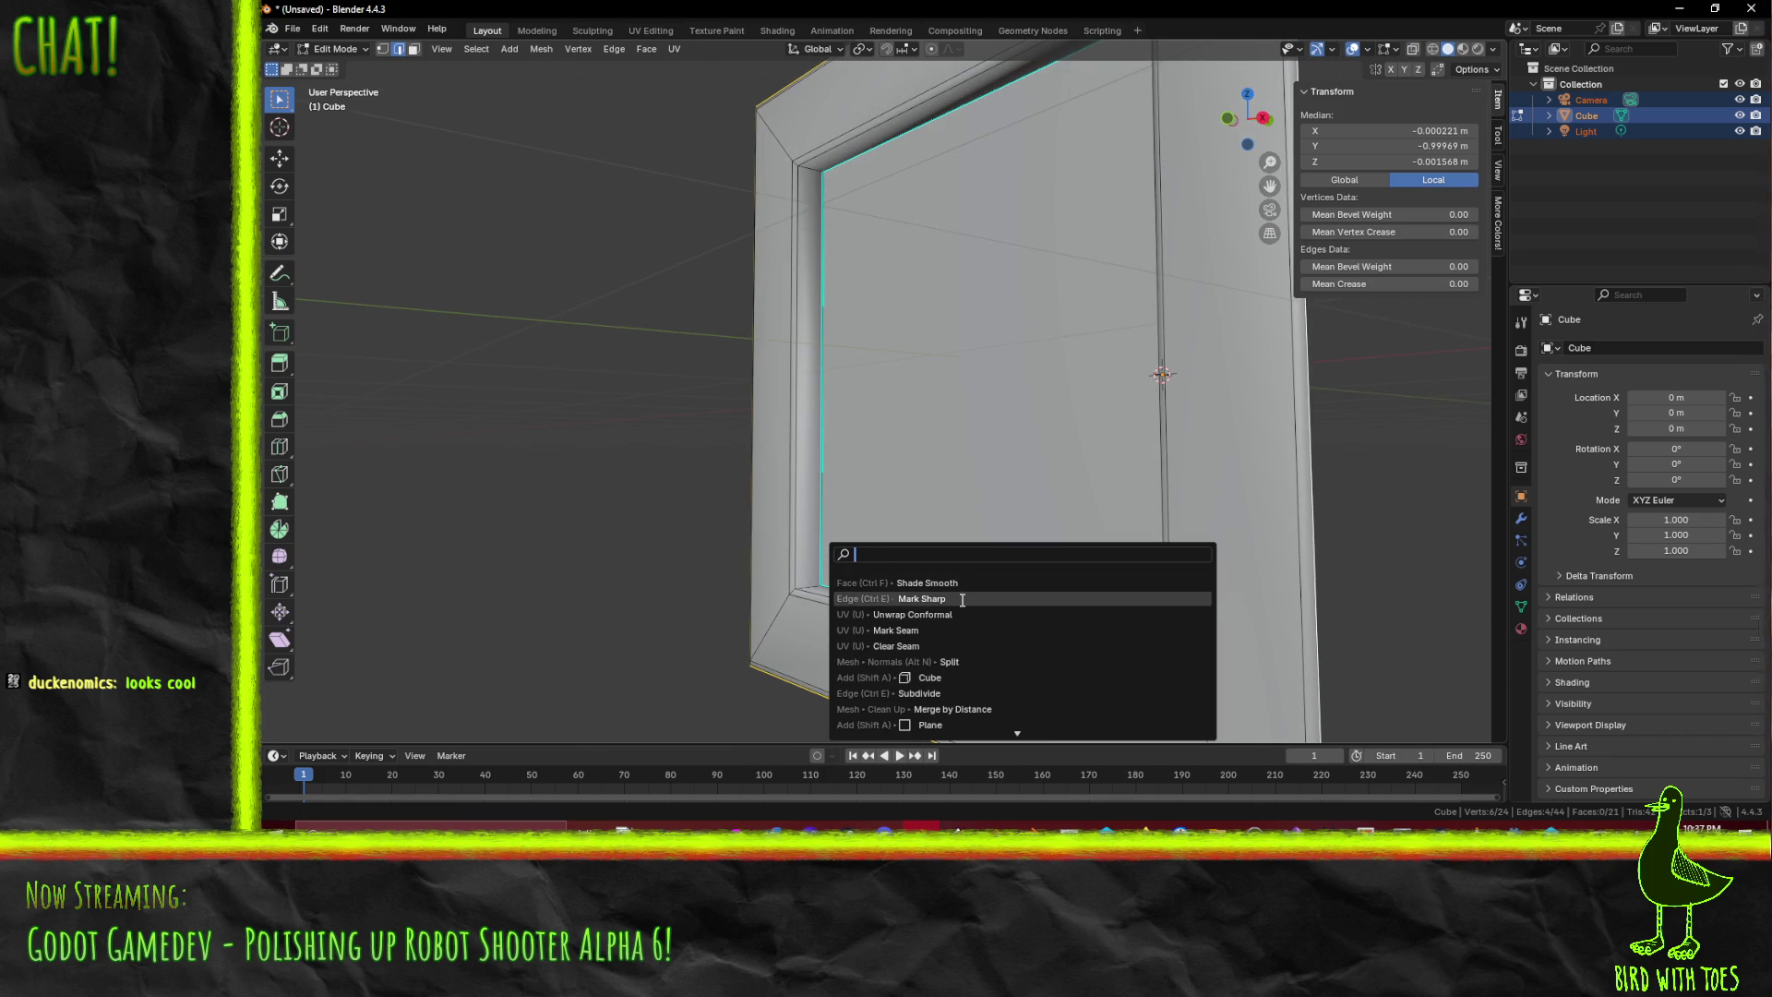
click(960, 630)
scroll(923, 591, down, 5)
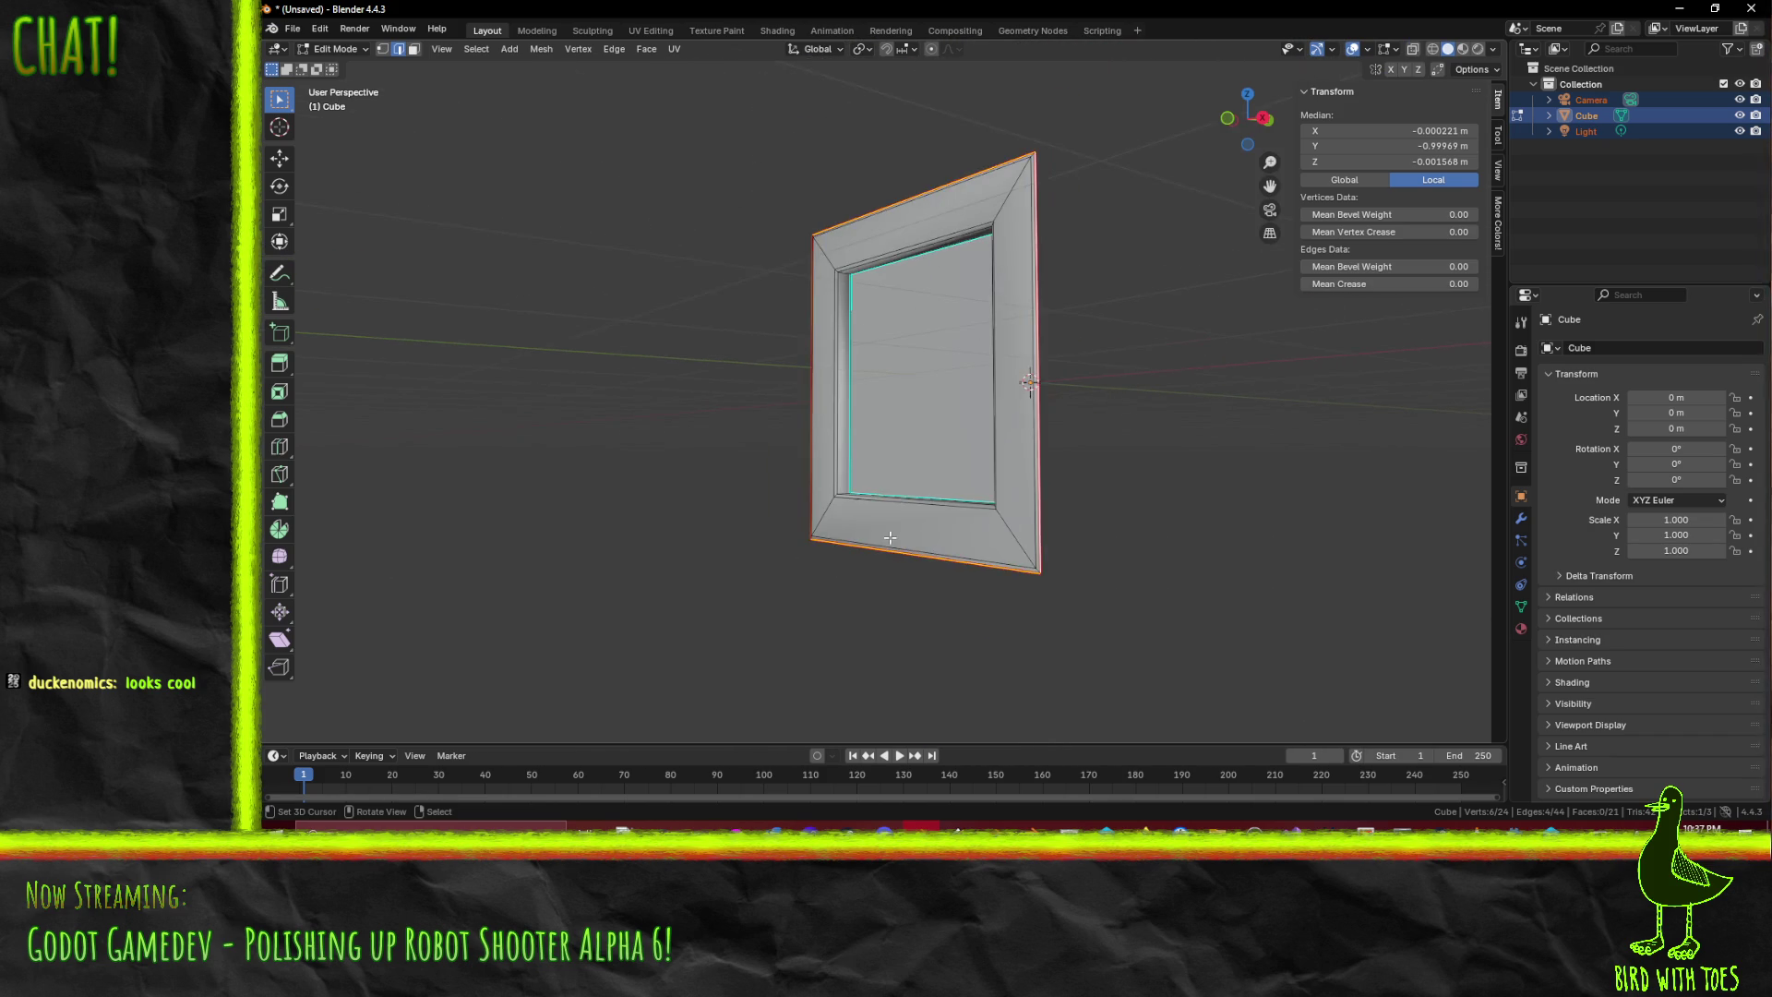
scroll(890, 540, up, 6)
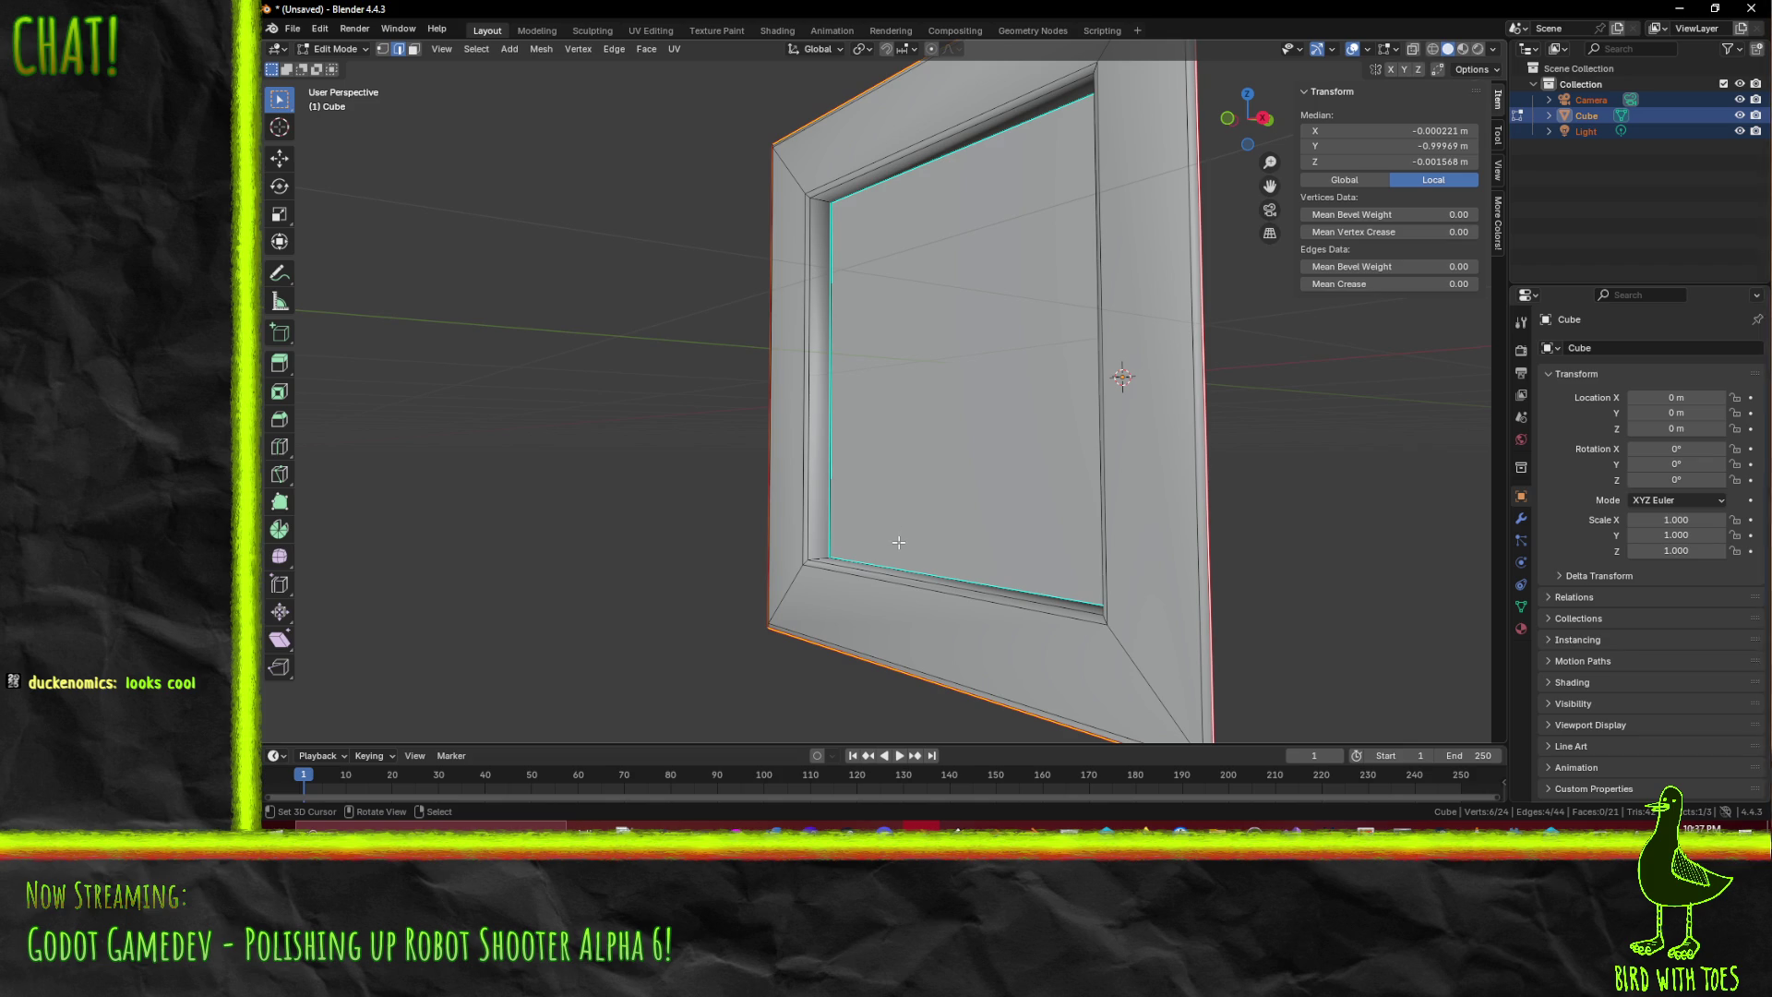
scroll(884, 550, down, 4)
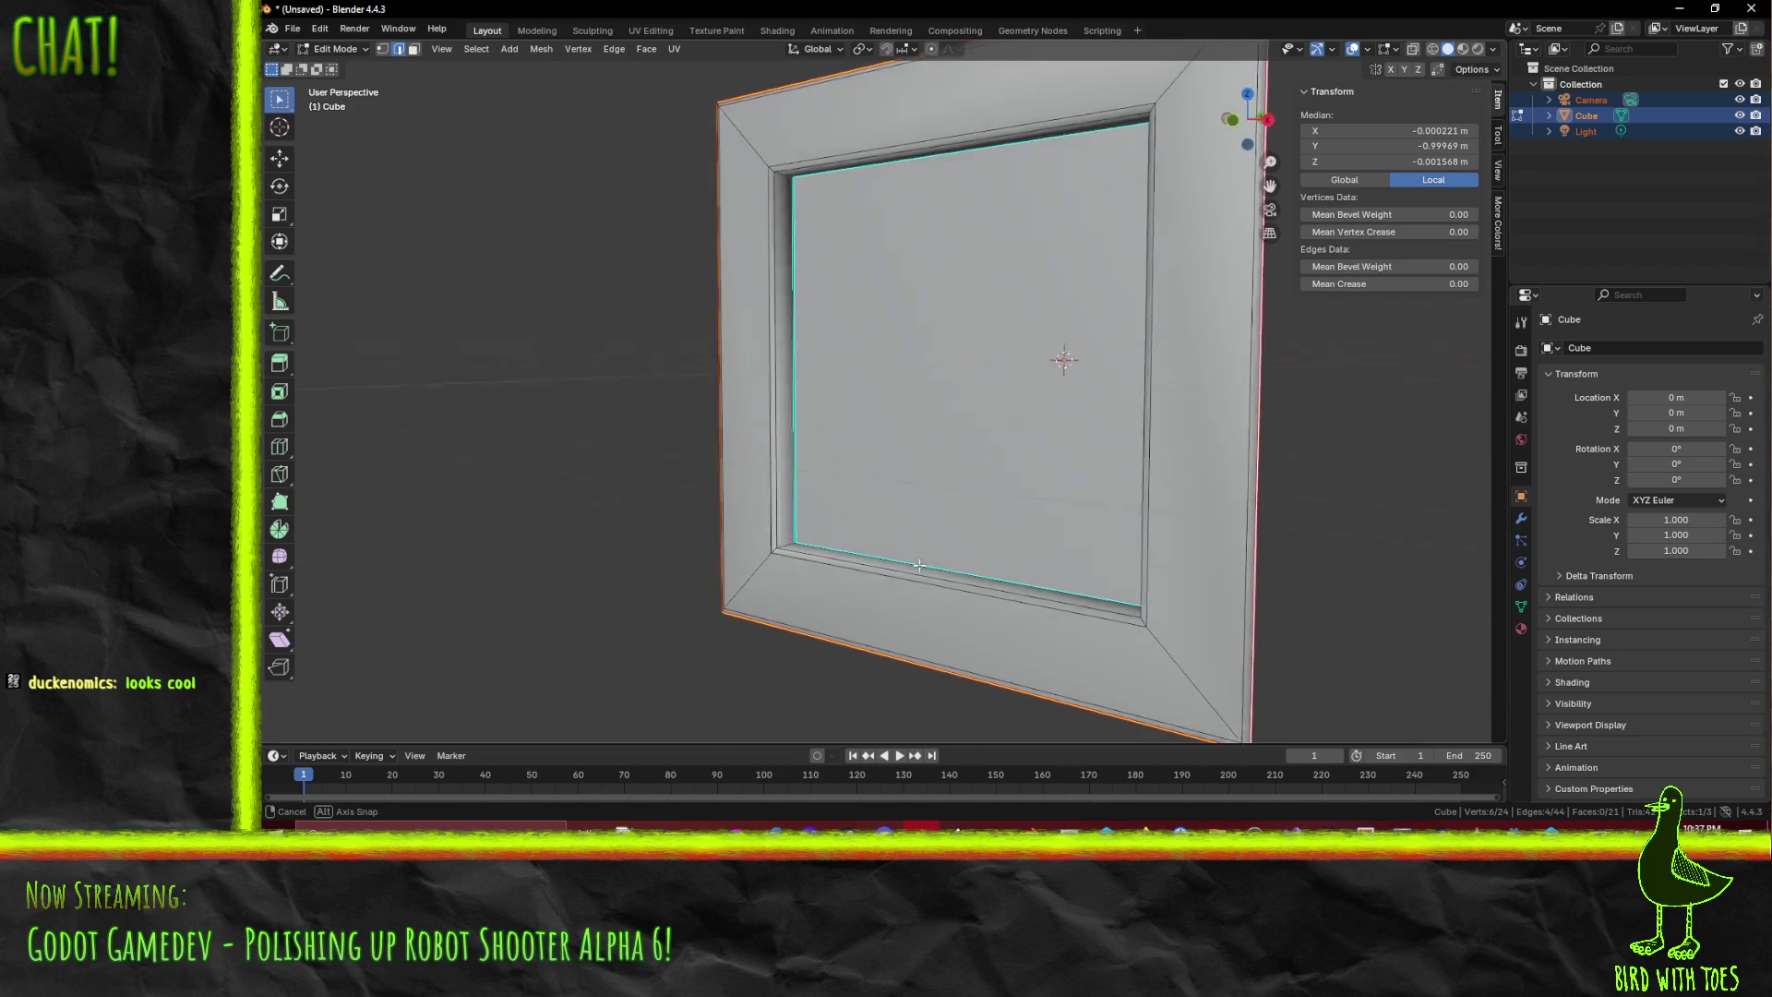
scroll(1034, 573, up, 3)
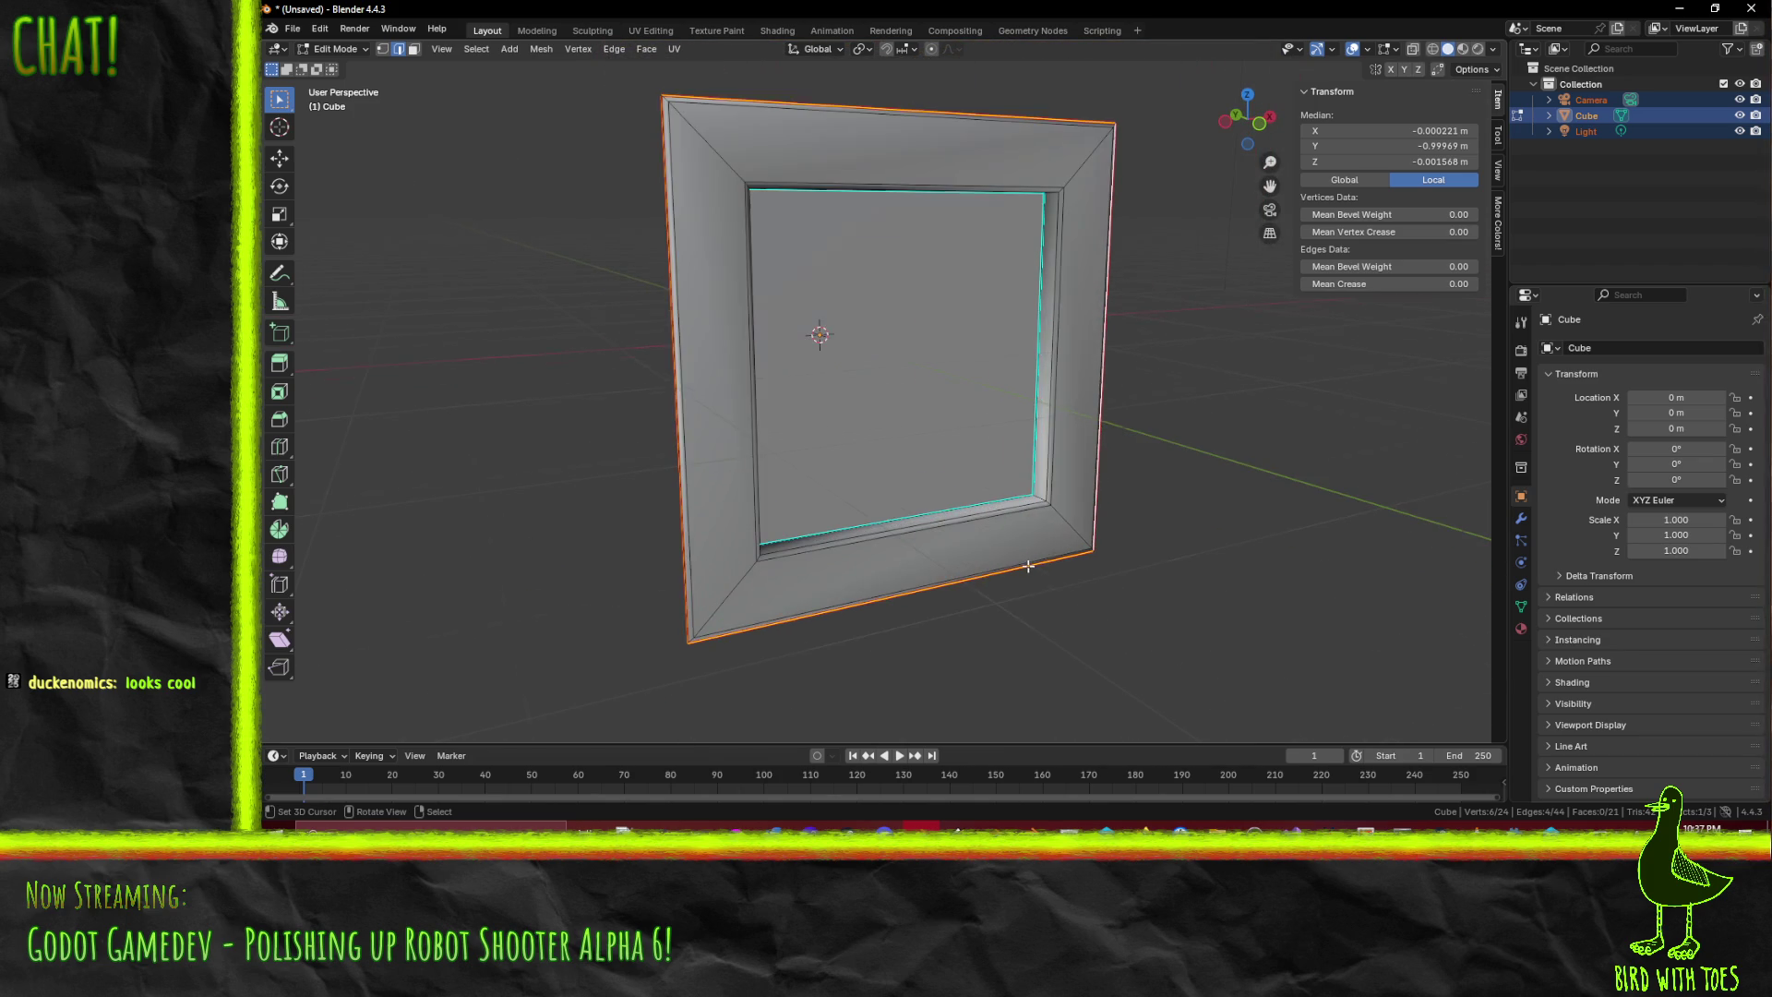
drag(1062, 560, 1022, 551)
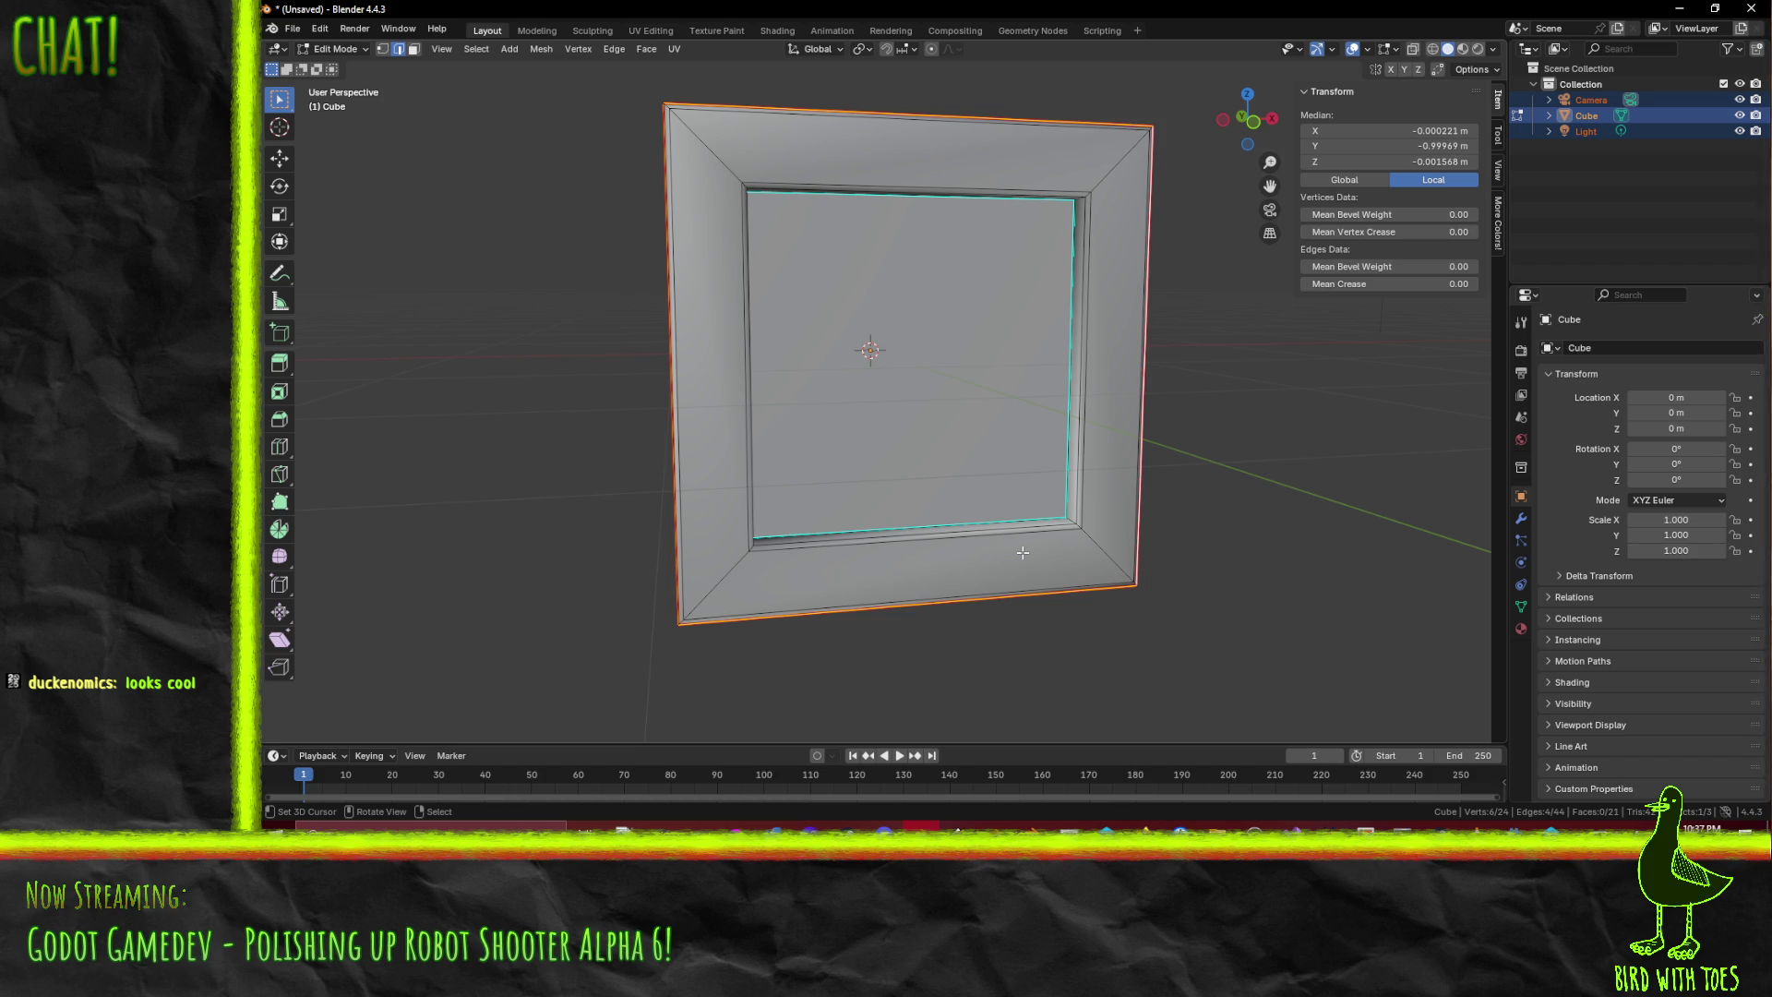
drag(1028, 545, 896, 559)
click(810, 509)
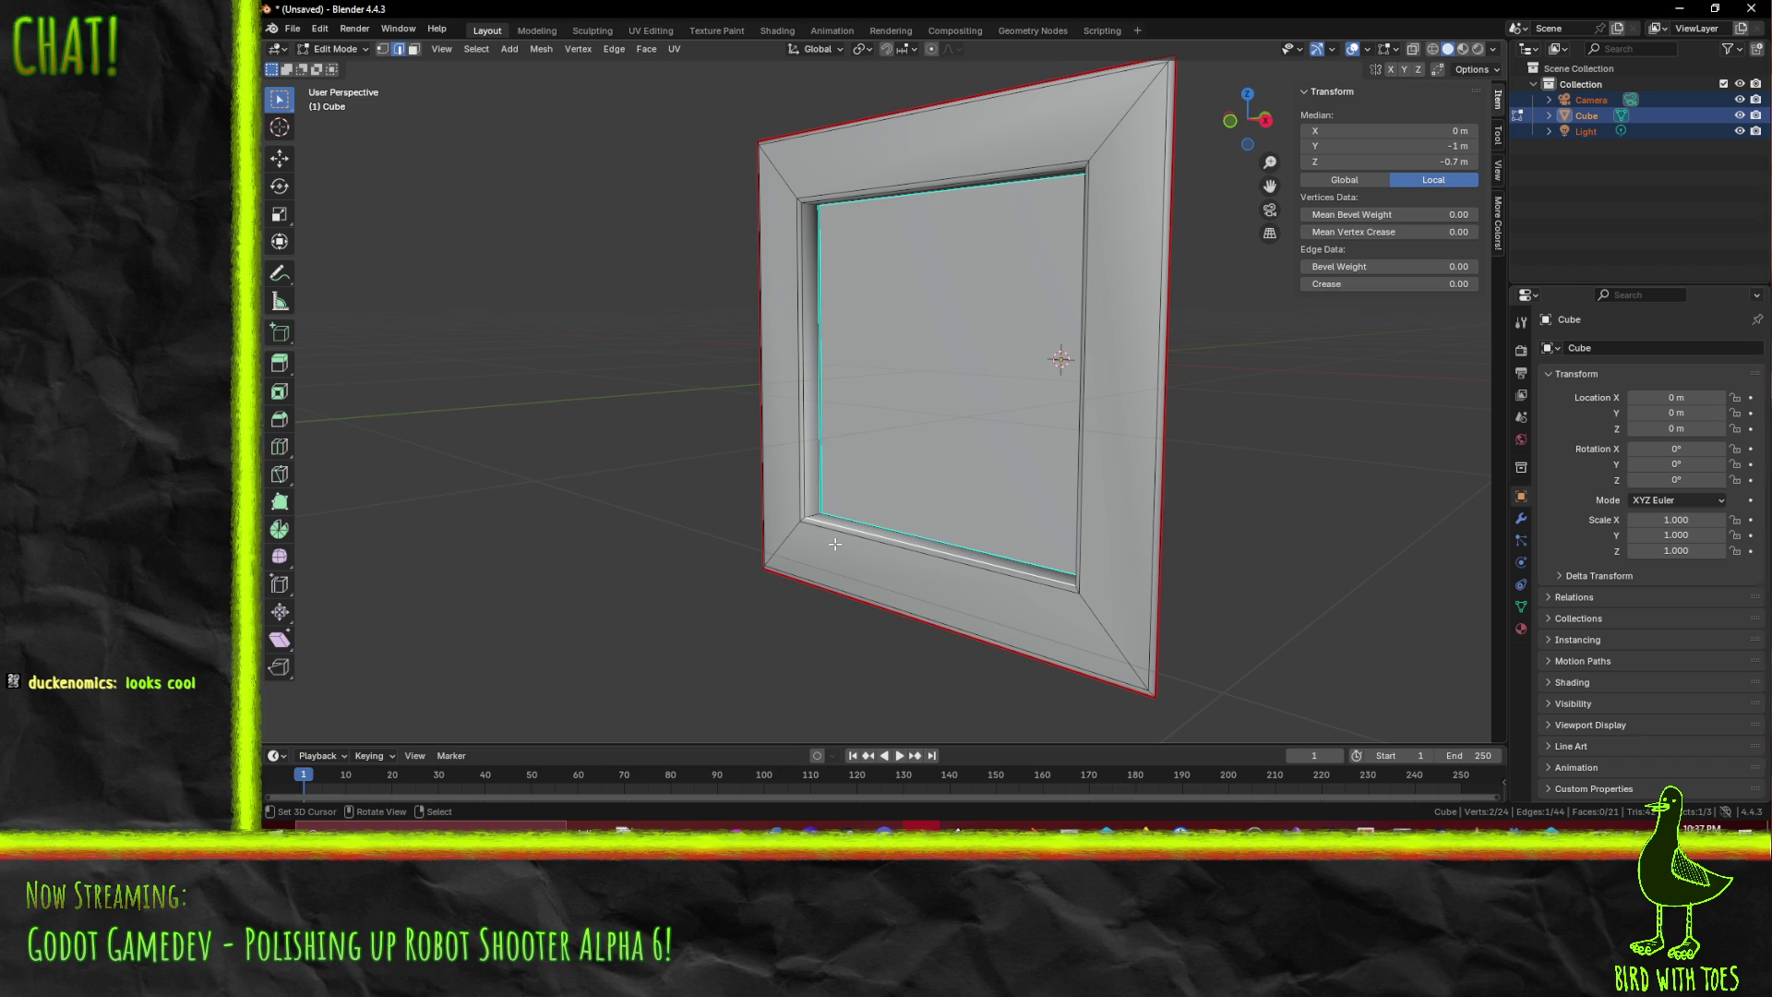
- Duplicate the whole frame panel in place and set the pivot to the 3D Cursor
key(a)
key(KP_7)
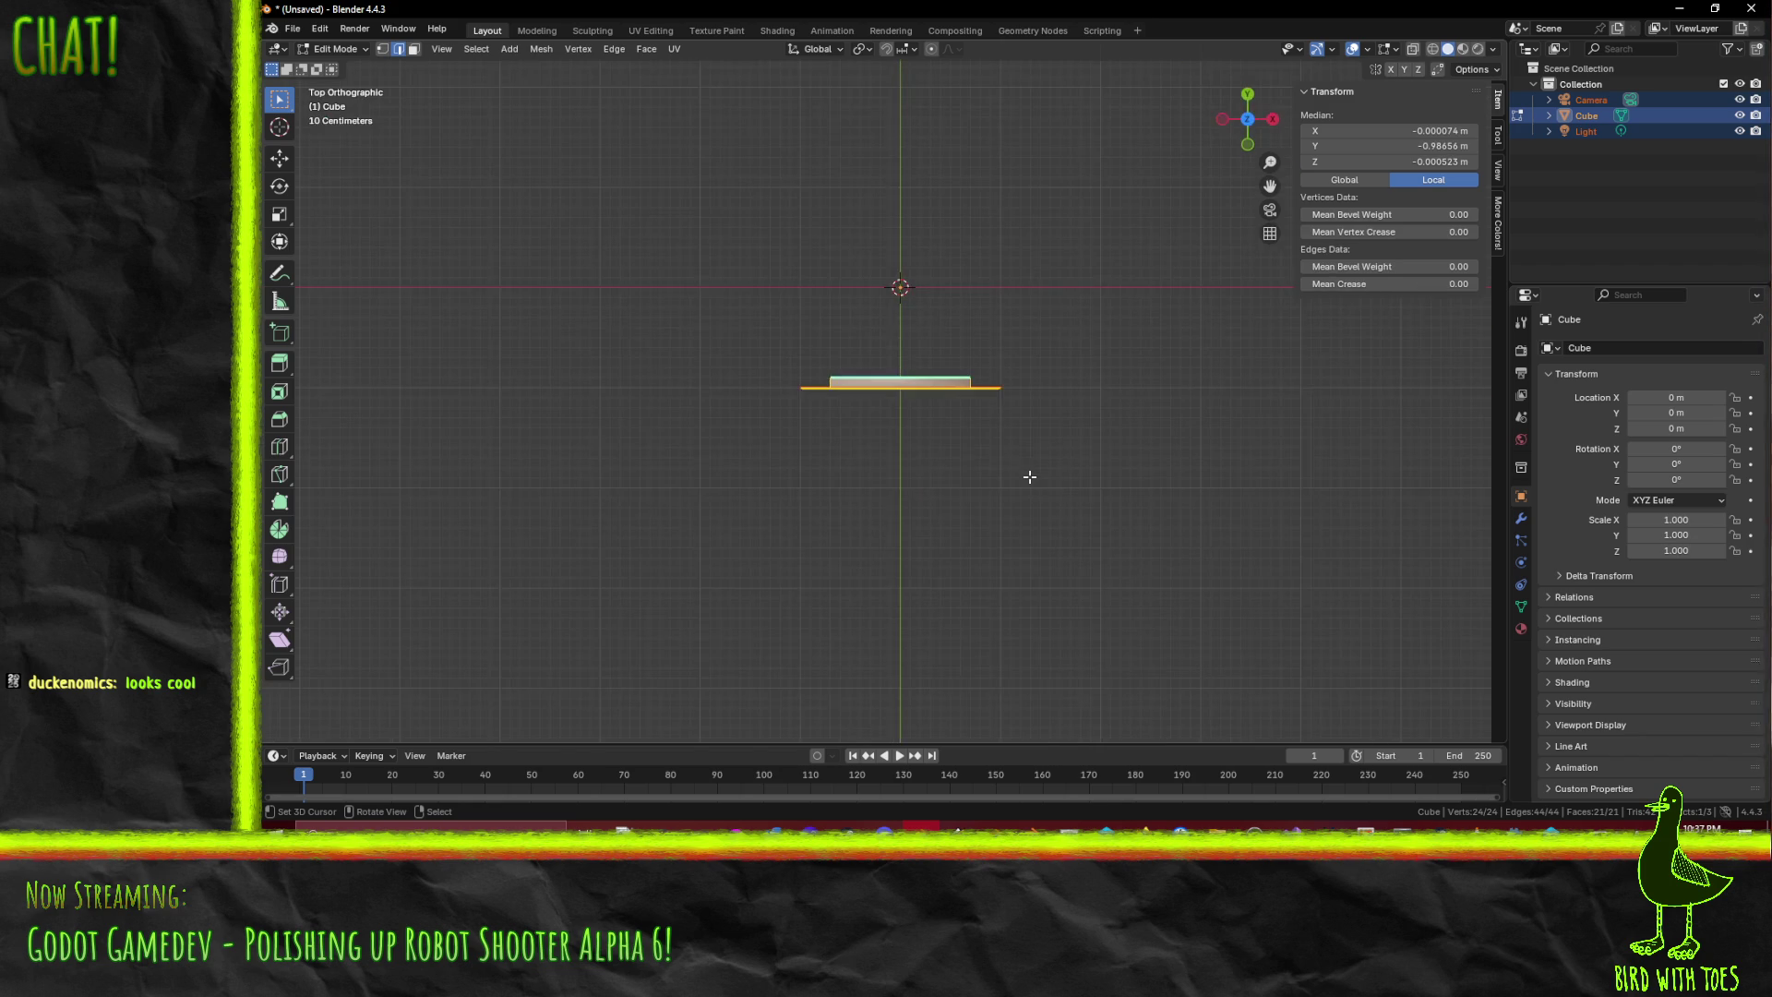
key(shift+d)
key(Escape)
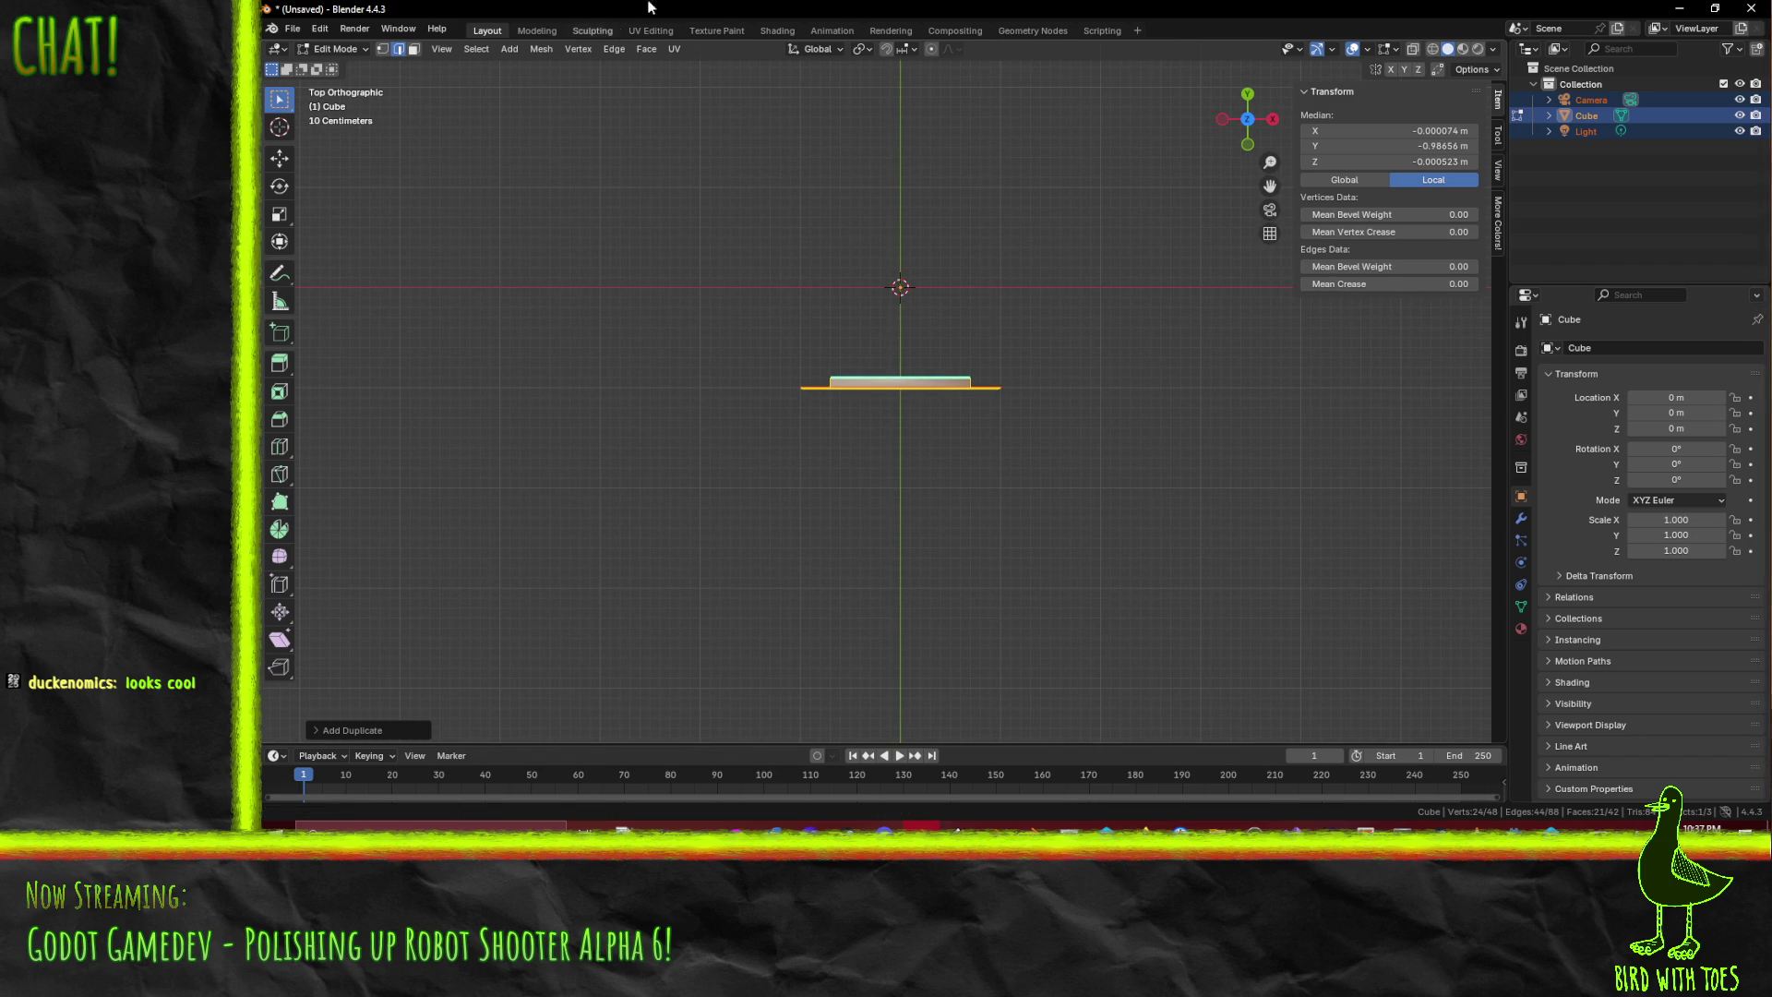
click(864, 53)
click(899, 108)
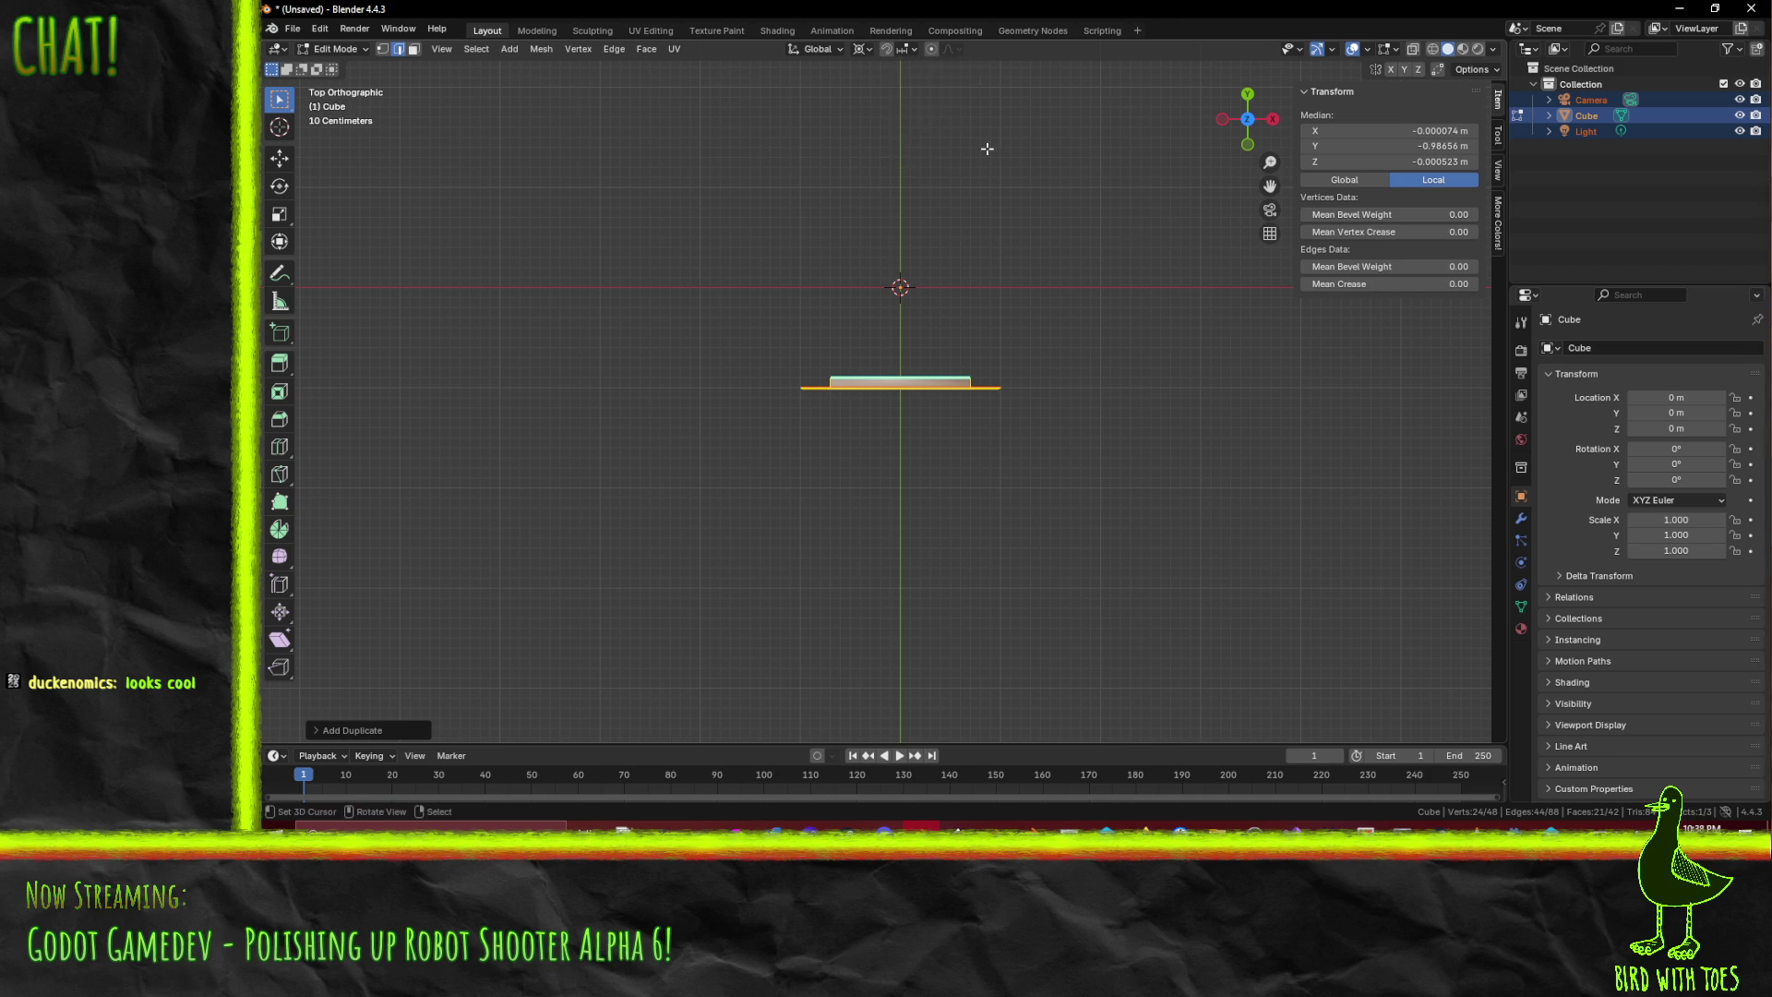
- Mirror the duplicate across the Y axis with Ctrl+M to the opposite side
key(alt+m)
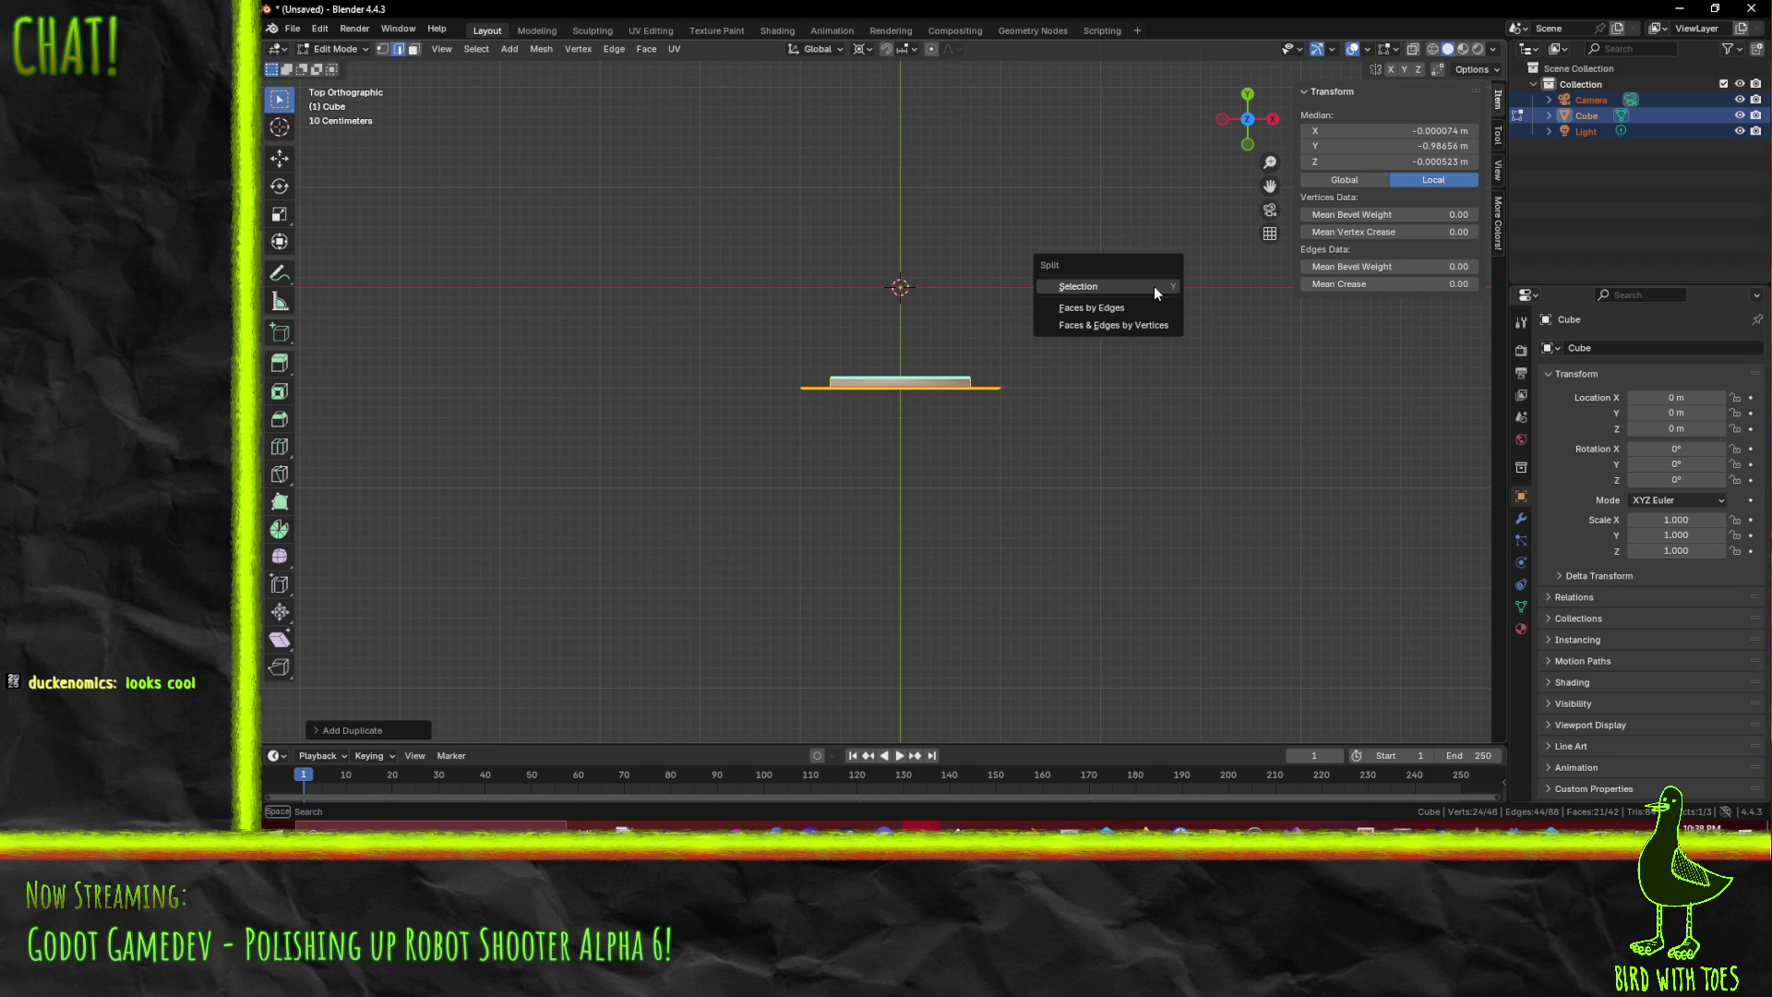
key(Escape)
key(shift)
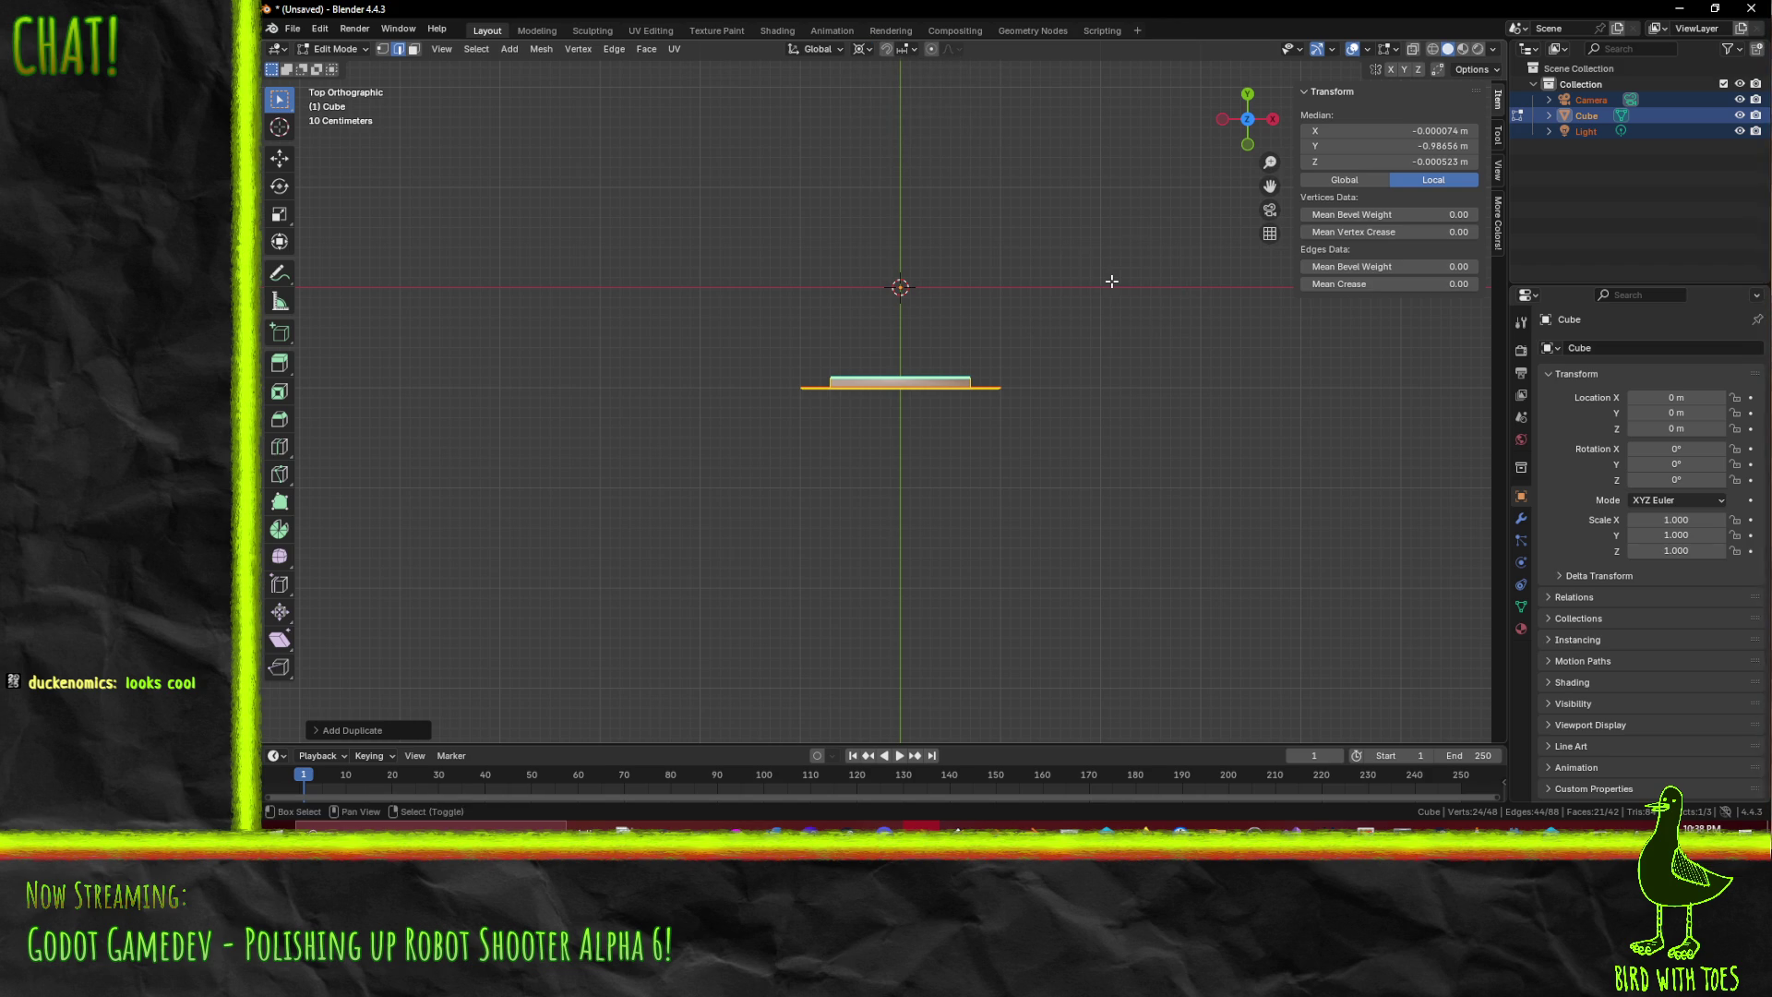
key(alt+m)
key(Escape)
key(ctrl+m)
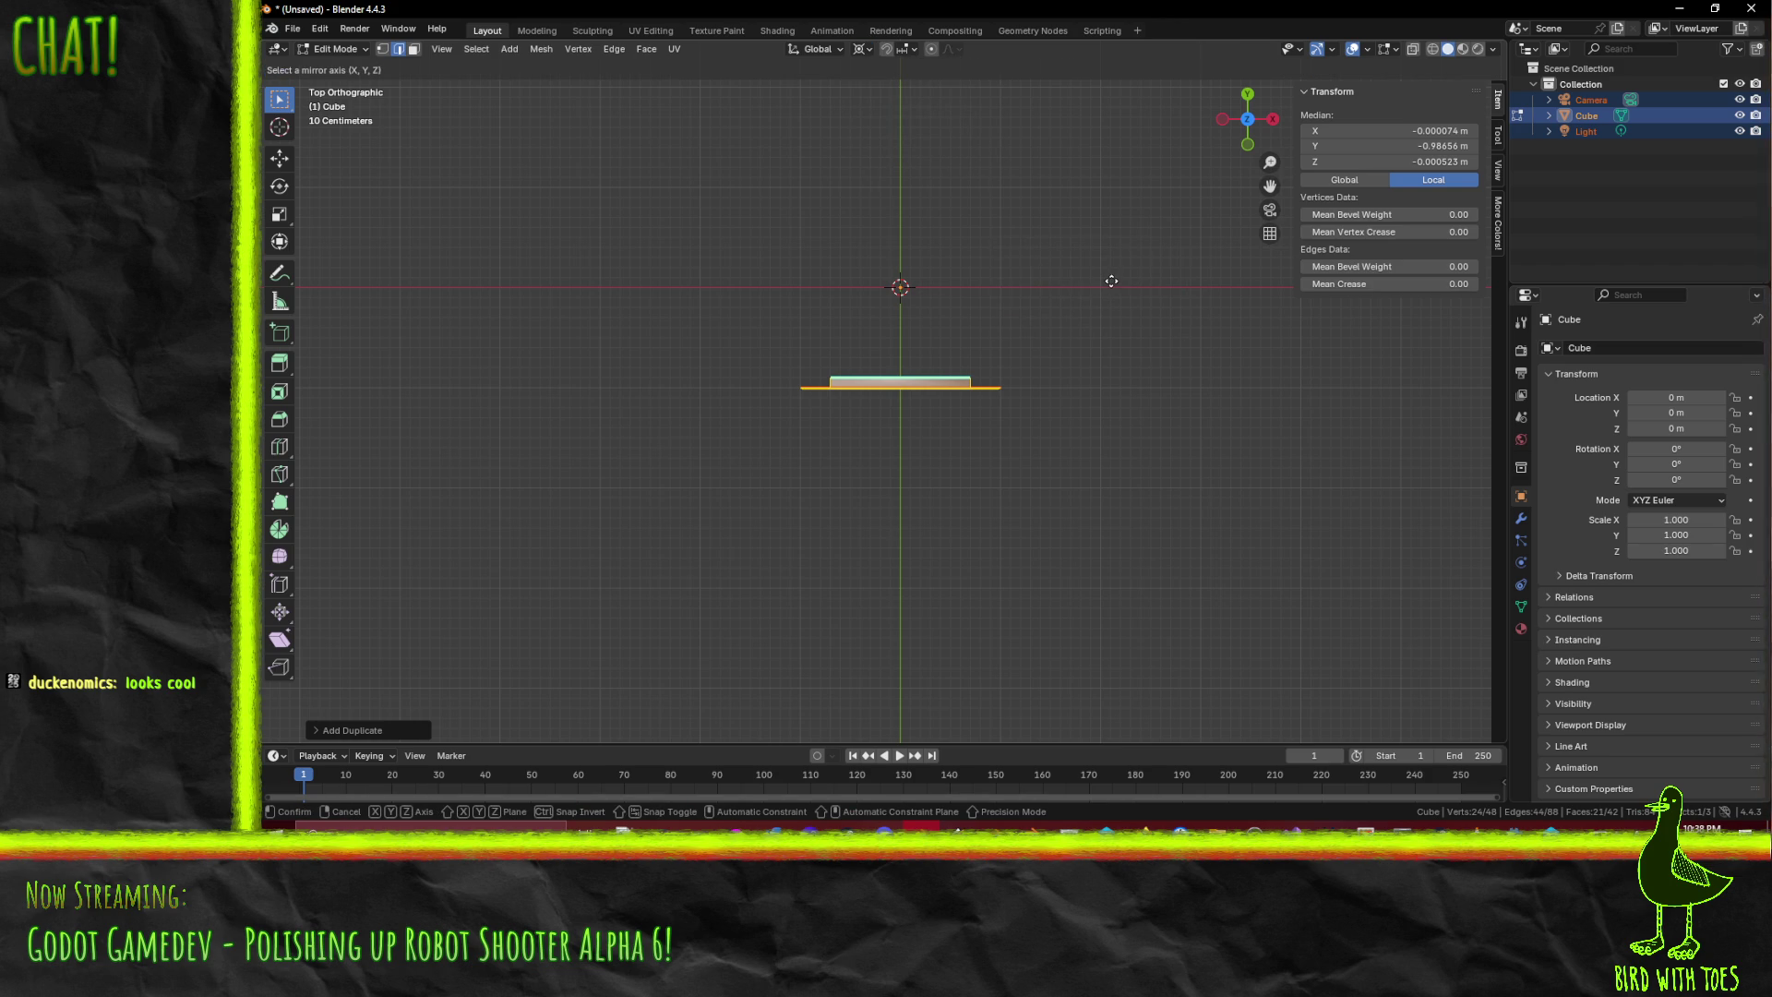
key(y)
key(Return)
- Box-select both facing panels and check them from the top view
key(alt+a)
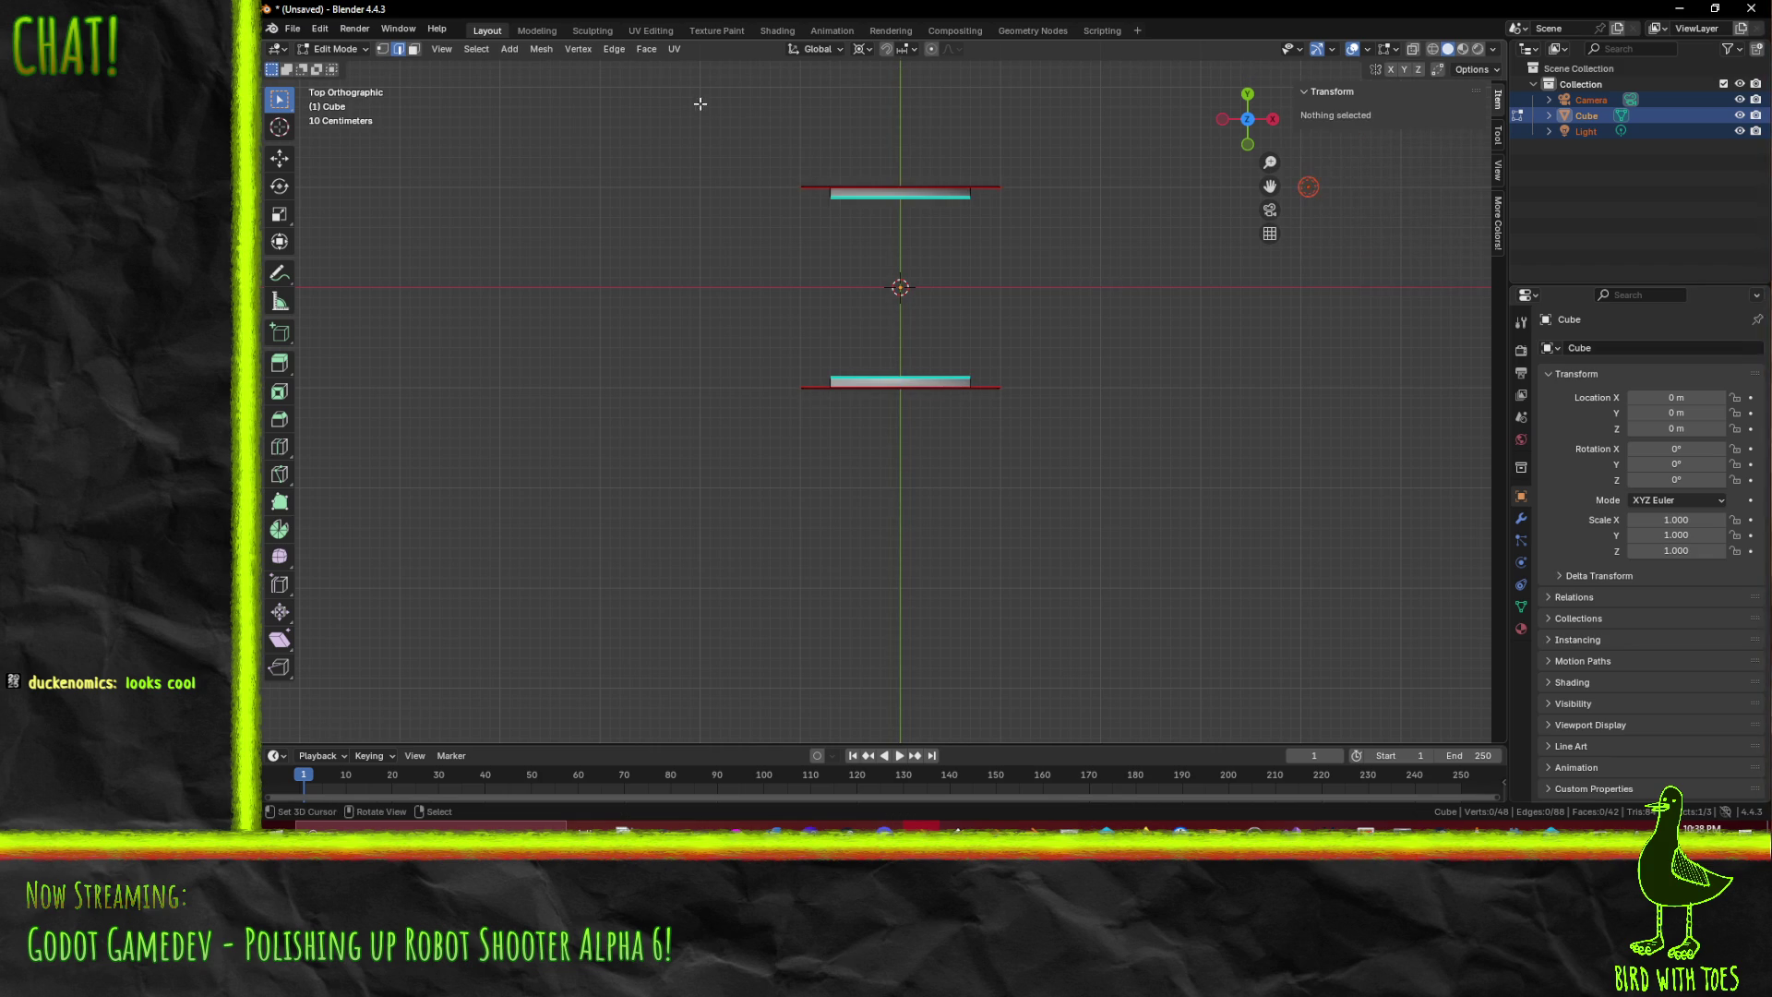
drag(734, 134, 950, 312)
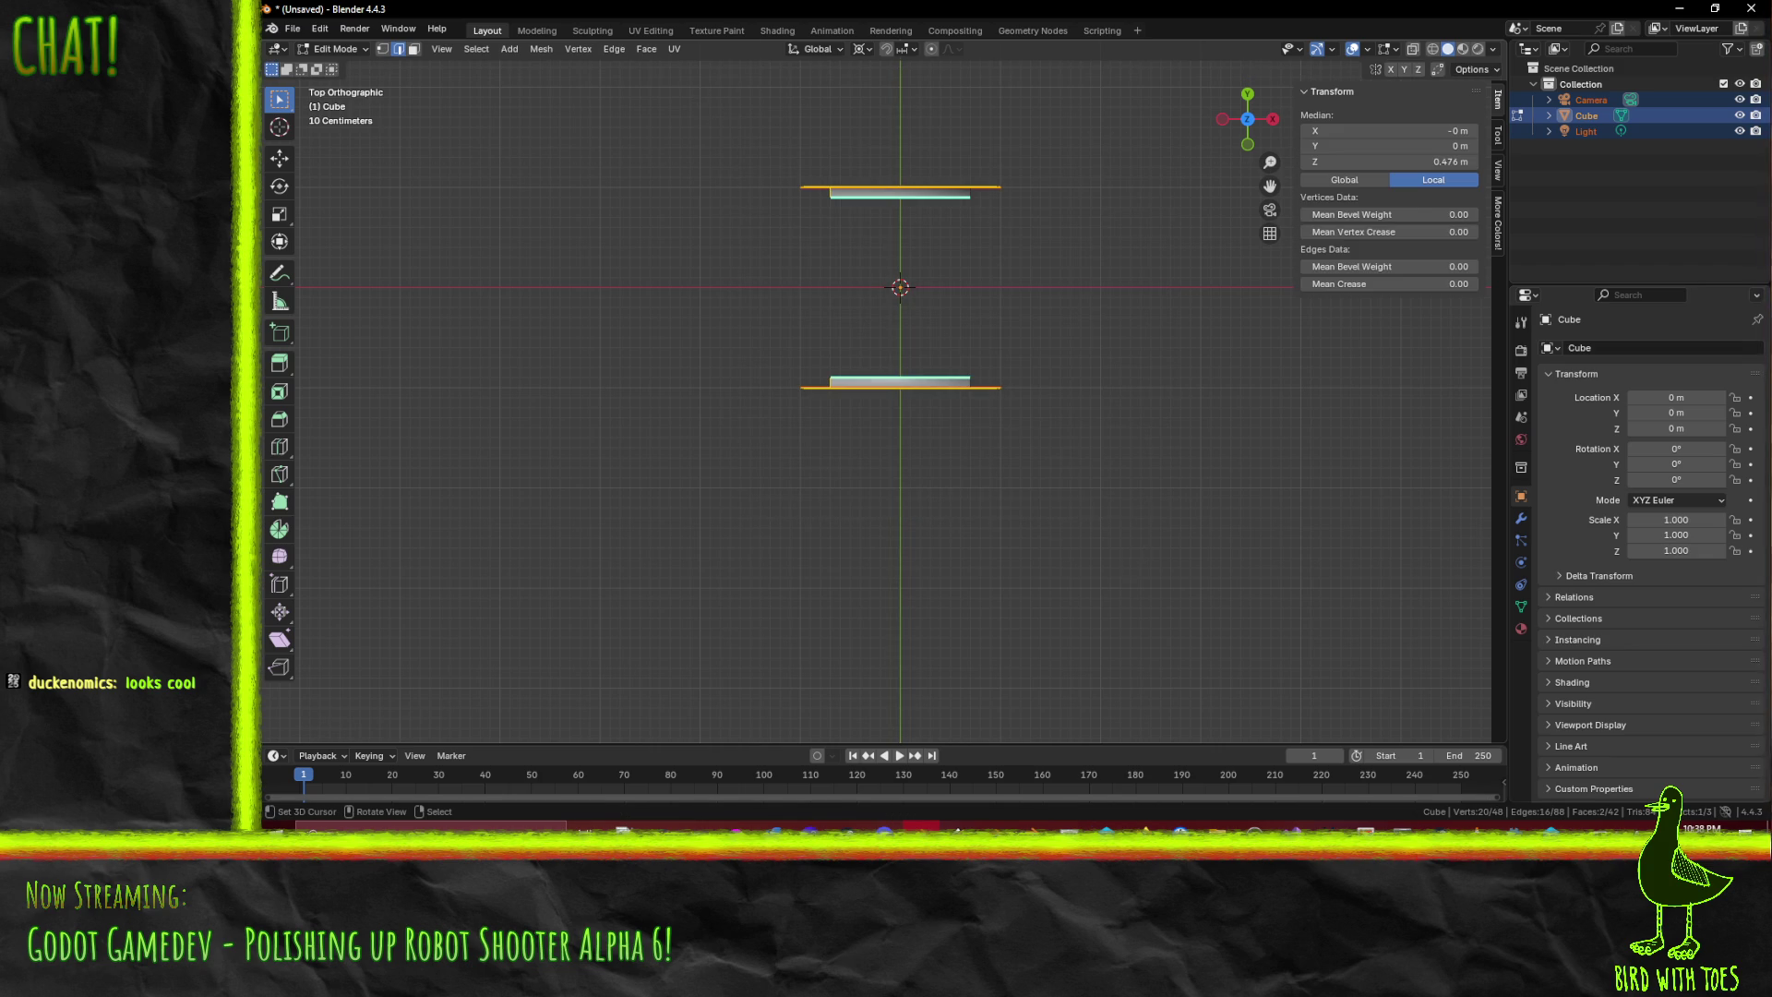
key(r)
key(Escape)
key(KP_5)
key(e)
drag(1139, 549, 855, 352)
key(KP_7)
- Duplicate the two panels and rotate the copies 90° to close the square
key(shift+d)
key(Escape)
key(r)
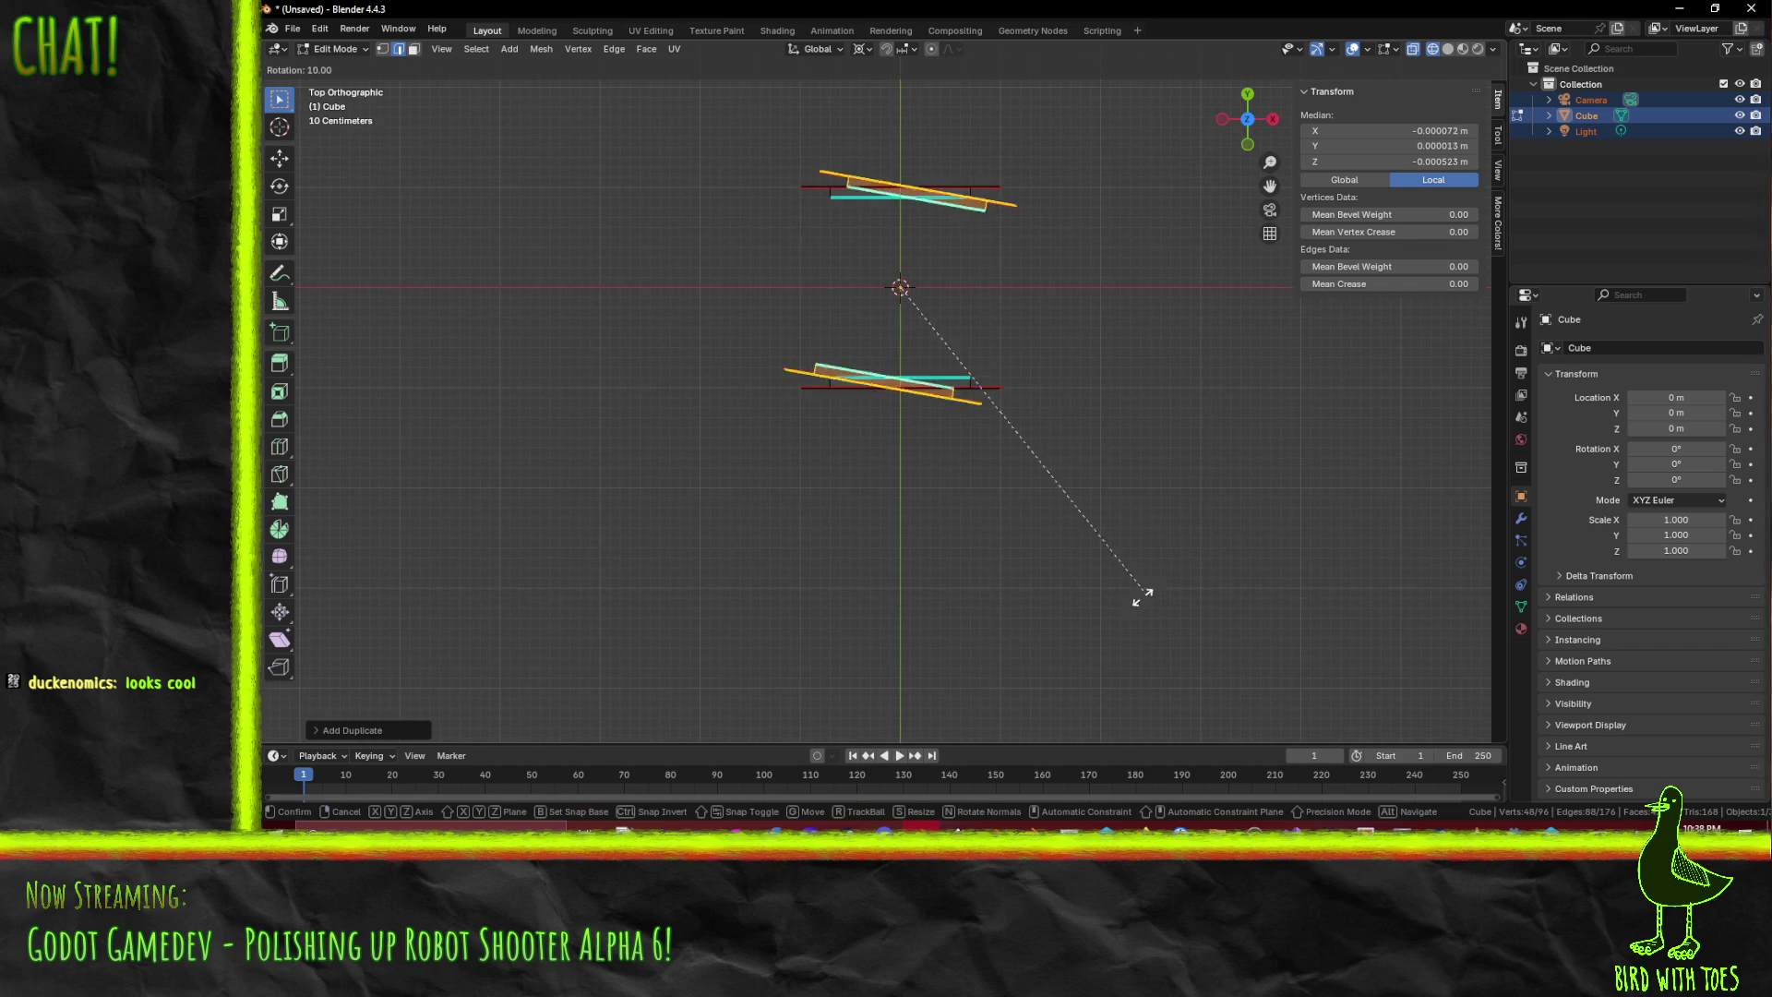
click(689, 502)
key(alt+a)
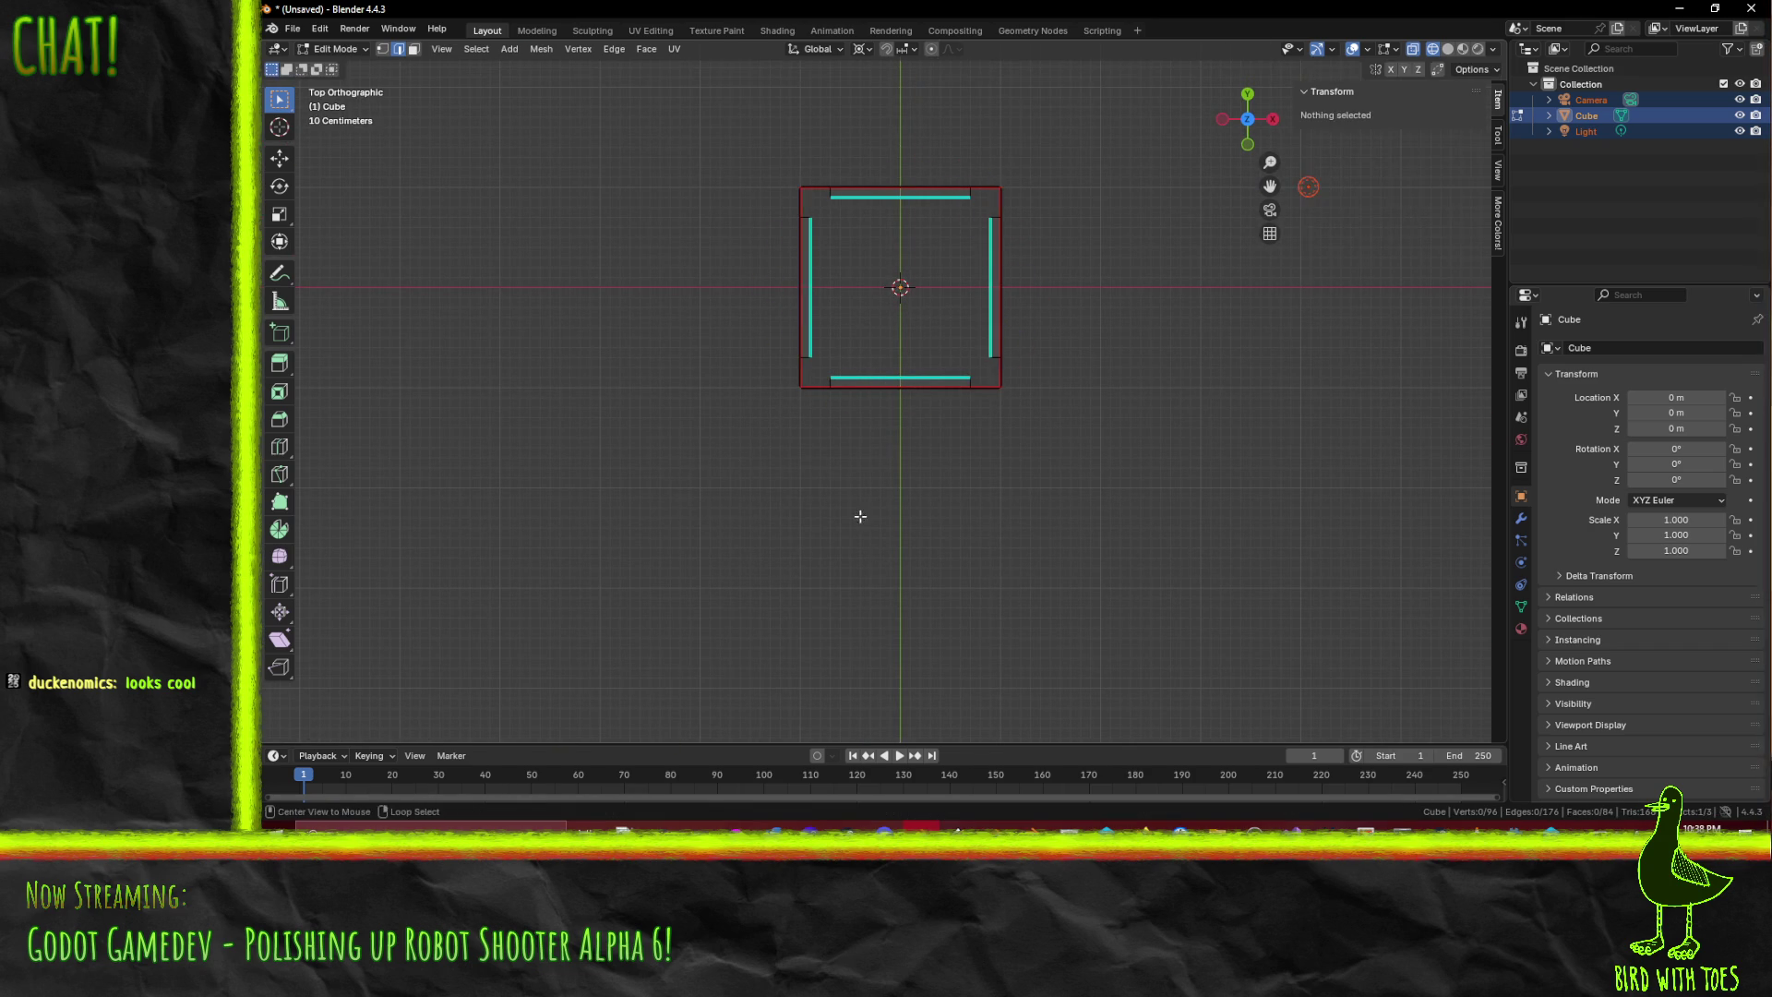
- From front view, duplicate the side panels and rotate them 90° into top and bottom panels
key(KP_1)
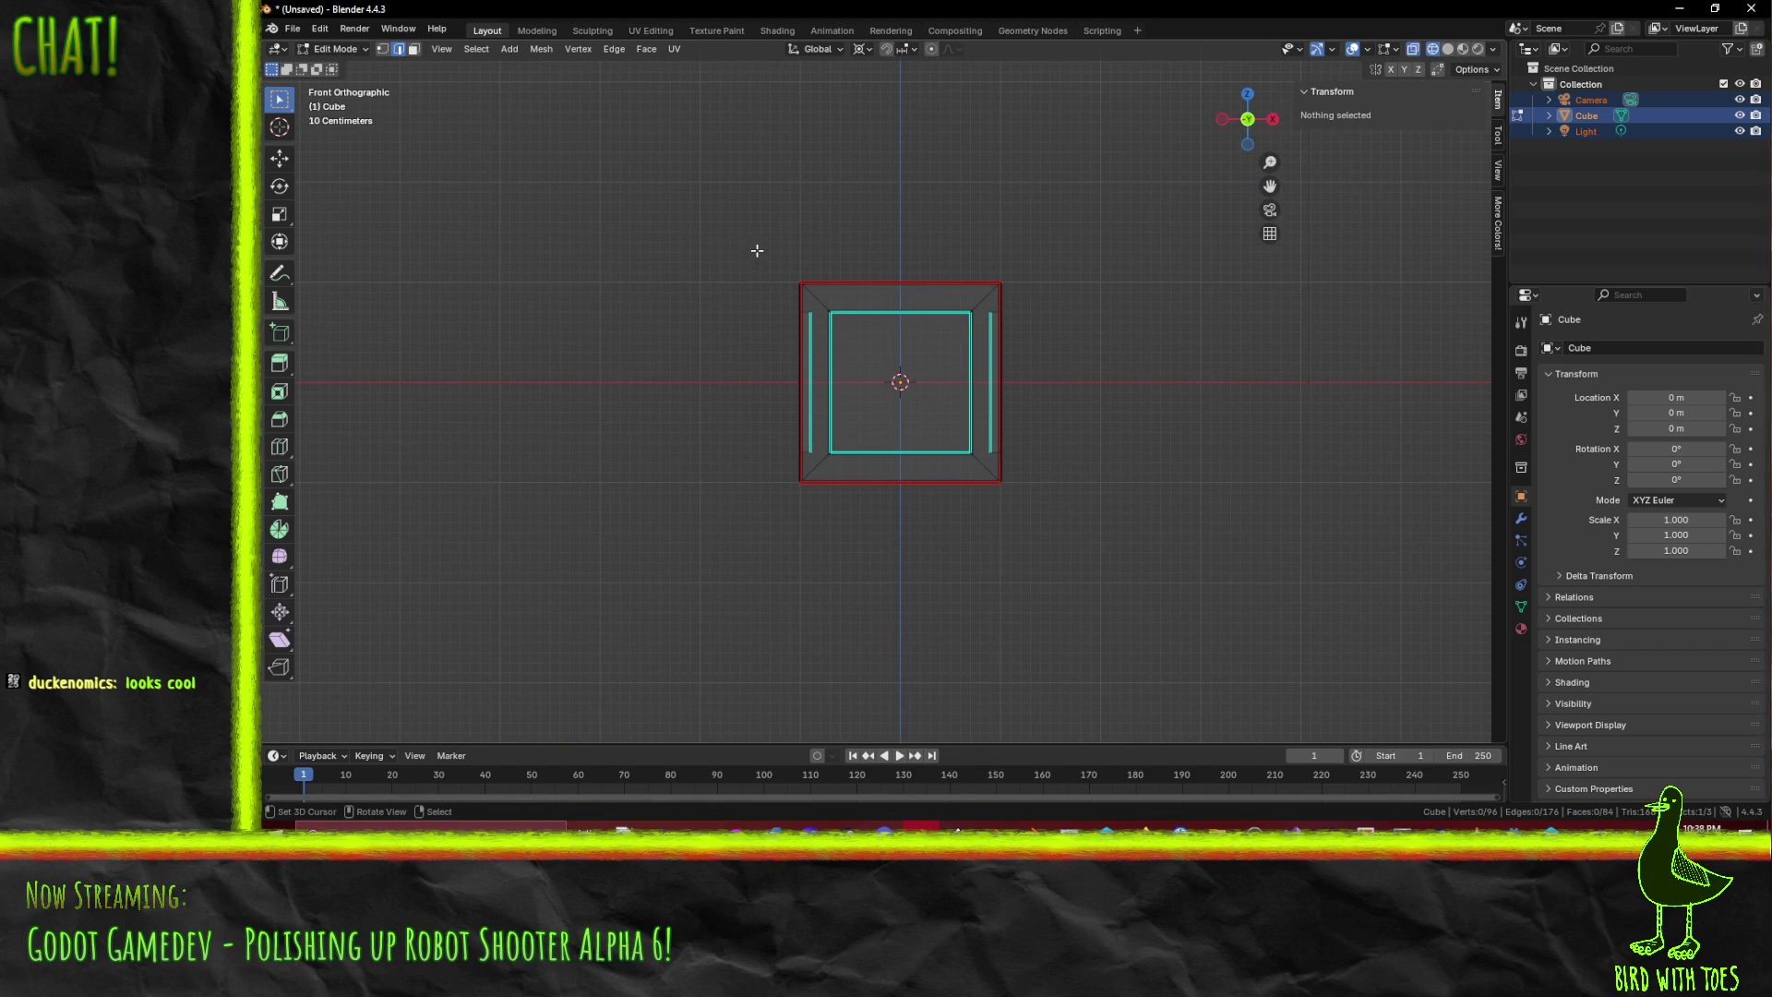
key(ctrl+z)
key(shift+d)
key(Escape)
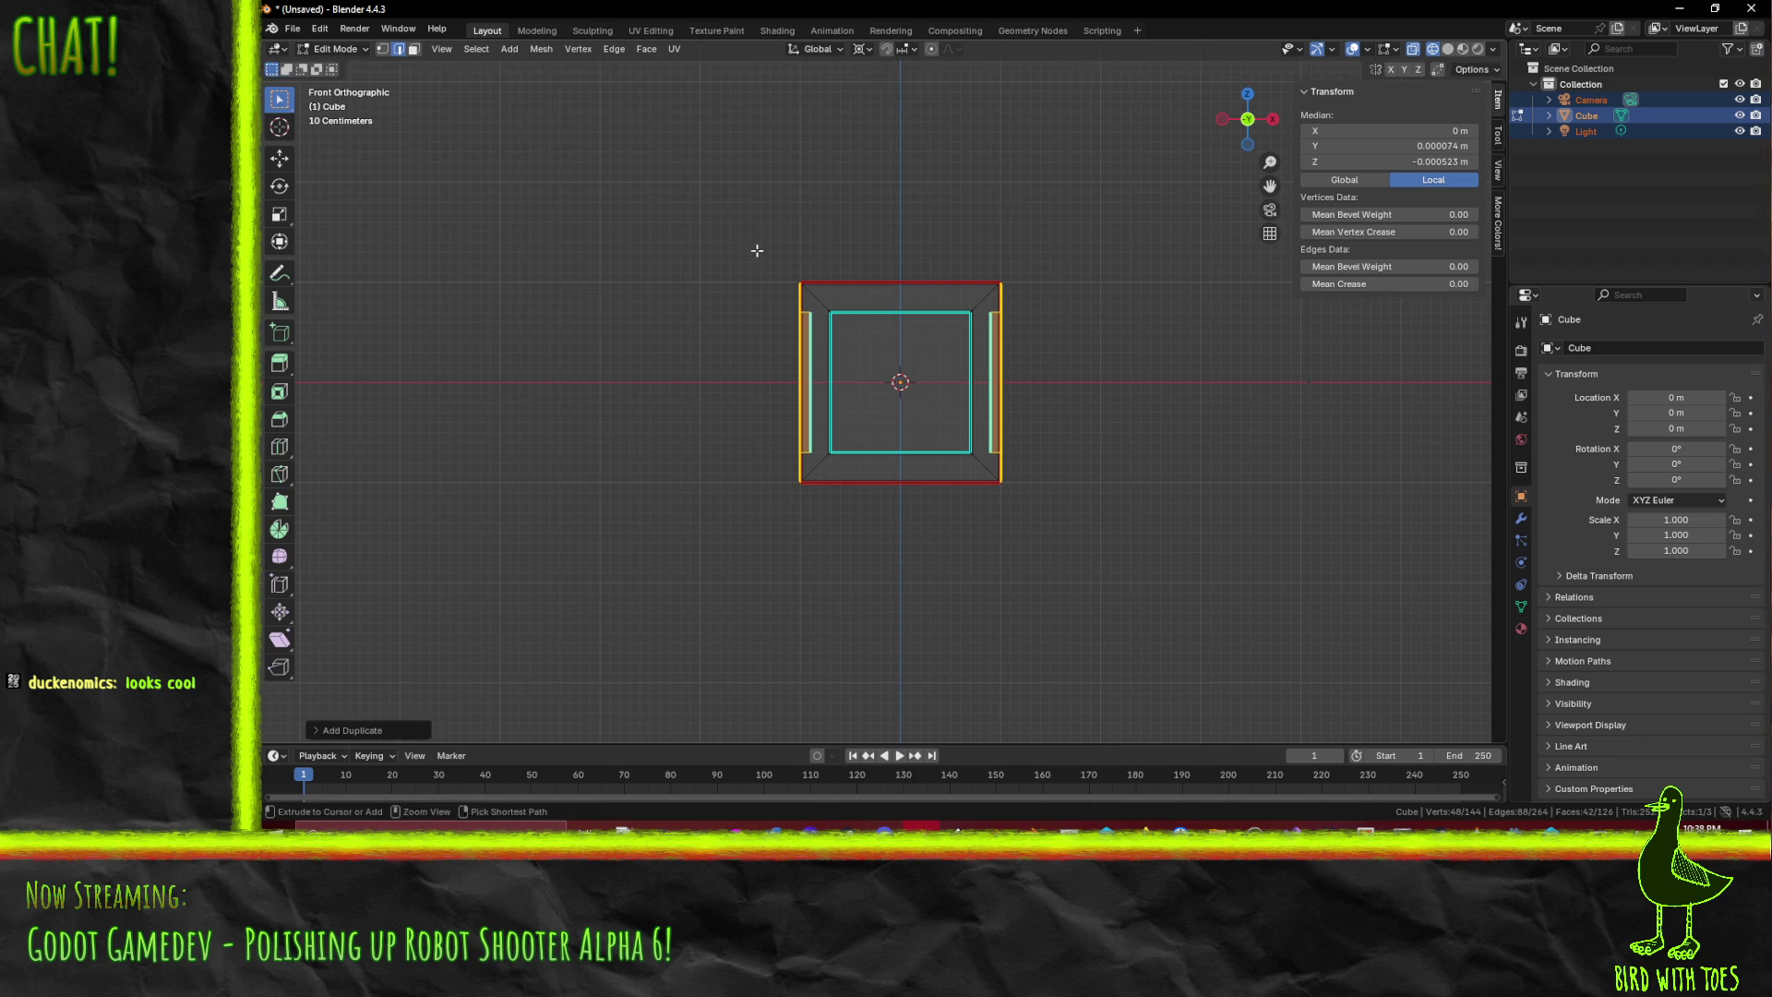
key(r)
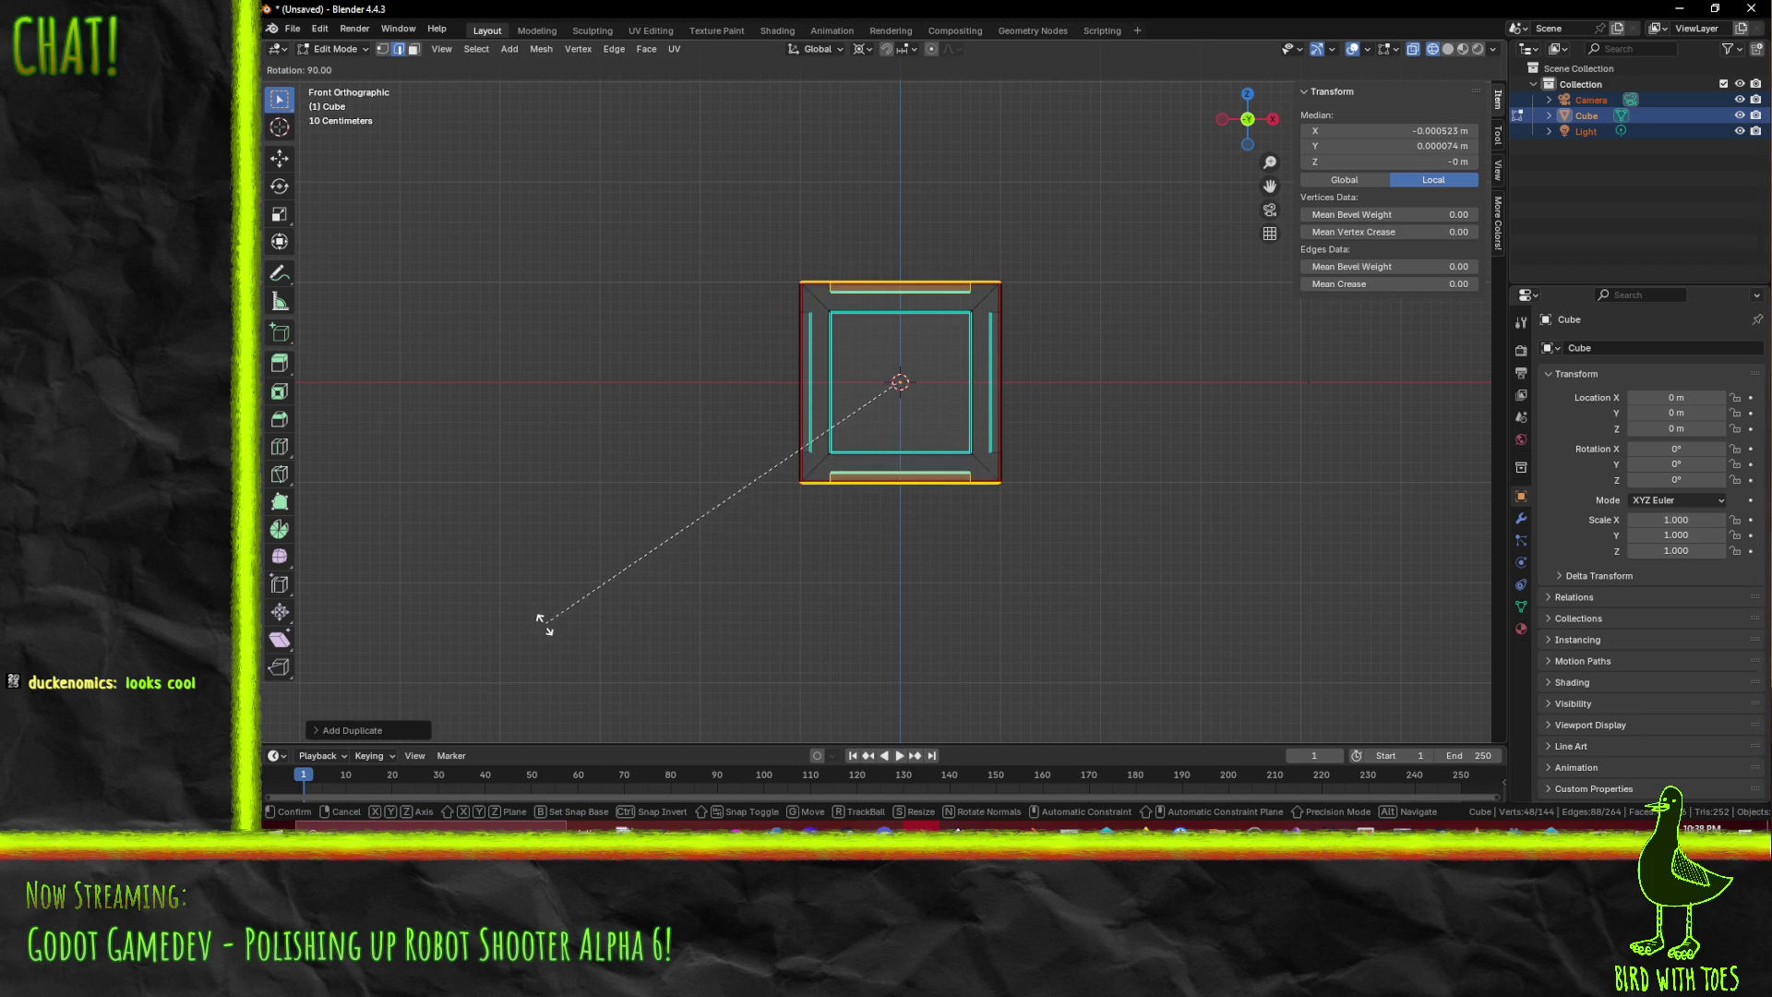
click(545, 625)
drag(557, 530, 670, 616)
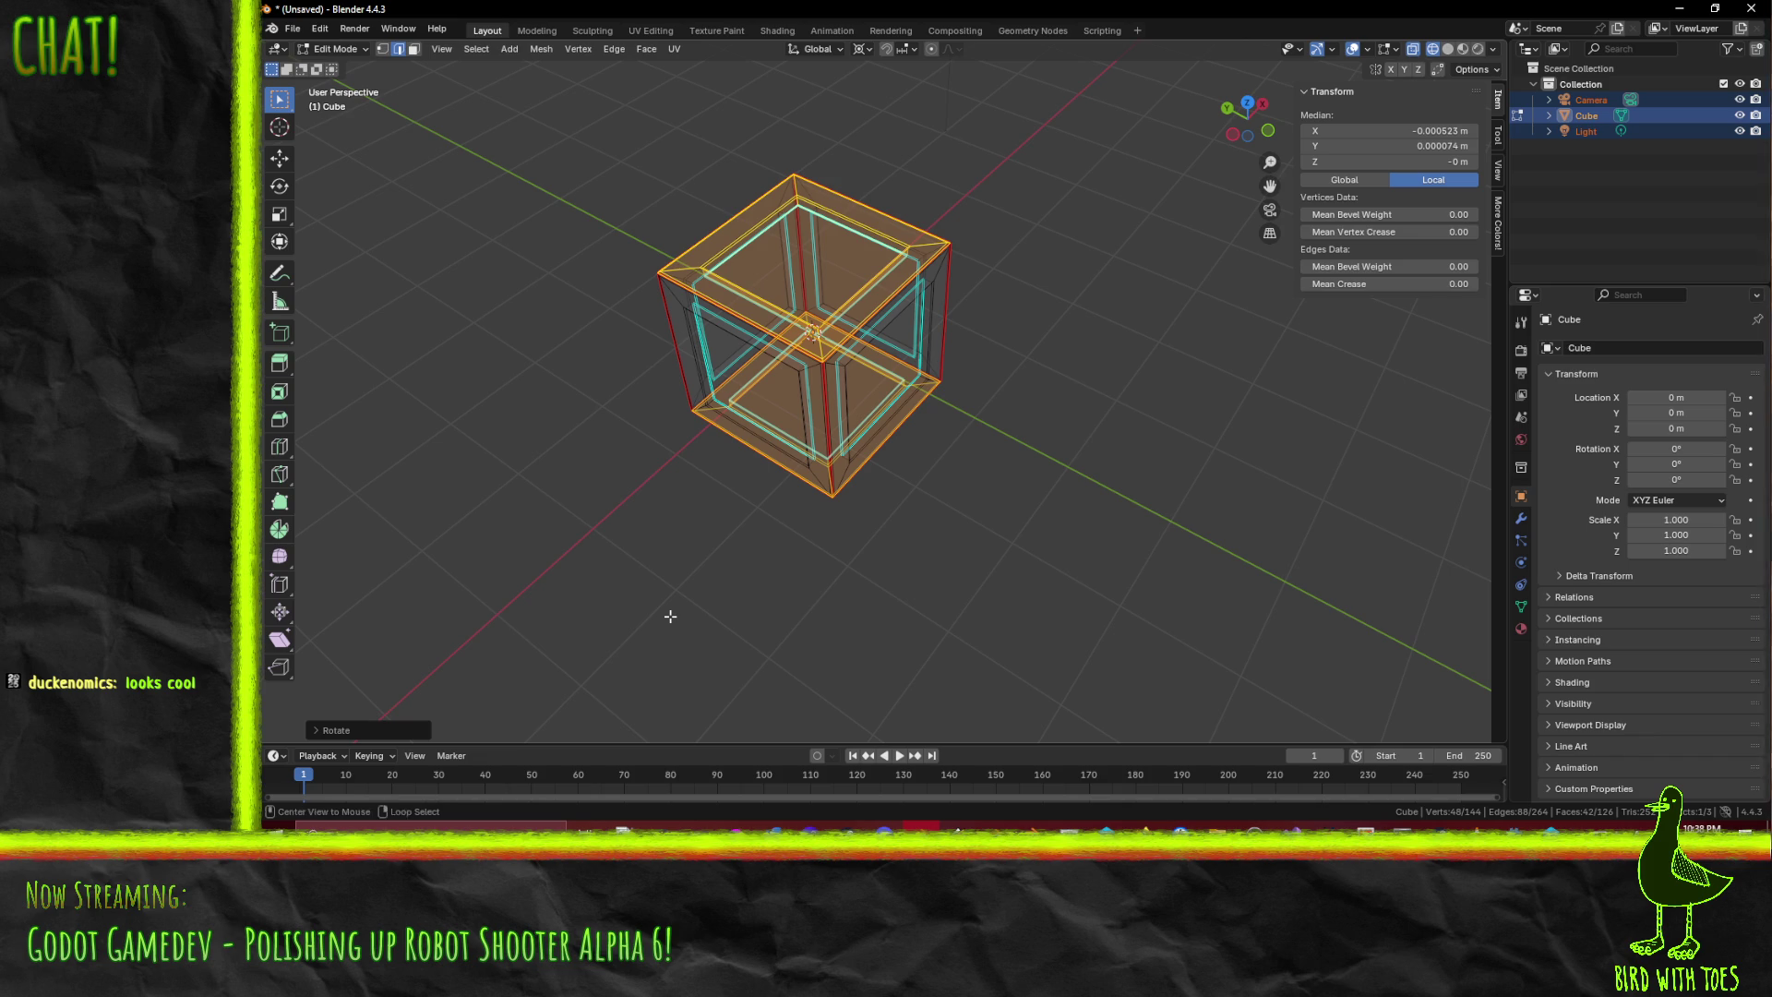
- Switch to solid shading, select the whole crate and search for a remove-doubles command
key(alt+a)
key(z)
click(994, 566)
key(a)
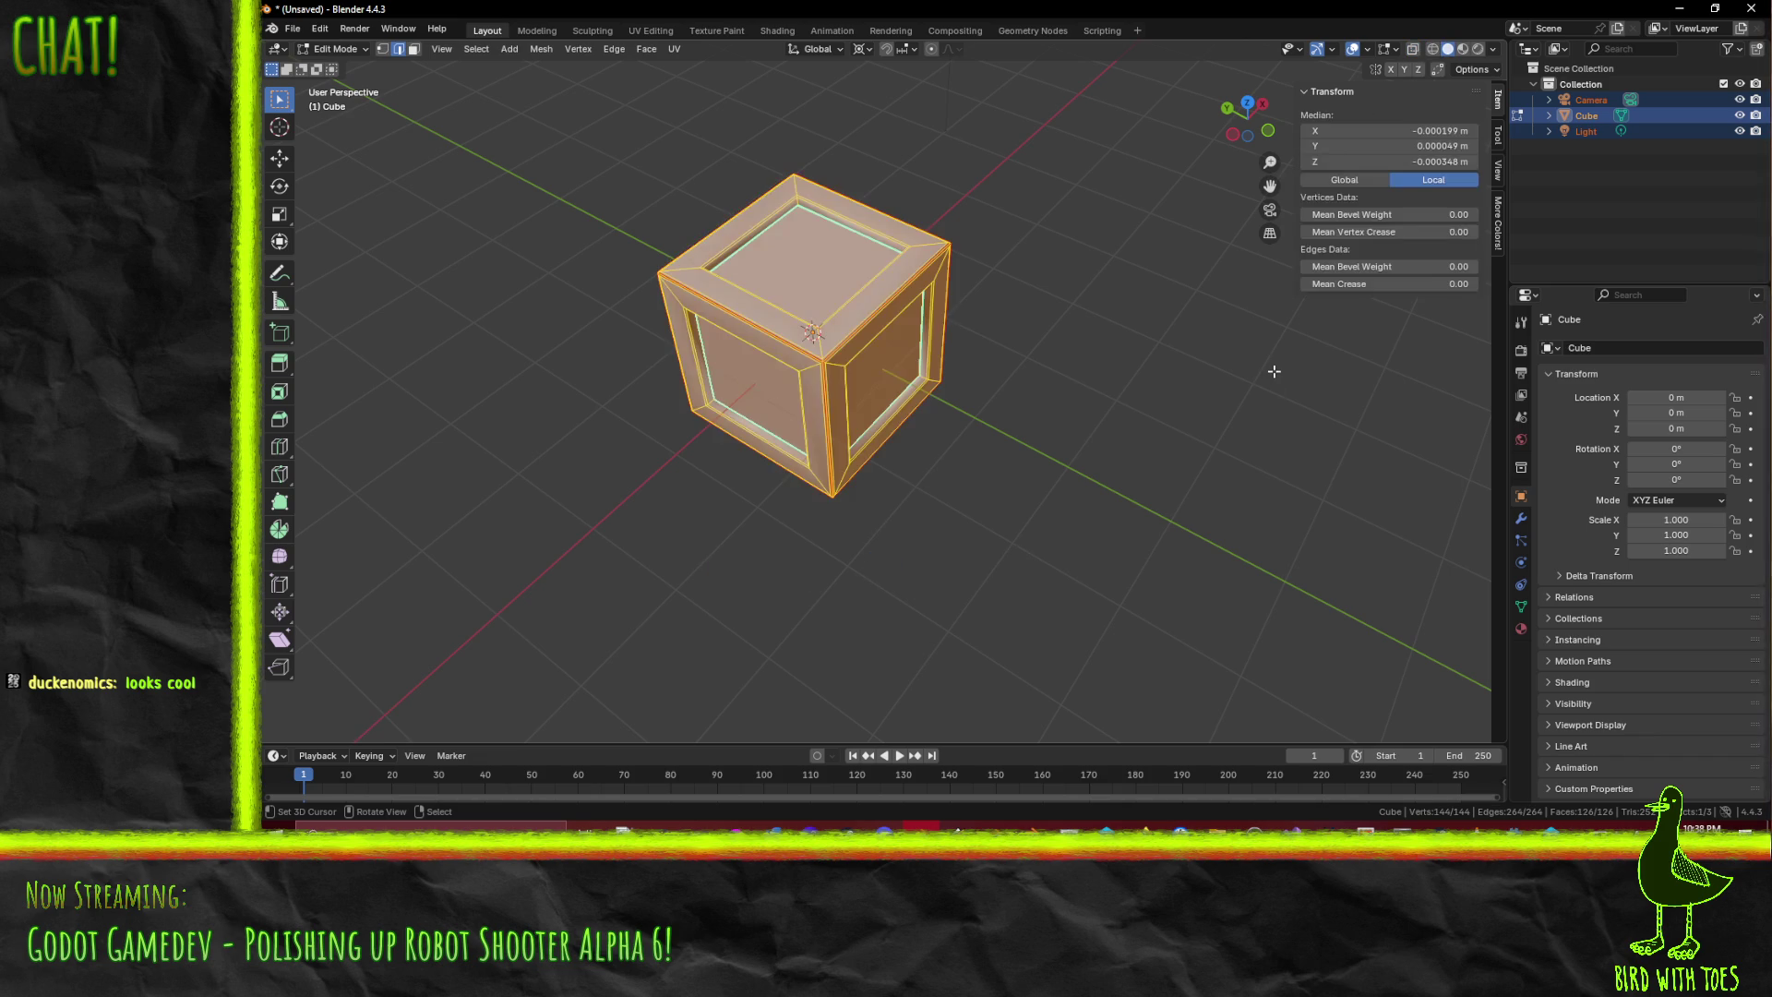
key(F3)
text(remove)
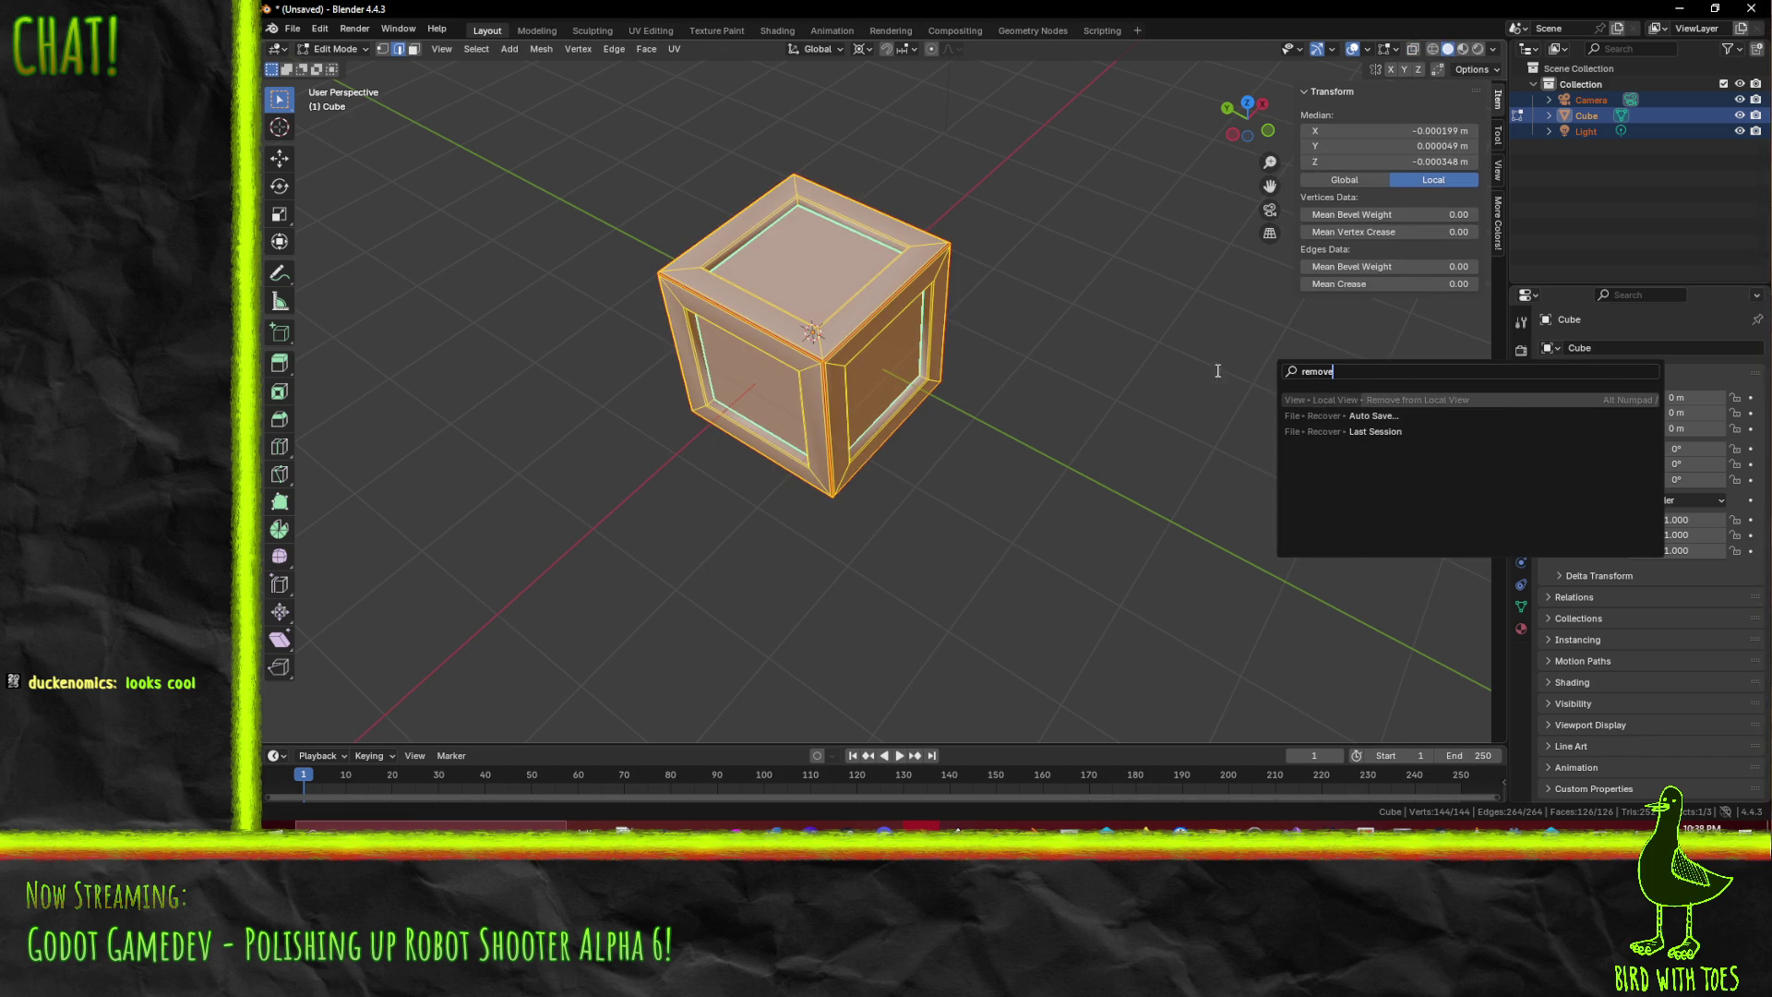
key(BackSpace)
key(BackSpace)
key(BackSpace)
text(dou)
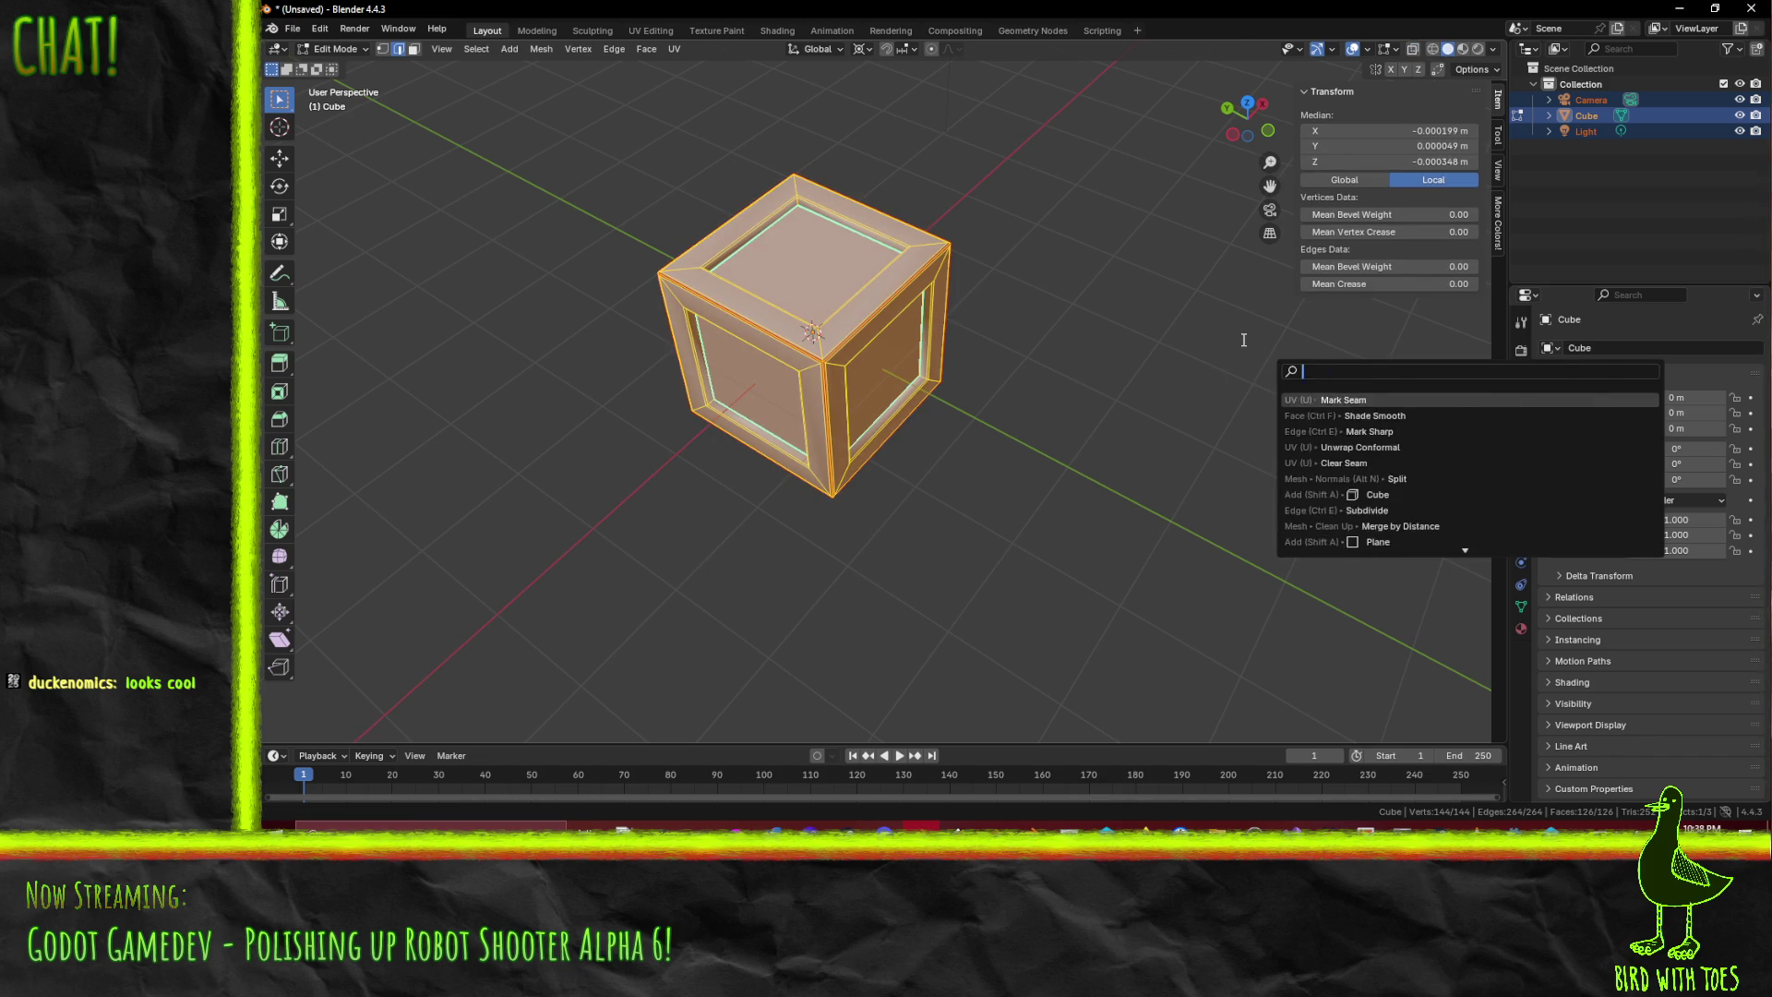
text(b)
key(BackSpace)
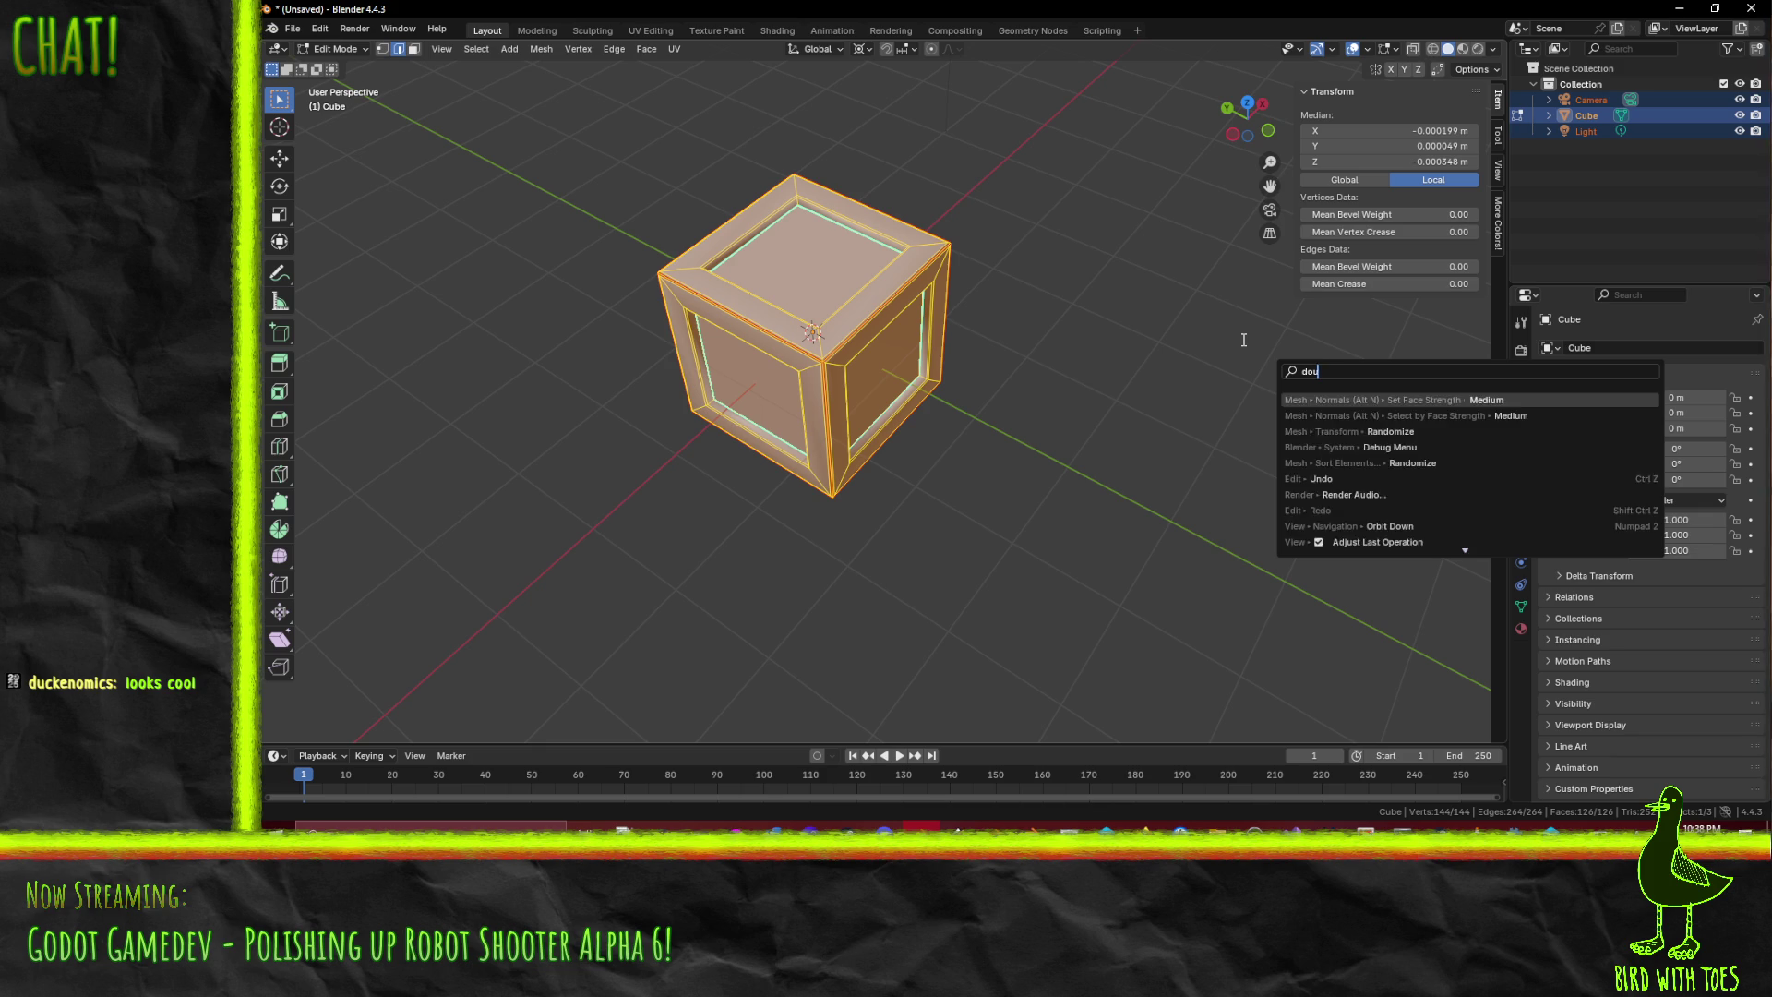
- Run Merge by Distance on the crate, removing 16 duplicate vertices
key(BackSpace)
key(BackSpace)
key(BackSpace)
text(merge)
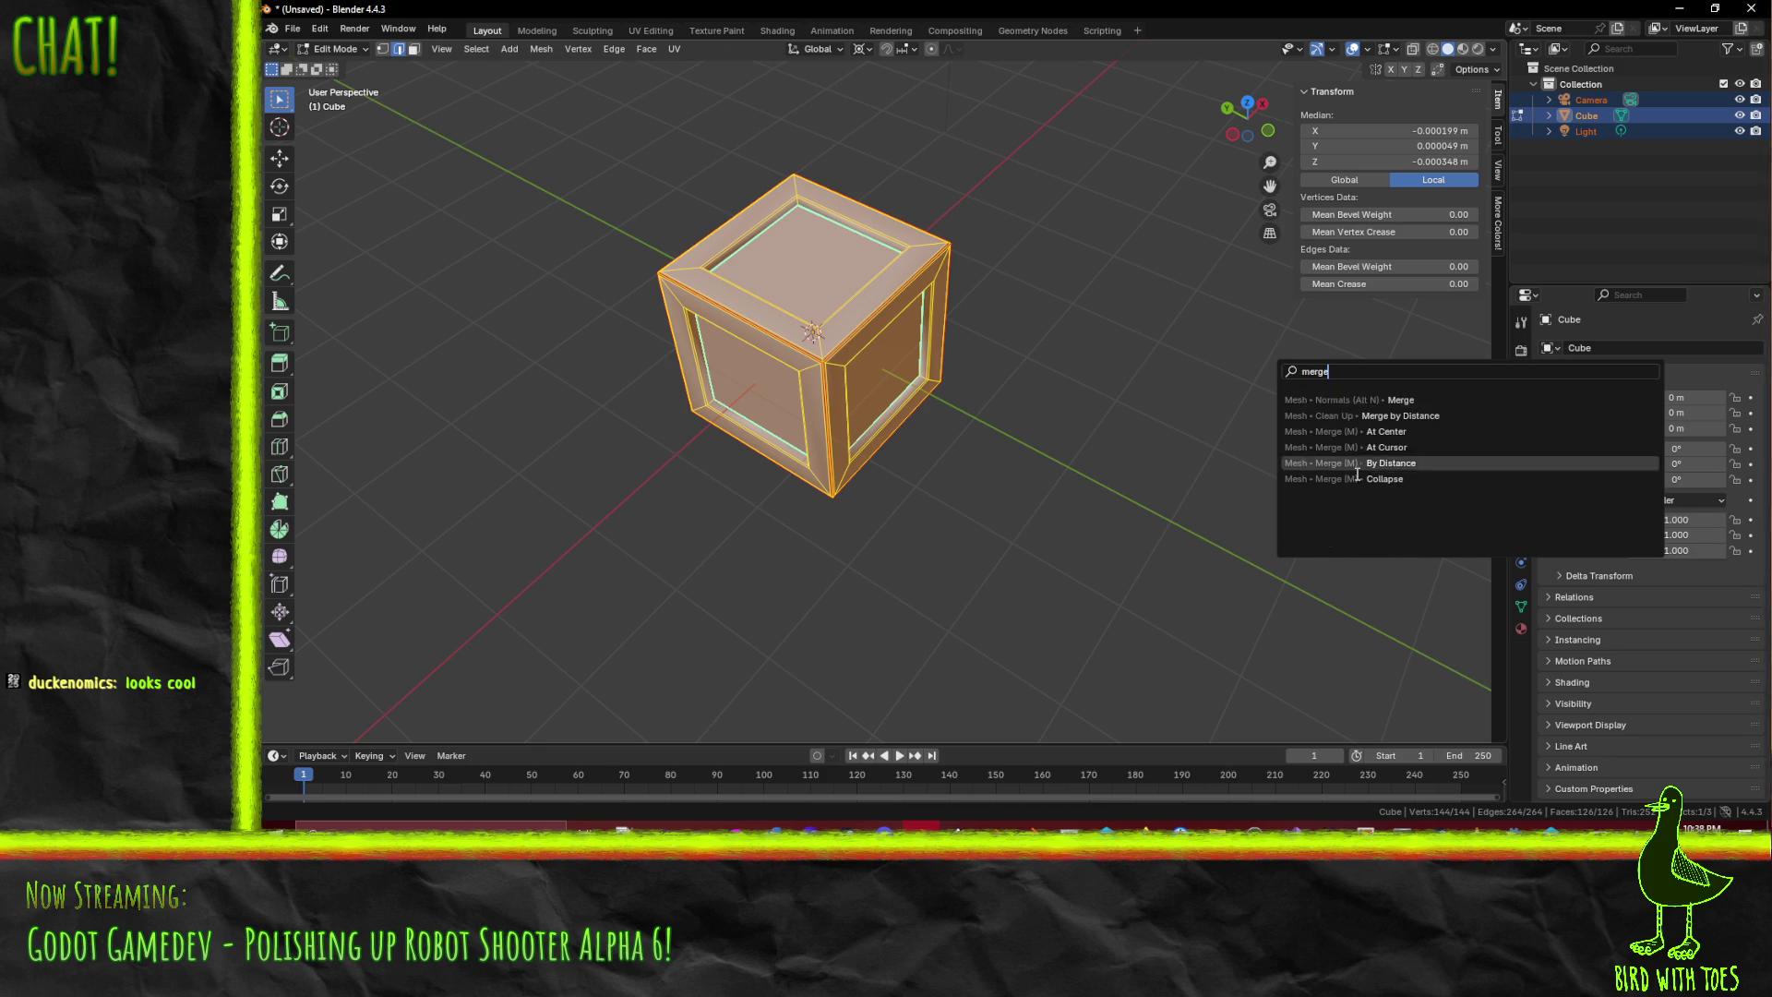
click(1374, 416)
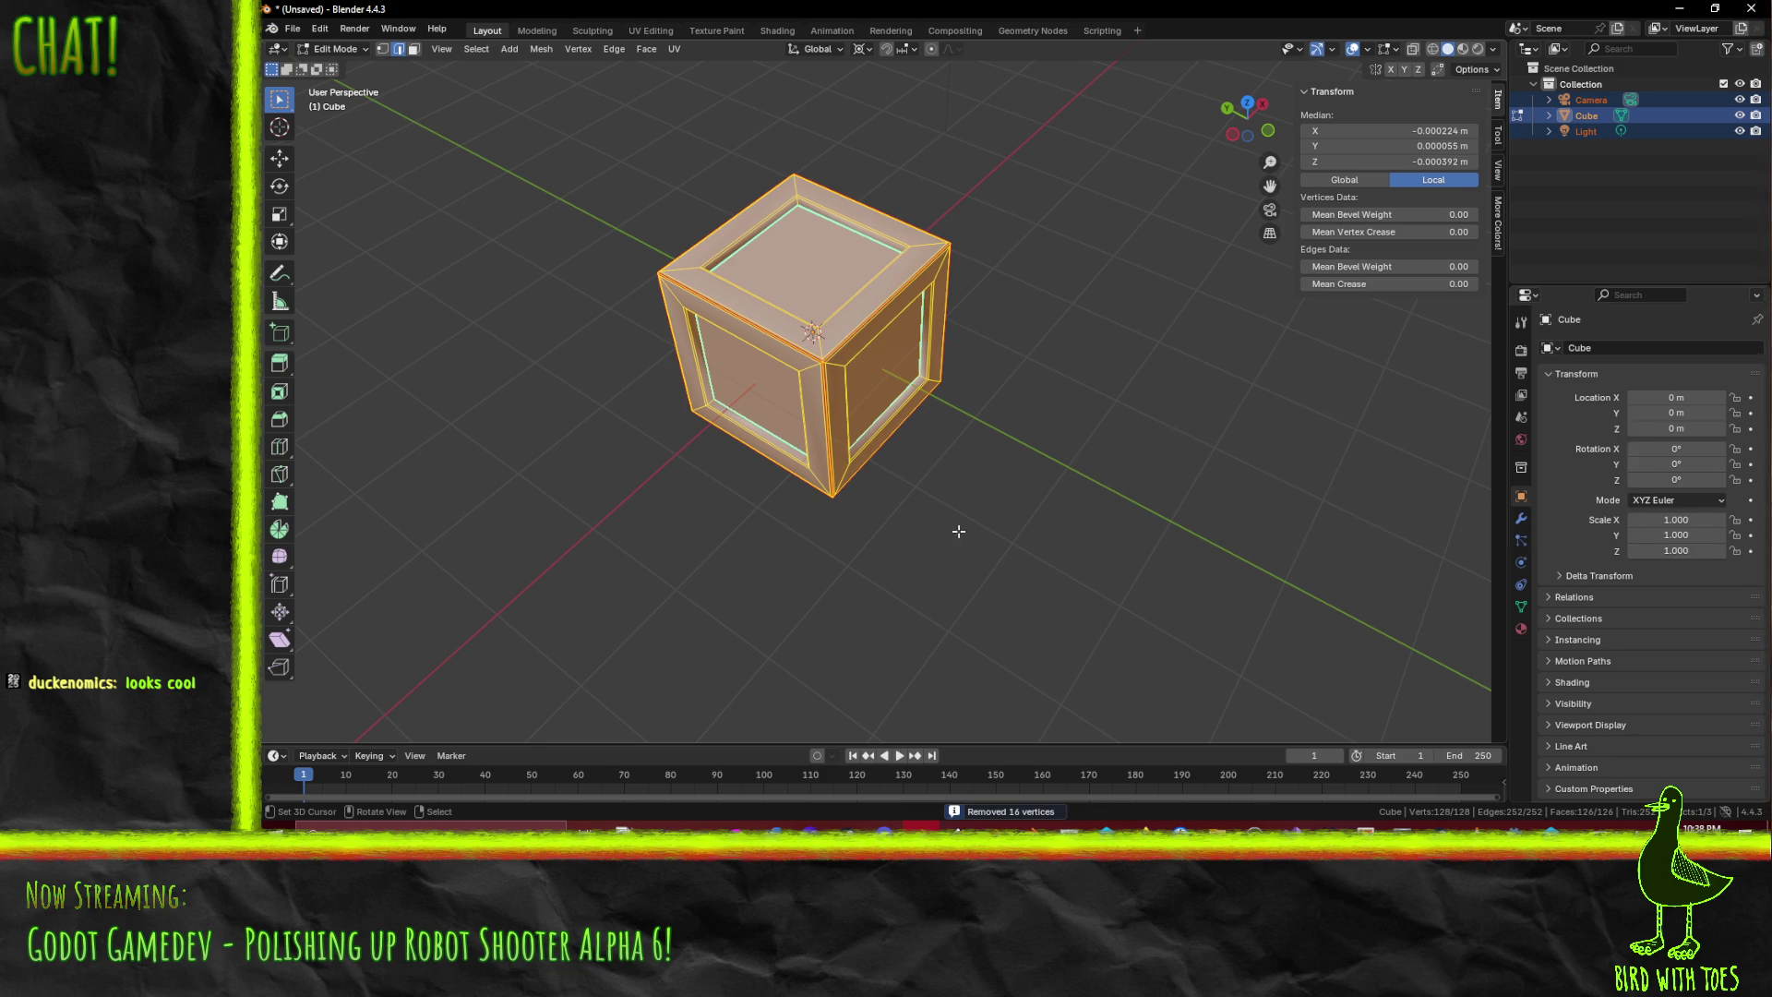
key(alt+a)
- Select the whole crate and switch to the UV Editing workspace
mouse_move(918, 503)
mouse_down()
mouse_move(1006, 494)
mouse_move(1148, 424)
mouse_move(891, 454)
mouse_move(840, 332)
mouse_move(1066, 399)
mouse_move(995, 463)
mouse_up()
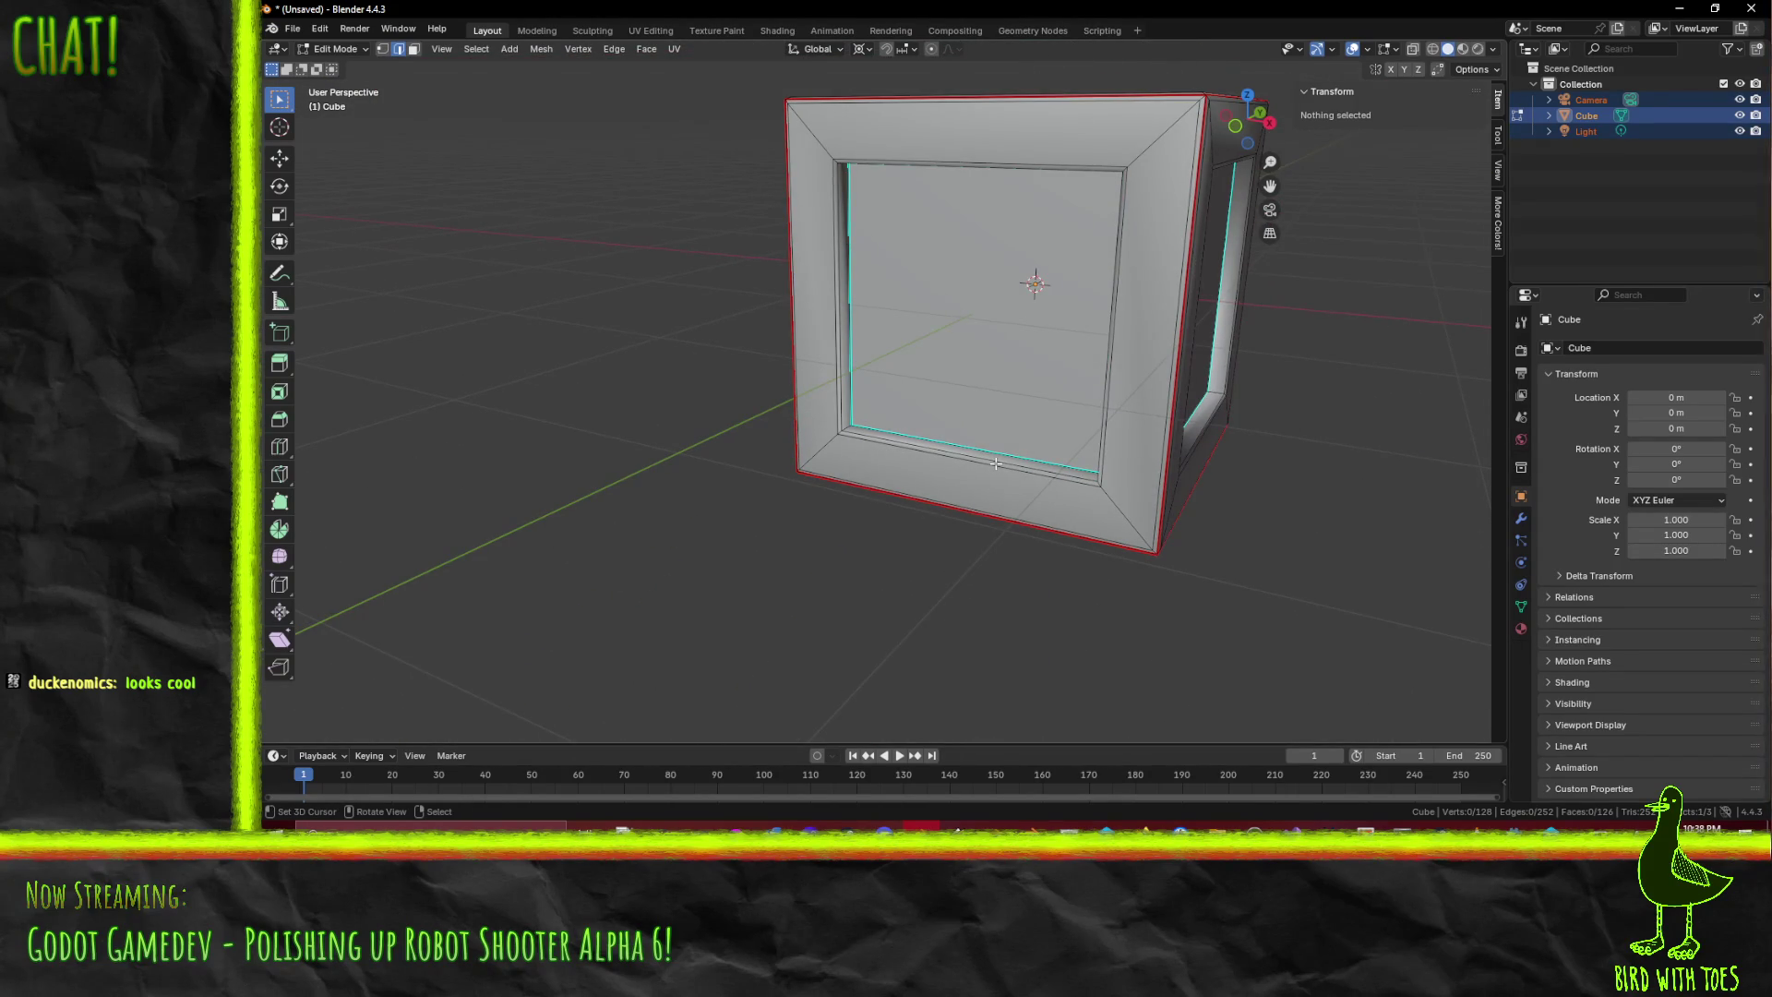
key(a)
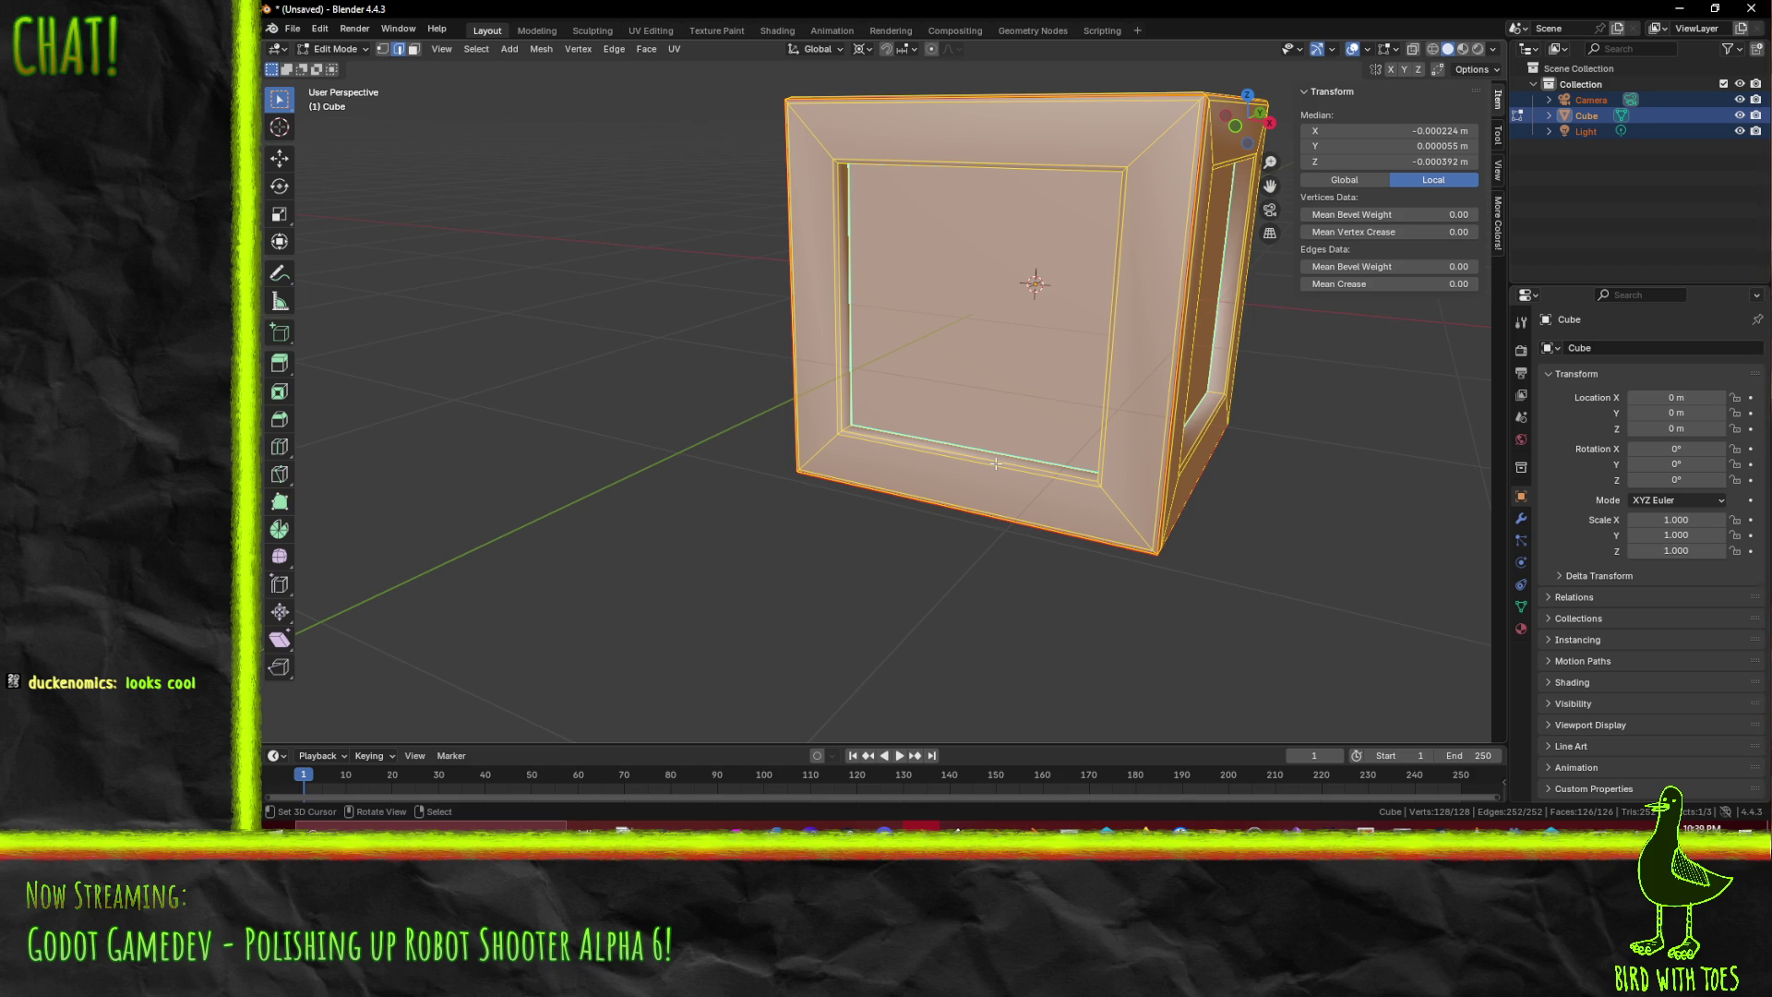
mouse_move(1035, 416)
mouse_down()
mouse_move(988, 406)
mouse_move(983, 443)
mouse_up()
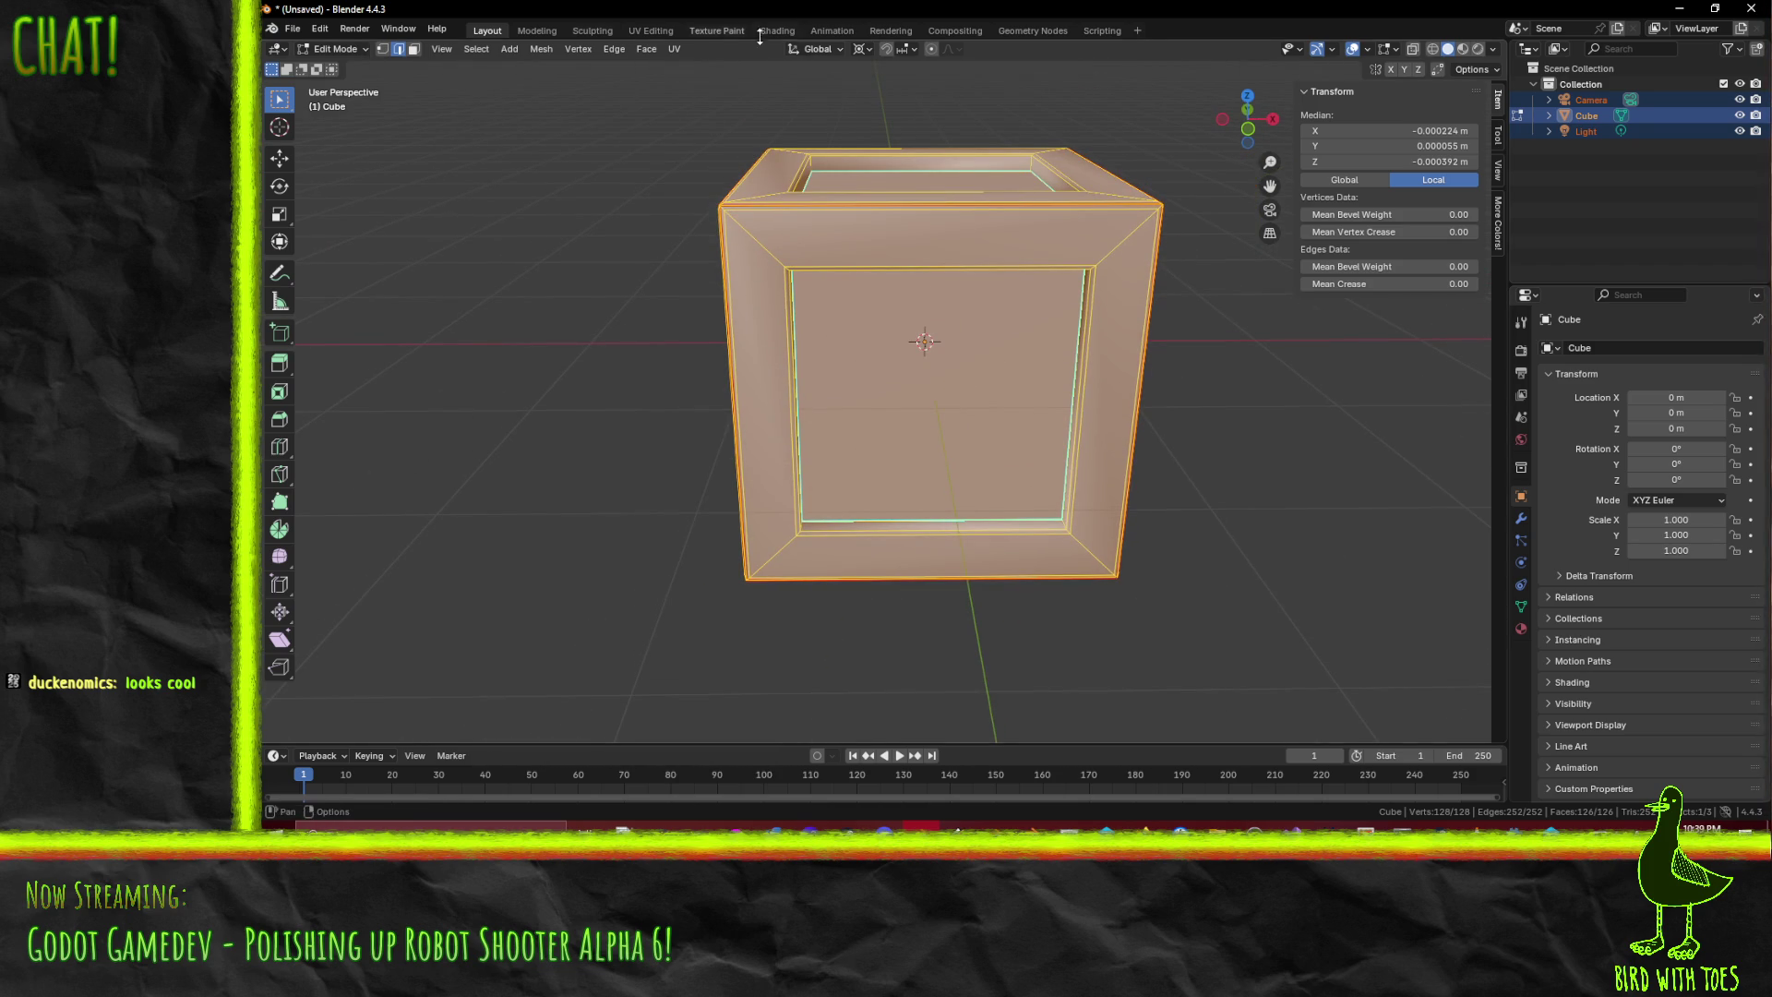
click(648, 30)
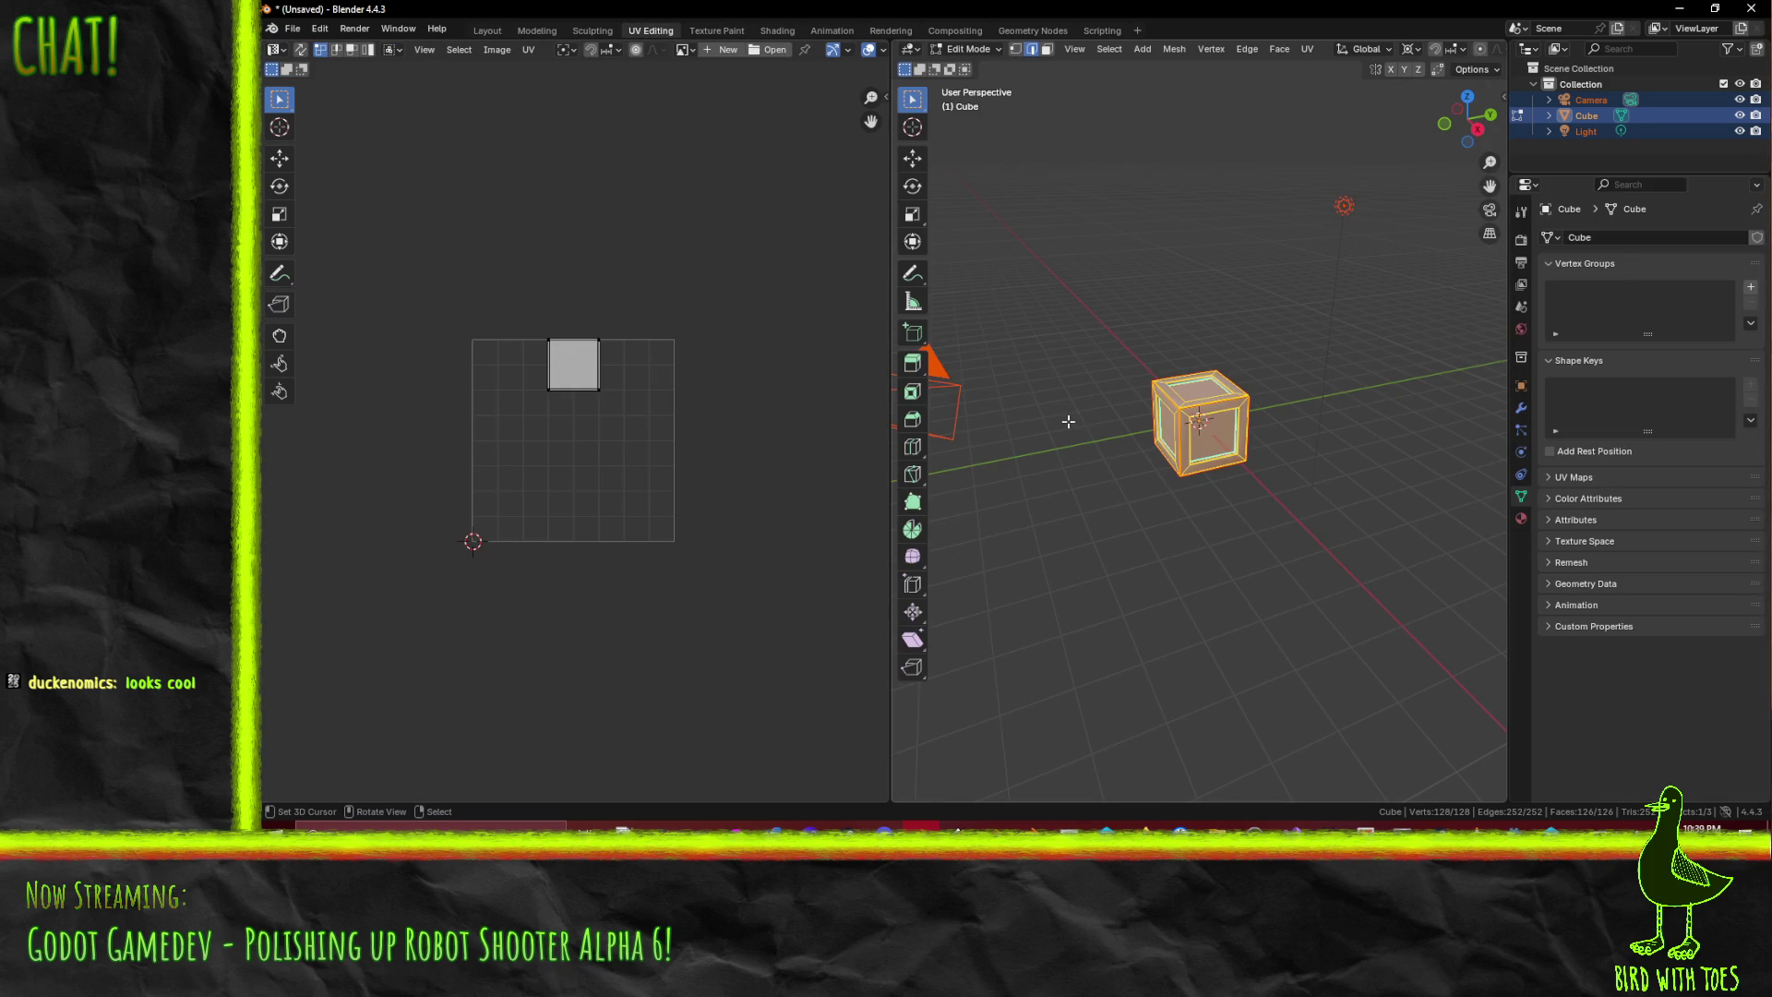
- Frame the crate and apply a conformal unwrap via F3 search
key(KP_1)
key(KP_3)
key(KP_Decimal)
scroll(1183, 526, up, 2)
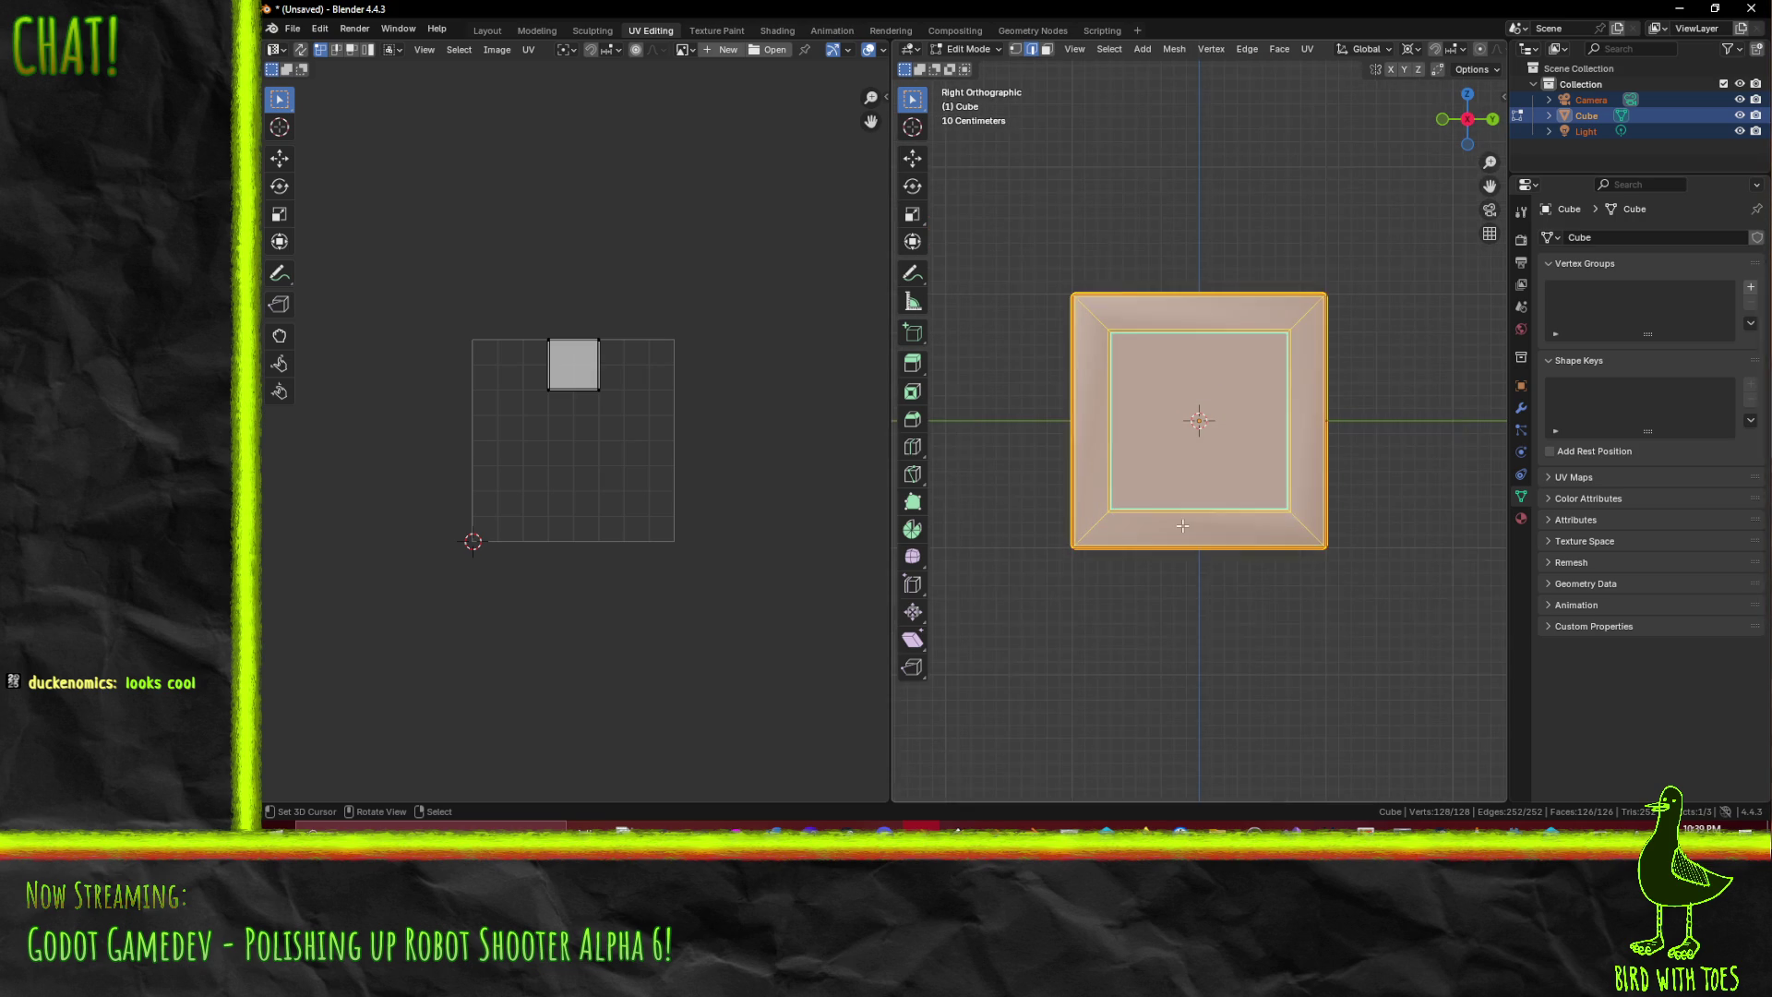
key(F3)
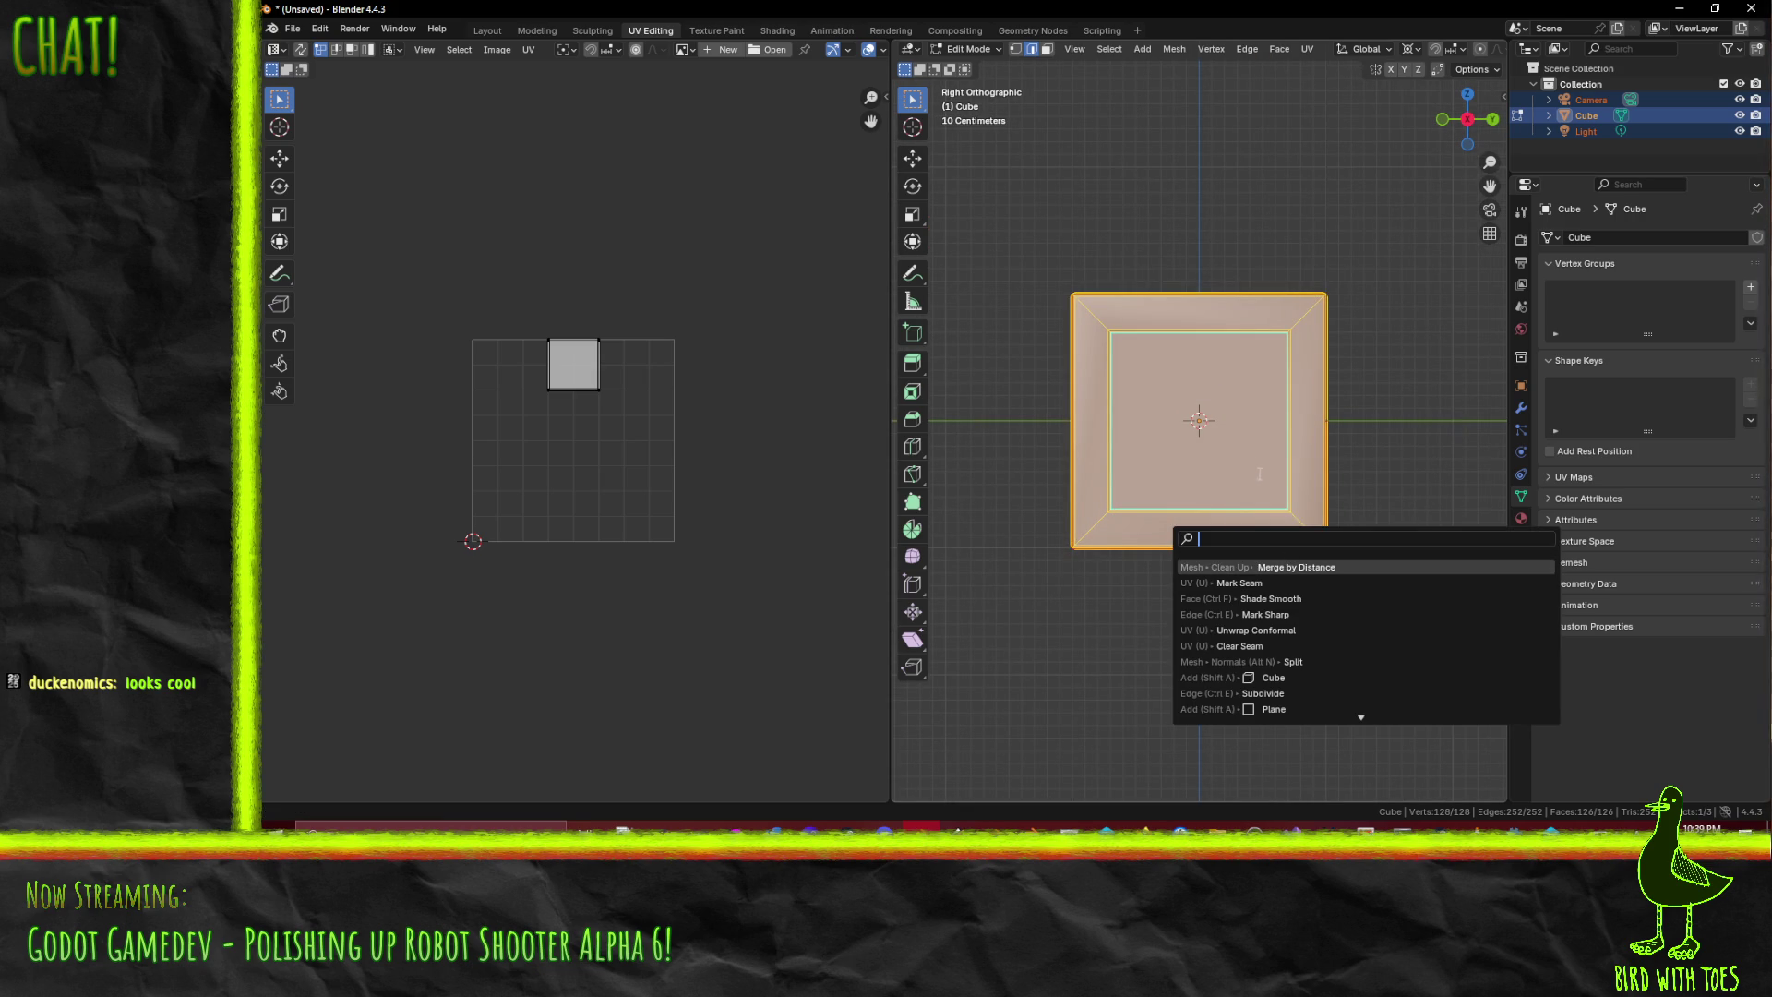
click(1272, 630)
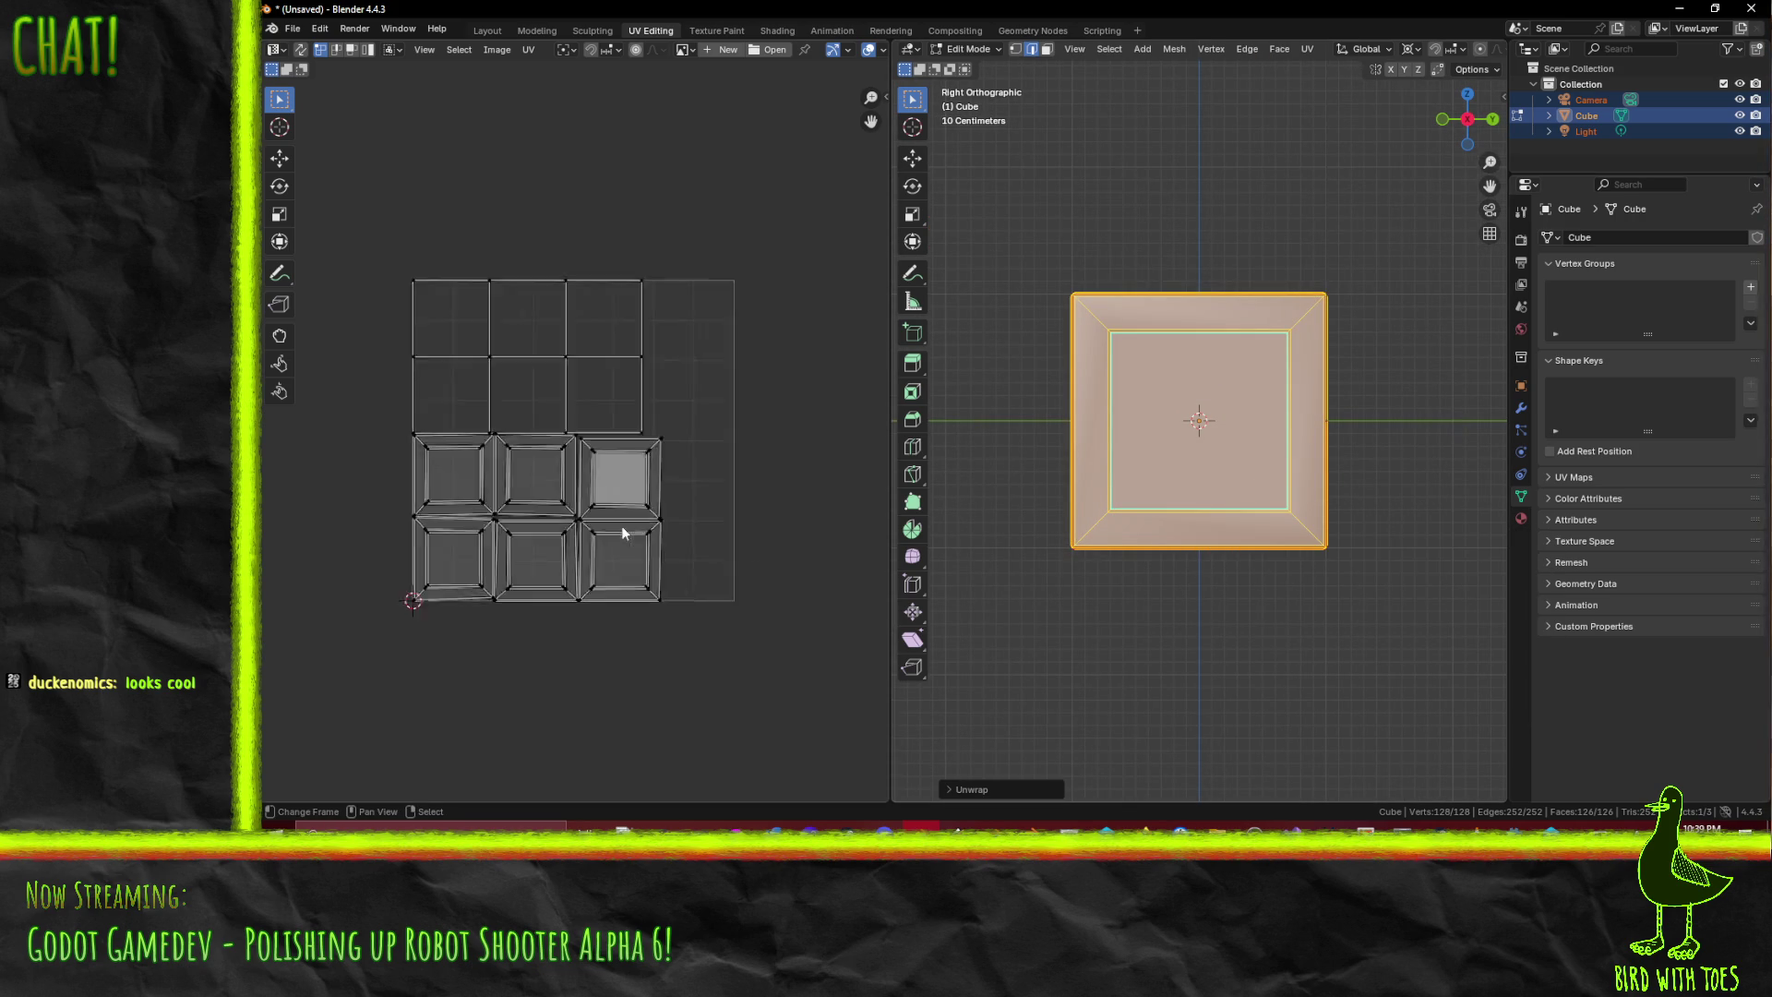
- Inspect the three-by-two grid of UV islands, then deselect all geometry
scroll(623, 534, up, 5)
scroll(716, 598, down, 3)
scroll(705, 596, up, 5)
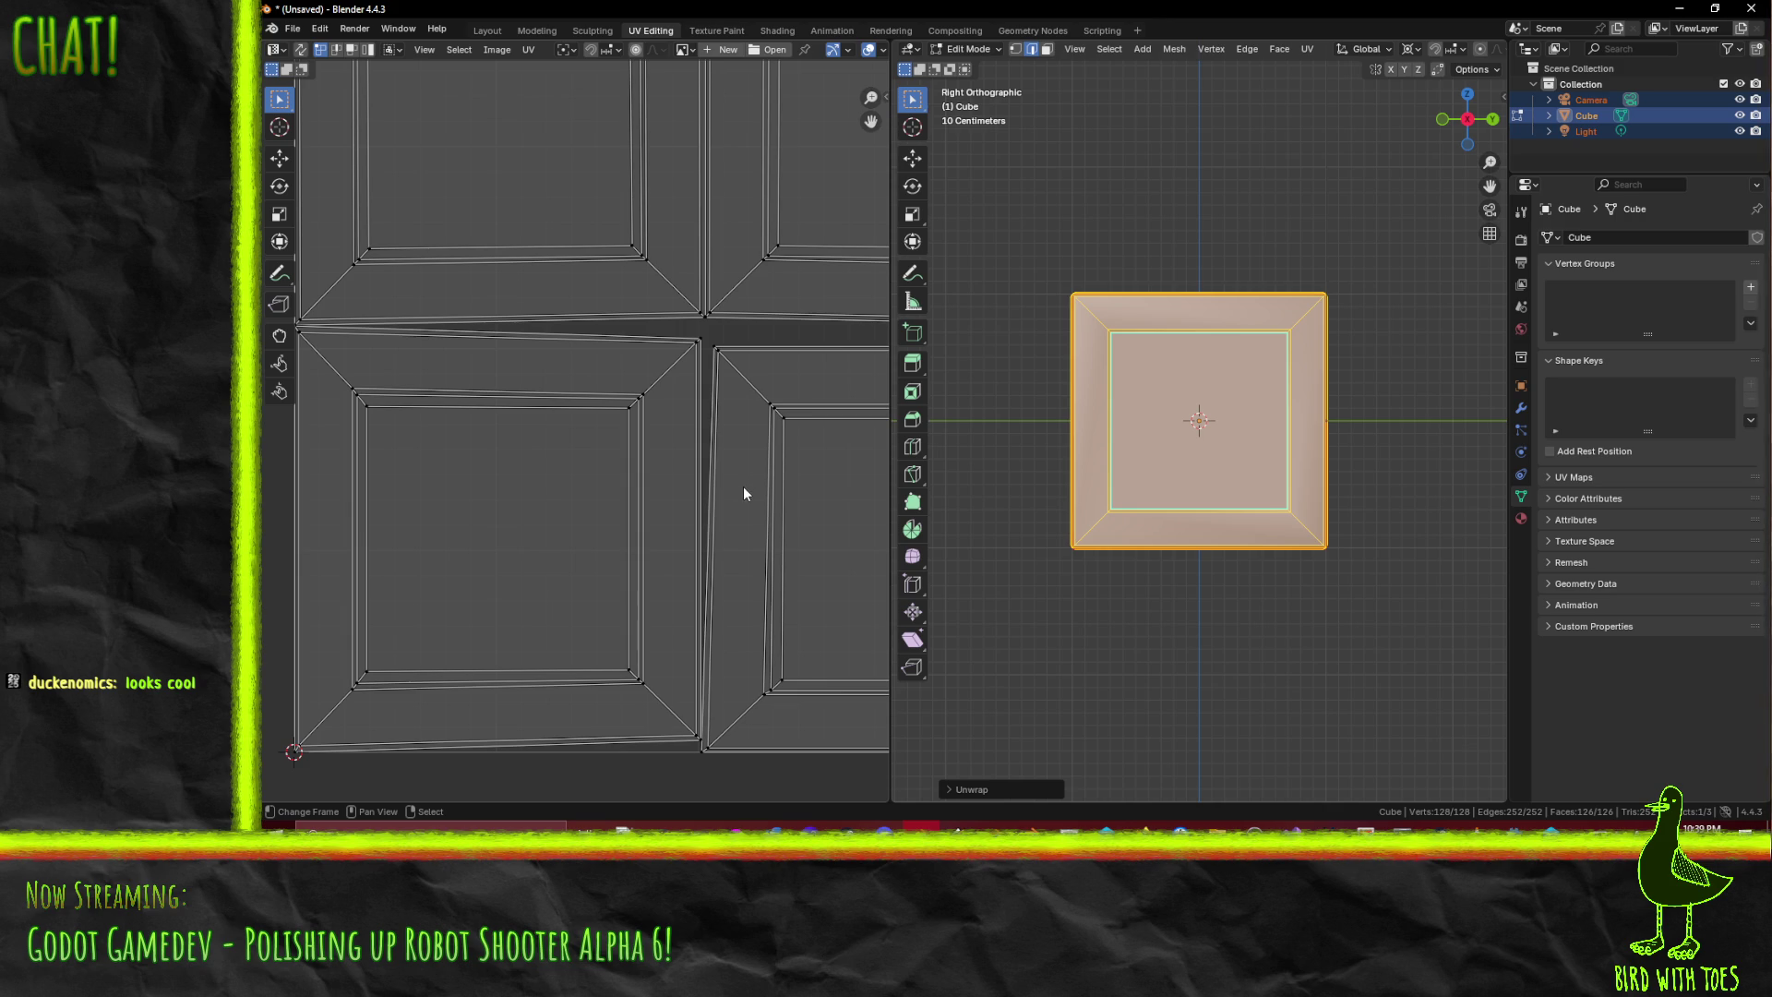
mouse_move(575, 568)
mouse_down()
mouse_move(736, 519)
mouse_move(560, 524)
mouse_up()
scroll(514, 622, down, 2)
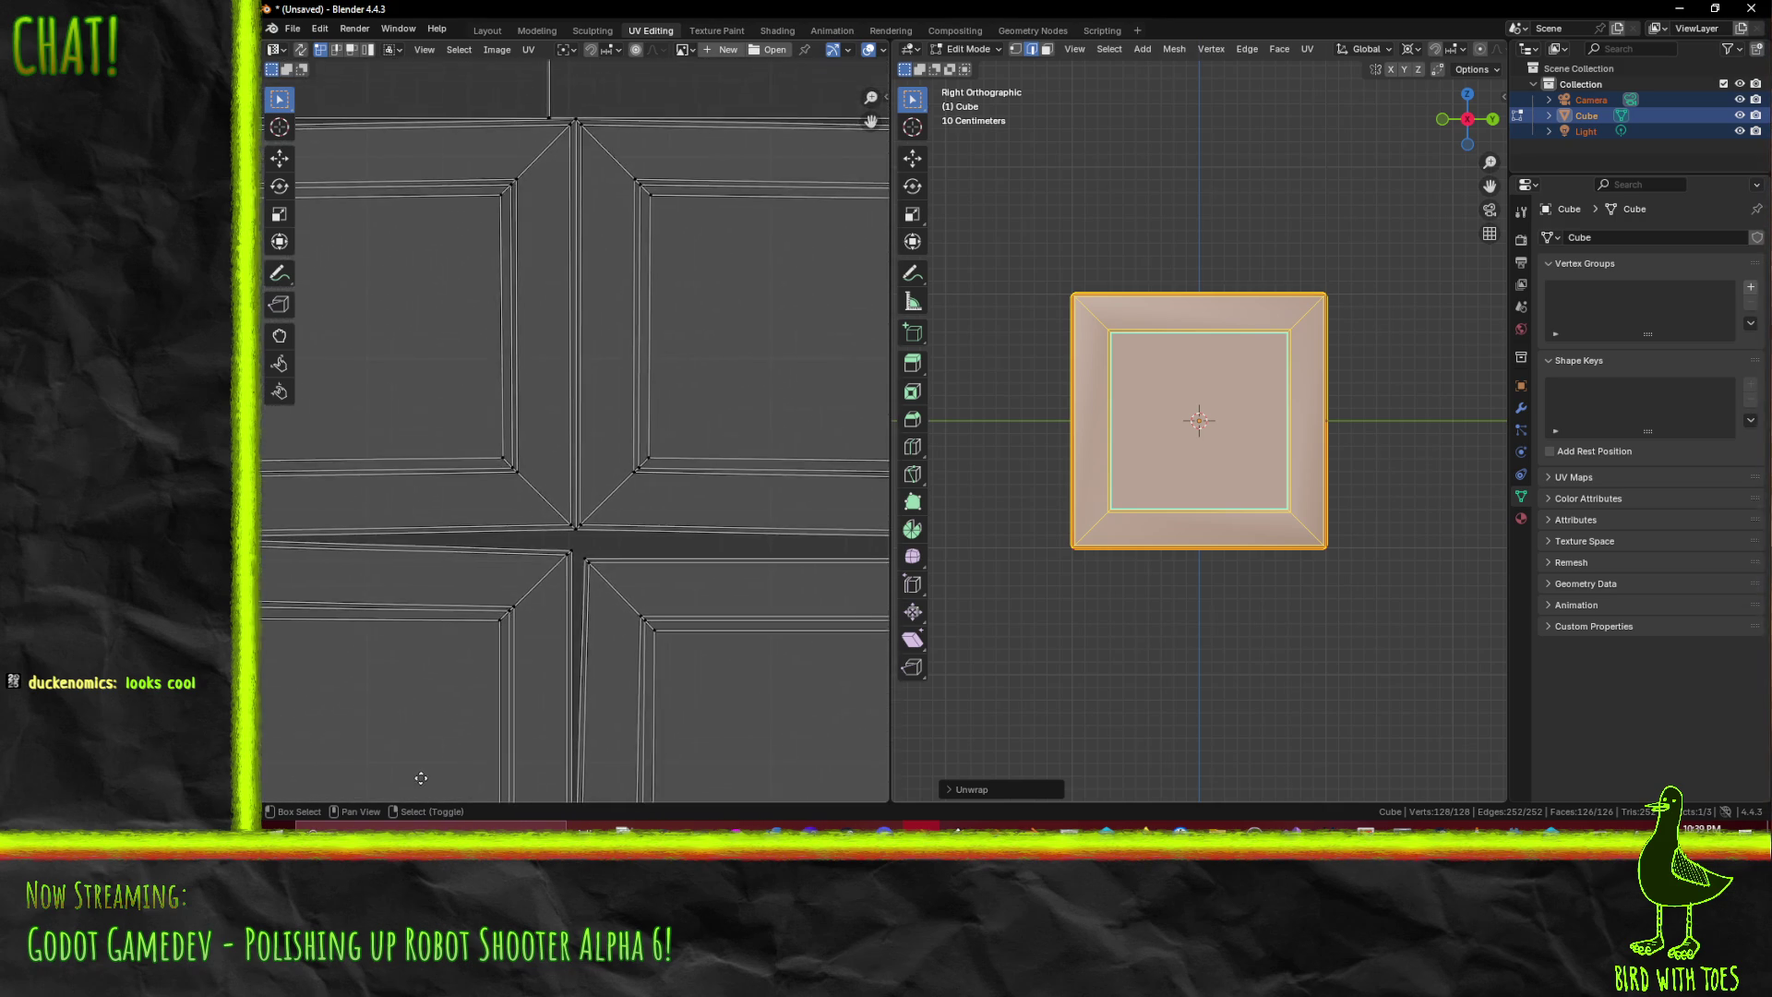
scroll(595, 273, down, 4)
drag(1160, 477, 1271, 481)
key(alt+a)
scroll(1271, 481, up, 5)
- View the cube in wireframe to look through it, then return to solid shading
key(z)
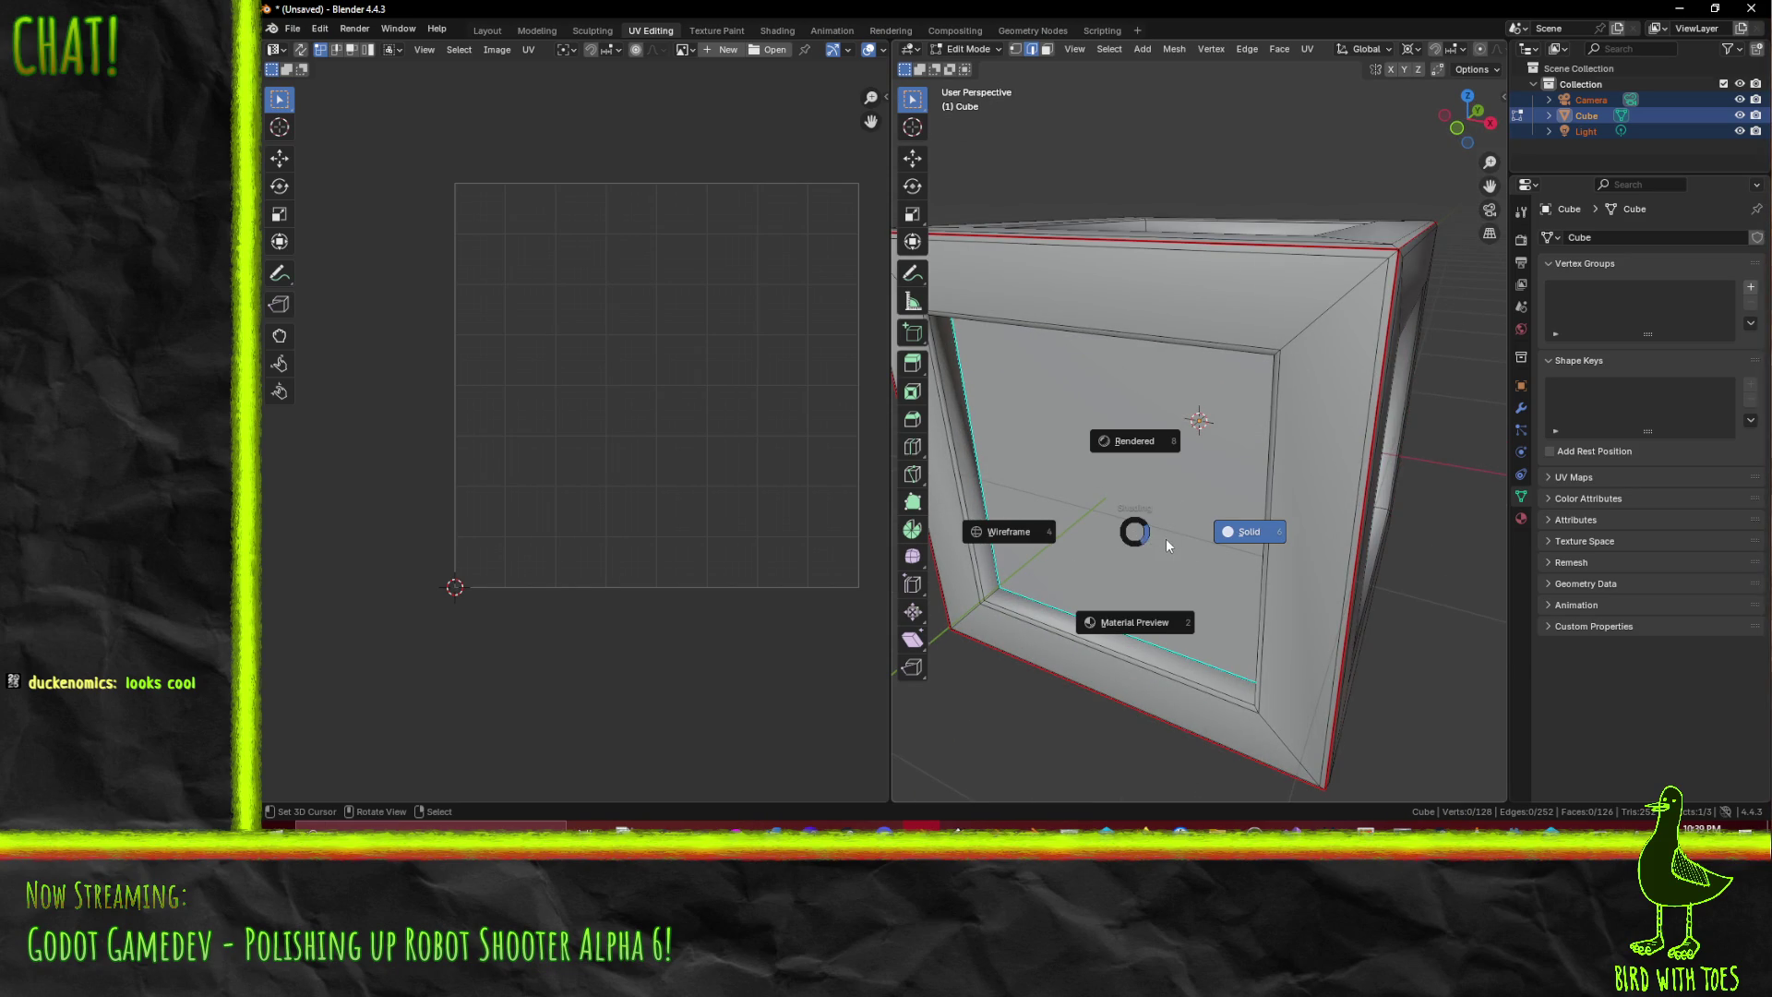
click(954, 538)
scroll(1062, 526, down, 3)
mouse_move(1089, 516)
mouse_down()
mouse_move(1129, 510)
mouse_move(1171, 407)
mouse_move(1154, 462)
mouse_up()
scroll(1153, 461, up, 5)
key(z)
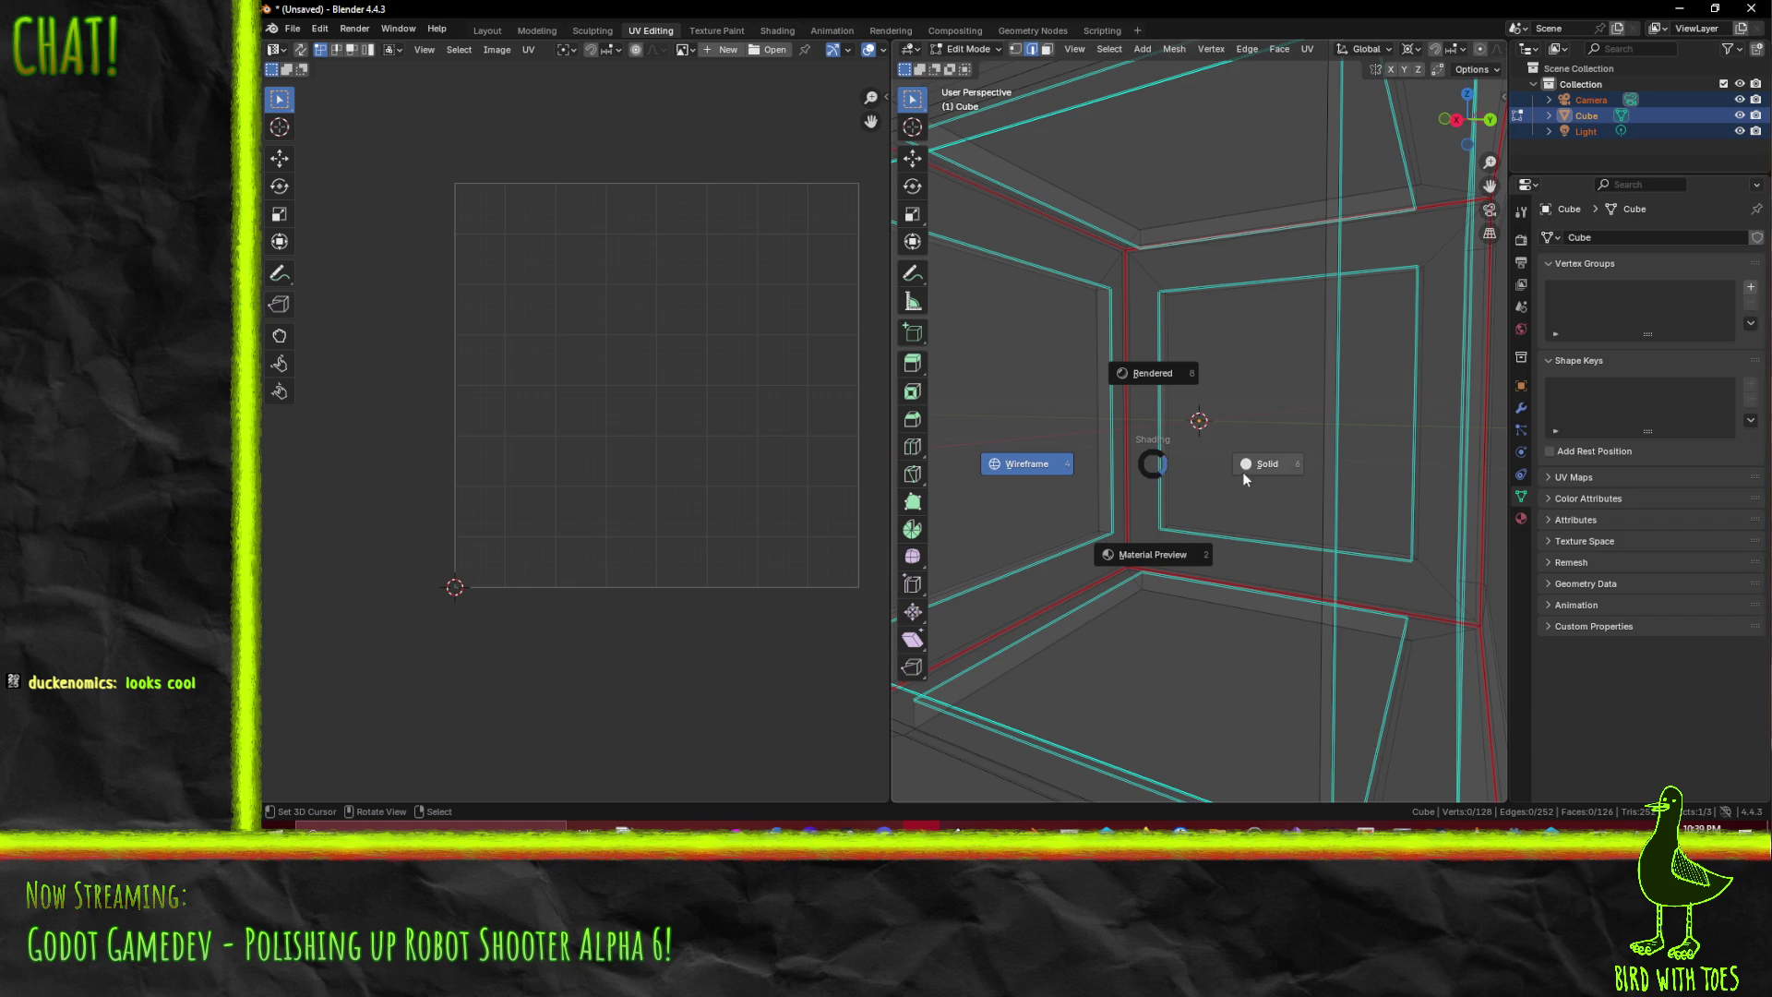
click(1242, 473)
- Pick the inner frame's left and top edges, then select the entire mesh
shift+click(992, 464)
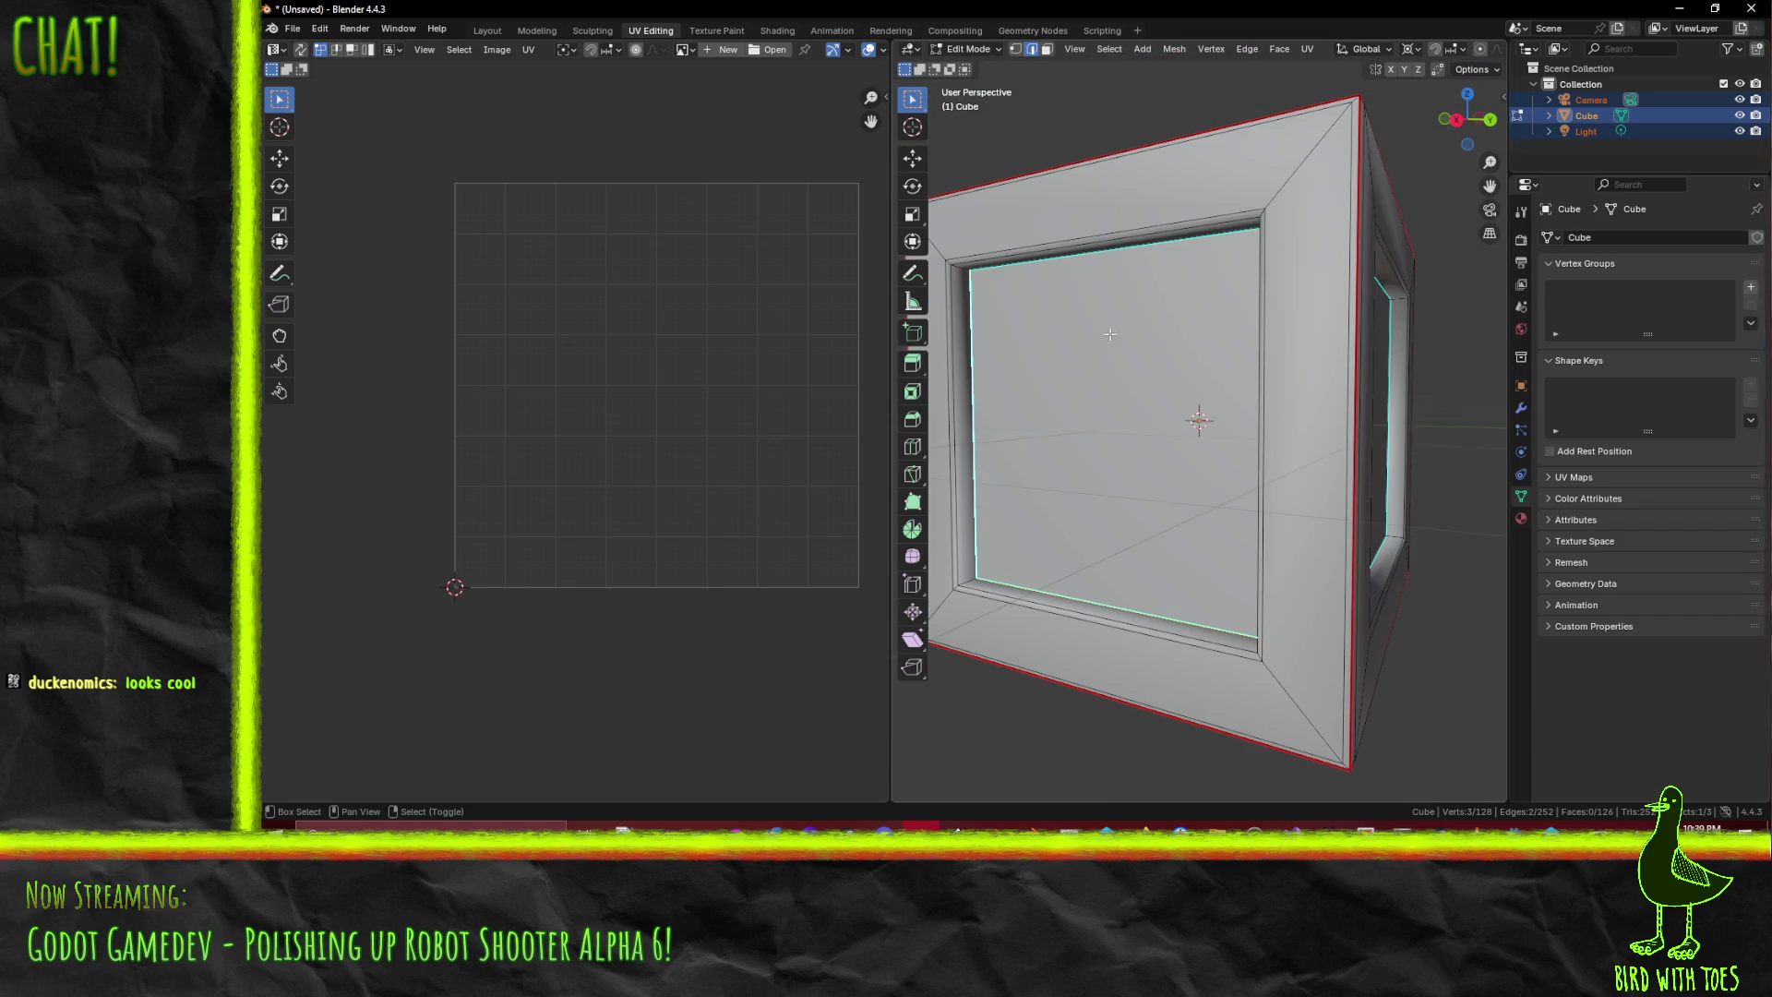
drag(1117, 329, 1187, 308)
shift+click(1379, 277)
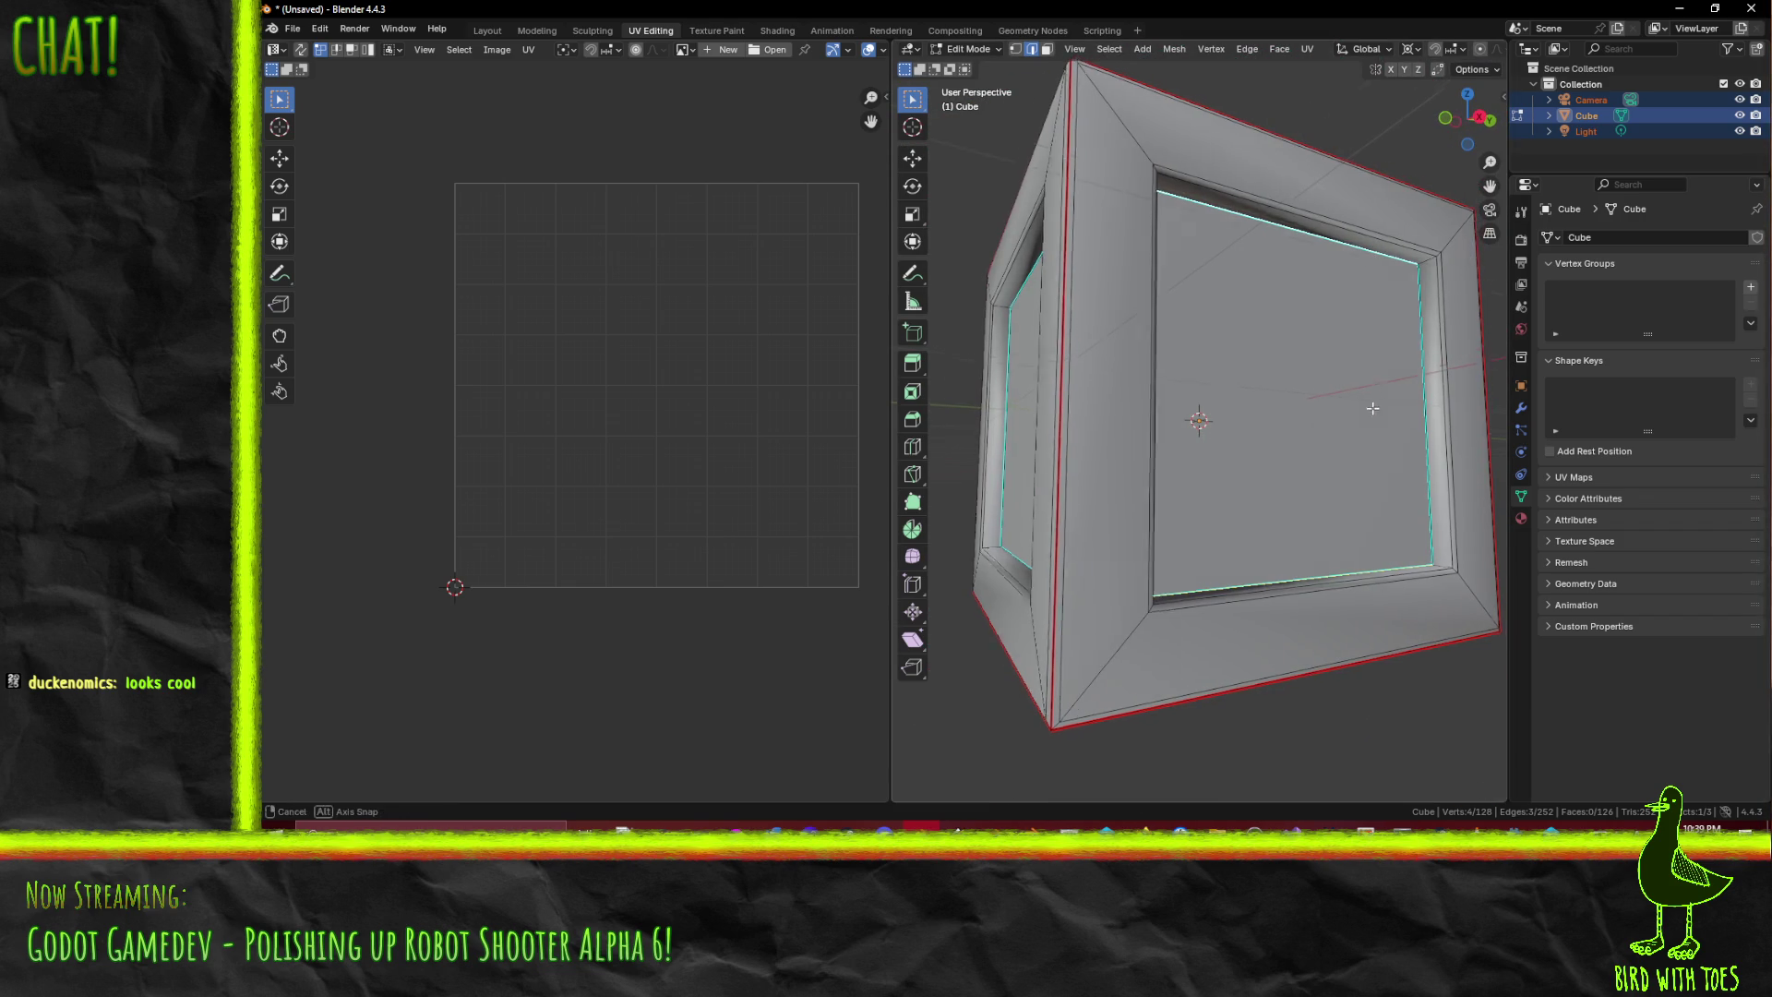
drag(1378, 405, 1233, 458)
key(a)
- In face select mode, pick the first four inner recessed panel faces
key(3)
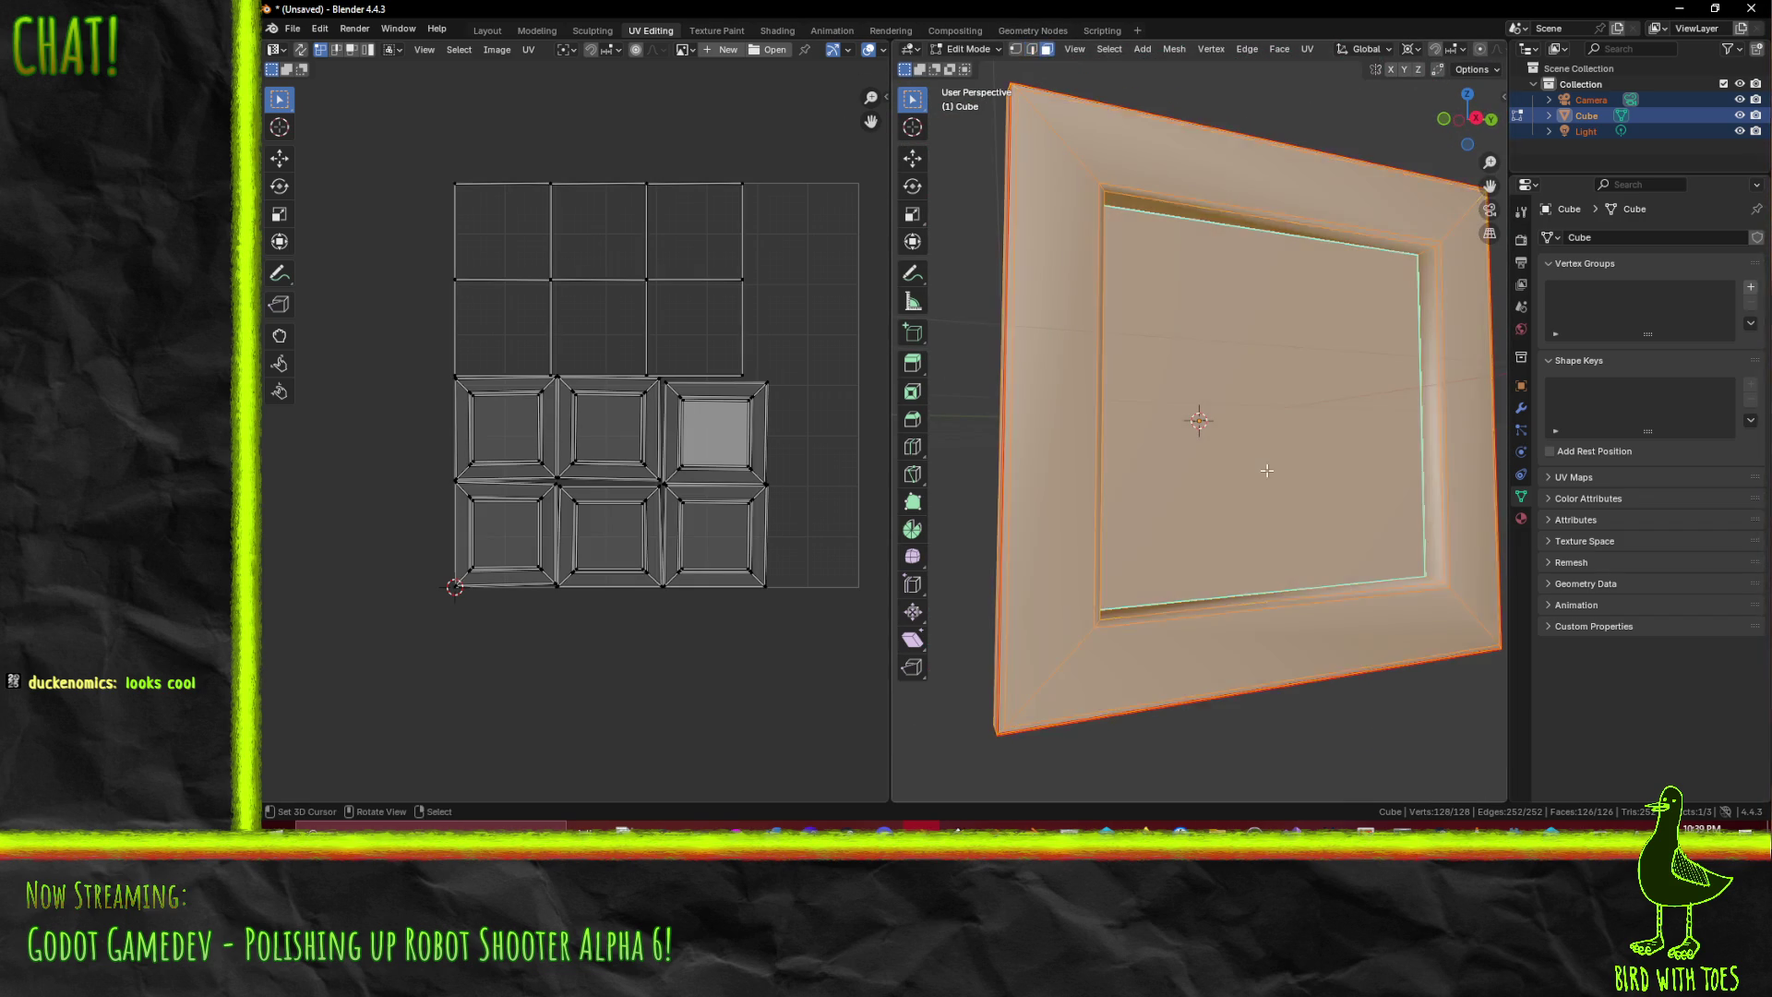
click(1154, 370)
mouse_move(1037, 365)
mouse_down()
mouse_move(1236, 429)
mouse_move(1217, 460)
mouse_move(1194, 415)
mouse_move(1114, 378)
mouse_move(1134, 323)
mouse_up()
shift+click(1186, 409)
shift+click(1236, 429)
shift+click(1194, 416)
- Add the fifth and sixth inner panel faces and bring up the command search
scroll(1121, 360, up, 2)
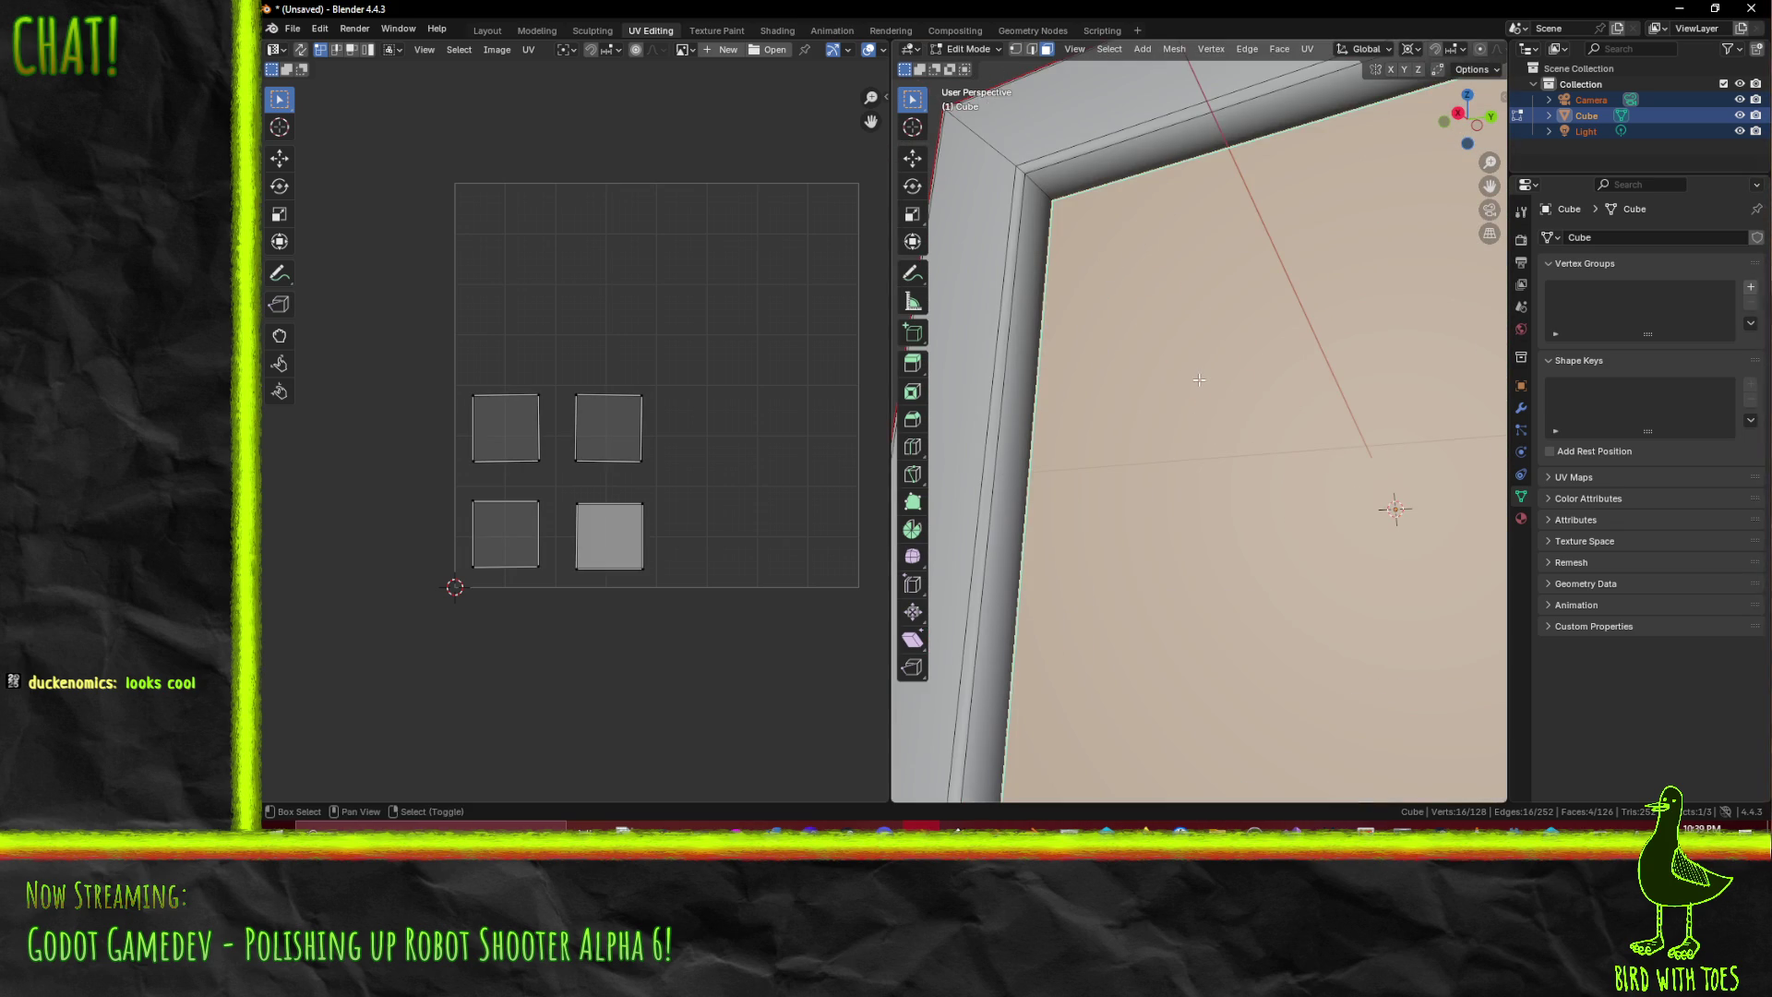
scroll(1255, 451, down, 4)
mouse_move(1255, 451)
mouse_down()
mouse_move(1277, 427)
mouse_move(1277, 656)
mouse_up()
shift+click(1274, 443)
shift+click(1227, 425)
drag(1228, 424, 1180, 458)
key(F3)
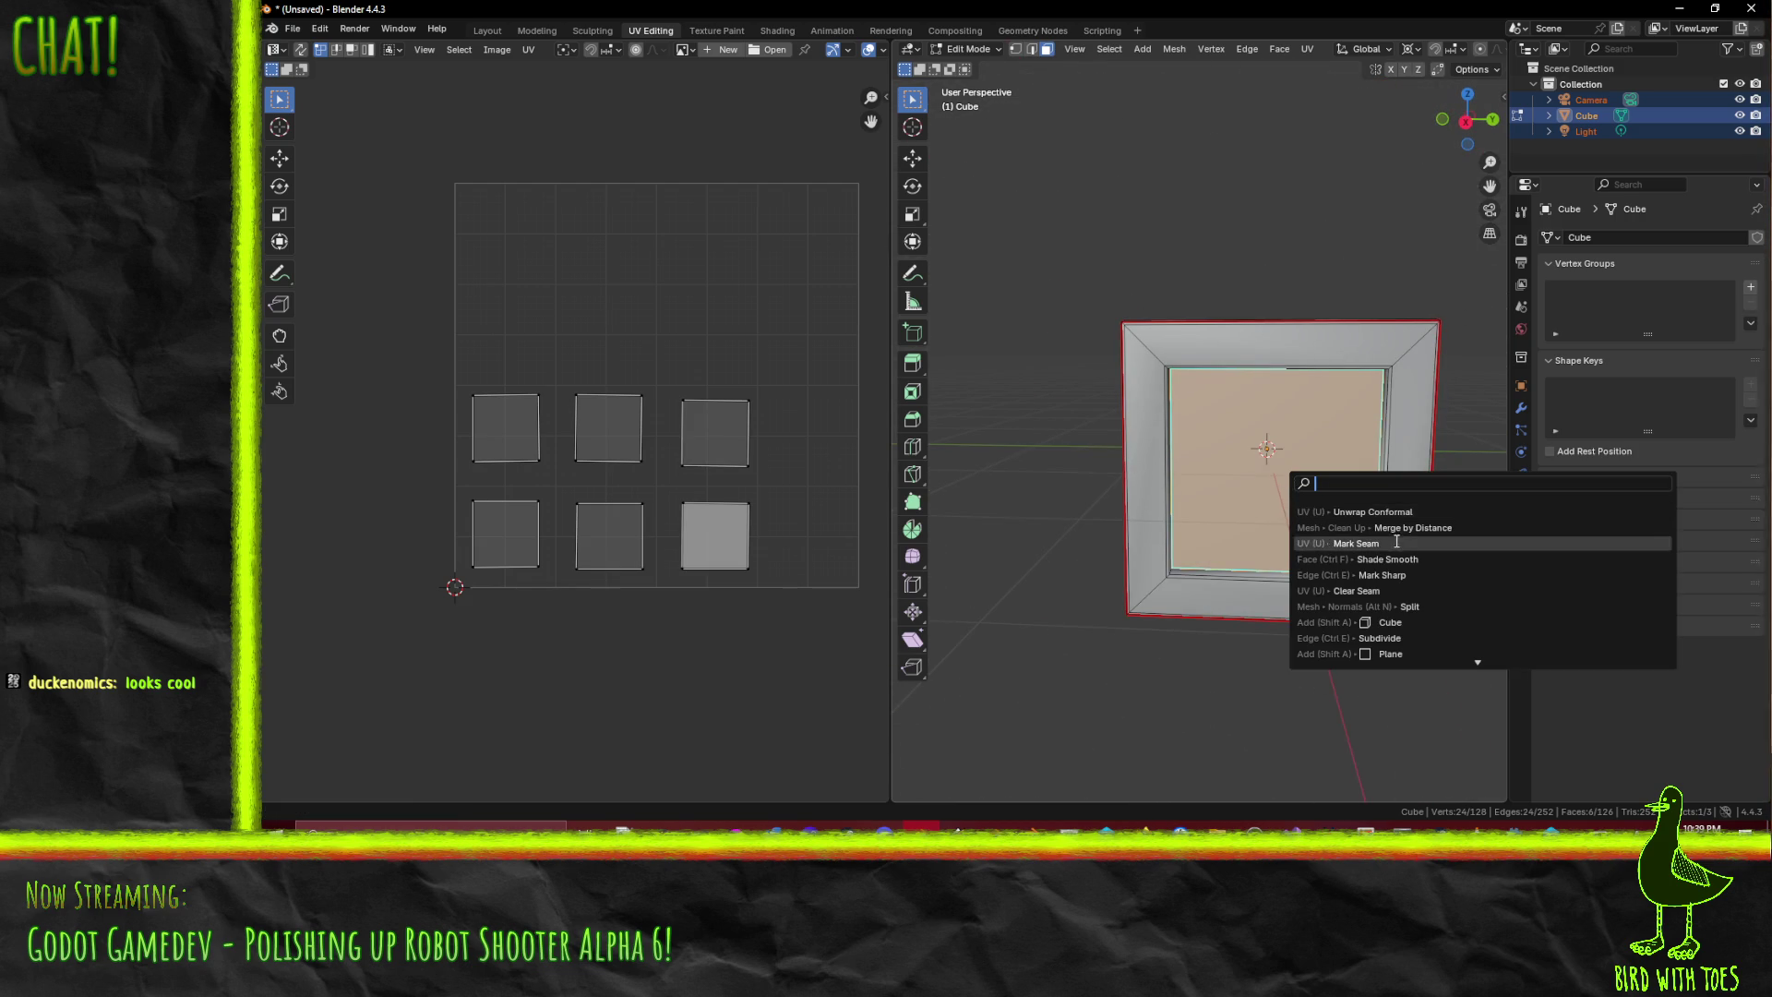
- Mark seams around the six panel faces, deselect, and switch to edge select
click(1402, 549)
key(alt+a)
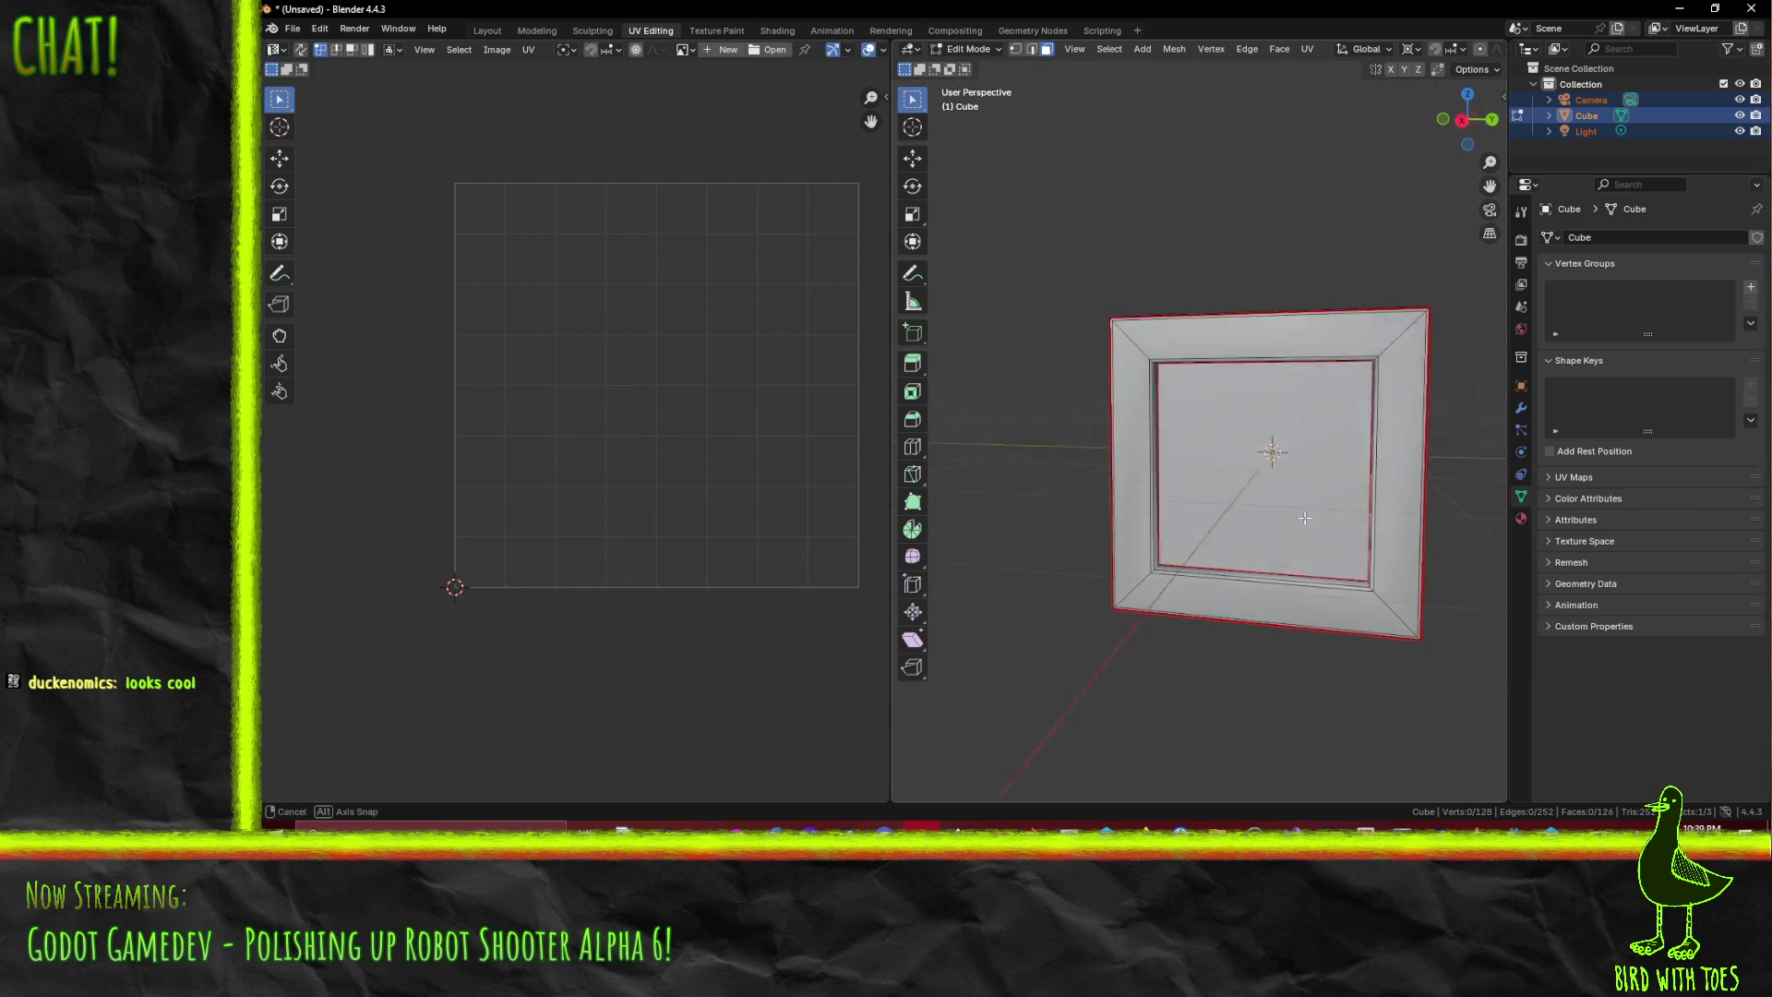
drag(1200, 461, 1191, 480)
scroll(1188, 485, up, 5)
scroll(1189, 484, up, 1)
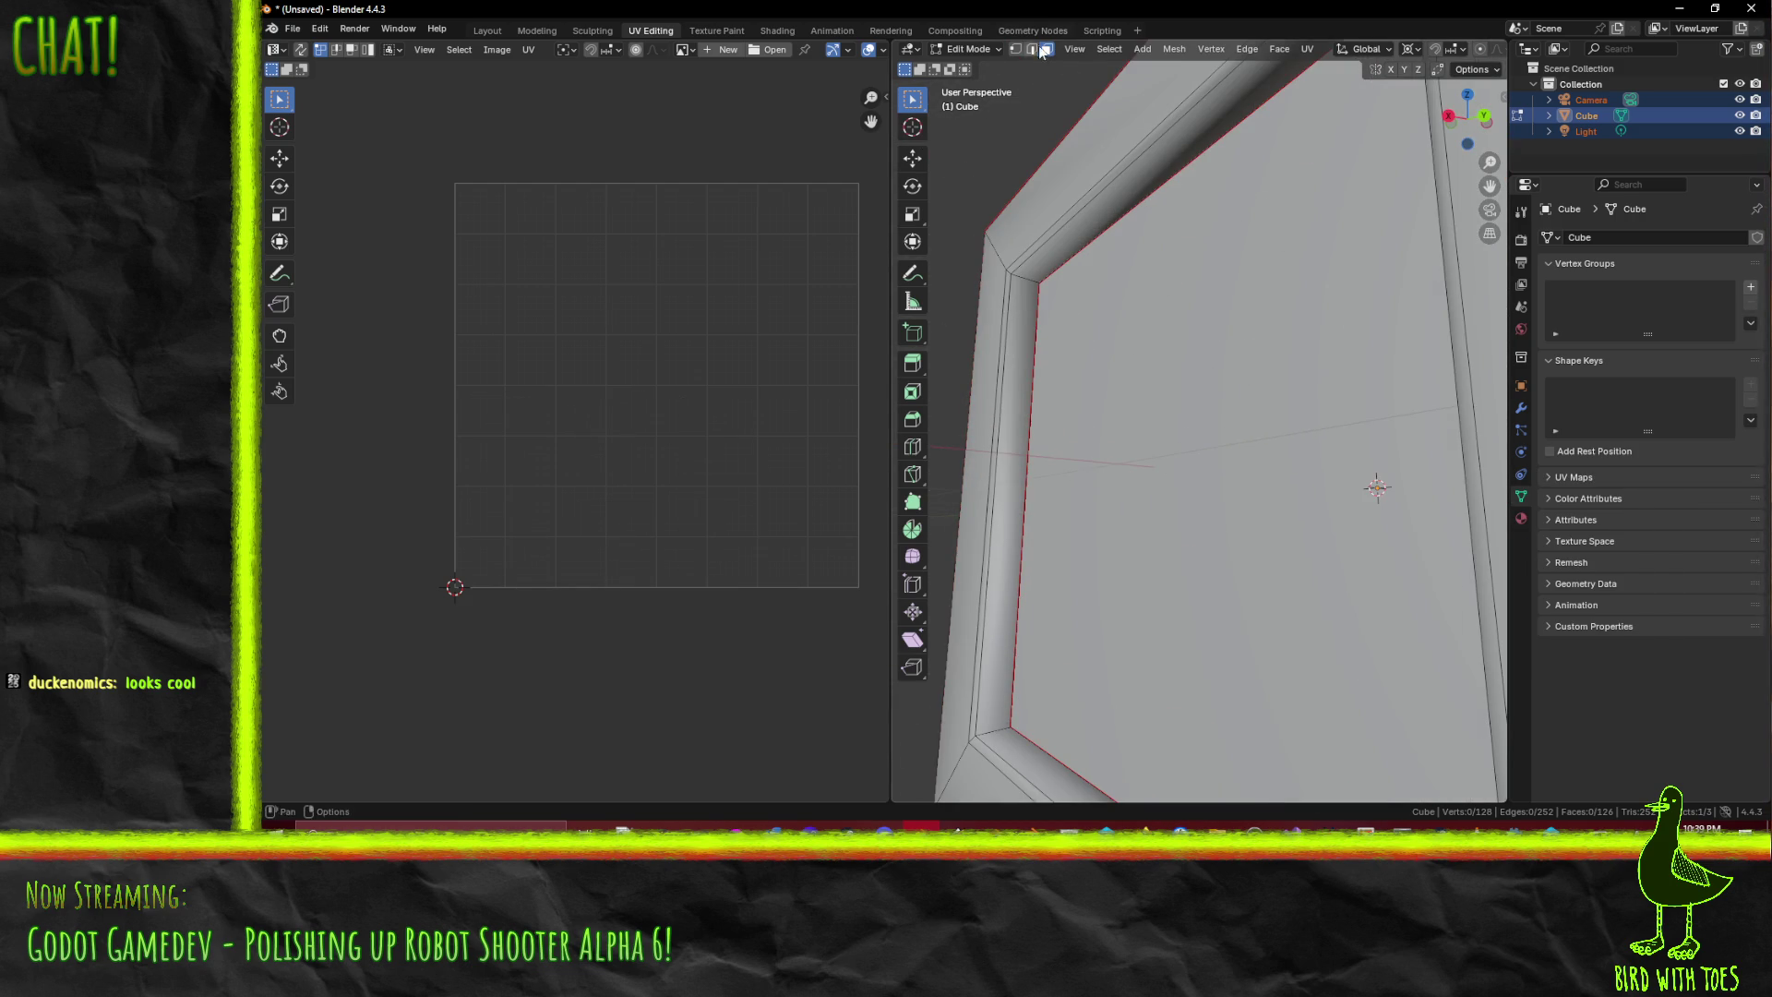
click(1033, 52)
click(1006, 276)
alt+click(1008, 277)
click(1010, 292)
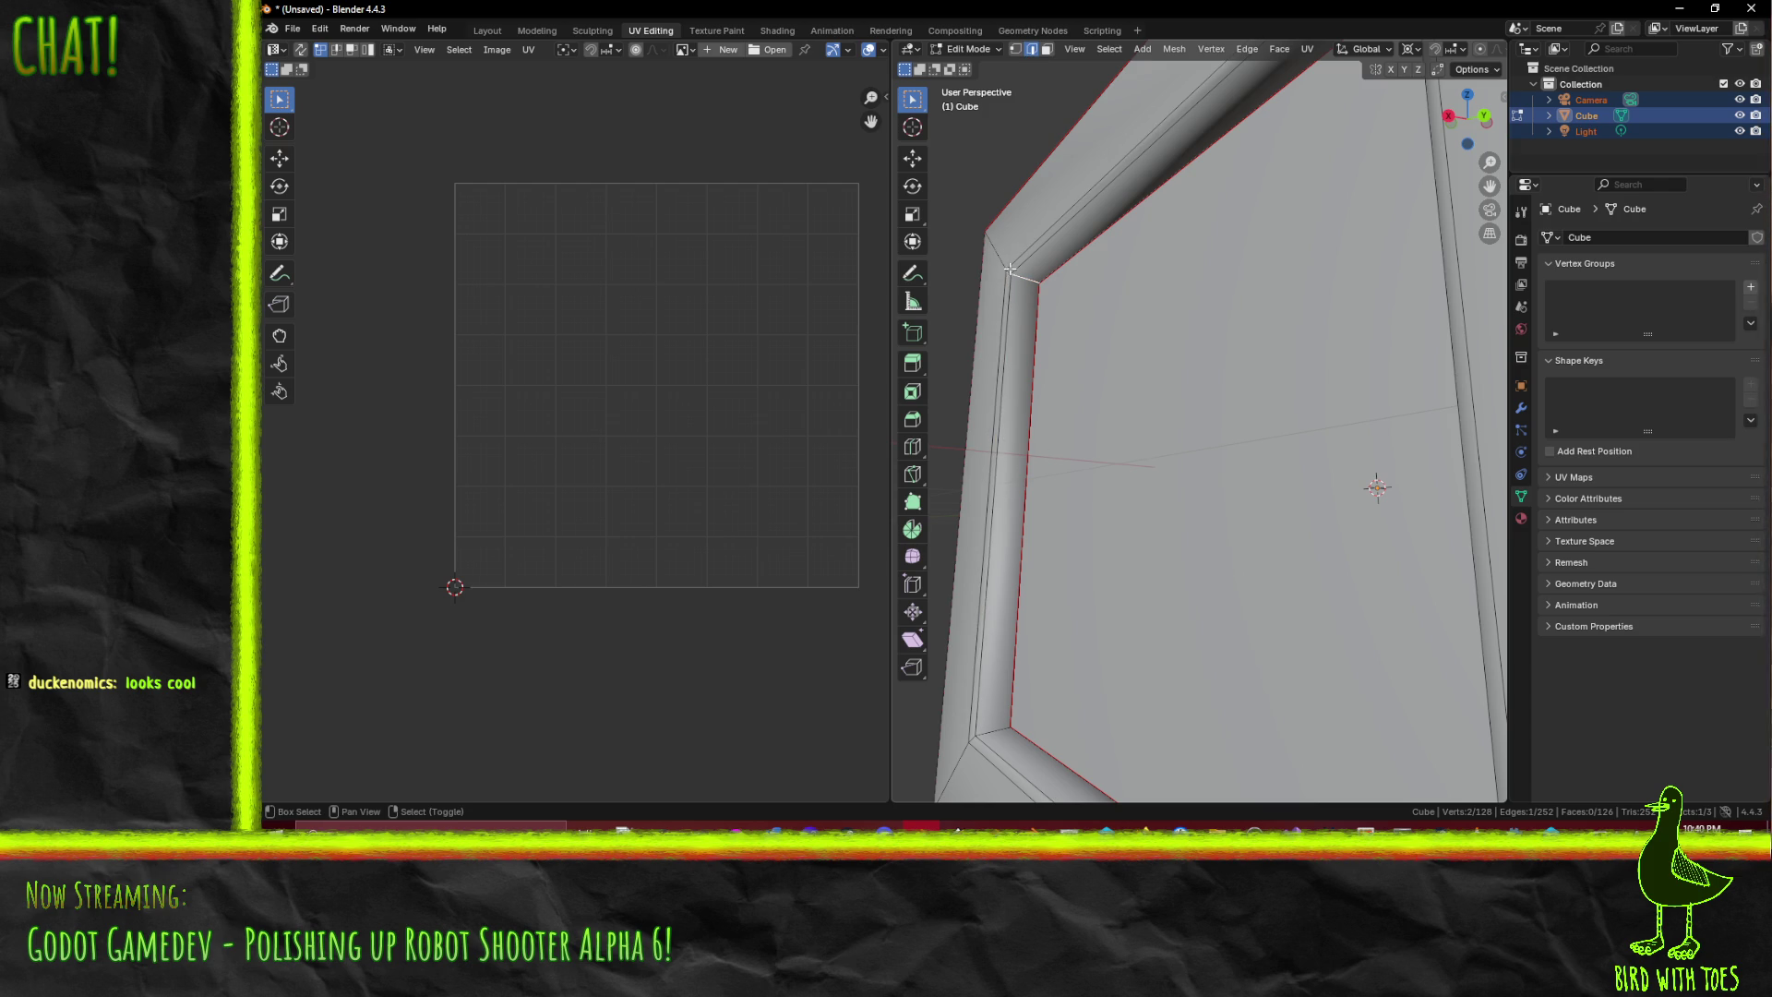
- Select the short corner edges at the bottom-left, top-right and another frame corner
shift+click(967, 734)
shift+click(970, 738)
drag(970, 738, 1091, 305)
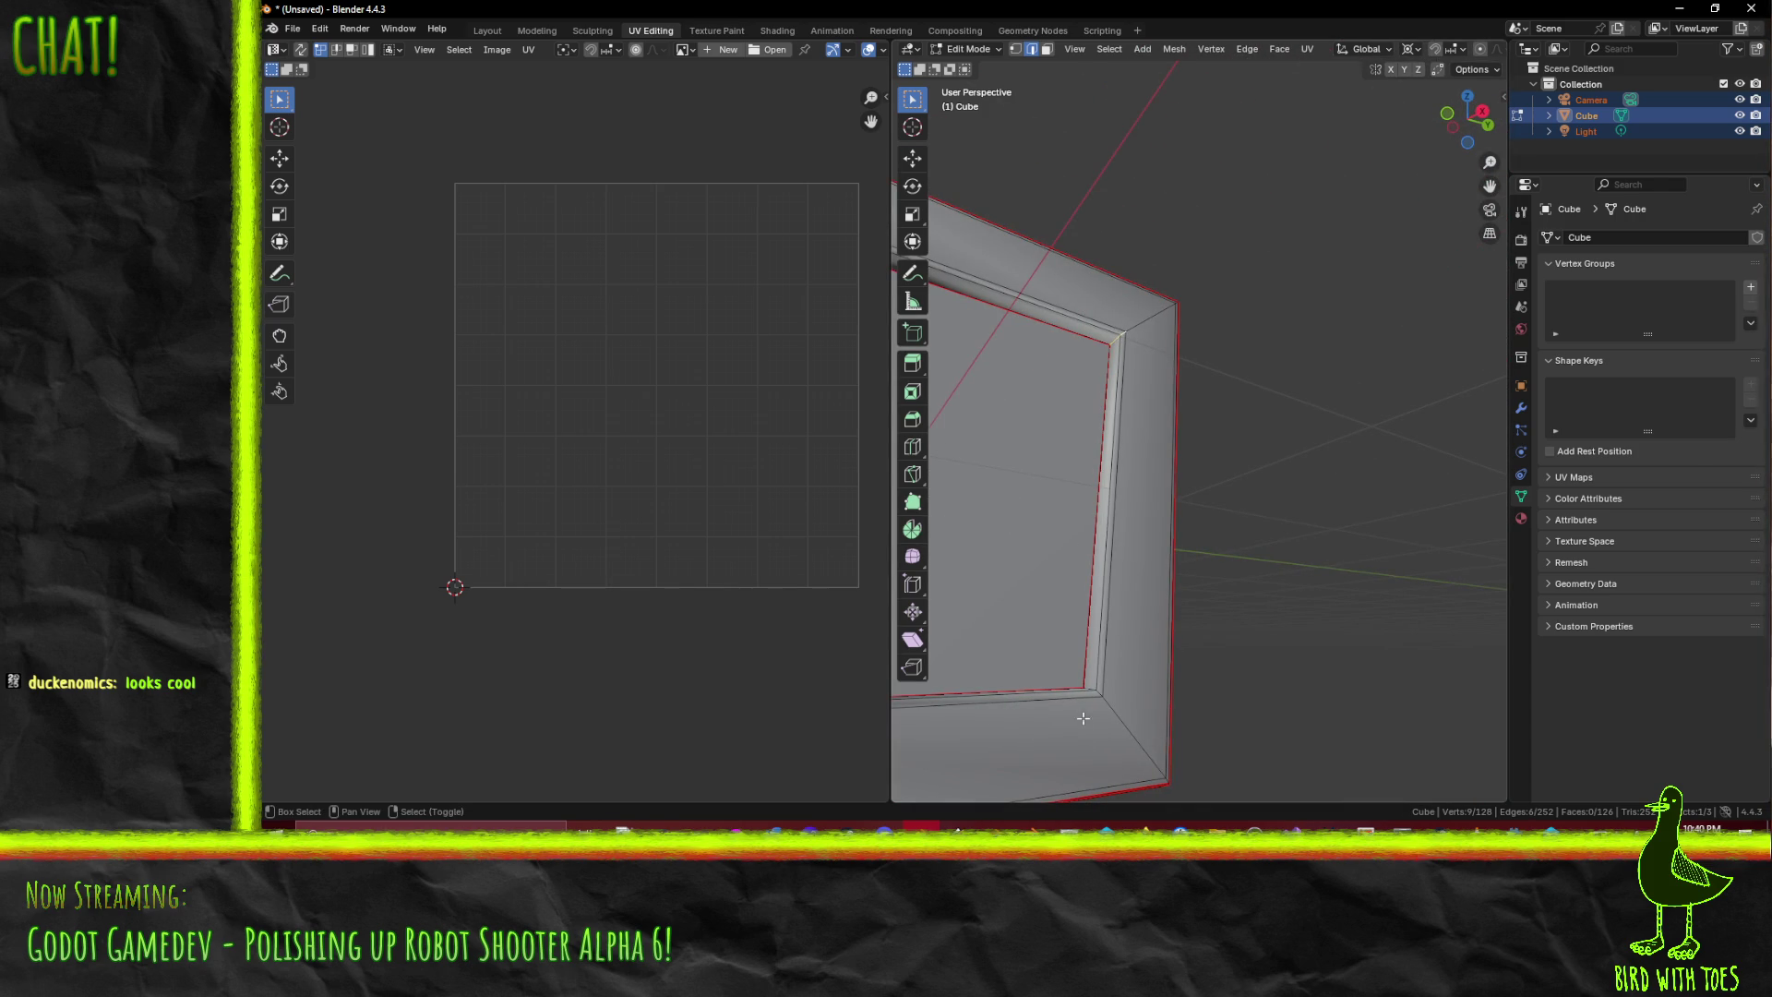
shift+click(1096, 693)
mouse_move(1028, 495)
mouse_down()
mouse_move(1119, 463)
mouse_move(1273, 535)
mouse_move(1354, 465)
mouse_move(1339, 517)
mouse_move(1357, 540)
mouse_up()
shift+click(1359, 544)
shift+click(1359, 545)
mouse_move(1359, 545)
mouse_down()
mouse_move(1282, 496)
mouse_move(1058, 574)
mouse_up()
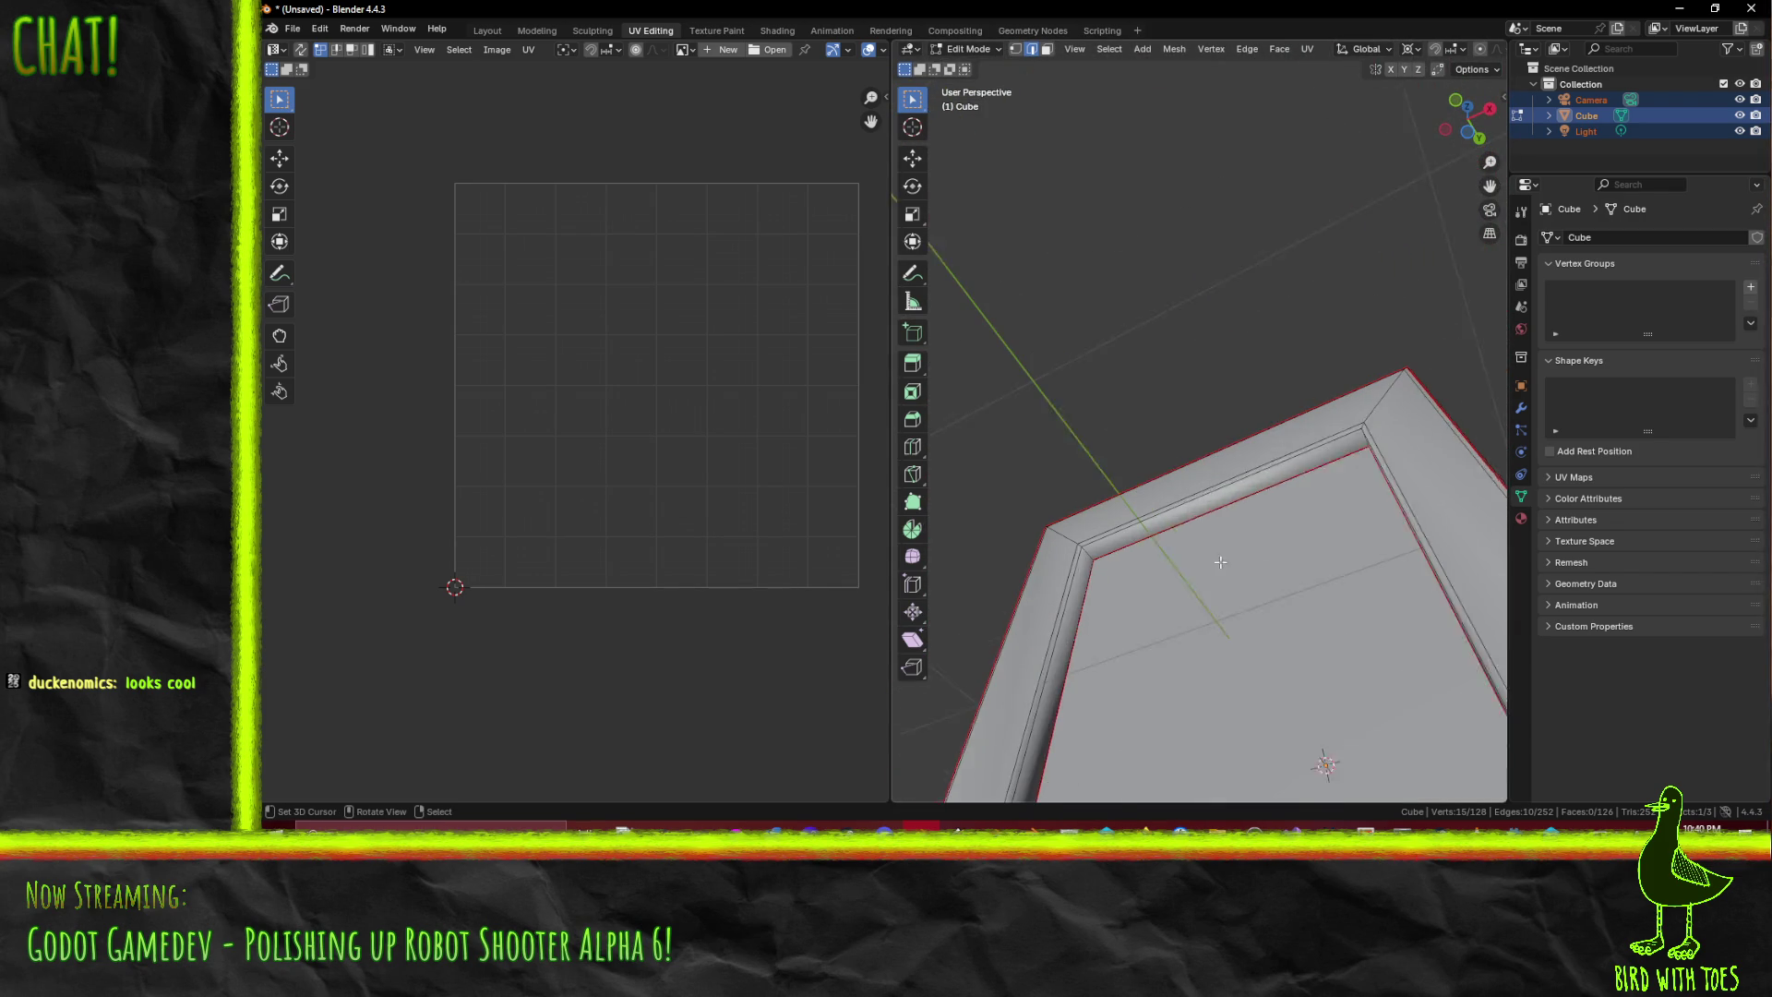
shift+click(1068, 556)
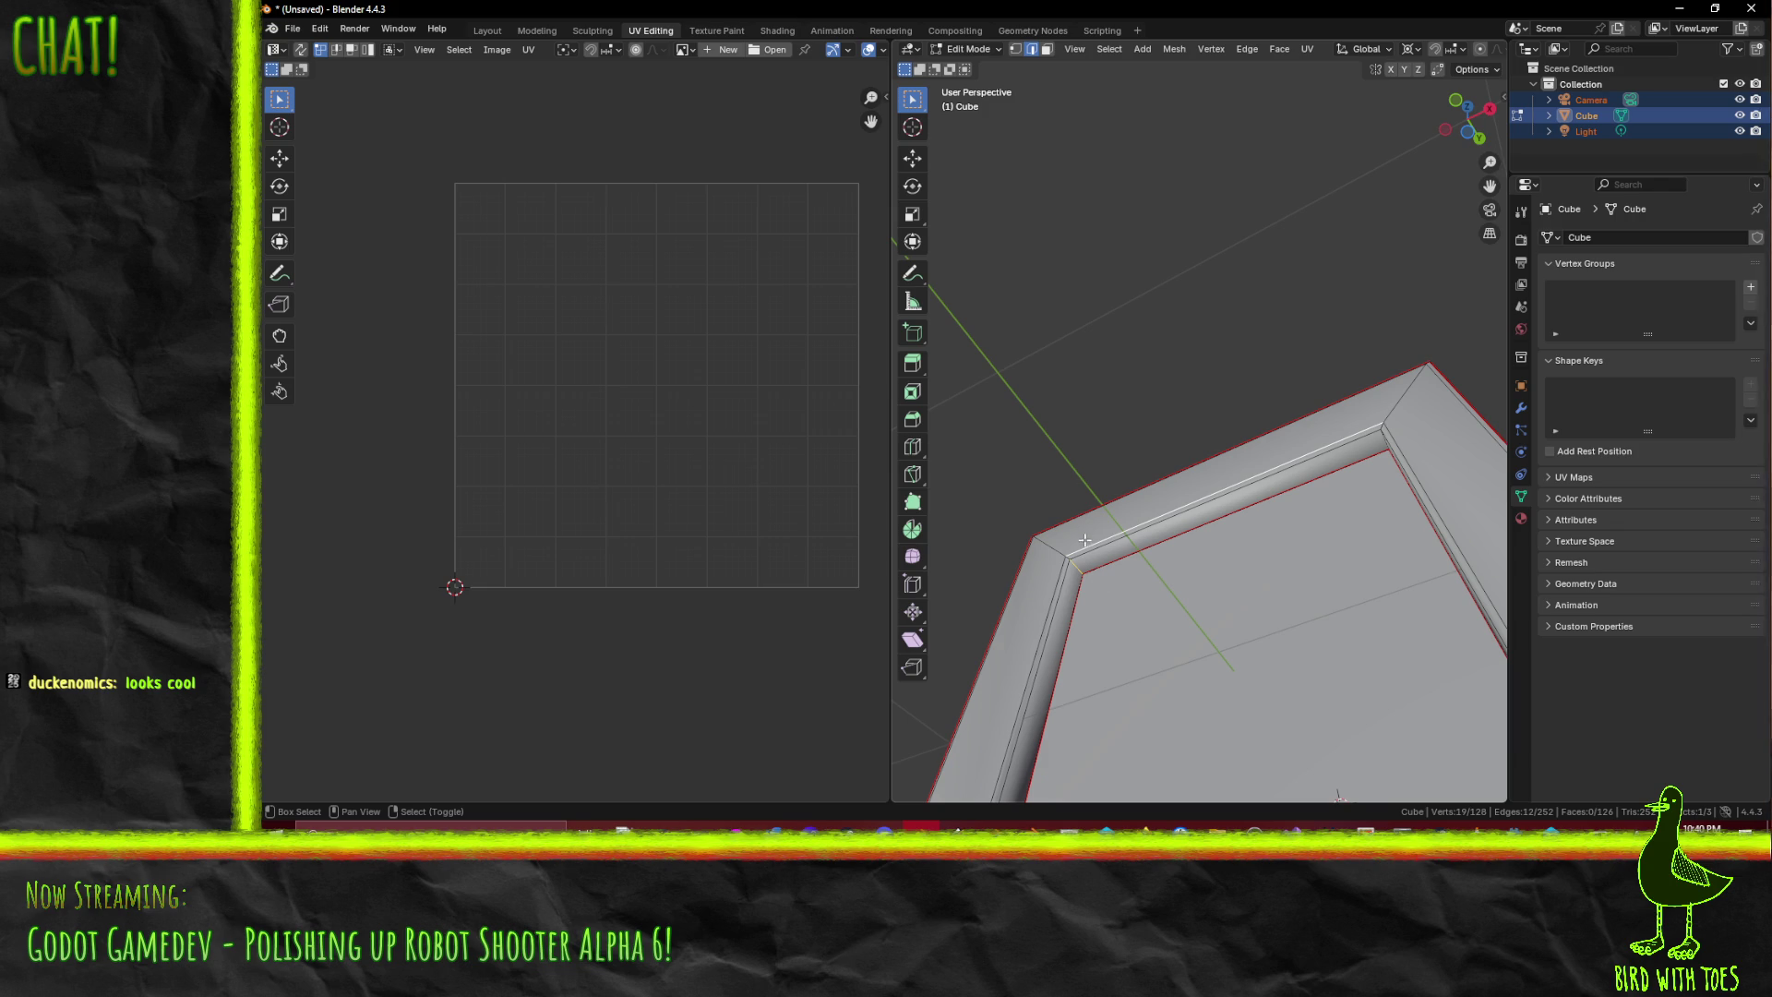
shift+click(1068, 554)
- Add the rim corner edges and inner corner edges around the frame
drag(1113, 603, 1211, 557)
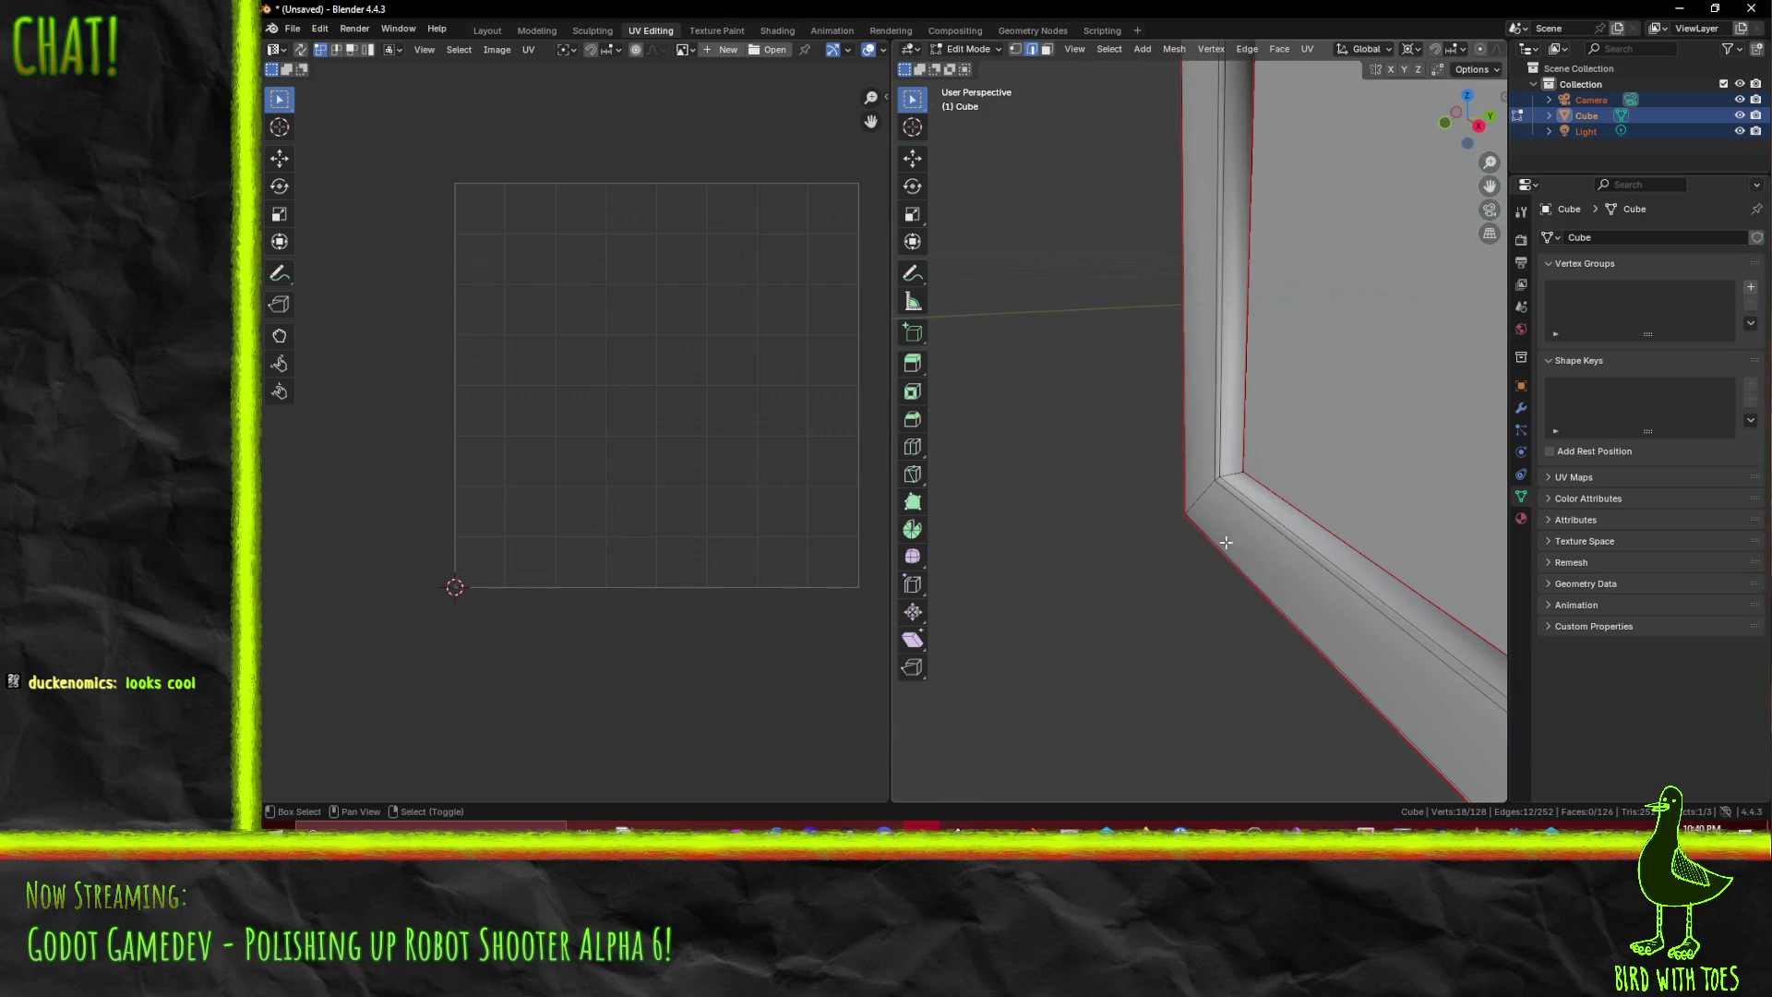
shift+click(1219, 478)
mouse_move(1219, 478)
mouse_down()
mouse_move(1144, 369)
mouse_move(1171, 329)
mouse_move(1144, 383)
mouse_up()
shift+click(1142, 422)
shift+click(1147, 418)
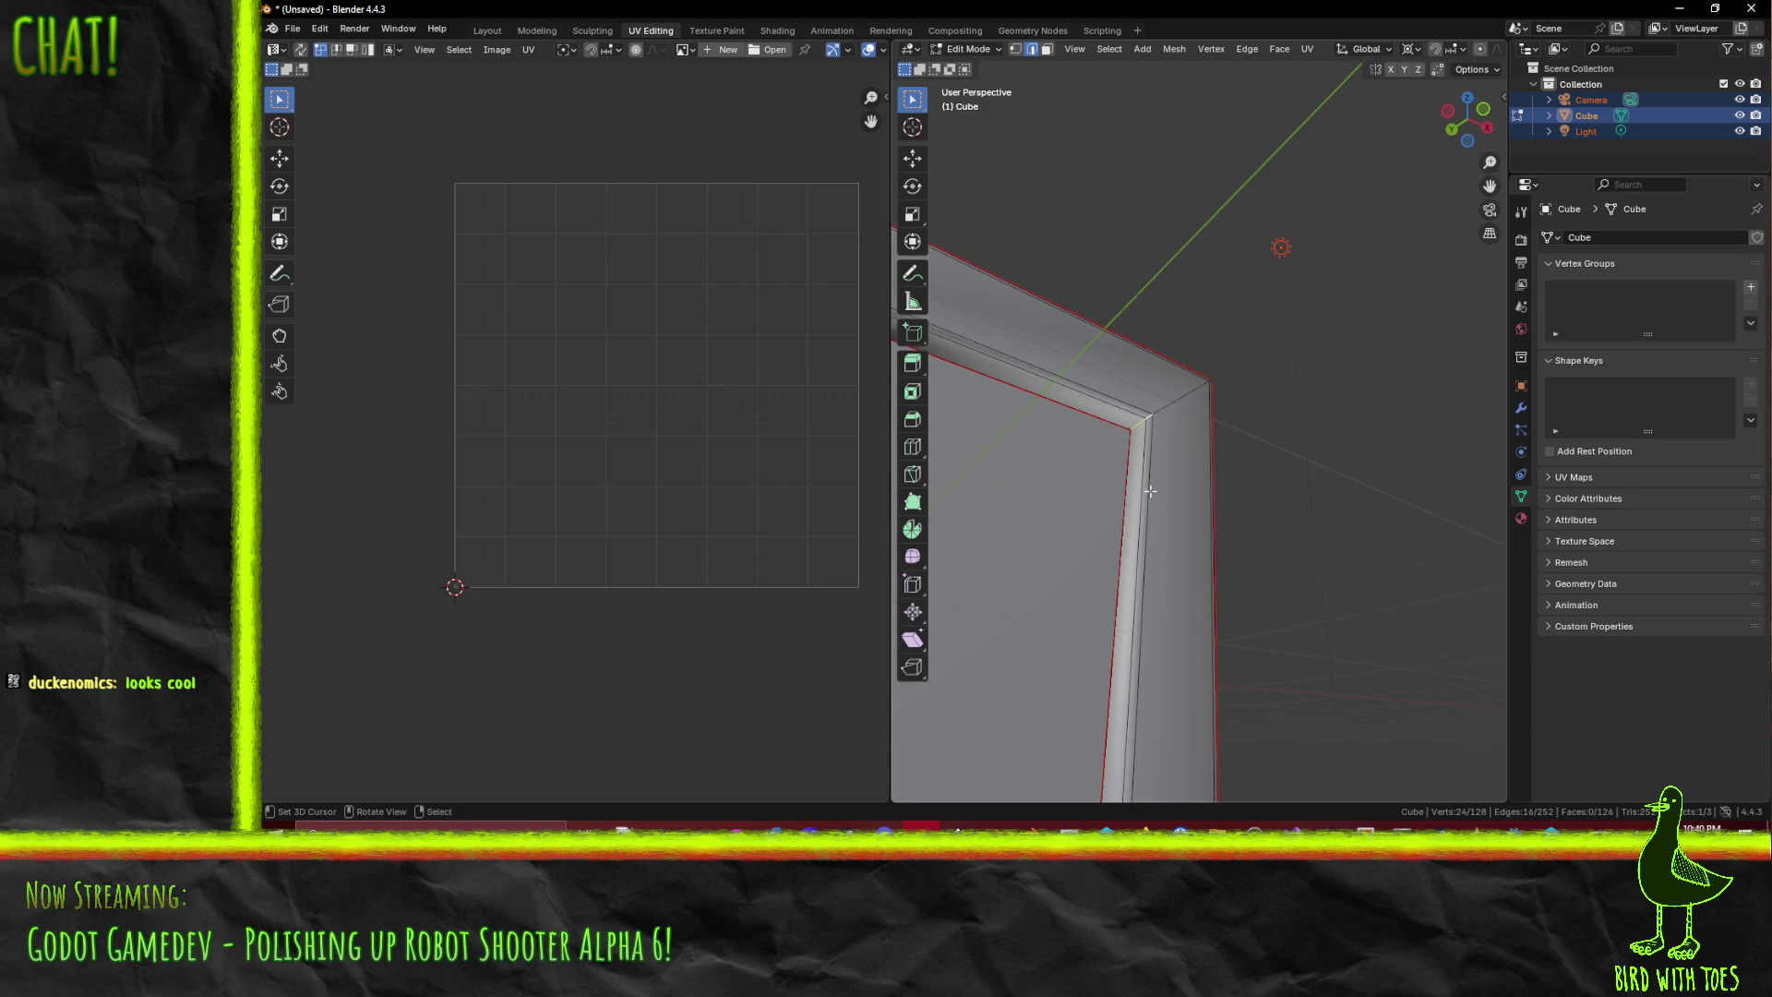
scroll(1150, 491, down, 3)
mouse_move(1150, 491)
mouse_down()
mouse_move(999, 548)
mouse_move(1050, 473)
mouse_up()
mouse_move(1337, 318)
mouse_down()
mouse_move(1194, 375)
mouse_move(1254, 348)
mouse_up()
scroll(1200, 369, up, 5)
shift+click(1078, 473)
mouse_move(1078, 472)
mouse_down()
mouse_move(1084, 256)
mouse_move(1343, 266)
mouse_up()
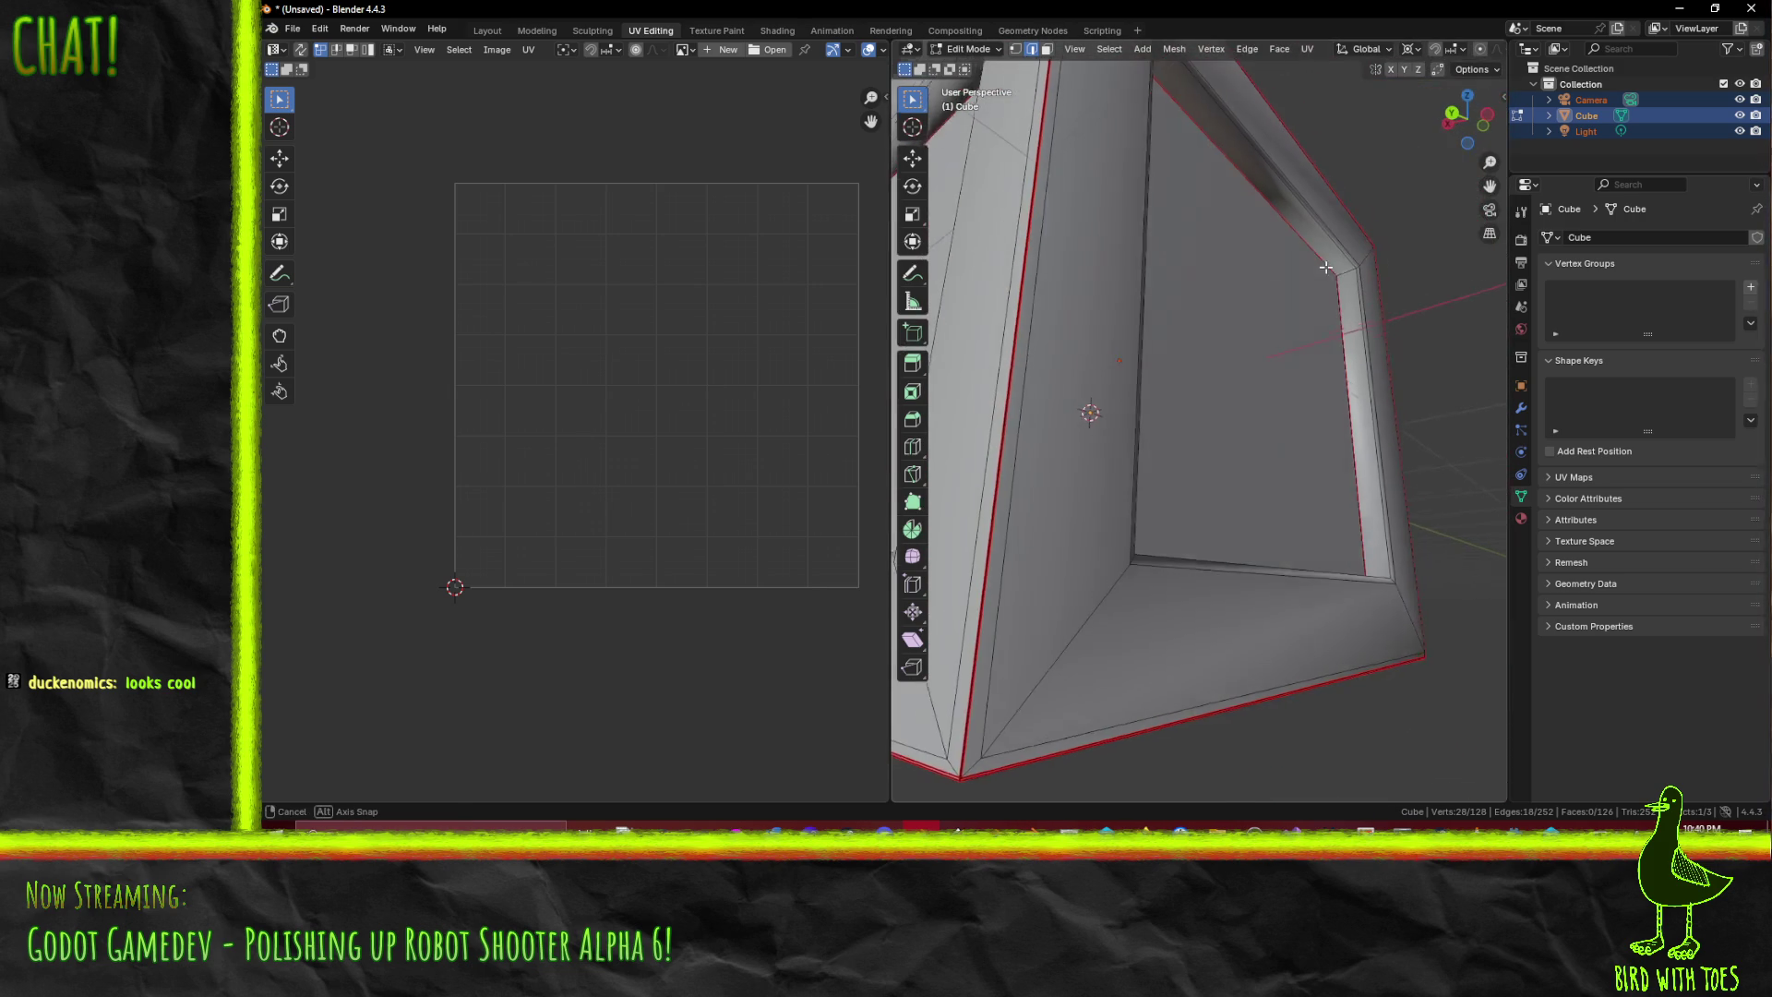
shift+click(1345, 266)
mouse_move(1354, 573)
mouse_down()
mouse_move(1336, 599)
mouse_move(1347, 463)
mouse_move(1317, 490)
mouse_move(1163, 455)
mouse_move(1077, 501)
mouse_up()
- Clear the edge selection and start over with a single corner edge
key(alt+a)
shift+click(1361, 579)
drag(1361, 579, 1120, 291)
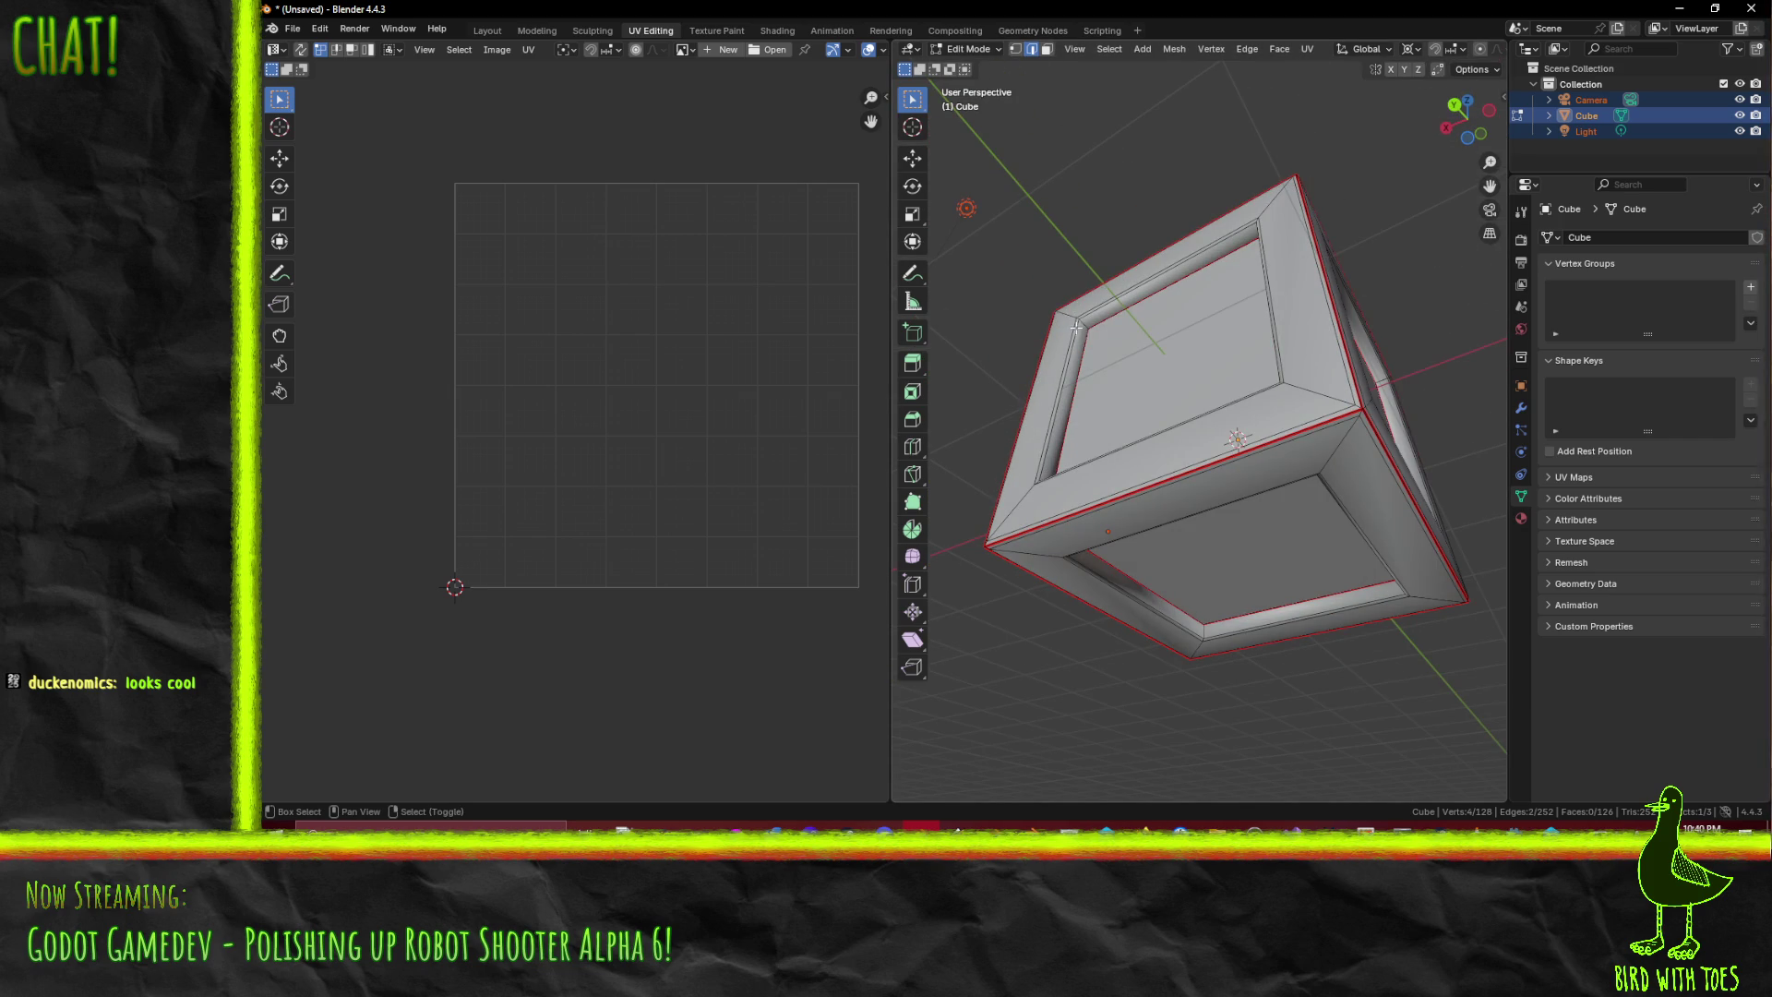
- Add the frame's corner edges seen from the open top and inner floor
drag(1221, 270, 1310, 279)
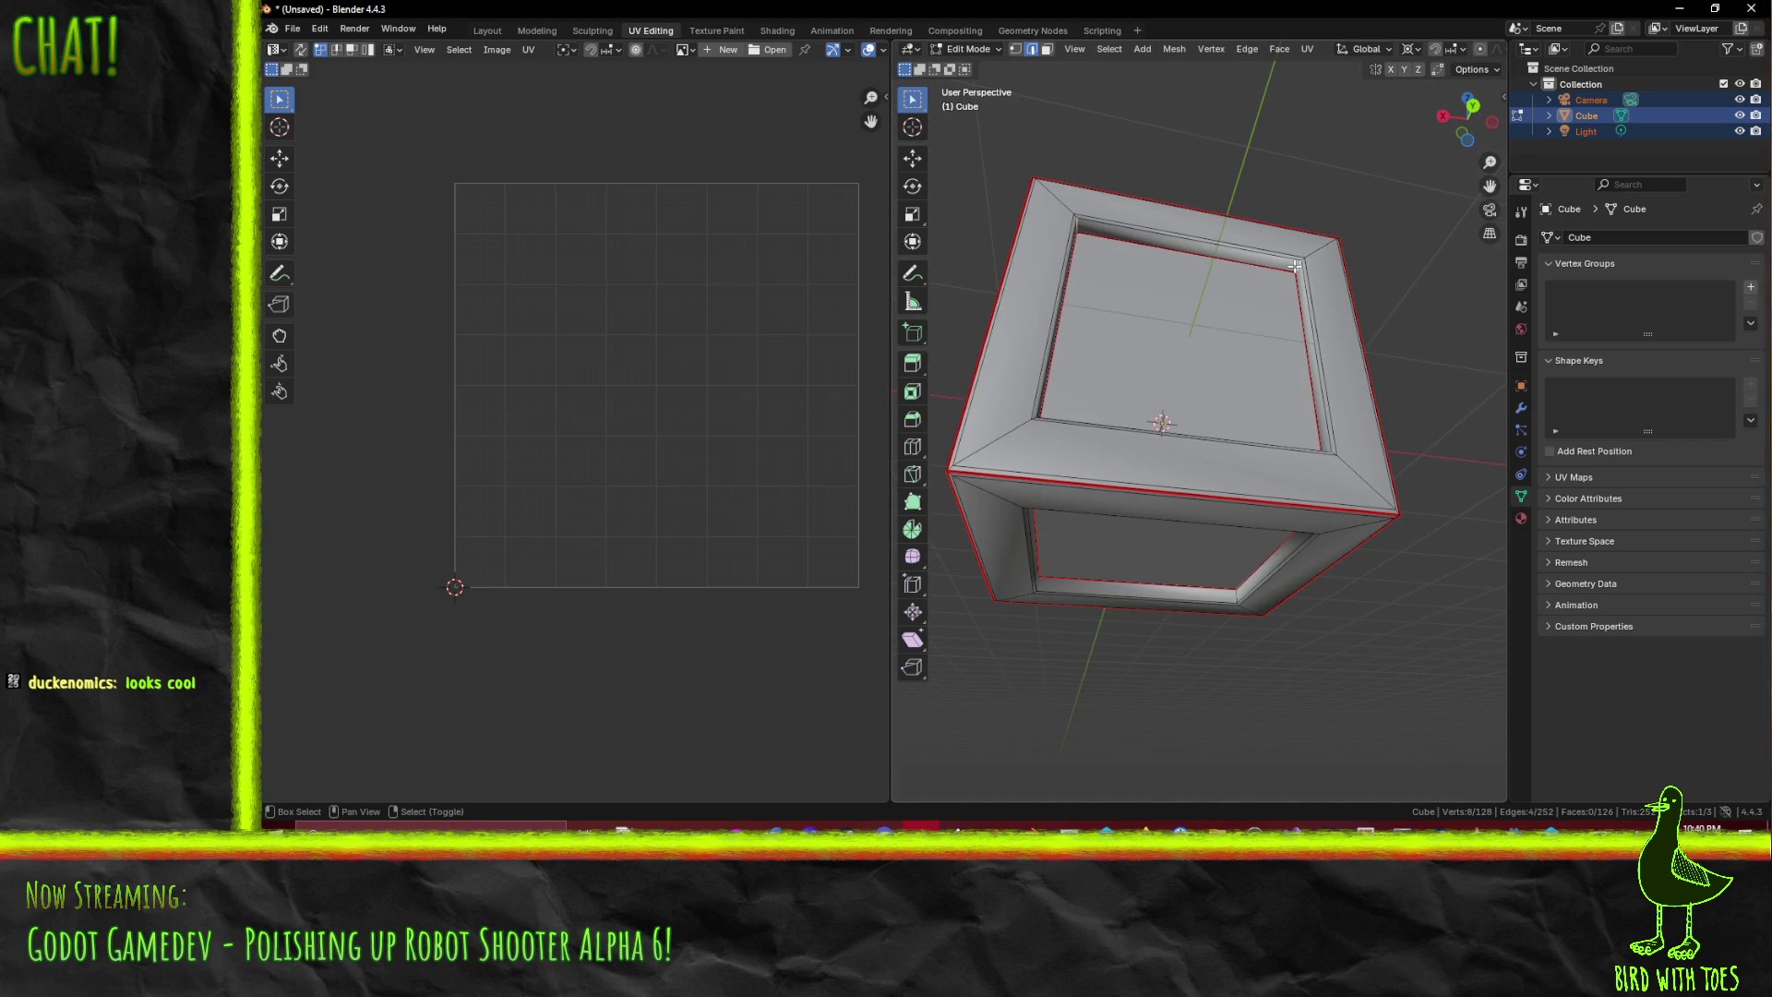
scroll(1192, 317, up, 3)
mouse_move(1193, 318)
mouse_down()
mouse_move(1030, 311)
mouse_move(1421, 407)
mouse_move(1385, 452)
mouse_move(1305, 481)
mouse_move(1315, 466)
mouse_move(1327, 489)
mouse_move(1191, 447)
mouse_move(1312, 488)
mouse_move(1366, 438)
mouse_move(1105, 425)
mouse_up()
shift+click(1030, 312)
shift+click(1411, 425)
shift+click(1300, 450)
shift+click(1172, 435)
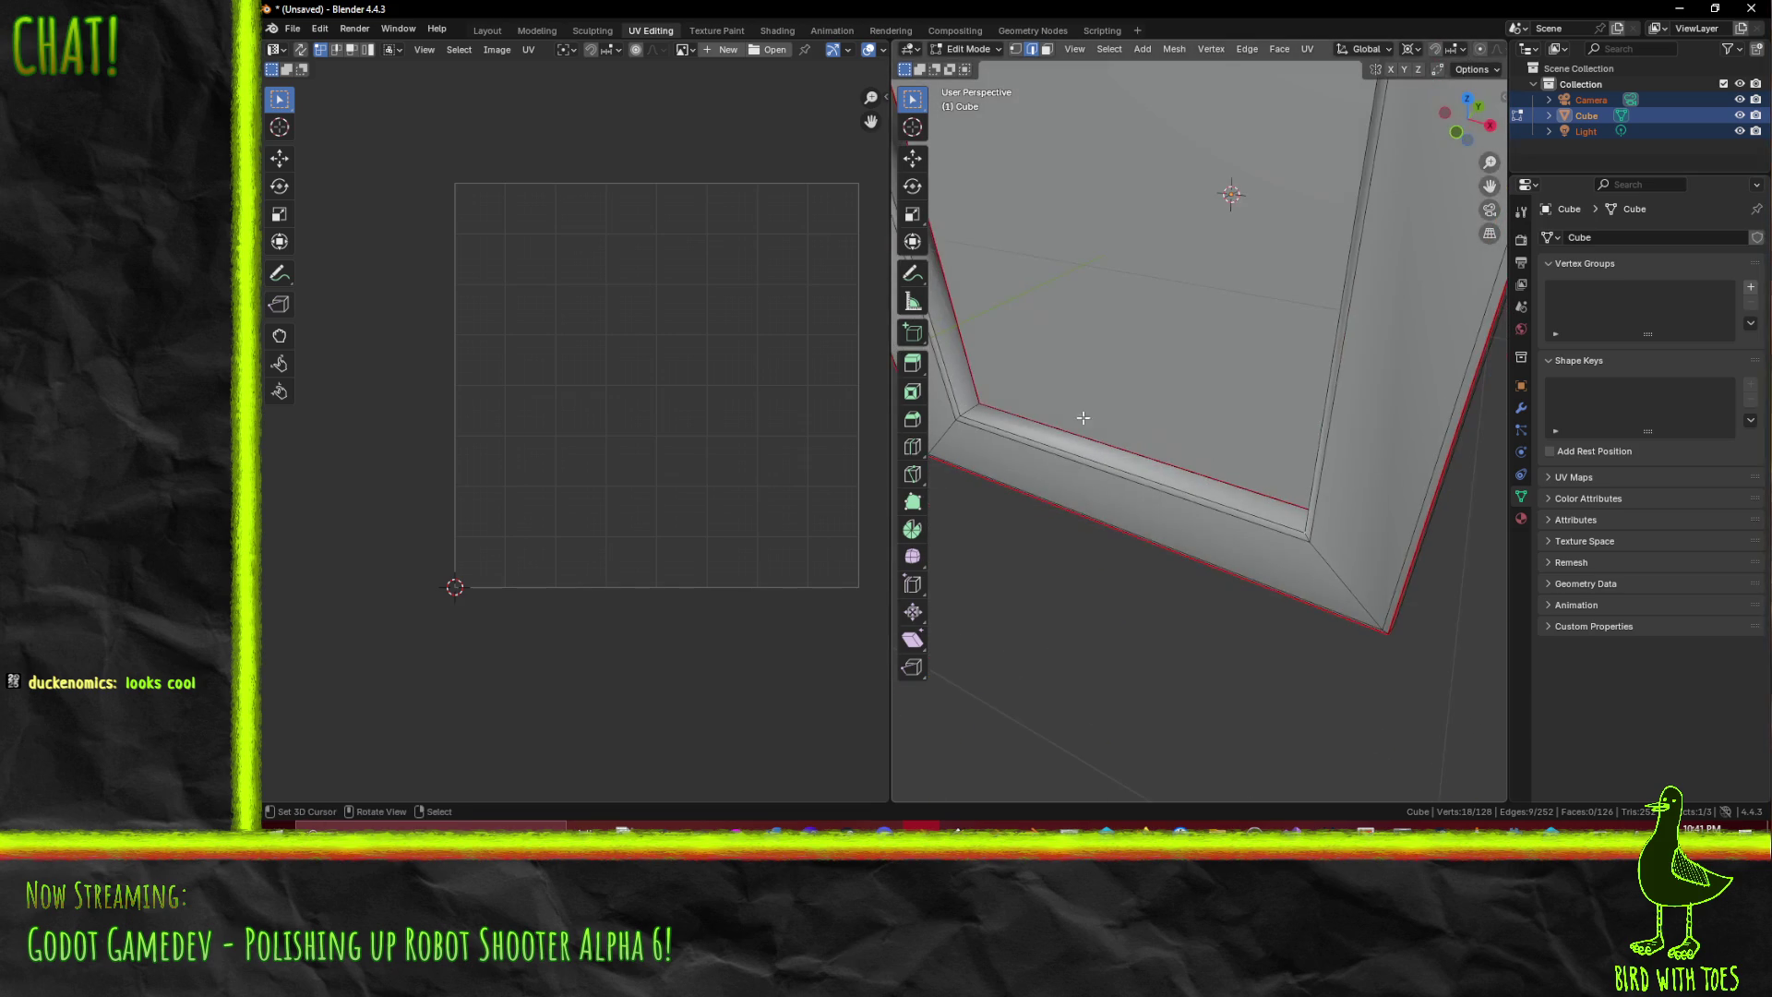
shift+click(976, 409)
scroll(977, 409, down, 4)
drag(976, 409, 1072, 277)
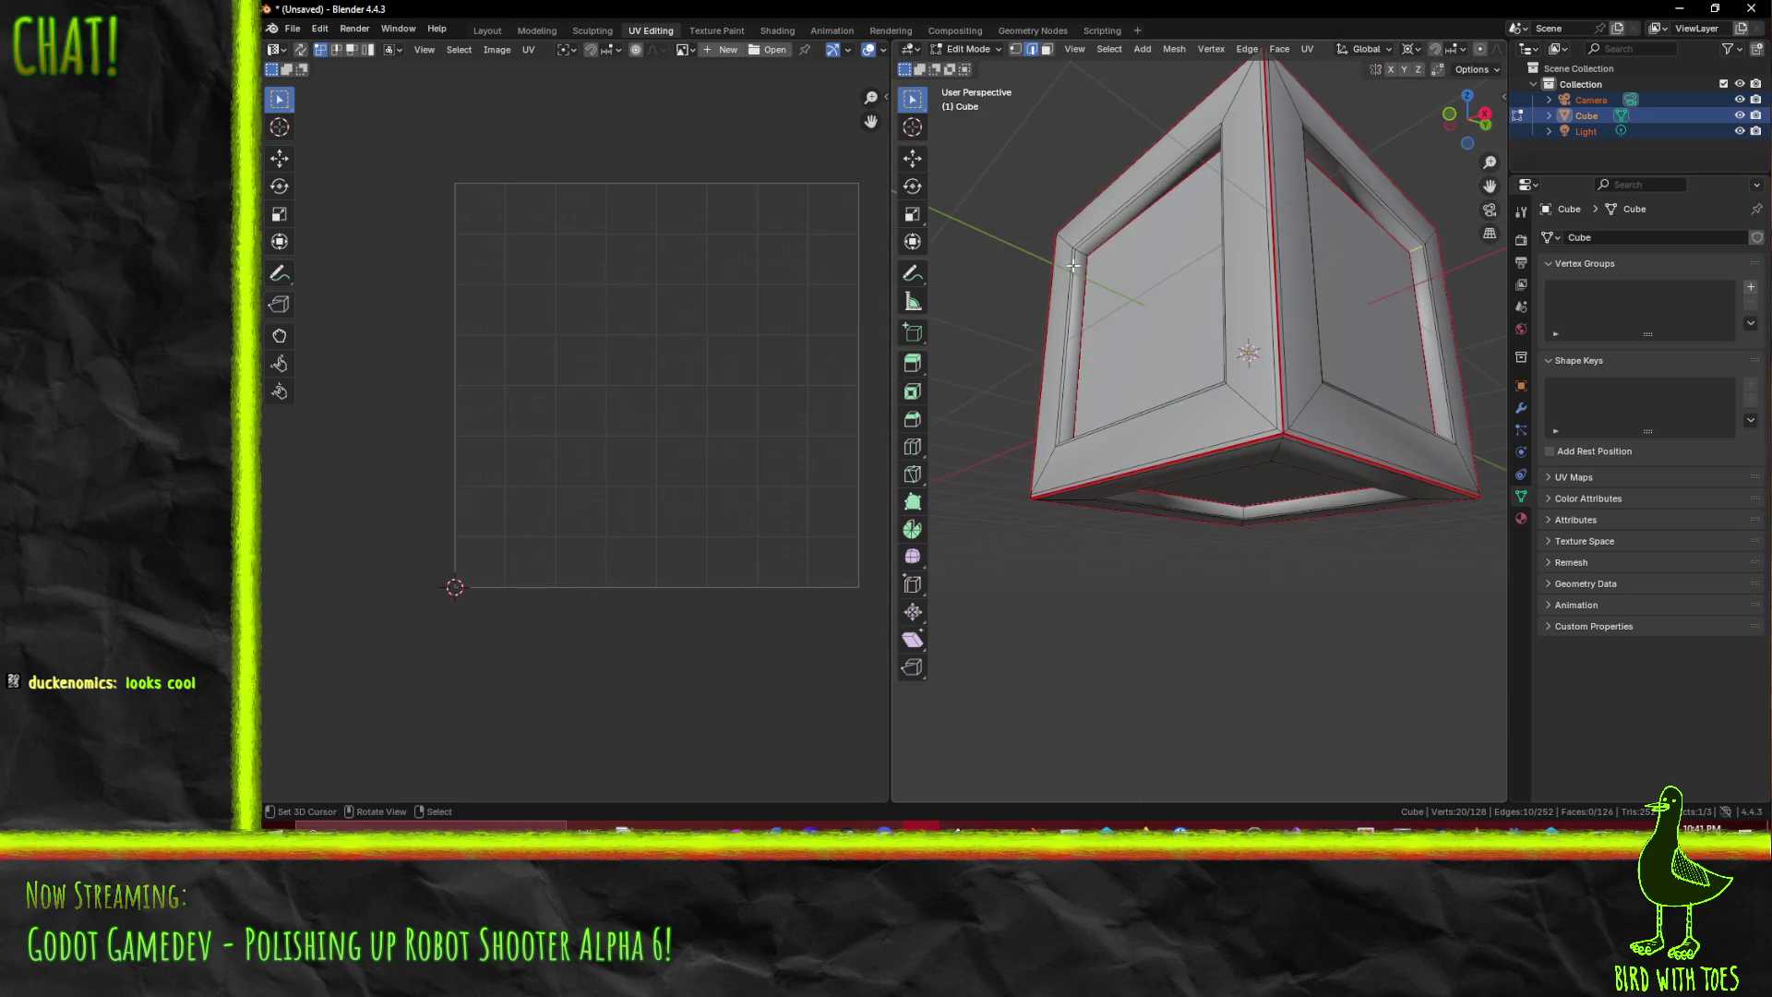
shift+click(1079, 253)
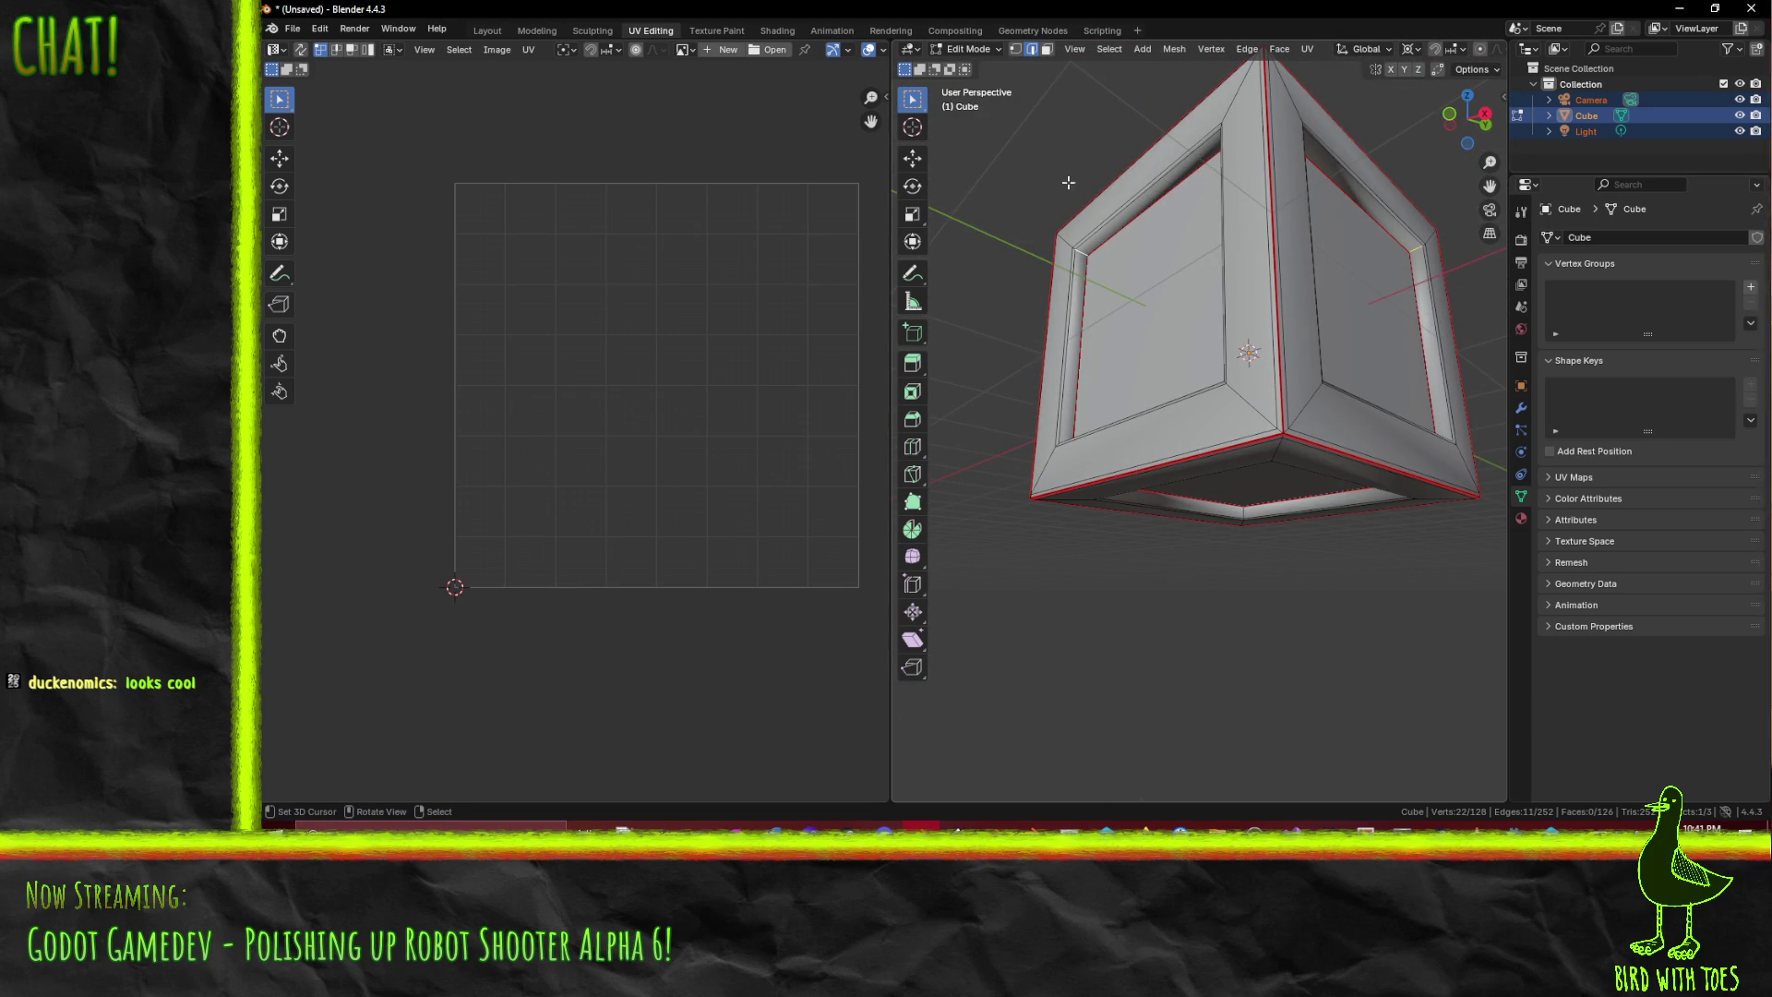
- Add the inner top-left, inner corner and top corner edges of the frame
mouse_move(1061, 322)
mouse_down()
mouse_move(1076, 297)
mouse_move(1052, 246)
mouse_move(1433, 246)
mouse_move(1409, 523)
mouse_move(1093, 576)
mouse_up()
shift+click(1057, 226)
shift+click(1433, 245)
shift+click(1409, 521)
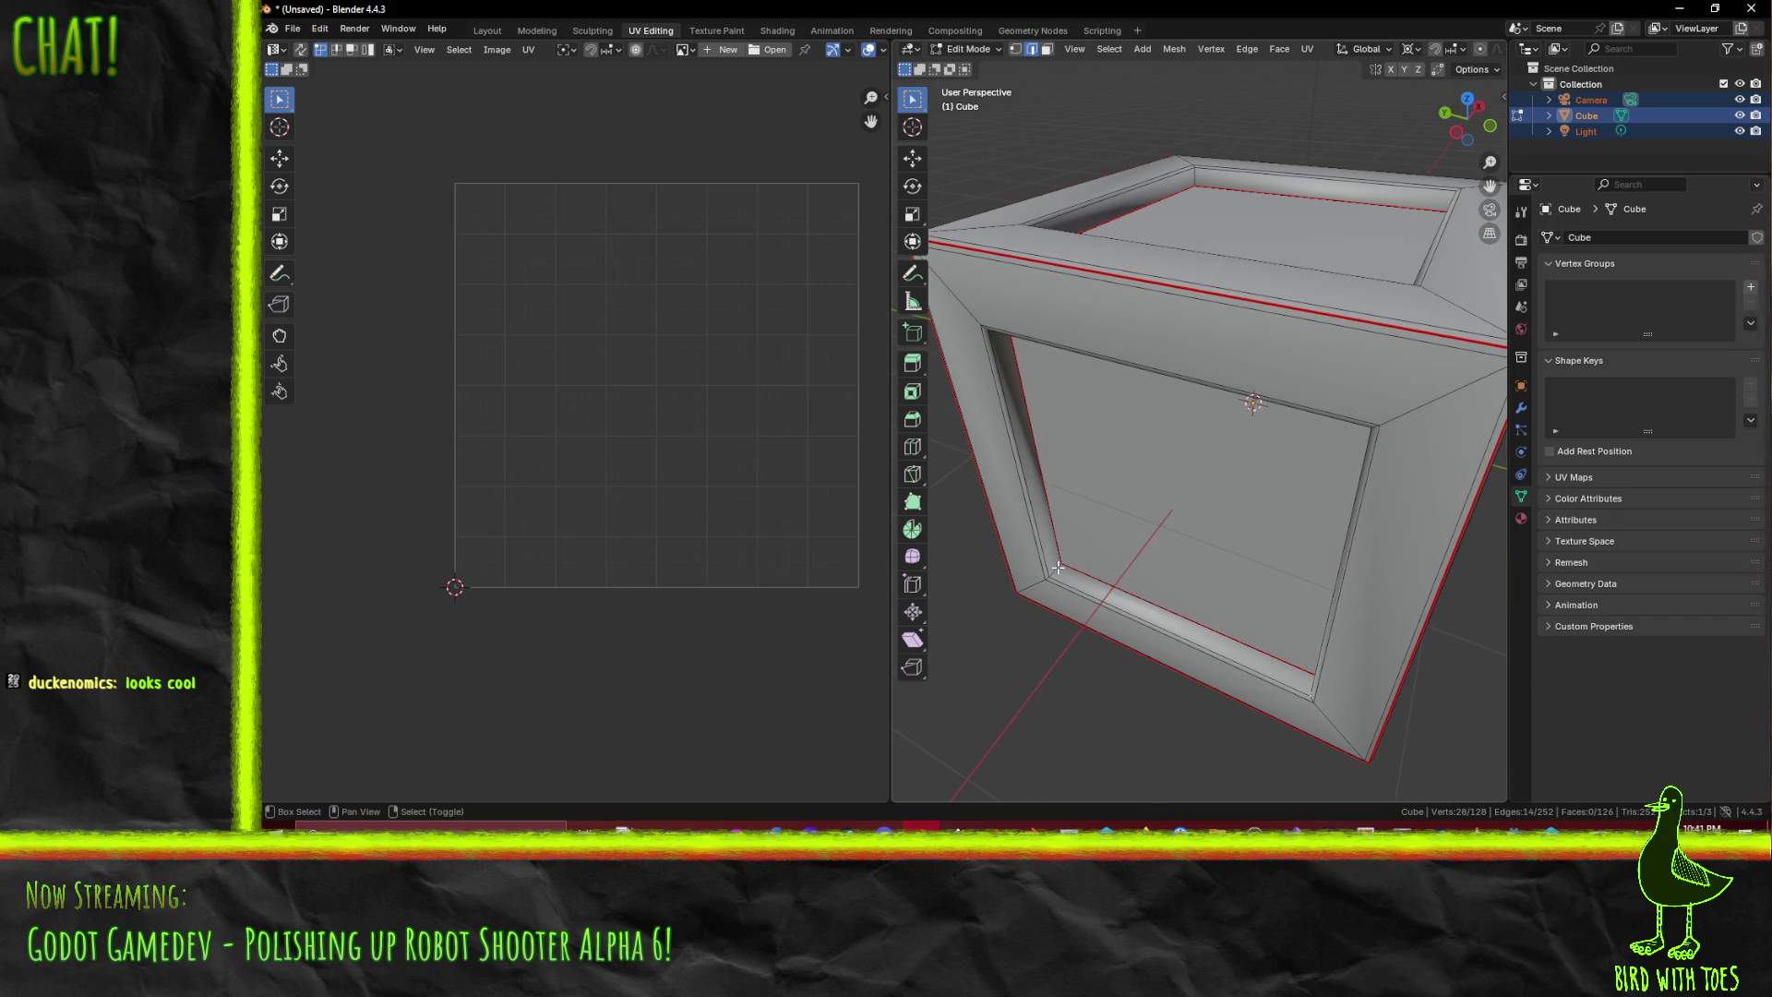
mouse_move(1152, 393)
mouse_down()
mouse_move(1470, 478)
mouse_move(1140, 201)
mouse_up()
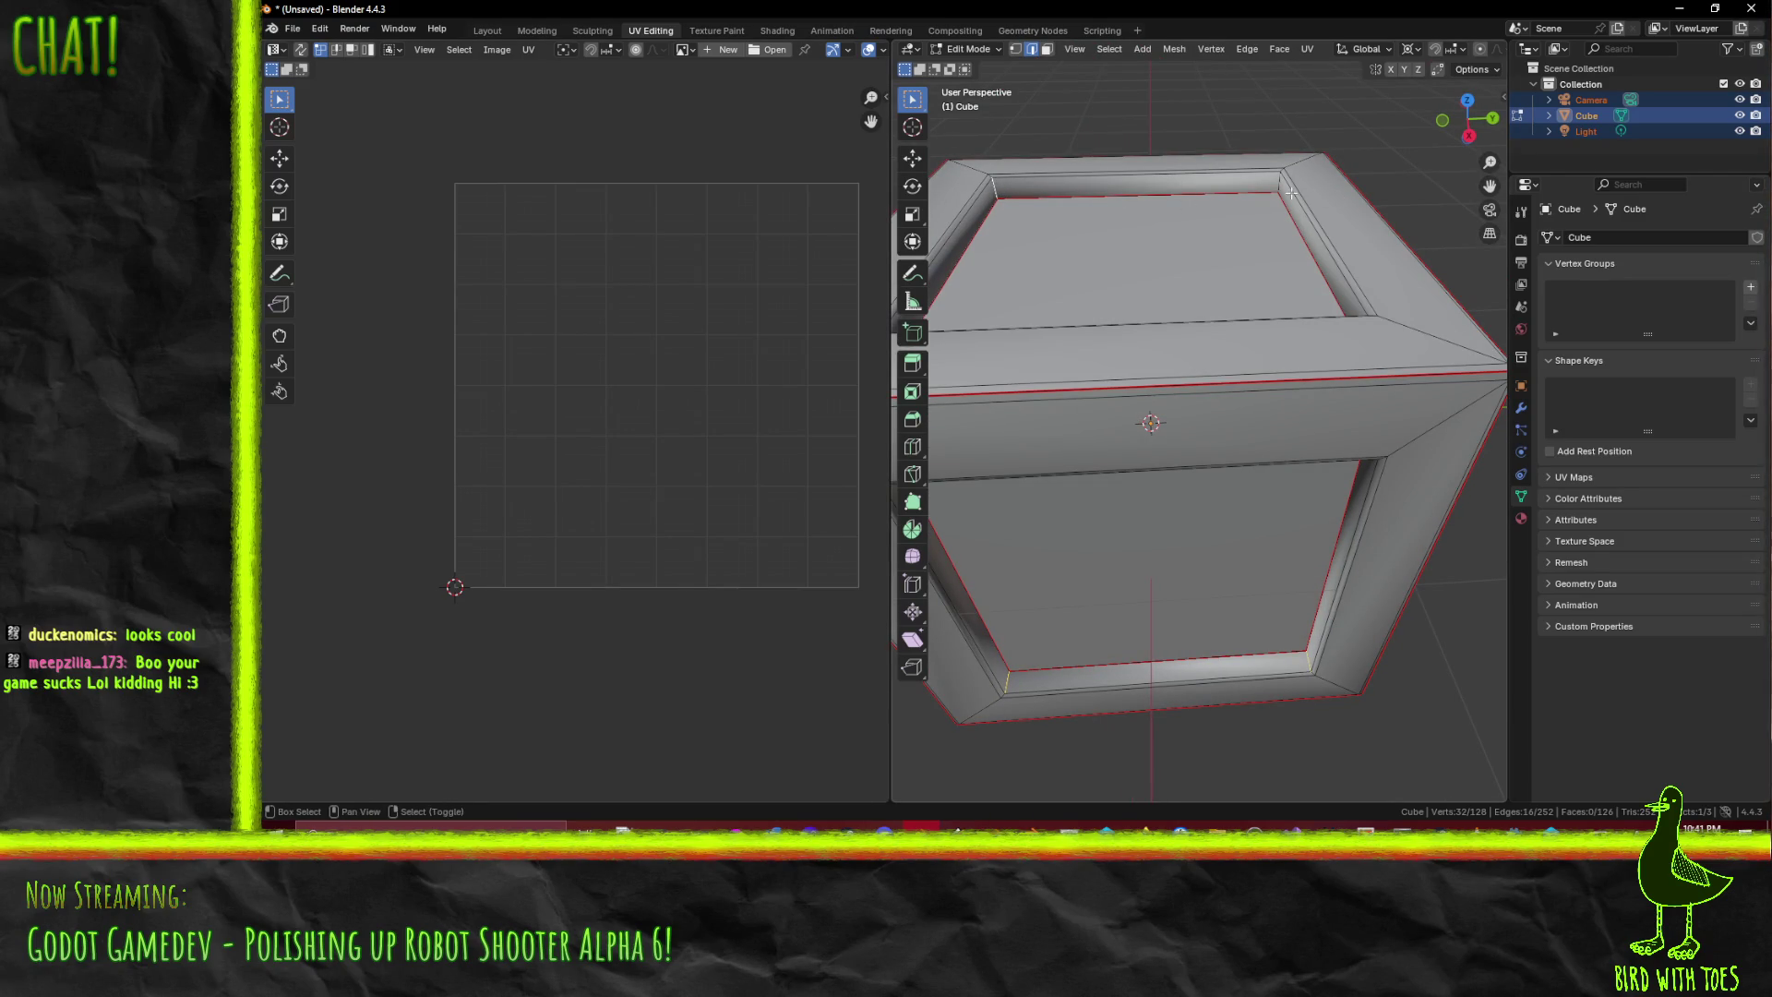
mouse_move(1276, 188)
mouse_down()
mouse_move(1265, 175)
mouse_move(1284, 163)
mouse_move(1398, 216)
mouse_up()
shift+click(1284, 162)
shift+right_click(1291, 137)
- Add the last short corner edges visible from inside the box
mouse_move(1290, 137)
mouse_down()
mouse_move(1171, 306)
mouse_move(1115, 600)
mouse_move(1320, 689)
mouse_up()
shift+click(1120, 613)
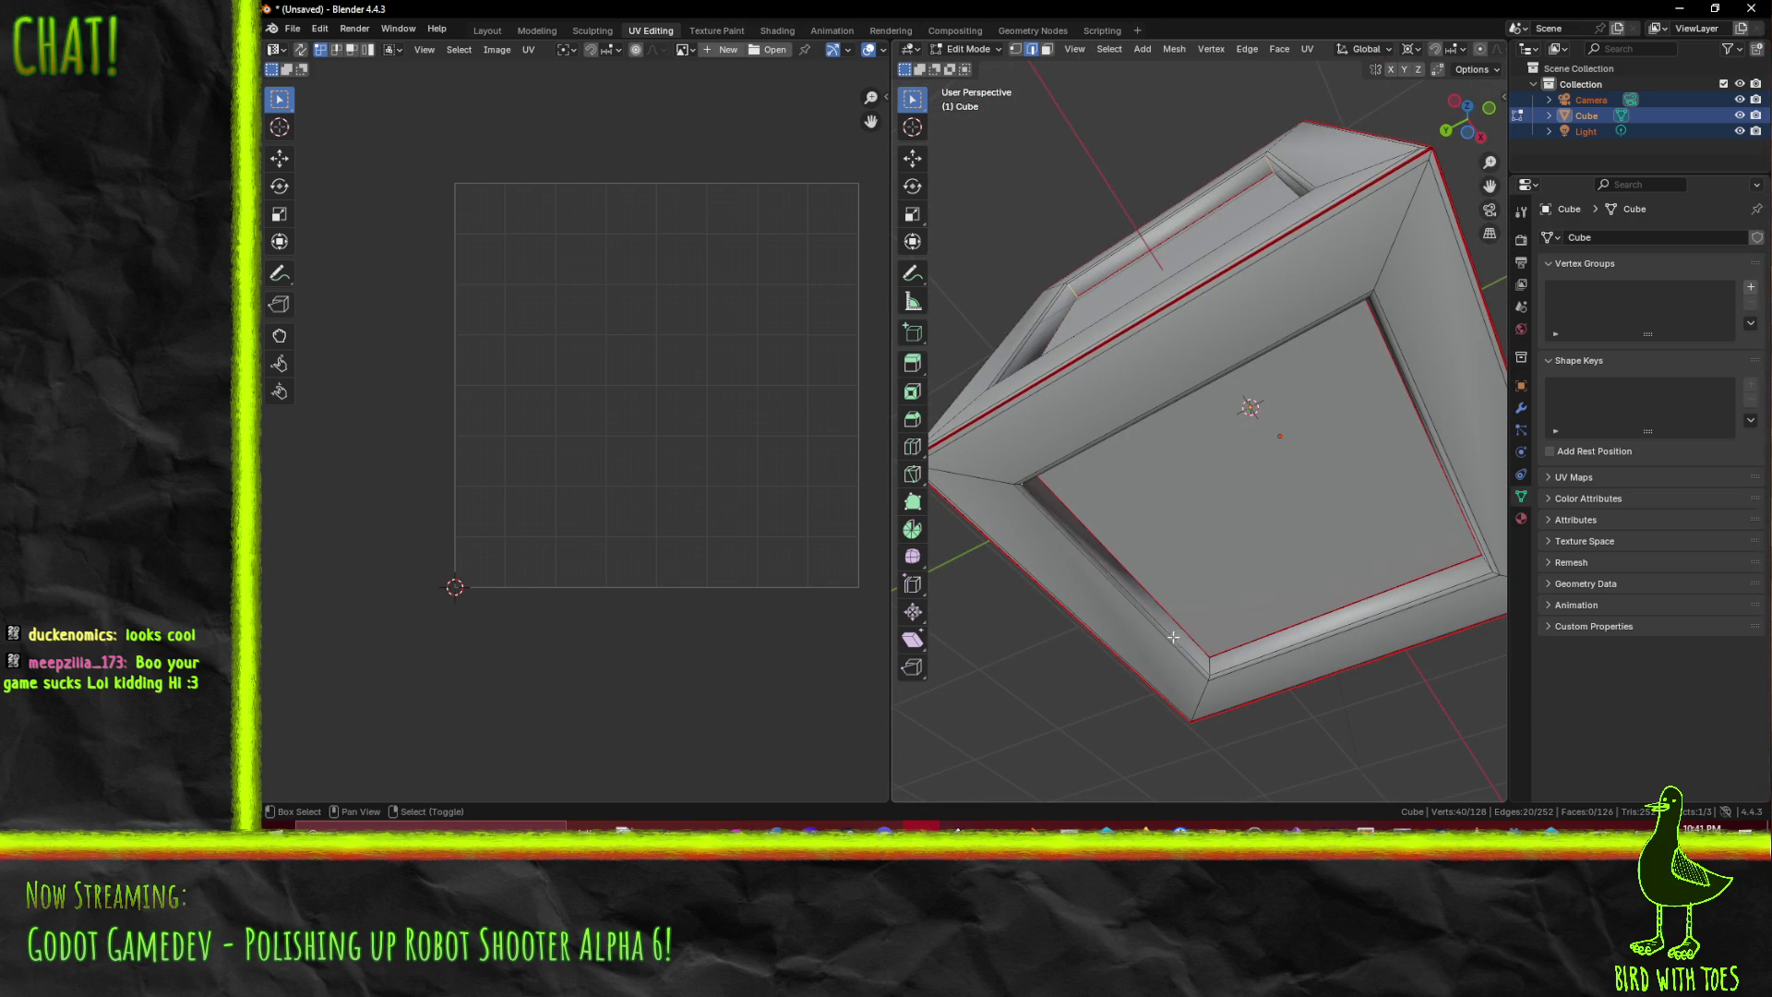
shift+click(1214, 657)
mouse_move(1222, 651)
mouse_down()
mouse_move(1256, 683)
mouse_move(1336, 646)
mouse_up()
shift+click(1255, 682)
shift+click(1275, 667)
- Mark all selected corner edges as UV seams and deselect everything
key(F3)
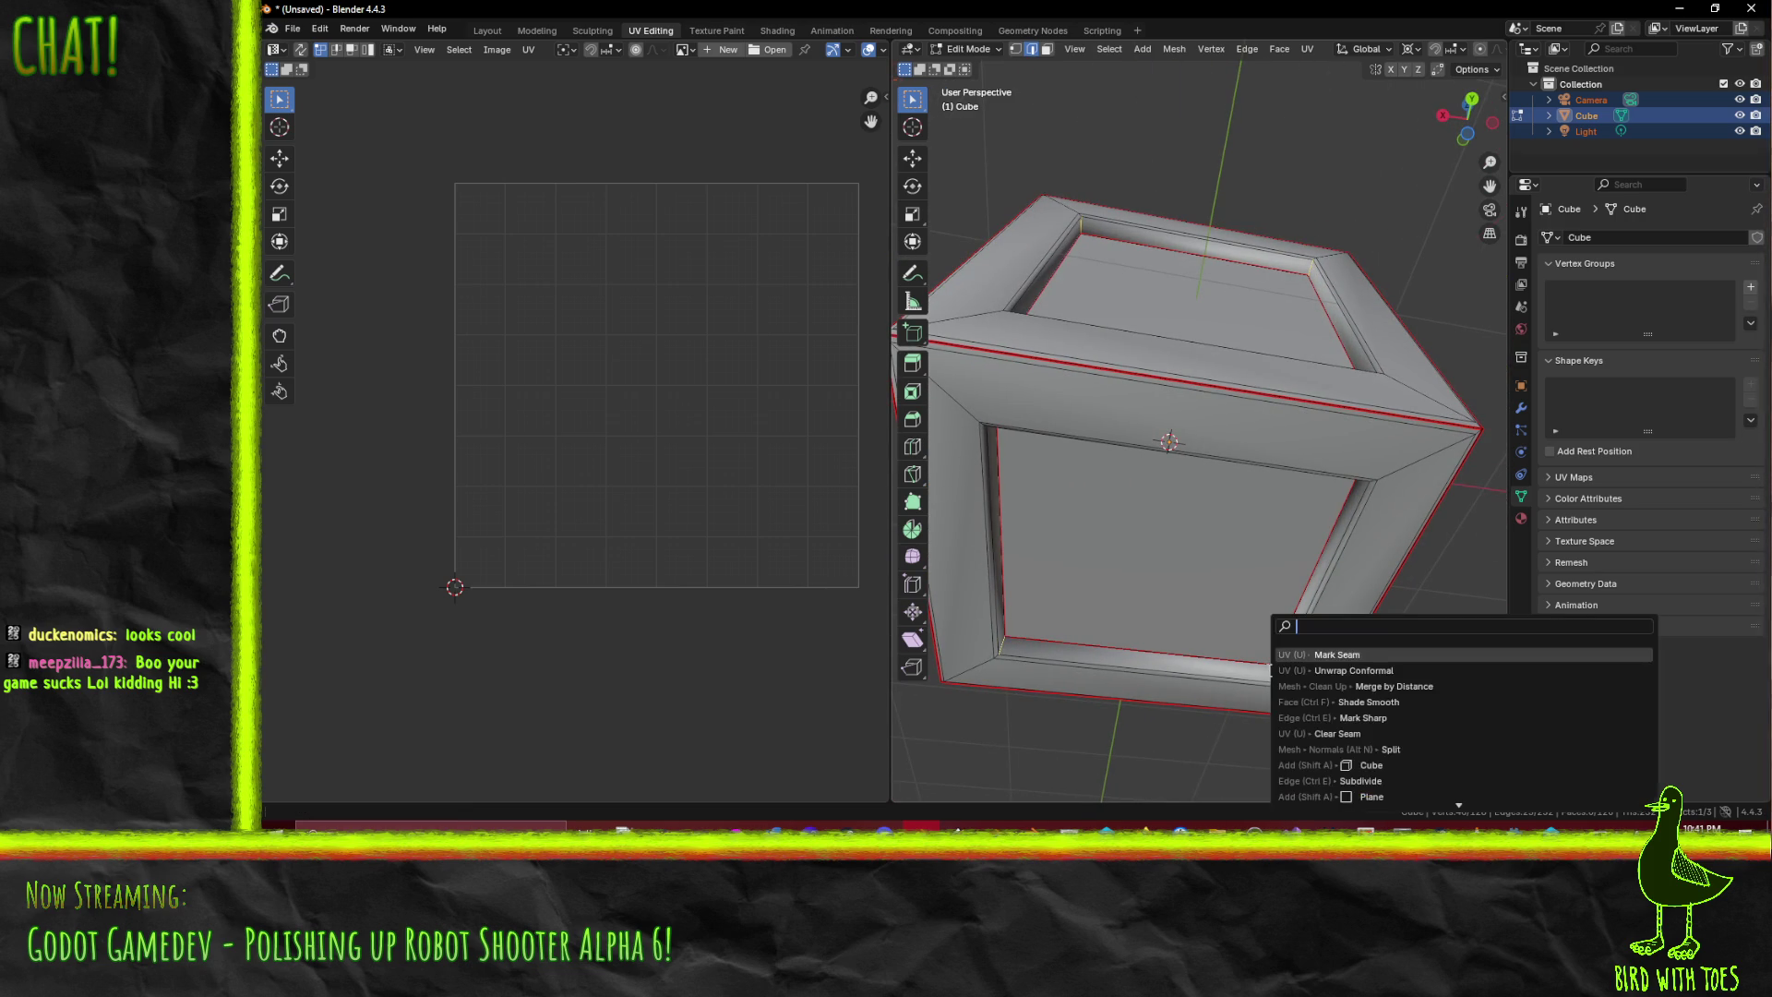
click(1350, 654)
key(alt+a)
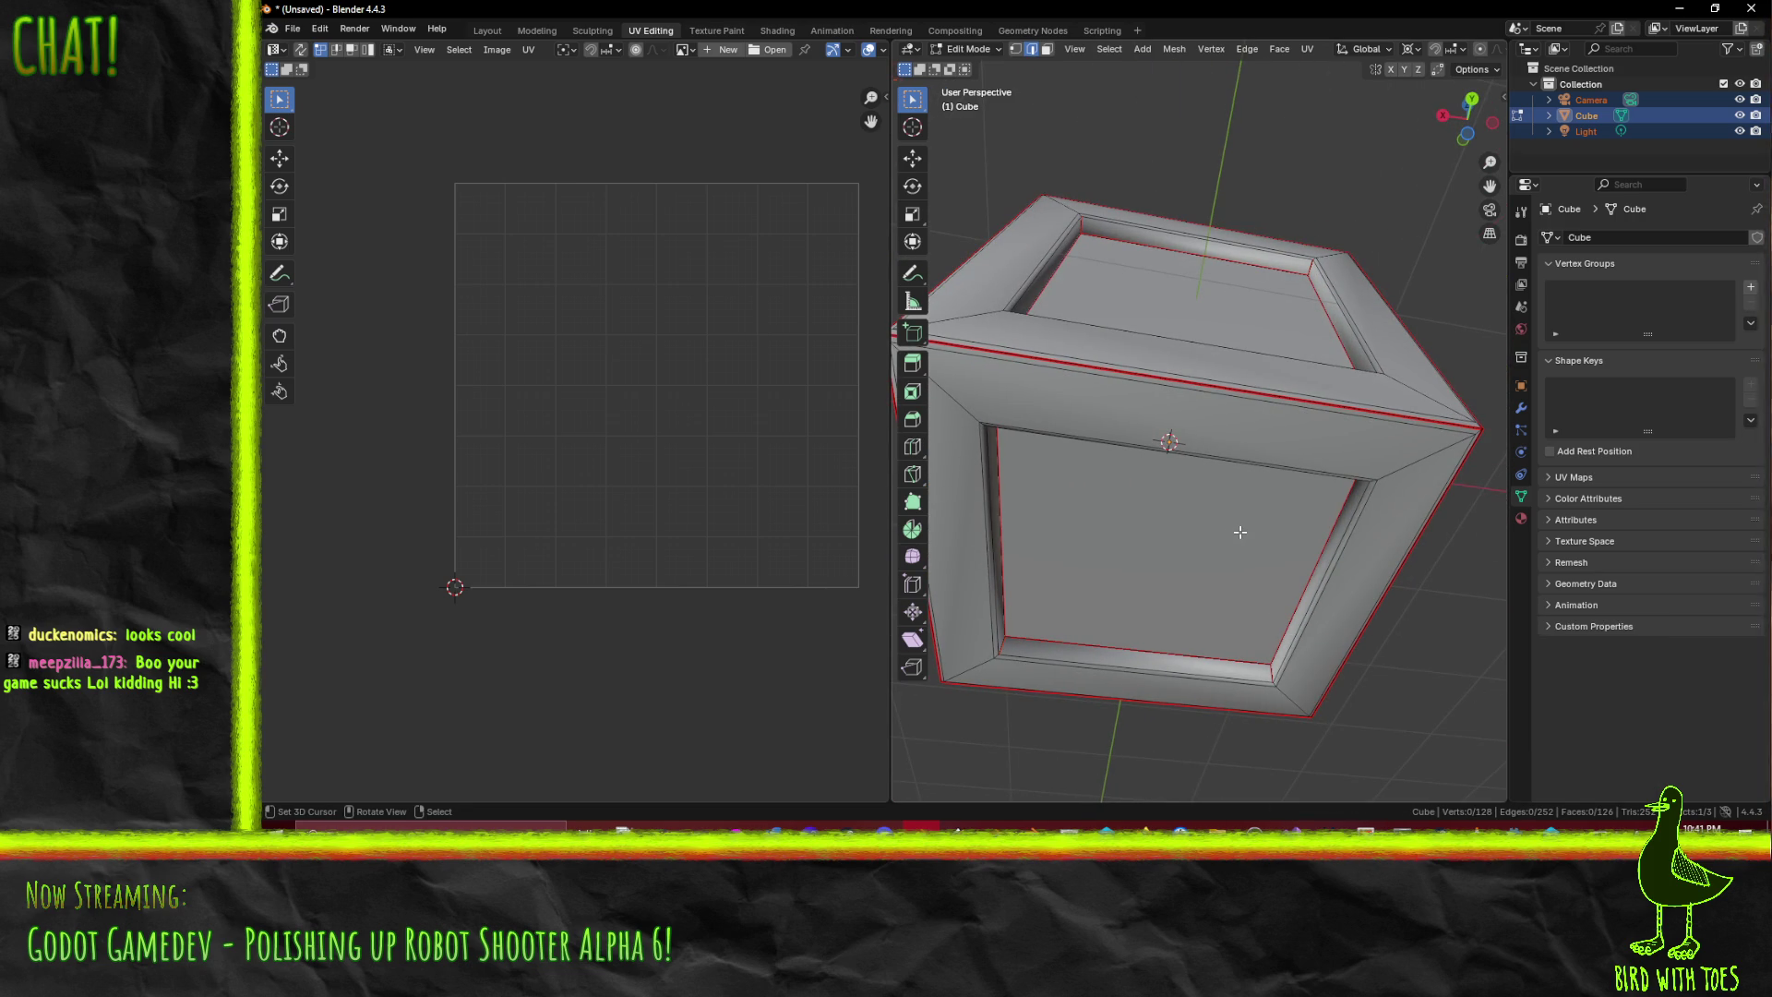
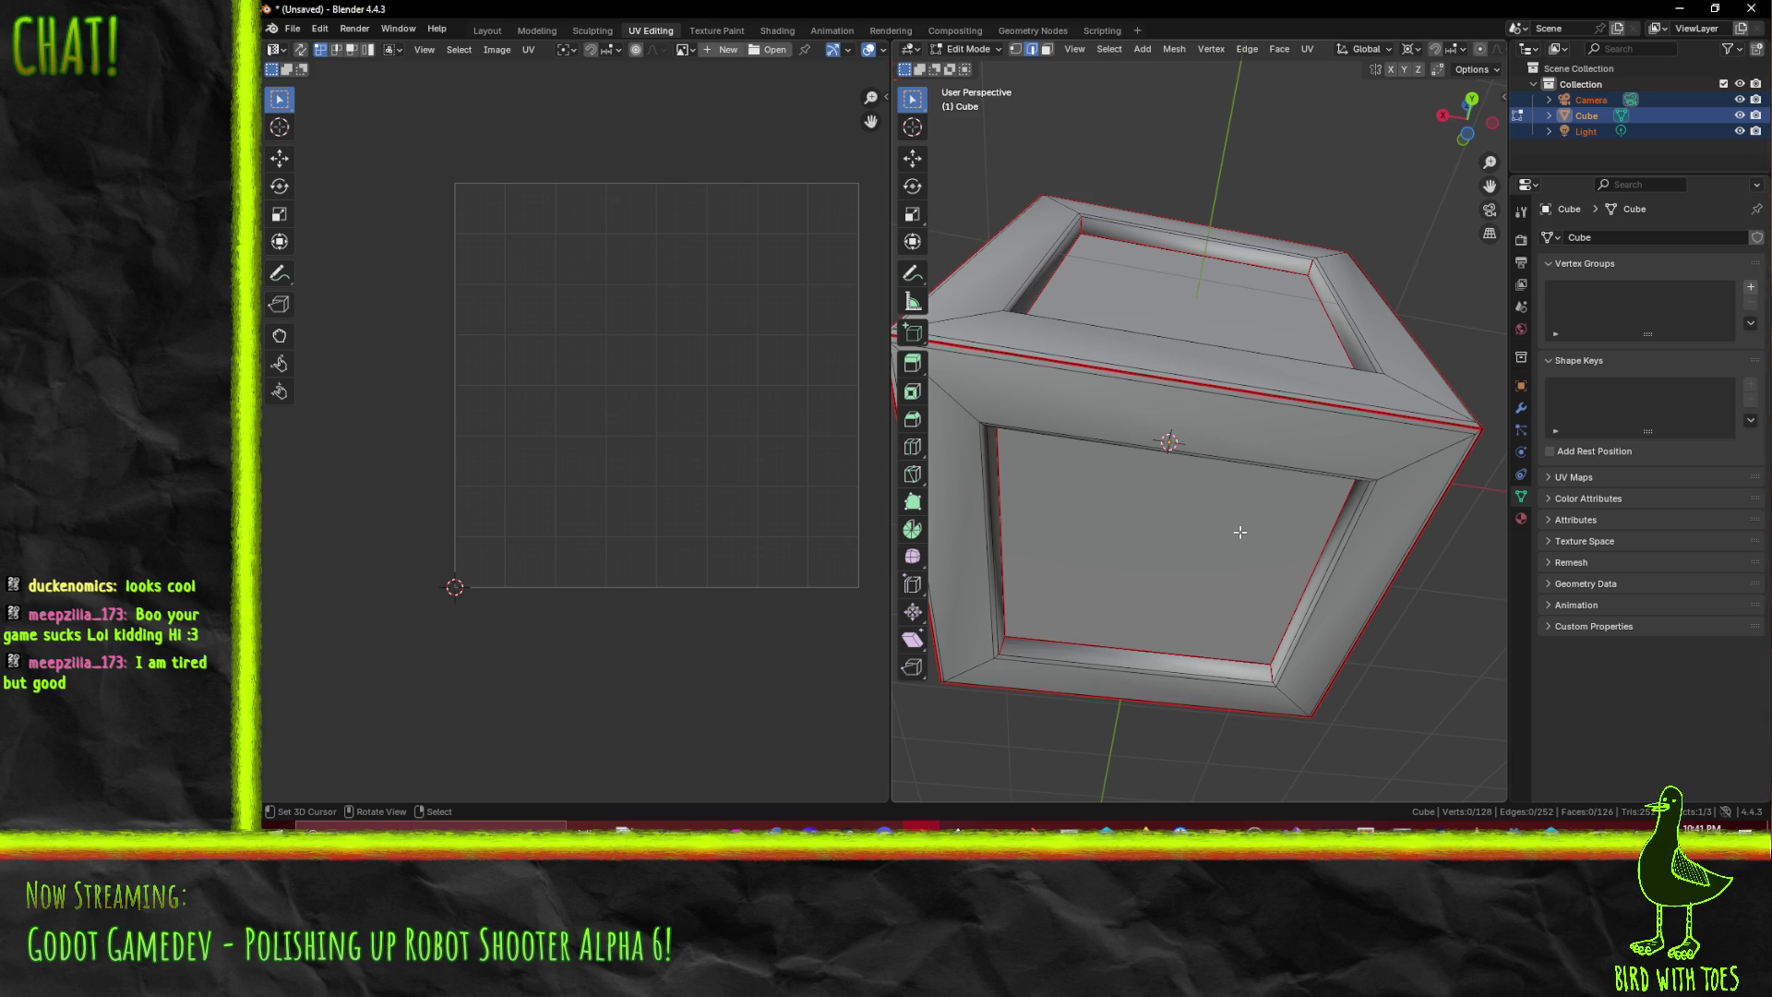
- Select the entire crate mesh and run Unwrap Conformal on it
key(a)
drag(1240, 531, 1174, 605)
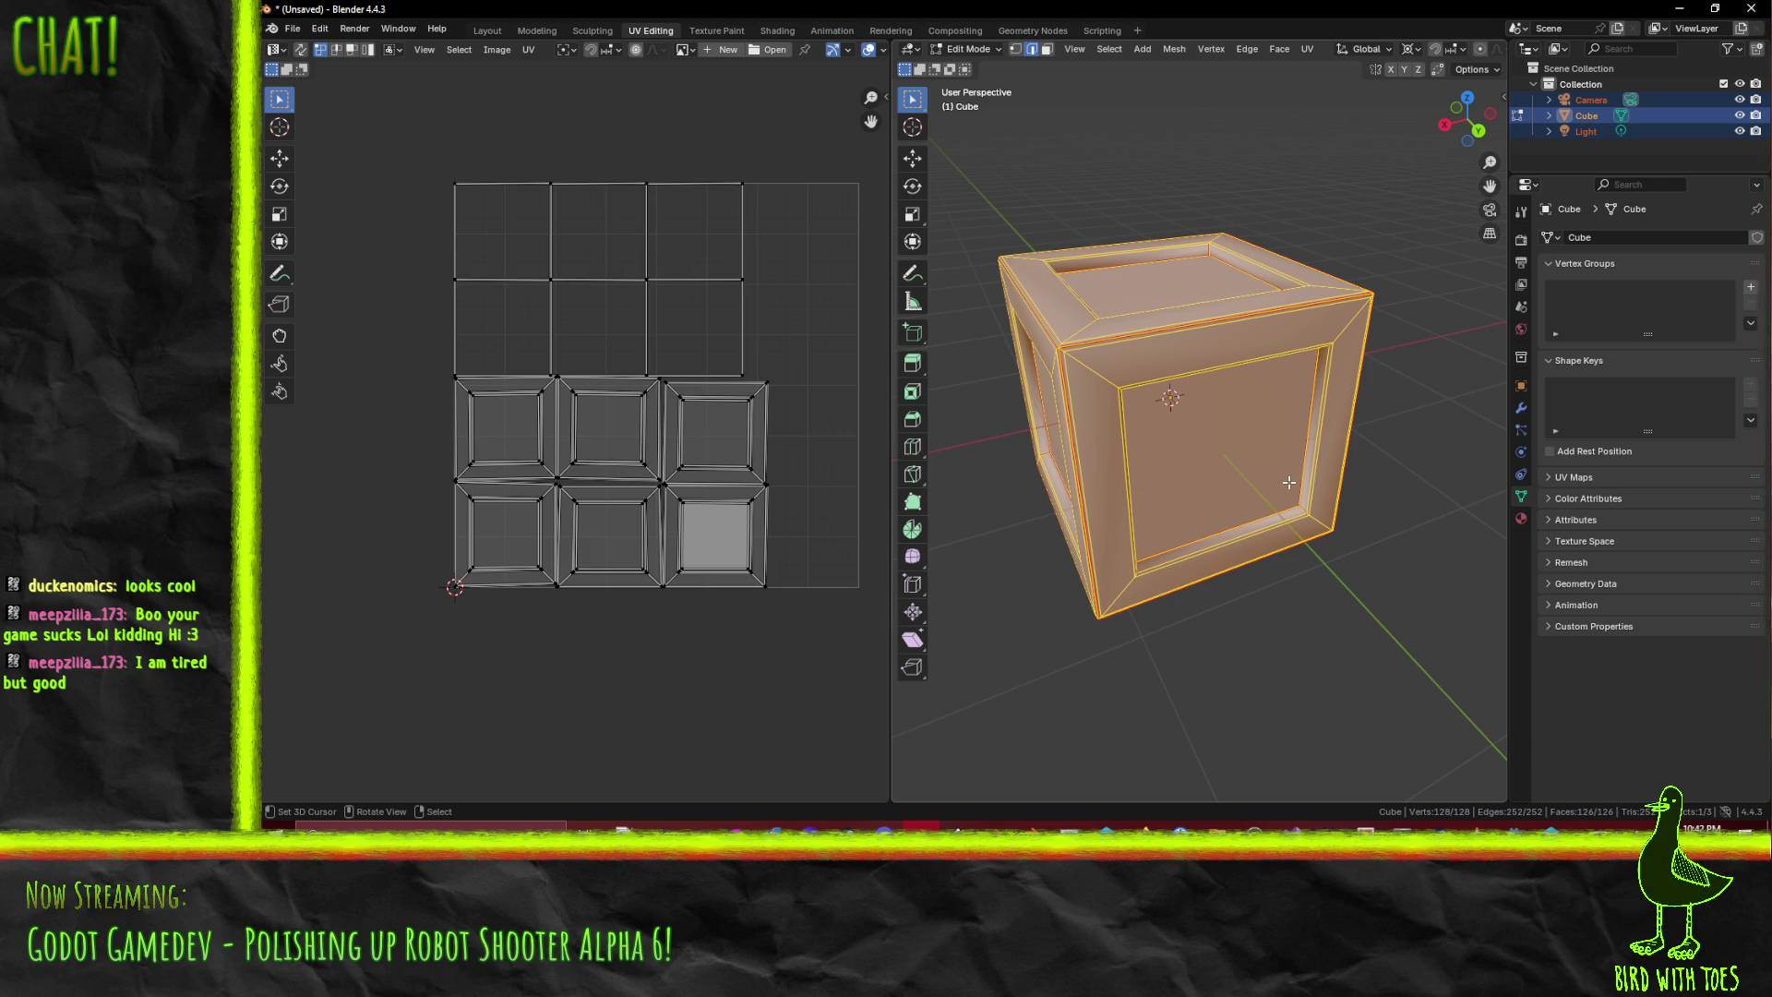
key(u)
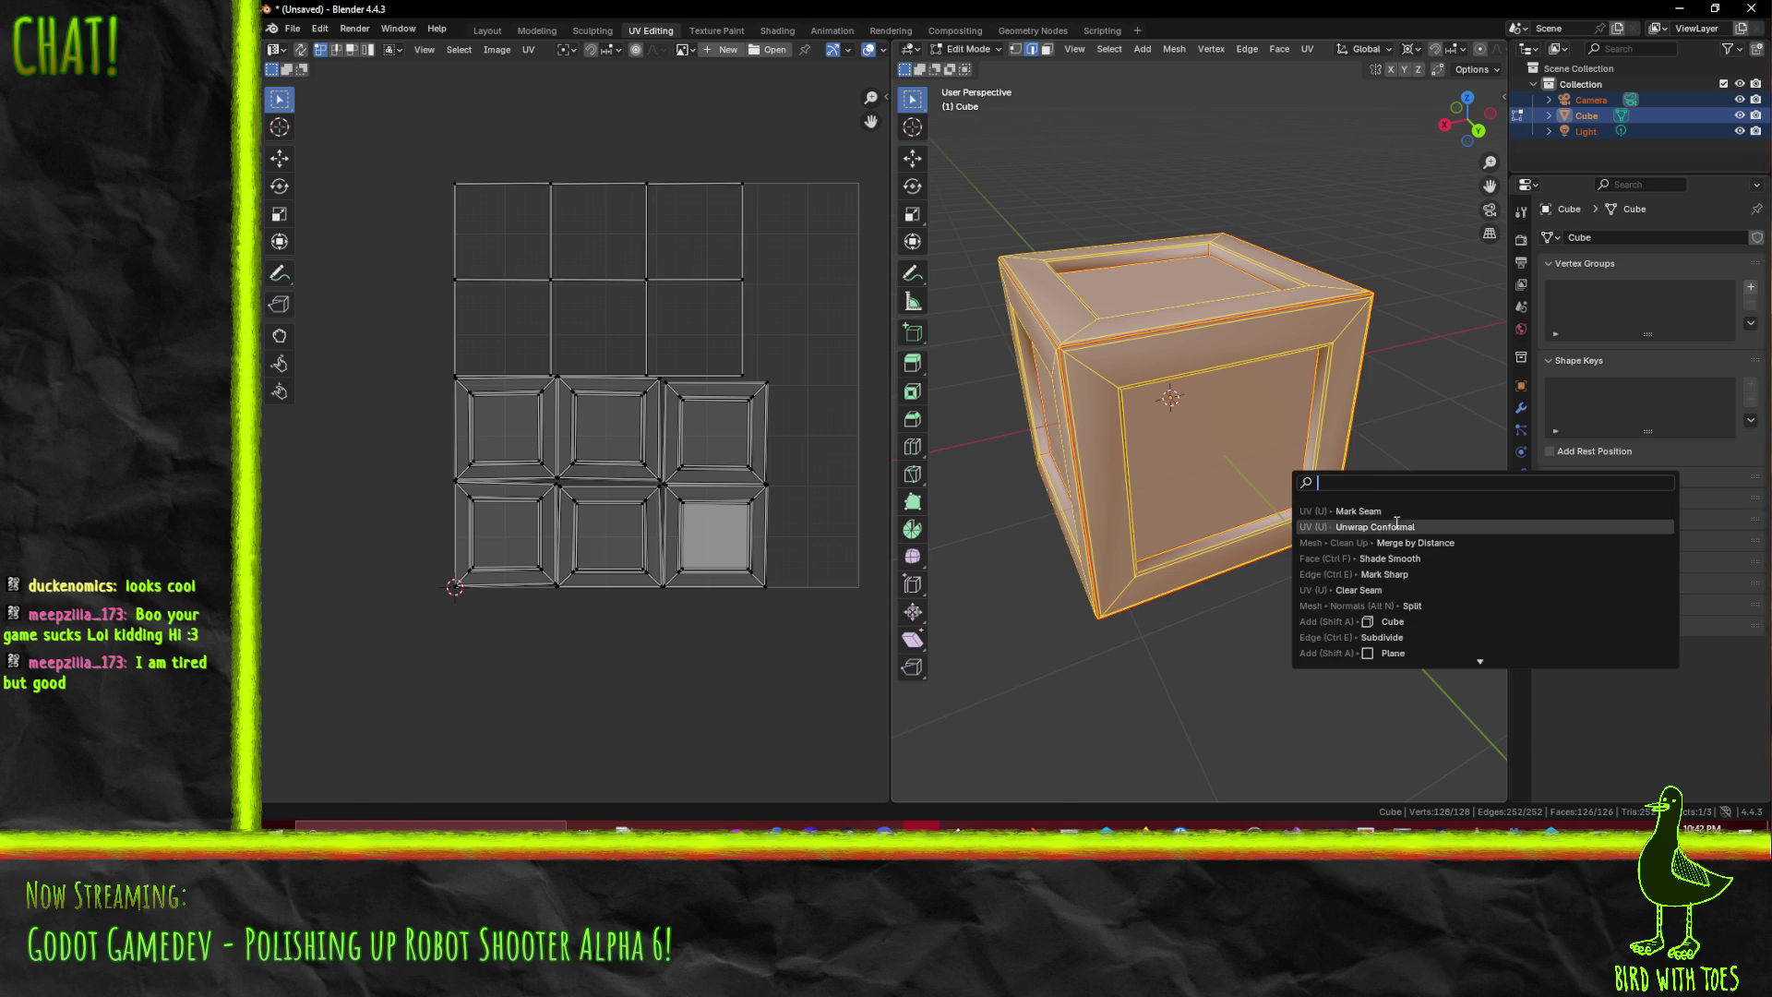
click(1301, 518)
- Inspect the new UV islands, then orbit and pick the edges of one crate face
scroll(609, 396, up, 1)
scroll(601, 387, up, 6)
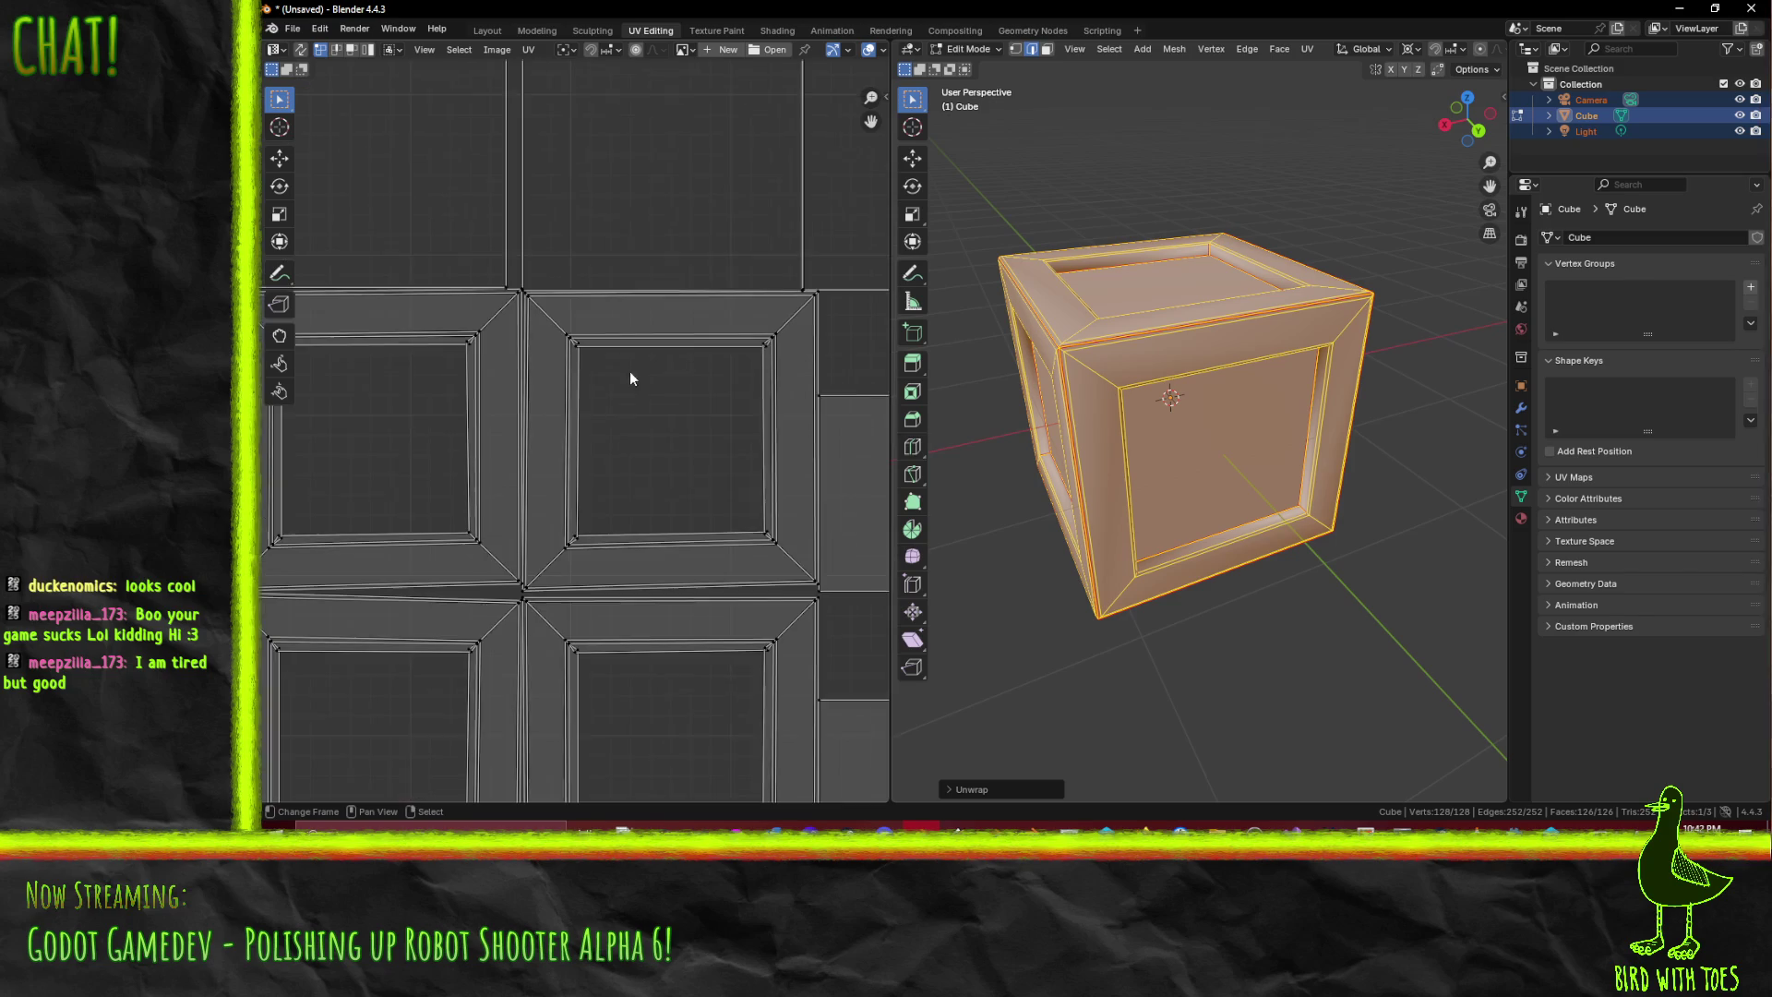
scroll(673, 503, down, 4)
scroll(542, 490, up, 2)
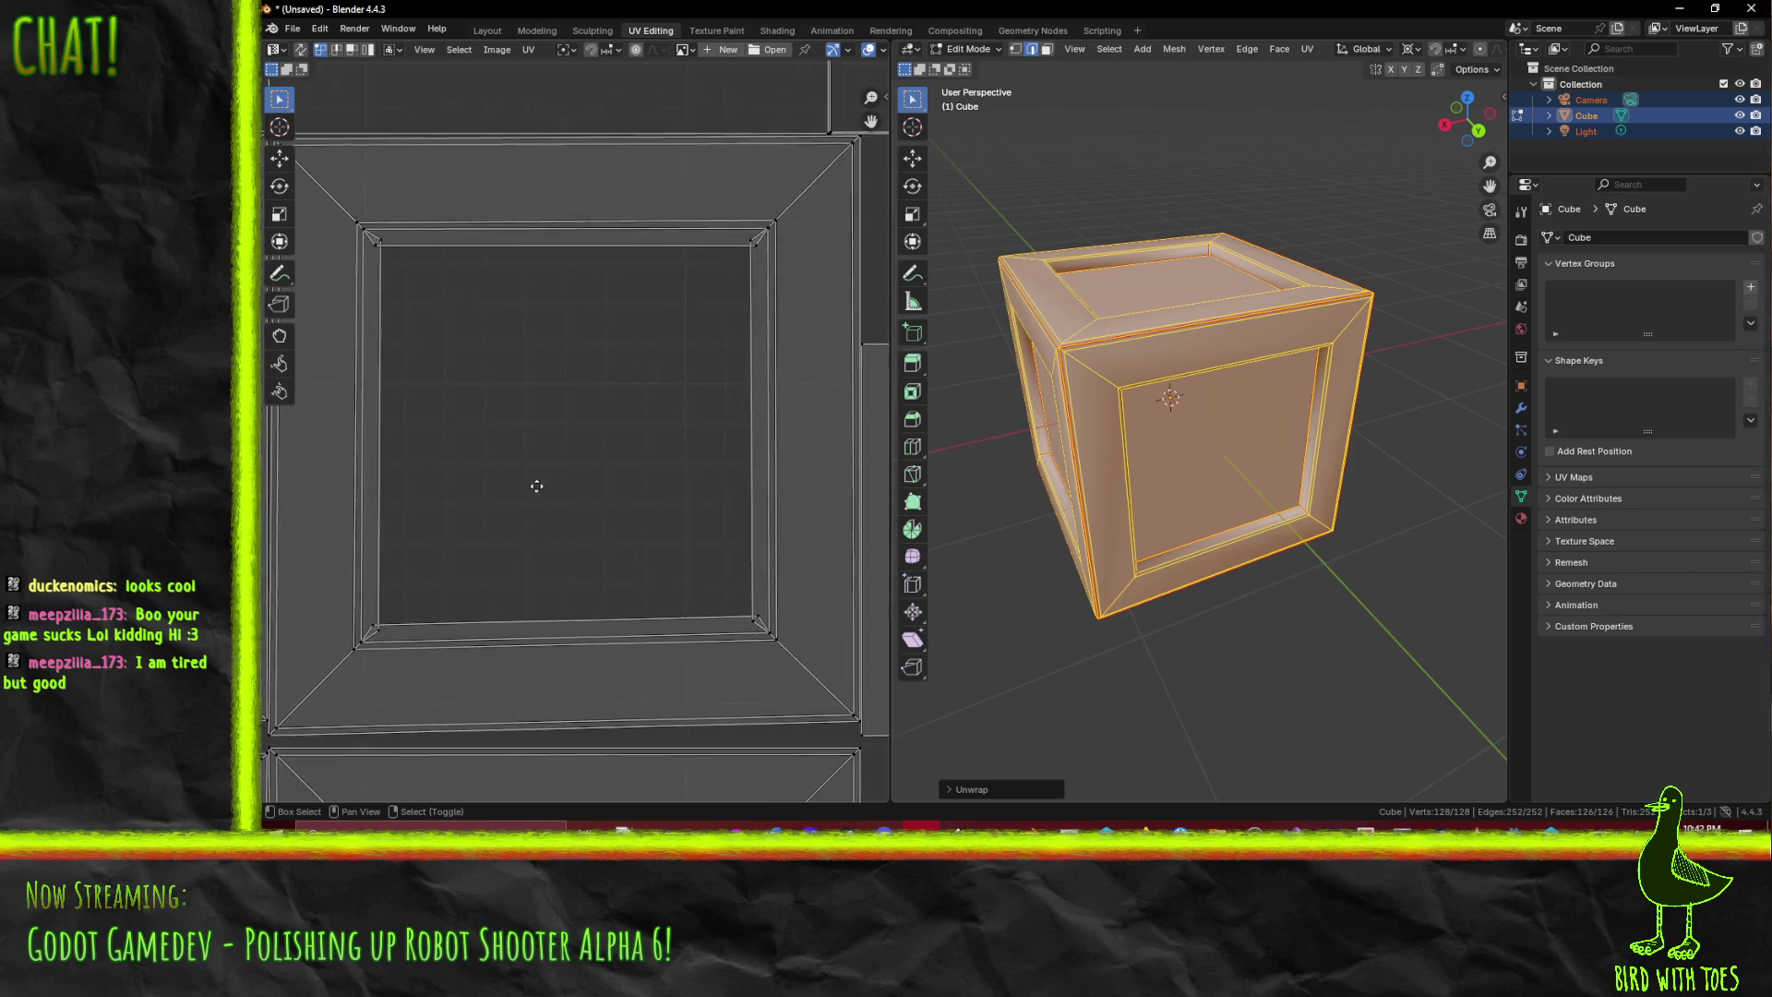
scroll(438, 400, down, 4)
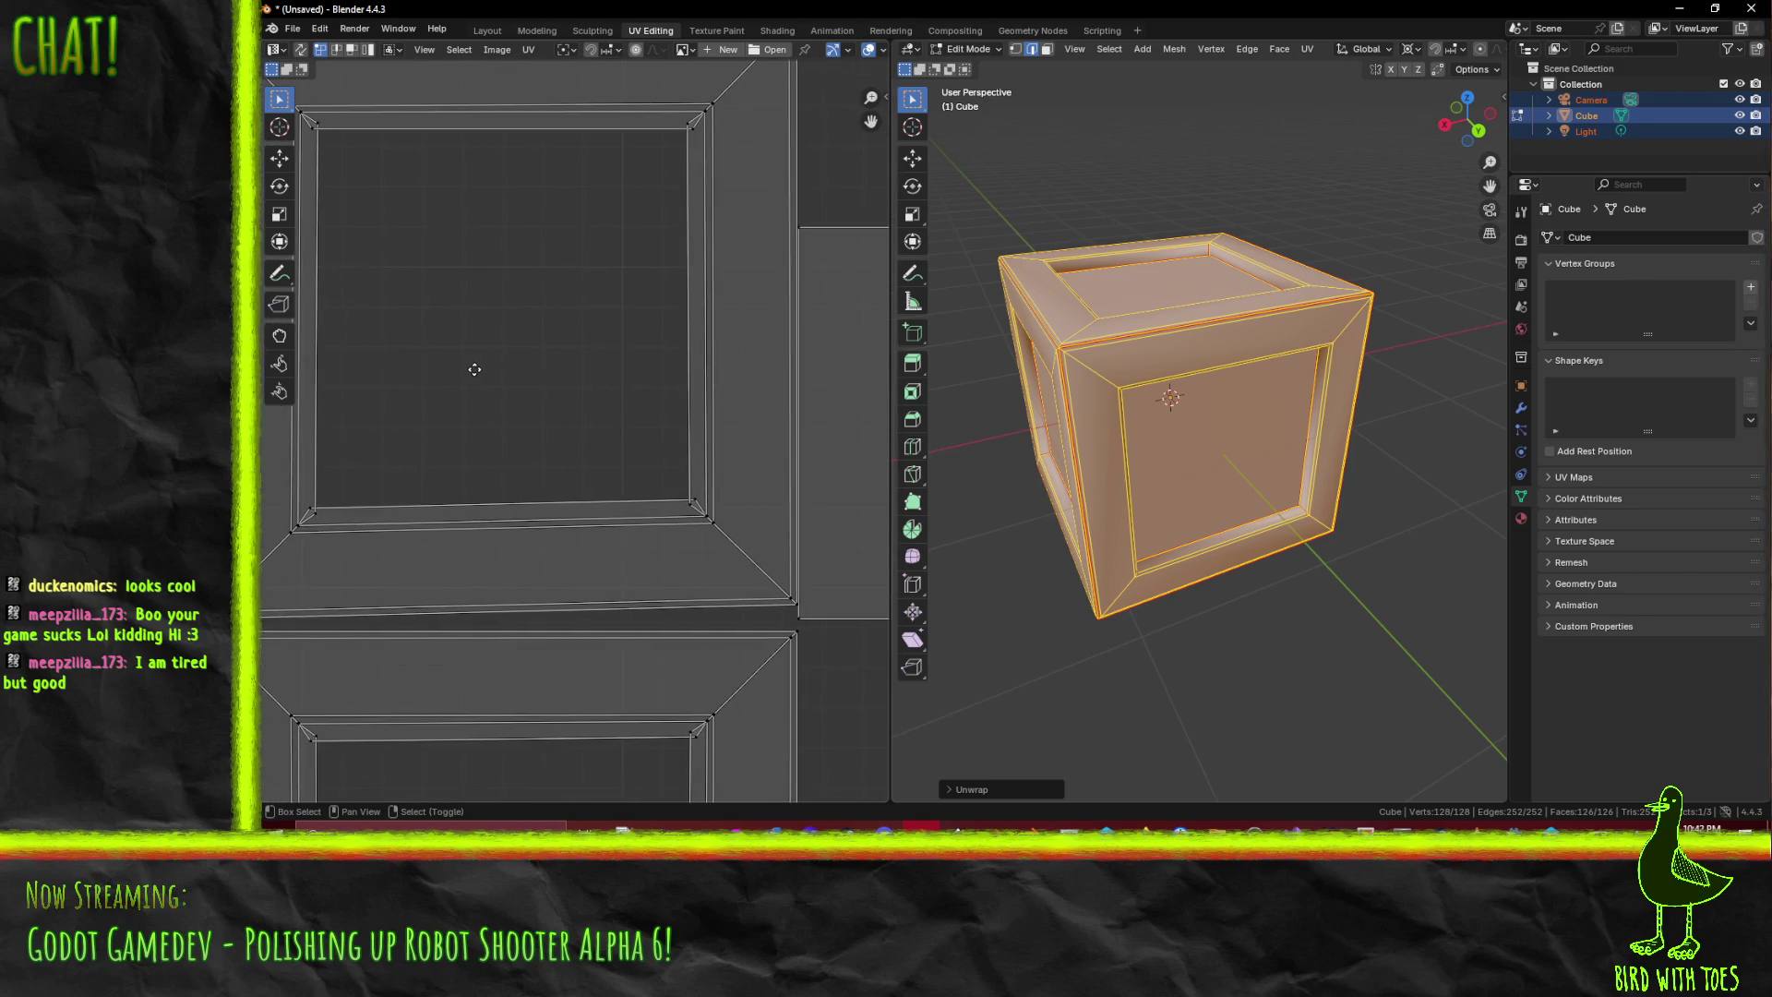
scroll(498, 361, down, 2)
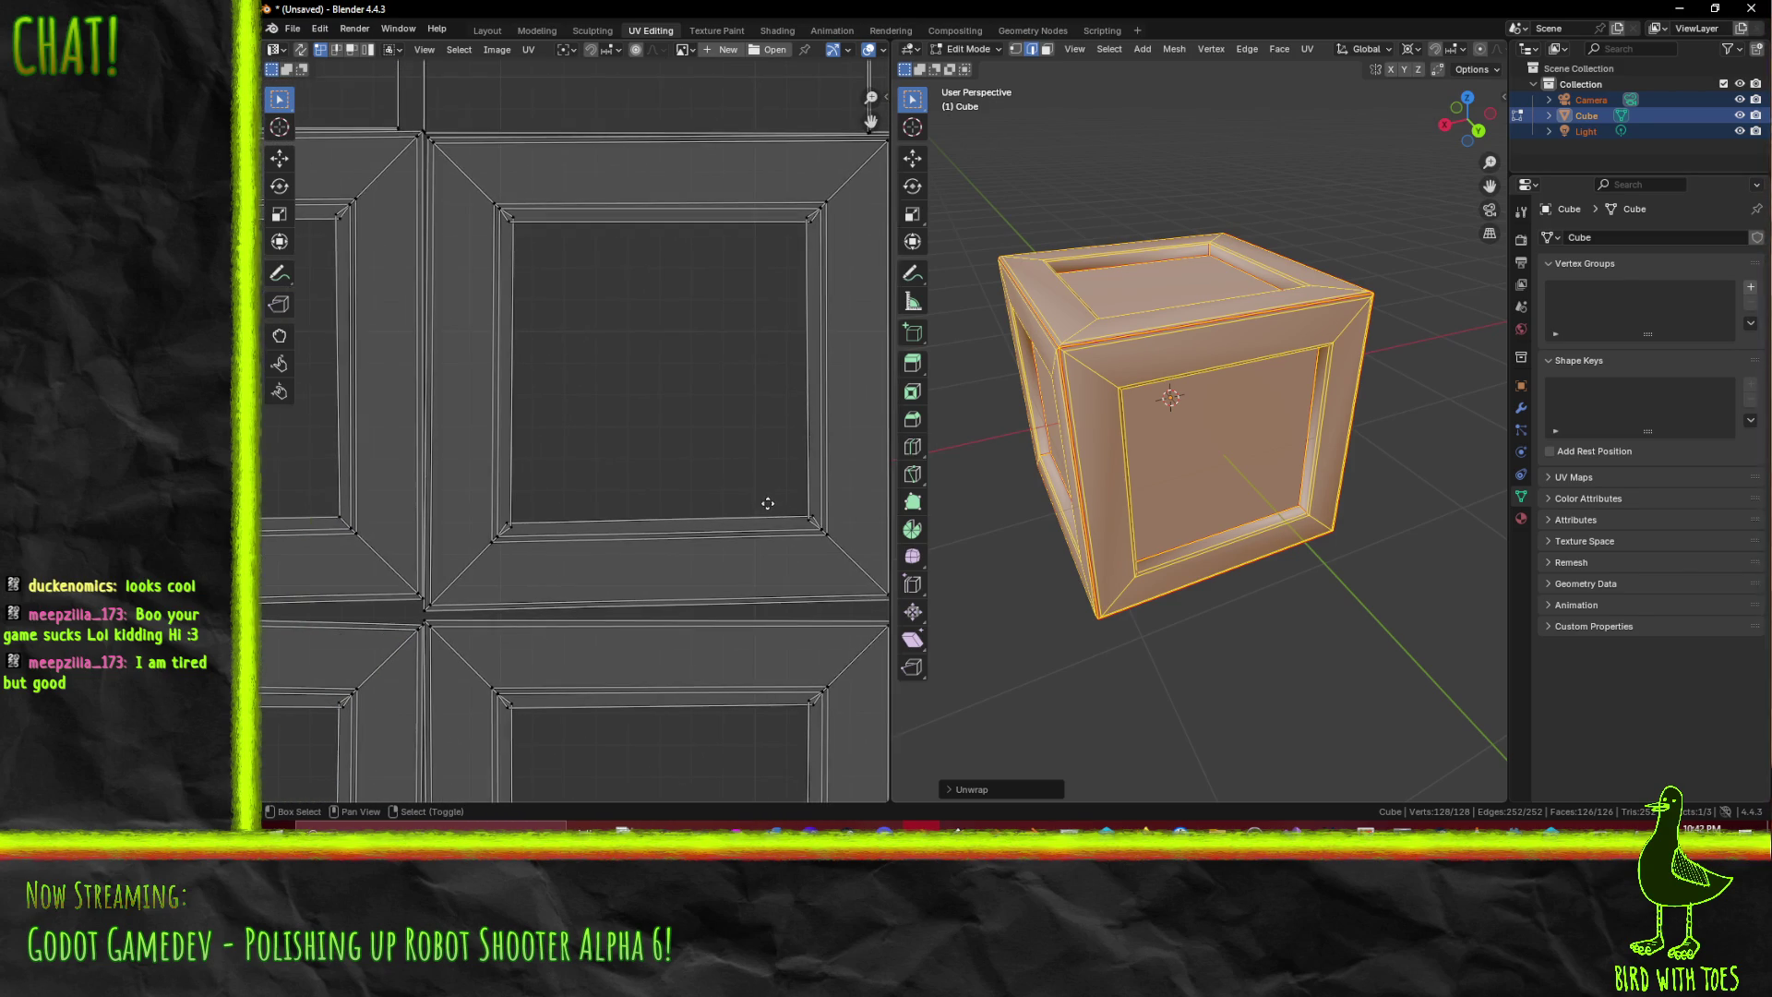
scroll(664, 416, up, 1)
scroll(646, 452, down, 5)
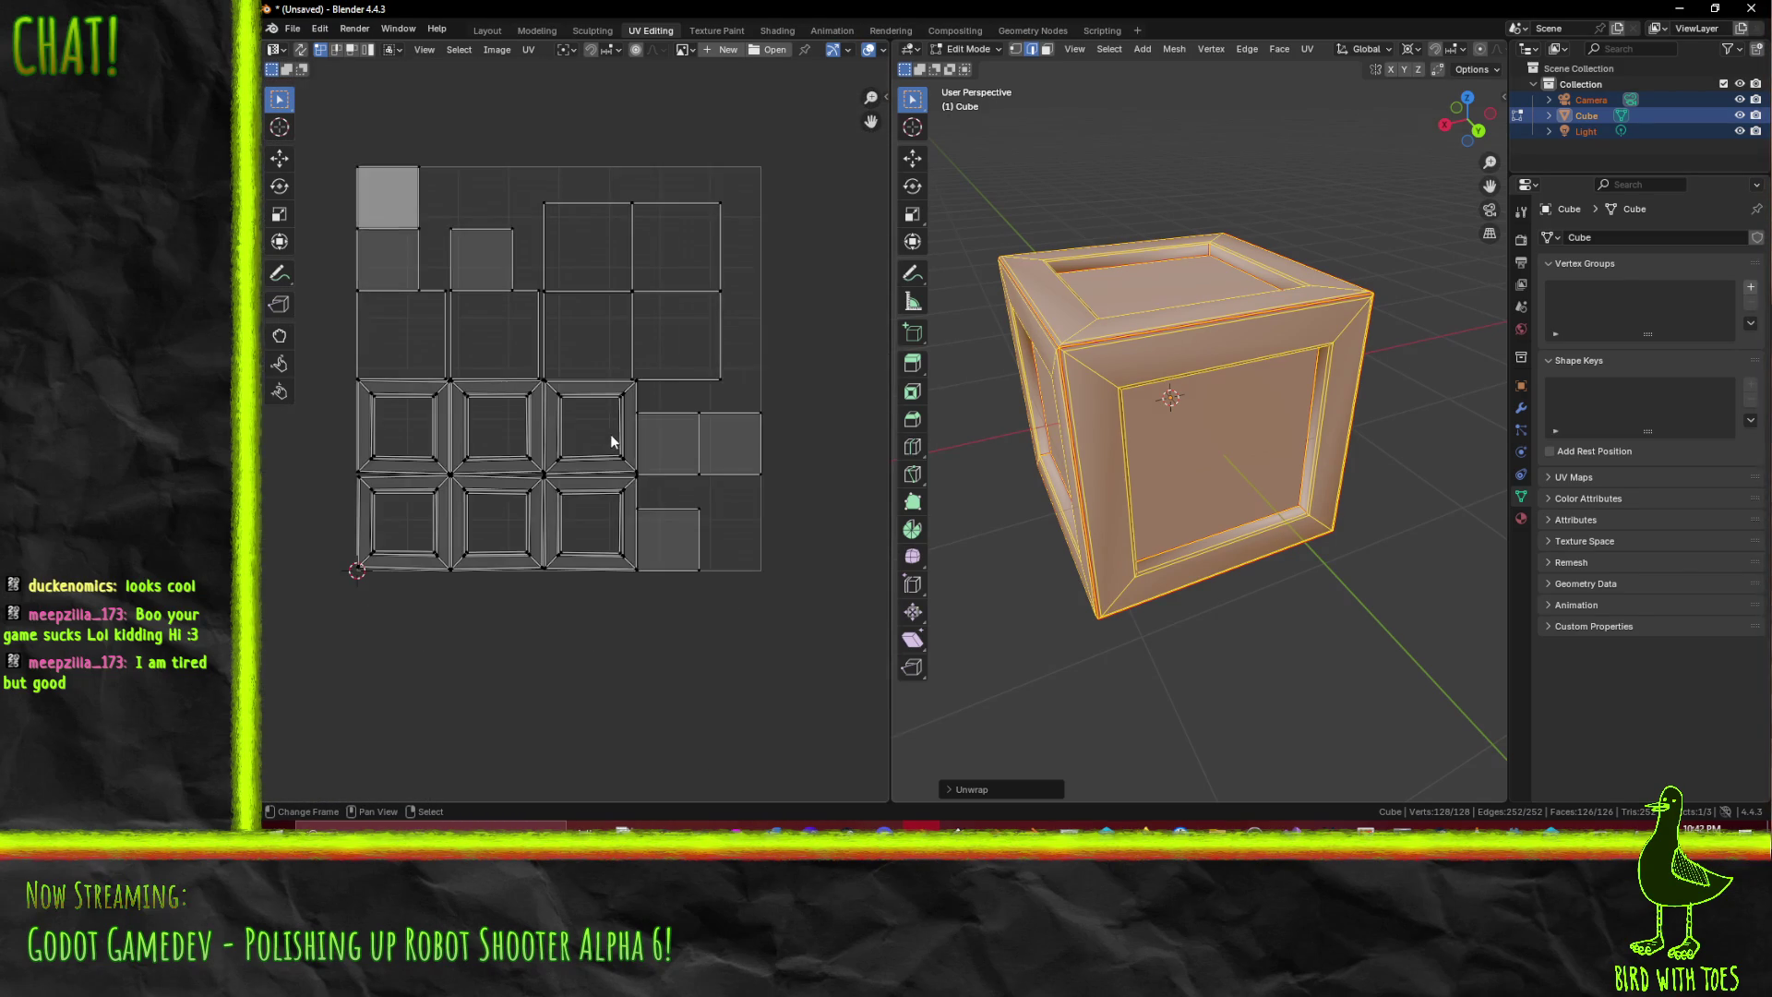
scroll(534, 493, up, 1)
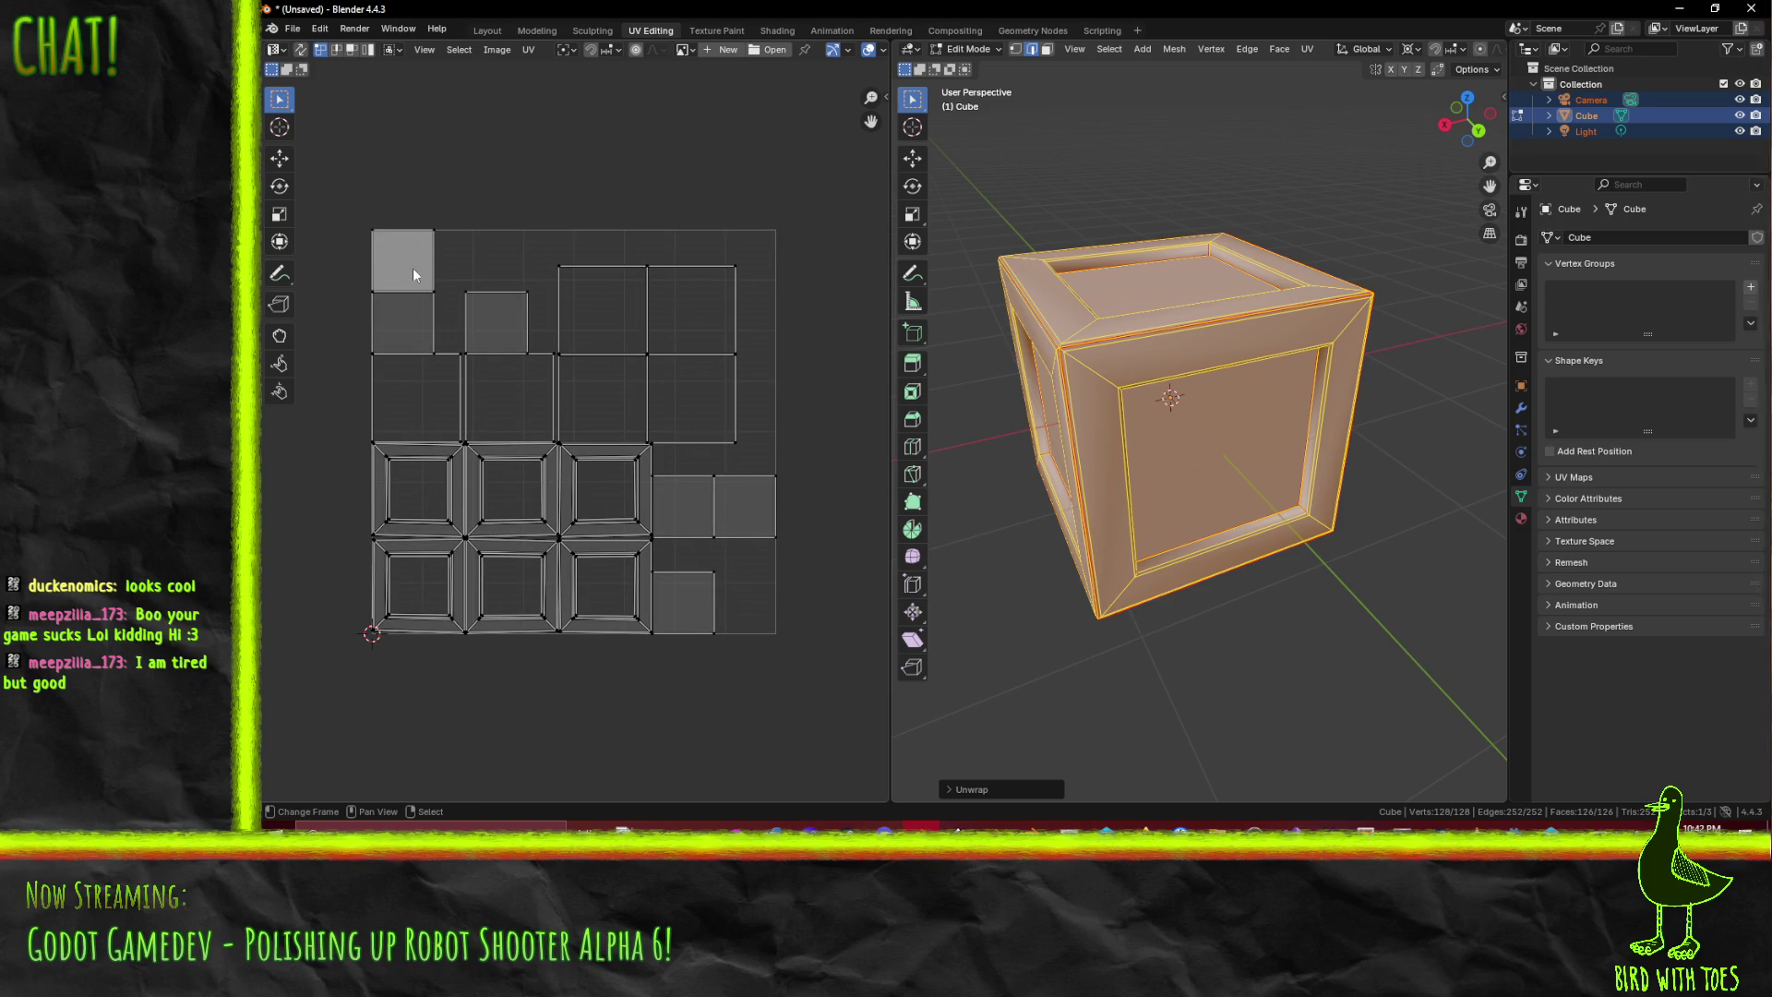
drag(1061, 417, 1133, 415)
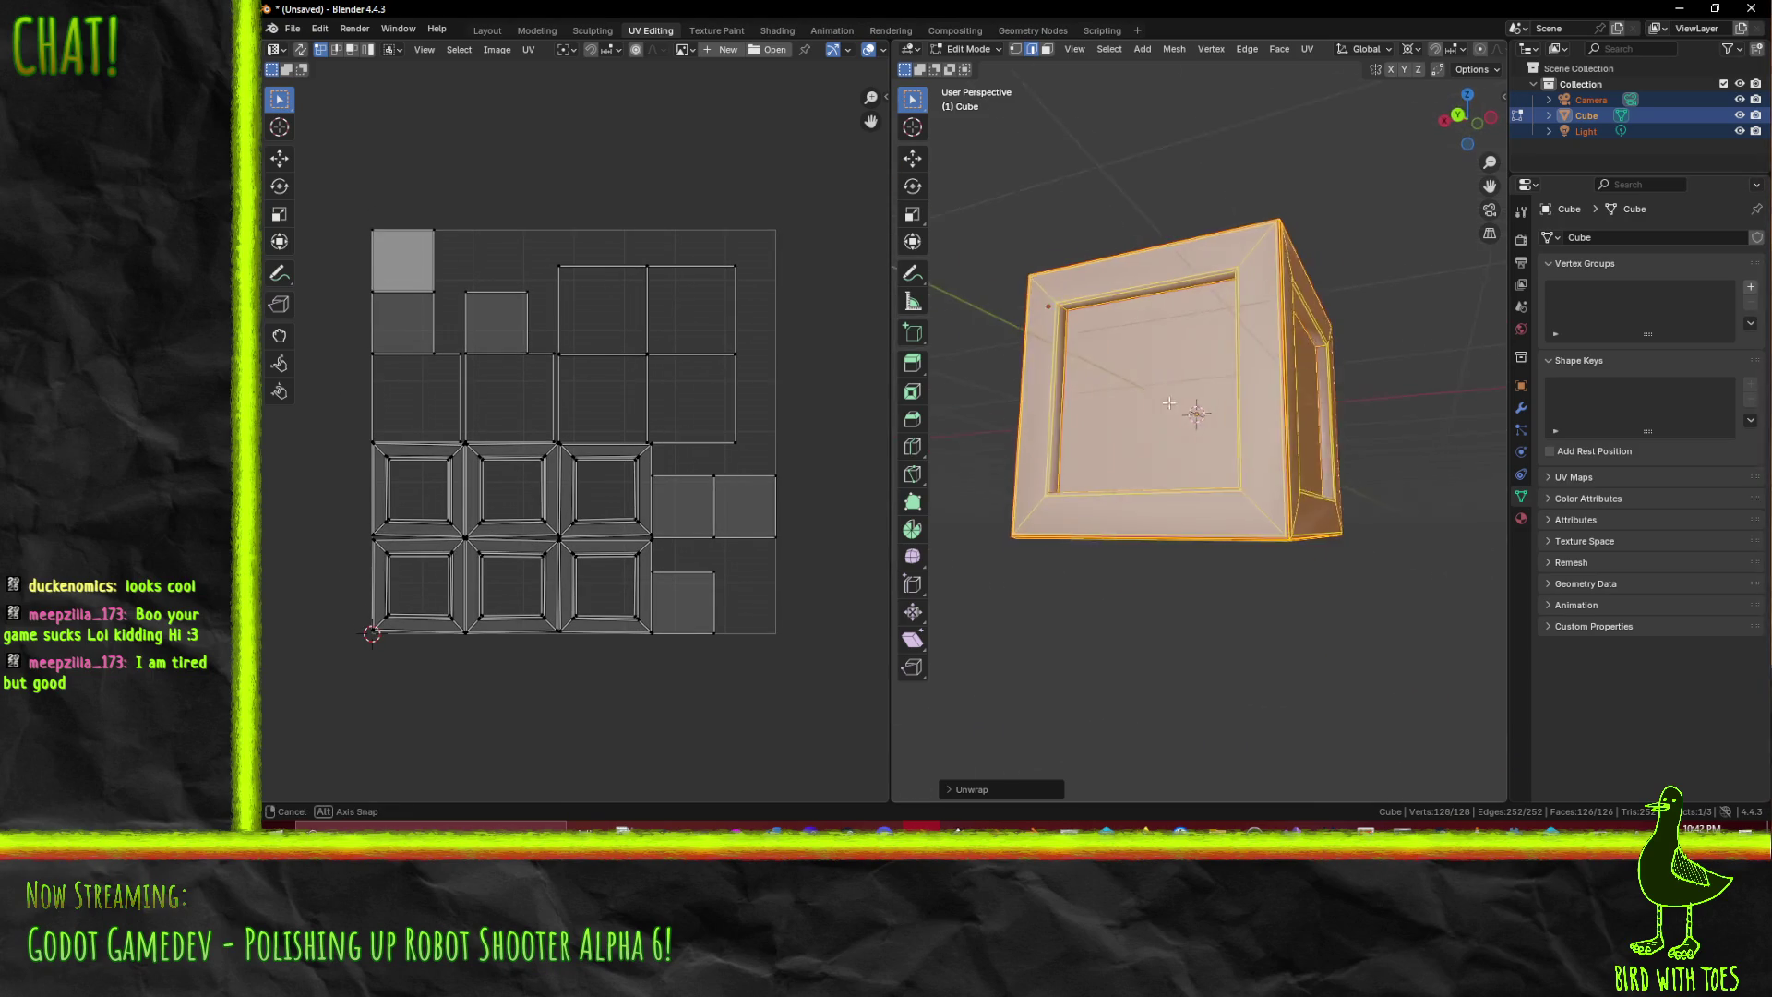
click(1133, 414)
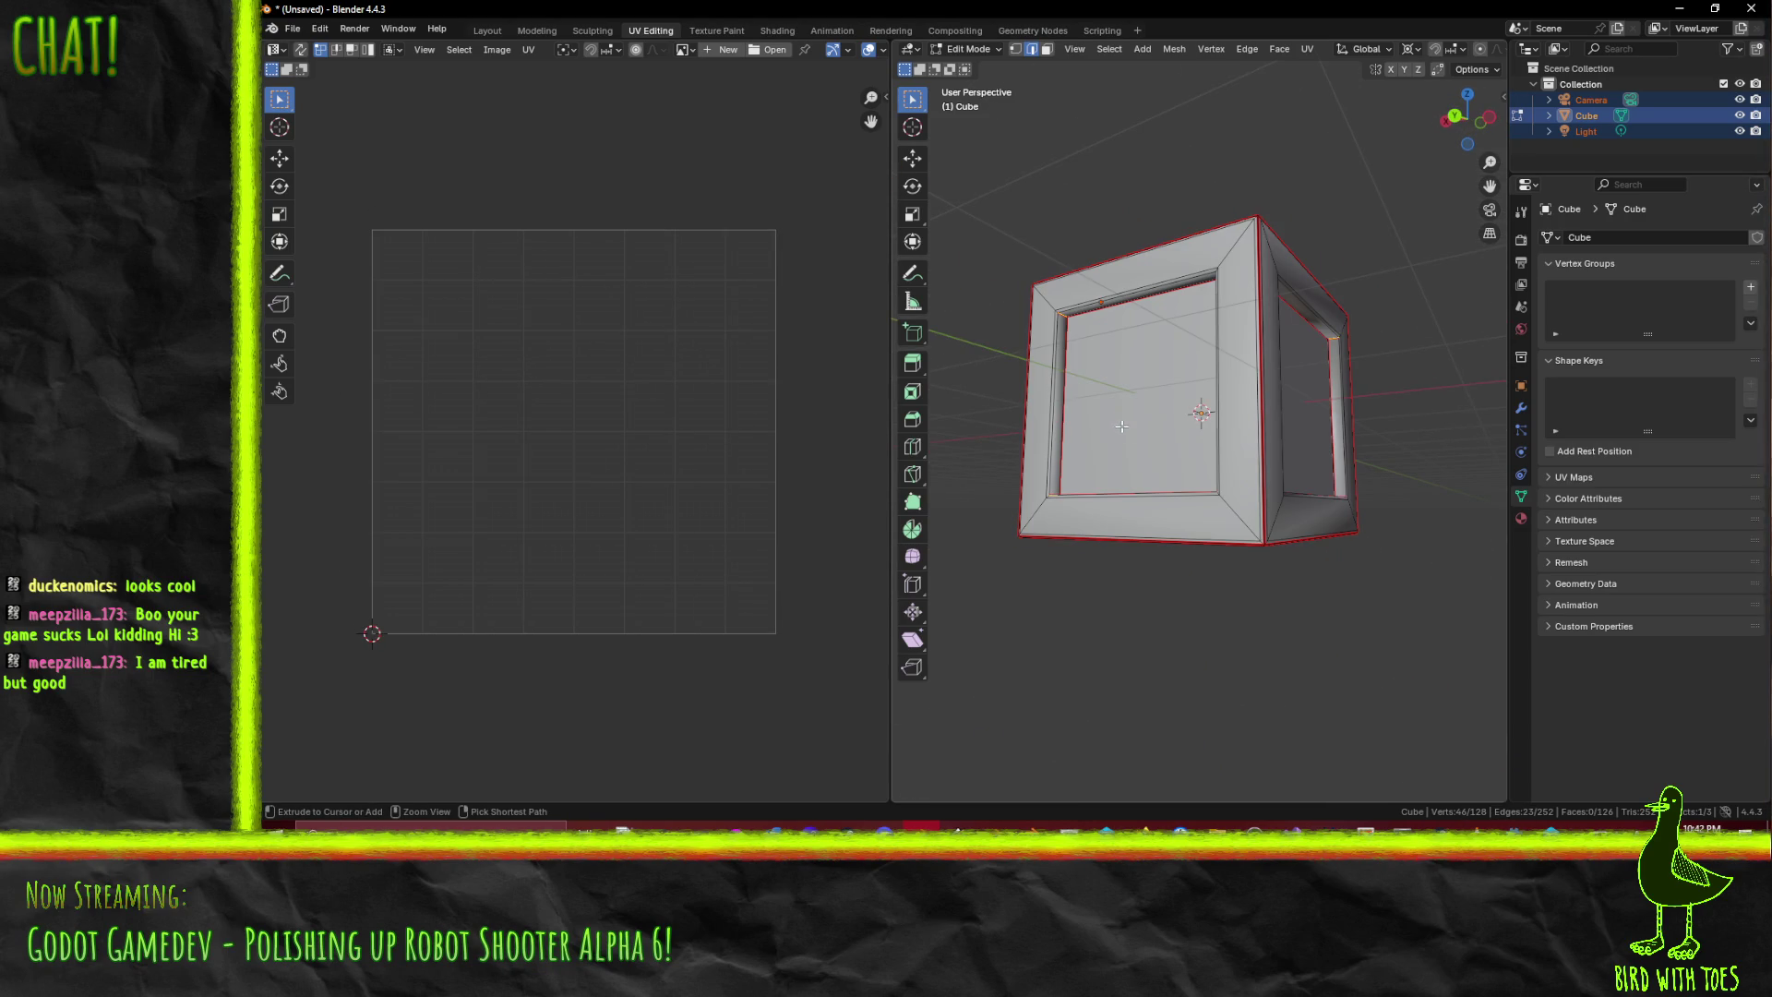
- Narrow the edge selection down to the edges around the front panel
ctrl+alt+click(1170, 438)
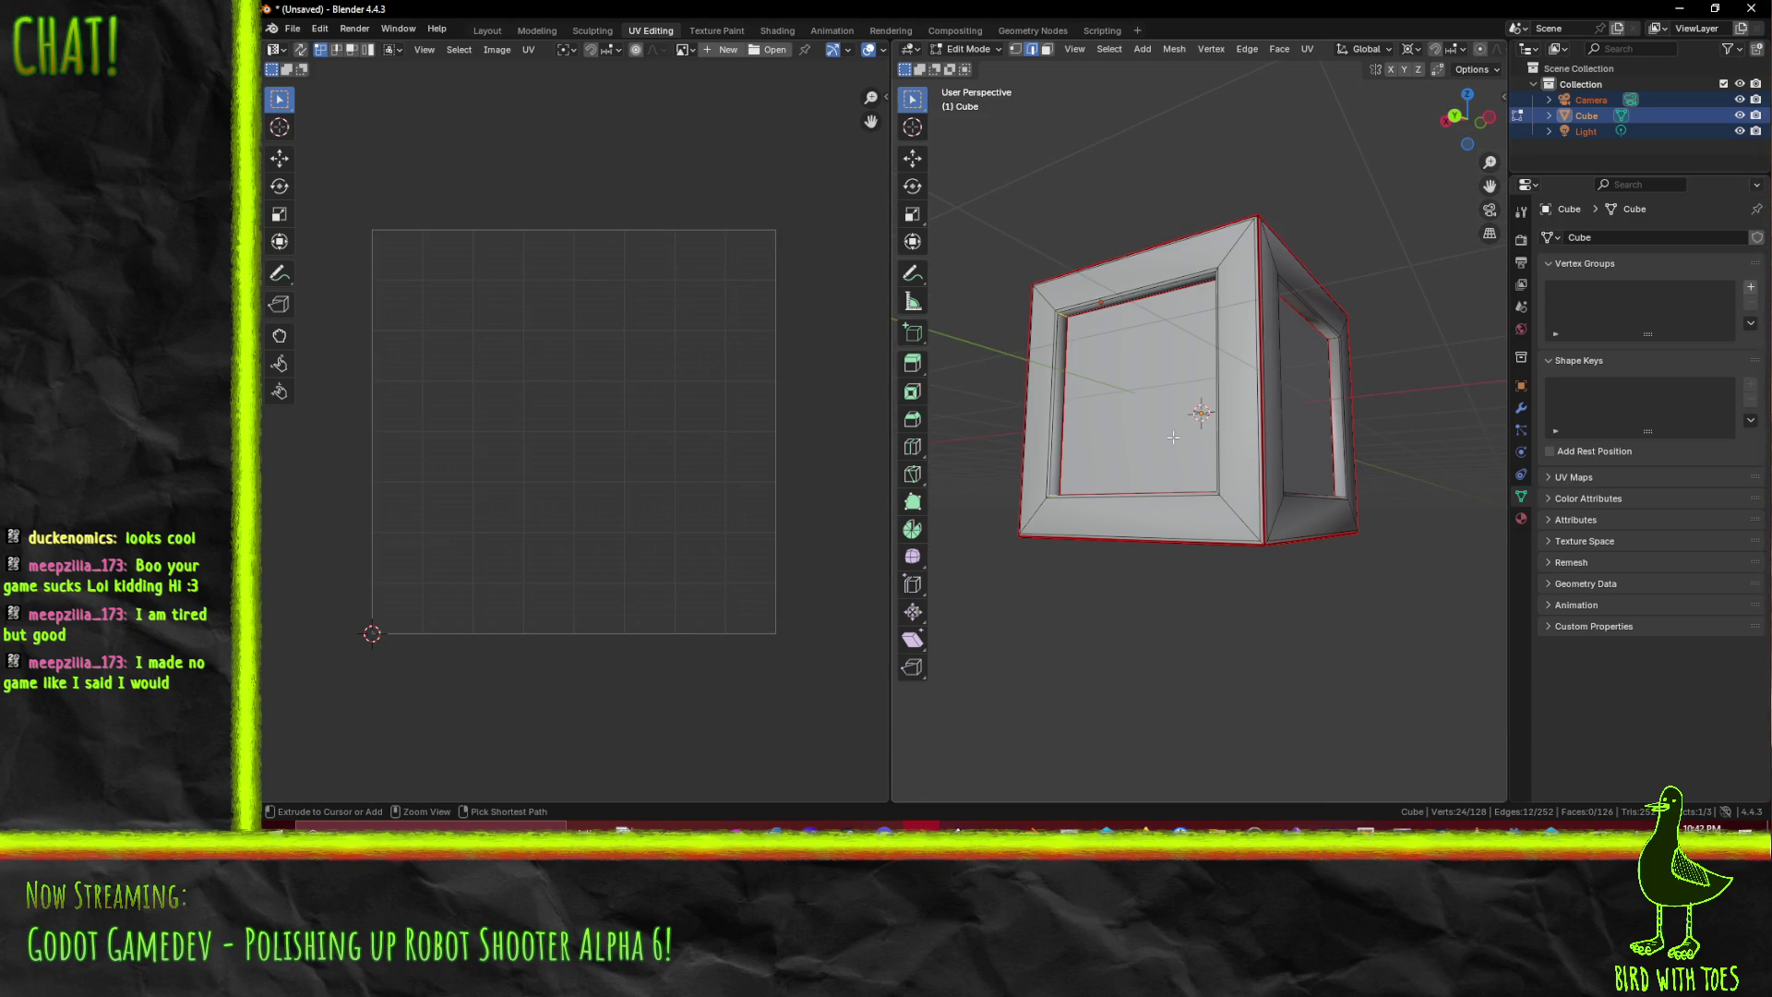
alt+shift+click(1172, 437)
alt+click(1172, 438)
mouse_move(1192, 431)
mouse_down()
mouse_move(1330, 462)
mouse_move(1108, 224)
mouse_up()
- In face select mode, select the recessed inner panel on all six sides and mark the panel borders sharp
click(1047, 49)
click(1089, 397)
shift+click(1271, 402)
mouse_move(1271, 402)
mouse_down()
mouse_move(1255, 517)
mouse_move(1172, 457)
mouse_move(1182, 407)
mouse_move(1103, 453)
mouse_up()
shift+click(1172, 457)
shift+click(1183, 407)
shift+click(1103, 453)
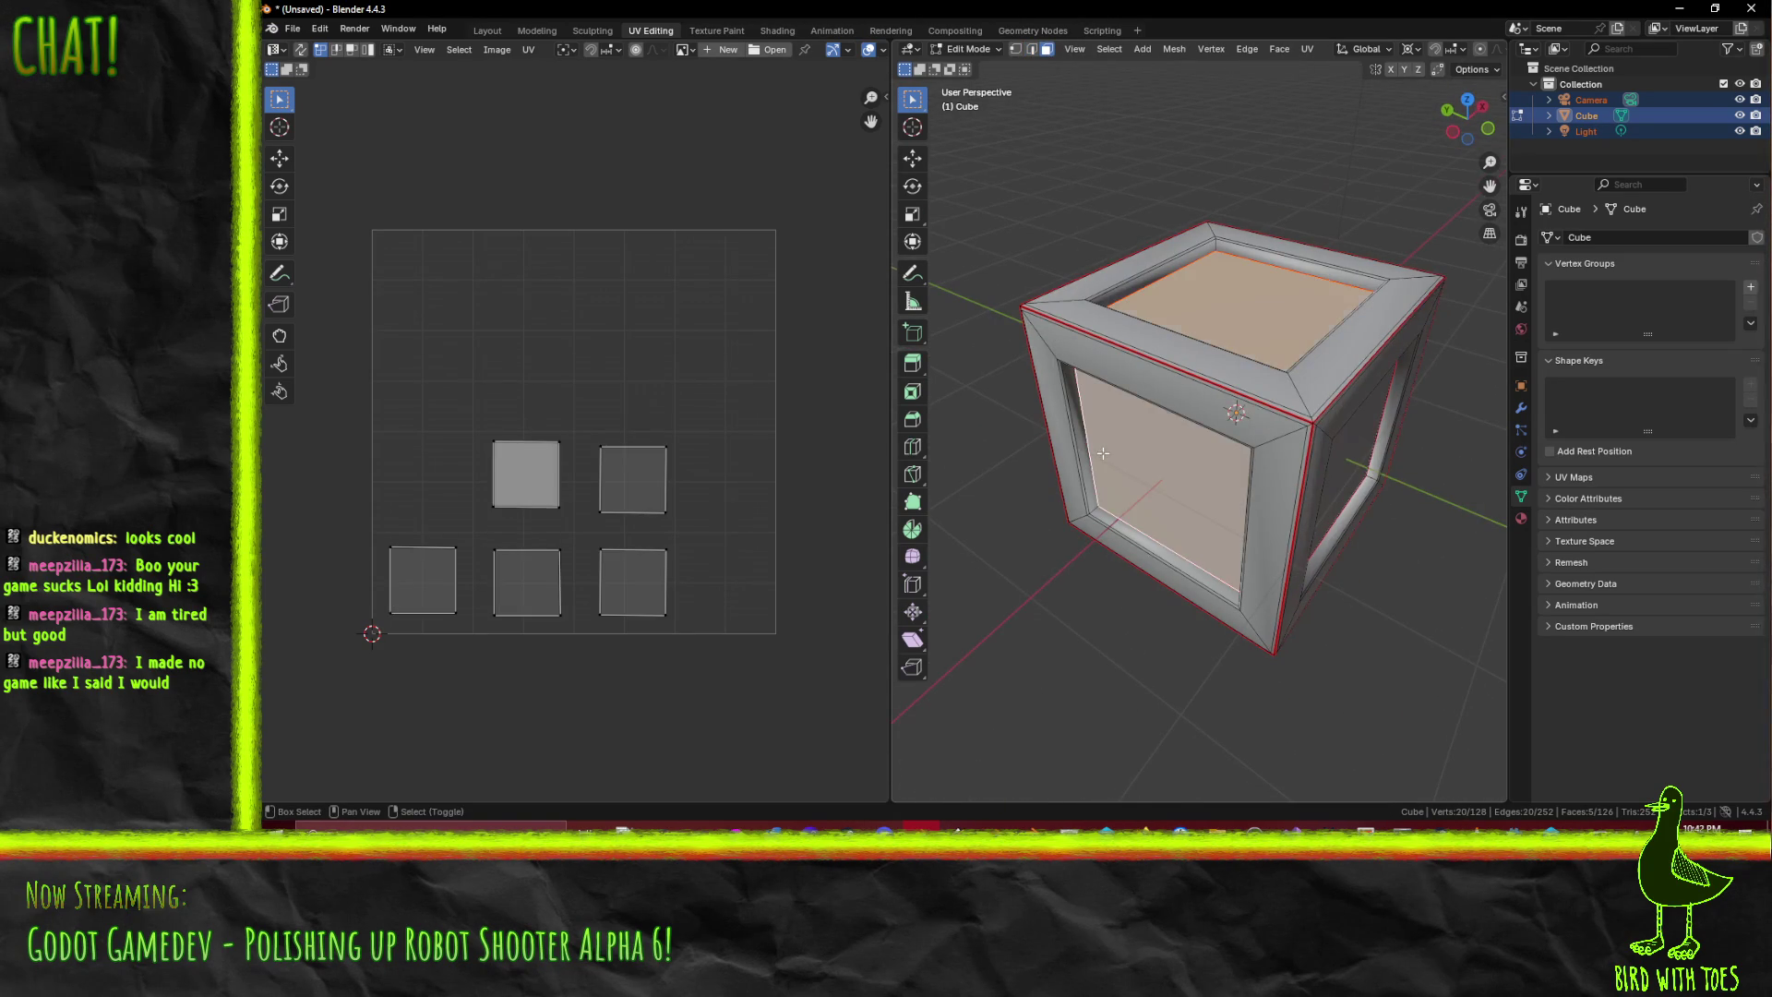
shift+click(1326, 427)
mouse_move(1326, 427)
mouse_down()
mouse_move(1190, 350)
mouse_move(1117, 472)
mouse_up()
key(F3)
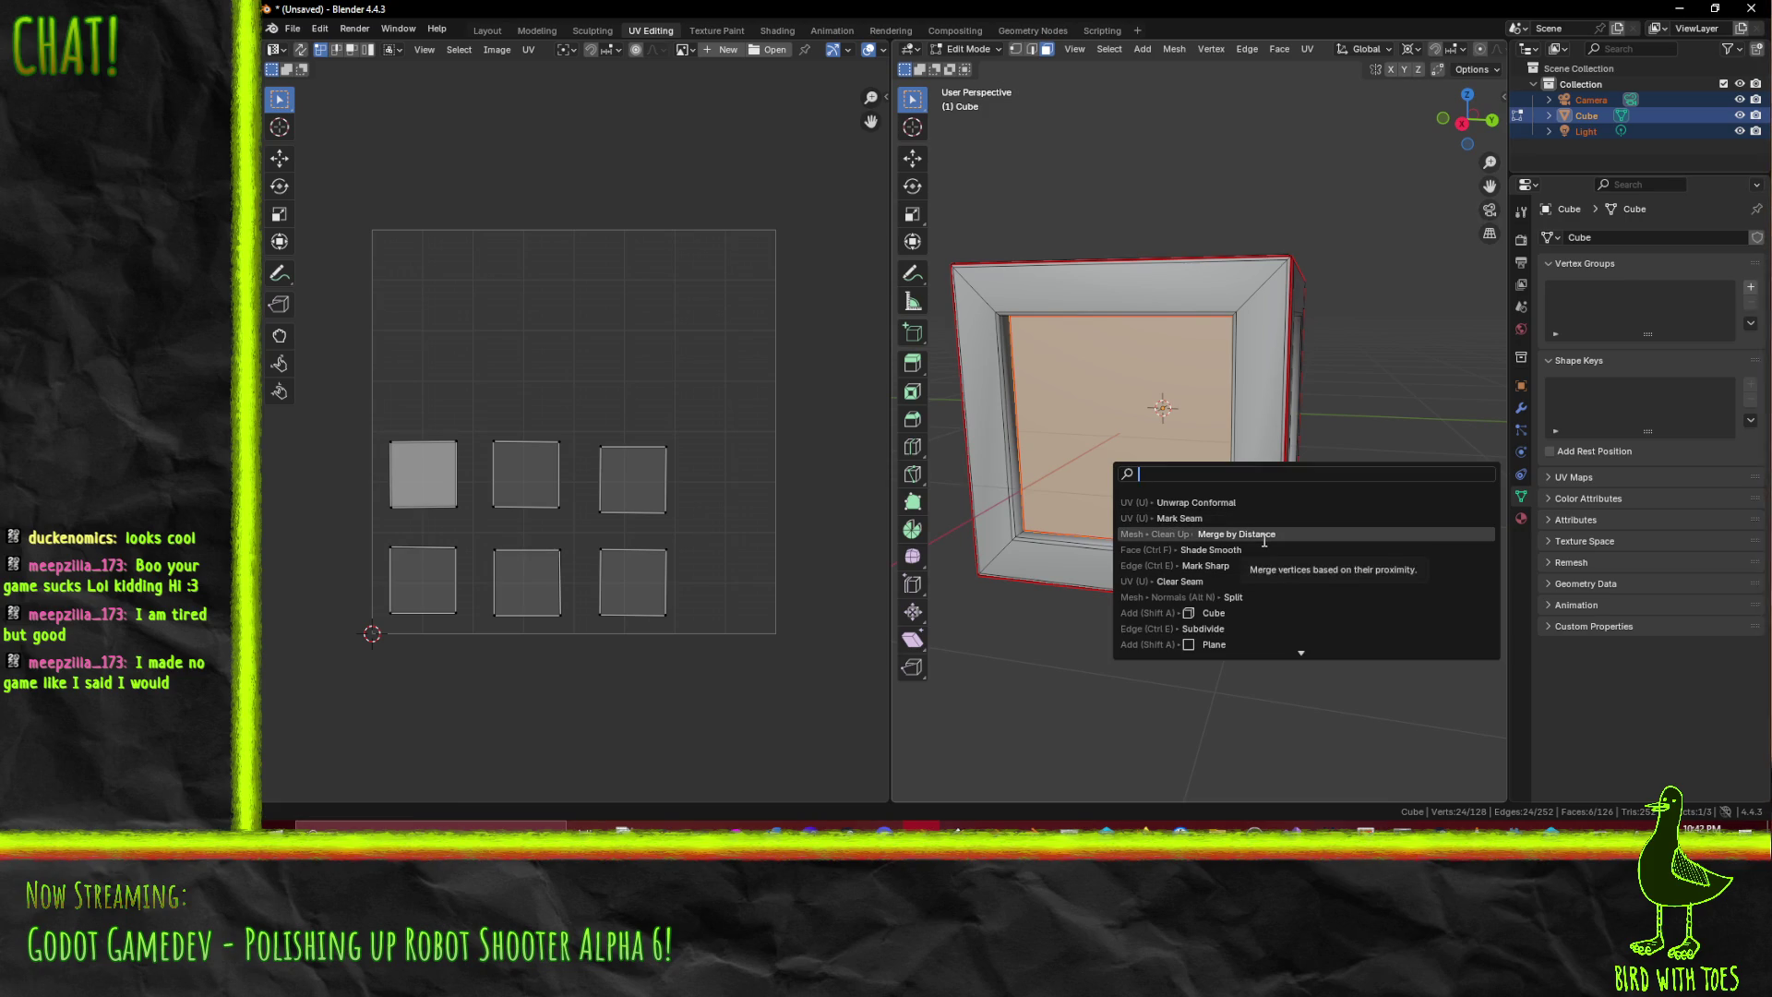
click(1191, 566)
- Select all, re-unwrap the crate conformally, and review the upper UV islands
key(a)
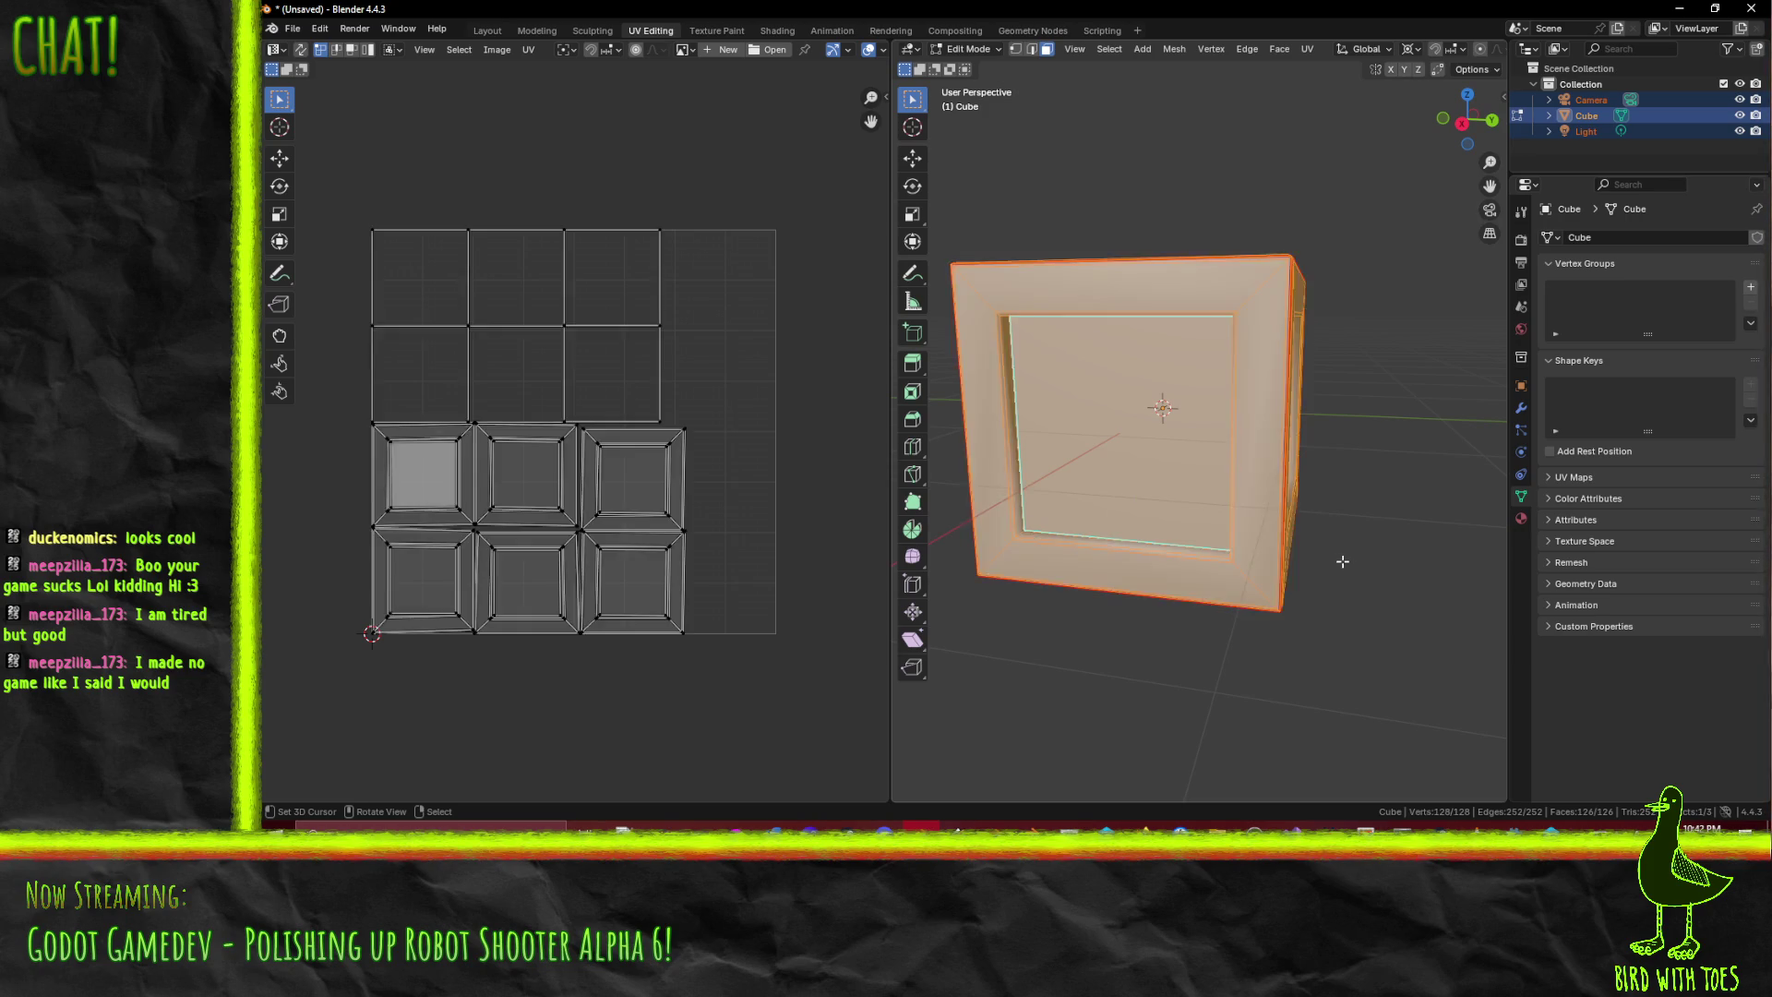
key(F3)
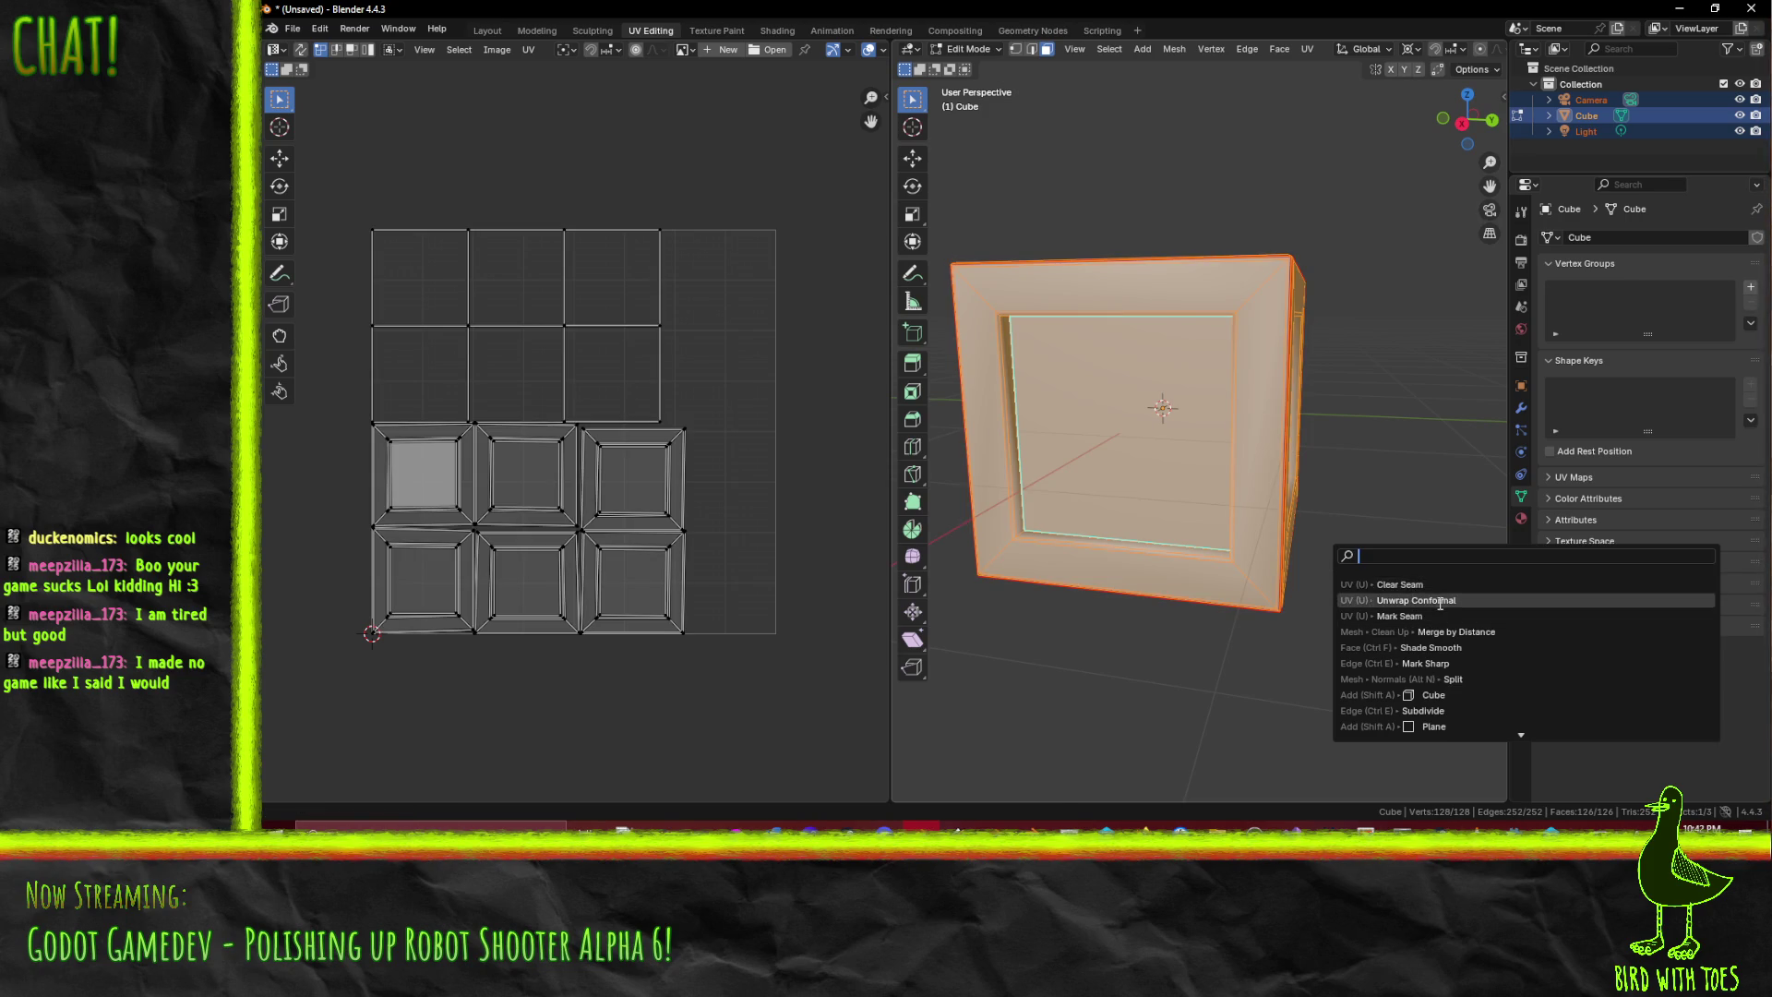
click(1431, 600)
key(F3)
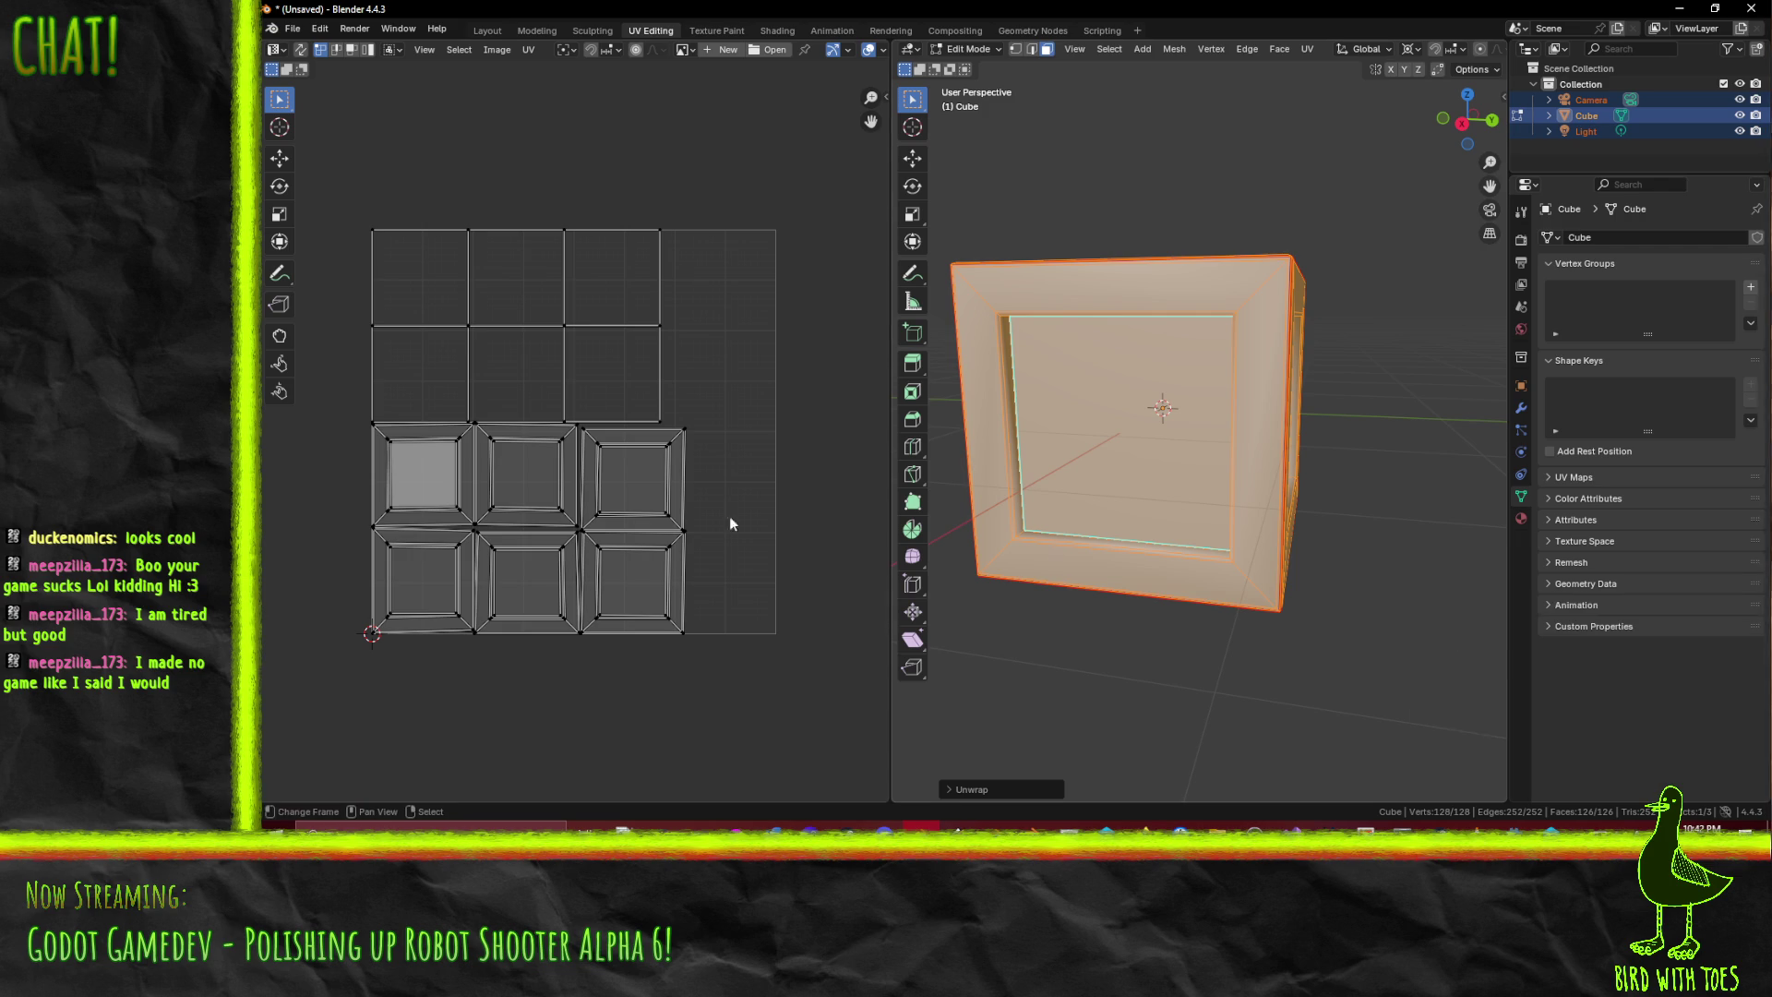
scroll(596, 490, up, 4)
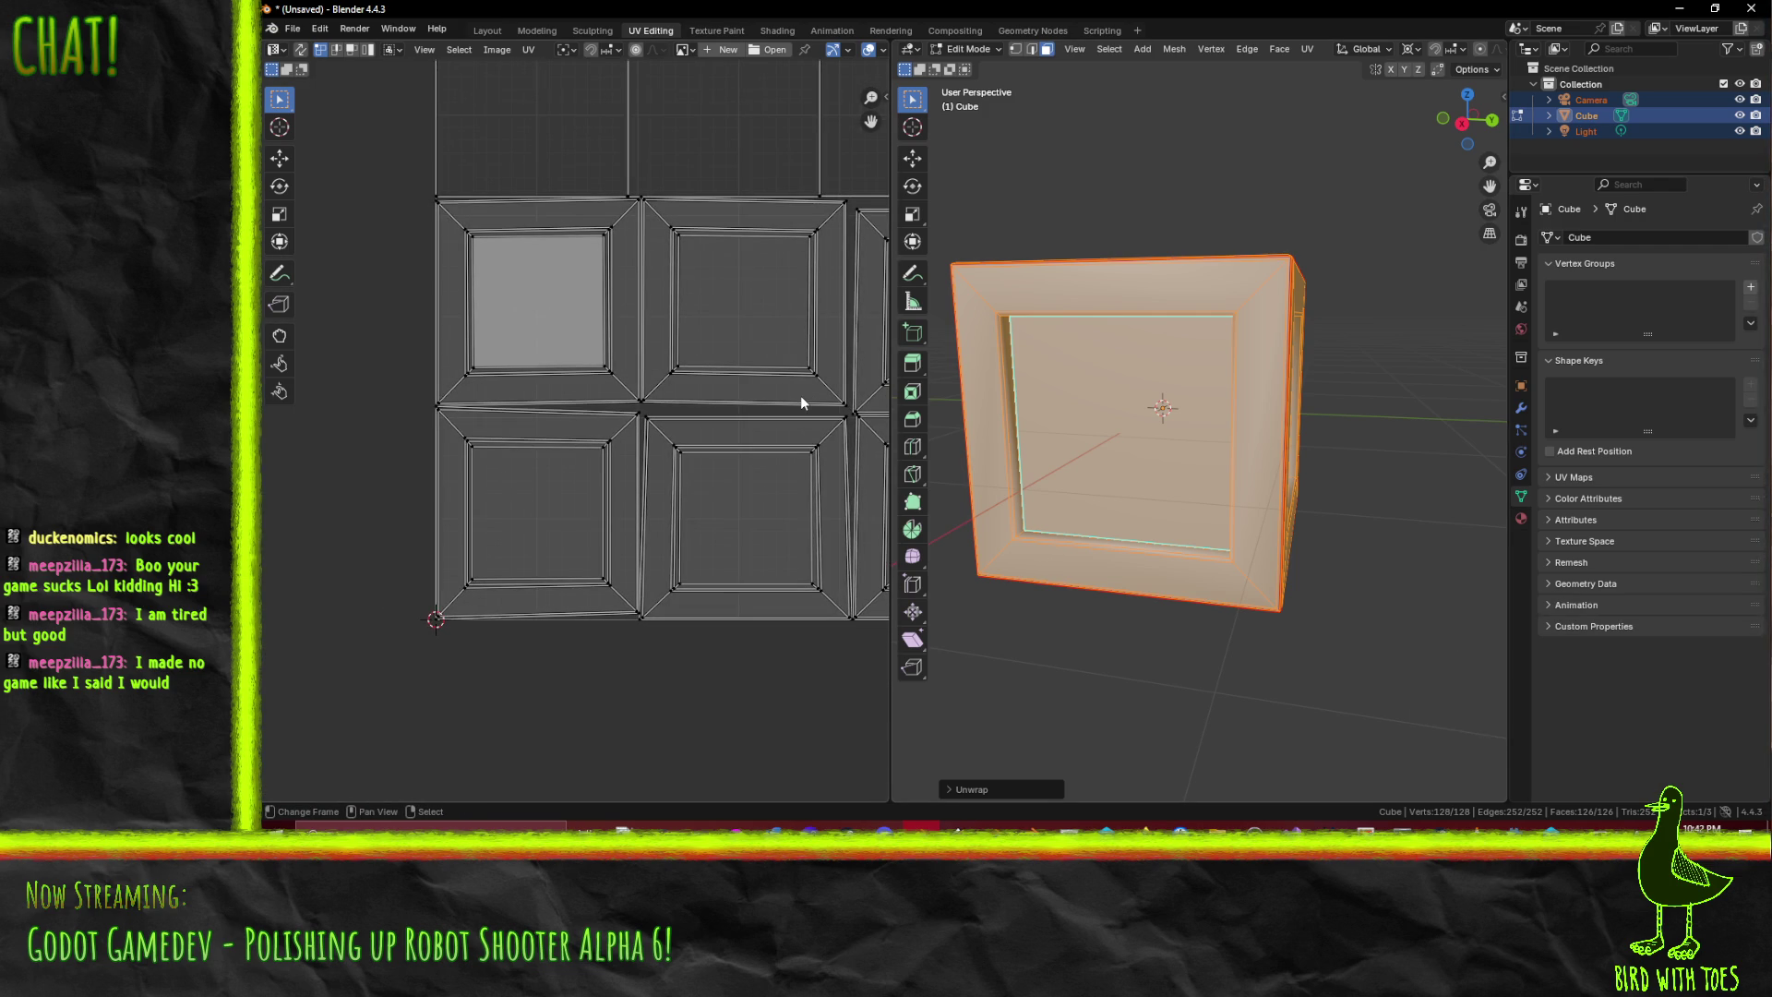
drag(707, 336, 678, 720)
scroll(611, 558, down, 1)
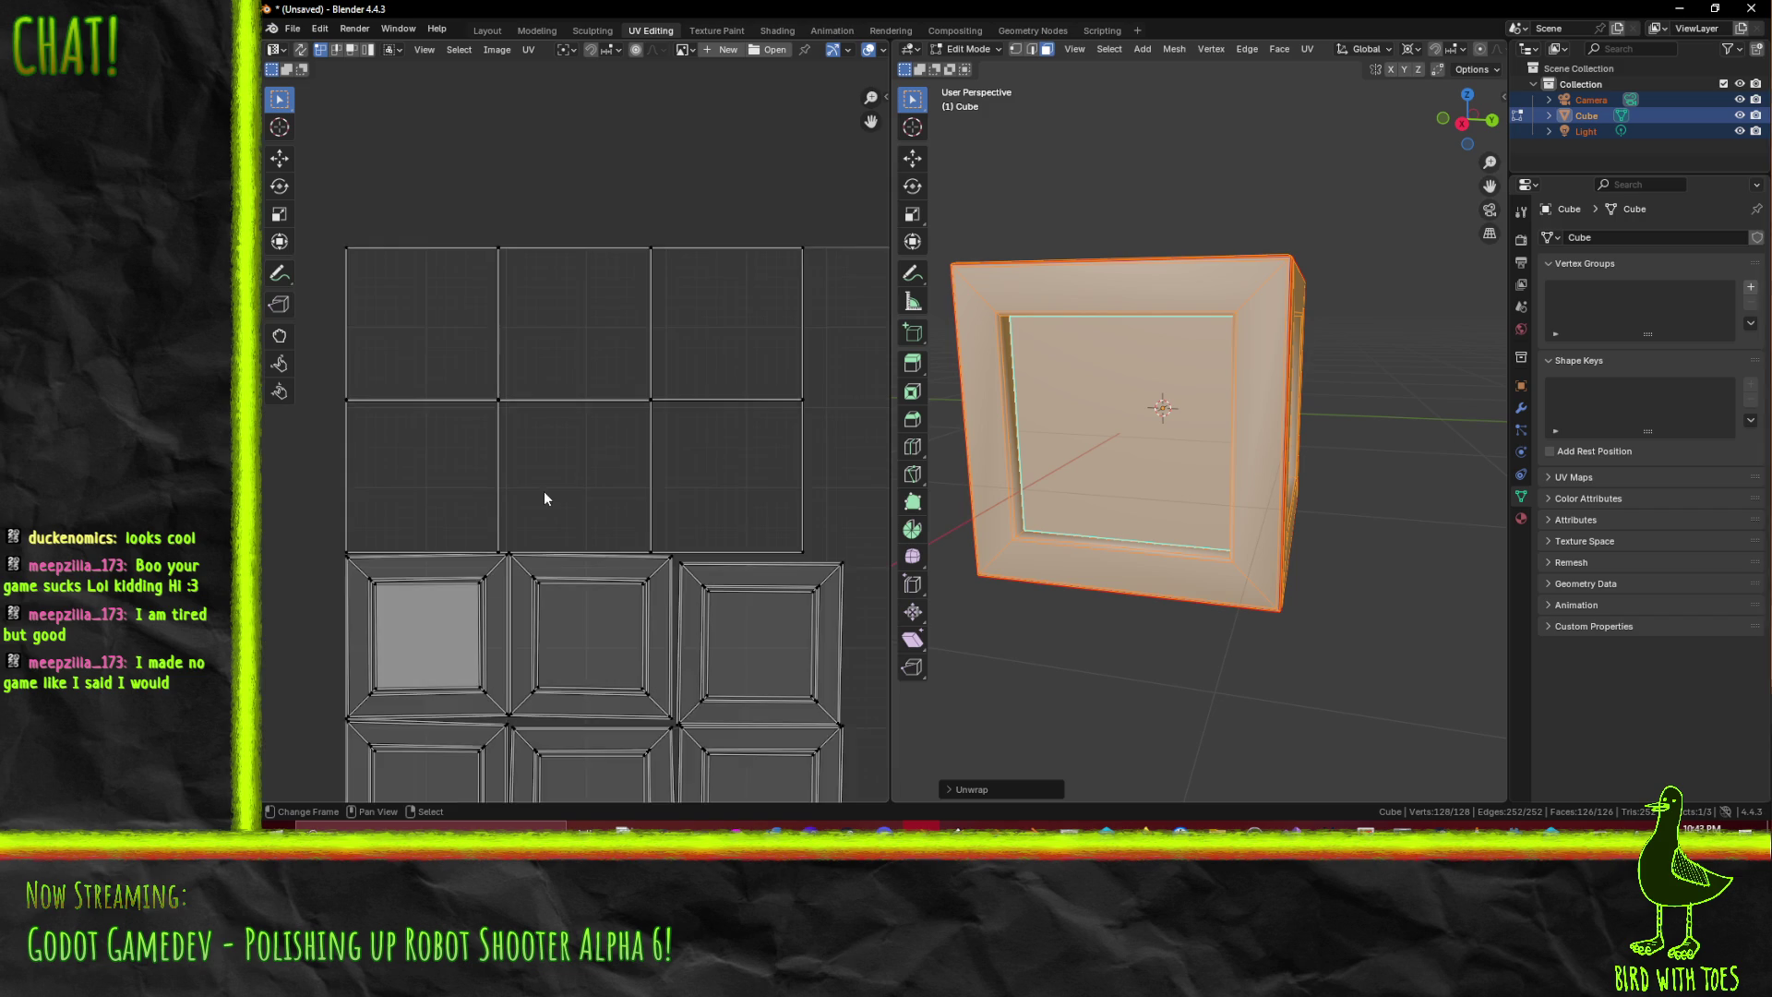
scroll(554, 499, up, 4)
click(950, 788)
- Set the island margin to 0.010, trying Add and Fraction margin methods before returning to Scaled
click(1109, 784)
key(BackSpace)
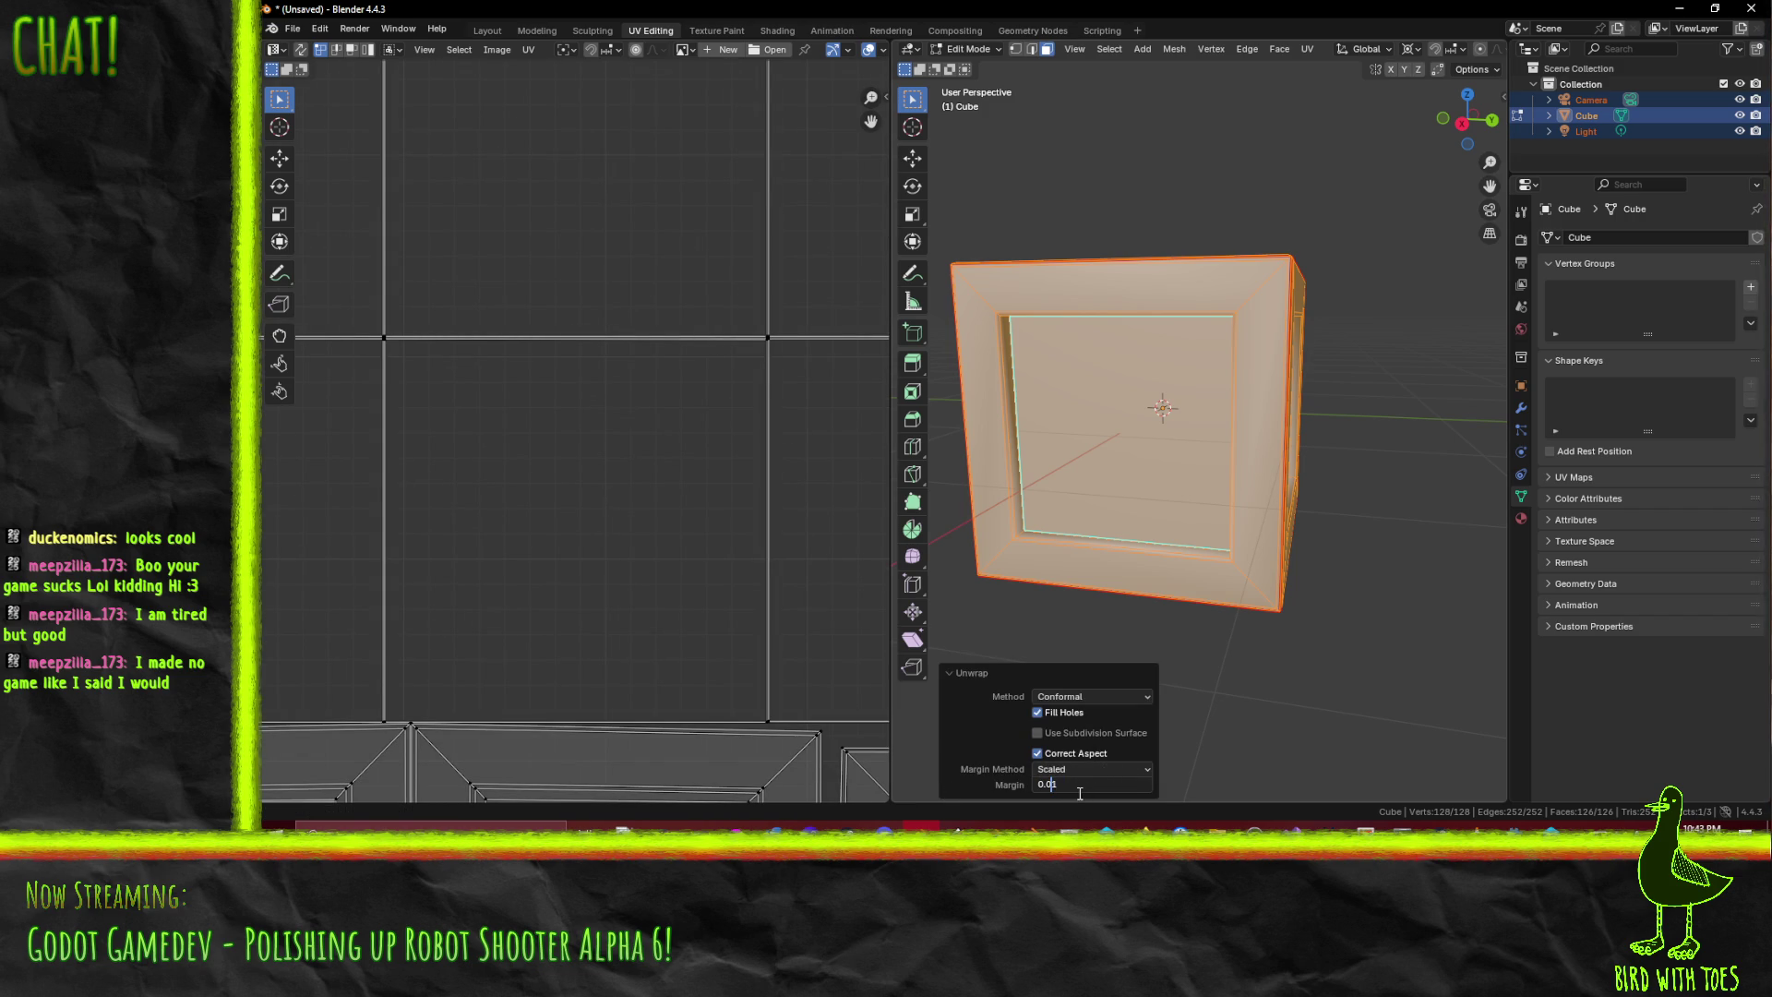
key(Return)
click(1099, 768)
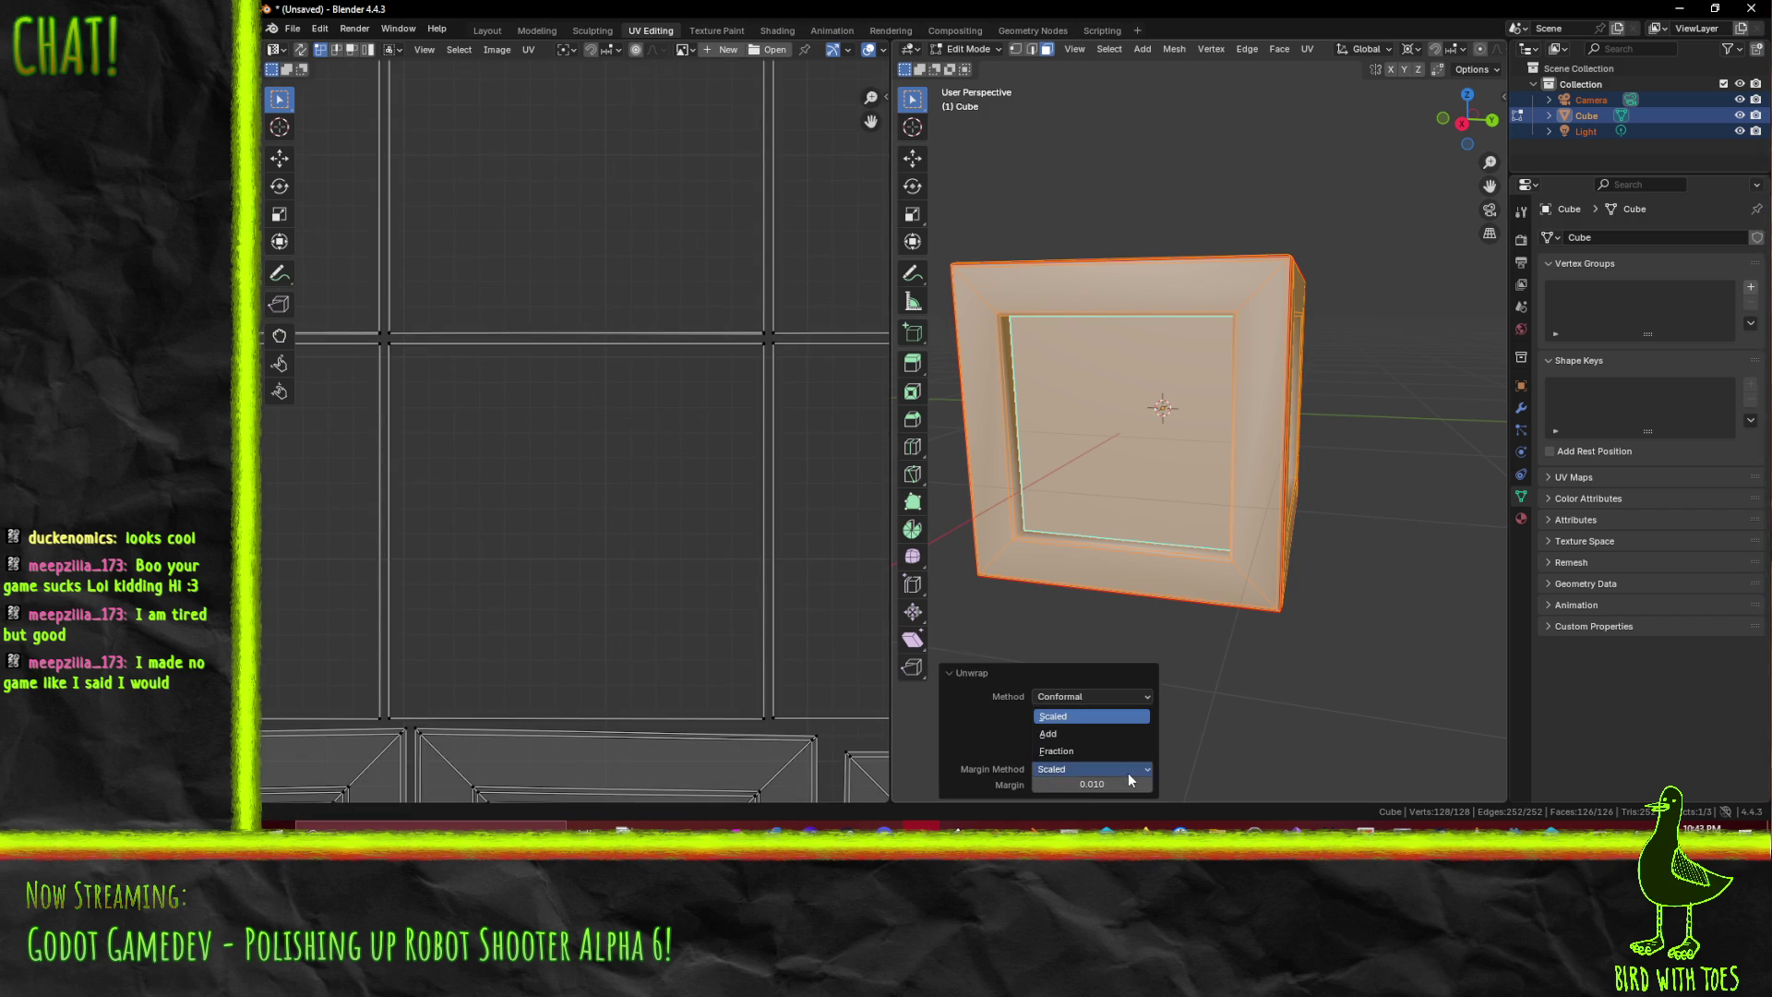
click(1109, 735)
click(1107, 770)
click(1098, 755)
scroll(645, 586, down, 6)
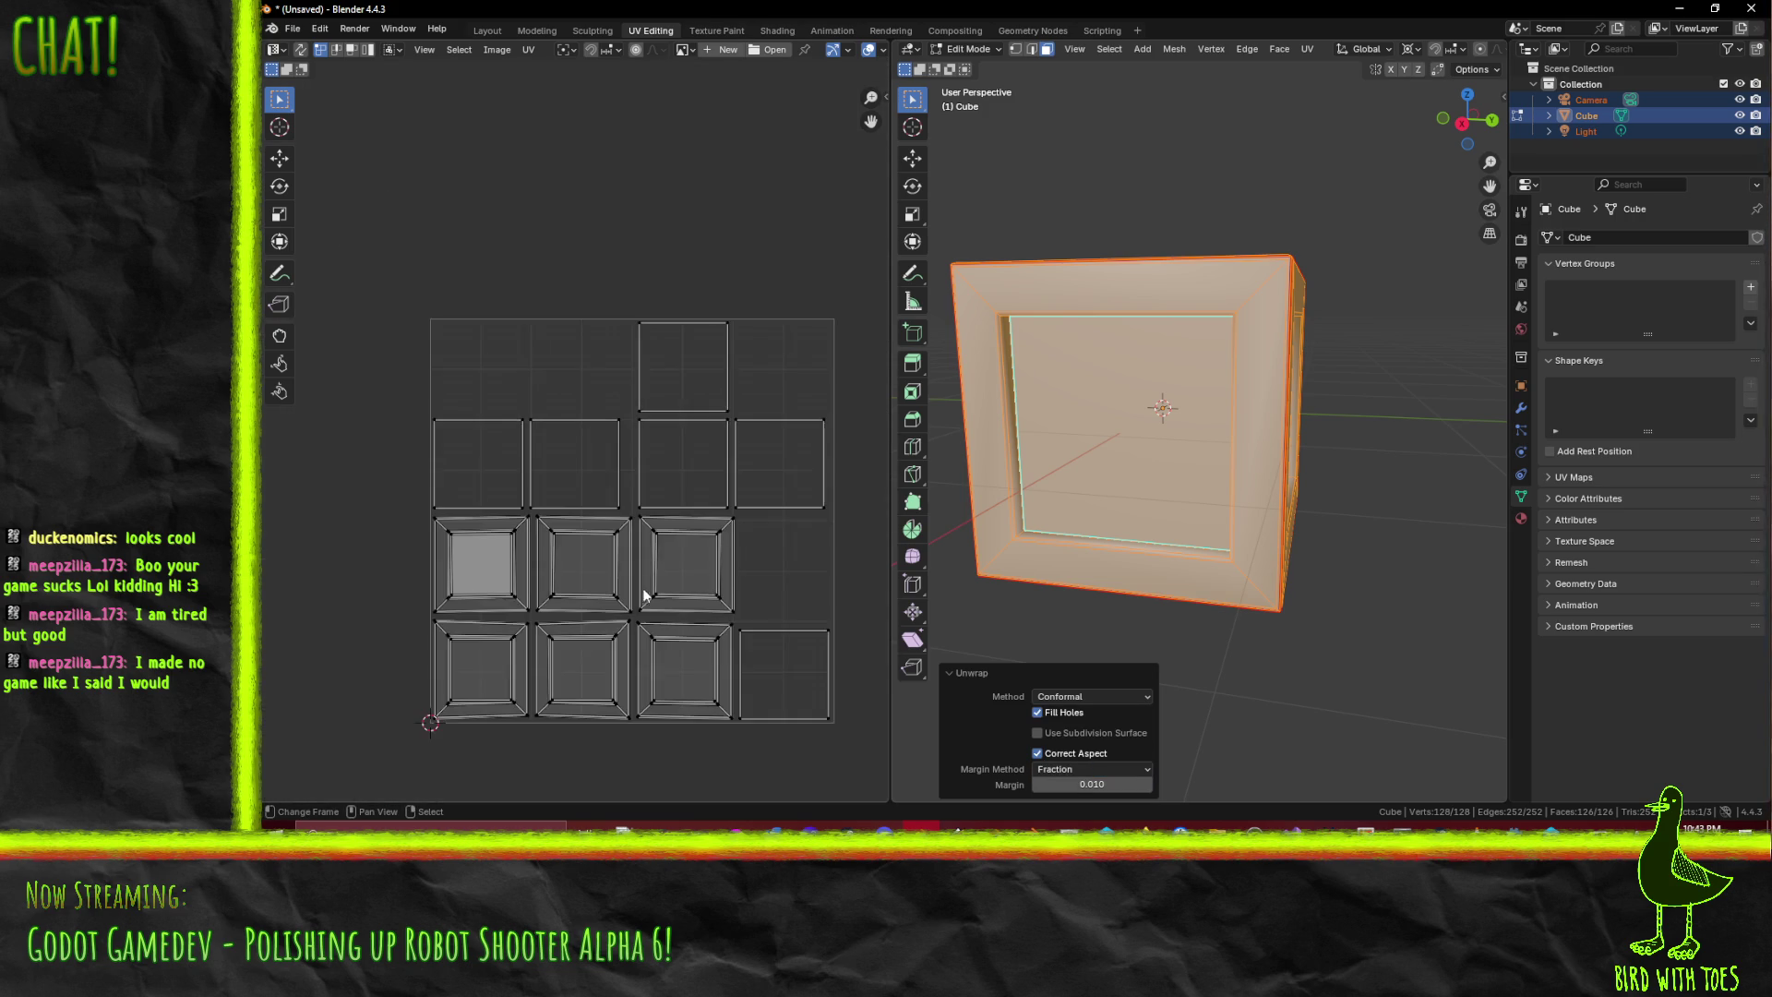
click(1082, 770)
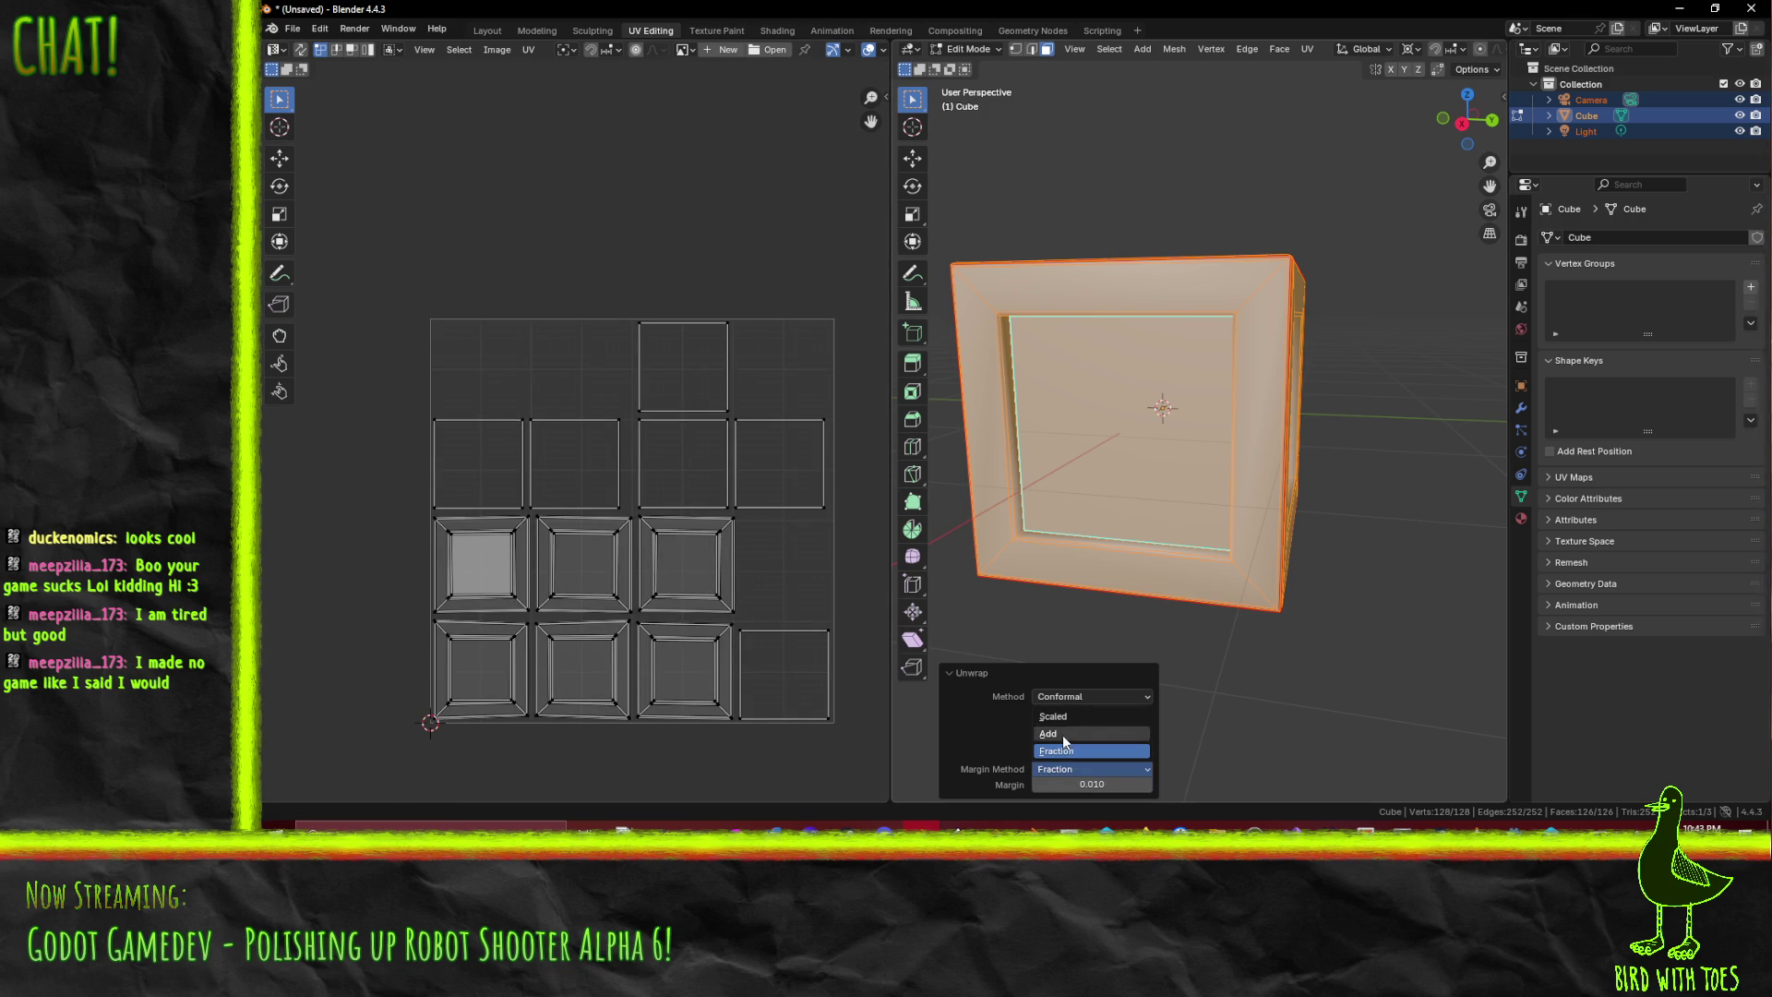
click(1062, 735)
click(1085, 768)
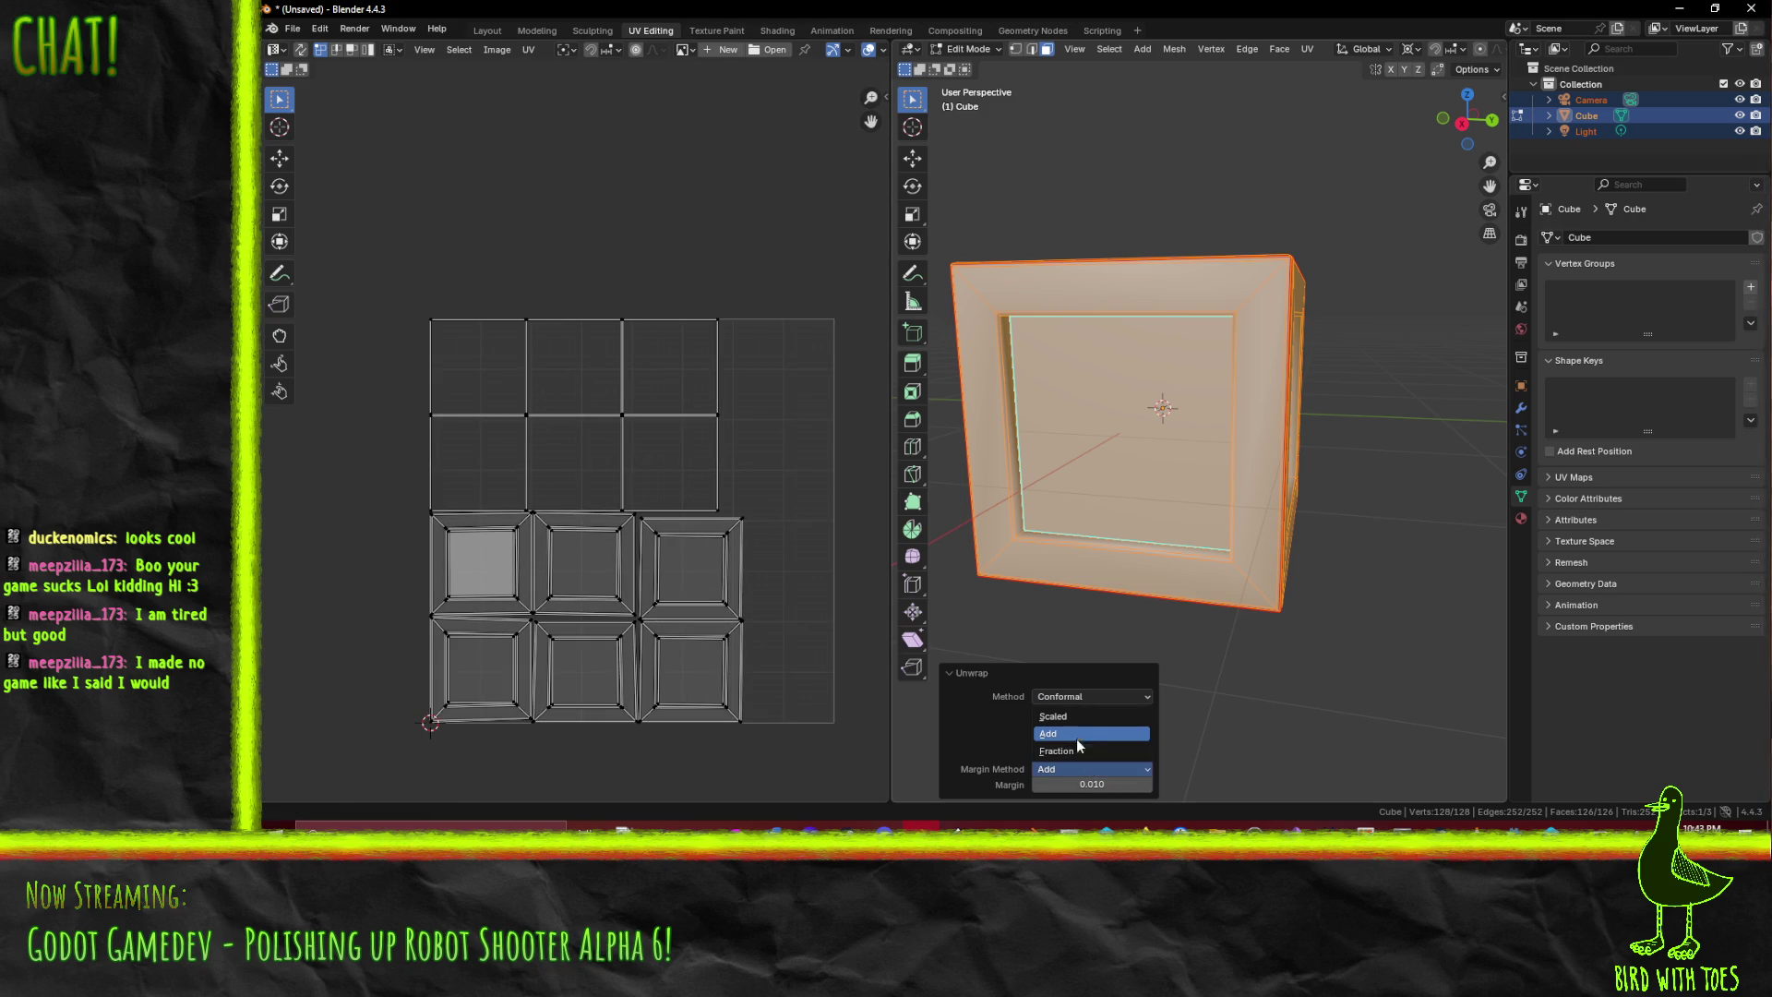
click(1069, 715)
- Compare the Angle Based and Minimum Stretch unwrap methods across the UV islands
click(1111, 696)
click(1106, 716)
click(1077, 700)
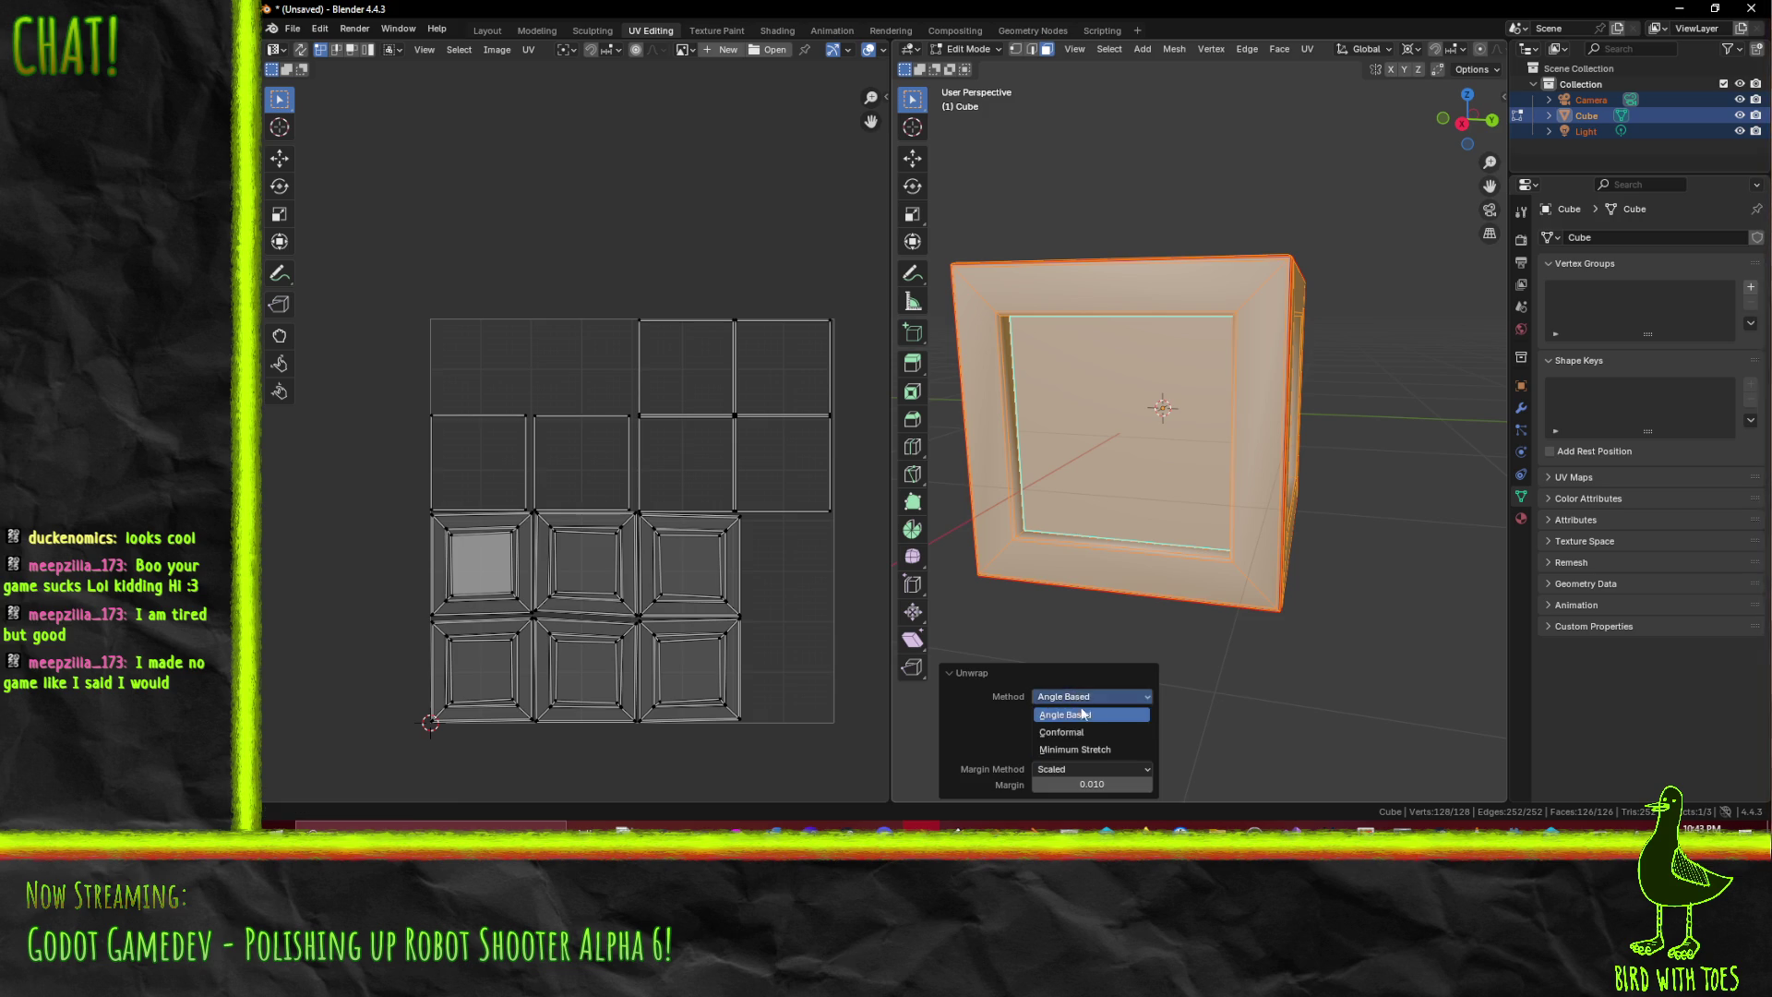
click(1089, 742)
scroll(713, 583, up, 7)
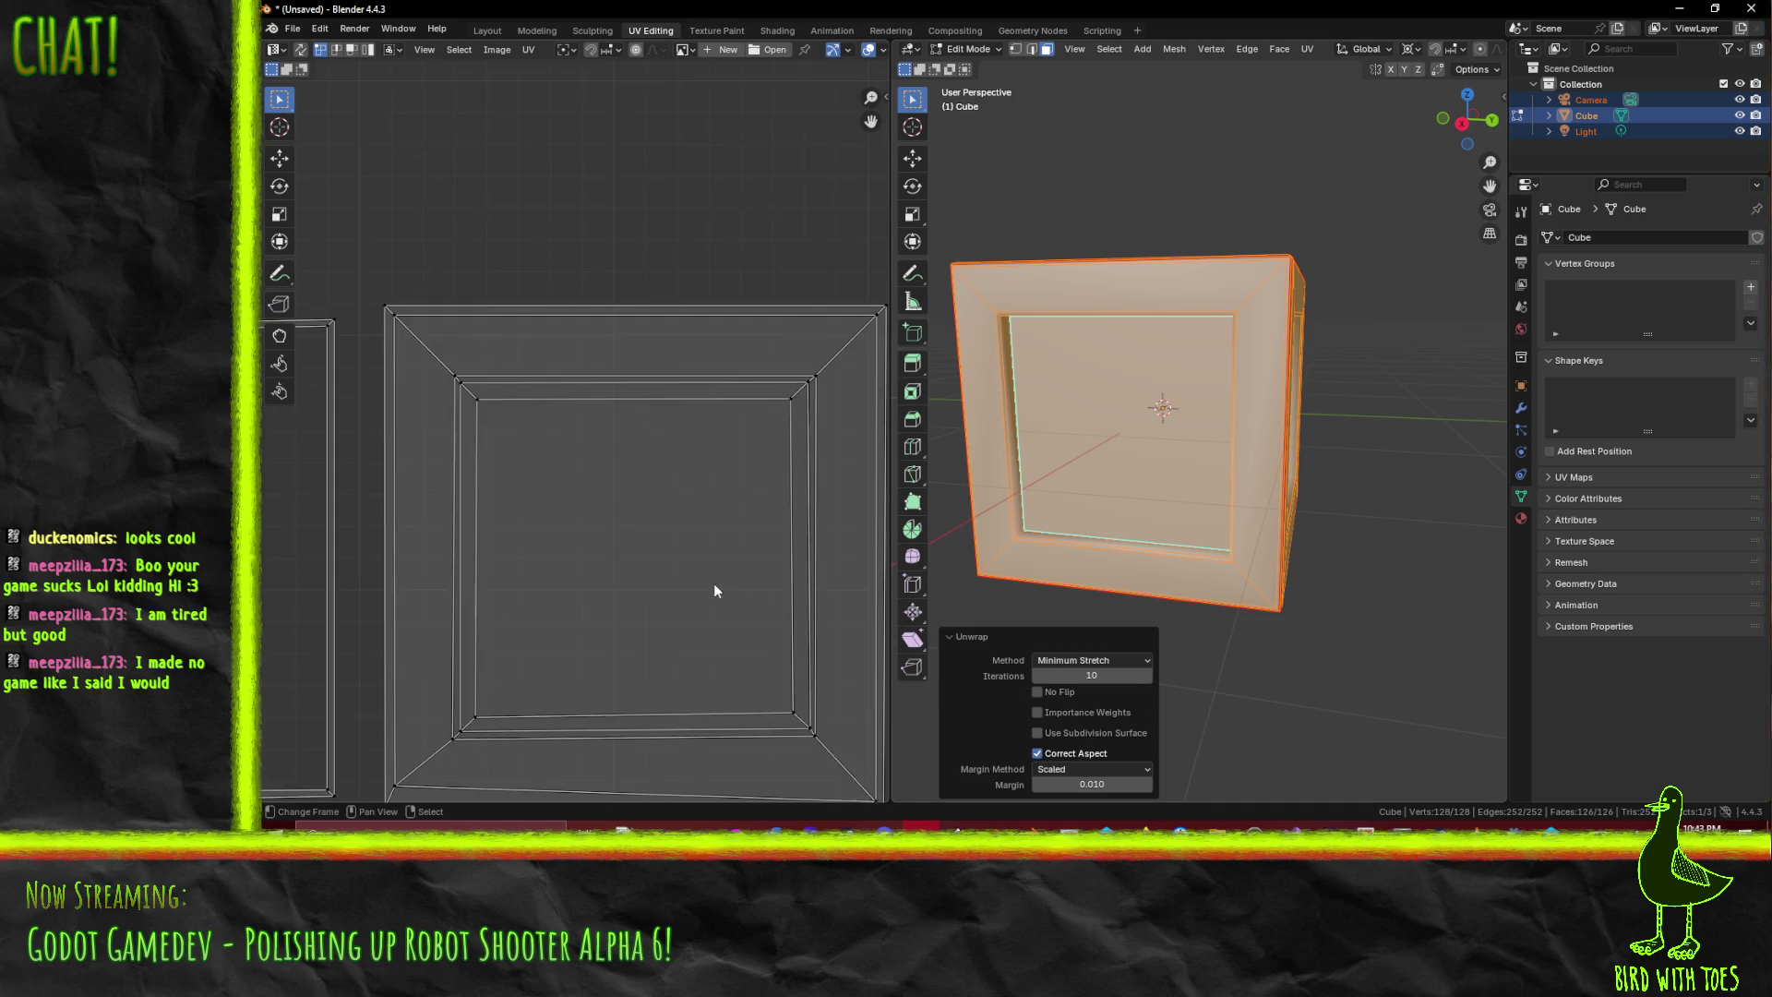
scroll(714, 590, down, 5)
mouse_move(753, 661)
mouse_down()
mouse_move(604, 425)
mouse_move(631, 371)
mouse_move(650, 403)
mouse_up()
- Inspect the Minimum Stretch islands, then set the unwrap method to Conformal
scroll(650, 406, up, 5)
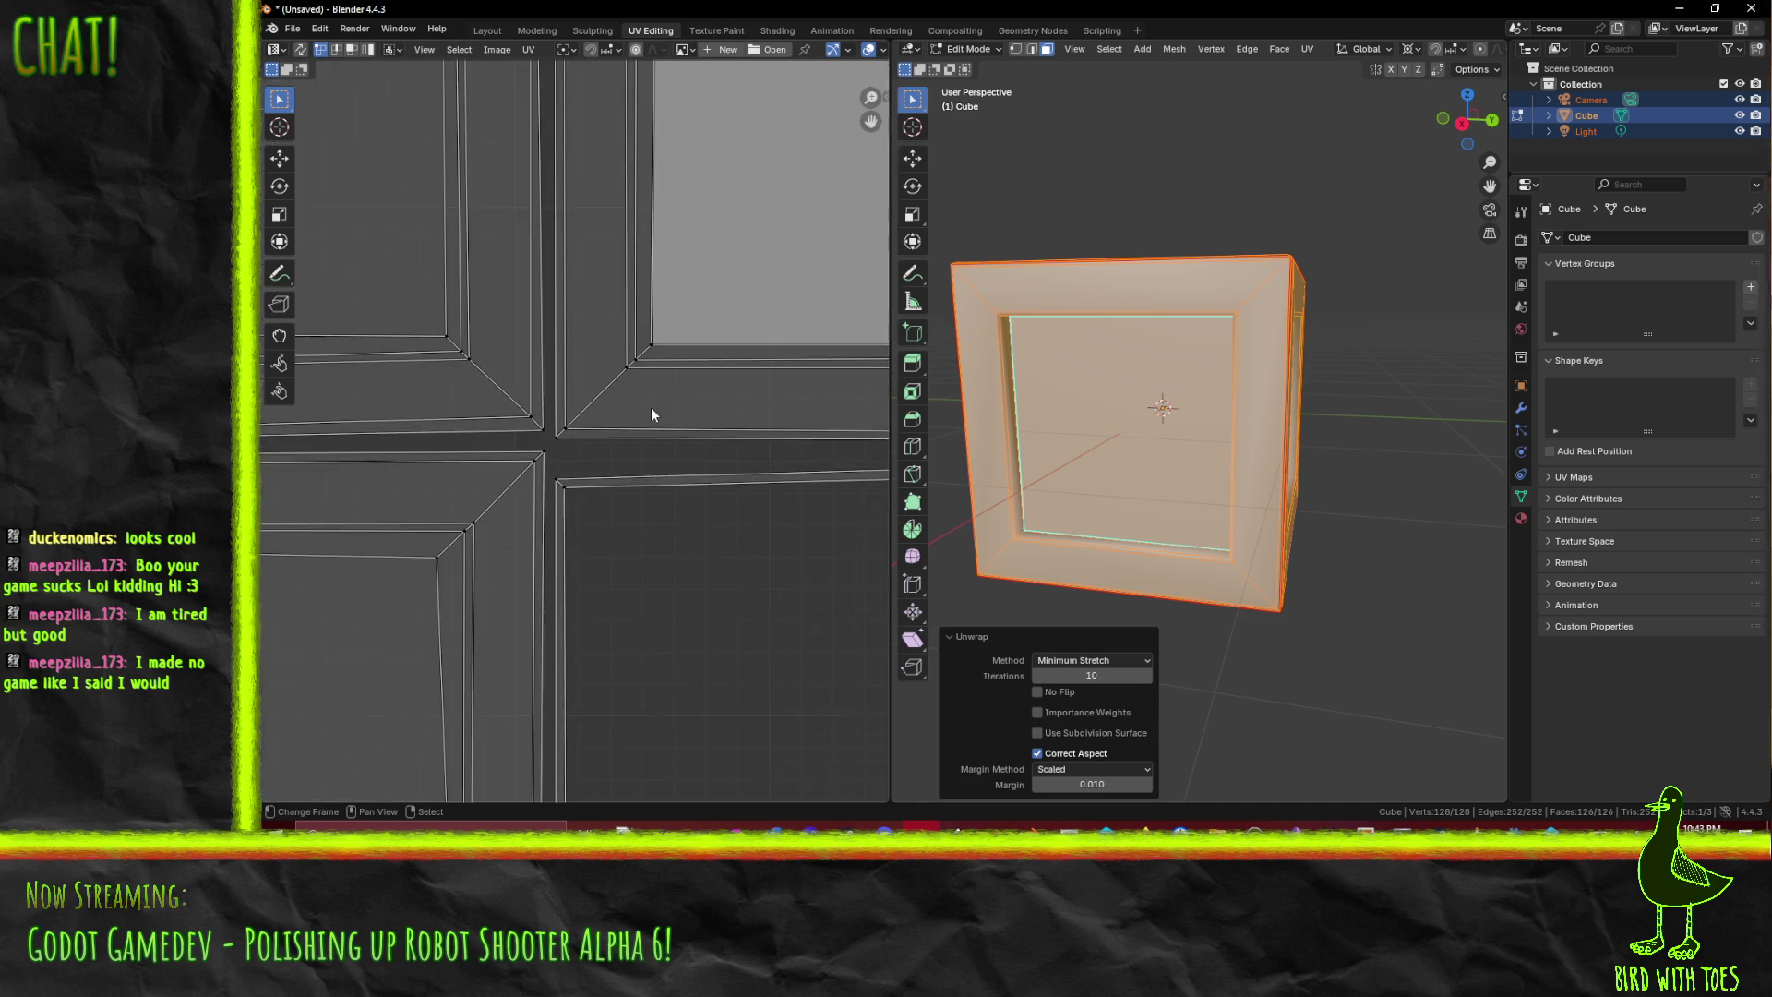
scroll(650, 429, down, 5)
mouse_move(541, 451)
mouse_down()
mouse_move(581, 411)
mouse_move(612, 451)
mouse_move(596, 494)
mouse_up()
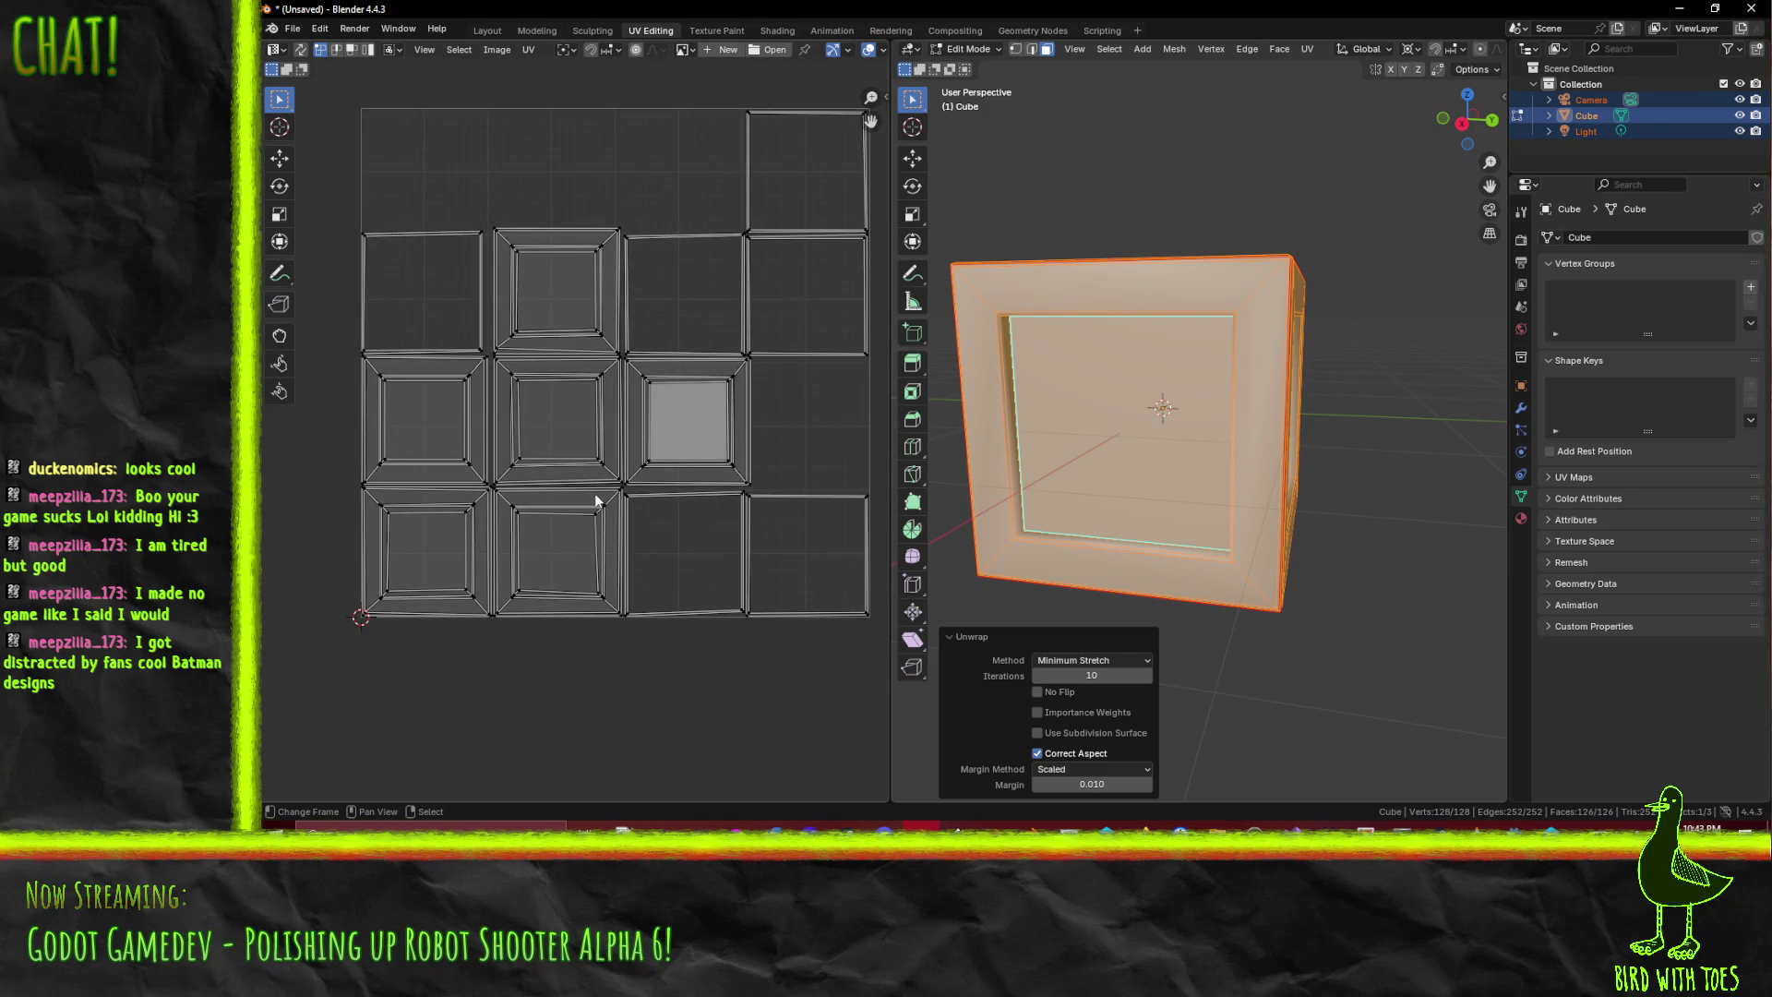
scroll(618, 428, up, 3)
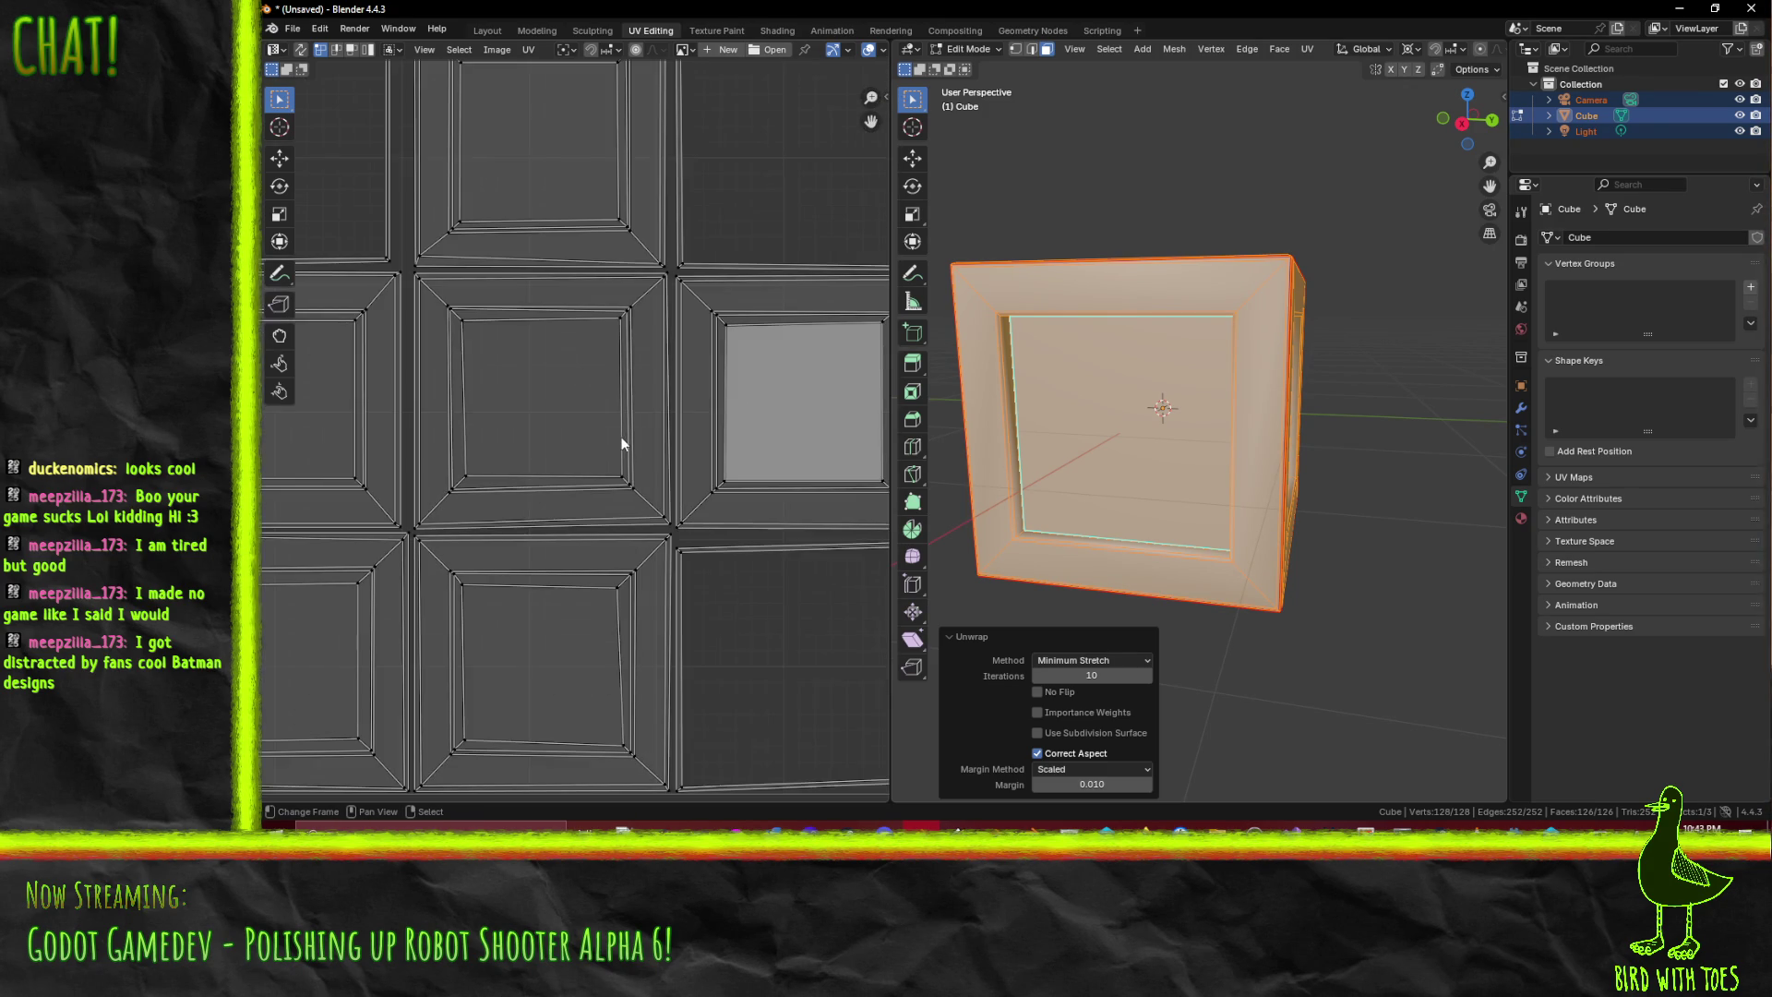
scroll(643, 442, down, 3)
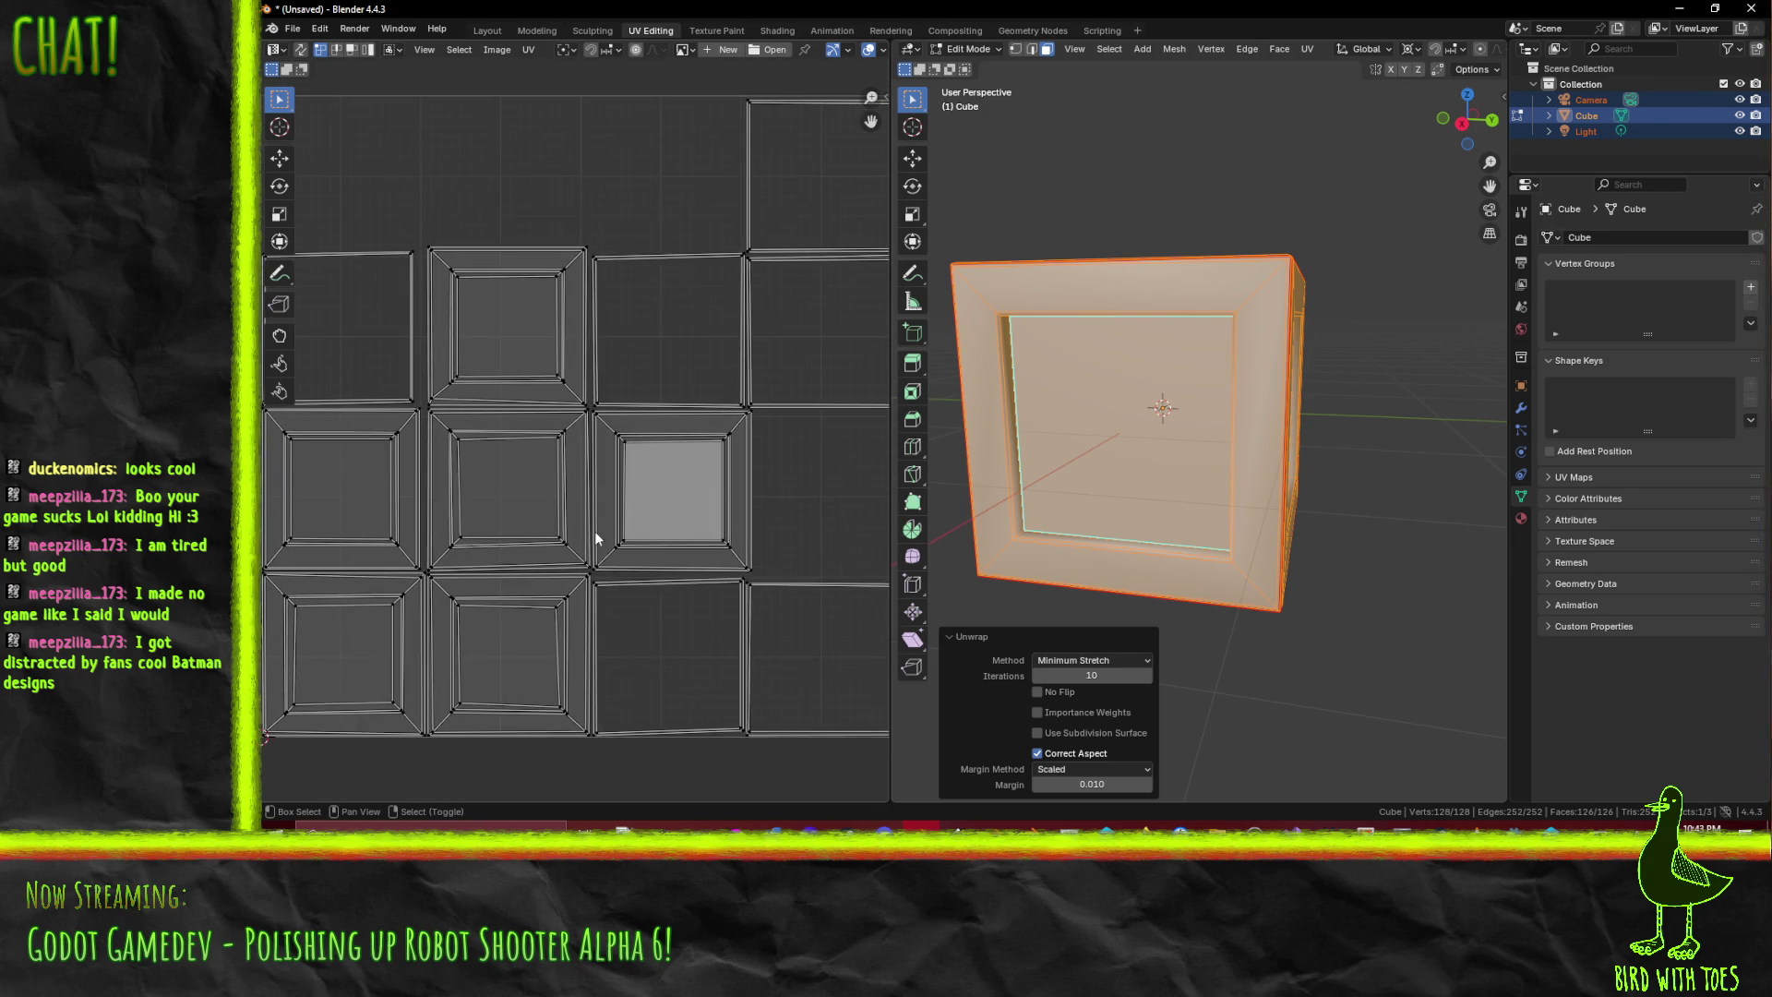
scroll(596, 468, up, 2)
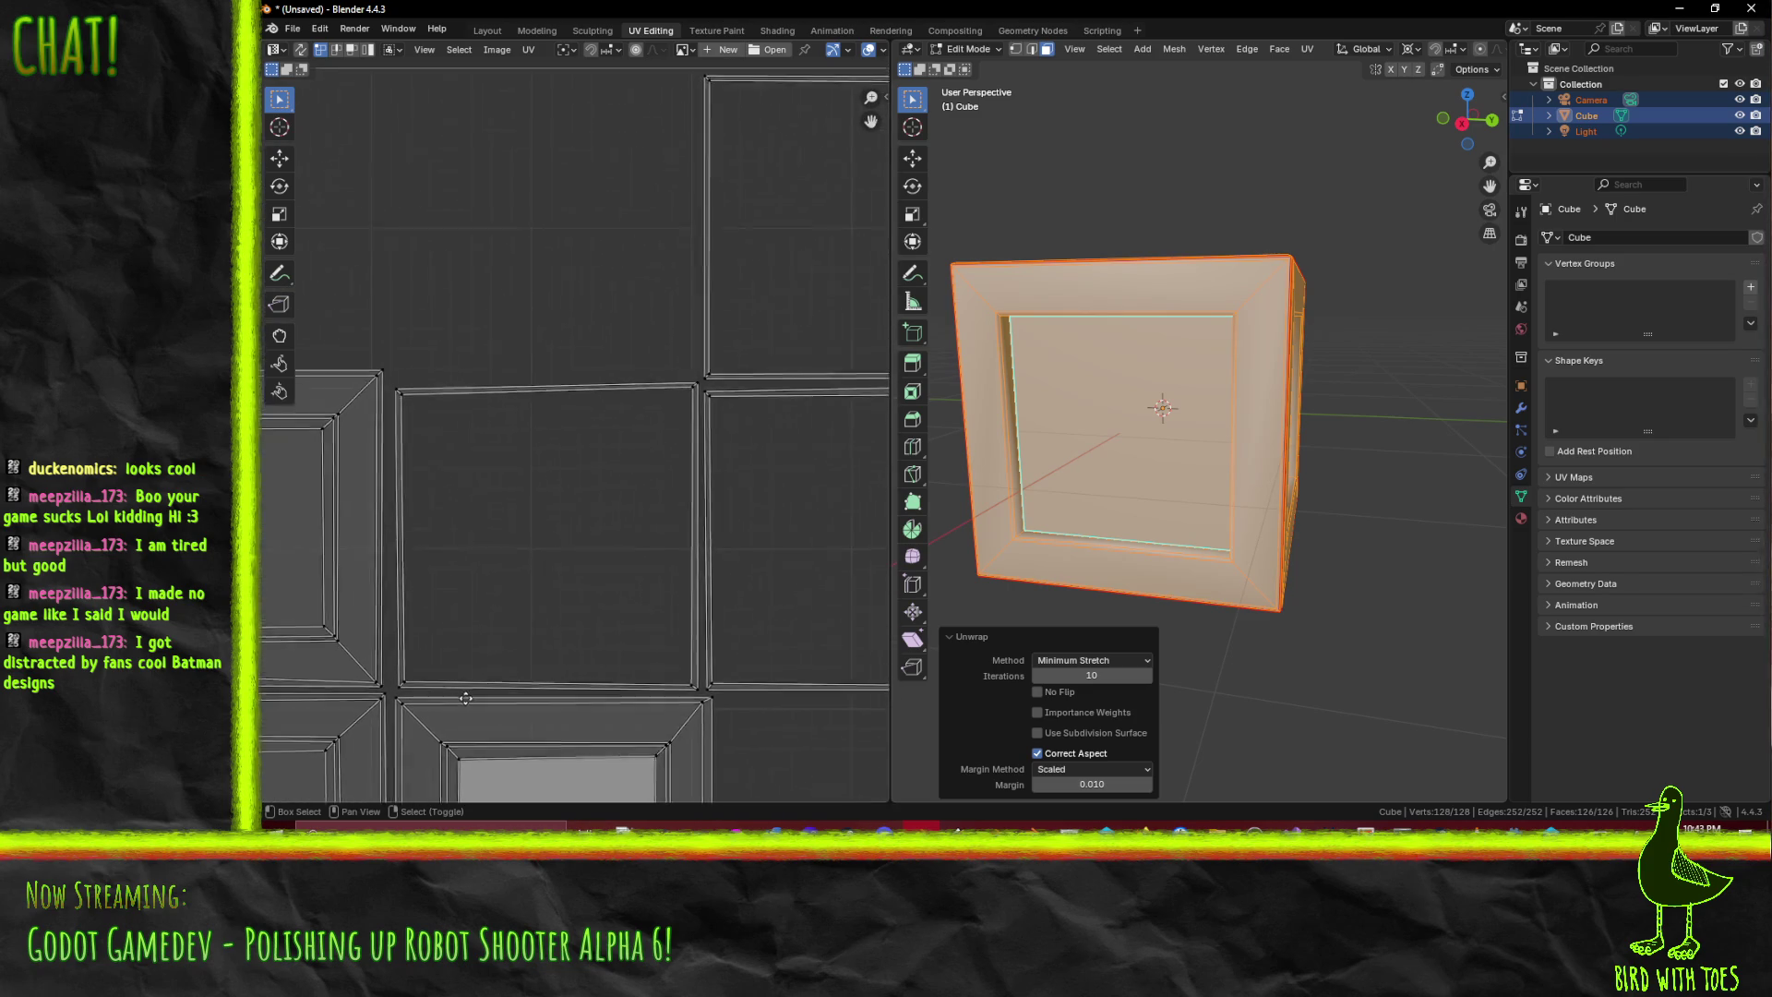
scroll(412, 687, down, 3)
scroll(412, 686, down, 2)
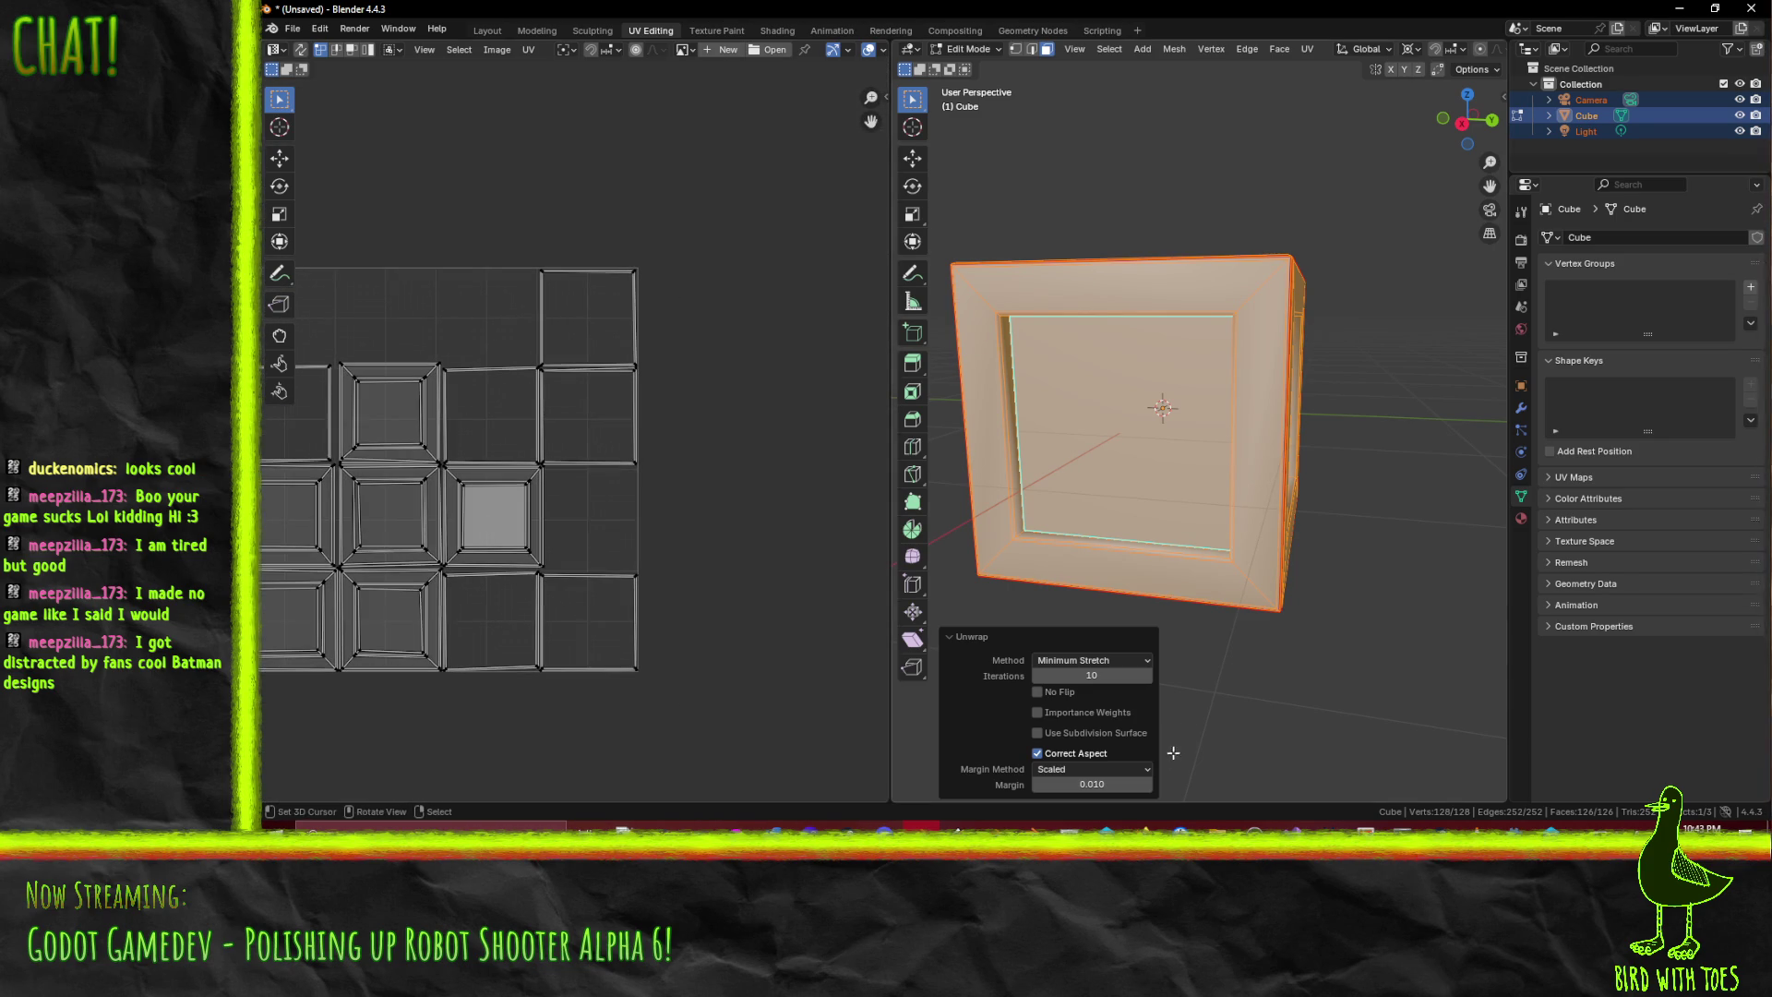
click(1093, 661)
click(1077, 691)
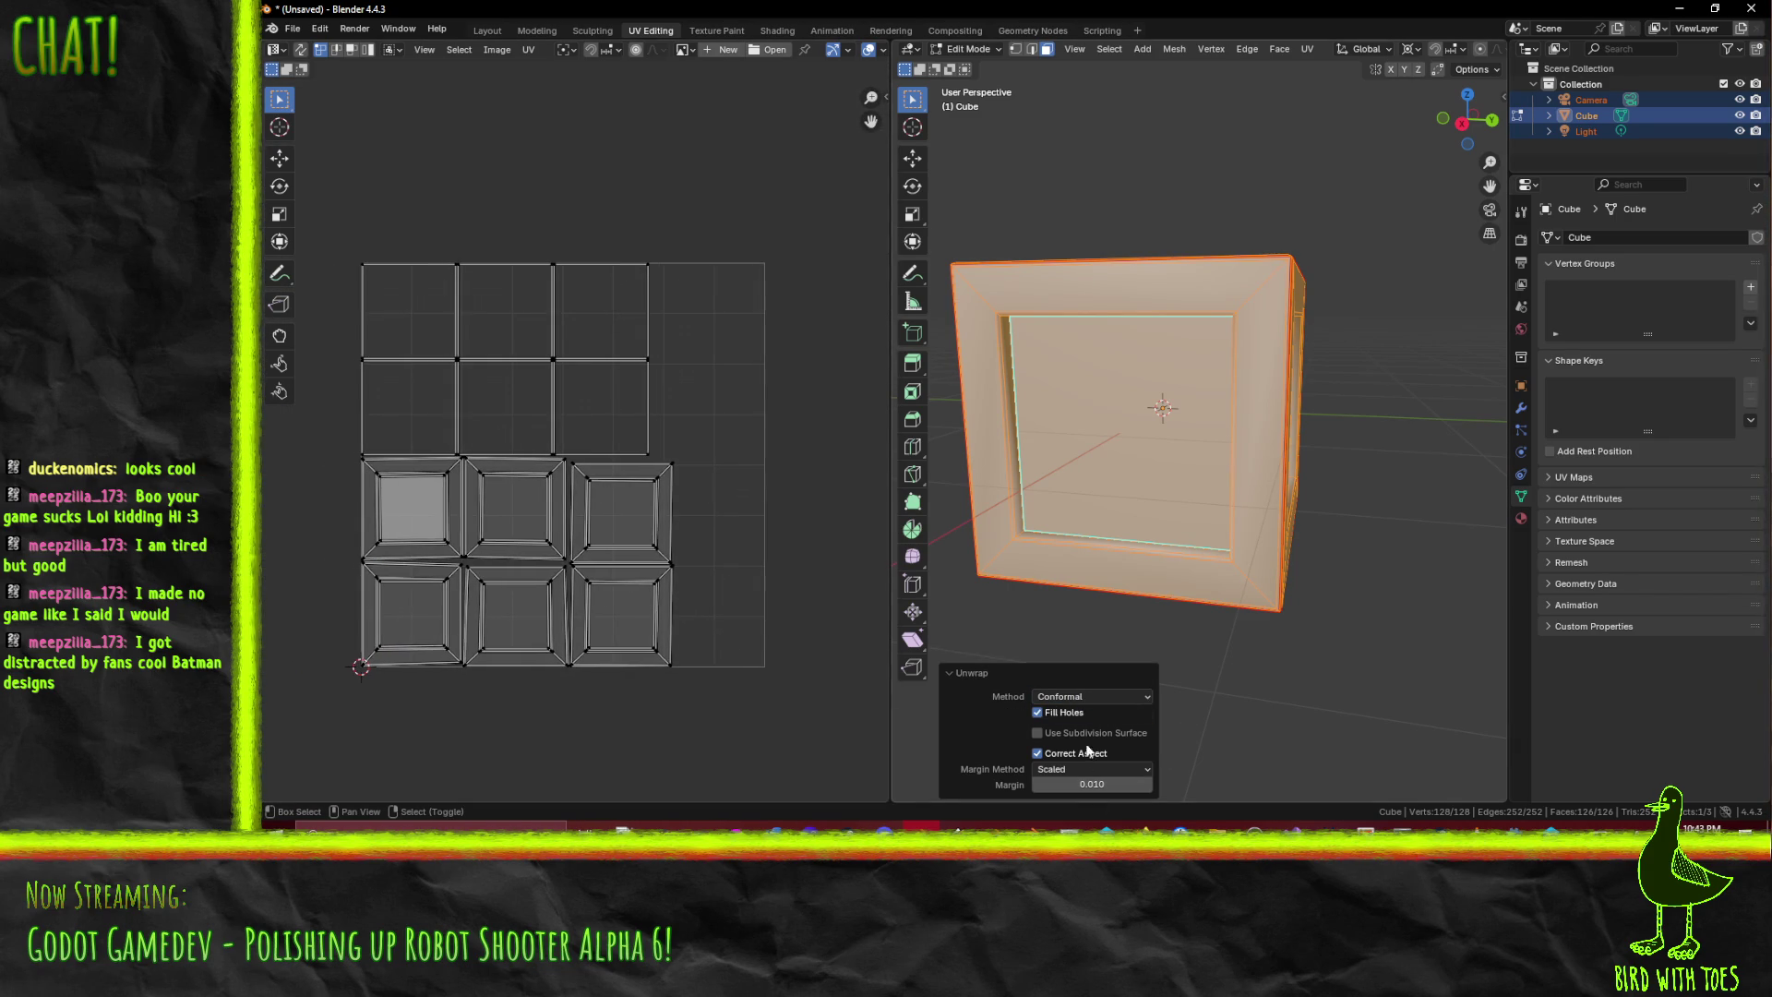
- Disable Fill Holes for the conformal unwrap and inspect the resulting thin strip islands
click(1053, 714)
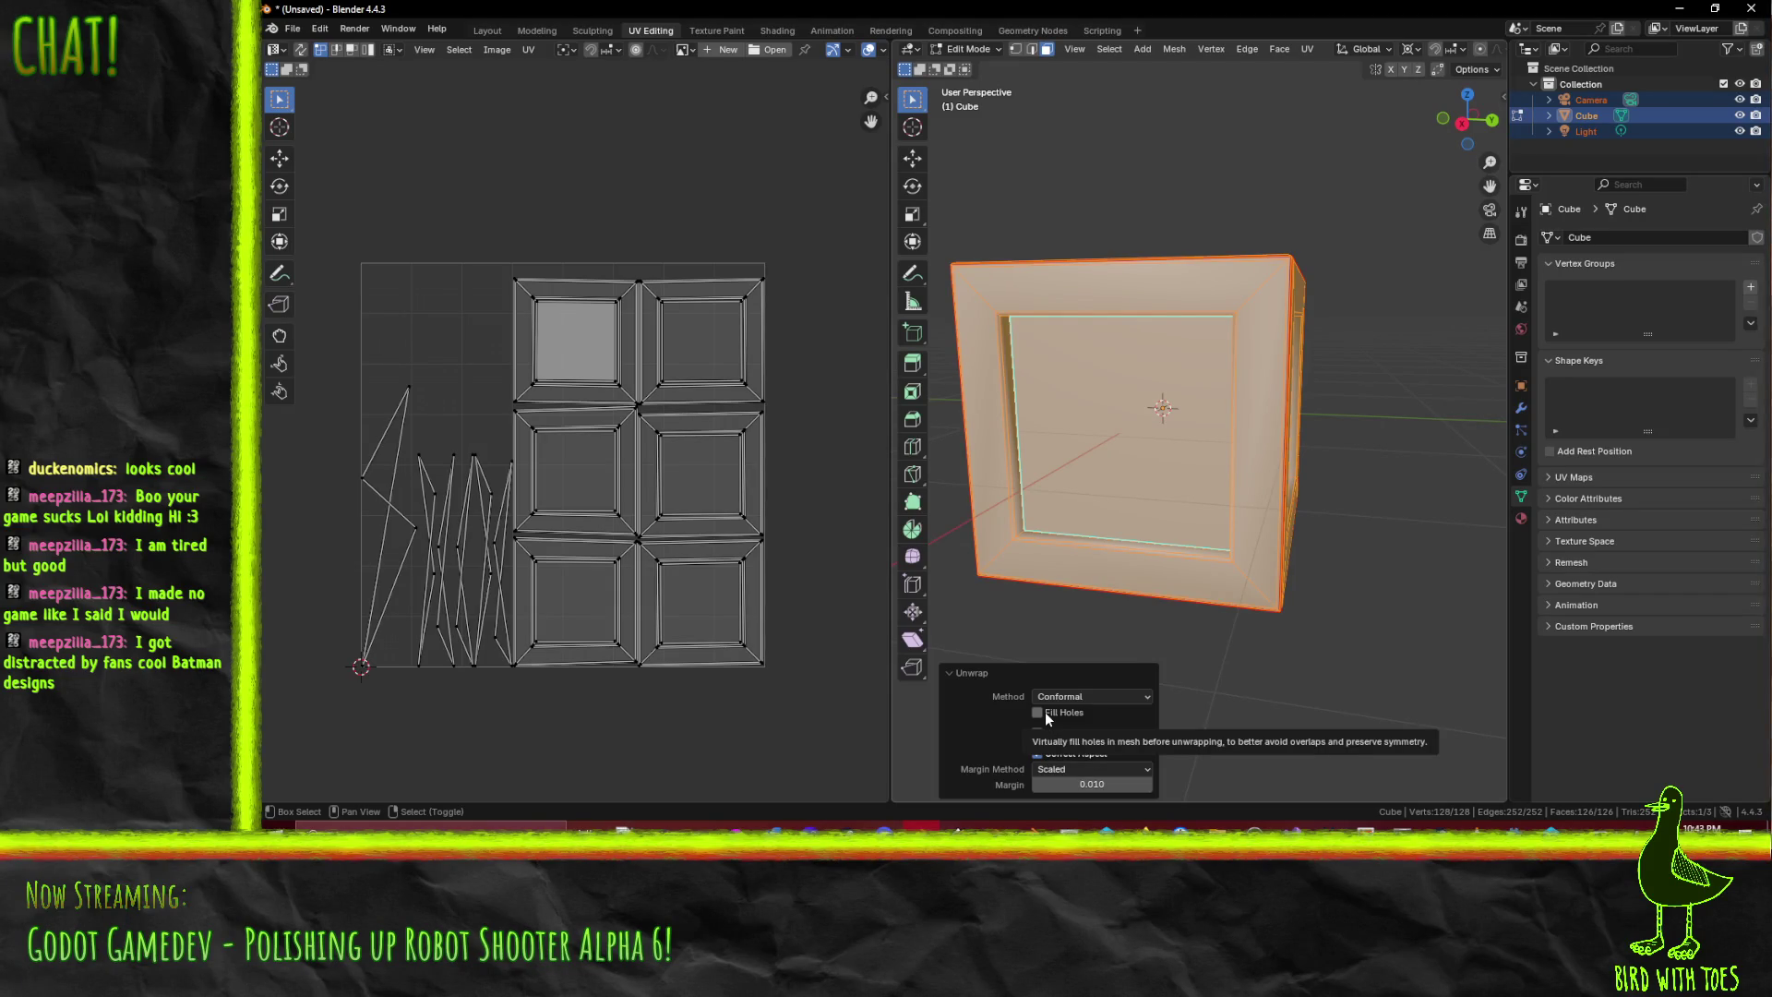
scroll(633, 427, down, 5)
scroll(633, 428, left, 5)
scroll(633, 427, up, 3)
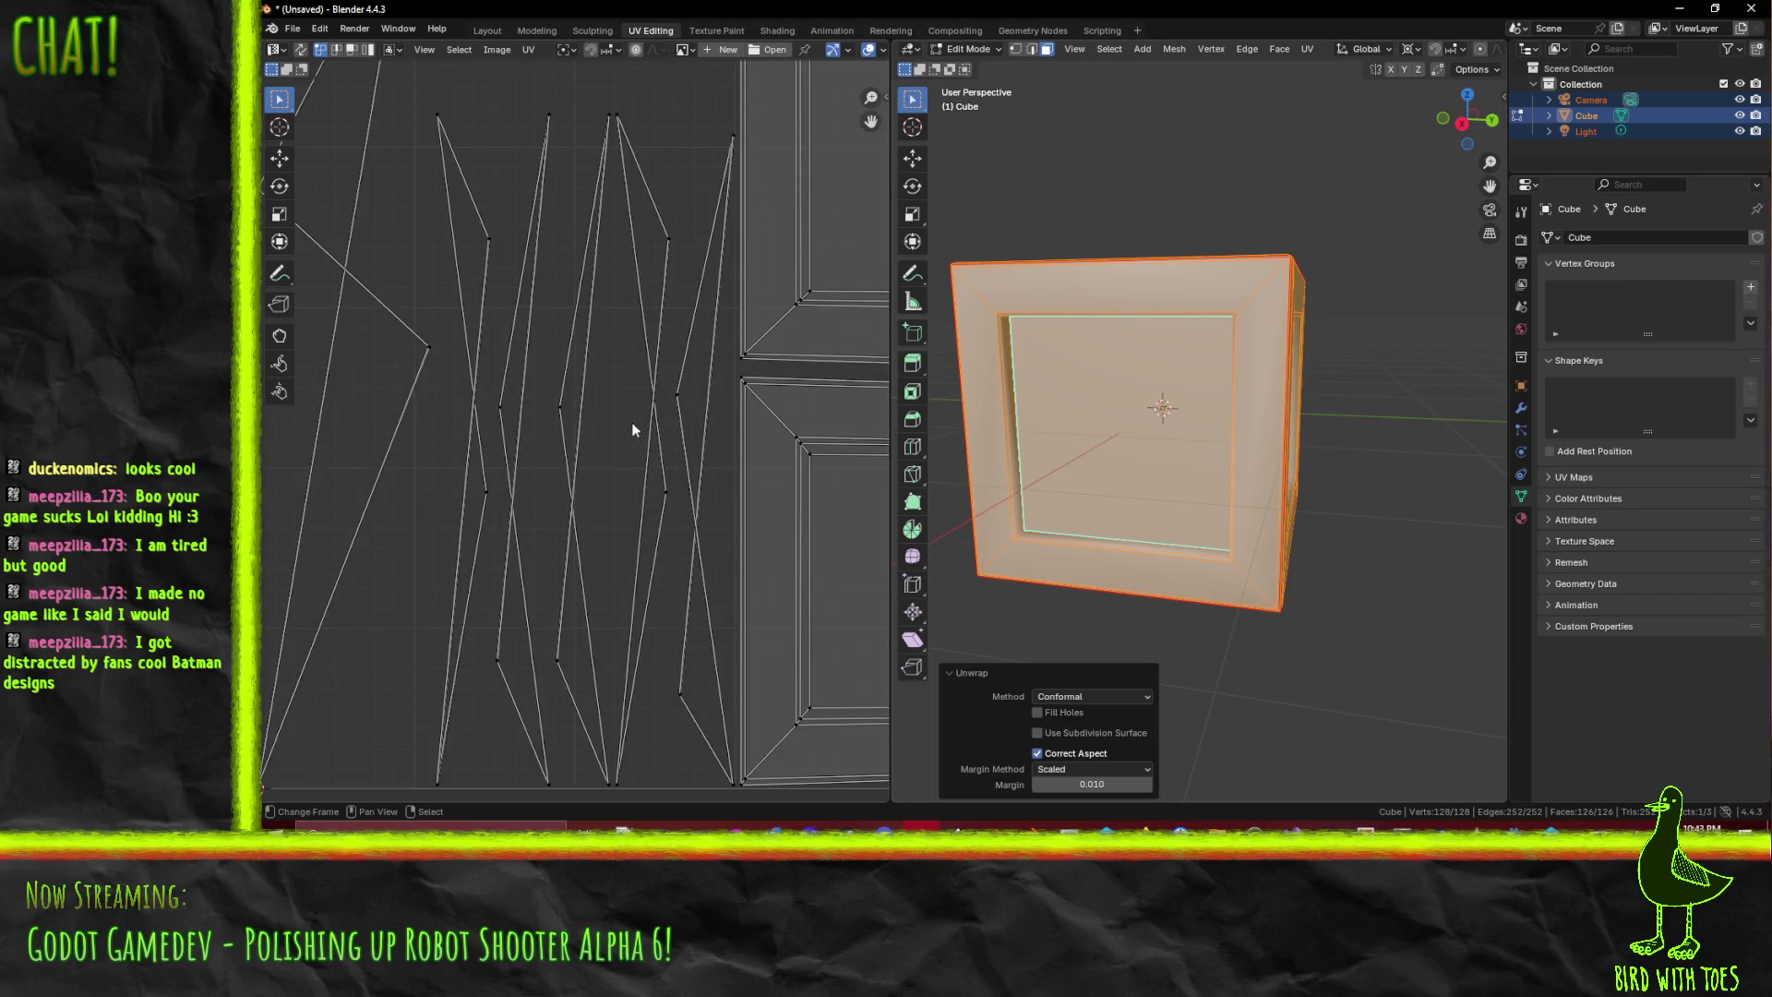
scroll(778, 449, up, 3)
scroll(659, 502, down, 1)
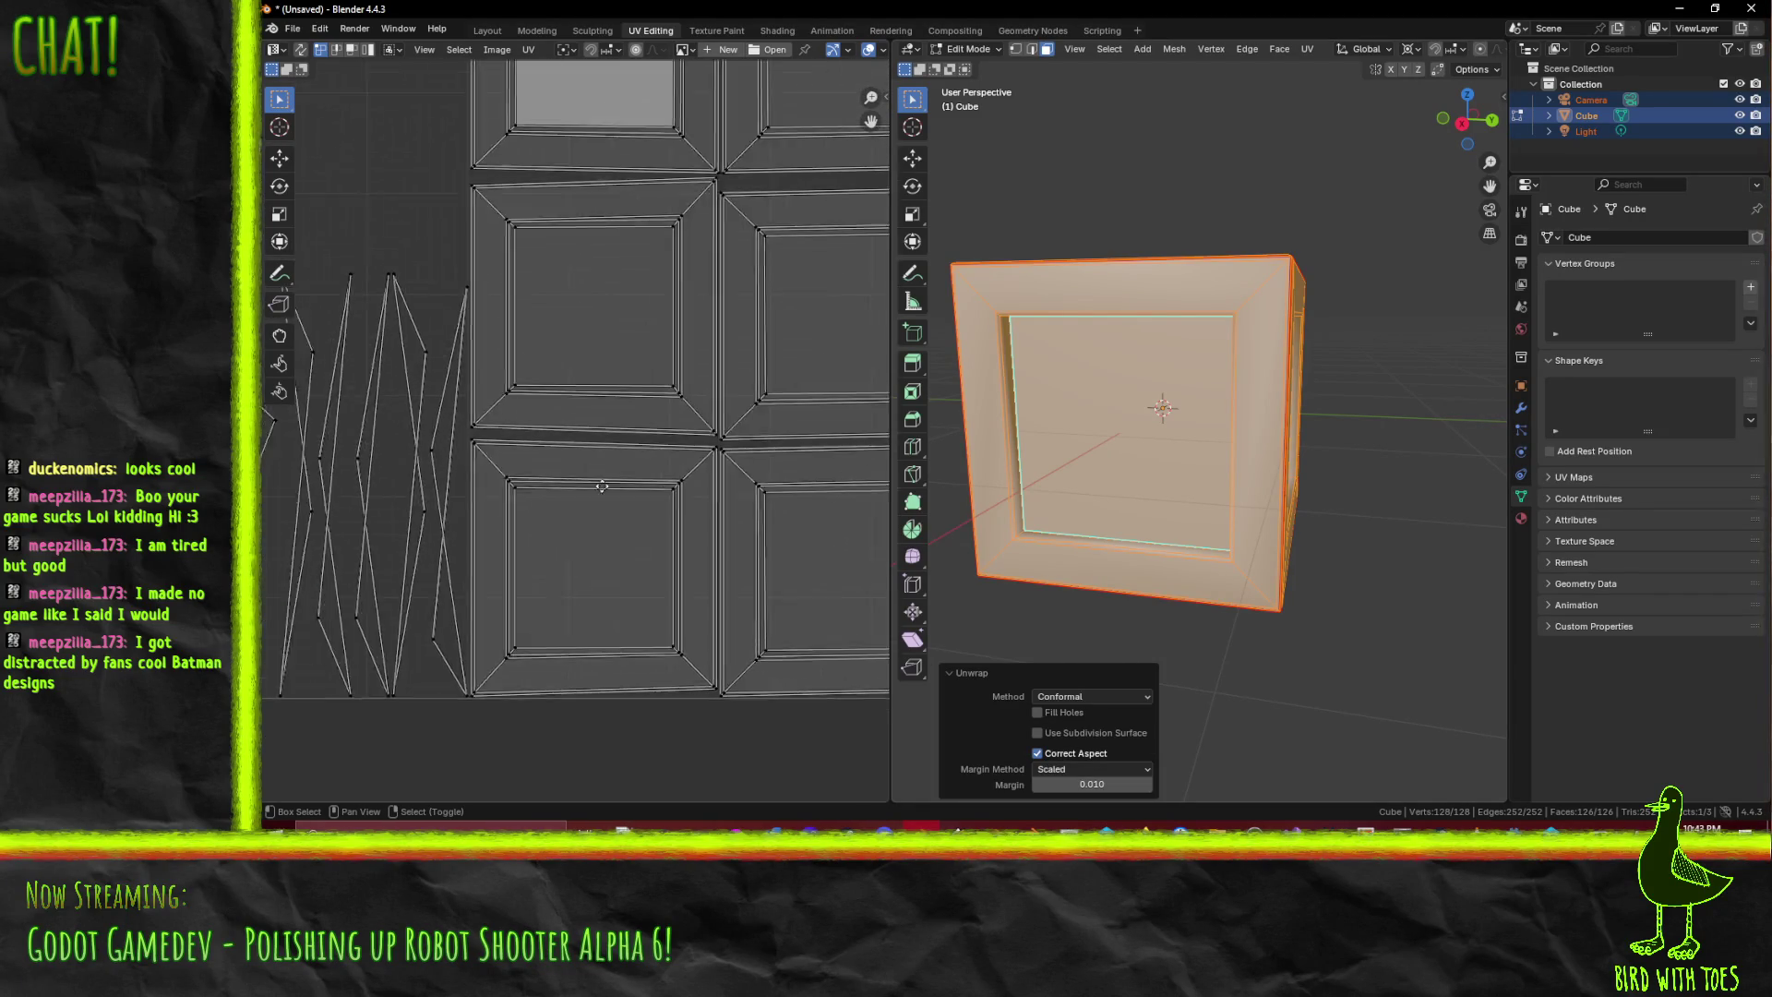
drag(1103, 482, 1226, 502)
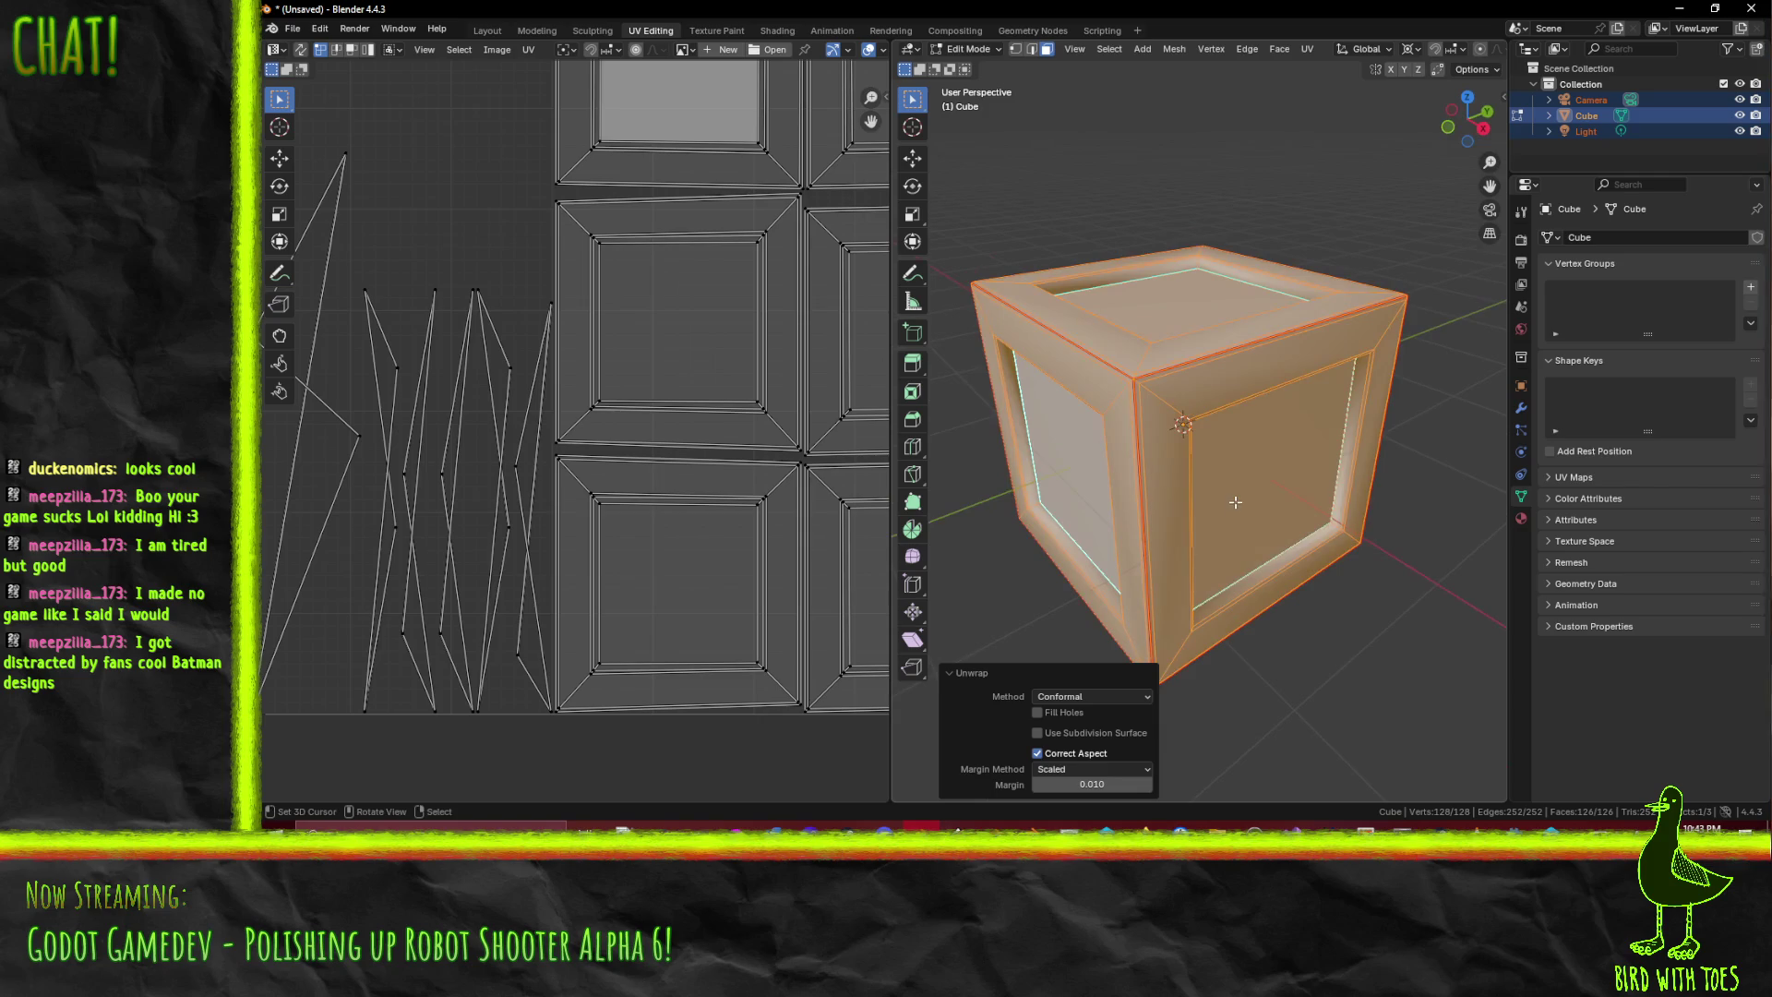
scroll(1237, 494, up, 5)
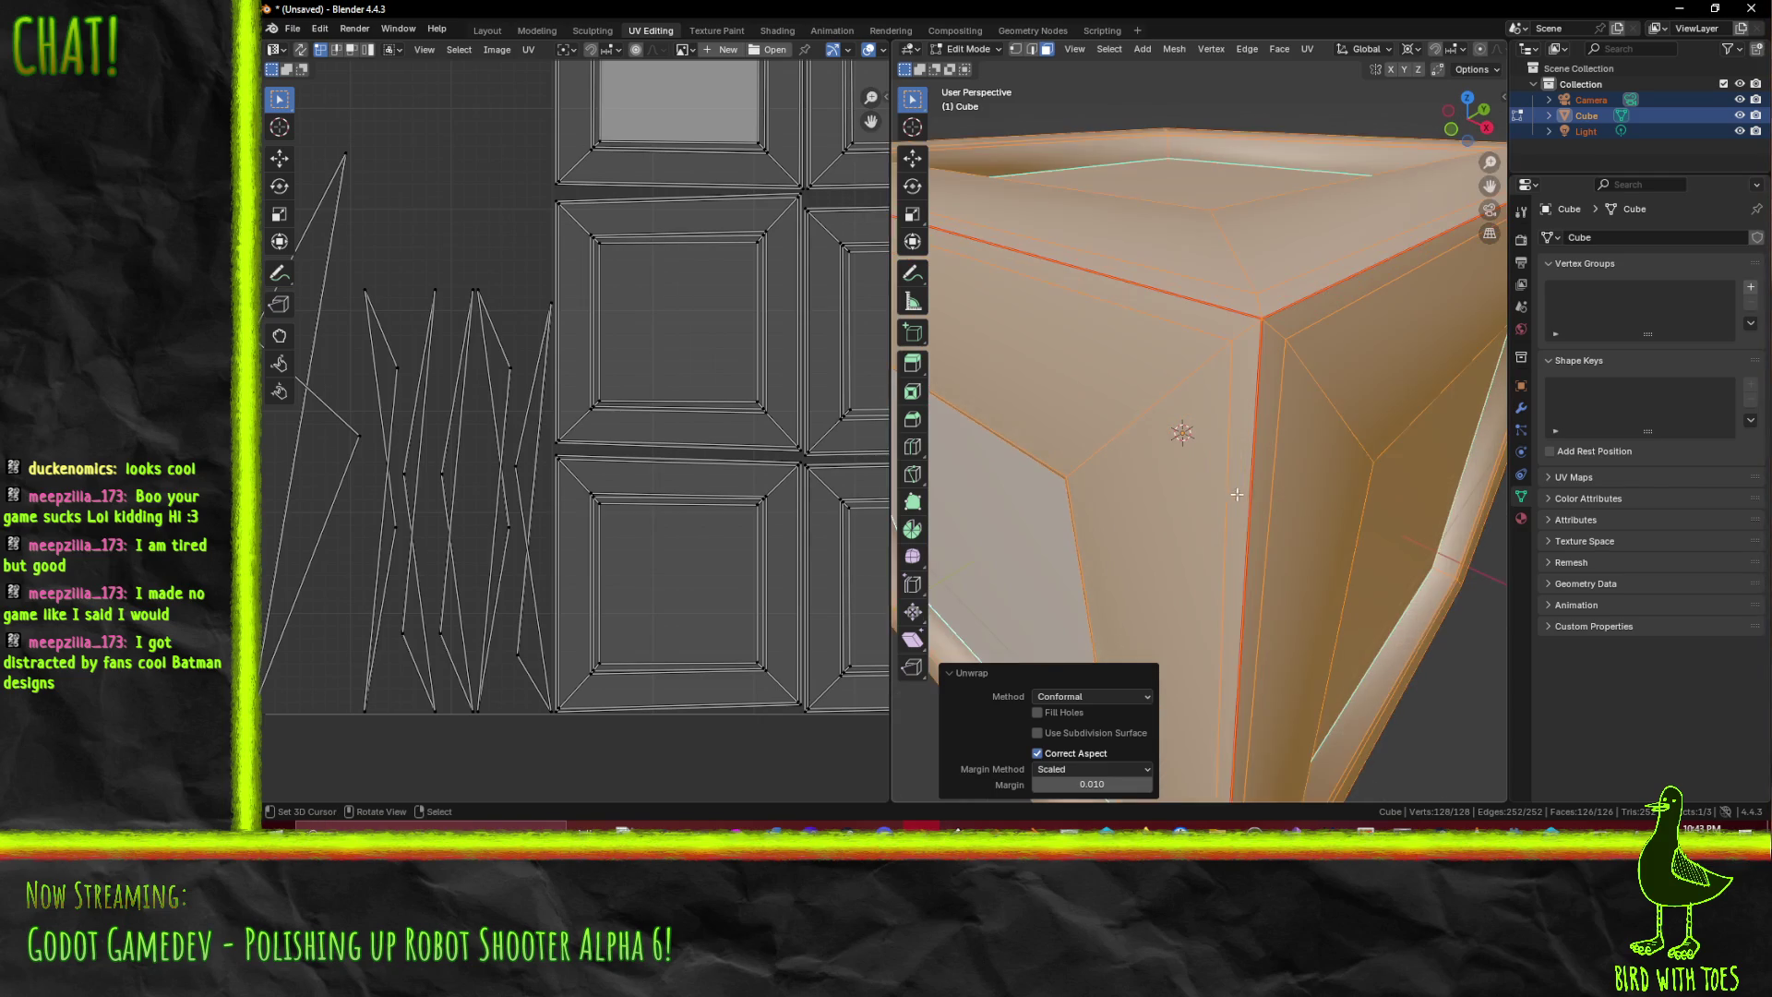
click(1016, 50)
- Select a corner vertex of the crate and view it from the front
click(1274, 332)
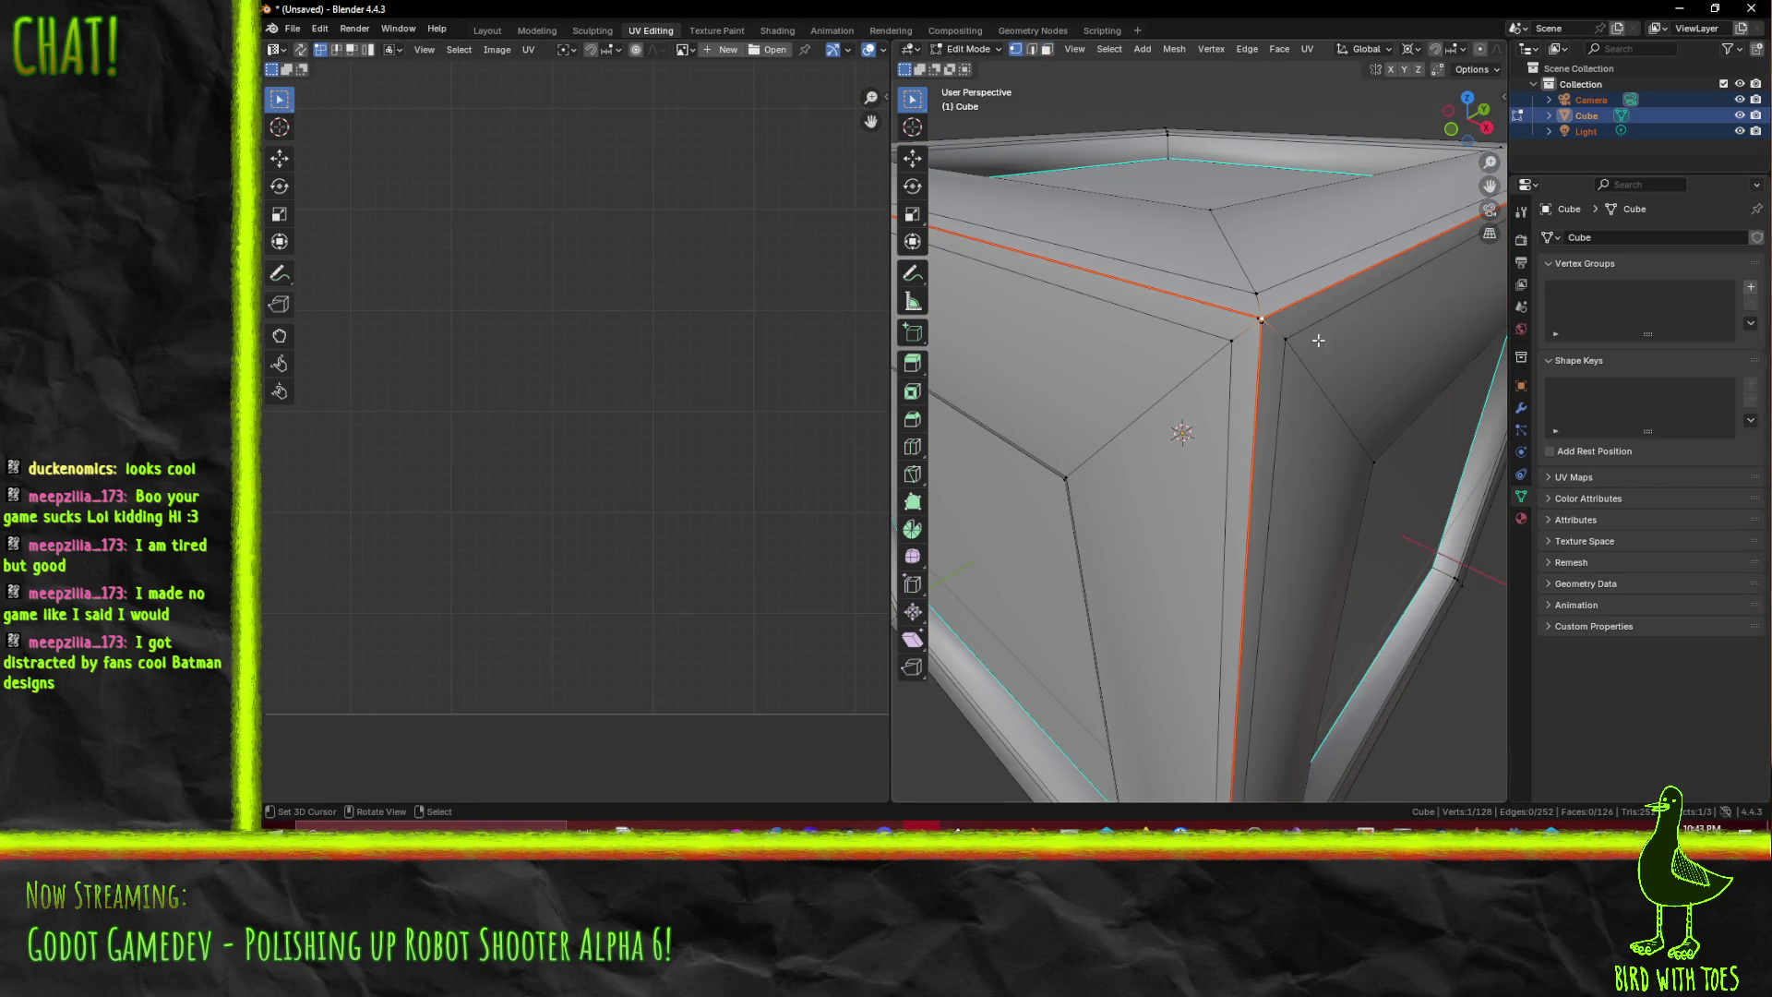
scroll(1305, 336, up, 5)
scroll(1431, 347, down, 5)
mouse_move(1431, 347)
mouse_down()
mouse_move(1274, 340)
mouse_move(1332, 358)
mouse_move(1316, 355)
mouse_up()
scroll(1310, 358, down, 2)
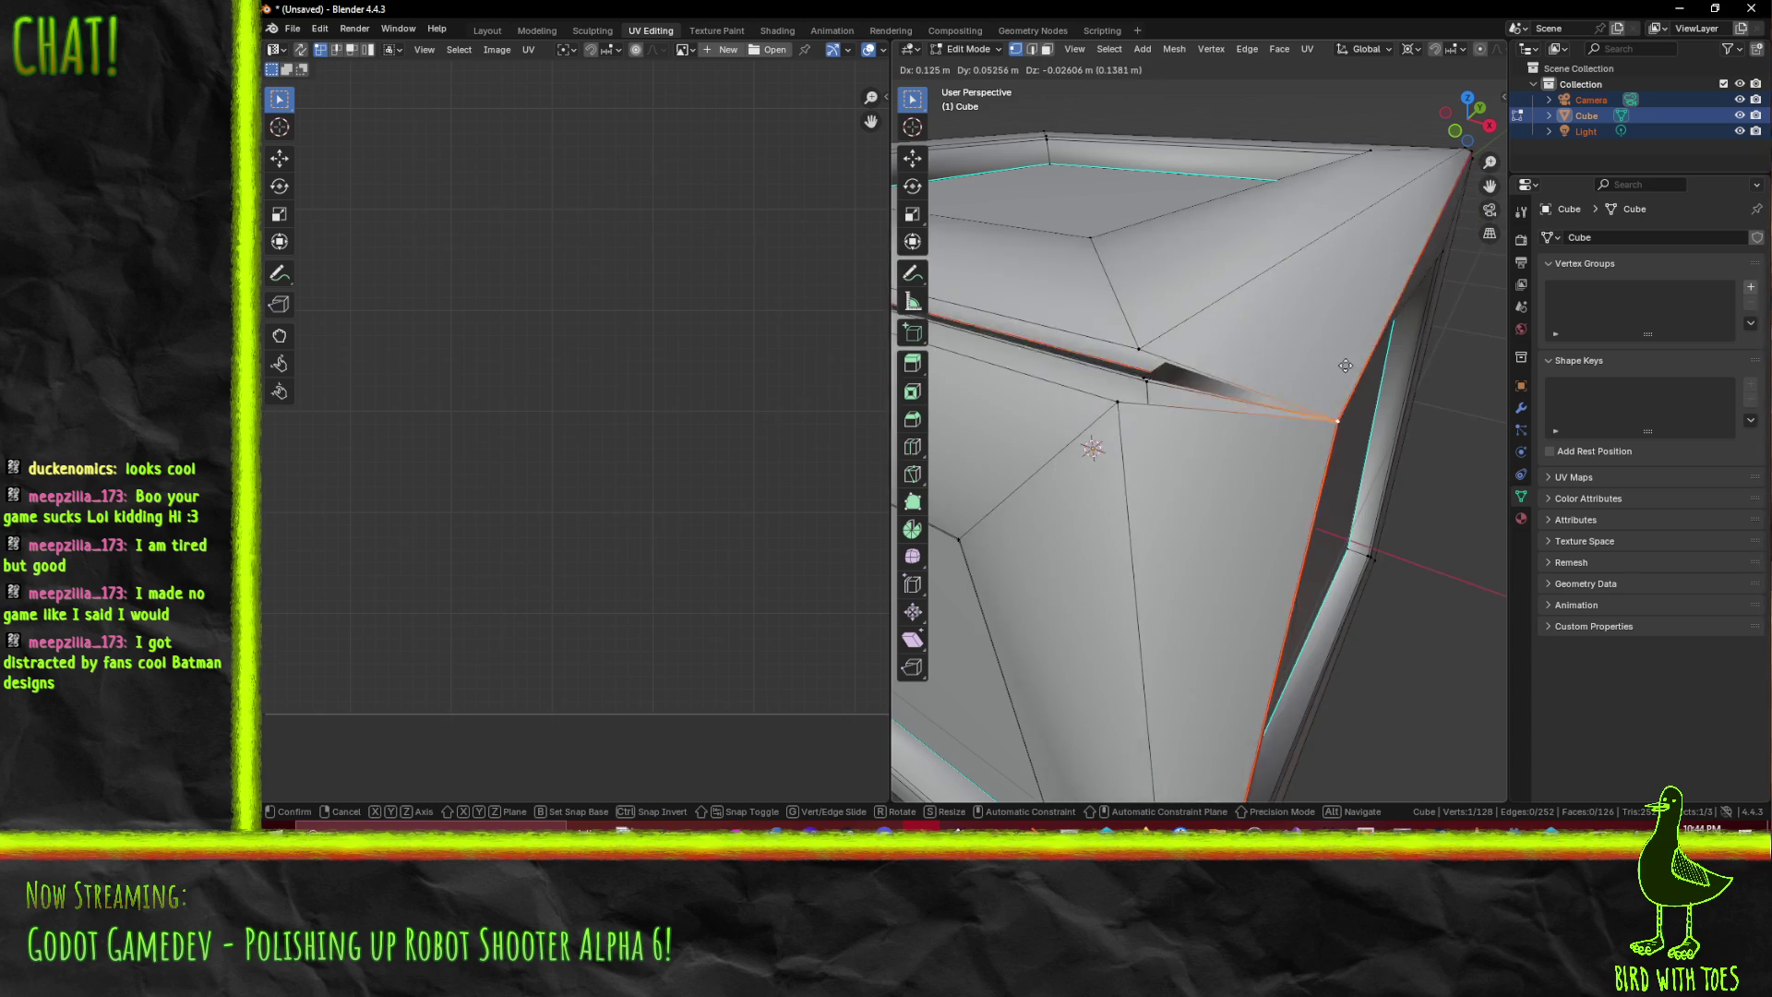
scroll(1322, 362, up, 2)
scroll(1181, 379, up, 3)
scroll(1186, 386, down, 3)
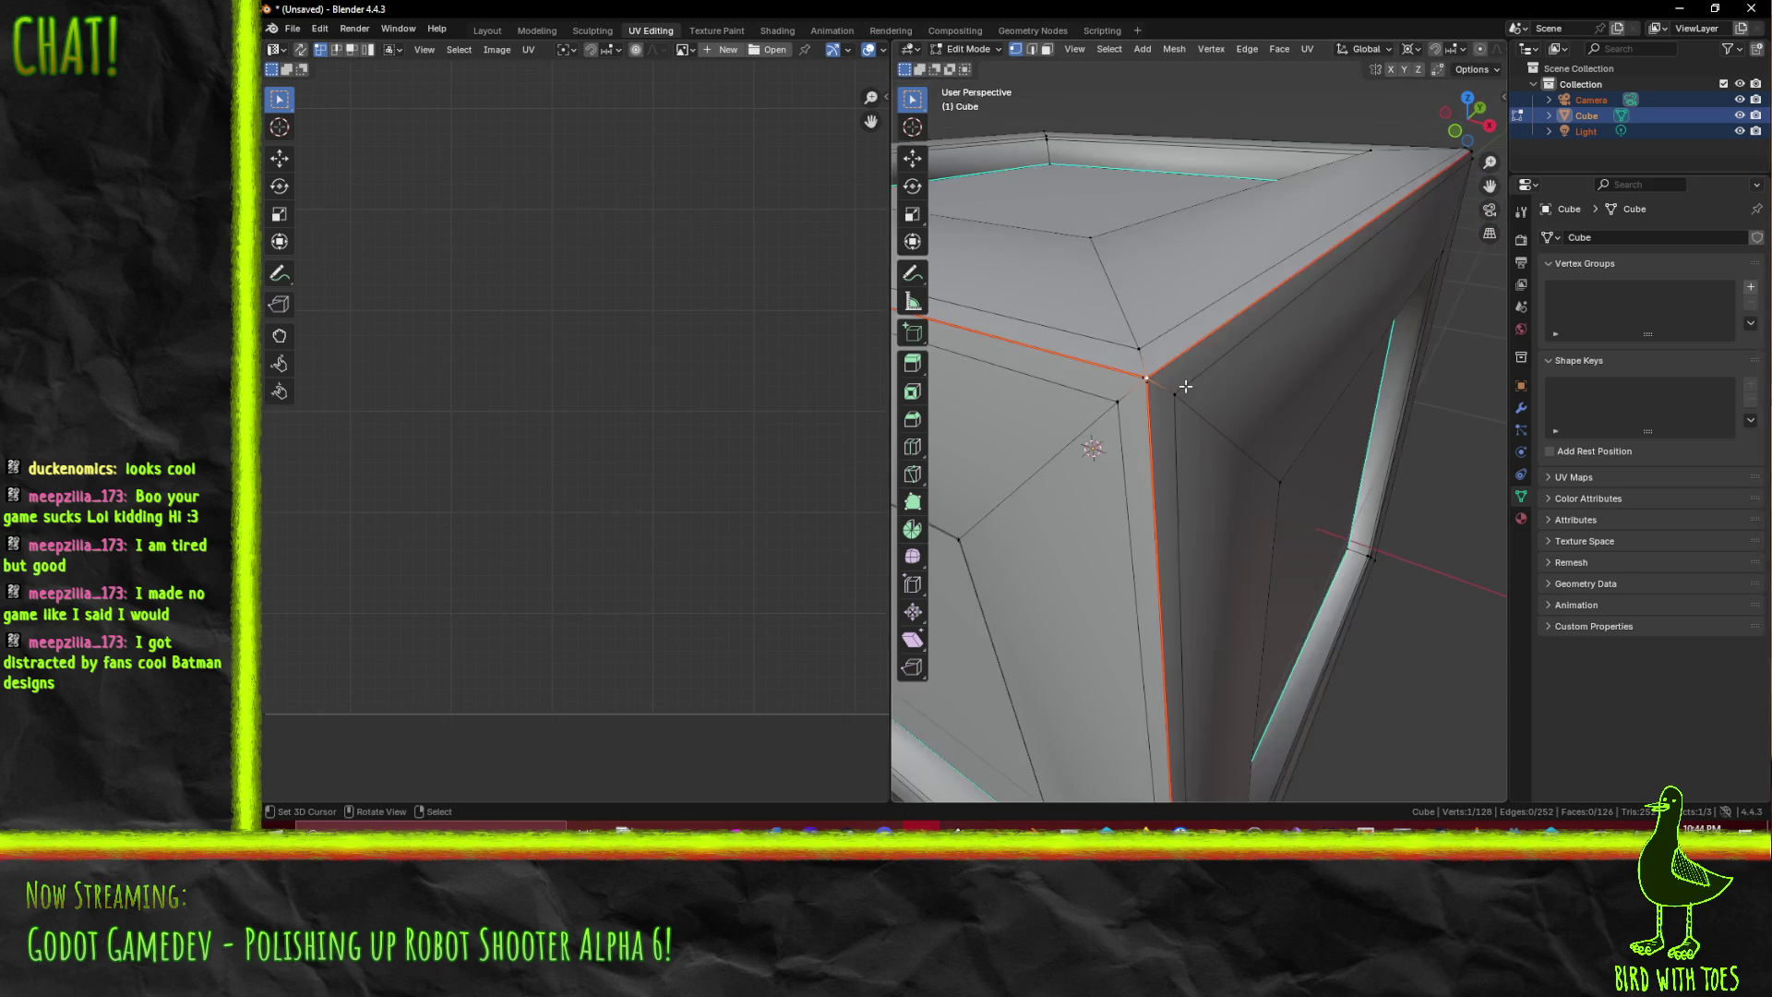
key(KP_1)
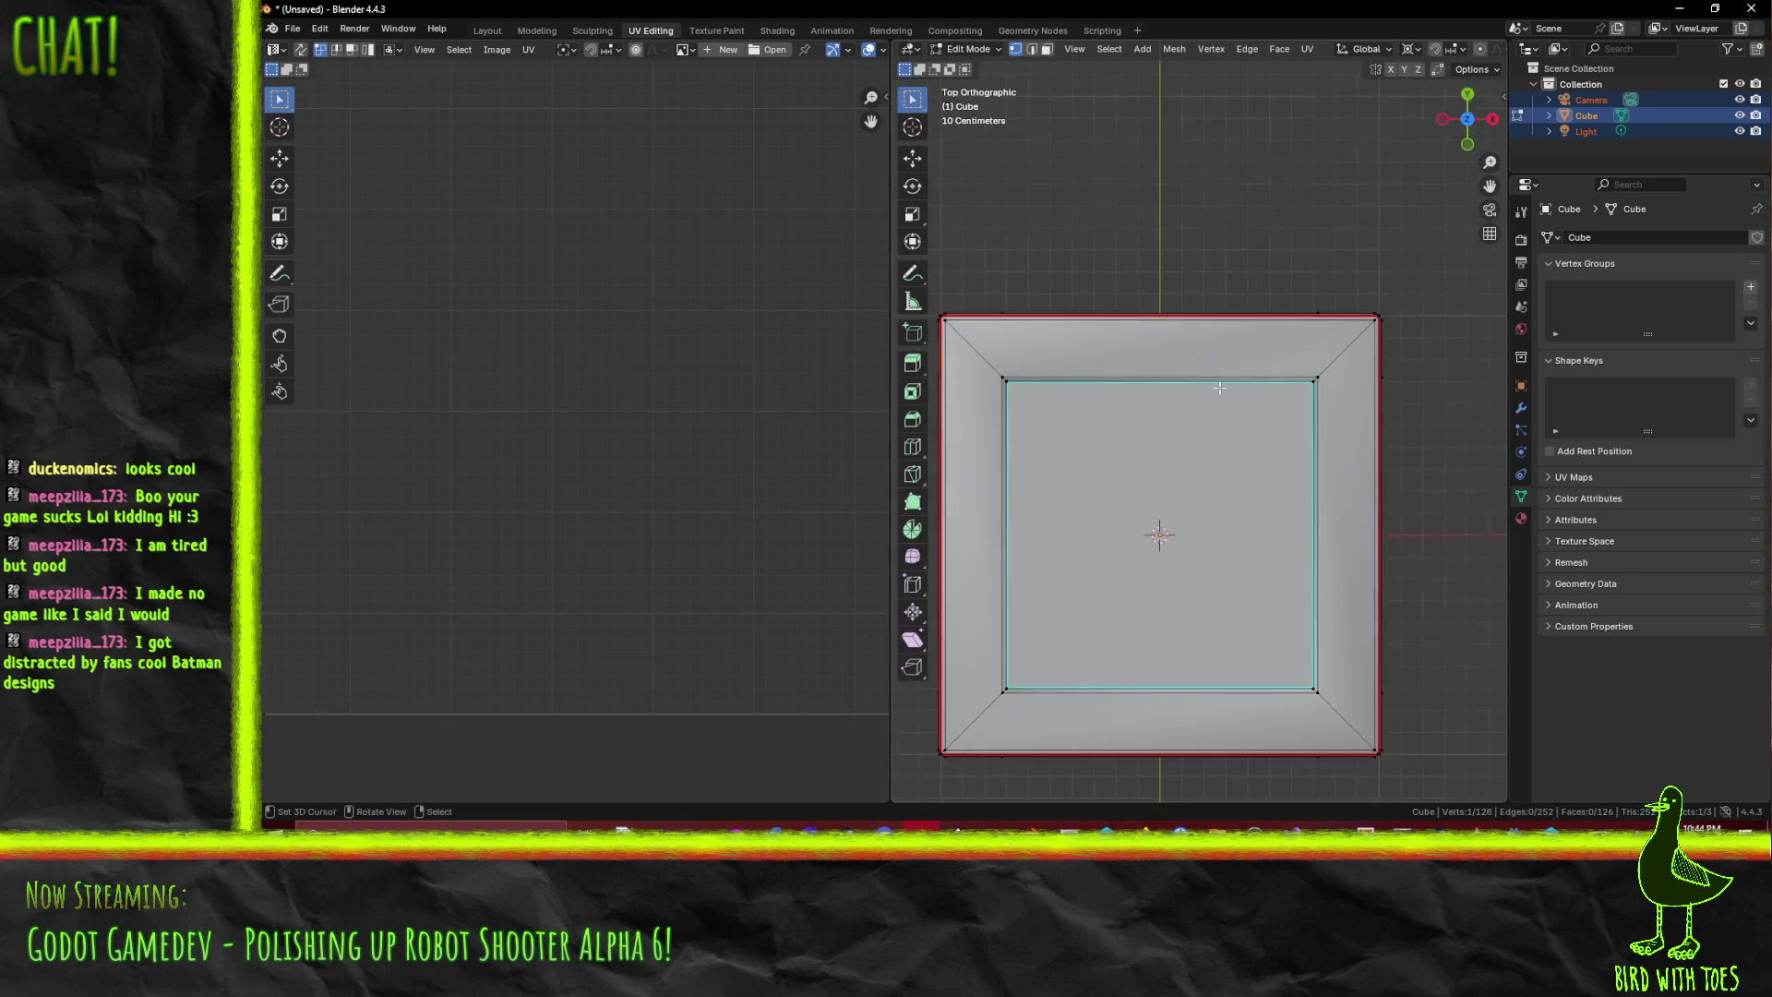
scroll(1297, 341, right, 5)
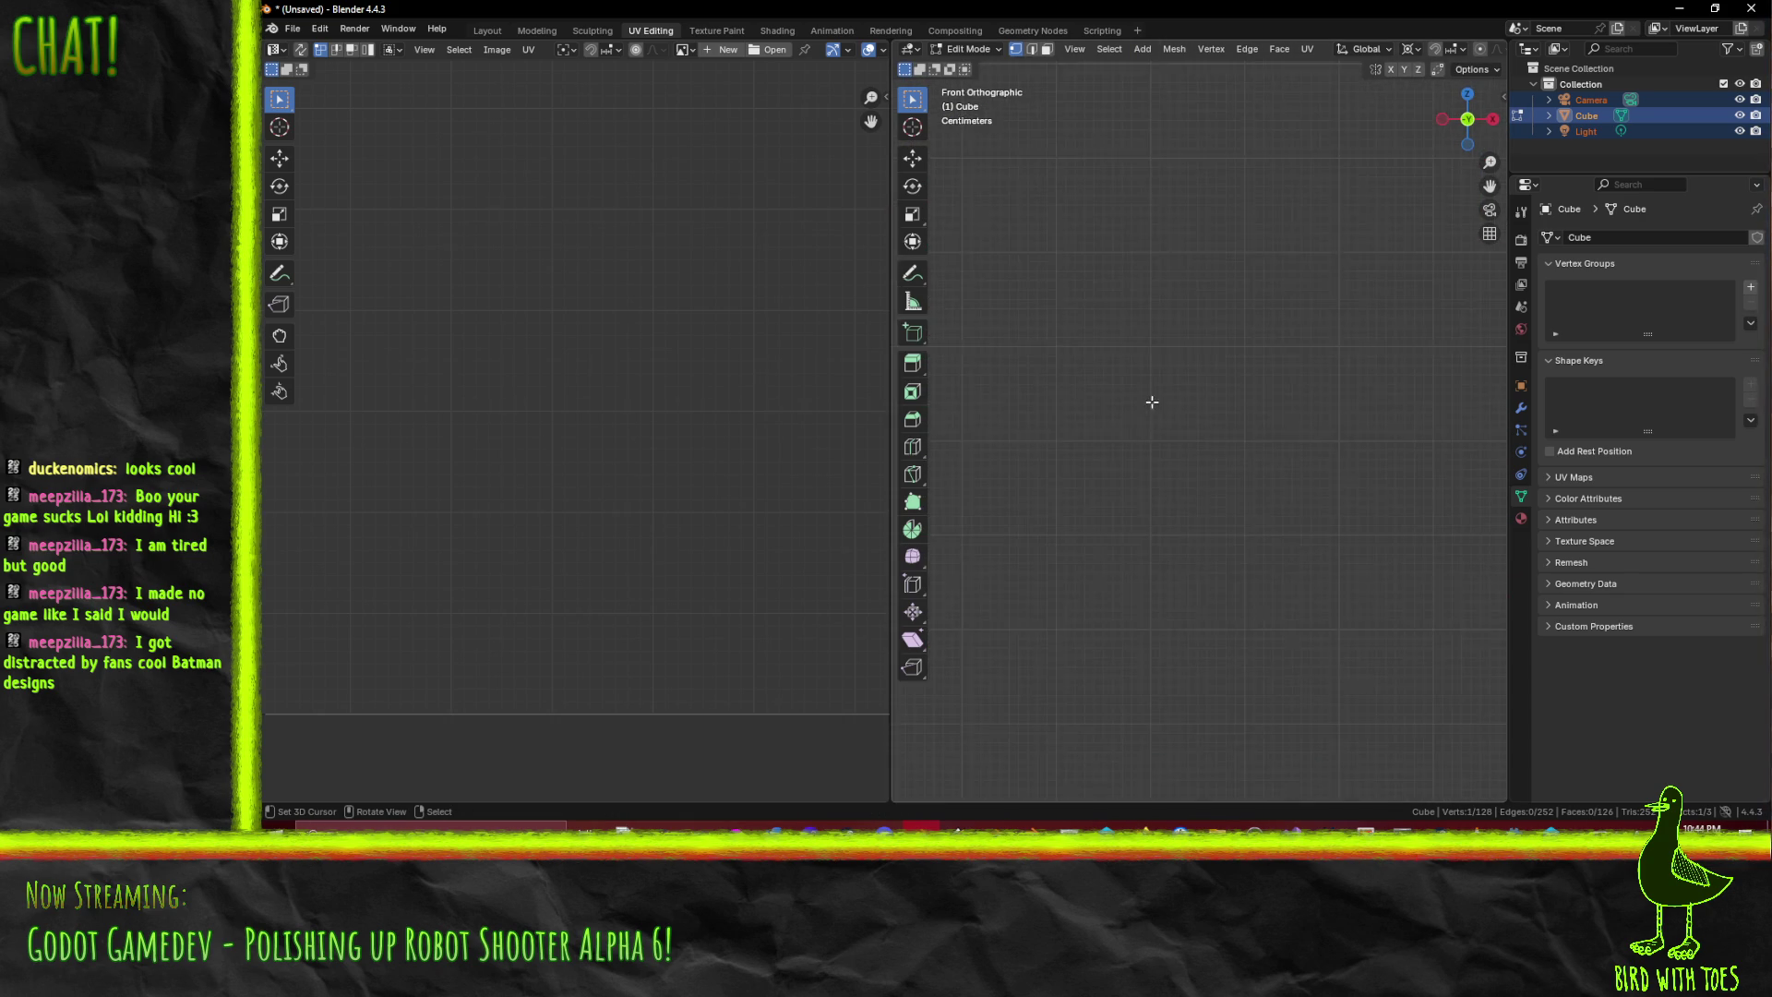
scroll(1255, 557, right, 2)
scroll(1168, 447, up, 5)
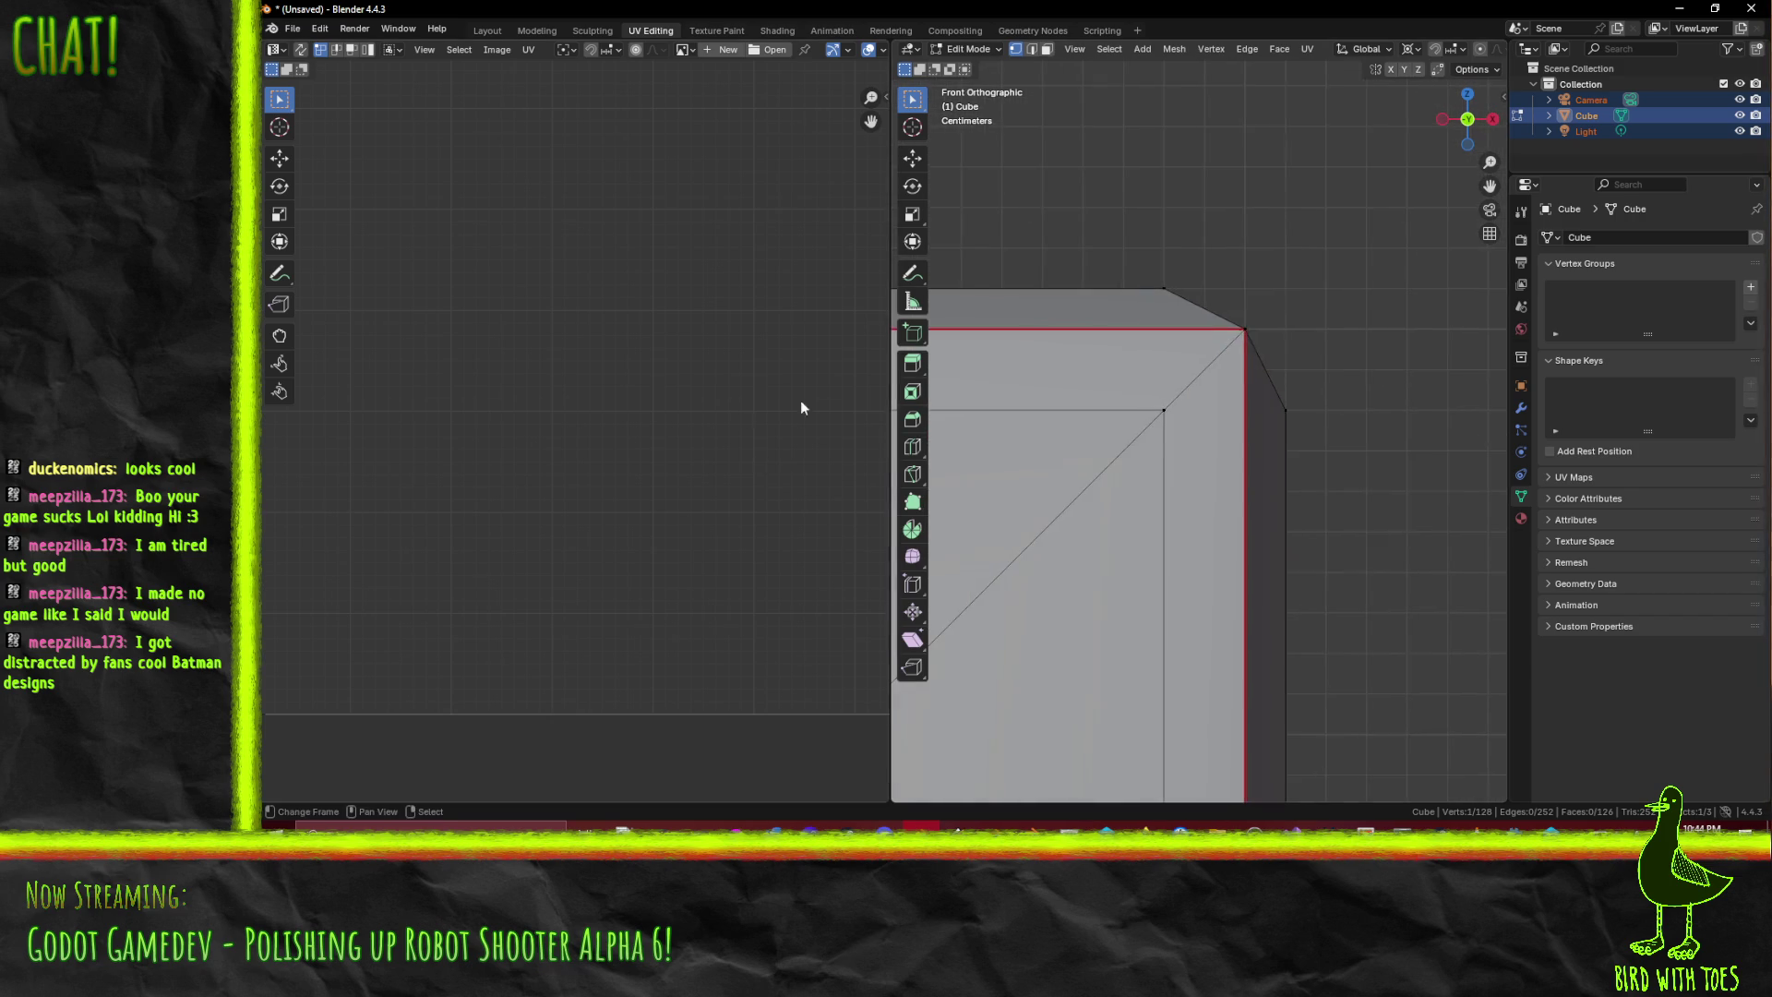
- Switch to wireframe shading and nudge the selected corner vertex into place
key(z)
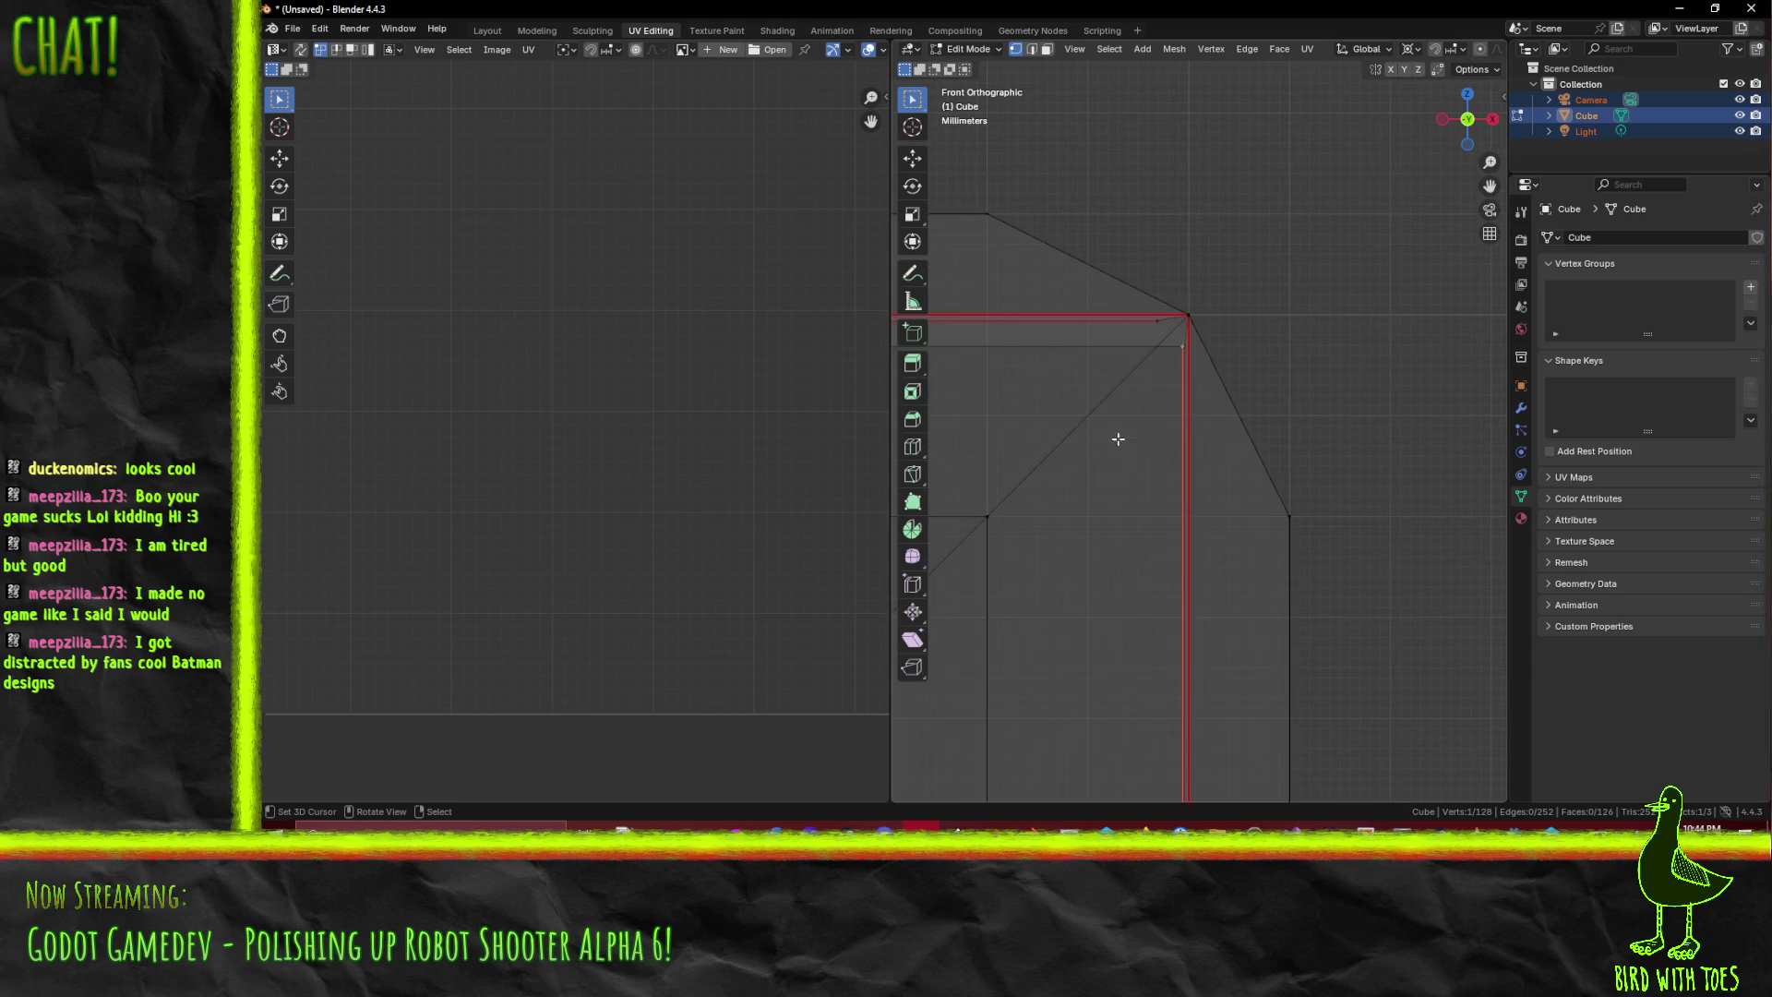
scroll(1138, 446, up, 3)
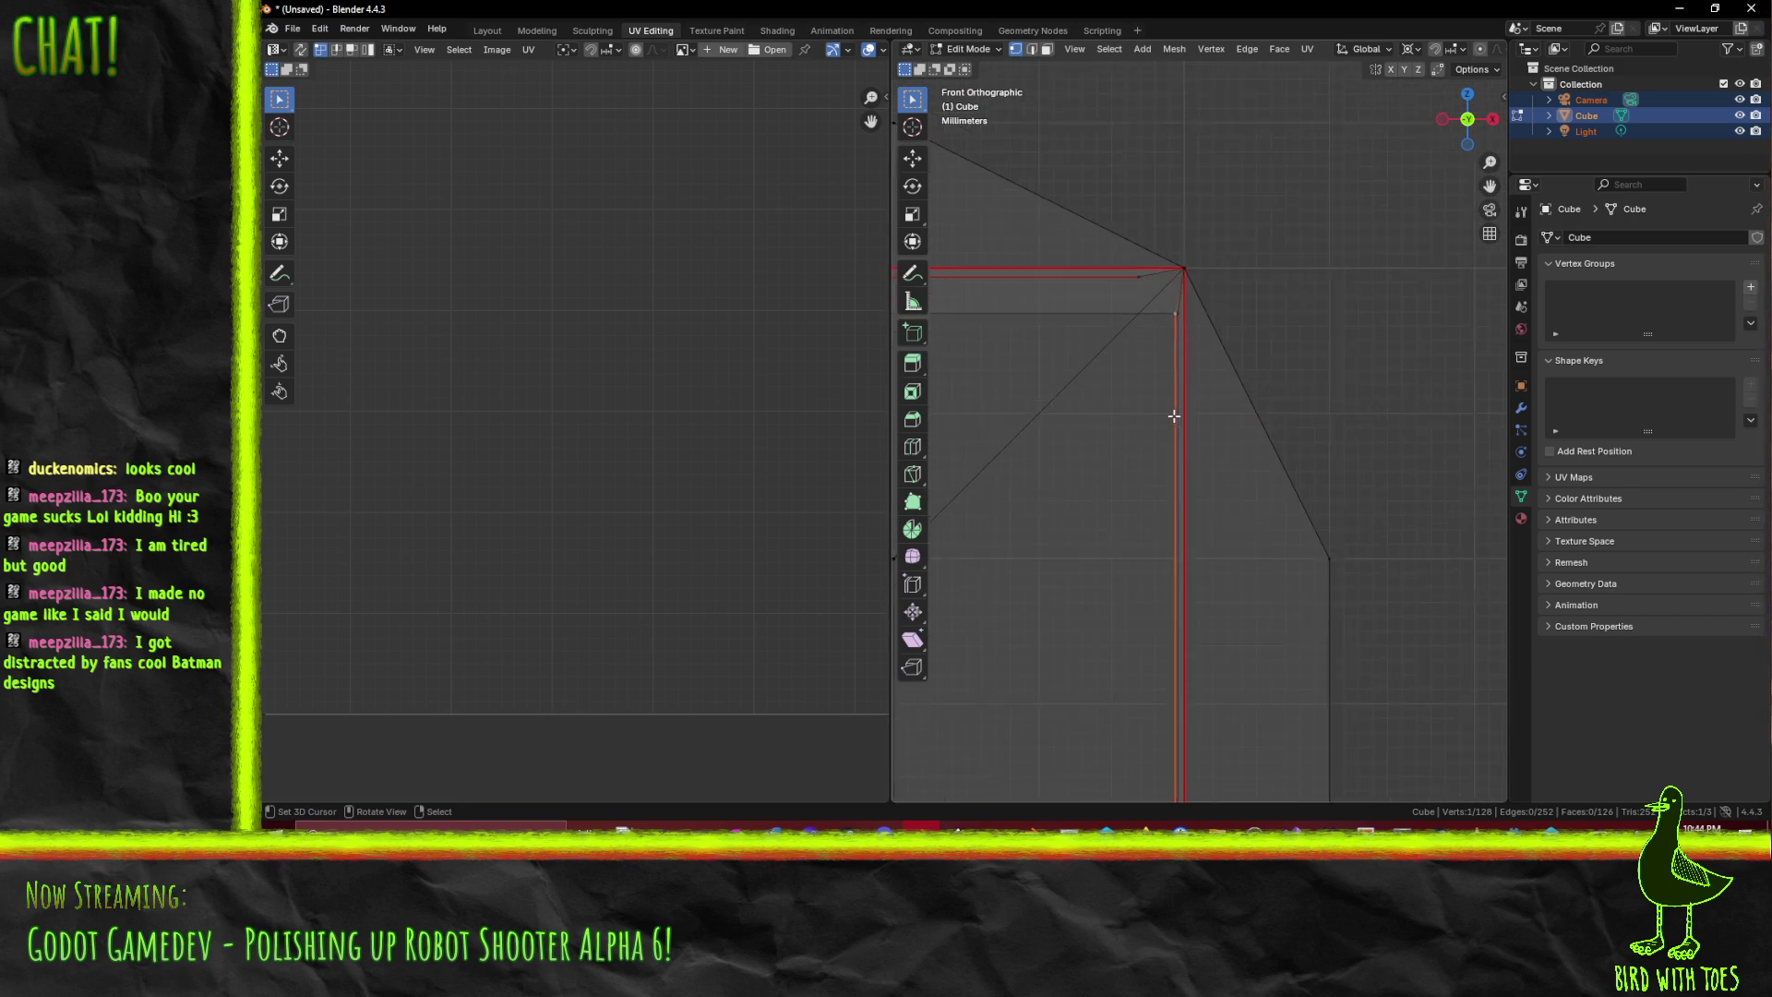
scroll(1126, 498, right, 3)
scroll(1121, 537, right, 3)
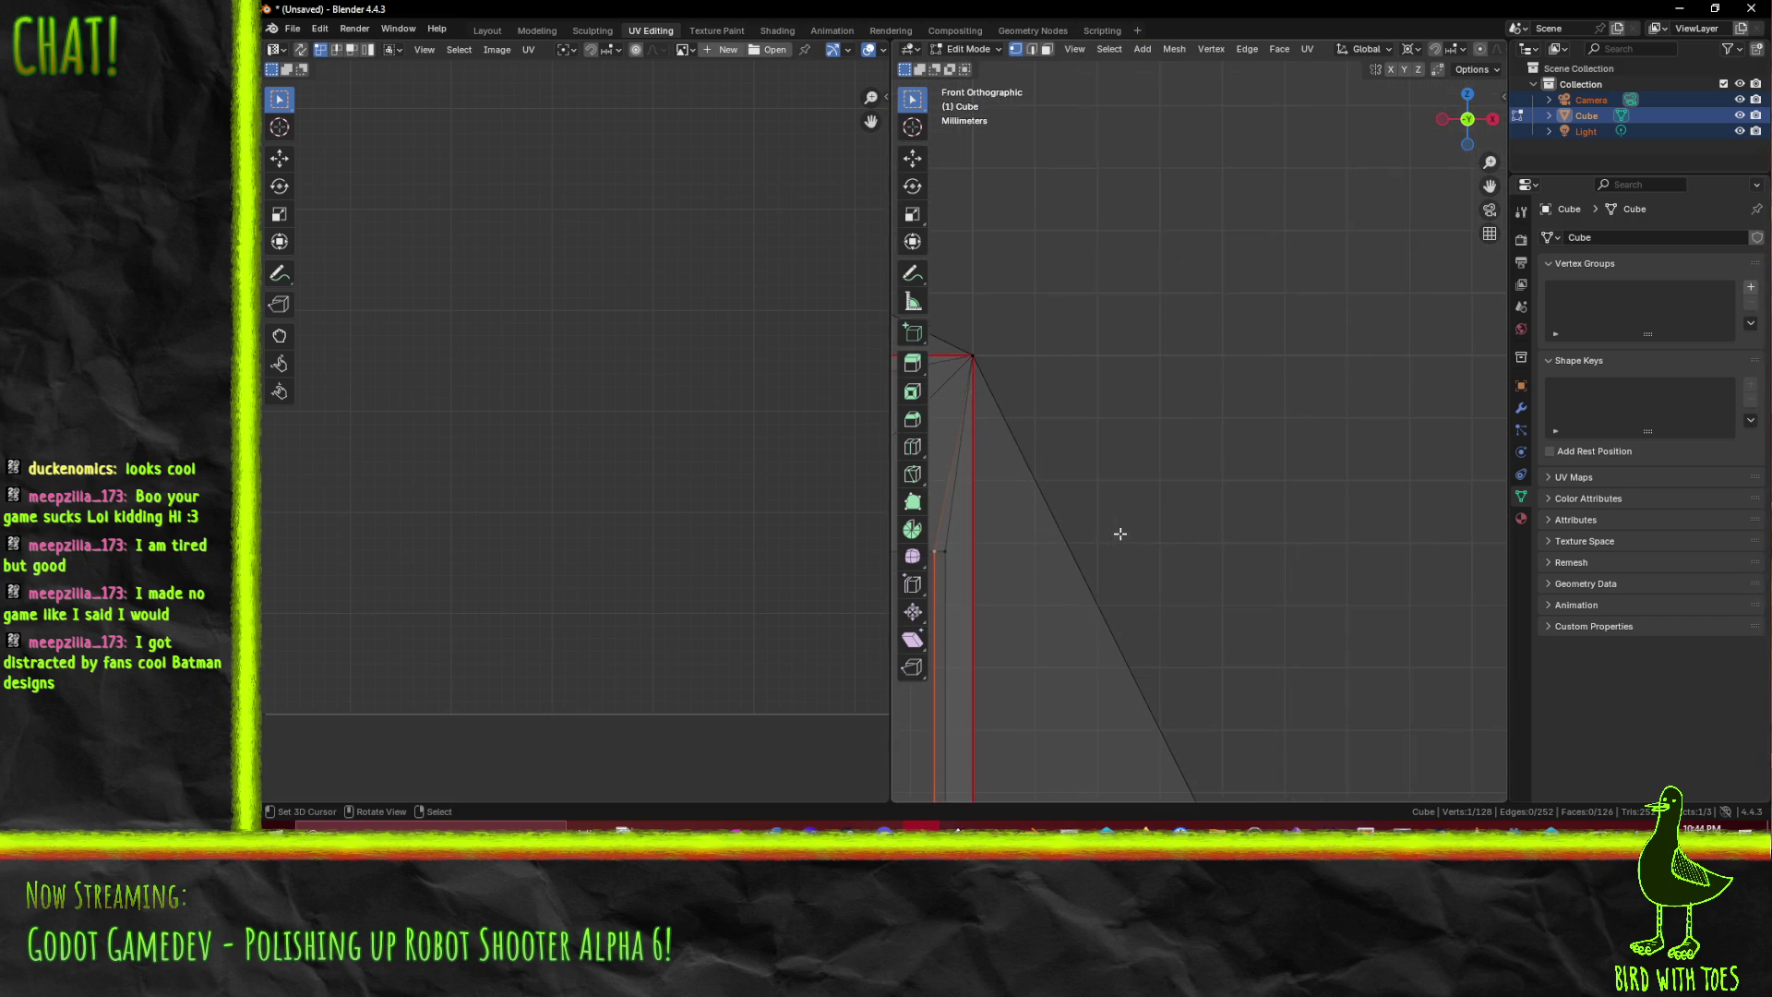
scroll(1062, 534, down, 2)
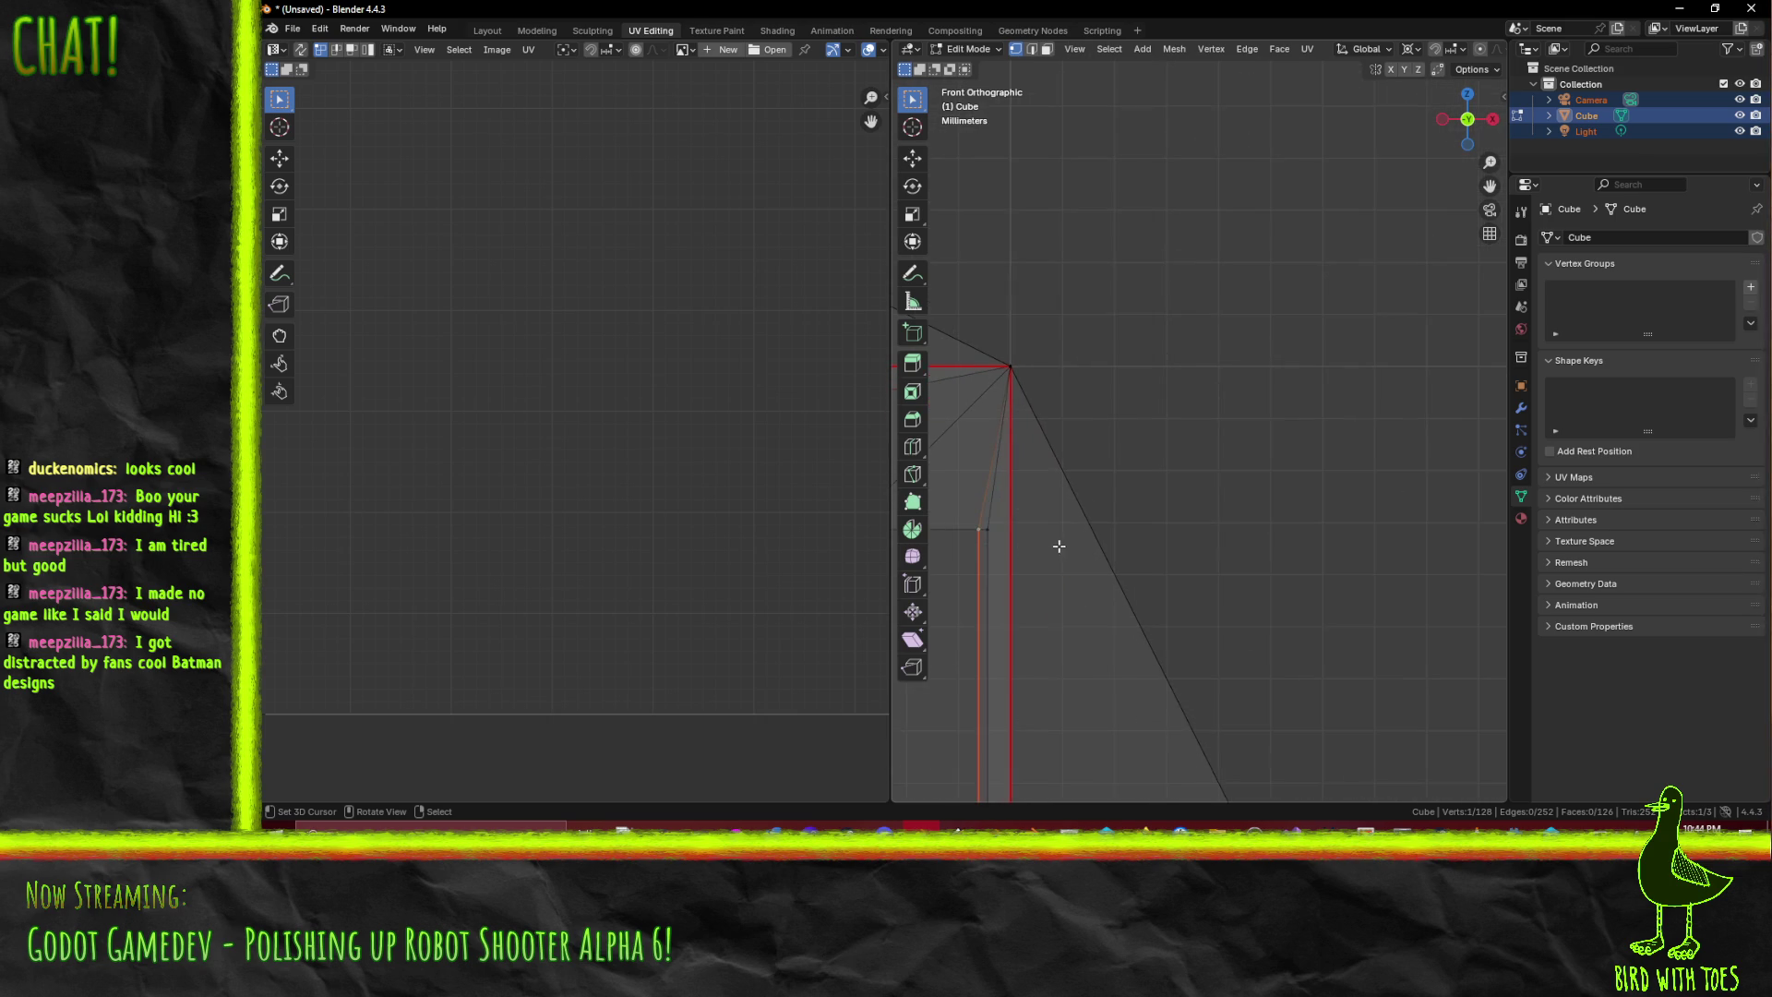
key(g)
click(1093, 532)
mouse_move(1064, 542)
mouse_down()
mouse_move(1266, 526)
mouse_move(1189, 547)
mouse_move(1219, 527)
mouse_move(1071, 324)
mouse_move(1348, 332)
mouse_move(1267, 425)
mouse_up()
scroll(1070, 324, down, 5)
scroll(1344, 341, down, 2)
- From top view, box-select the crate's top and inner geometry and delete its edges
key(KP_7)
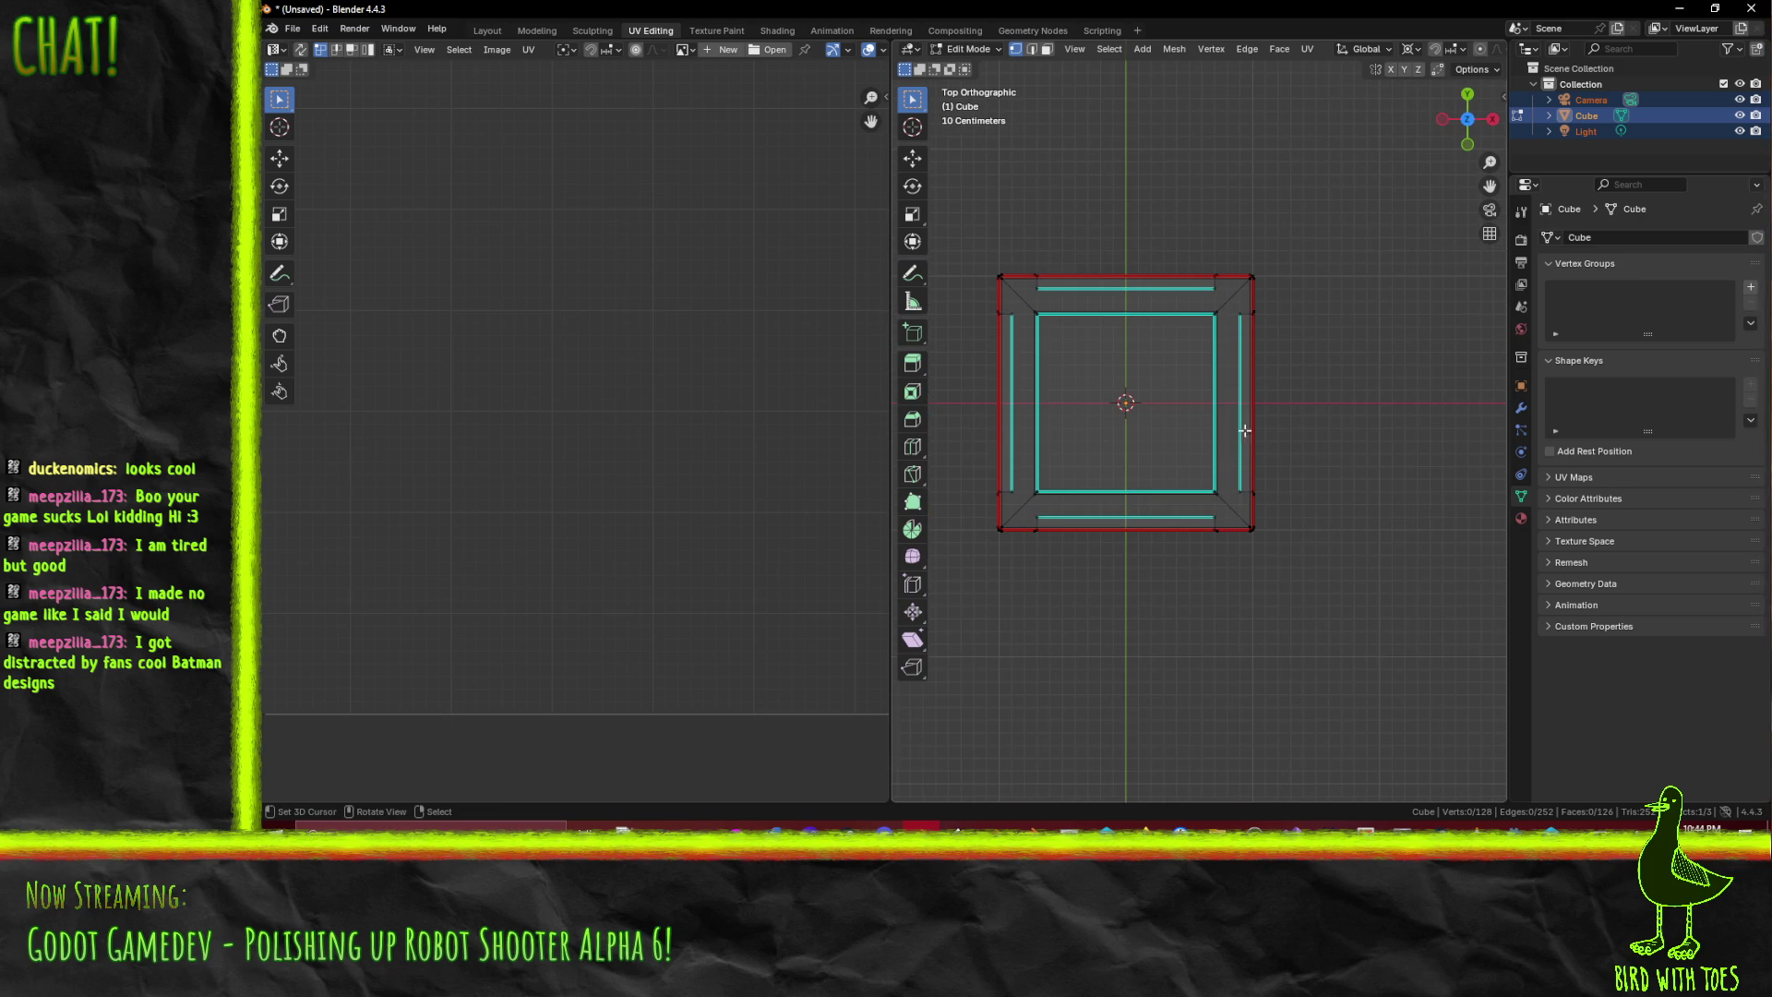
drag(955, 187, 1335, 508)
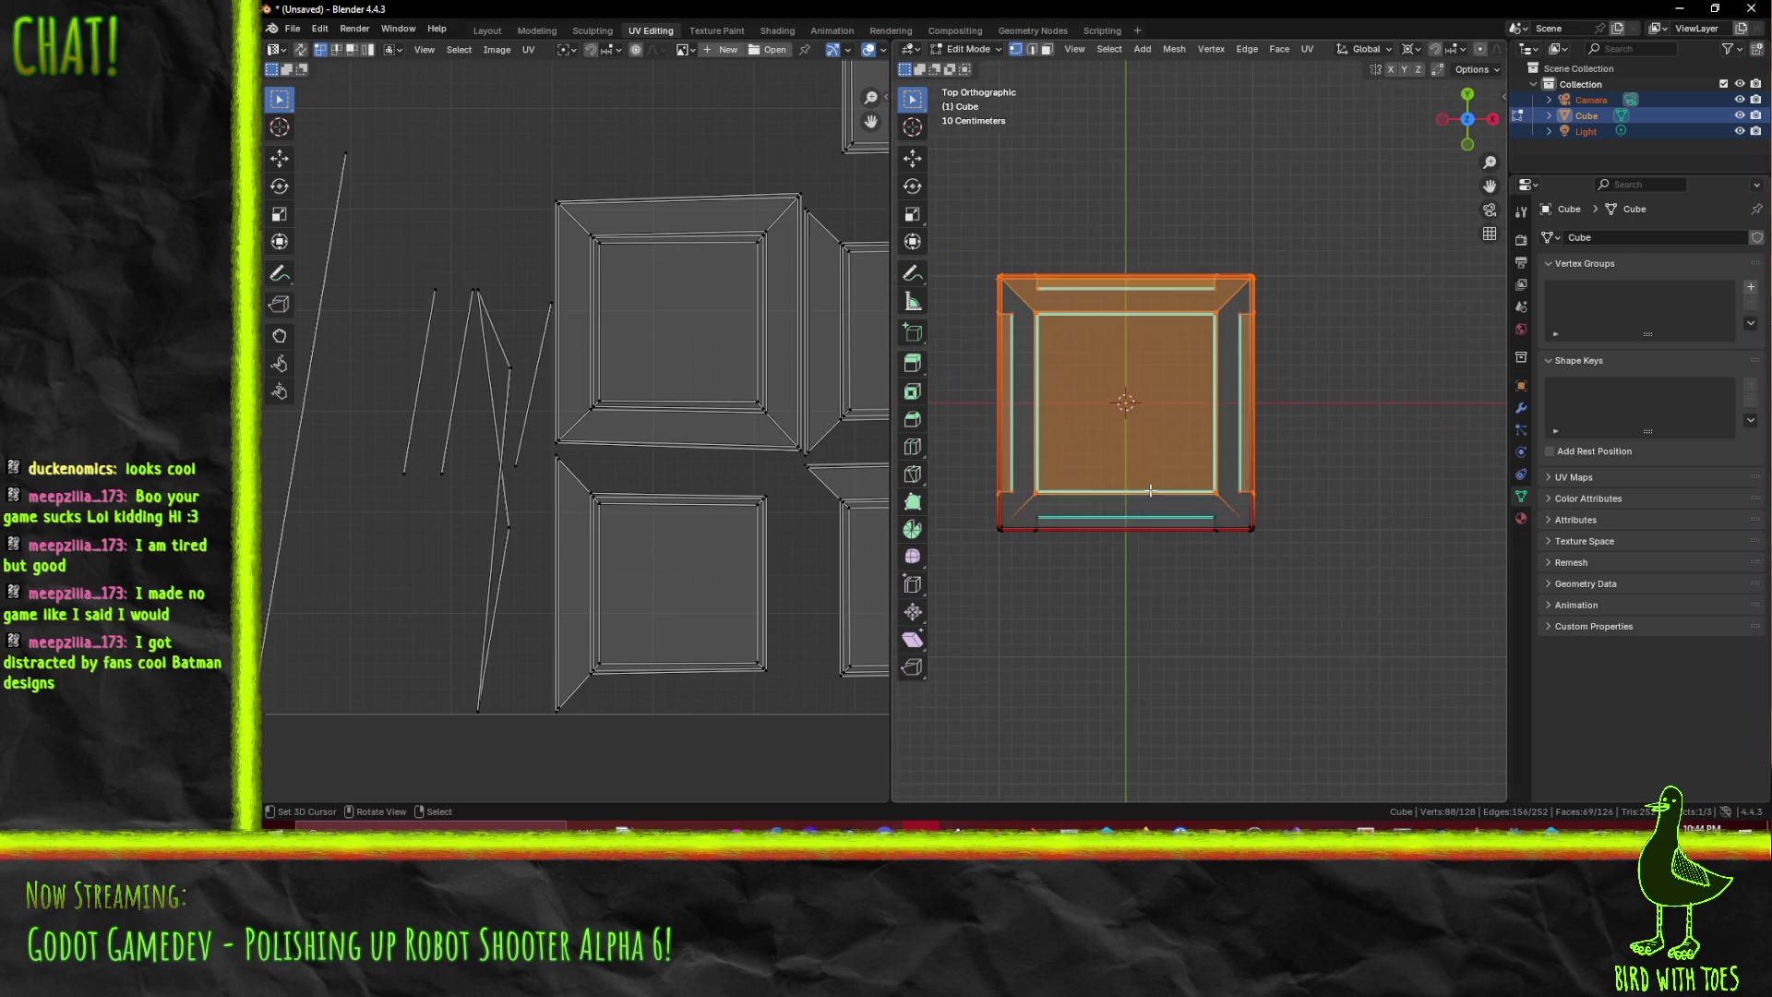
key(x)
click(1097, 470)
mouse_move(1097, 470)
mouse_down()
mouse_move(1193, 247)
mouse_move(1251, 331)
mouse_move(1302, 304)
mouse_move(1243, 331)
mouse_move(1263, 357)
mouse_up()
mouse_move(1107, 329)
mouse_down()
mouse_move(1134, 334)
mouse_move(953, 332)
mouse_move(1426, 348)
mouse_move(1412, 332)
mouse_move(1336, 388)
mouse_move(1305, 369)
mouse_move(1358, 405)
mouse_up()
scroll(1403, 334, up, 2)
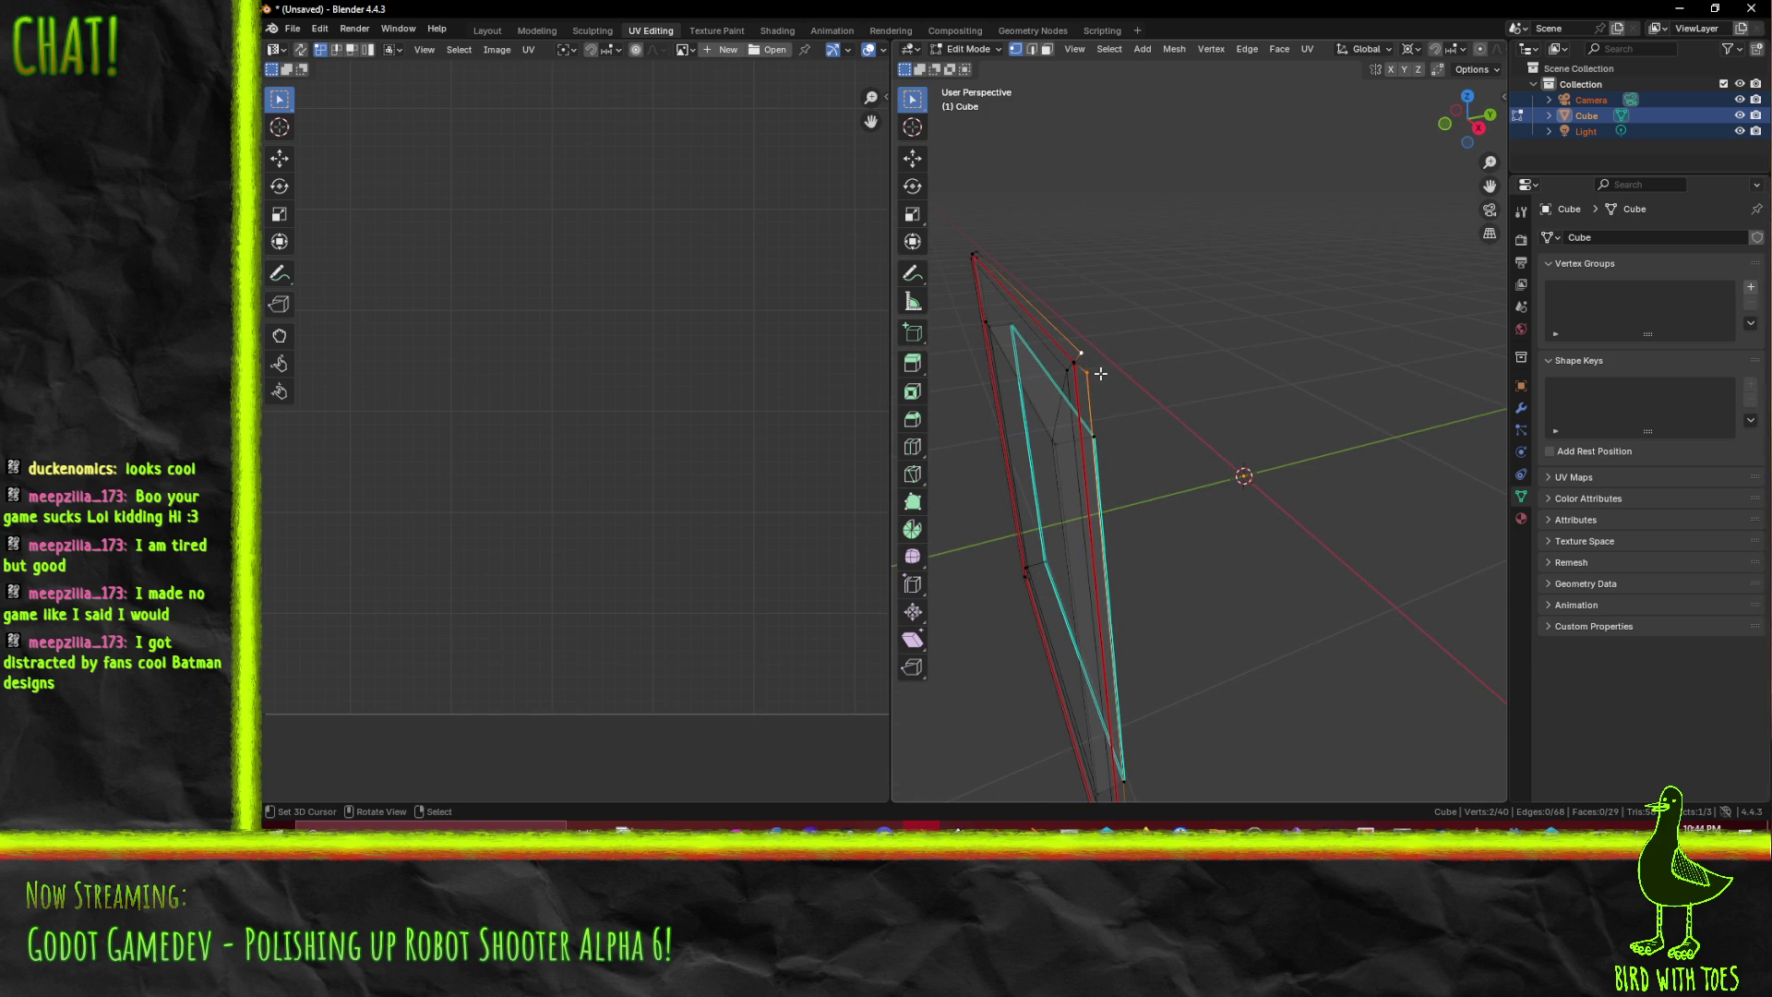
- In front view, move two corner vertices of the frame 0.03 m along X
key(KP_1)
drag(1125, 378, 1397, 620)
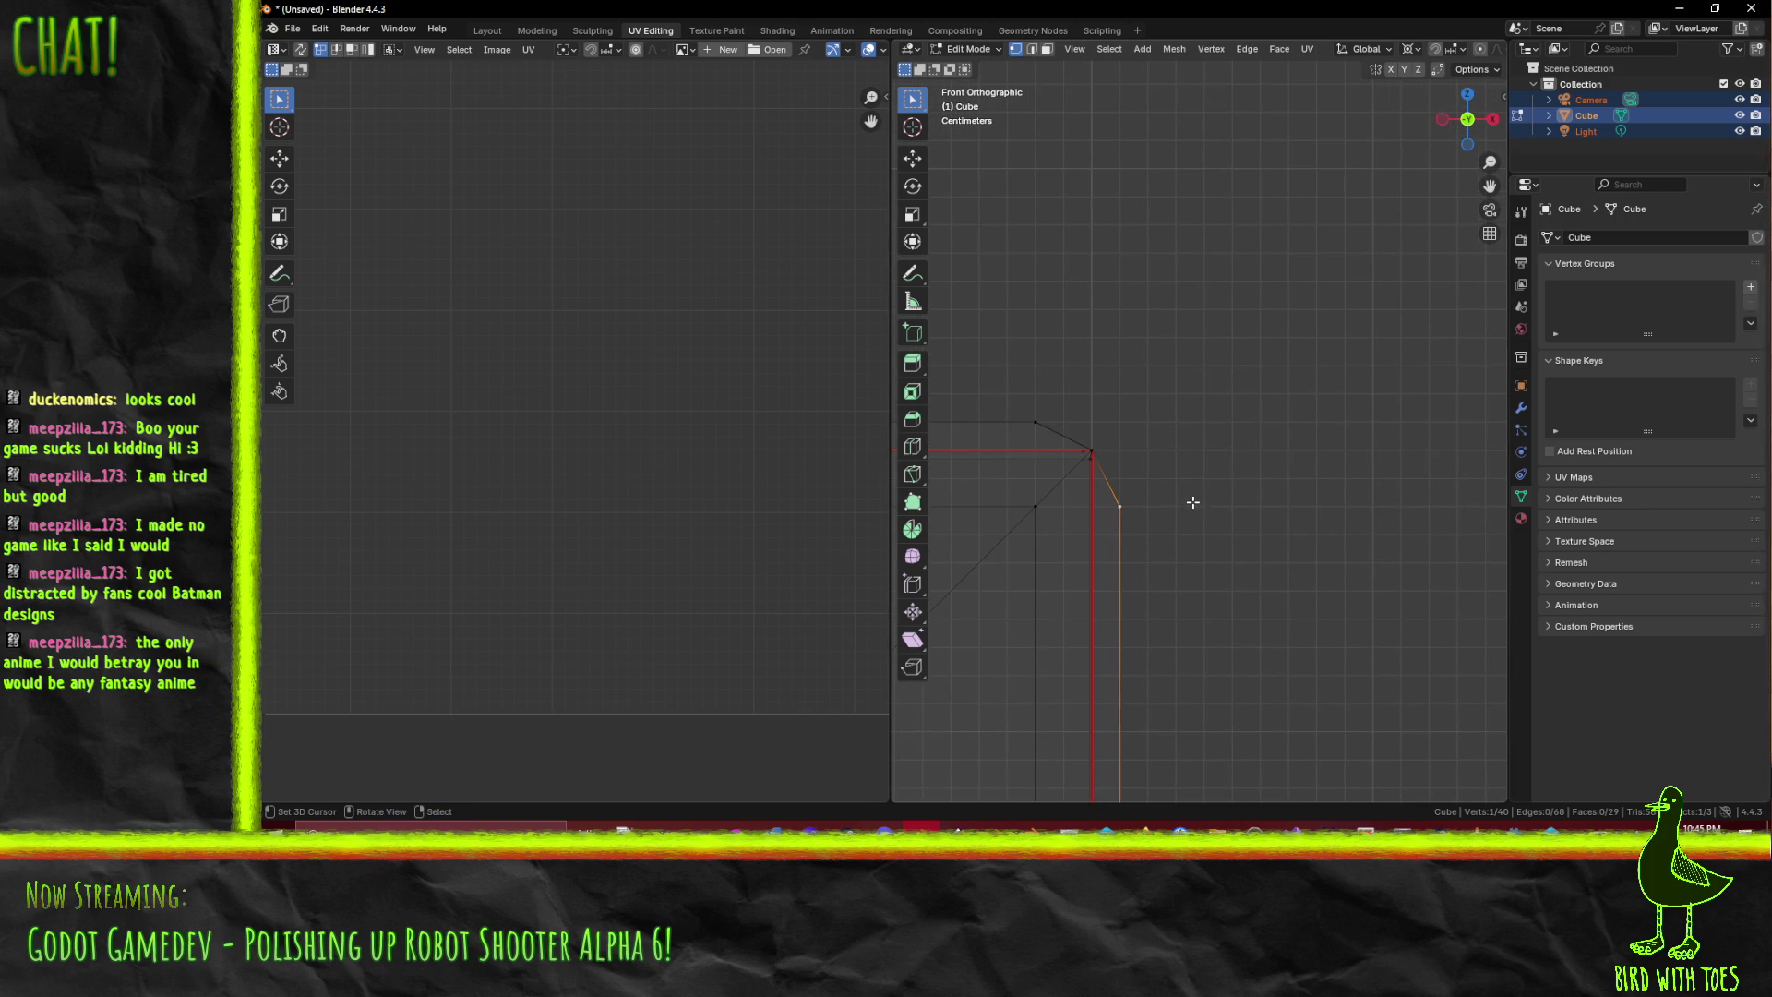
key(g)
click(1222, 468)
click(1036, 422)
key(g)
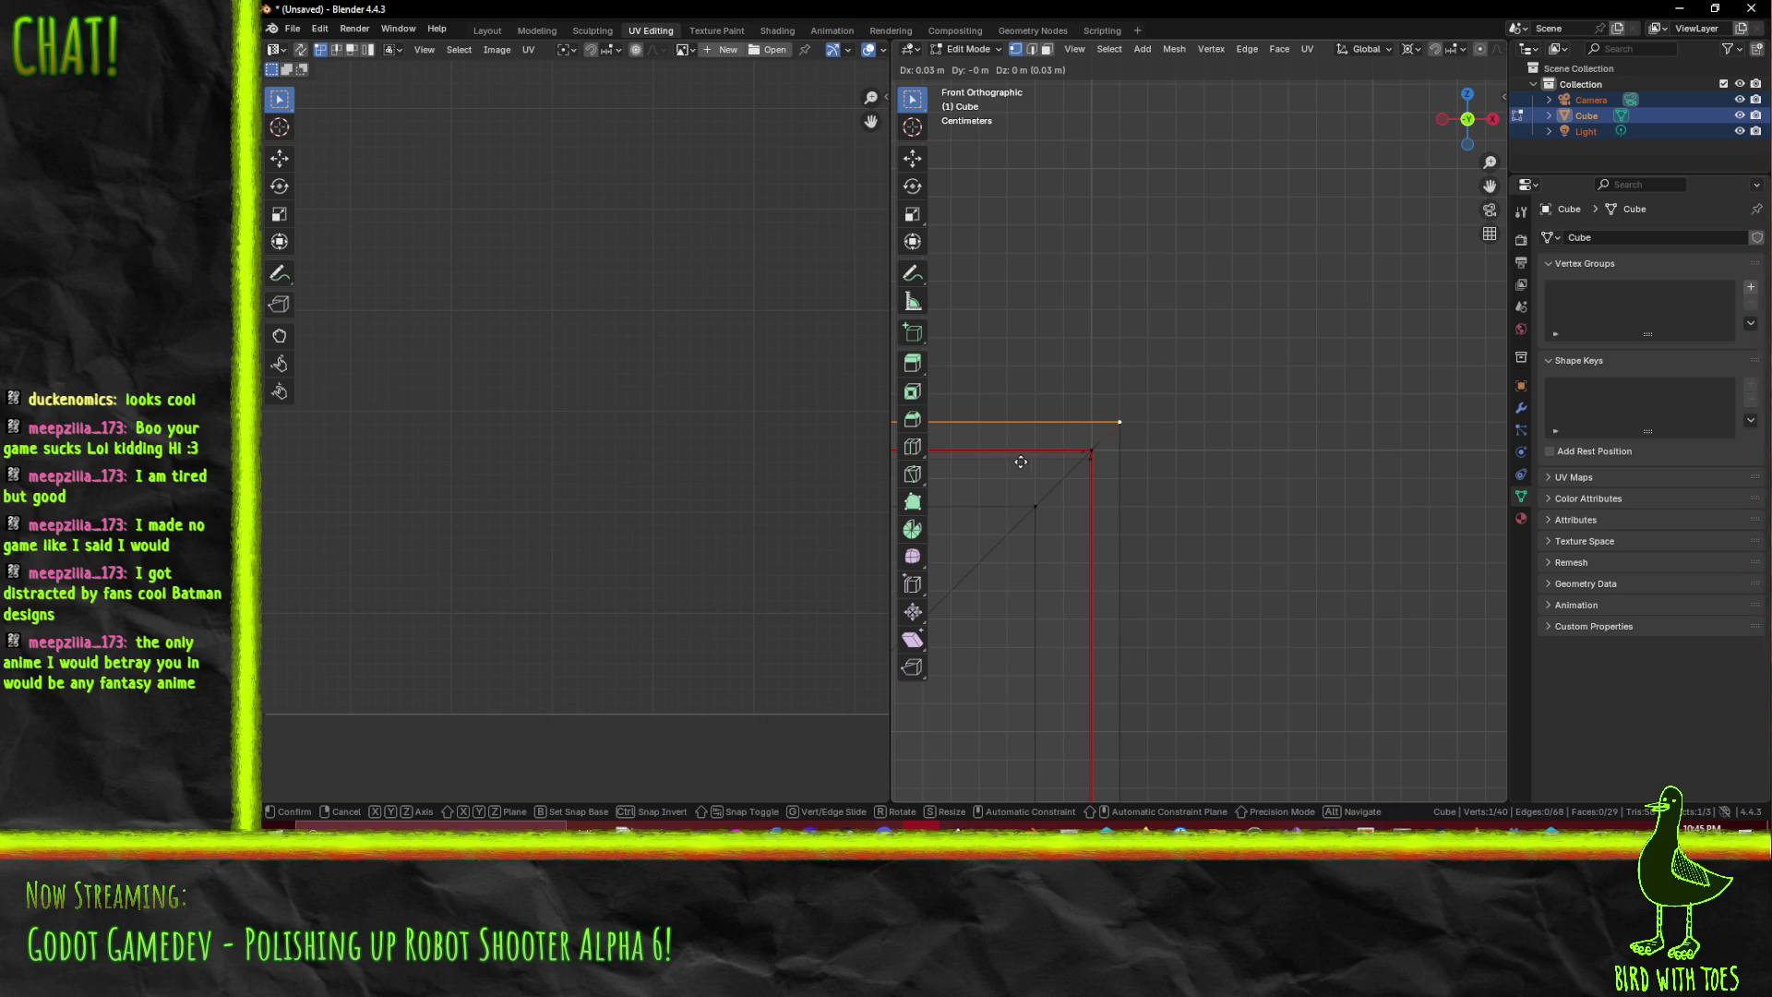
click(1021, 462)
scroll(1157, 486, down, 5)
scroll(1098, 486, up, 8)
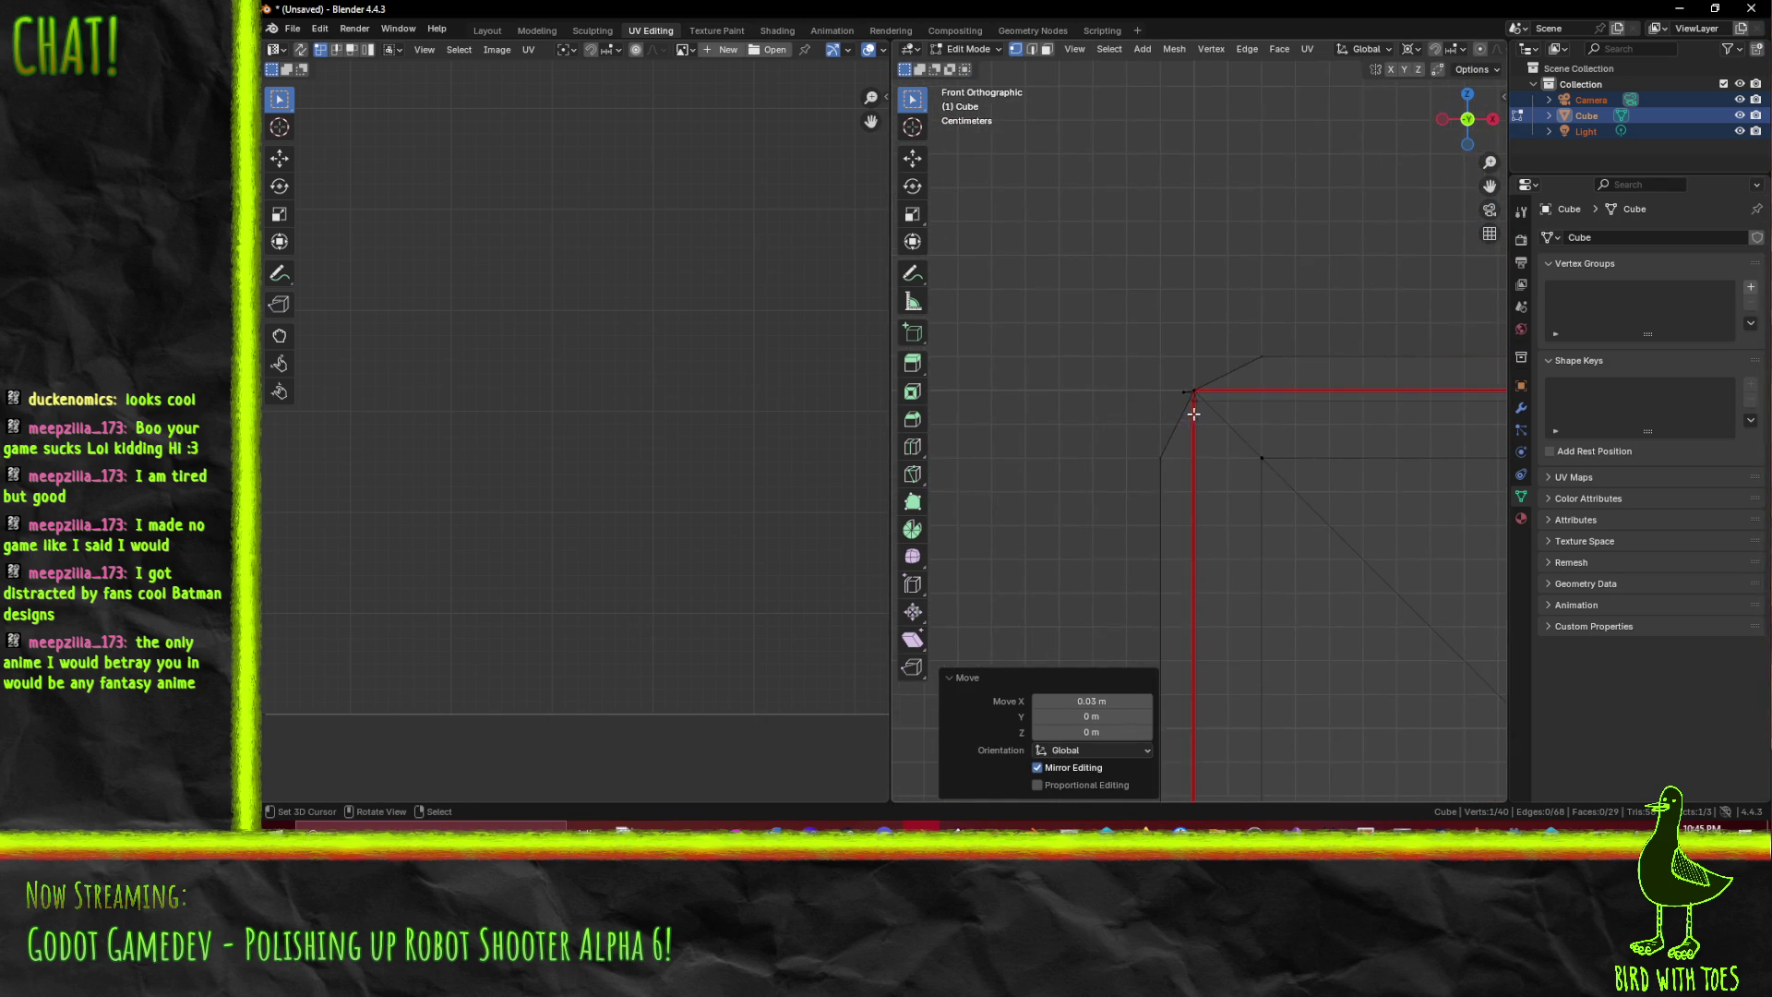
mouse_move(1127, 378)
mouse_down()
mouse_move(1201, 410)
mouse_move(1249, 392)
mouse_move(1350, 404)
mouse_move(1210, 404)
mouse_move(1170, 518)
mouse_move(1265, 403)
mouse_move(1237, 407)
mouse_move(1373, 406)
mouse_move(1157, 327)
mouse_up()
mouse_move(1342, 406)
mouse_down()
mouse_move(1127, 285)
mouse_move(1144, 372)
mouse_move(1213, 396)
mouse_move(1366, 388)
mouse_move(1135, 392)
mouse_move(1313, 391)
mouse_move(1175, 363)
mouse_move(1337, 411)
mouse_move(1266, 412)
mouse_move(1265, 379)
mouse_move(1333, 384)
mouse_move(1318, 386)
mouse_move(1349, 332)
mouse_move(1227, 404)
mouse_move(1283, 379)
mouse_move(1245, 371)
mouse_move(1226, 415)
mouse_move(1096, 407)
mouse_move(1234, 382)
mouse_move(1277, 341)
mouse_move(1285, 355)
mouse_up()
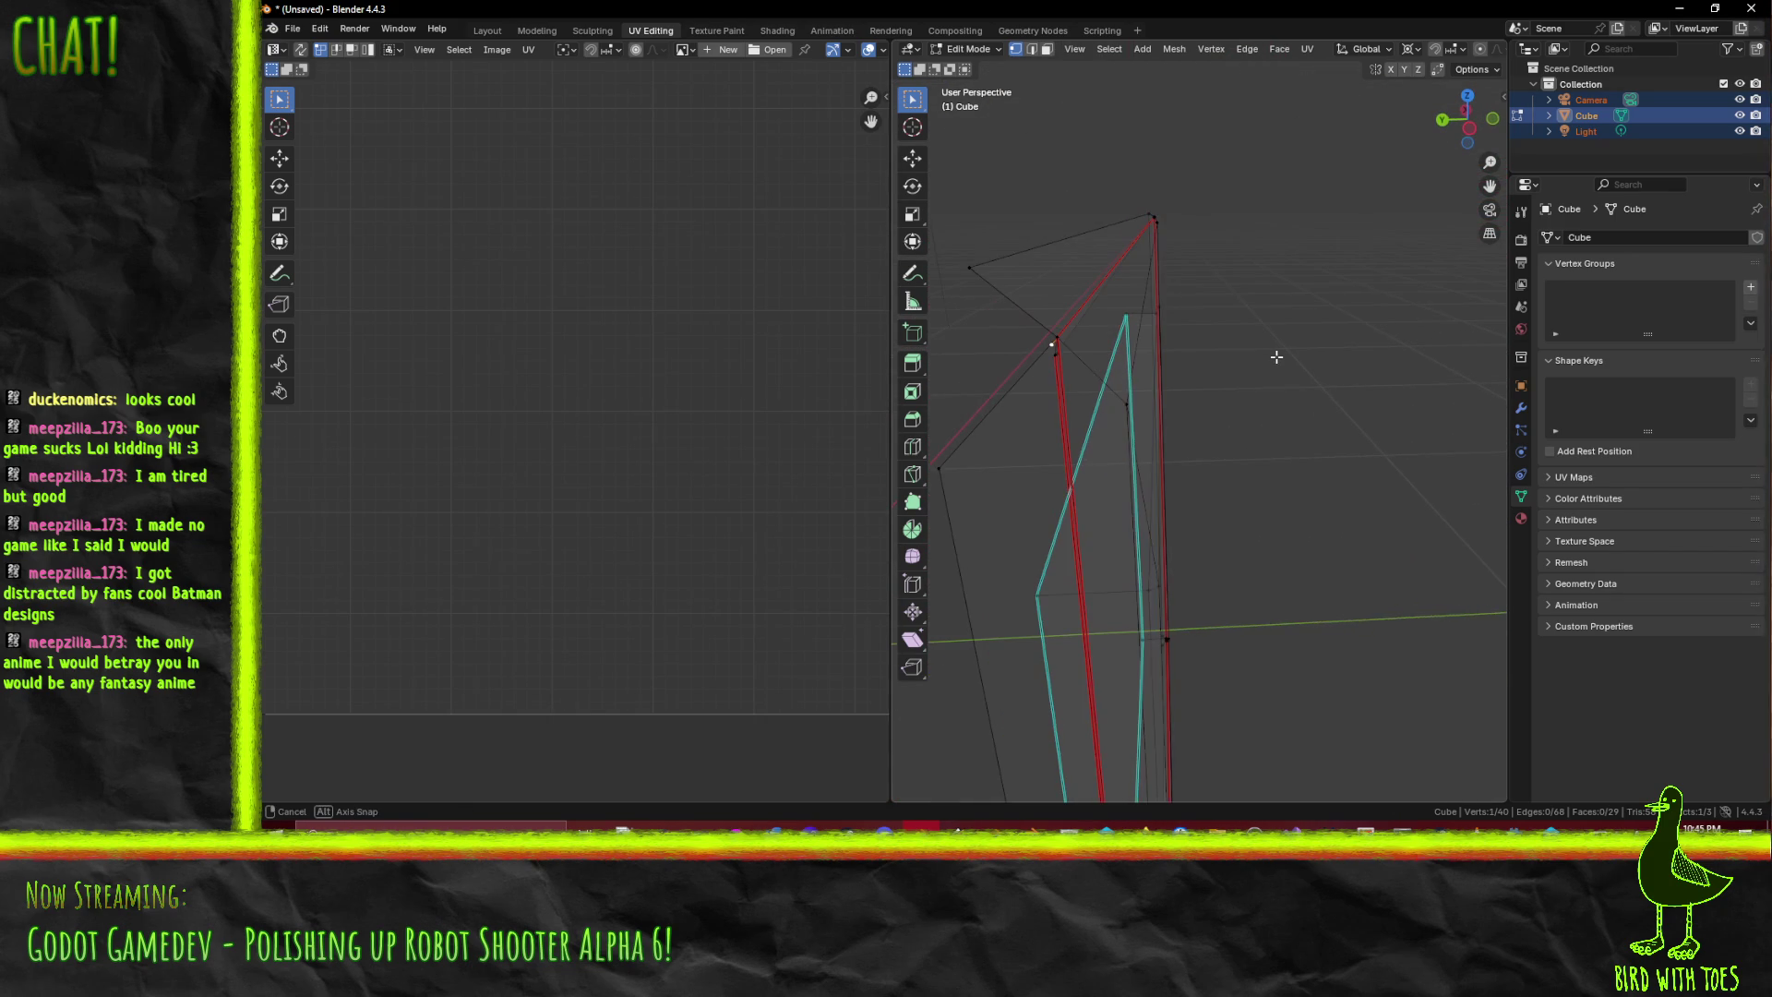
right_click(1276, 356)
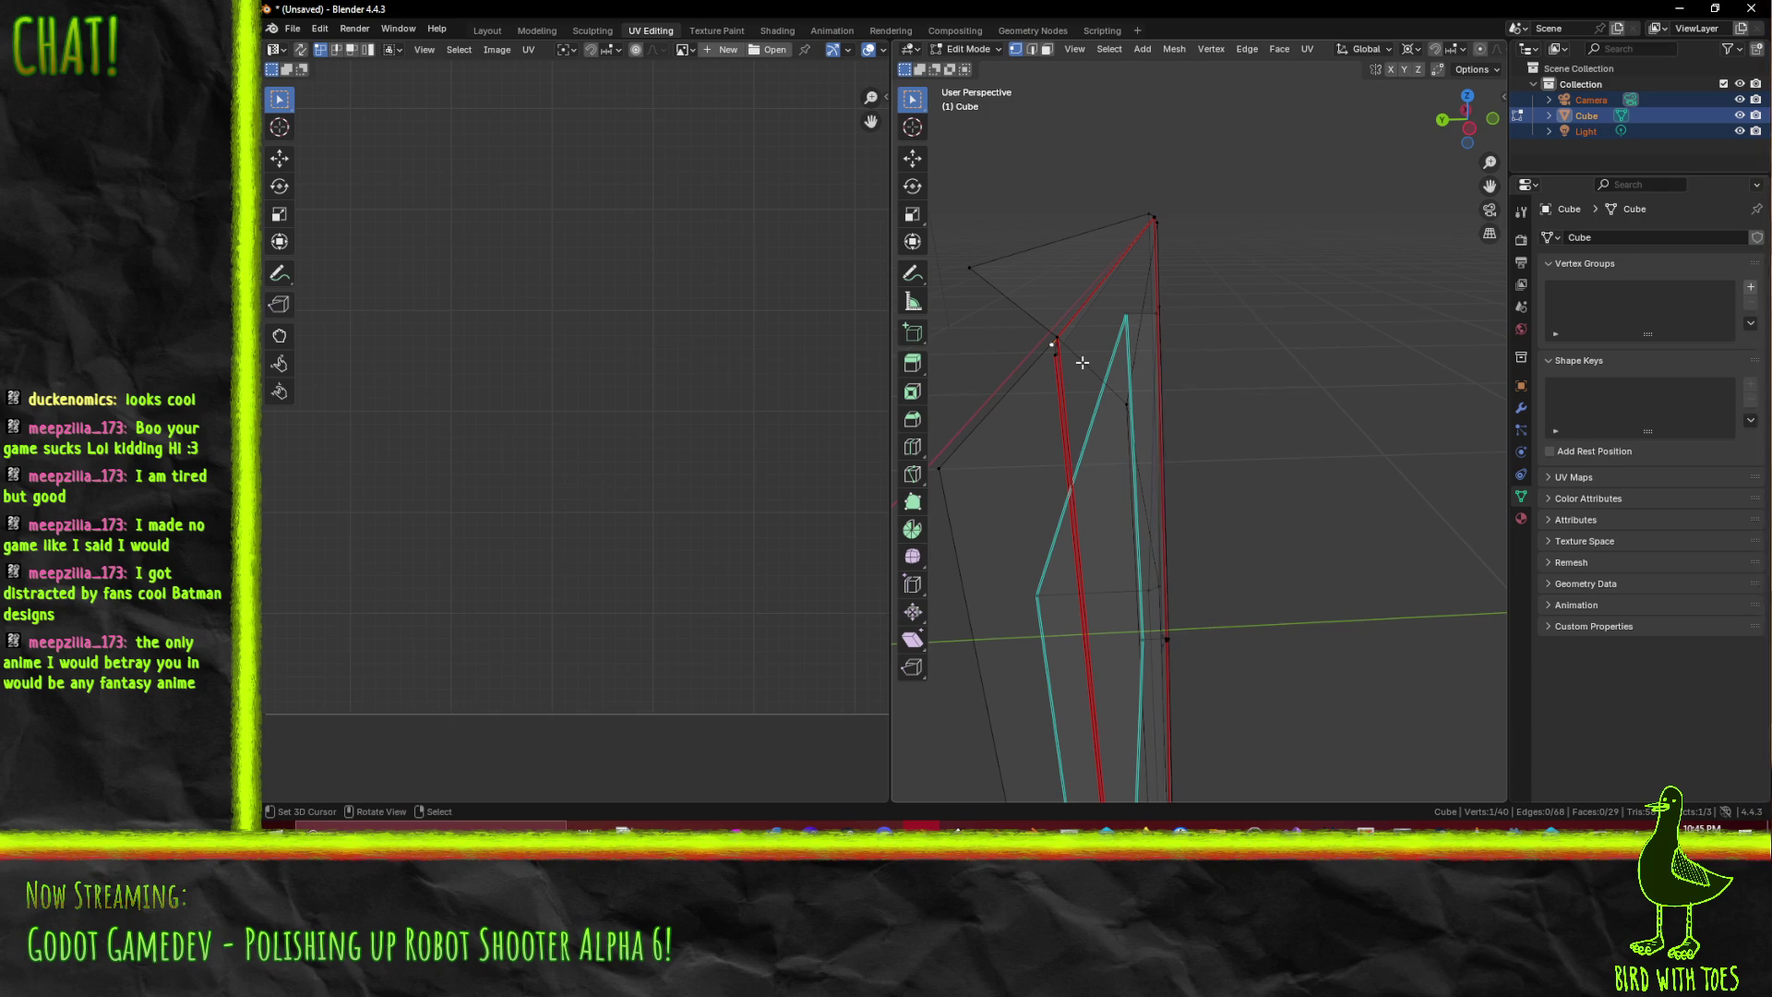
- Delete the stray vertex from the frame piece, leaving 39 vertices
drag(1082, 360, 1147, 357)
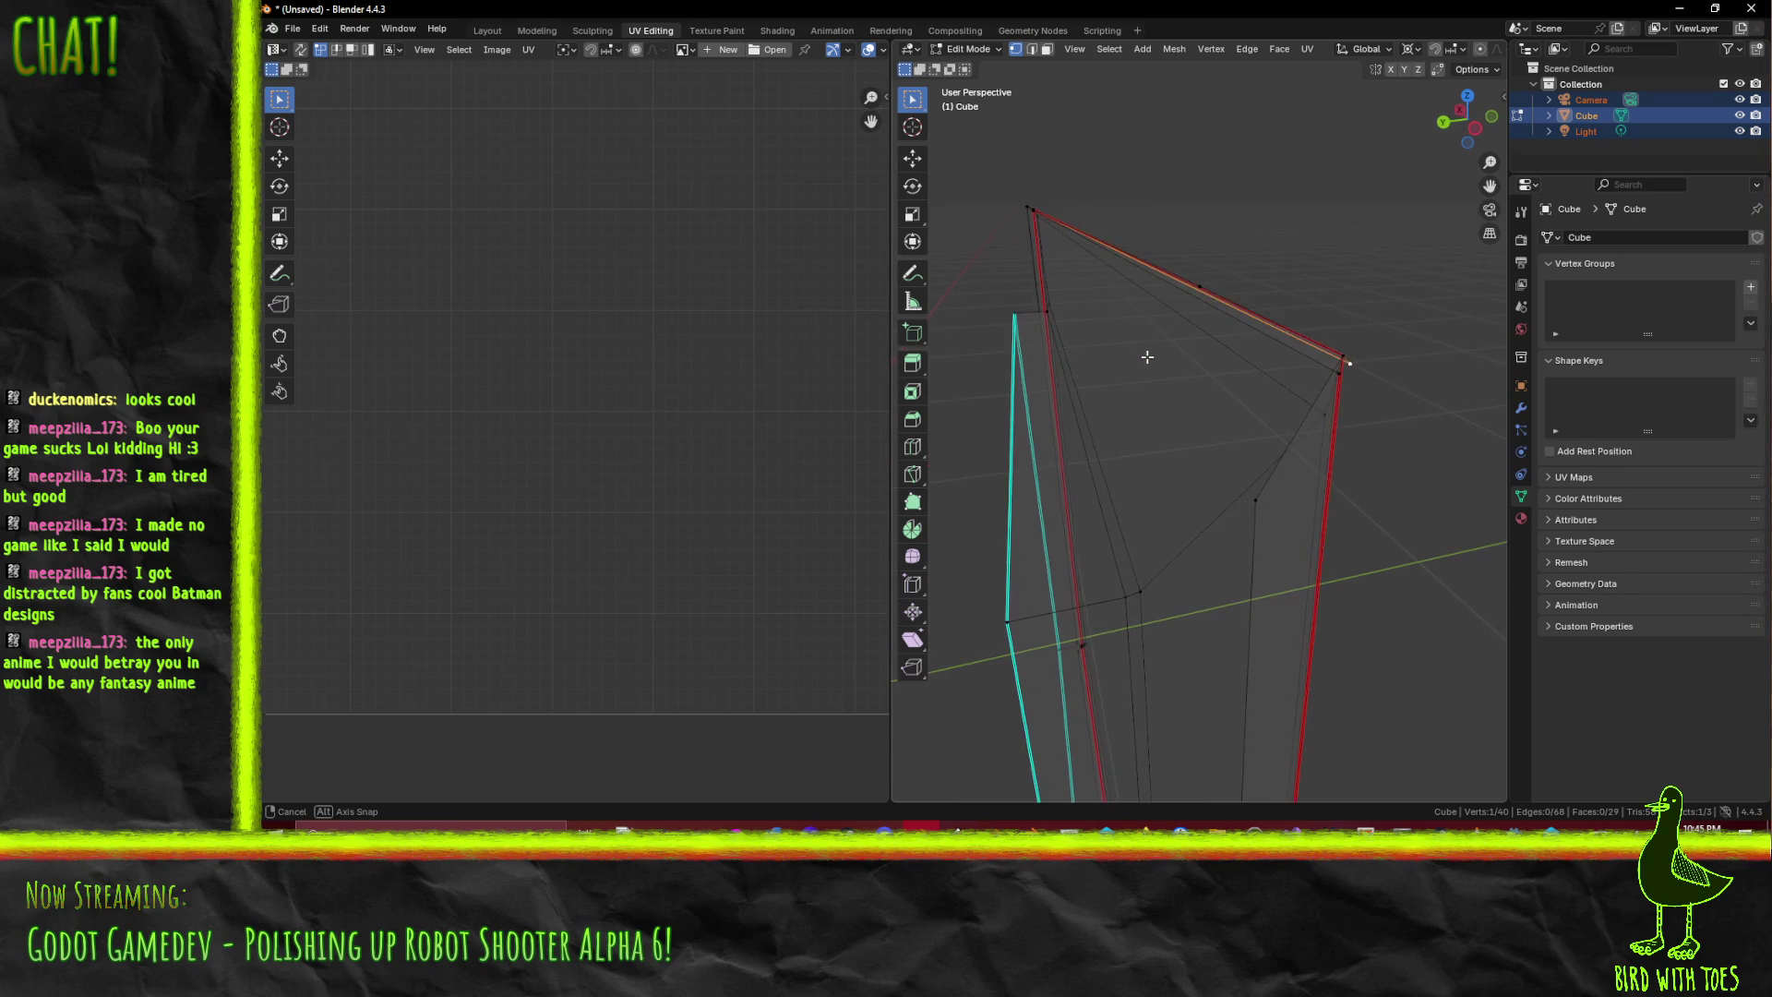
key(x)
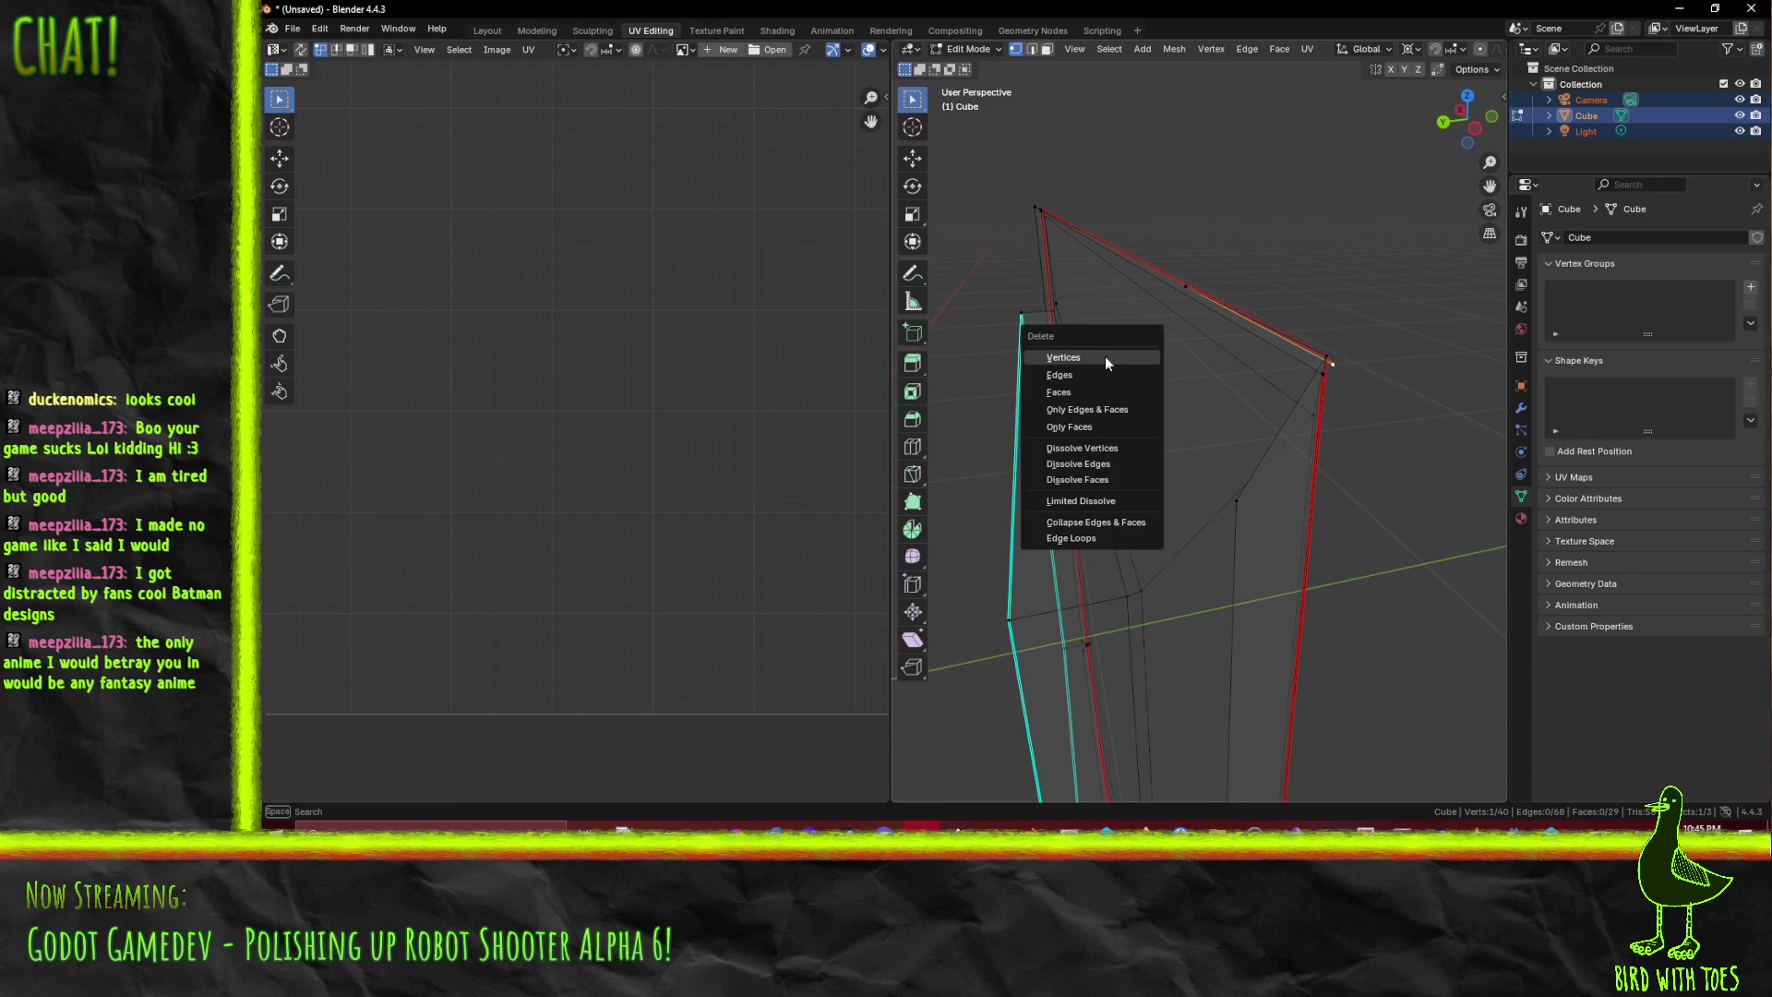
click(1105, 356)
mouse_move(1105, 356)
mouse_down()
mouse_move(1277, 384)
mouse_move(1238, 389)
mouse_move(1255, 371)
mouse_move(1243, 360)
mouse_move(1305, 376)
mouse_move(1317, 391)
mouse_move(1192, 346)
mouse_move(1304, 450)
mouse_move(1343, 459)
mouse_move(1242, 476)
mouse_up()
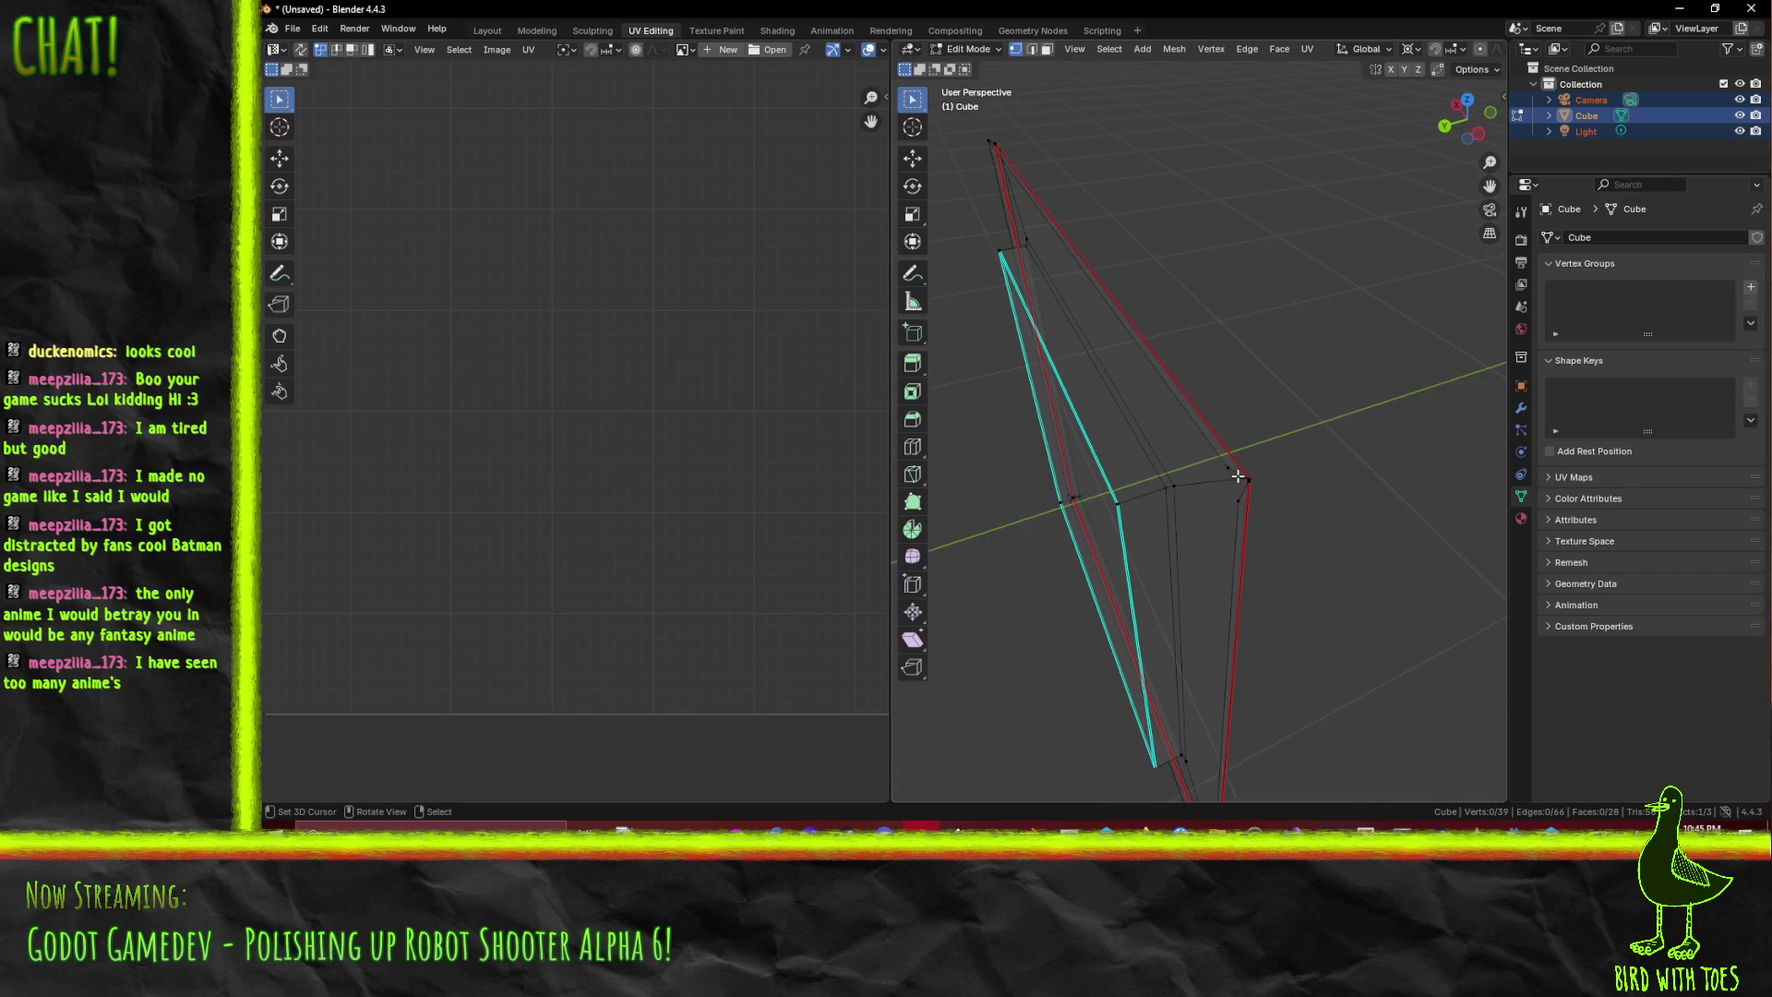
key(KP_7)
- In top view, move the selected frame vertex -0.03 m along X
scroll(1225, 466, up, 5)
scroll(1096, 407, up, 5)
drag(1138, 392, 1360, 472)
key(g)
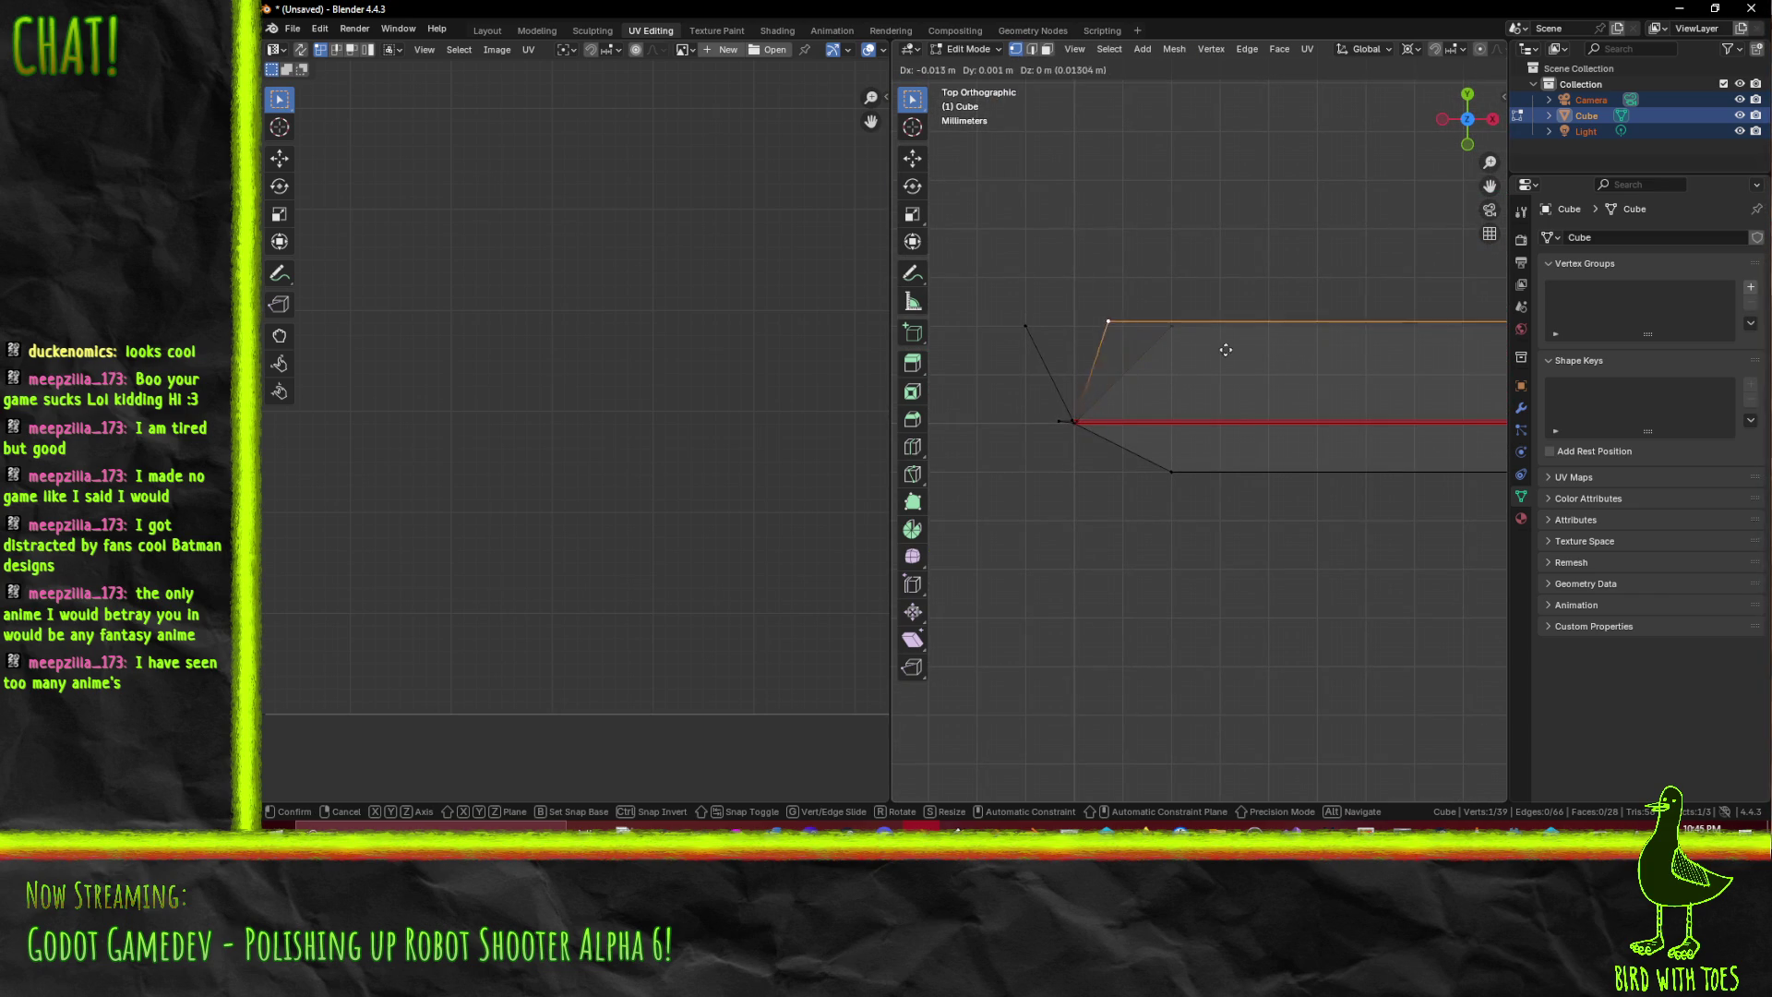
scroll(1273, 378, down, 2)
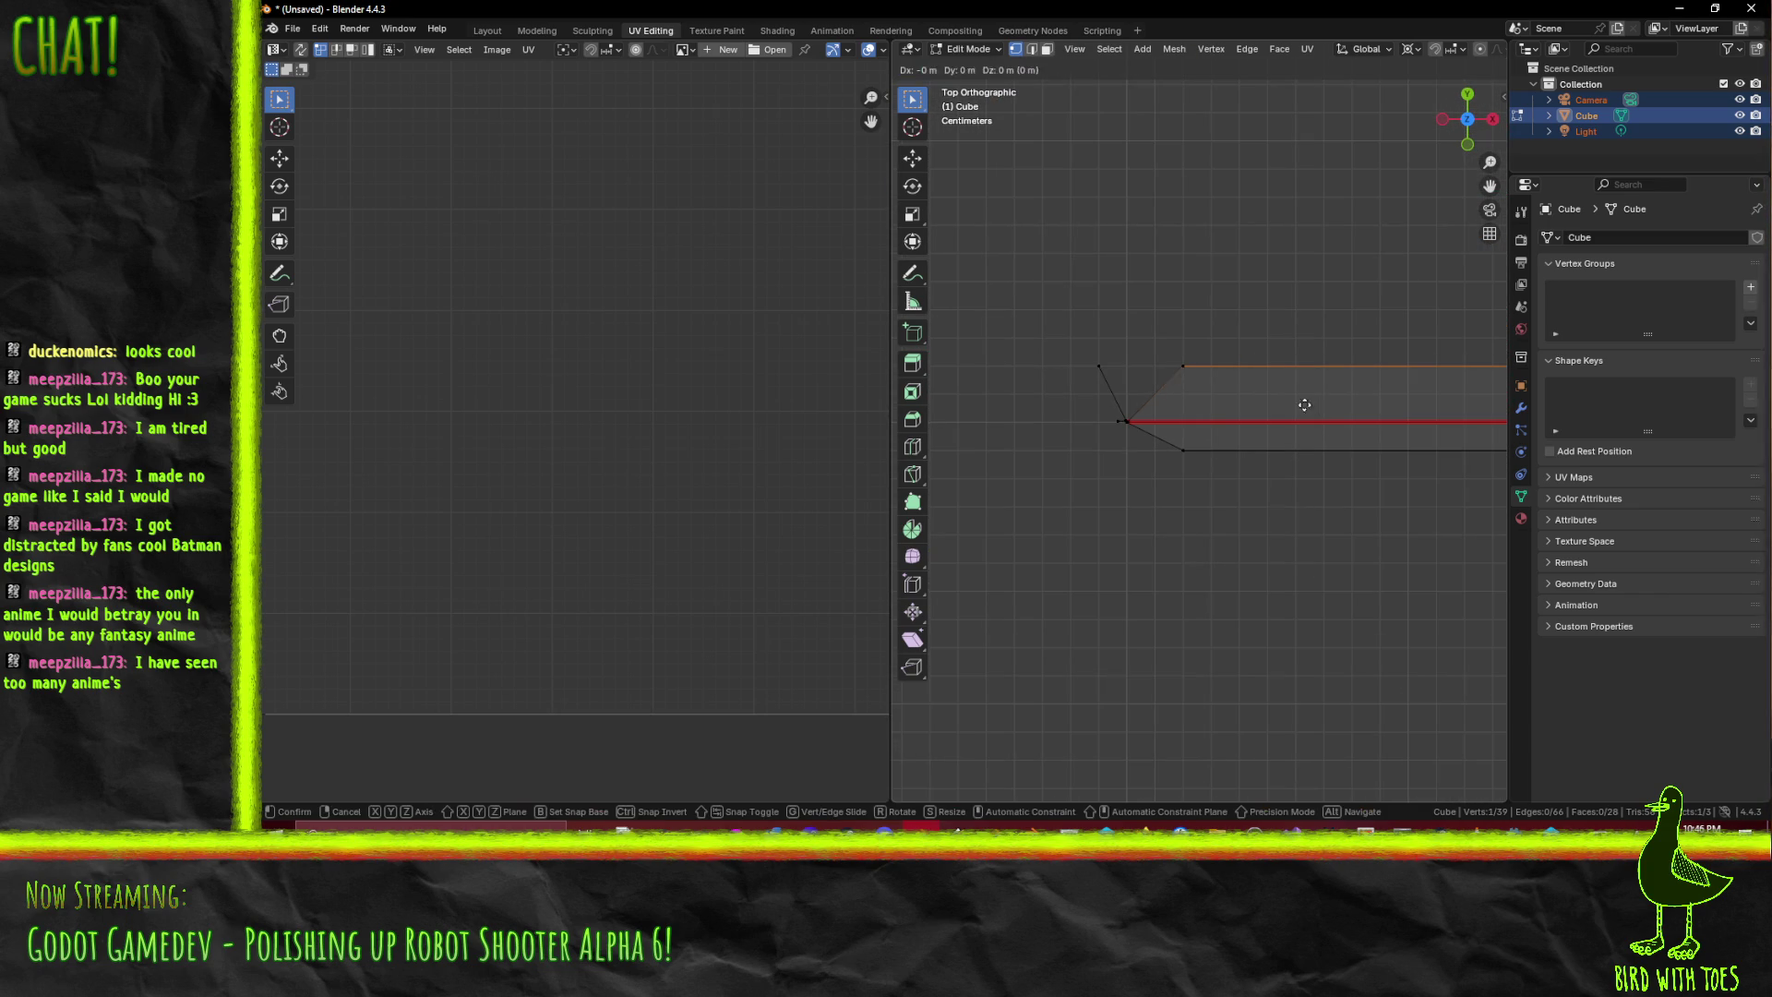
click(1223, 398)
key(g)
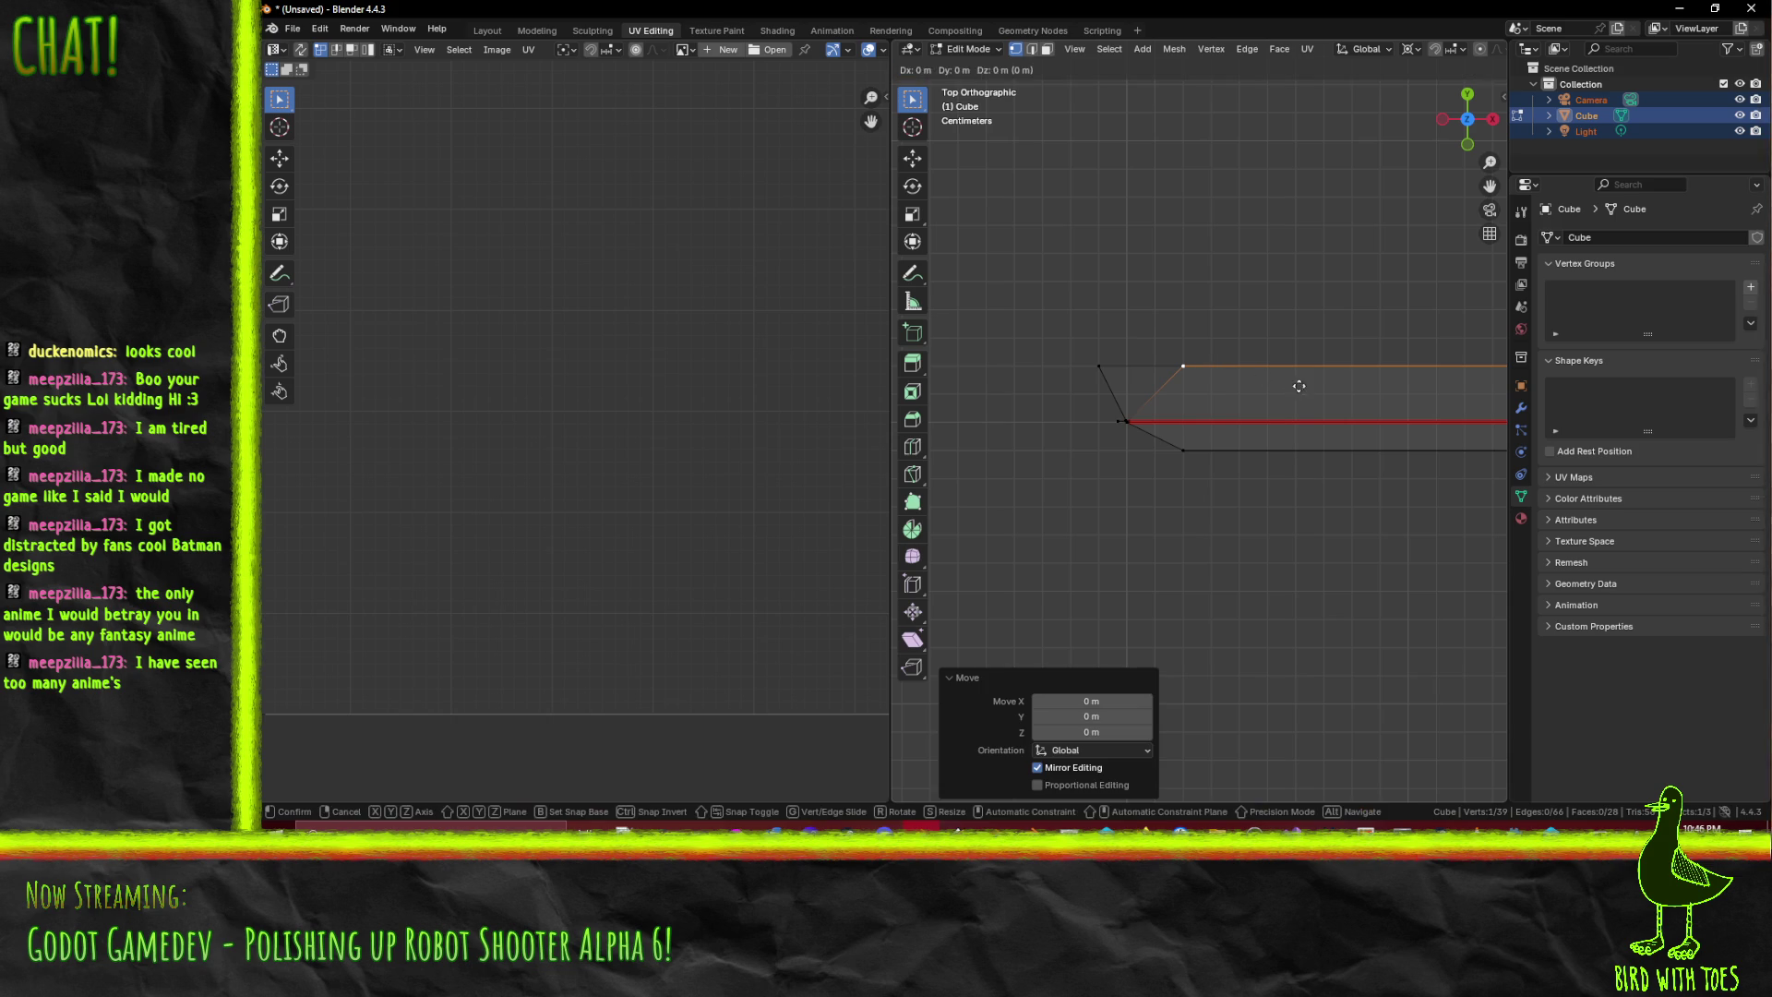
click(1227, 386)
mouse_move(1227, 386)
mouse_down()
mouse_move(1262, 352)
mouse_move(1281, 273)
mouse_move(1189, 374)
mouse_up()
- Delete another leftover vertex, bringing the frame down to 38 vertices
scroll(1189, 374, up, 3)
mouse_move(1143, 317)
mouse_down()
mouse_move(1237, 340)
mouse_move(1282, 329)
mouse_move(1305, 360)
mouse_move(1183, 353)
mouse_move(1265, 404)
mouse_move(1277, 474)
mouse_move(1191, 286)
mouse_move(1168, 369)
mouse_move(1196, 710)
mouse_move(1200, 646)
mouse_up()
key(x)
click(1189, 280)
- Nudge a stray vertex of the crate mesh into its correct position
key(a)
scroll(1127, 474, up, 5)
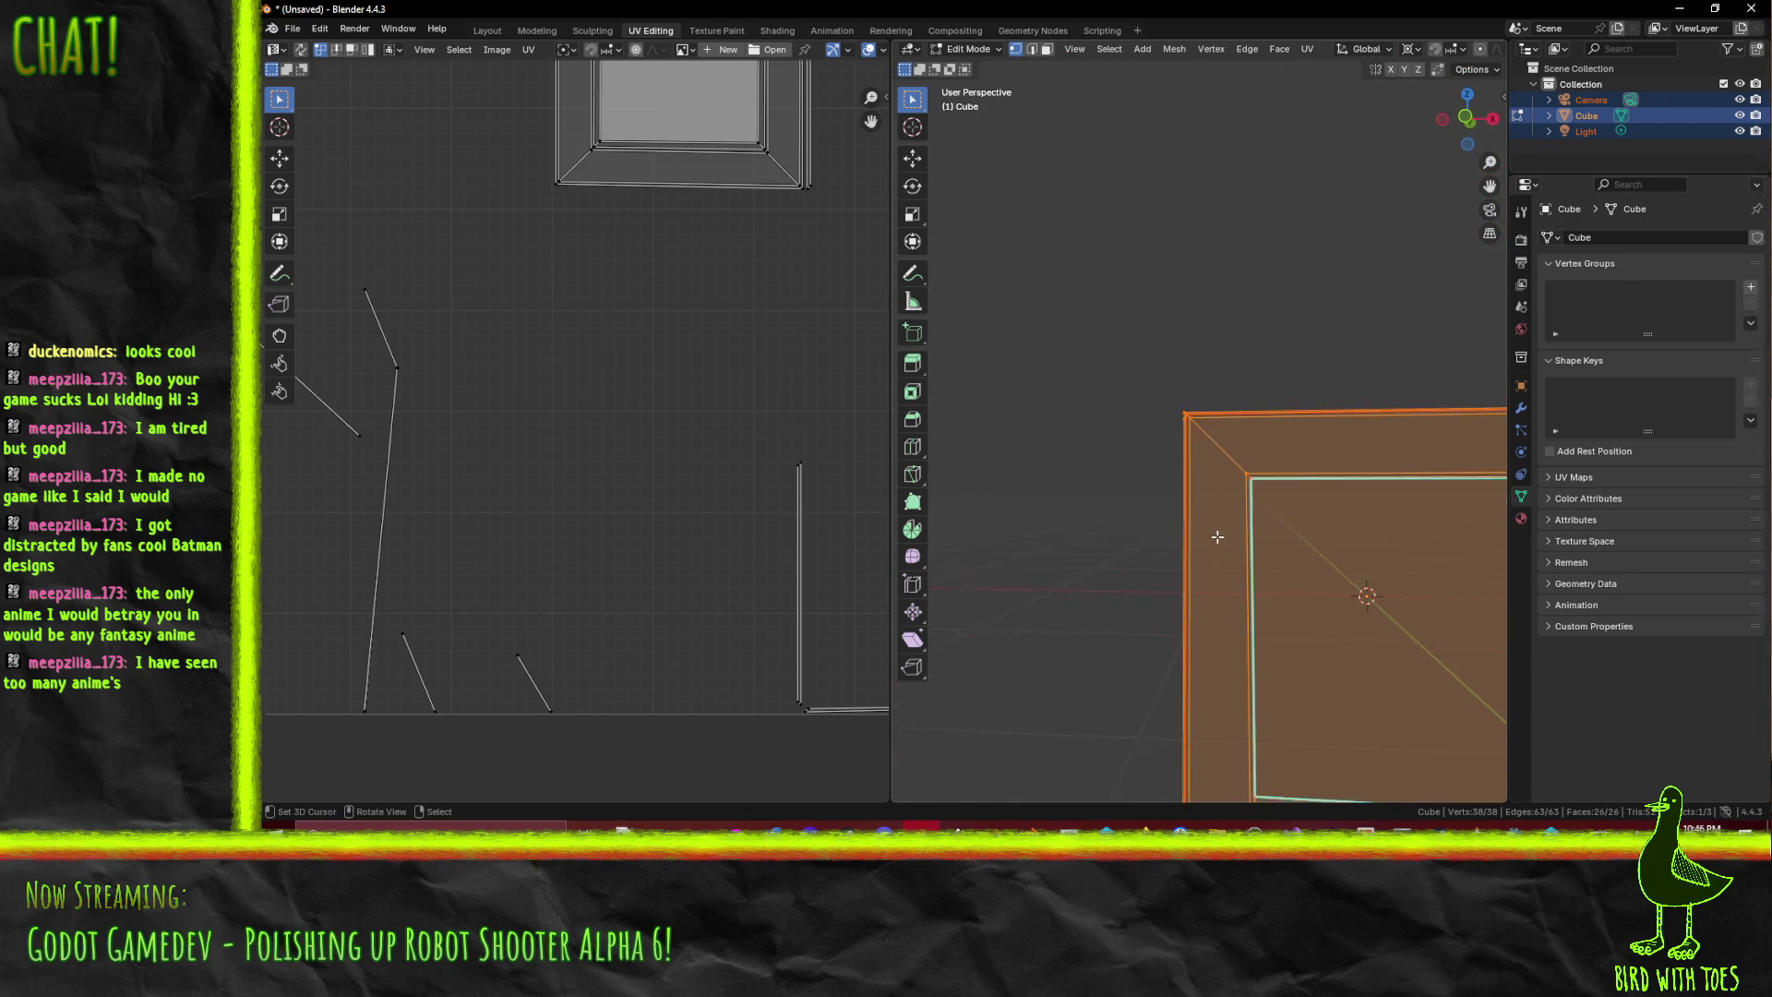
scroll(1217, 535, down, 5)
drag(1217, 535, 1255, 517)
scroll(1256, 516, up, 8)
key(alt+a)
mouse_move(1317, 459)
mouse_down()
mouse_move(1174, 431)
mouse_move(1158, 459)
mouse_up()
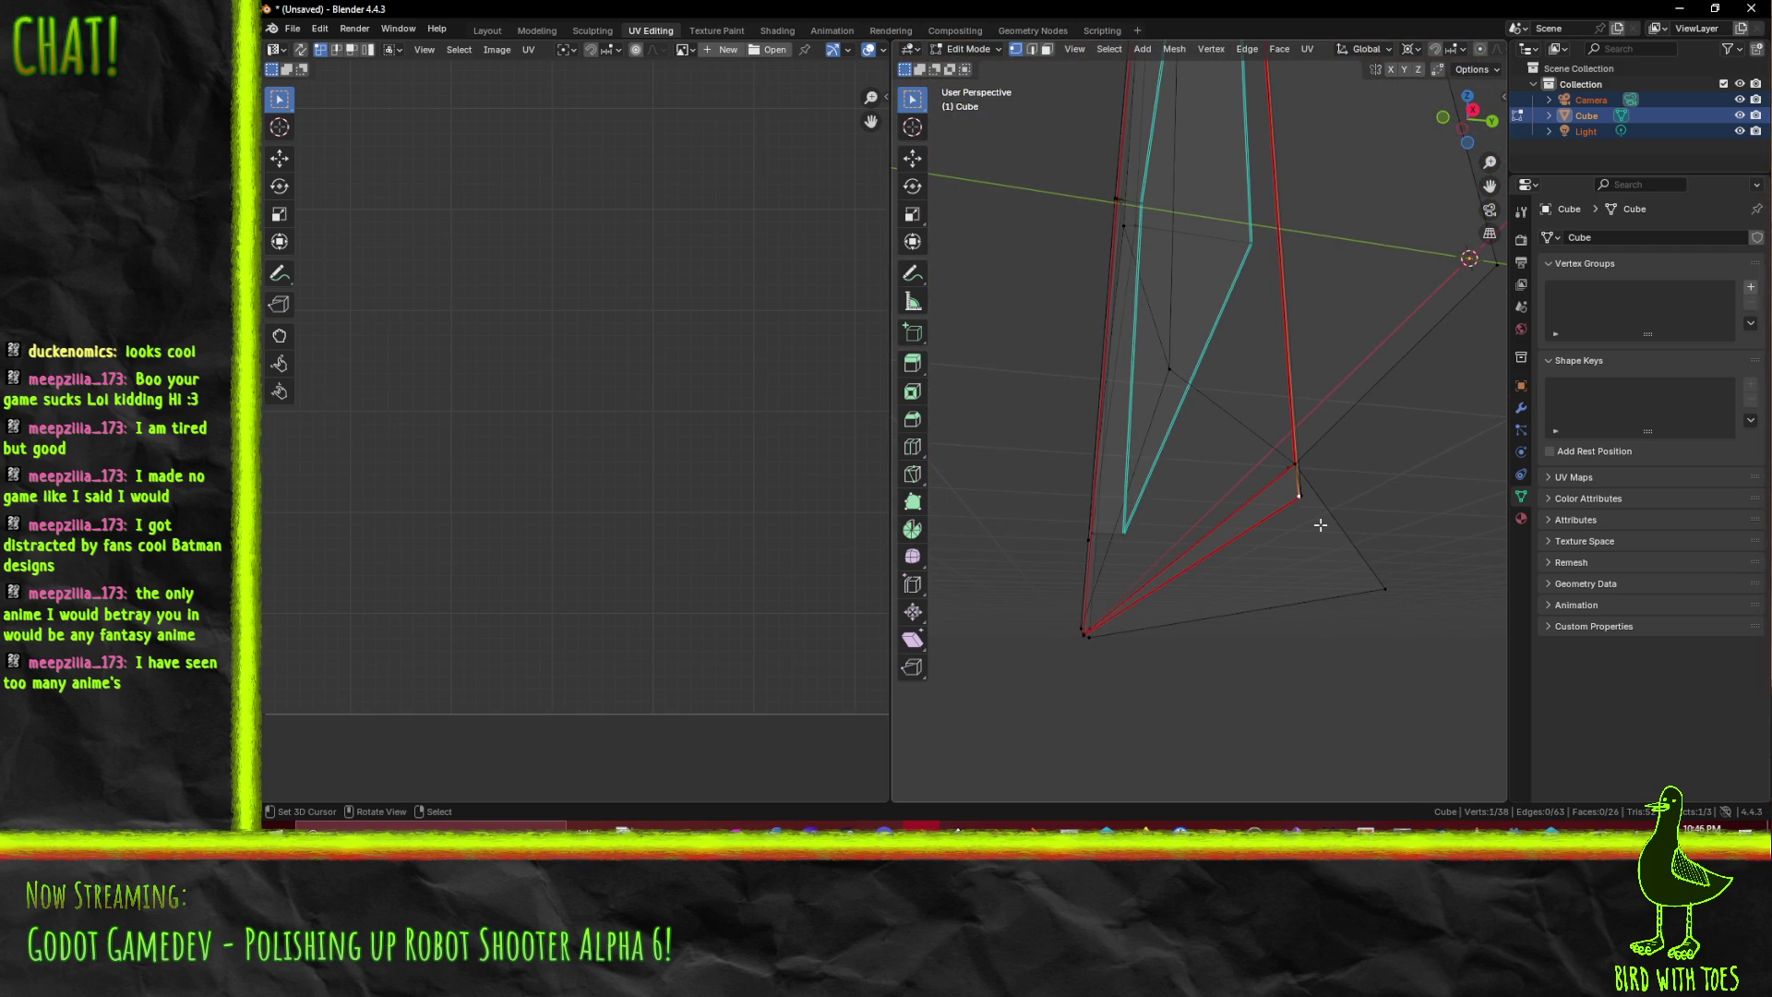
key(g)
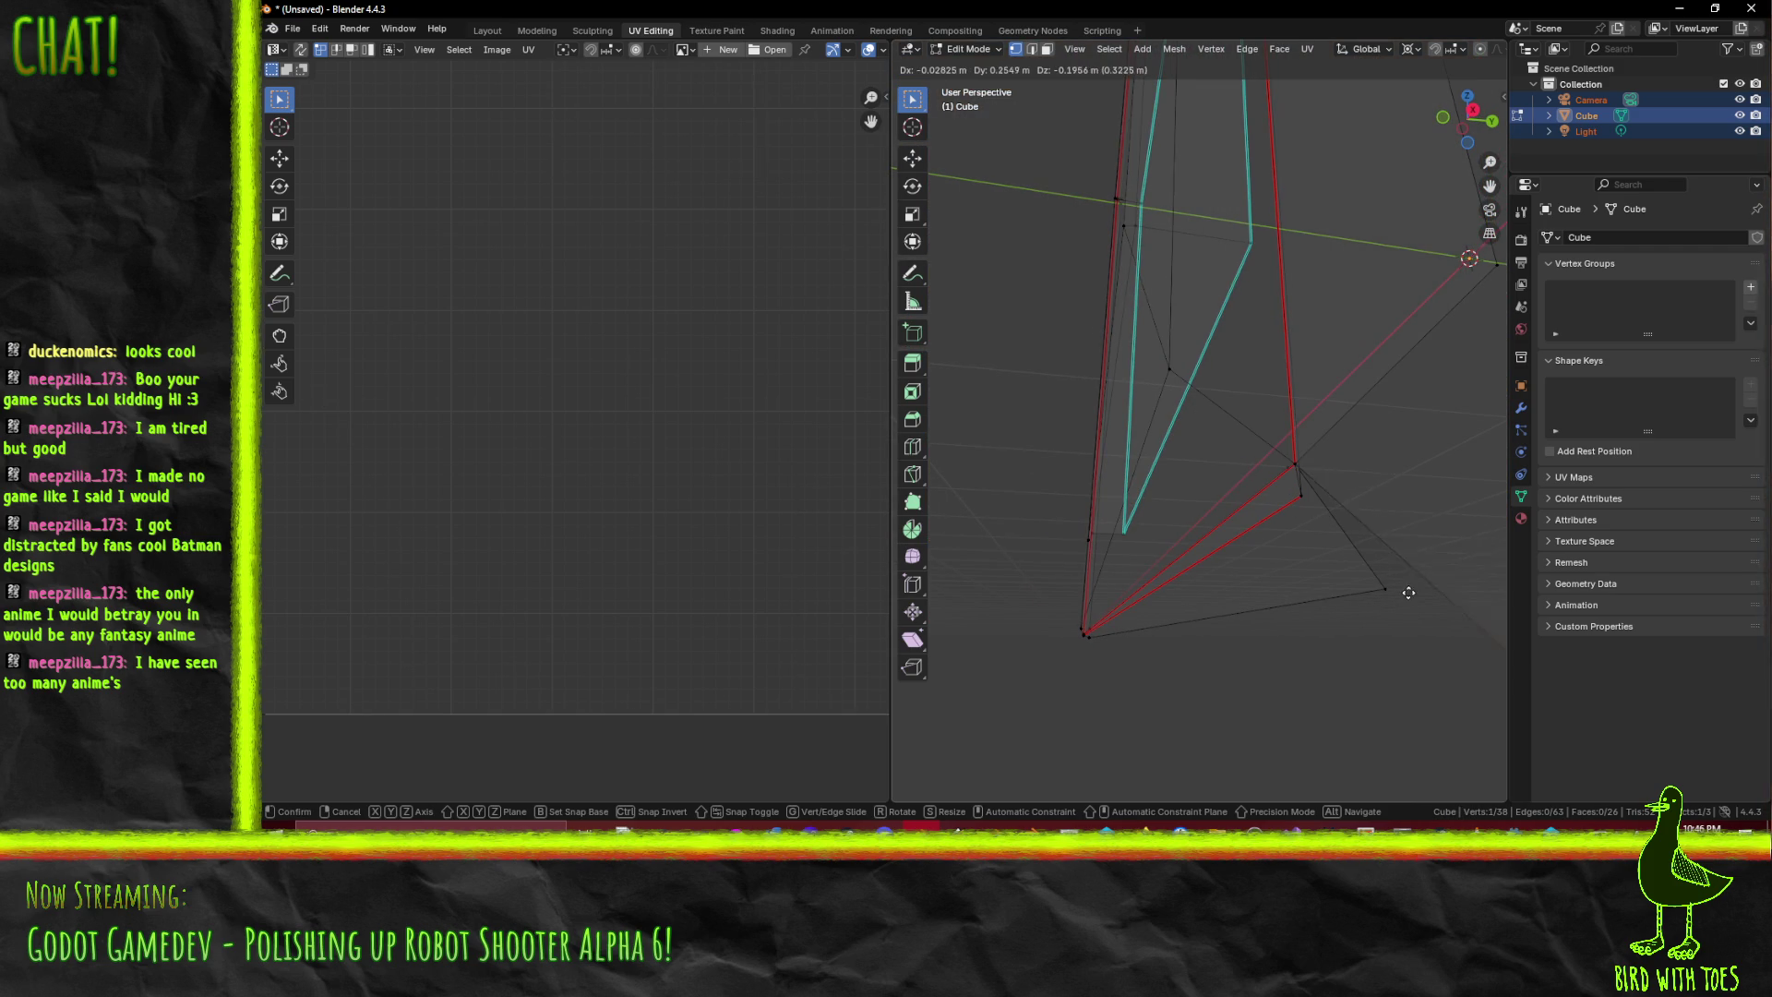
click(1298, 523)
- Delete two leftover vertices, leaving 33 vertices, 53 edges and 21 faces
shift+click(1314, 504)
mouse_move(1309, 502)
mouse_down()
mouse_move(1345, 523)
mouse_move(1223, 532)
mouse_move(1416, 517)
mouse_move(1445, 474)
mouse_up()
key(x)
click(1325, 512)
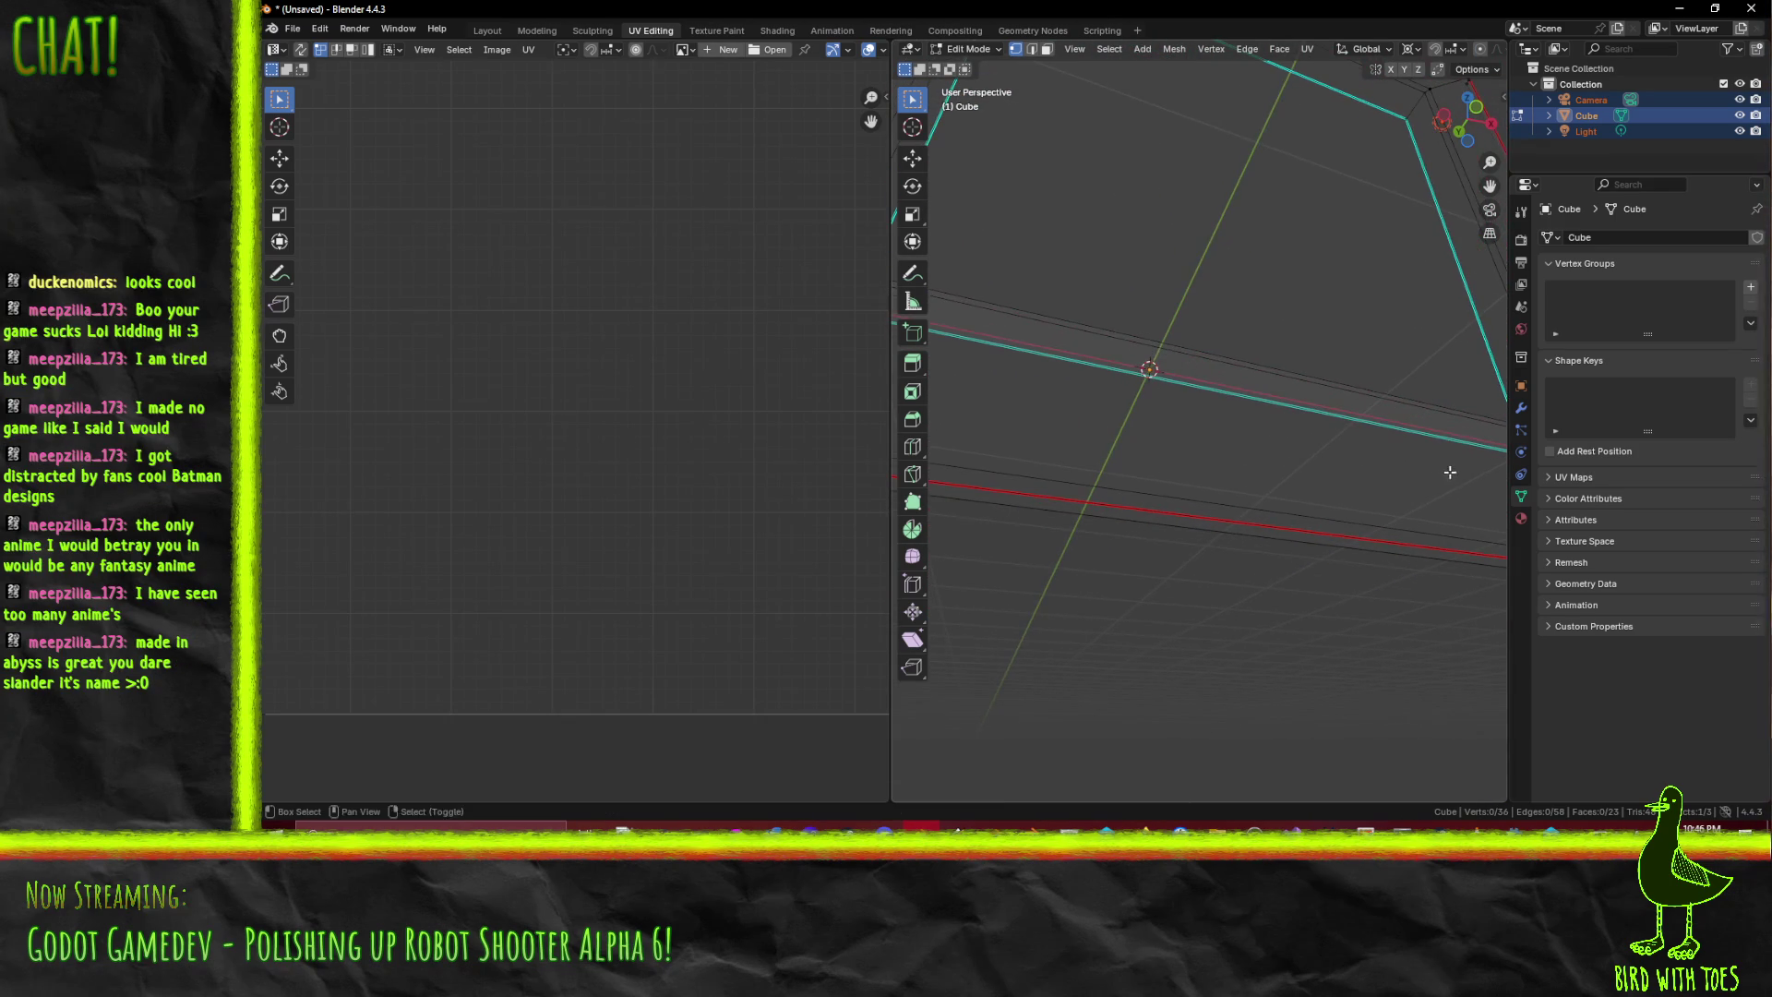
mouse_move(1187, 440)
mouse_down()
mouse_move(1319, 414)
mouse_move(1211, 399)
mouse_up()
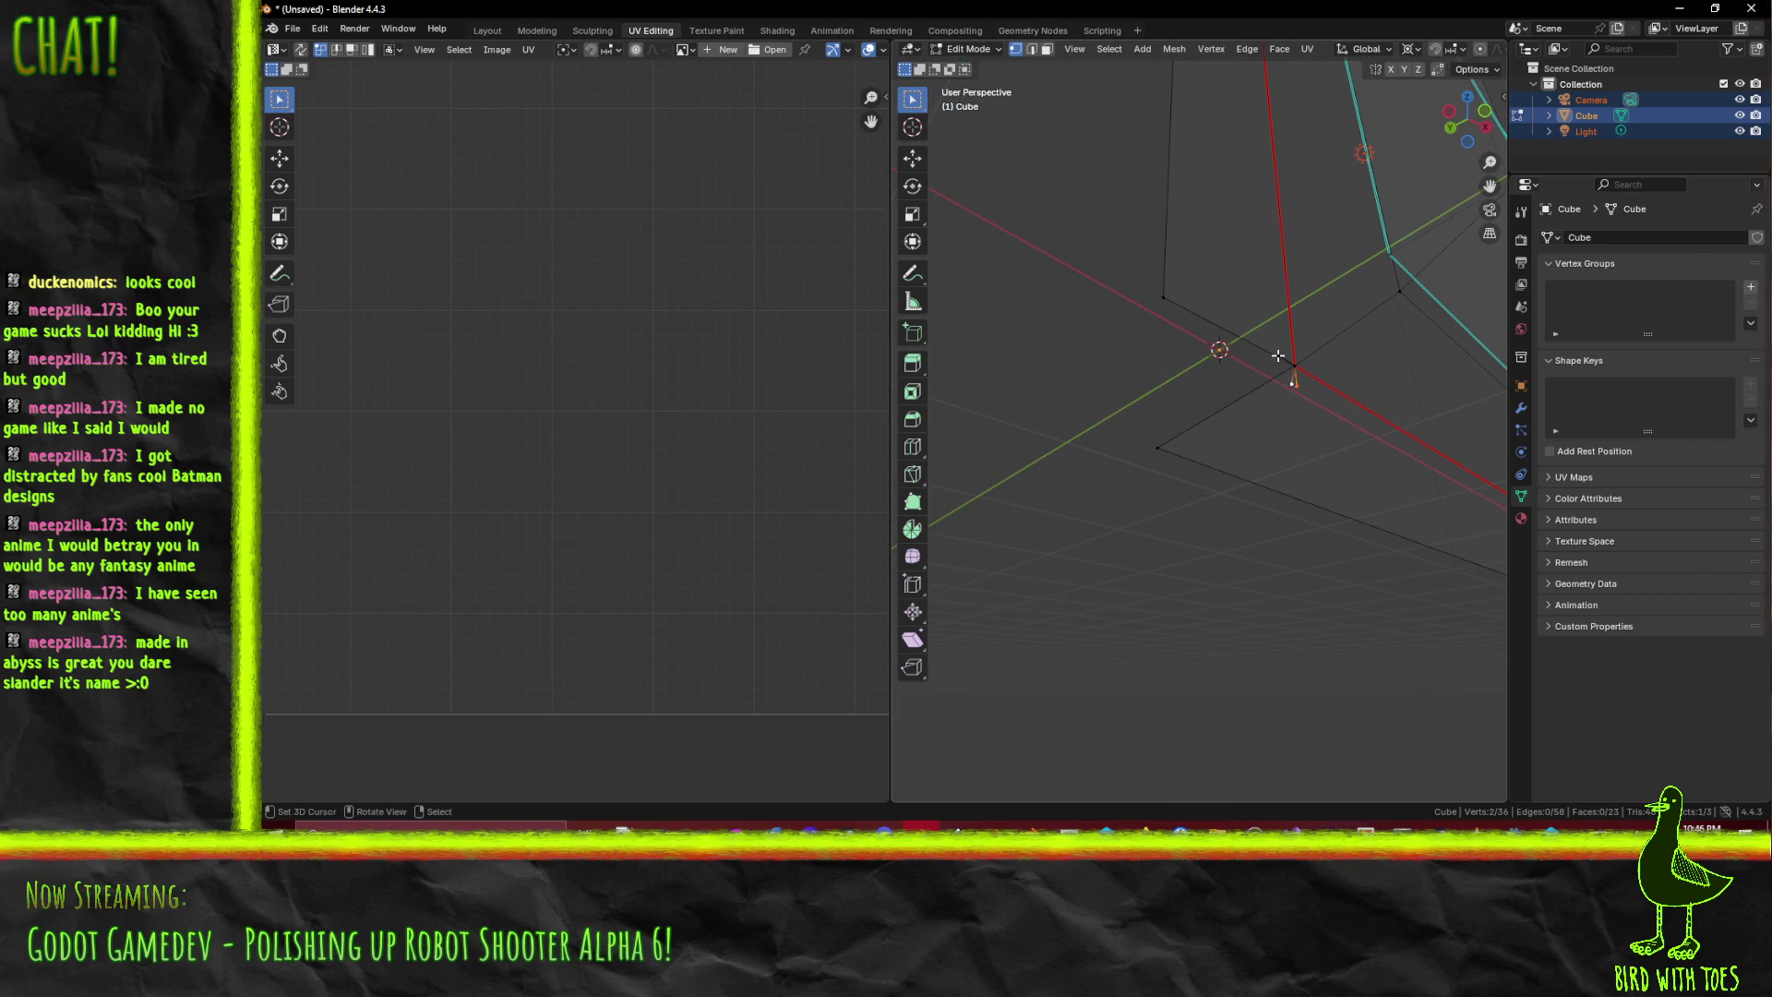
mouse_move(1326, 388)
mouse_down()
mouse_move(1333, 431)
mouse_move(1395, 453)
mouse_move(1343, 452)
mouse_up()
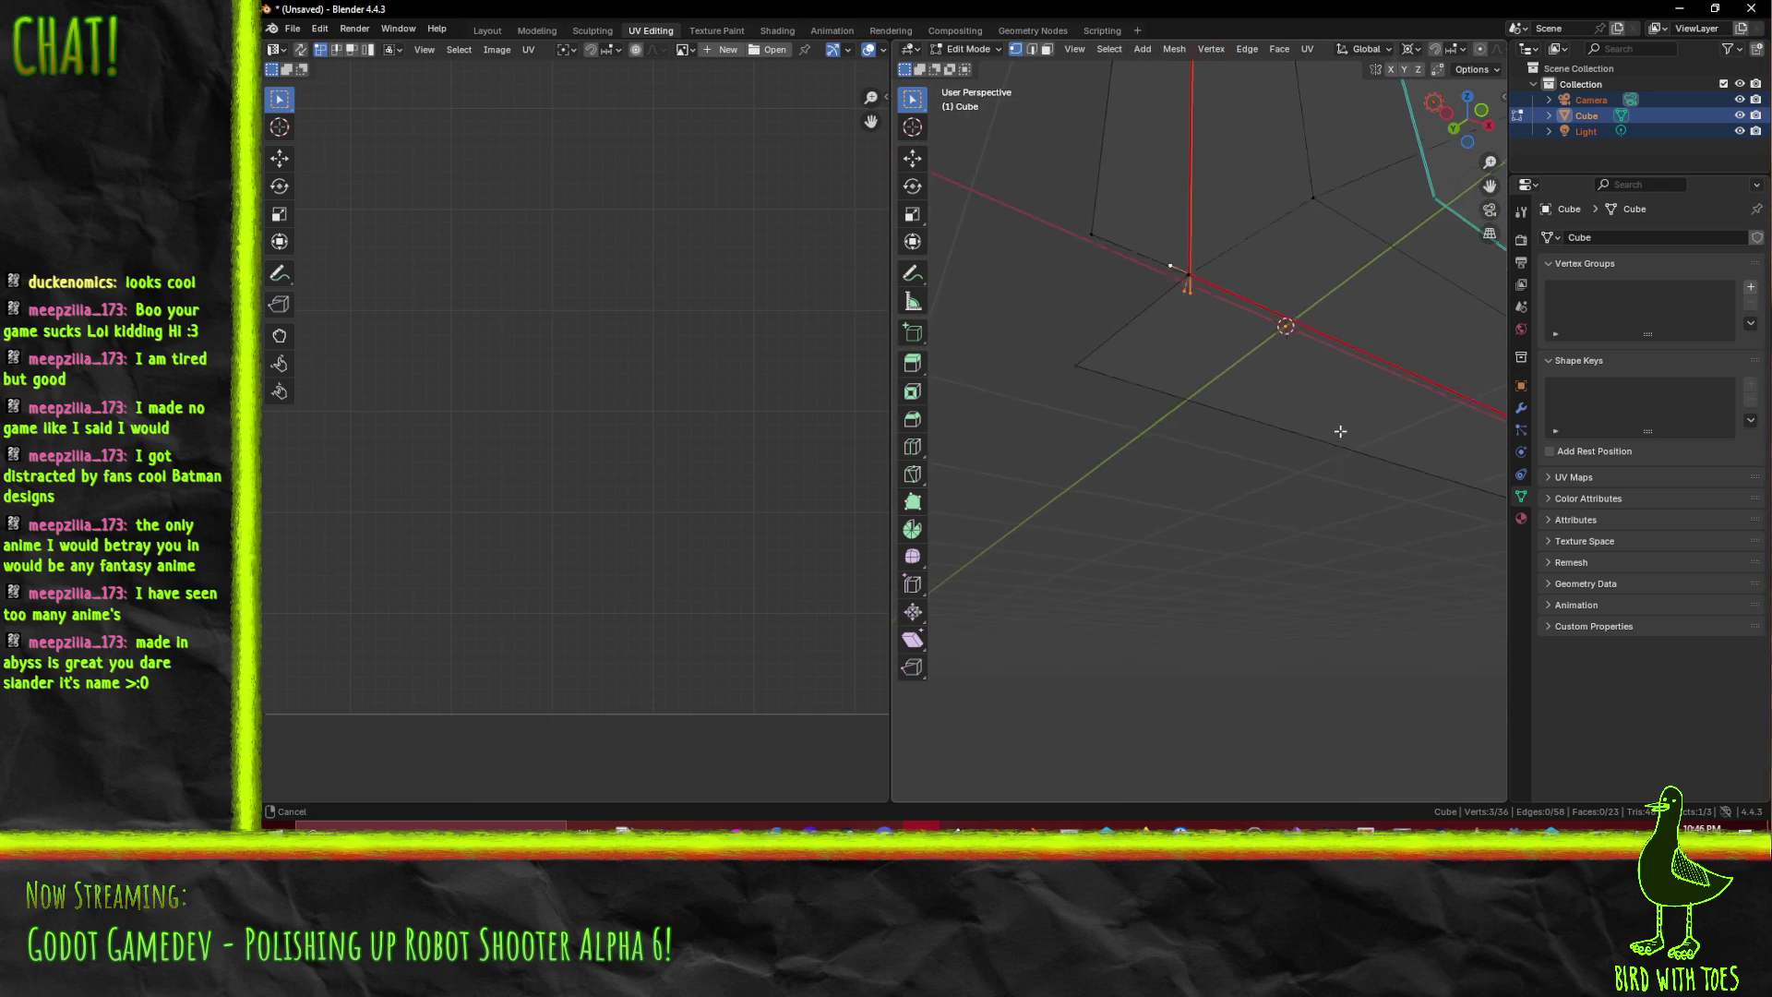
- Delete three more stray vertices from the frame piece
key(x)
click(1309, 454)
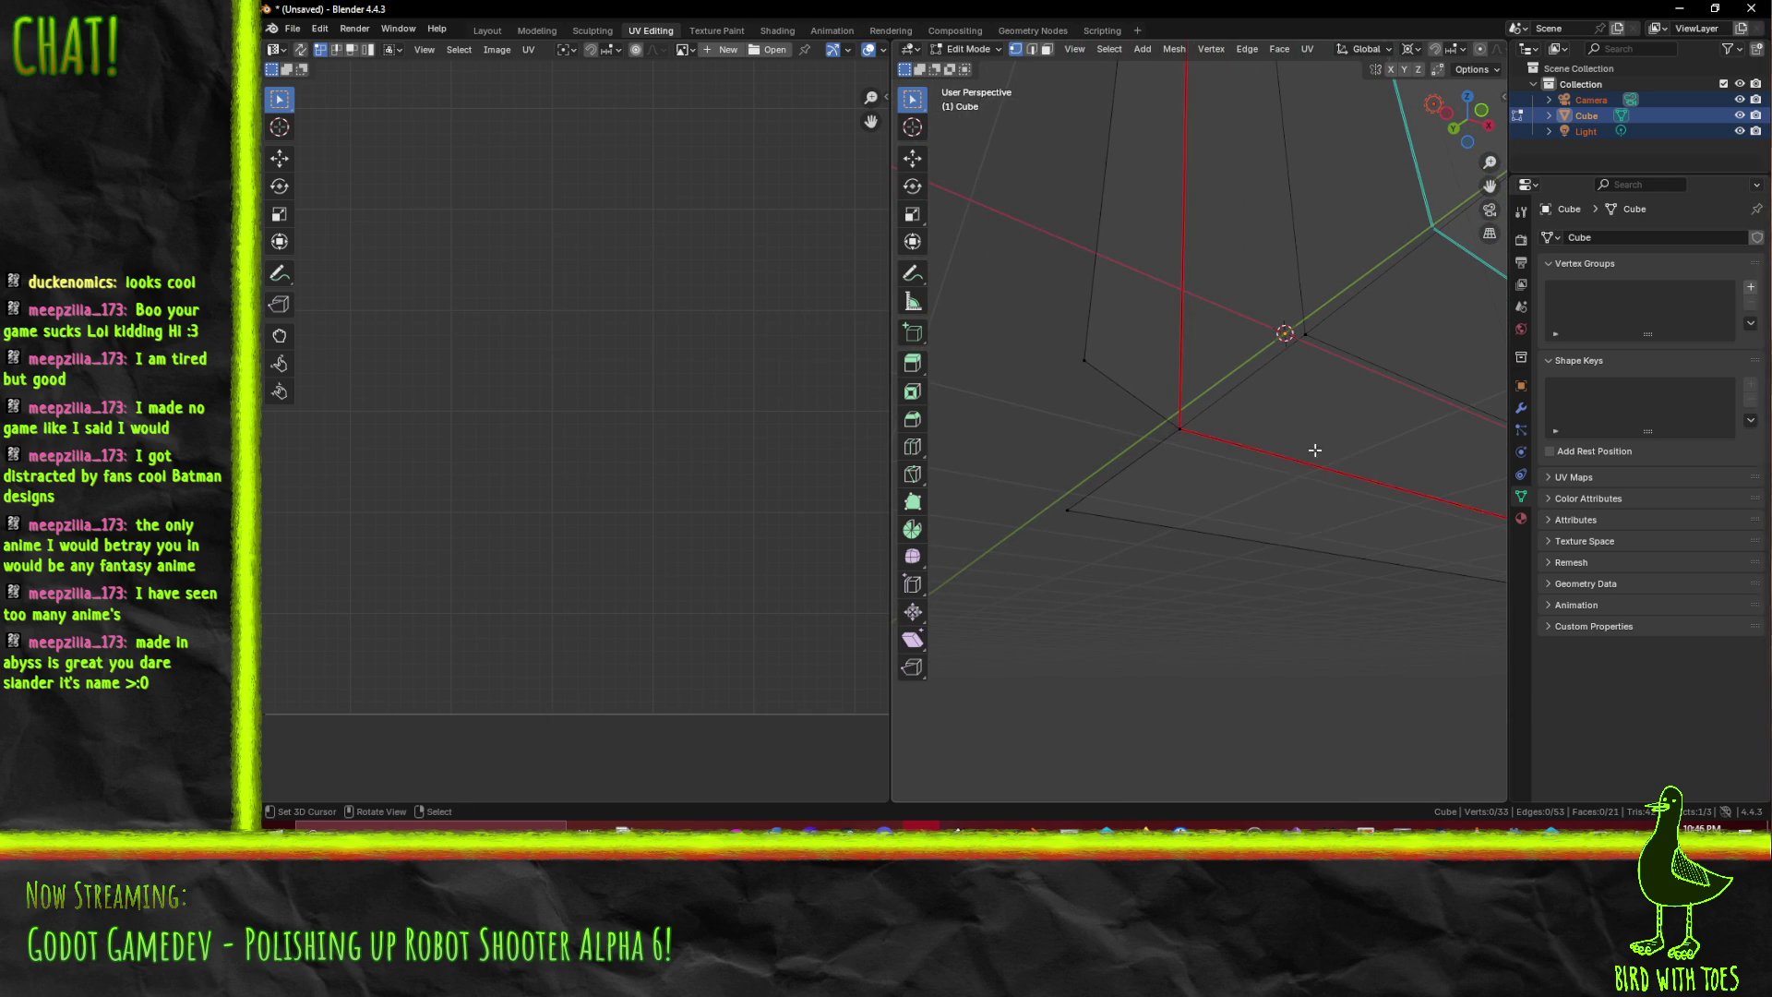
mouse_move(1189, 726)
mouse_down()
mouse_move(1187, 197)
mouse_move(1230, 427)
mouse_move(1215, 288)
mouse_up()
drag(1176, 371, 1184, 323)
- In front orthographic view, move a vertex down 0.03 m, then undo it
key(KP_1)
scroll(1286, 252, up, 8)
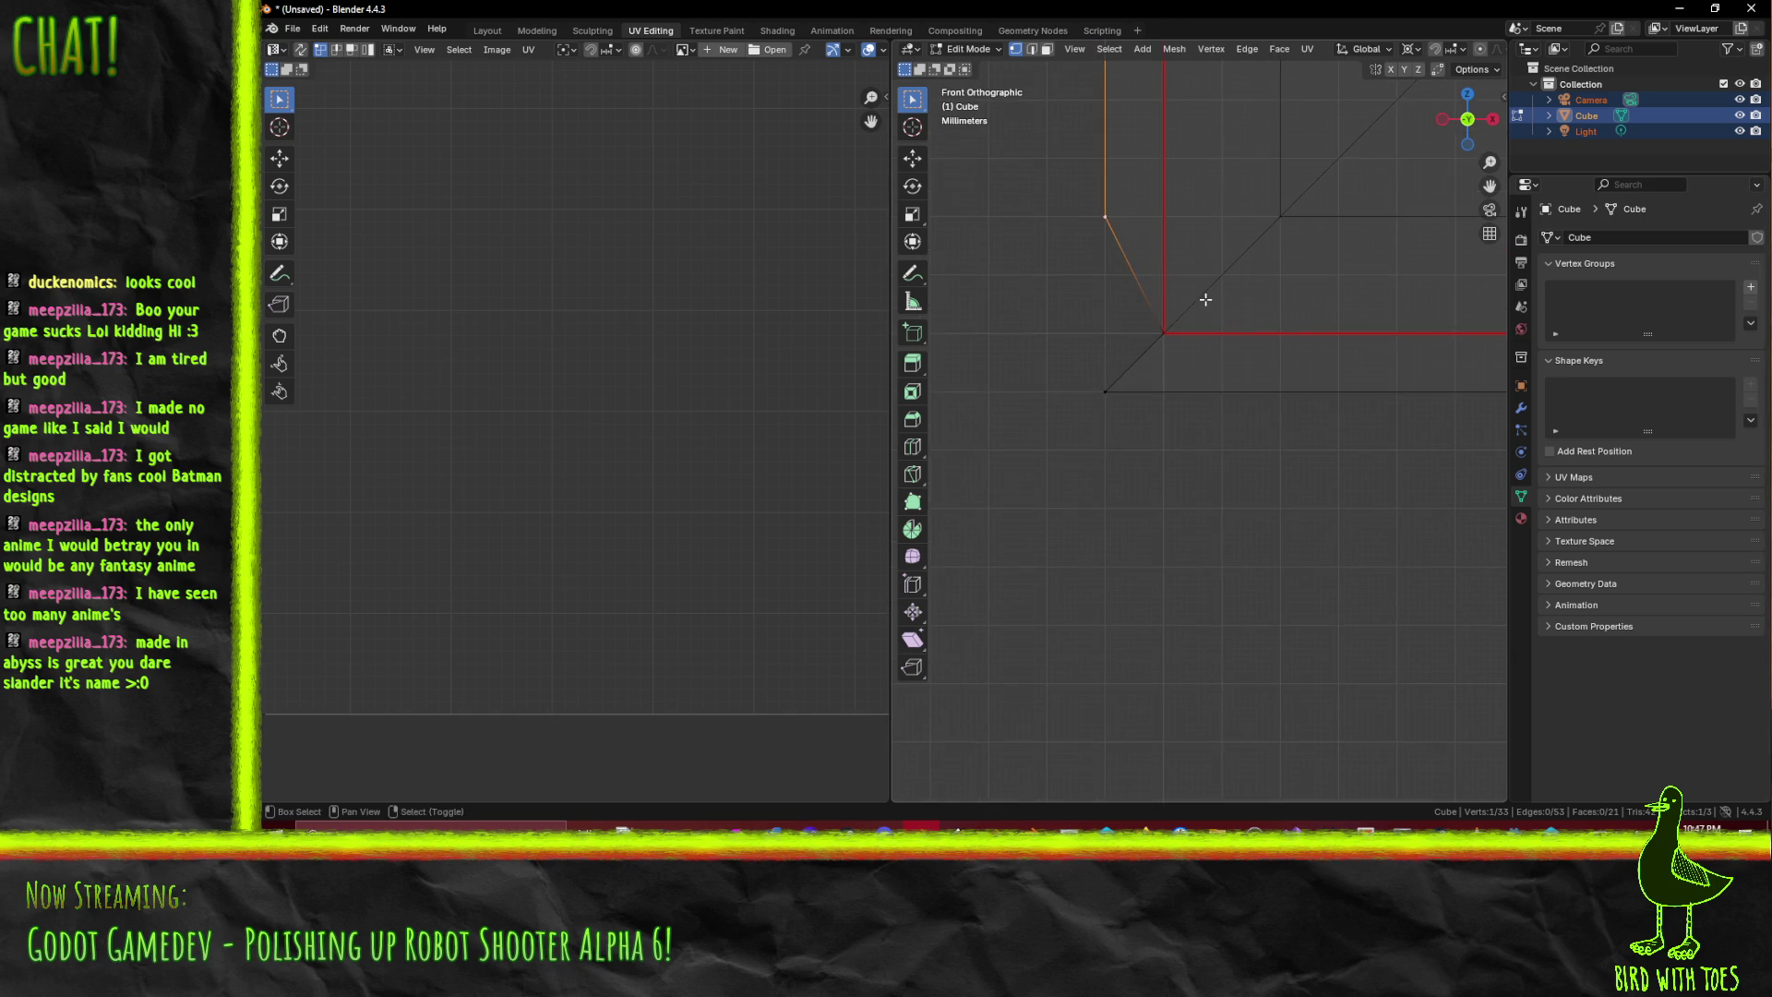
scroll(1225, 340, down, 2)
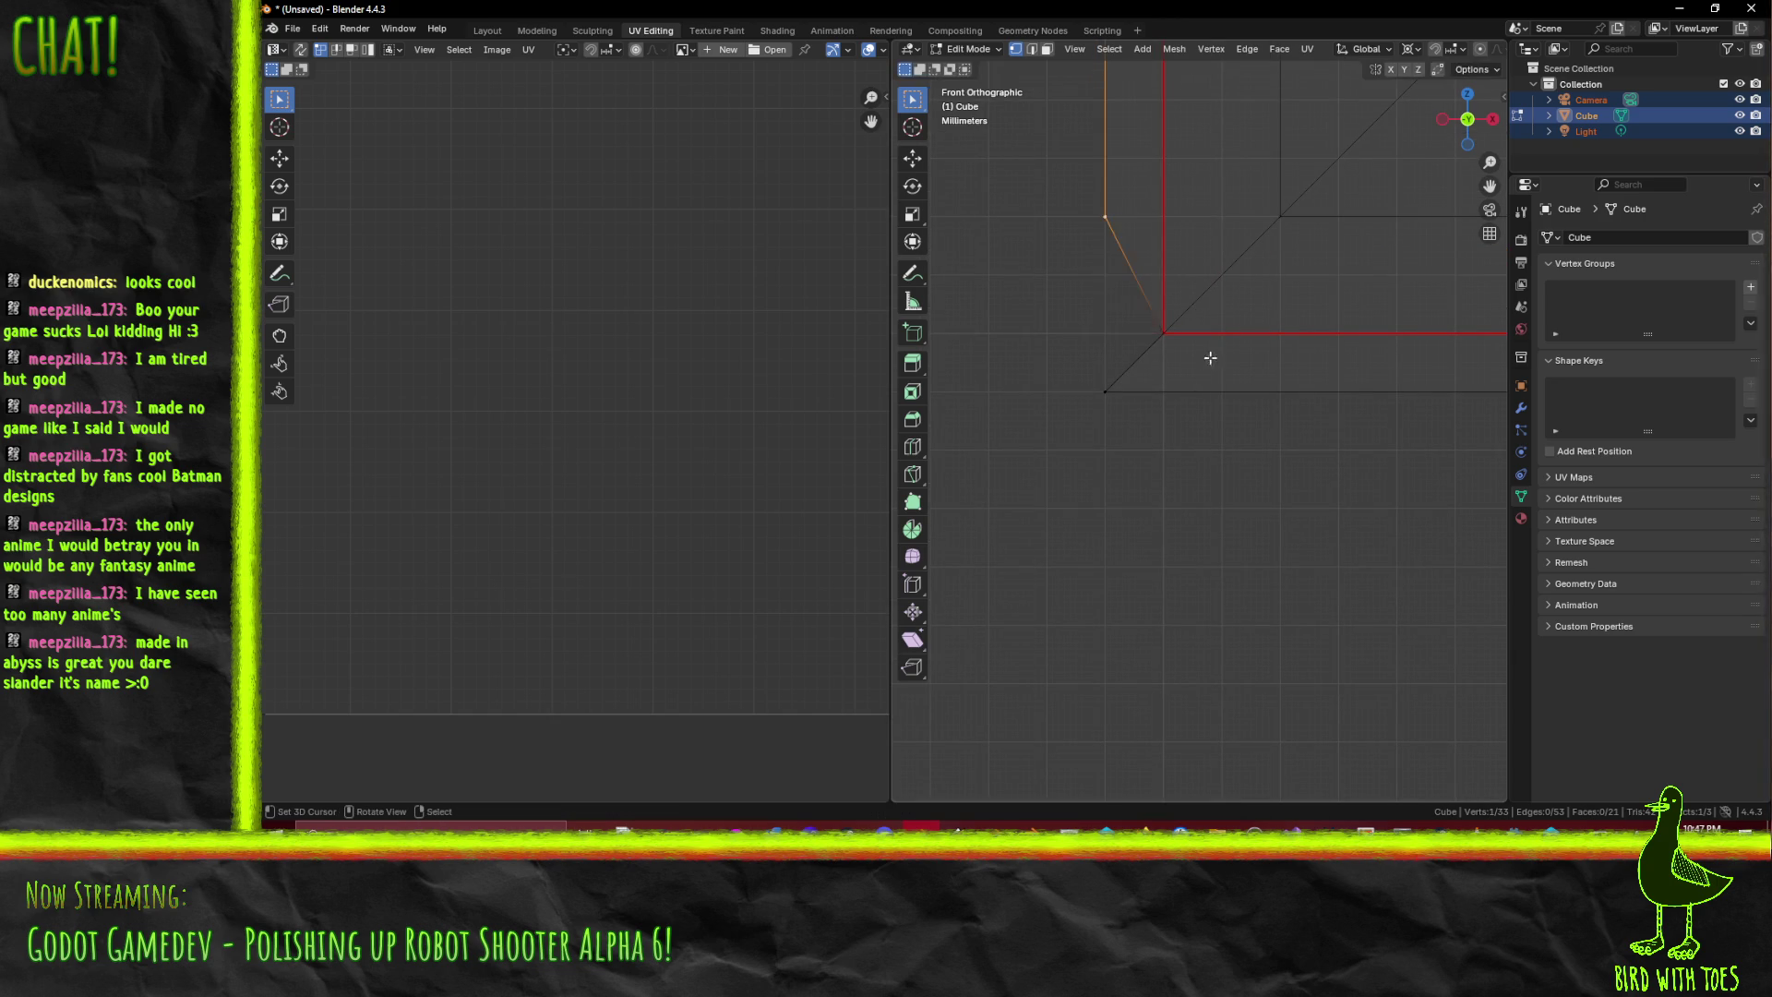
key(g)
click(1210, 424)
scroll(1197, 632, up, 3)
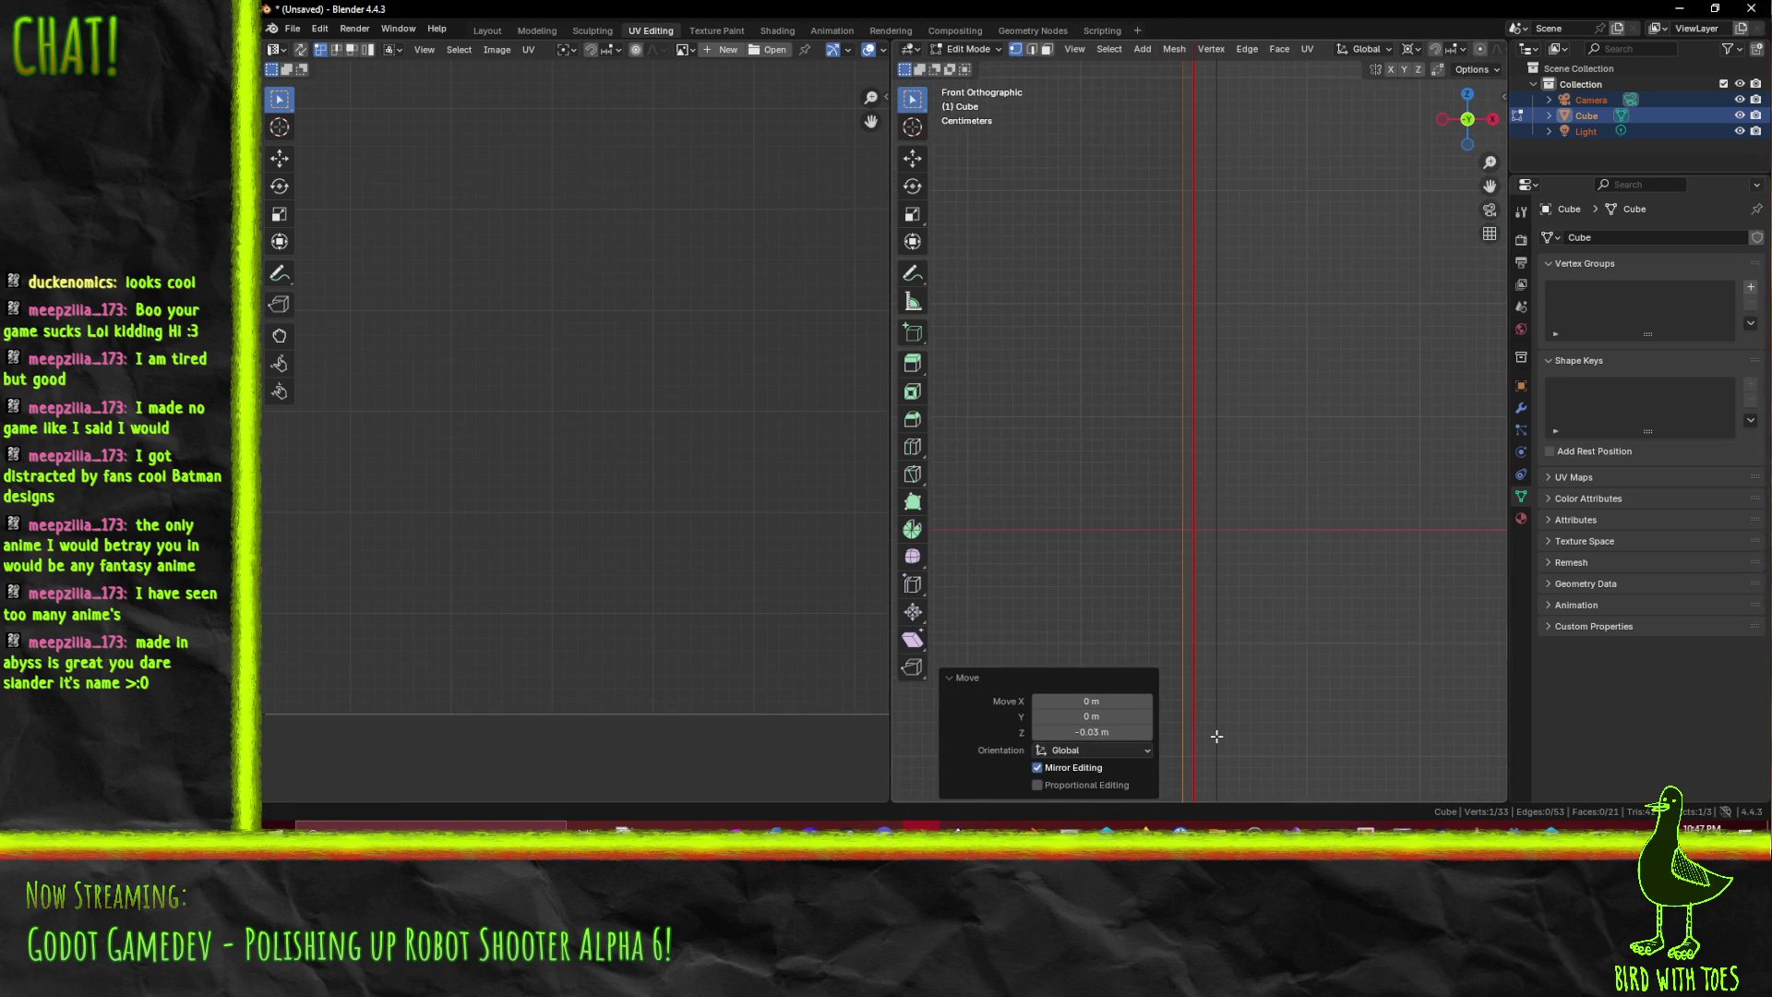
scroll(1131, 404, down, 3)
key(ctrl+z)
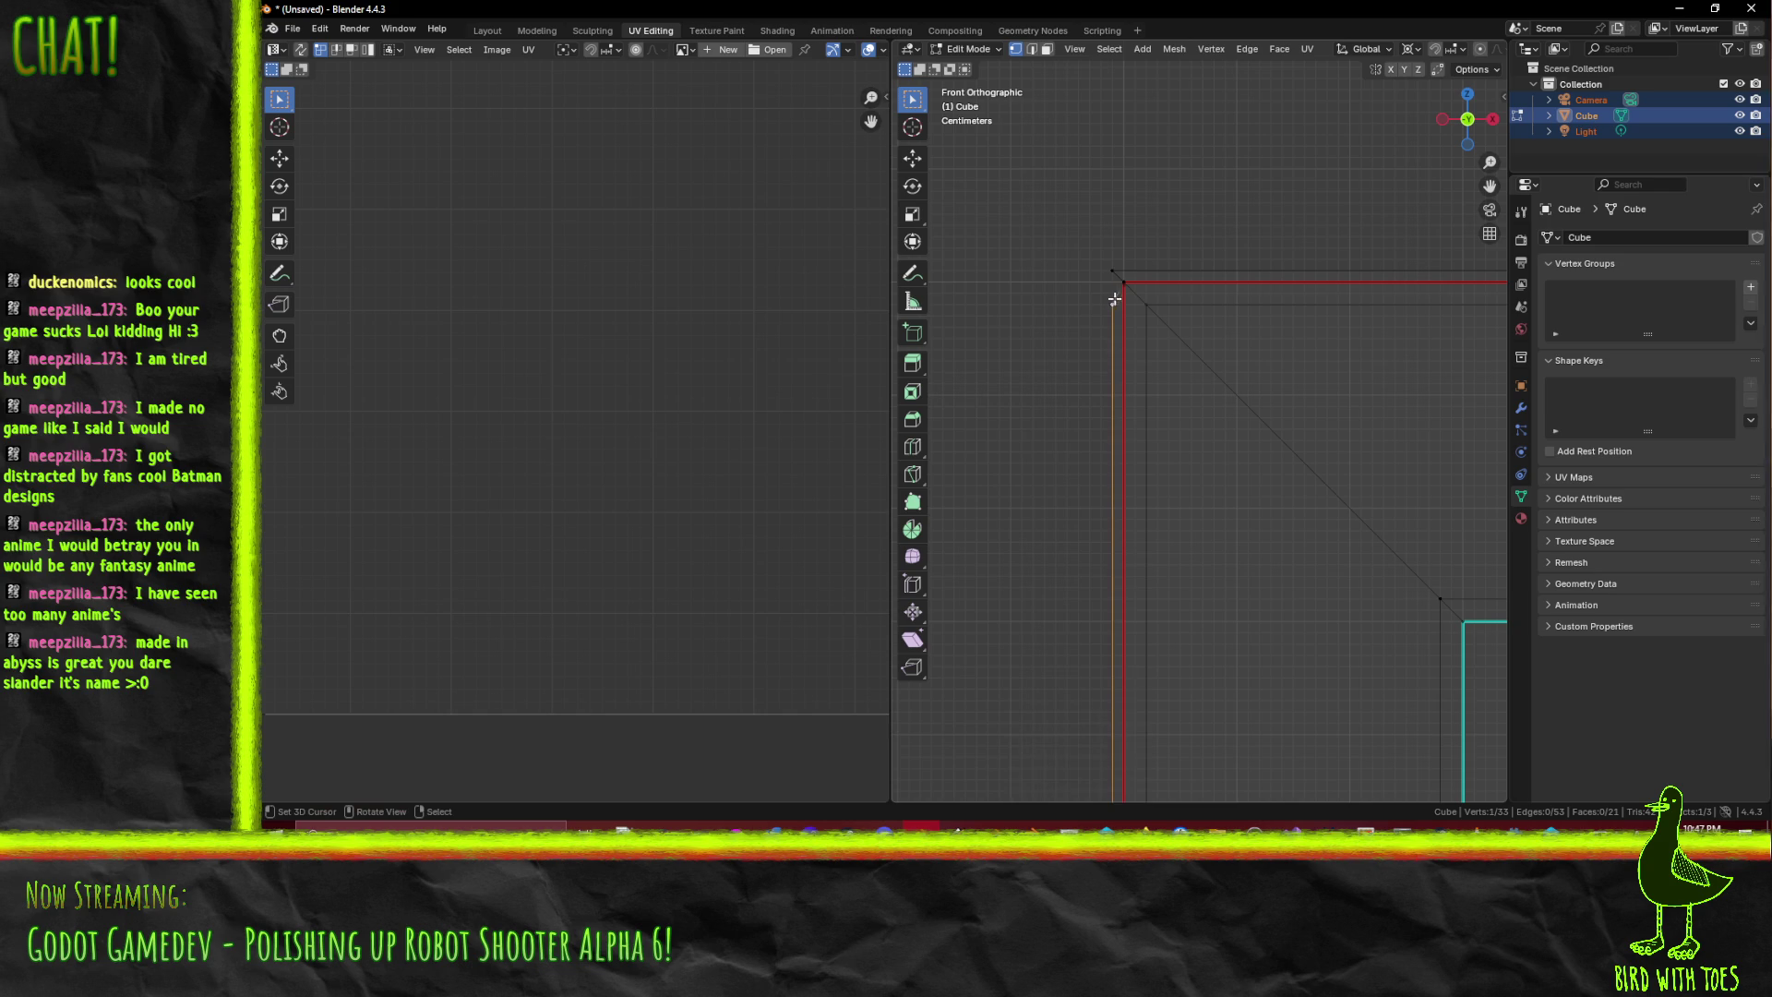
- Raise corner vertices 0.03 m to line up with the crate's outer corner
scroll(1165, 255, up, 1)
scroll(1204, 292, up, 3)
scroll(1203, 369, left, 1)
key(g)
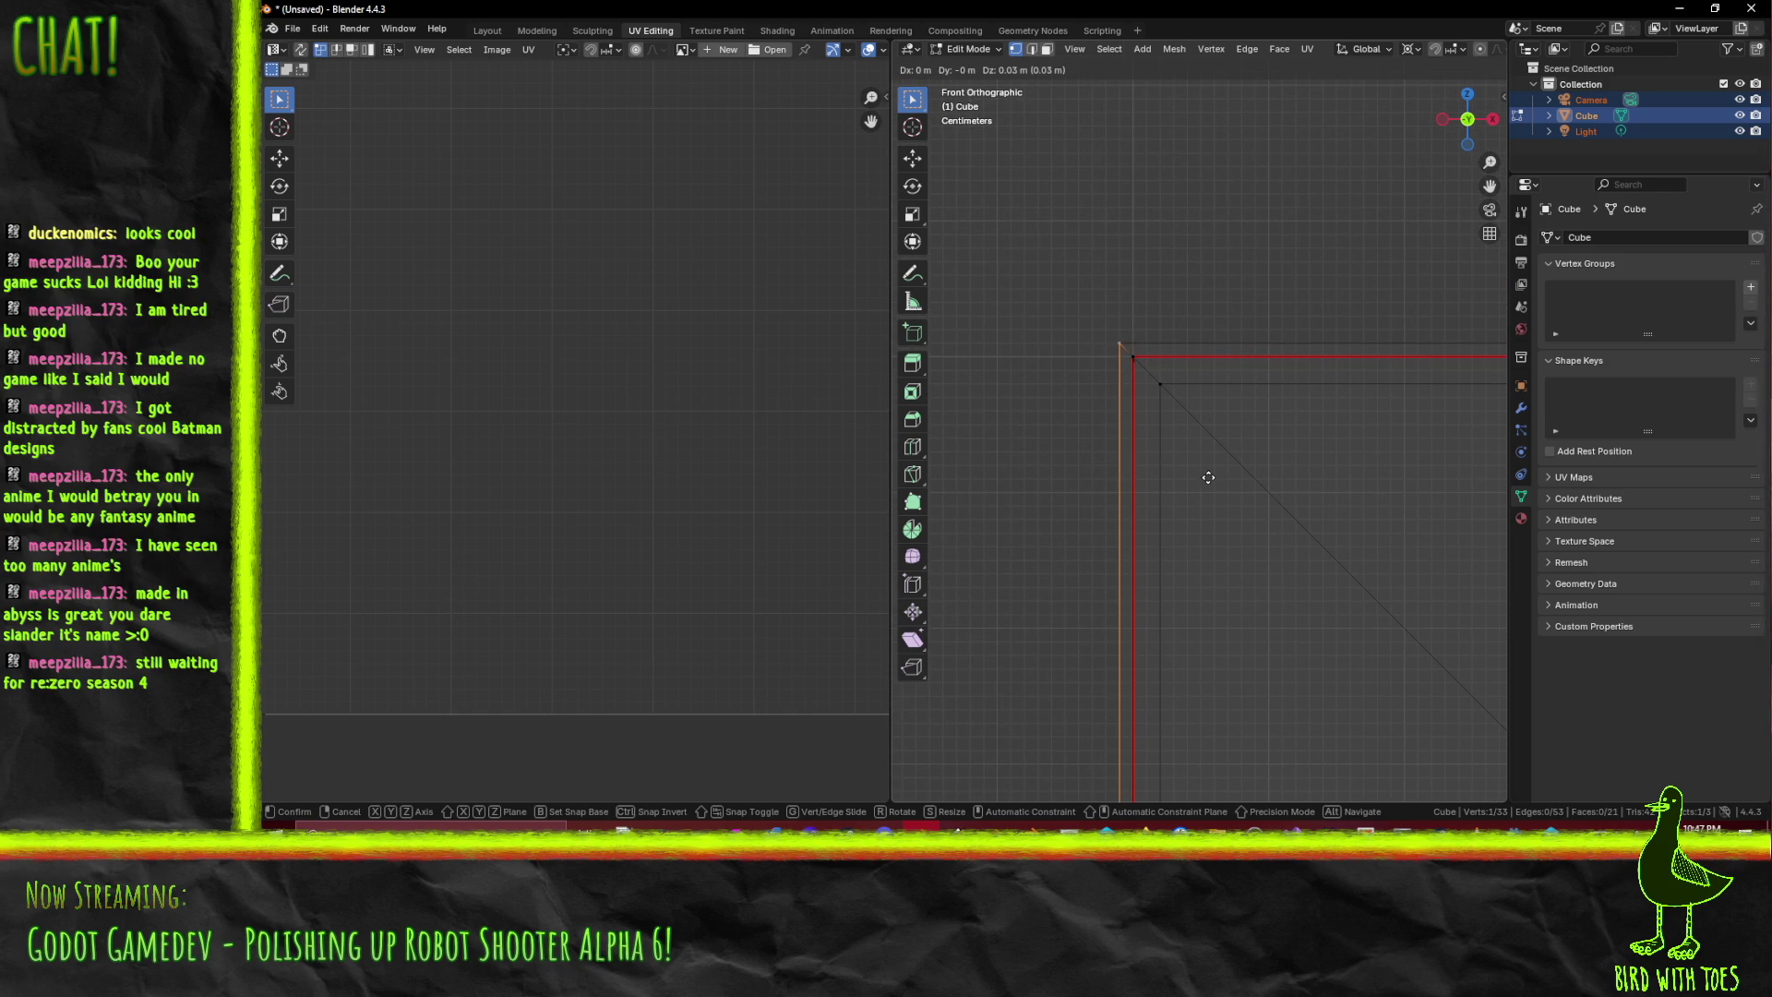
click(1207, 479)
scroll(1243, 490, down, 3)
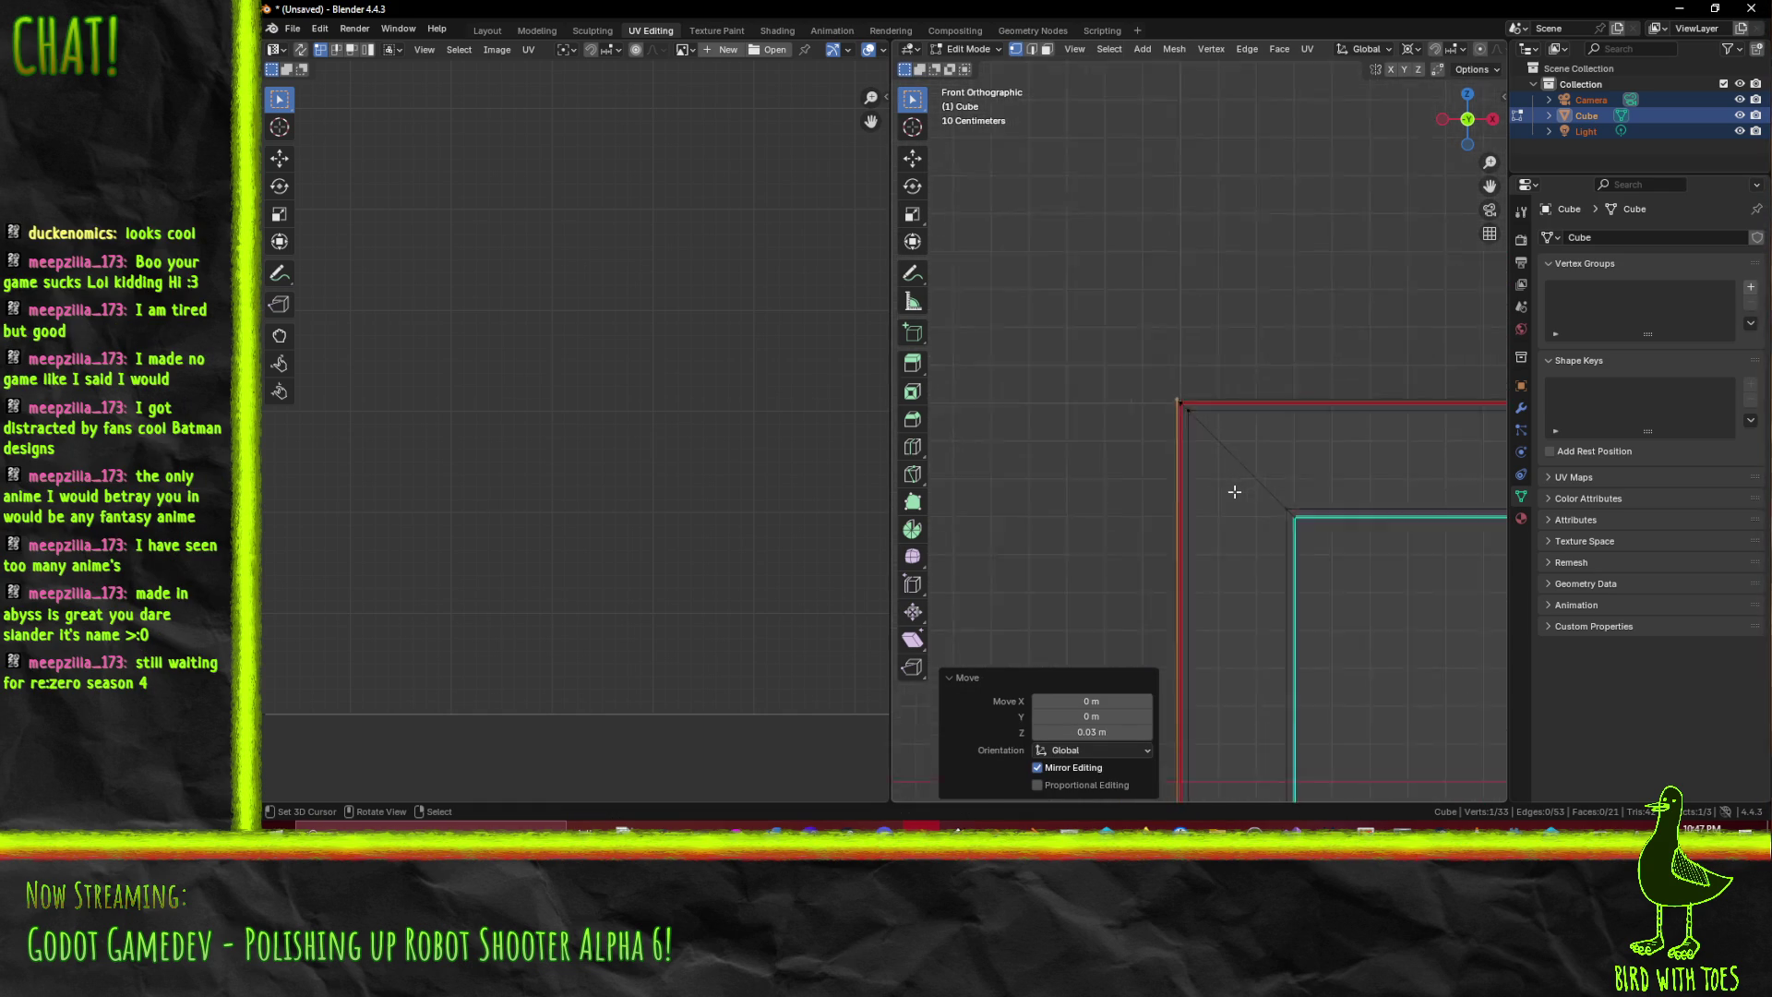
scroll(1369, 411, up, 4)
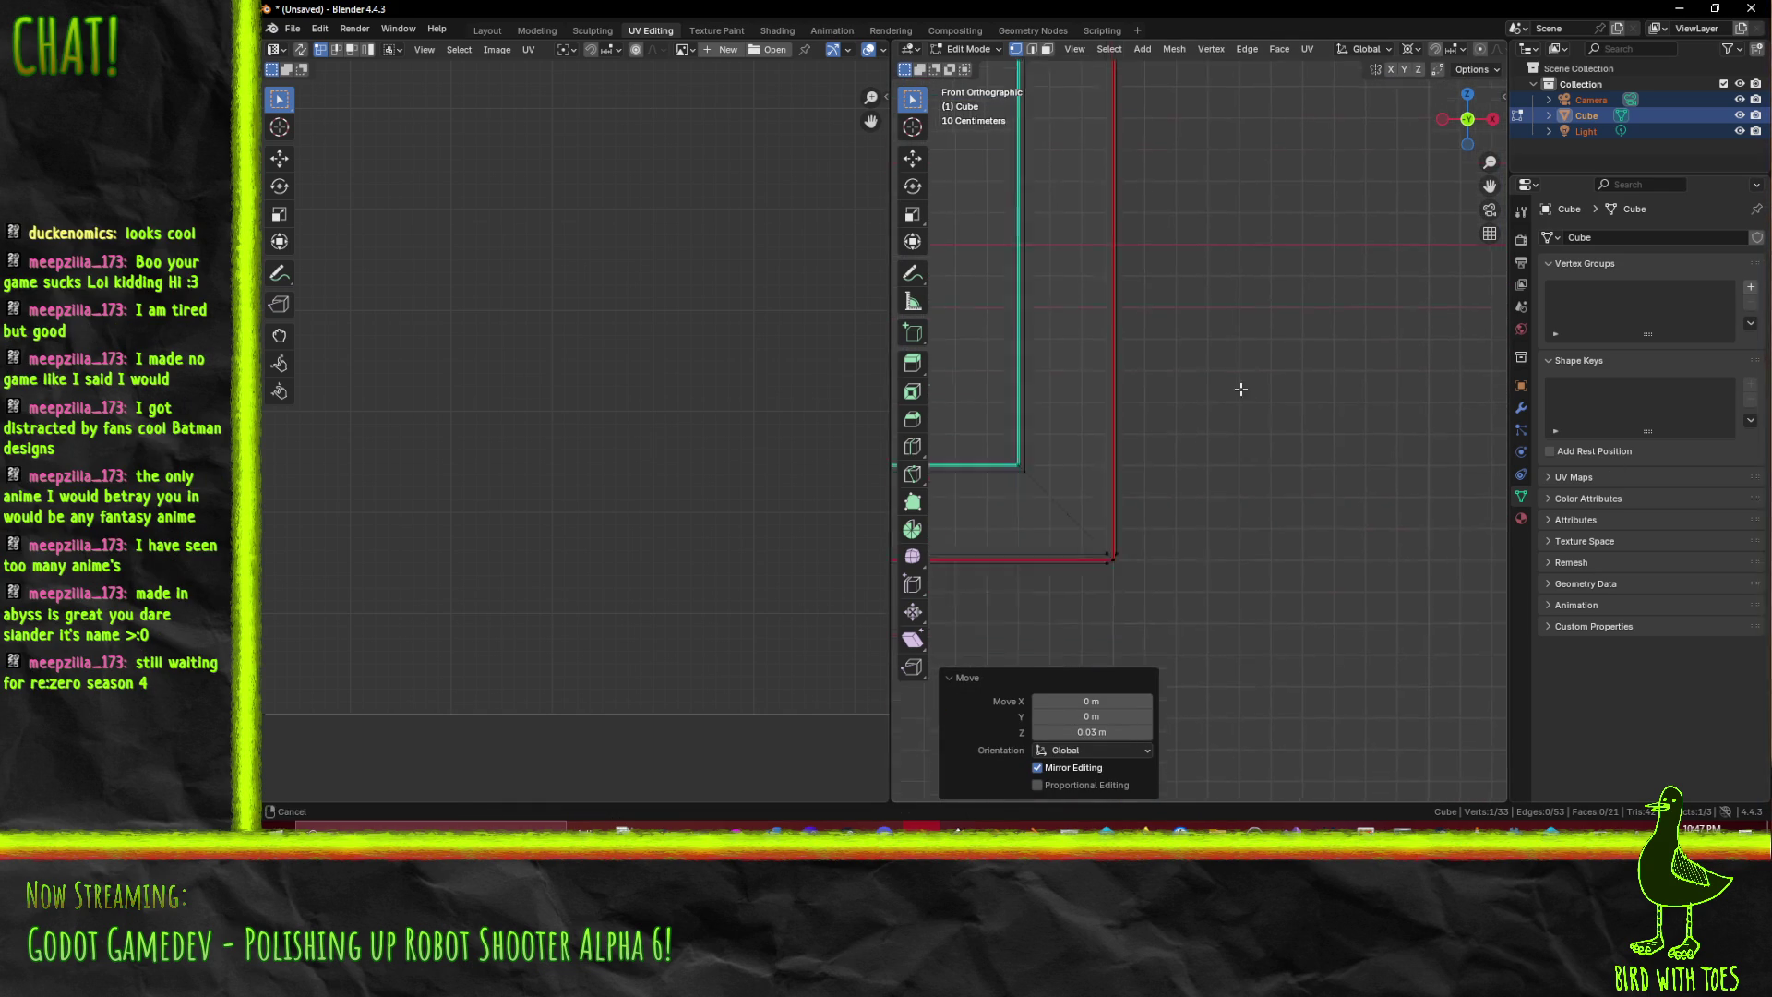
click(1214, 363)
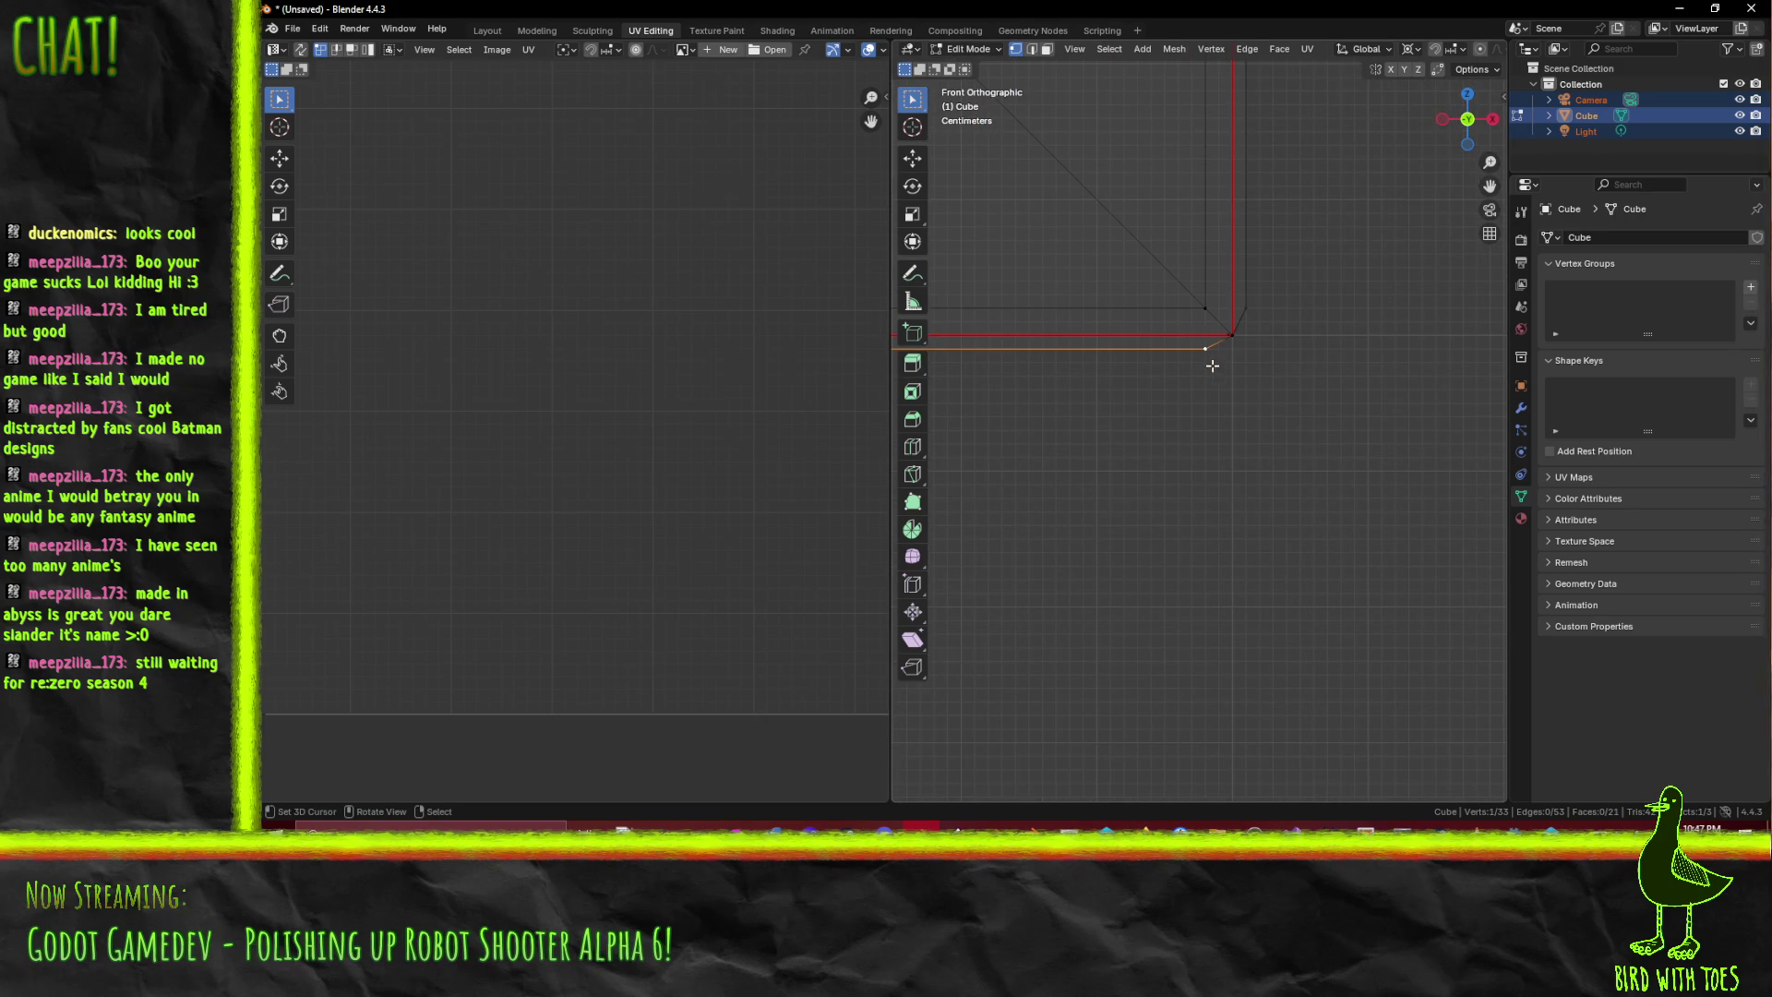
key(g)
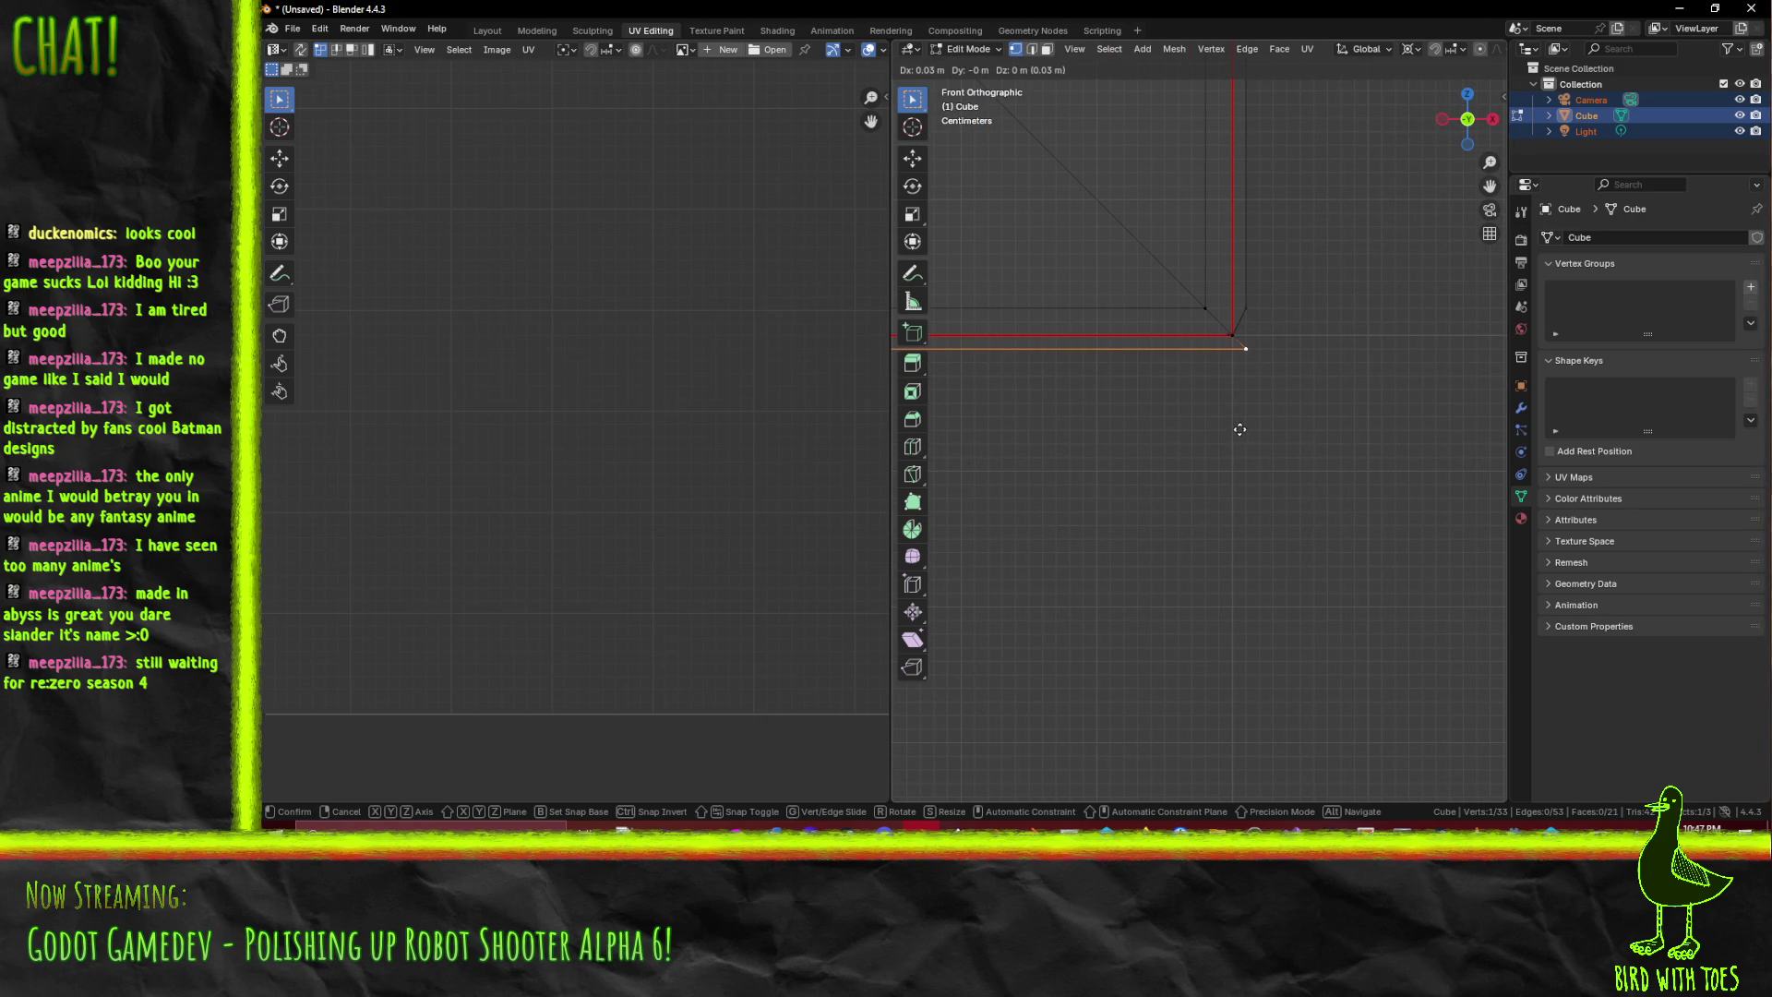
click(1246, 428)
- Move another corner vertex down 0.03 m along Z and add the neighbouring corner vertex
click(1244, 306)
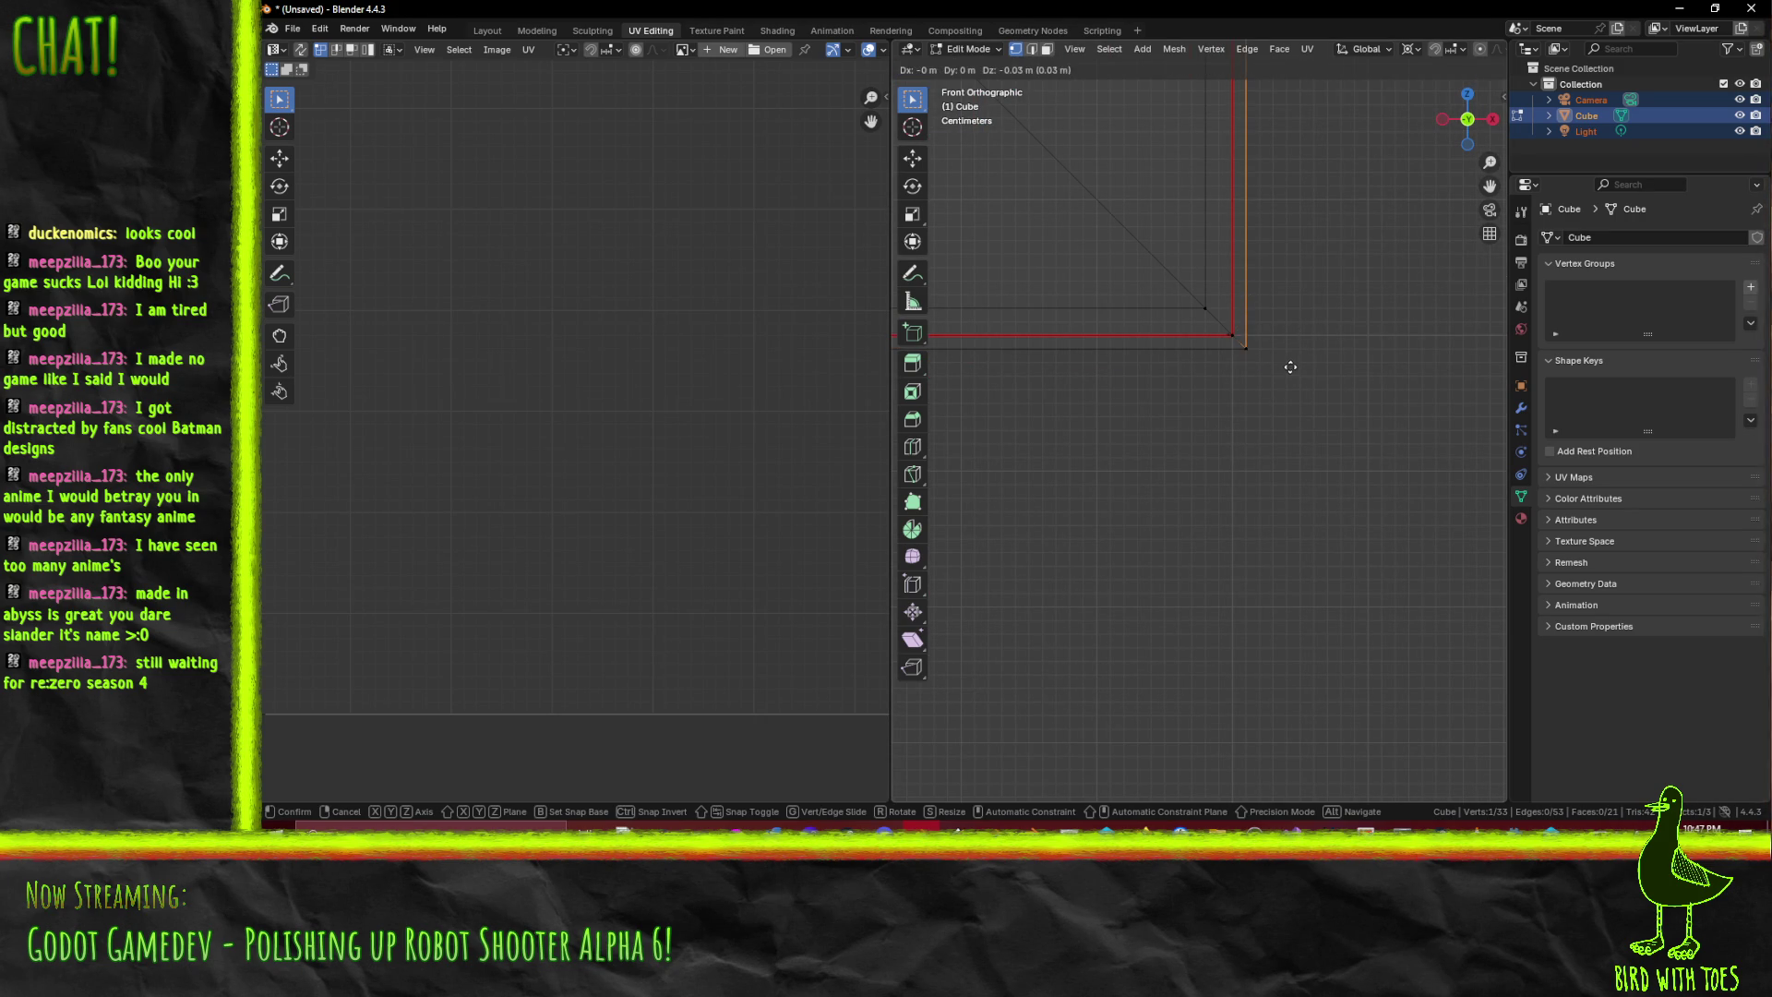
click(1292, 367)
scroll(1292, 374, down, 5)
scroll(1257, 572, up, 6)
scroll(1214, 502, up, 6)
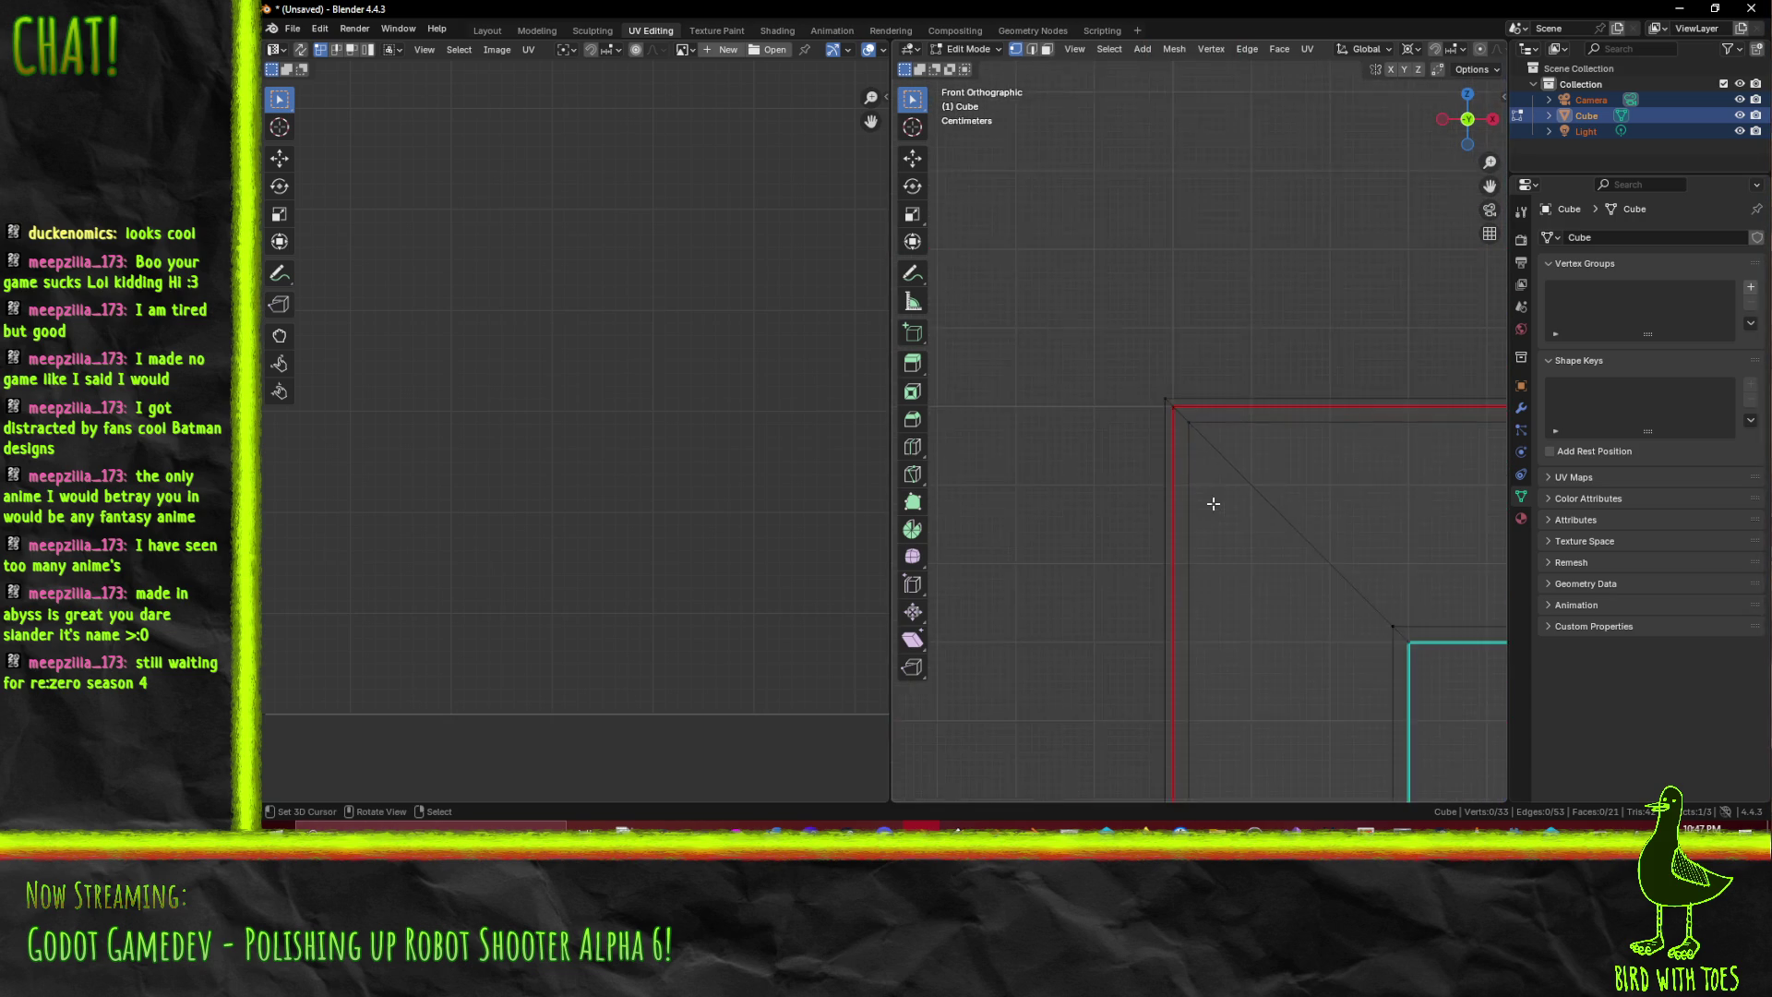
shift+click(1156, 401)
key(F3)
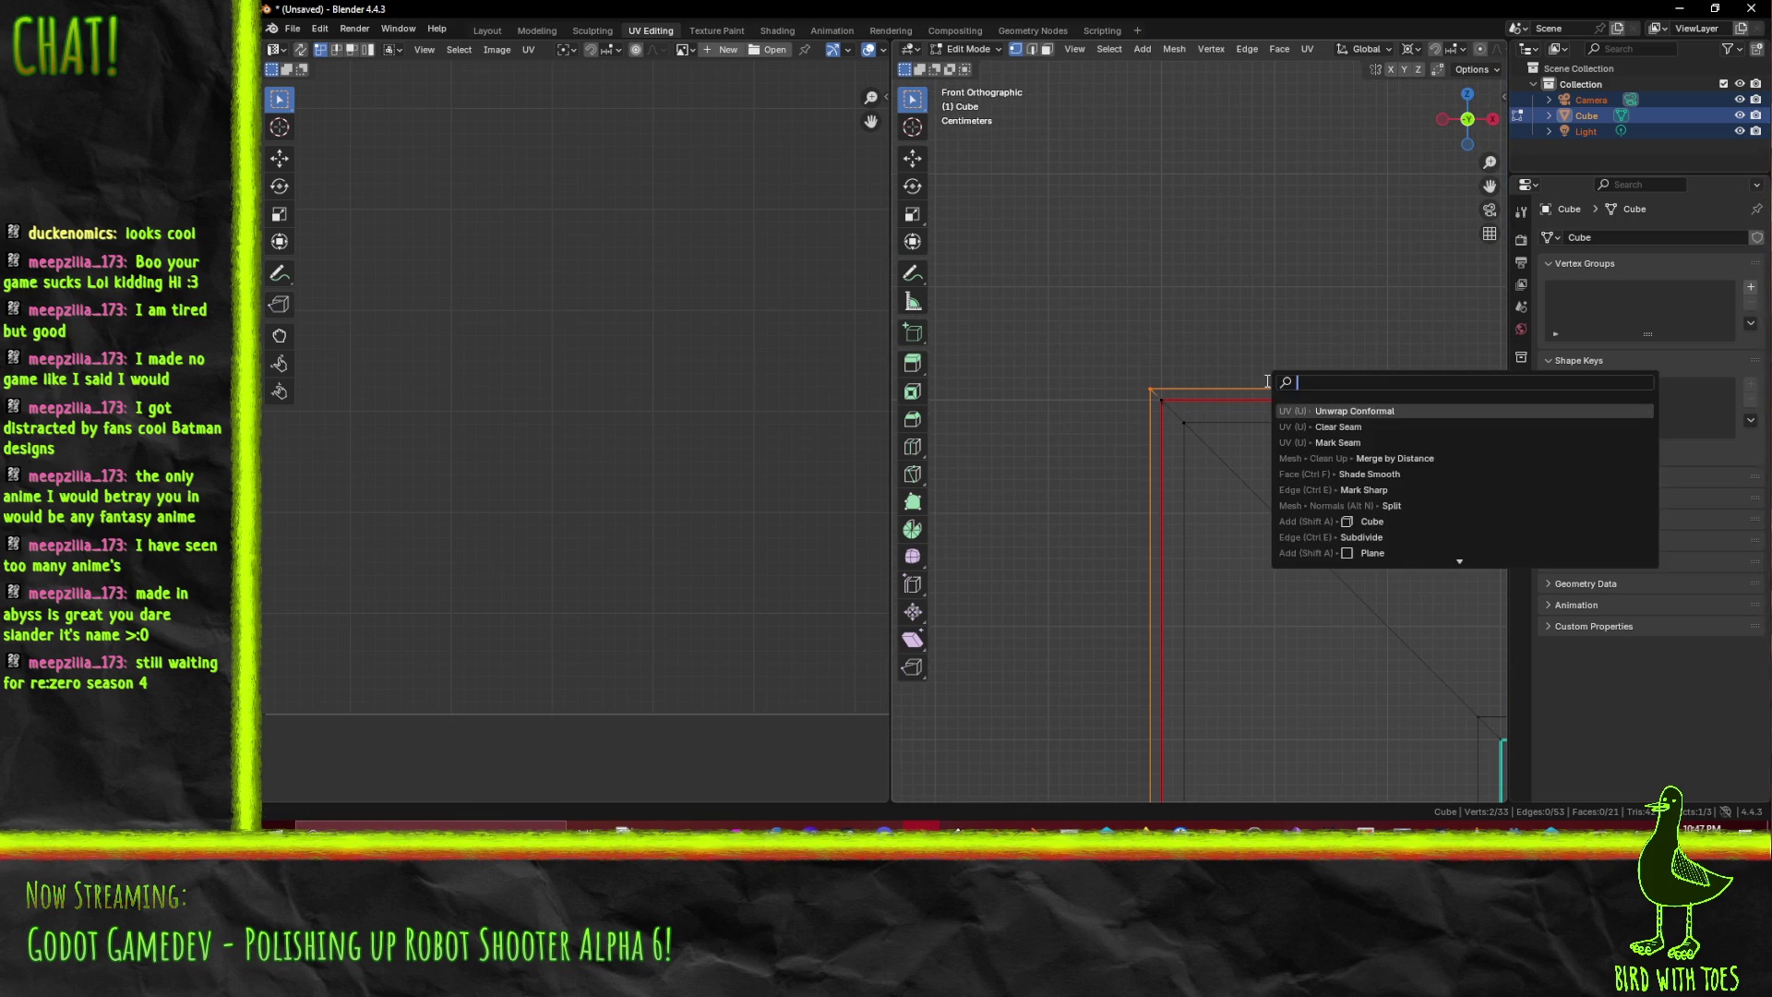
- Select the whole mesh and run Merge by Distance at 0.0001 m, welding it to 29 vertices
text(remove)
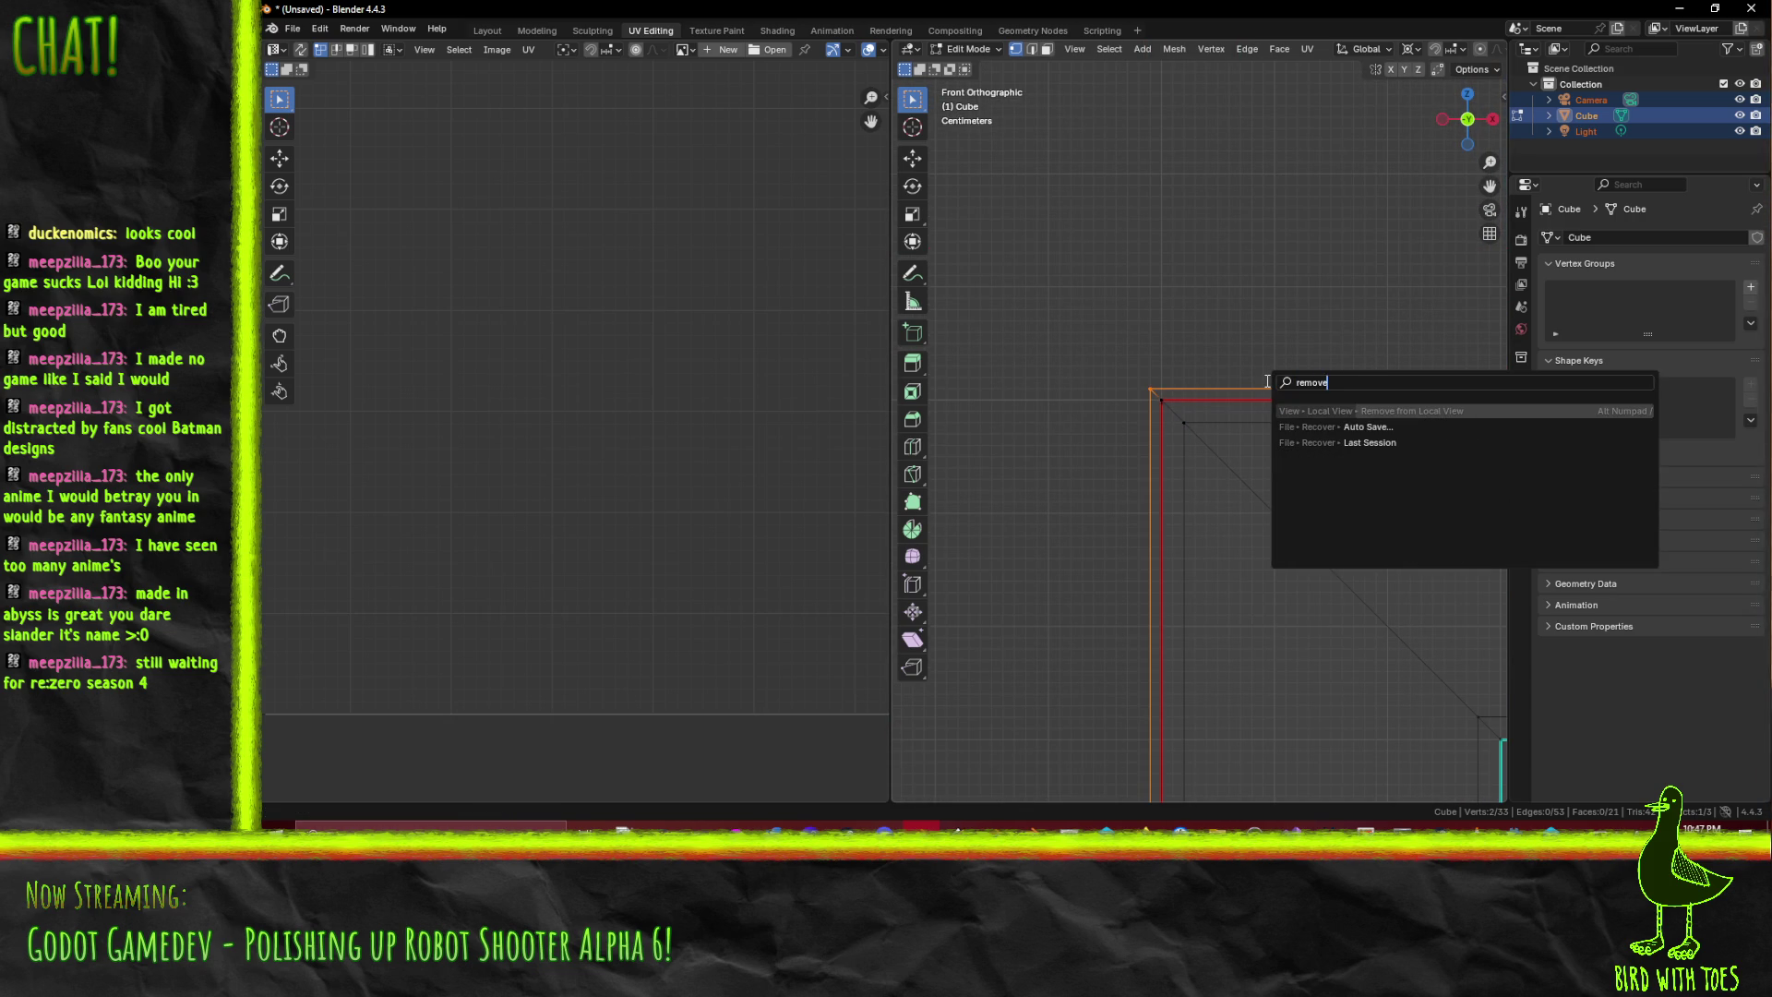
key(Escape)
scroll(1266, 381, down, 3)
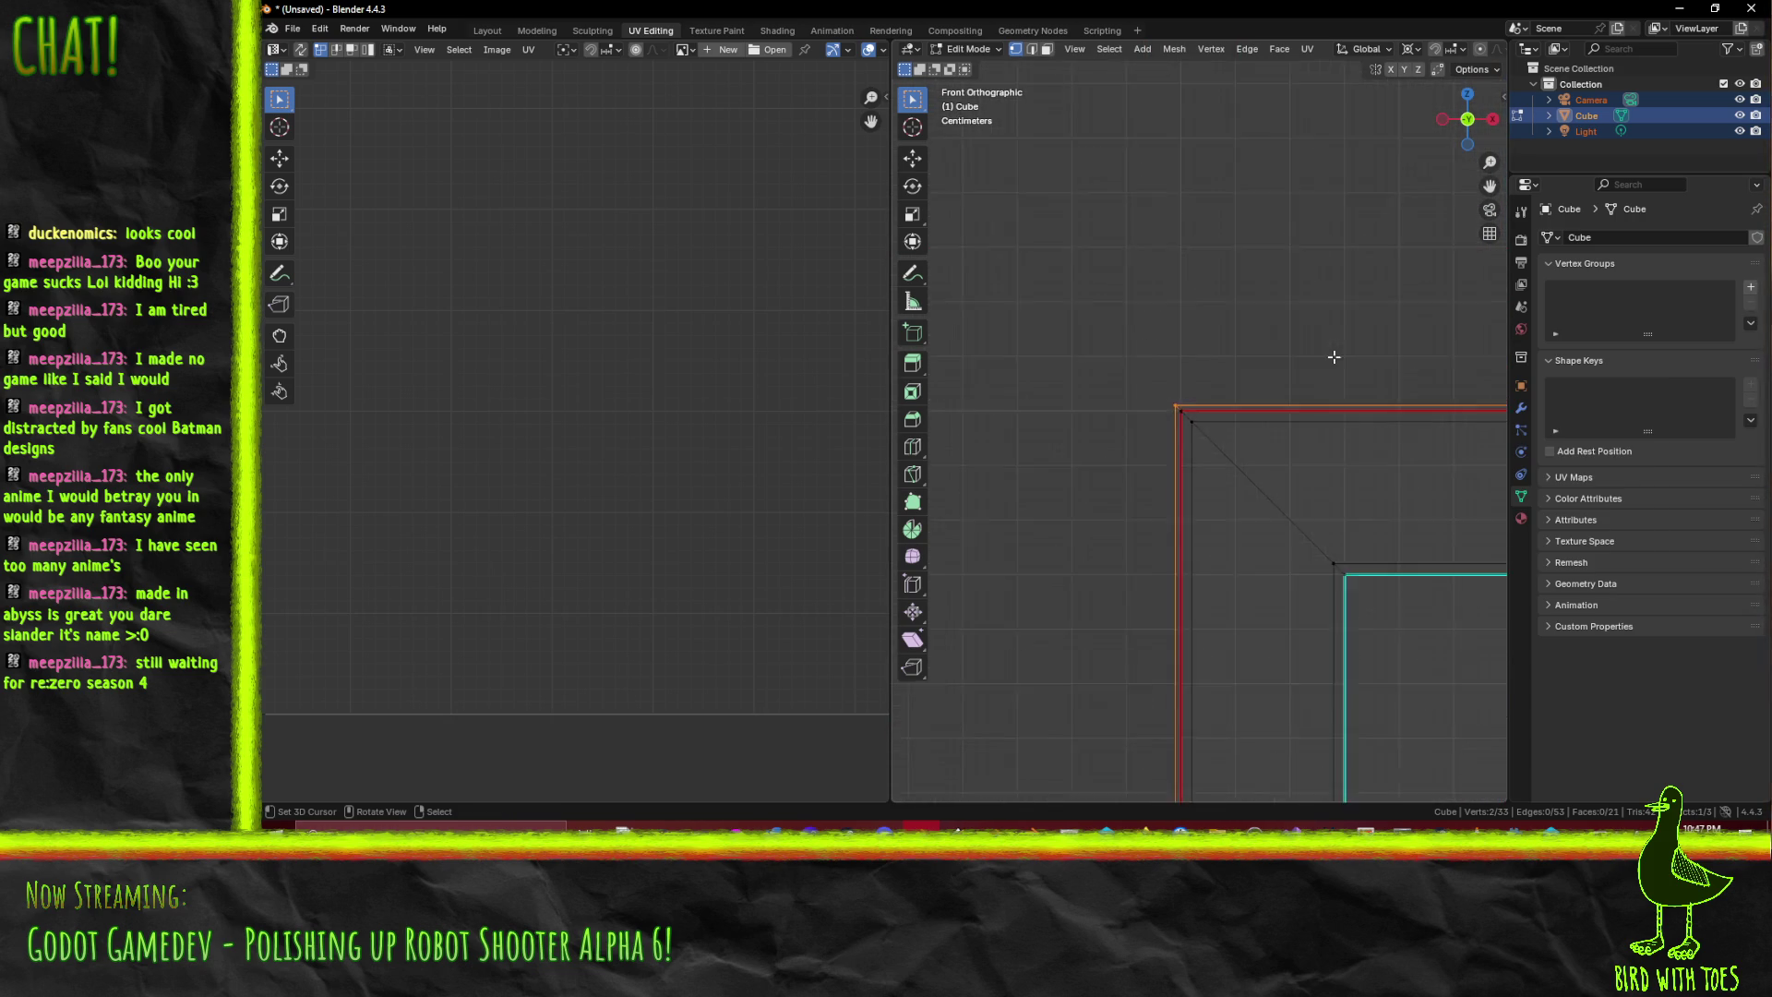
key(a)
key(F3)
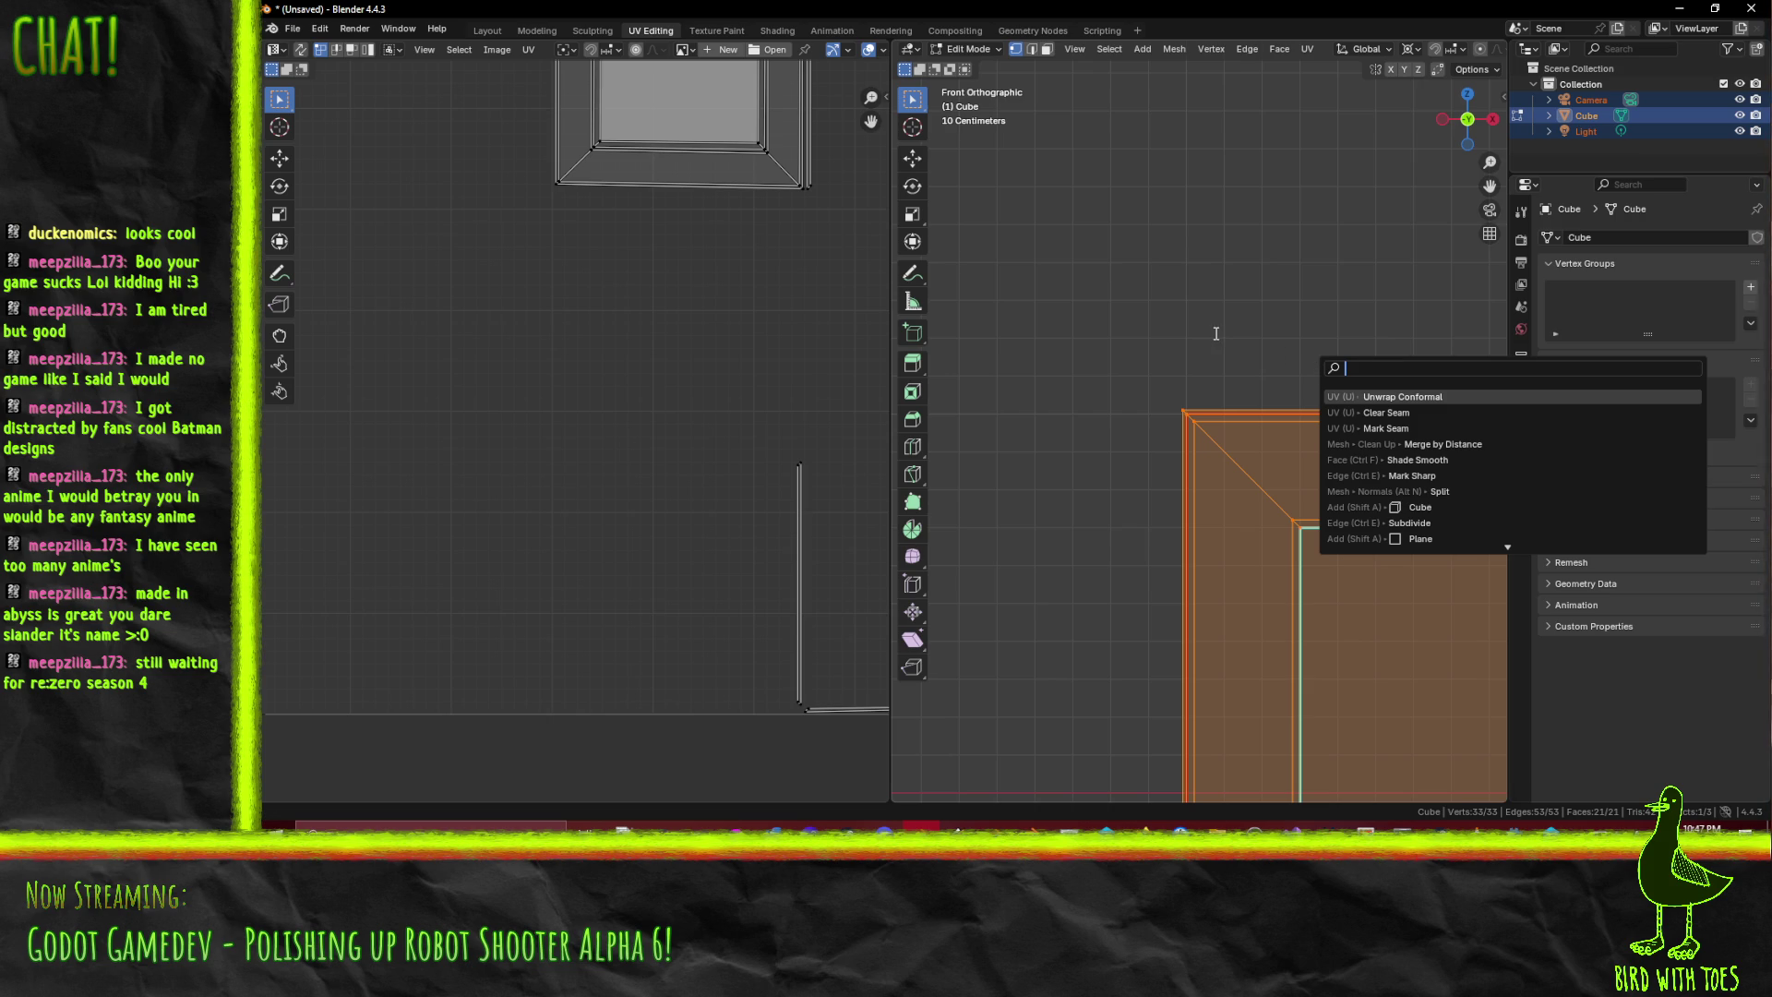
text(mer)
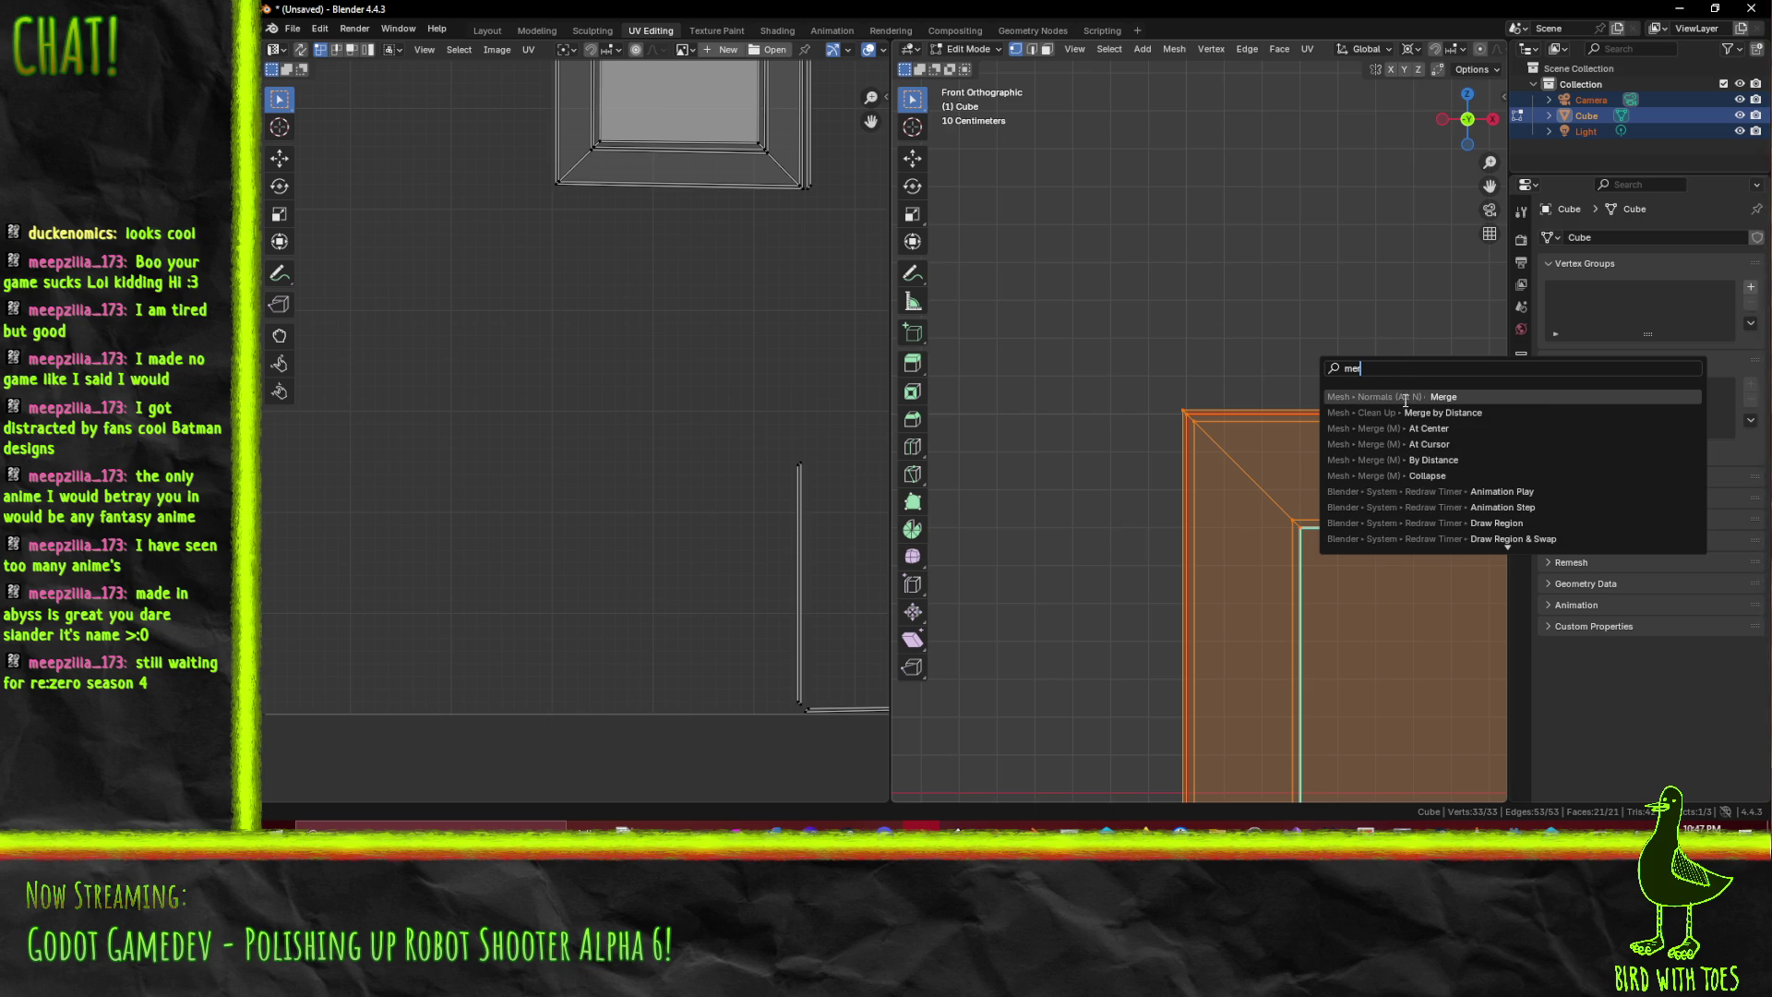
click(1404, 413)
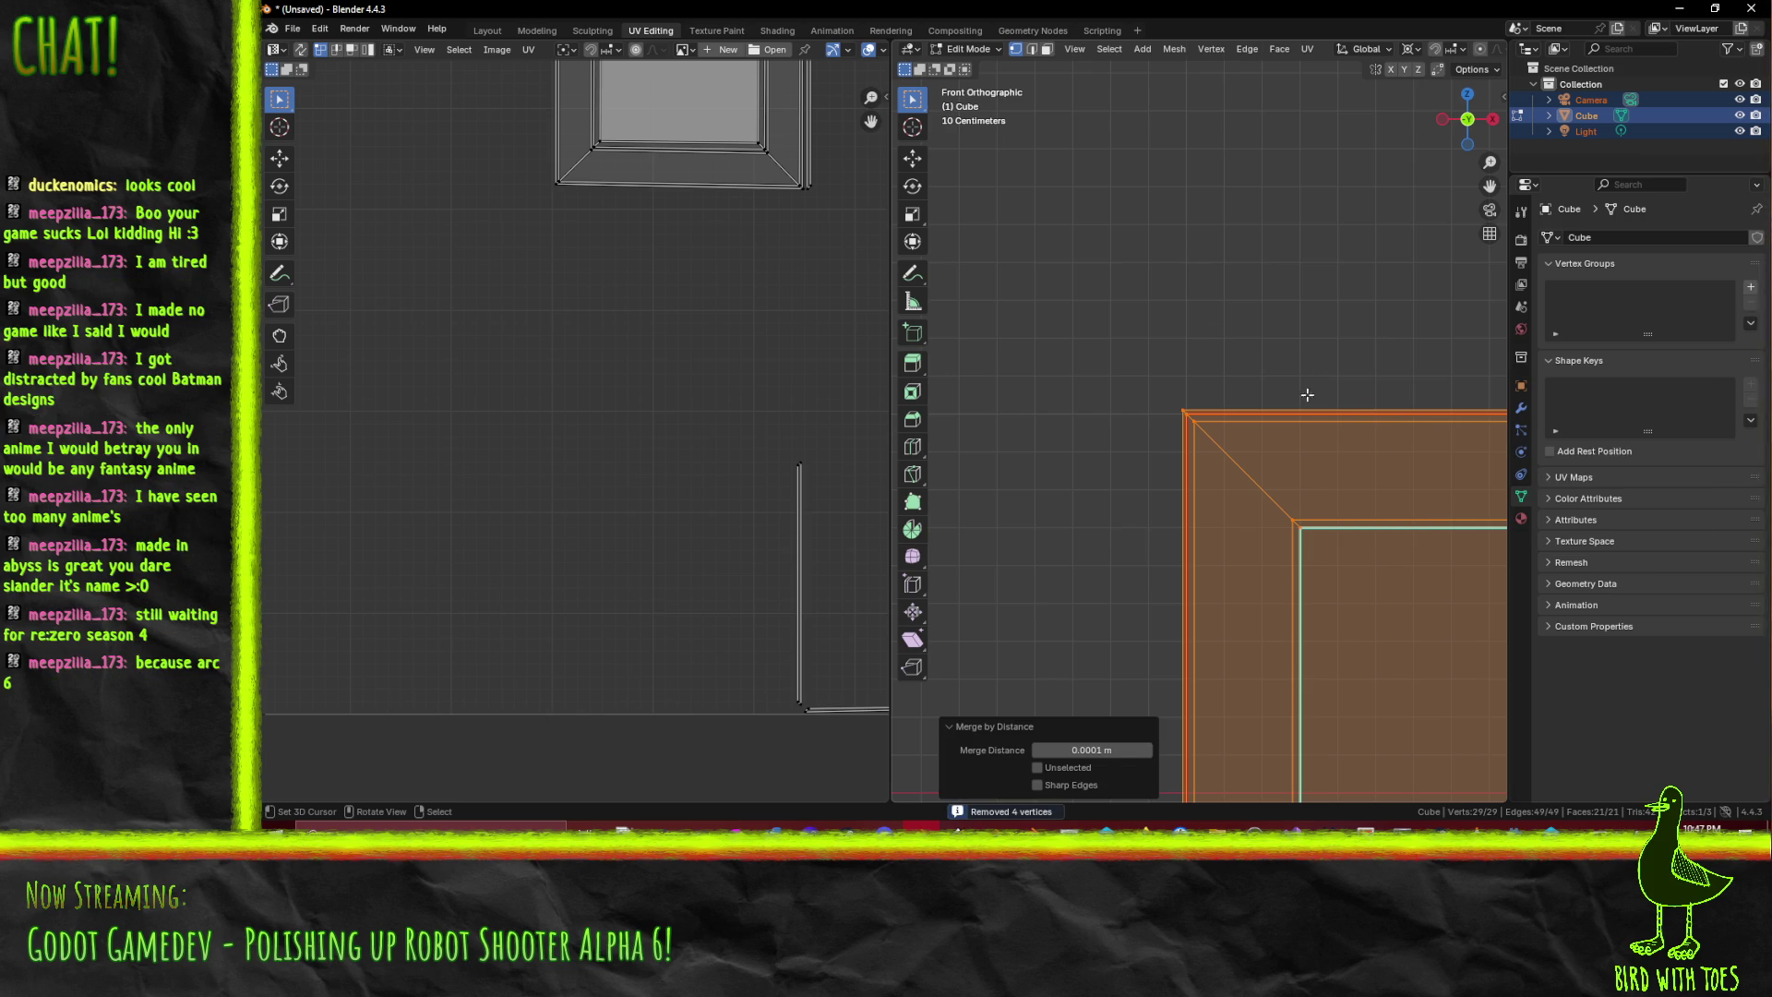
scroll(1283, 383, down, 3)
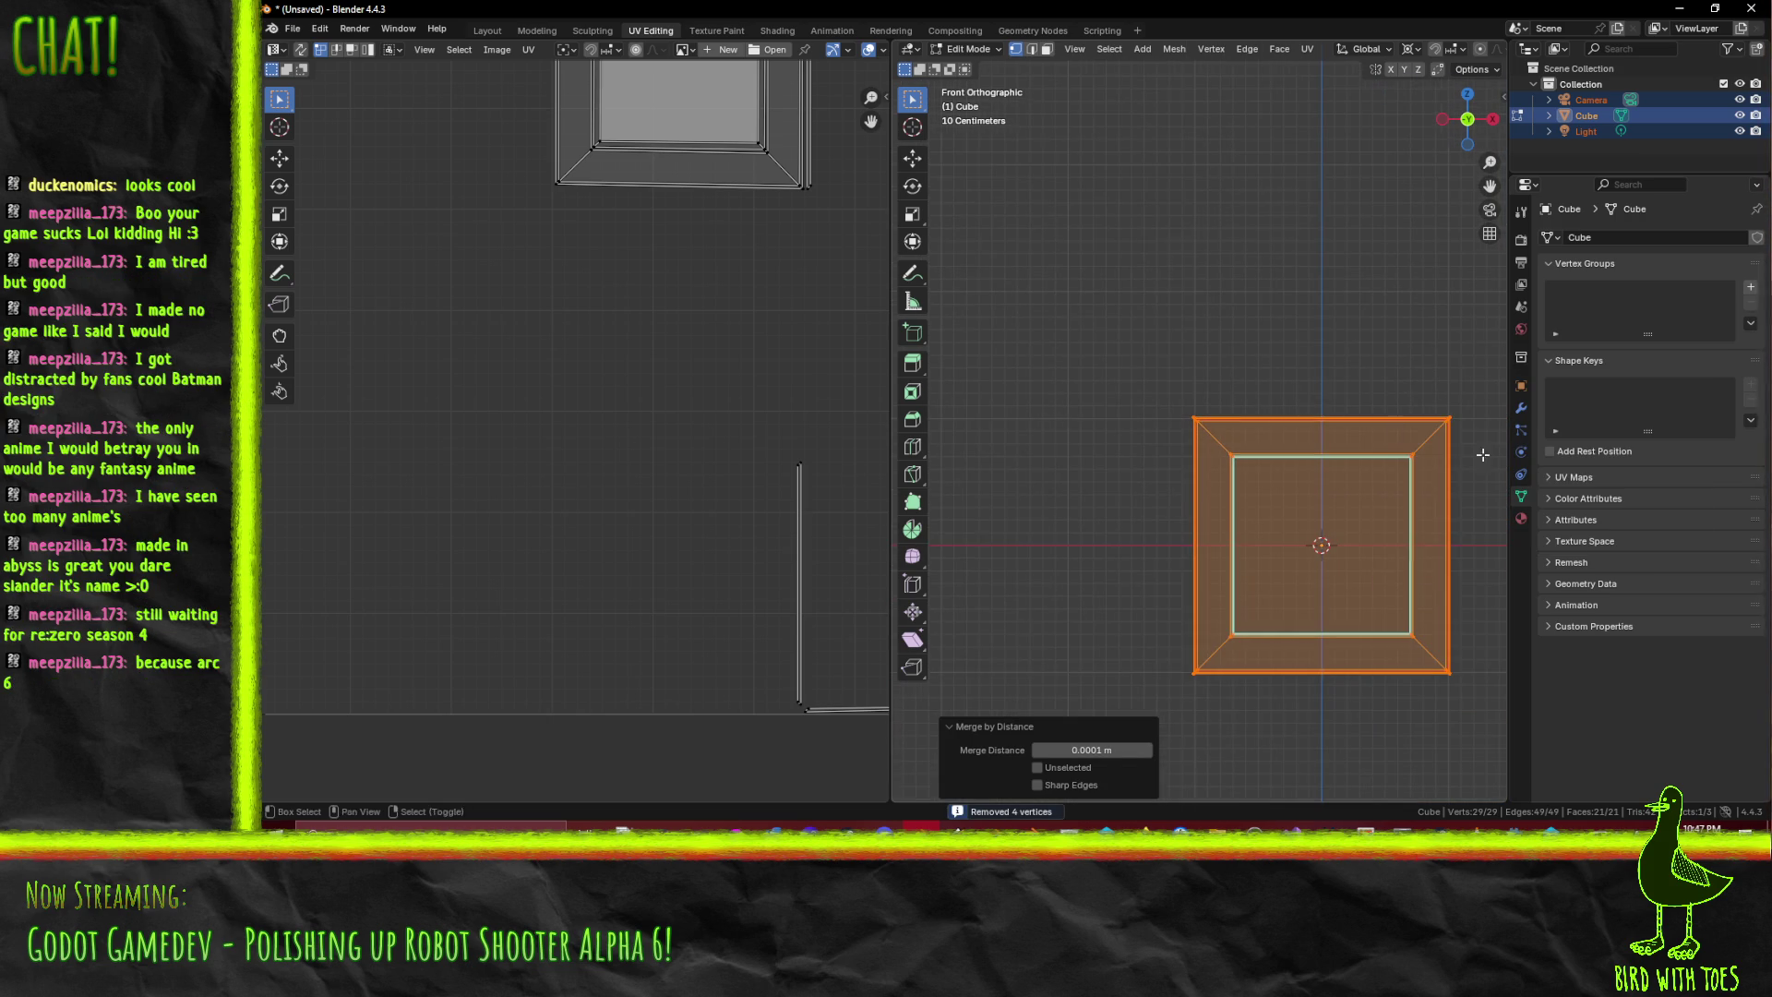
key(shift+c)
scroll(1340, 430, up, 2)
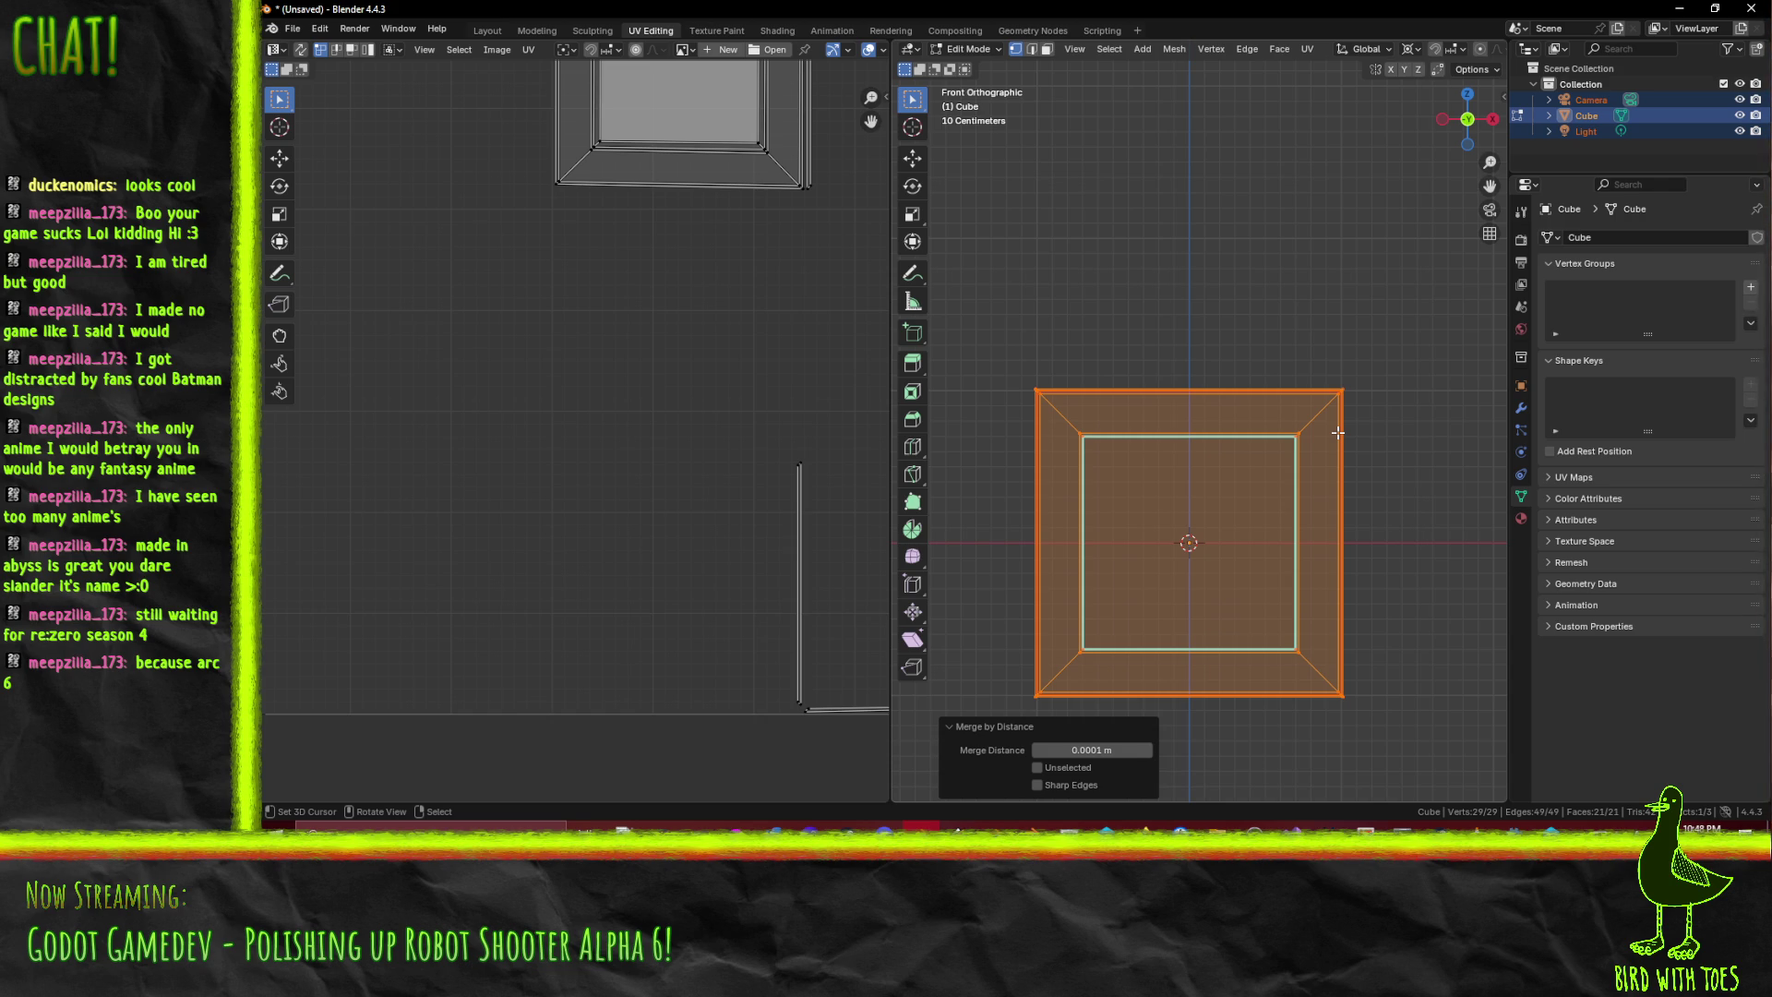
key(F3)
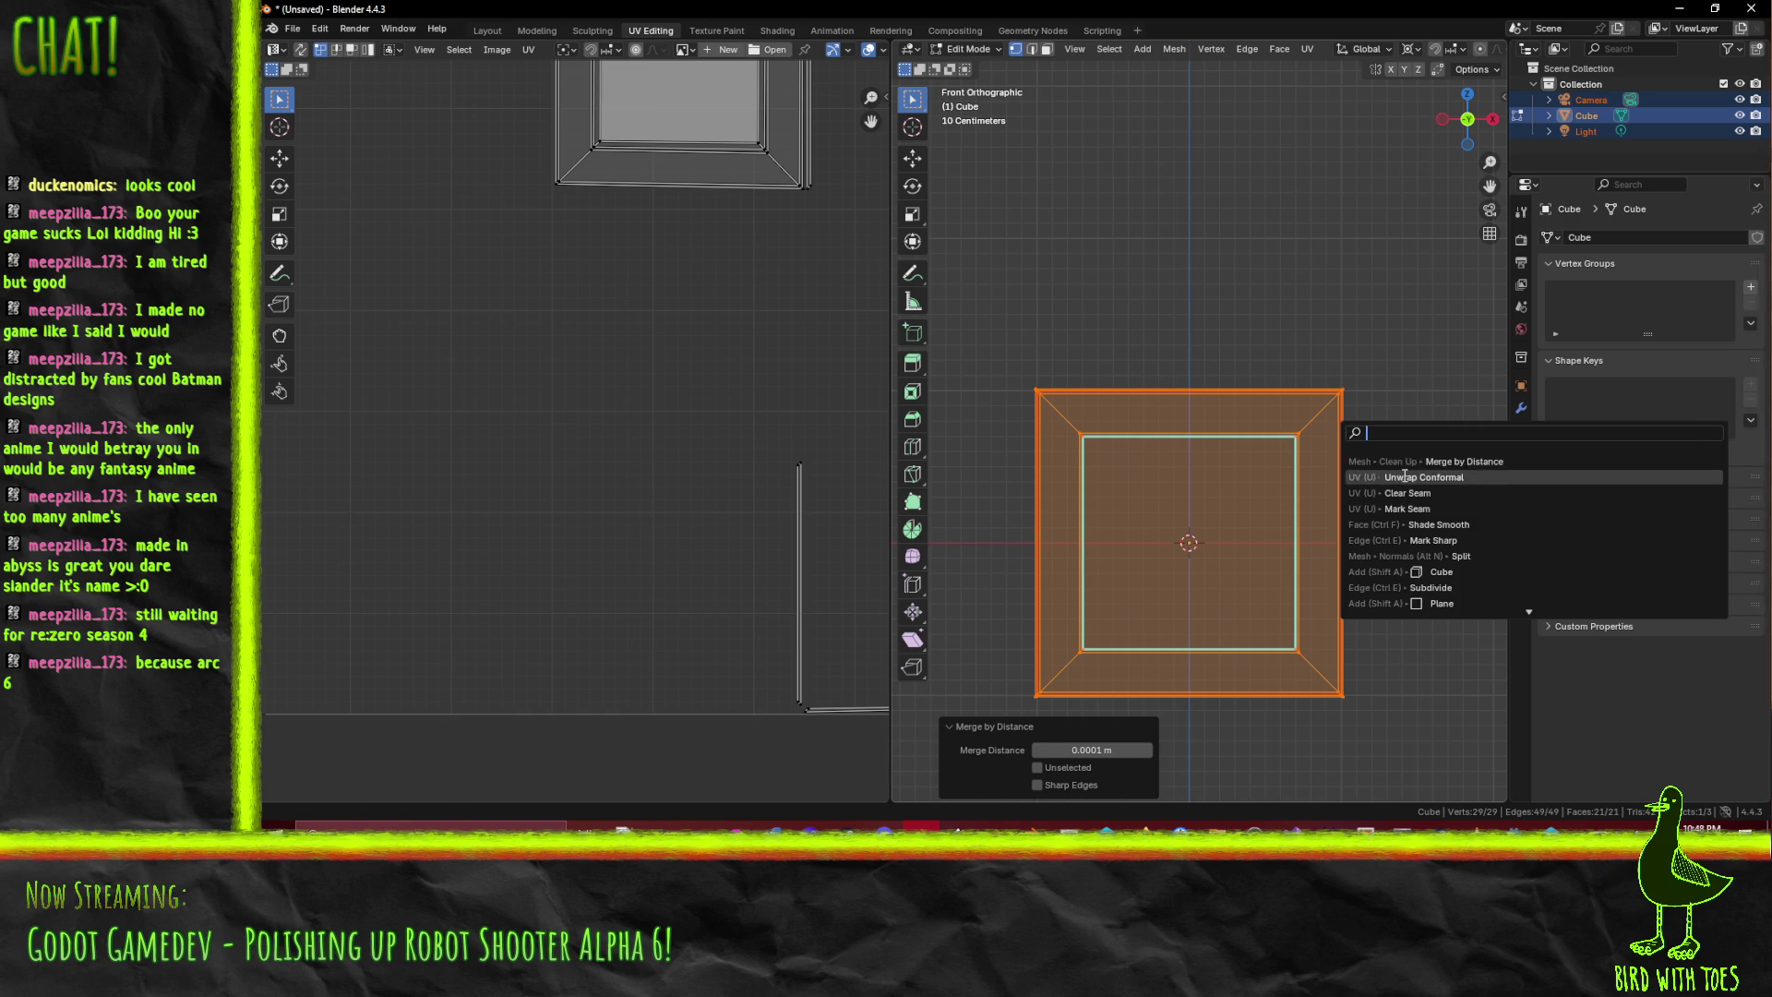
- Unwrap the frame piece's UVs with Unwrap Conformal
click(1421, 478)
scroll(709, 429, down, 3)
scroll(709, 430, up, 4)
scroll(705, 436, up, 1)
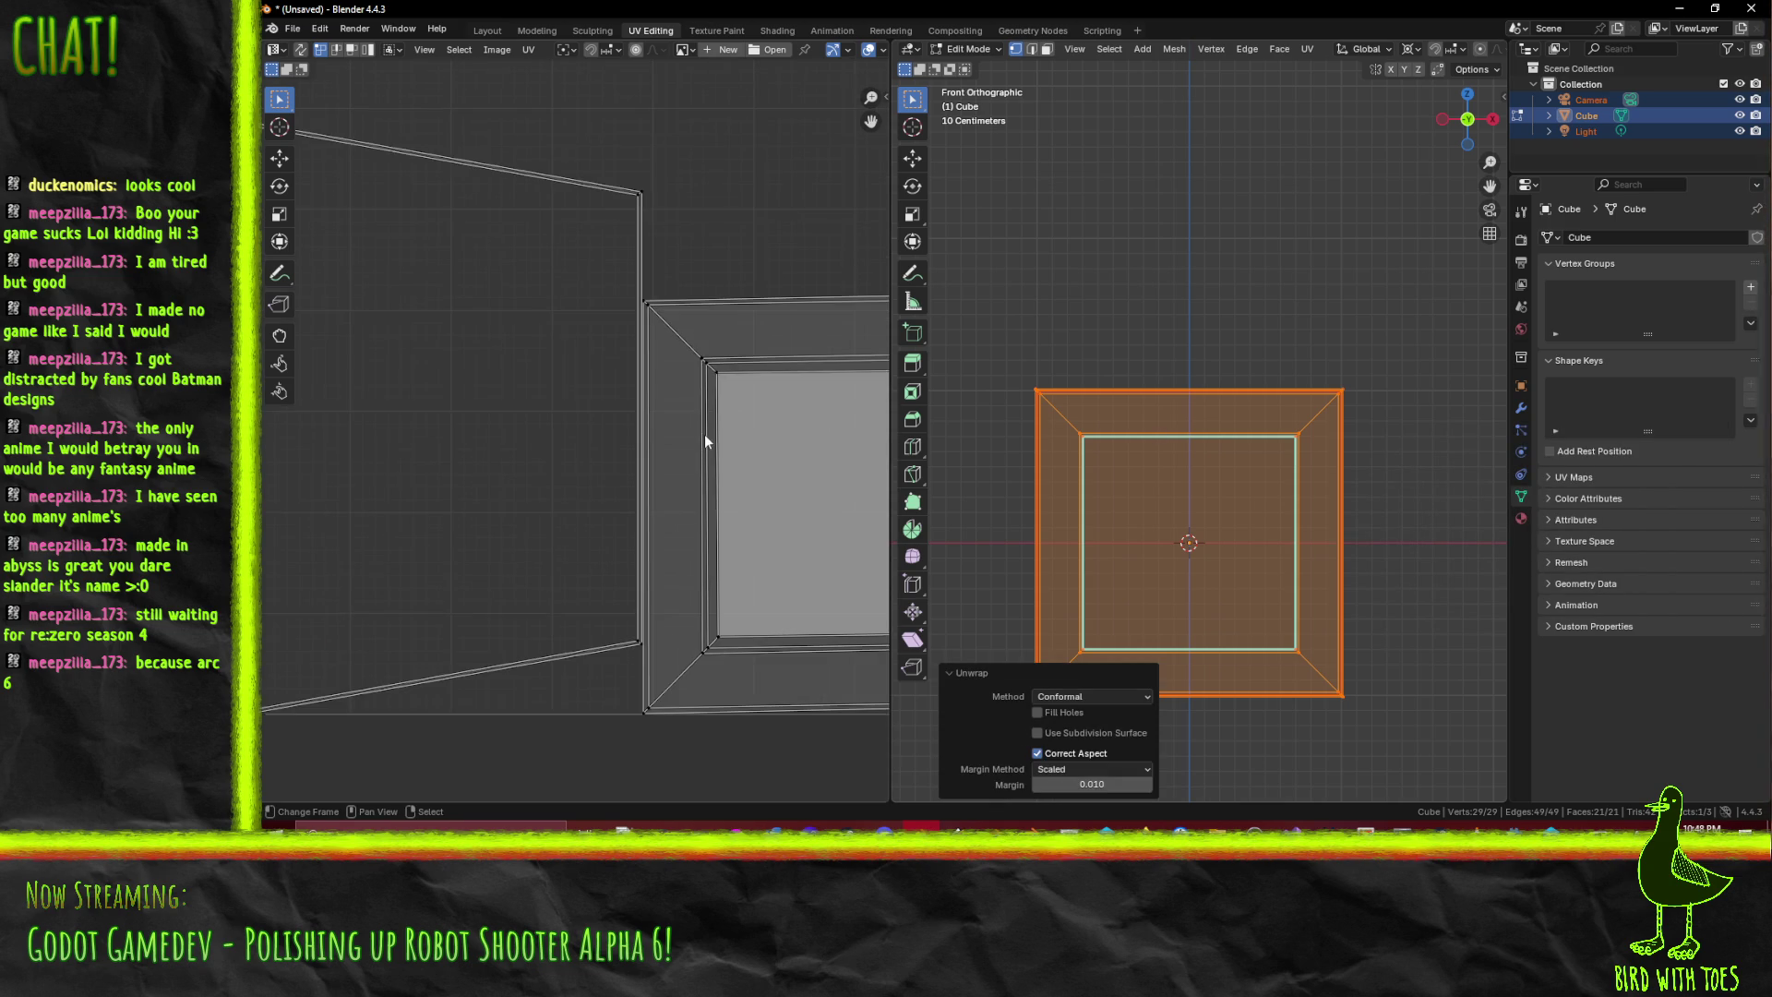
- Delete four leftover vertices, leaving 25 vertices, 41 edges and 17 faces
mouse_move(1010, 468)
mouse_down()
mouse_move(1159, 499)
mouse_move(1330, 500)
mouse_up()
key(alt+a)
scroll(1330, 501, up, 3)
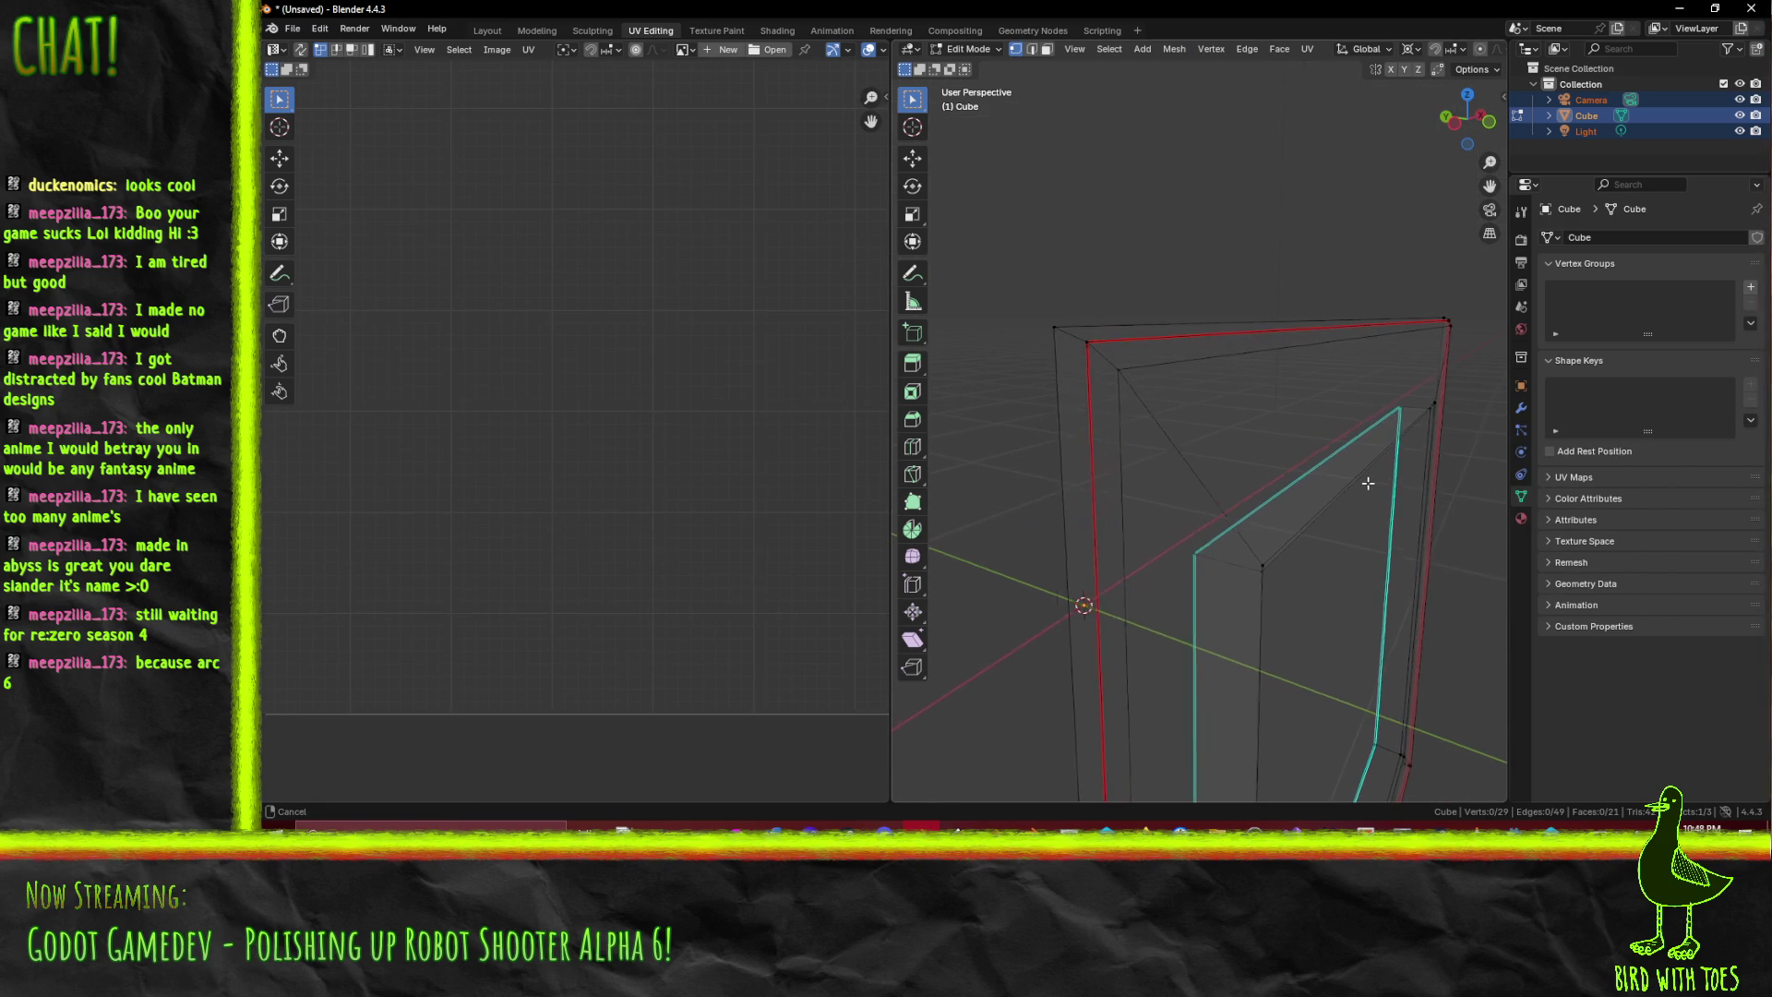
scroll(1363, 492, down, 3)
mouse_move(1363, 492)
mouse_down()
mouse_move(1329, 462)
mouse_move(1345, 419)
mouse_move(1288, 443)
mouse_move(1321, 488)
mouse_up()
click(1302, 315)
mouse_move(1301, 316)
mouse_down()
mouse_move(1135, 479)
mouse_move(1015, 267)
mouse_move(1166, 412)
mouse_move(1009, 506)
mouse_move(1108, 517)
mouse_move(1142, 479)
mouse_move(1096, 625)
mouse_move(1190, 568)
mouse_move(1161, 627)
mouse_up()
shift+click(1135, 480)
shift+click(1095, 625)
key(x)
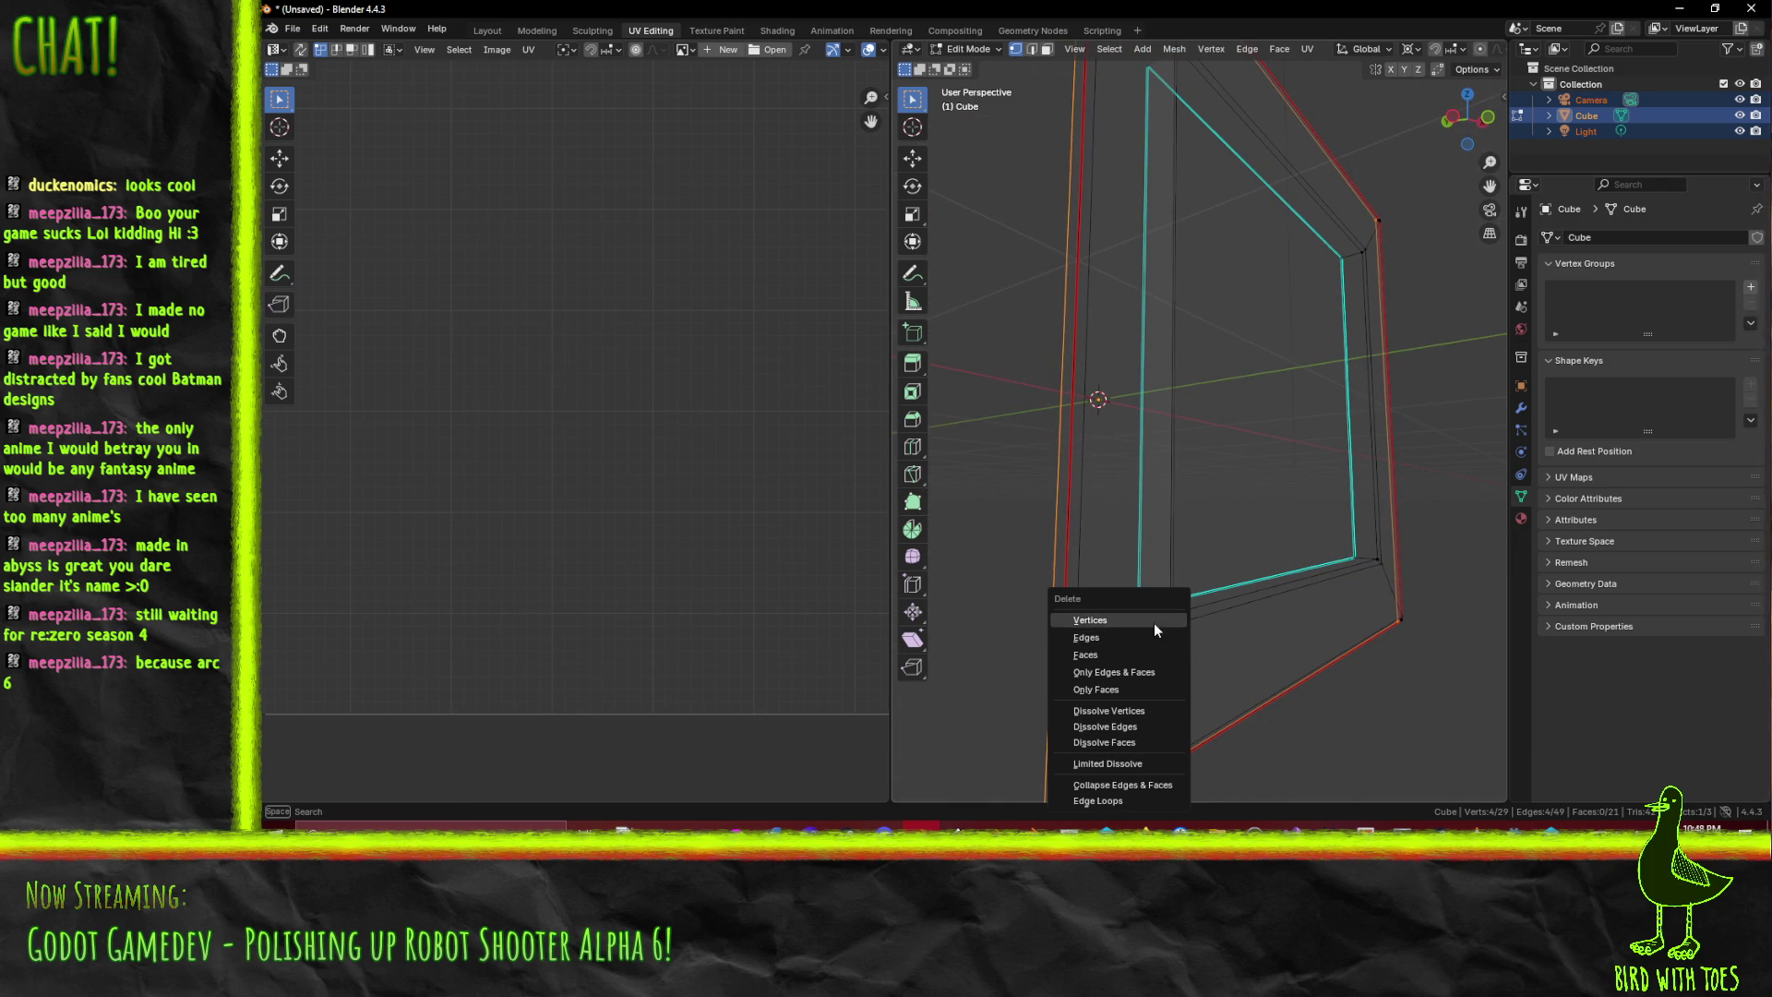
click(1154, 622)
mouse_move(1100, 562)
mouse_down()
mouse_move(1100, 609)
mouse_move(1209, 560)
mouse_up()
key(KP_3)
- Zoom and pan in right orthographic view to reach the top of the wall piece
key(KP_1)
key(KP_3)
scroll(1209, 560, up, 8)
scroll(1209, 371, up, 3)
scroll(1294, 269, up, 2)
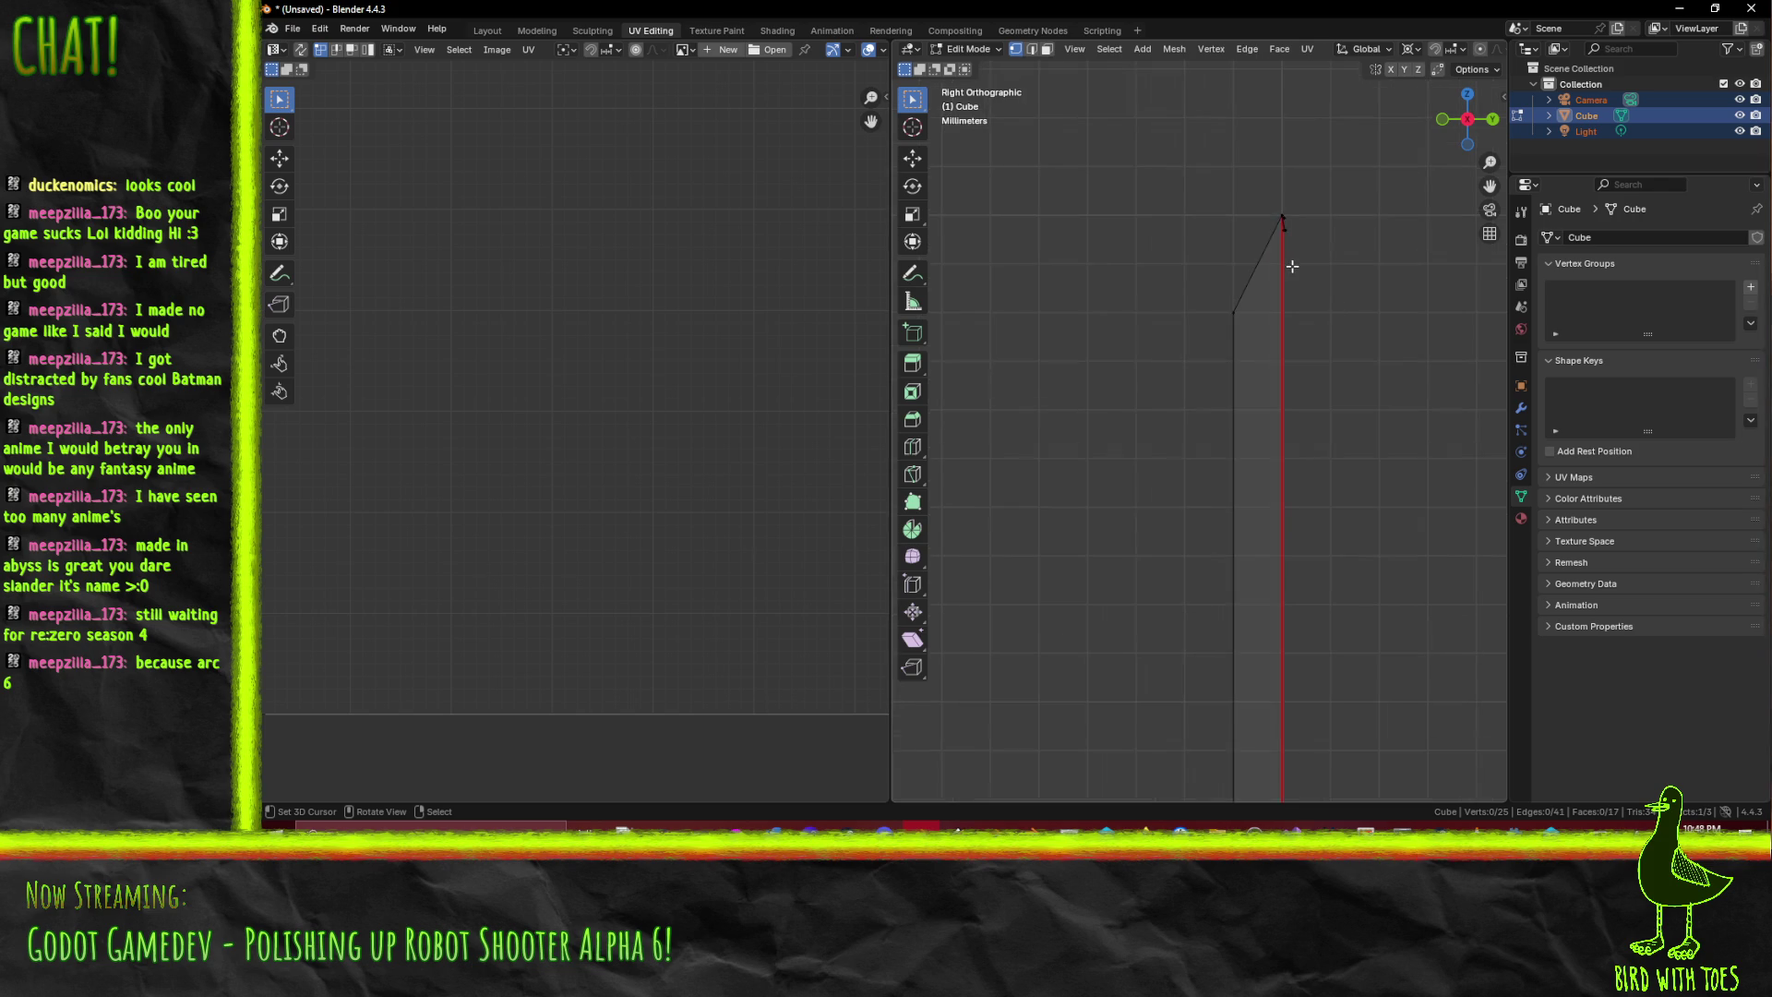
mouse_move(1333, 213)
mouse_down()
mouse_move(1266, 246)
mouse_move(1199, 340)
mouse_move(1330, 263)
mouse_move(1302, 284)
mouse_move(1440, 263)
mouse_up()
scroll(1448, 262, down, 5)
key(KP_1)
key(KP_3)
scroll(1412, 252, up, 5)
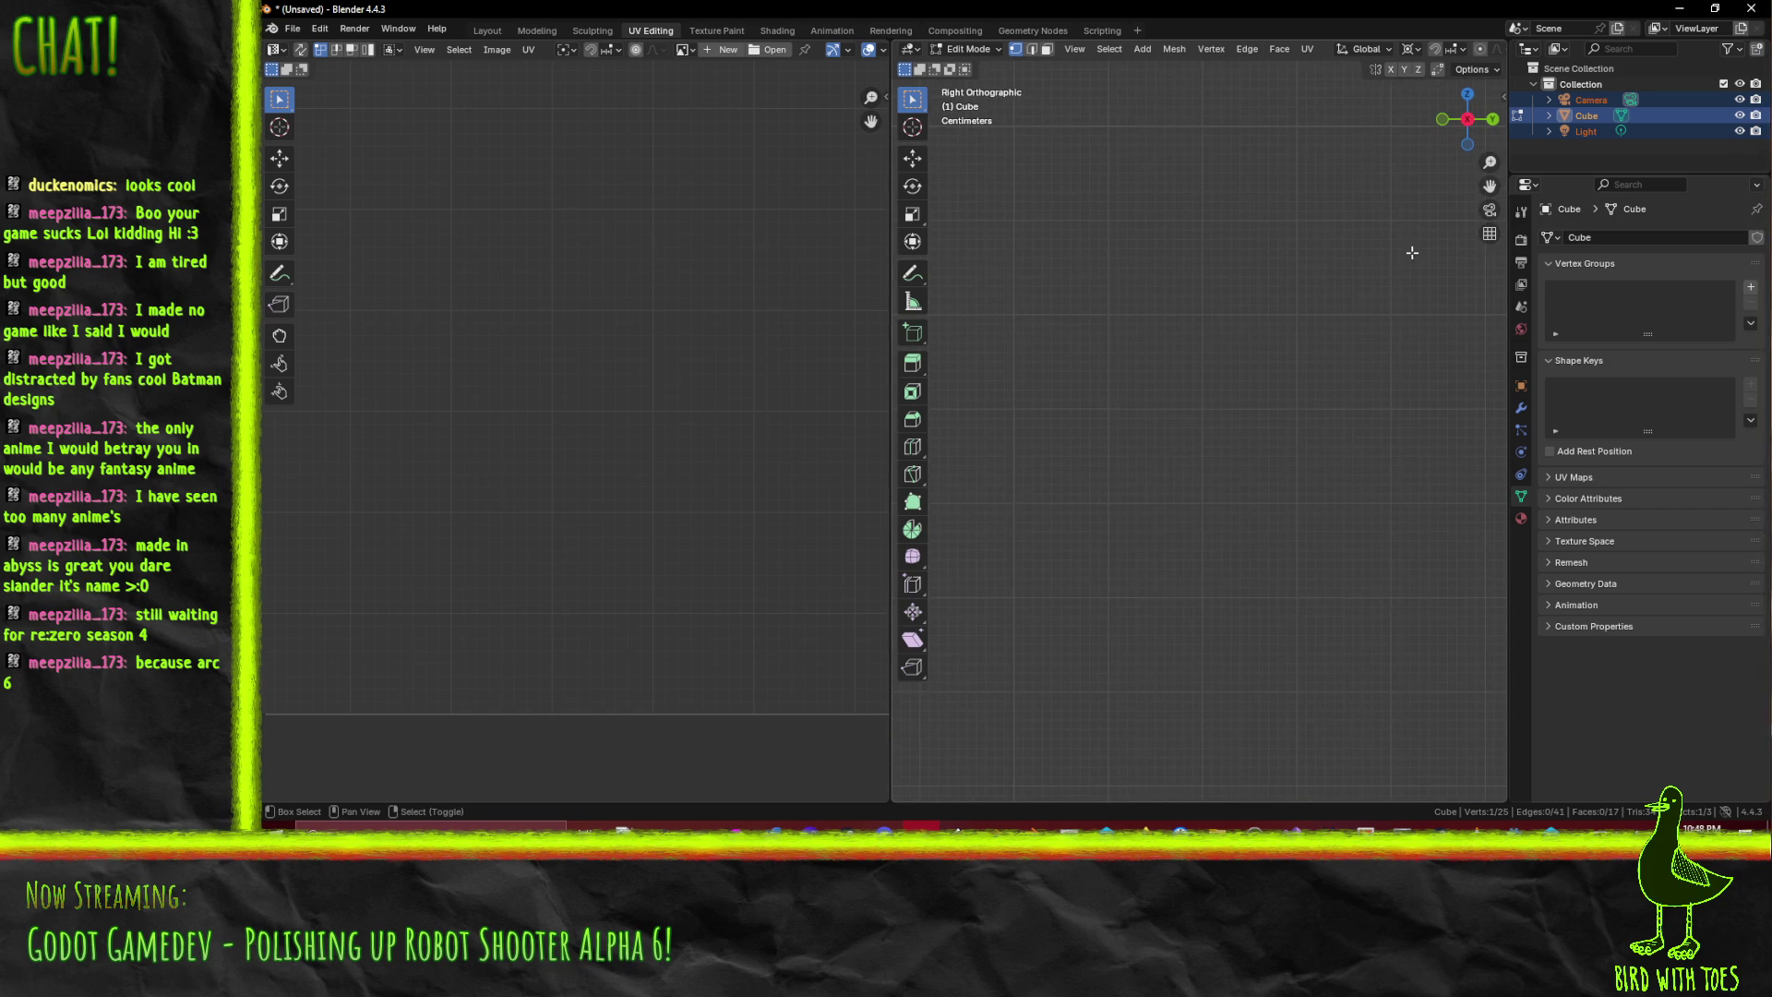
mouse_move(1334, 336)
mouse_down()
mouse_move(1089, 452)
mouse_move(1061, 425)
mouse_move(1101, 328)
mouse_move(1239, 482)
mouse_move(1056, 372)
mouse_move(1027, 328)
mouse_up()
scroll(1101, 327, up, 3)
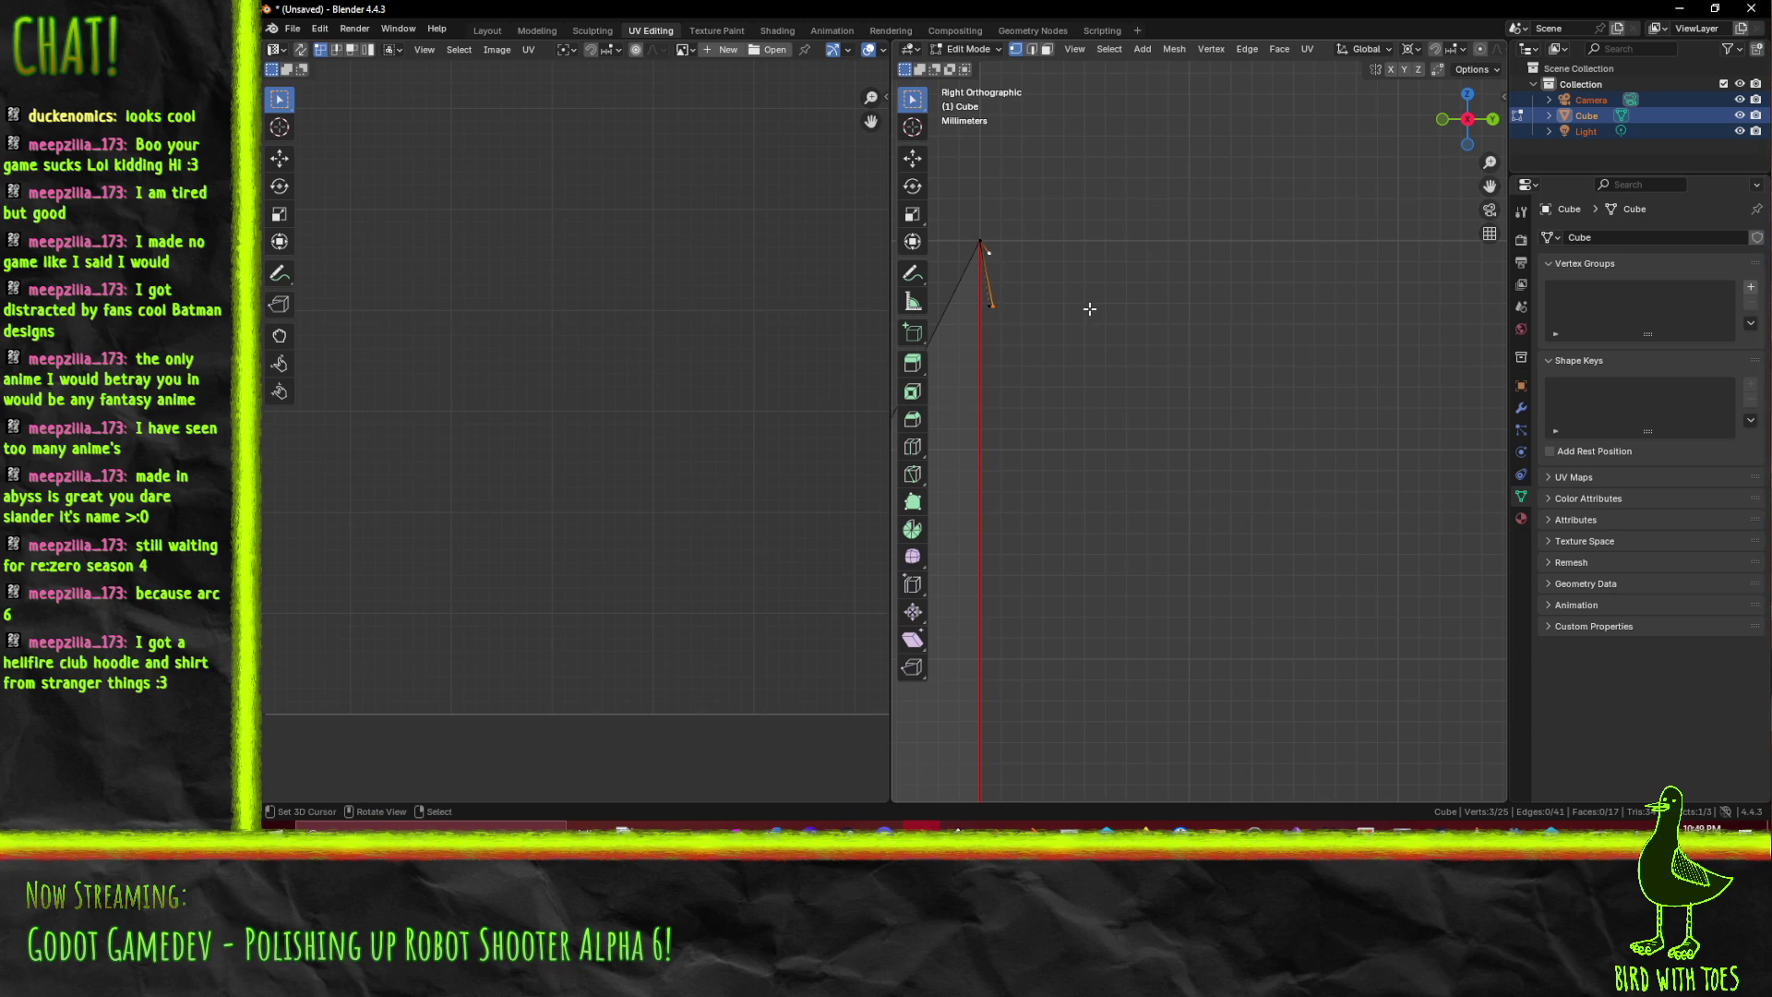
- Delete the stray top vertices, leaving a clean strip of 21 vertices, 37 edges, 17 faces
shift+click(989, 251)
key(x)
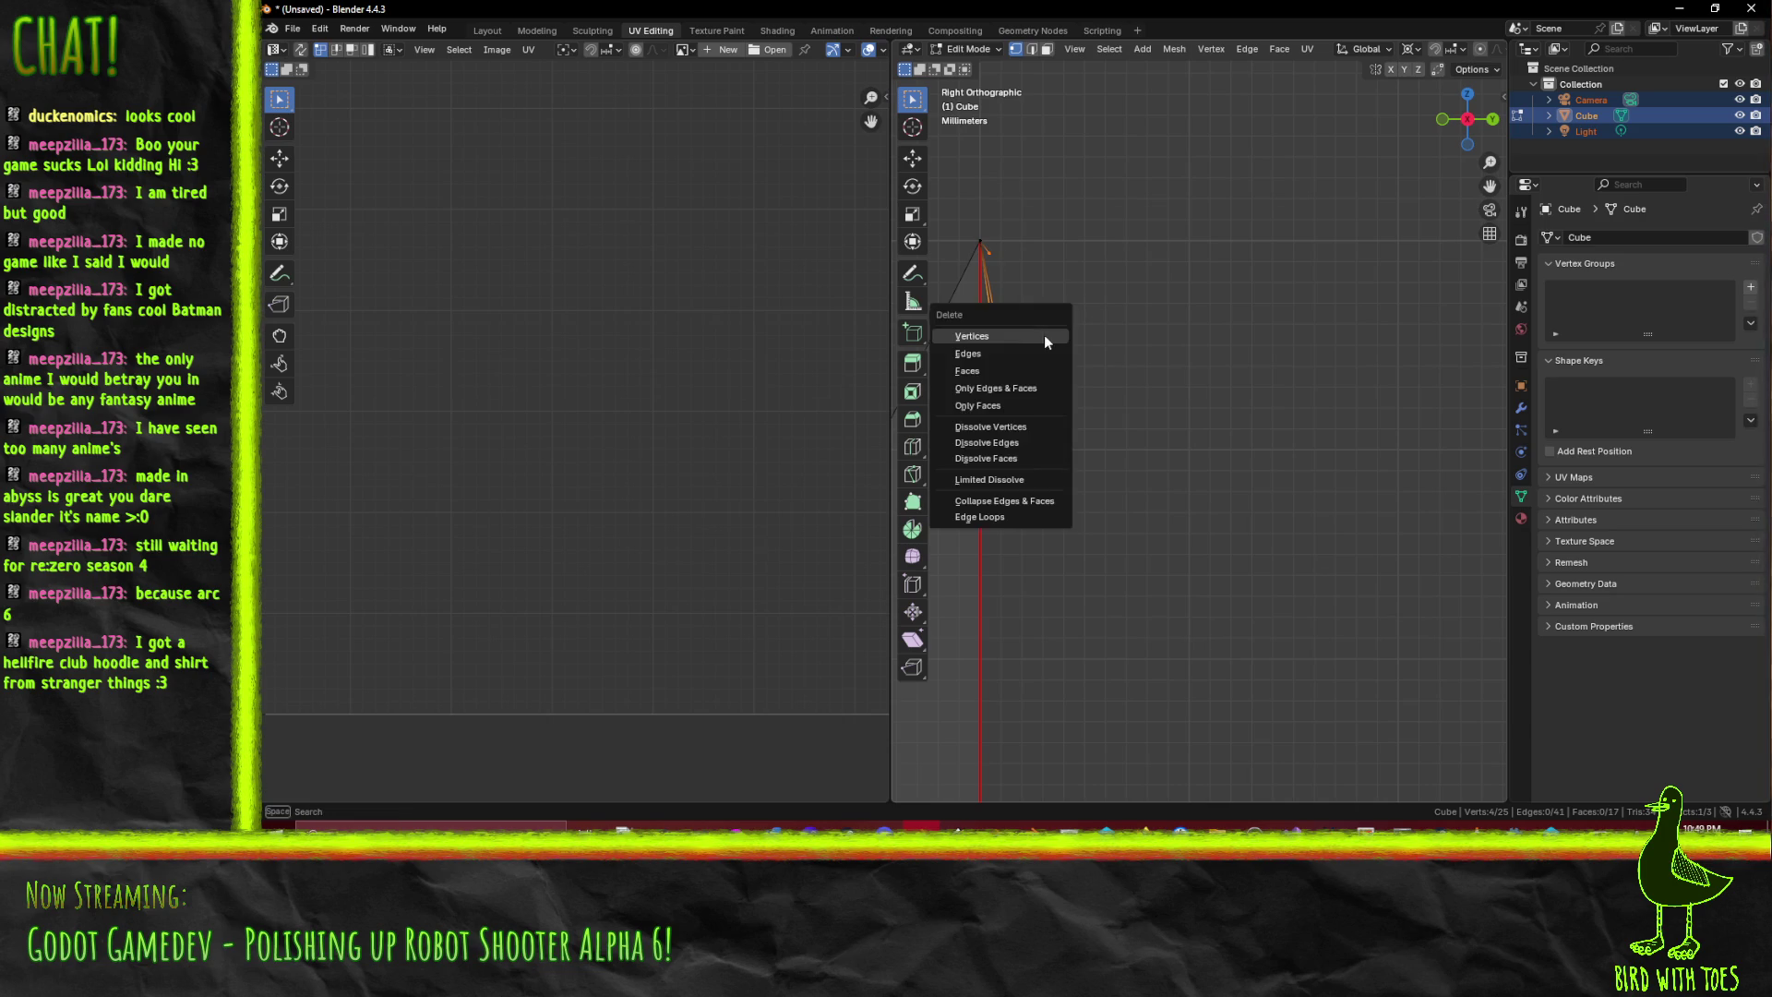
click(1048, 340)
scroll(1246, 399, down, 3)
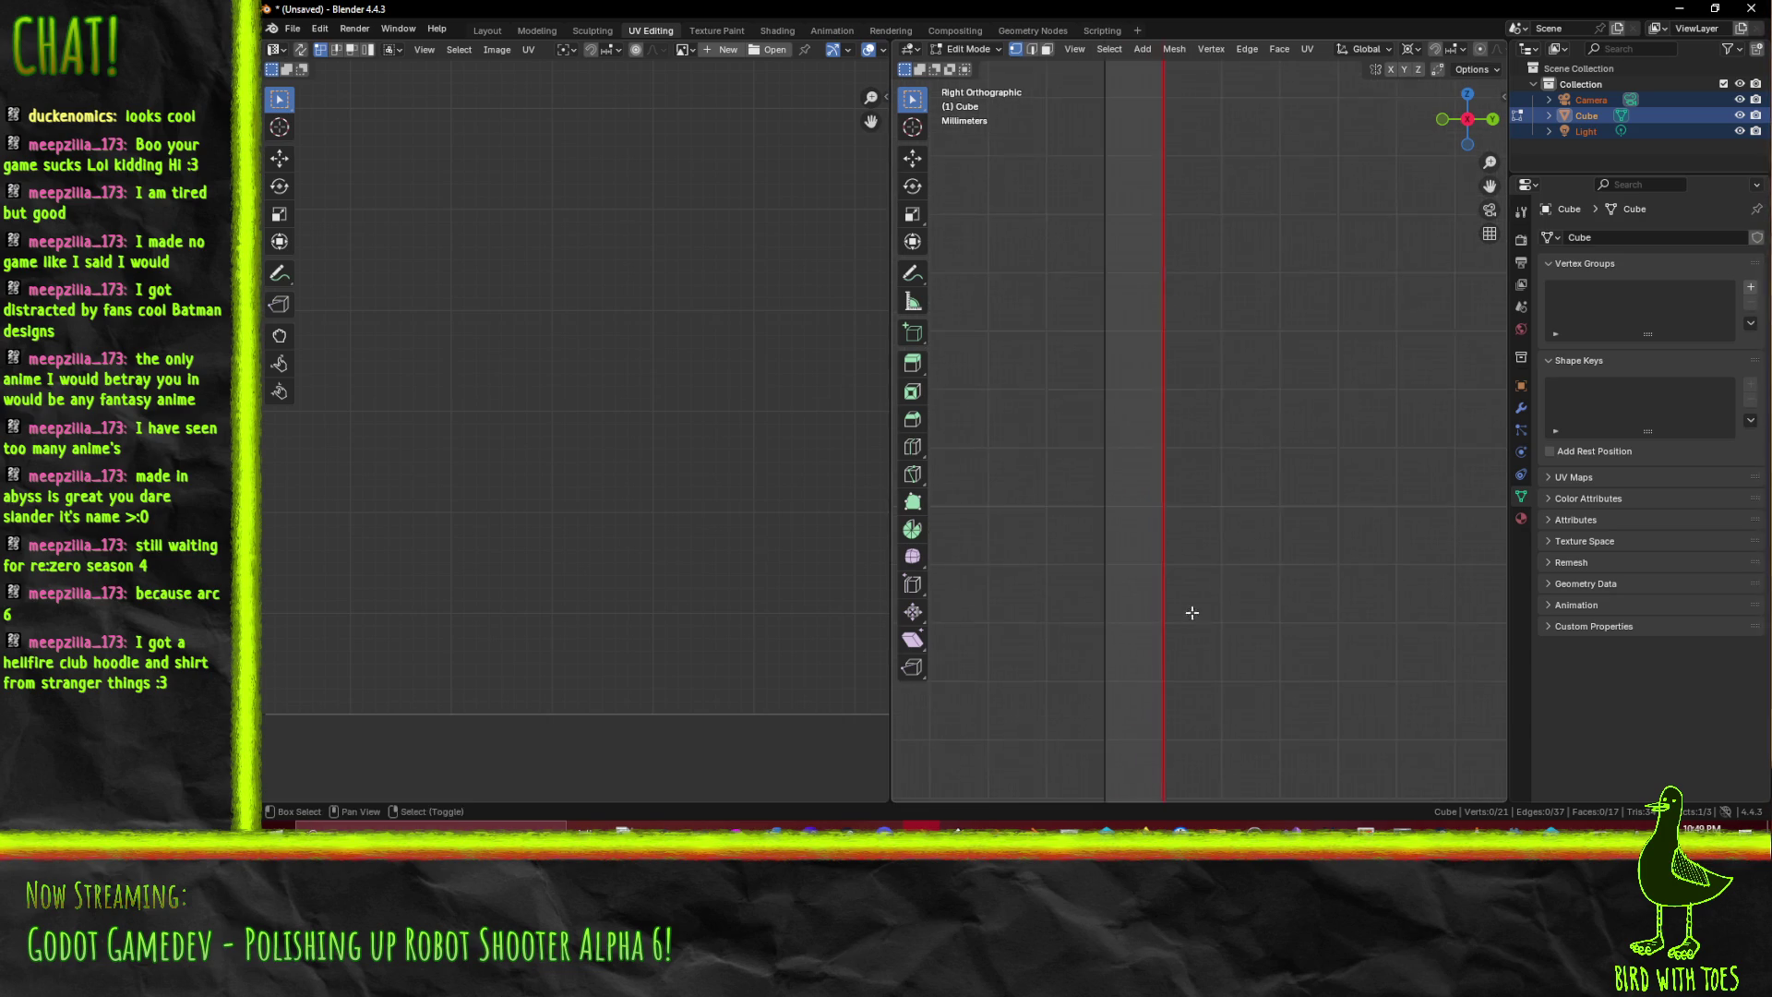
scroll(1243, 482, up, 3)
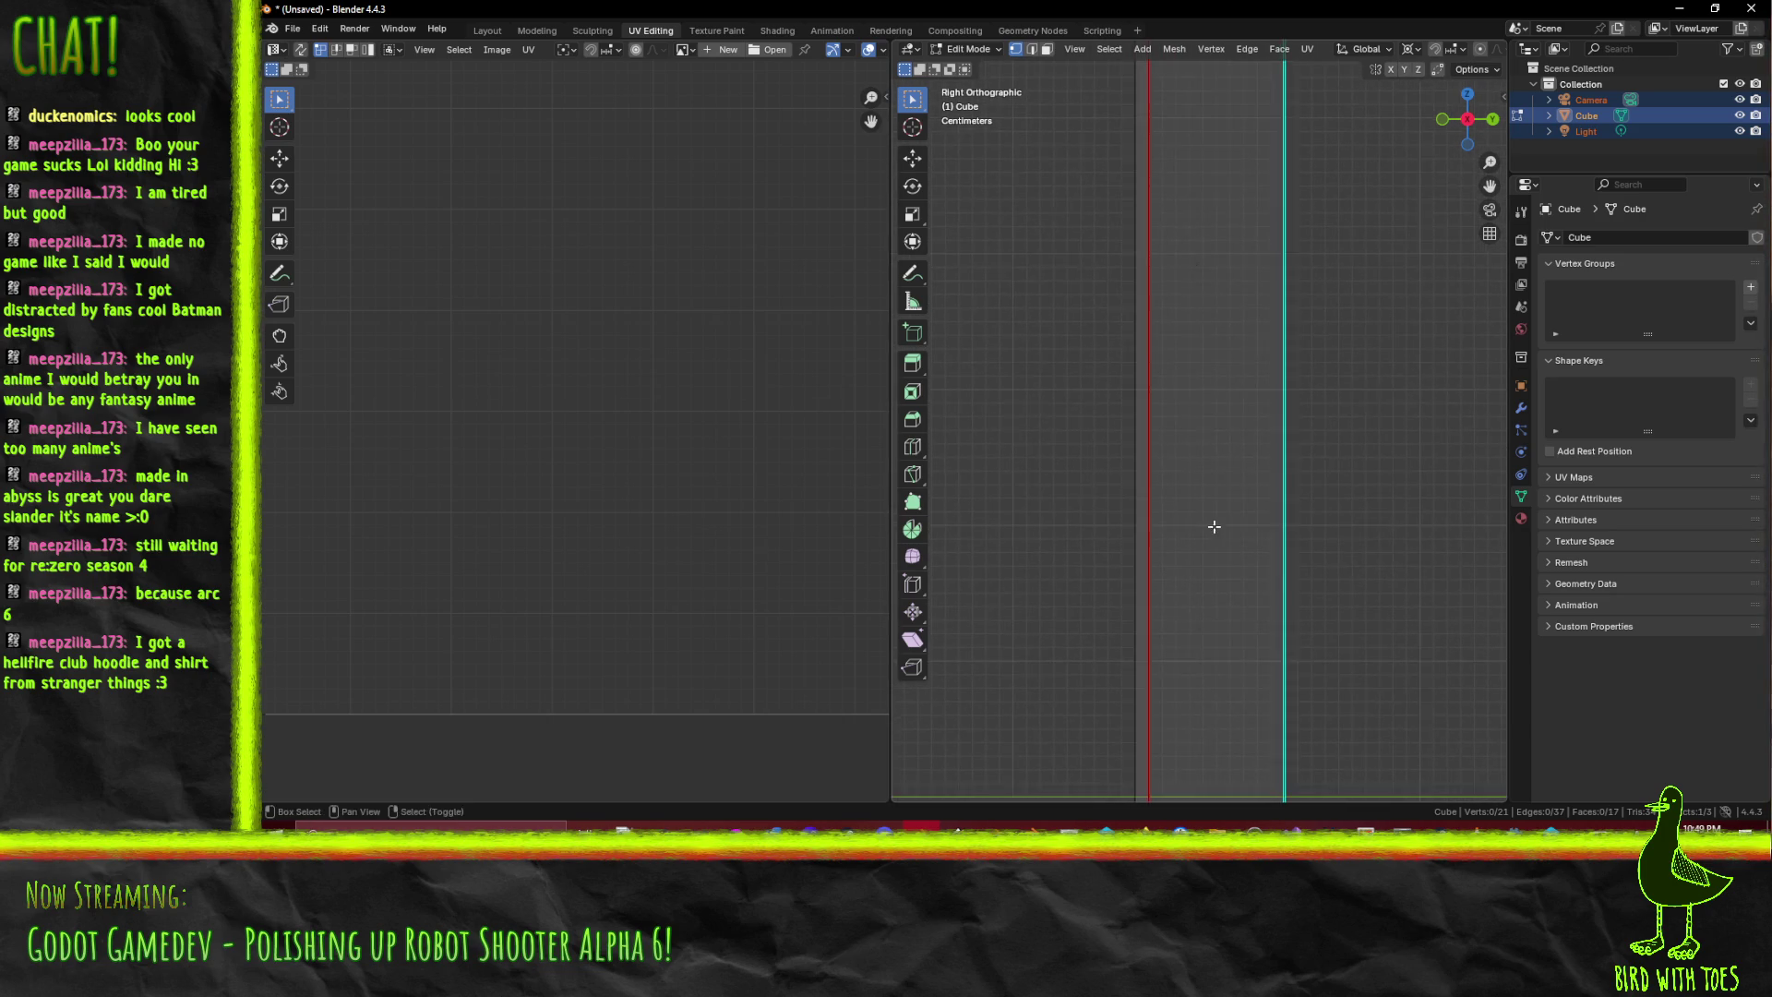
scroll(1212, 579, down, 2)
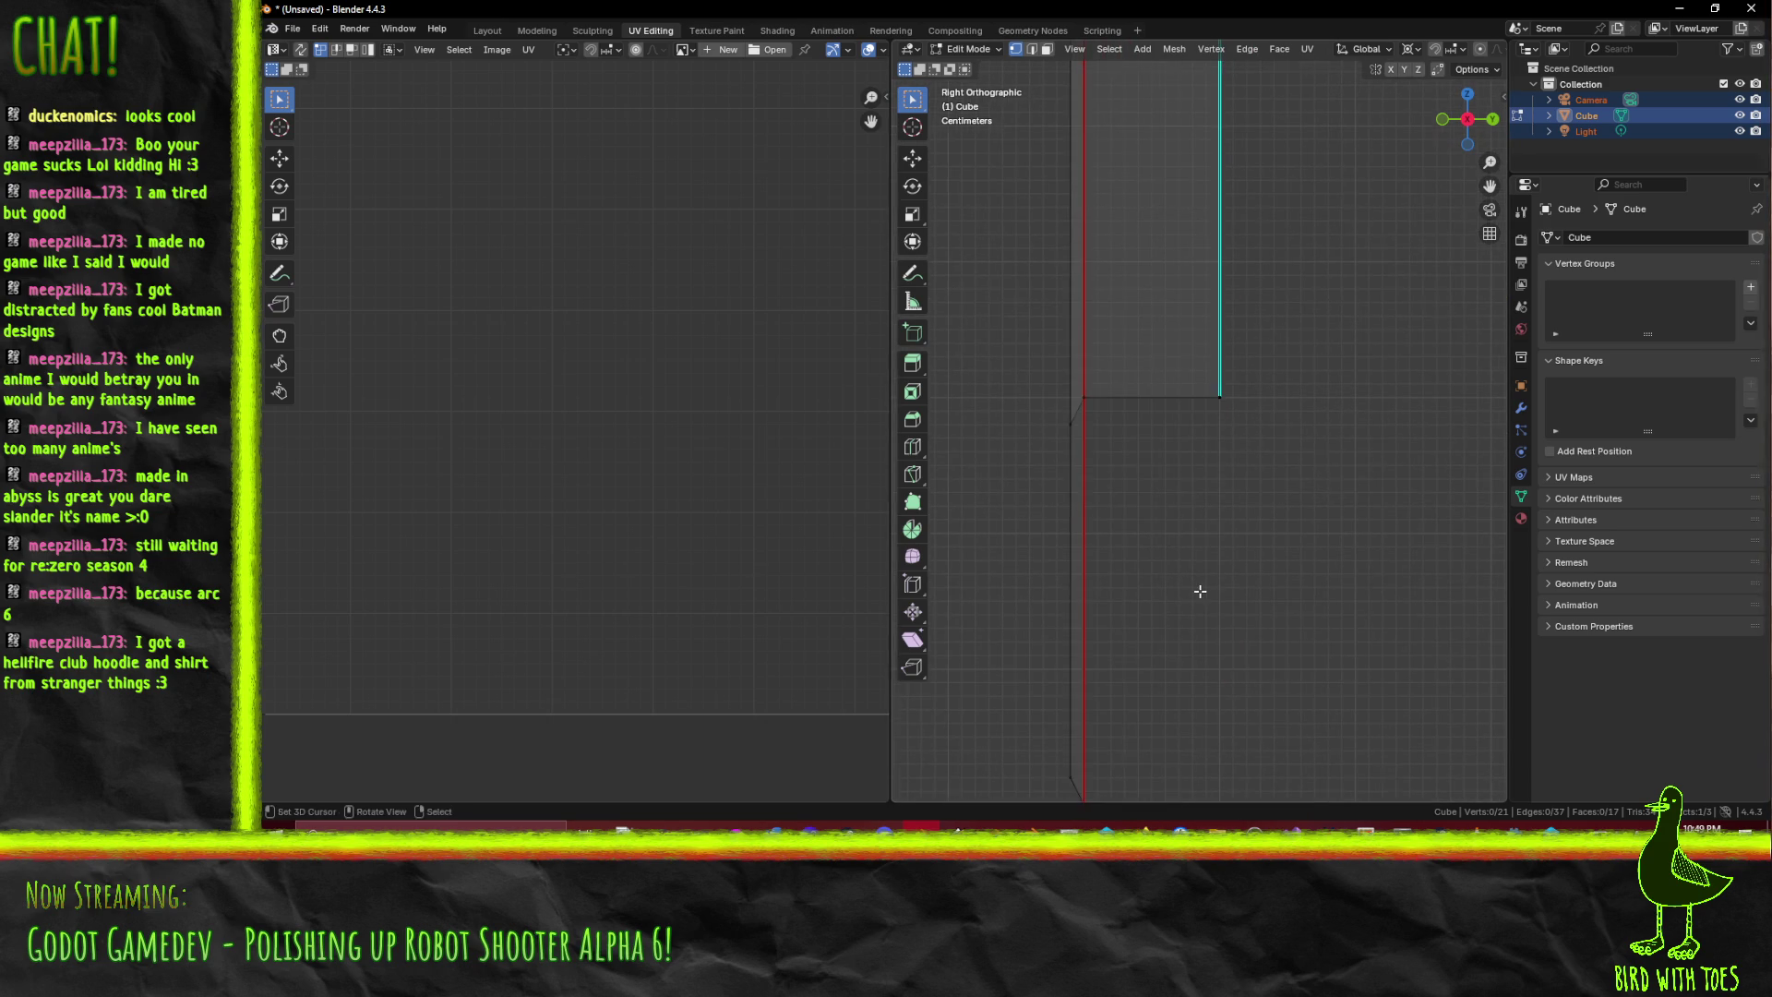
scroll(1215, 526, down, 2)
- Select the whole 21-vertex wall strip, unwrap it conformally, and view it from the top
key(a)
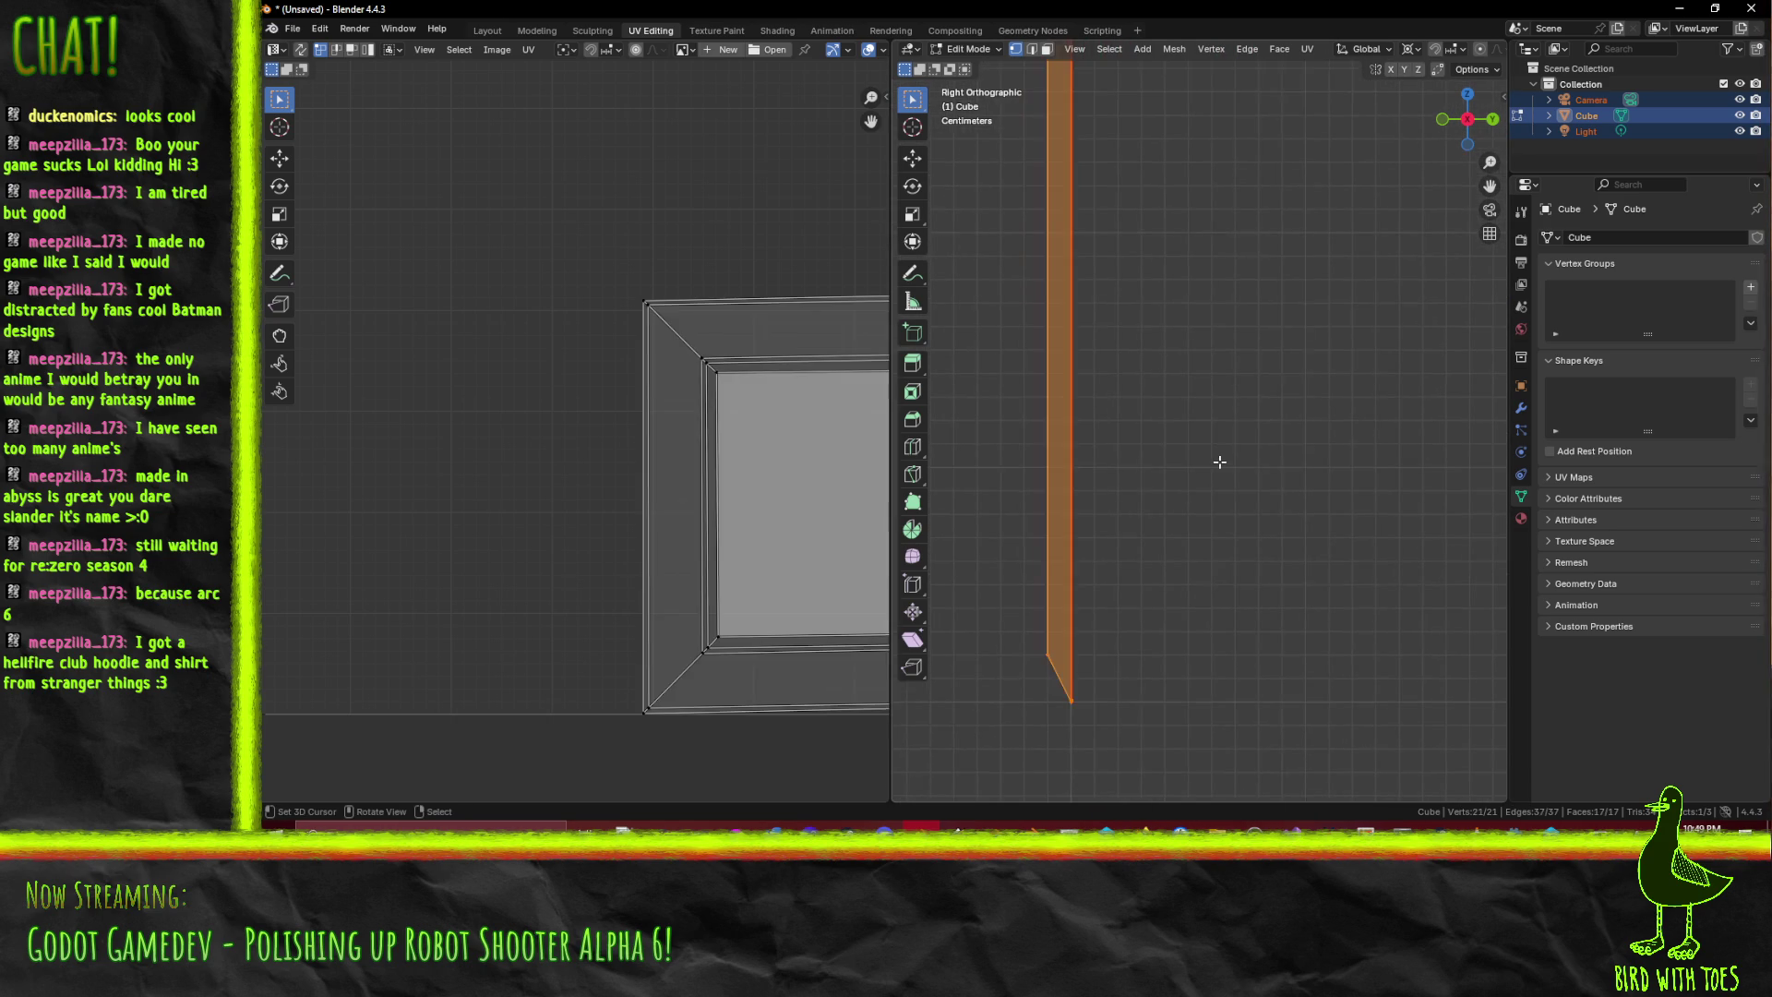
scroll(1219, 461, down, 3)
key(F3)
click(1294, 496)
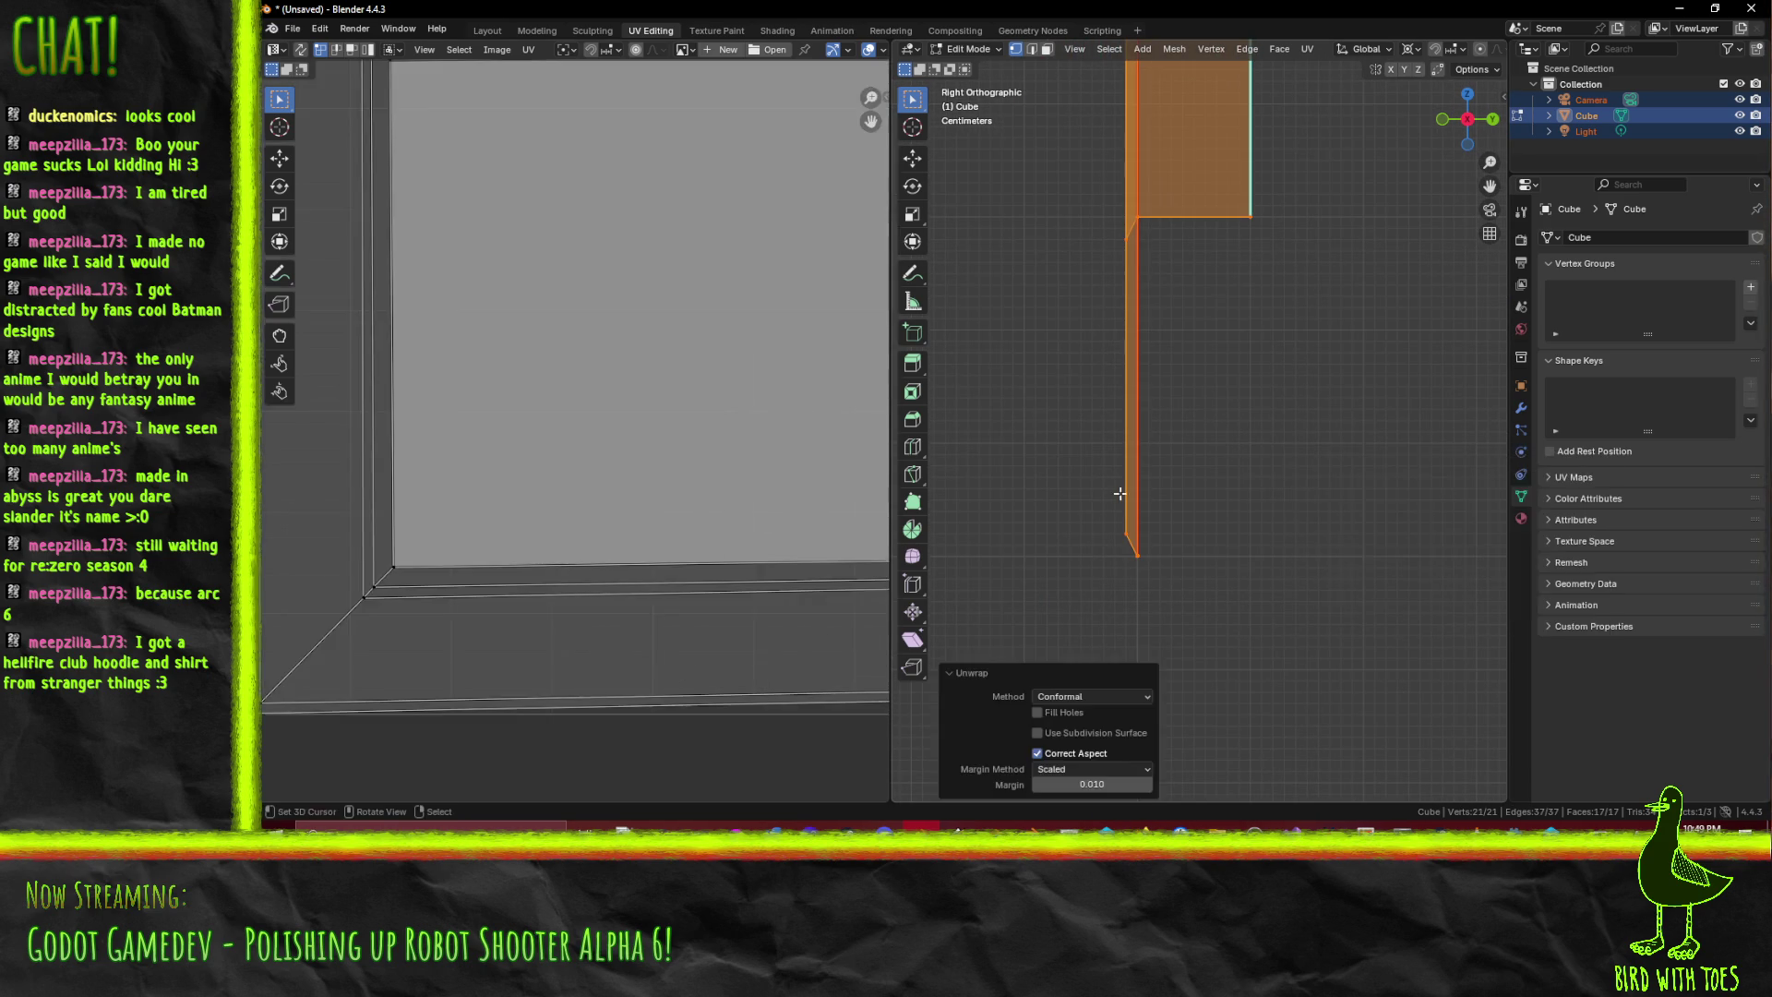
scroll(635, 522, down, 5)
scroll(628, 519, up, 5)
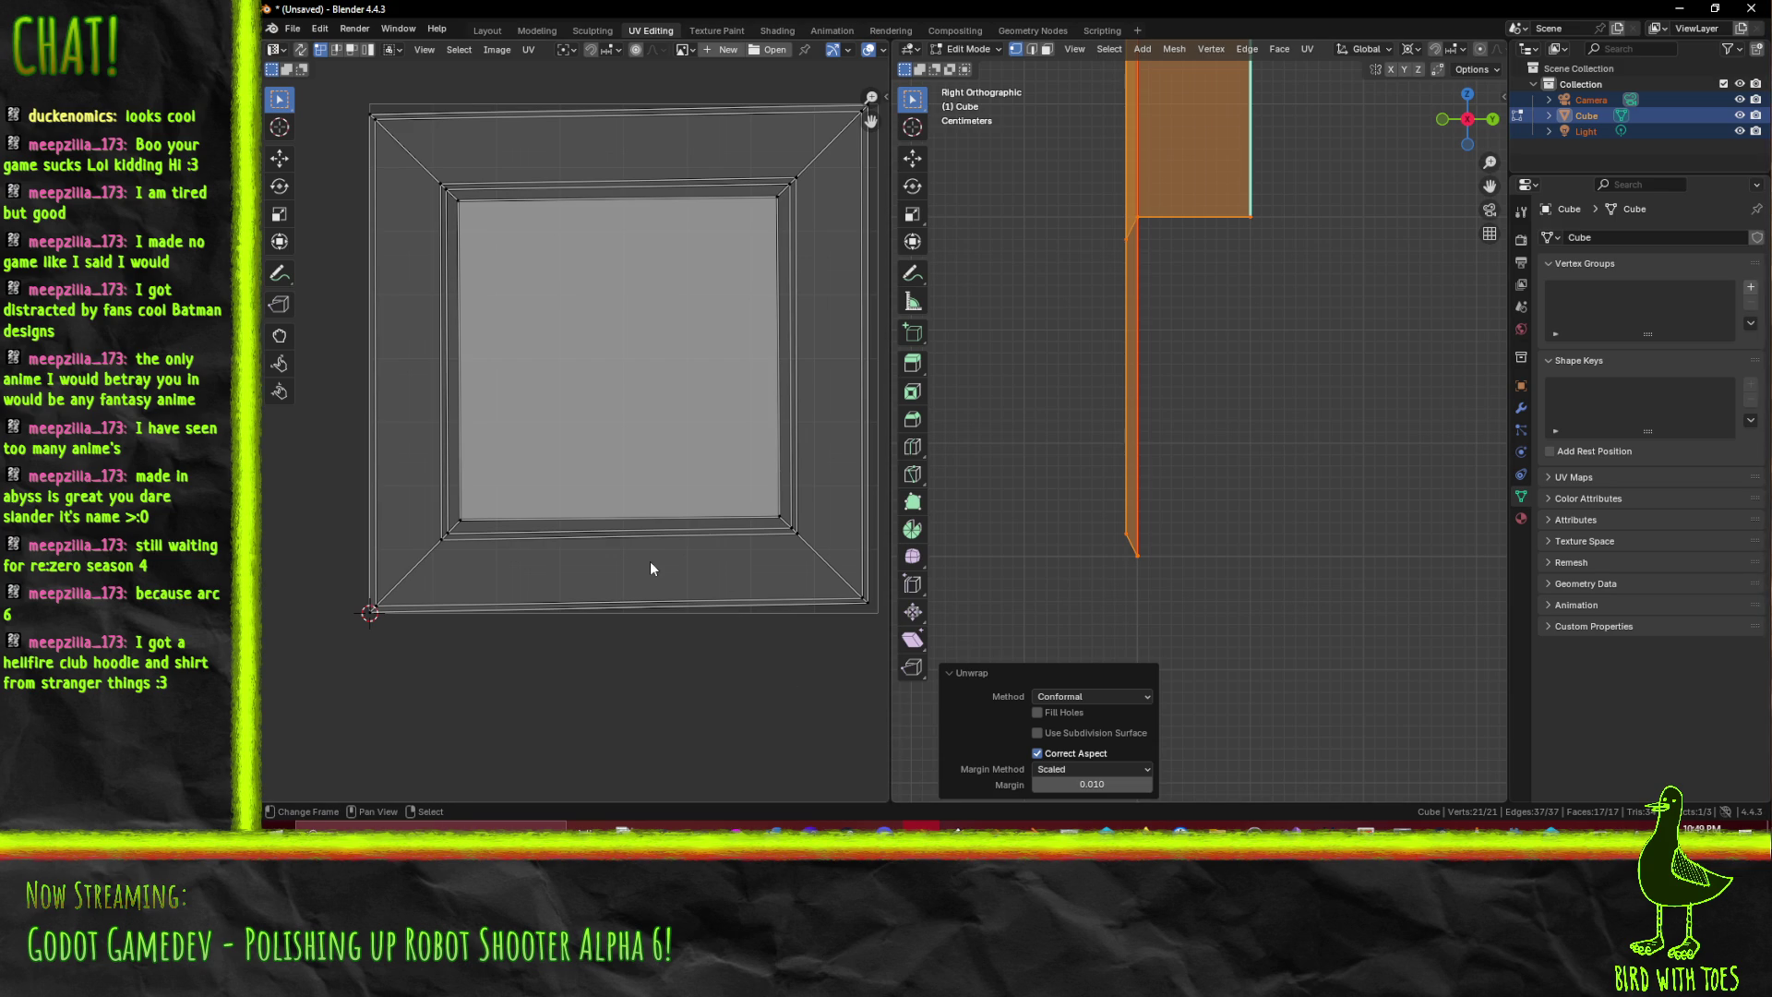
scroll(723, 384, up, 1)
scroll(769, 213, down, 2)
scroll(1220, 370, down, 3)
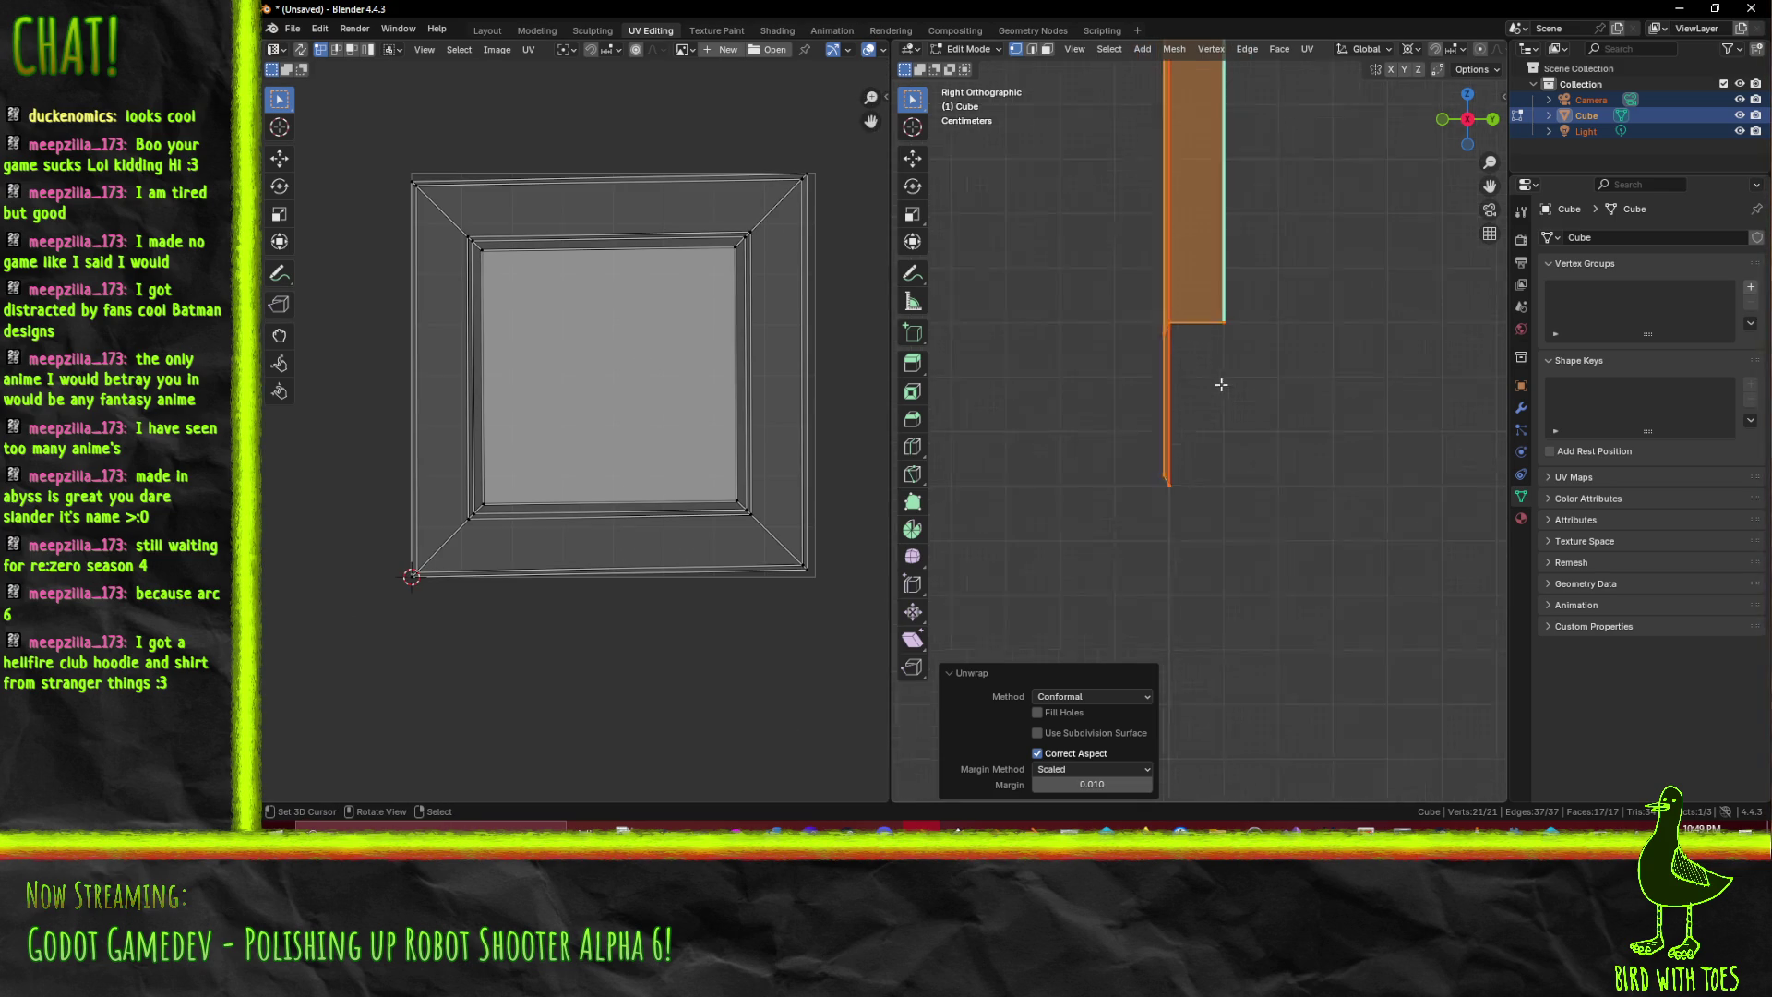
key(KP_7)
scroll(1164, 403, down, 7)
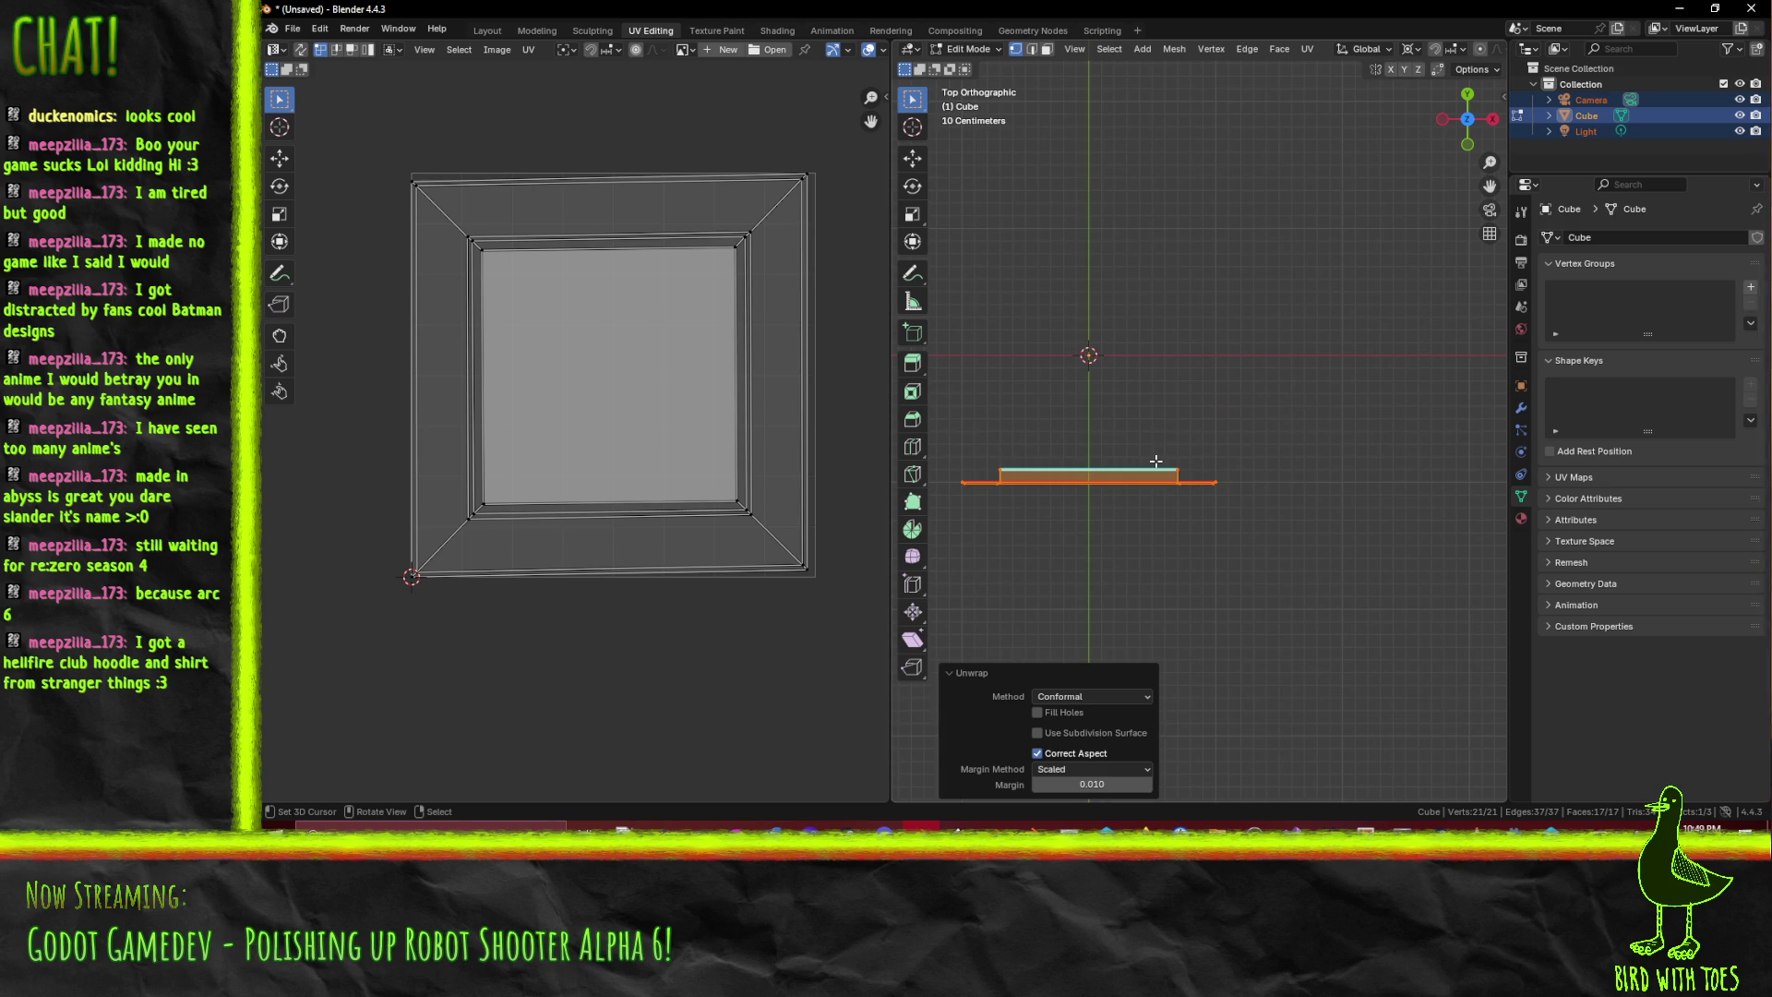
- Duplicate the wall piece and rotate the copy 180° to form the opposite wall
key(r)
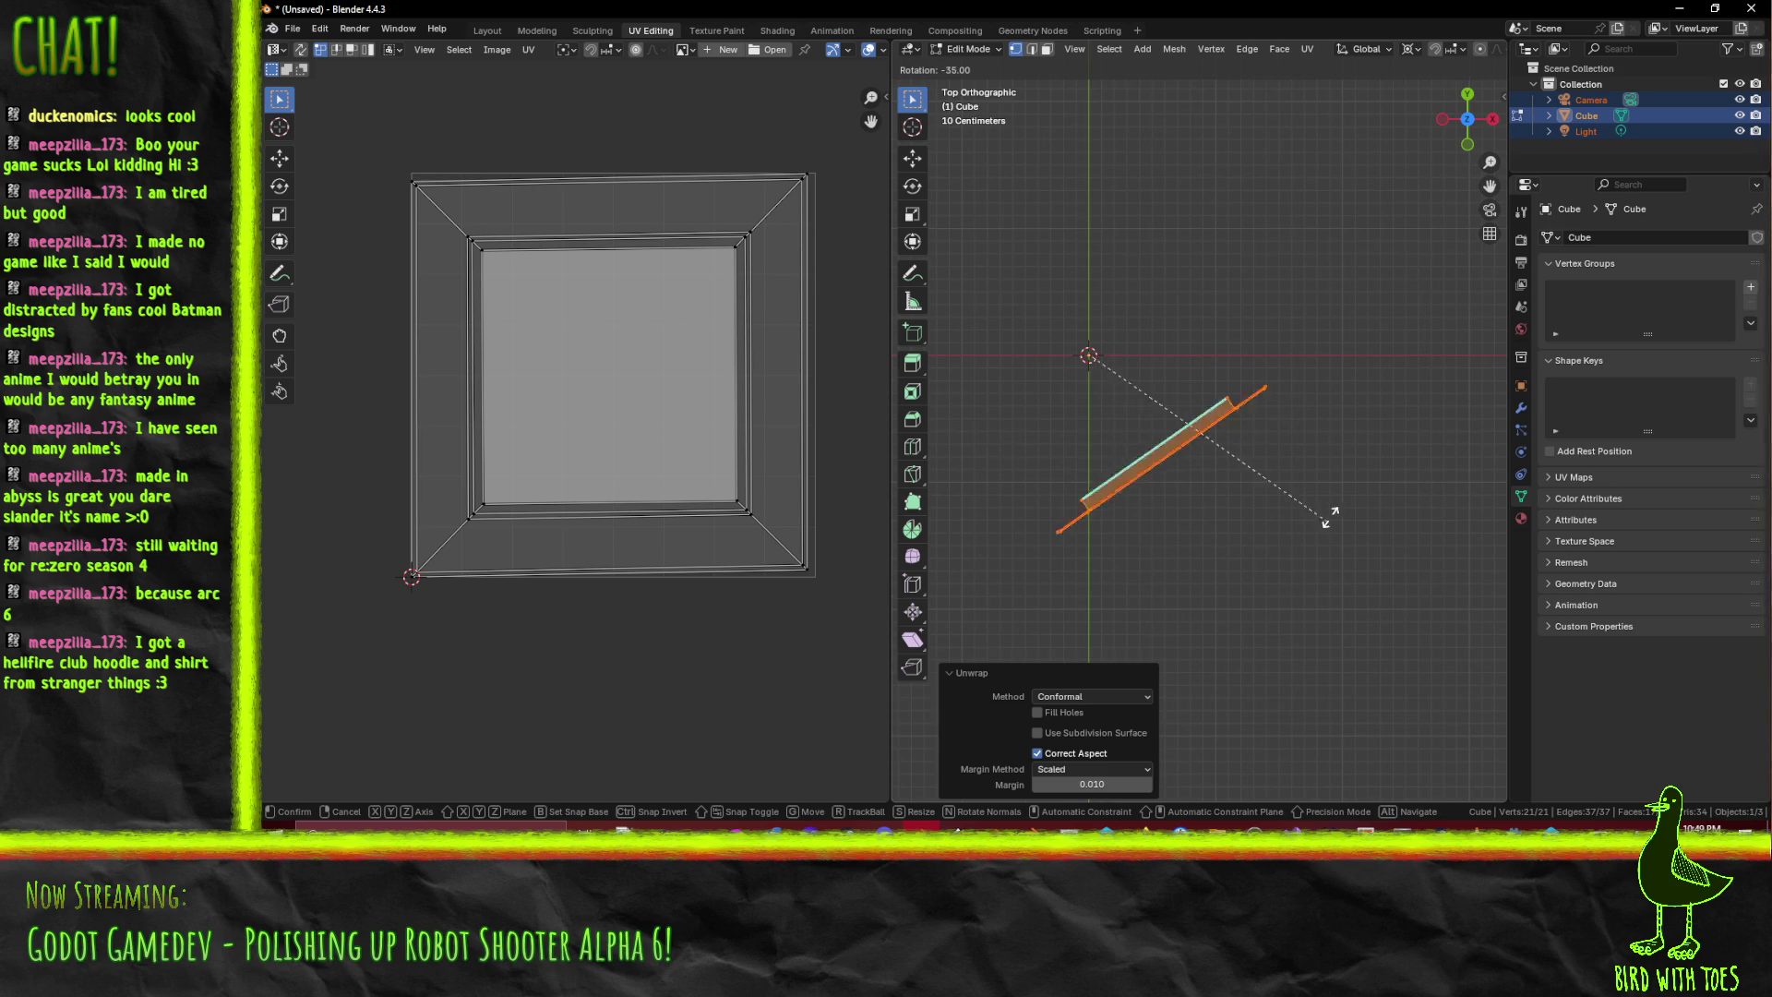
key(Escape)
key(shift+d)
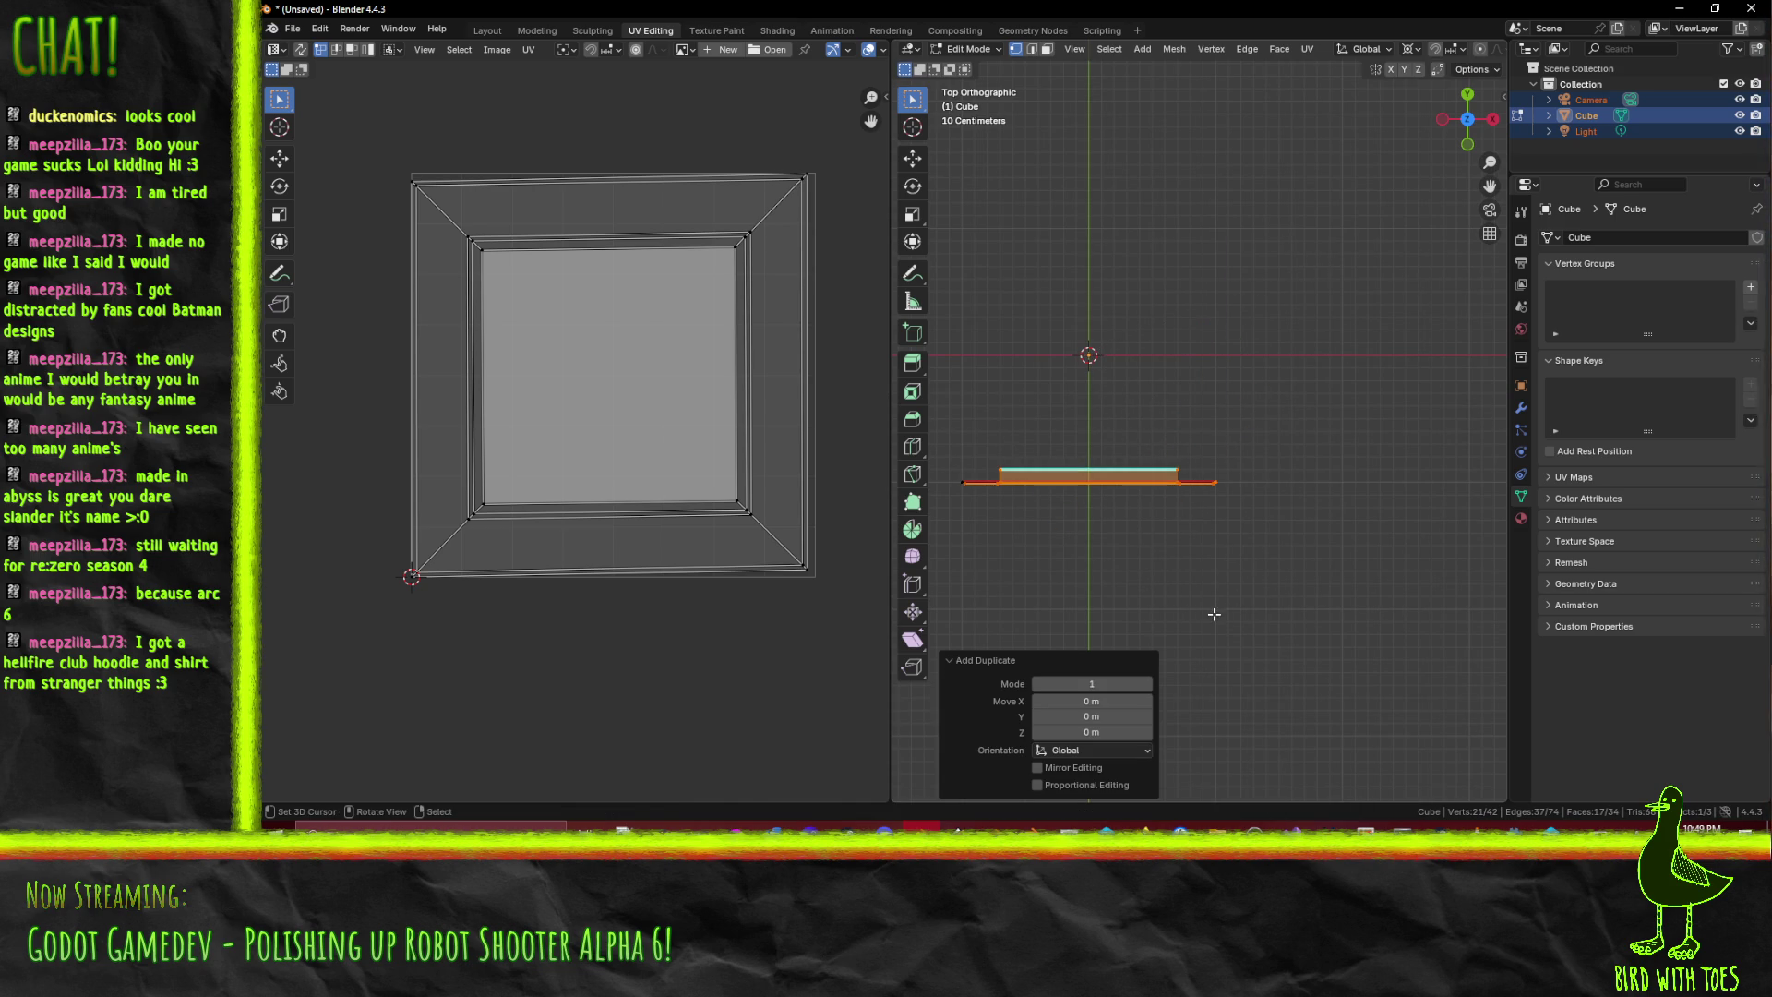
text(r180)
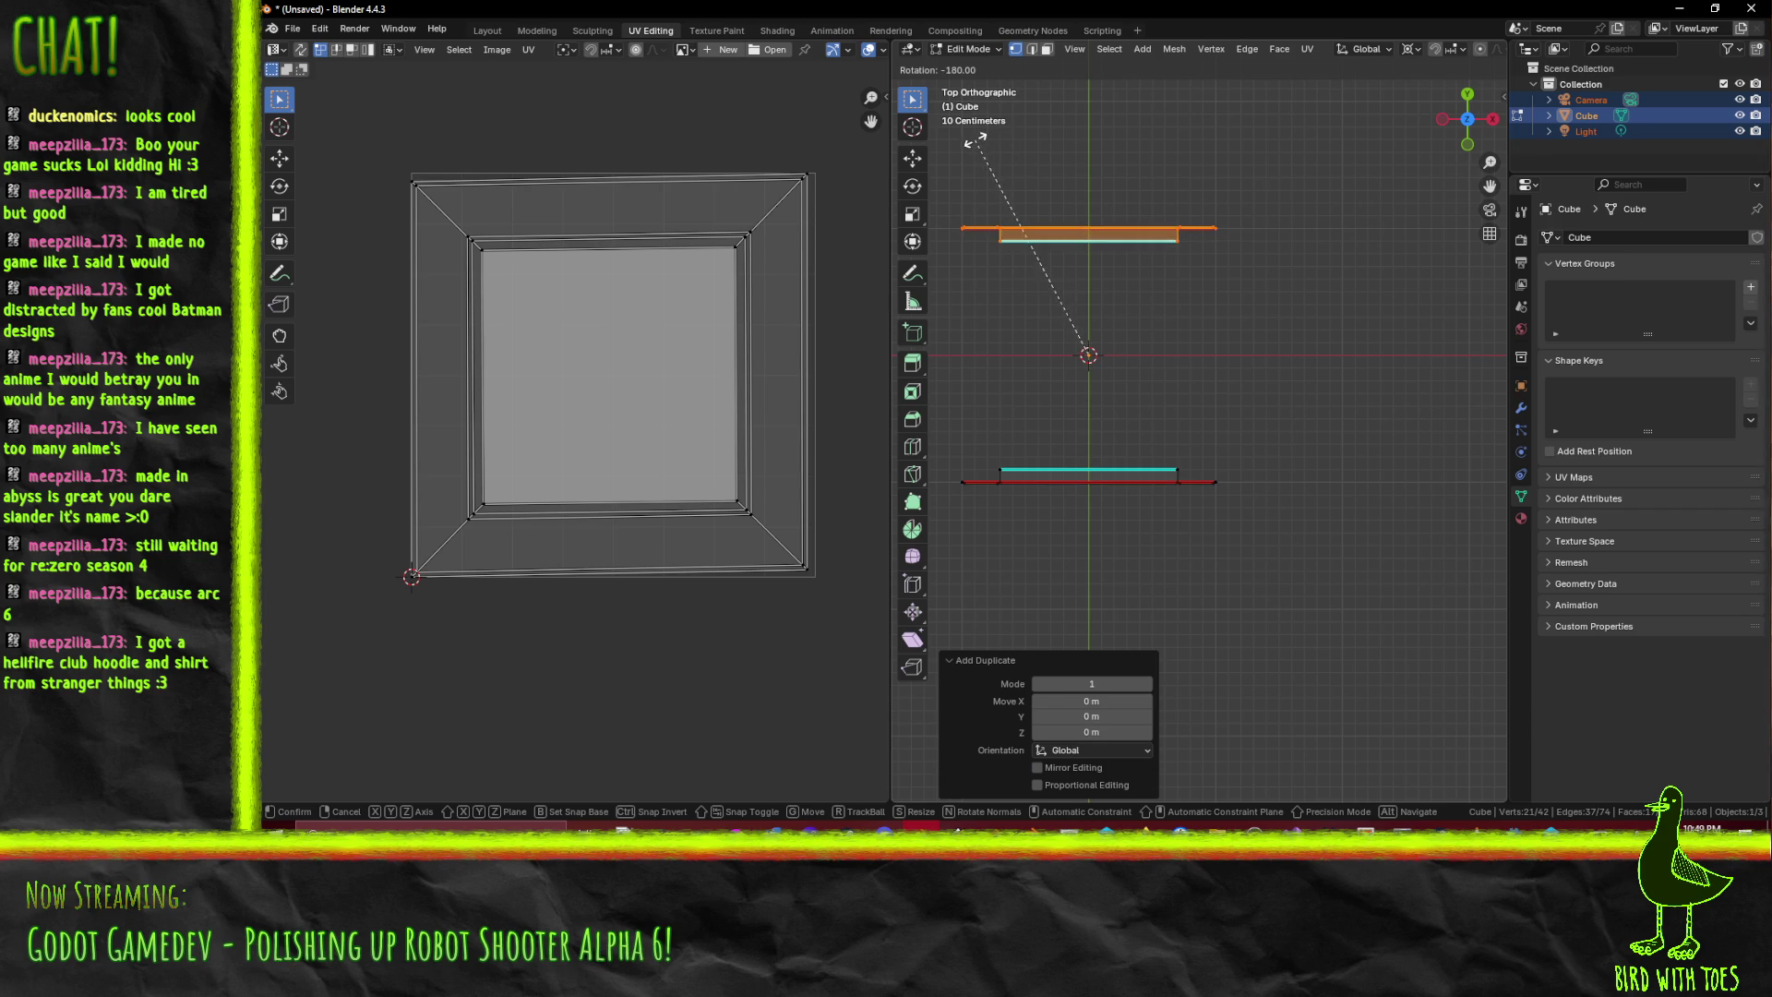
key(Return)
drag(1064, 426, 1200, 375)
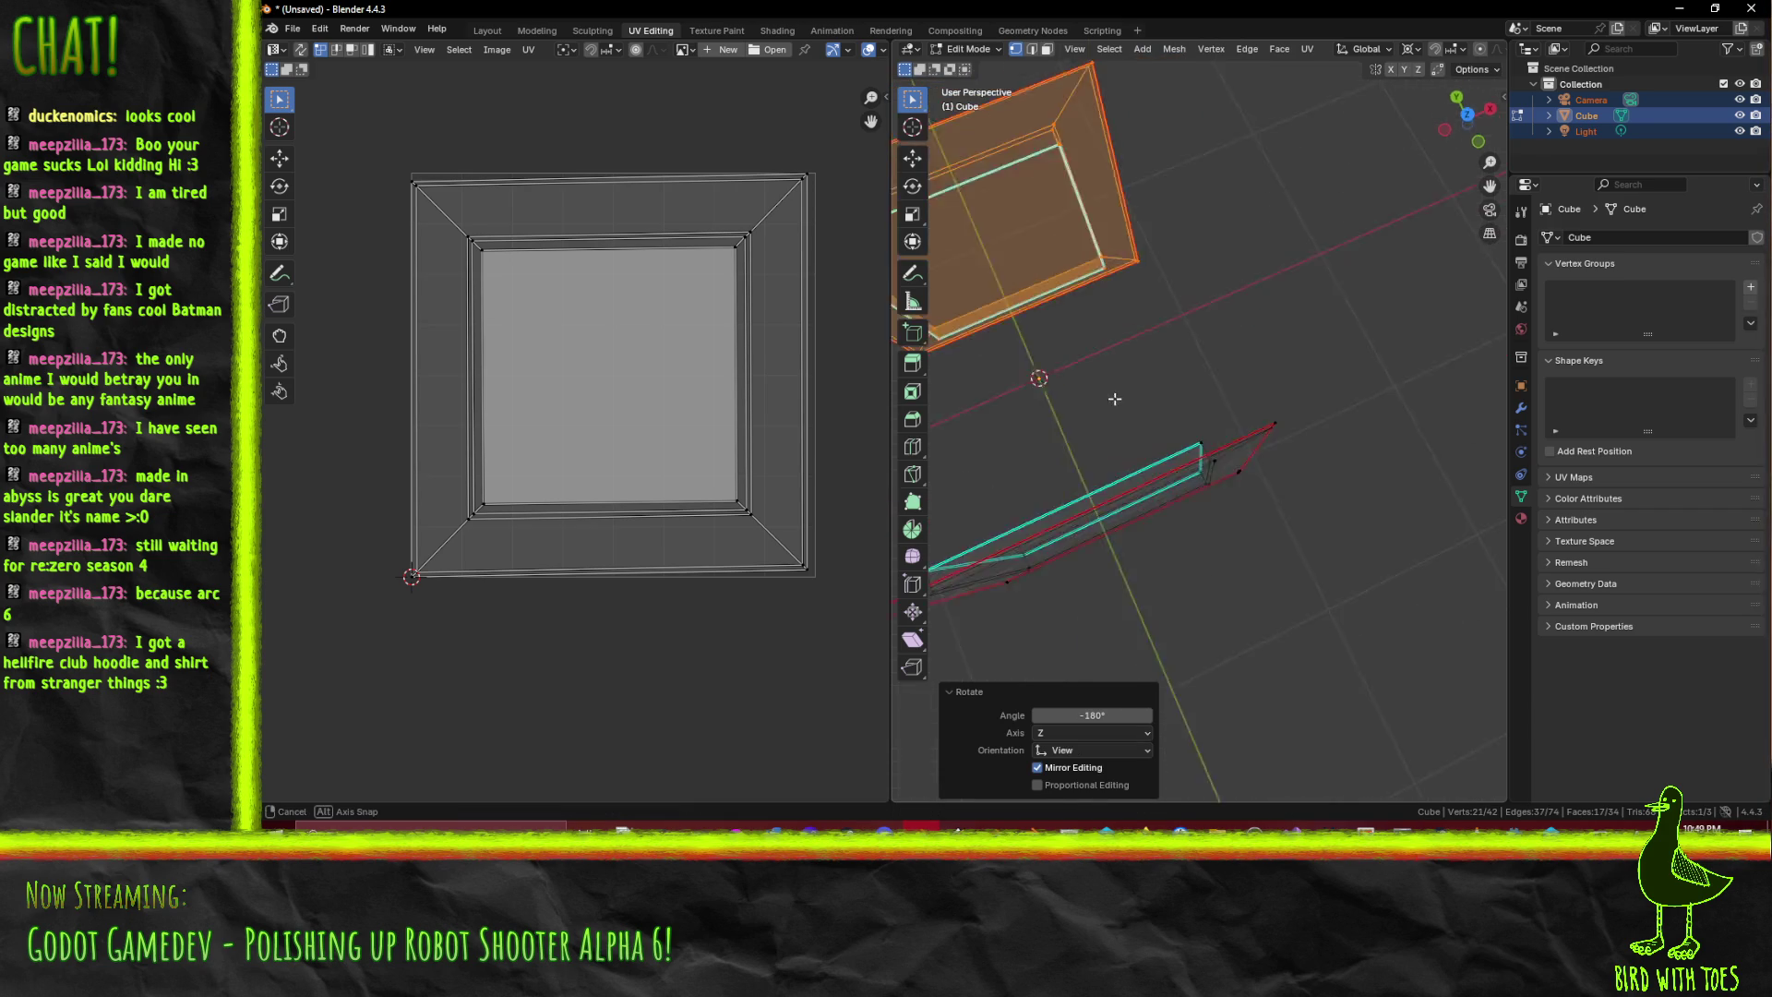
- Duplicate both walls in place and rotate them 90°, giving four walls with 84 vertices
key(a)
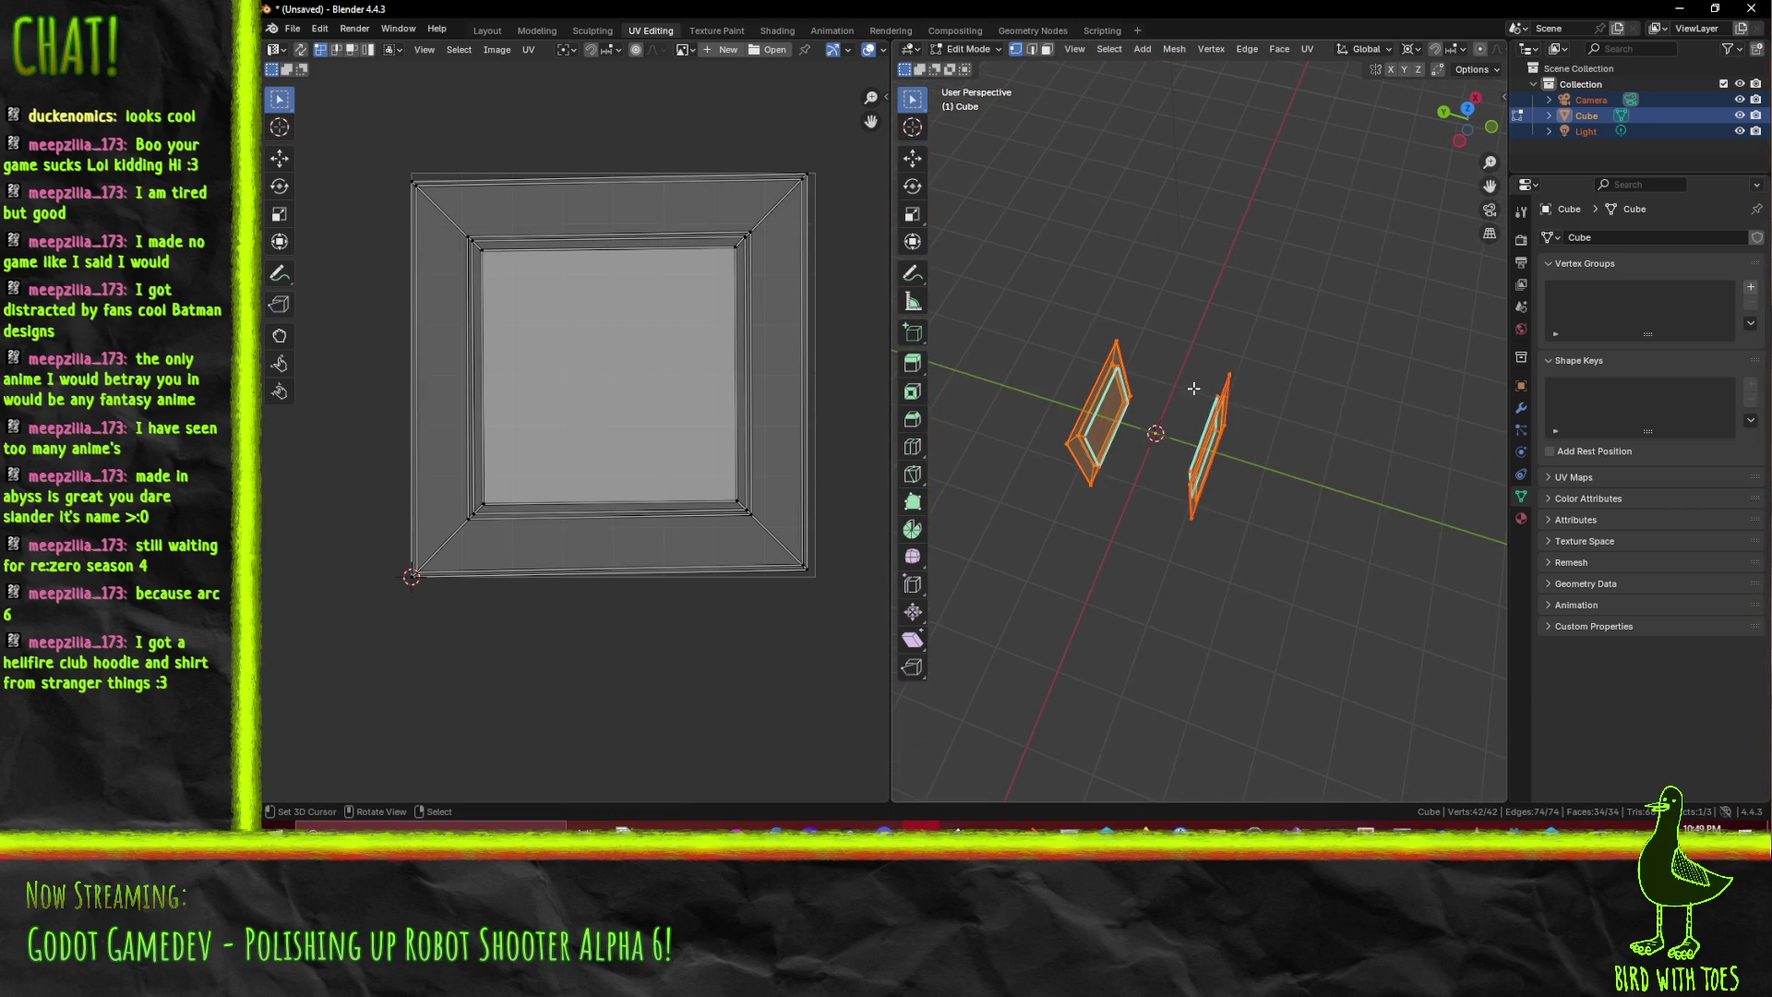
key(KP_7)
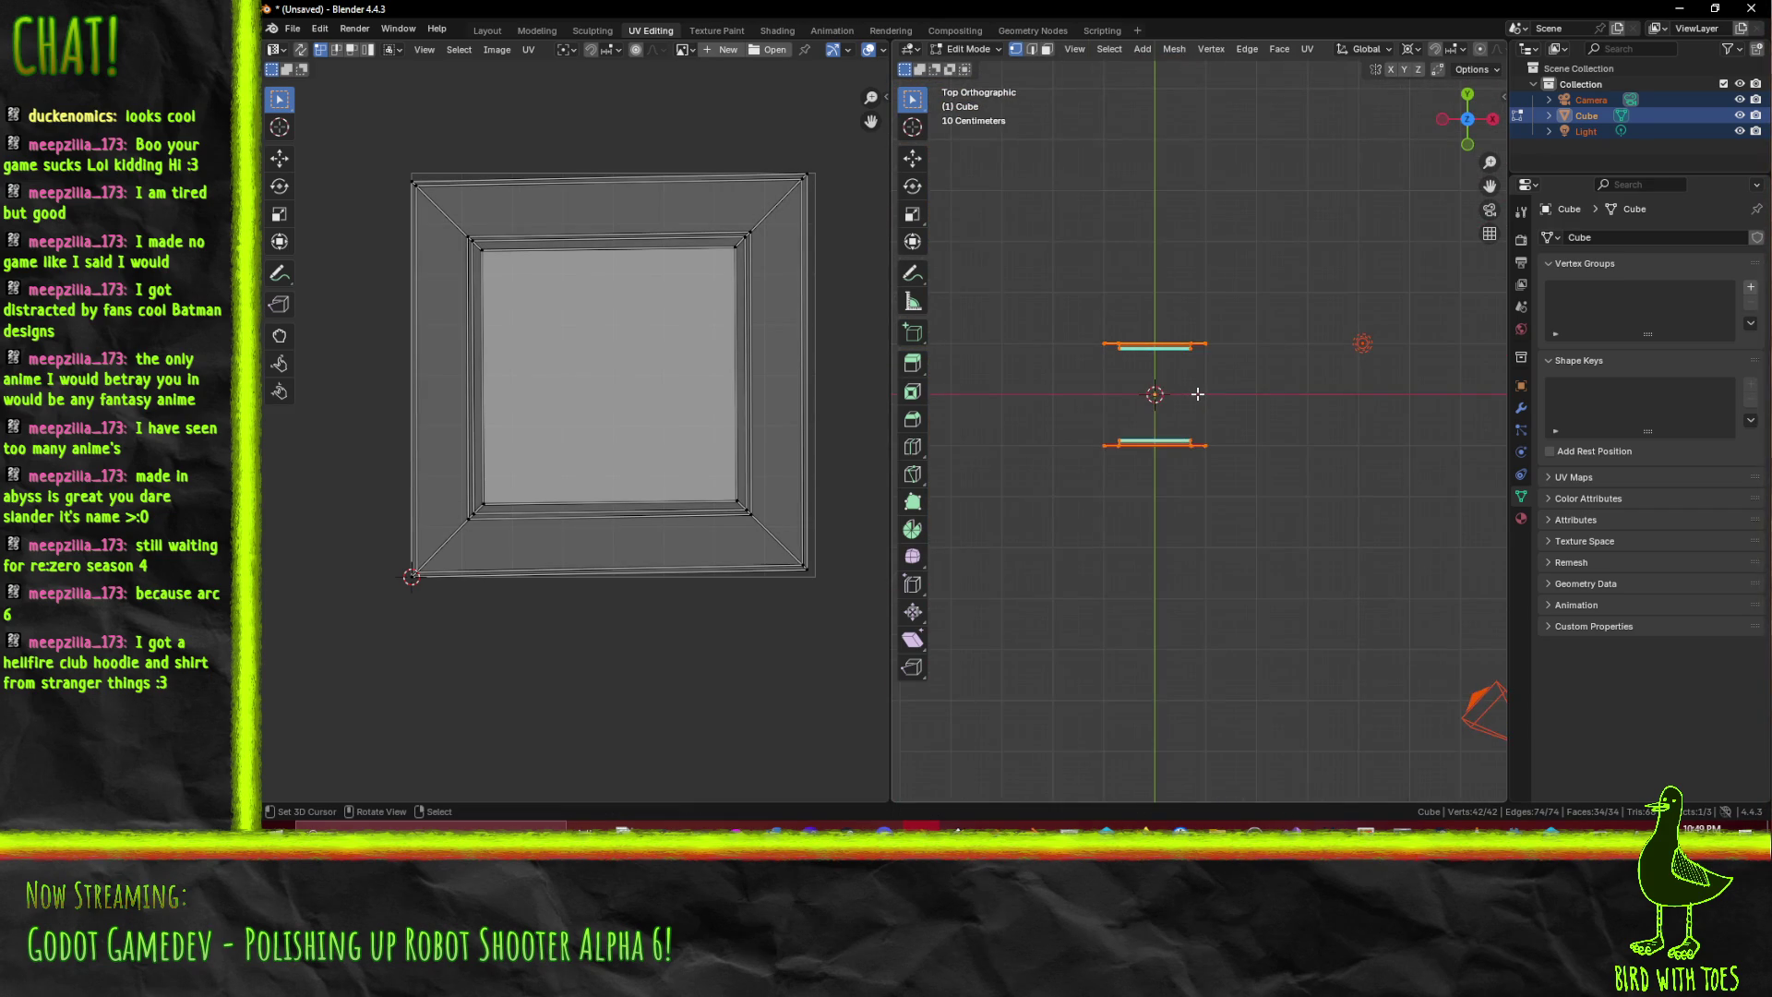
scroll(1232, 427, down, 2)
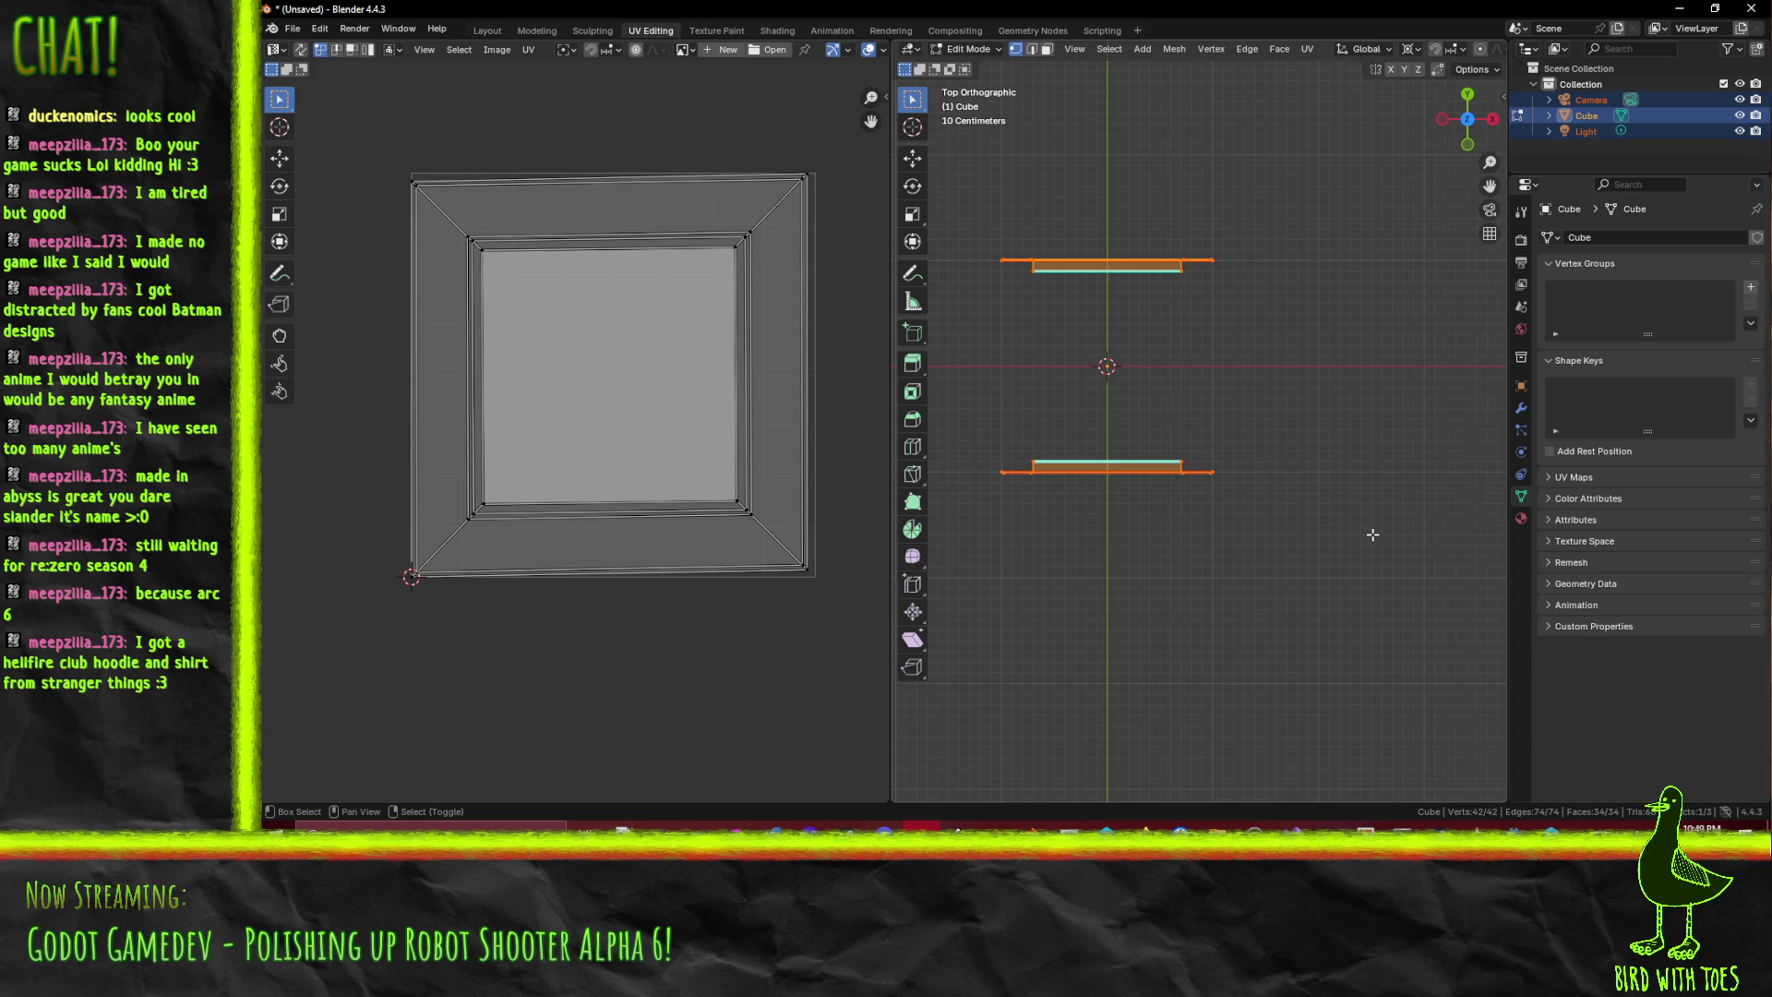
key(shift+d)
click(1372, 535)
key(r)
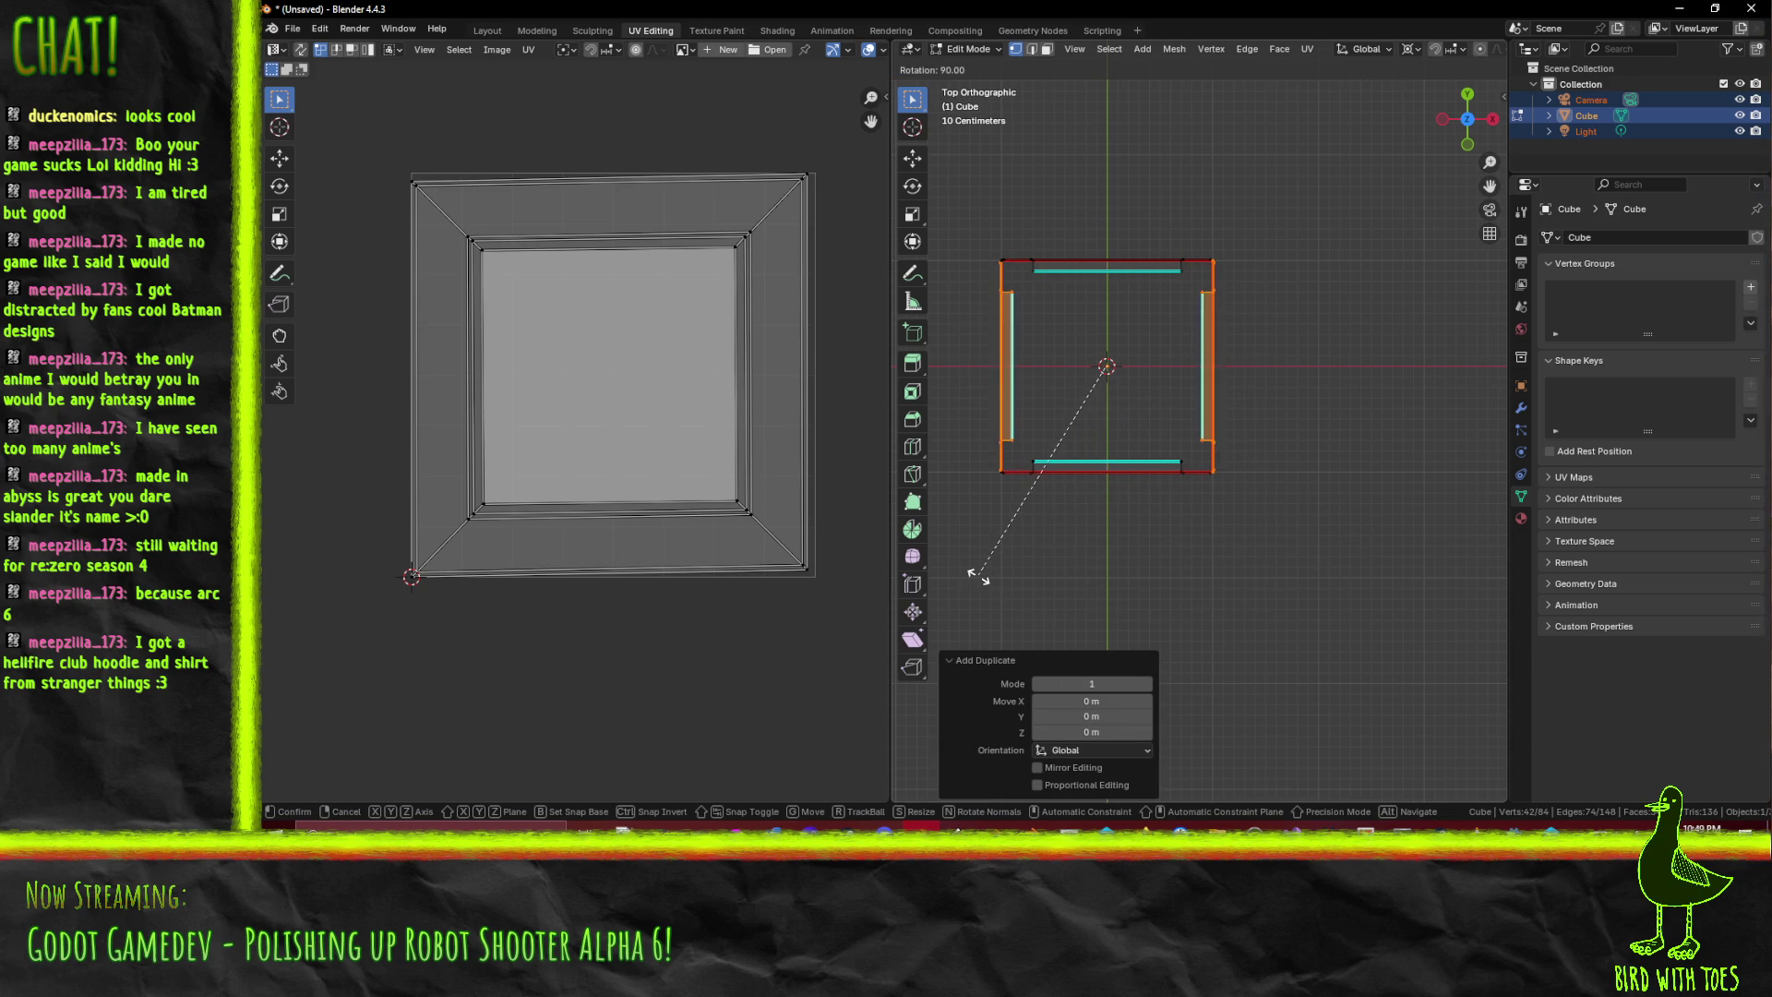
click(978, 576)
drag(978, 577, 1234, 421)
scroll(1235, 421, up, 5)
key(a)
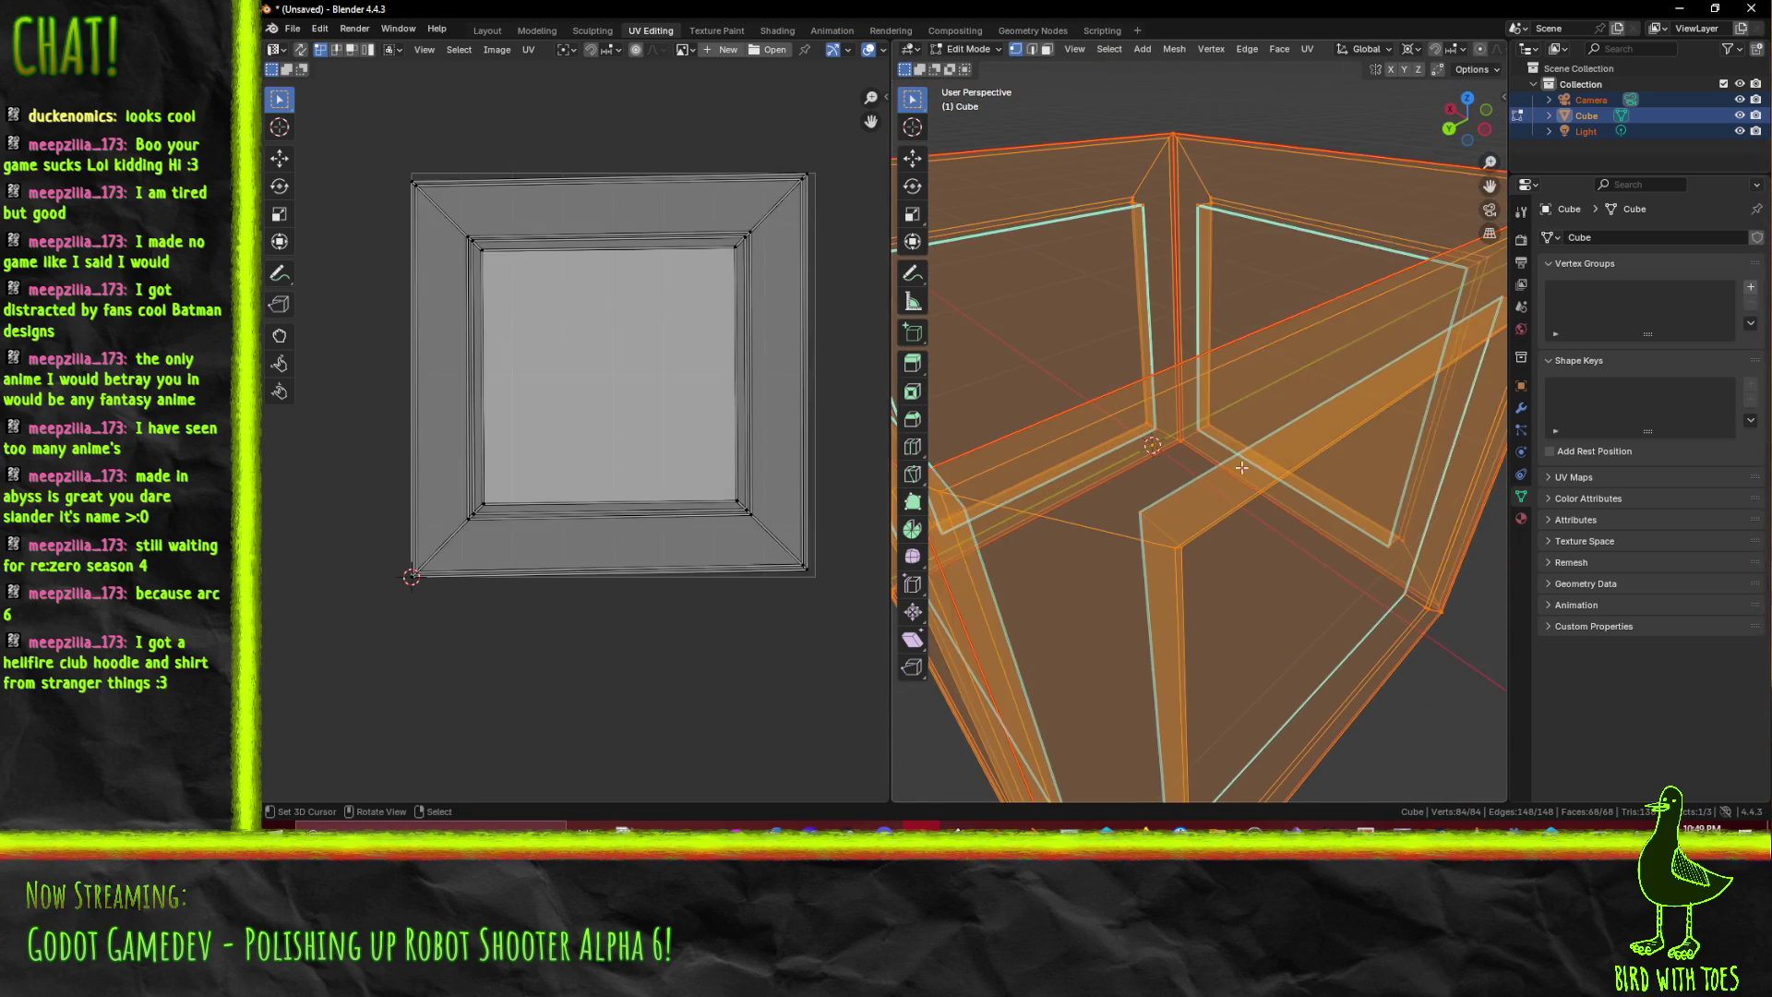
key(F3)
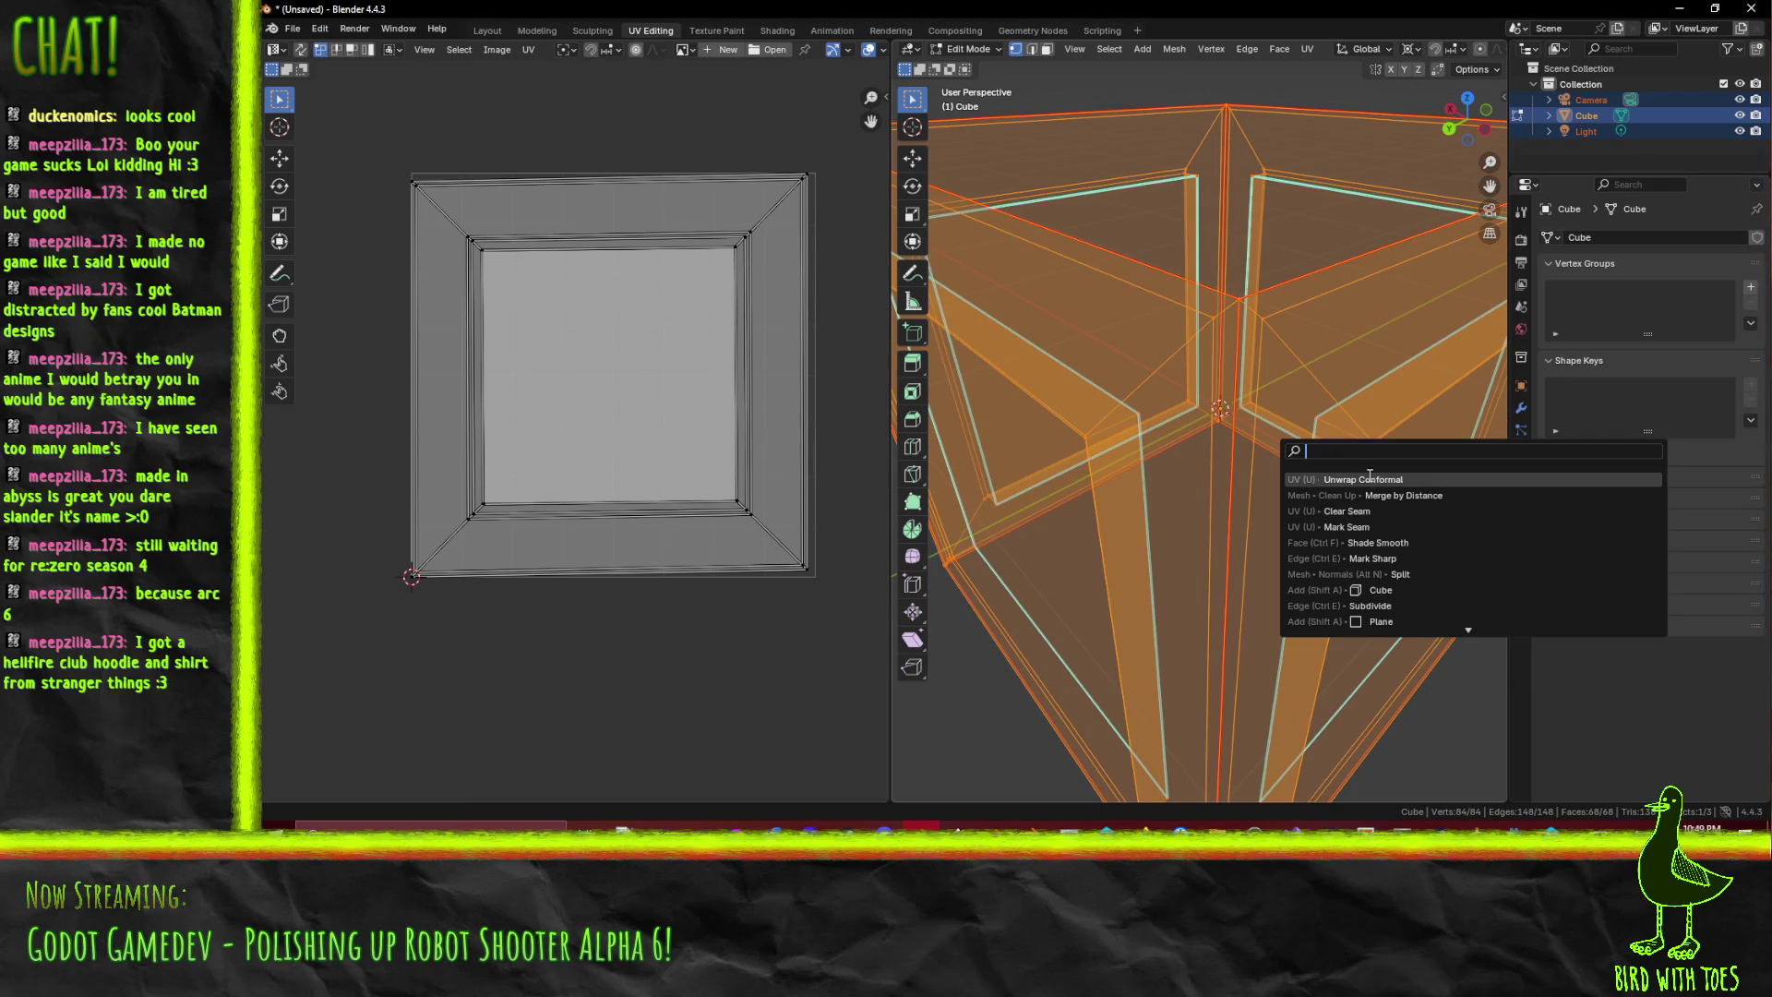
- Run Merge by Distance on all four walls, dropping 8 corner duplicates to 76 vertices
text(m)
click(1387, 481)
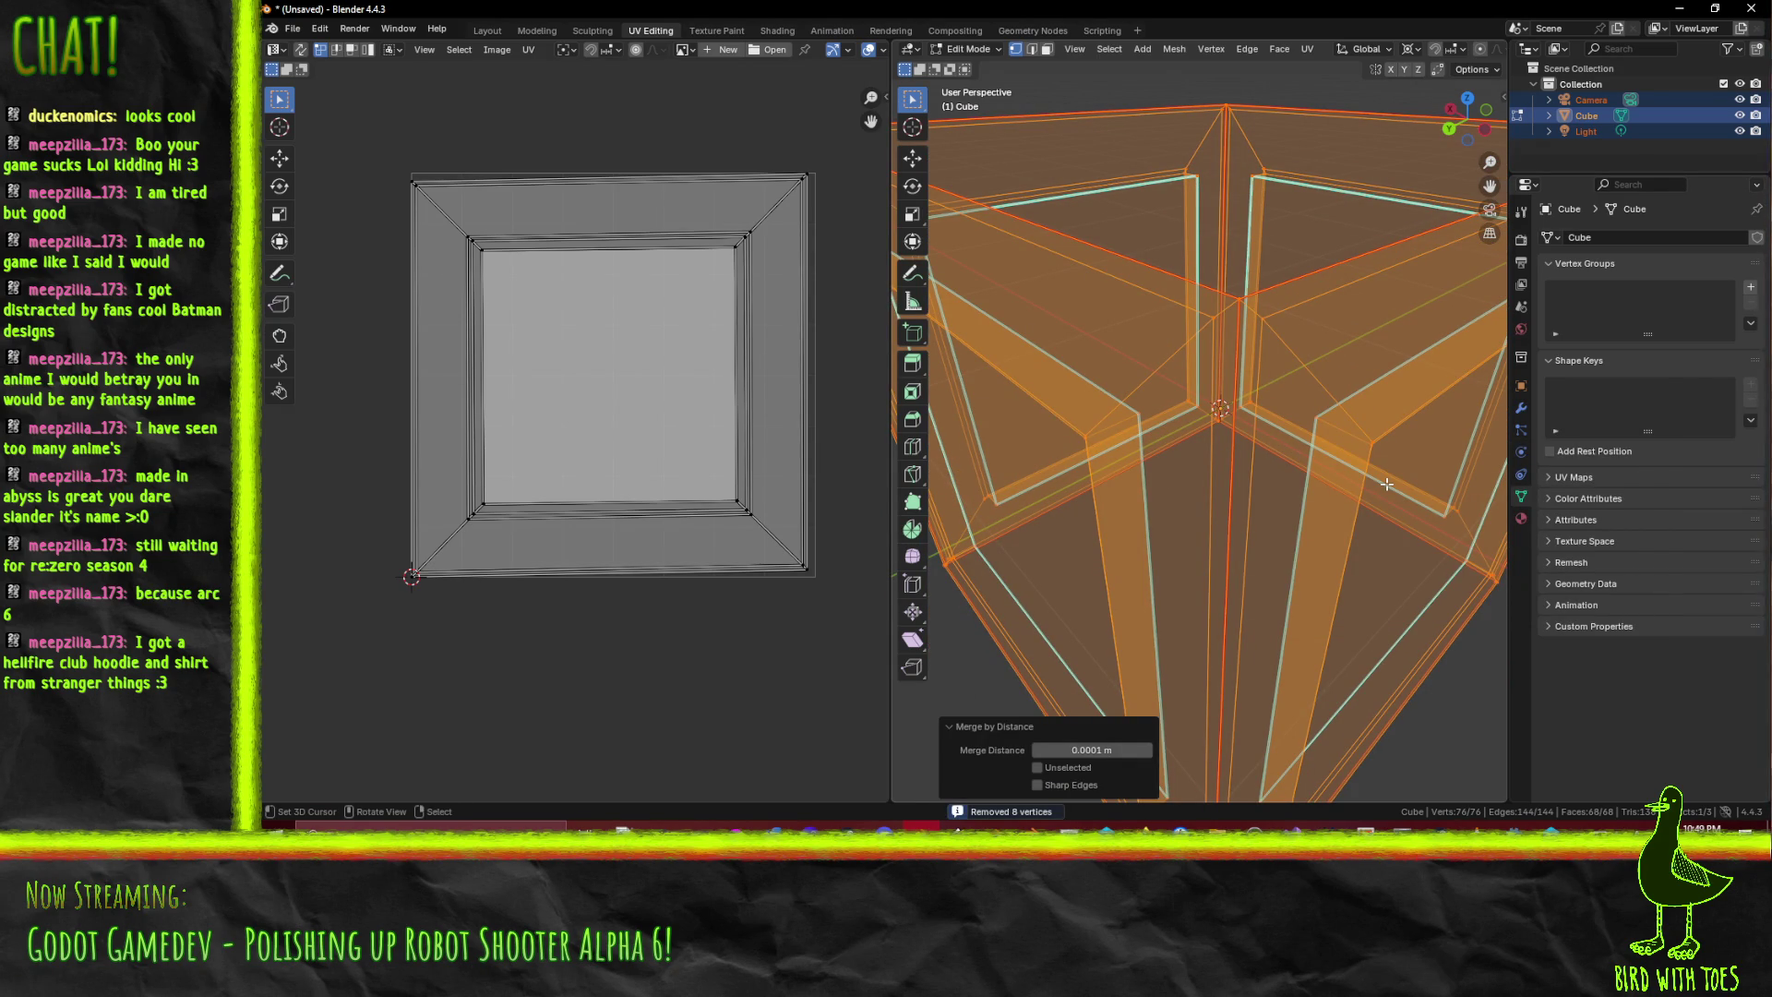
scroll(1386, 484, down, 10)
mouse_move(1352, 469)
mouse_down()
mouse_move(1288, 480)
mouse_move(1157, 450)
mouse_move(1237, 410)
mouse_move(1228, 384)
mouse_up()
key(alt+a)
scroll(1200, 406, up, 5)
- Nudge one corner vertex of the crate slightly, then clear the selection
click(1174, 334)
key(g)
click(1183, 348)
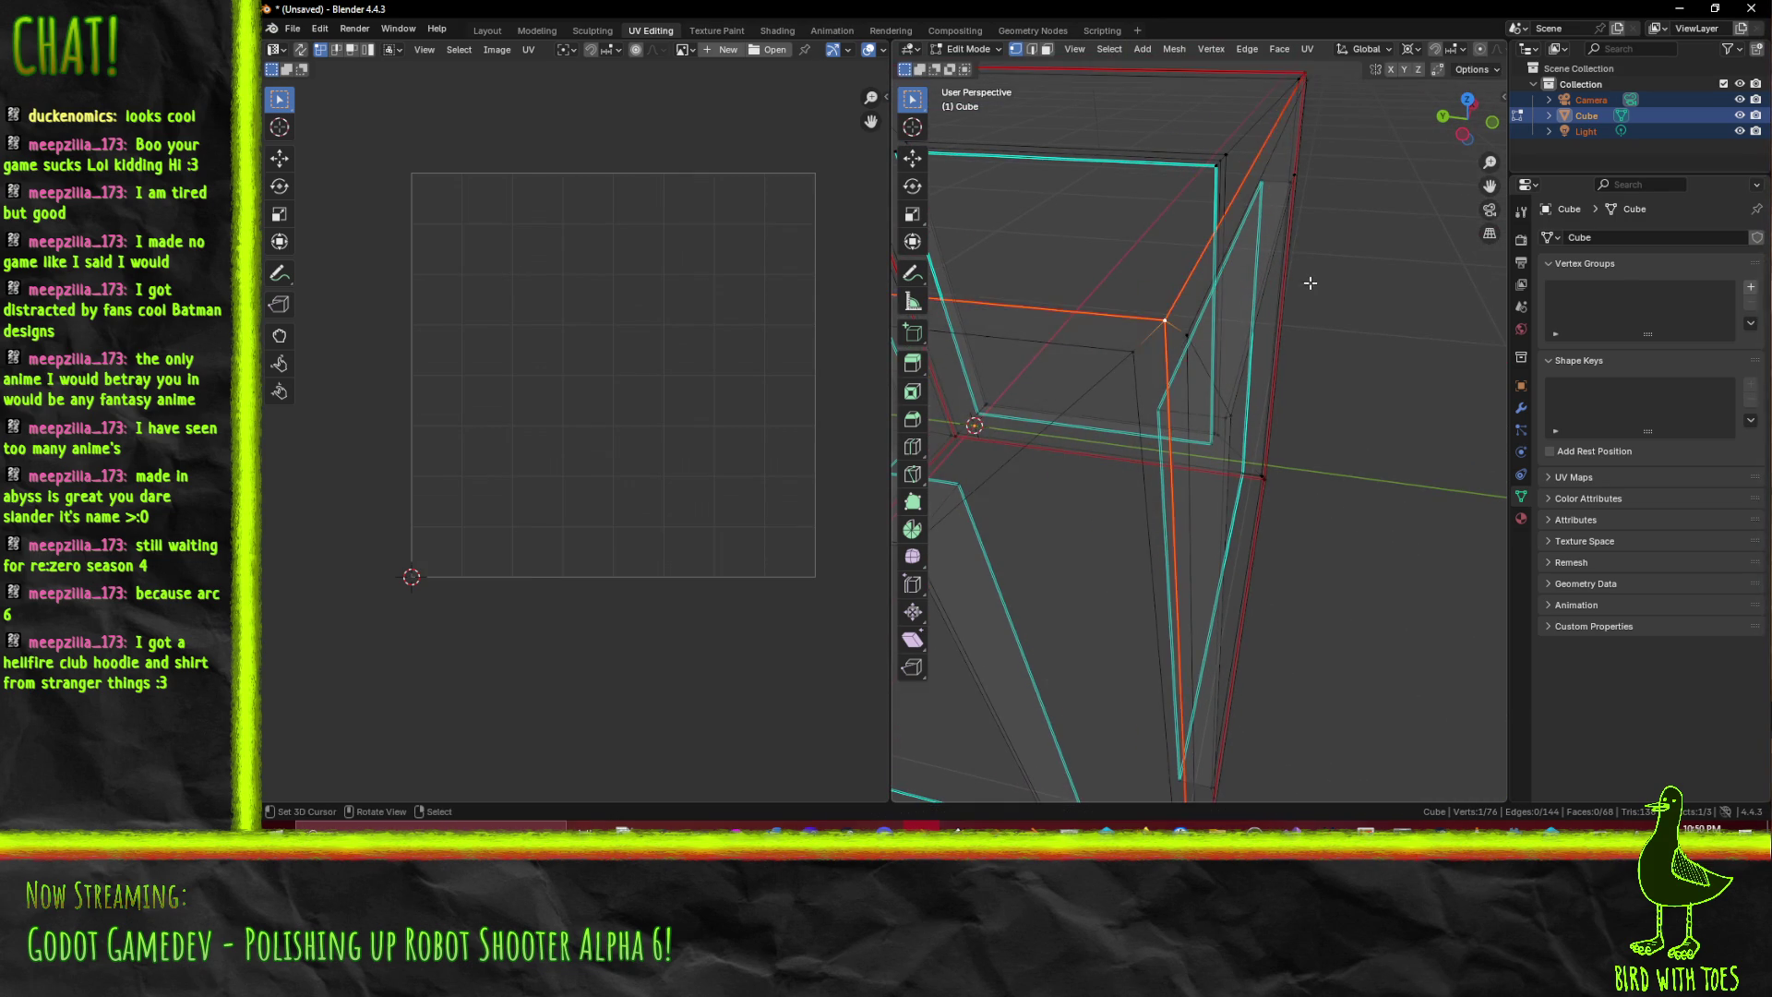
scroll(1292, 342, down, 5)
key(a)
key(ctrl+z)
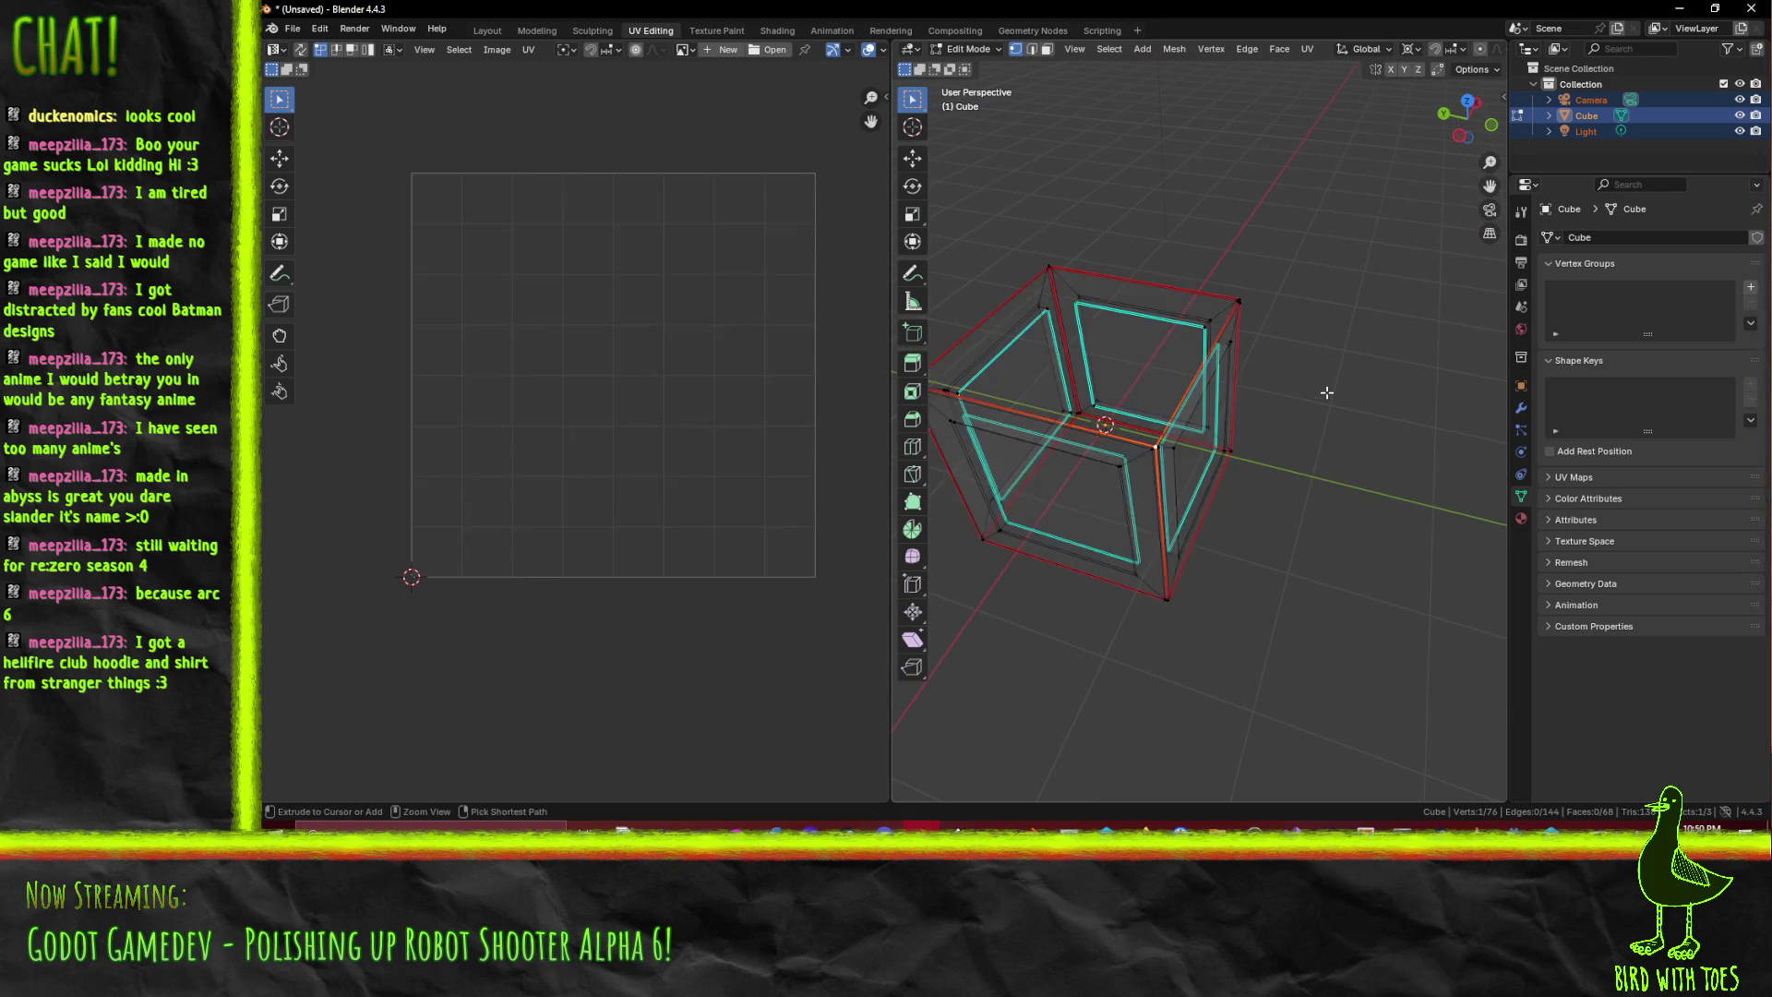
click(1180, 448)
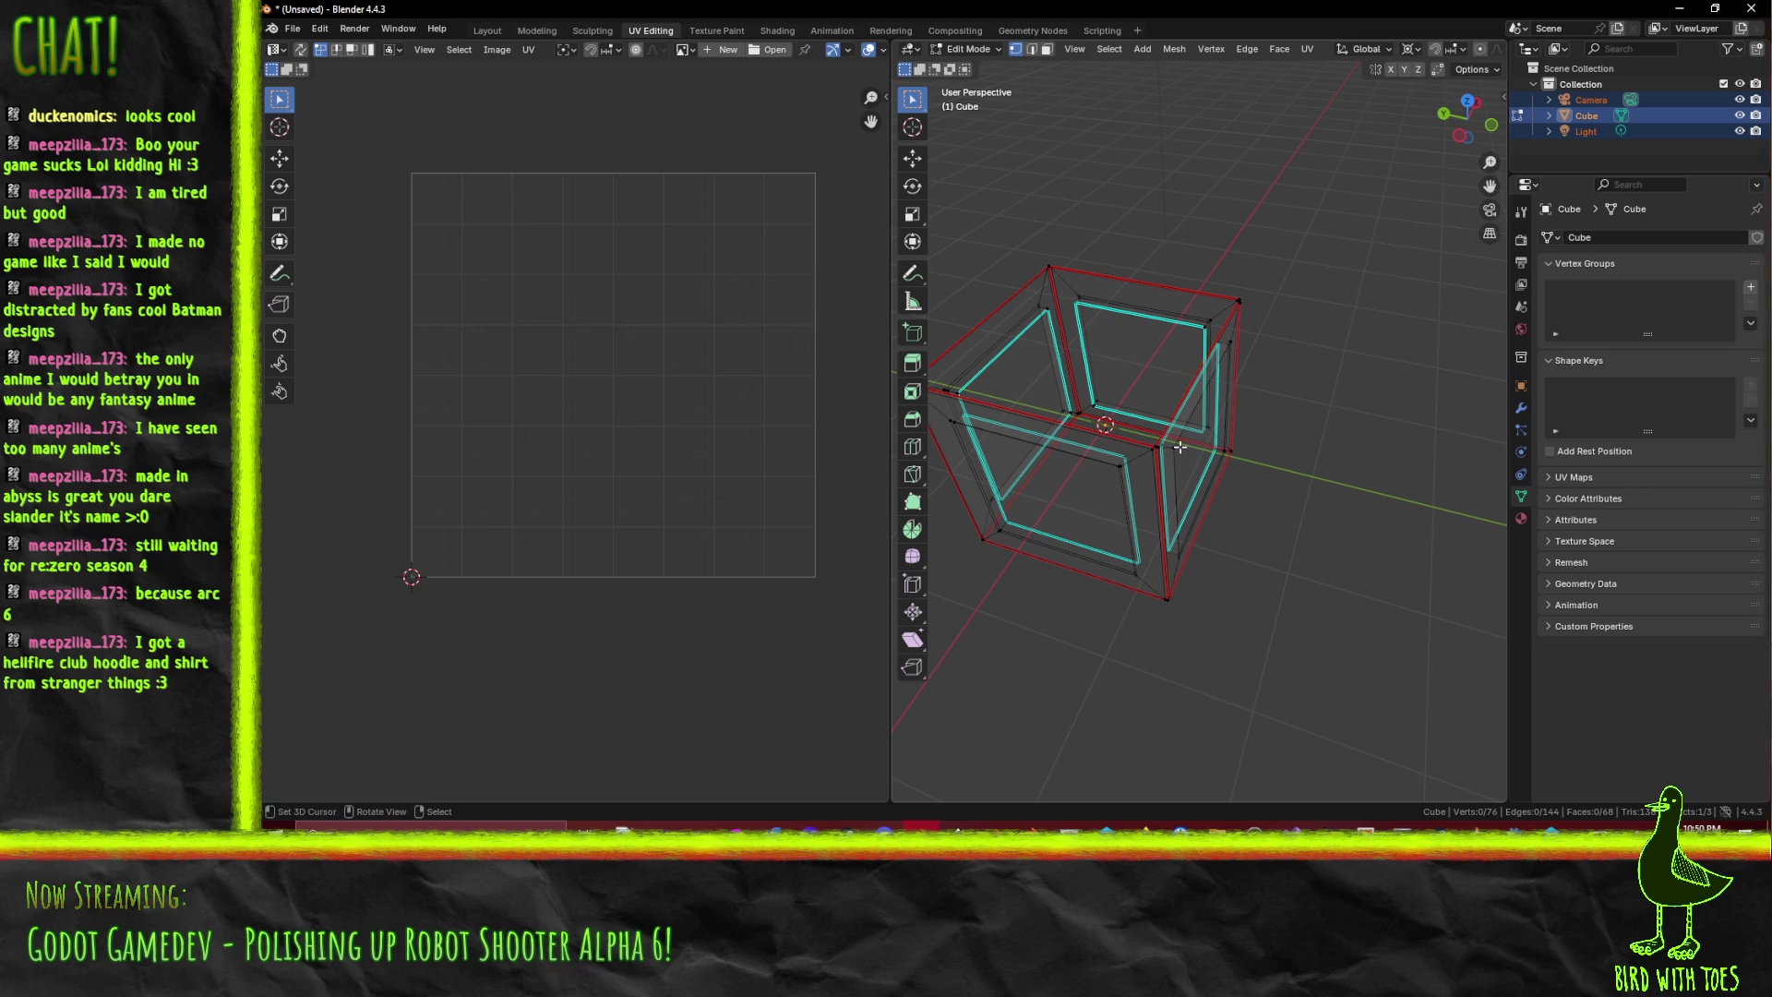
- From top view, box-select the right wall strip, inspect it at an angle, then deselect
key(KP_7)
scroll(1278, 414, up, 2)
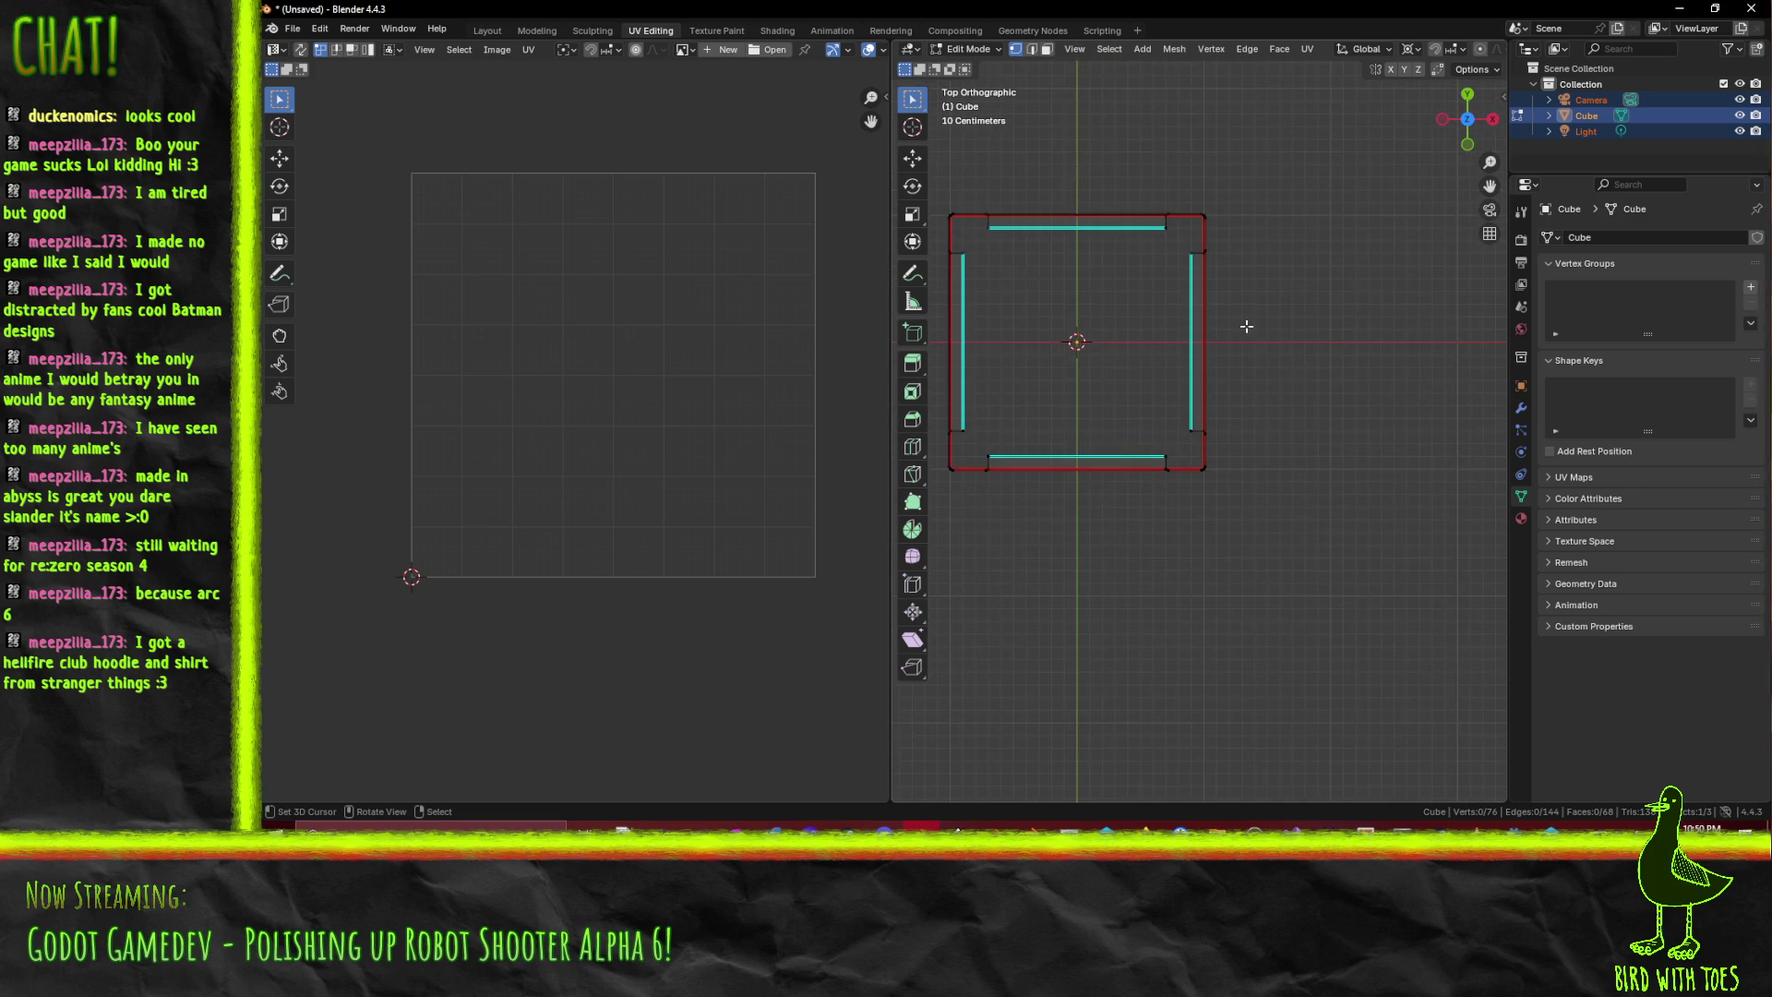
scroll(1227, 261, up, 2)
scroll(1246, 307, down, 2)
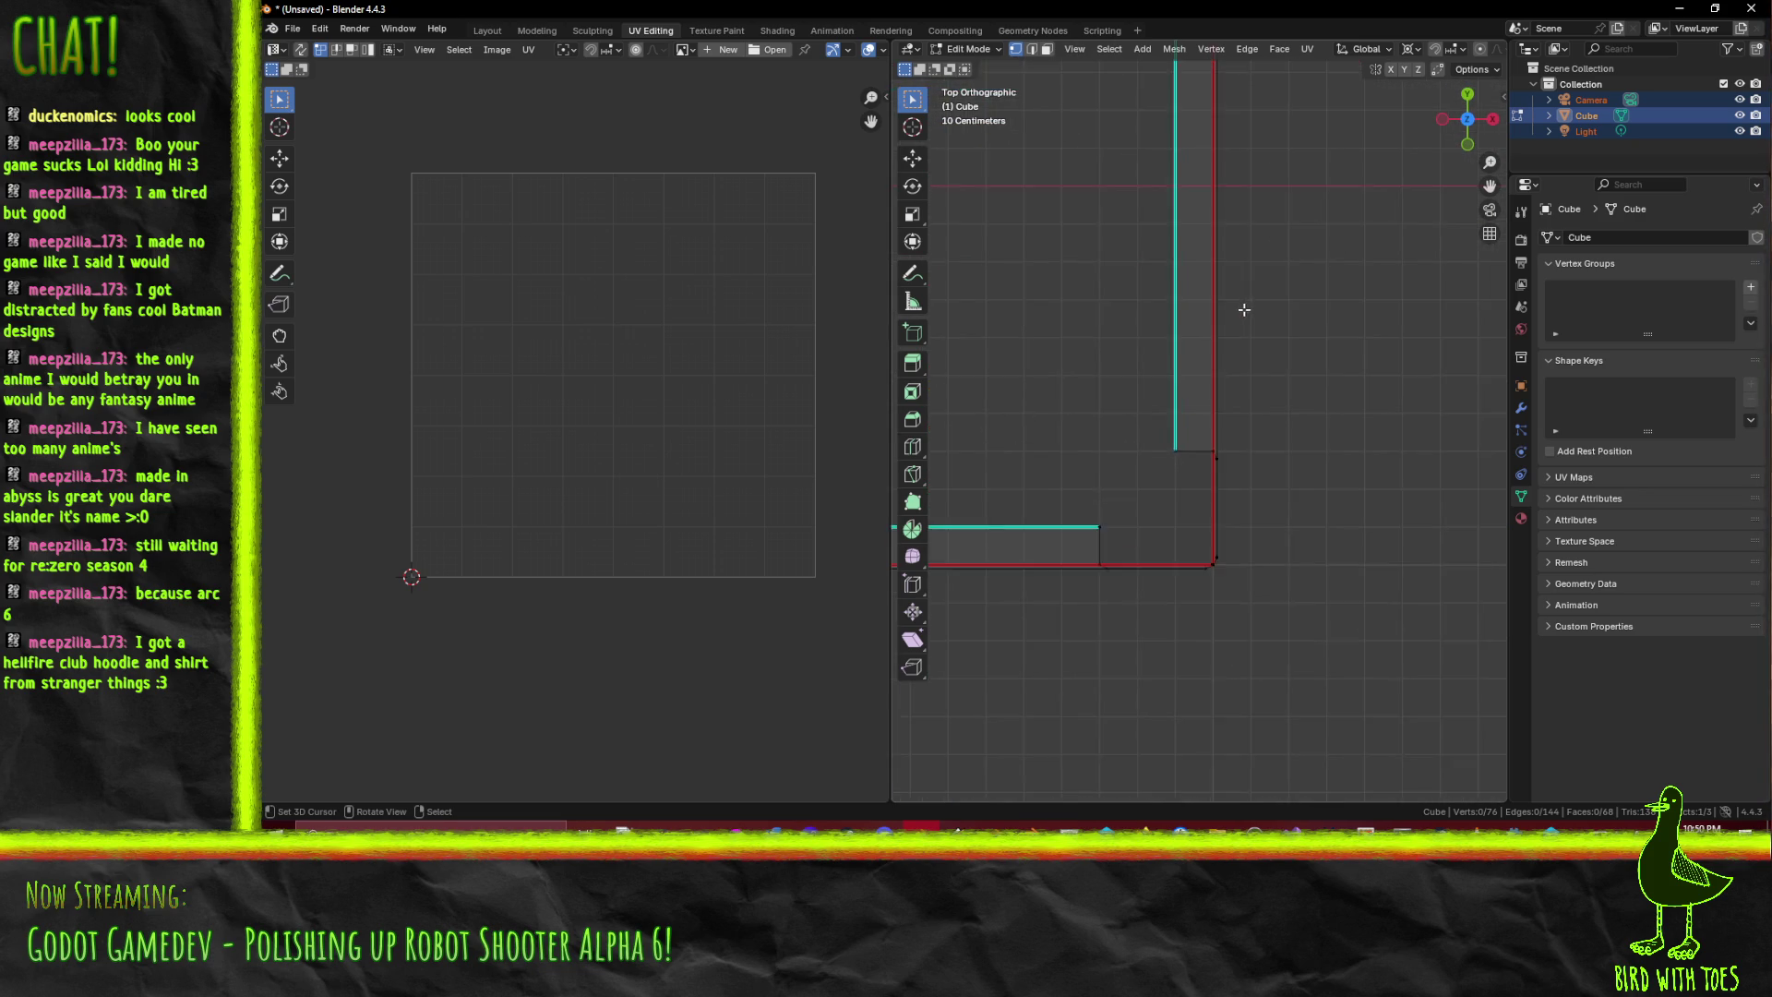
drag(1237, 304, 1154, 371)
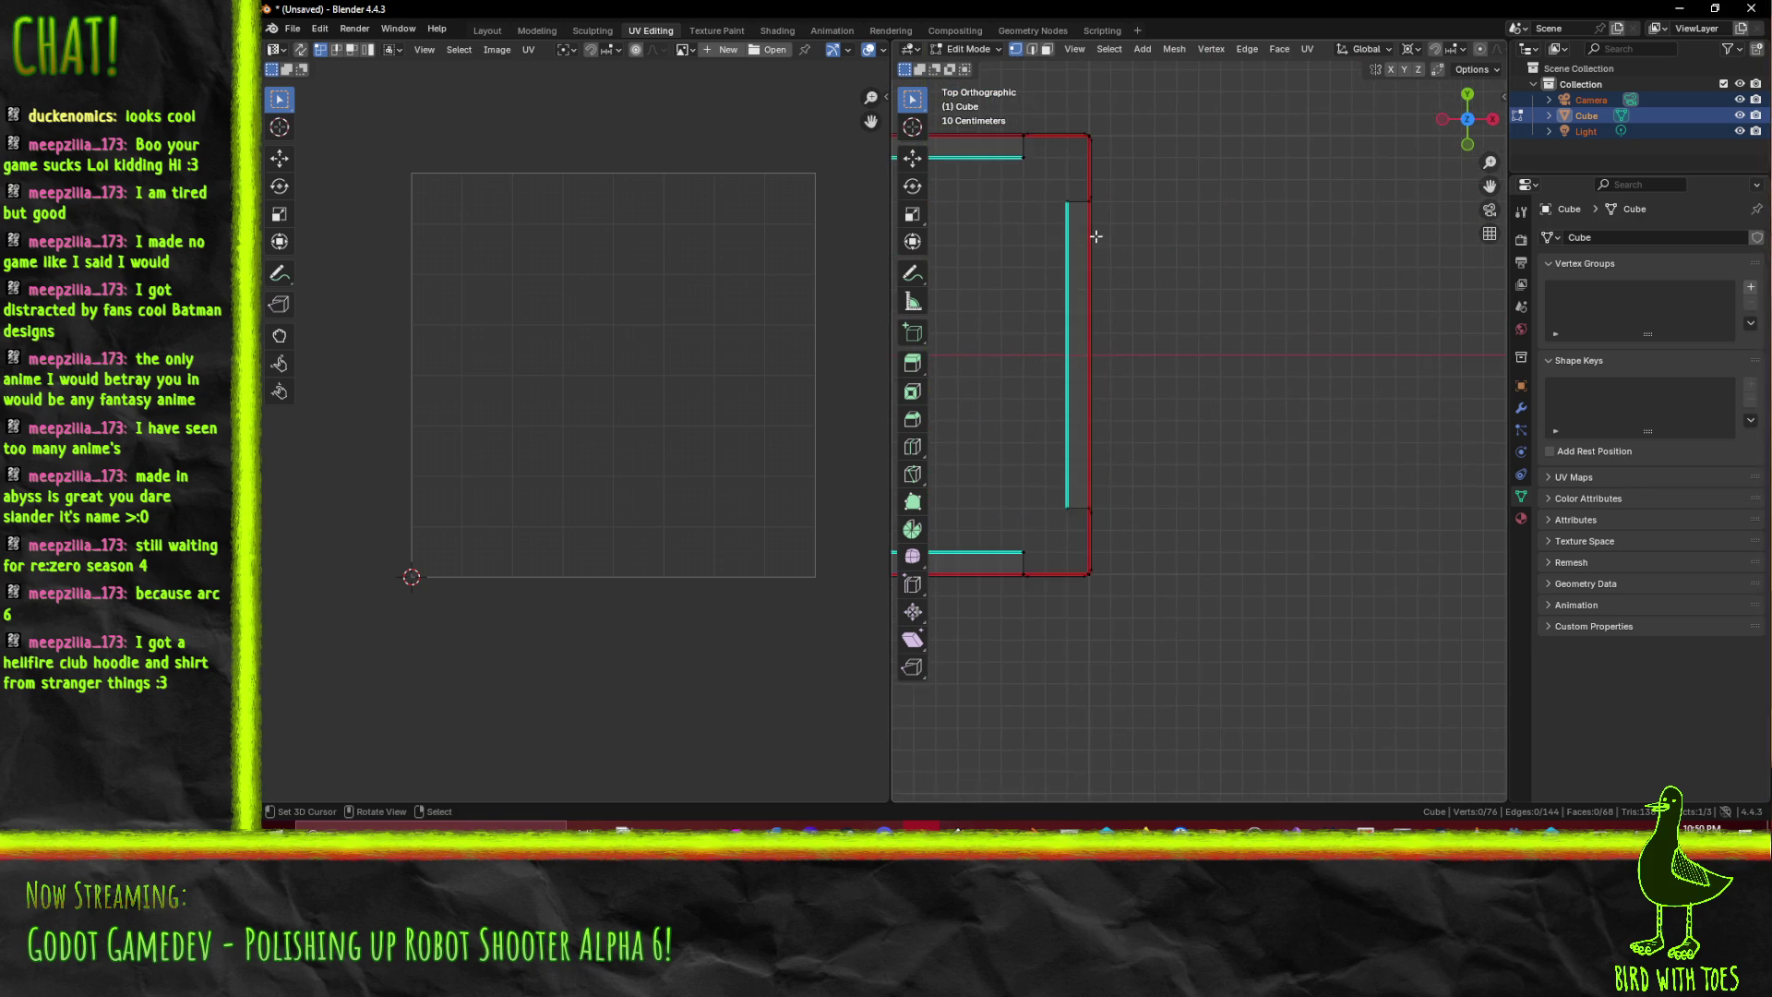
drag(1062, 219, 1221, 498)
scroll(1097, 444, up, 3)
mouse_move(1097, 445)
mouse_down()
mouse_move(989, 380)
mouse_move(1252, 387)
mouse_up()
scroll(1250, 392, up, 3)
scroll(1242, 319, down, 3)
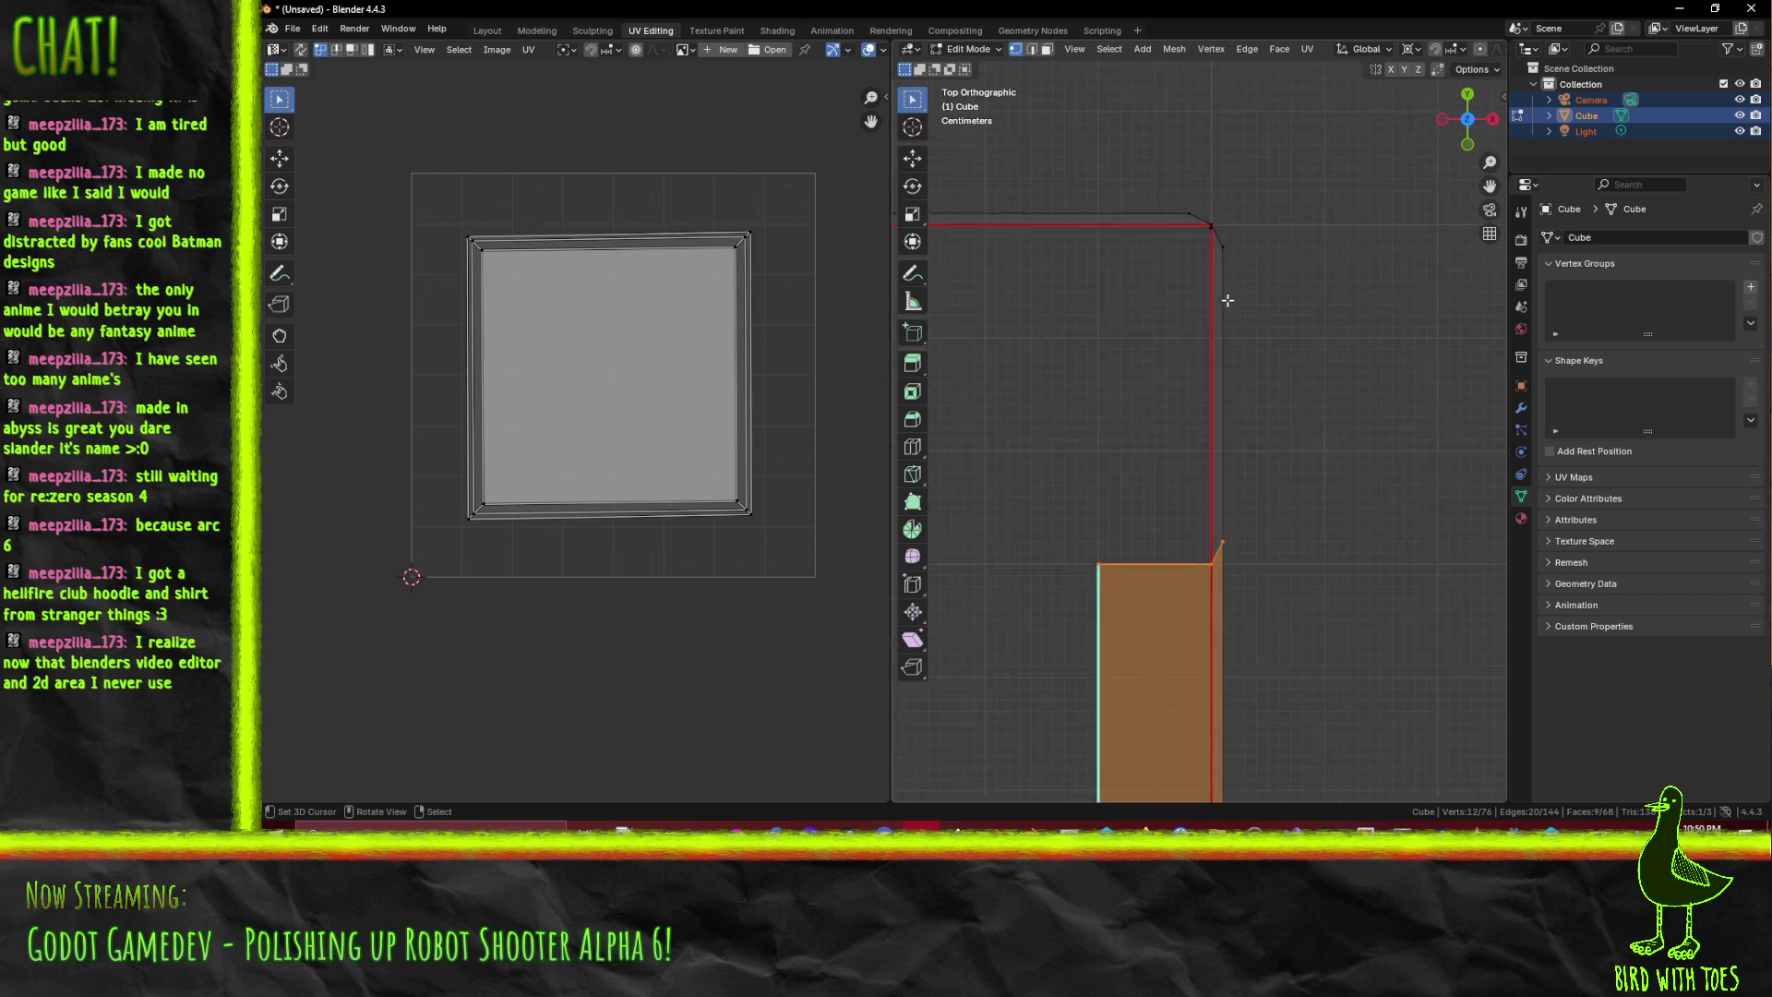
scroll(1143, 359, up, 4)
mouse_move(1143, 359)
mouse_down()
mouse_move(1280, 545)
mouse_move(1275, 413)
mouse_move(1258, 384)
mouse_move(1238, 407)
mouse_move(1284, 335)
mouse_move(1202, 330)
mouse_move(1209, 354)
mouse_move(1104, 287)
mouse_move(922, 277)
mouse_move(1071, 290)
mouse_move(1209, 395)
mouse_move(1188, 380)
mouse_move(1216, 383)
mouse_up()
click(1273, 368)
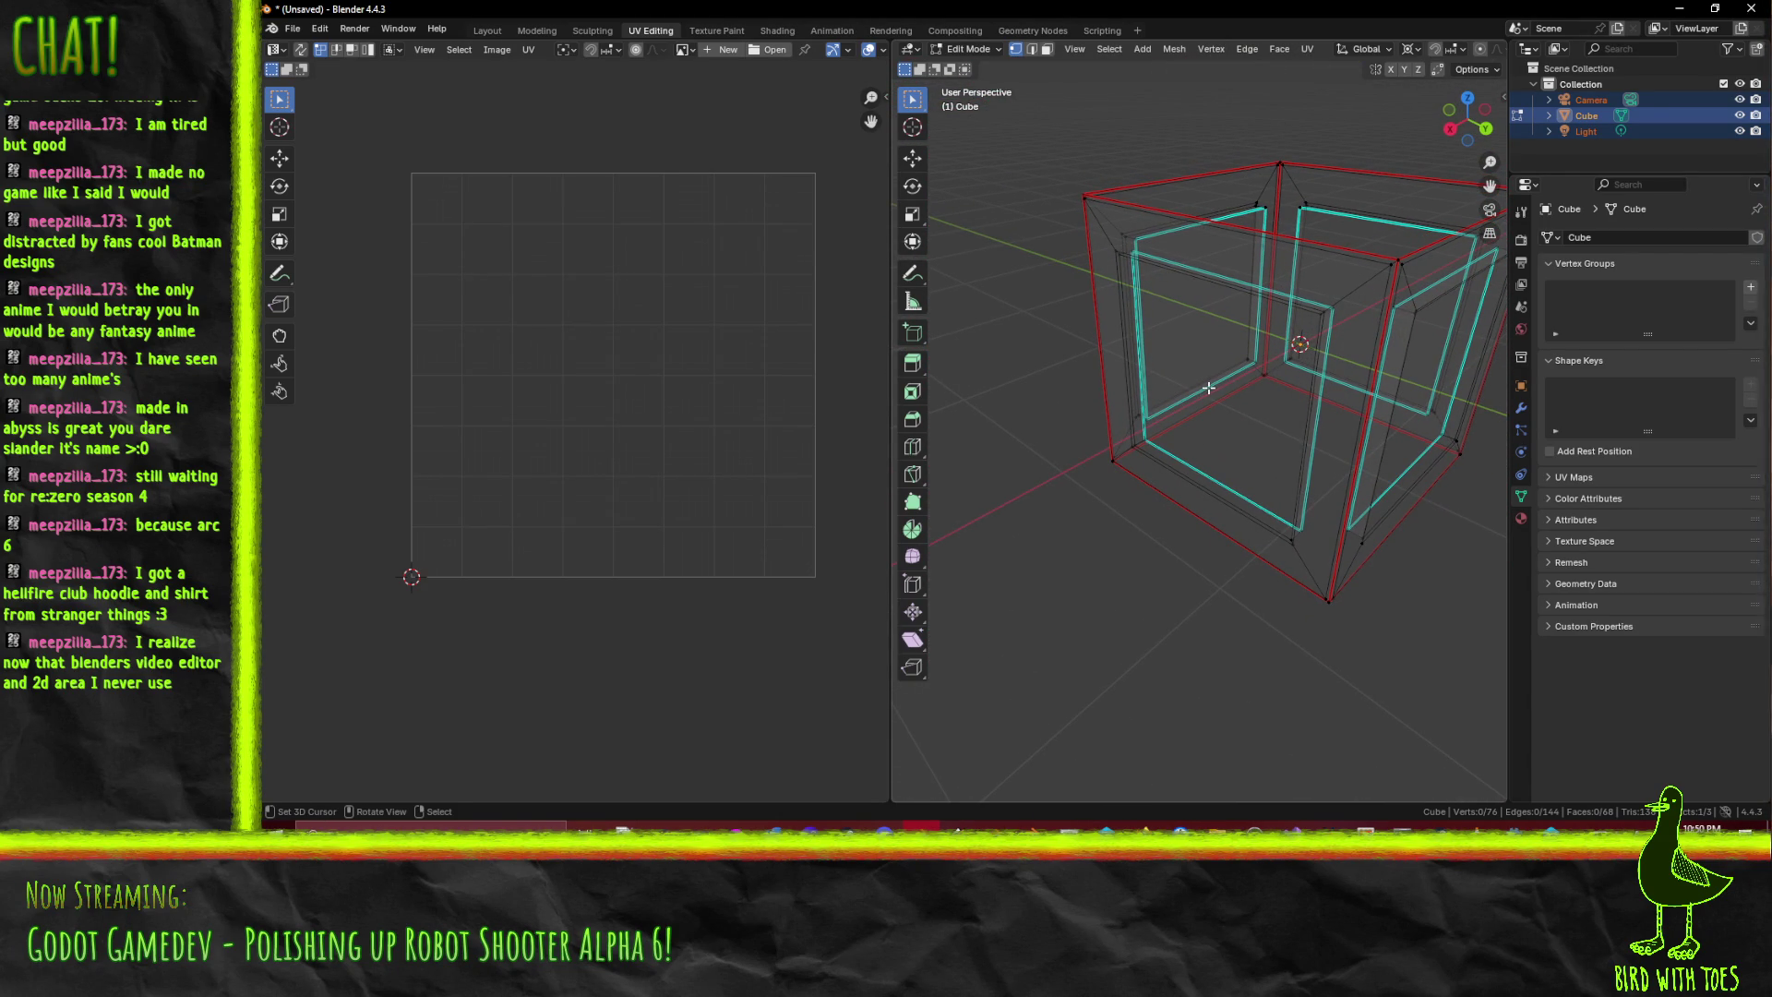
- Box-select the right wall strip again and pick out the single stray corner vertex
key(KP_7)
scroll(1207, 387, up, 1)
key(b)
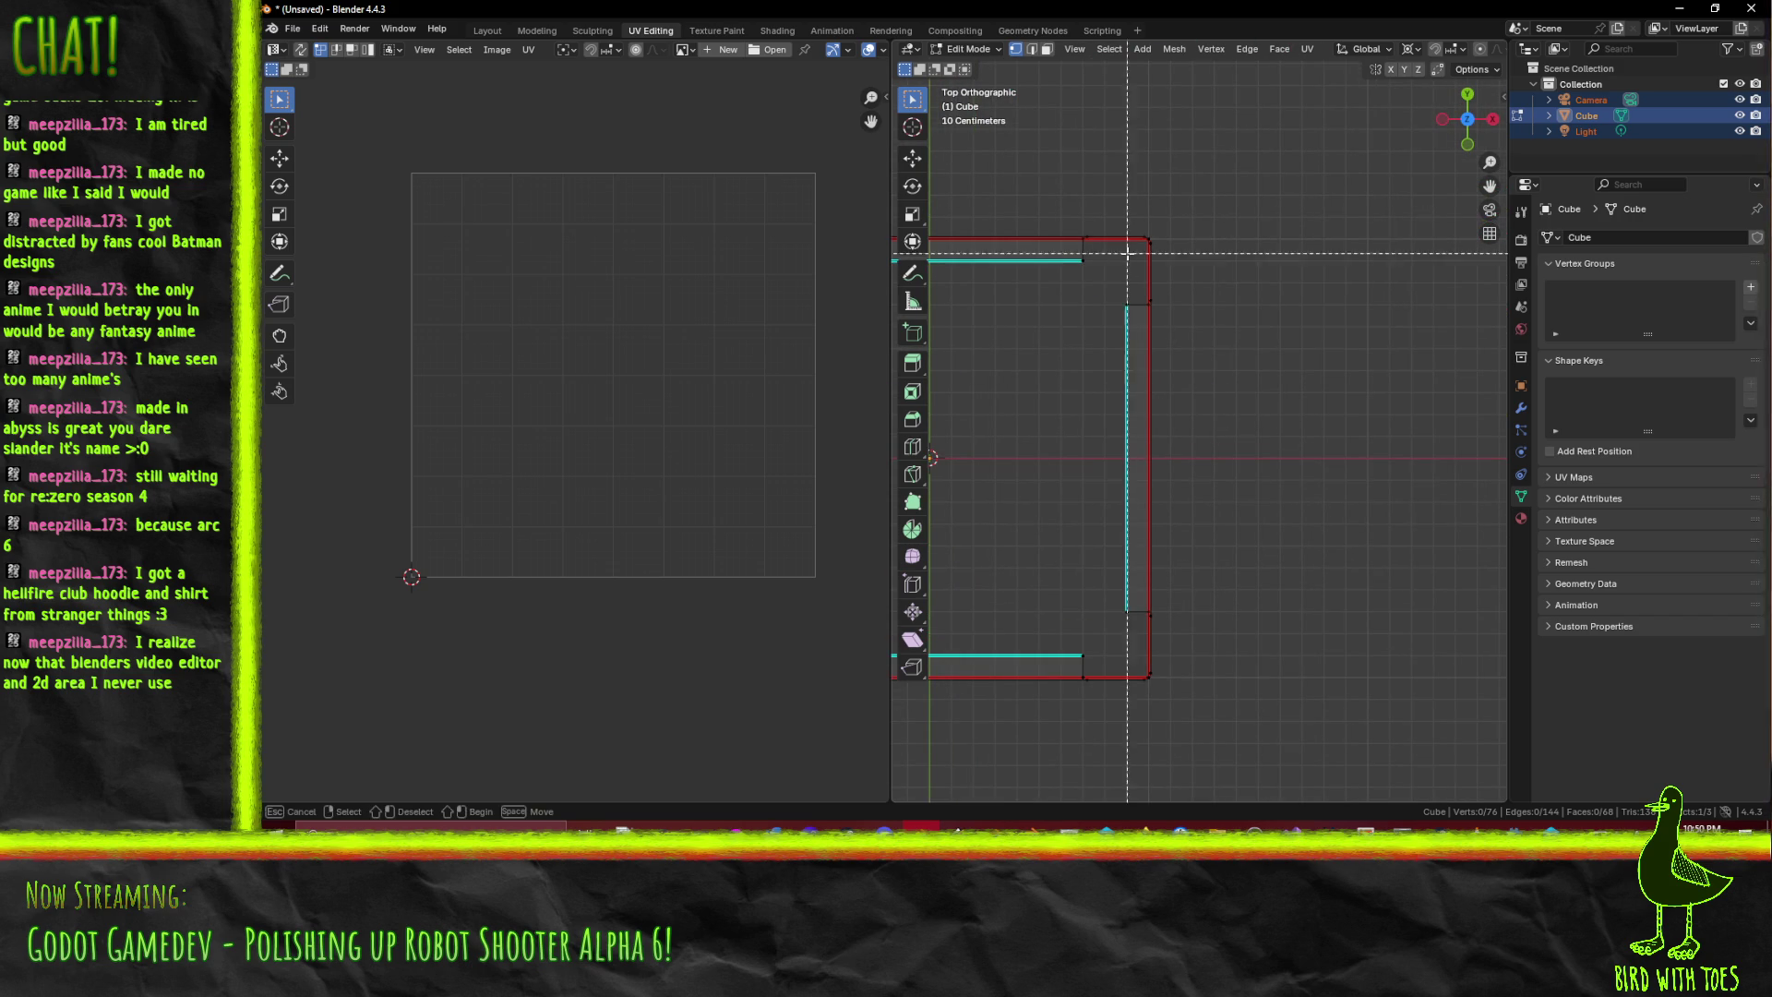
mouse_move(1106, 239)
mouse_down()
mouse_move(1207, 545)
mouse_move(1215, 676)
mouse_up()
scroll(1255, 601, up, 5)
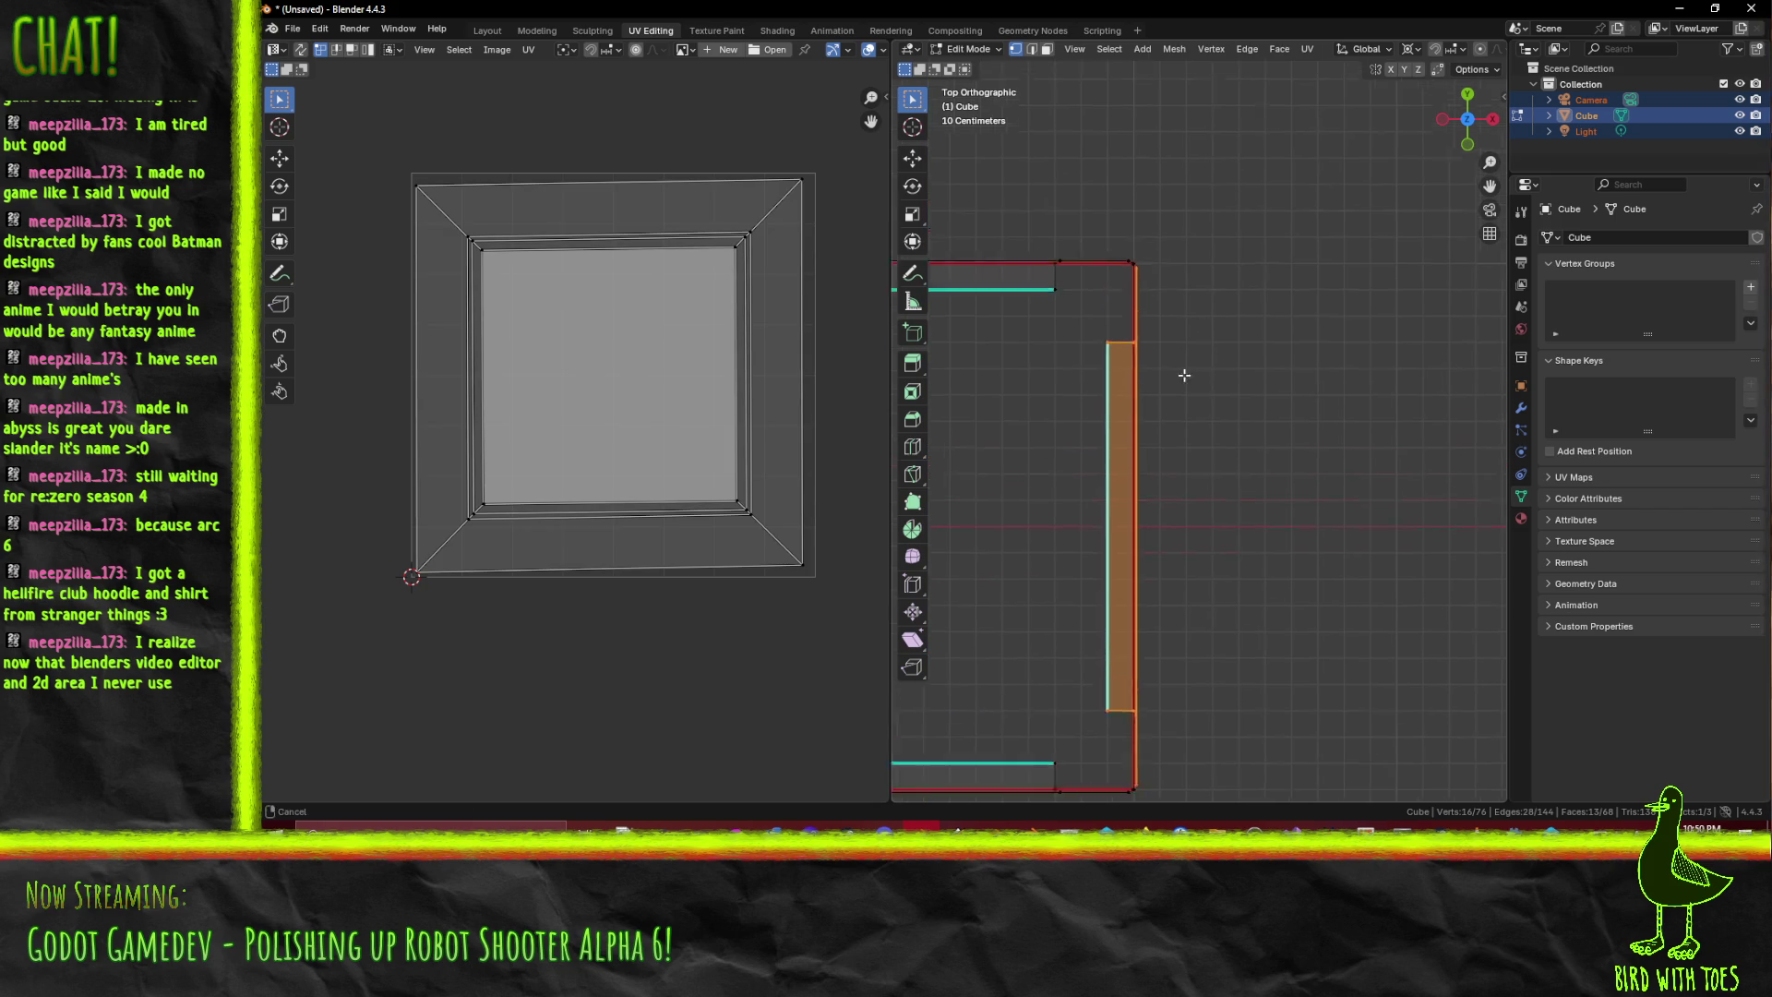
scroll(1133, 359, up, 3)
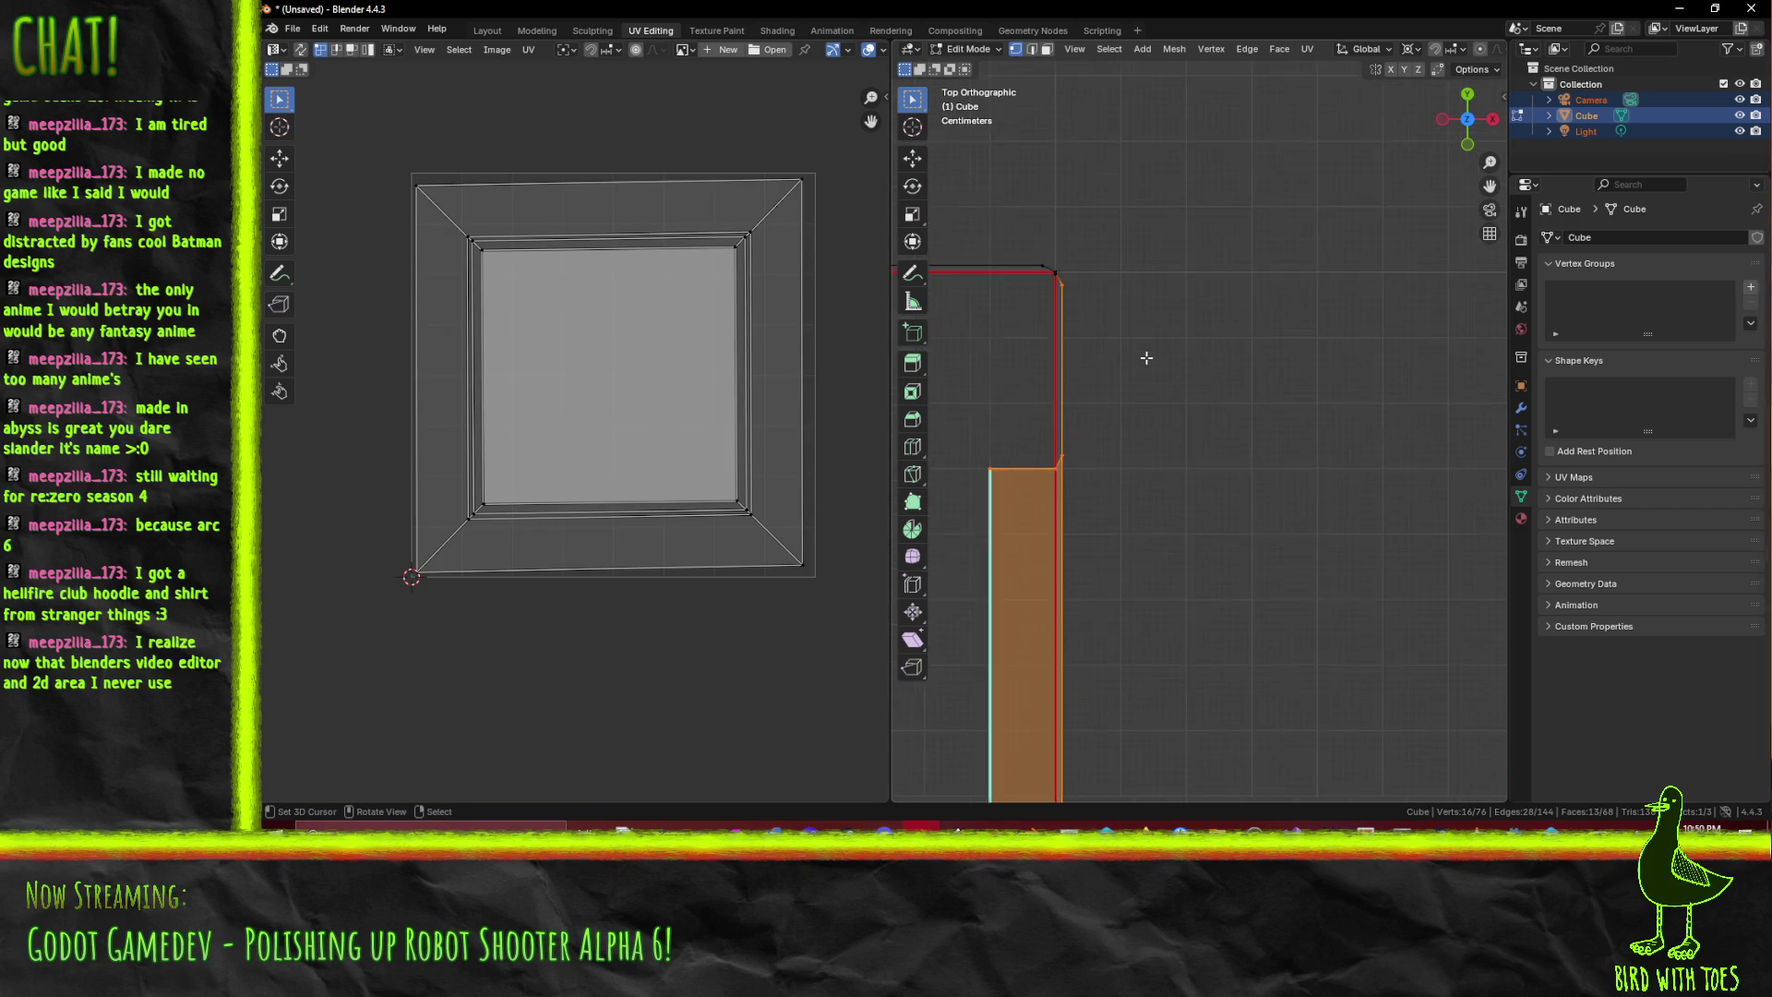
scroll(1010, 256, up, 4)
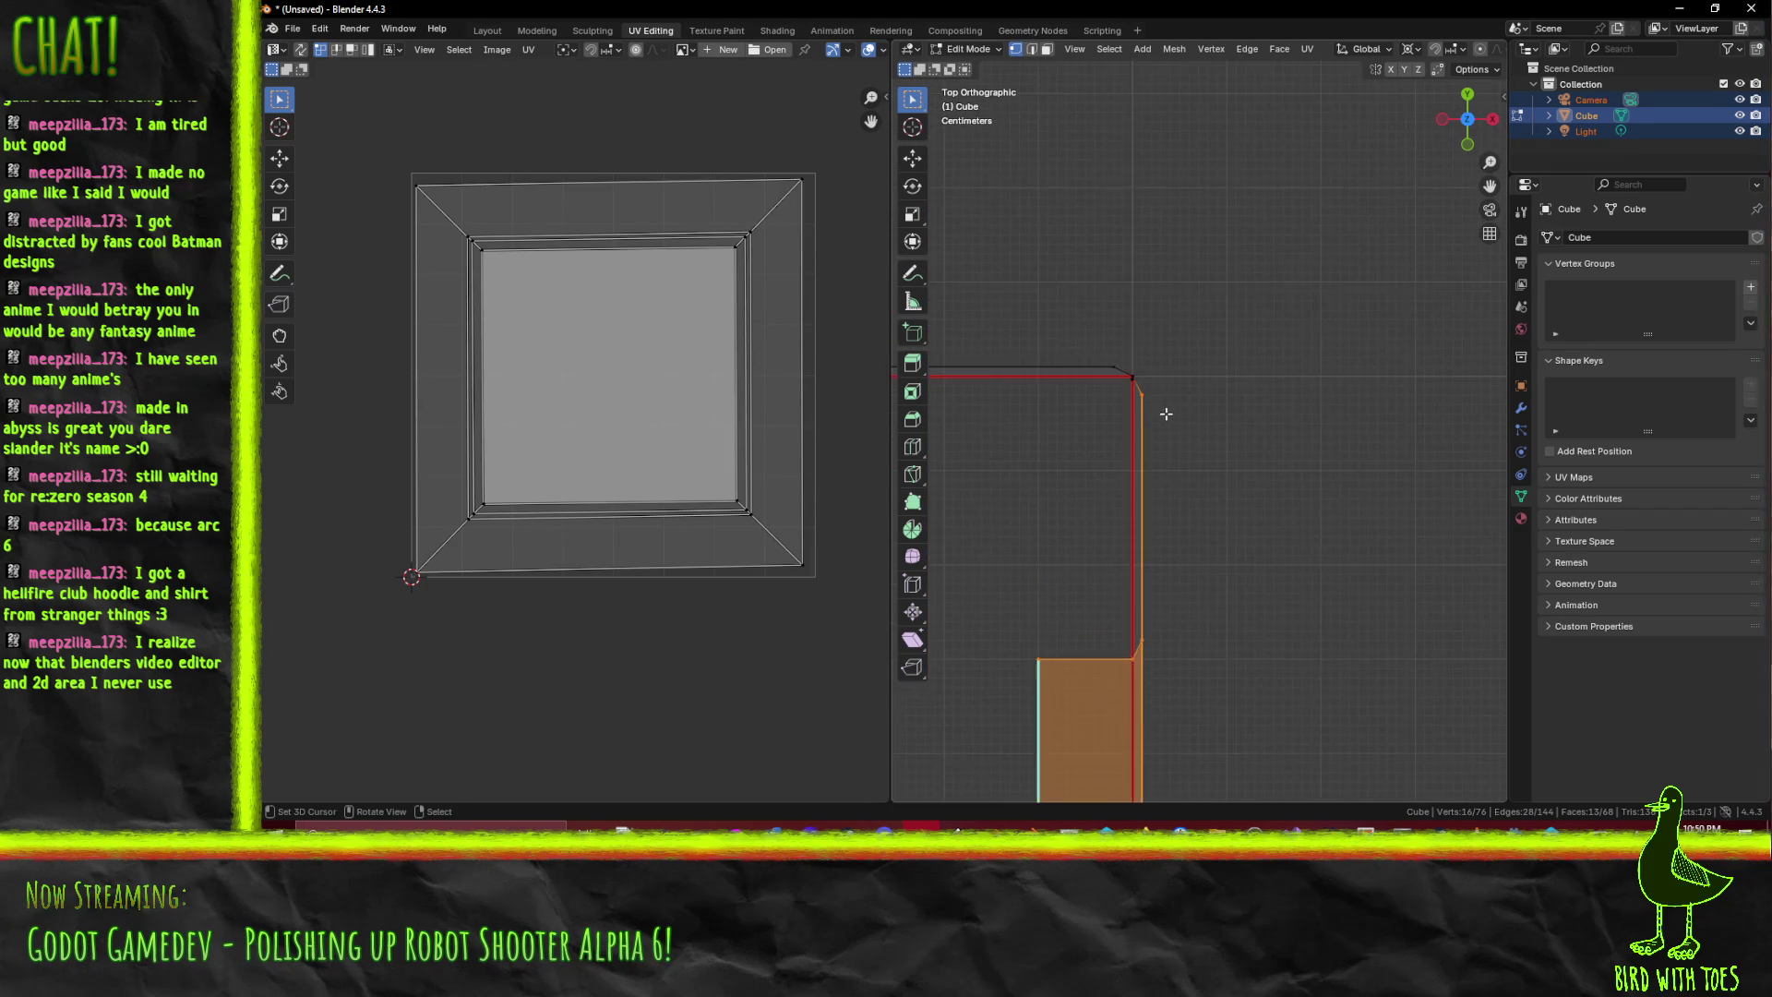
scroll(1049, 355, left, 3)
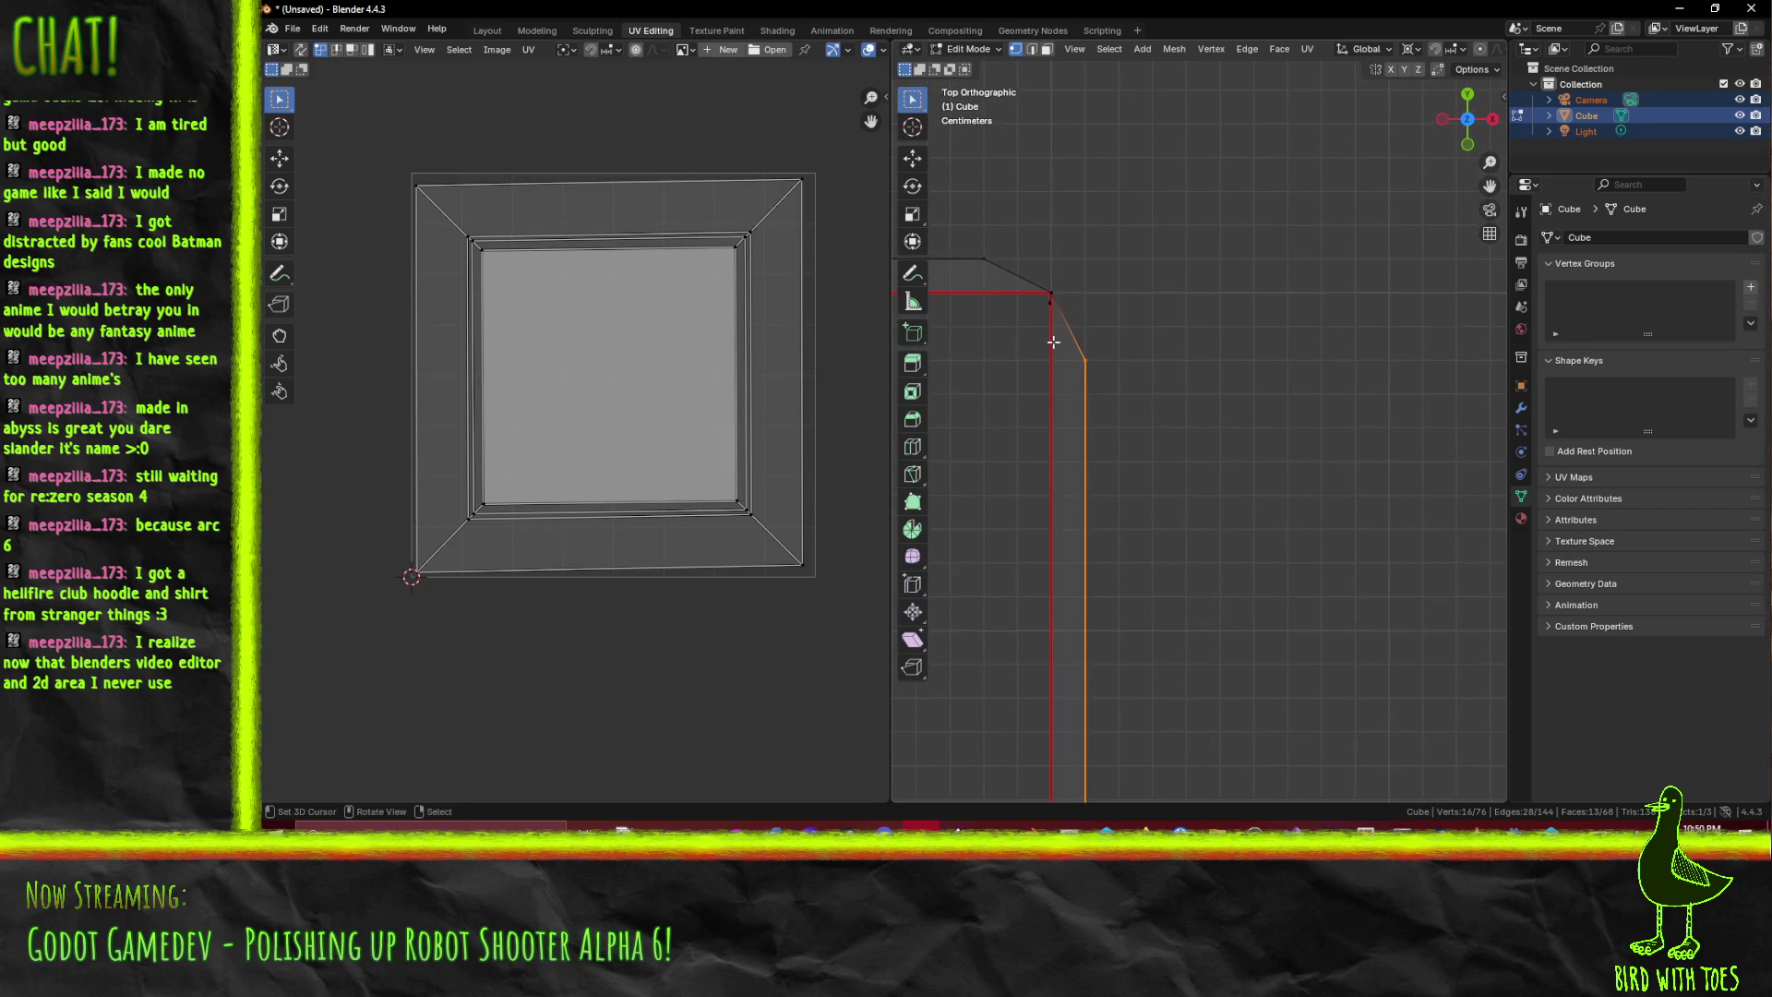
click(1040, 306)
scroll(1049, 354, down, 5)
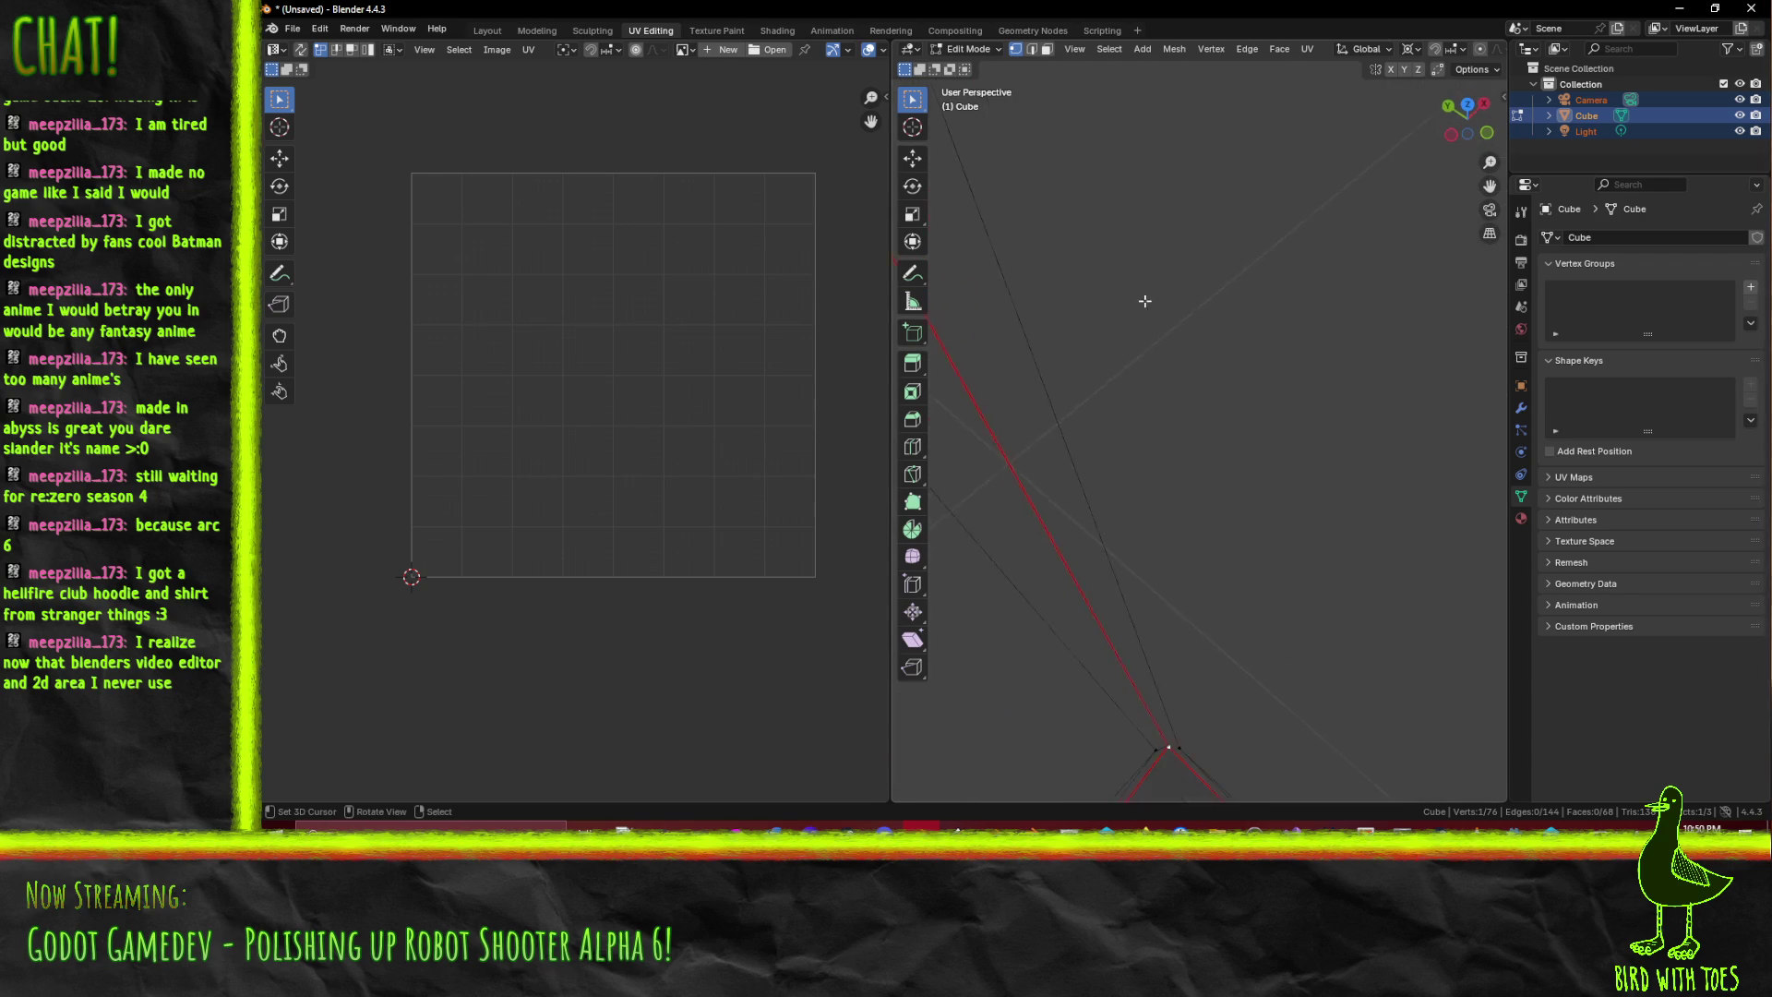
scroll(1191, 523, down, 3)
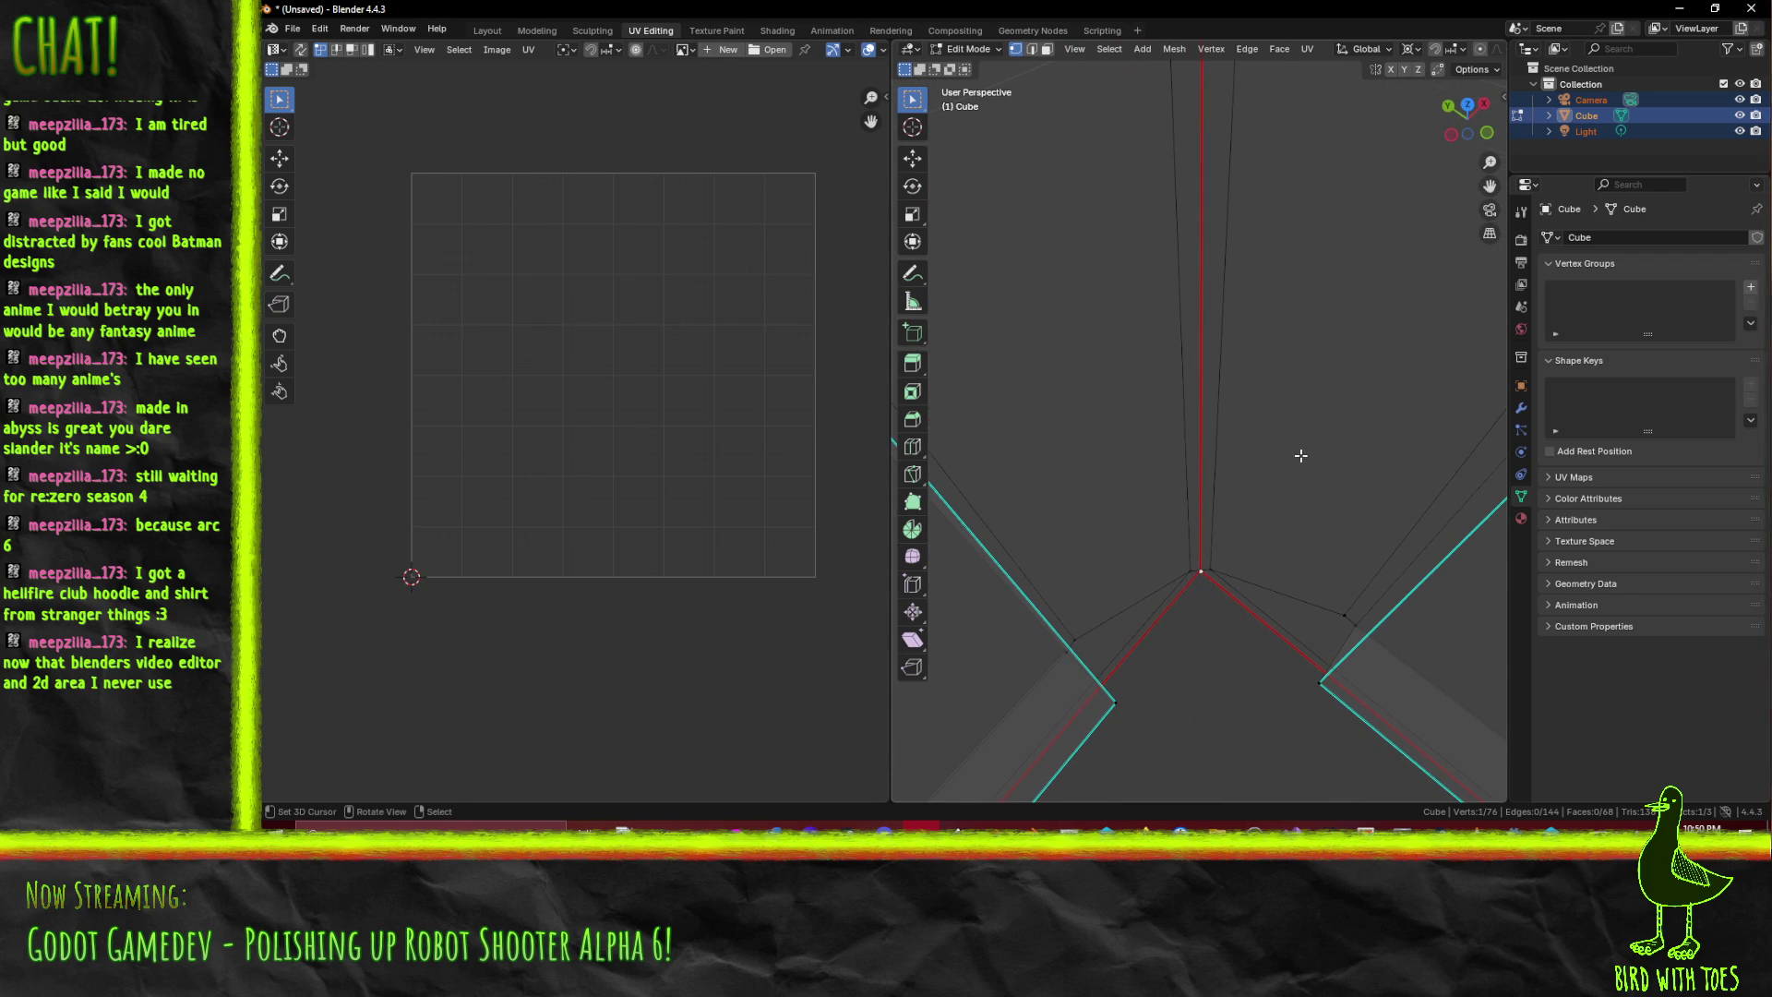
- Move the stray corner vertex aside and delete it
key(g)
click(1292, 523)
key(x)
click(1290, 551)
scroll(1265, 579, down, 3)
scroll(1266, 578, down, 5)
mouse_move(1262, 563)
mouse_down()
mouse_move(1219, 383)
mouse_move(1236, 305)
mouse_move(1149, 378)
mouse_move(1297, 472)
mouse_move(1130, 313)
mouse_up()
scroll(1149, 378, up, 5)
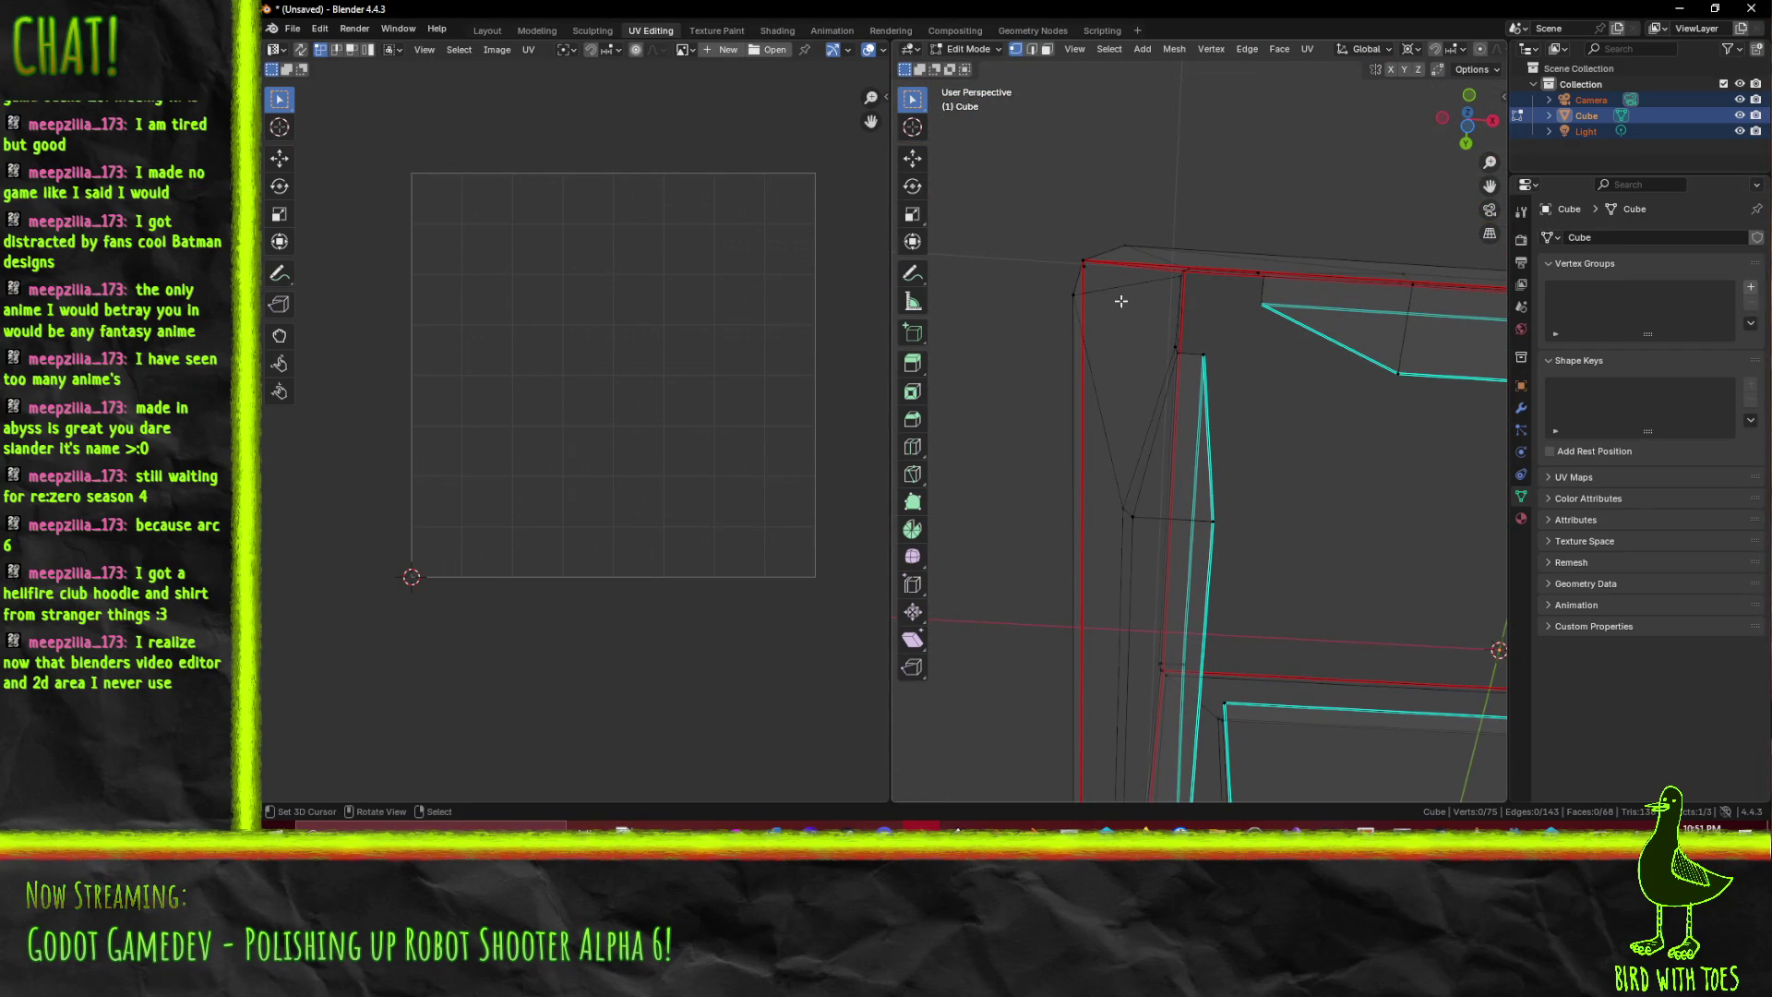
- Delete two more stray corner vertices, inspecting the corner from several angles
key(x)
click(1212, 459)
mouse_move(1212, 459)
mouse_down()
mouse_move(1294, 339)
mouse_move(1223, 302)
mouse_up()
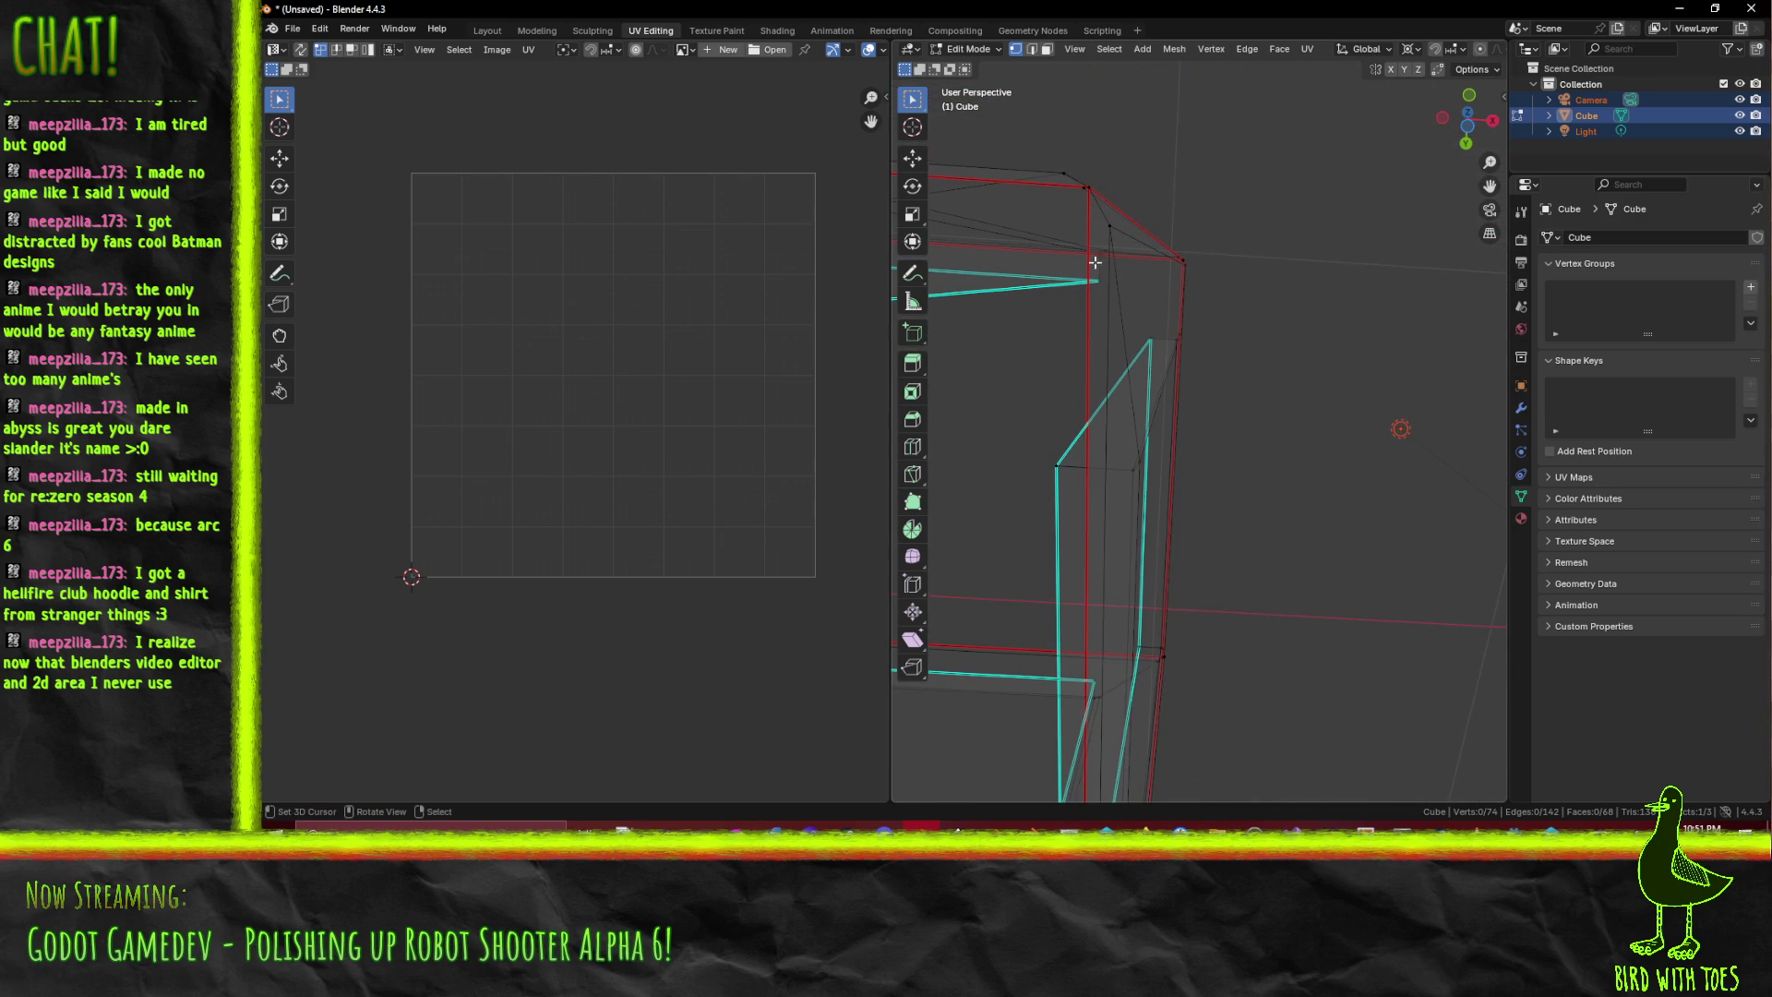
key(x)
click(1072, 205)
mouse_move(1087, 545)
mouse_down()
mouse_move(1265, 386)
mouse_move(1236, 475)
mouse_move(1450, 407)
mouse_move(1072, 395)
mouse_move(1040, 366)
mouse_move(690, 342)
mouse_up()
mouse_move(1253, 366)
mouse_down()
mouse_move(1132, 384)
mouse_move(1127, 338)
mouse_move(1169, 344)
mouse_up()
right_click(1127, 337)
- Dissolve one more stray corner vertex and return to the top-down view
click(1133, 351)
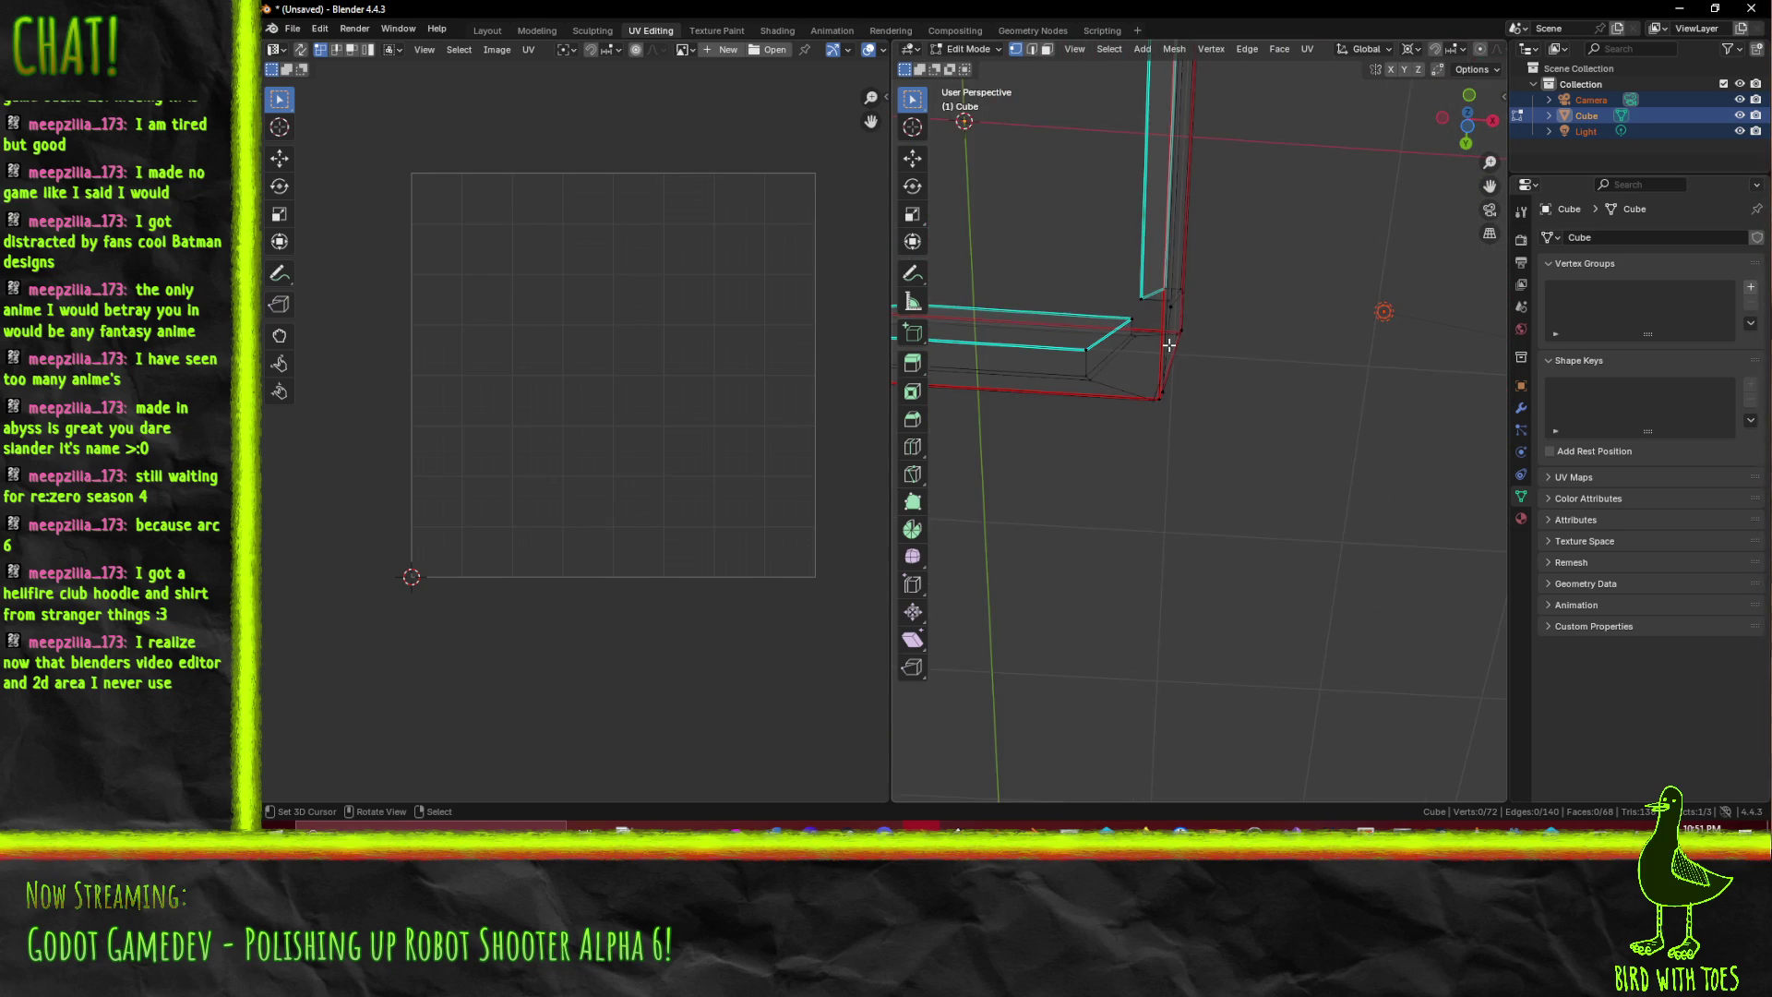
key(KP_7)
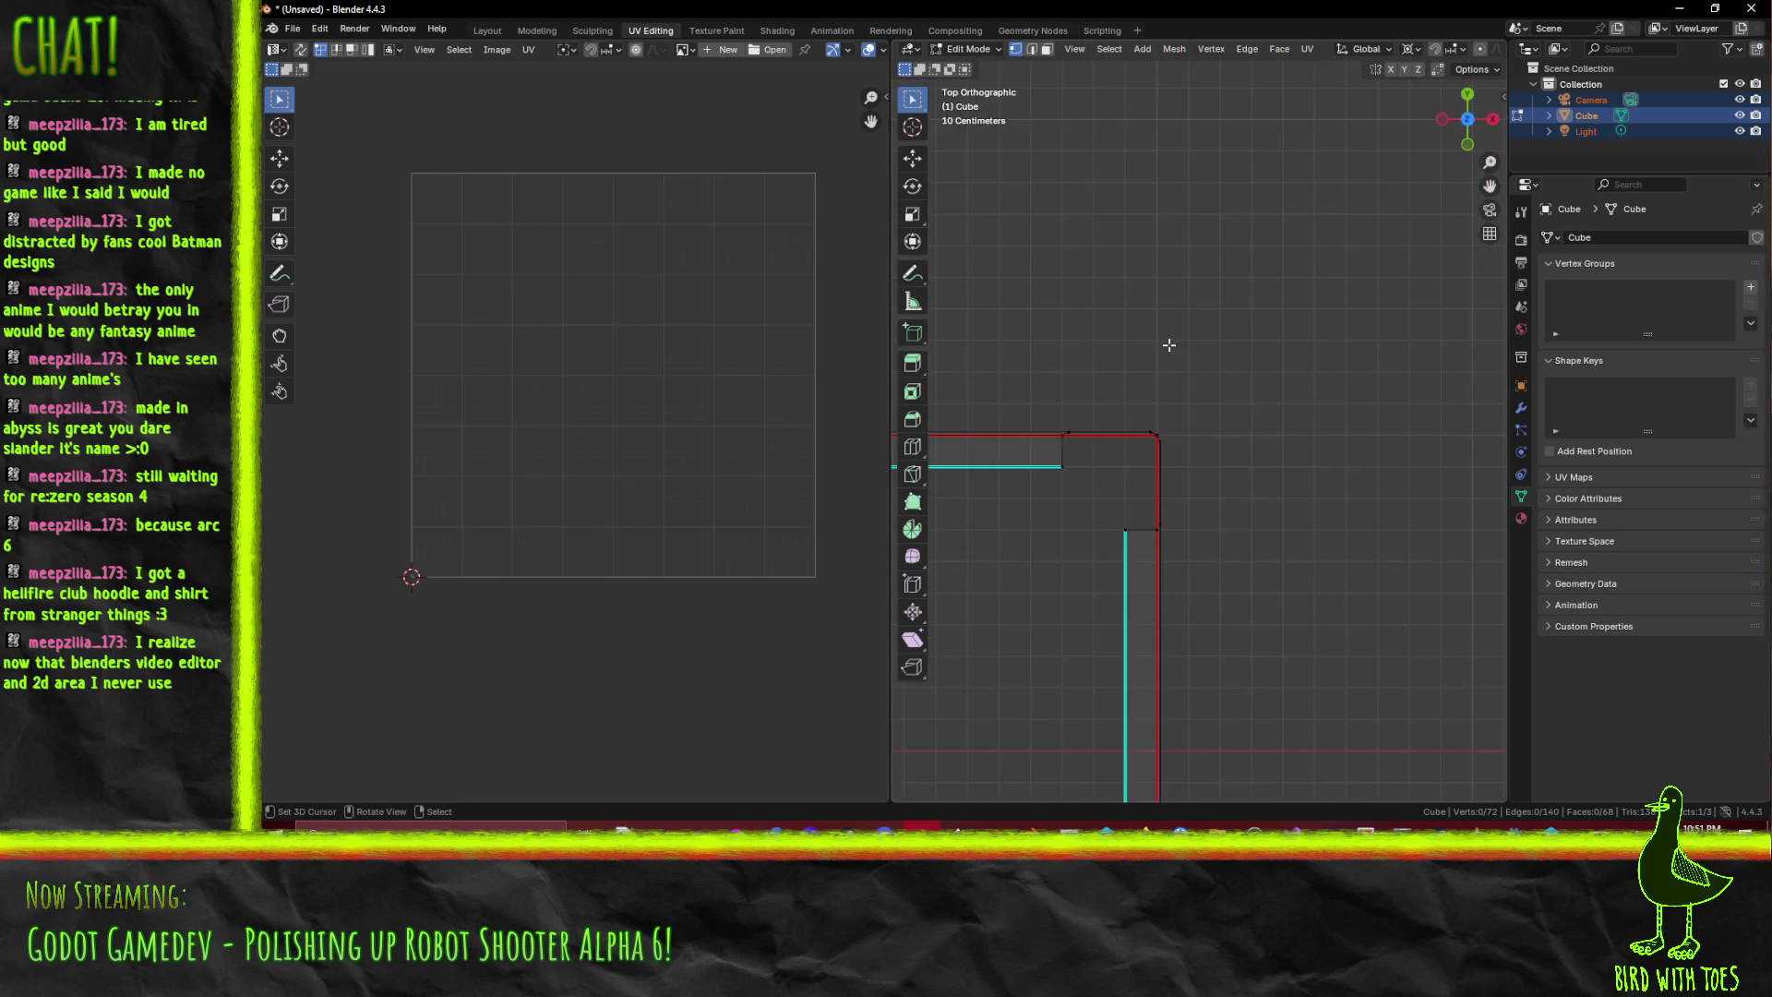
scroll(1159, 329, up, 2)
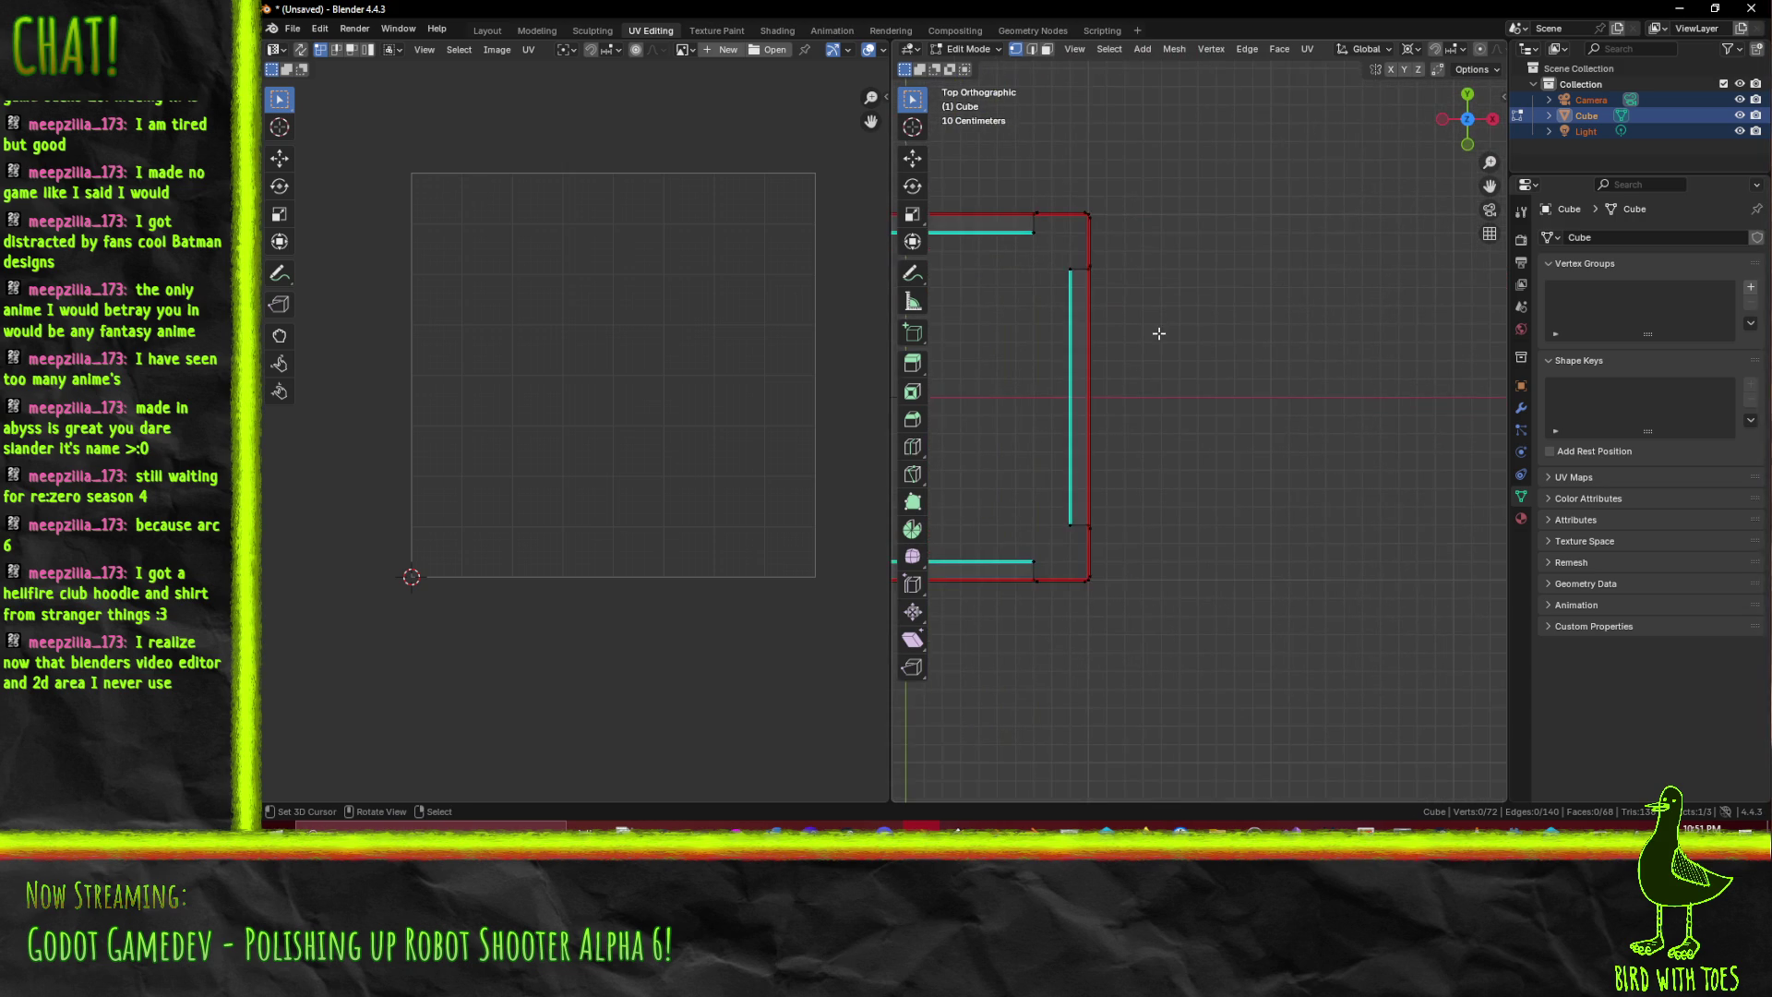
mouse_move(1051, 252)
mouse_down()
mouse_move(1133, 526)
mouse_move(976, 429)
mouse_up()
scroll(993, 449, up, 2)
scroll(1261, 395, down, 3)
key(KP_8)
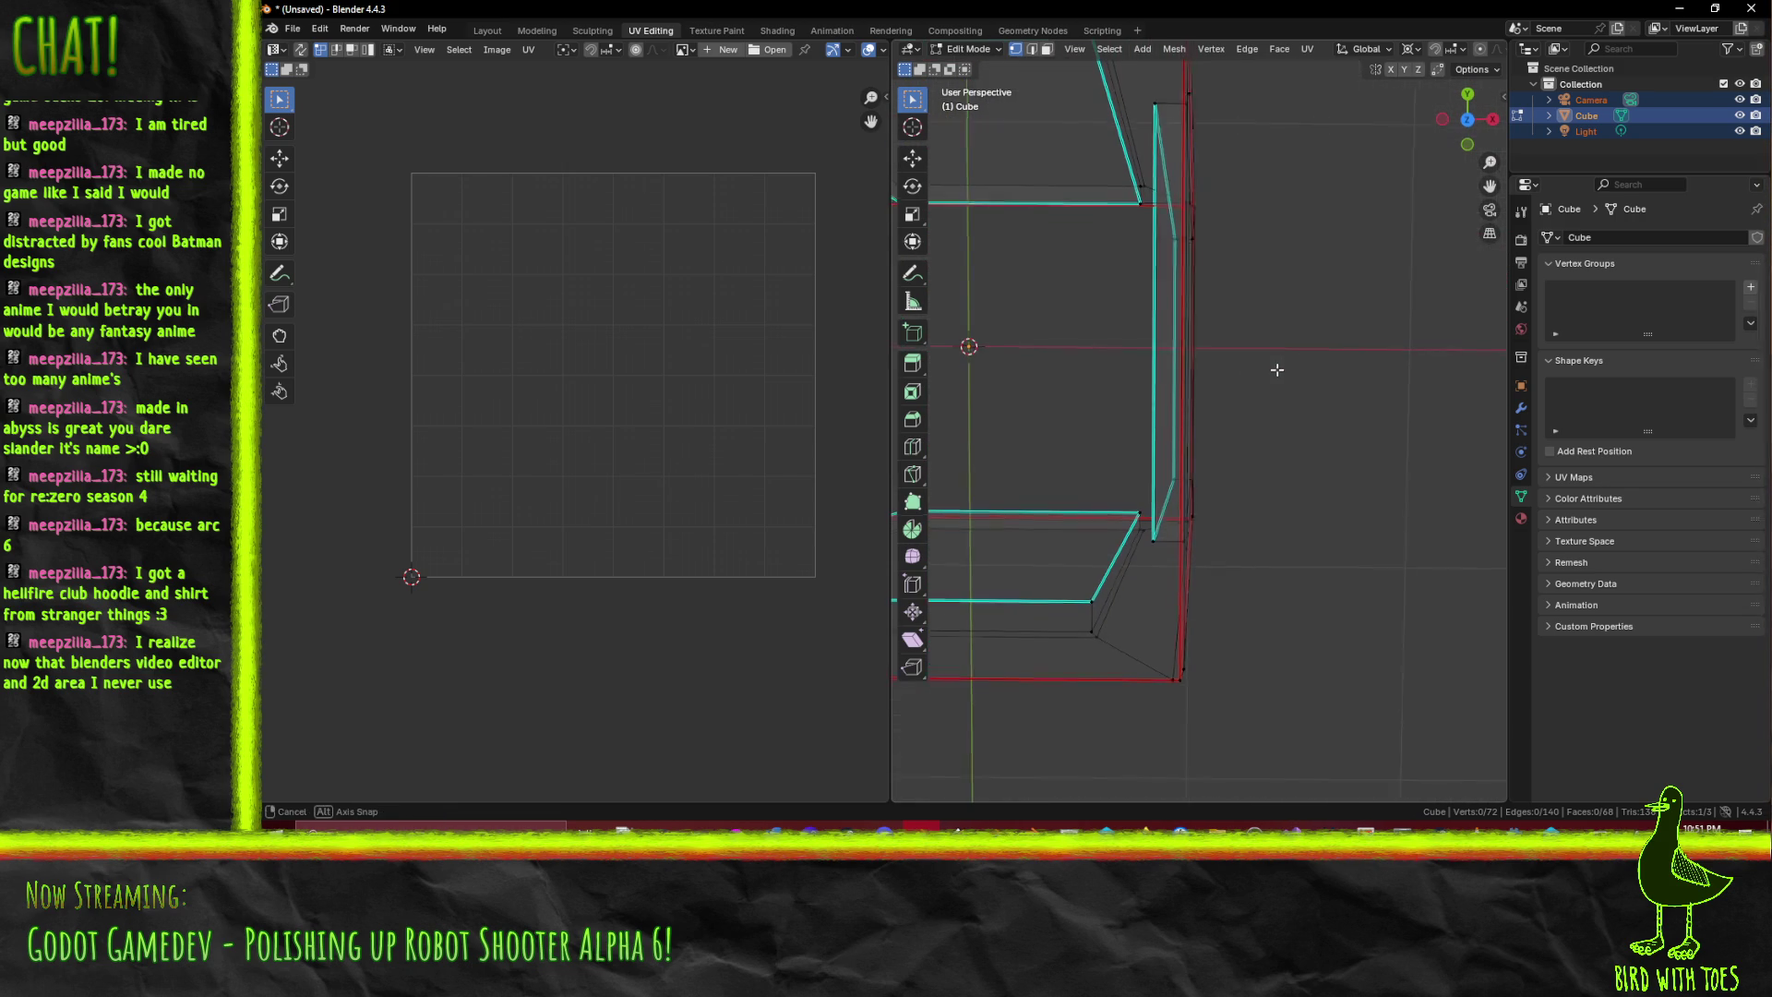
key(KP_7)
- Box-select the right and left frame strips of the box and duplicate them
scroll(1201, 420, up, 1)
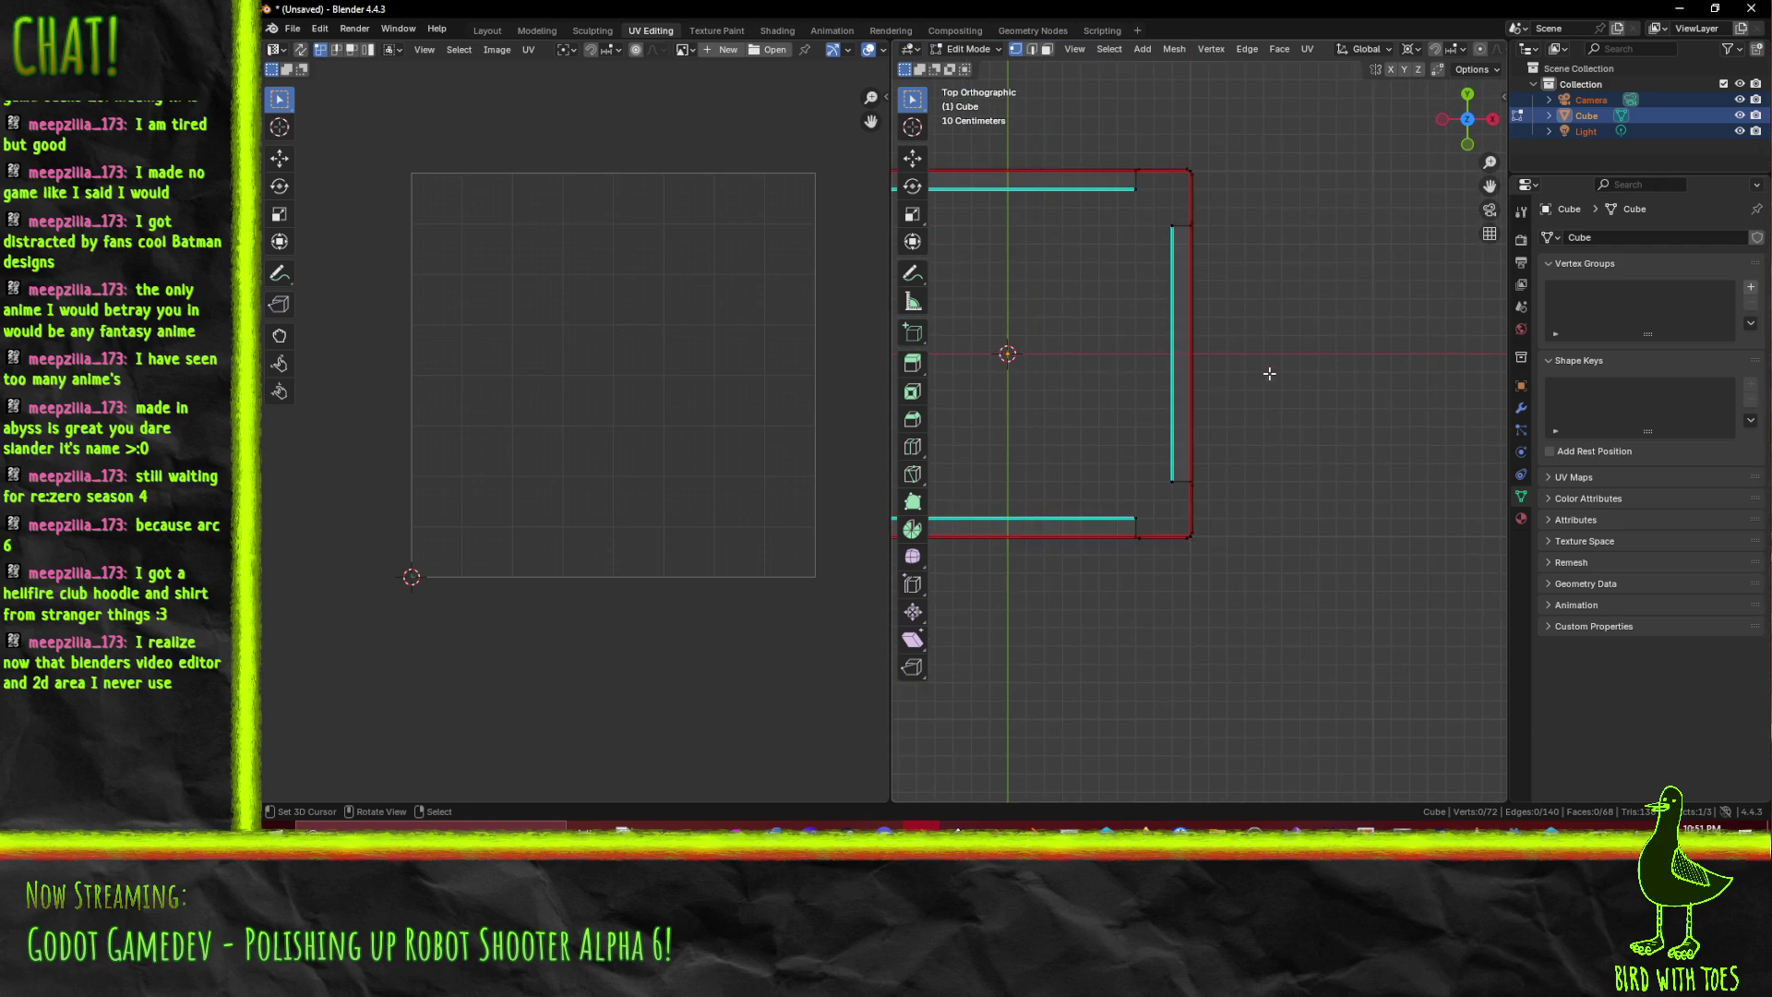
drag(1147, 207, 1238, 512)
scroll(1238, 512, up, 1)
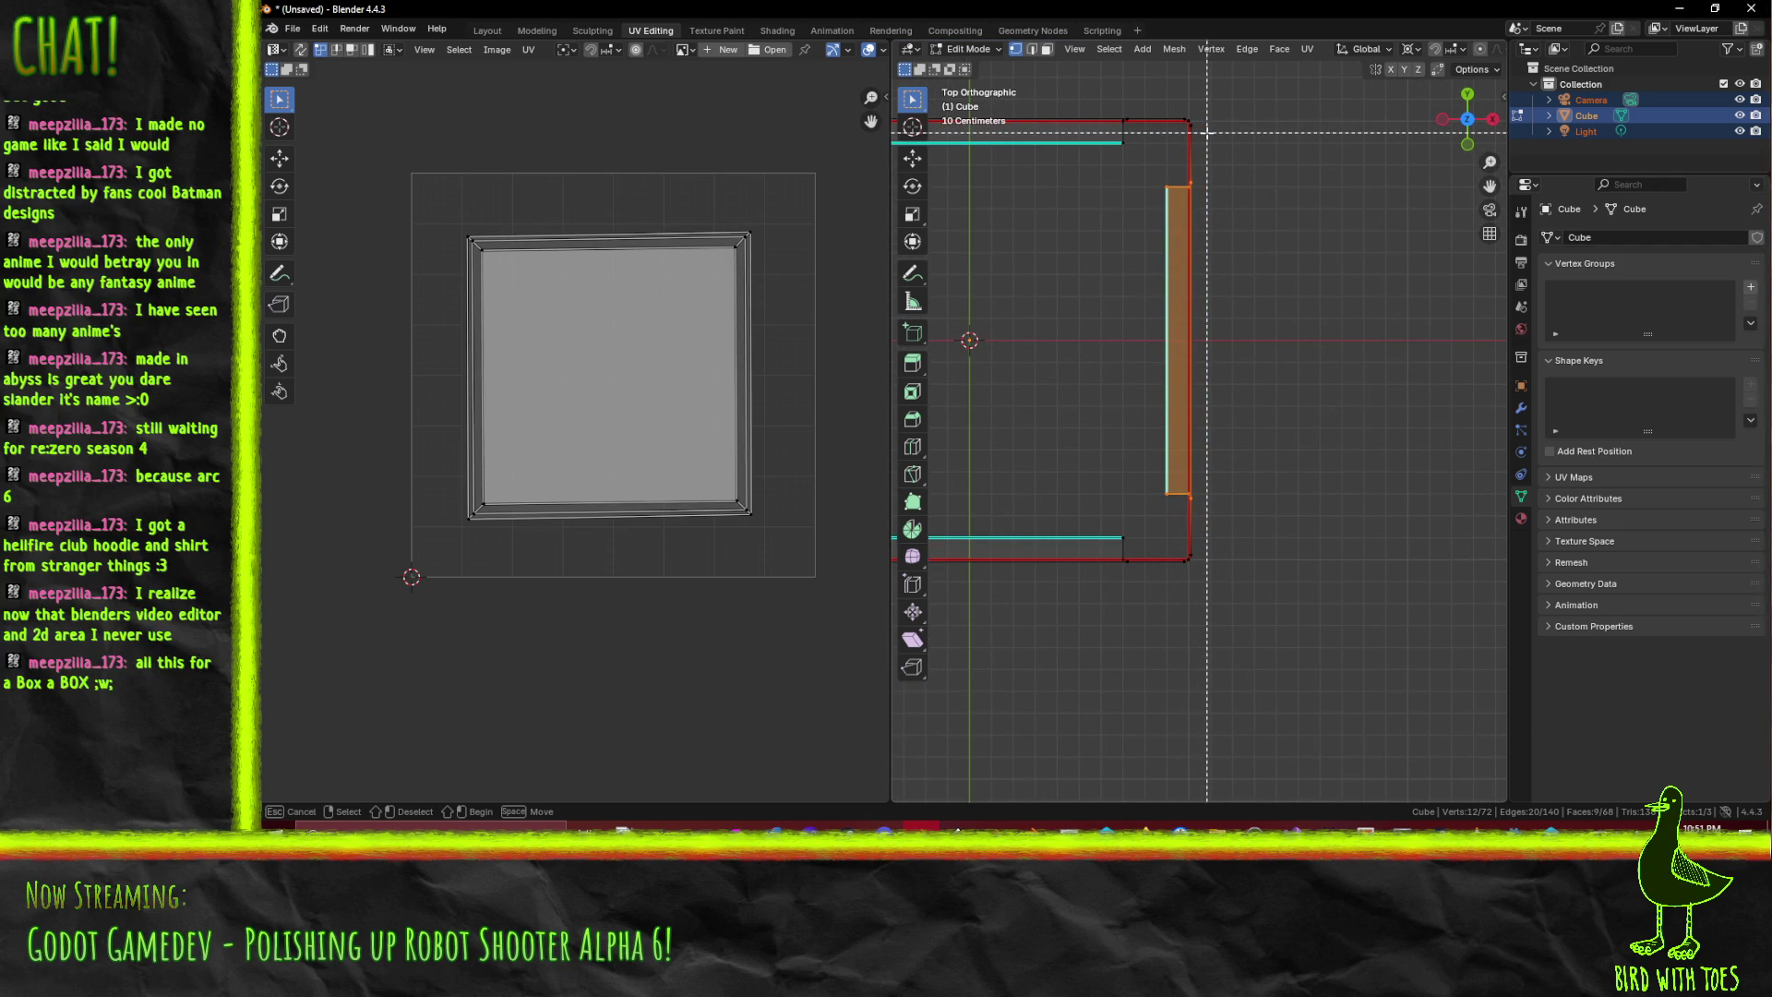
mouse_move(1187, 105)
mouse_down()
mouse_move(1245, 388)
mouse_move(1249, 576)
mouse_up()
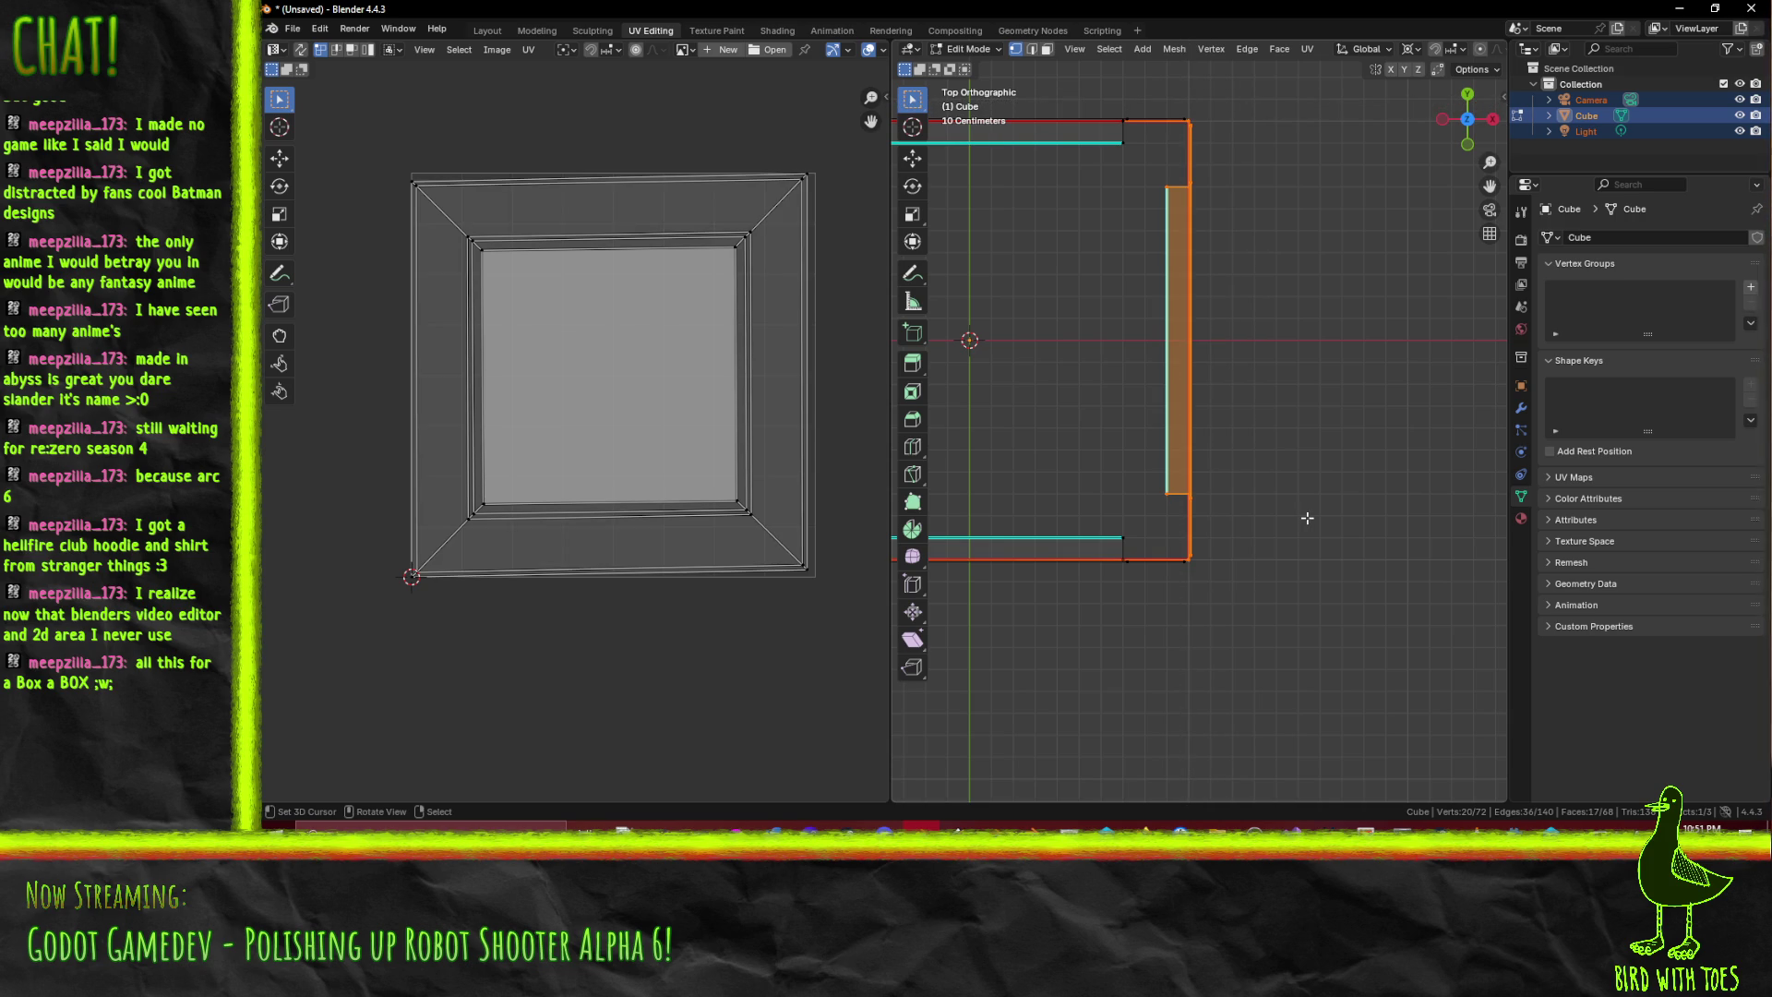
drag(1046, 427, 1461, 458)
key(b)
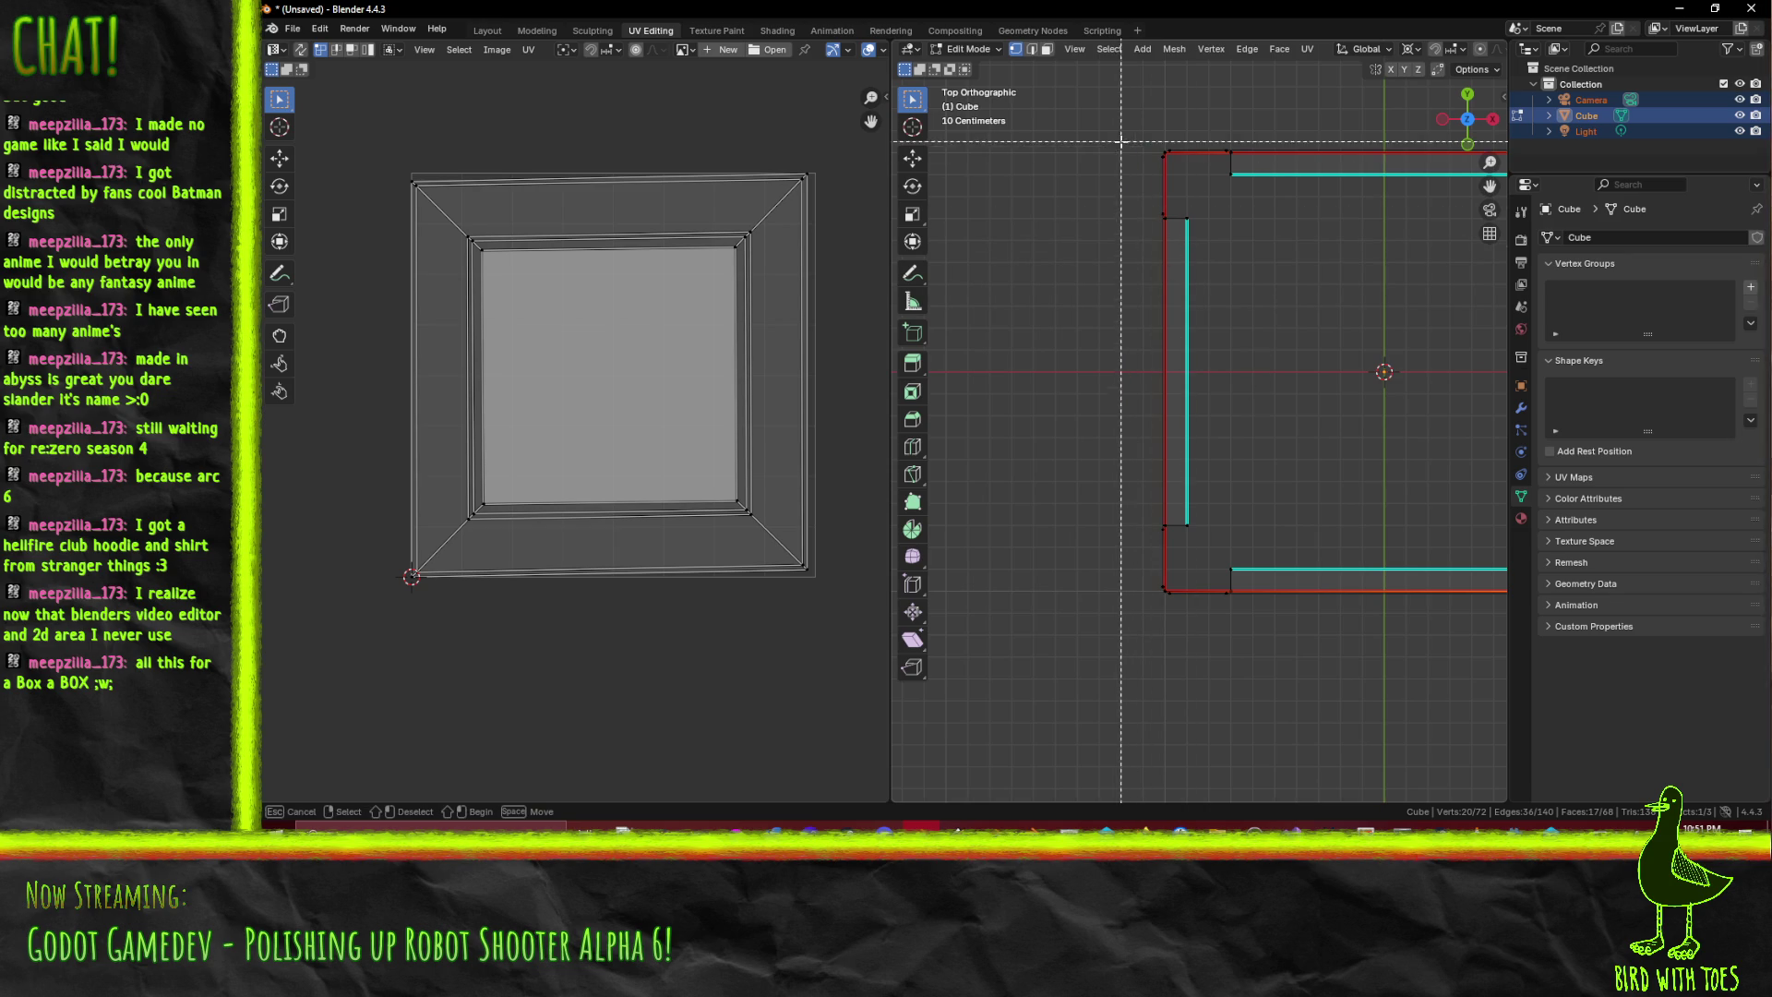
drag(1124, 147, 1169, 611)
key(shift+d)
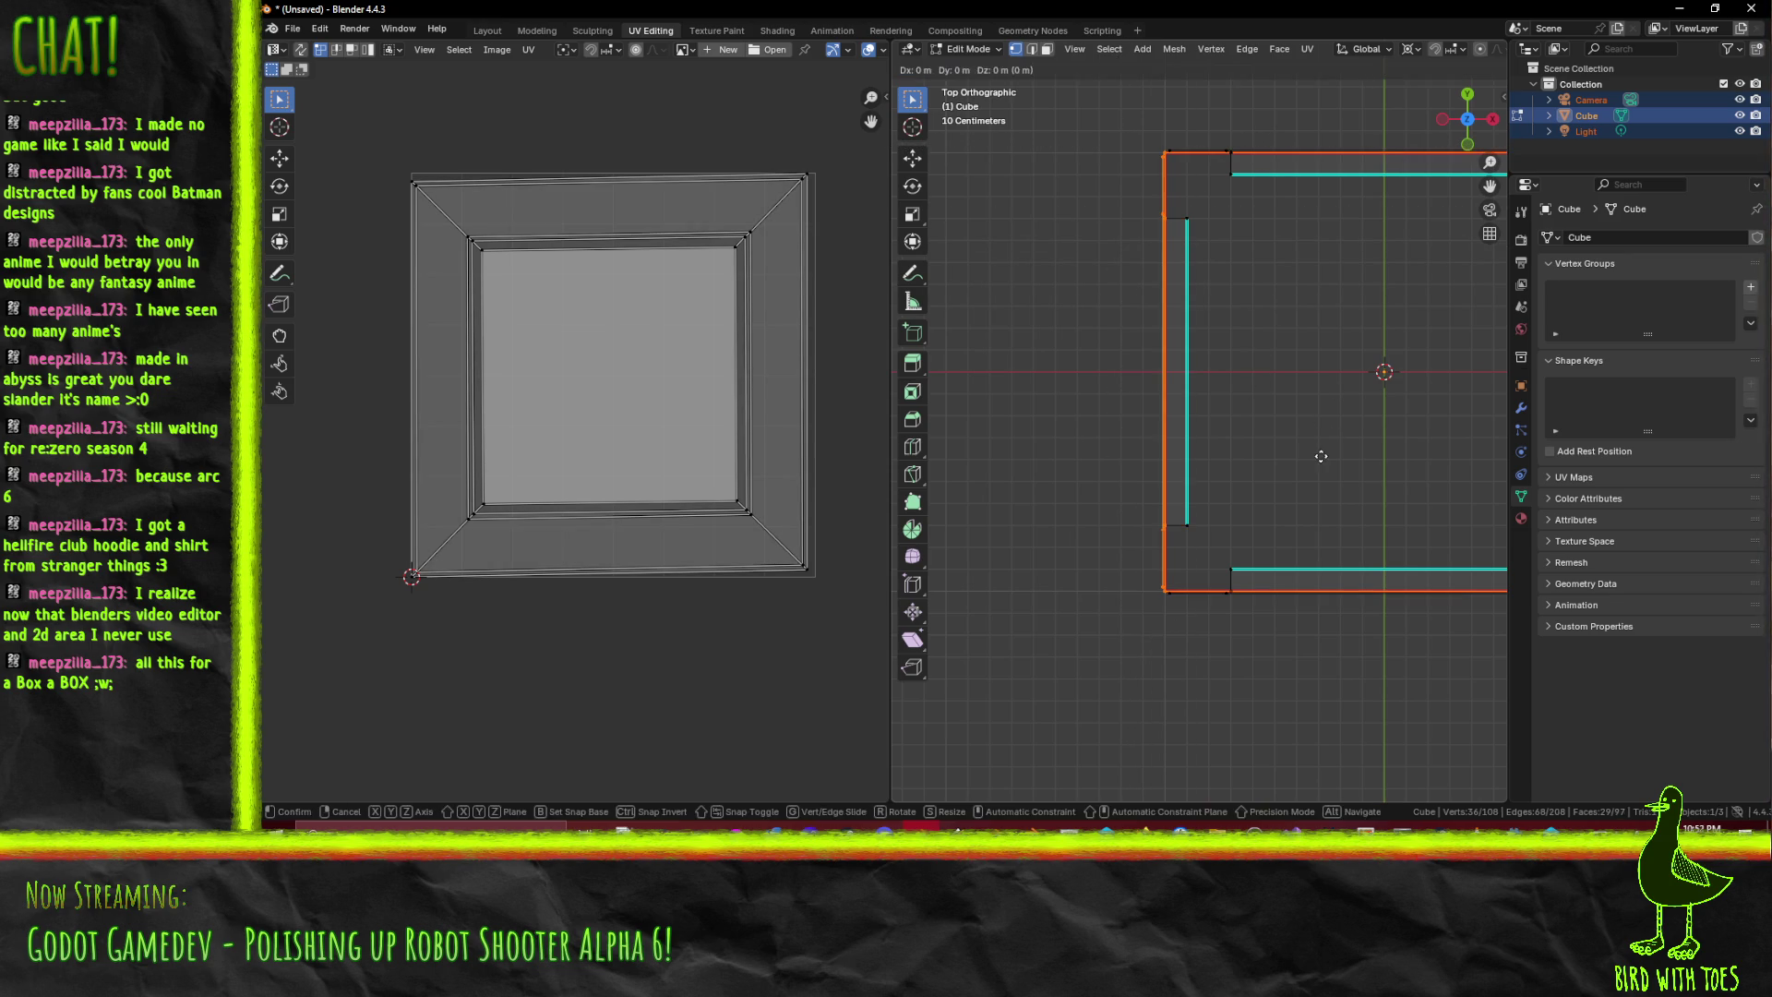
- Move the duplicated half up and to the left, away from the original box
key(Escape)
key(KP_1)
scroll(1321, 456, down, 3)
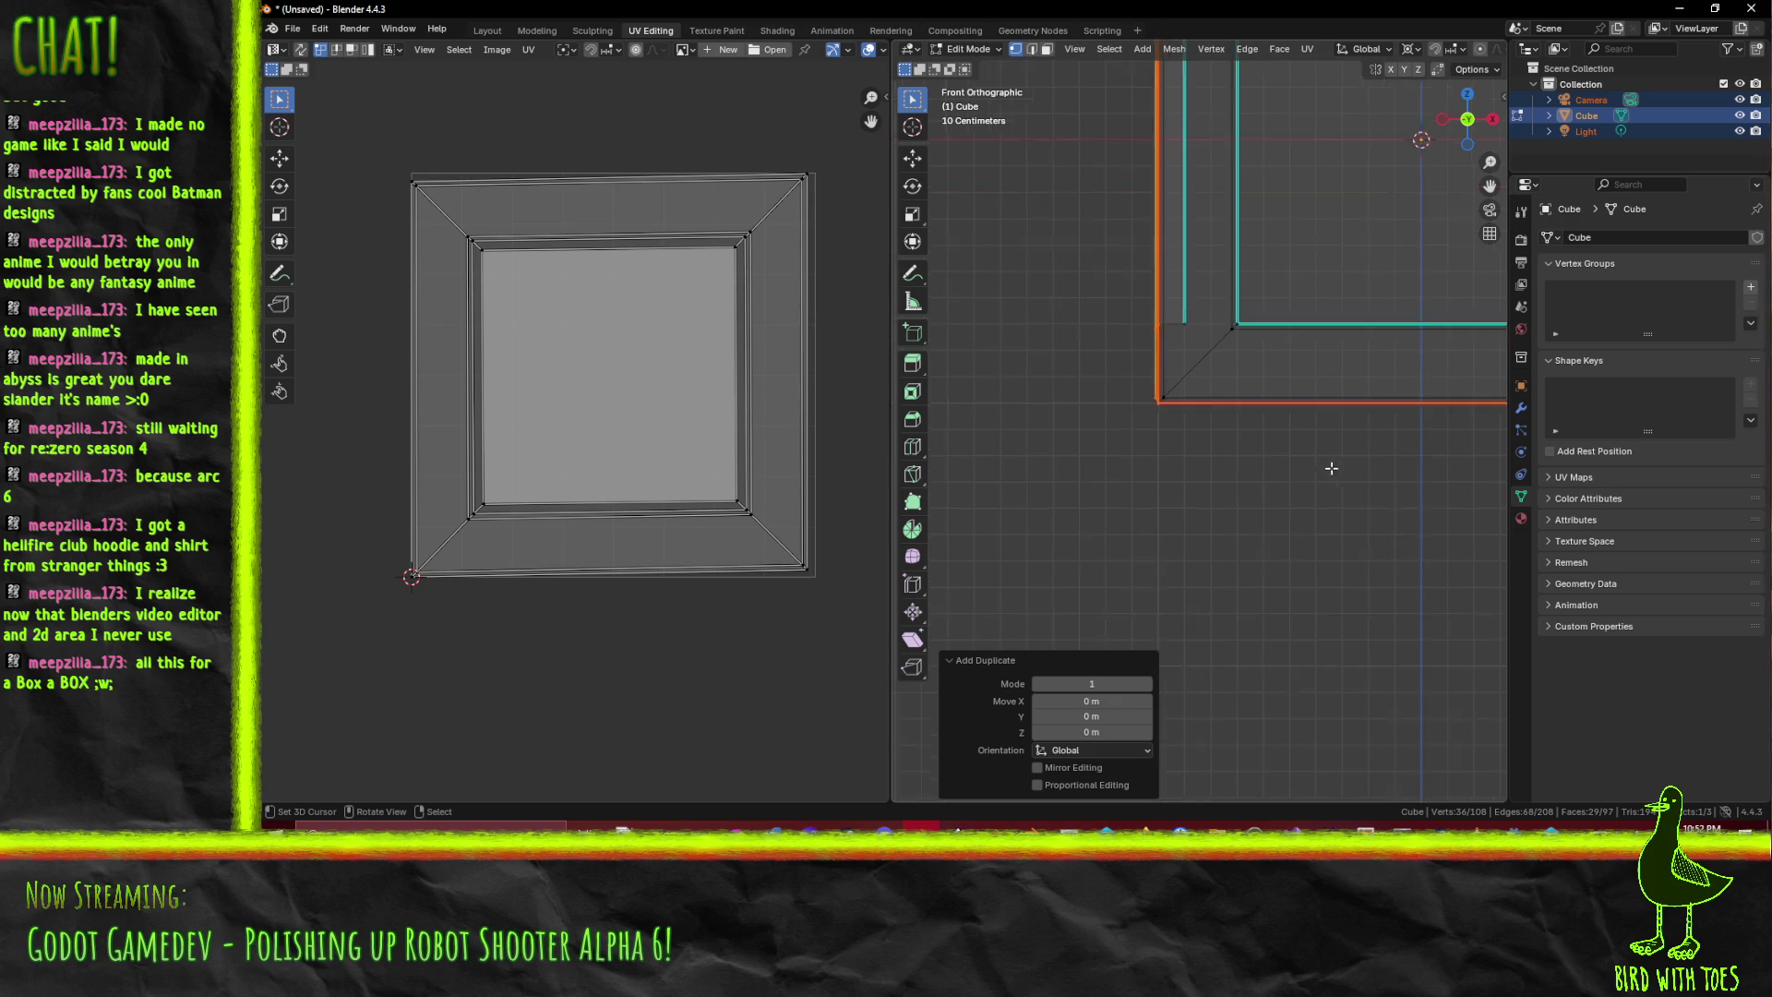
key(r)
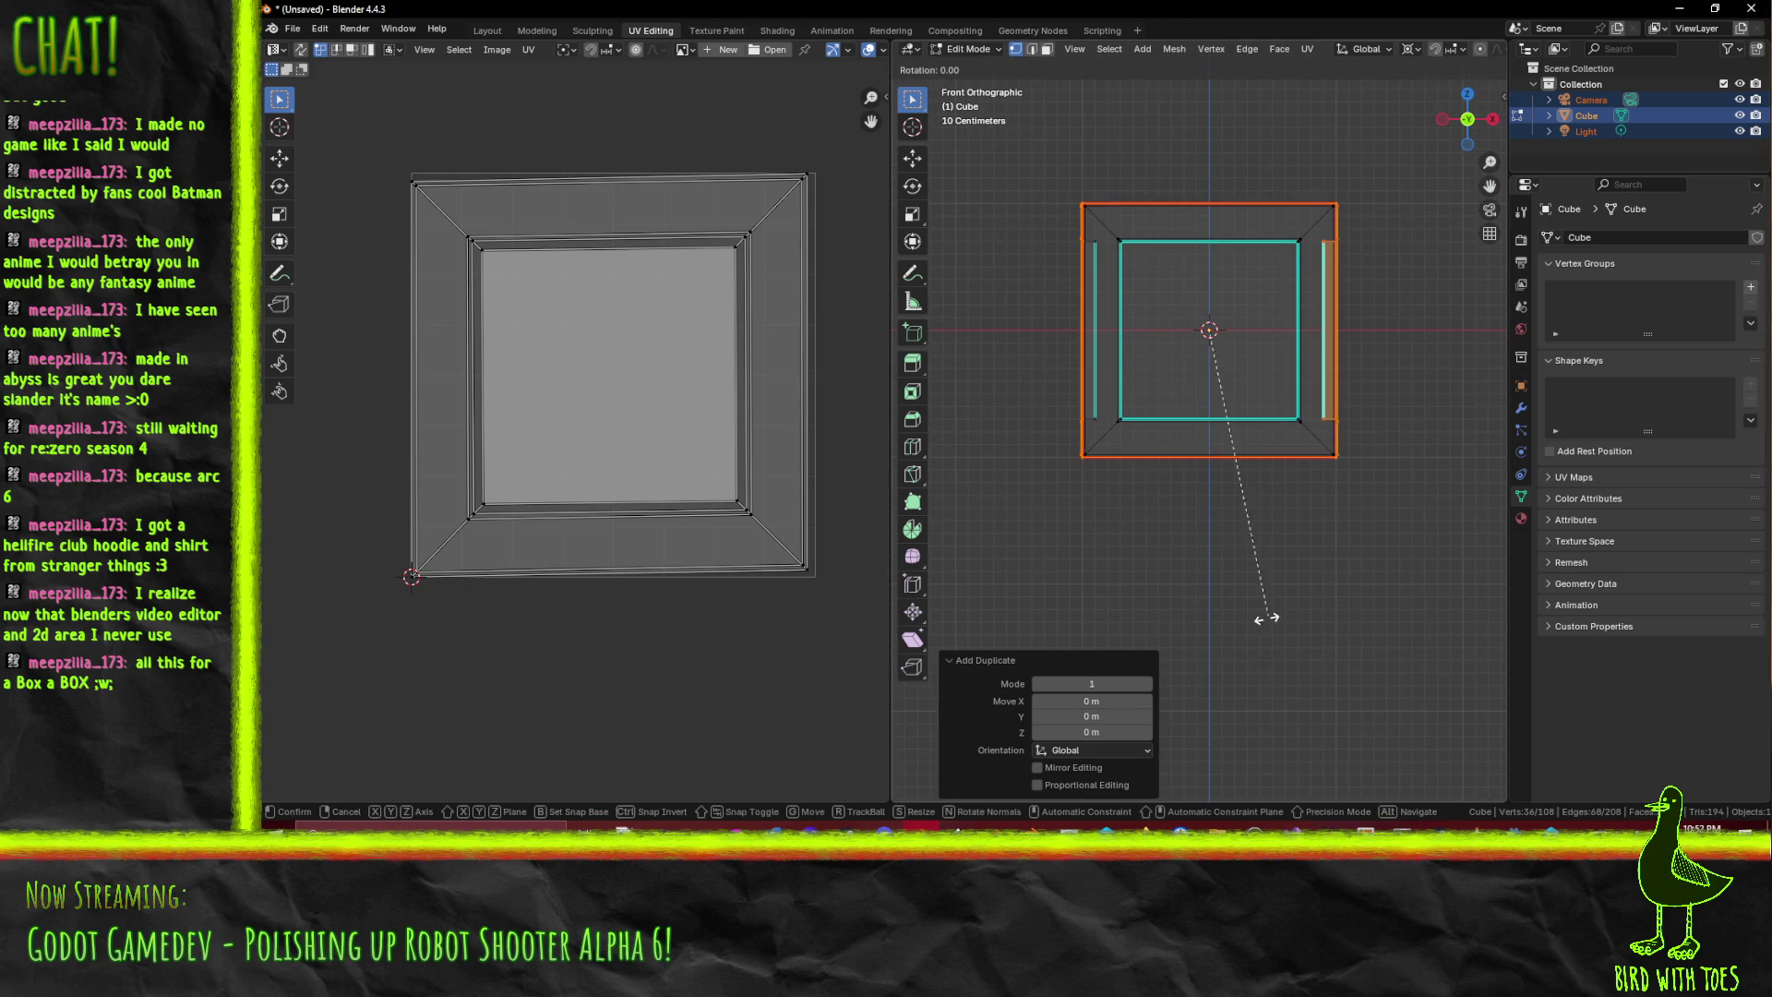
key(Escape)
scroll(1057, 342, down, 4)
key(g)
click(1057, 341)
drag(1057, 341, 1265, 354)
key(alt+a)
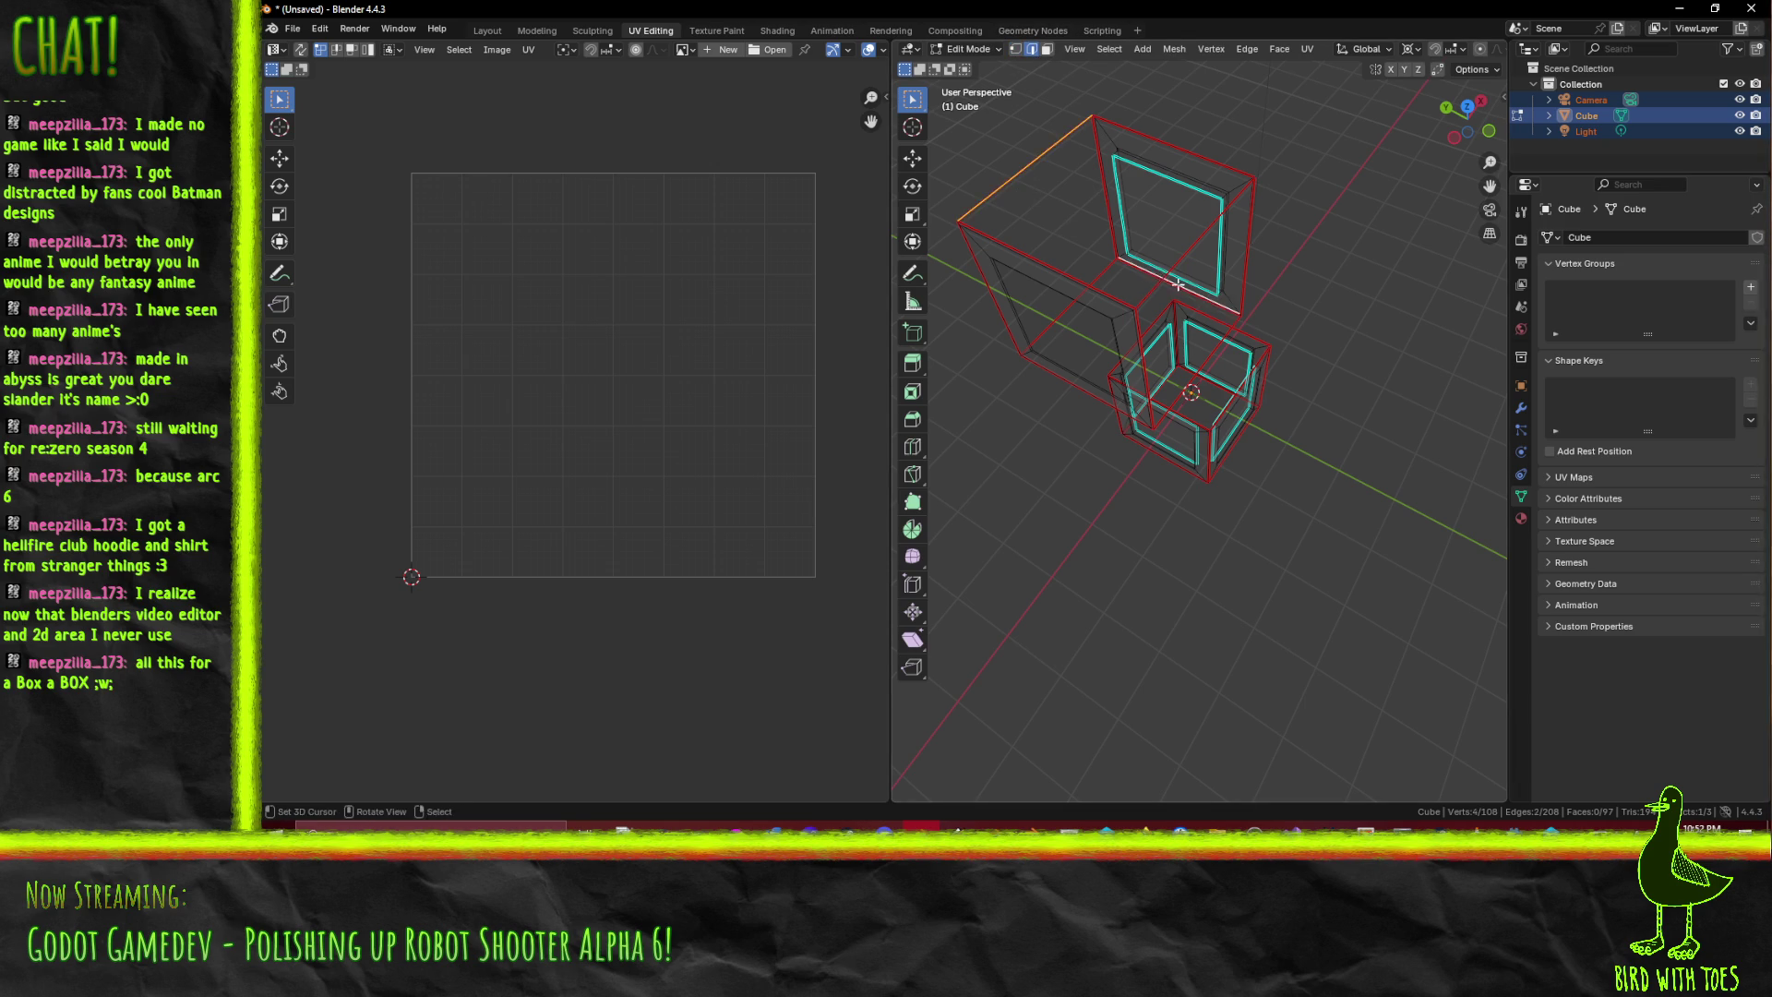
- Delete the unwanted edges of the upper copy, including its bottom edge
drag(1178, 285, 1126, 261)
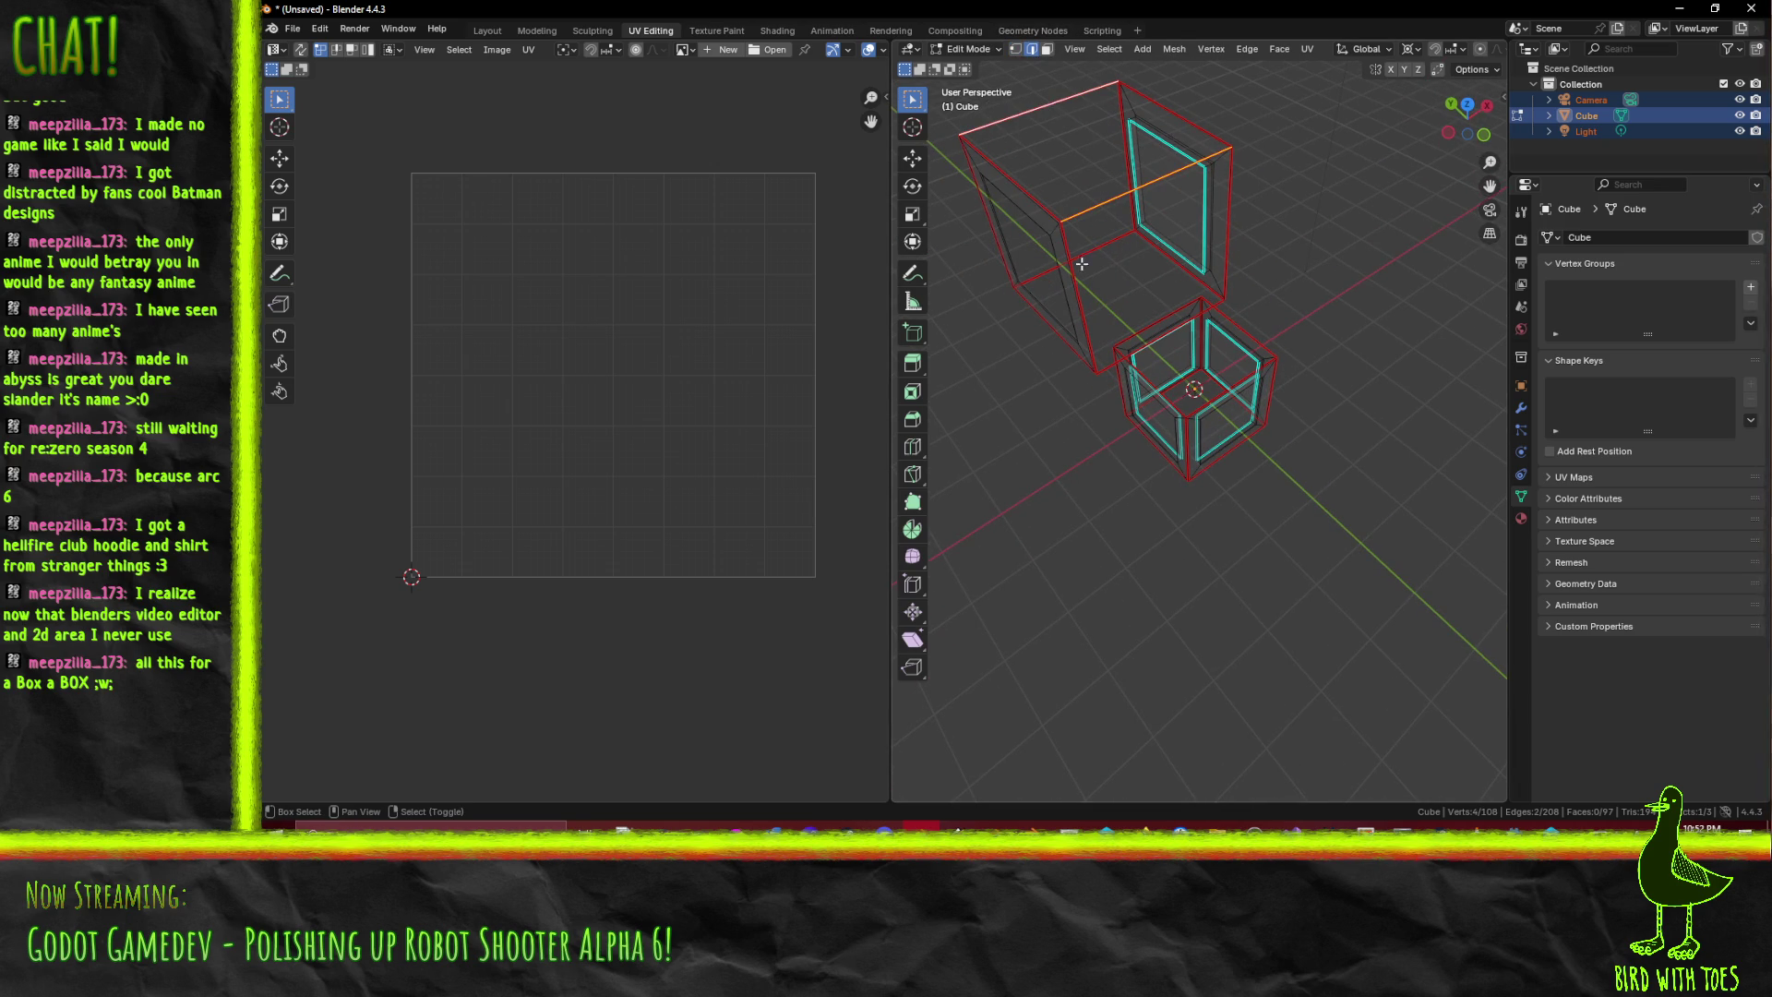
drag(1180, 337, 1119, 281)
shift+click(1115, 275)
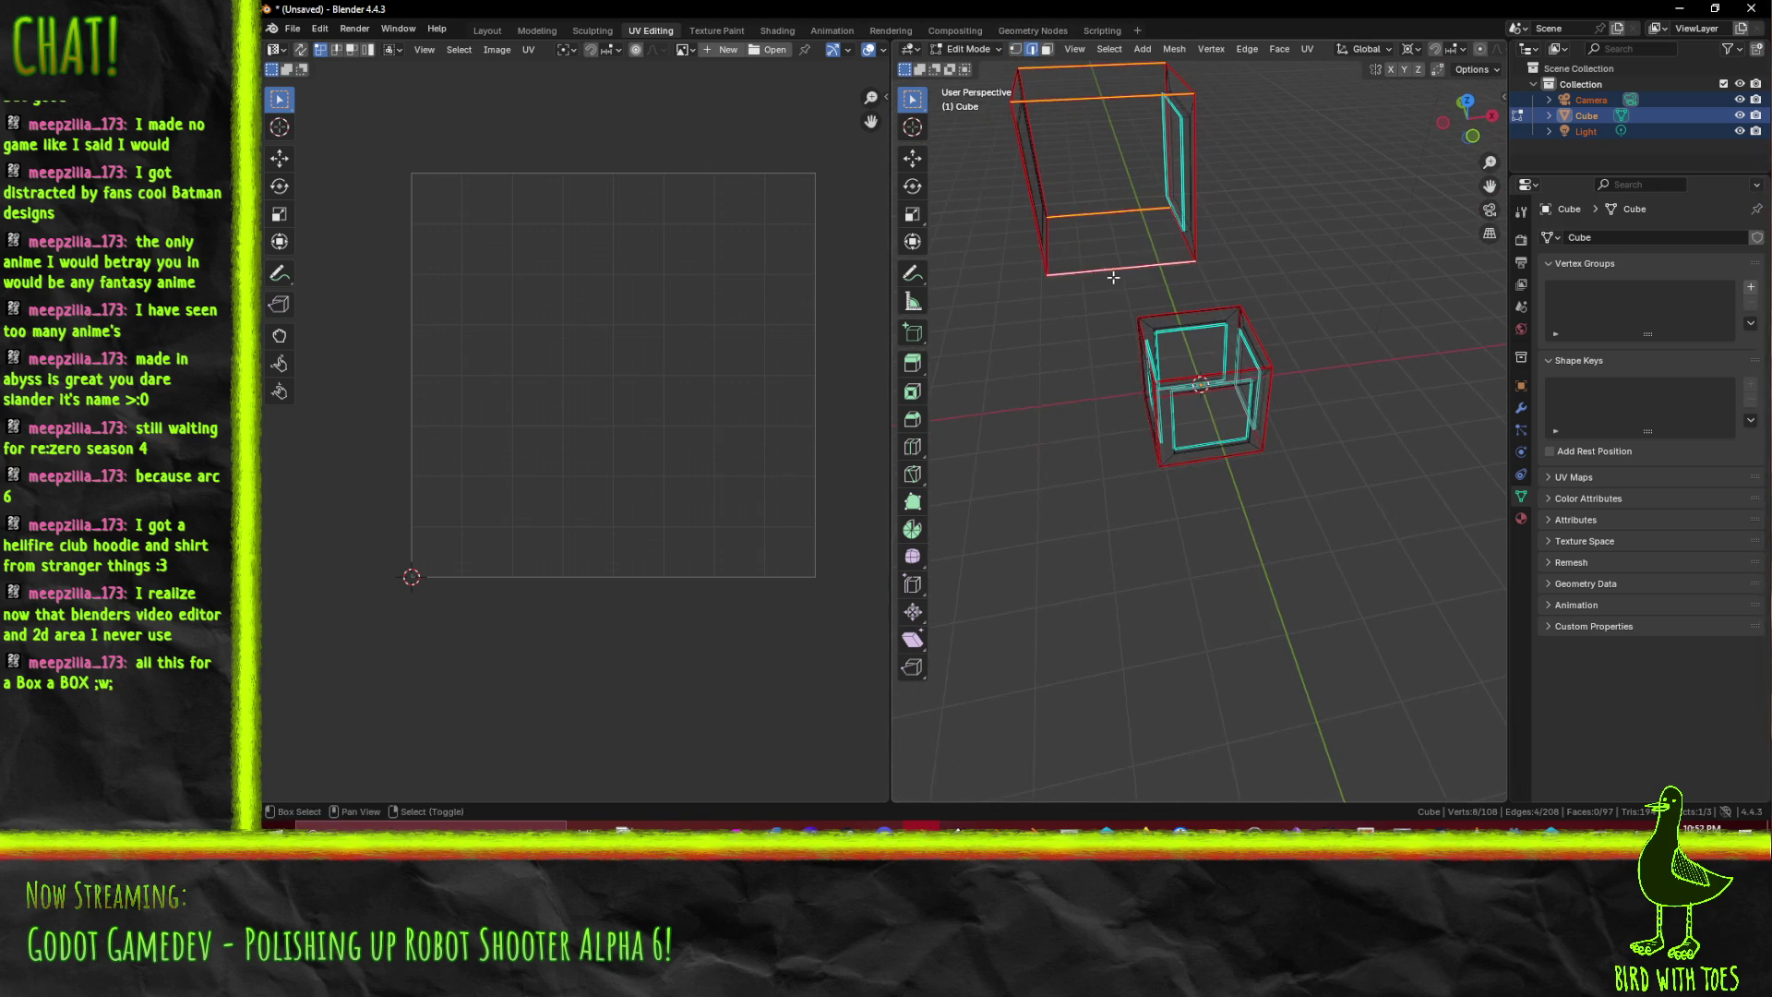
key(x)
click(1102, 294)
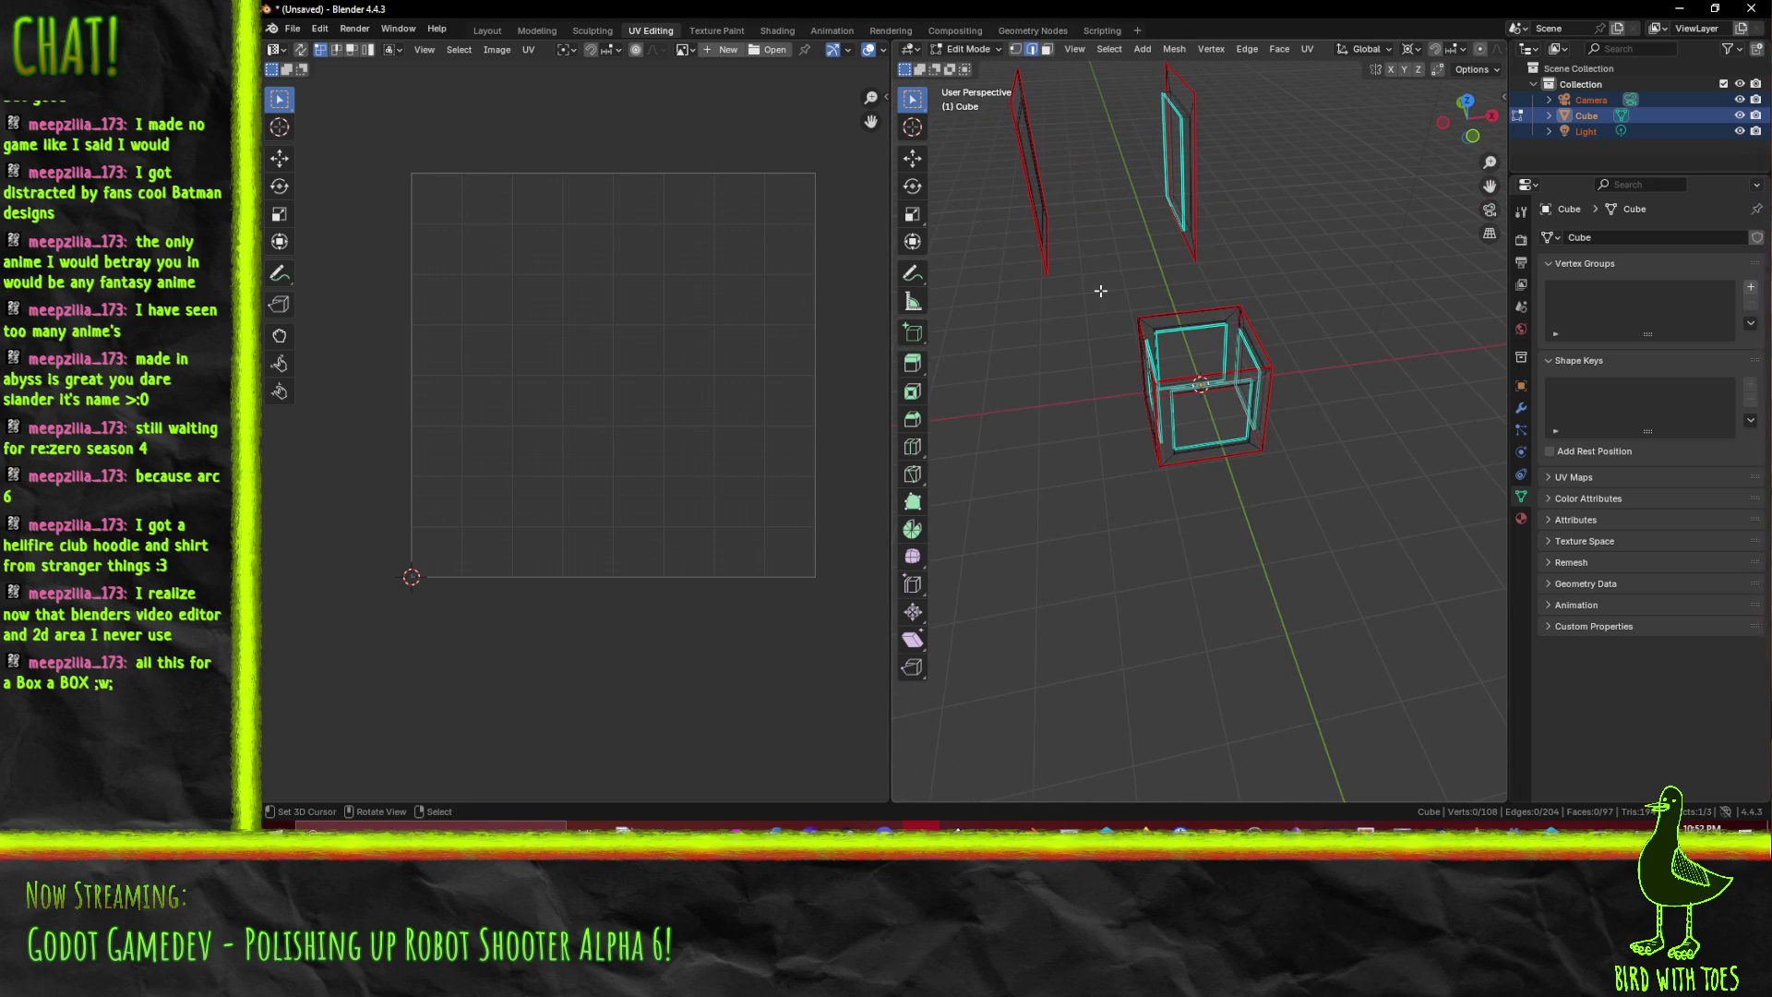
- Box-select the whole upper copy in front view and move it back against the box
key(KP_1)
key(b)
drag(1074, 127, 1252, 292)
key(g)
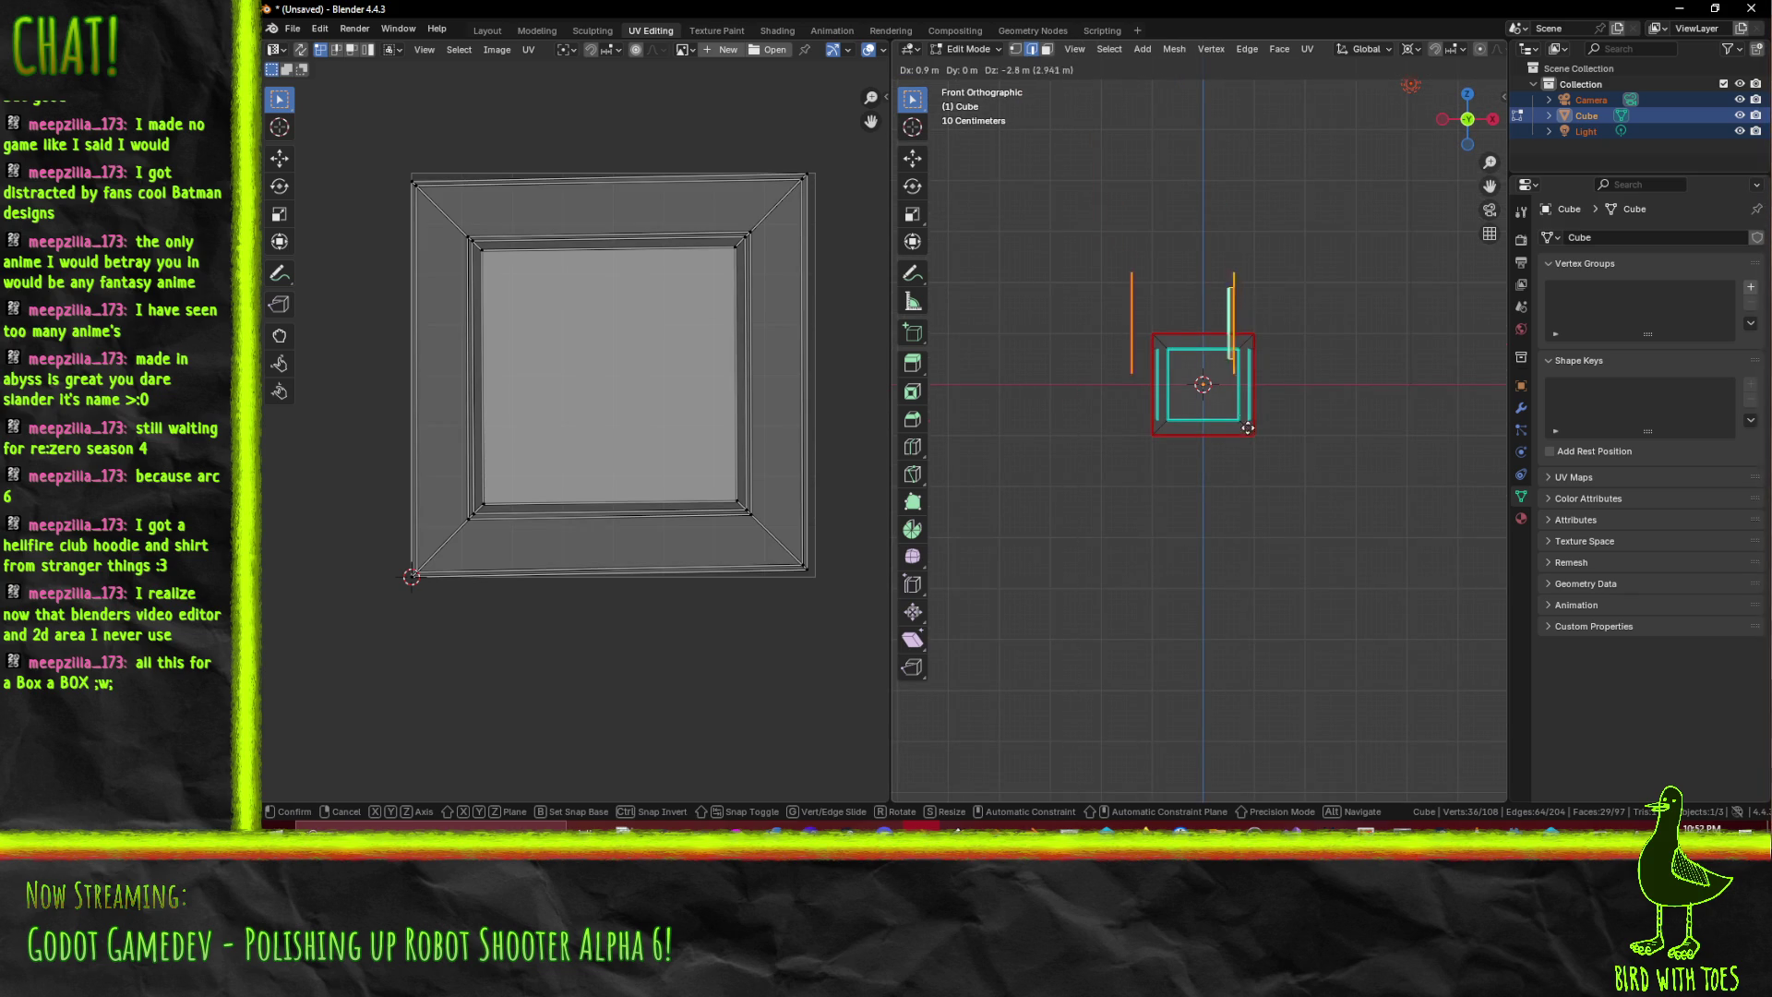
click(1264, 485)
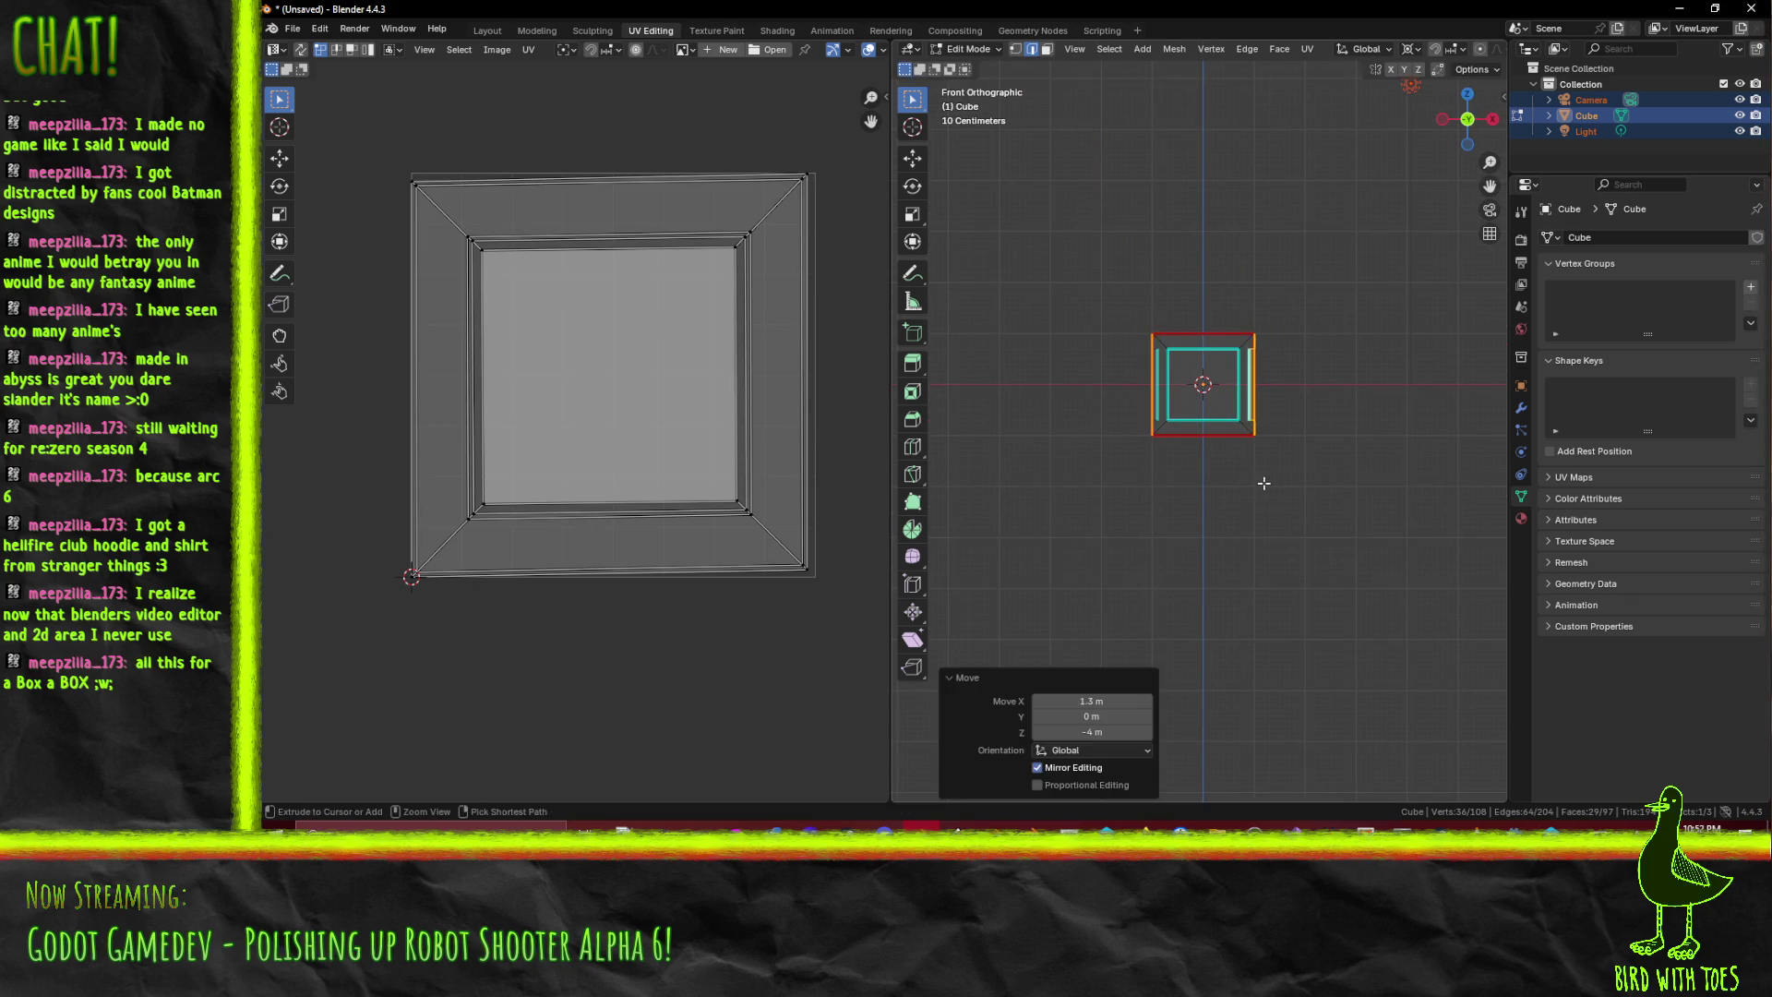
scroll(1157, 427, up, 6)
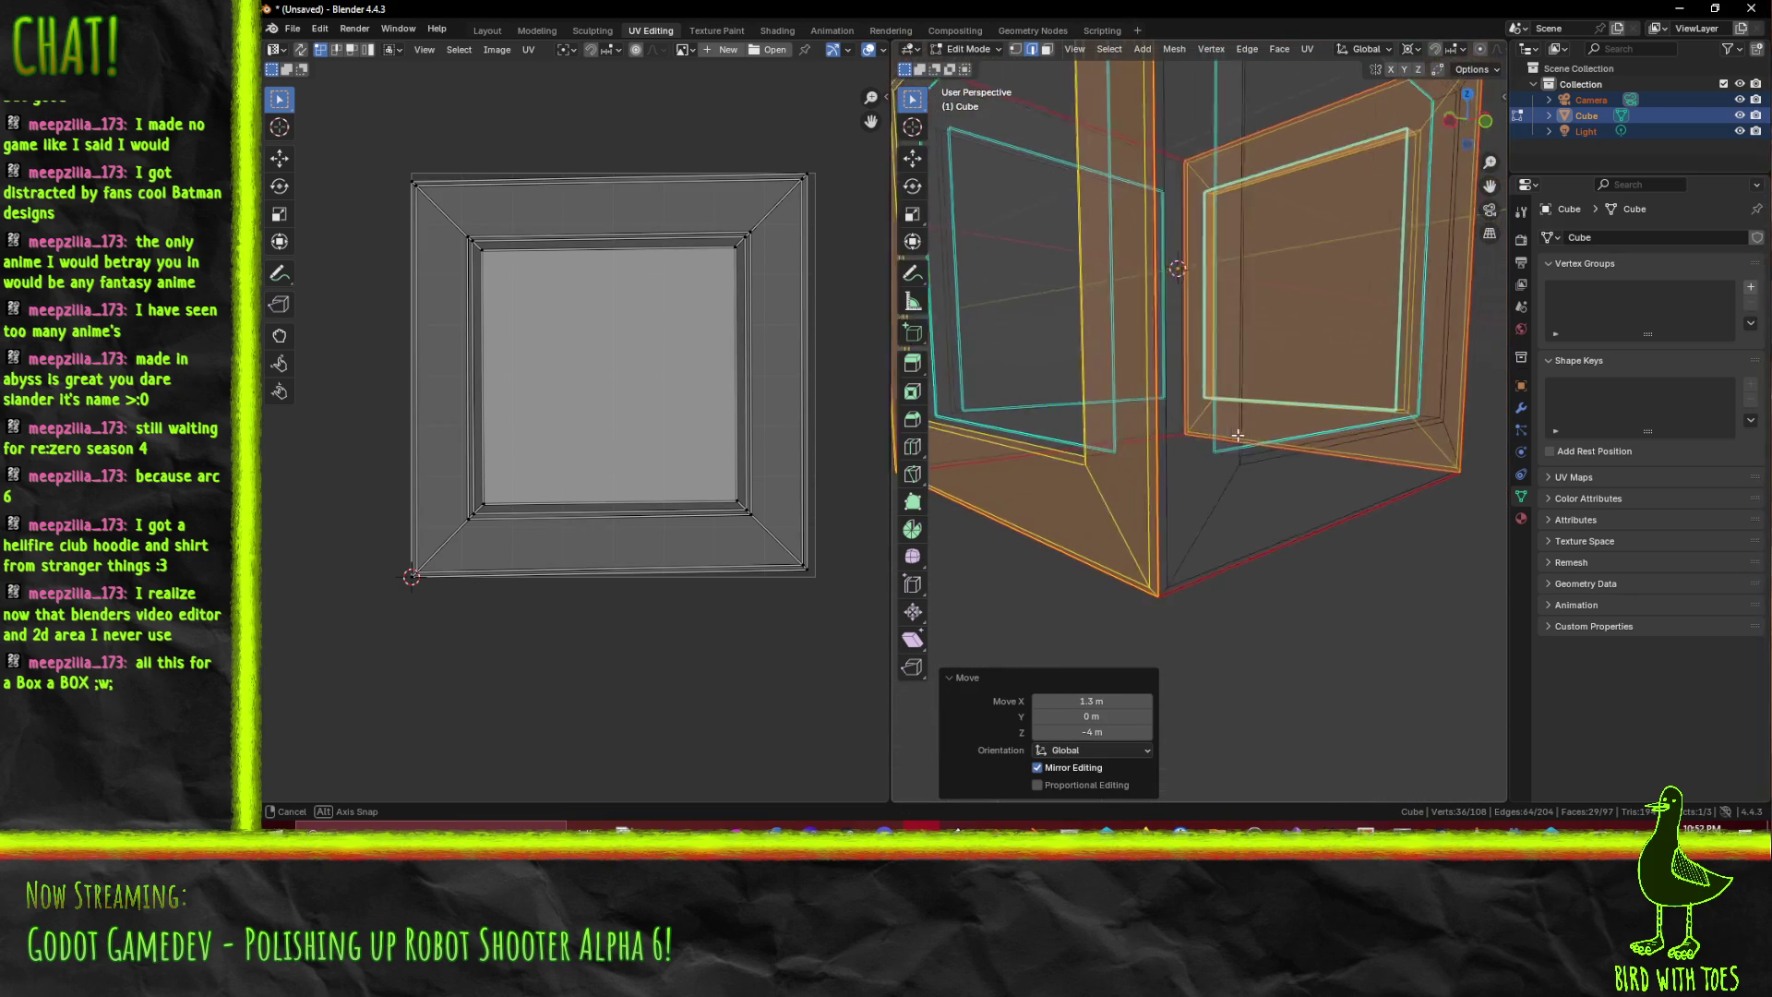
scroll(1293, 456, down, 5)
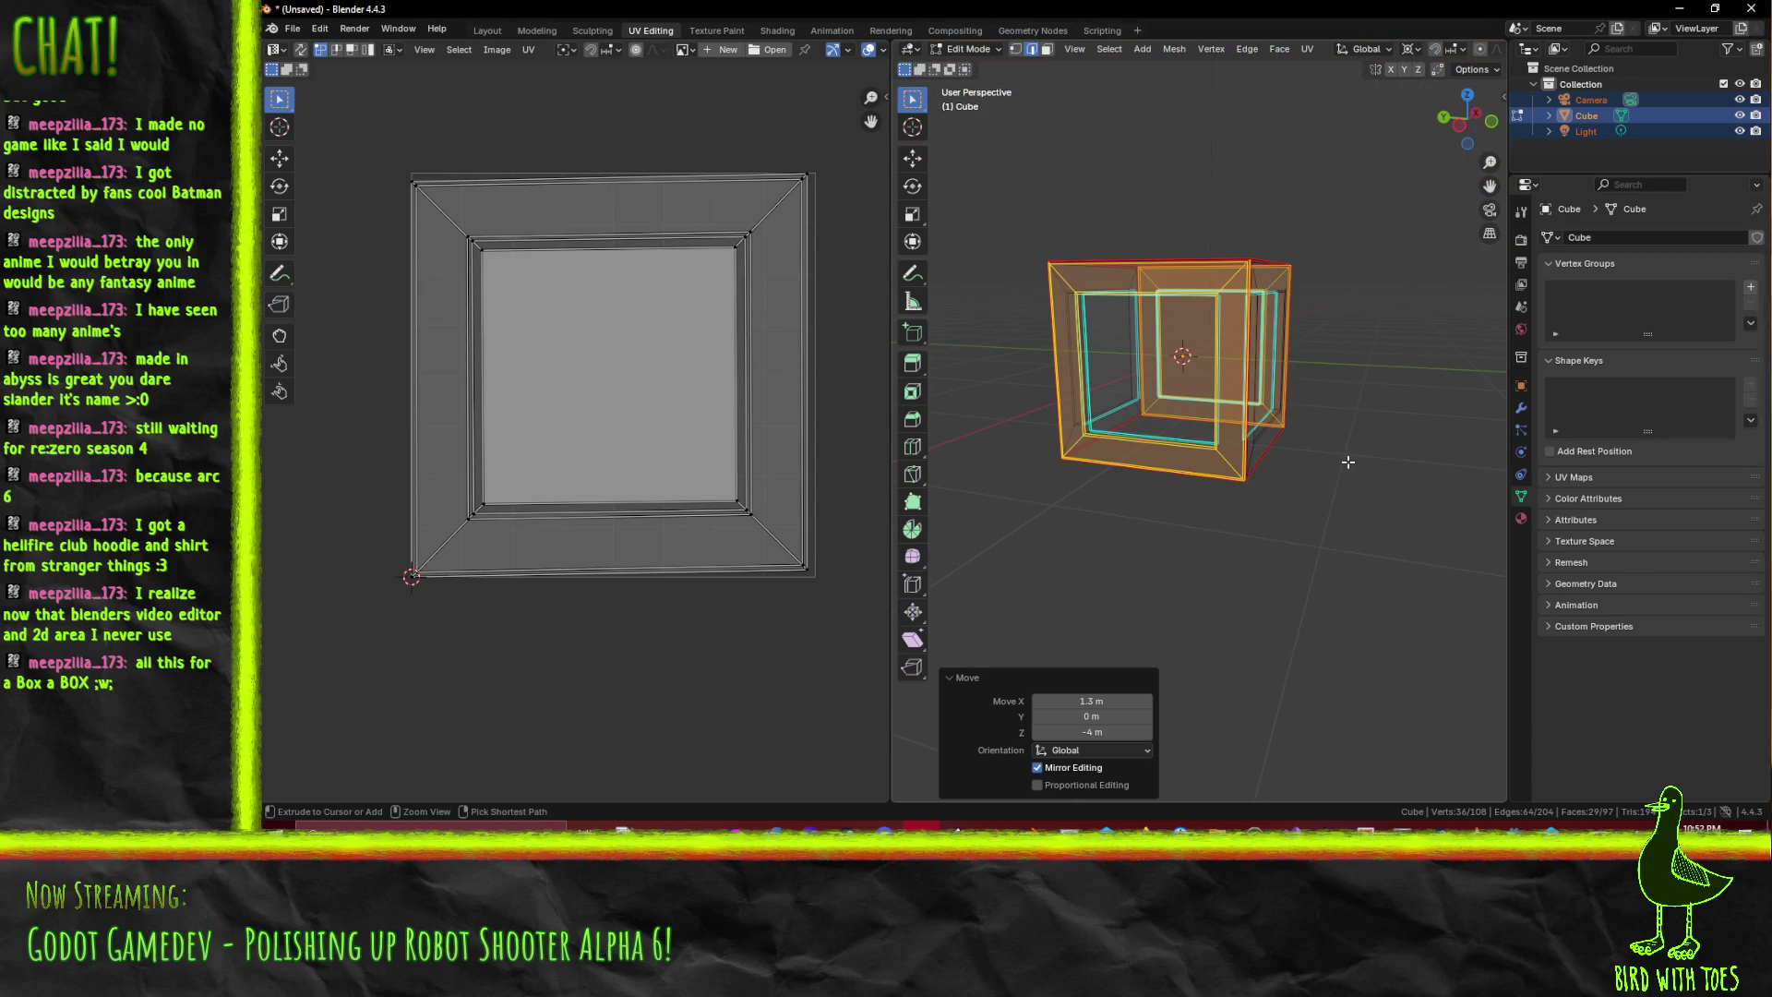
drag(1353, 462, 1266, 510)
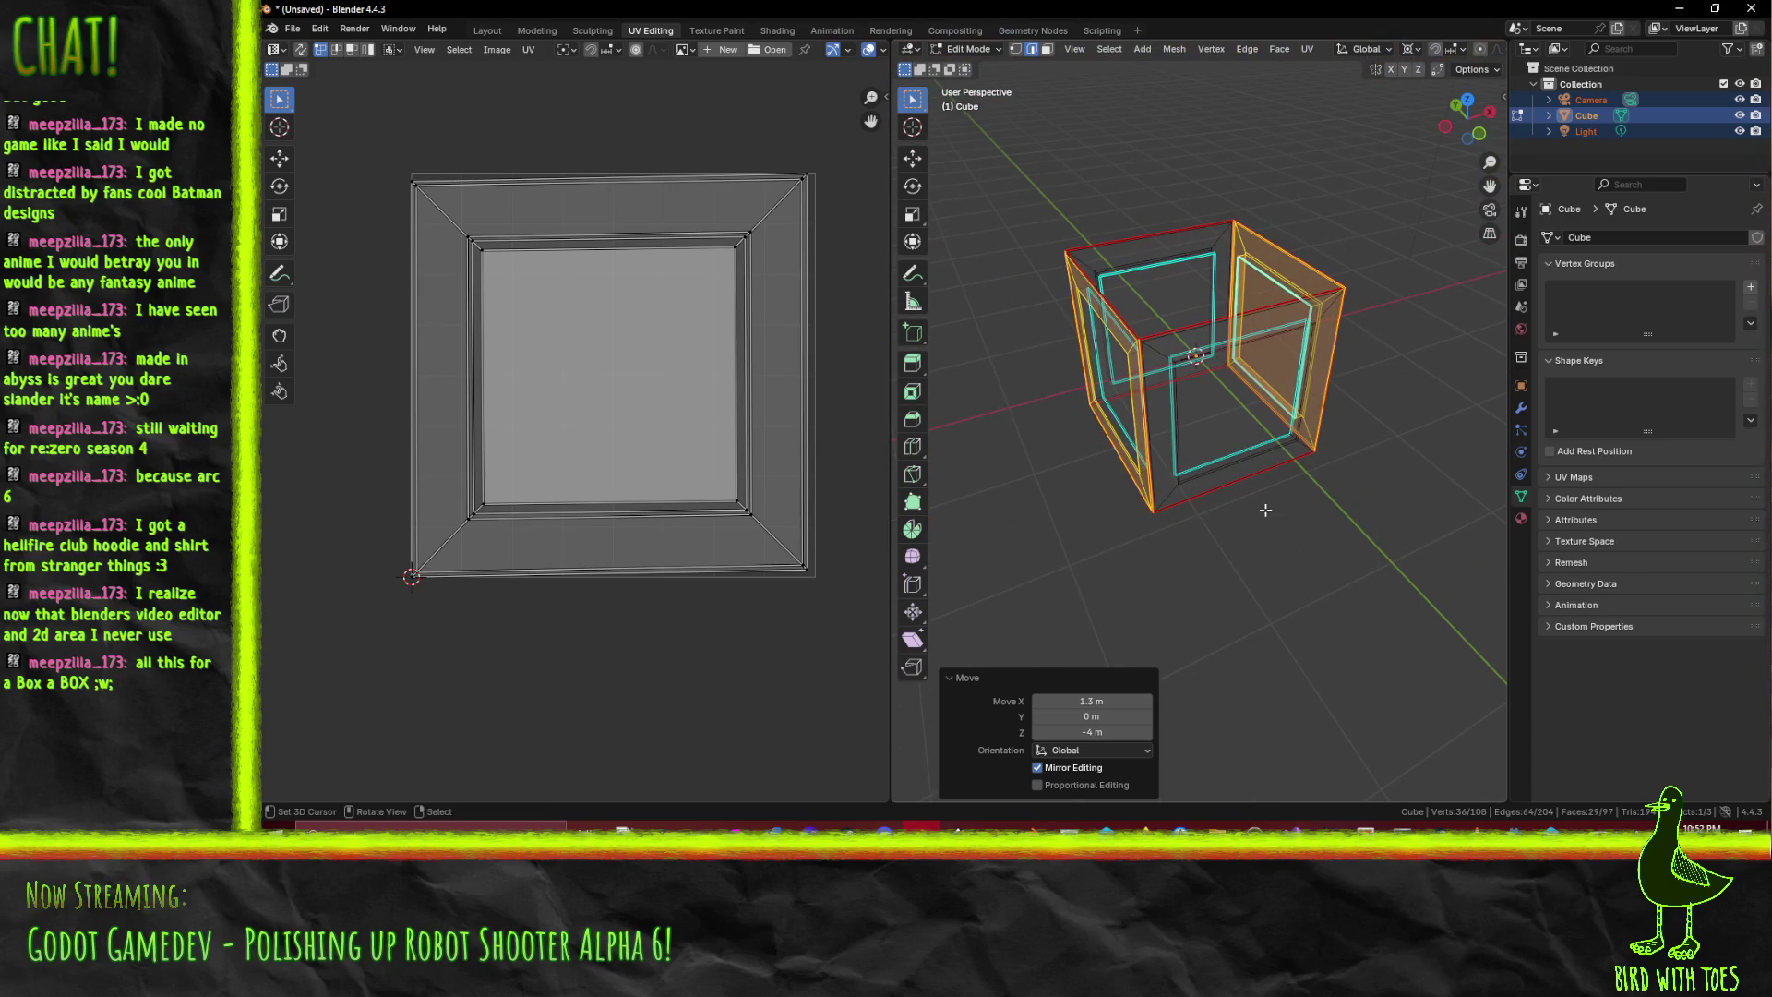
key(KP_1)
key(alt+a)
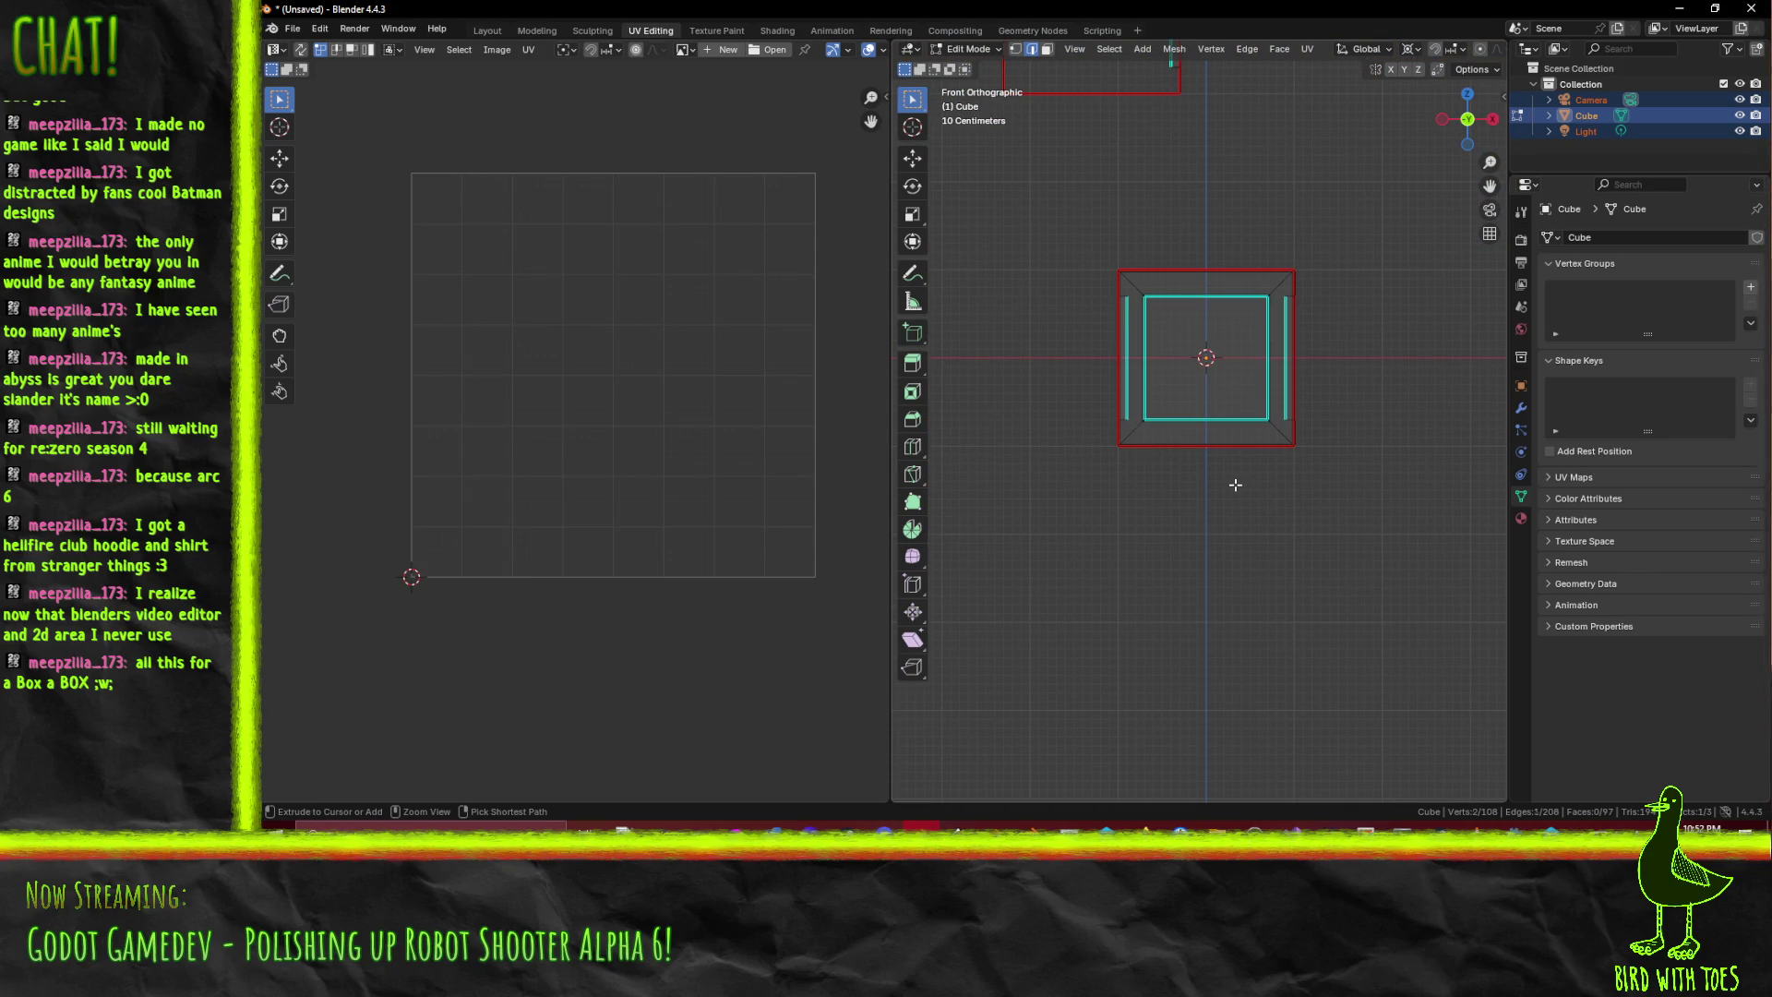
- Duplicate the connected half and left vertical strip of side panels, placing the copy 3 m above
key(1)
key(ctrl+l)
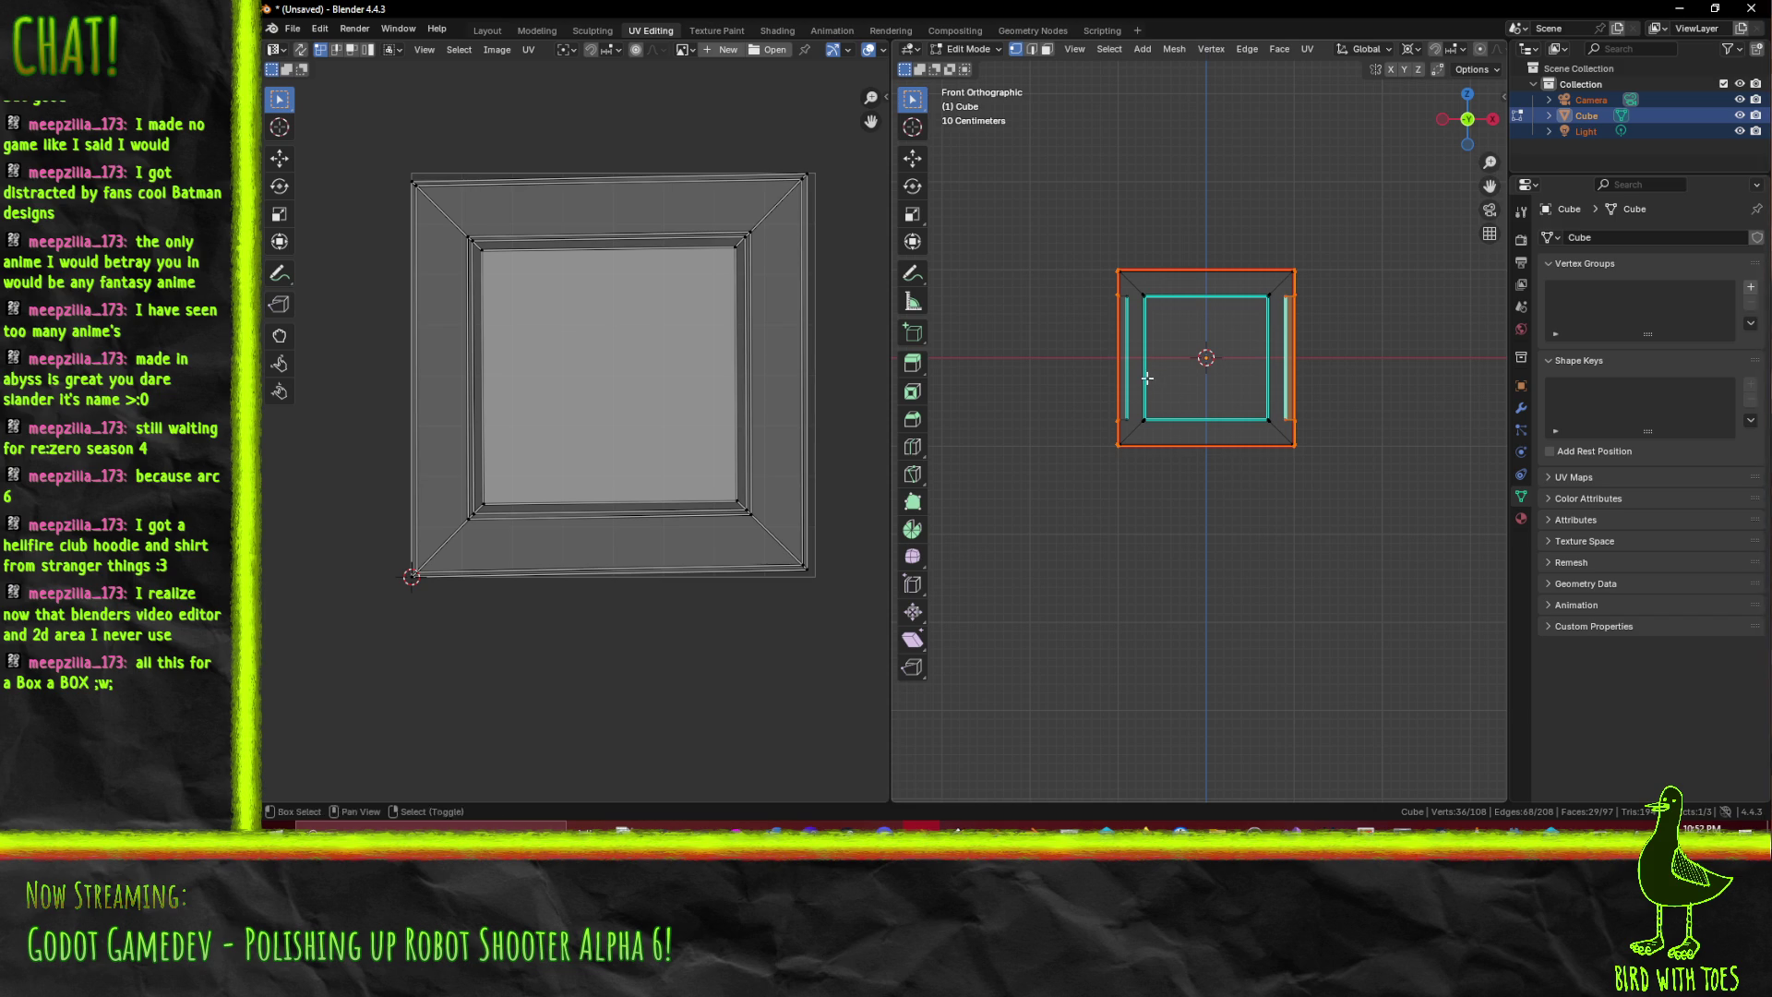
scroll(1146, 378, up, 5)
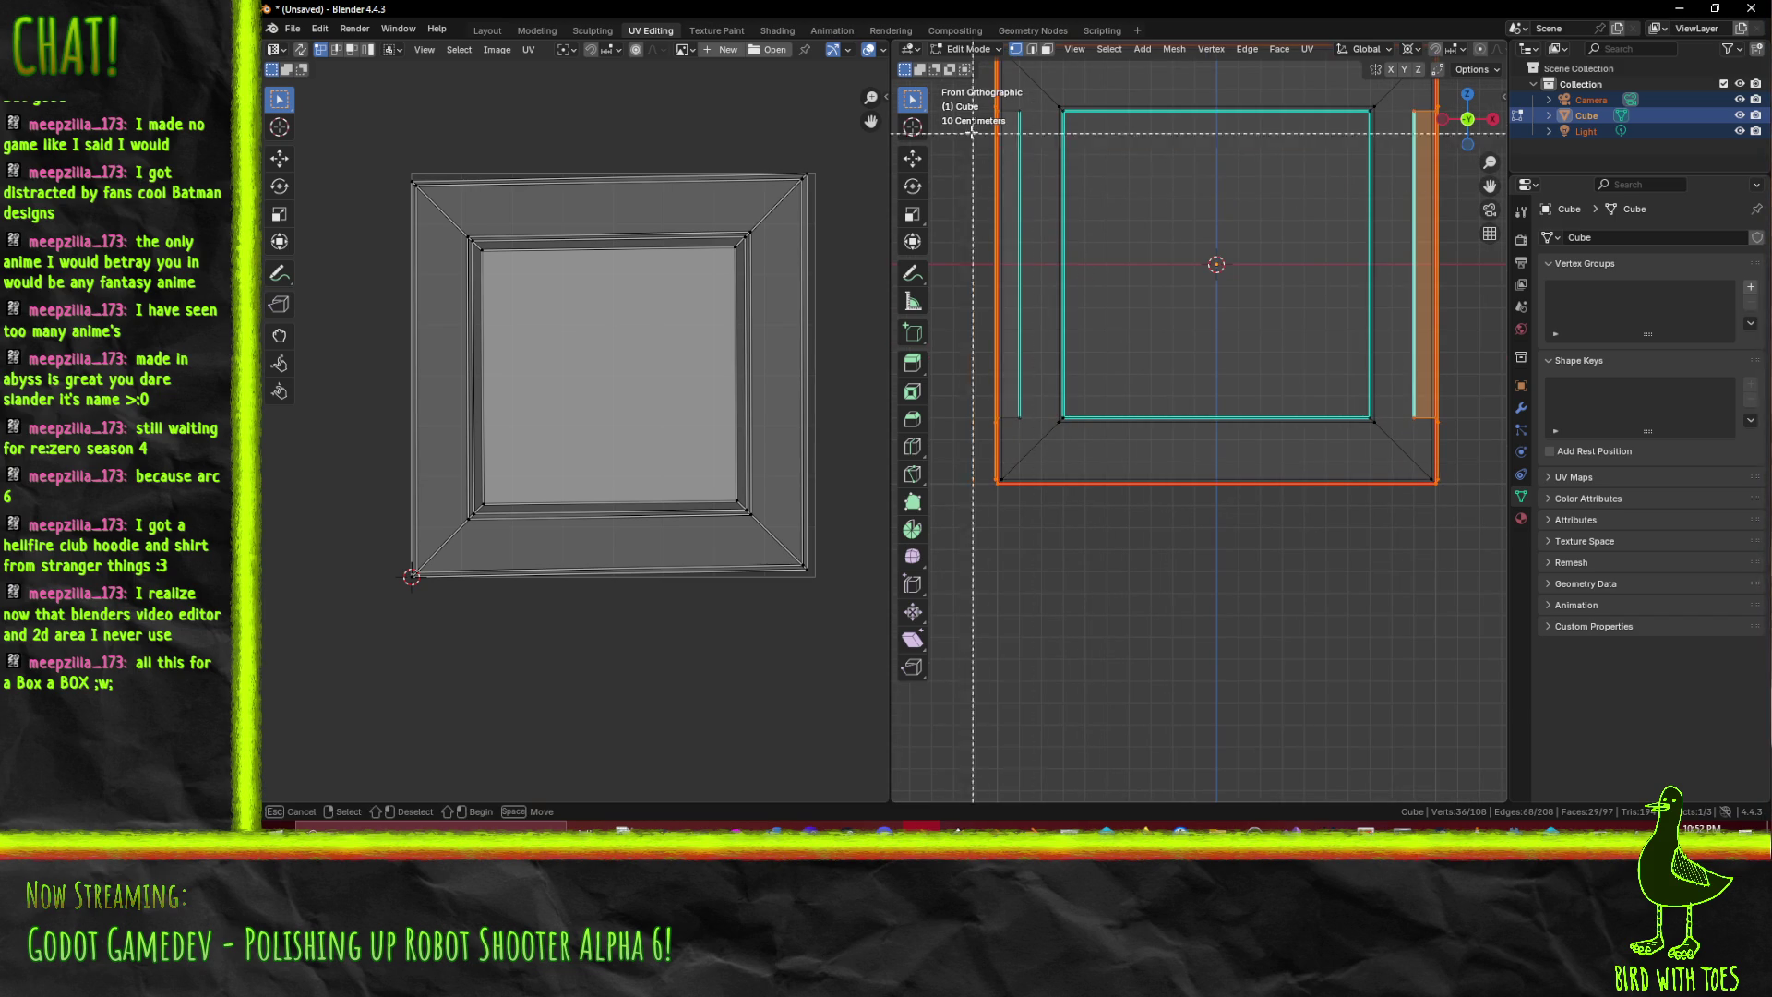
drag(957, 92, 1034, 428)
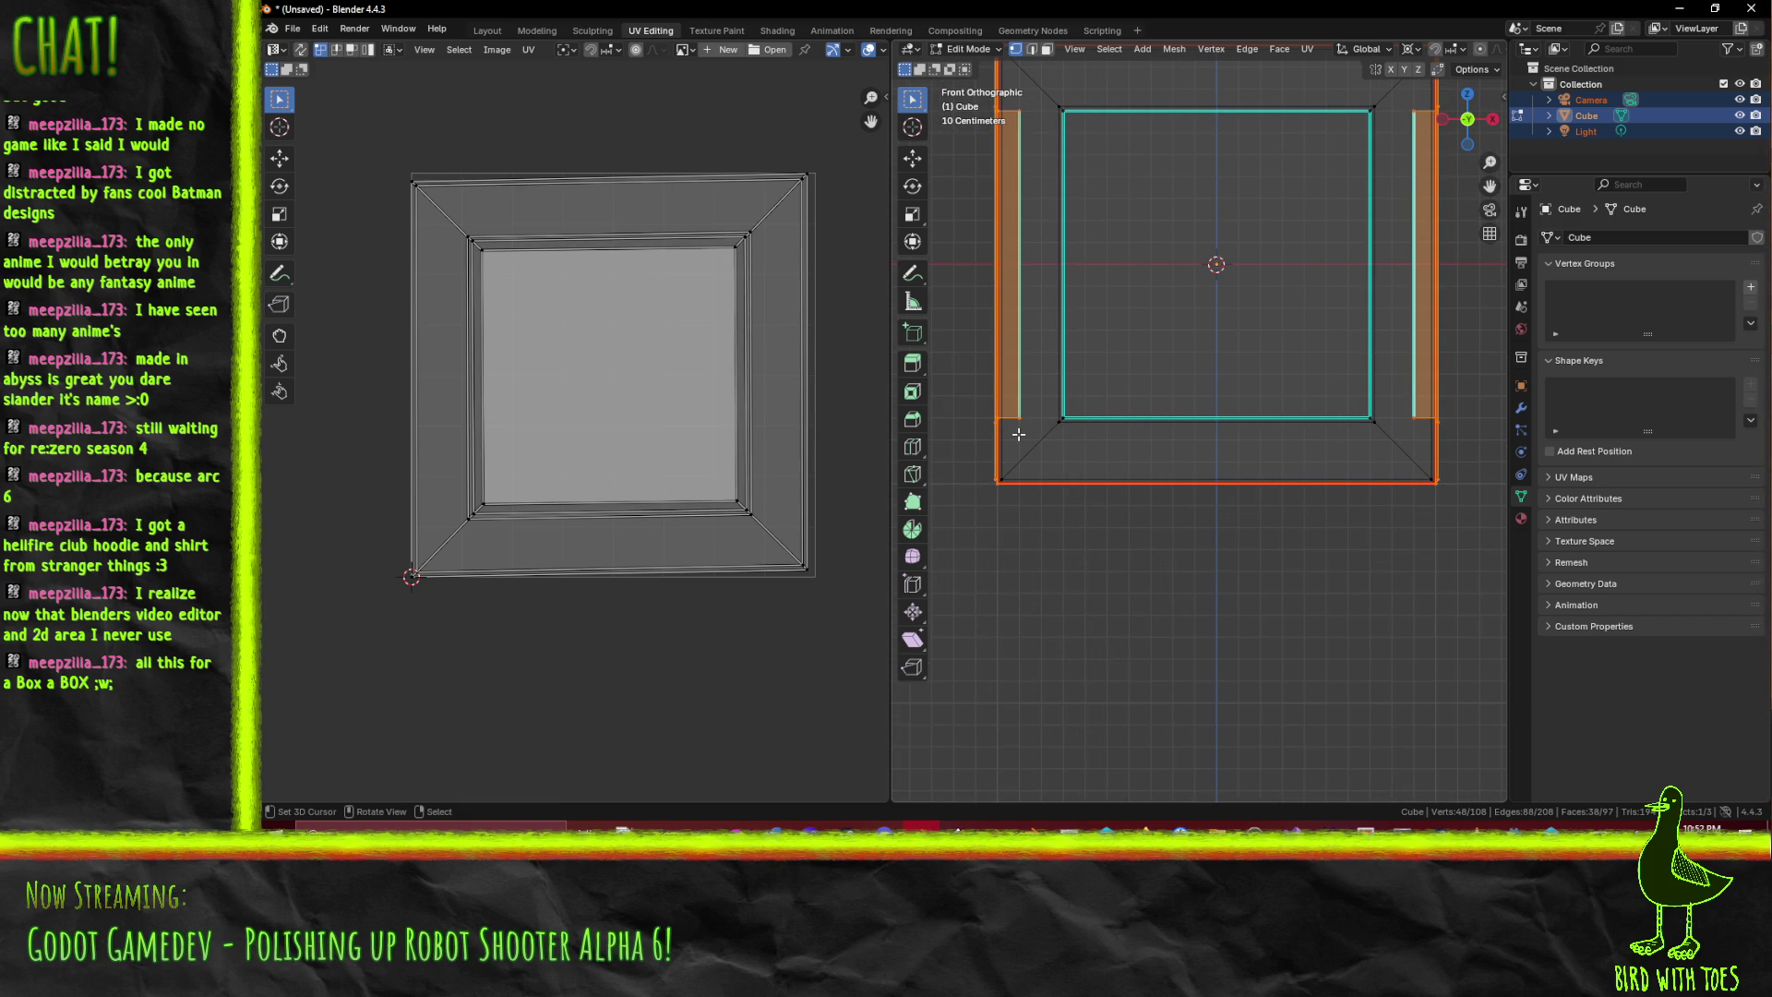
scroll(1211, 470, down, 3)
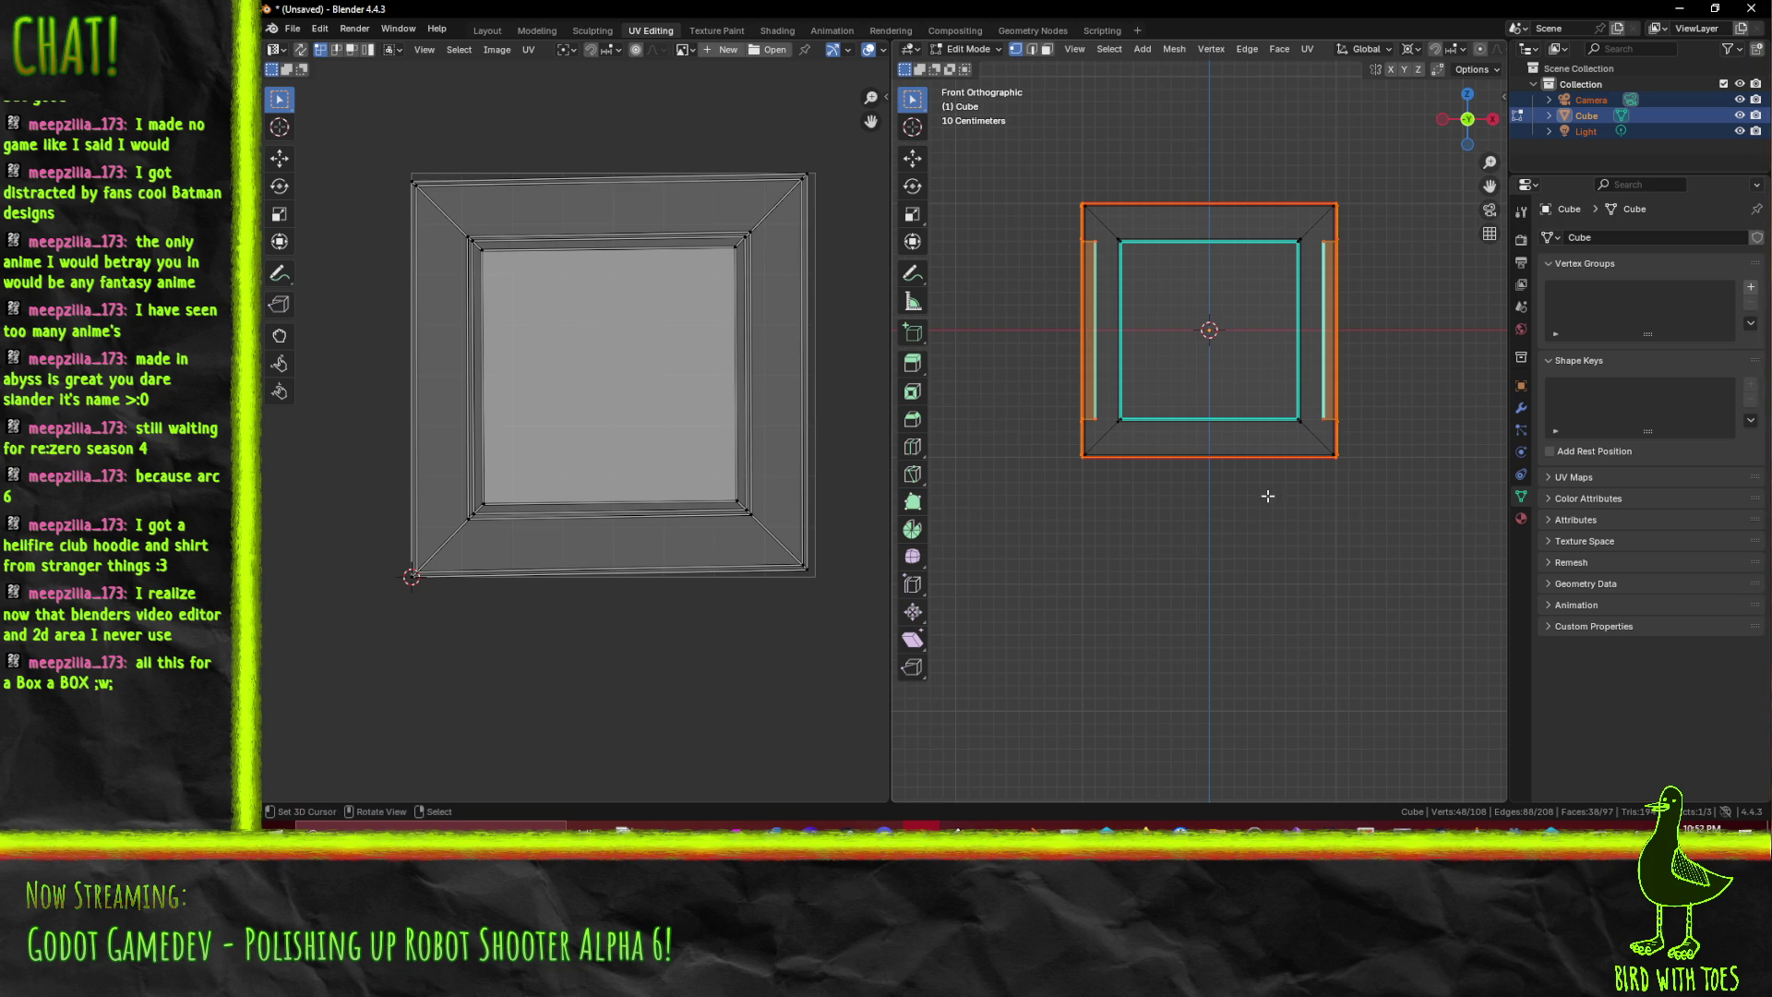
scroll(1243, 560, down, 3)
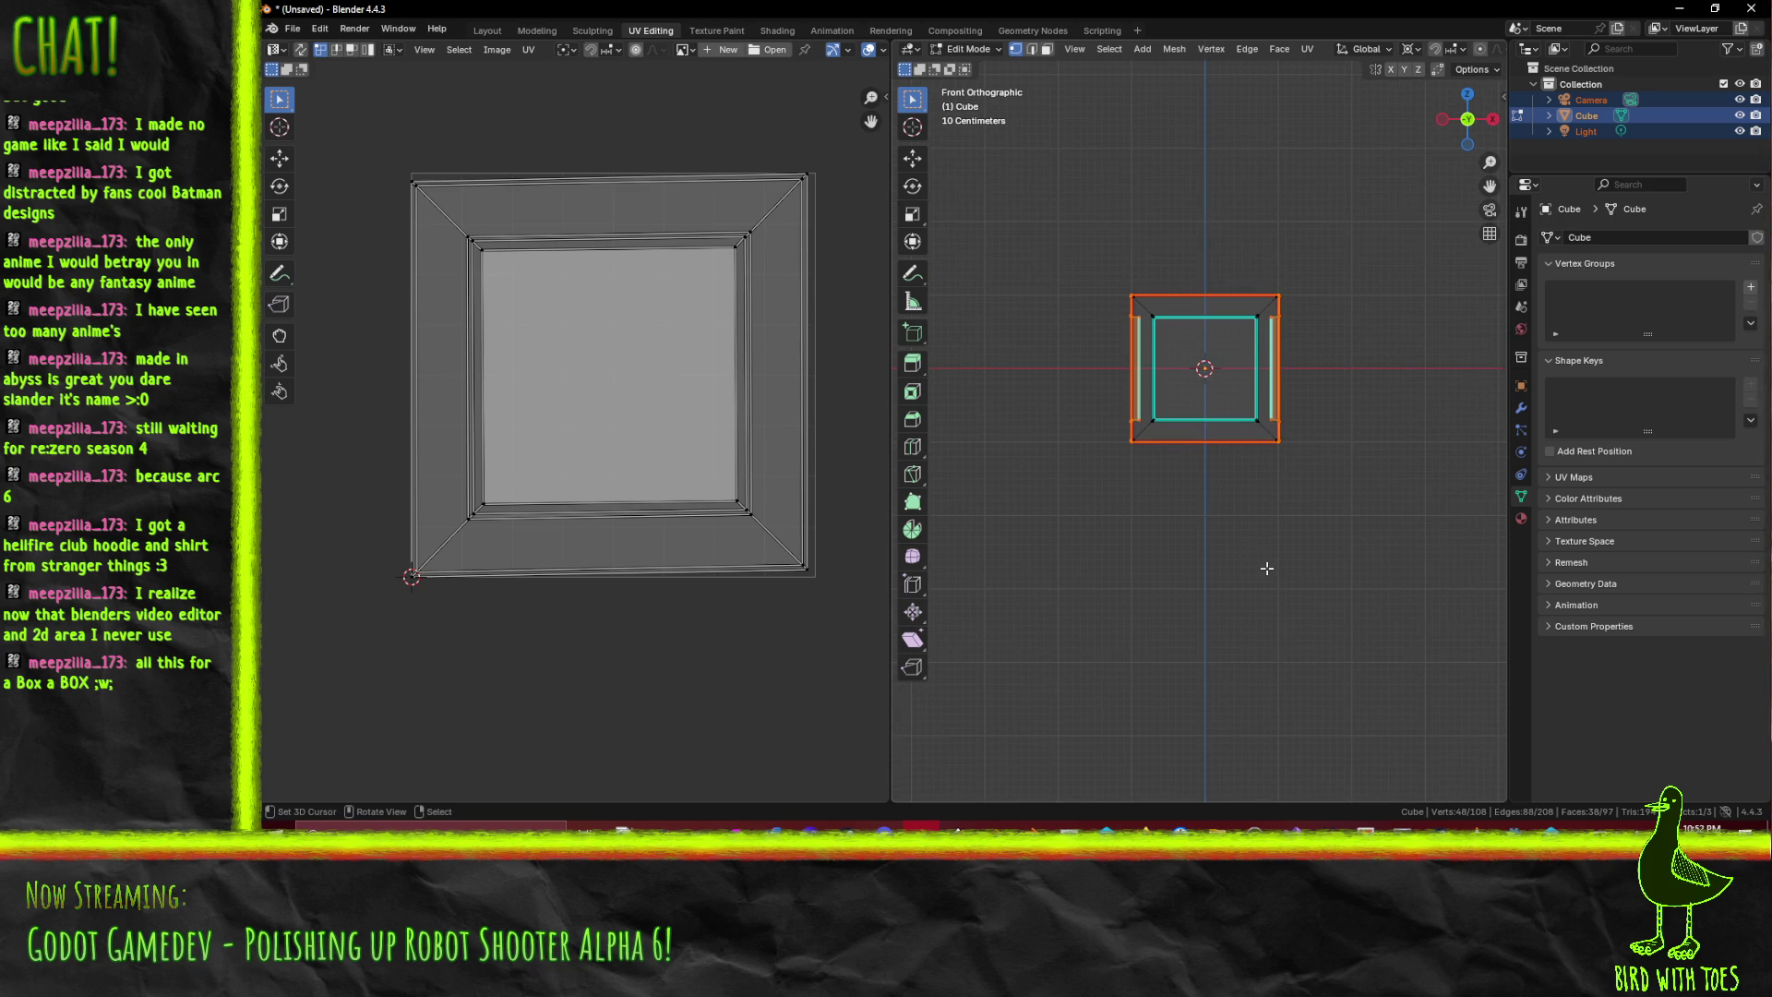
key(shift+d)
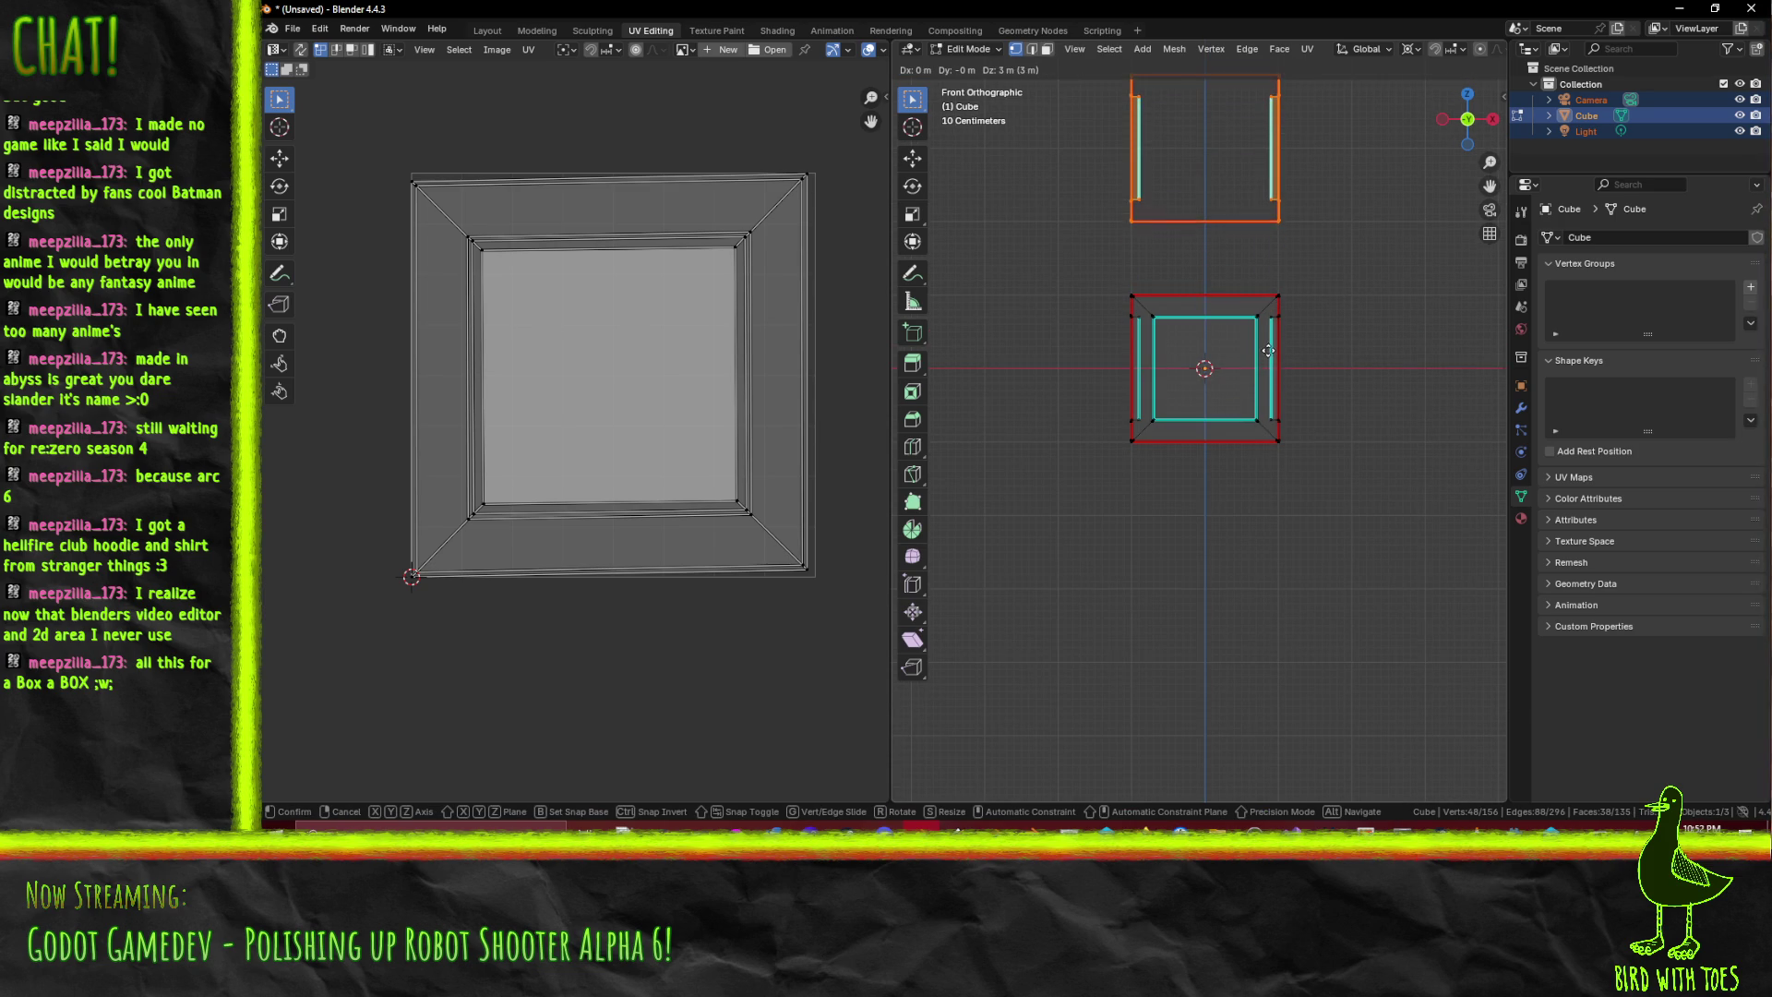
click(1269, 351)
click(1052, 100)
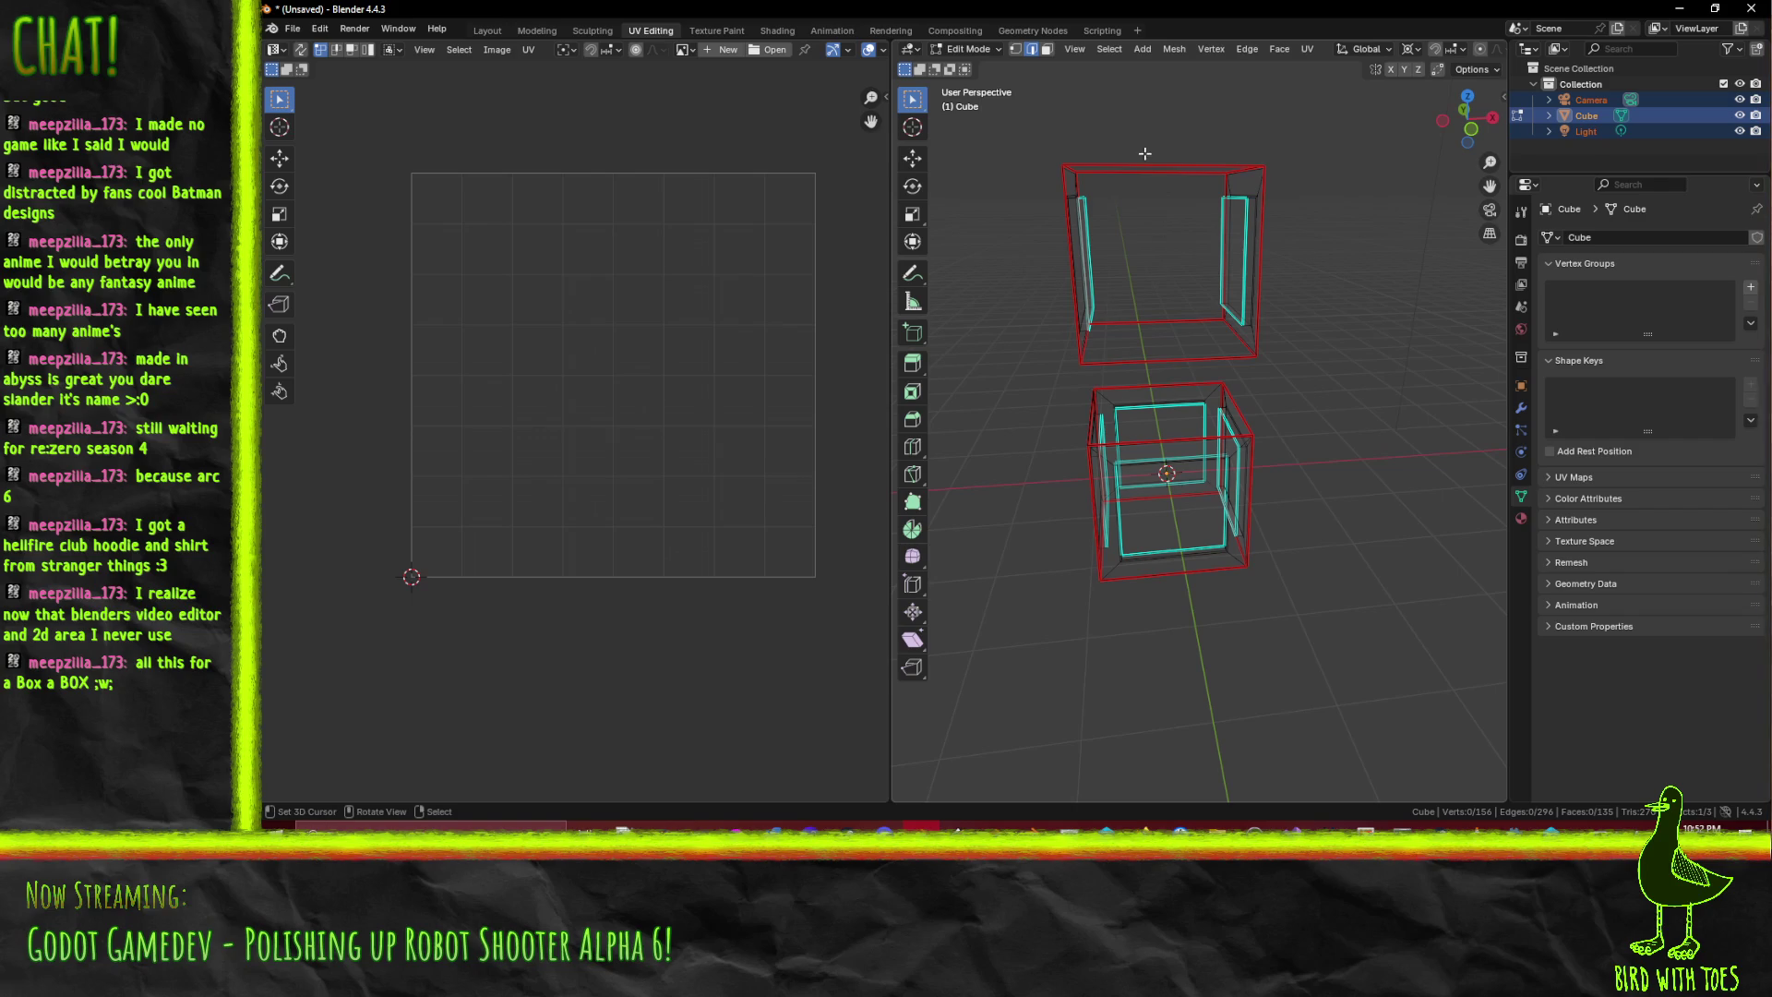
- Delete the top edges of the upper copy
shift+click(1155, 175)
key(x)
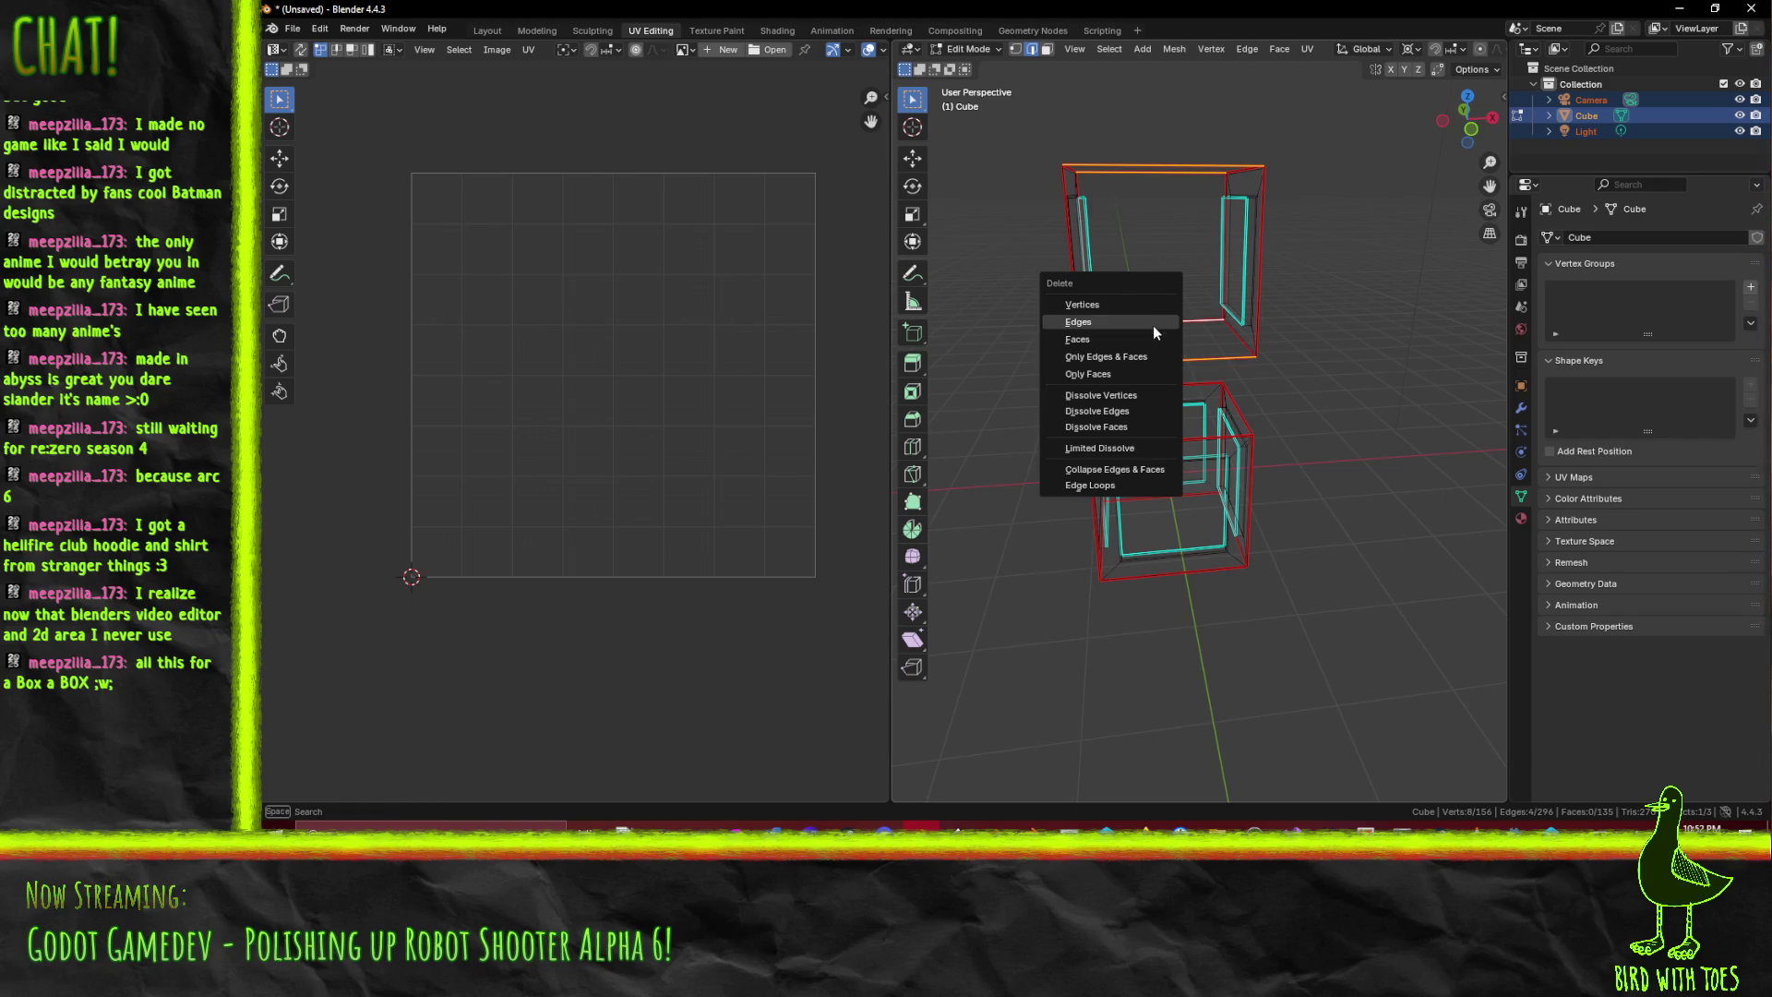
click(1121, 323)
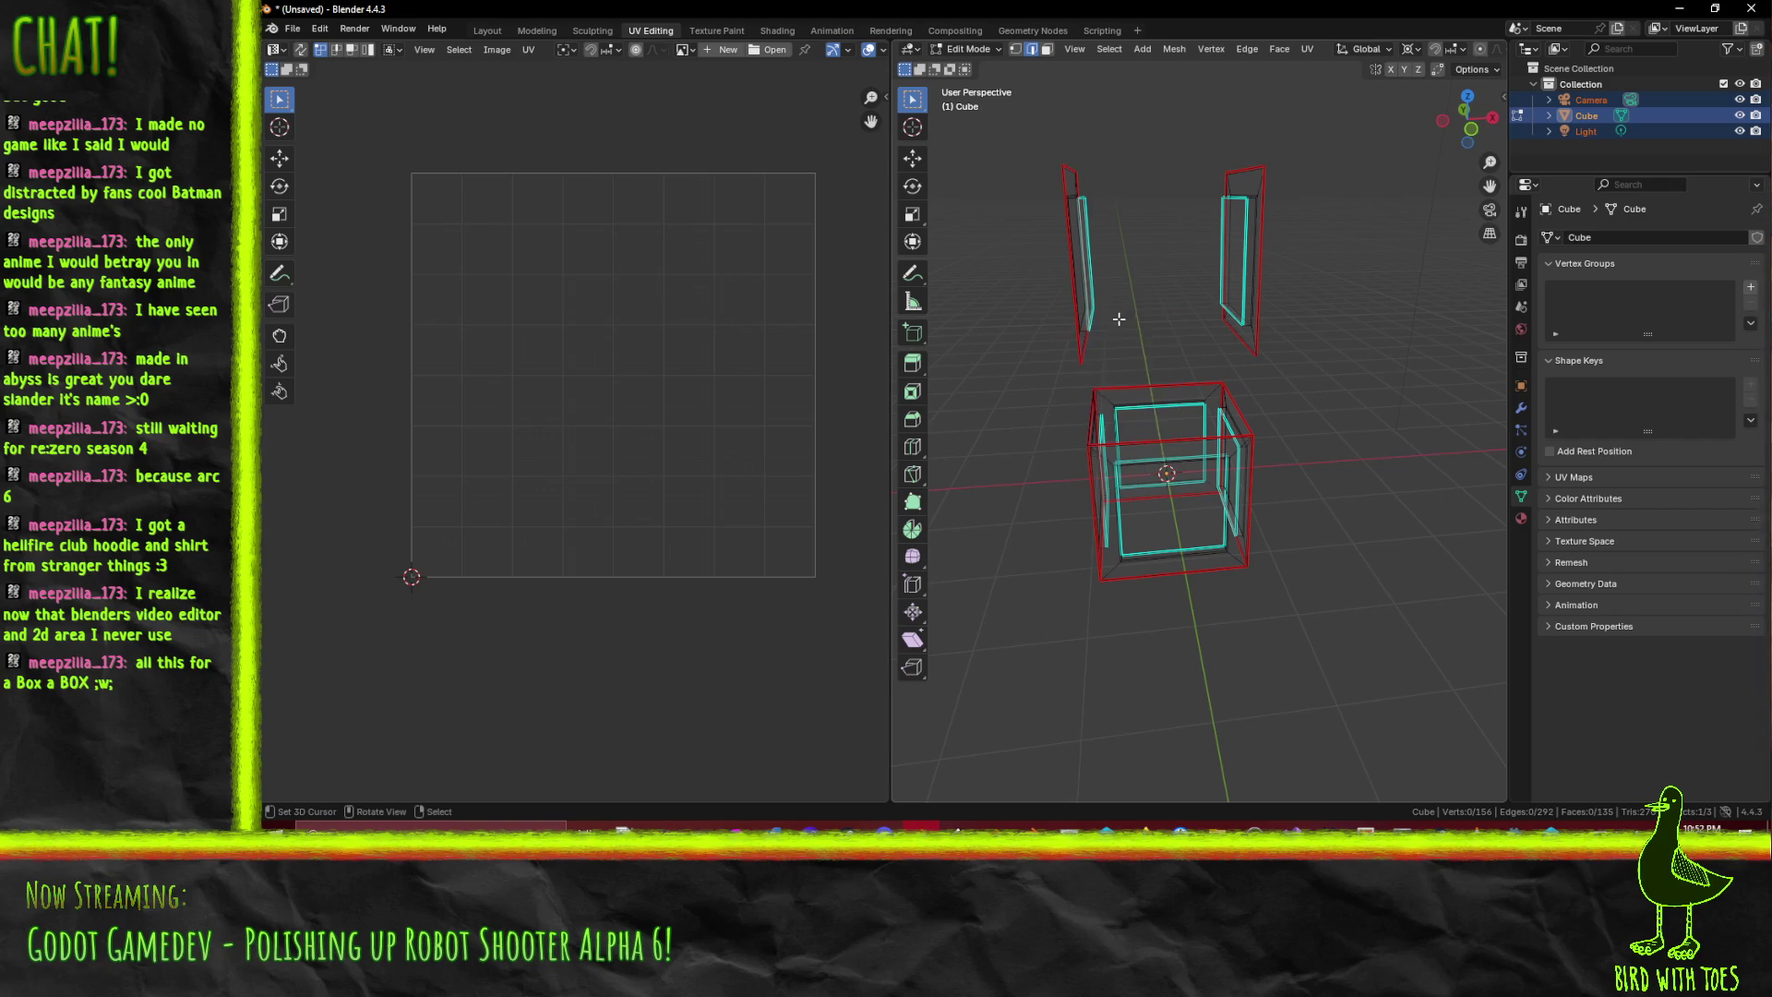
- Lower the copied panels onto the box and rotate them 90 degrees into the open sides
key(KP_1)
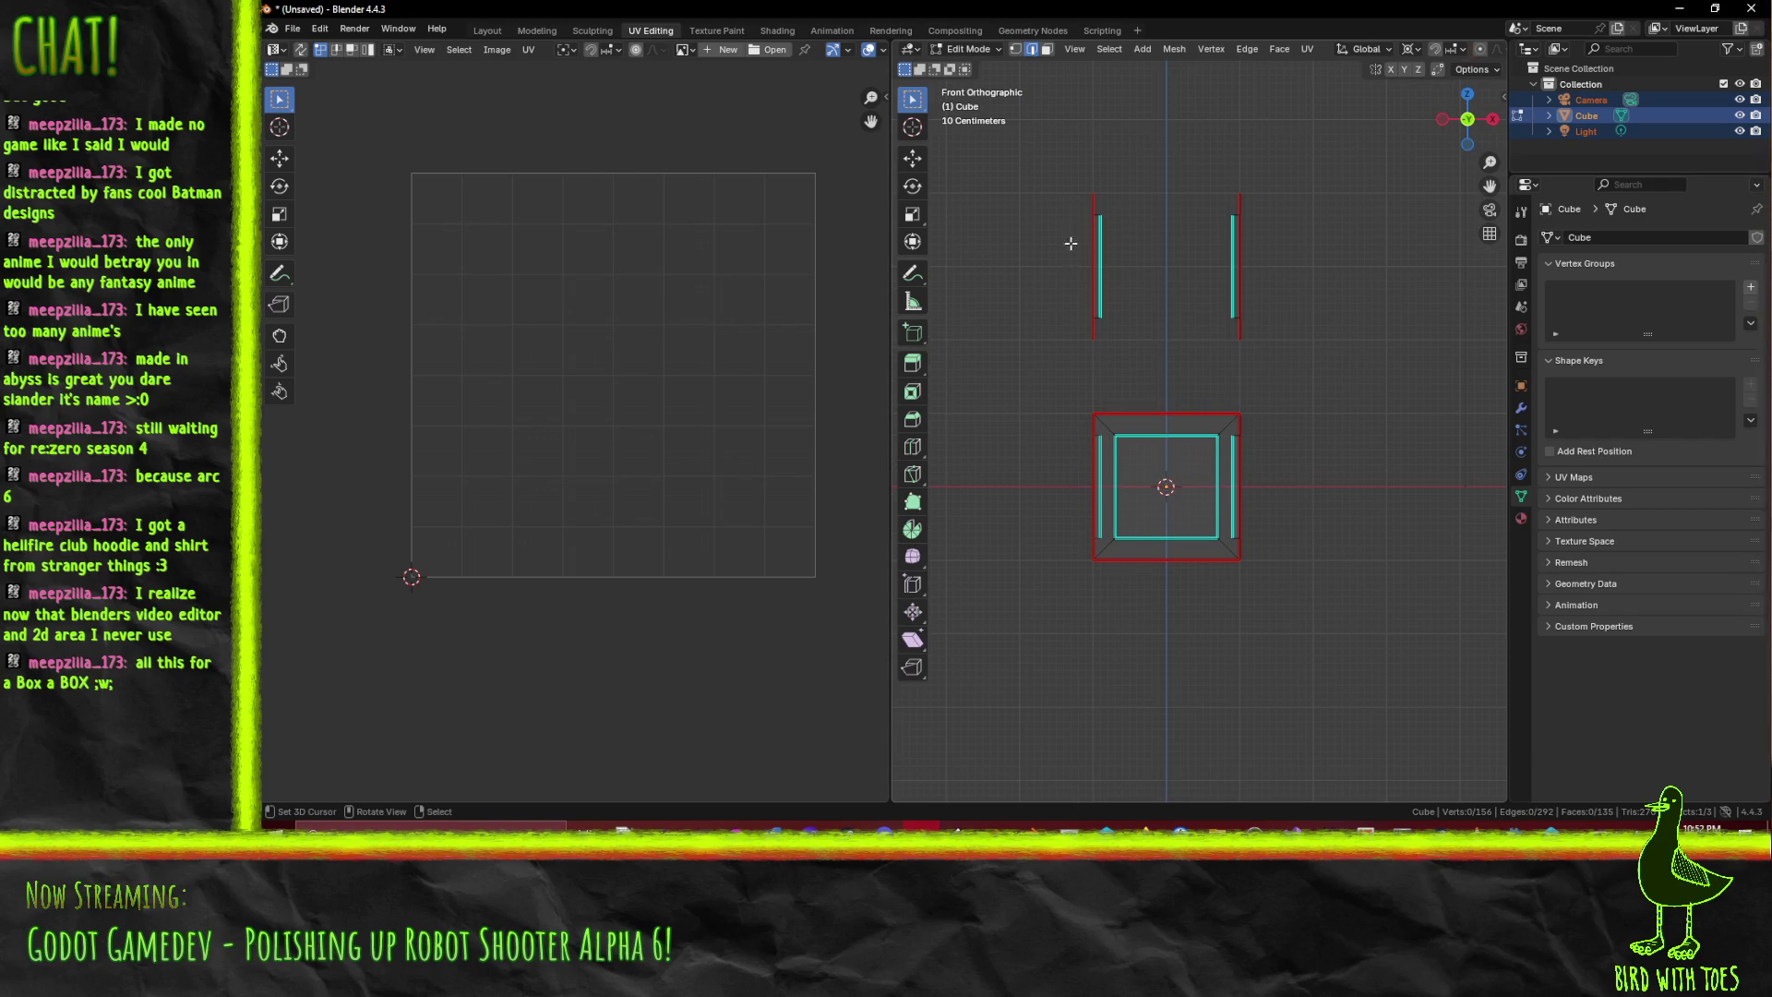
mouse_move(1026, 101)
mouse_down()
mouse_move(1229, 385)
mouse_move(1310, 394)
mouse_up()
scroll(1296, 384, up, 5)
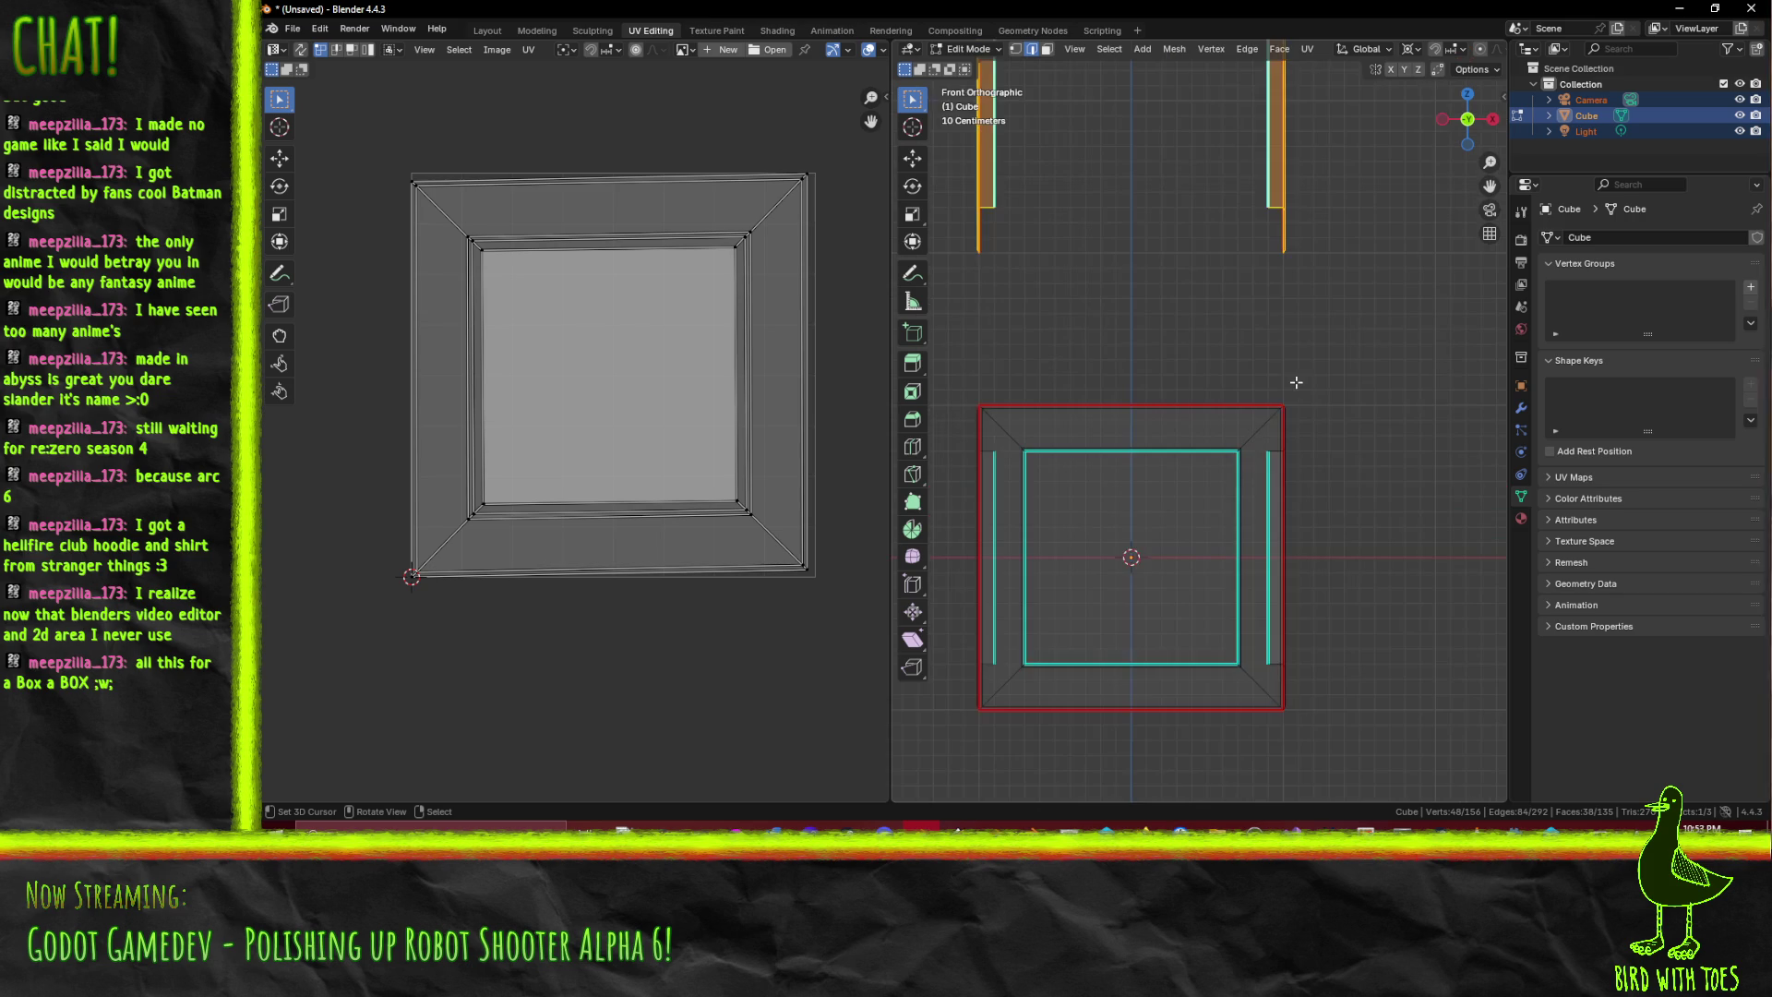
scroll(1294, 382, down, 3)
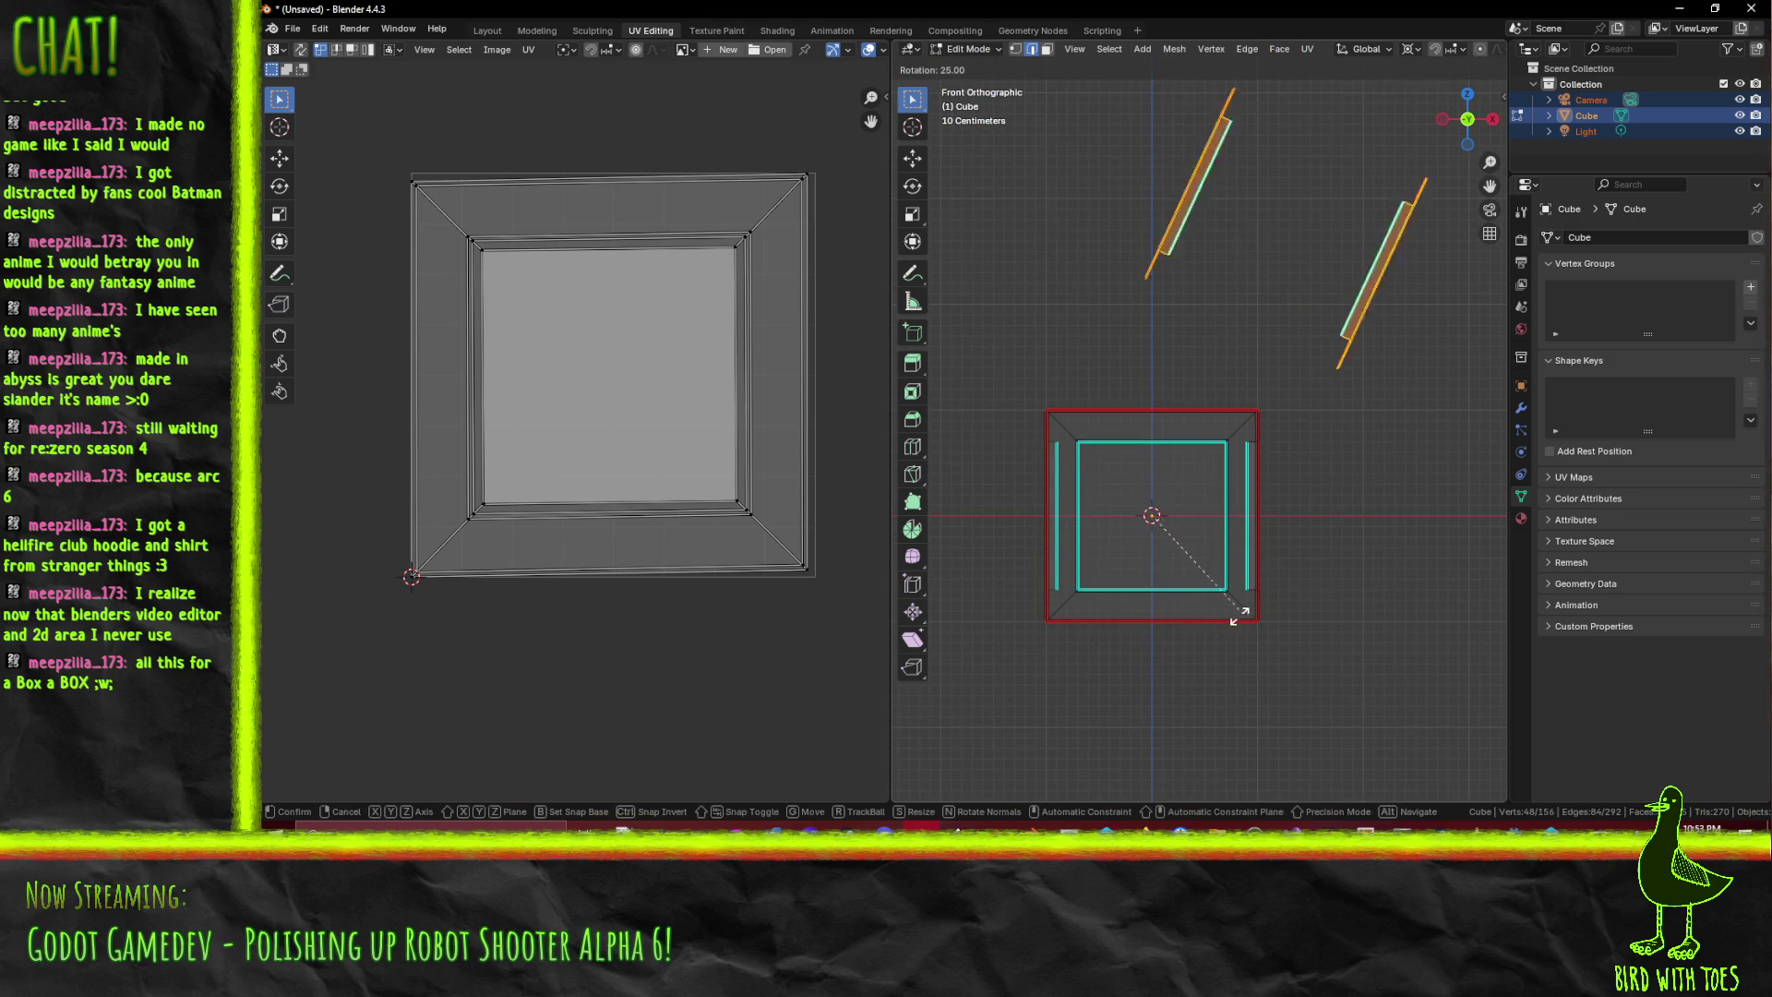
key(KP_1)
scroll(1213, 408, down, 3)
key(g)
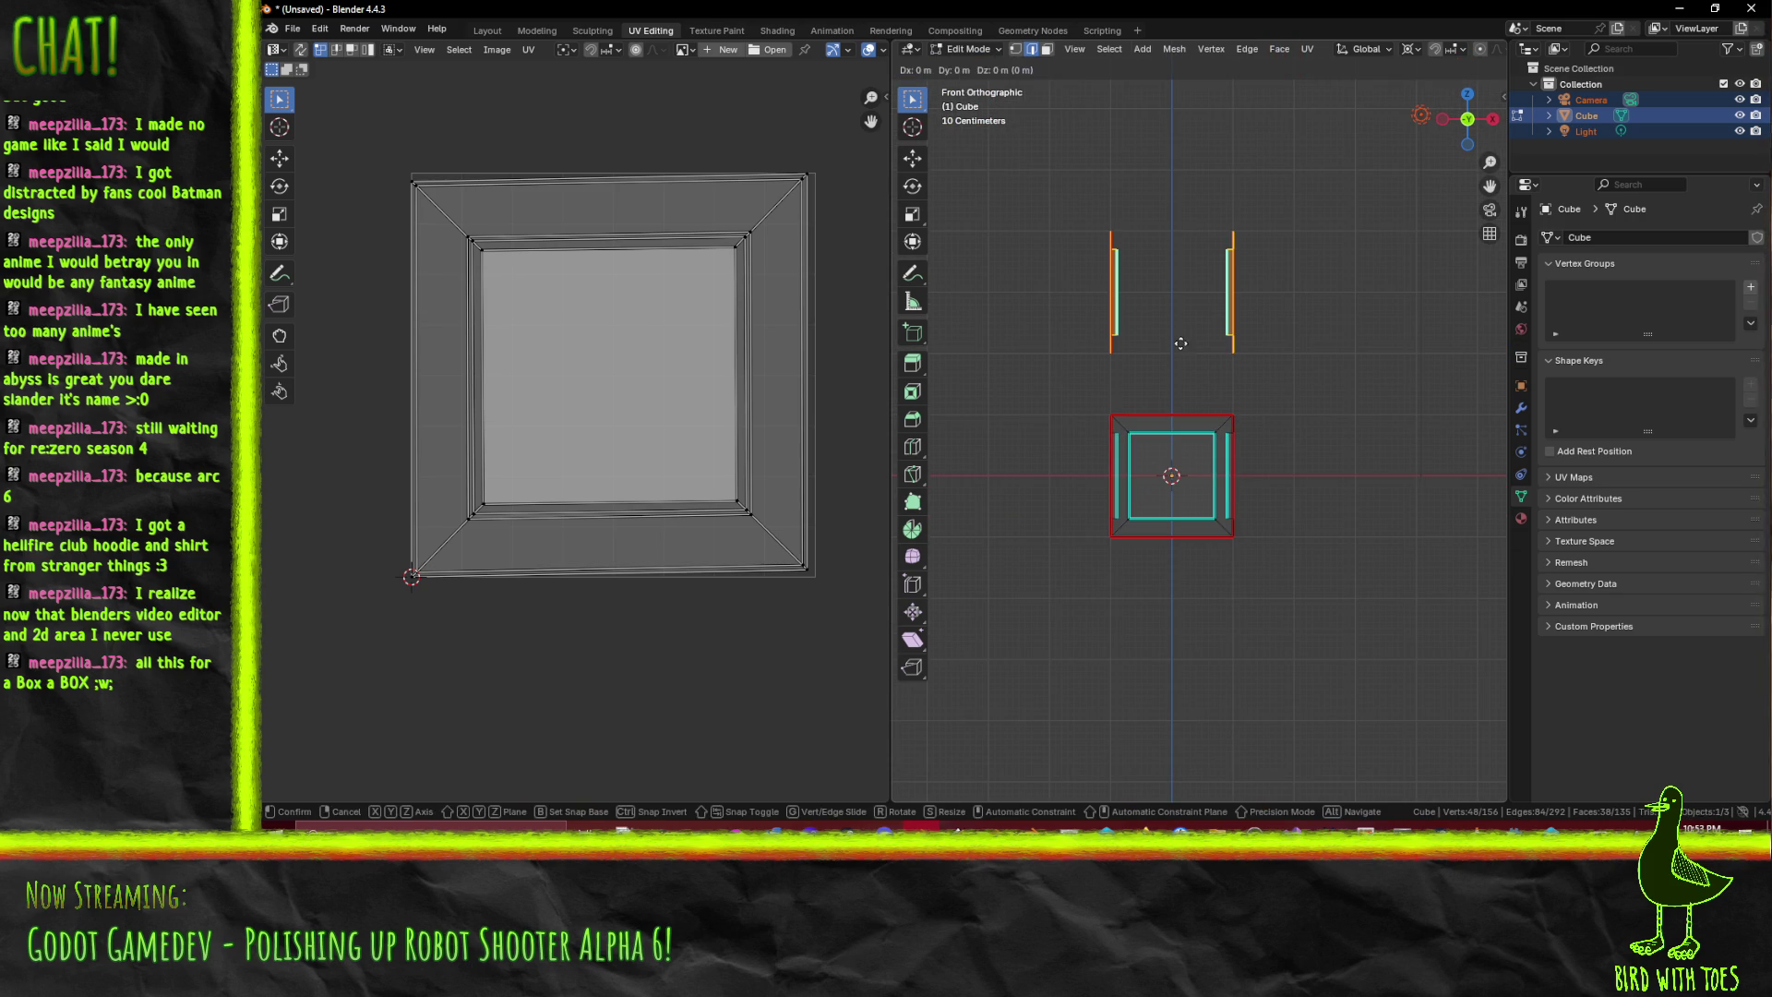
click(1179, 528)
key(r)
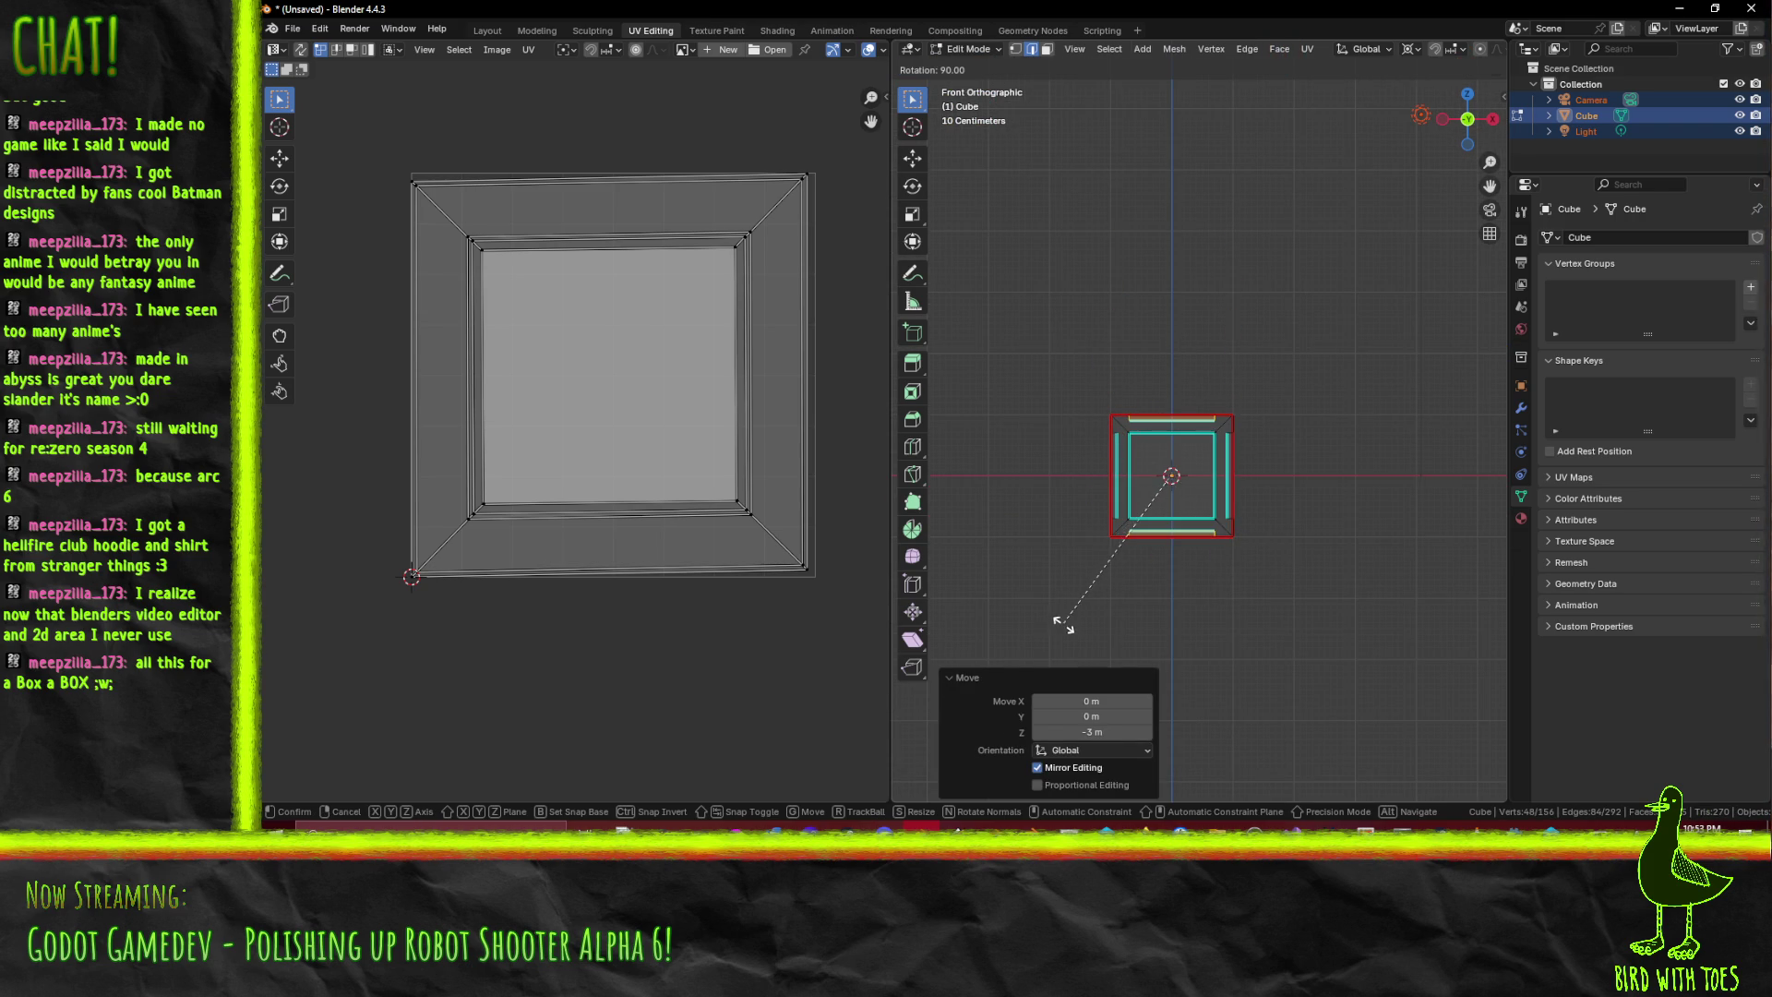
click(1063, 623)
drag(1063, 623, 1193, 584)
- Merge overlapping vertices by distance across the whole crate mesh
key(a)
key(F3)
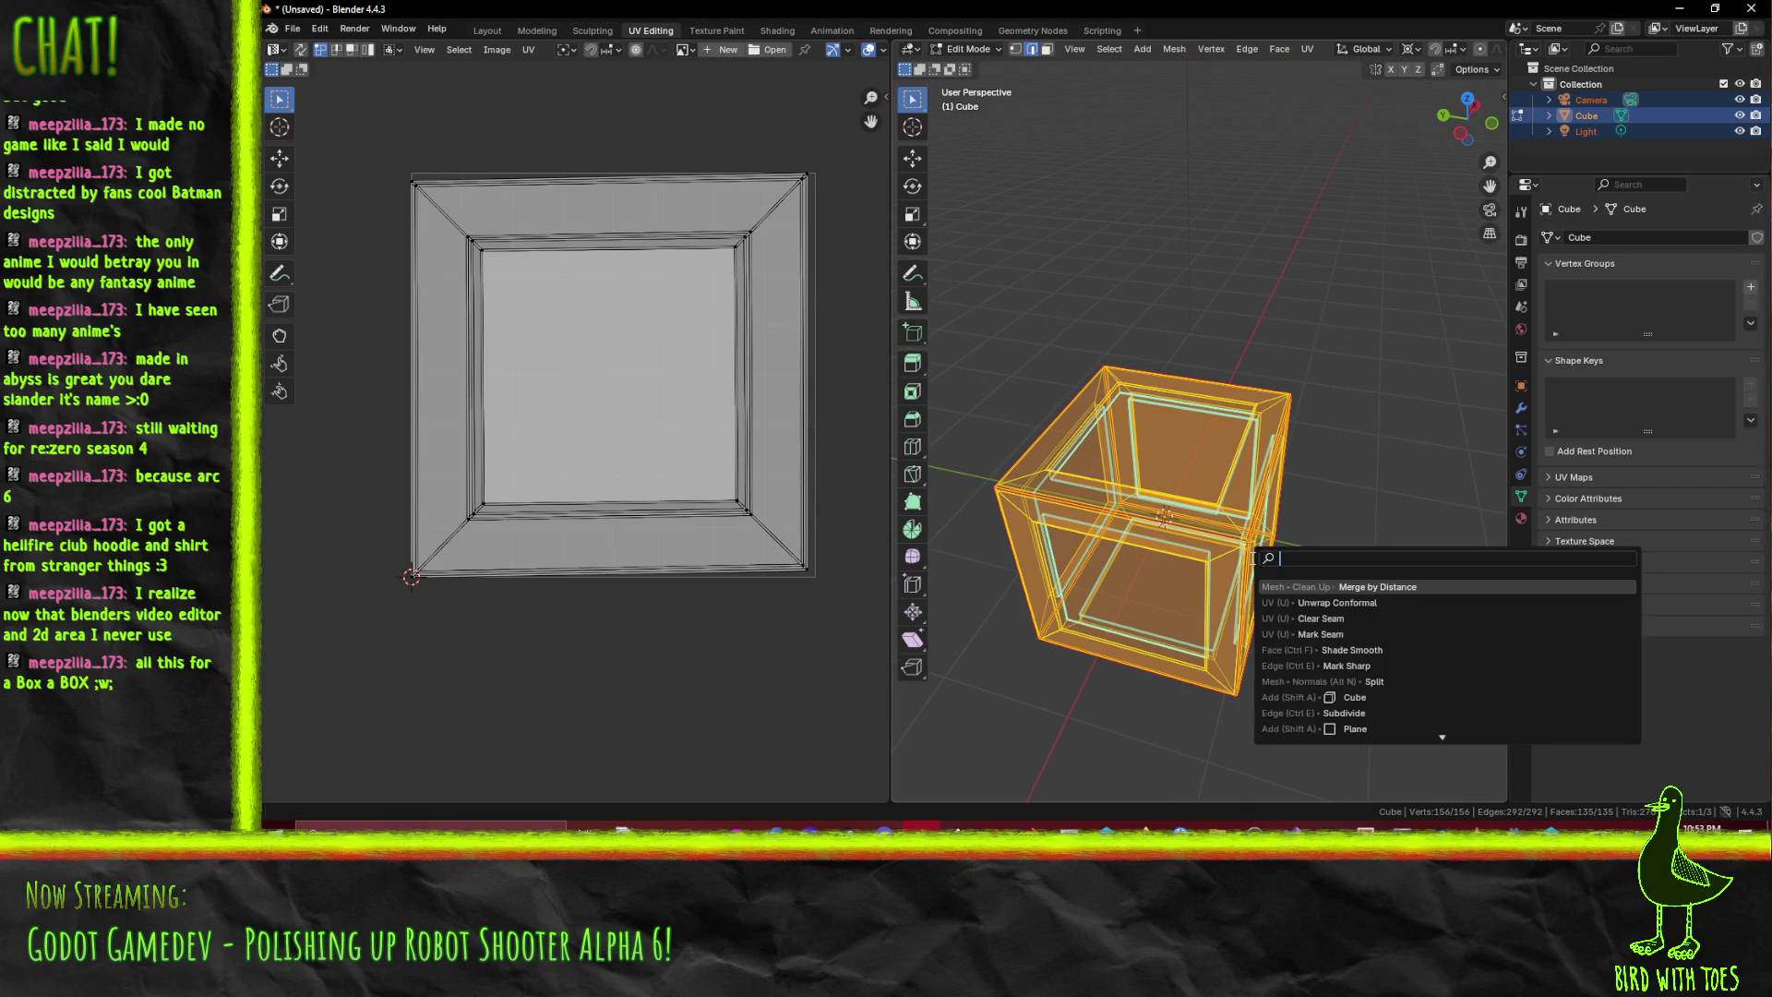
click(1313, 587)
scroll(1089, 357, up, 3)
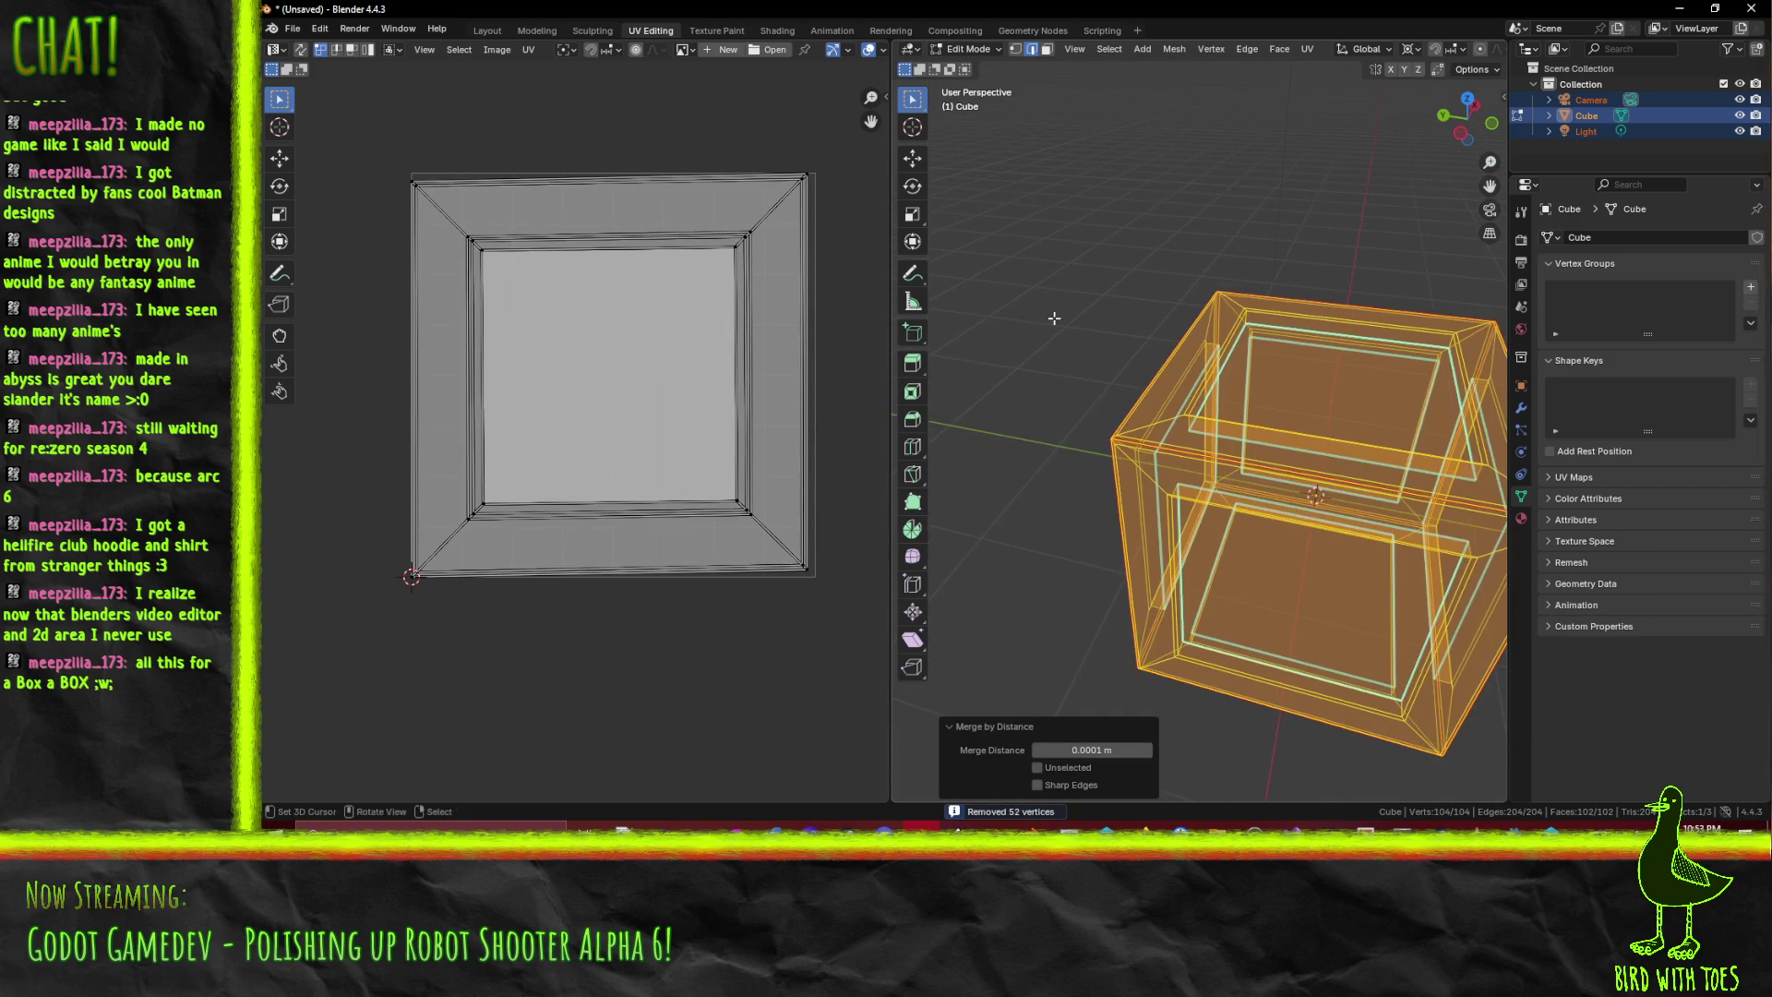
key(alt+a)
scroll(1152, 512, up, 5)
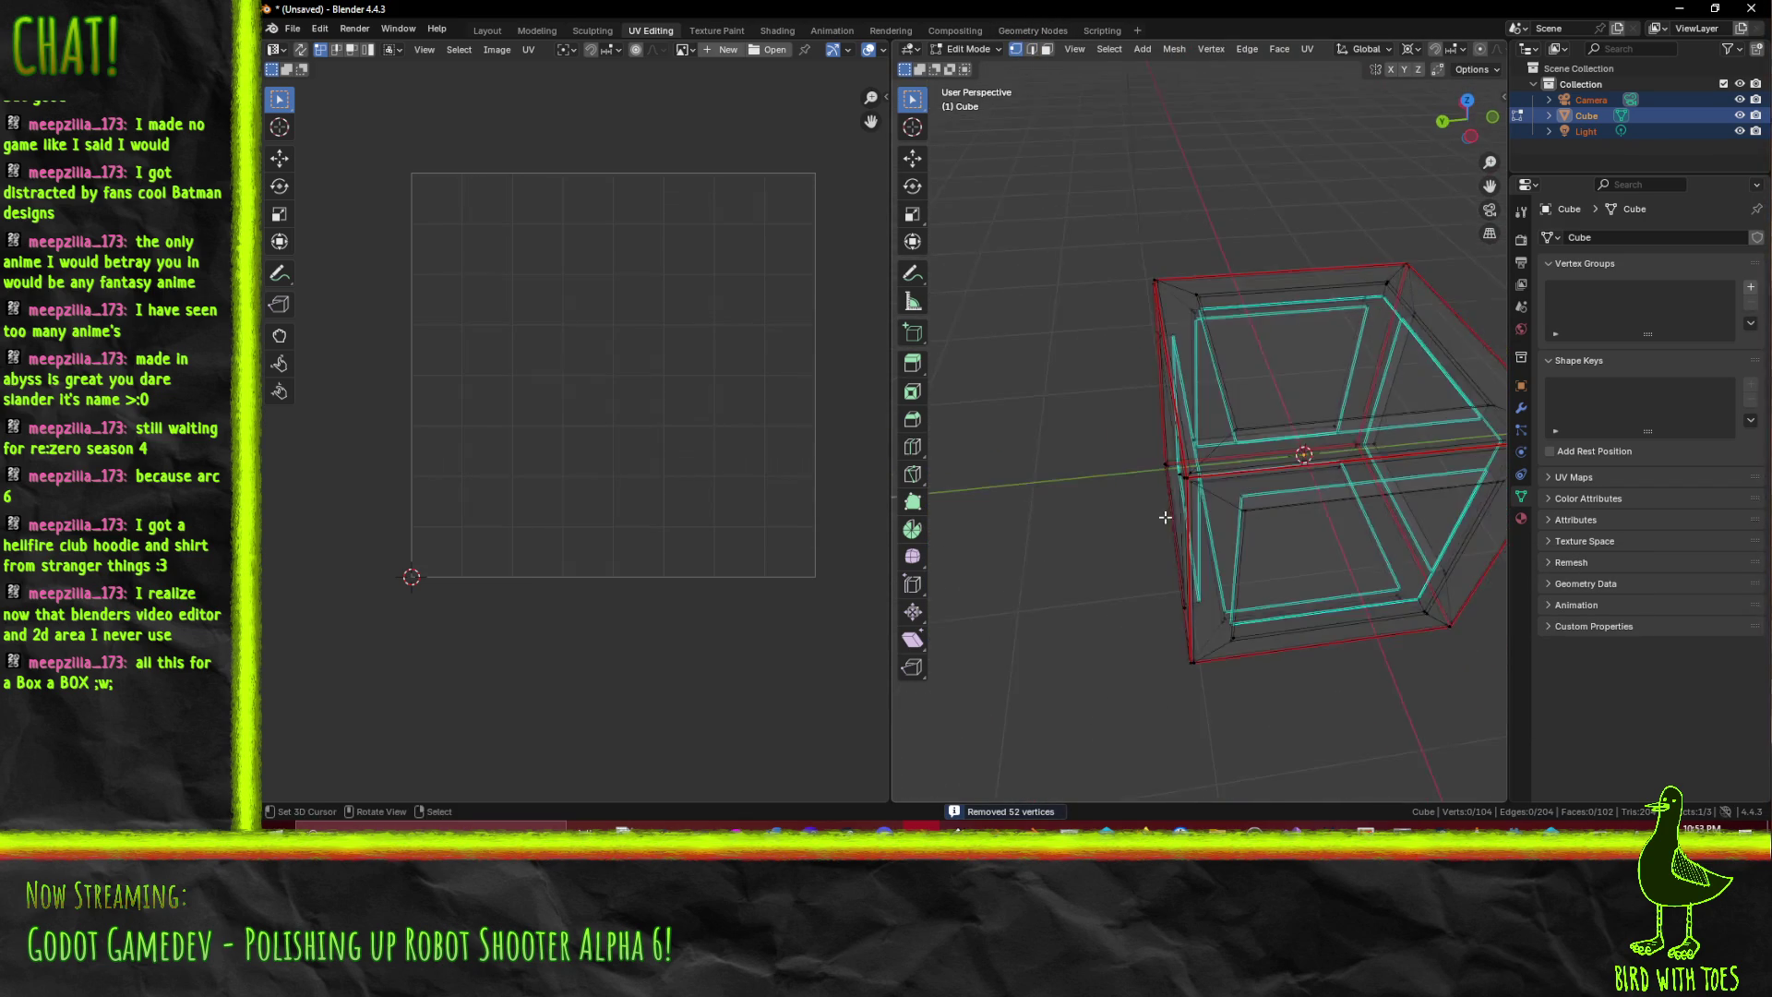
scroll(1200, 552, down, 1)
- Switch the viewport to solid shading and save the file as TutorialBox.blend
key(z)
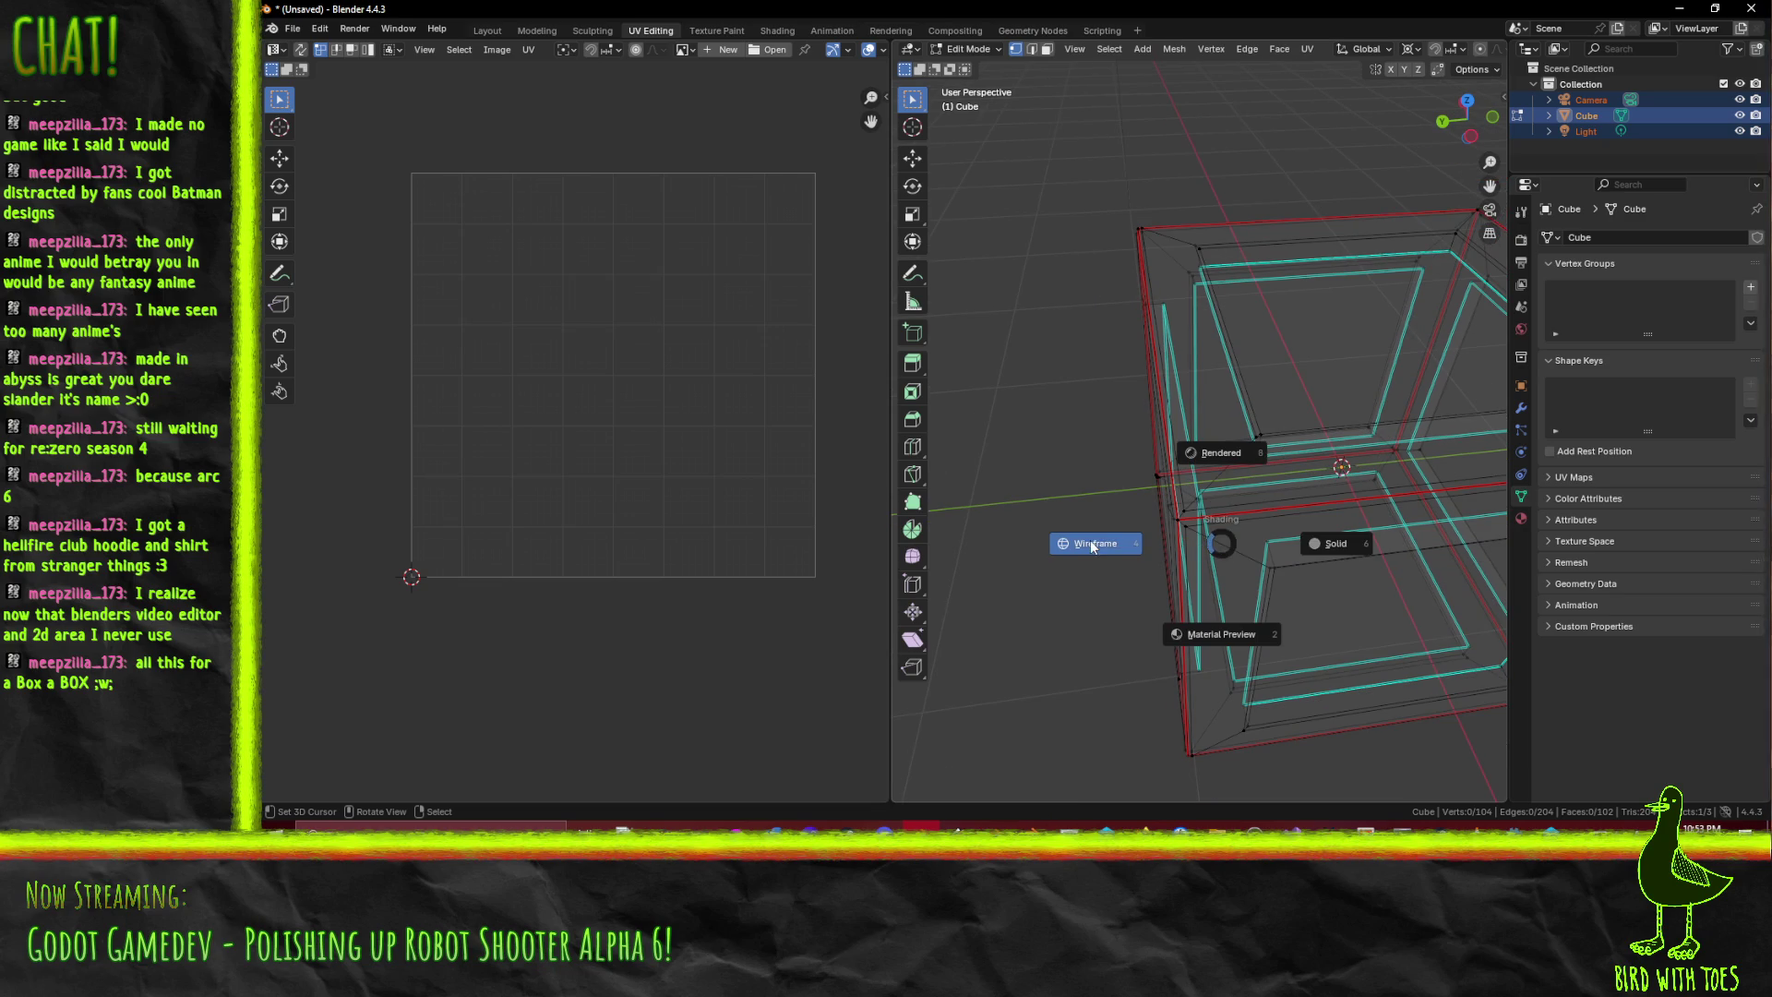
click(1362, 552)
click(1179, 520)
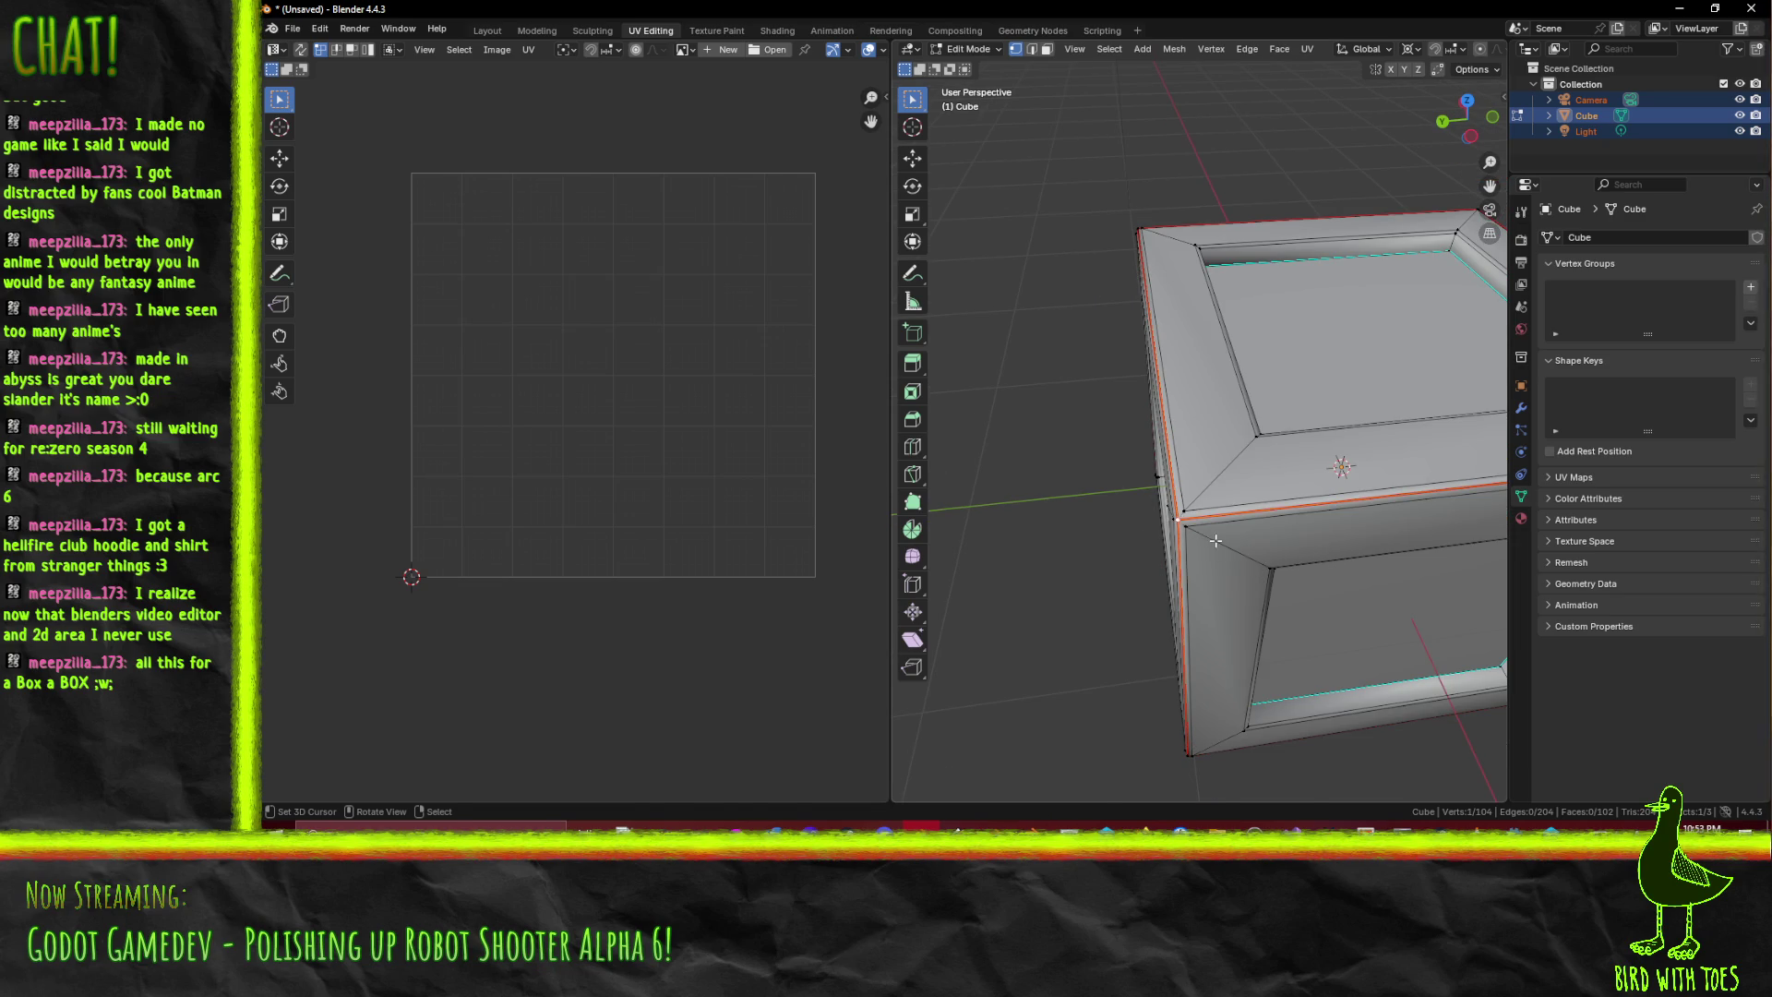
scroll(1211, 536, down, 5)
key(a)
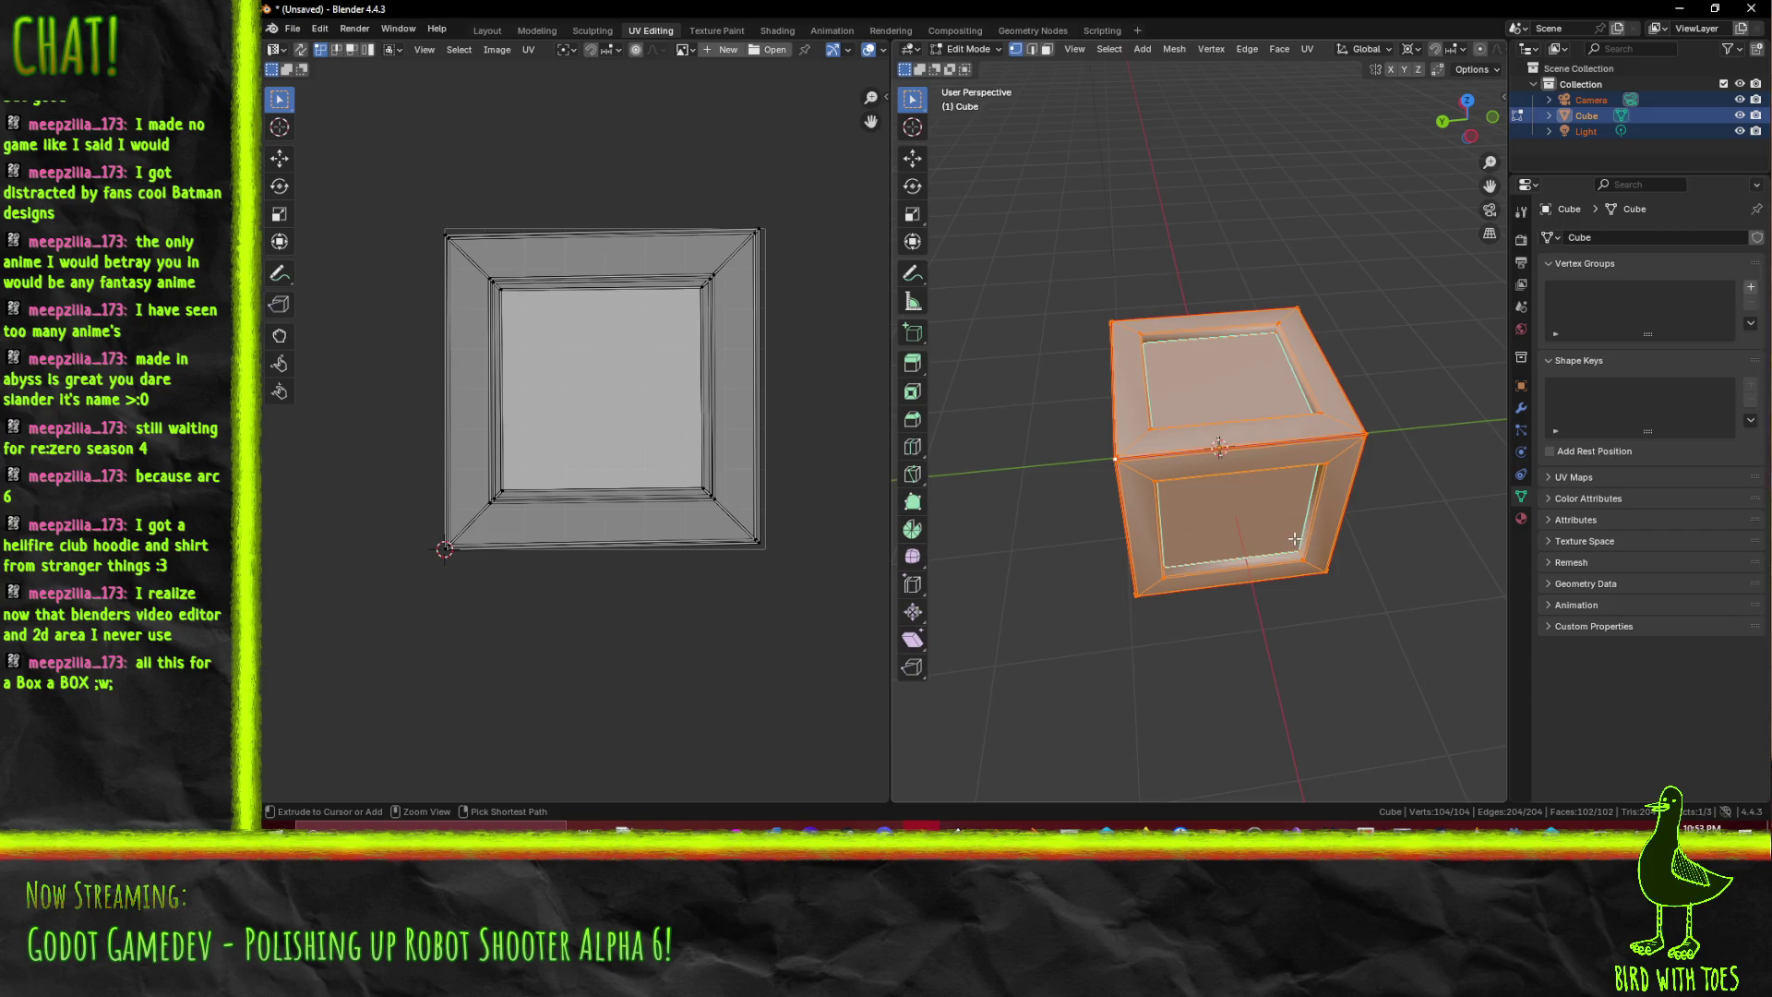
key(ctrl+s)
click(836, 706)
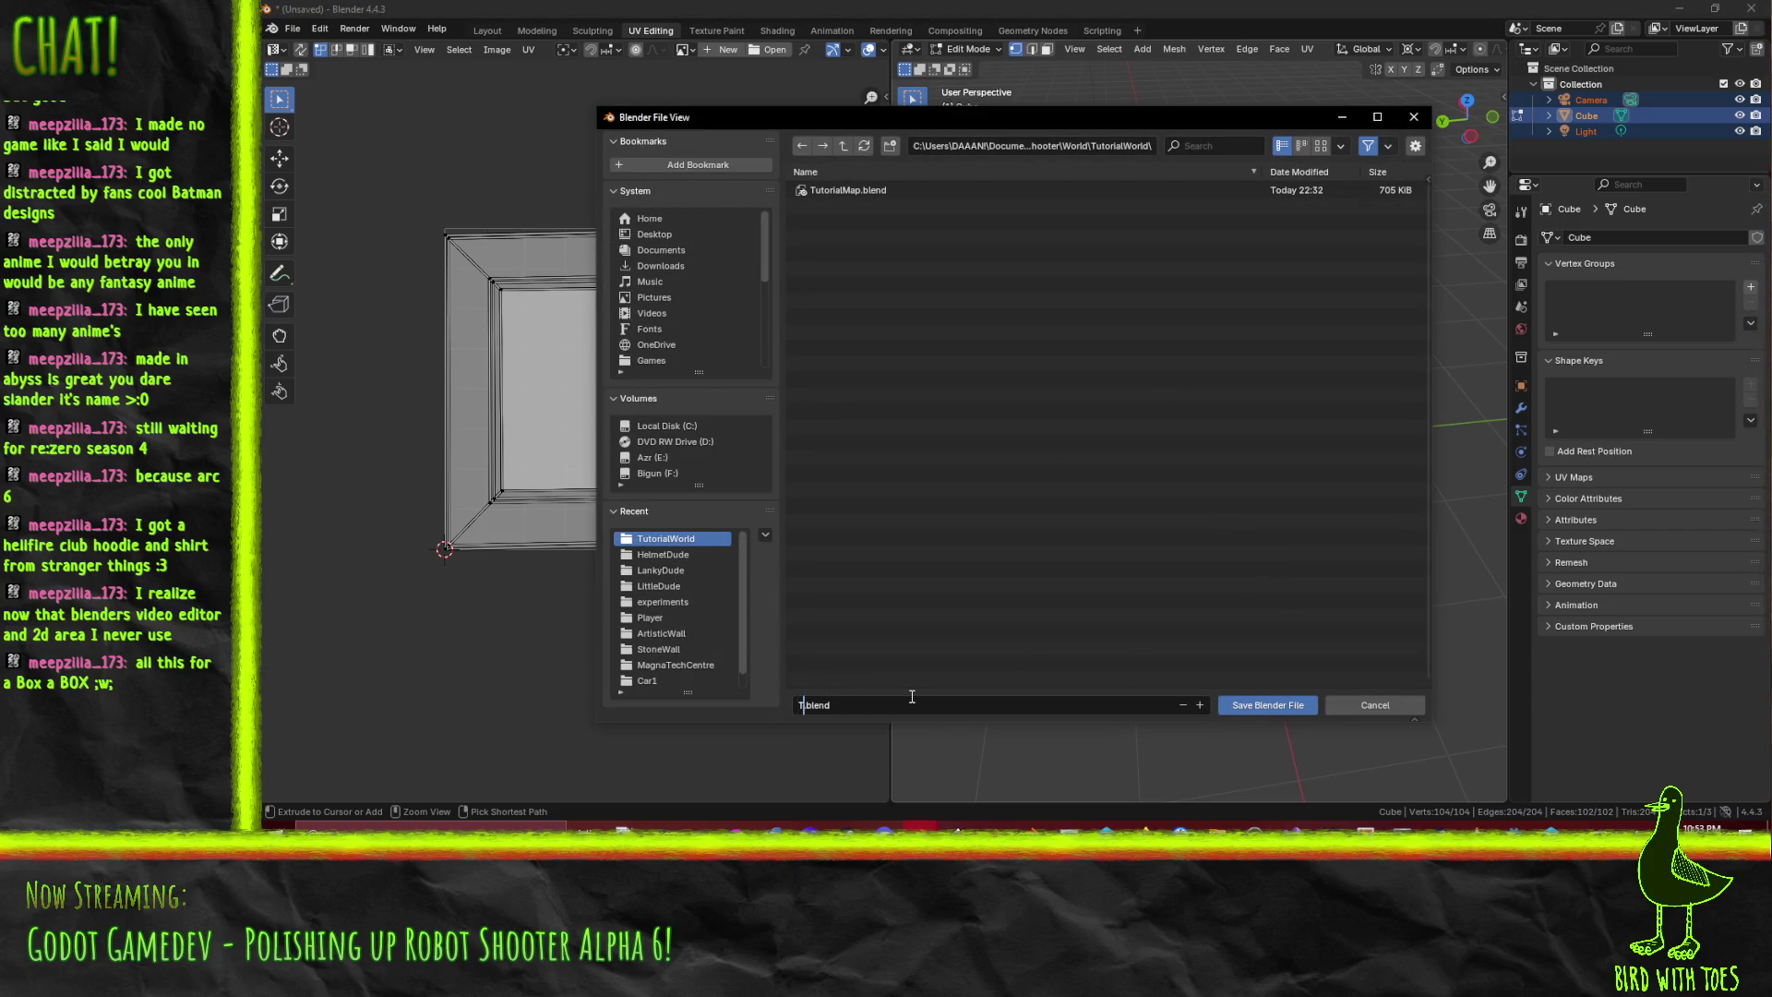
key(Return)
click(1236, 707)
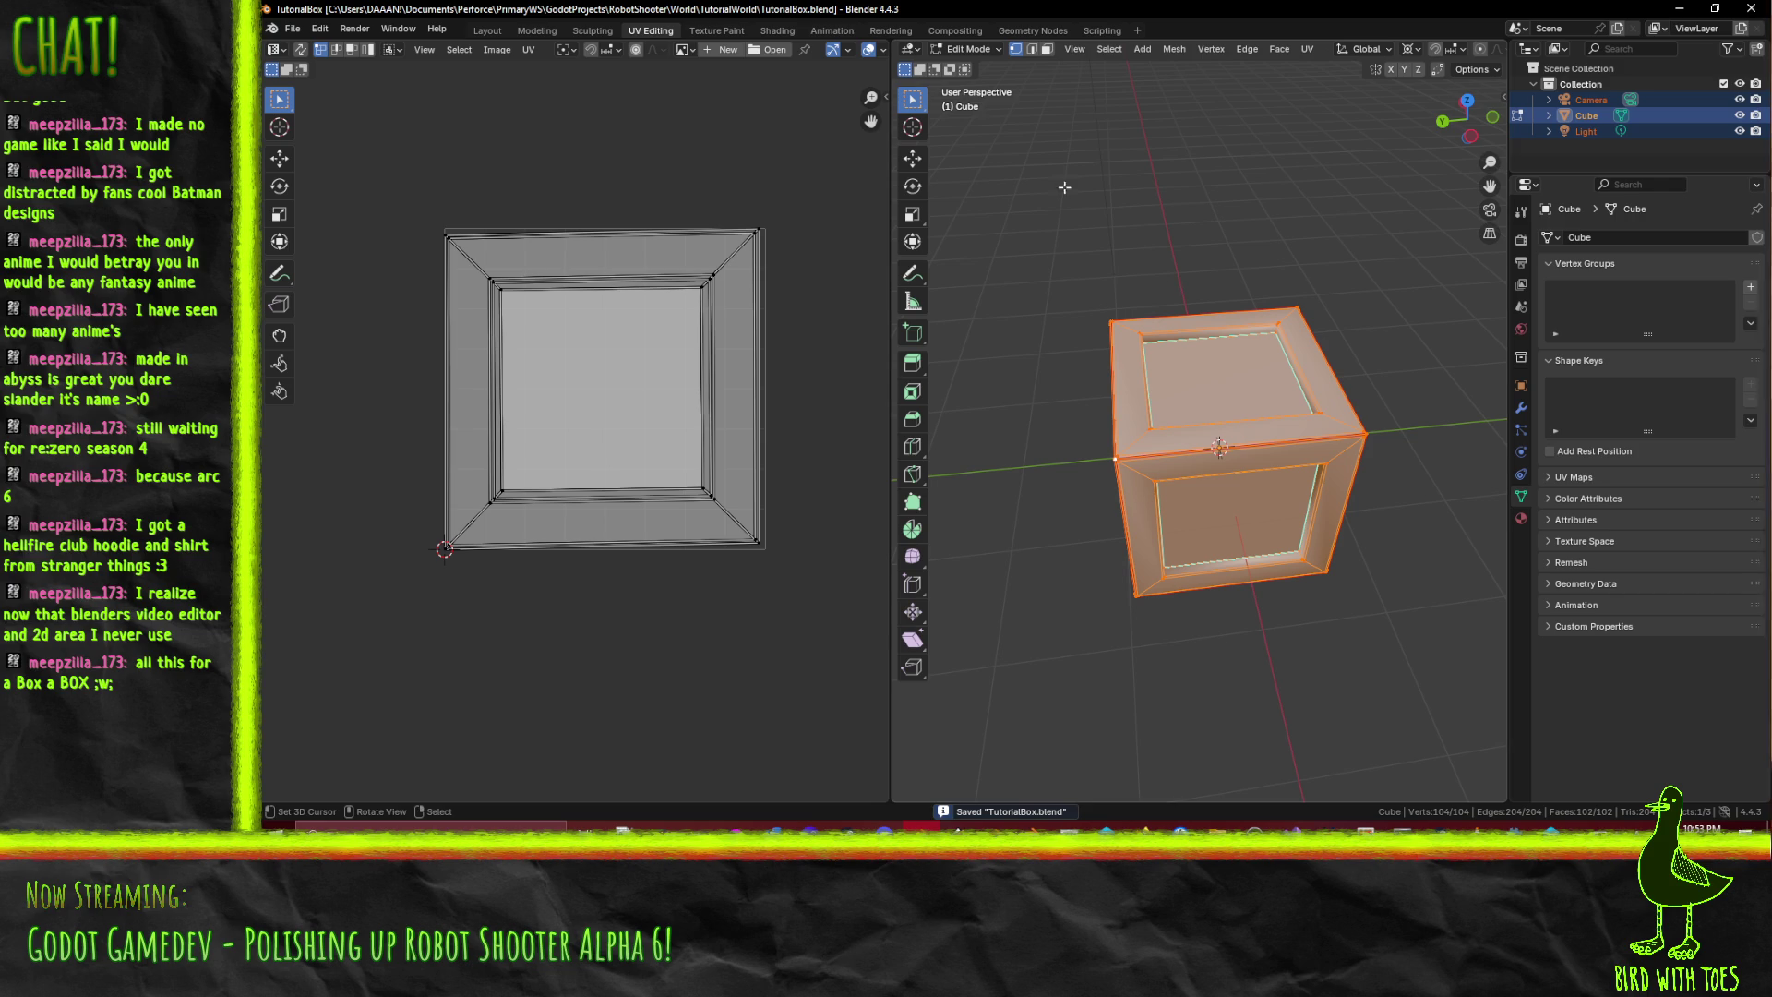
click(729, 32)
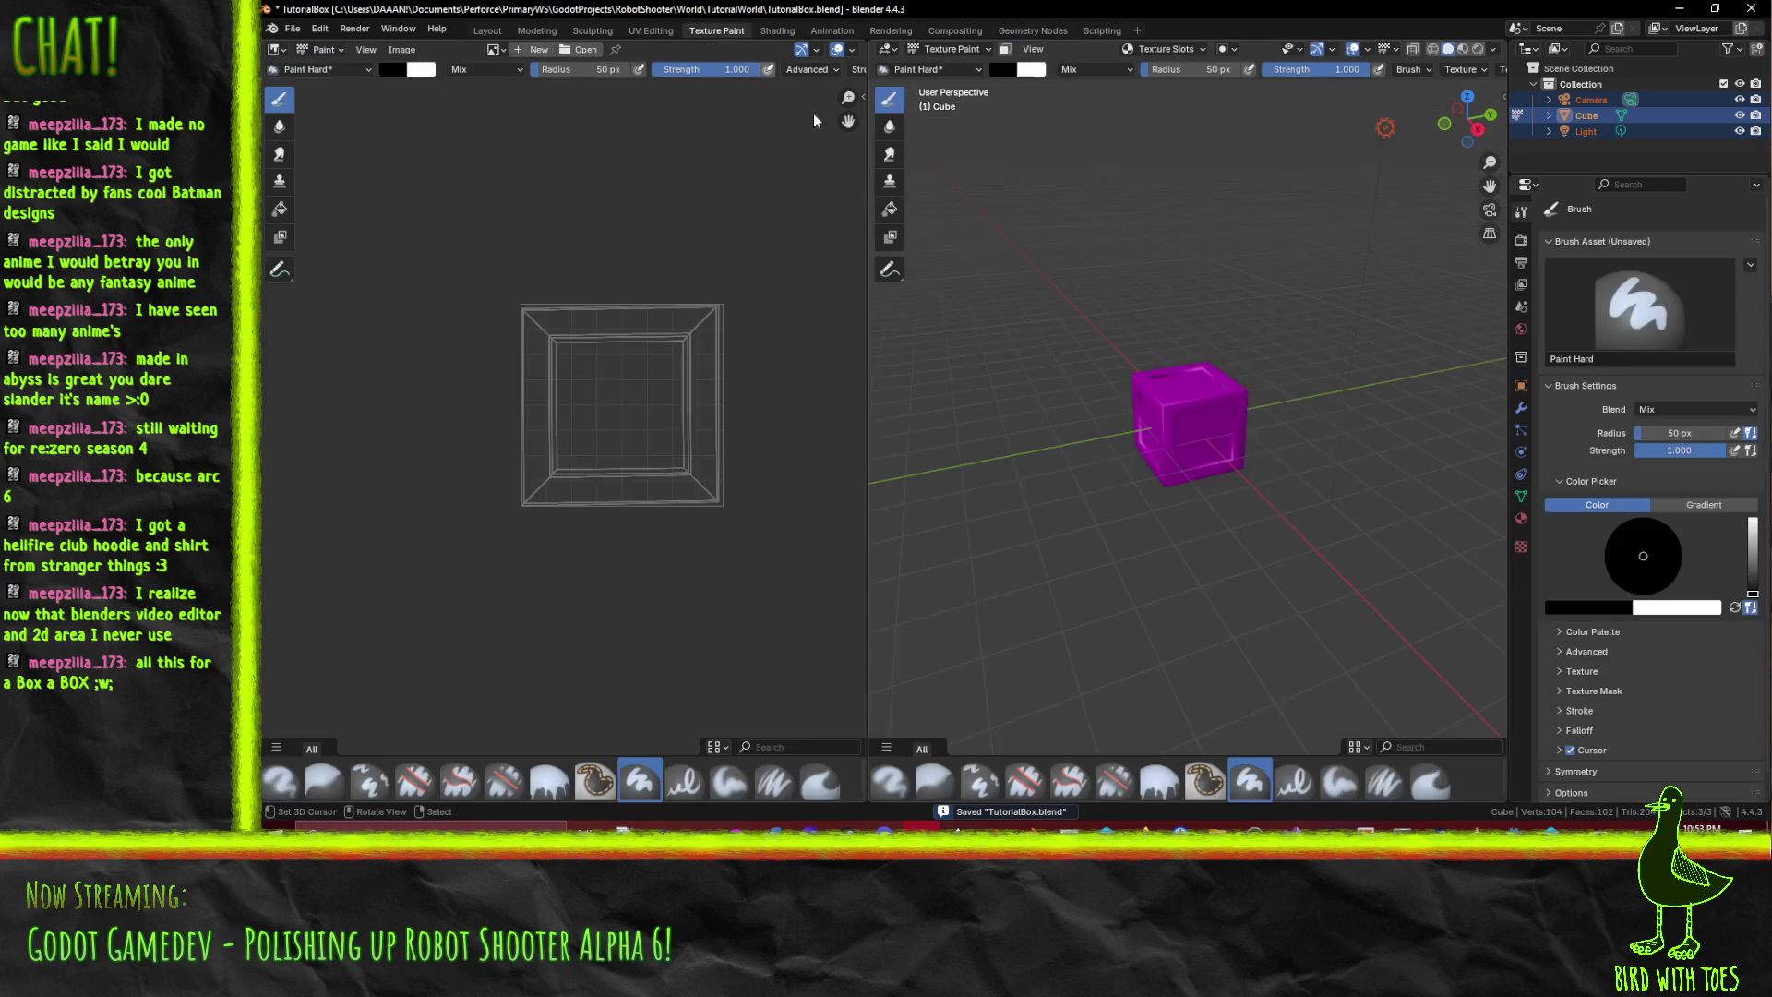
- Orbit the crate in the Texture Paint workspace, then switch over to the Godot editor
mouse_move(1376, 395)
mouse_down()
mouse_move(1339, 397)
mouse_move(1376, 395)
mouse_up()
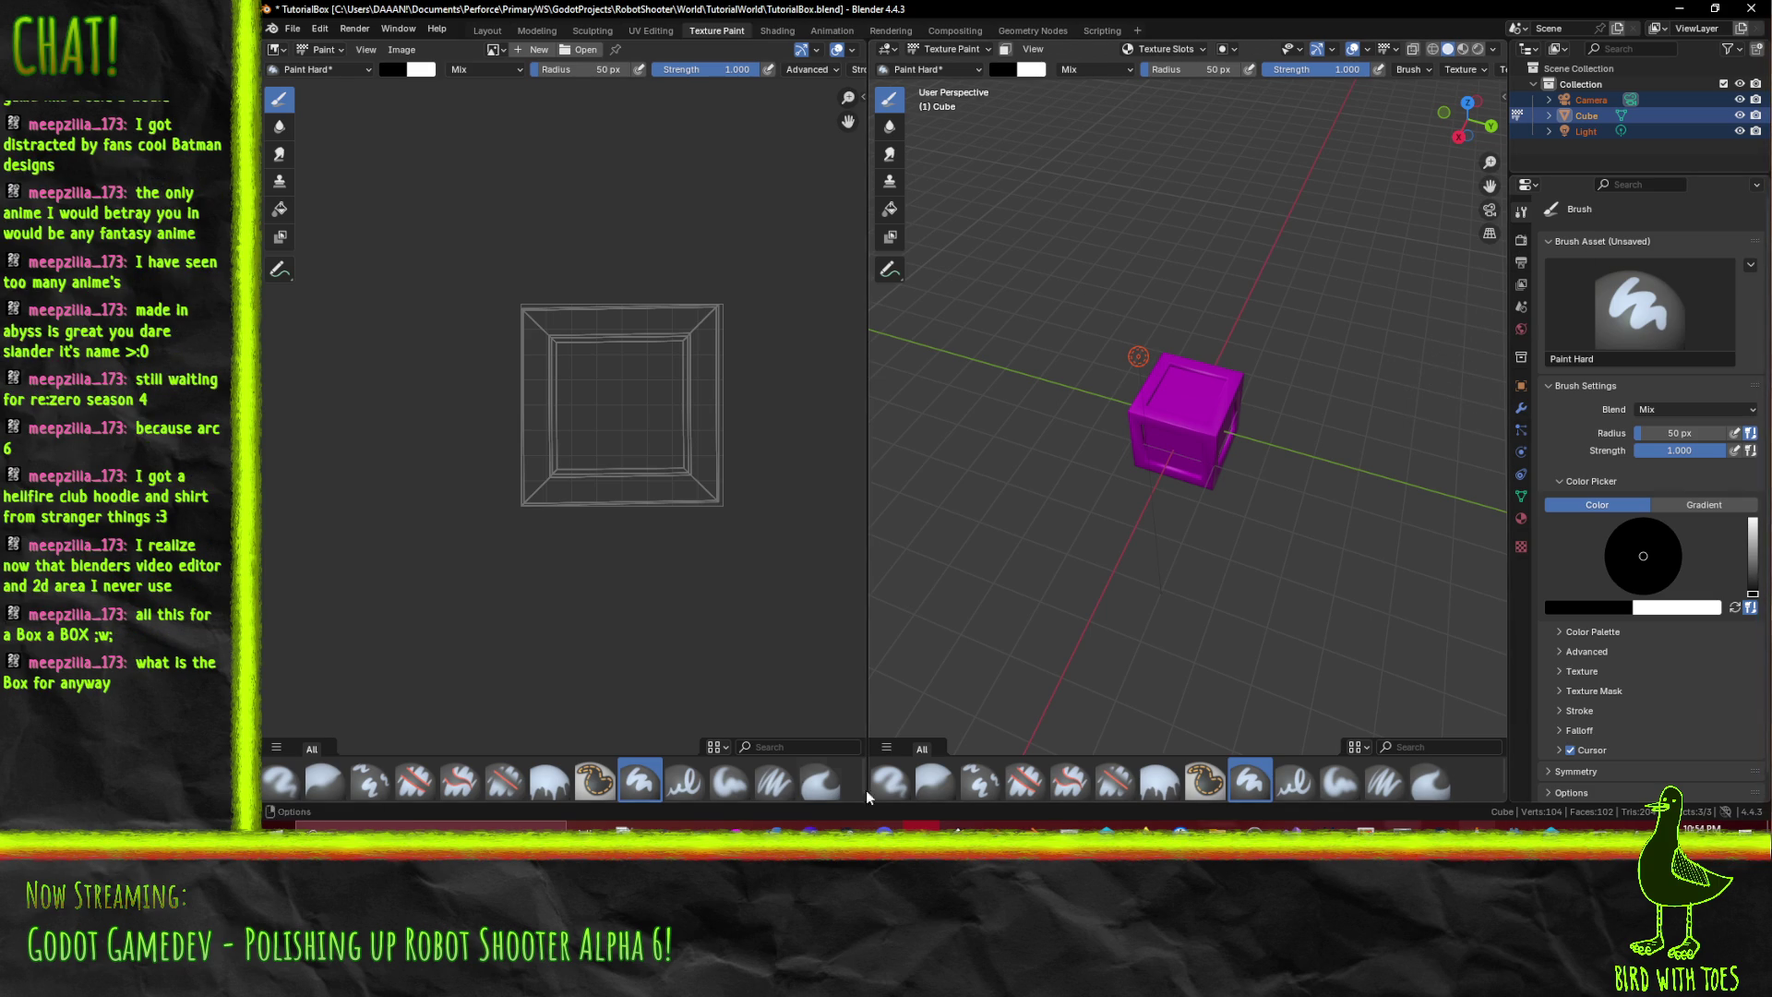
click(1143, 826)
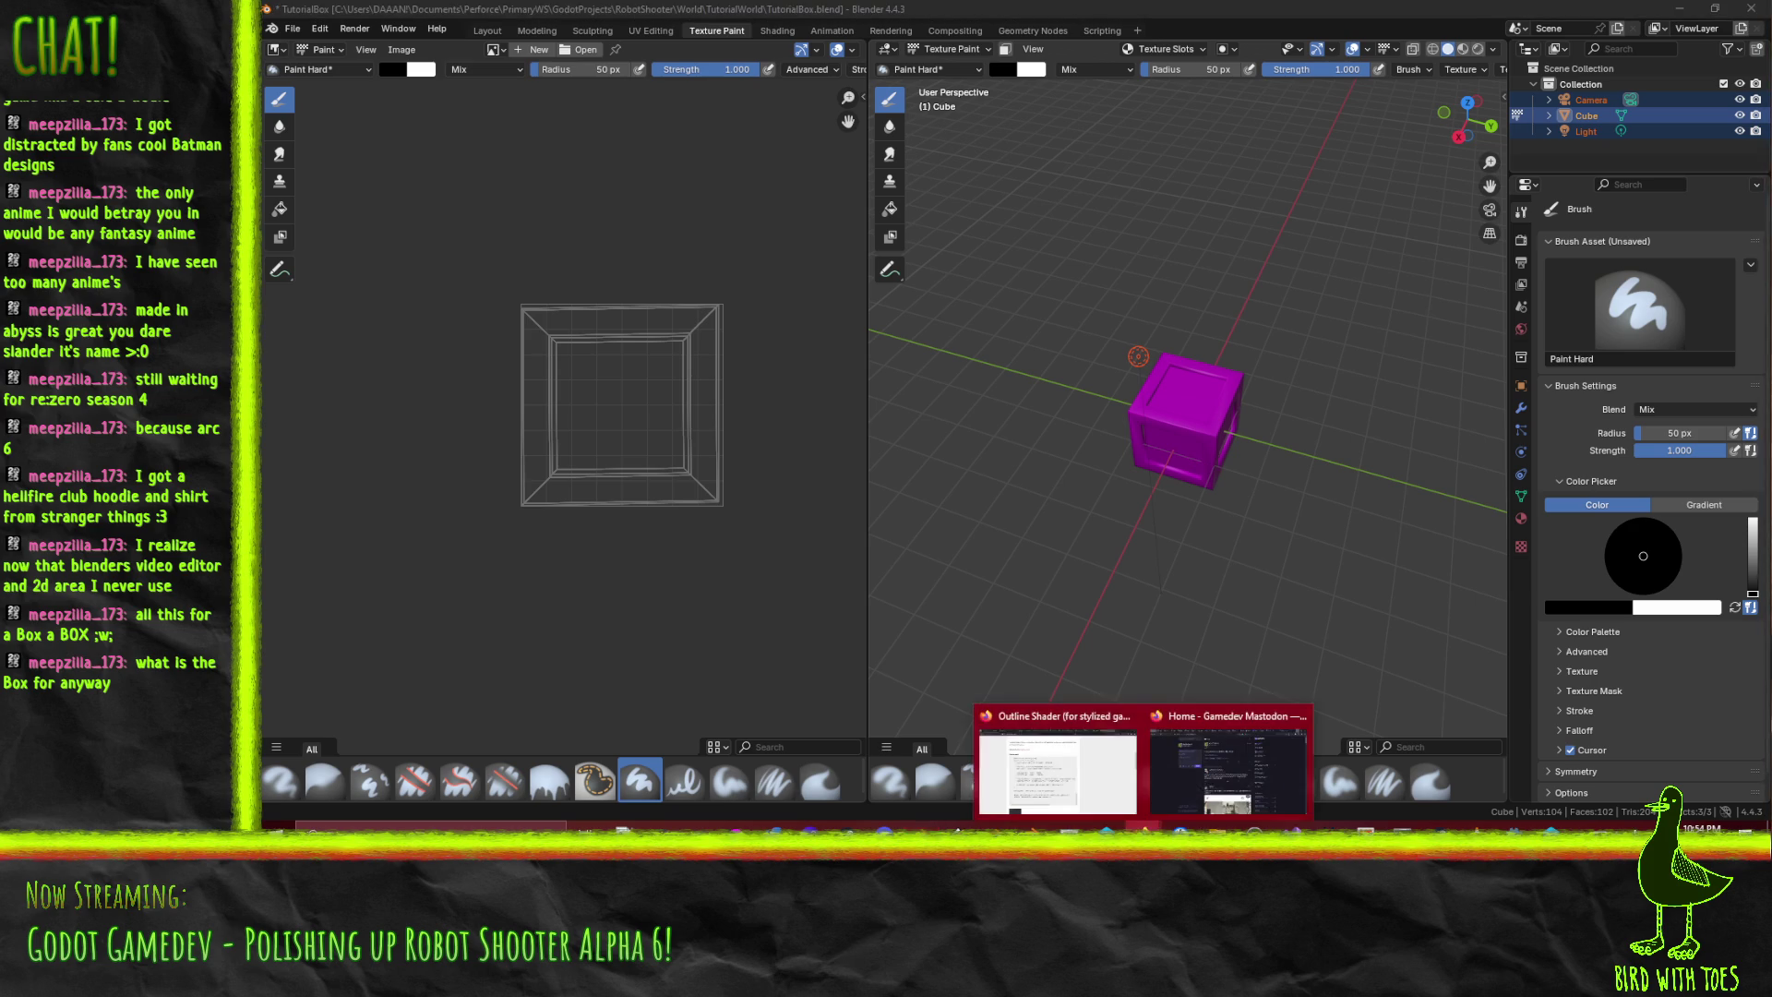
click(1483, 762)
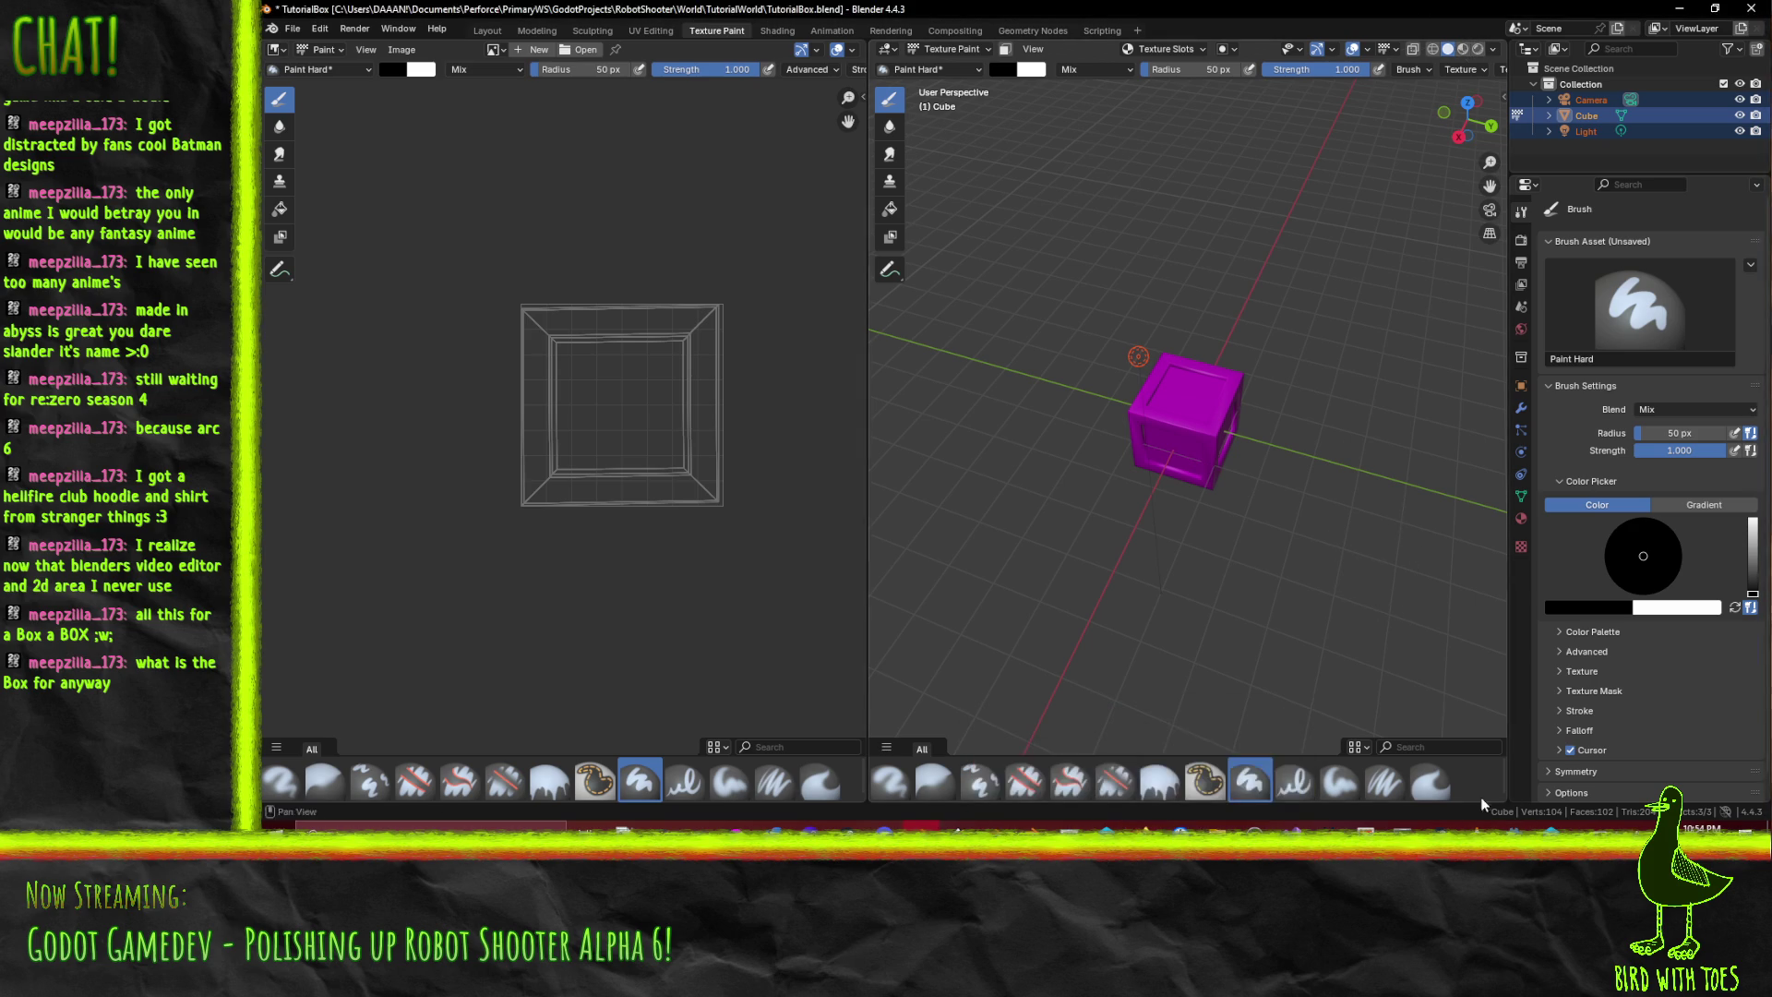
key(alt+Tab)
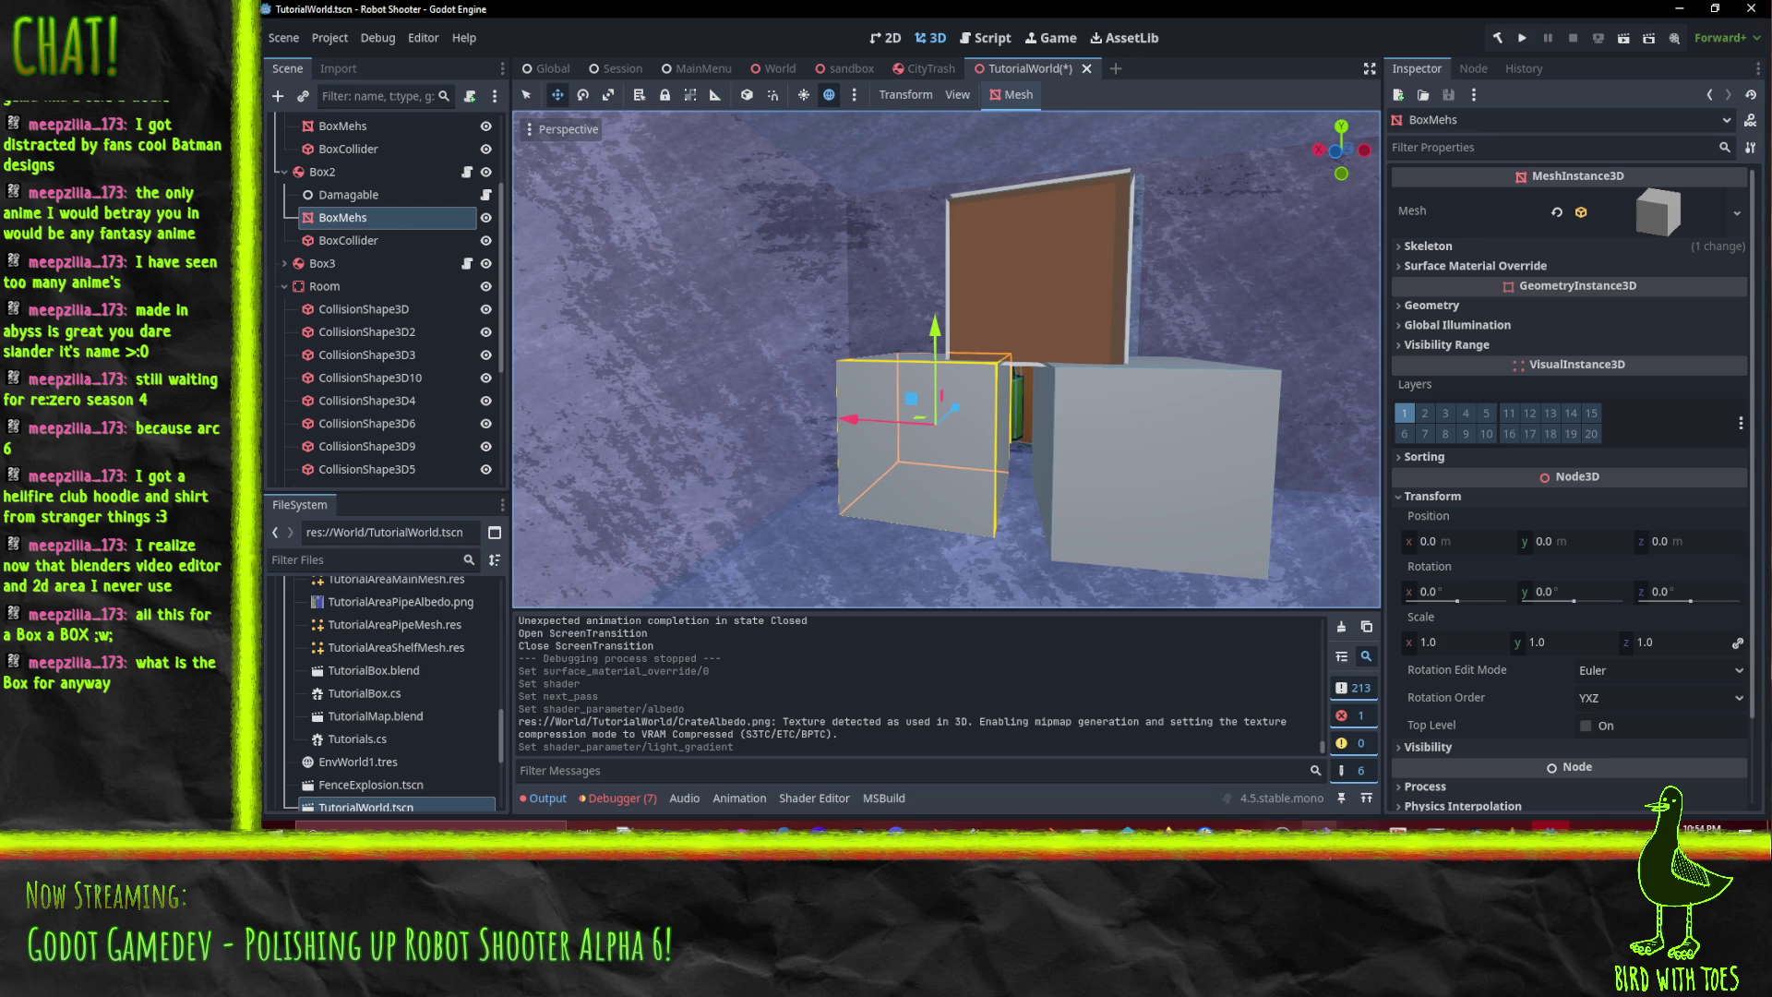
mouse_move(1127, 829)
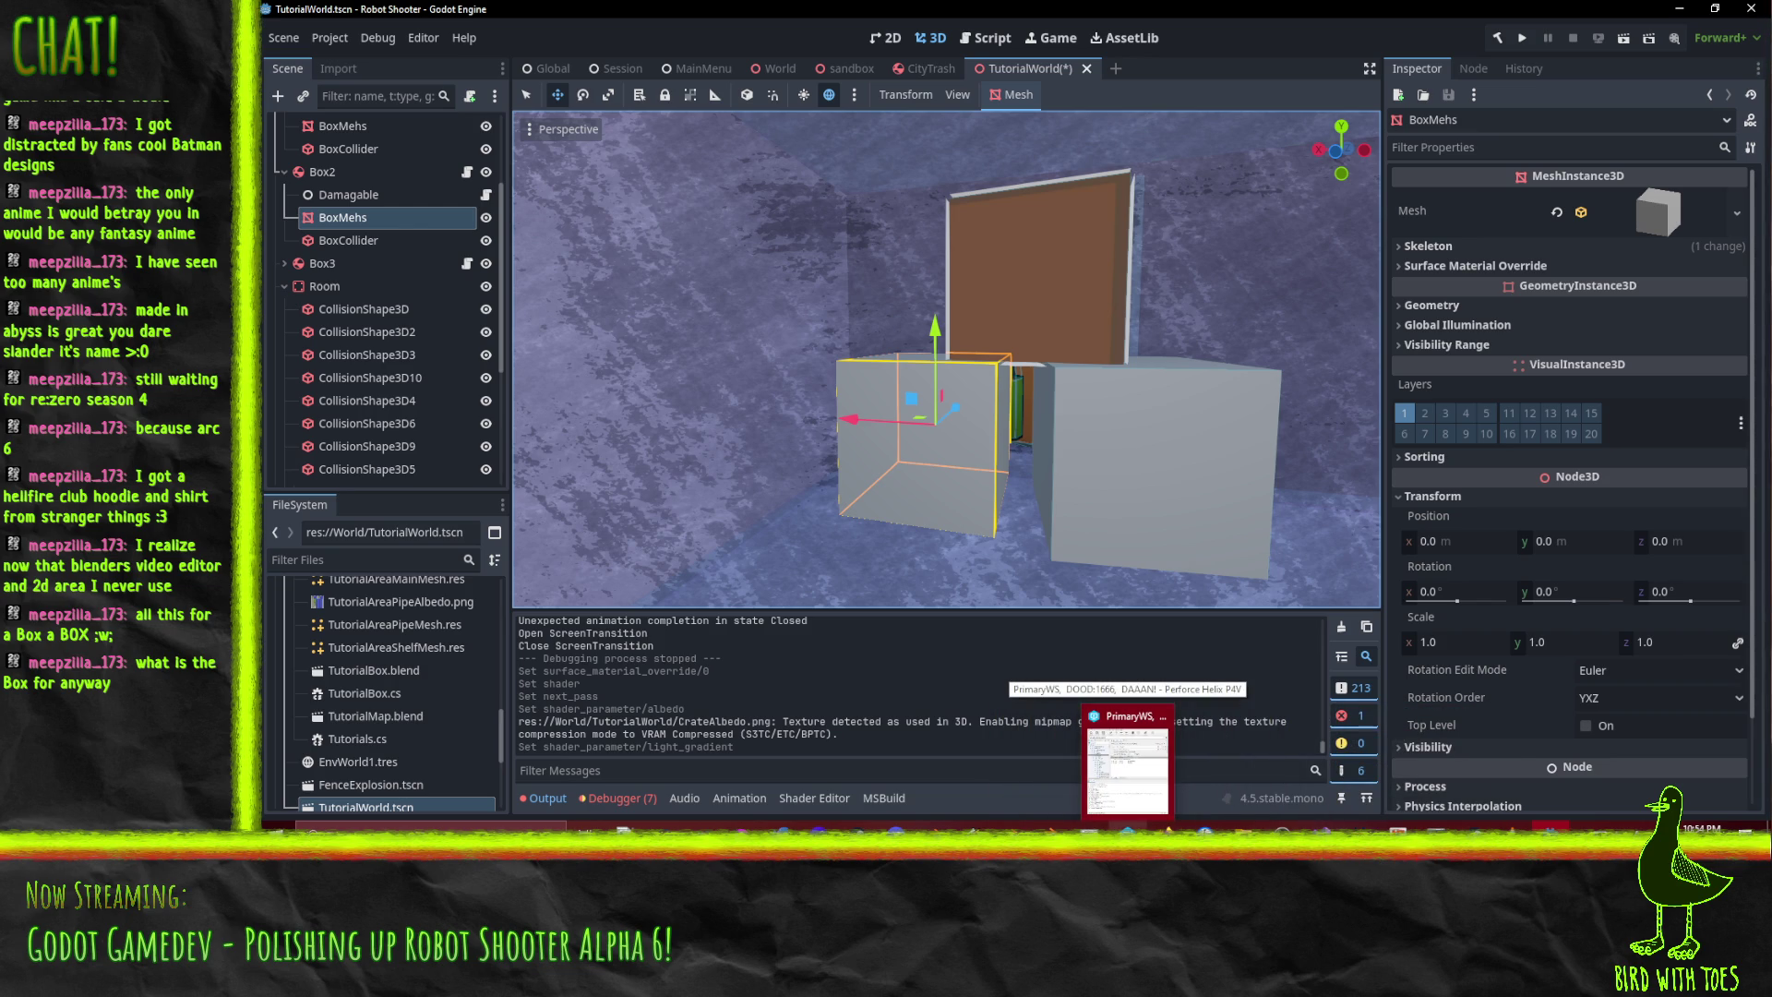
click(934, 829)
mouse_move(1222, 471)
mouse_down()
mouse_move(1181, 420)
mouse_move(1171, 487)
mouse_move(1189, 514)
mouse_up()
scroll(1163, 443, up, 4)
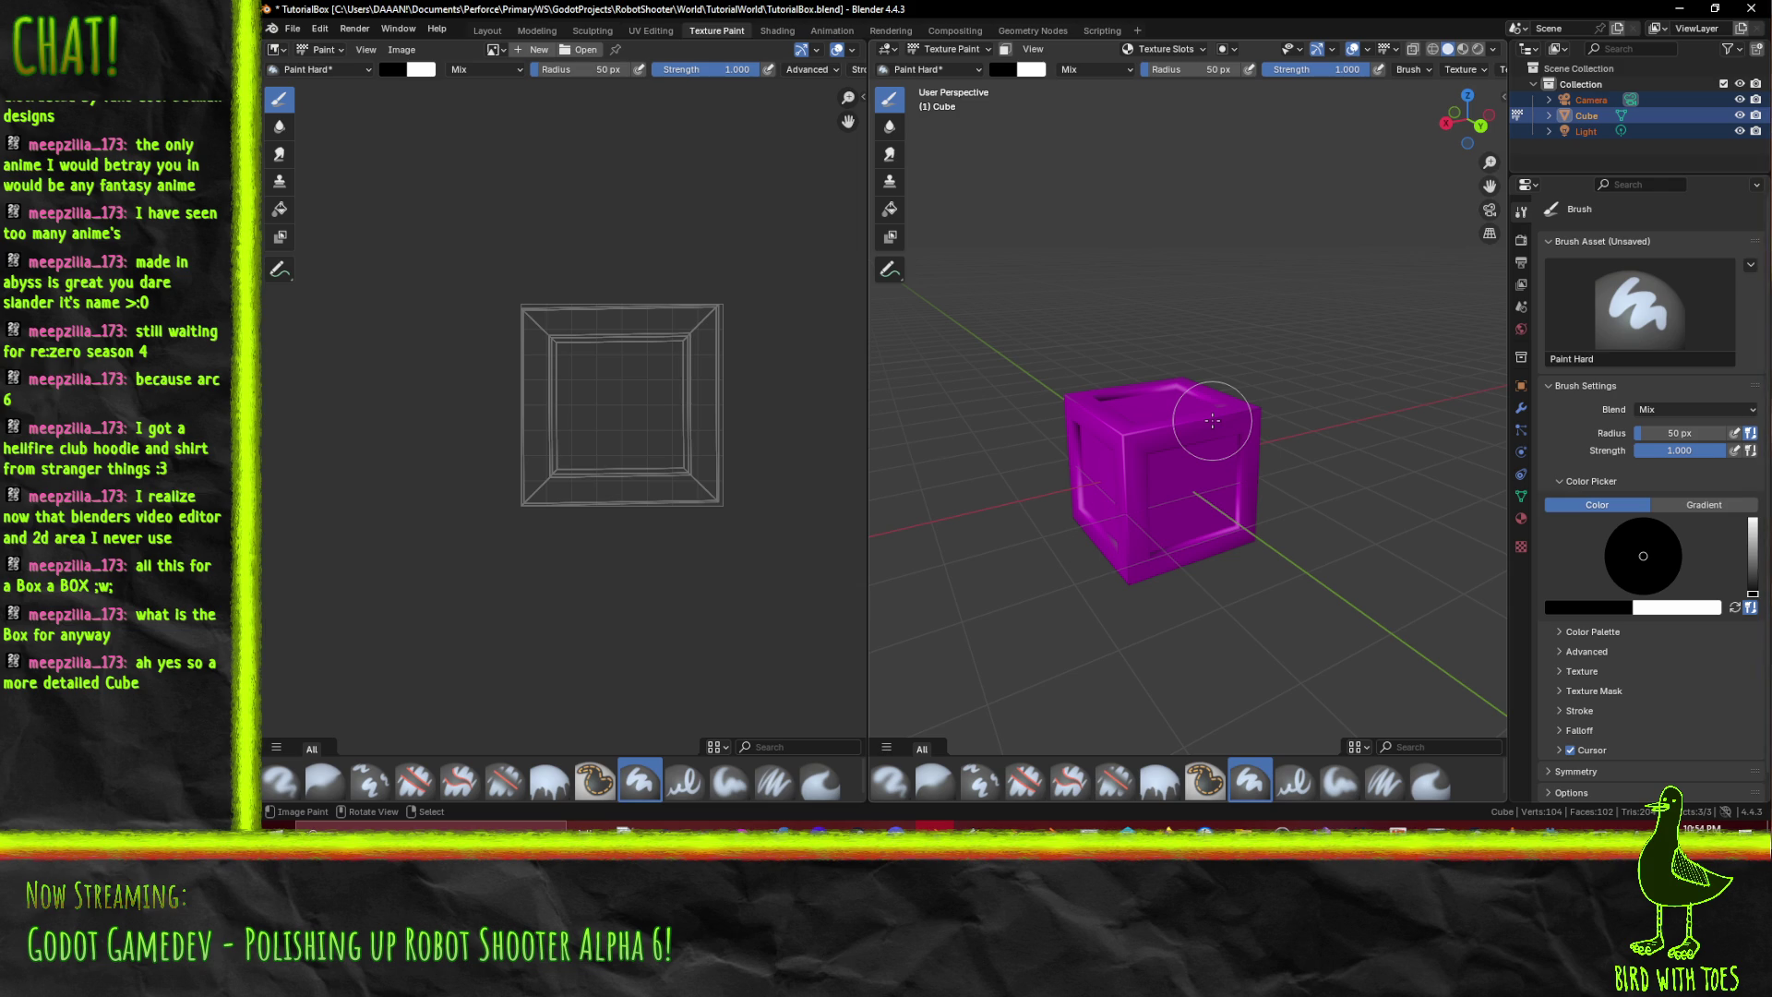
mouse_move(1212, 420)
mouse_down()
mouse_move(1138, 452)
mouse_move(1259, 501)
mouse_up()
scroll(1144, 447, up, 2)
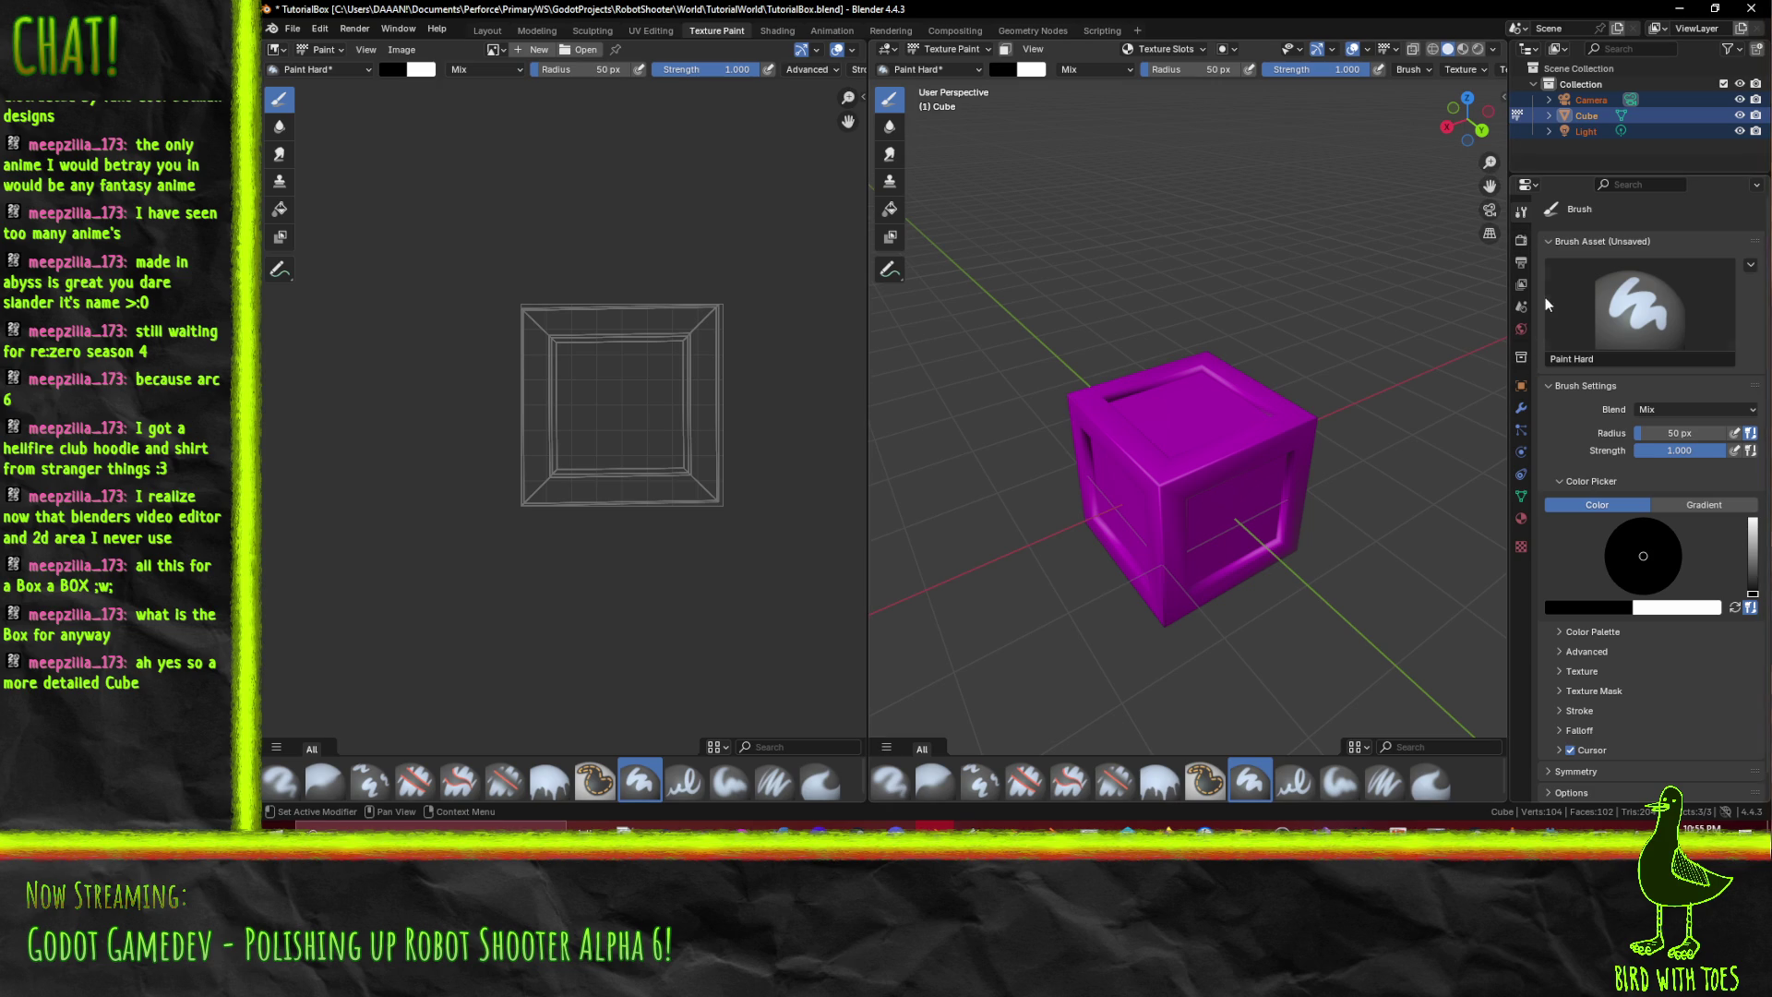
- Rename the crate's material to TutorialBoxMat
click(1521, 521)
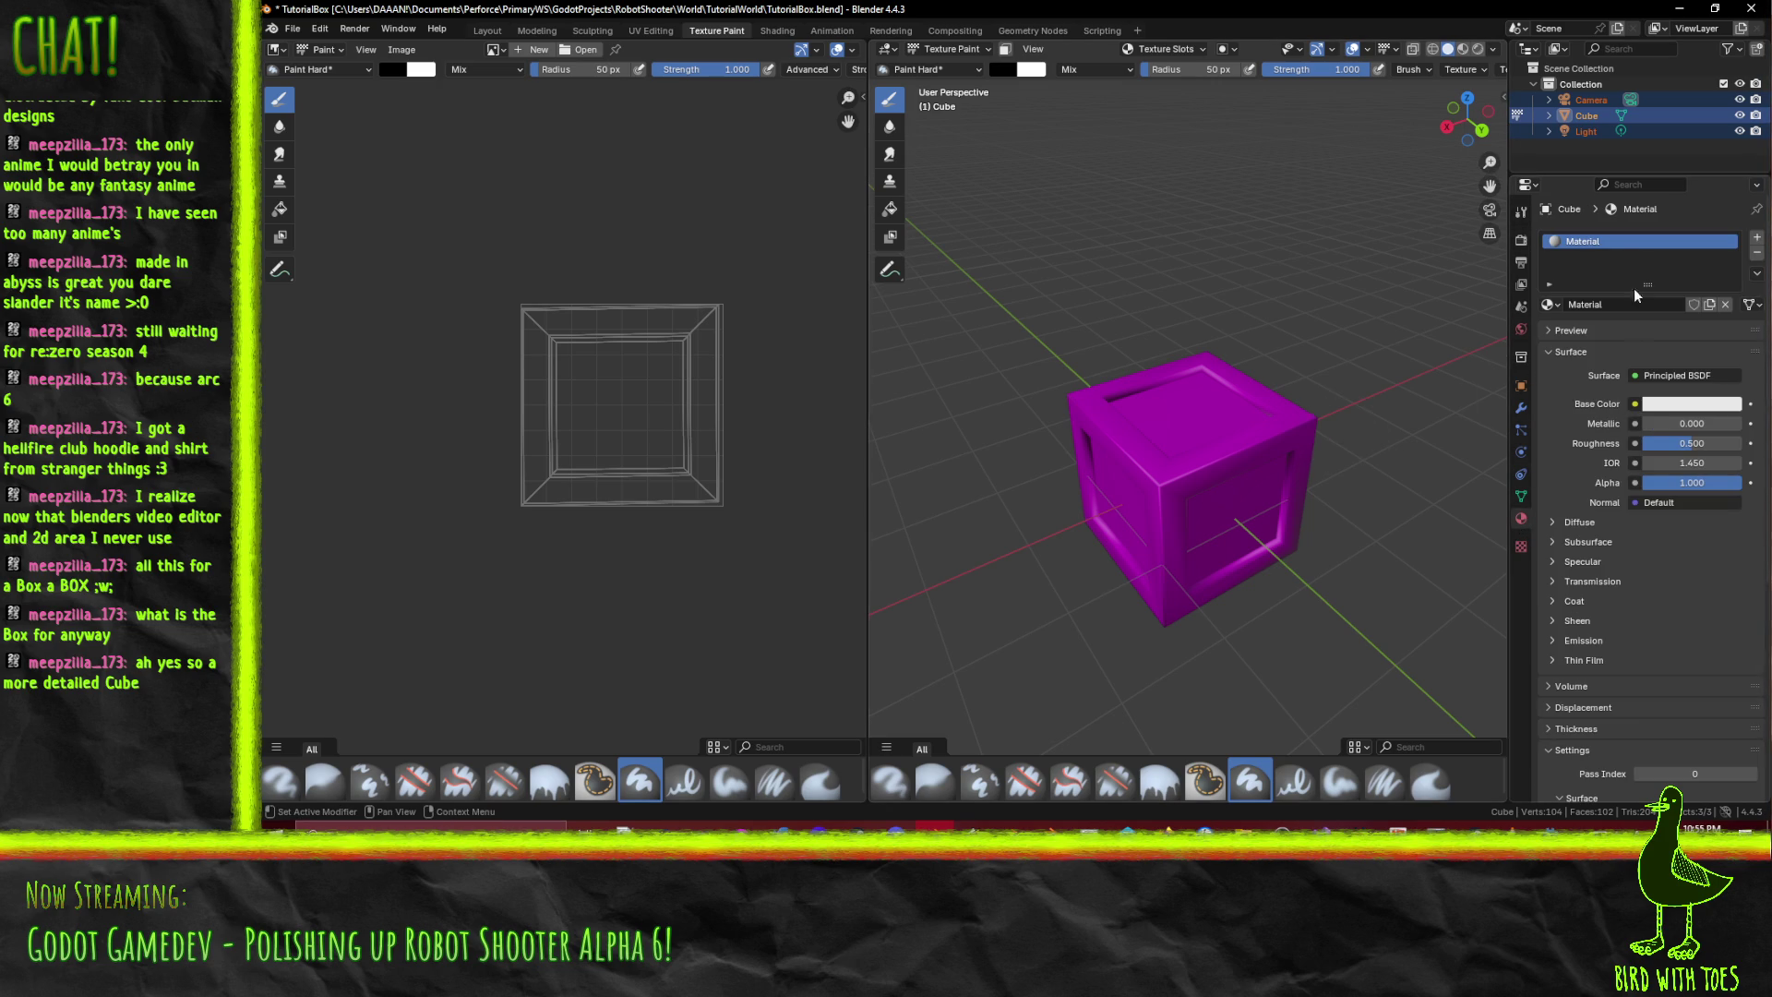
click(1611, 309)
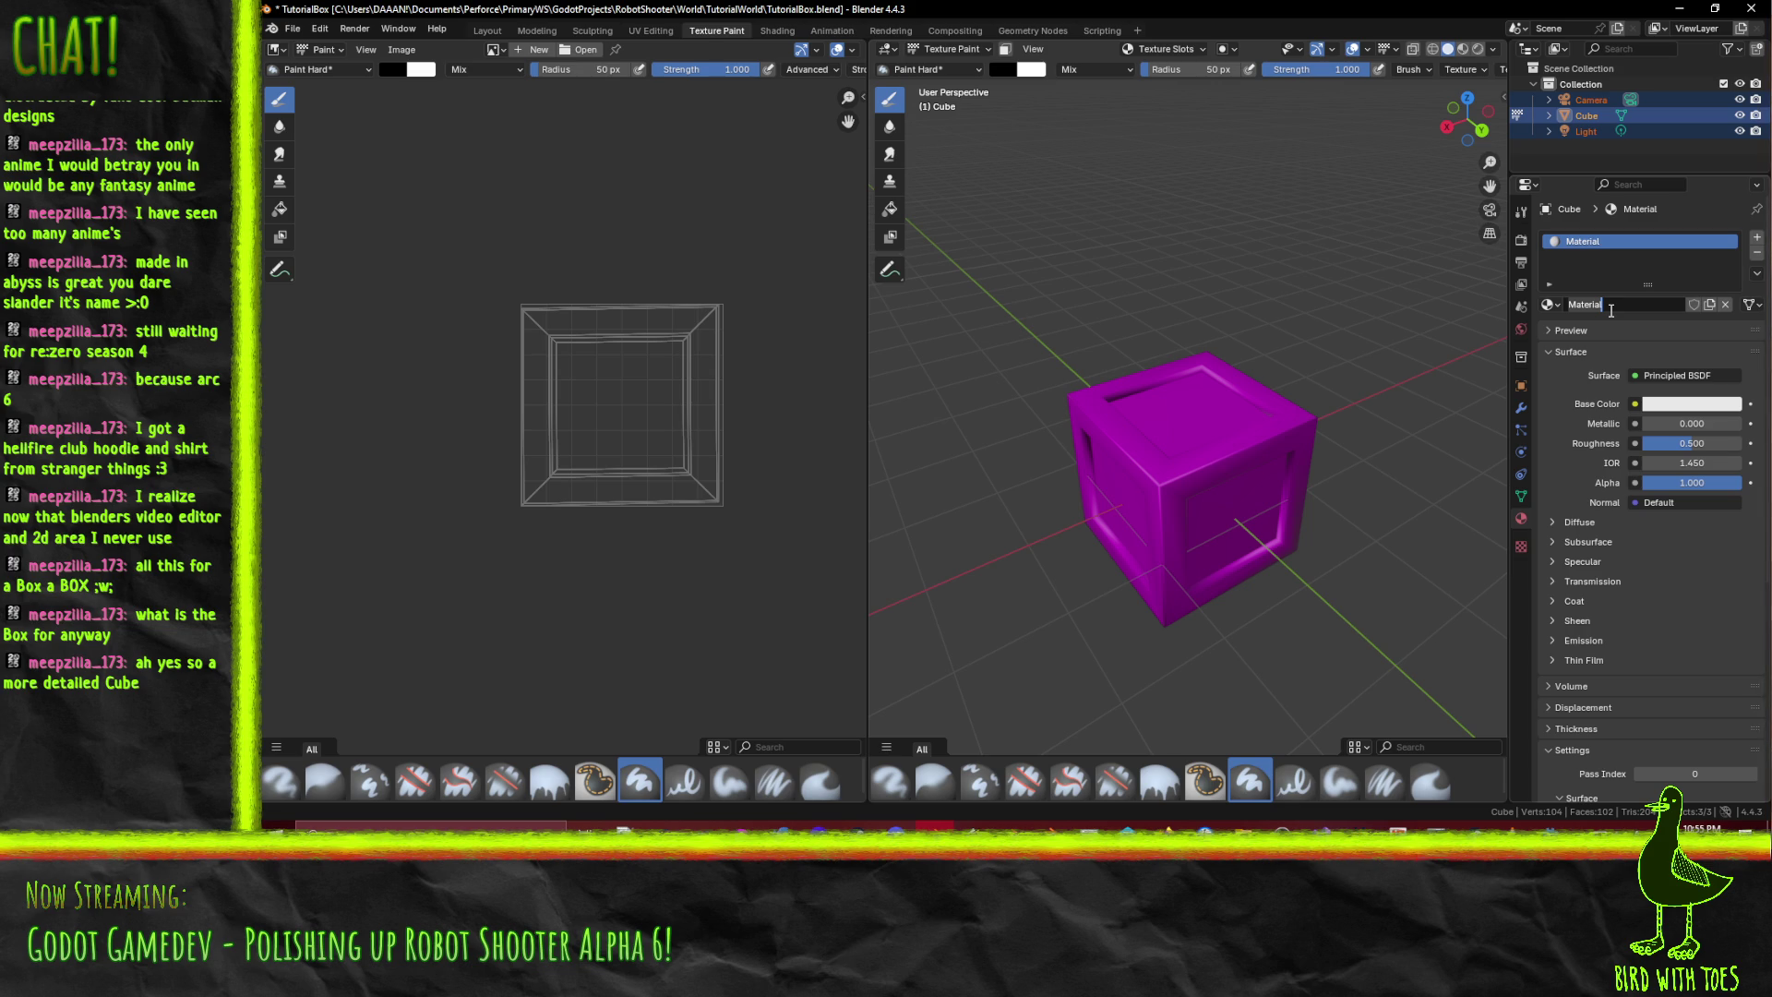
text(Tu)
text(to)
key(Return)
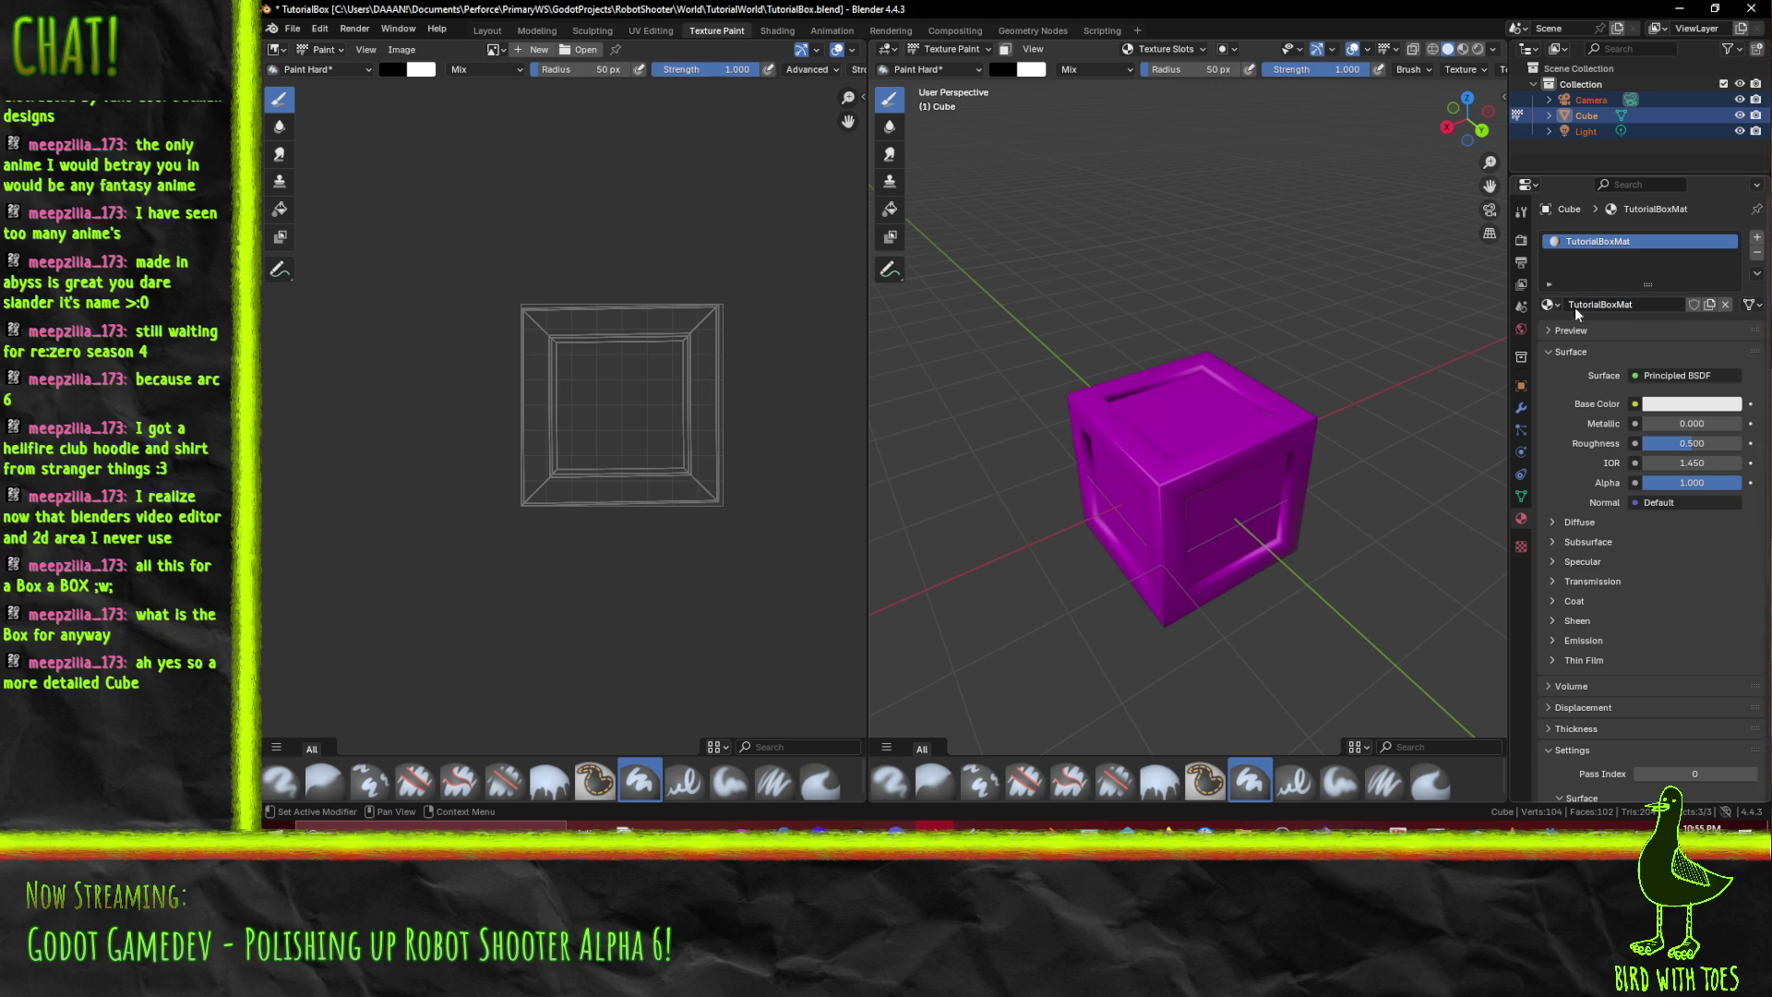
- Plug an Image Texture into Base Color and set up a new 256×256 Color Grid image without alpha
click(1635, 404)
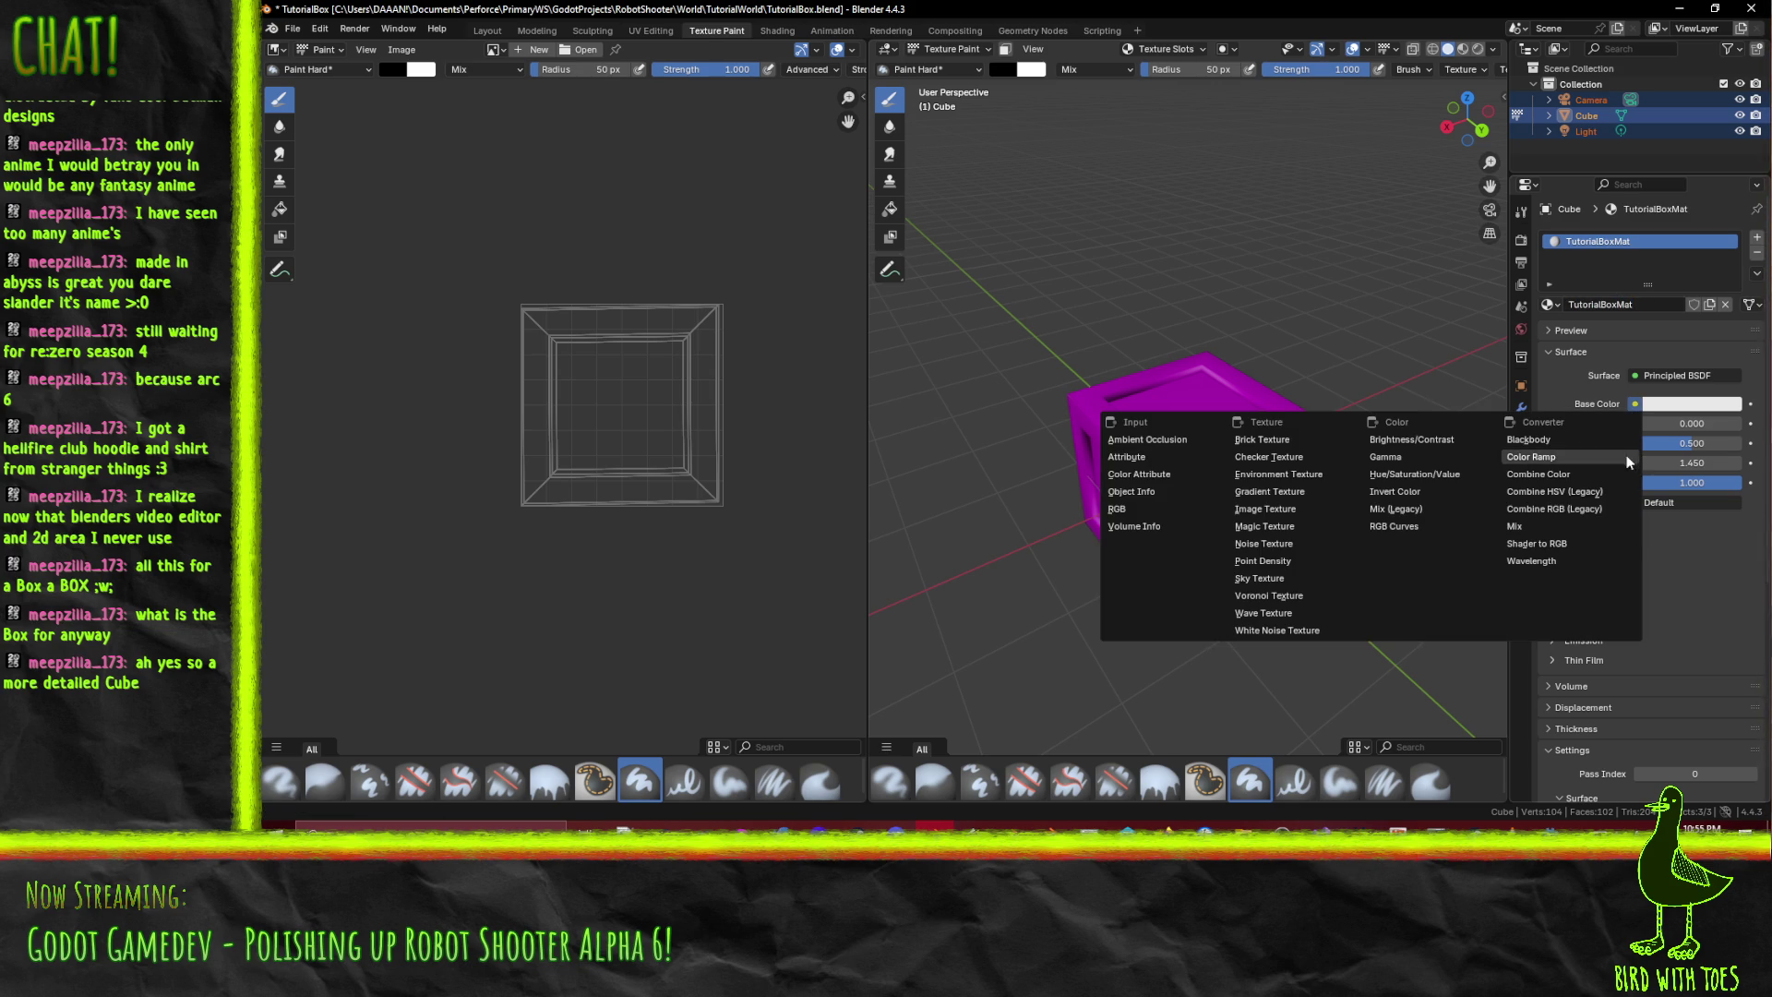
click(1268, 511)
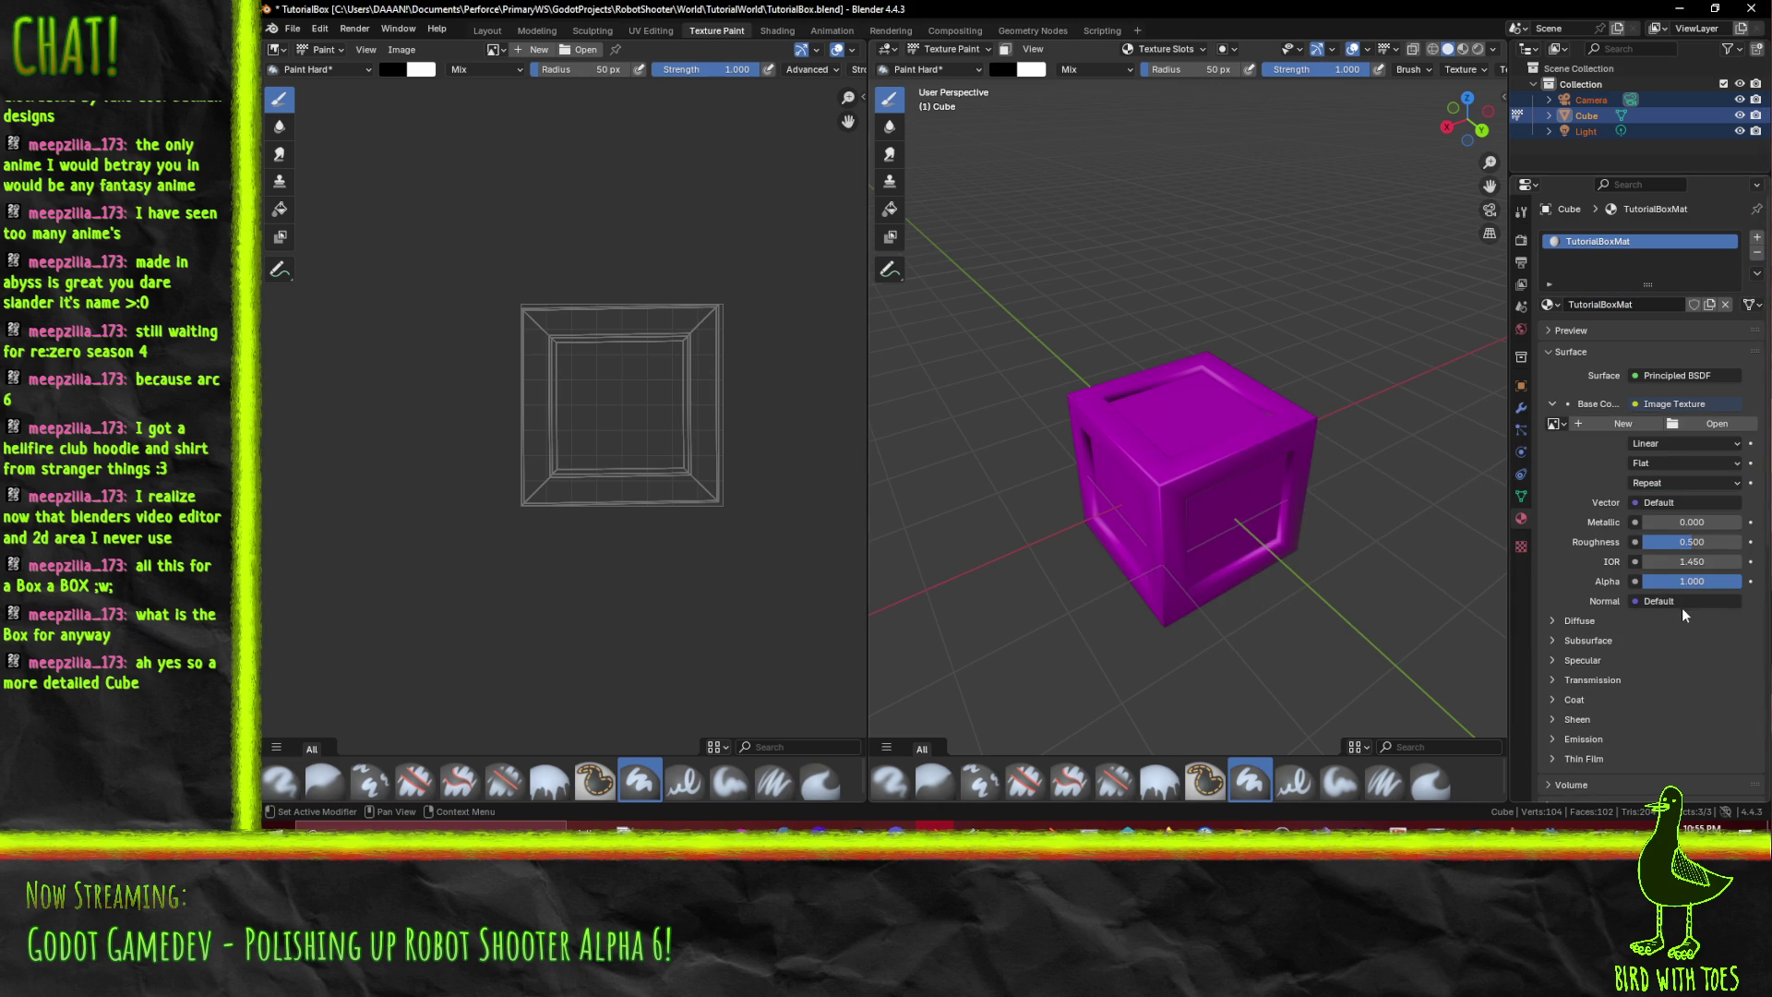
click(1617, 424)
key(Tab)
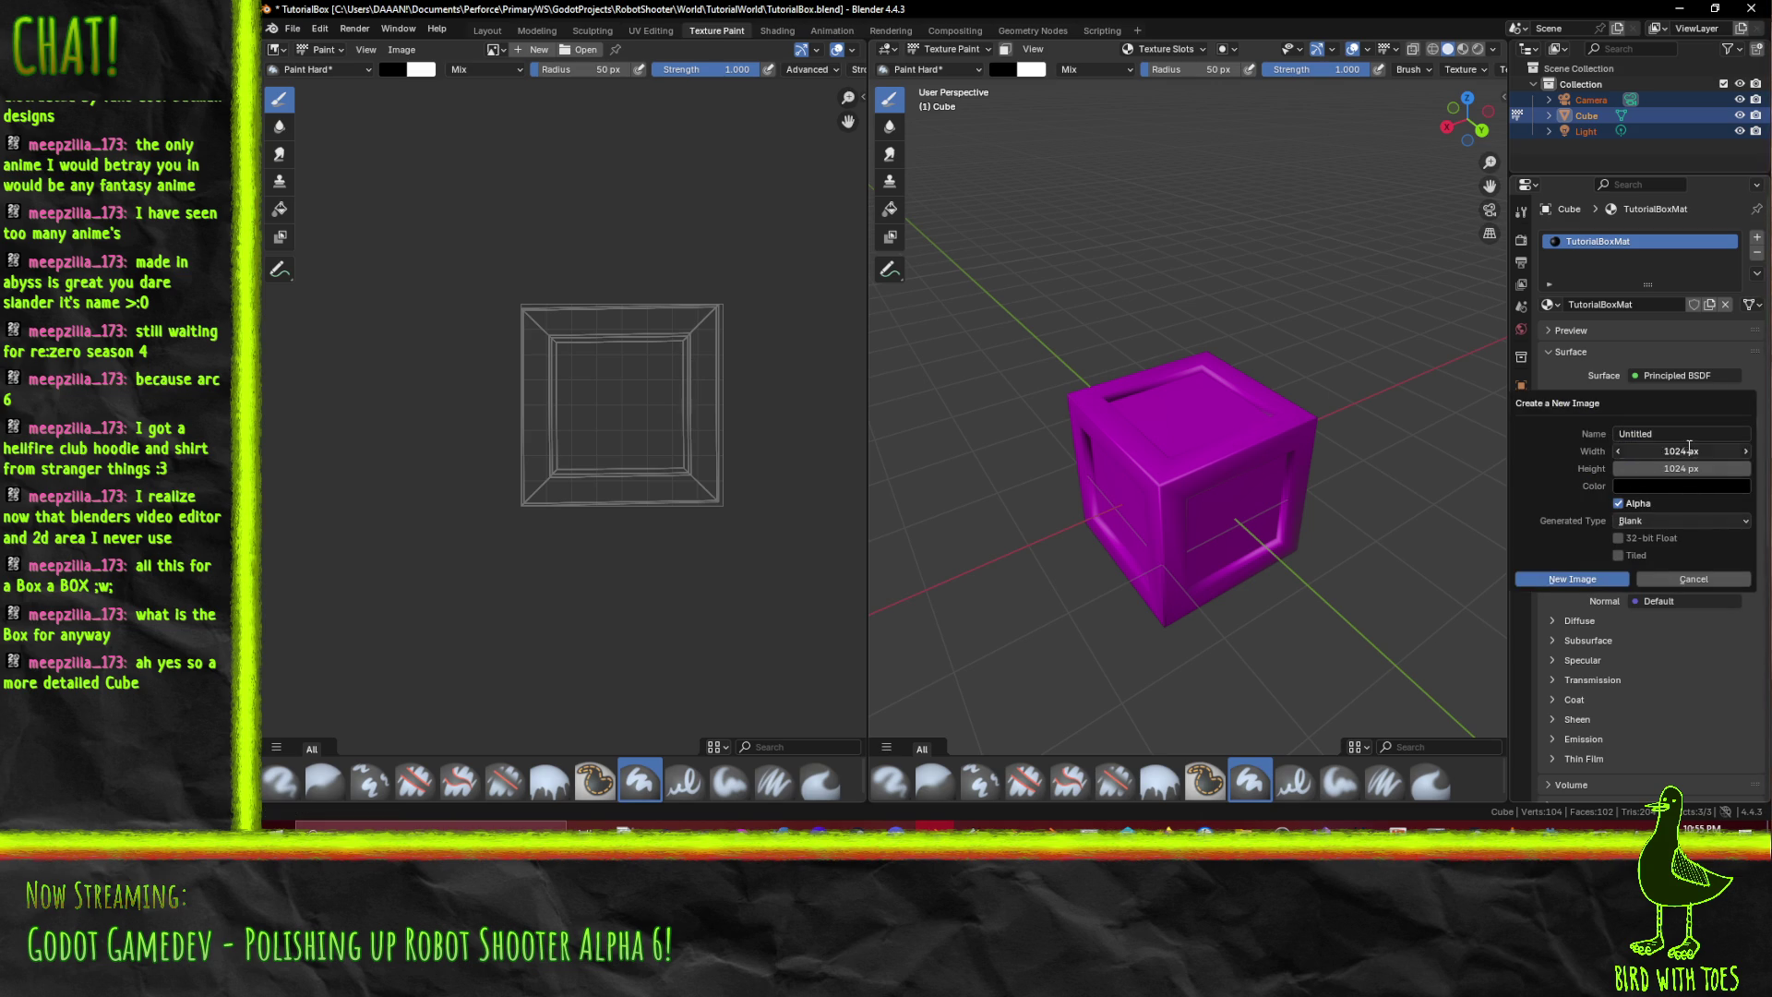
text(256)
key(Tab)
text(25)
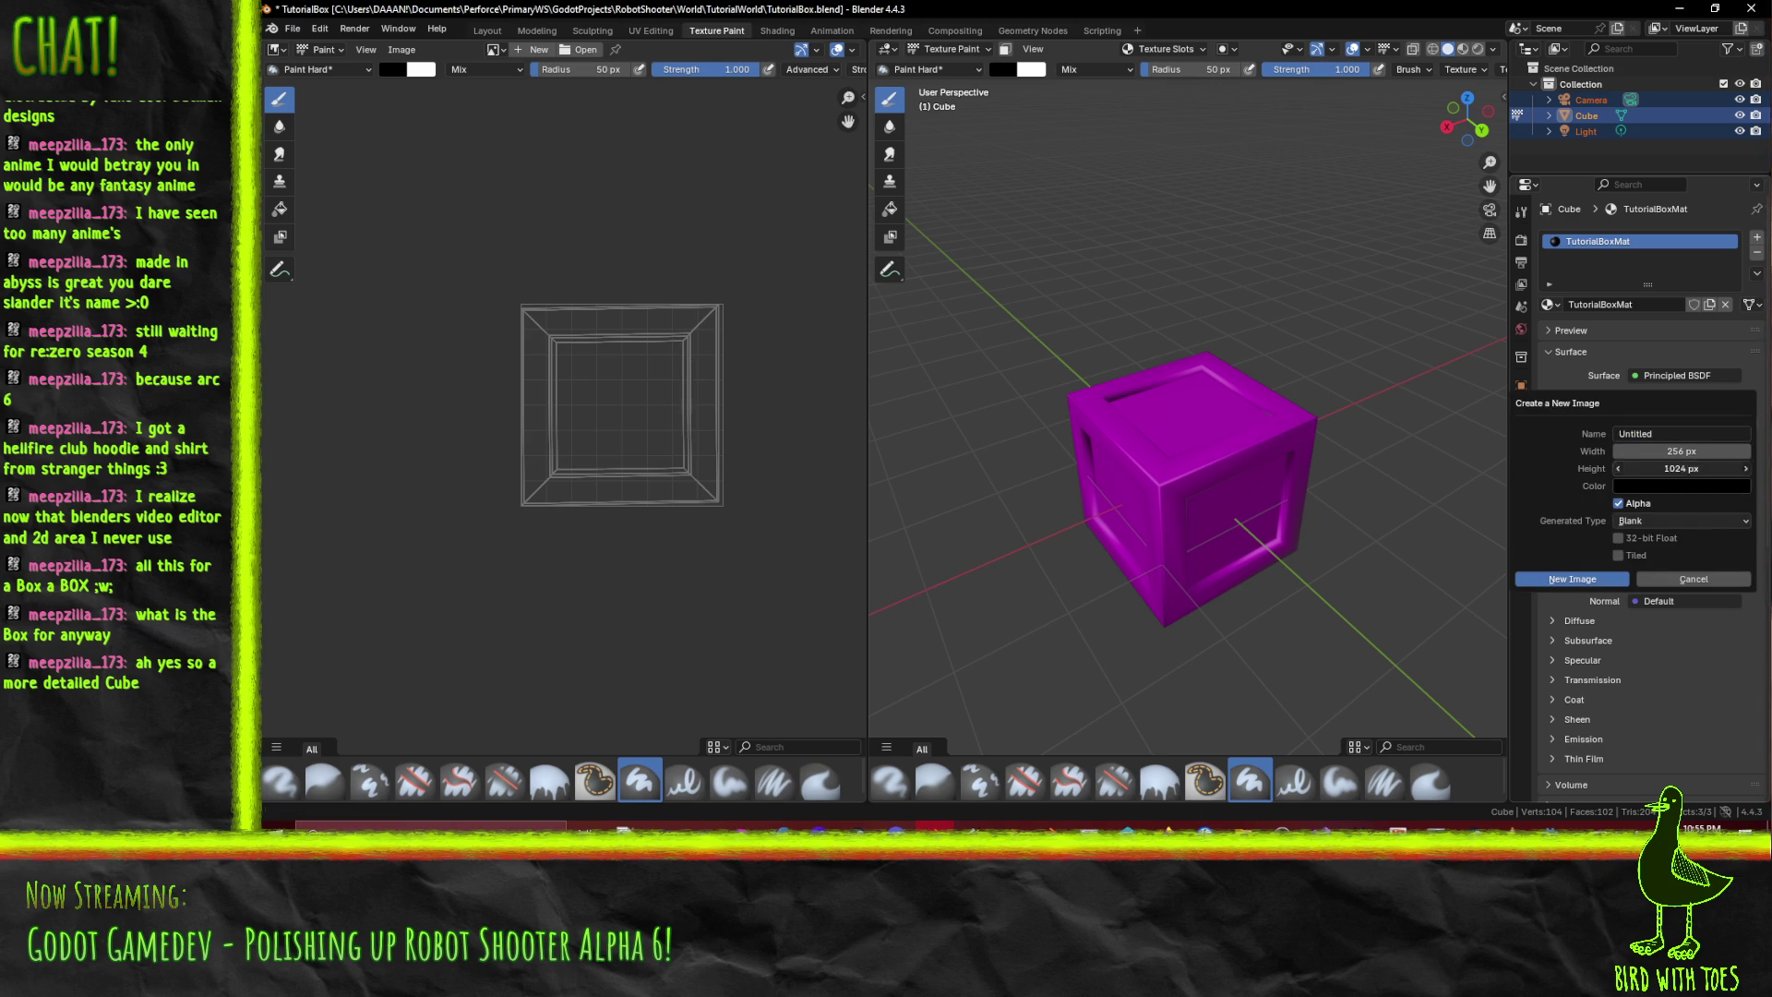
key(Return)
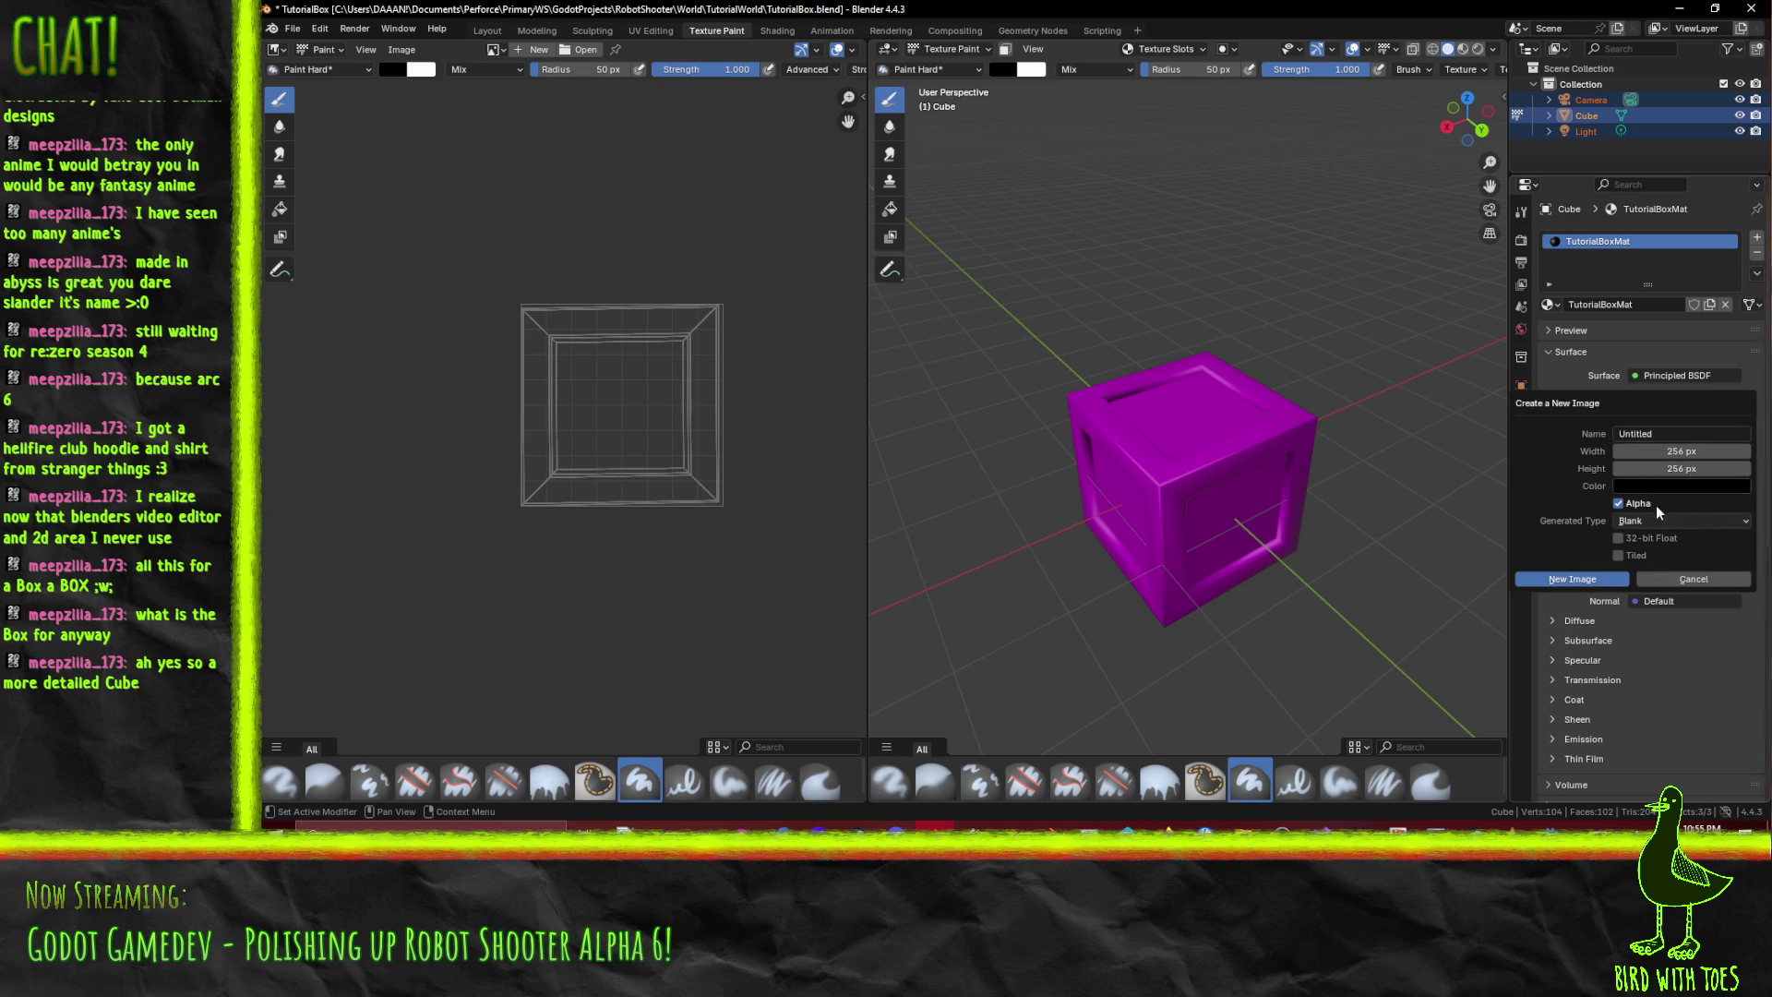
click(1618, 503)
click(1680, 520)
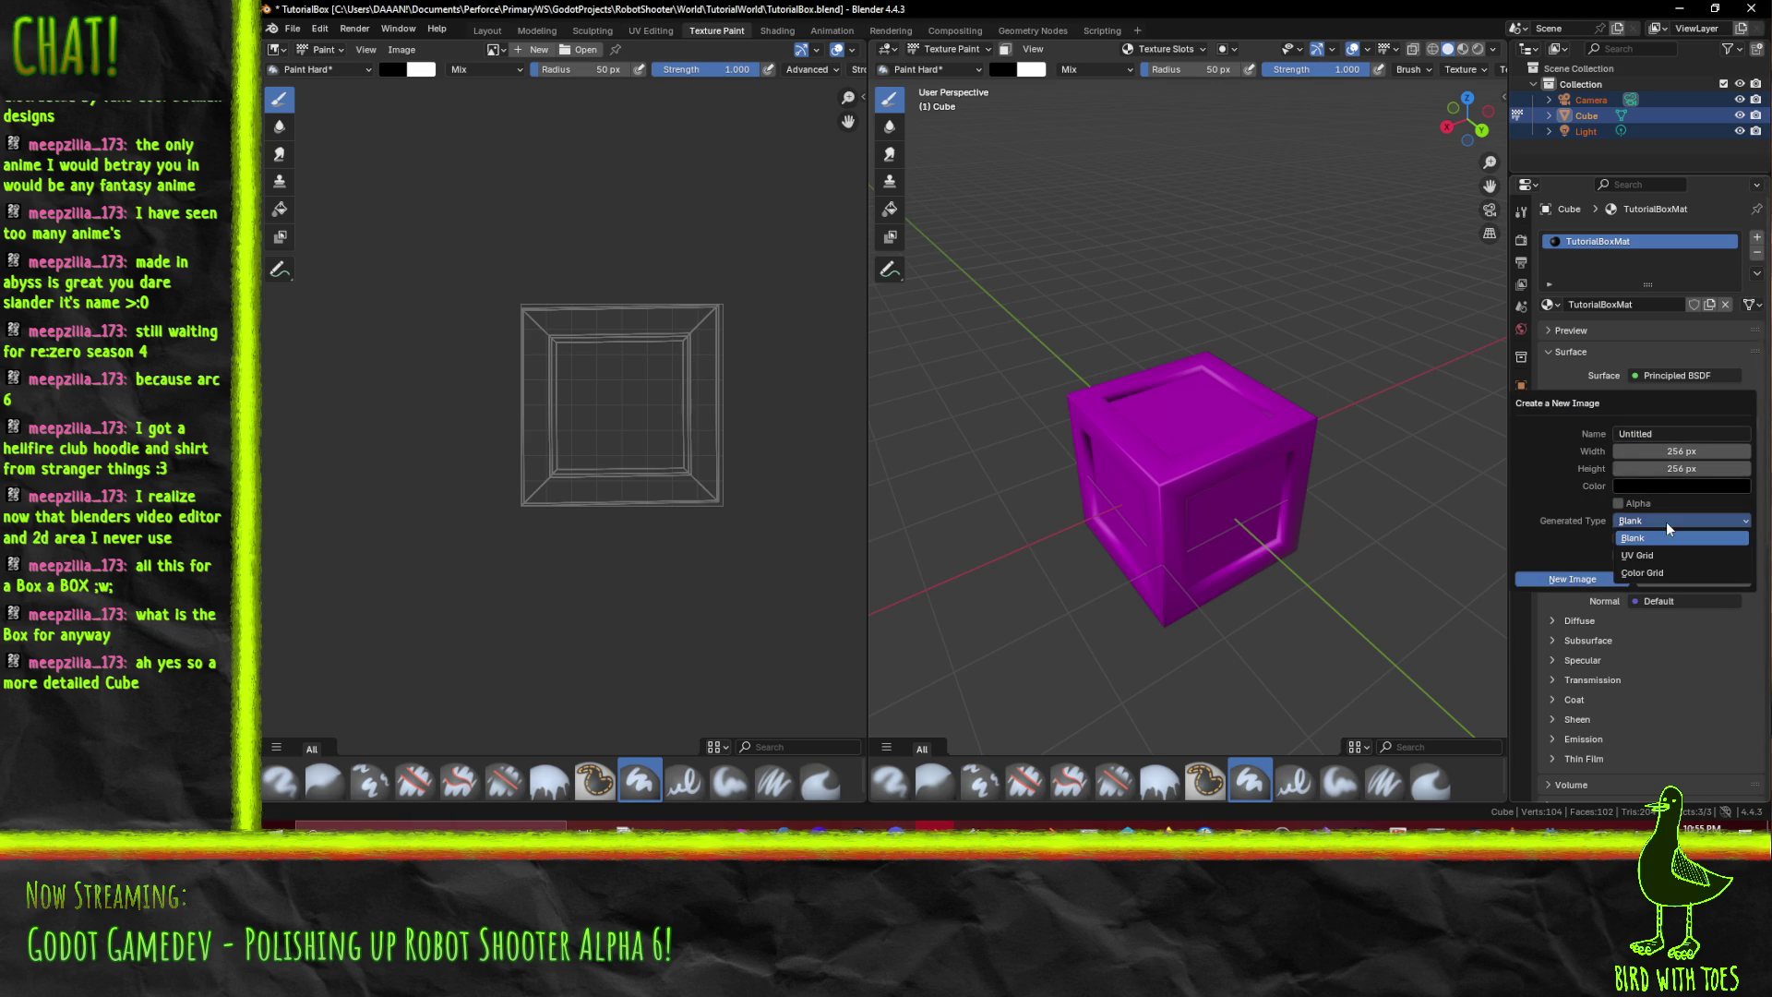
click(1652, 574)
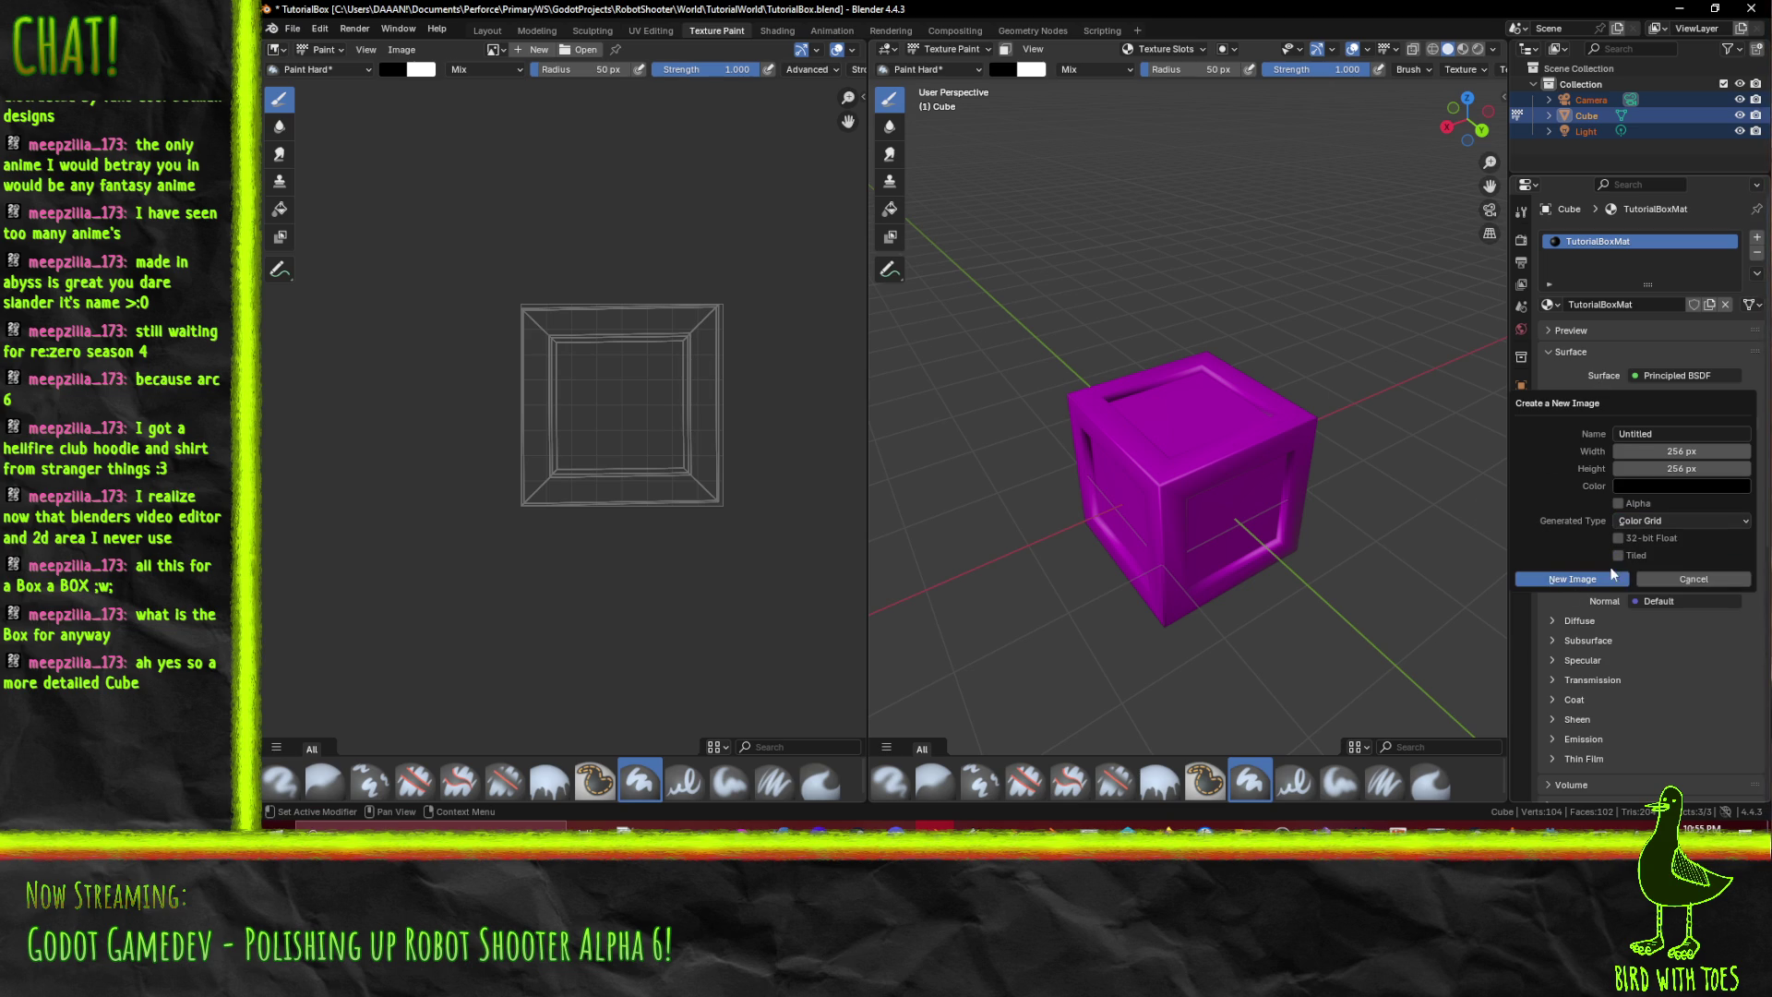
click(1652, 432)
text(TutorialBoxAlbedo)
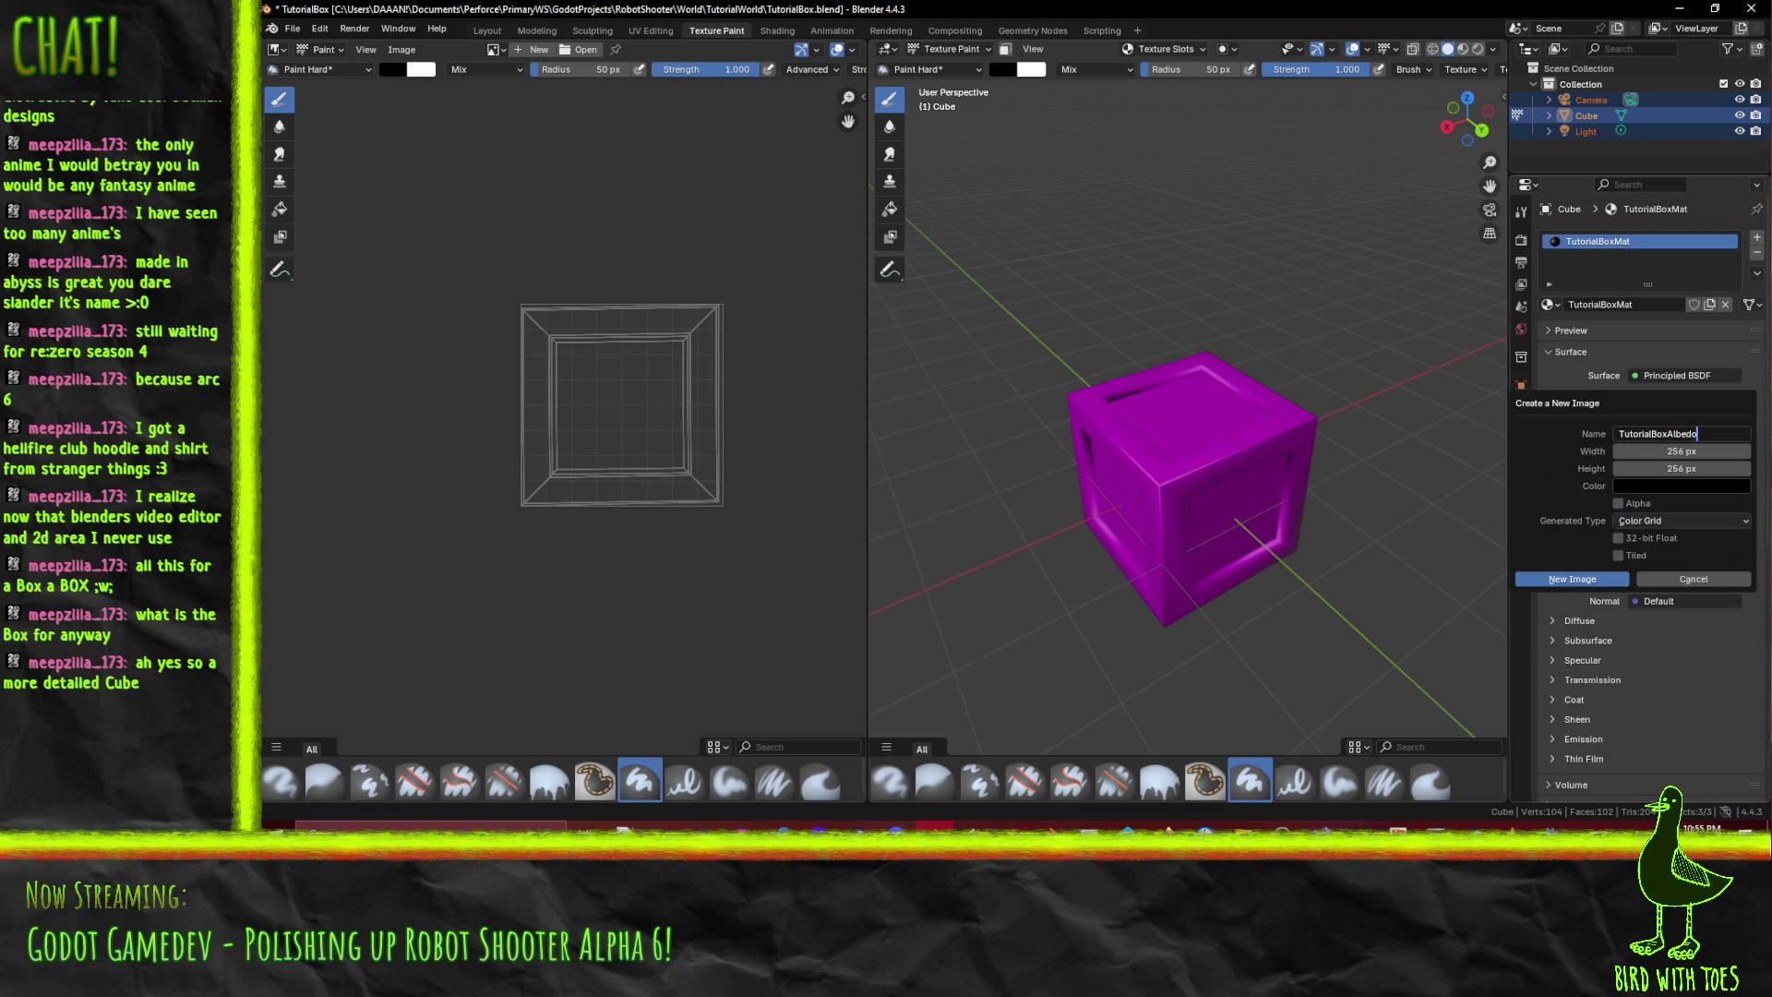
- Create the TutorialBoxAlbedo colour-grid image on the cube and enable face-selection masking
click(1589, 578)
mouse_move(1283, 522)
mouse_down()
mouse_move(1207, 412)
mouse_move(1277, 478)
mouse_move(1244, 506)
mouse_up()
scroll(1278, 478, up, 5)
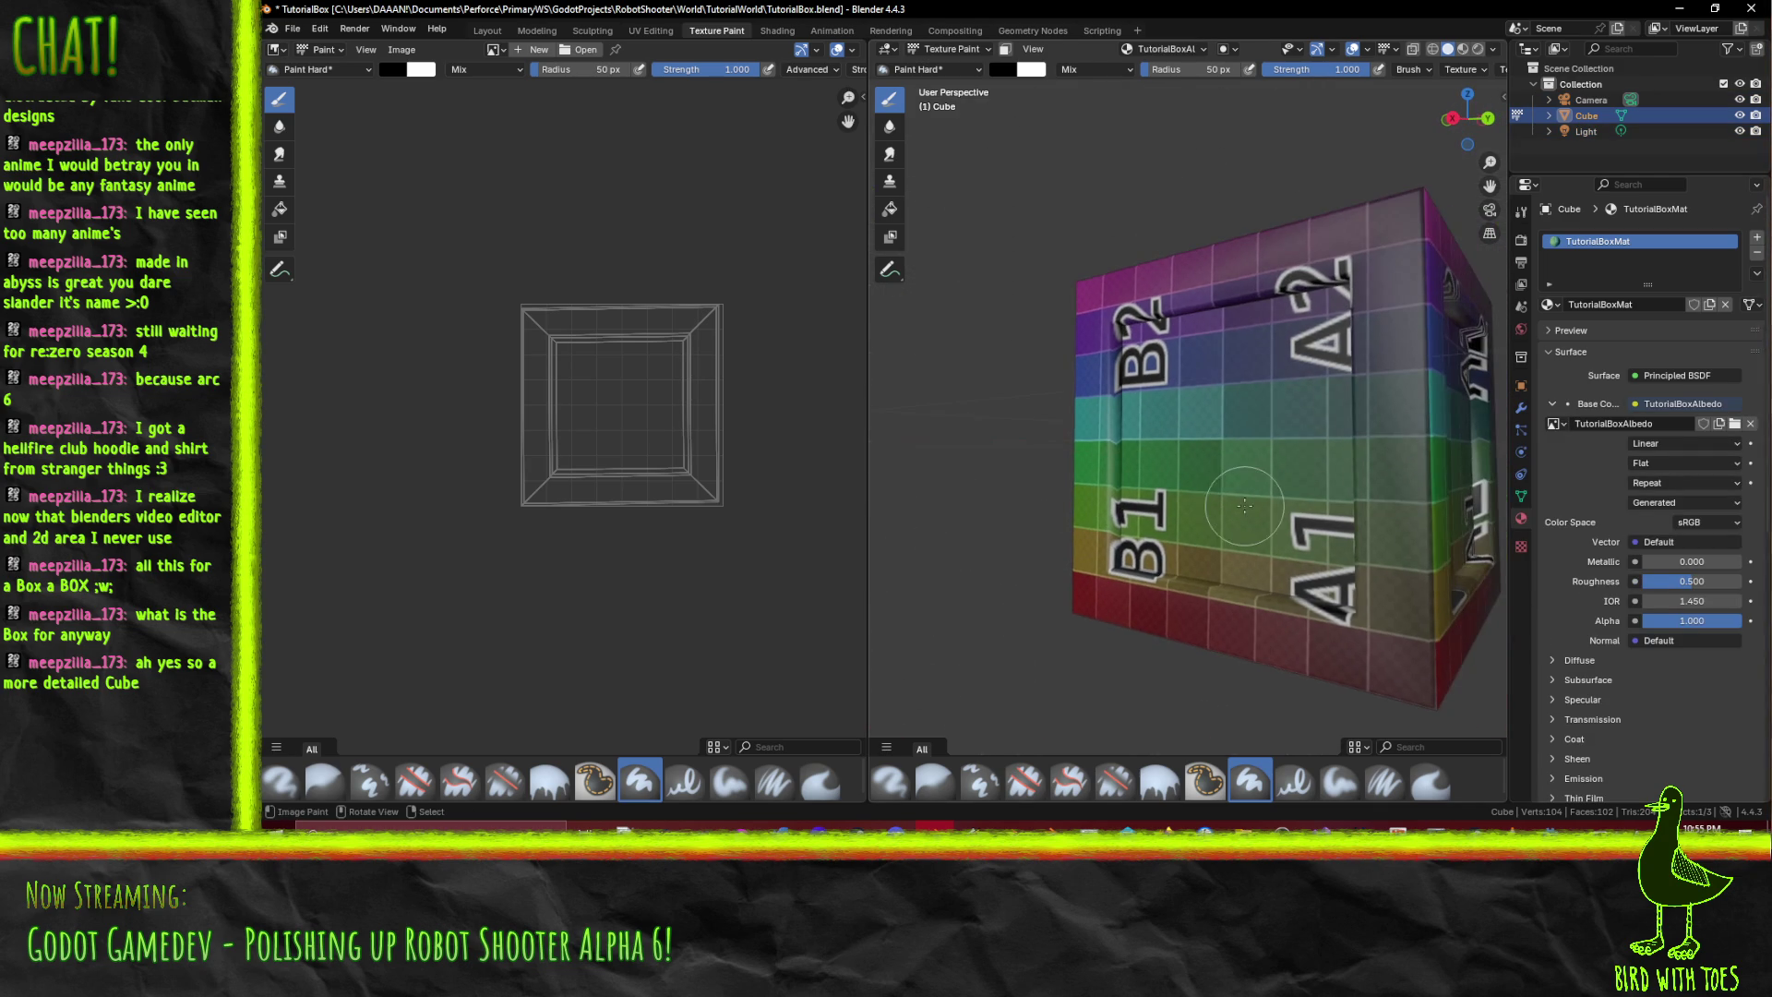
click(1005, 49)
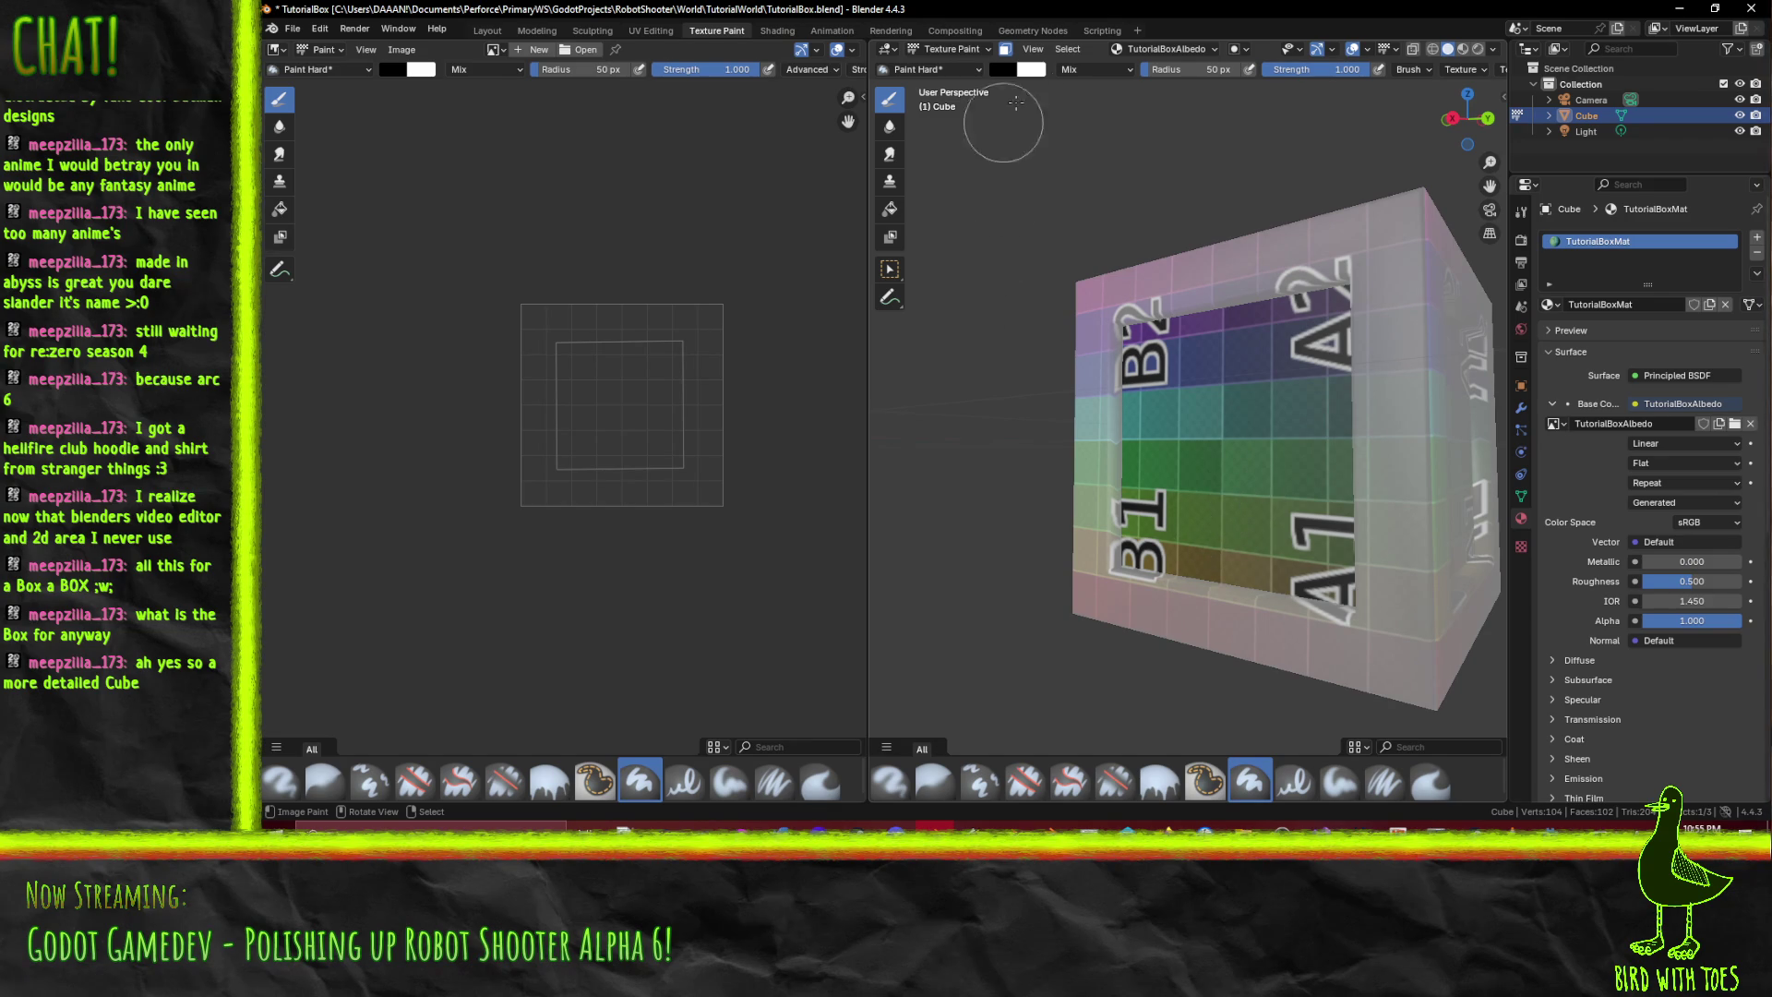
- Mix a desaturated orange-brown paint colour and paint the inset front panel with it
click(1031, 73)
click(1004, 70)
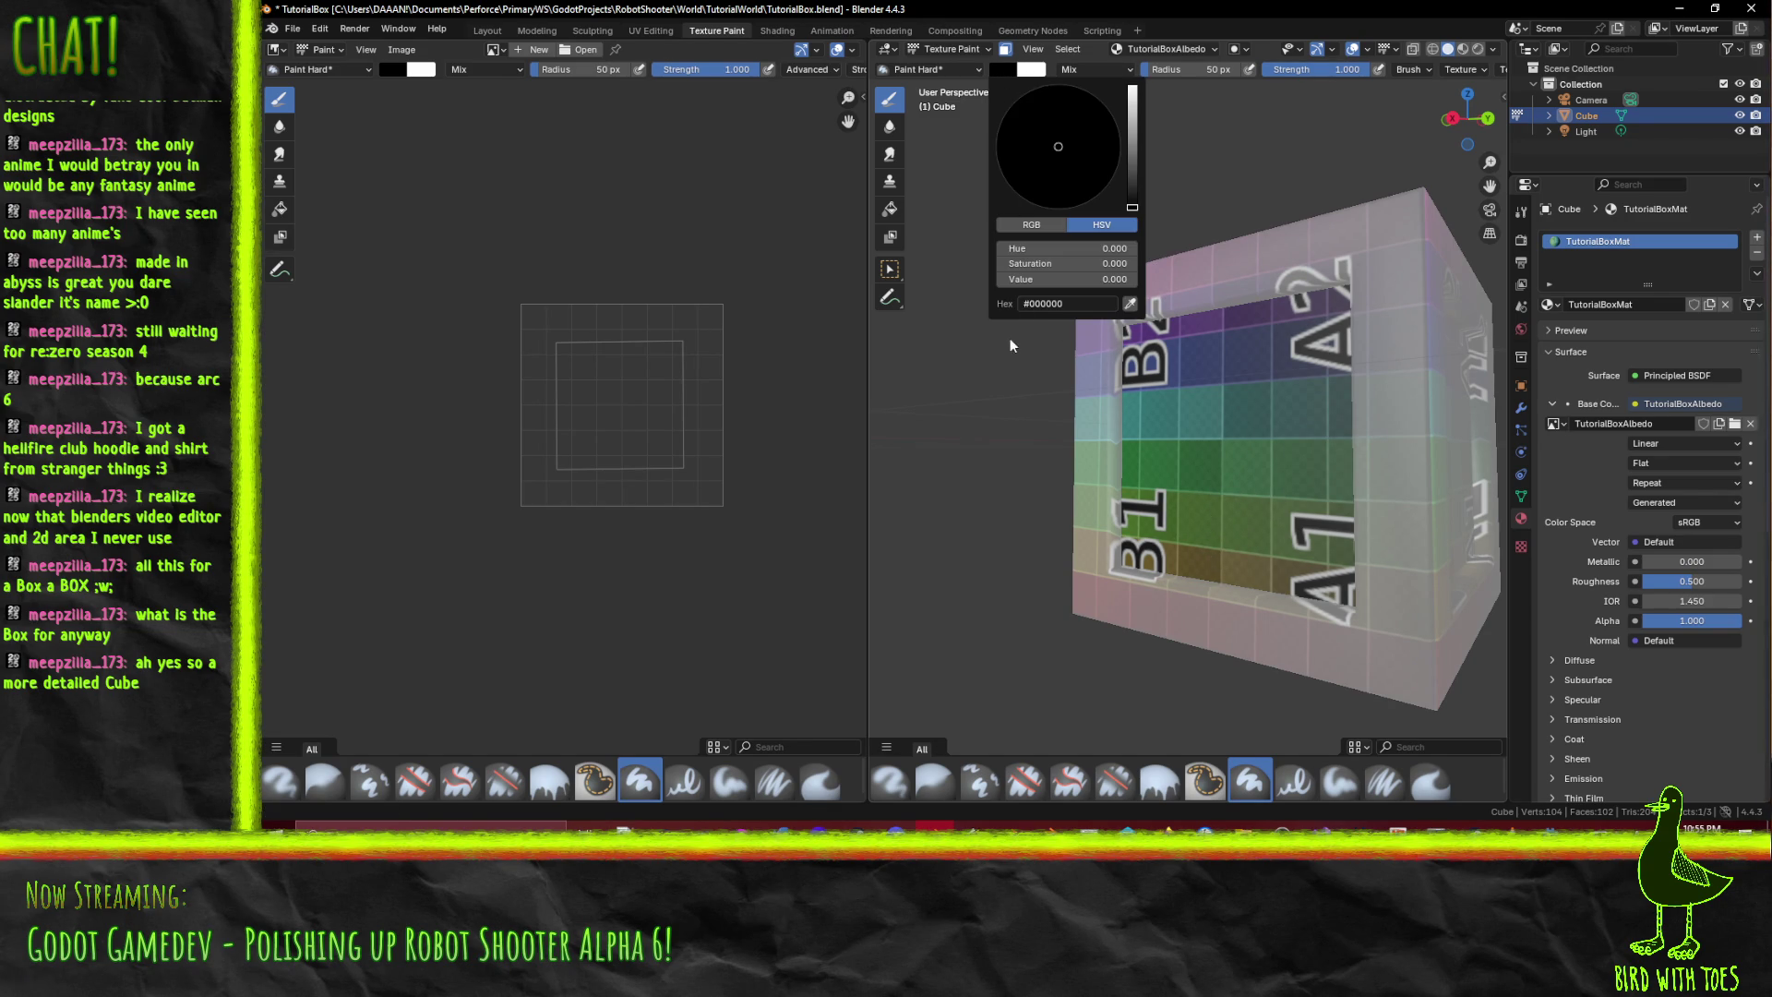
click(1133, 86)
click(1032, 195)
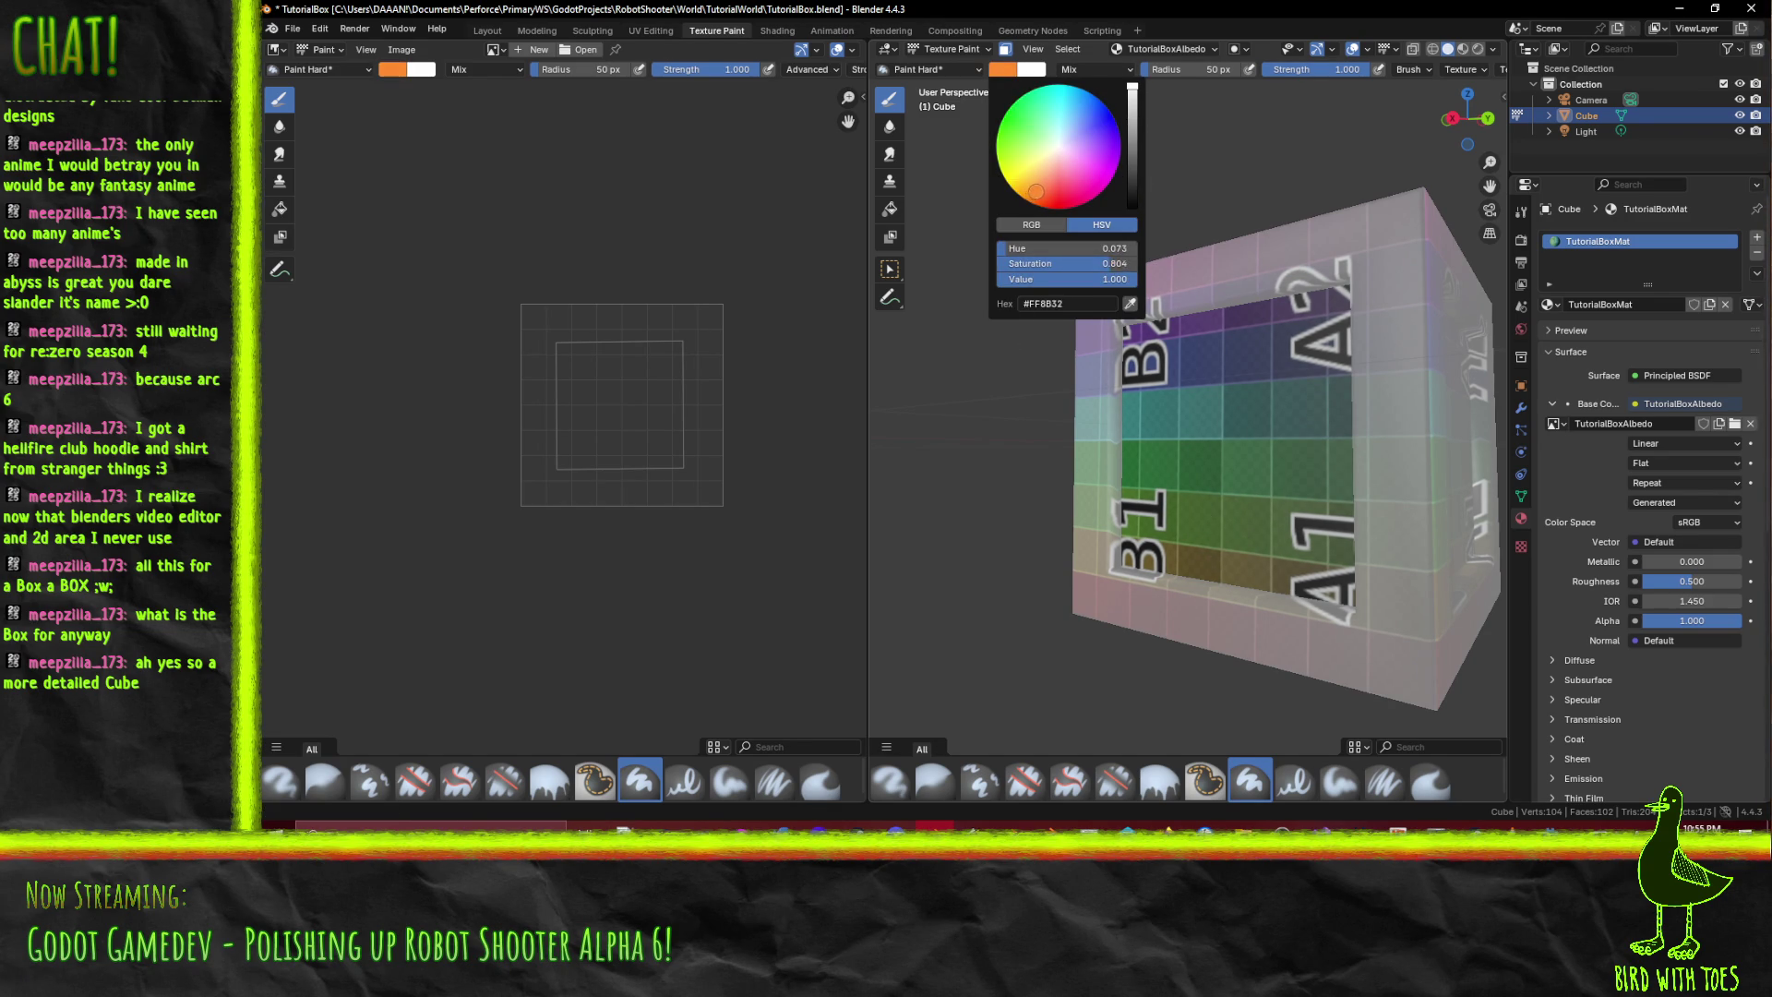
drag(1040, 191, 1042, 194)
drag(1128, 92, 1130, 123)
drag(1105, 265, 1086, 265)
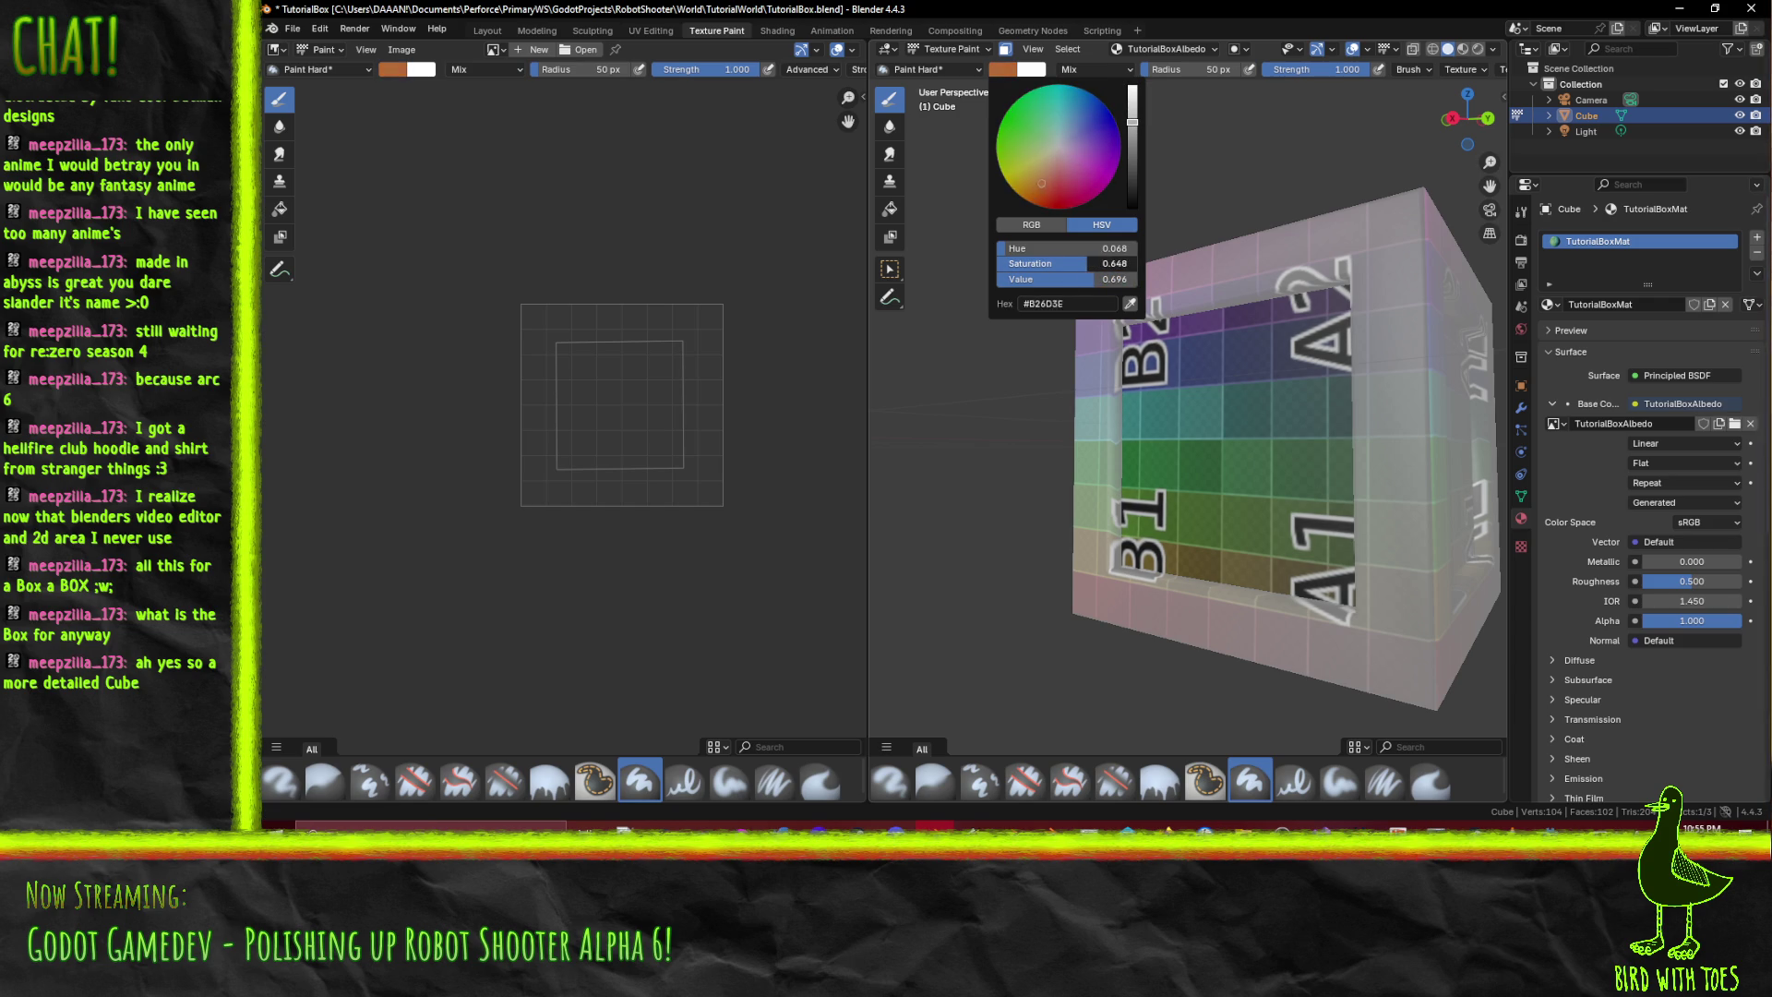
mouse_move(1149, 369)
mouse_down()
mouse_move(1395, 342)
mouse_move(1319, 572)
mouse_up()
drag(1001, 479, 1168, 426)
- Lighten the paint to a pale, desaturated tan and repaint the inset panel
click(1004, 70)
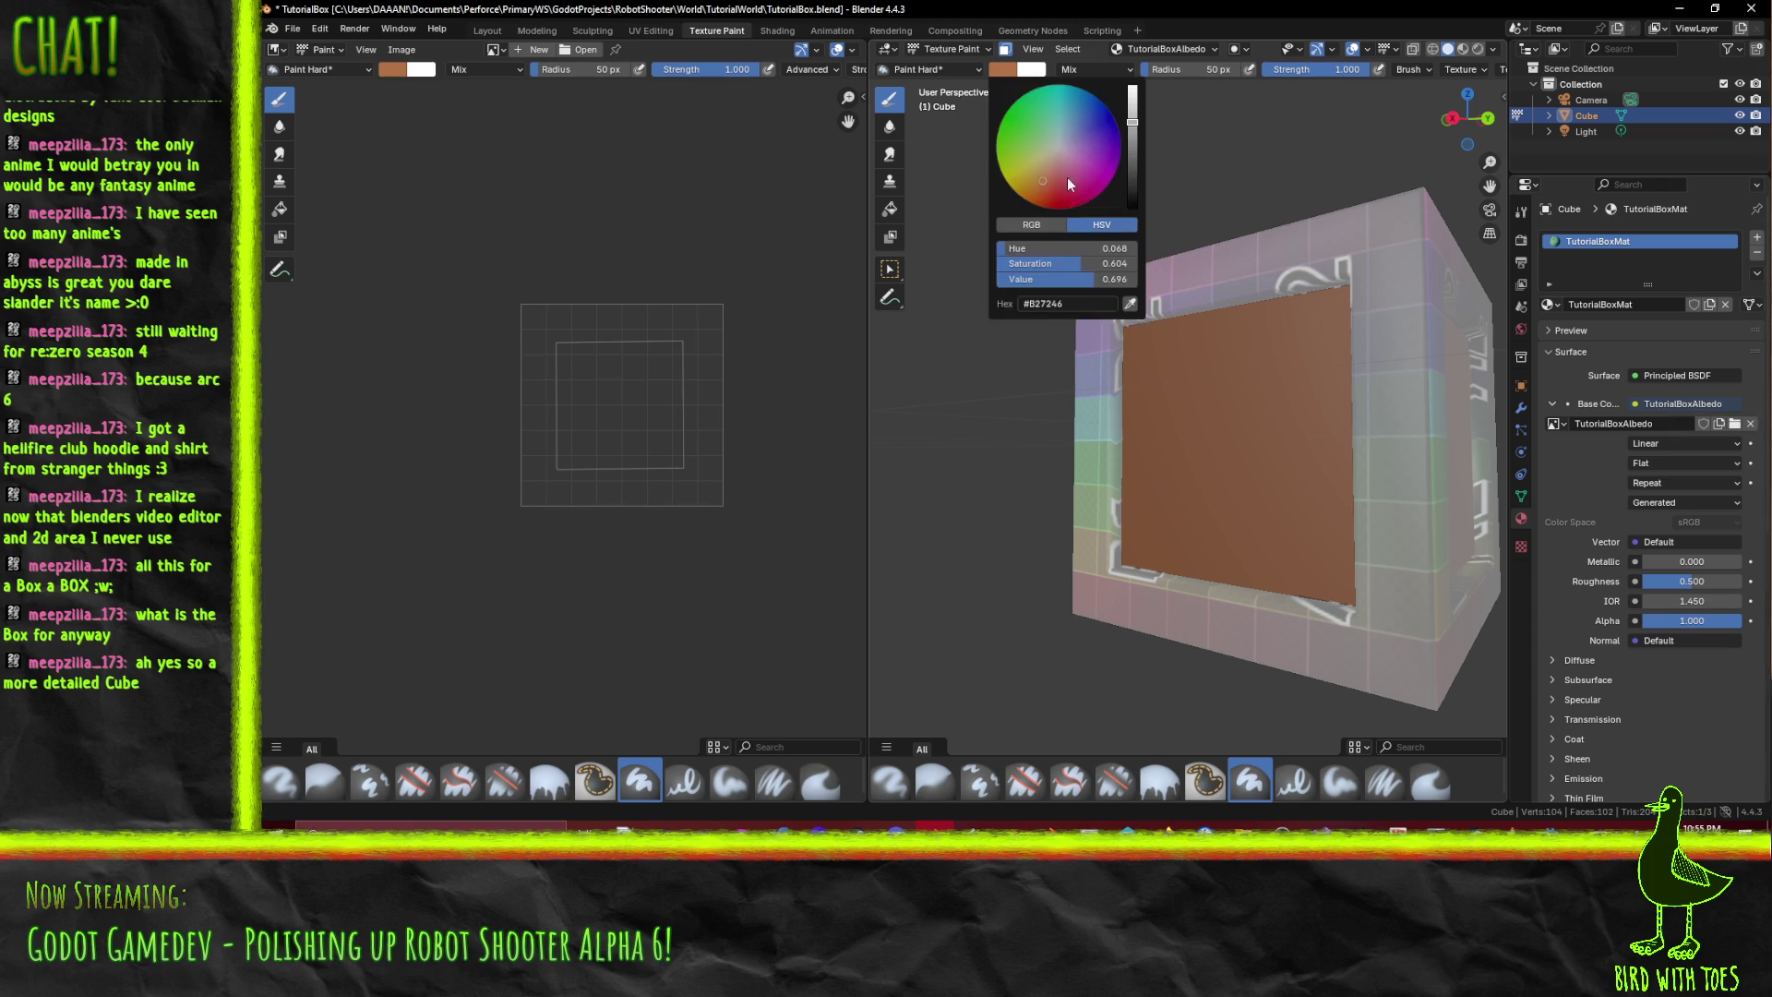
drag(1136, 127, 1135, 130)
drag(1080, 263, 1029, 263)
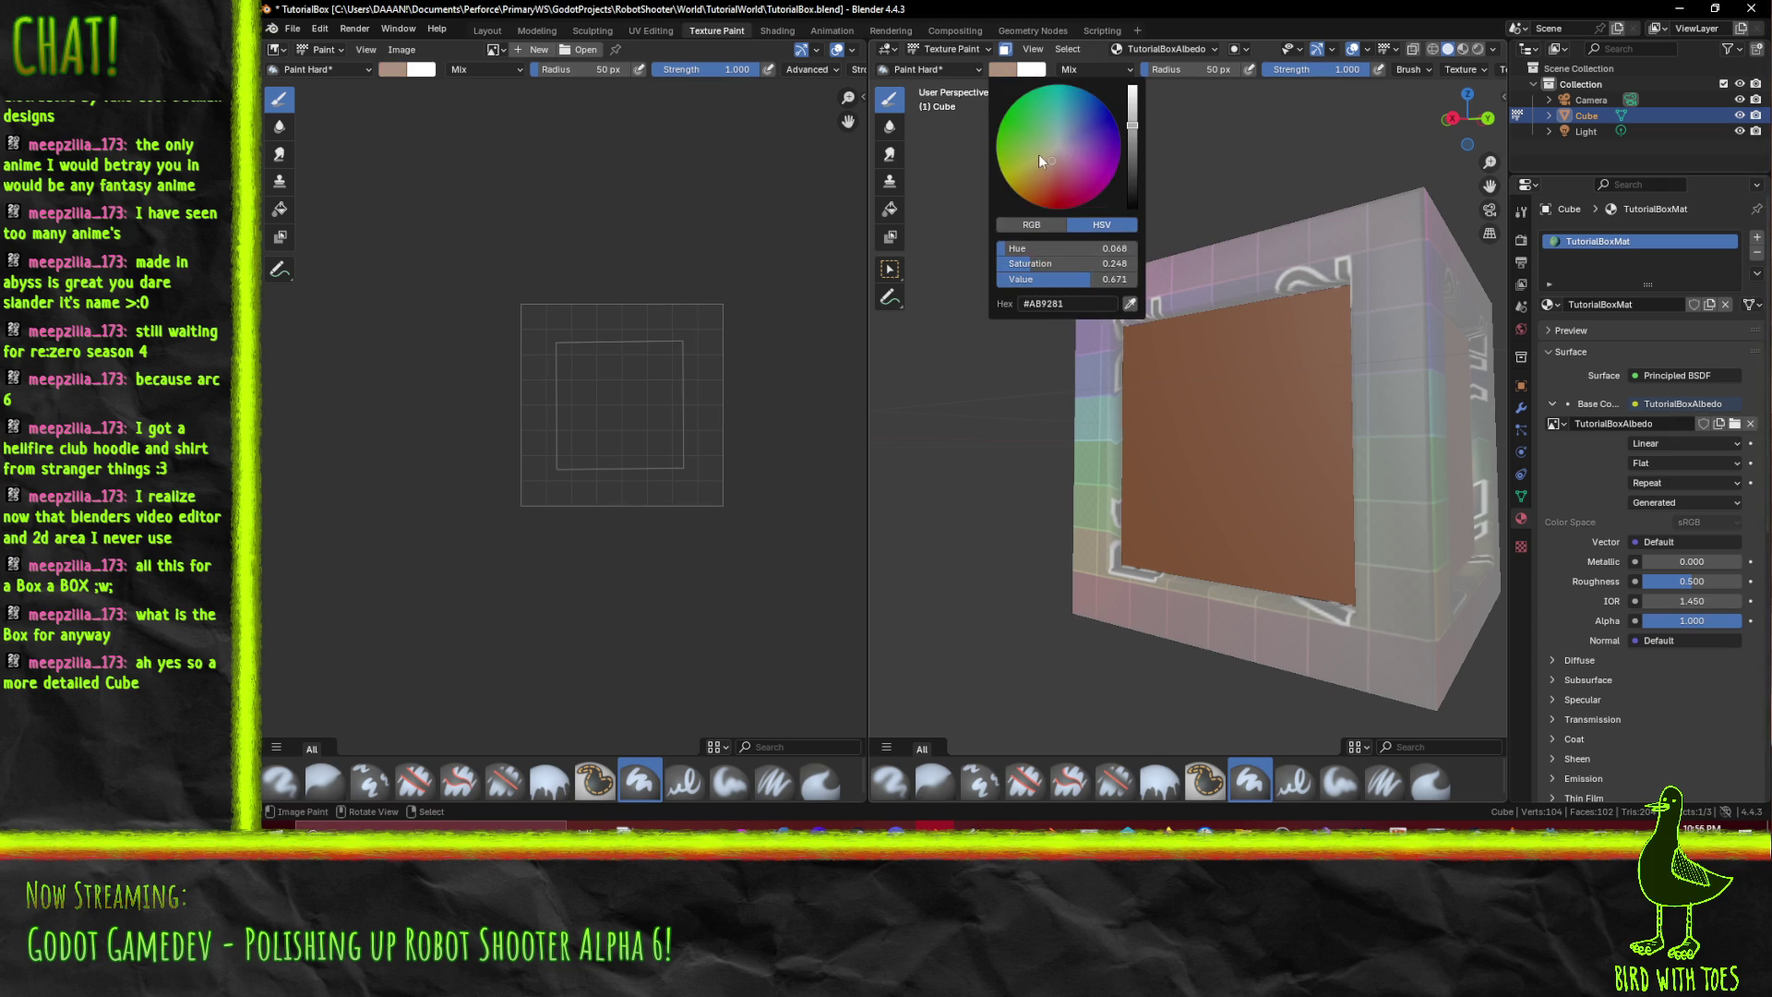
mouse_move(1064, 502)
mouse_down()
mouse_move(1048, 323)
mouse_move(1467, 406)
mouse_move(1154, 553)
mouse_move(1507, 514)
mouse_move(1154, 523)
mouse_move(1158, 641)
mouse_up()
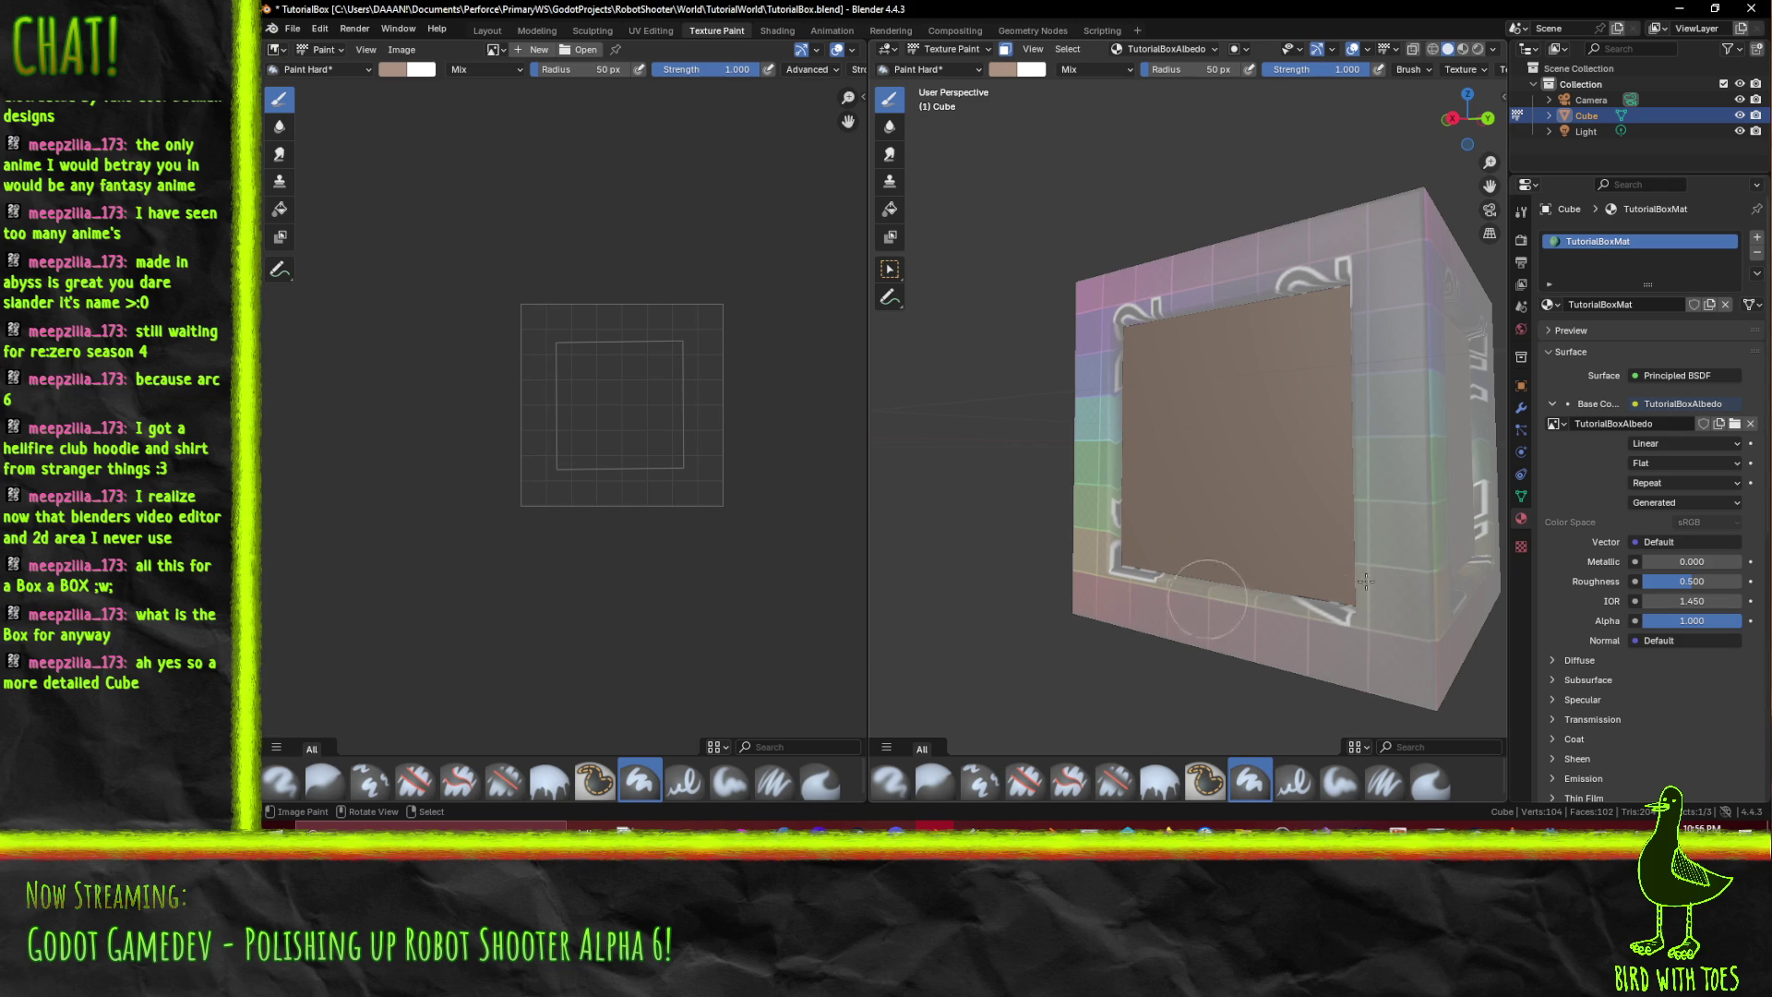
- Select the four frame strips plus the top and bottom bevel loops around the panel
right_click(1087, 302)
shift+right_click(1093, 434)
shift+right_click(1108, 590)
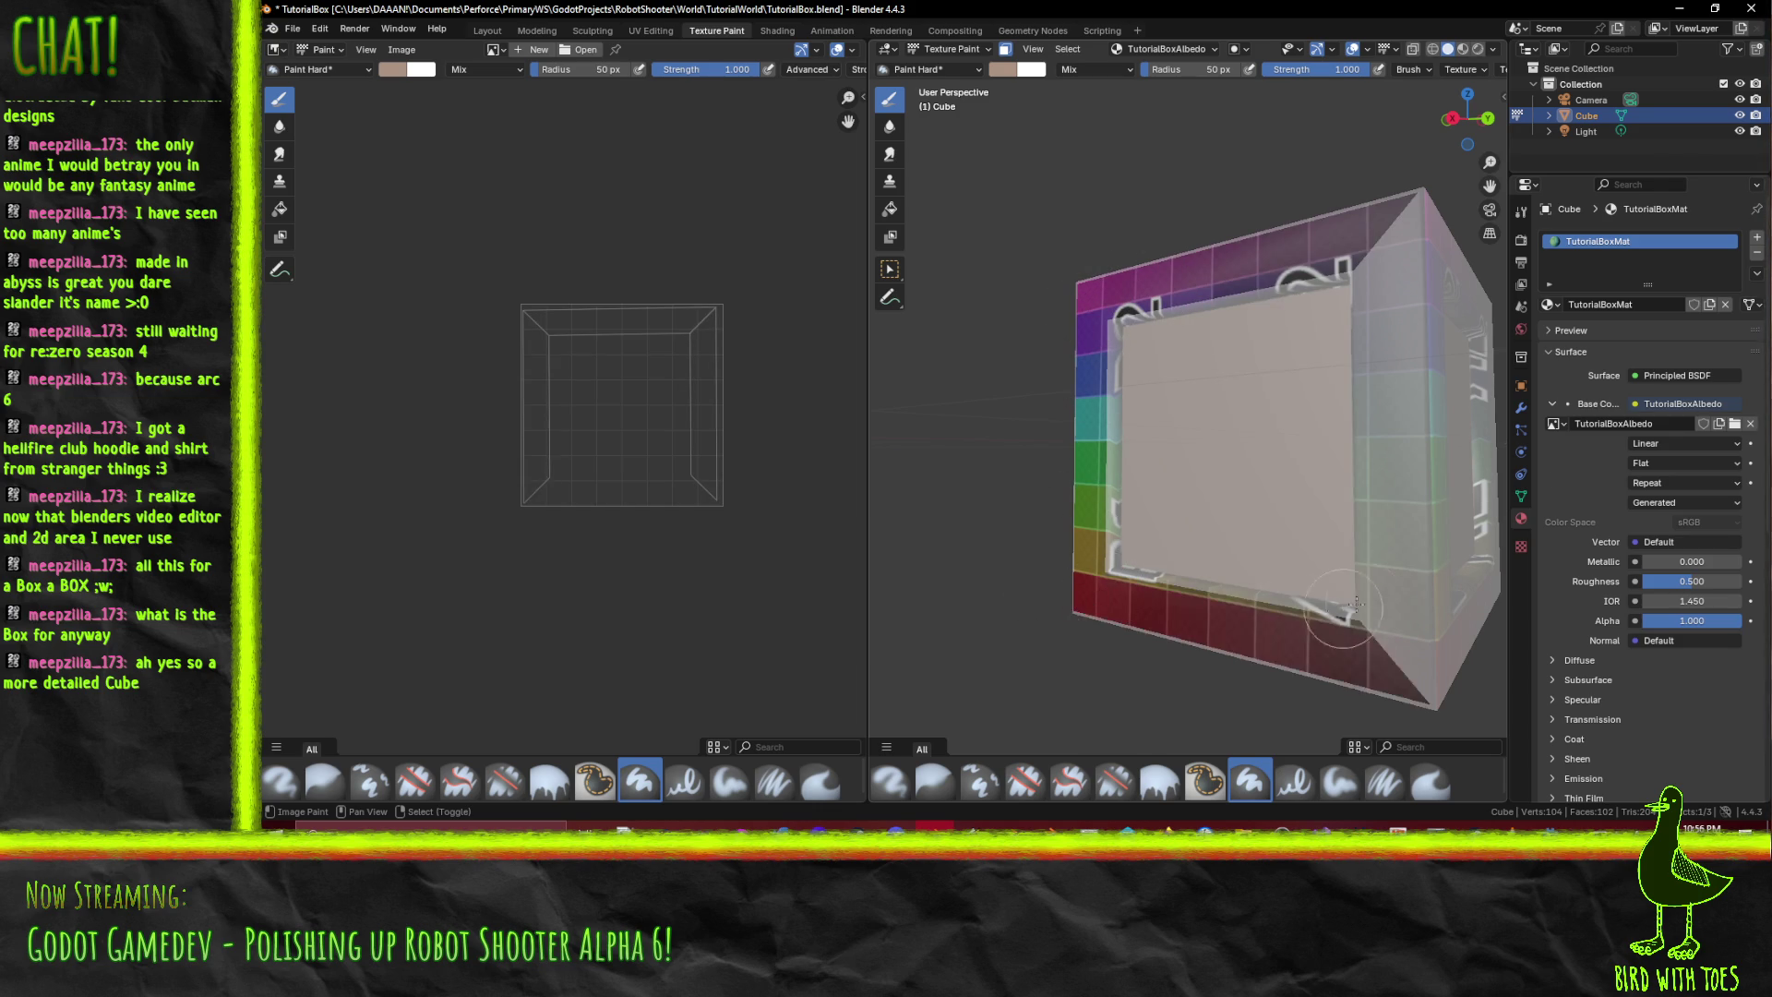
shift+right_click(1394, 600)
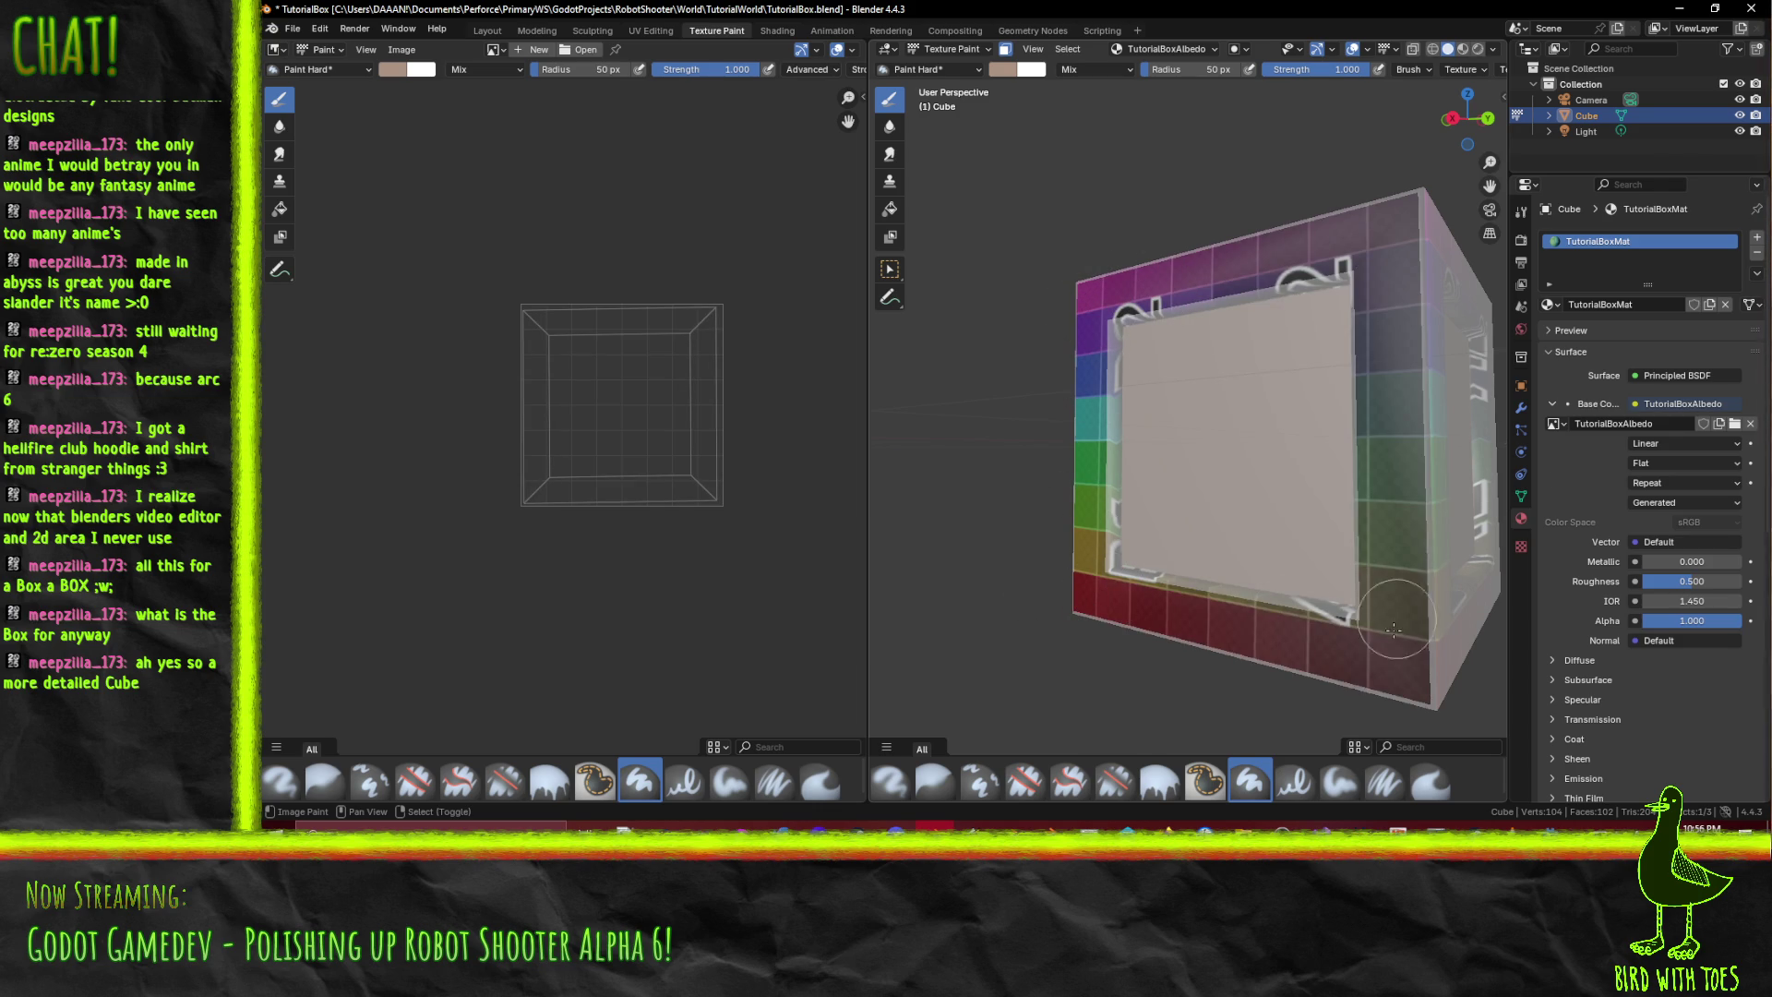
alt+right_click(1118, 573)
alt+right_click(1117, 579)
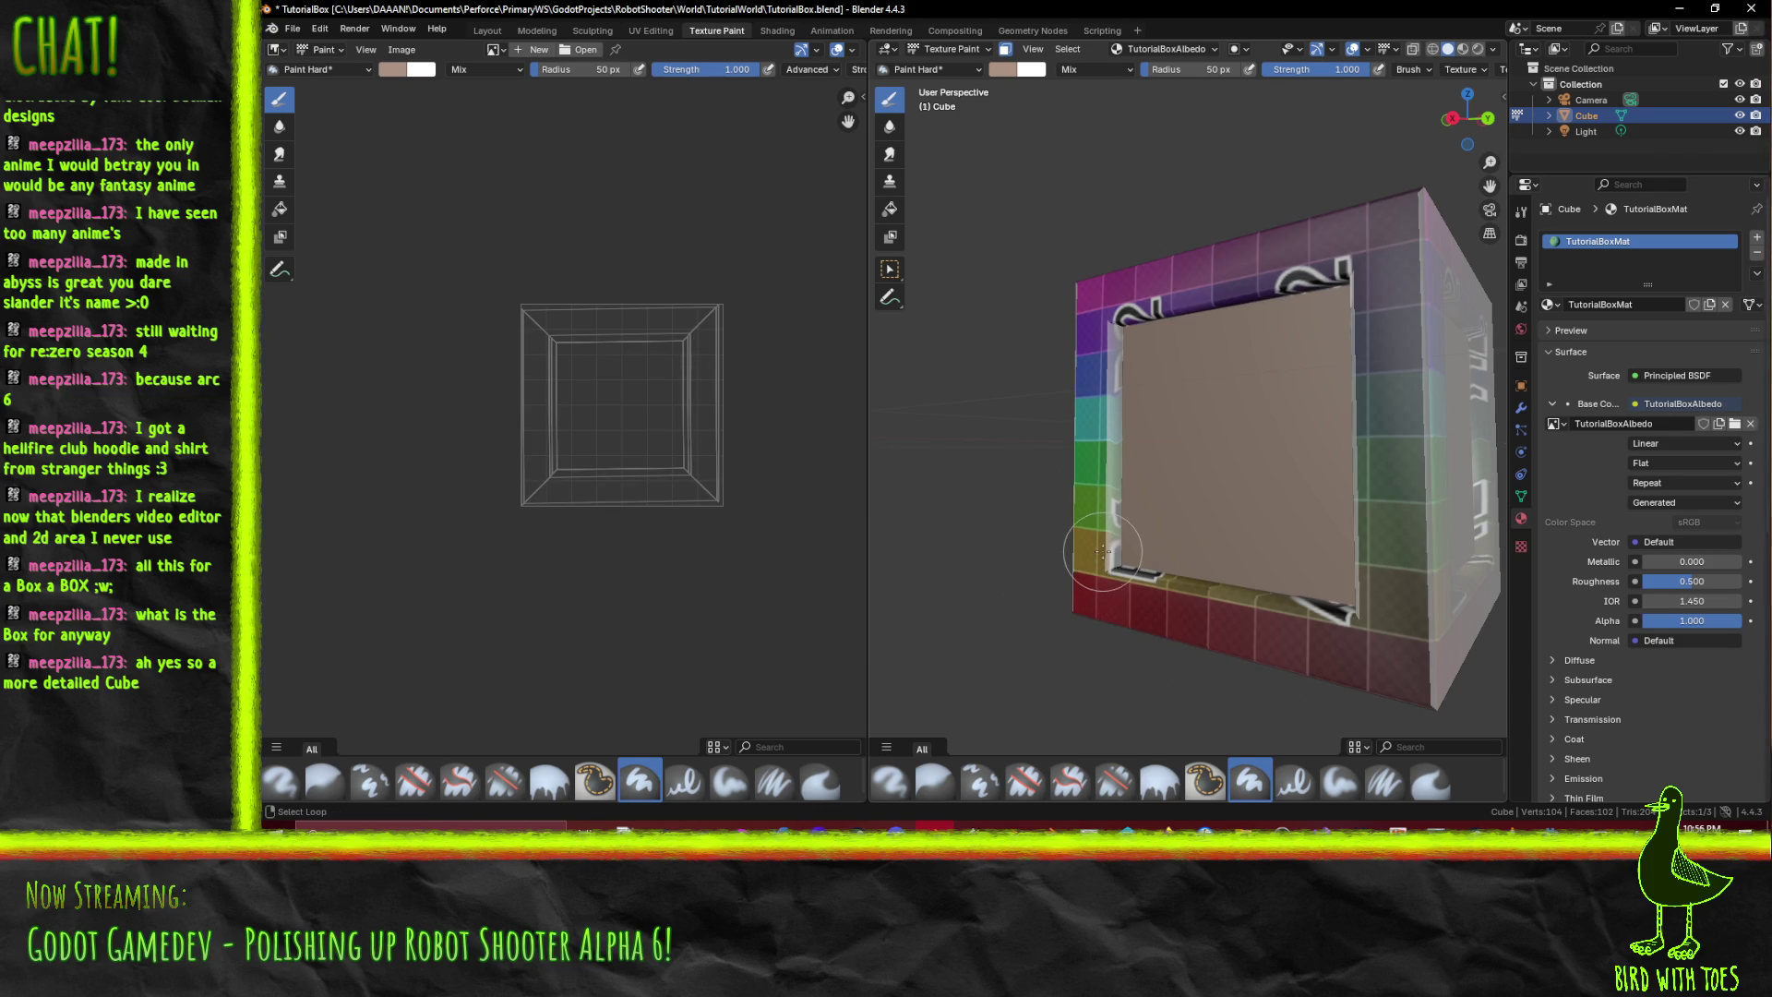
shift+right_click(1101, 551)
alt+right_click(1101, 554)
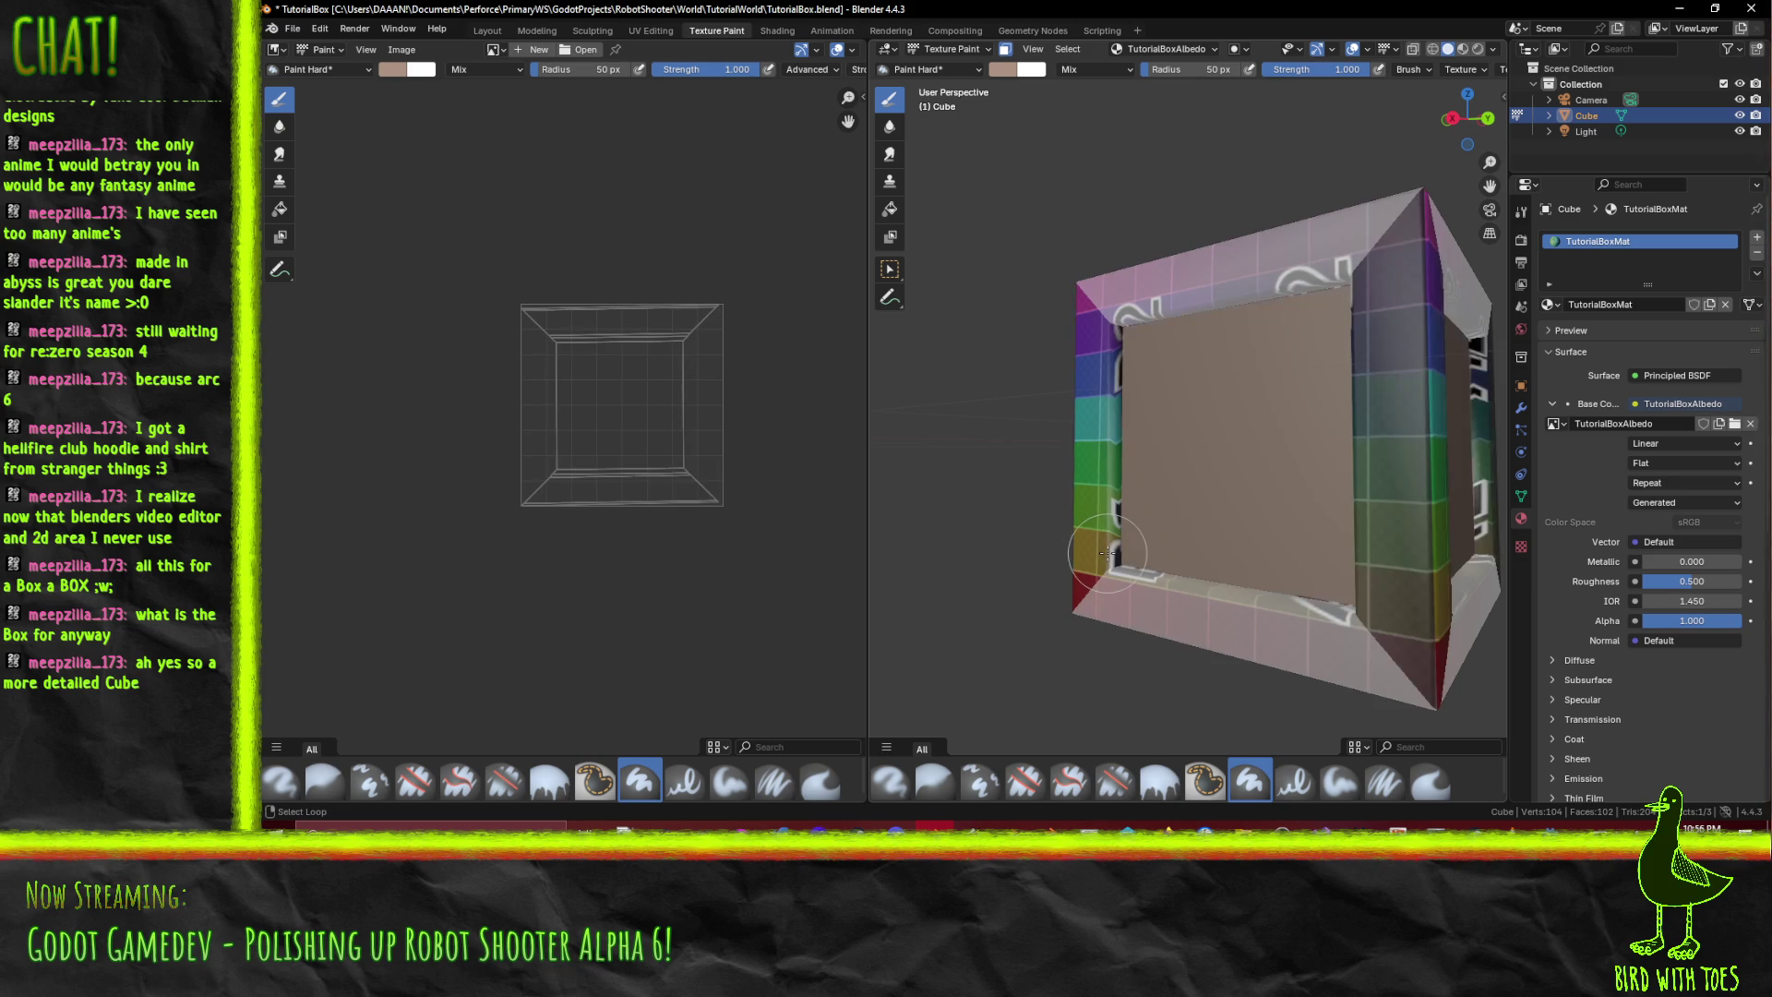
alt+right_click(1077, 561)
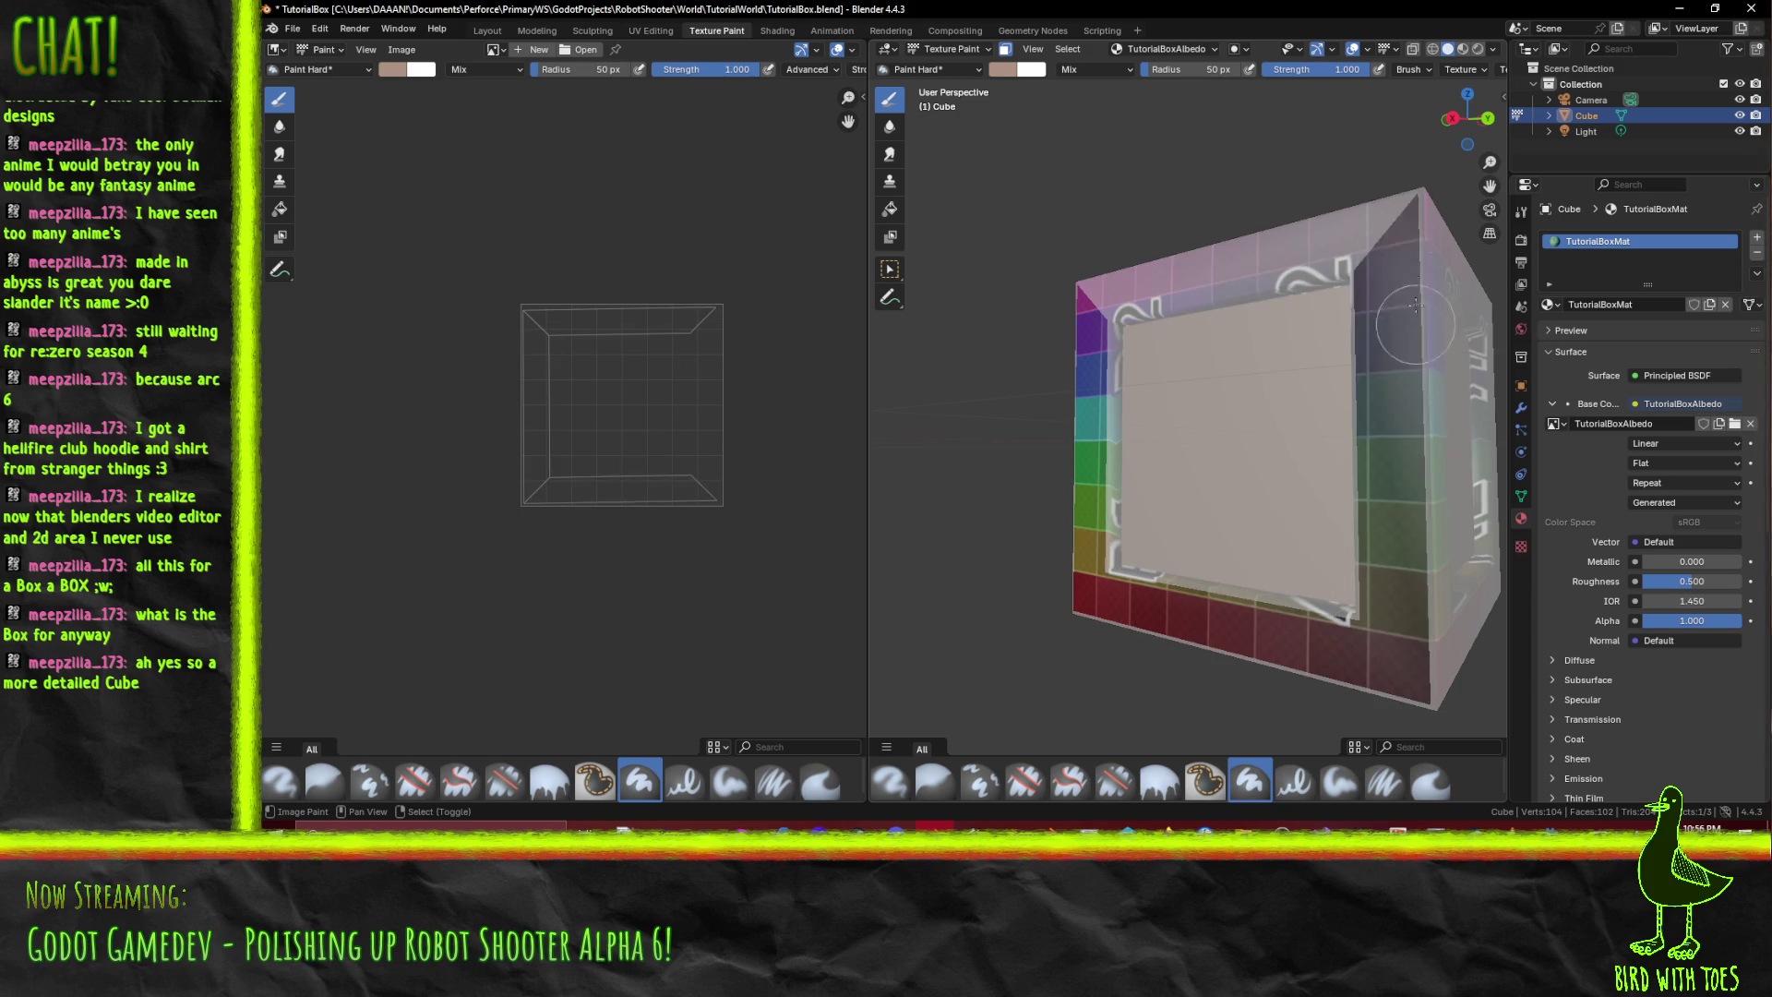
scroll(1132, 354, up, 3)
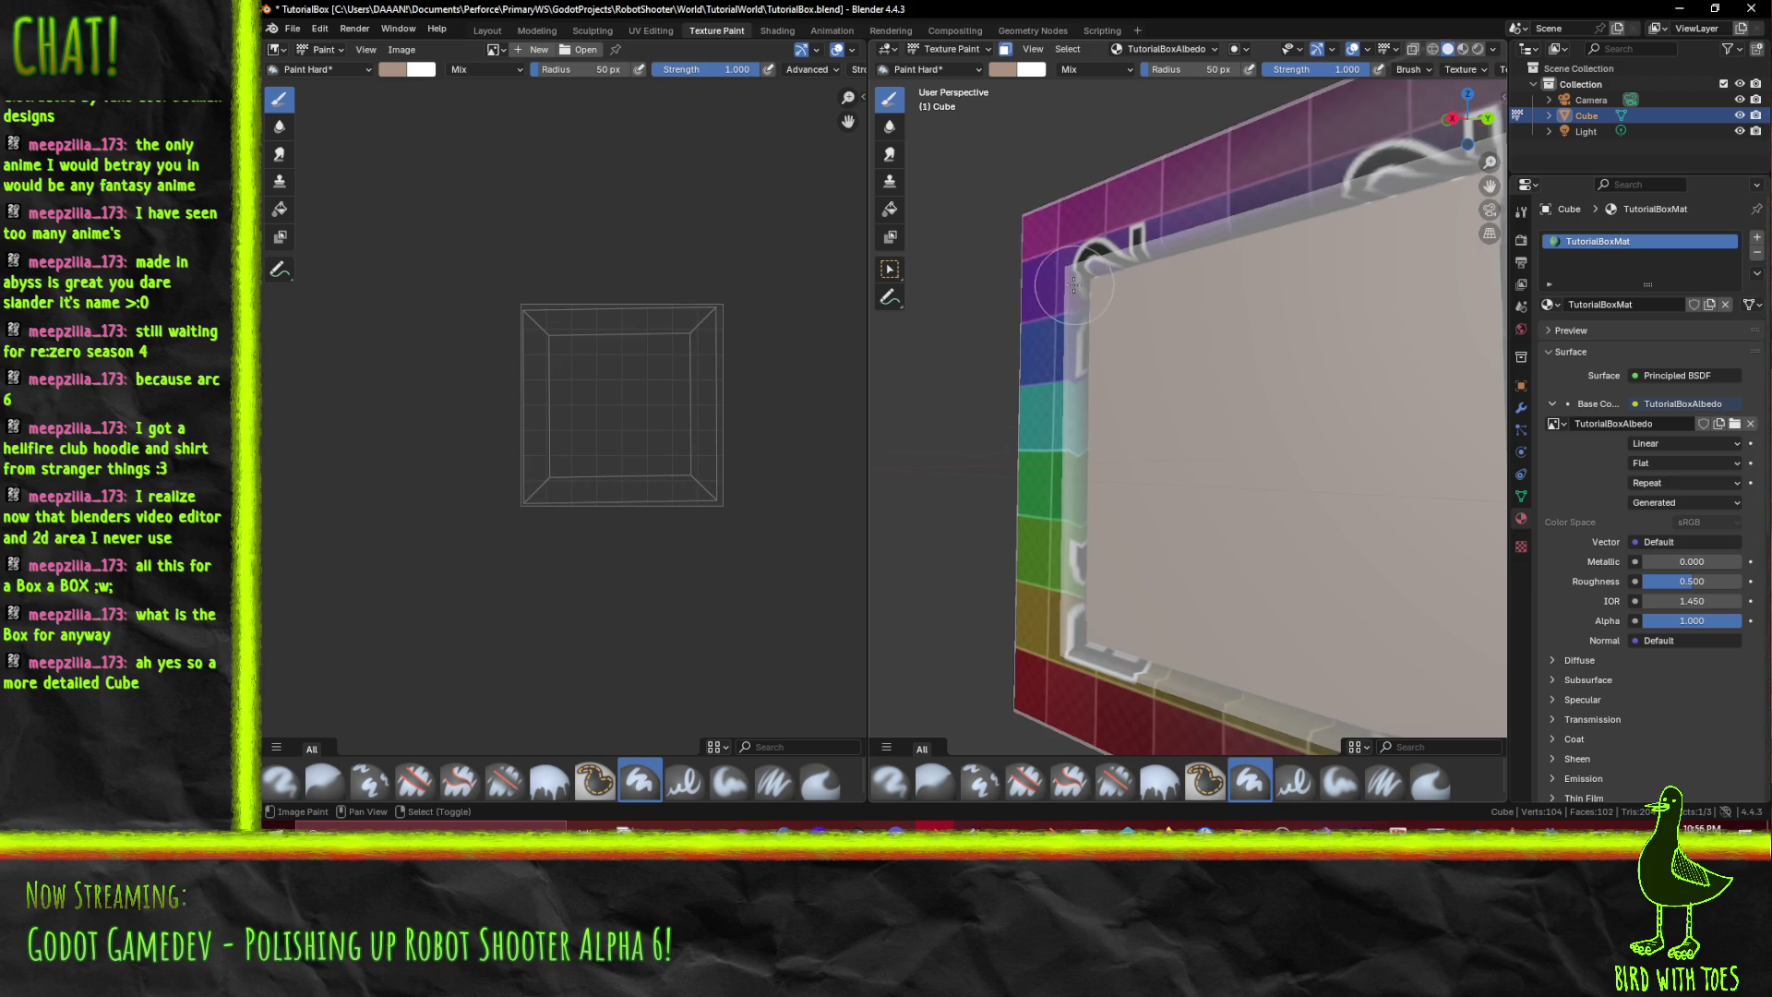
alt+right_click(1067, 282)
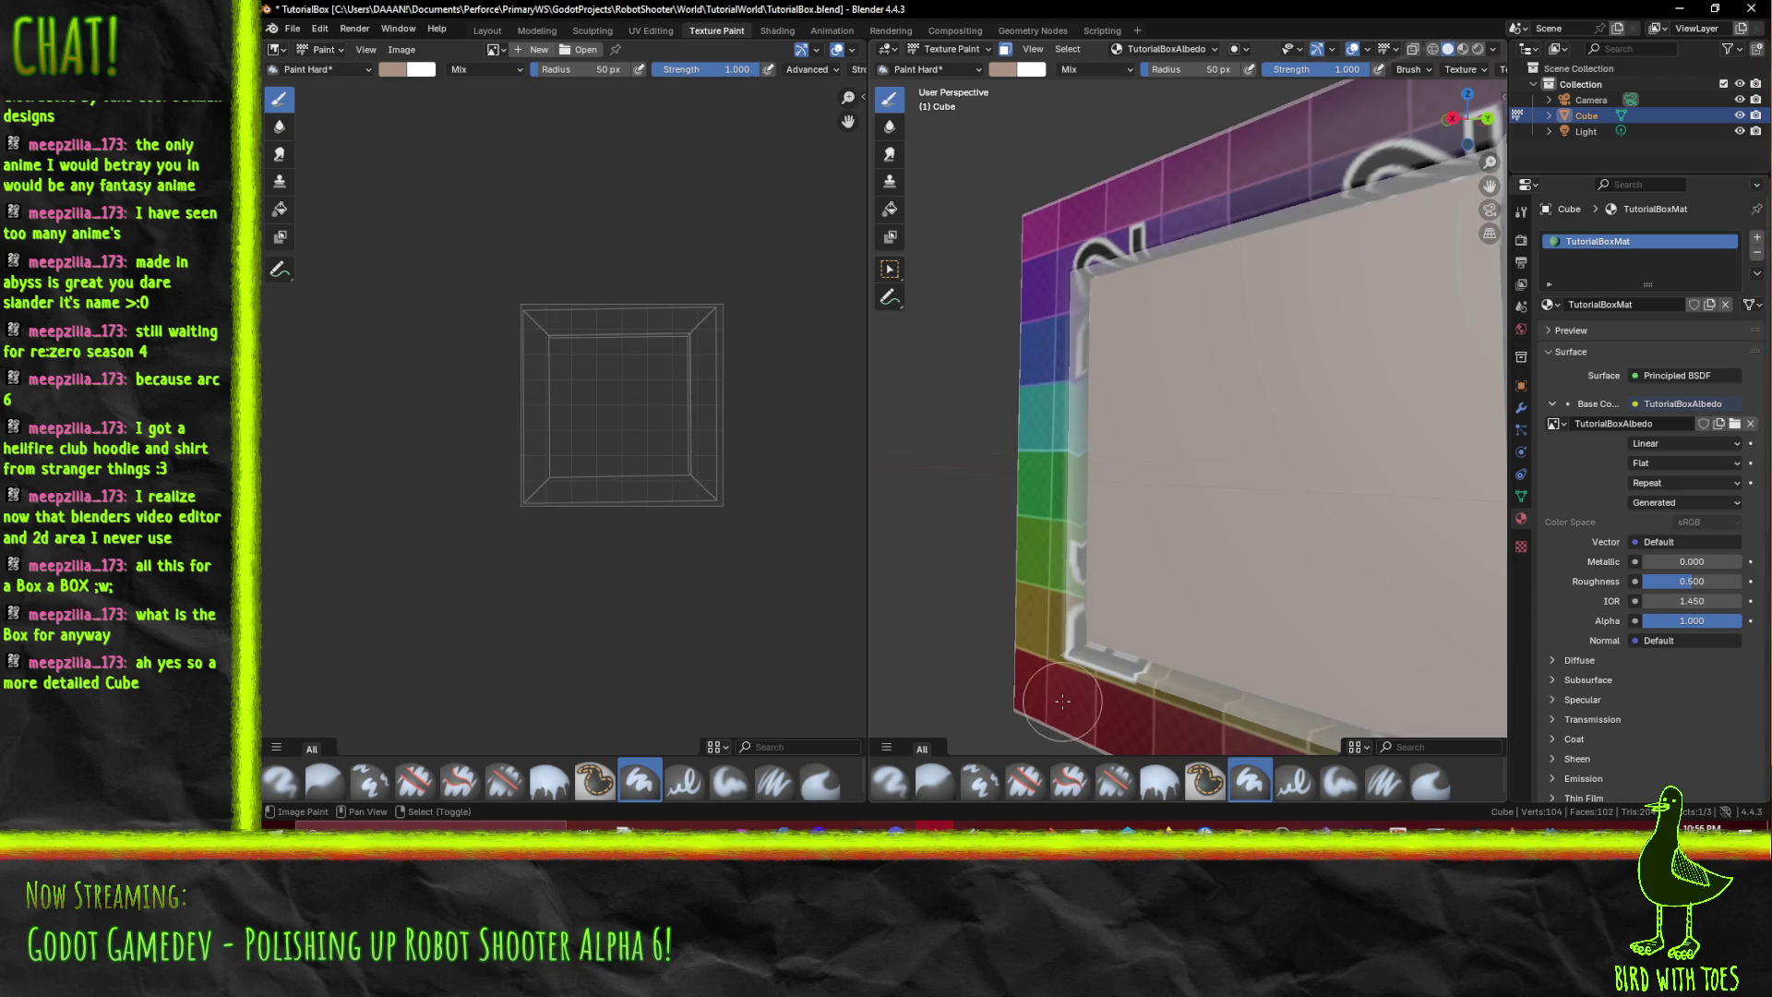
alt+right_click(1073, 653)
- Paint brown strokes around the cube's frame, undoing the unwanted dark strokes
mouse_move(1322, 387)
mouse_down()
mouse_move(1255, 272)
mouse_move(1213, 394)
mouse_move(1186, 351)
mouse_up()
click(1003, 69)
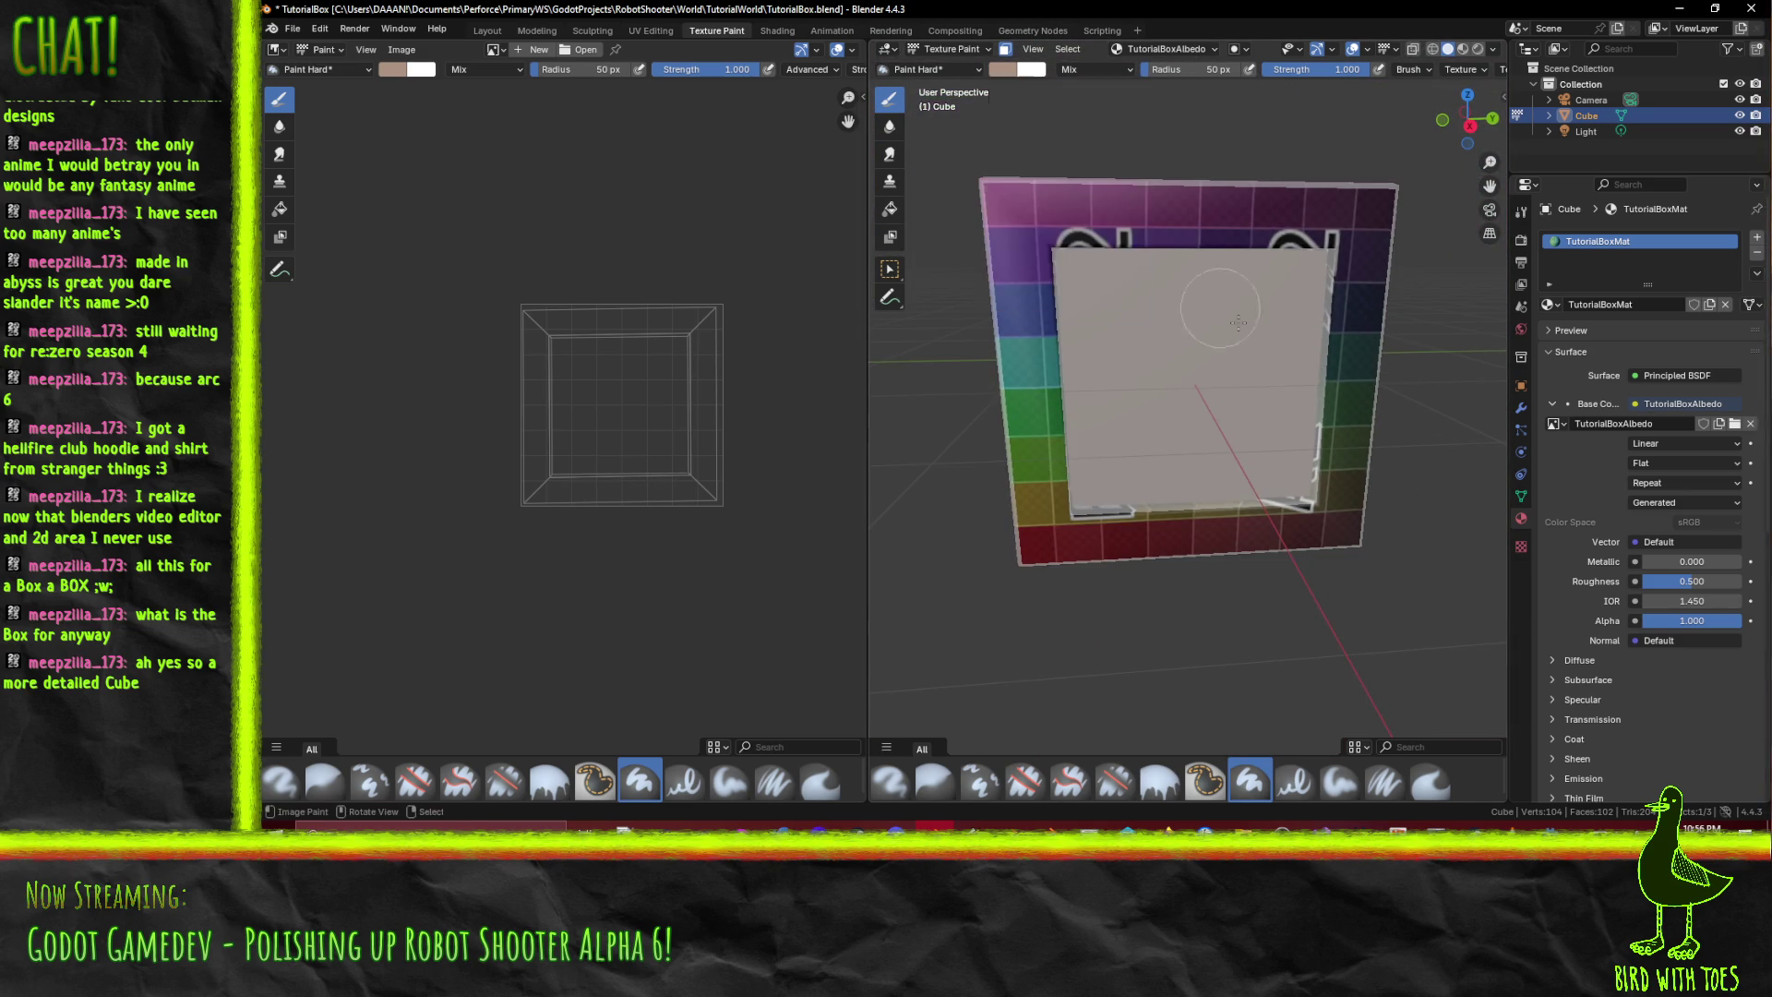
click(1002, 70)
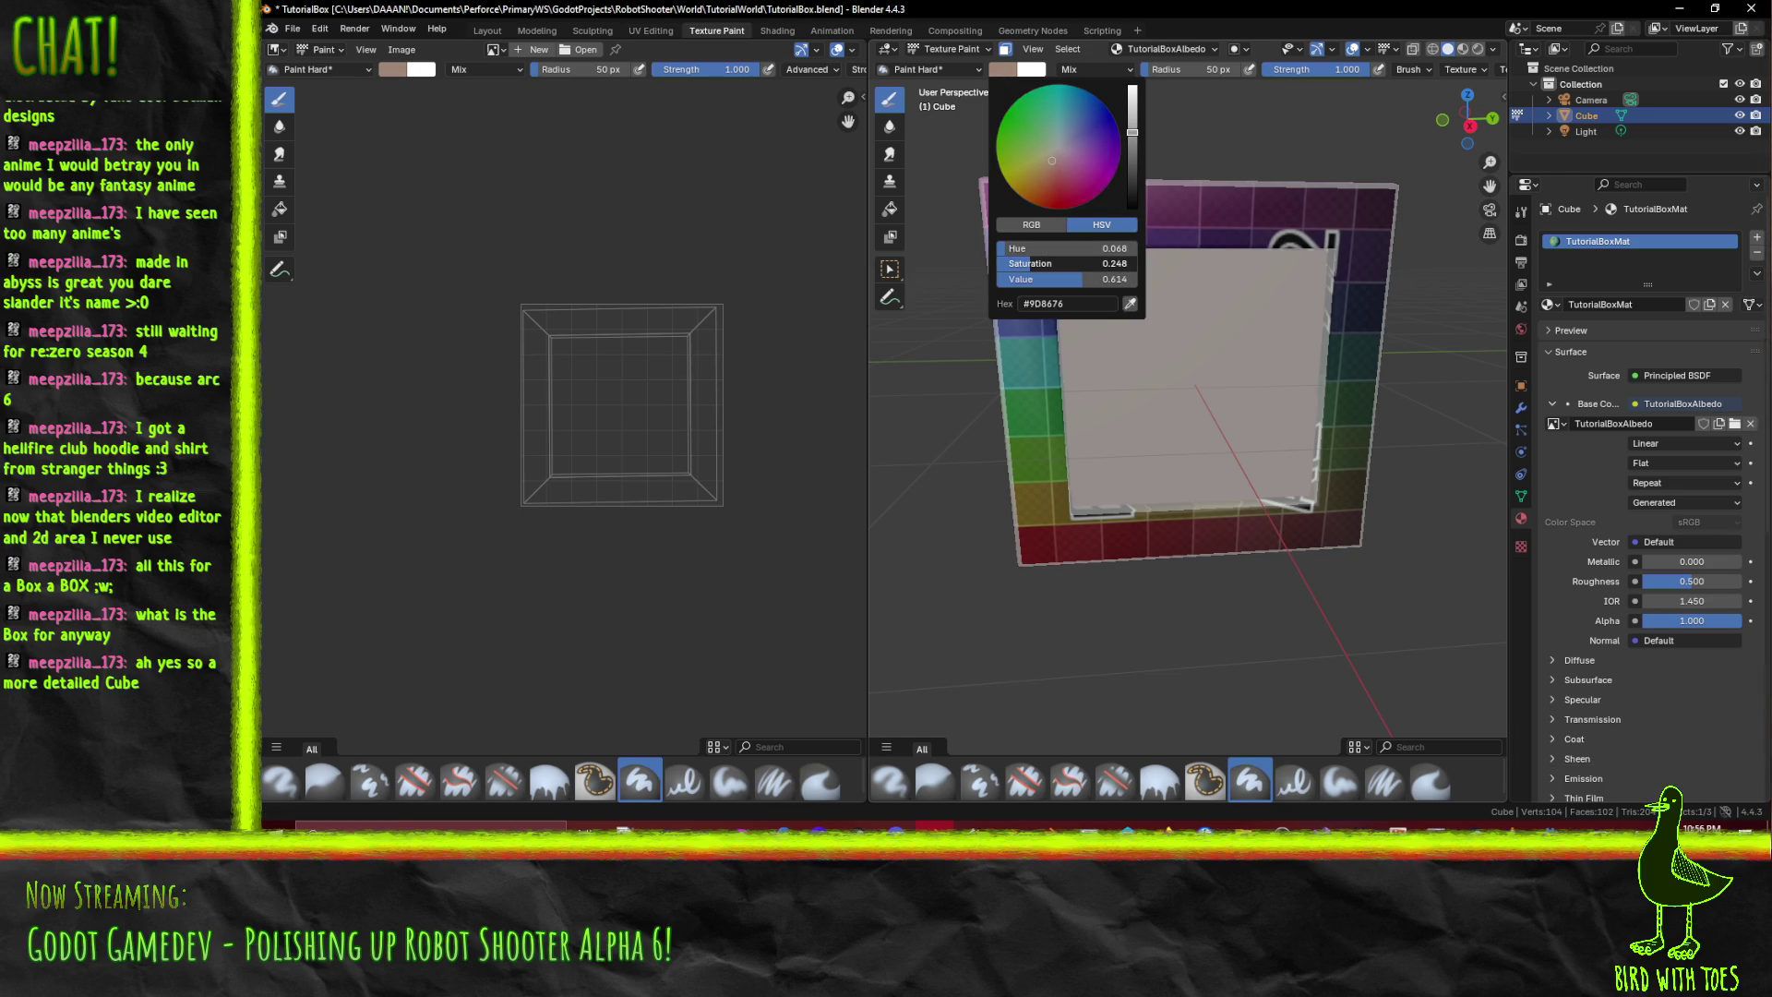
mouse_move(1310, 207)
mouse_down()
mouse_move(1006, 277)
mouse_move(1492, 517)
mouse_move(997, 517)
mouse_move(1347, 416)
mouse_move(947, 327)
mouse_move(1375, 481)
mouse_up()
drag(1354, 250, 1328, 325)
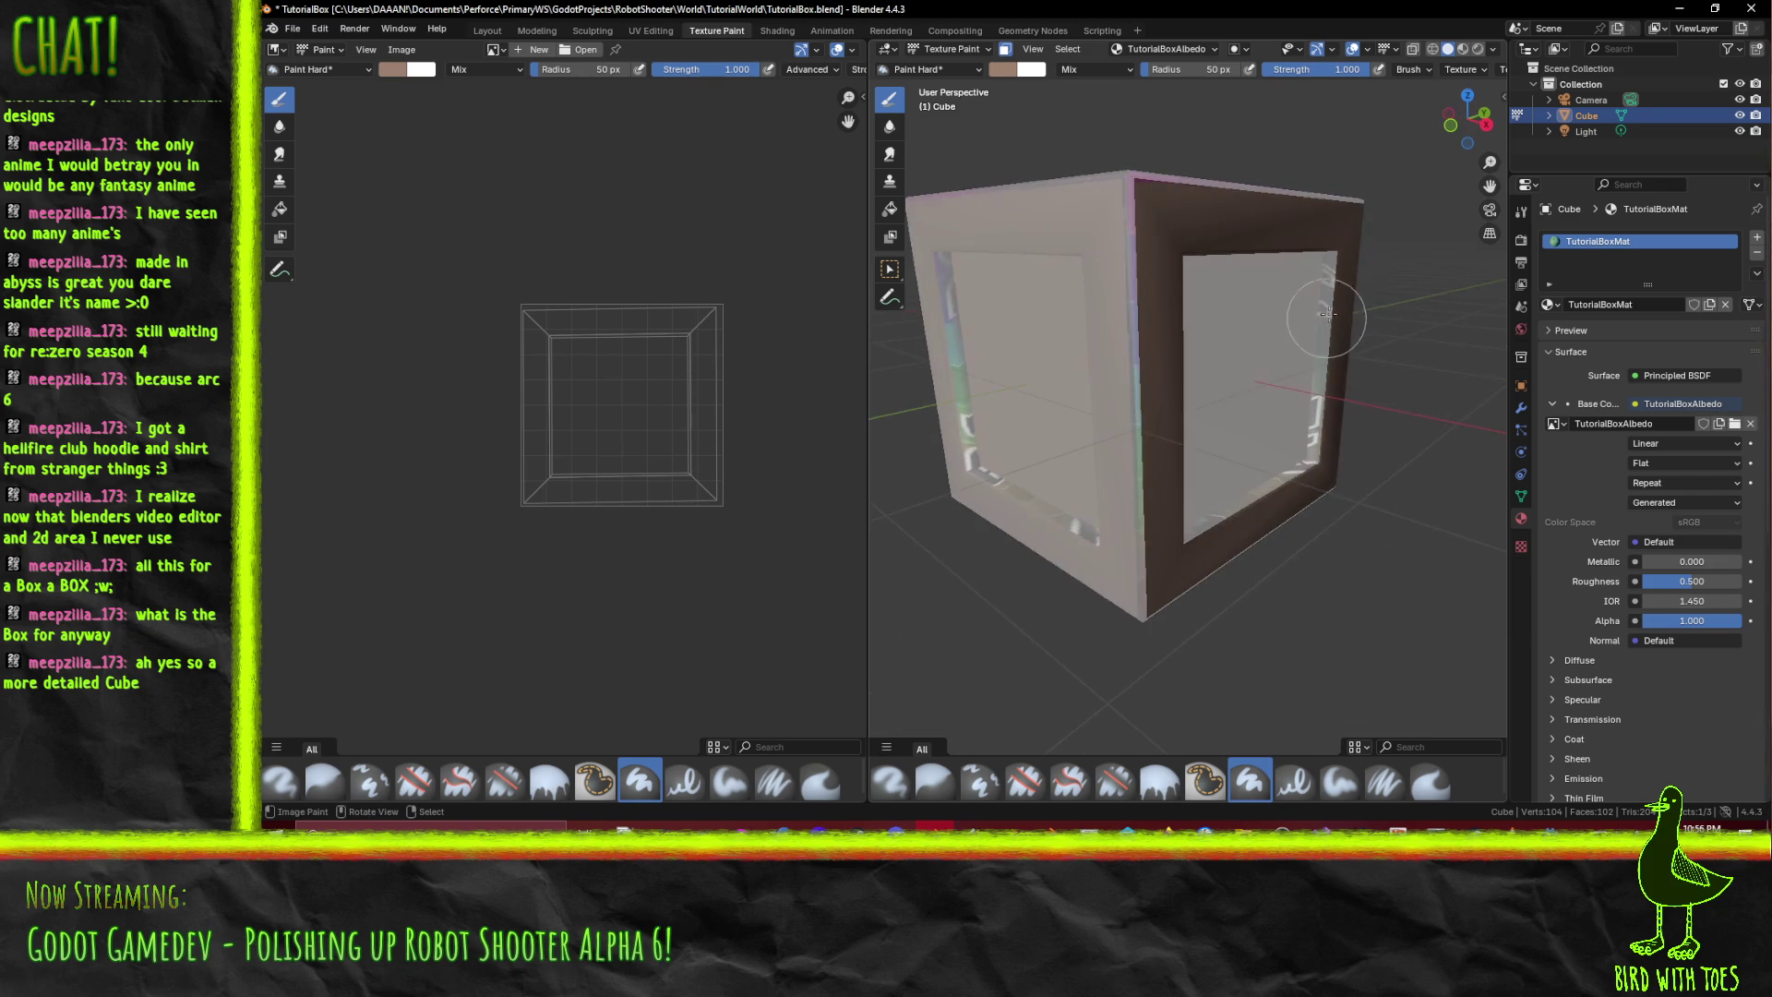
key(ctrl+z)
key(ctrl+z)
key(ctrl+z)
mouse_move(1292, 462)
mouse_down()
mouse_move(1143, 469)
mouse_move(1071, 388)
mouse_up()
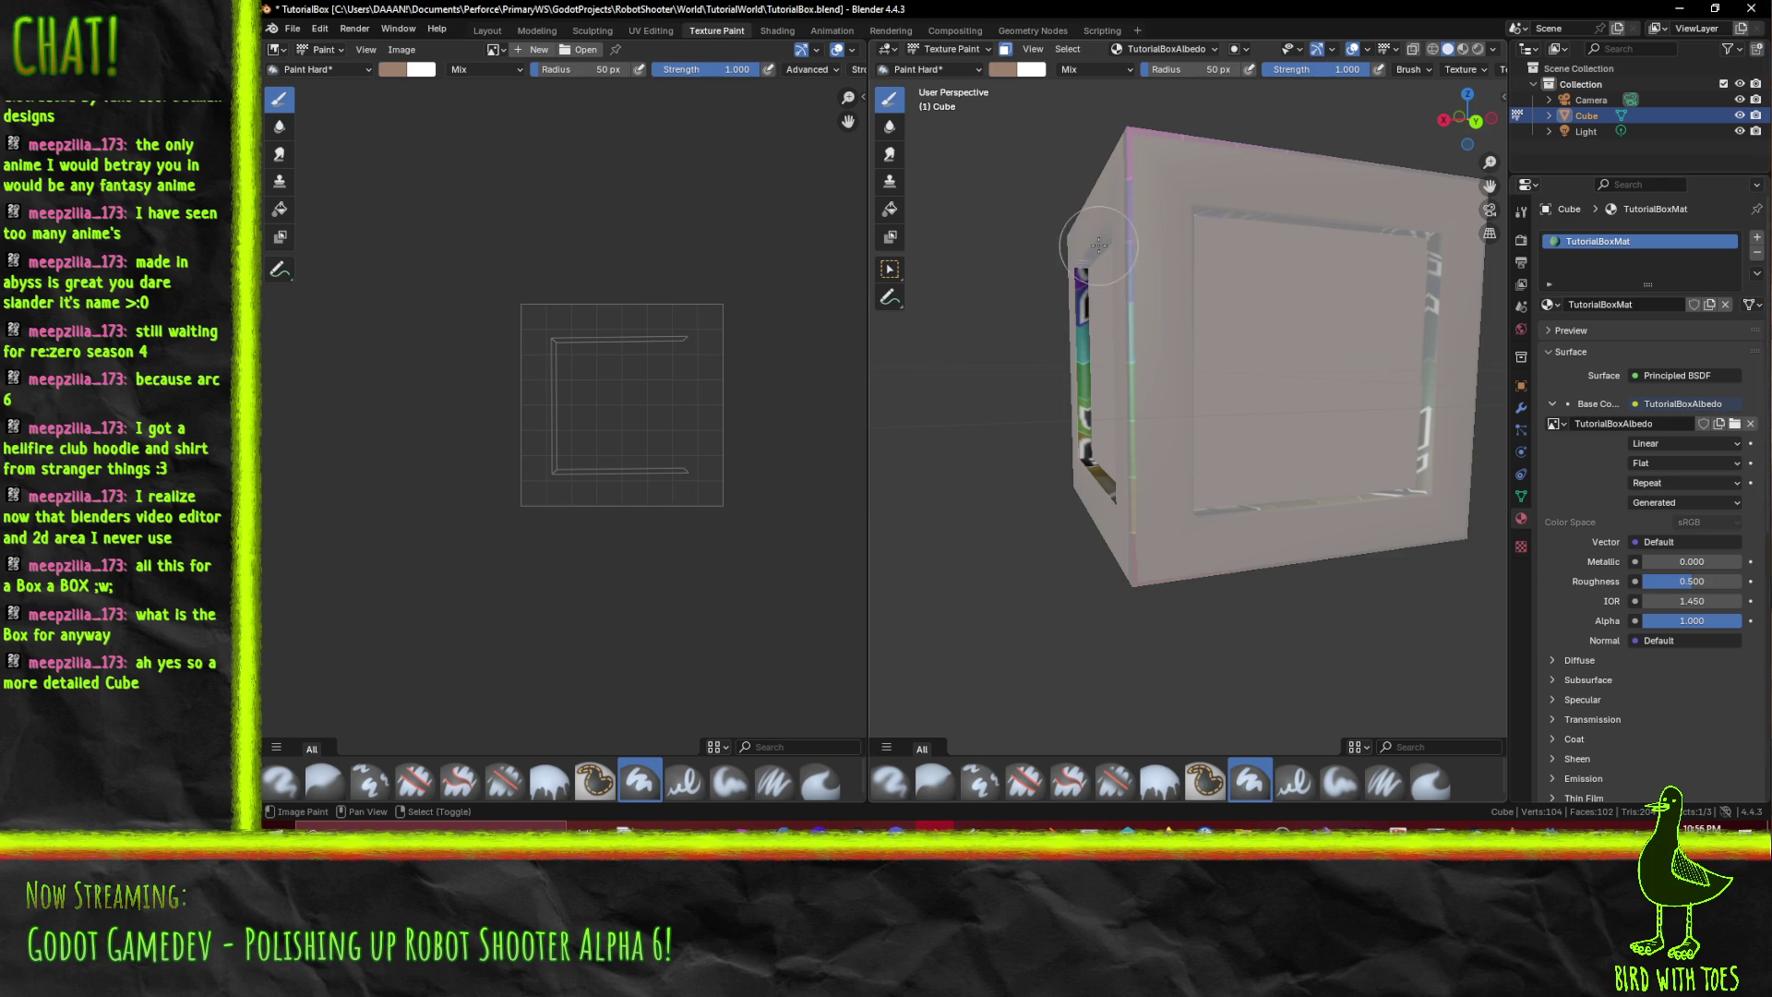
click(1006, 70)
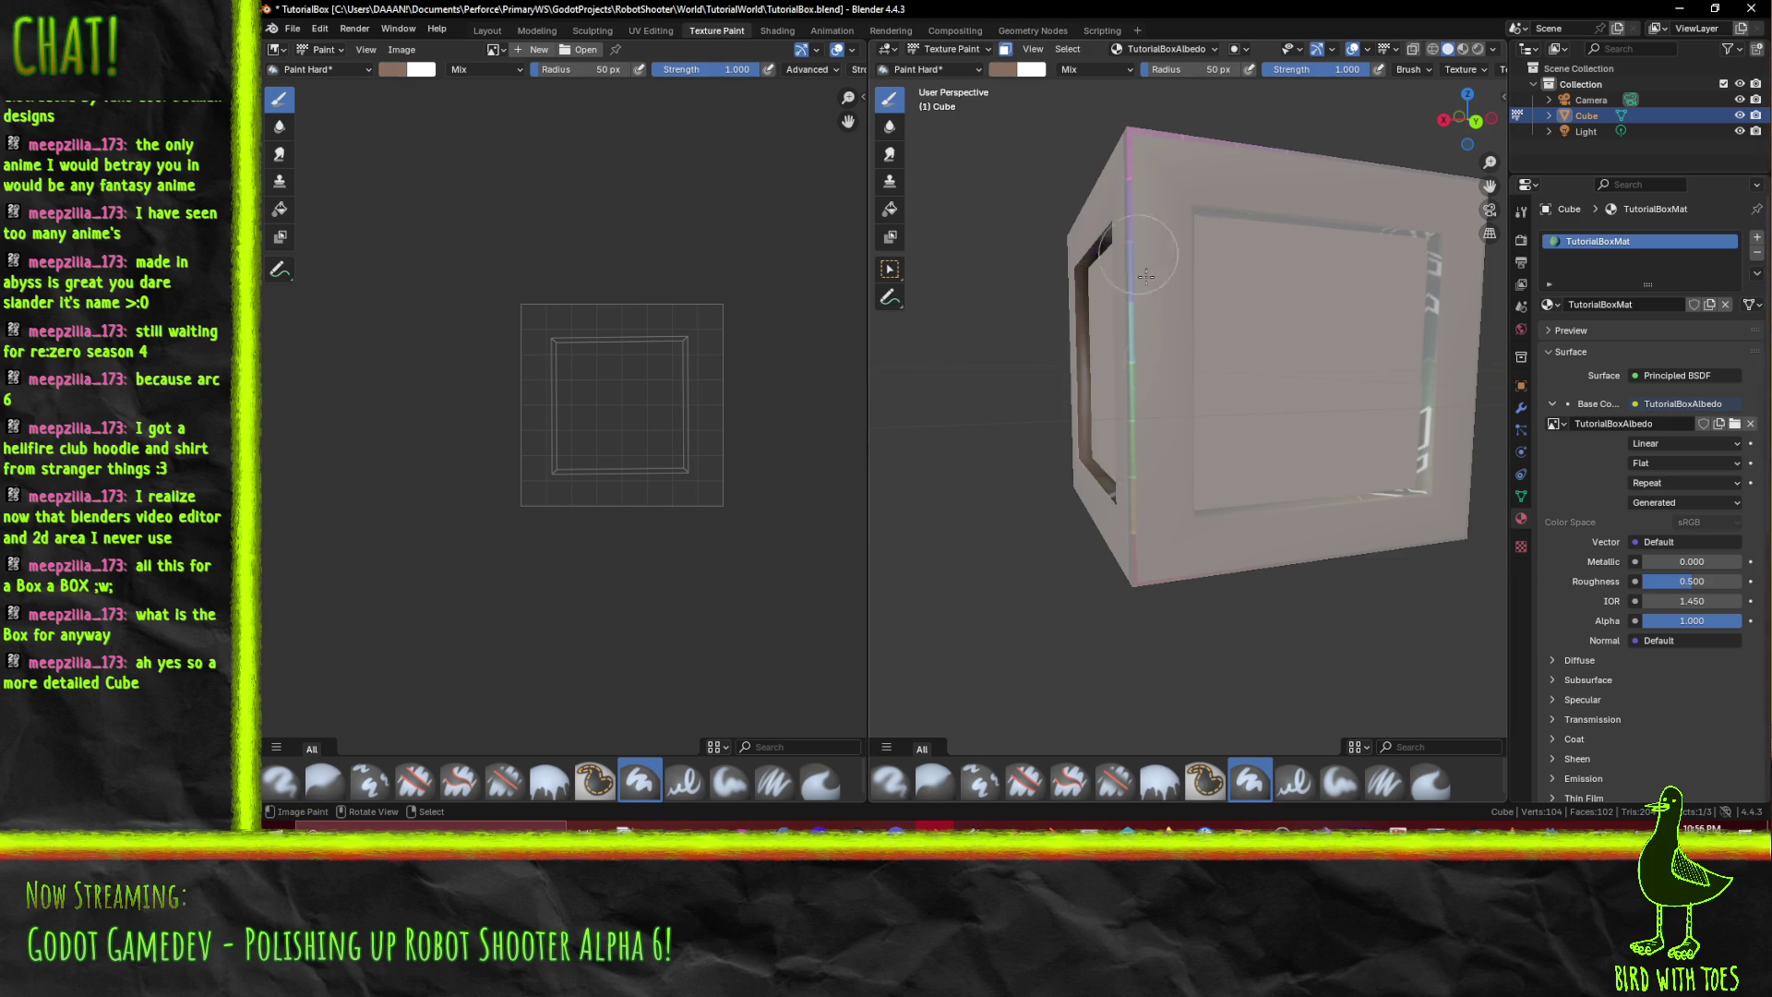
drag(1158, 420, 1391, 435)
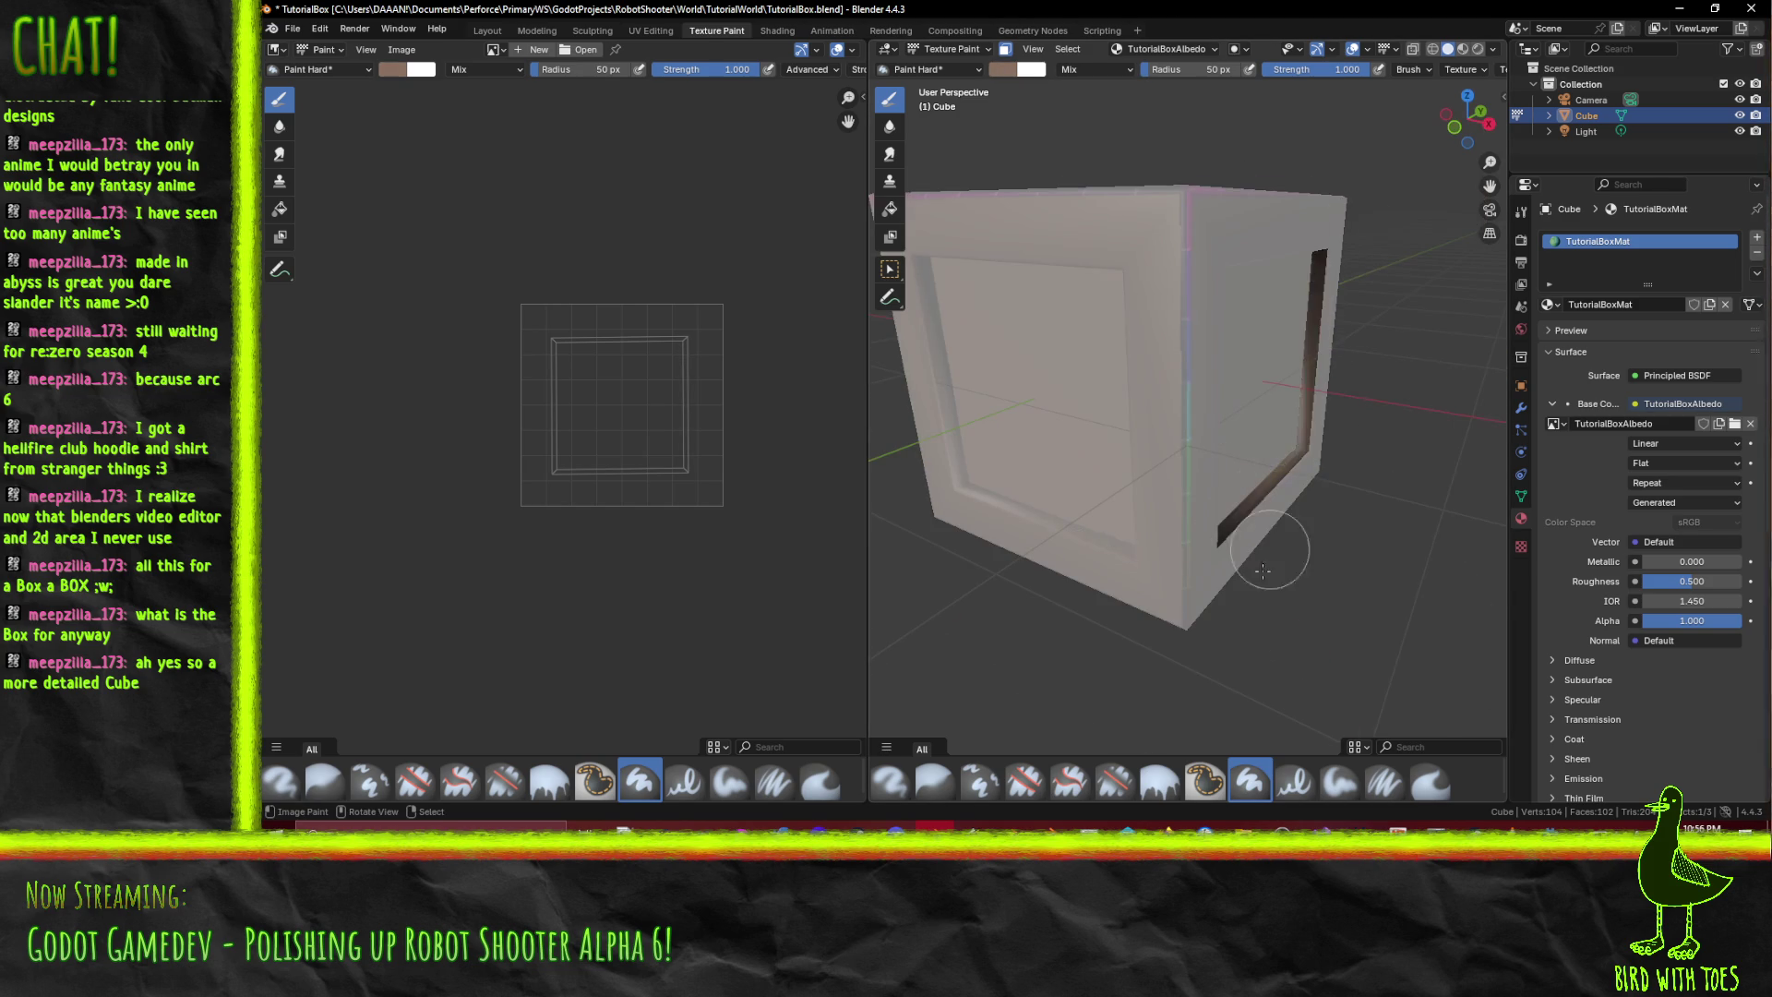
key(ctrl+z)
key(ctrl+z)
- Orbit around the cube to inspect the painted frame, then switch to Edit Mode
drag(1197, 191, 1160, 233)
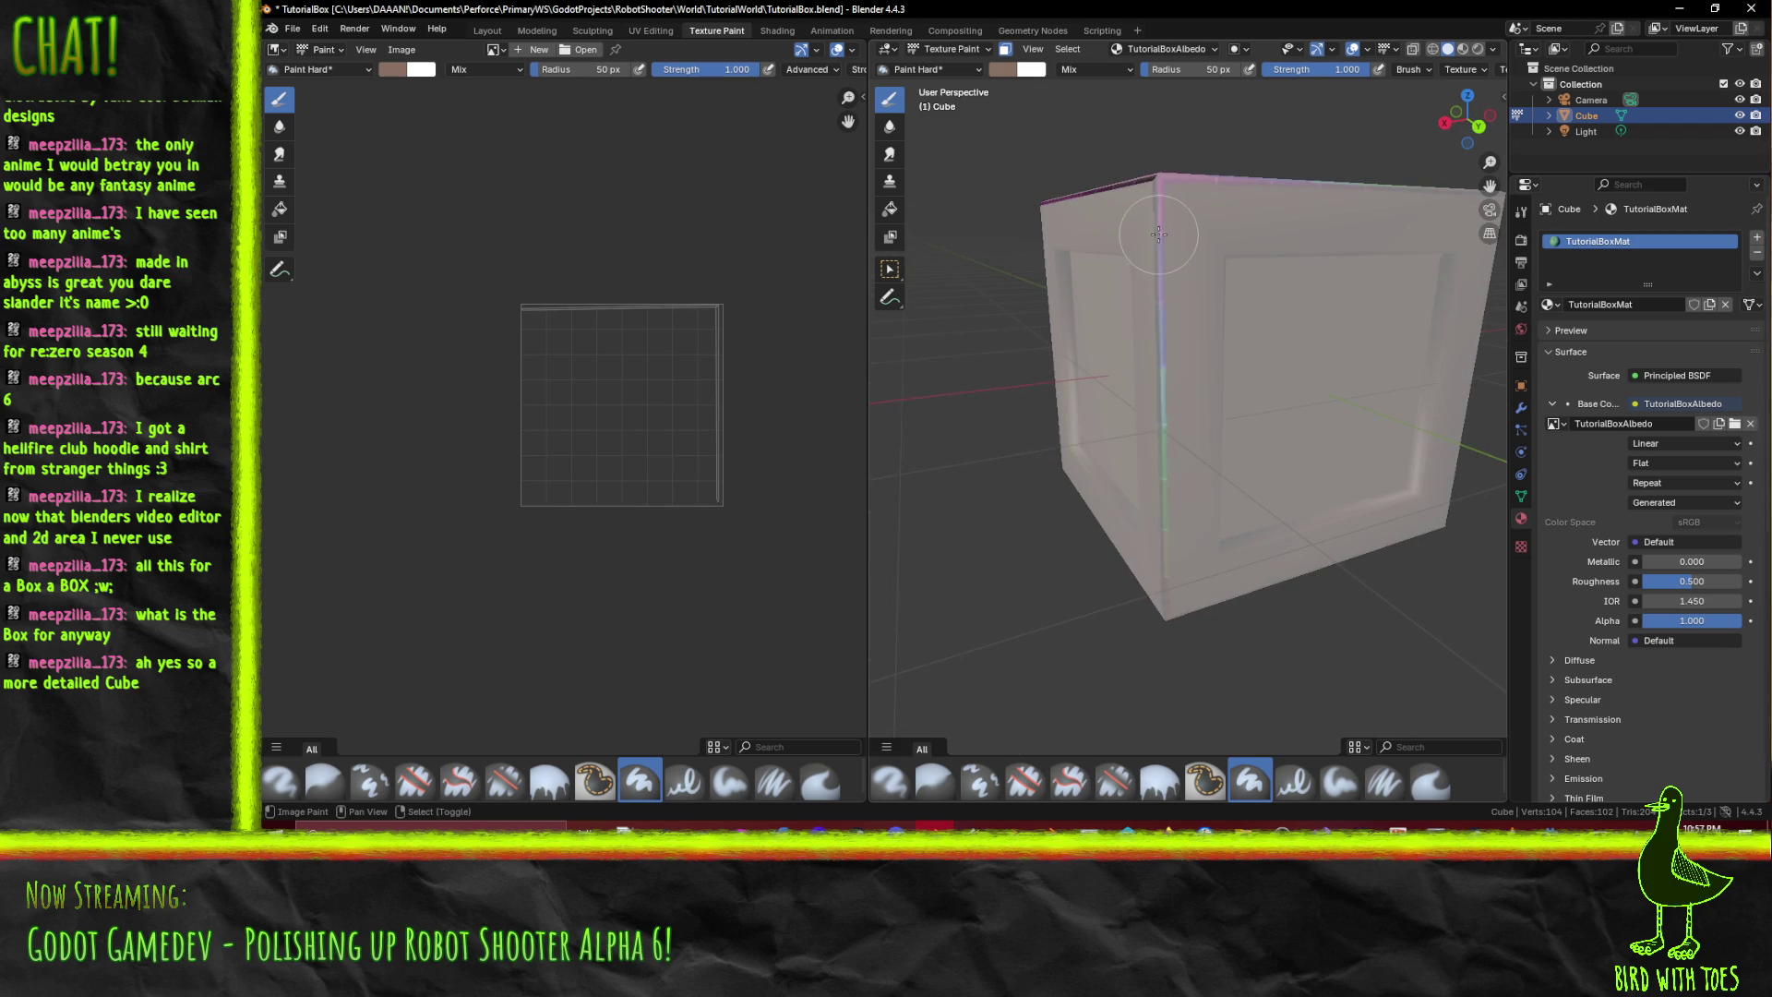
mouse_move(1184, 246)
mouse_down()
mouse_move(1191, 391)
mouse_move(1187, 325)
mouse_up()
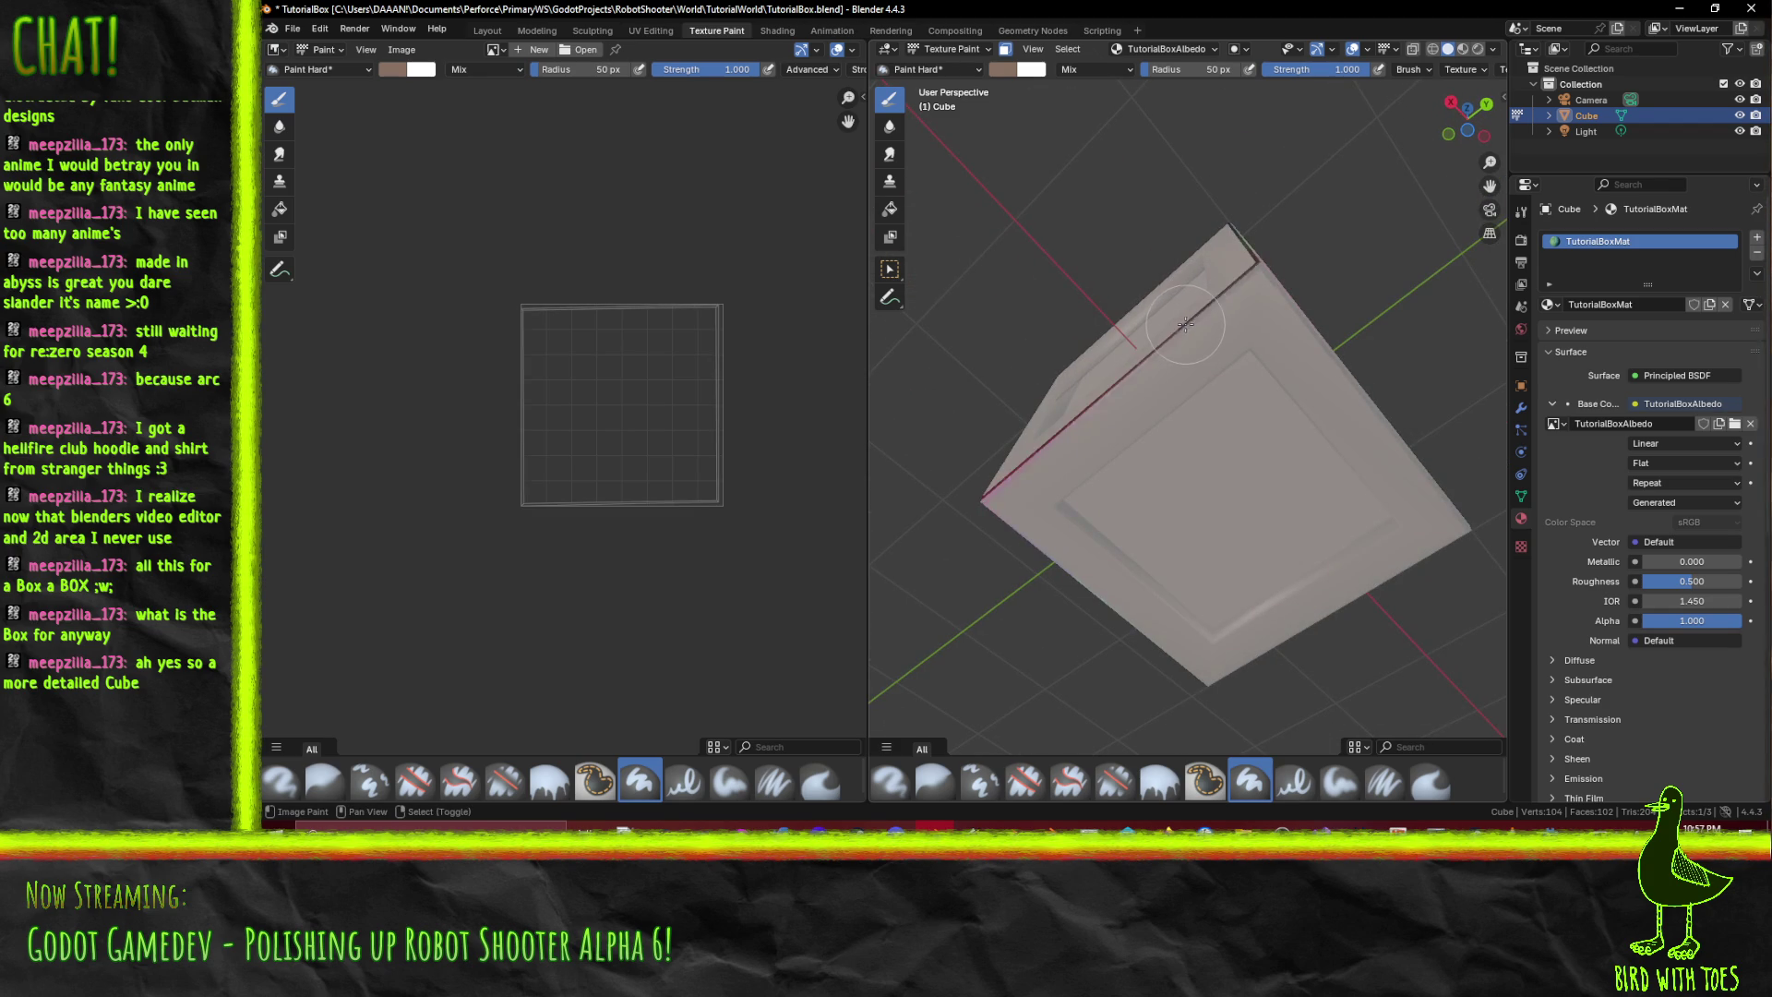
drag(1032, 407, 1069, 515)
mouse_move(1104, 240)
mouse_down()
mouse_move(1357, 277)
mouse_move(1228, 605)
mouse_up()
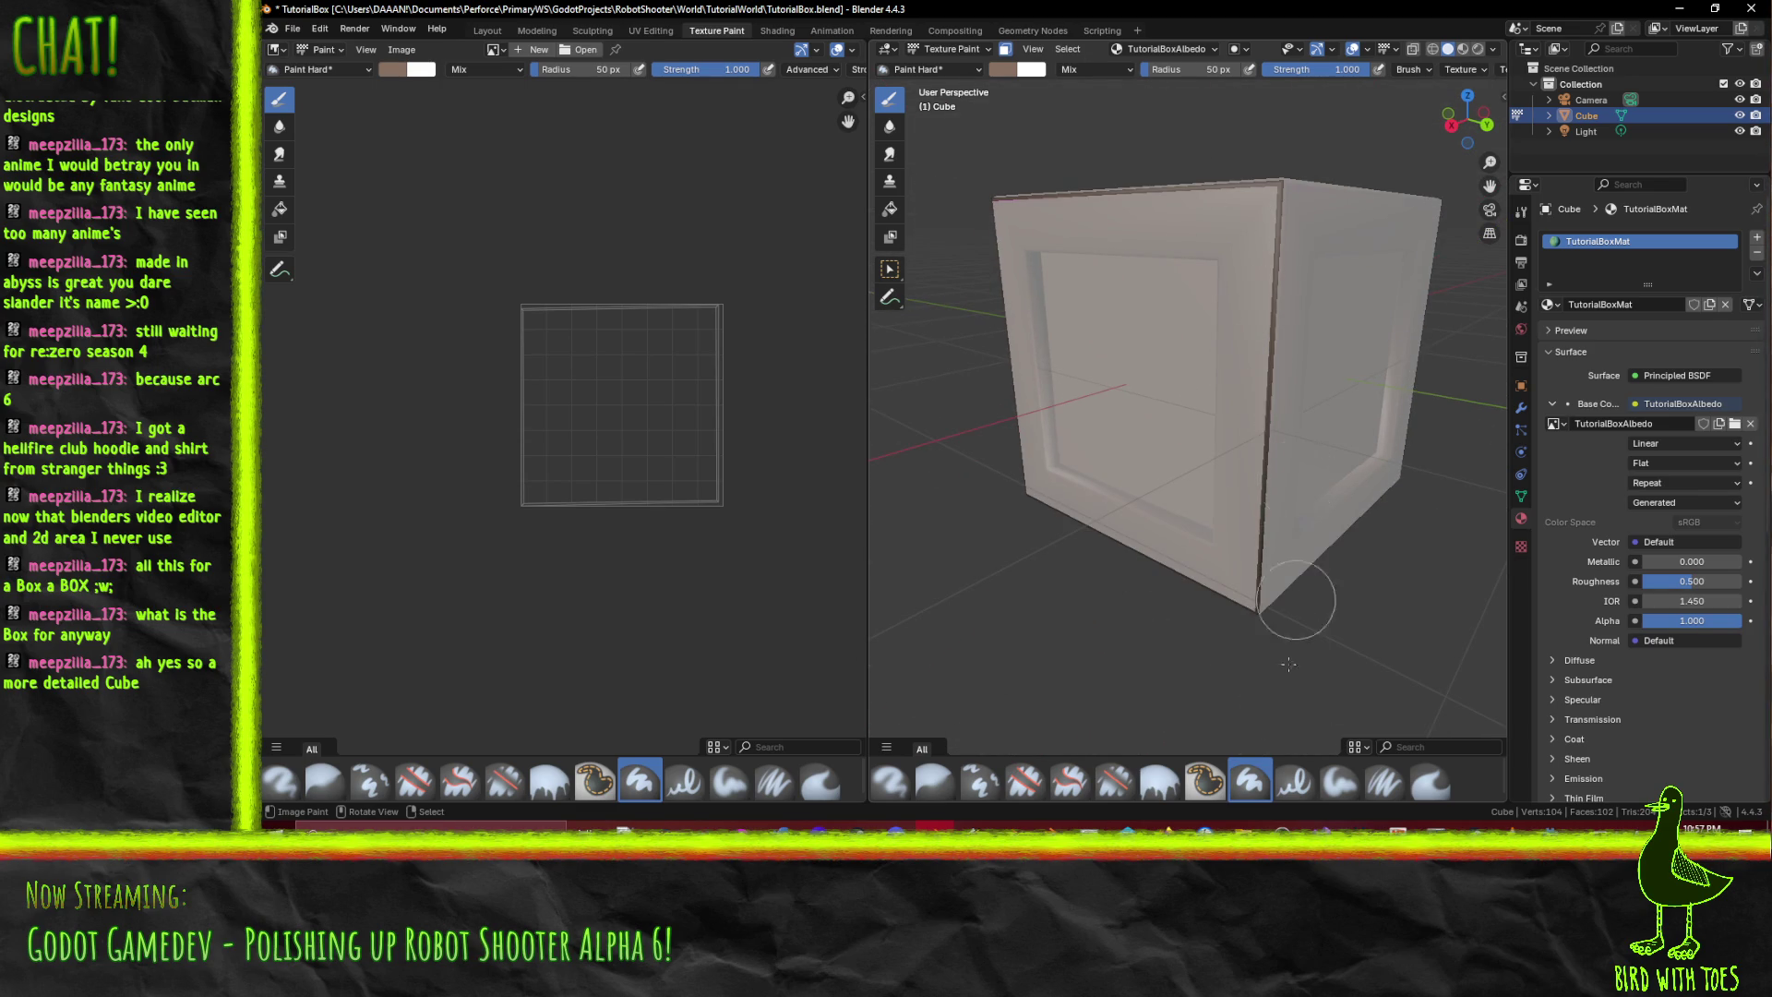
mouse_move(1245, 187)
mouse_down()
mouse_move(1329, 434)
mouse_move(1317, 478)
mouse_move(1311, 416)
mouse_up()
key(Tab)
key(Tab)
- Paint the crate's top bevel strip dark brown with colour #887161
scroll(1329, 388, up, 6)
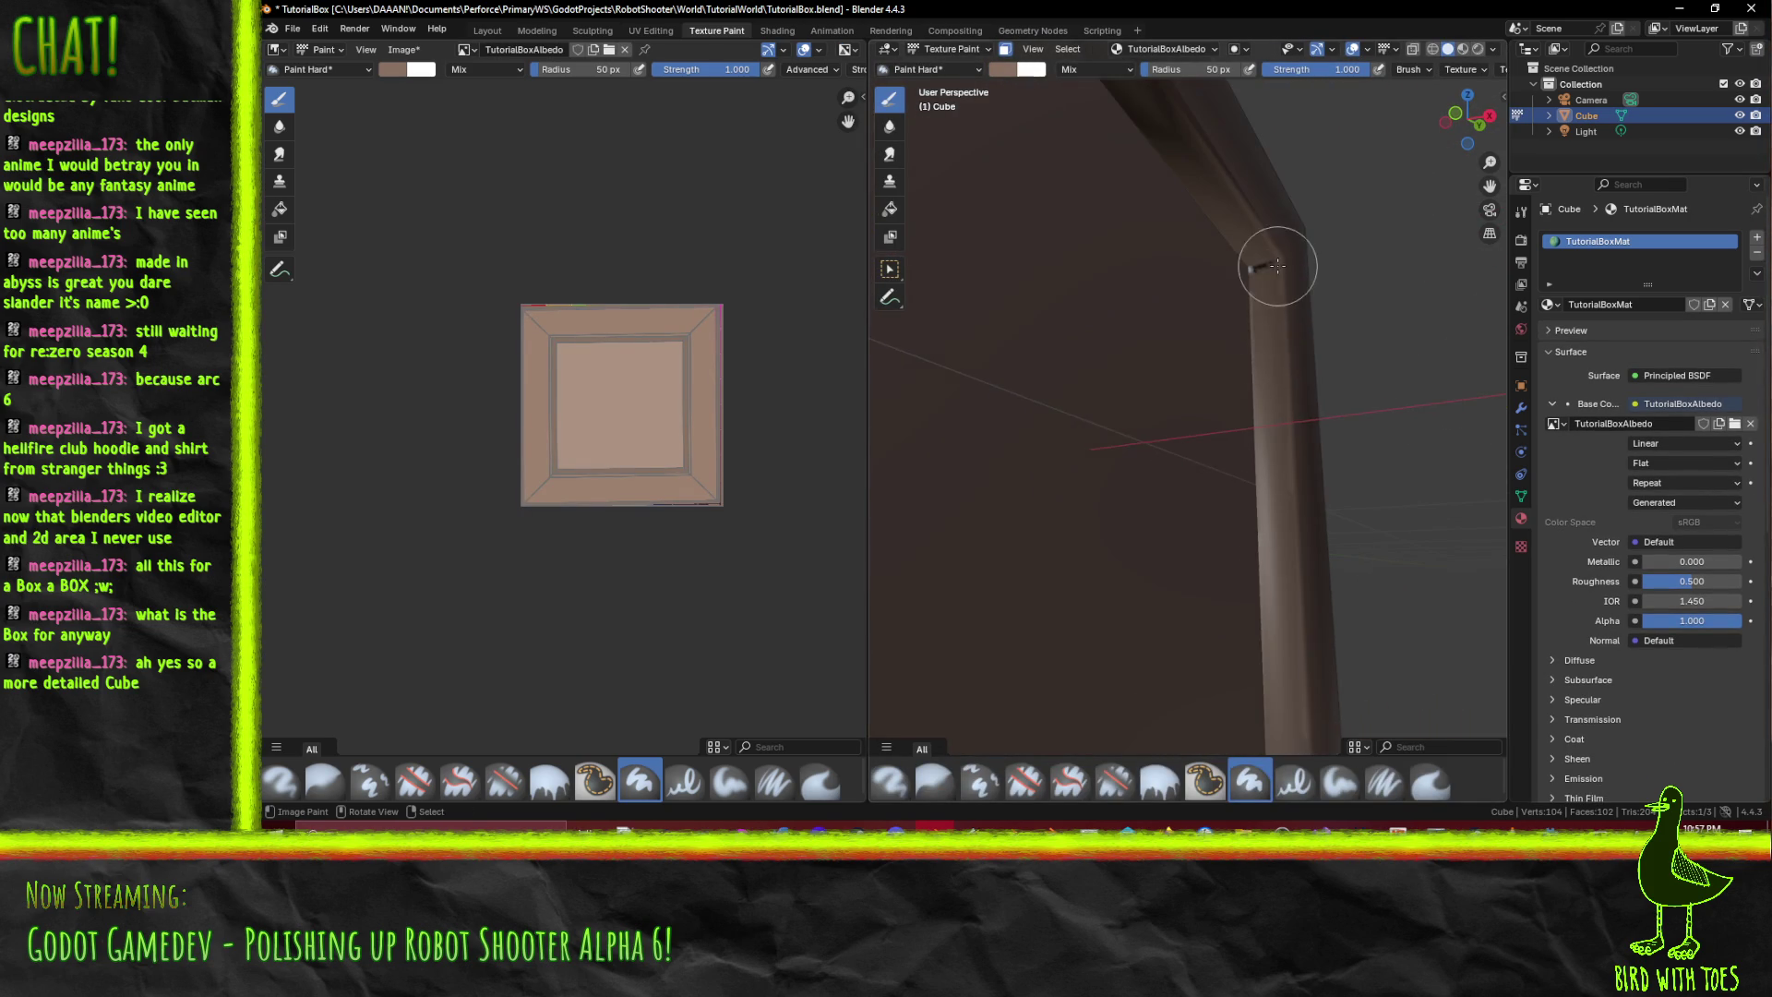
scroll(1271, 269, up, 2)
mouse_move(1318, 342)
mouse_down()
mouse_move(1127, 428)
mouse_move(1071, 392)
mouse_move(1058, 422)
mouse_move(1261, 421)
mouse_move(1139, 412)
mouse_move(1147, 462)
mouse_move(1096, 412)
mouse_up()
click(1065, 336)
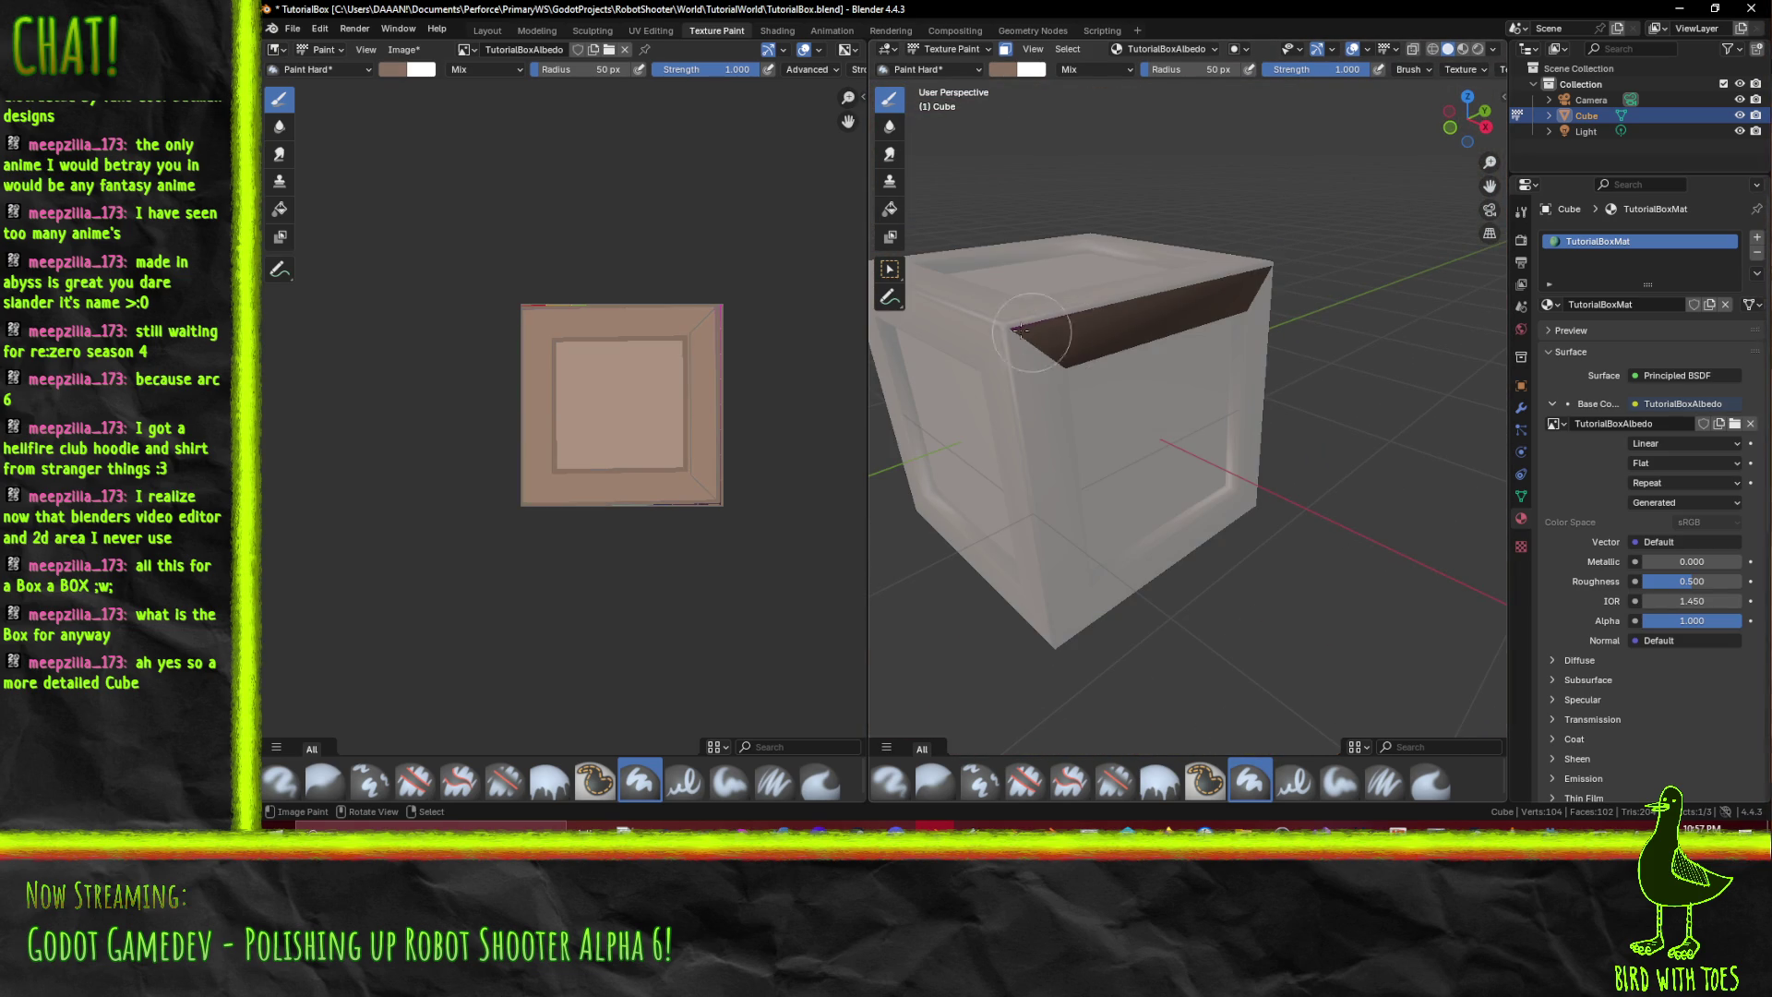
click(389, 72)
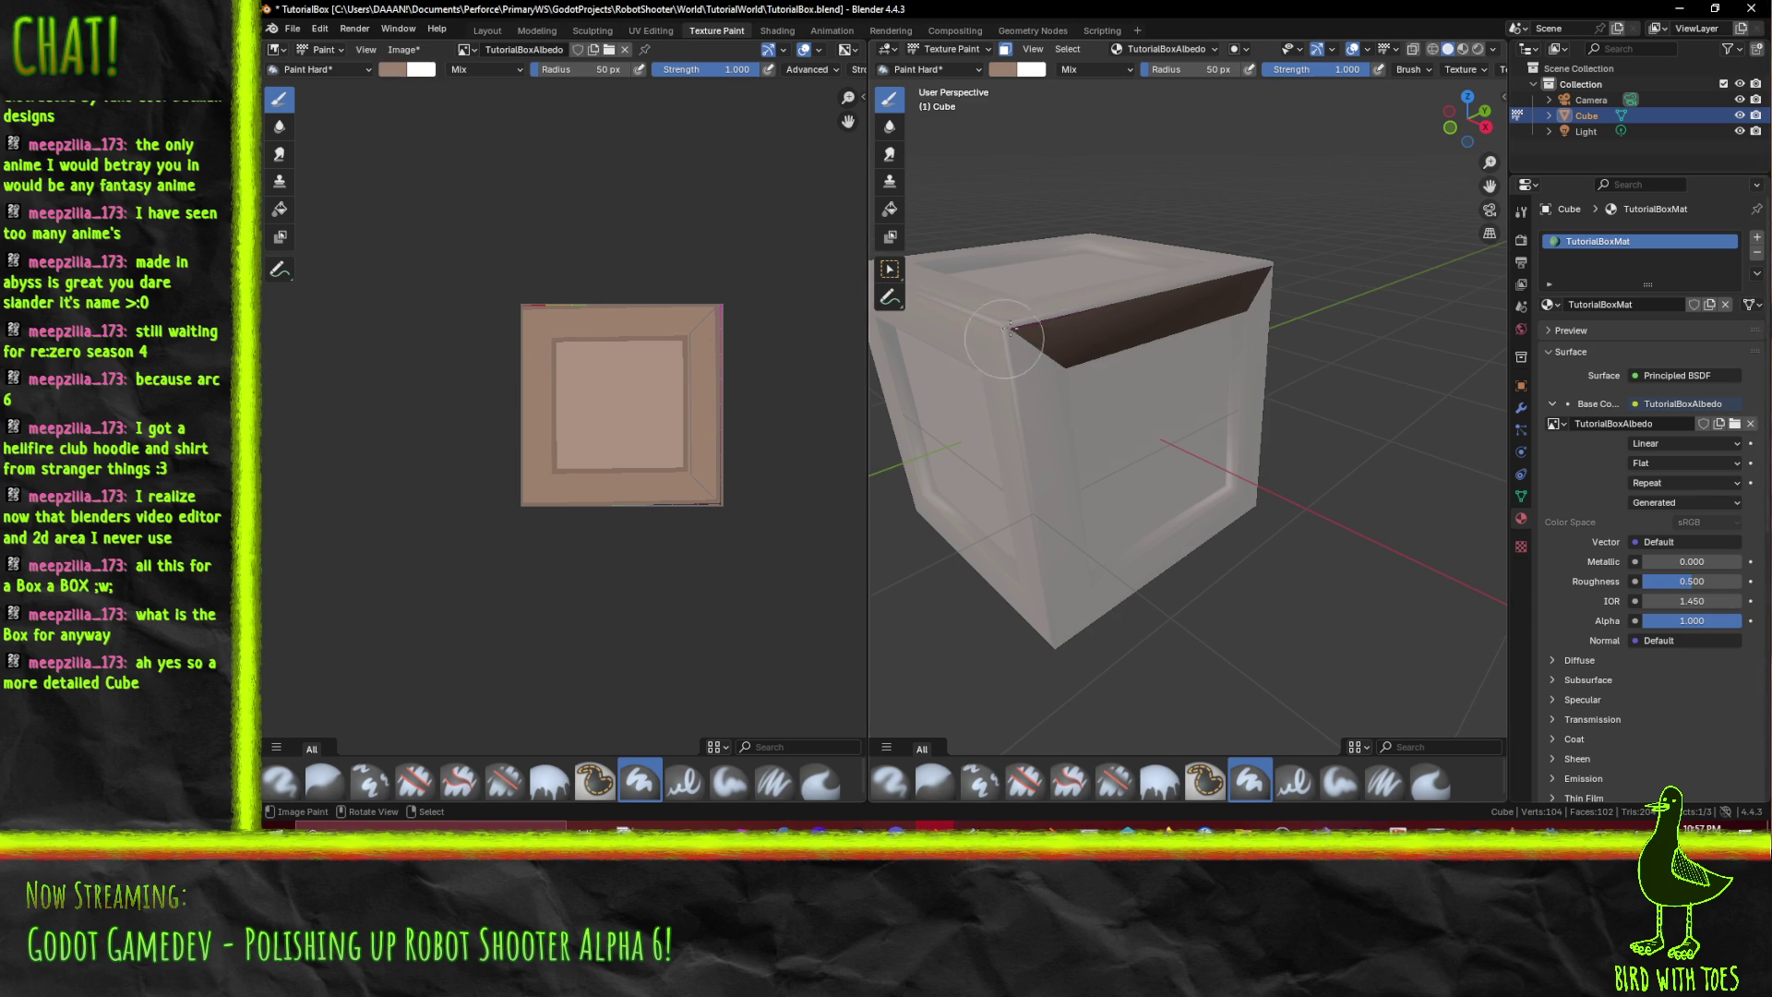
mouse_move(1132, 411)
mouse_down()
mouse_move(1032, 374)
mouse_move(1067, 227)
mouse_move(954, 273)
mouse_move(1057, 366)
mouse_move(1191, 364)
mouse_up()
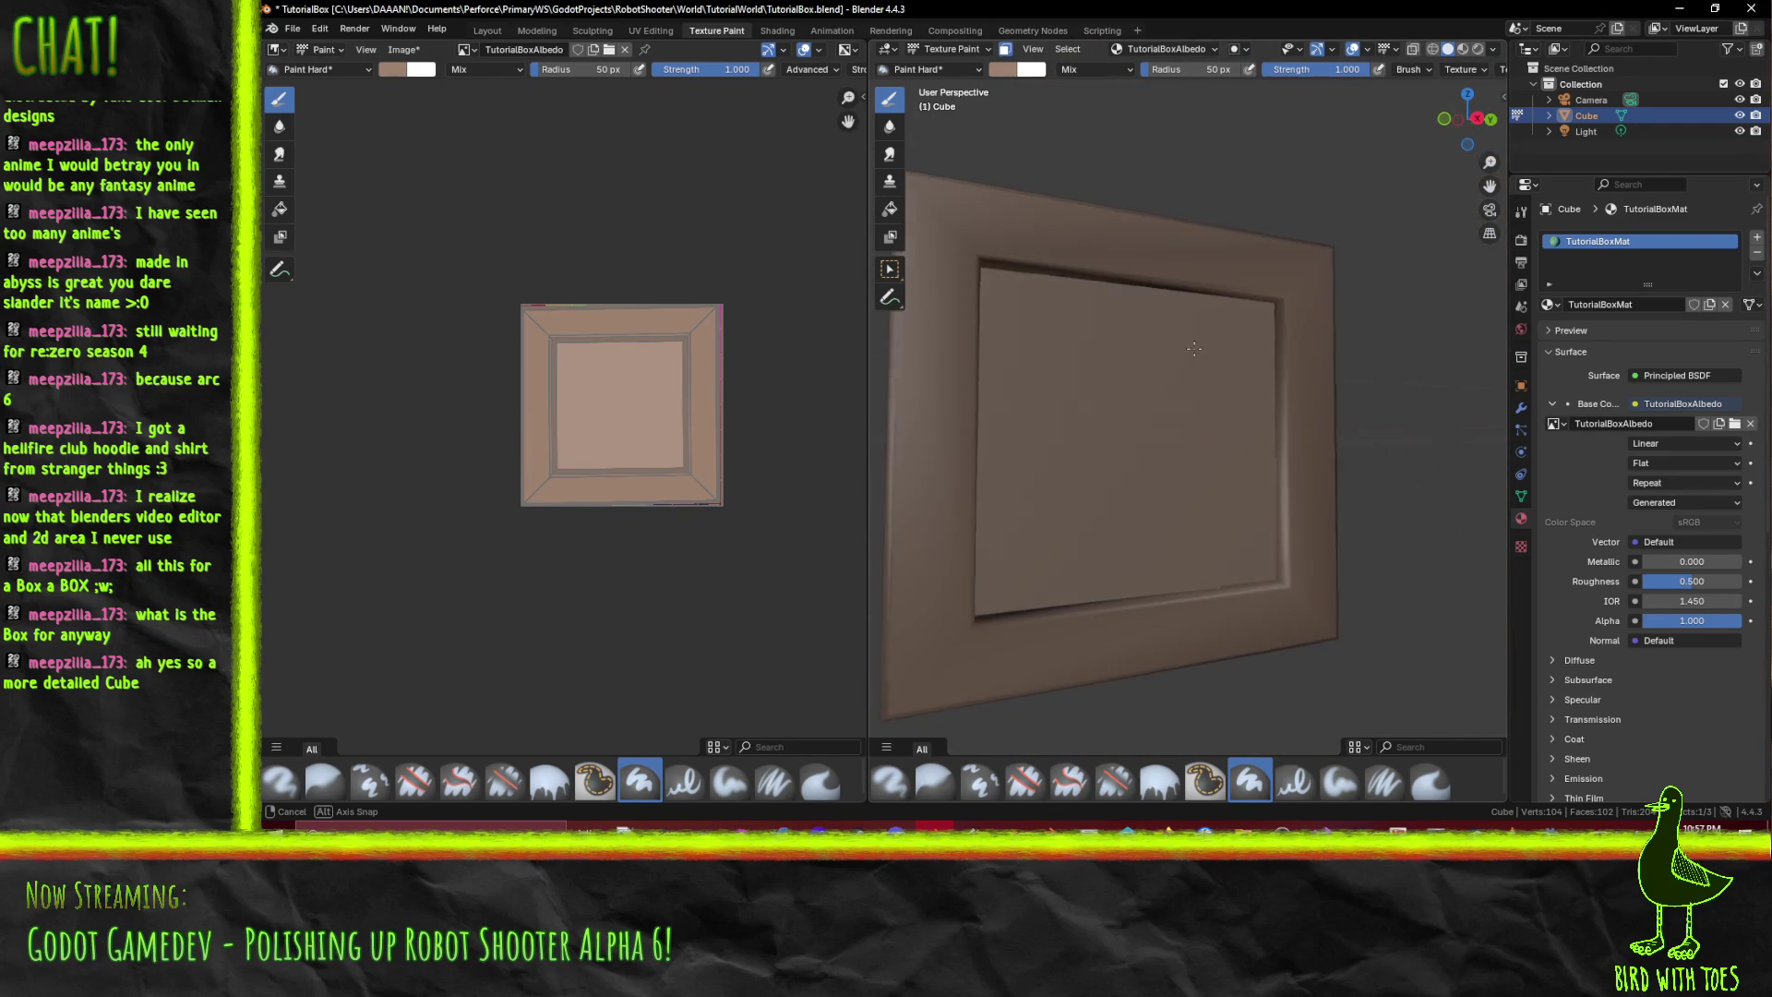
scroll(1195, 374, up, 2)
- Switch to Right Ortho view and eyedrop the dark brush colour from the texture
scroll(1138, 461, down, 3)
key(KP_3)
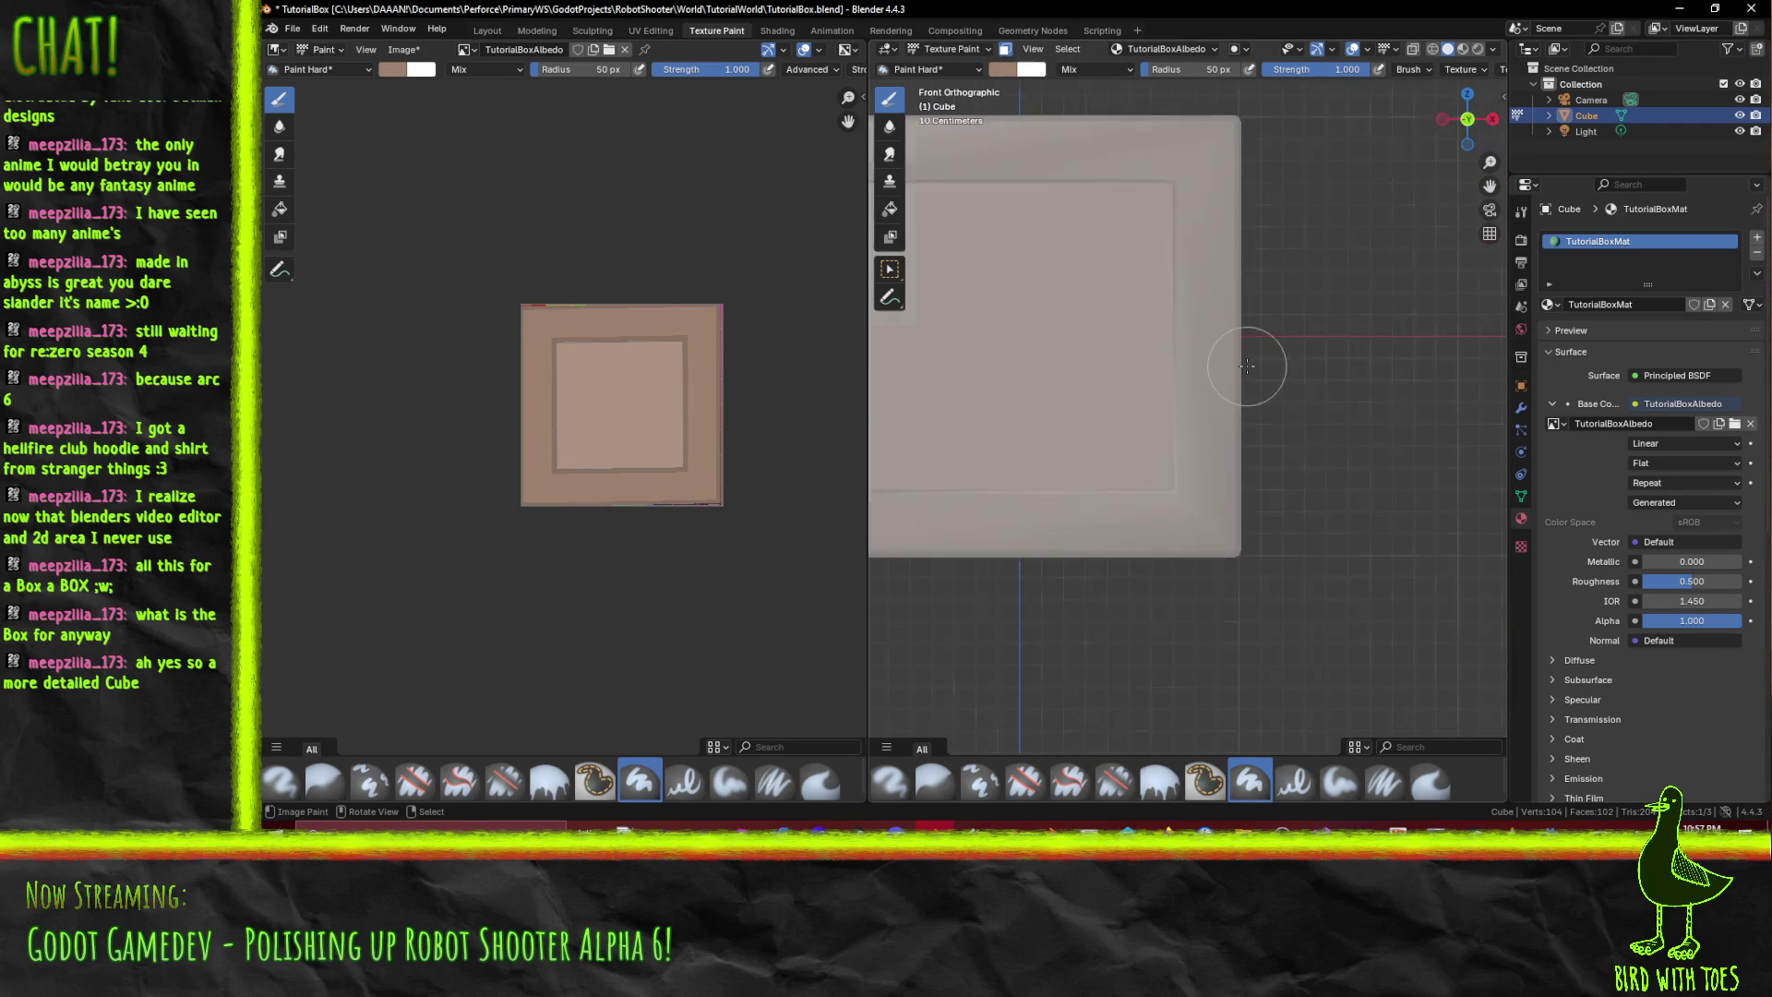
scroll(1237, 360, up, 3)
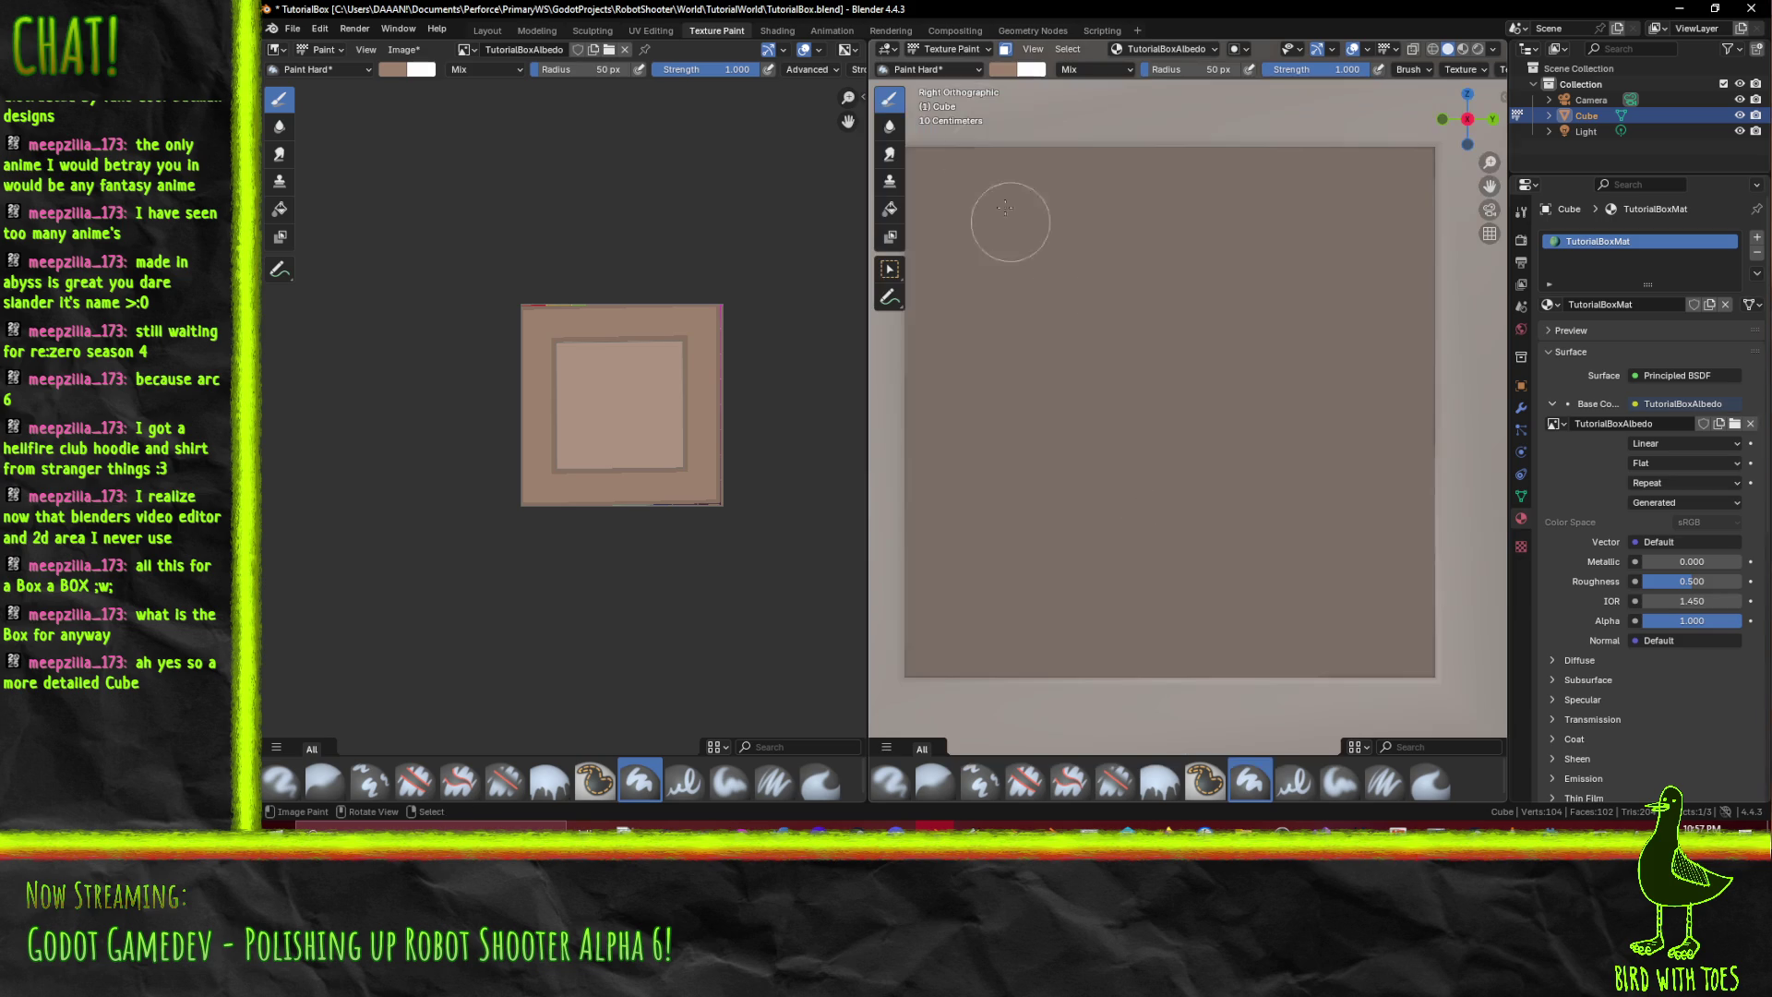
click(1002, 69)
click(995, 68)
click(1002, 69)
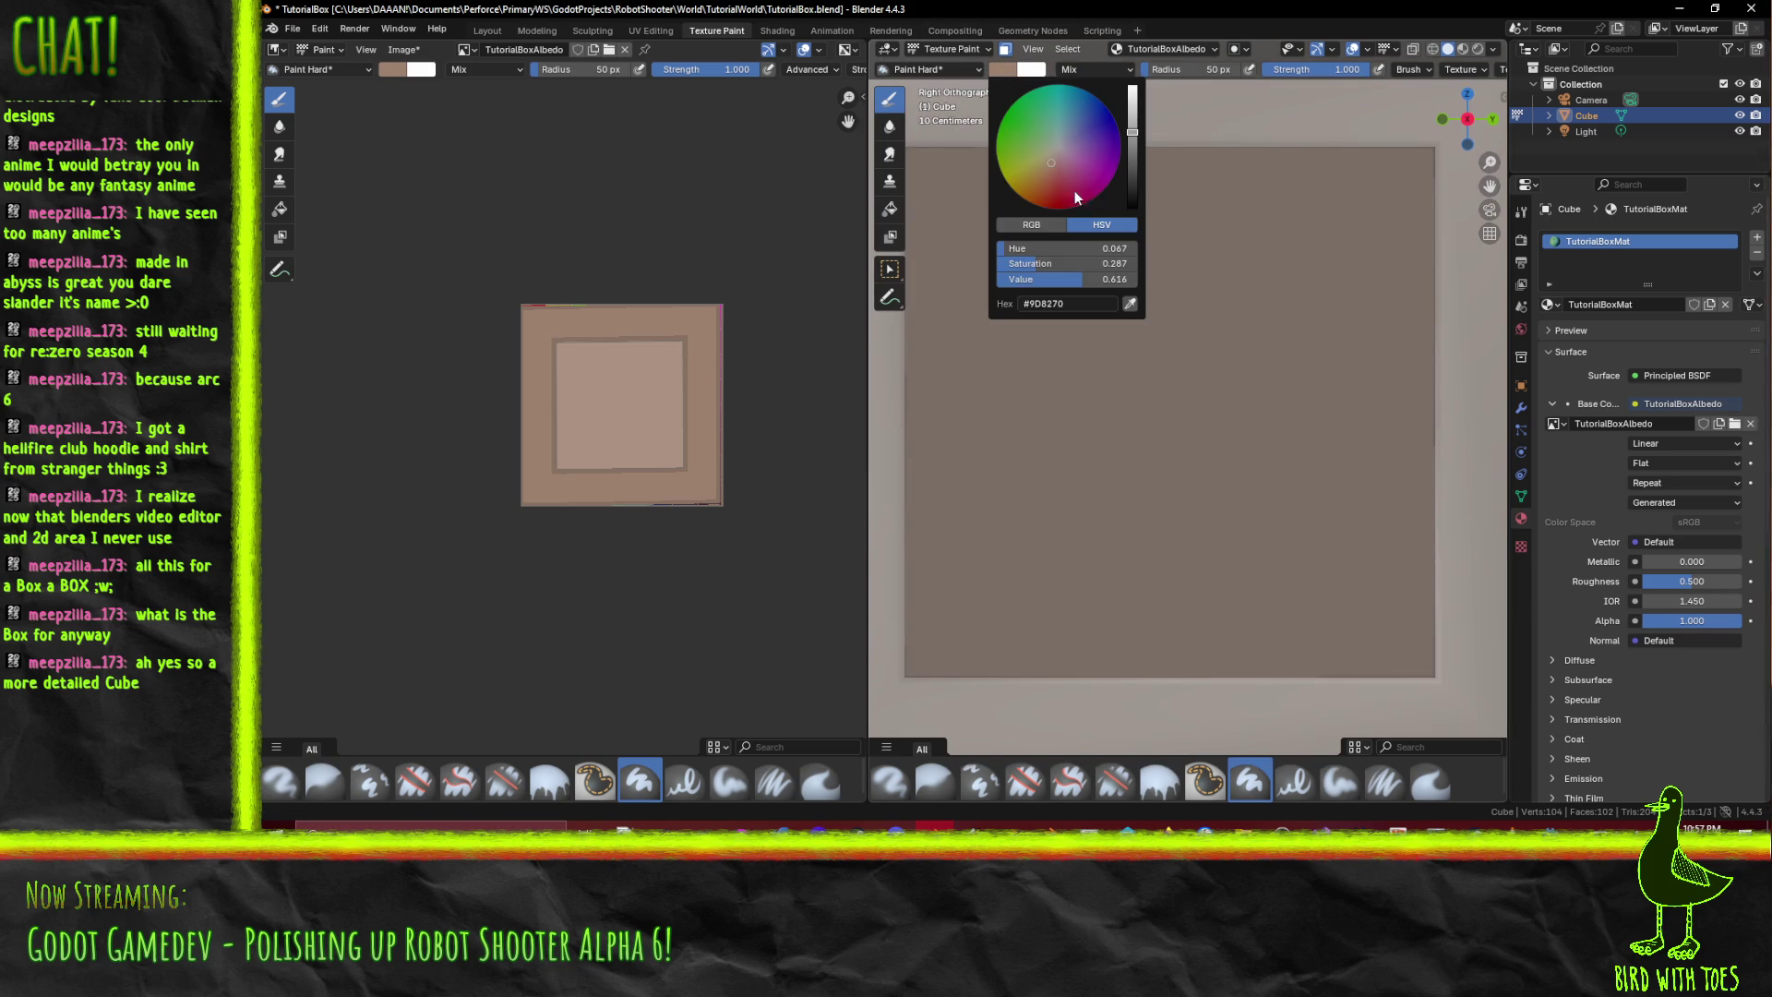
click(1131, 307)
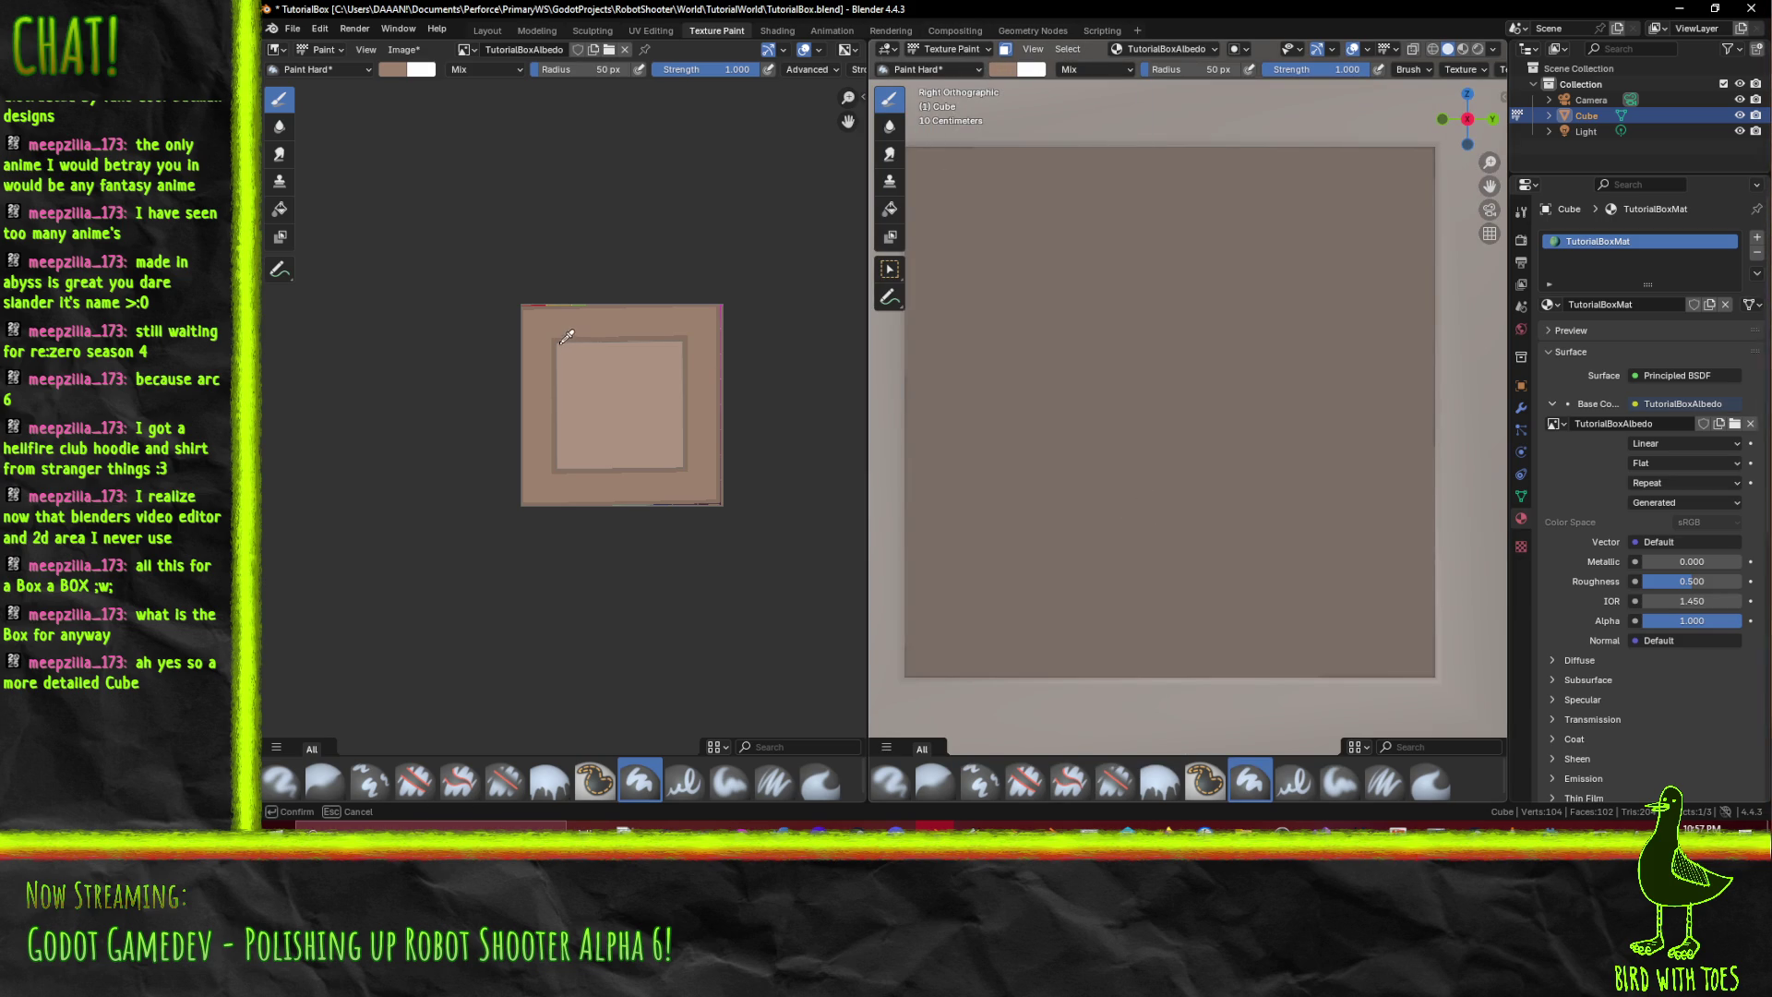
click(563, 333)
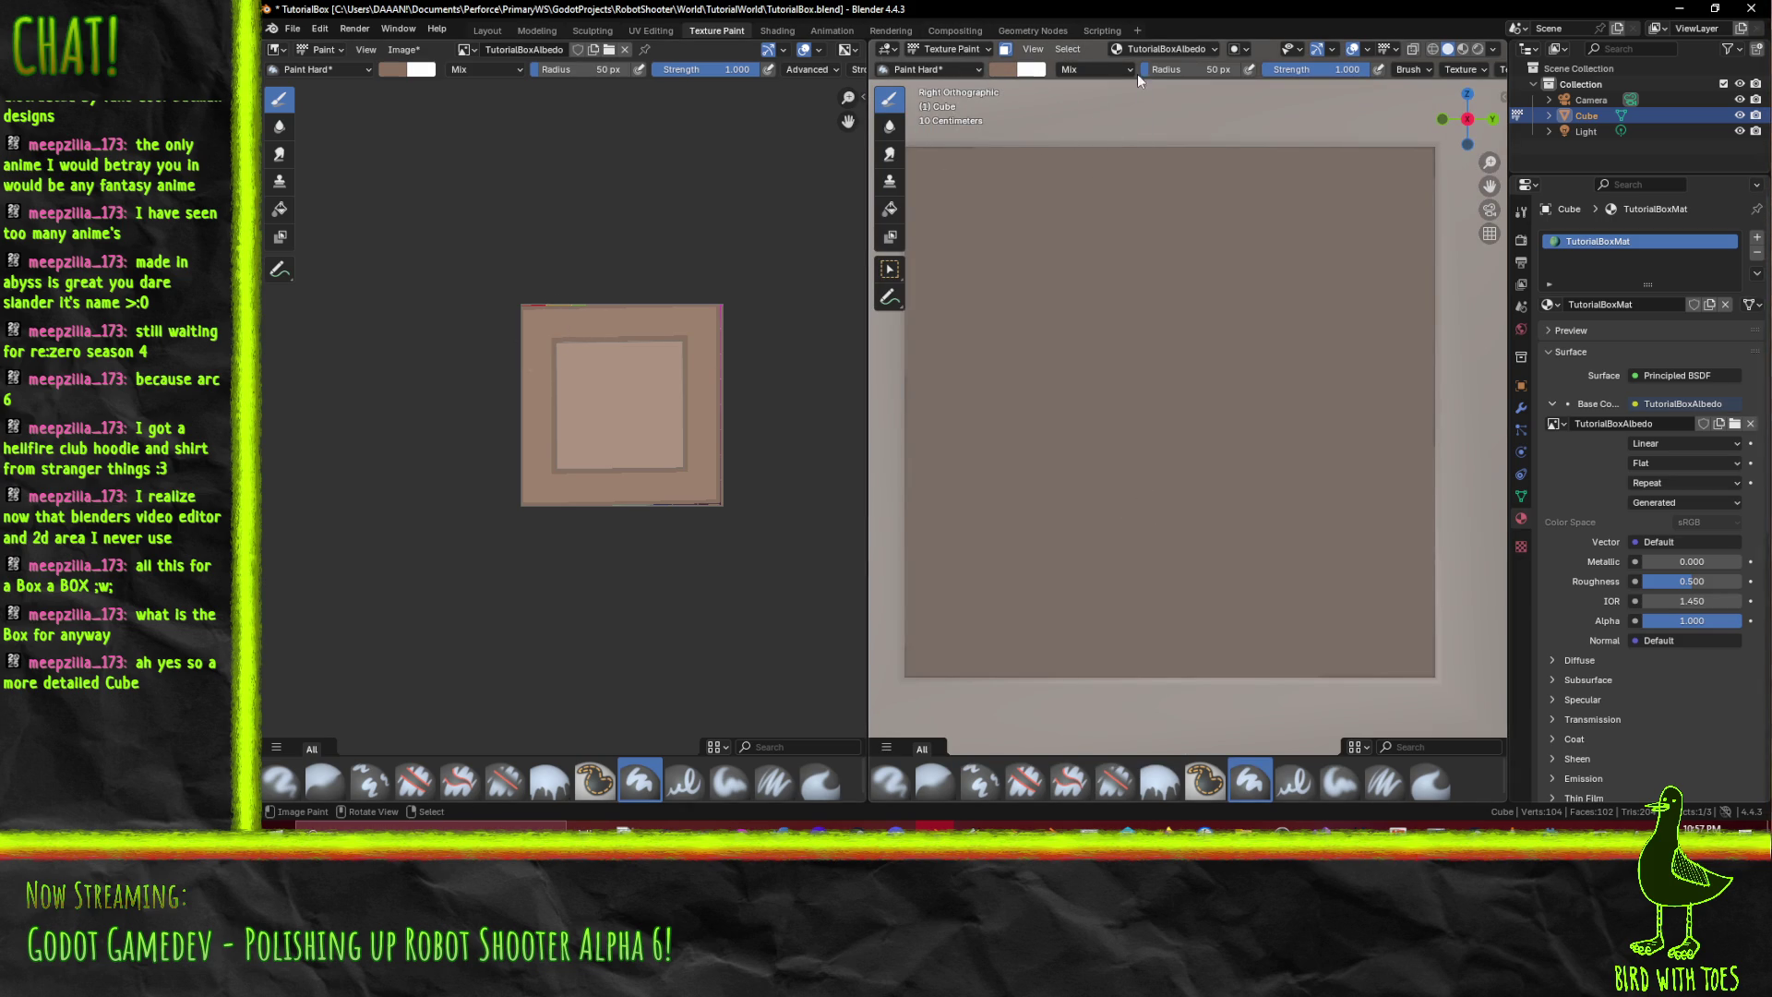
- With a 5 px brush, paint one vertical dark line down the inner panel, undoing the extra stroke
mouse_move(937, 253)
mouse_down()
mouse_move(1019, 255)
mouse_move(1167, 56)
mouse_up()
click(1216, 68)
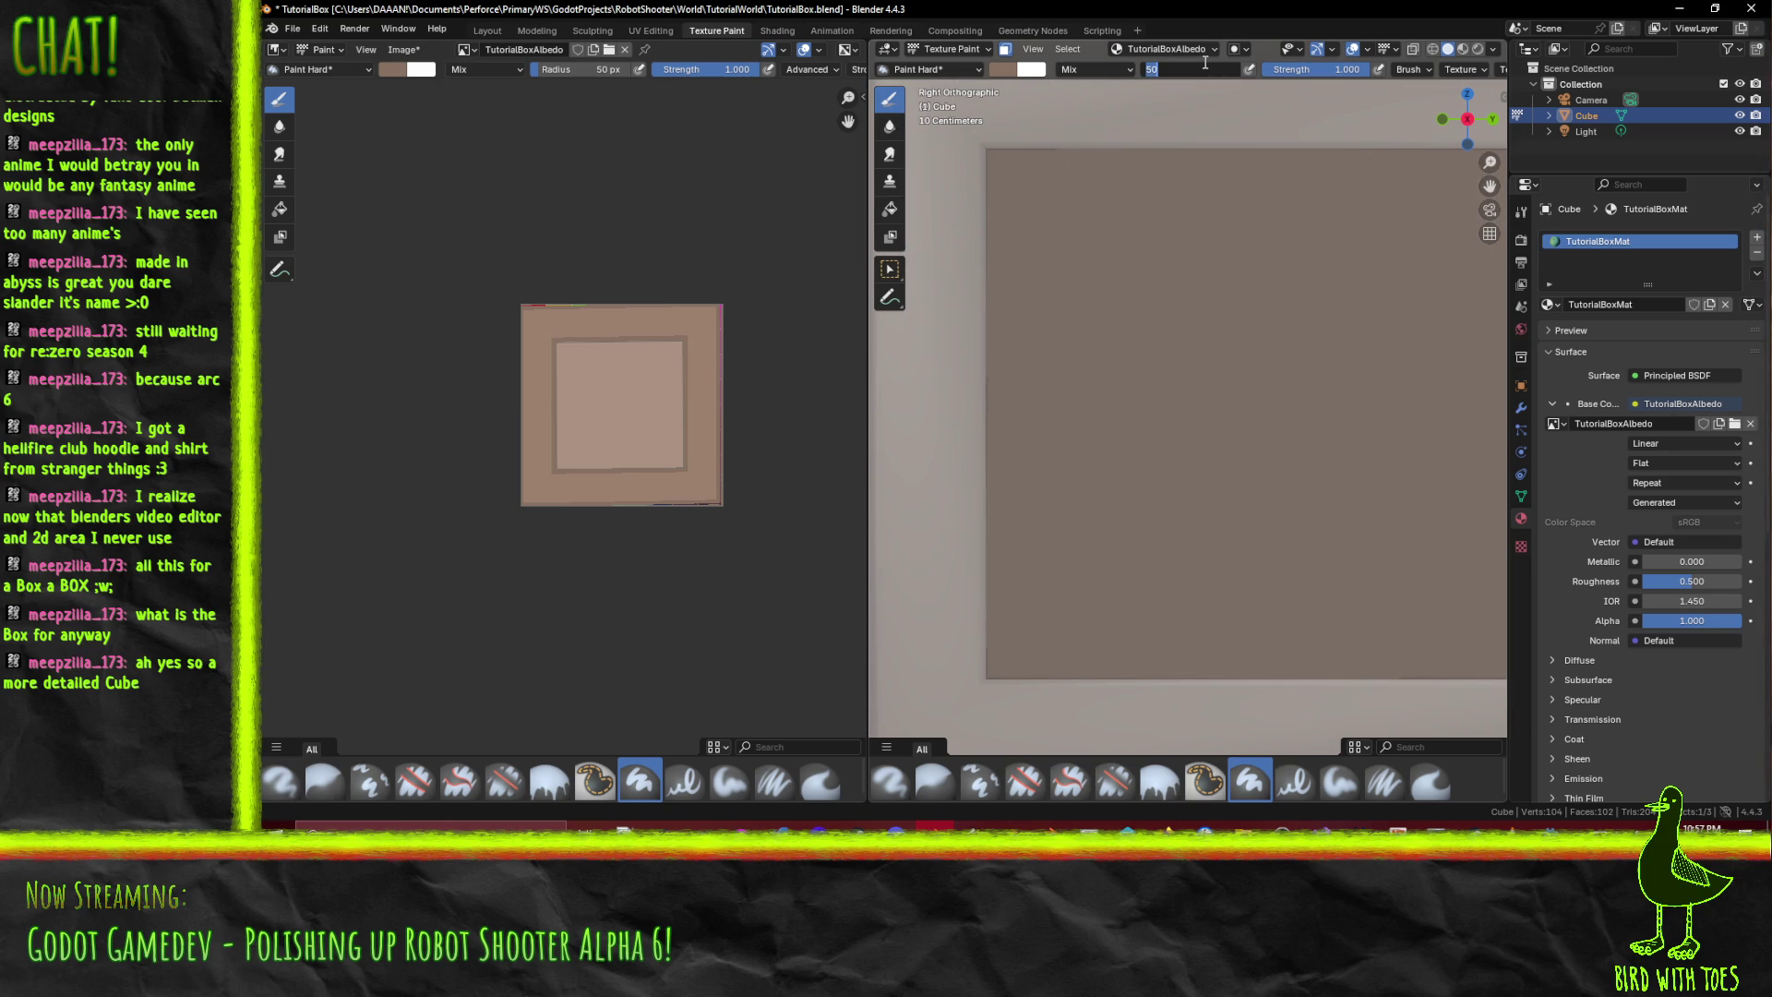
text(5)
key(Return)
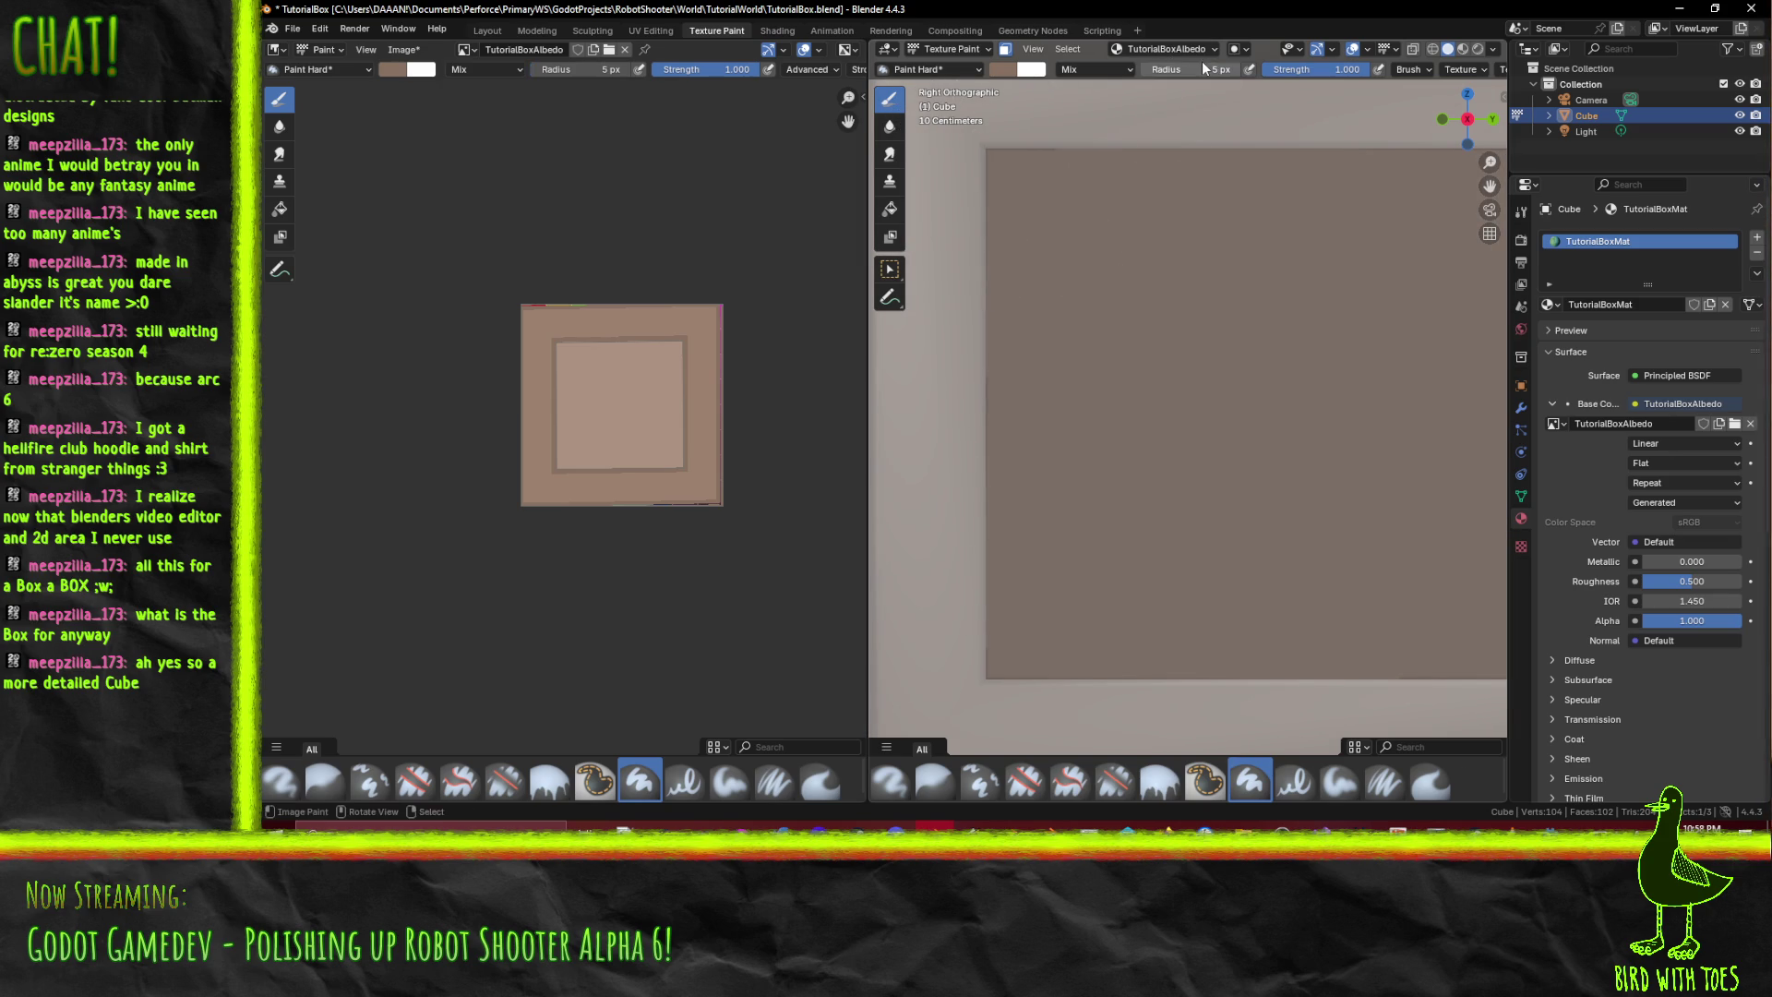
scroll(1030, 224, down, 2)
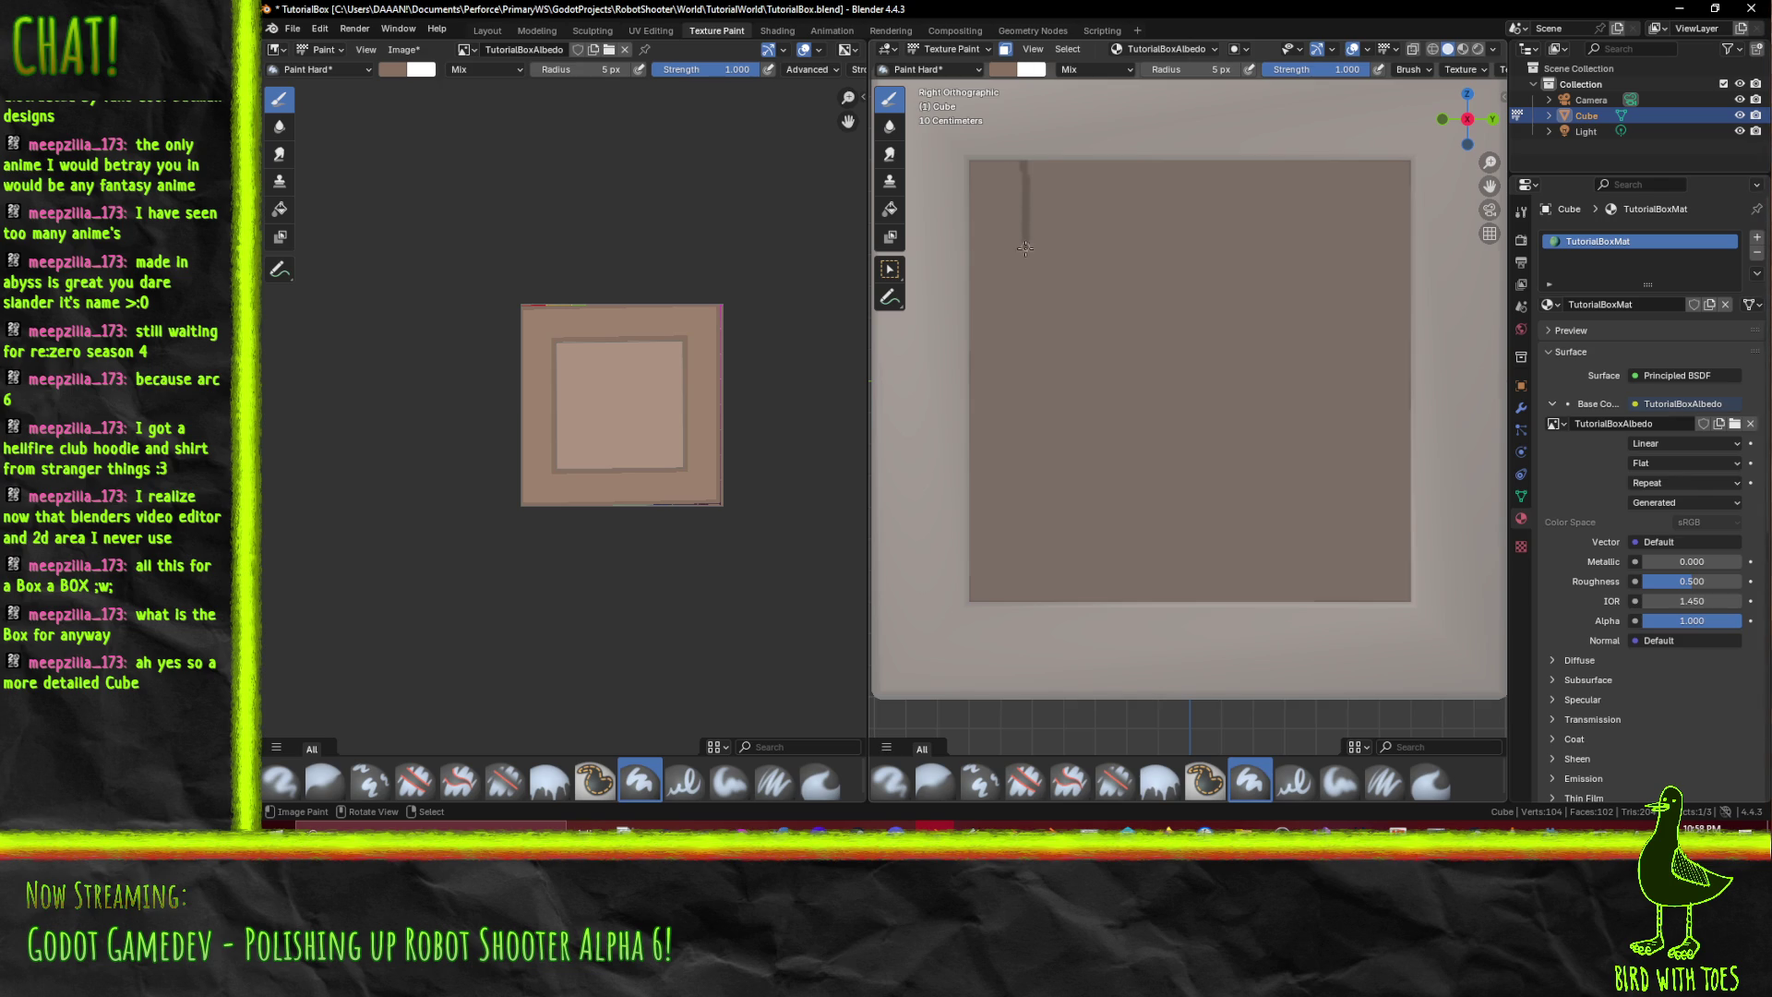
drag(1027, 287, 1028, 337)
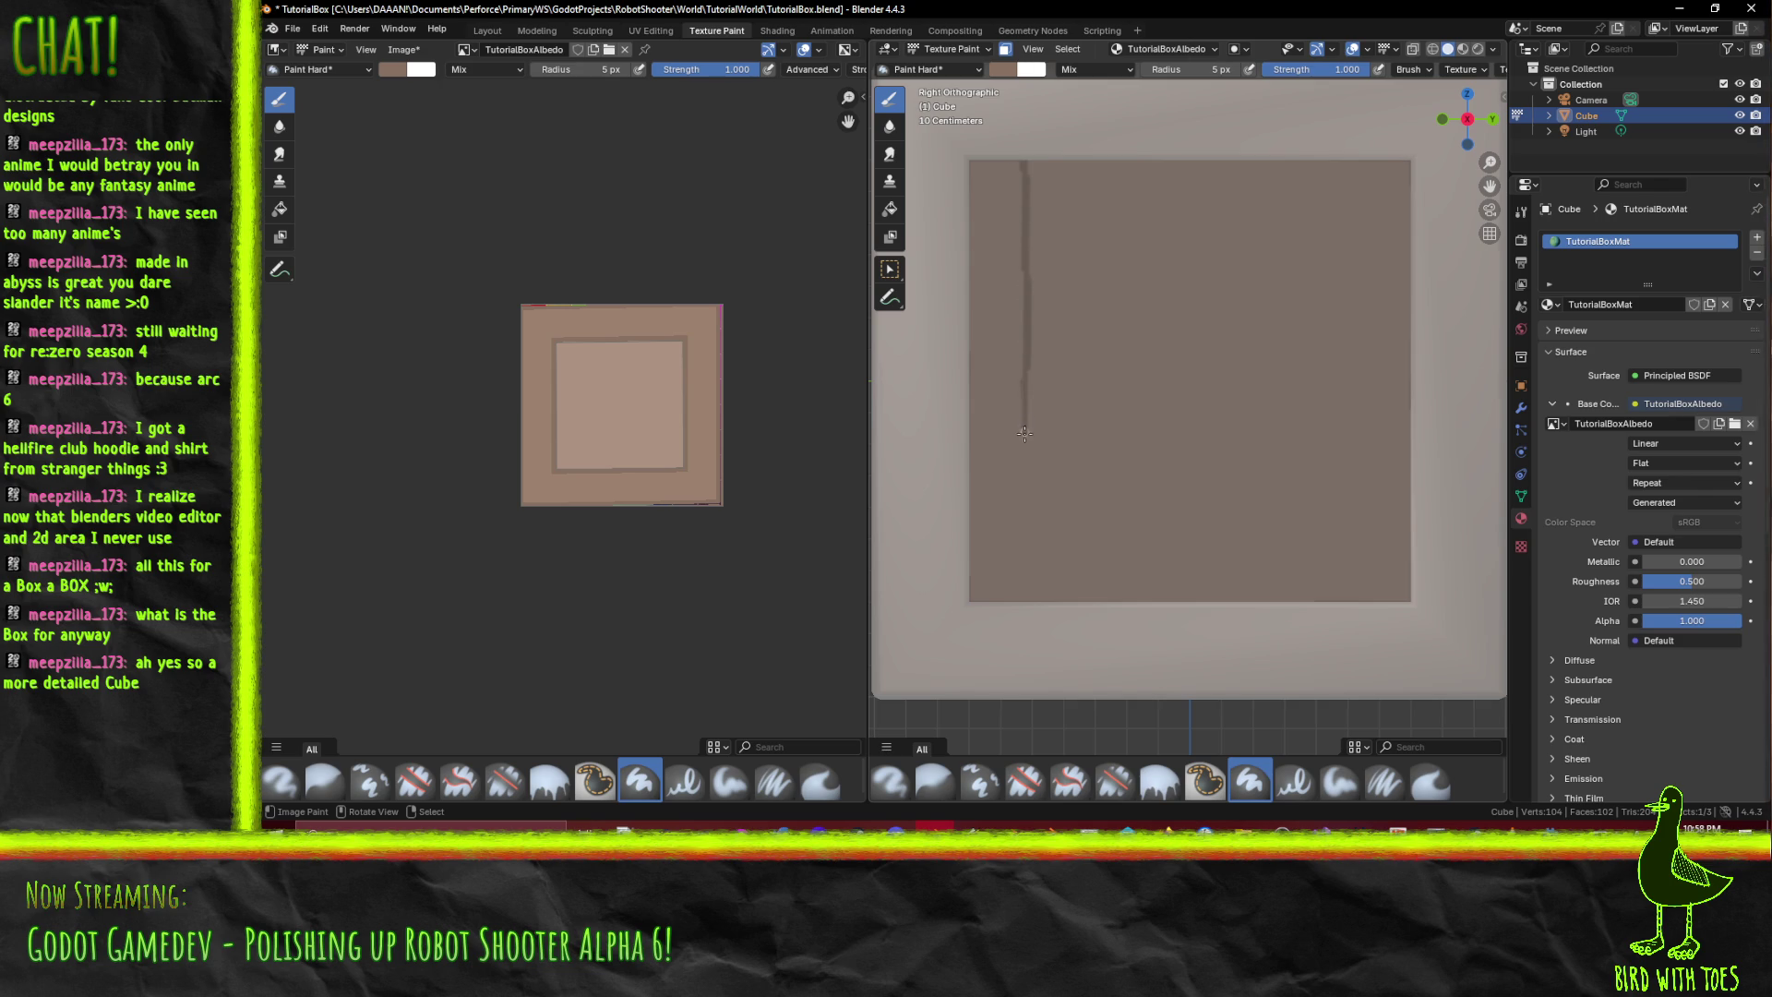
drag(1026, 518, 1023, 553)
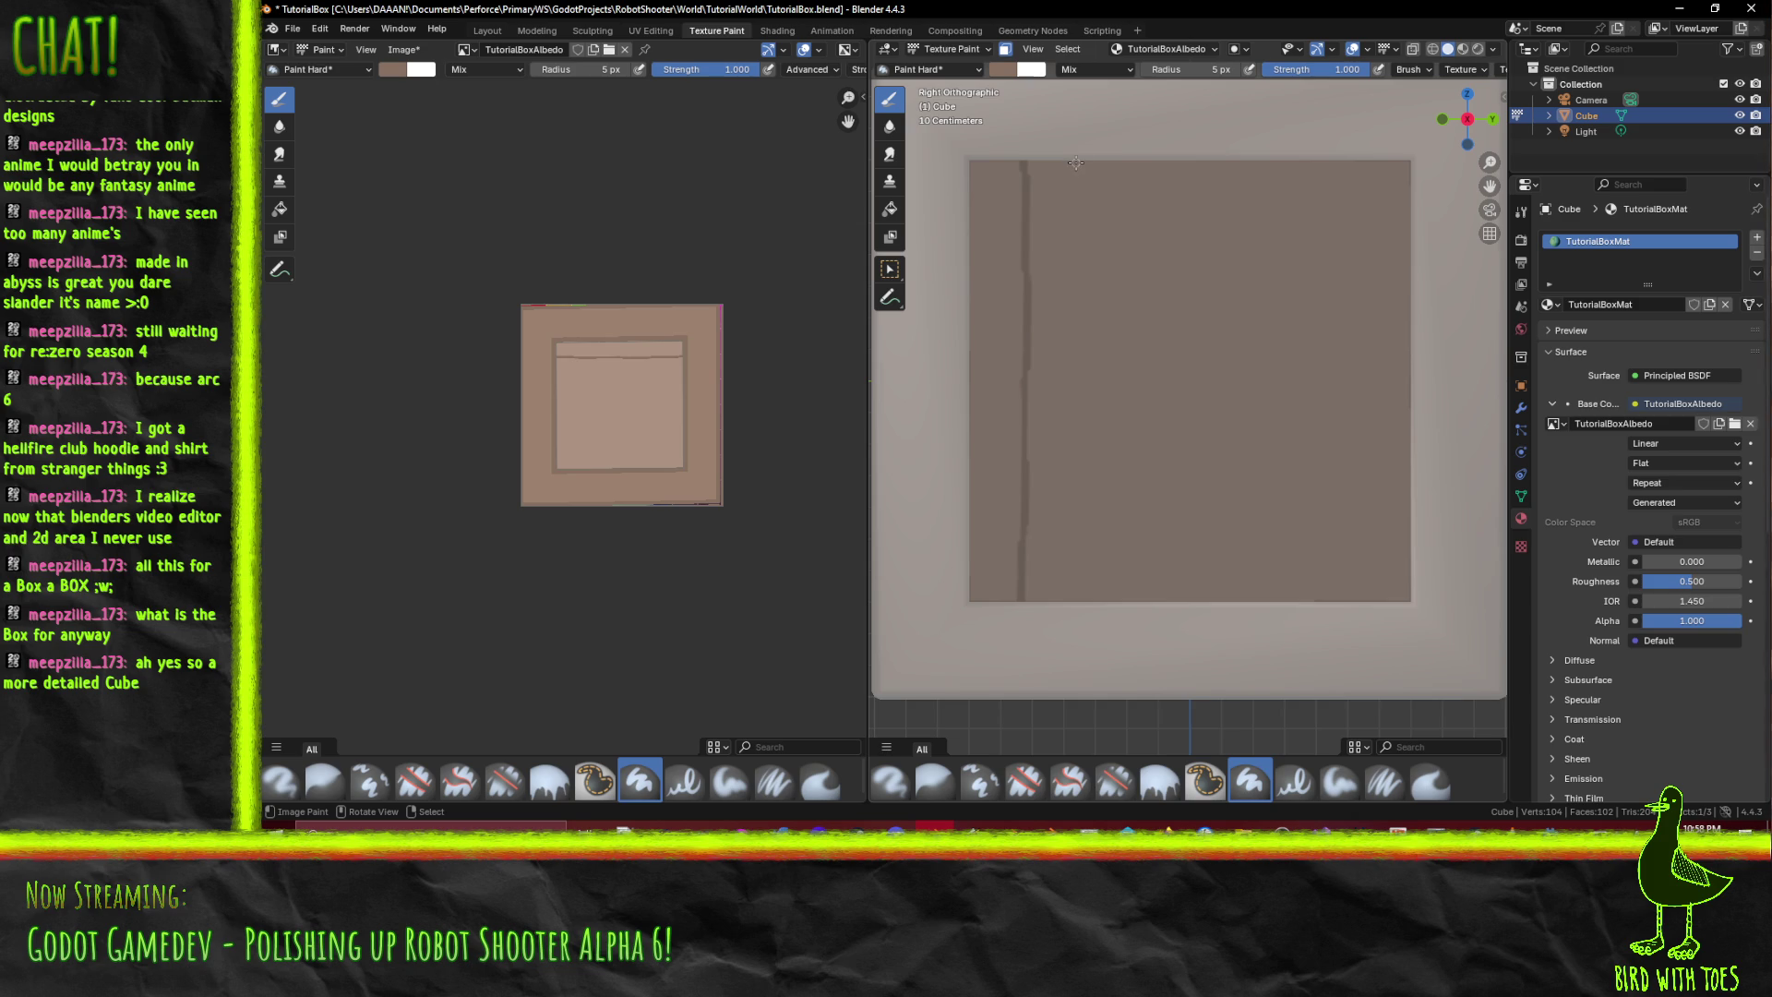
drag(1078, 166, 1091, 353)
key(ctrl+z)
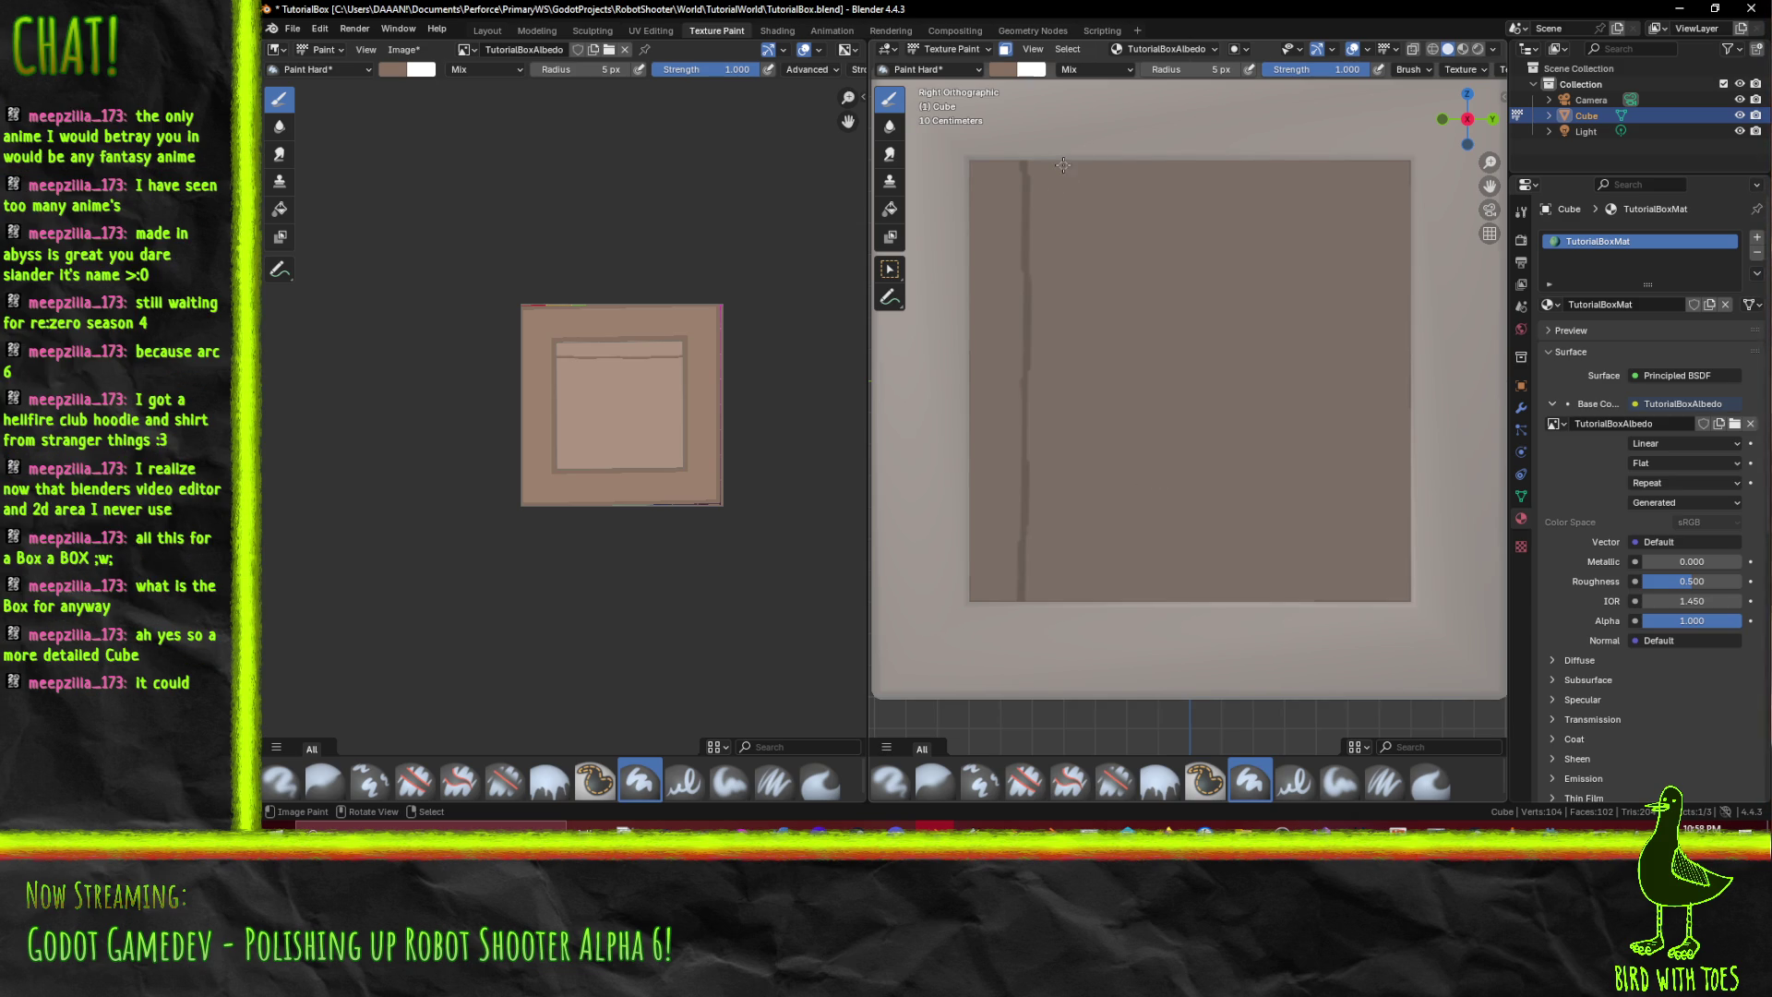
scroll(558, 410, up, 5)
- Try a 2 px horizontal stroke across the texture and undo it
scroll(609, 292, right, 5)
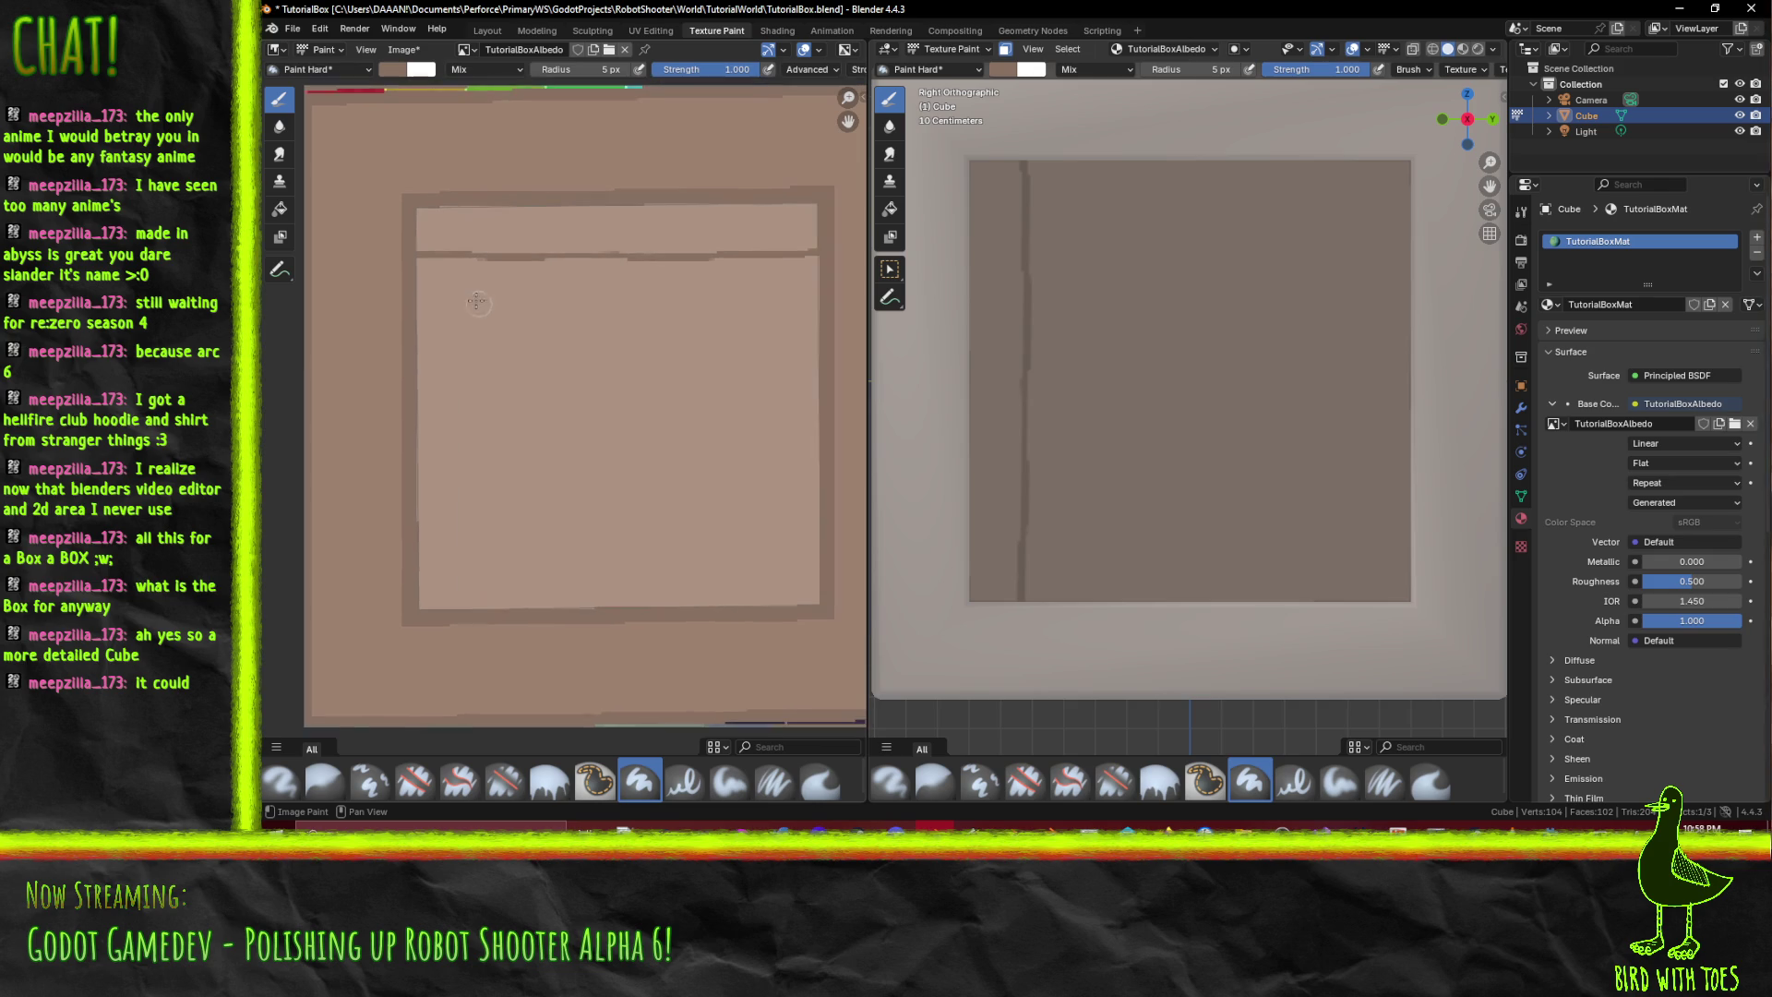
click(606, 68)
key(Return)
drag(461, 322, 809, 315)
key(ctrl+z)
key(ctrl+z)
- At 1 px radius, paint four thin horizontal plank lines across the inner panel
click(630, 70)
text(1)
key(Return)
drag(412, 306, 761, 303)
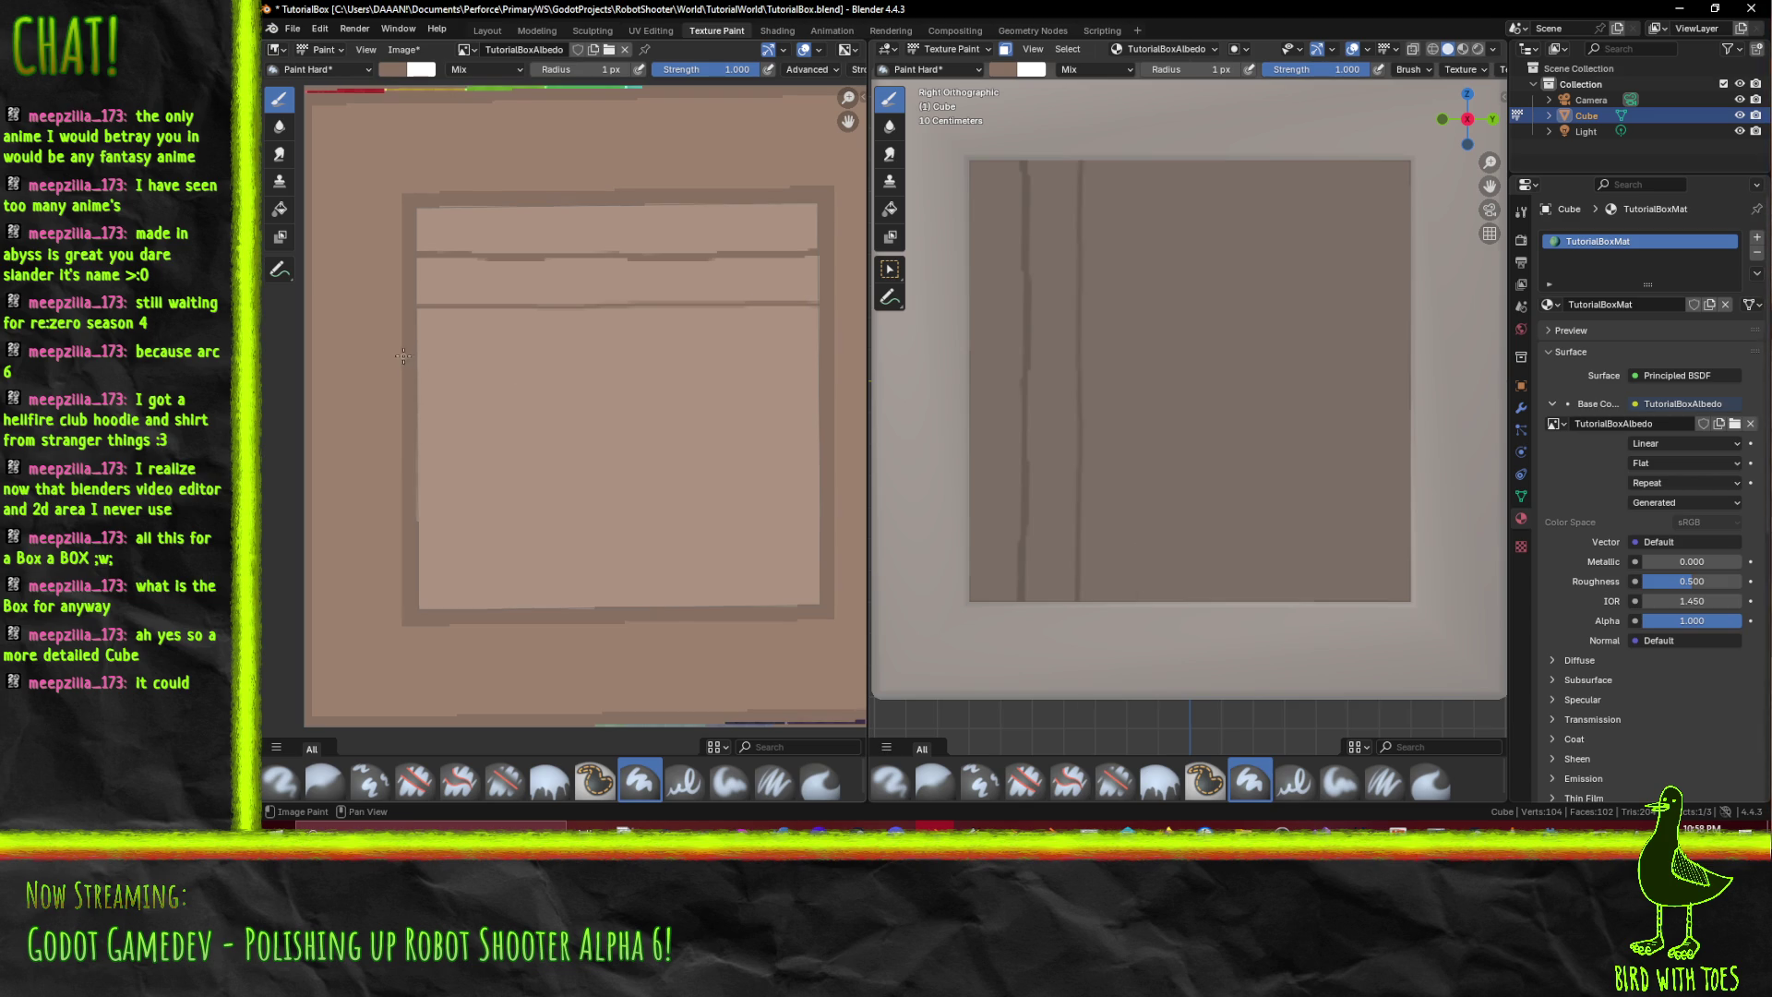
drag(416, 347, 625, 346)
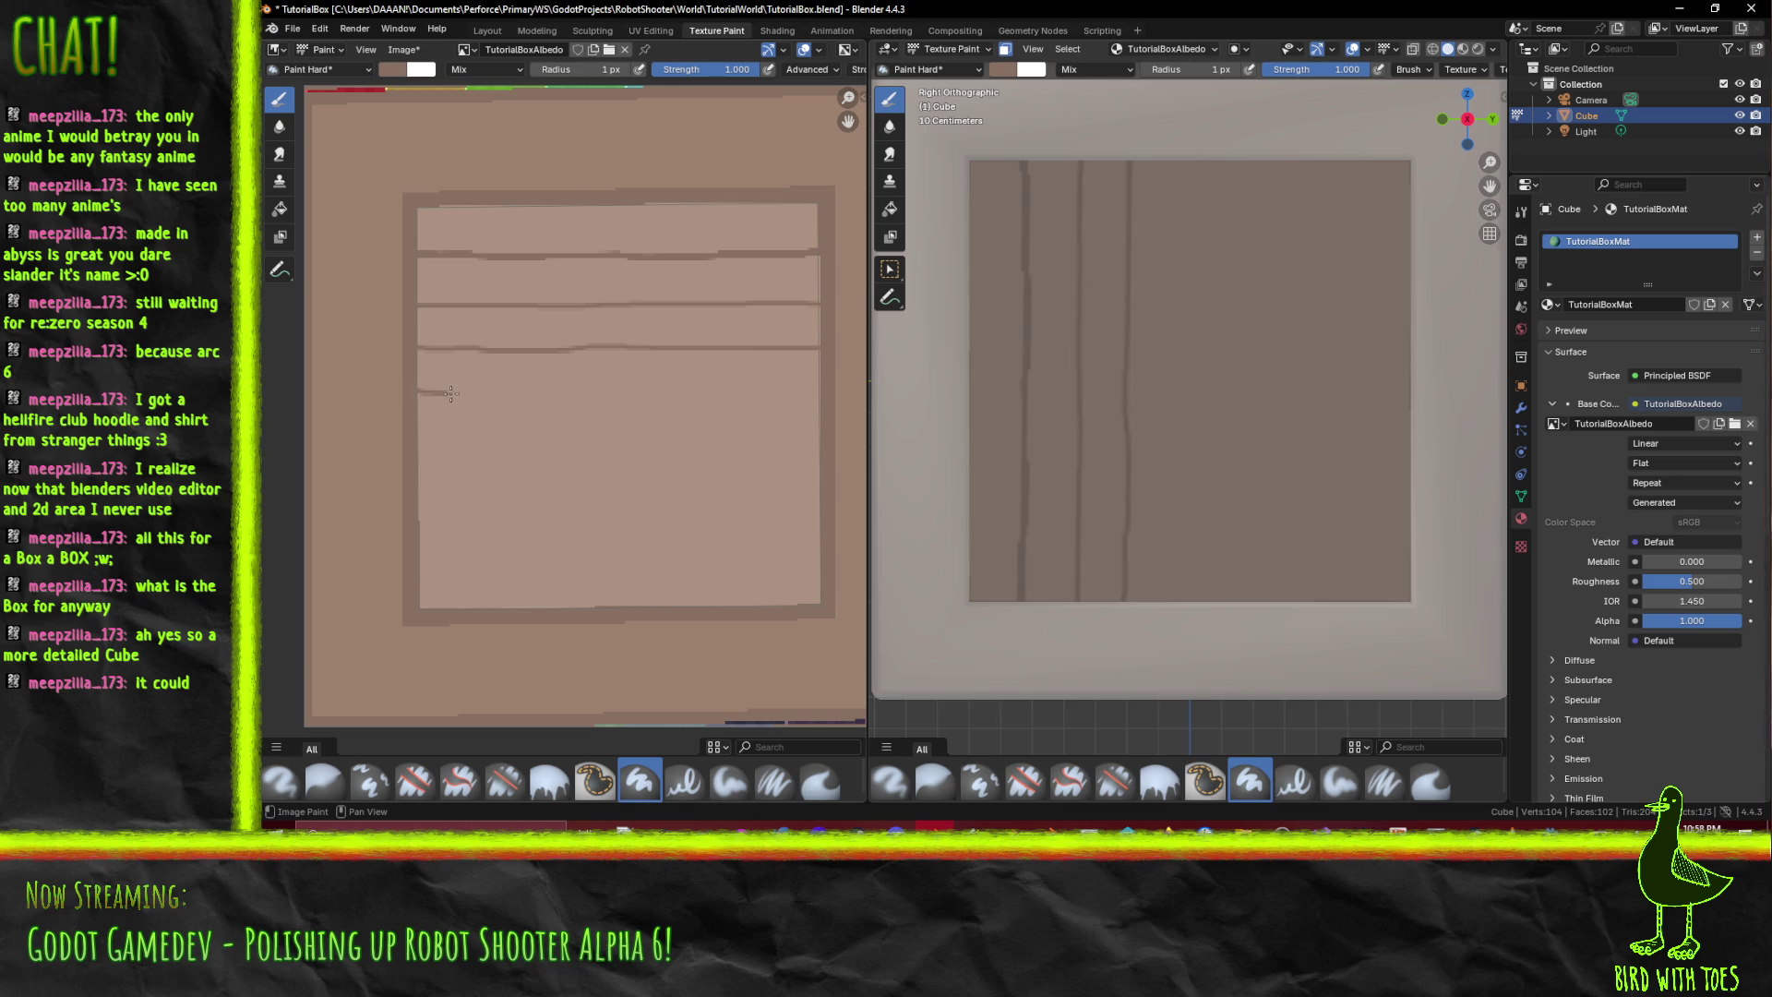
drag(481, 394, 598, 395)
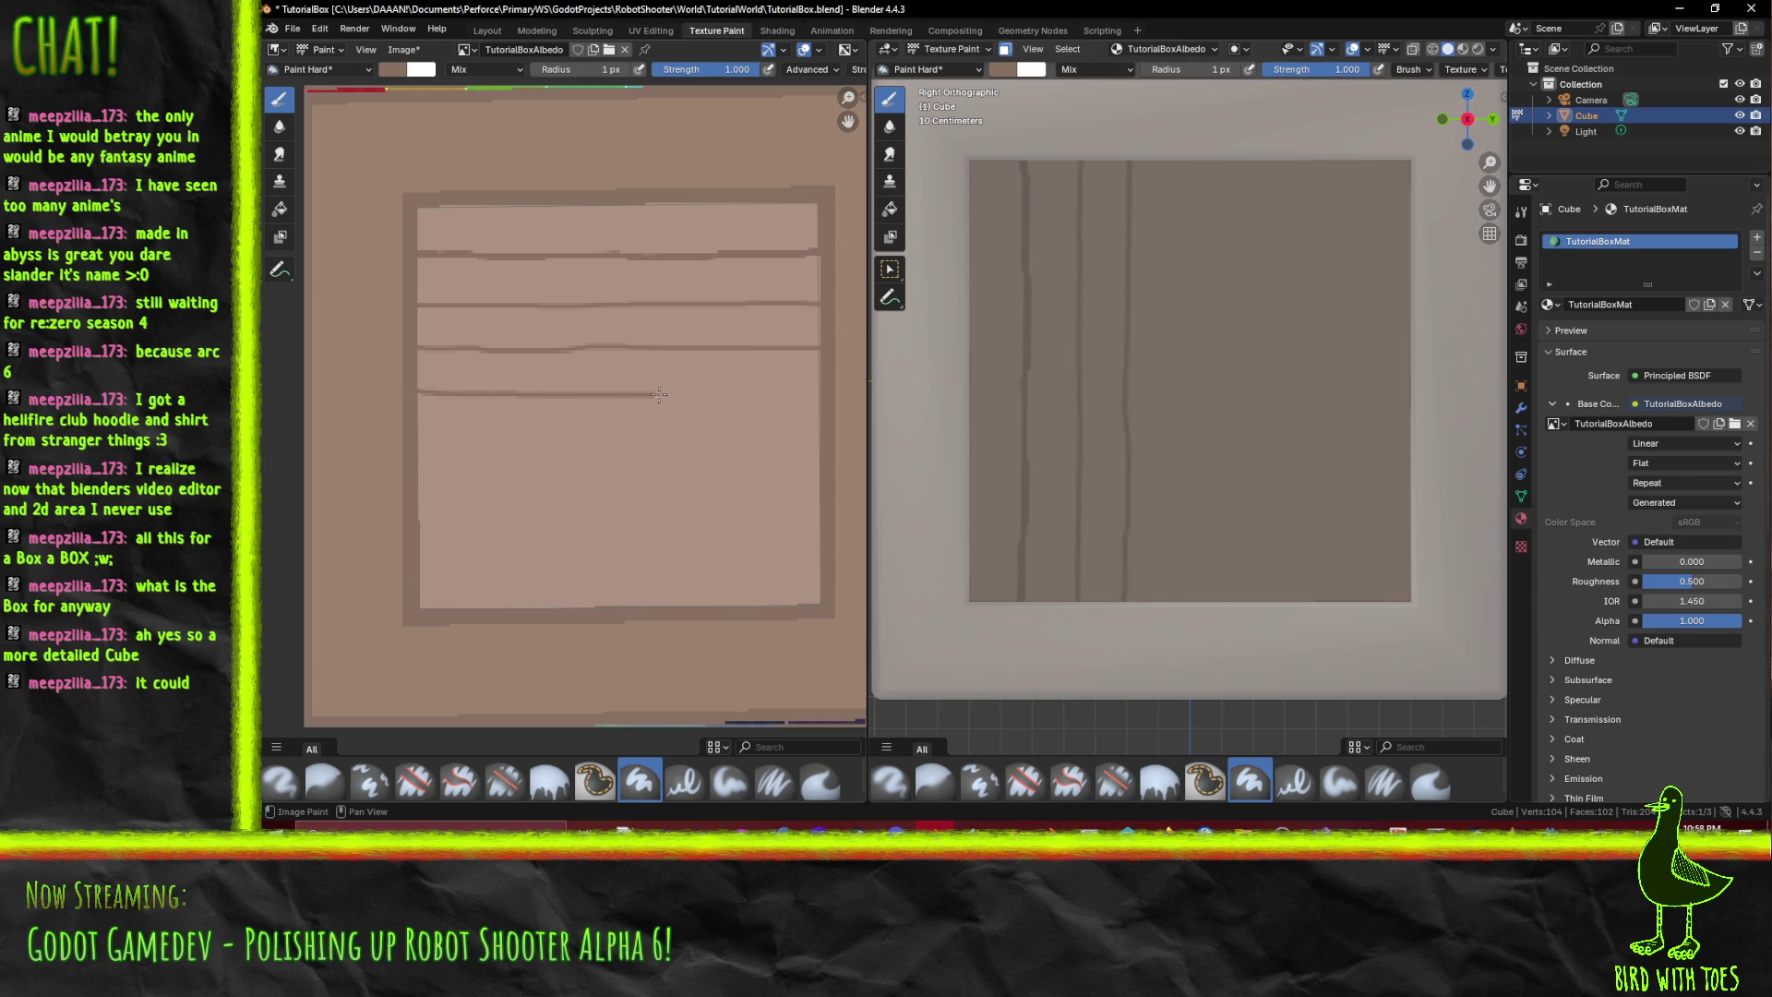
drag(750, 394, 805, 394)
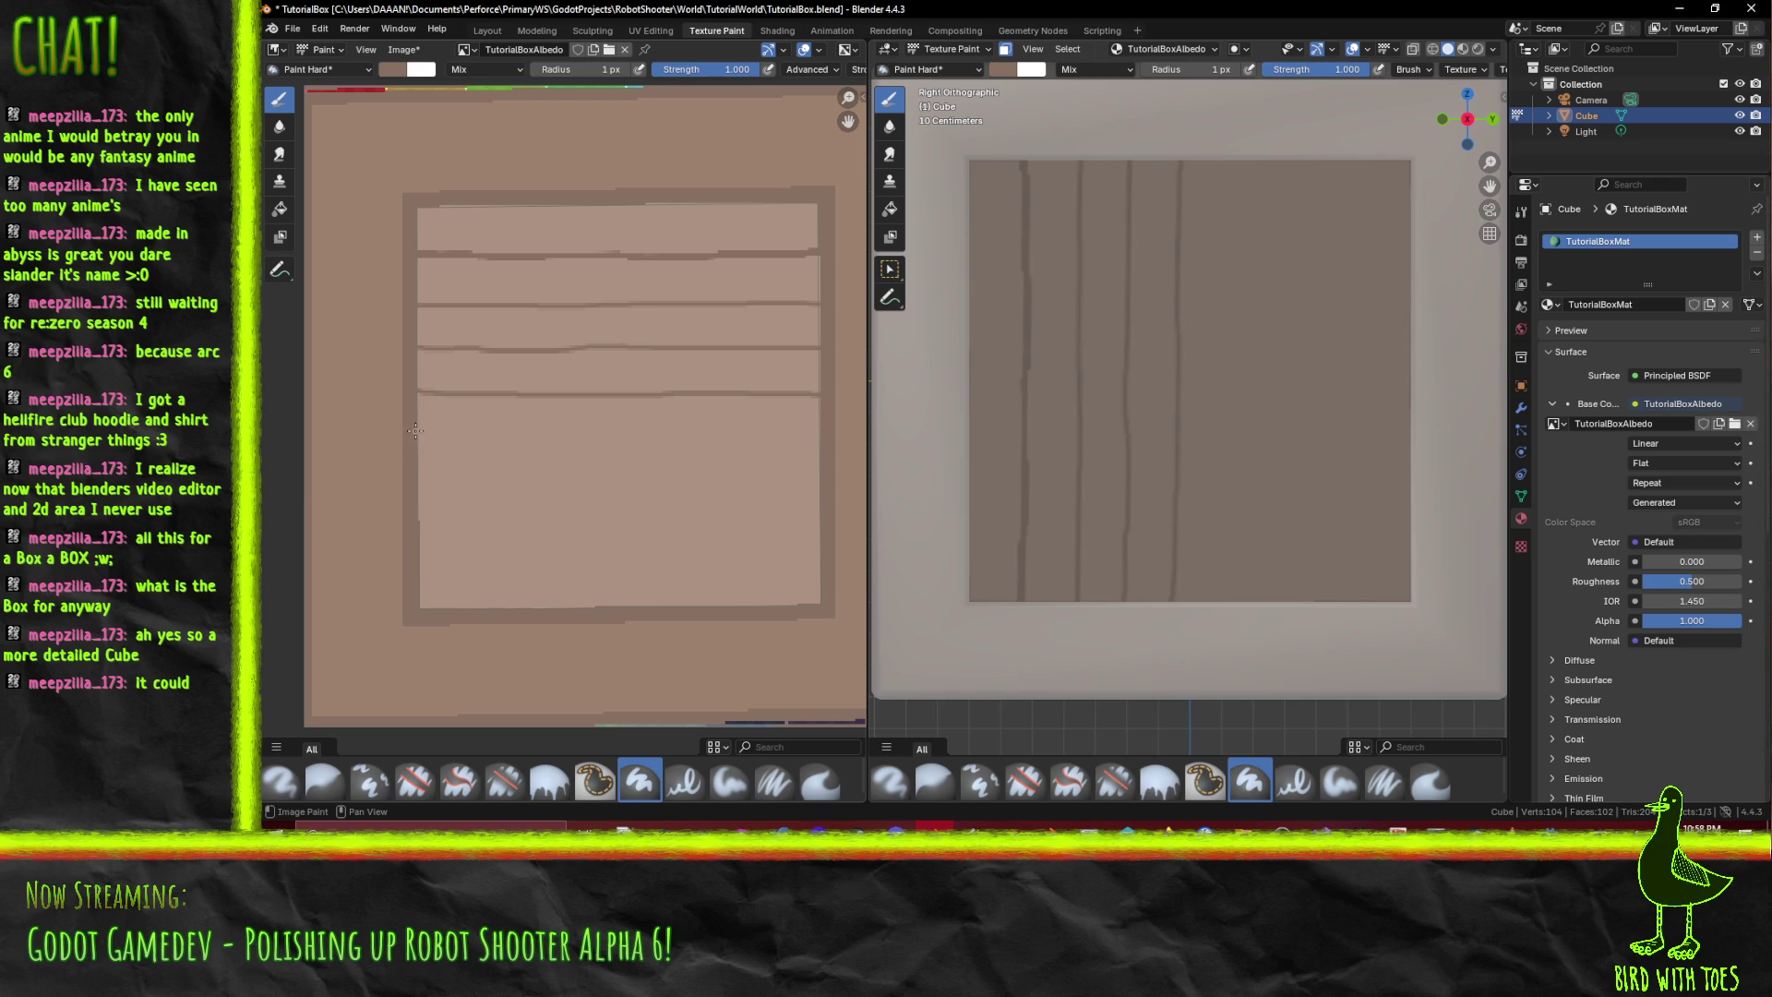
drag(415, 436, 716, 436)
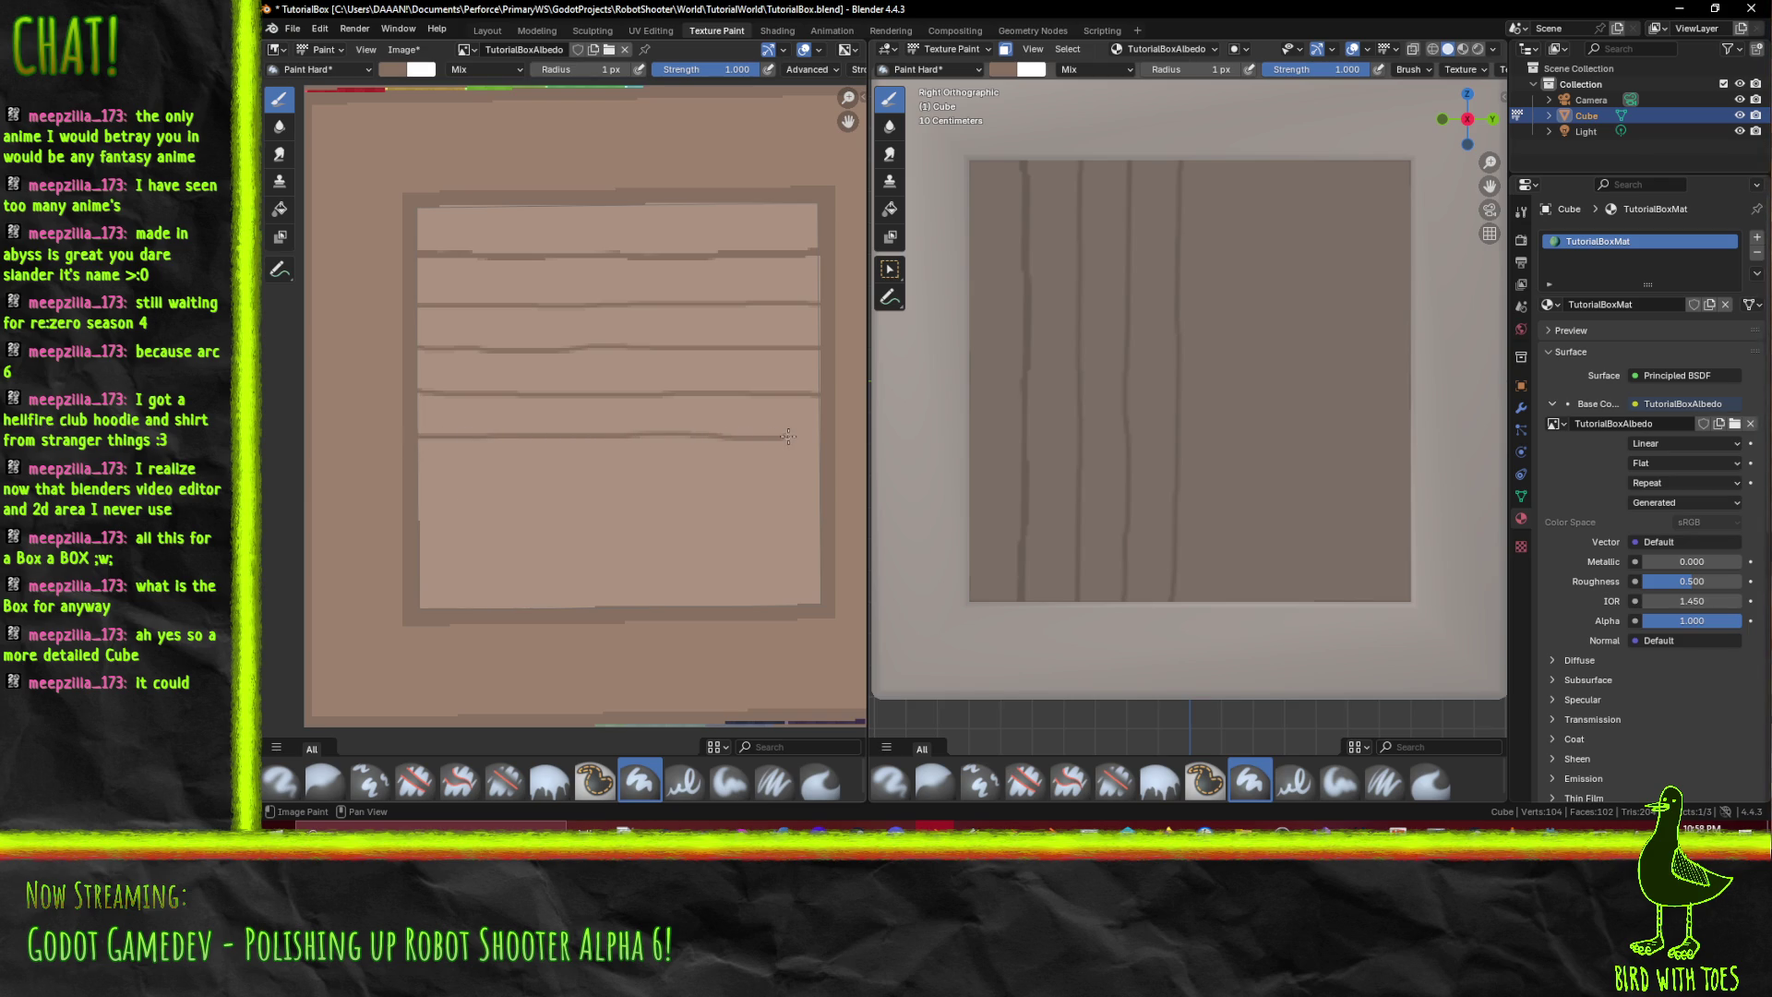
scroll(1116, 447, down, 6)
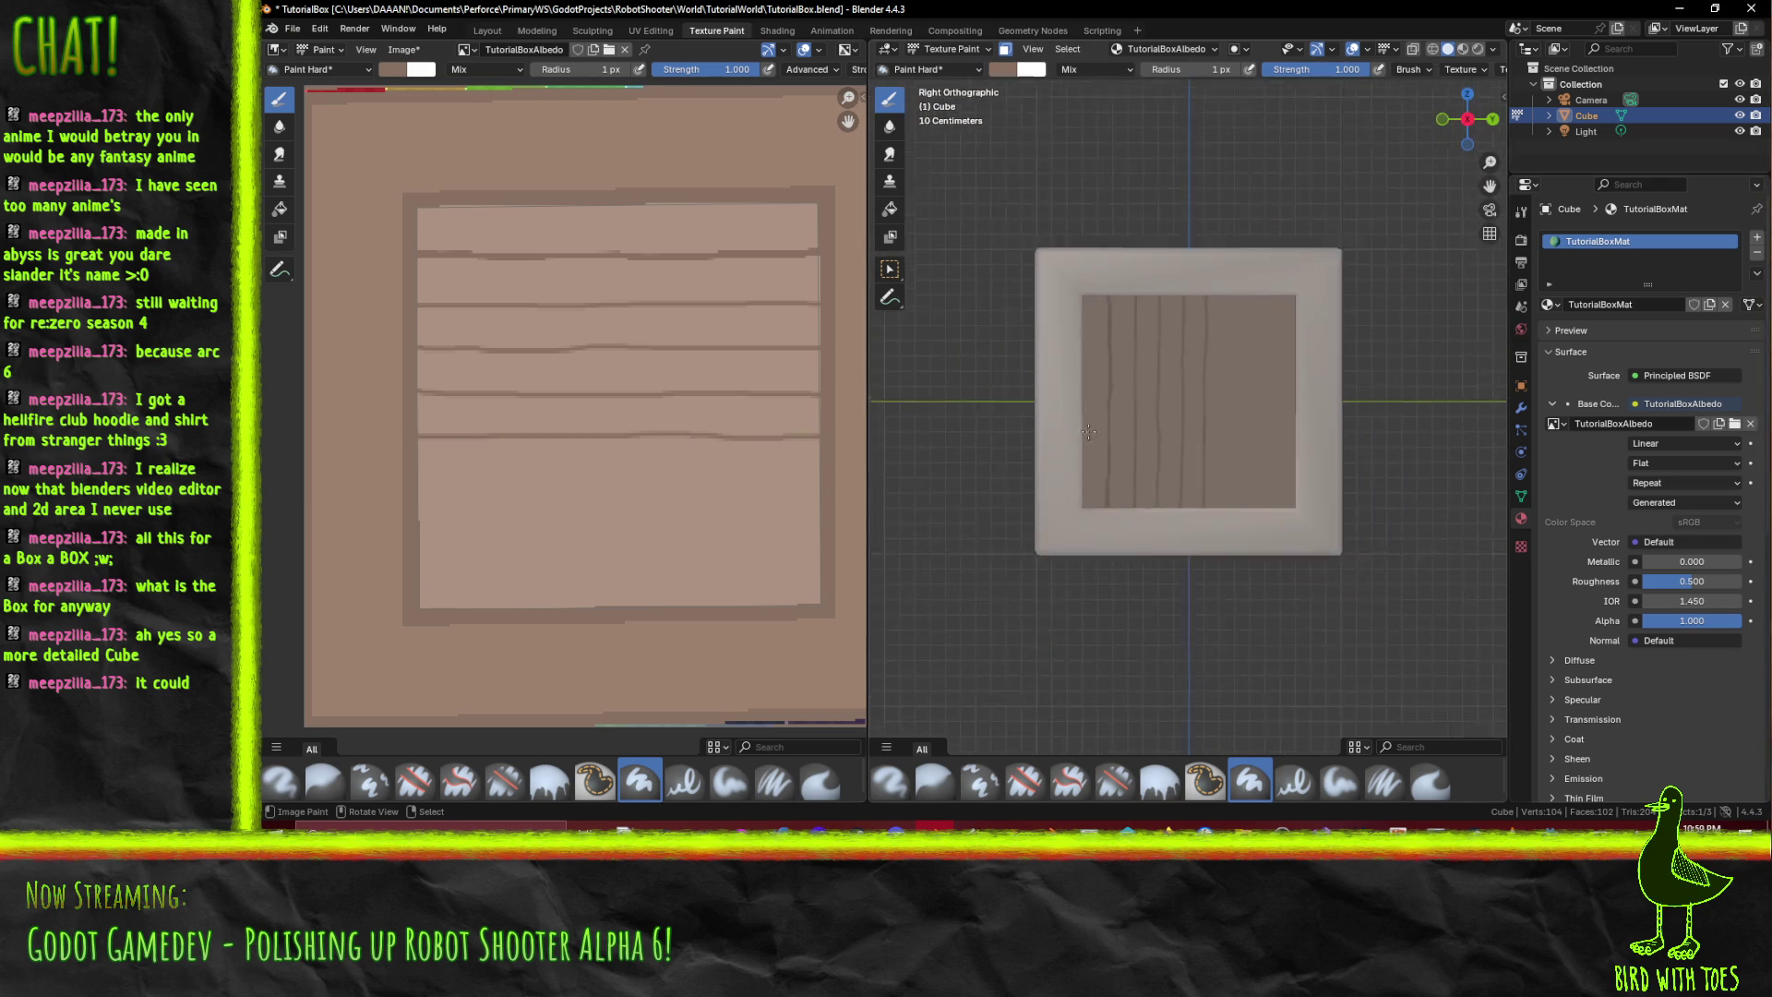
- Inspect the painted planks, then undo the plank lines
middle_click(1115, 446)
mouse_move(1116, 447)
mouse_down()
mouse_move(1140, 450)
mouse_move(1089, 462)
mouse_up()
scroll(1177, 470, up, 5)
key(ctrl+z)
key(ctrl+z)
key(ctrl+z)
key(ctrl+z)
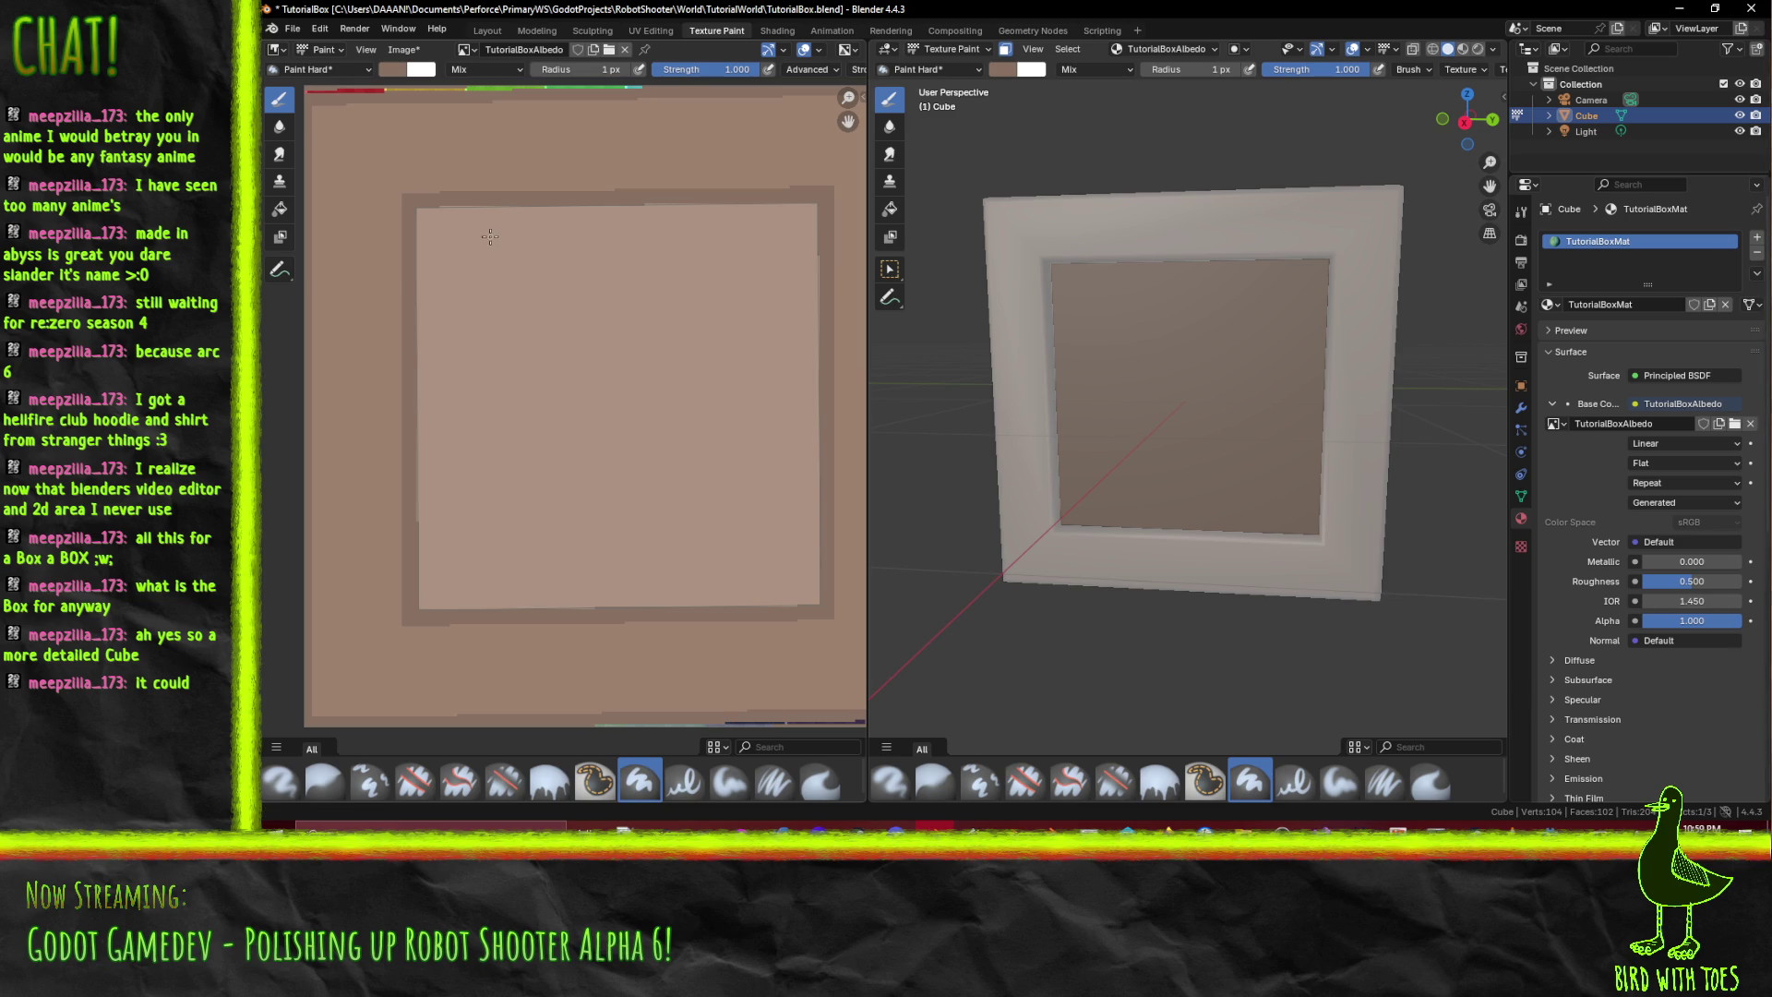
- Save the texture as TutorialBoxAlbedo.png and switch to Krita
key(shift+alt+s)
click(1265, 706)
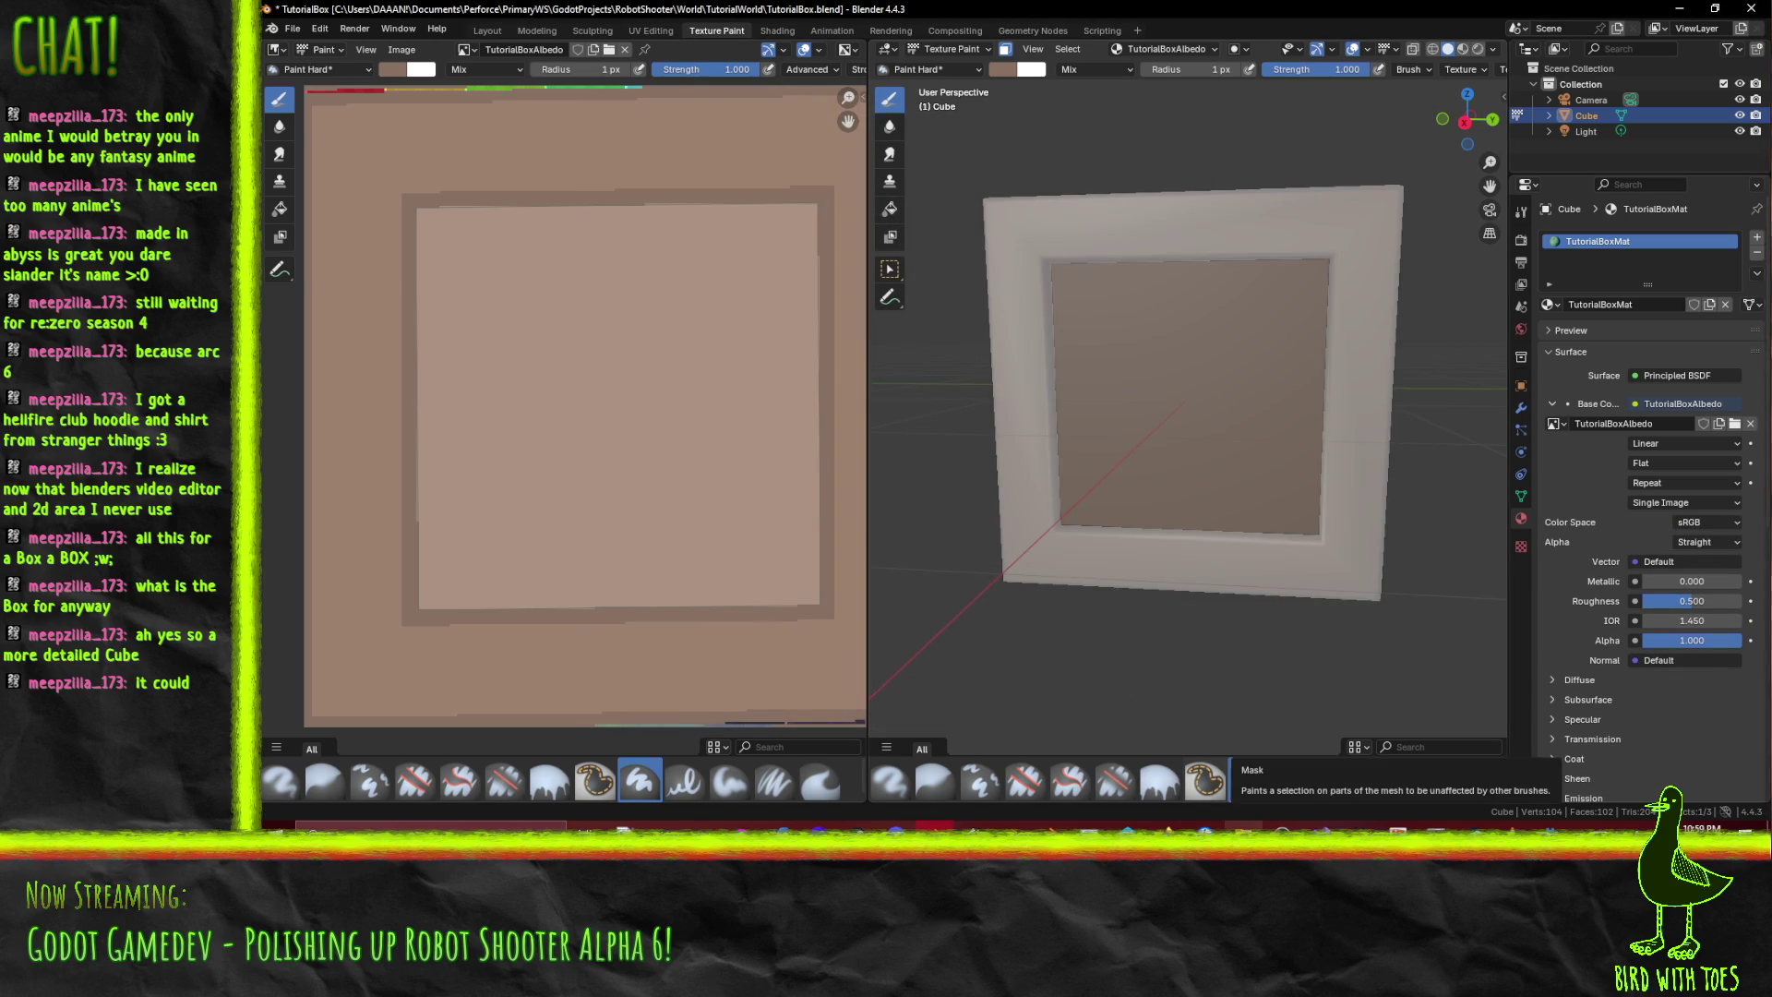
click(742, 826)
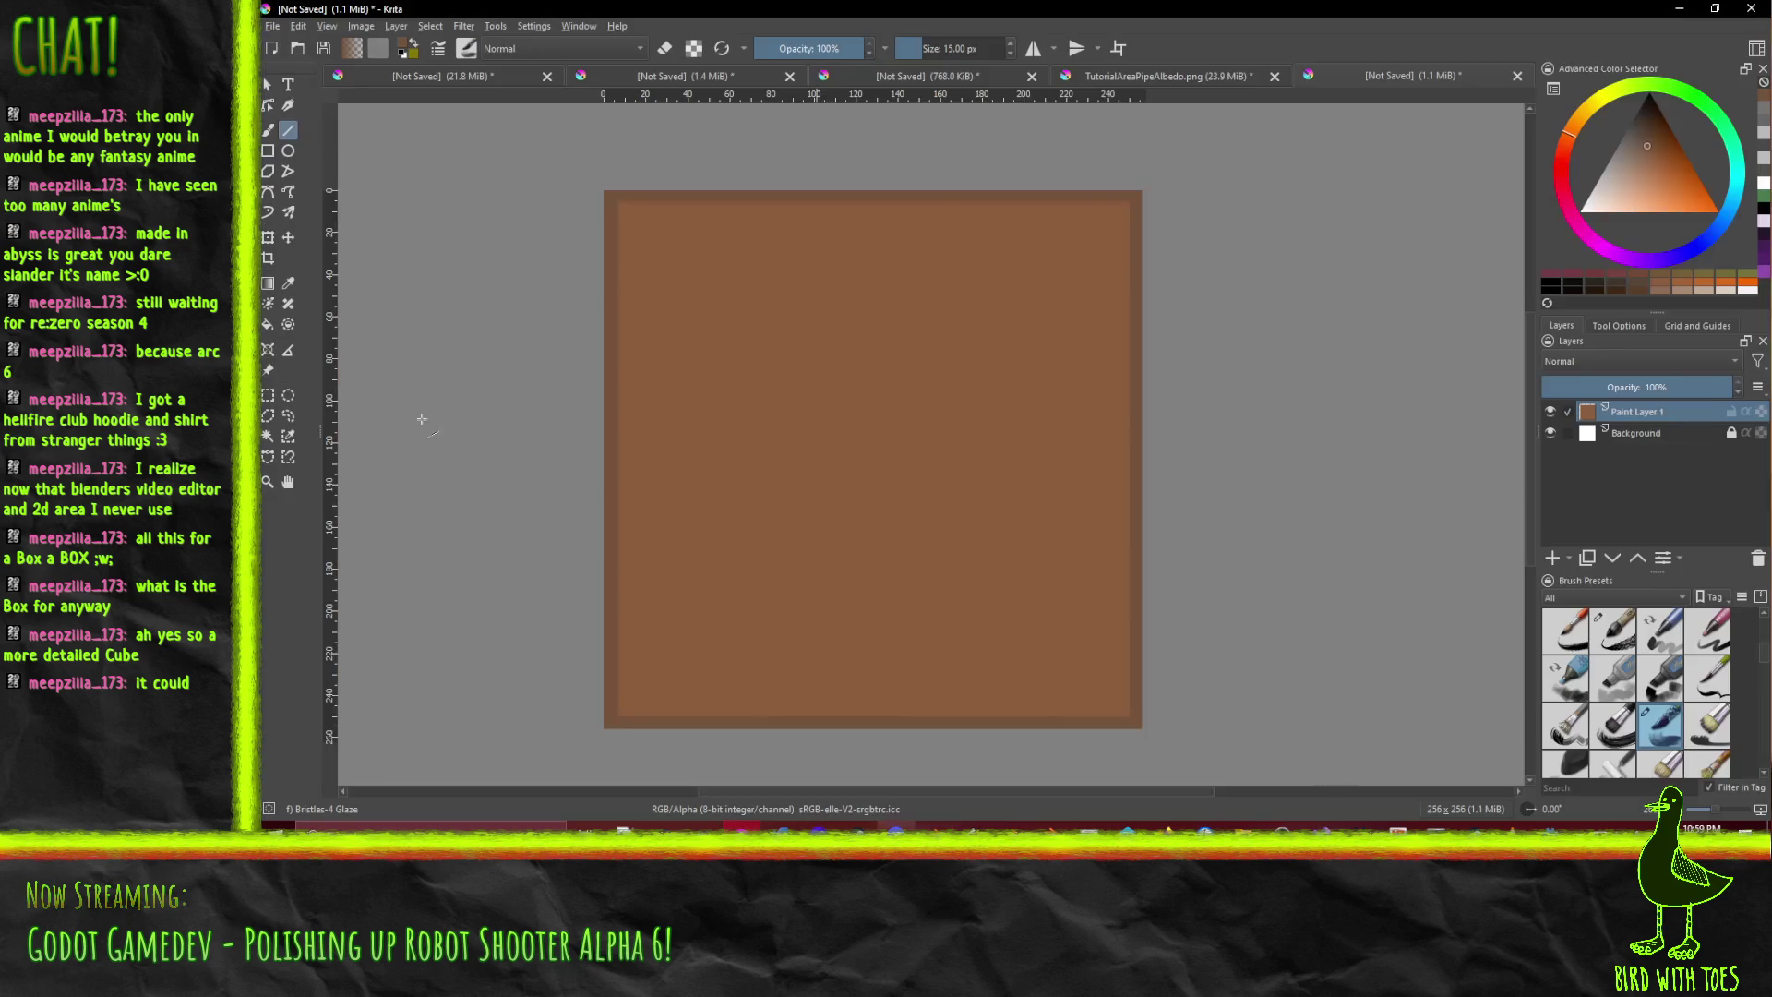
- Open TutorialBoxAlbedo.png in Krita
click(272, 26)
click(272, 26)
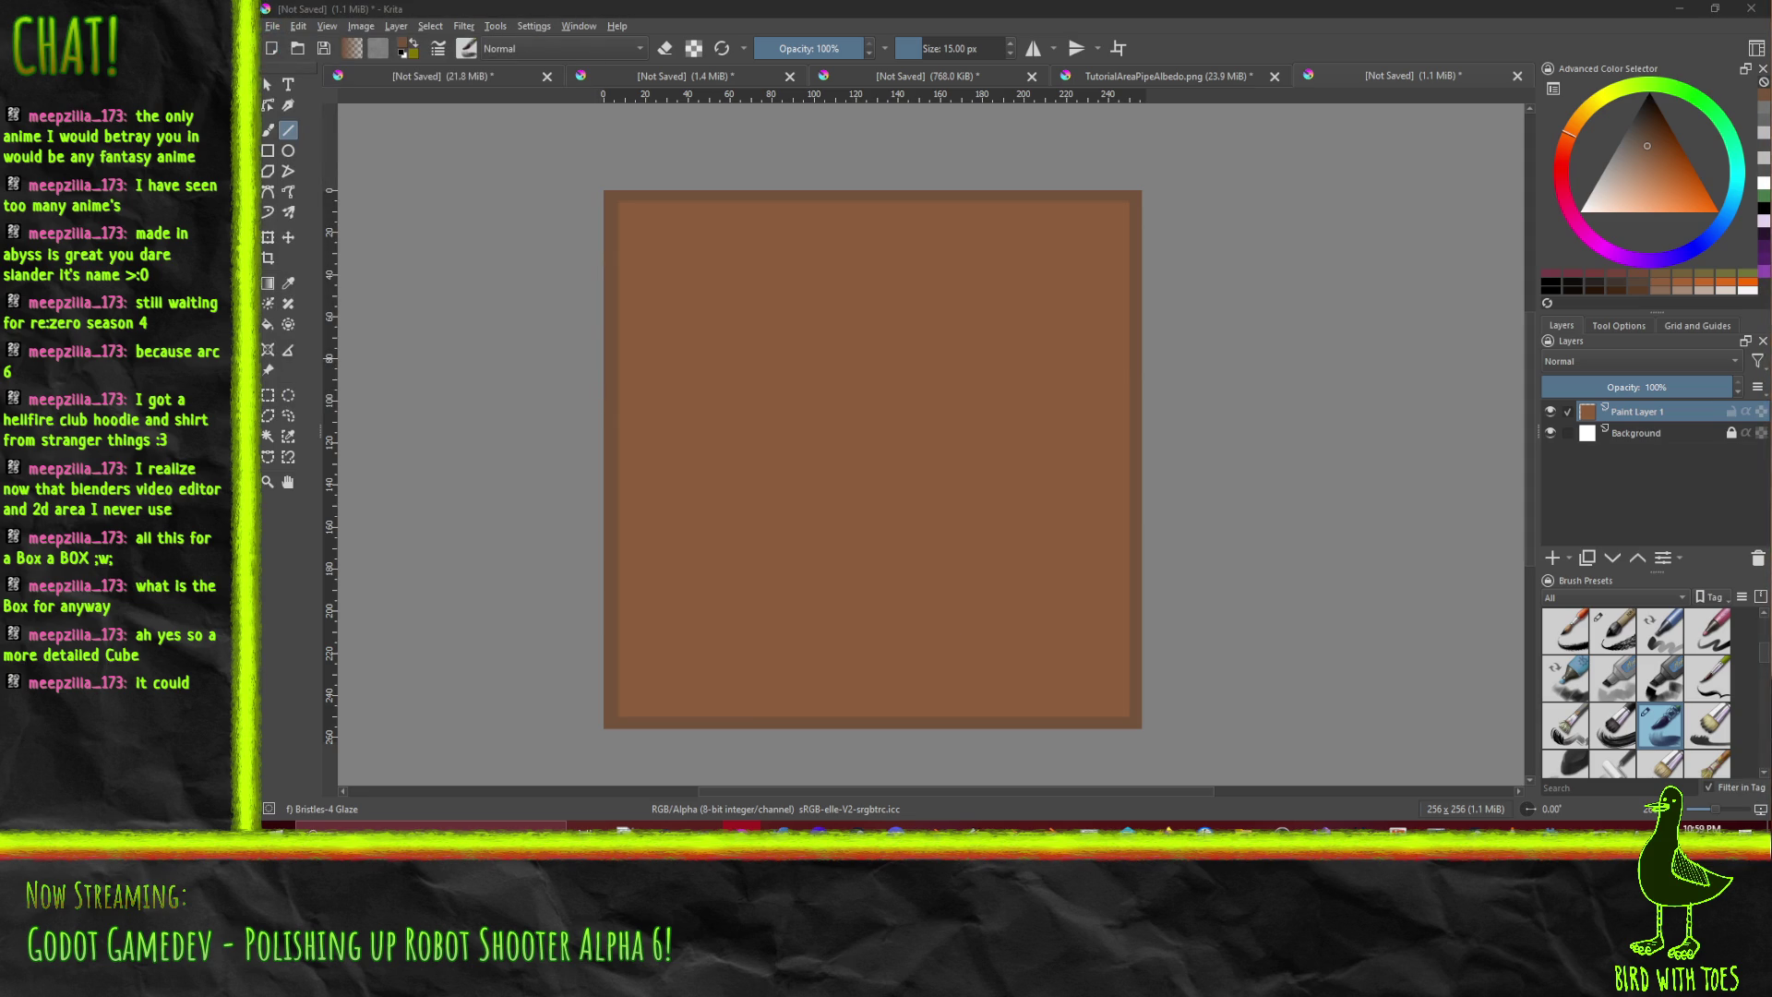
key(Return)
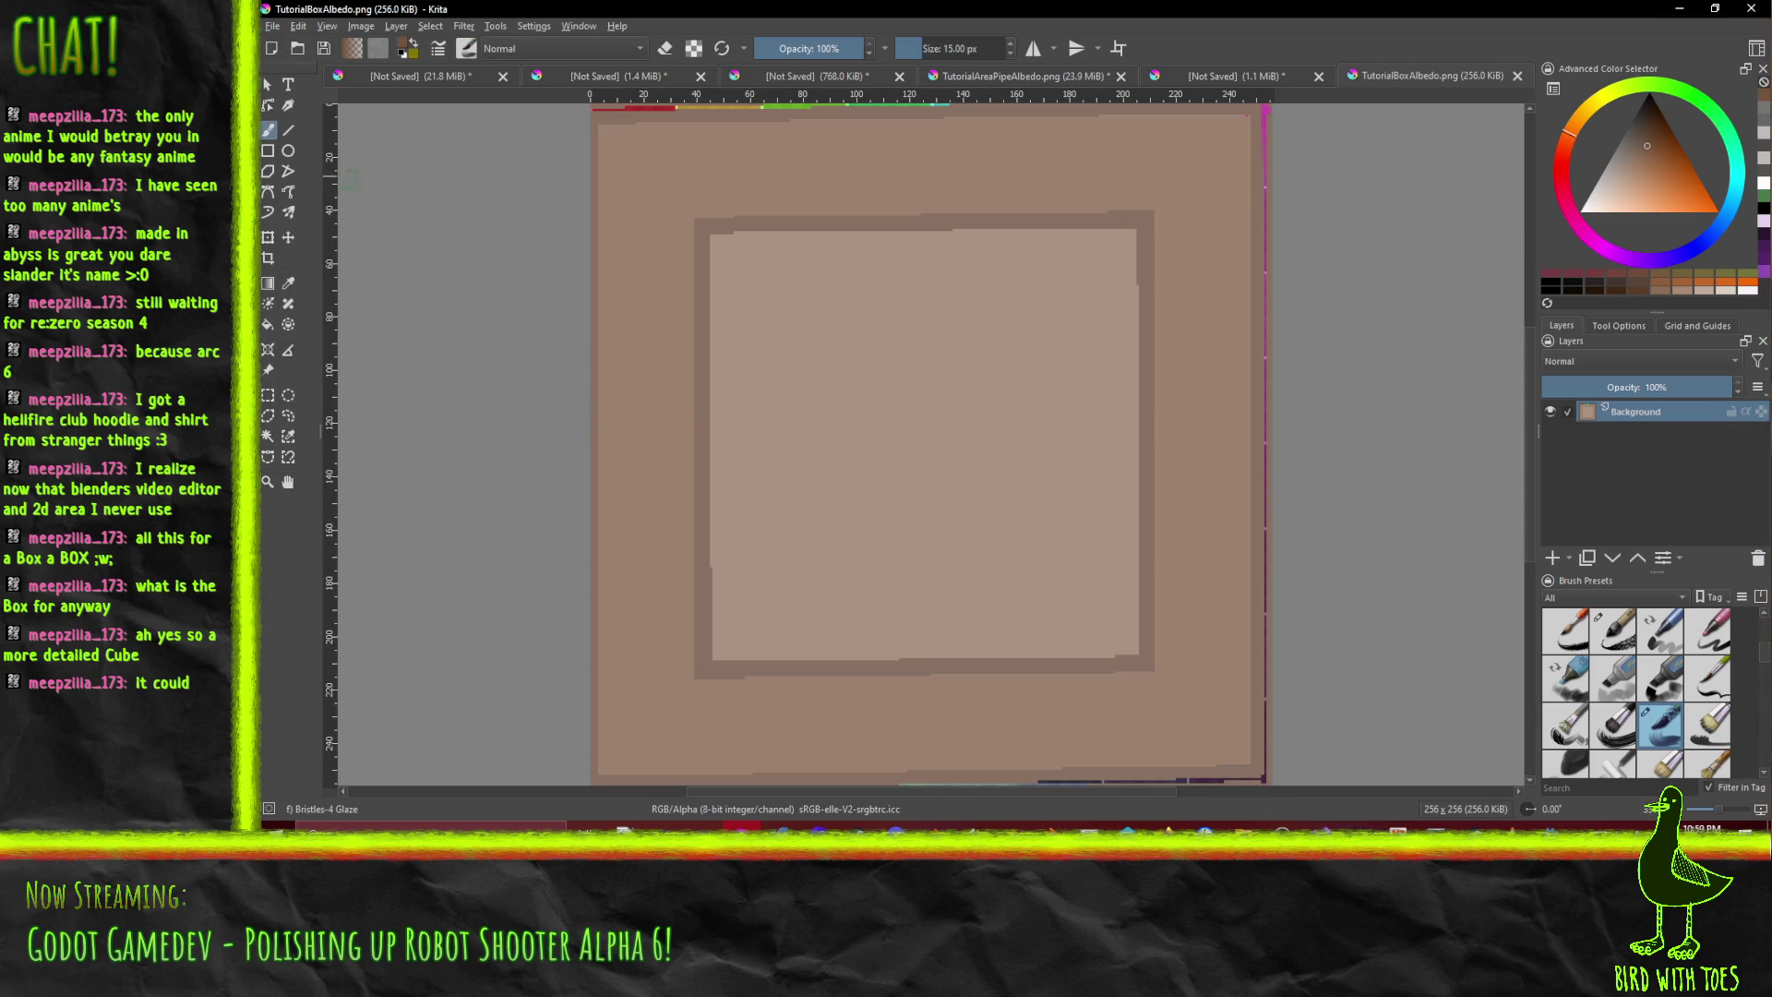
- Using the Line tool at 1 px in the sampled border brown, draw a line across the panel's top
click(287, 134)
click(960, 48)
double_click(960, 48)
text(1)
key(Return)
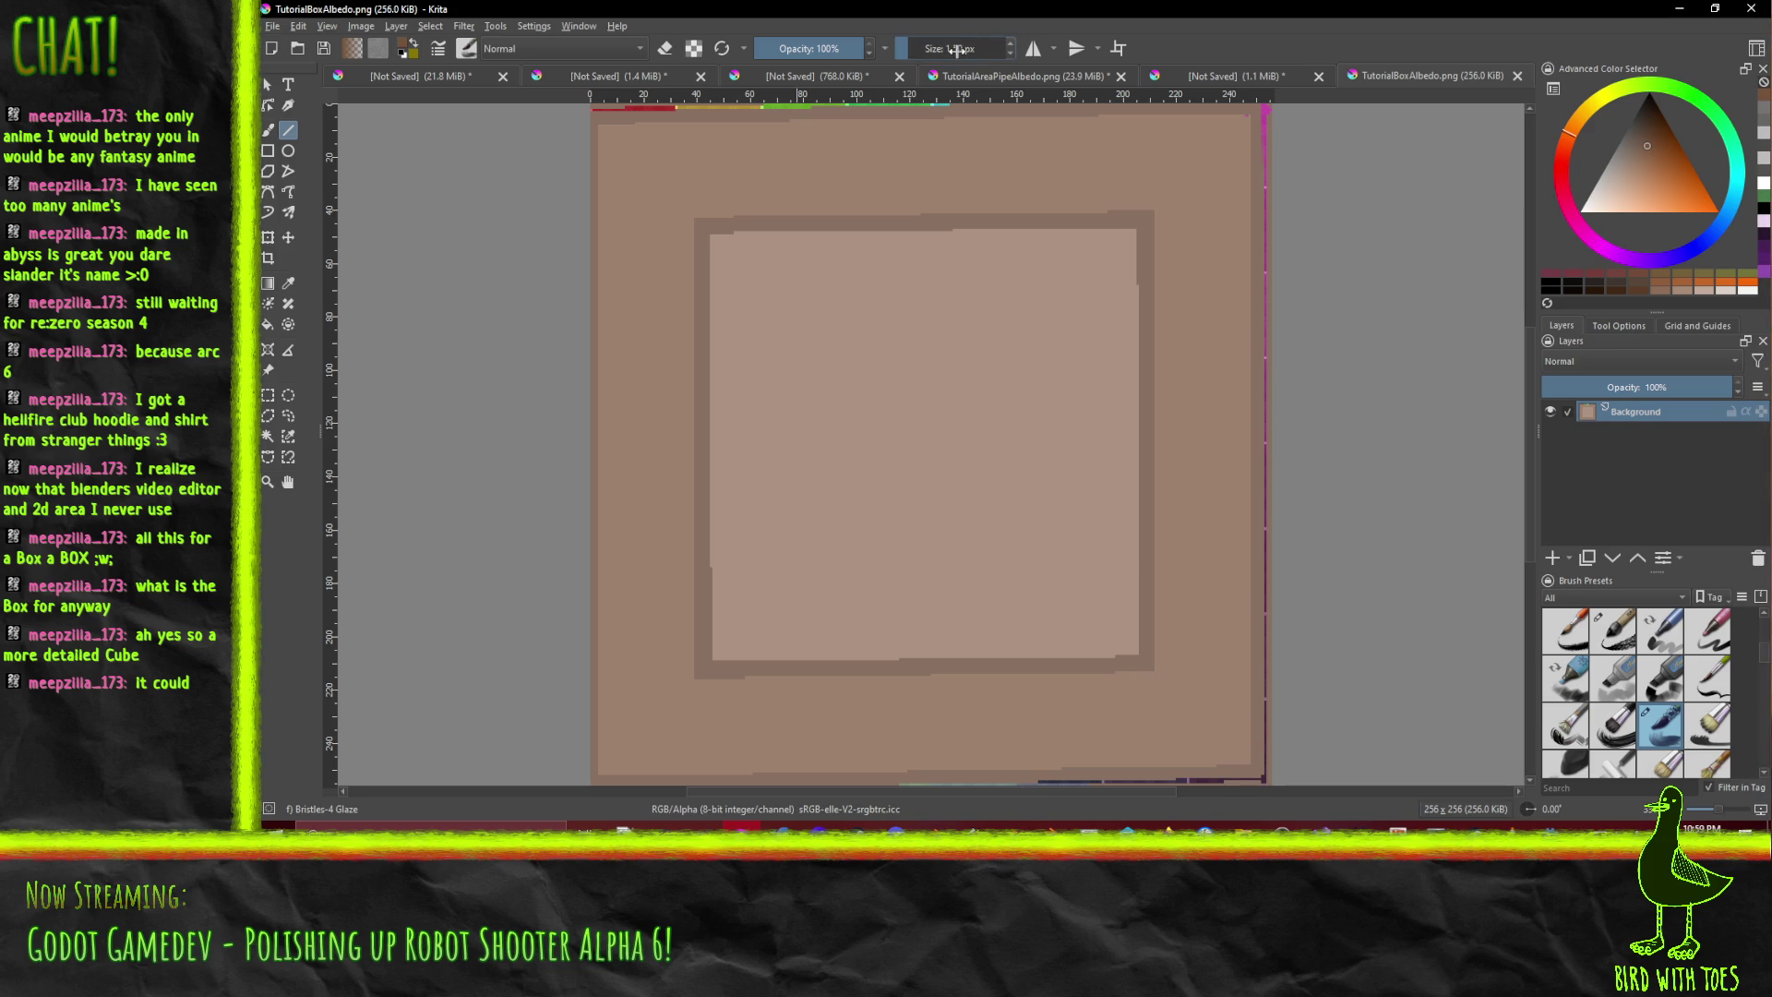
ctrl+click(701, 296)
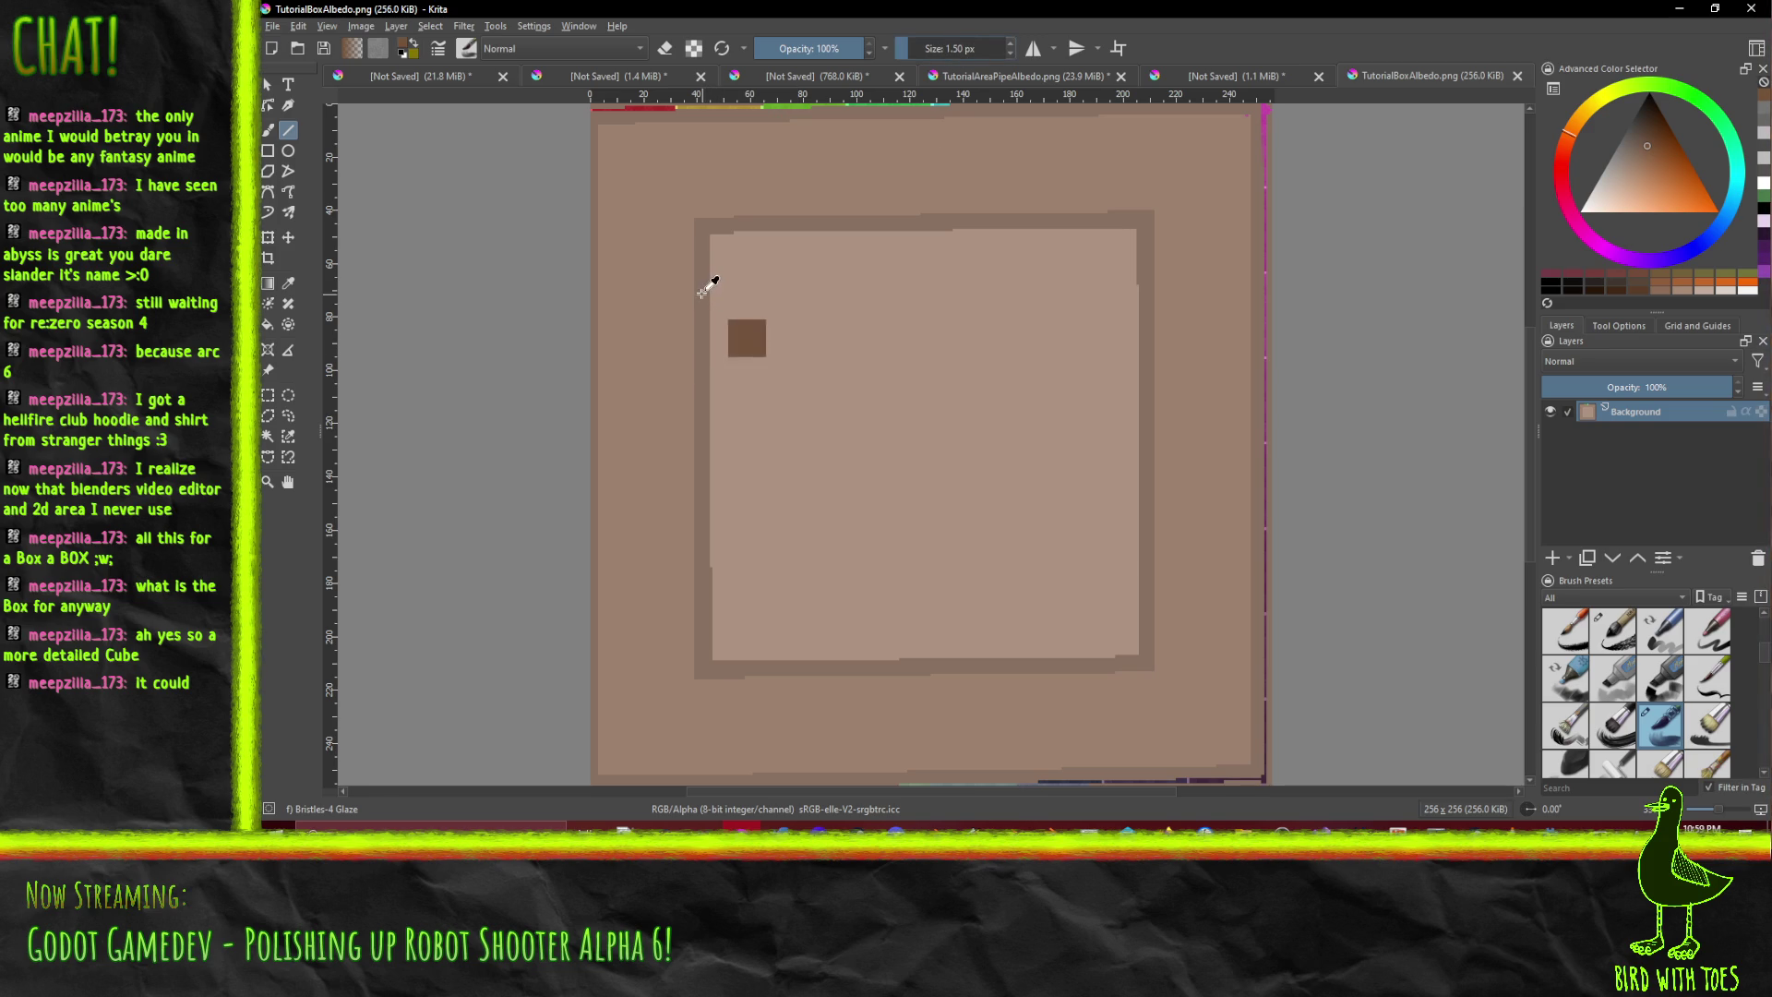
drag(708, 284, 1145, 286)
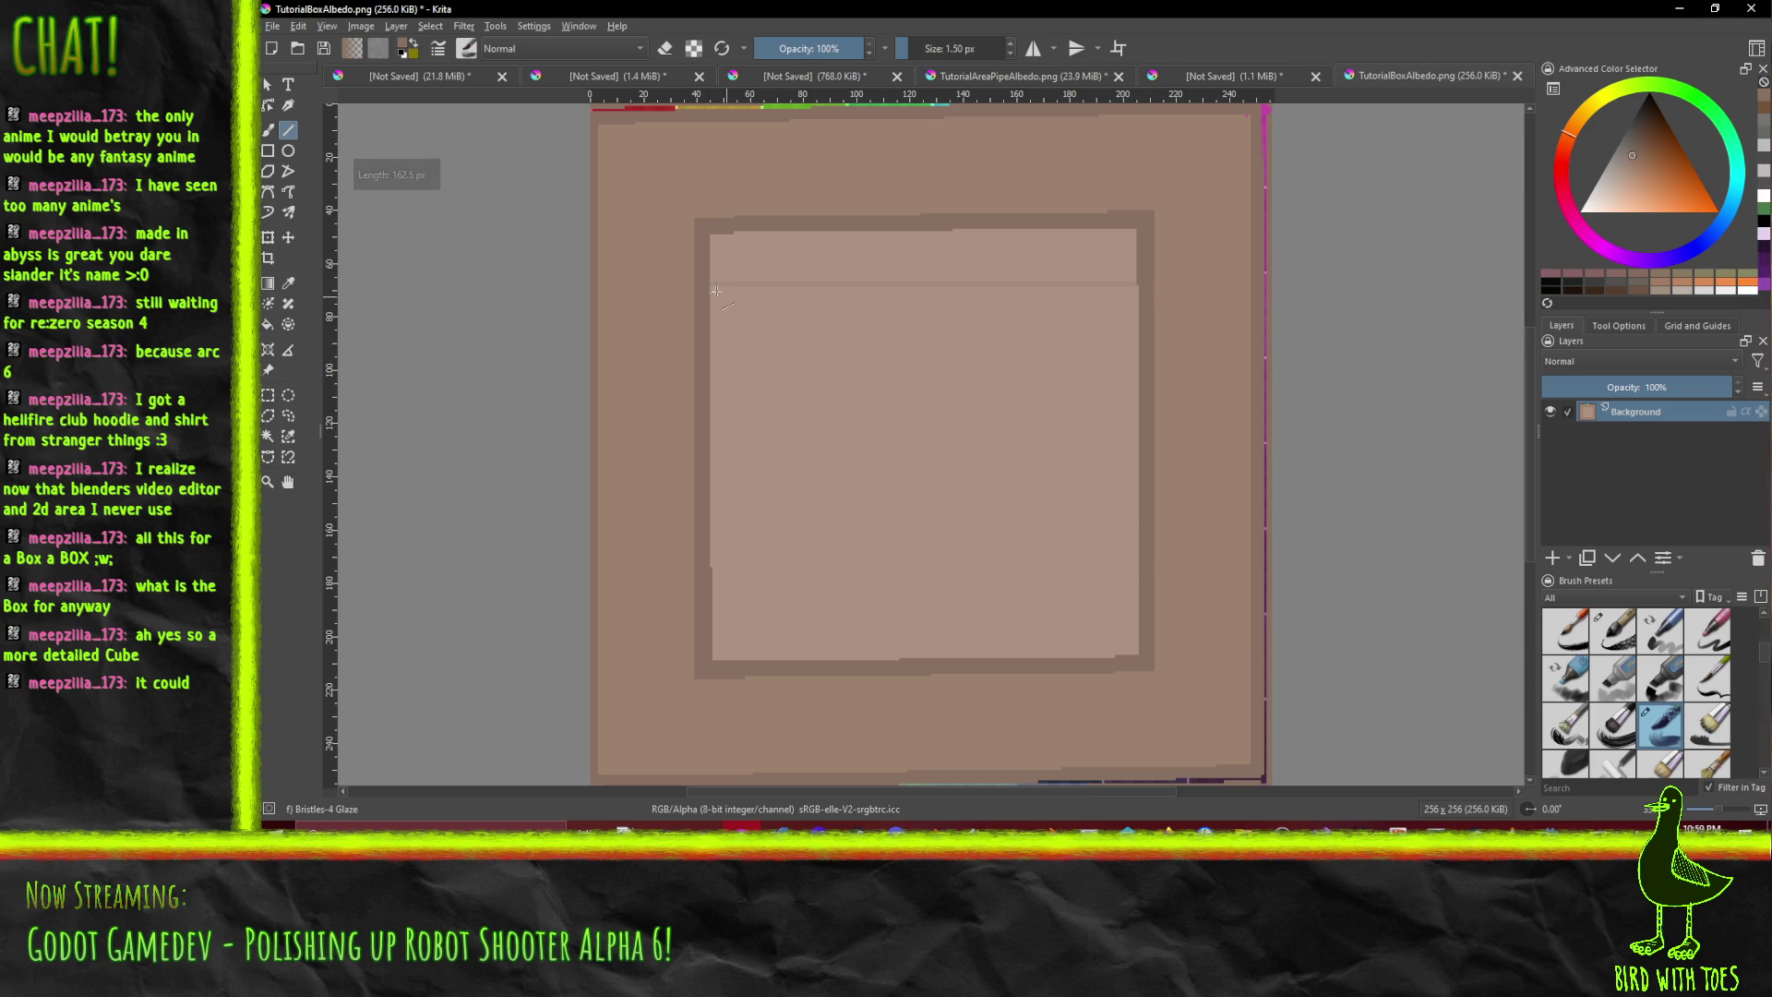
drag(709, 281, 1142, 289)
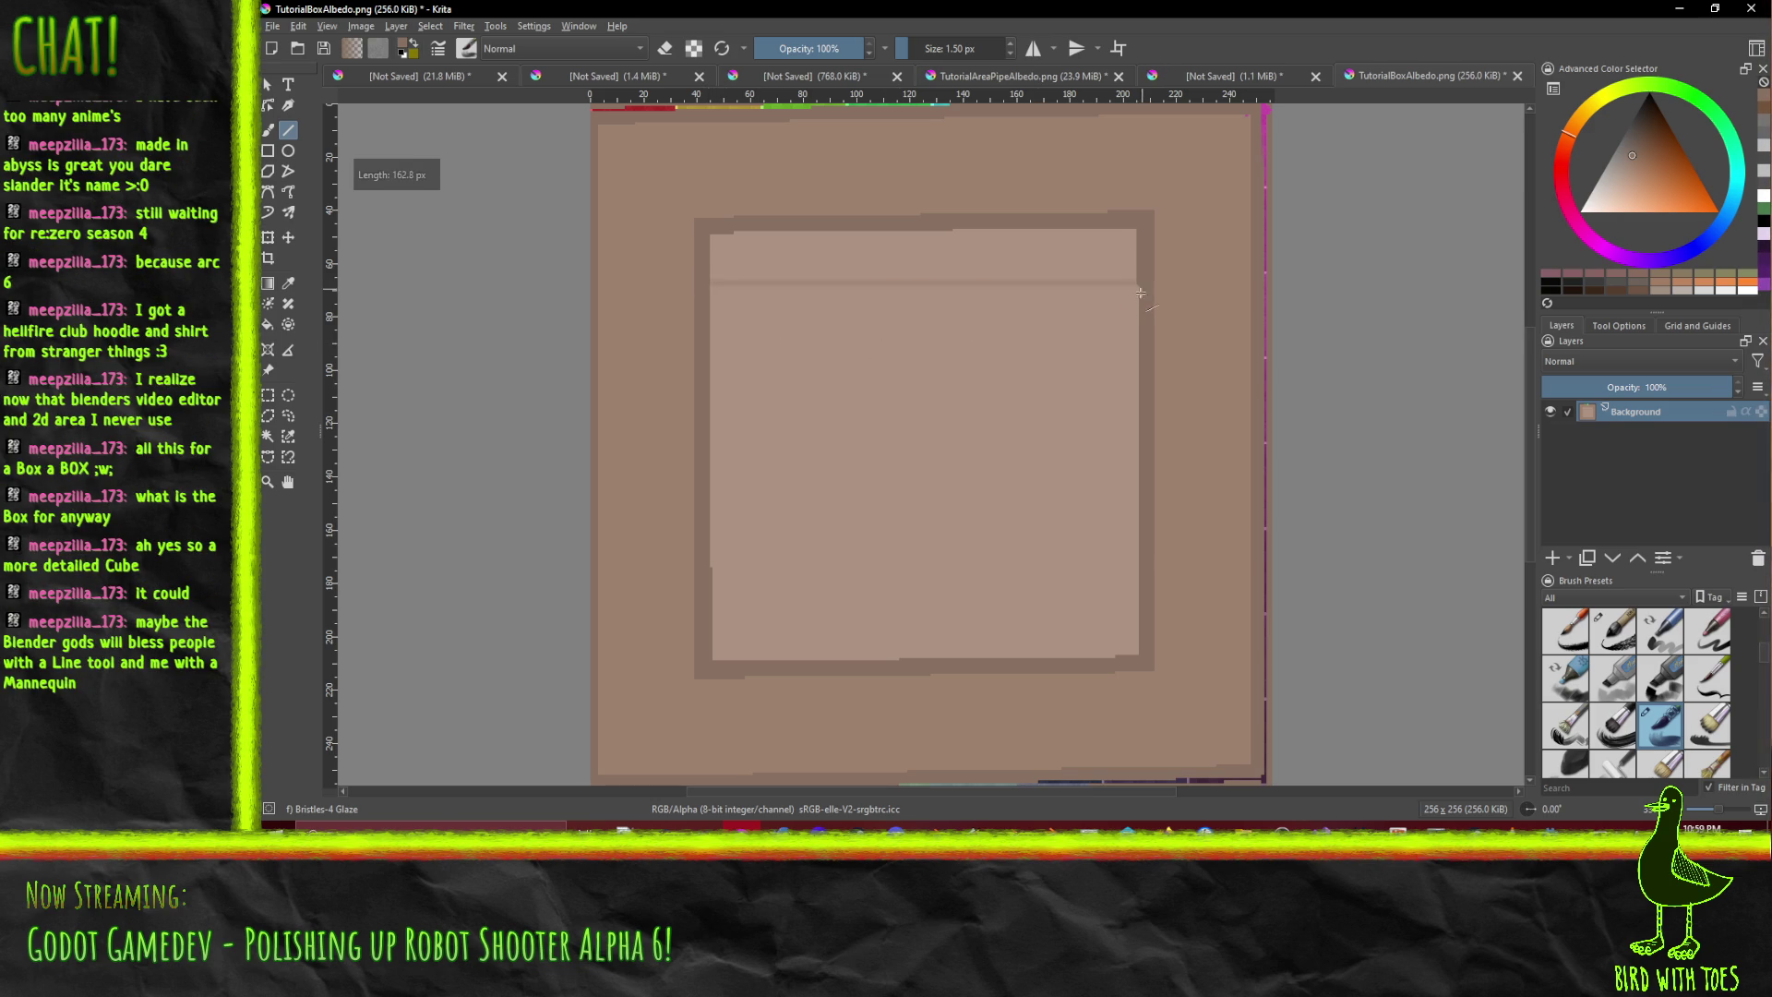
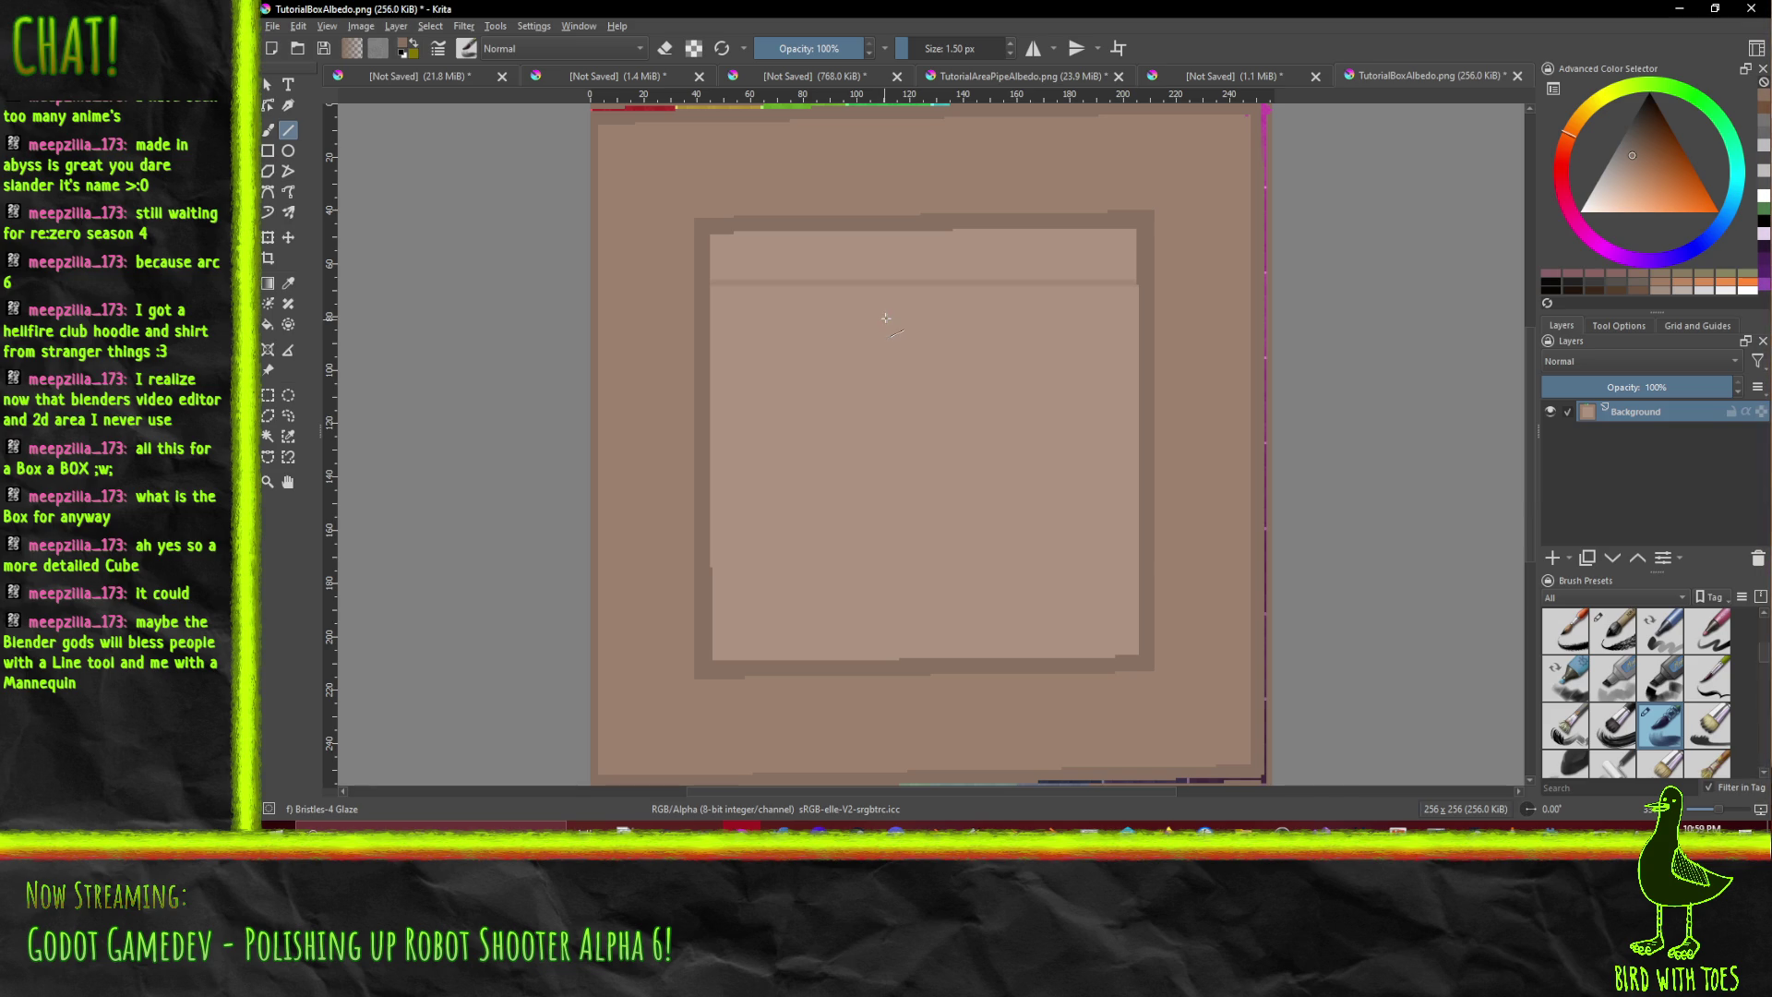
- Set the Krita brush size to 2 px
scroll(886, 318, up, 1)
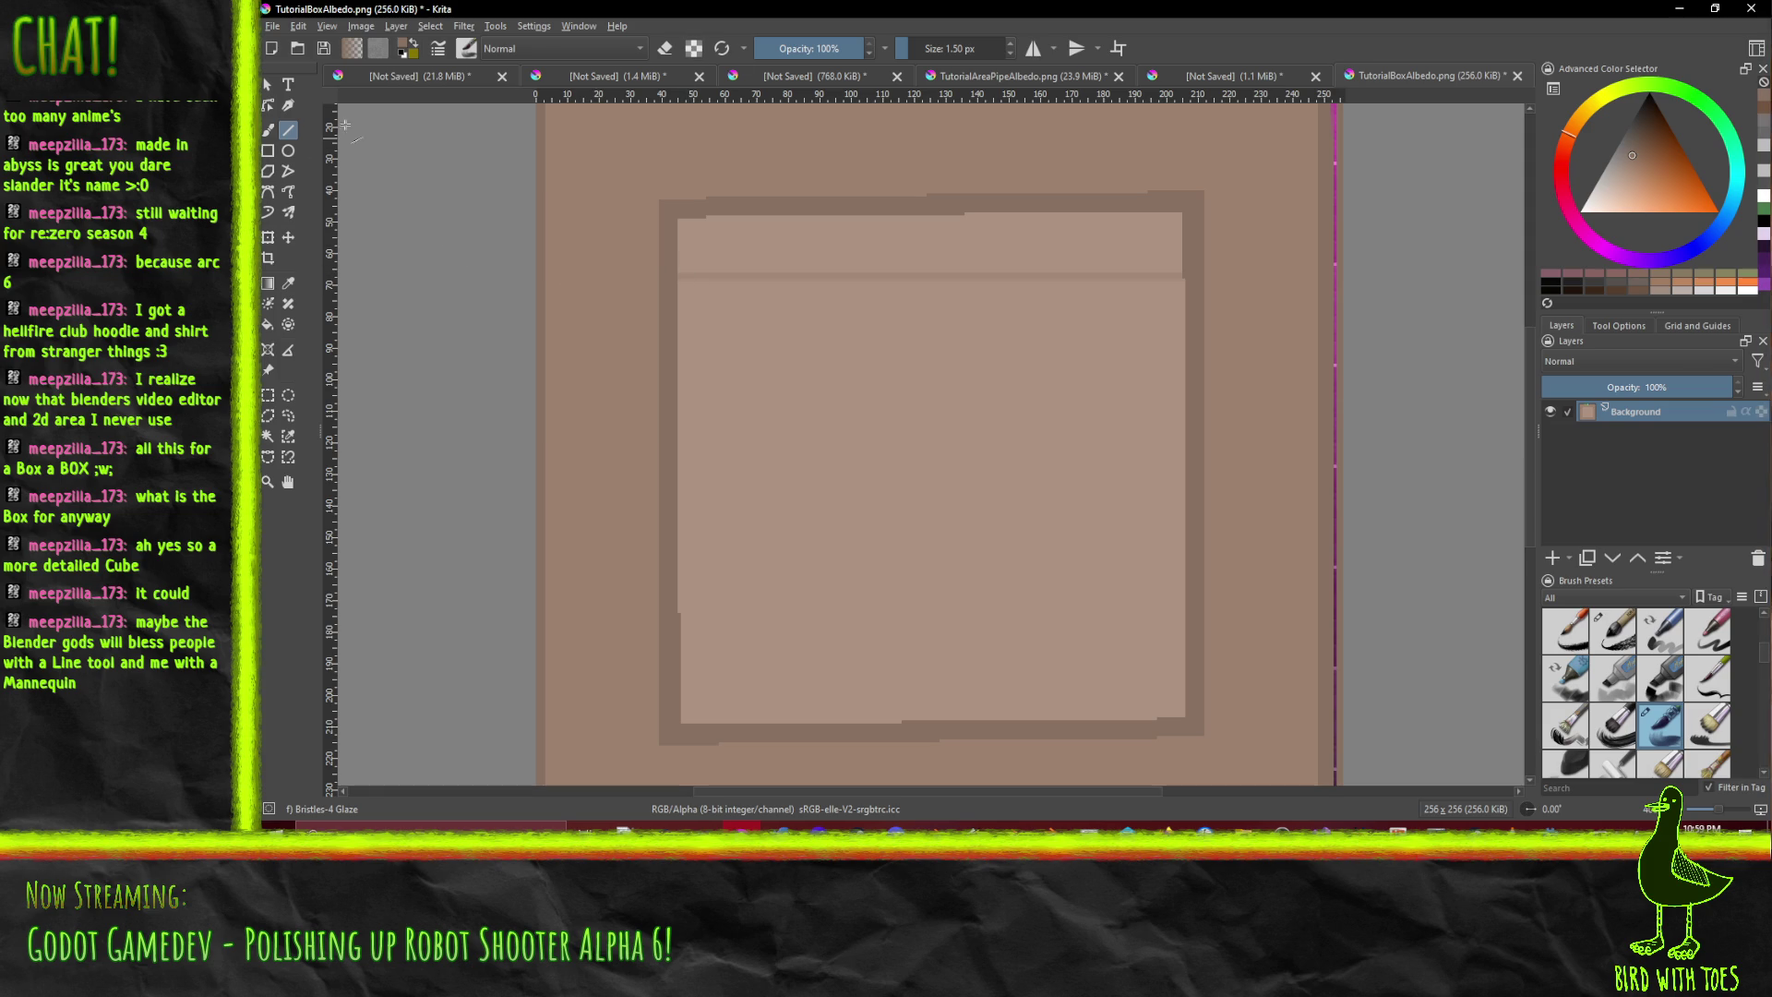
click(956, 46)
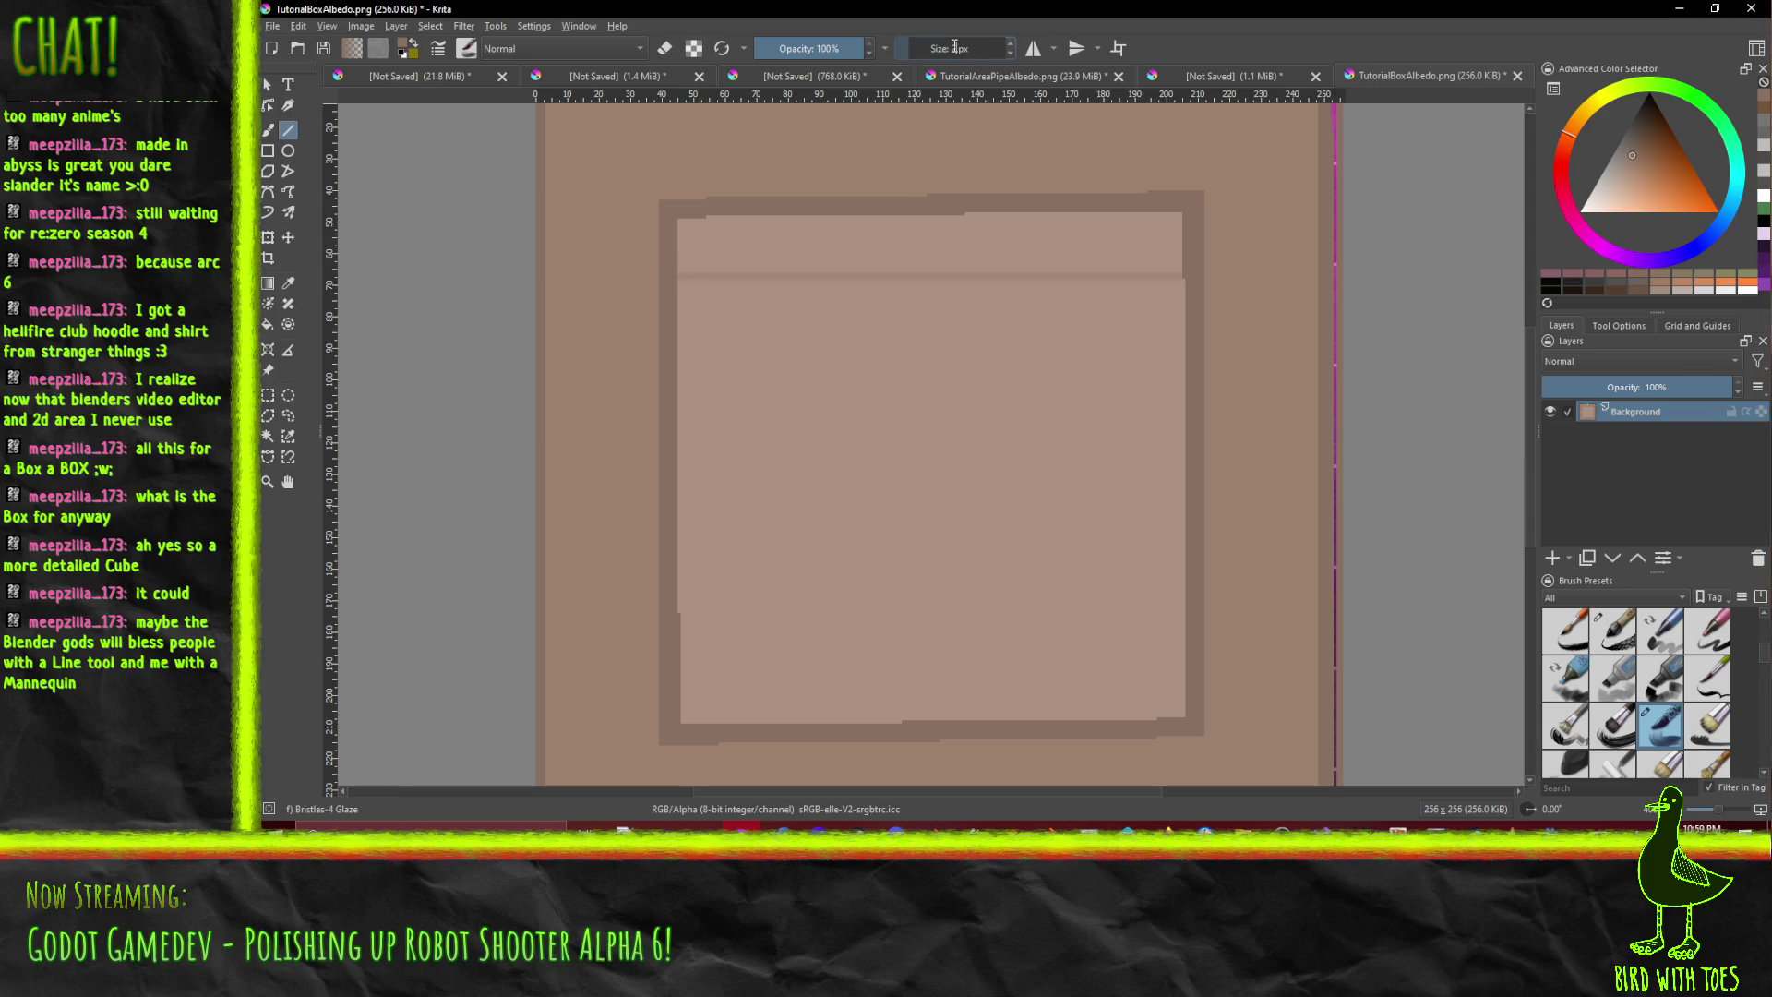
text(2)
key(Return)
- Draw evenly spaced horizontal plank lines from top to bottom of the crate's inner panel
drag(674, 274, 1187, 275)
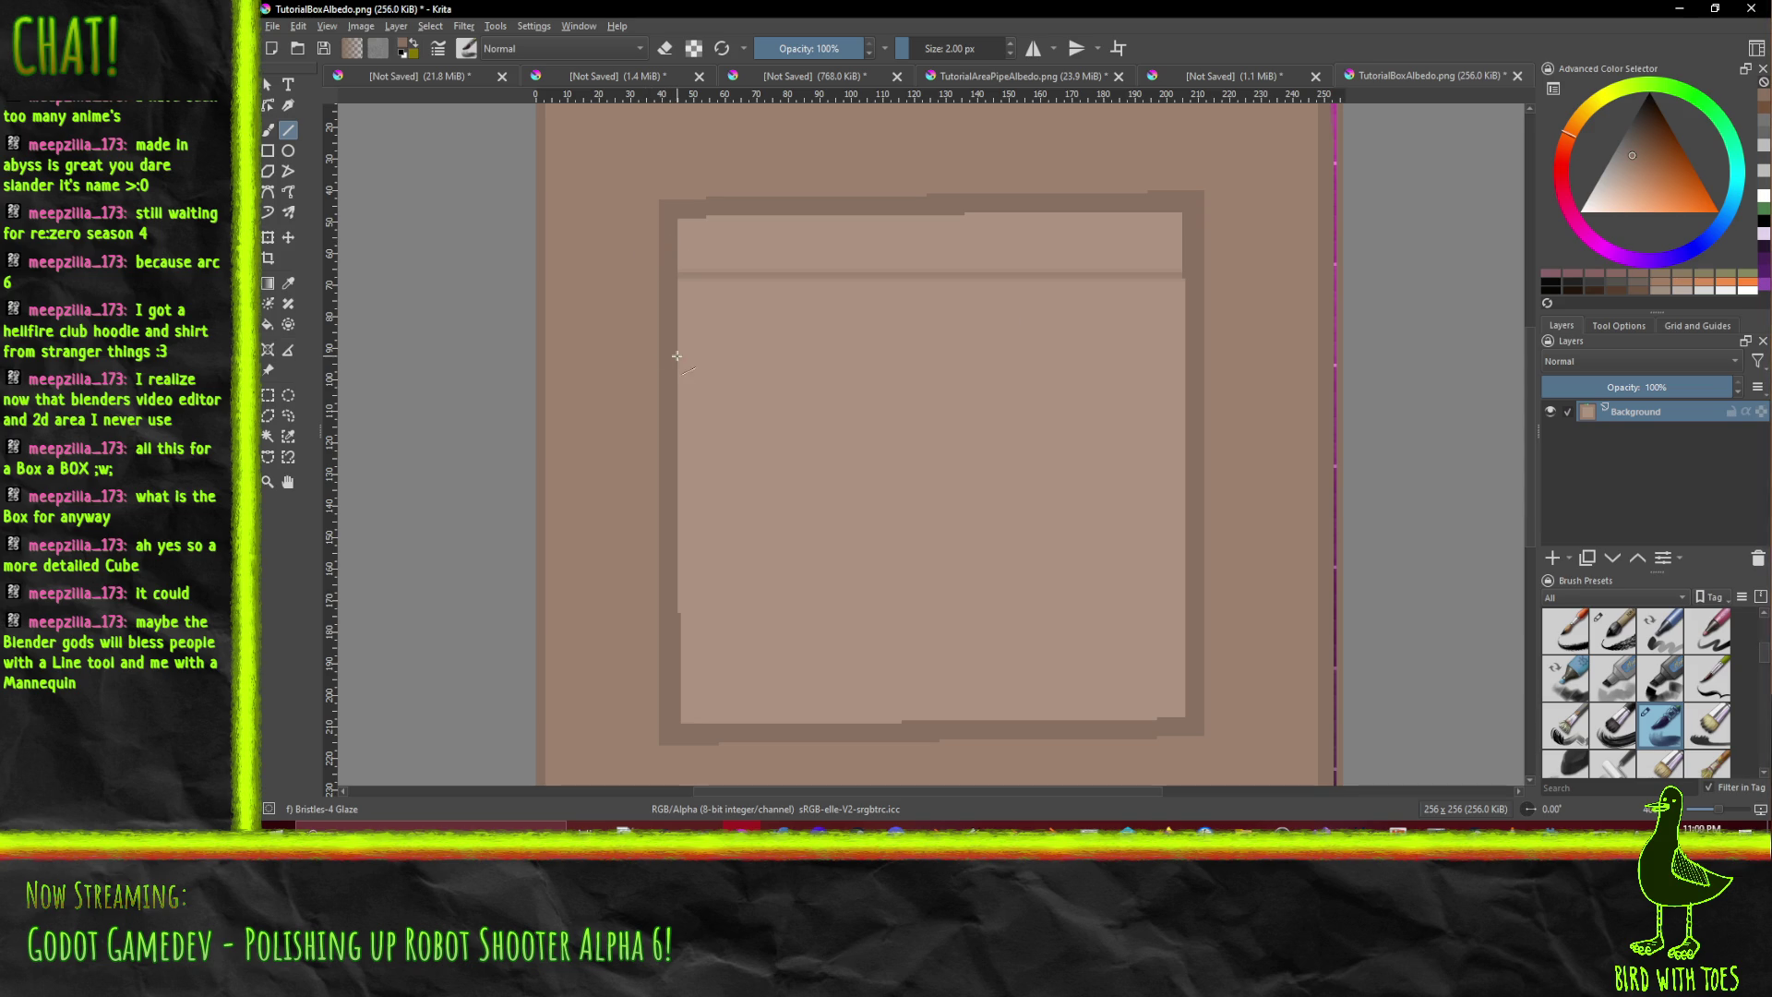
drag(678, 325, 1193, 322)
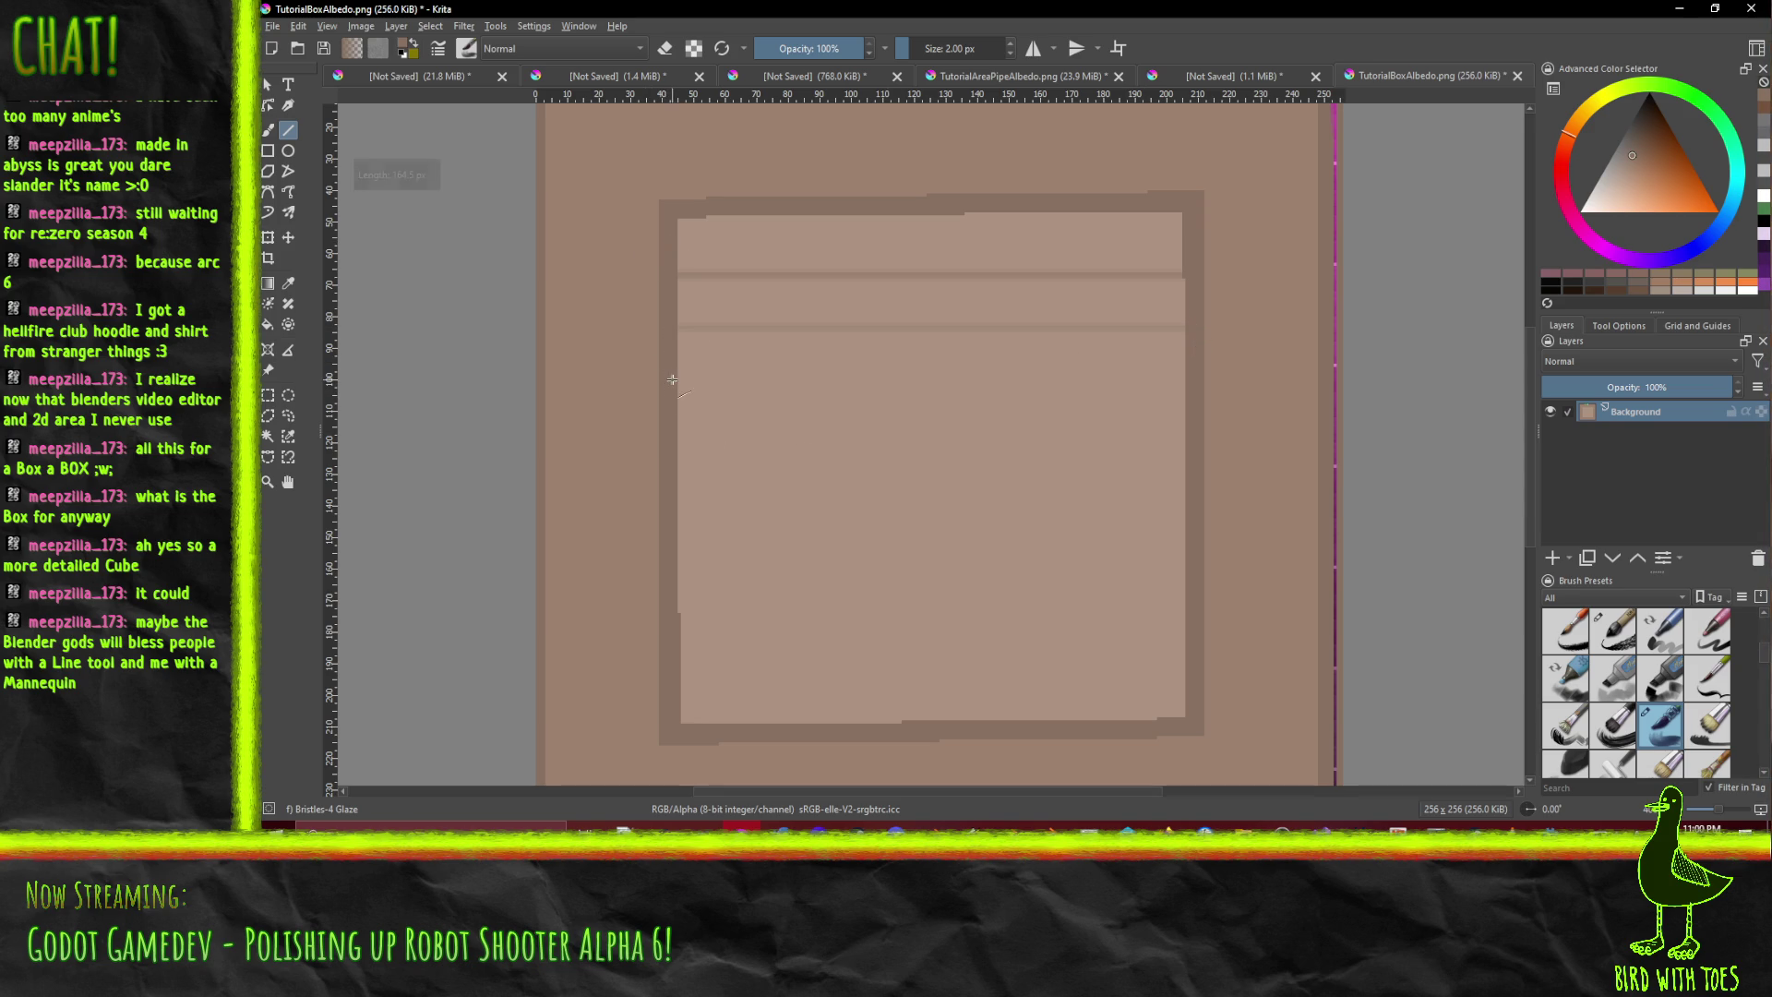
drag(679, 373, 1184, 374)
drag(679, 414, 1185, 414)
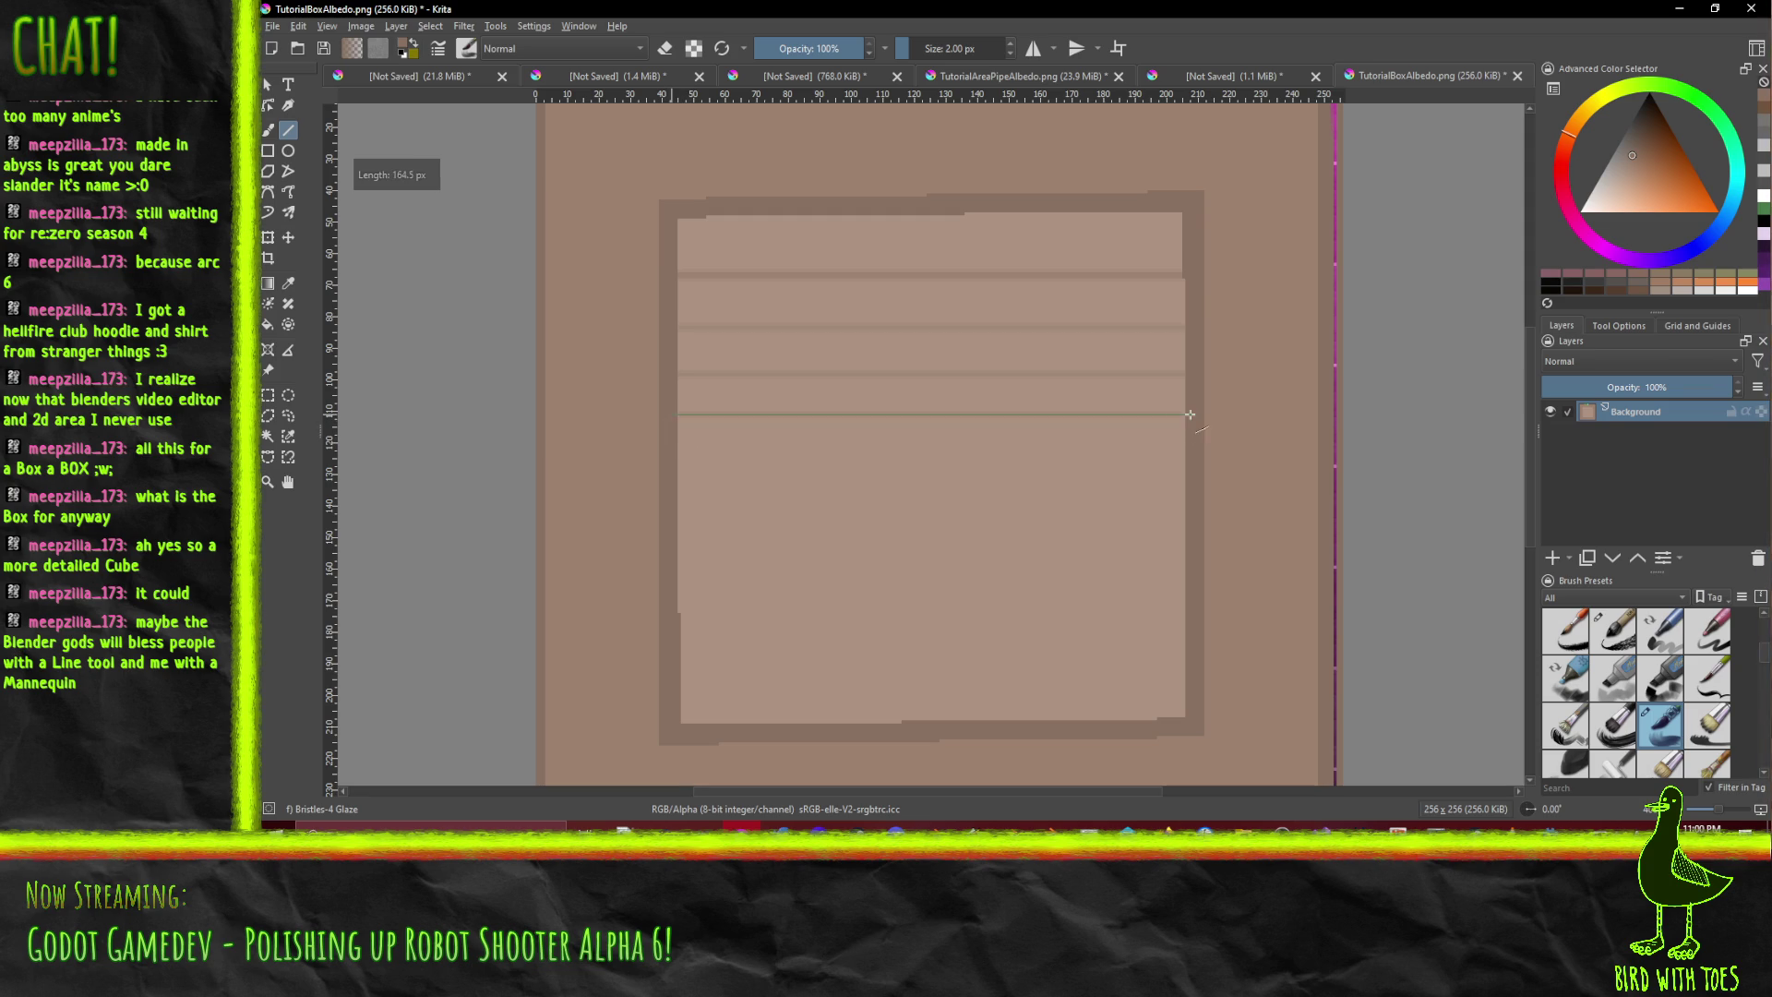
drag(679, 421, 1192, 427)
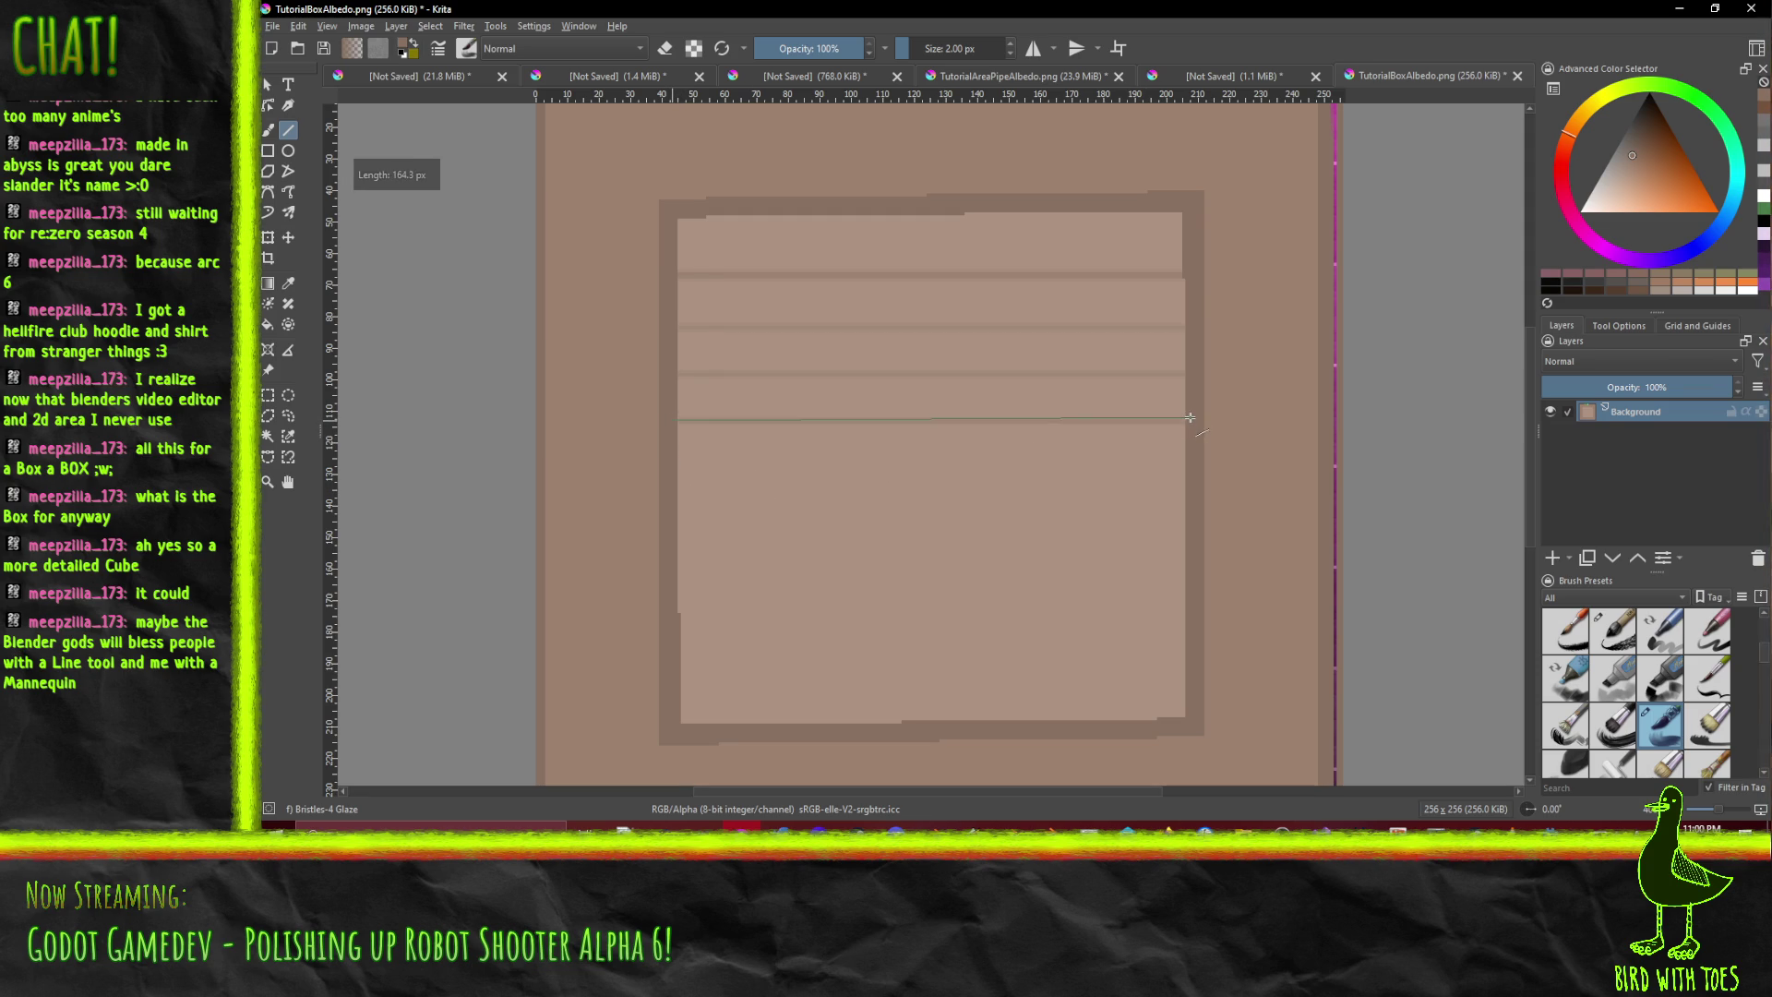
drag(670, 468, 1187, 468)
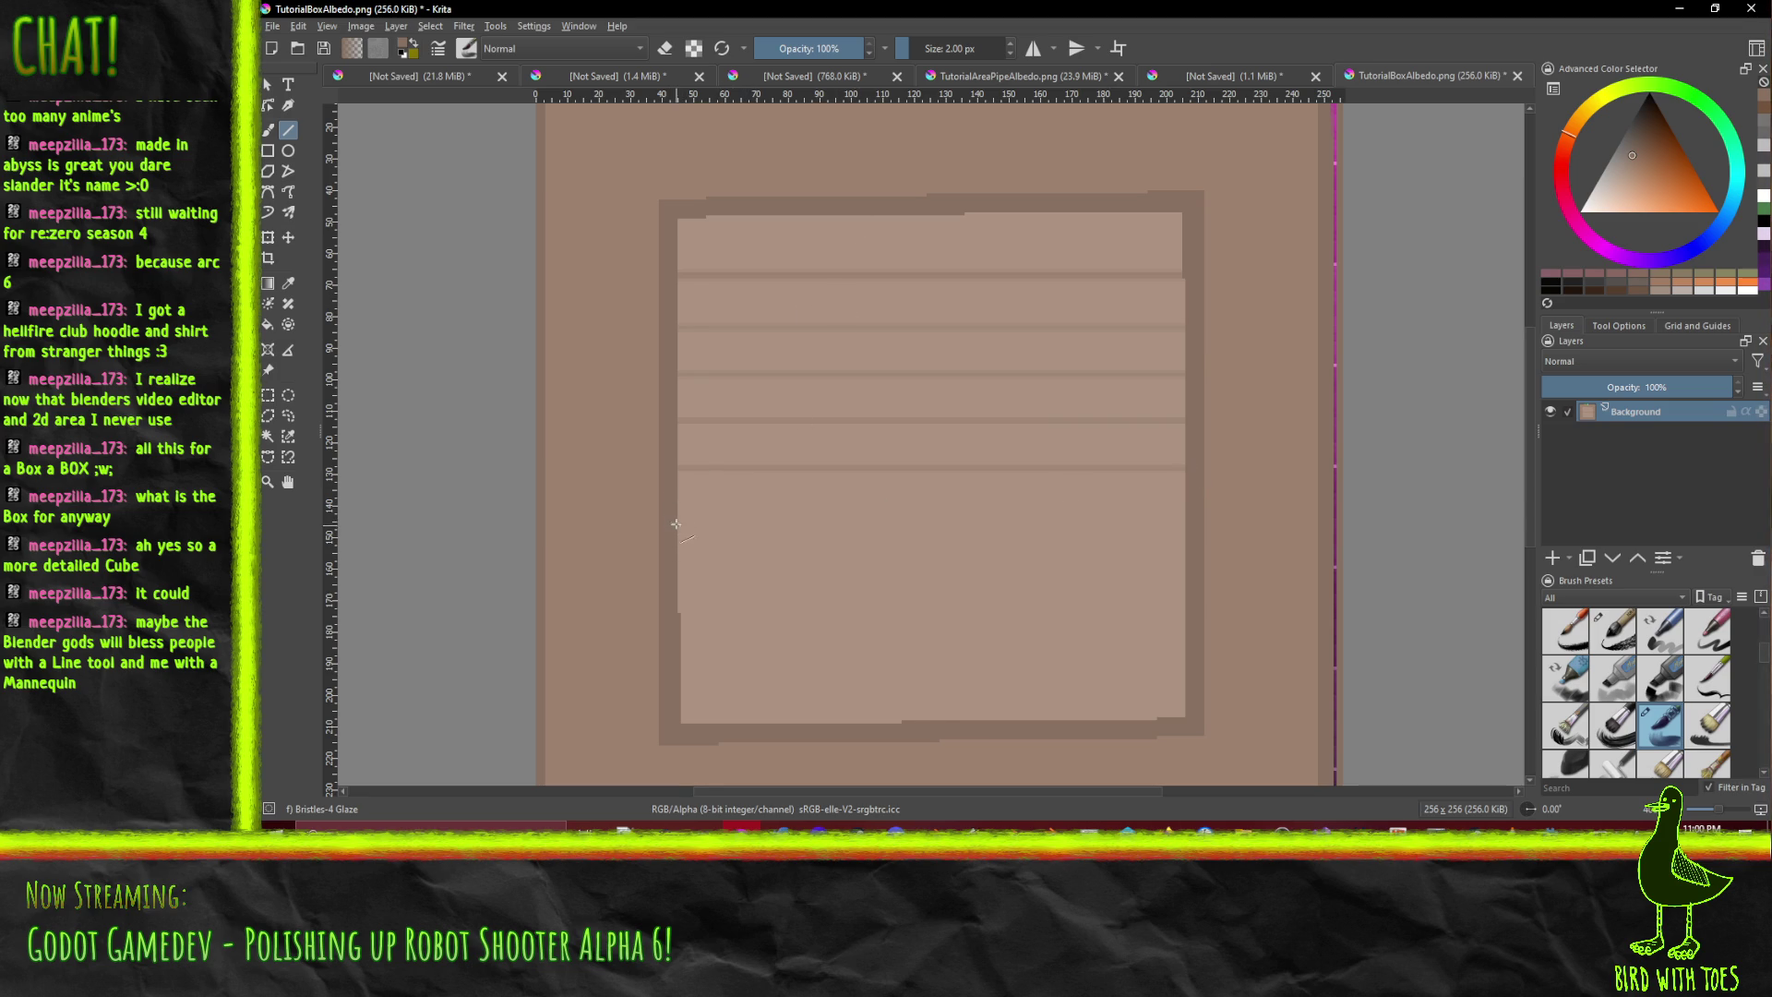
drag(674, 509, 1189, 510)
drag(672, 552, 1193, 550)
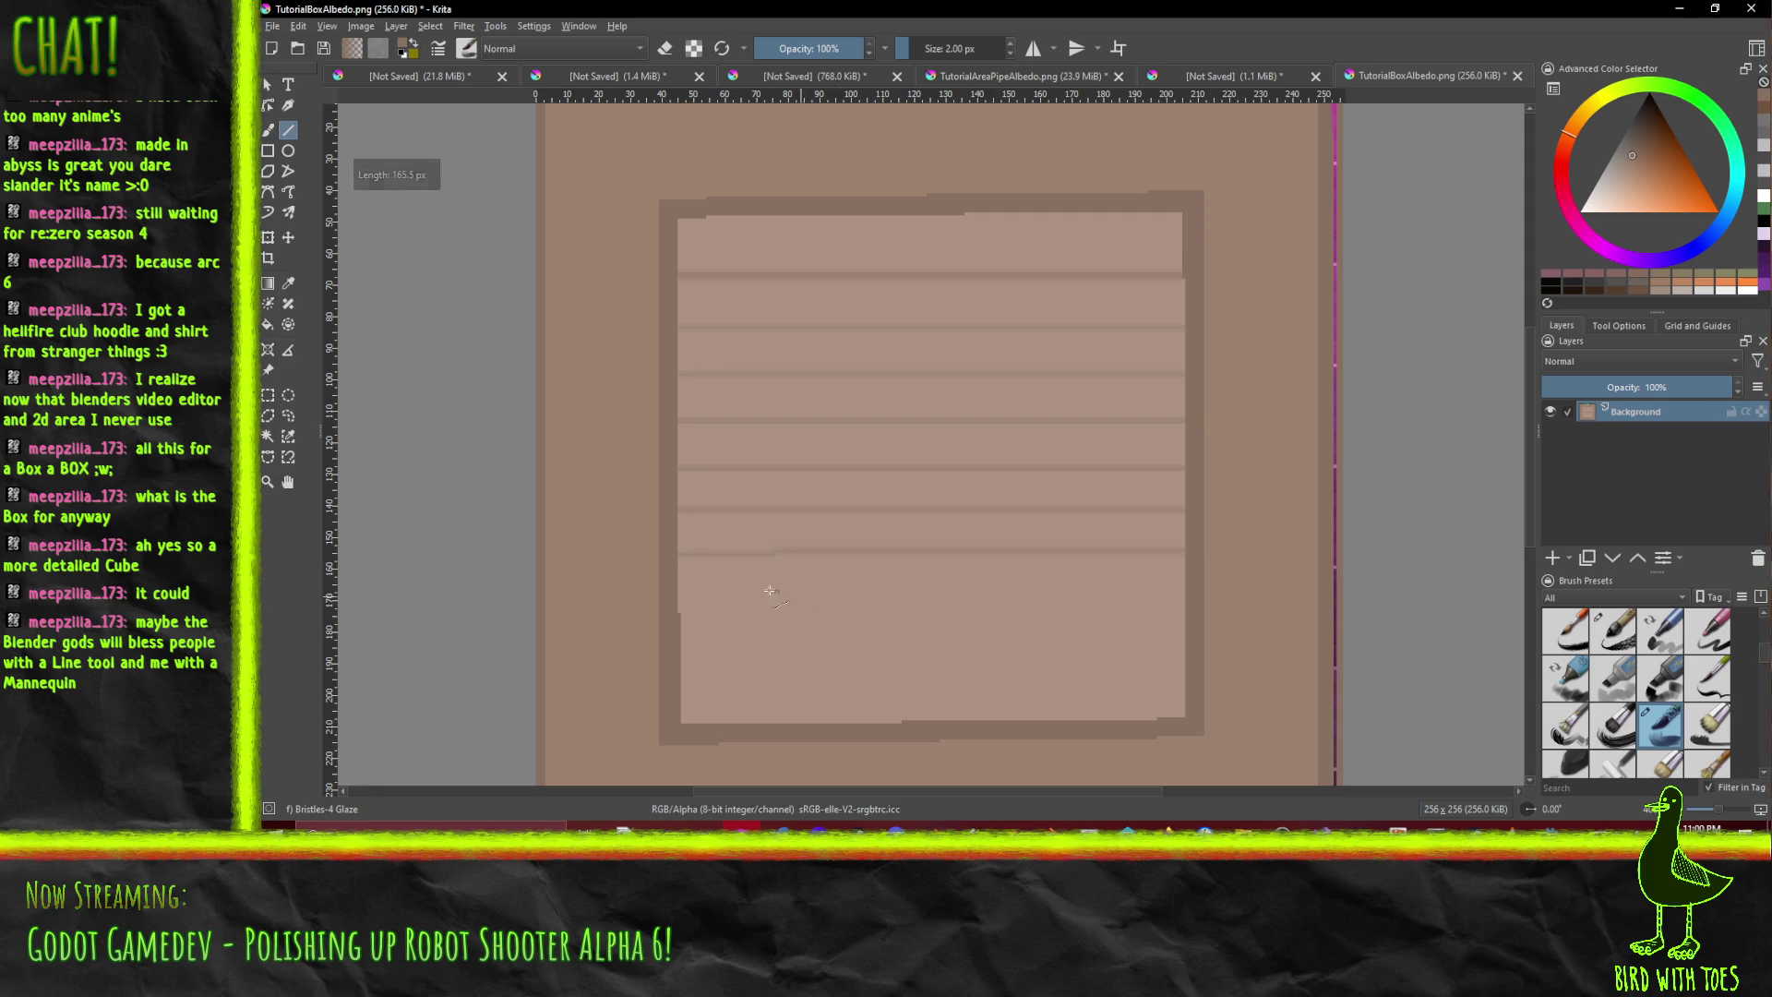
drag(675, 602, 1190, 601)
drag(679, 638, 1181, 638)
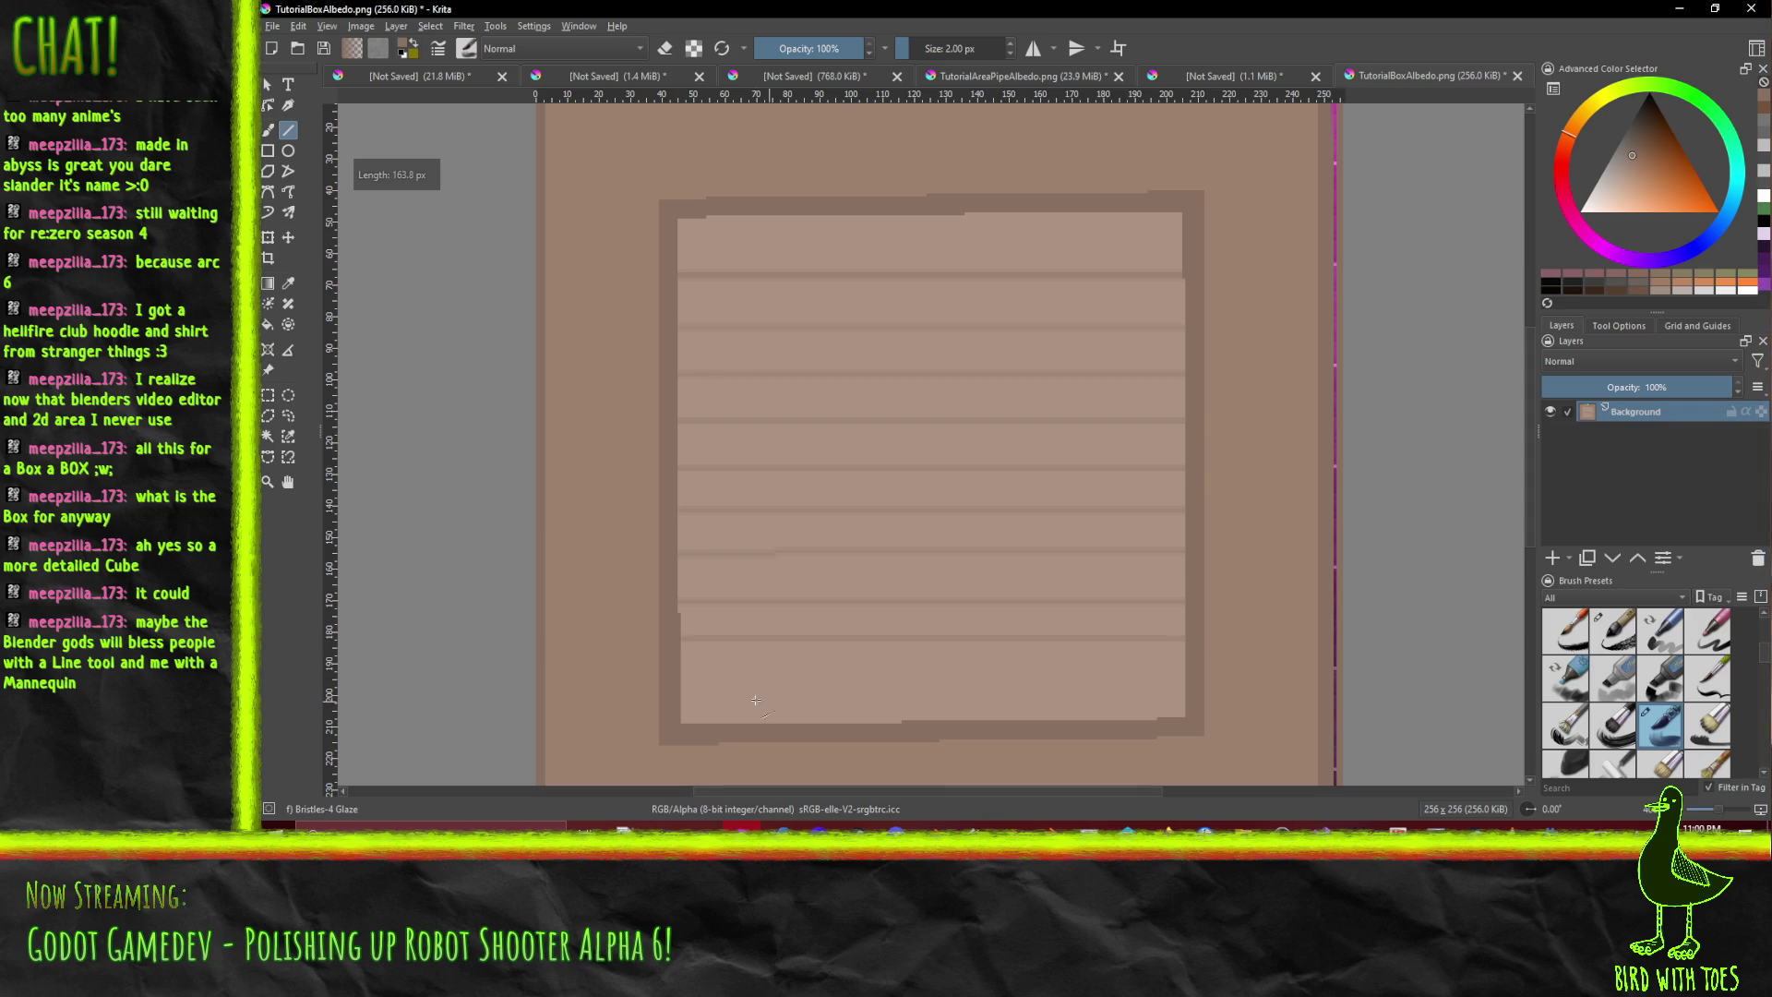
drag(682, 684, 1189, 681)
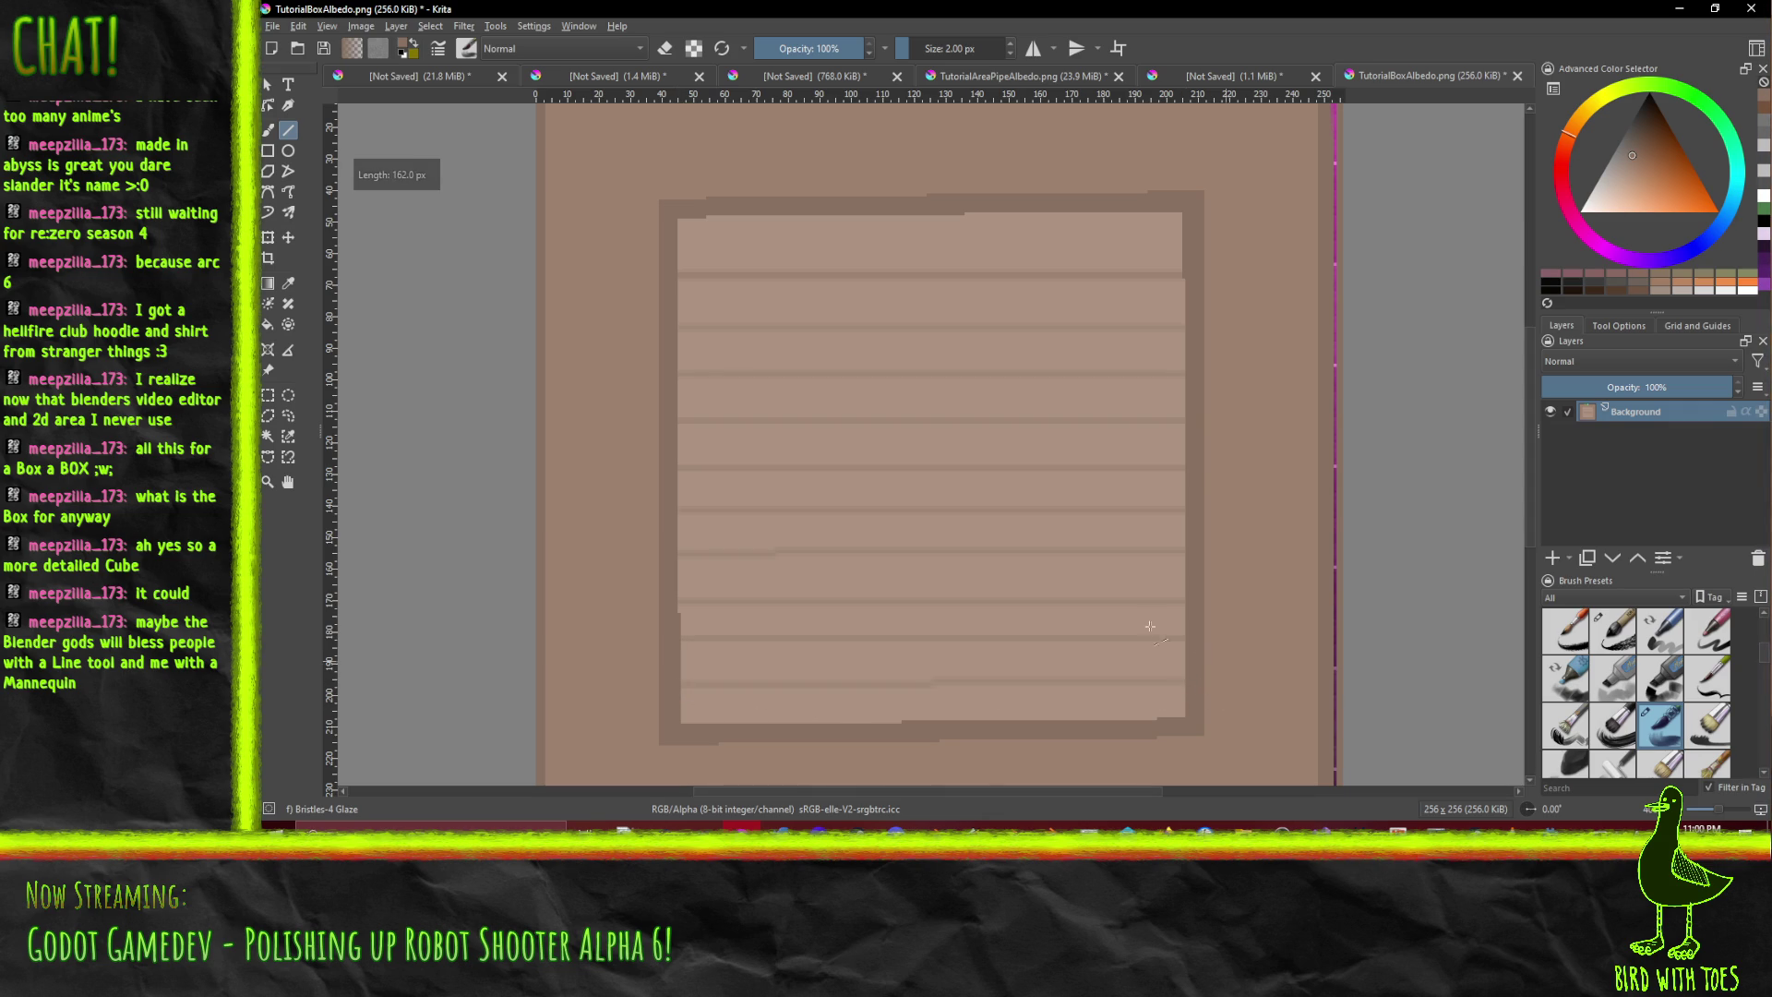
scroll(1191, 656, down, 2)
key(alt+s)
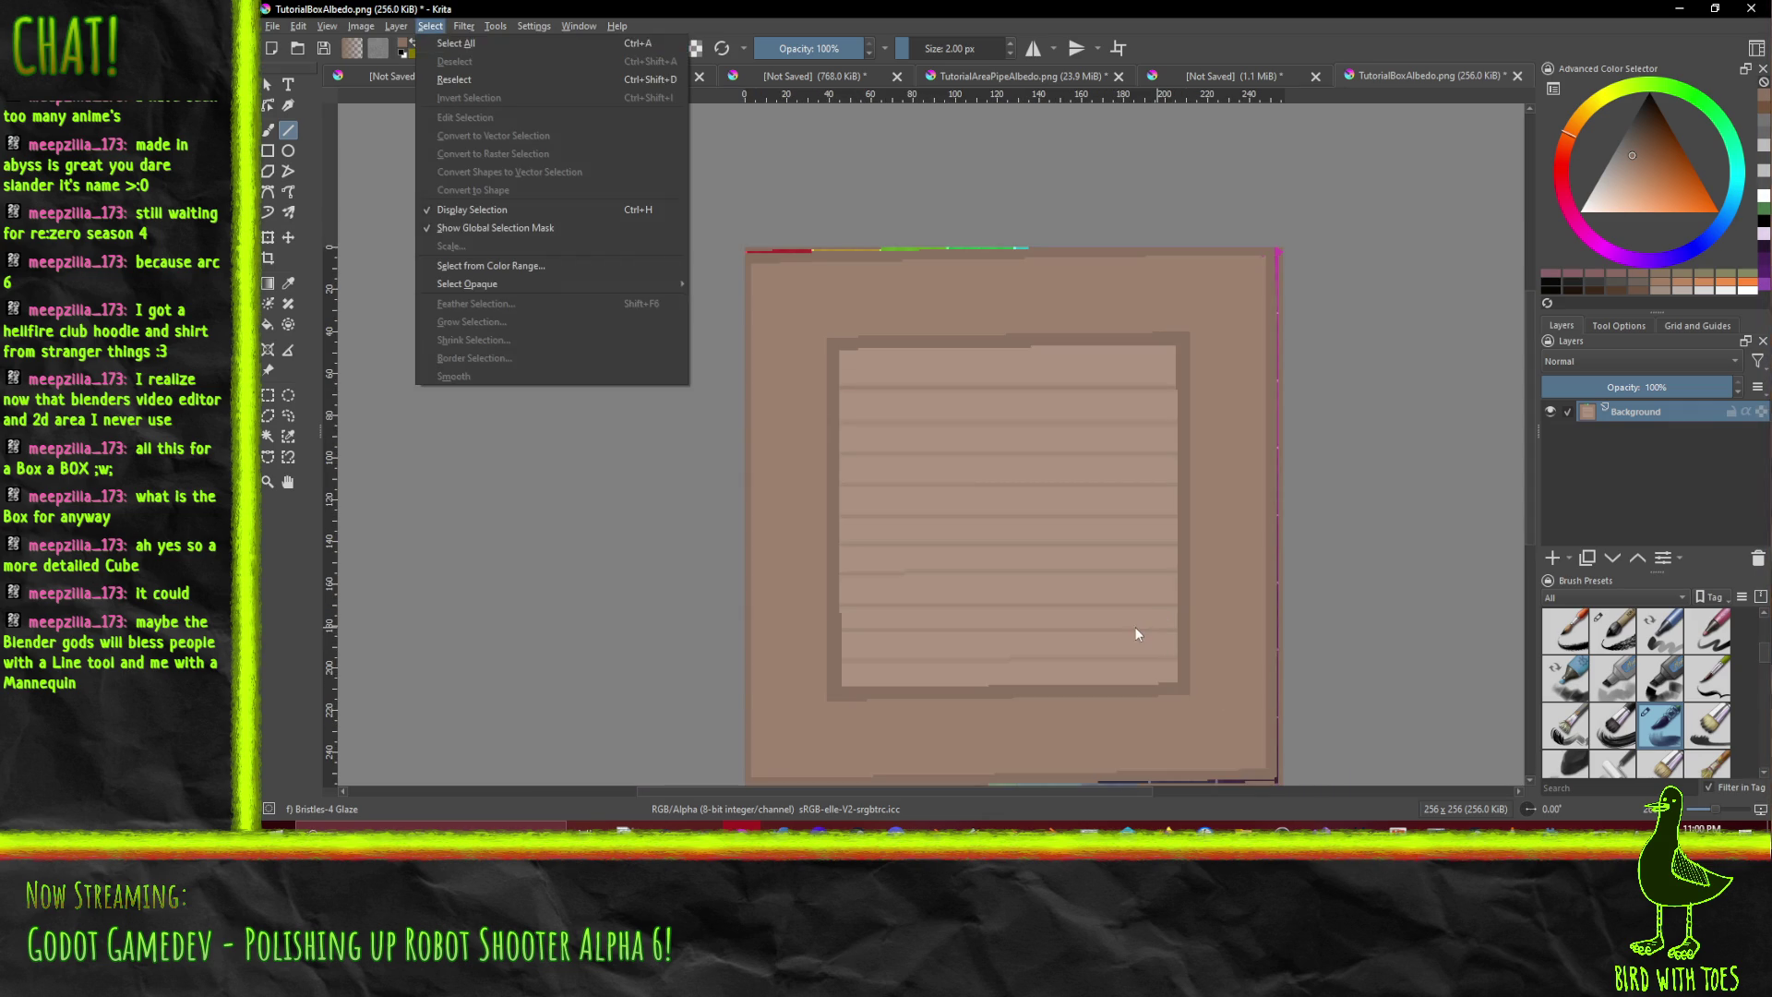
- Export the texture as TutorialBoxAlbedo.png with default PNG options, then switch to Blender
key(Escape)
click(272, 25)
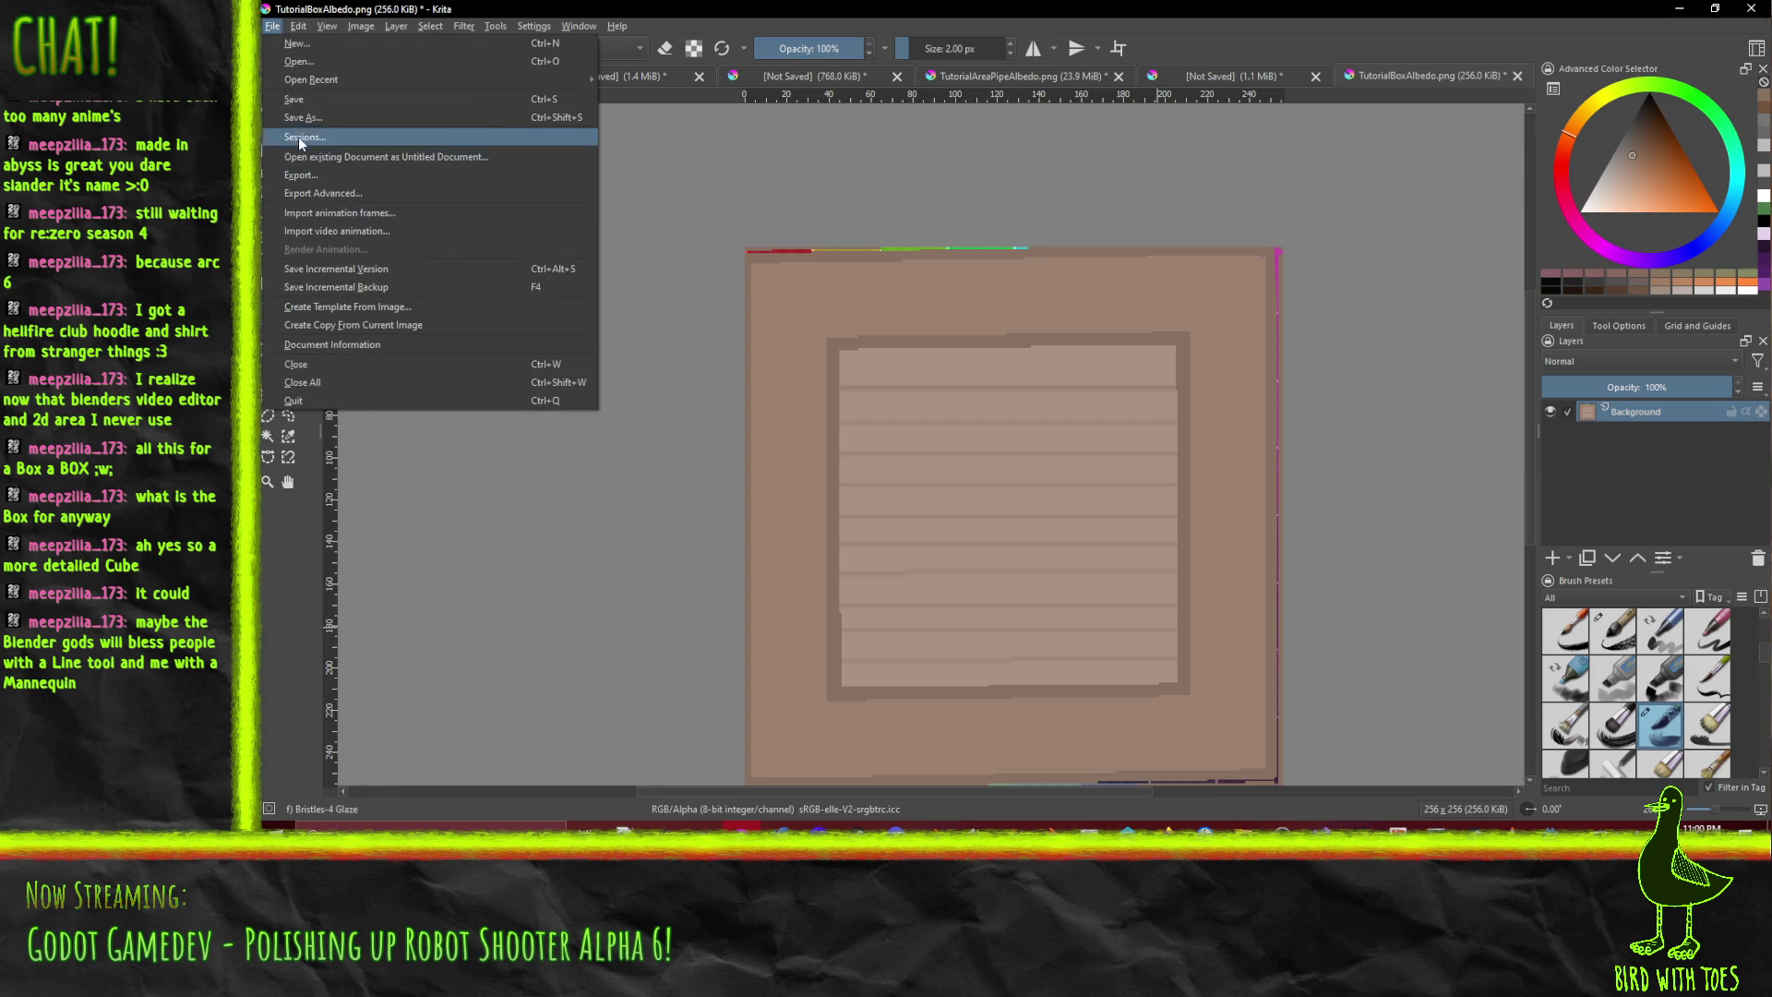
click(299, 174)
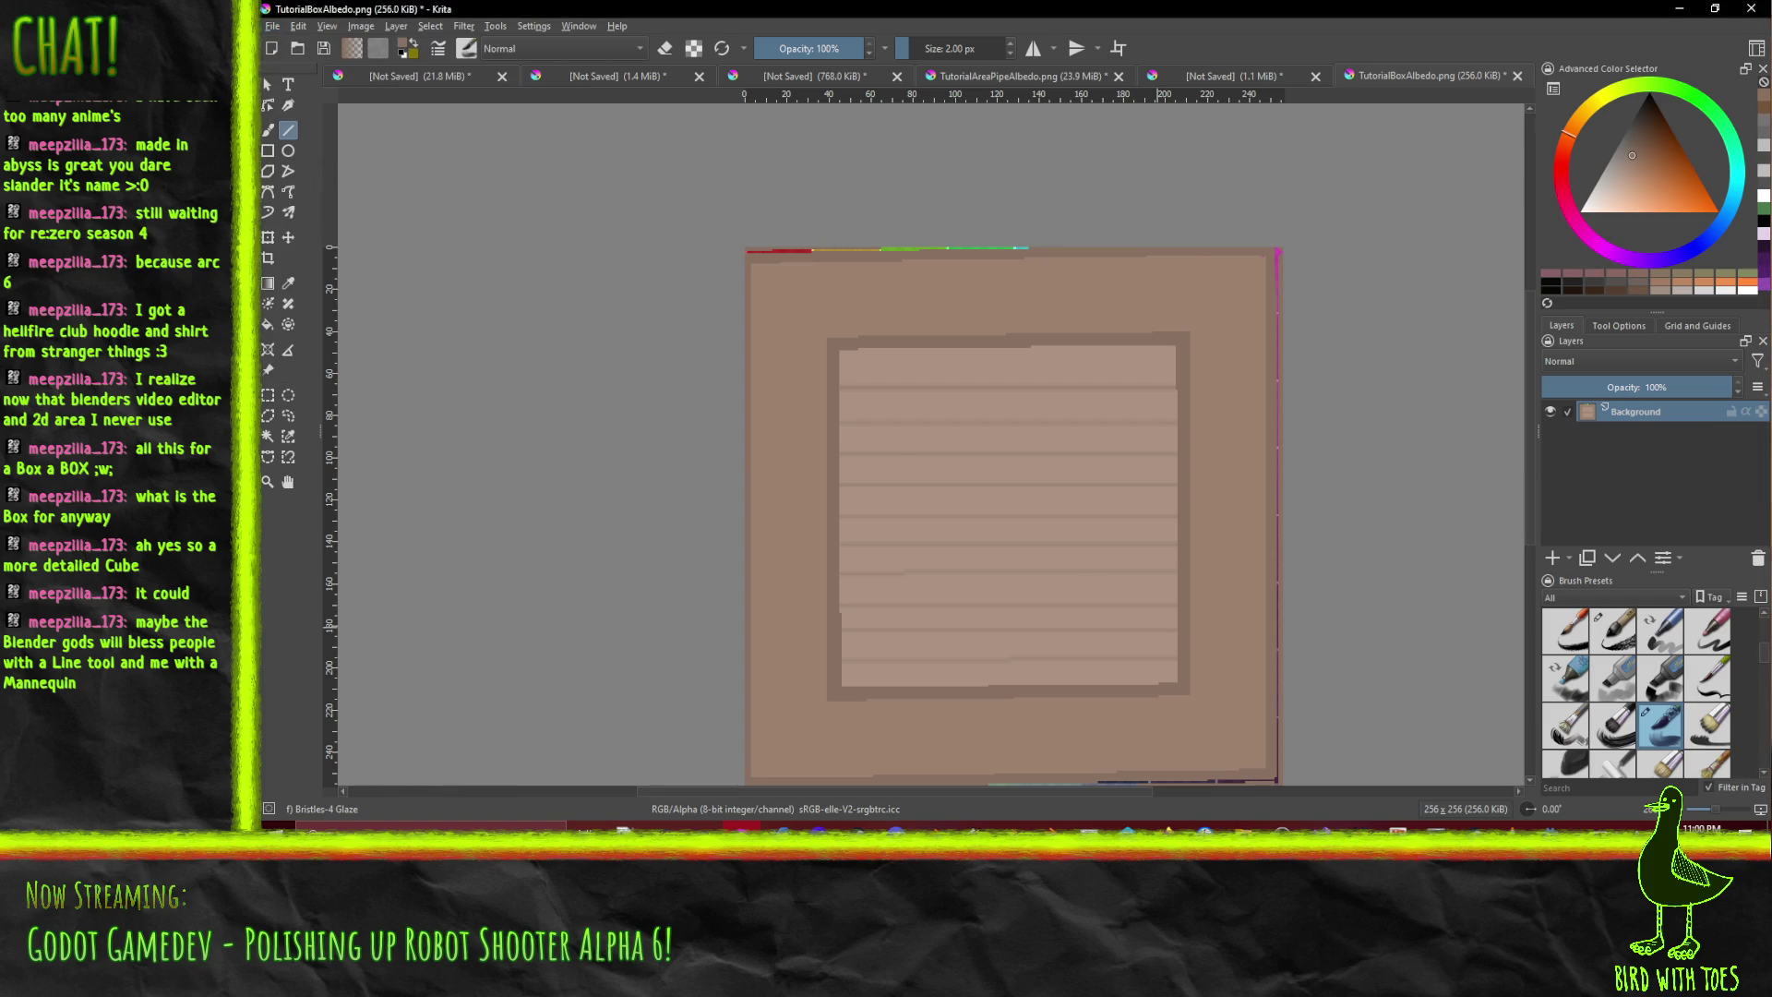
click(1085, 574)
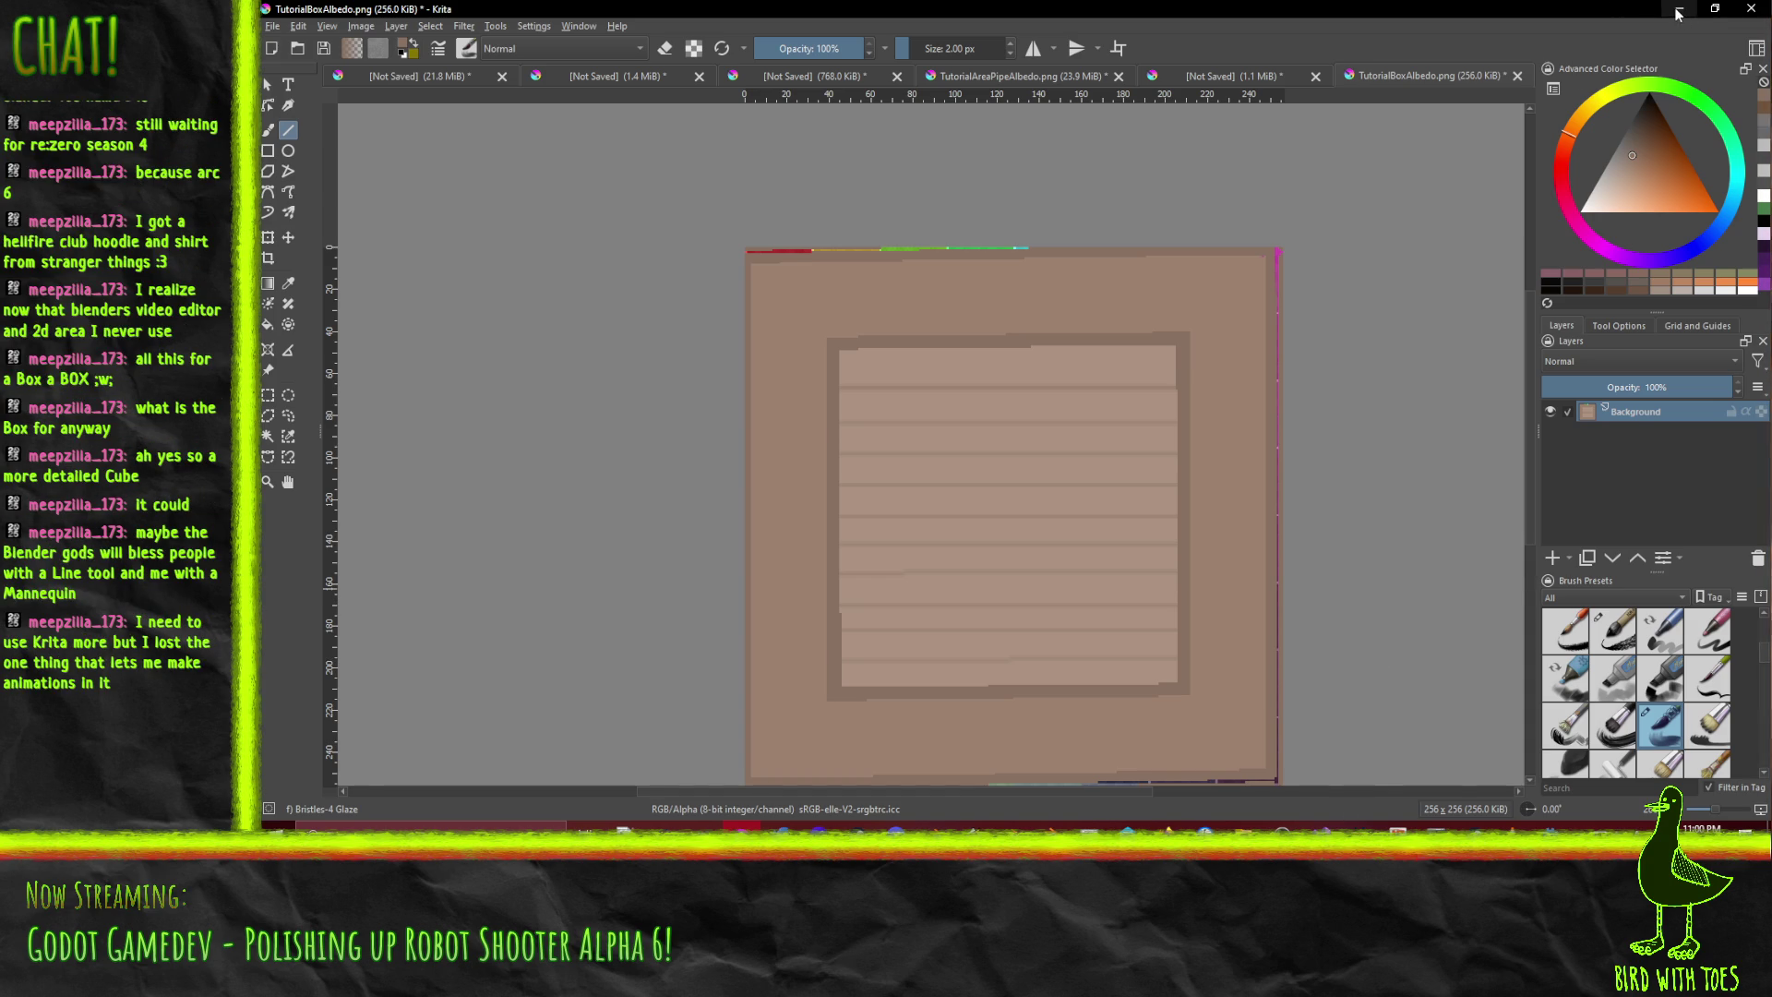
click(1010, 858)
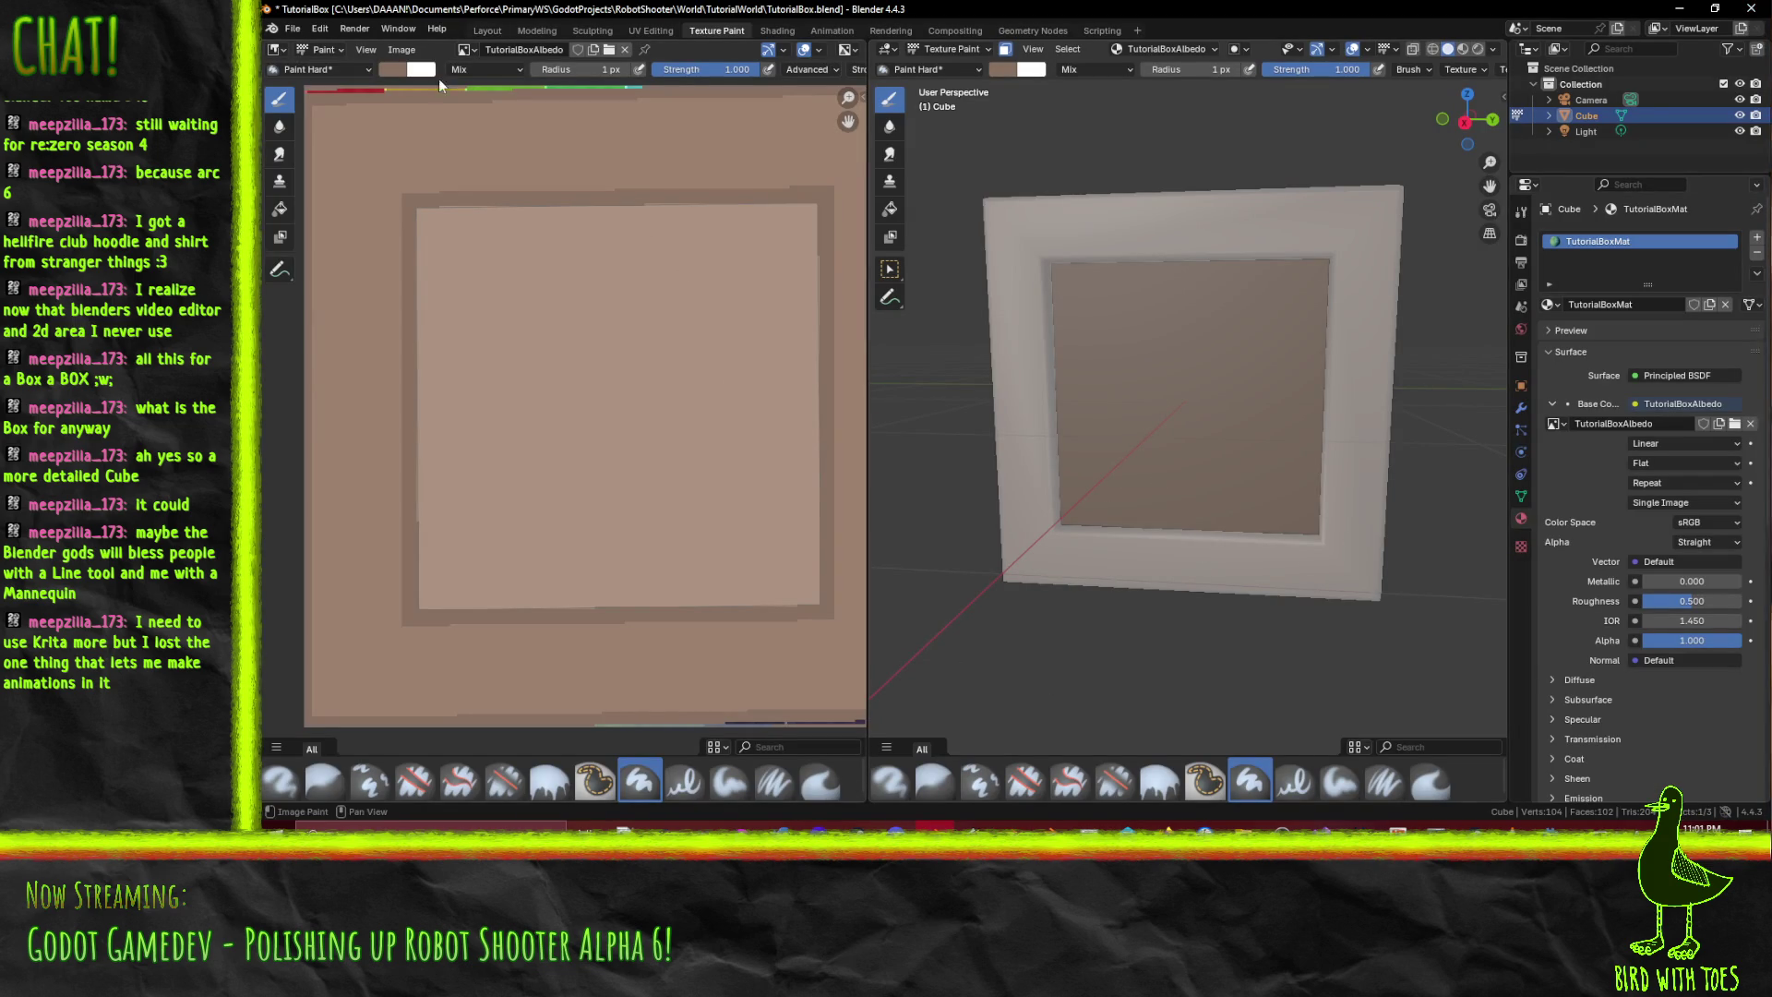
- Reload TutorialBoxAlbedo in the image editor, check the planked cube, and enter the Modeling workspace
click(402, 50)
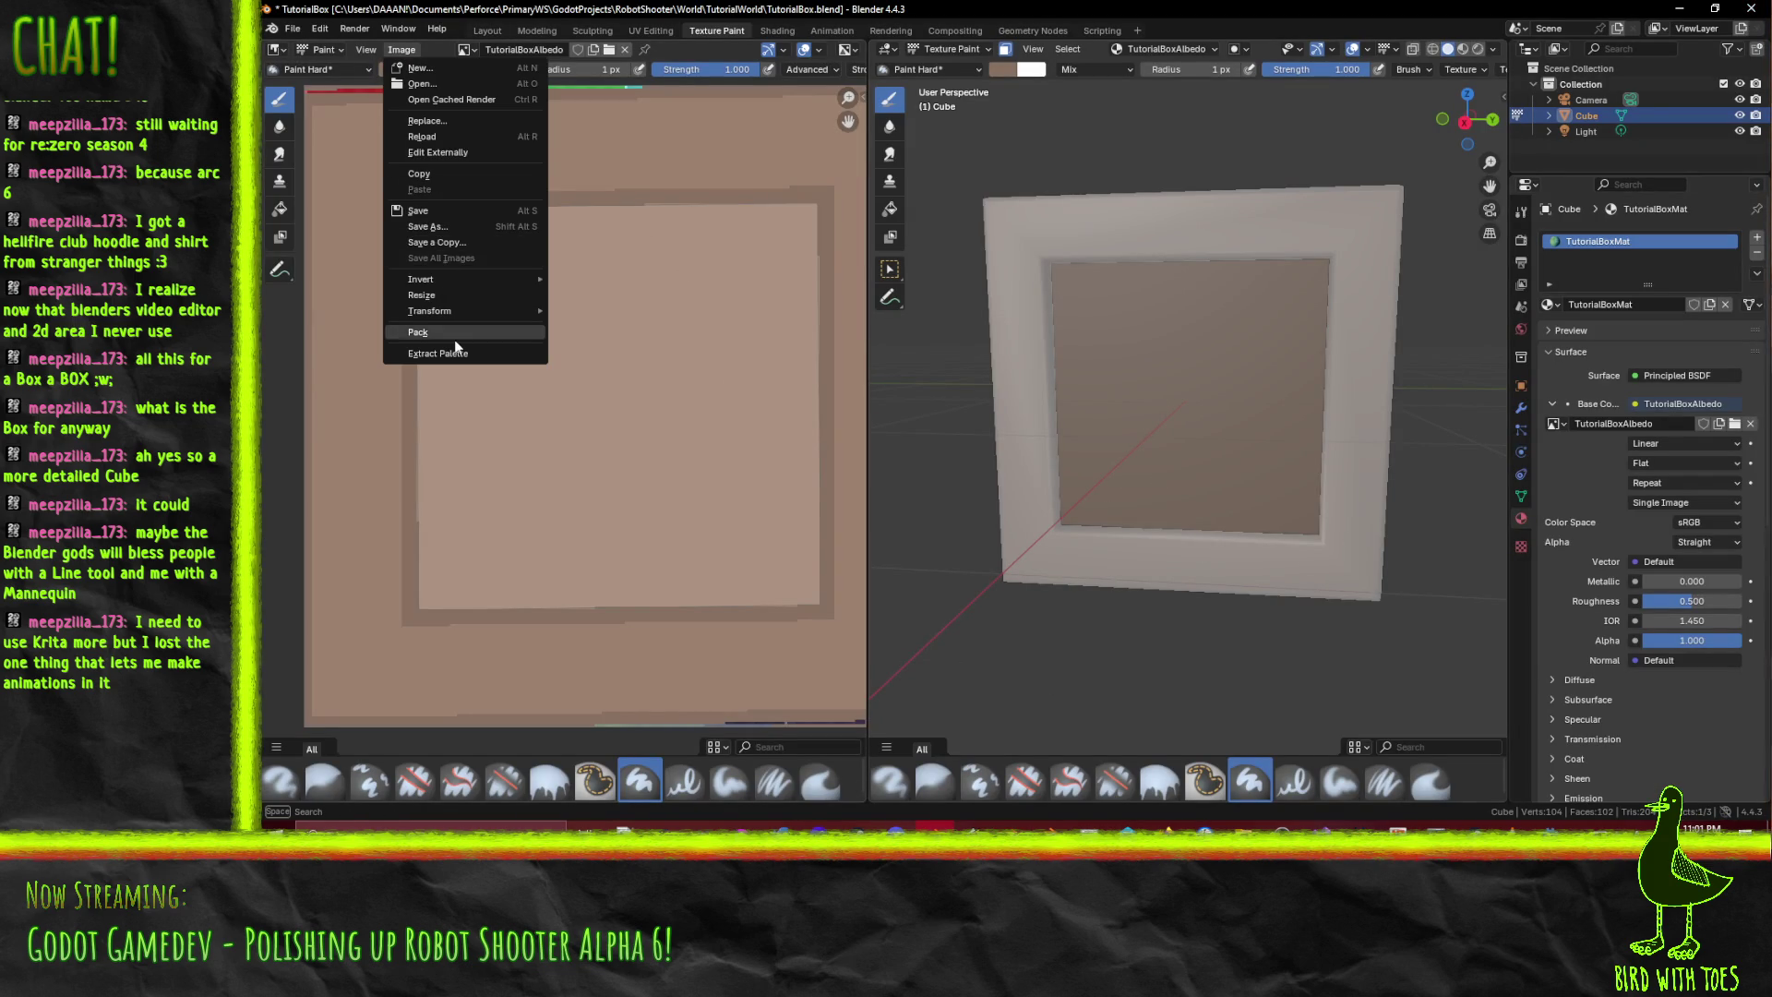
mouse_move(460, 317)
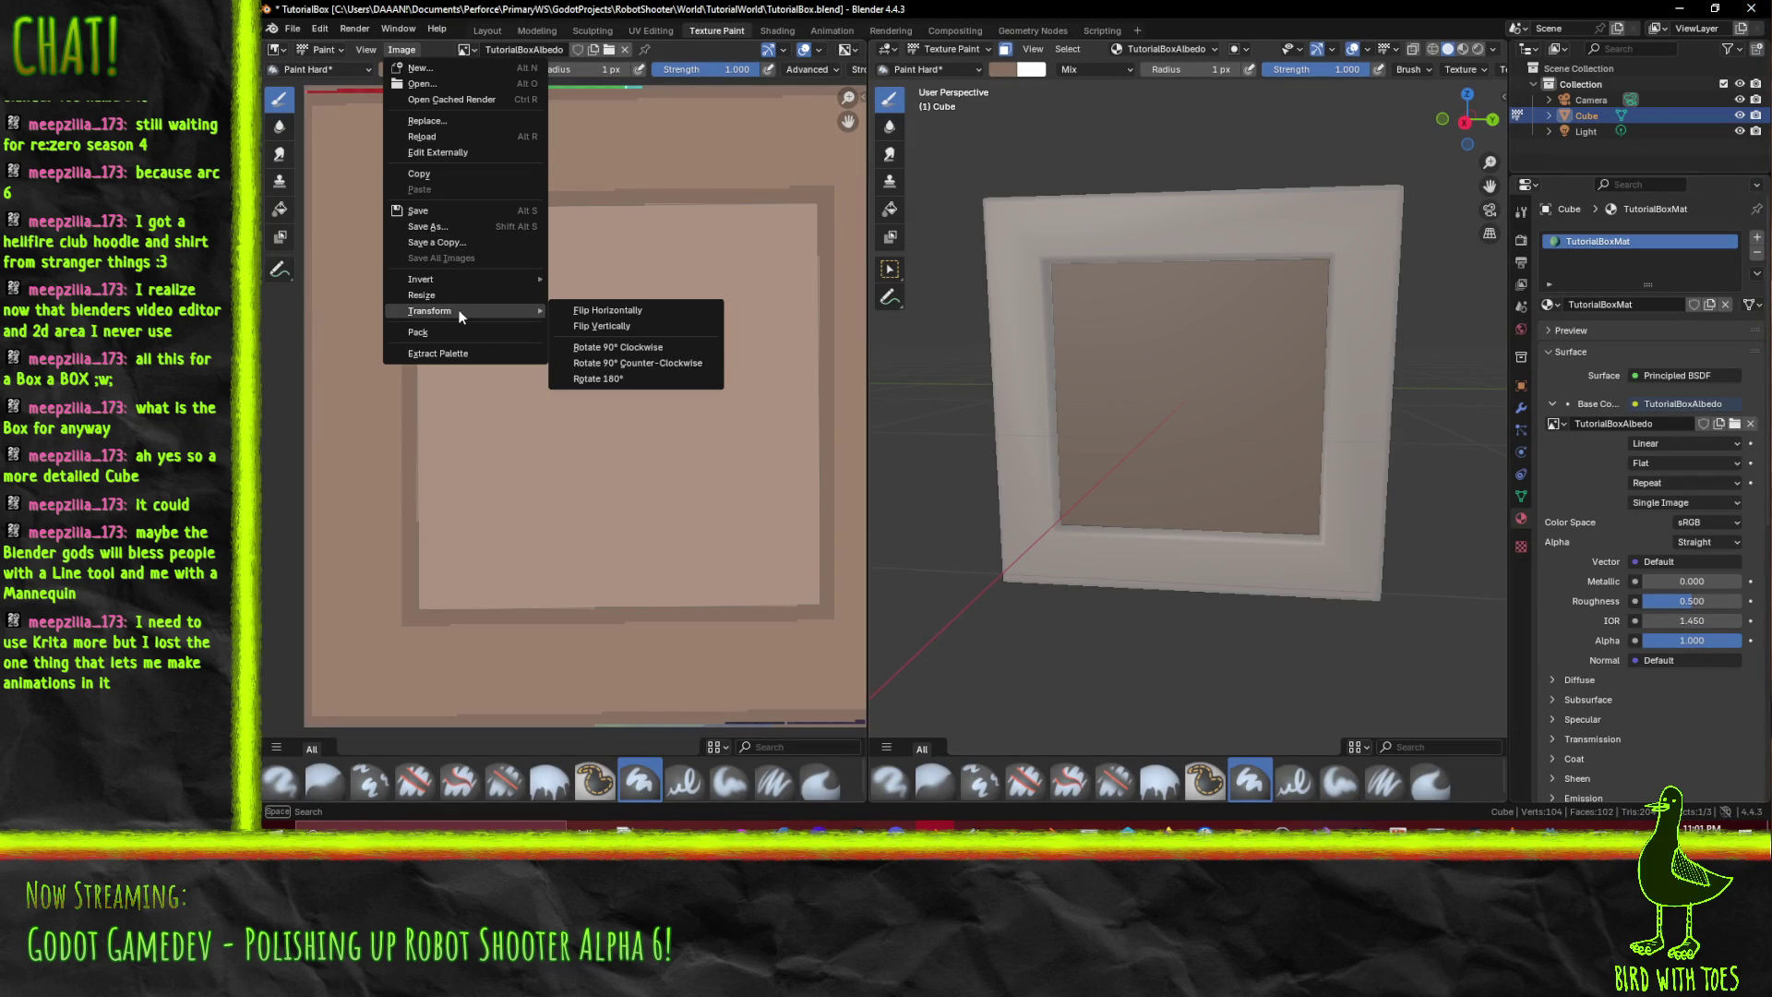
click(462, 134)
scroll(1108, 369, down, 4)
mouse_move(1144, 369)
mouse_down()
mouse_move(1105, 367)
mouse_move(1180, 397)
mouse_move(1452, 341)
mouse_move(1278, 406)
mouse_move(1154, 416)
mouse_up()
scroll(1227, 387, down, 3)
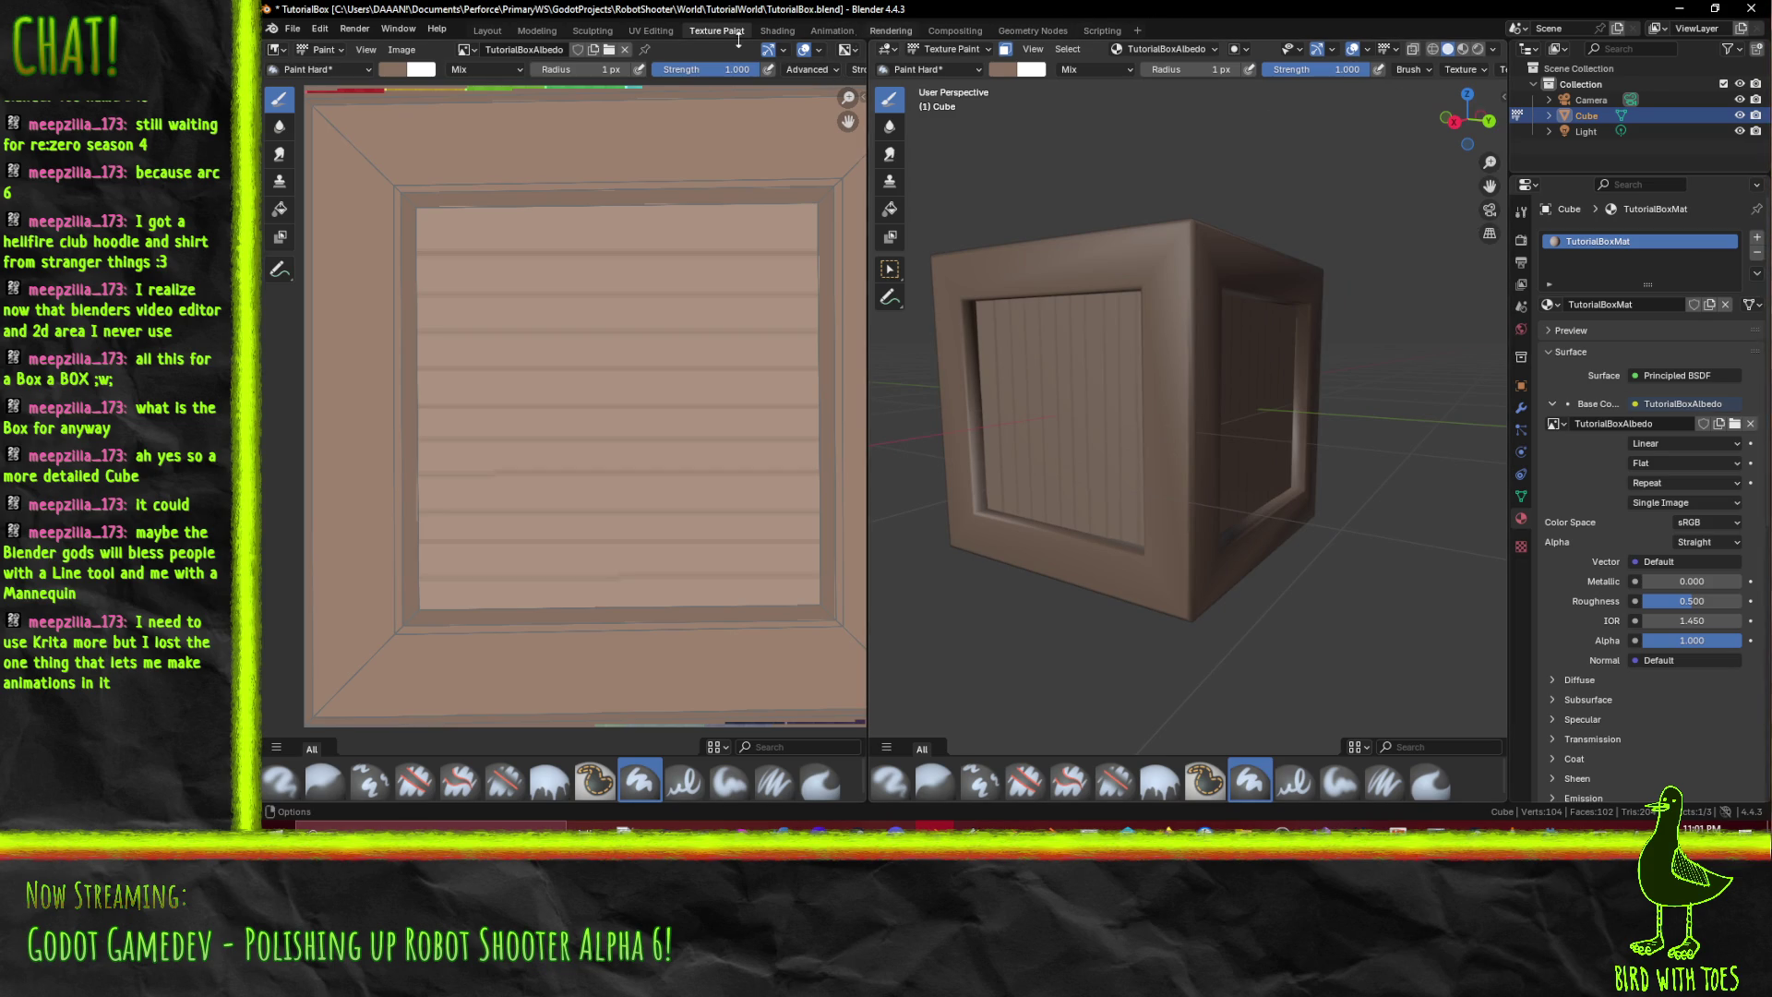
click(536, 31)
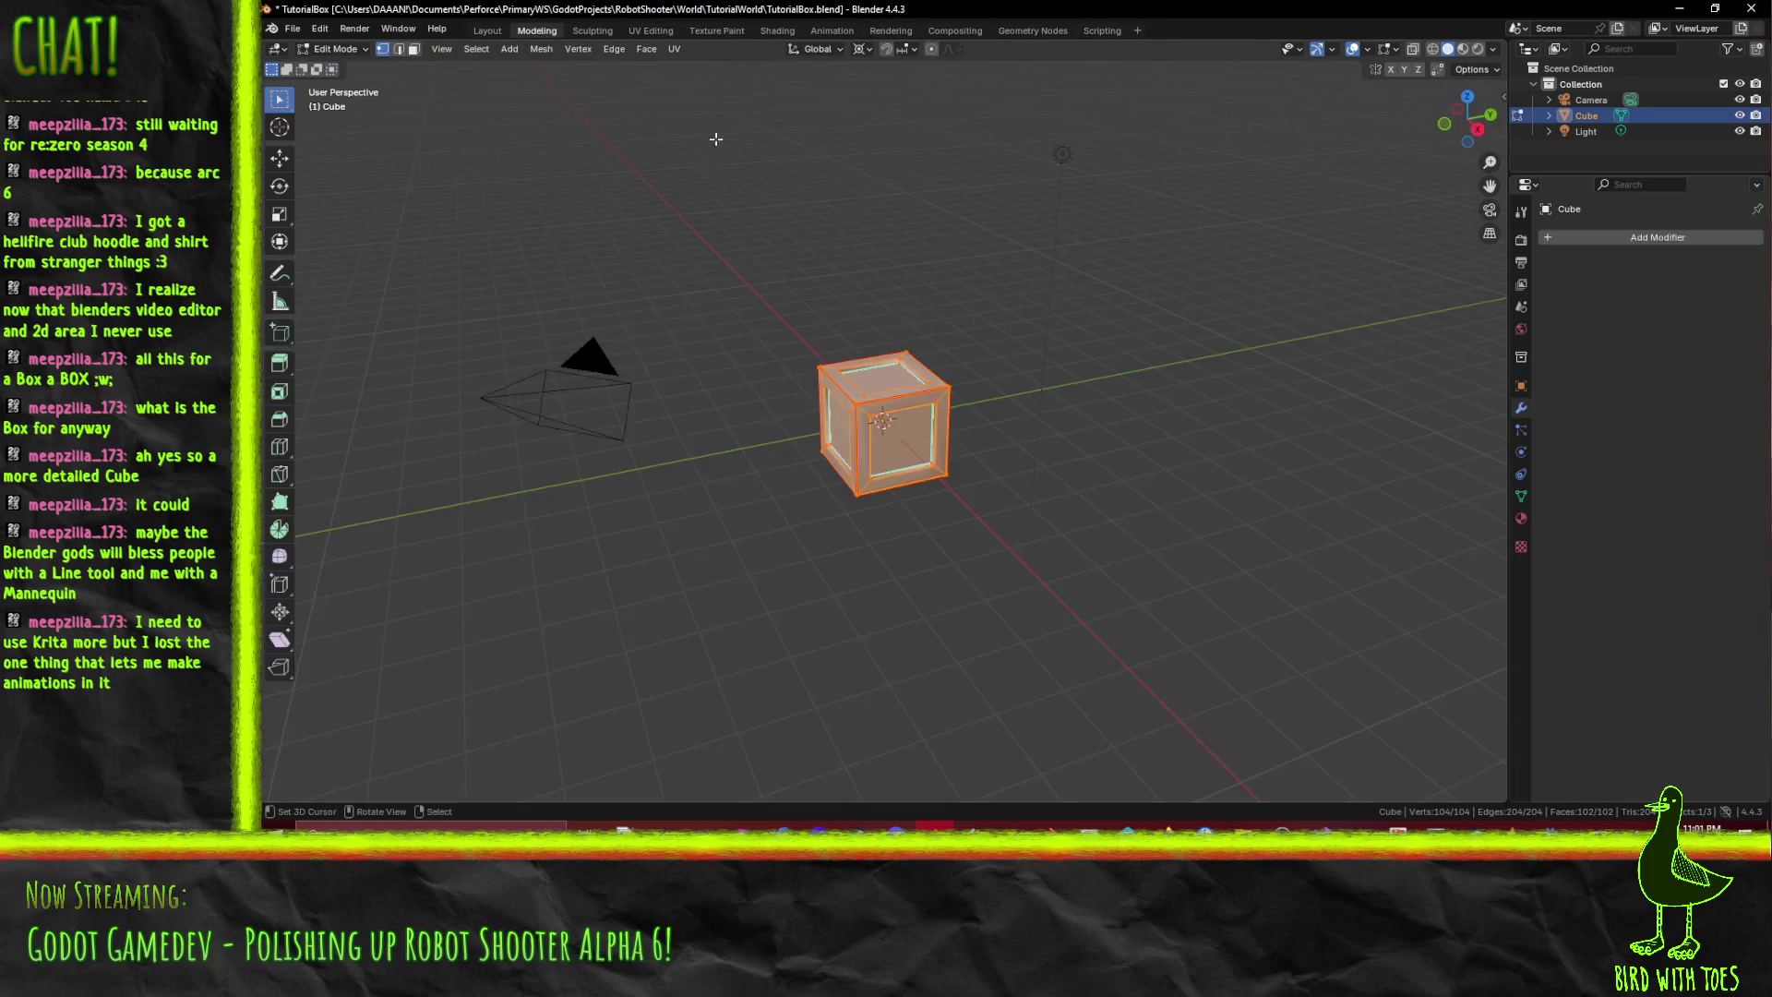
- In the More Colors! panel, display vertex colours as Alpha and expand Simple Fill's colour chooser
scroll(1001, 491, up, 5)
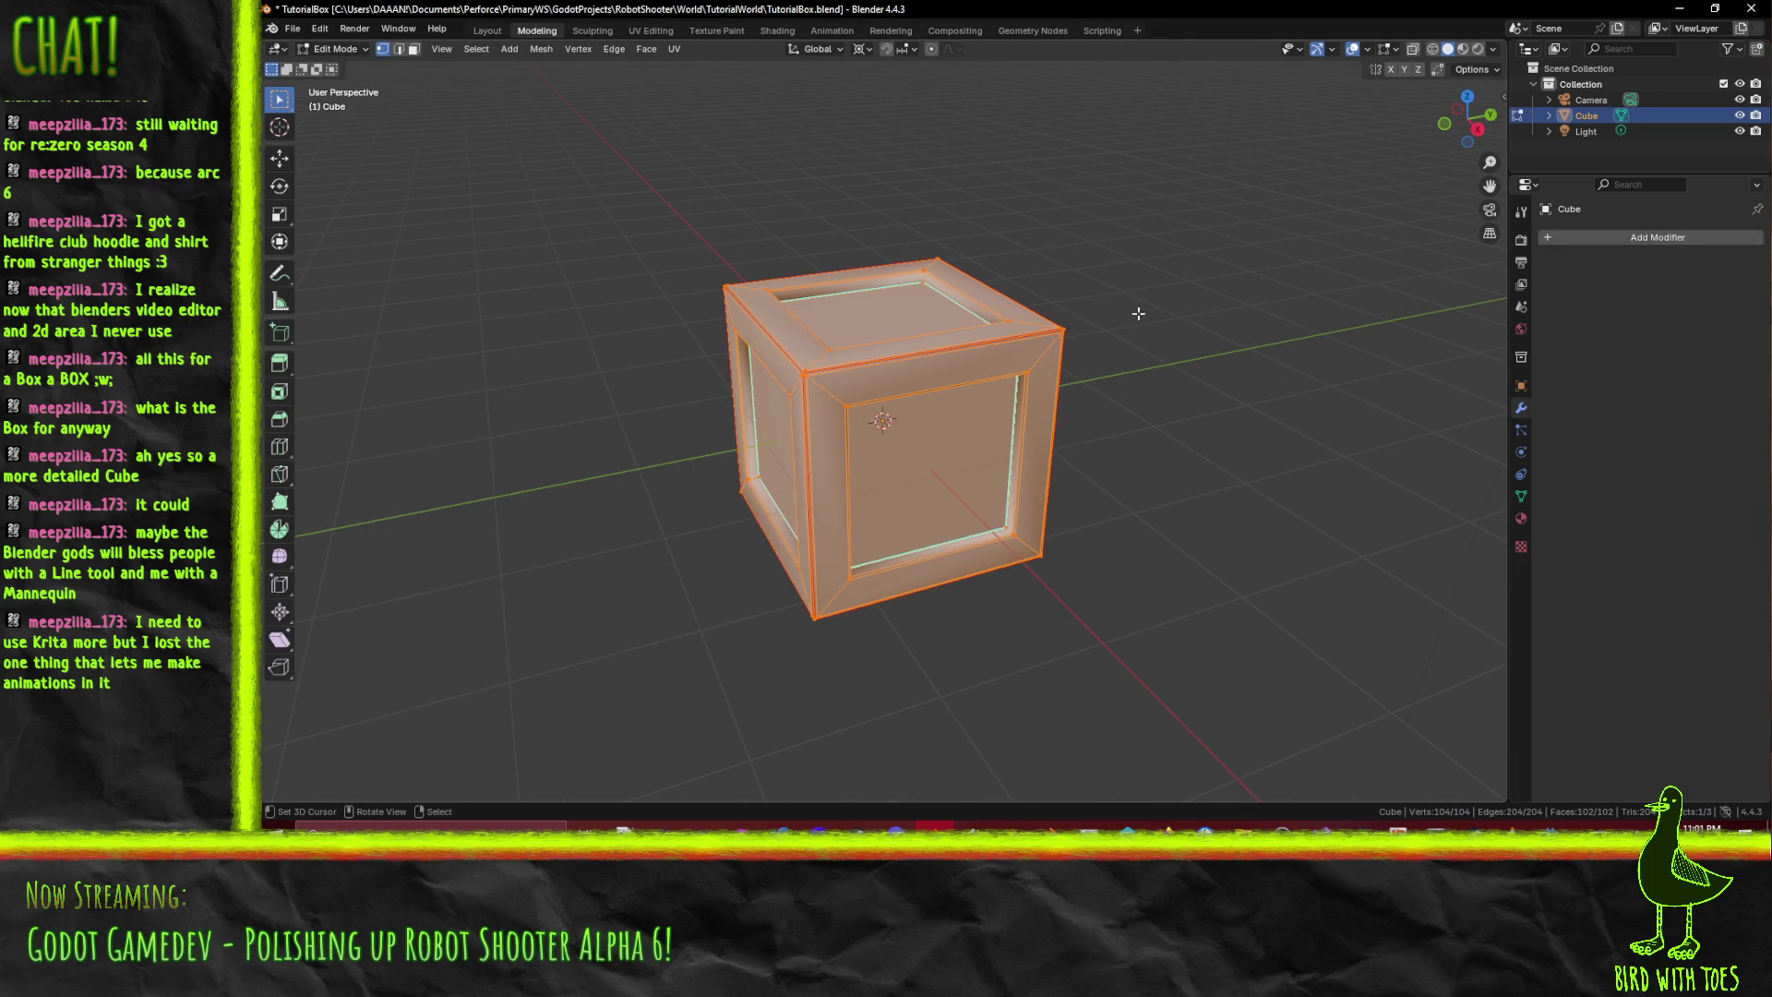
drag(1133, 313, 1261, 254)
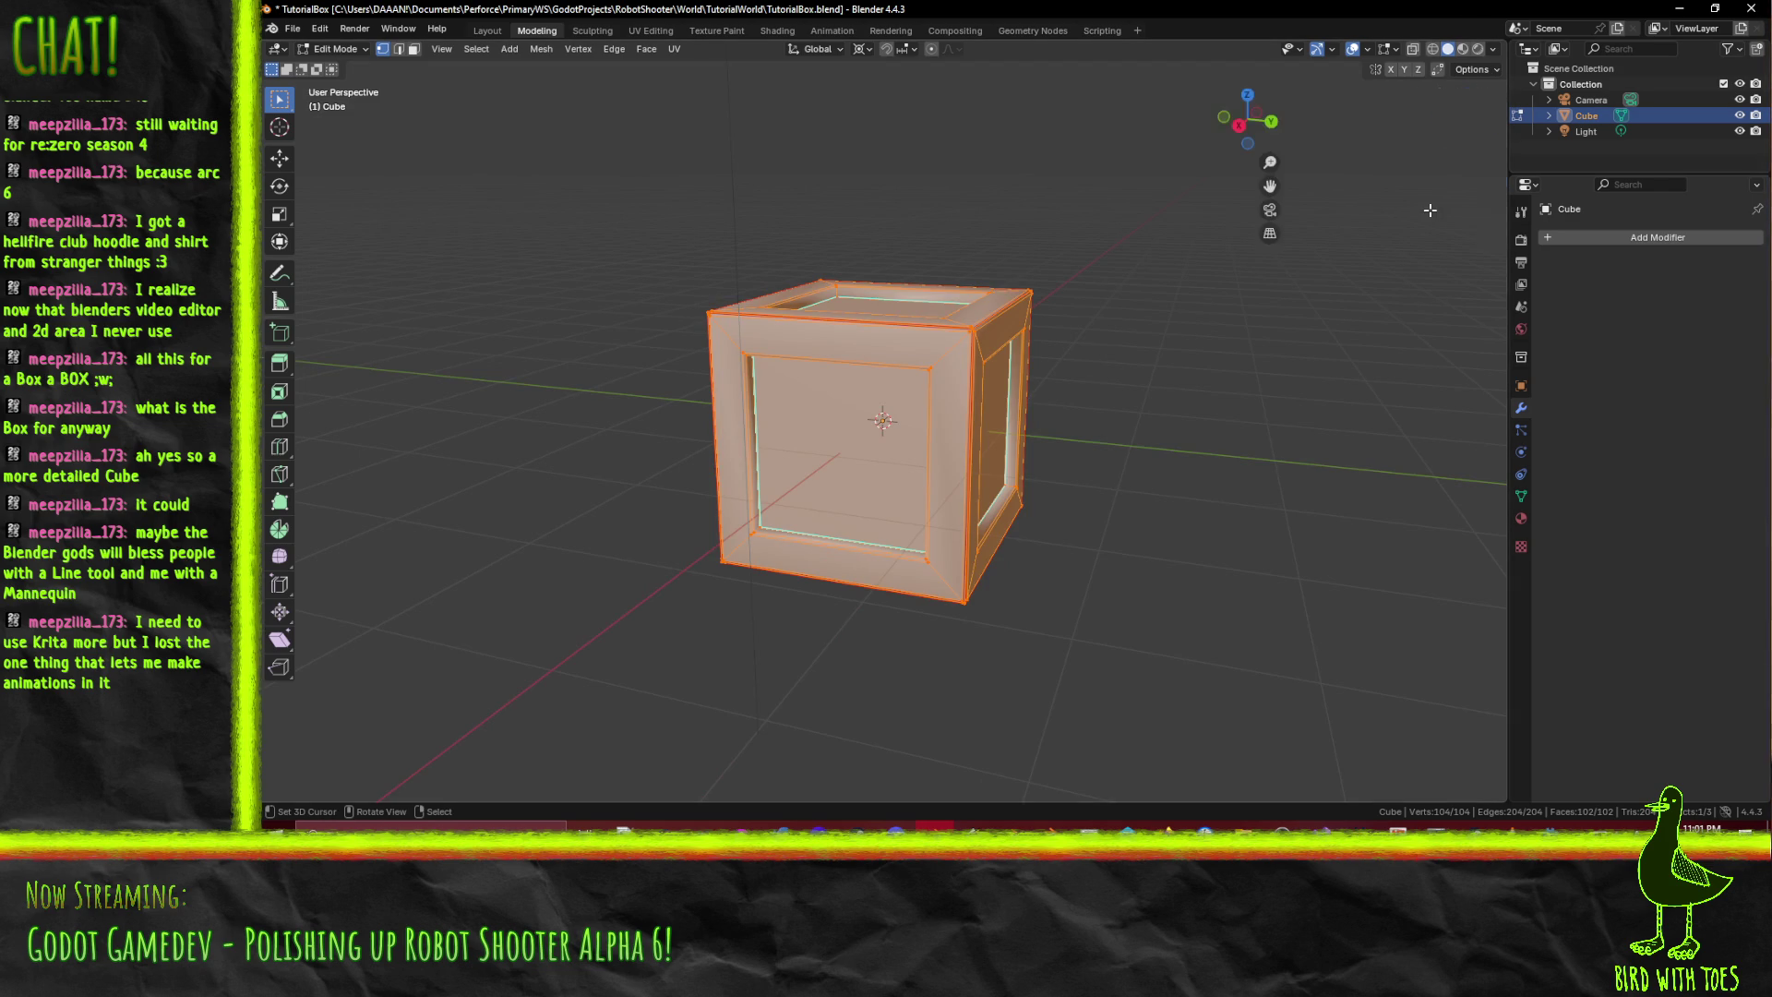
click(1504, 96)
click(1498, 227)
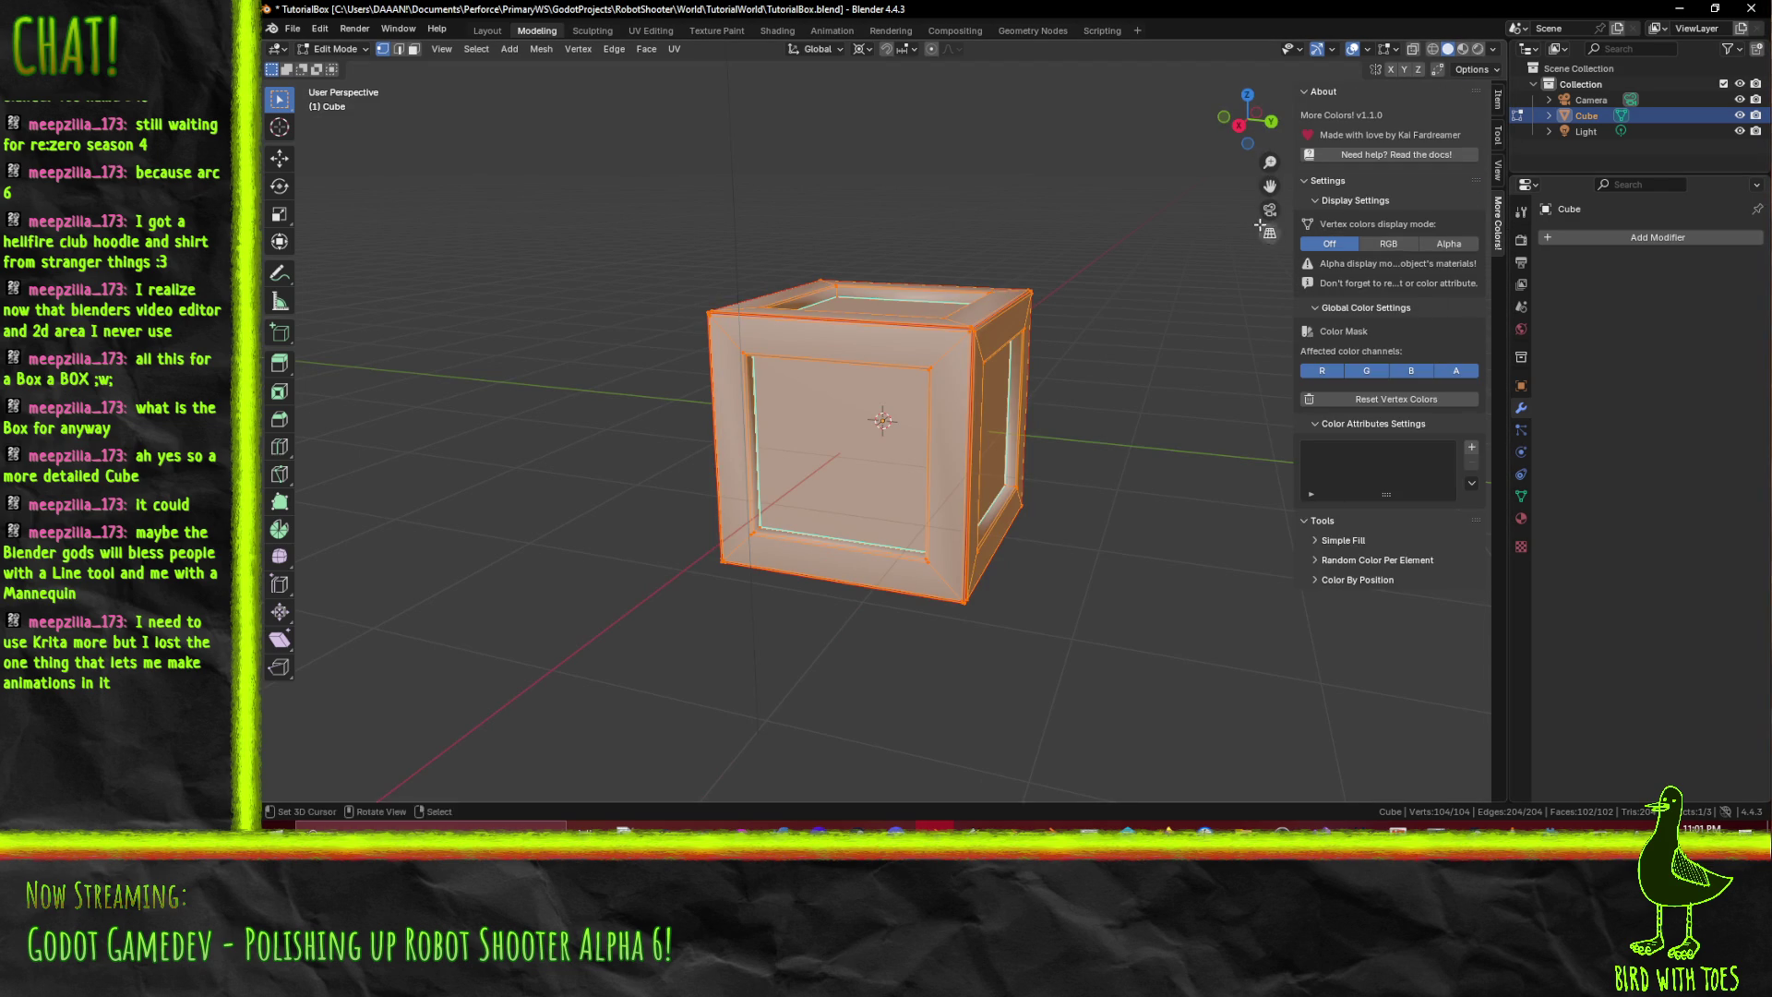
click(1384, 246)
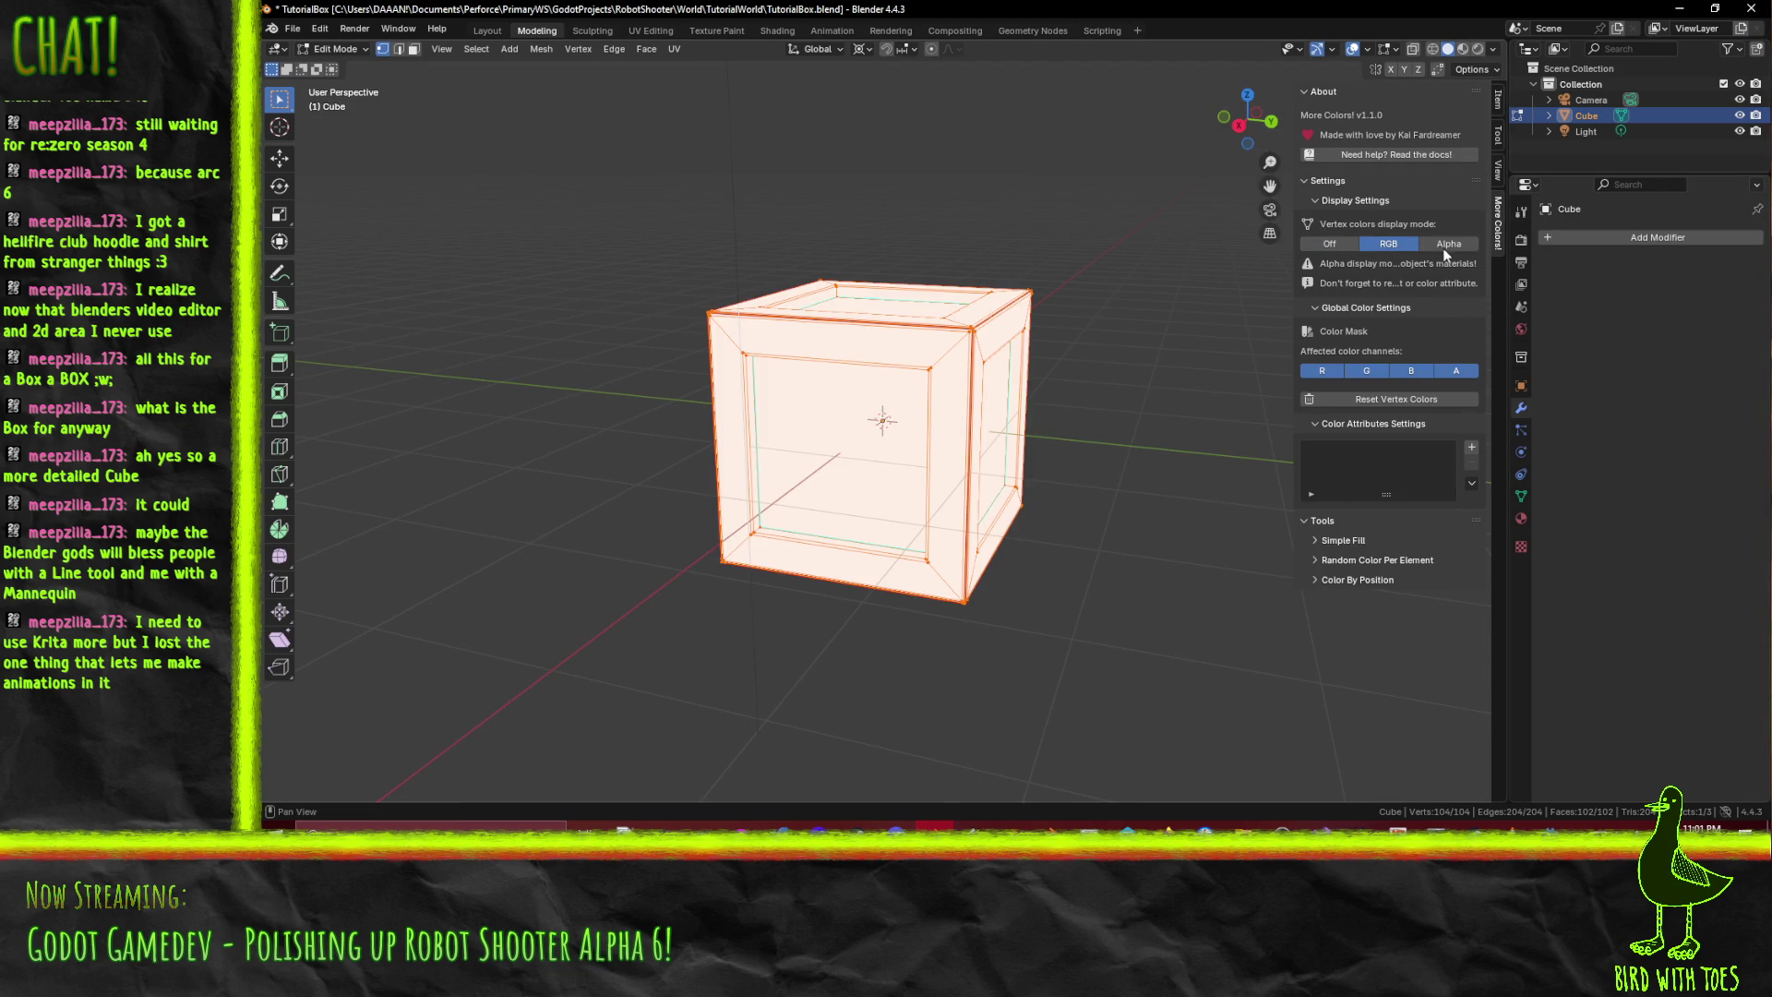
click(1447, 245)
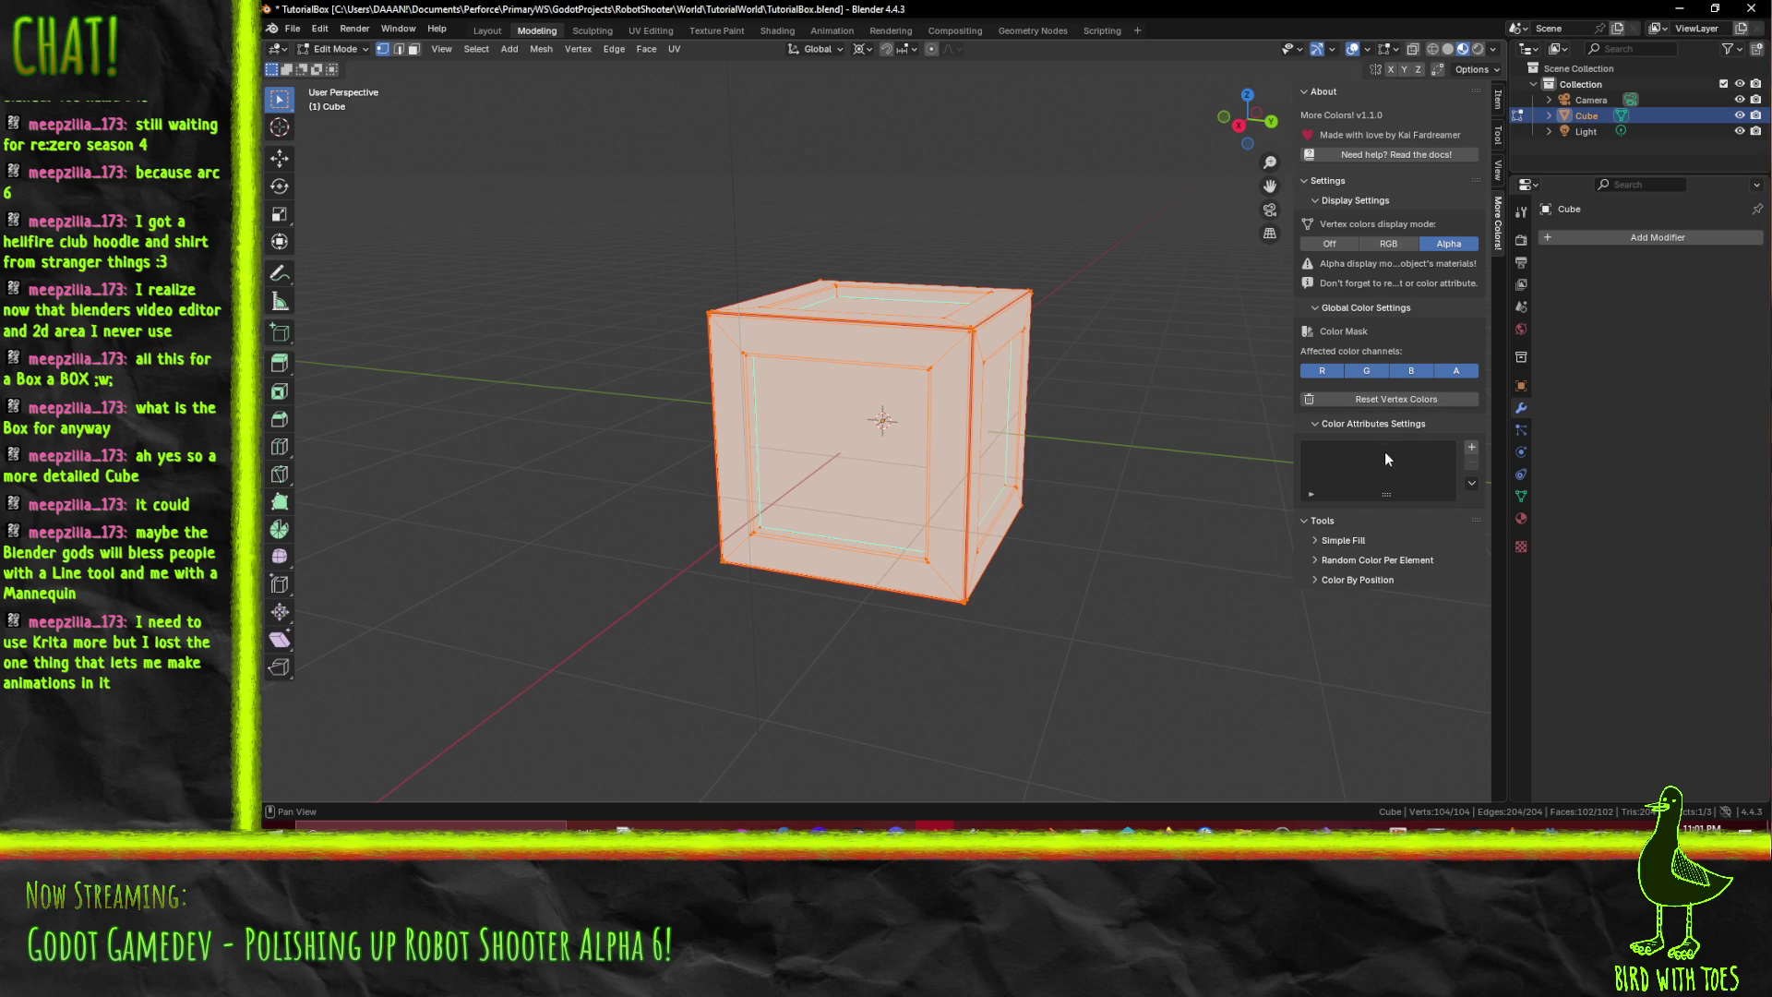
click(1343, 541)
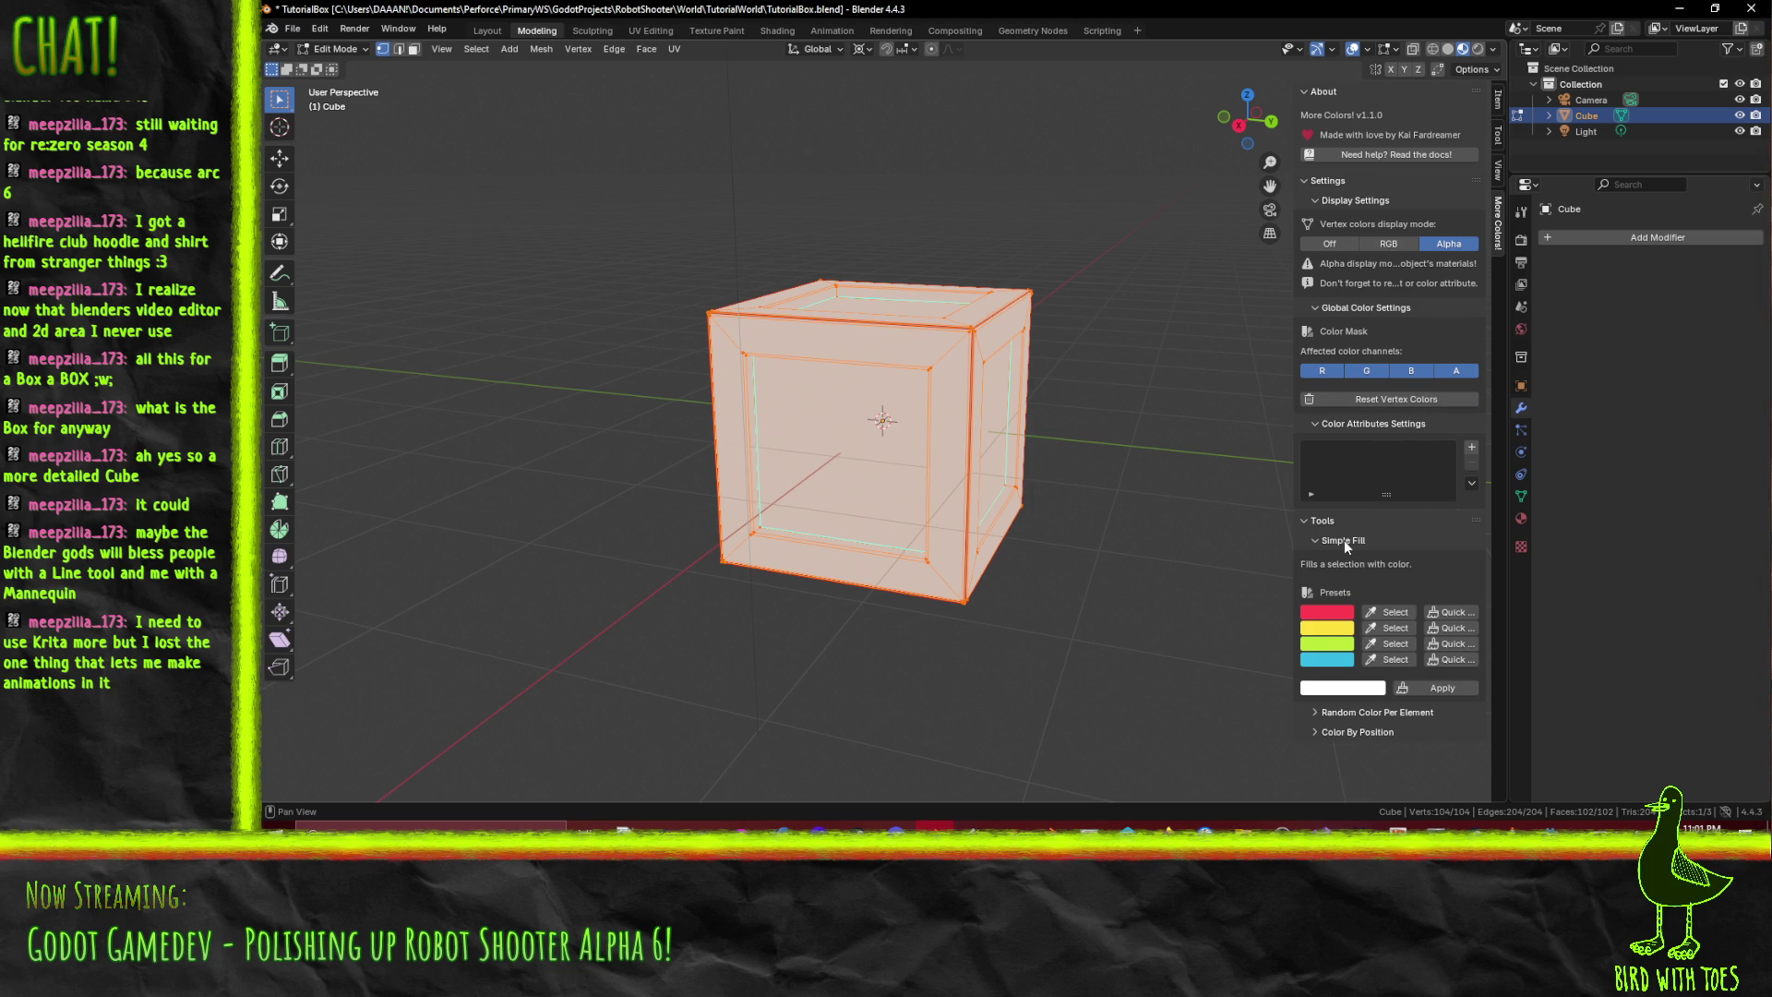
click(1357, 689)
- Resize the Blender window so the Krita texture shows behind it
double_click(1116, 9)
mouse_move(1119, 13)
mouse_down()
mouse_move(1454, 219)
mouse_move(1126, 90)
mouse_up()
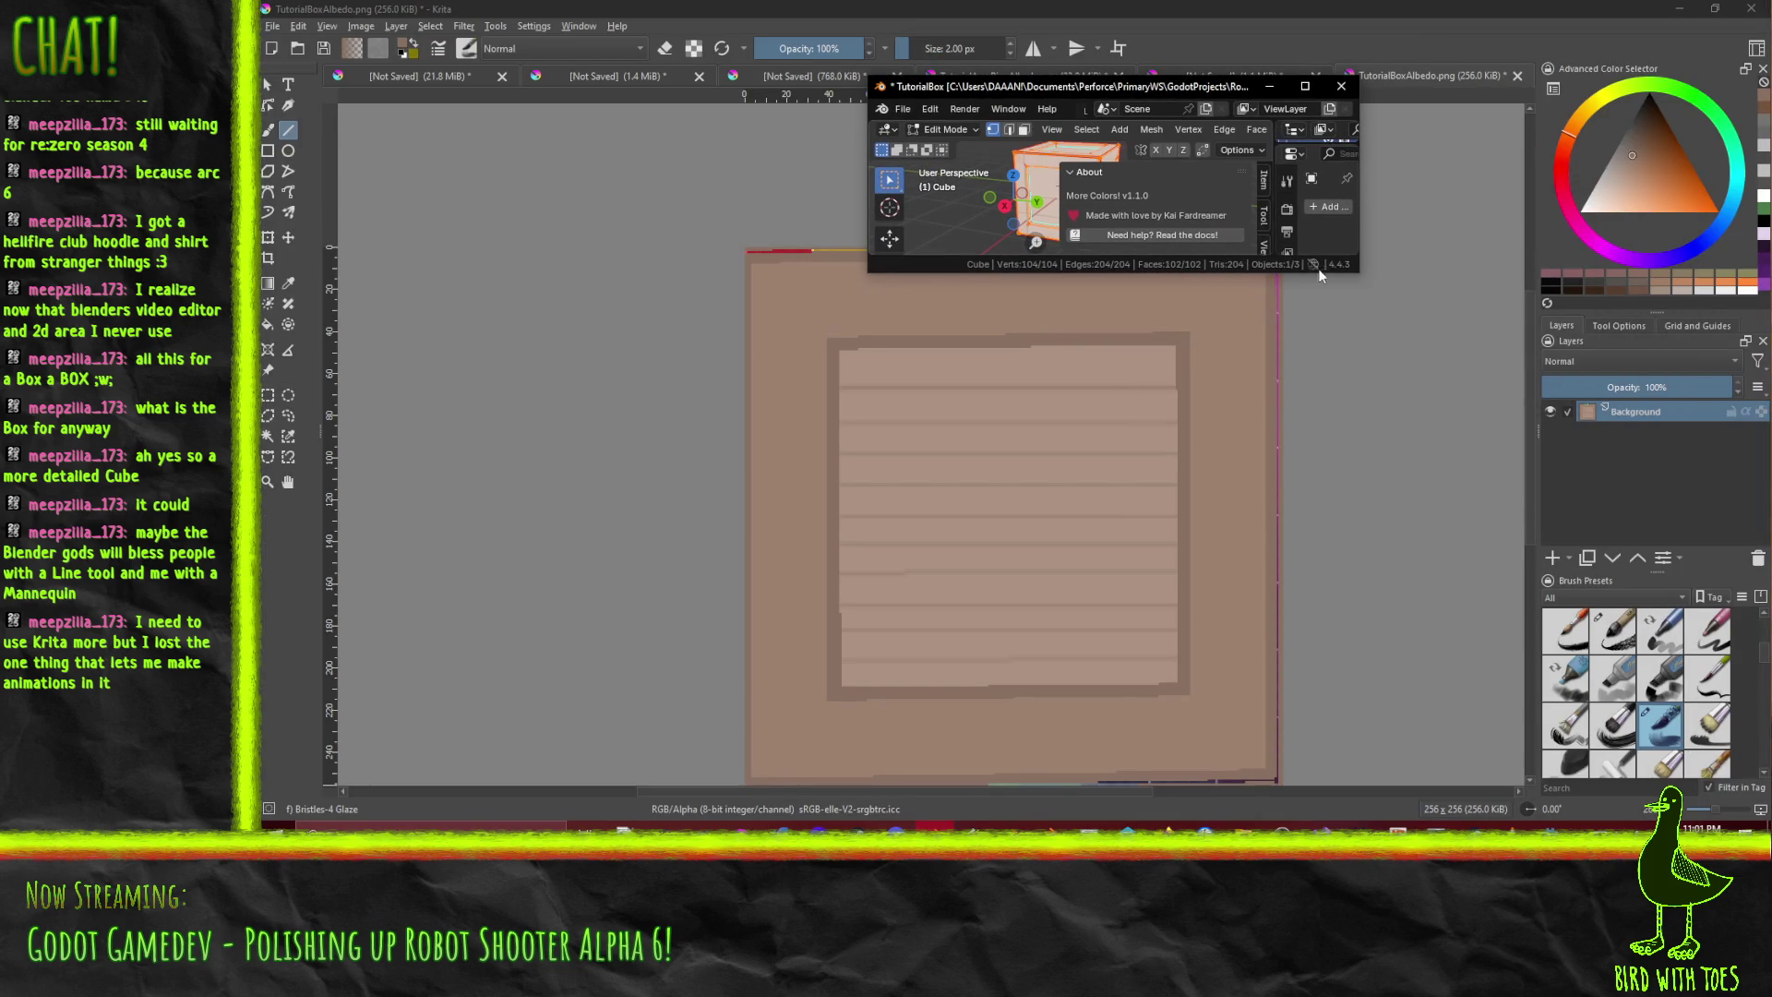
mouse_move(1360, 278)
mouse_down()
mouse_move(1542, 415)
mouse_move(1638, 446)
mouse_up()
scroll(1407, 332, down, 3)
scroll(1406, 332, down, 4)
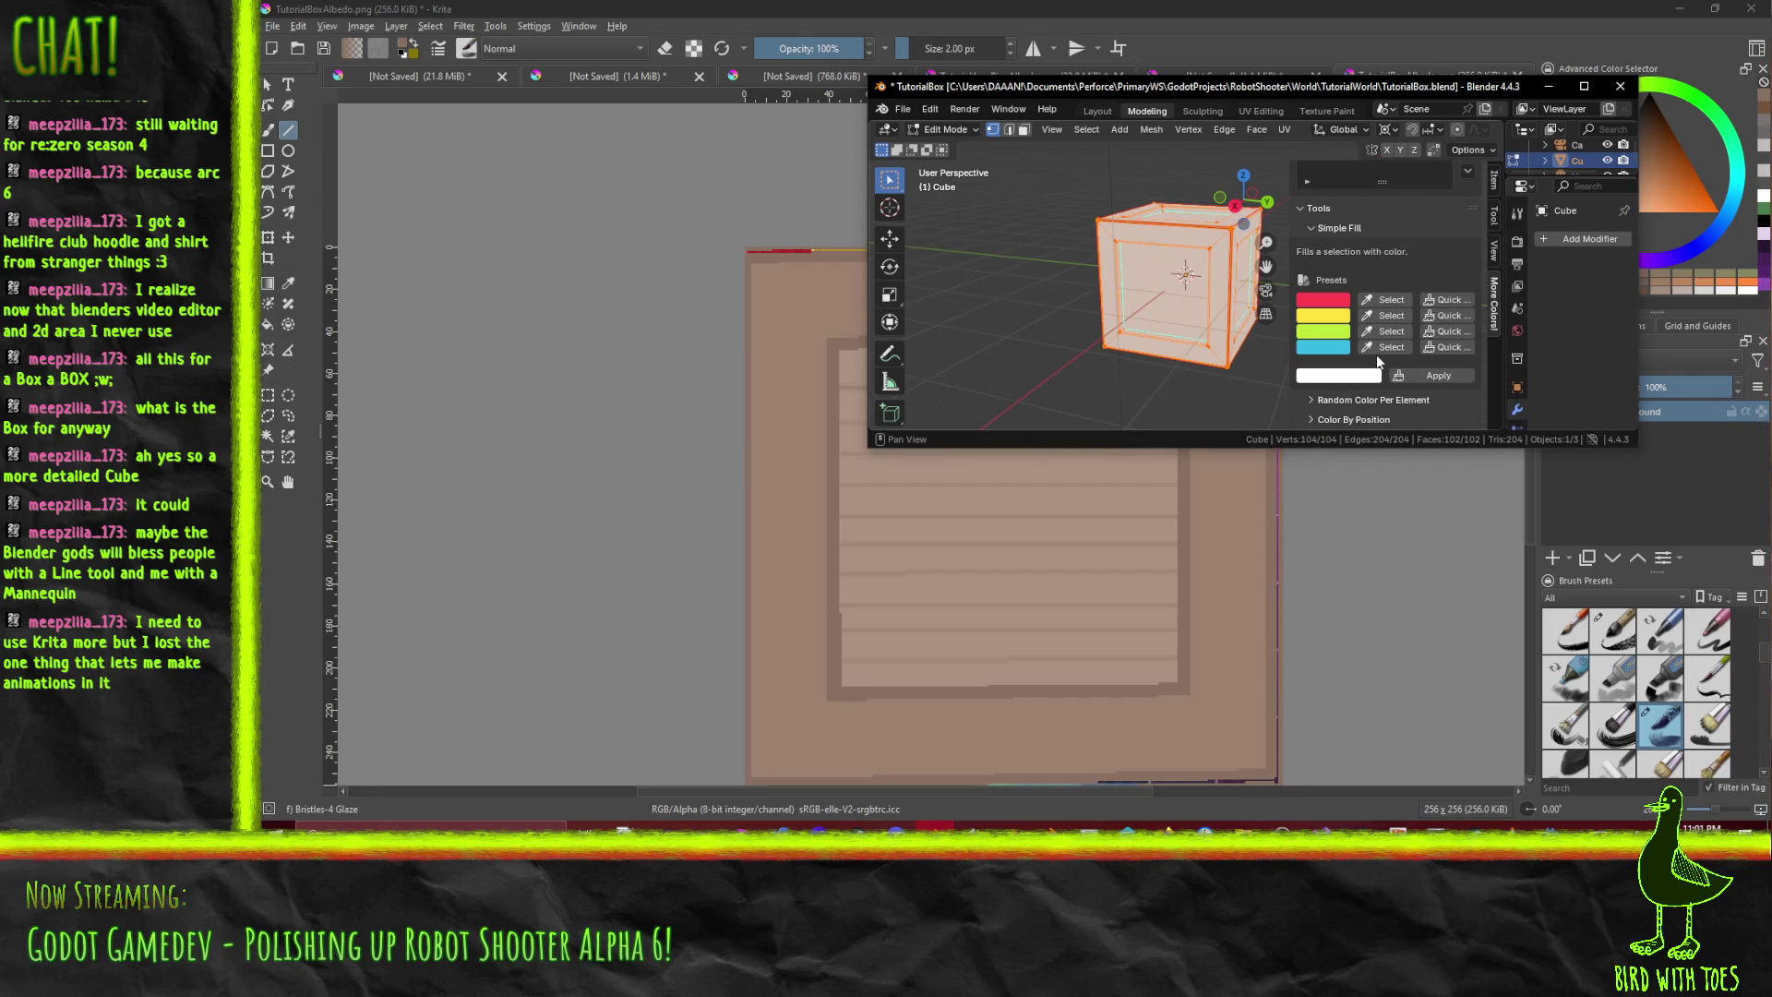
- Sample the crate's brown from Krita, darken it to 56473D, and fill the cube's vertex colours
click(1399, 376)
click(1348, 375)
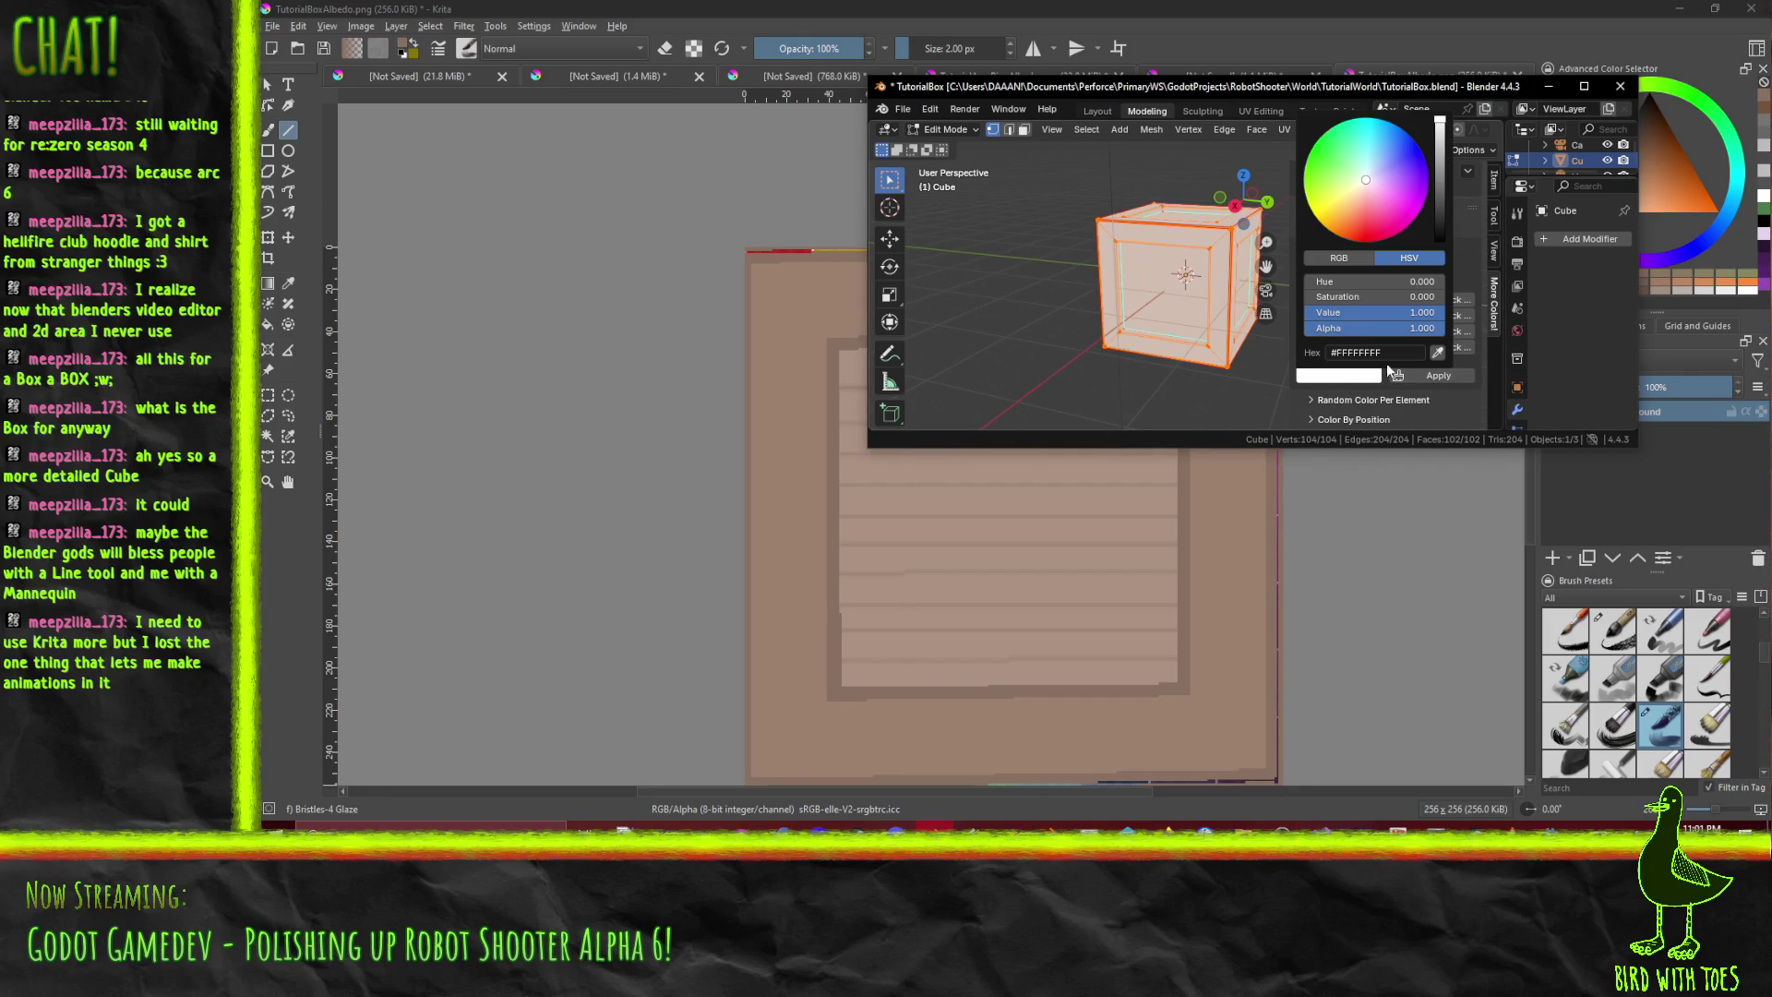
click(1437, 358)
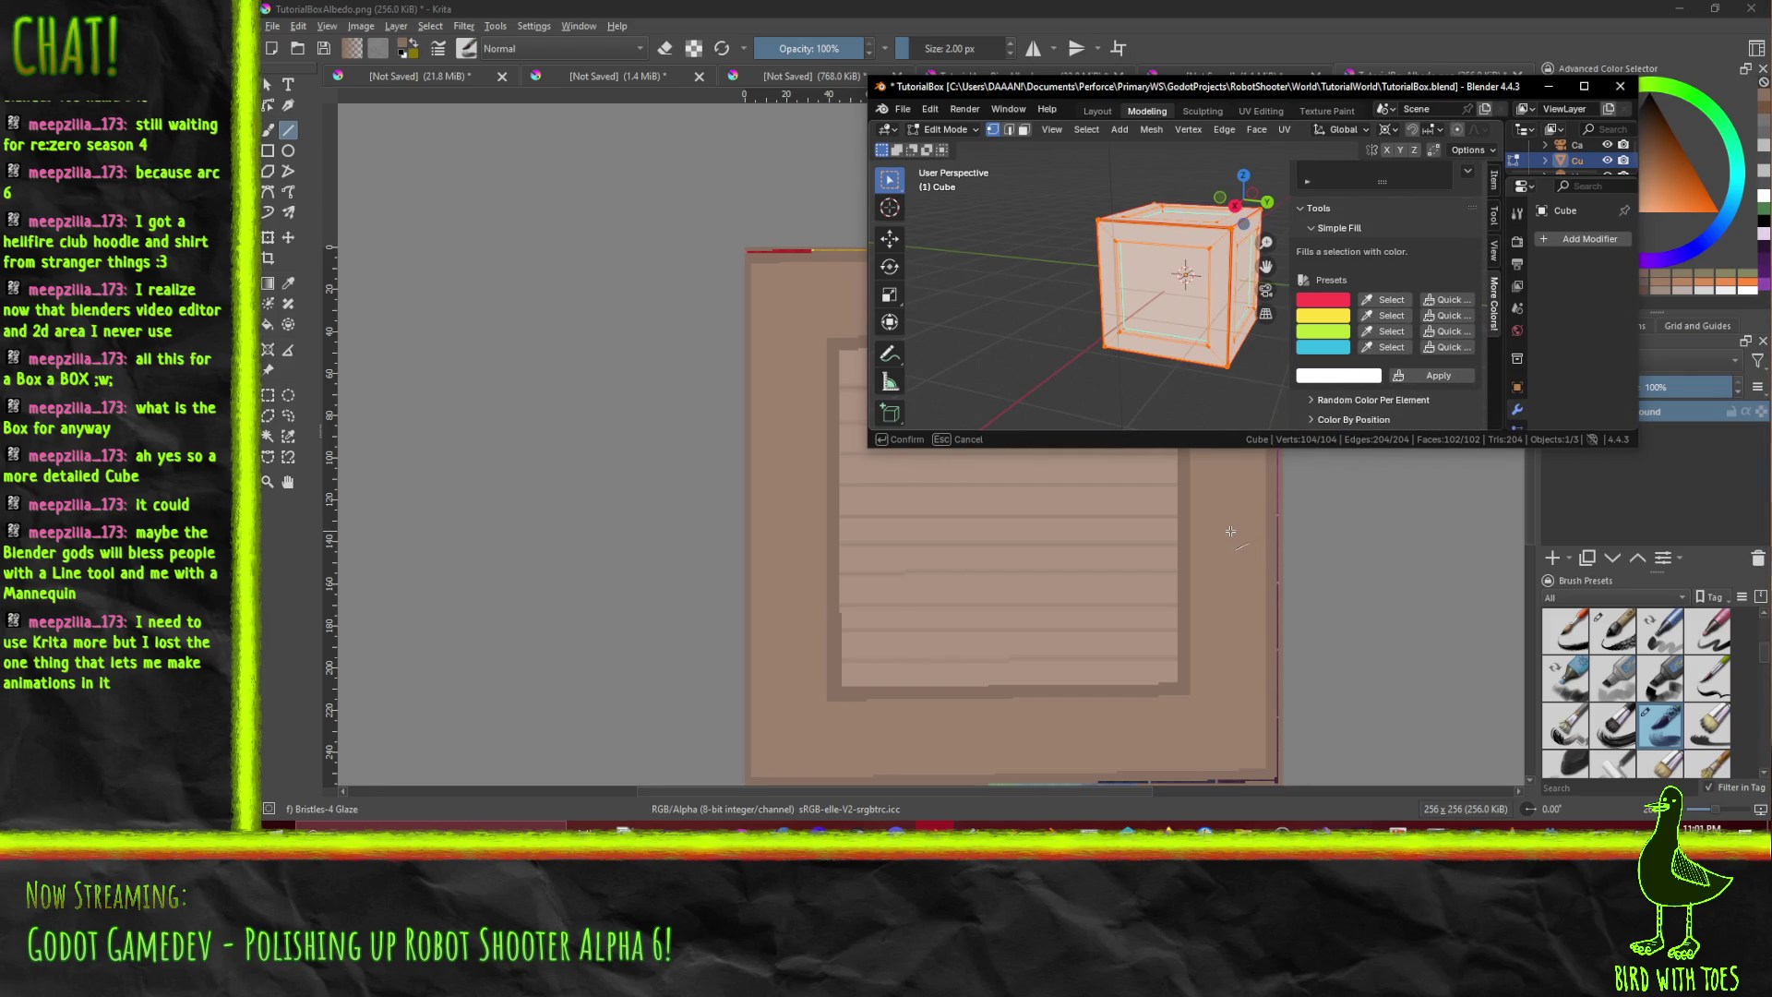
click(1193, 523)
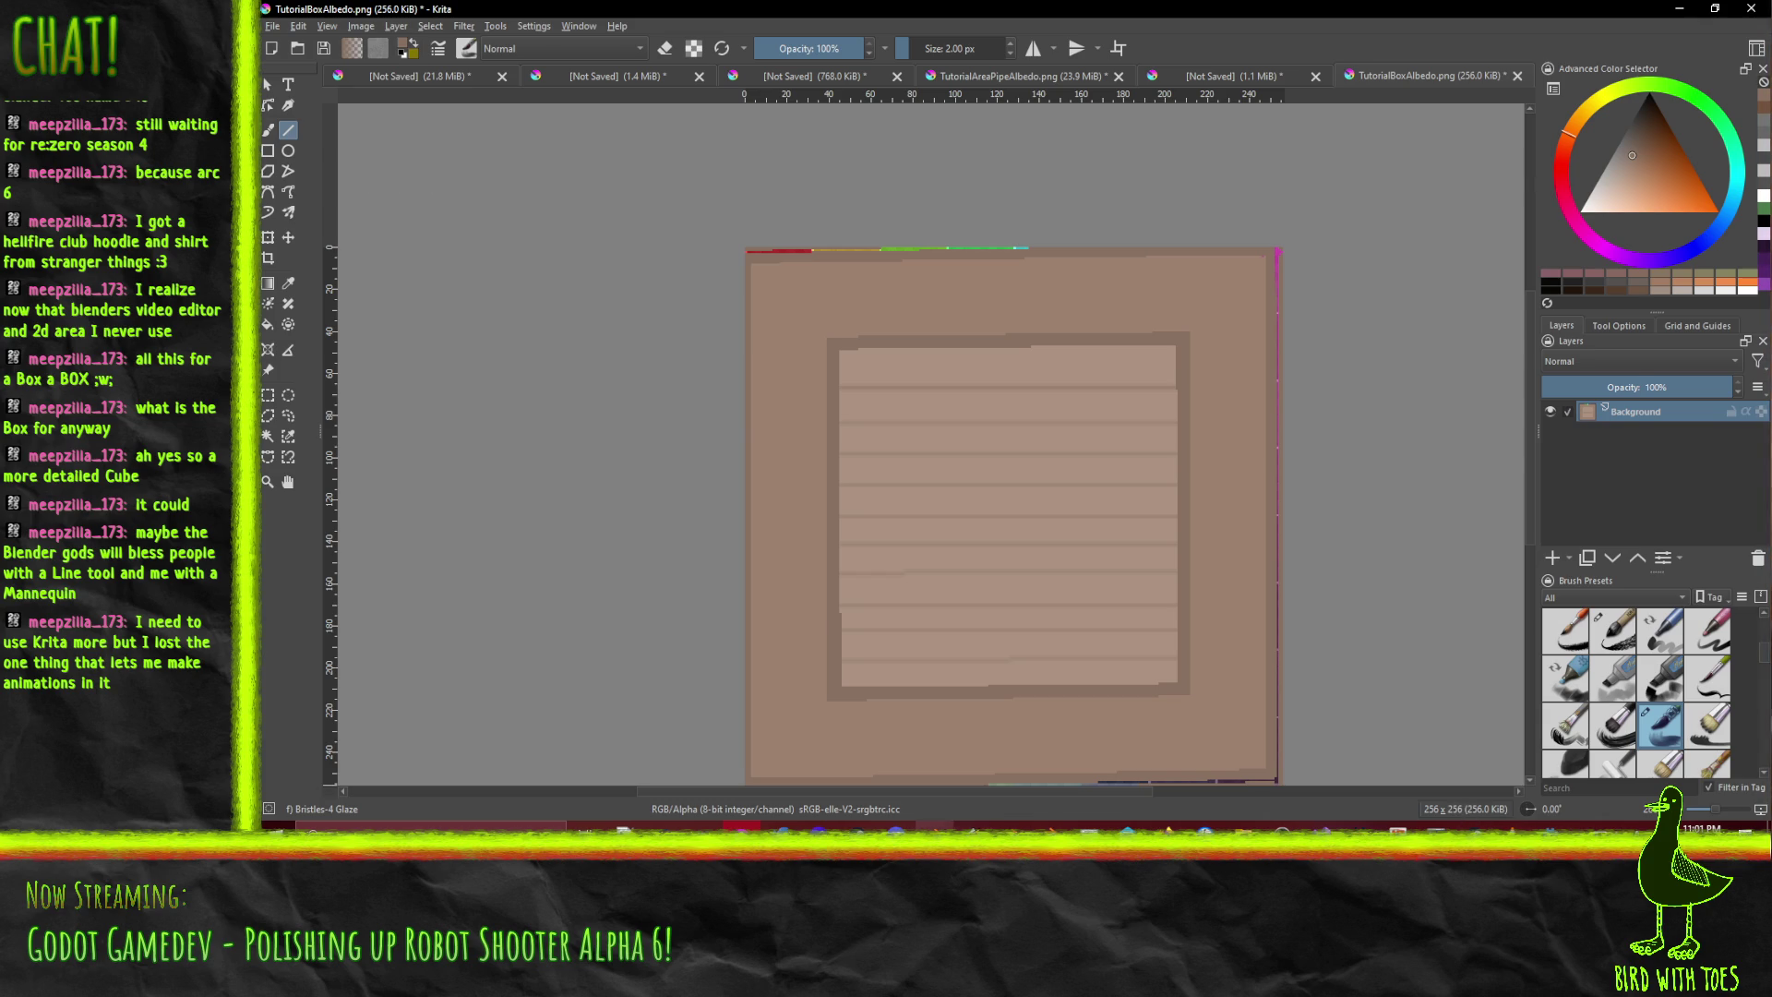
click(934, 825)
click(1341, 375)
drag(1438, 182, 1443, 200)
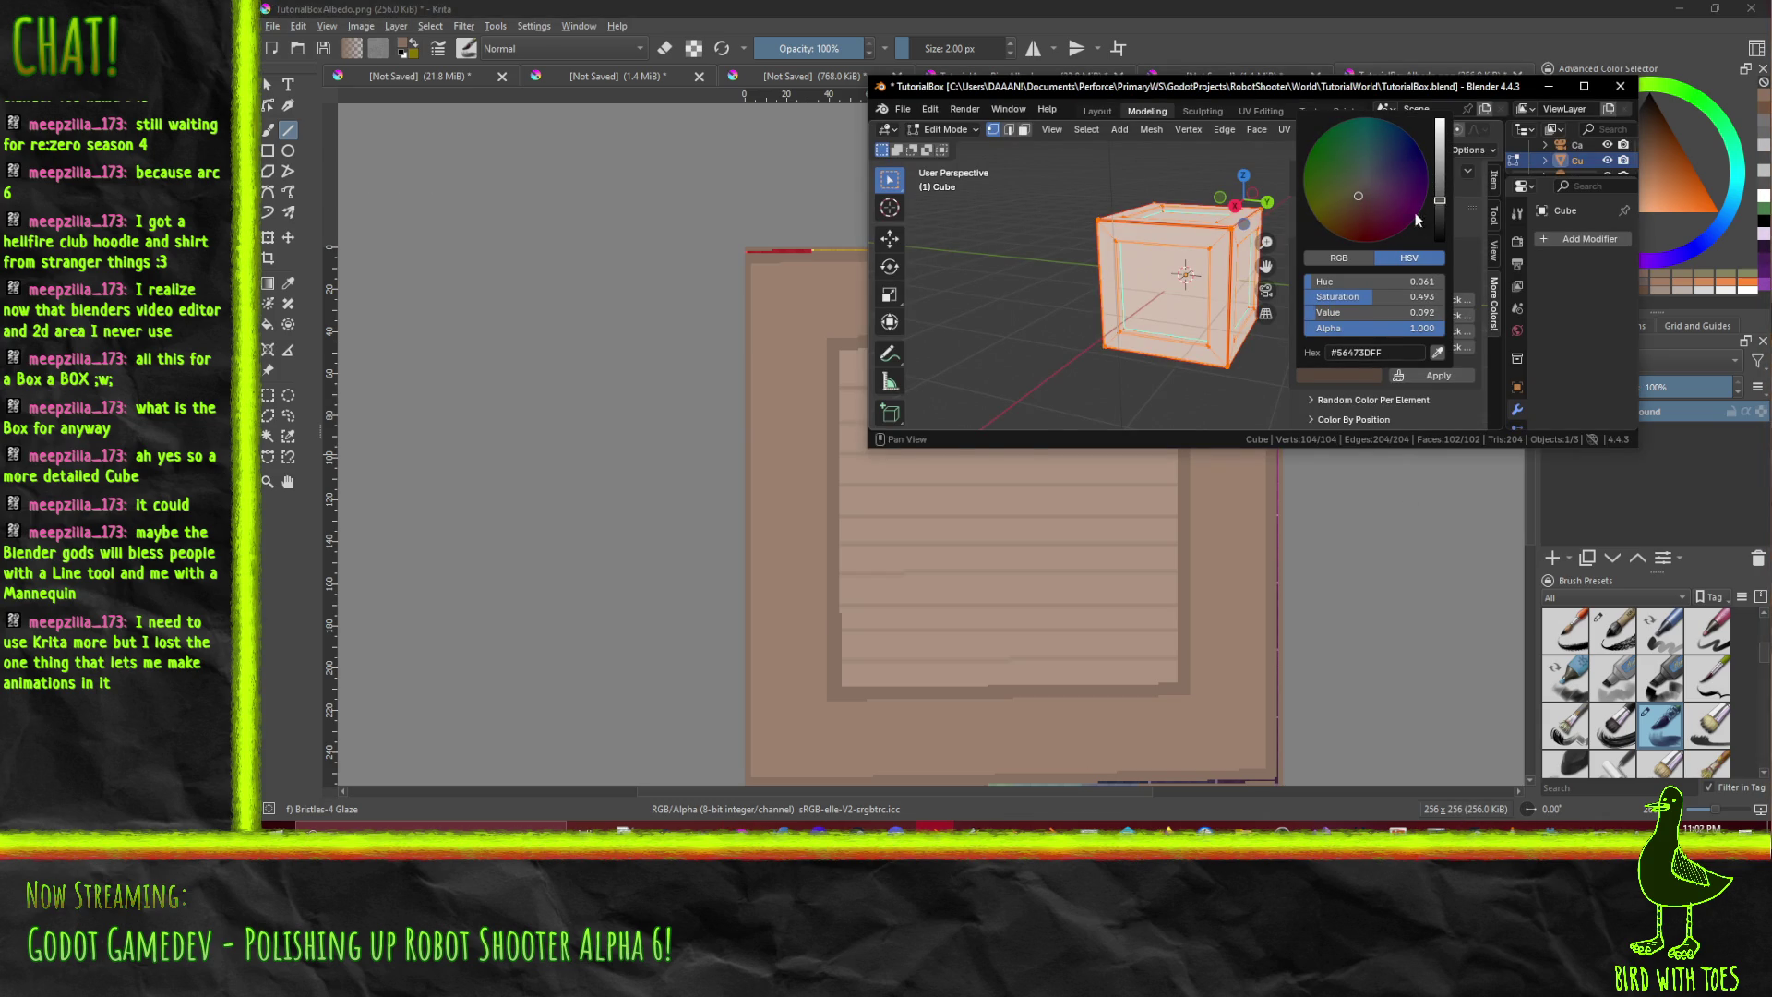
click(1433, 377)
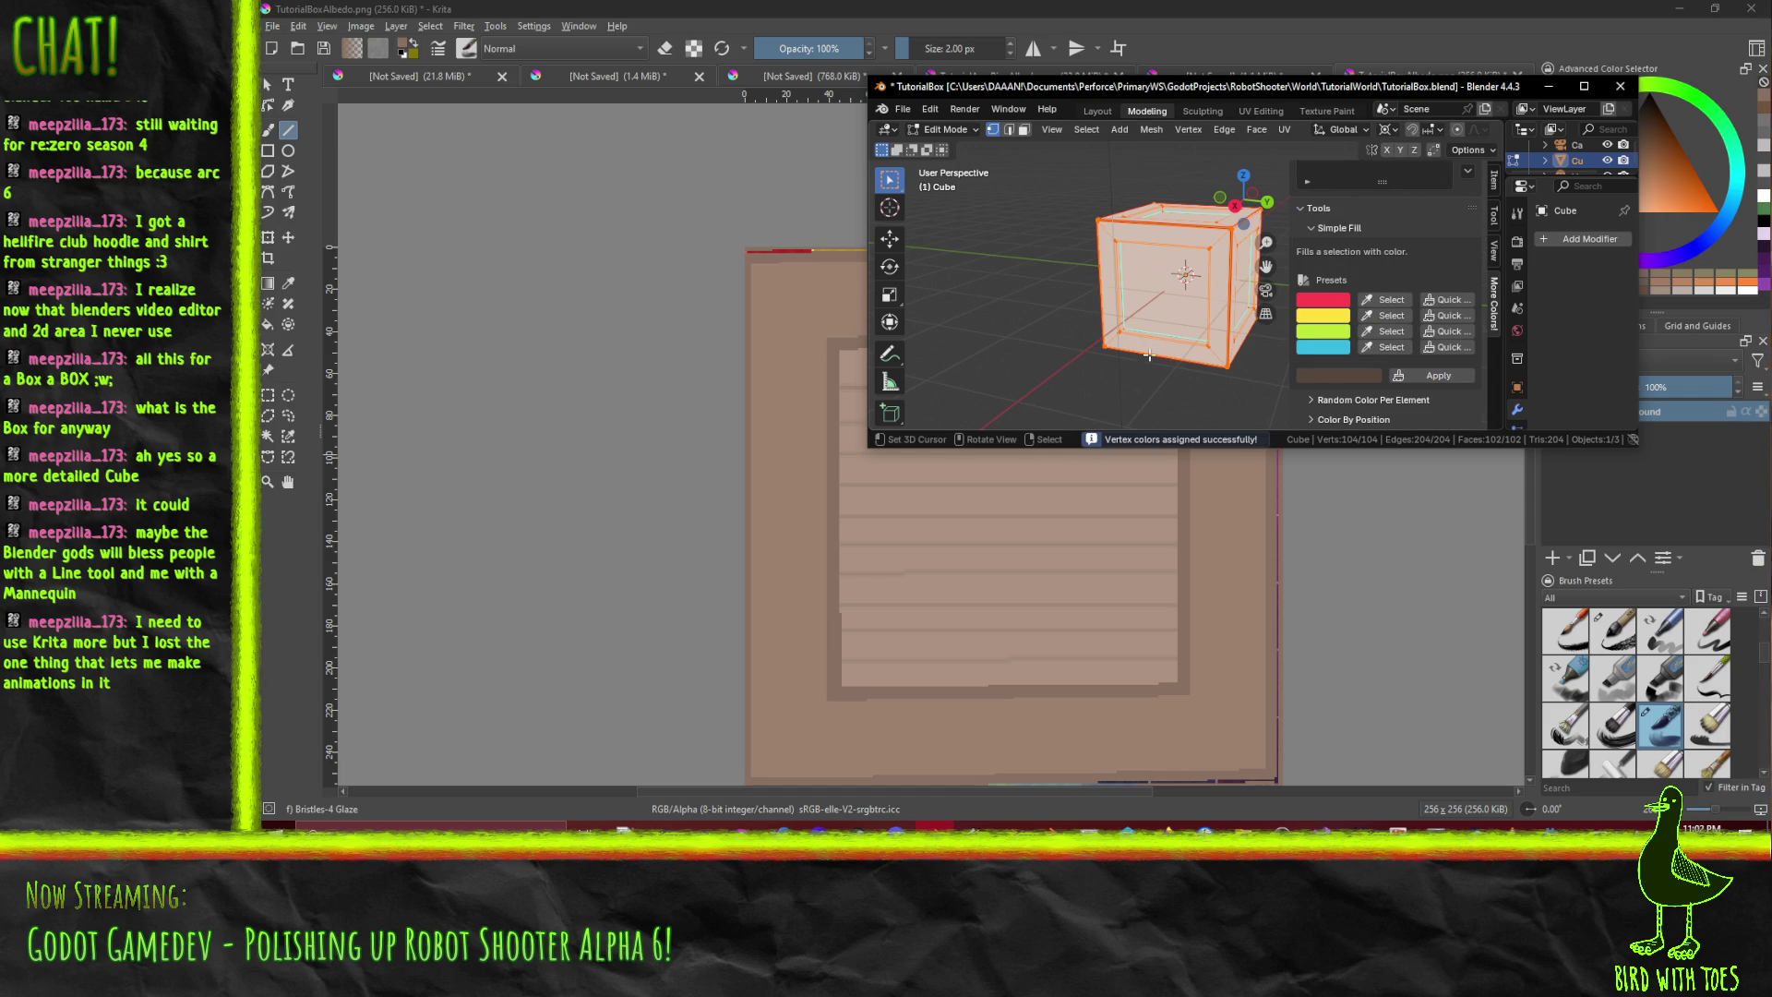
- Maximize the Blender window again and select the whole cube mesh
click(1142, 364)
drag(1141, 363, 1167, 343)
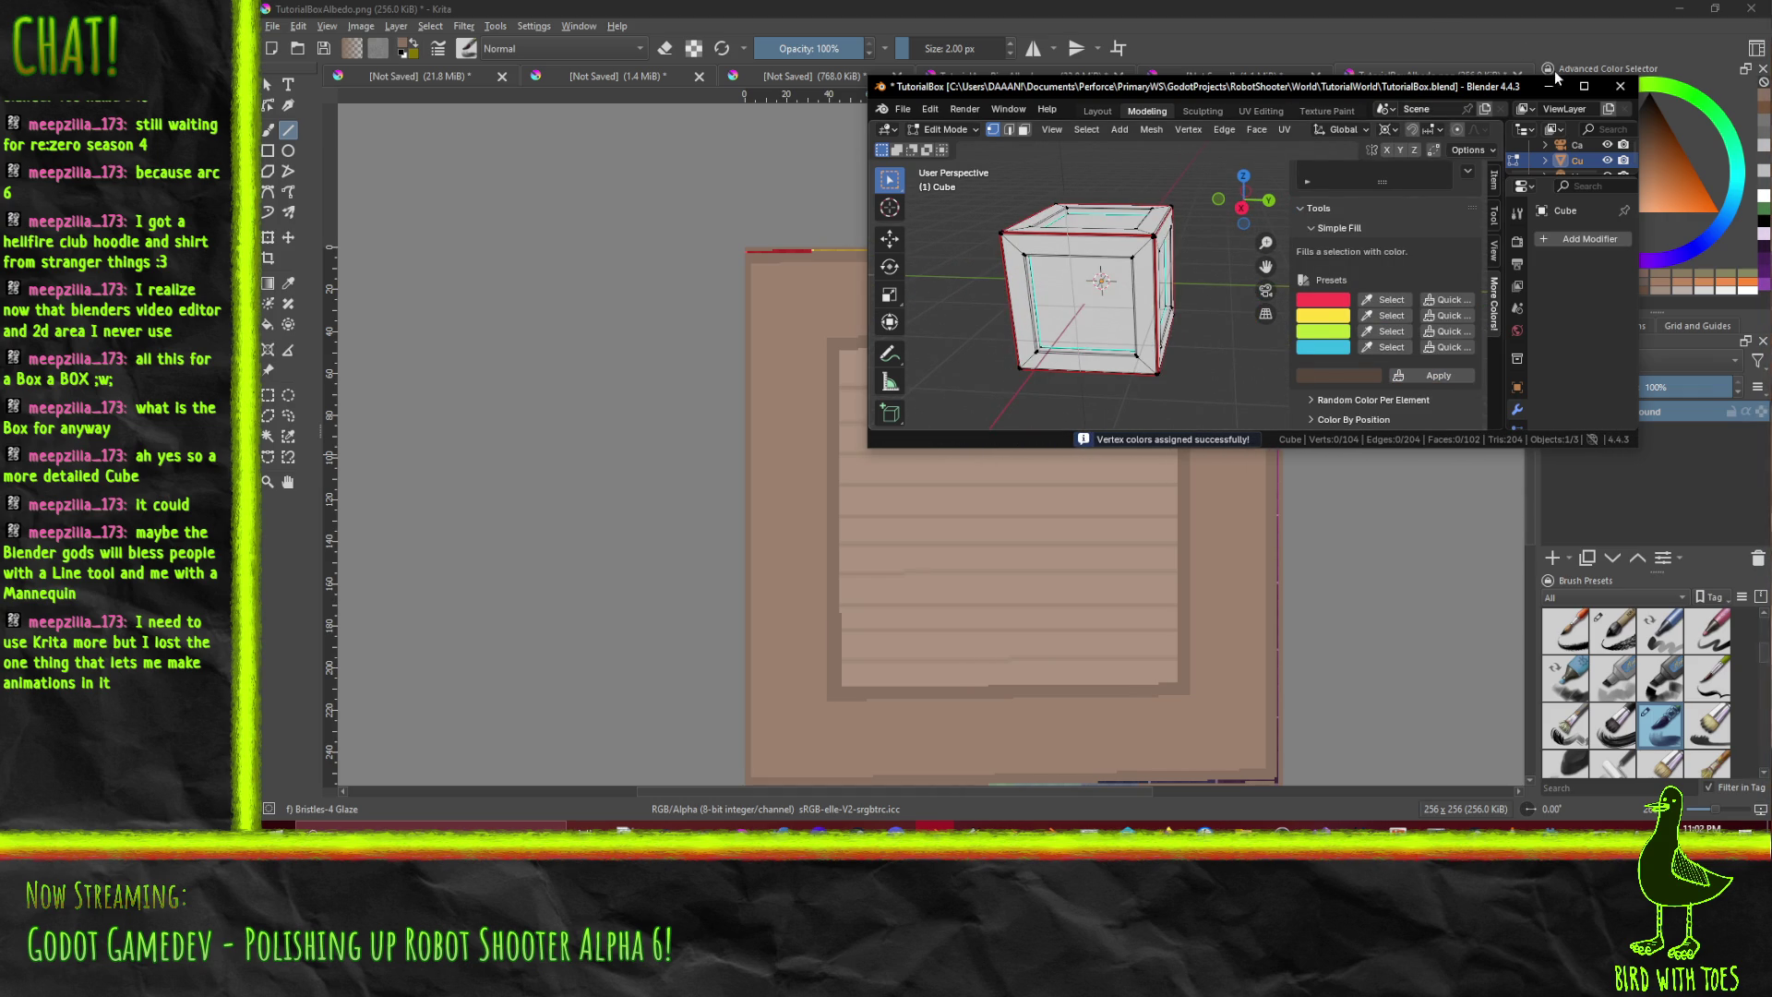
click(1584, 86)
key(a)
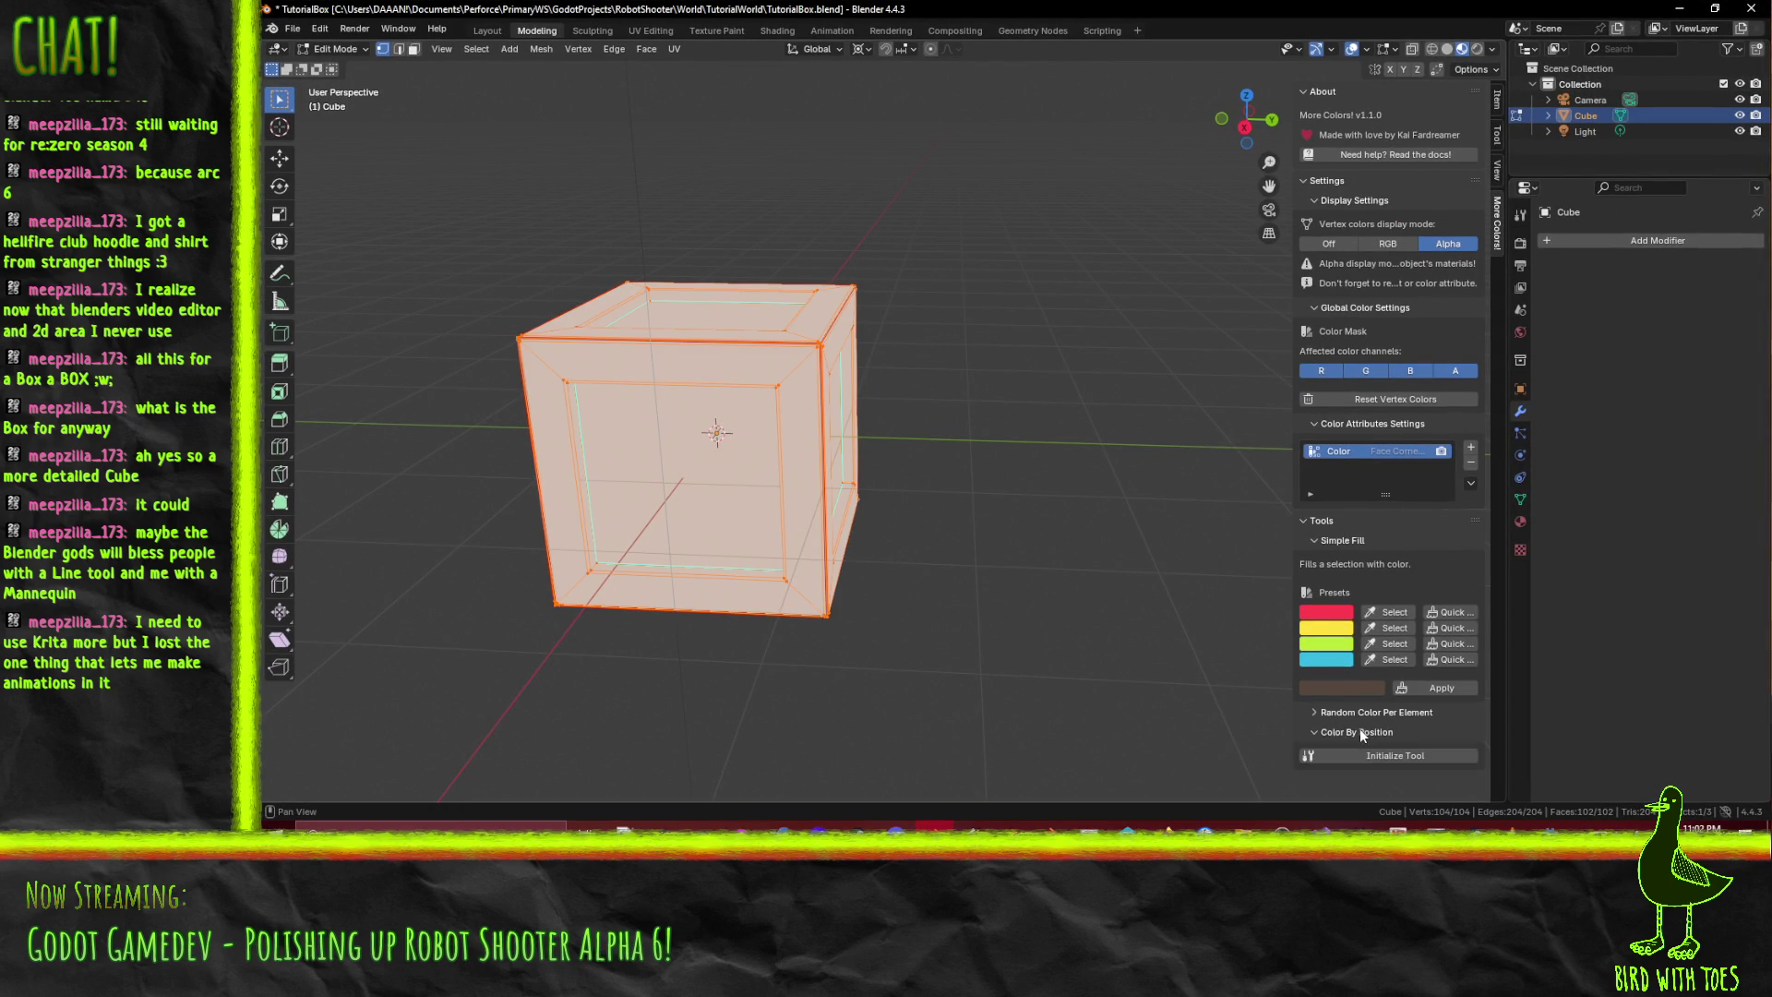
- Reset the cube's vertex colours, reapply the brown fill, and display them as RGB
click(1415, 398)
click(1433, 692)
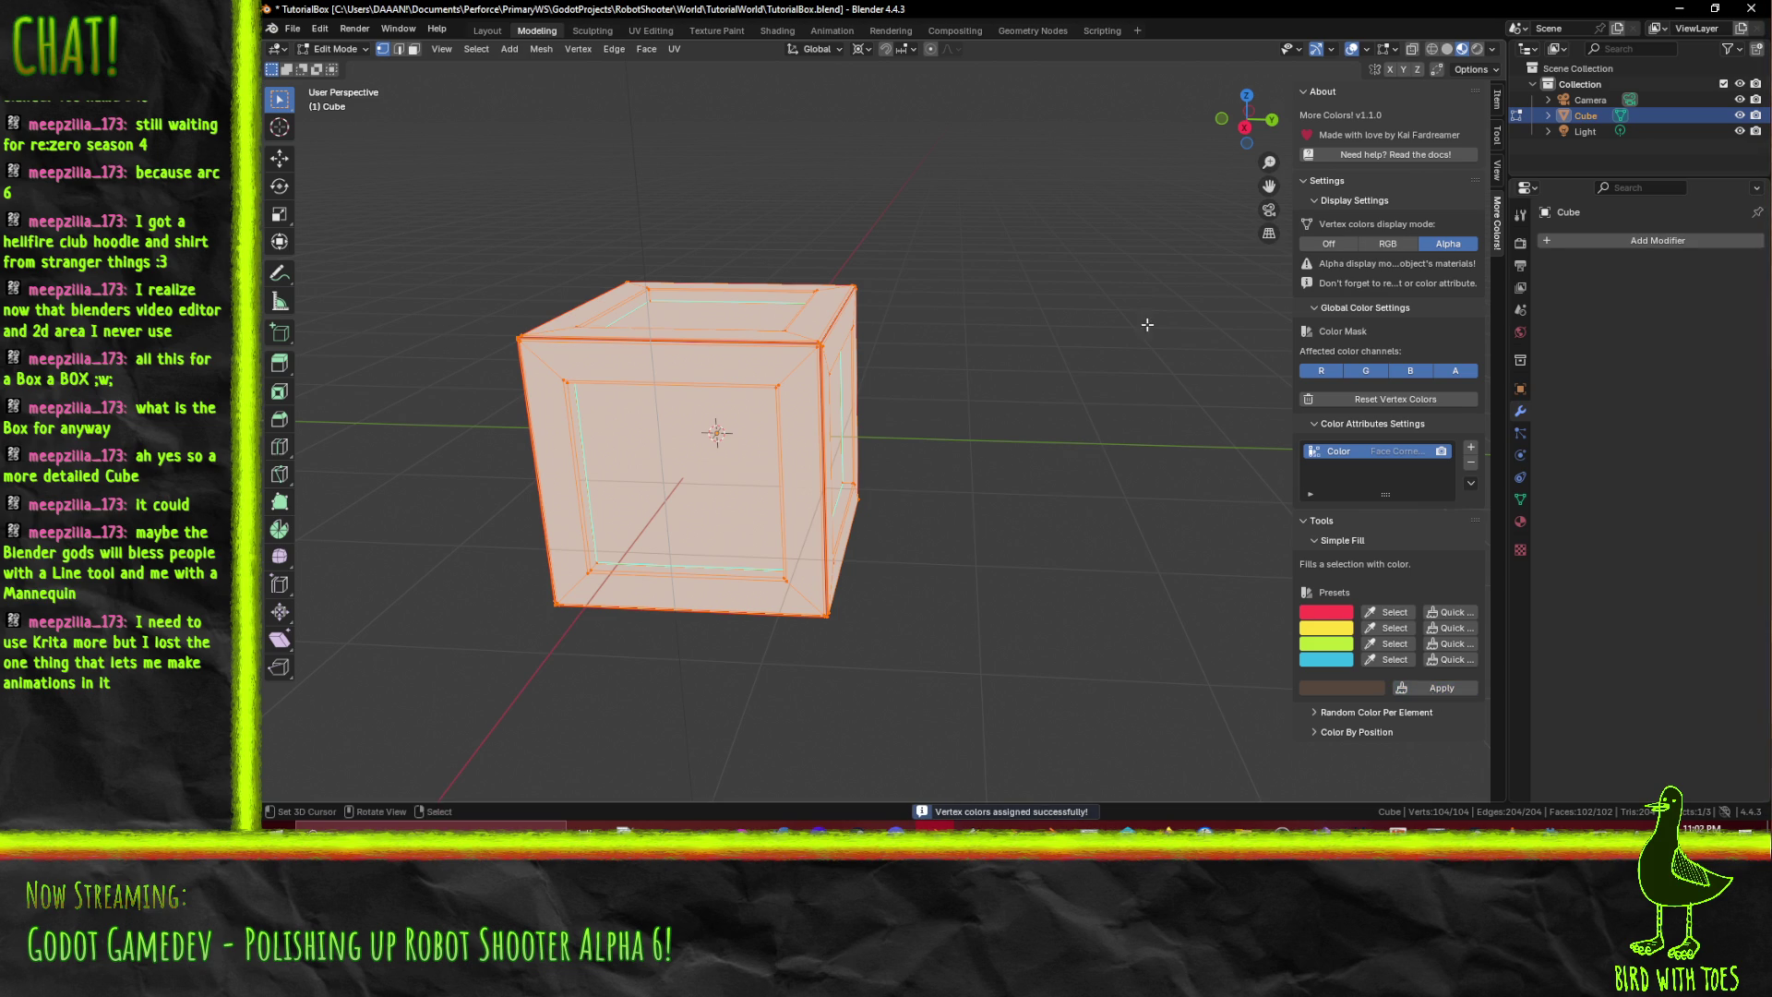
key(z)
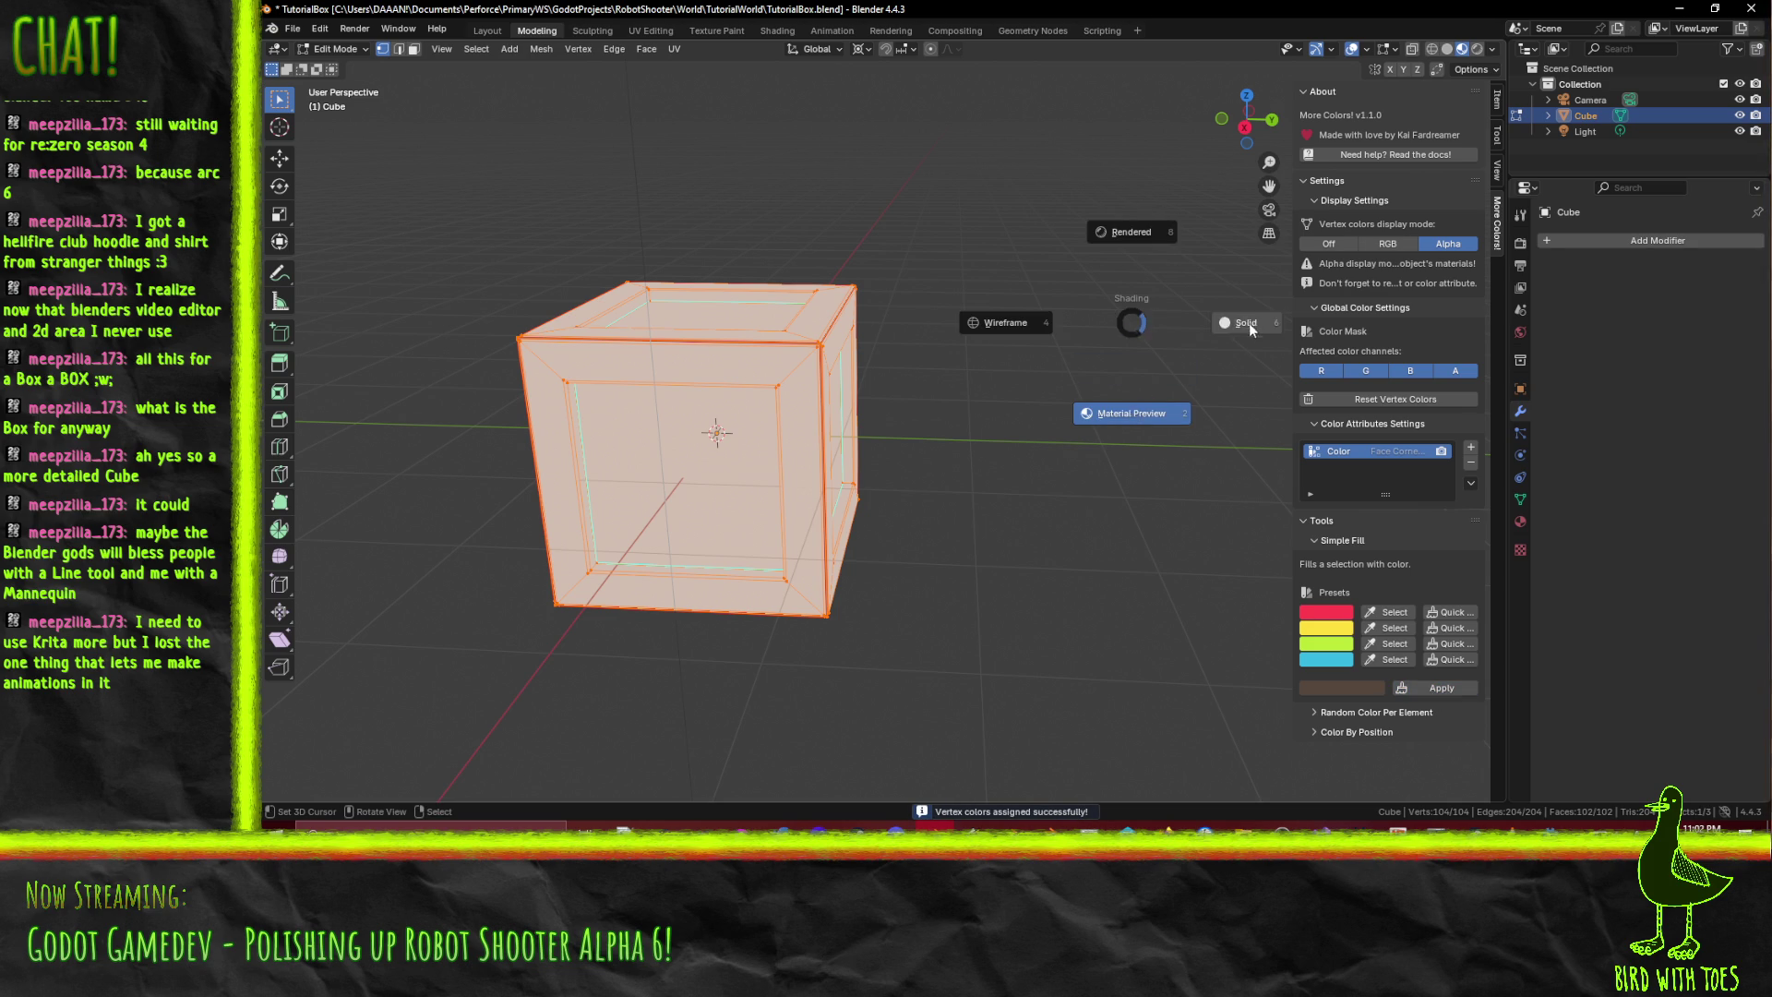
click(1237, 340)
drag(958, 418, 1074, 439)
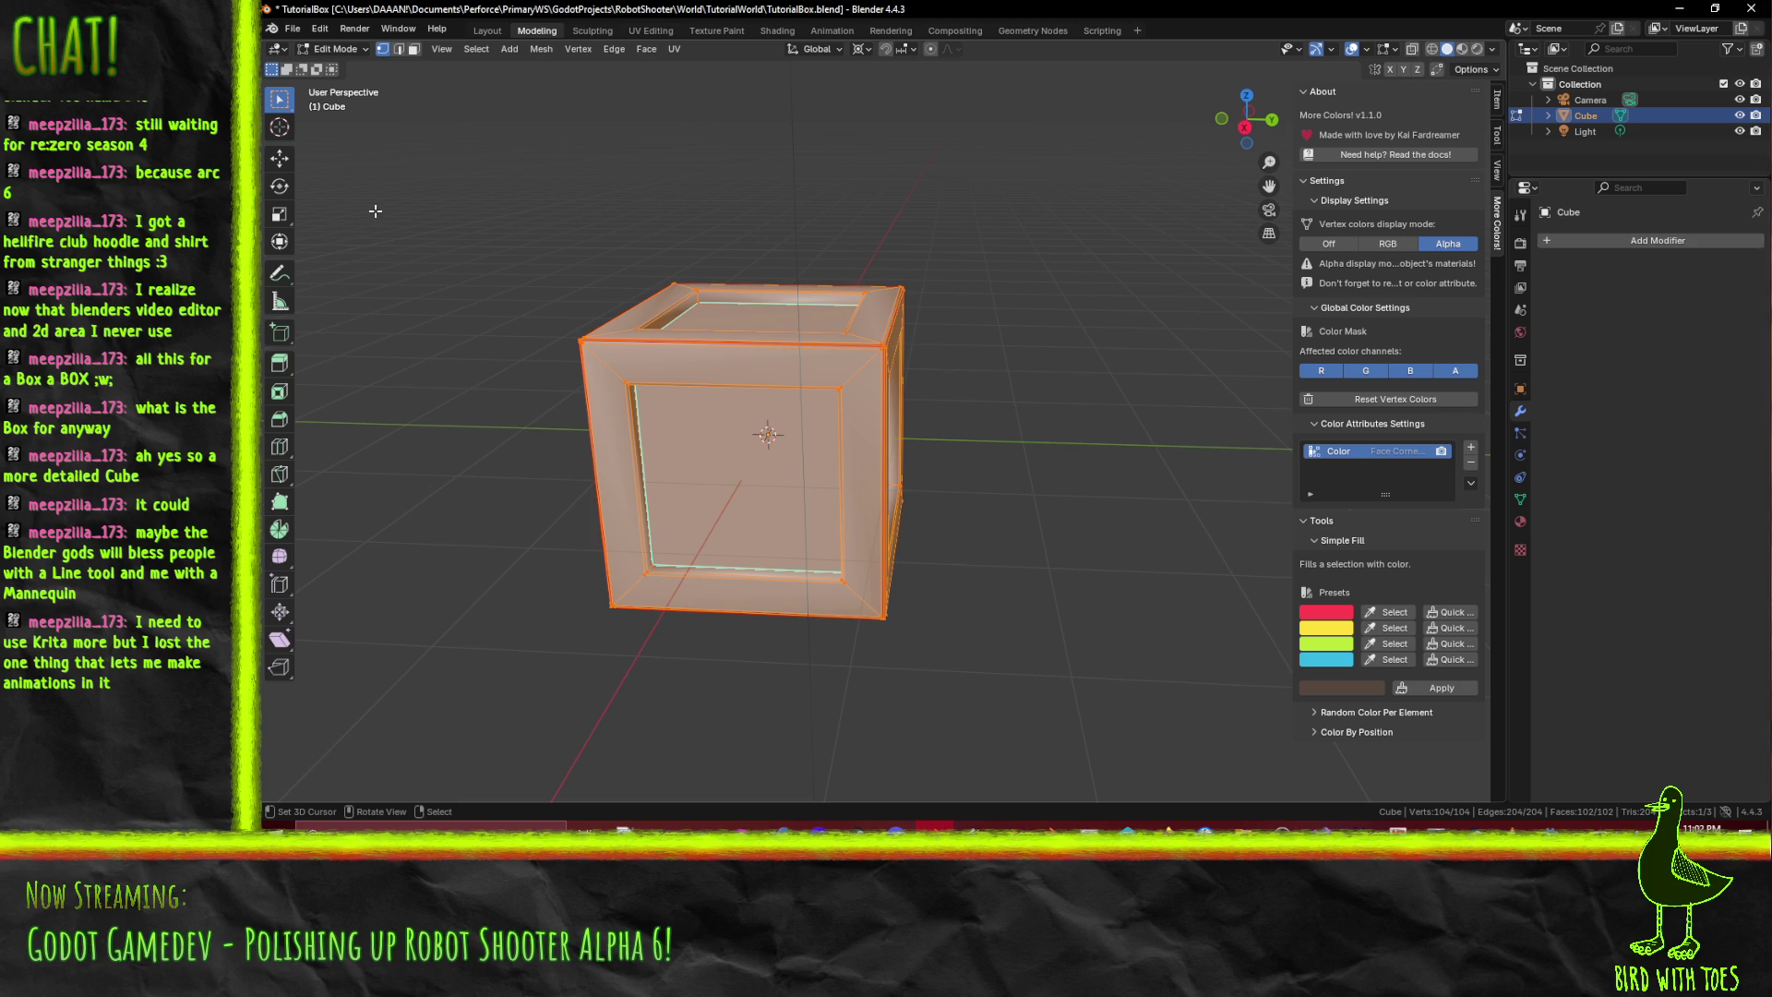
click(1436, 688)
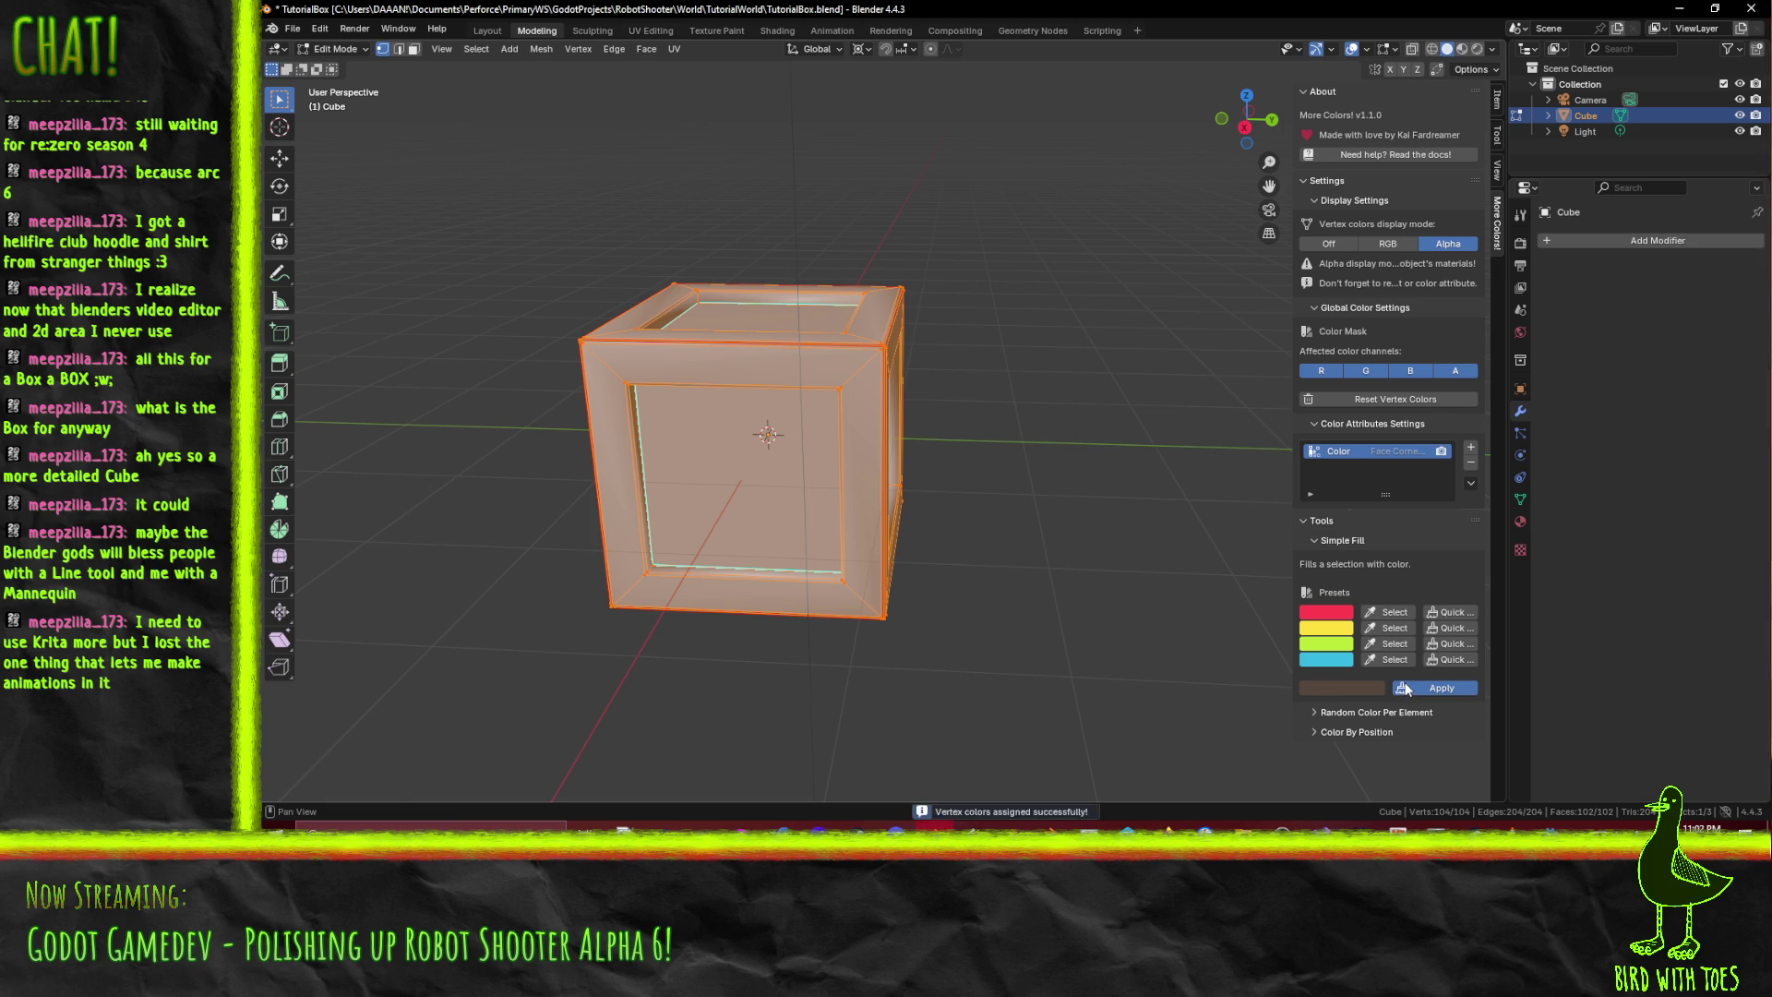
click(1389, 245)
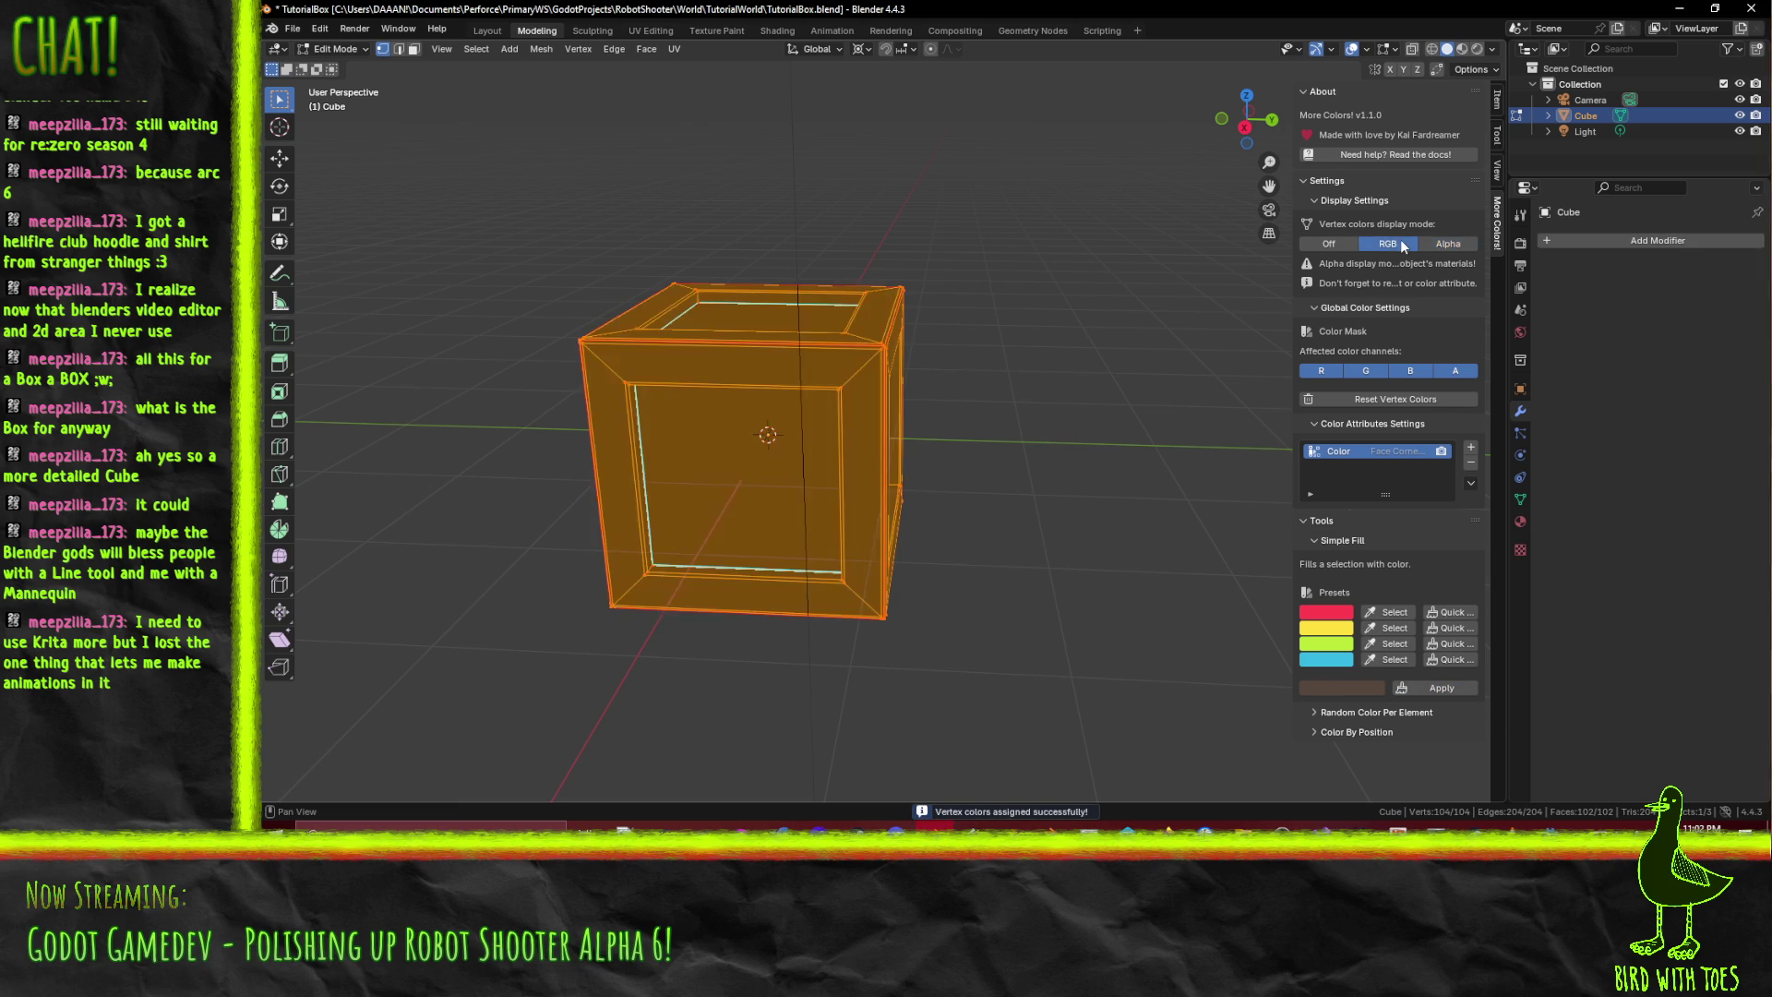
click(1072, 494)
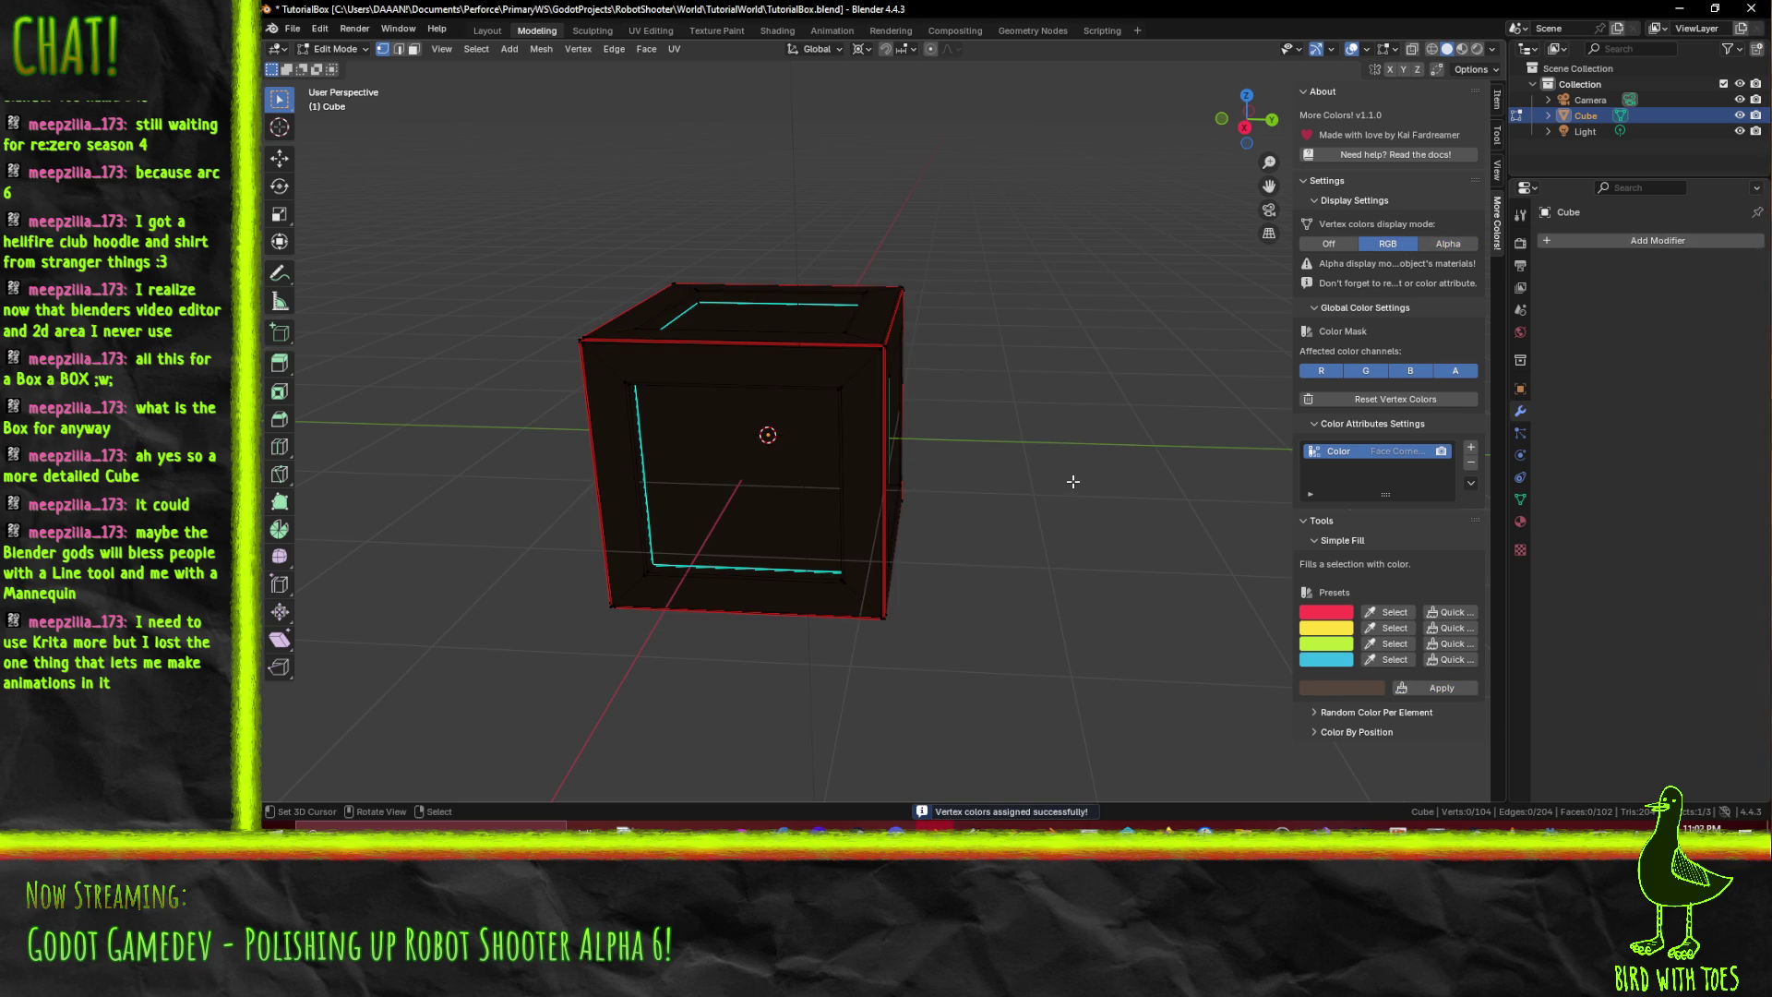
scroll(1073, 481, up, 2)
scroll(1200, 431, down, 2)
- View the textured crate in Material Preview shading and save TutorialBox.blend
key(a)
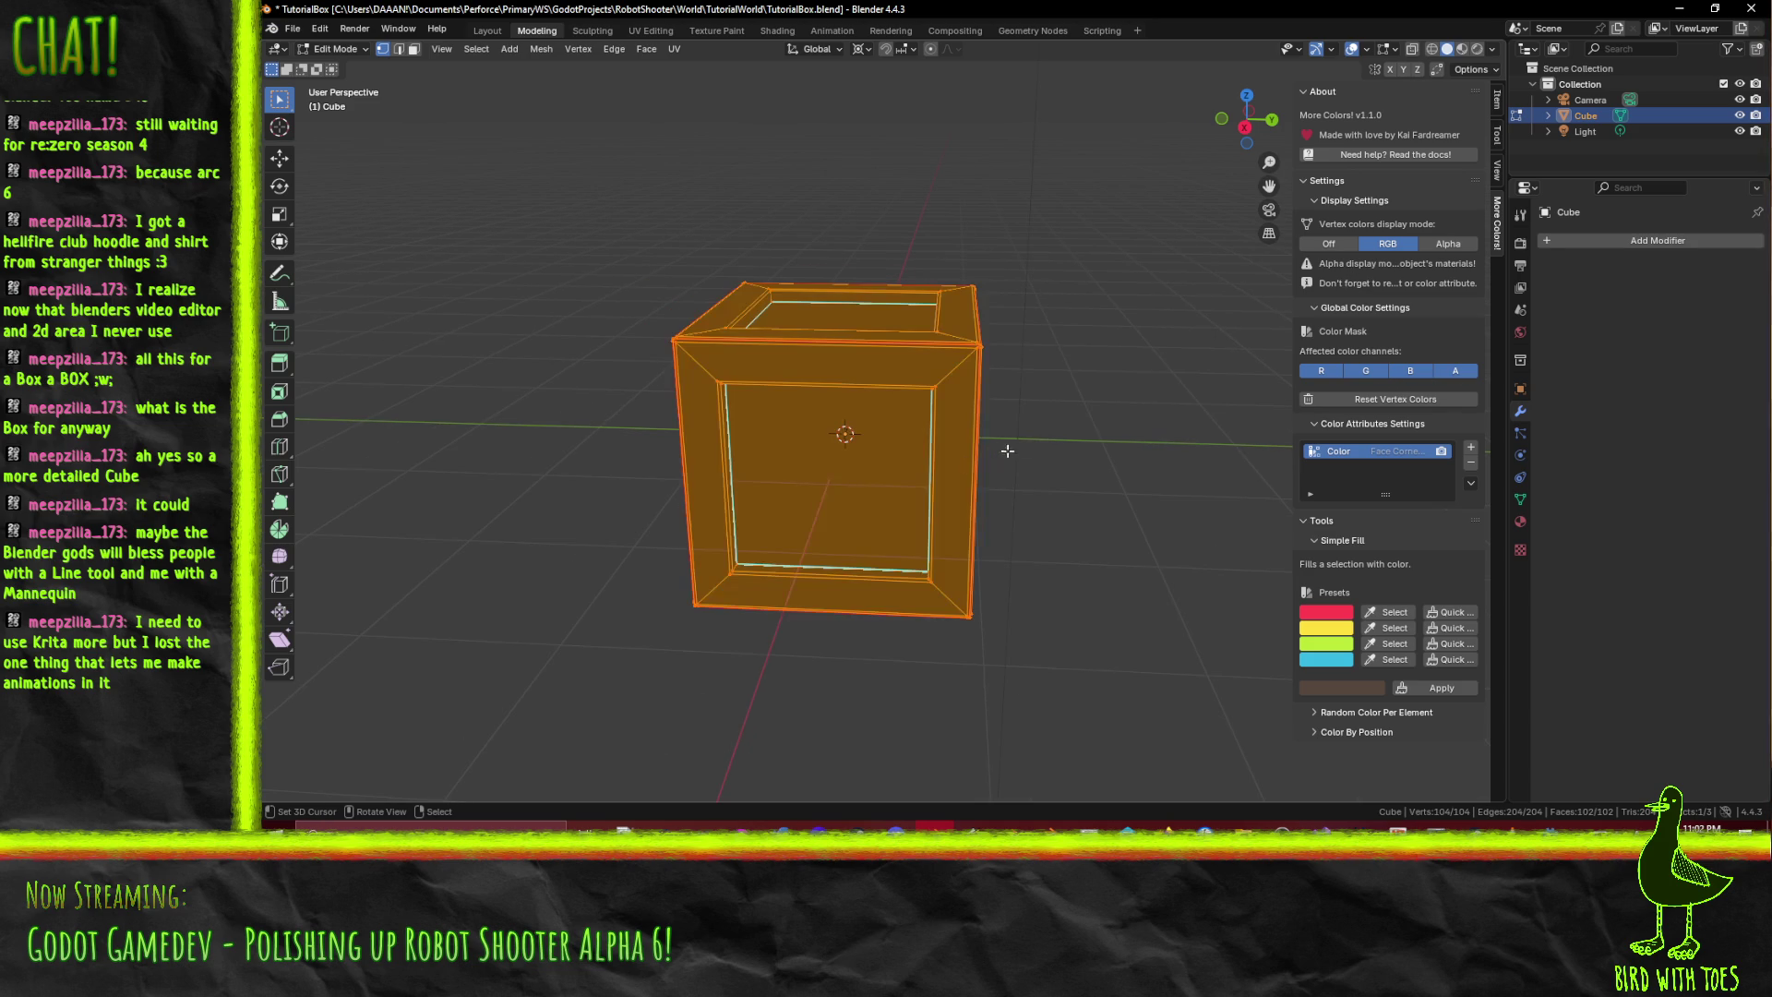
key(z)
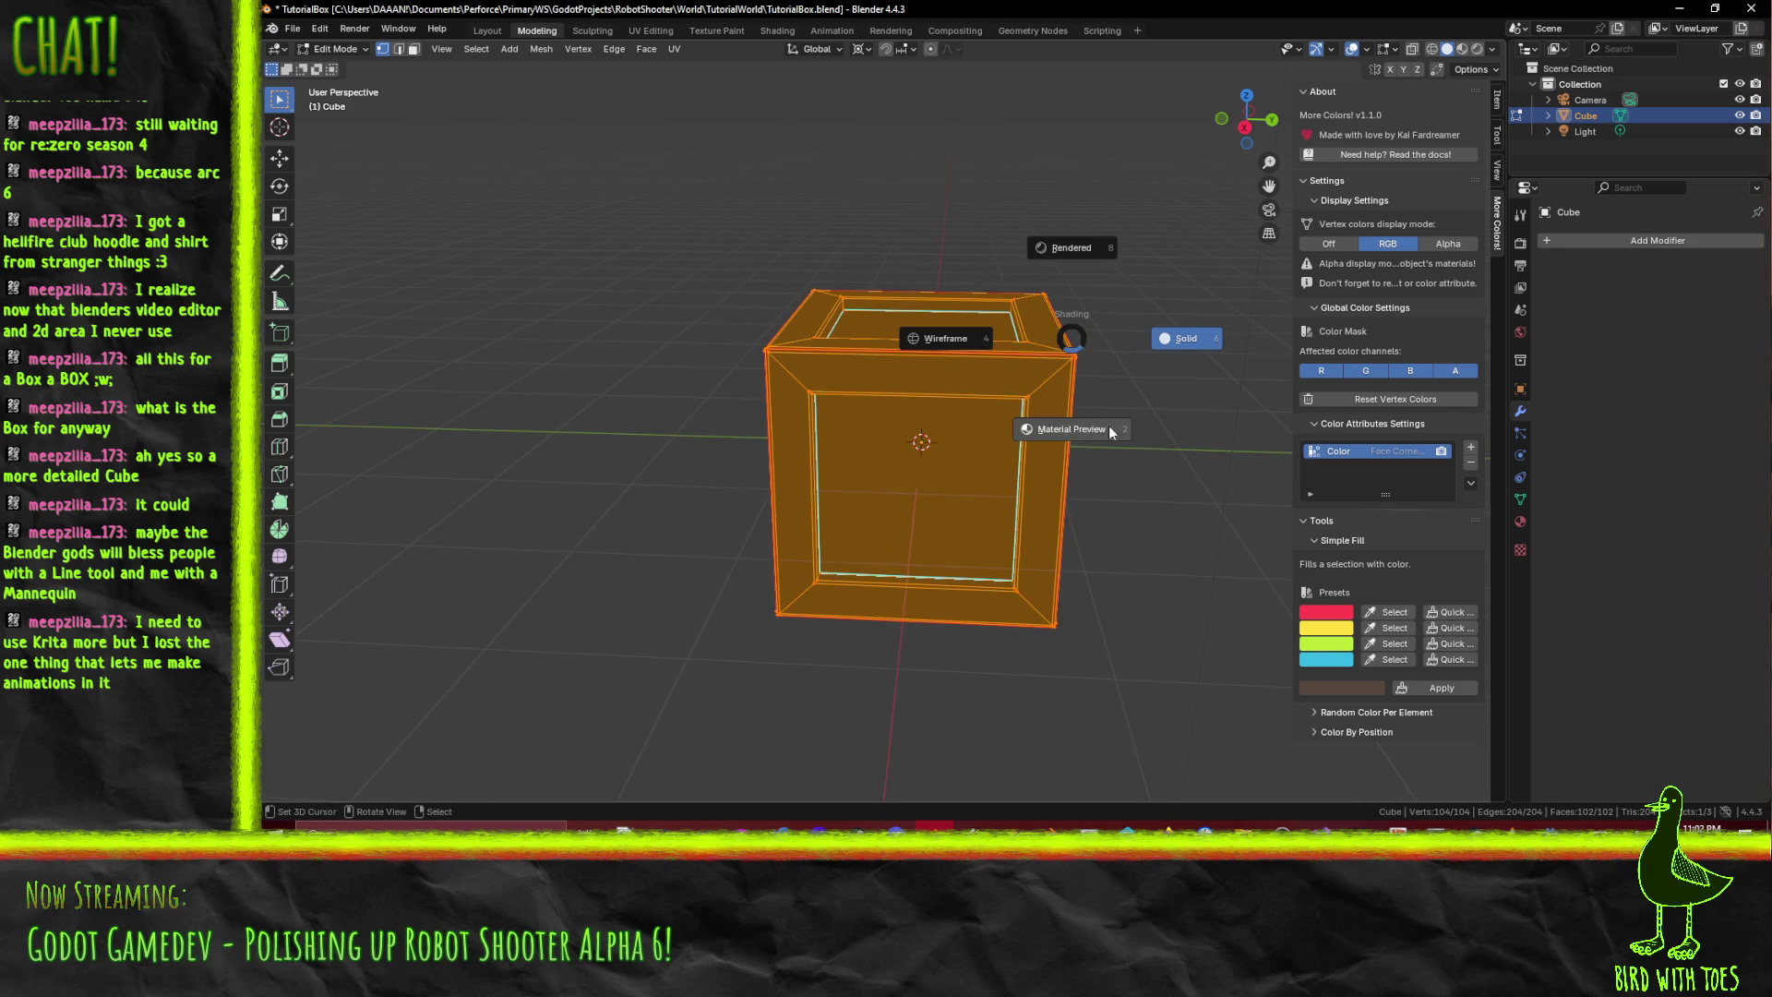
click(1083, 434)
click(1147, 434)
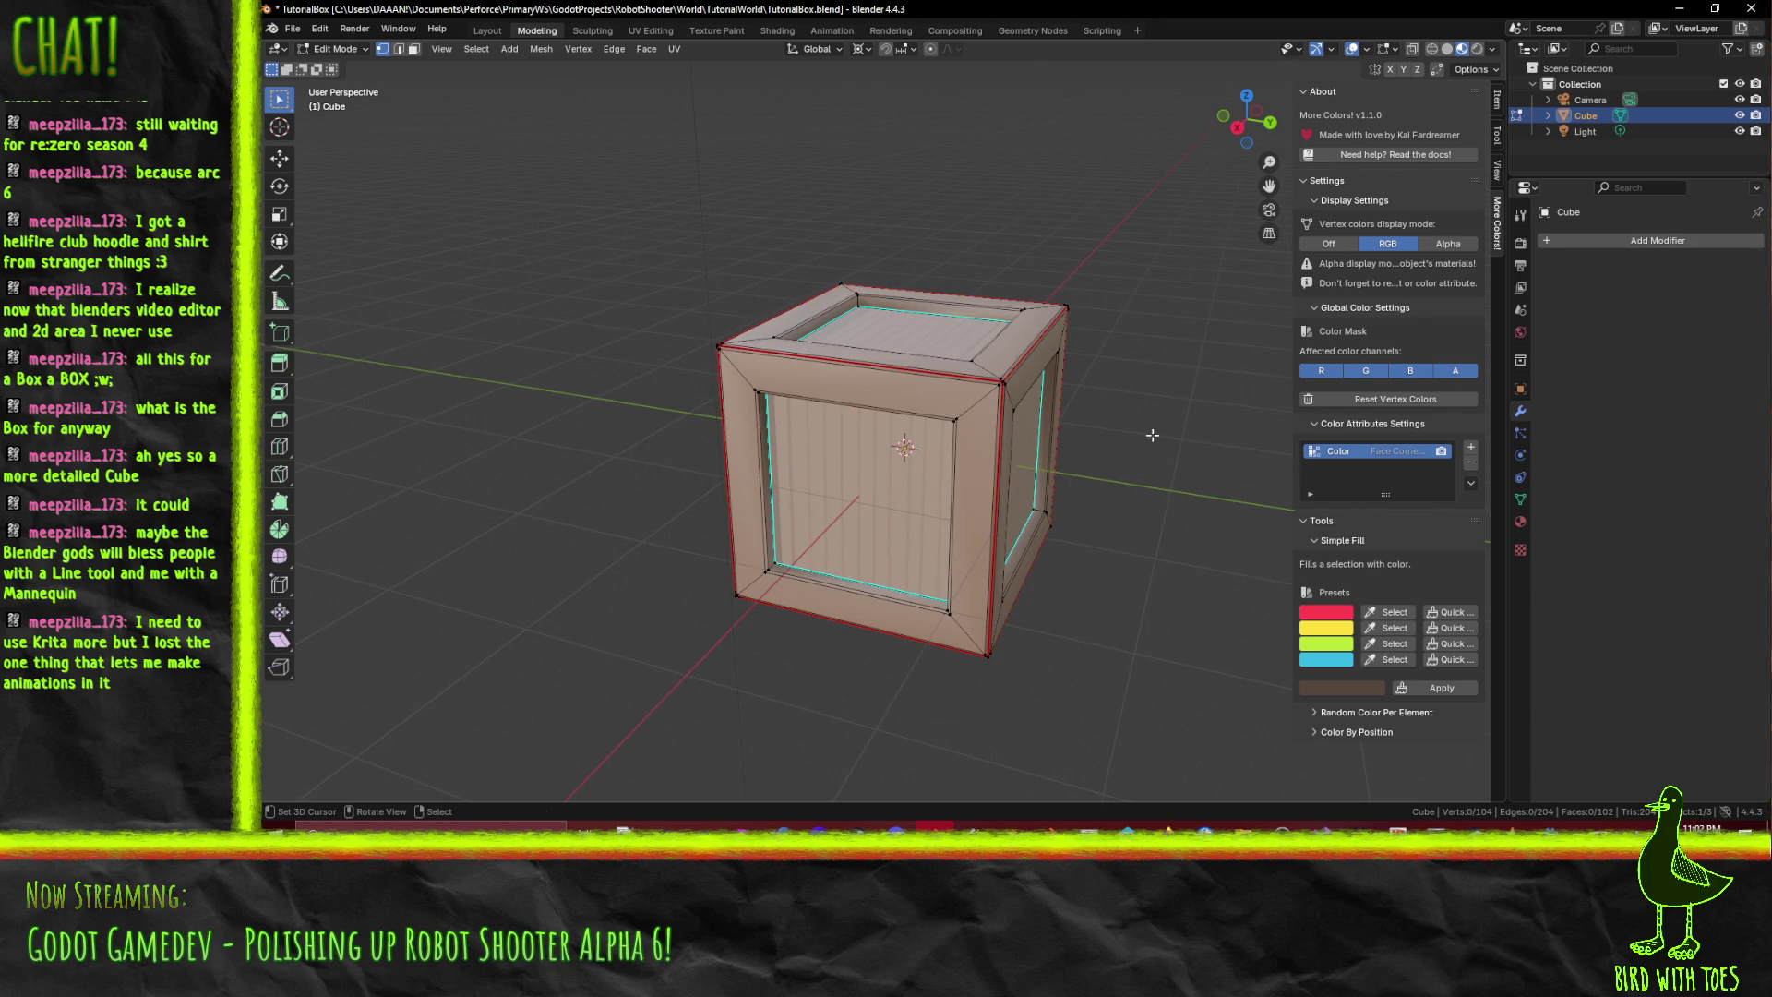
key(ctrl+s)
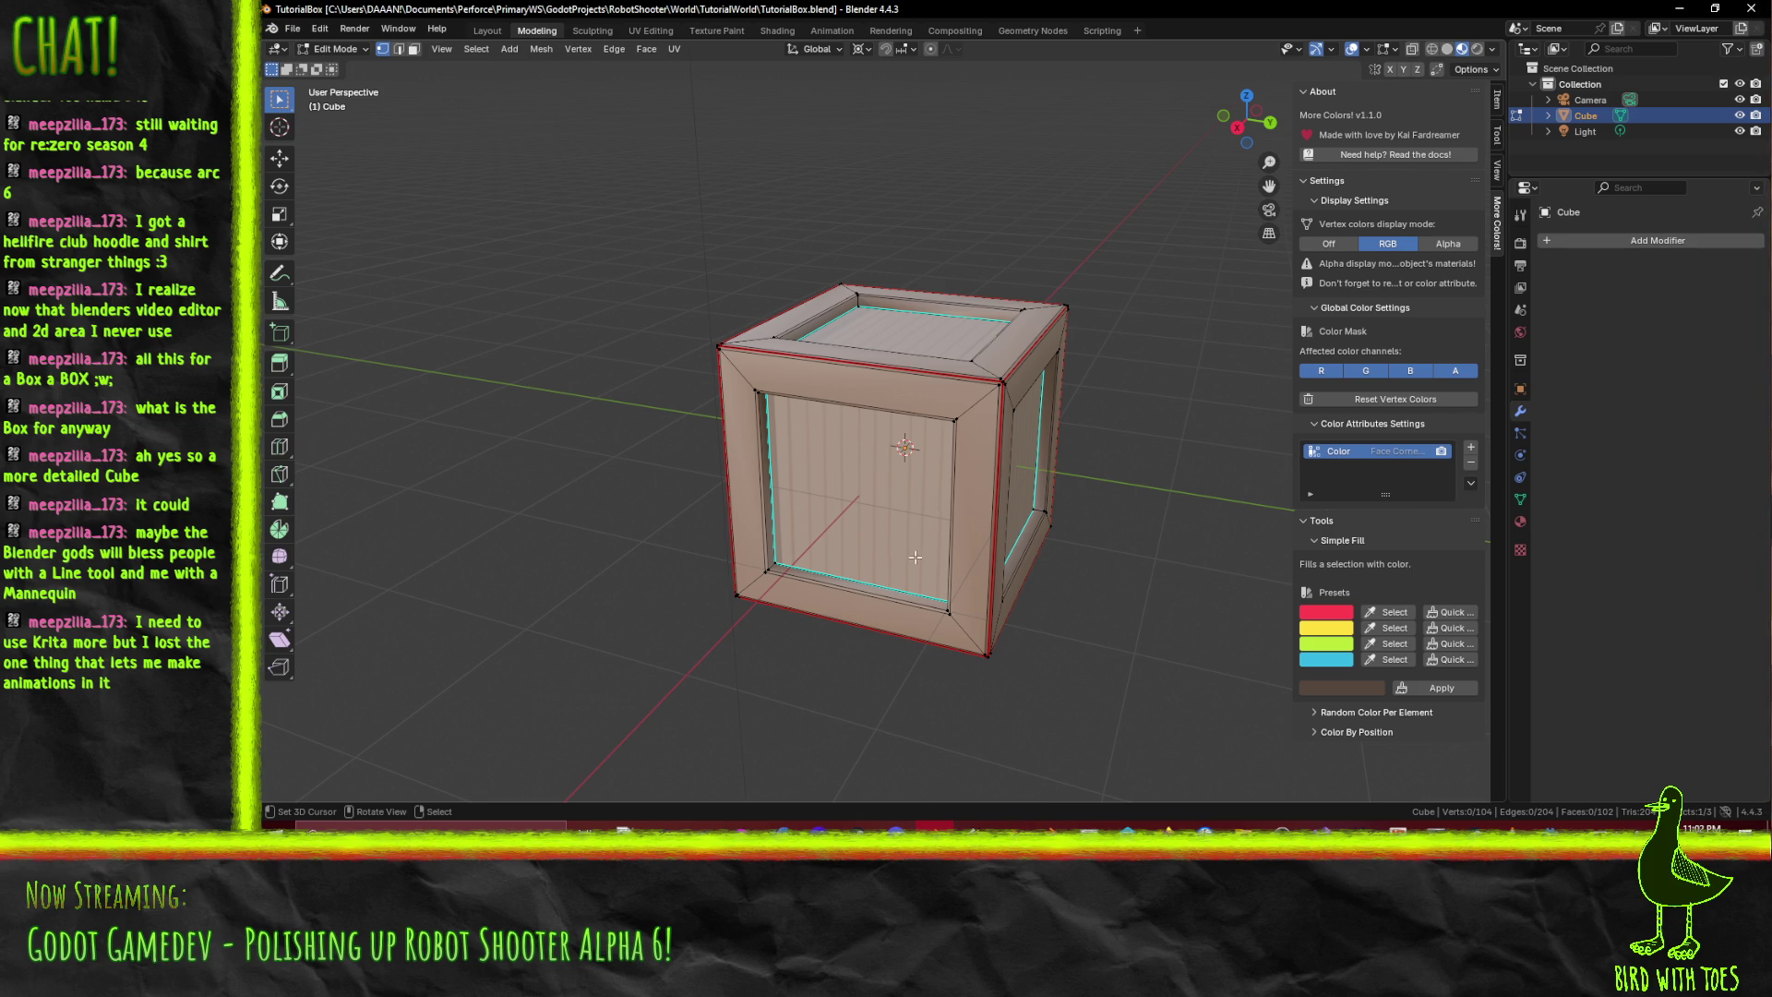
key(alt+Tab)
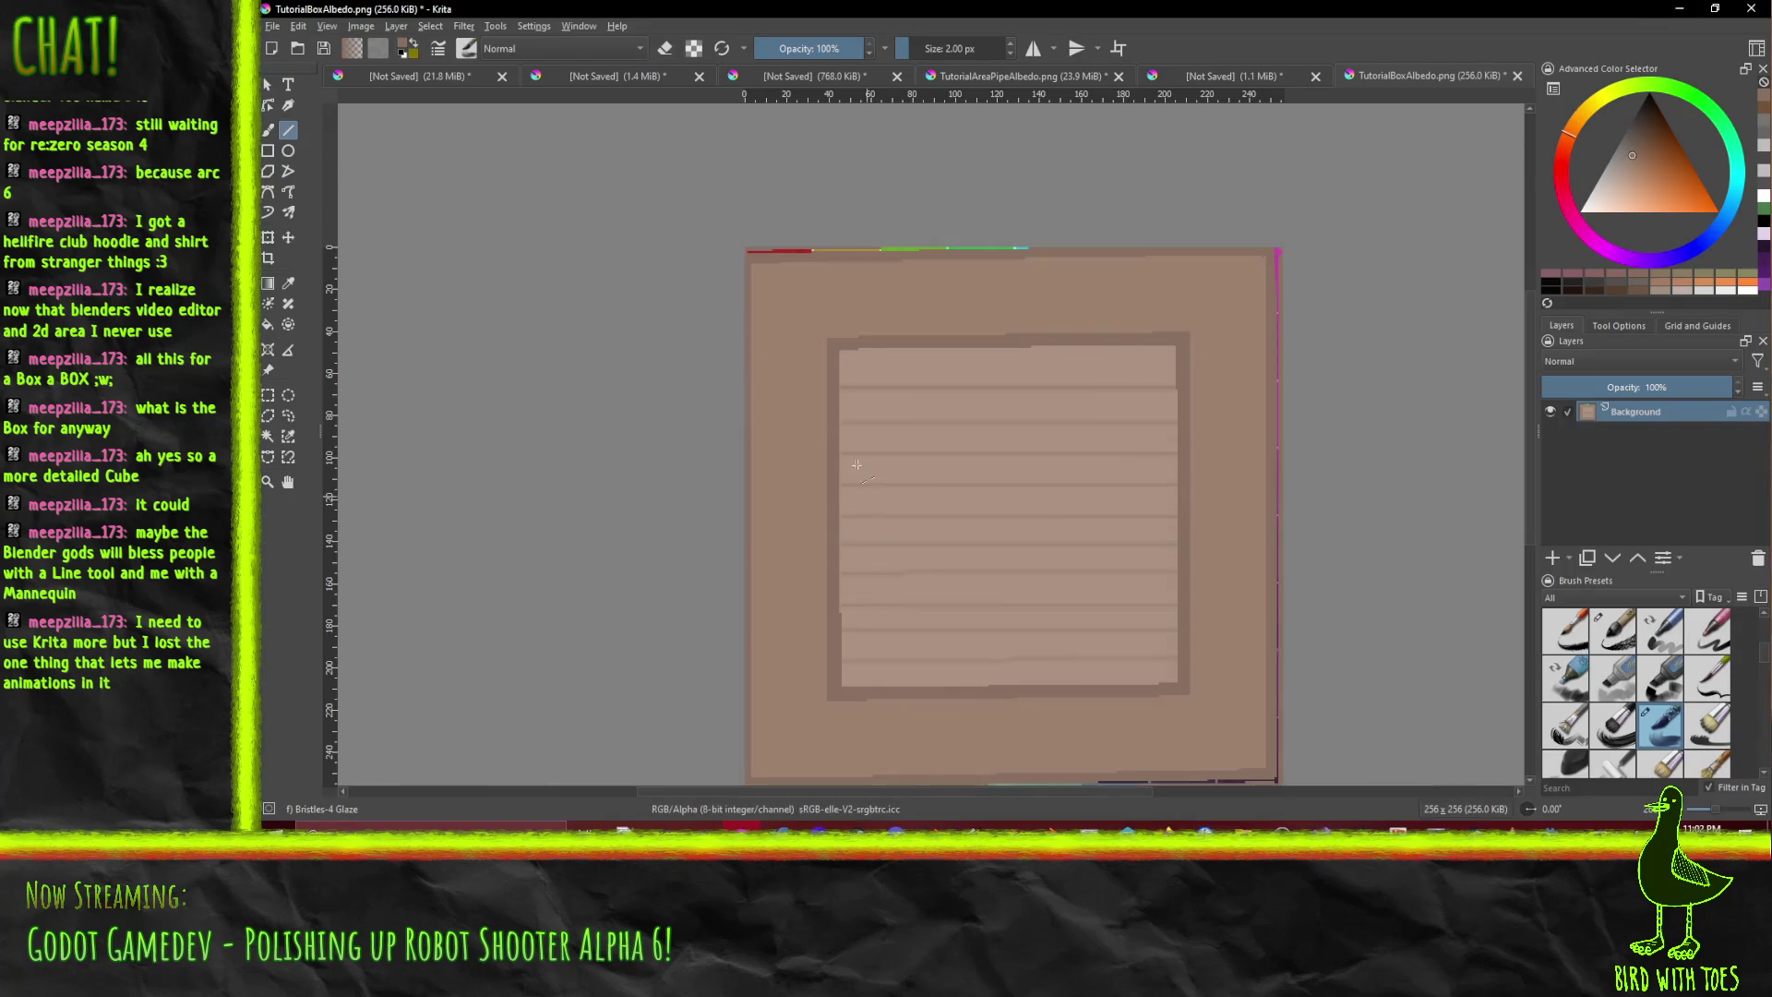
- In Godot, open TutorialBox.blend's Advanced Import Settings and show its Meshes list
key(alt+Tab)
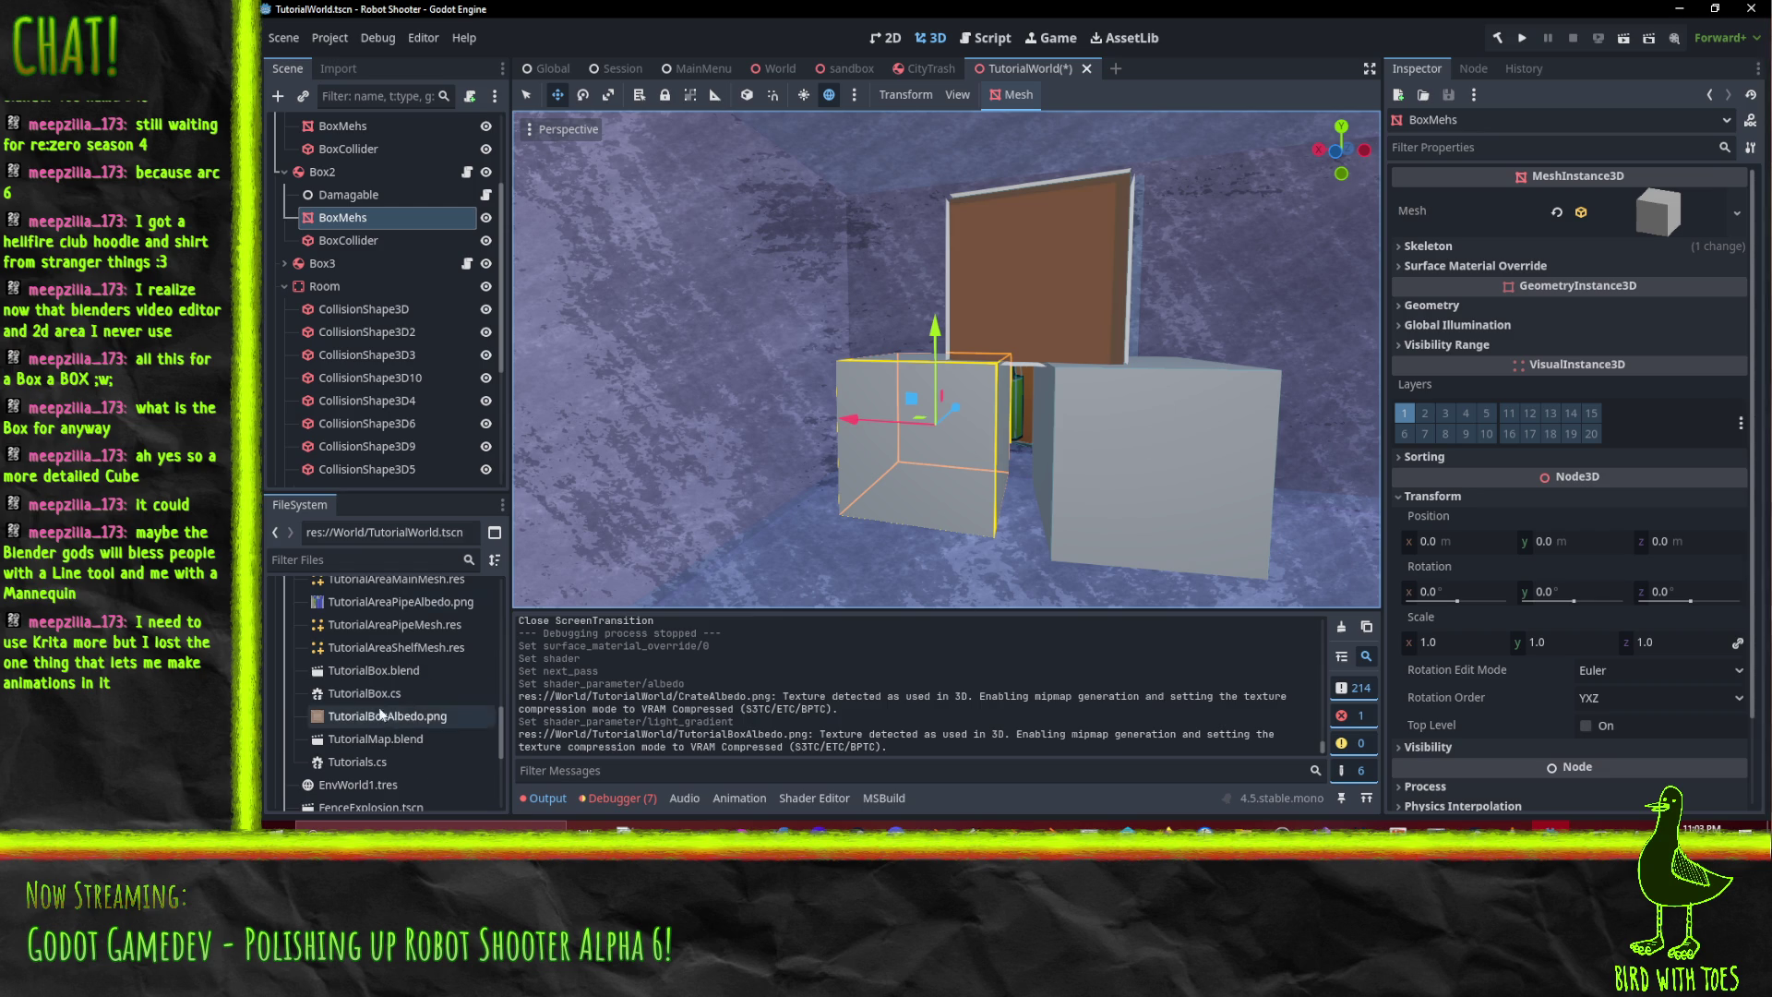
click(382, 672)
double_click(376, 670)
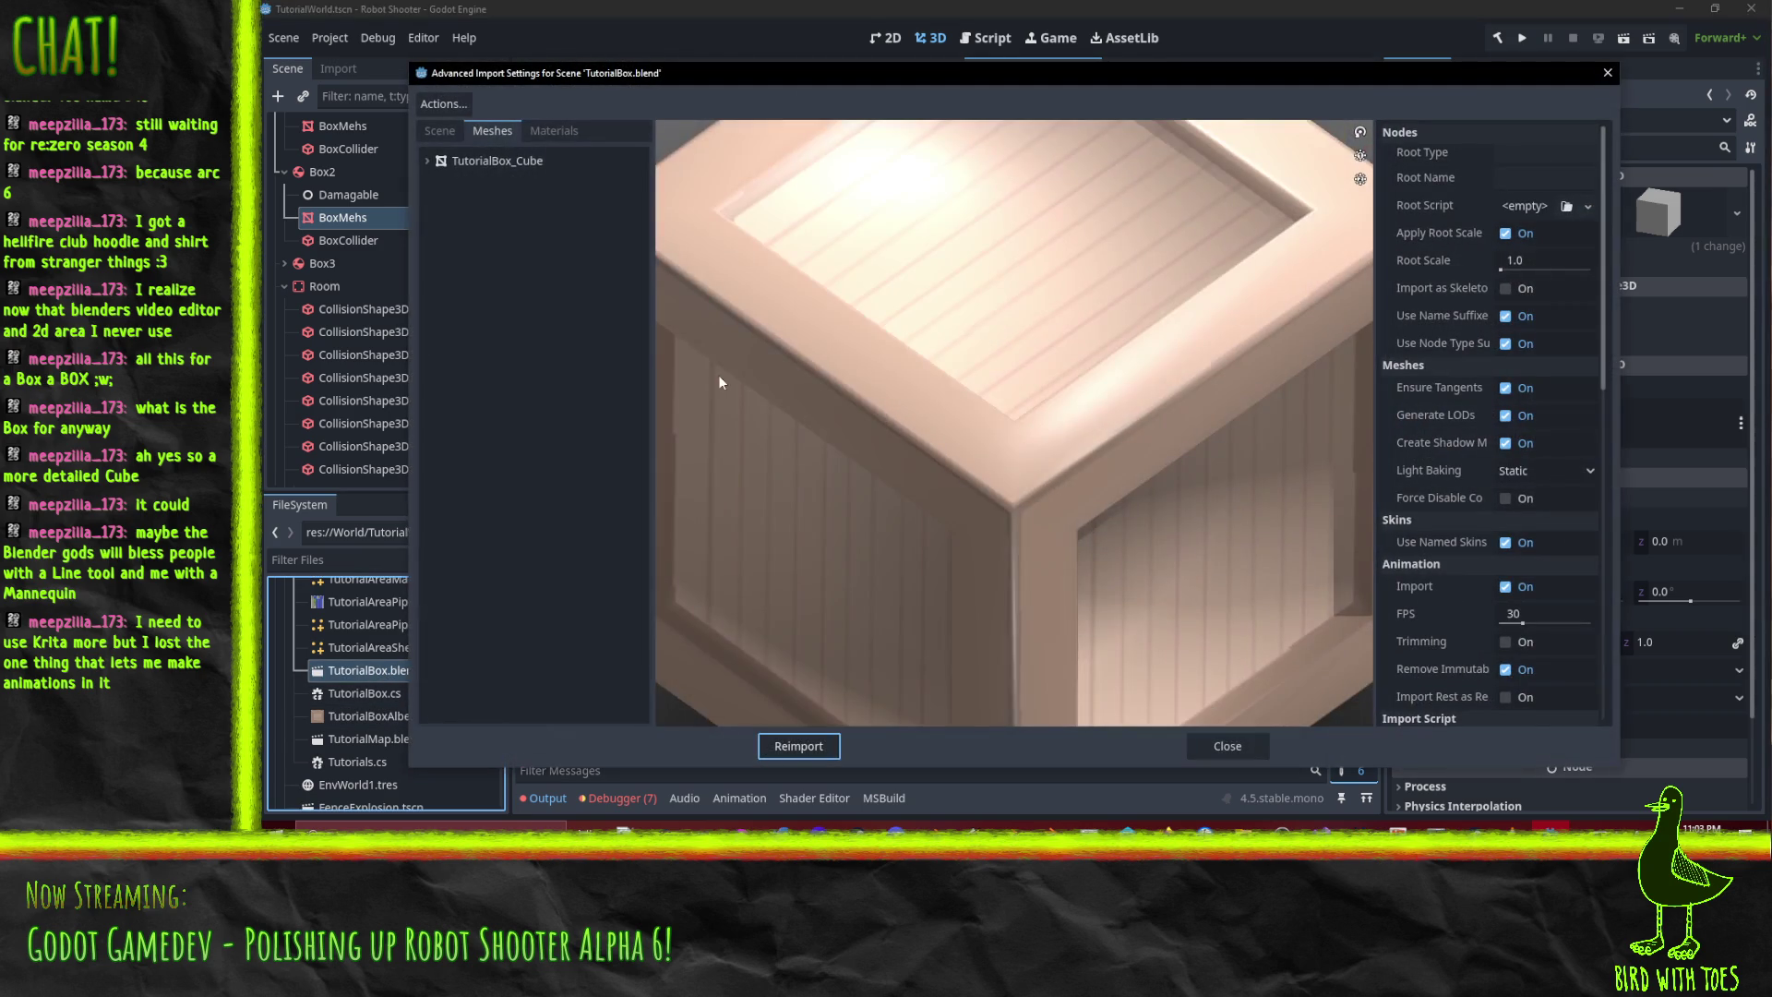
click(492, 130)
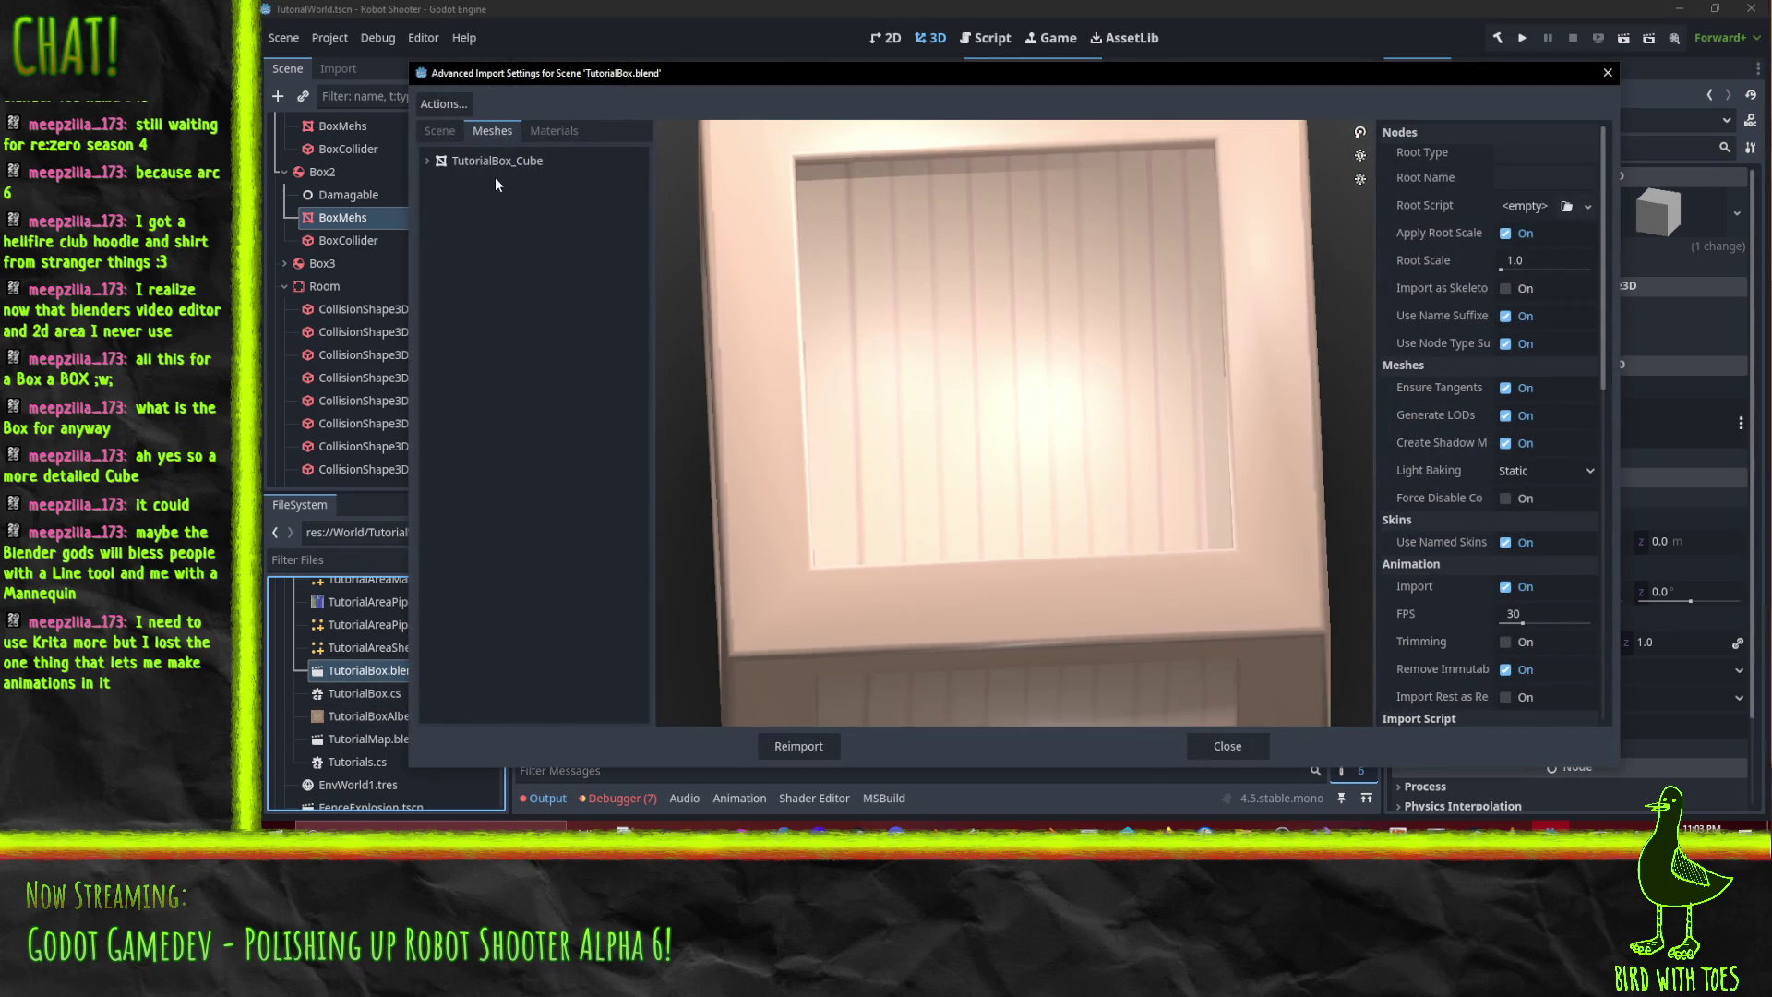
- Set the Light node to Skip Import in the import scene tree
click(437, 131)
click(466, 230)
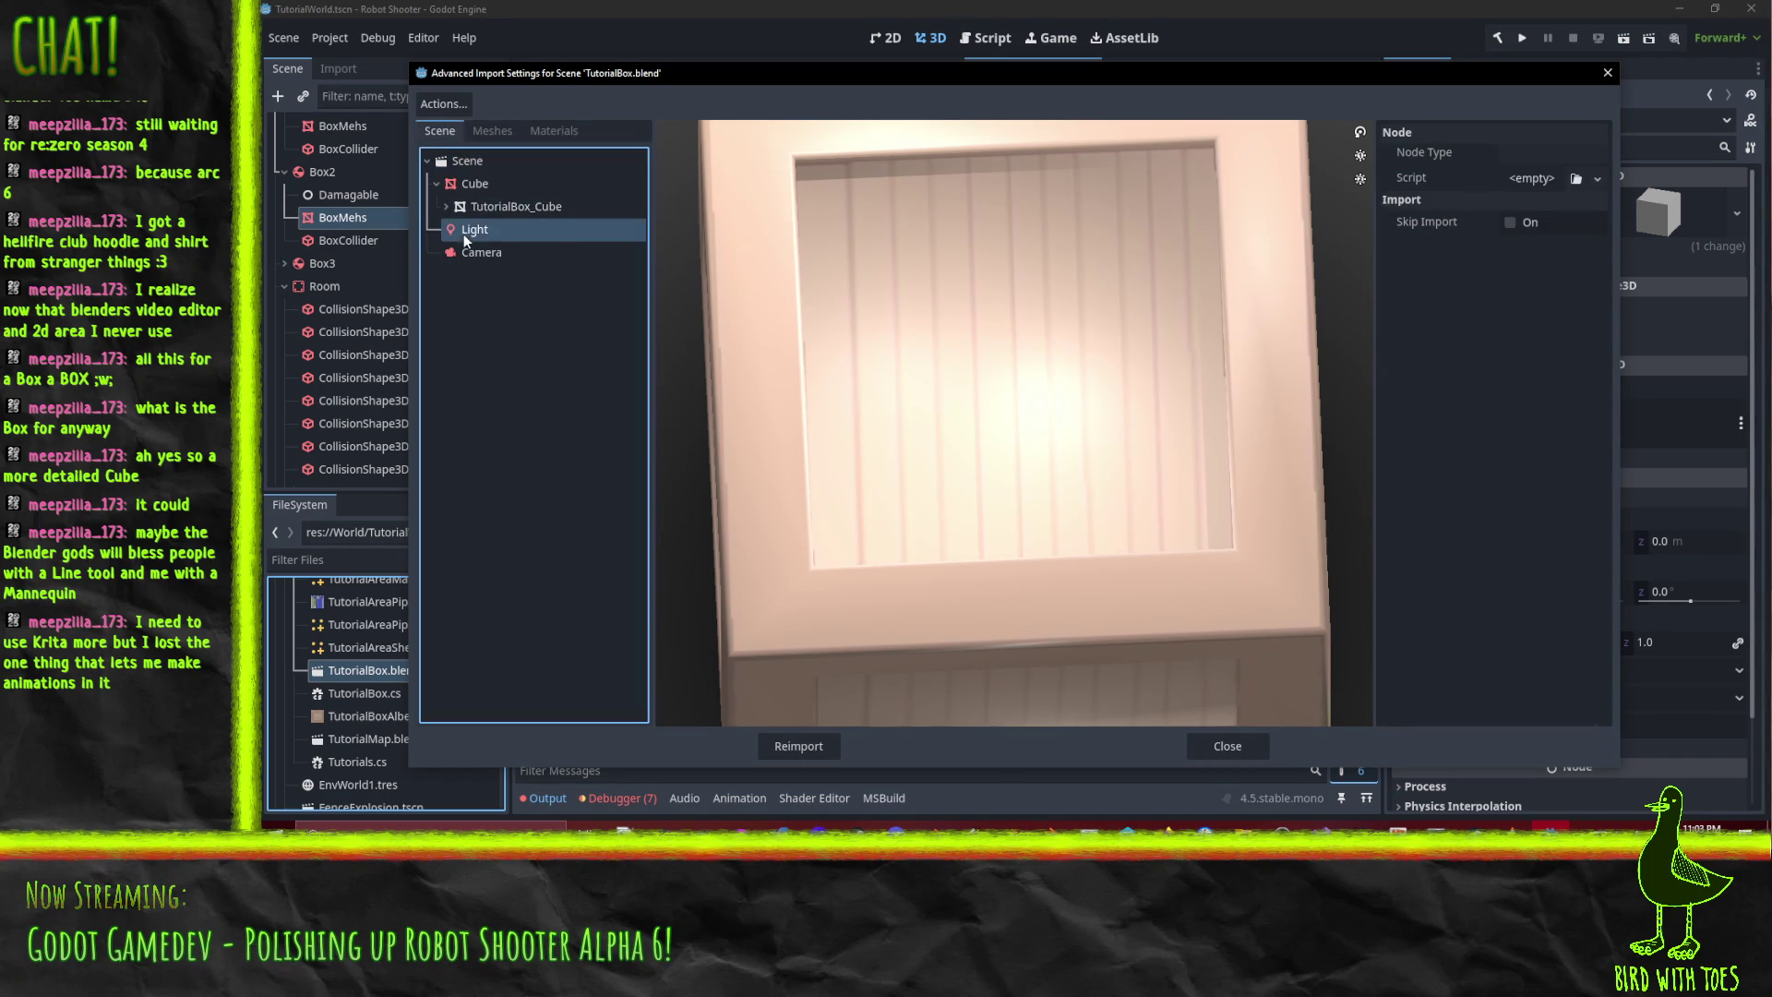
click(1509, 155)
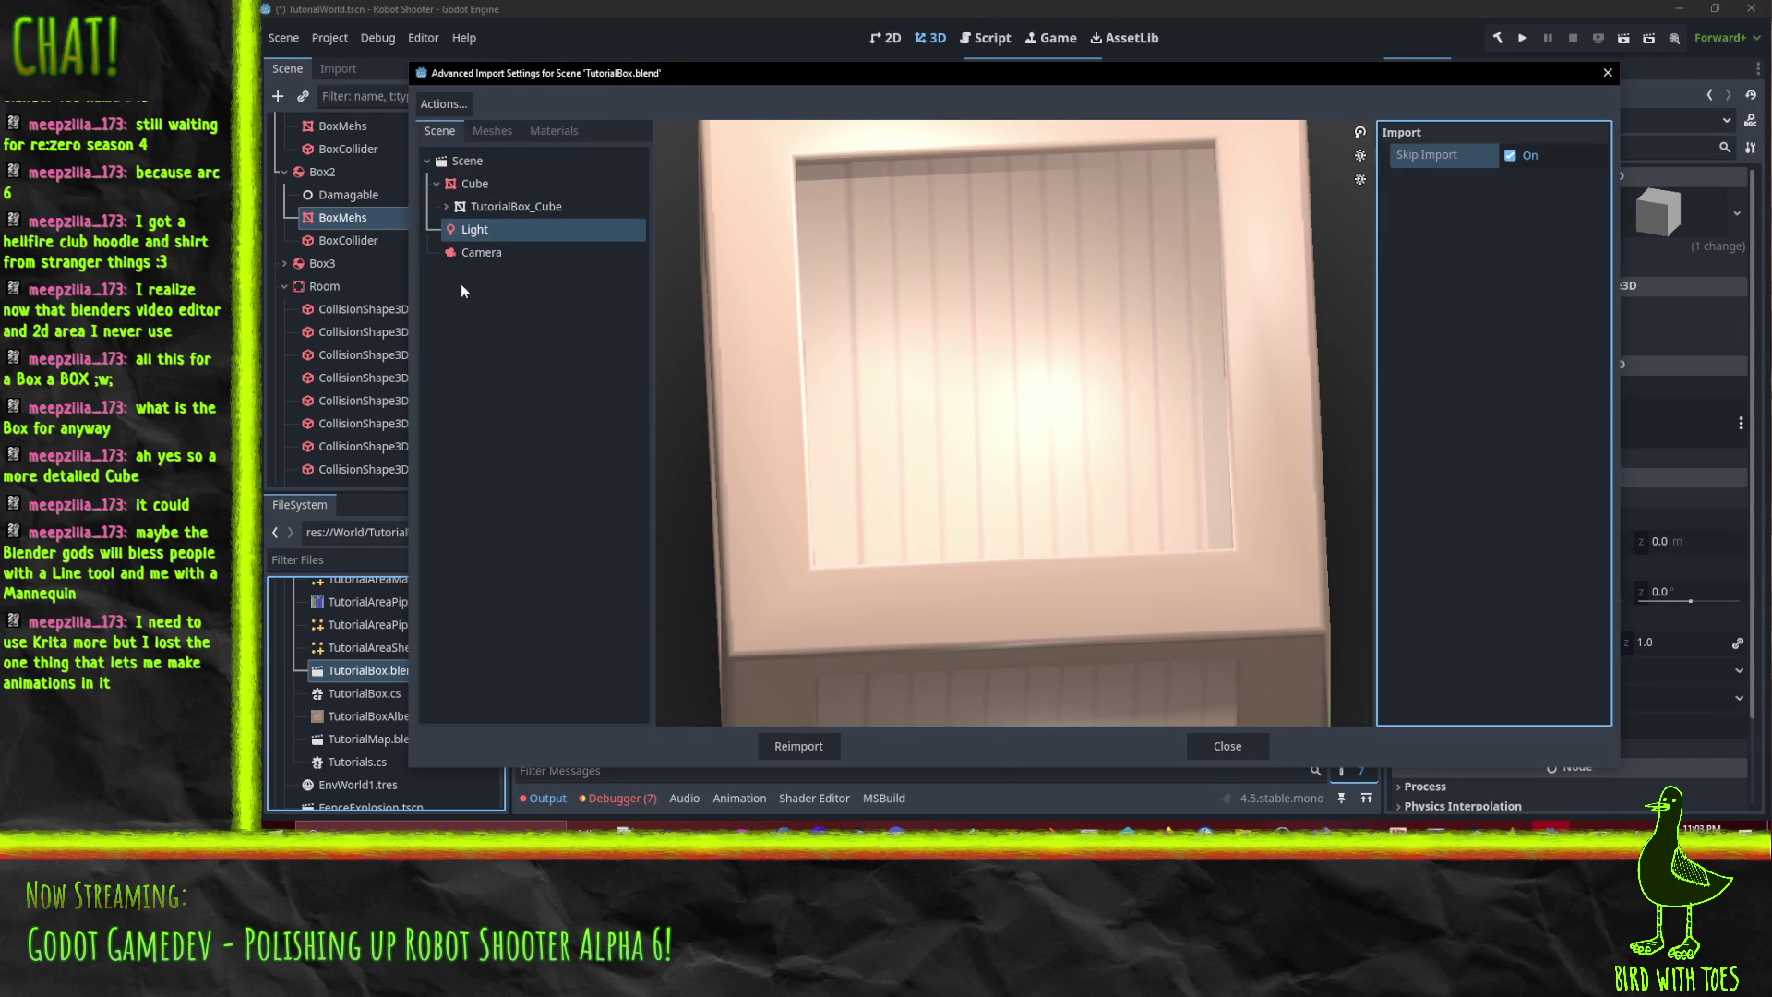
click(480, 252)
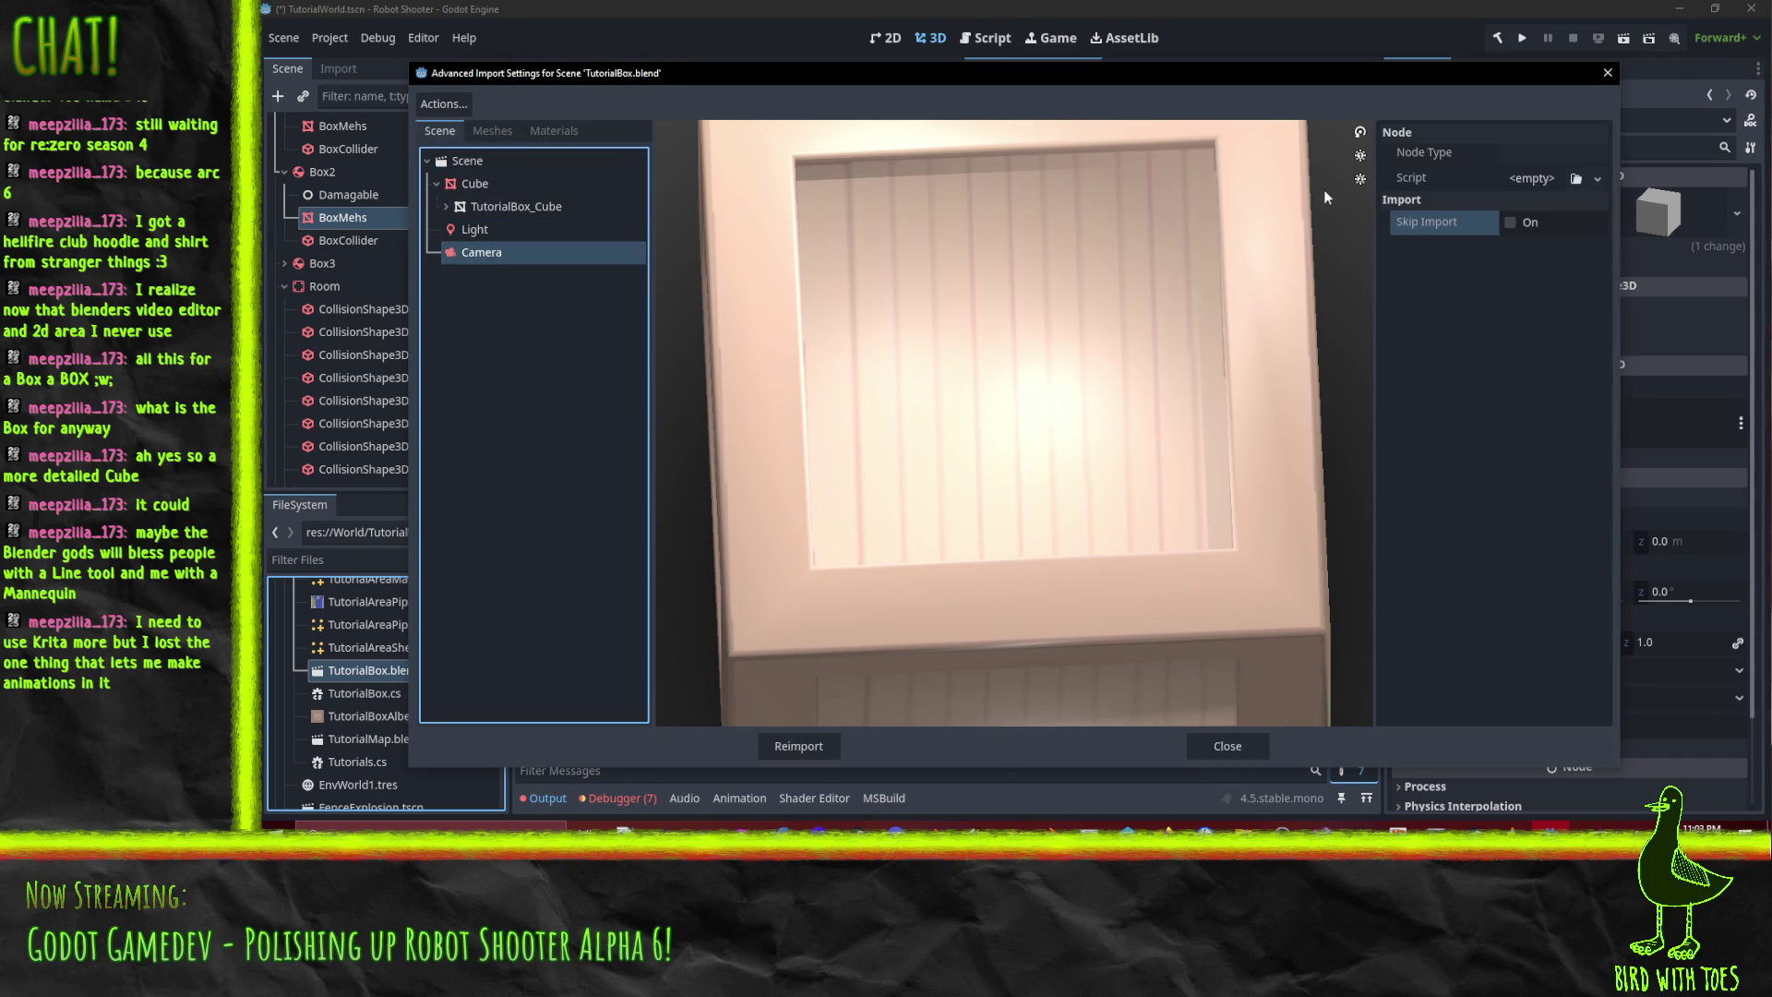
click(474, 184)
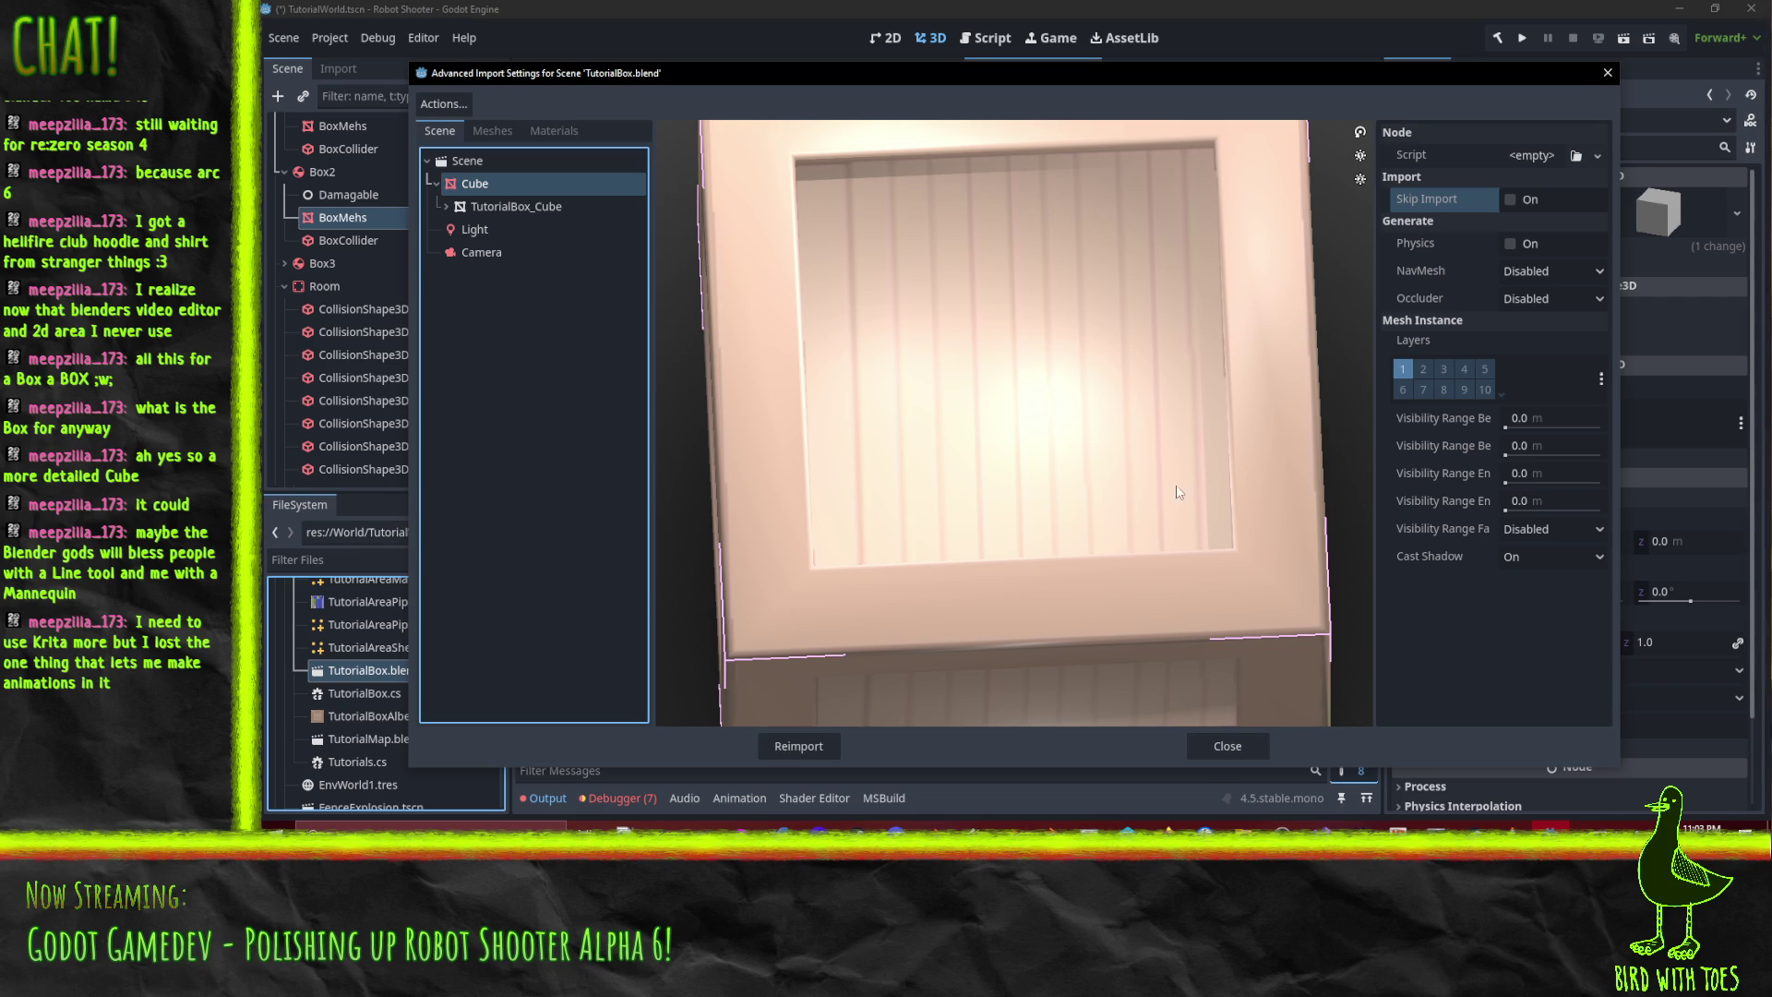
- Save TutorialBox_Cube to res://World/TutorialWorld/TutorialBoxMesh.res and reimport the file
click(492, 130)
click(510, 162)
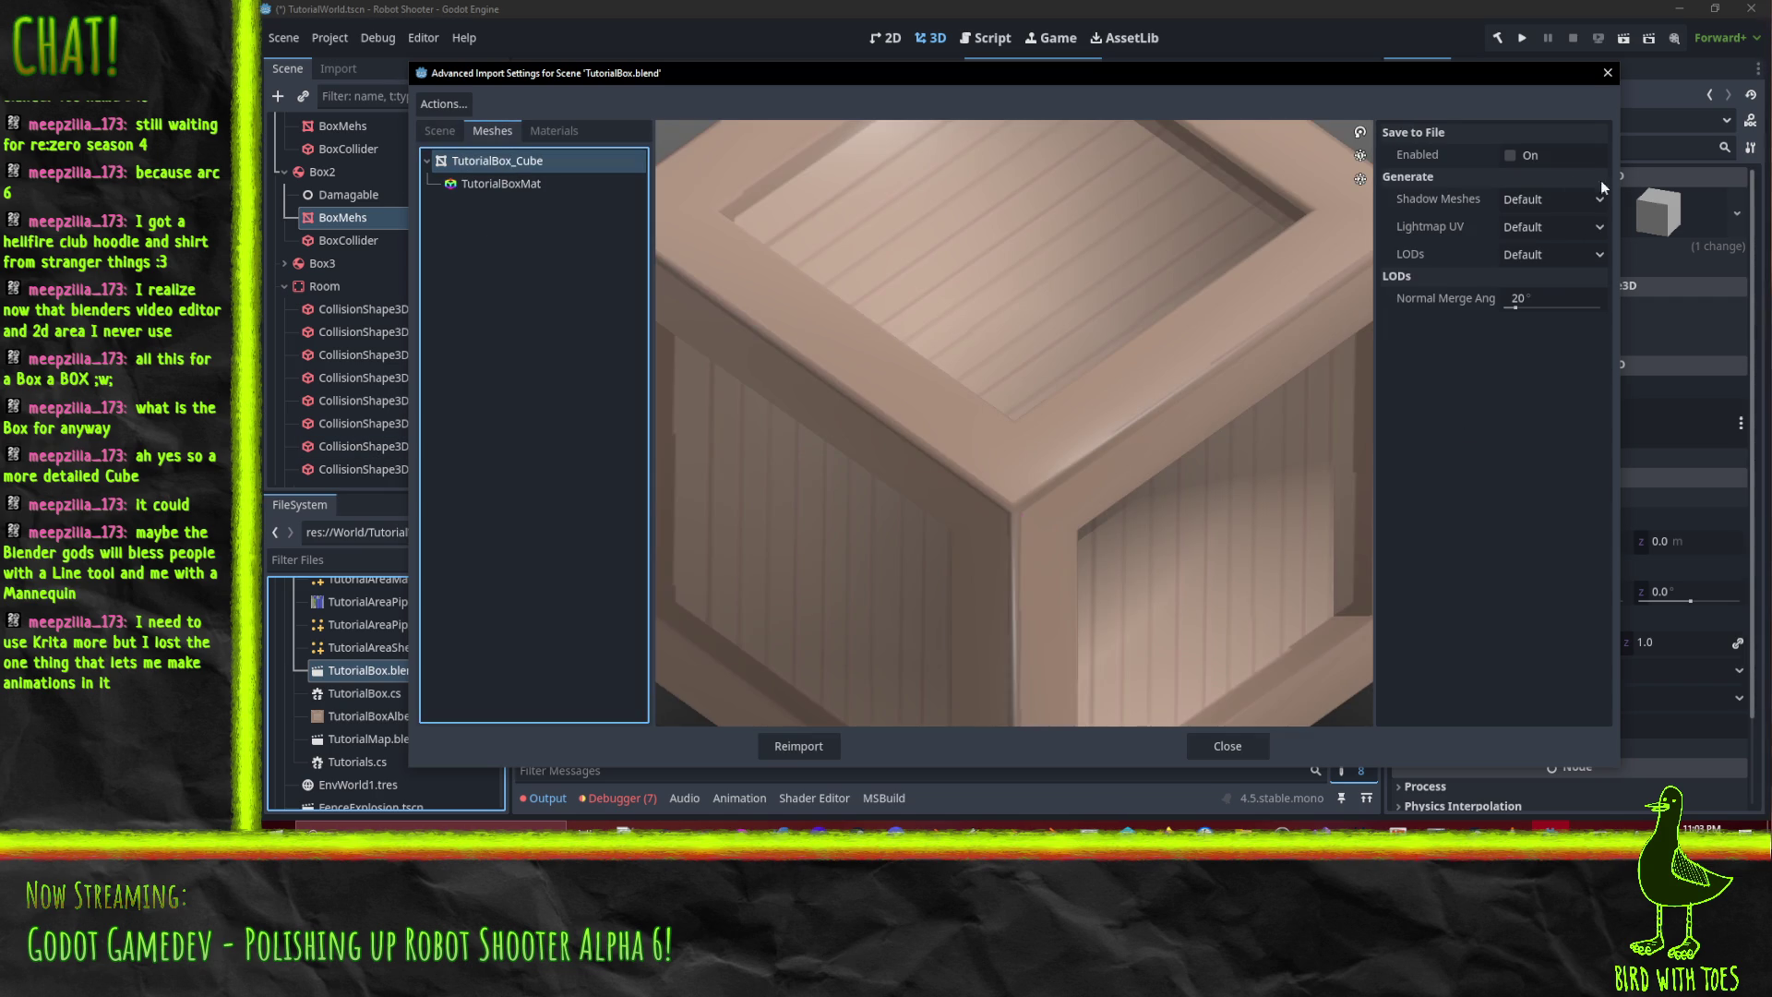
click(1510, 154)
click(1596, 184)
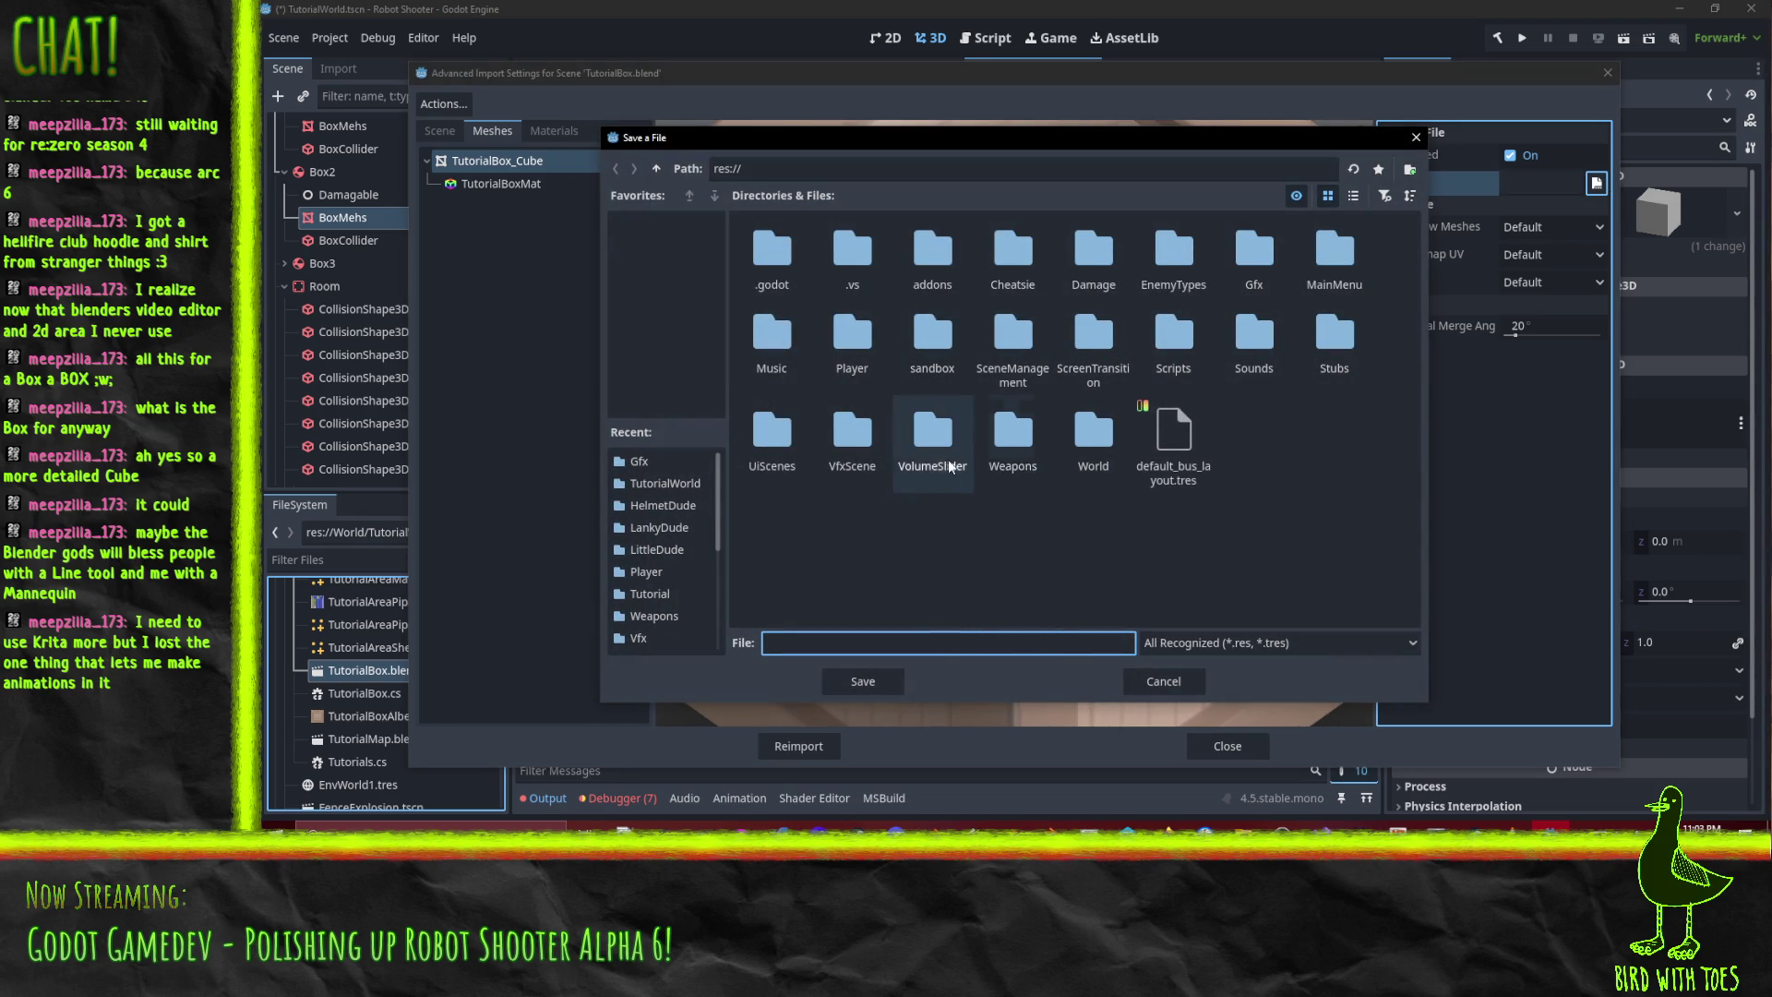
click(1071, 452)
double_click(1083, 456)
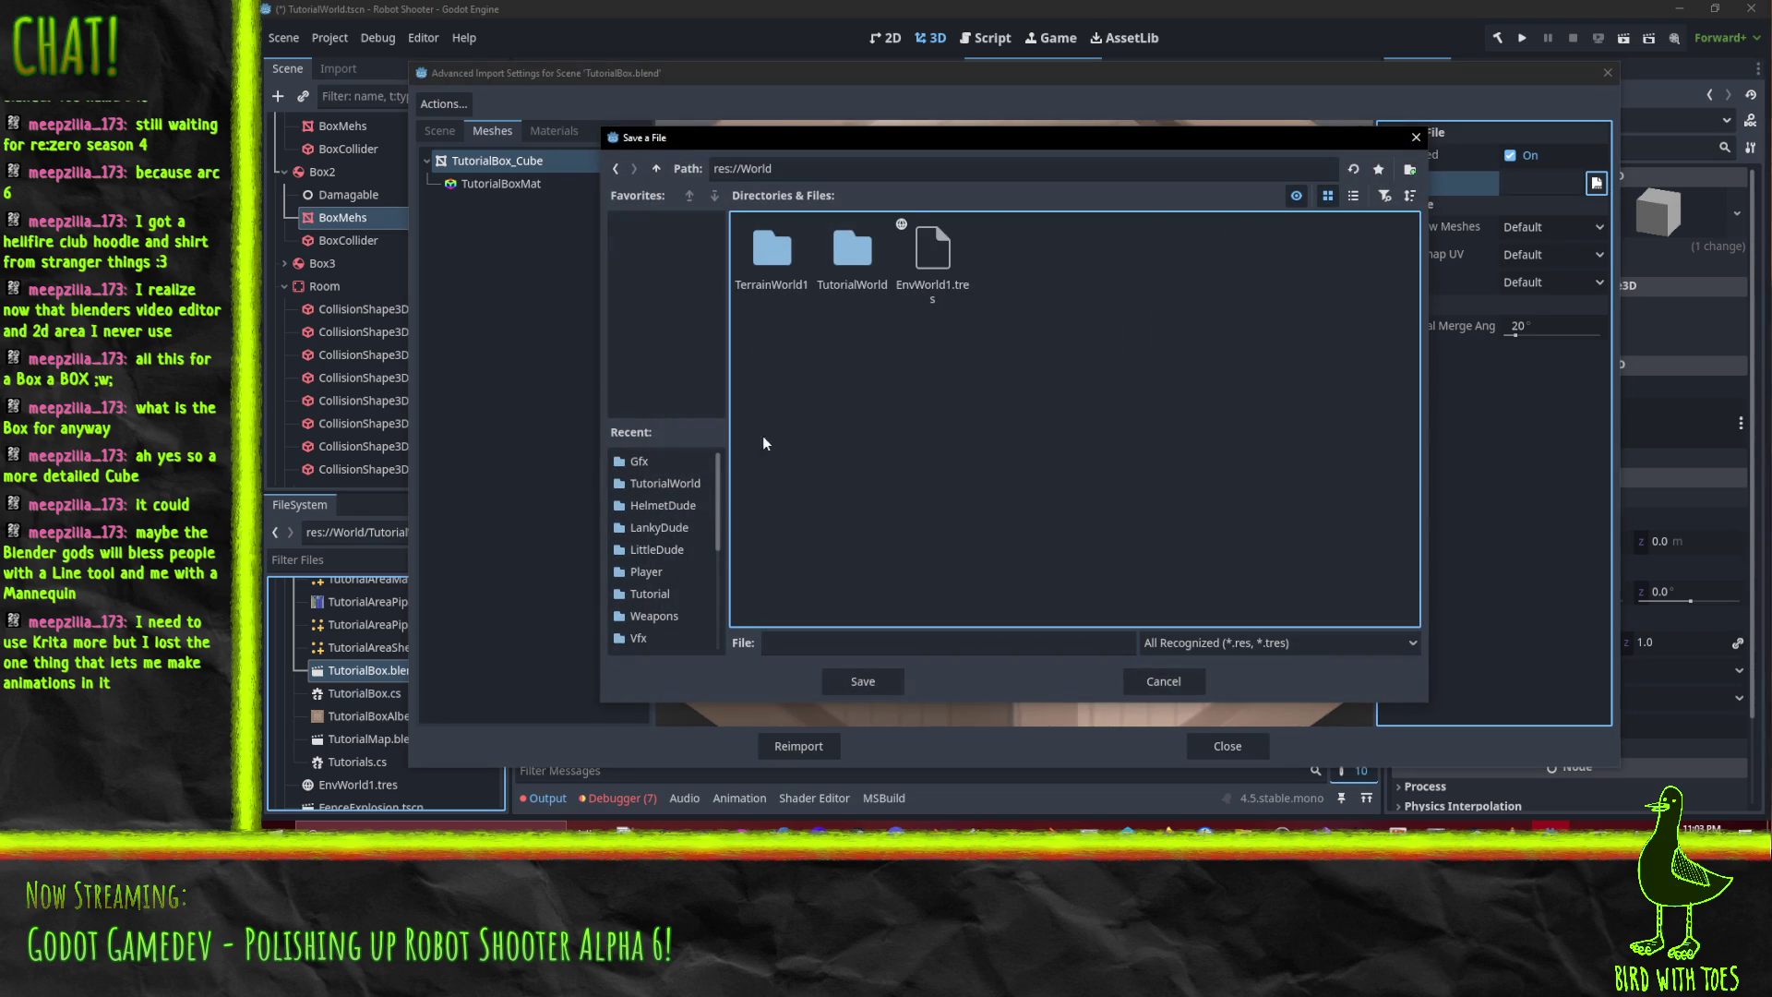
double_click(850, 282)
click(823, 648)
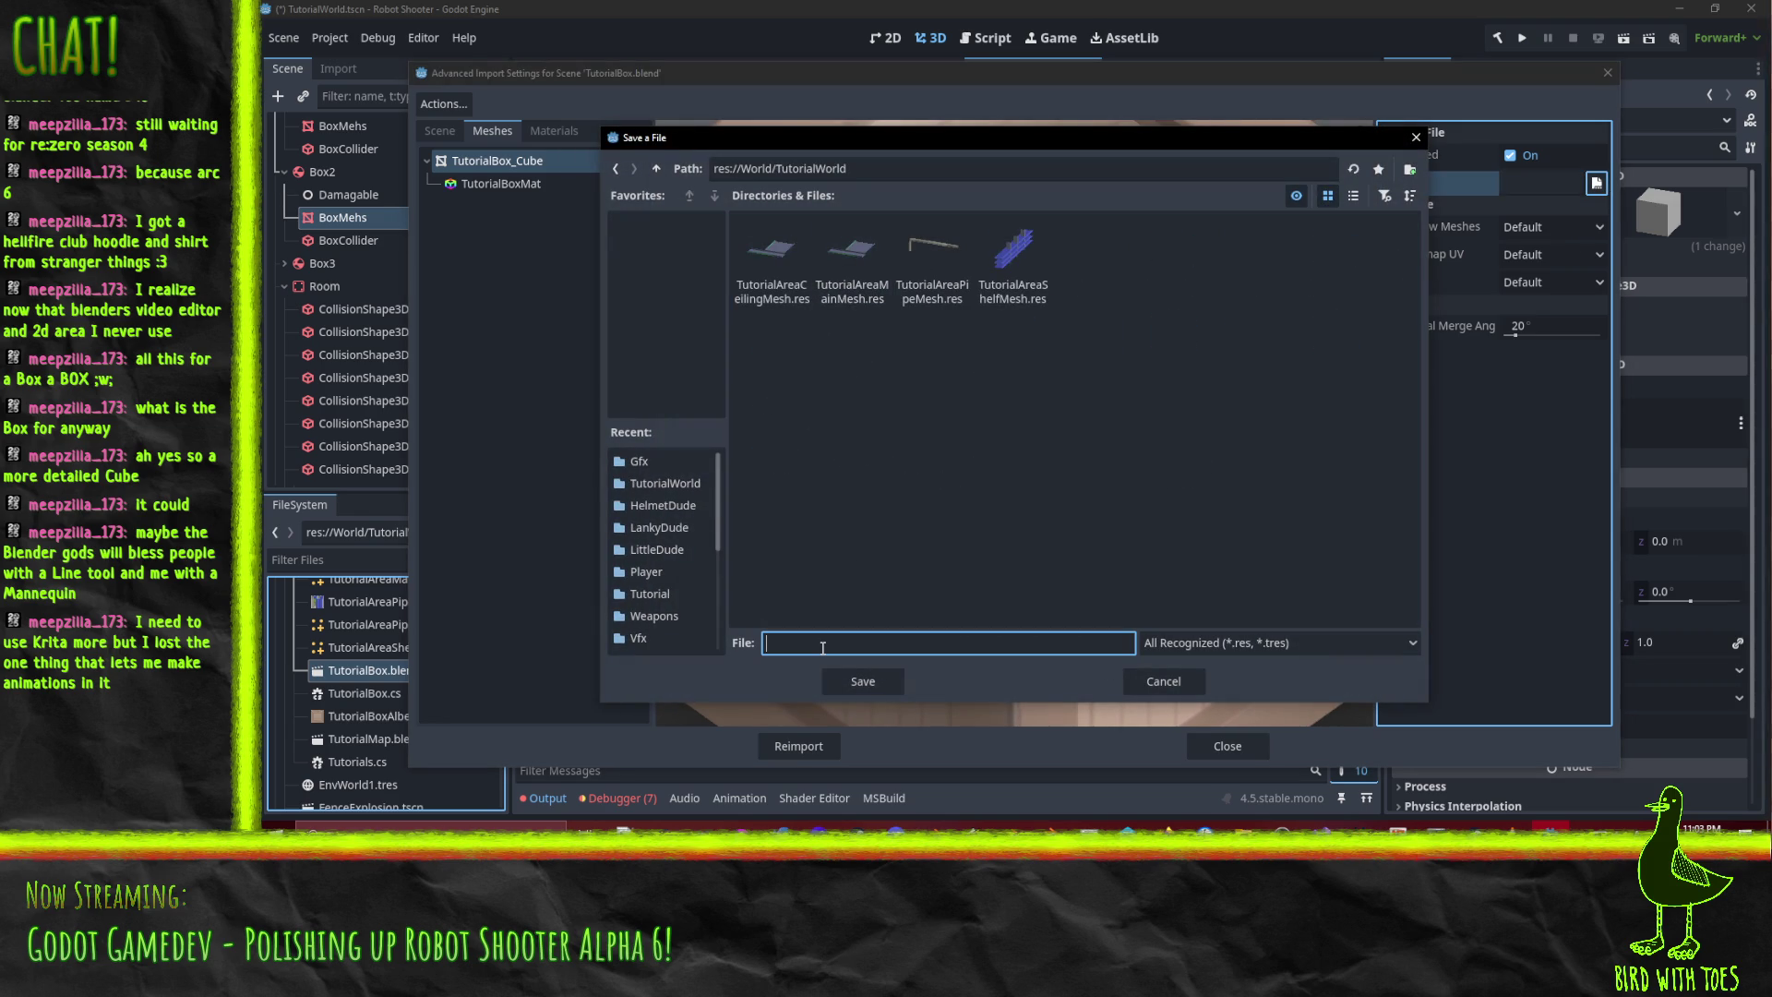
text(TutorialBoMesh)
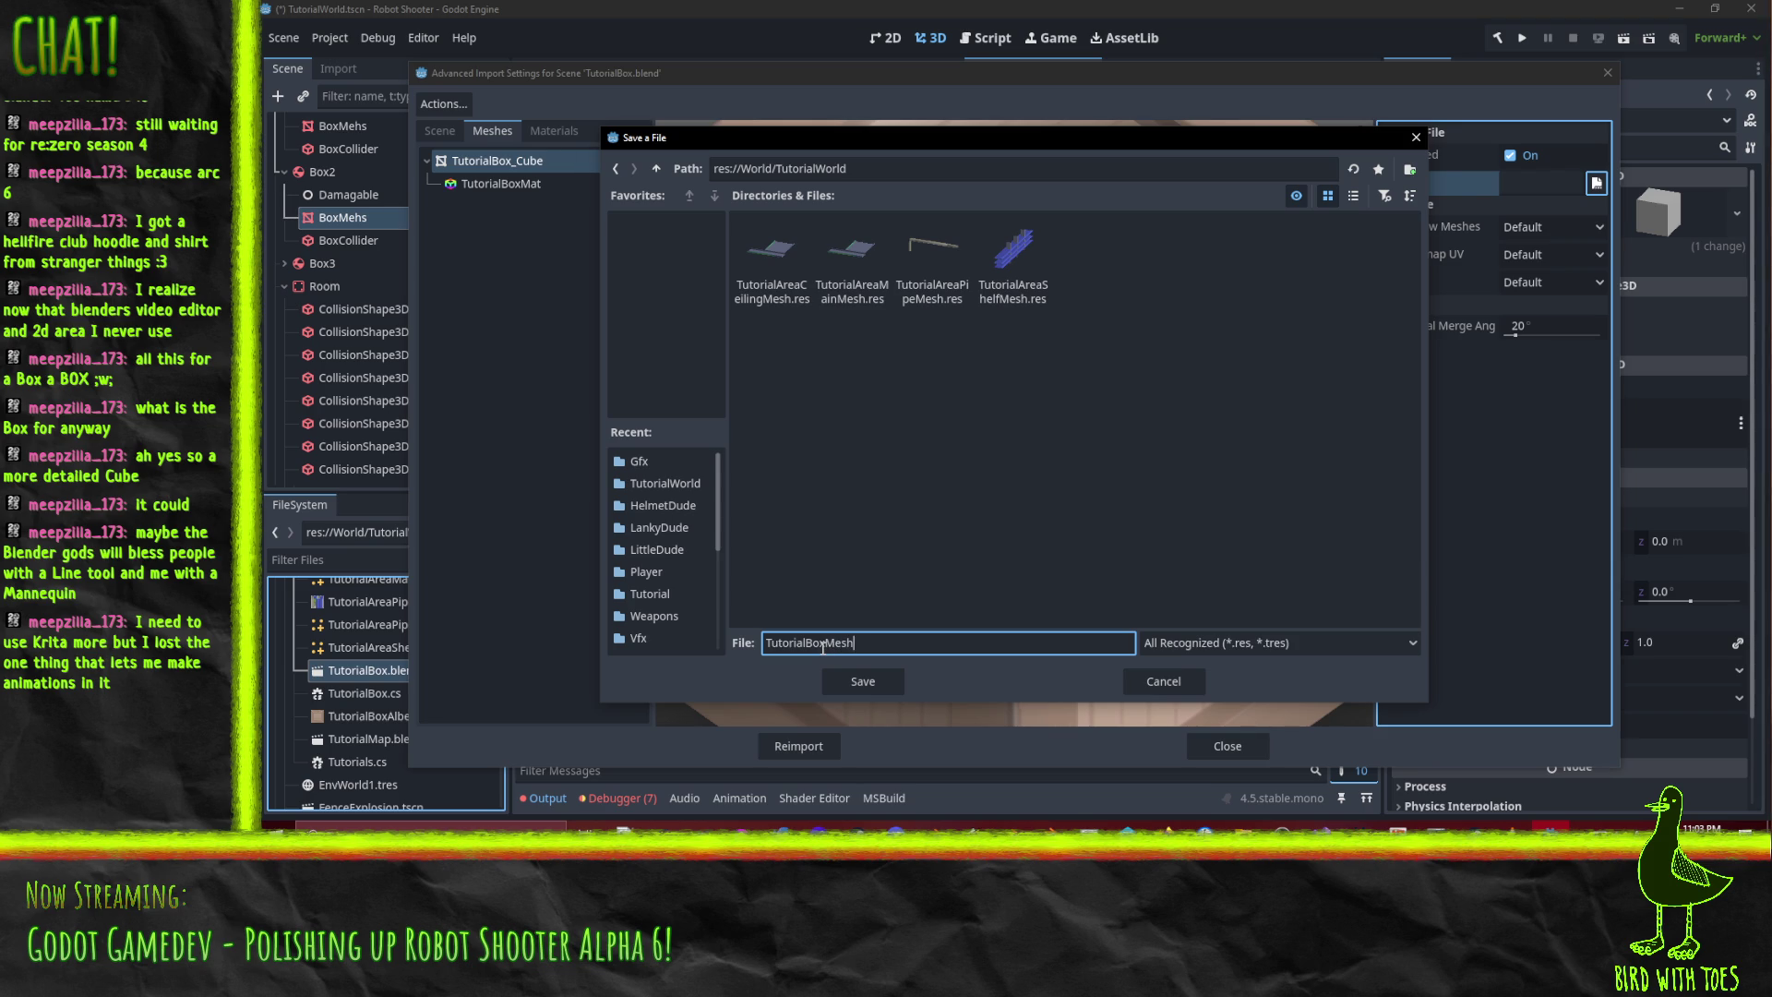
key(Return)
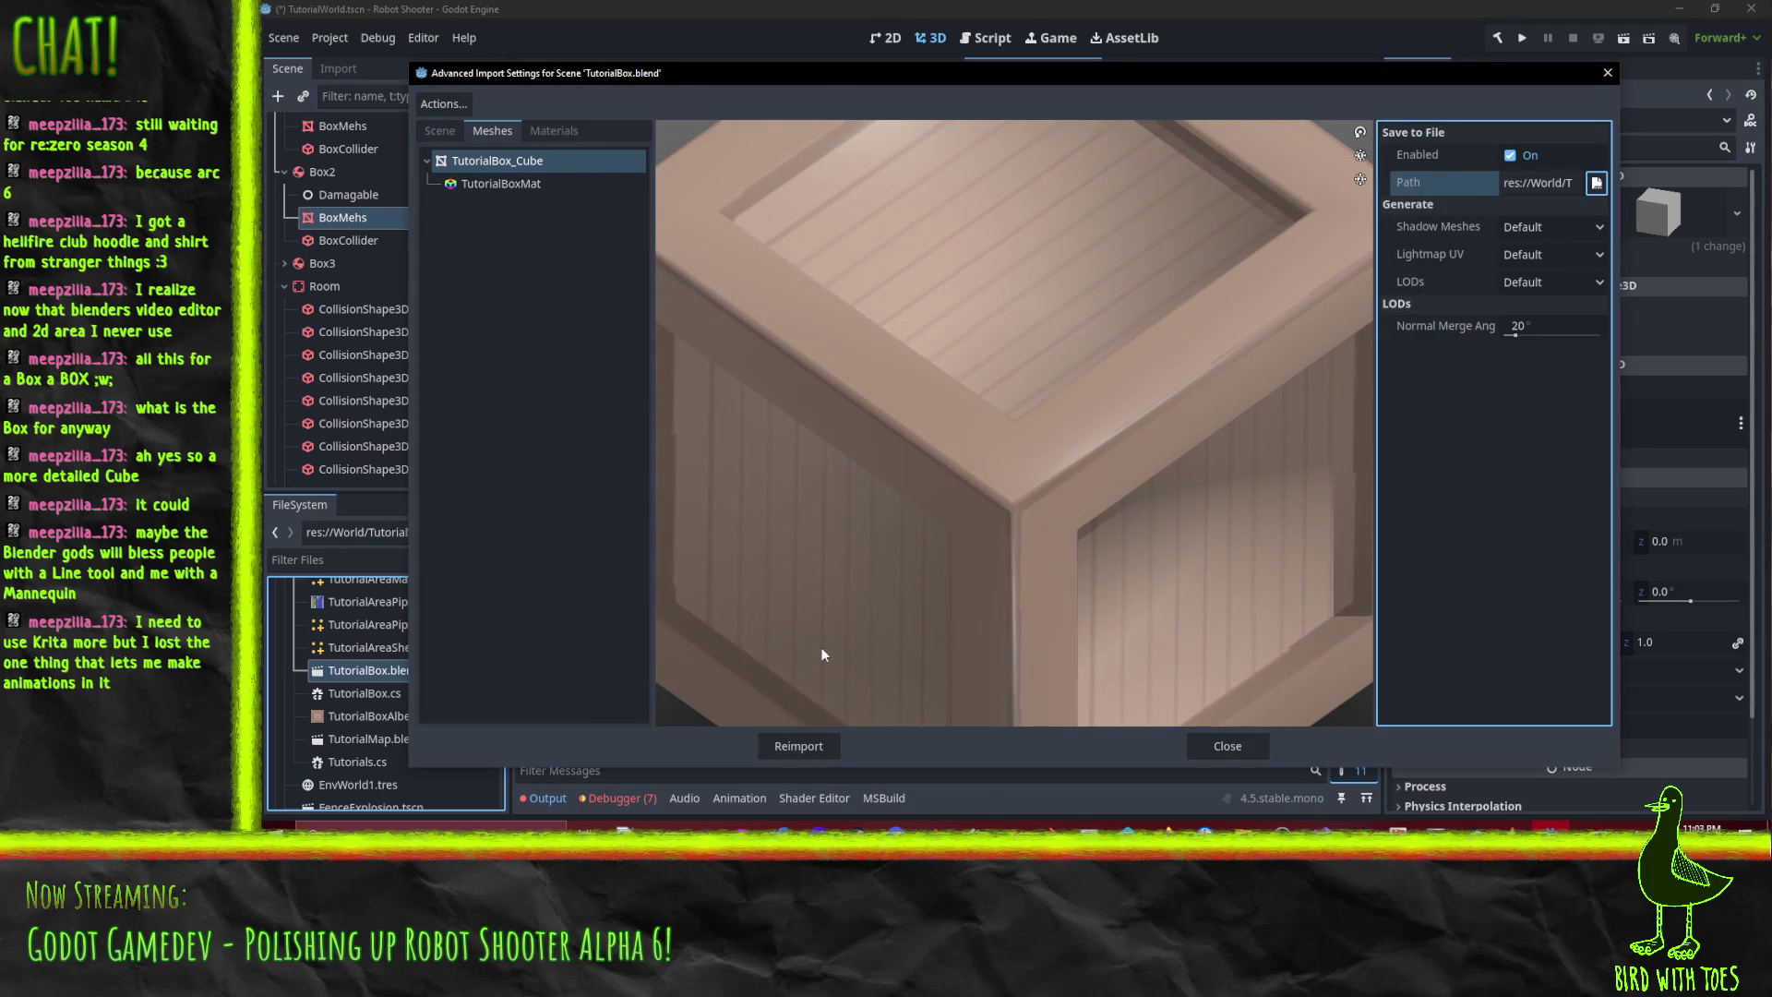
click(803, 749)
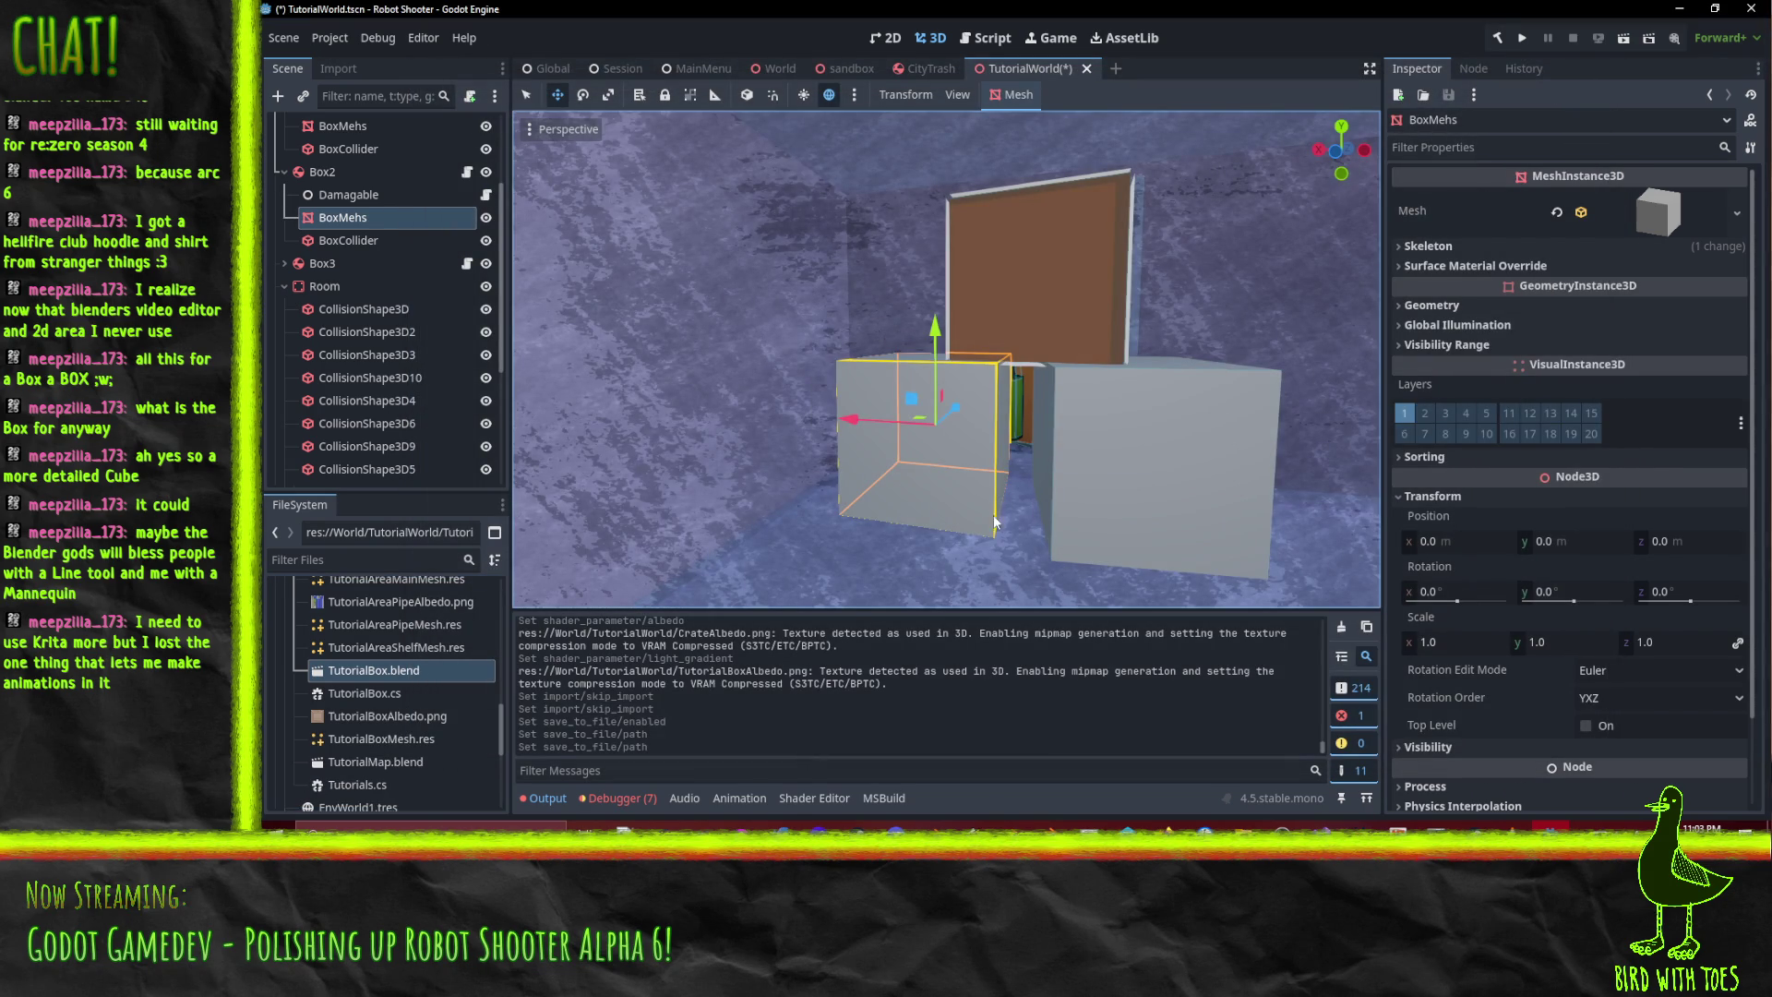
- Assign TutorialBoxMesh to the box node's mesh through Quick Load
click(1736, 214)
click(1689, 612)
text(tuto)
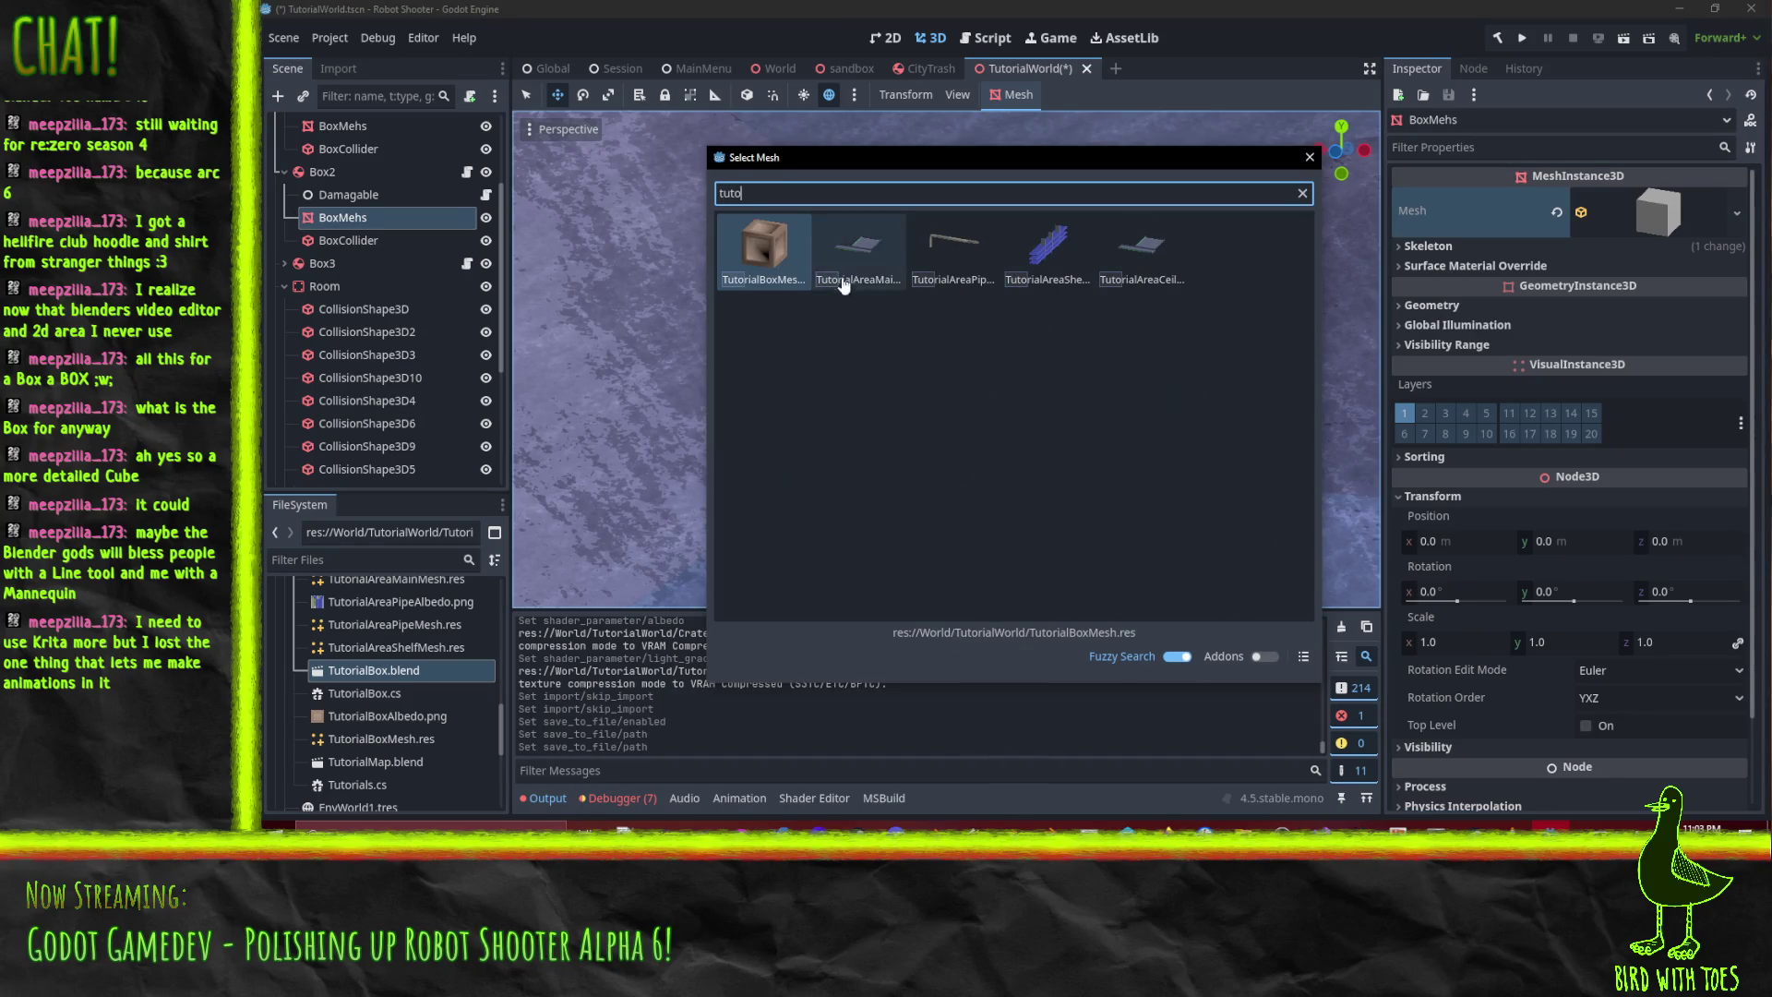
key(Return)
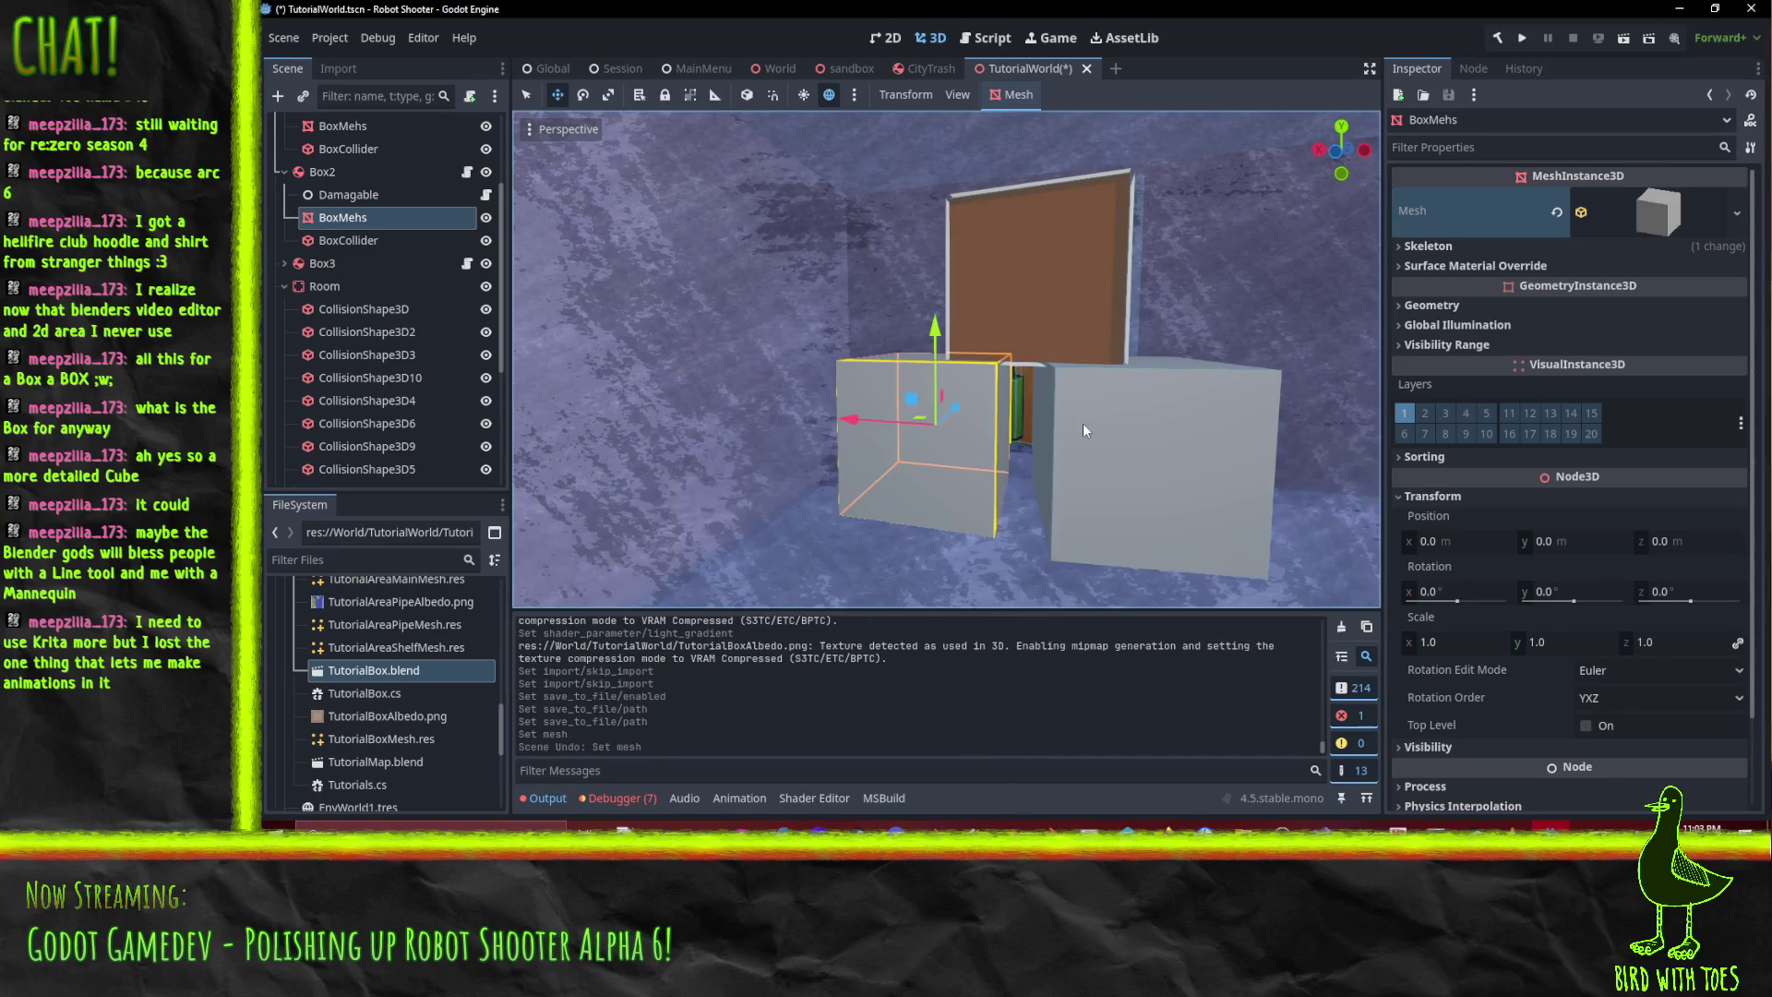
click(1736, 214)
click(1675, 611)
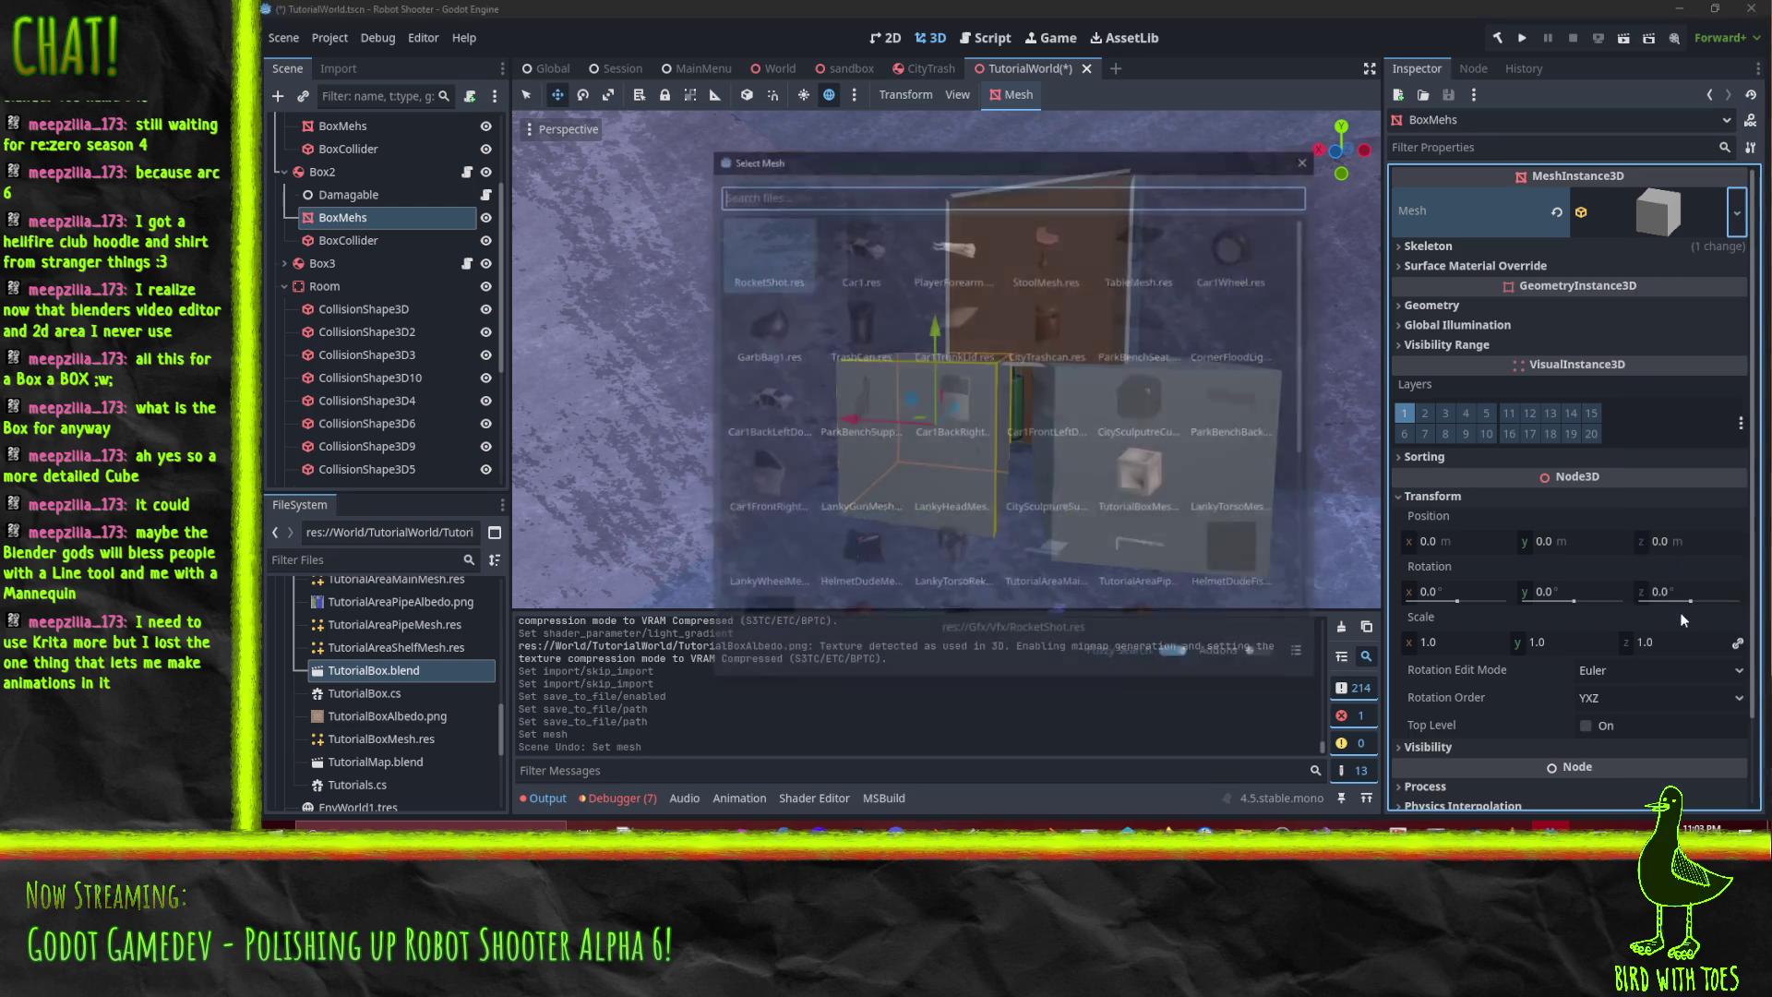
click(1179, 485)
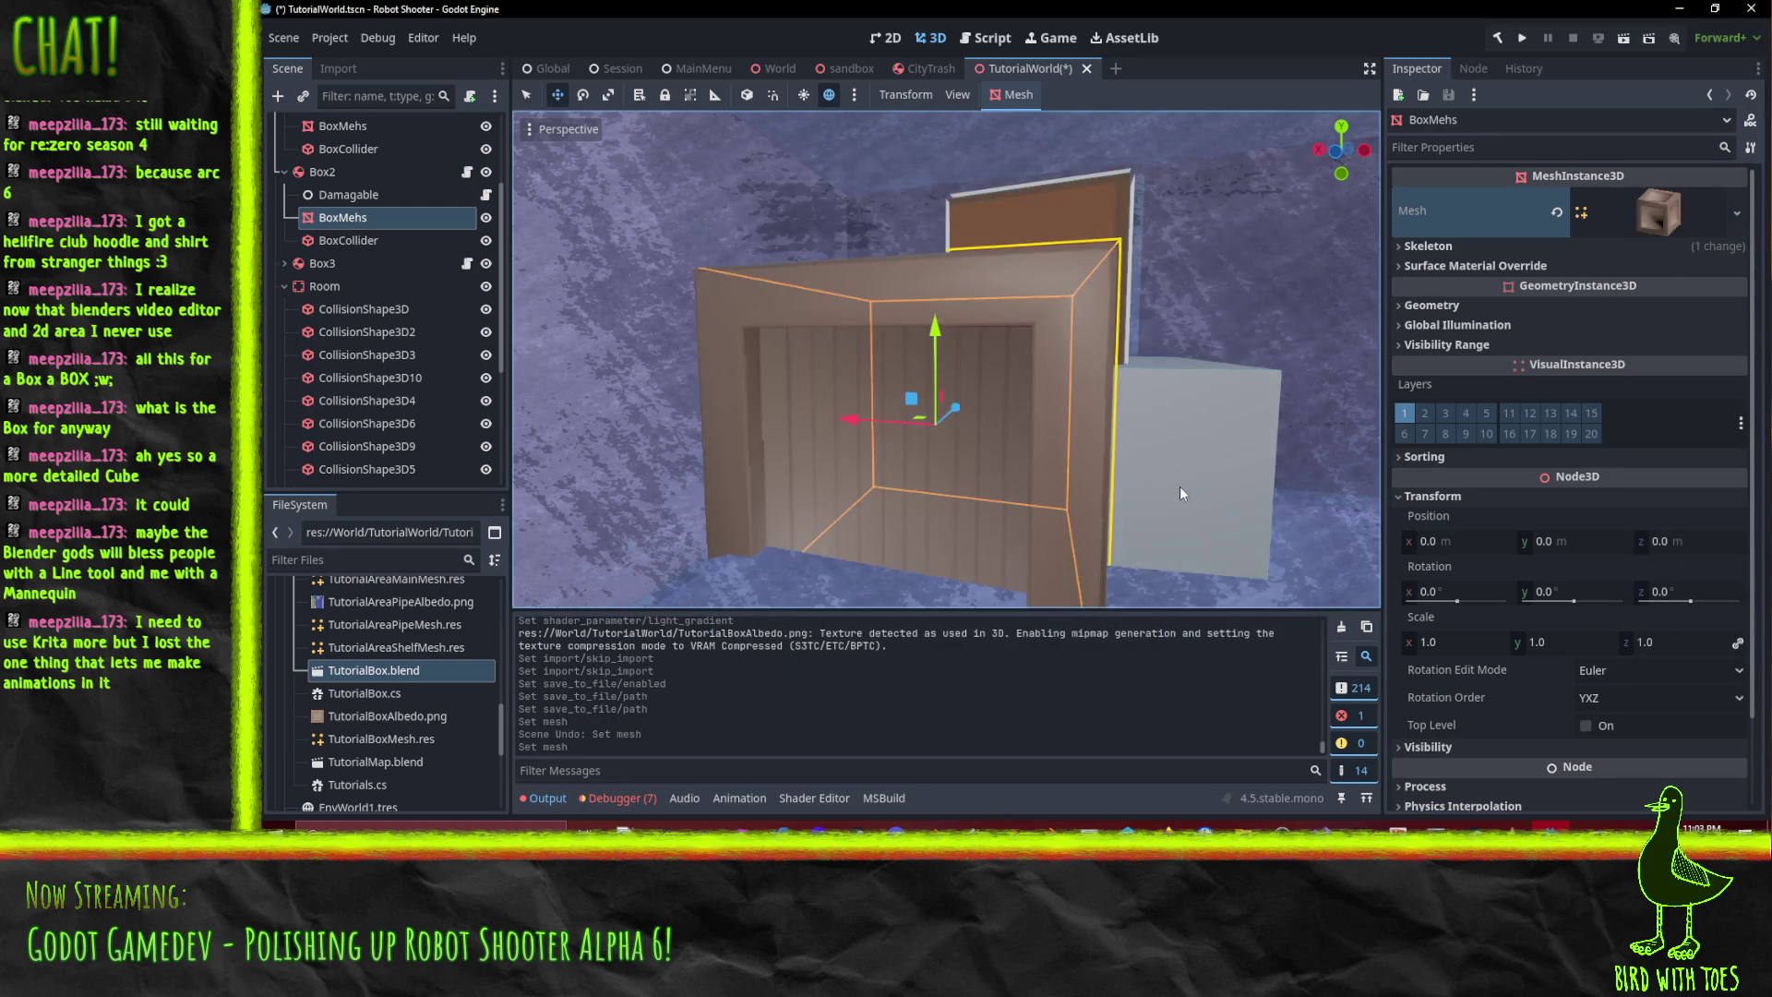
- Inspect the oversized crate in the viewport, then view TutorialBox.blend front-on in Blender
scroll(945, 432, down, 10)
scroll(947, 432, up, 8)
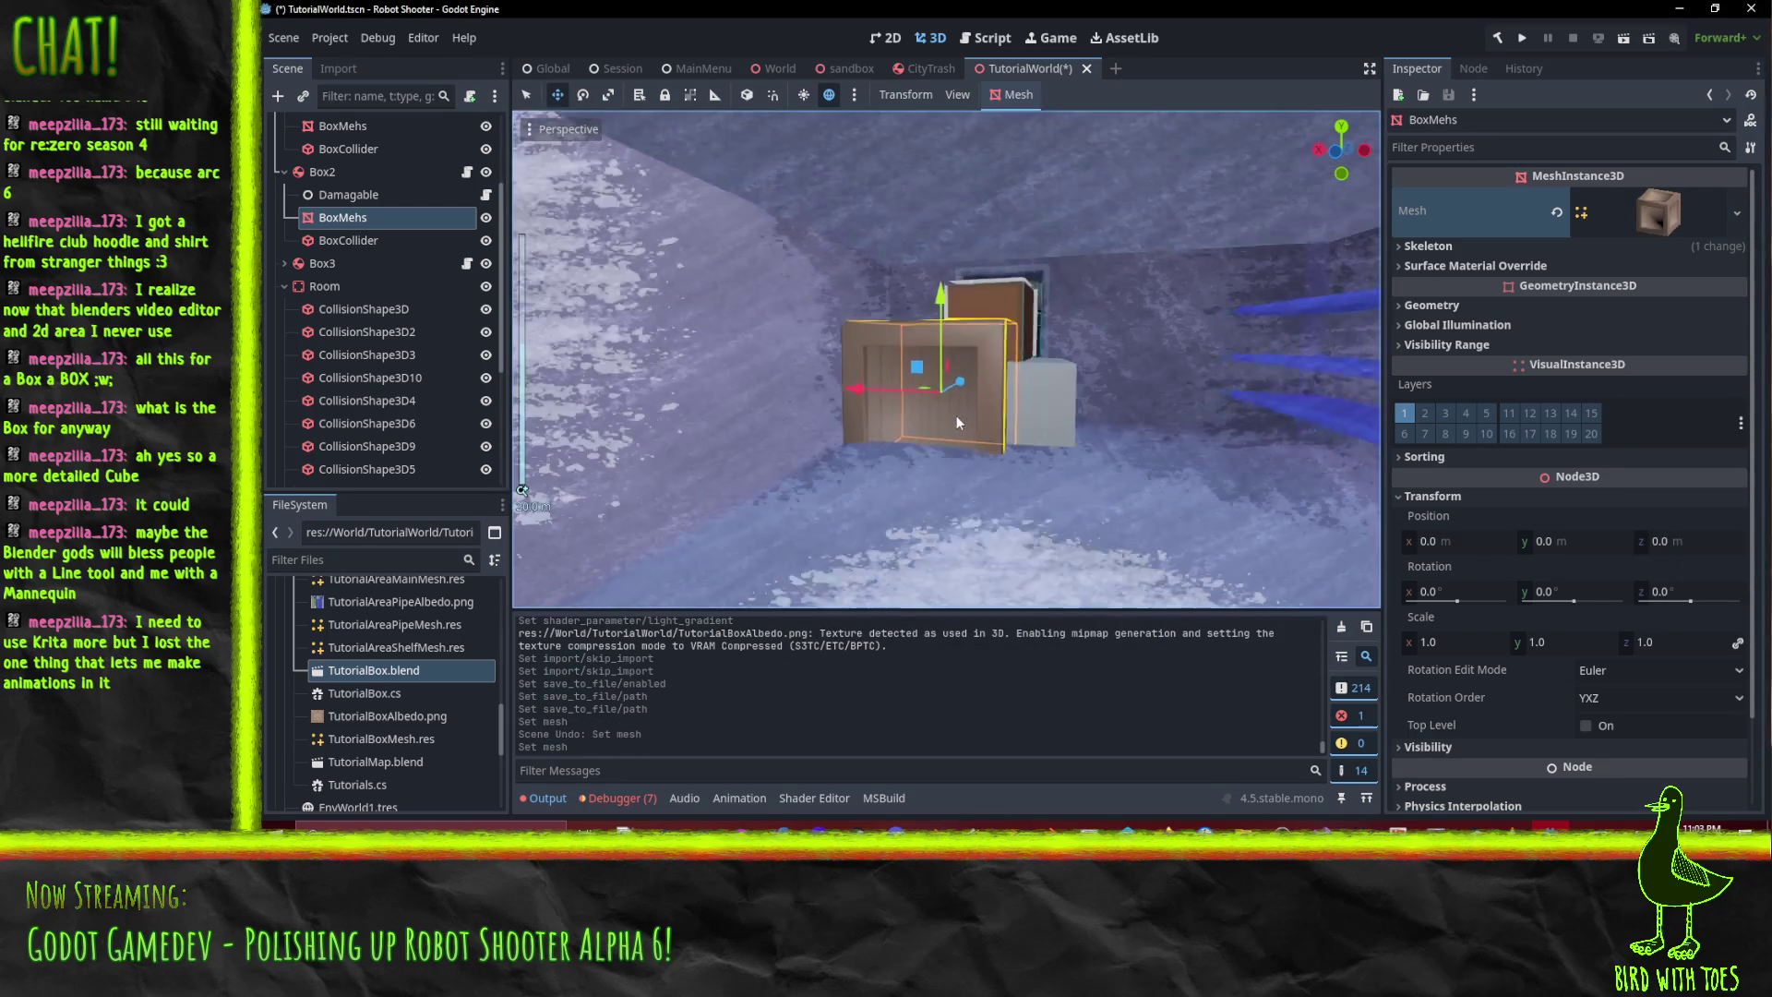
scroll(956, 411, up, 2)
drag(956, 412, 1078, 429)
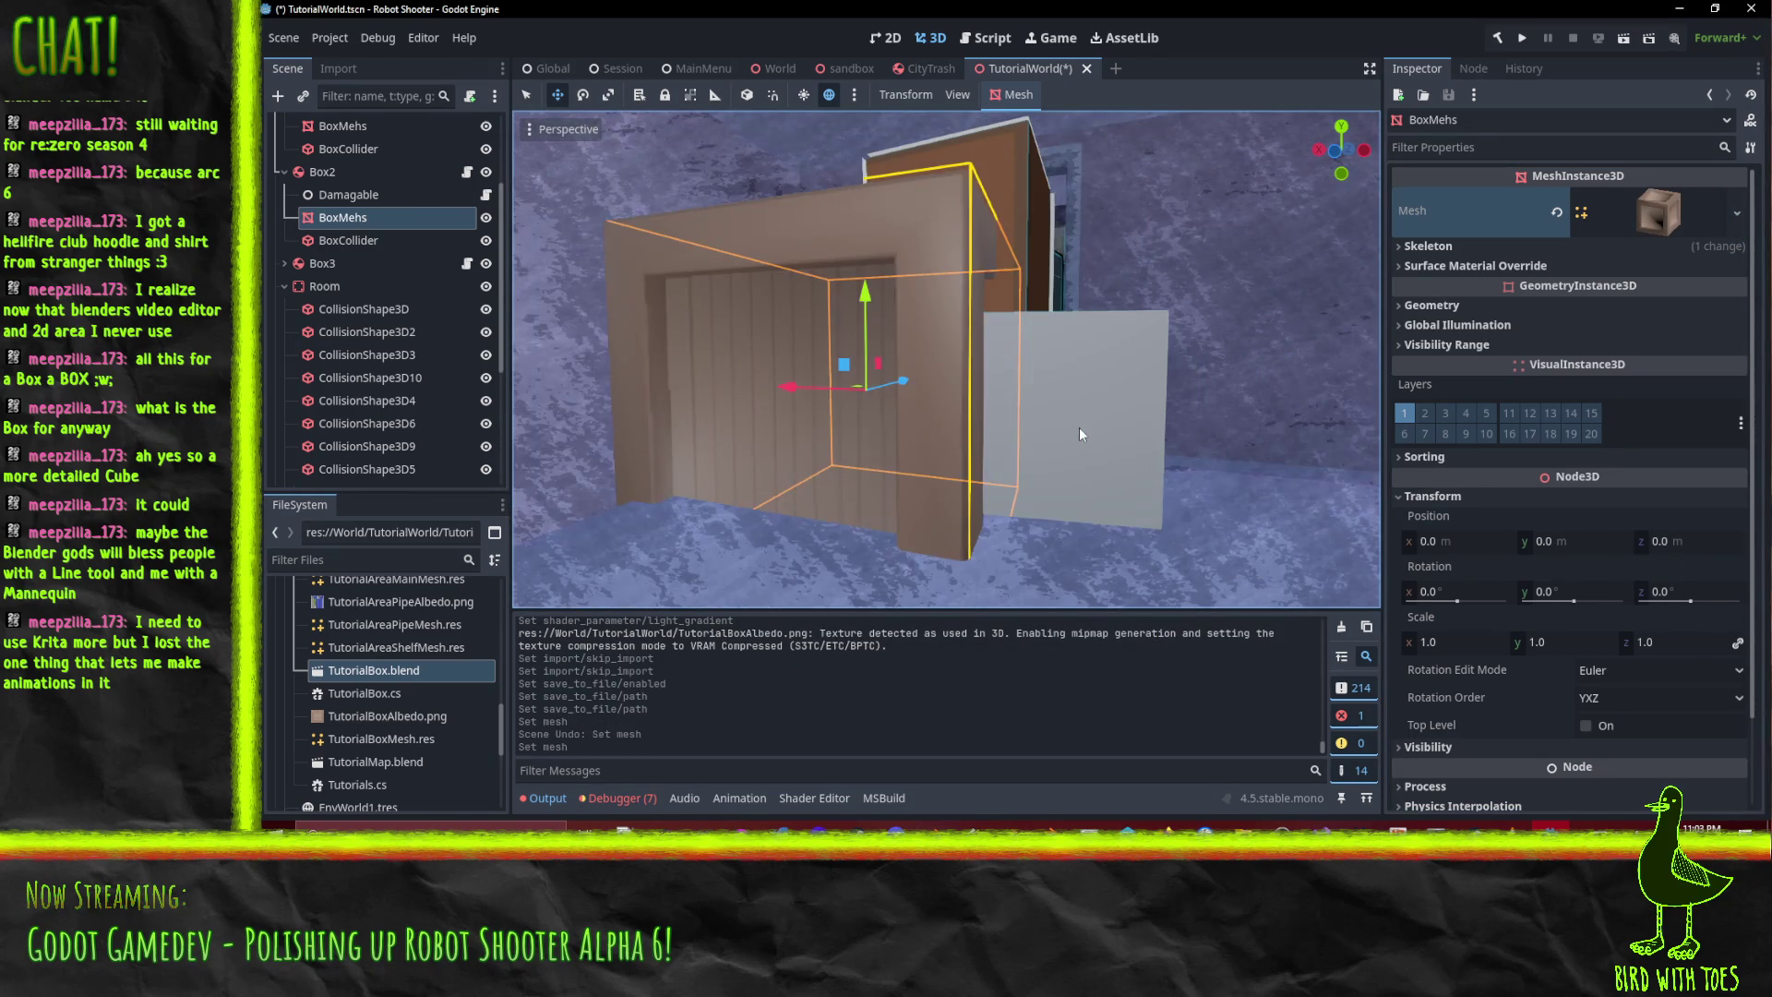
scroll(1077, 426, up, 2)
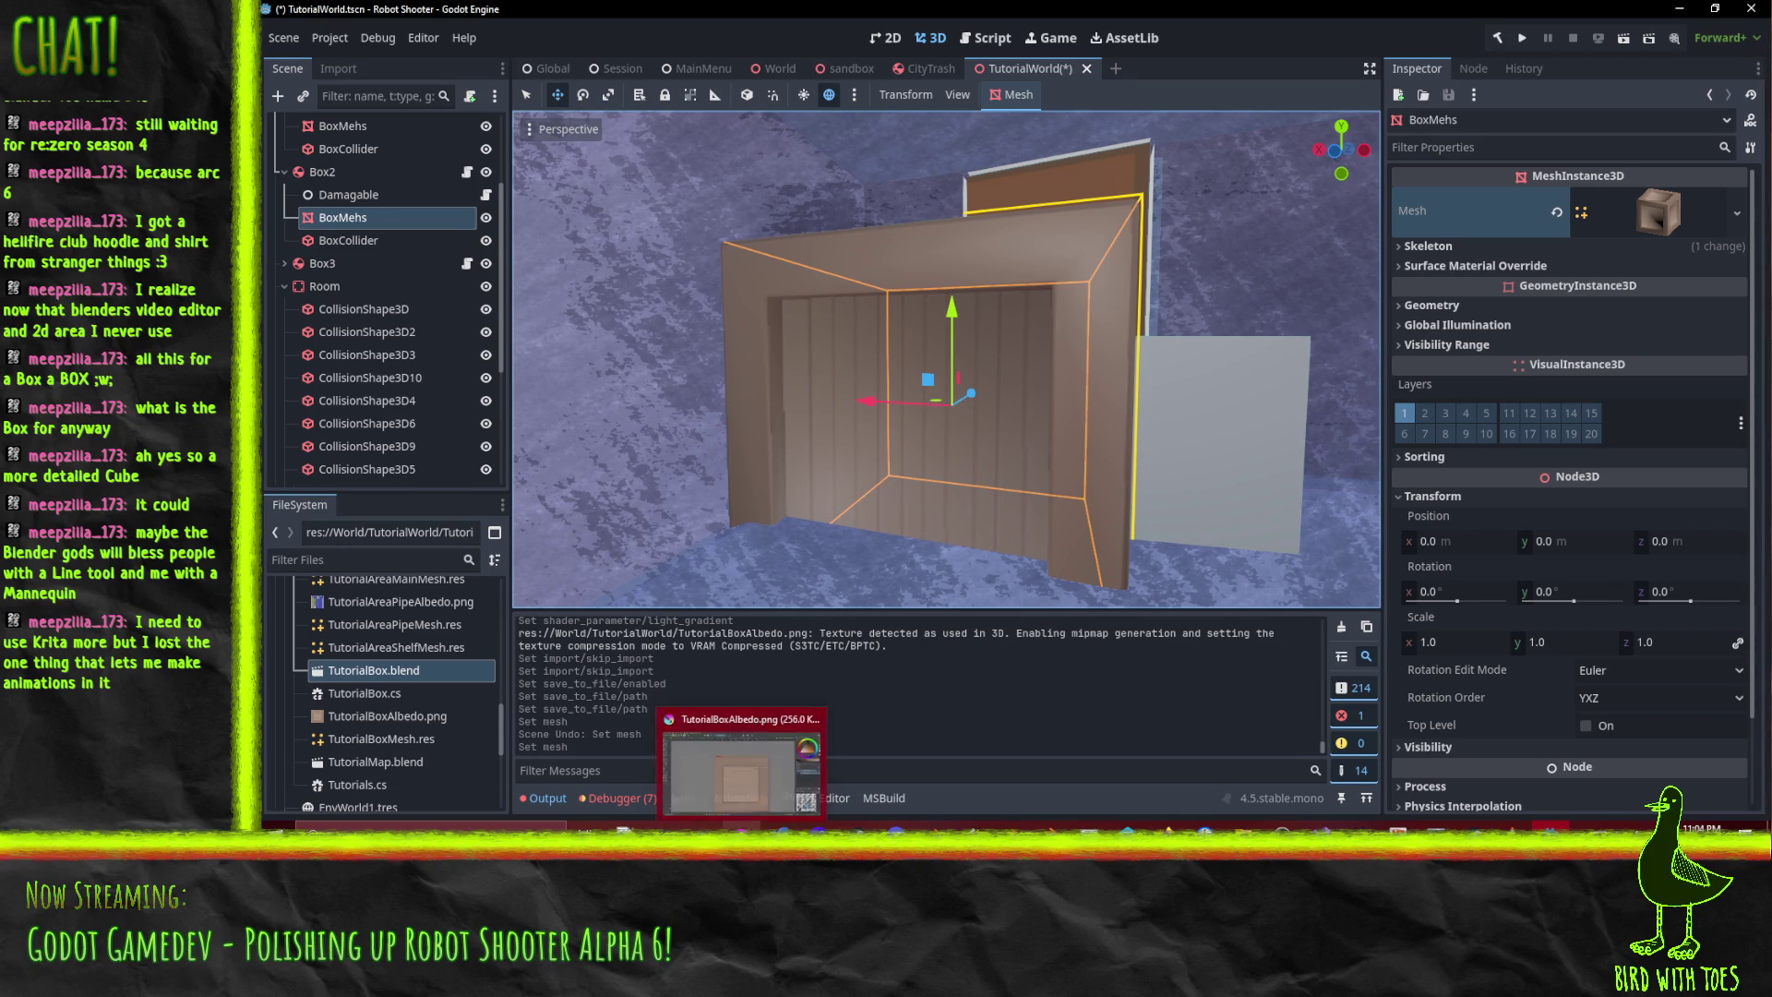
mouse_move(1165, 828)
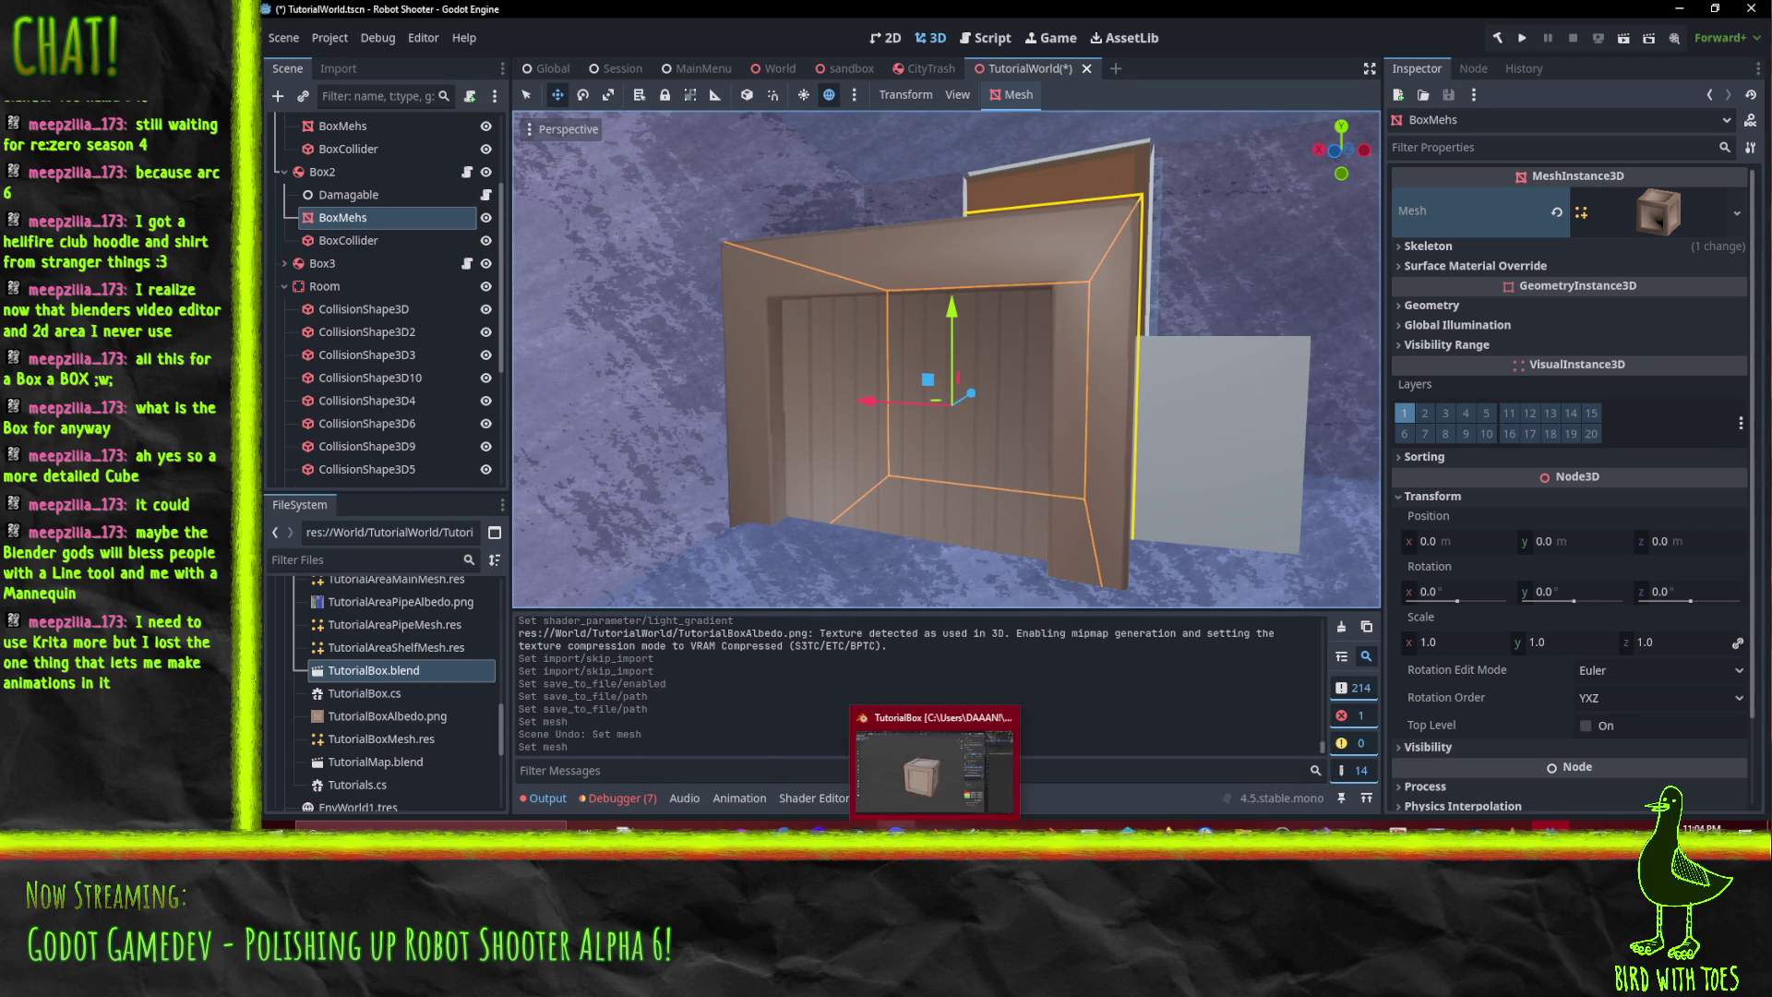
click(935, 828)
key(KP_1)
- Scale the whole cube mesh to 0.5, save TutorialBox.blend, and return to Godot
key(a)
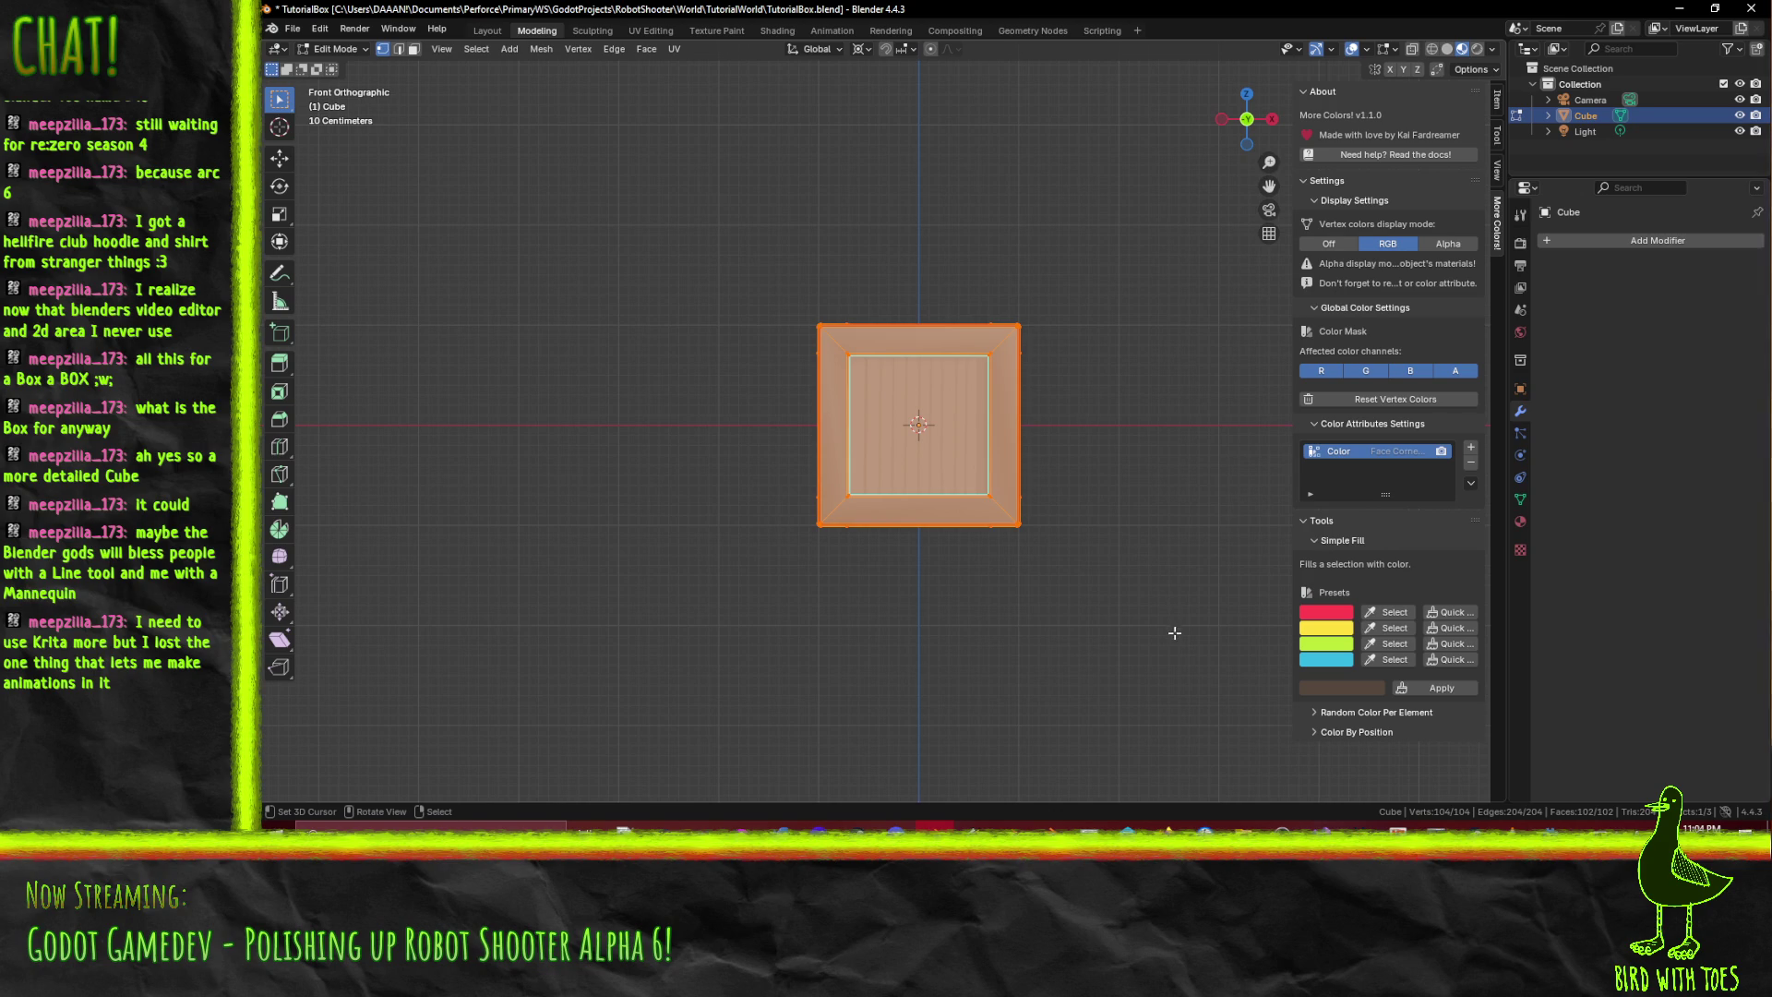
key(s)
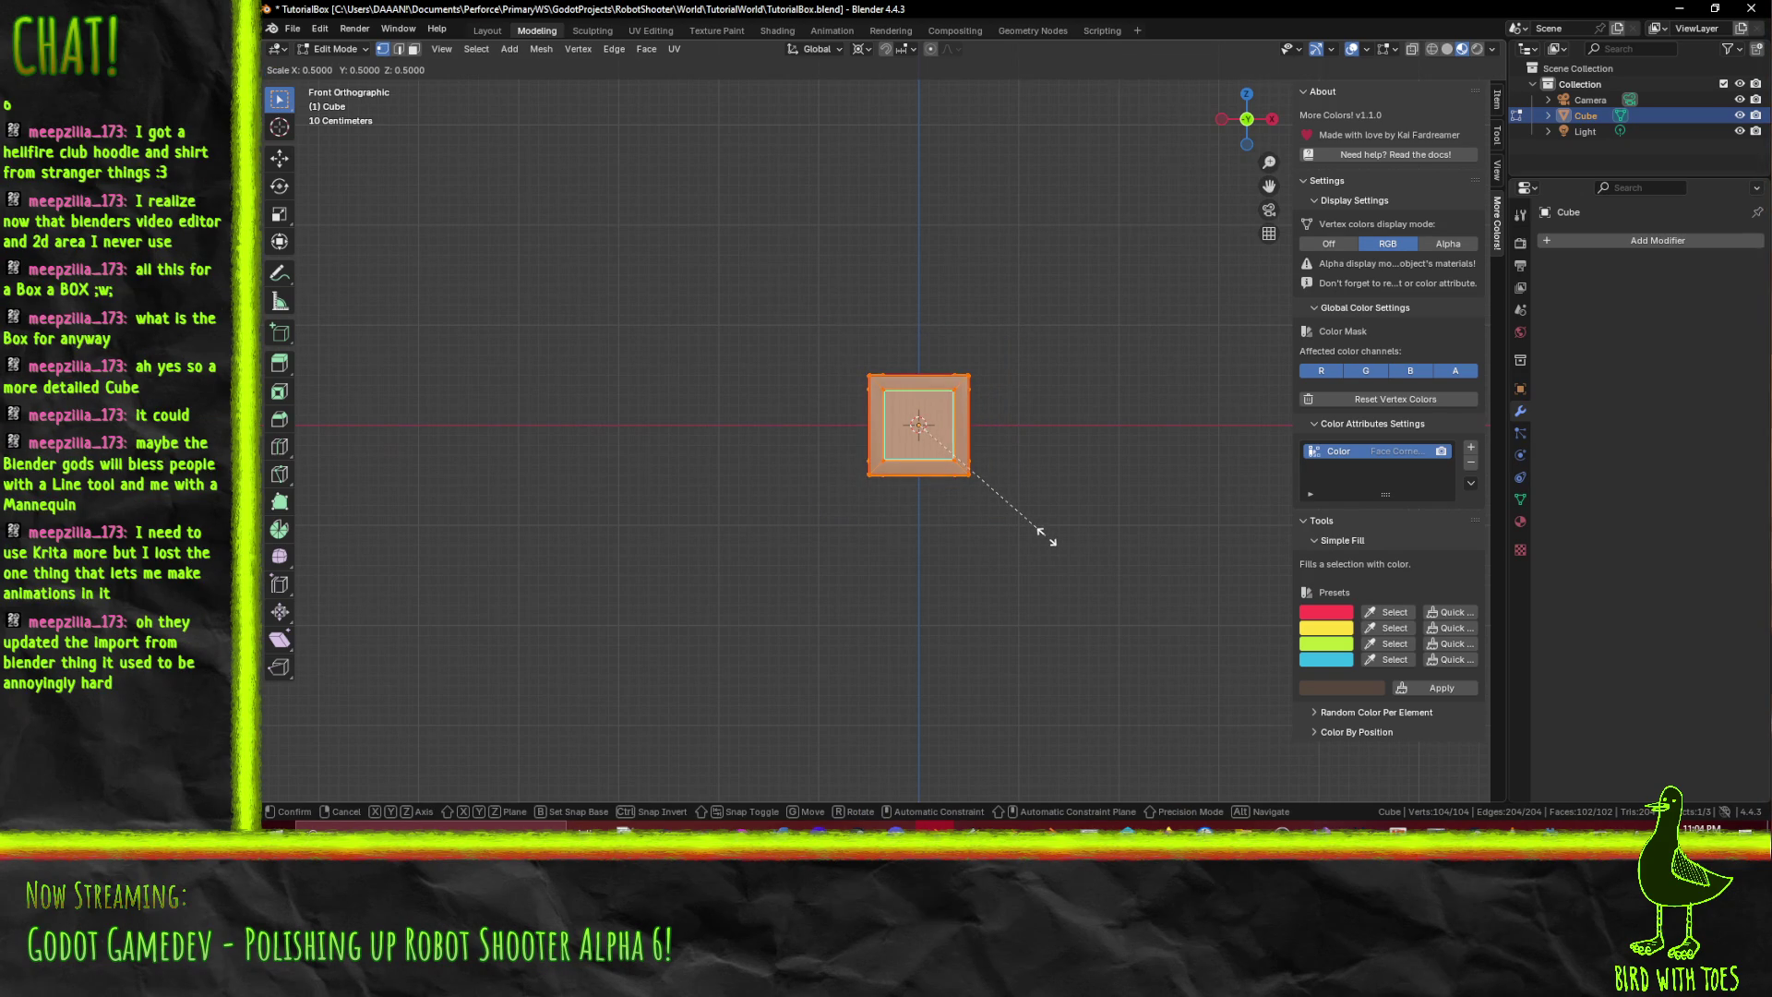
click(1038, 527)
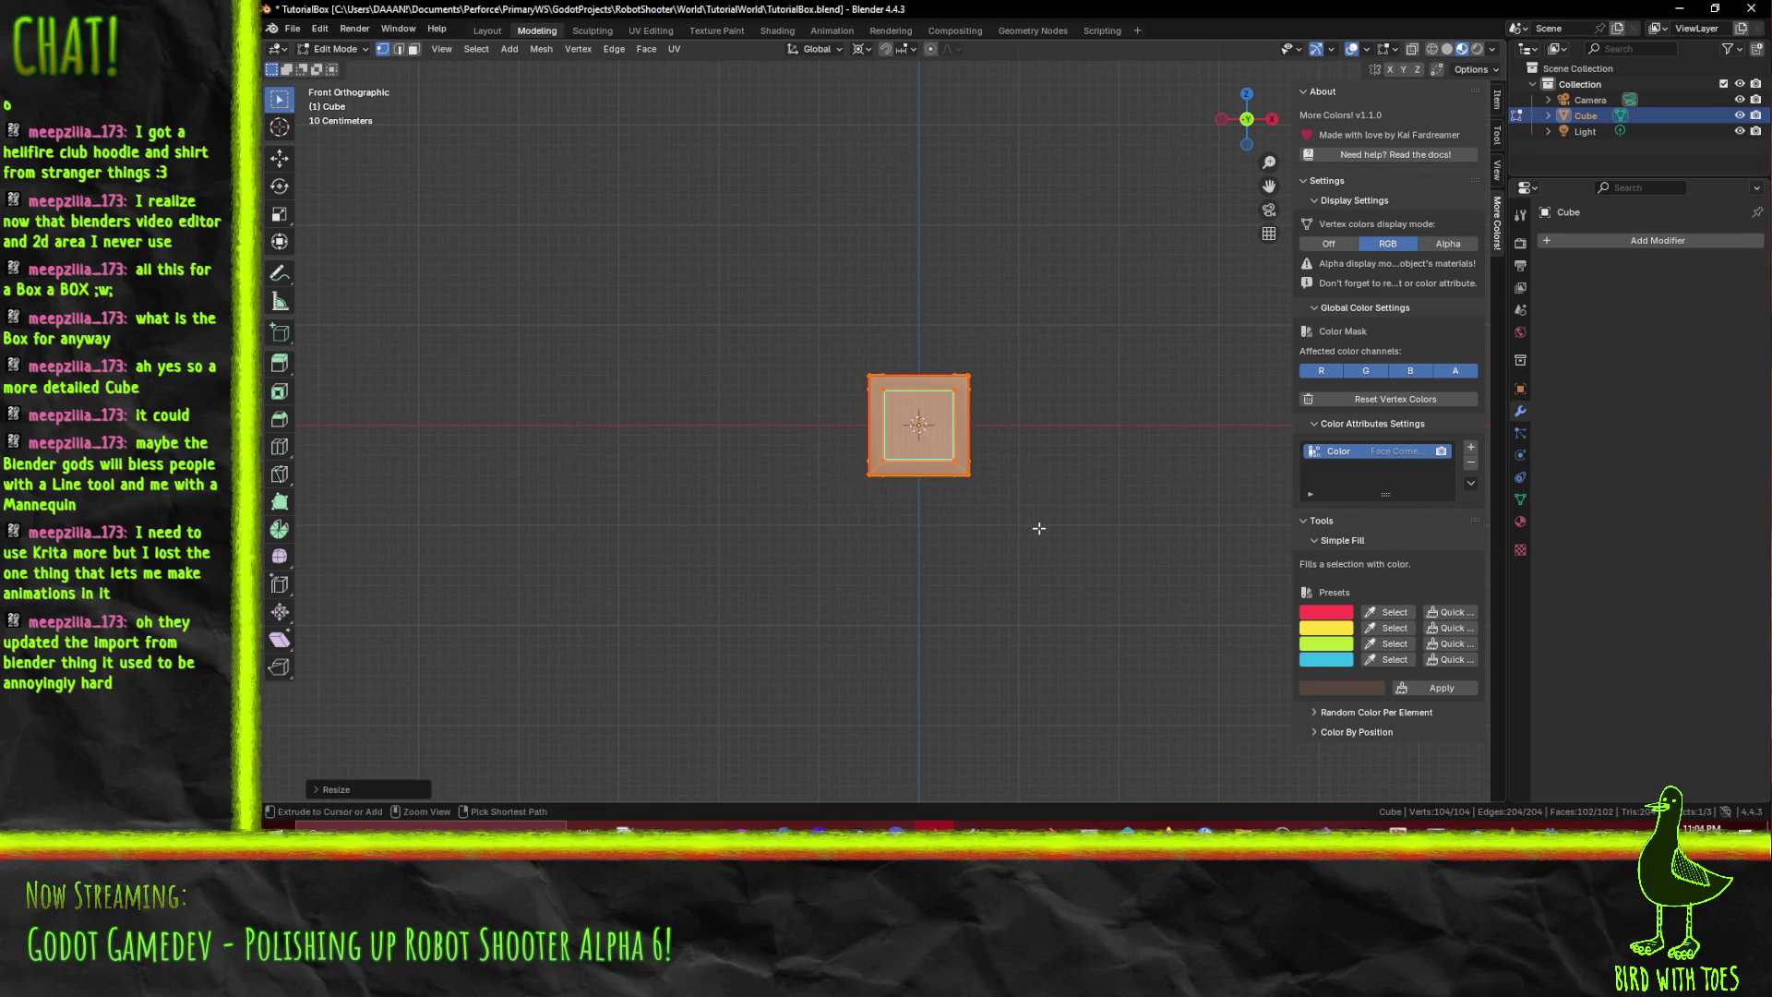
key(ctrl+s)
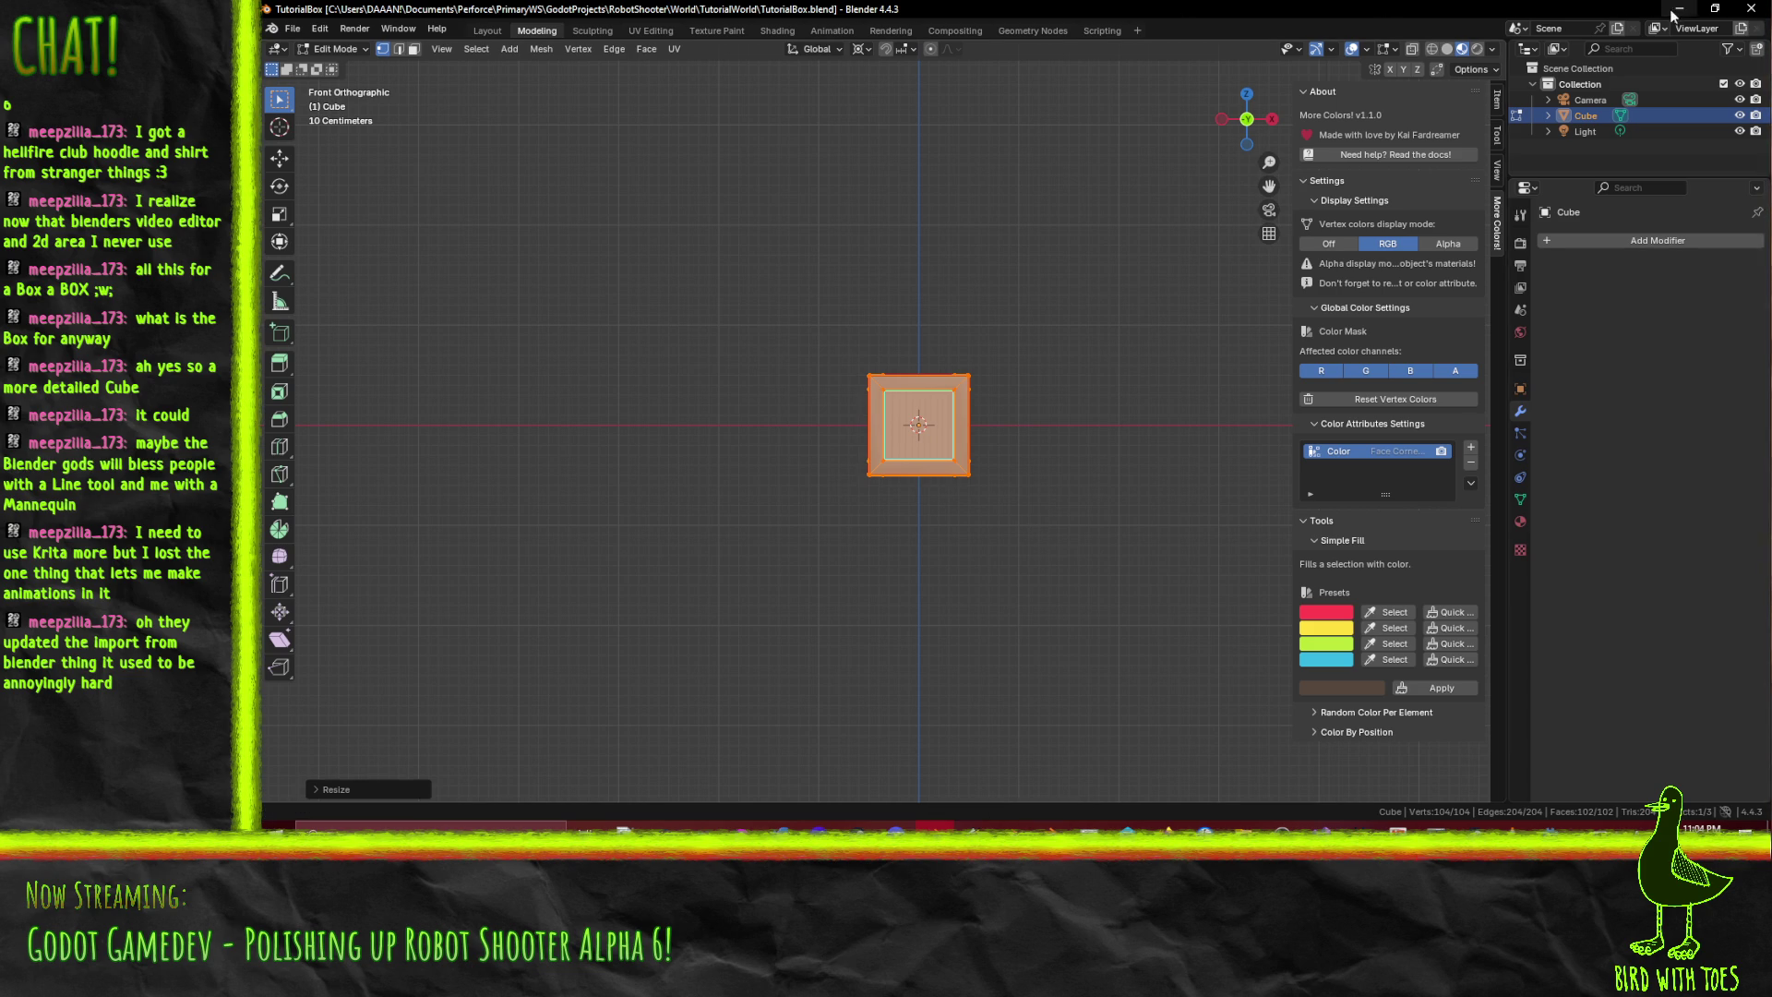
key(alt+Tab)
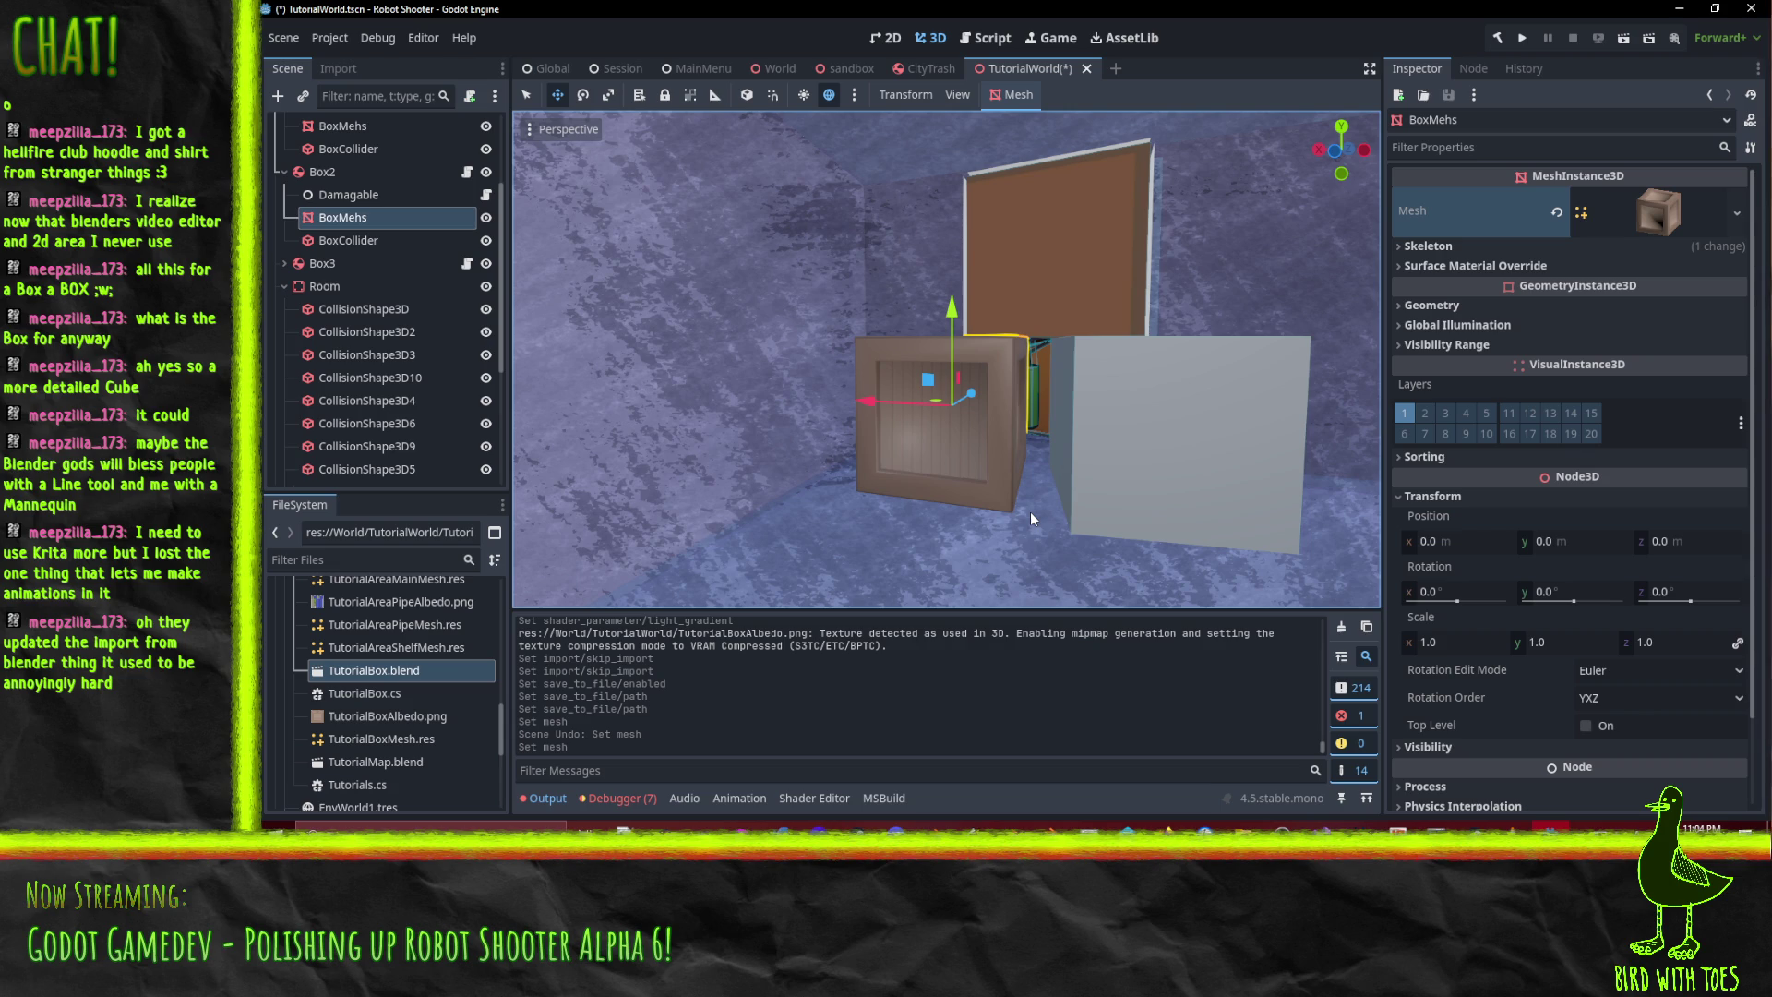
- Give the crate's surface a new ShaderMaterial override using ToonLit.gdshader
mouse_move(1030, 511)
mouse_down()
mouse_move(1069, 446)
mouse_move(1015, 445)
mouse_up()
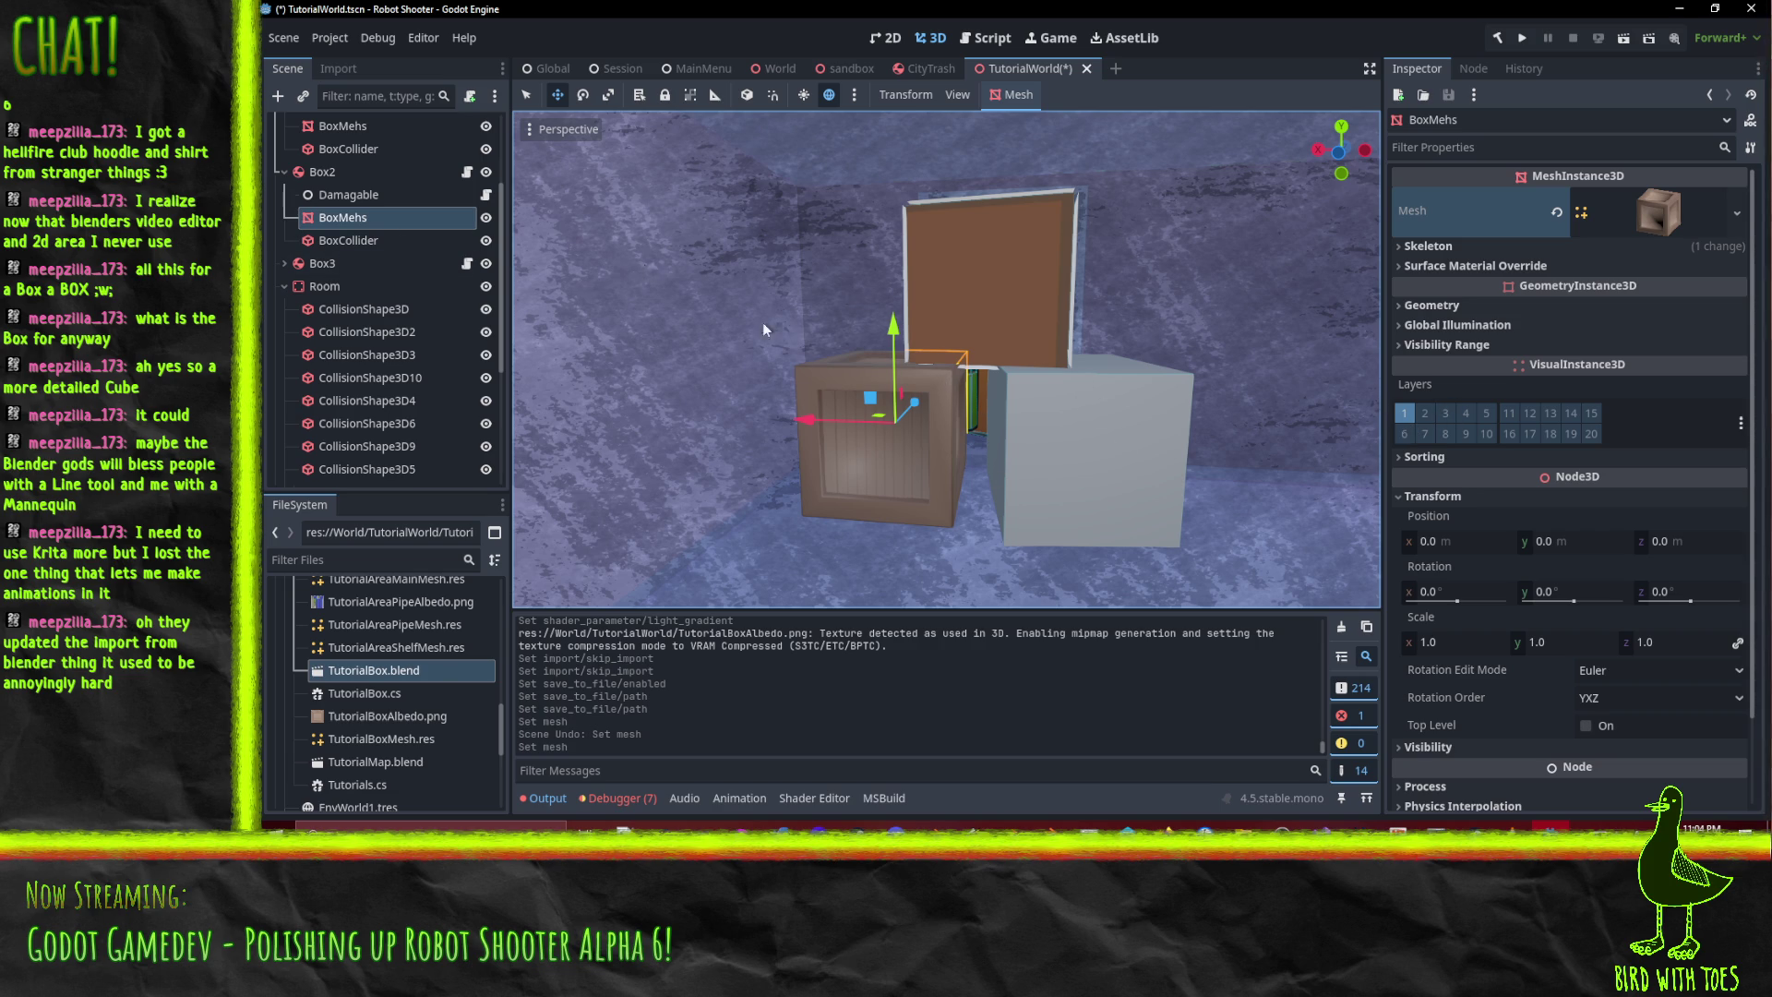
click(1659, 212)
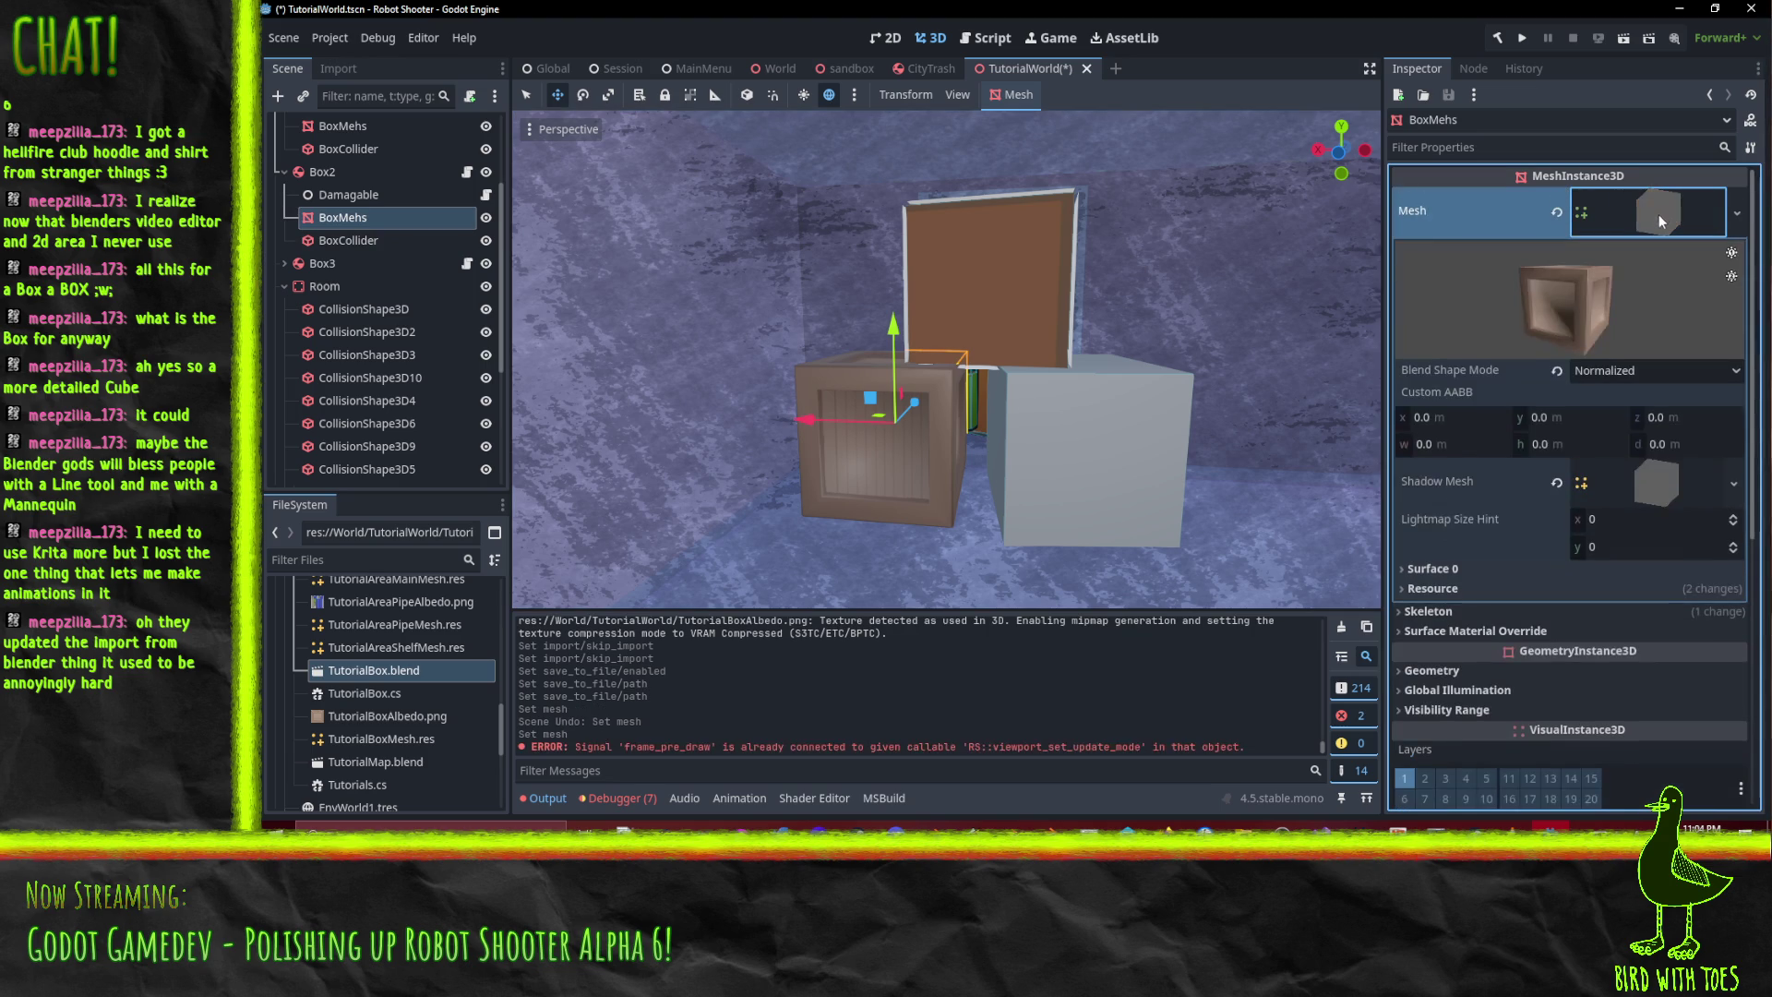
click(1441, 566)
click(1441, 567)
click(1487, 631)
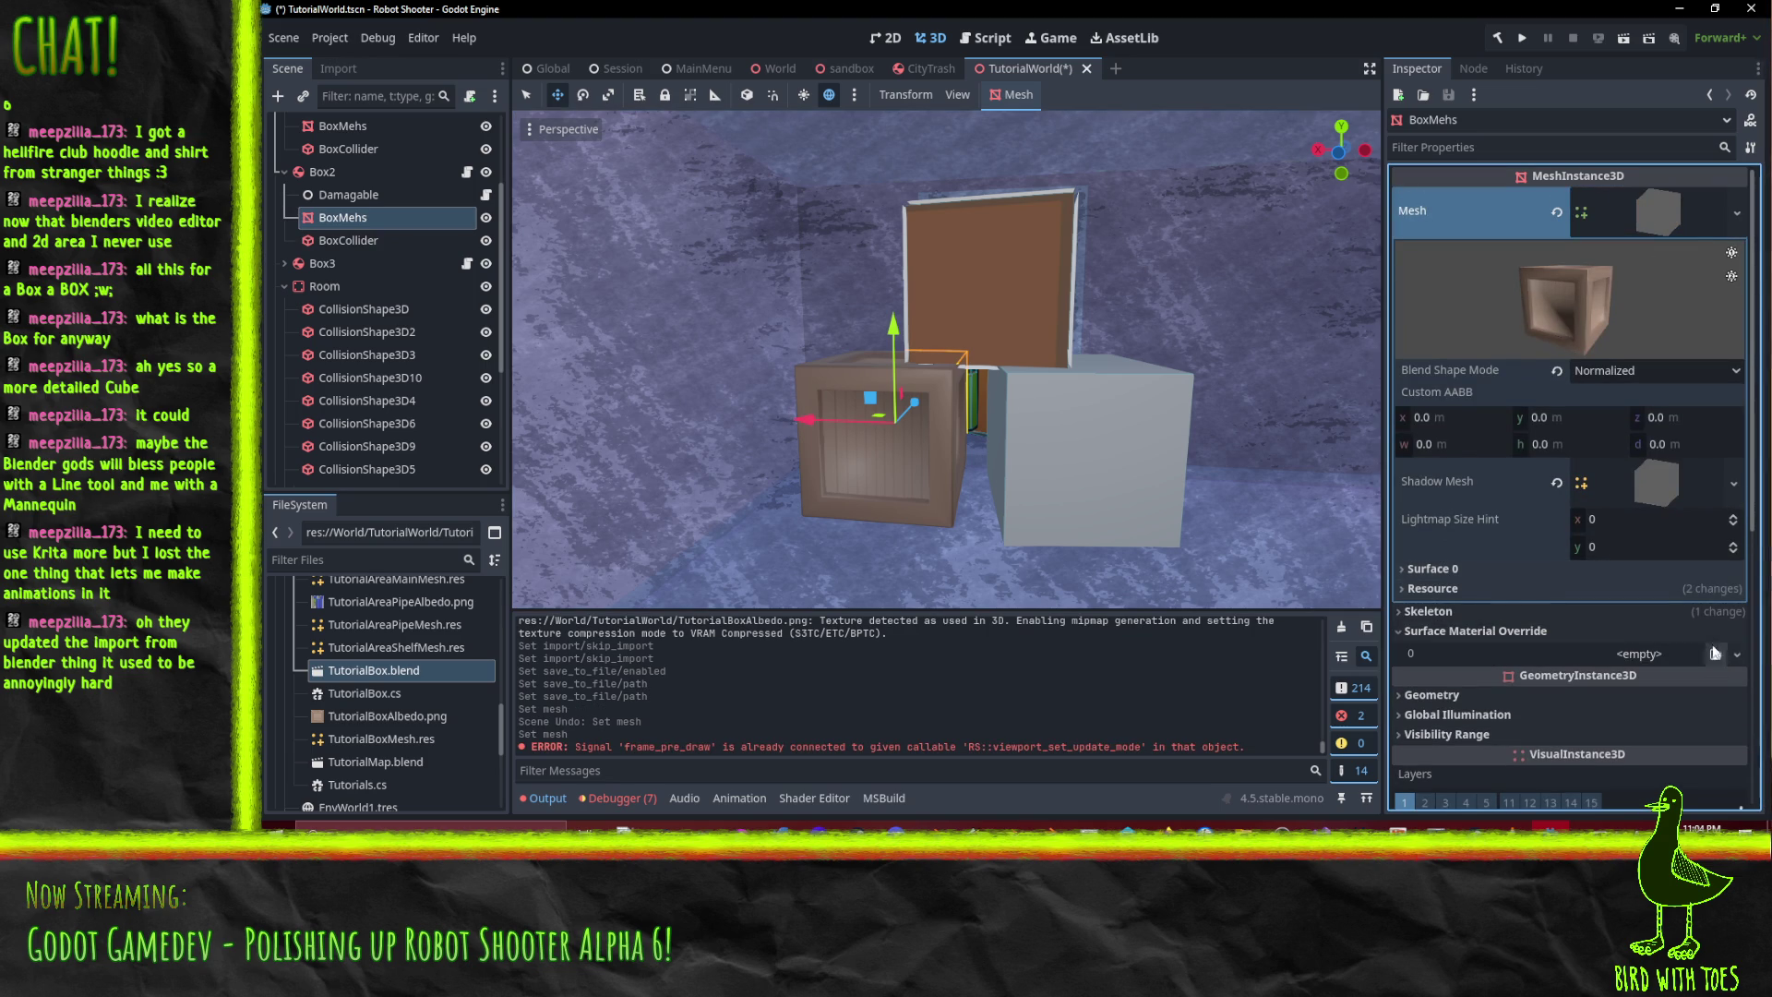
scroll(1615, 648, down, 5)
click(1737, 414)
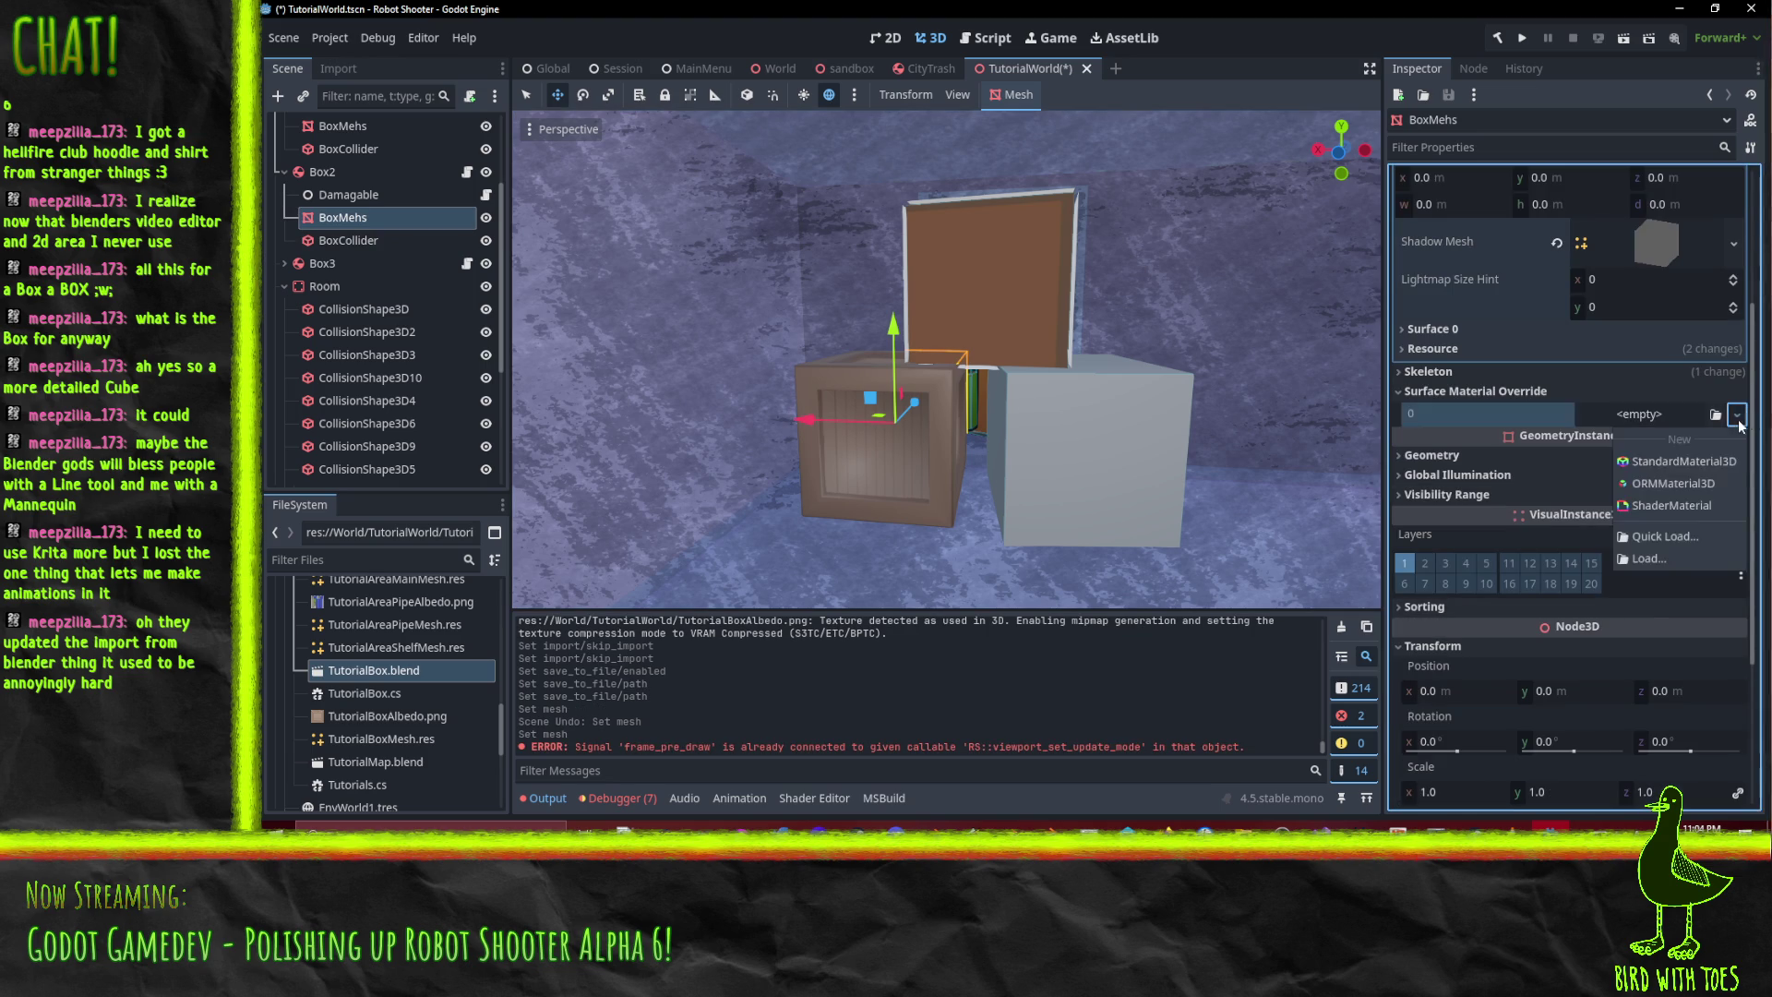
click(1675, 506)
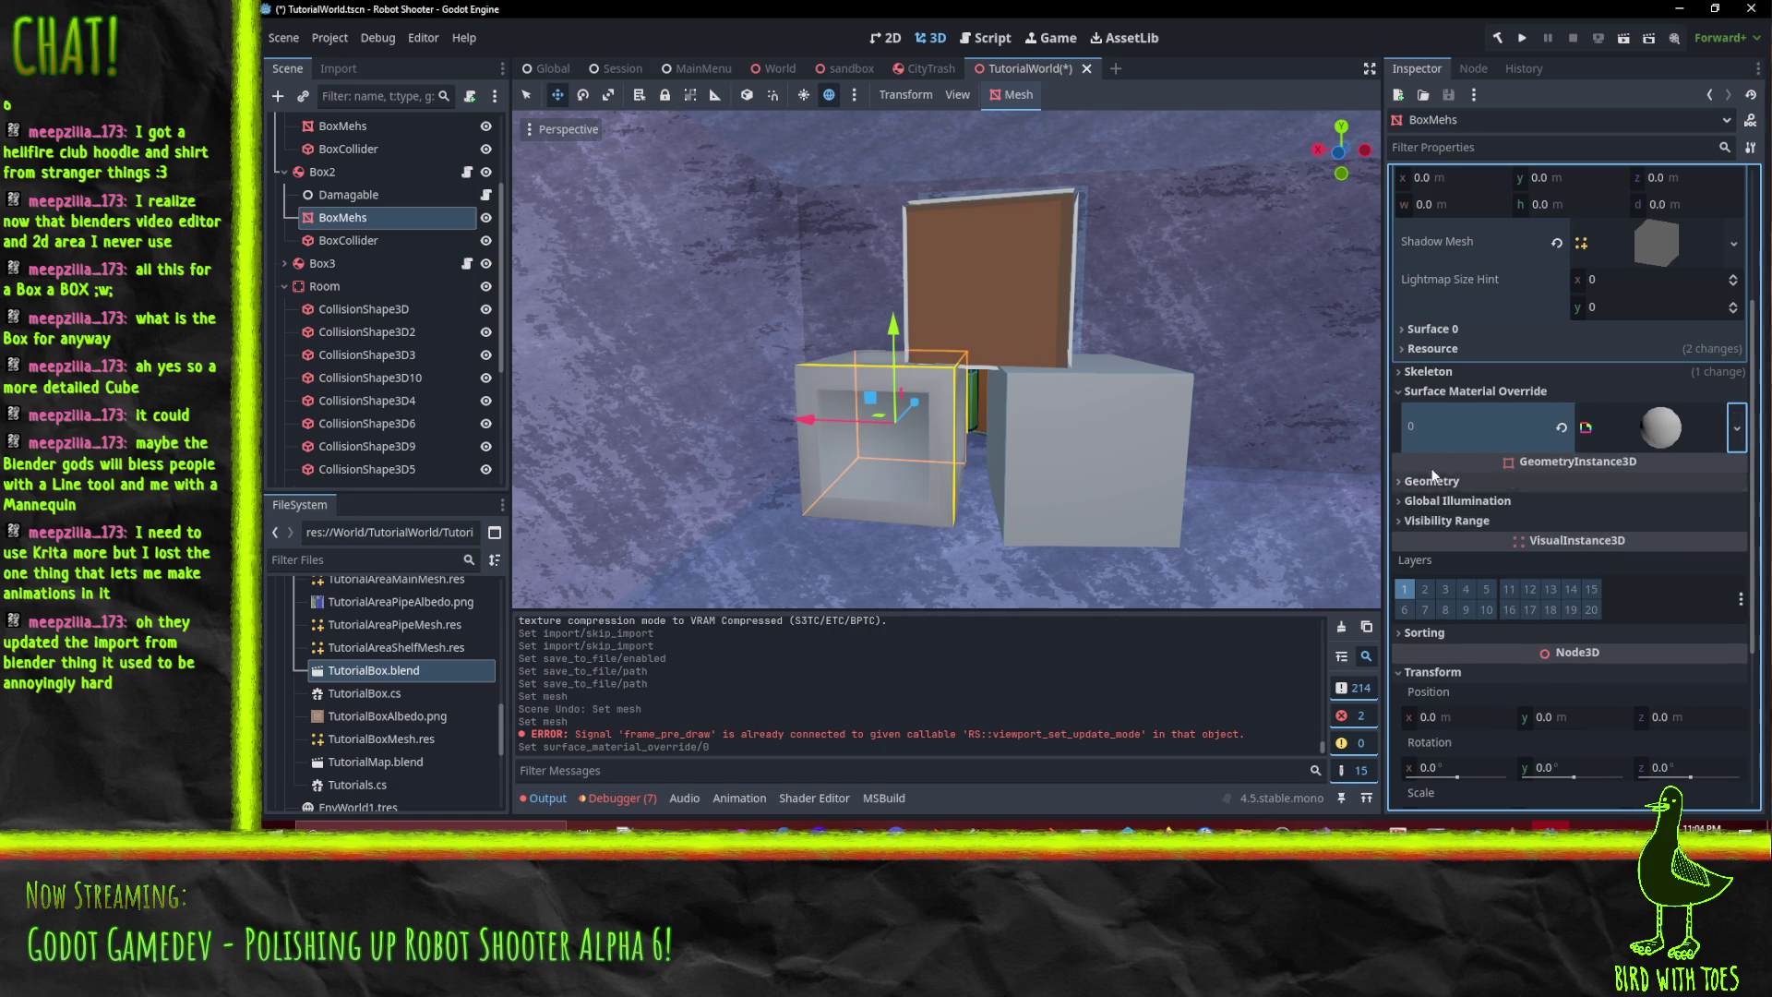
click(1639, 426)
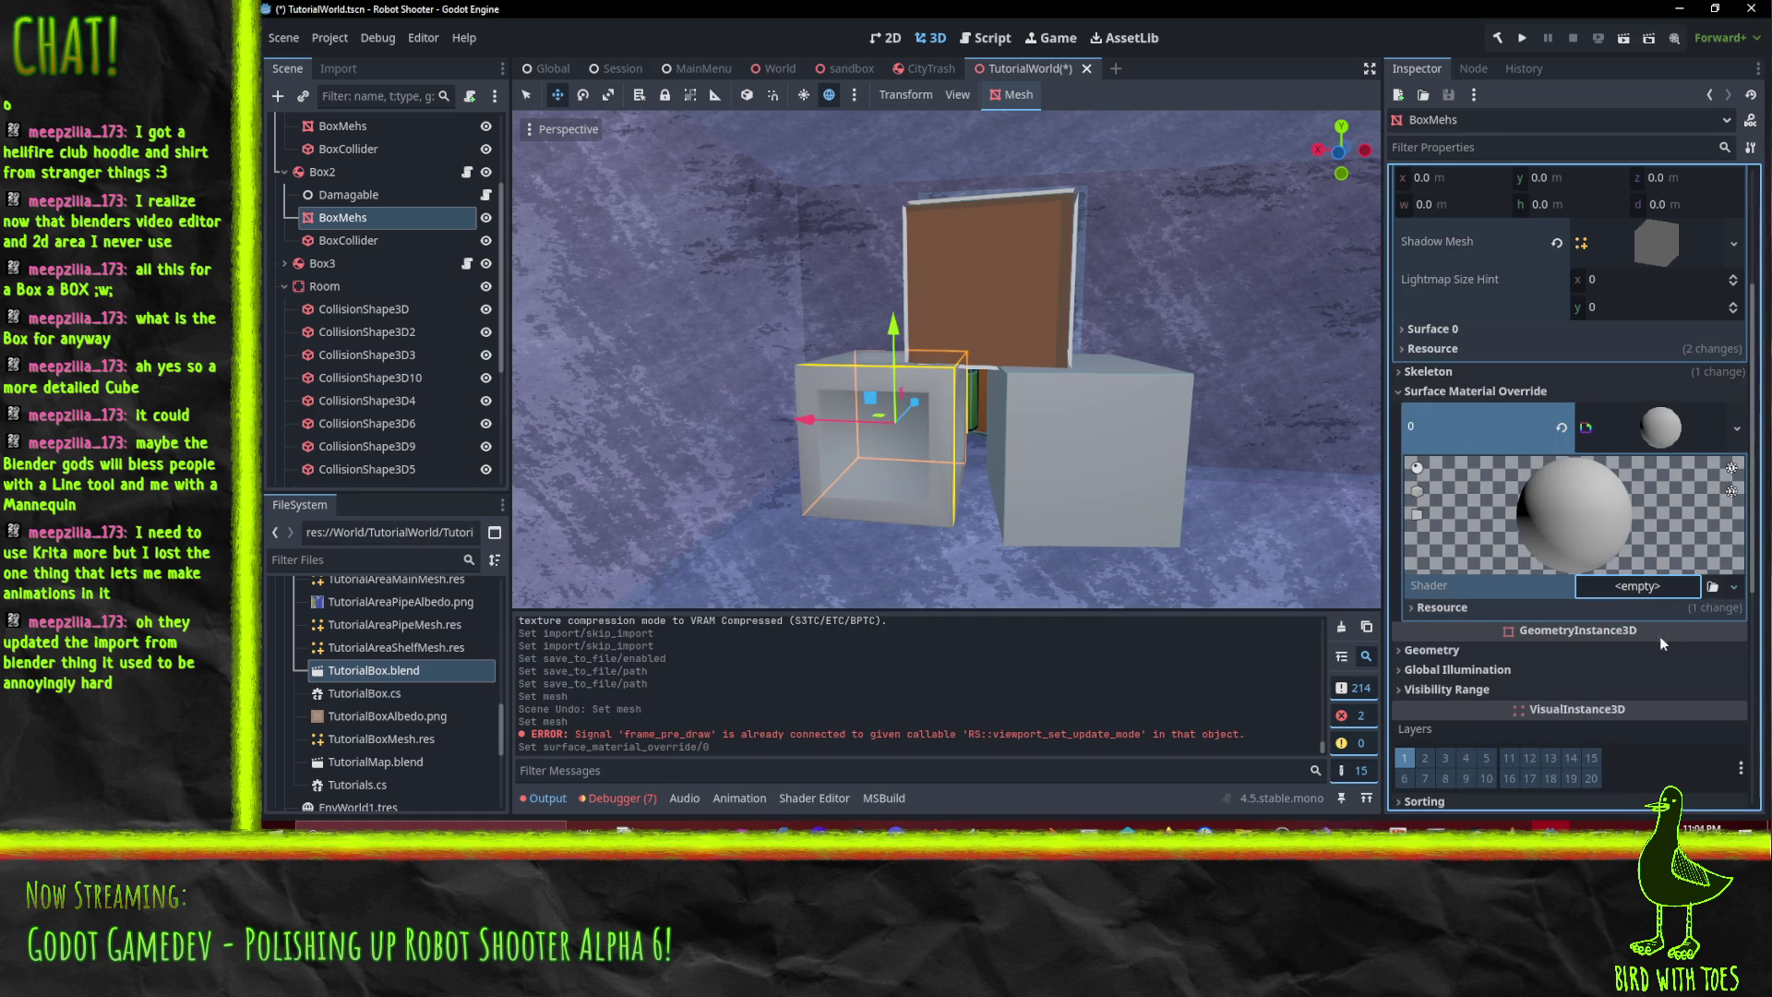
click(1712, 586)
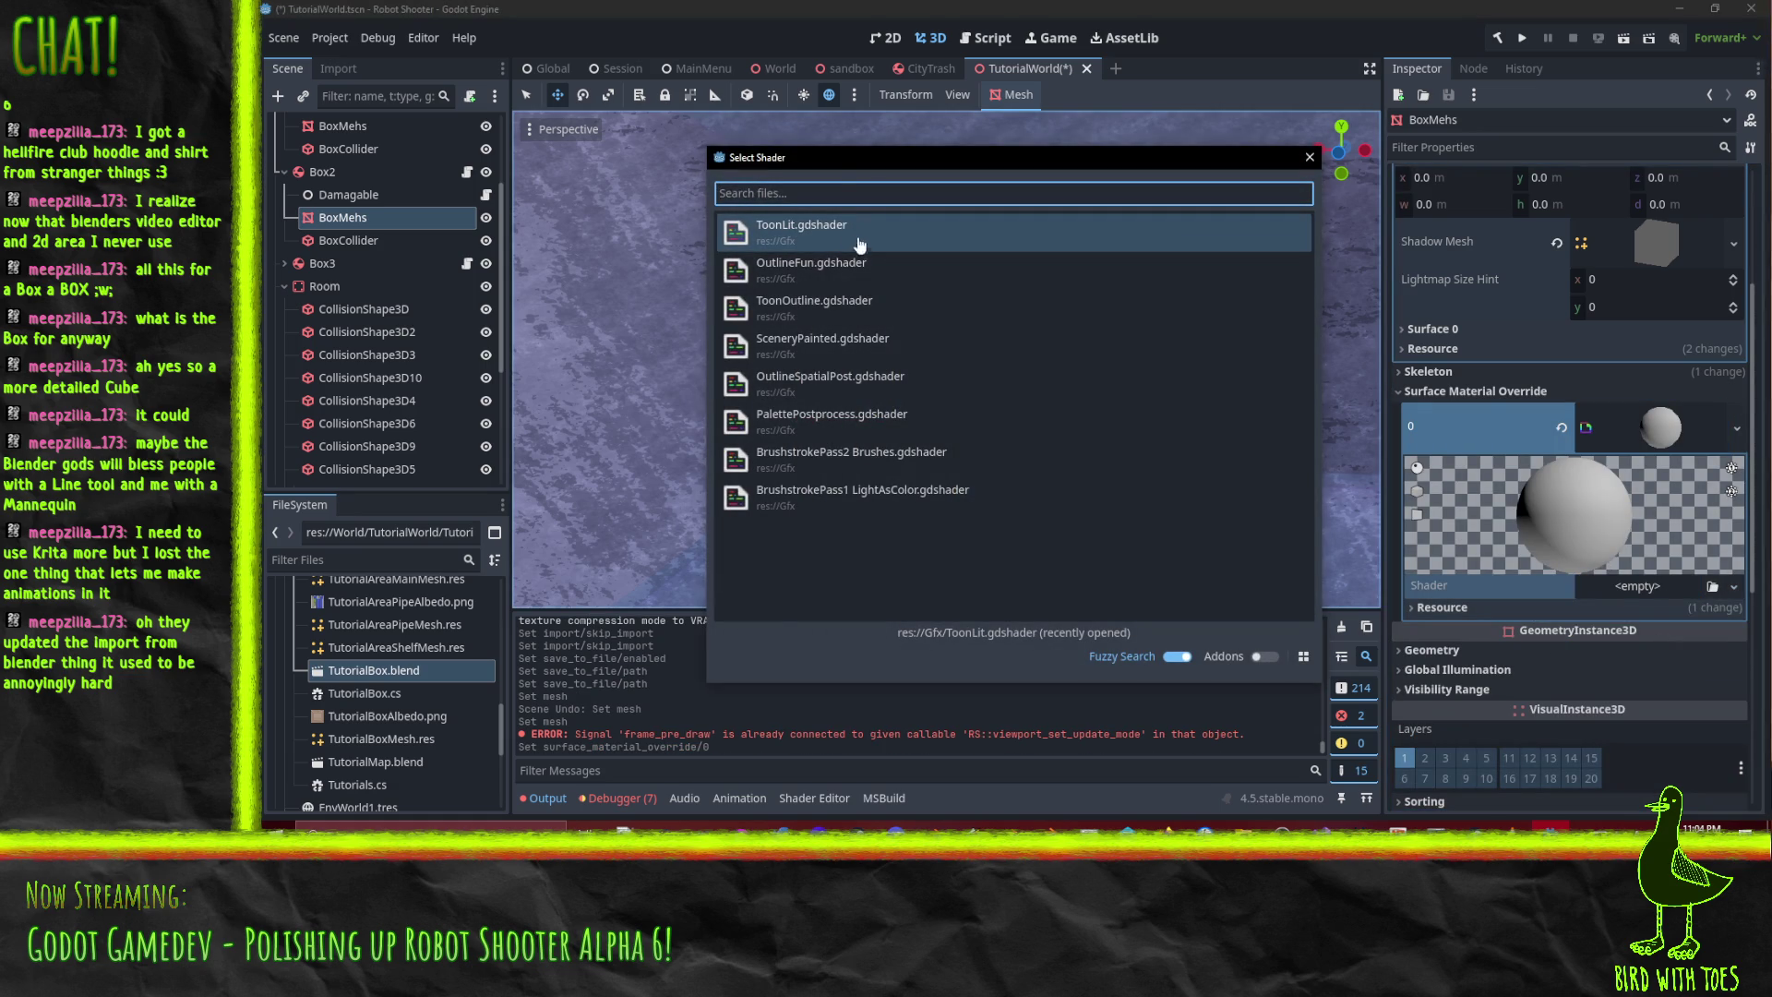
double_click(863, 247)
- Set the crate albedo image as Albedo and the black-to-white gradient as Light Gradient
scroll(1592, 536, down, 3)
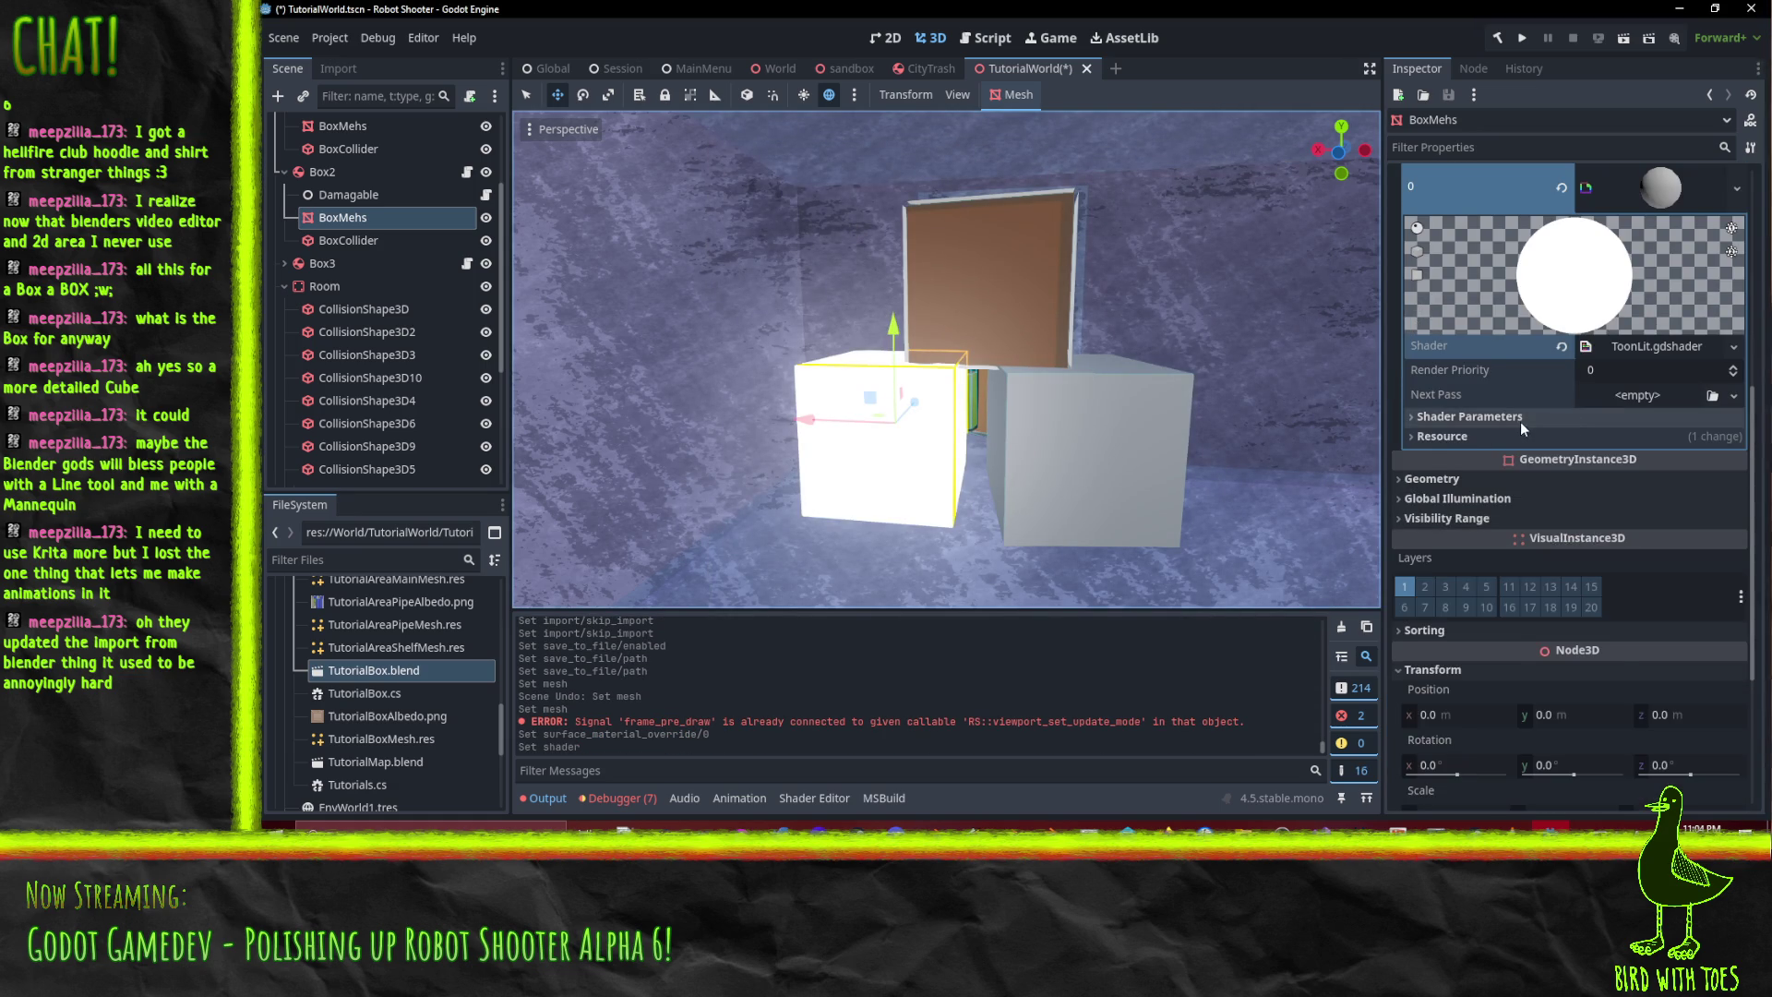
click(1520, 420)
click(1733, 440)
click(1615, 490)
key(Escape)
click(1734, 440)
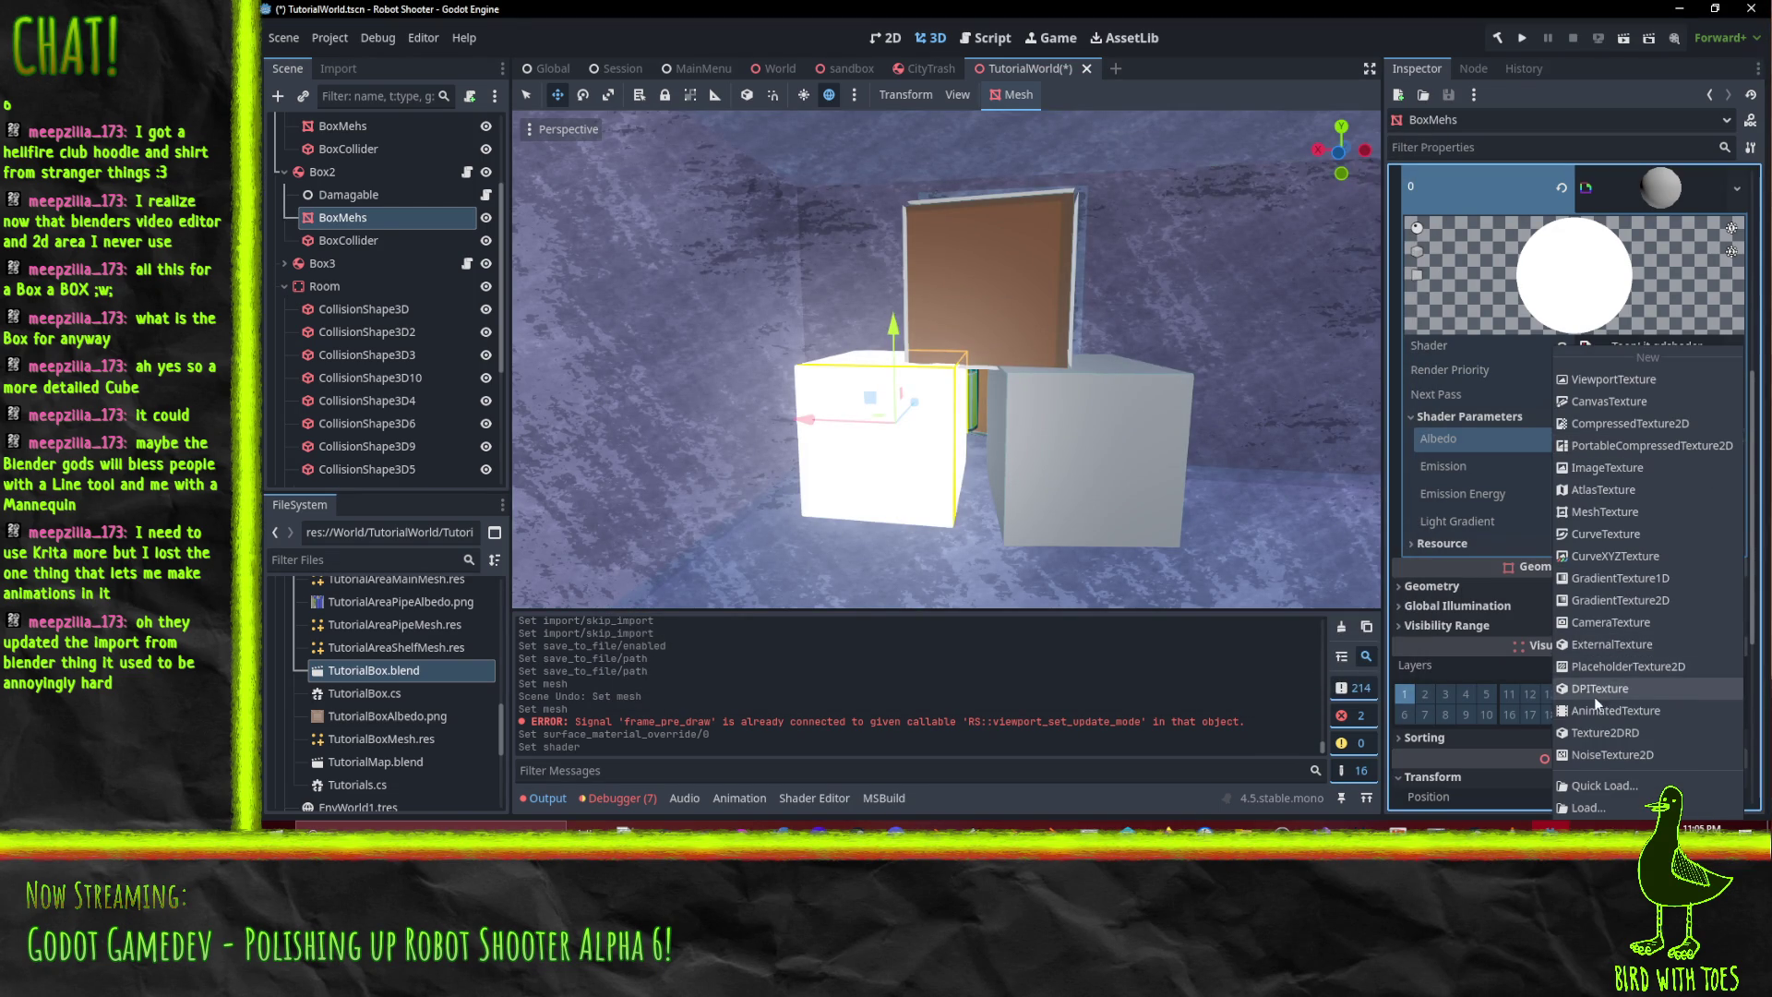
click(1610, 786)
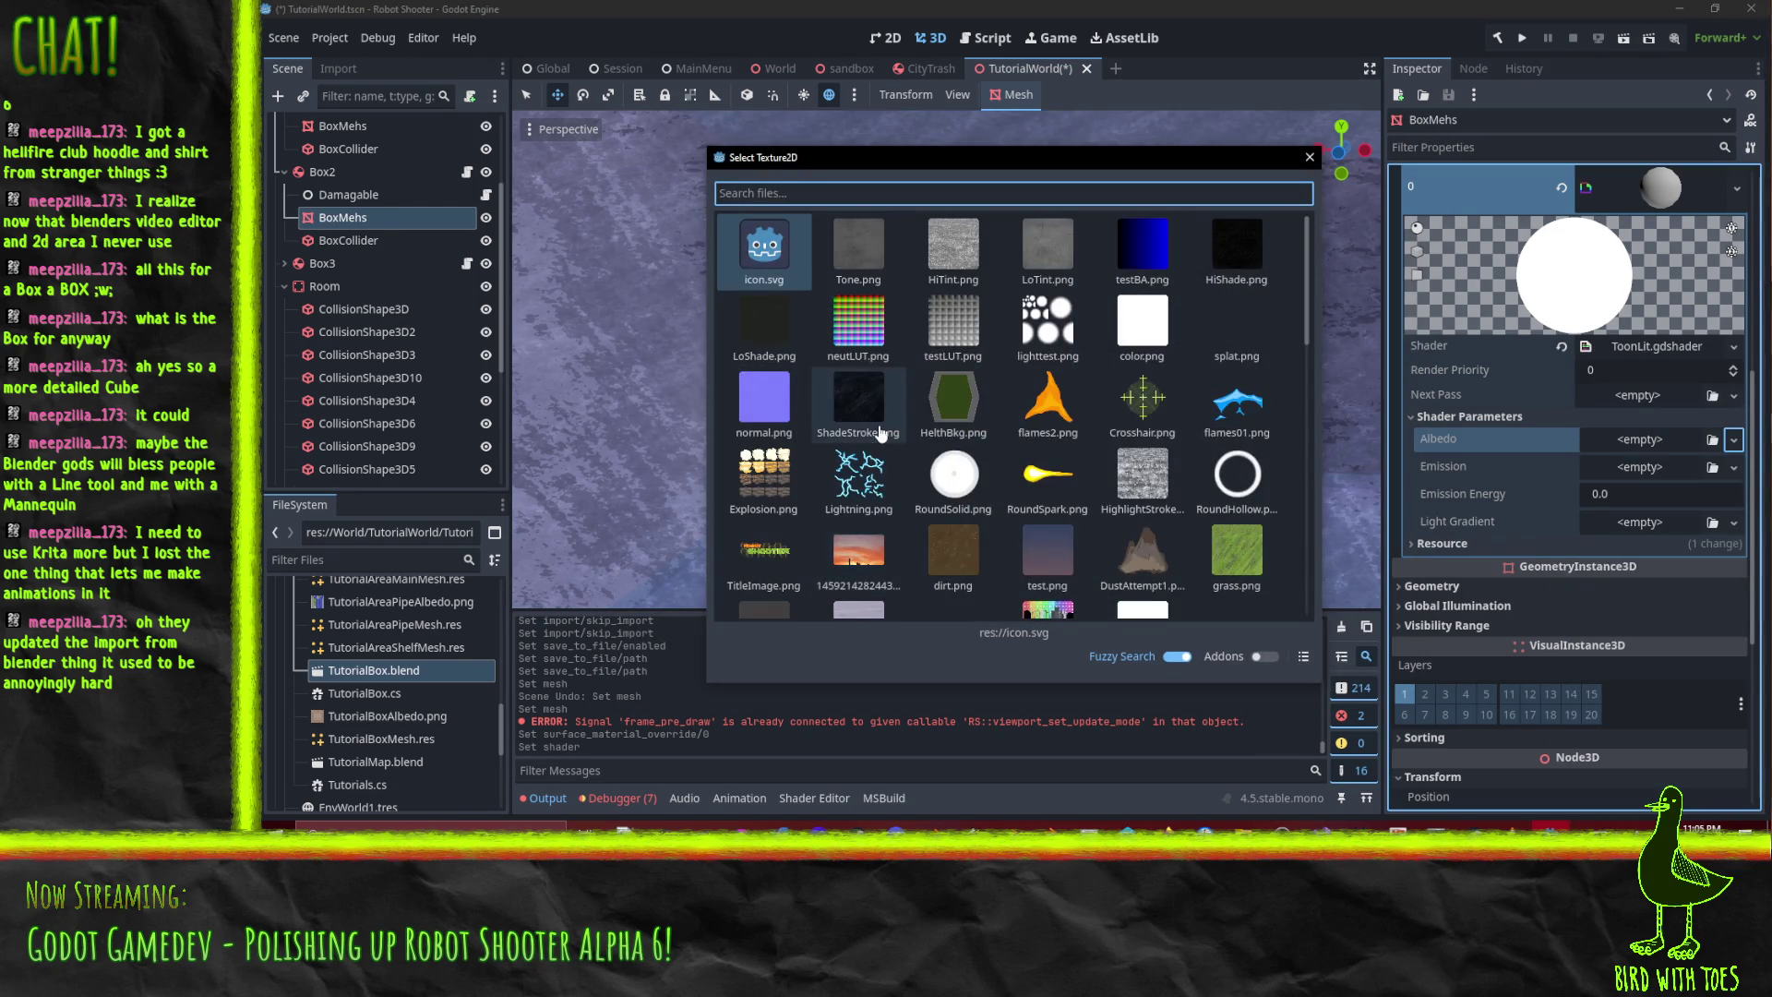
text(albedo)
double_click(764, 248)
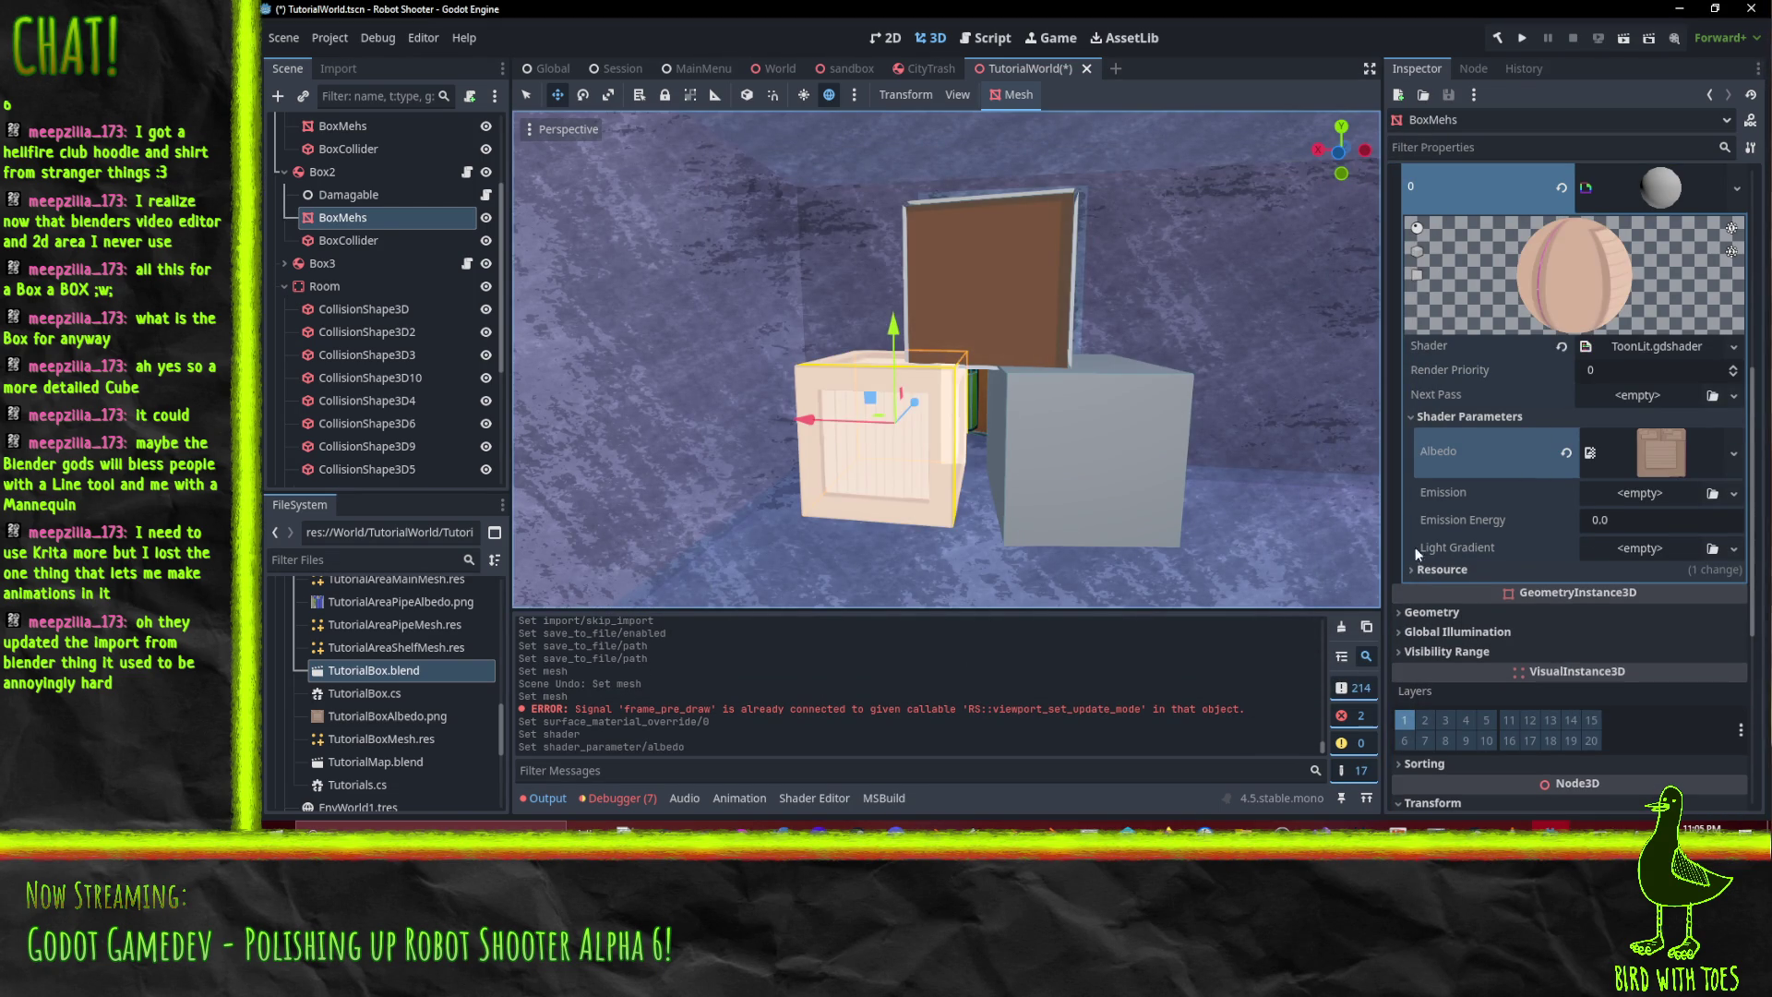
click(1733, 453)
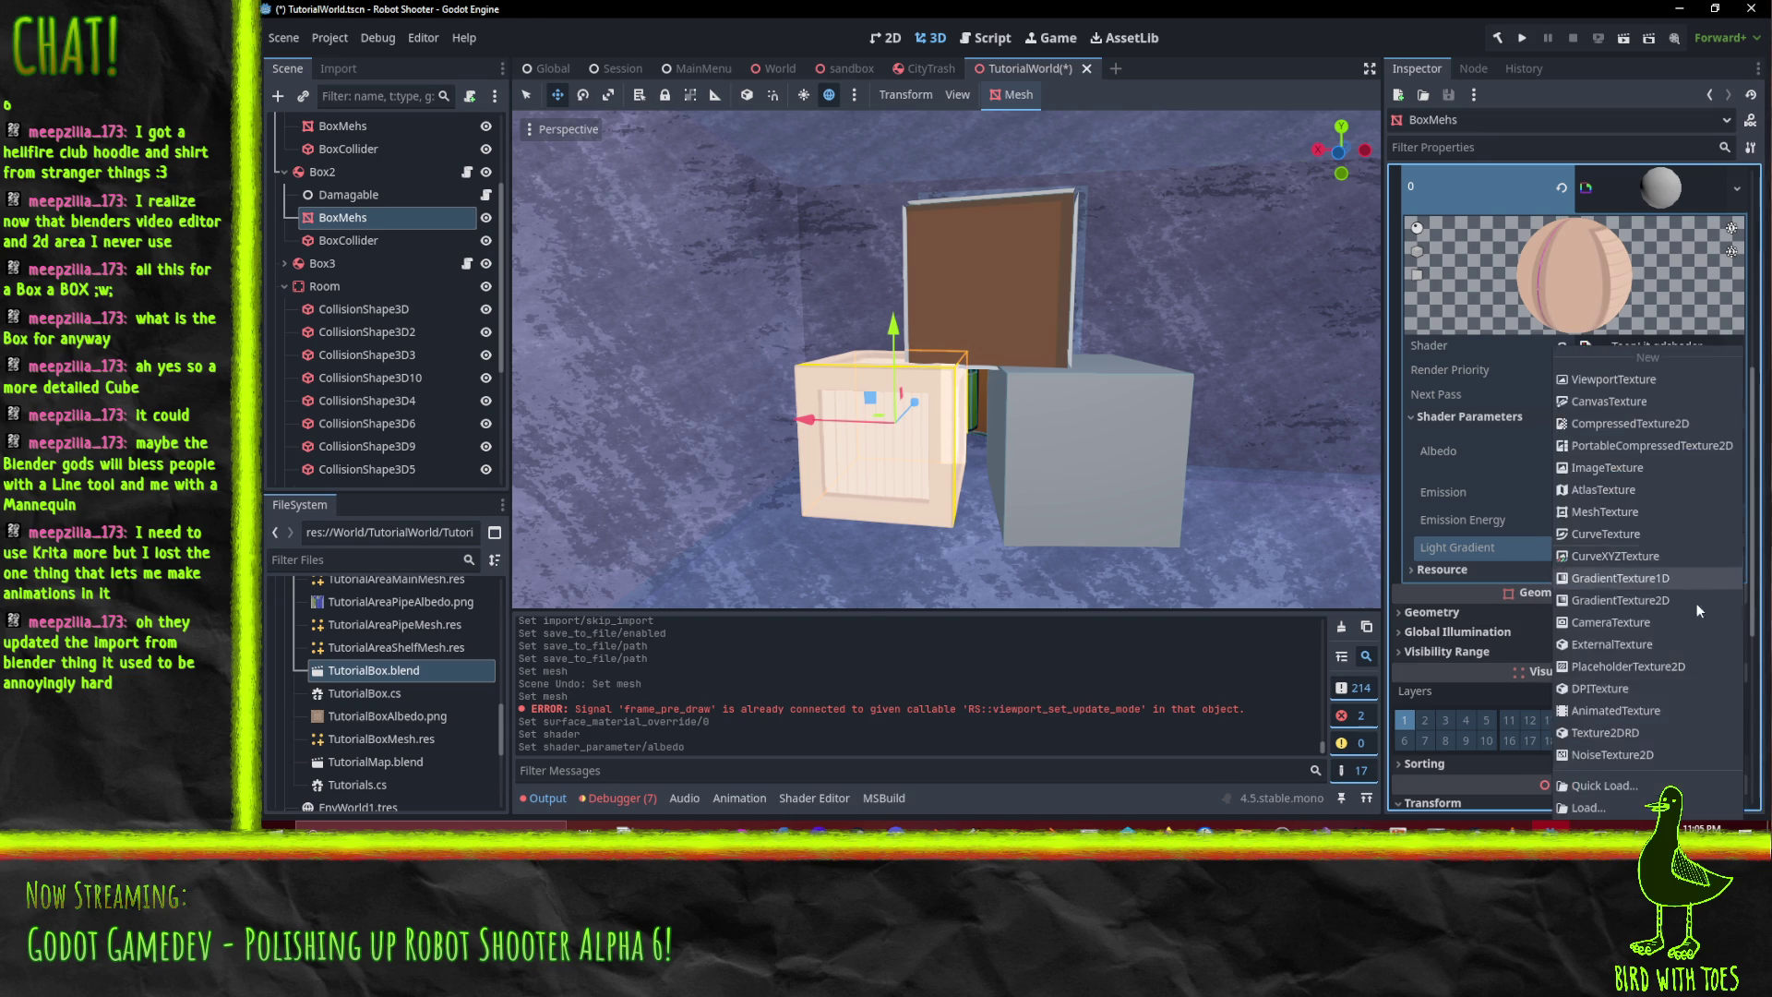
click(1624, 785)
double_click(1238, 560)
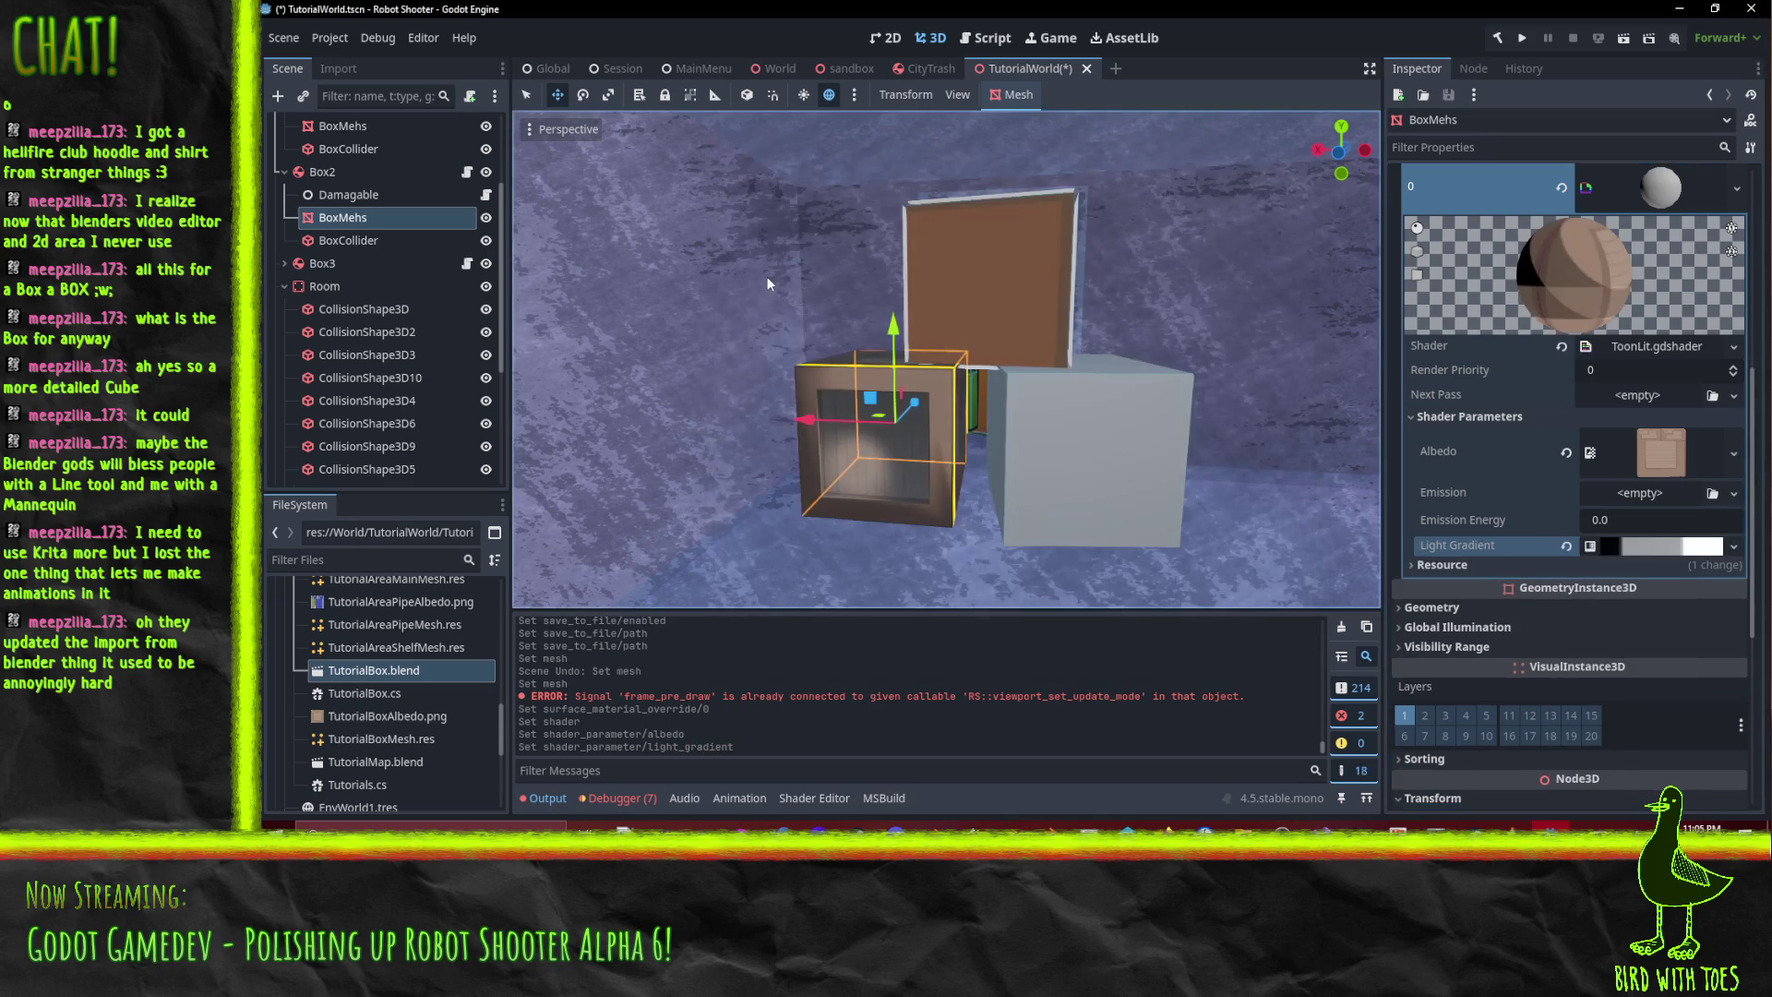
- Set the material's Next Pass to ToonOutline, then open TutorialBox.blend's import settings
mouse_move(923, 380)
mouse_down()
mouse_move(1030, 378)
mouse_move(1045, 412)
mouse_up()
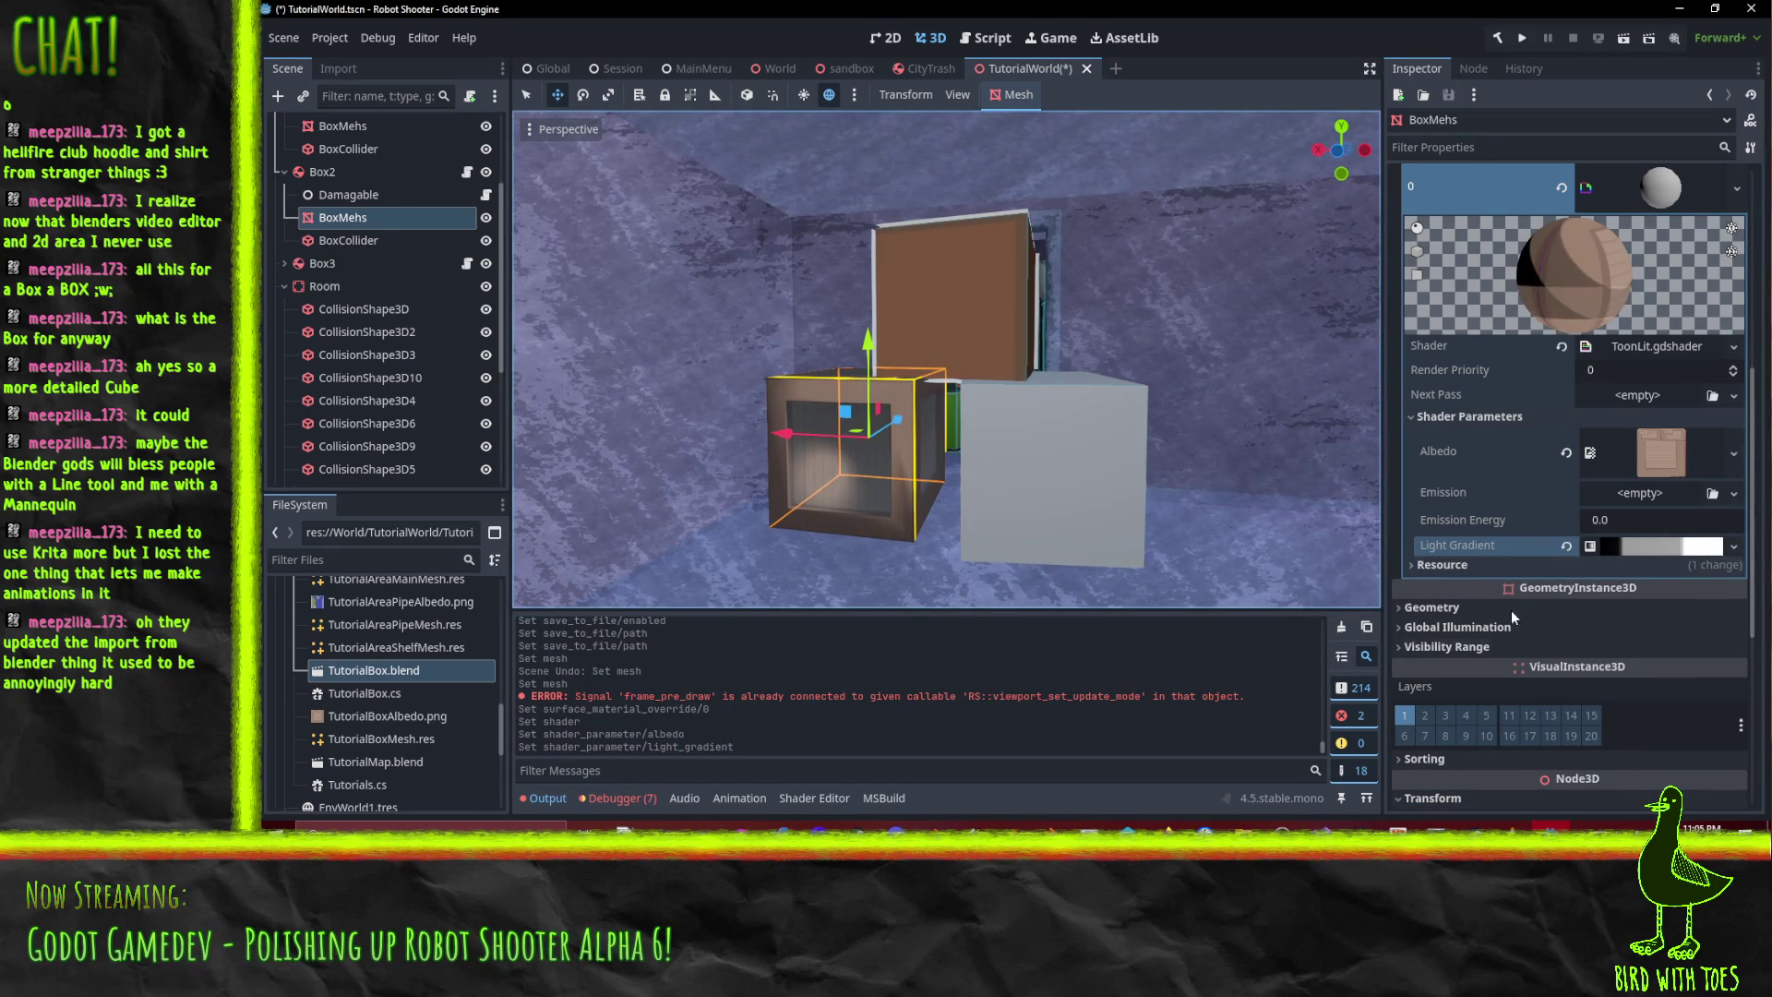
click(1733, 395)
click(1643, 642)
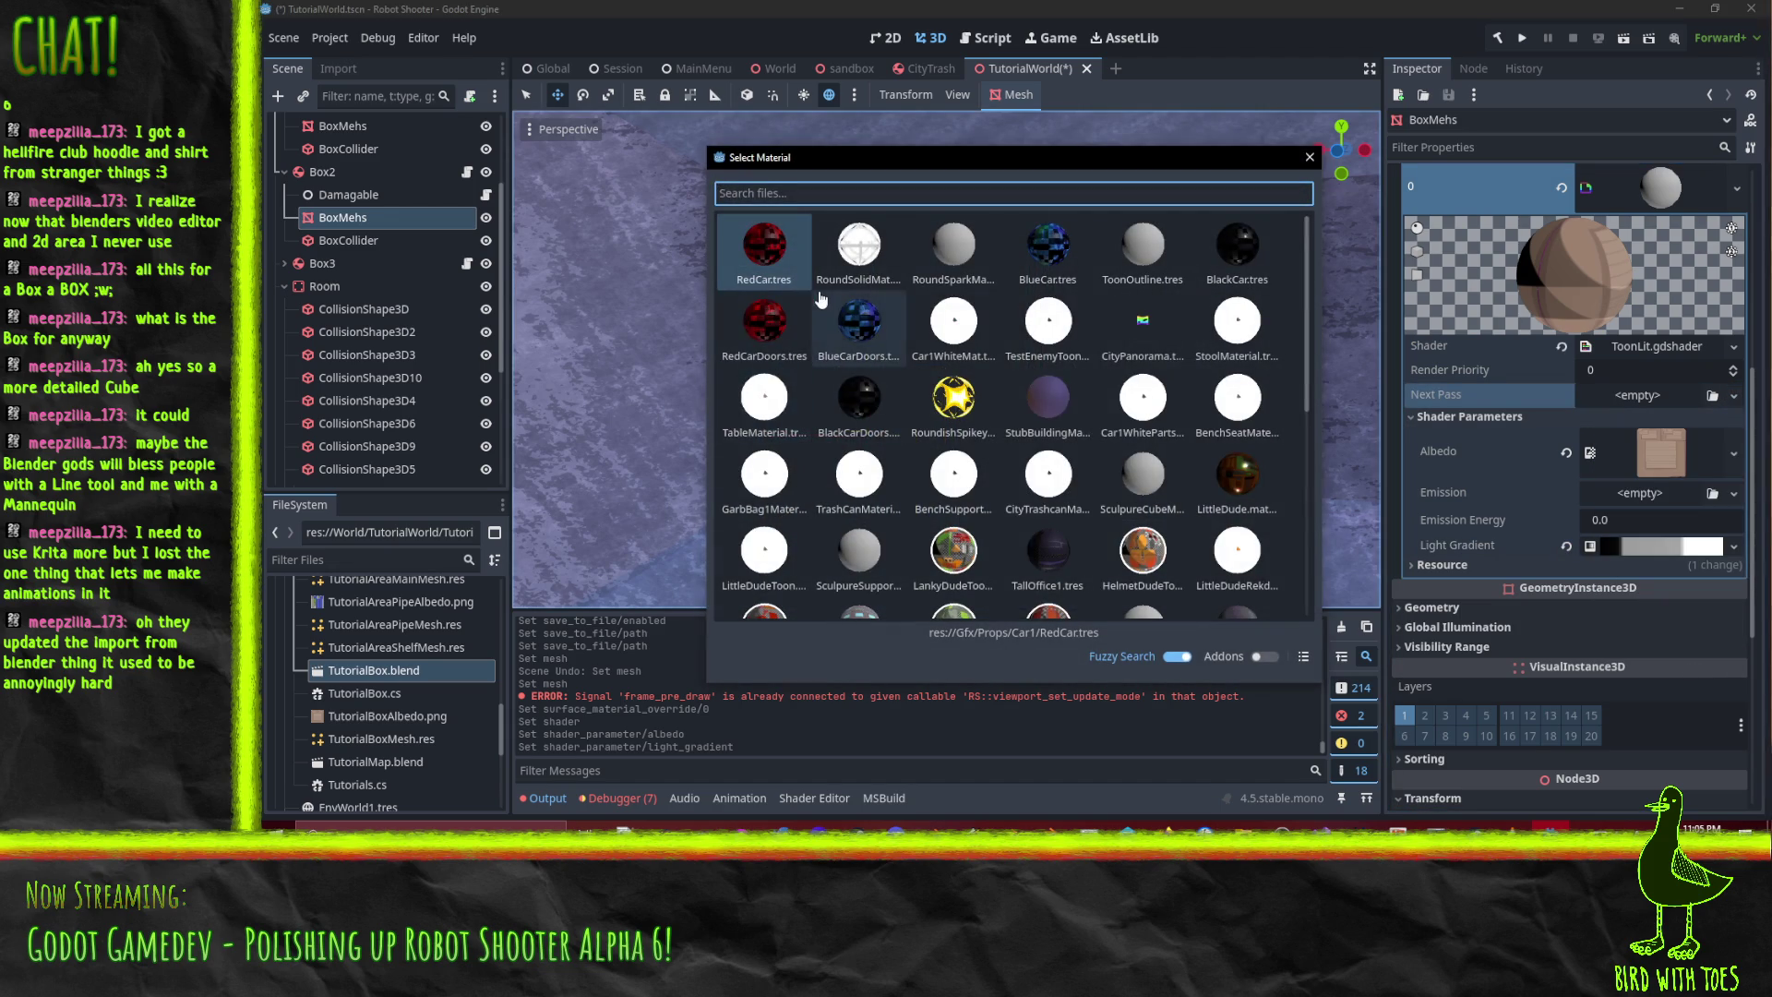
text(too)
double_click(762, 242)
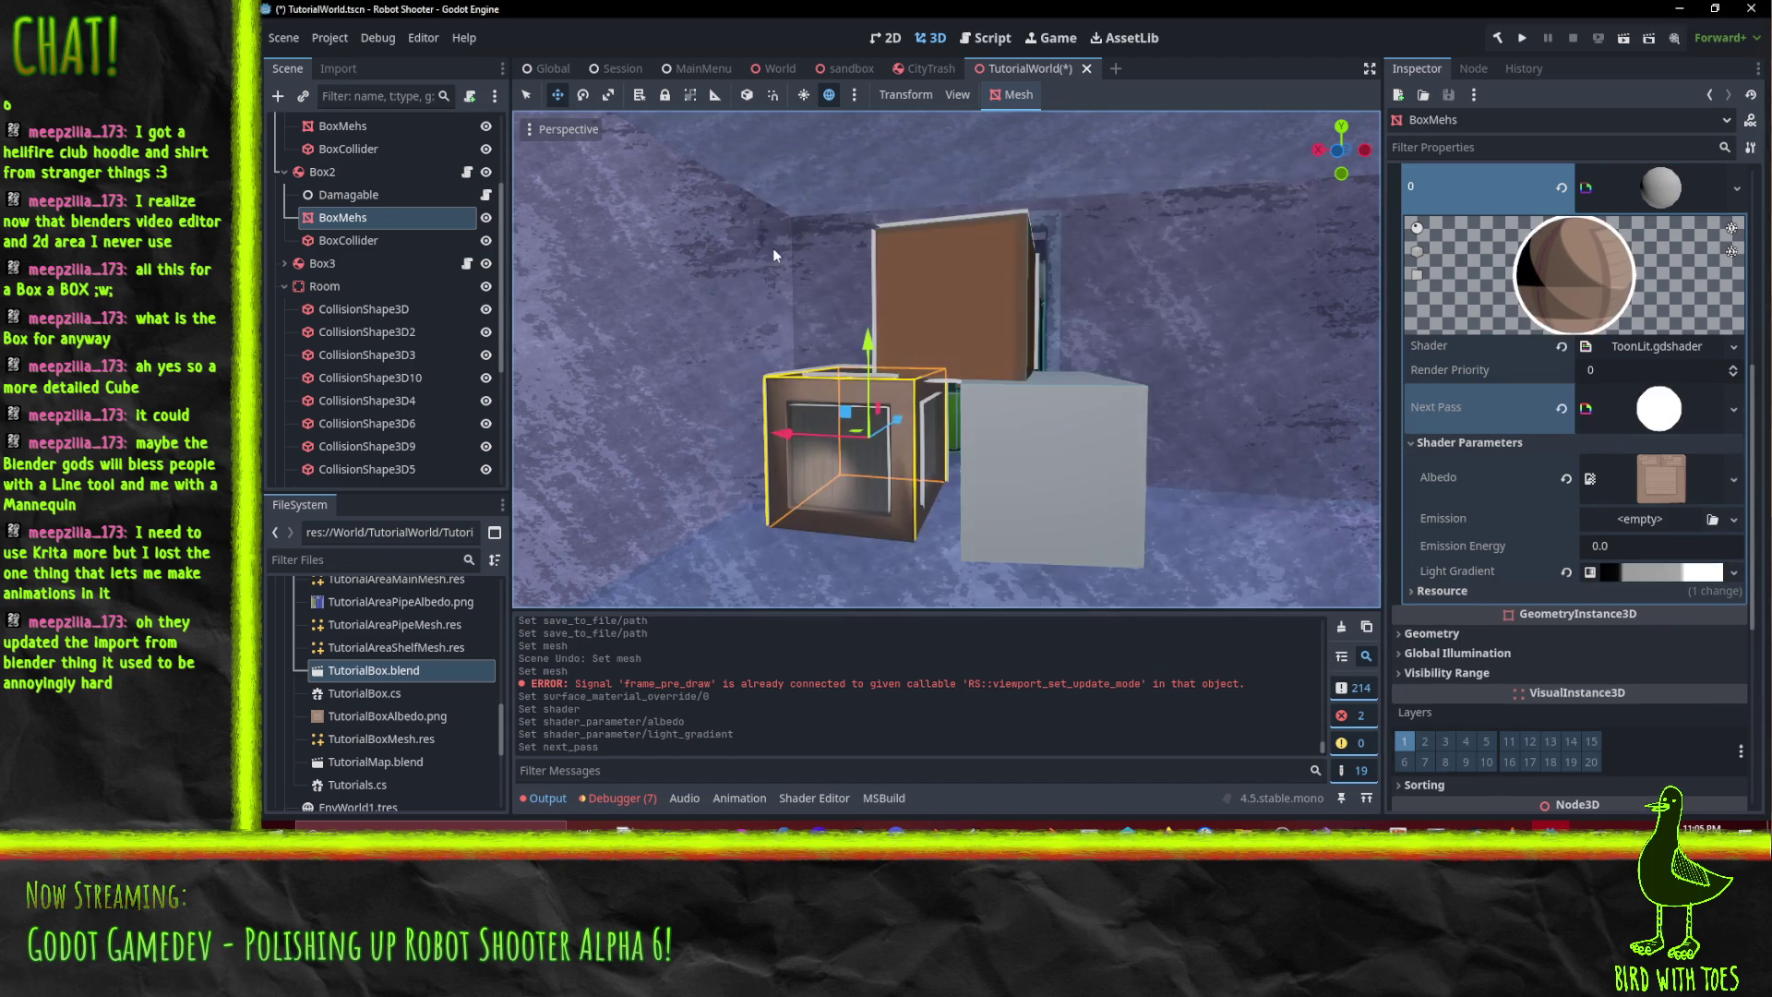
key(f)
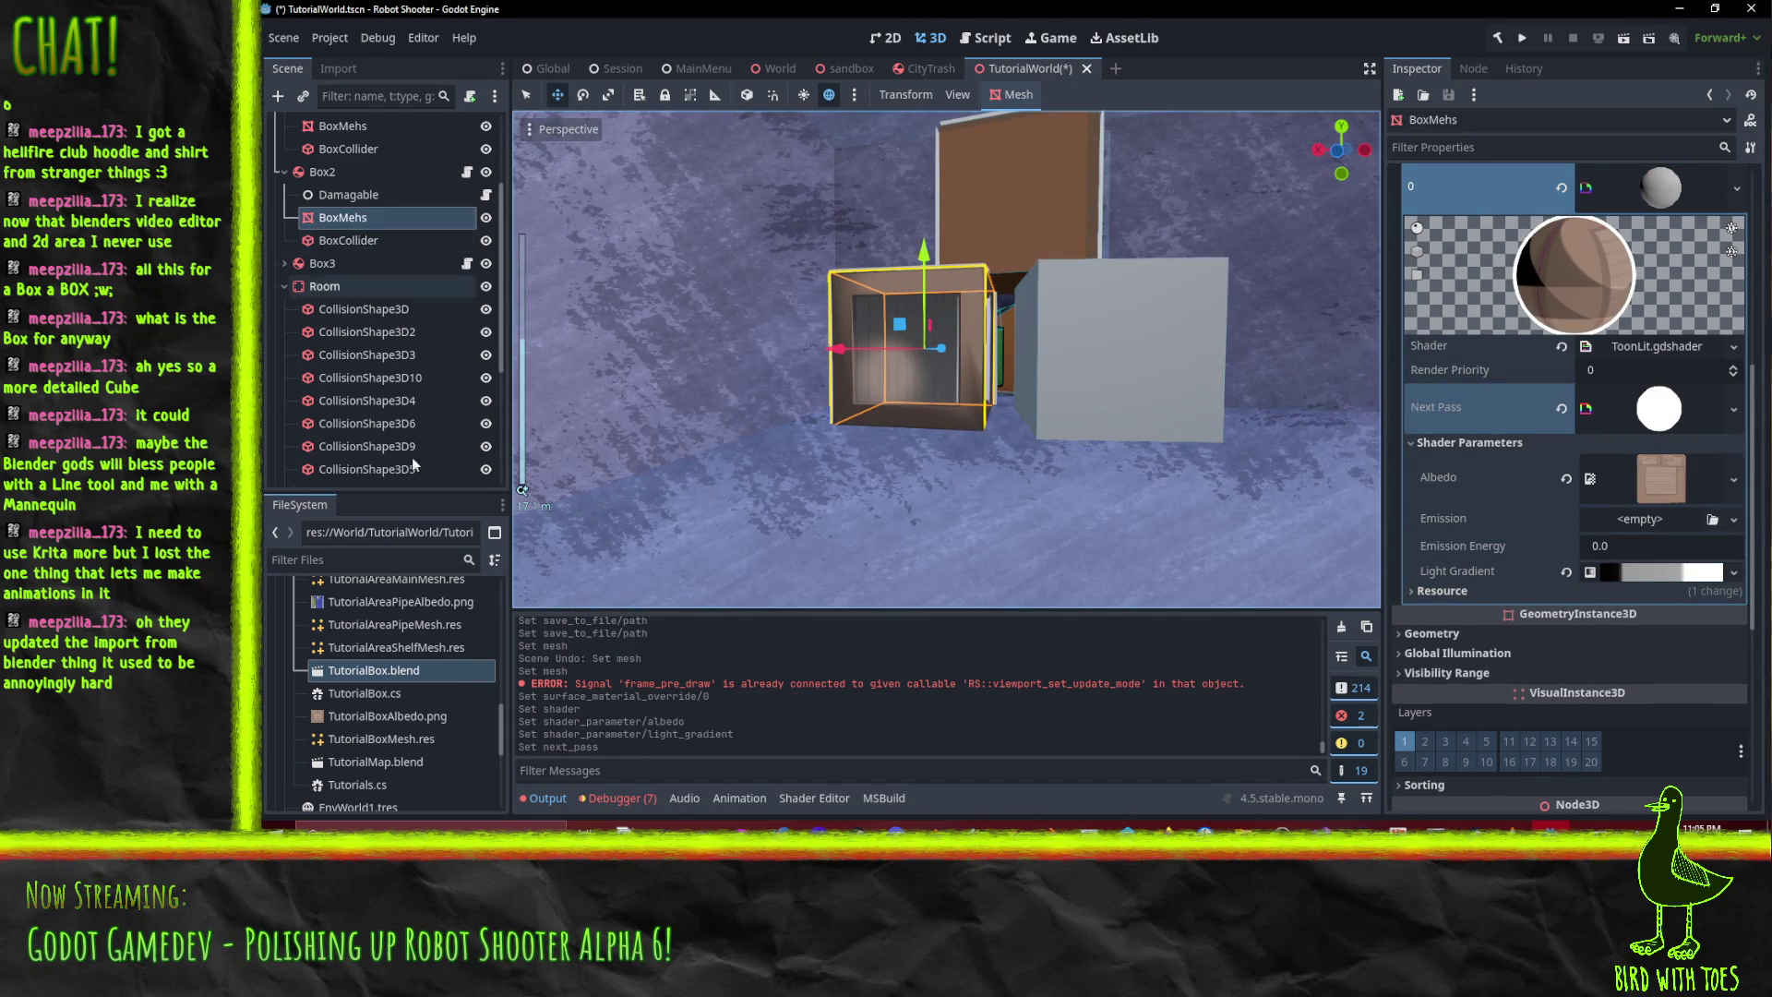
double_click(385, 671)
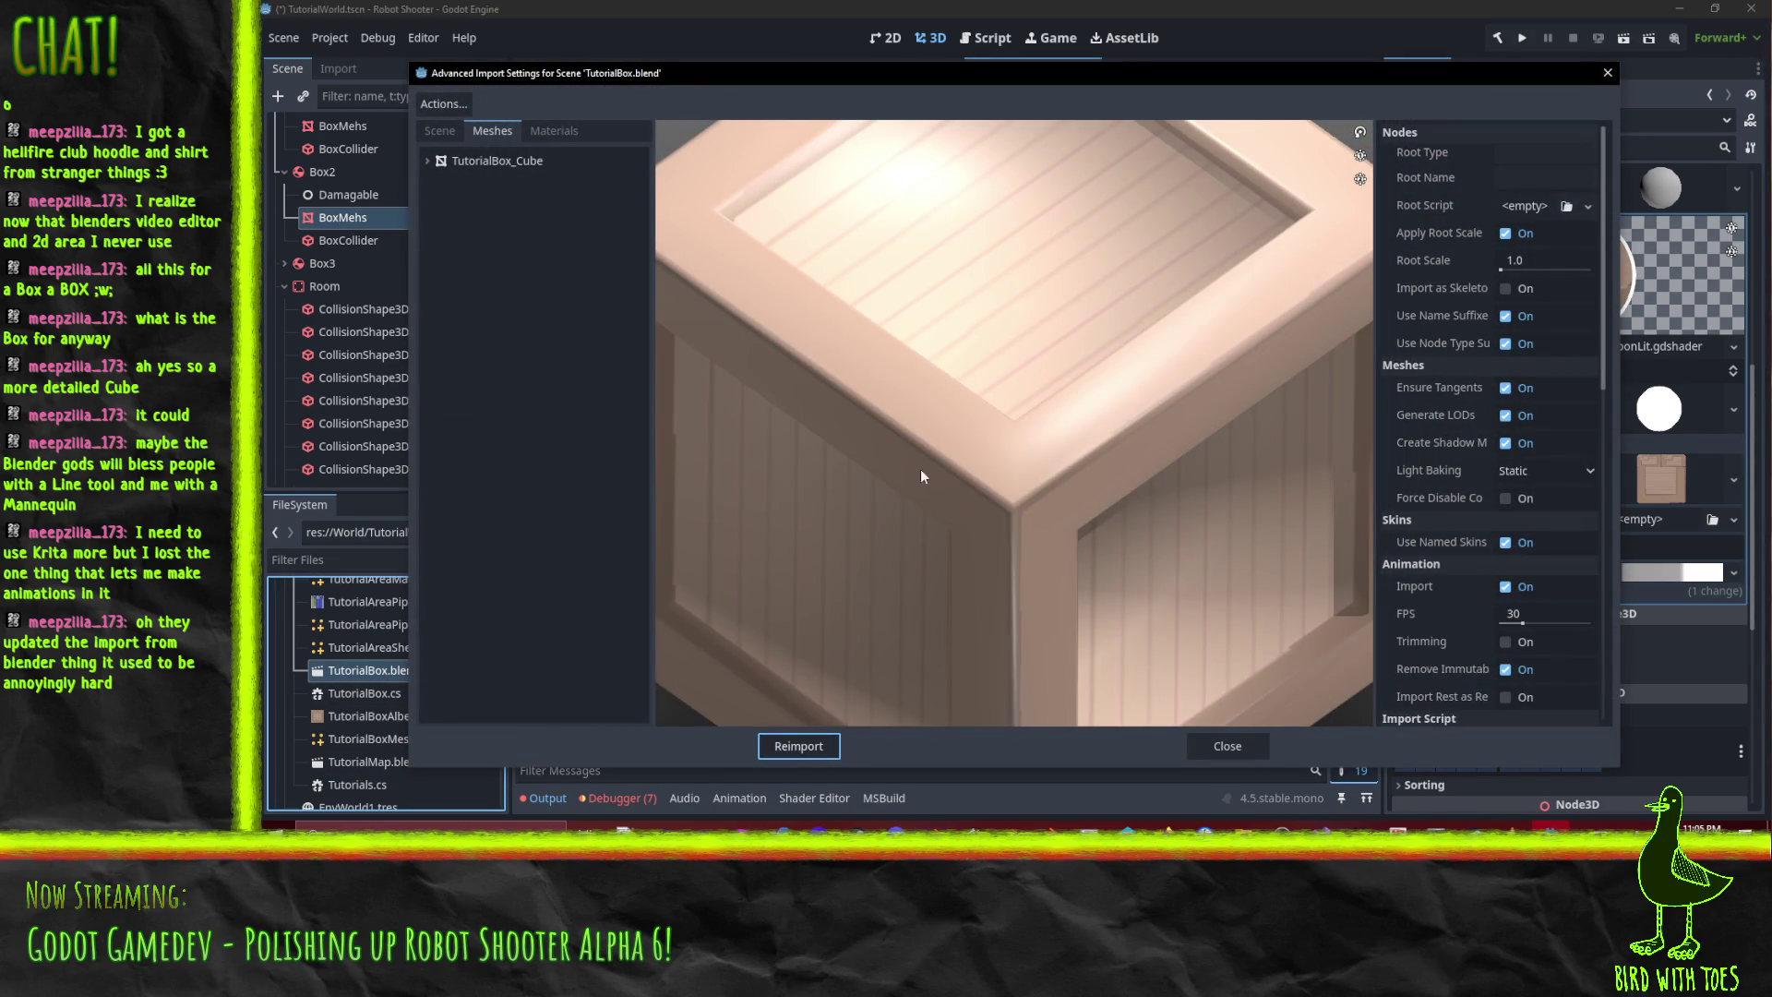
- Enable Blender > Meshes > Colors in TutorialBox.blend's scene import settings and reimport it
click(509, 161)
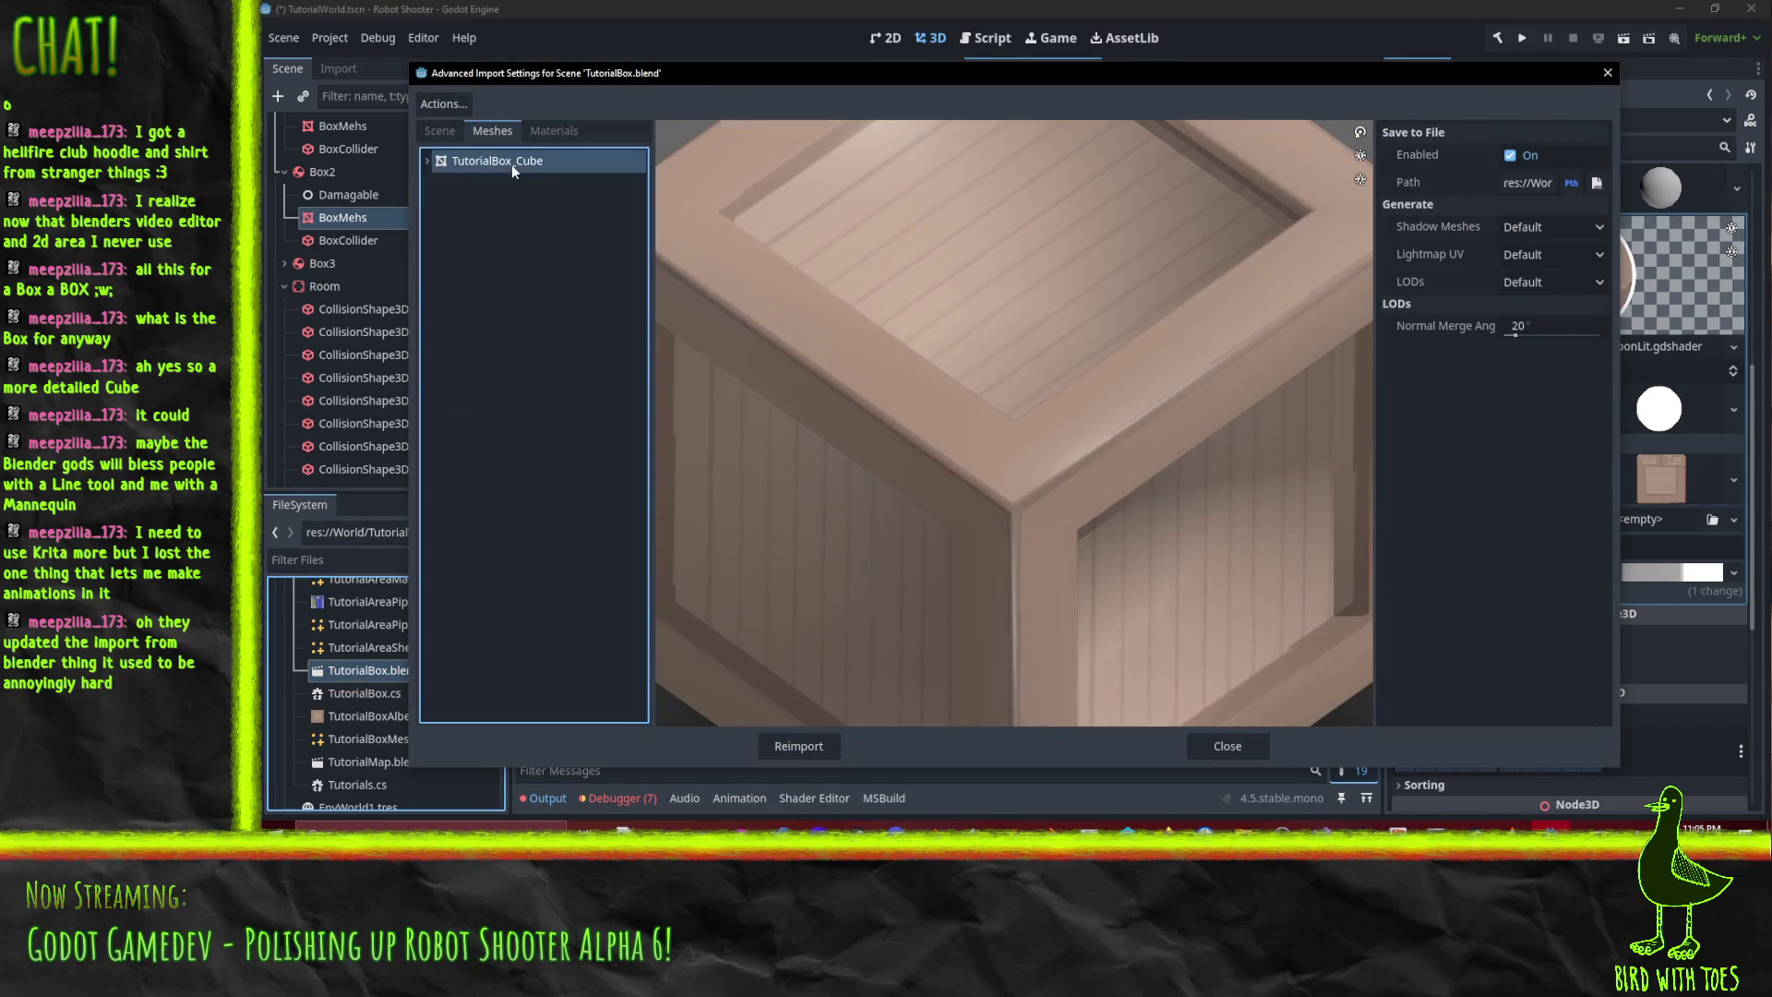
click(439, 130)
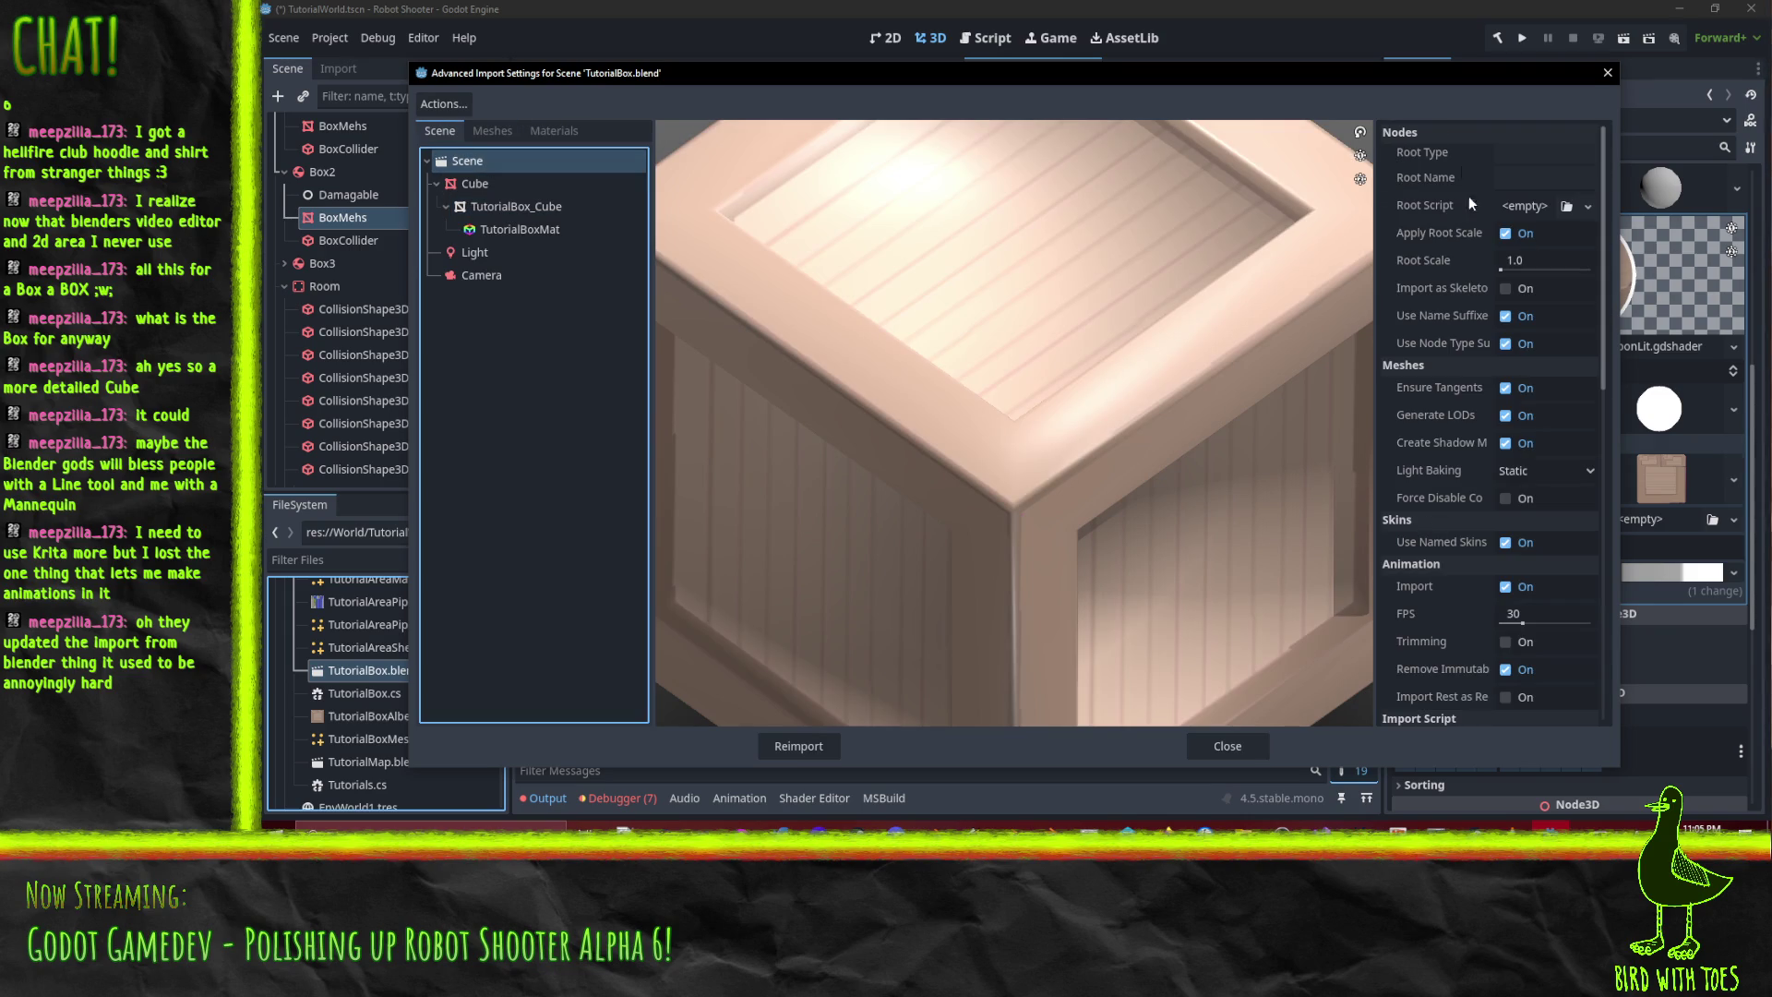
scroll(1470, 504, down, 8)
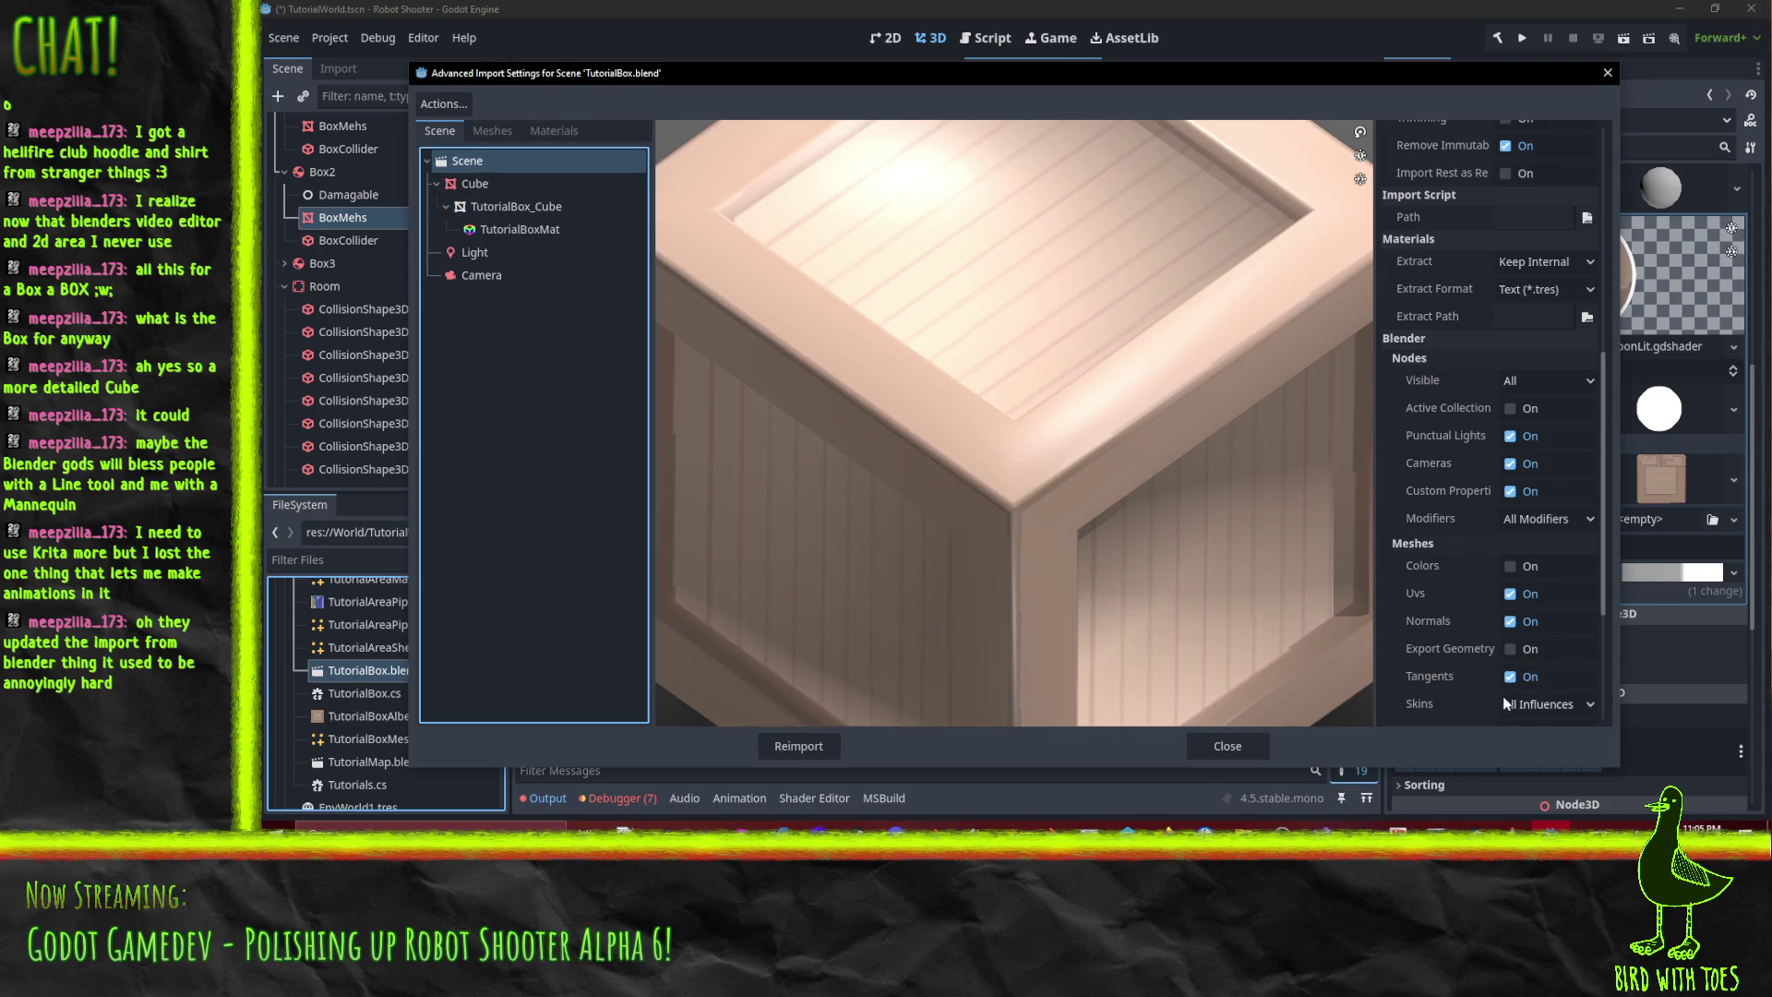
click(1510, 574)
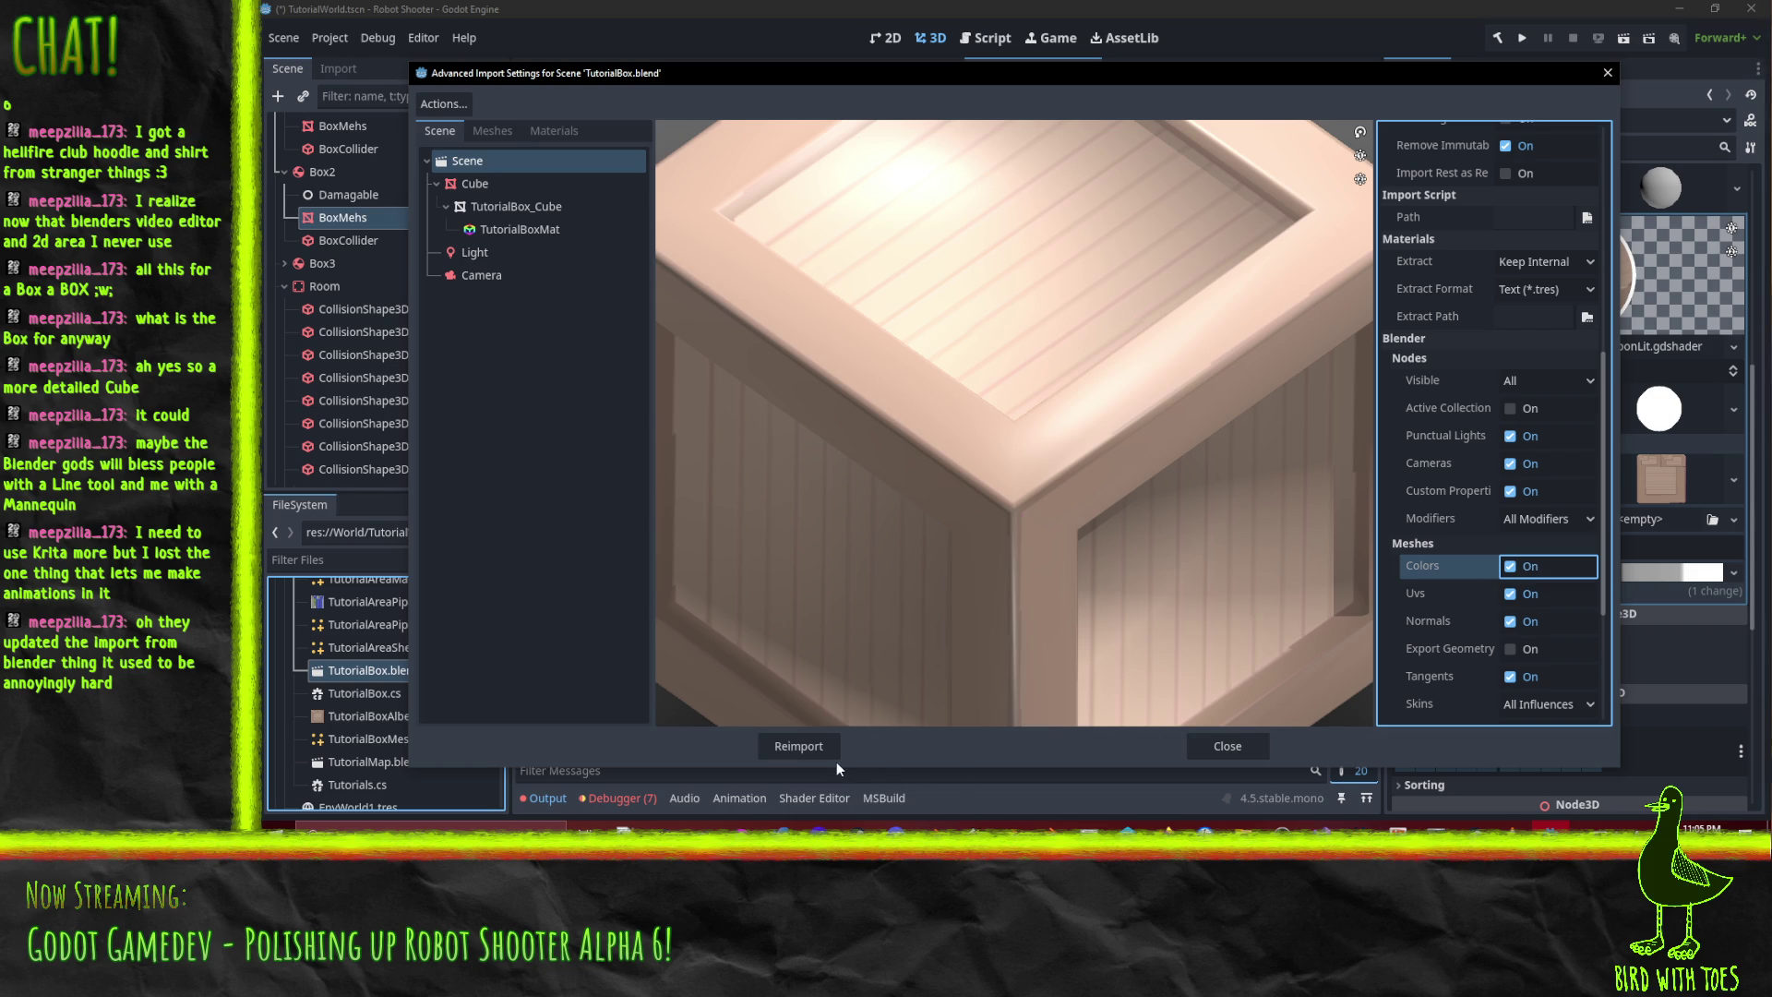
click(810, 748)
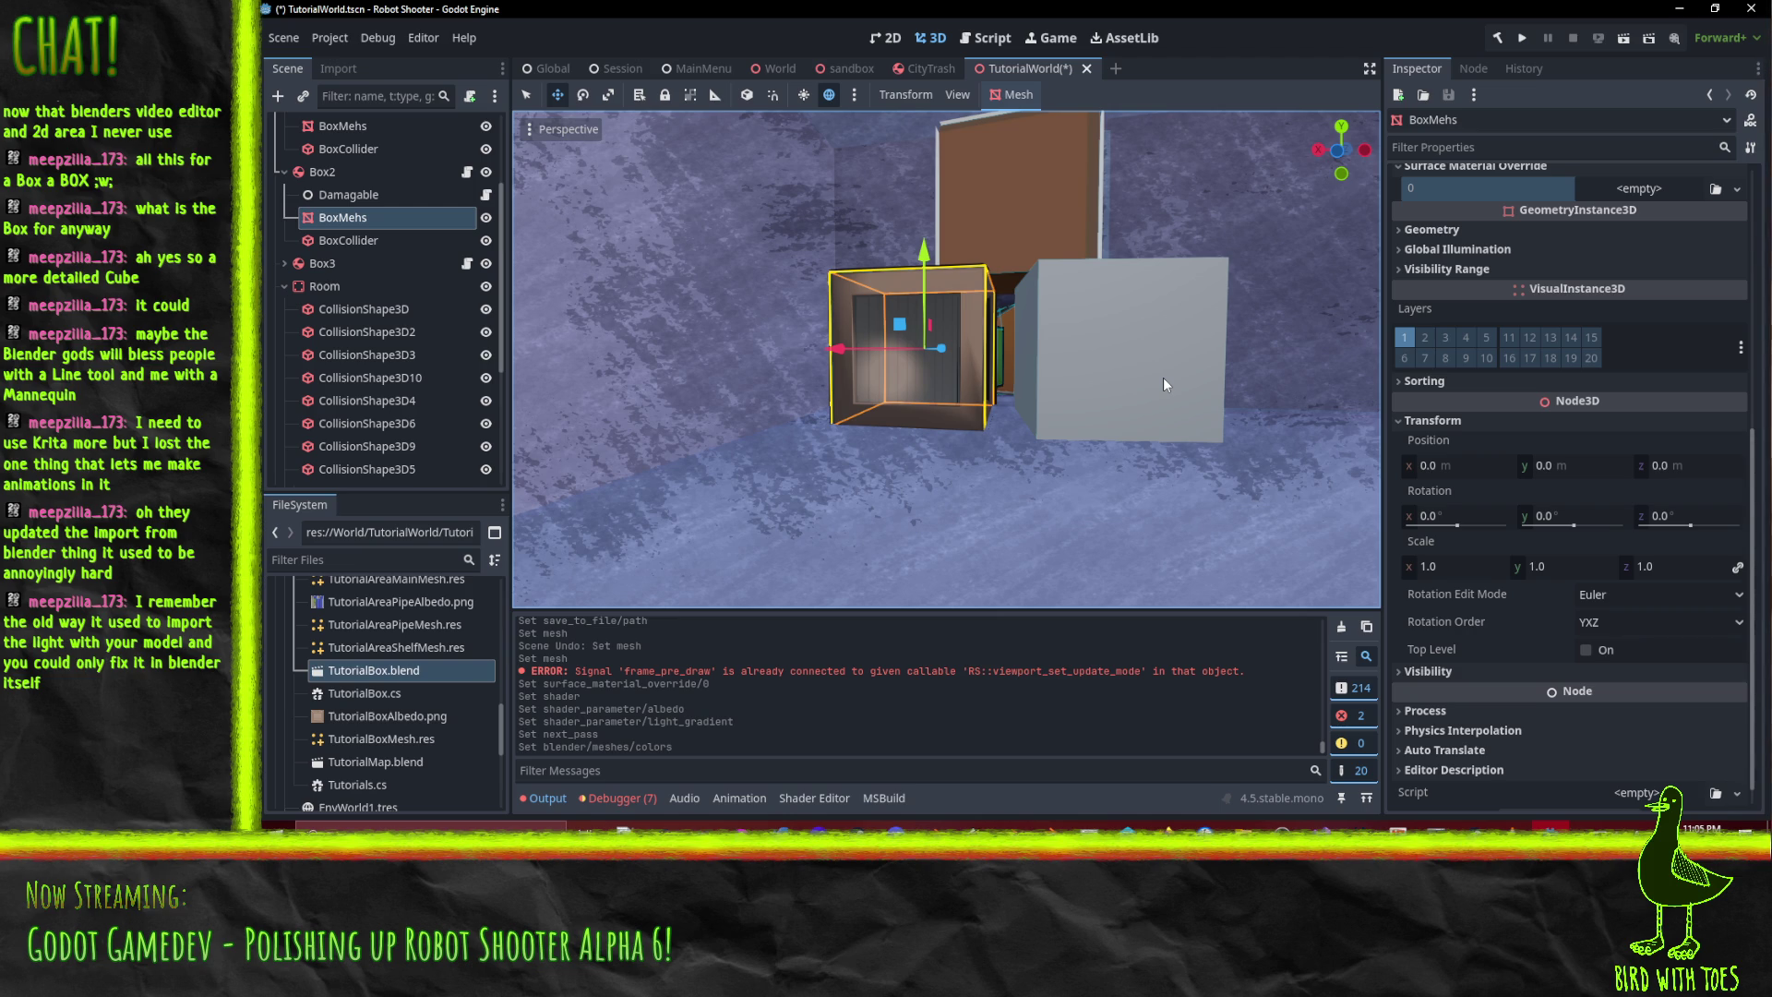
mouse_move(1249, 354)
mouse_down()
mouse_move(1108, 424)
mouse_move(1171, 395)
mouse_move(1154, 402)
mouse_move(1171, 374)
mouse_move(1154, 390)
mouse_move(1209, 386)
mouse_move(1178, 395)
mouse_up()
scroll(1161, 400, up, 8)
- Copy Box2's BoxMehs node and delete the Box crate's old mesh node
scroll(1167, 391, down, 5)
scroll(1166, 389, up, 5)
scroll(1177, 395, down, 1)
scroll(374, 245, up, 2)
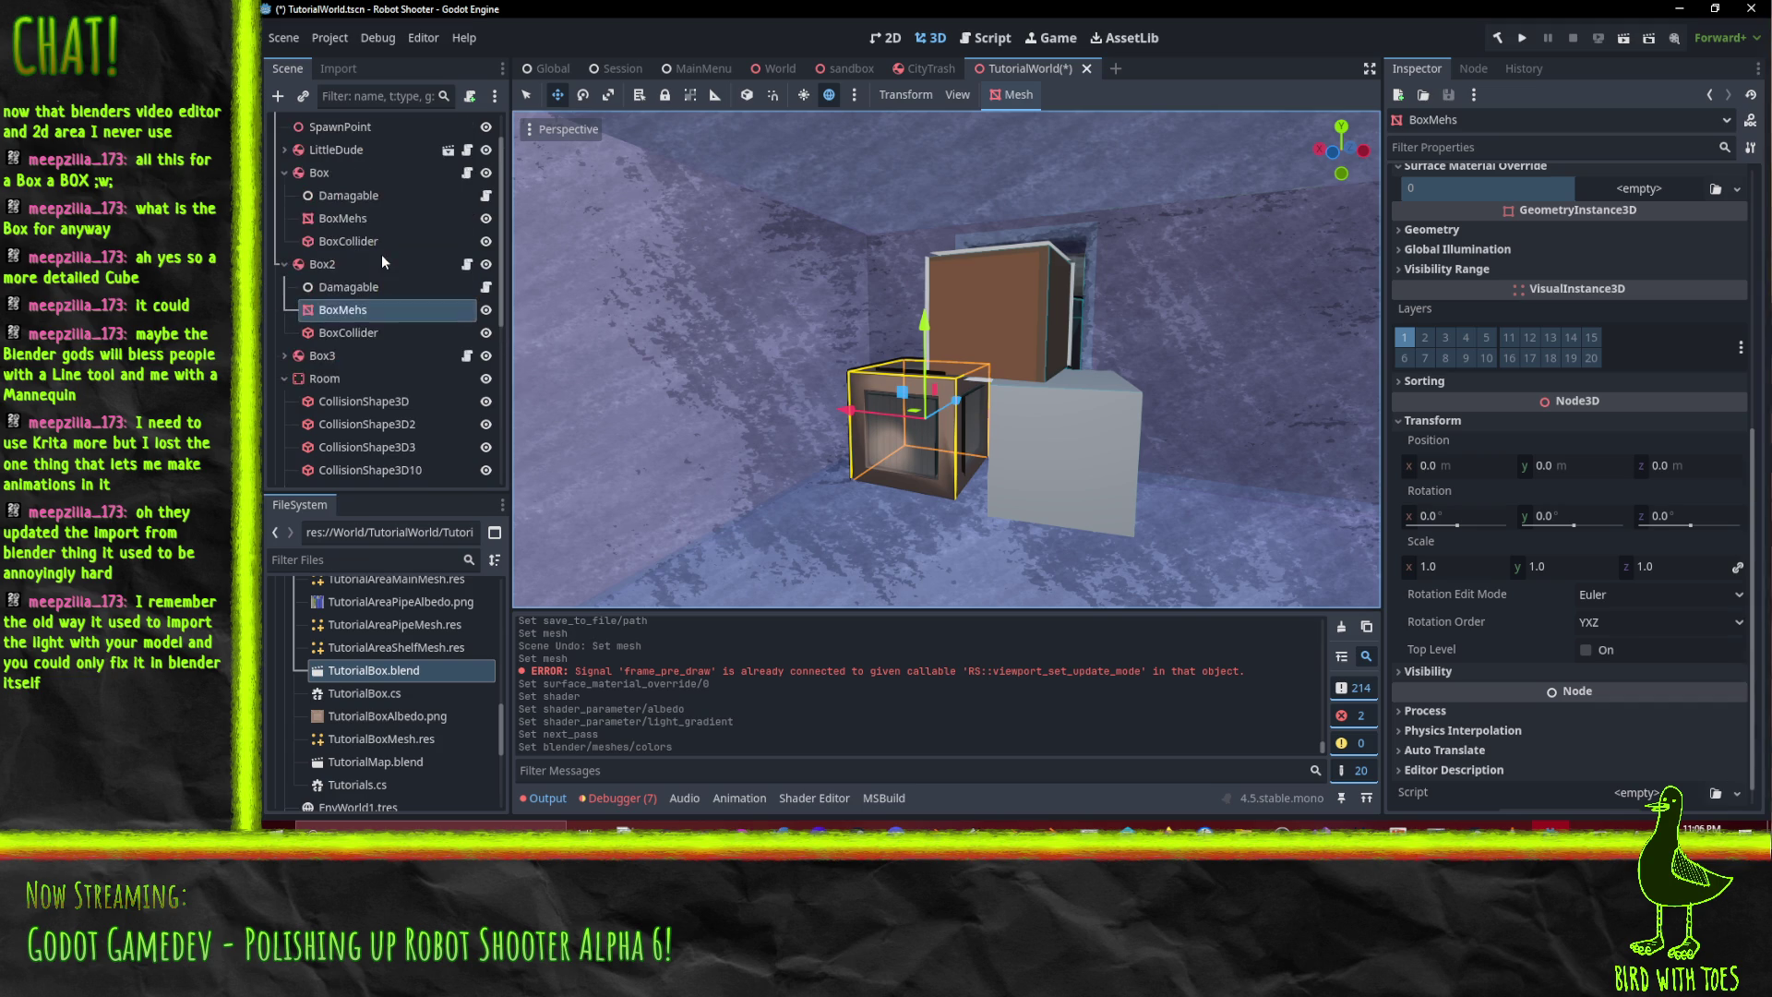
right_click(356, 312)
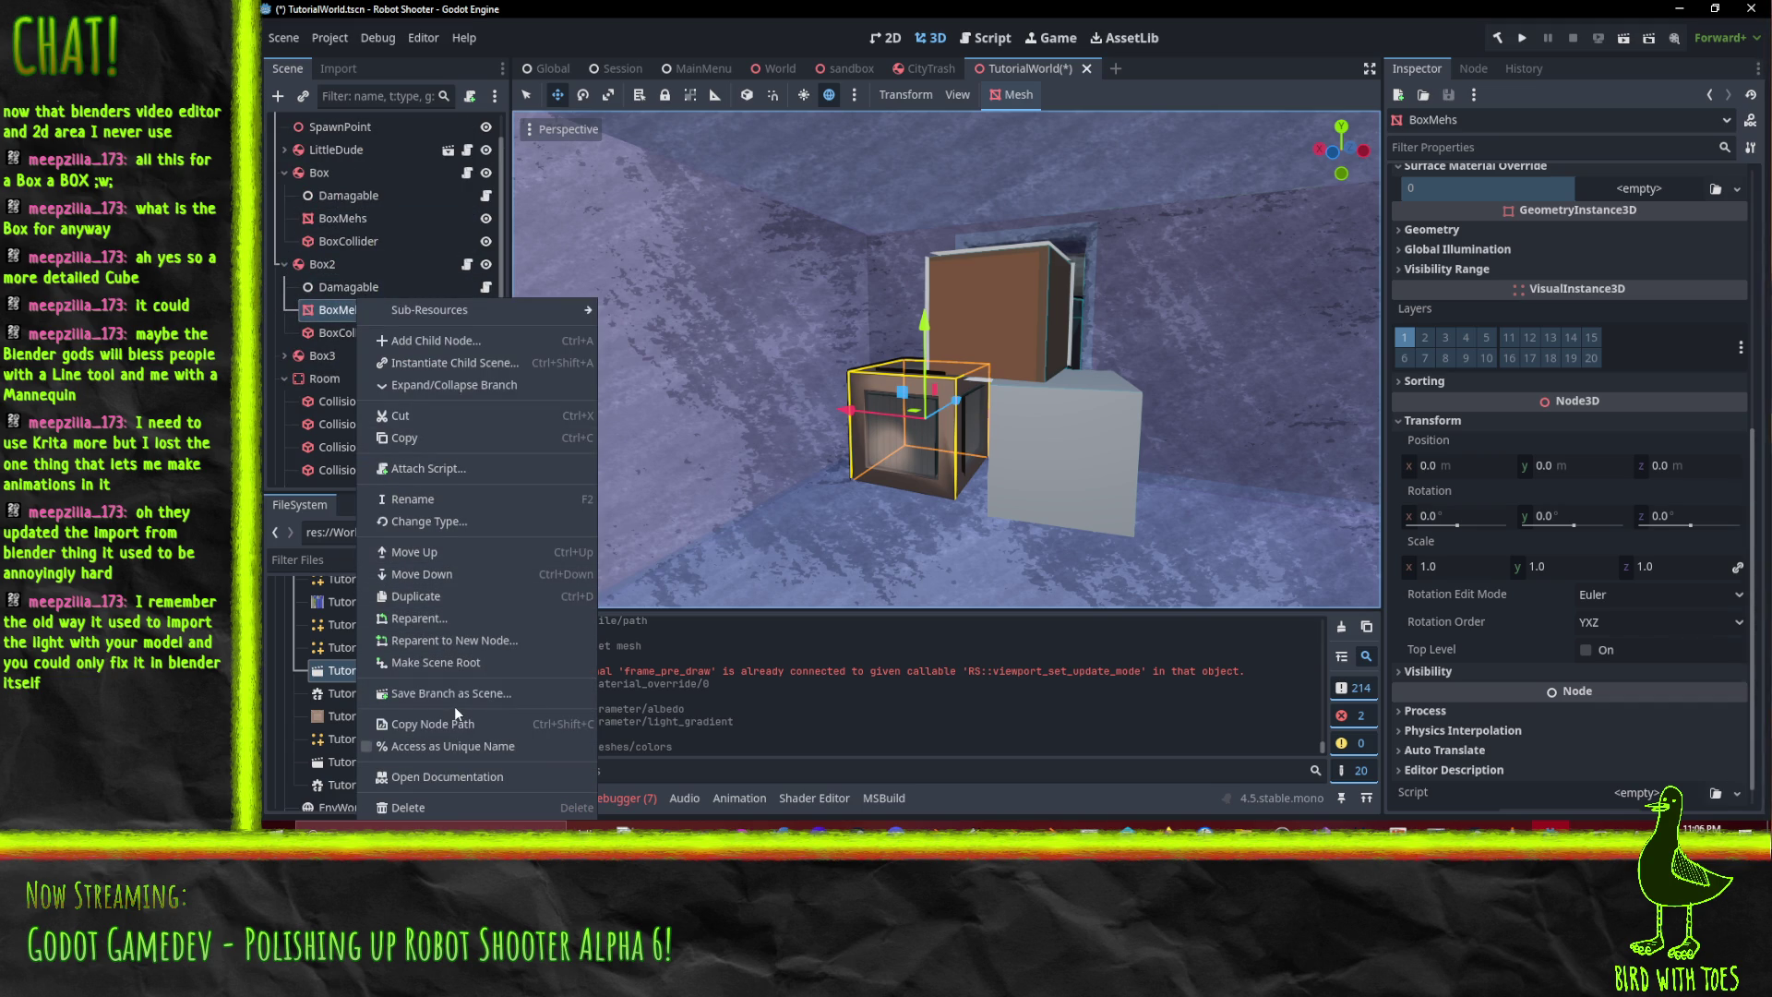
click(428, 433)
click(347, 224)
key(Delete)
key(Return)
- Paste the copied BoxMehs mesh under the Box node and inspect it
click(373, 172)
right_click(374, 171)
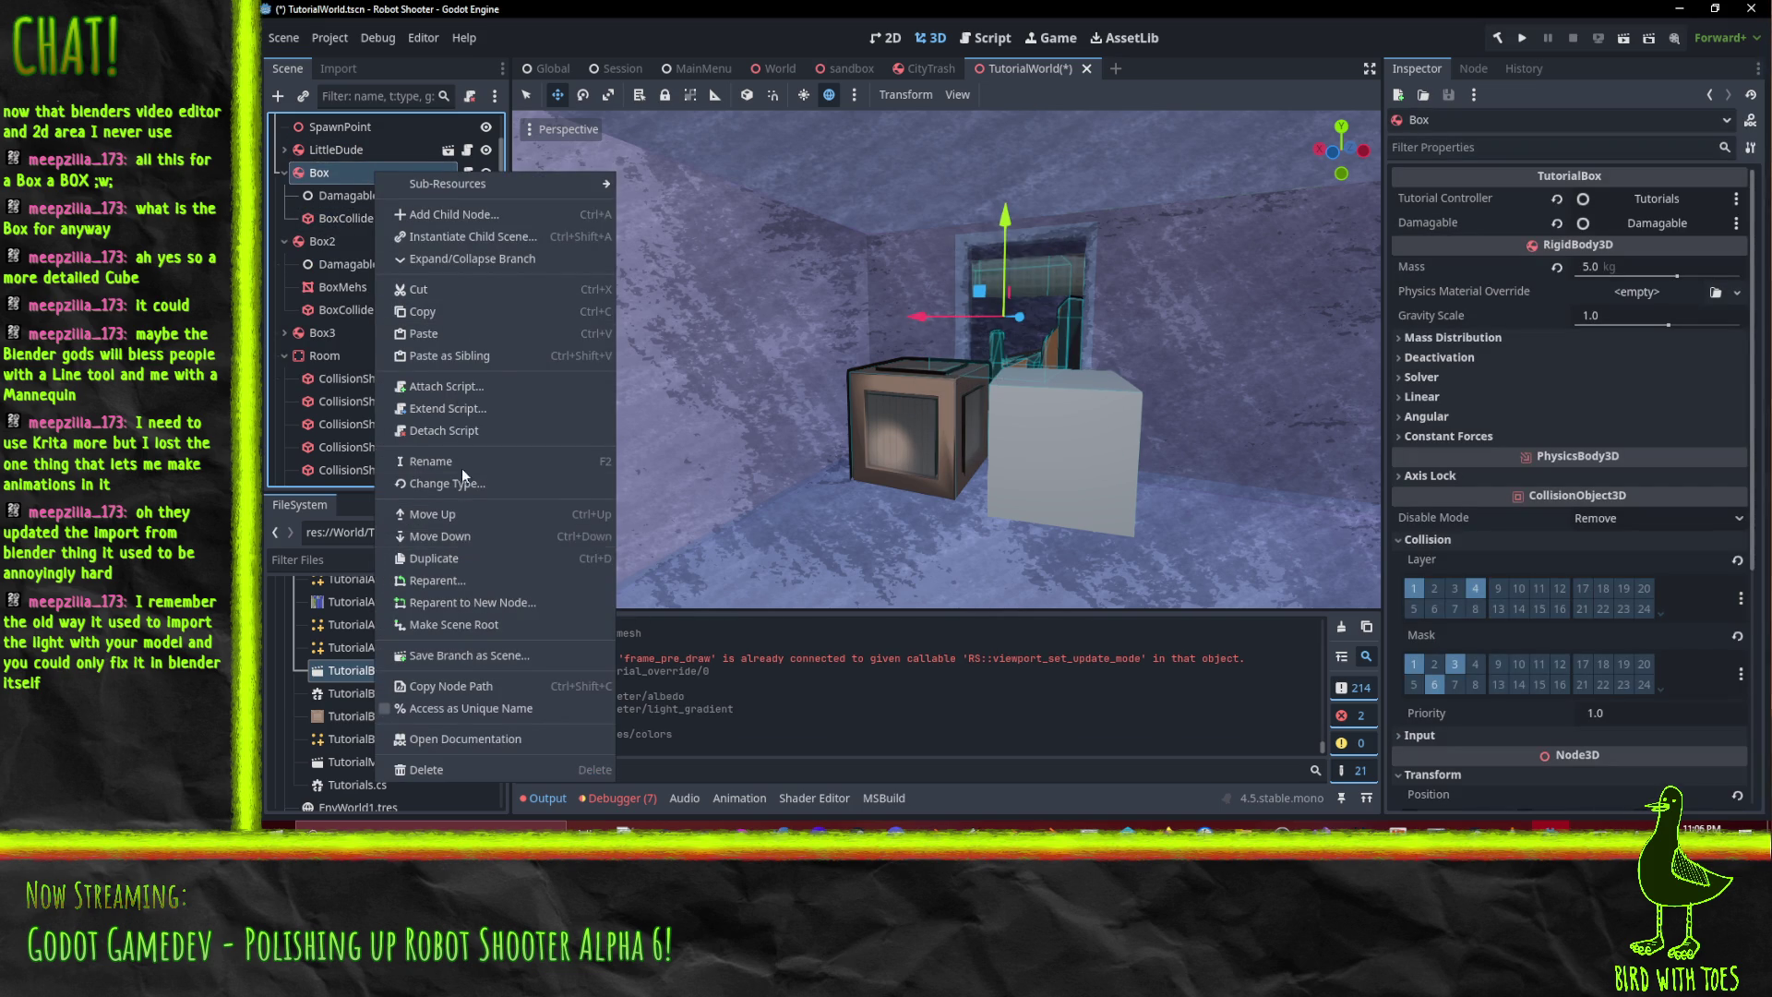
click(434, 334)
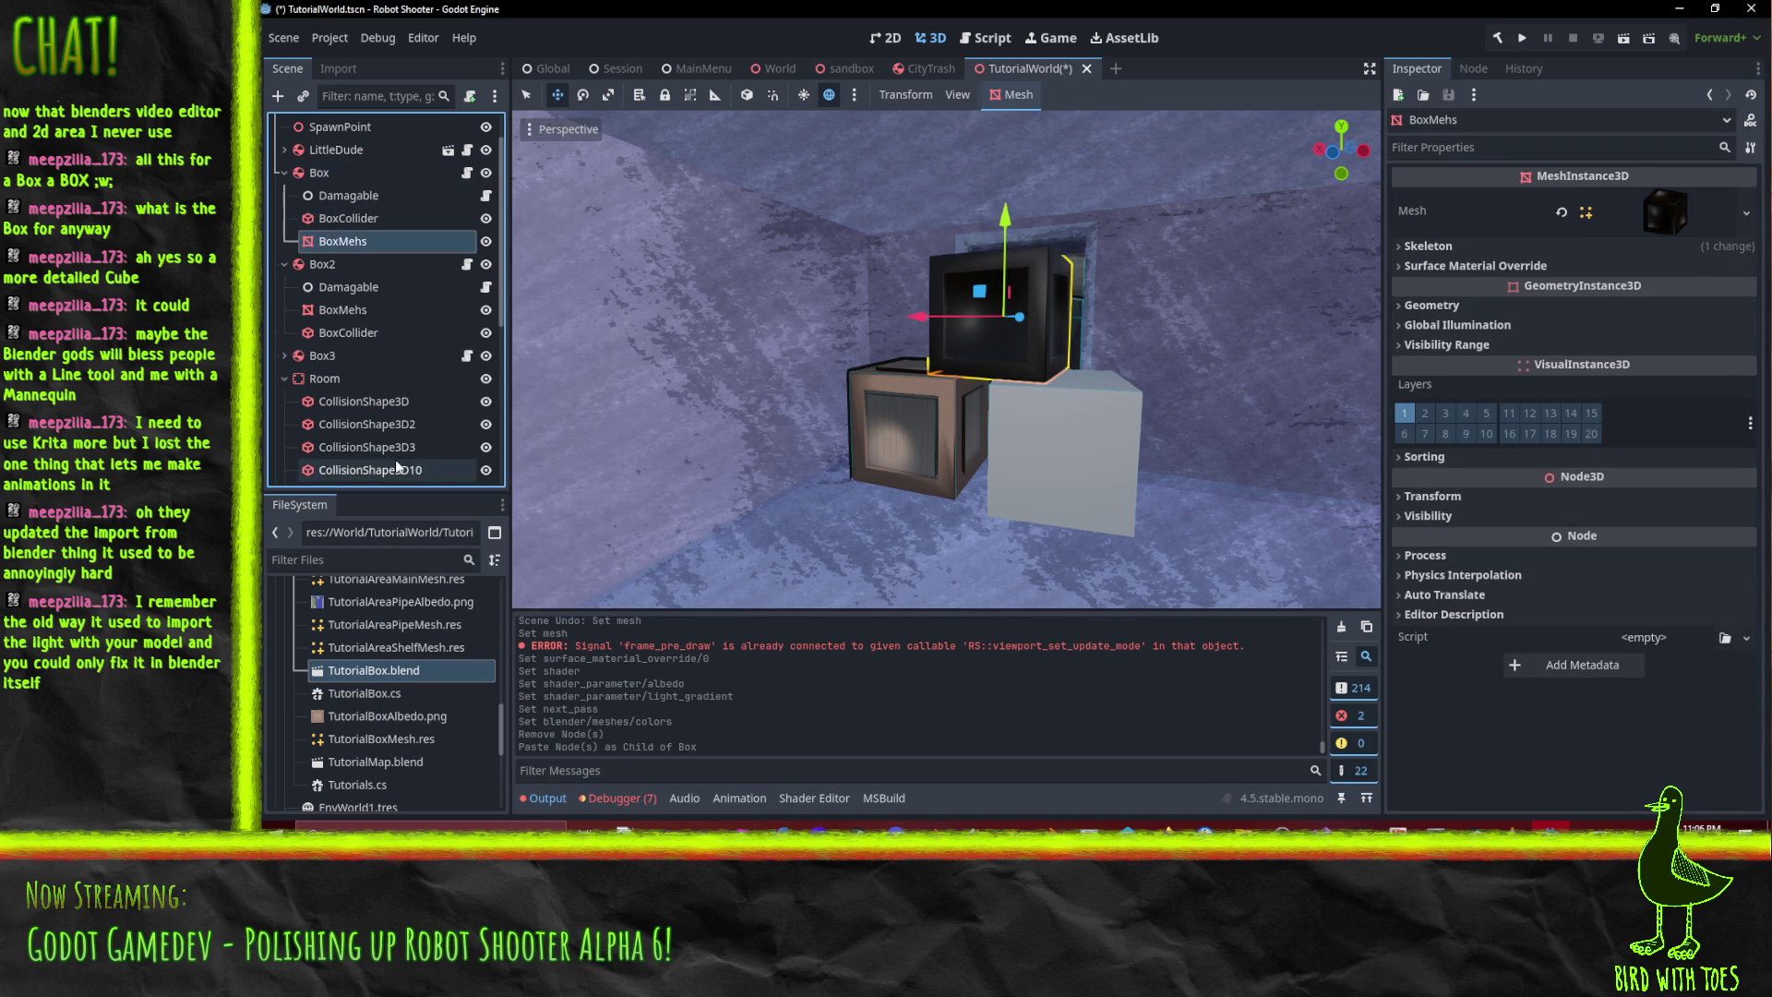
click(341, 309)
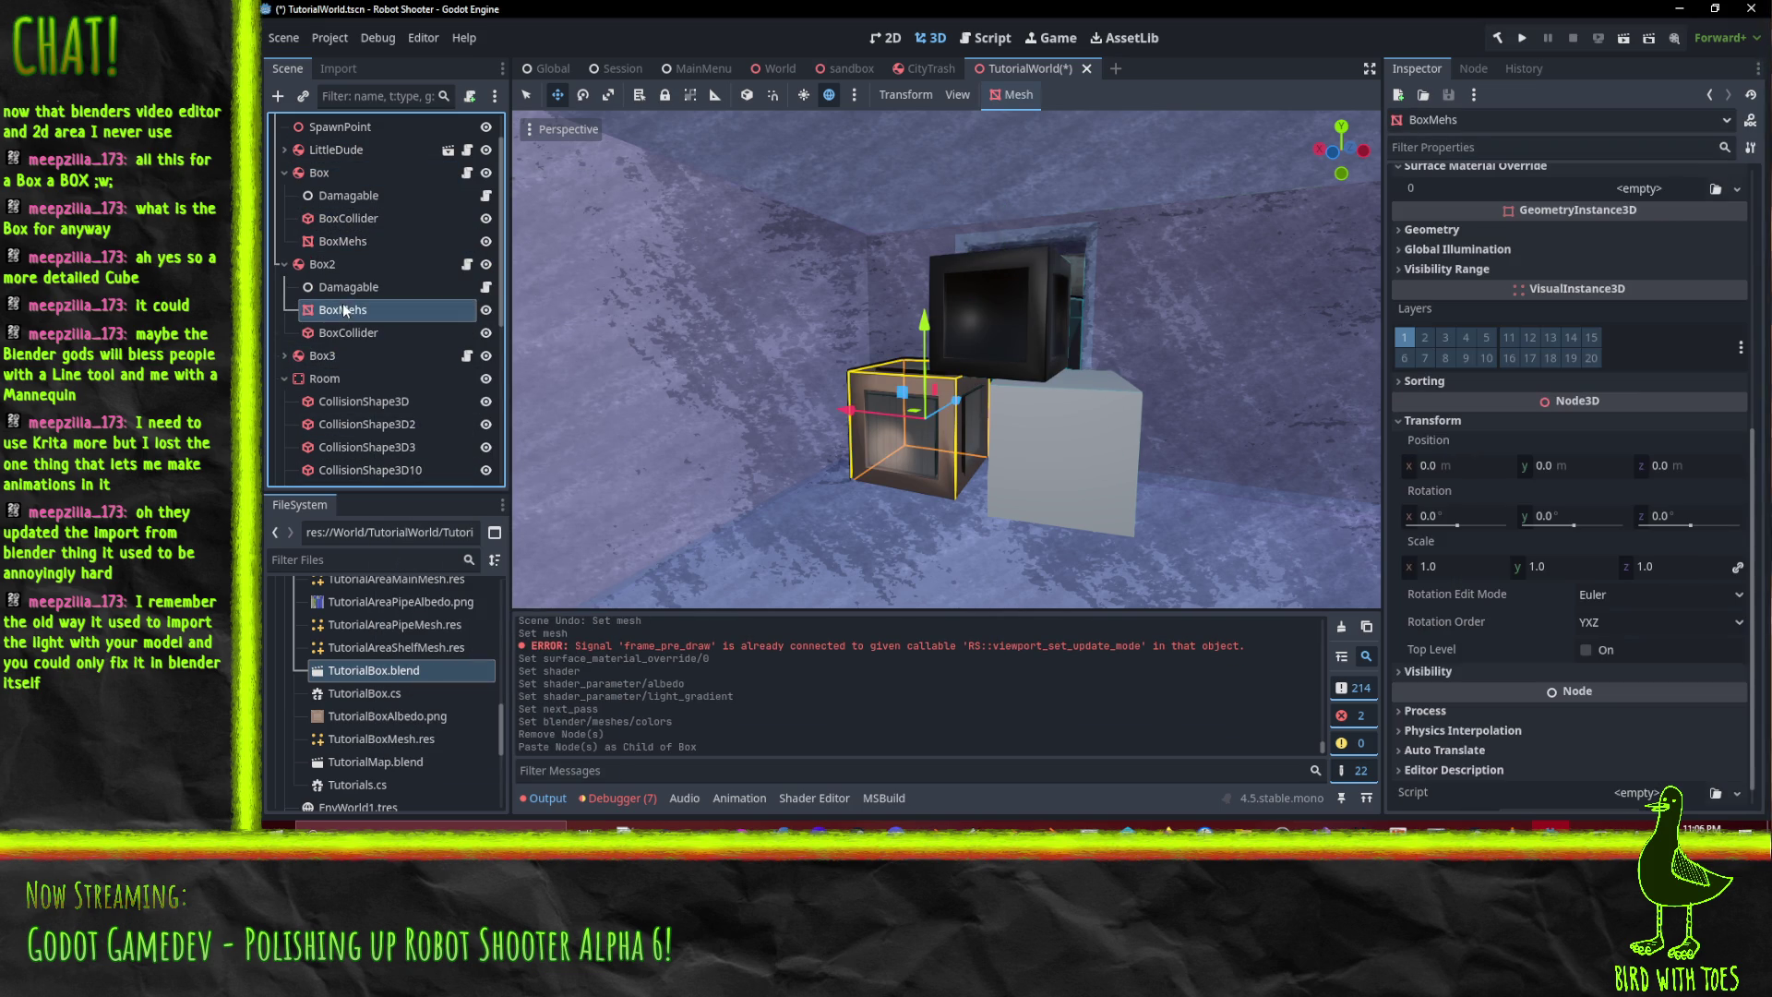
click(1013, 329)
key(f)
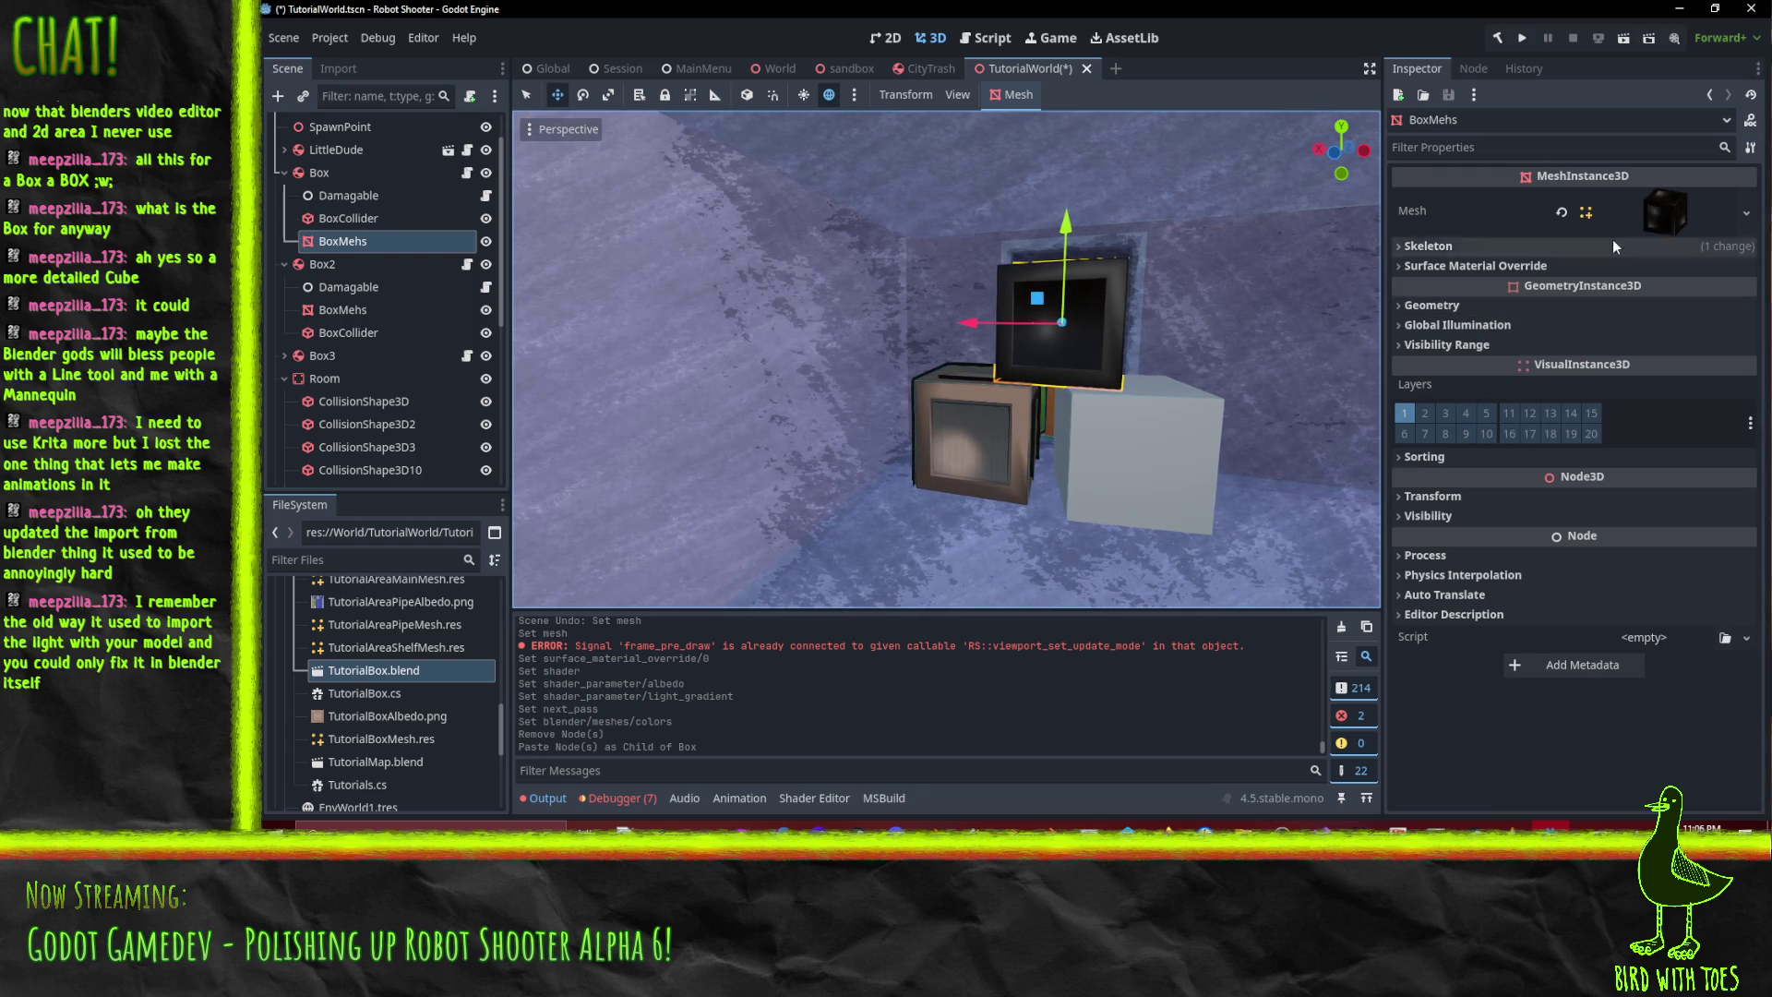
click(1667, 216)
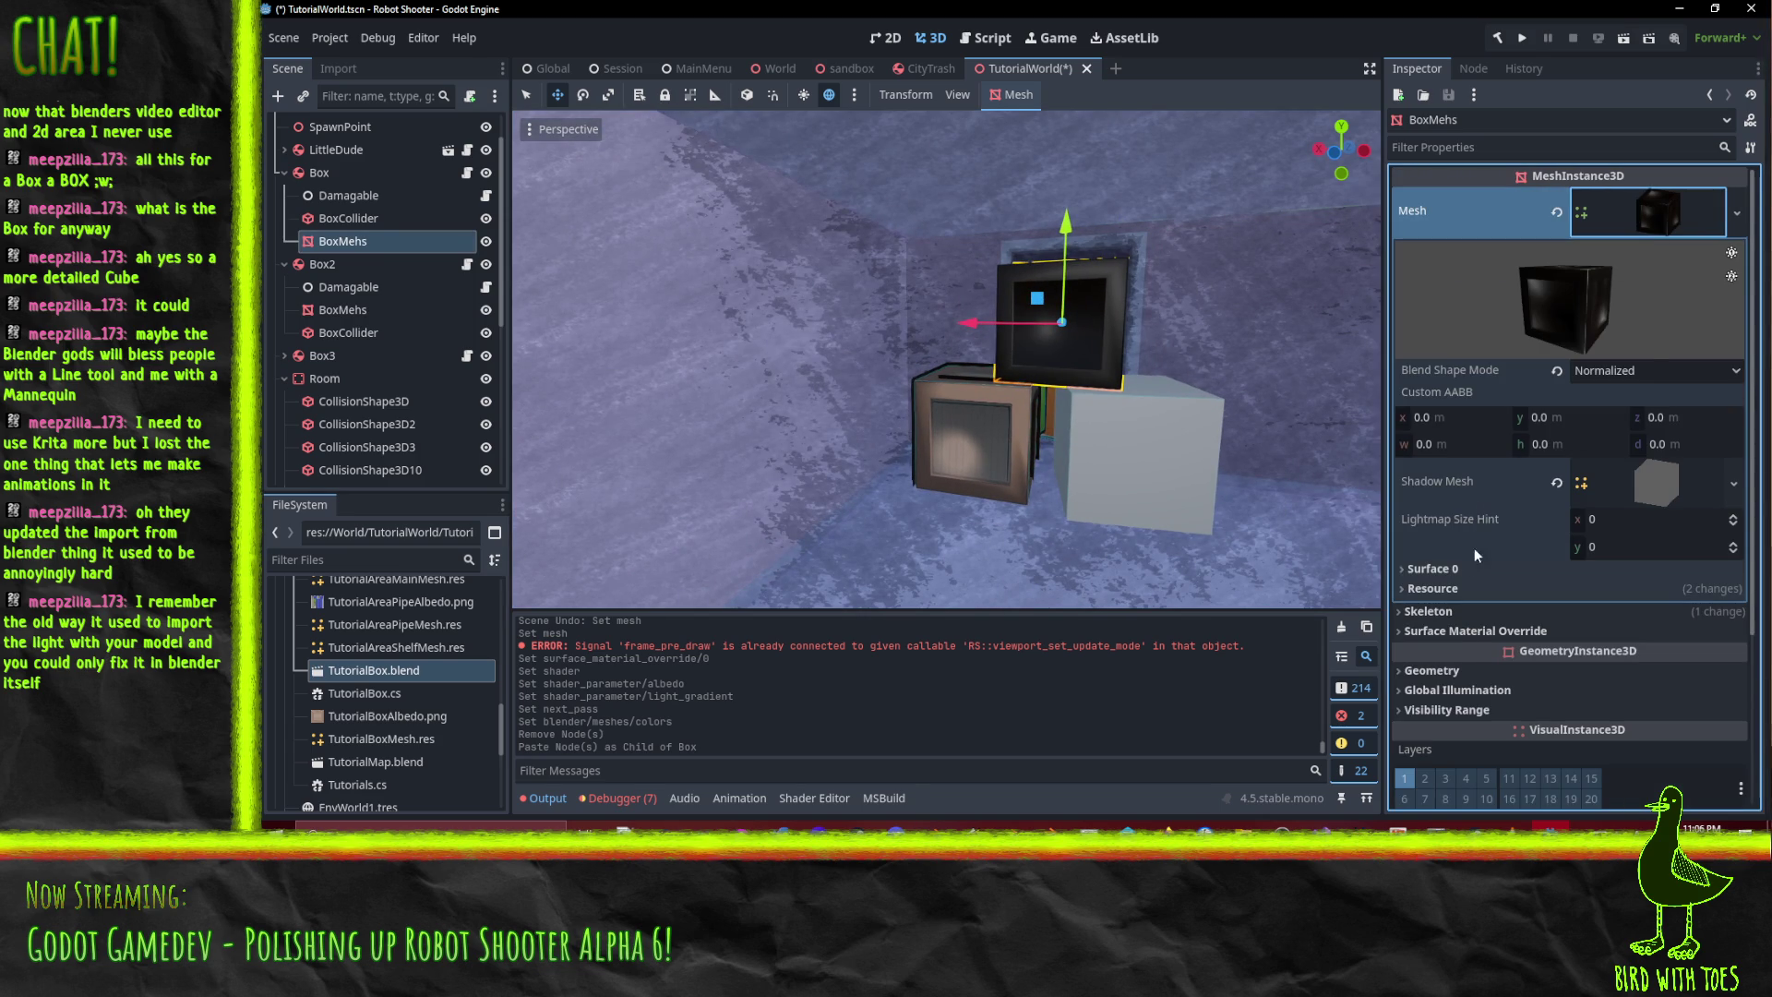
click(360, 312)
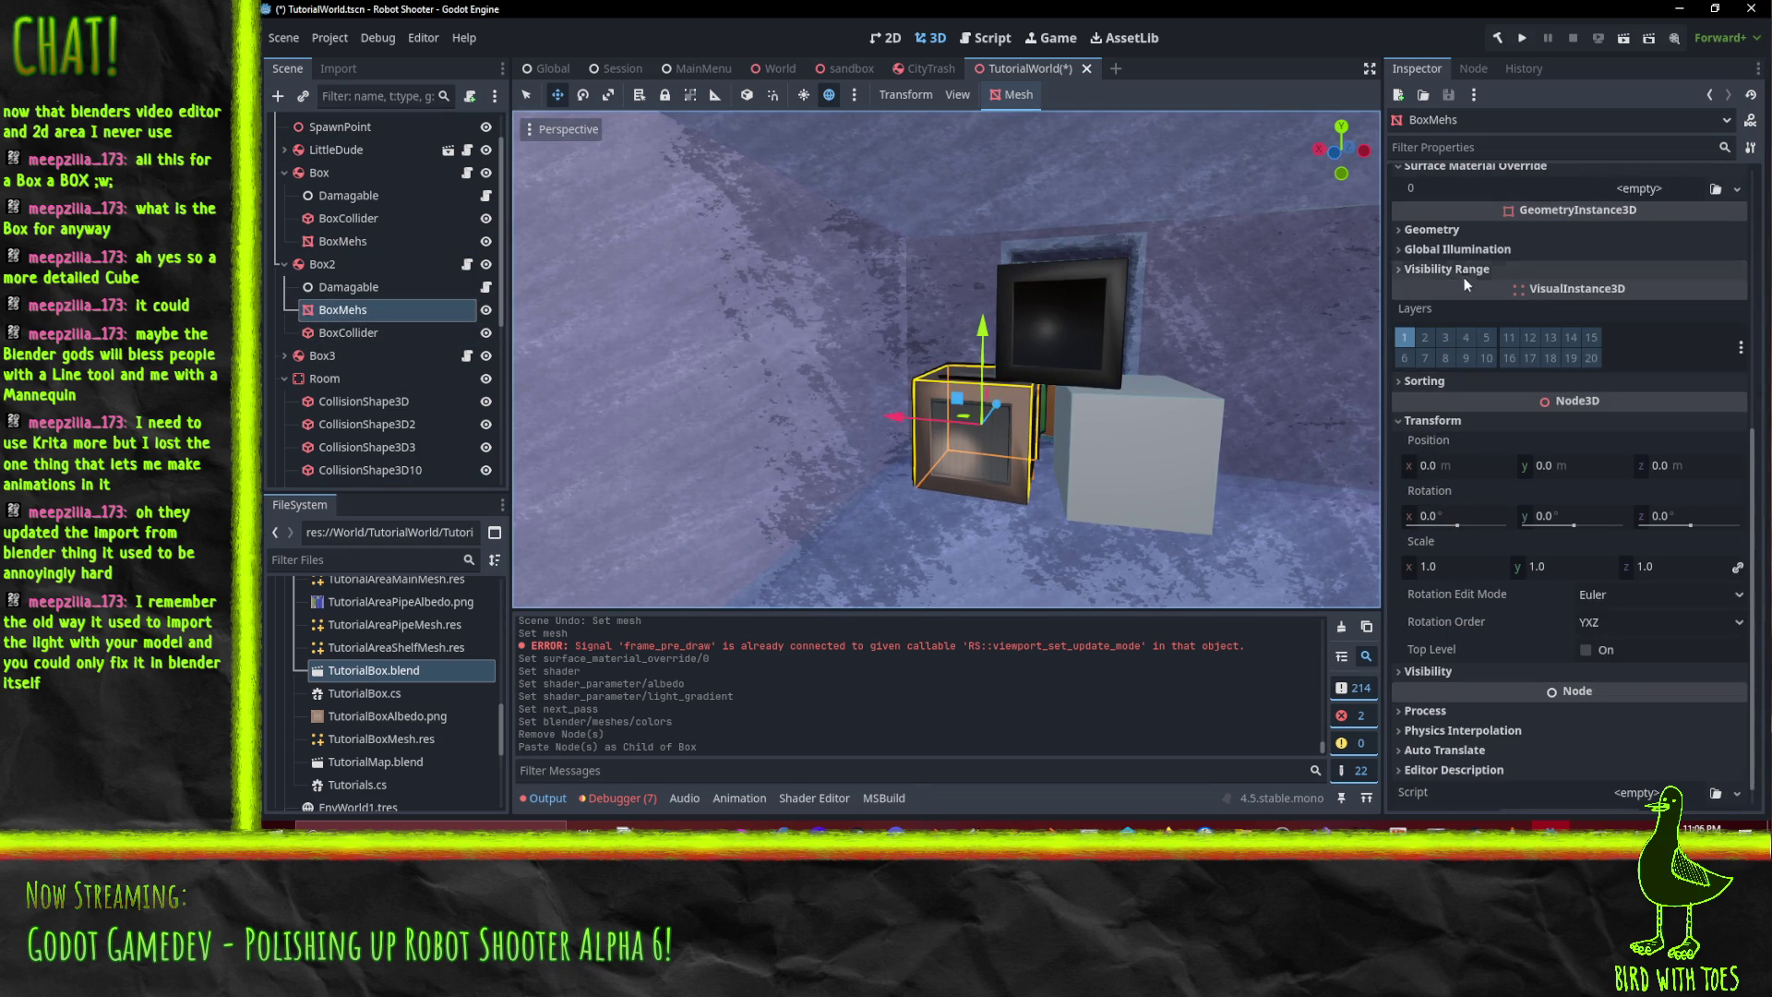
scroll(1514, 292, up, 5)
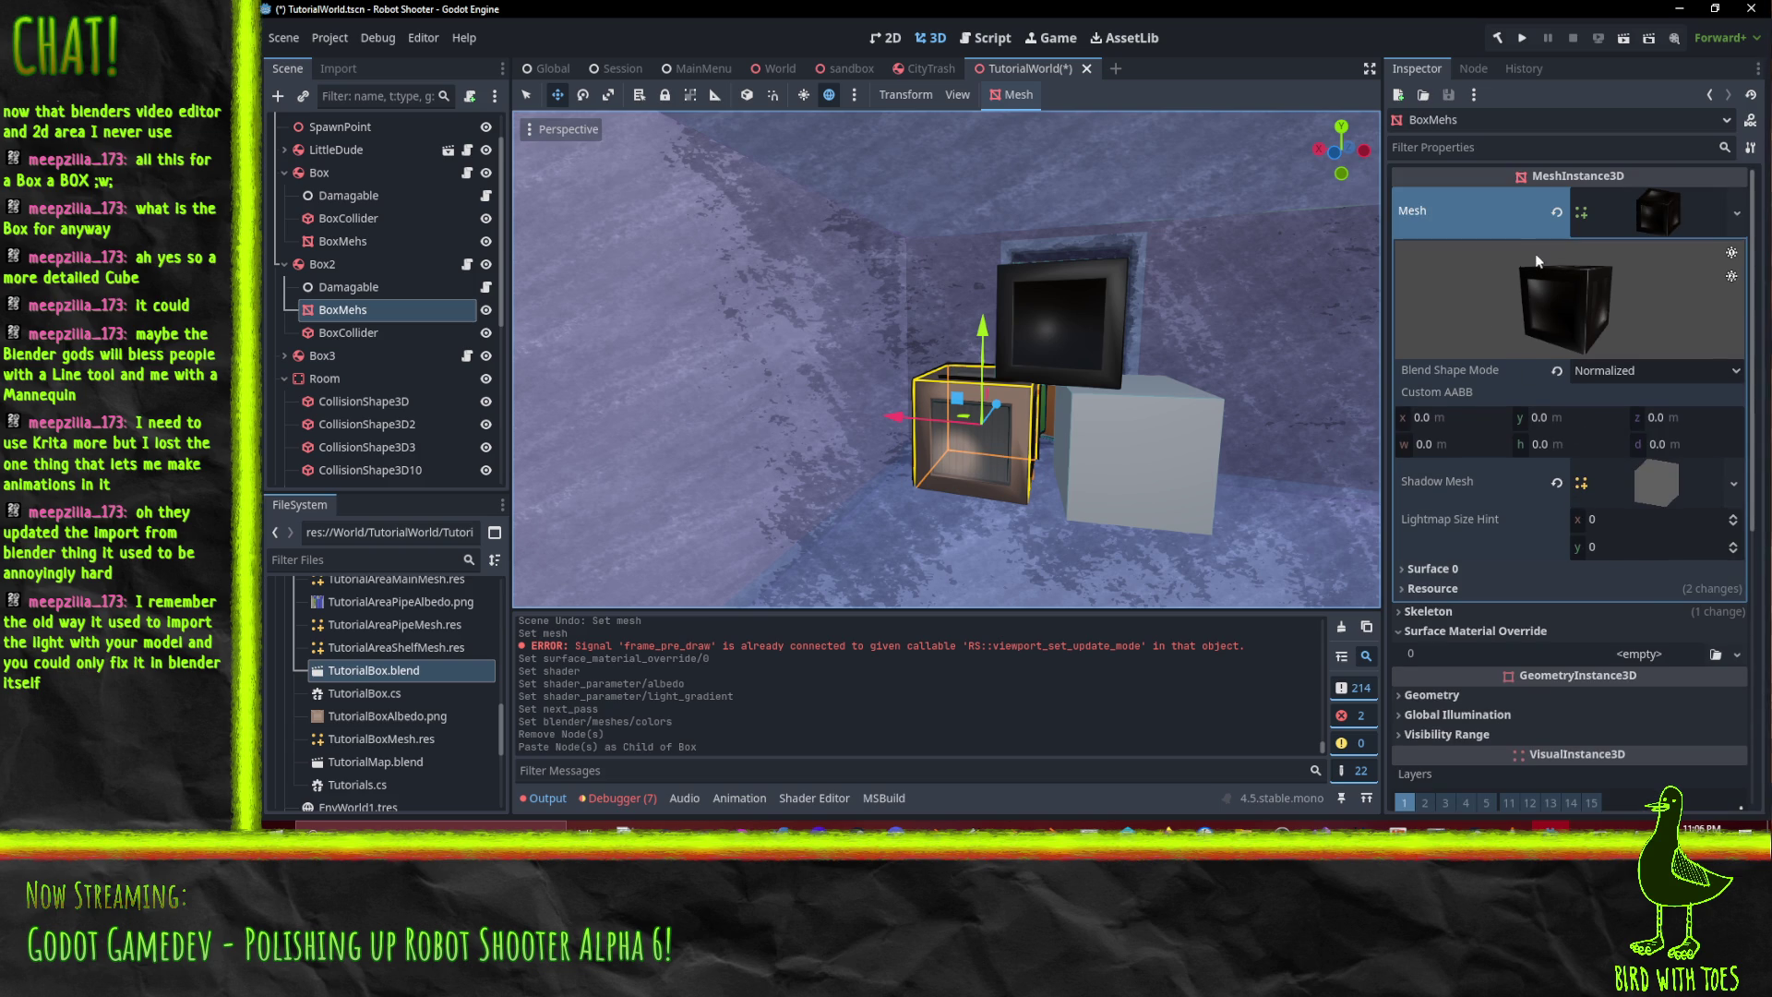
- Create a new ShaderMaterial override on surface 0 using the ToonLit shader
click(1737, 654)
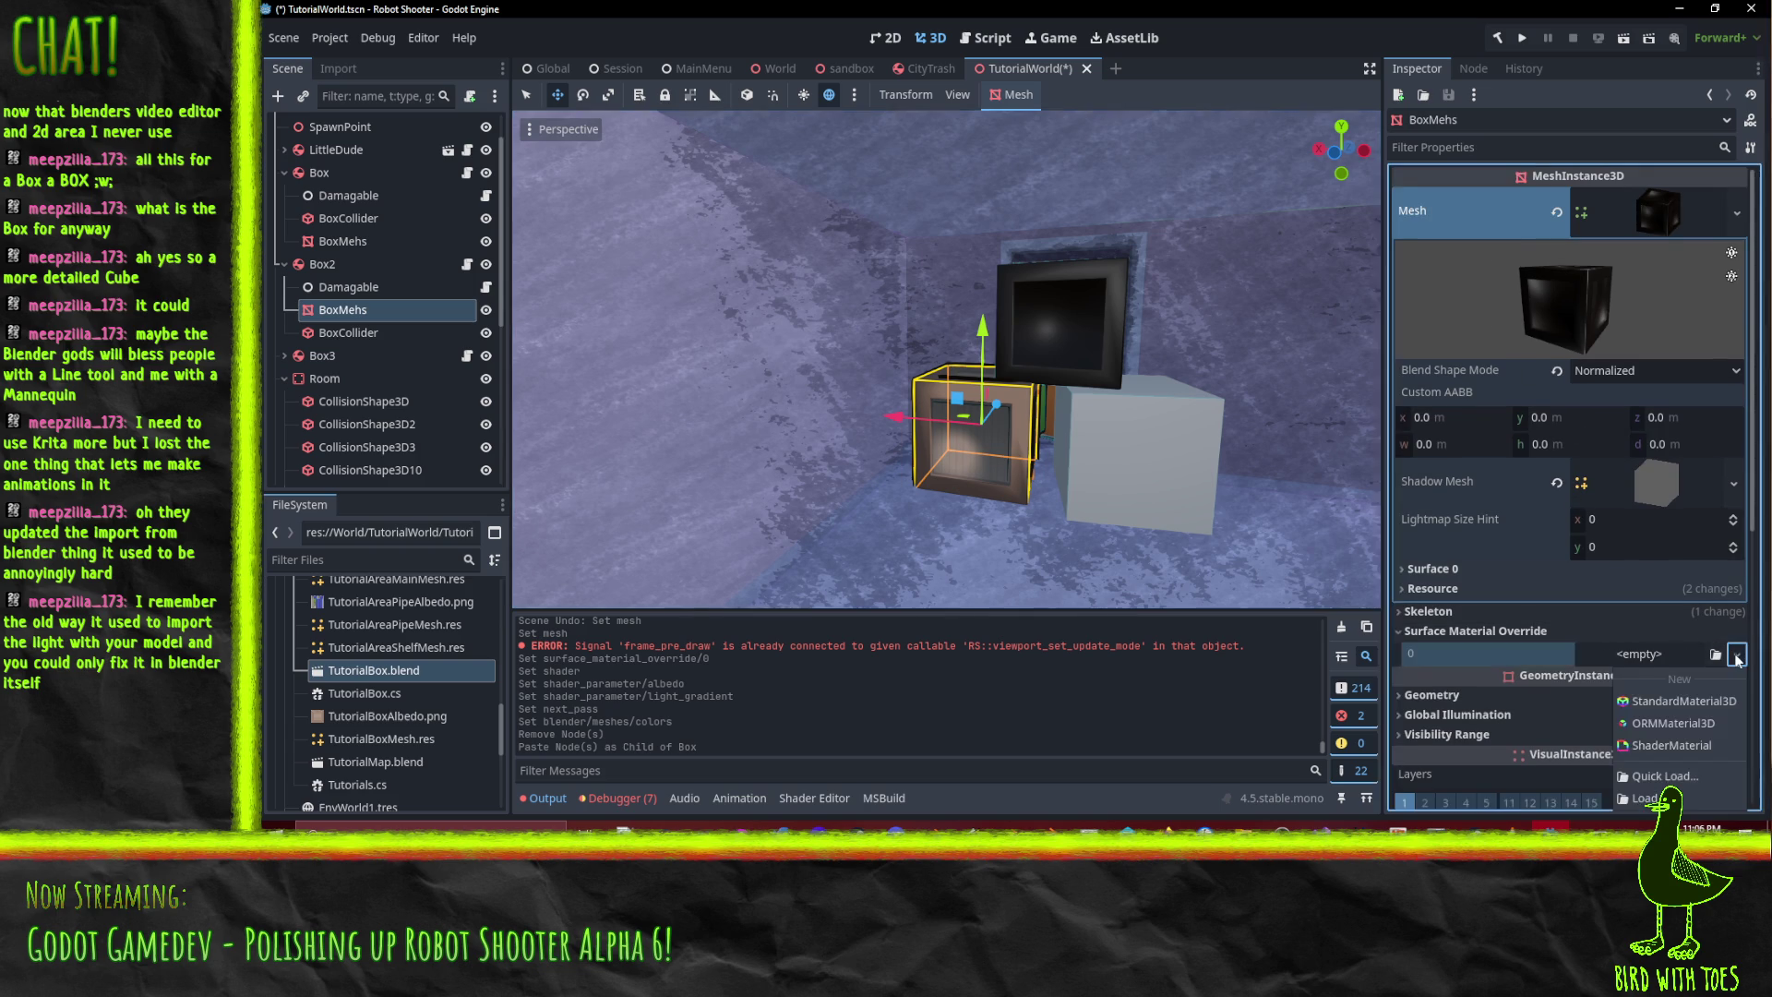
click(1671, 745)
scroll(1568, 572, down, 3)
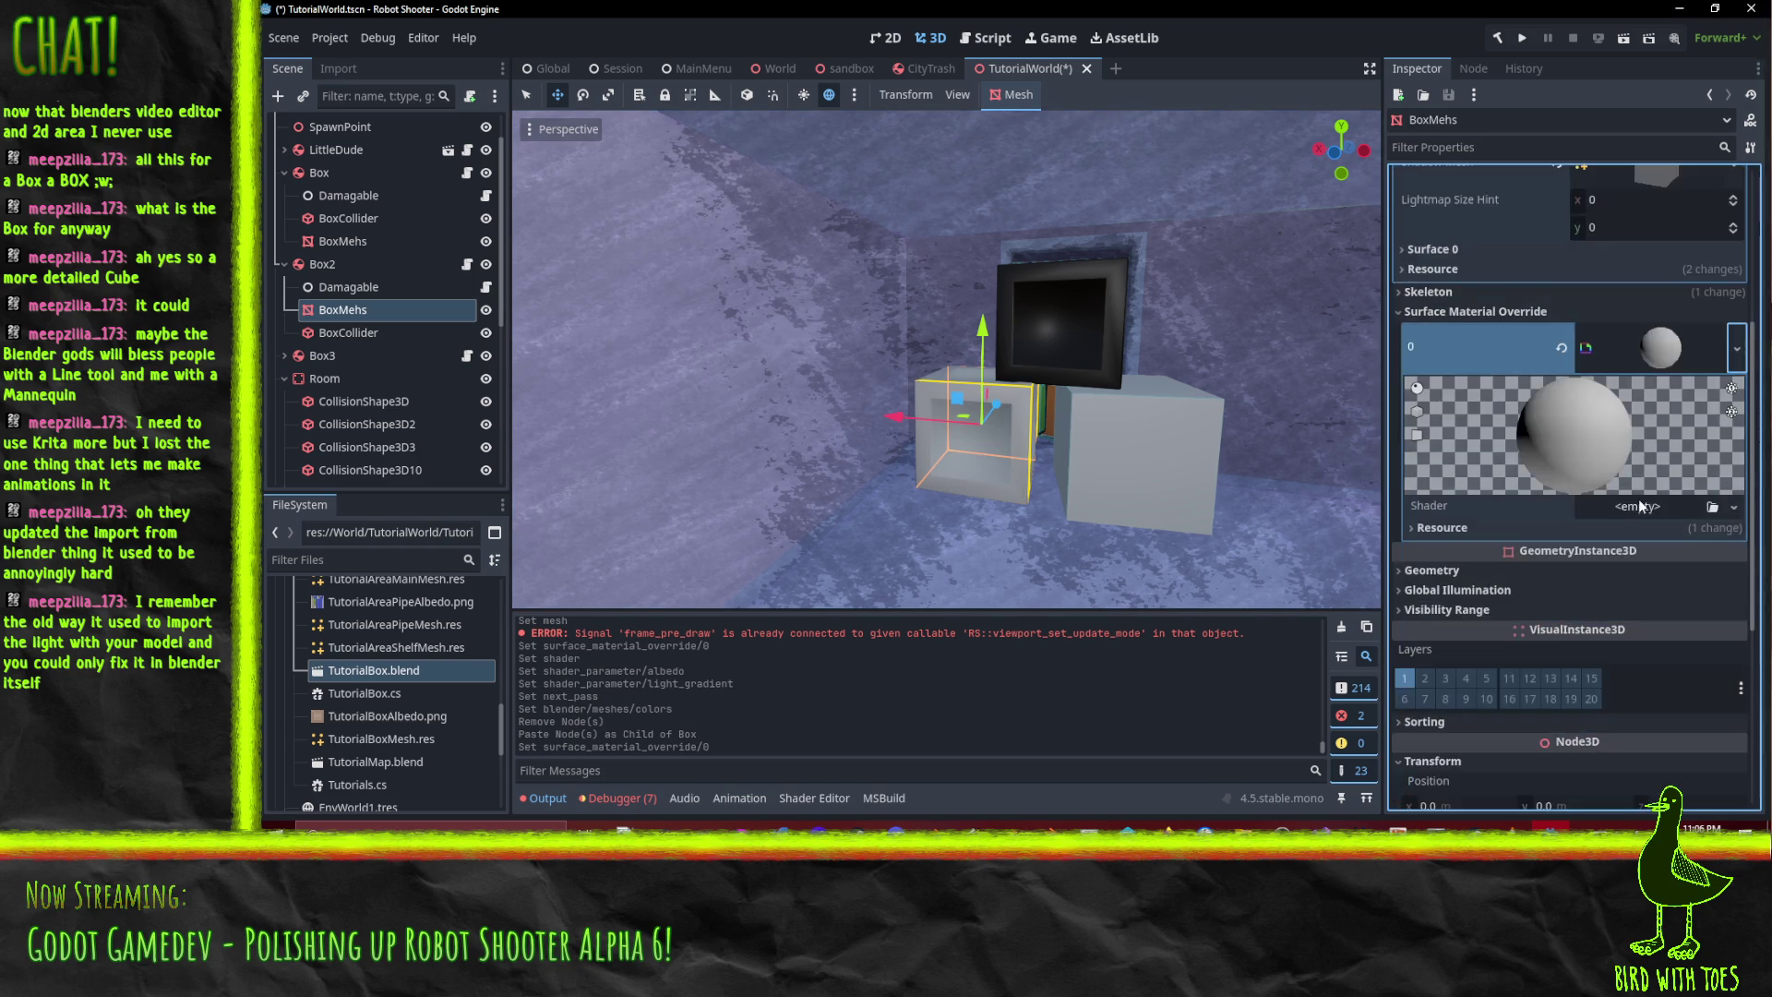
click(1734, 508)
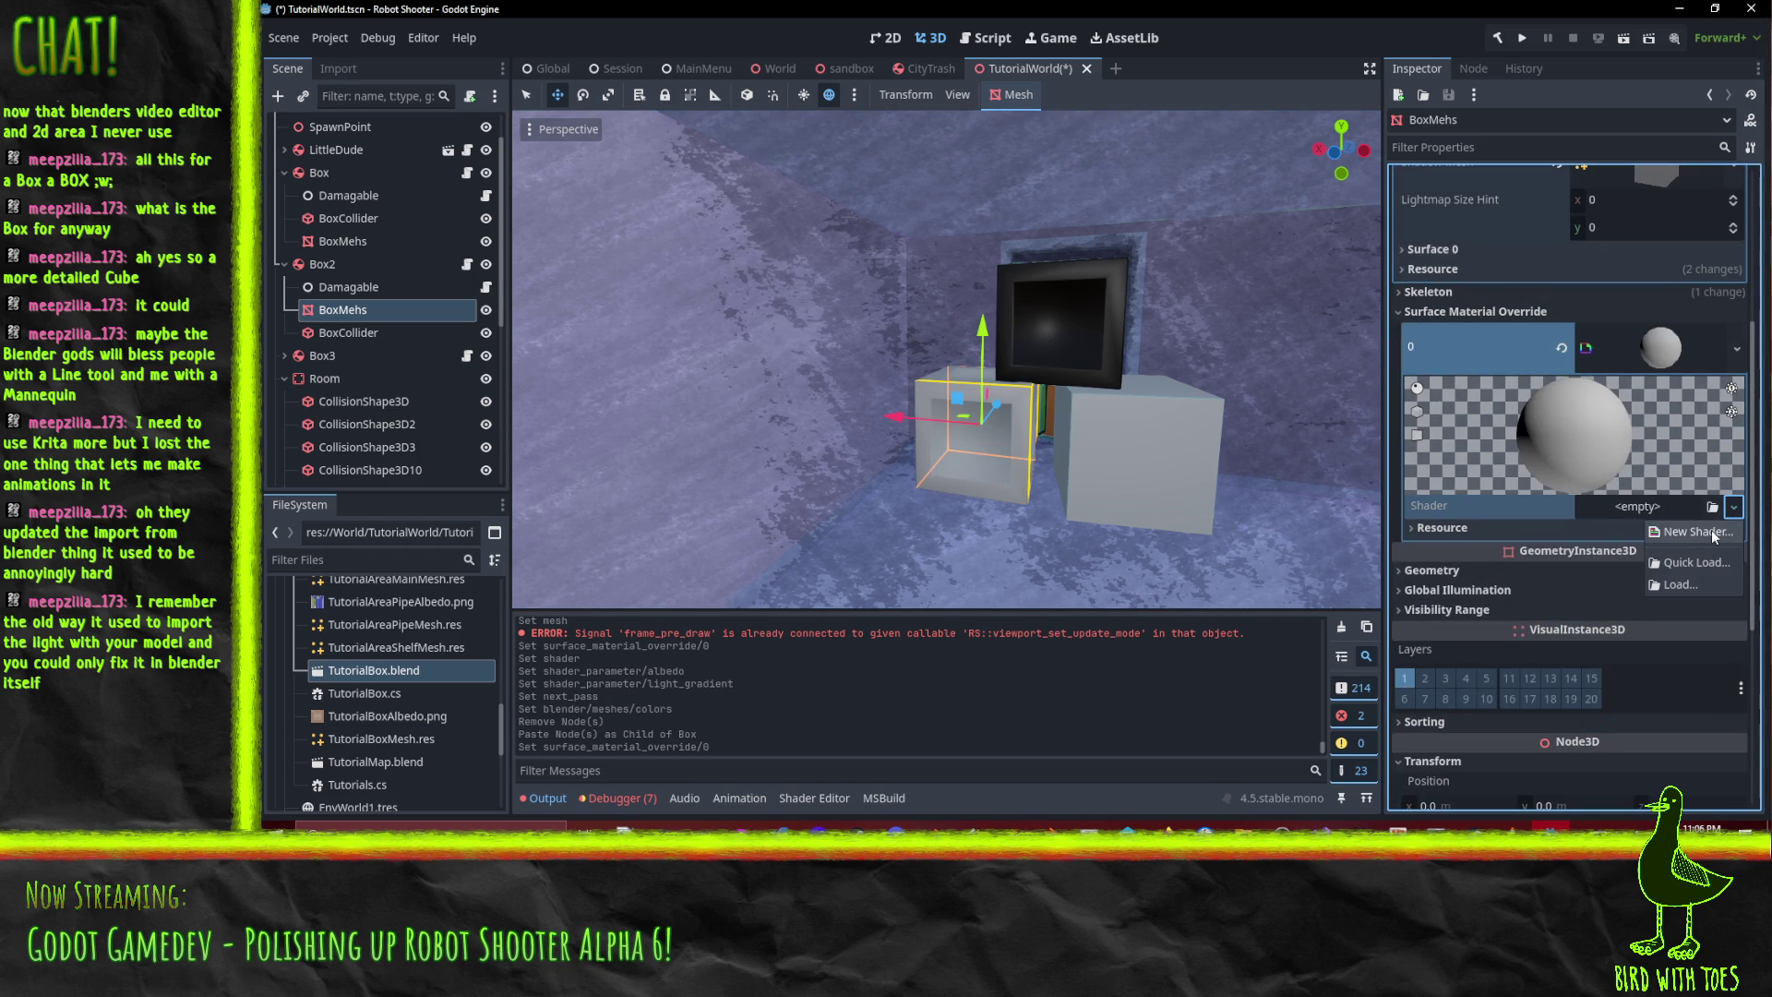
click(1709, 559)
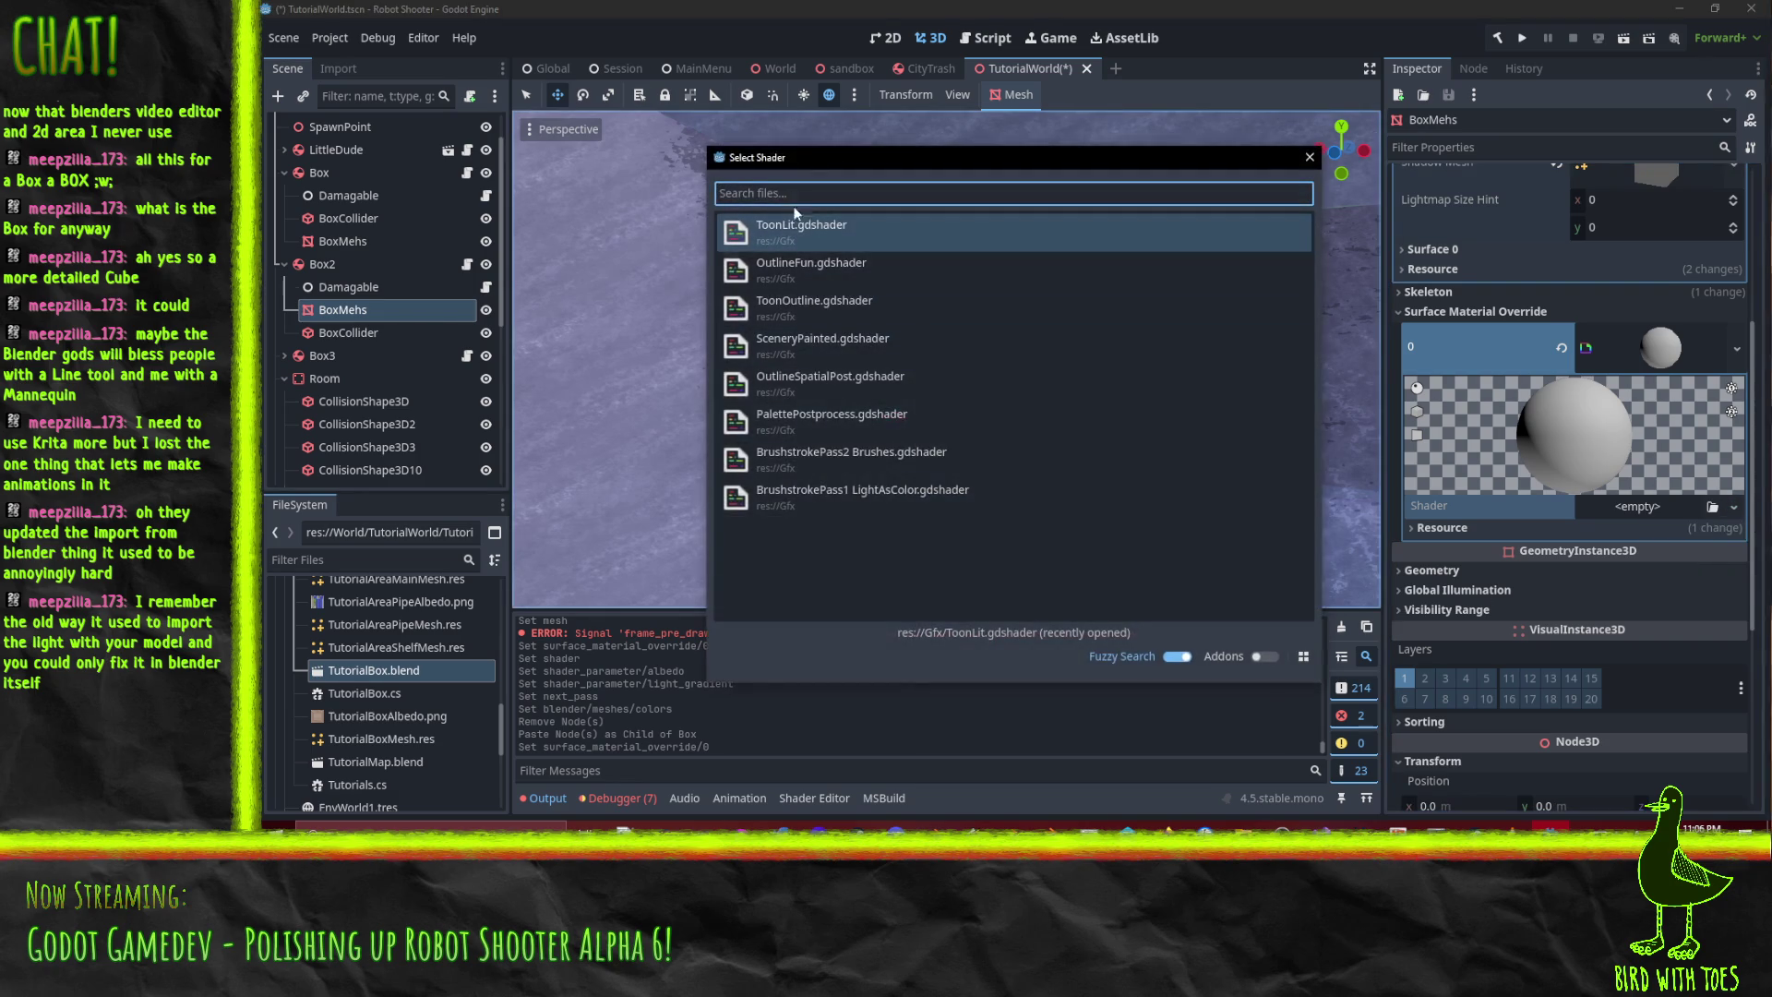
click(799, 237)
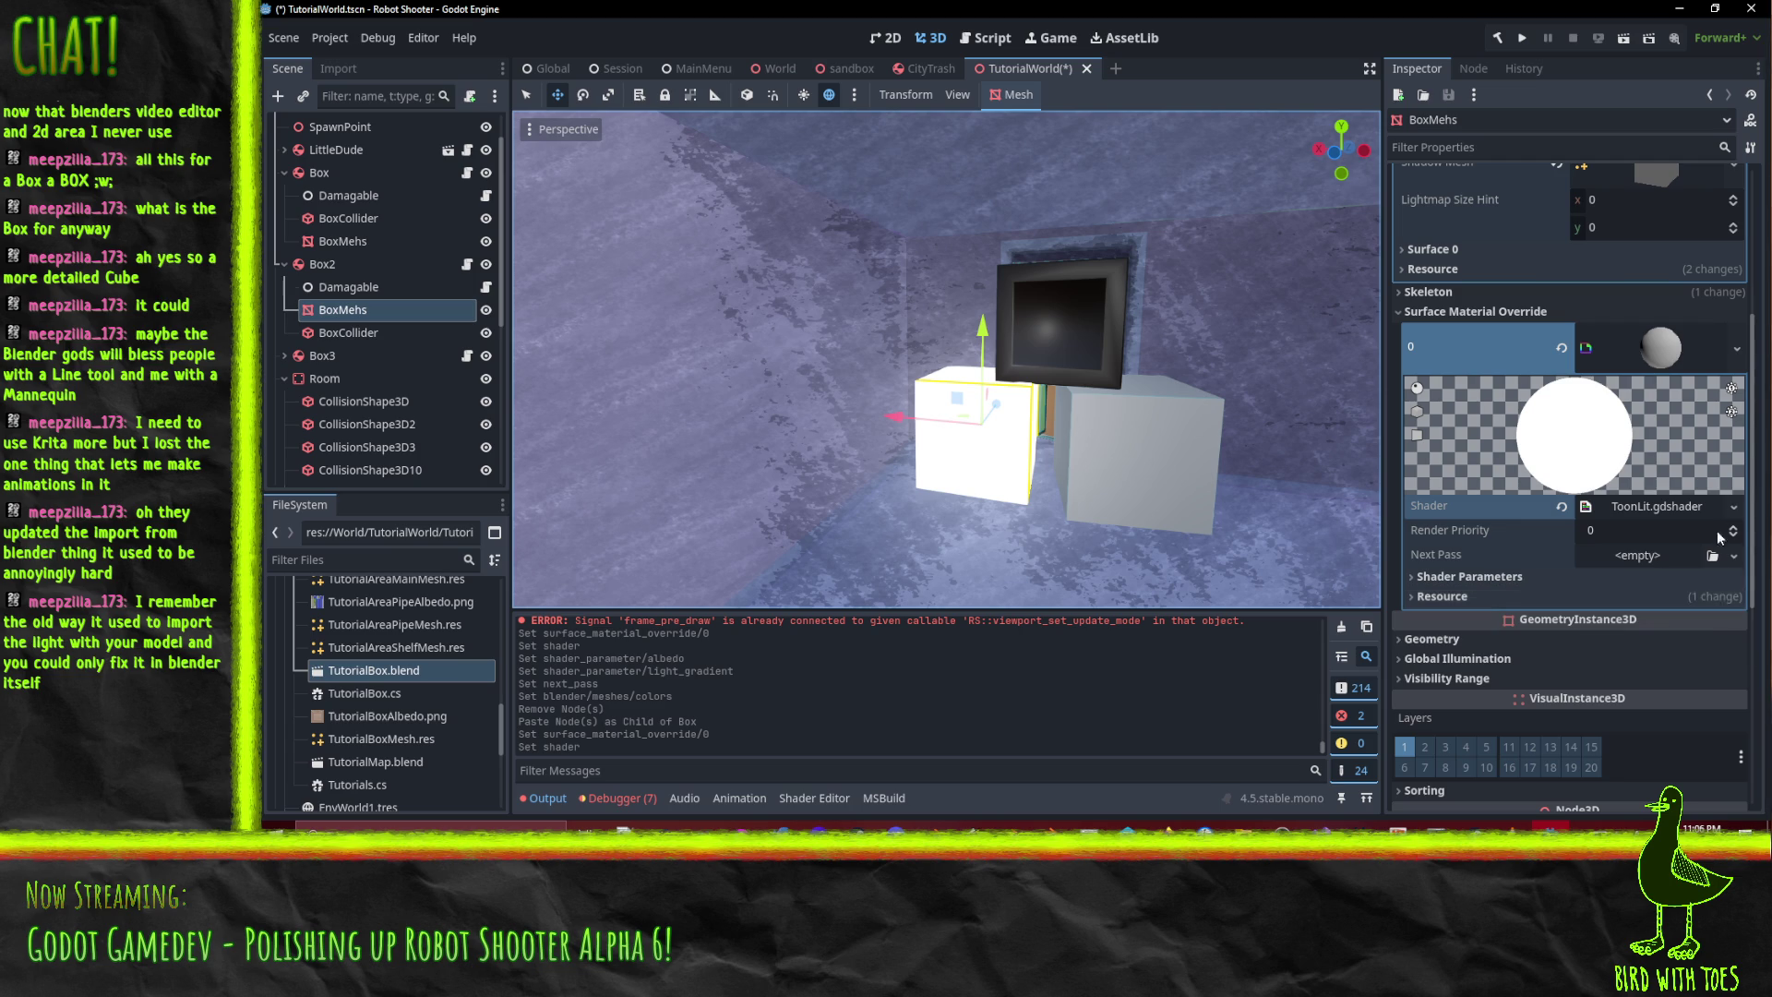
- Set the outline material as the shader material's Next Pass
click(1734, 556)
click(1652, 759)
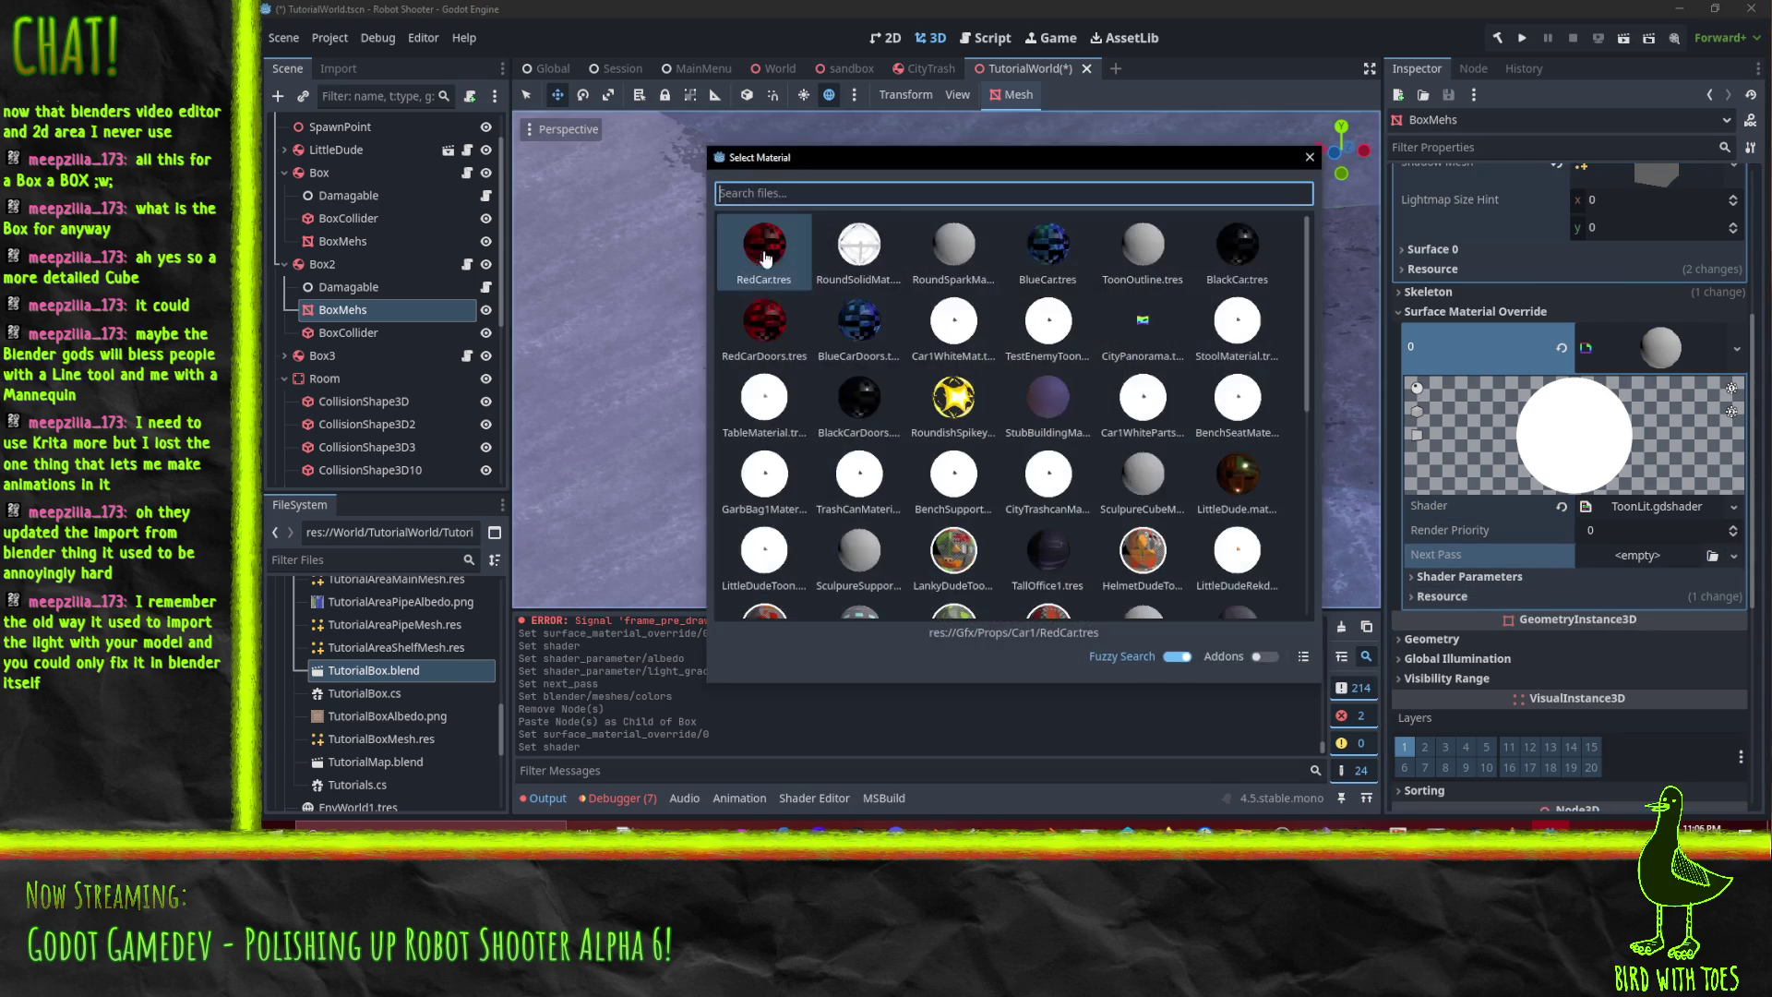
text(outline)
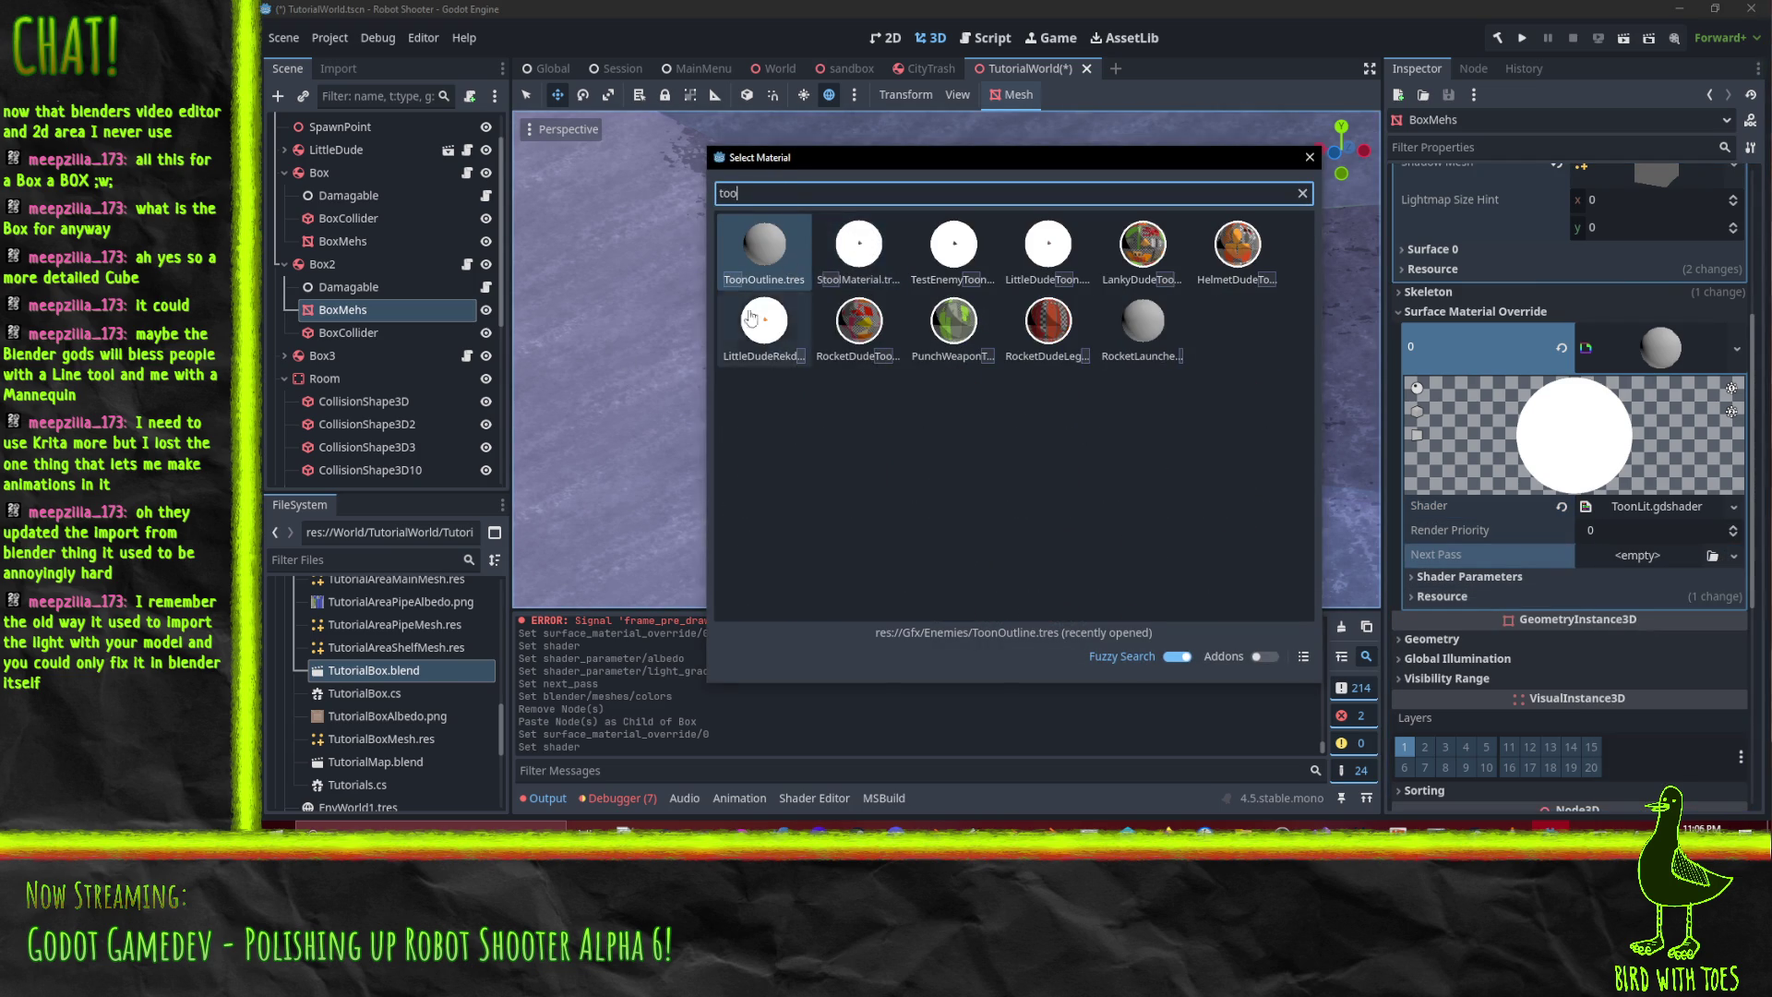
key(Return)
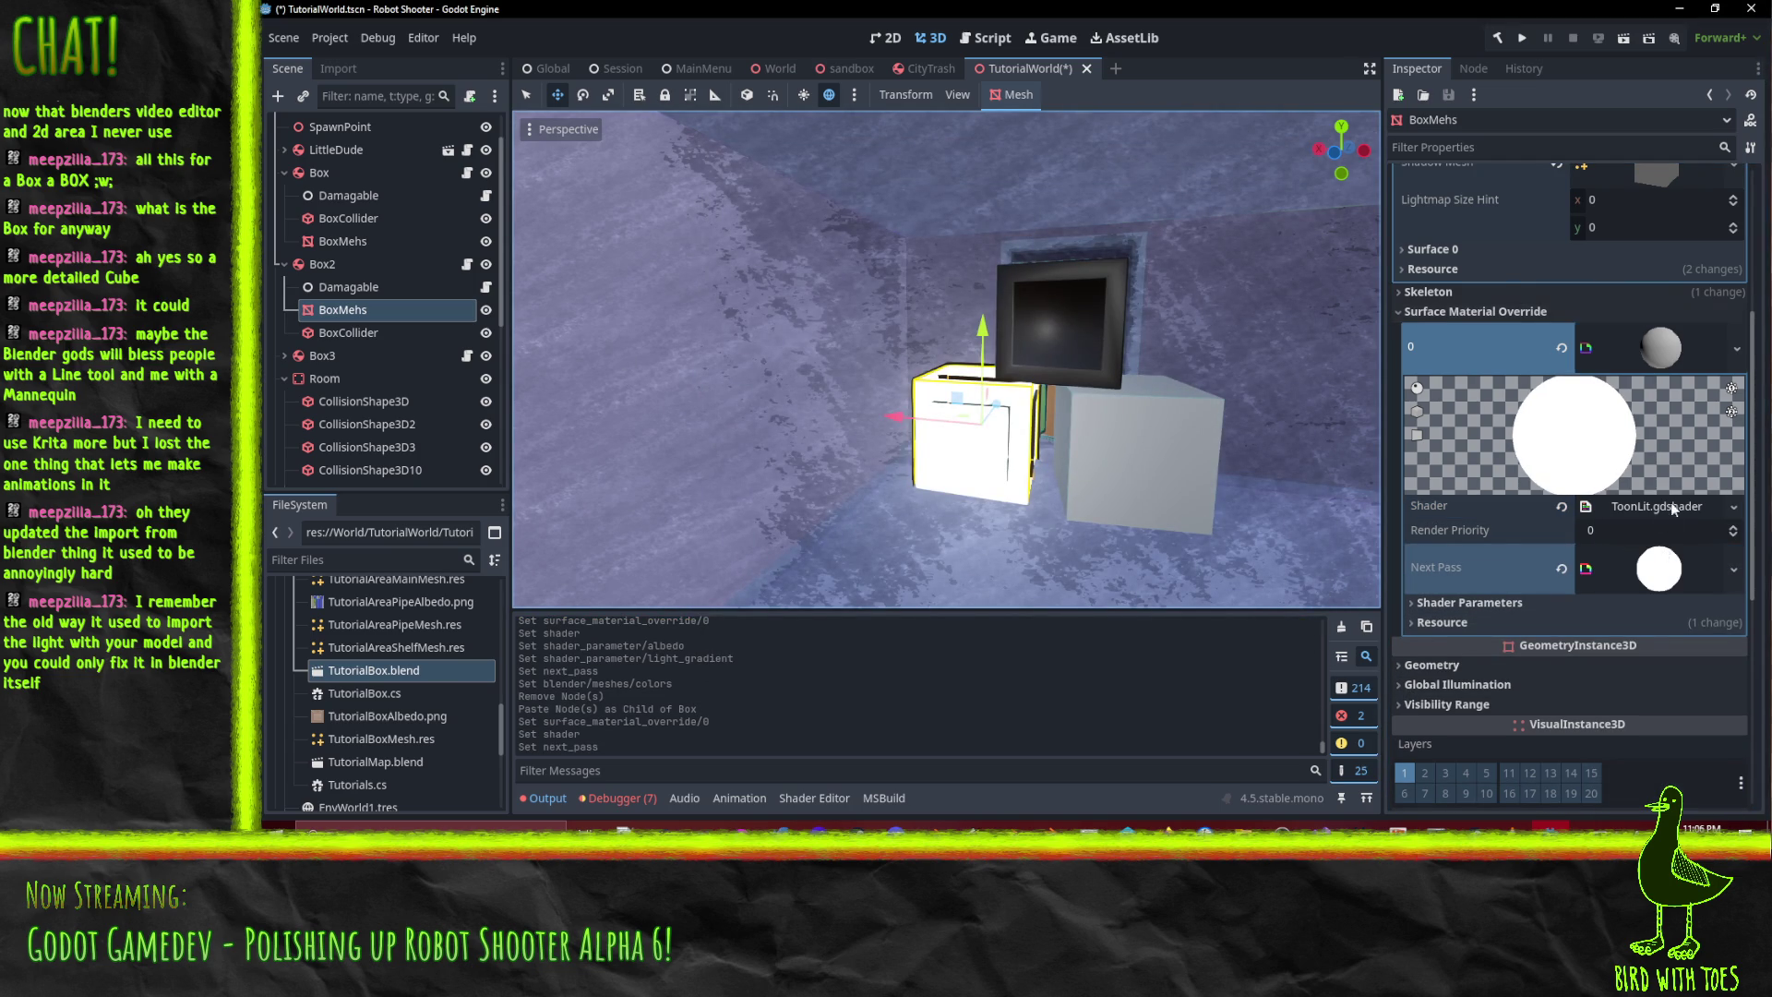
- Set the box texture as the material's Albedo parameter
click(1679, 342)
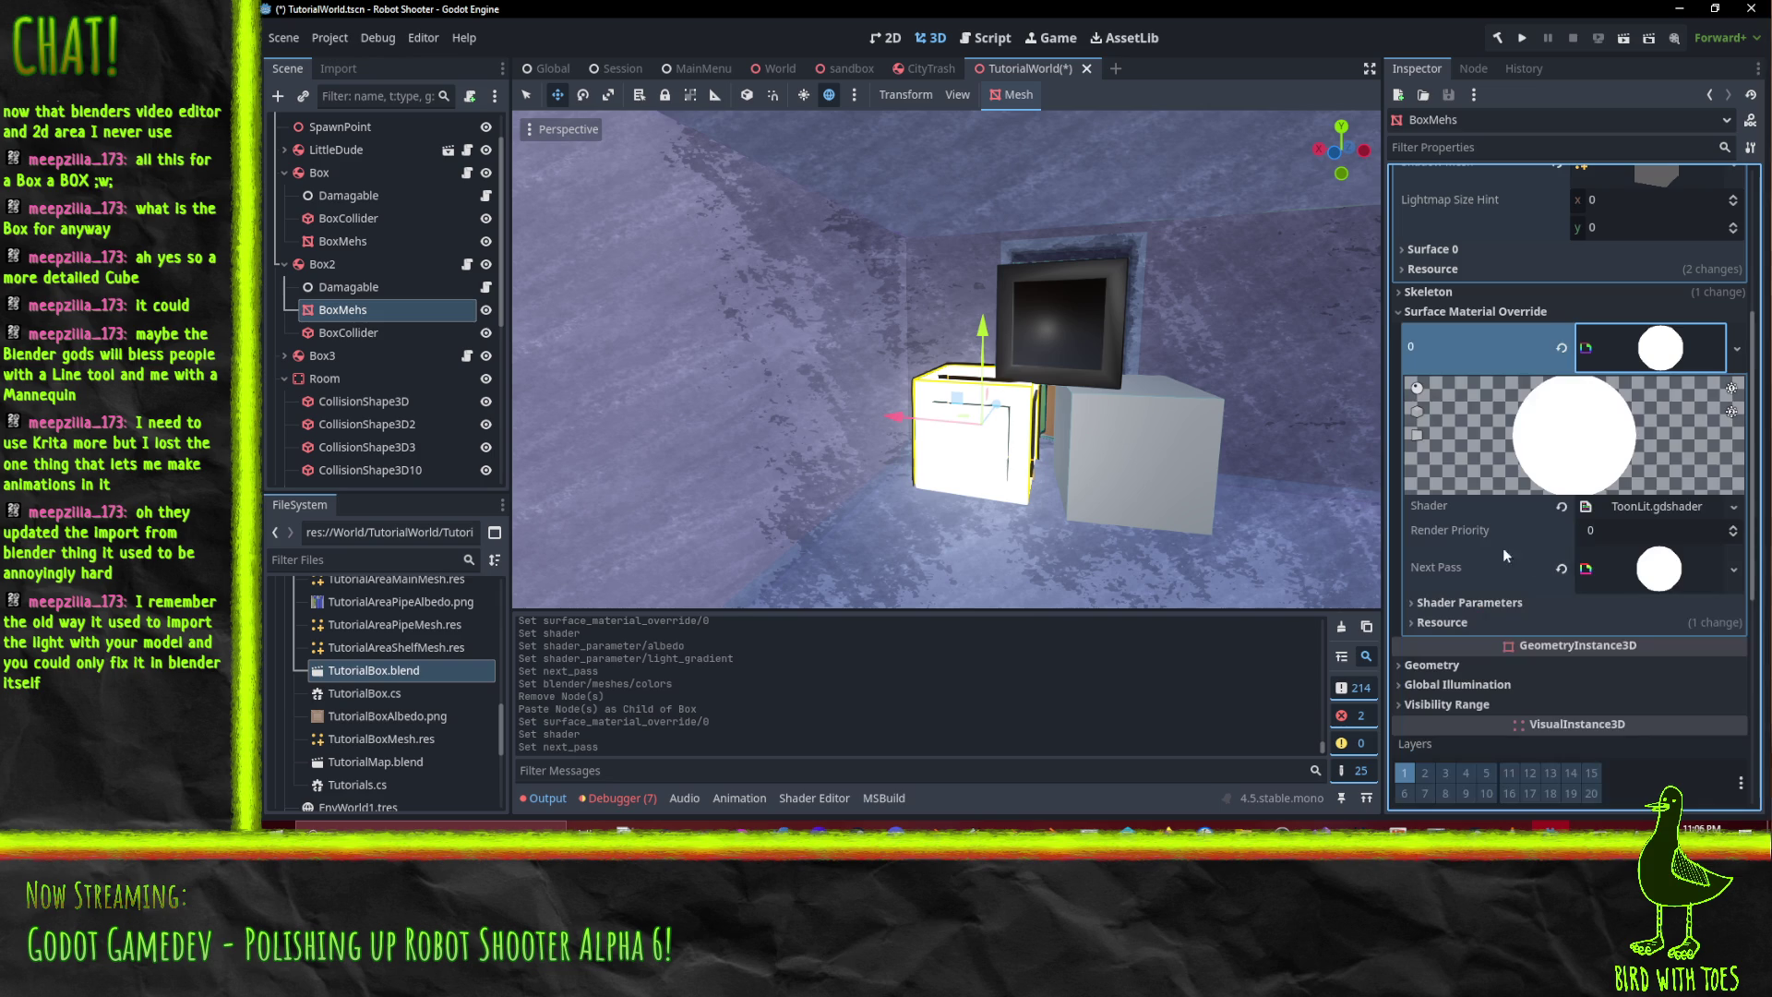
click(1460, 600)
scroll(1603, 602, down, 3)
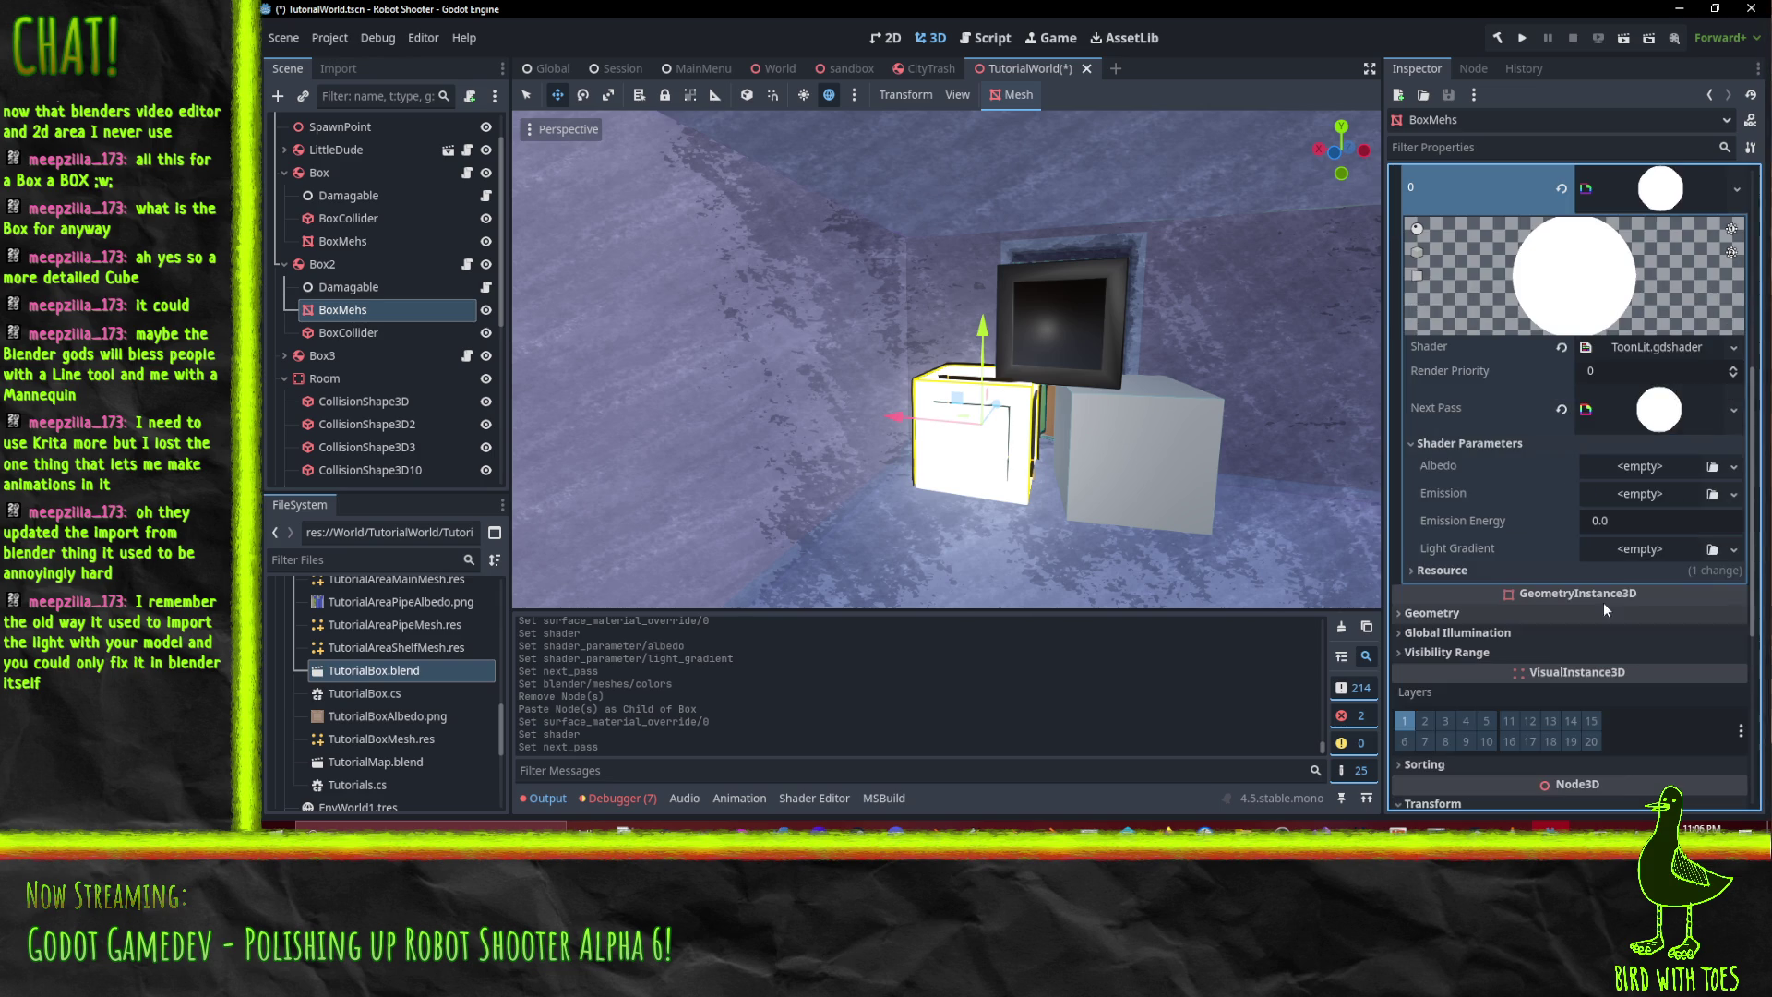
click(1724, 466)
click(1594, 784)
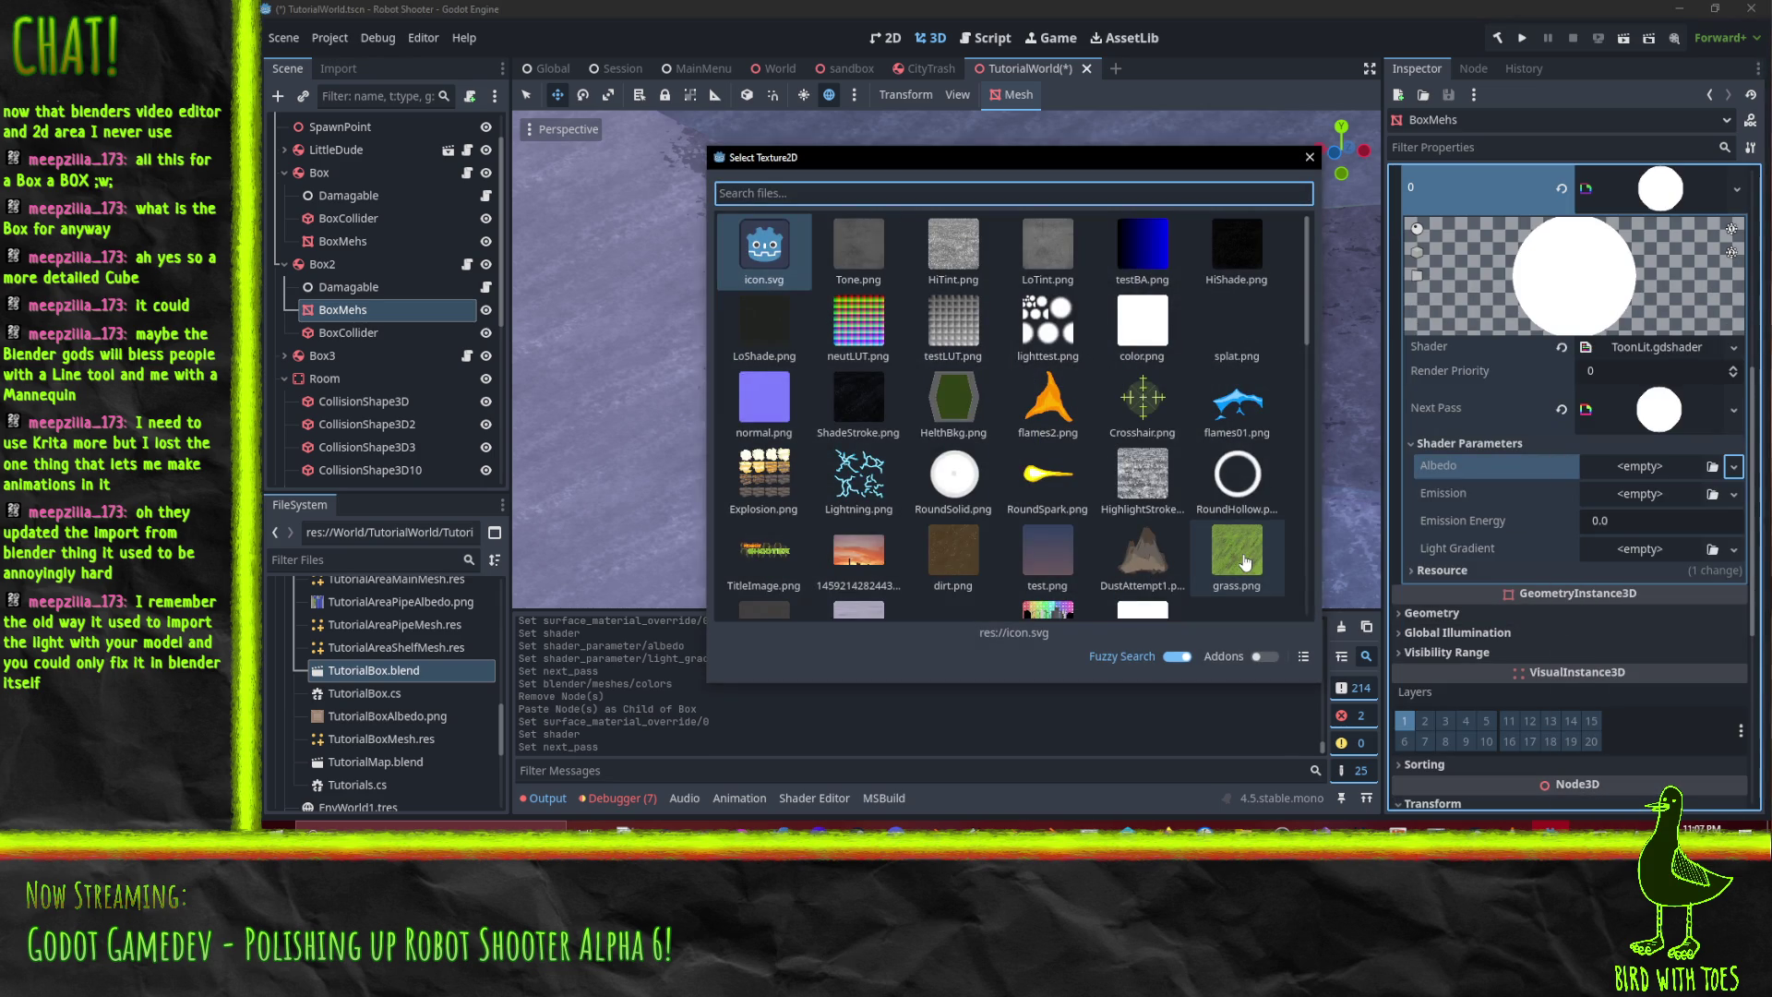
text(box)
key(Return)
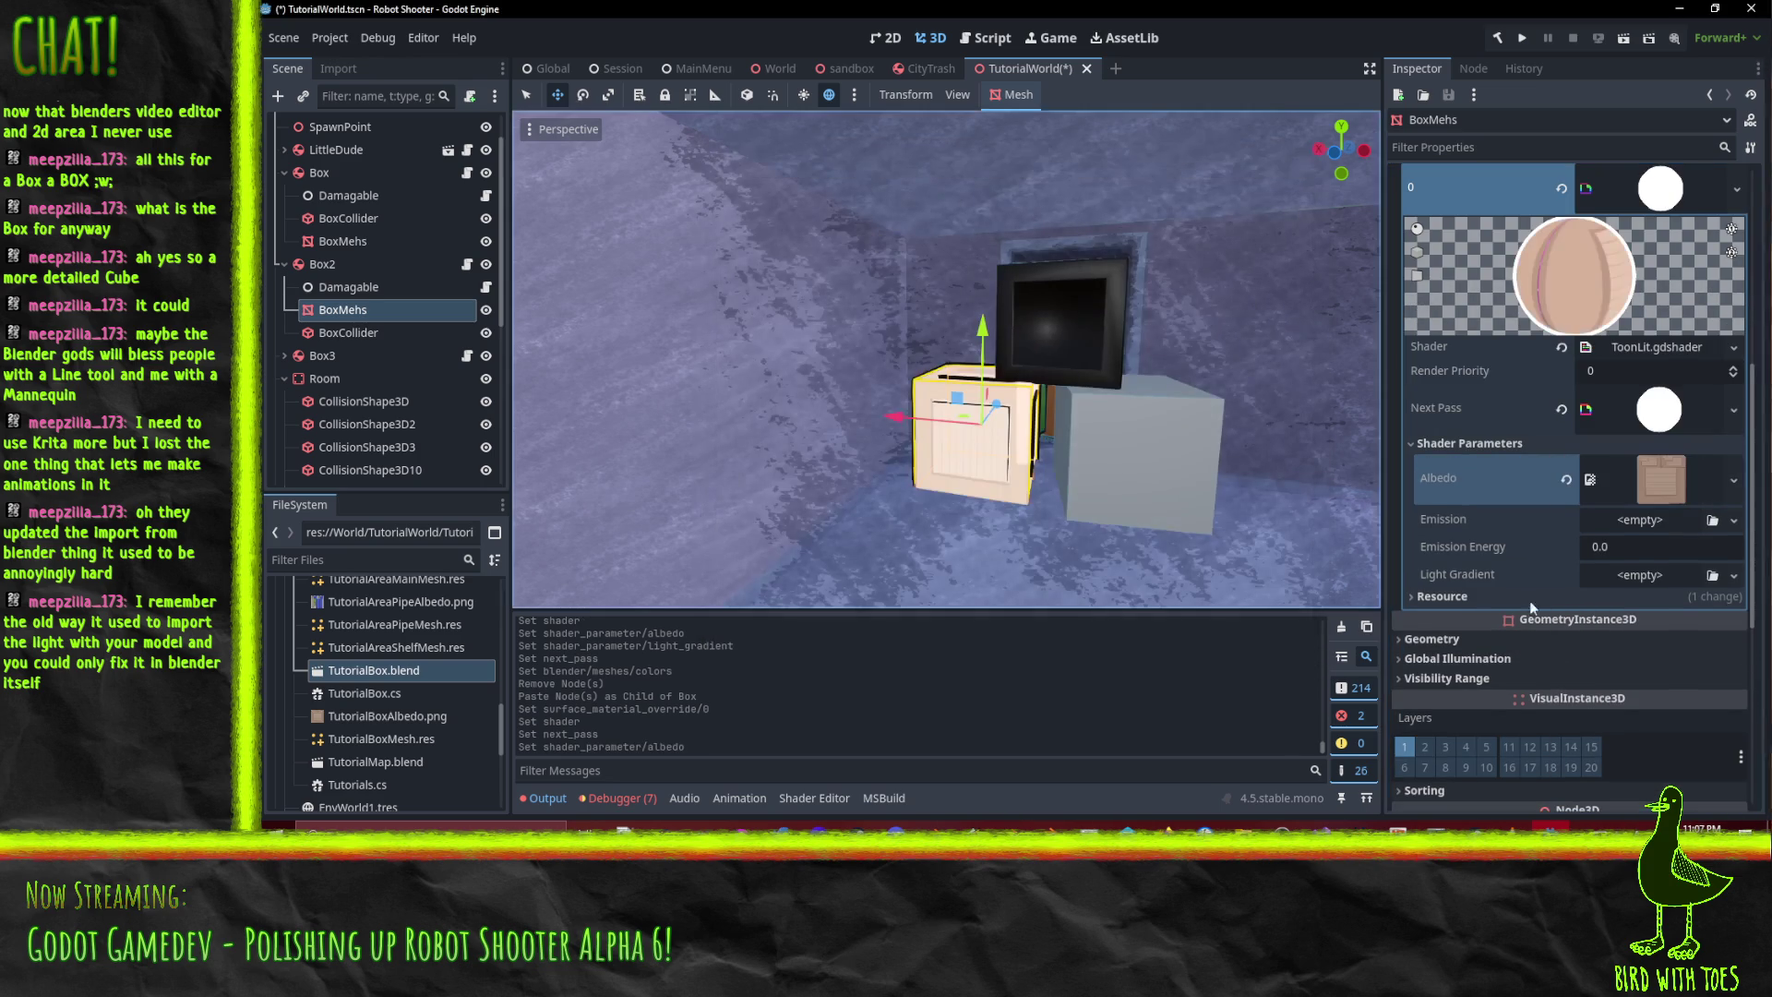
- Set the cel gradient as Light Gradient and save TutorialWorld.tscn
click(1733, 574)
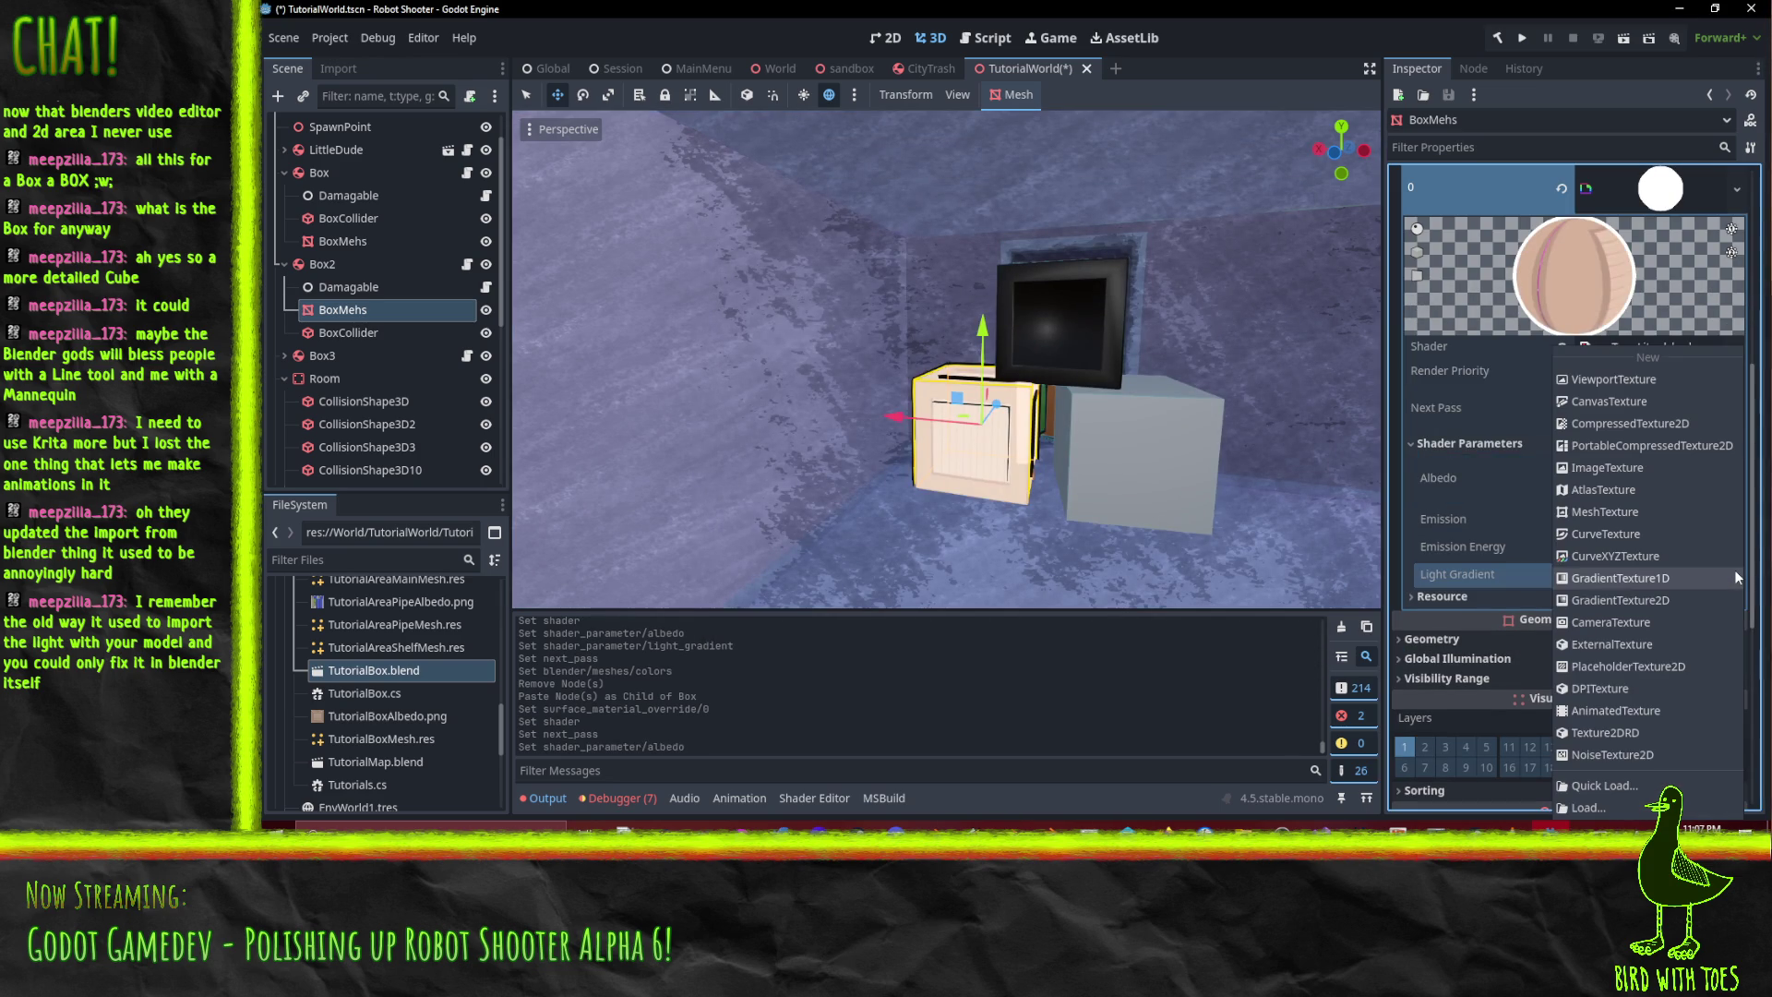
click(1599, 783)
text(grad)
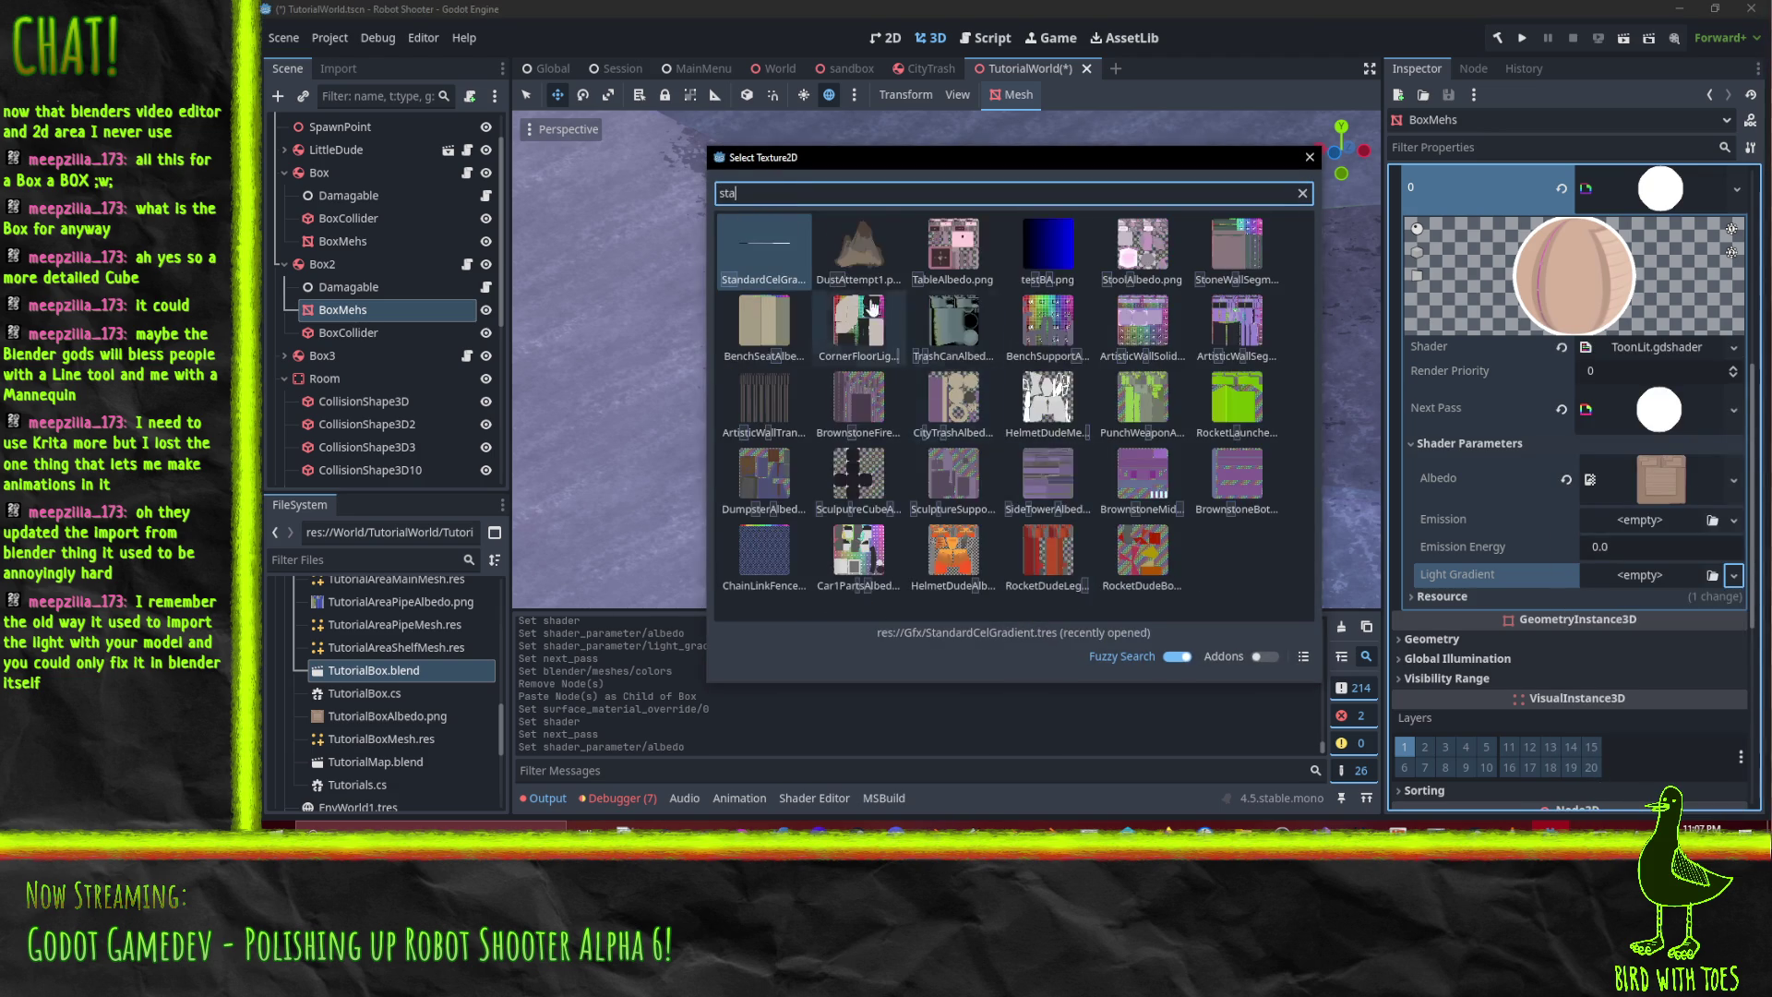
key(Return)
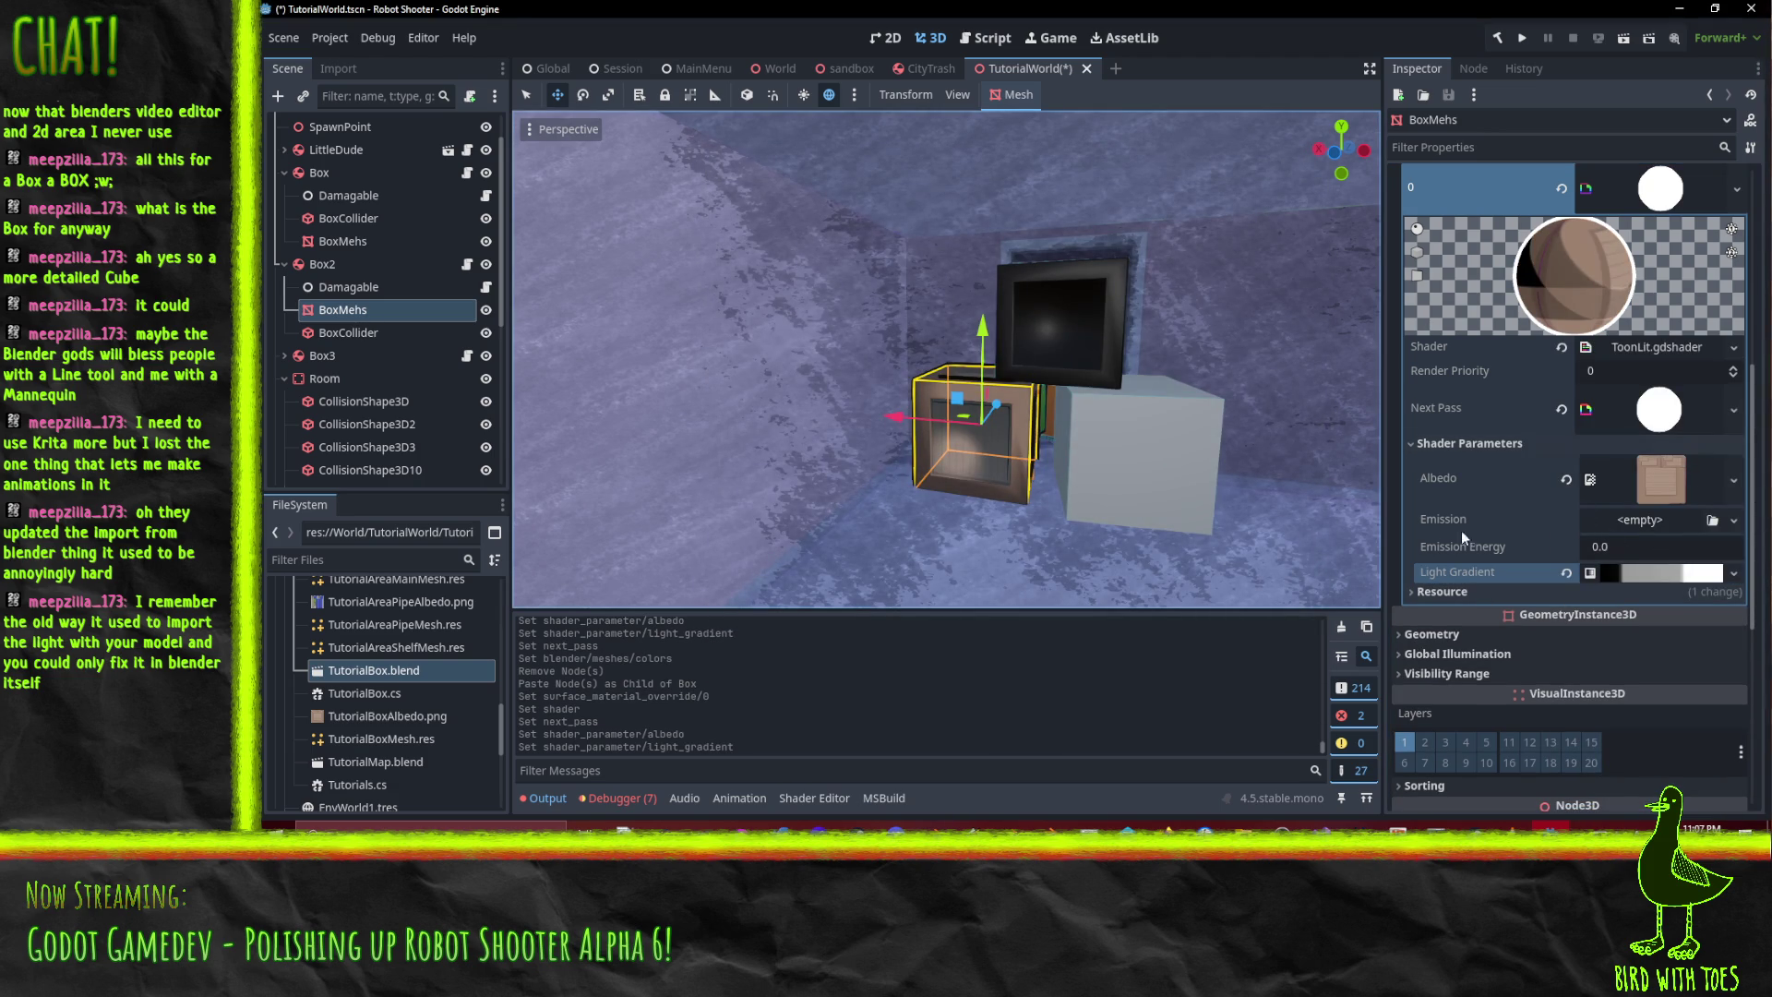
click(355, 309)
key(ctrl+s)
click(350, 240)
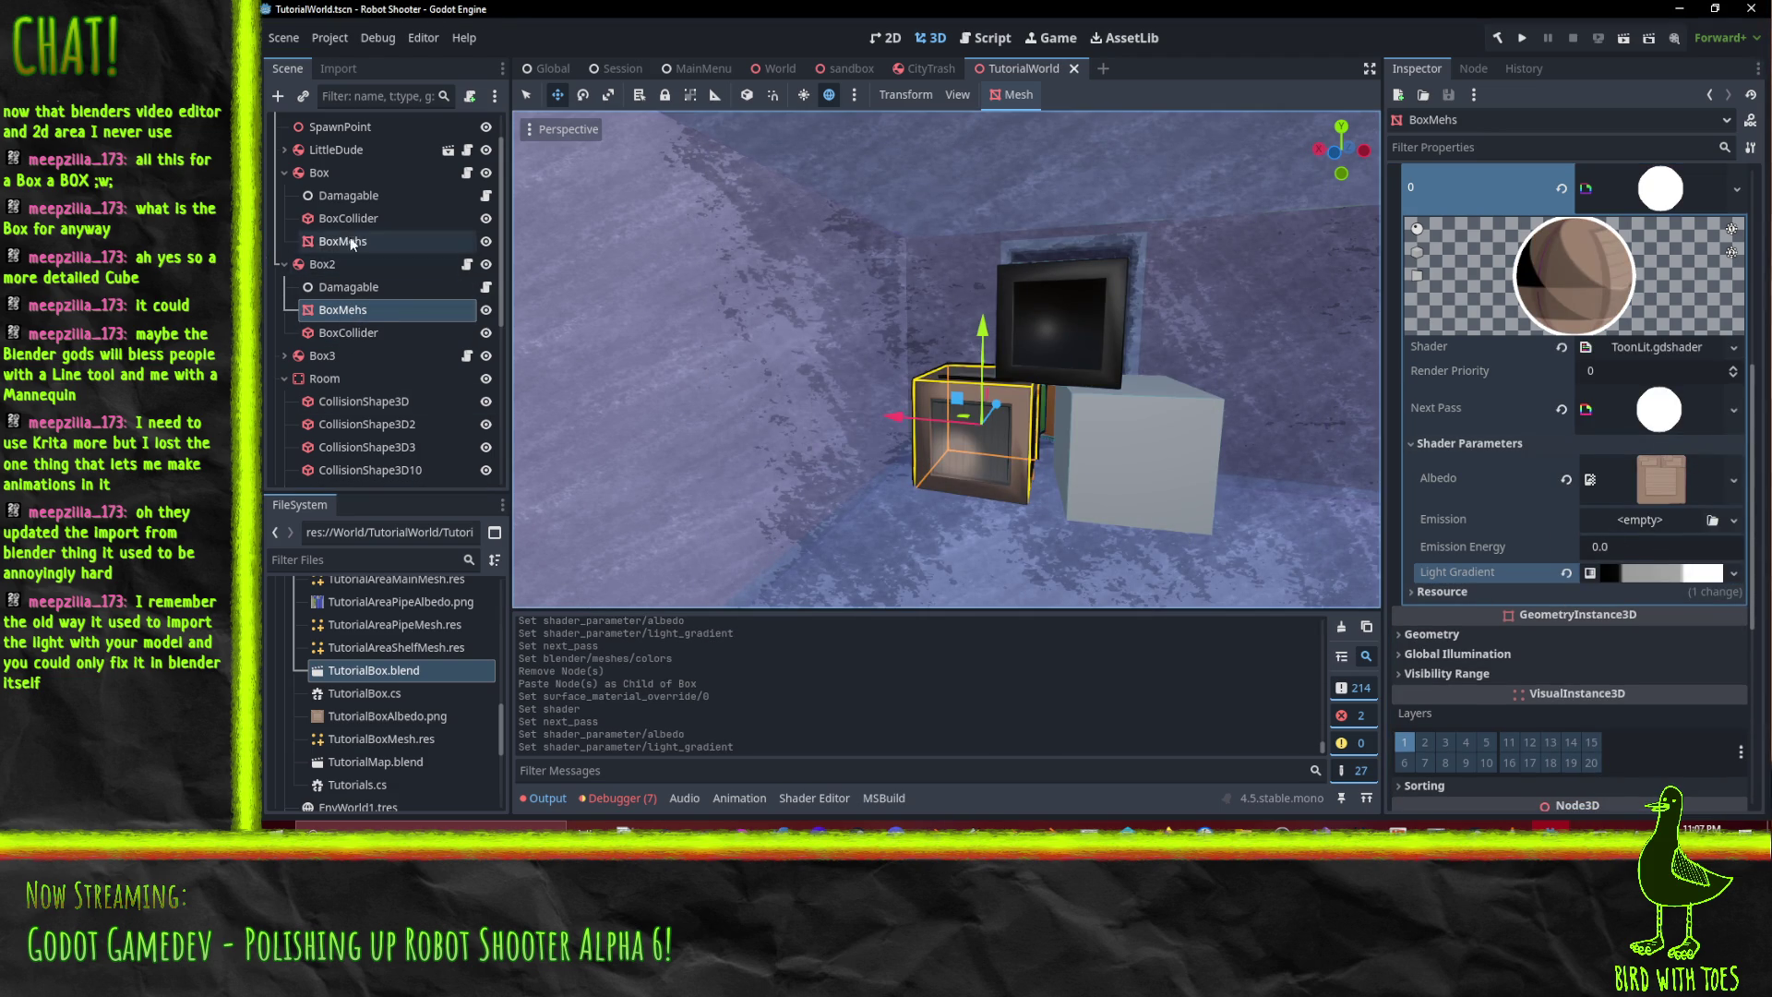
- Replace the Box crate's mesh with a pasted copy of Box2's textured mesh
key(Delete)
key(Return)
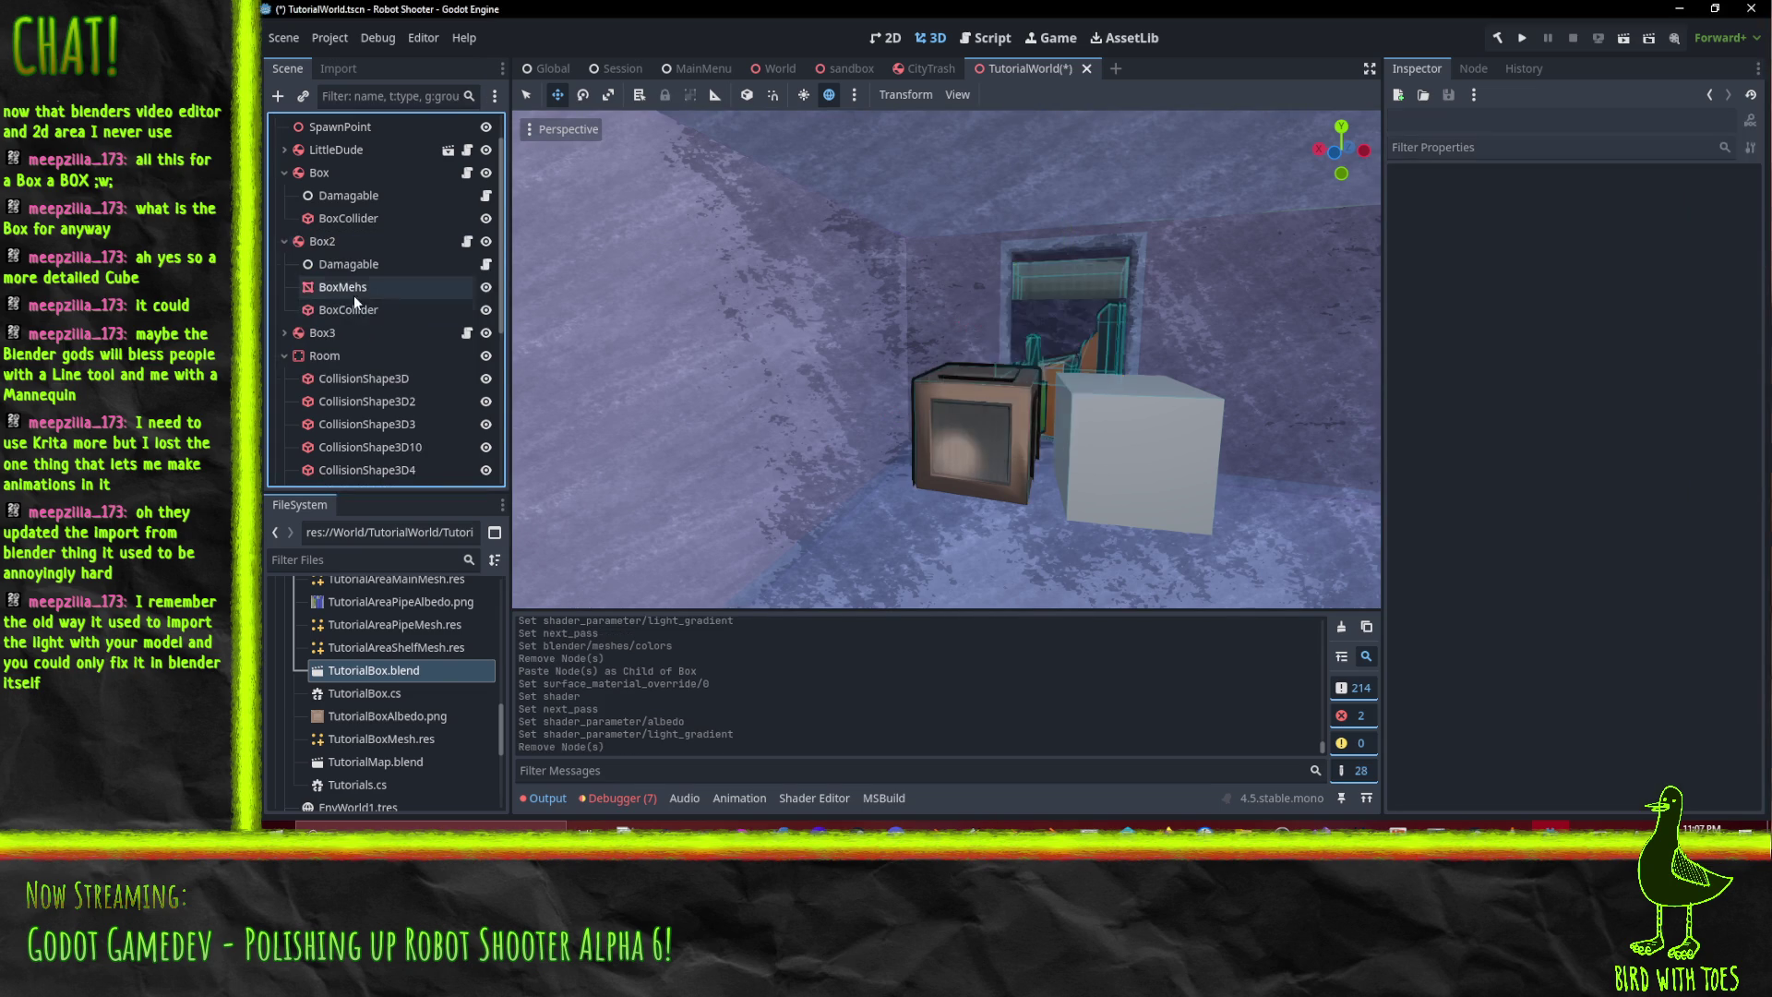
click(354, 294)
right_click(352, 292)
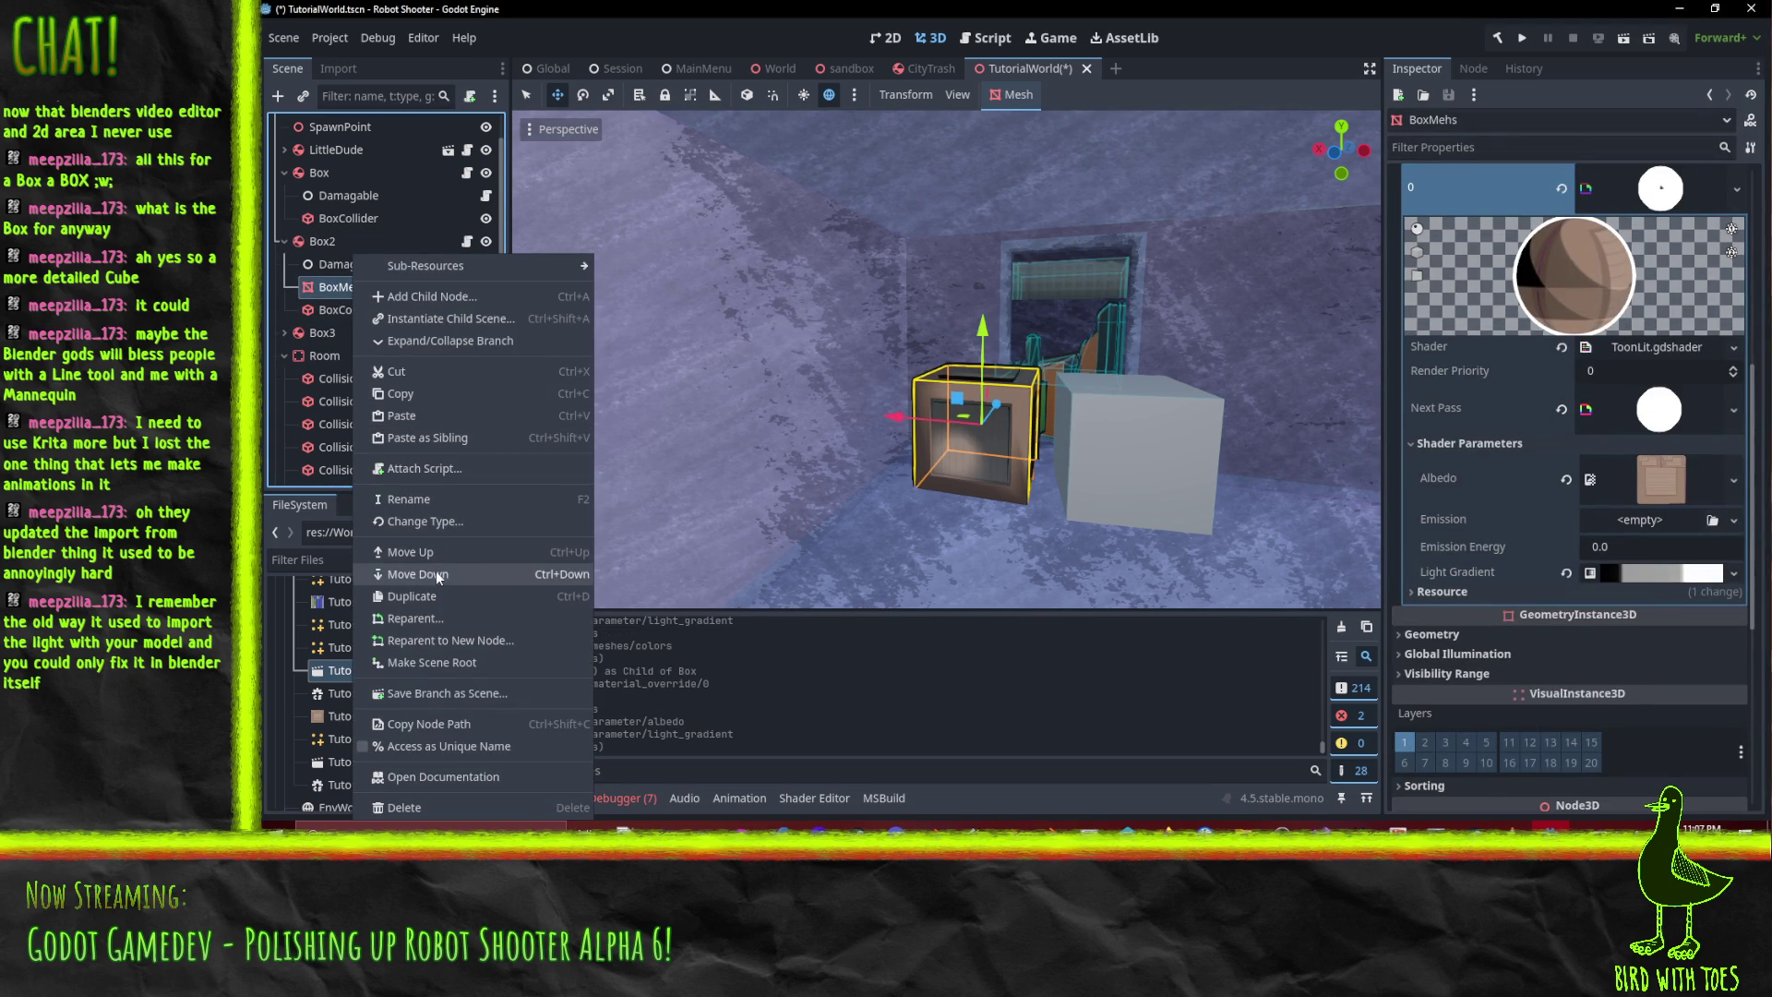
key(Escape)
right_click(329, 172)
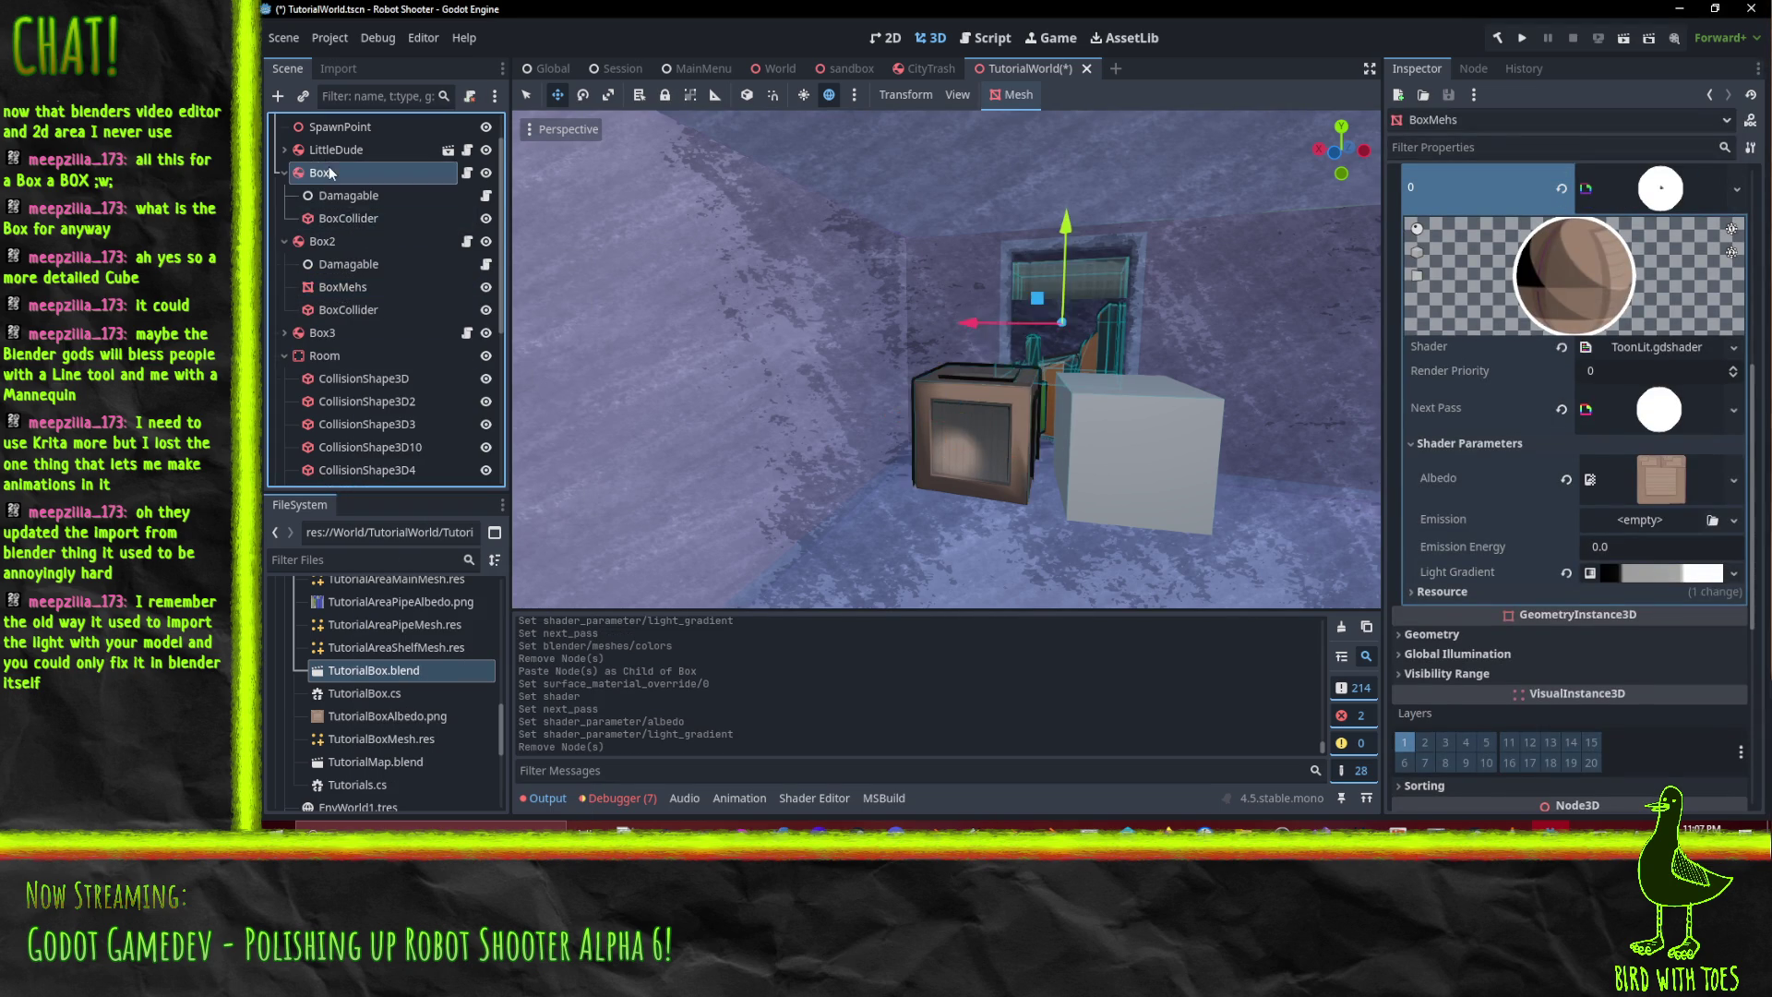
click(386, 330)
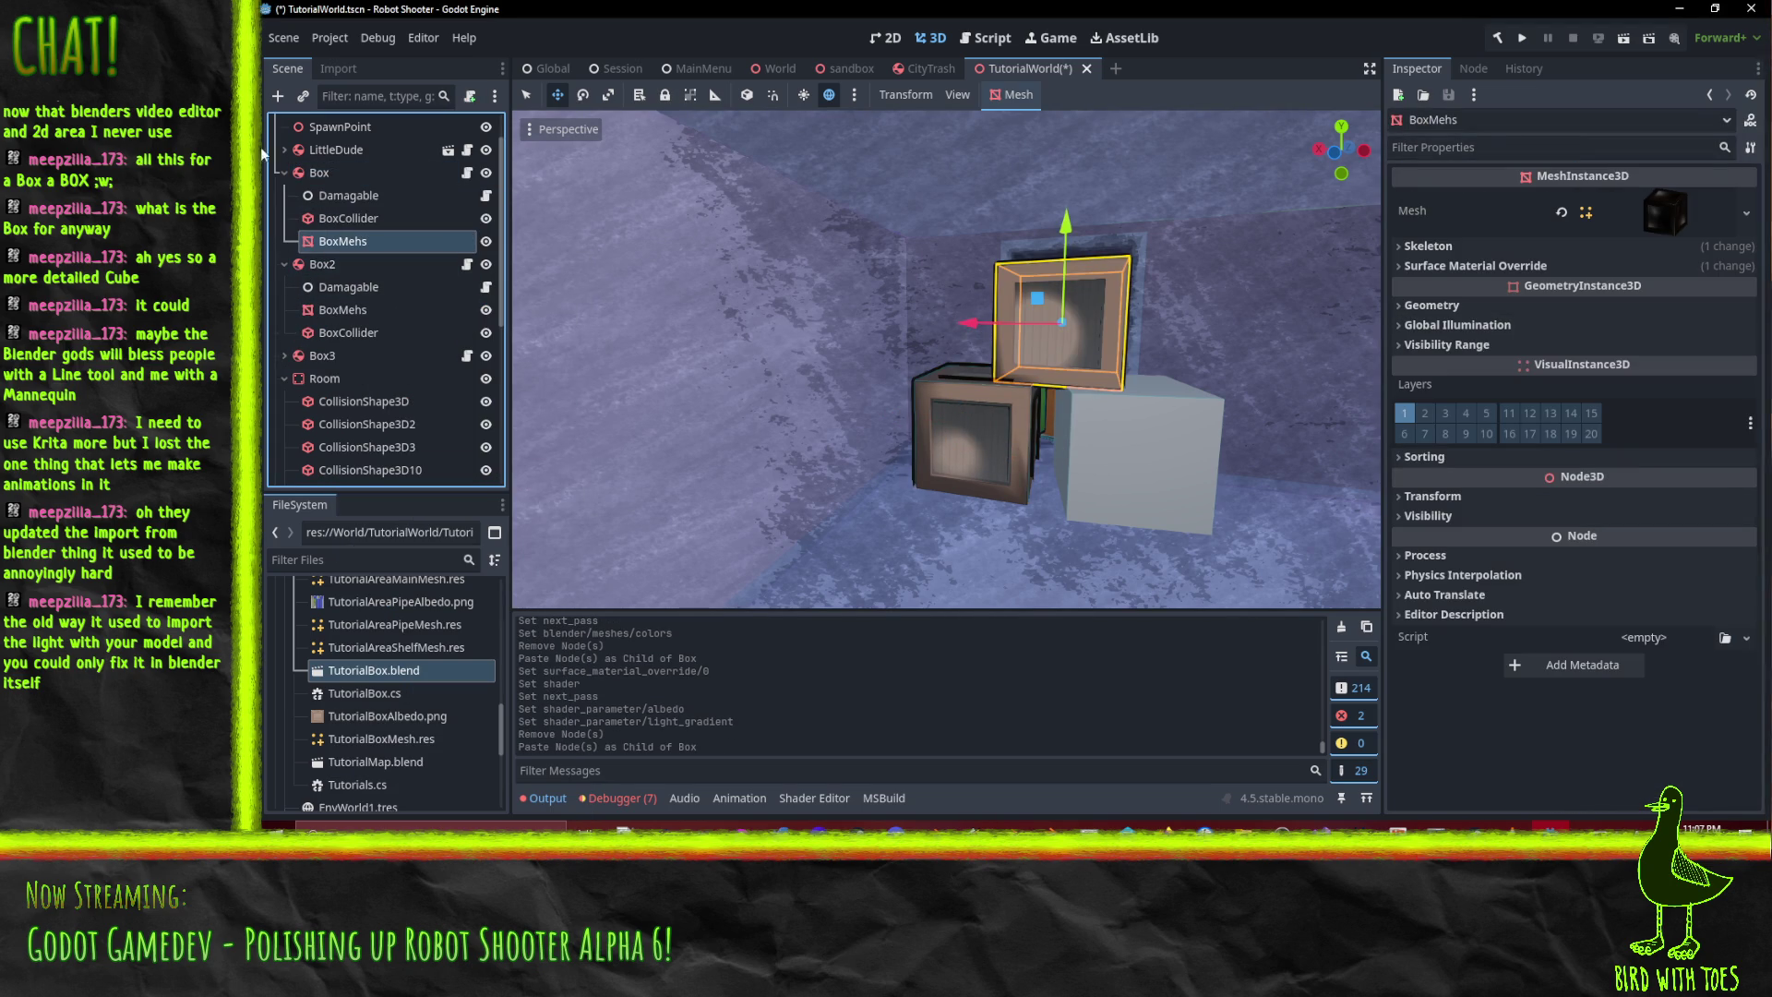
- Paste the textured mesh under Box3 and delete Box3's old mesh node
drag(1050, 465, 1024, 459)
double_click(335, 362)
click(284, 355)
right_click(314, 365)
click(390, 373)
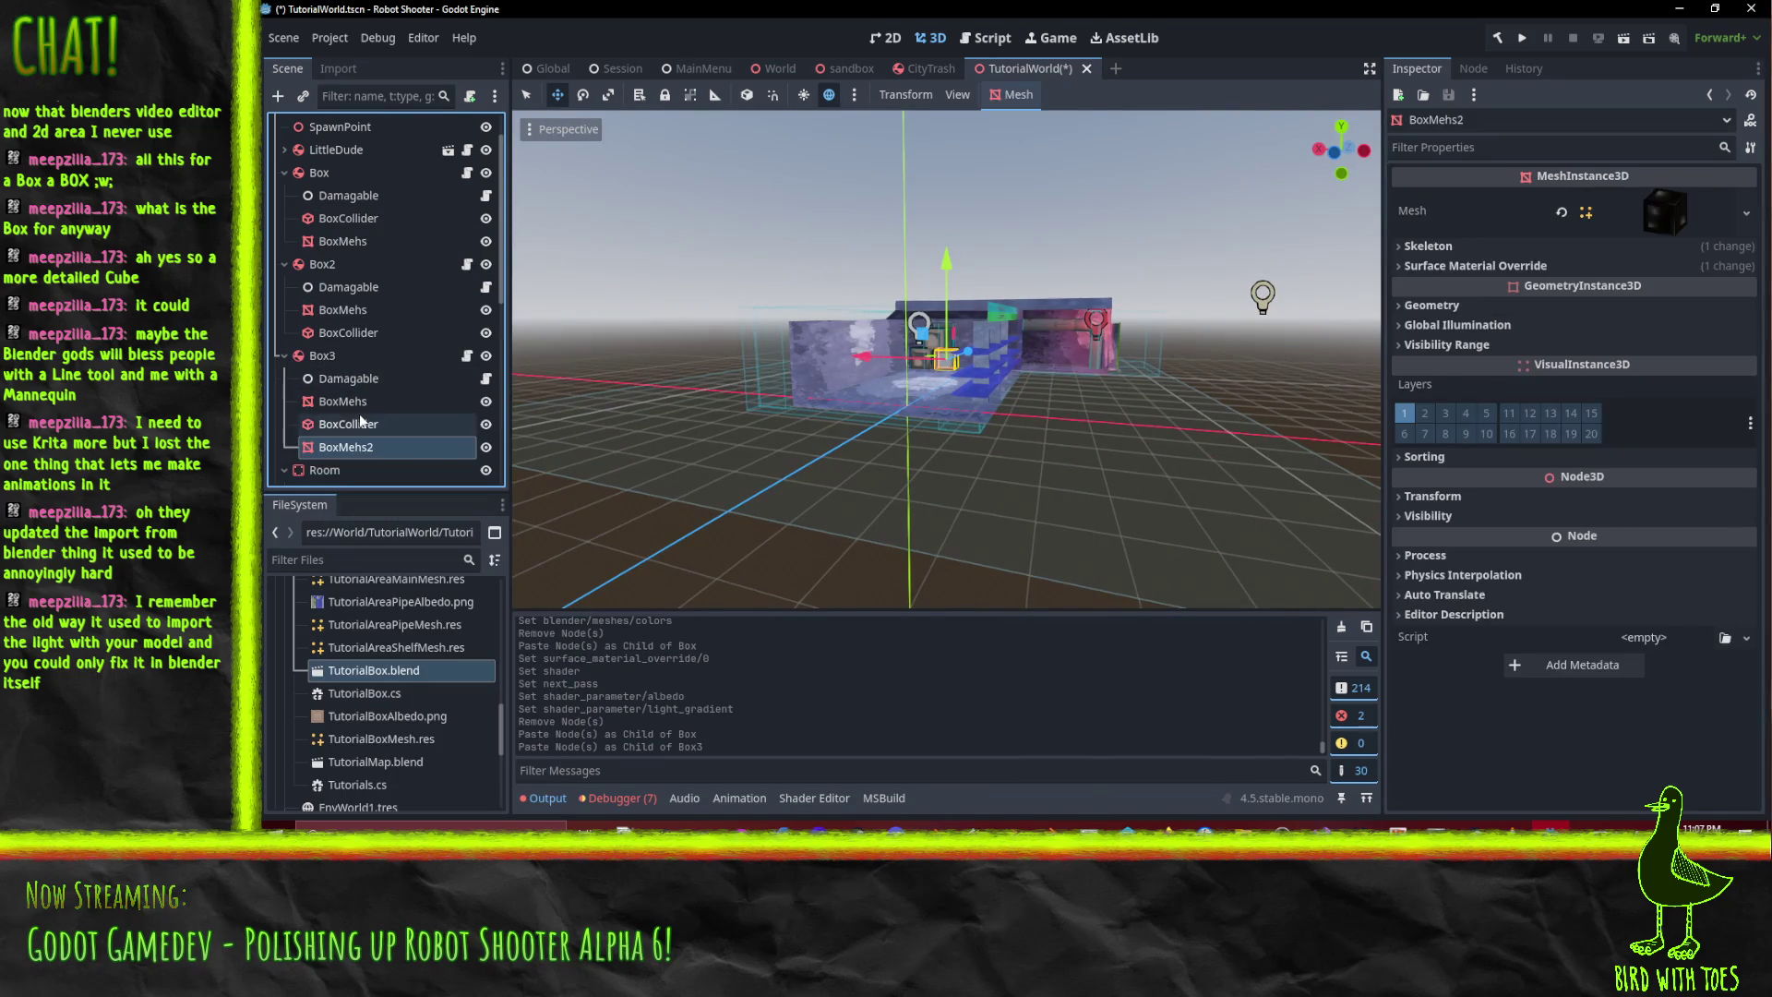
click(356, 404)
key(Delete)
key(Return)
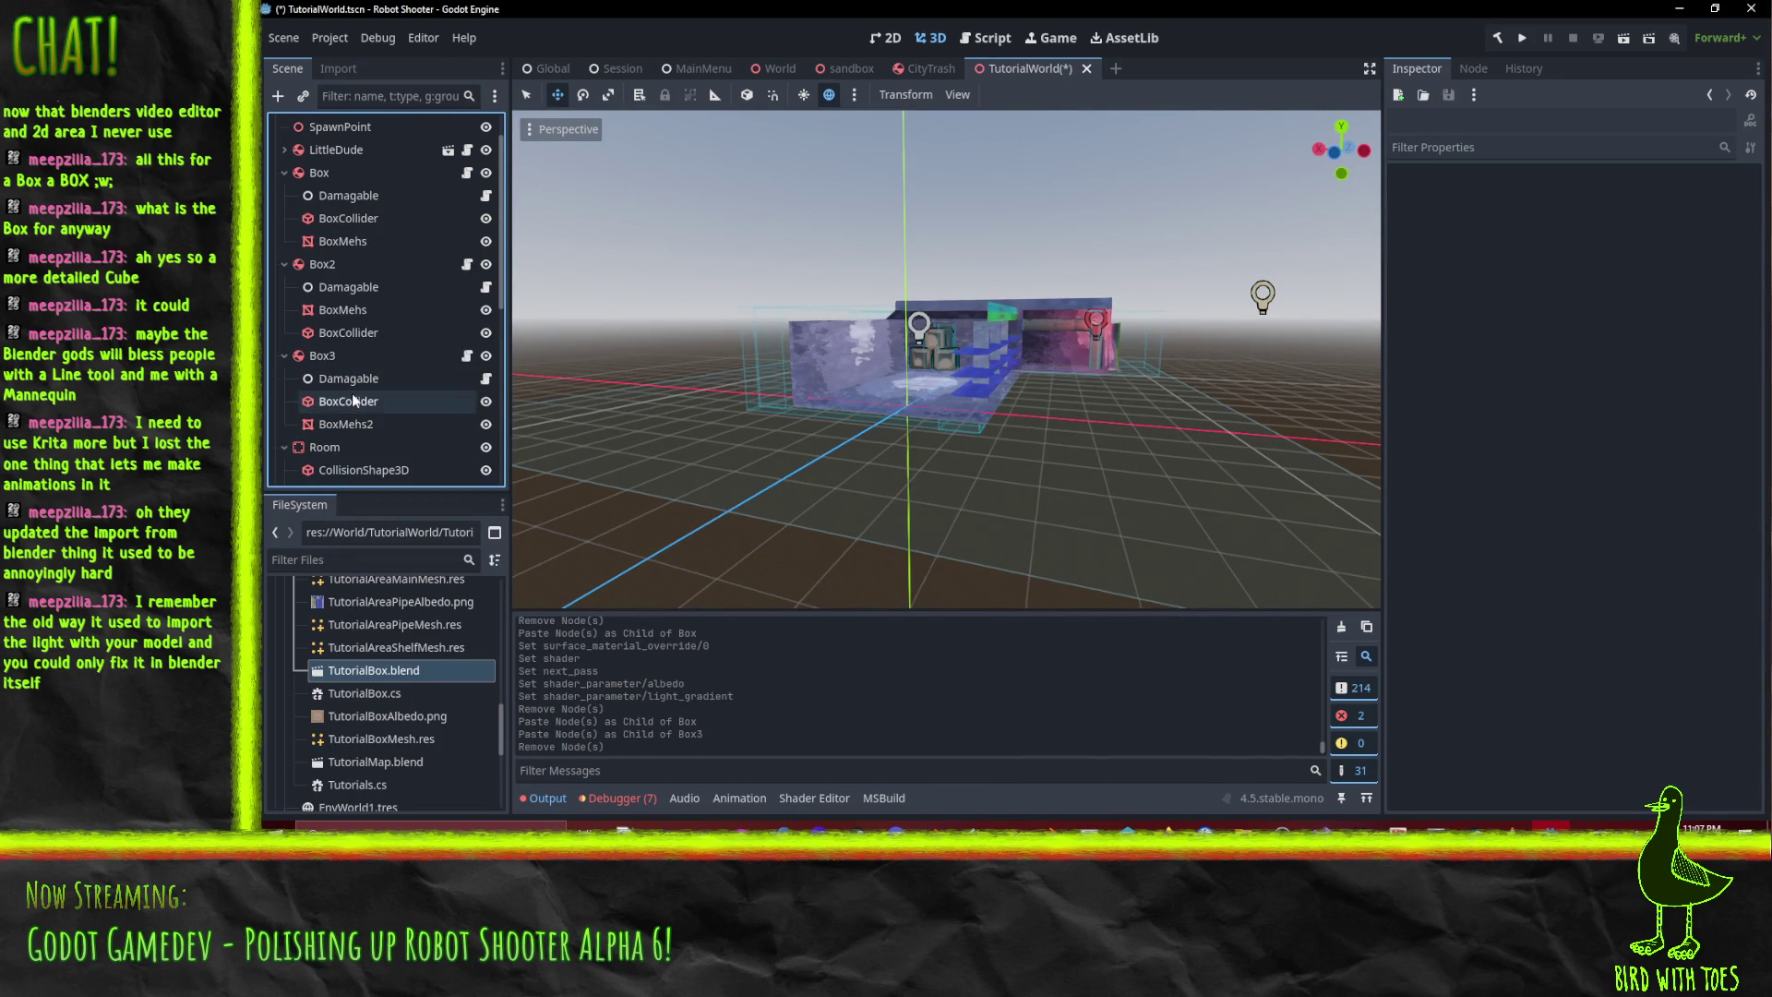
- Rename BoxMehs2 to BoxMehs and save the TutorialWorld scene
click(376, 429)
click(376, 429)
key(BackSpace)
key(Return)
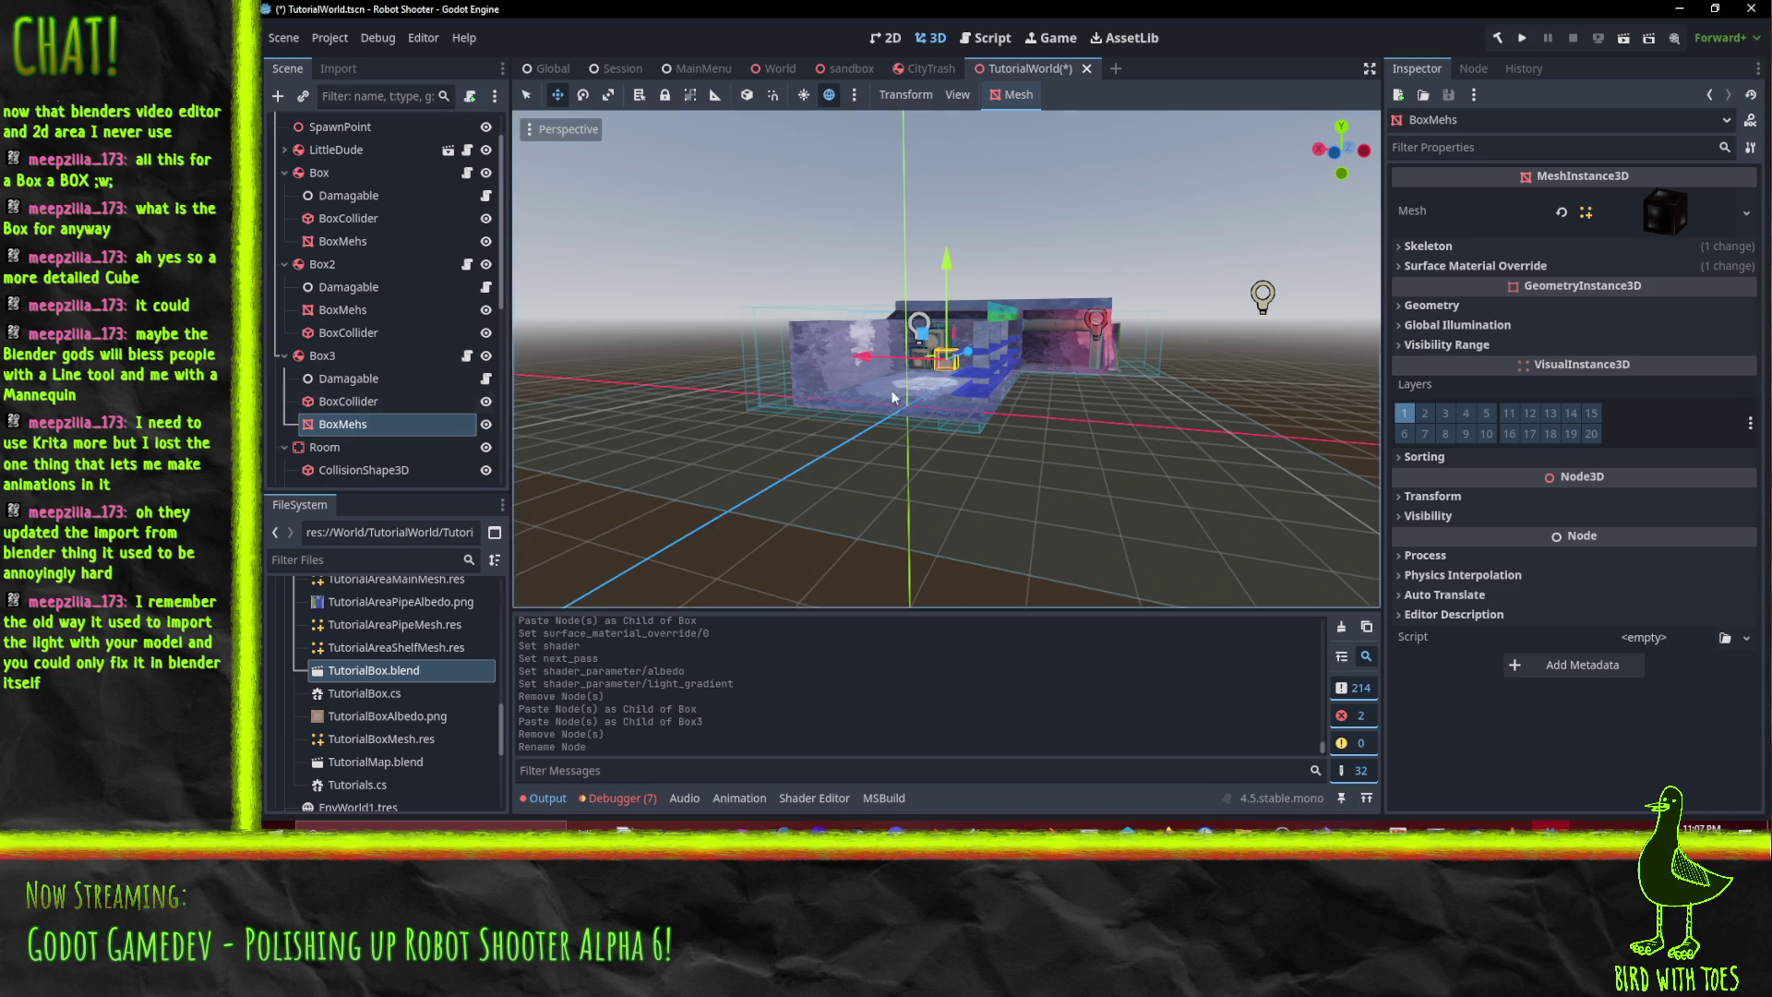
key(f)
key(ctrl+s)
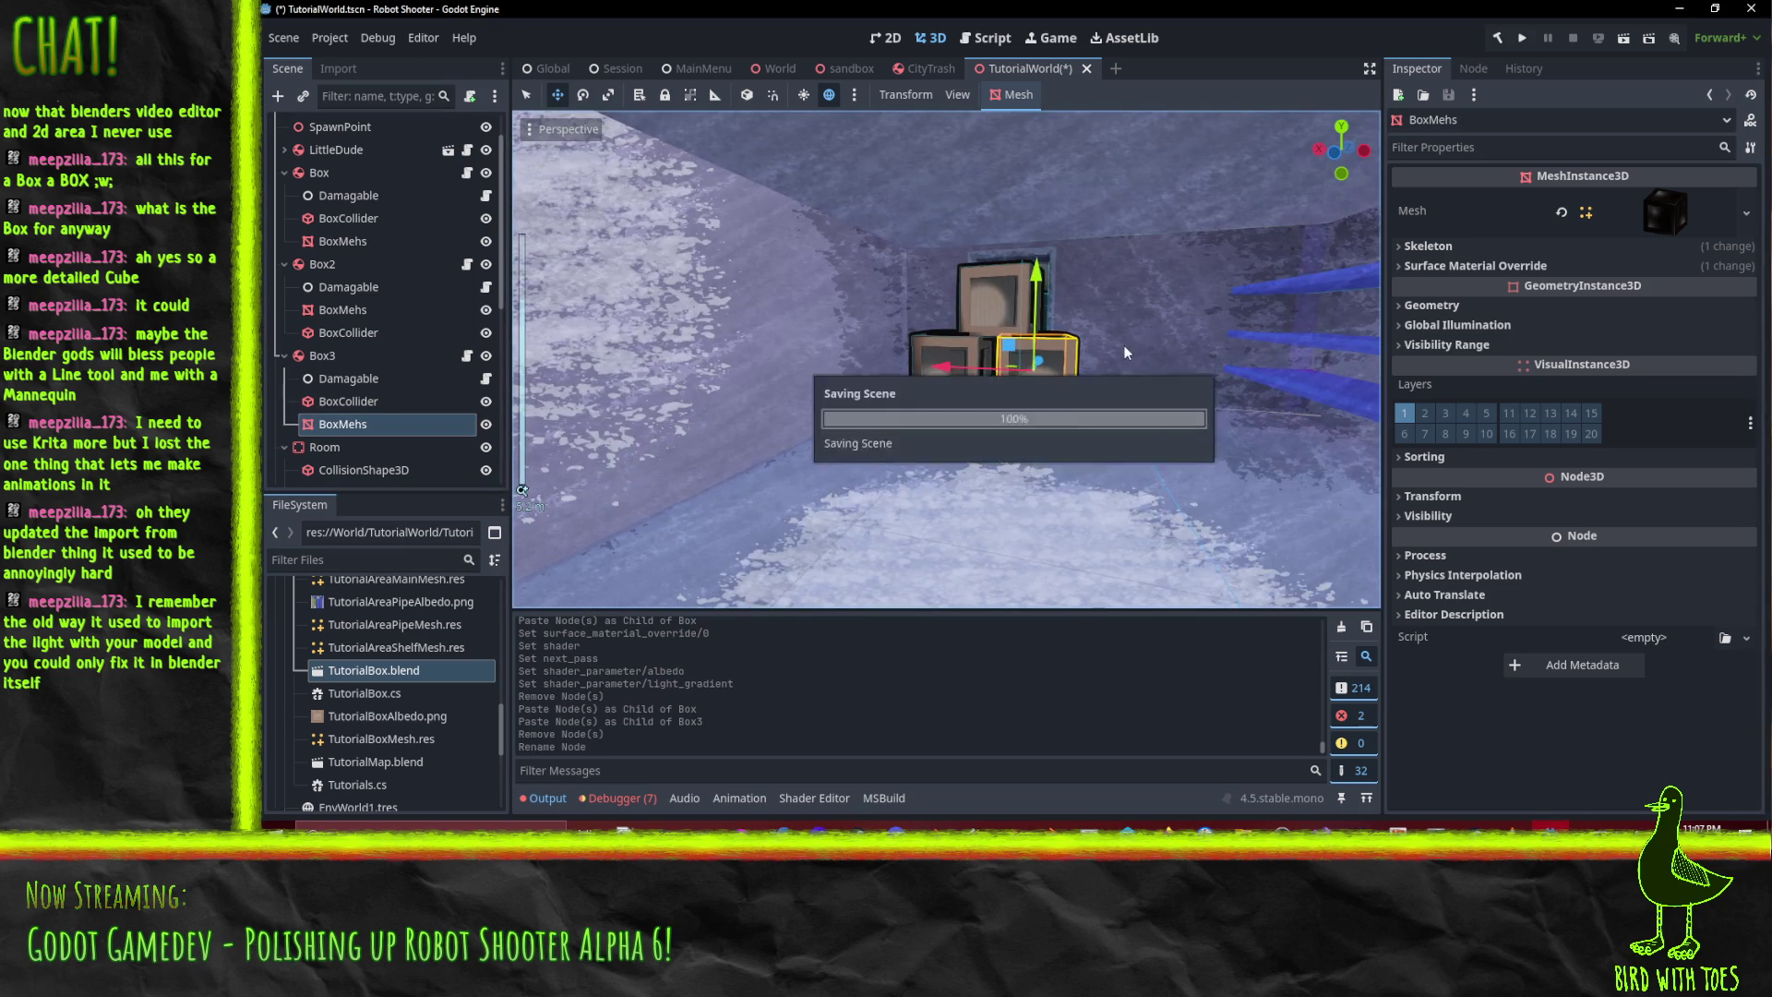
mouse_move(1081, 308)
mouse_down()
mouse_move(1270, 367)
mouse_move(1154, 403)
mouse_move(1226, 394)
mouse_up()
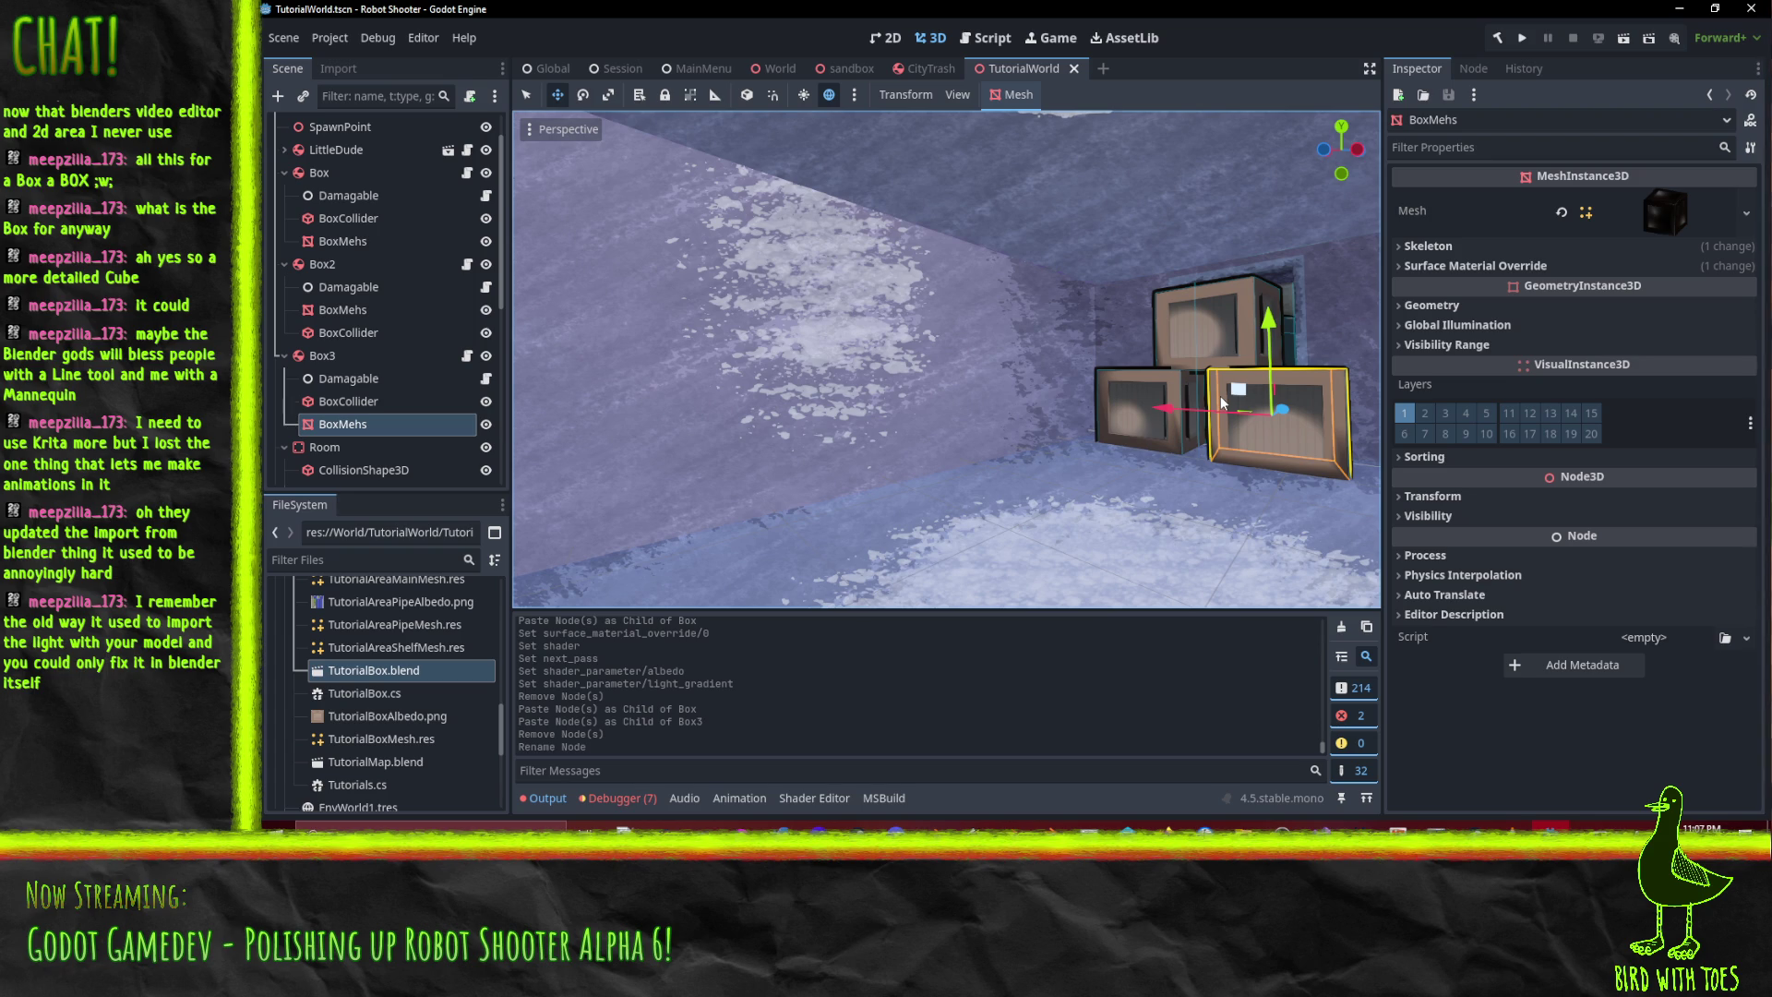
- Save the Box node branch as TutorialBox.tscn in res://World
click(352, 172)
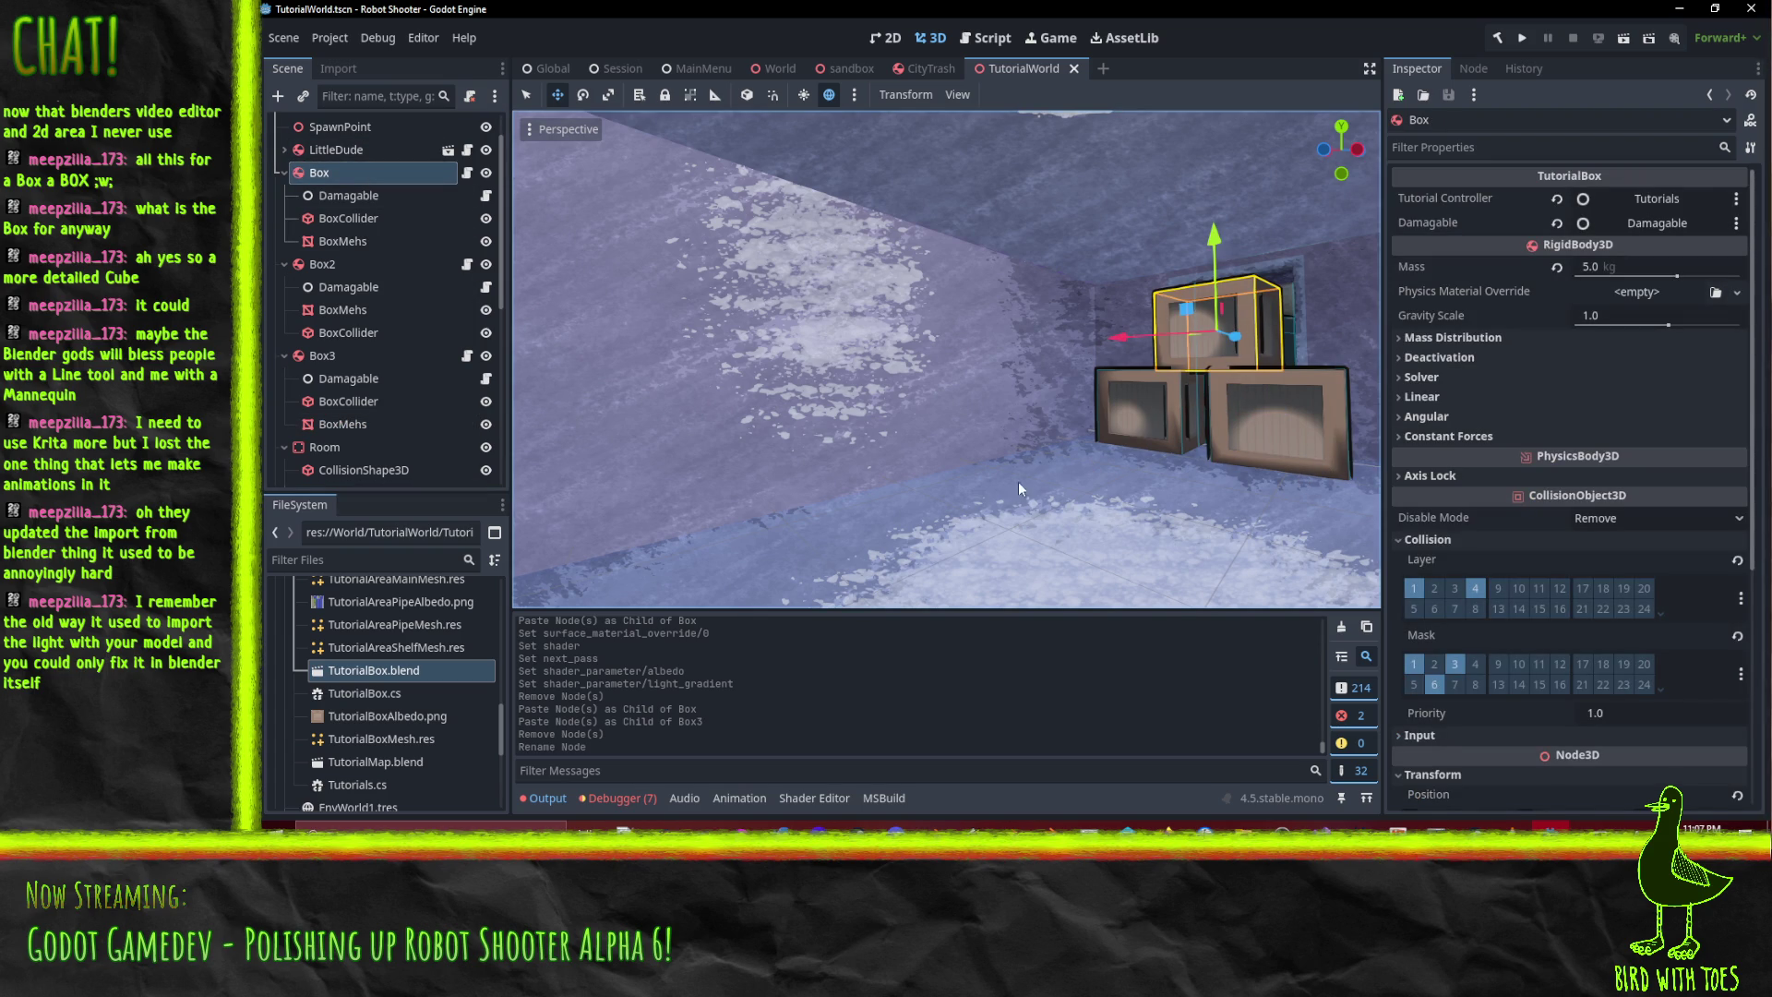
right_click(314, 175)
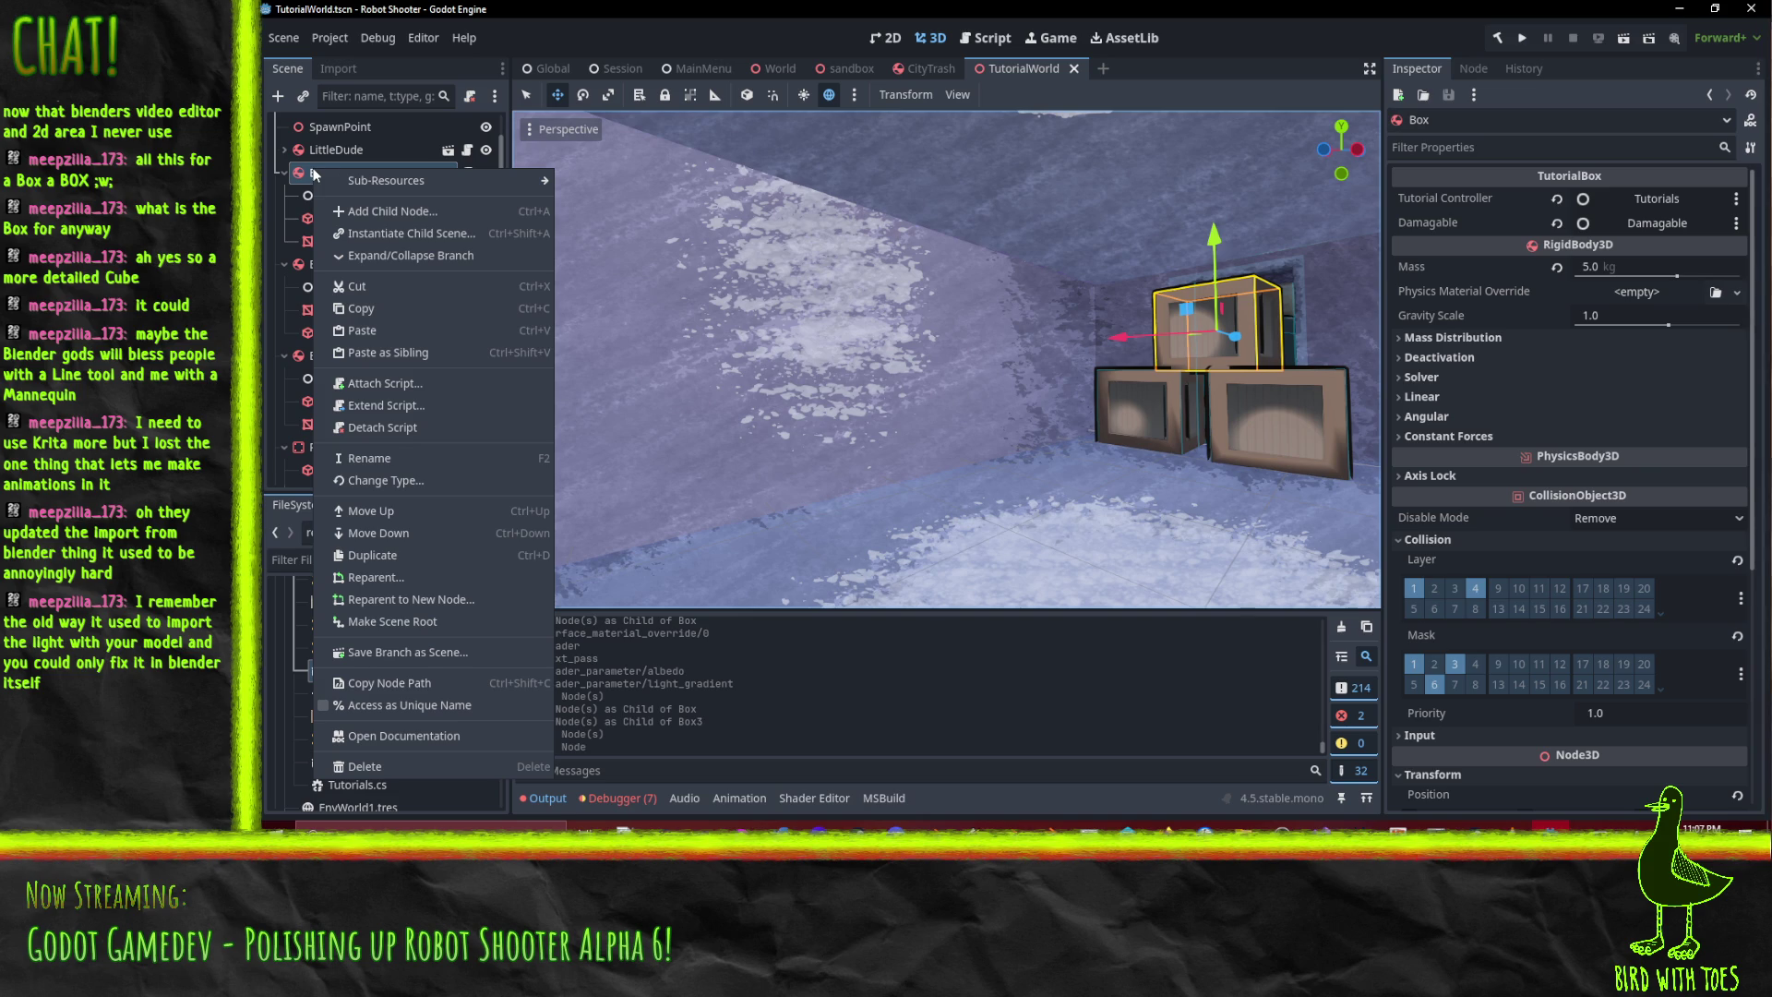
key(Escape)
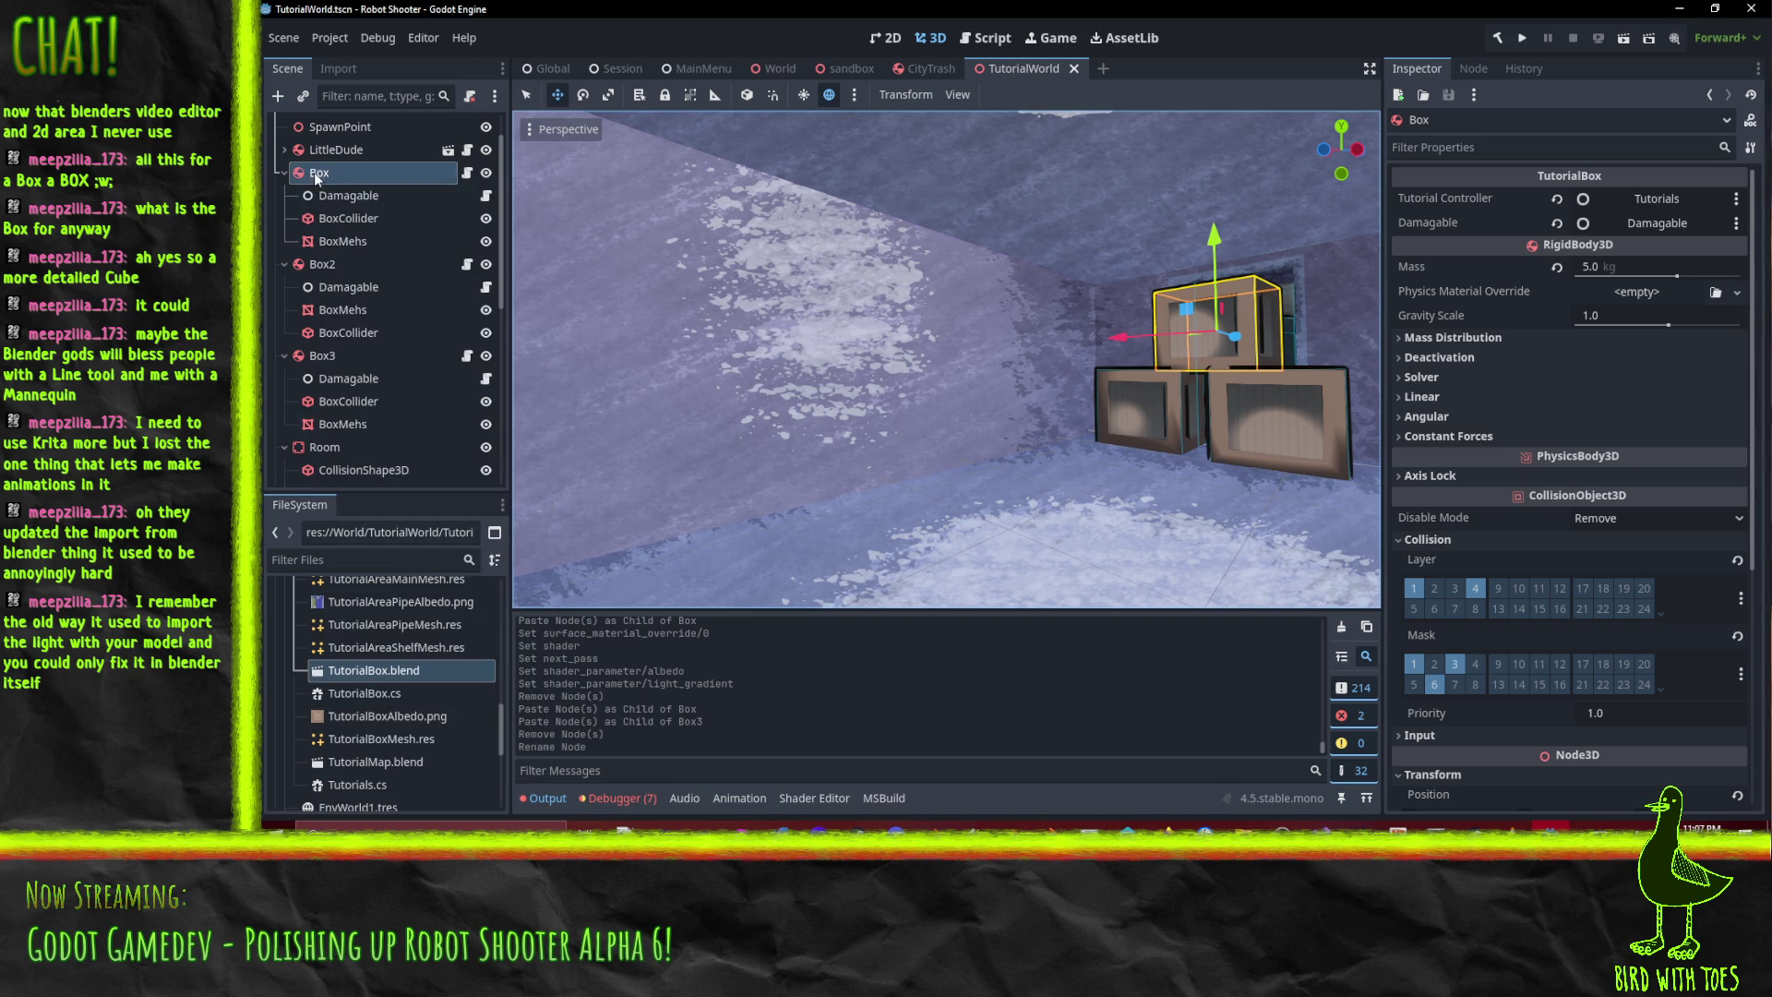
right_click(318, 176)
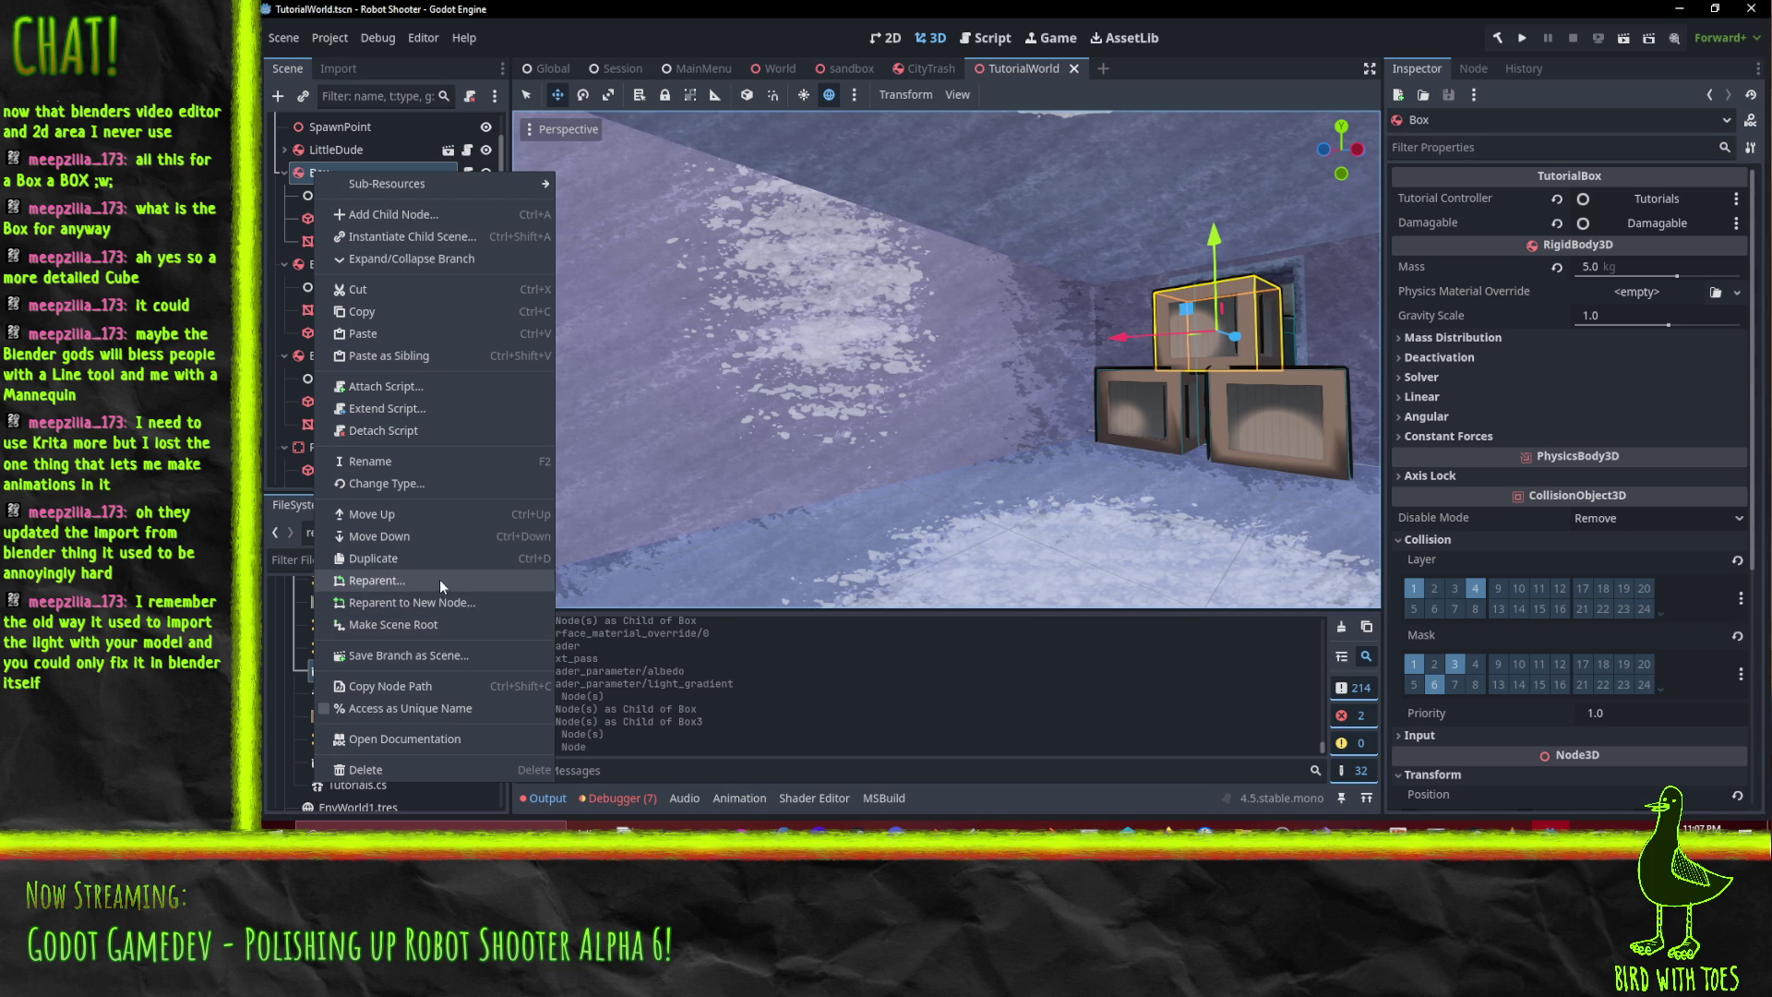
click(439, 655)
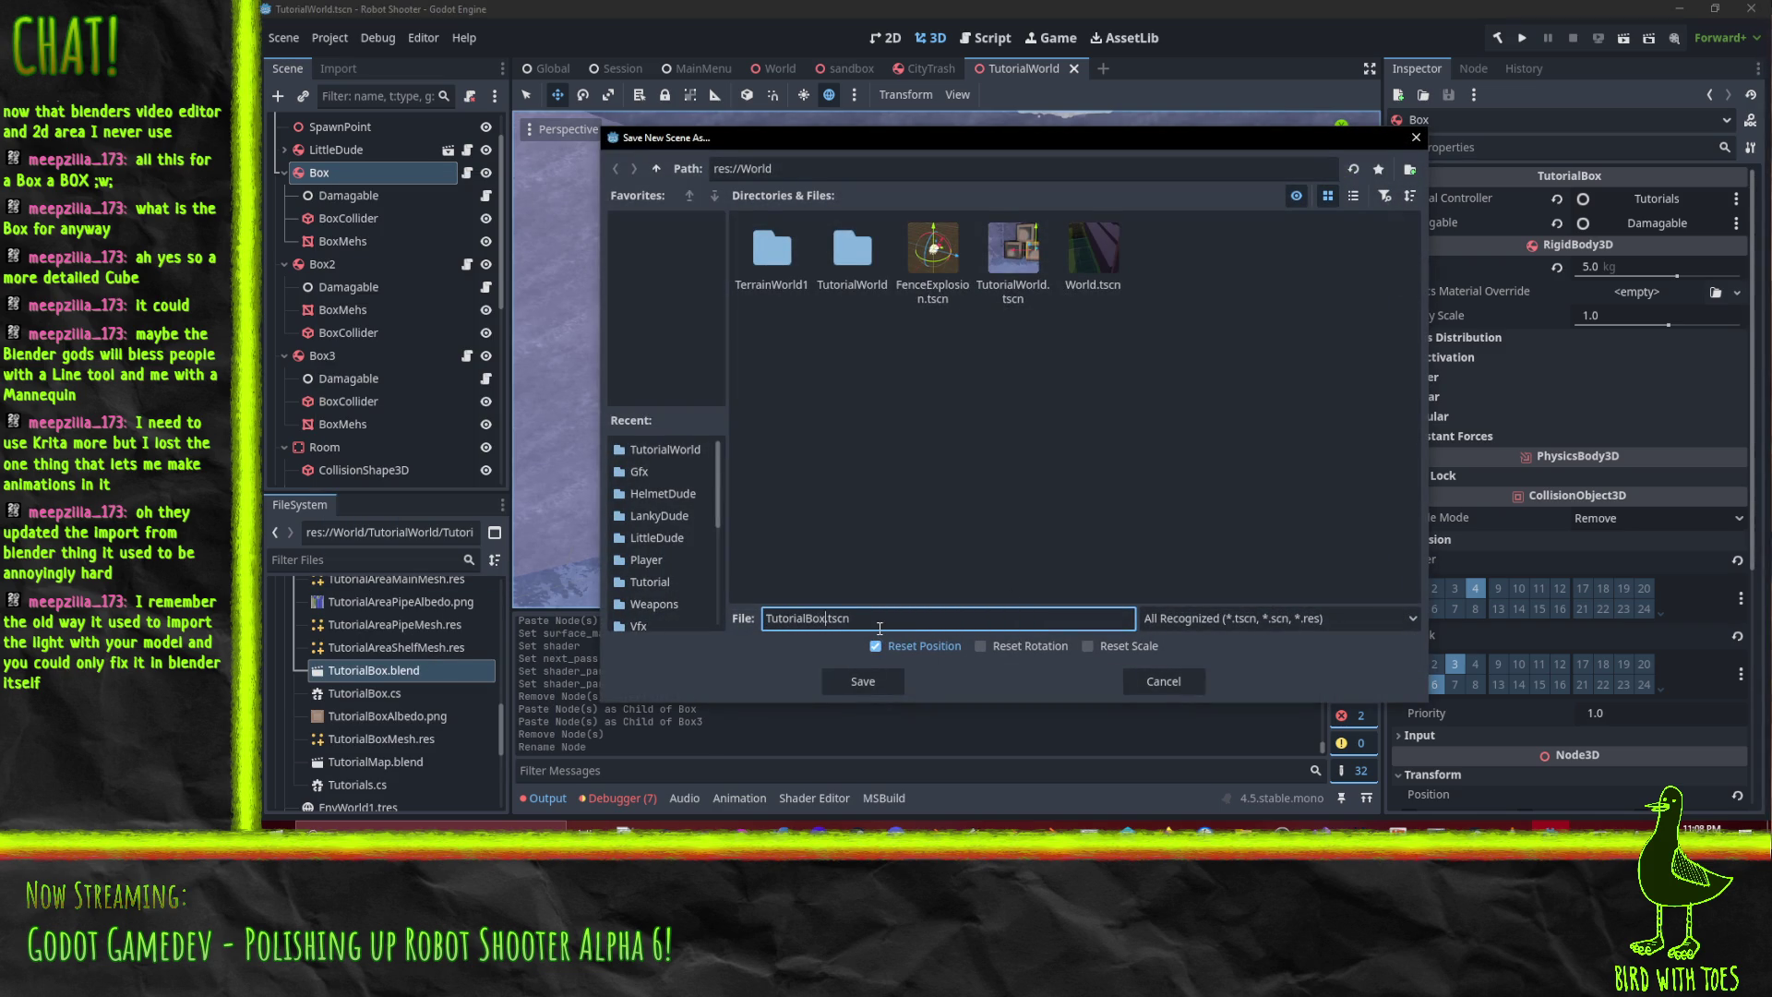
key(Return)
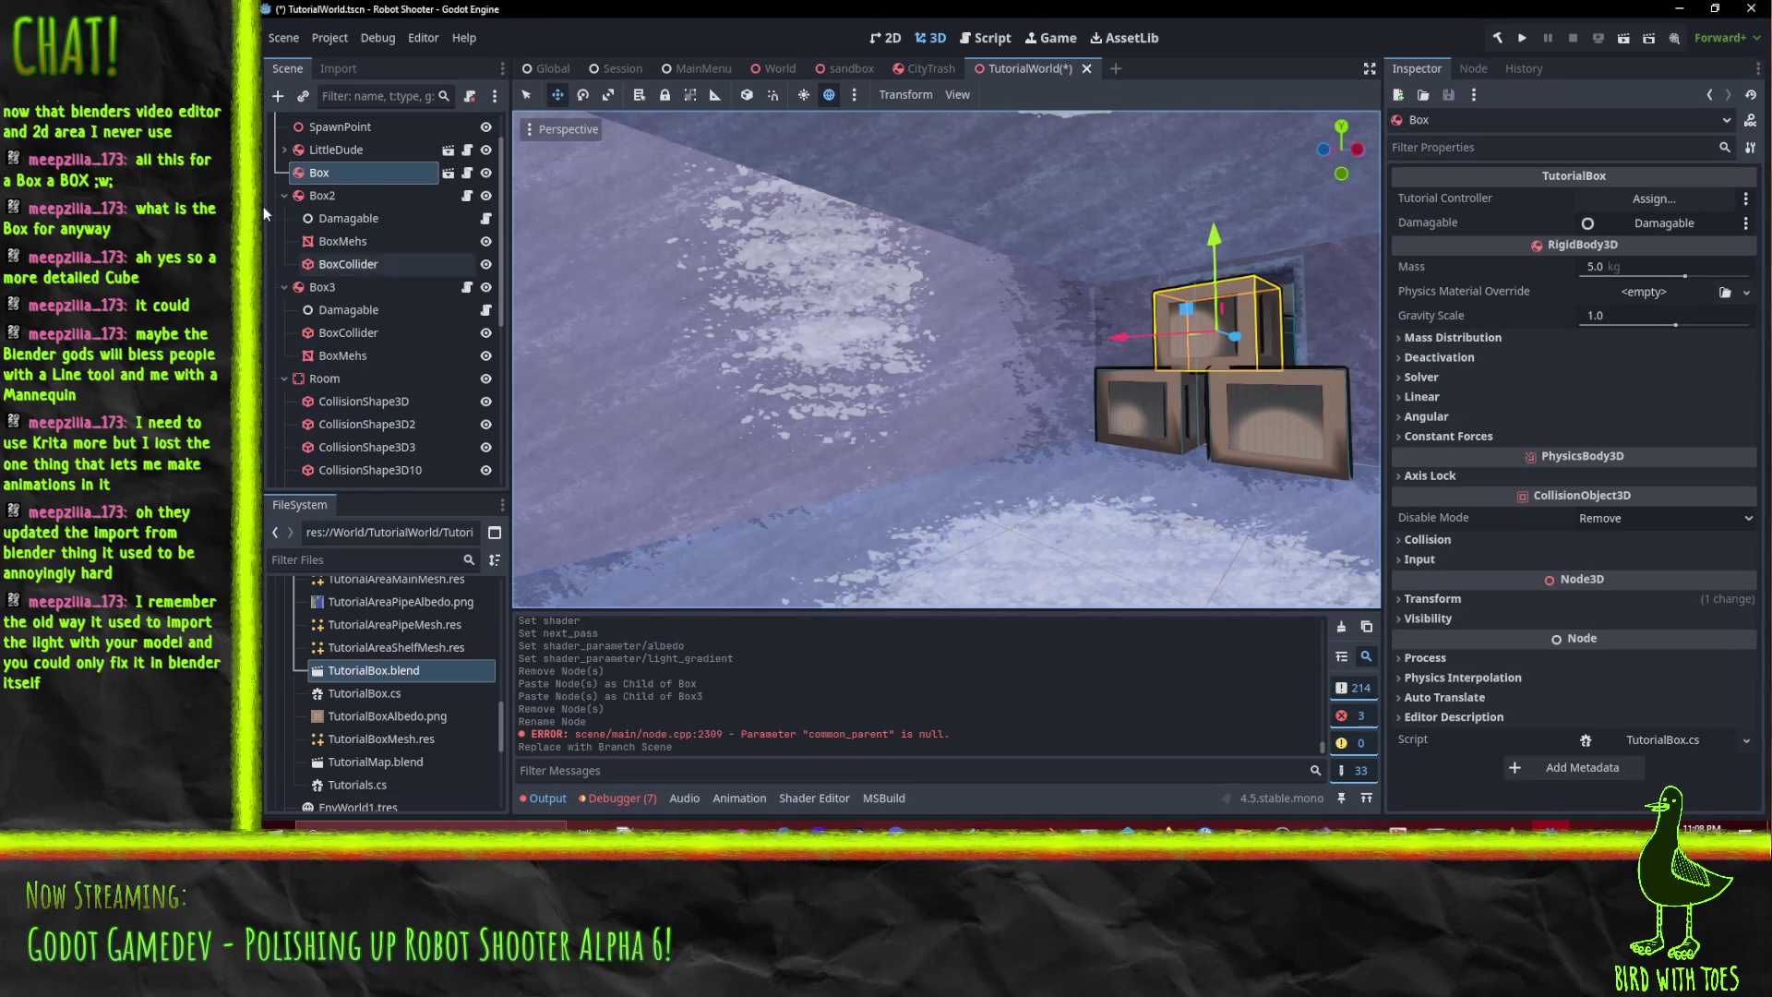
- Instance TutorialBox.blend into the scene and reparent it under the Box node
mouse_move(361, 673)
mouse_down()
mouse_move(364, 220)
mouse_move(407, 199)
mouse_move(316, 185)
mouse_up()
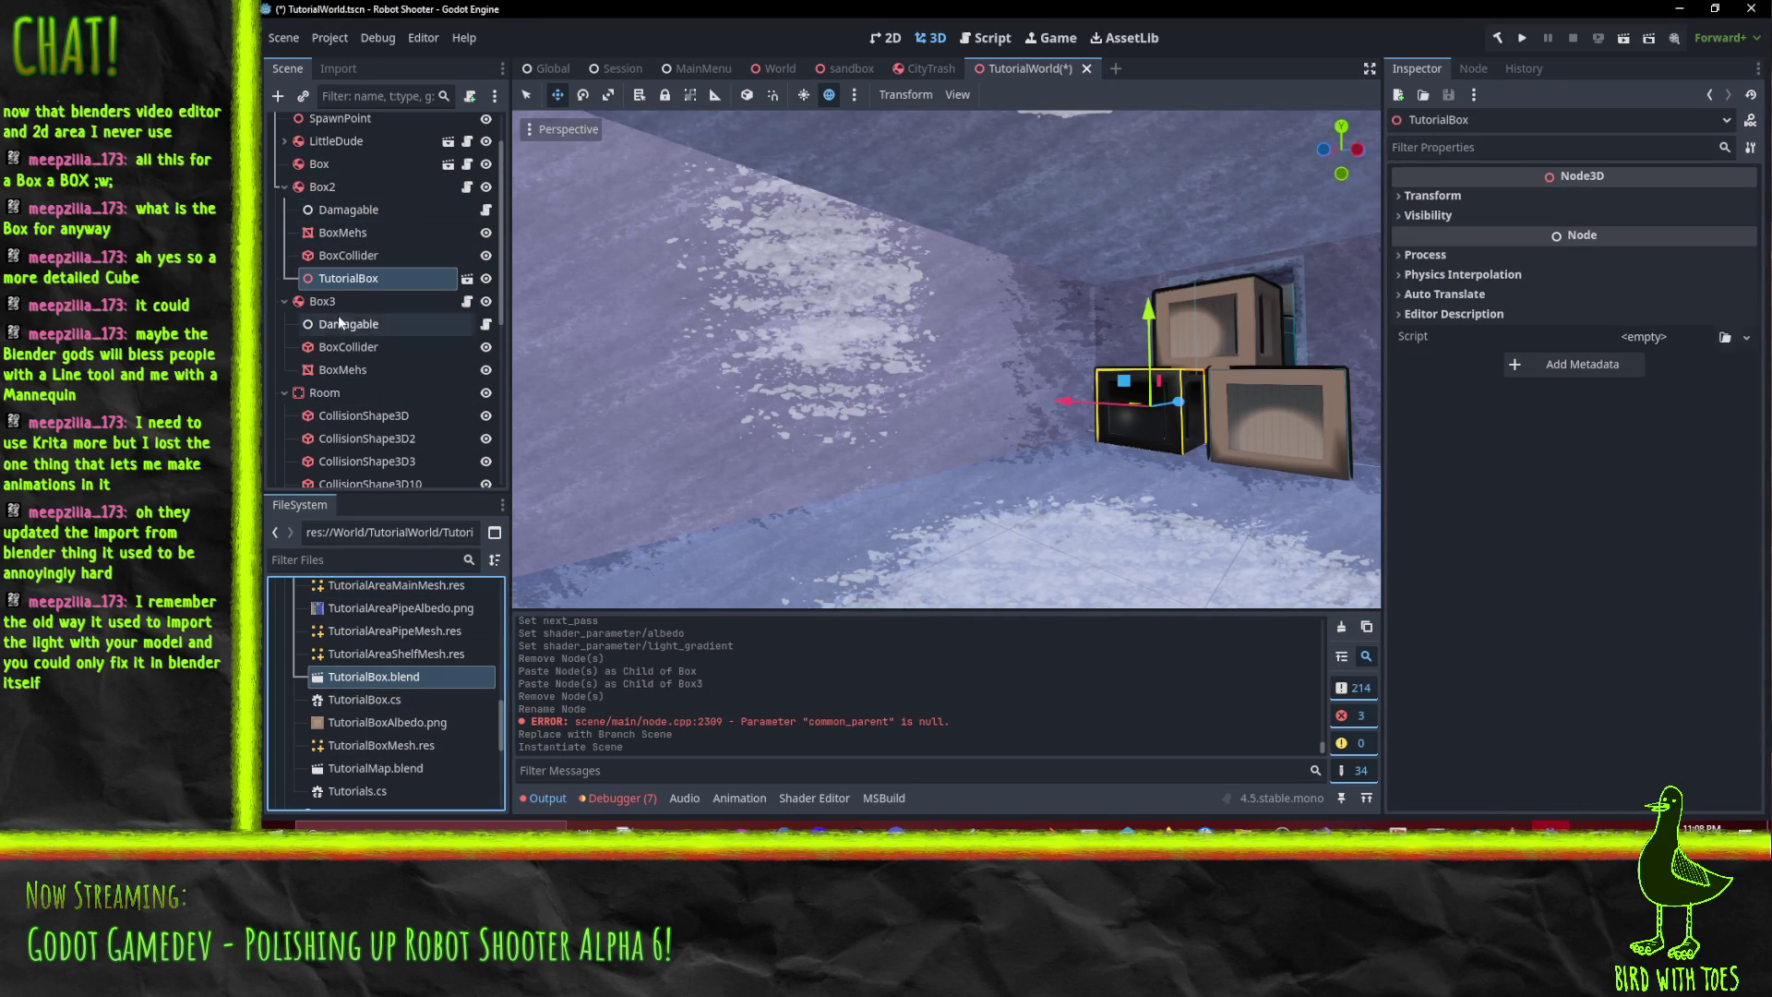
drag(351, 278, 325, 175)
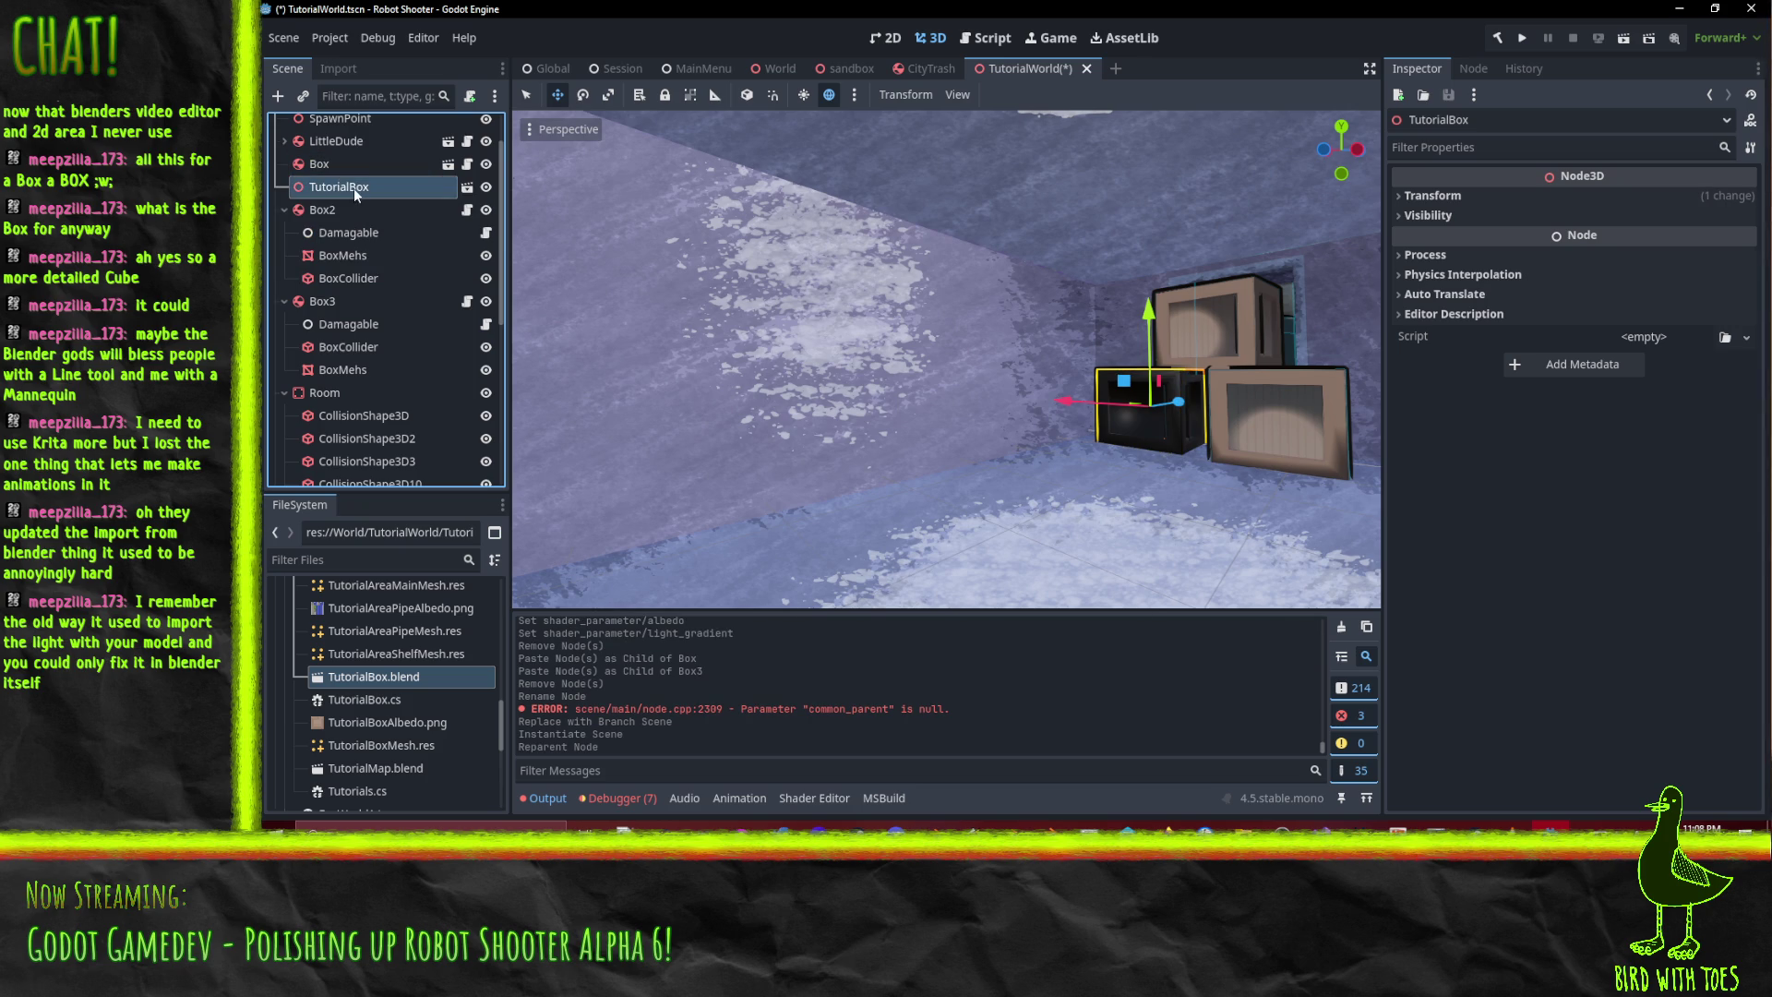
click(353, 190)
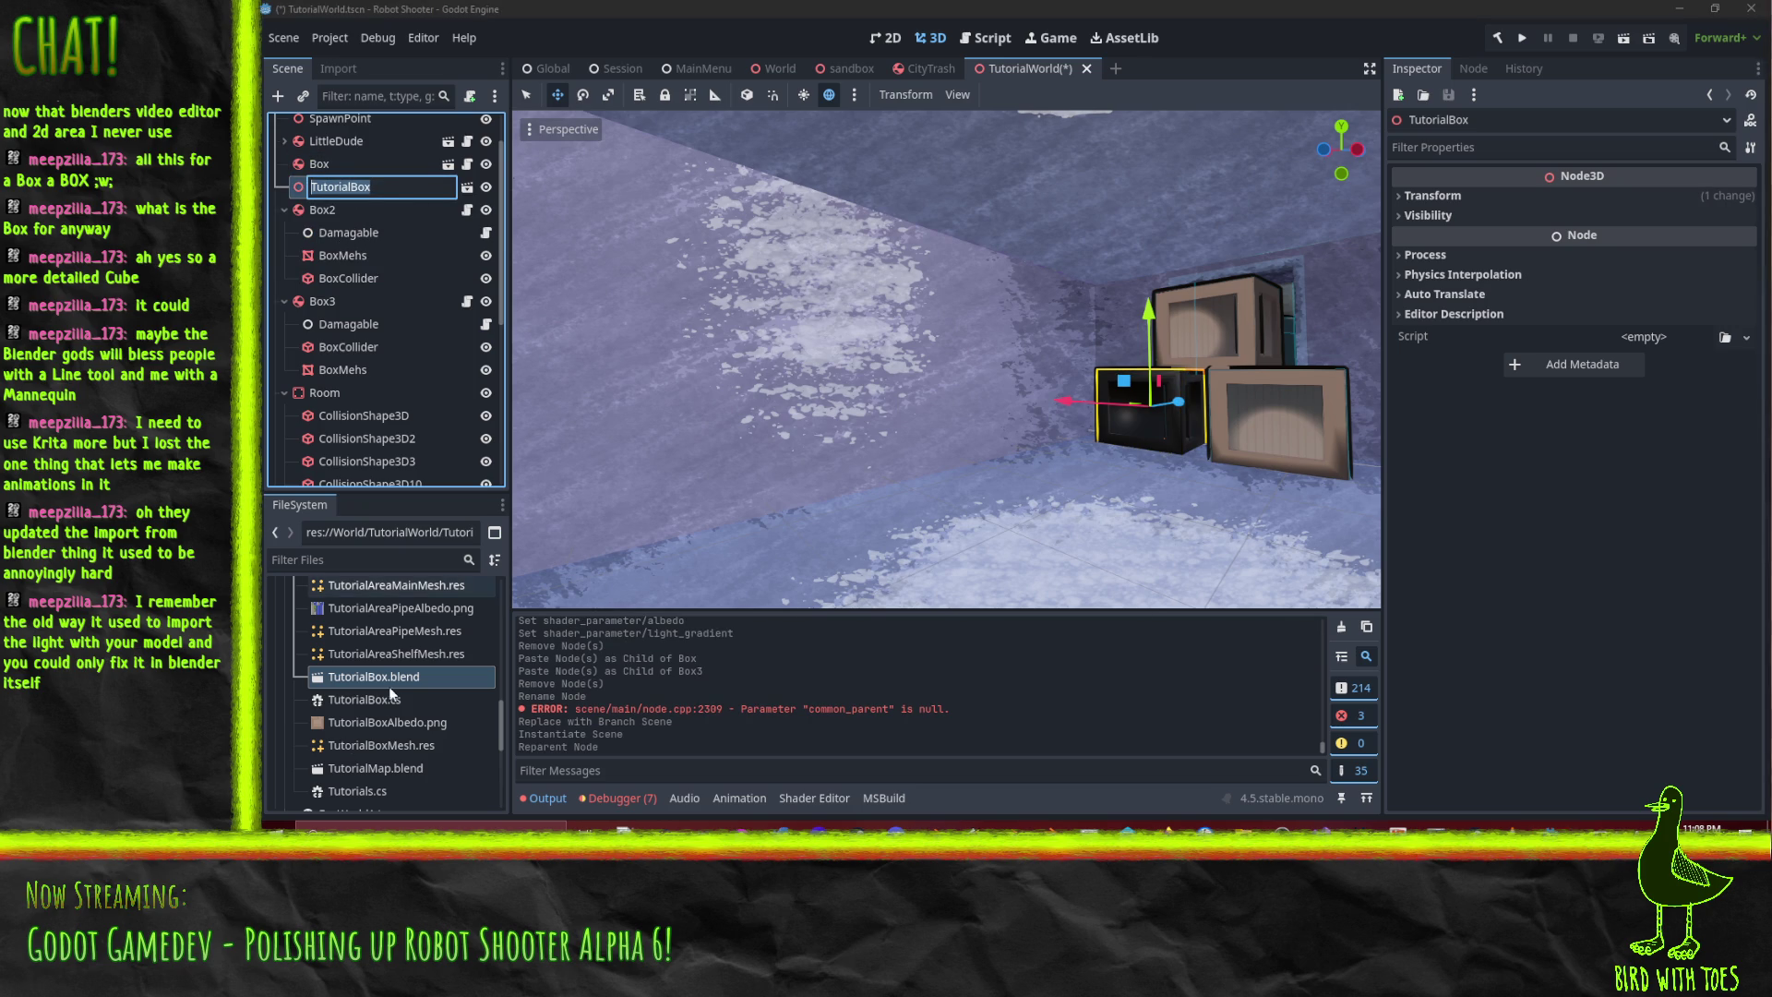
click(324, 301)
click(349, 189)
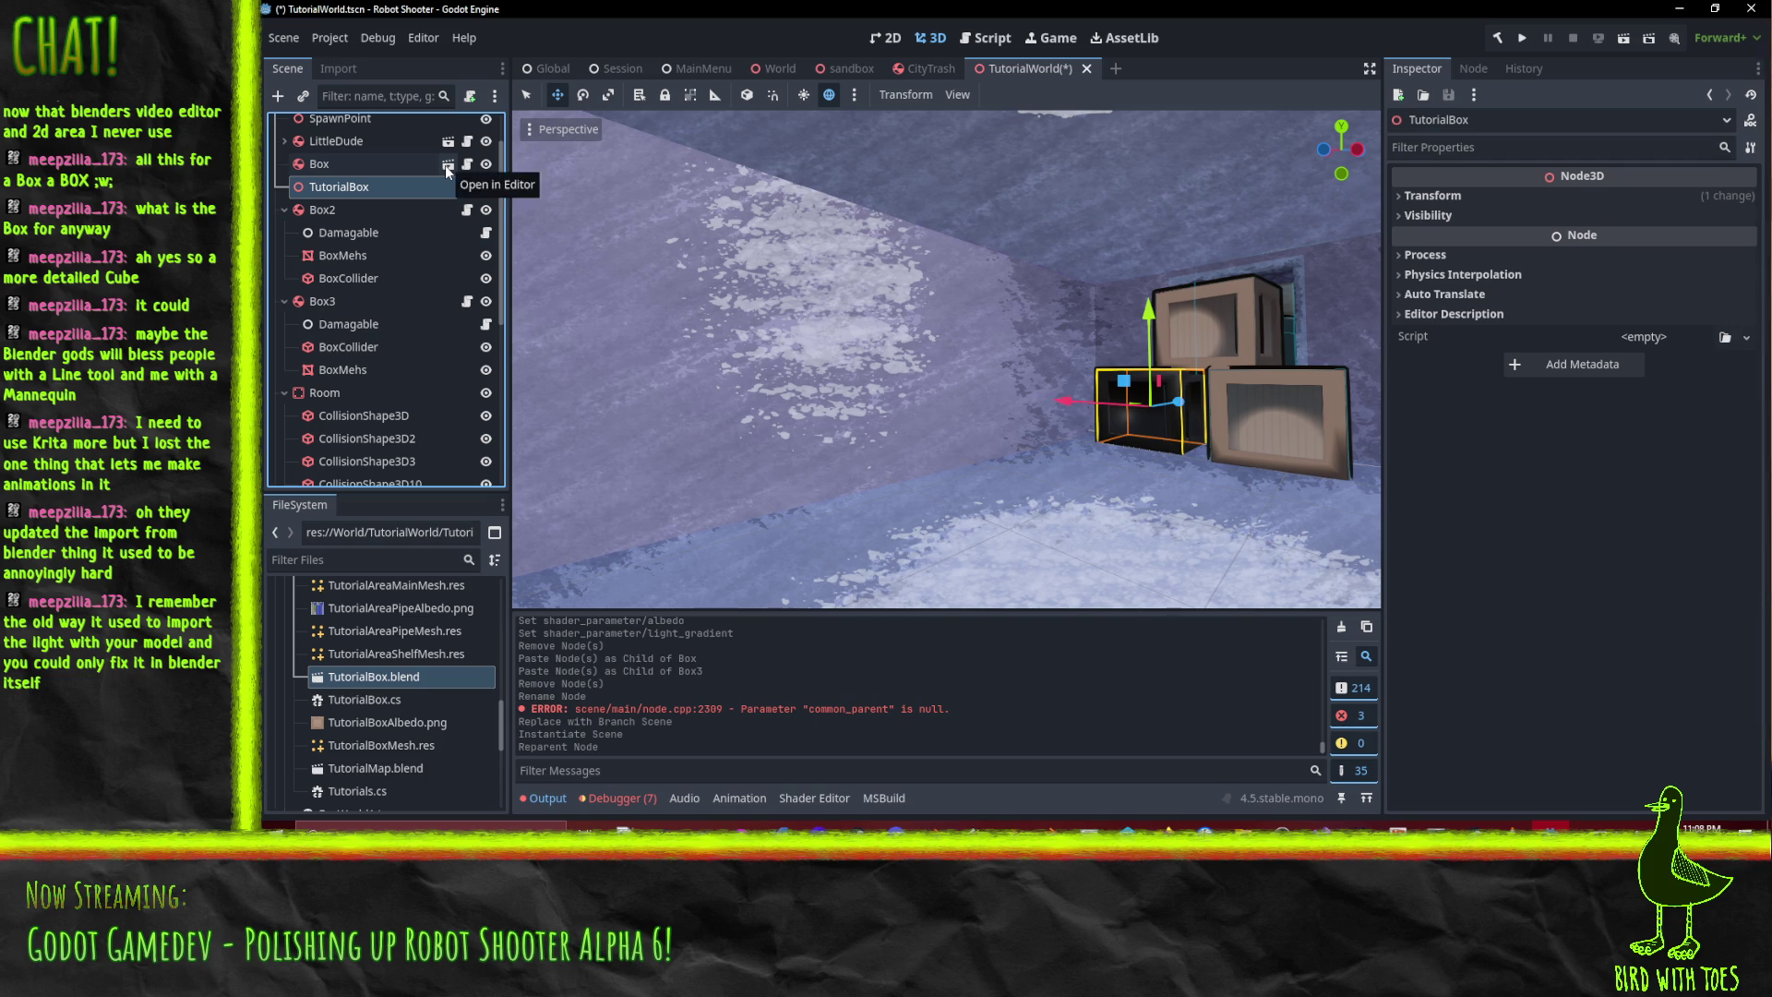
- Open the TutorialBox scene and inspect BoxMehs's surface override material
click(445, 164)
click(364, 172)
click(351, 191)
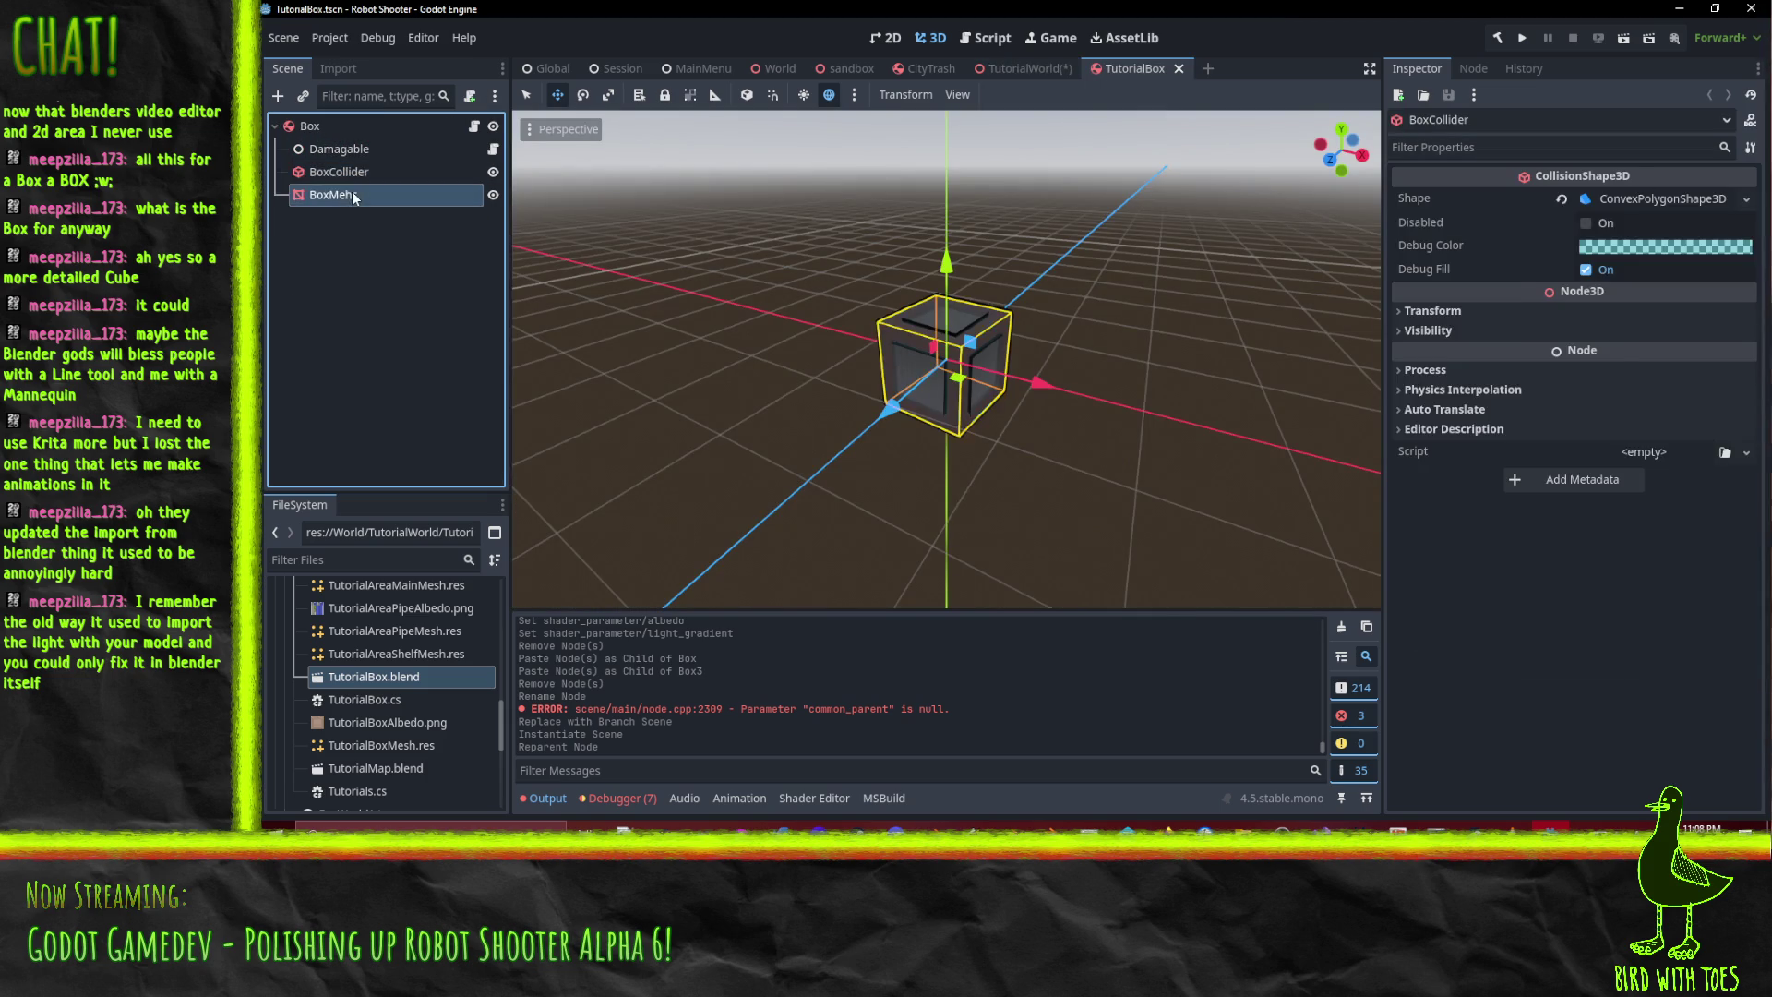
click(1495, 265)
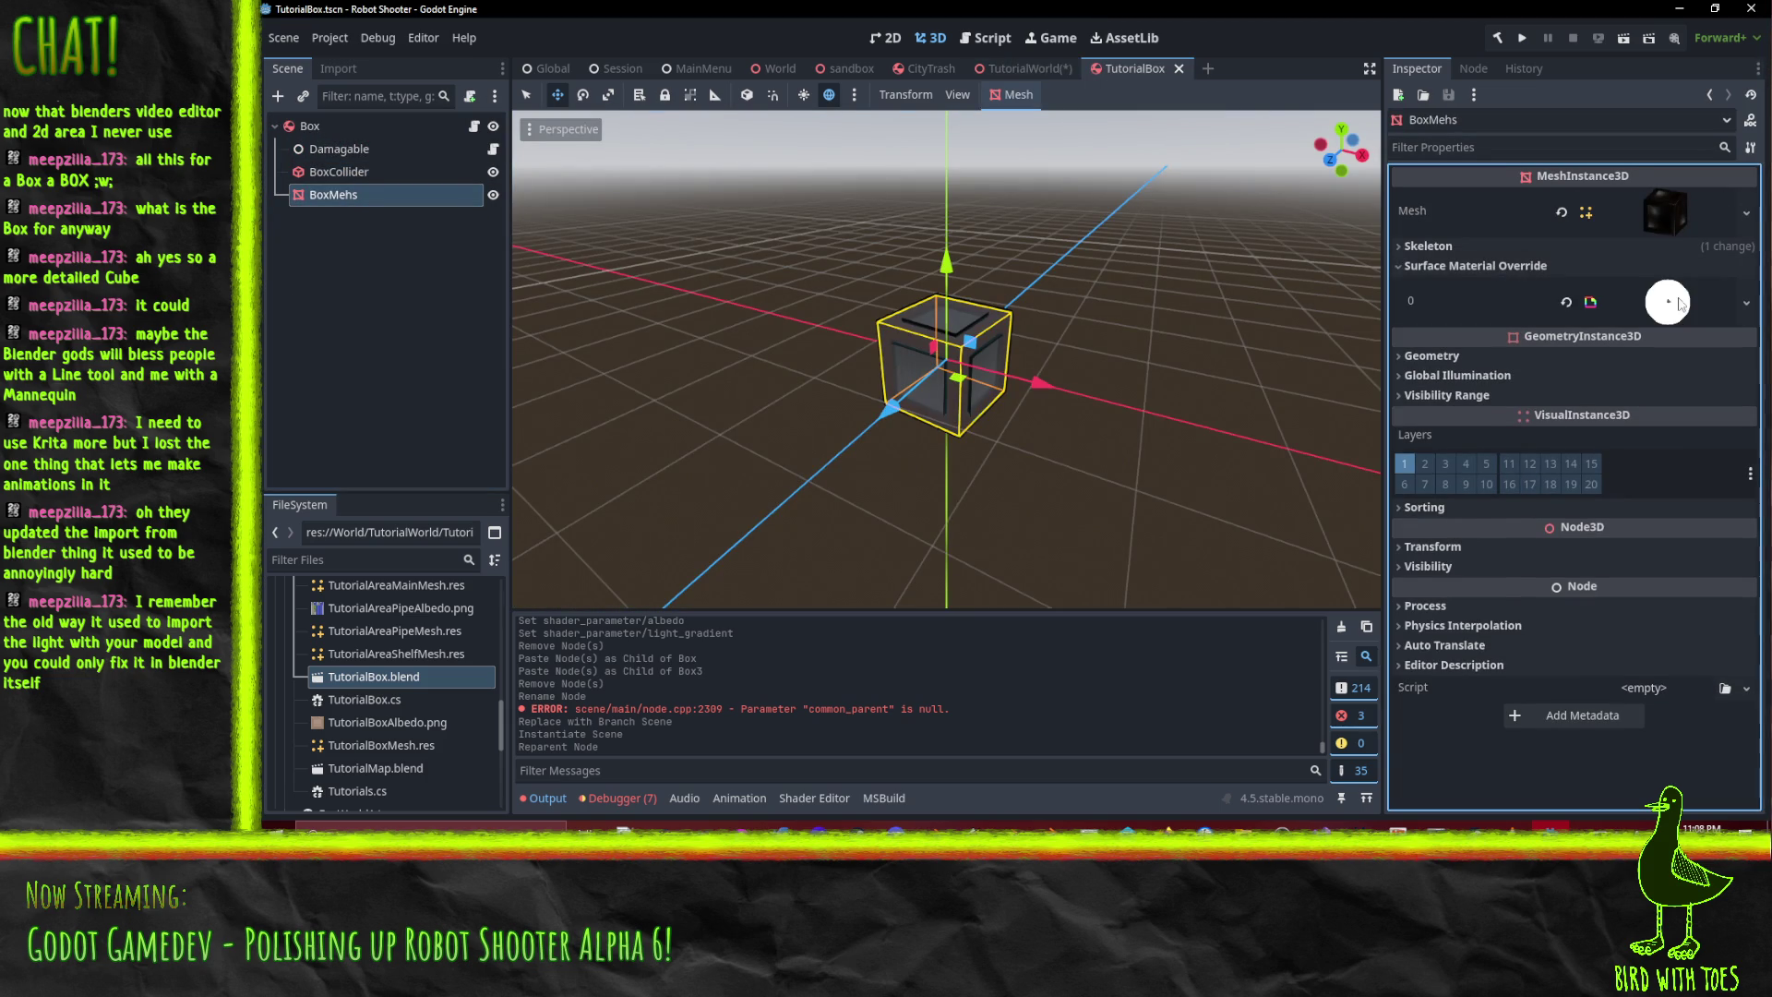
click(1679, 308)
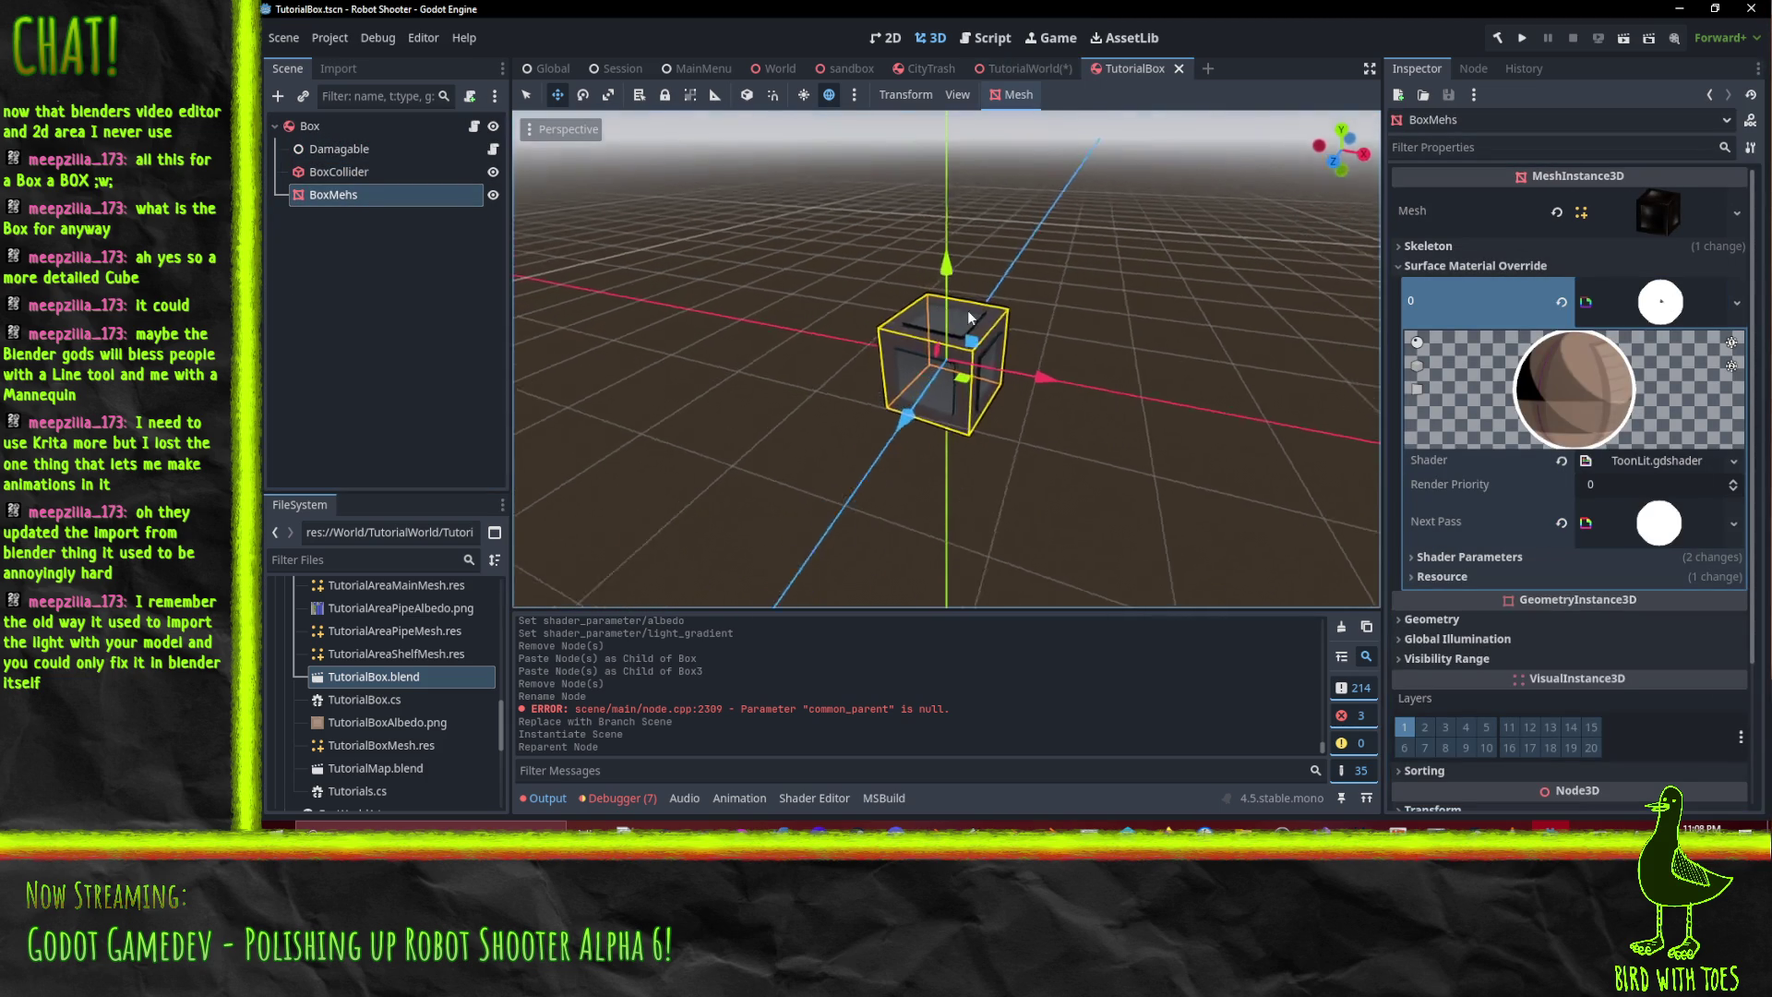
scroll(978, 333, up, 5)
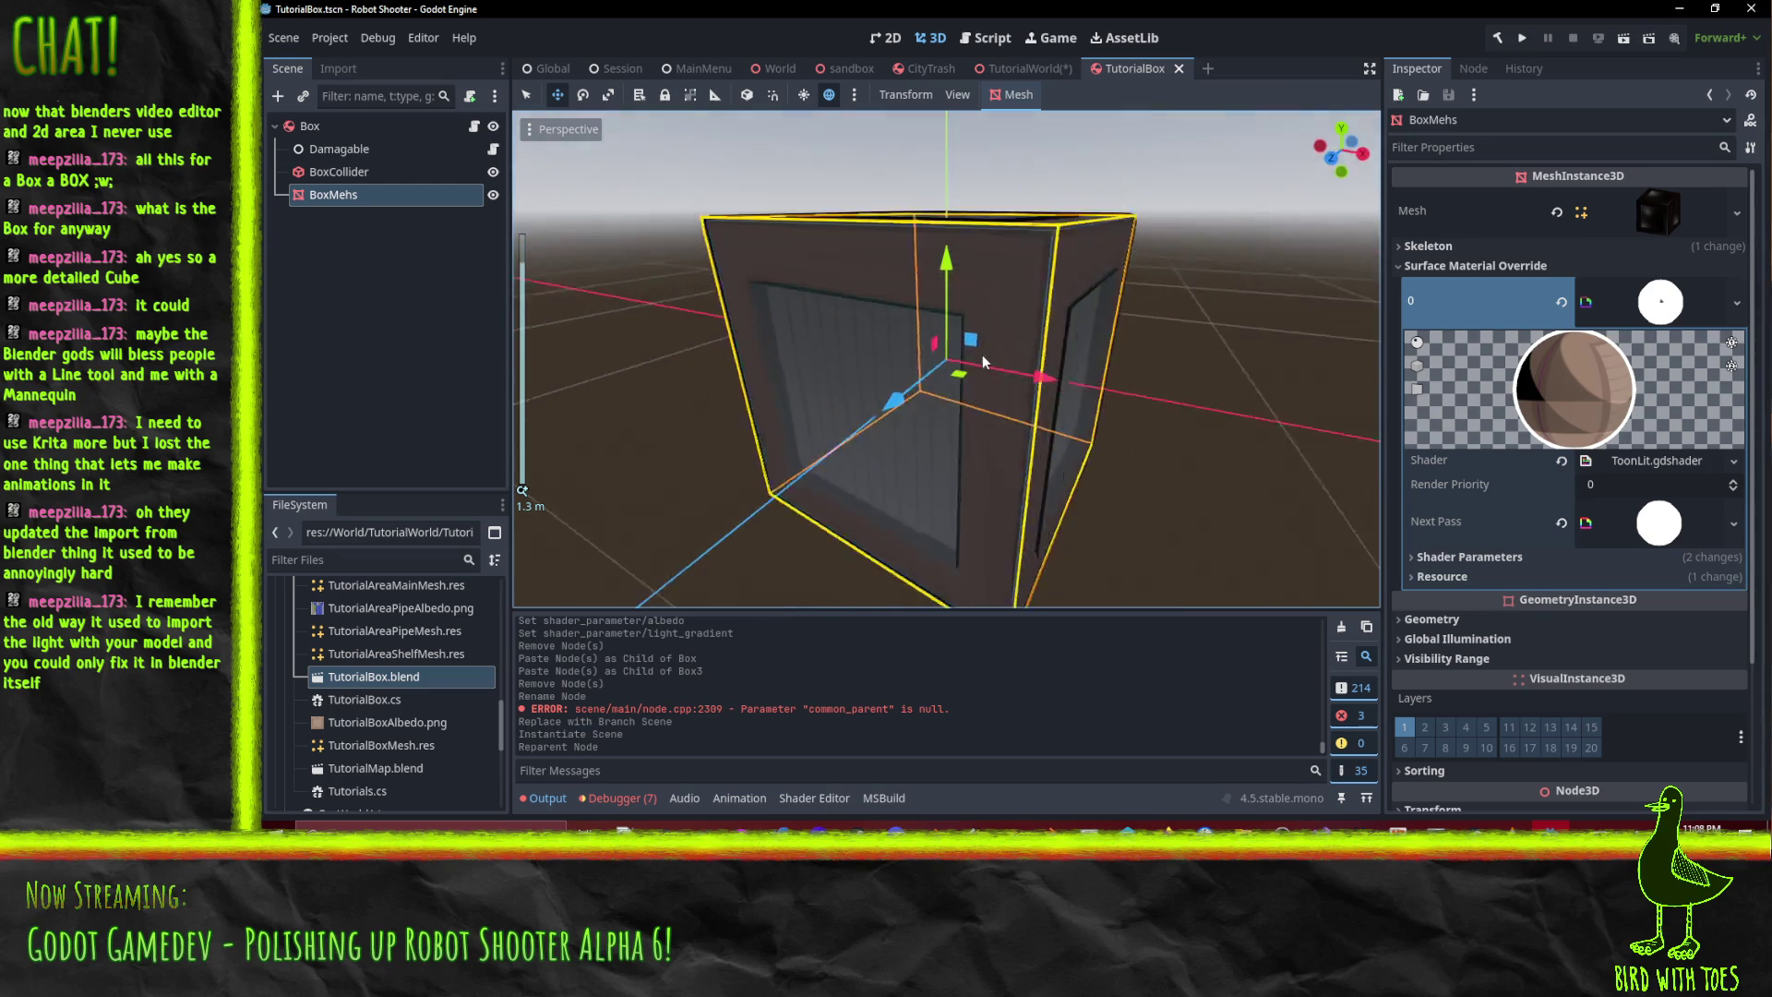
- Toggle the TutorialBox instance's visibility in TutorialWorld and reopen the TutorialBox scene
click(1024, 68)
click(353, 212)
click(487, 211)
click(487, 210)
click(365, 190)
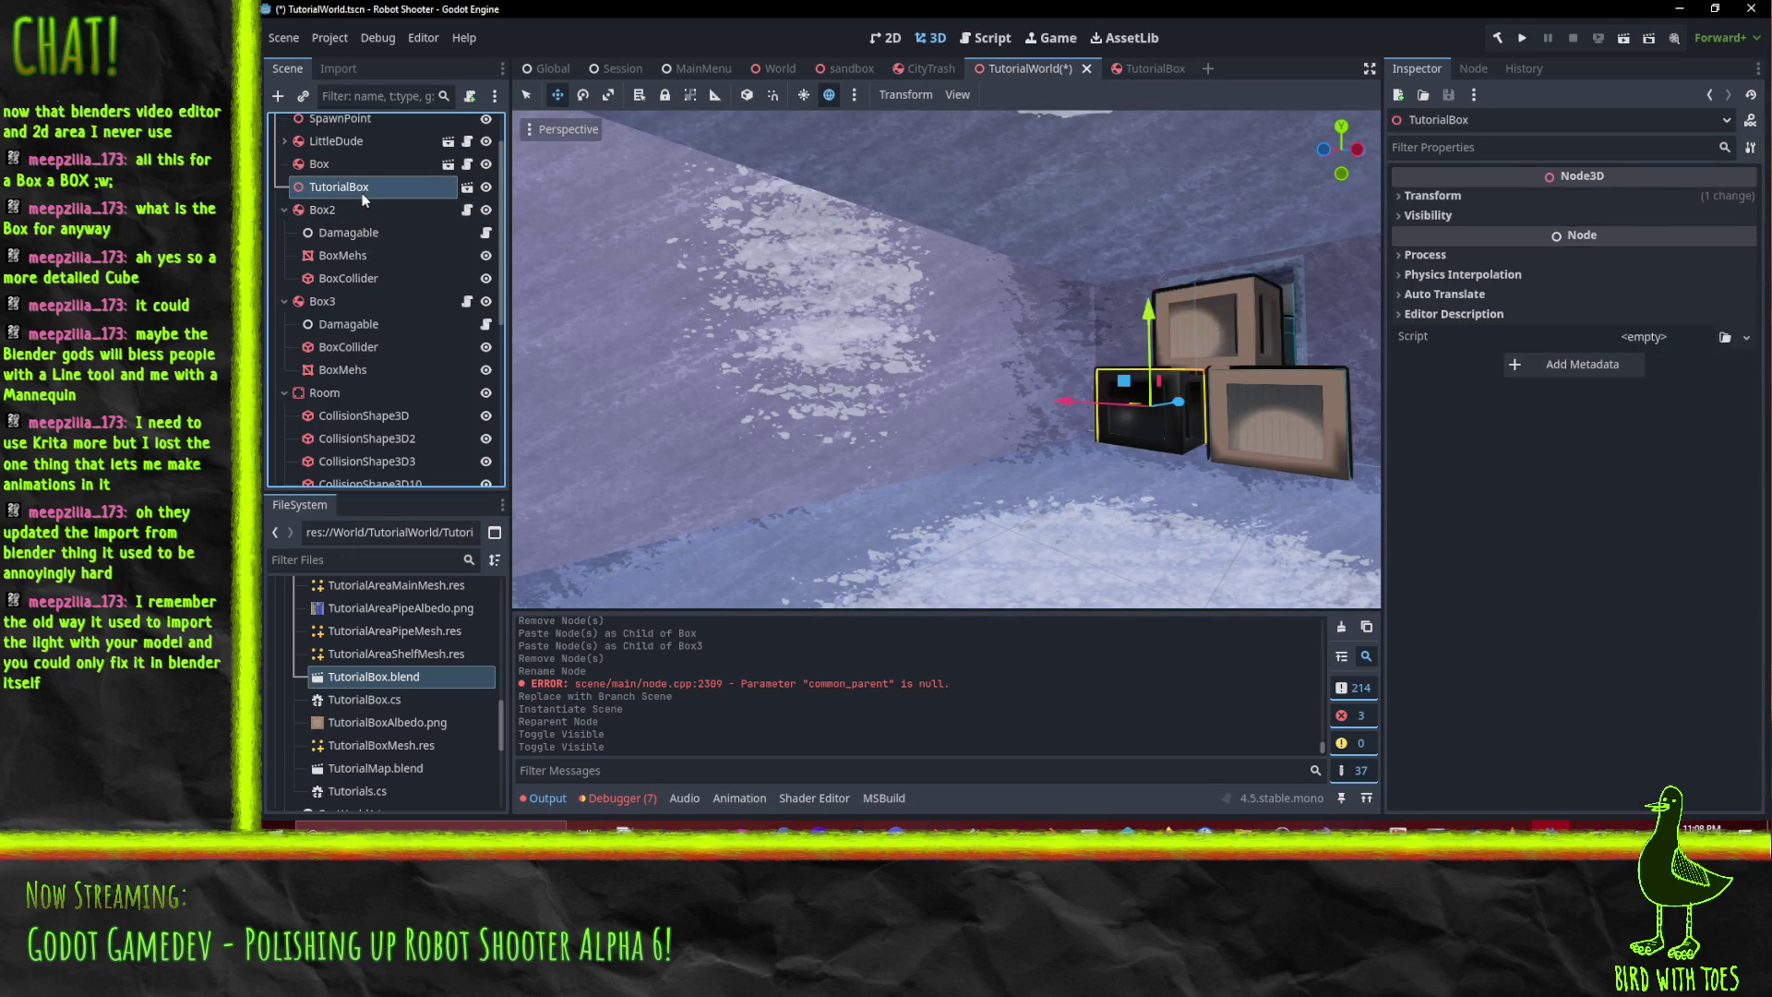
click(467, 186)
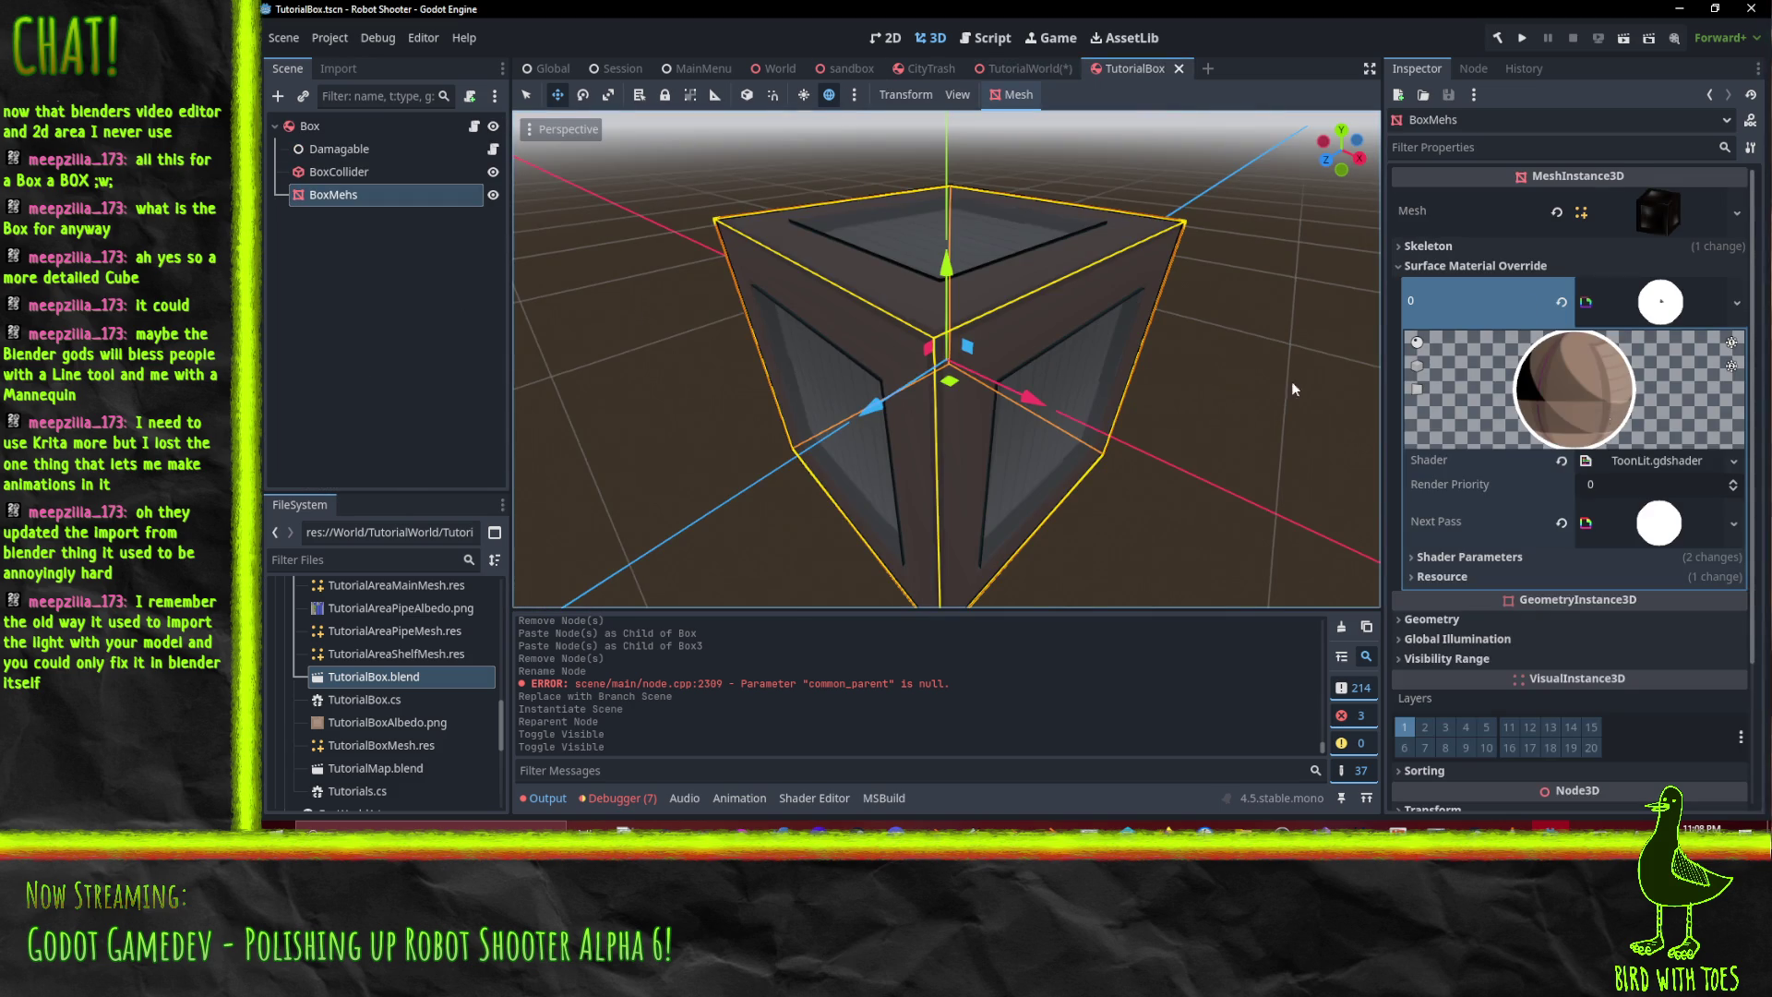
scroll(1063, 356, down, 5)
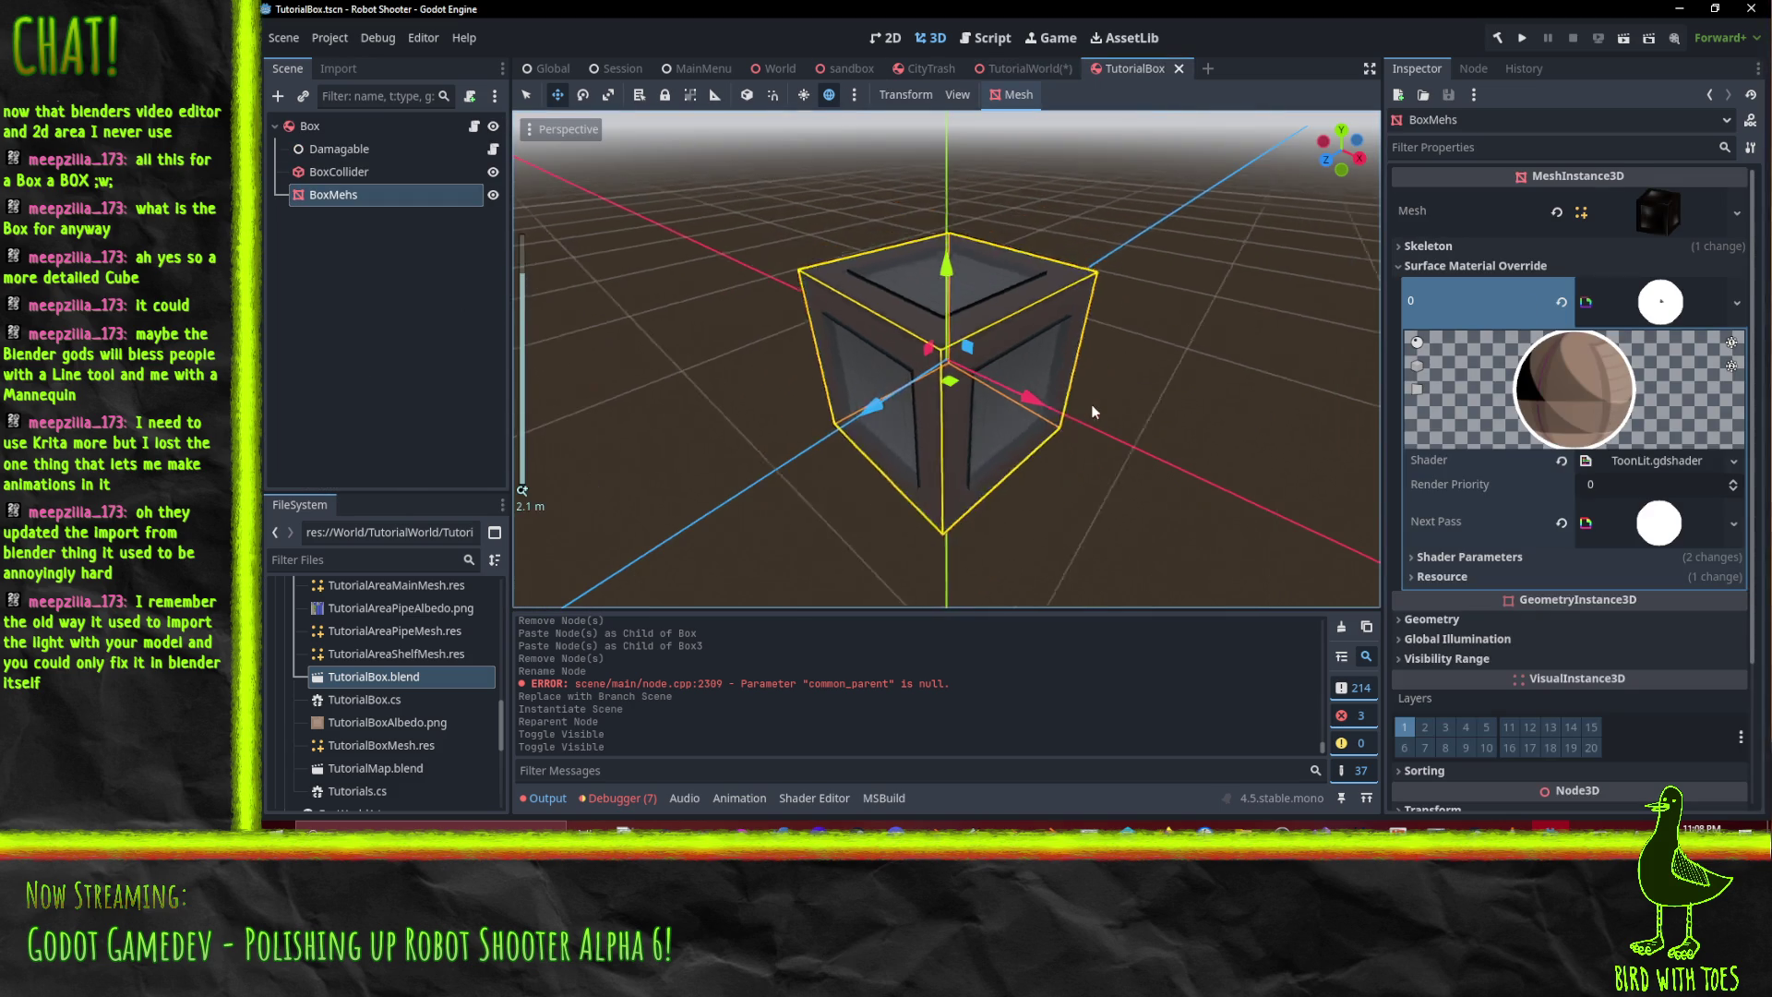
click(1022, 68)
- Close TutorialWorld without saving and reopen TutorialWorld.tscn from the FileSystem dock
mouse_move(1095, 346)
mouse_down()
mouse_move(1174, 379)
mouse_move(1209, 336)
mouse_move(1093, 293)
mouse_up()
click(1093, 292)
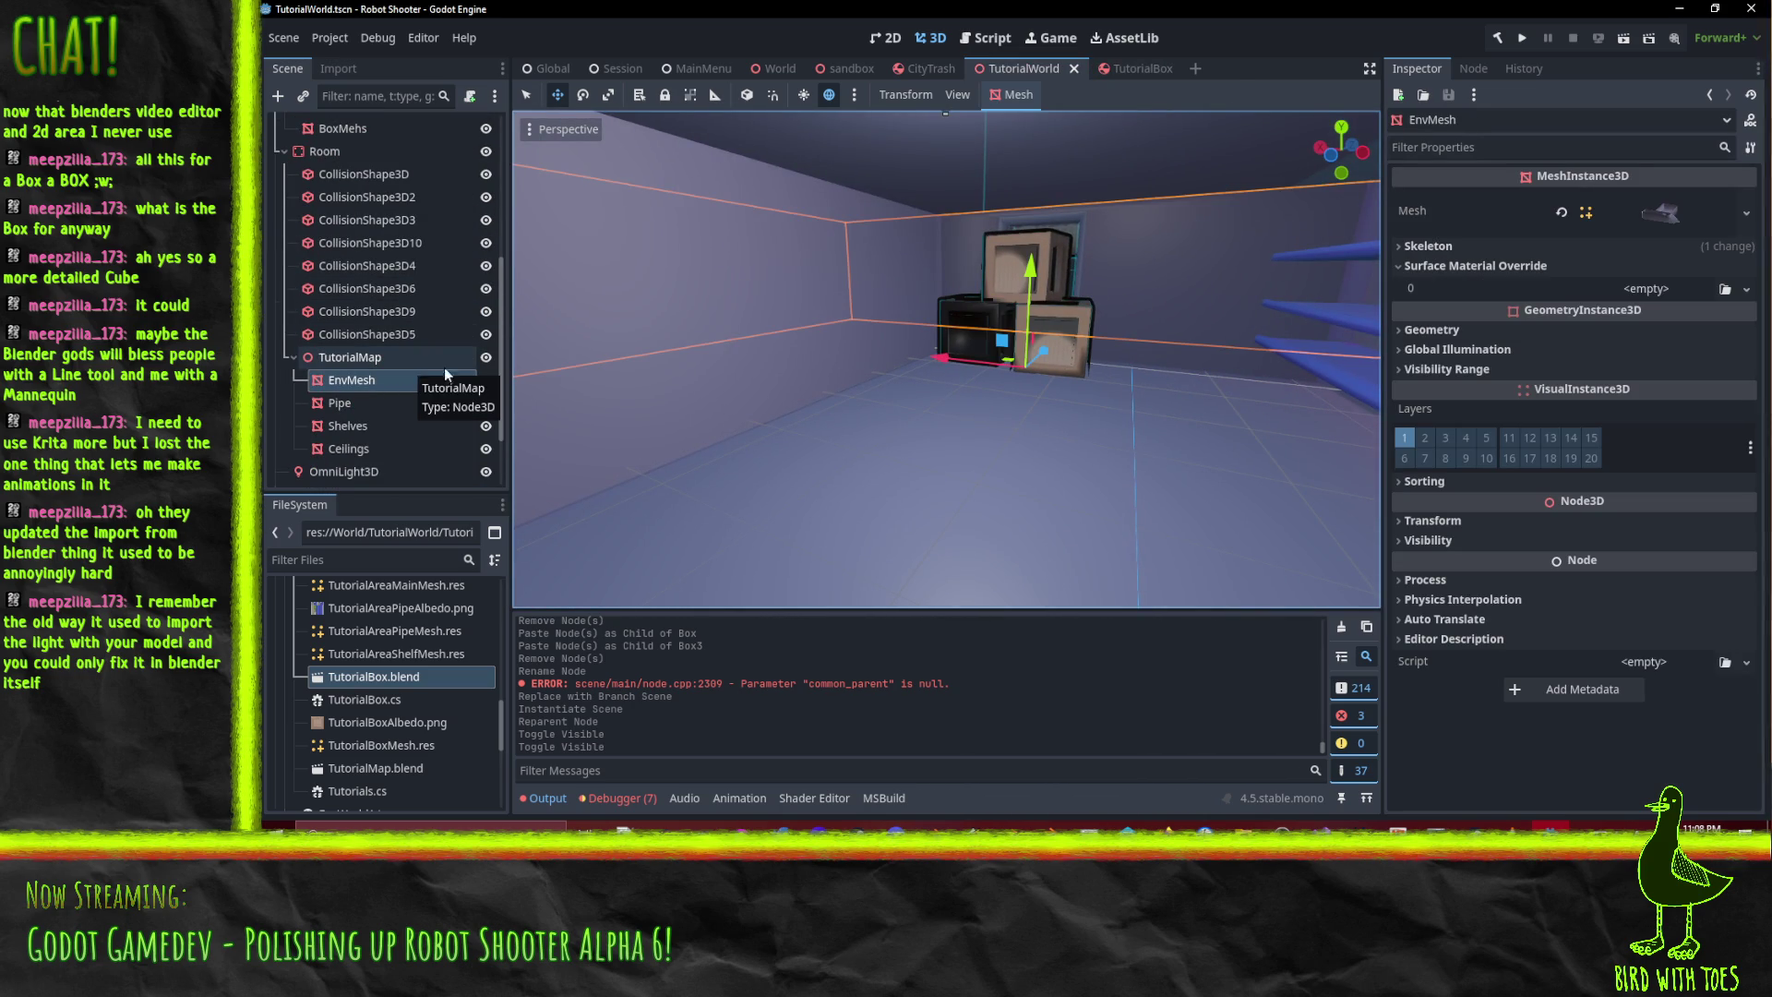
click(1073, 68)
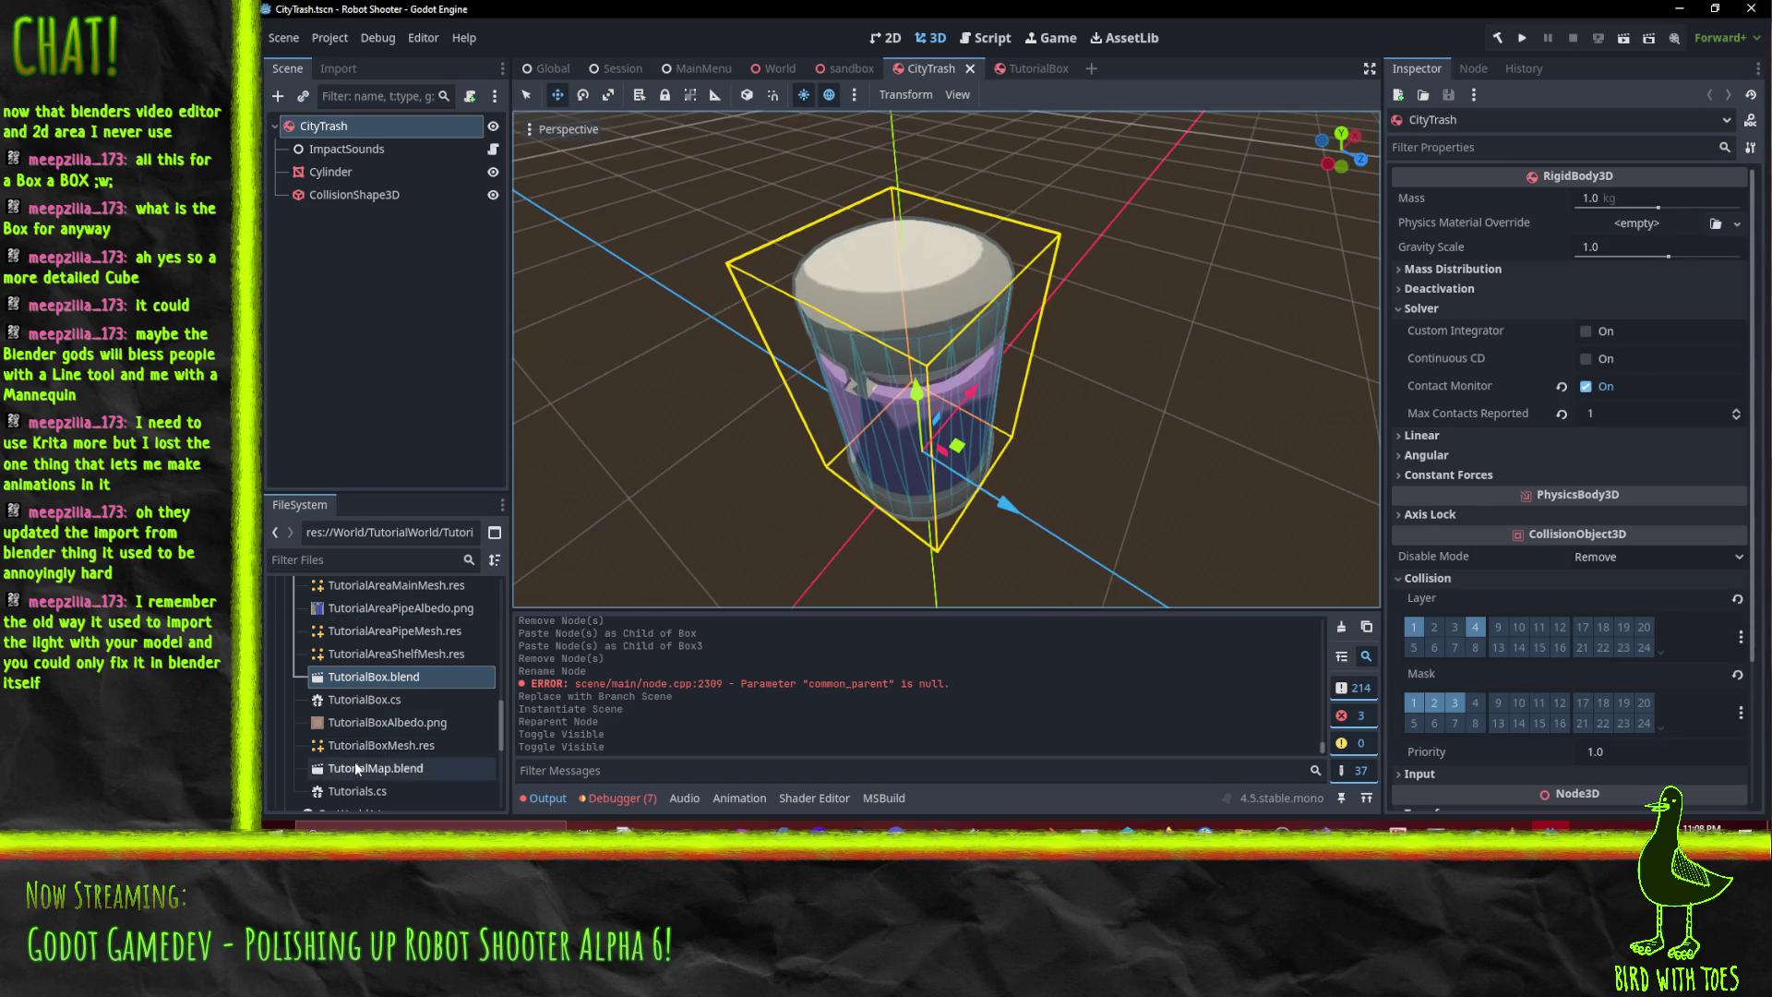
scroll(352, 758, down, 2)
click(392, 773)
double_click(391, 771)
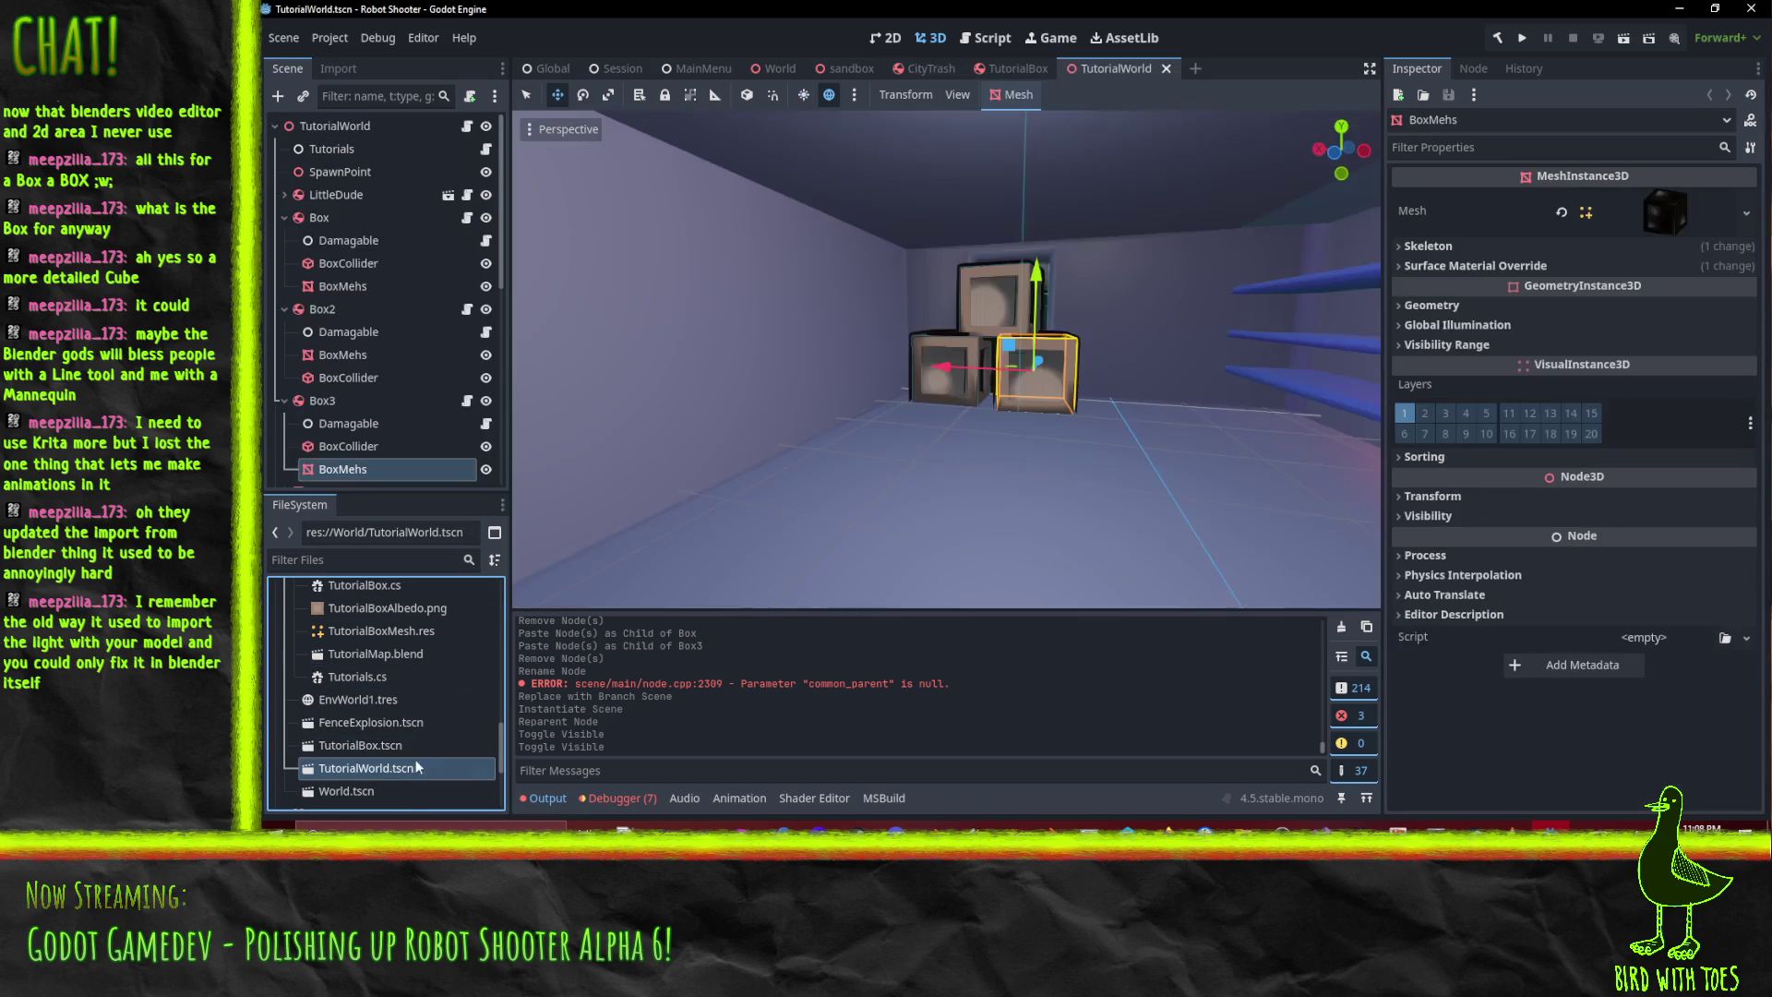
scroll(1048, 415, up, 5)
scroll(1154, 435, down, 5)
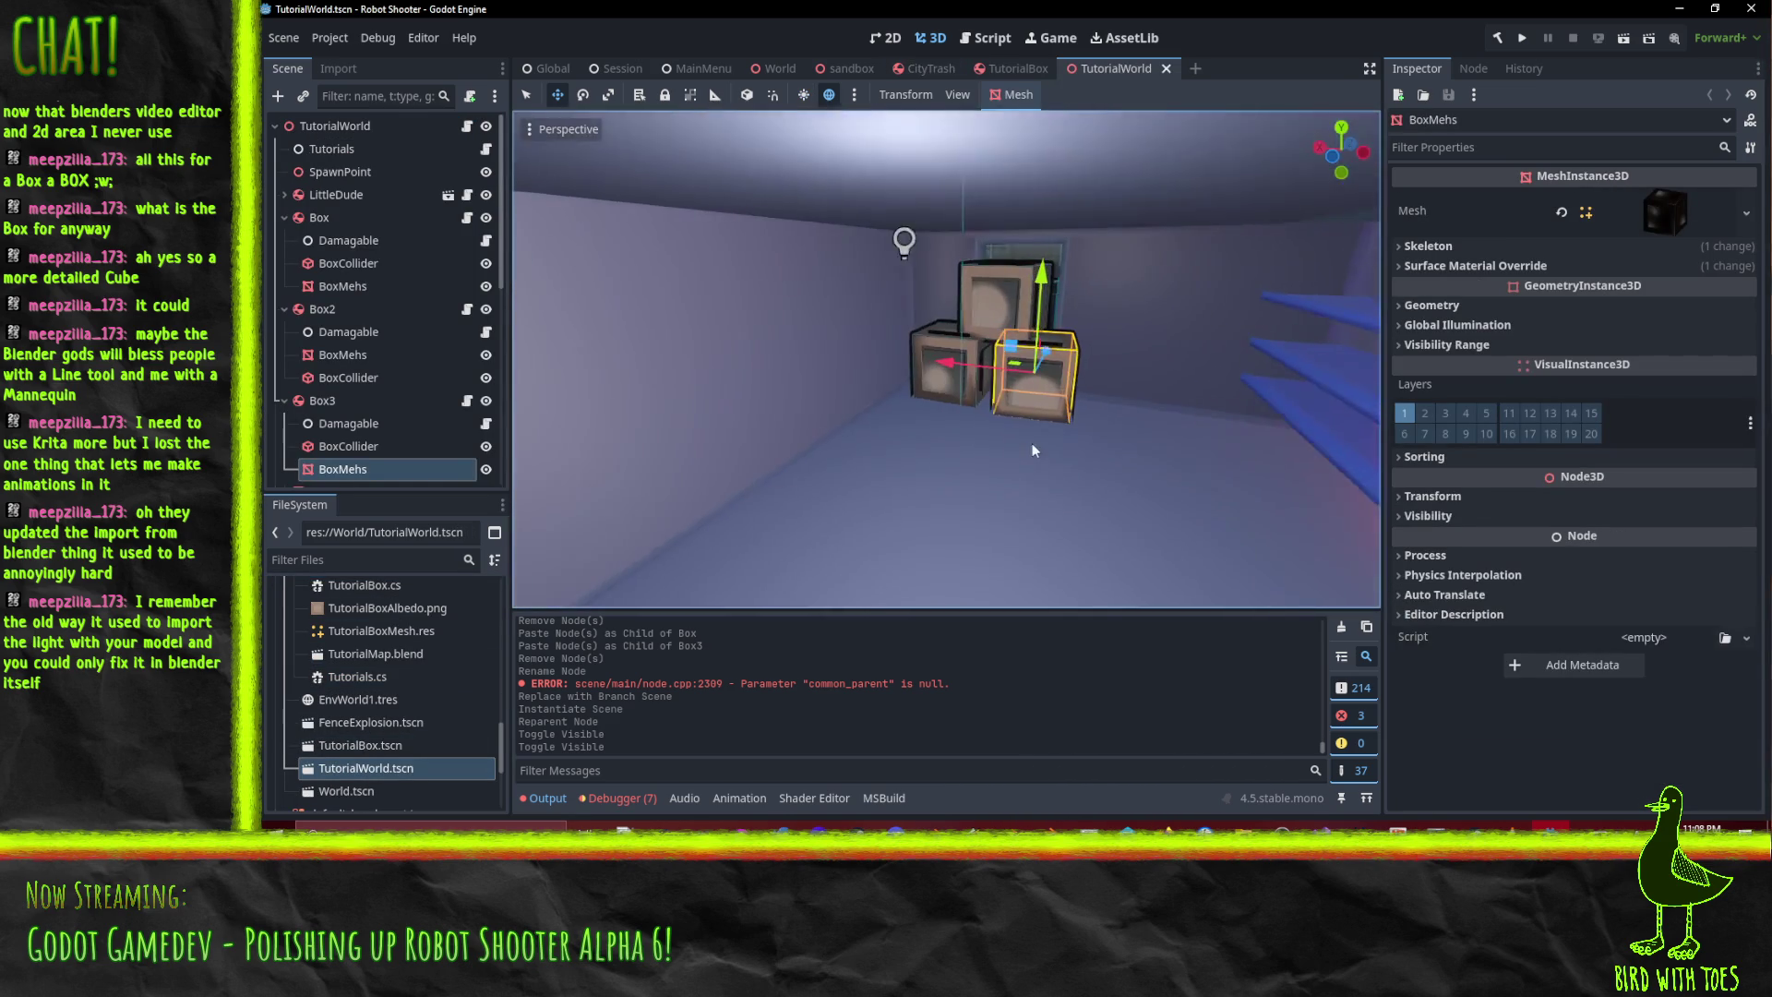
click(752, 378)
scroll(794, 452, down, 1)
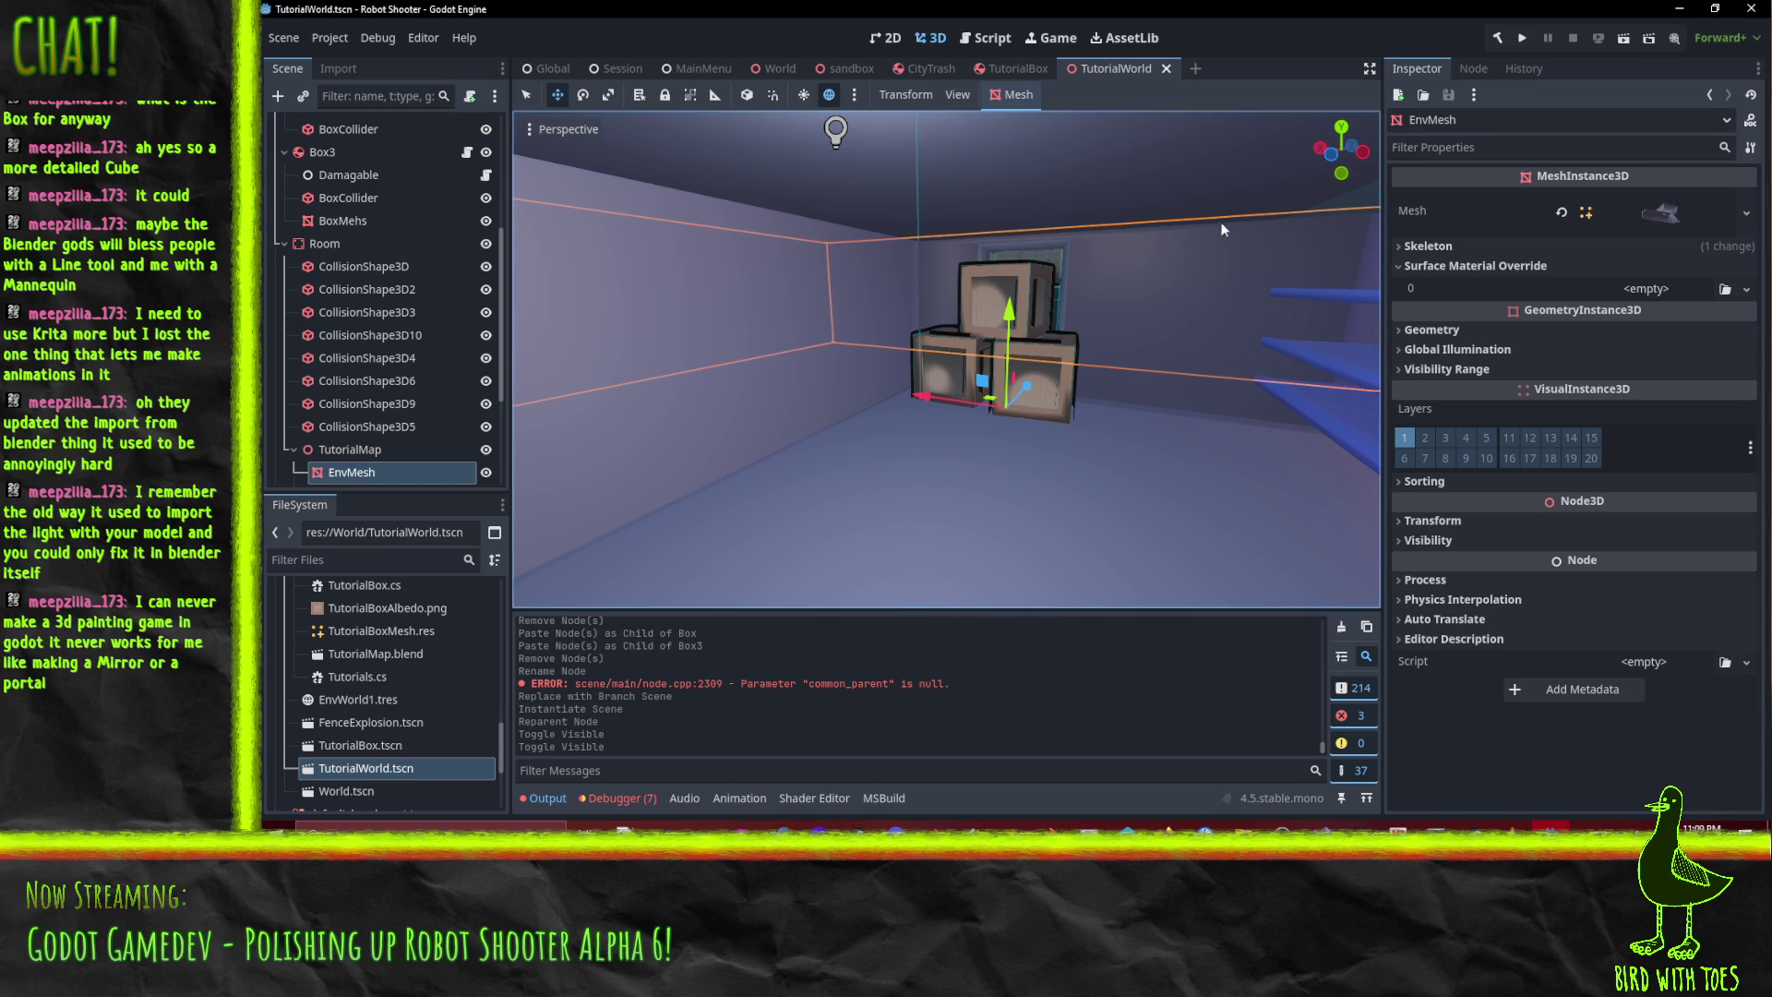
drag(773, 497, 960, 434)
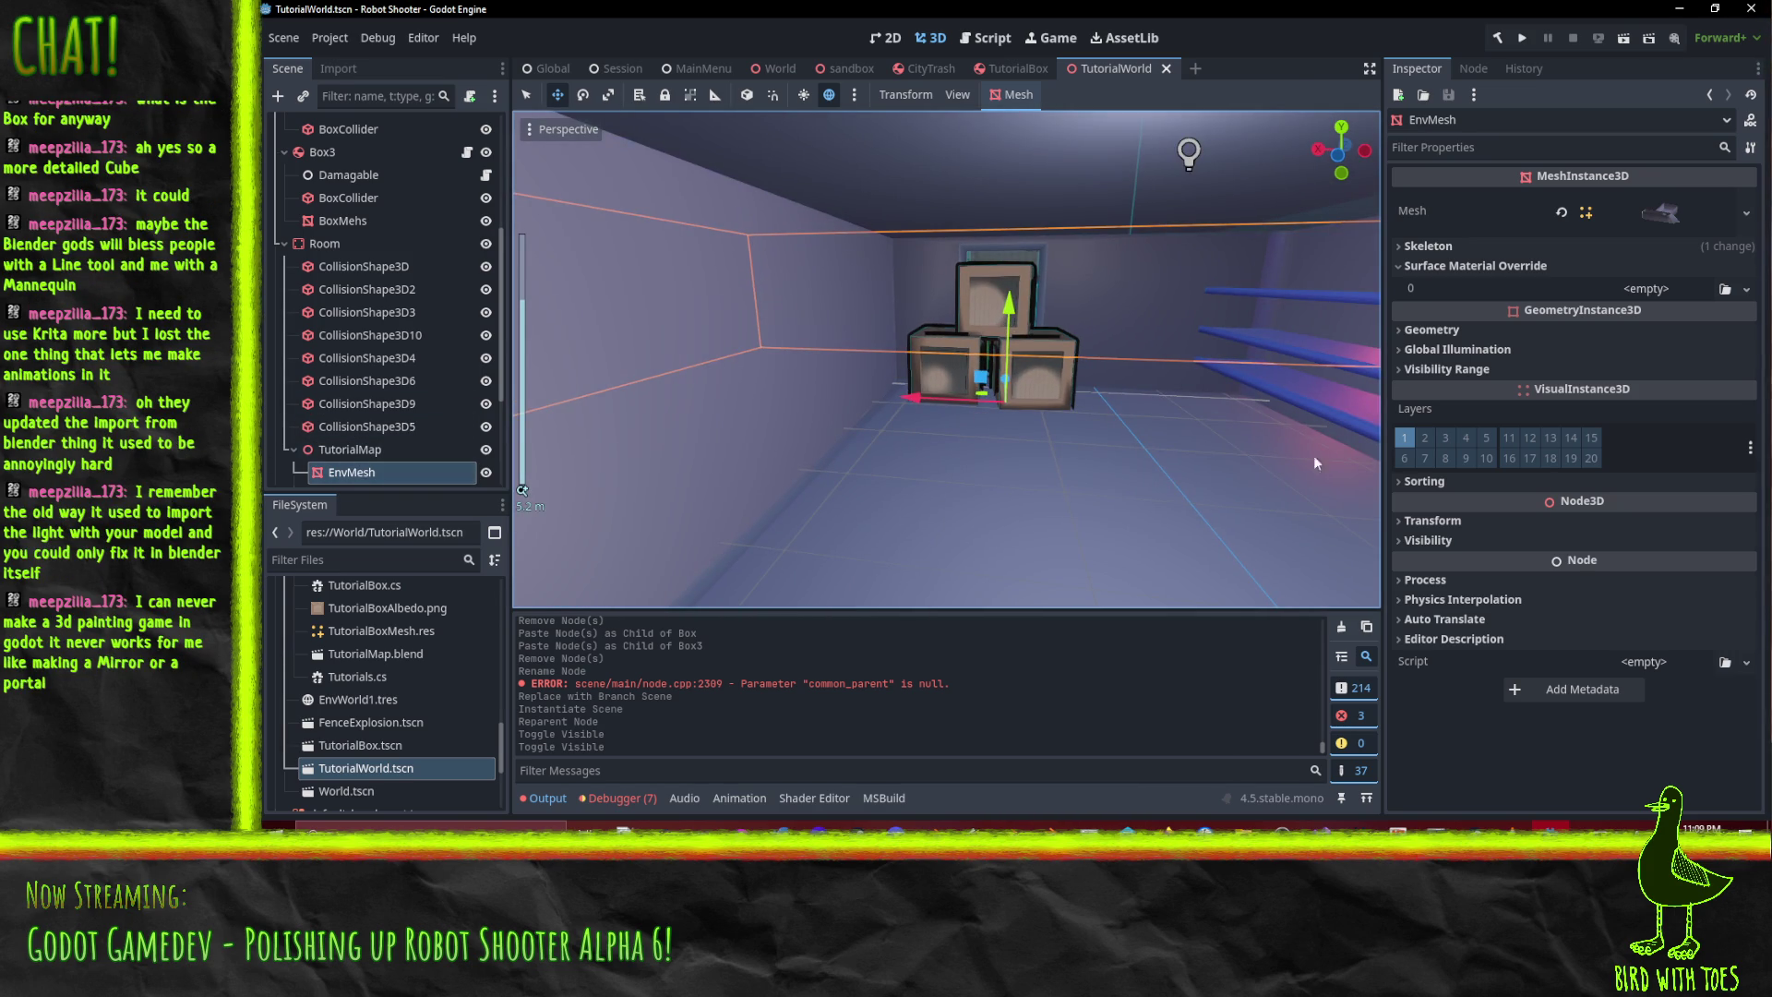
click(1569, 273)
click(1548, 268)
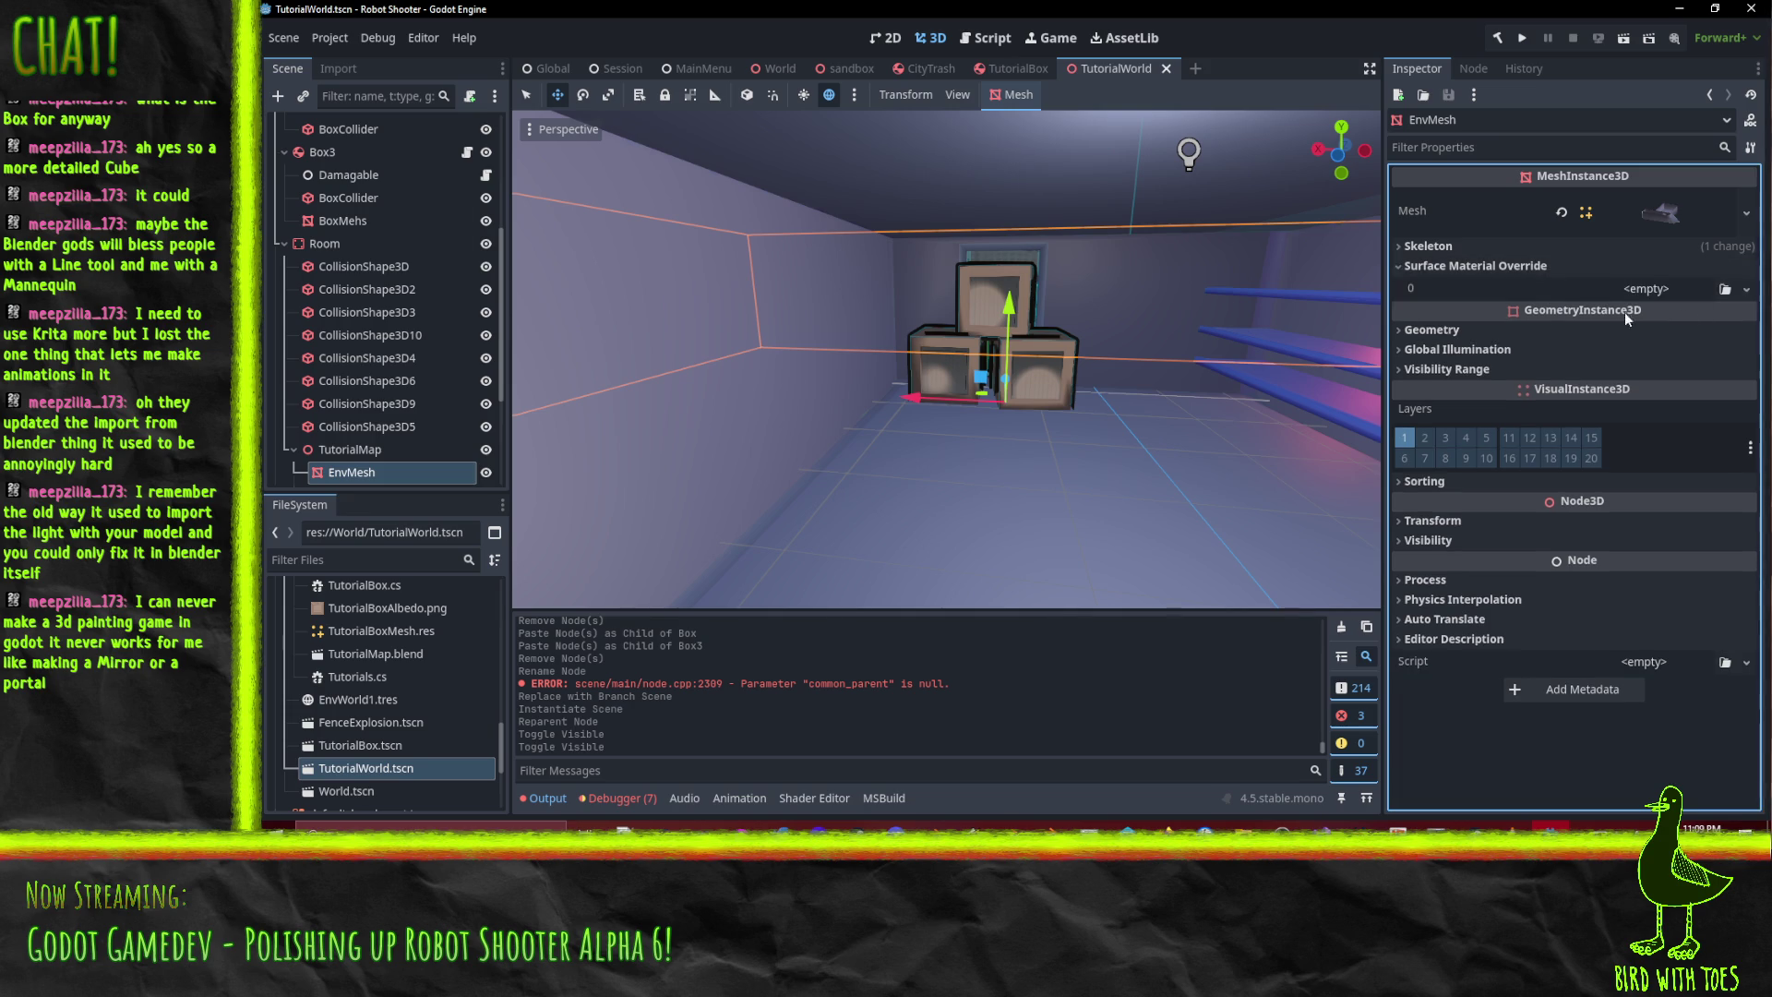
mouse_move(864, 474)
mouse_down()
mouse_move(905, 480)
mouse_move(812, 478)
mouse_move(878, 476)
mouse_up()
scroll(373, 314, up, 5)
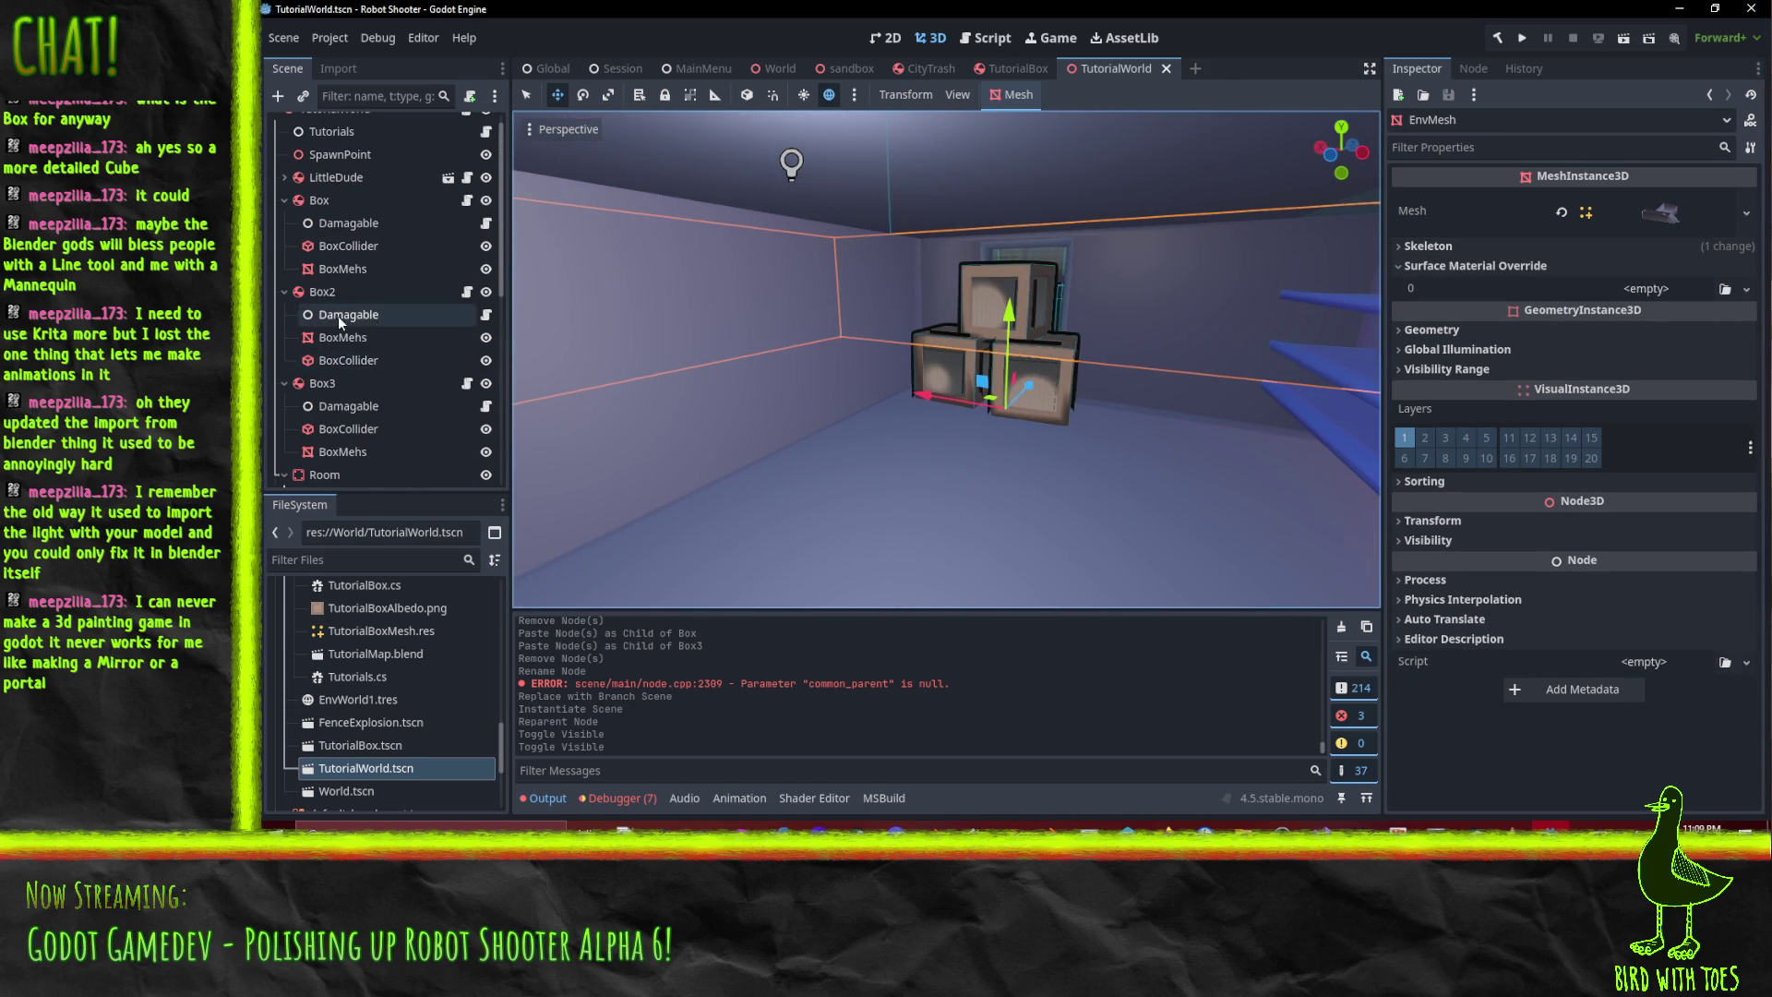
click(323, 292)
click(319, 200)
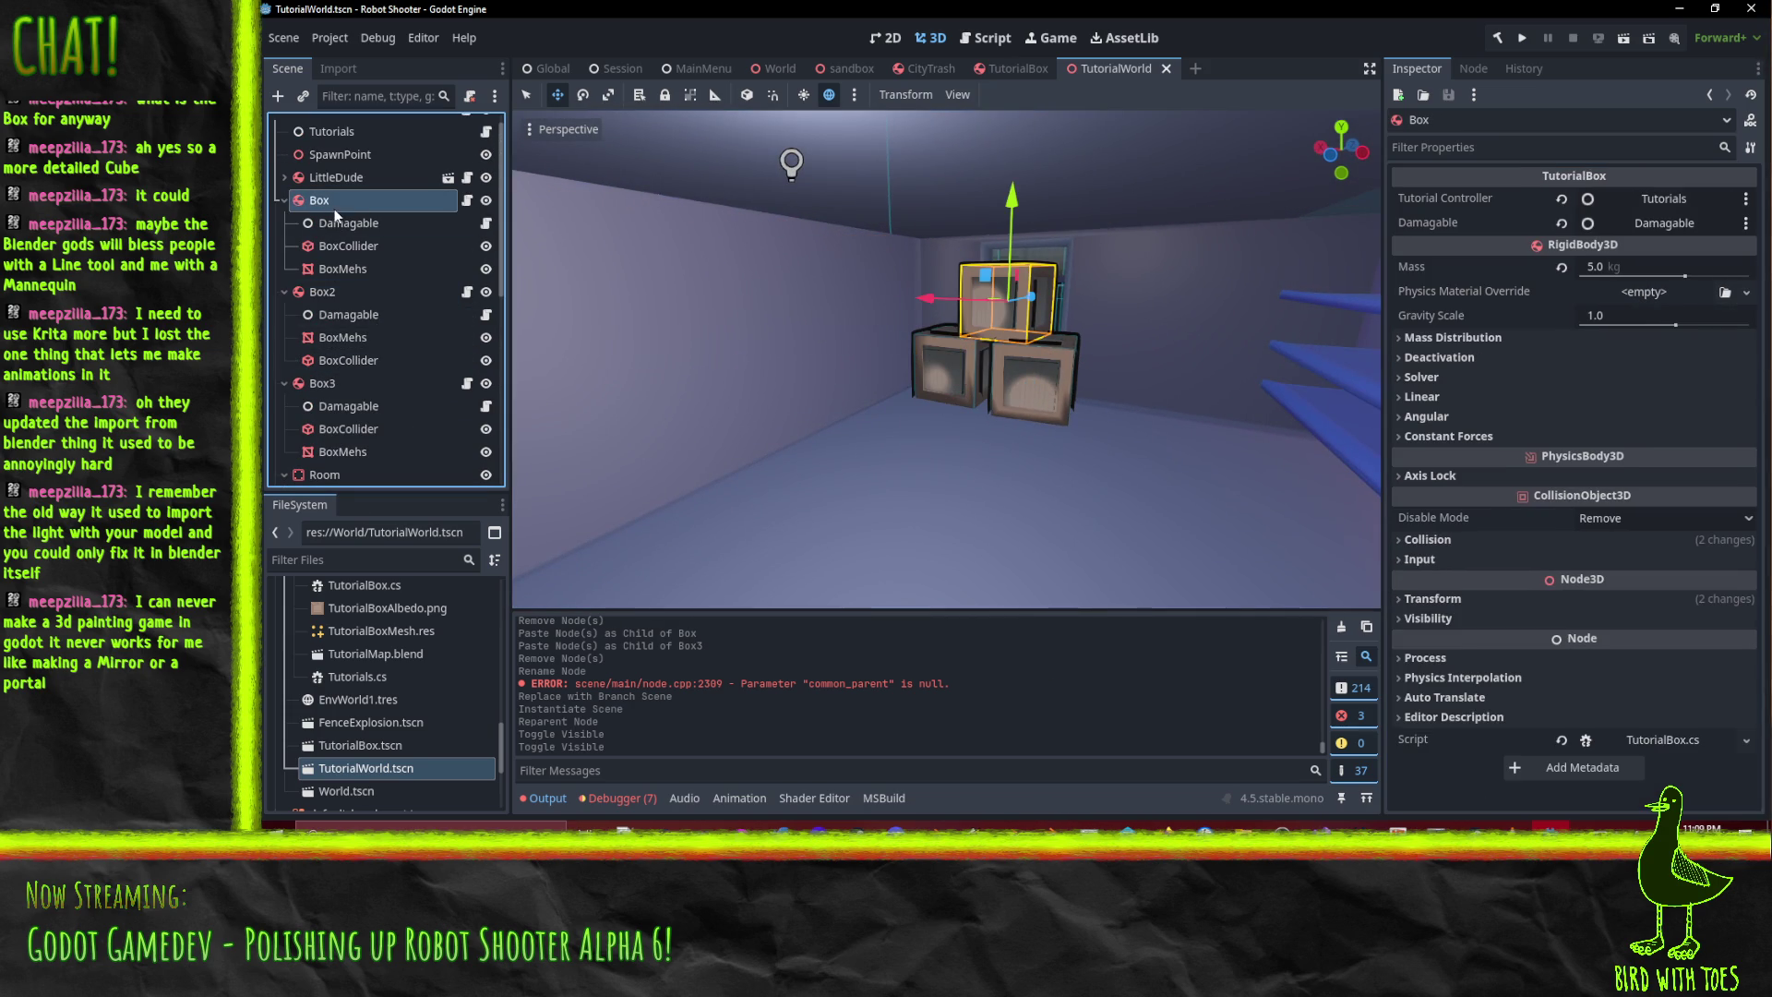
click(283, 200)
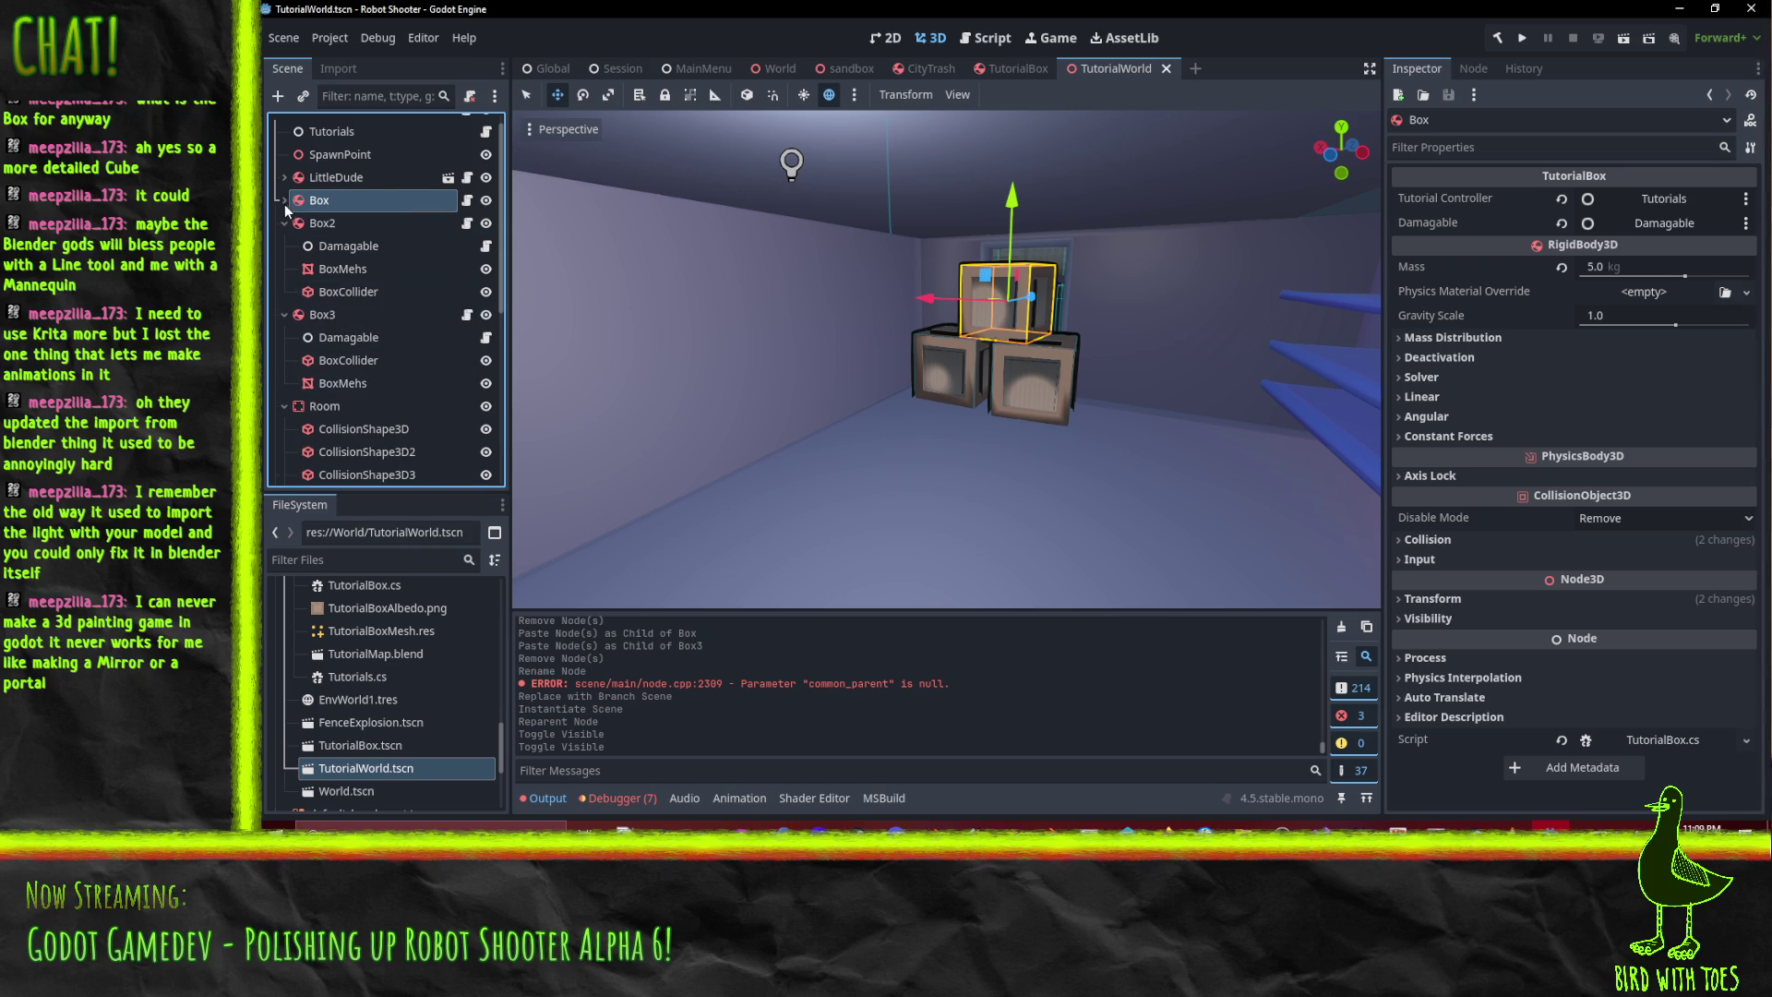
click(282, 200)
scroll(424, 651, up, 2)
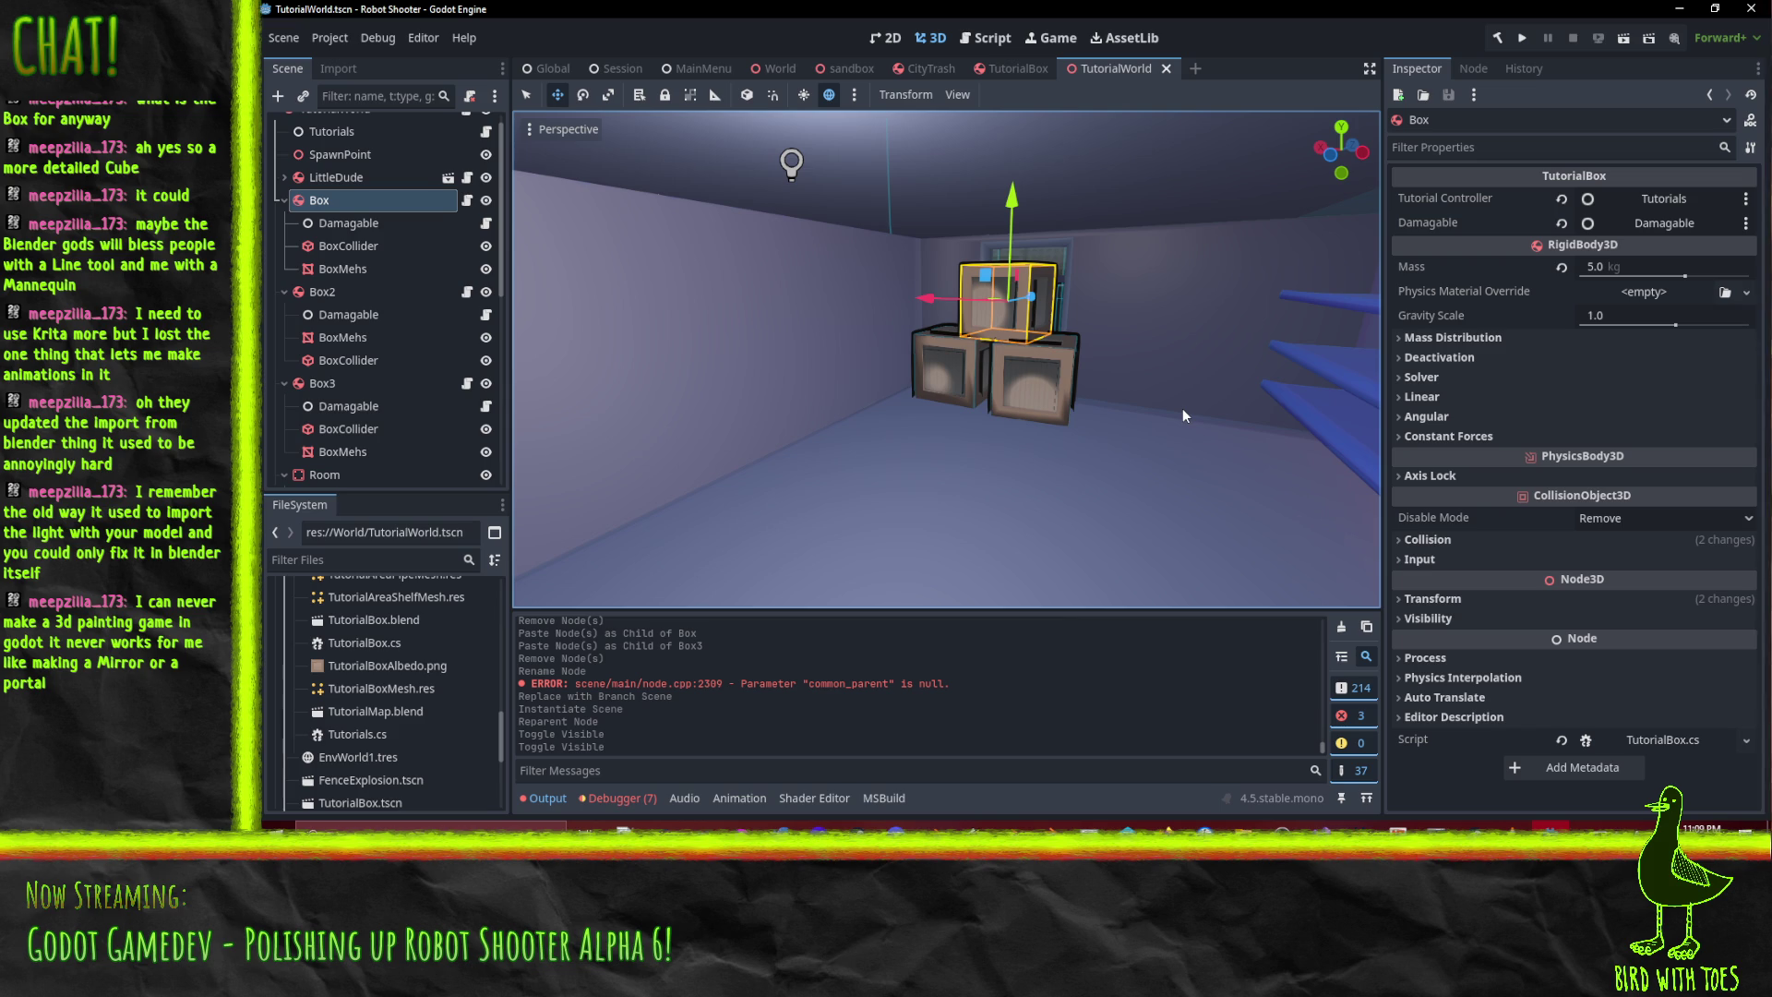
scroll(1182, 401, up, 3)
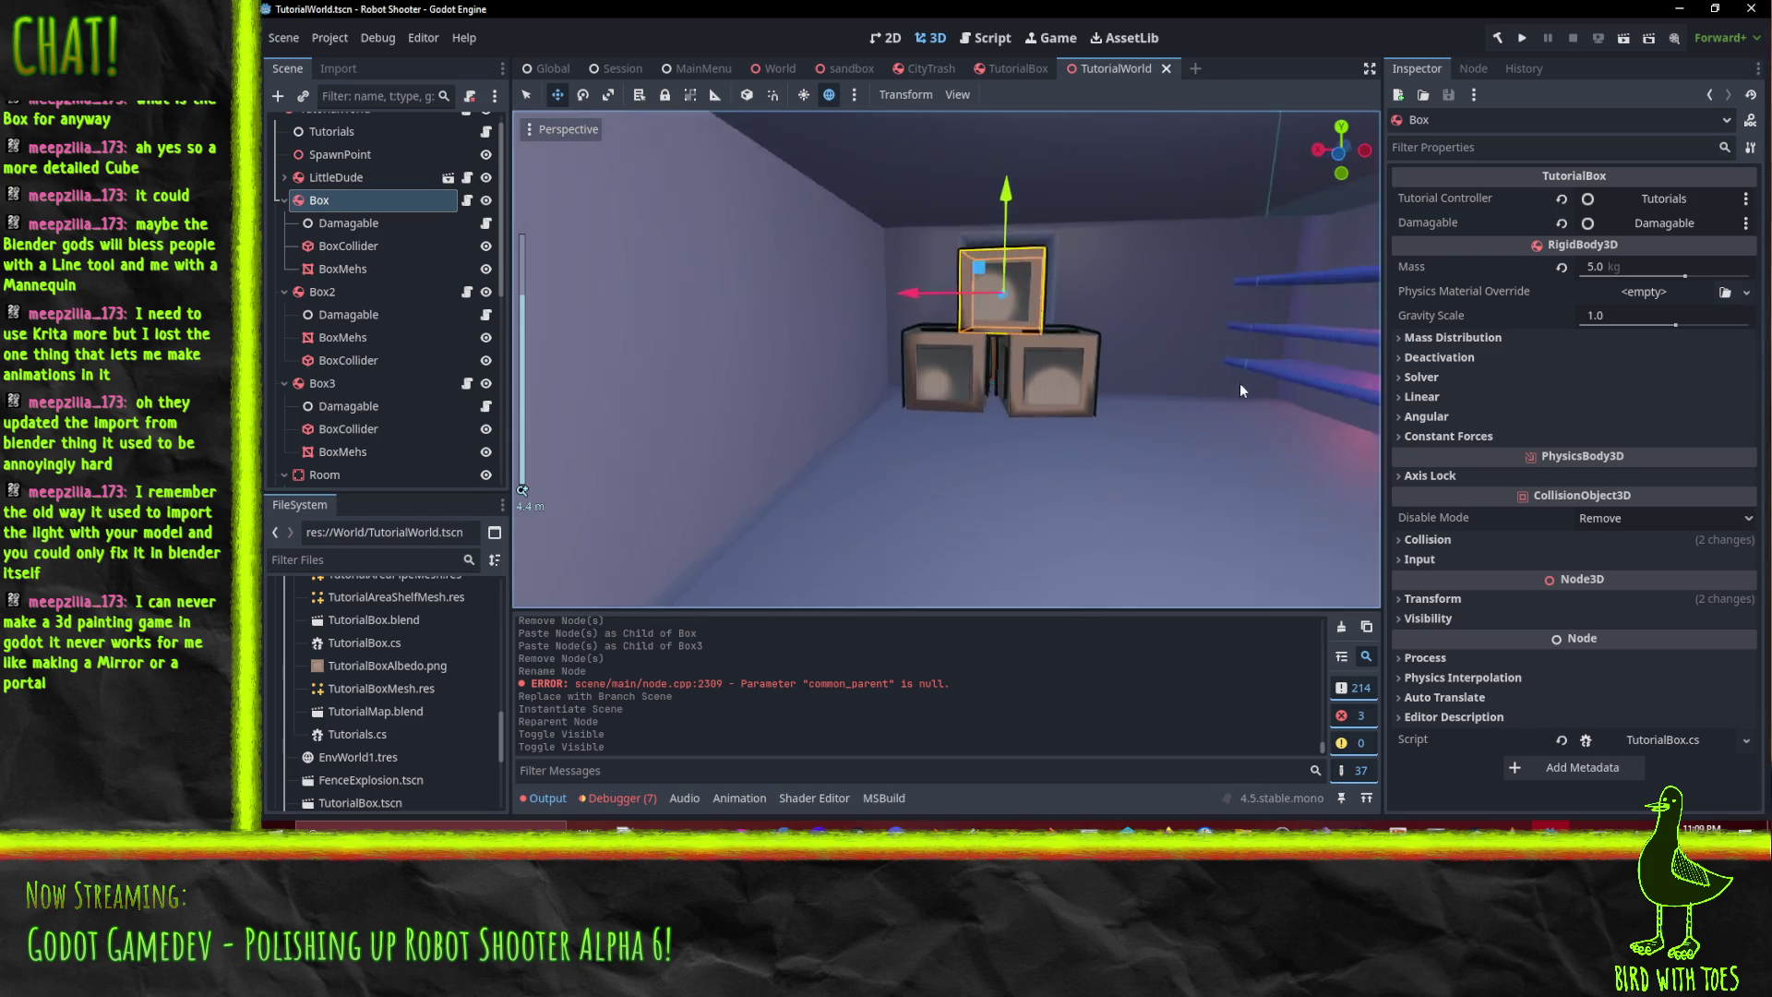
drag(1212, 392, 1177, 386)
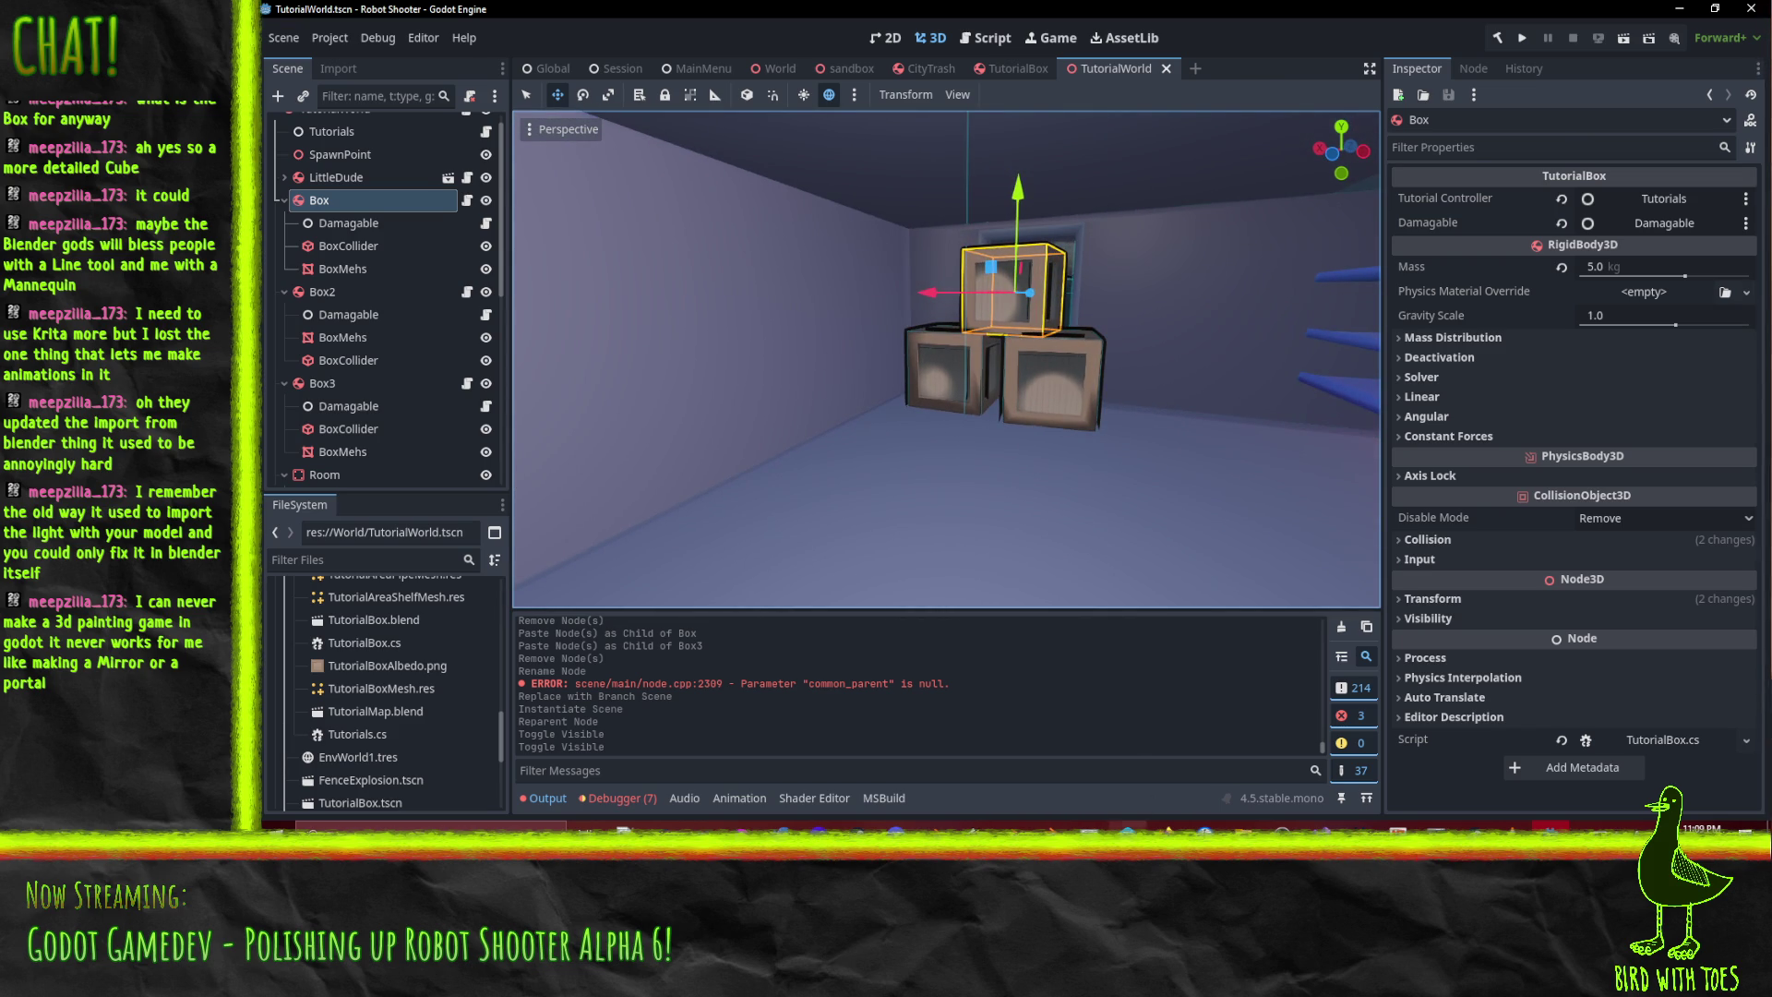
key(alt+Tab)
- Revert unchanged files in the default changelist and start reverting TutorialWorld.tscn
right_click(1285, 293)
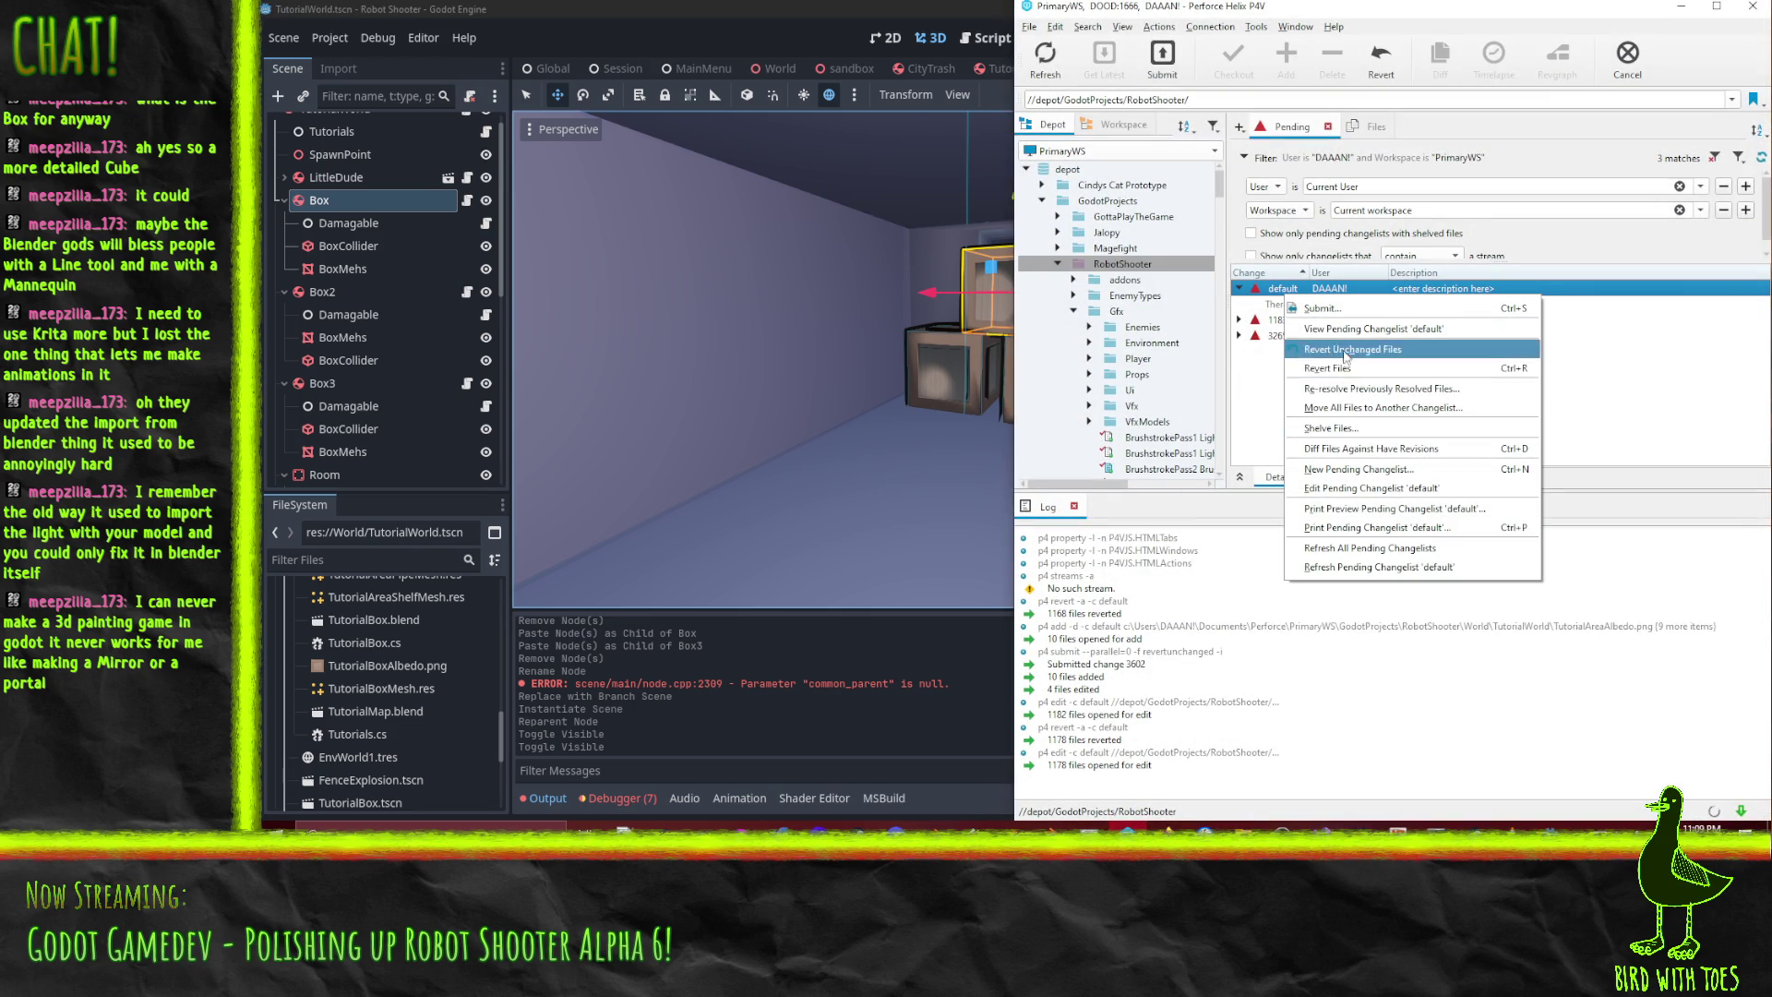
click(1338, 349)
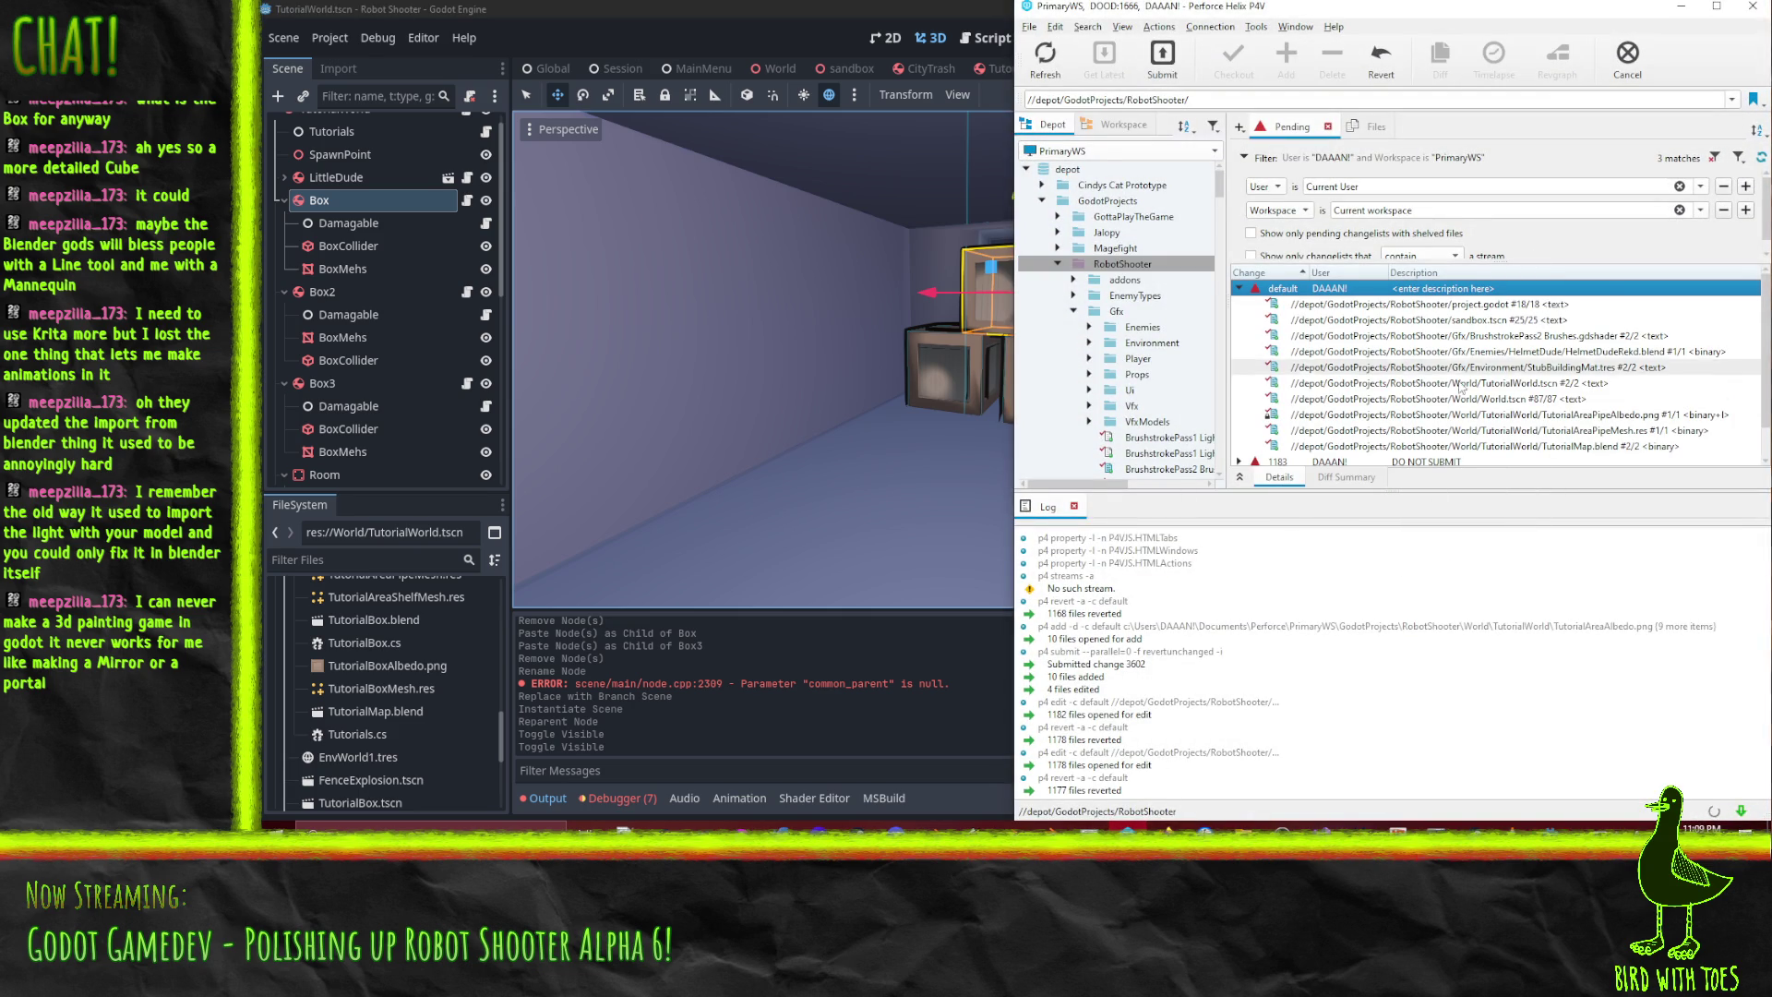
right_click(1472, 386)
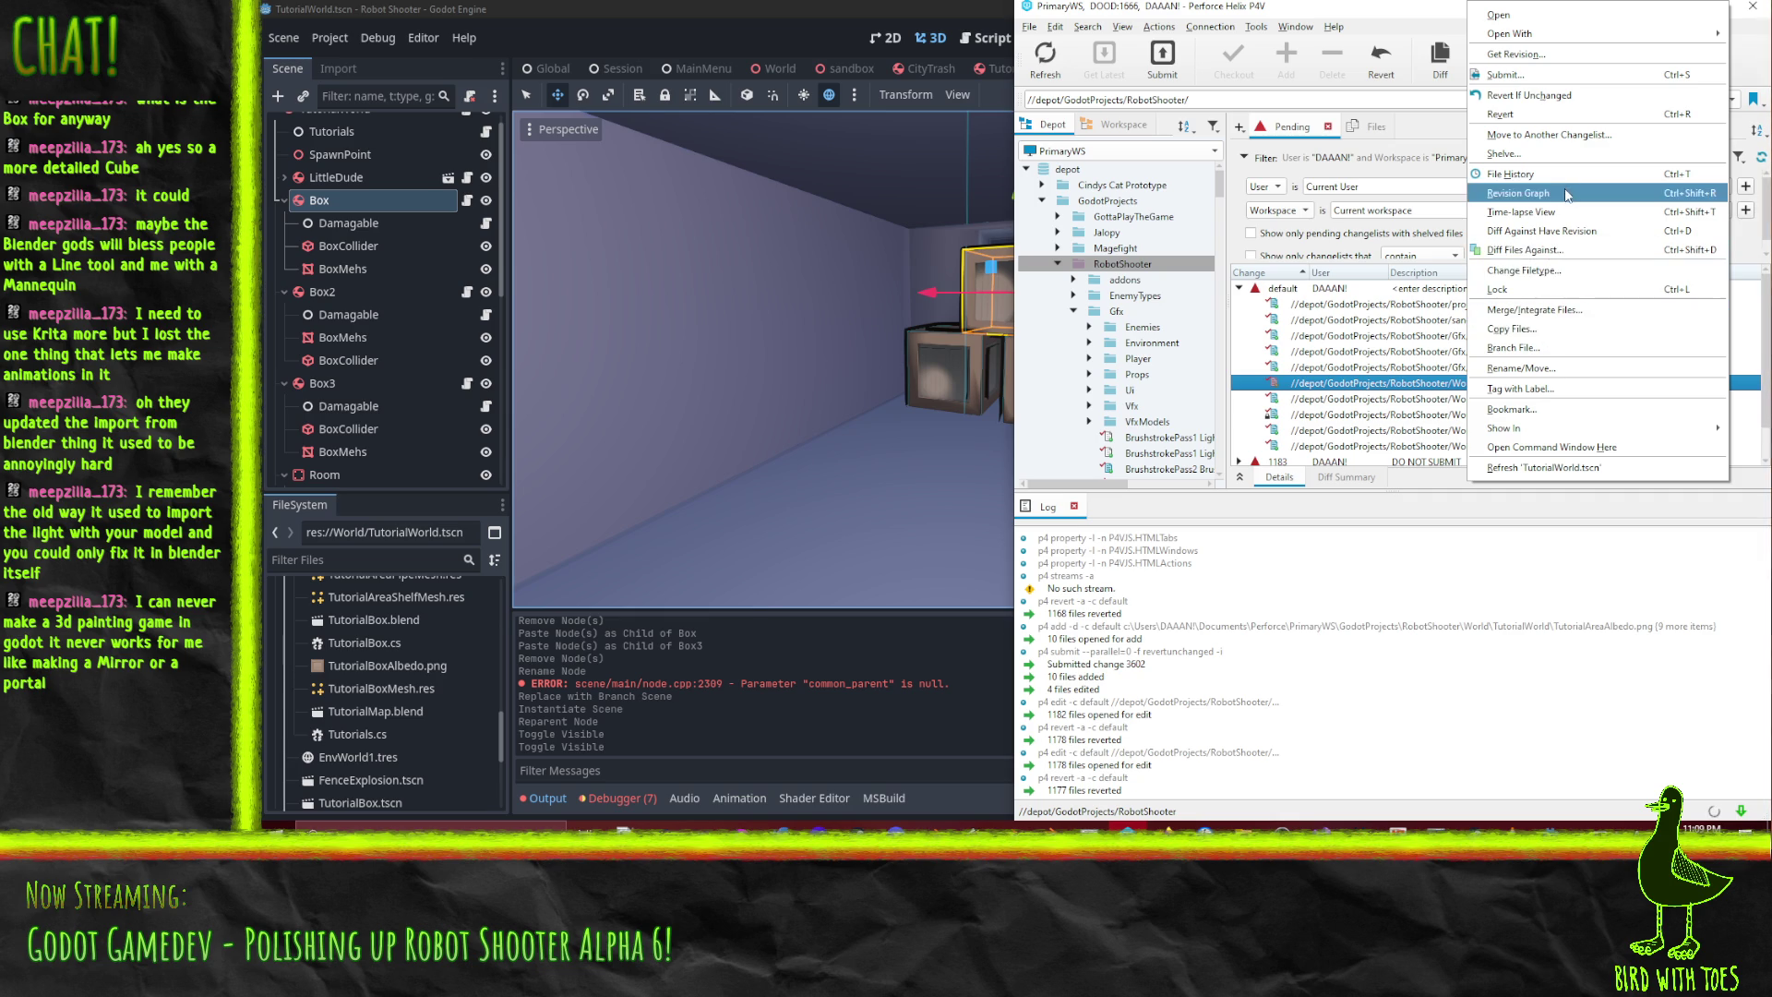
click(1500, 113)
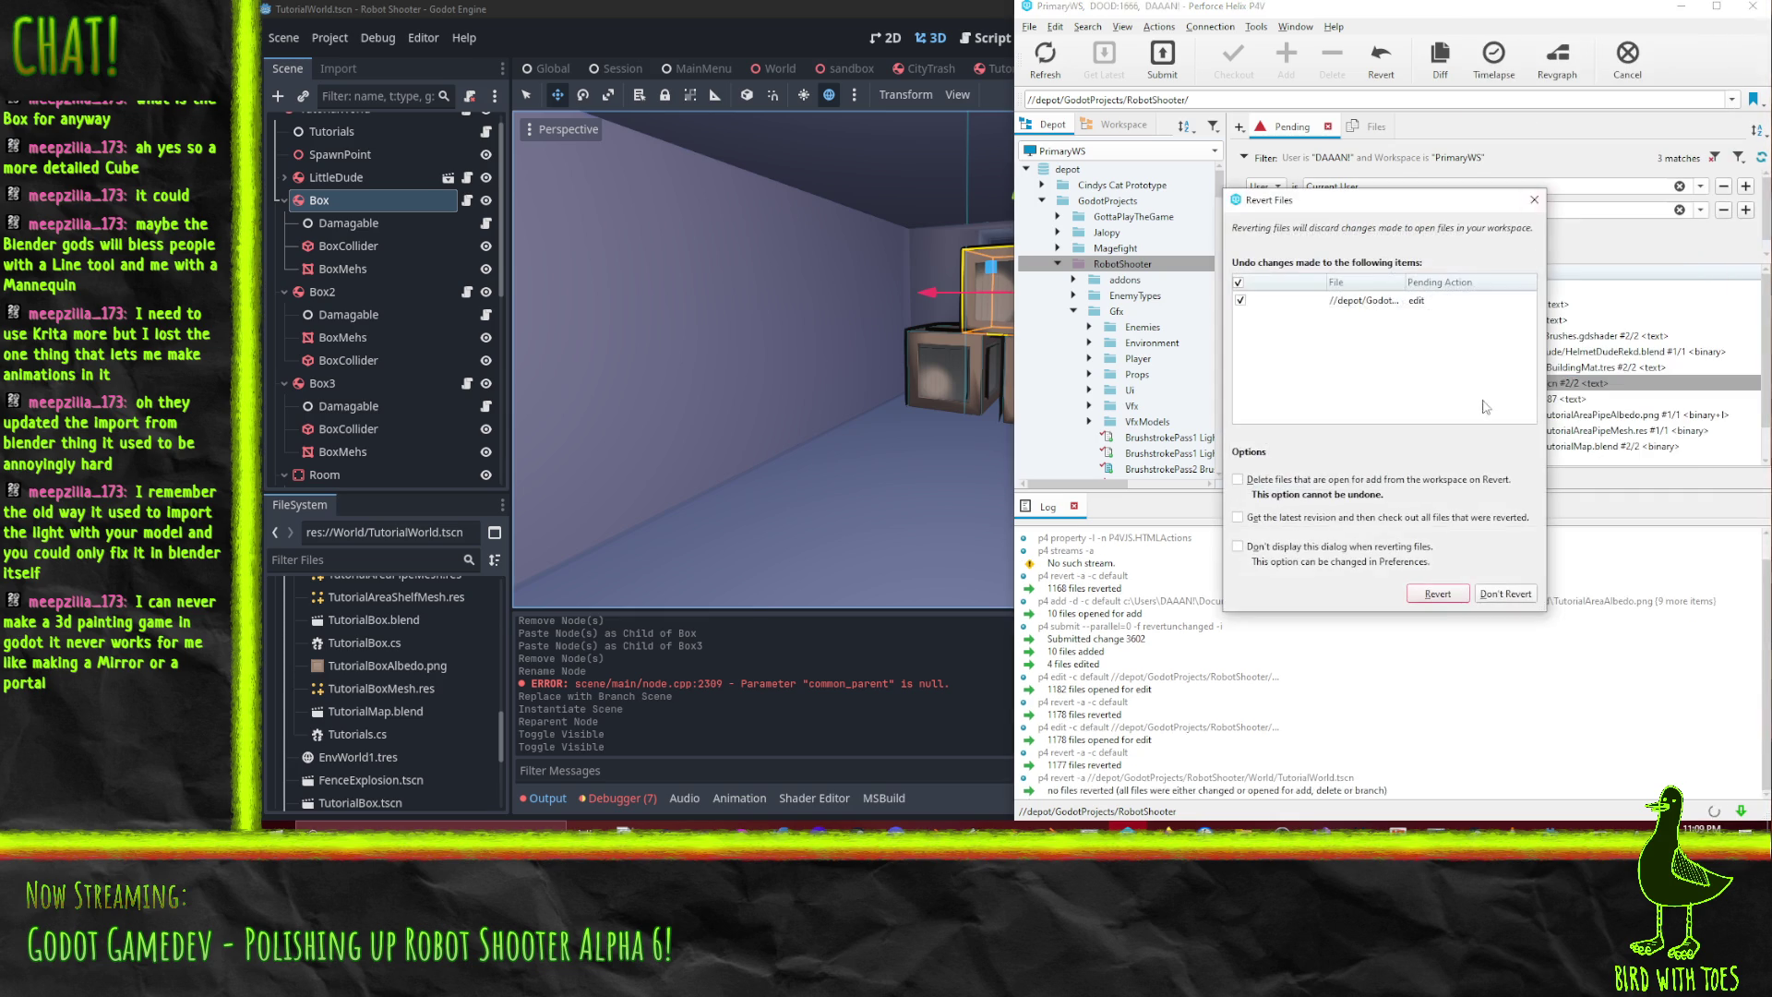
click(1535, 198)
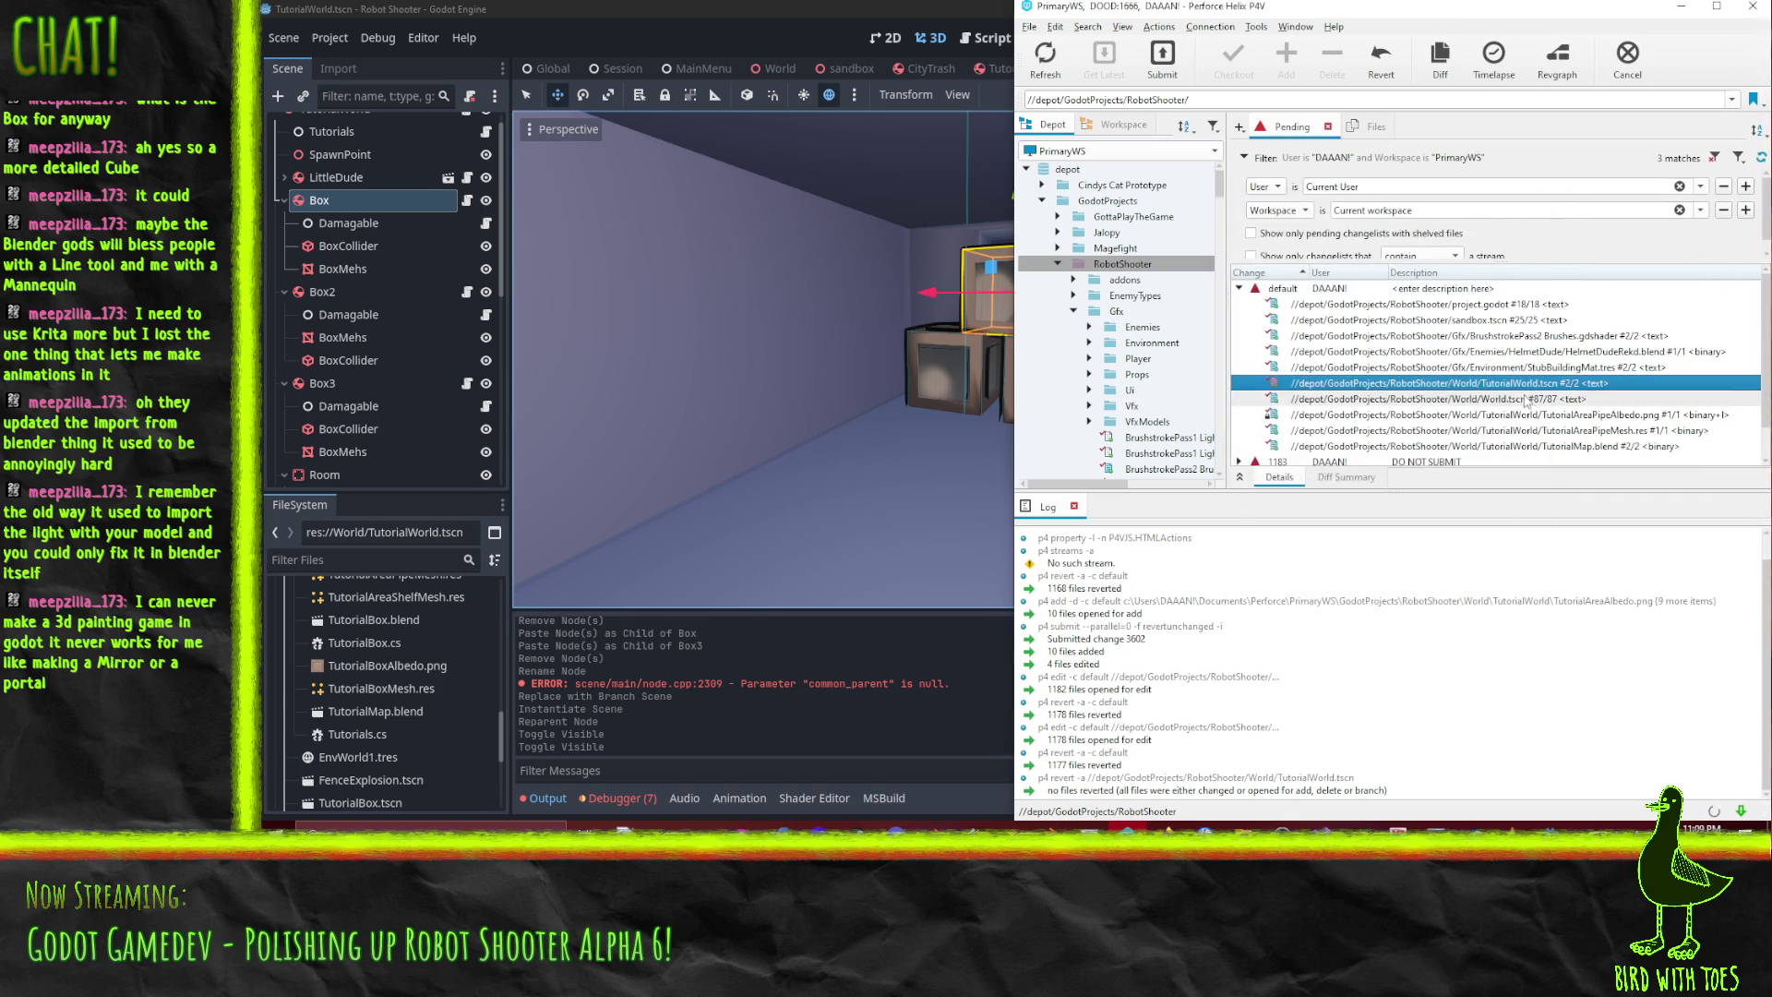
- Diff TutorialWorld.tscn against the depot version in a widened, centred diff window
right_click(1435, 383)
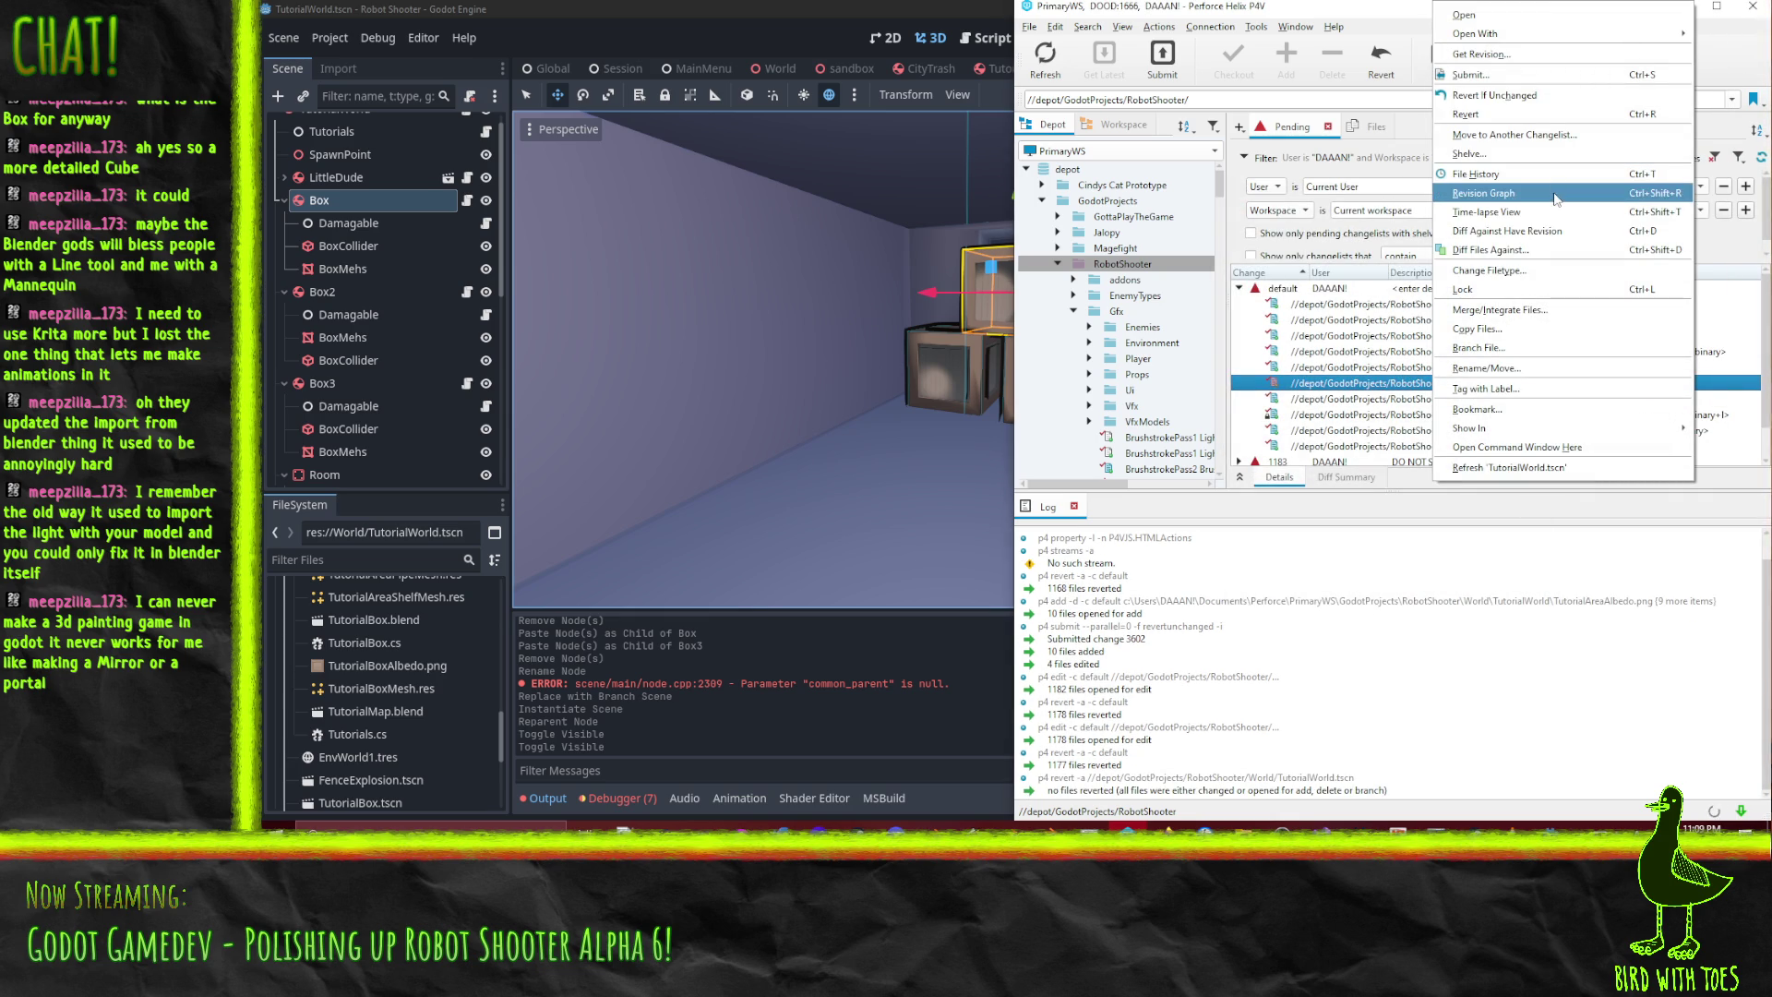
click(1527, 232)
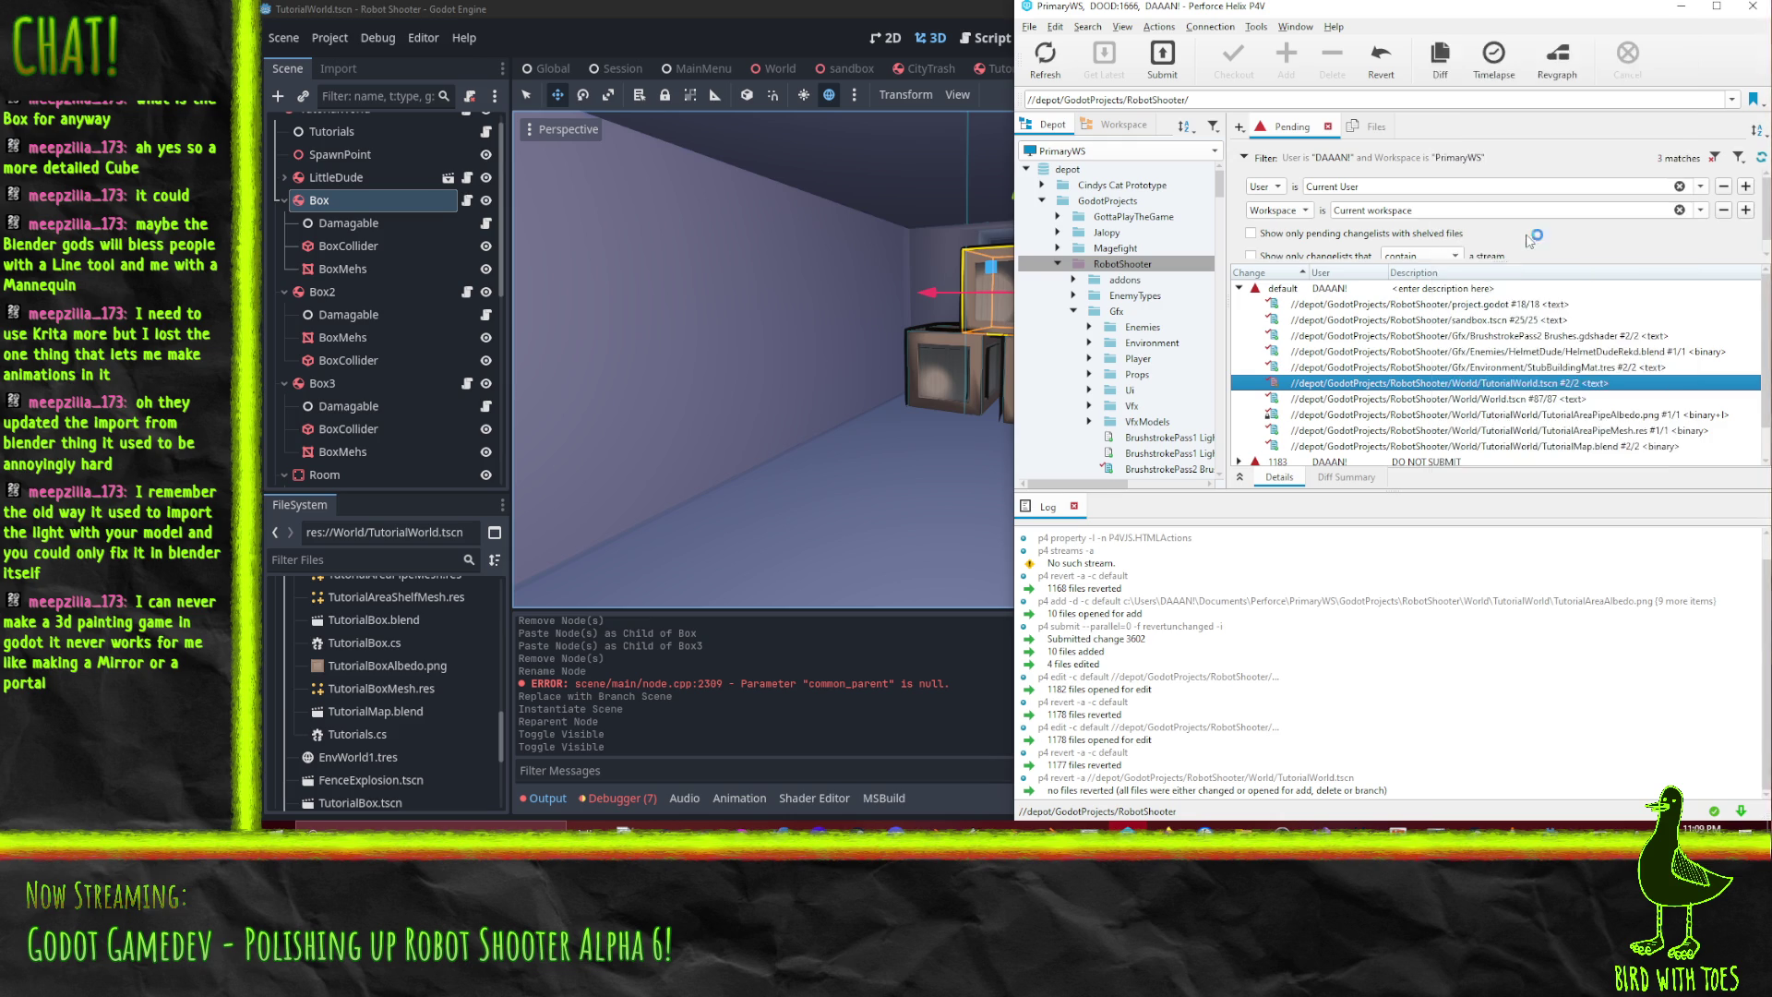
mouse_move(1447, 26)
mouse_down()
mouse_move(1123, 27)
mouse_move(994, 51)
mouse_up()
drag(1322, 247, 1759, 260)
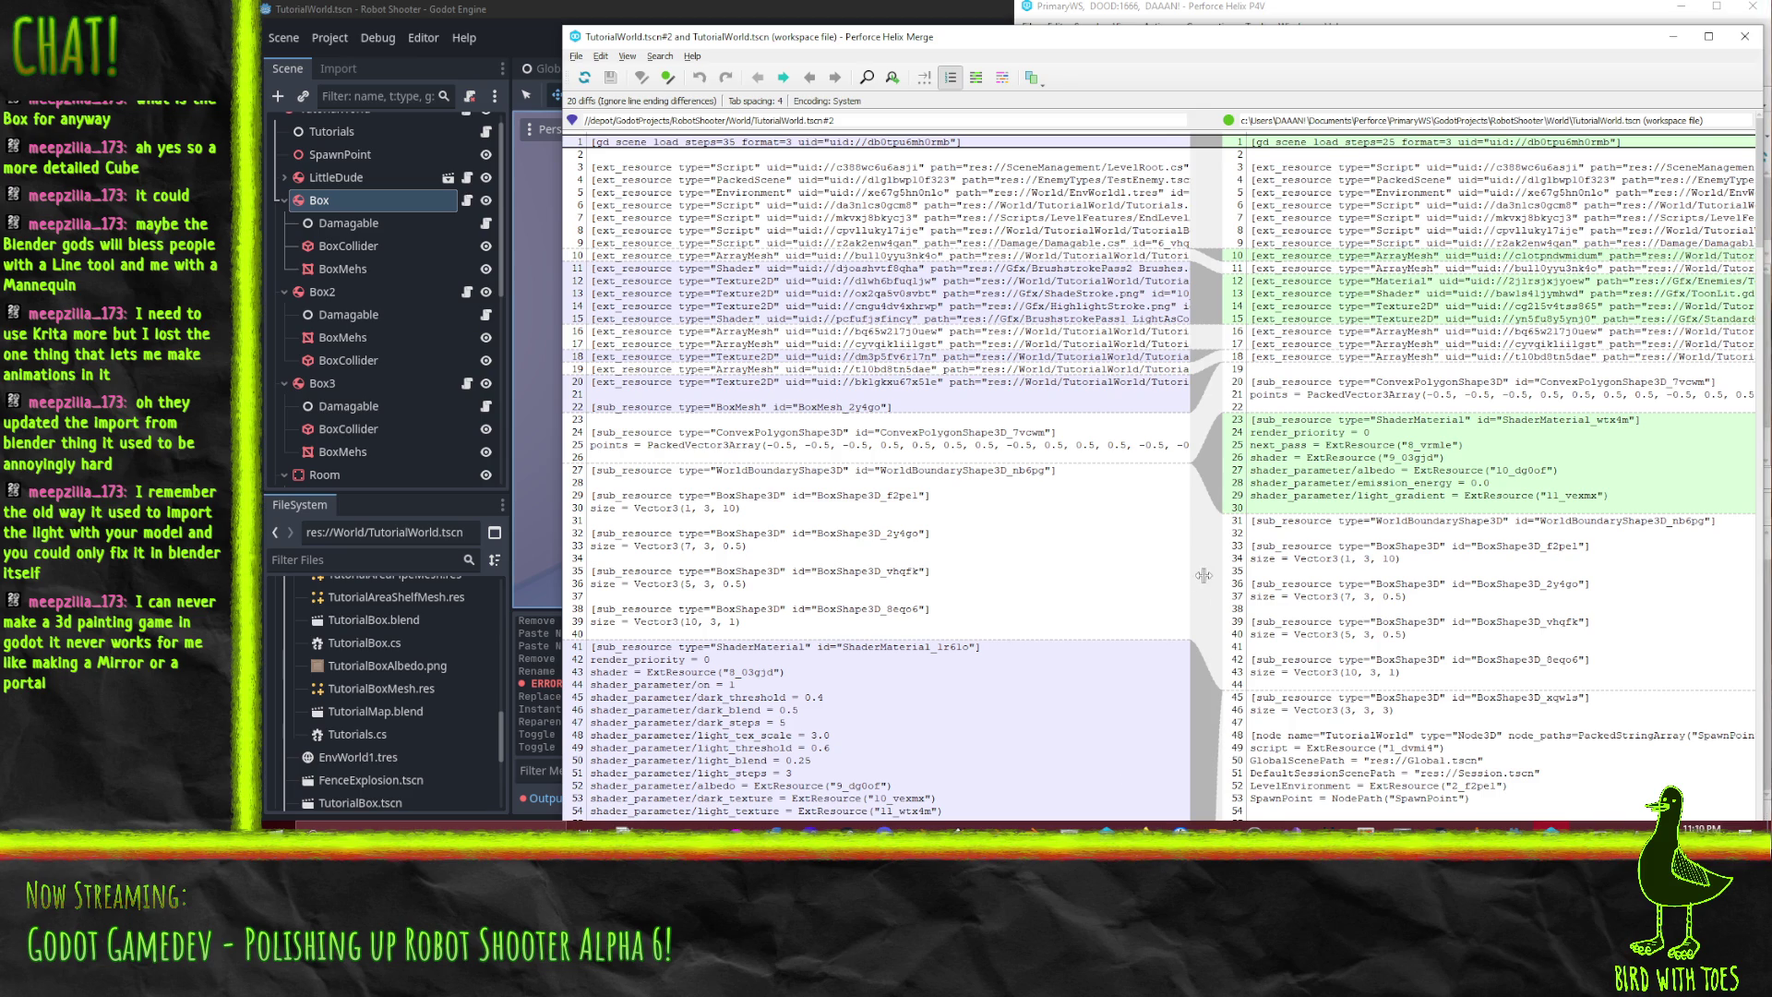
scroll(1203, 576, down, 20)
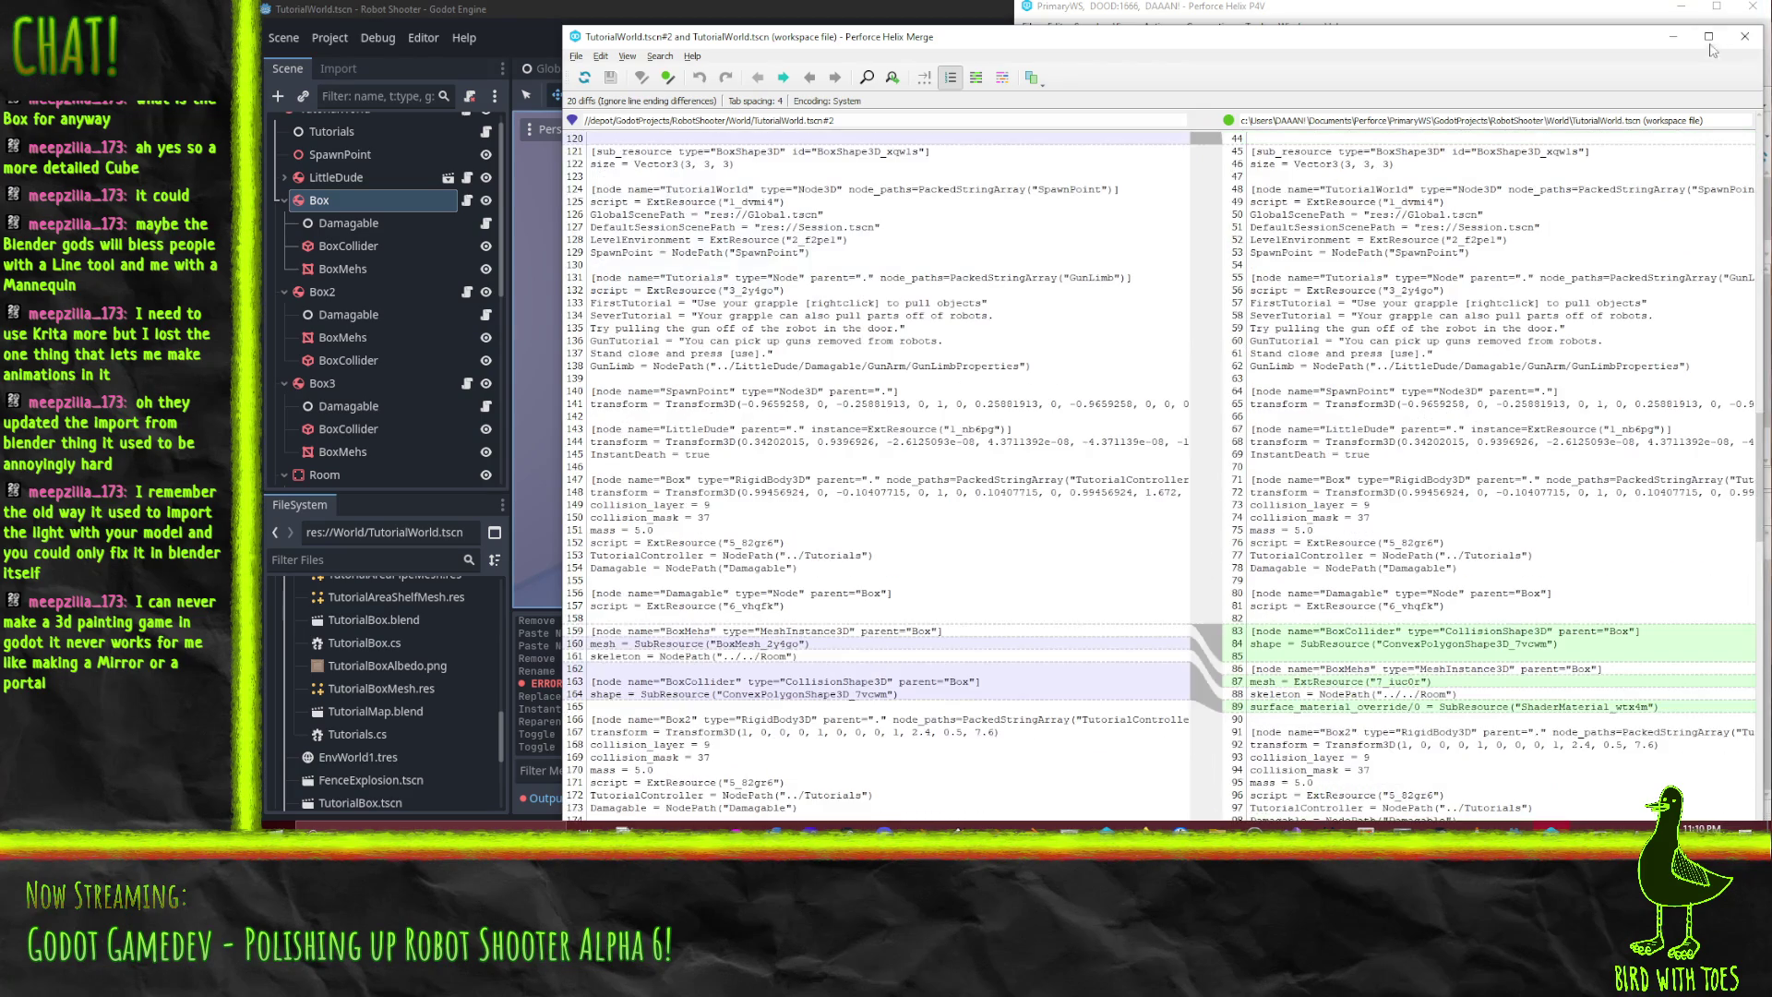
click(1744, 39)
- Revert TutorialWorld.tscn, discarding its changes, and check out the project files in the default changelist
right_click(1316, 383)
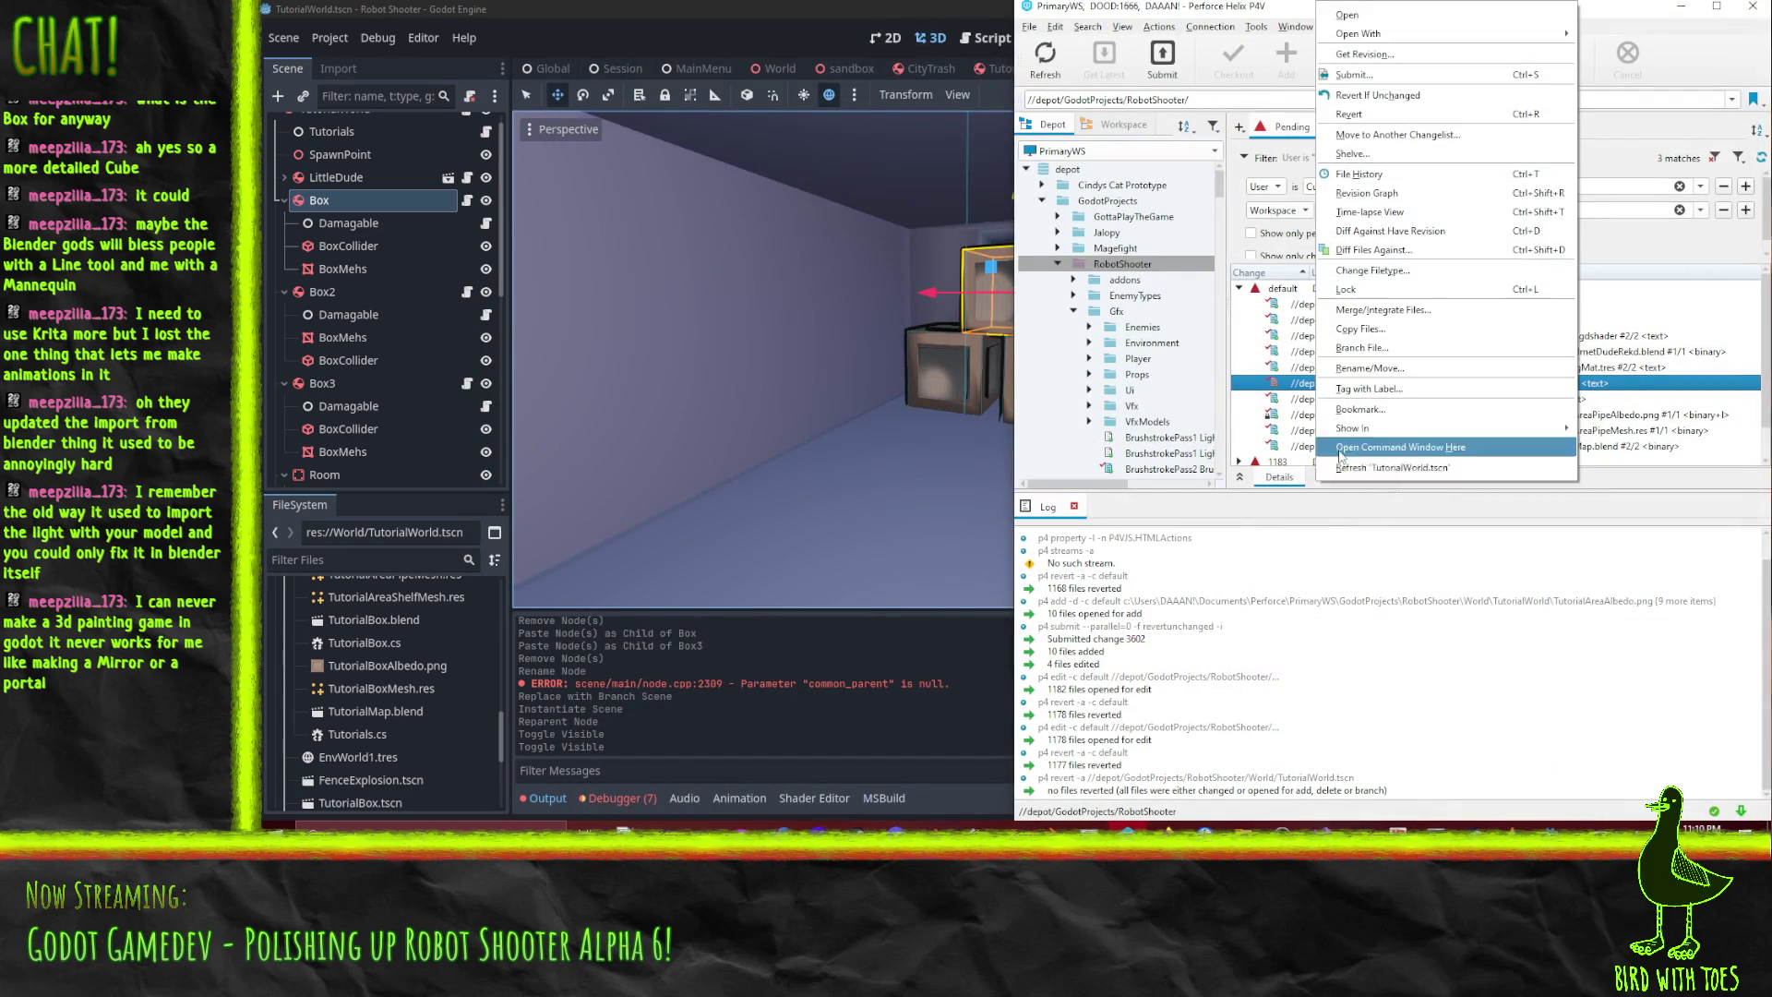
click(1388, 113)
click(1437, 593)
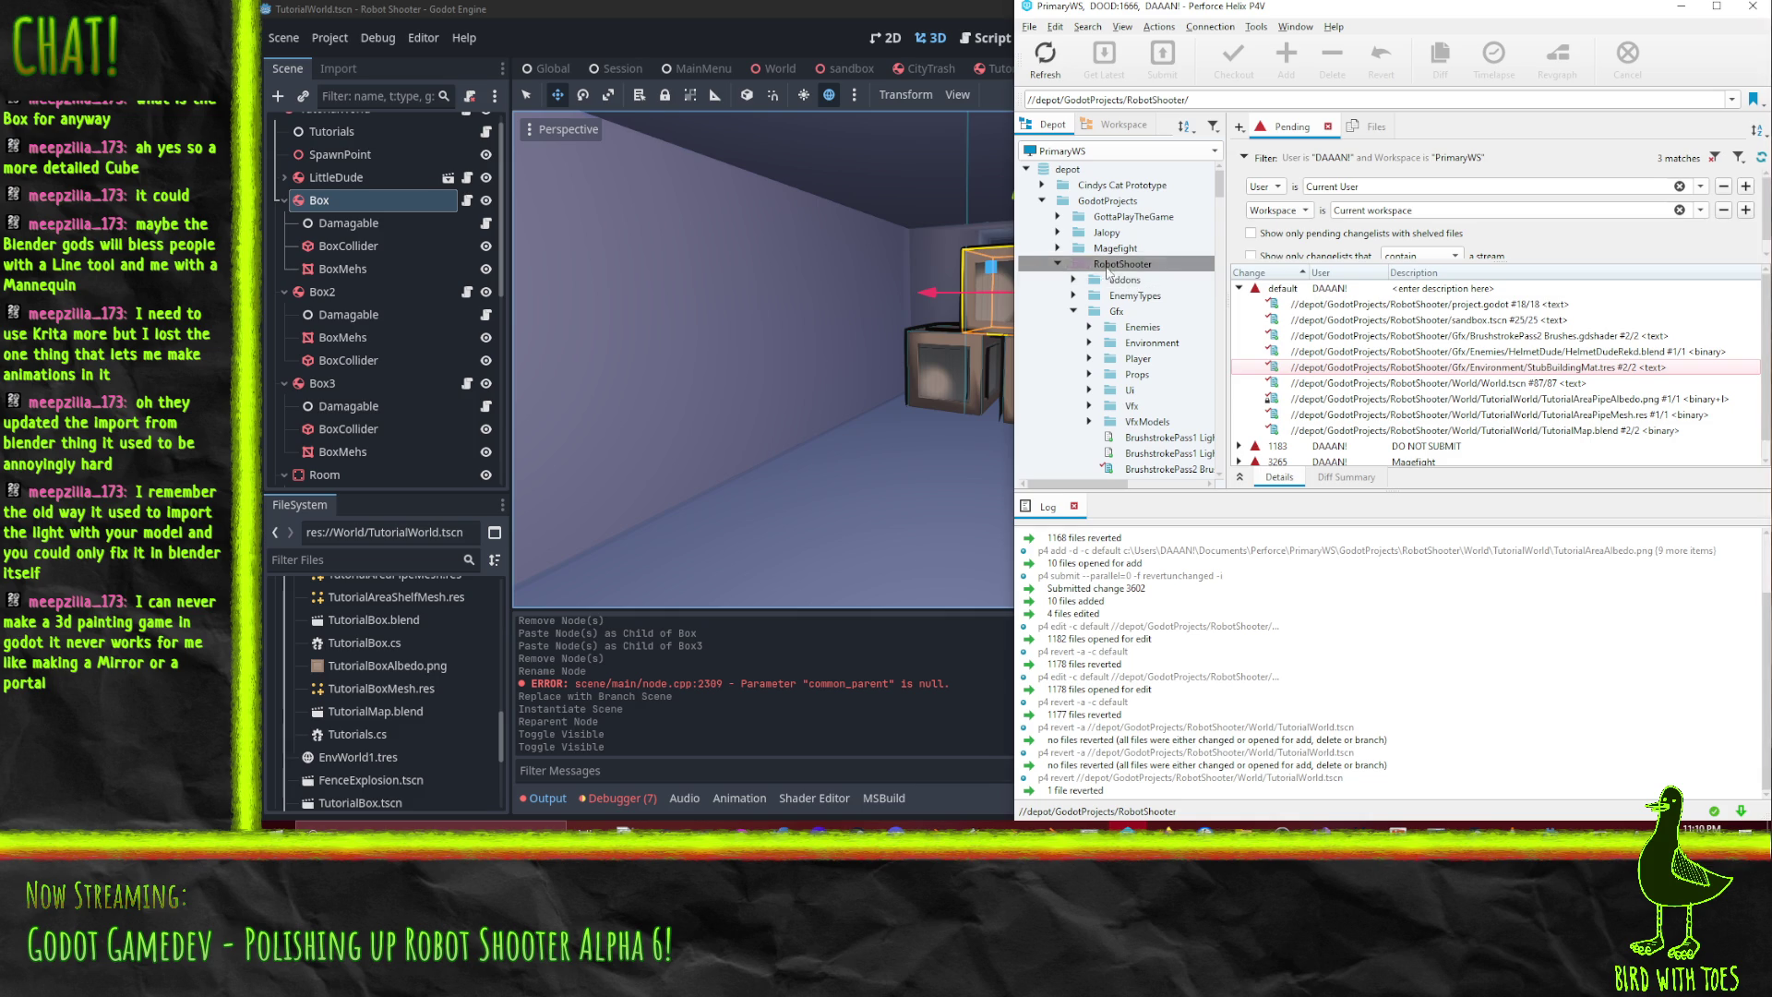
drag(1329, 293, 1330, 296)
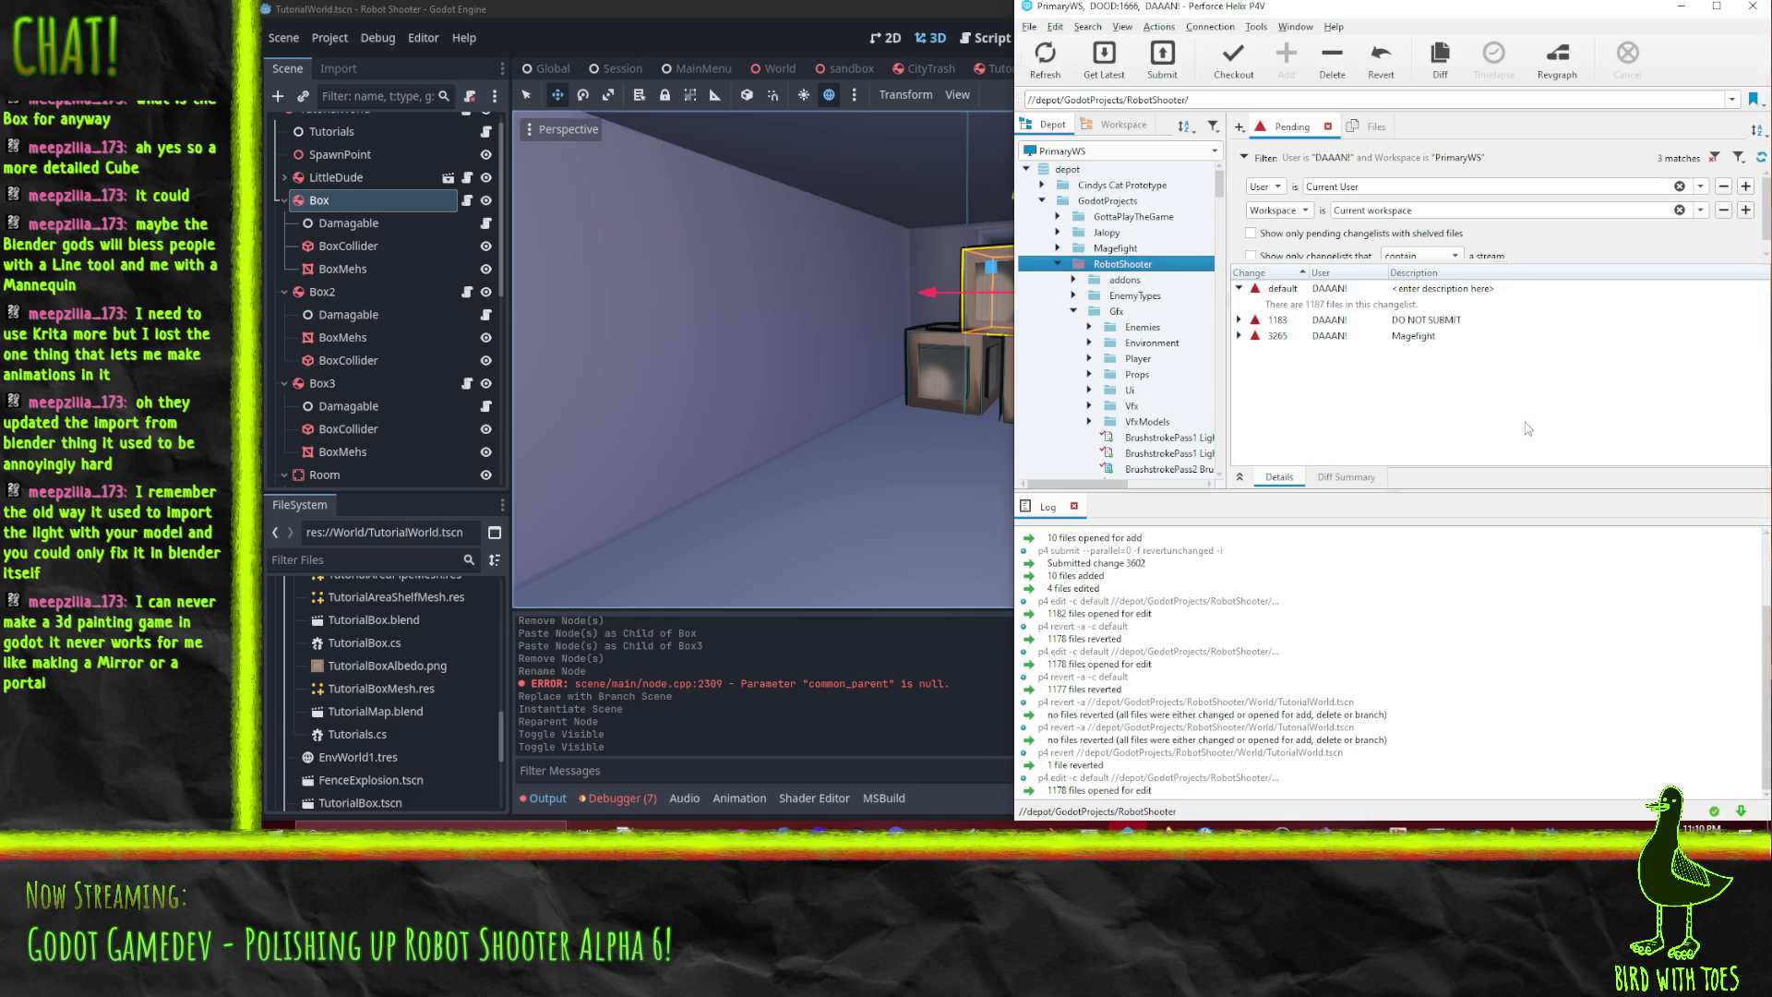
click(851, 7)
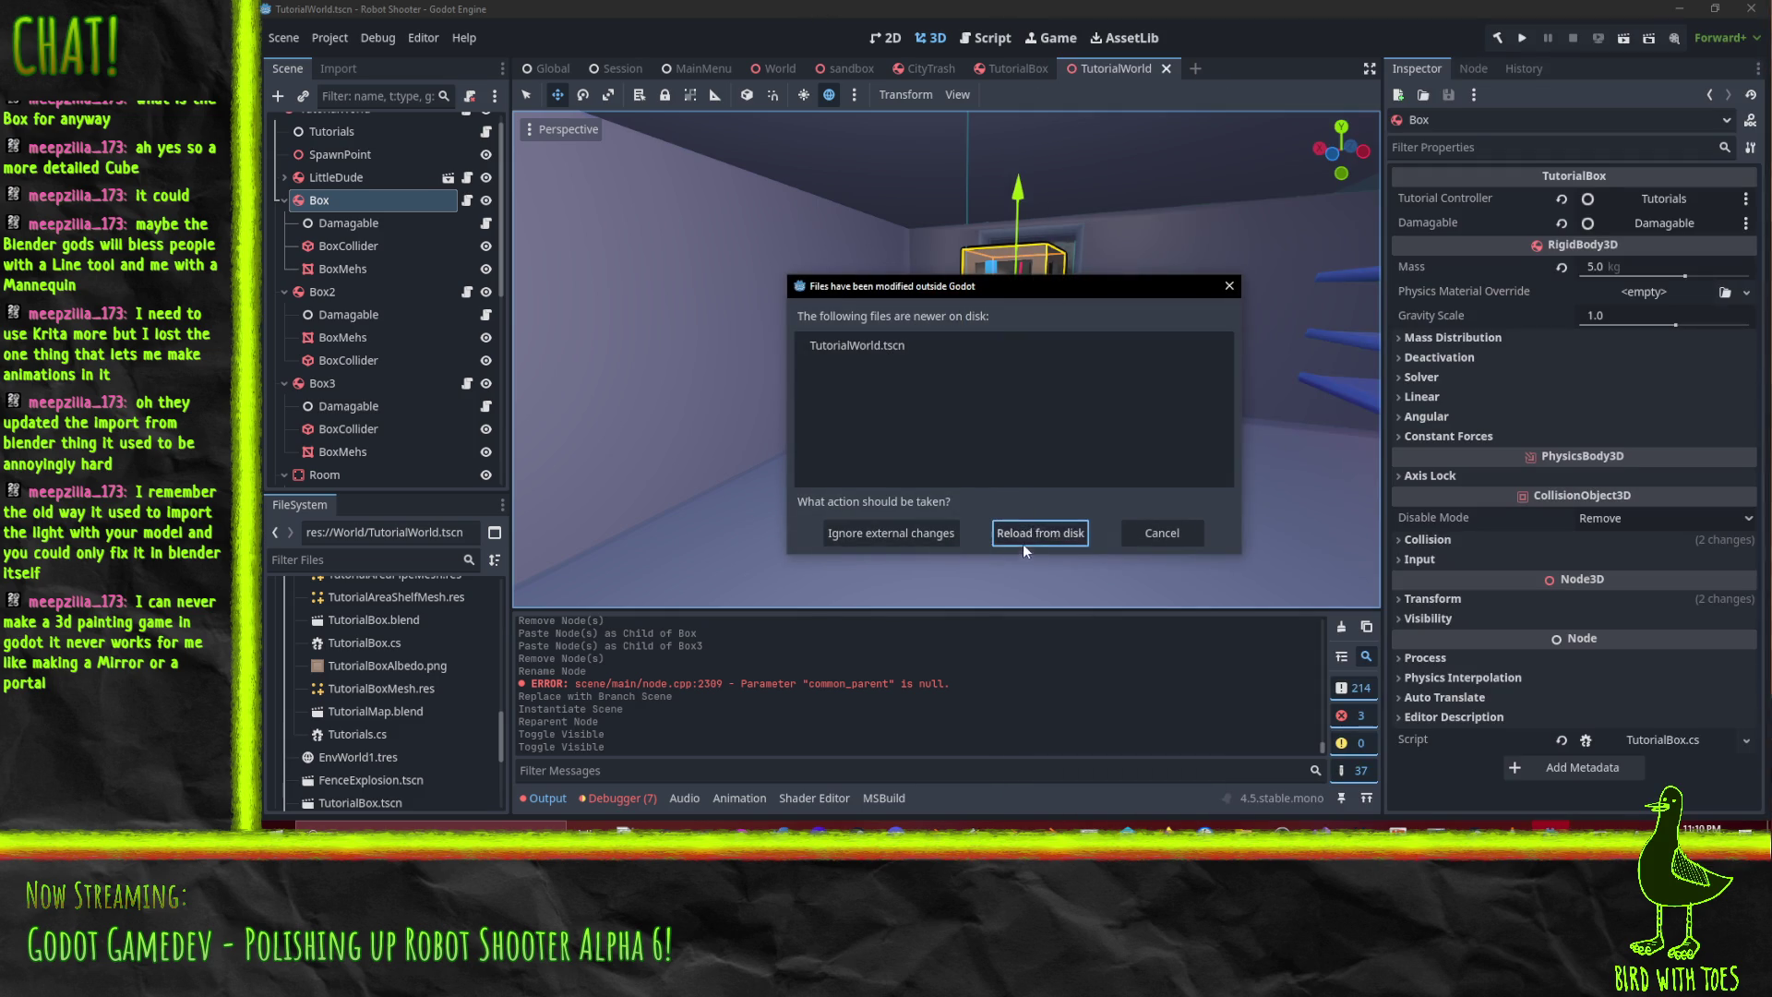
- Reload the reverted TutorialWorld.tscn from disk, then switch to the TutorialBox scene tab
click(1017, 533)
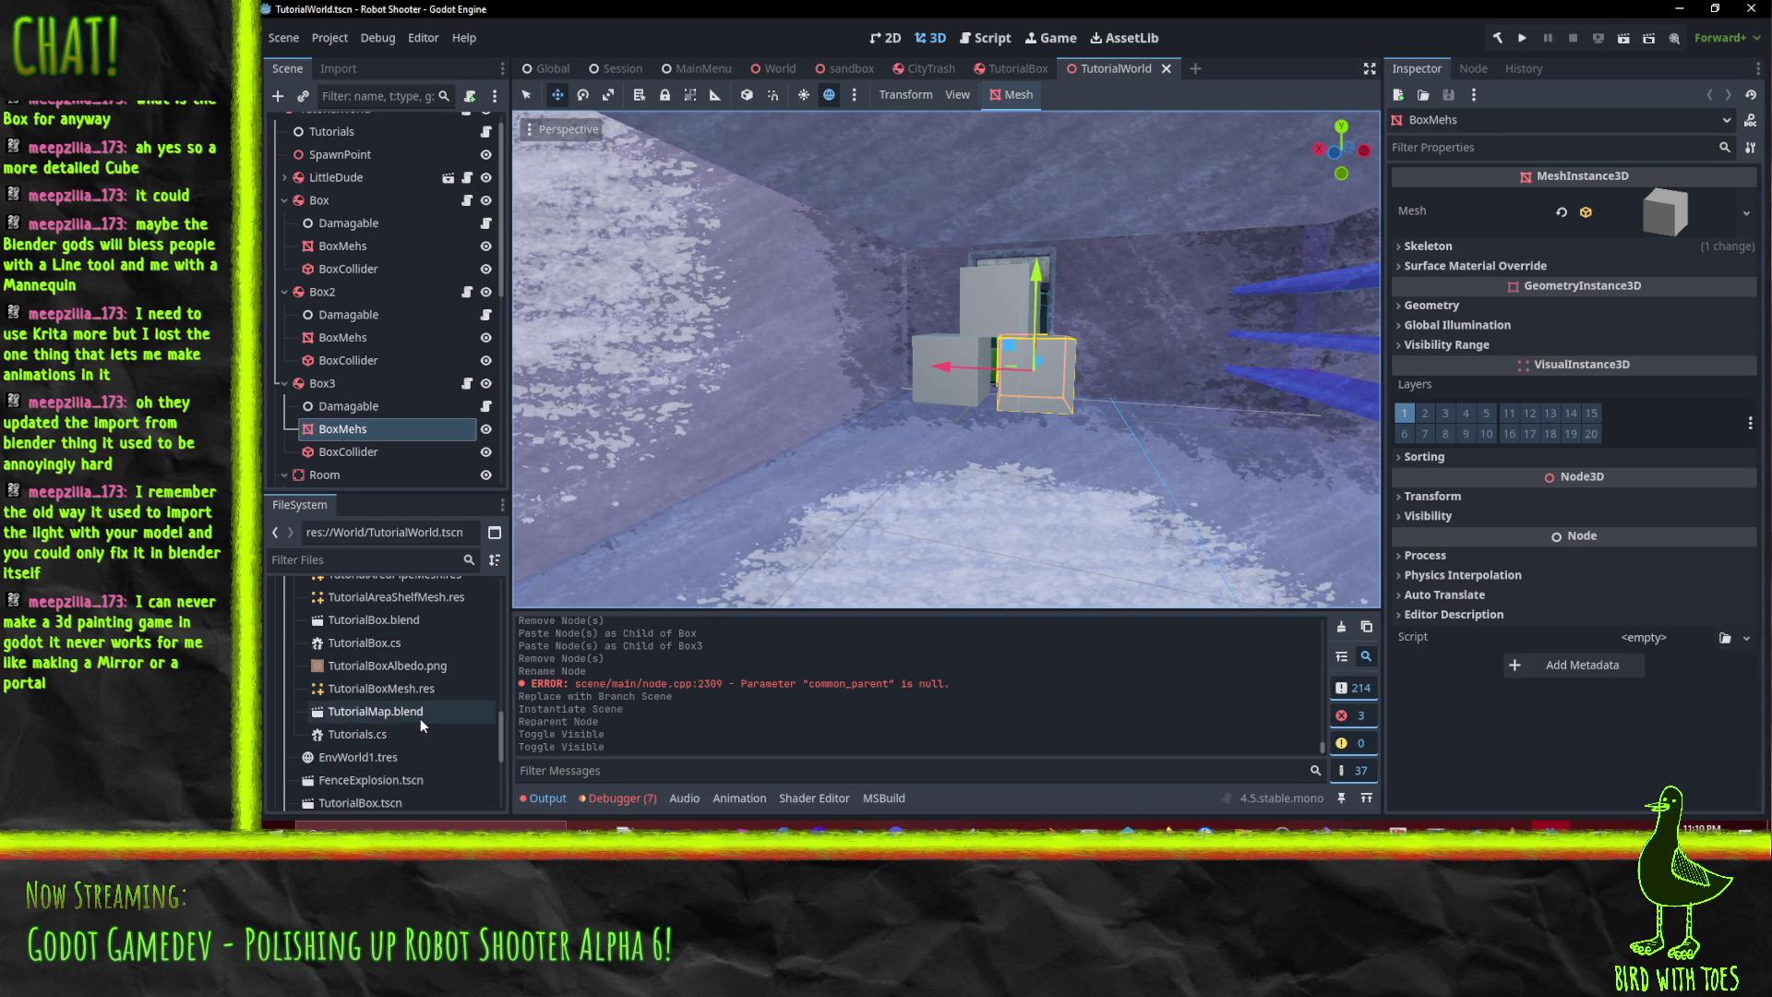
scroll(419, 718, up, 1)
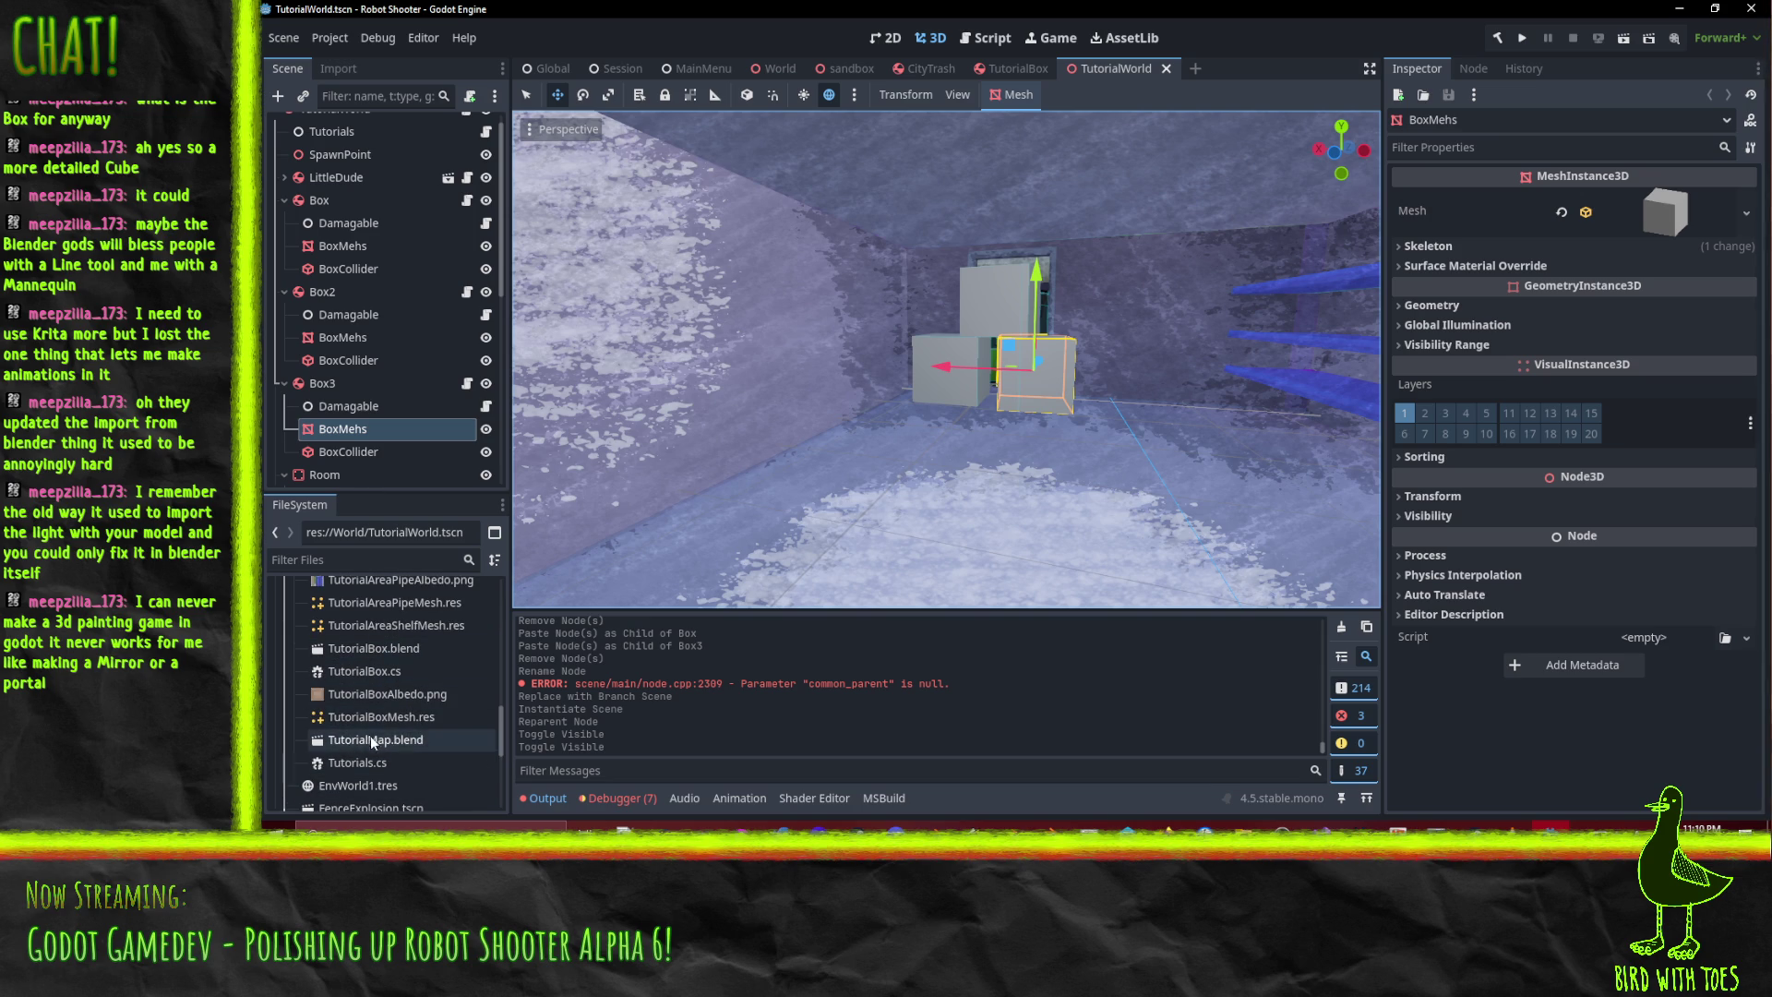
scroll(395, 727, up, 5)
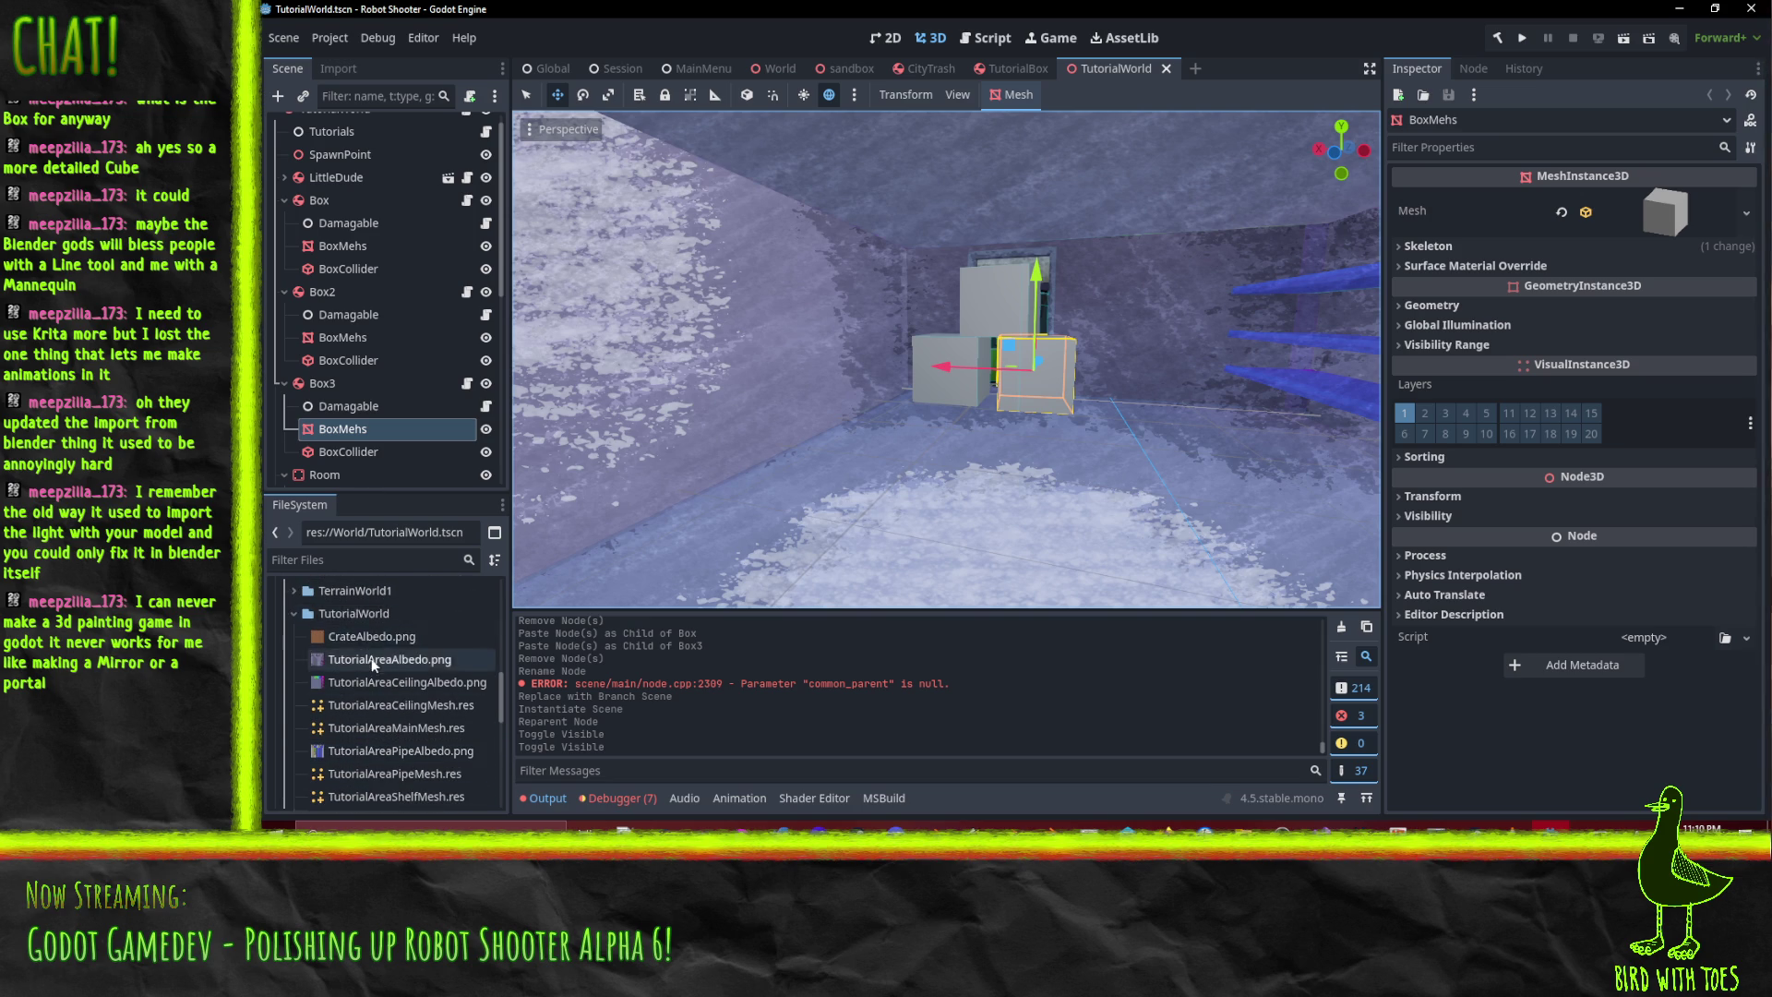
scroll(371, 651, down, 1)
scroll(380, 622, down, 4)
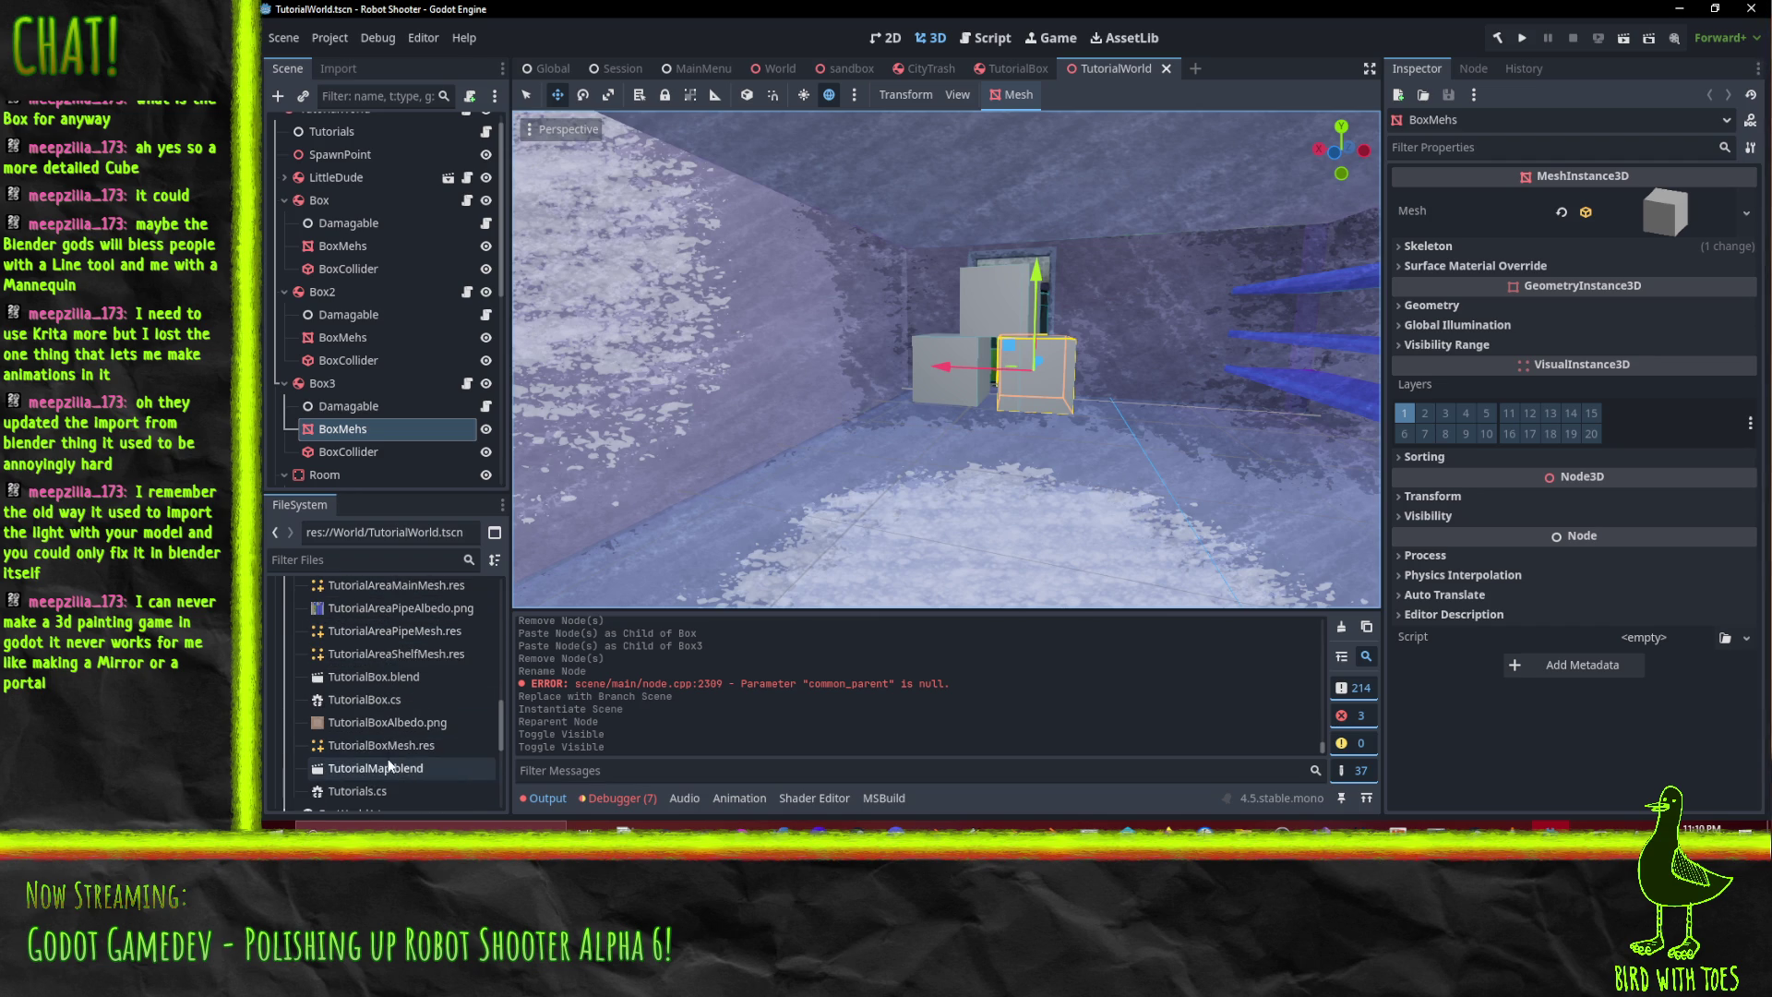
scroll(389, 761, down, 1)
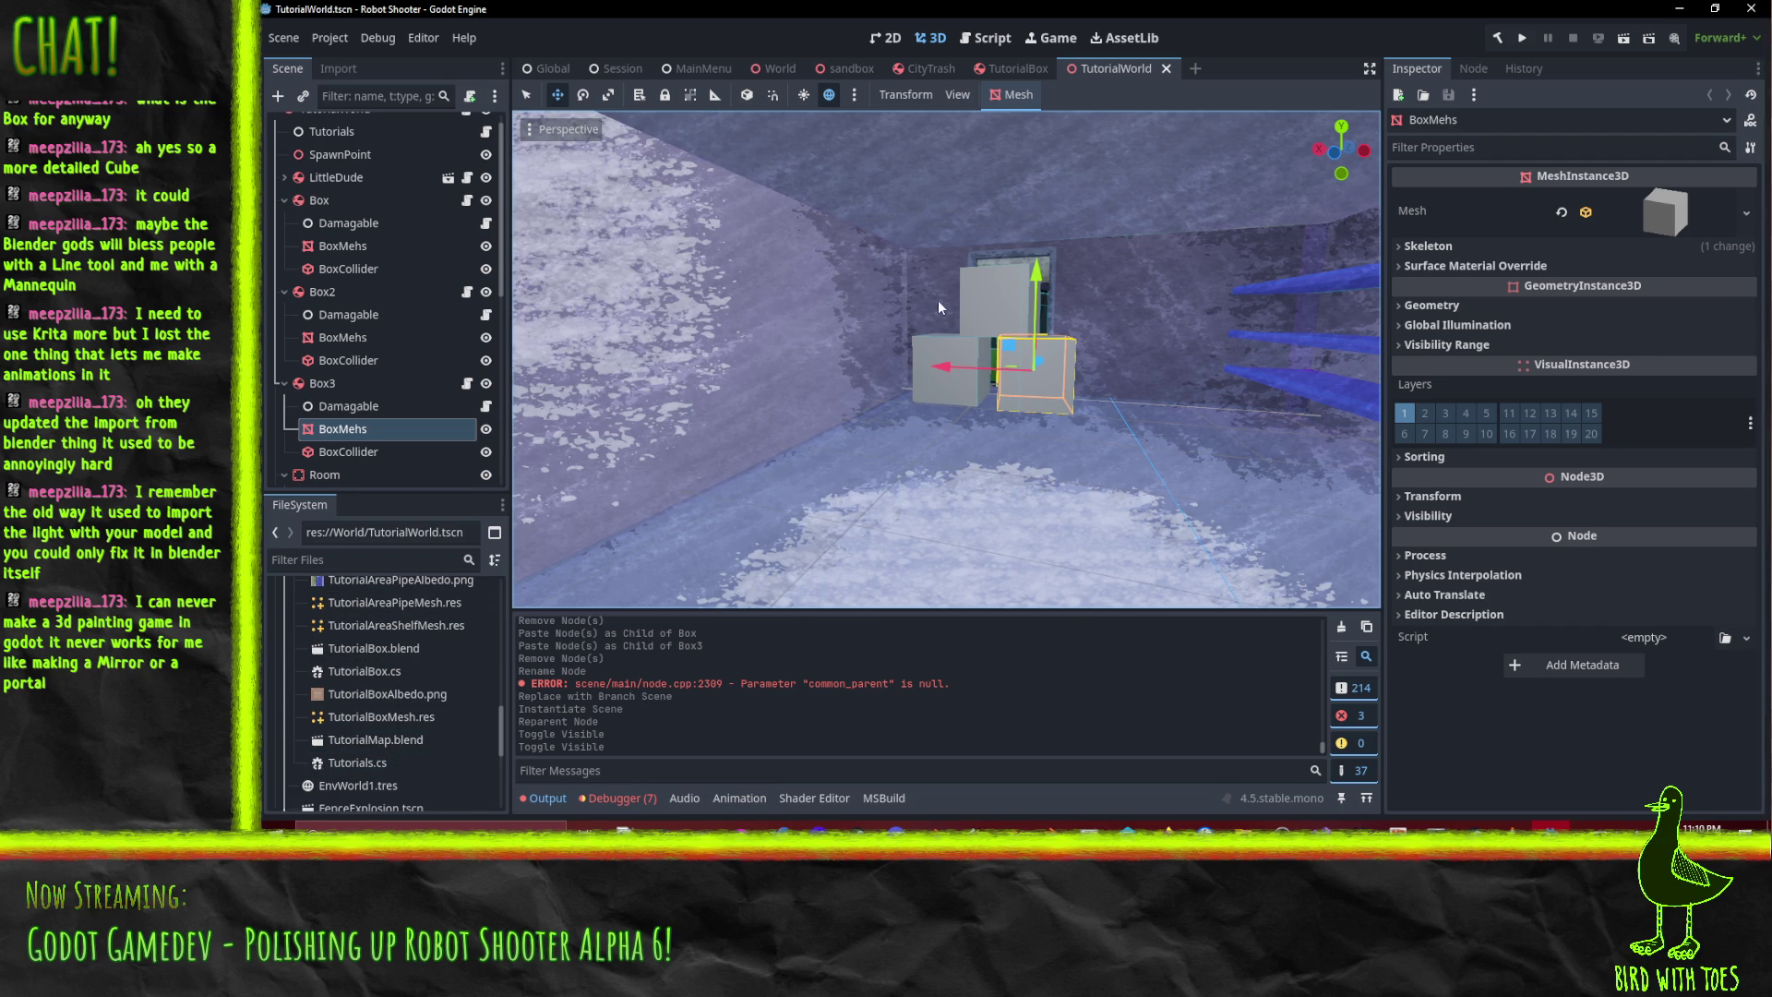
click(991, 74)
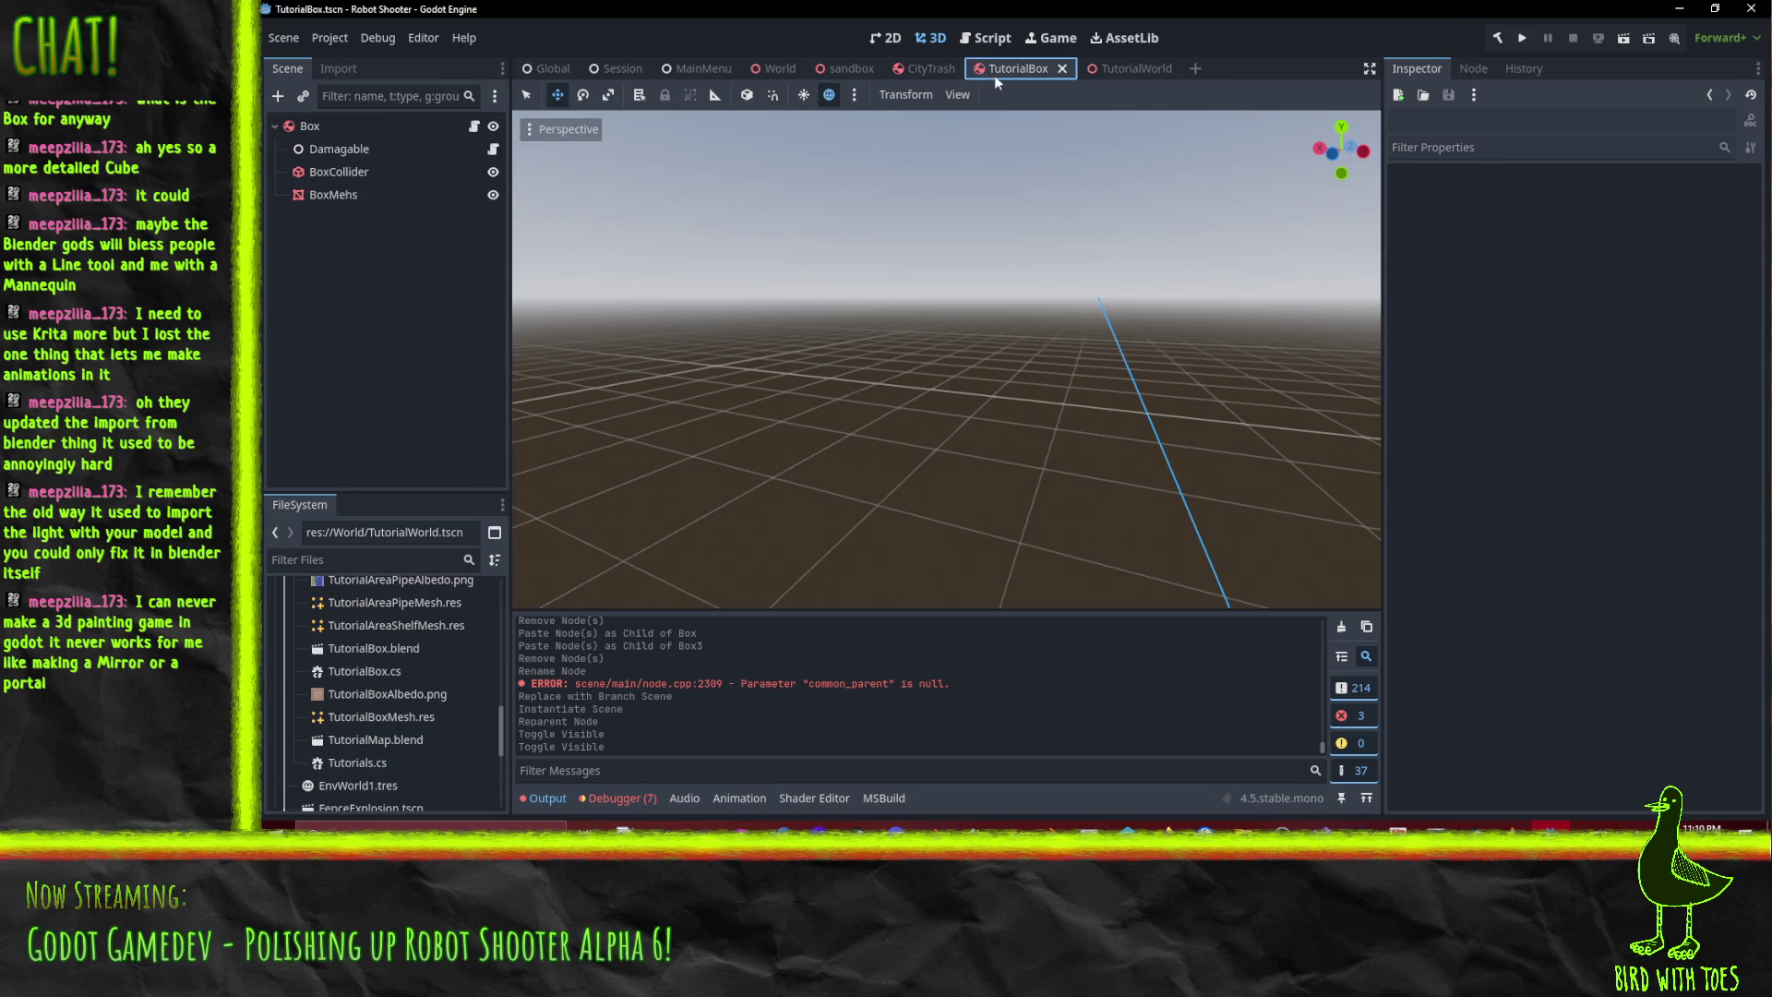
- Switch back to the TutorialWorld scene and browse the FileSystem dock
click(1116, 69)
scroll(360, 761, down, 2)
scroll(369, 757, down, 4)
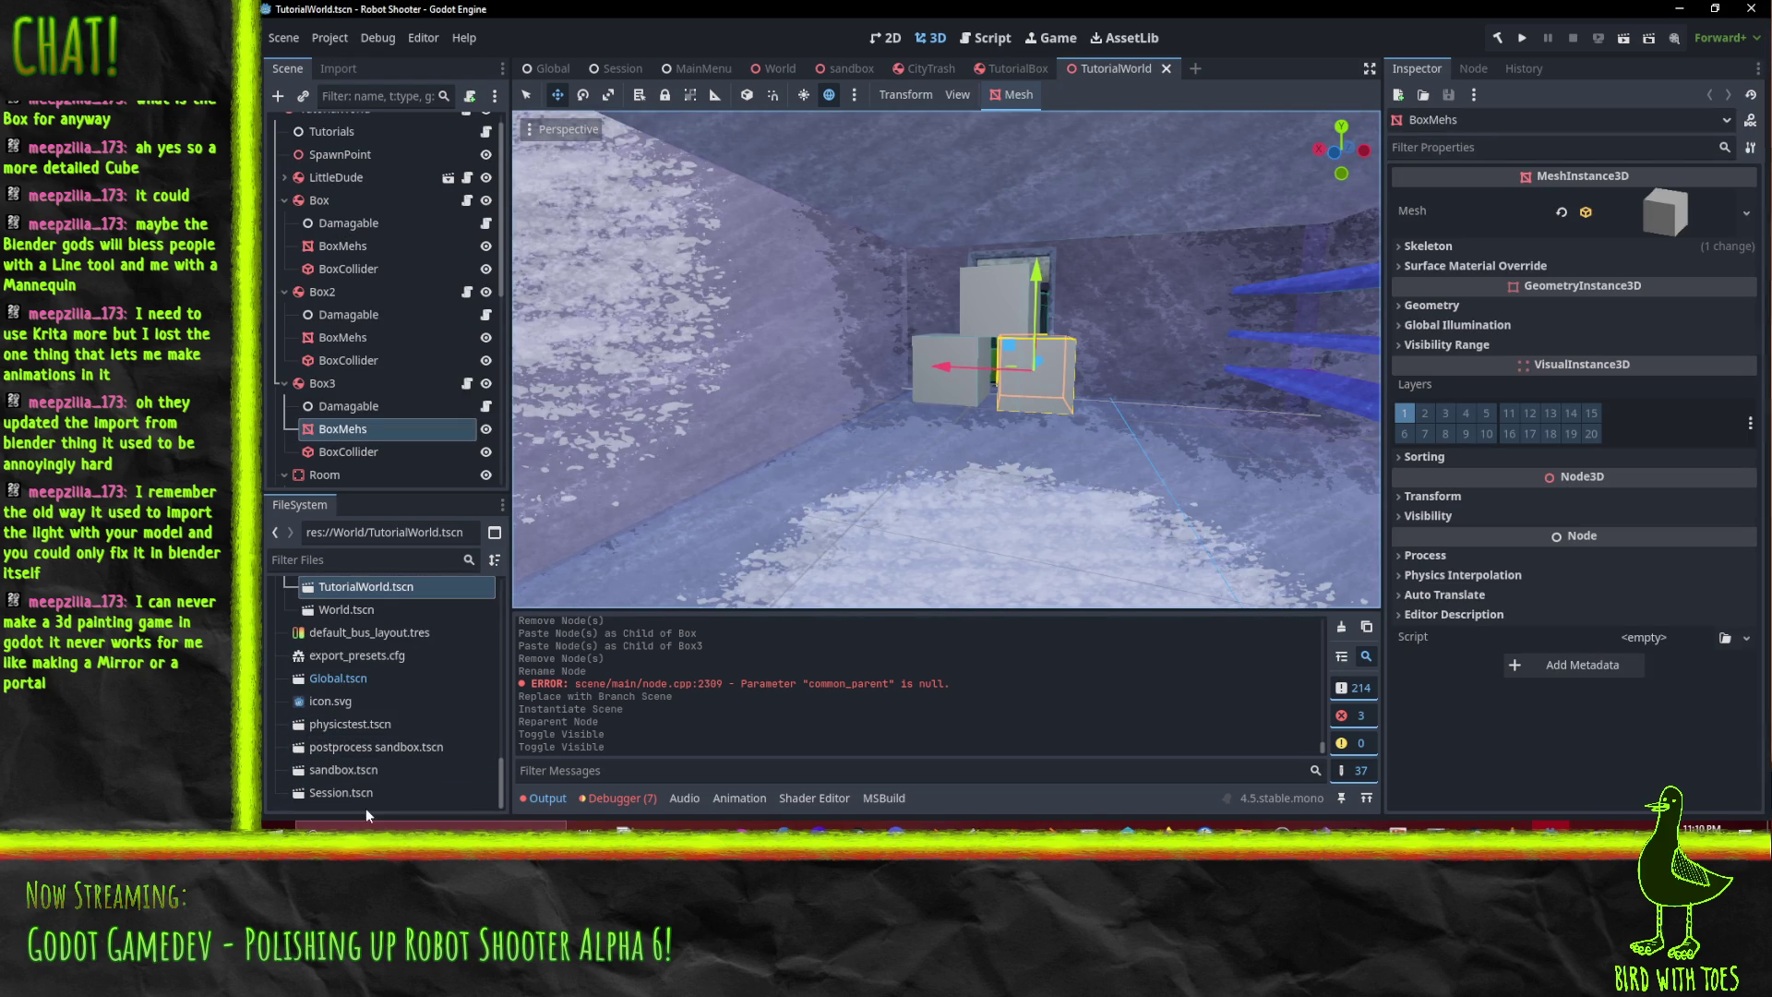
scroll(401, 798, up, 2)
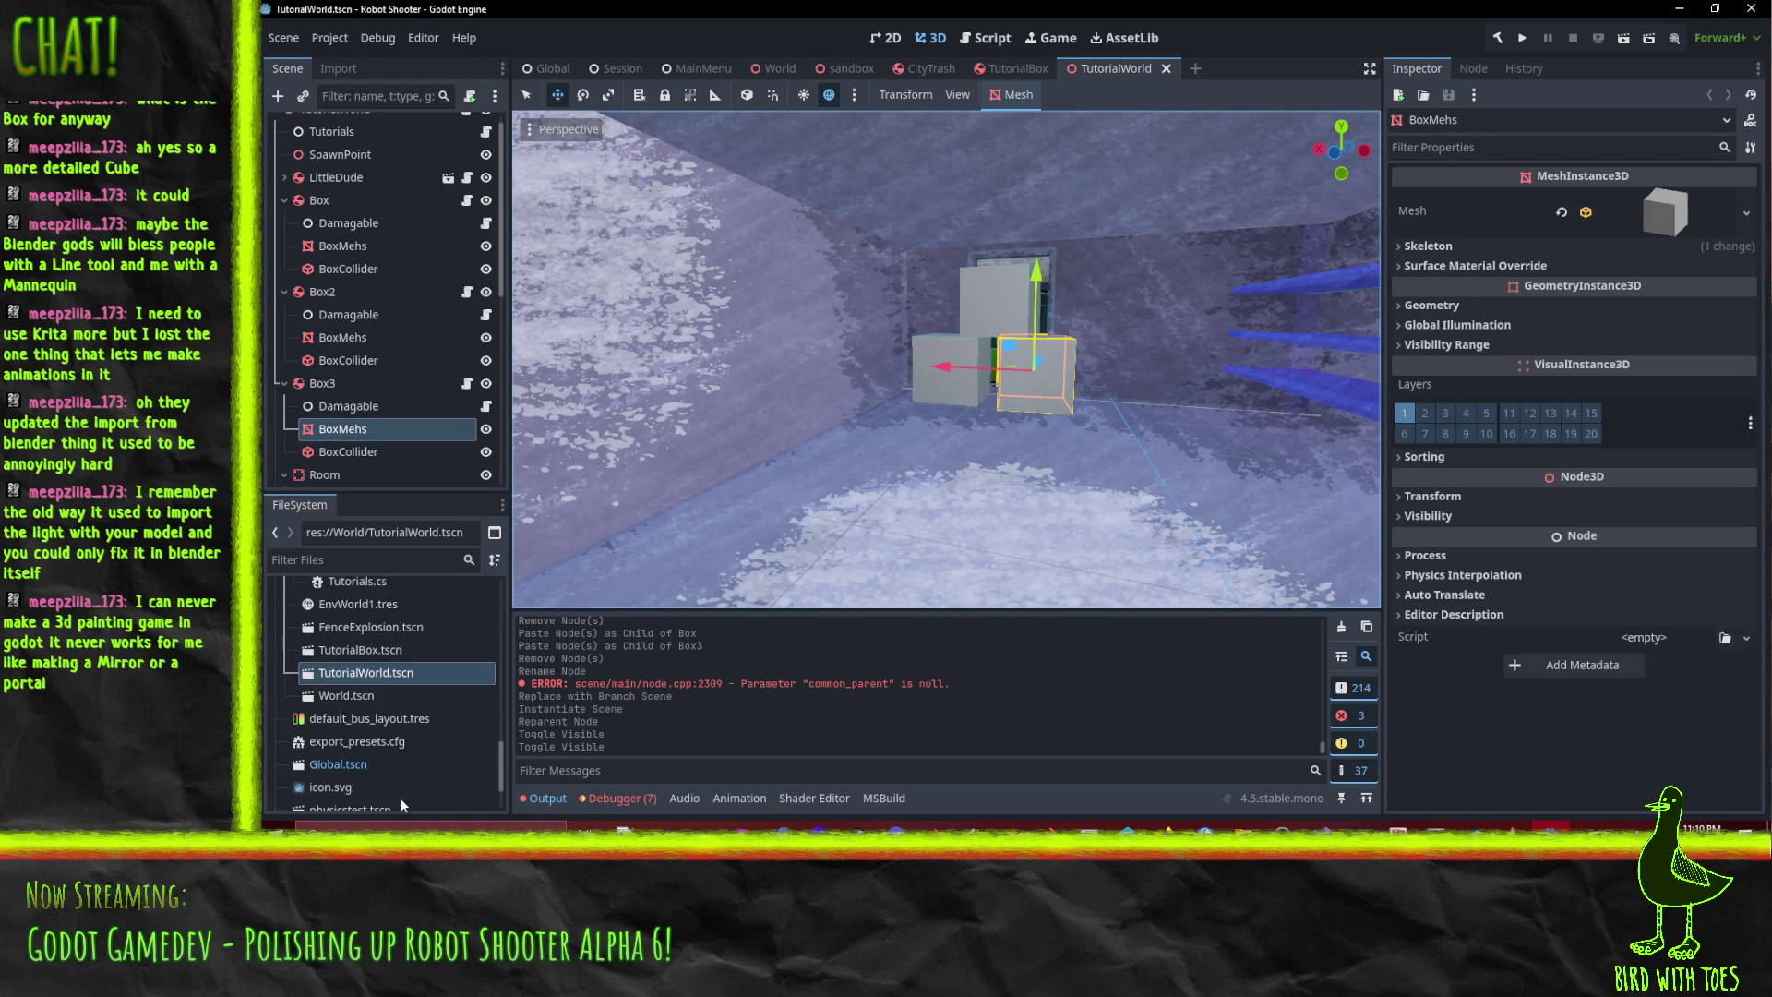
scroll(401, 797, up, 1)
- Move TutorialBox.tscn toward the TutorialWorld folder, then select the room's EnvMesh node
click(358, 681)
scroll(389, 706, up, 3)
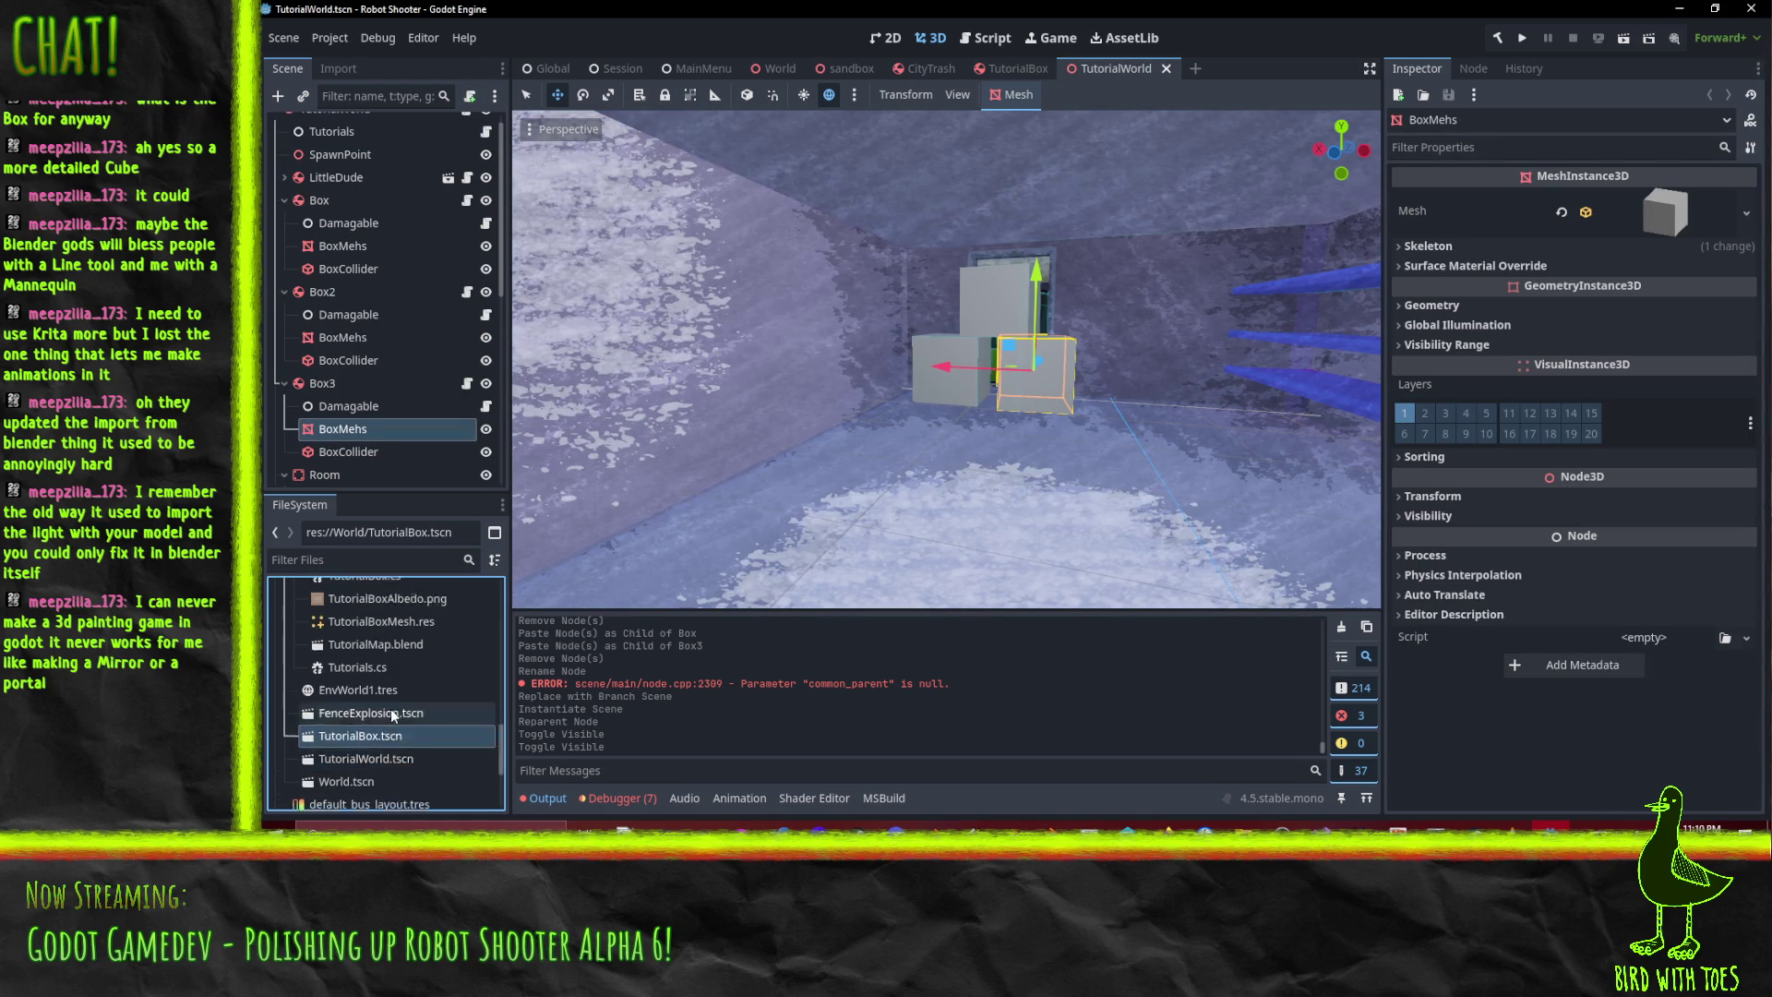
scroll(389, 705, up, 1)
mouse_move(352, 761)
mouse_down()
mouse_move(374, 648)
mouse_move(361, 677)
mouse_up()
scroll(374, 651, up, 6)
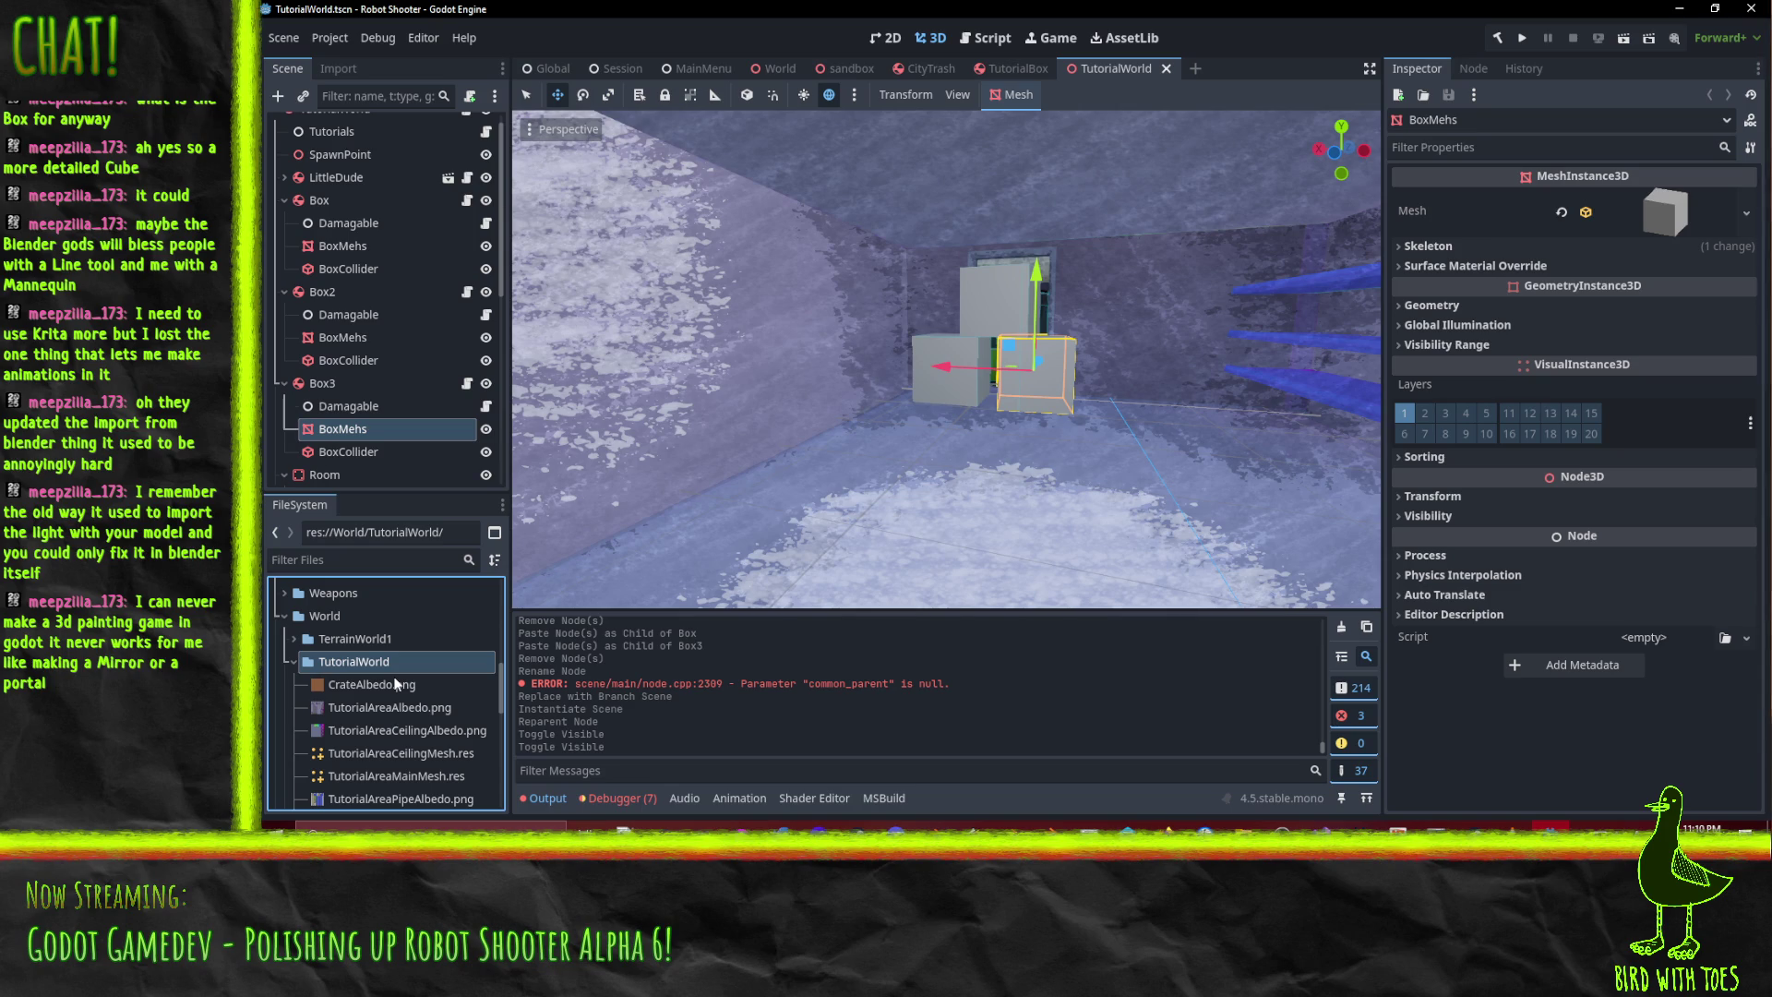
mouse_move(393, 686)
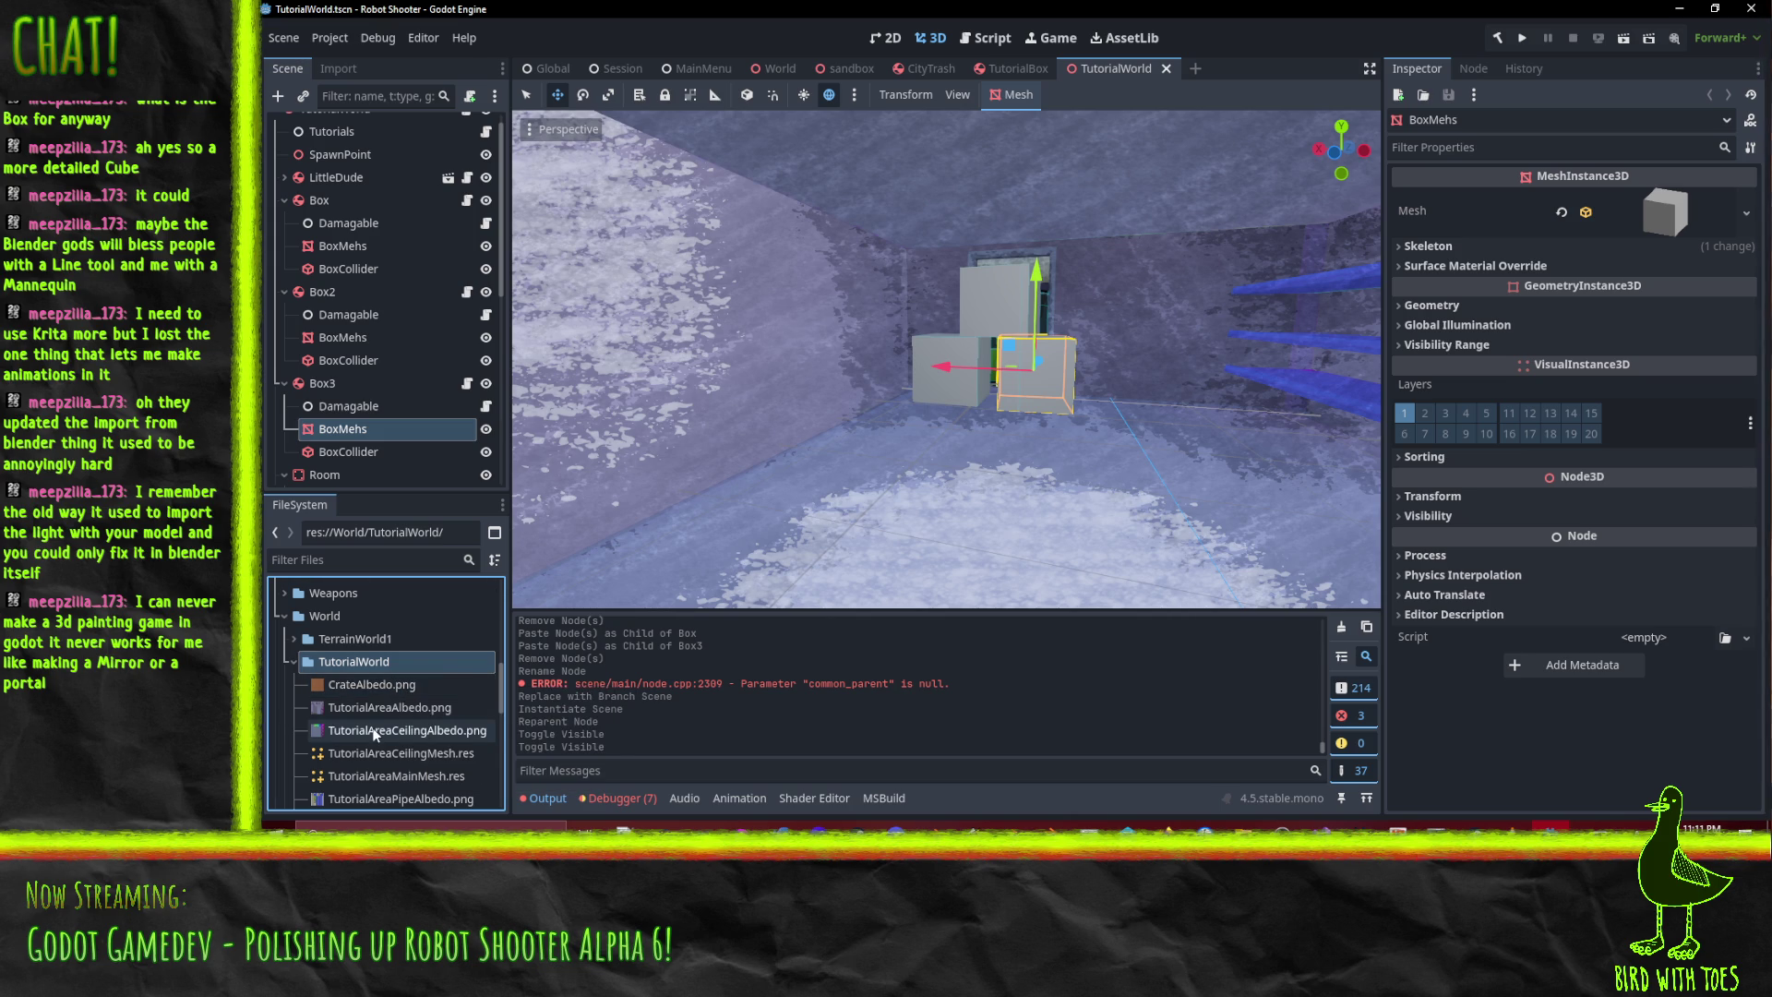
mouse_move(375, 731)
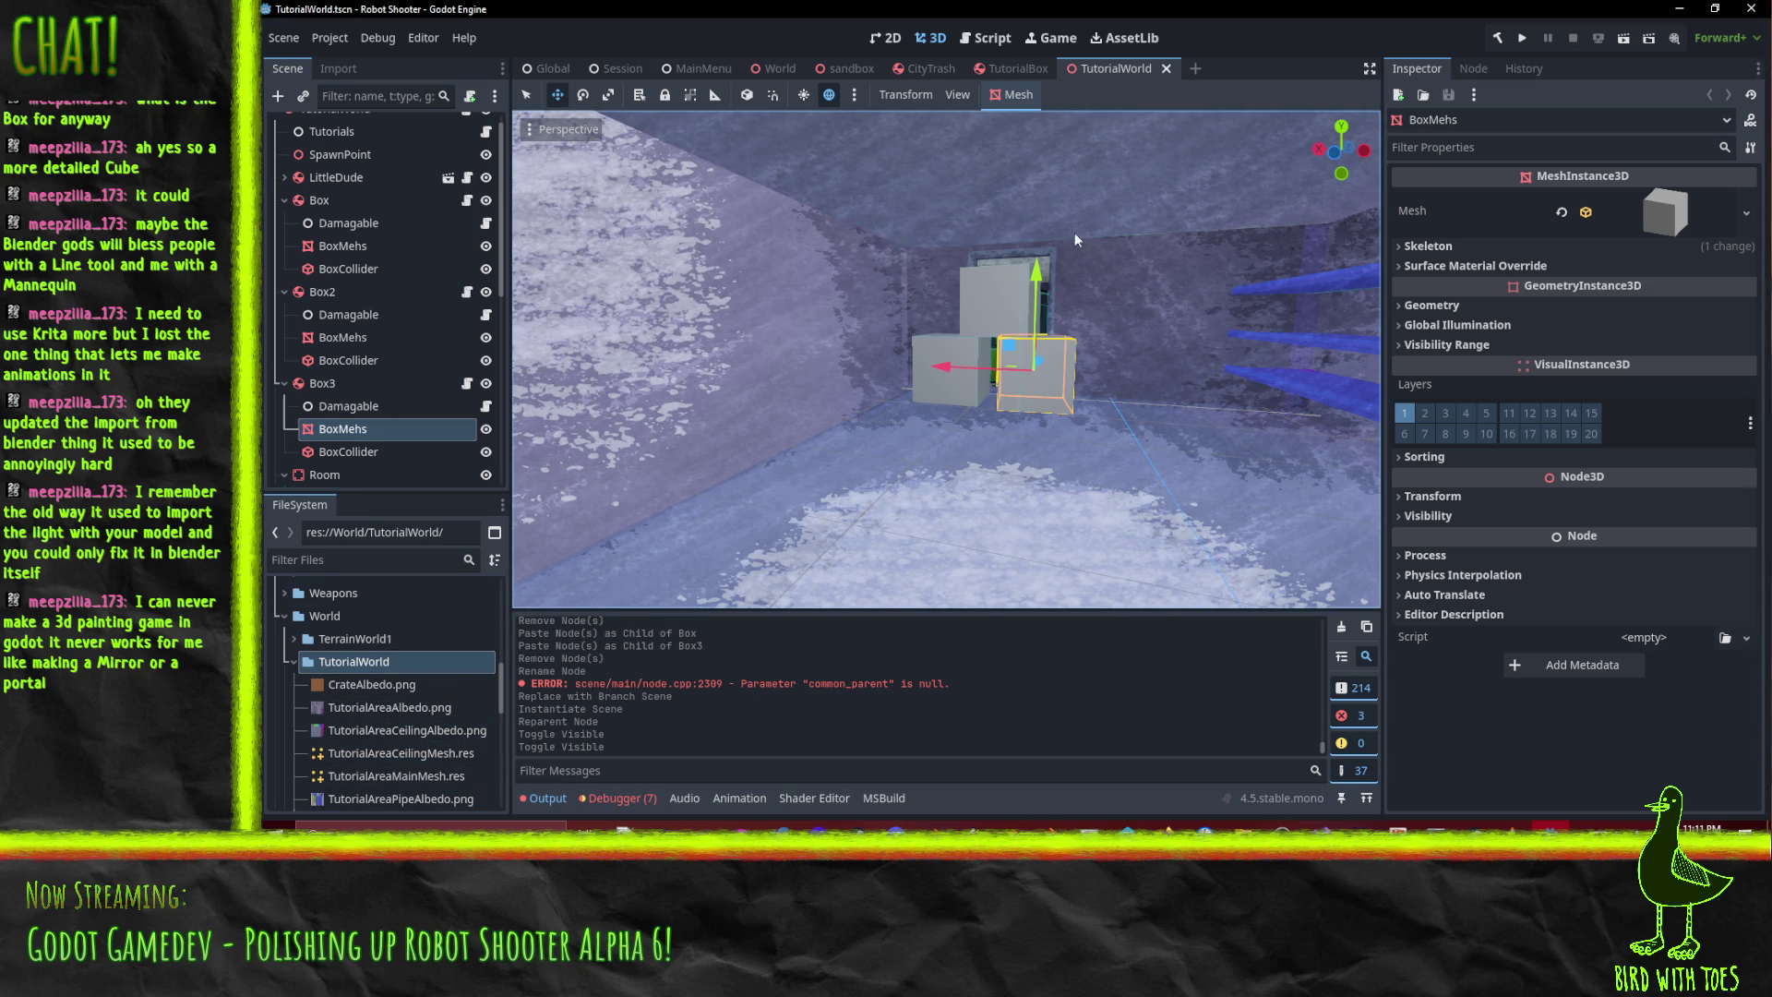
scroll(961, 345, up, 1)
scroll(961, 345, down, 1)
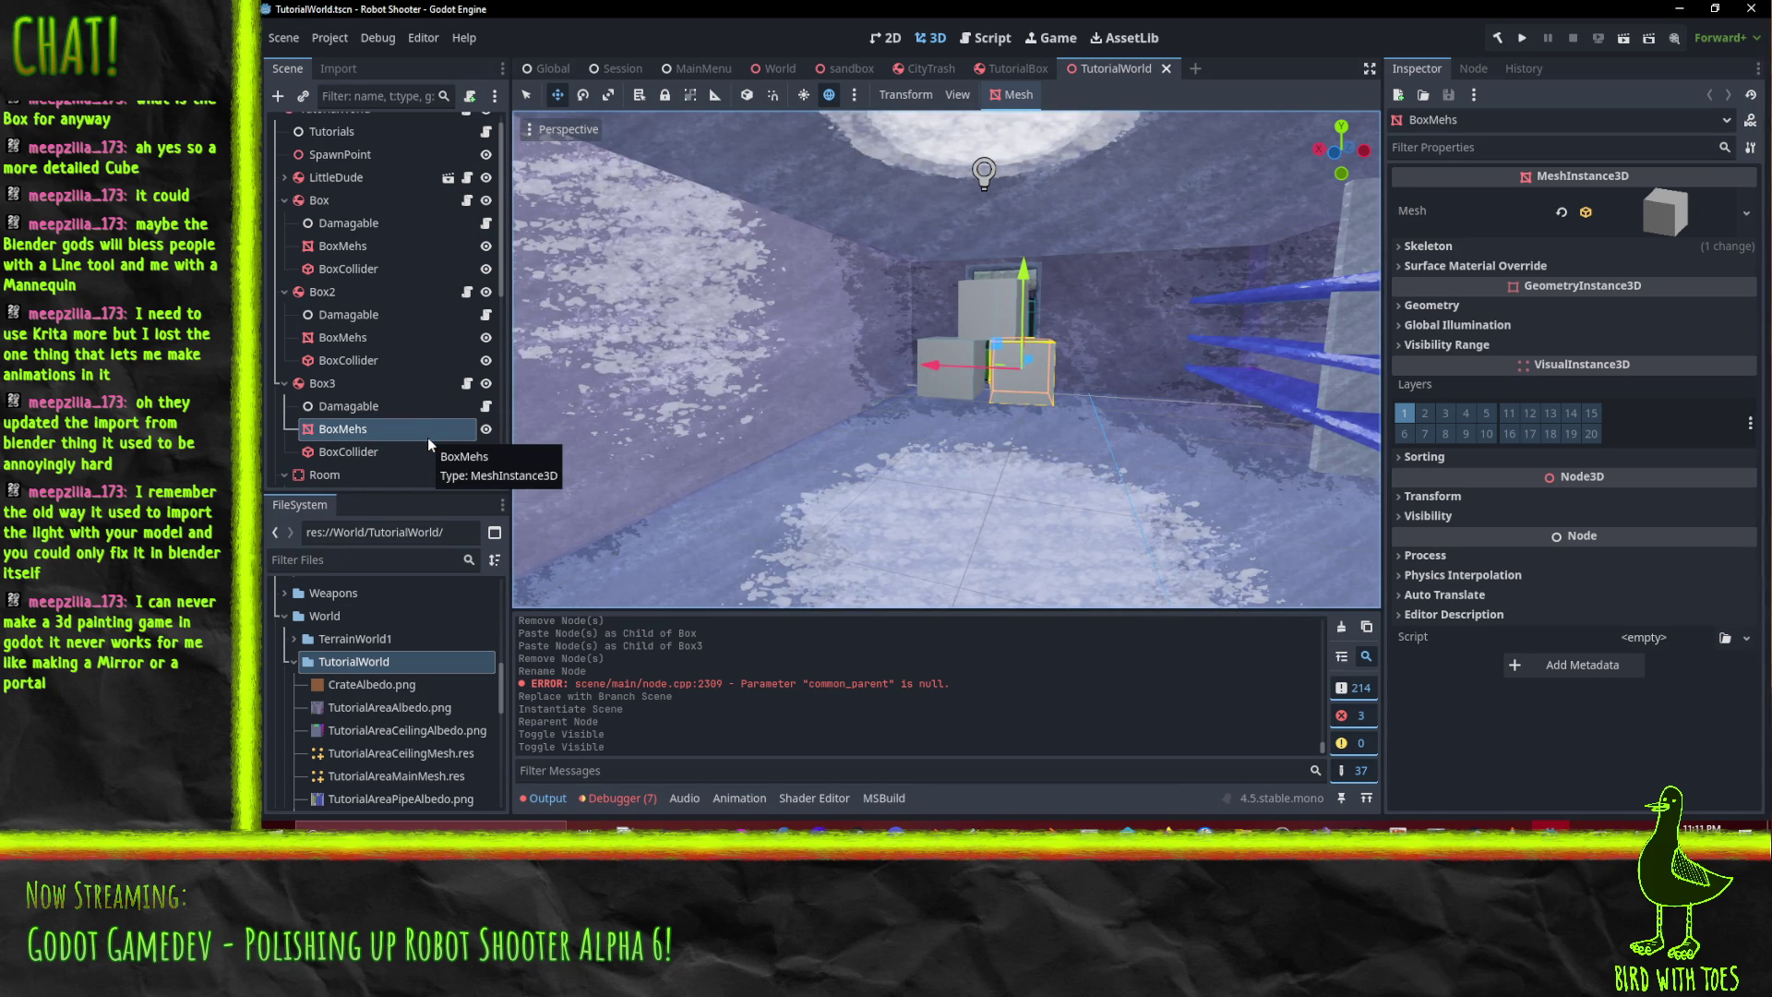
scroll(402, 448, down, 5)
click(350, 472)
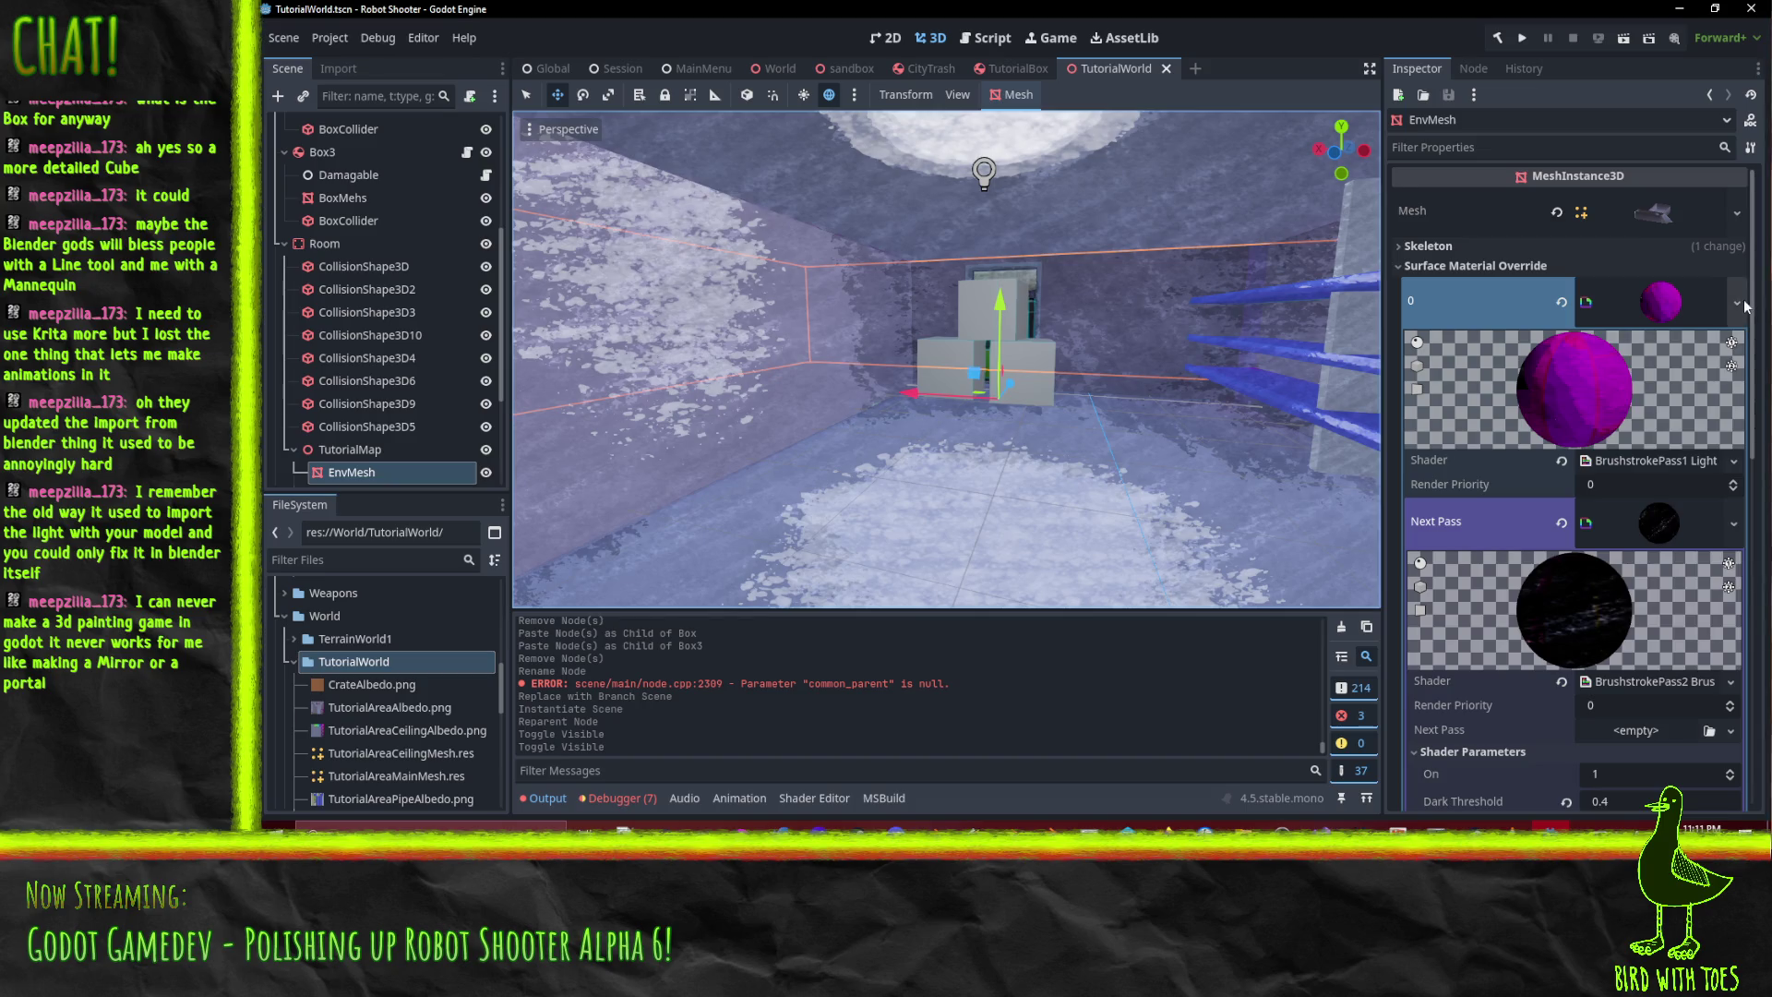
- Save the EnvMesh override material as its own file in the TutorialWorld folder
click(1737, 302)
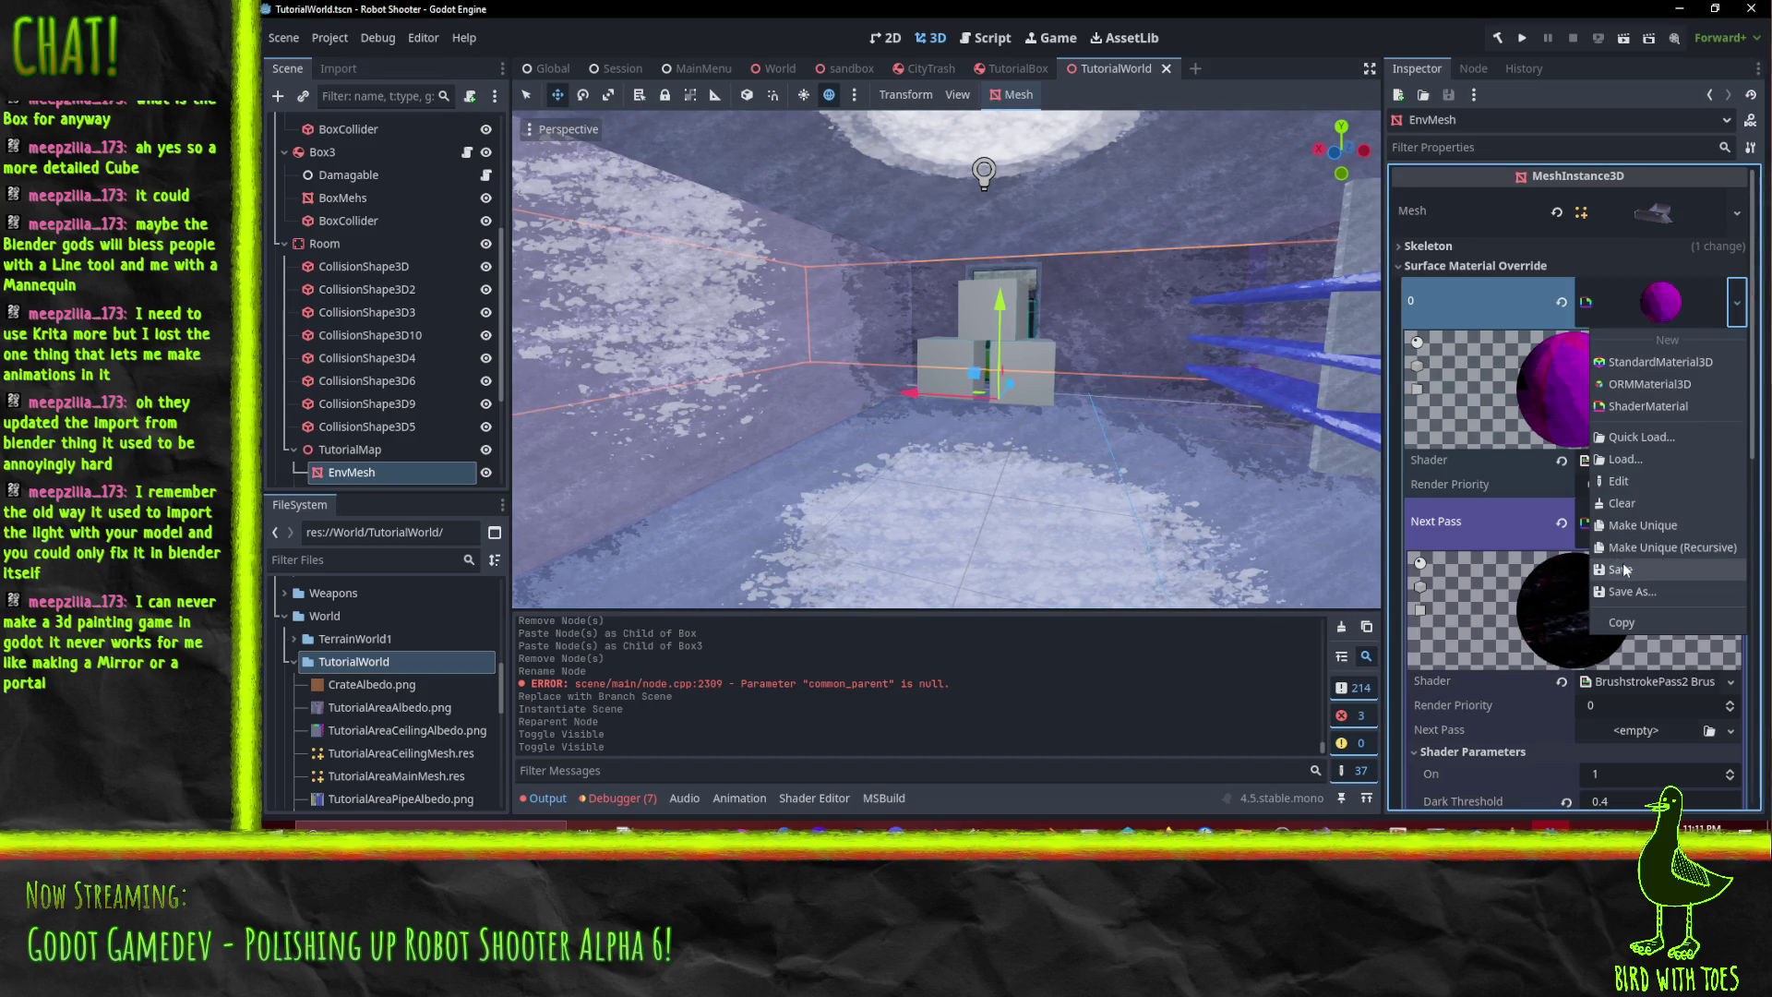
click(1633, 591)
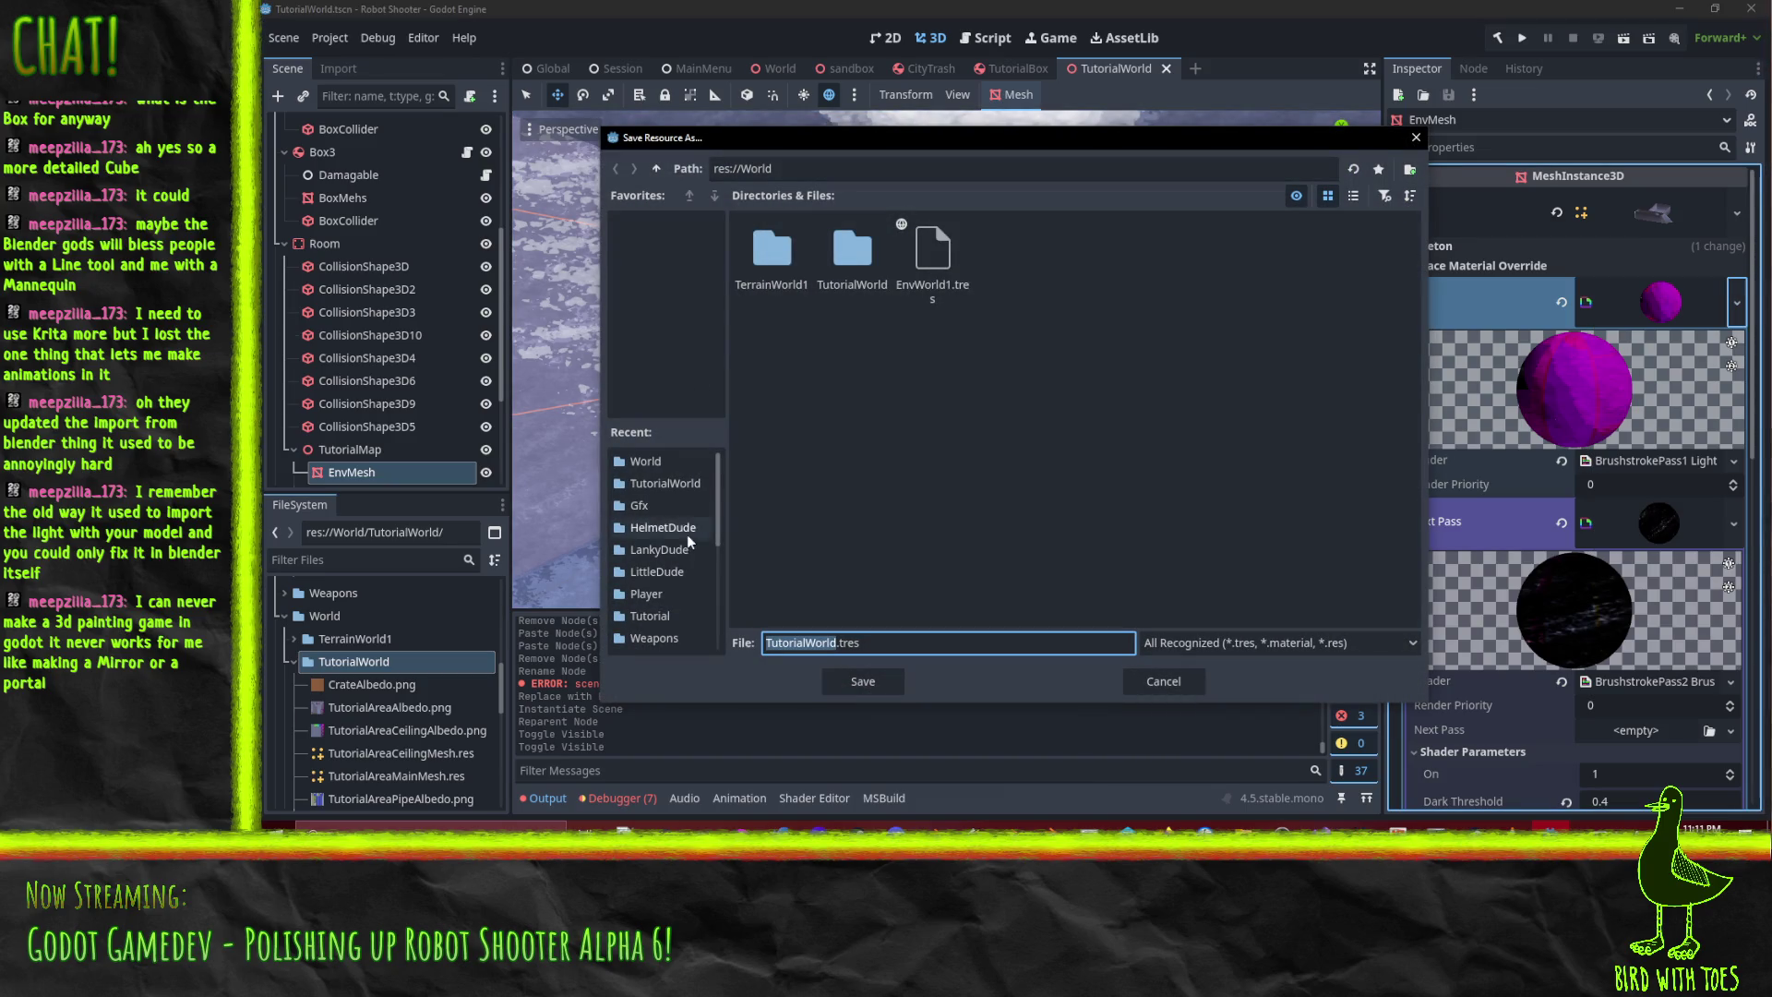
click(851, 284)
double_click(851, 284)
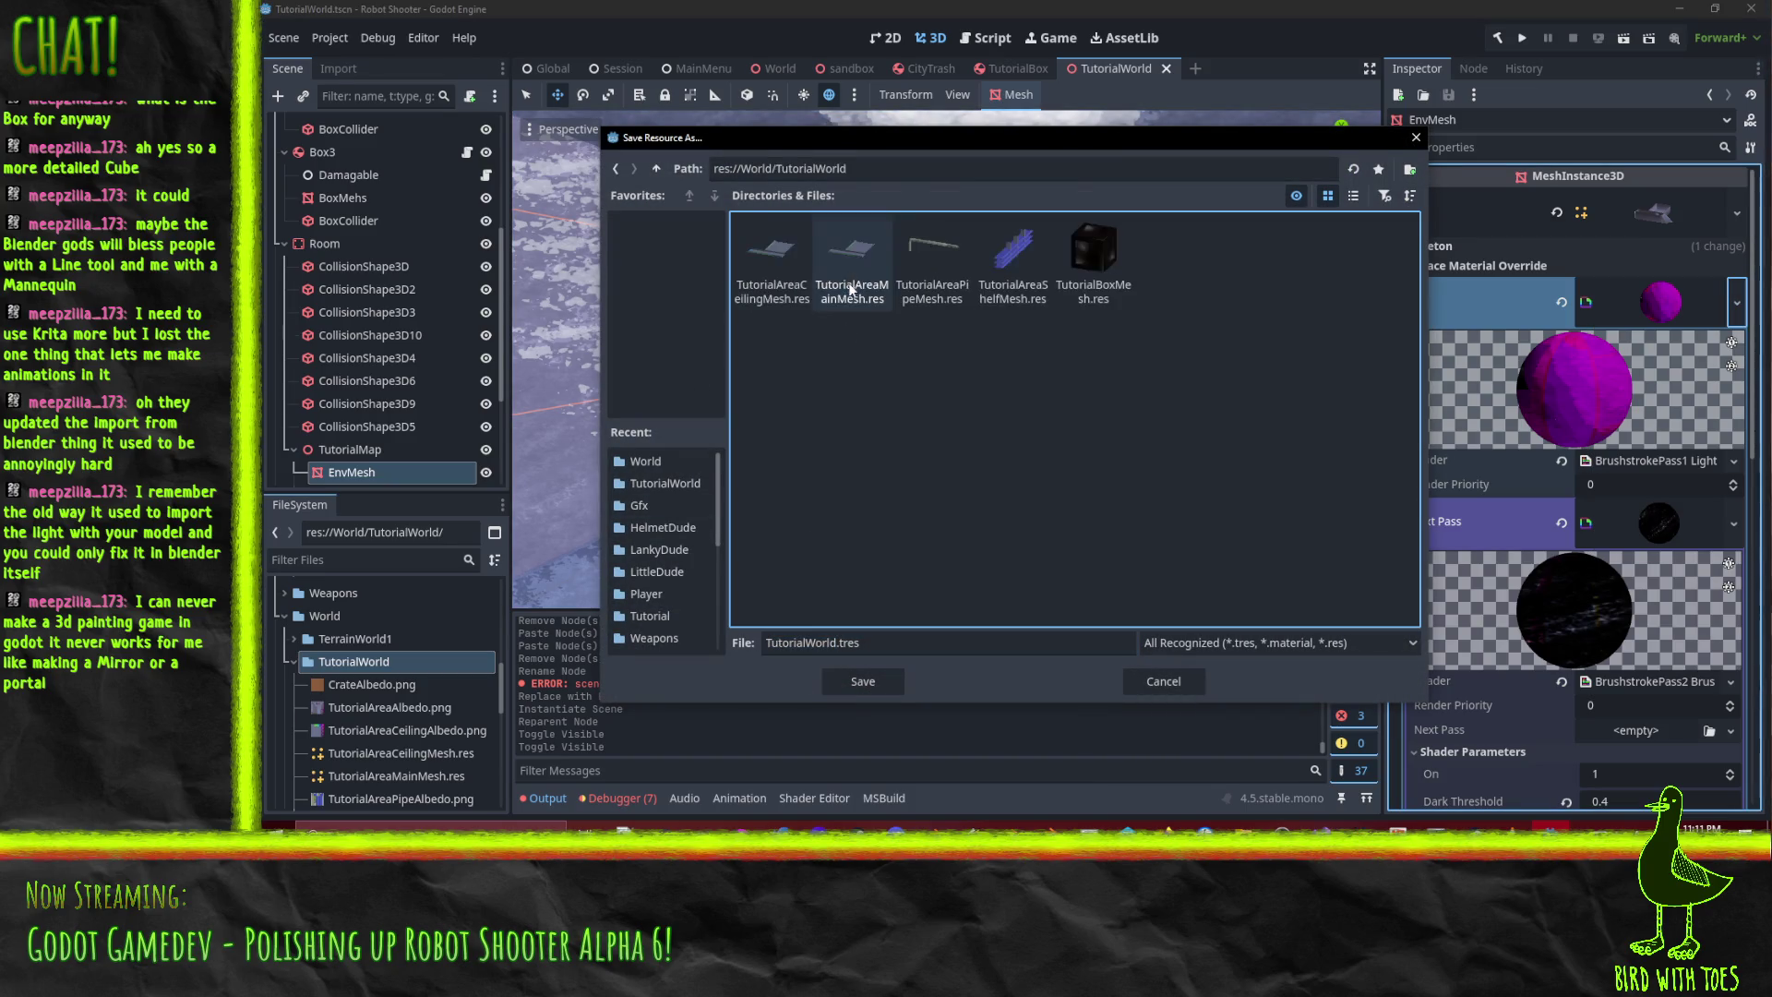
click(820, 643)
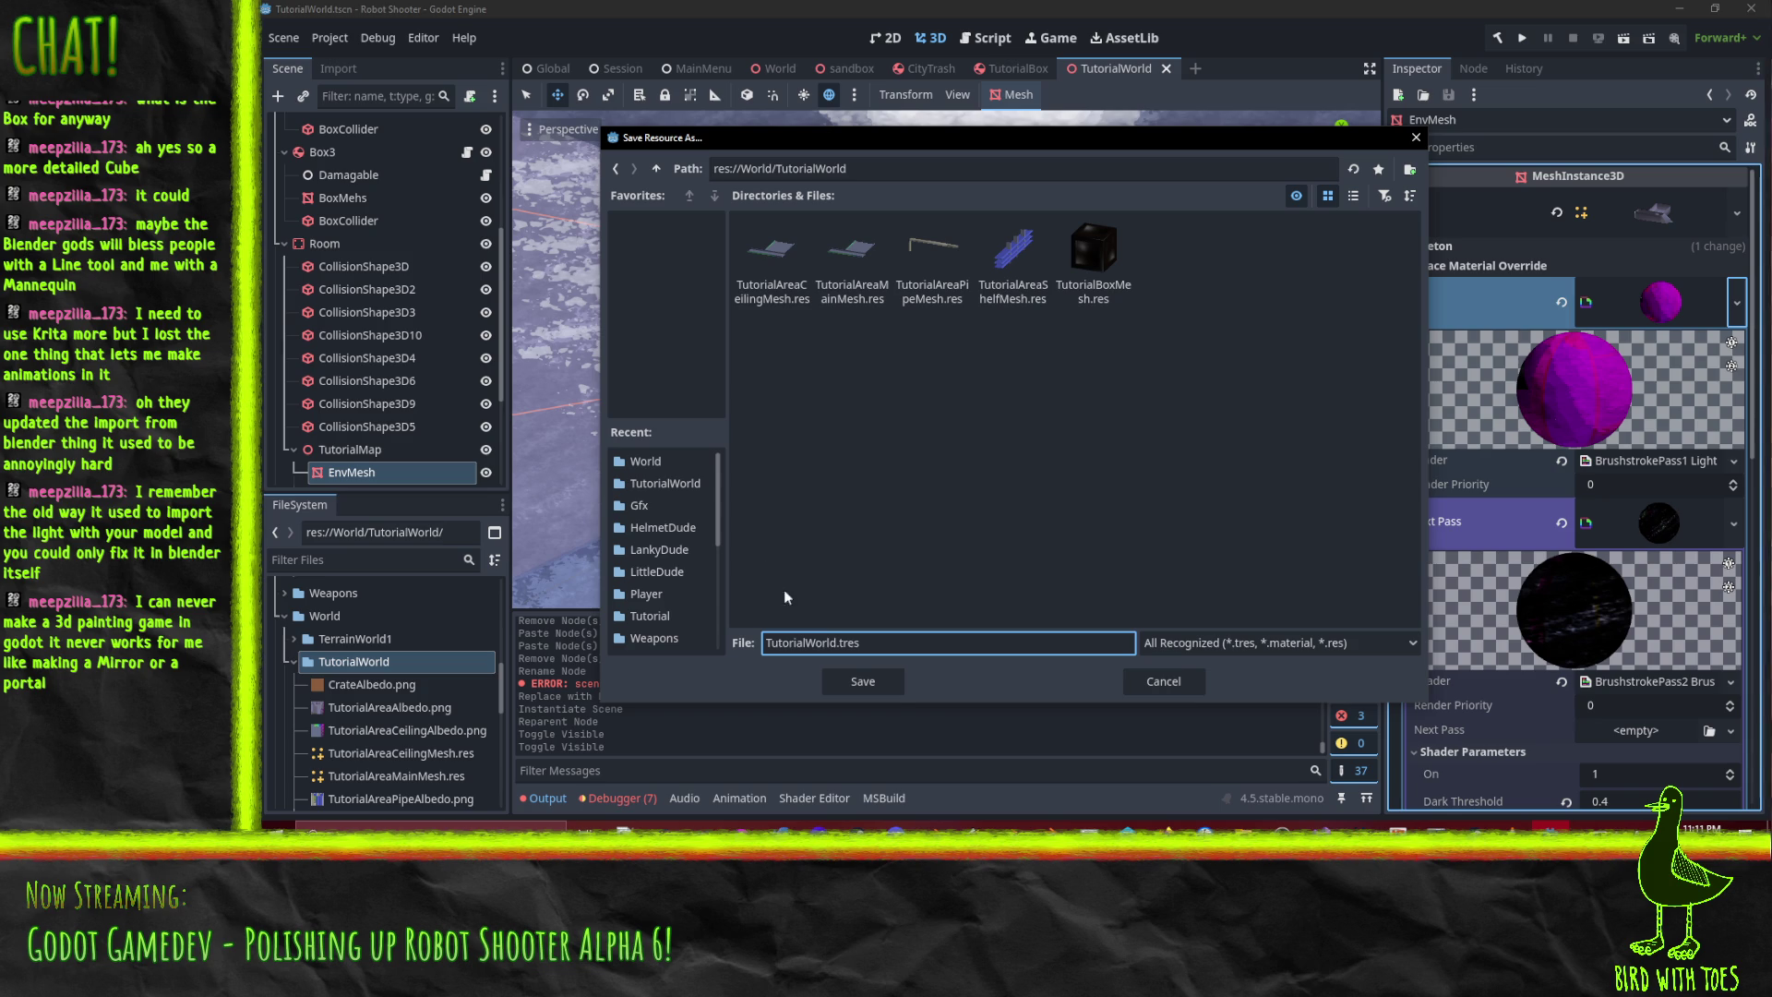
key(BackSpace)
key(BackSpace)
key(BackSpace)
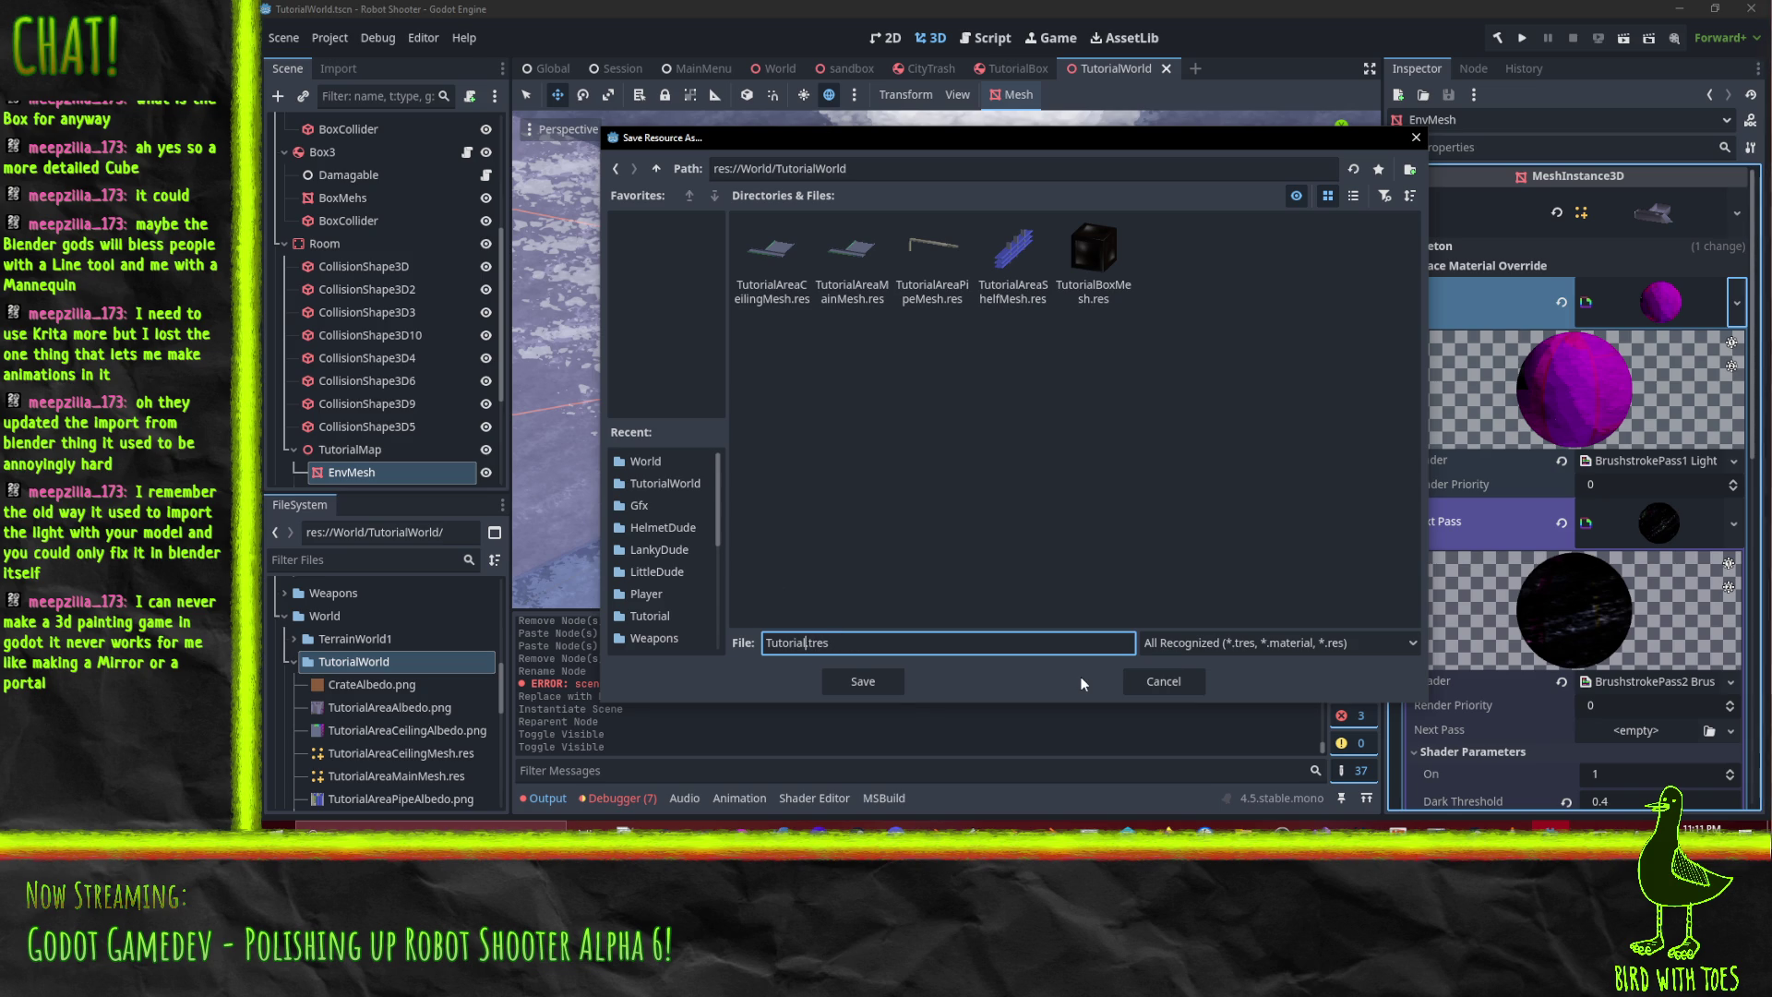
text(EnvMesh)
text(at)
key(Return)
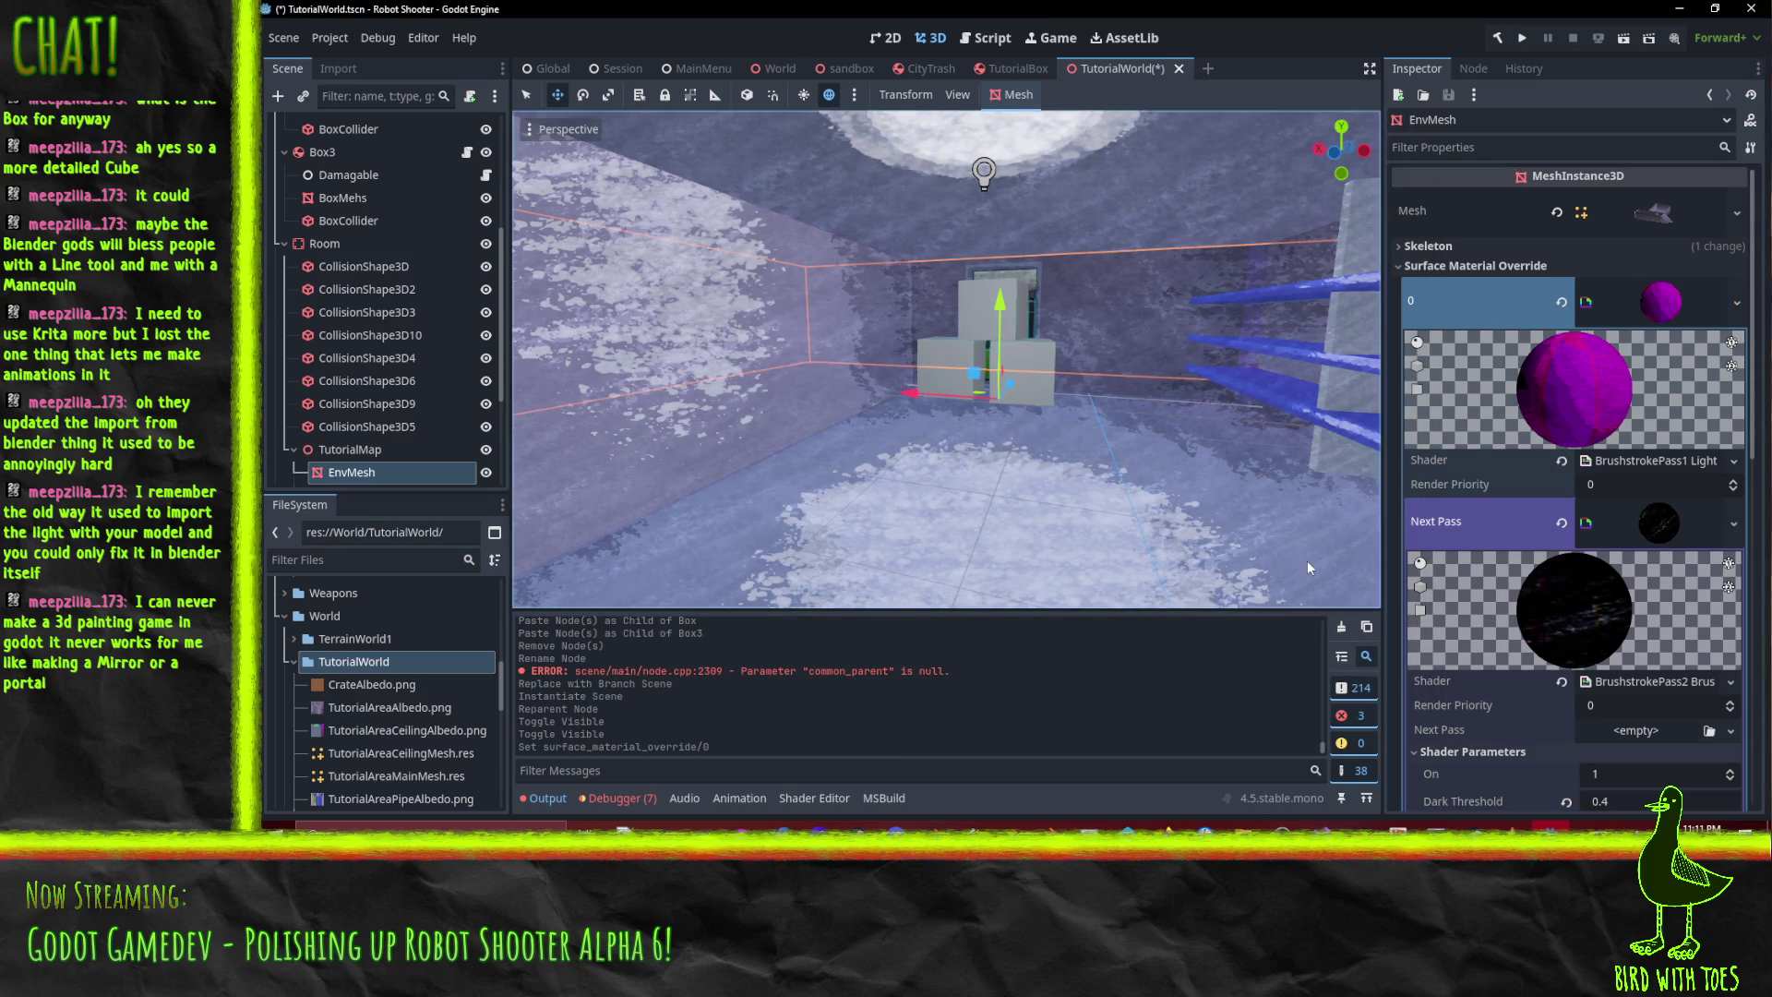
- Collapse the EnvMesh material editor and select the Pipe mesh
click(1659, 307)
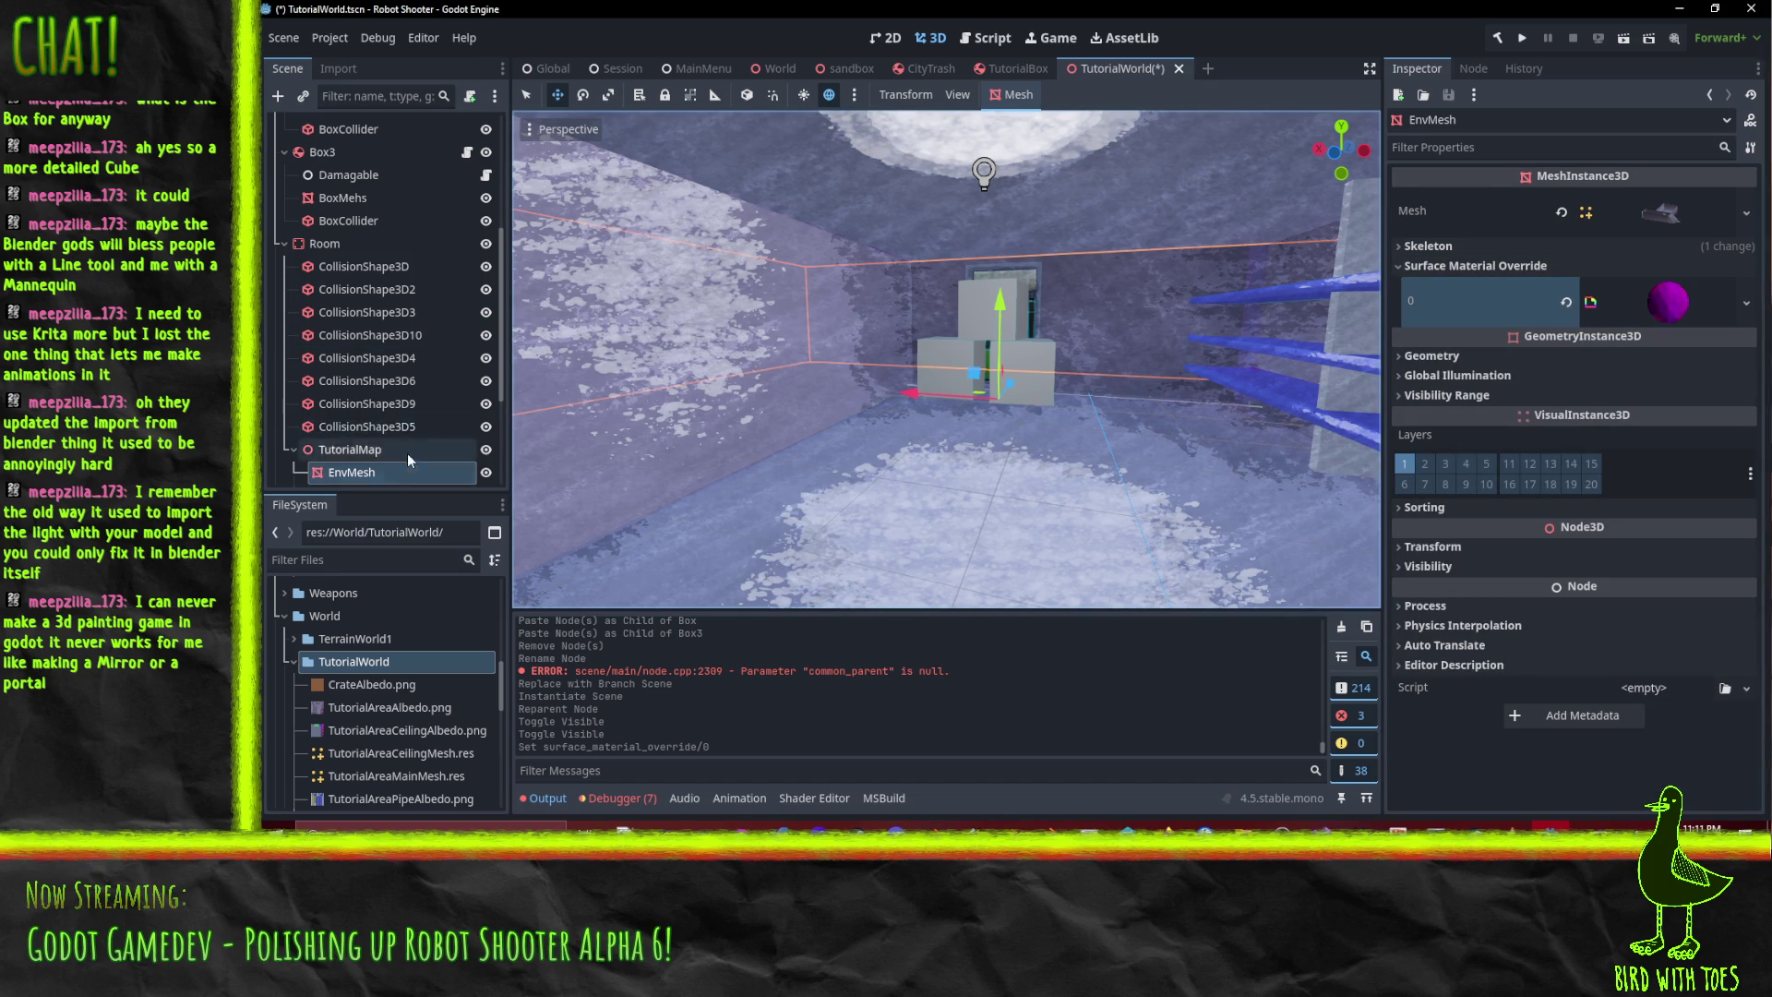
scroll(387, 434, down, 3)
click(361, 358)
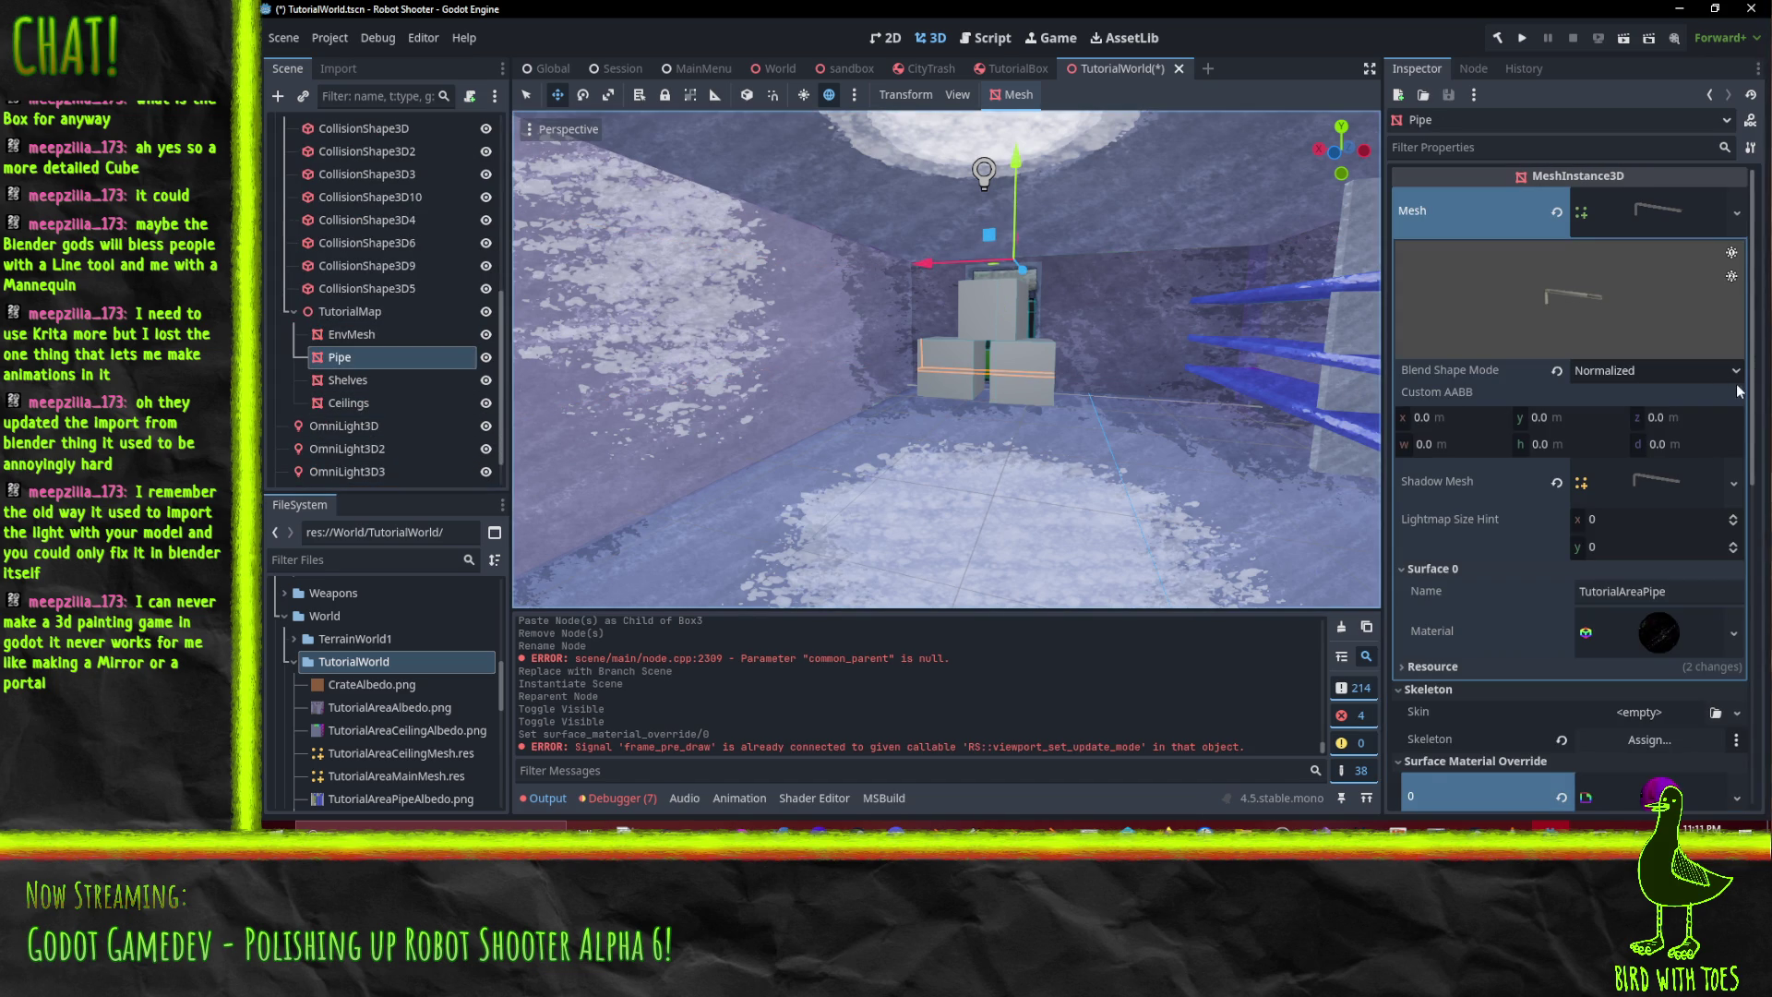
- Save Pipe's override material as a MeshMat .res file in World/TutorialWorld
scroll(1621, 426, down, 4)
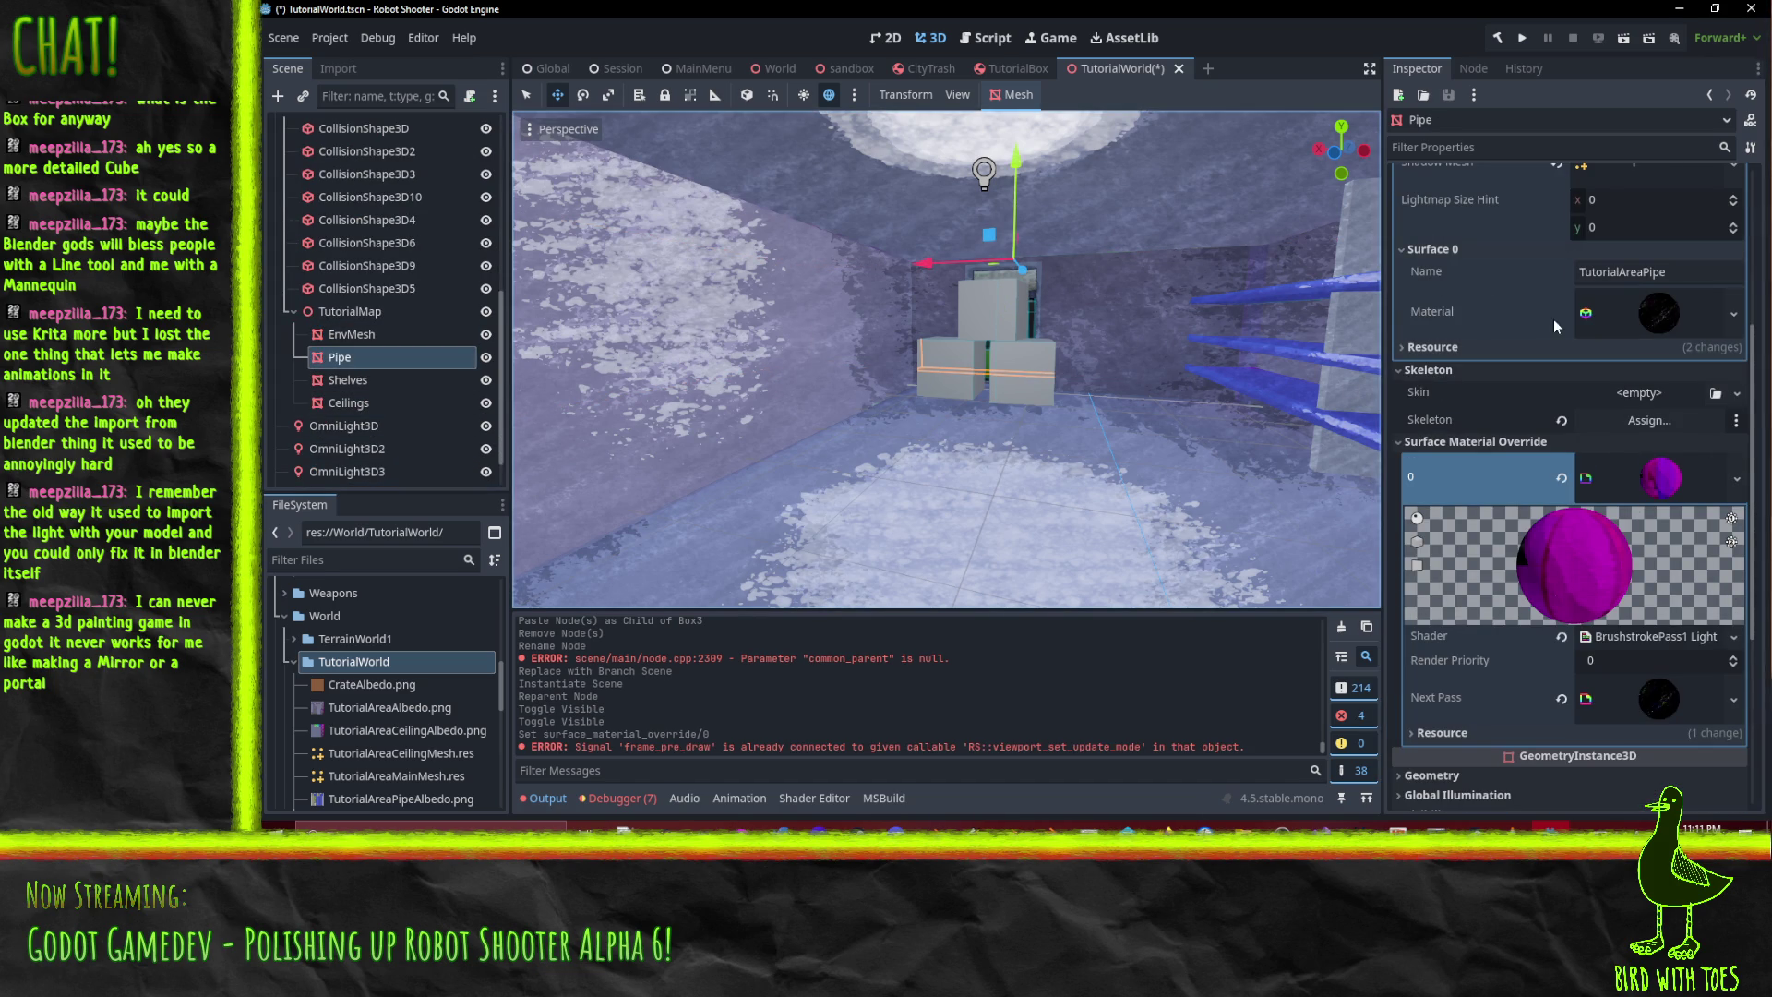
click(1736, 477)
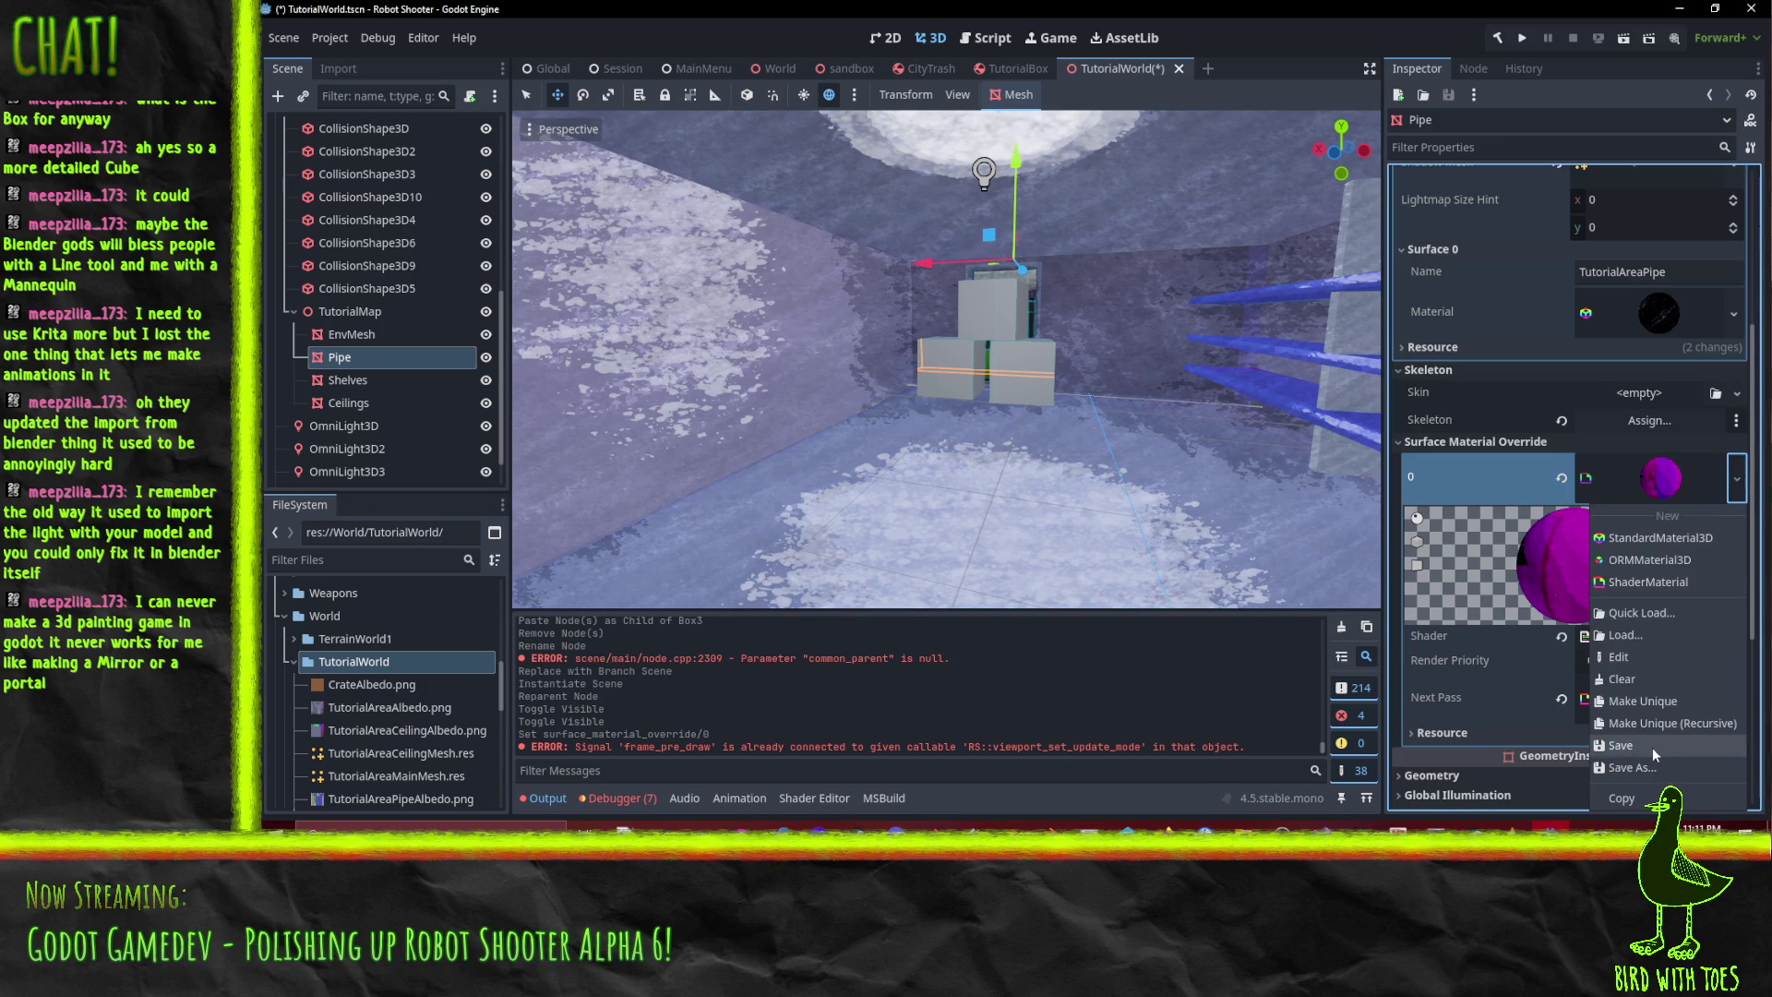
click(1660, 764)
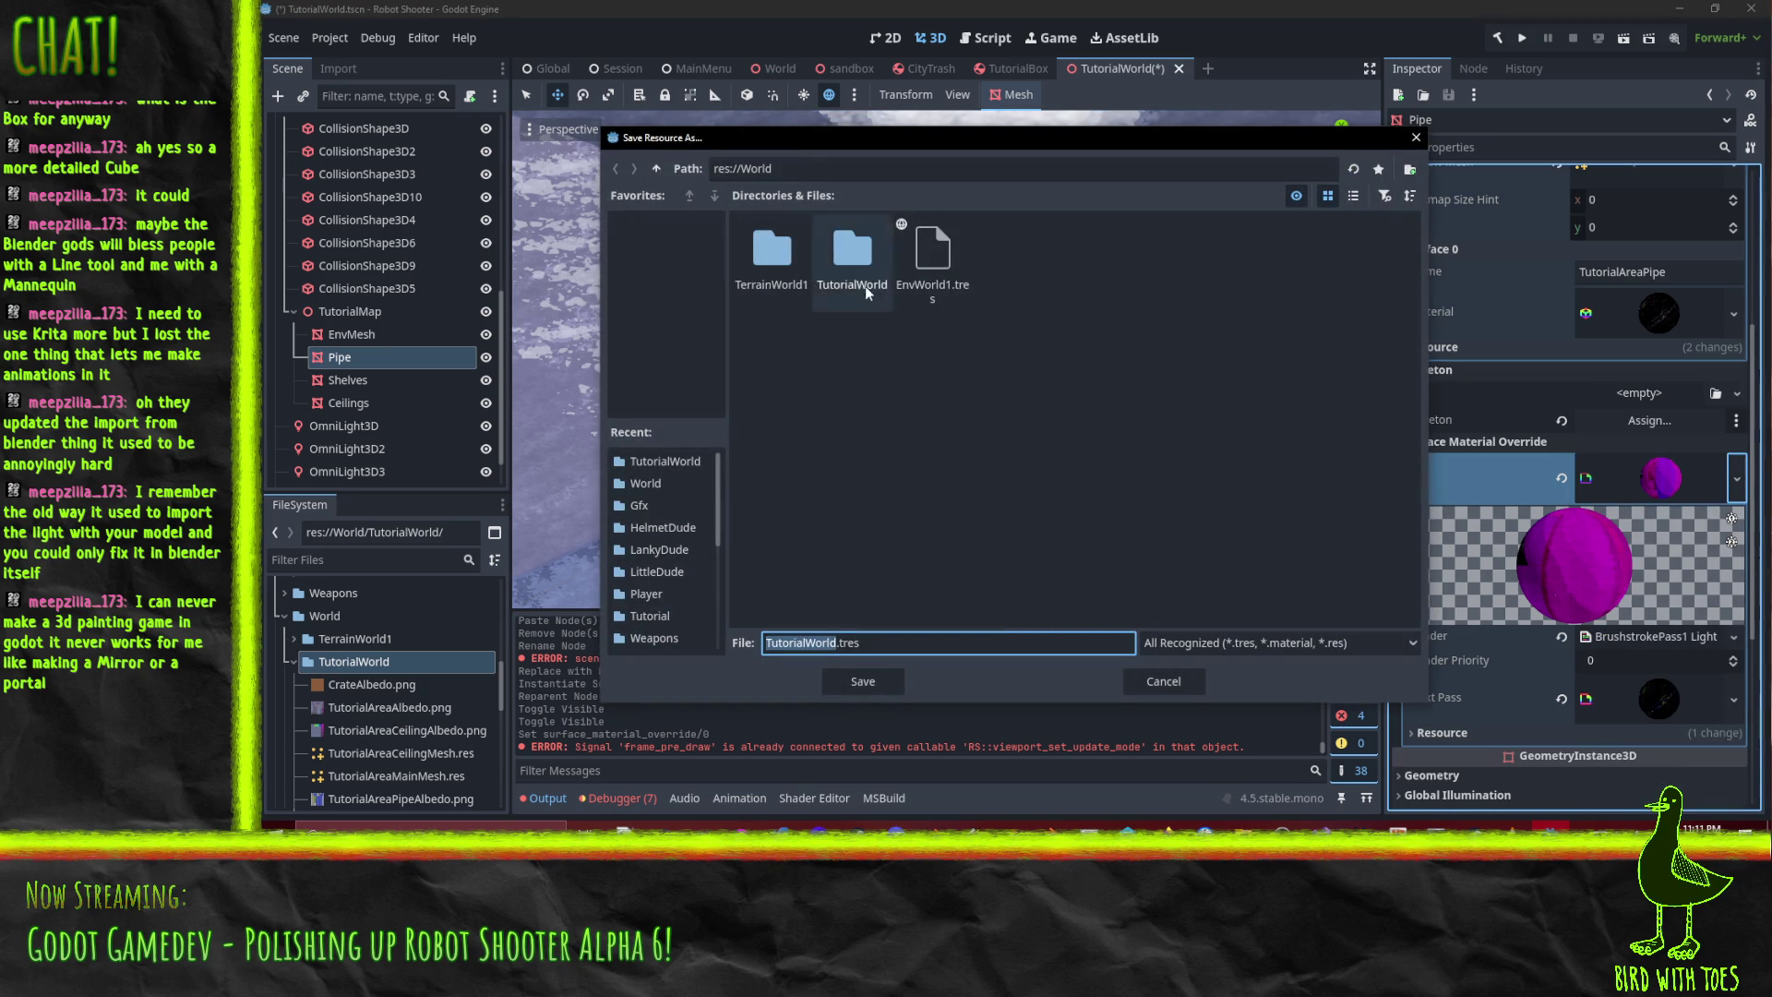
double_click(859, 277)
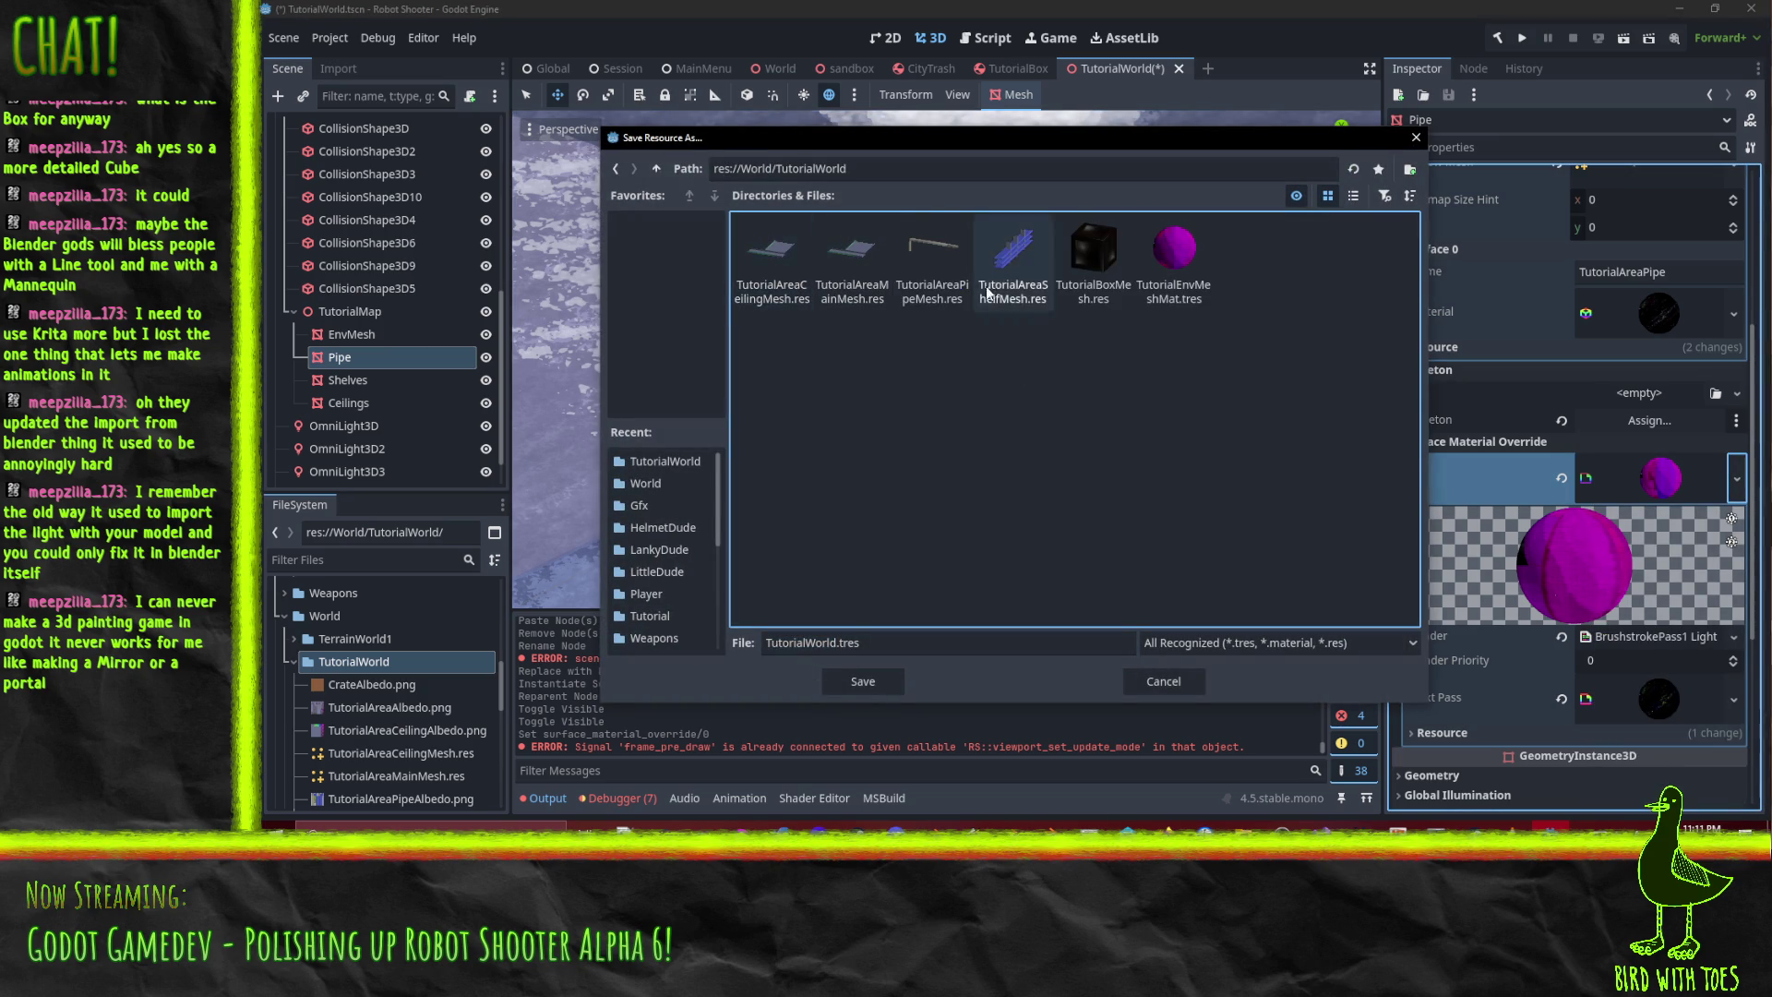
click(932, 263)
click(988, 644)
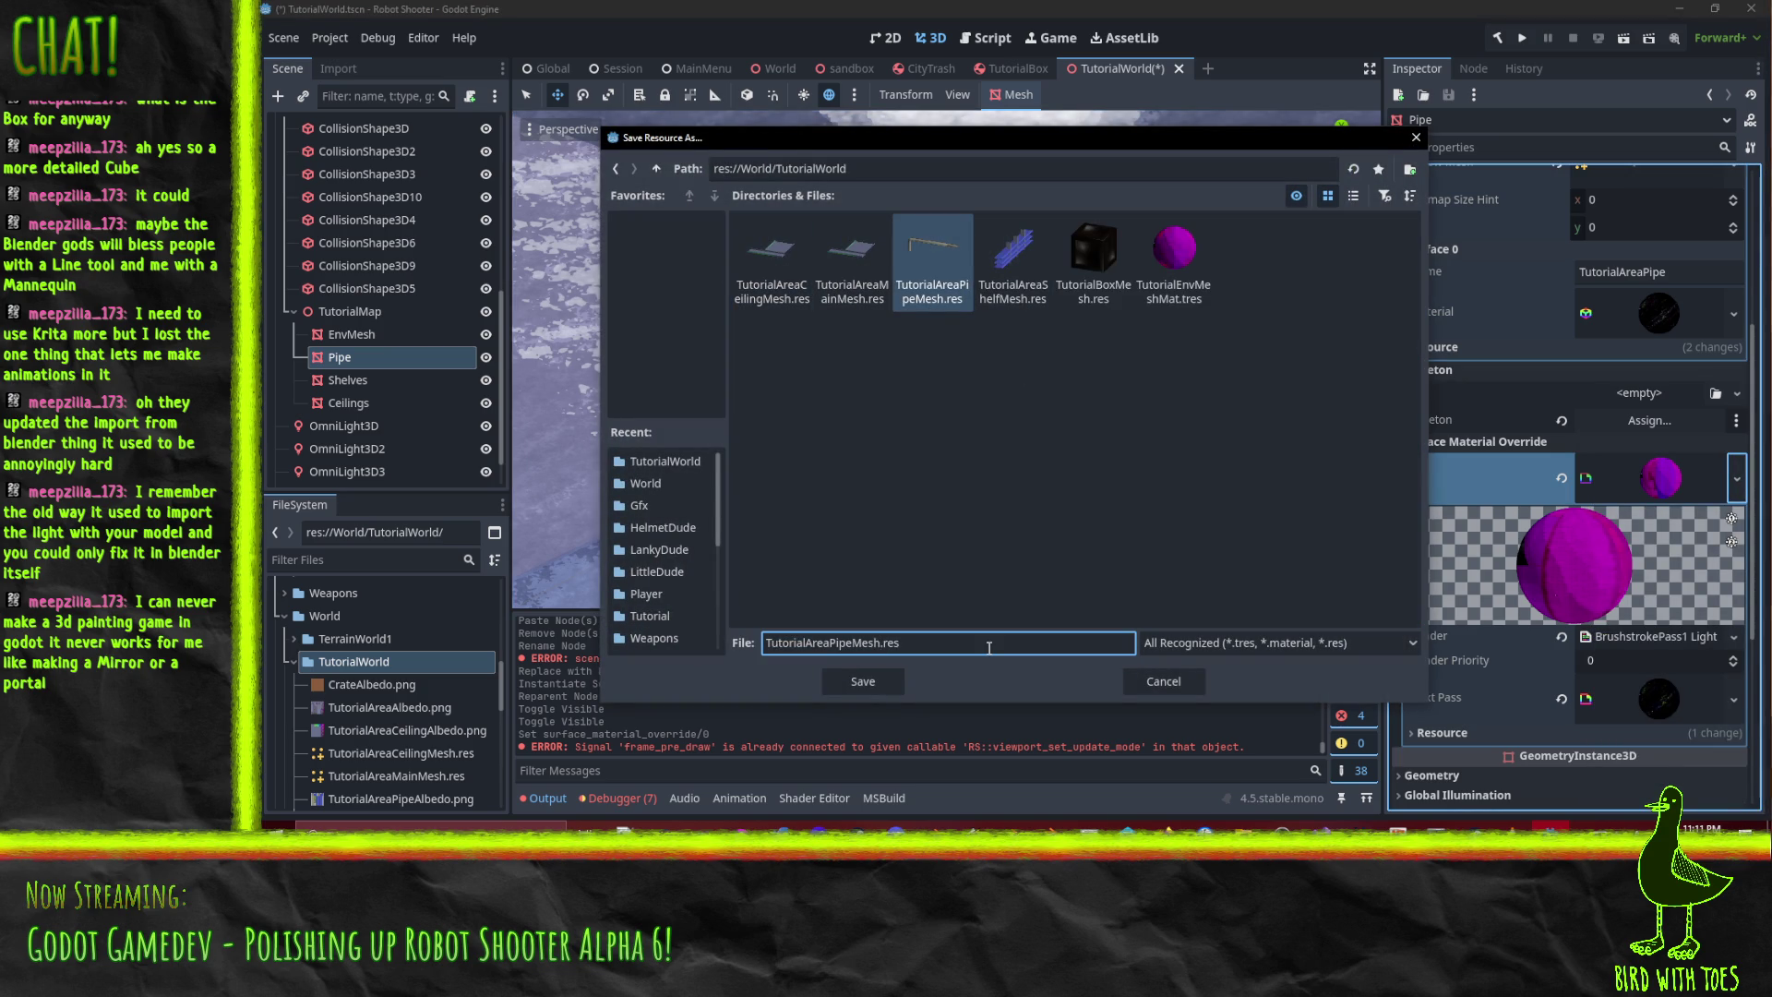
text(Mat)
key(Delete)
key(Delete)
key(Delete)
key(Return)
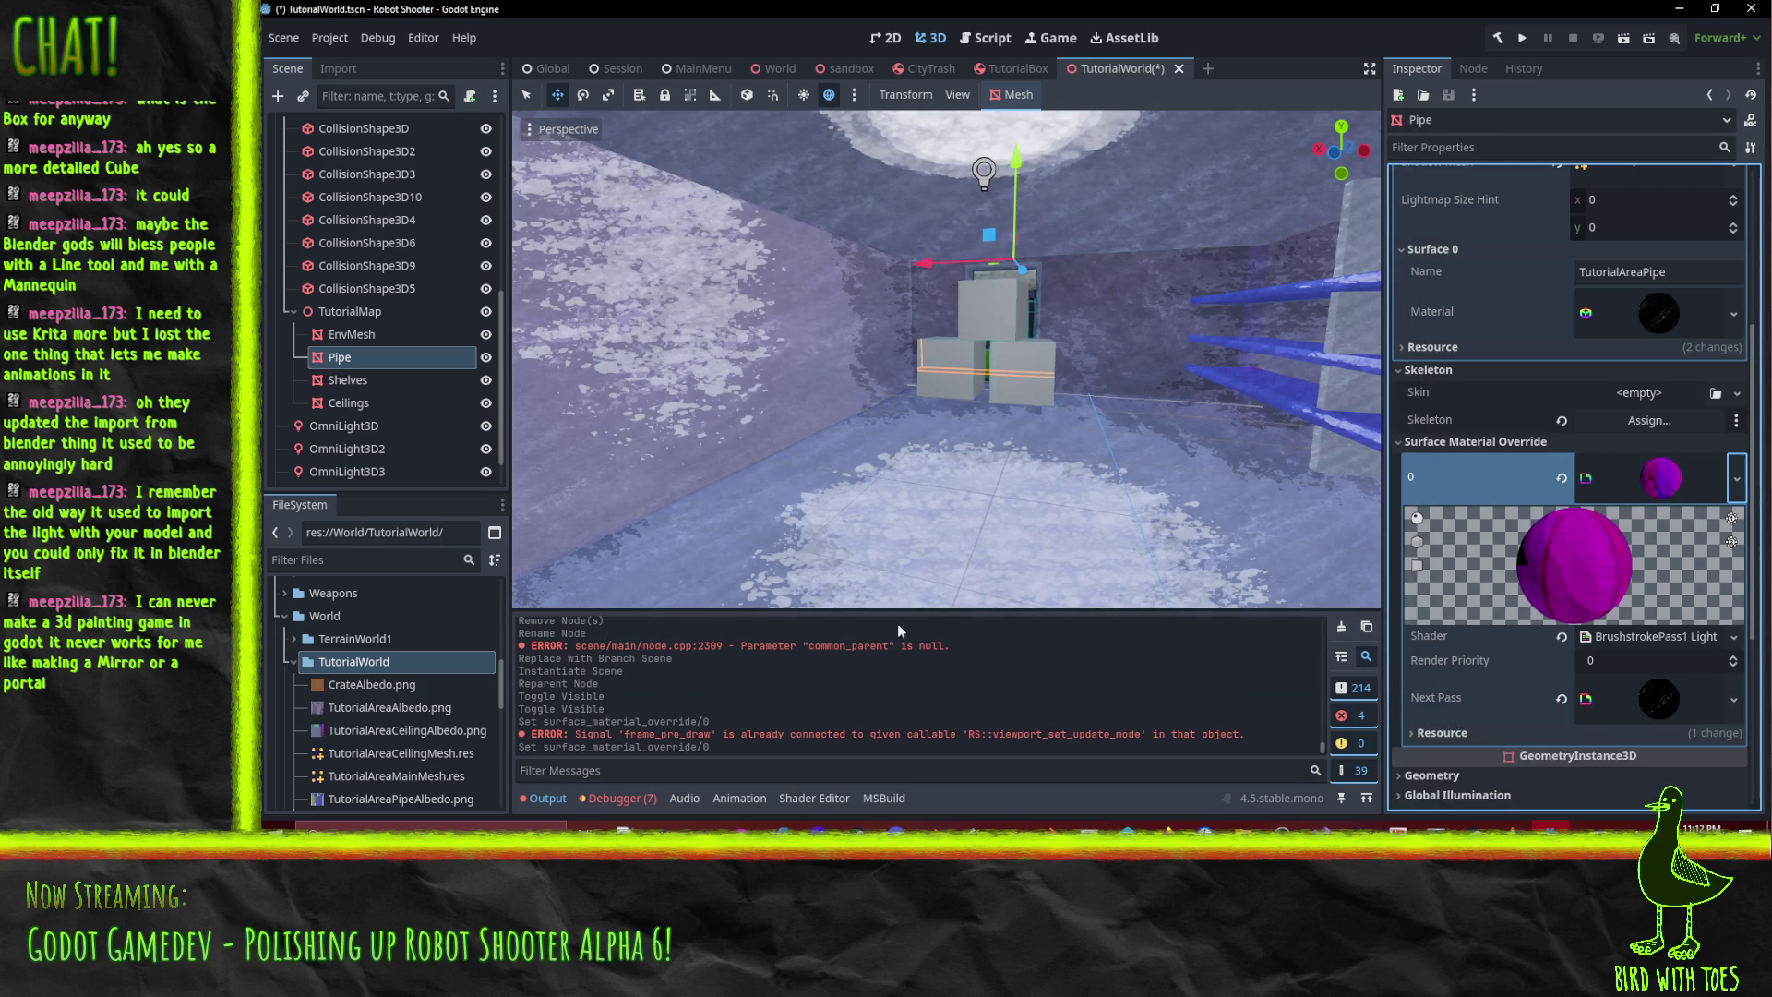
- Save the Shelves override material as a MeshMat .res file in World/TutorialWorld
click(362, 390)
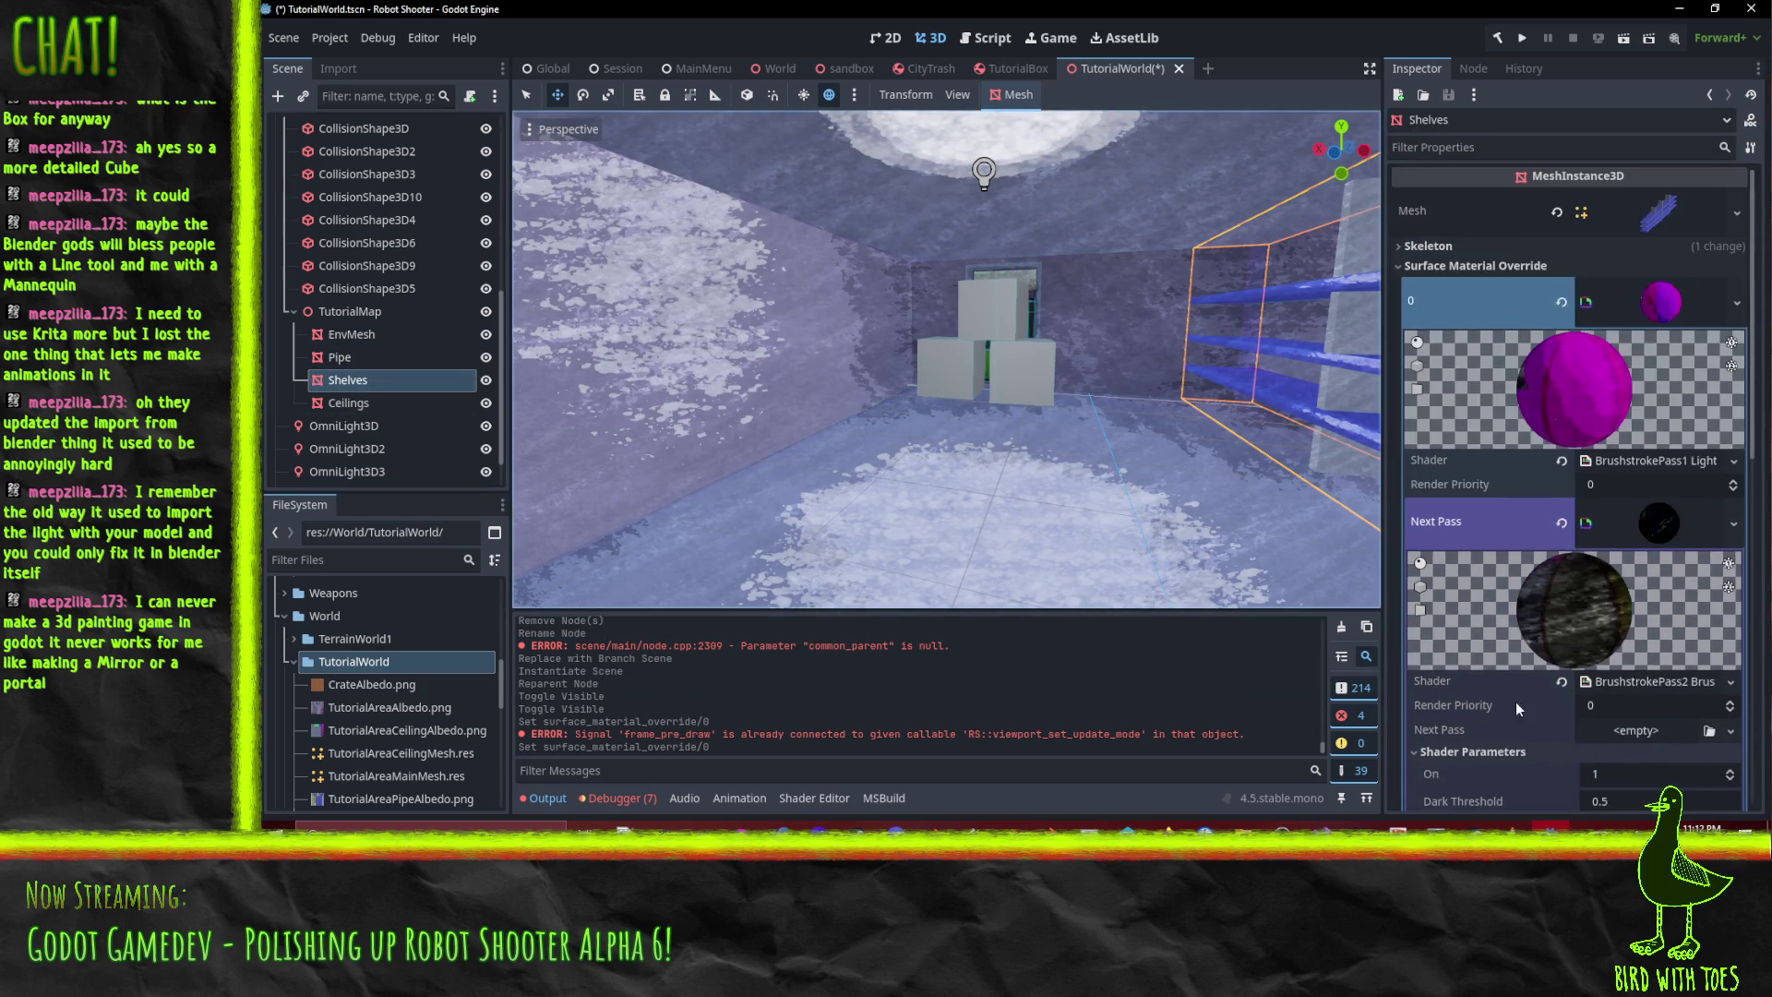
click(1736, 303)
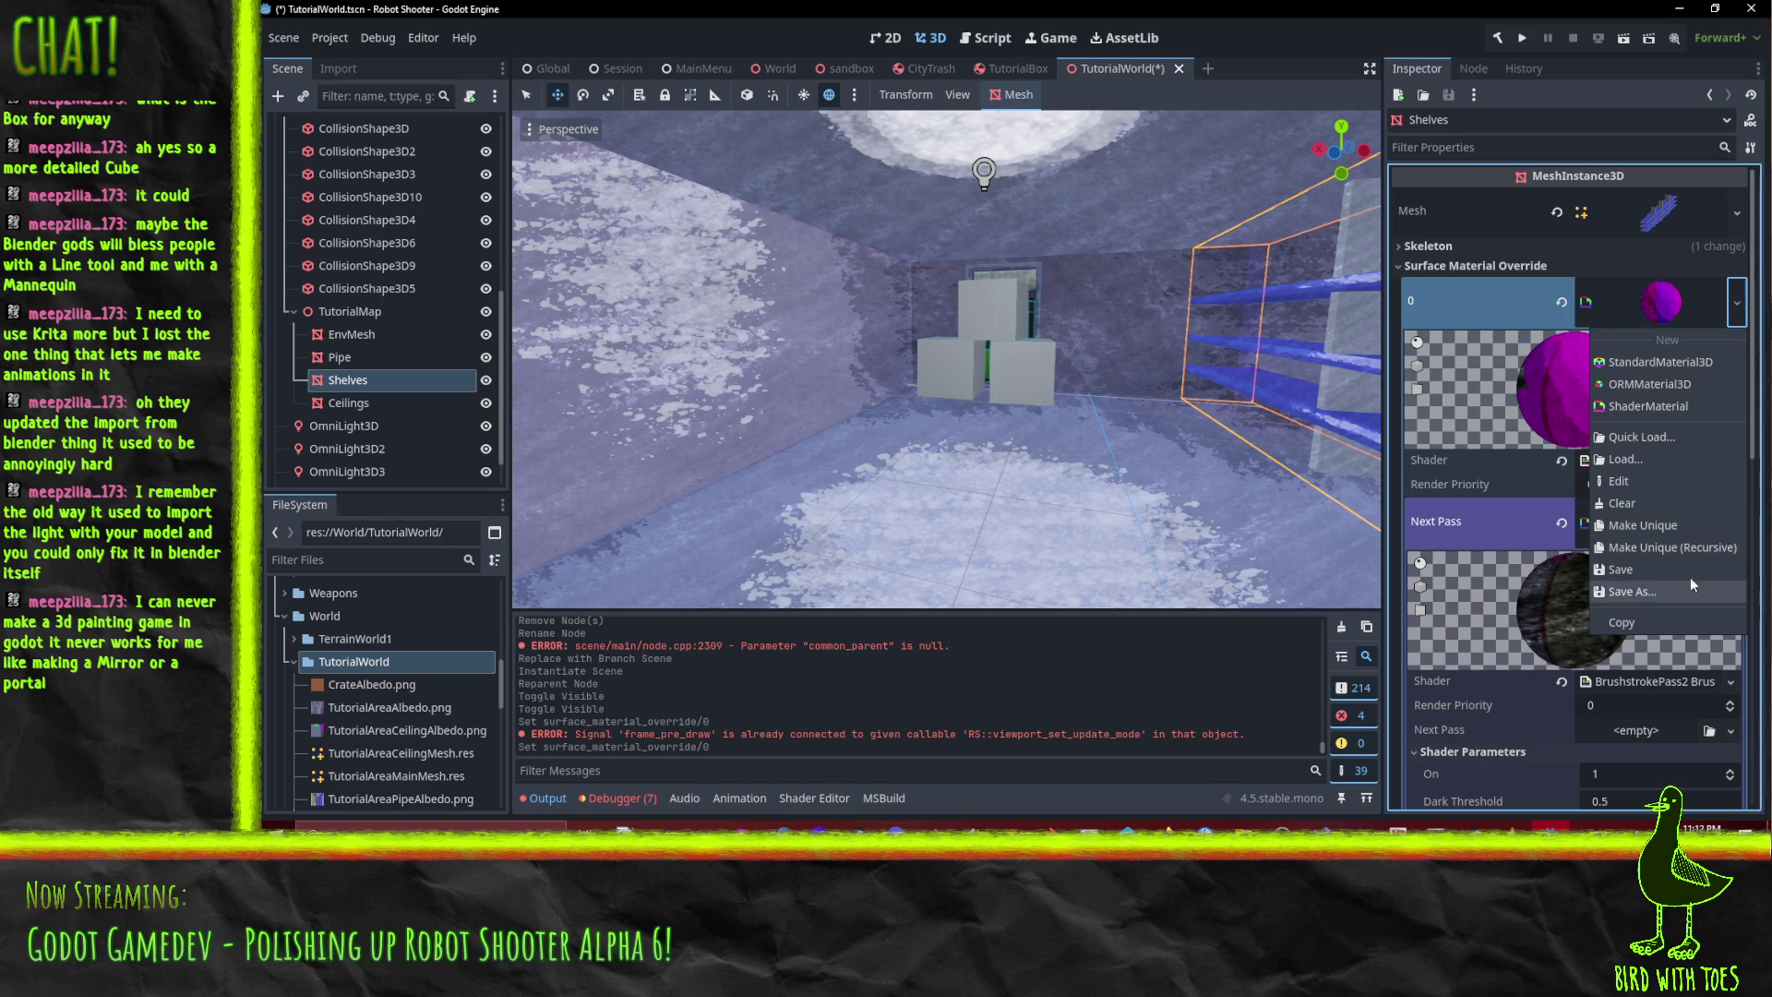
click(1661, 590)
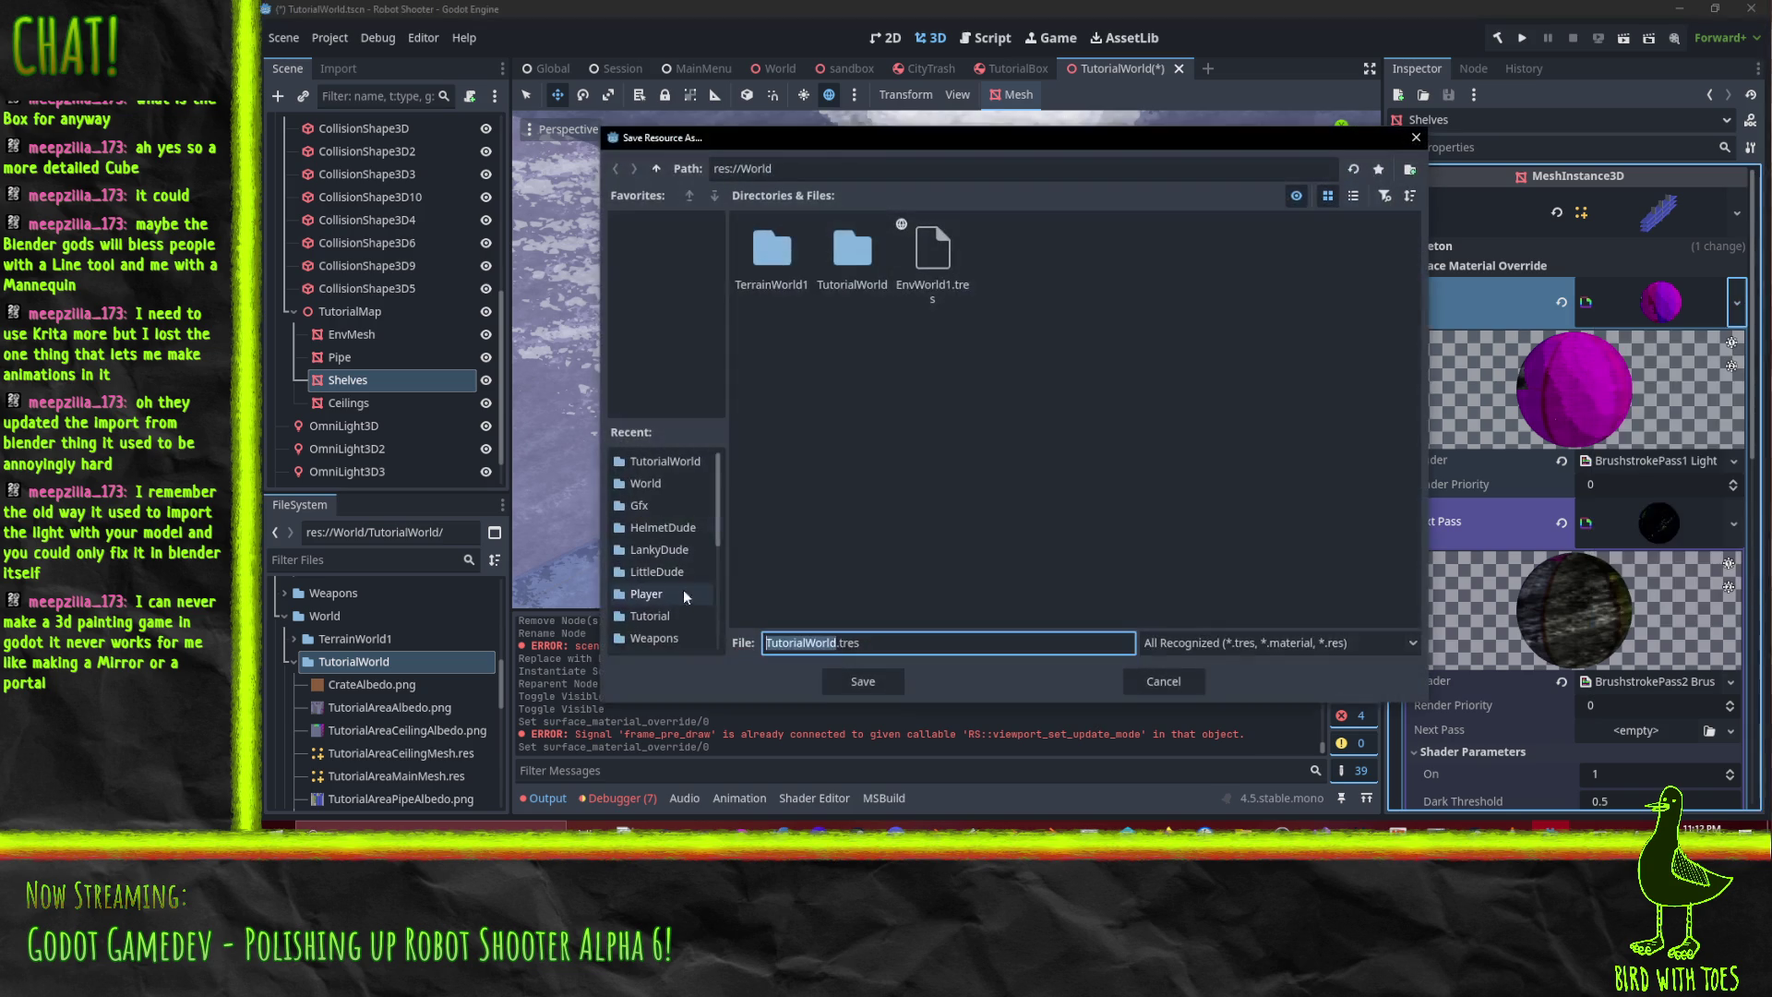
click(862, 255)
double_click(862, 255)
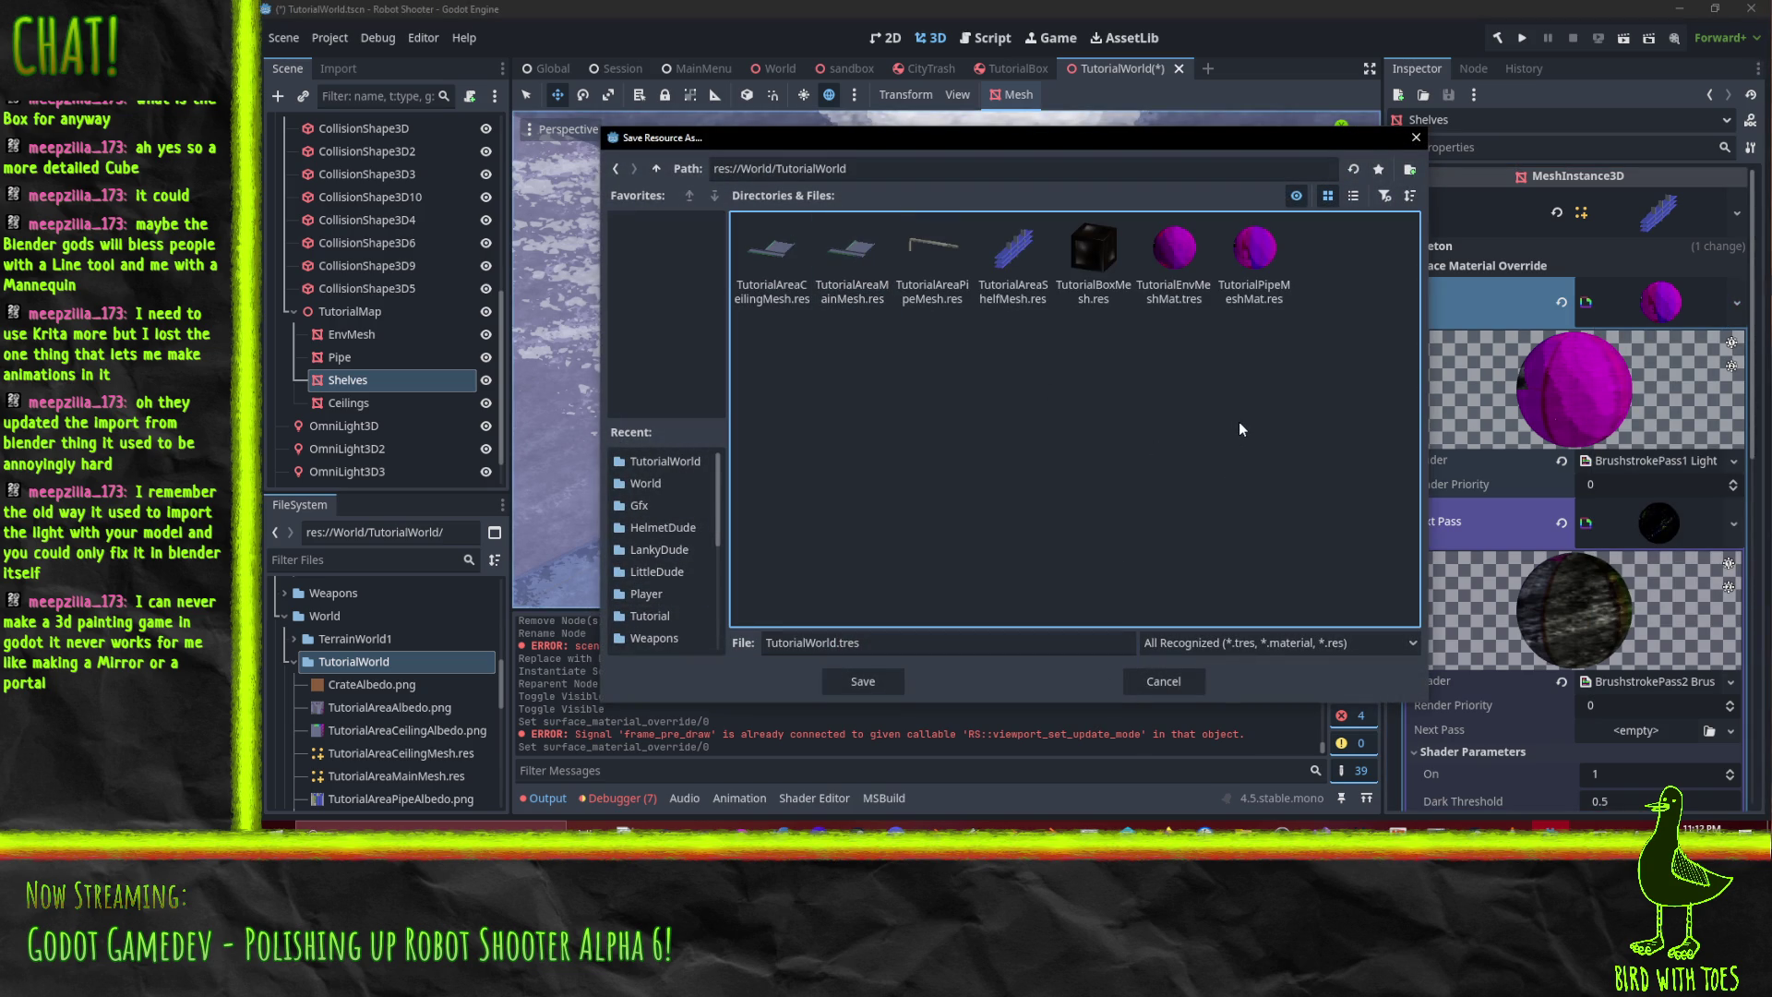
click(1011, 263)
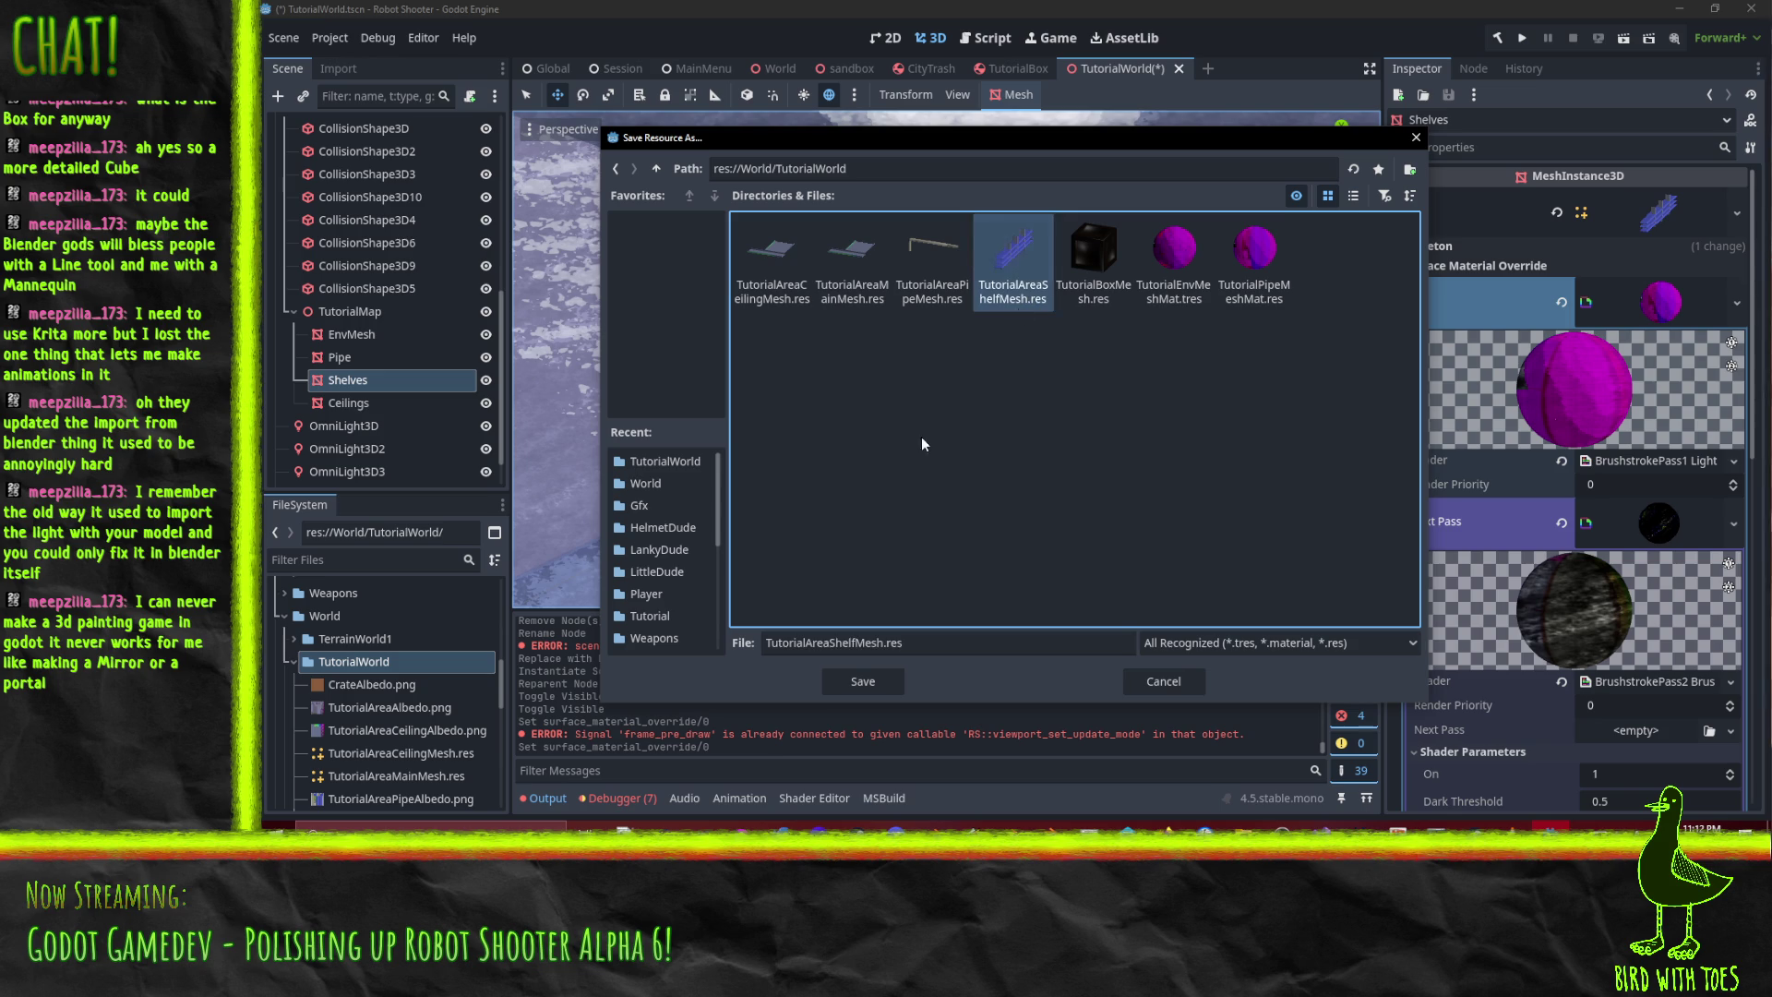
click(841, 643)
key(Delete)
key(BackSpace)
key(BackSpace)
key(BackSpace)
key(End)
text(M)
key(Return)
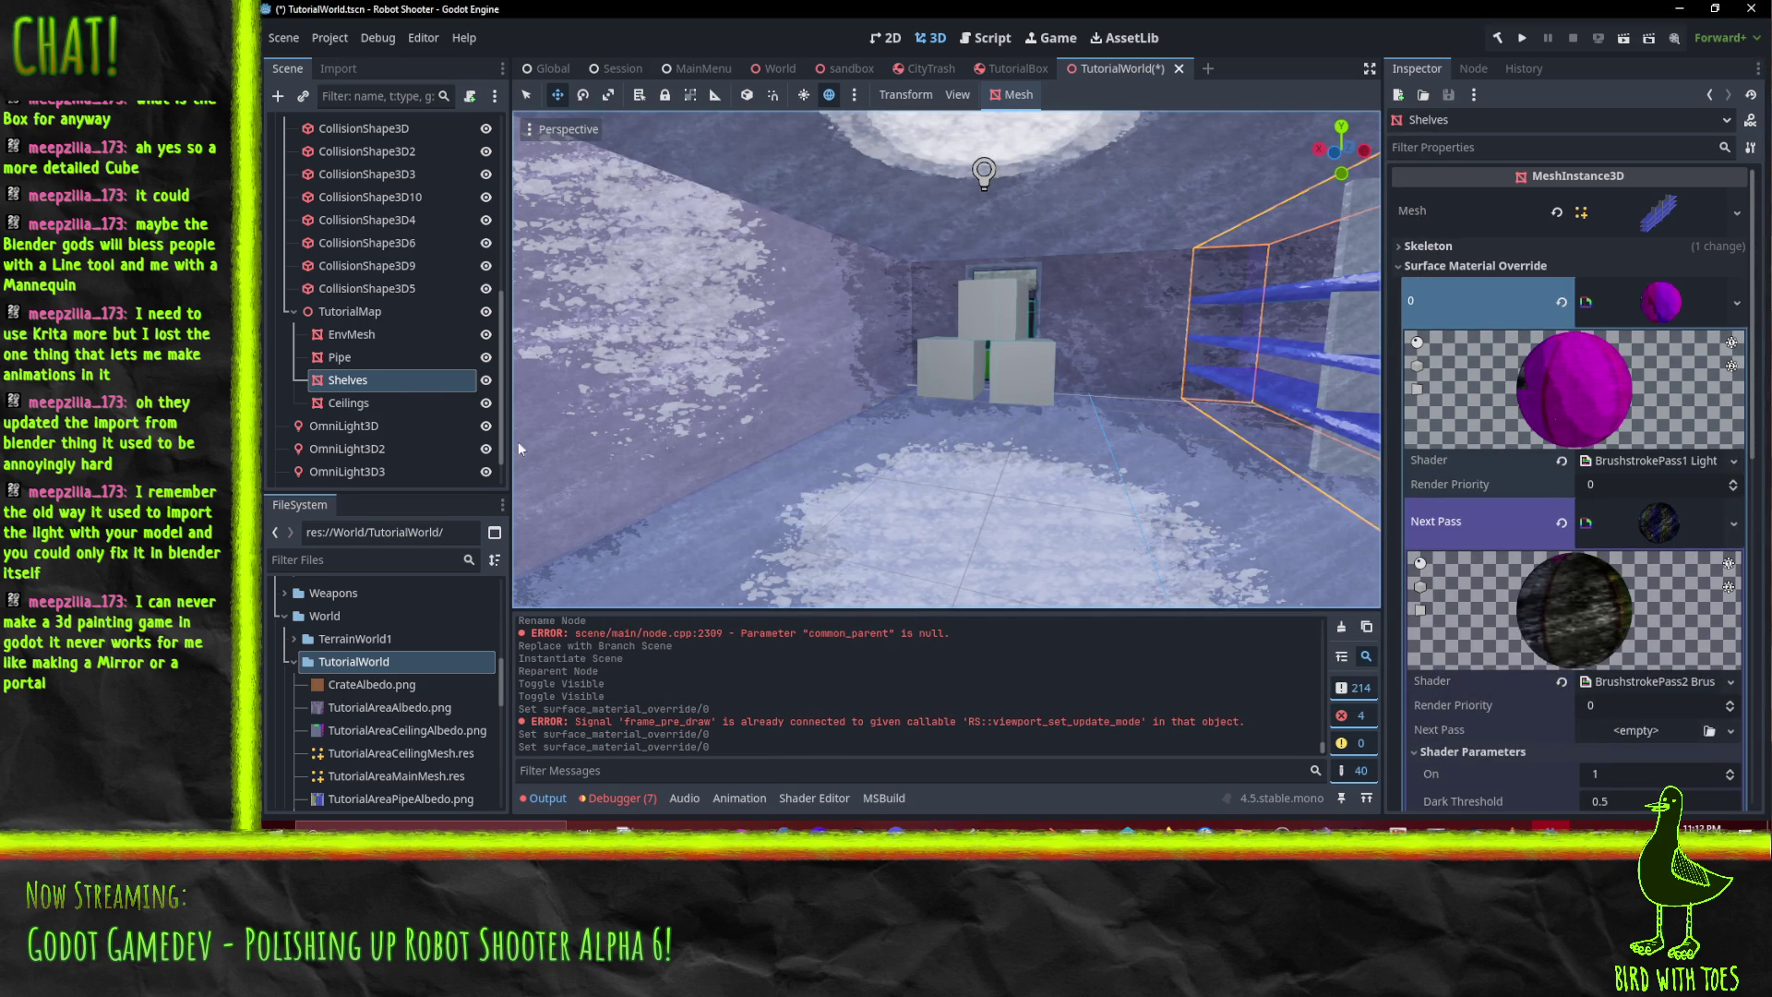
- Save the Ceilings override material as TutorialAreaCeilingMeshMat.res in World/TutorialWorld
click(349, 403)
click(1737, 302)
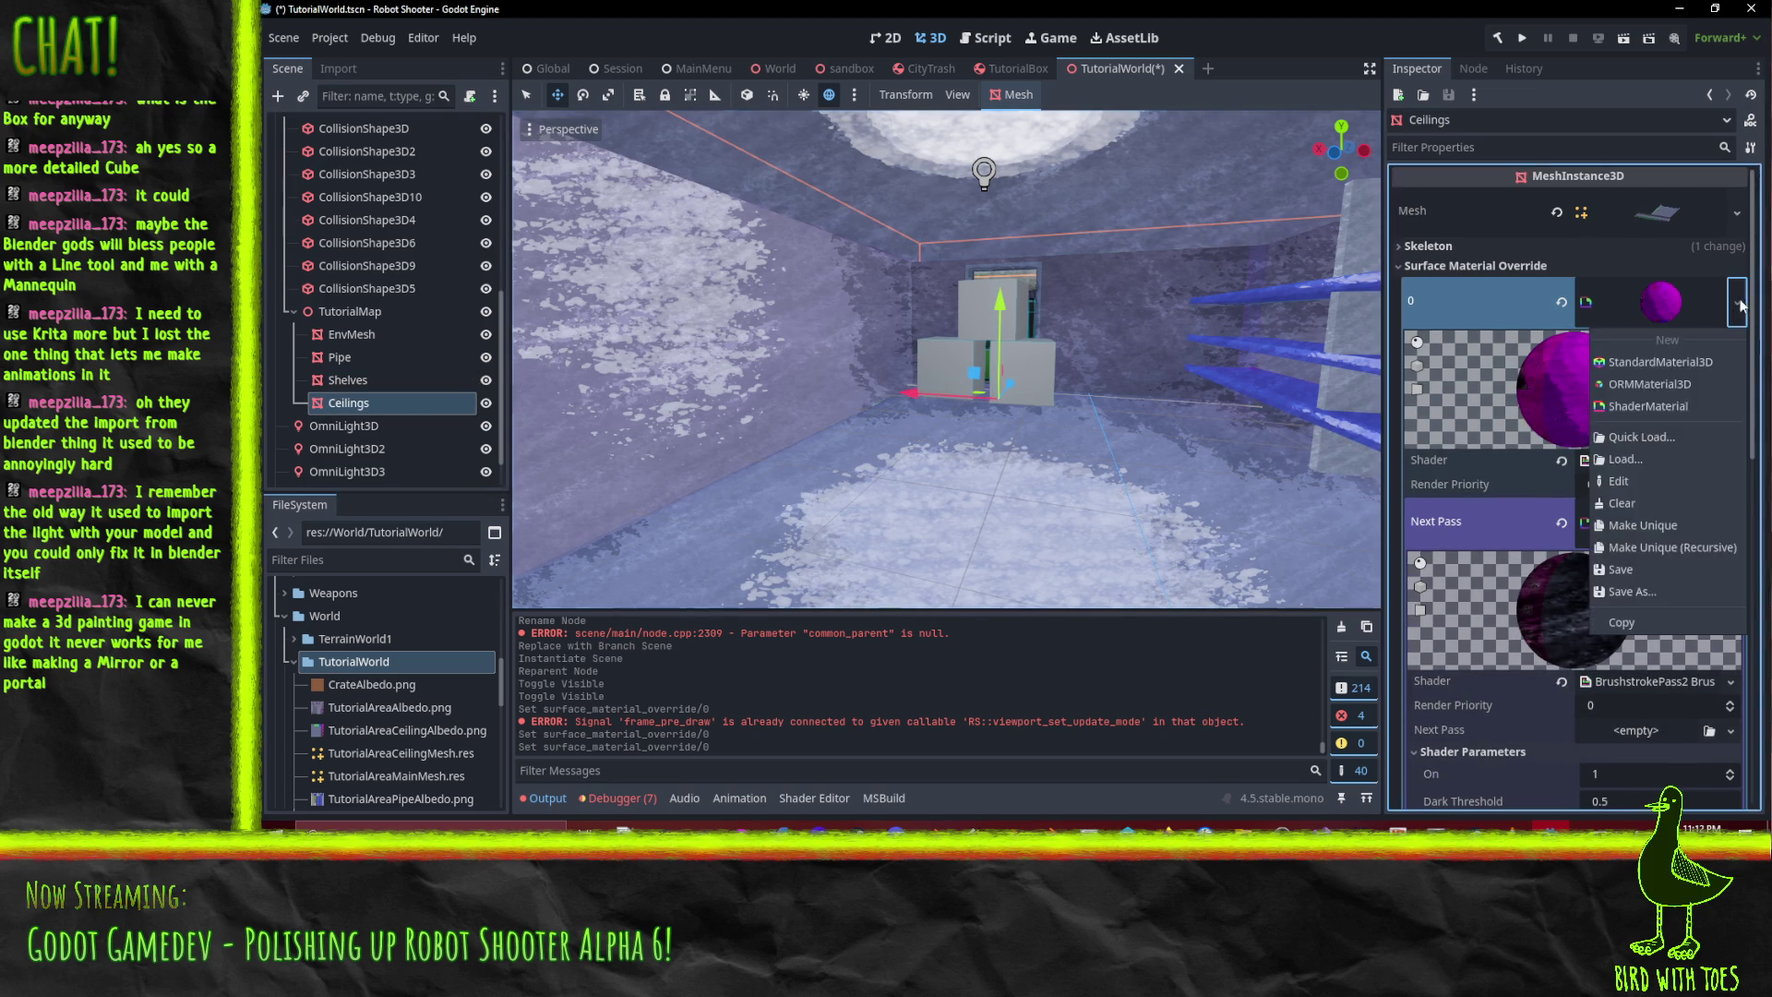
click(1629, 592)
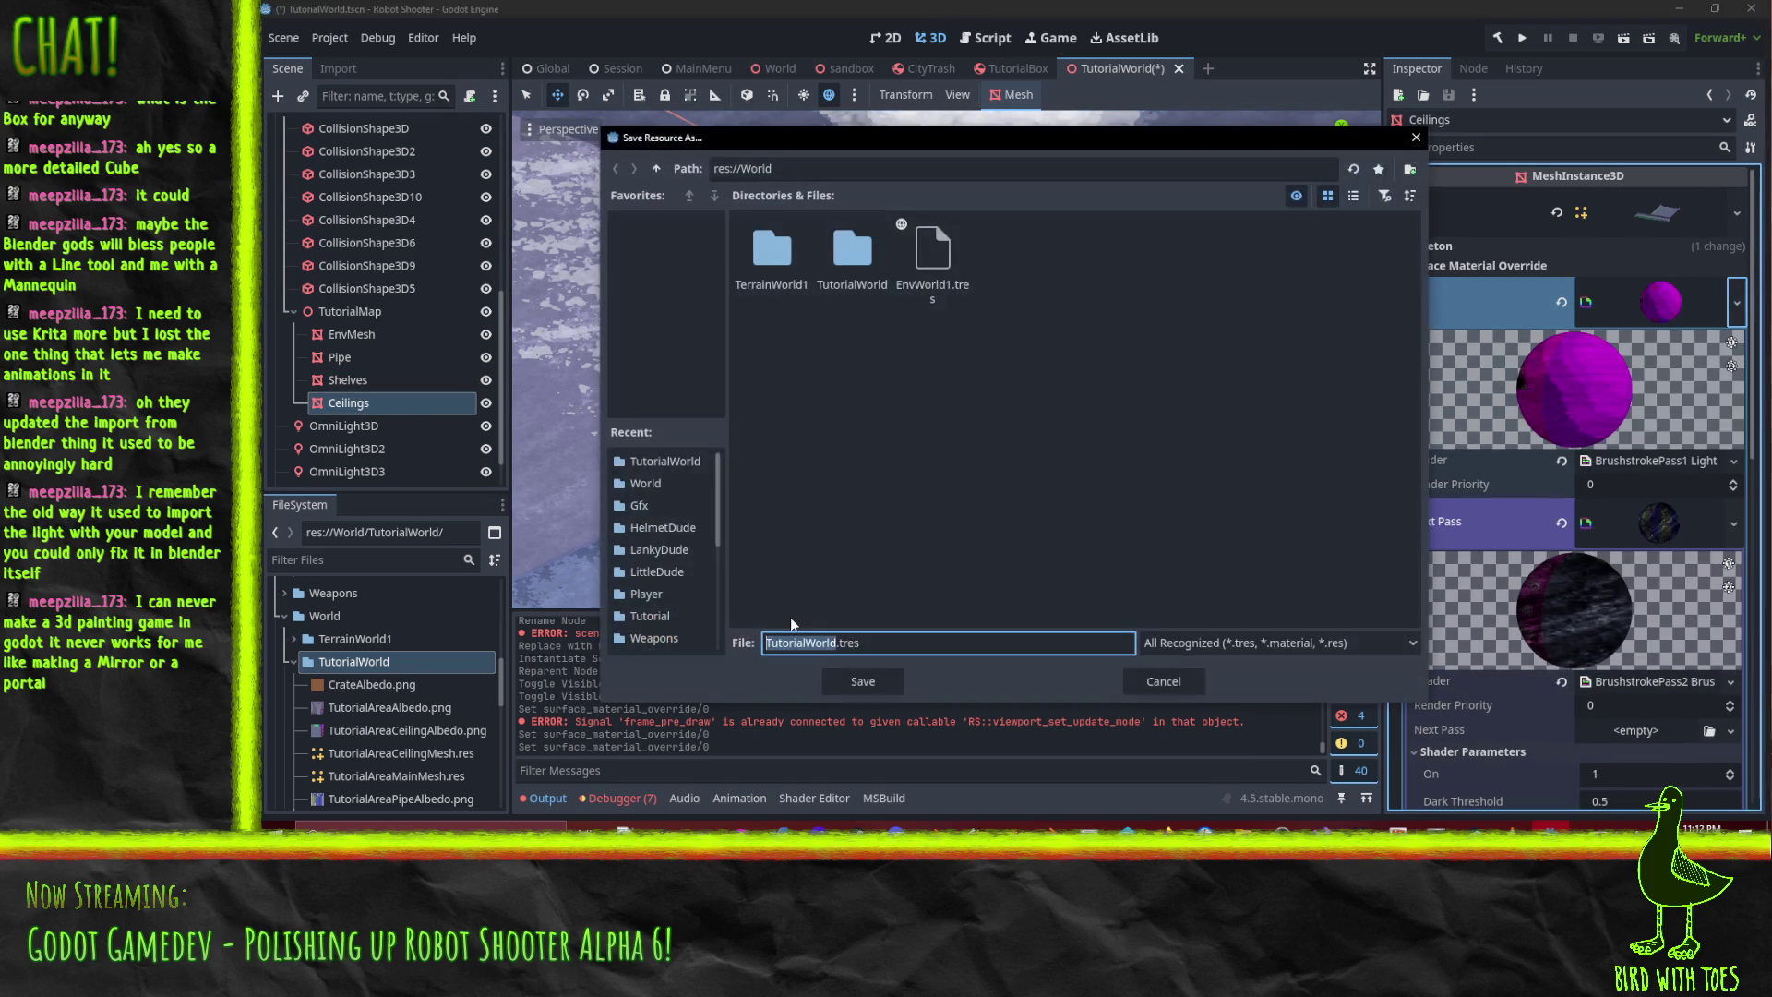
double_click(852, 254)
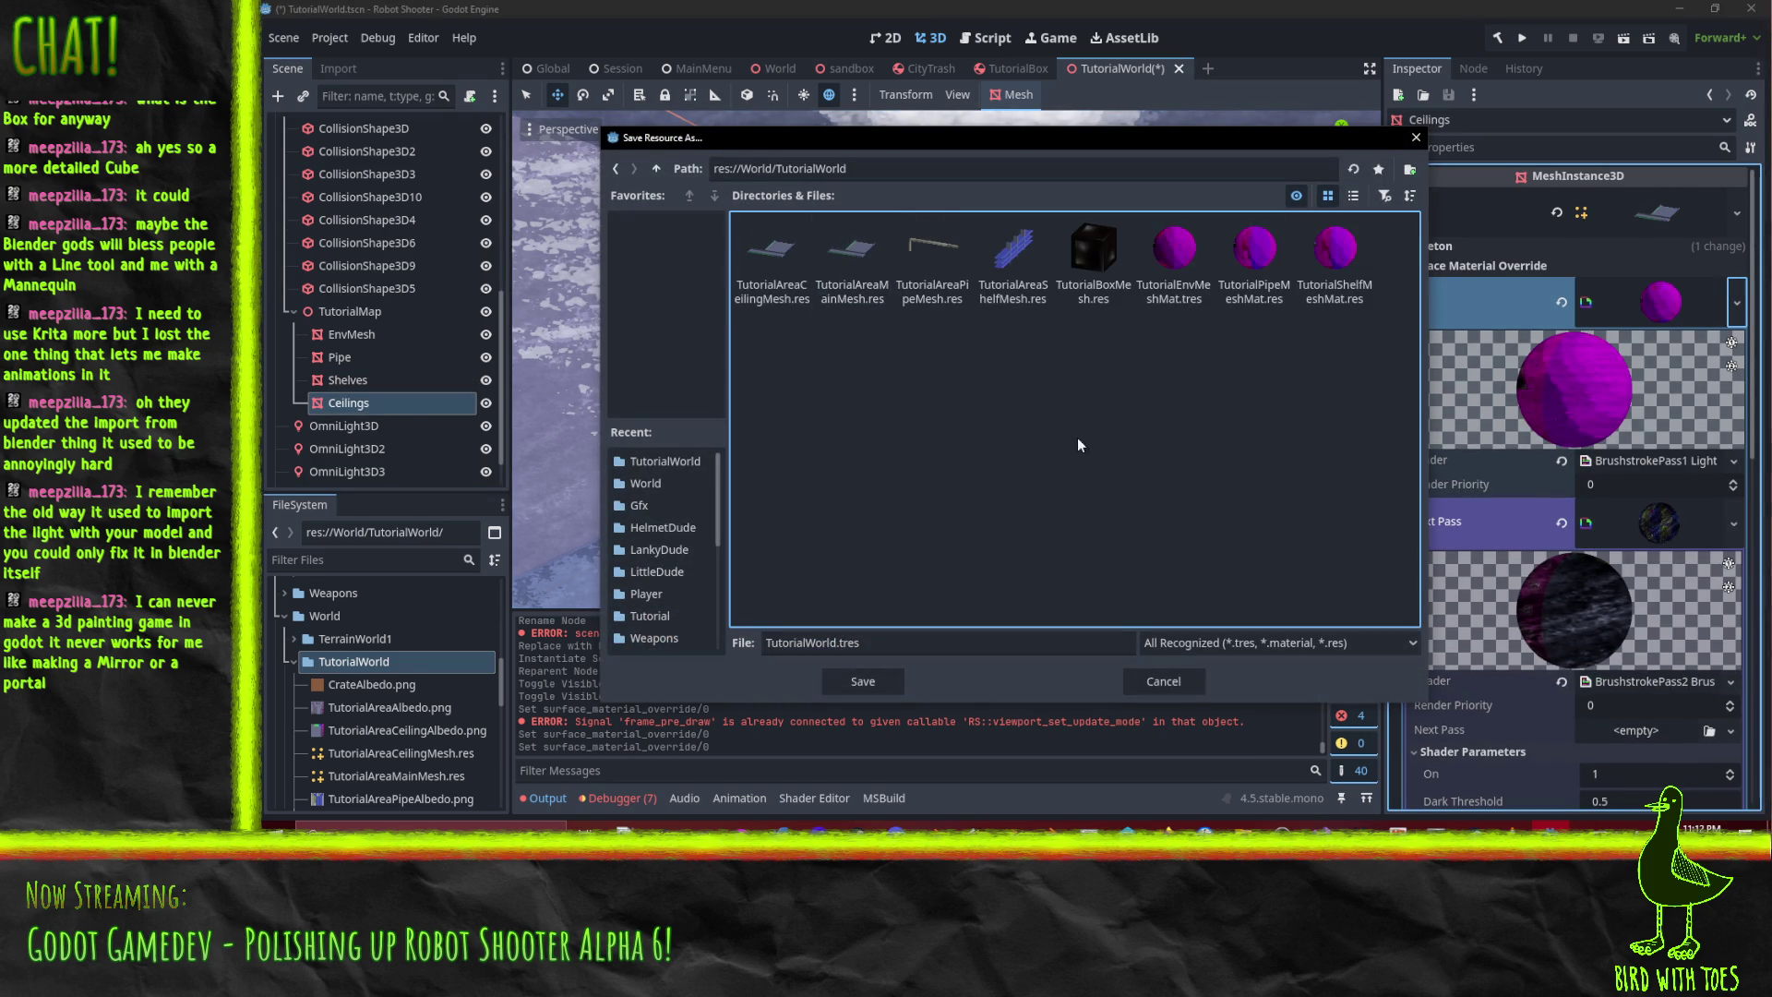
click(792, 247)
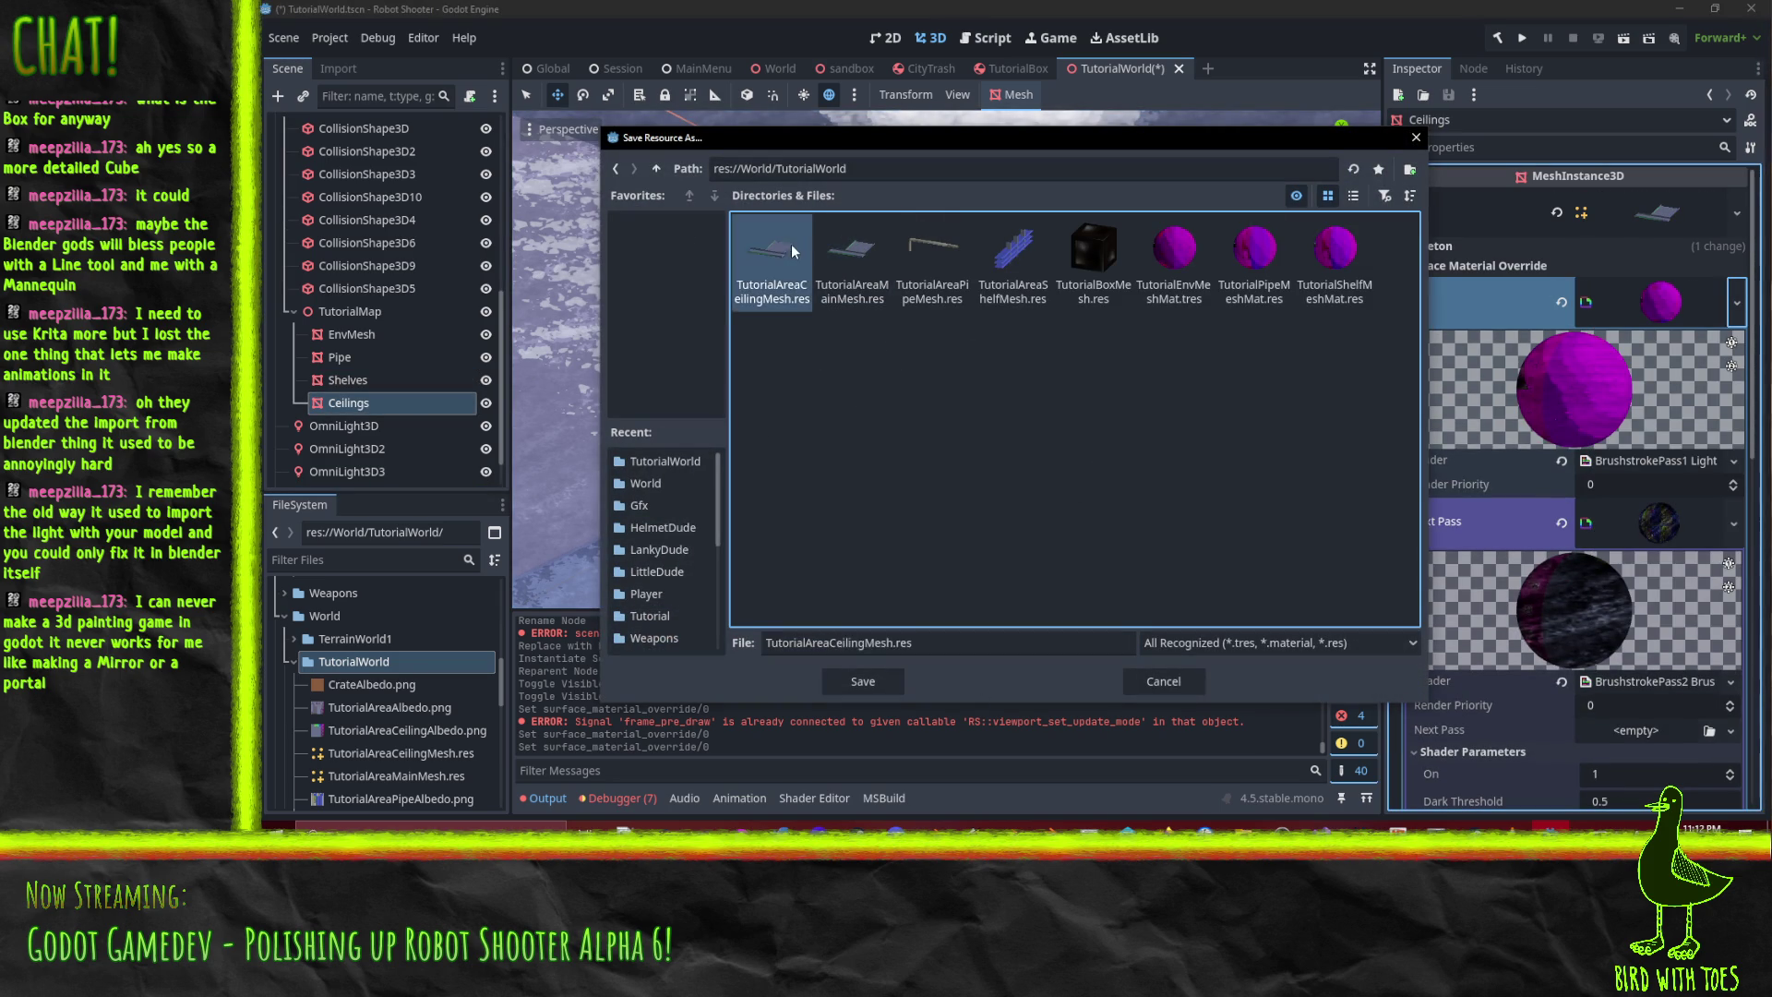
click(865, 642)
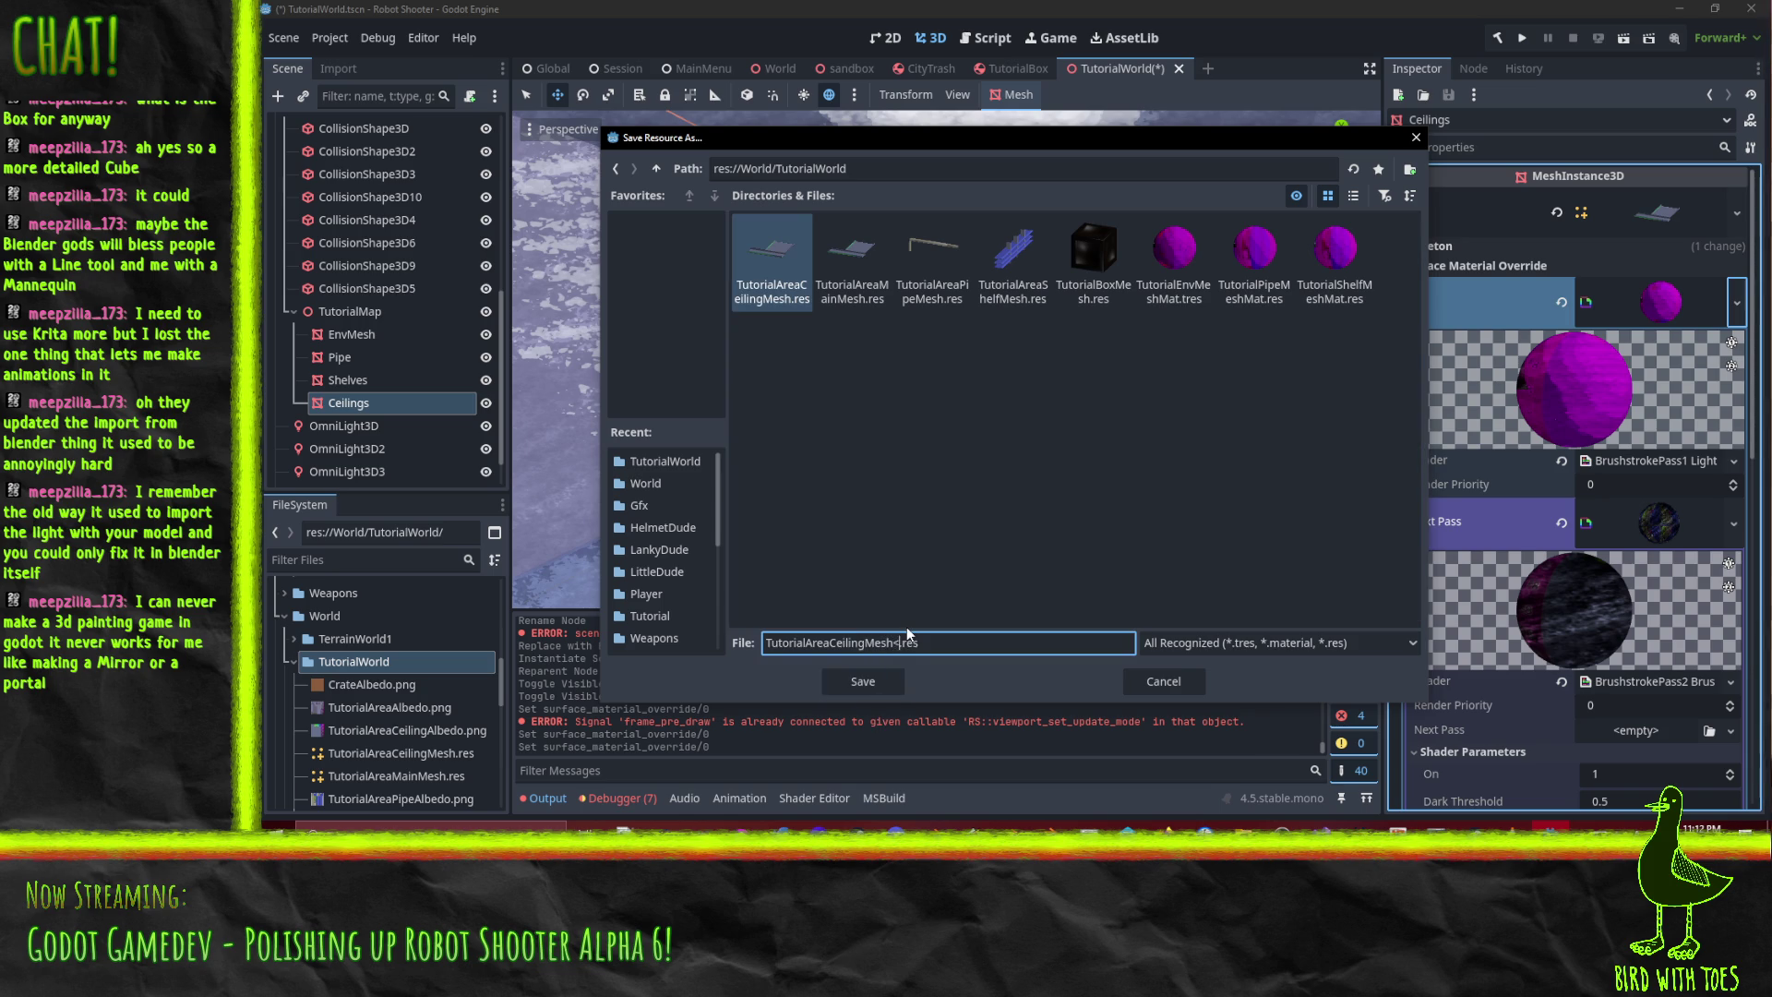
text(Mat)
key(Right)
key(Right)
key(Right)
key(Delete)
key(Delete)
key(Delete)
key(Return)
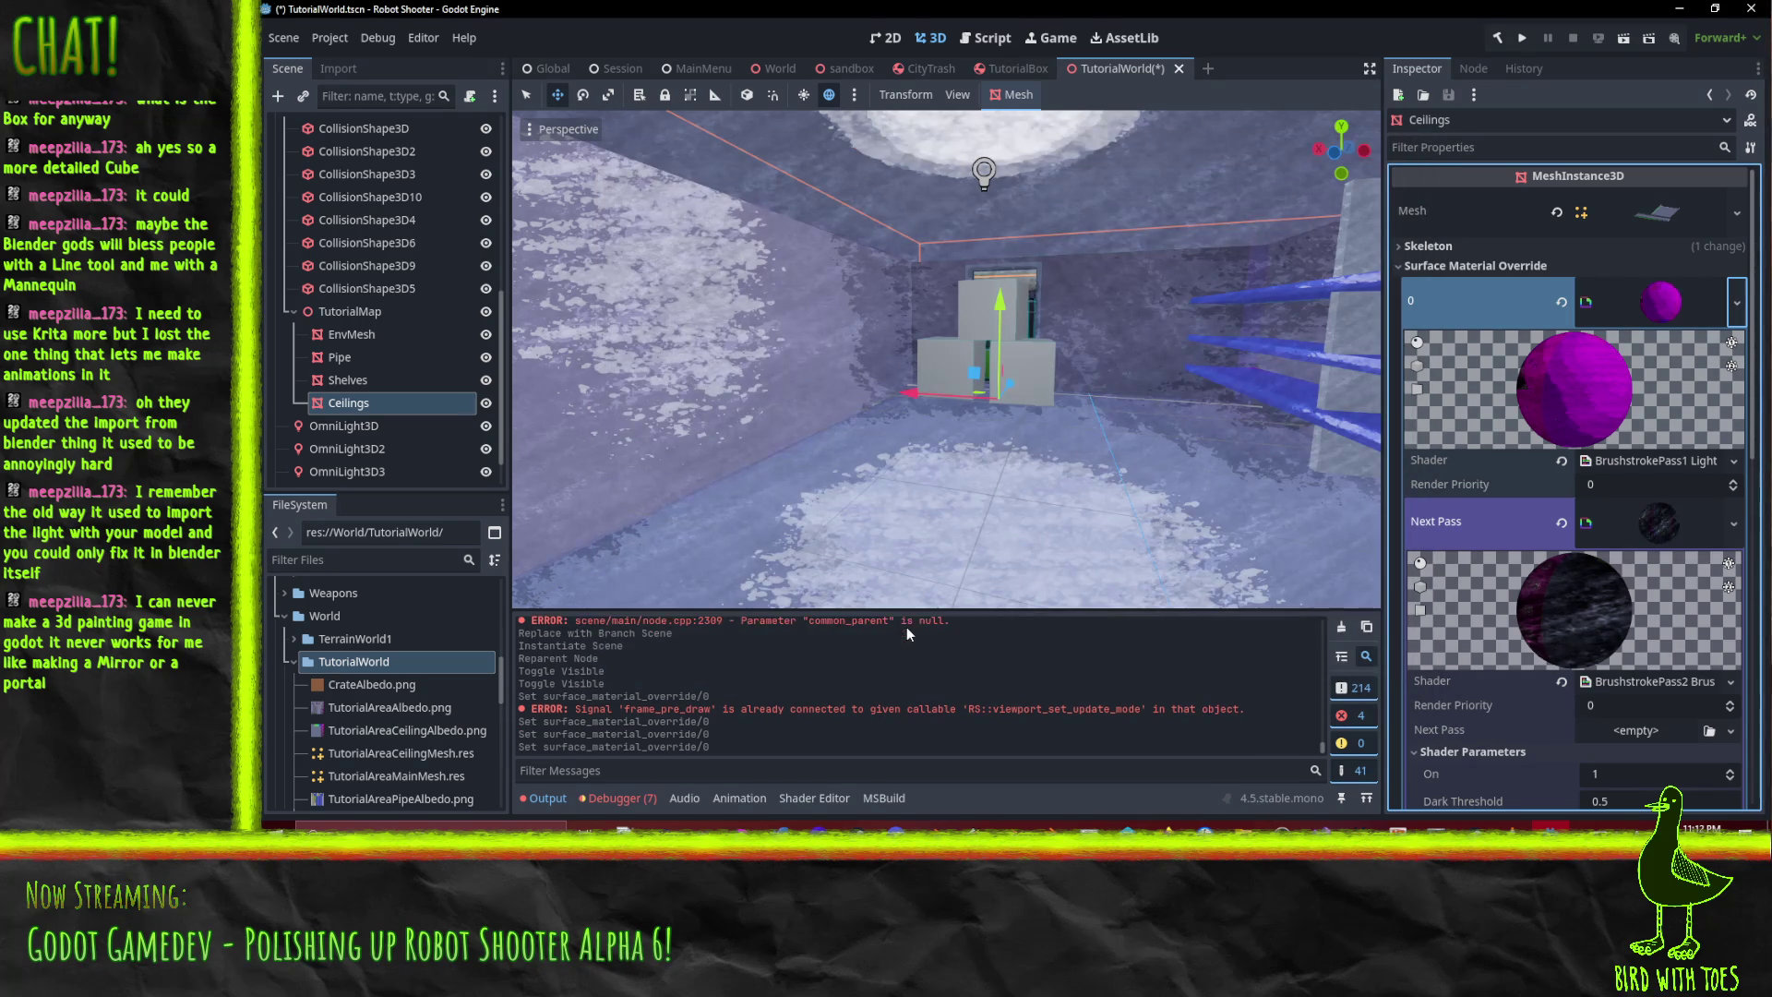
- Instance TutorialBox.tscn three times into TutorialWorld at the scene root
scroll(326, 341, up, 5)
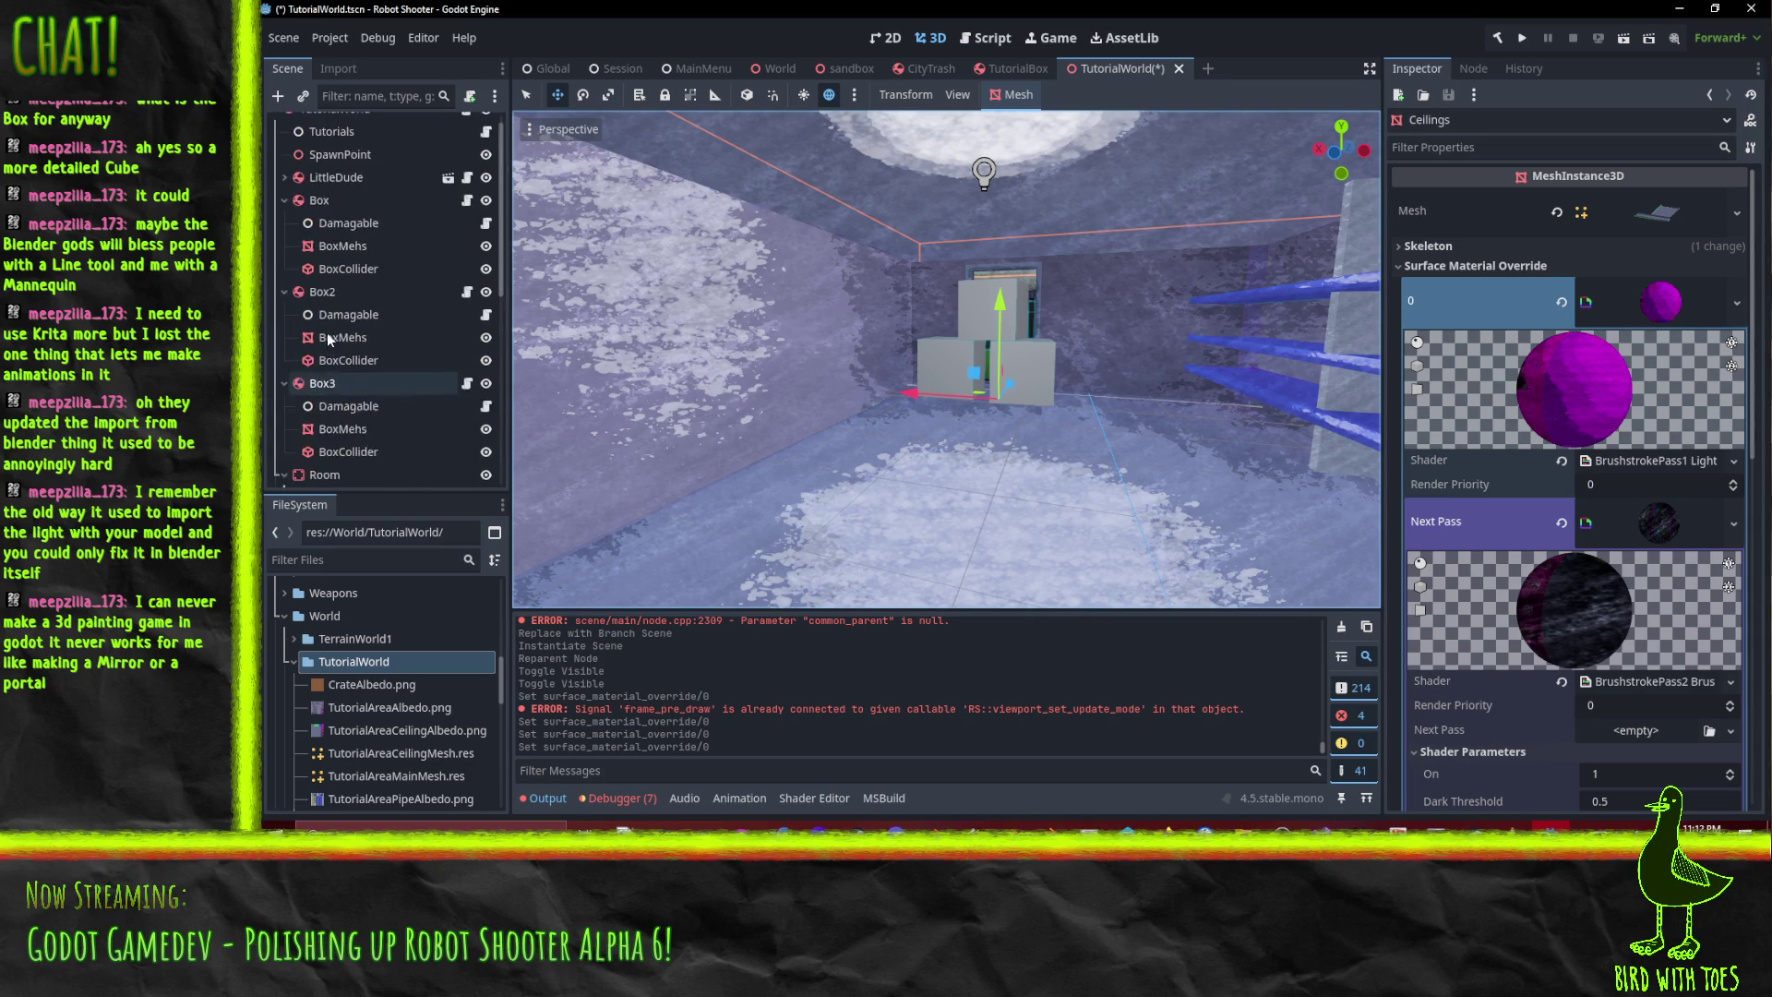
click(319, 219)
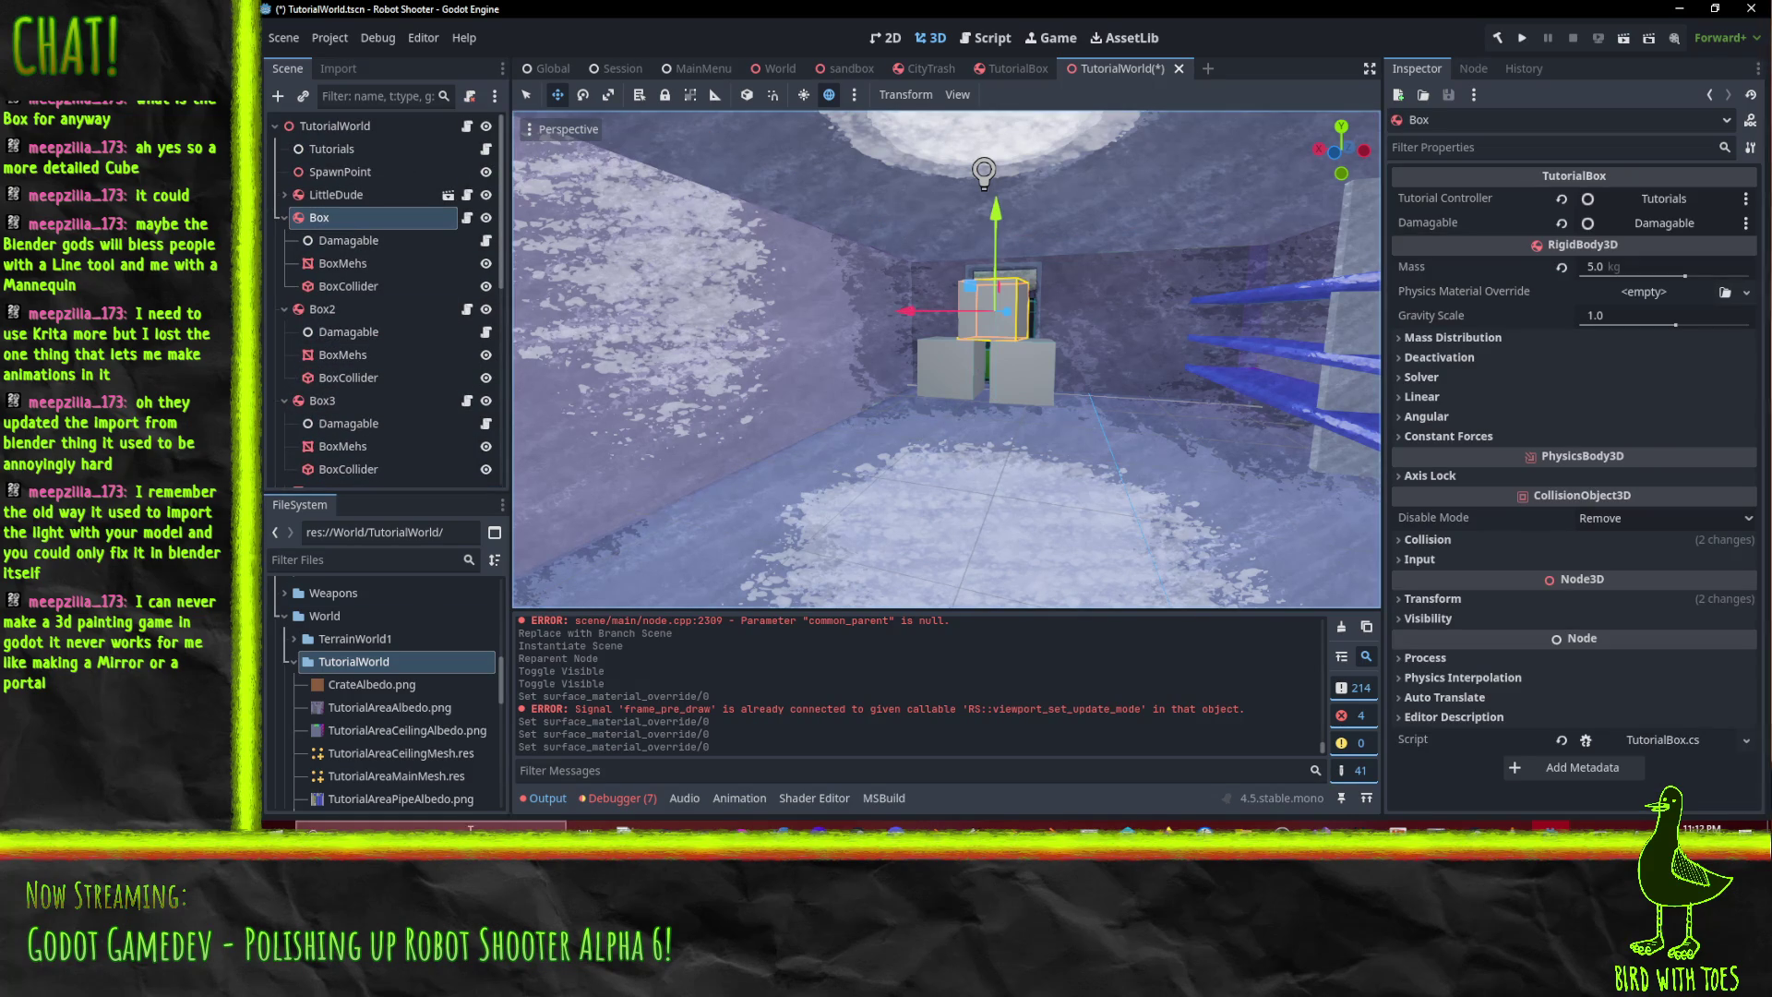
scroll(403, 702, down, 1)
scroll(401, 697, down, 2)
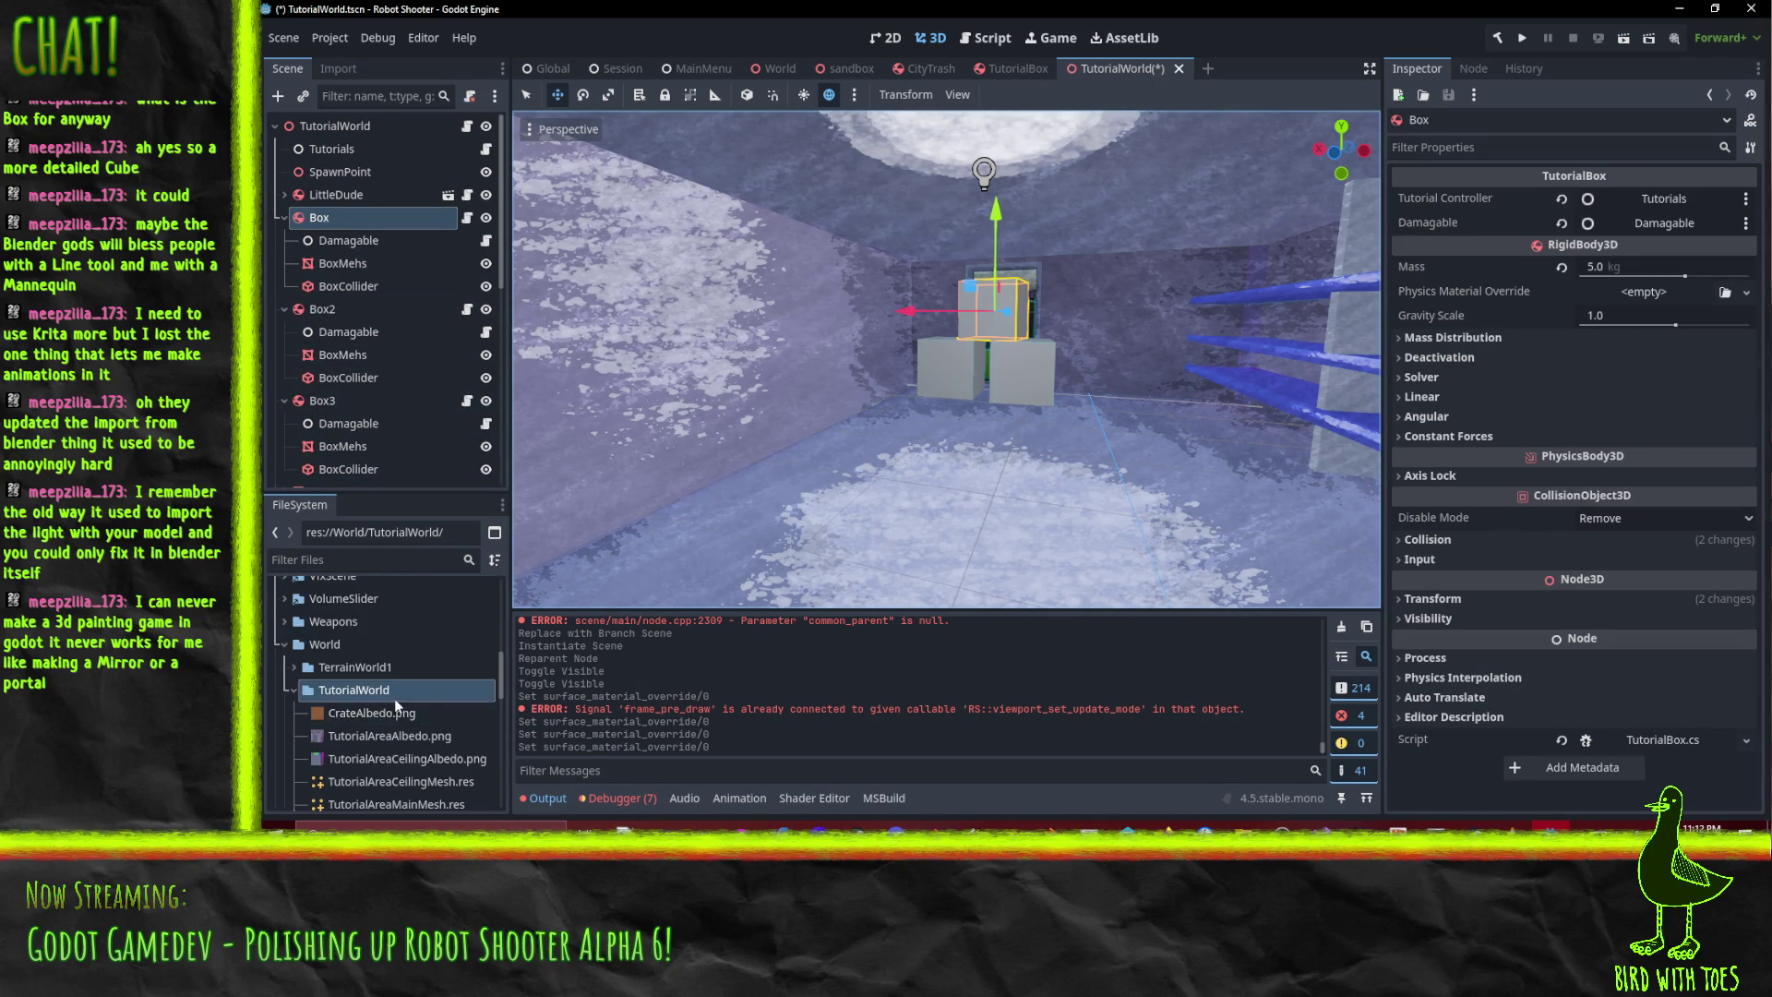
scroll(396, 708, down, 2)
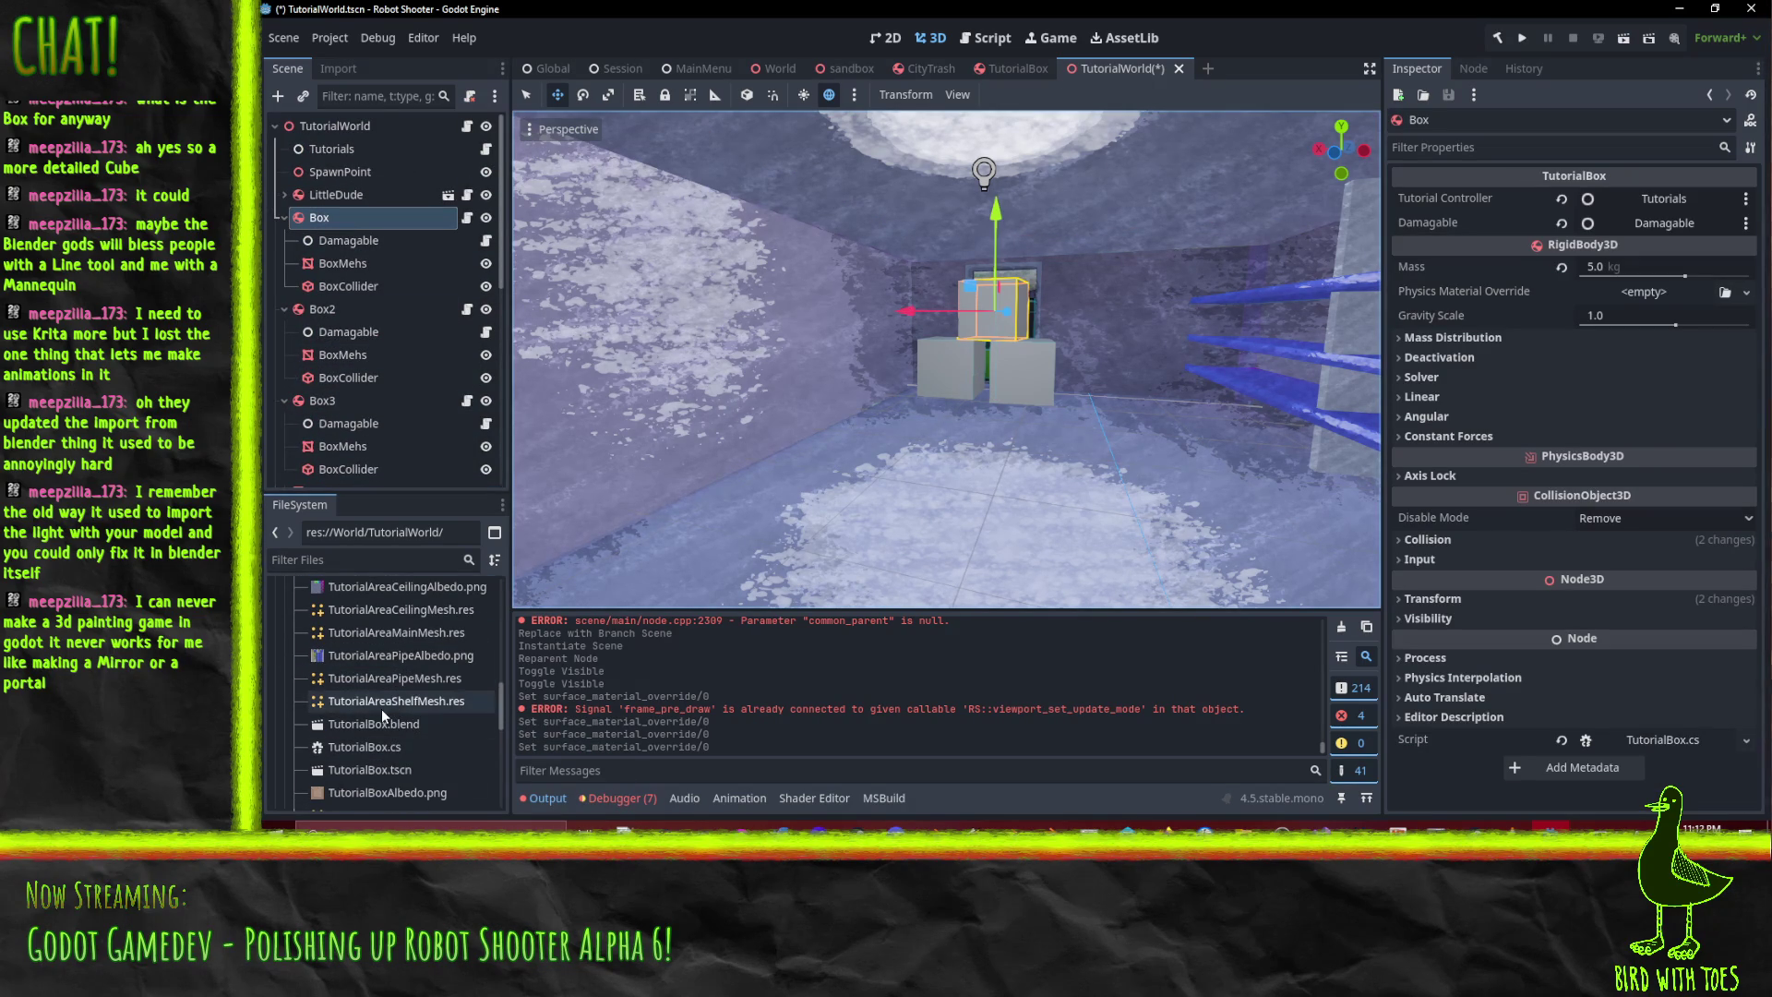
mouse_move(369, 773)
mouse_down()
mouse_move(451, 286)
mouse_move(324, 221)
mouse_move(381, 221)
mouse_up()
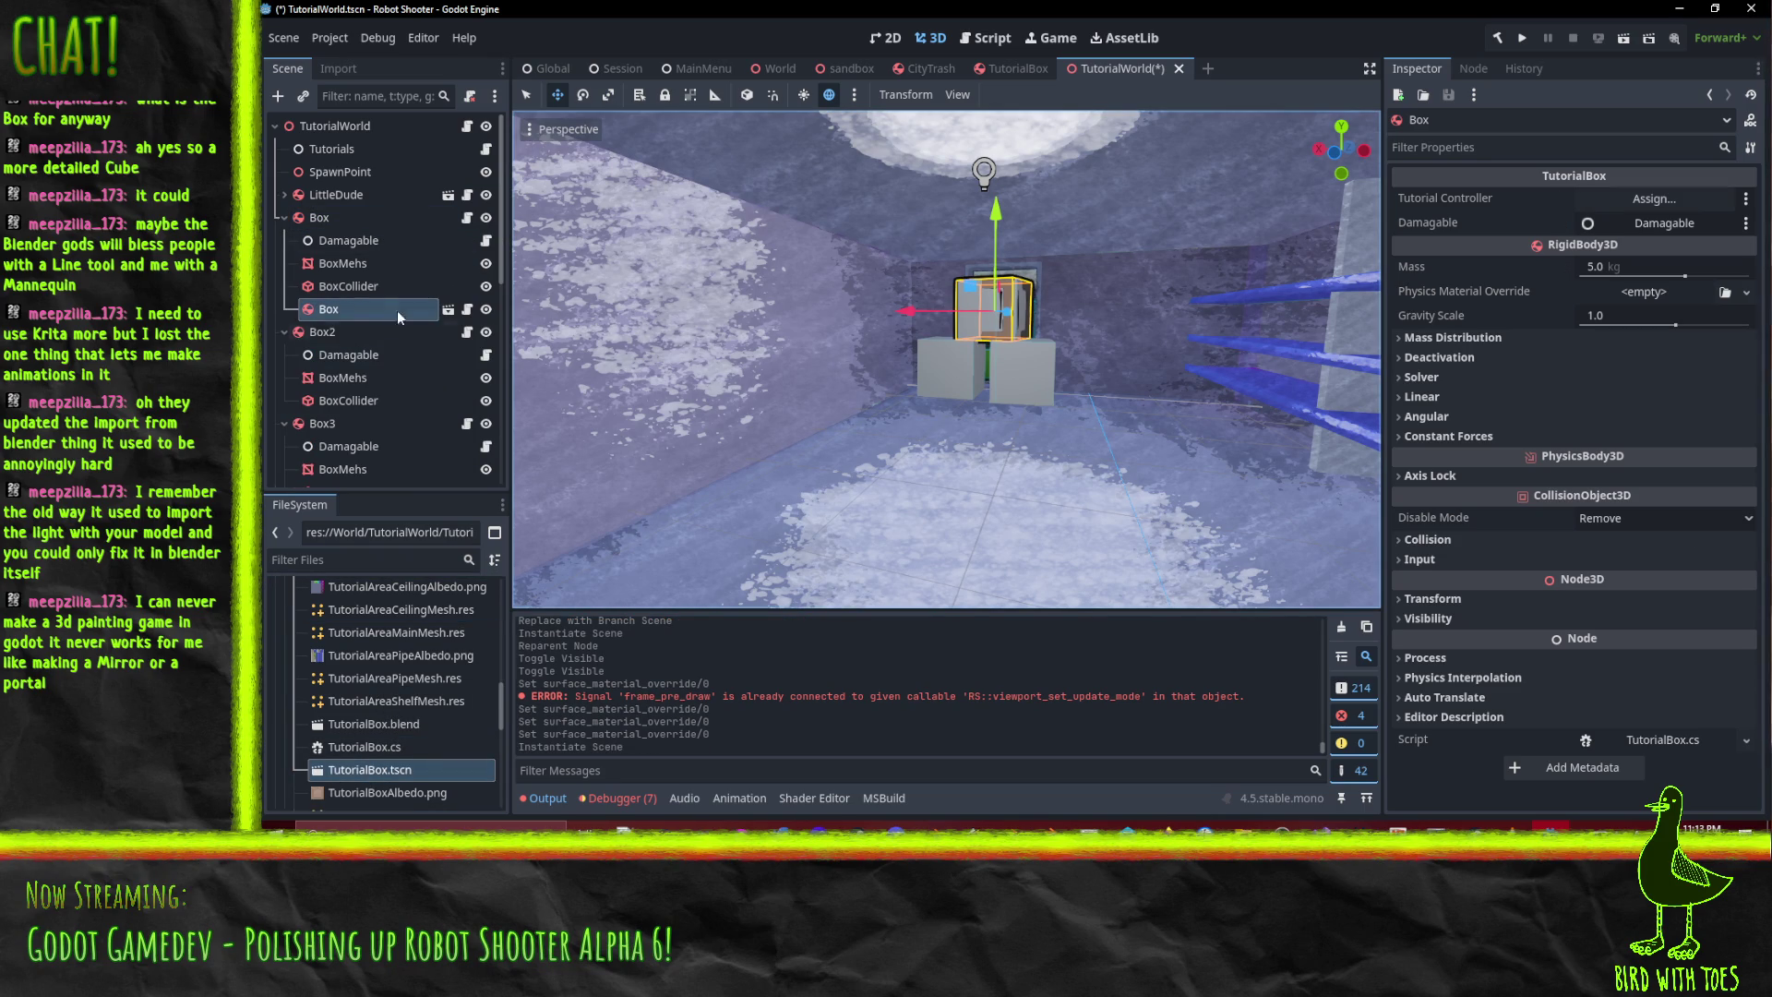
drag(340, 308, 340, 211)
mouse_move(366, 771)
mouse_down()
mouse_move(382, 679)
mouse_move(323, 332)
mouse_up()
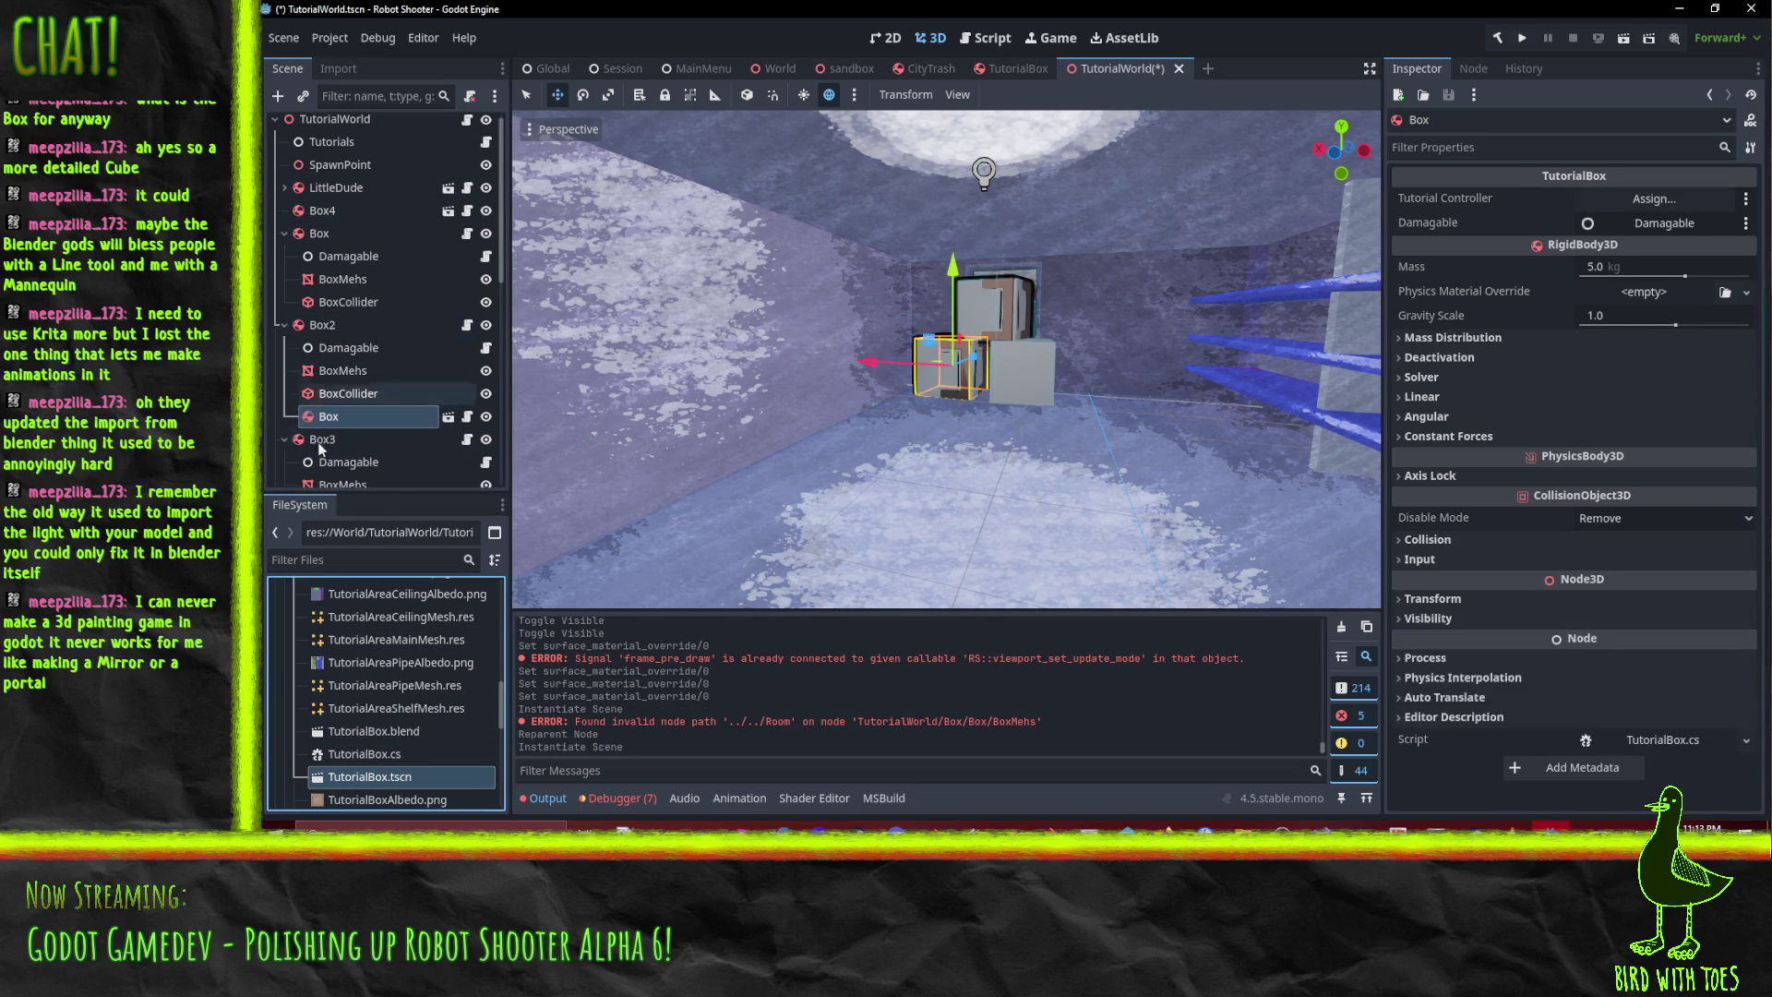
drag(332, 419, 330, 314)
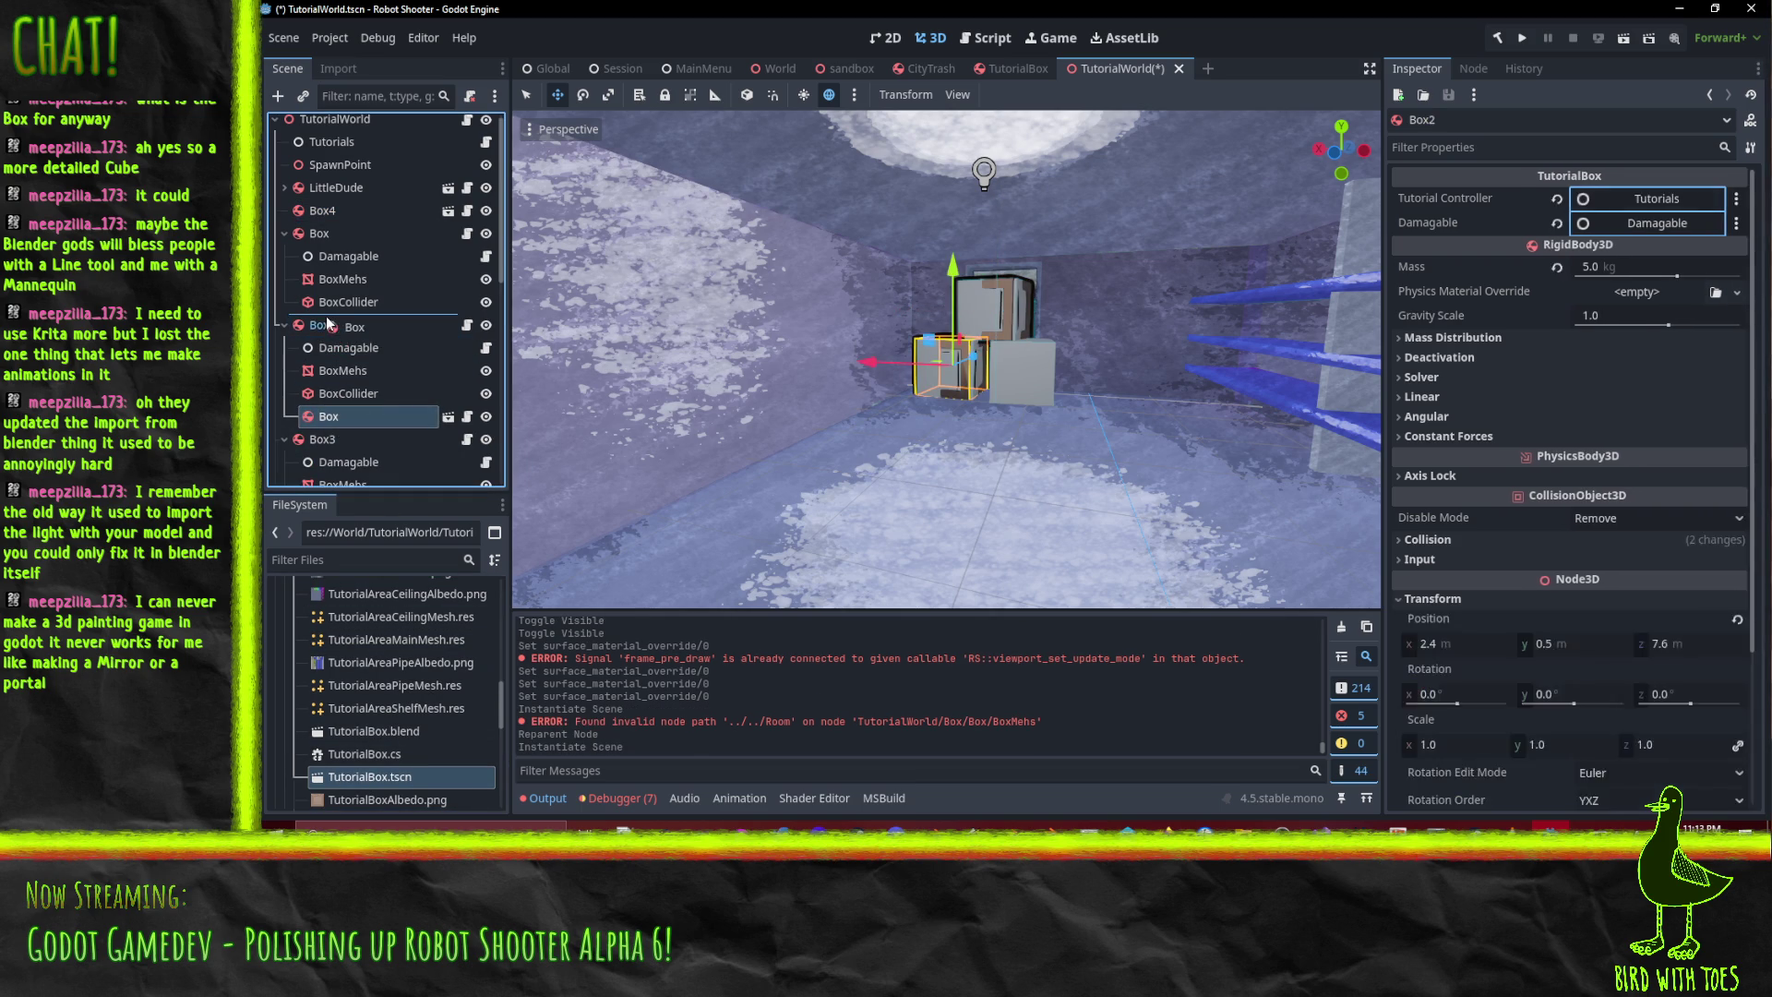
drag(366, 776, 331, 348)
drag(327, 433, 324, 343)
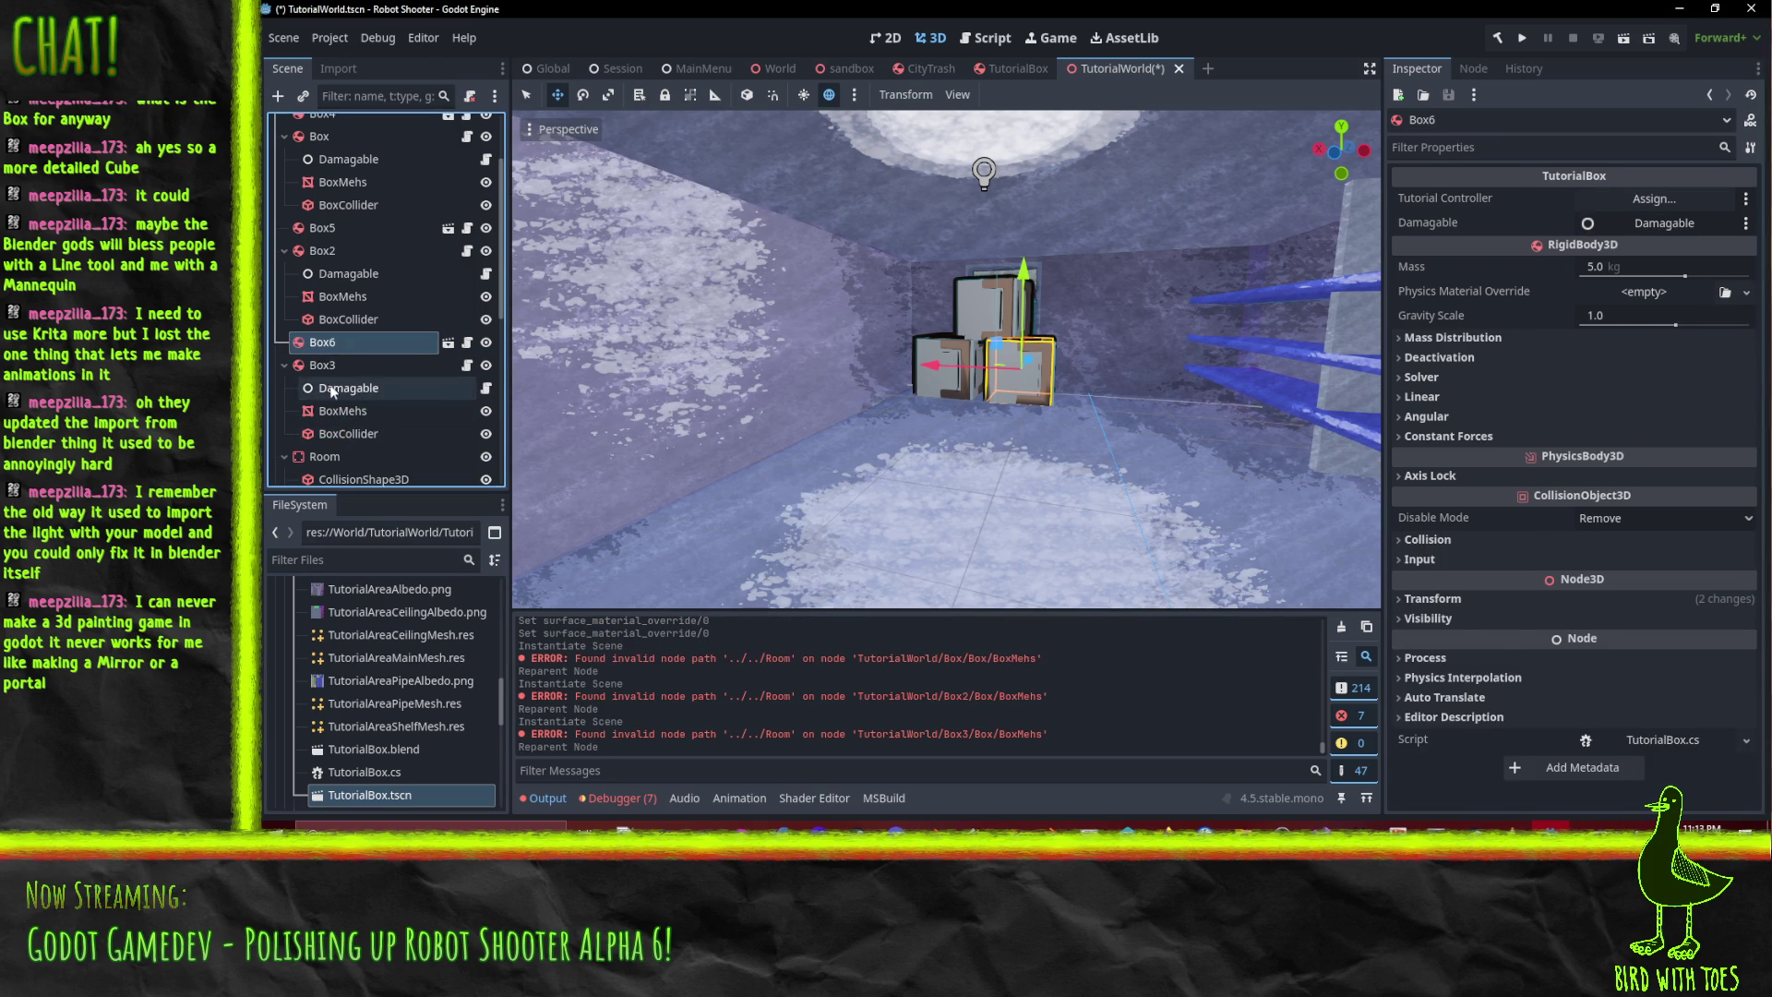
- Delete the three old box nodes, Box, Box2 and Box3
ctrl+click(314, 251)
ctrl+click(301, 144)
key(Delete)
key(Return)
- Rename the new crate instances to Box1, Box2 and Box3
scroll(335, 146, up, 1)
scroll(334, 147, up, 1)
double_click(336, 205)
text(Box)
key(Return)
double_click(414, 235)
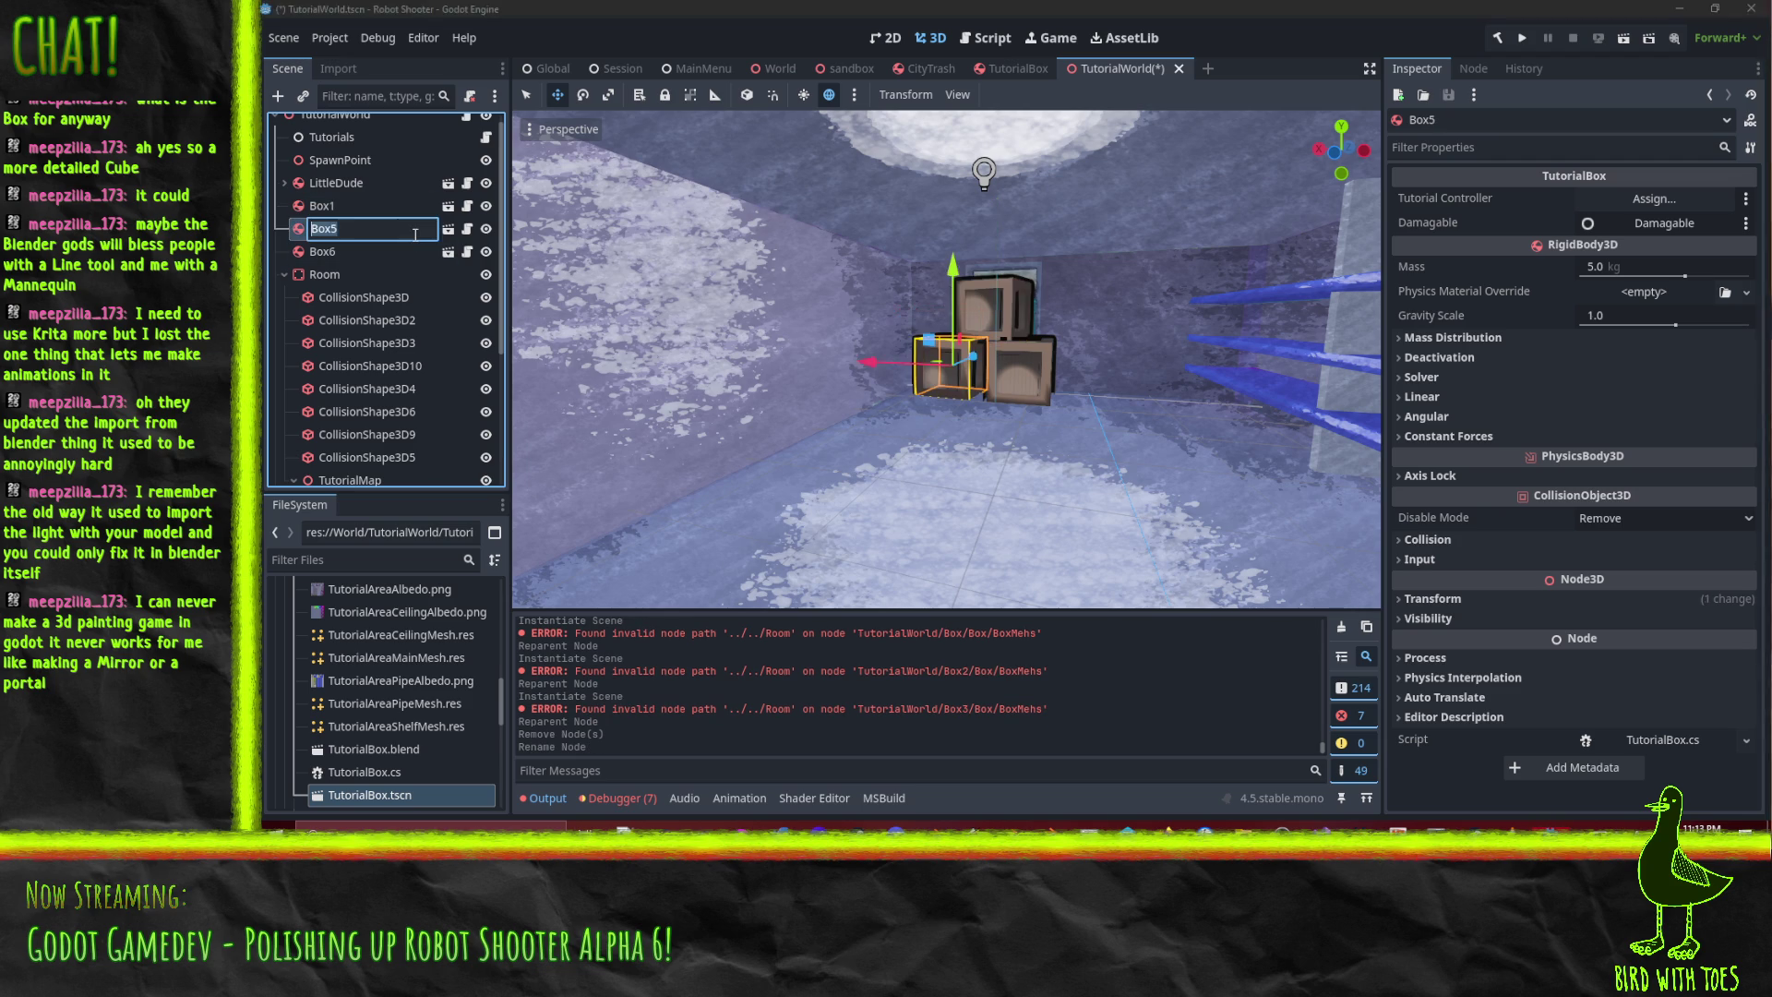
key(BackSpace)
text(2)
key(Return)
key(Down)
key(F2)
key(BackSpace)
text(3)
key(Return)
- Pan and orbit the viewport to inspect the stacked crates
mouse_move(1167, 435)
mouse_down()
mouse_move(1095, 429)
mouse_move(1303, 523)
mouse_move(557, 484)
mouse_move(596, 436)
mouse_move(573, 387)
mouse_move(1220, 347)
mouse_move(1051, 432)
mouse_move(1177, 505)
mouse_move(977, 380)
mouse_move(913, 406)
mouse_move(1026, 465)
mouse_move(1167, 368)
mouse_move(1095, 459)
mouse_up()
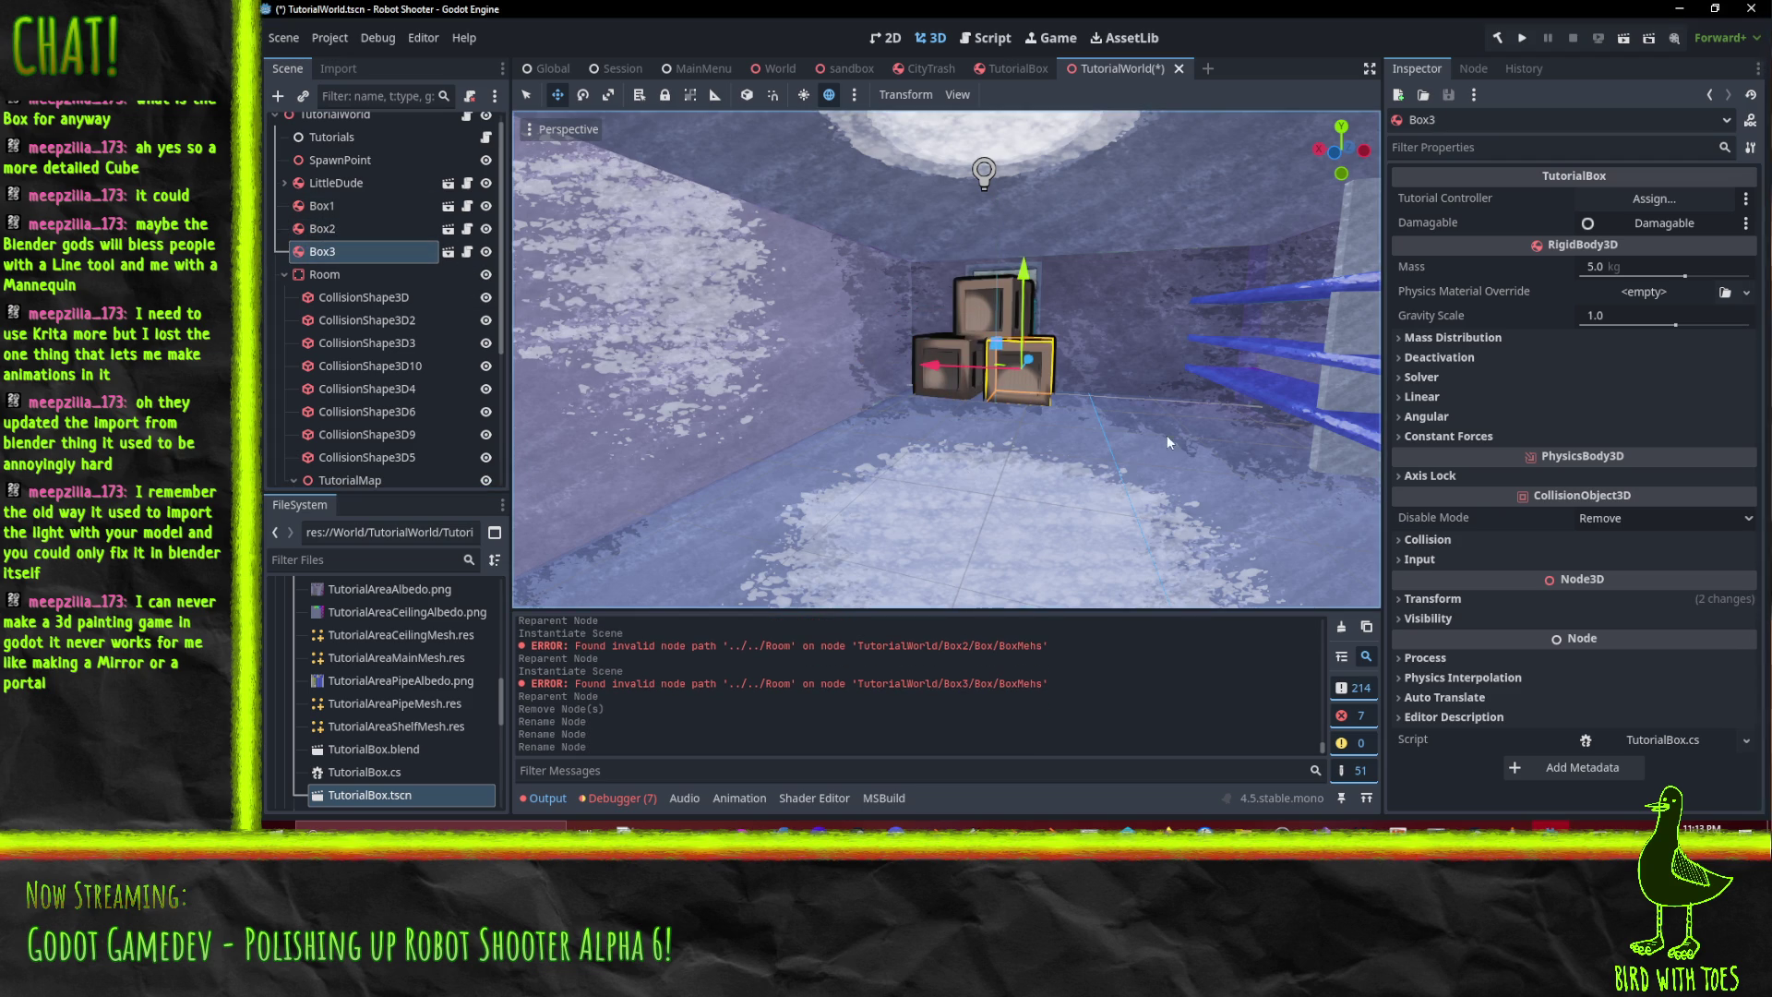
scroll(1122, 402, up, 5)
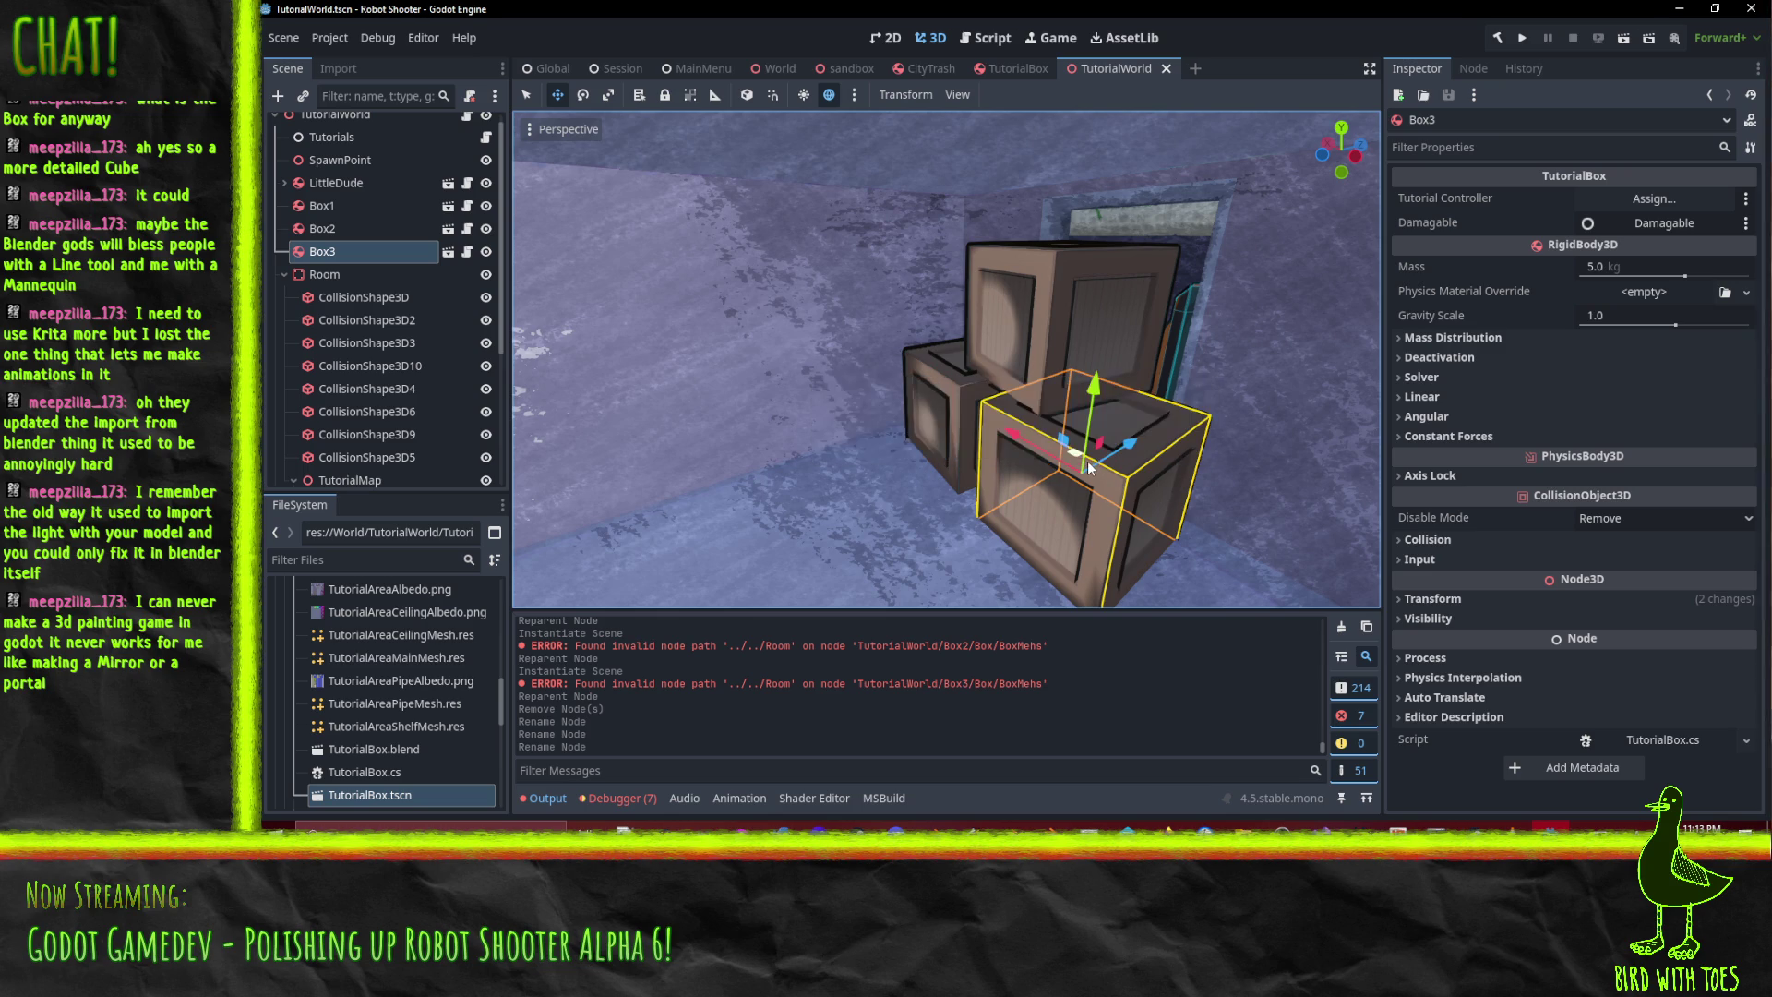
mouse_move(933, 520)
mouse_down()
mouse_move(1108, 485)
mouse_move(1035, 551)
mouse_move(1155, 474)
mouse_move(987, 507)
mouse_move(1026, 490)
mouse_move(947, 459)
mouse_up()
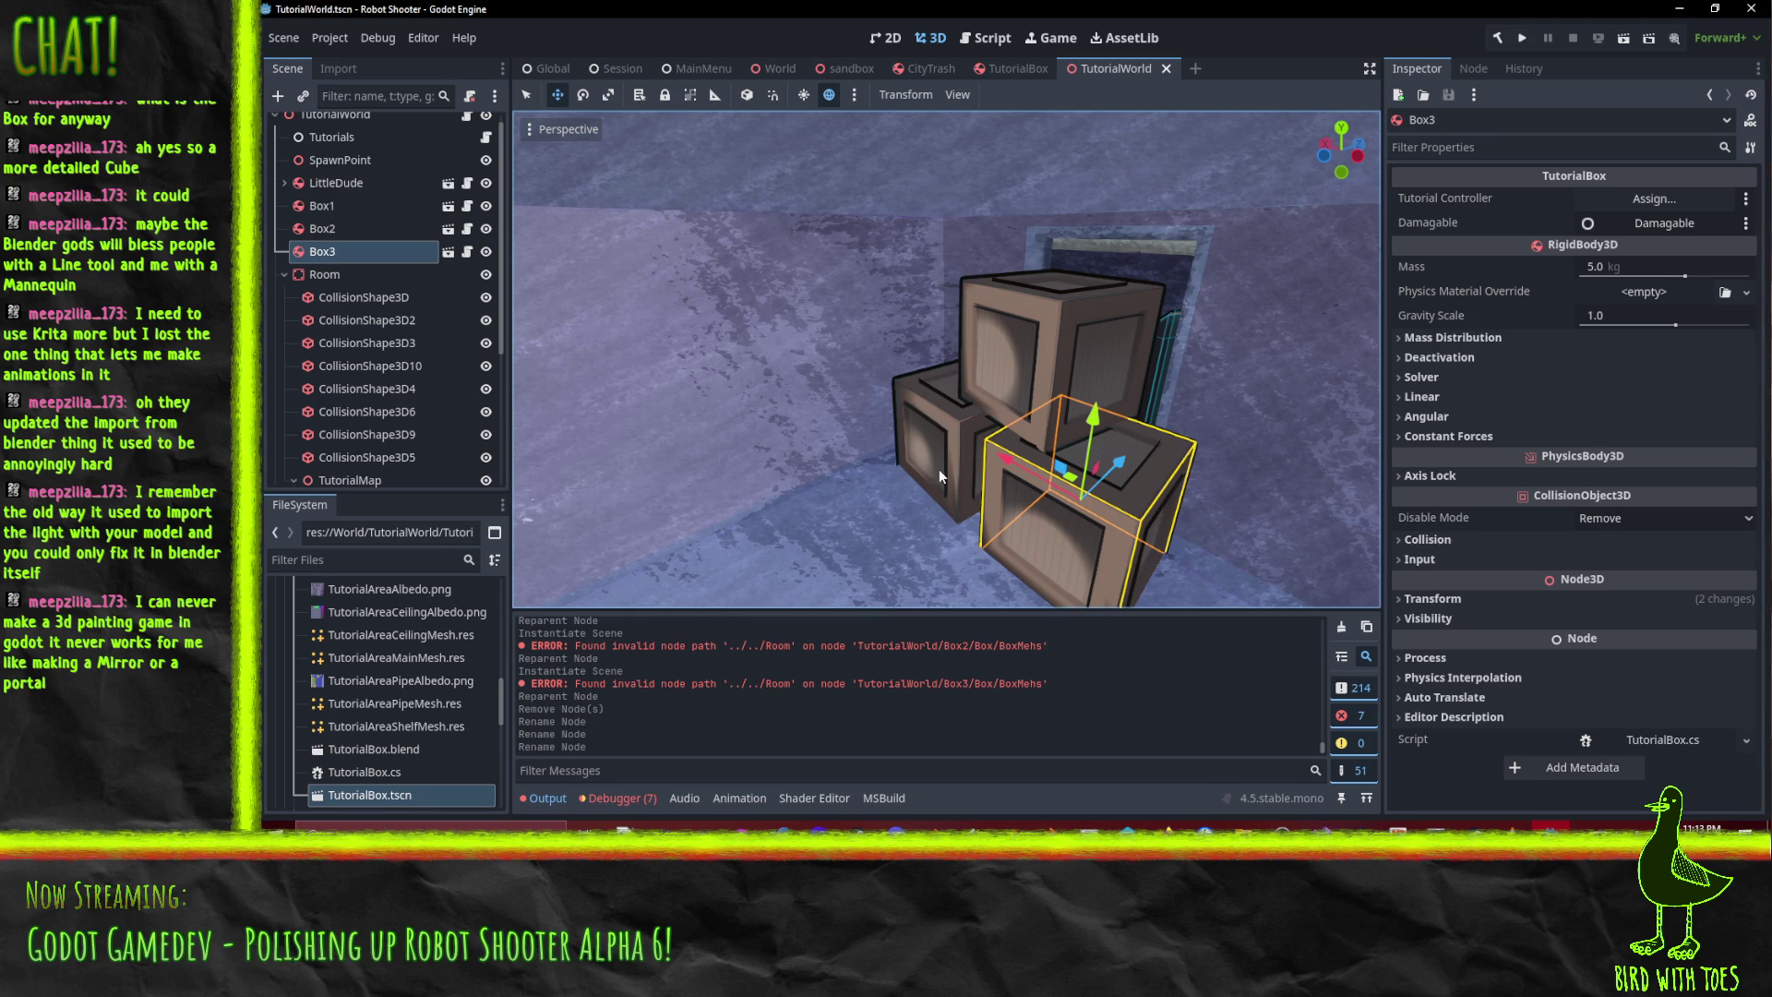
mouse_move(956, 428)
mouse_down()
mouse_move(1103, 461)
mouse_move(1019, 456)
mouse_move(1055, 440)
mouse_move(1105, 489)
mouse_move(948, 485)
mouse_move(838, 372)
mouse_up()
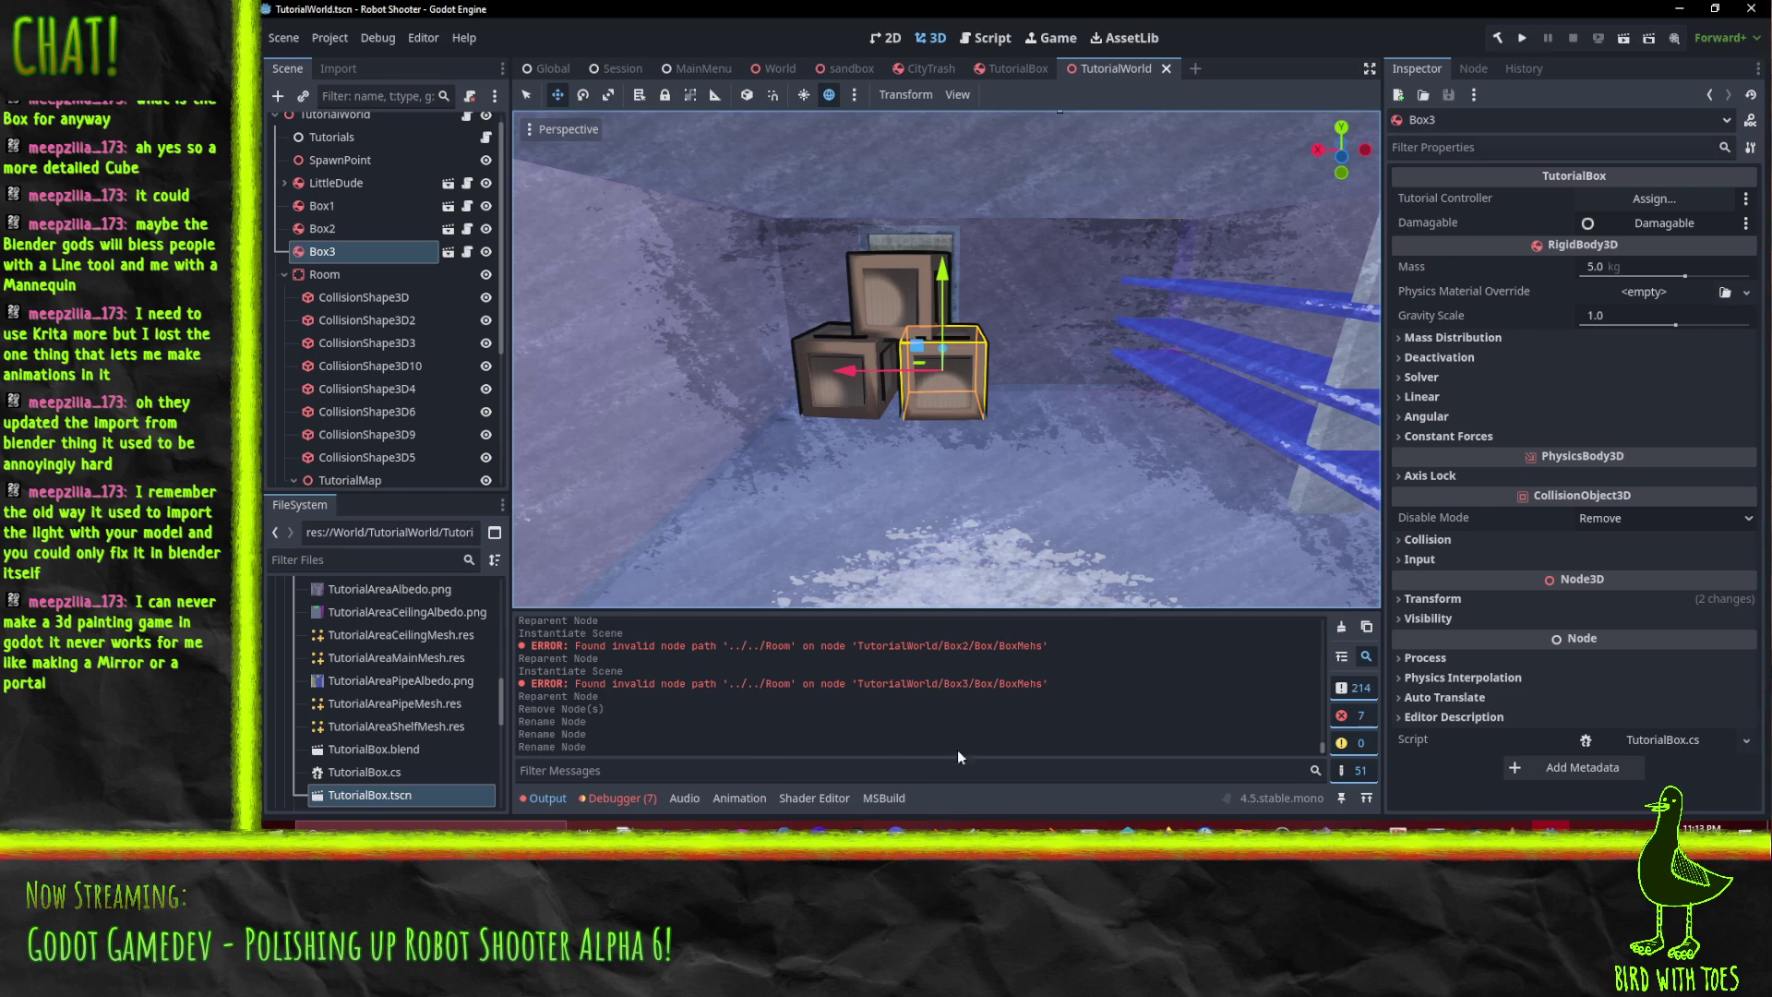
- In Blender, recalculate the crate cube's normals via F3 search and save TutorialBox.blend
key(alt+Tab)
key(F3)
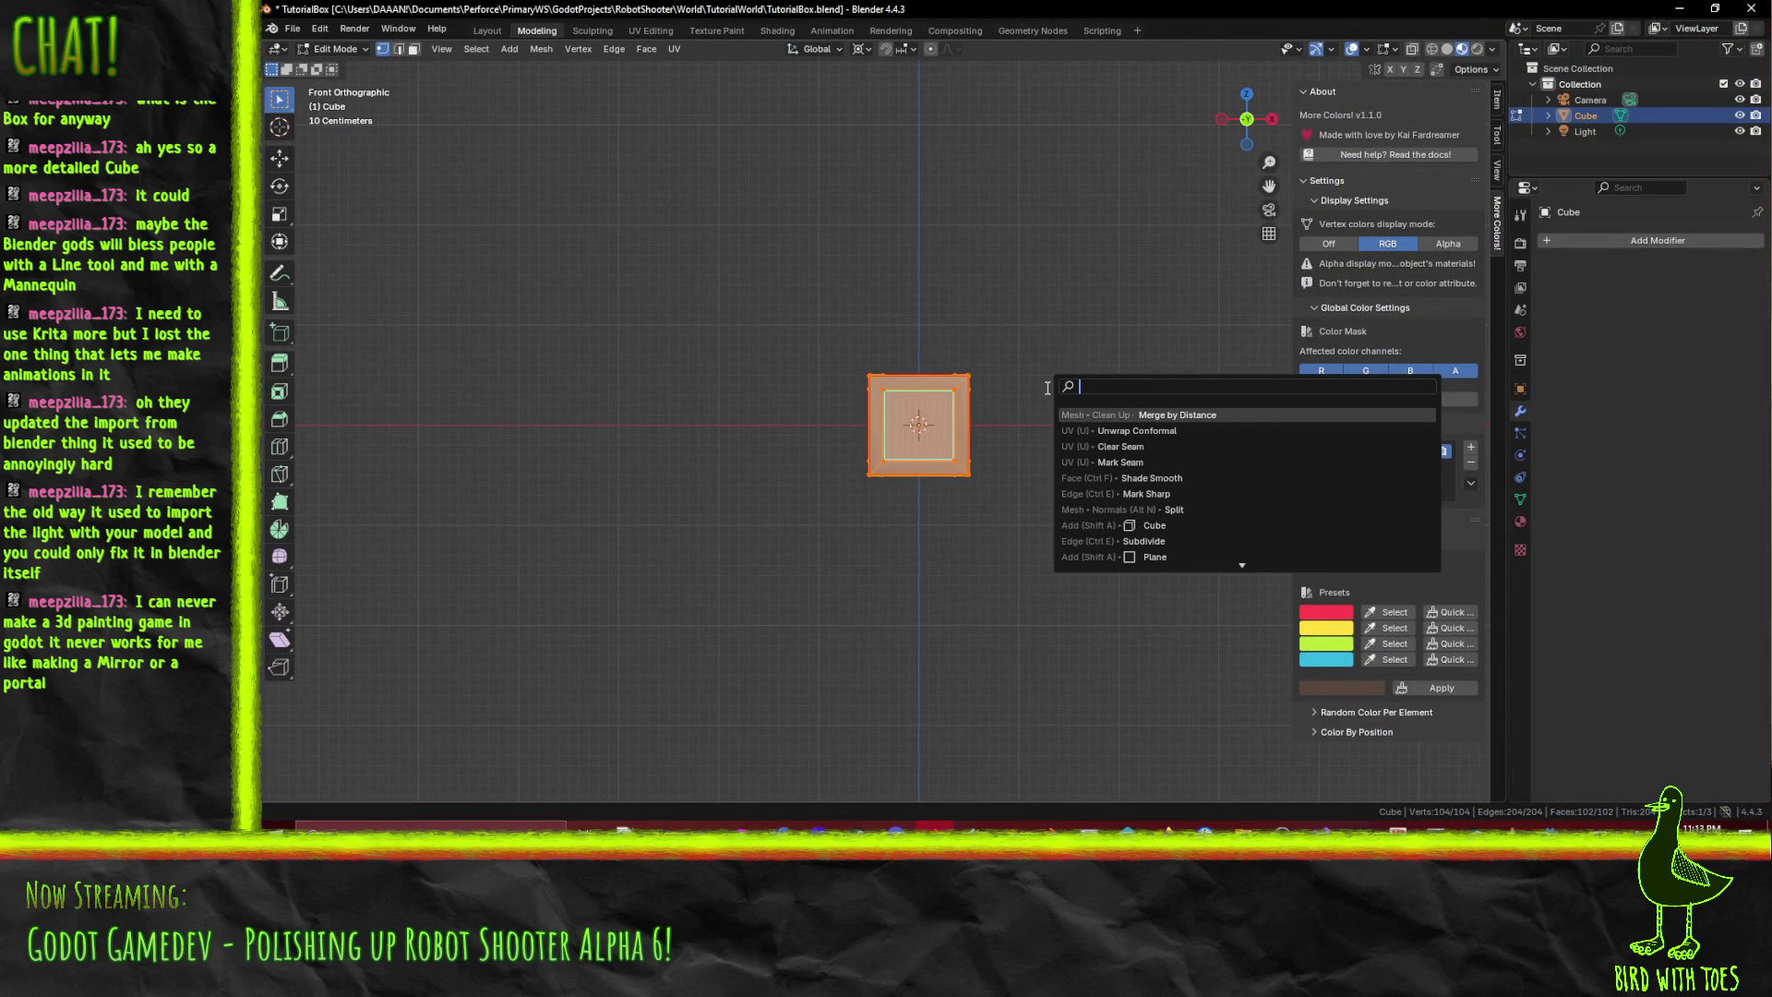
key(Return)
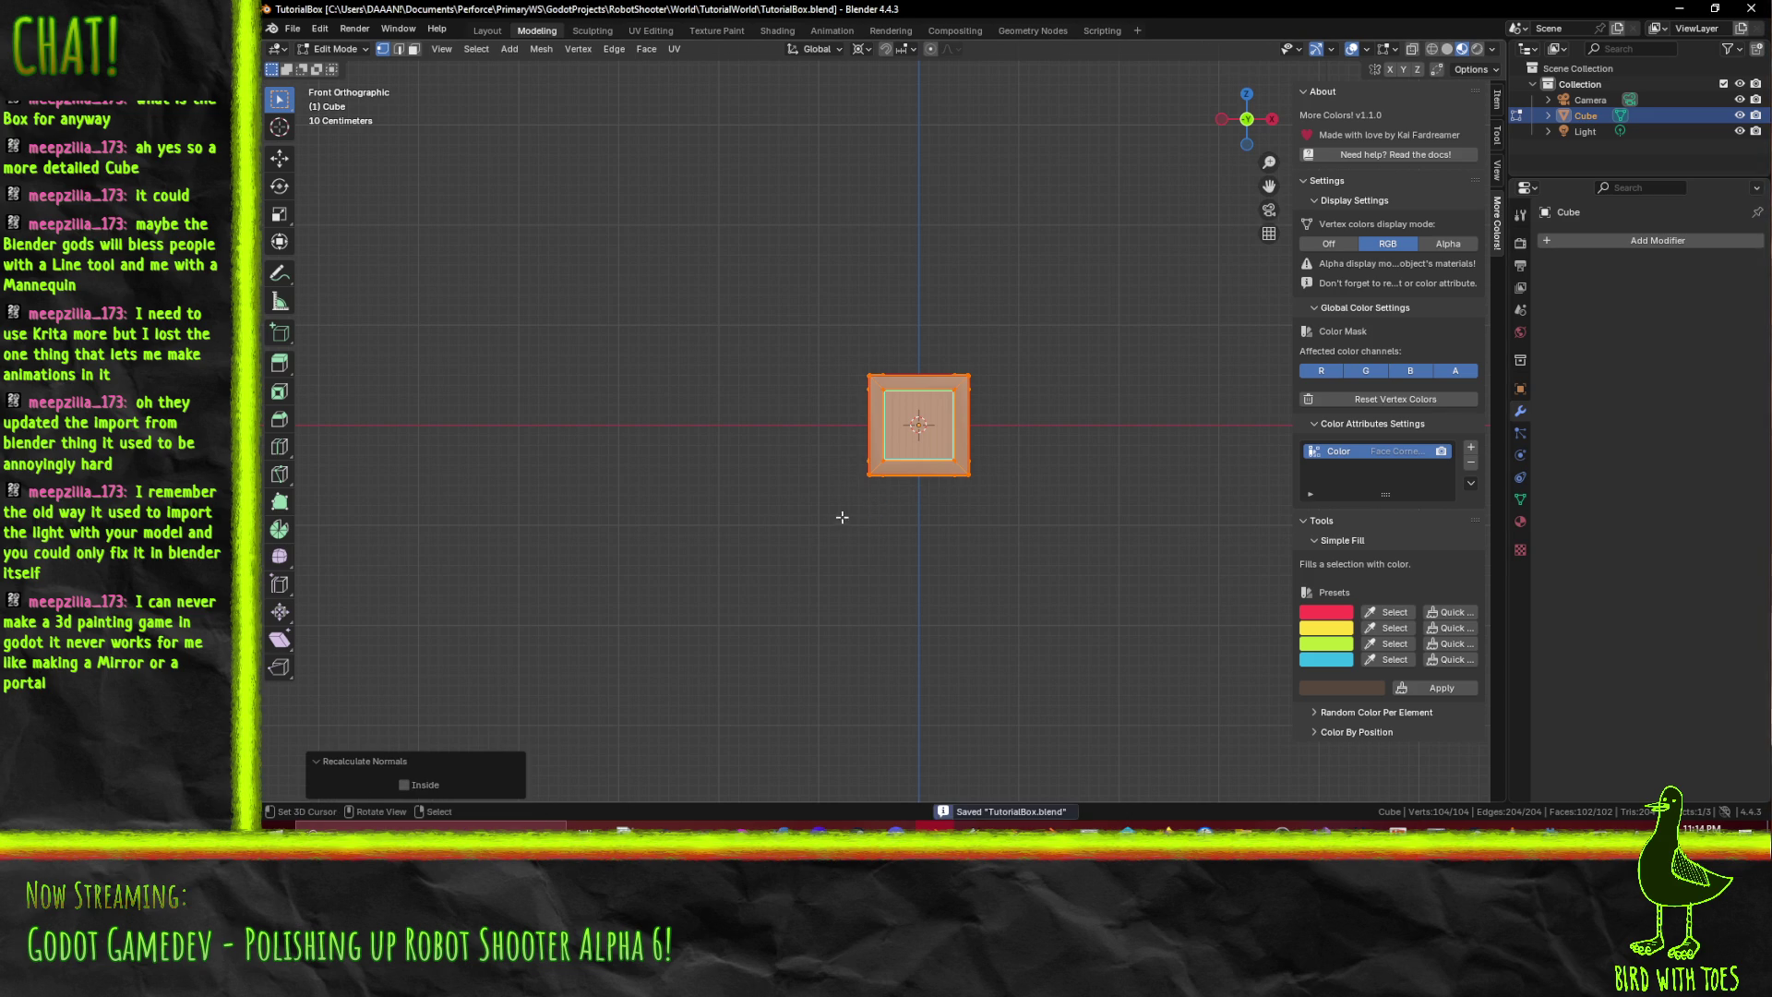
click(1679, 13)
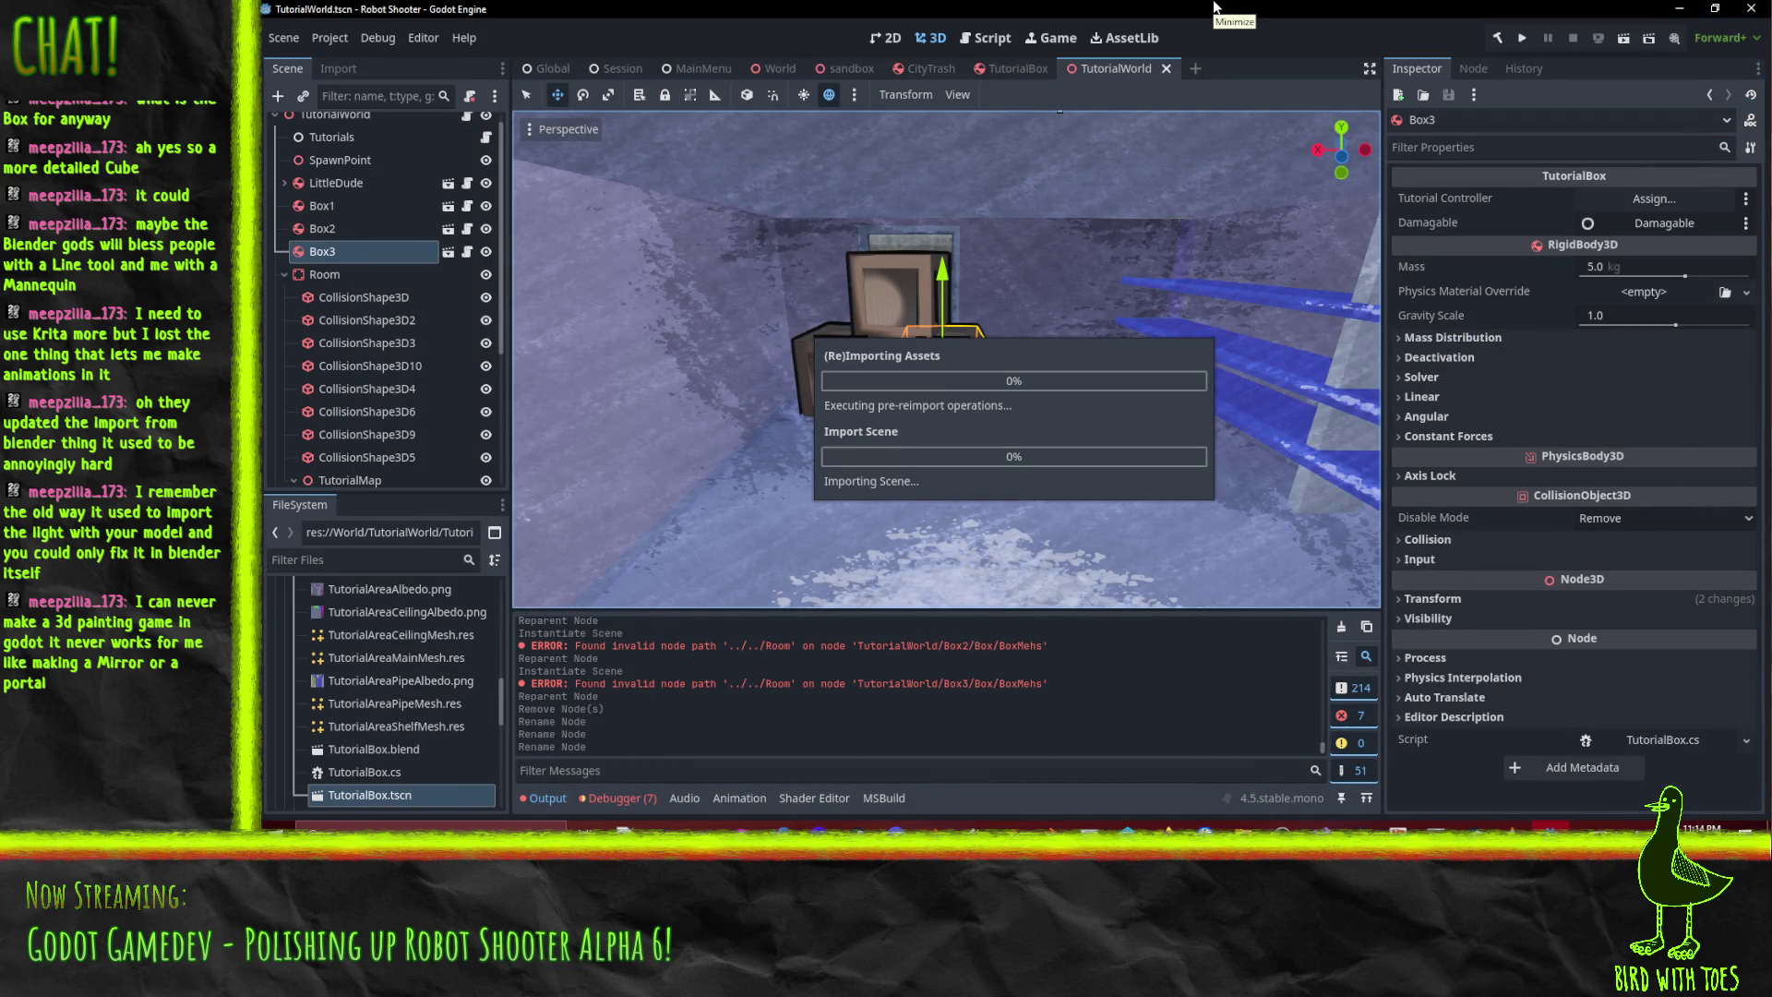
- Check the reimported crates in the viewport and run the project to playtest
scroll(1193, 295, up, 5)
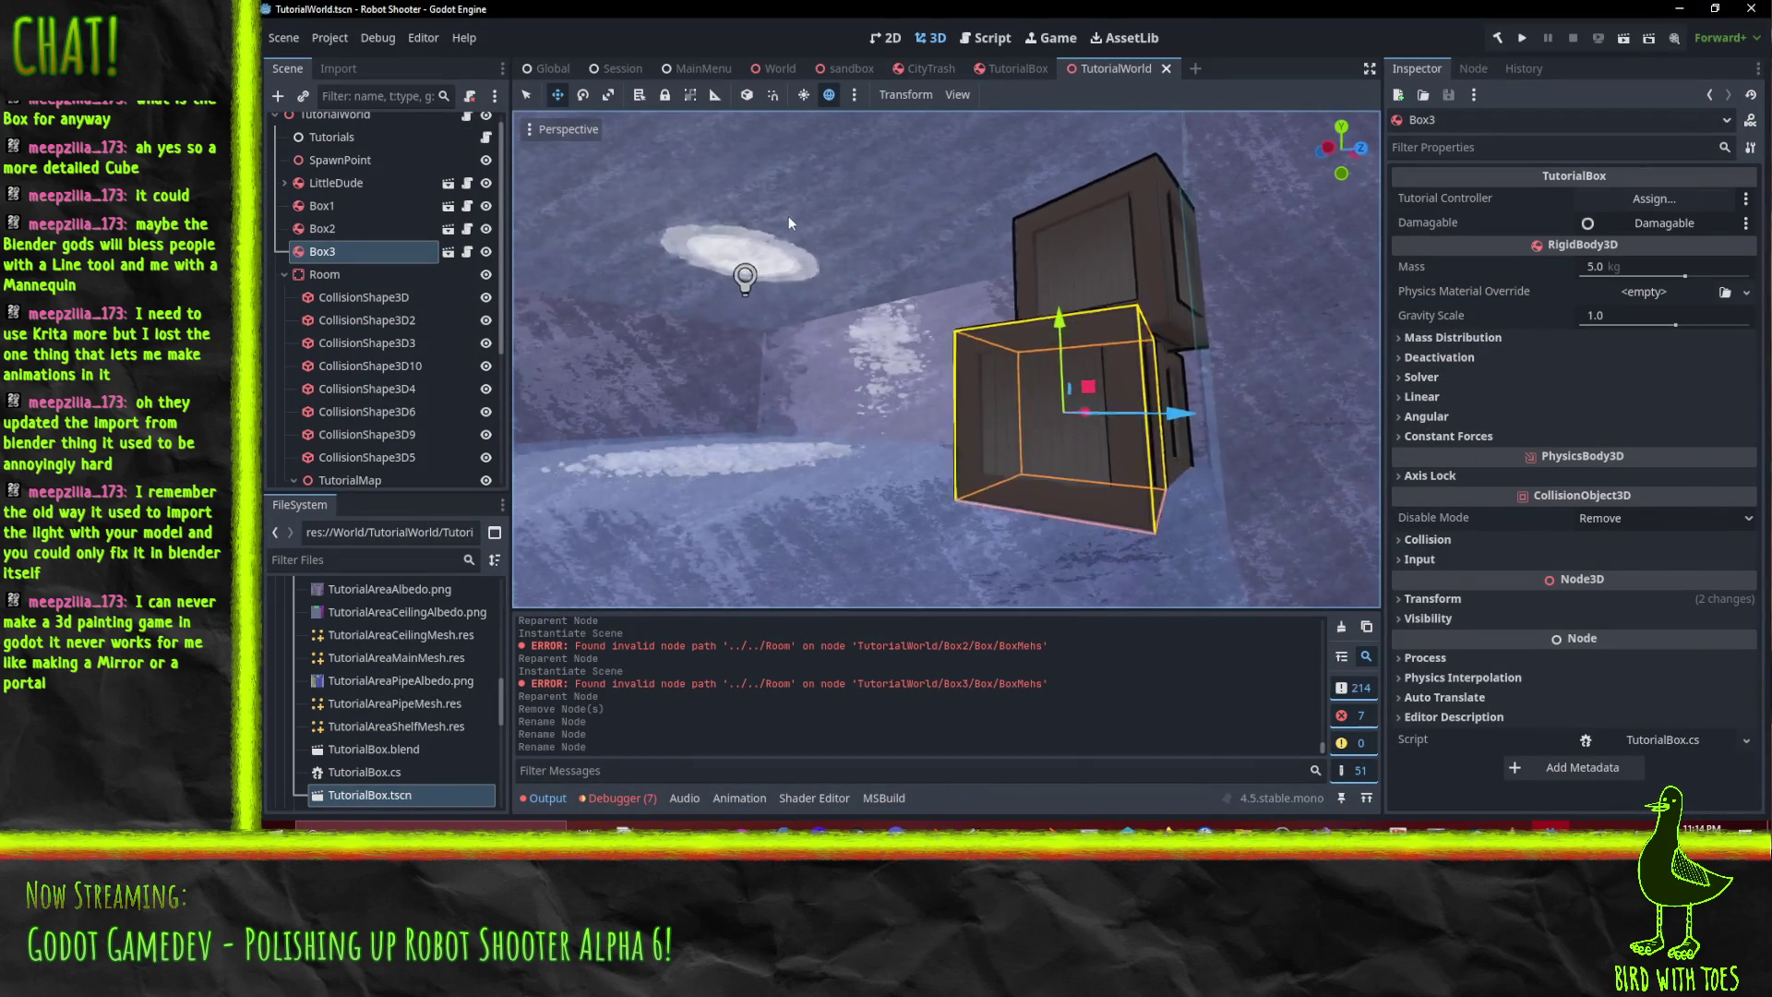
scroll(978, 269, down, 5)
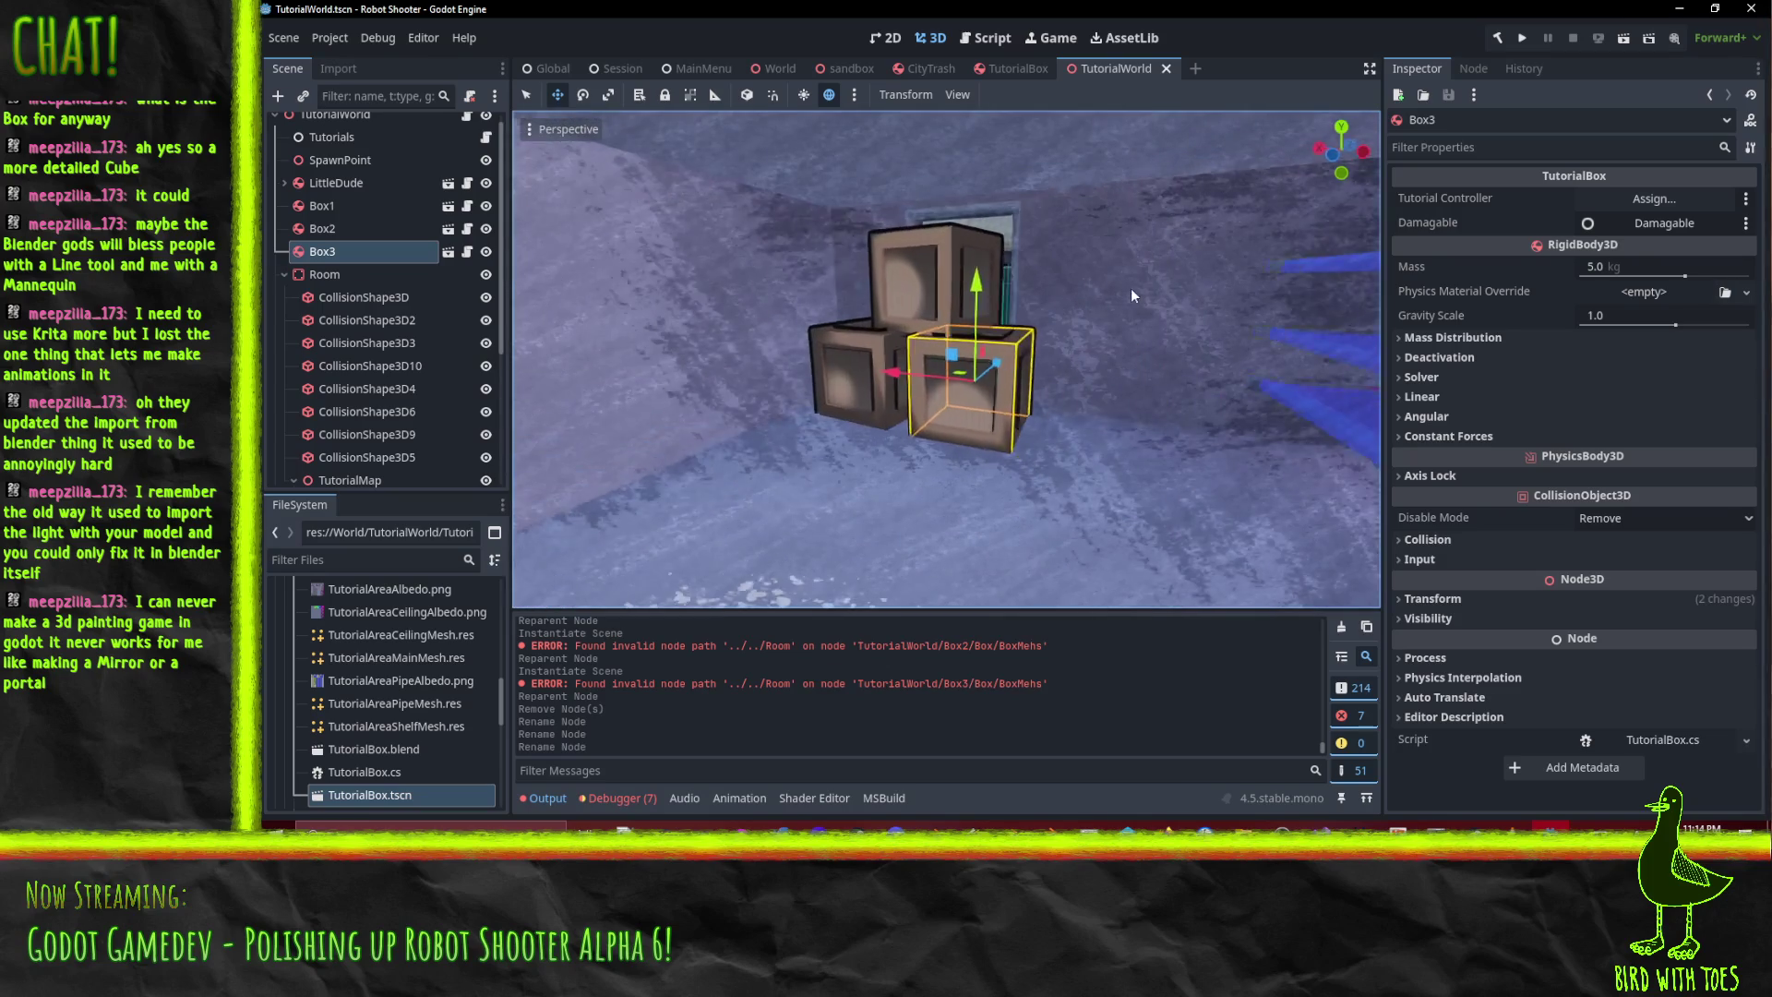
scroll(1130, 293, down, 5)
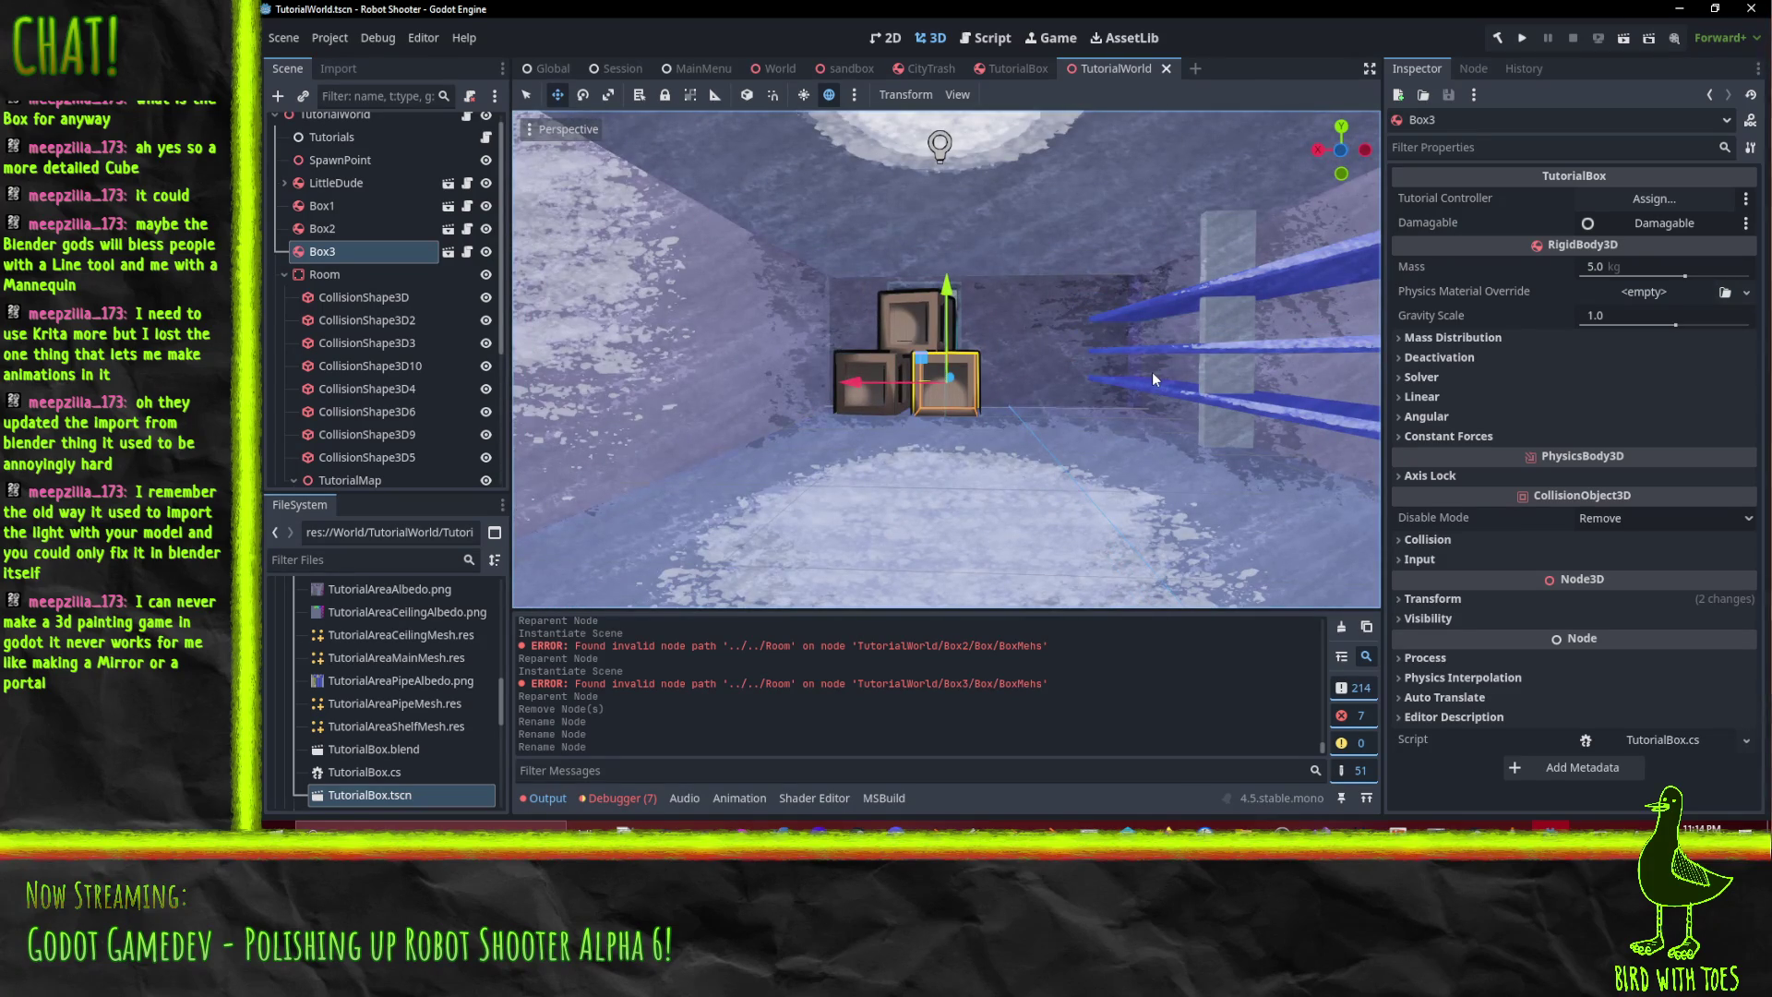
click(1516, 37)
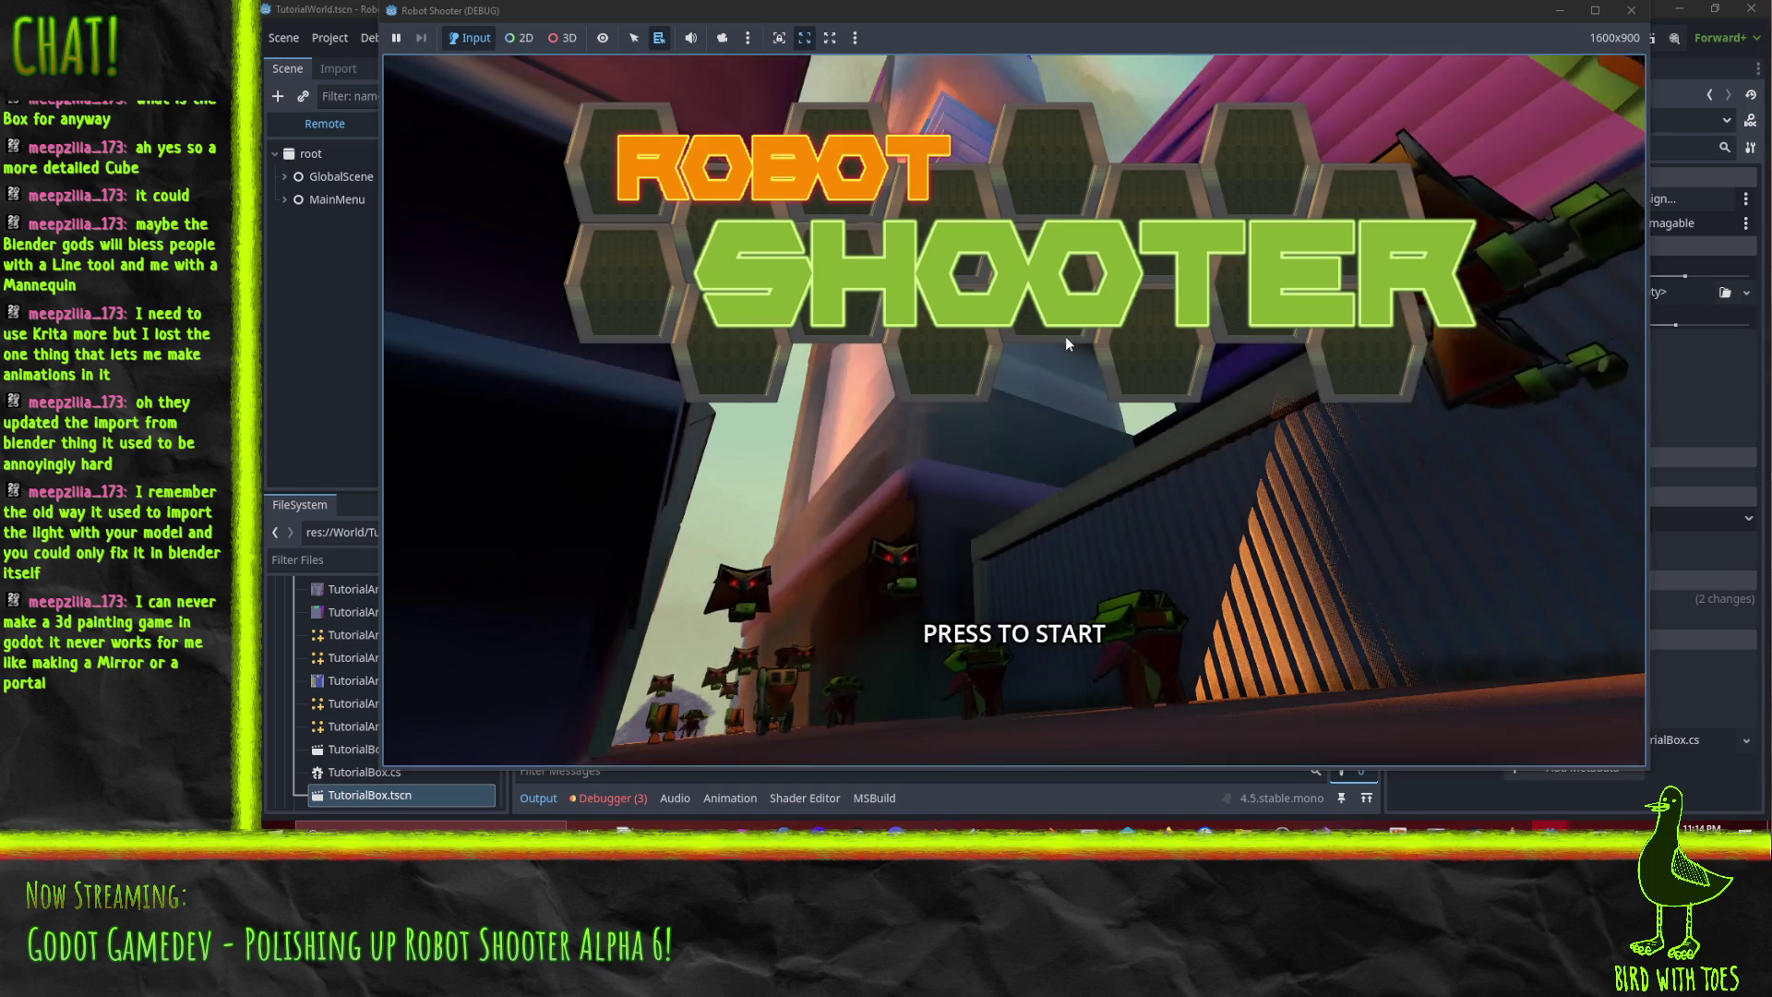
- Start the game, walk to the stacked crates, shoot and grapple them
click(1065, 336)
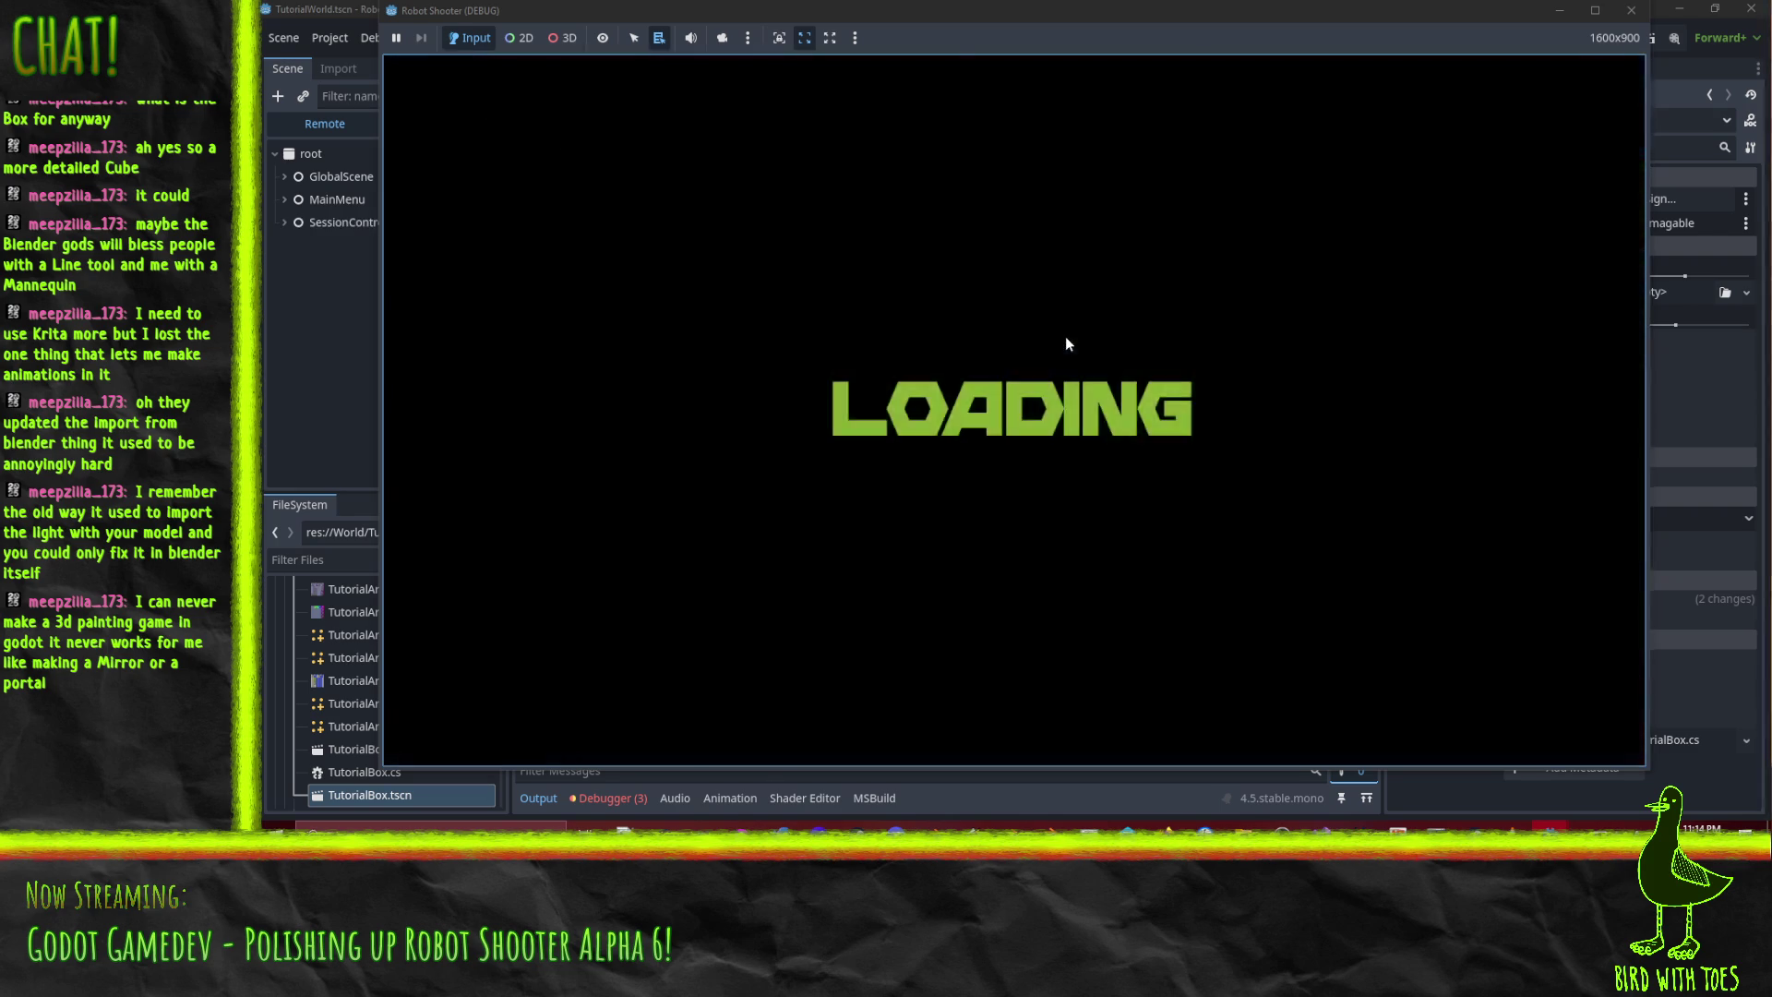
key(w)
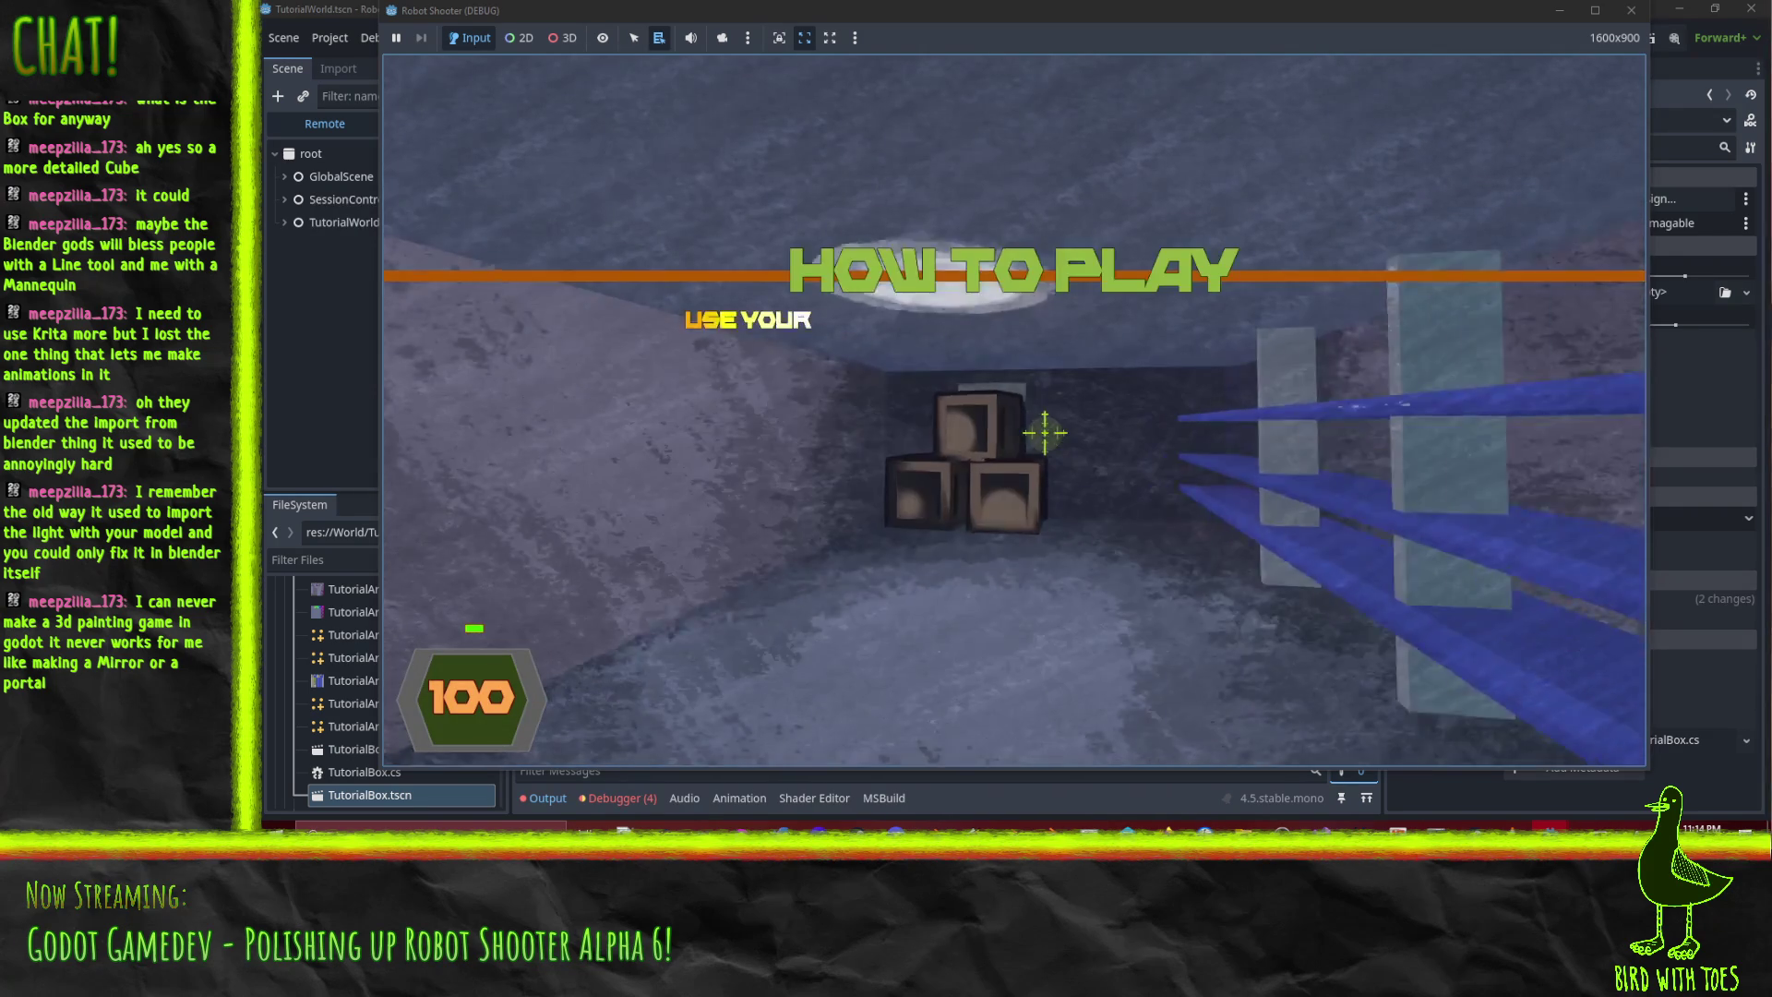
click(1048, 434)
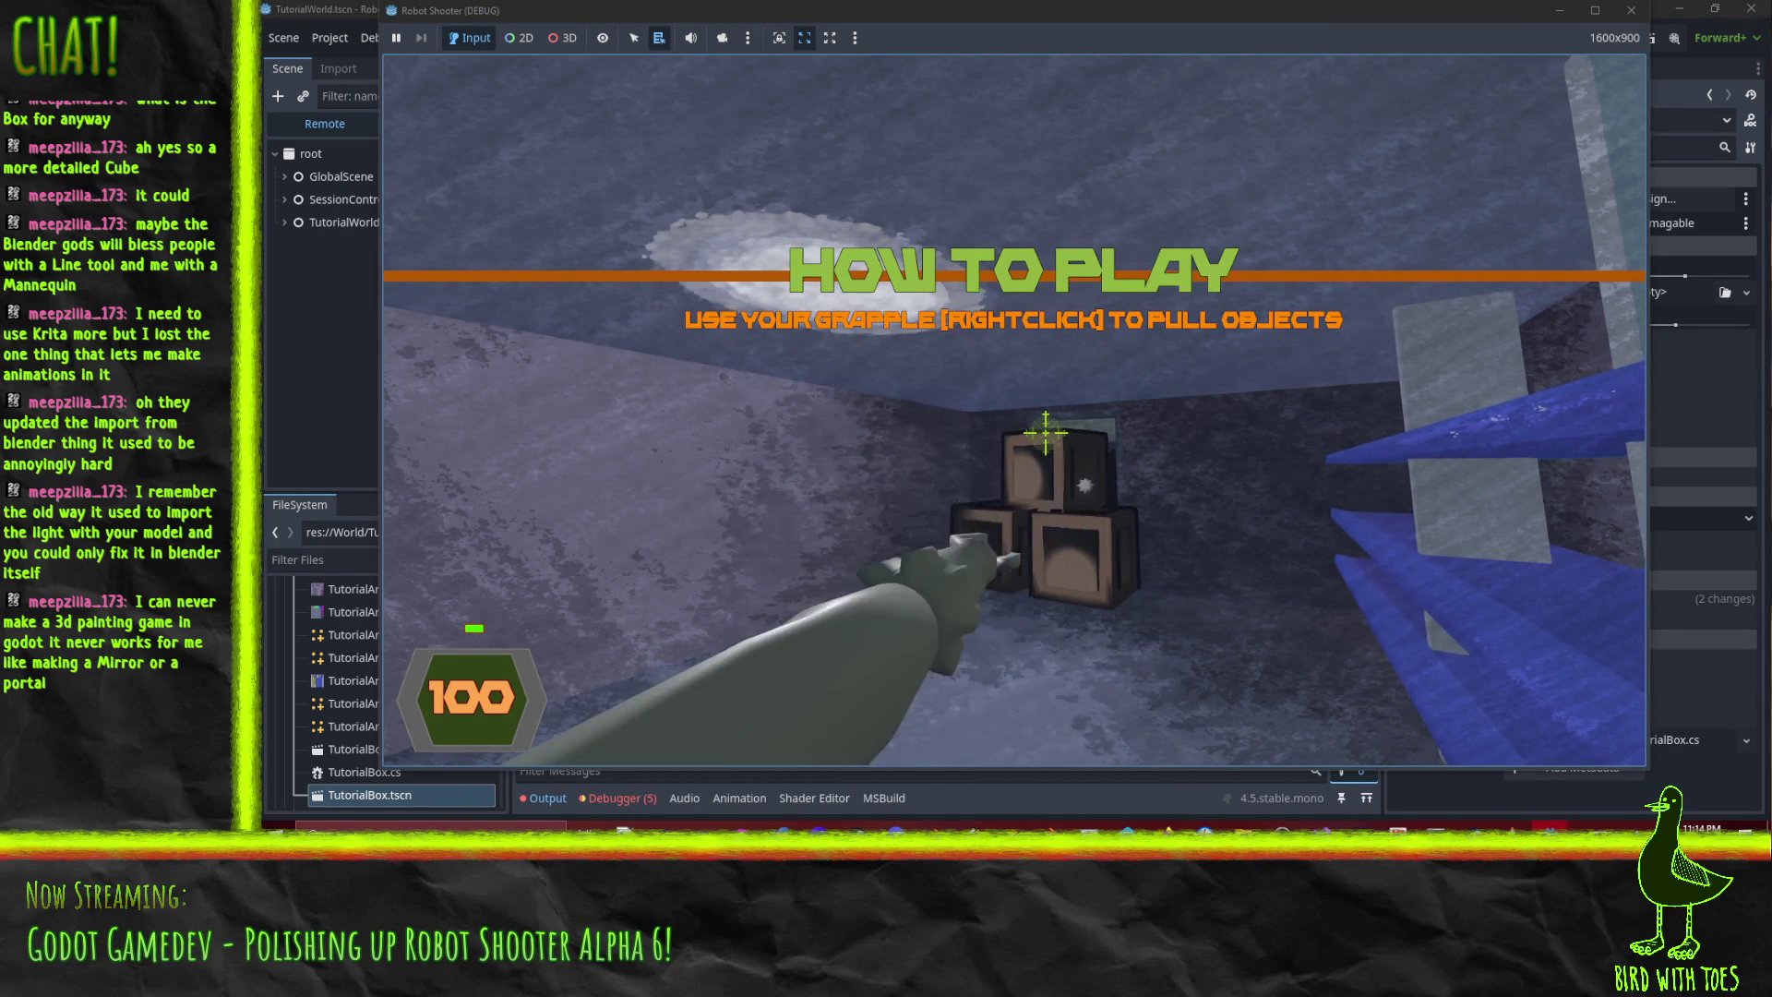
right_click(1046, 432)
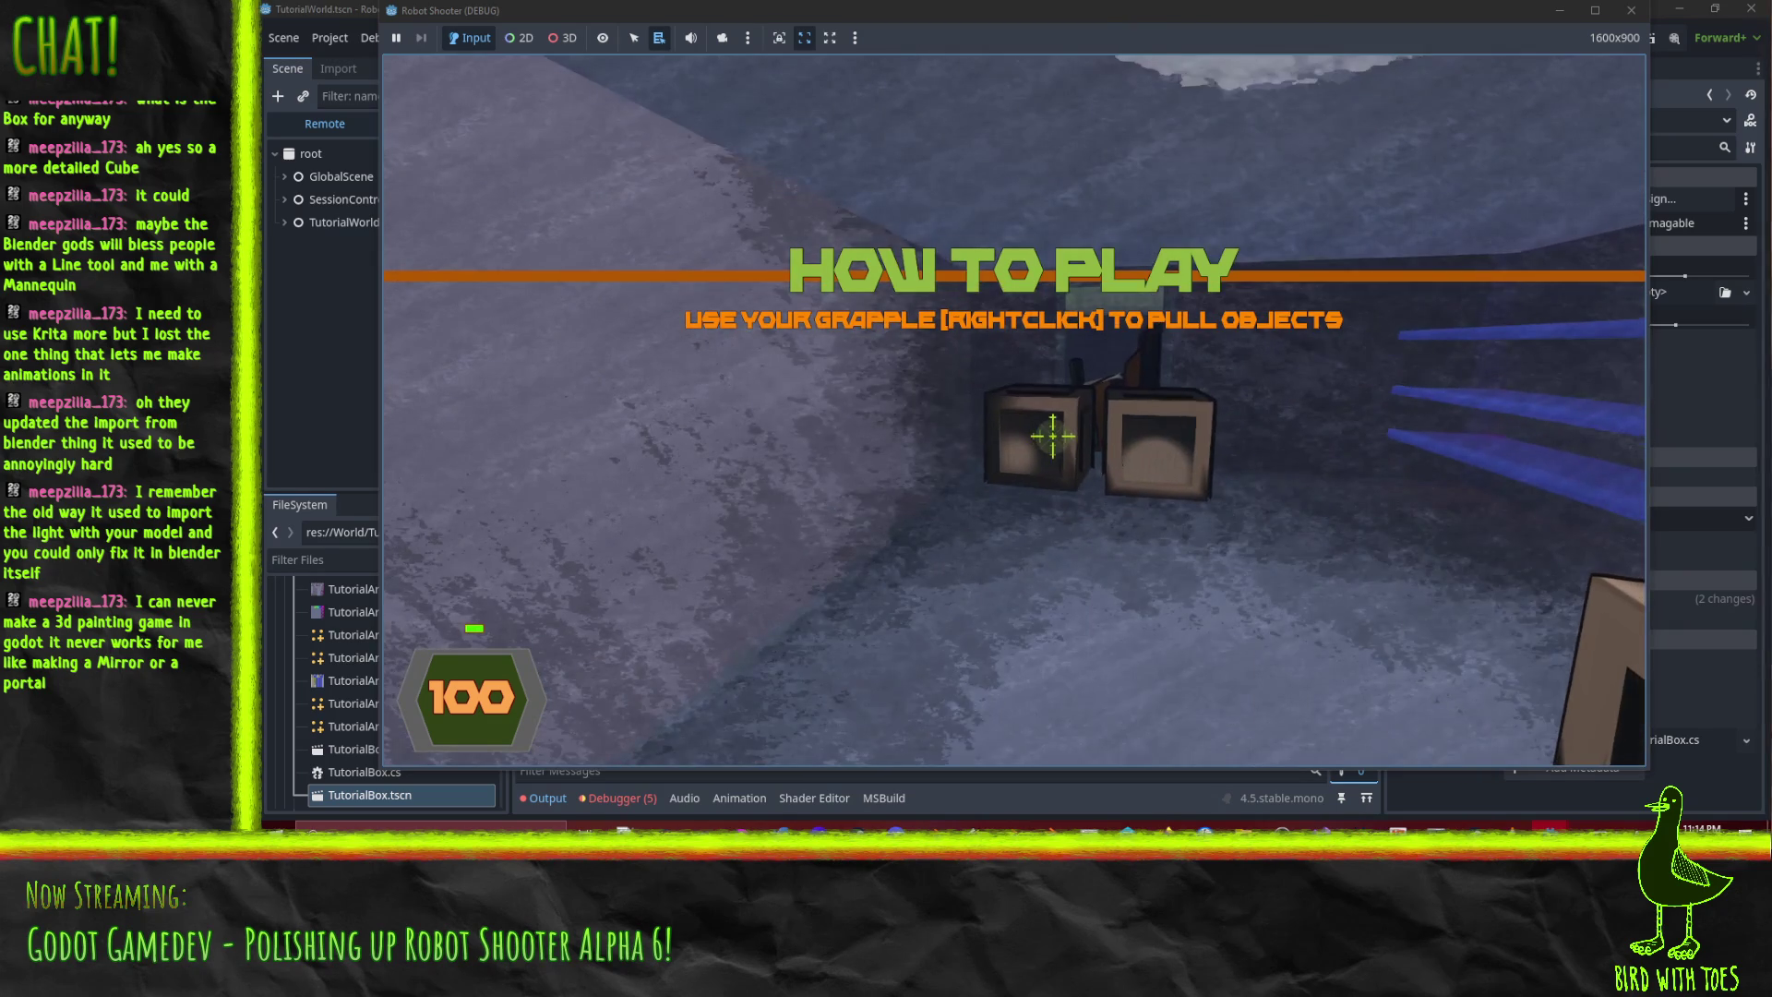
right_click(1052, 434)
click(1061, 437)
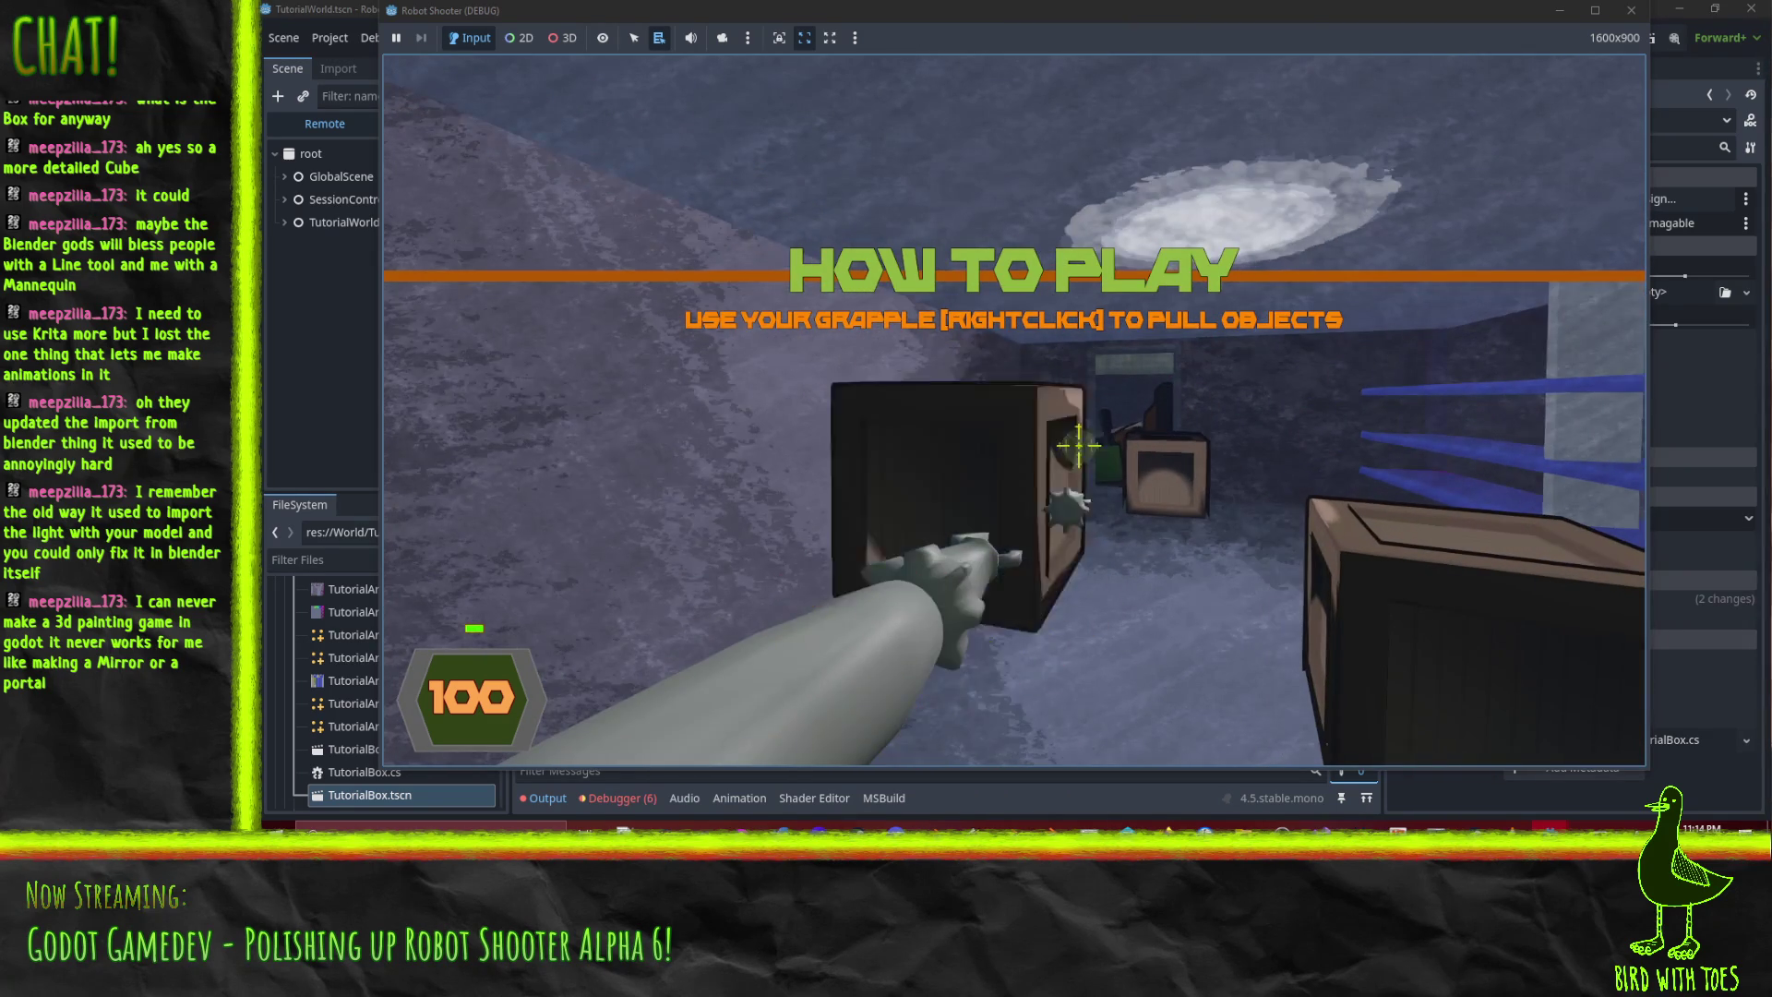
right_click(1043, 432)
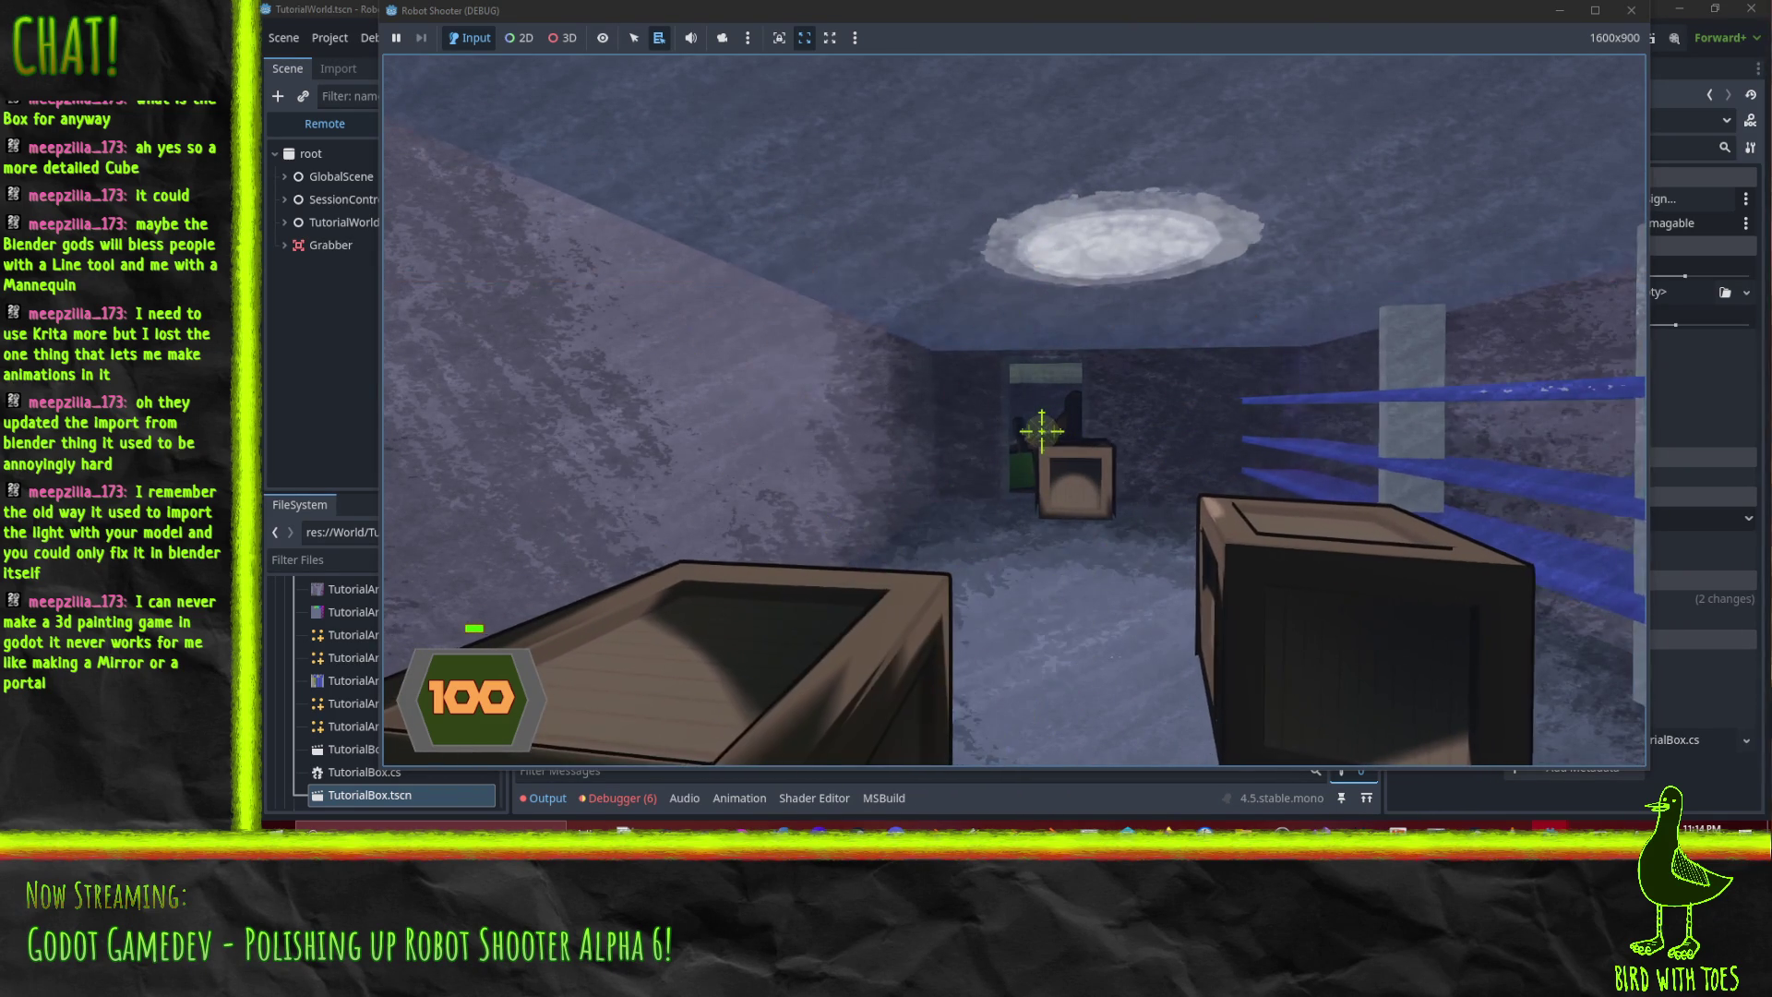
right_click(1043, 432)
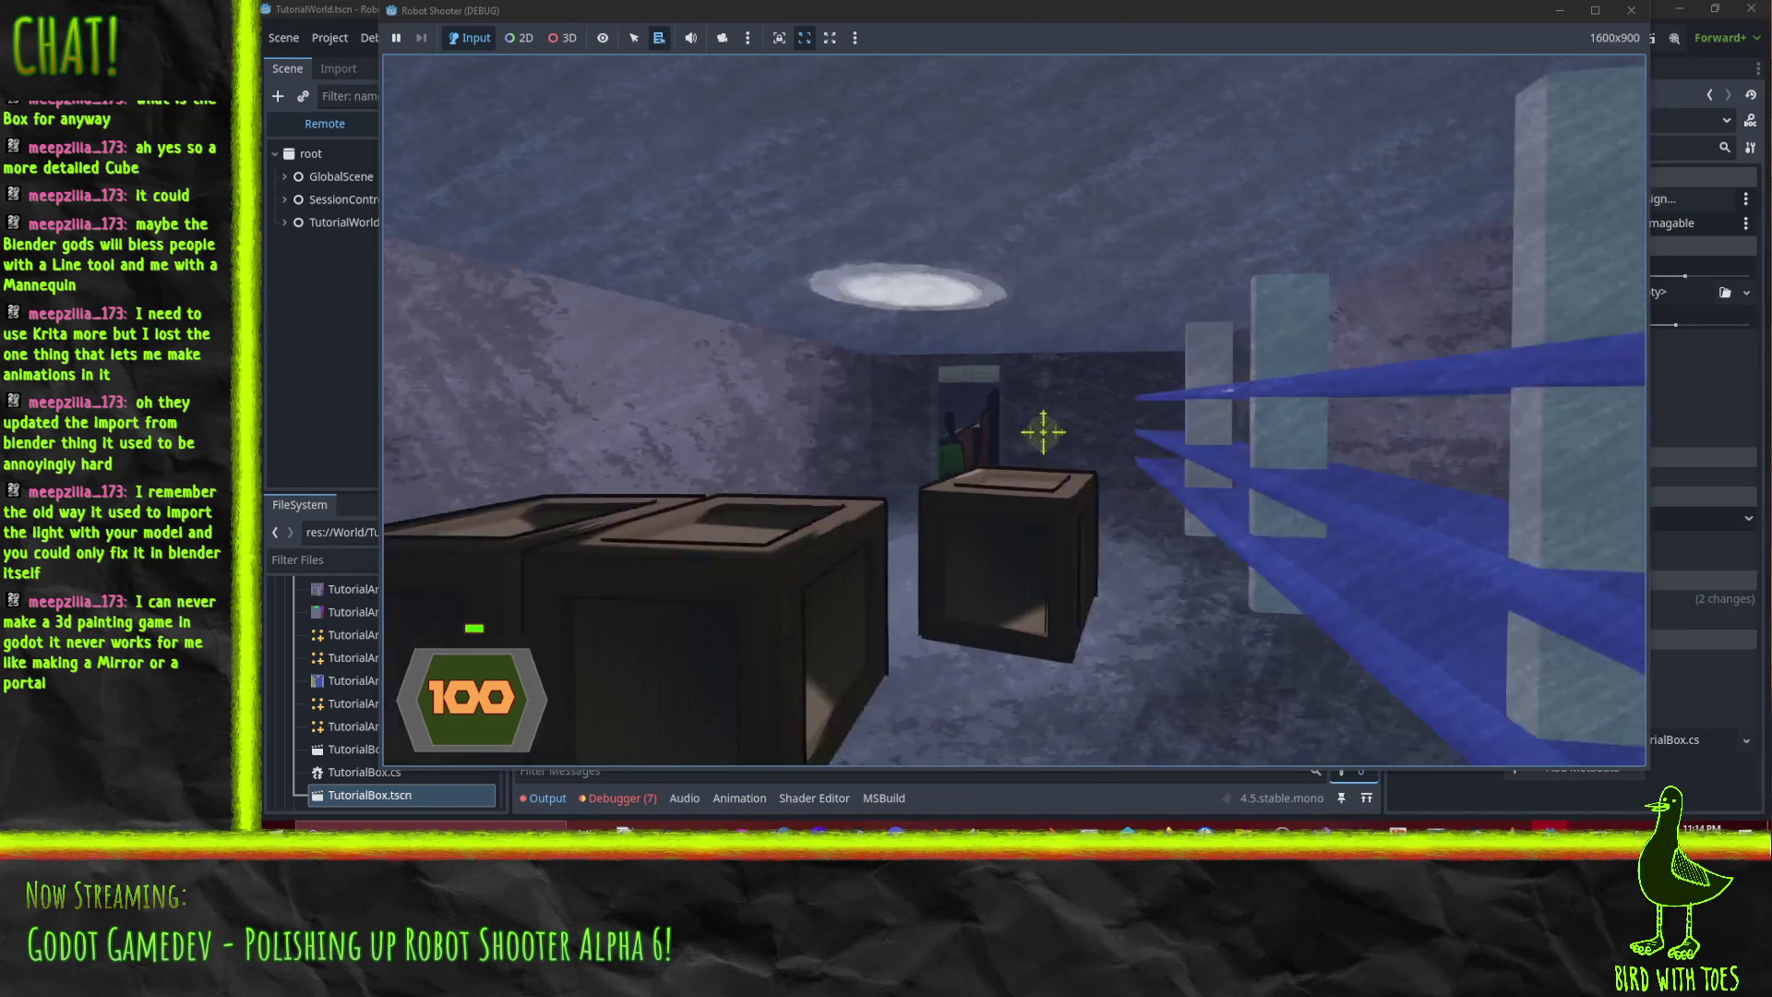
- Pick up and fire the gun in the doorway, then pause and exit to the editor
key(w)
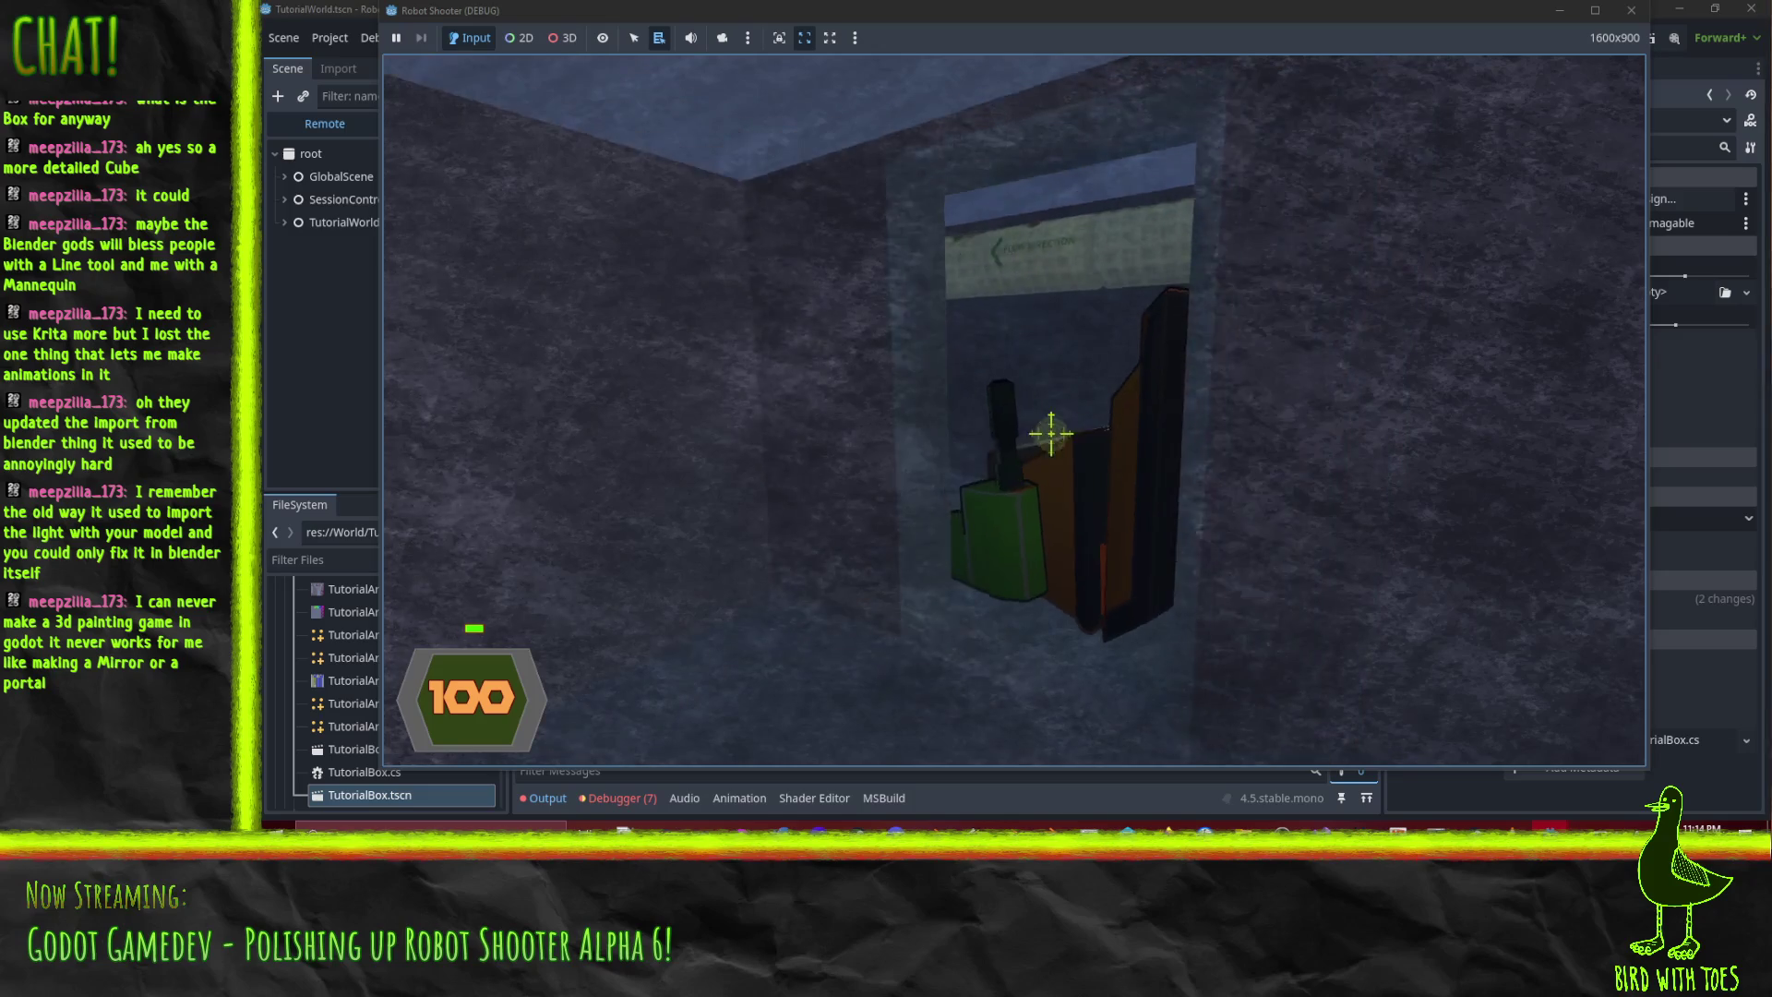
key(w)
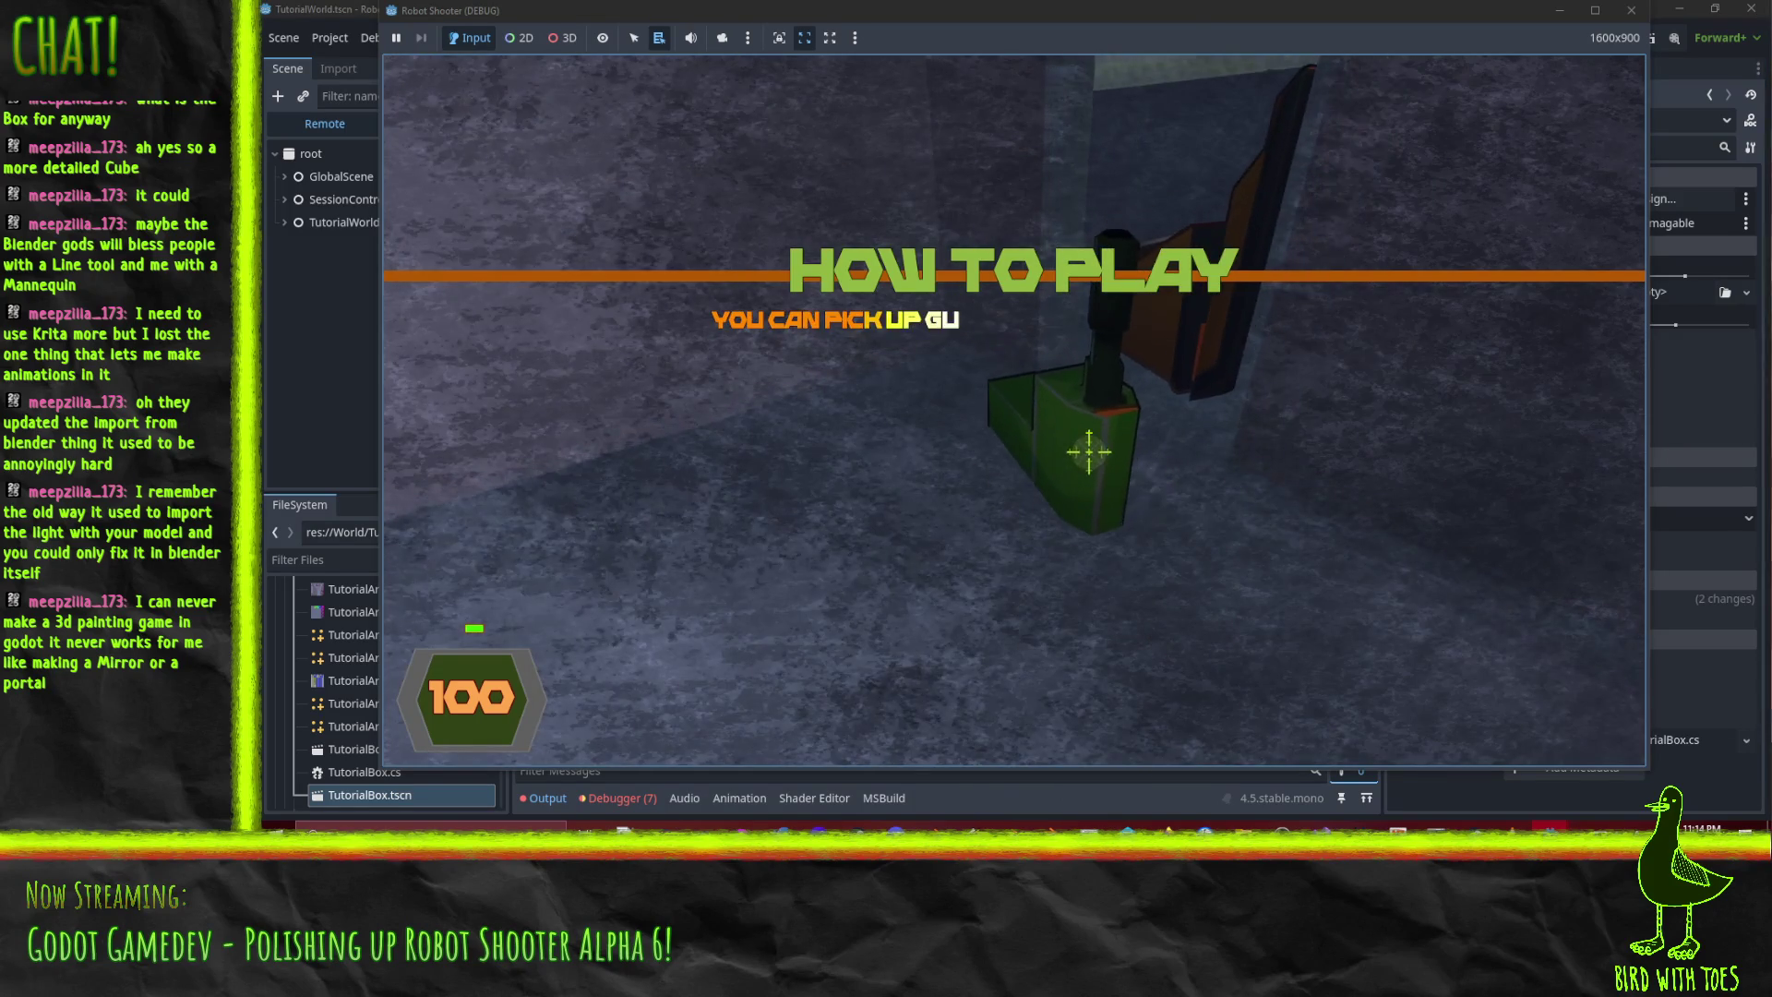
click(1085, 461)
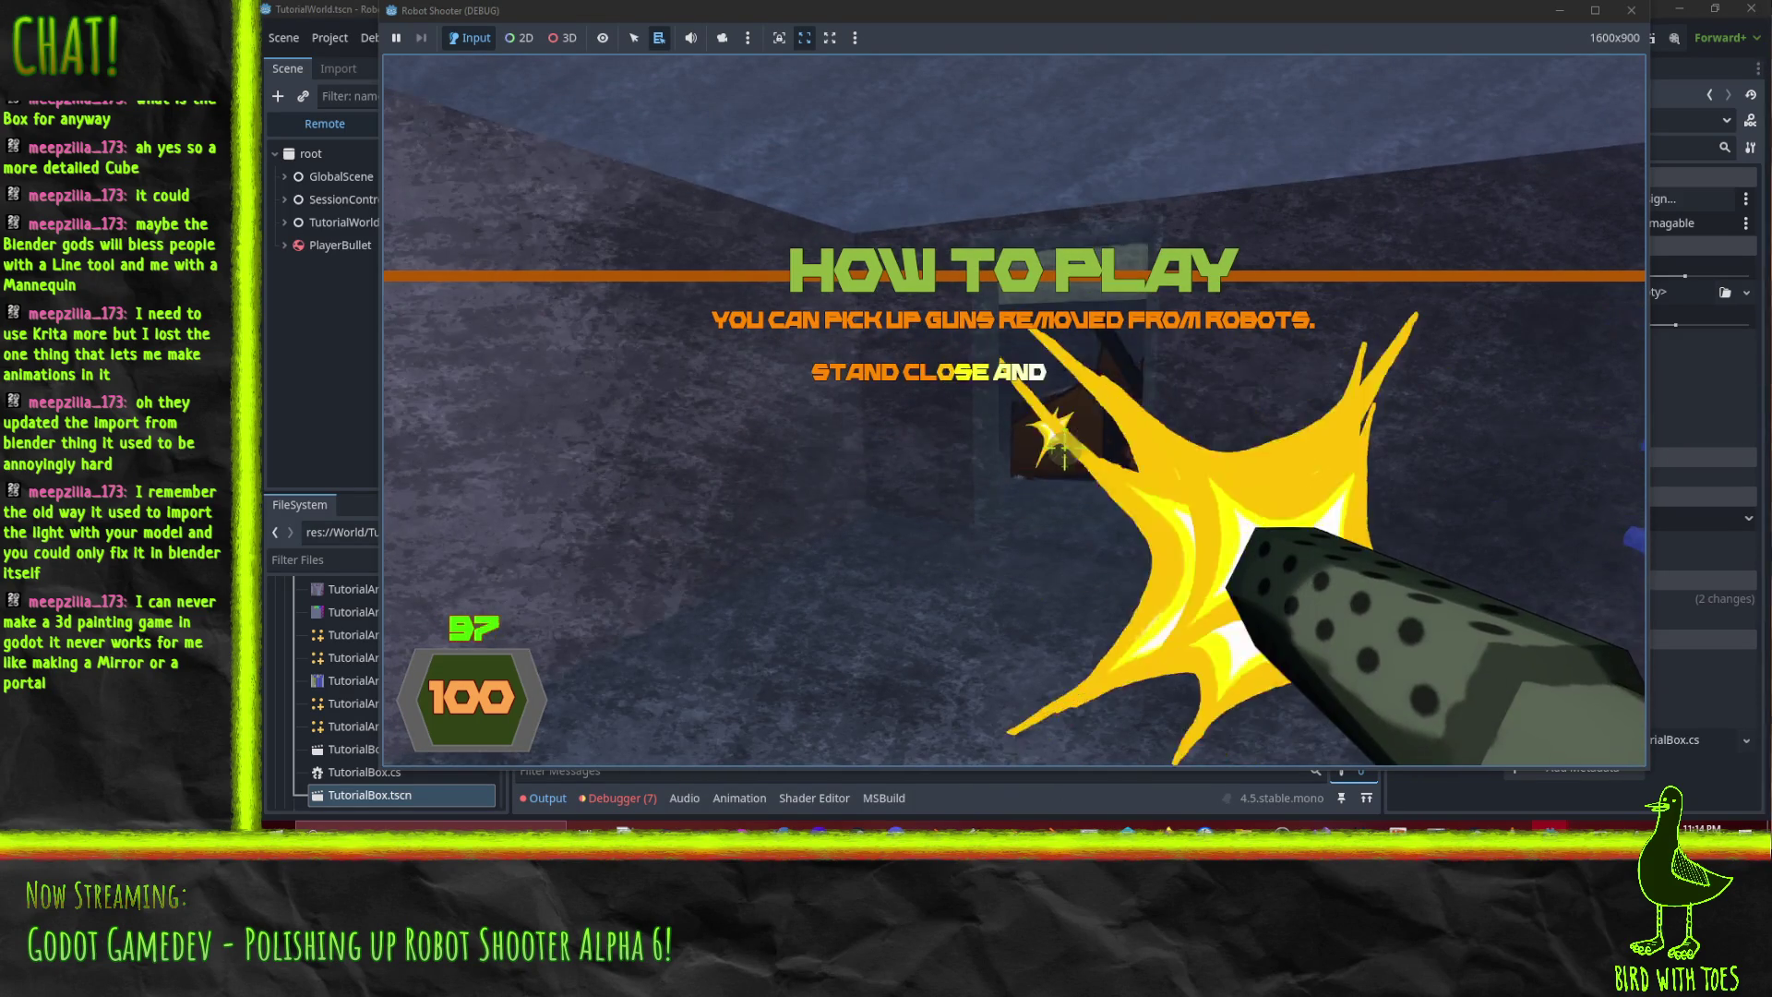
mouse_move(1046, 438)
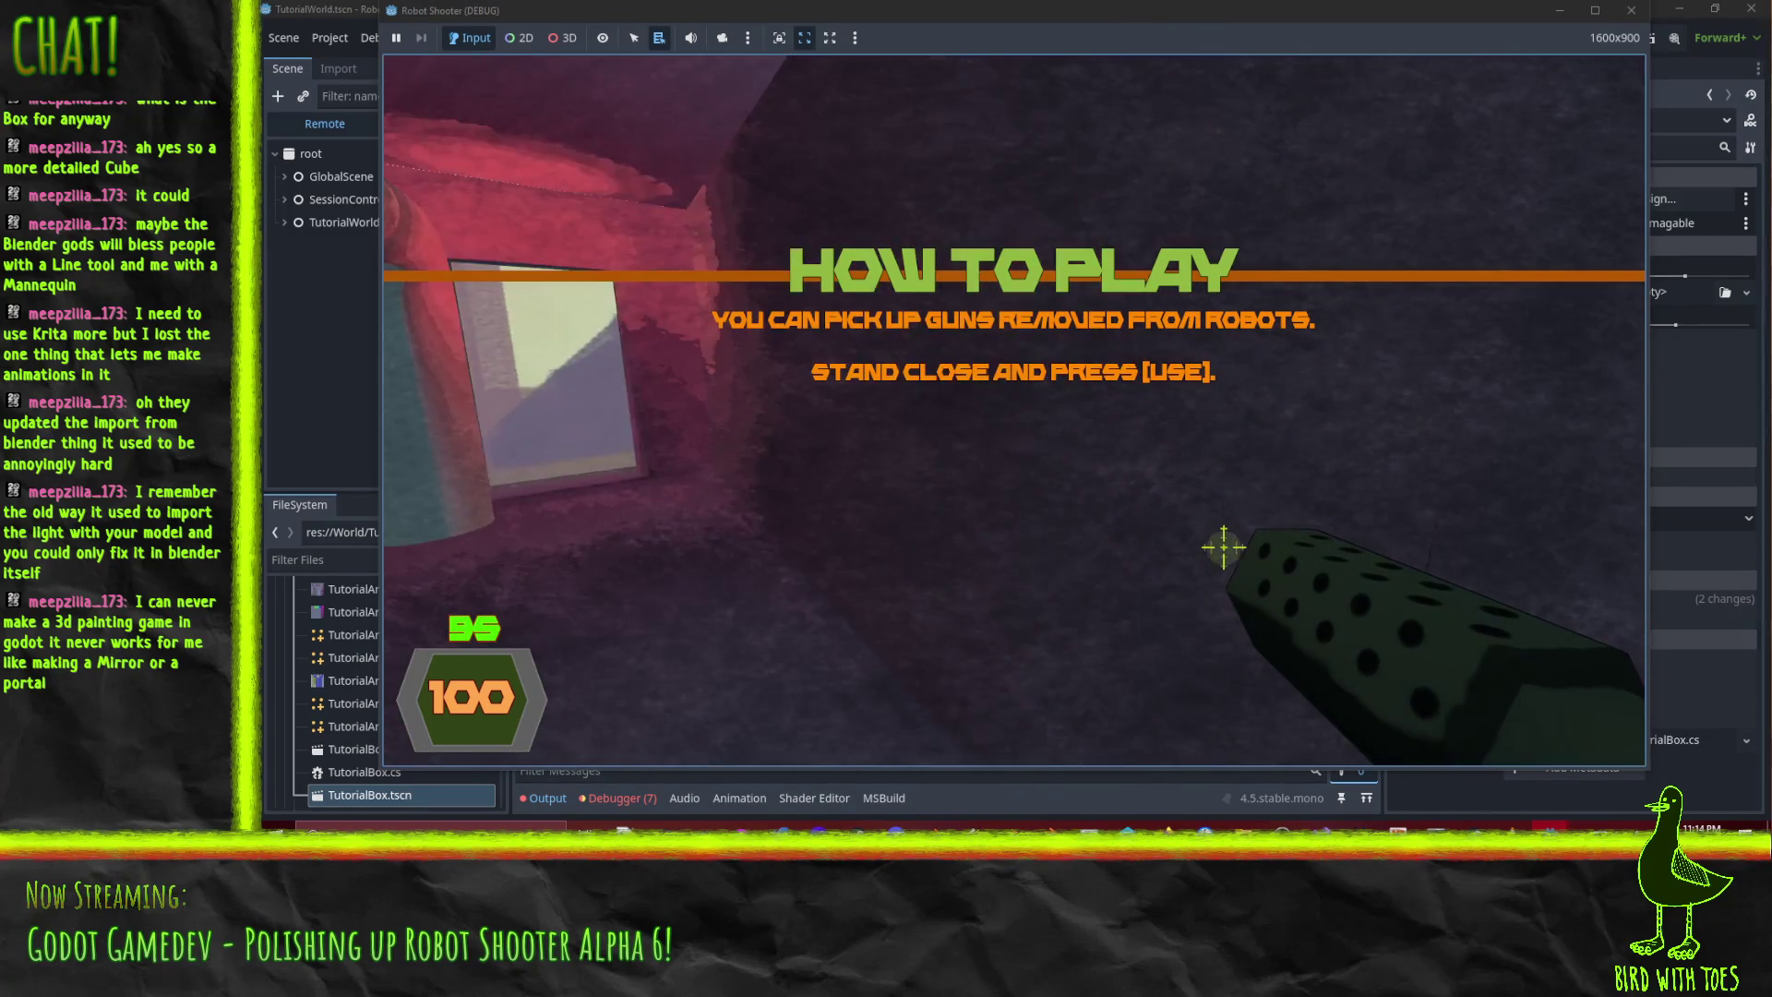
key(w)
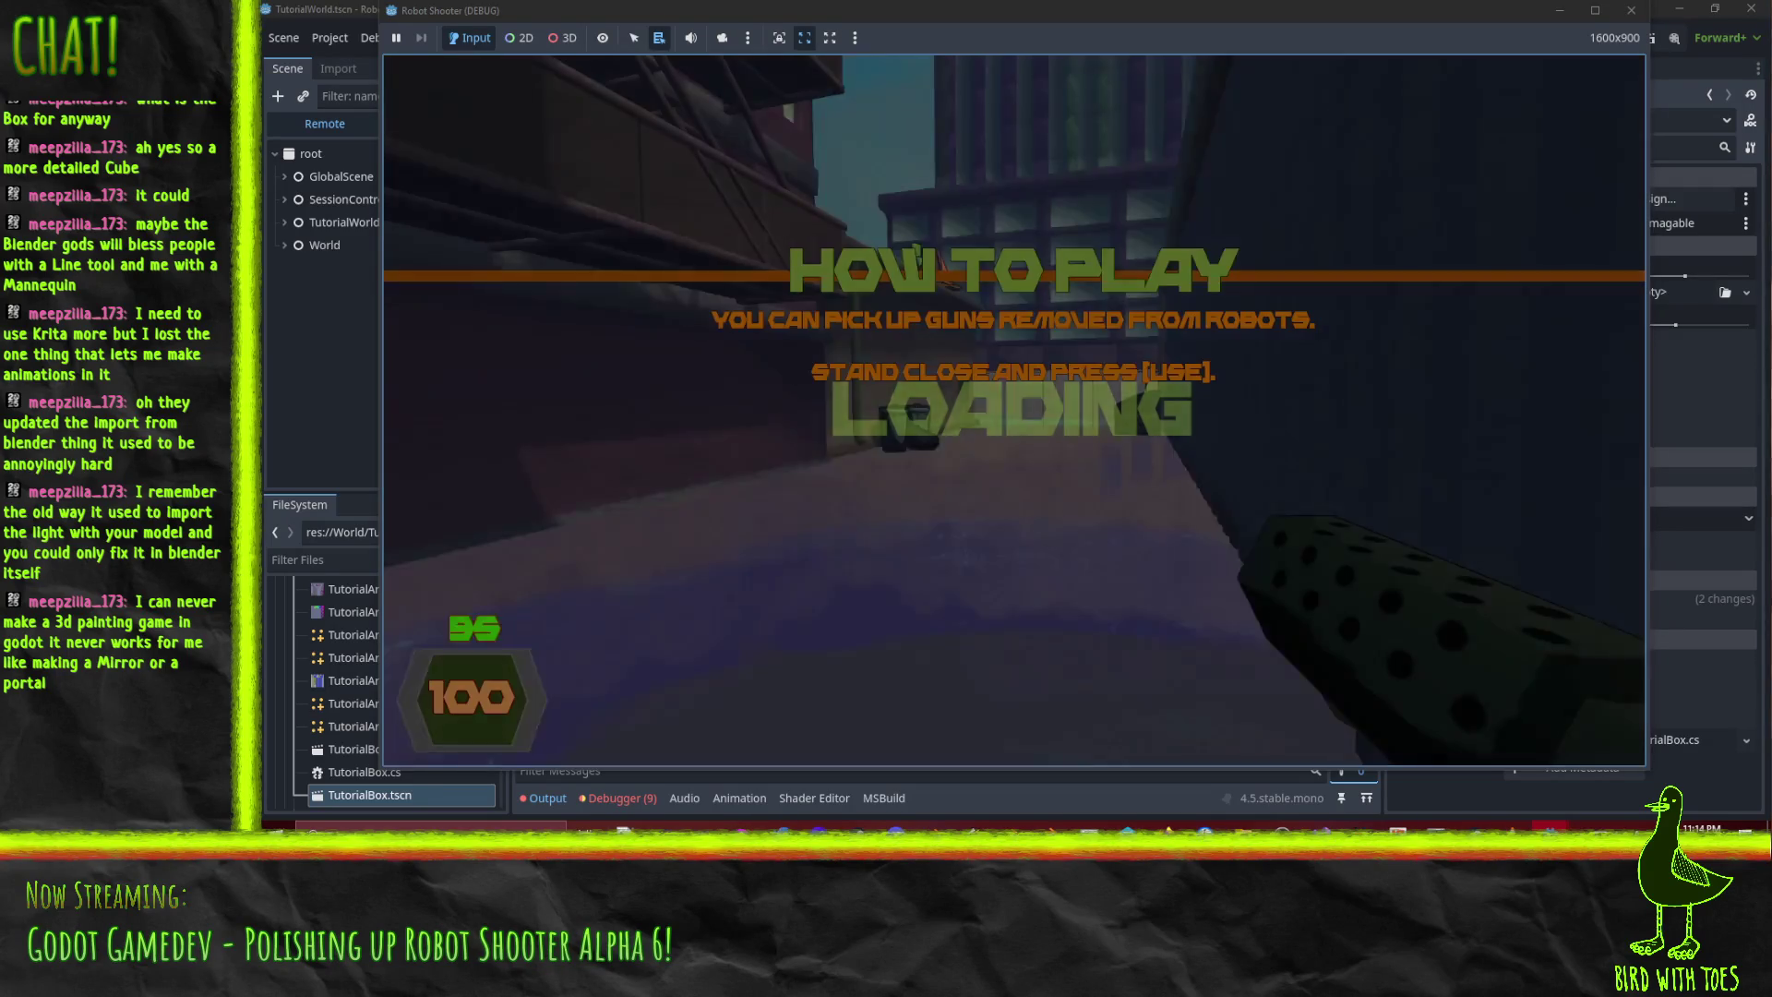
key(Escape)
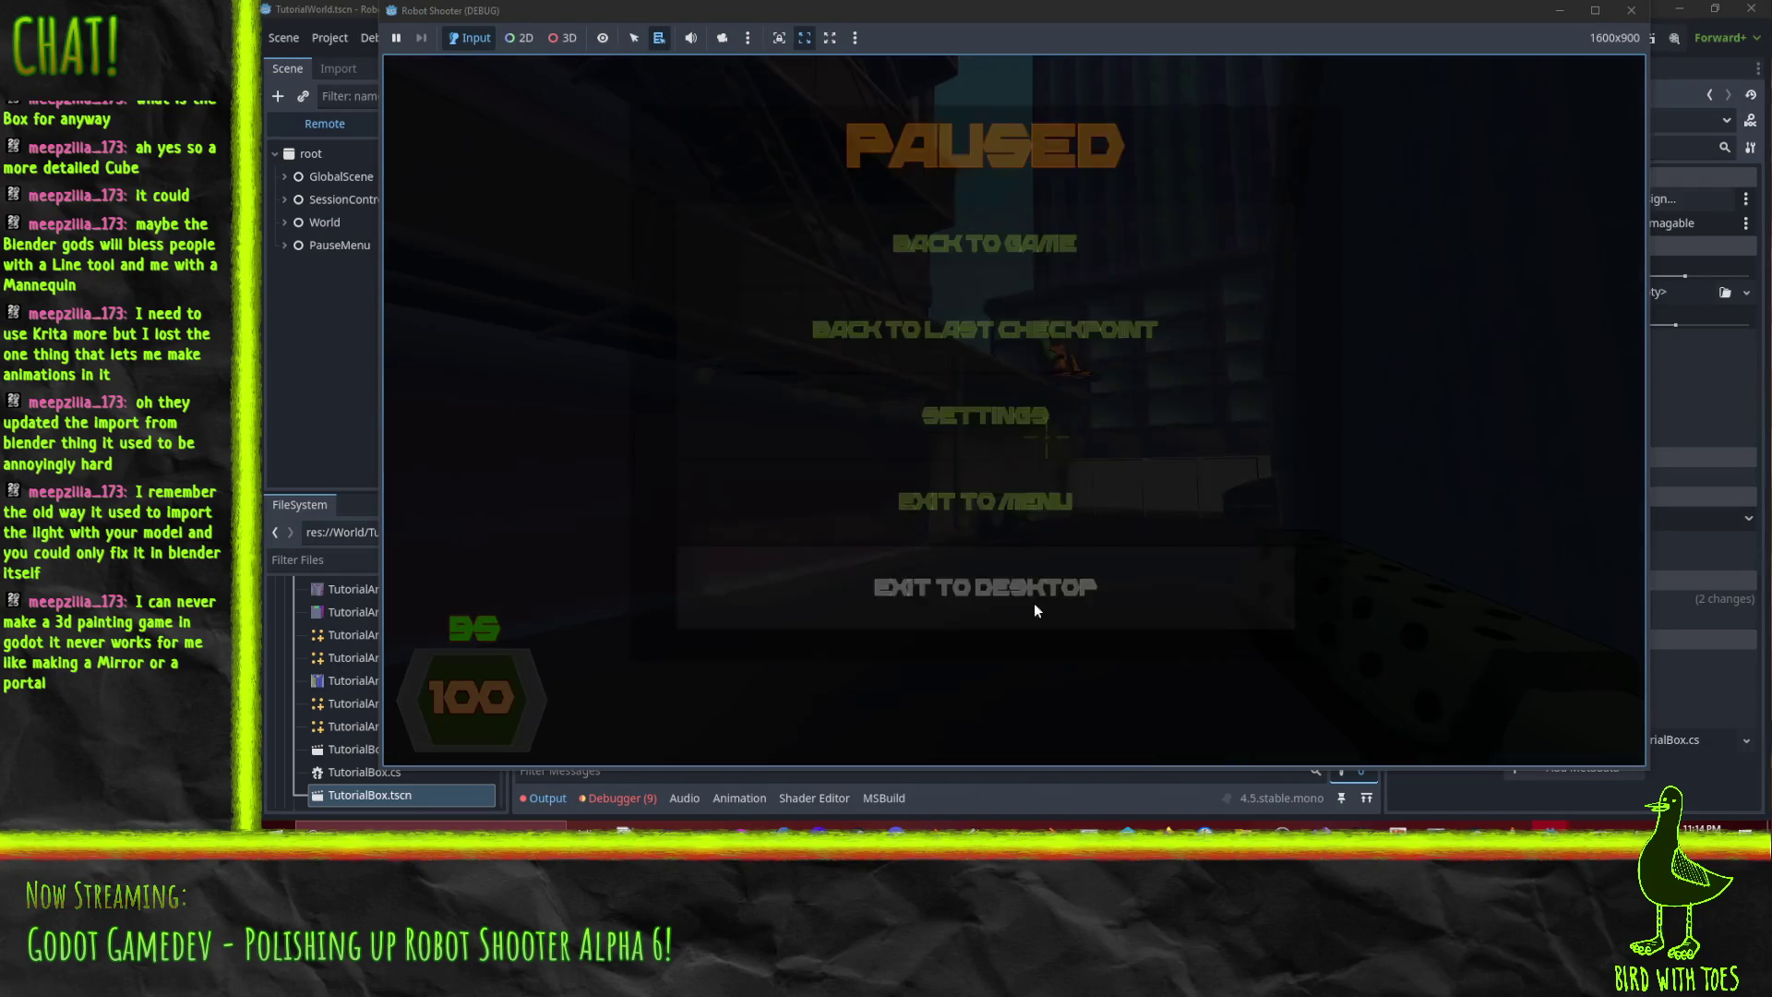
click(1037, 598)
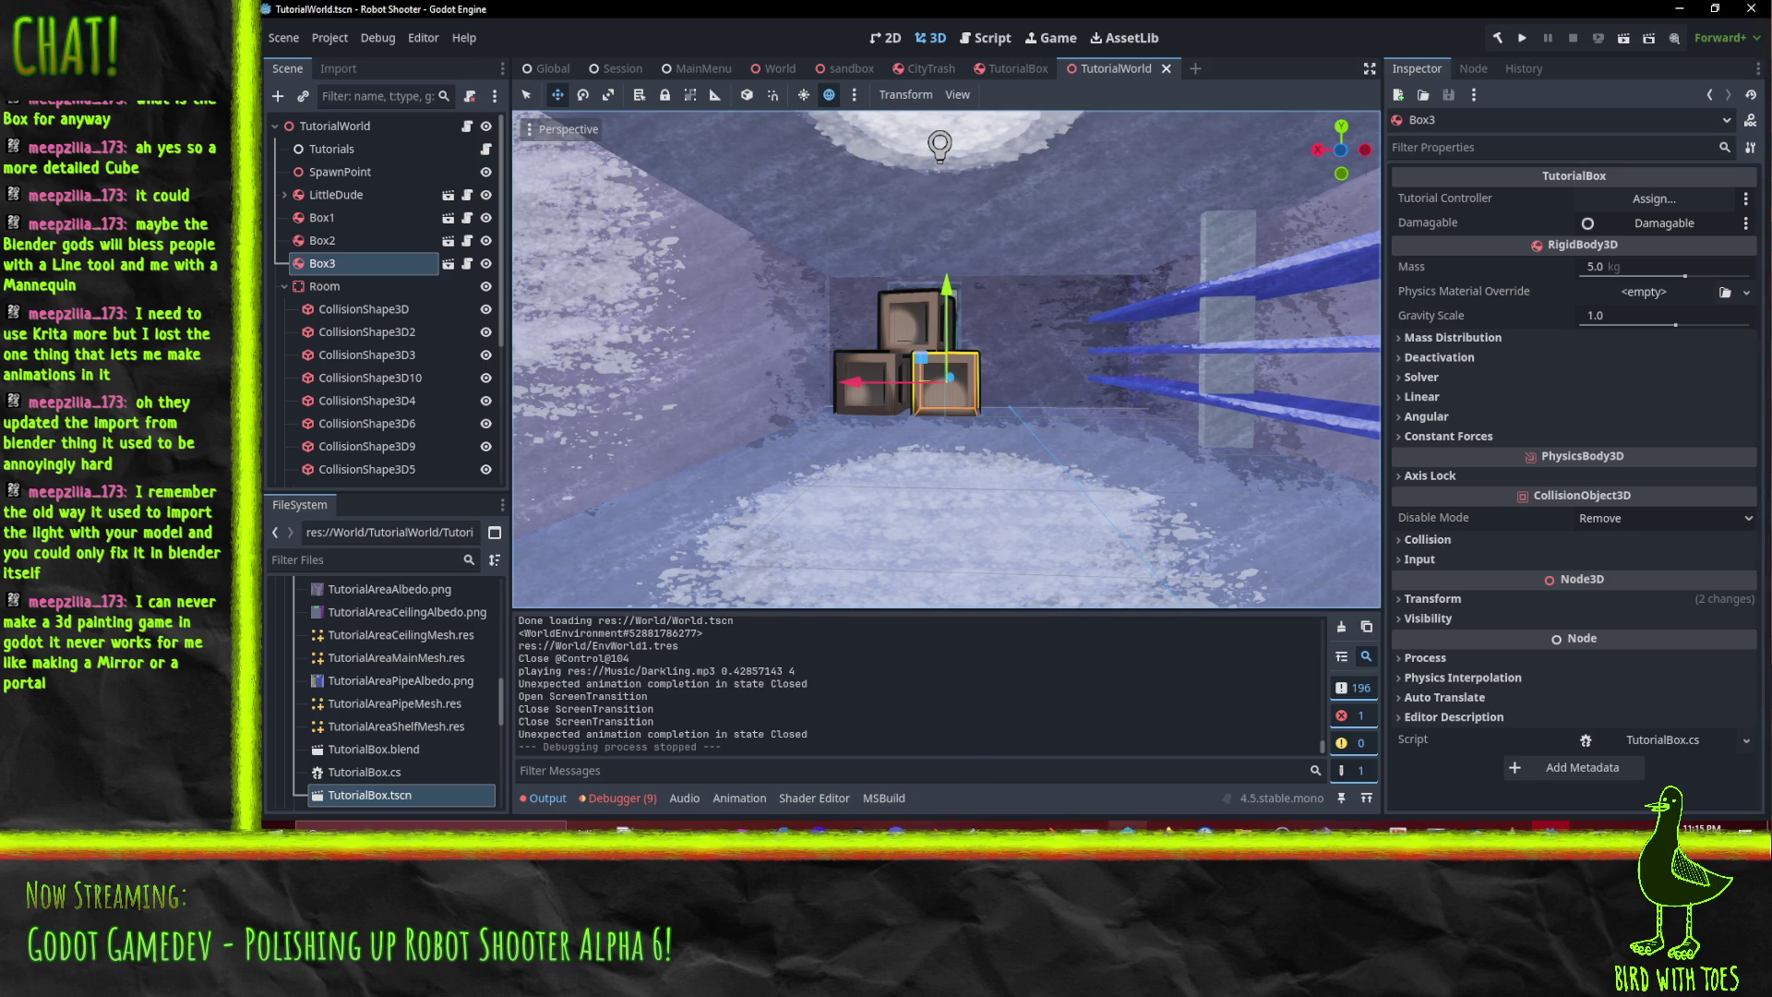
- Revert the 1177 unchanged files, leaving project.godot and TutorialWorld.tscn in the default changelist
click(1126, 826)
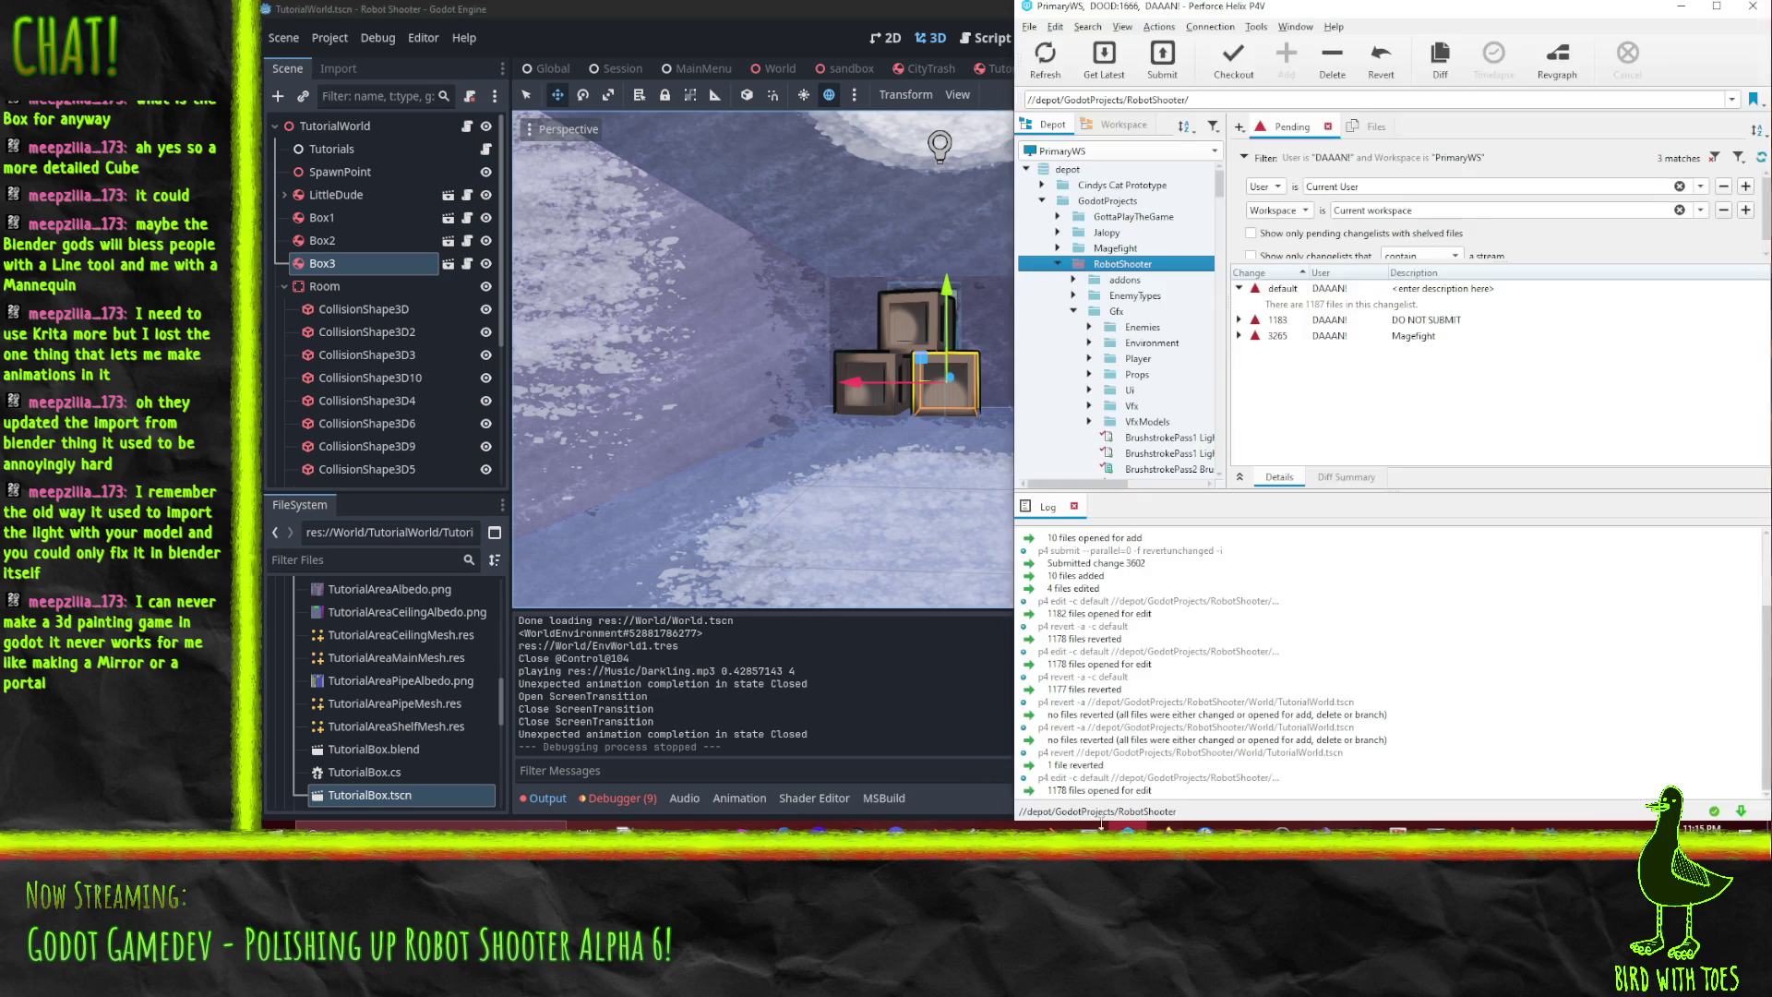
right_click(1262, 295)
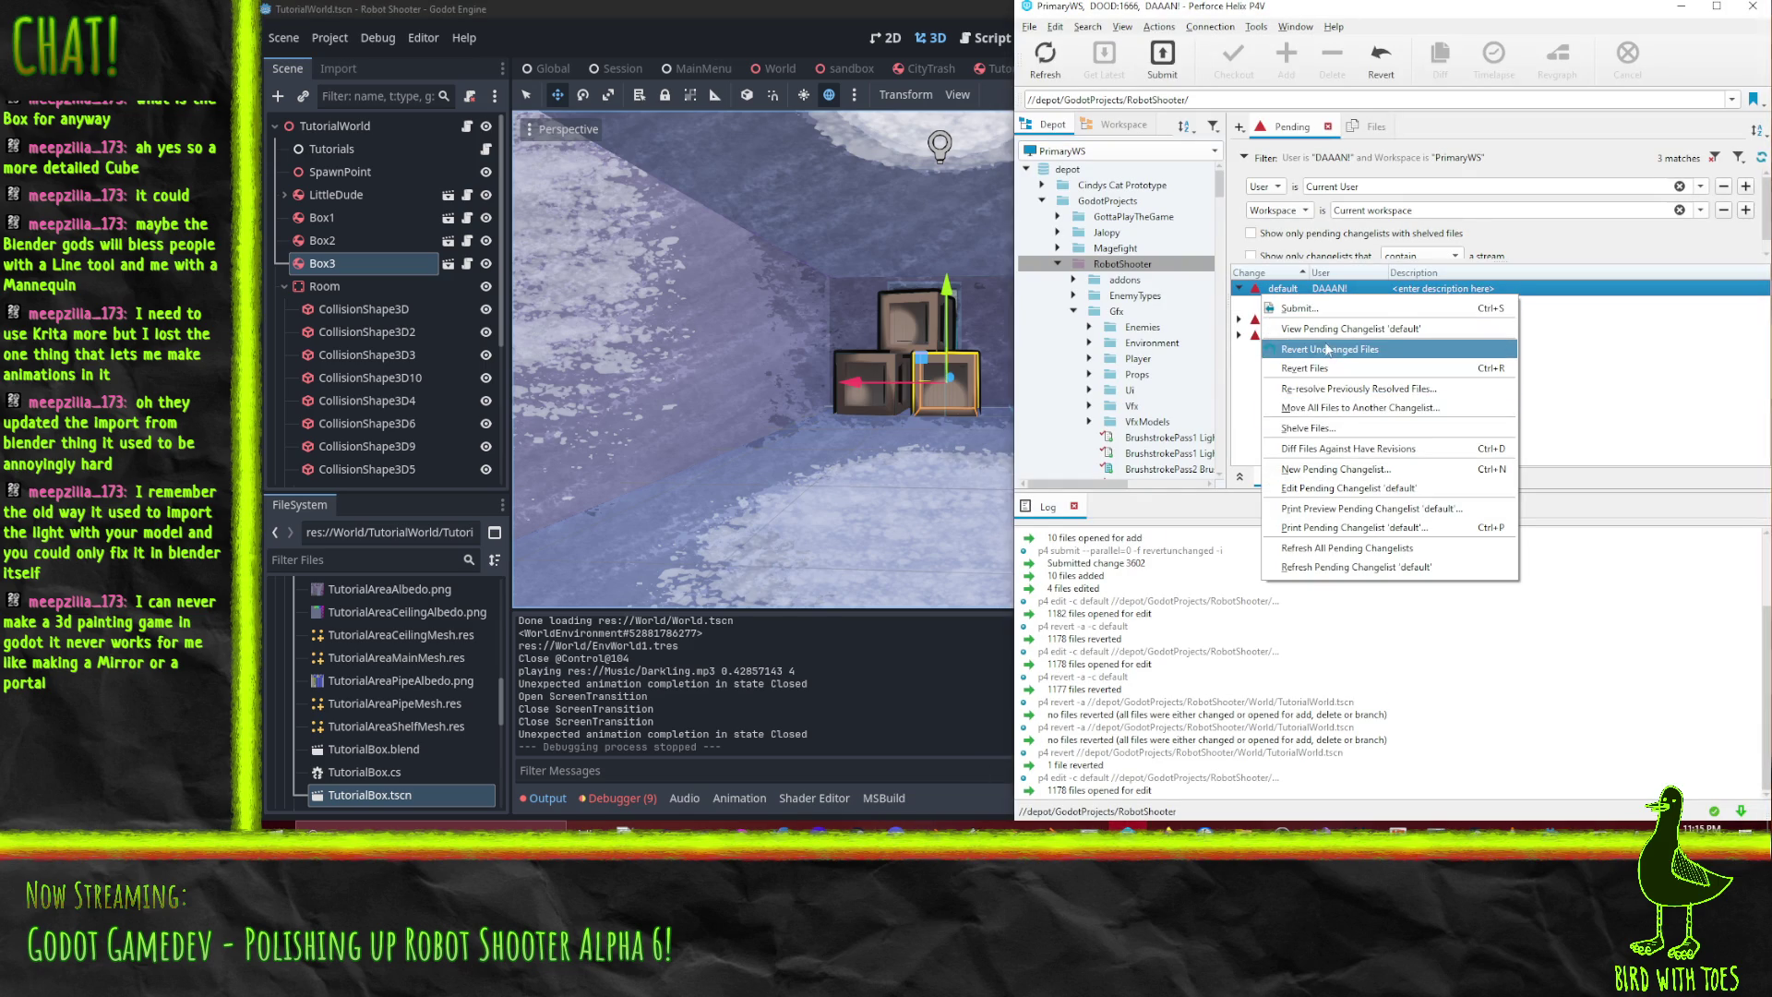
click(1327, 350)
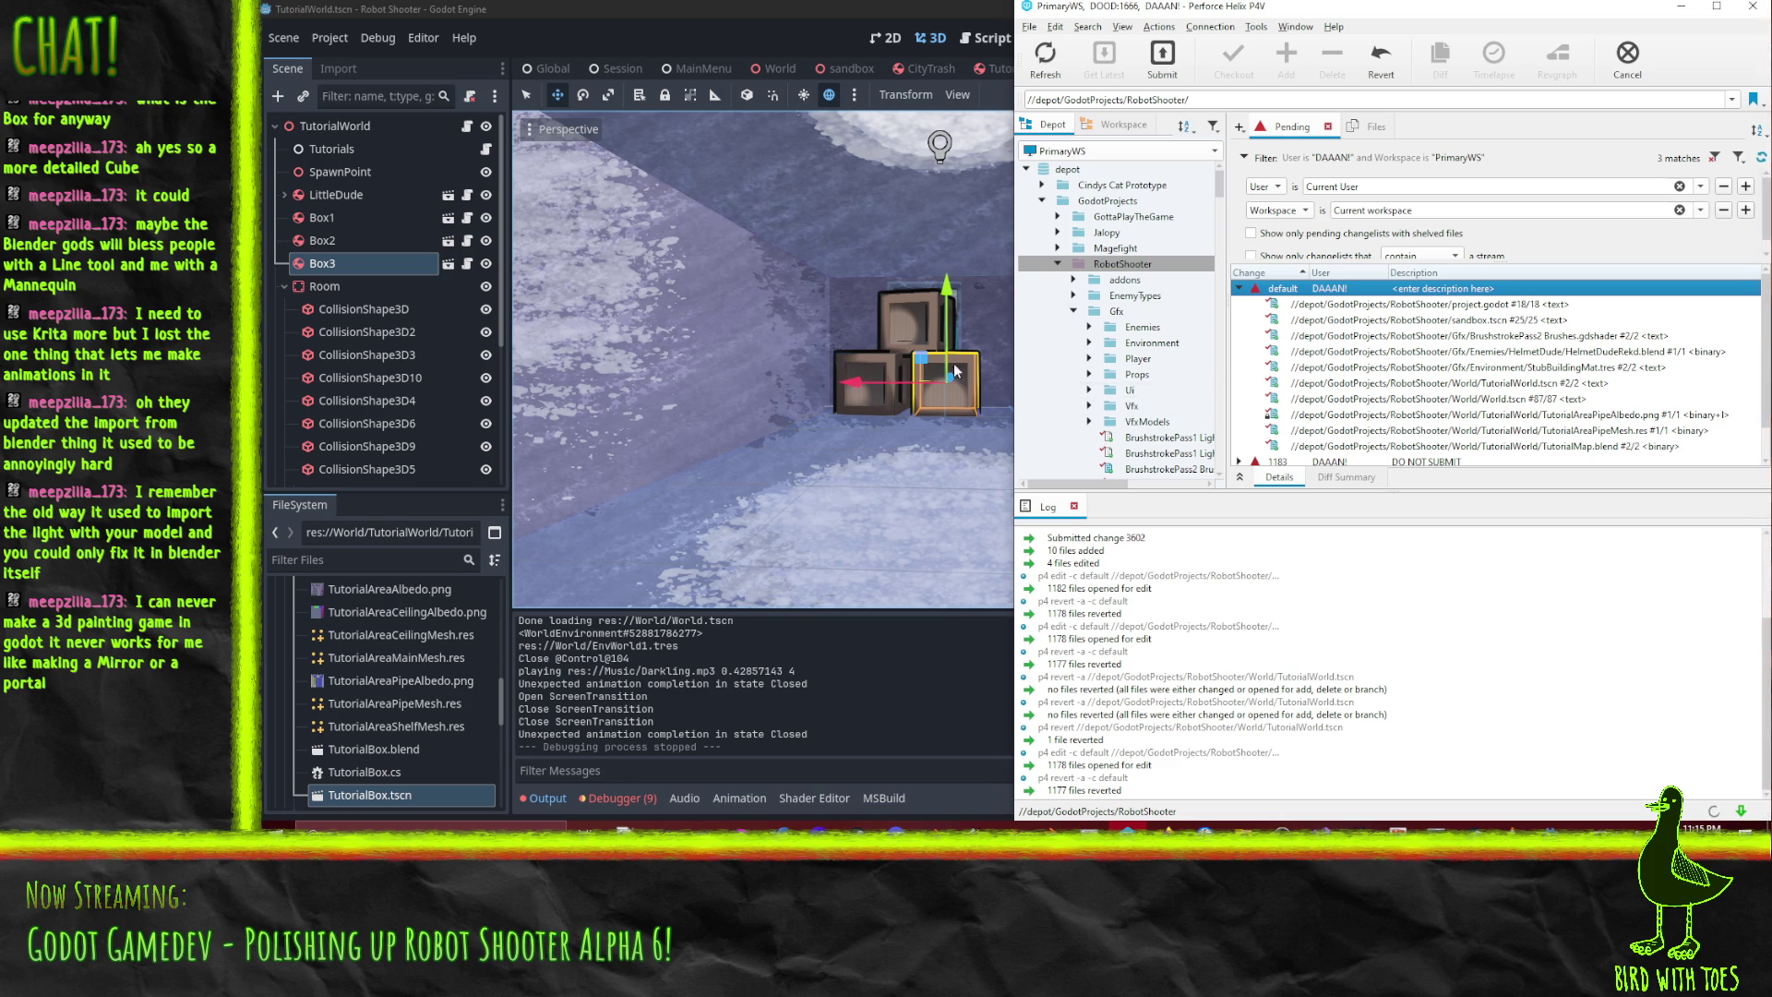
key(alt+Tab)
- Orbit the view down over the crates and shelves and deselect Box3
mouse_move(942, 244)
mouse_down()
mouse_move(1303, 264)
mouse_move(840, 269)
mouse_move(738, 325)
mouse_move(607, 329)
mouse_move(592, 295)
mouse_up()
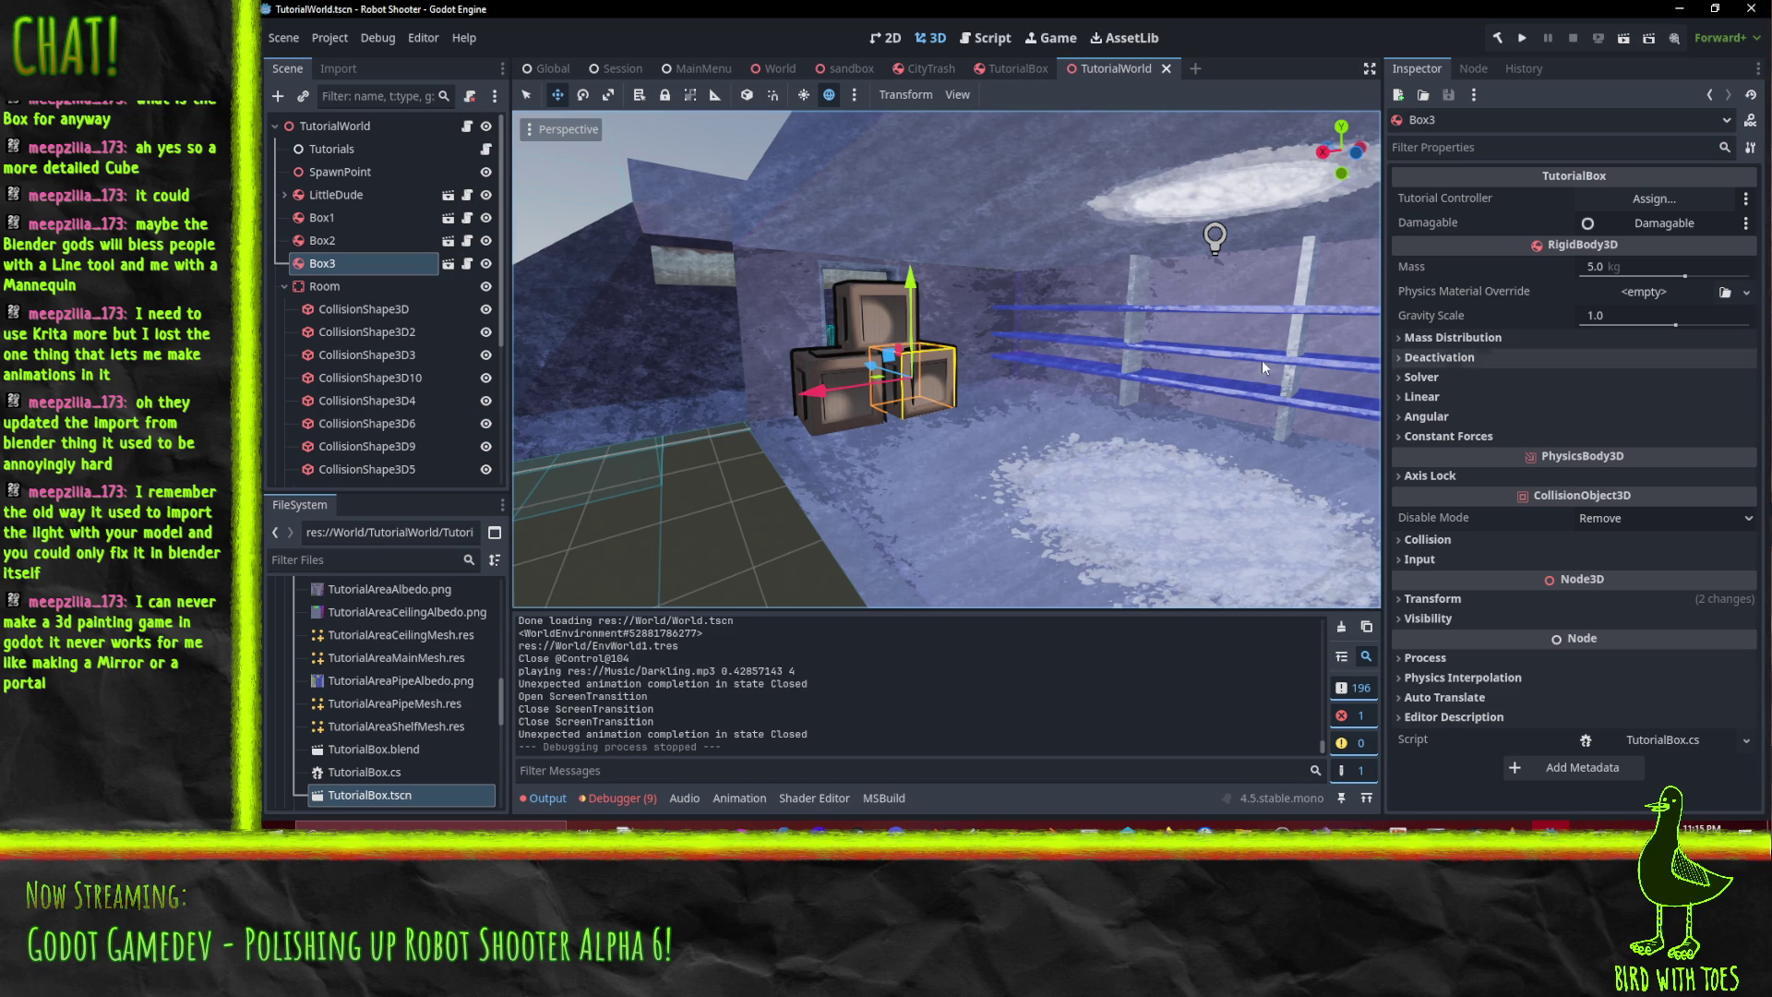
mouse_move(1102, 461)
mouse_down()
mouse_move(989, 476)
mouse_move(1012, 529)
mouse_up()
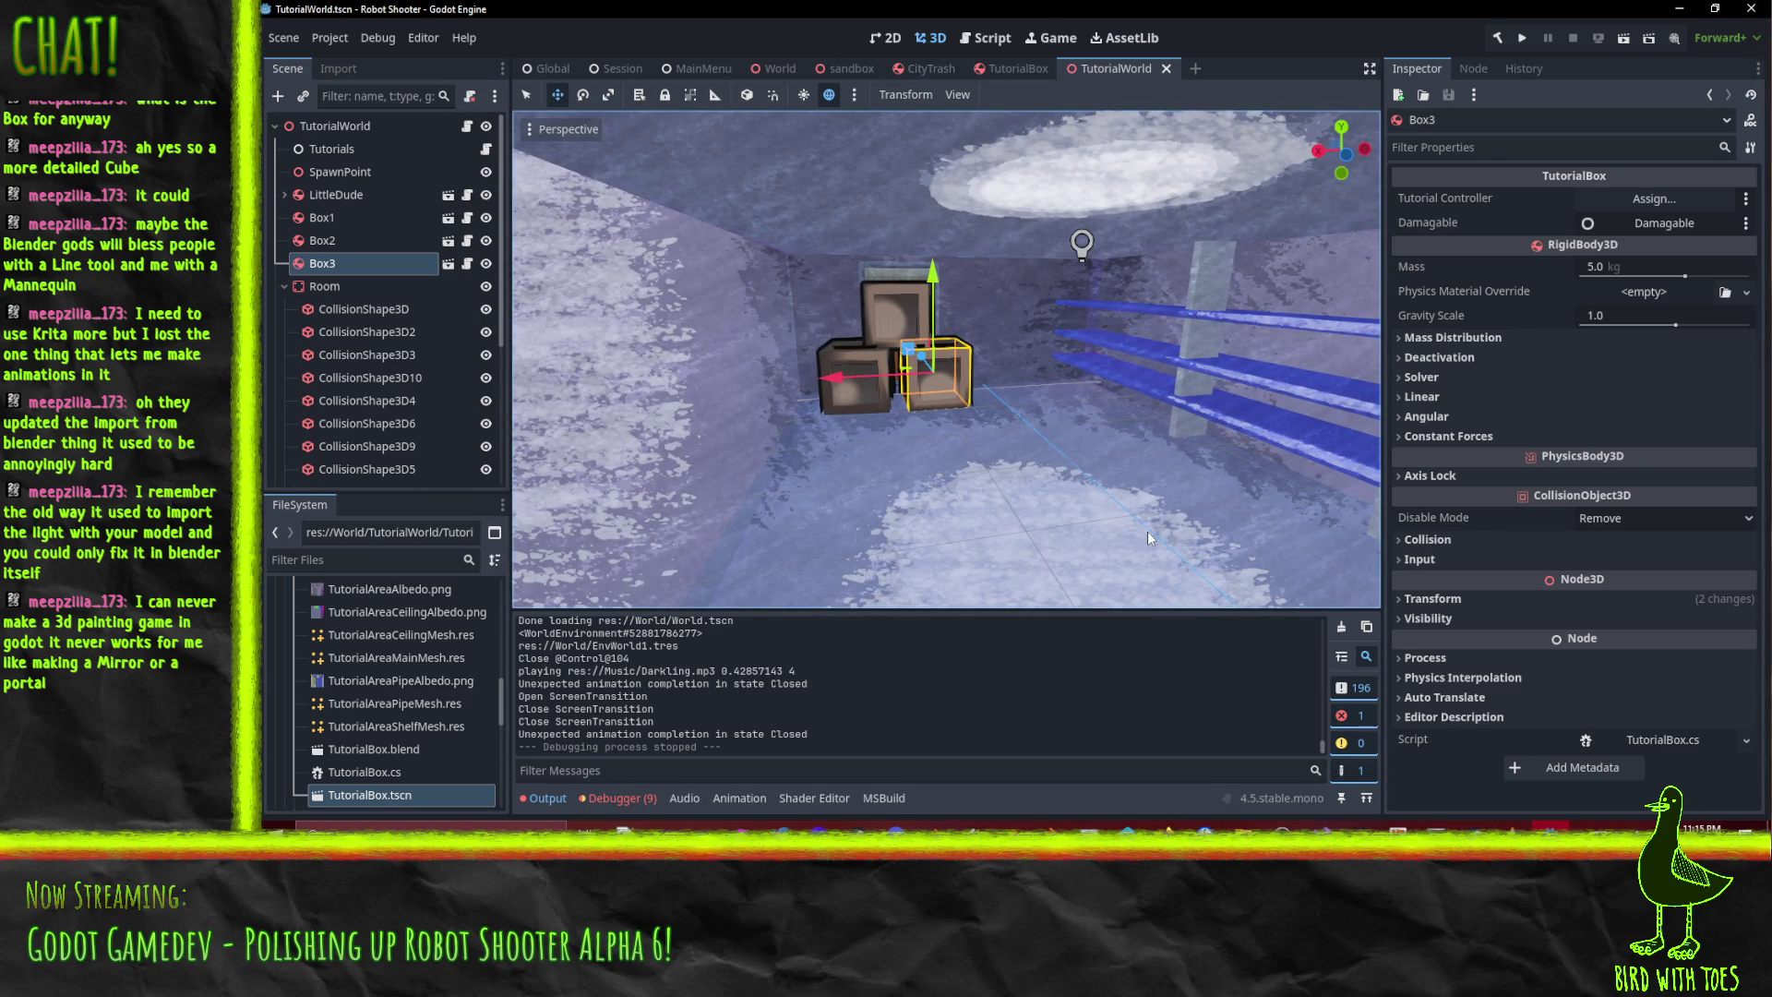
drag(886, 572, 1185, 155)
mouse_move(1183, 325)
mouse_down()
mouse_move(1050, 373)
mouse_move(977, 349)
mouse_move(974, 264)
mouse_move(1109, 358)
mouse_move(900, 334)
mouse_move(955, 358)
mouse_move(1063, 349)
mouse_move(1143, 406)
mouse_move(1106, 386)
mouse_move(1098, 408)
mouse_up()
click(1064, 349)
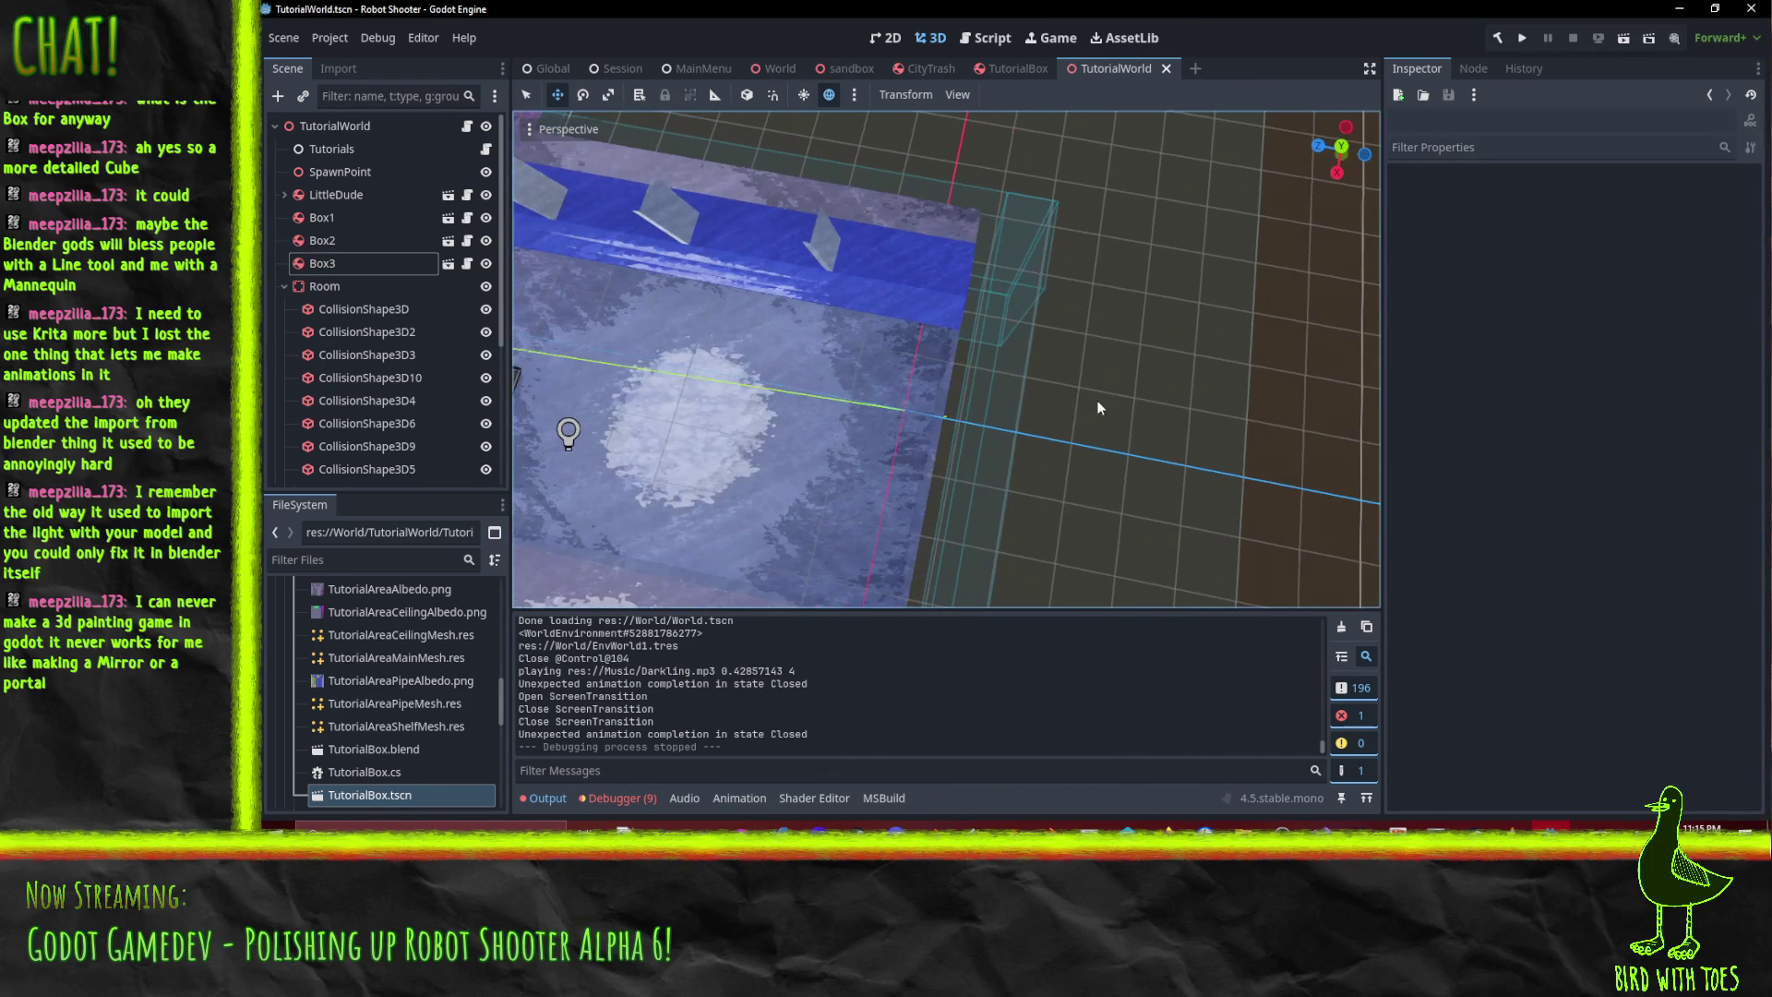
- Select CollisionShape3D5 and shift it about 0.5 m along Z in top view
click(398, 469)
mouse_move(1034, 536)
mouse_down()
mouse_move(1088, 487)
mouse_move(1004, 390)
mouse_move(971, 389)
mouse_move(1071, 410)
mouse_move(986, 439)
mouse_move(854, 369)
mouse_move(749, 399)
mouse_up()
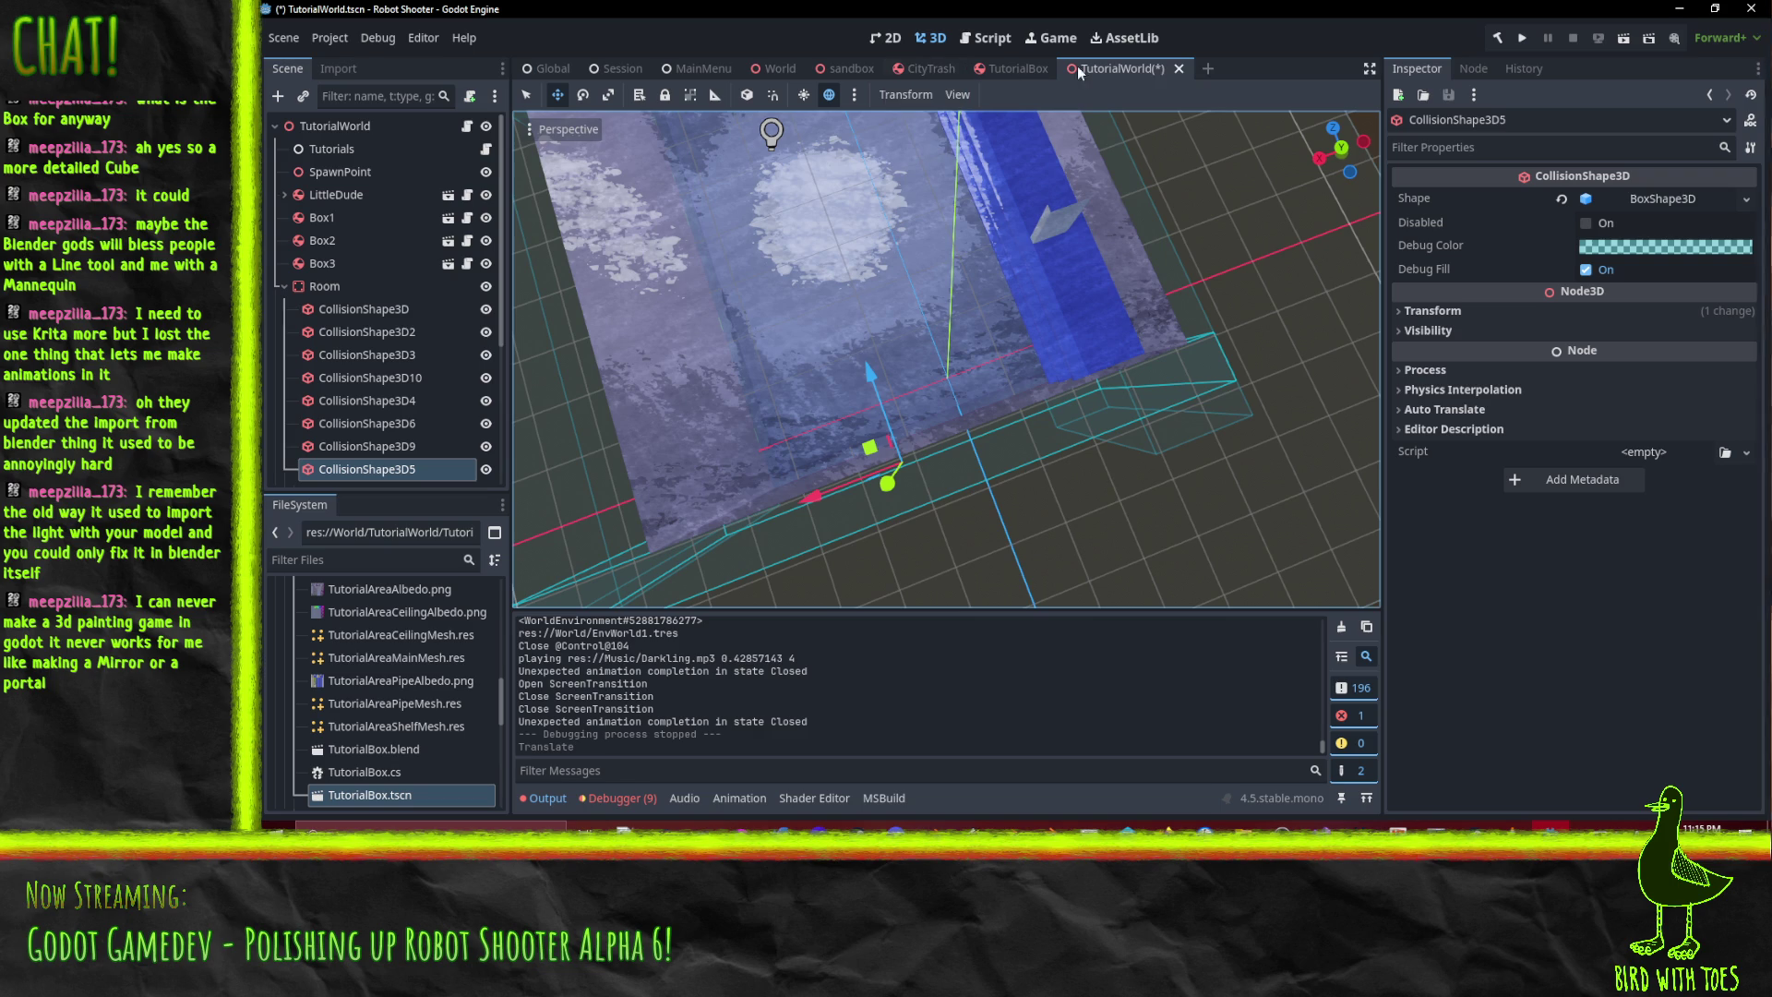
click(1342, 149)
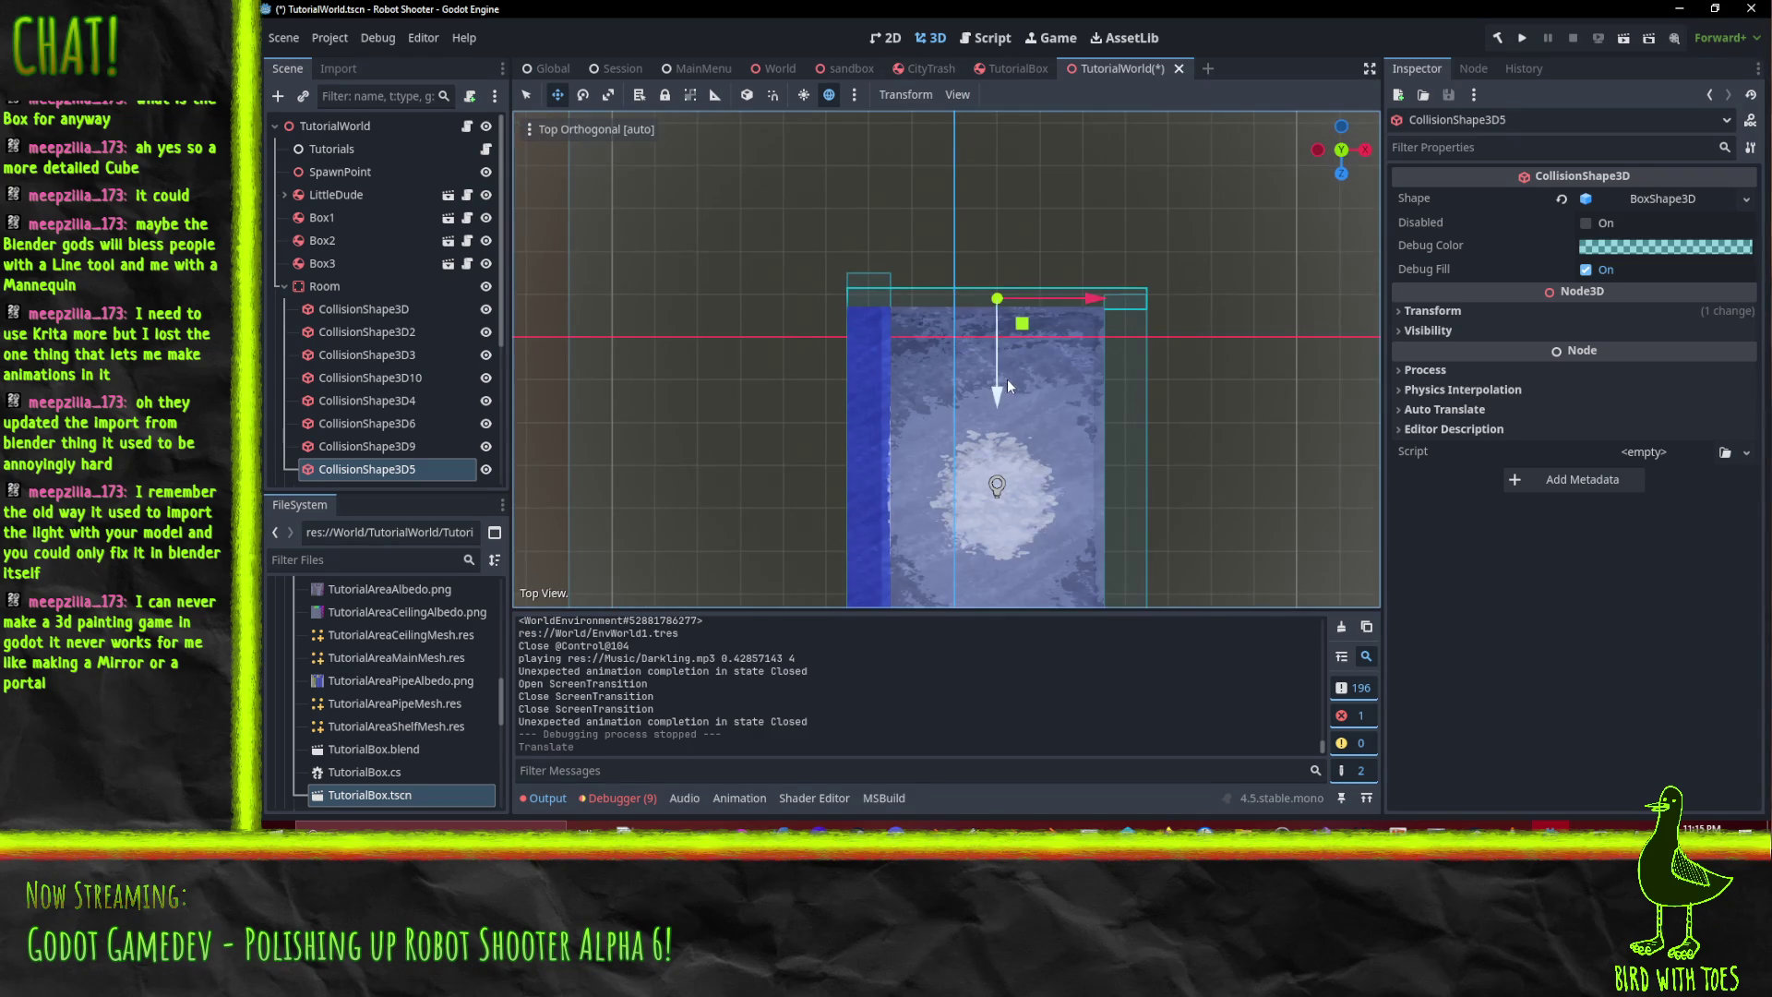
scroll(1009, 380, up, 5)
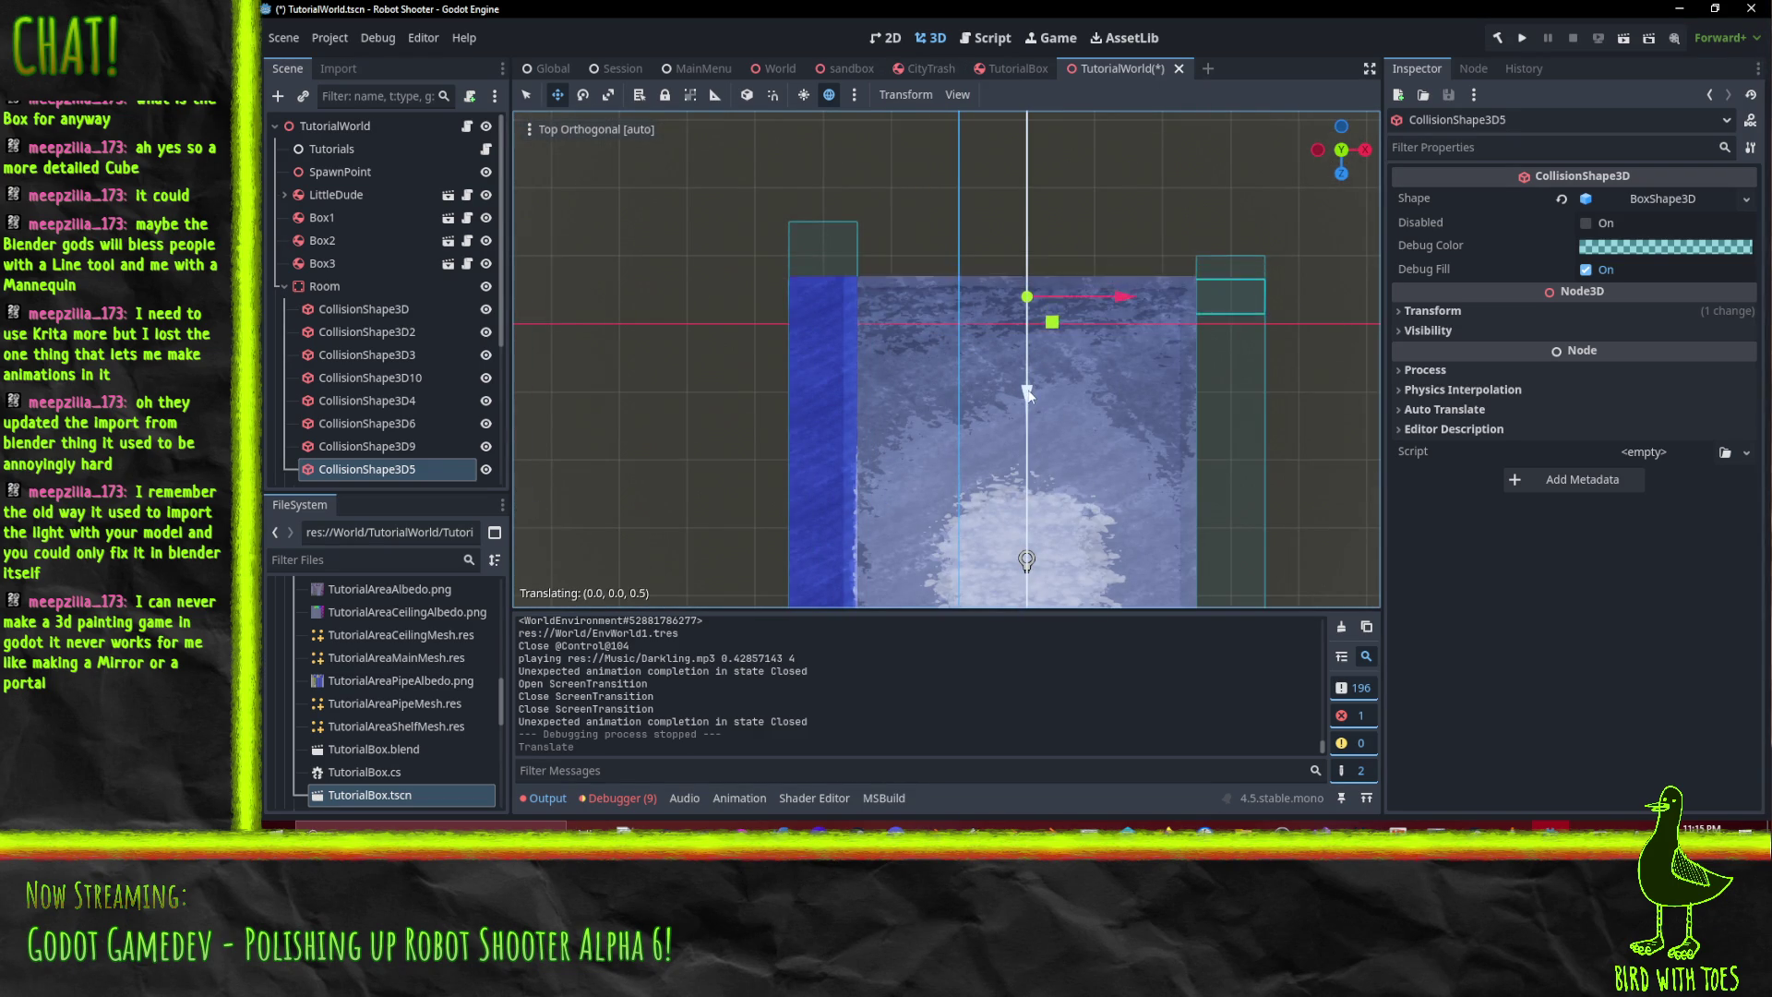
mouse_move(1028, 374)
mouse_down()
mouse_move(1054, 362)
mouse_move(750, 218)
mouse_move(804, 257)
mouse_move(924, 233)
mouse_up()
- Save the TutorialWorld scene and launch another playtest run
scroll(924, 233, down, 3)
mouse_move(919, 295)
mouse_down()
mouse_move(856, 163)
mouse_move(850, 230)
mouse_move(943, 301)
mouse_up()
scroll(887, 472, up, 5)
key(ctrl+s)
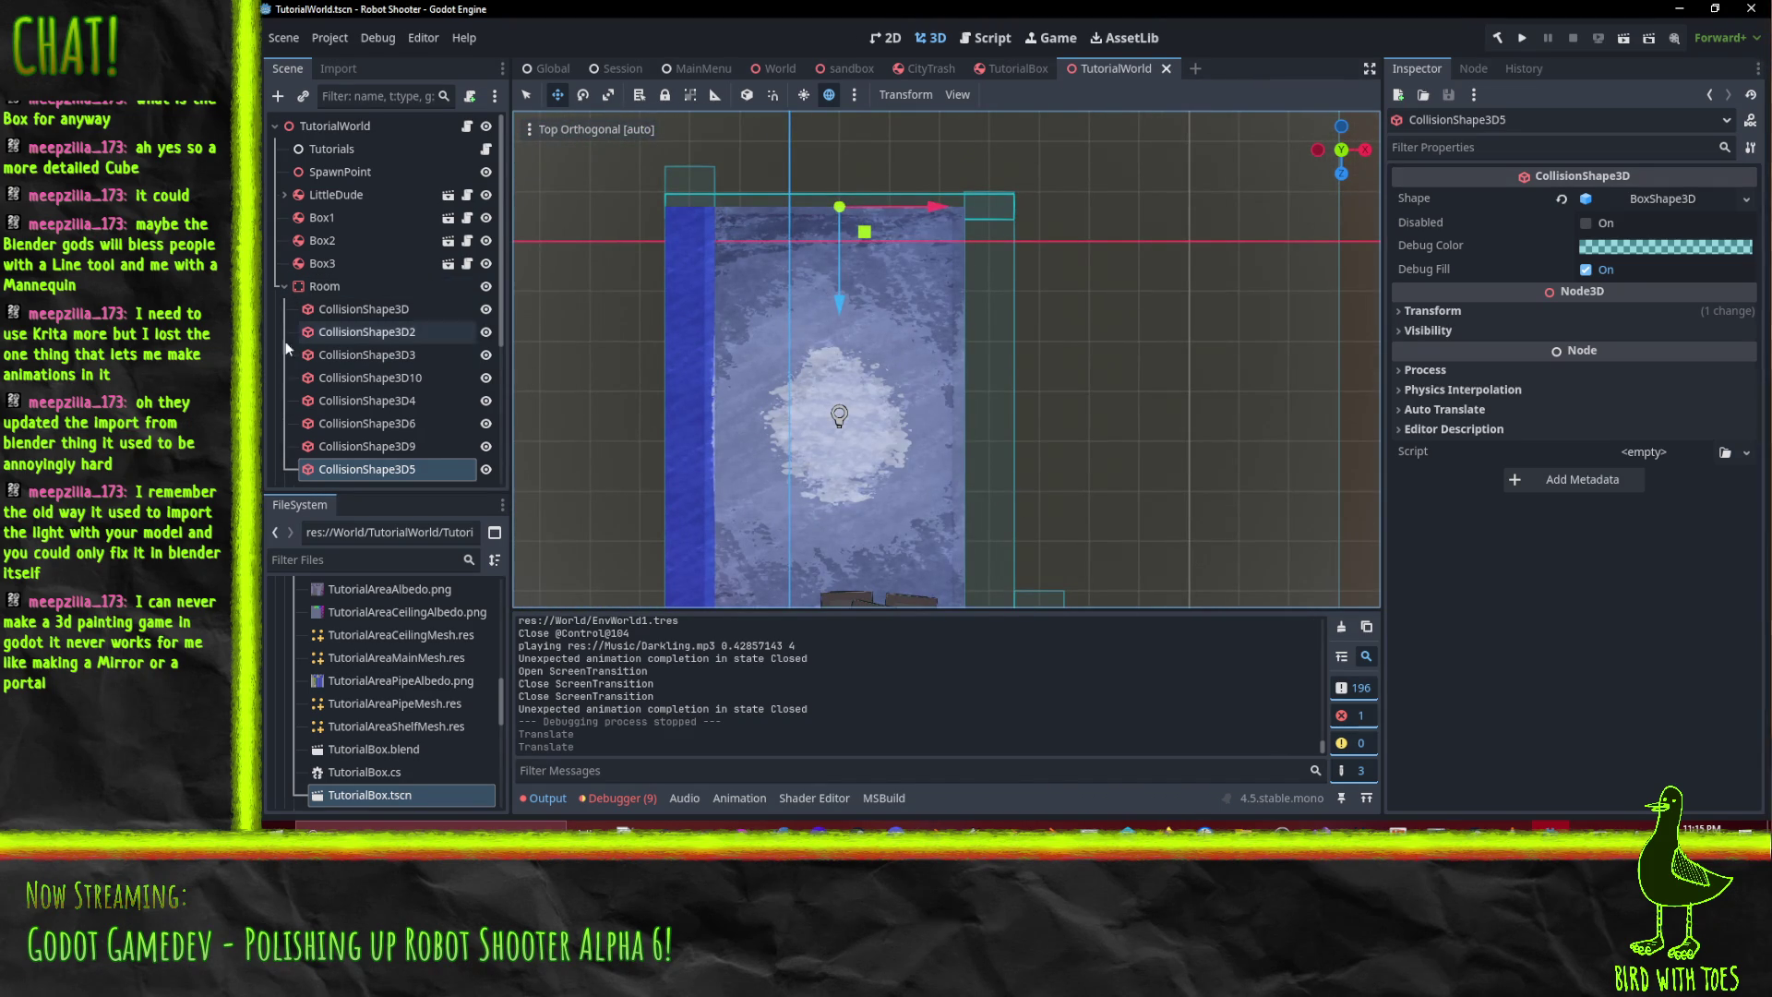
click(1525, 38)
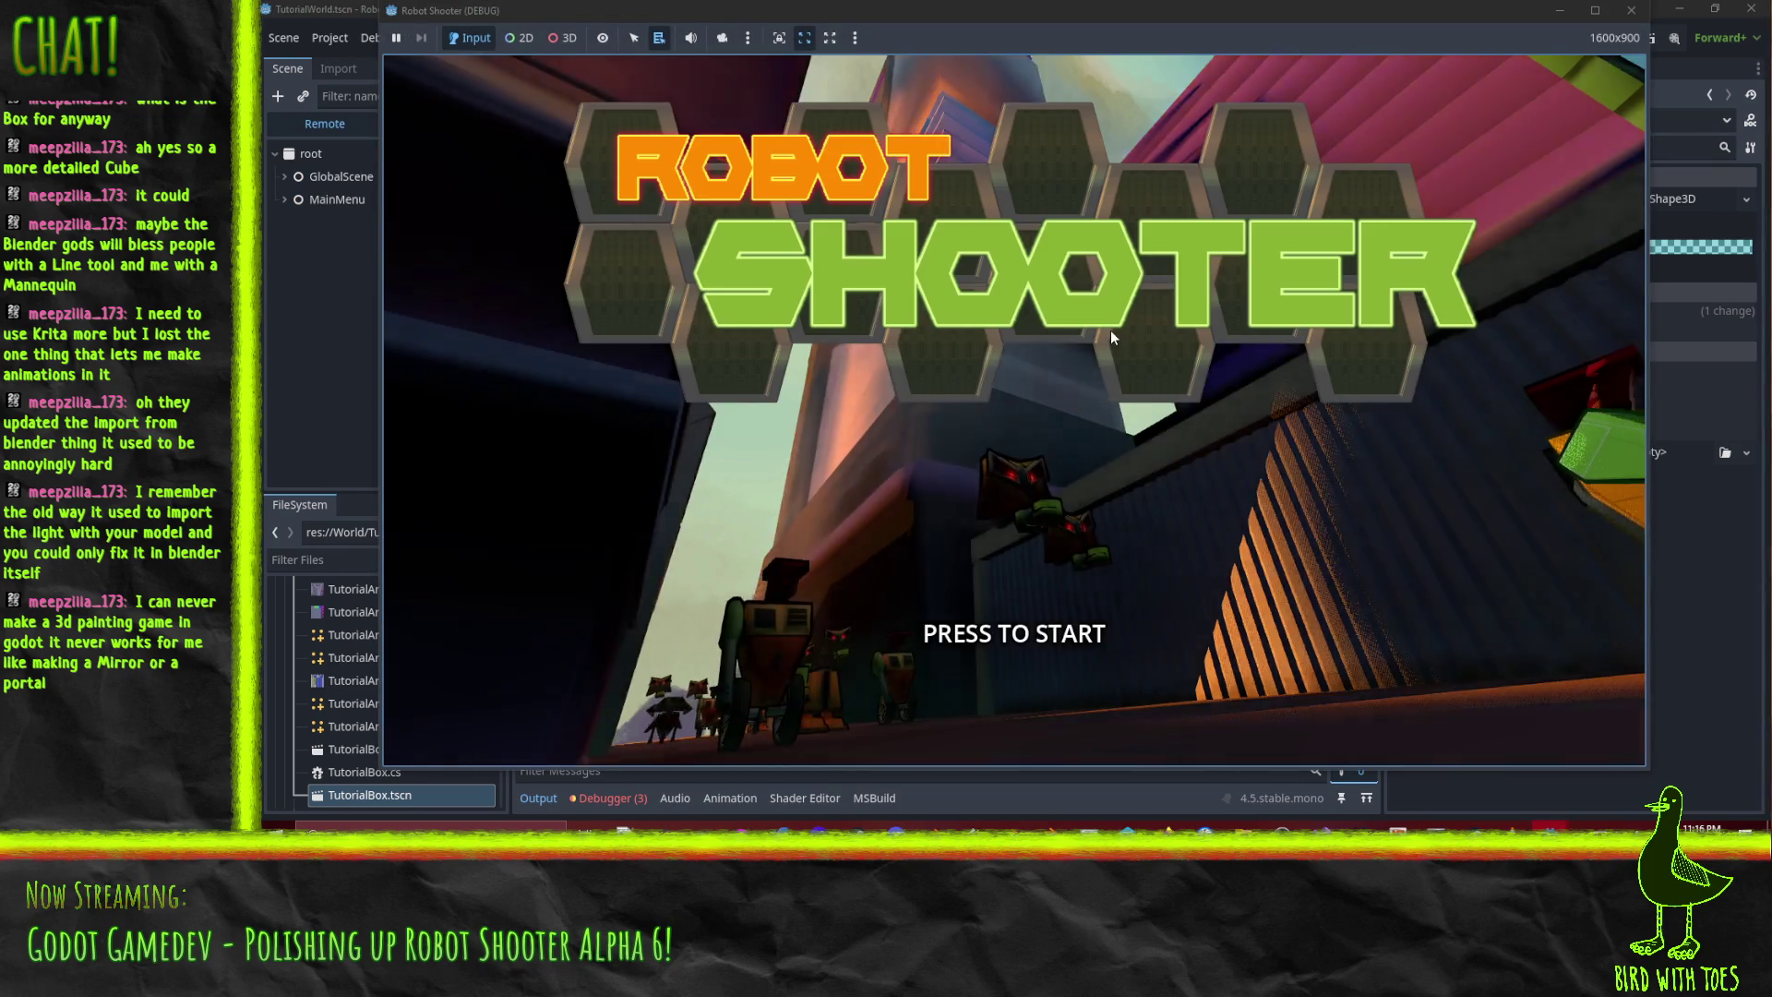
- Start the game, walk to the crates, shoot them and pick one up with the grabber
click(1110, 338)
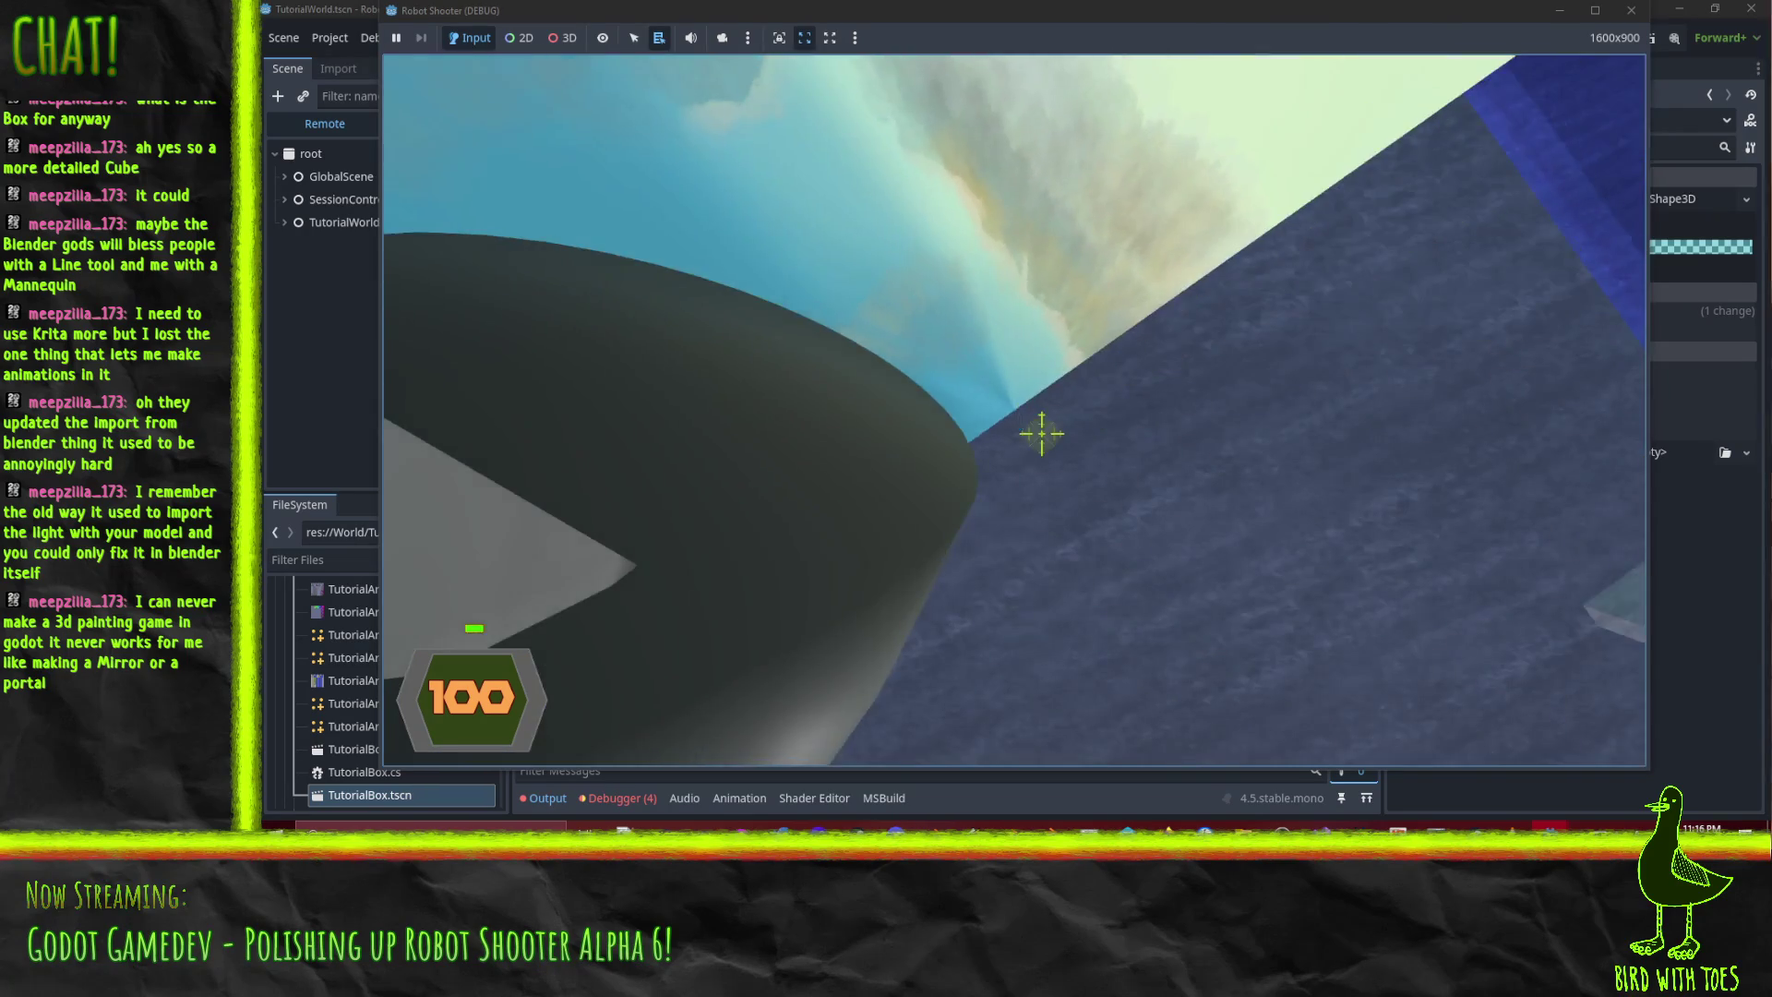
key(w)
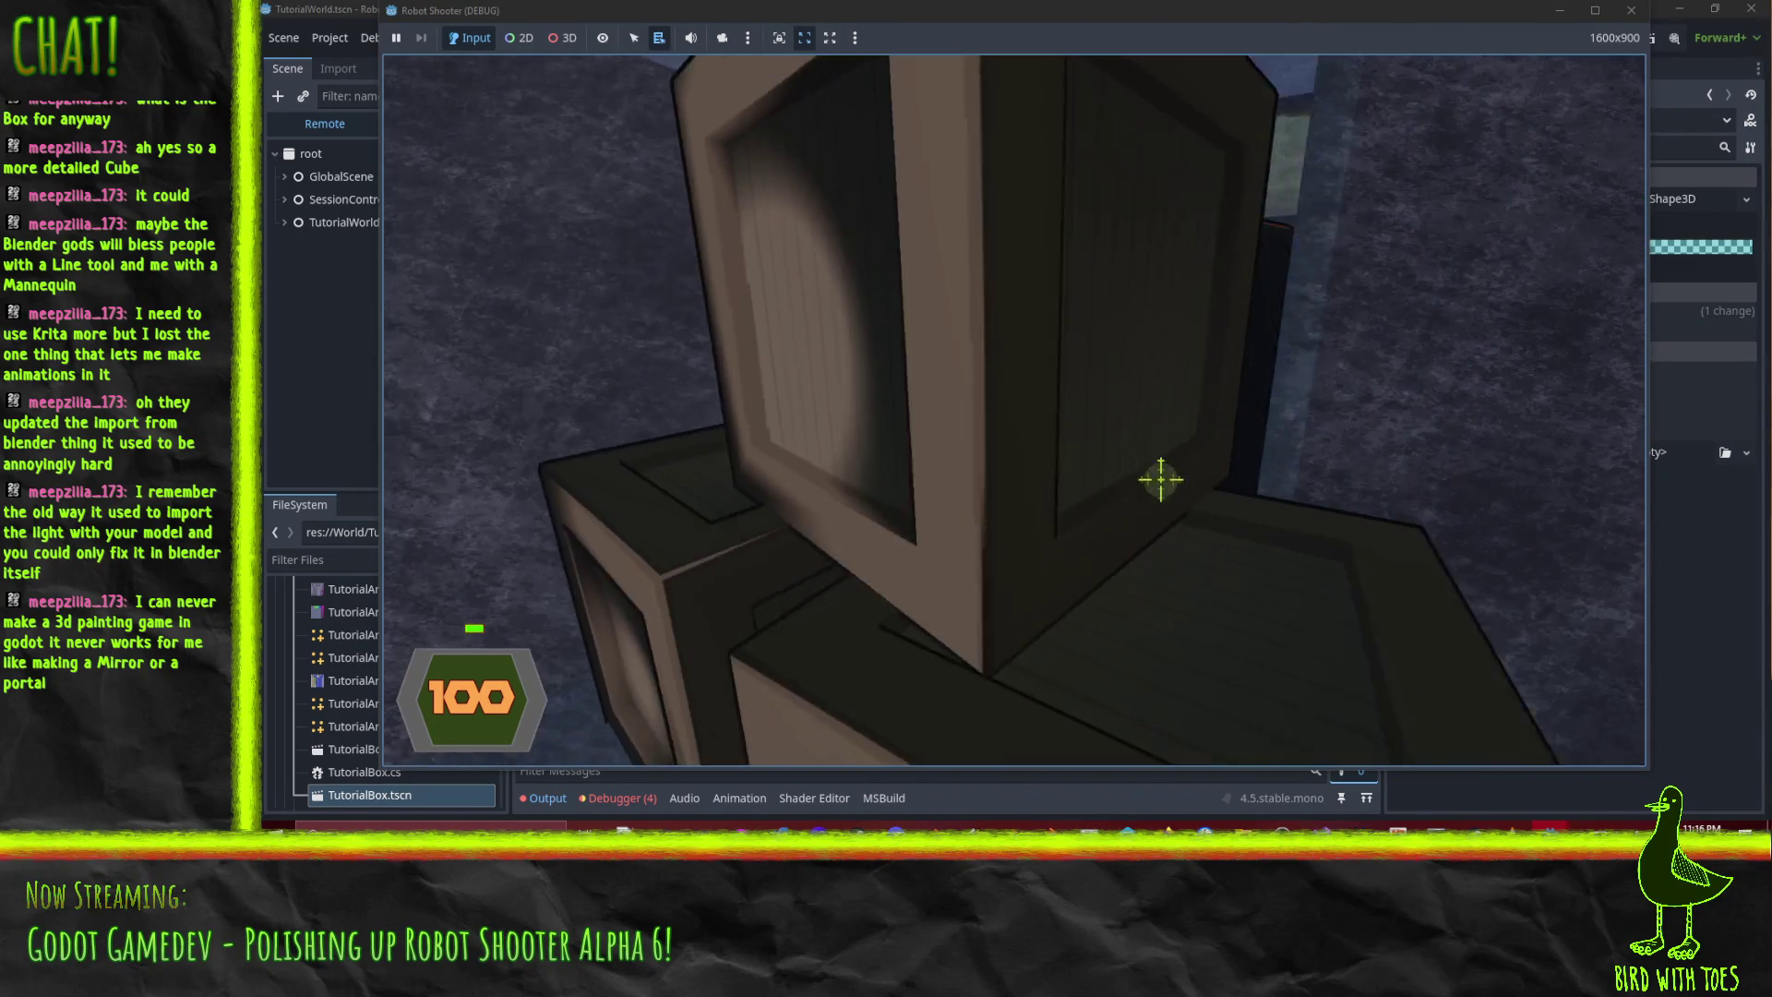
key(w)
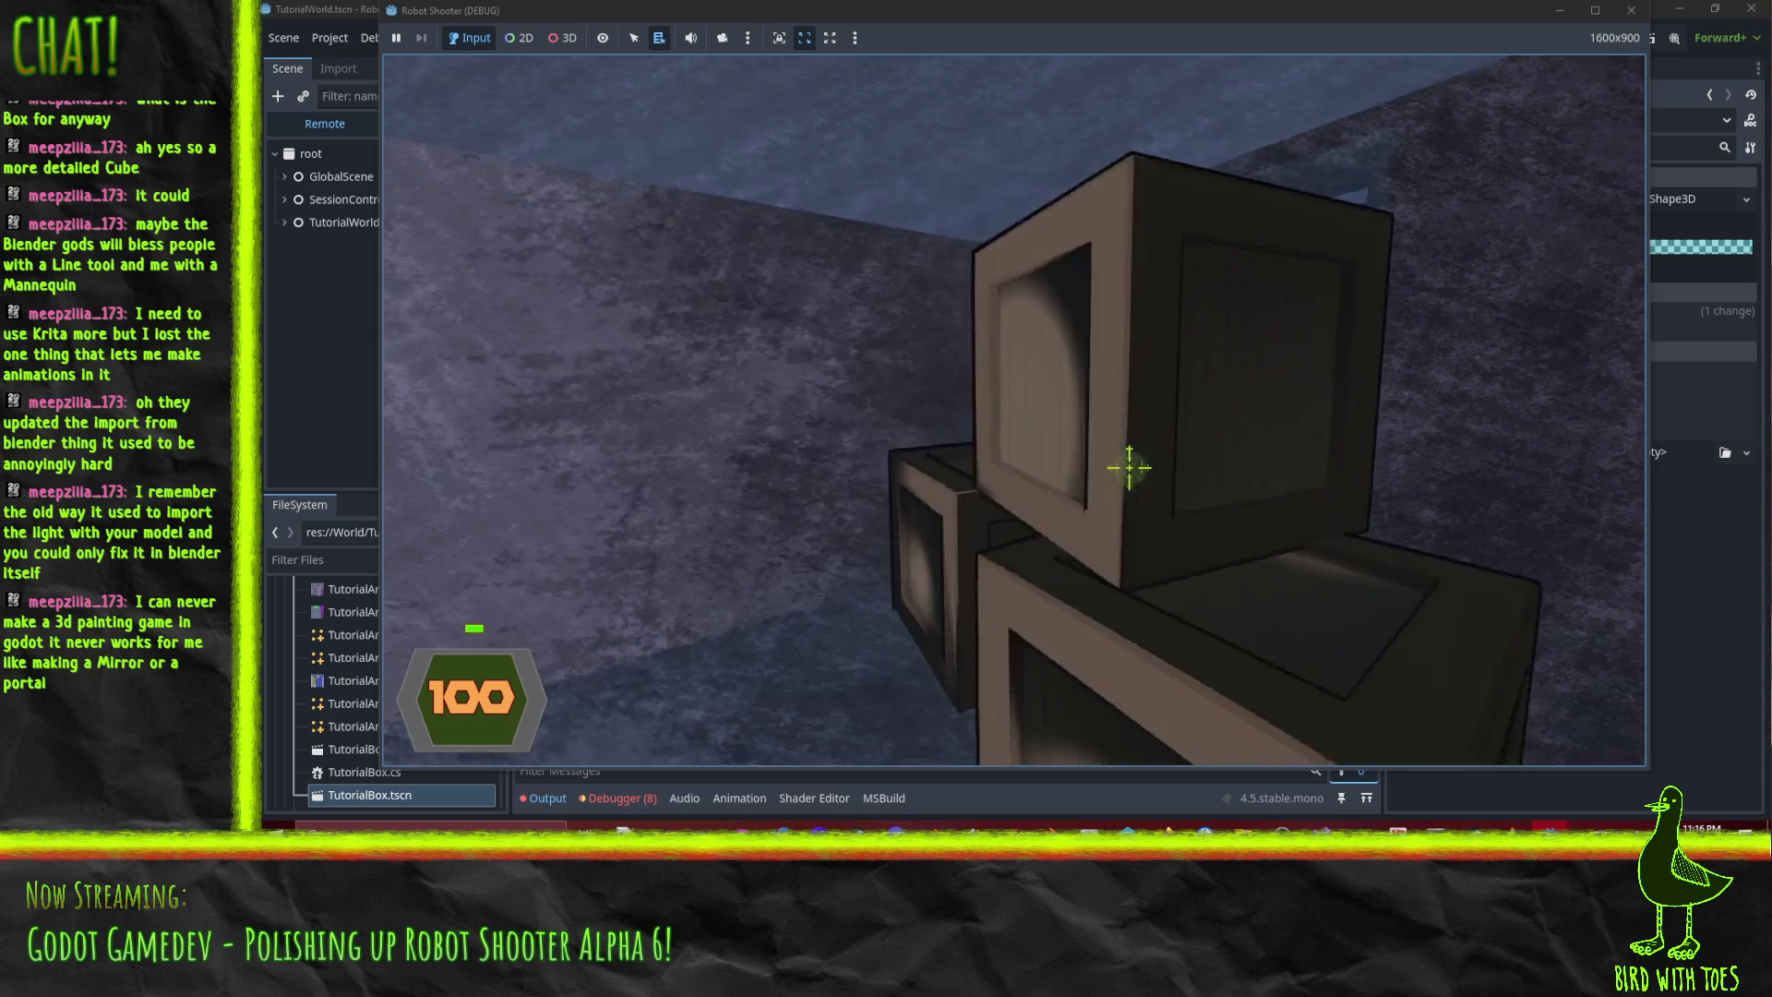
click(1119, 462)
key(s)
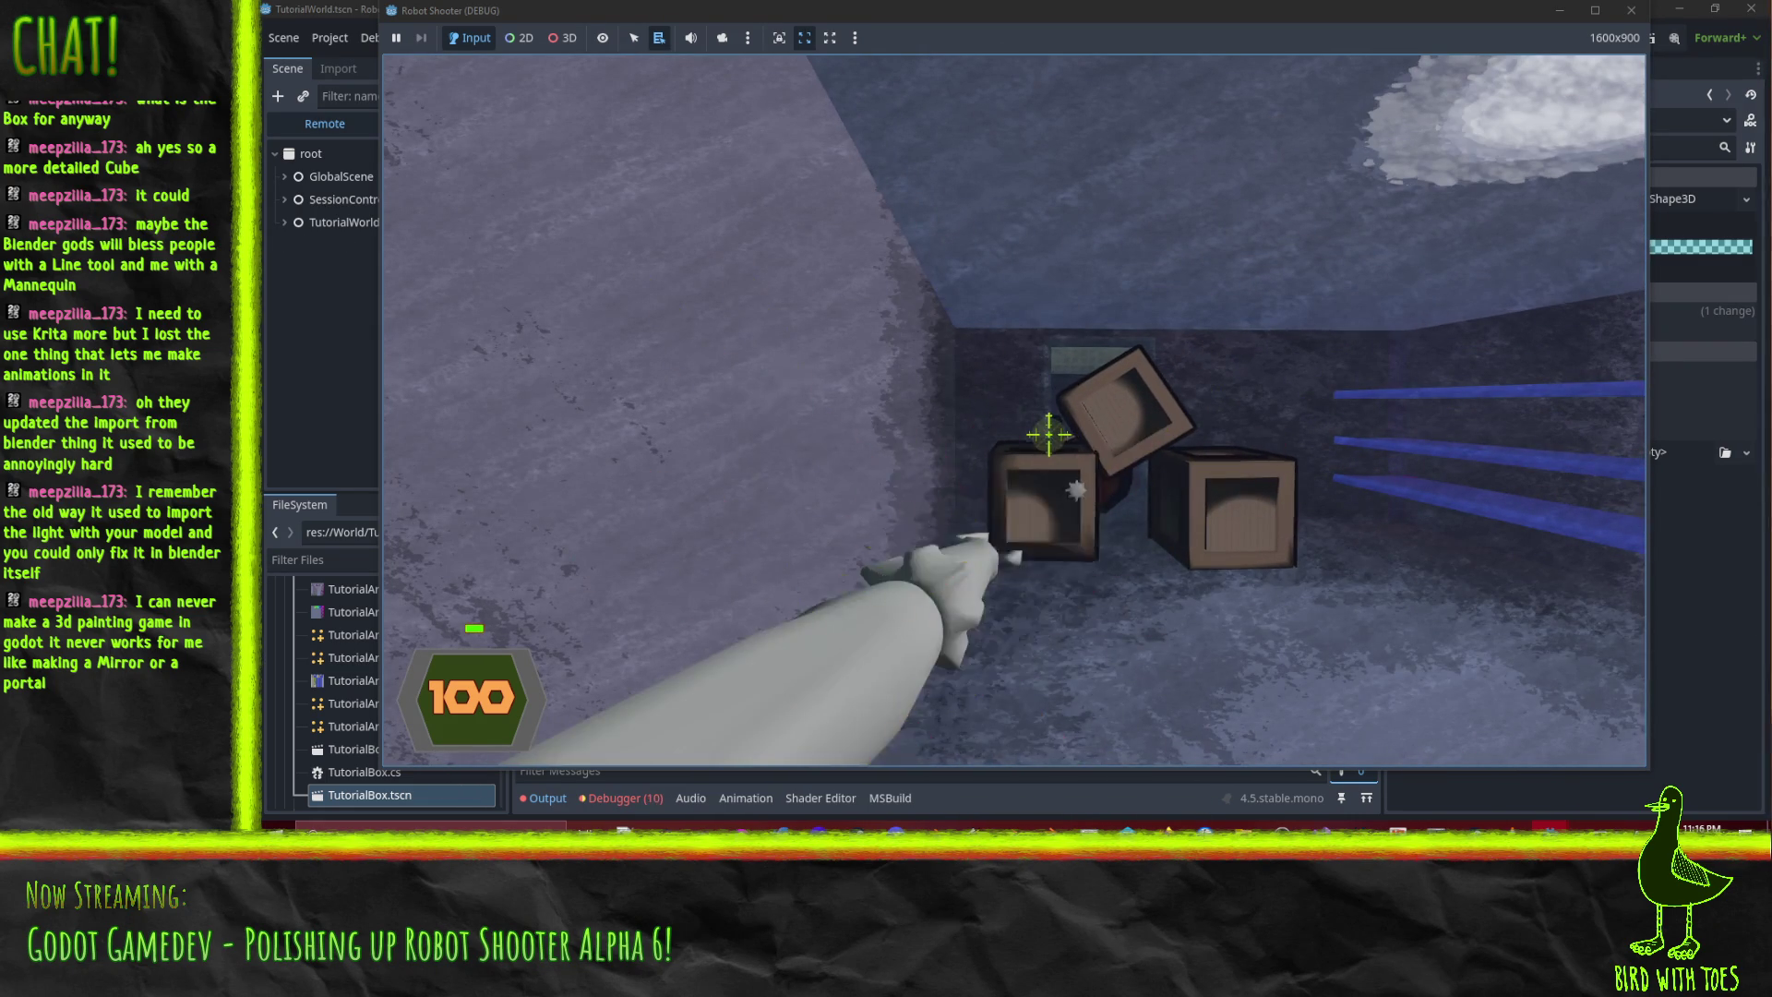
key(e)
key(e)
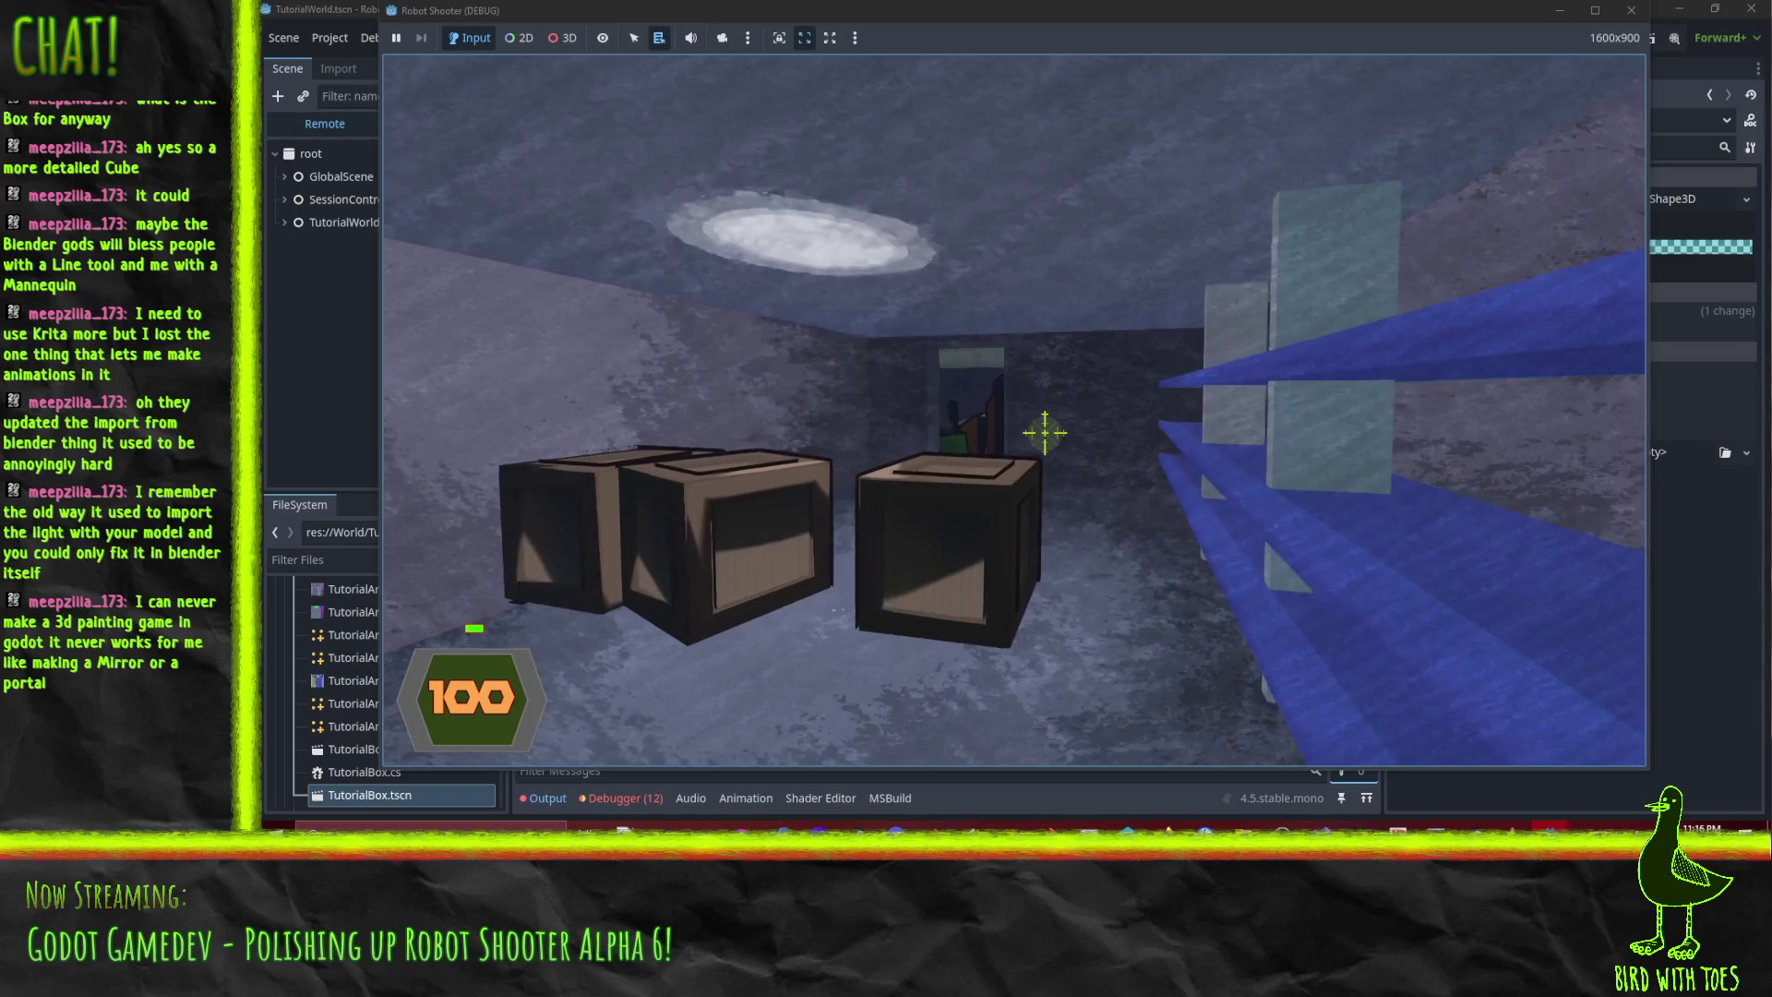
- Pause and quit the game, then bring Perforce P4V to the front
key(Escape)
click(1052, 605)
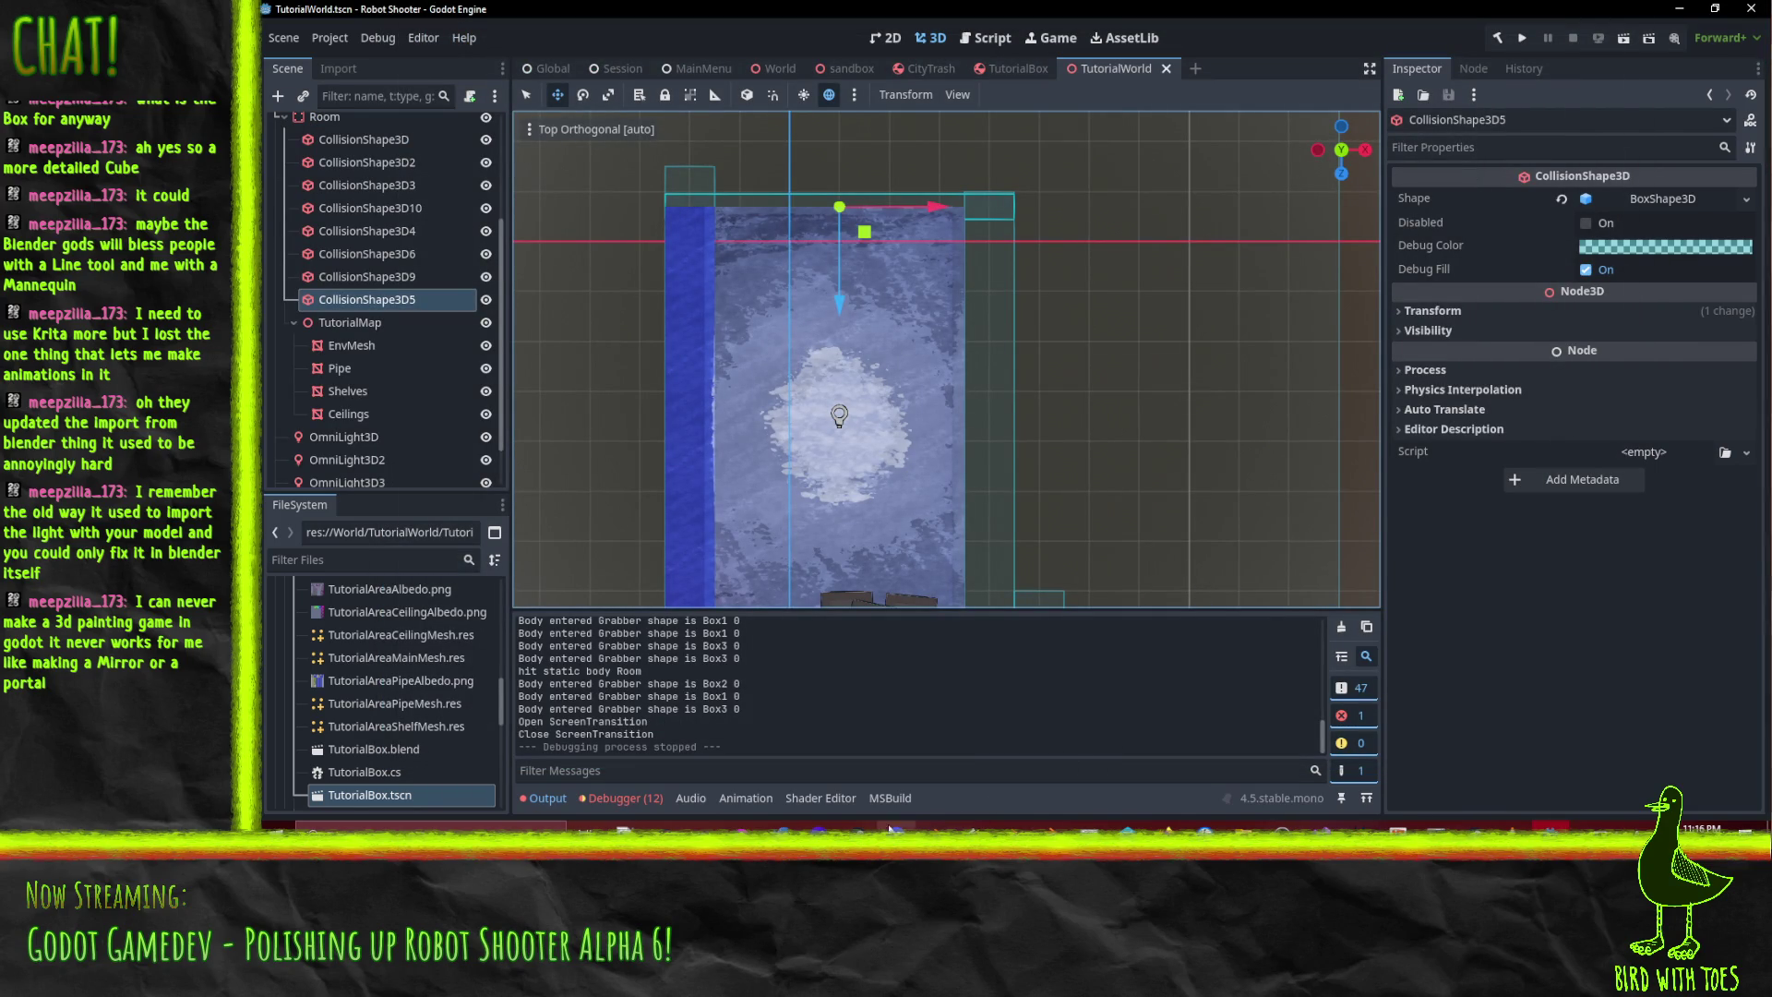
click(1094, 824)
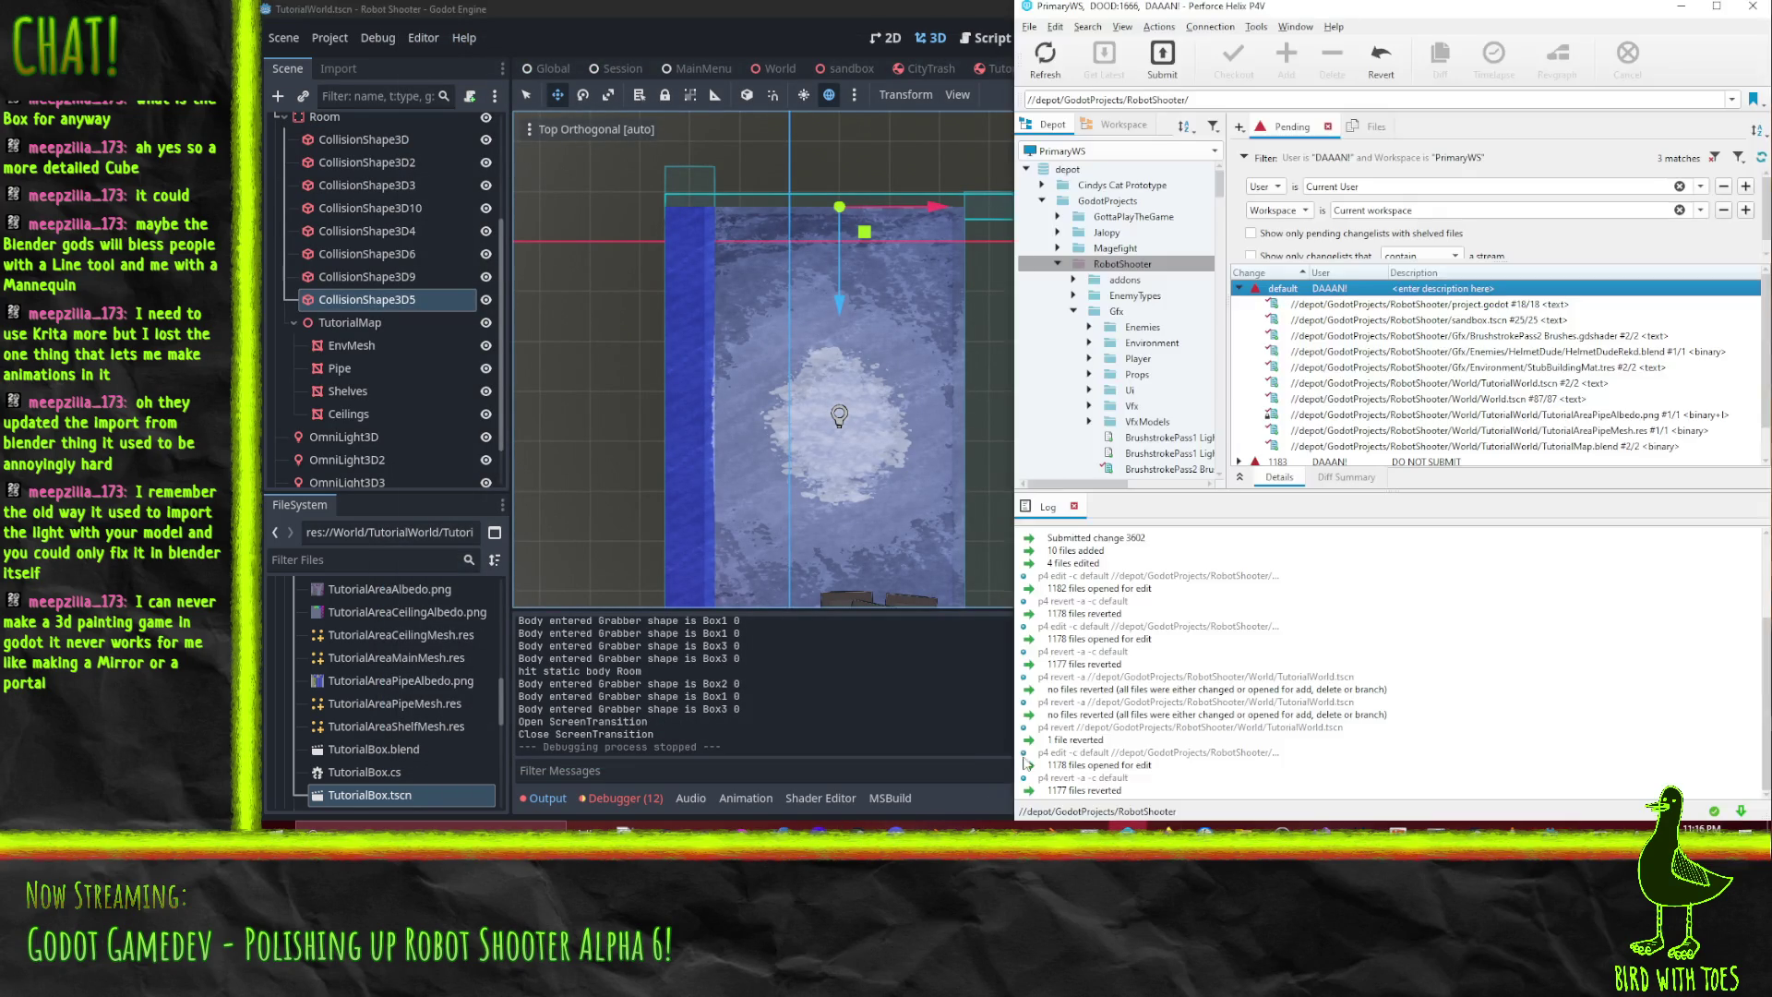
- In the Workspace tree, select CrateAlbedo.png, CrateAlbedo.png.import and TutorialBox.blend
click(1117, 126)
scroll(1113, 246, down, 10)
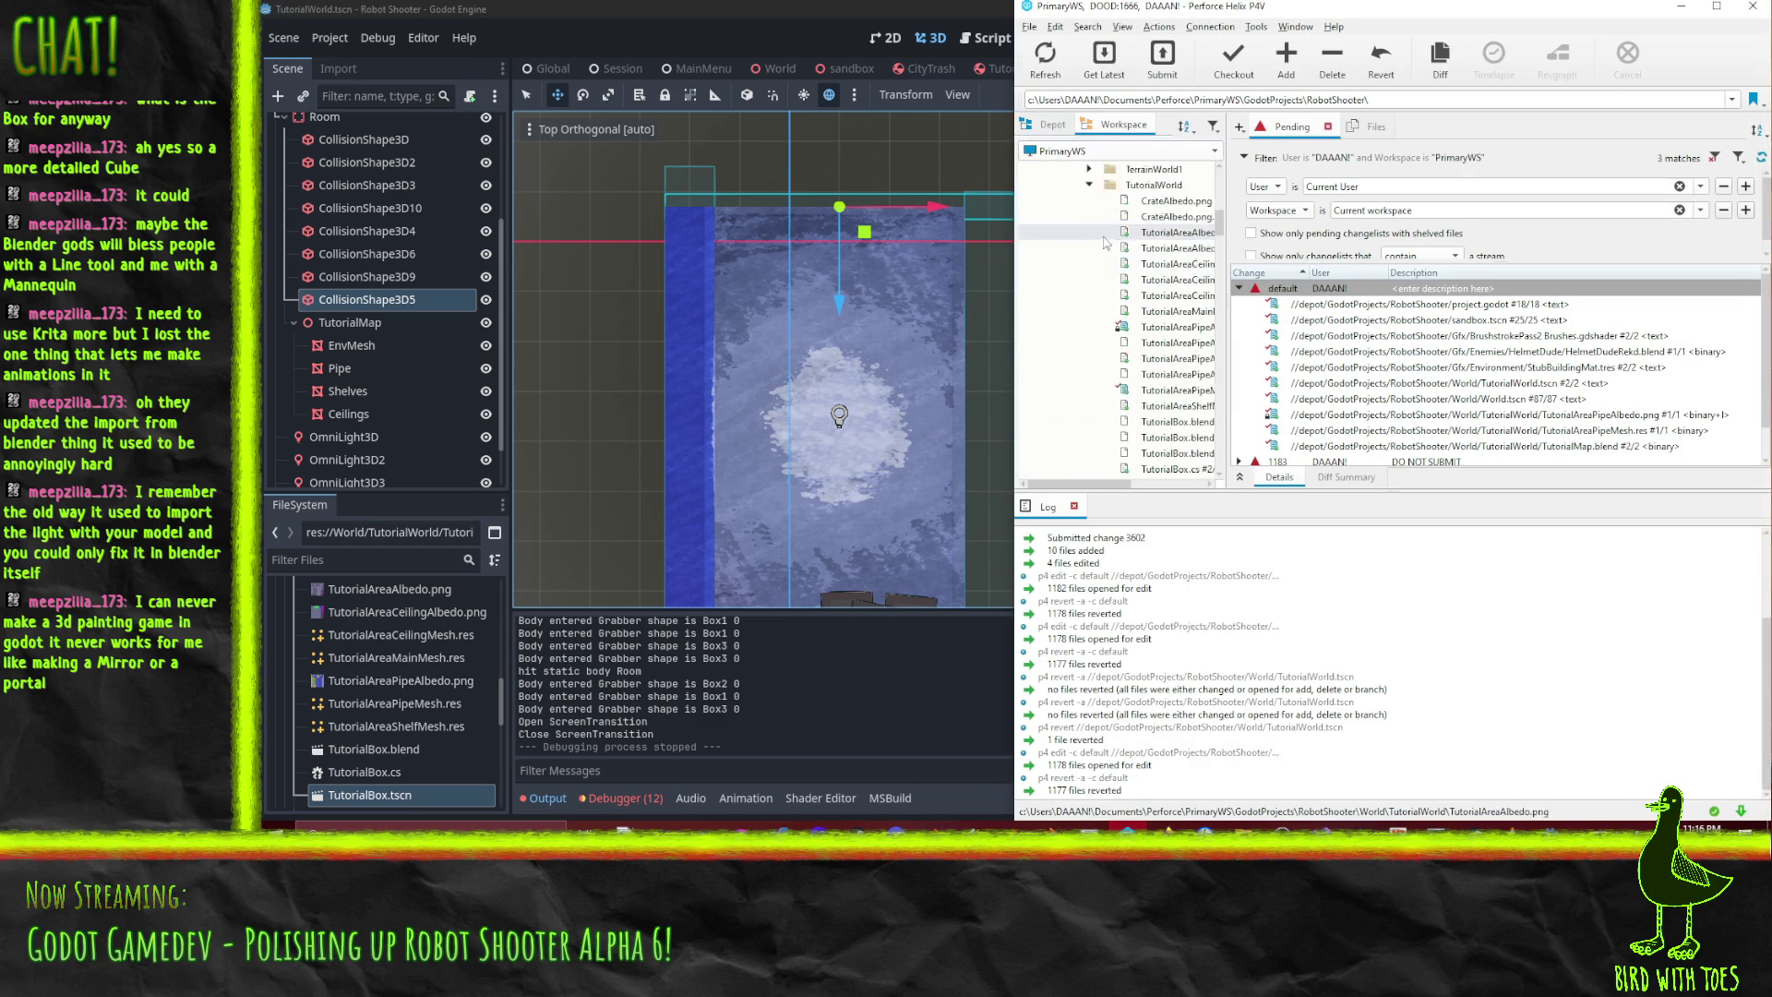
click(1716, 6)
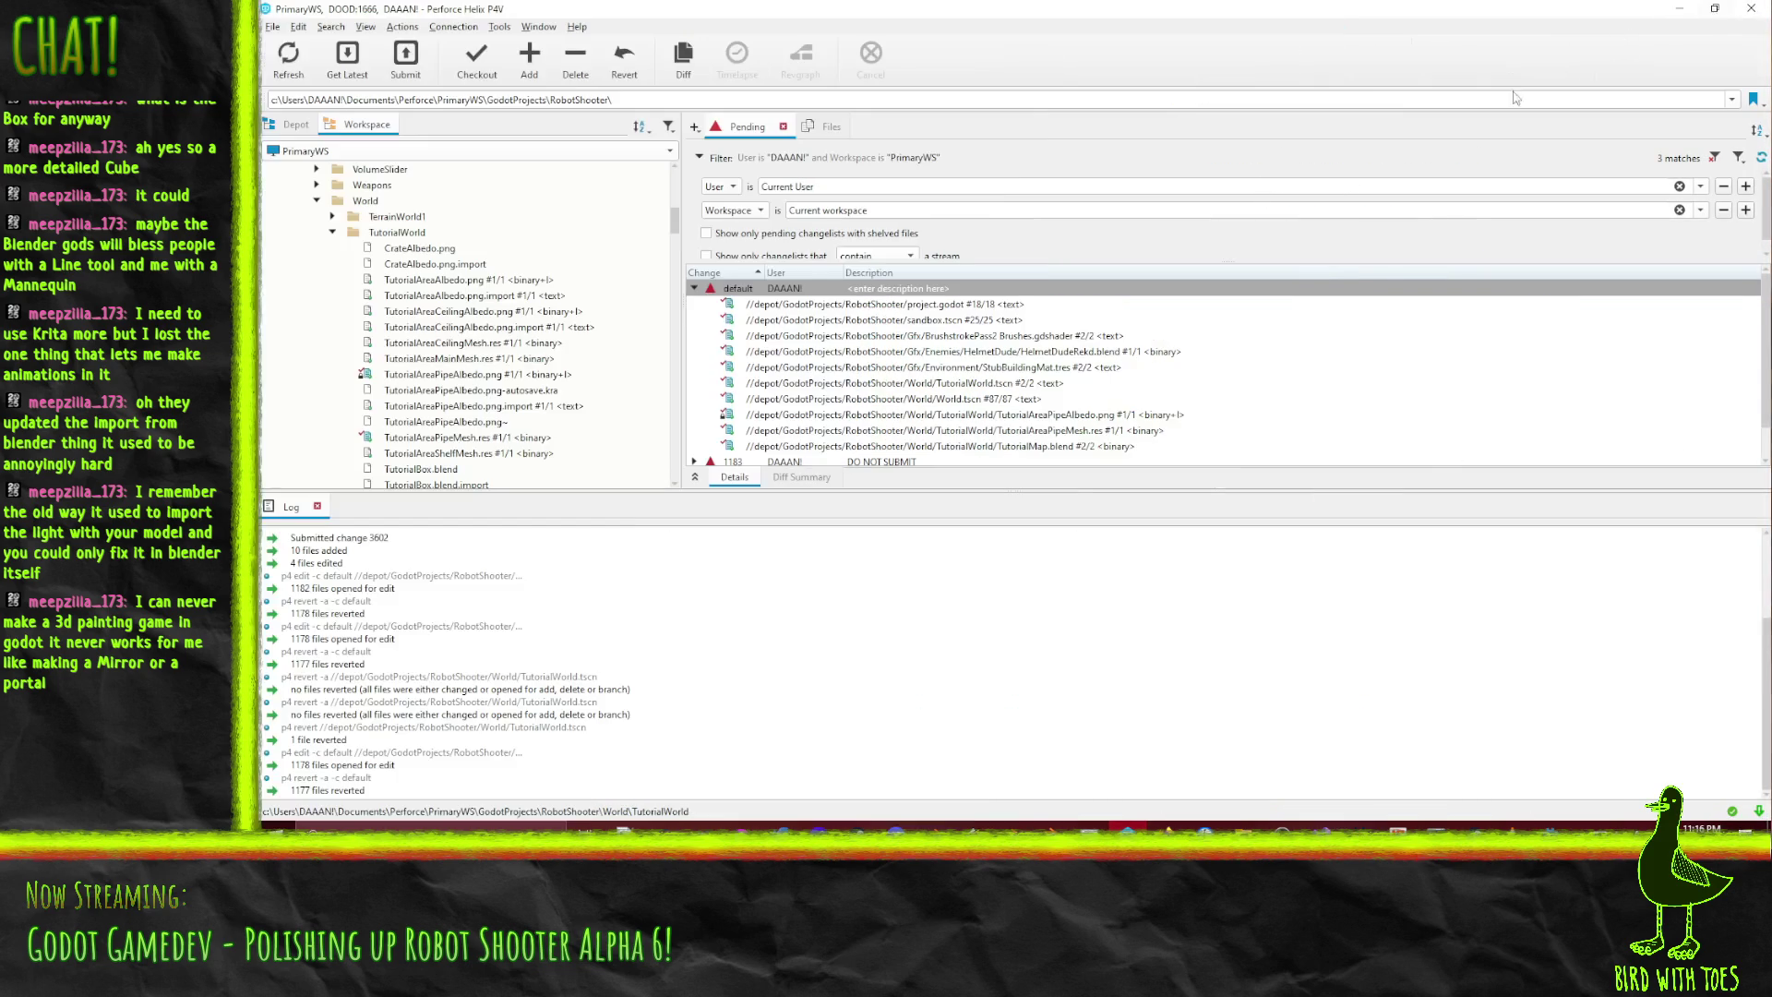
click(445, 265)
scroll(439, 270, down, 1)
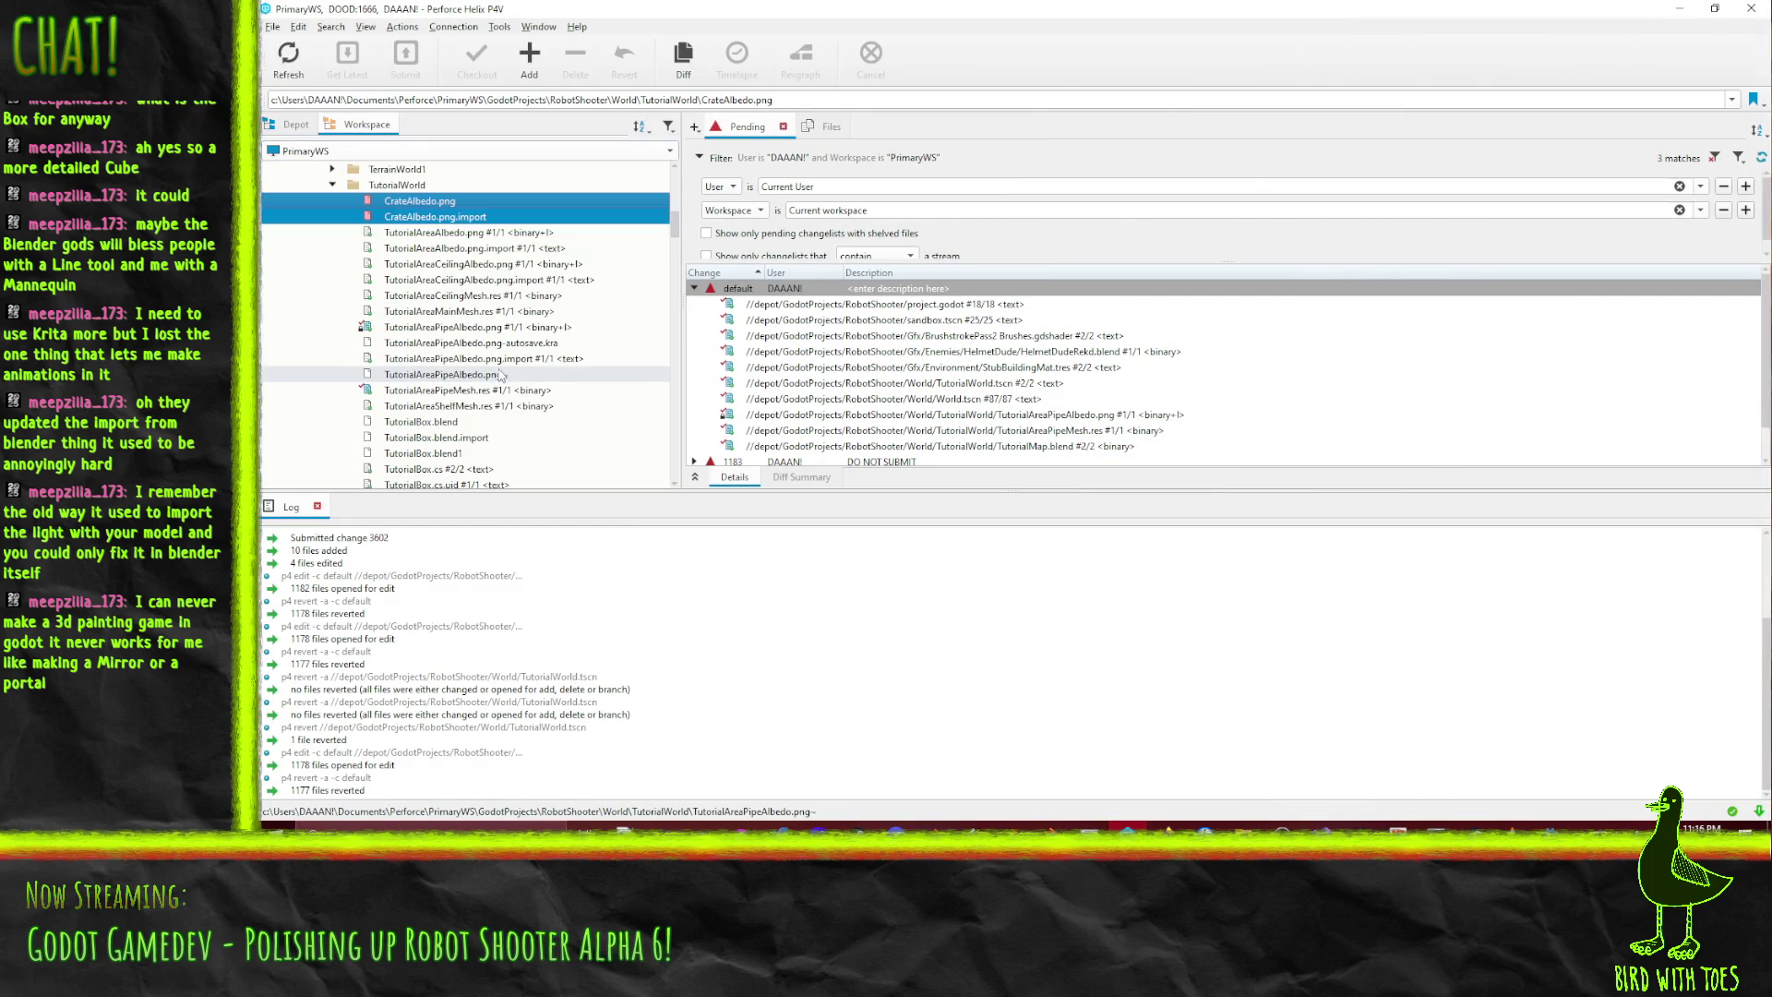
ctrl+click(439, 423)
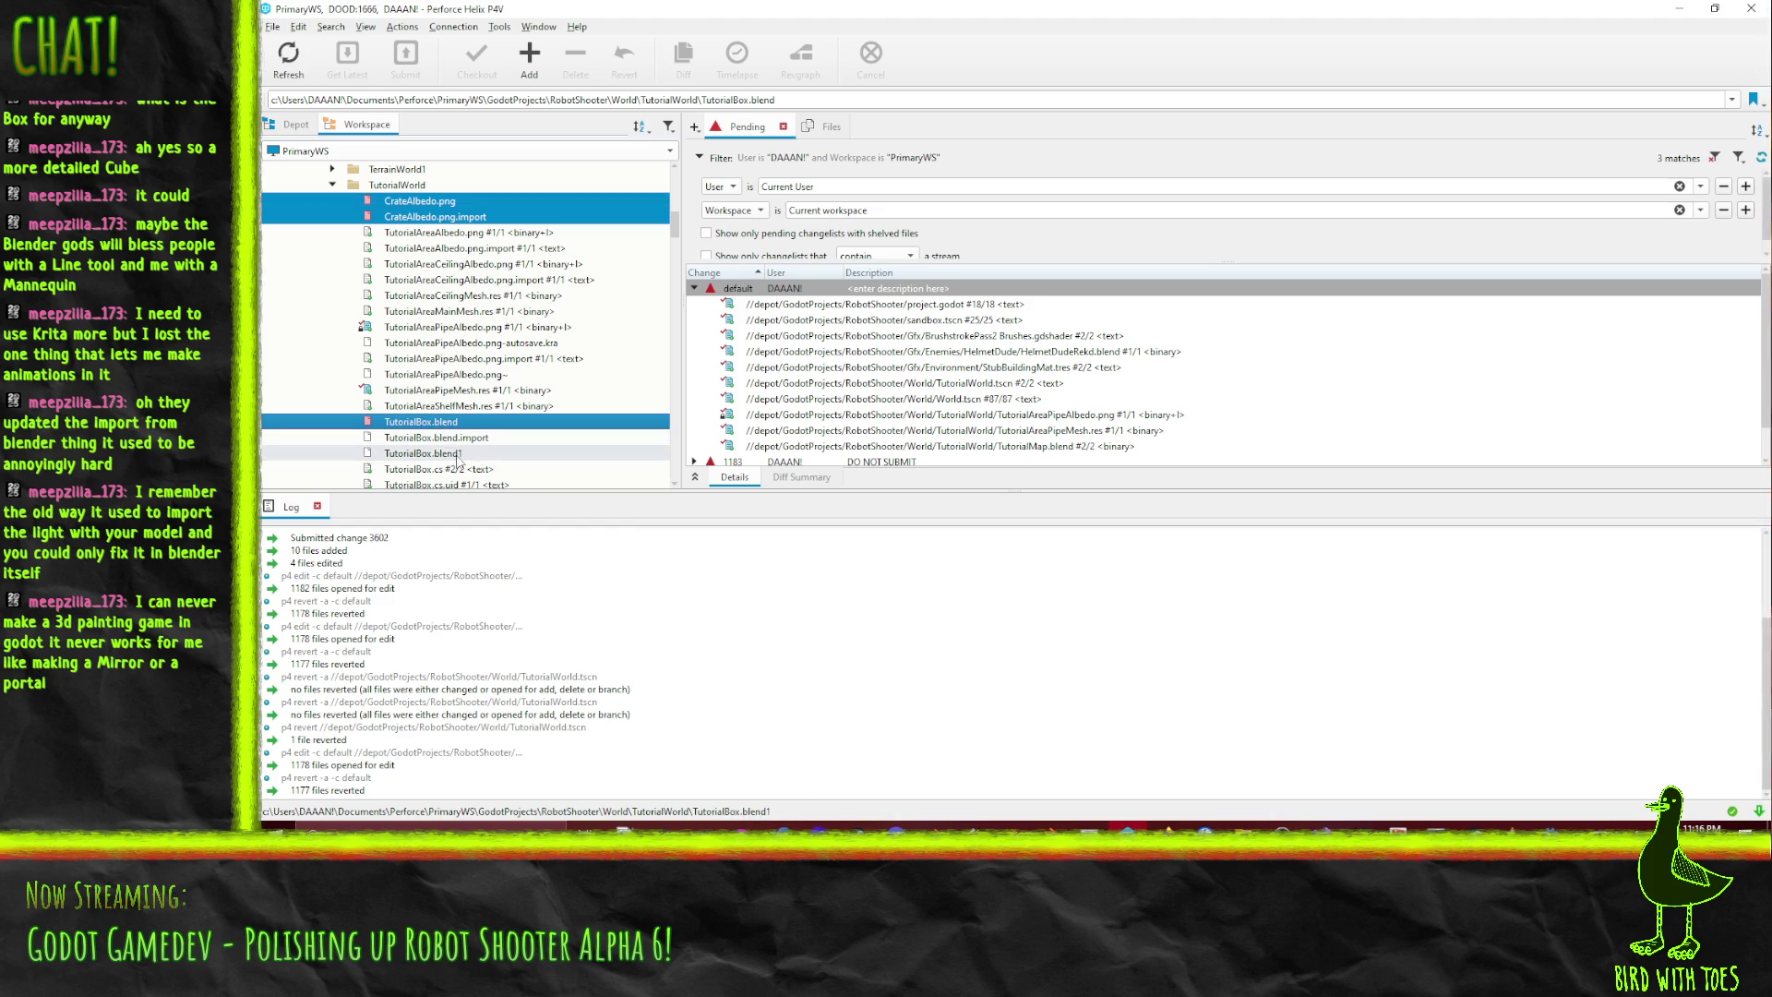
scroll(463, 443, down, 2)
scroll(479, 359, down, 3)
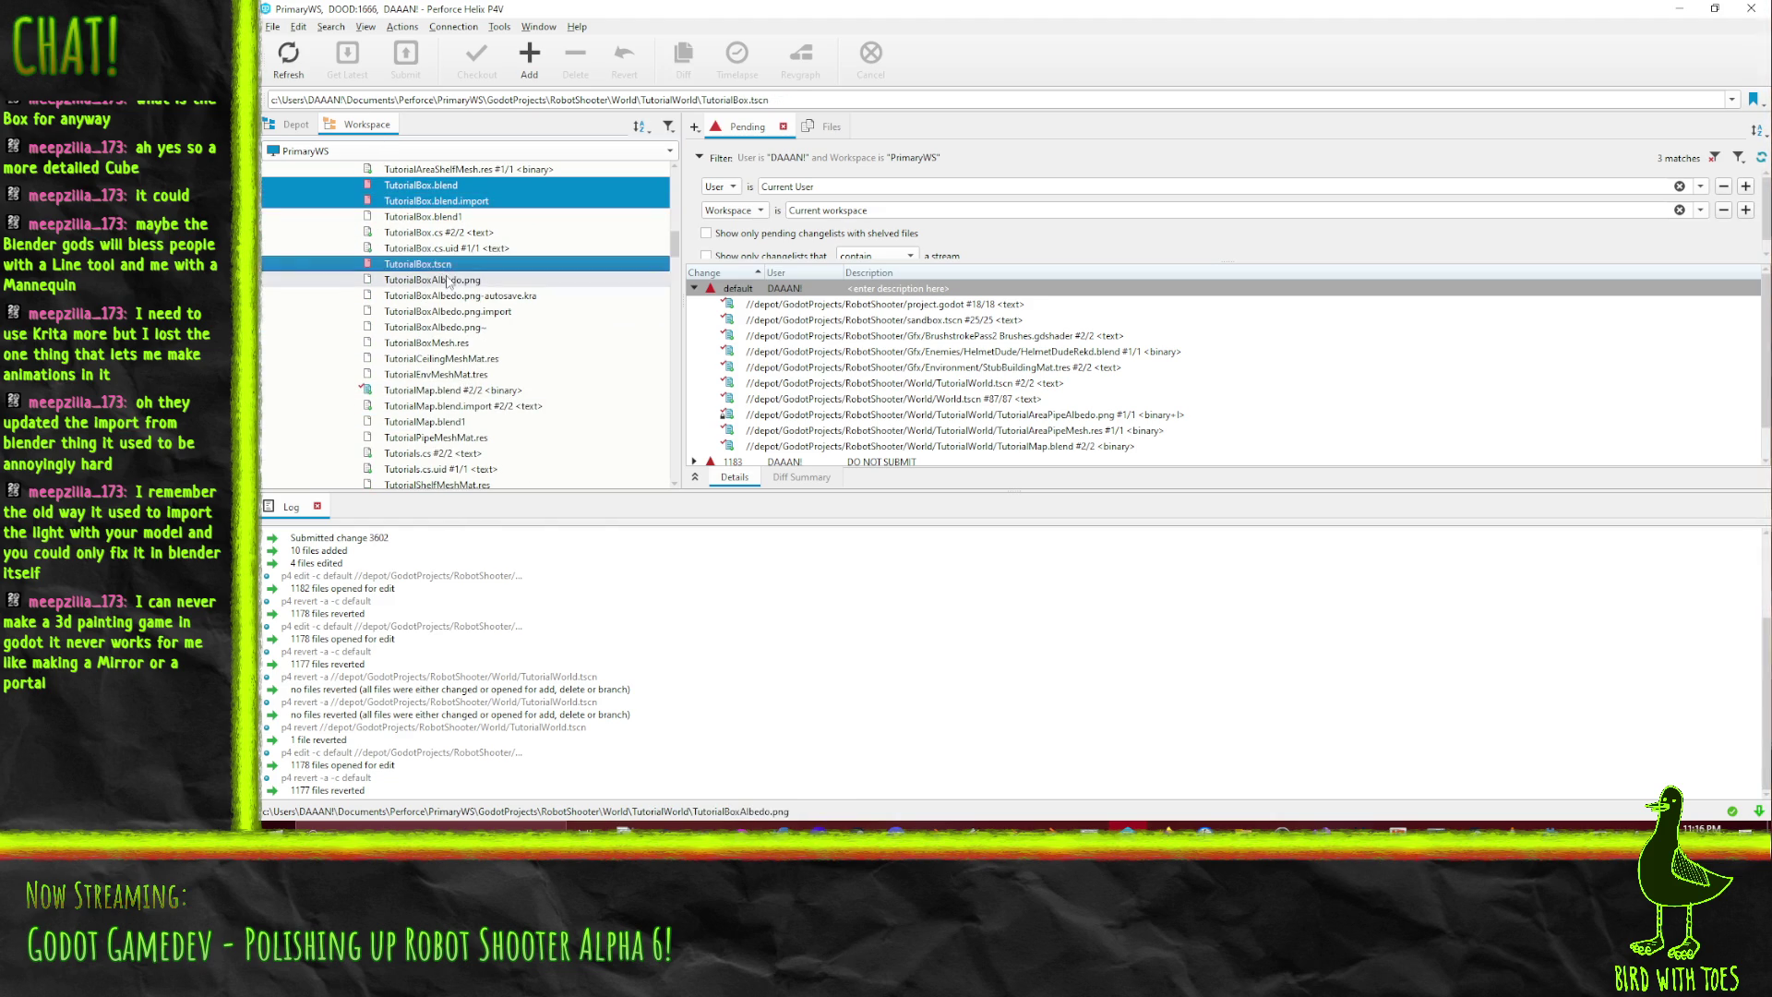
- Add the Ceiling, Env, Pipe and Shelf mesh materials, then mark the selection for add
ctrl+click(487, 362)
ctrl+click(498, 374)
scroll(561, 429, down, 2)
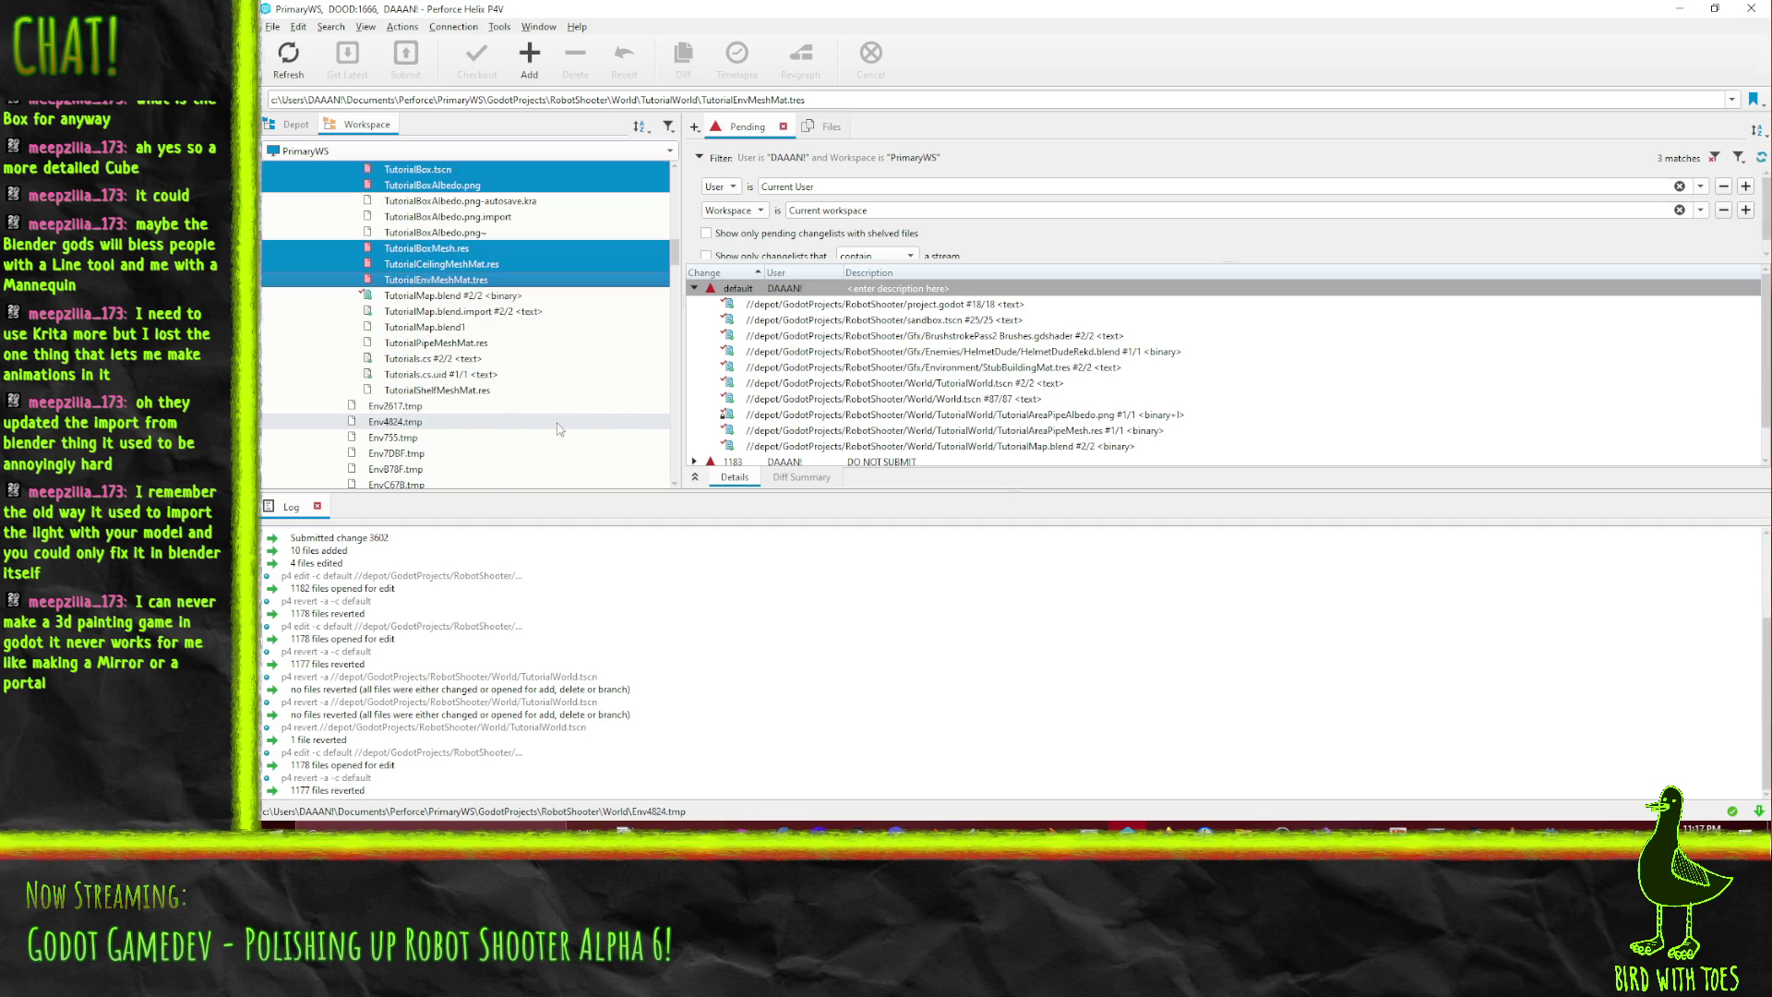
ctrl+click(477, 346)
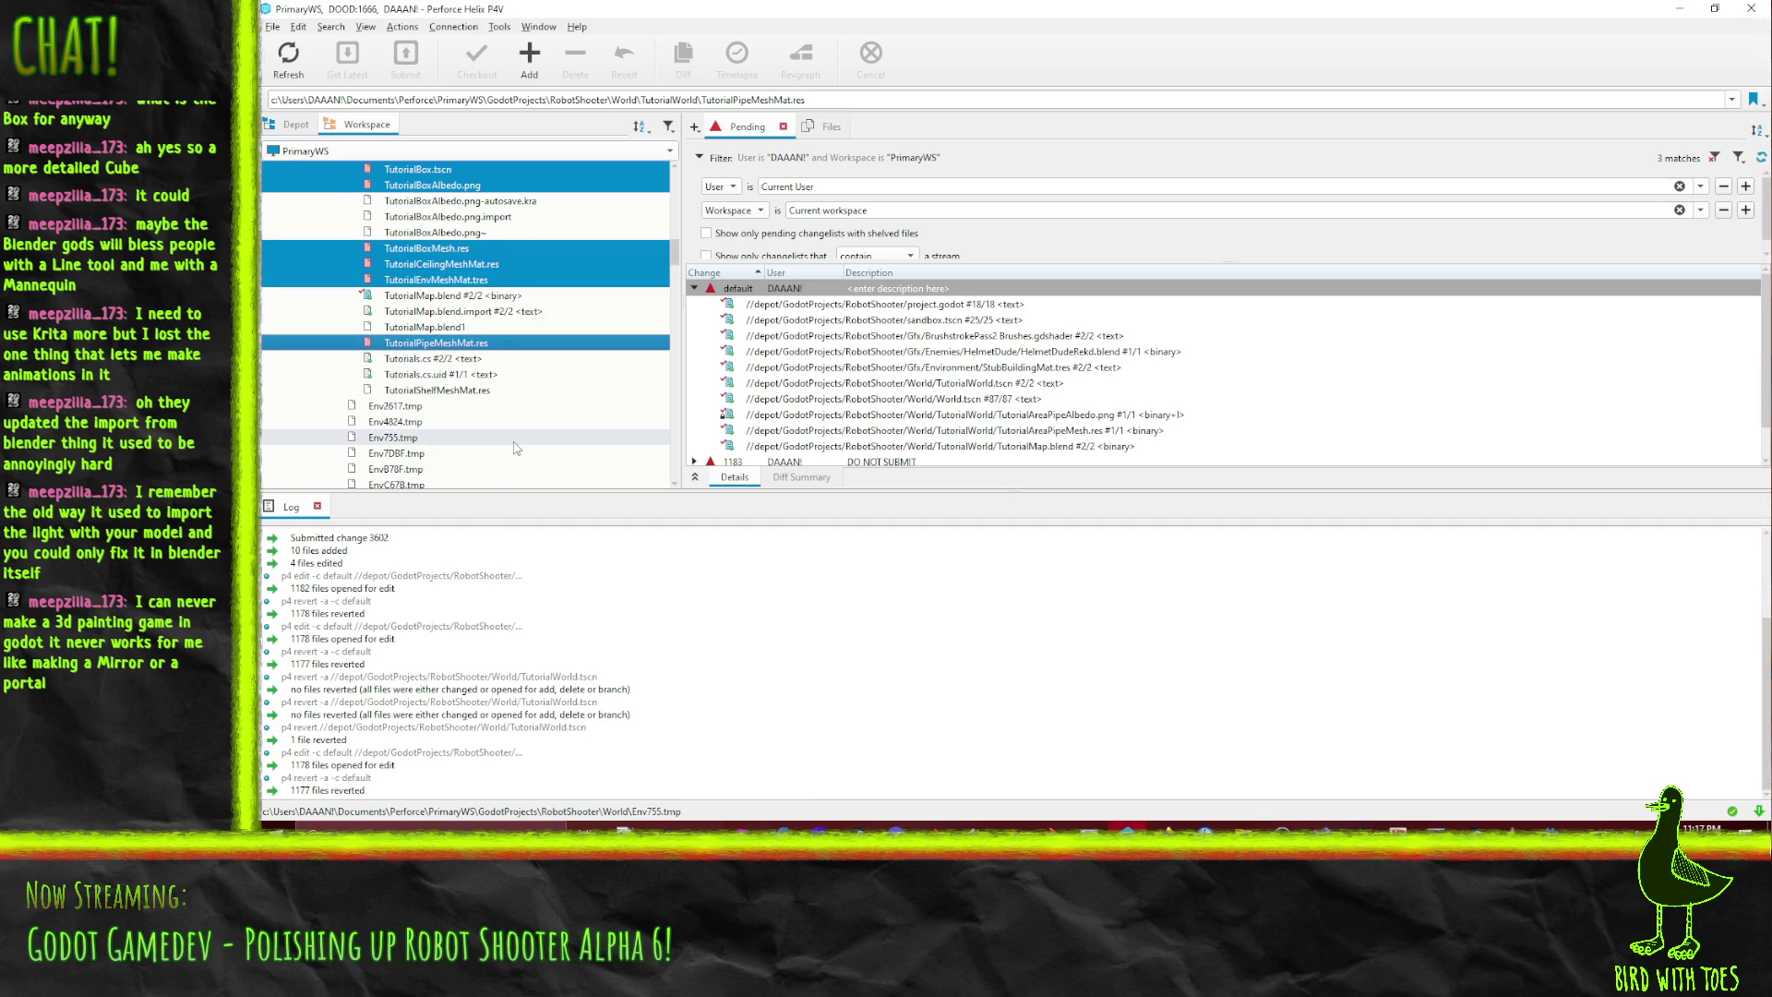
ctrl+click(489, 391)
scroll(544, 417, up, 3)
scroll(544, 417, up, 5)
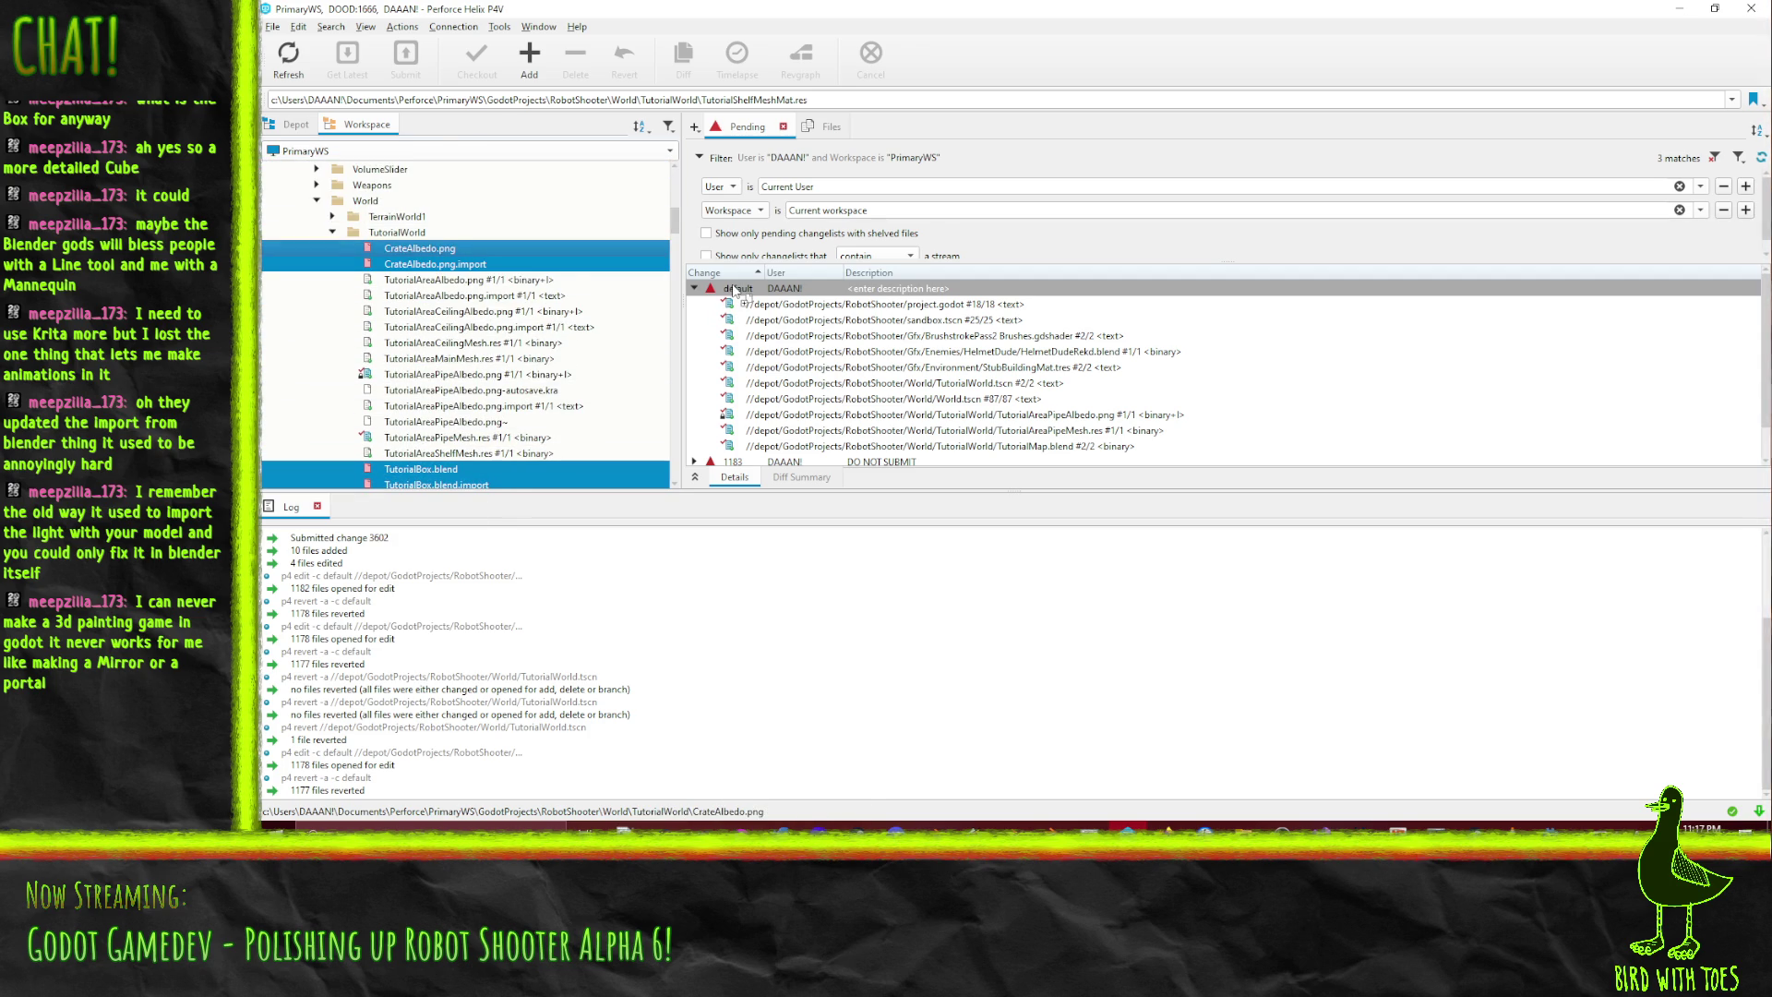
drag(736, 289, 737, 289)
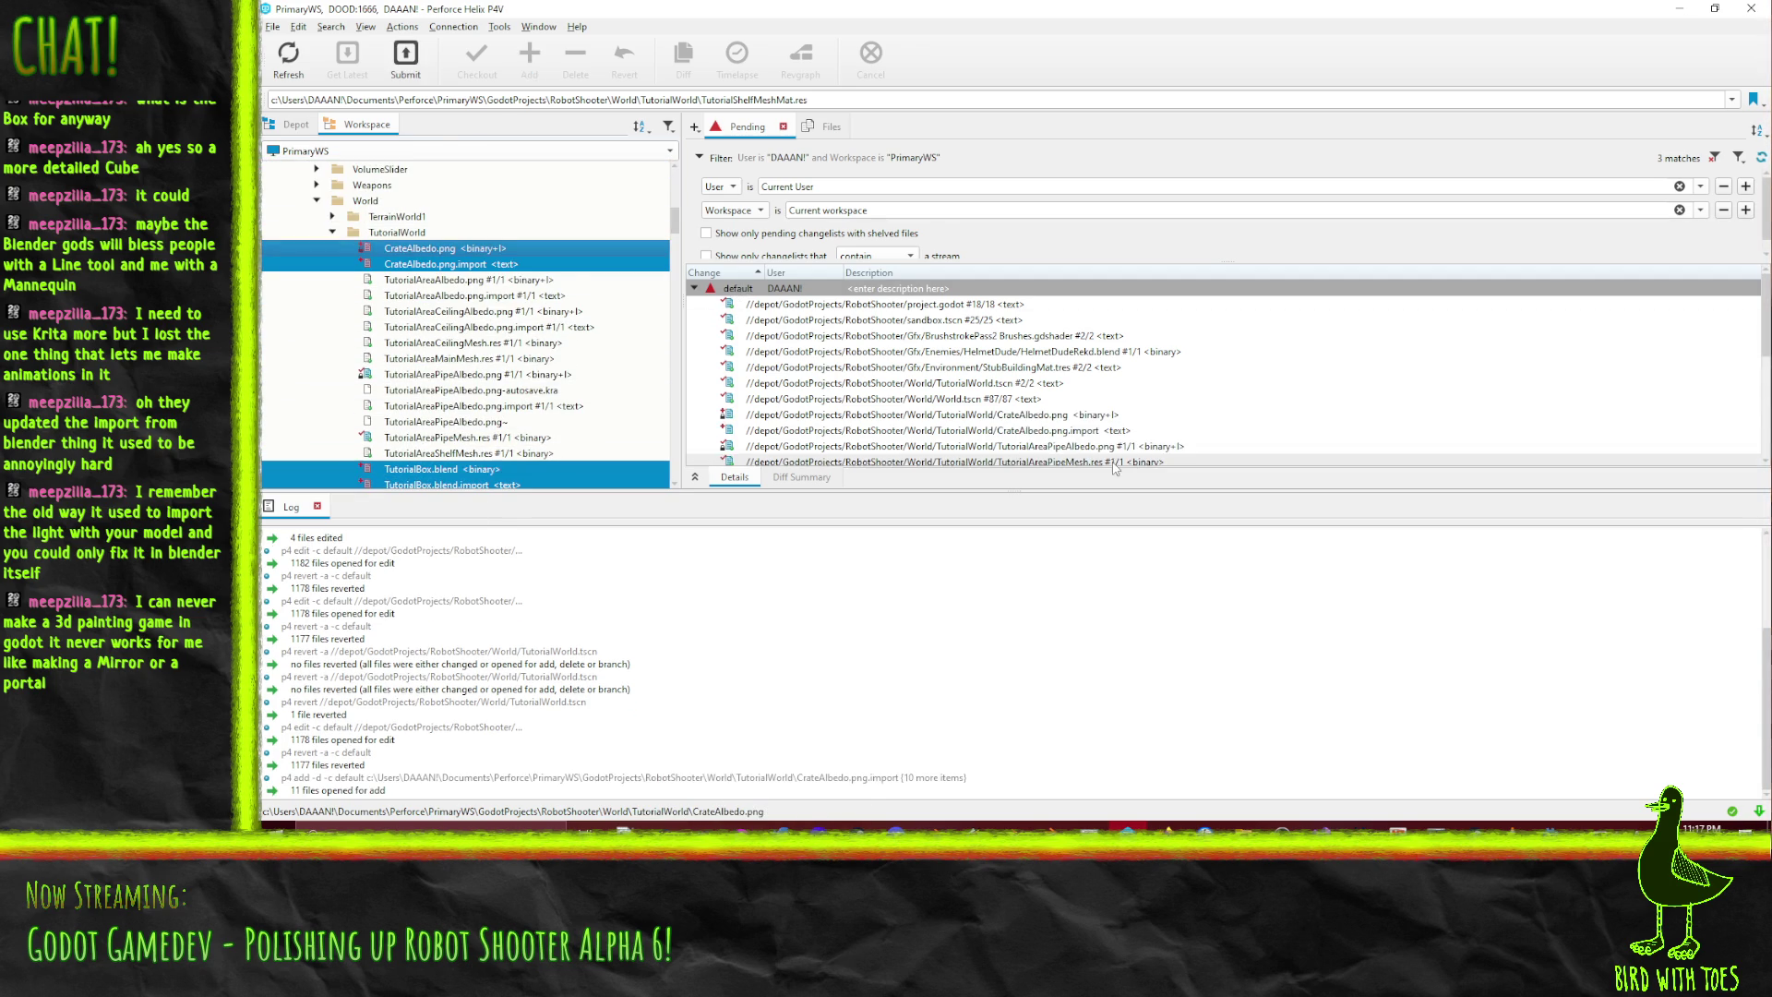
right_click(868, 303)
- Review the project.godot diff, then select BrushstrokePass2, HelmetDudeRekd.blend and TutorialWorld.tscn
click(997, 533)
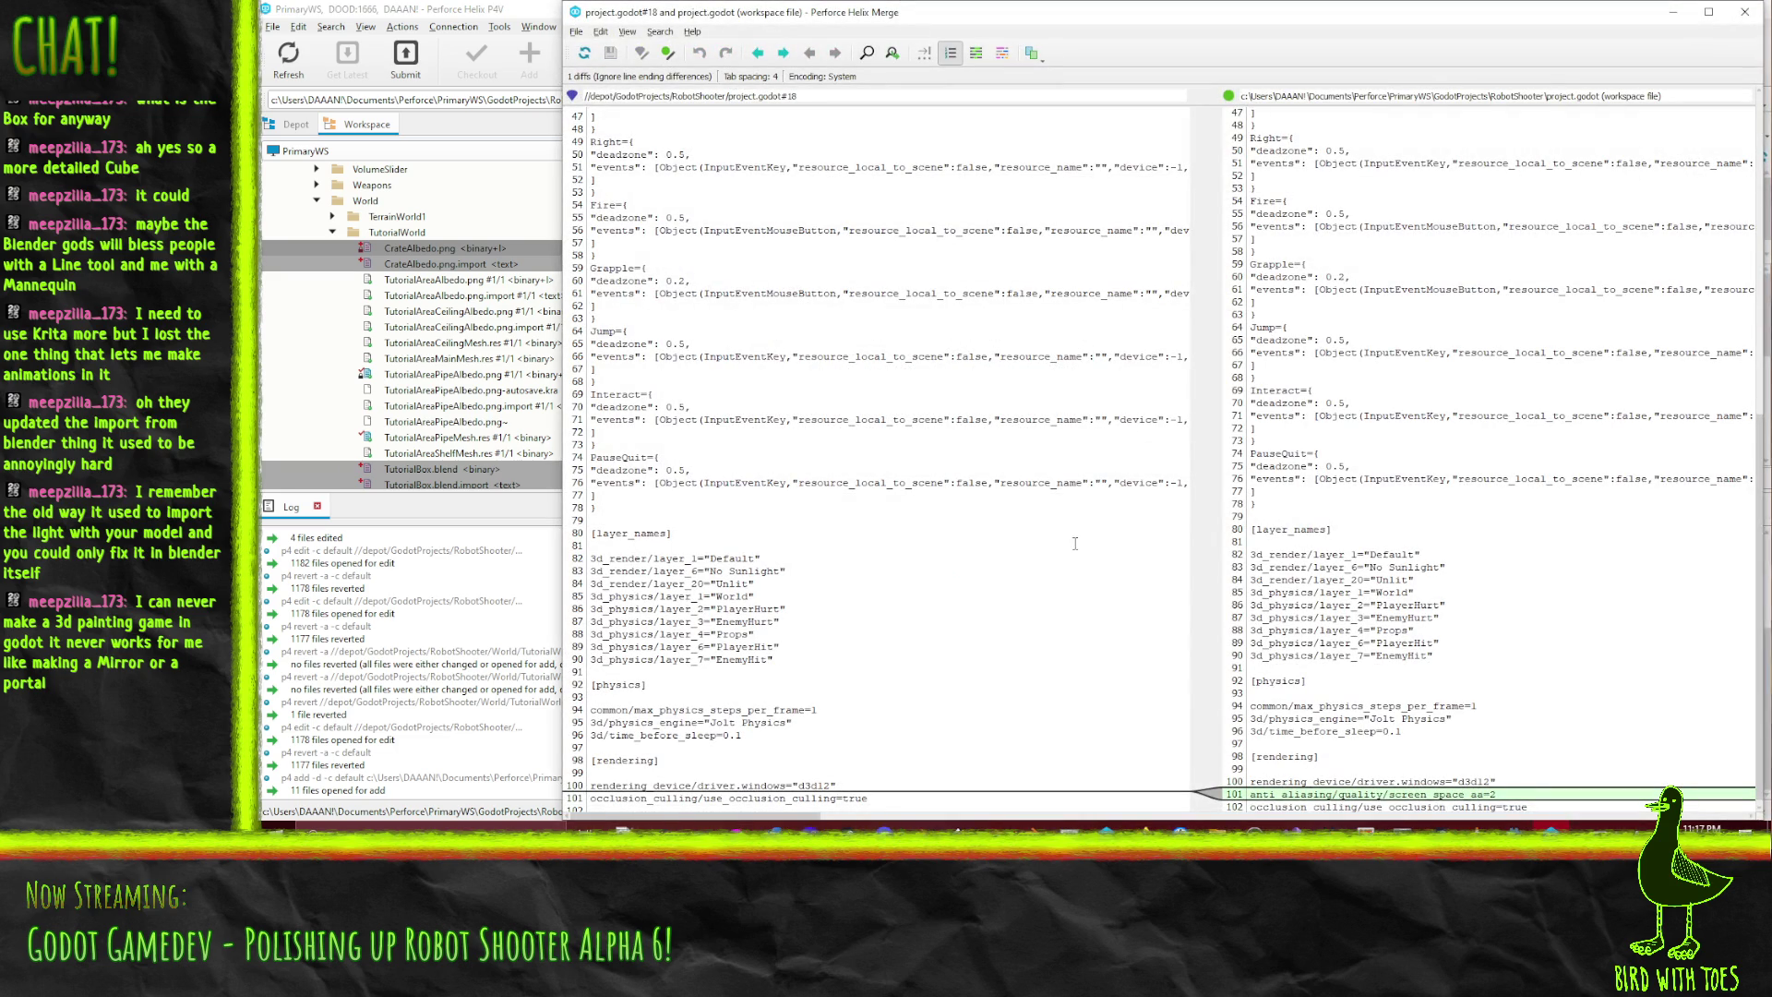
click(1745, 17)
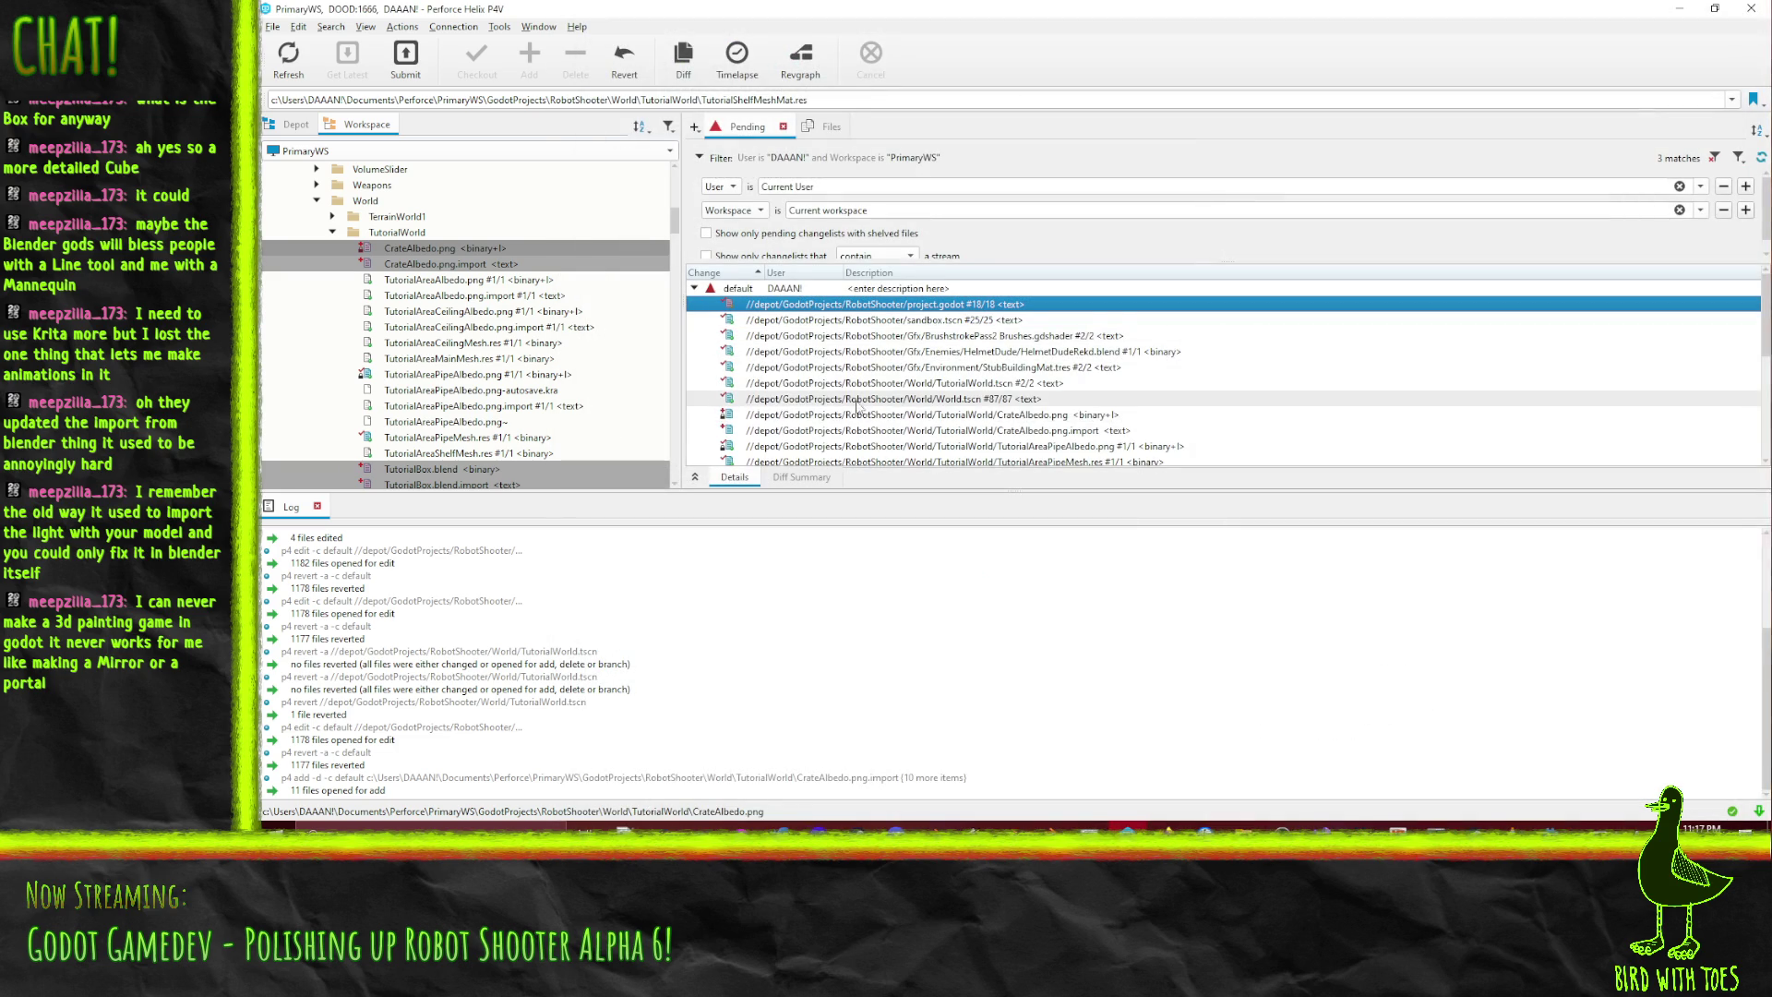
ctrl+click(942, 336)
ctrl+click(944, 352)
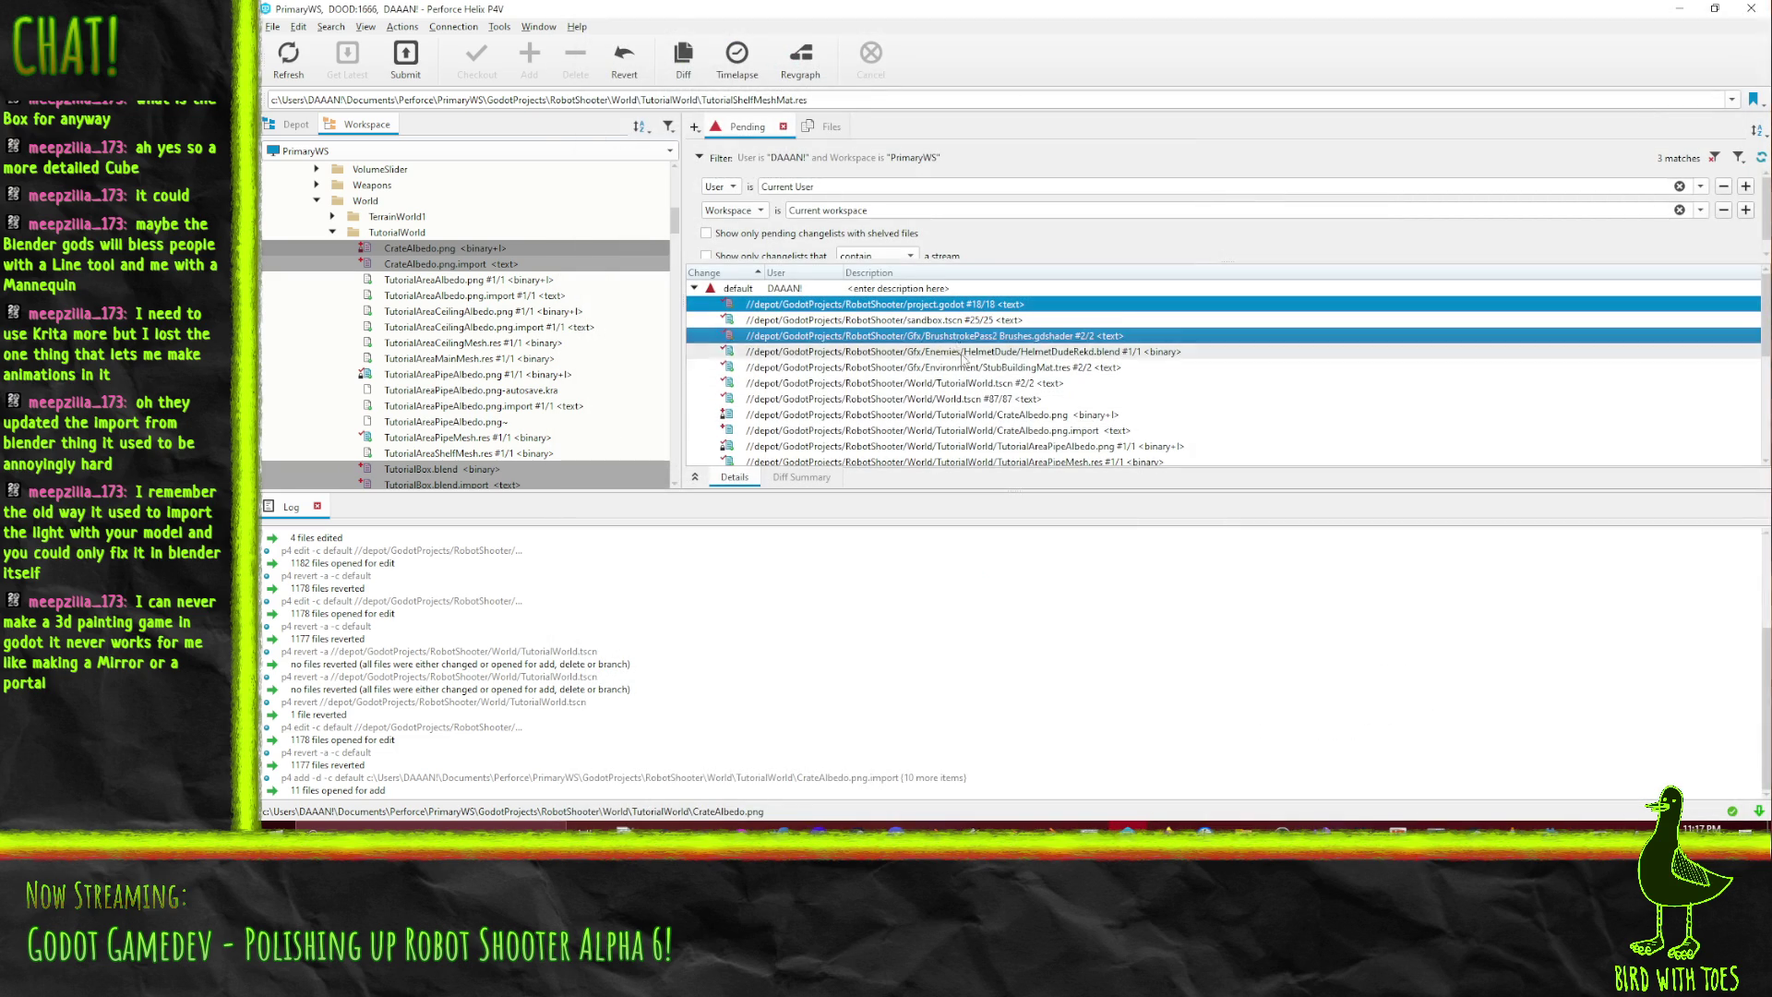
ctrl+click(955, 383)
- Add World.tscn, the CrateAlbedo files, pipe assets and TutorialBox files to the pending selection
scroll(957, 385, down, 2)
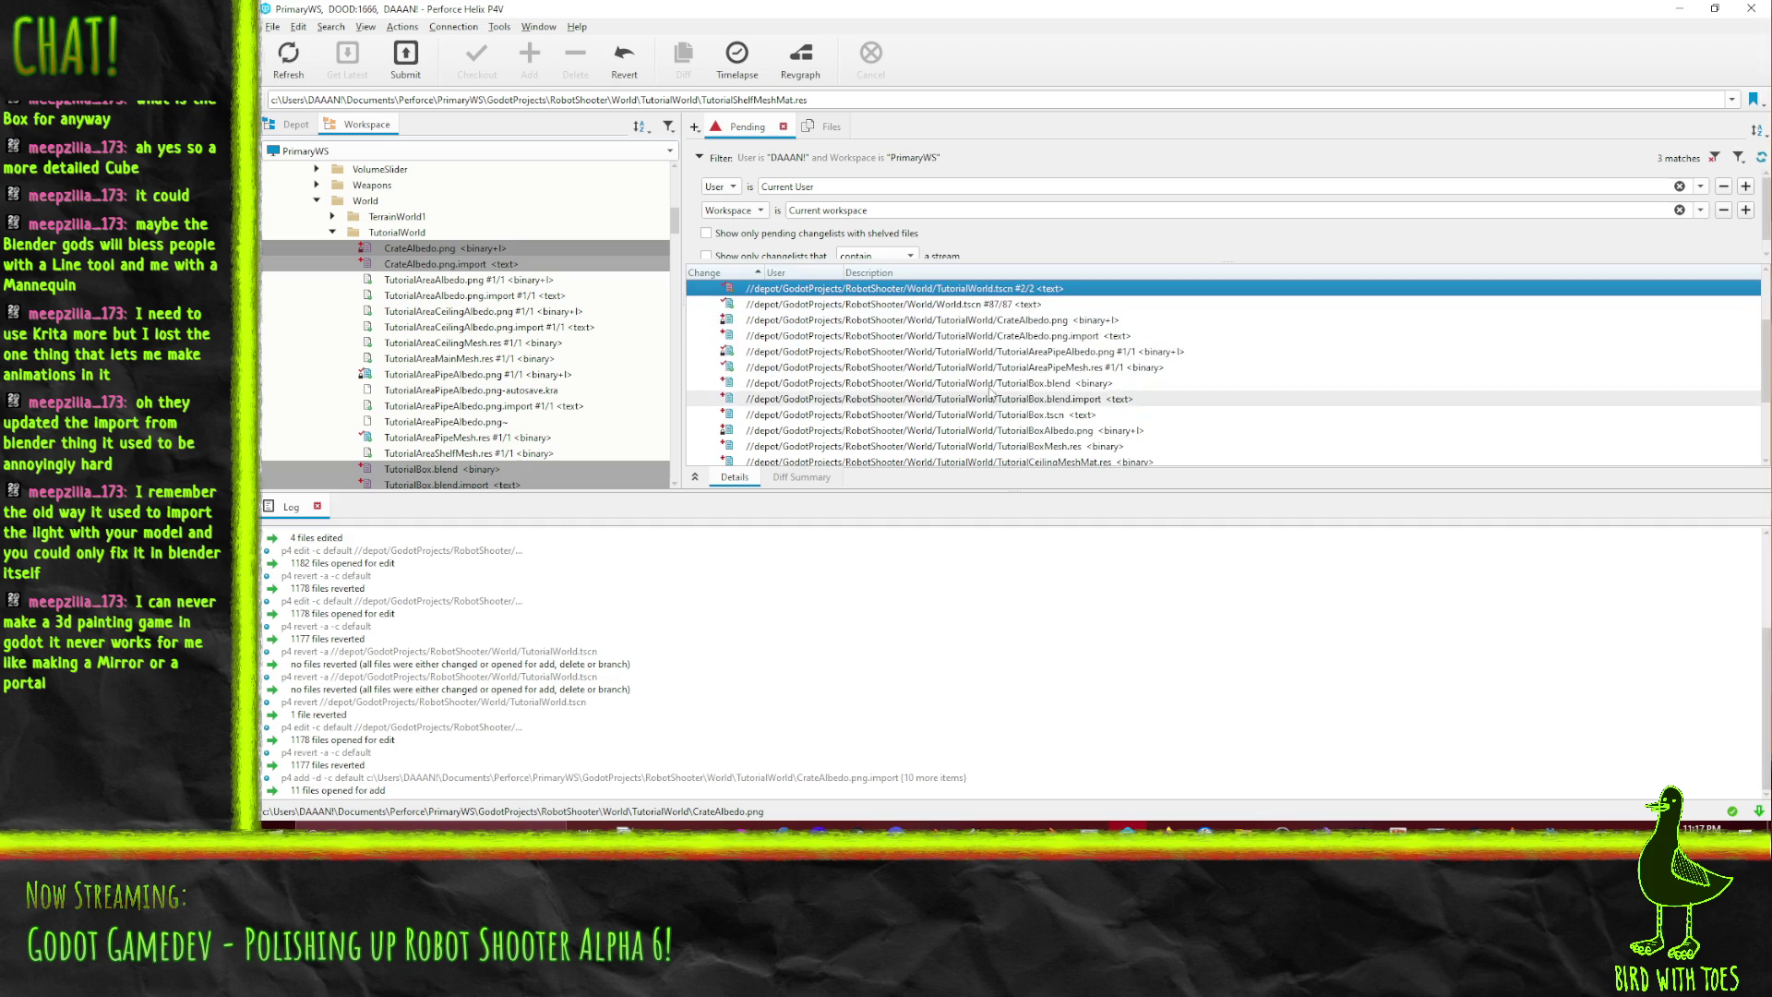
ctrl+click(946, 306)
ctrl+click(951, 320)
ctrl+click(960, 336)
ctrl+click(969, 352)
ctrl+click(978, 367)
ctrl+click(990, 398)
ctrl+click(992, 383)
ctrl+click(997, 414)
ctrl+click(1006, 430)
ctrl+click(1015, 445)
scroll(1032, 438, down, 2)
scroll(1032, 437, up, 5)
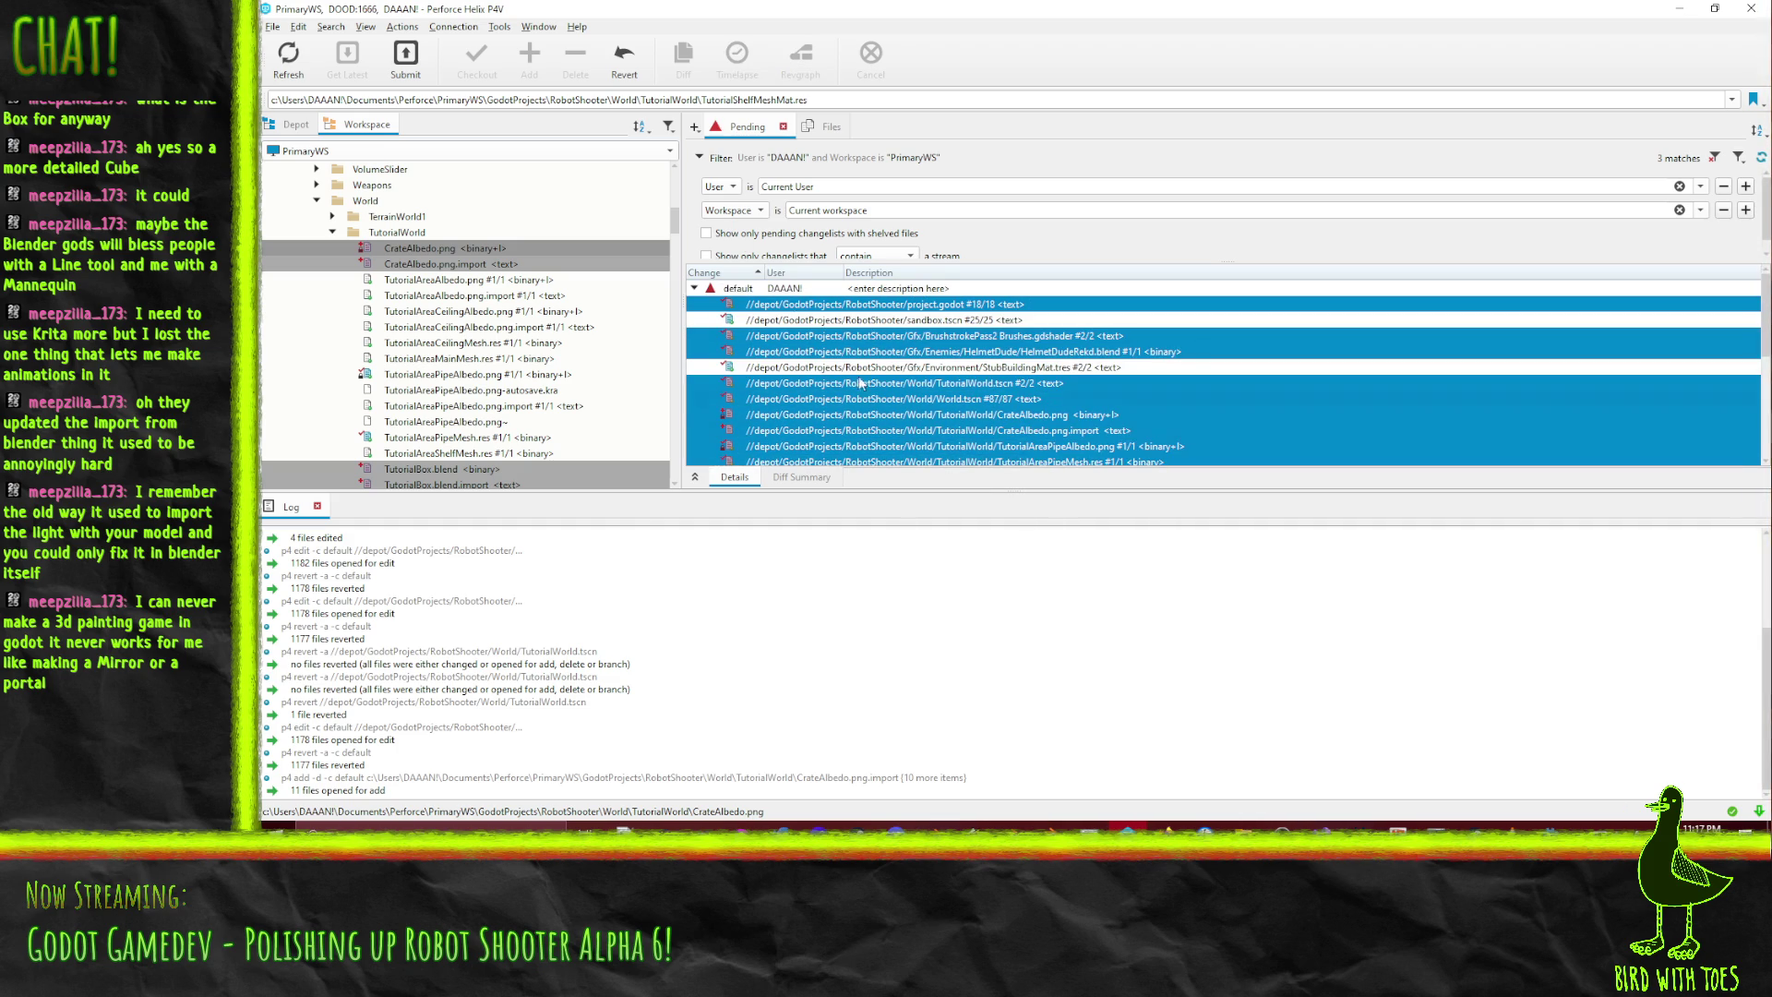
right_click(859, 357)
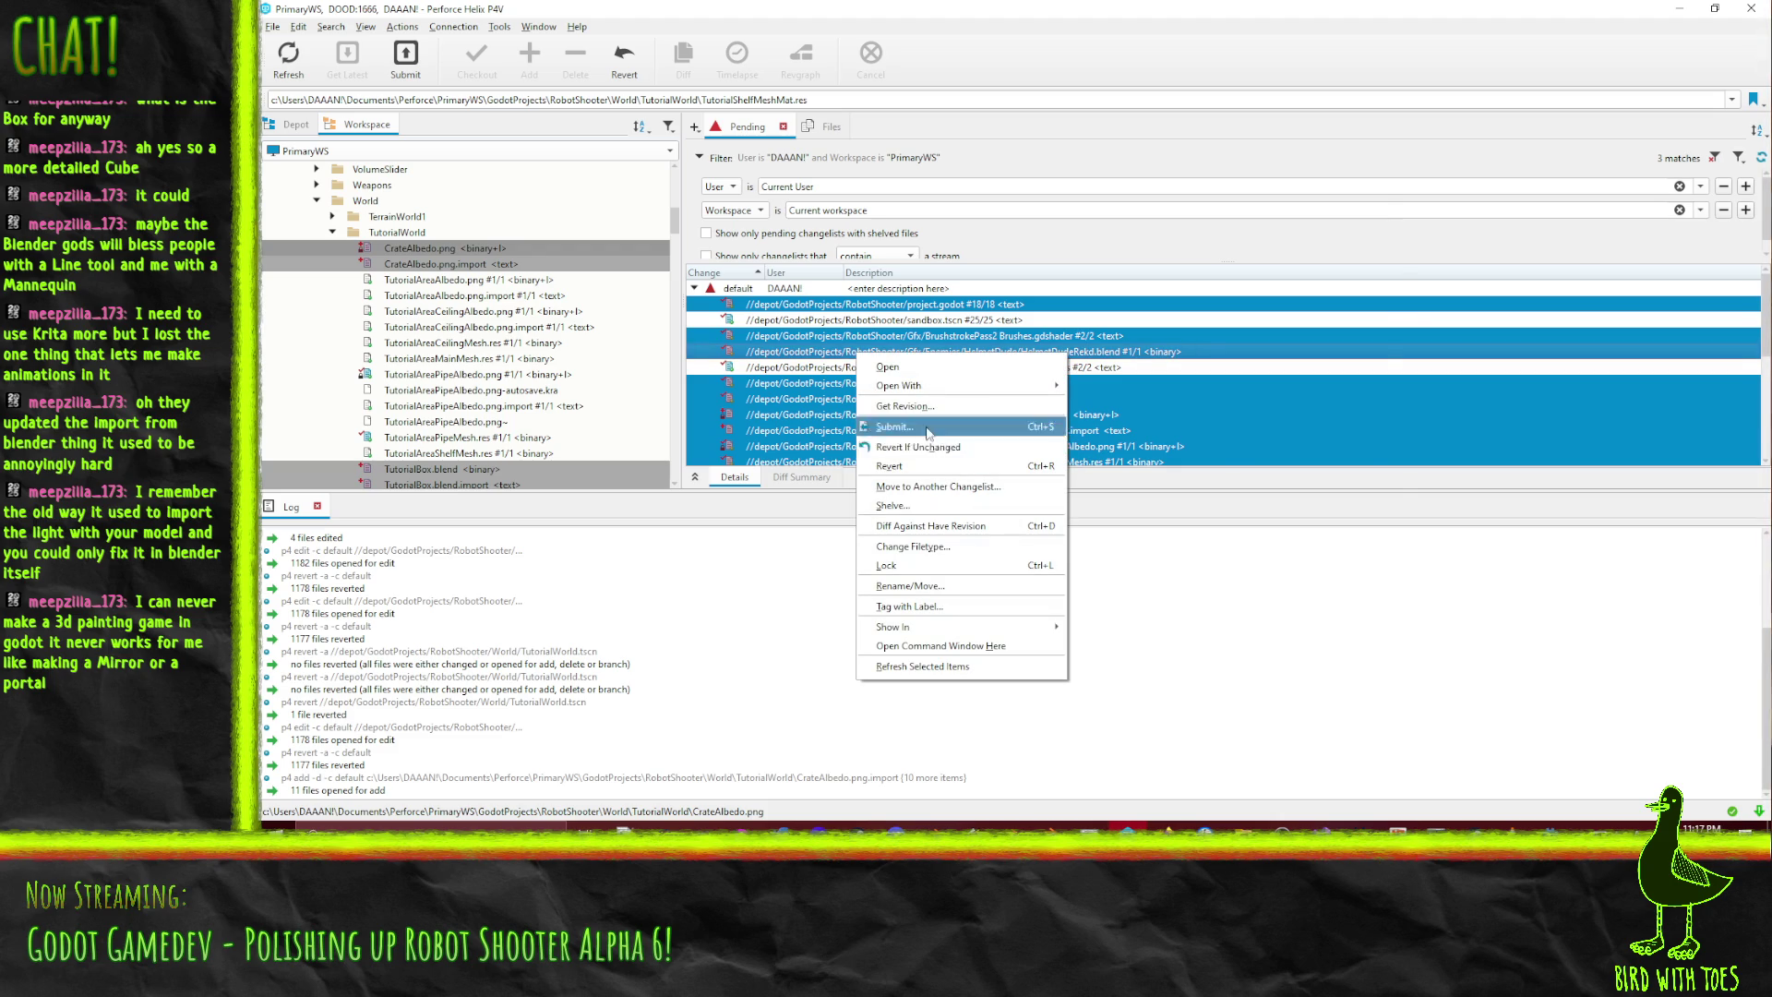
- Submit the selected files with a description noting the tutorial crate was textured and modelled
click(936, 430)
text(Ribv)
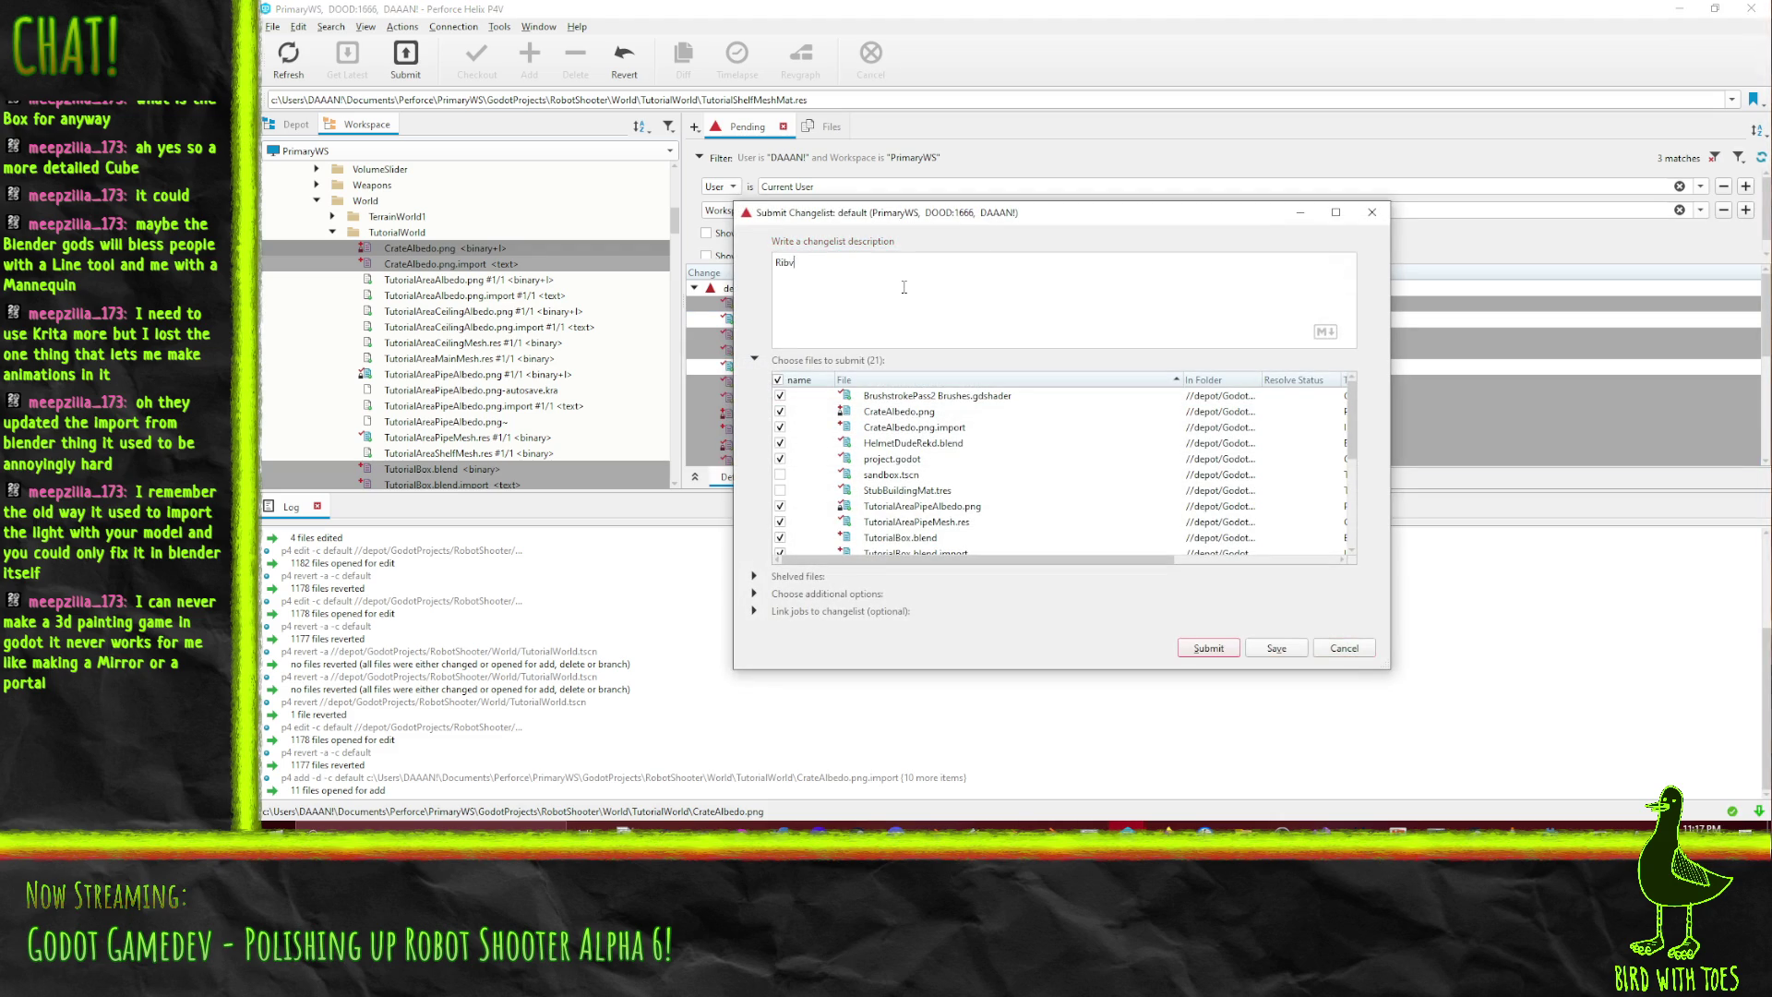
text(obto)
text(t Shooter -)
text(tu)
text(rea c)
text(ured and modelled.)
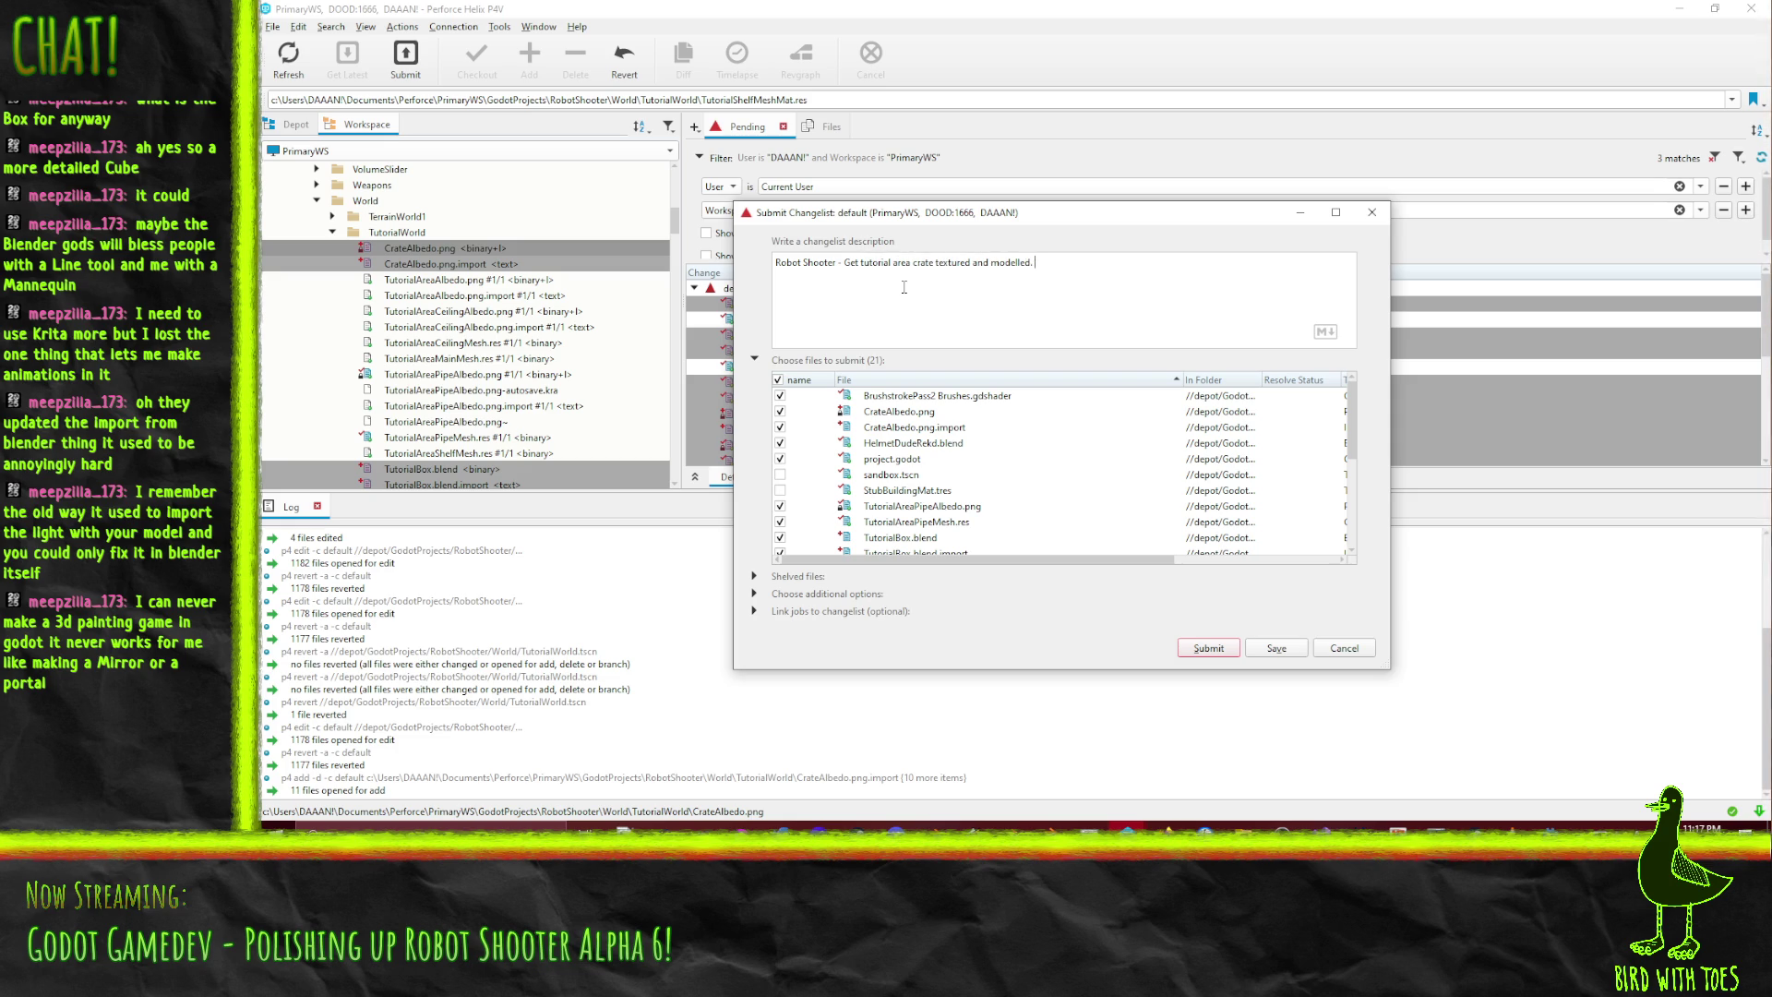
text( Put )
text(ma)
text(s into reos)
key(BackSpace)
key(BackSpace)
key(BackSpace)
text(sources)
text(easier)
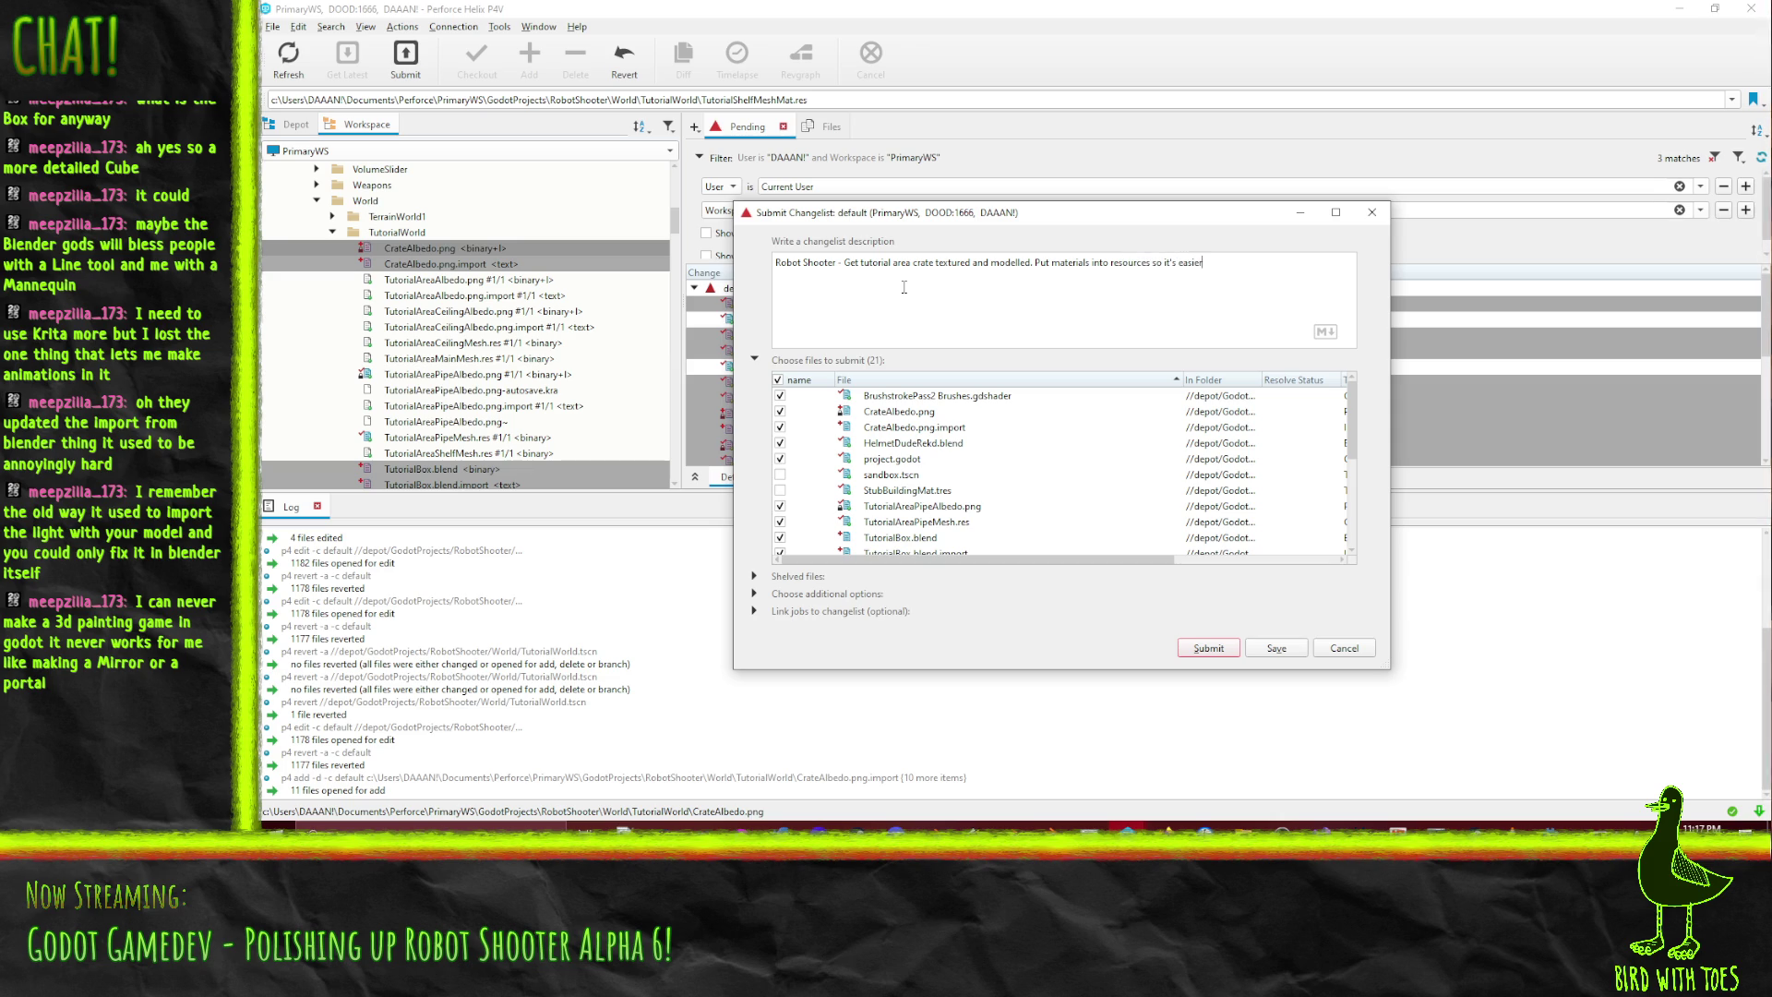
text(fix when Godot)
text(bly fuck them)
text( them up again)
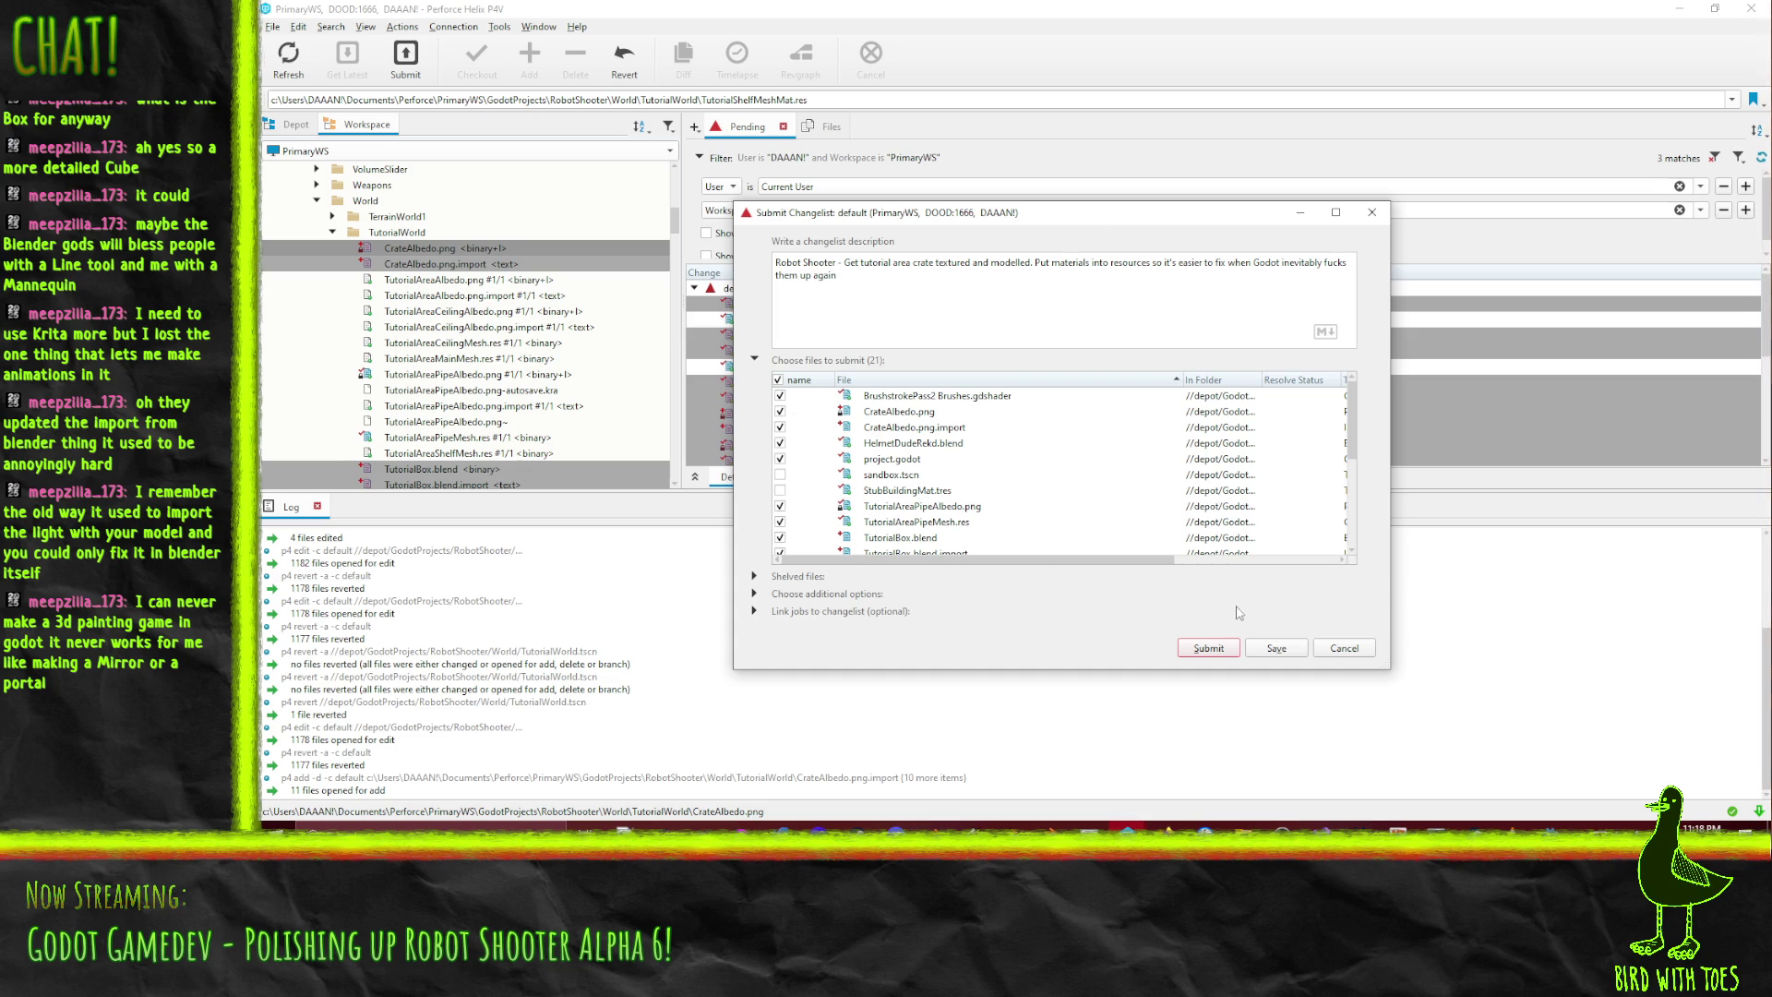
click(1212, 655)
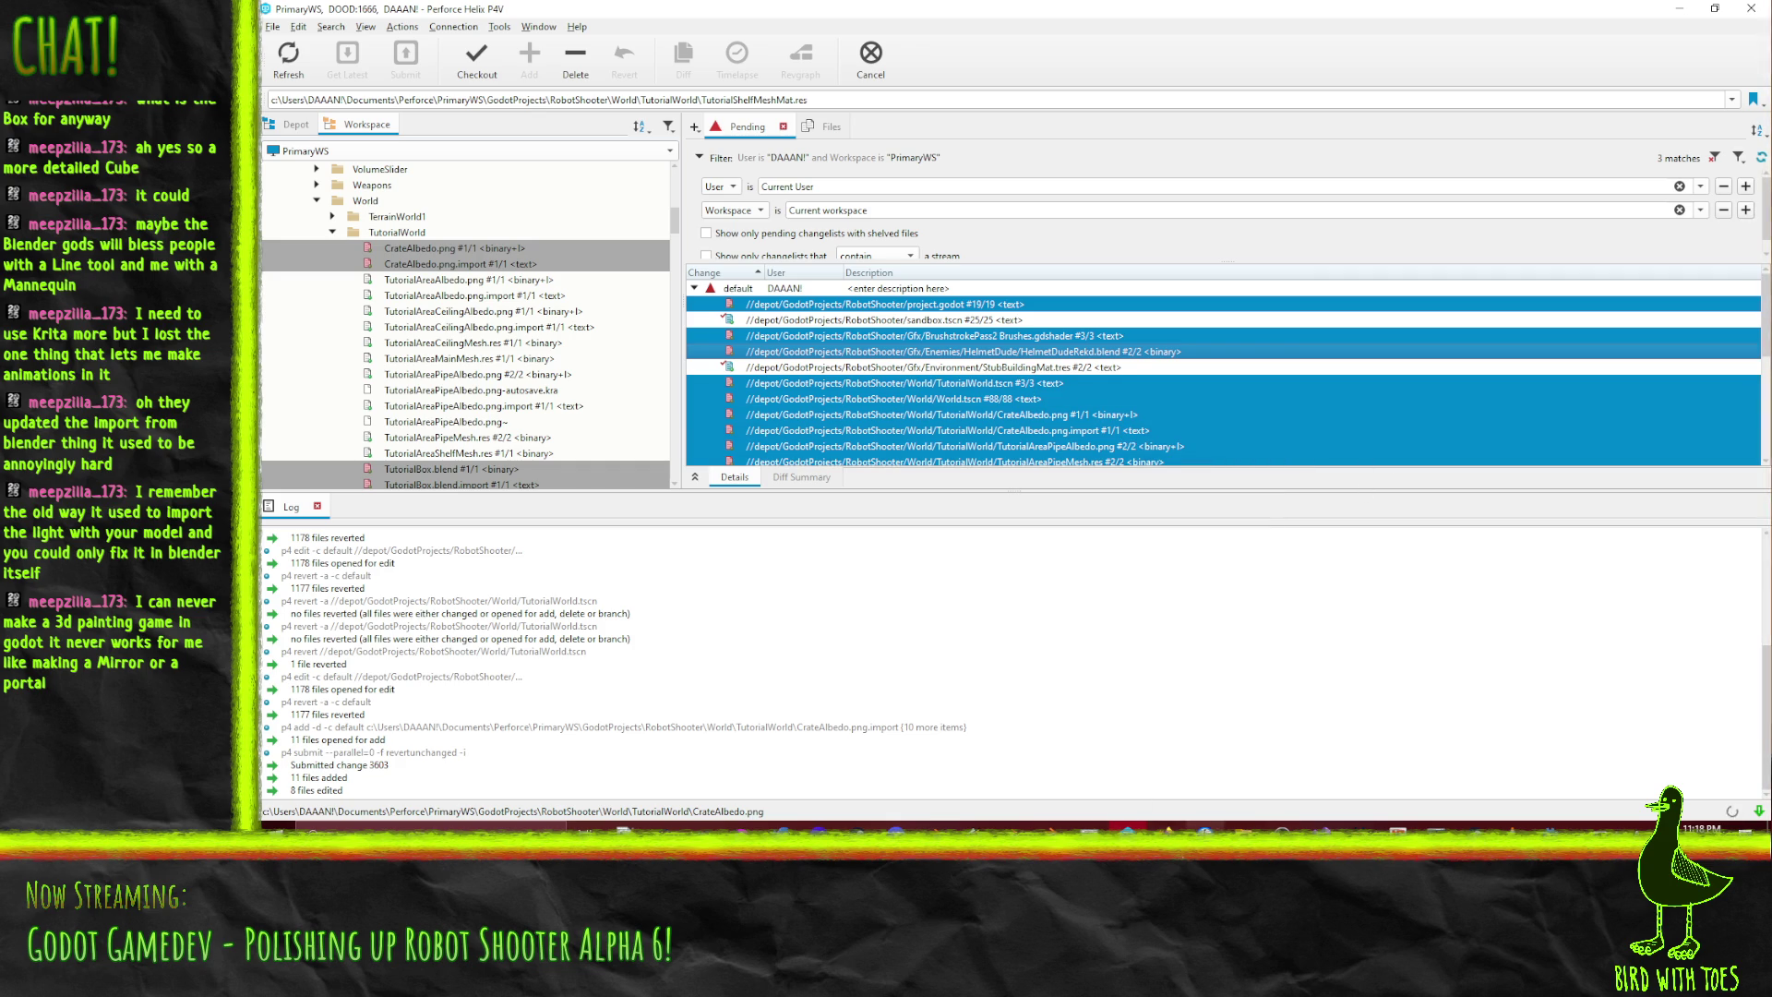
- In Firefox, close the shader tab and drag card #684 from Ongoing into Done
mouse_move(1165, 828)
click(1080, 766)
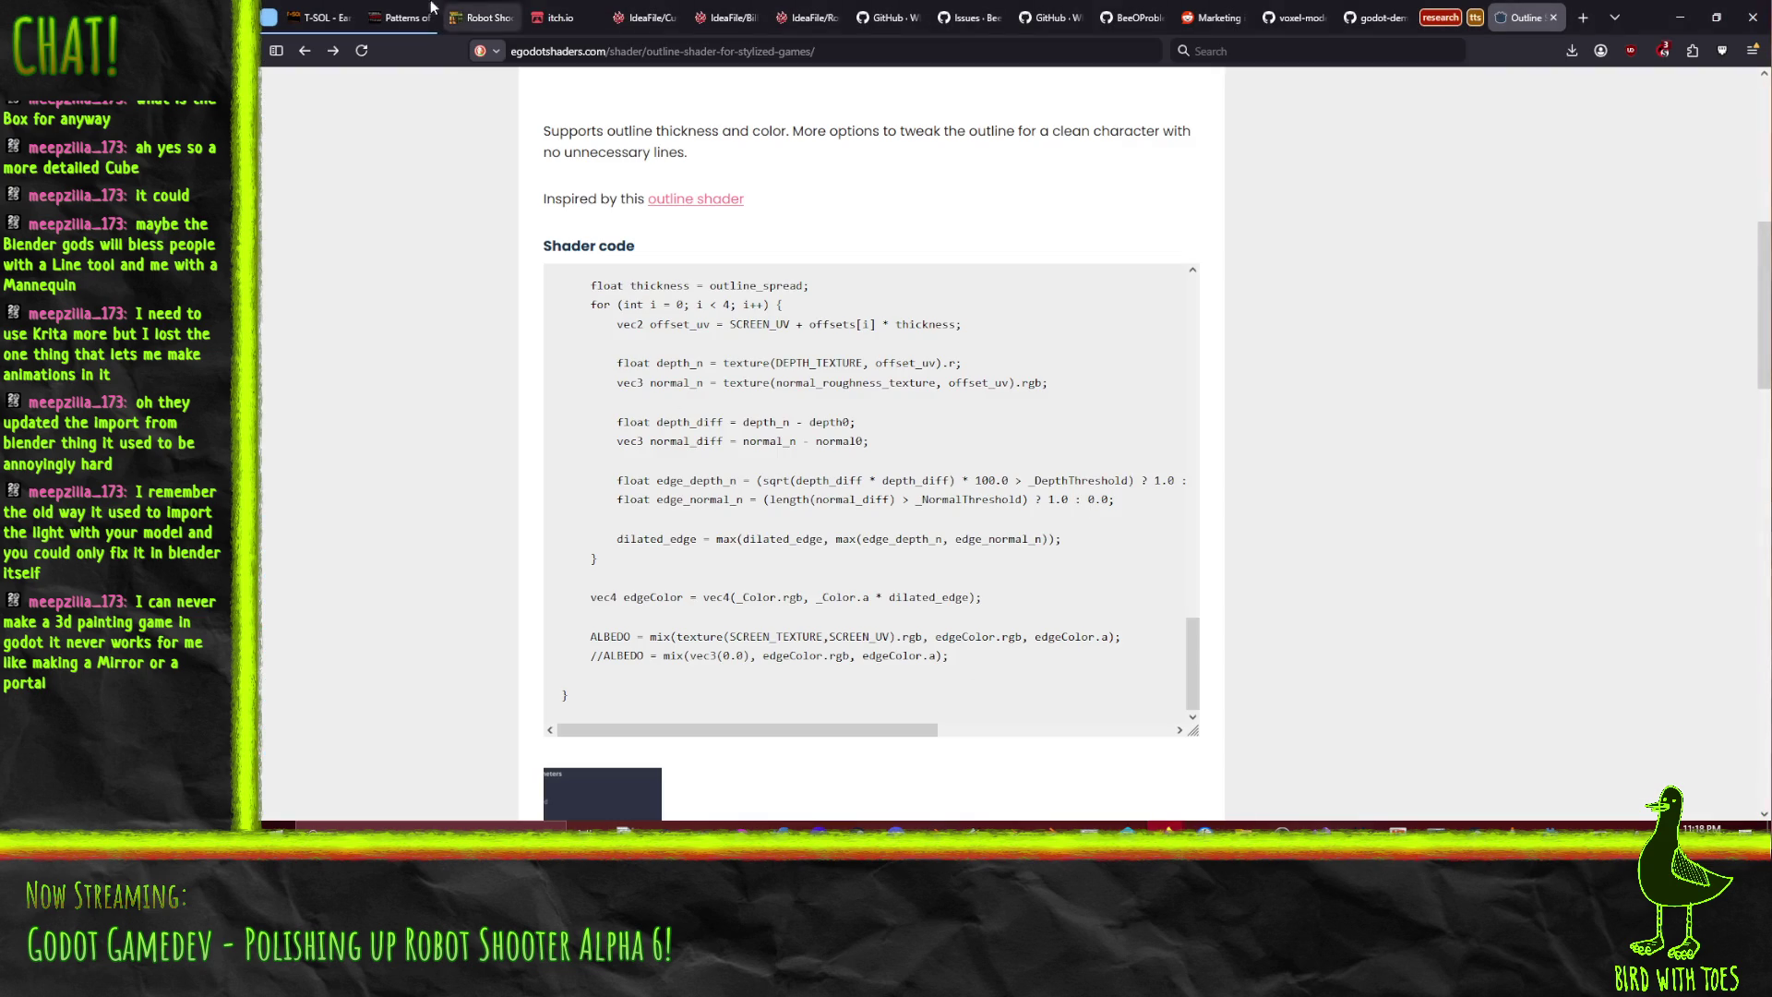
click(1553, 18)
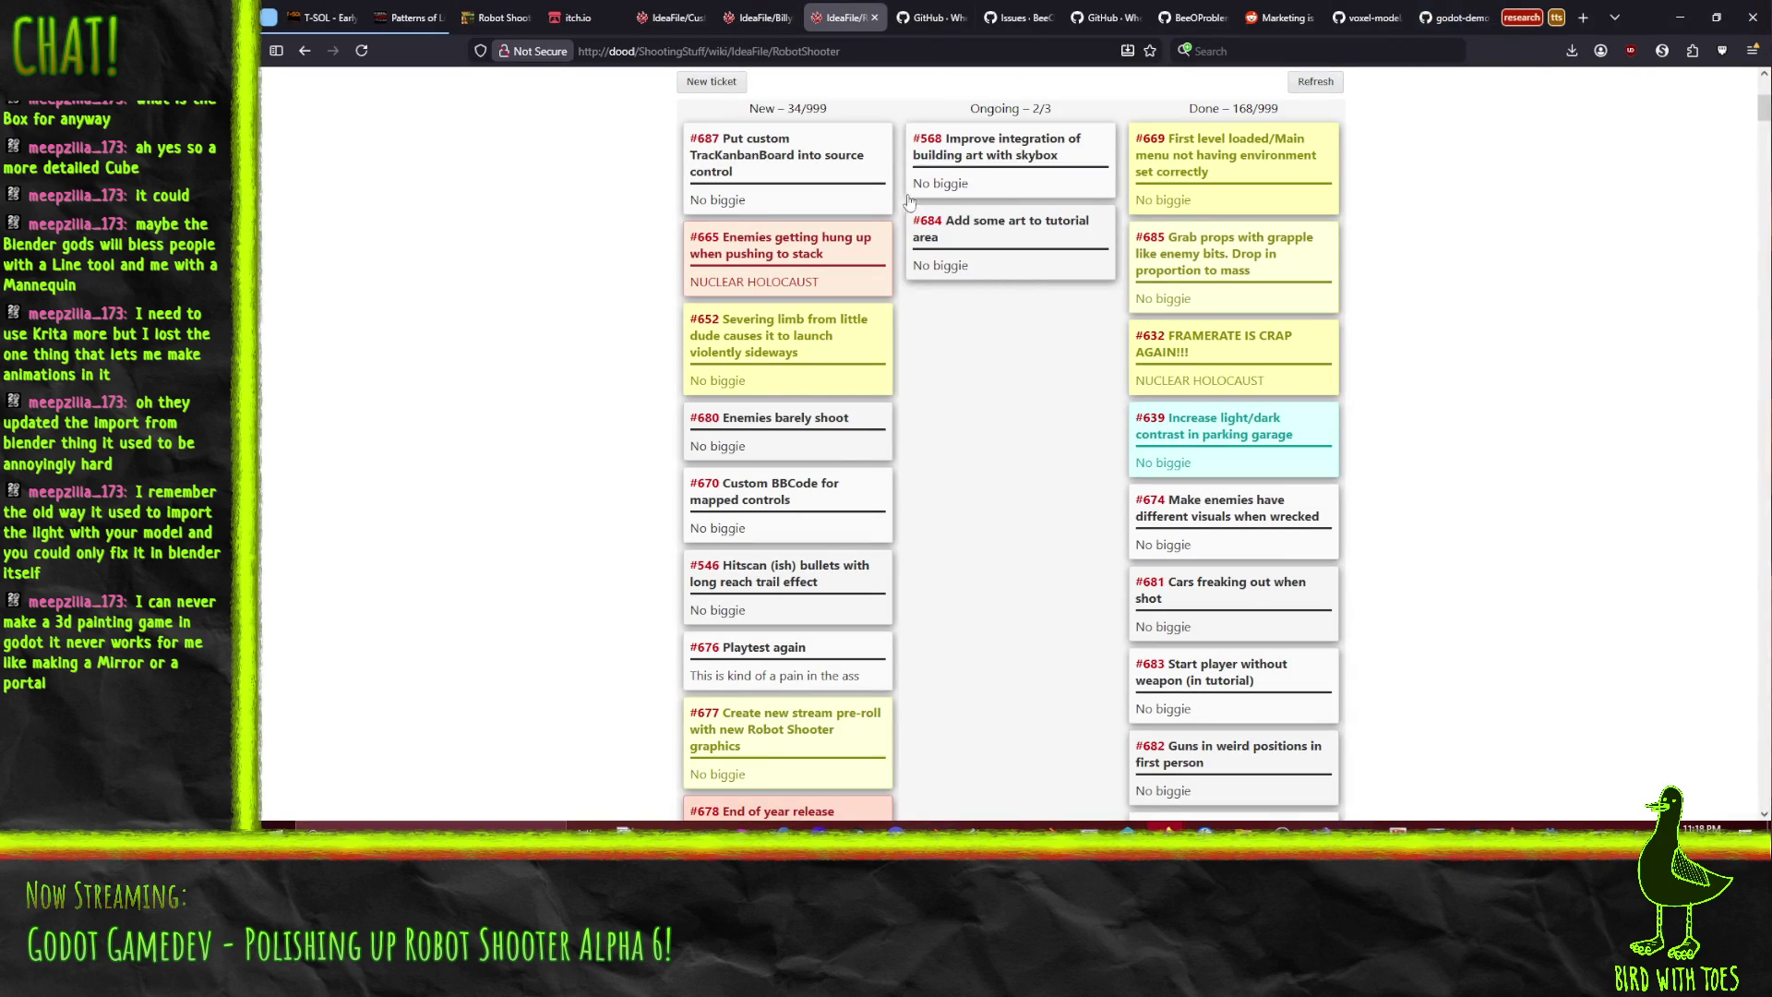
mouse_move(958, 265)
mouse_down()
mouse_move(978, 242)
mouse_move(1228, 263)
mouse_move(1251, 160)
mouse_move(1215, 186)
mouse_up()
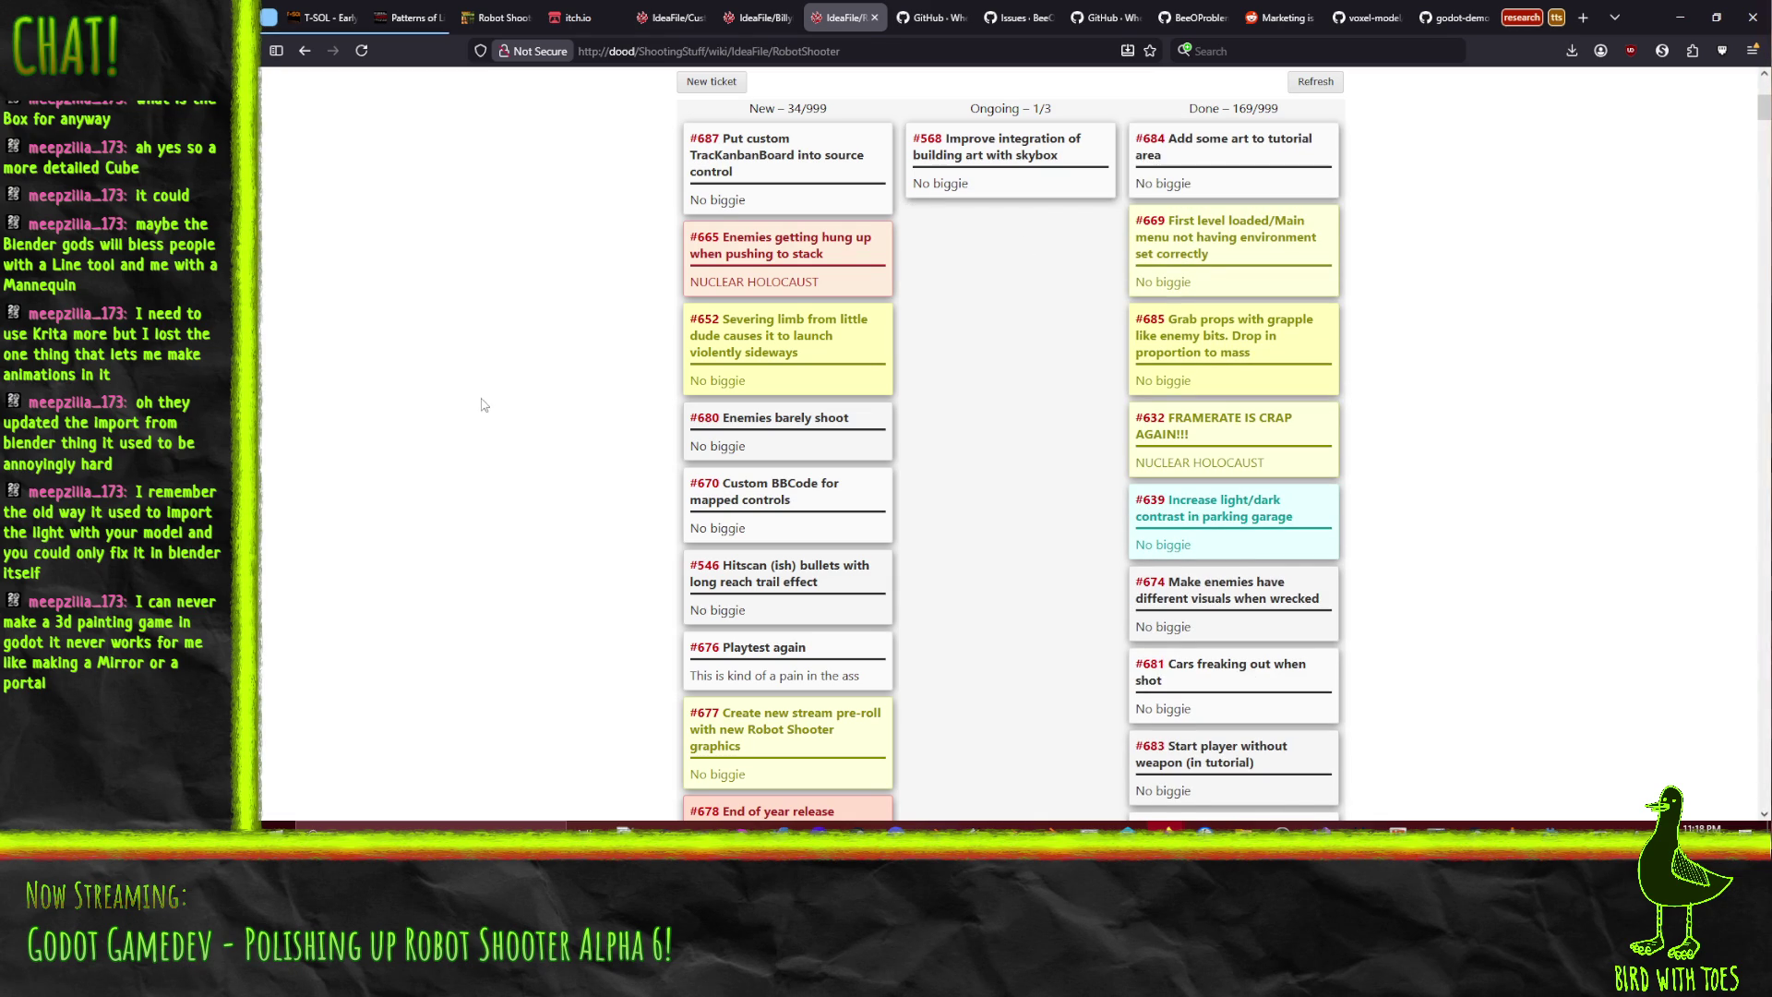
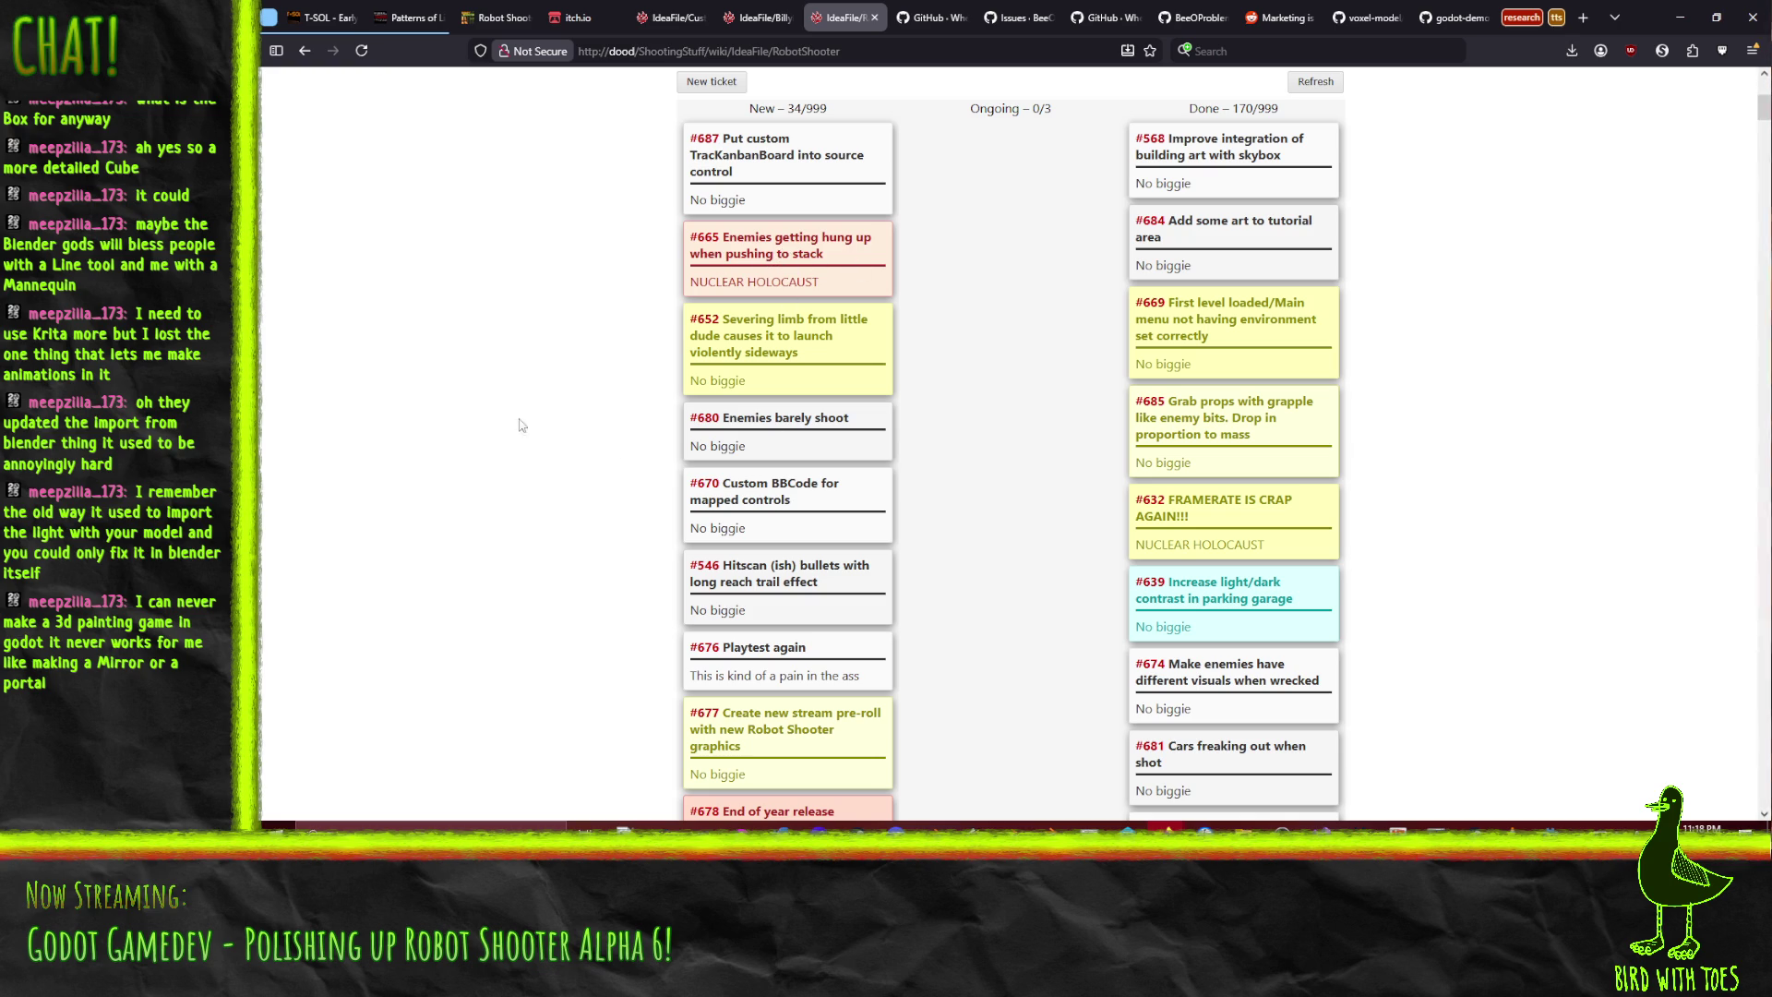
- Move ticket #670 'Custom BBCode for mapped controls' from New to Ongoing on the Robot Shooter board
mouse_move(734, 521)
mouse_down()
mouse_move(868, 489)
mouse_move(985, 376)
mouse_move(994, 391)
mouse_up()
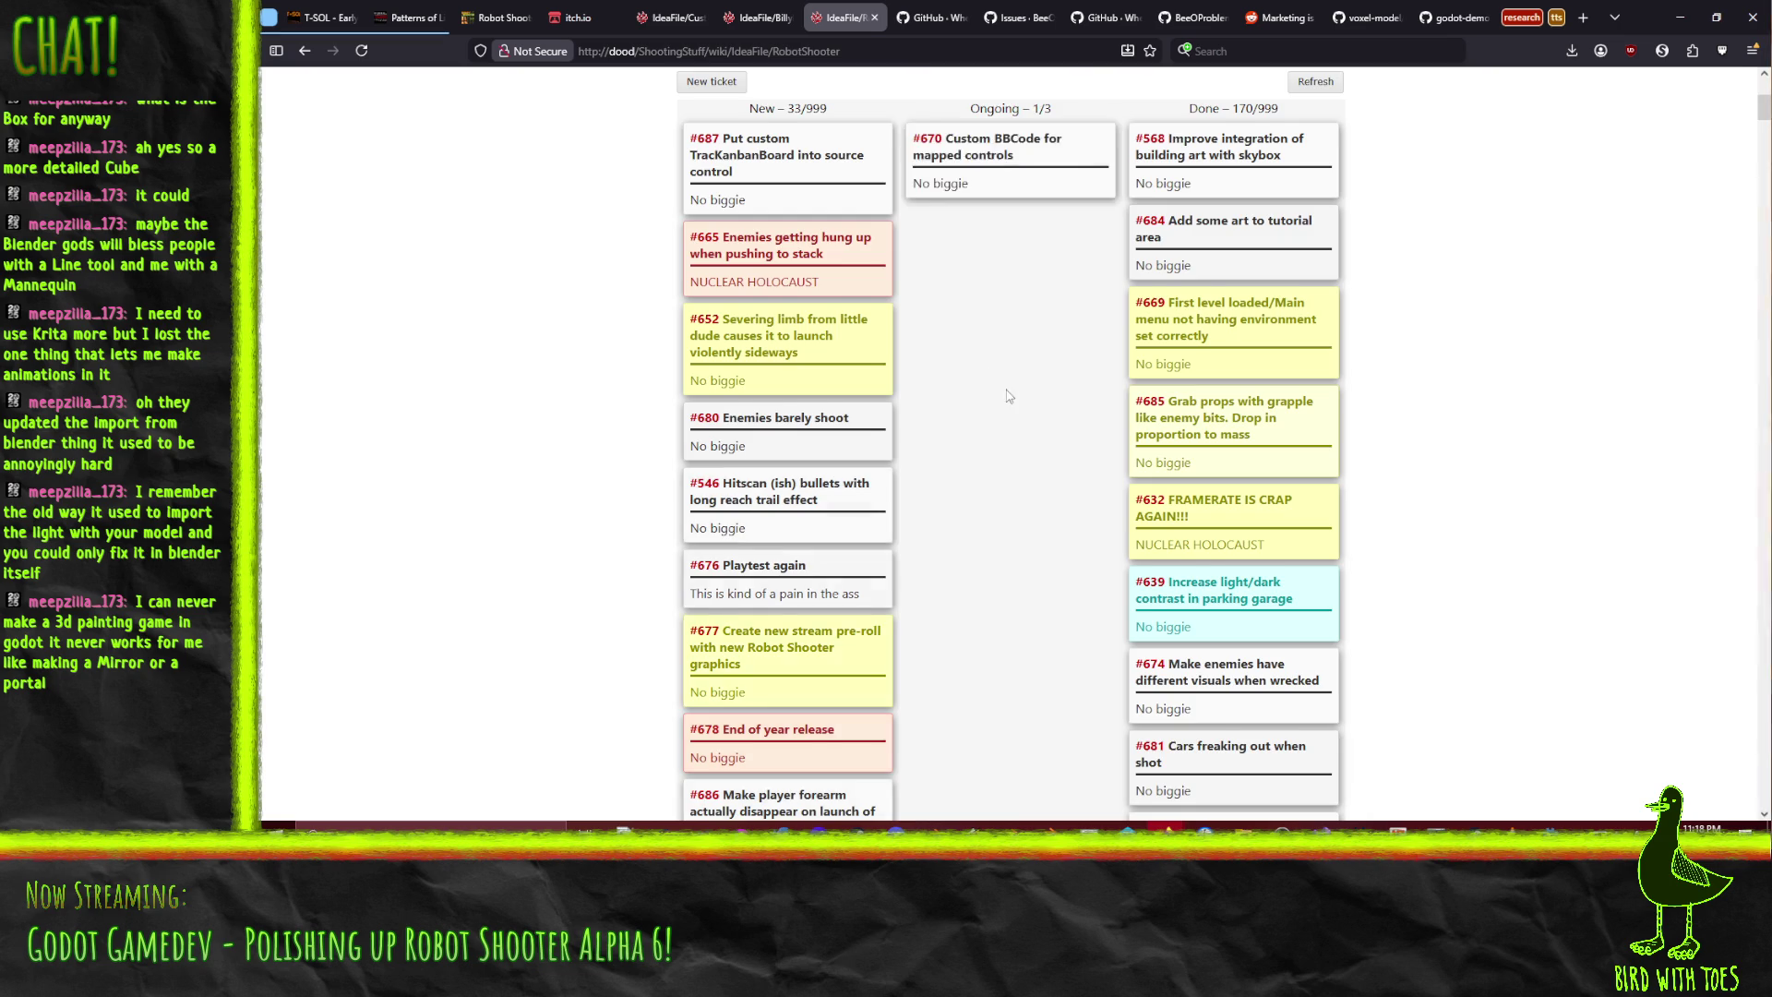
scroll(1008, 395, up, 2)
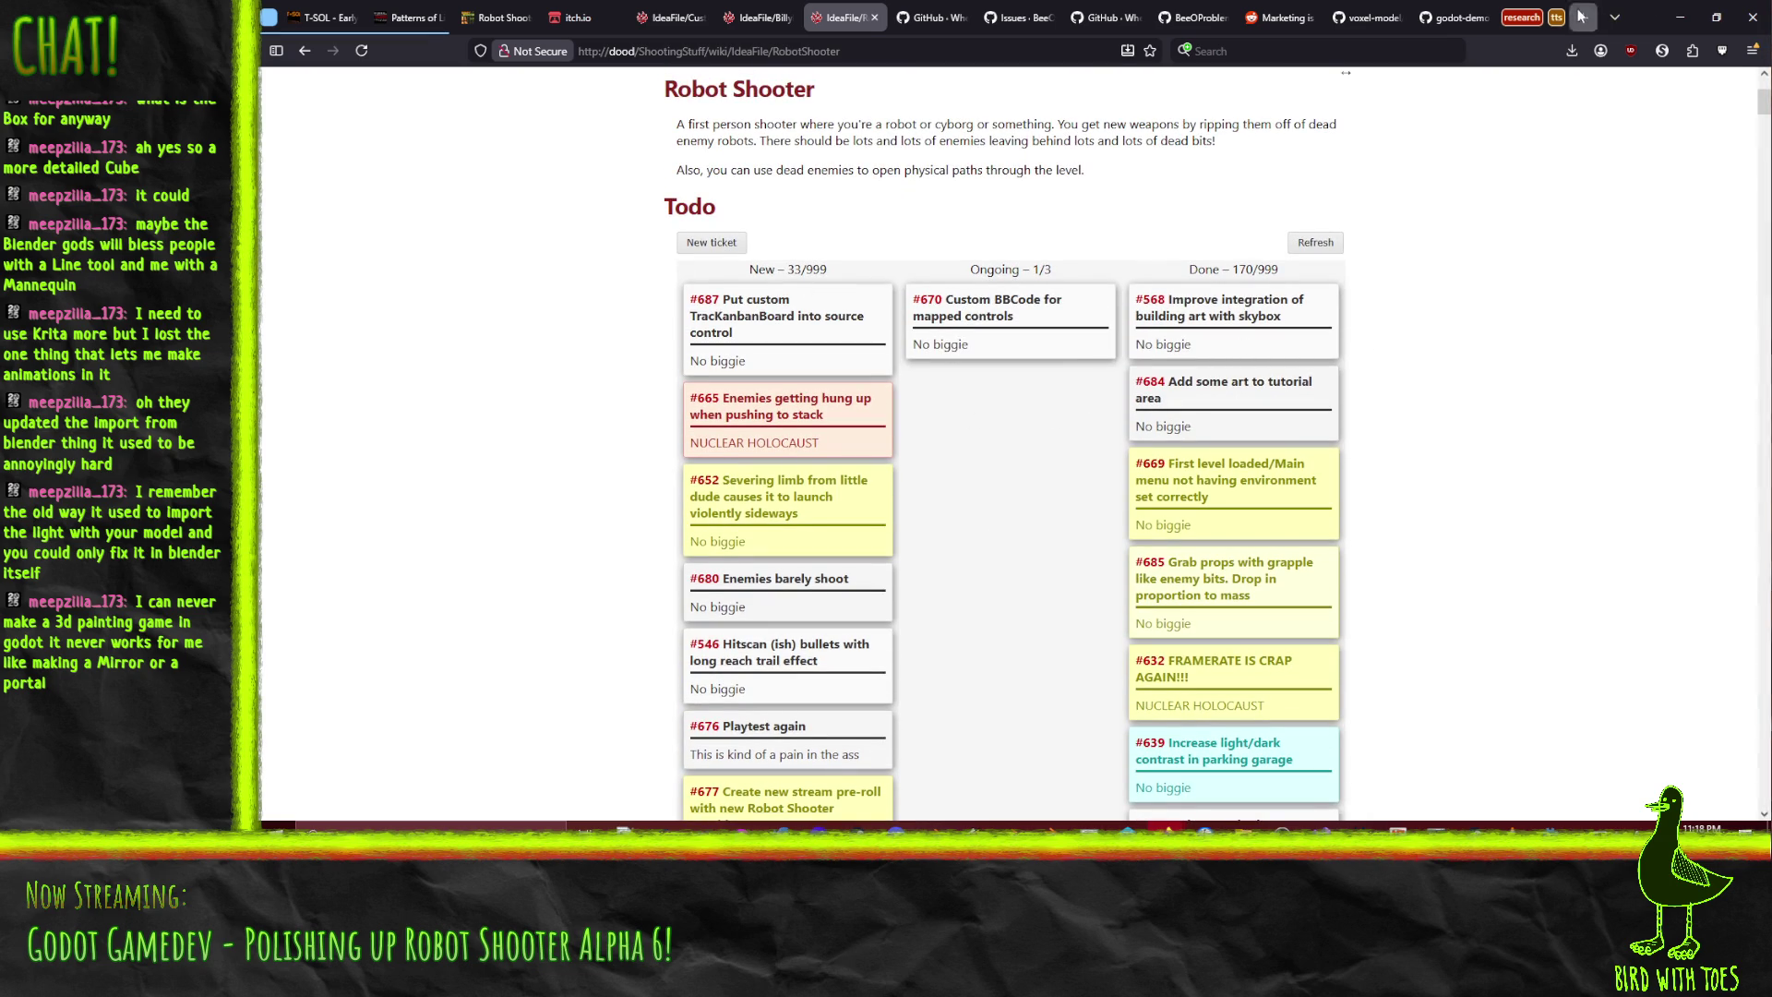
click(1584, 17)
- Search the web for 'godot bbcode' and open the BBCode in RichTextLabel docs page
text(godot bbcode)
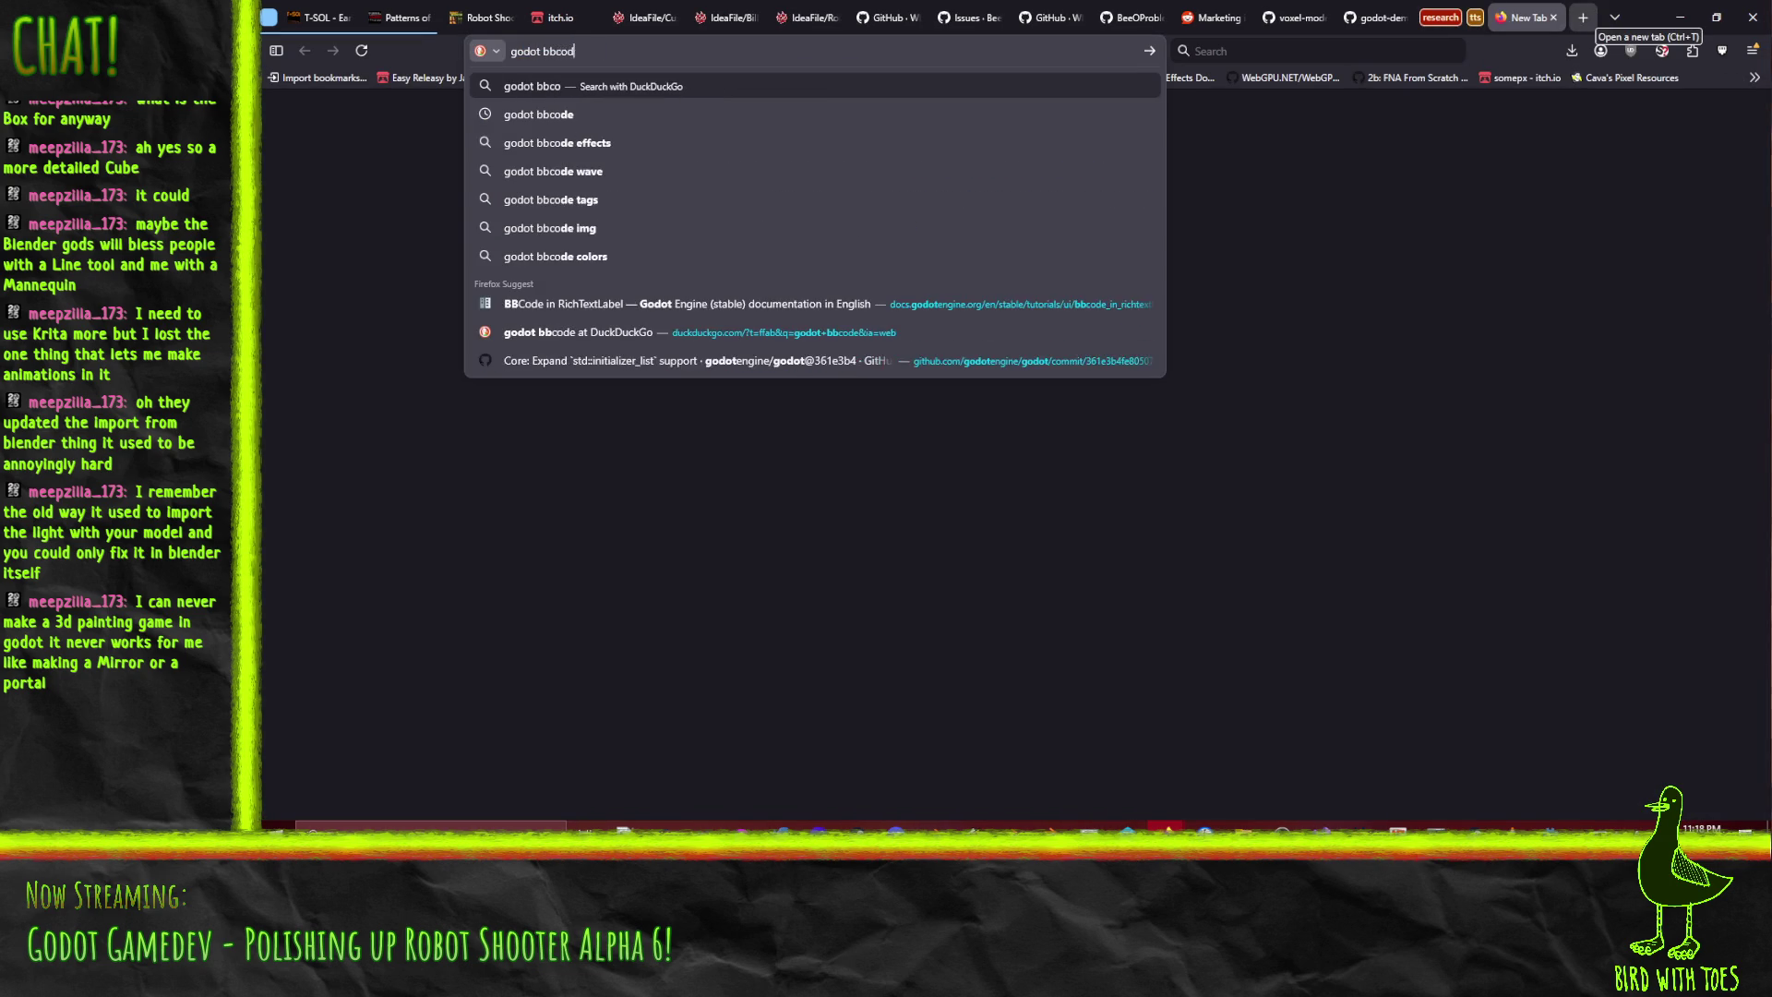
key(Return)
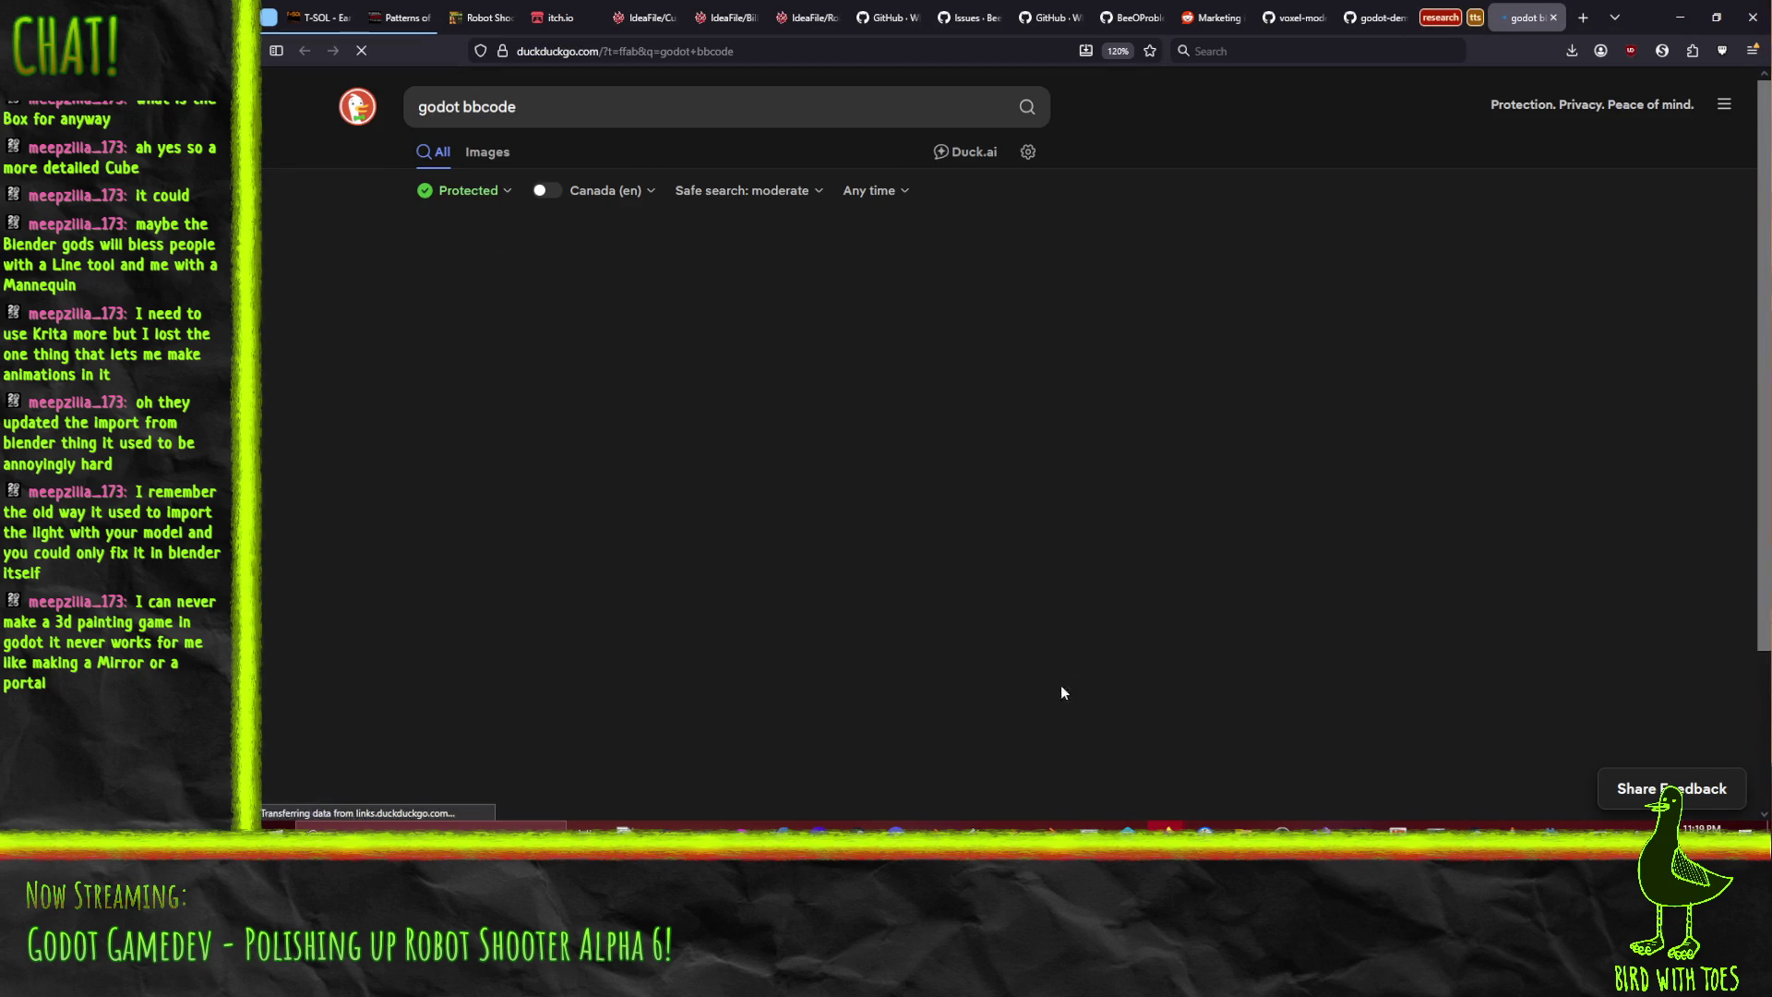
click(656, 274)
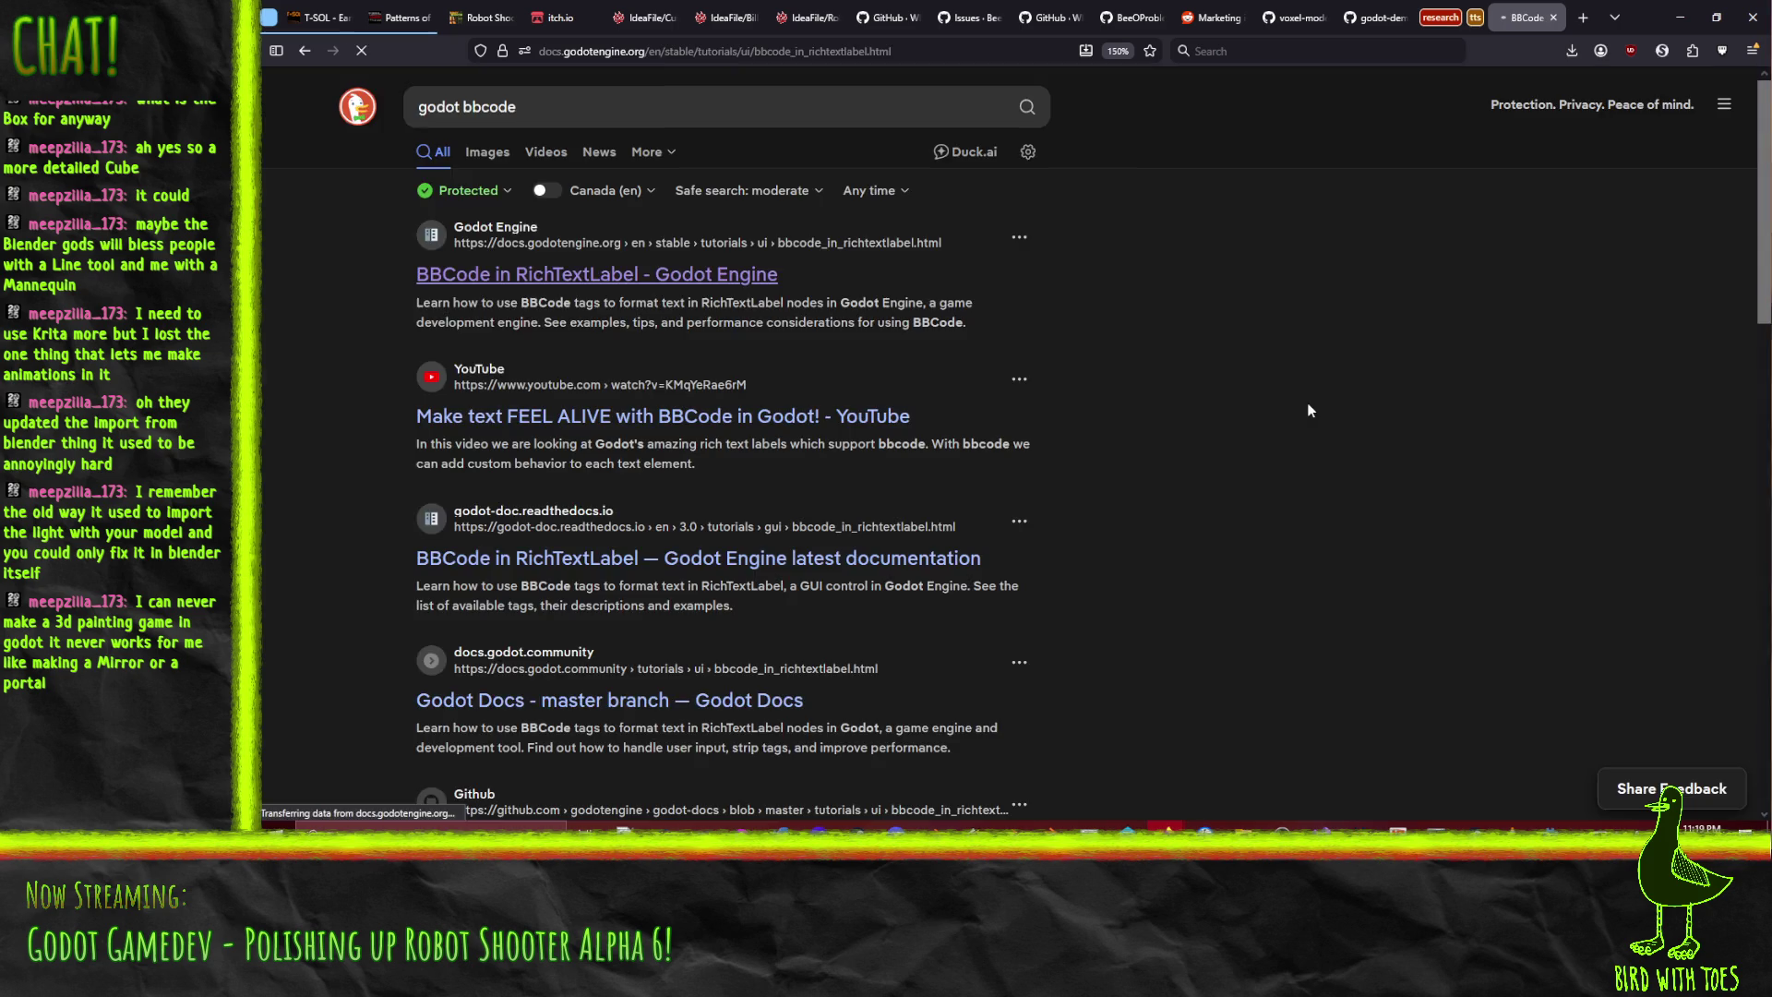
scroll(1161, 351, down, 10)
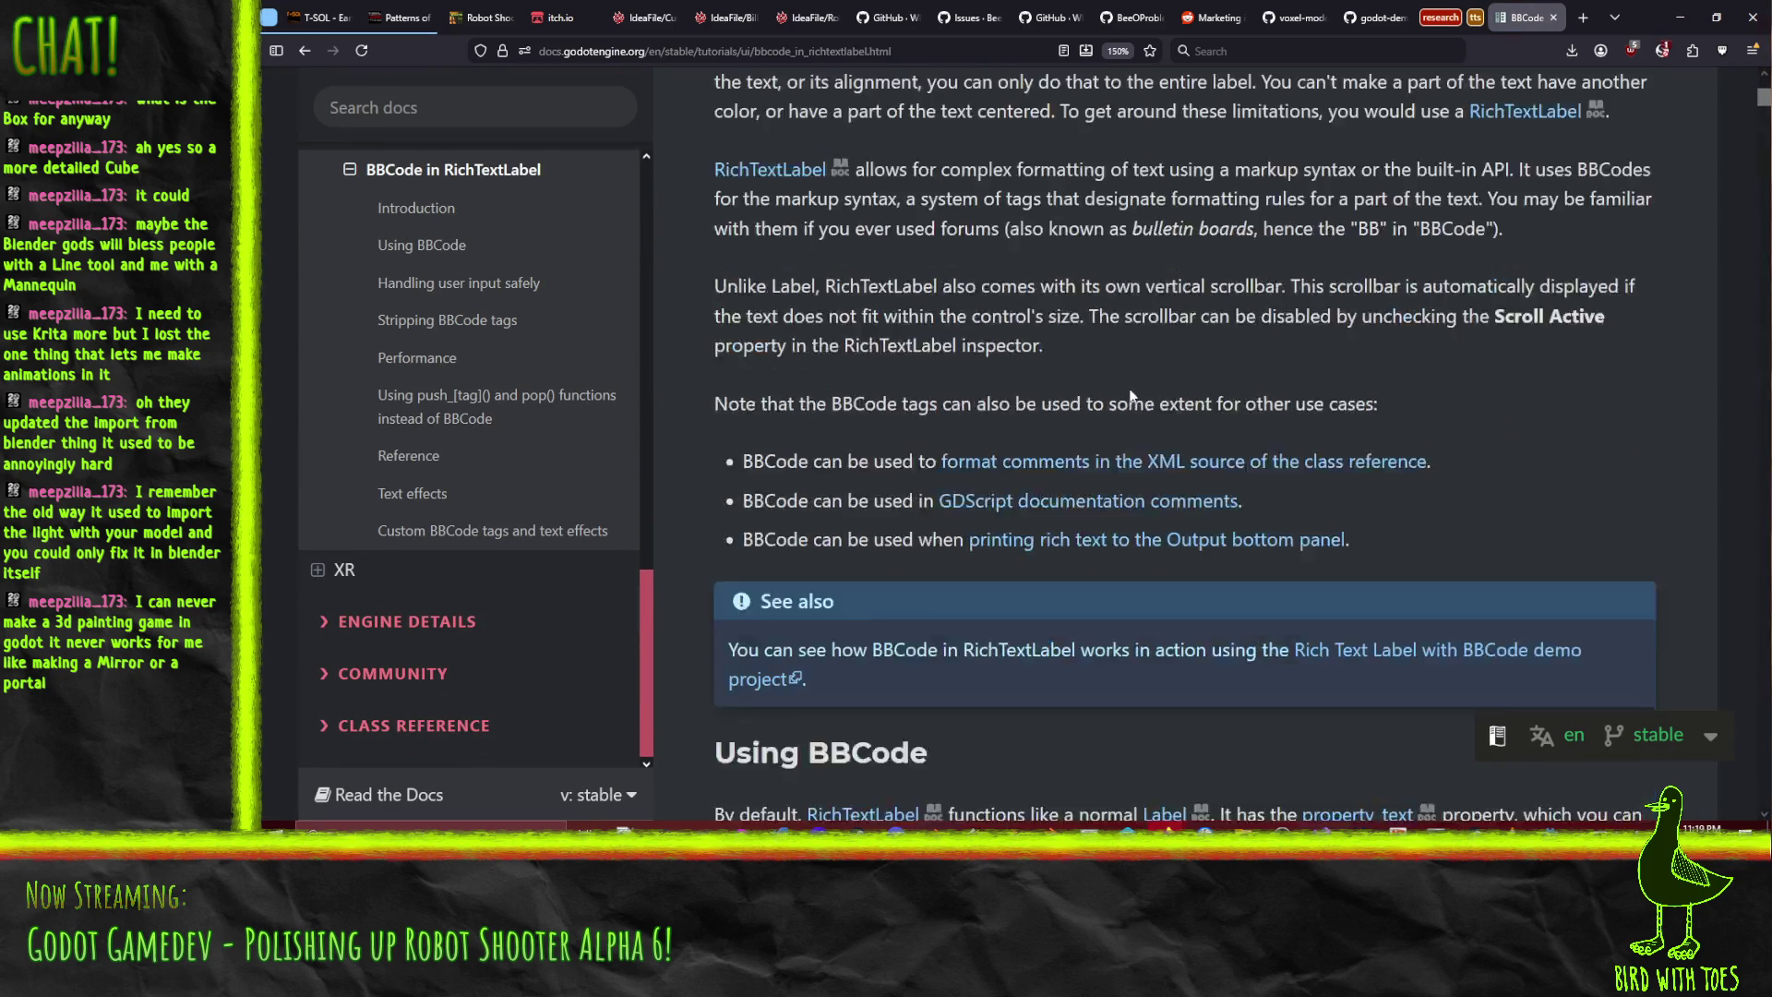
scroll(1210, 419, down, 15)
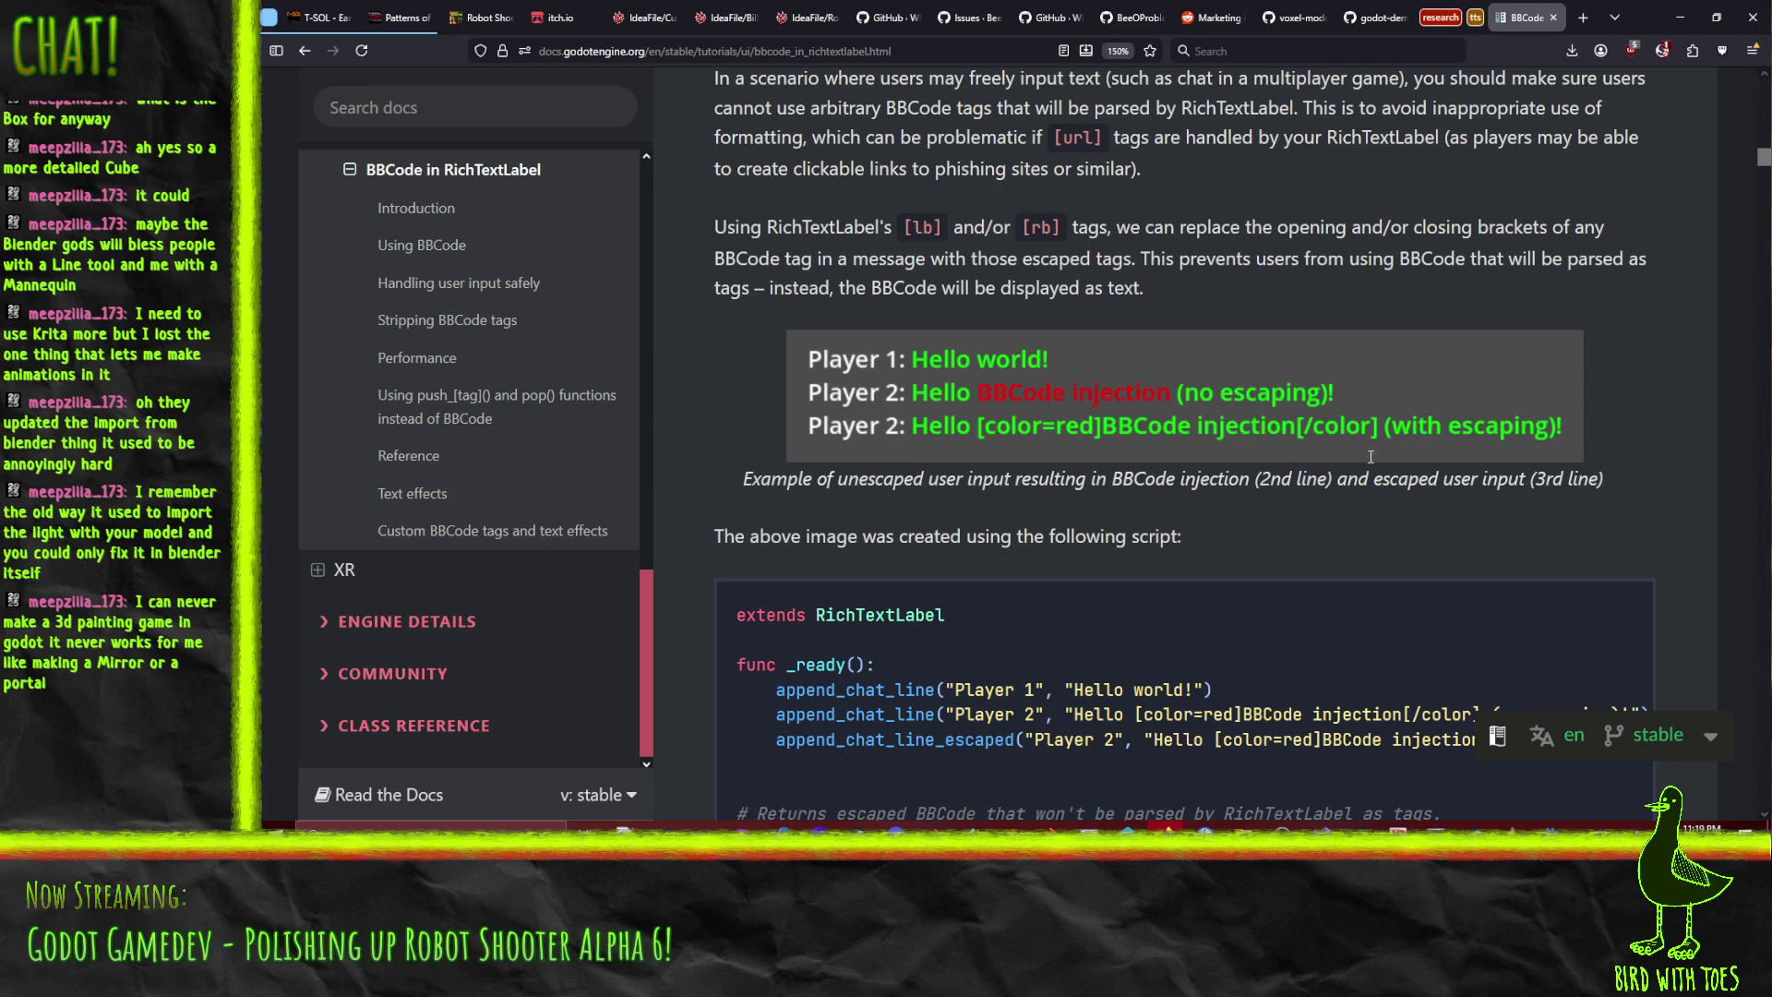
- Read through the BBCode in RichTextLabel page and start a find-in-page search
scroll(1369, 454, down, 10)
scroll(1256, 489, down, 6)
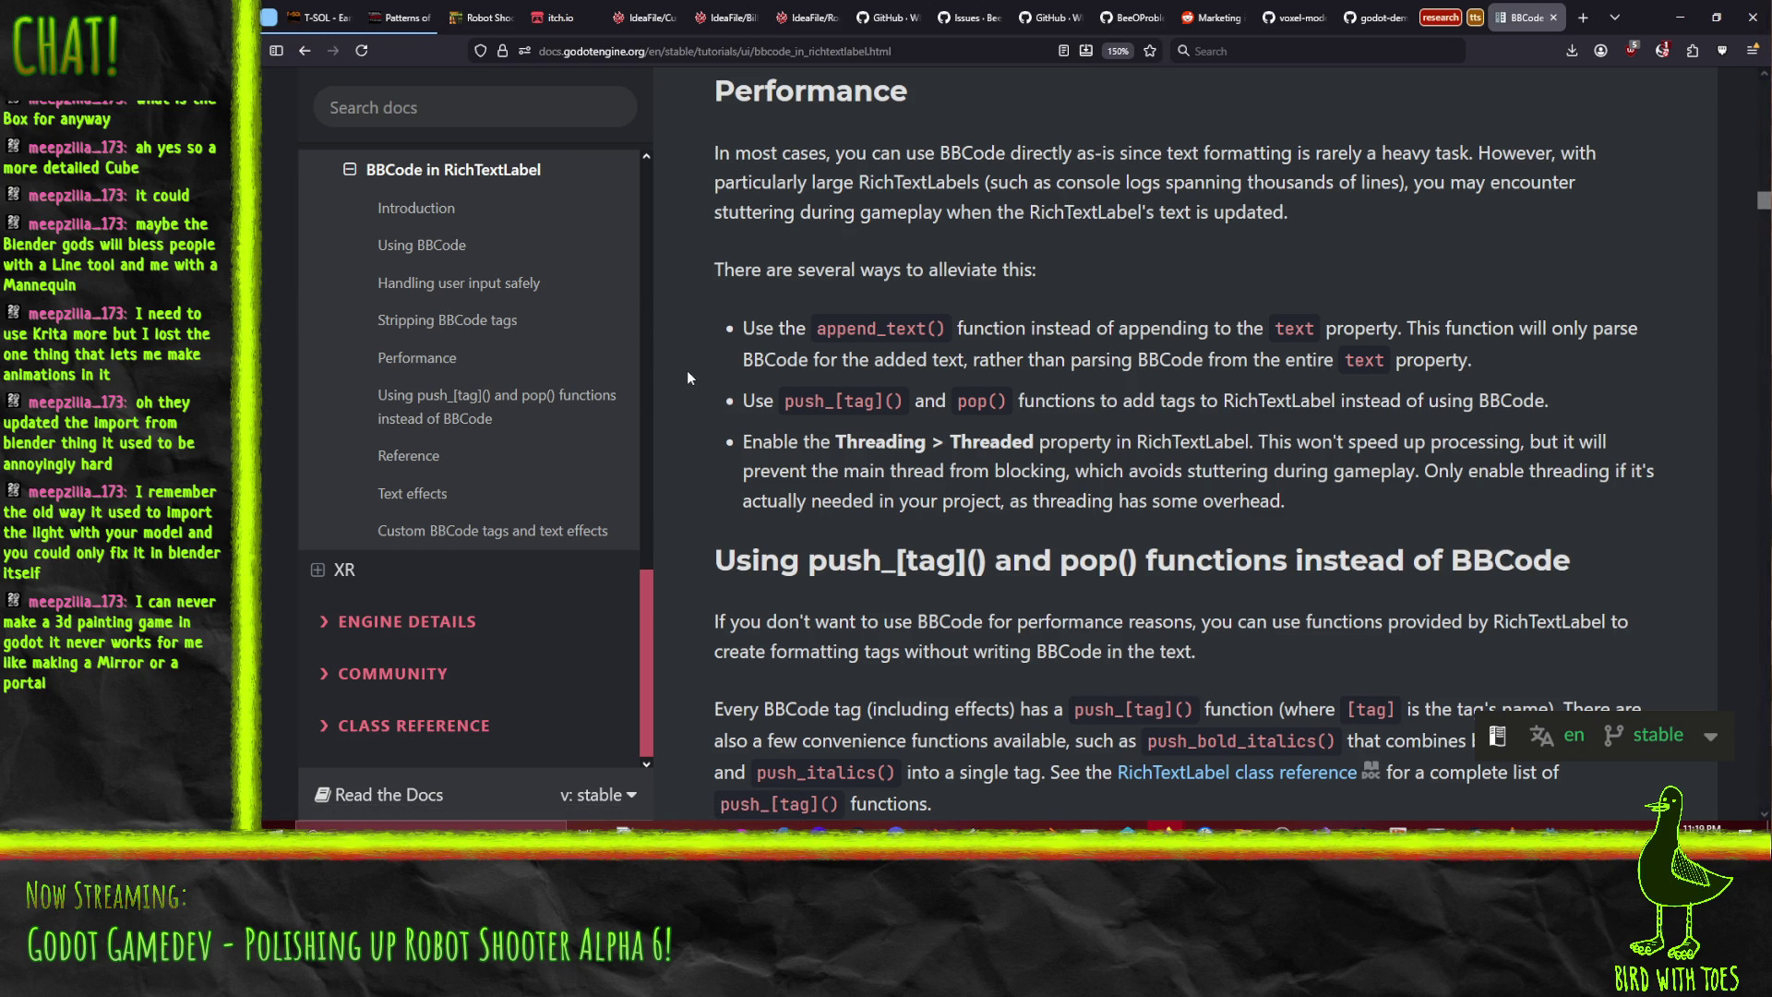
scroll(692, 374, down, 2)
scroll(695, 374, down, 4)
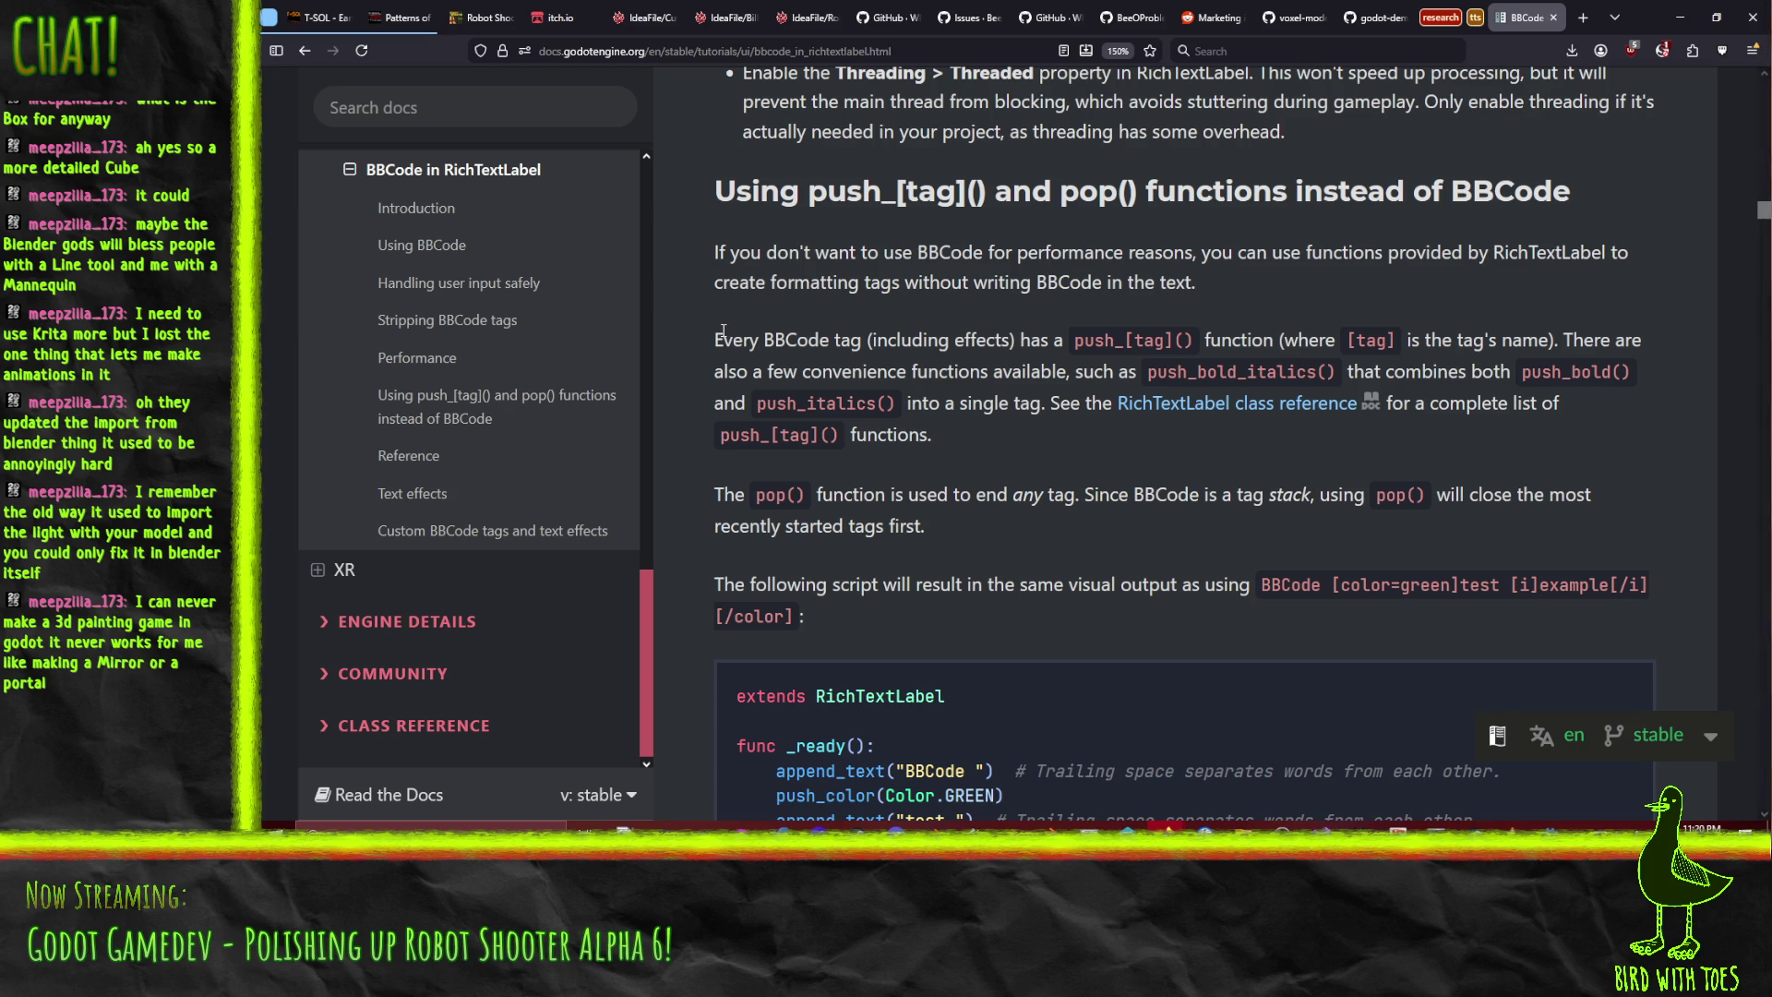
scroll(749, 328, up, 5)
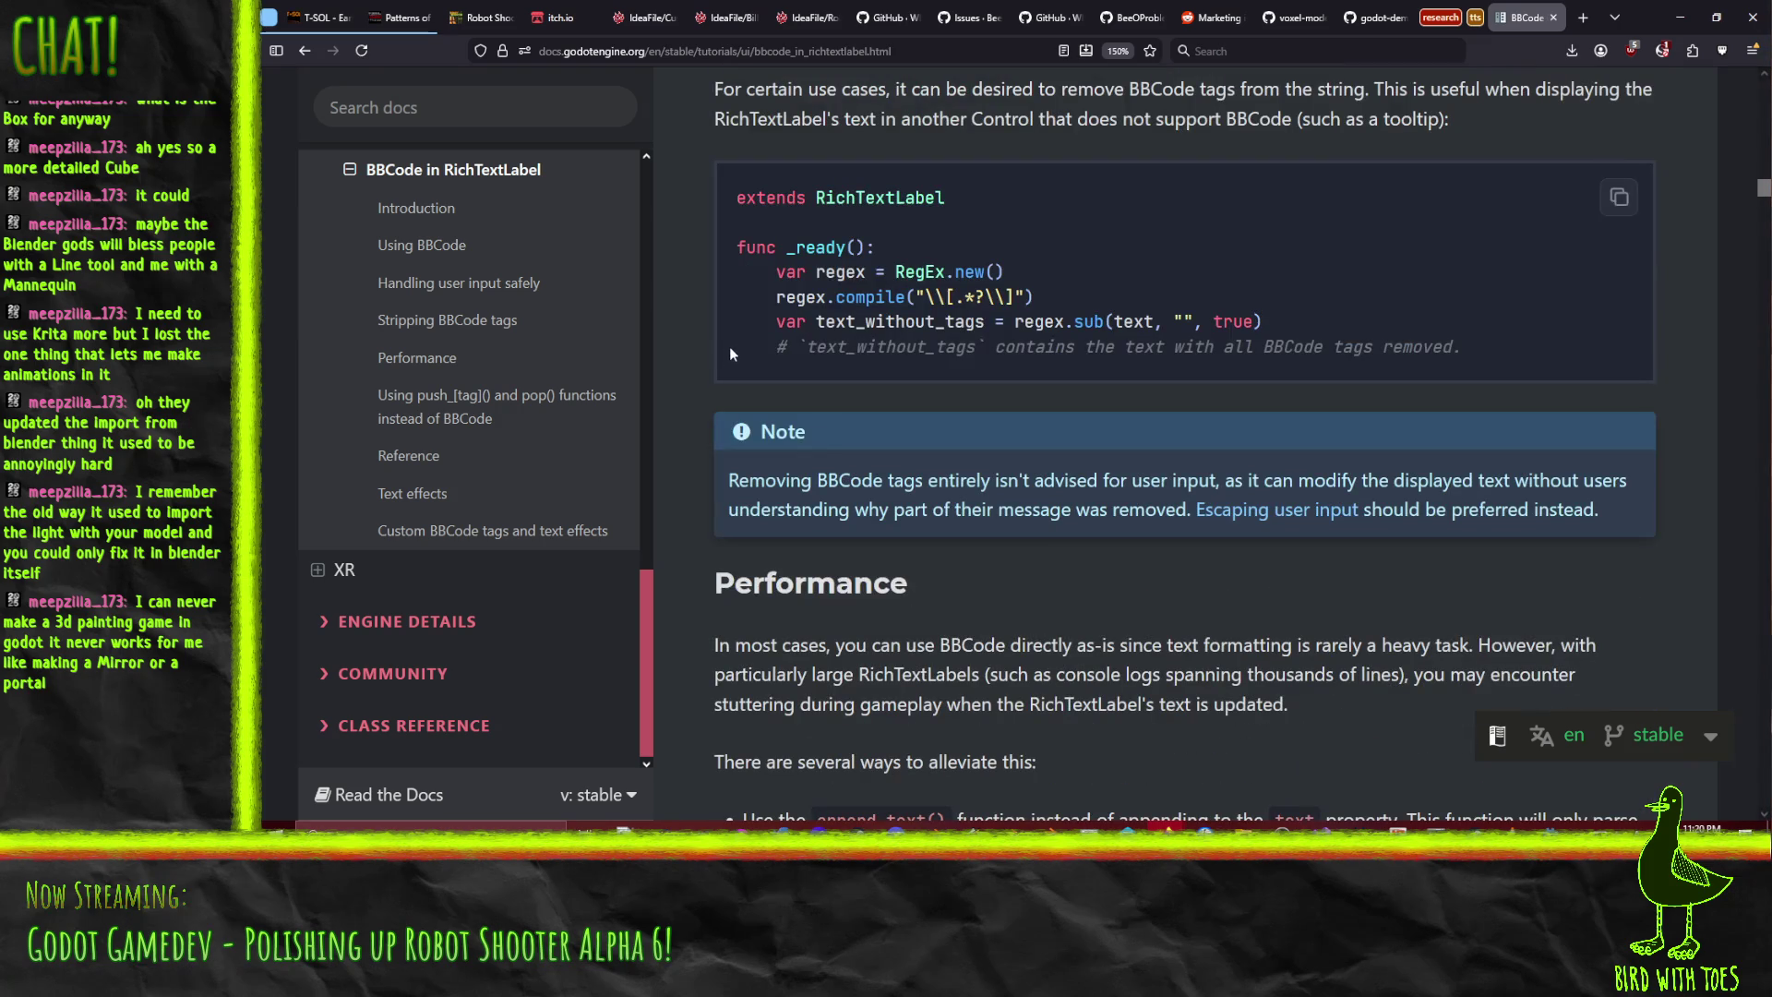
scroll(729, 346, up, 5)
scroll(712, 349, up, 10)
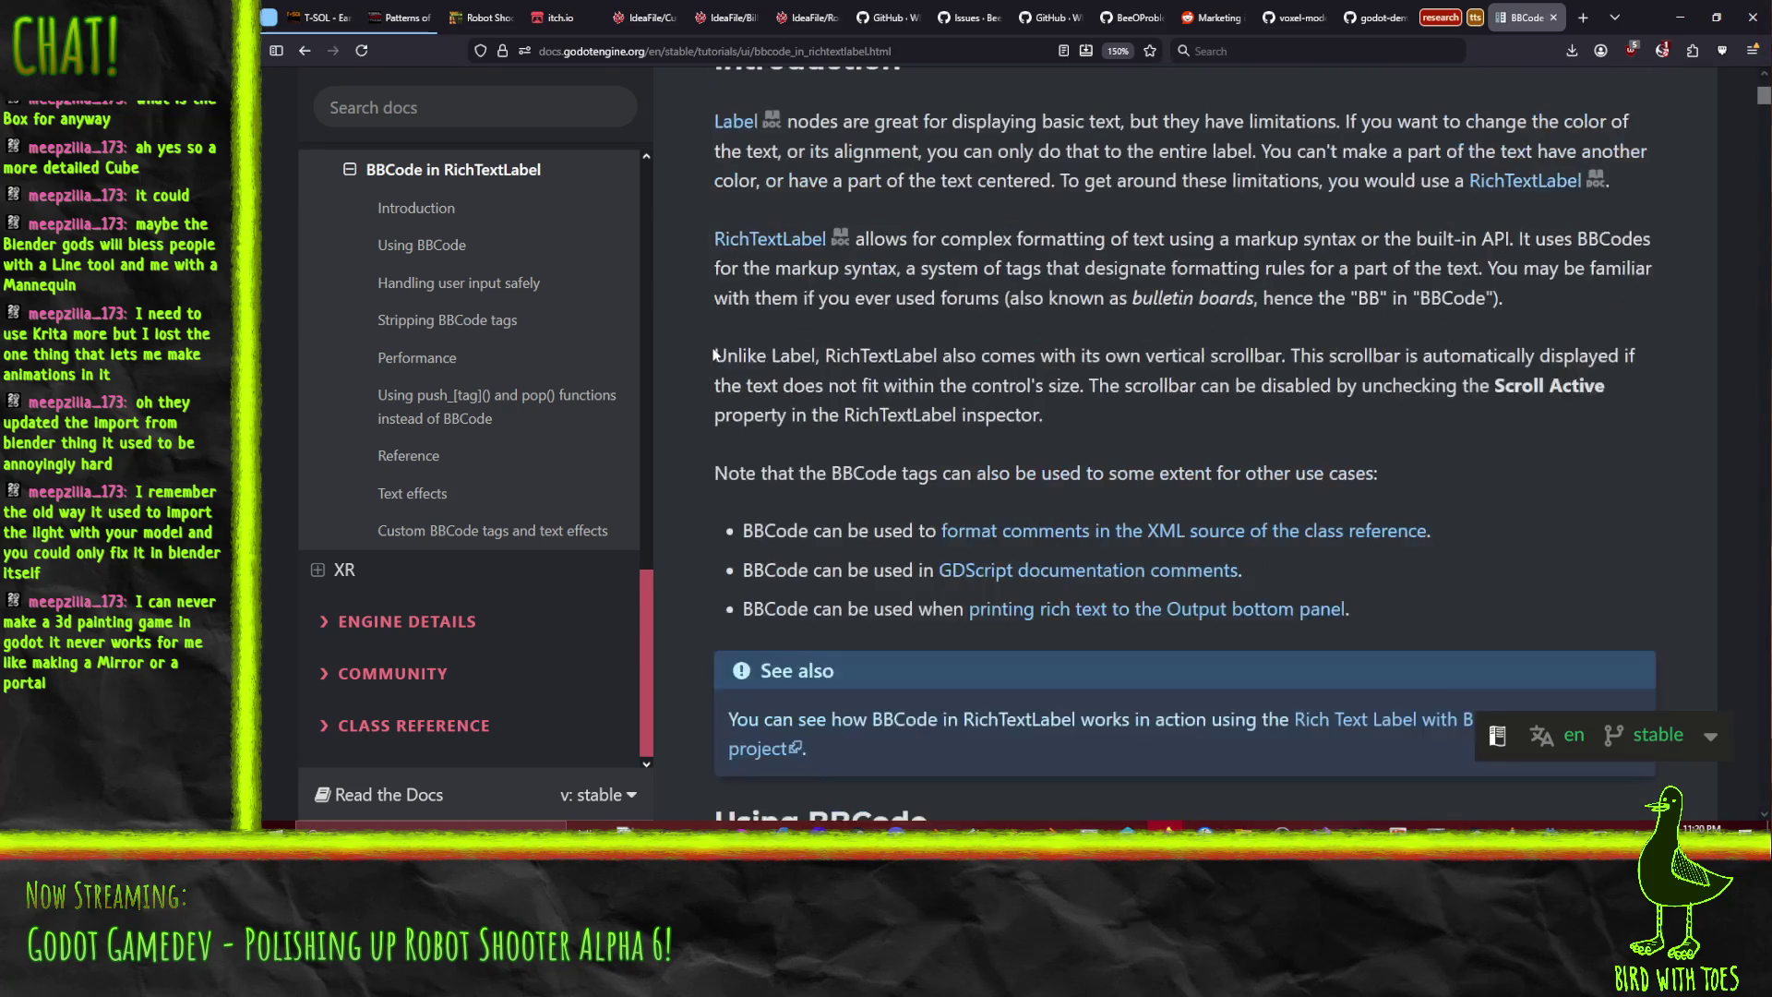
key(ctrl+f)
- Find 'custom' on the page, jump to Custom BBCode tags and text effects, and read down to the Ghost example
text(custom)
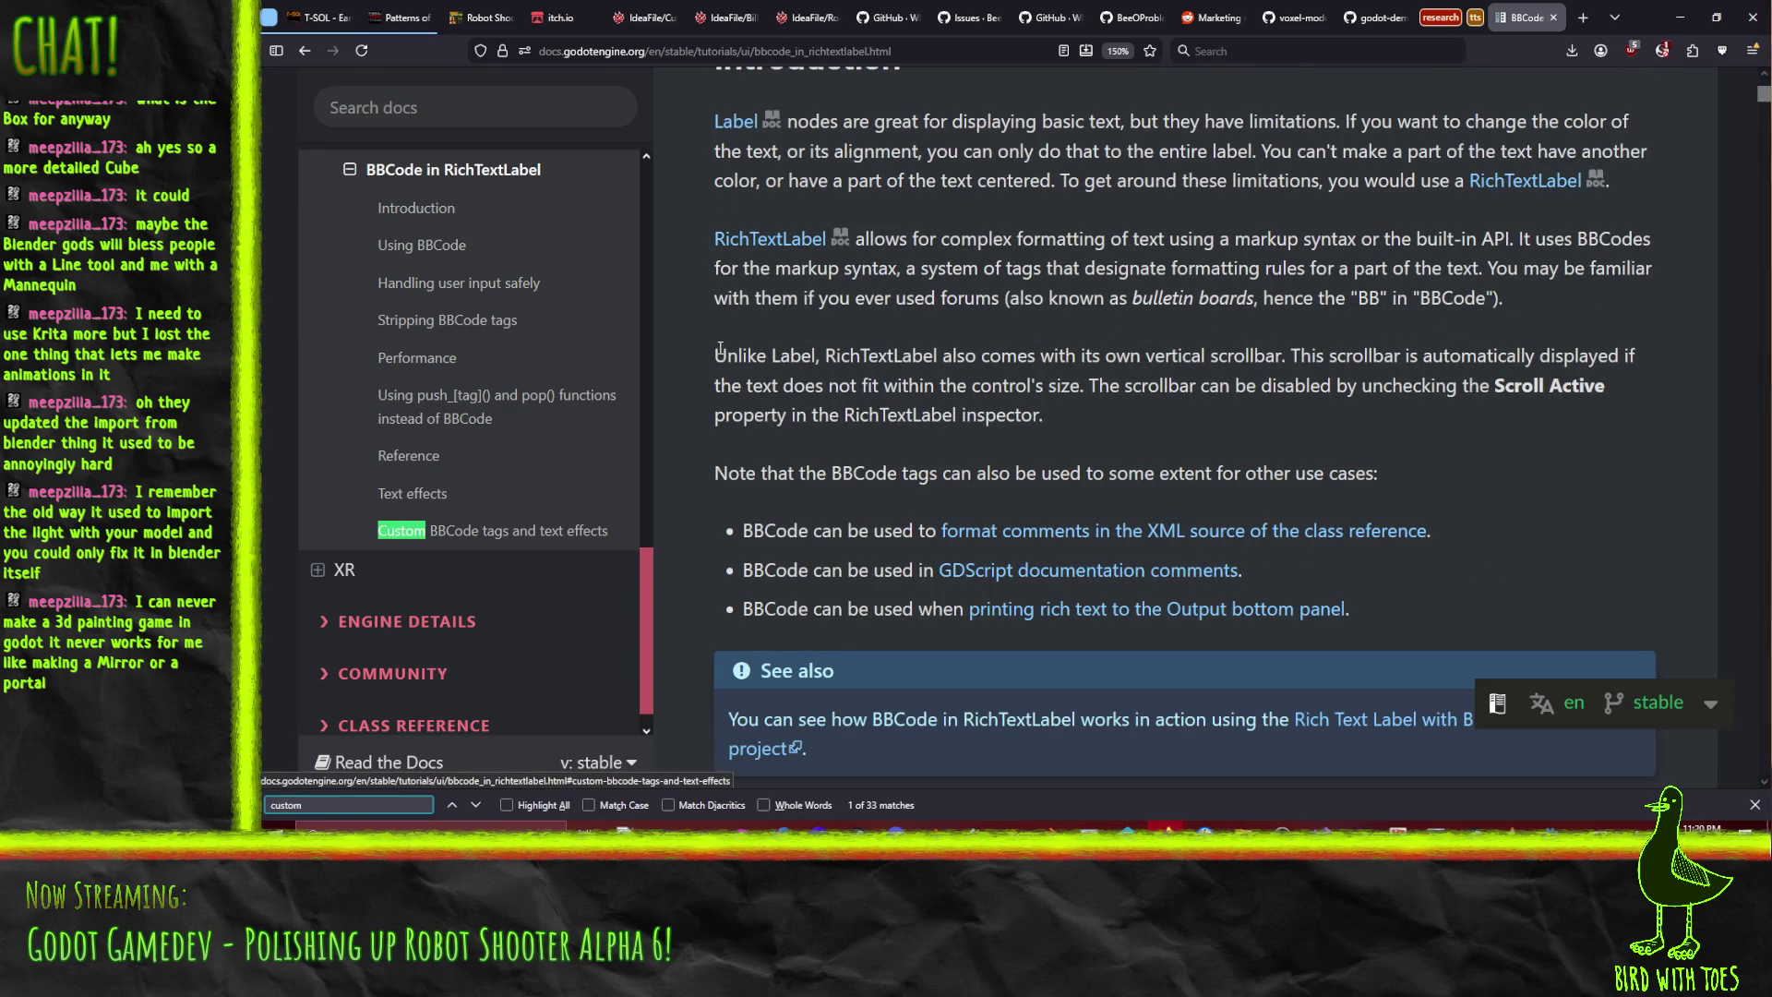
right_click(672, 380)
click(490, 531)
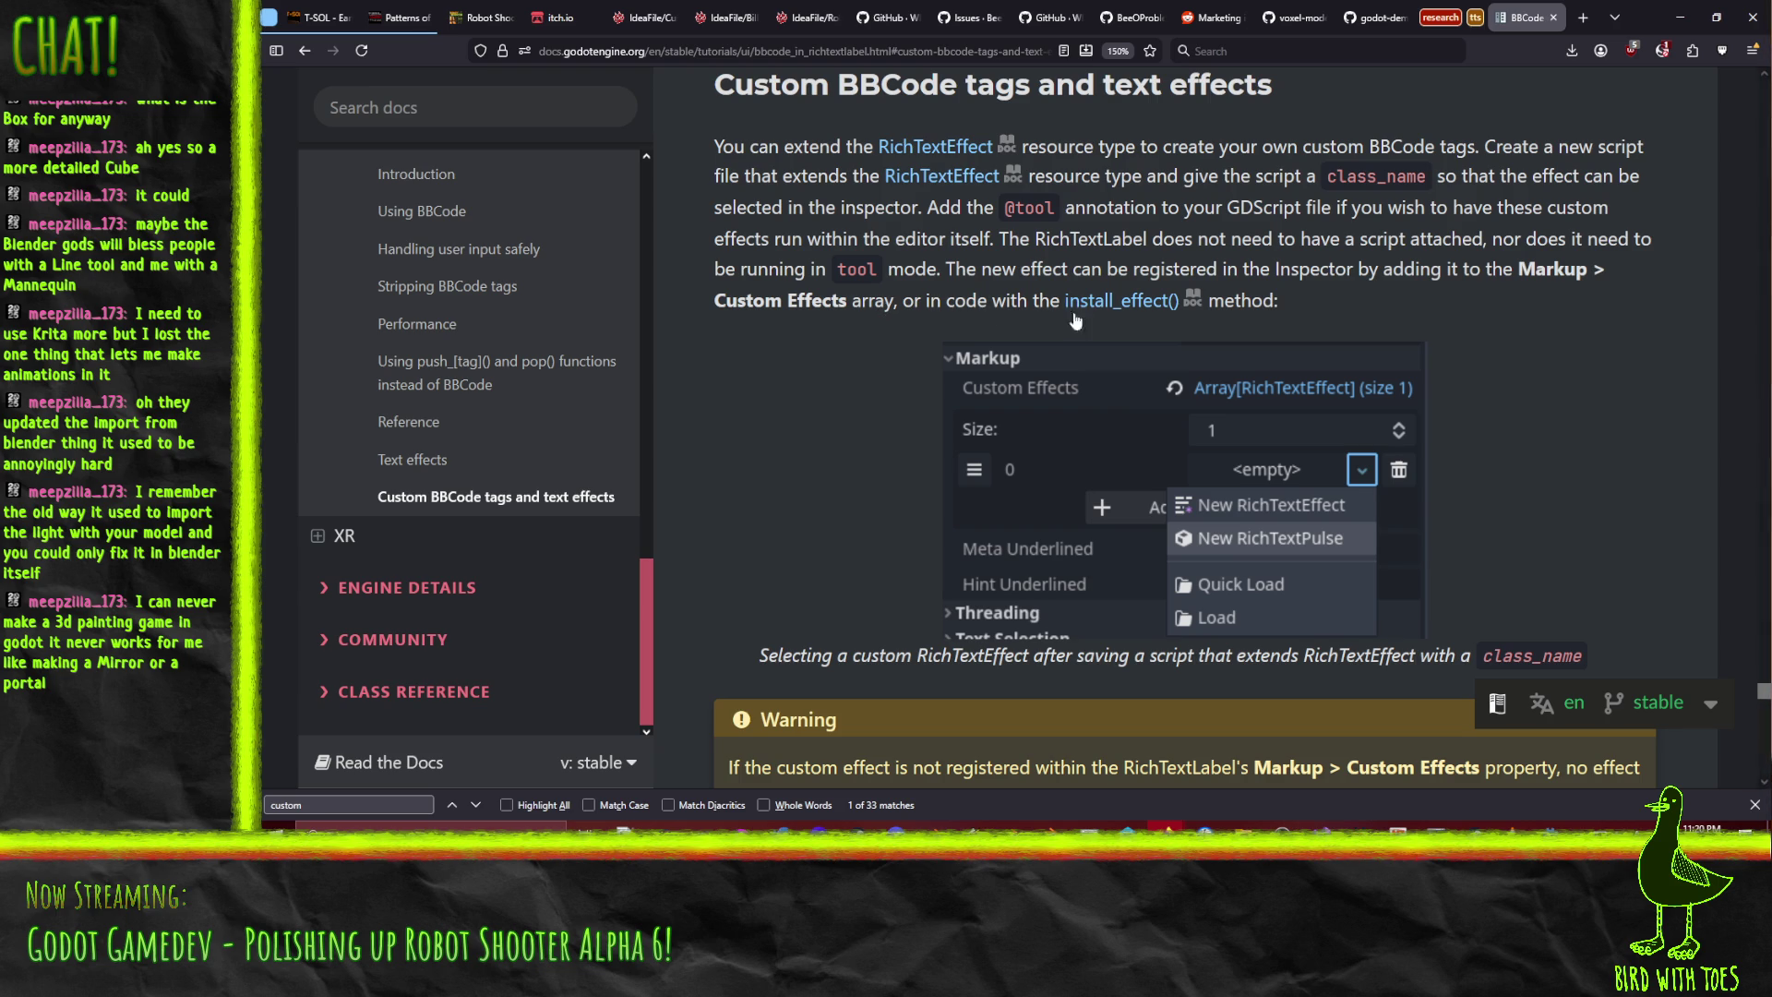
scroll(830, 378, down, 5)
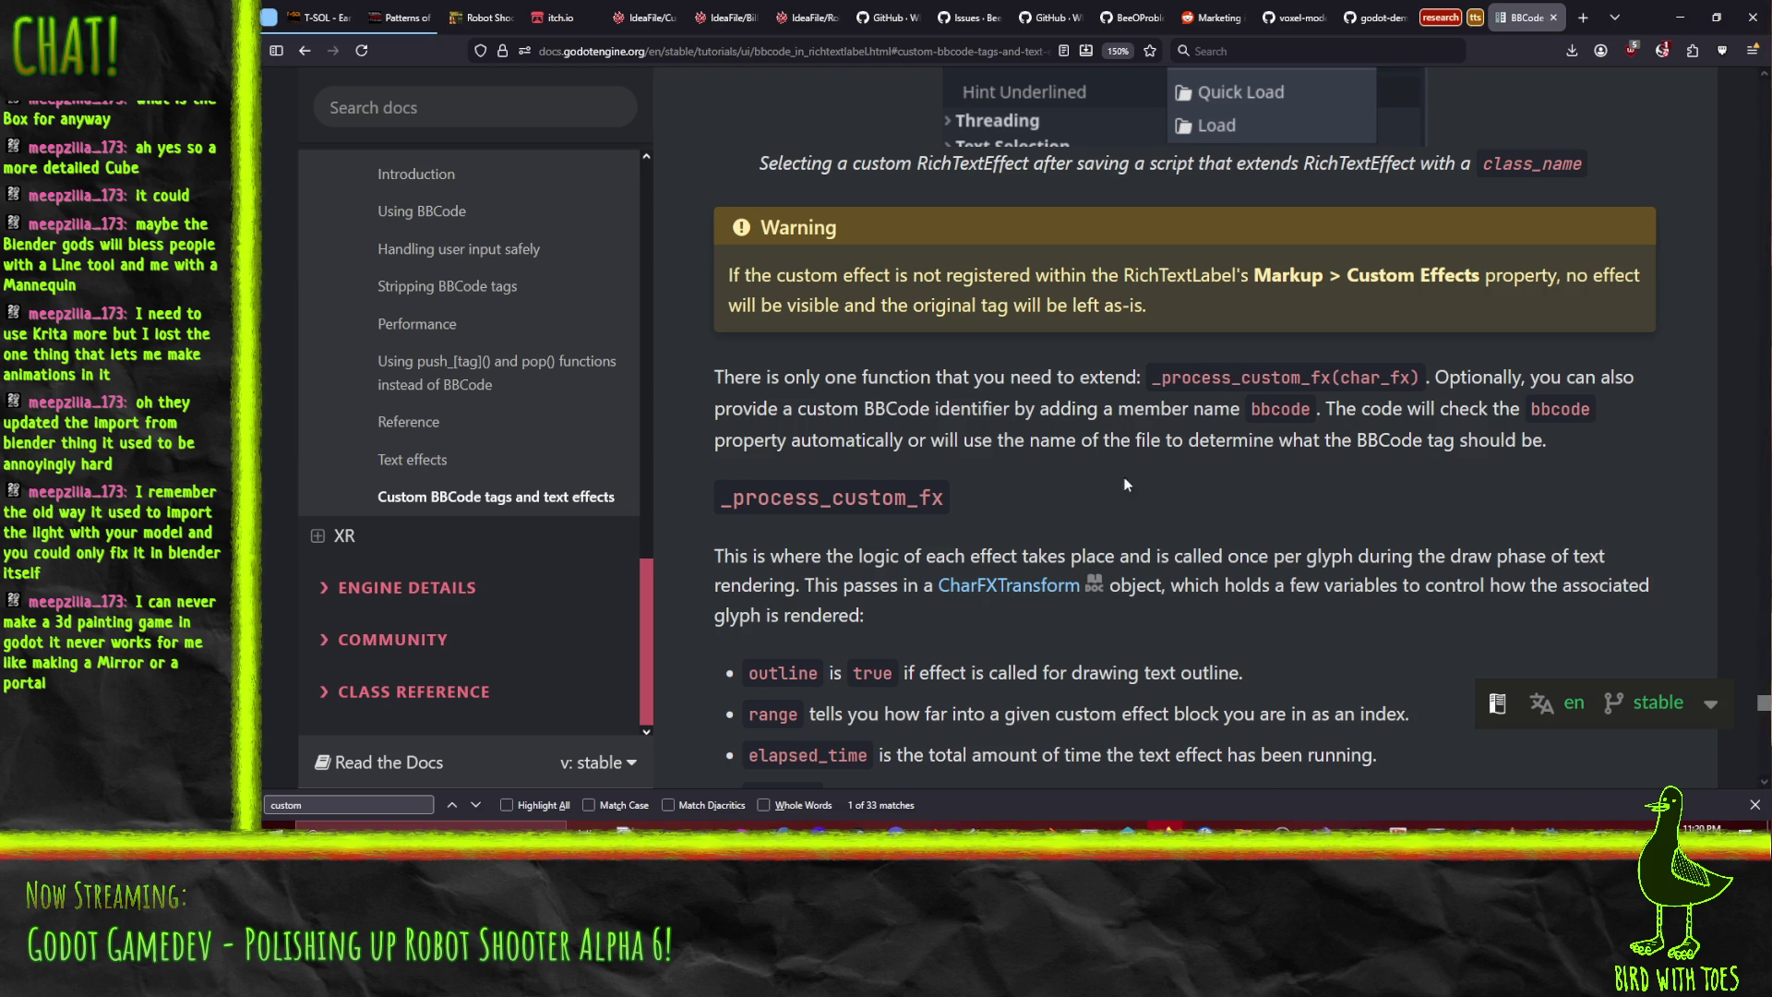
scroll(1116, 478, down, 3)
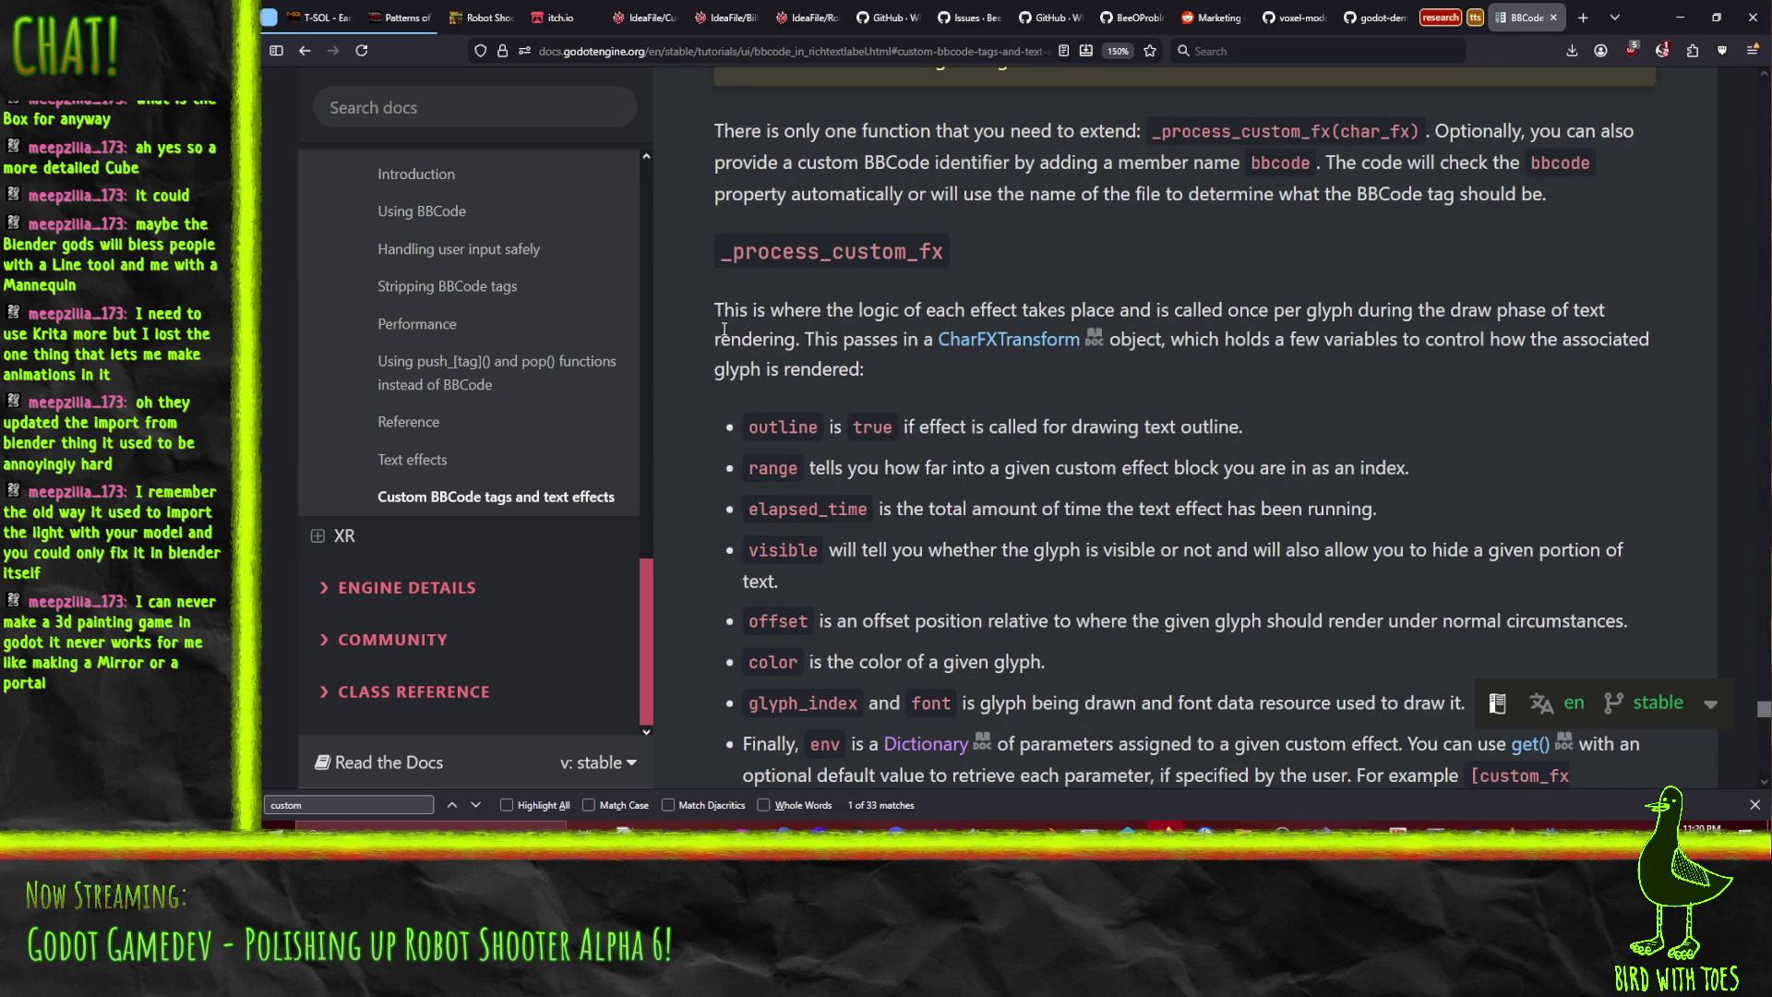
scroll(729, 341, down, 2)
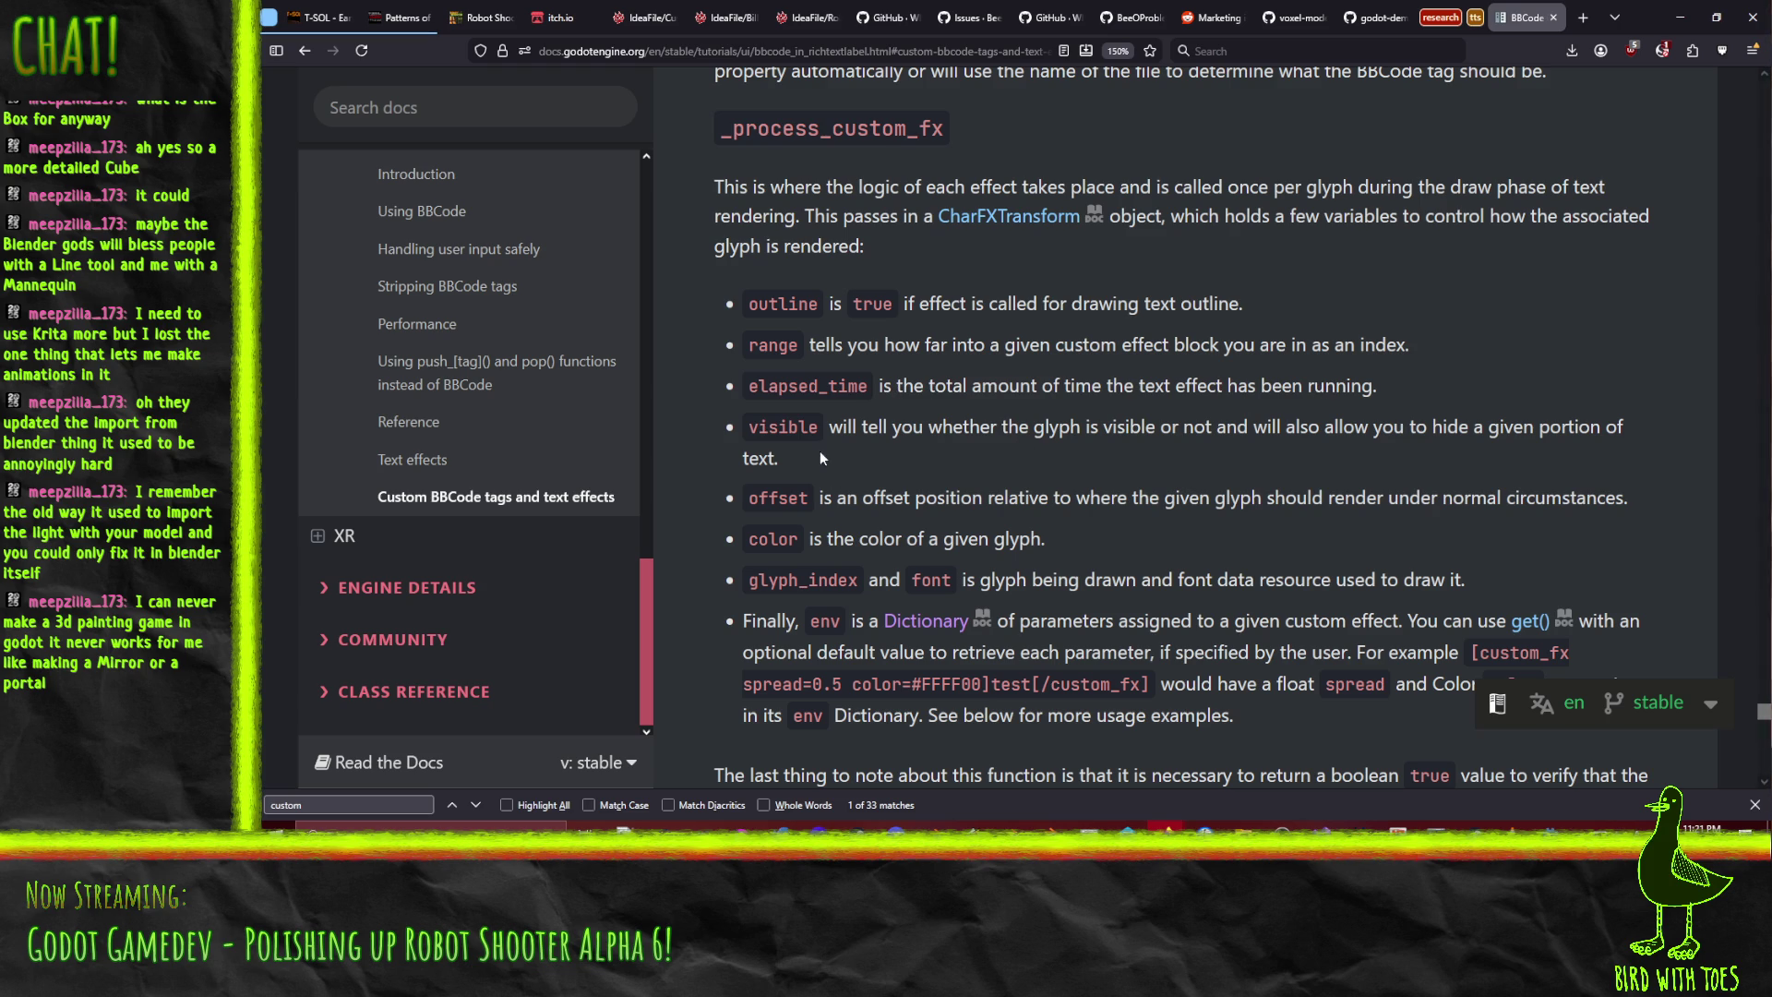
scroll(893, 397, down, 2)
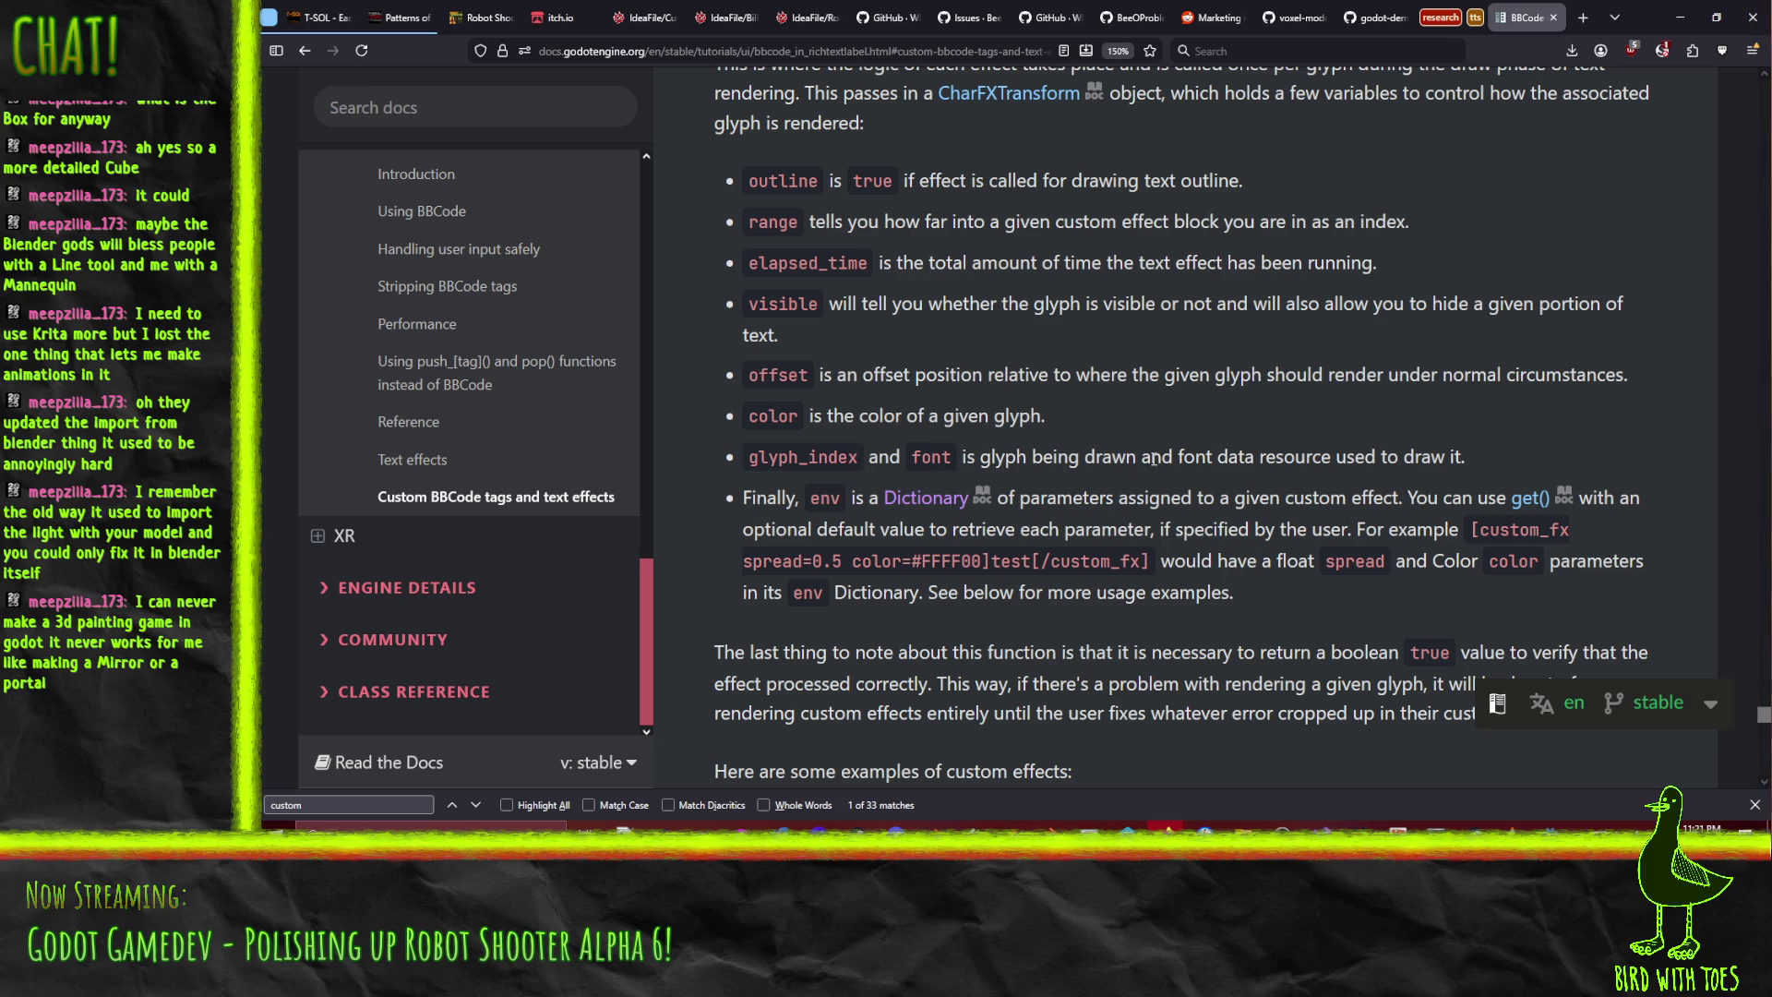
scroll(1154, 458, down, 2)
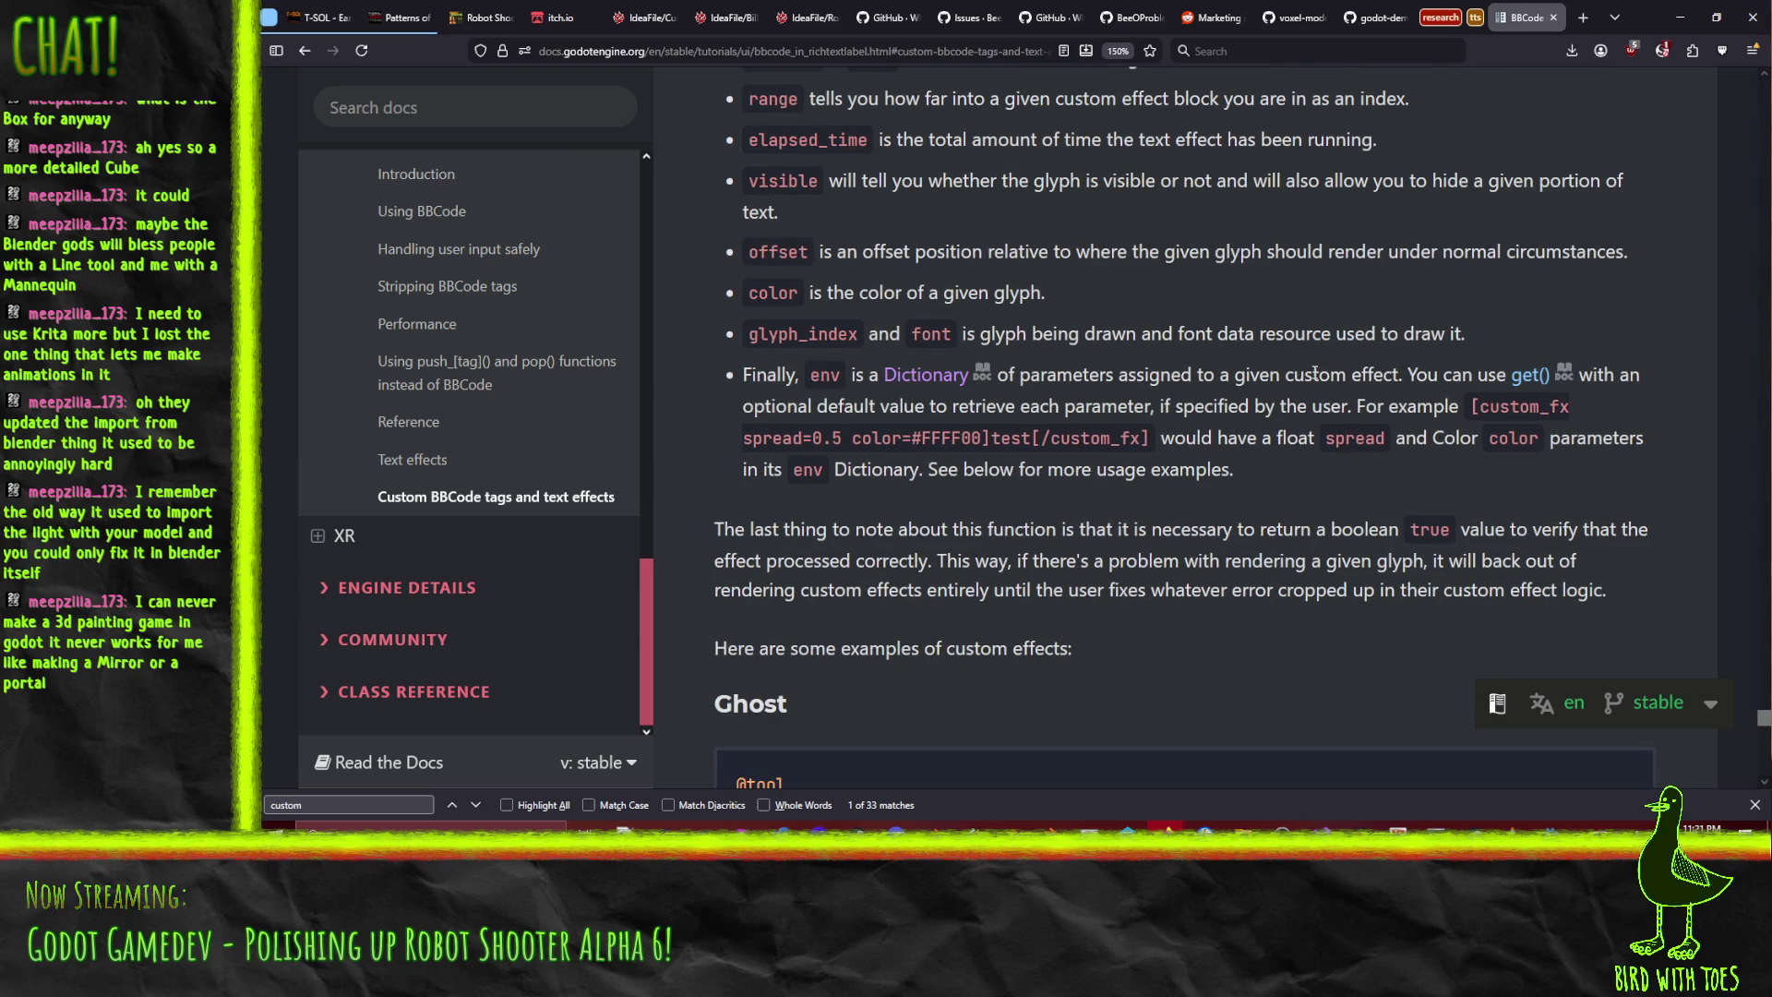
scroll(1318, 366, down, 10)
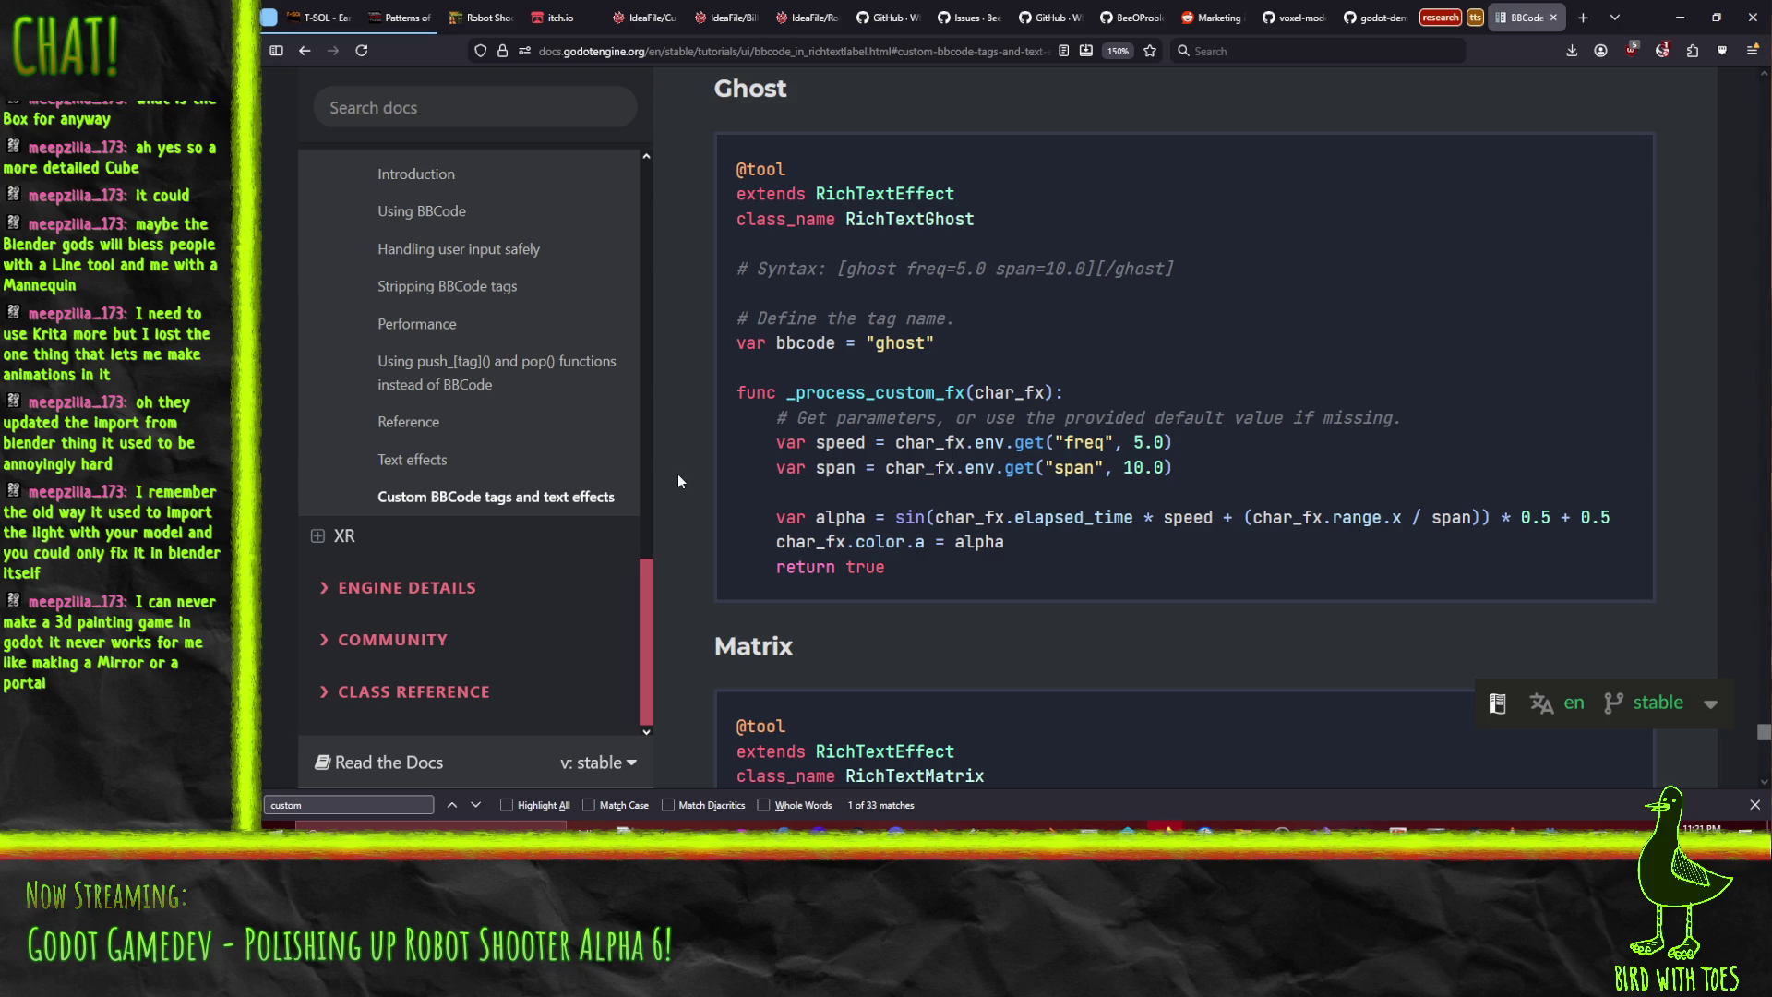
- Read the Matrix effect's _process_custom_fx example code, then open a blank browser tab
scroll(683, 466, down, 5)
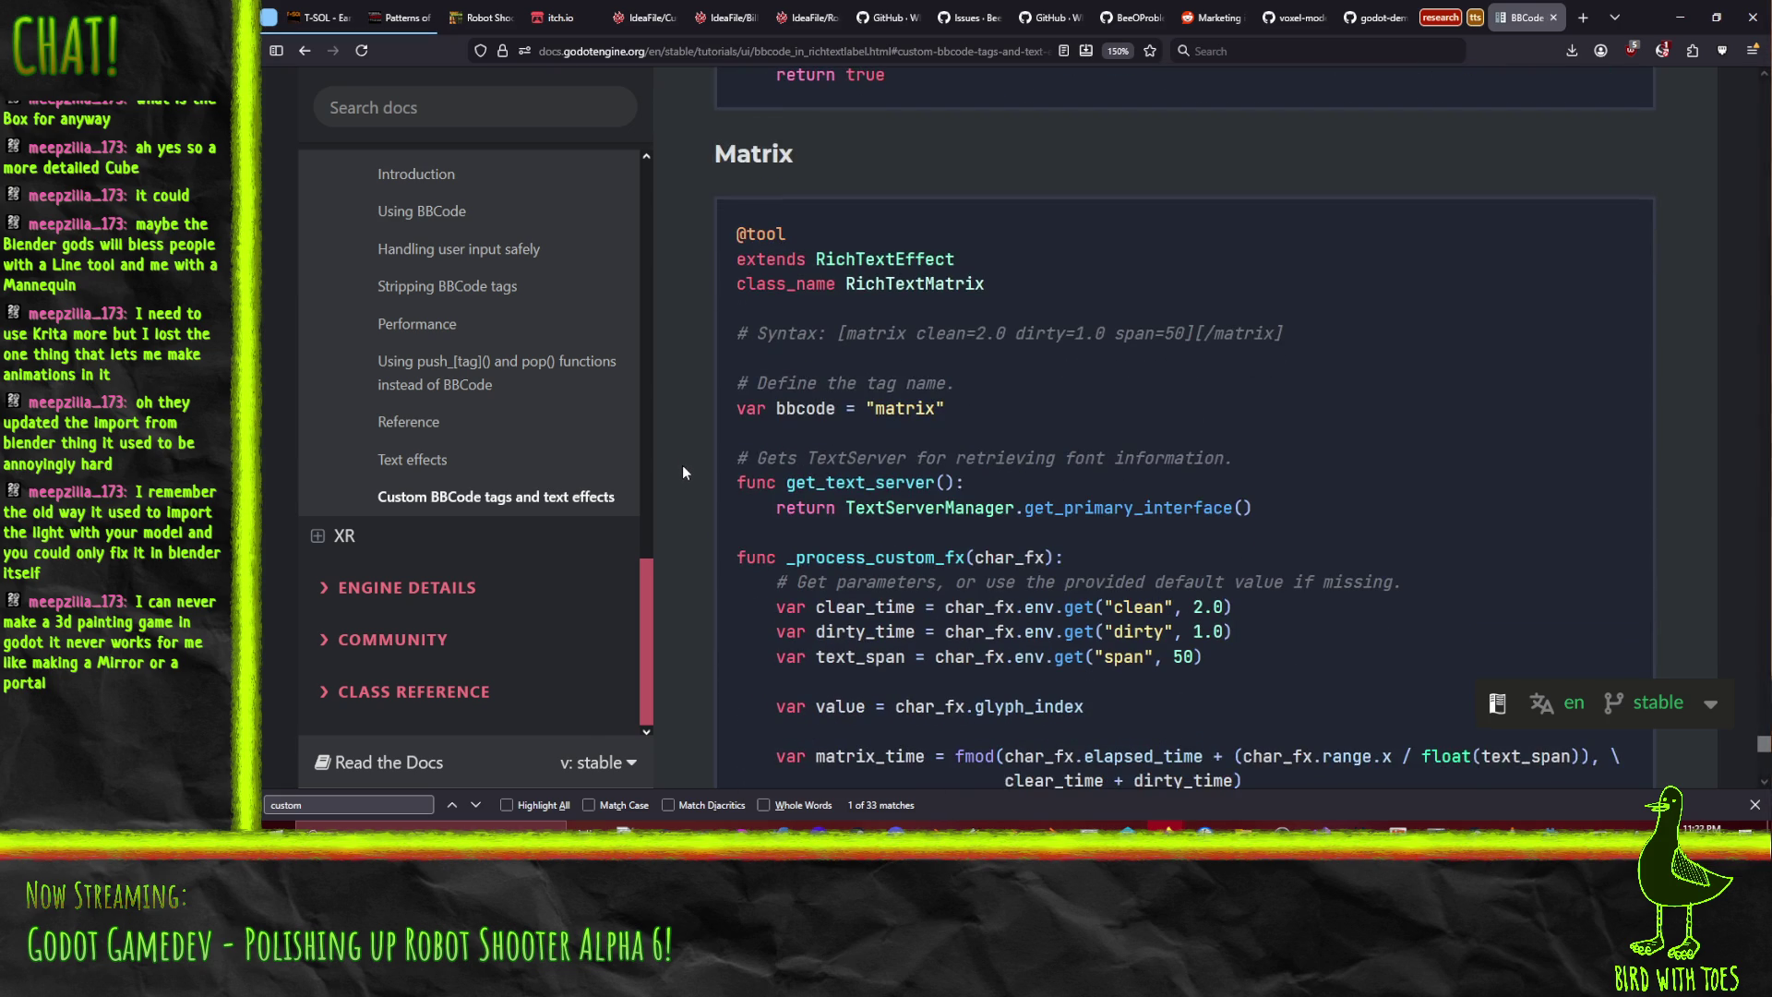
scroll(683, 467, down, 3)
scroll(683, 468, down, 3)
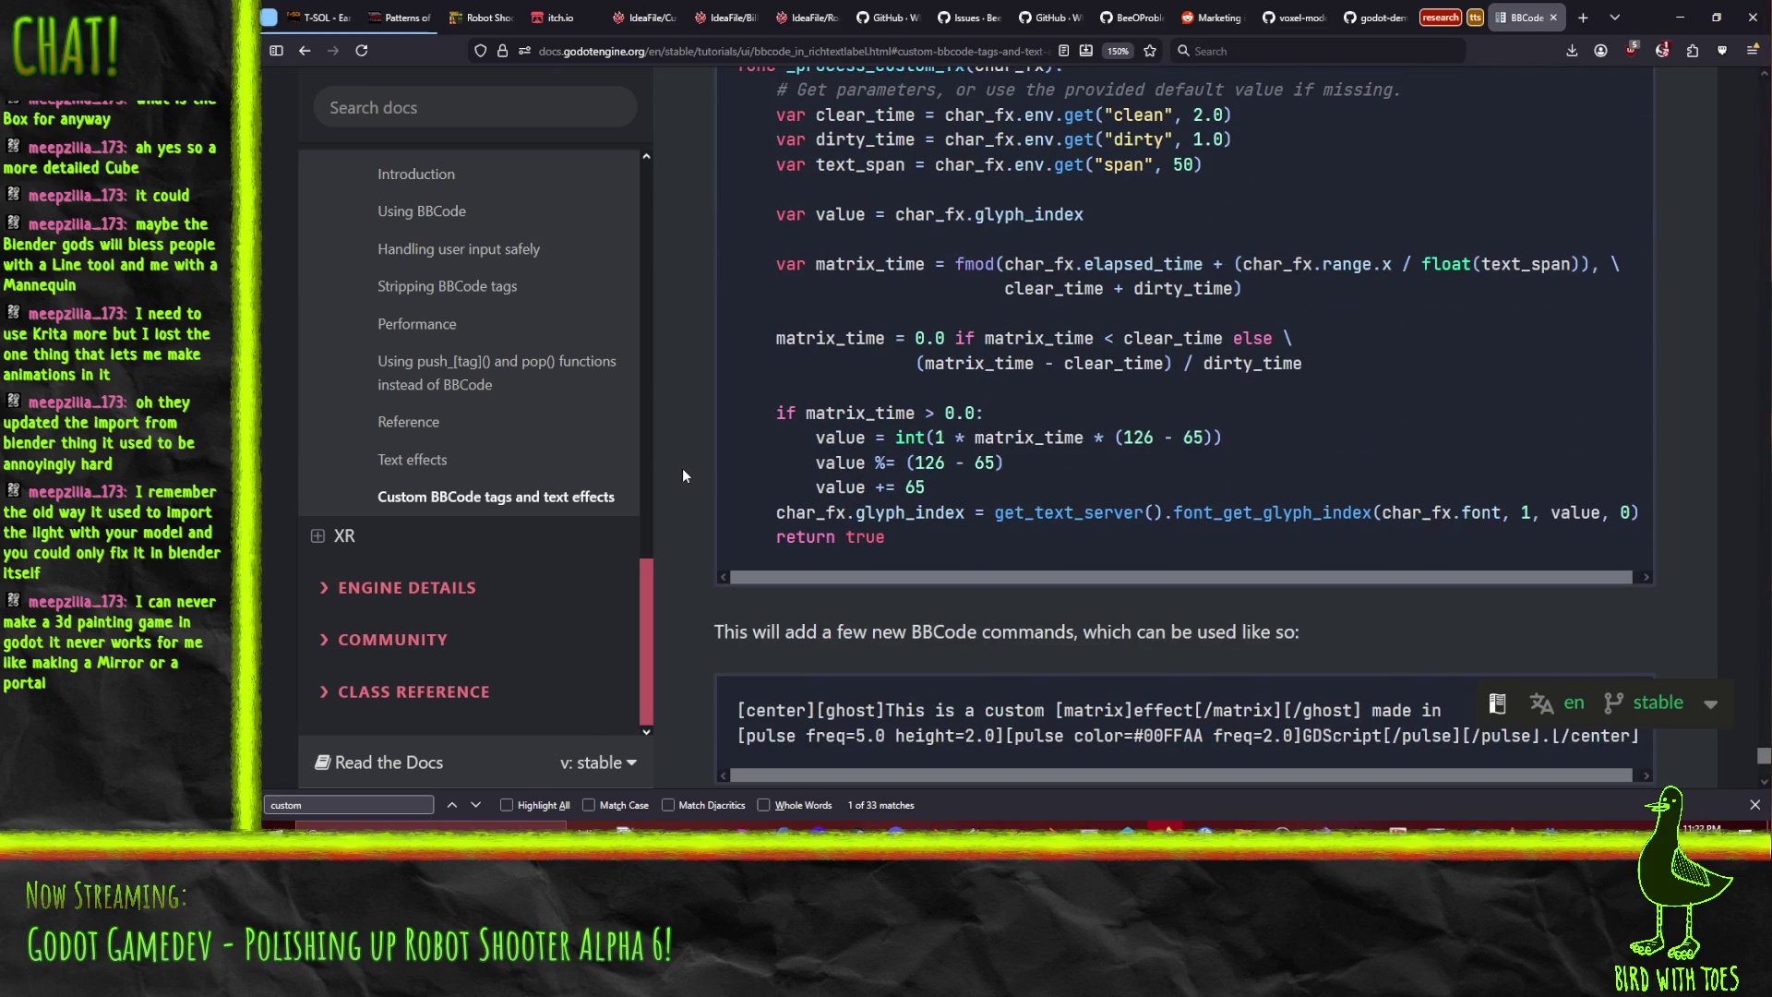
scroll(688, 472, up, 4)
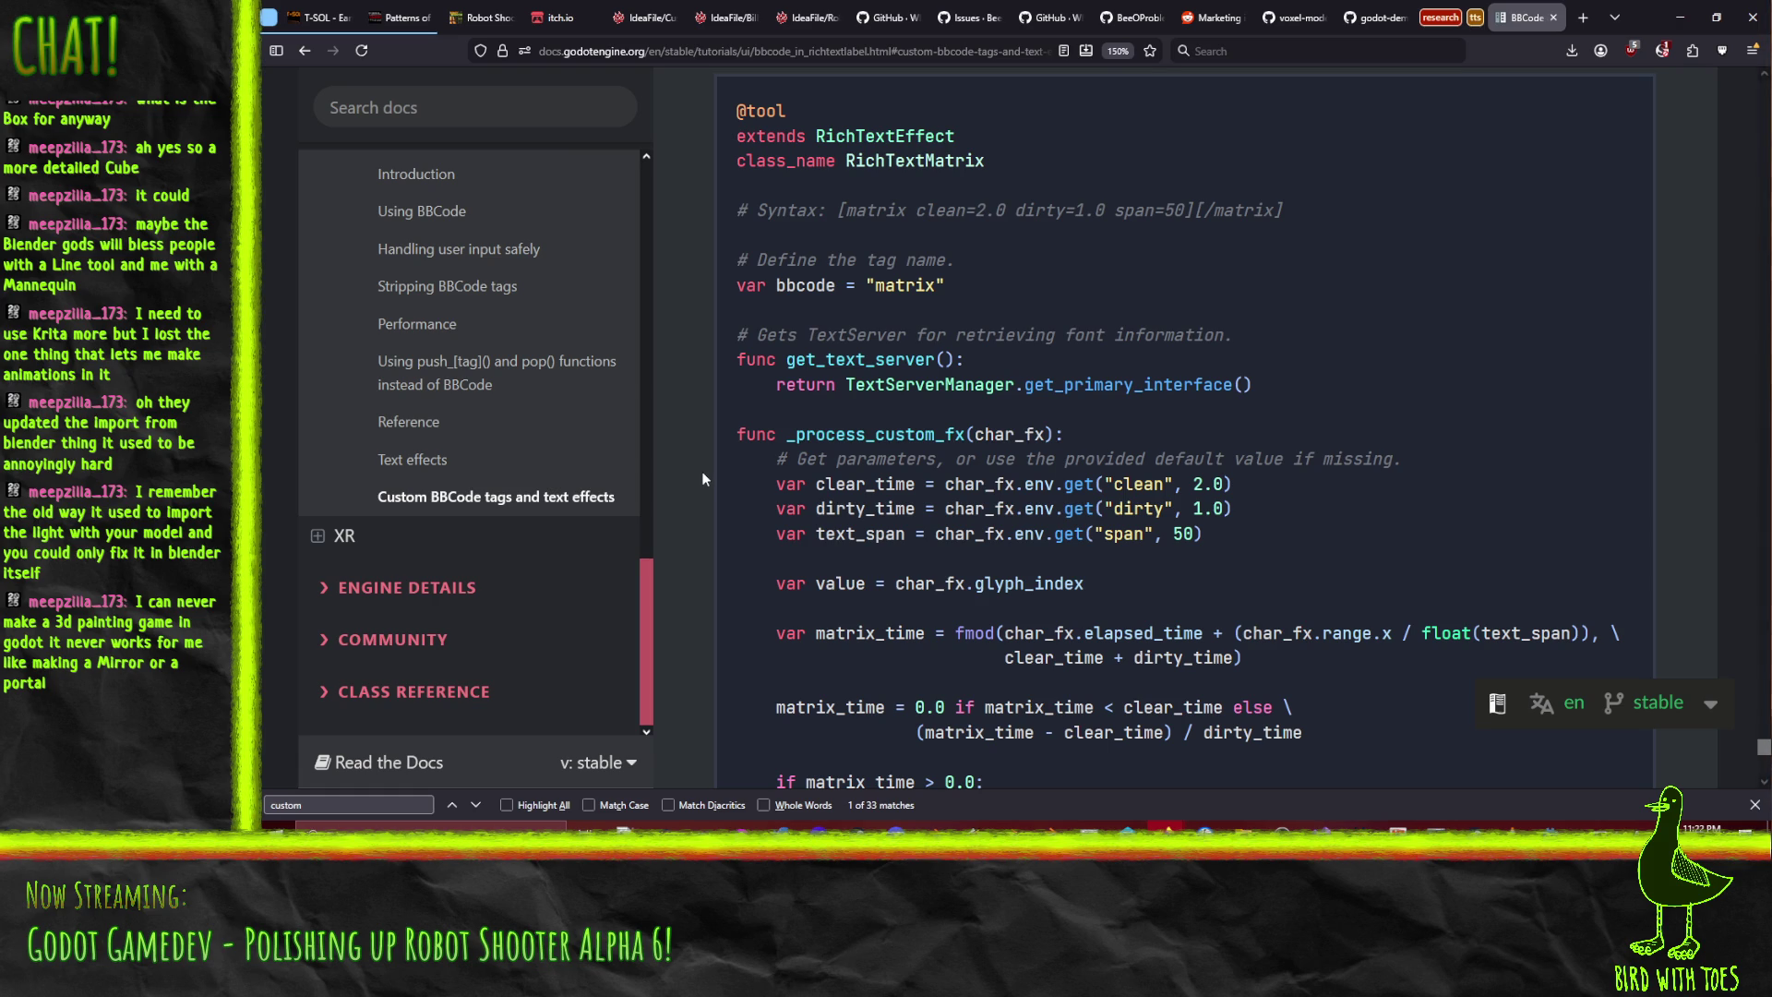
scroll(702, 471, down, 3)
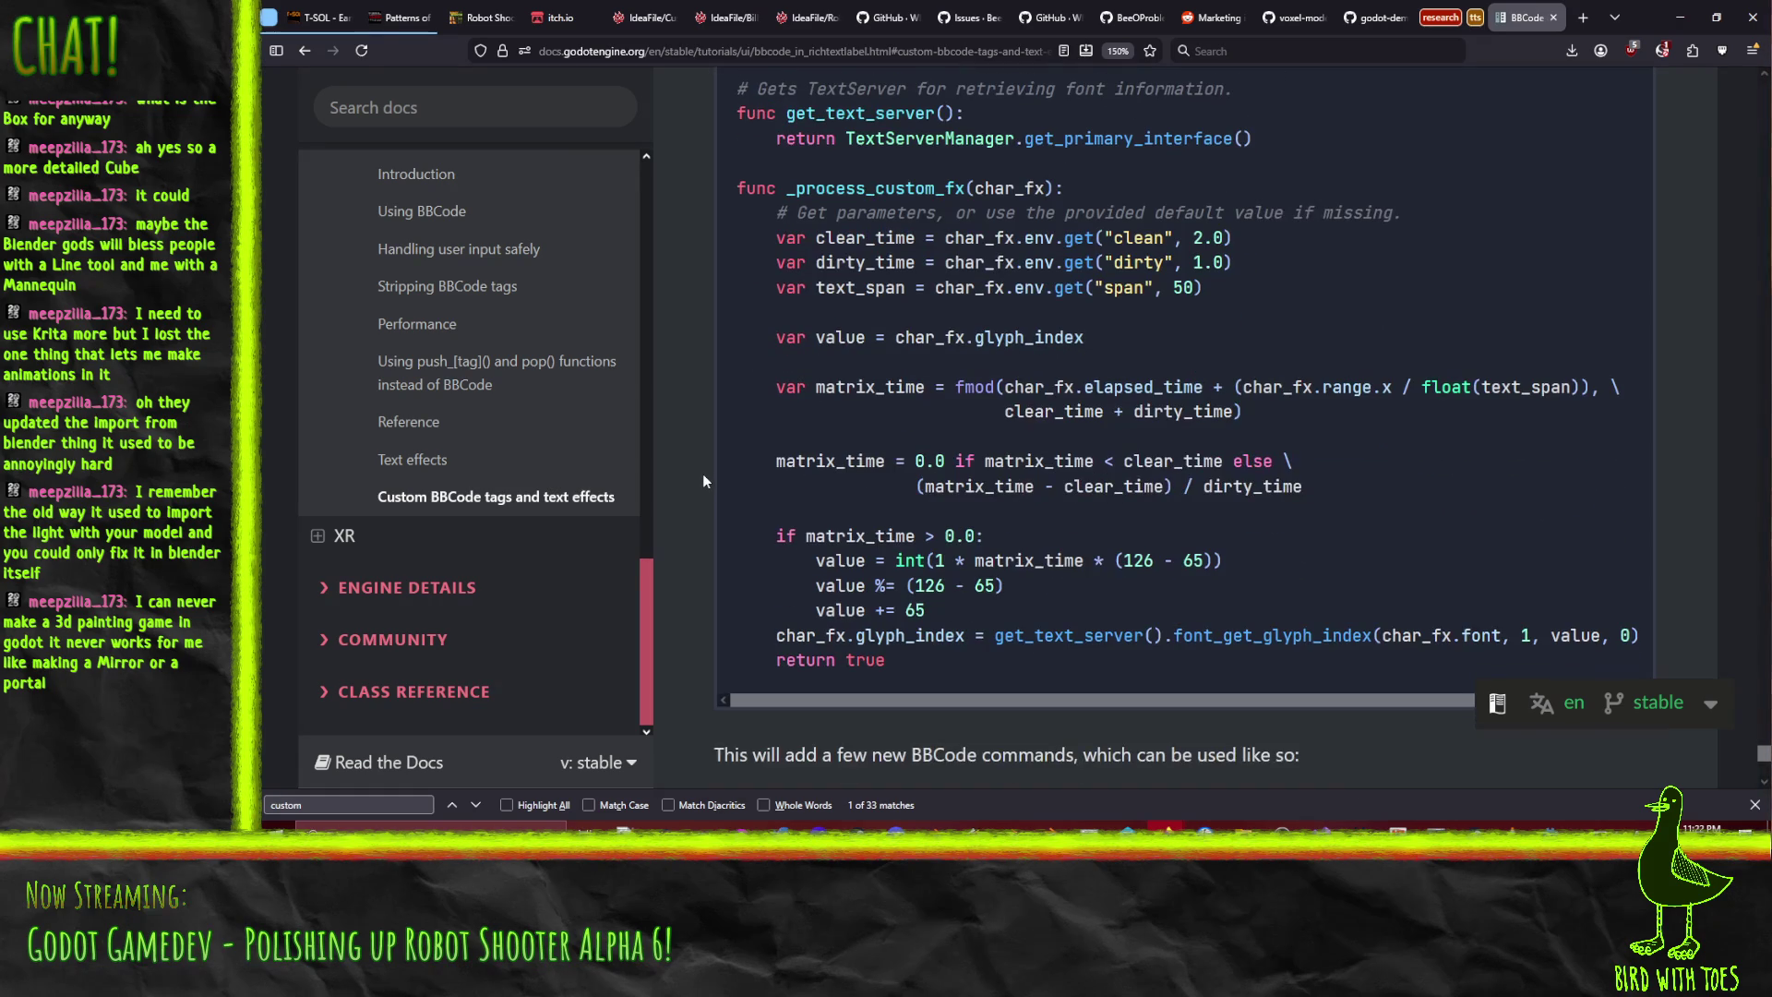
scroll(709, 457, down, 6)
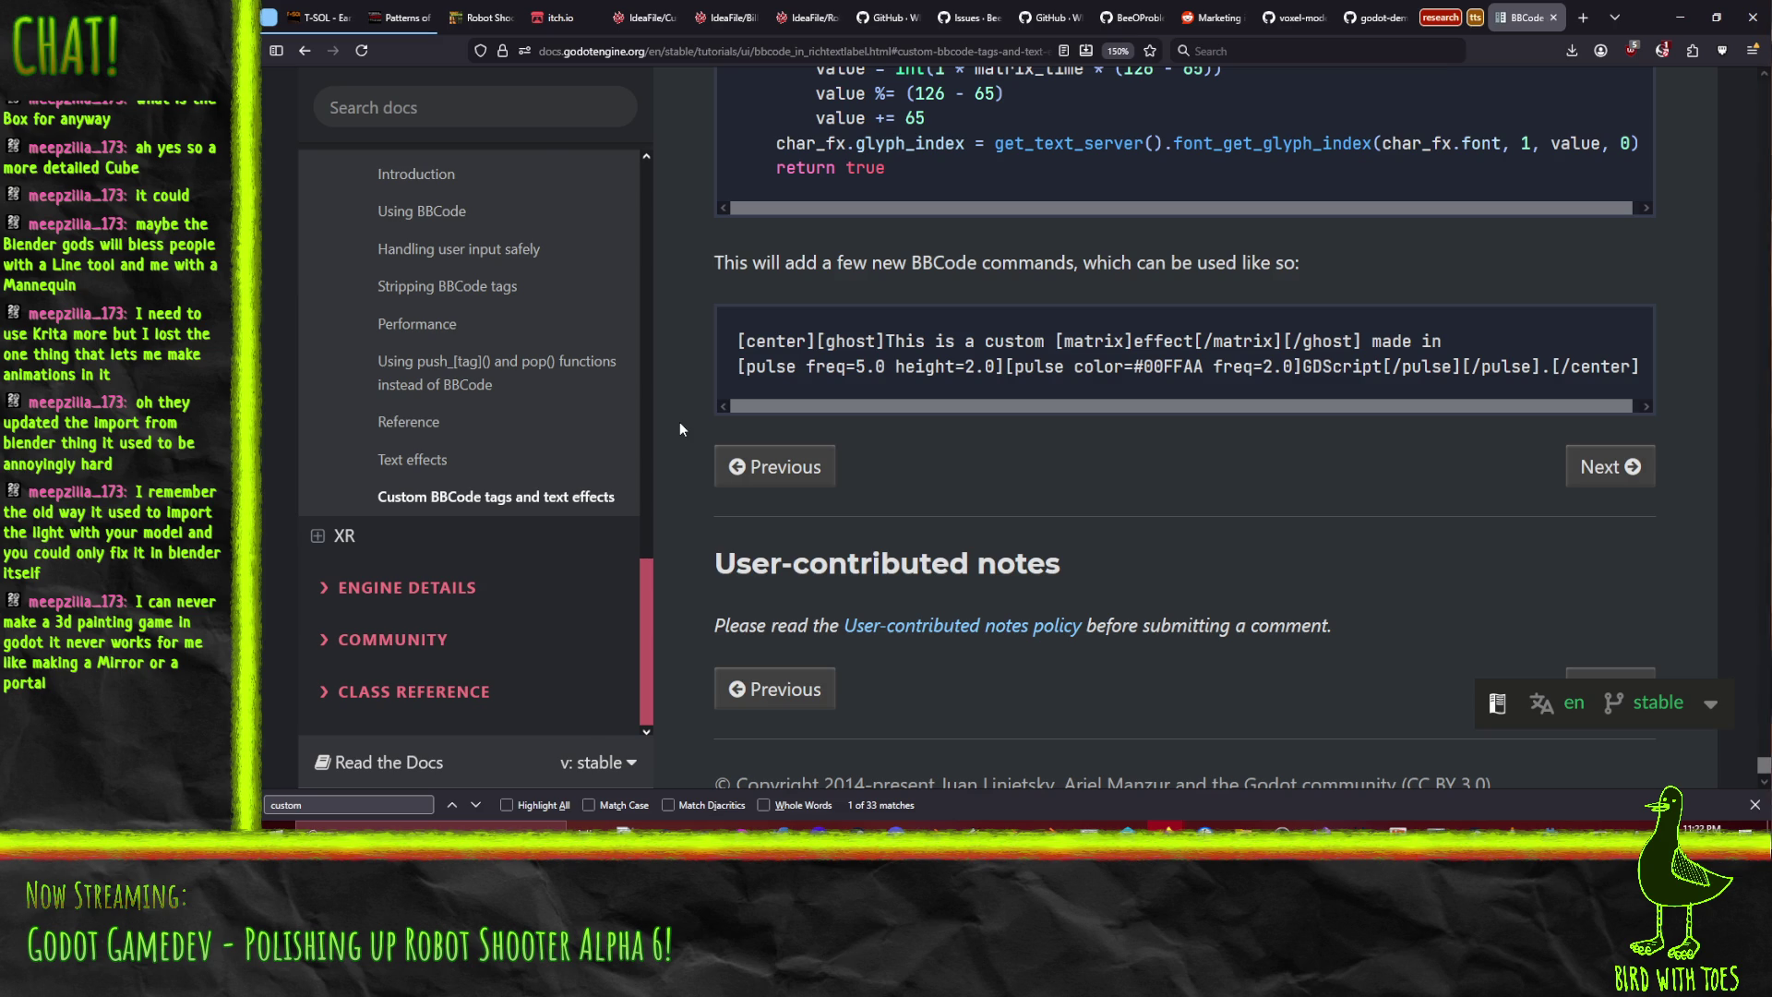
scroll(689, 423, up, 7)
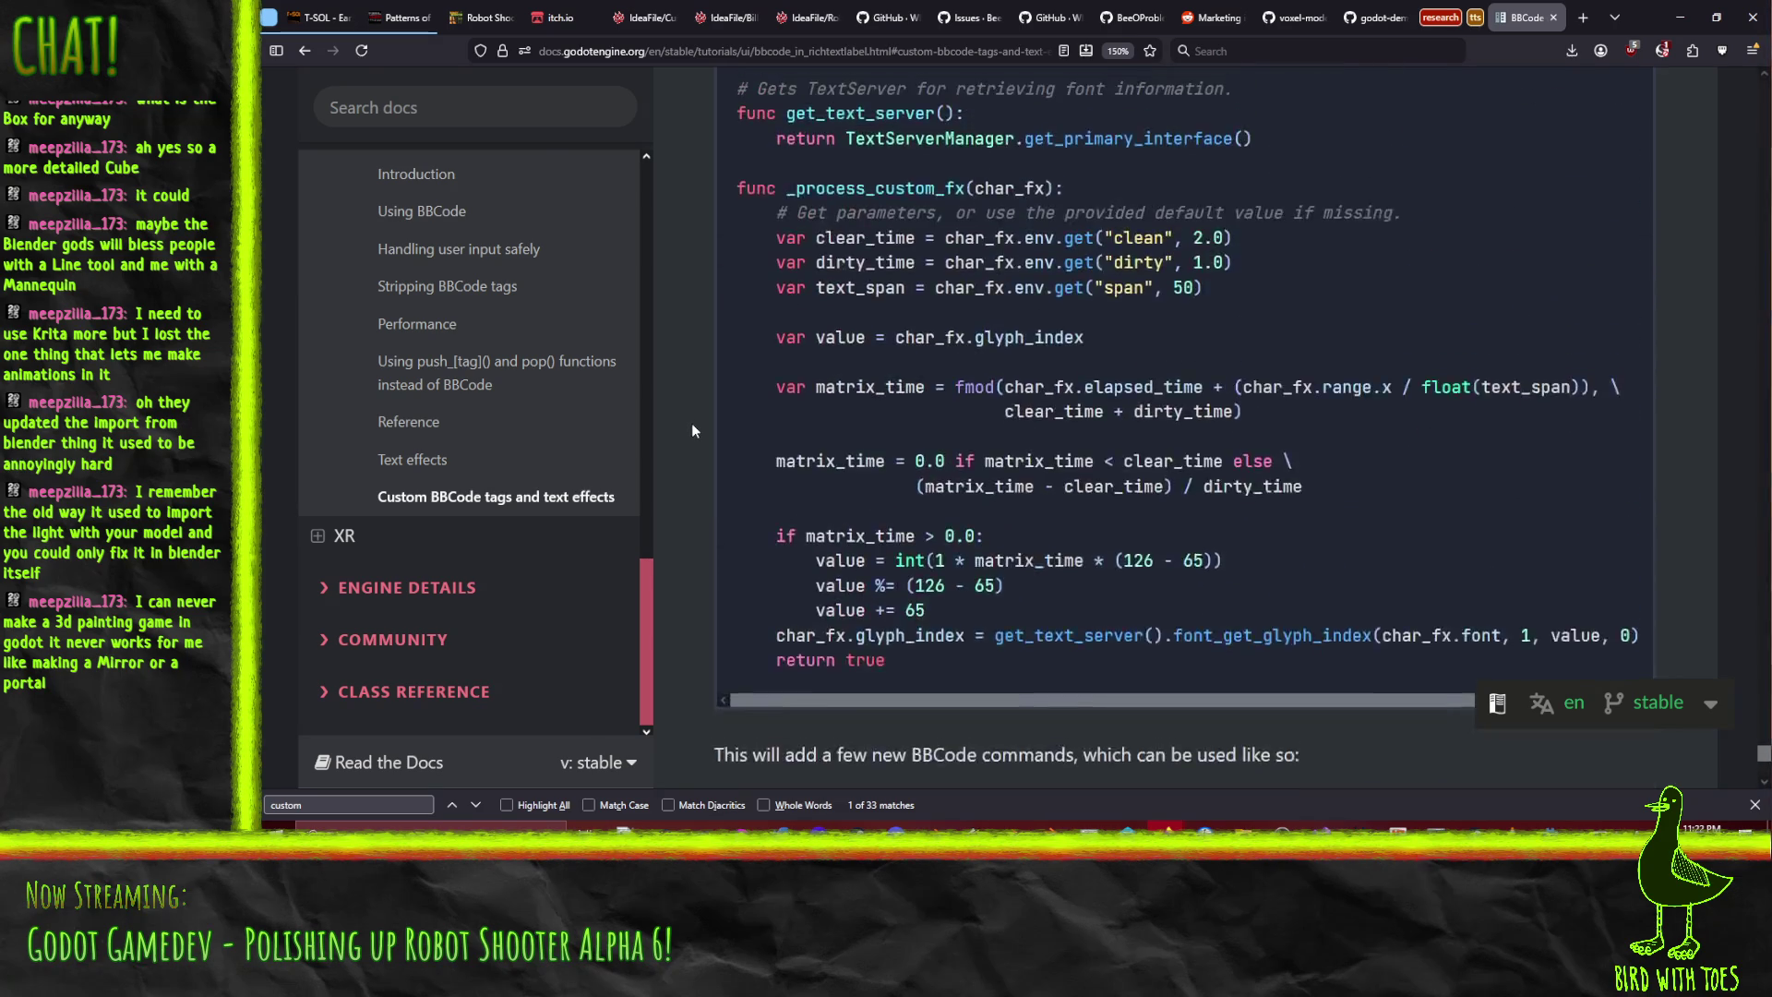
scroll(709, 432, down, 2)
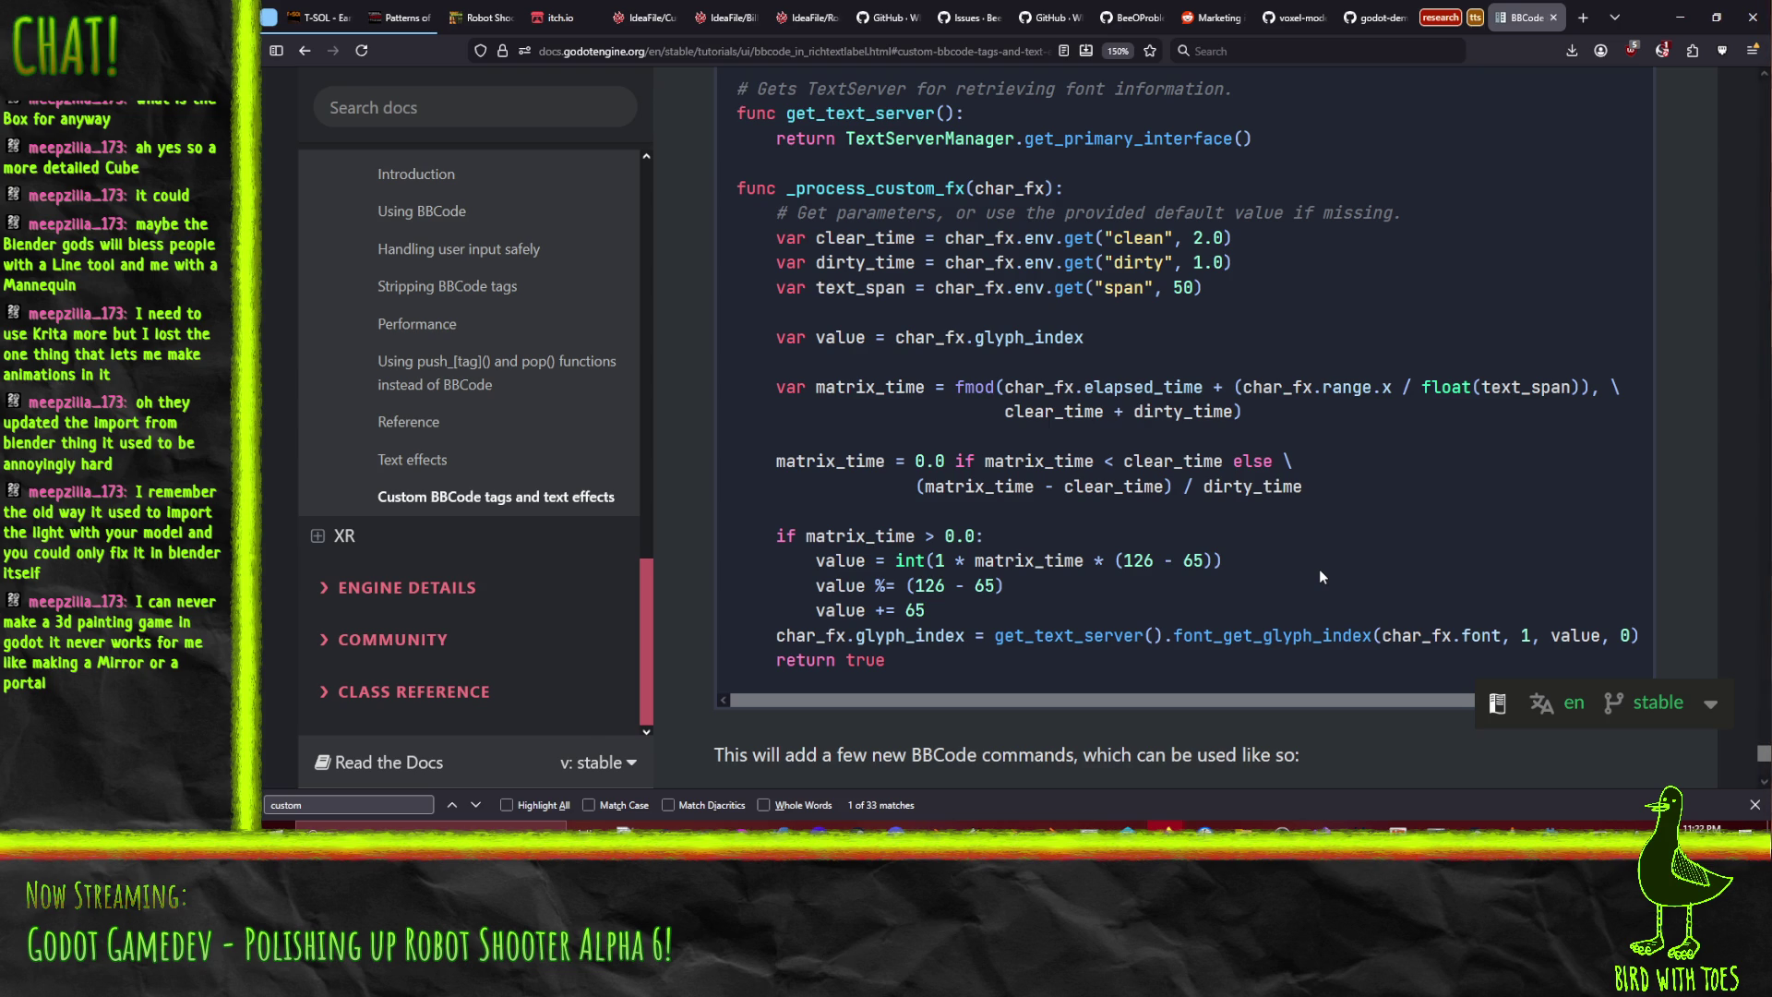
click(1584, 25)
- Search for 'foolbox overlay' and look over the bethgelab/foolbox GitHub repository README
text(foolbox overlay)
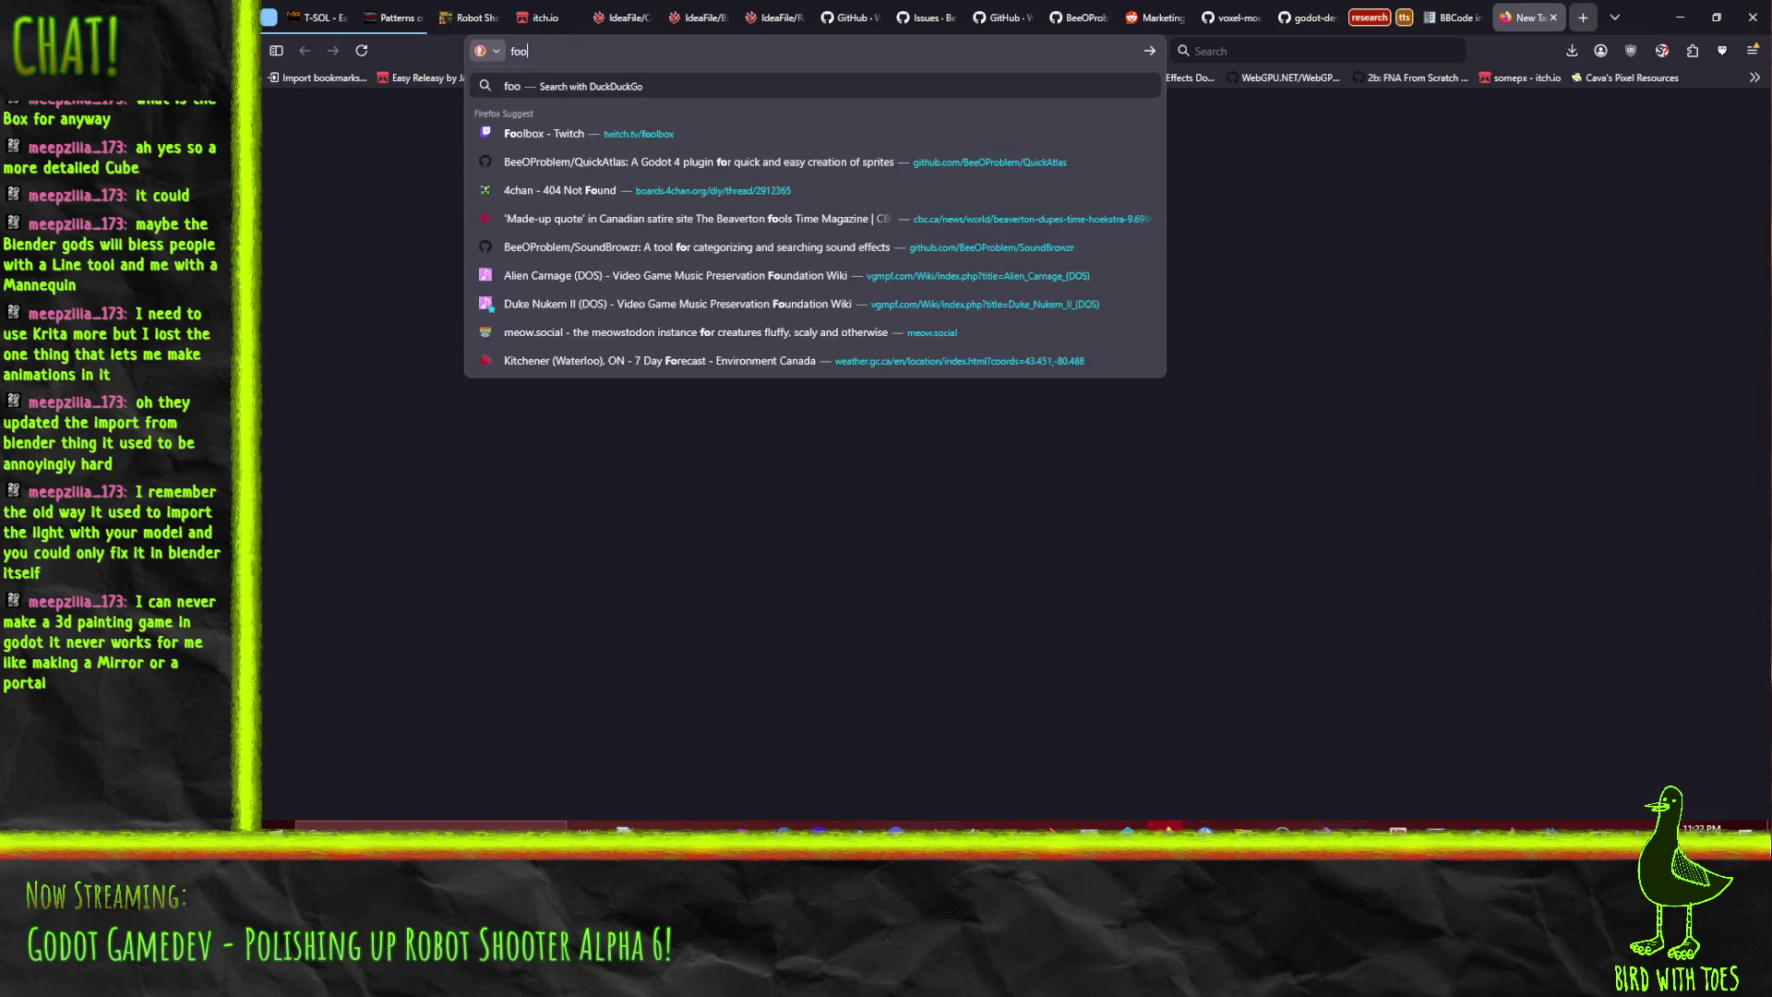
key(Return)
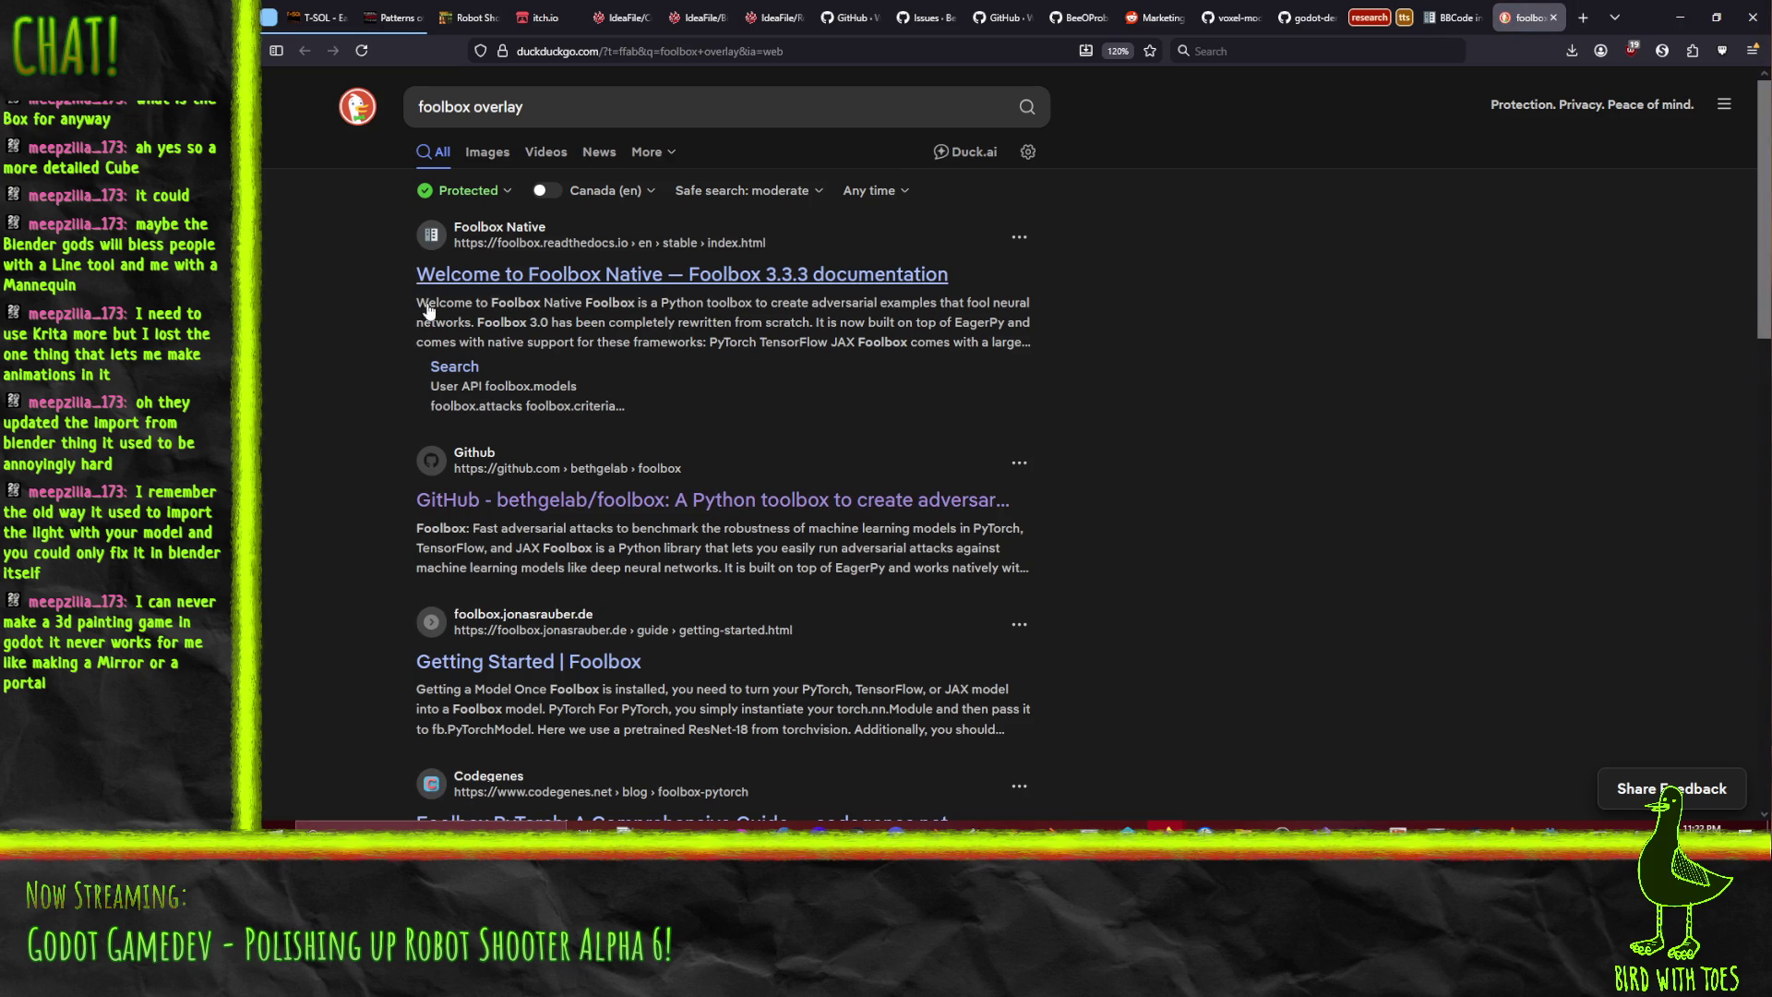
click(596, 503)
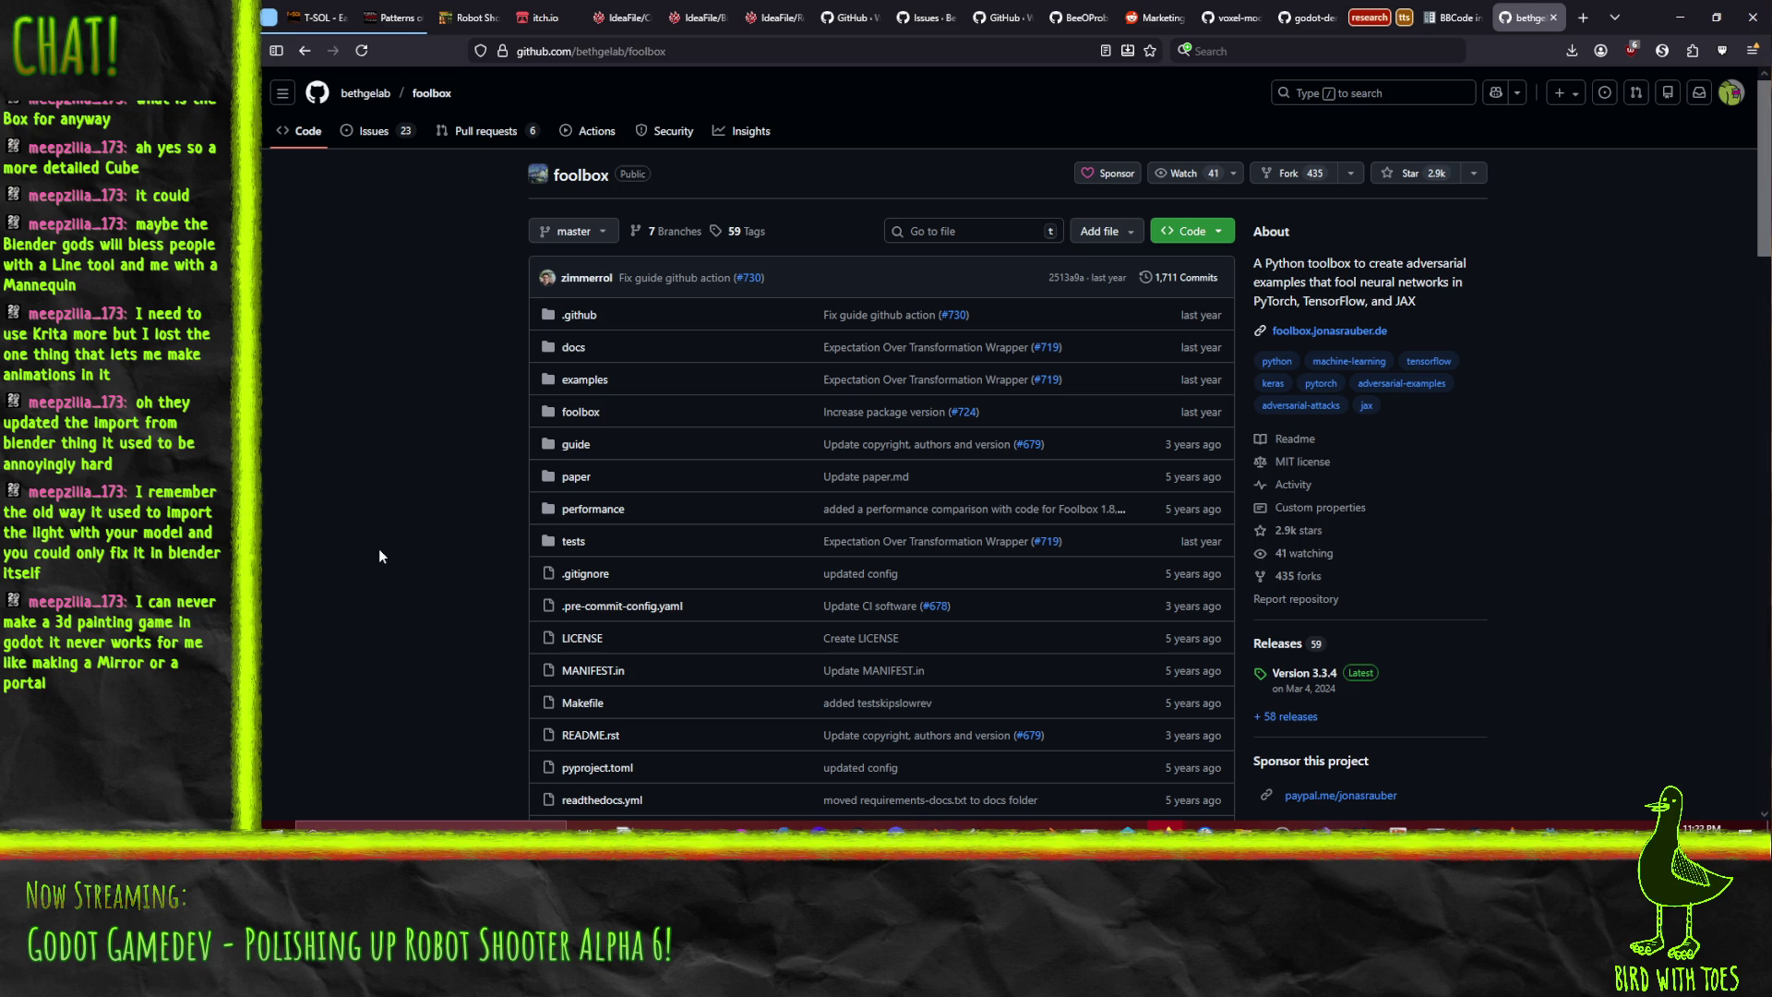
scroll(355, 435, down, 8)
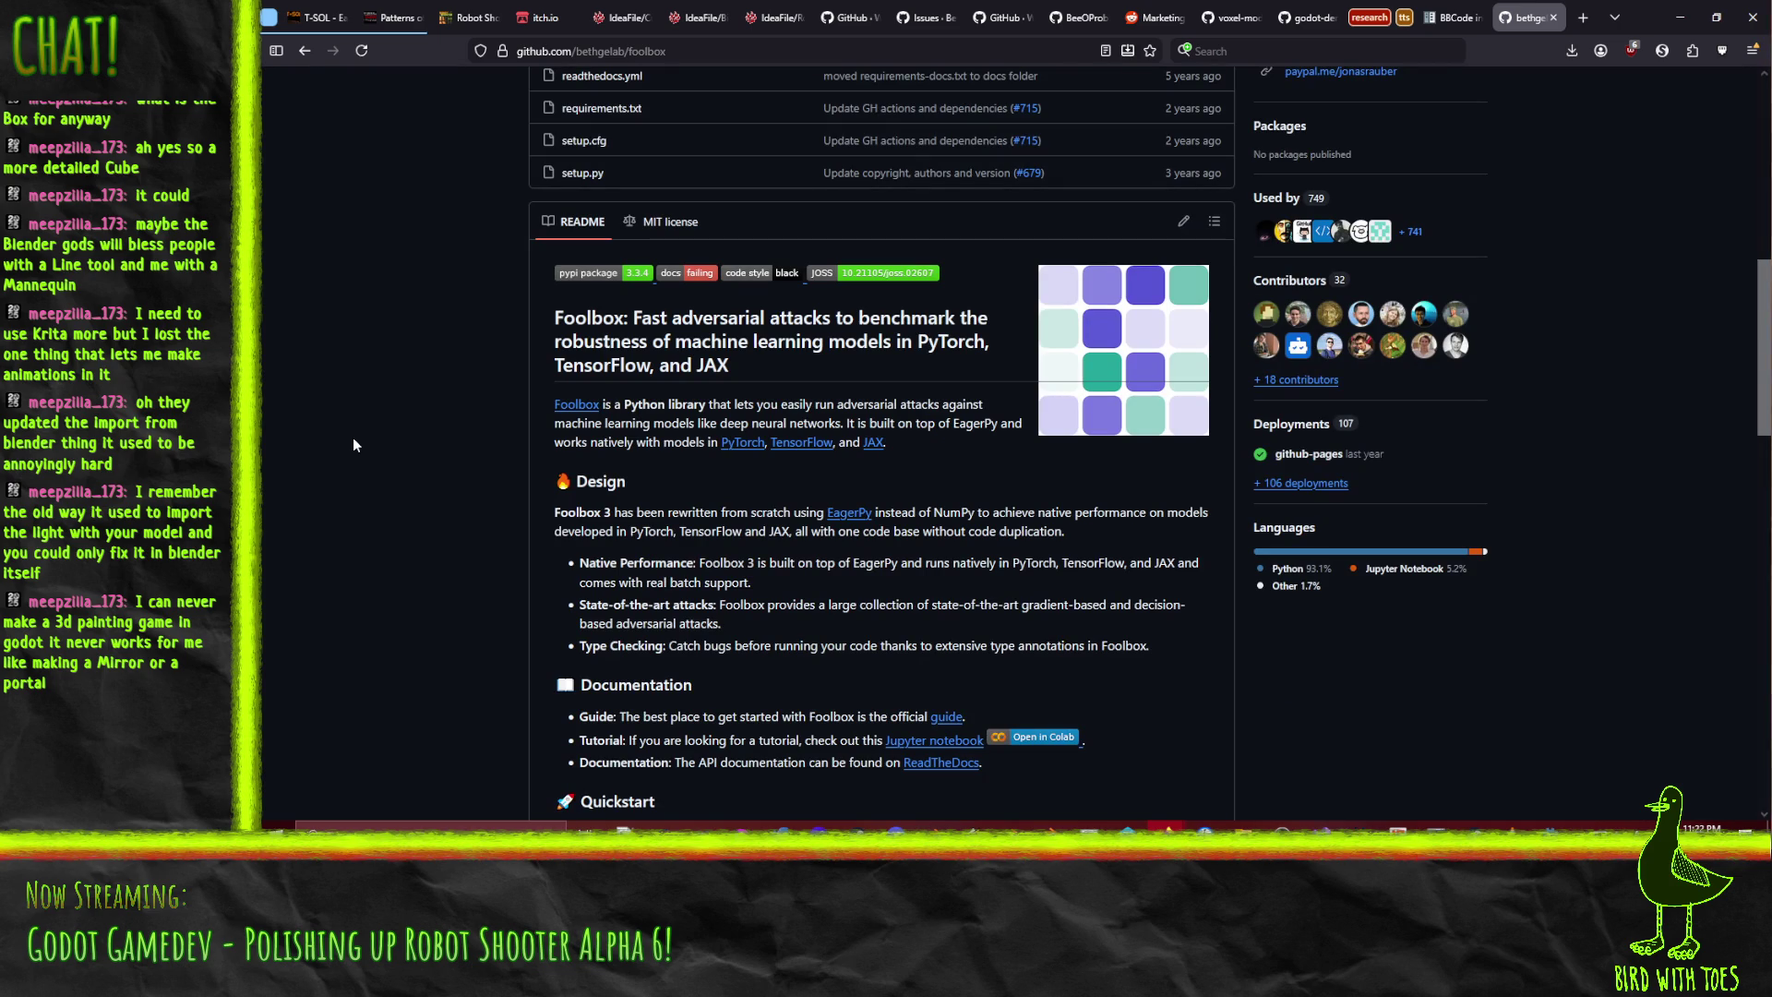
scroll(353, 437, down, 4)
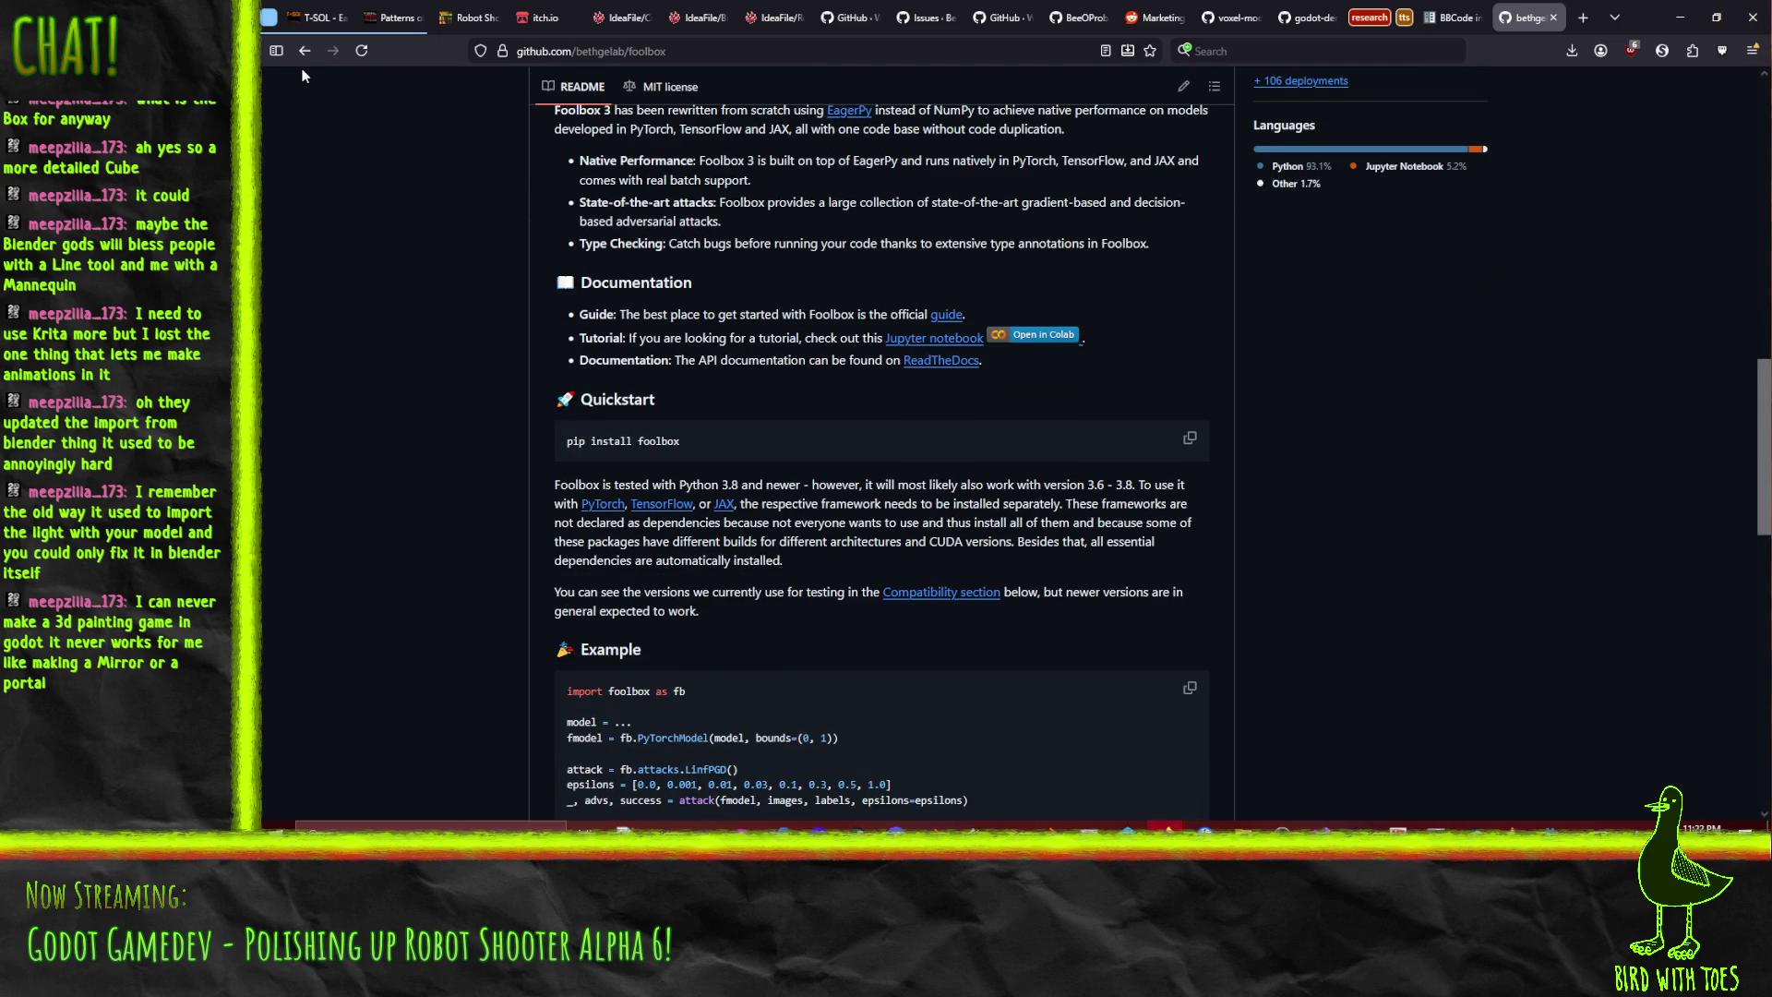
- Return to the foolbox overlay search results and look them over
click(305, 51)
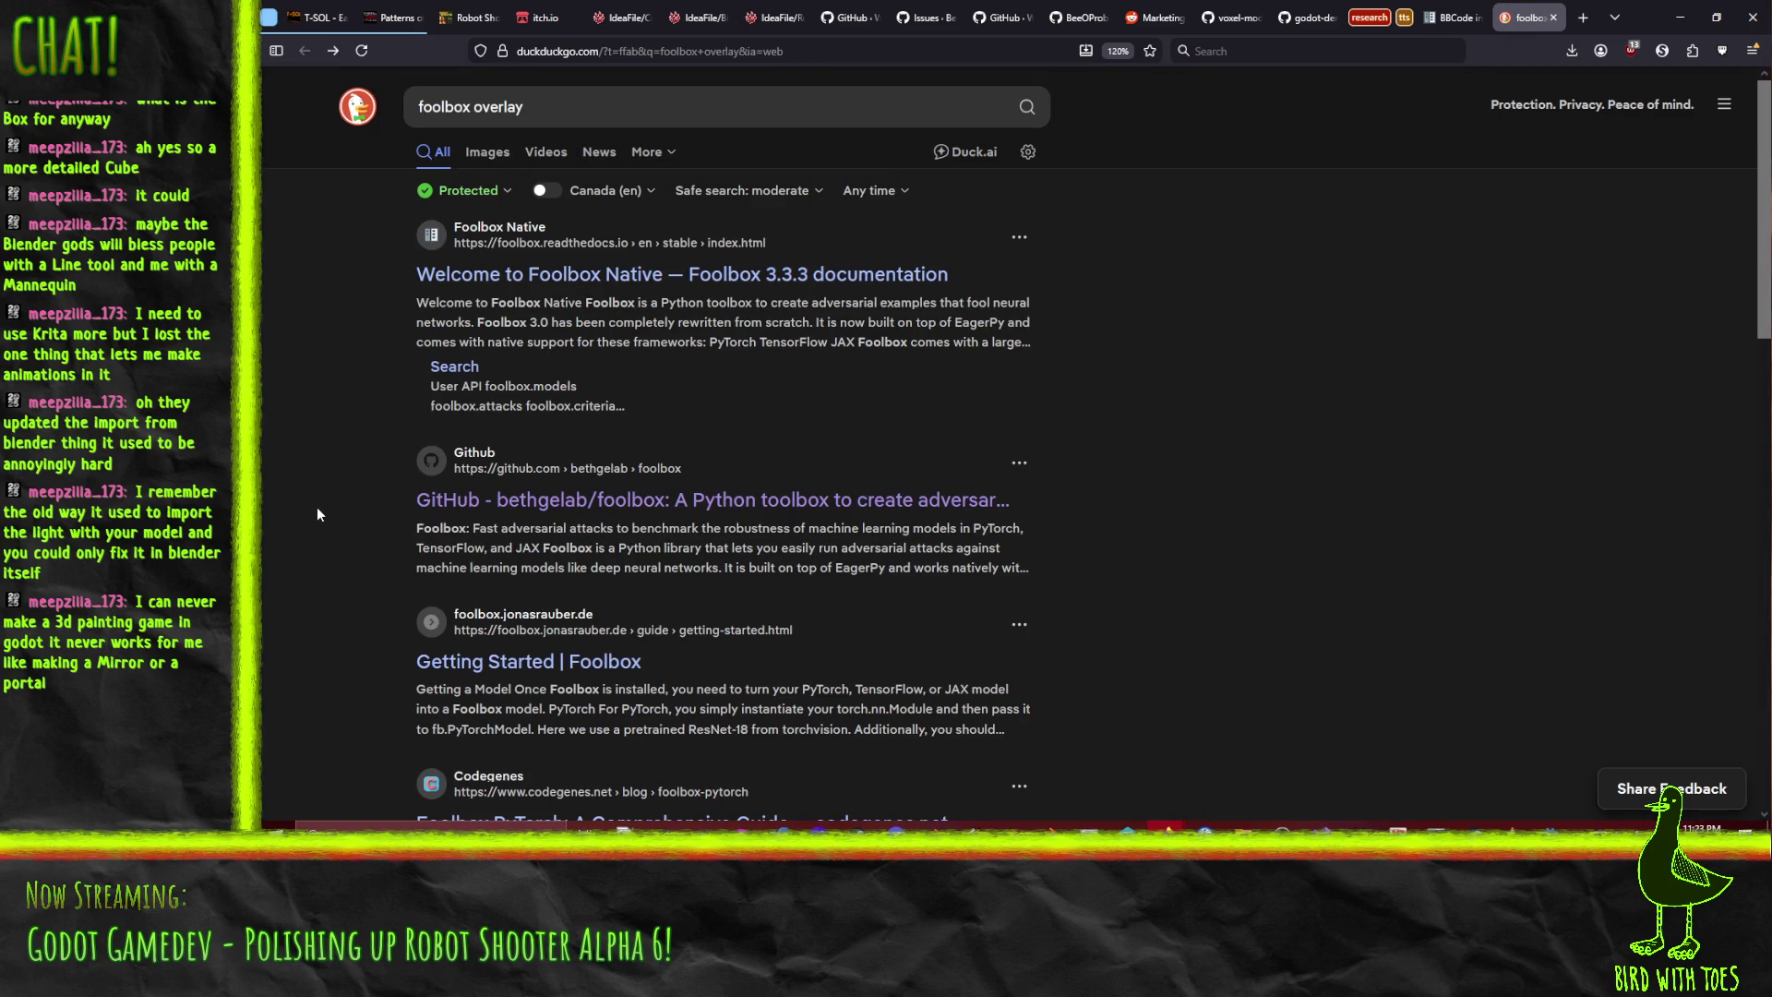
scroll(317, 514, down, 4)
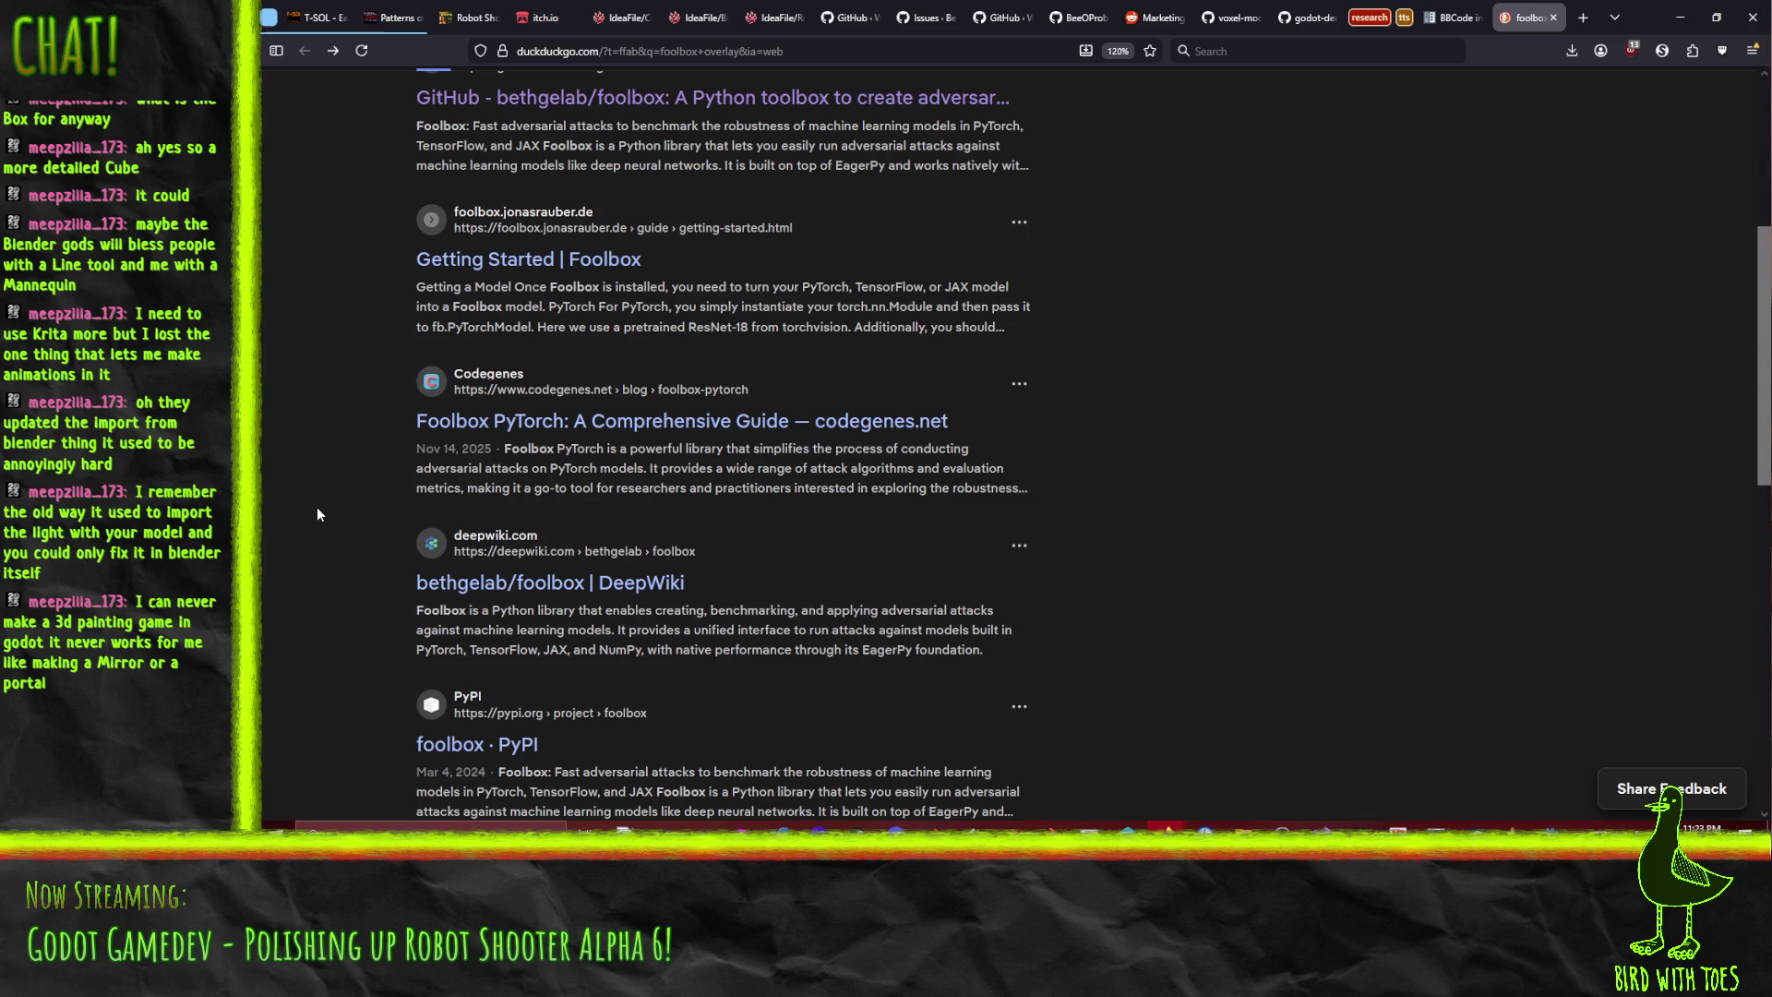
scroll(317, 514, up, 4)
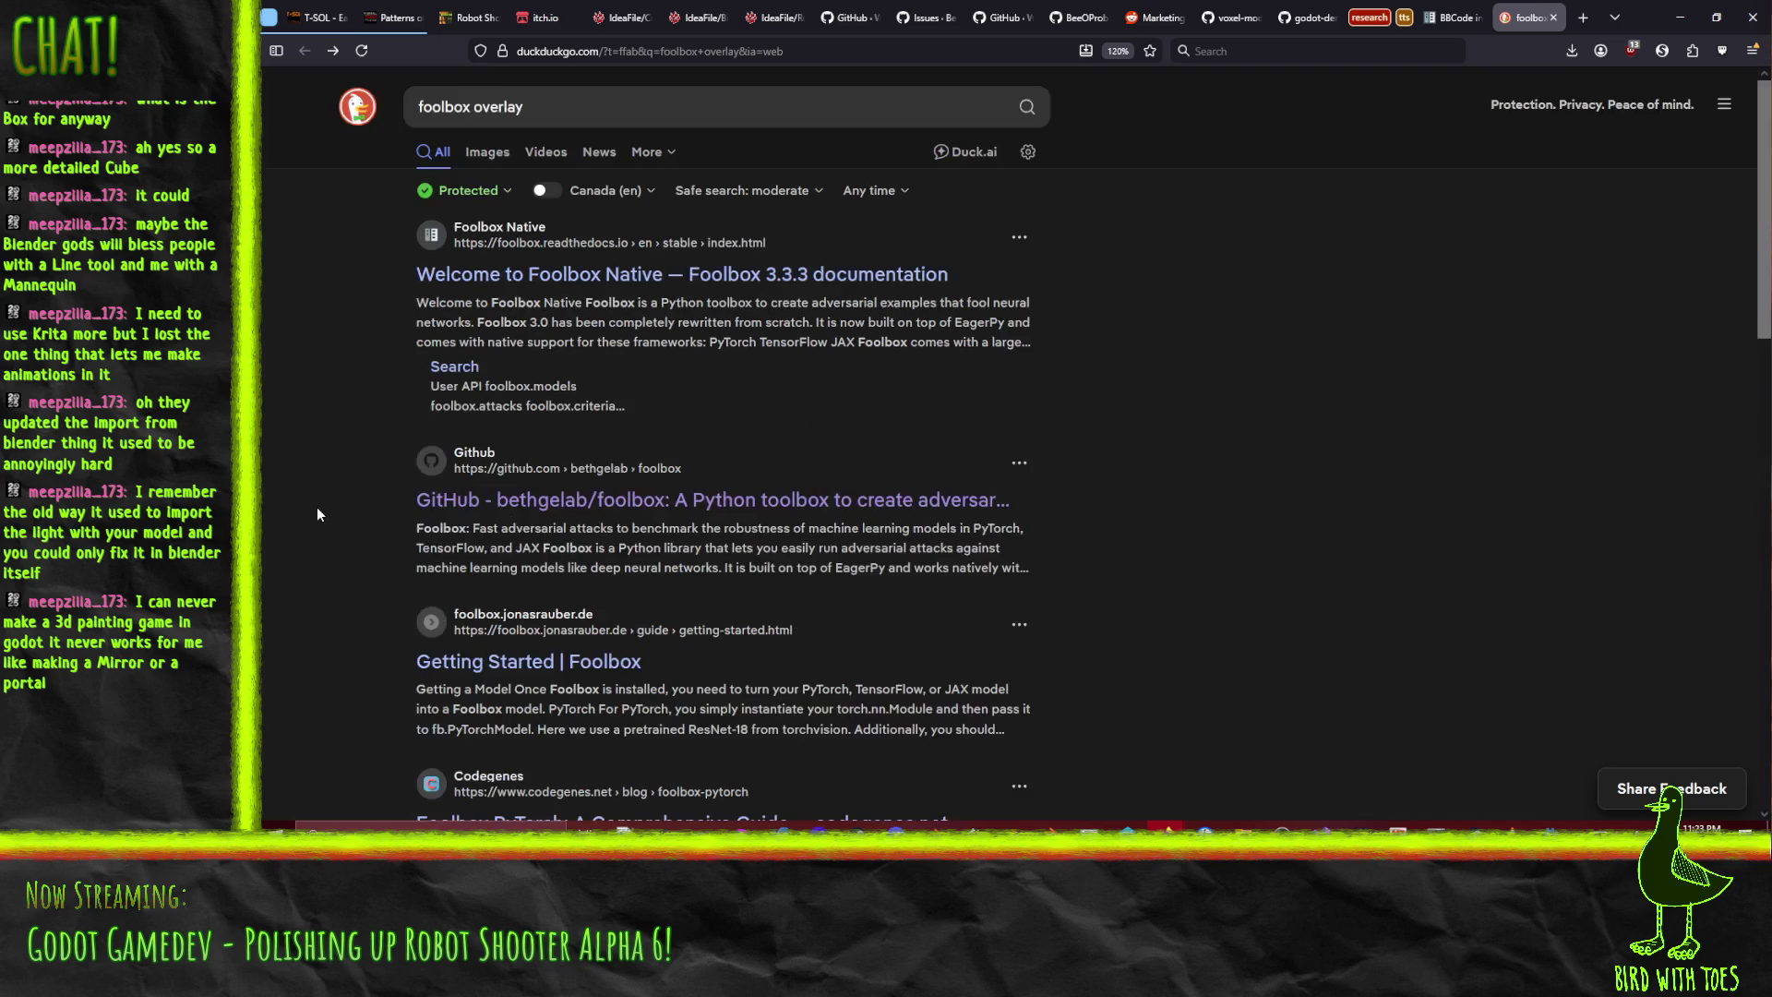
click(470, 106)
- Refine the search to 'foolbox twitch overlay' and load the next page of results
text(twitch)
key(Return)
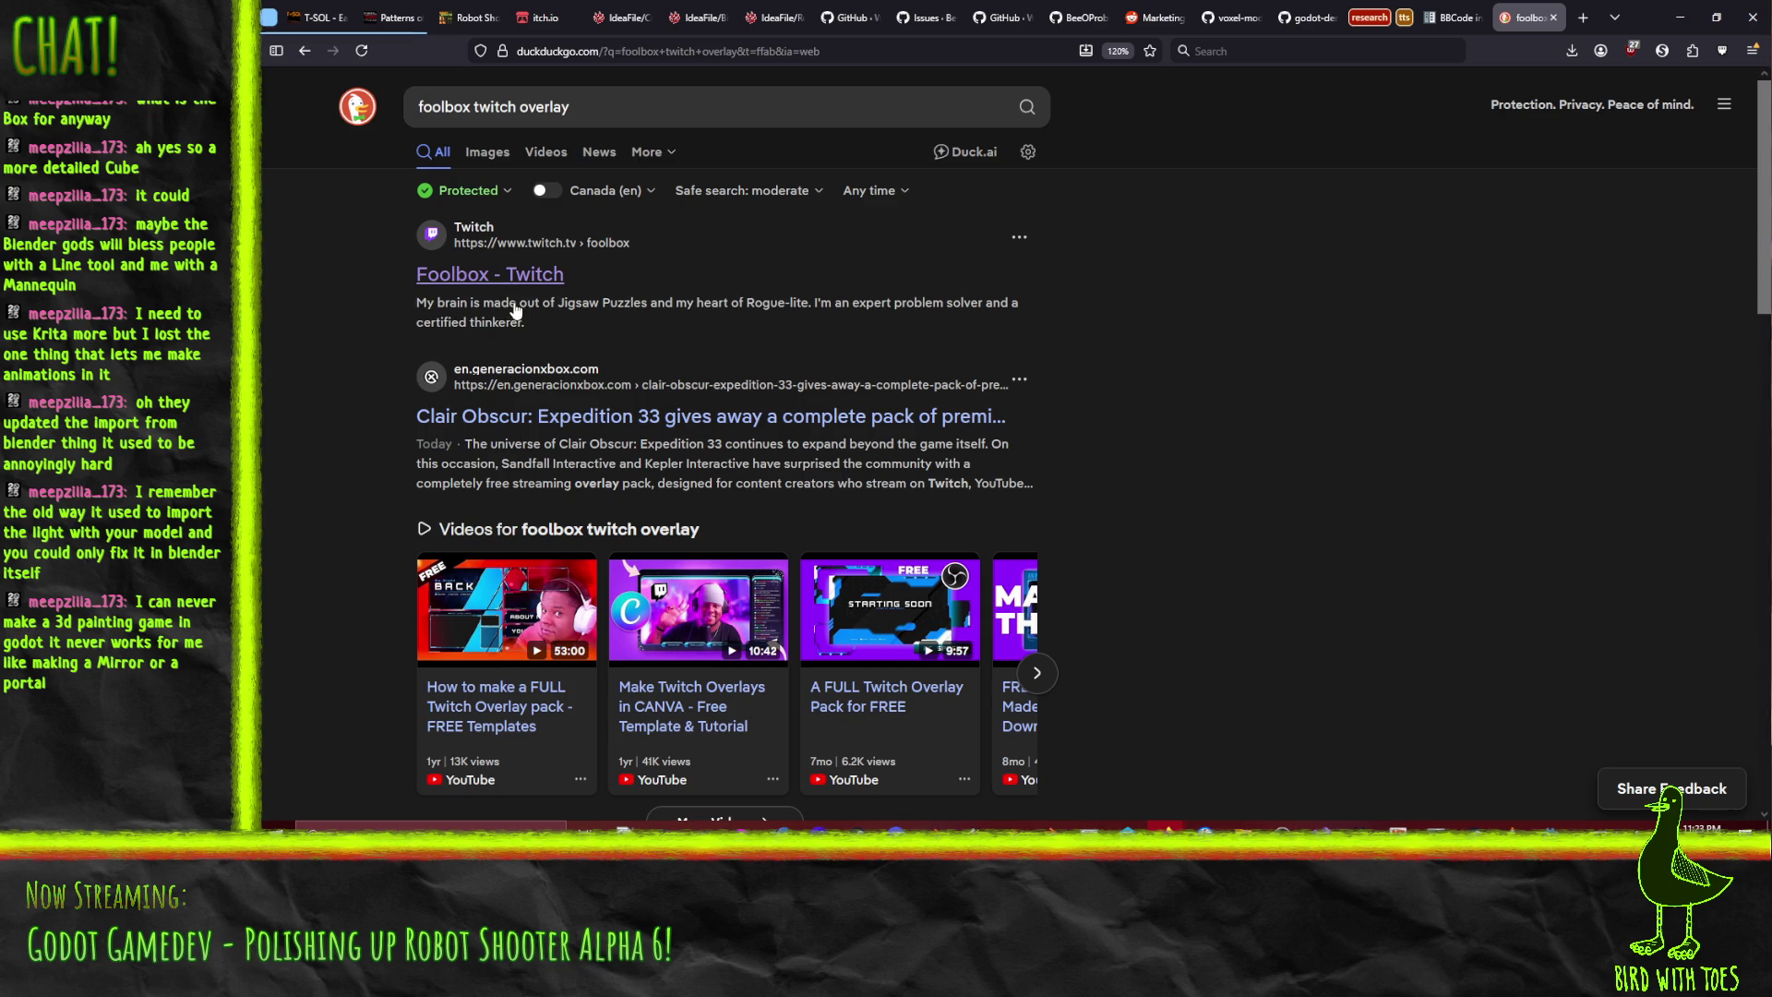
scroll(323, 298, down, 5)
scroll(305, 314, down, 1)
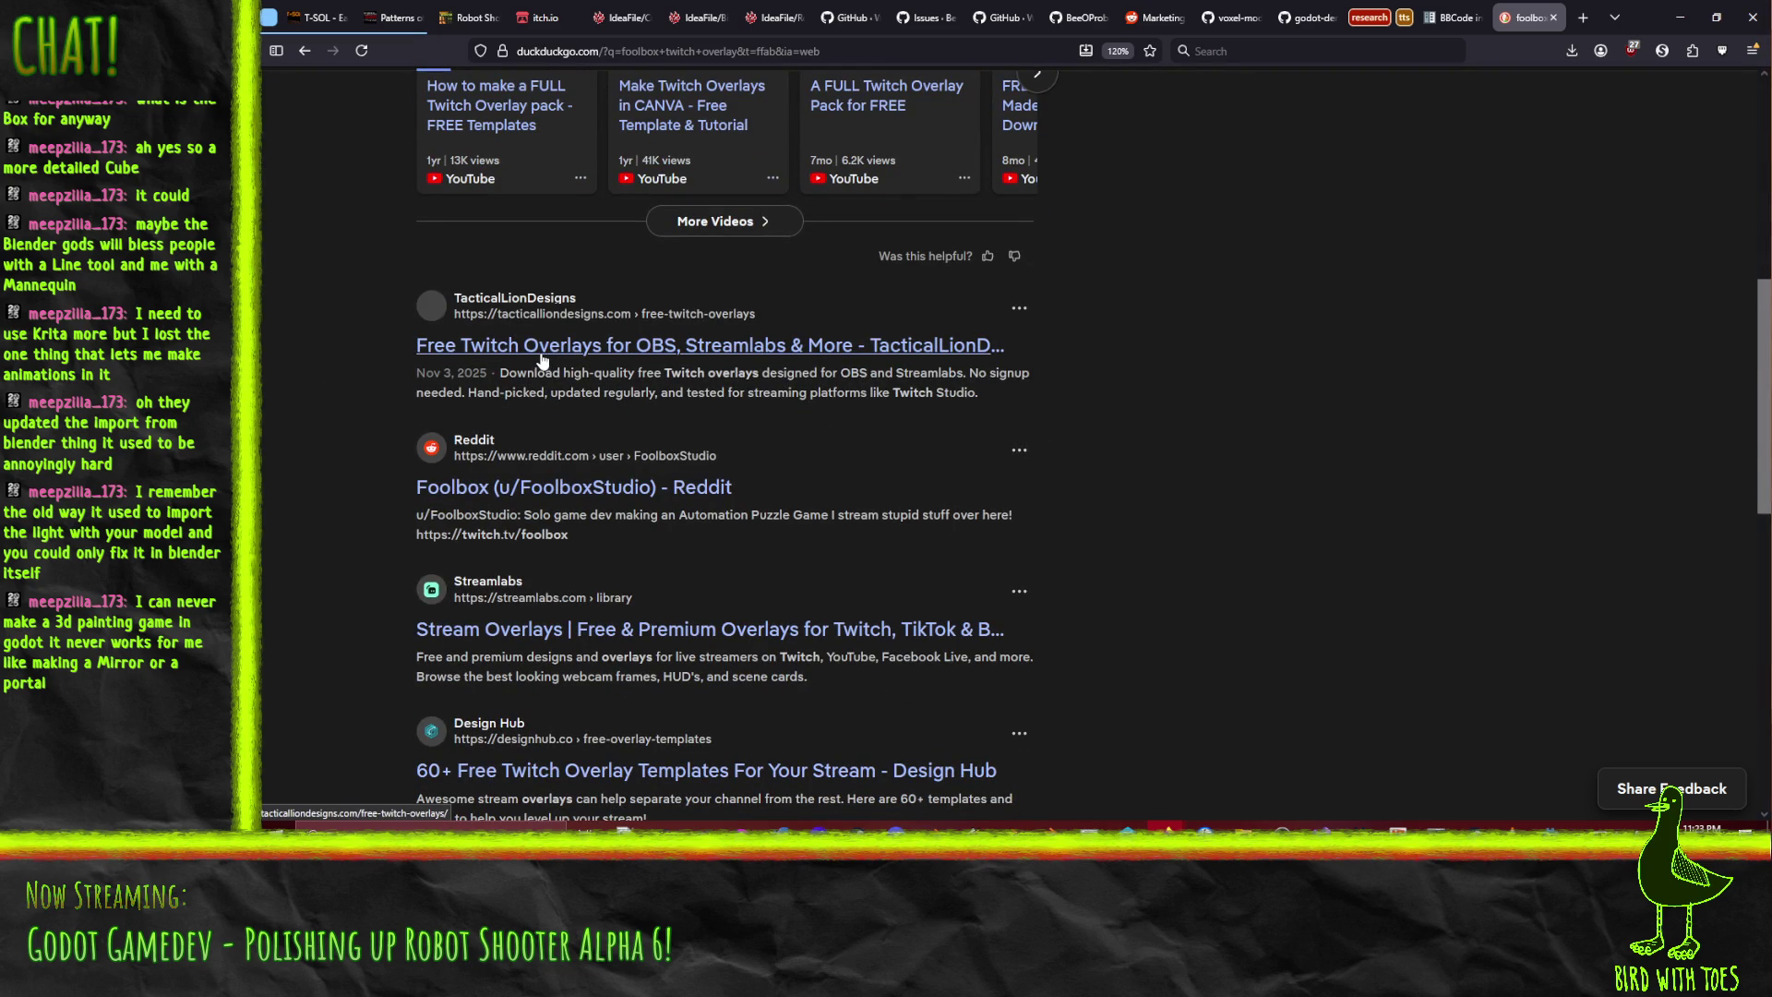
scroll(390, 508, down, 2)
scroll(360, 506, down, 1)
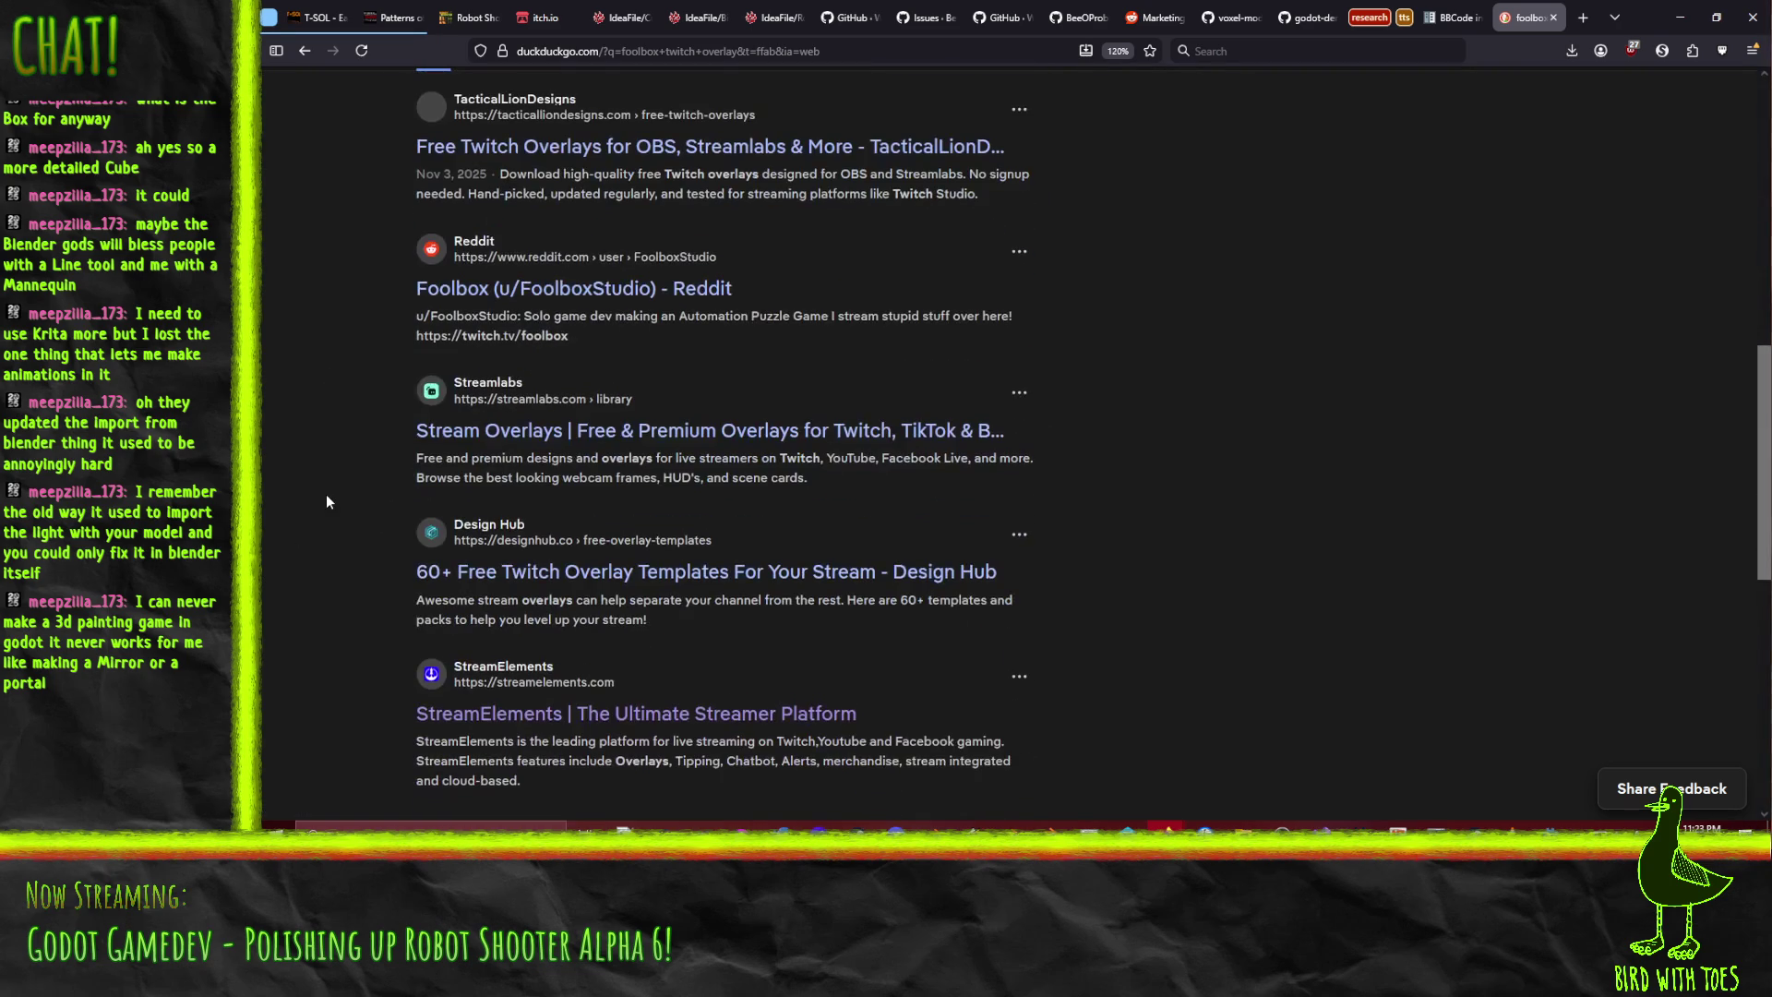
scroll(326, 501, down, 5)
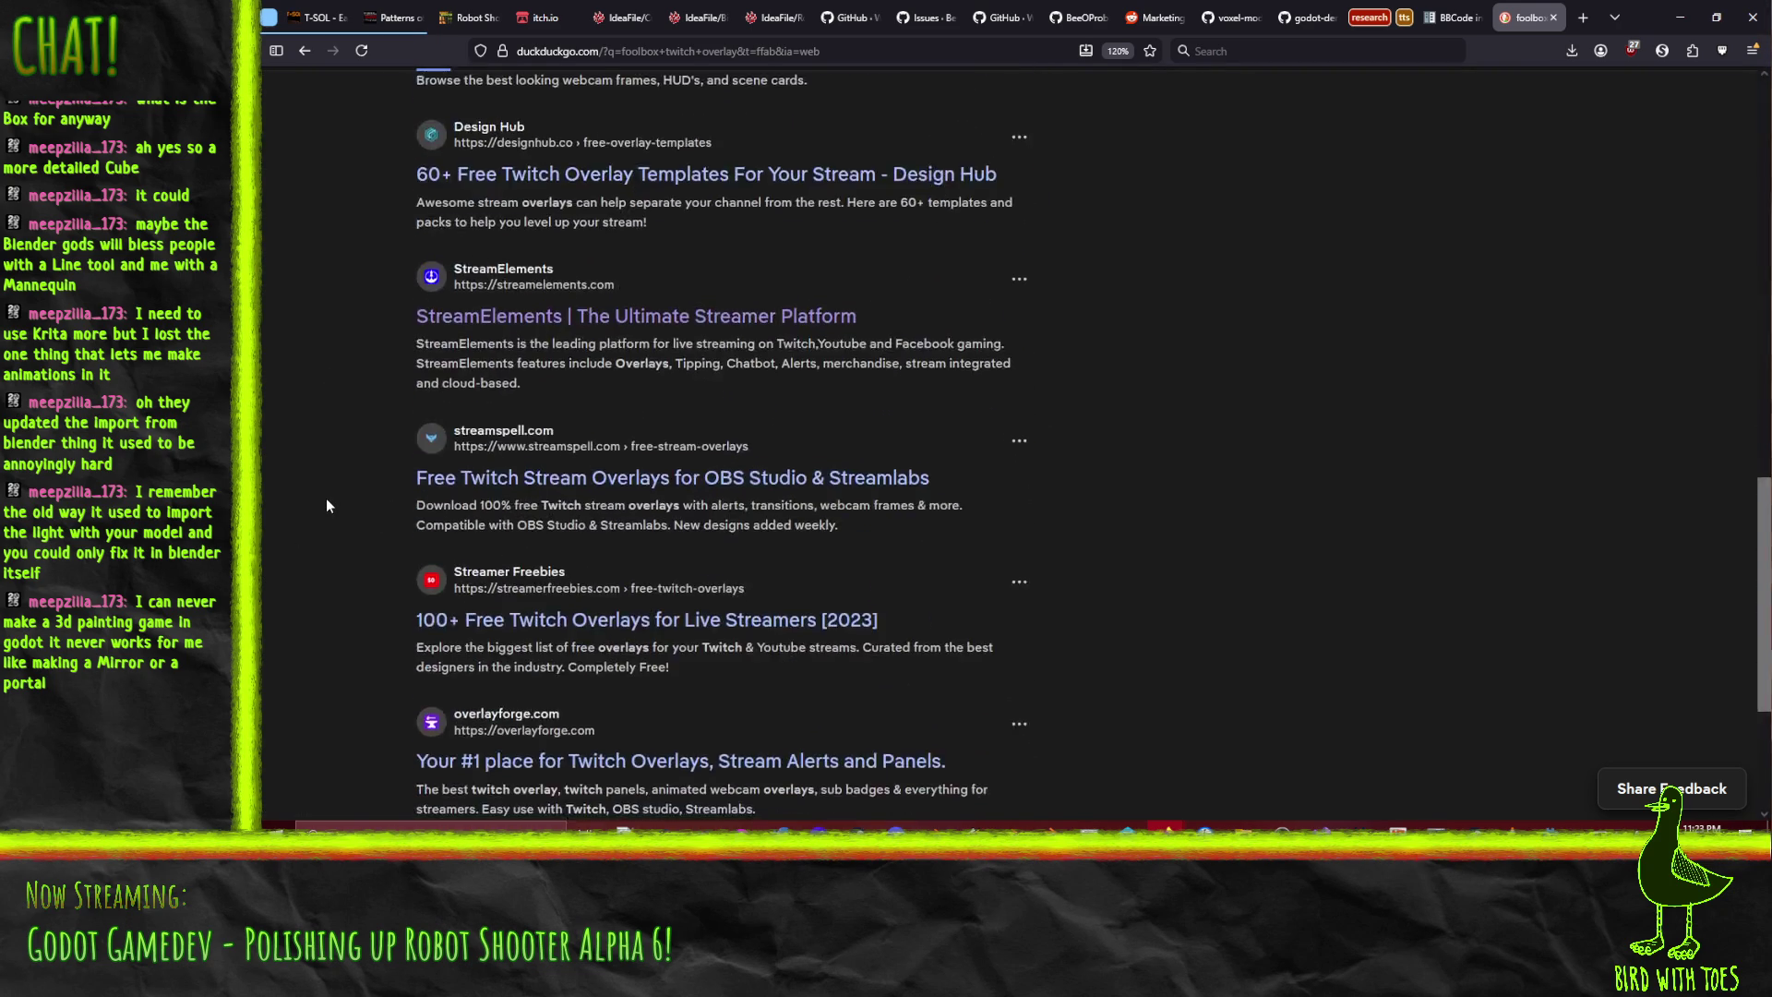
click(628, 663)
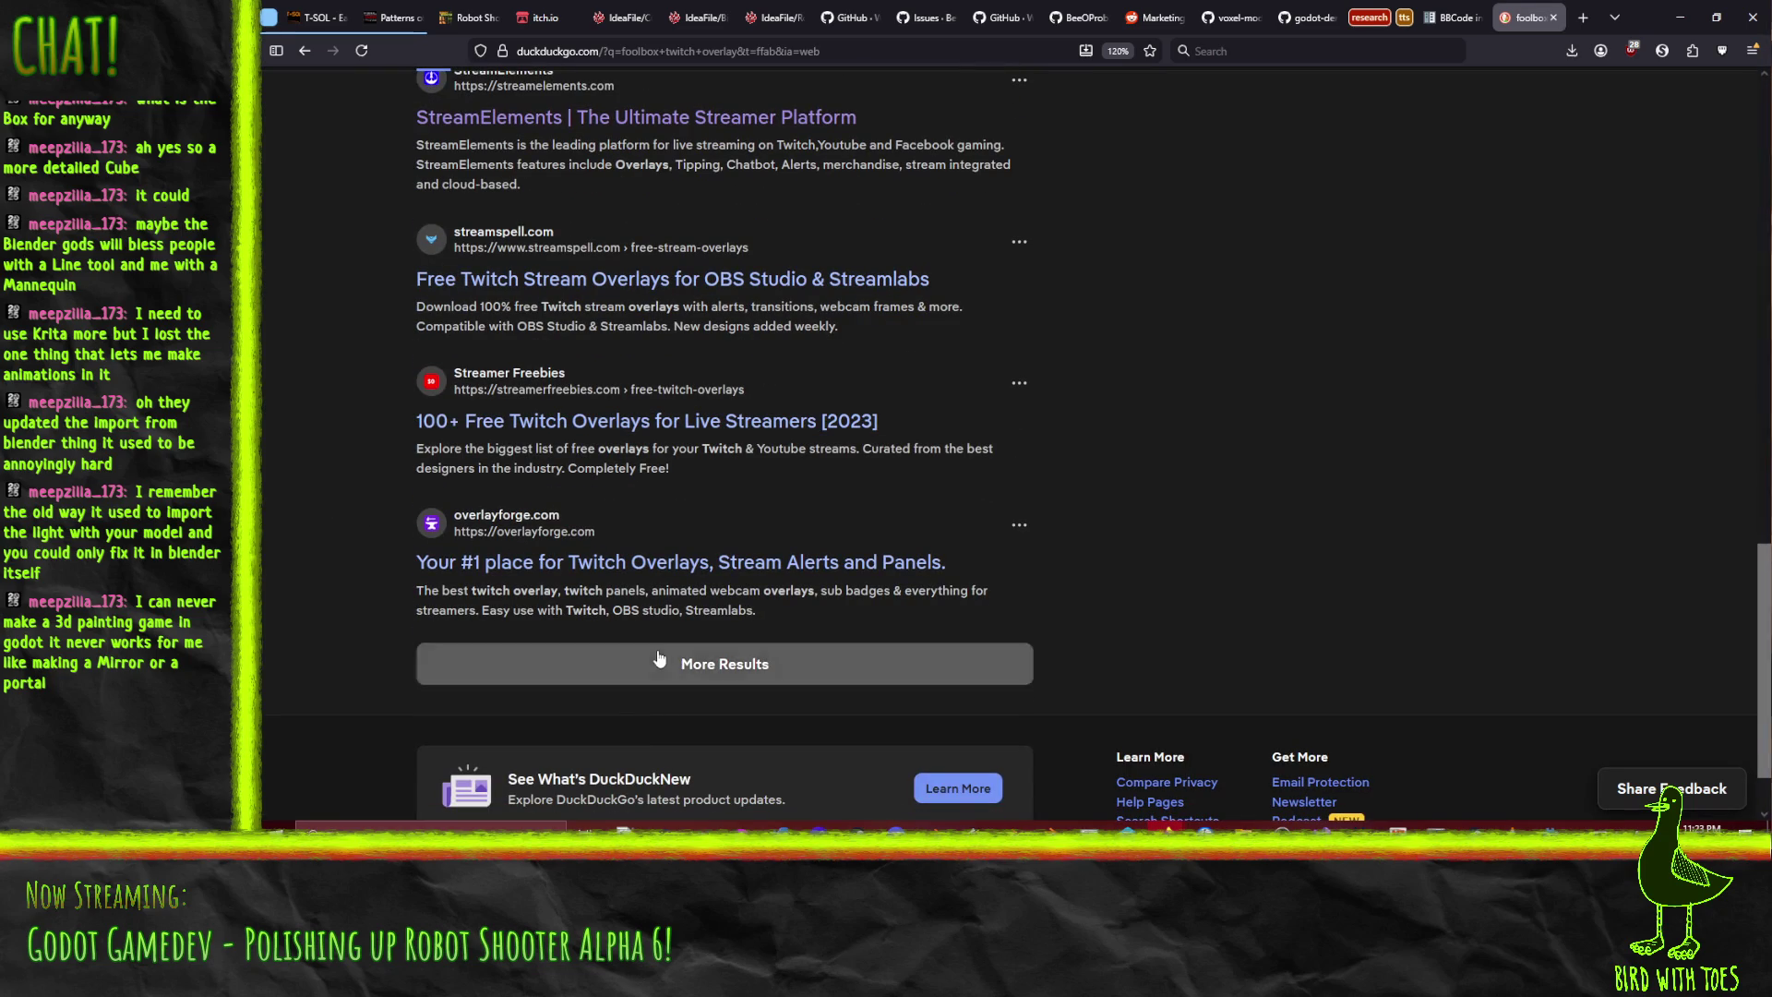
- Browse the additional results, then navigate to github.com
scroll(351, 597, down, 4)
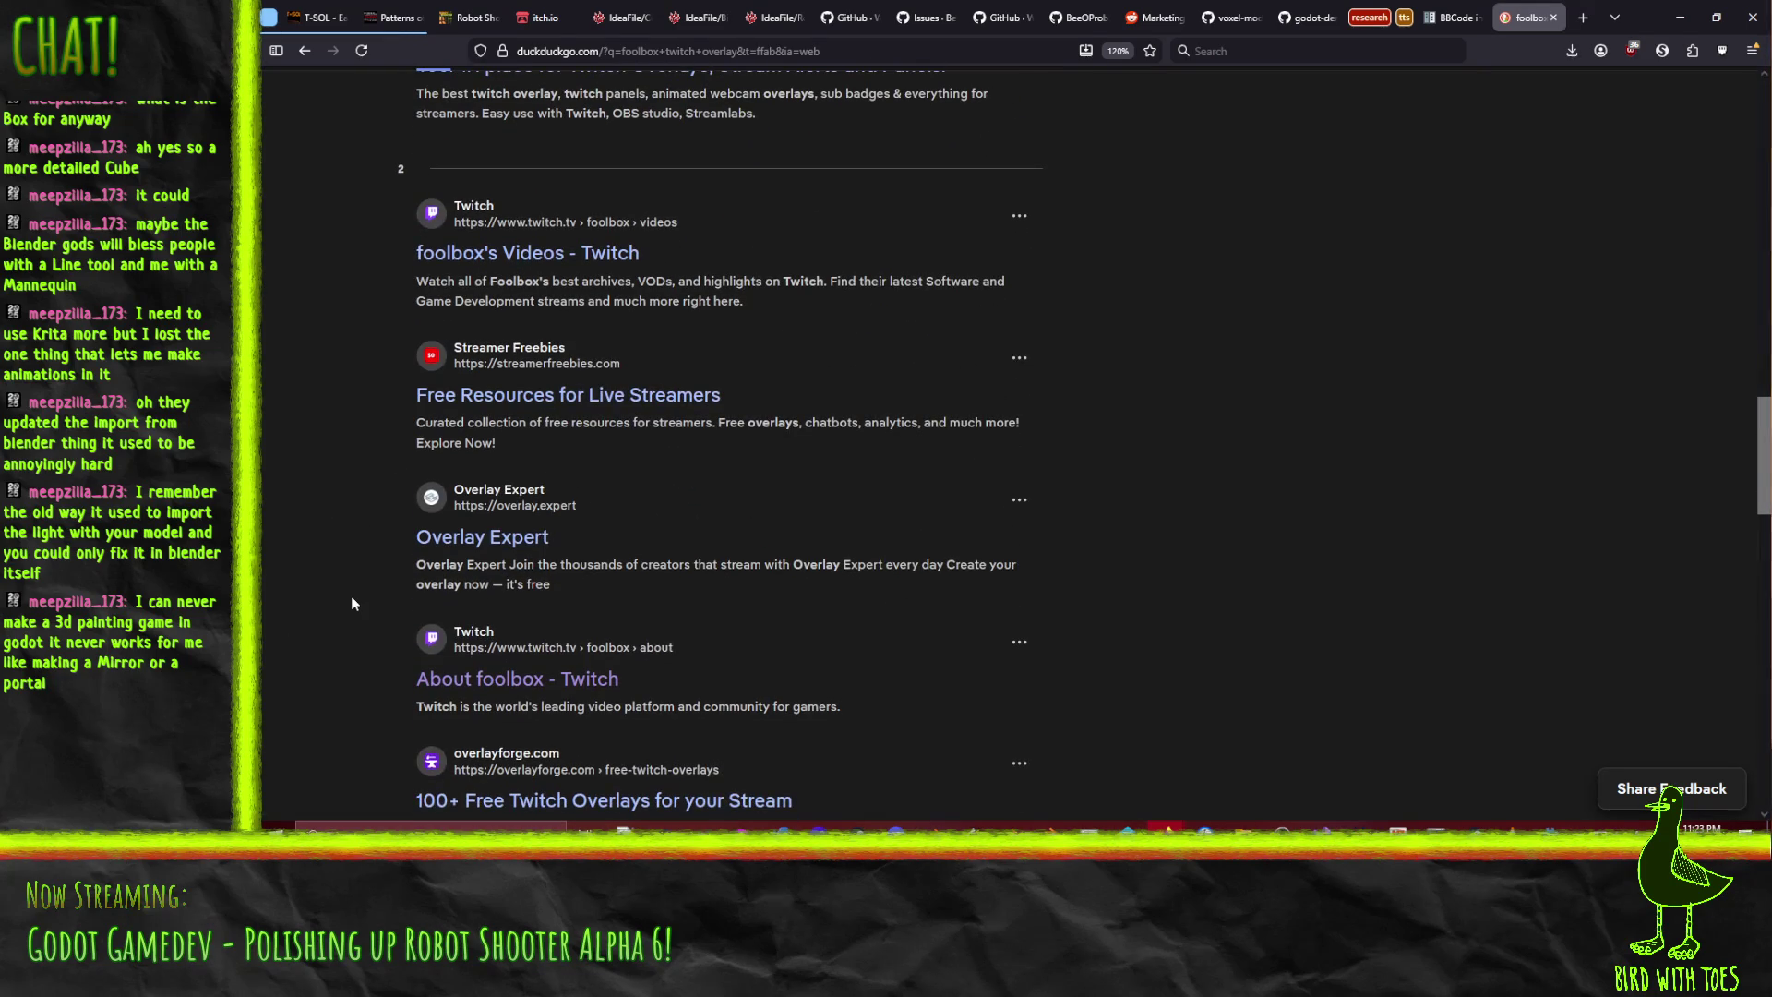
scroll(351, 596, down, 4)
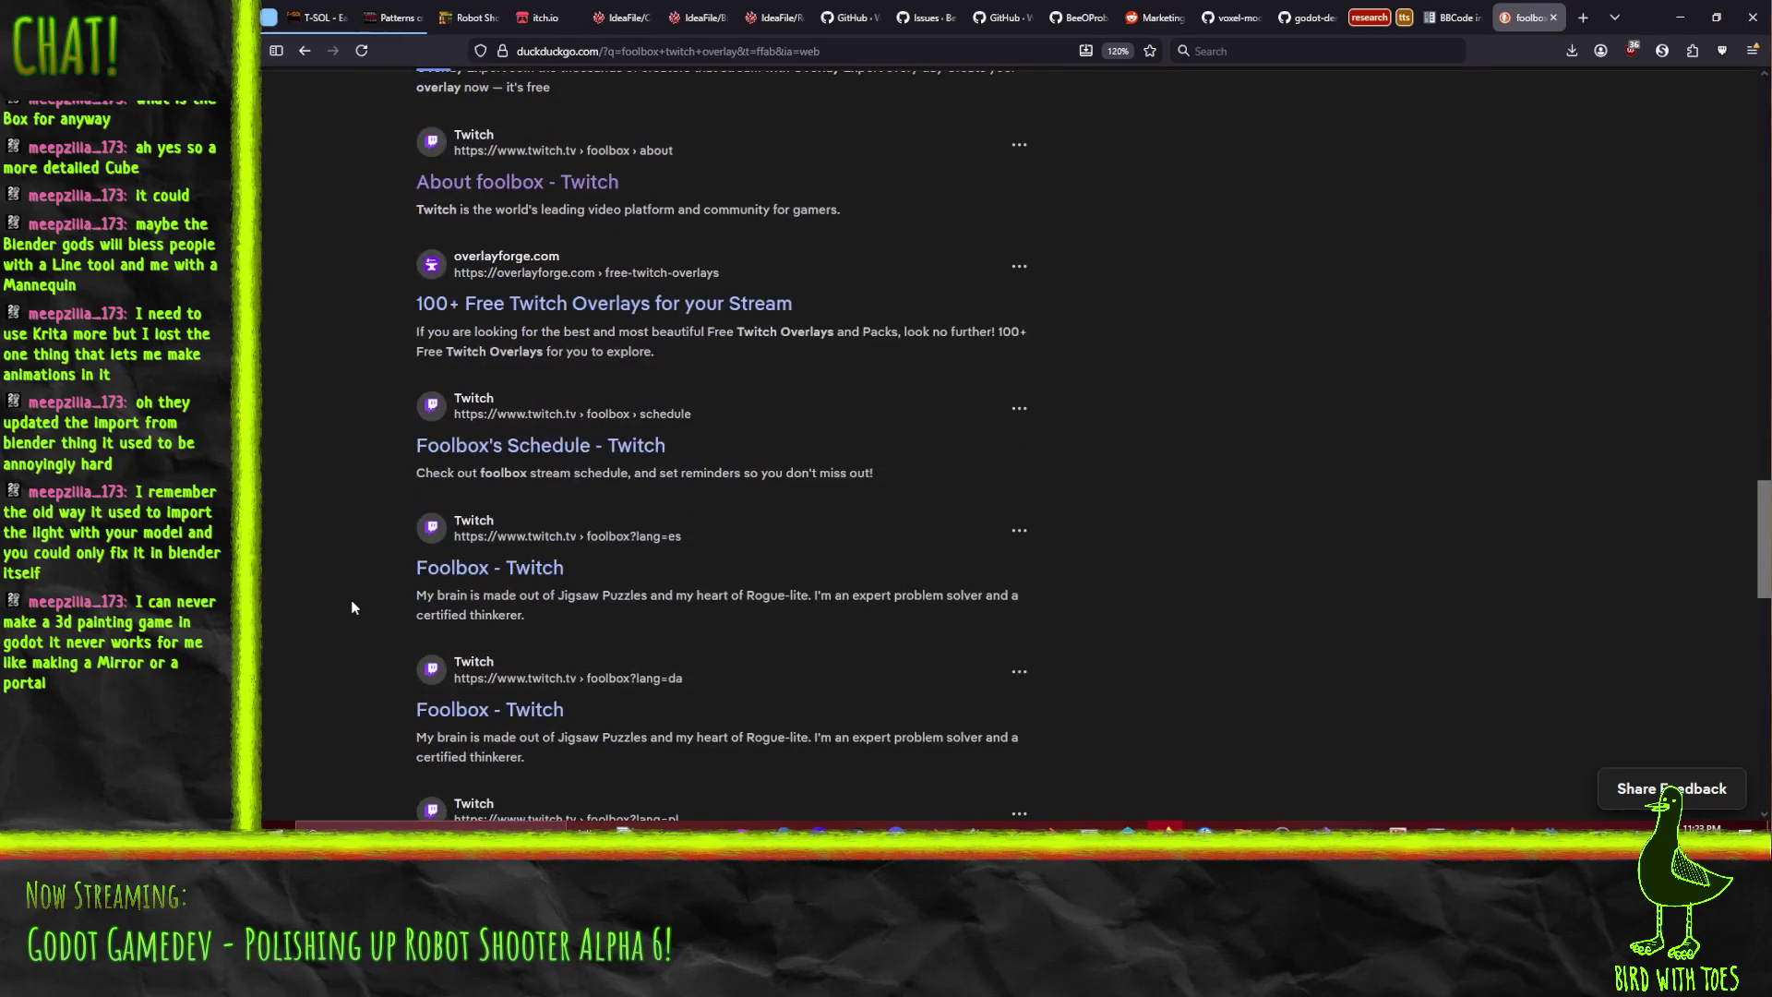
scroll(353, 580, down, 3)
scroll(345, 584, up, 15)
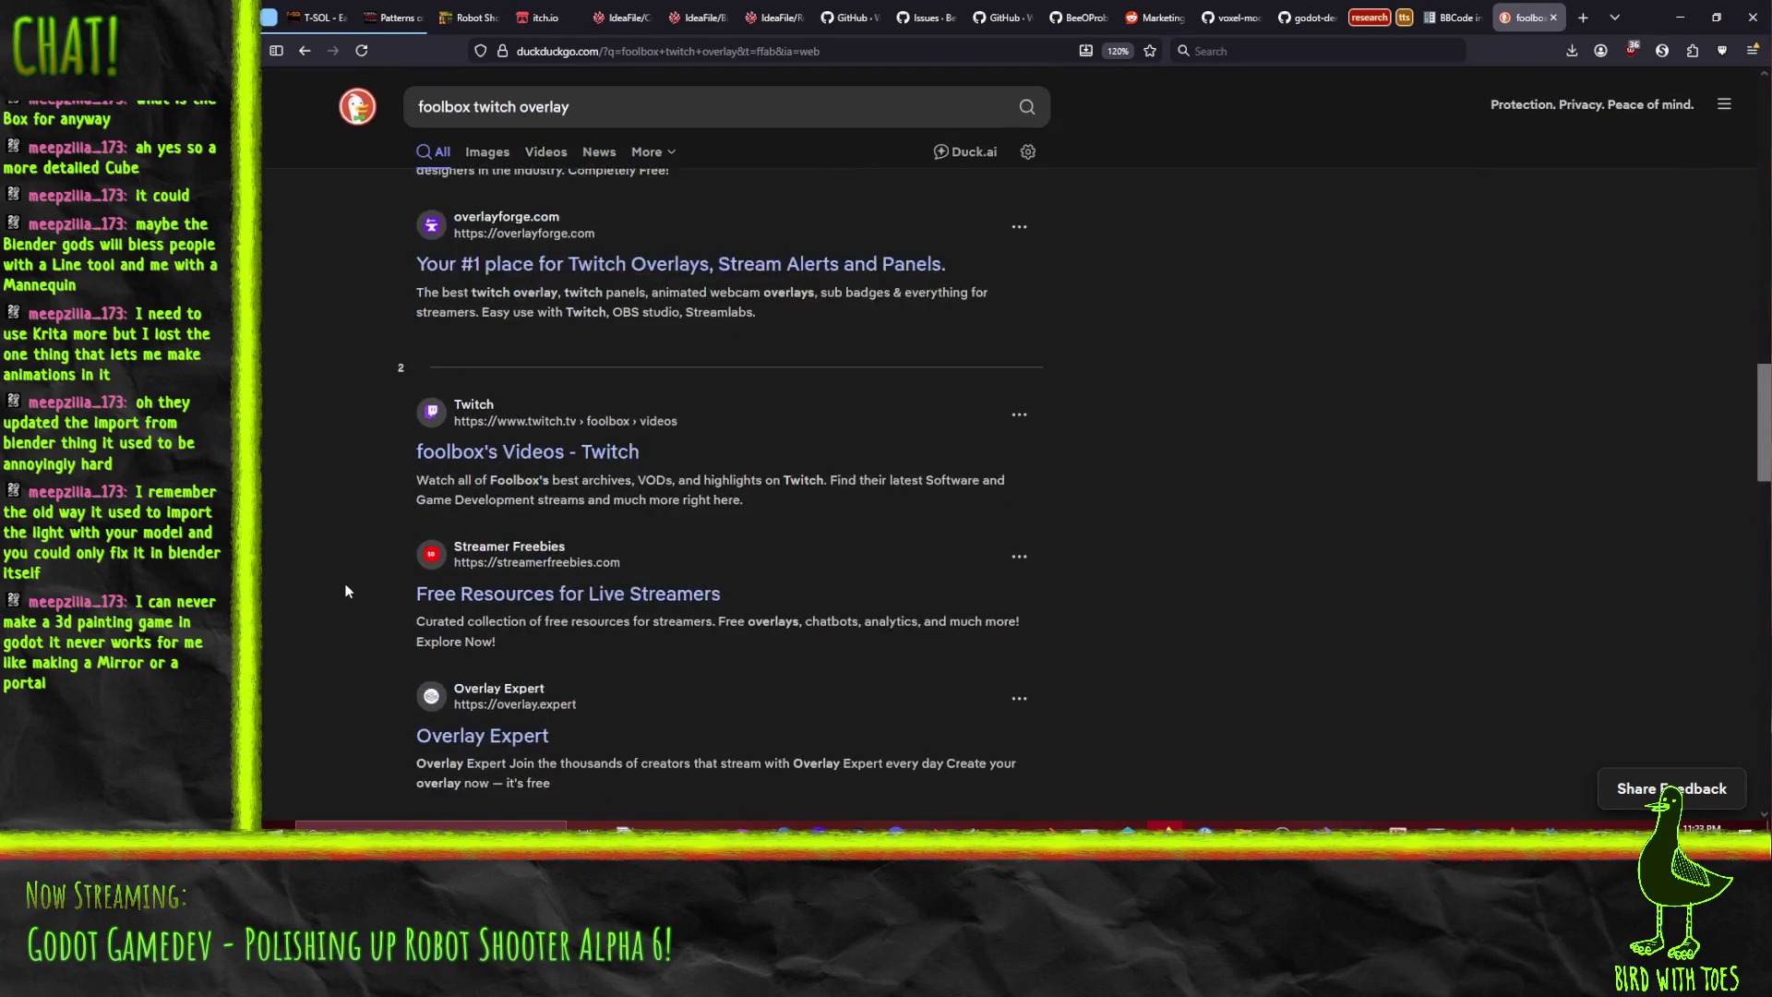
click(626, 59)
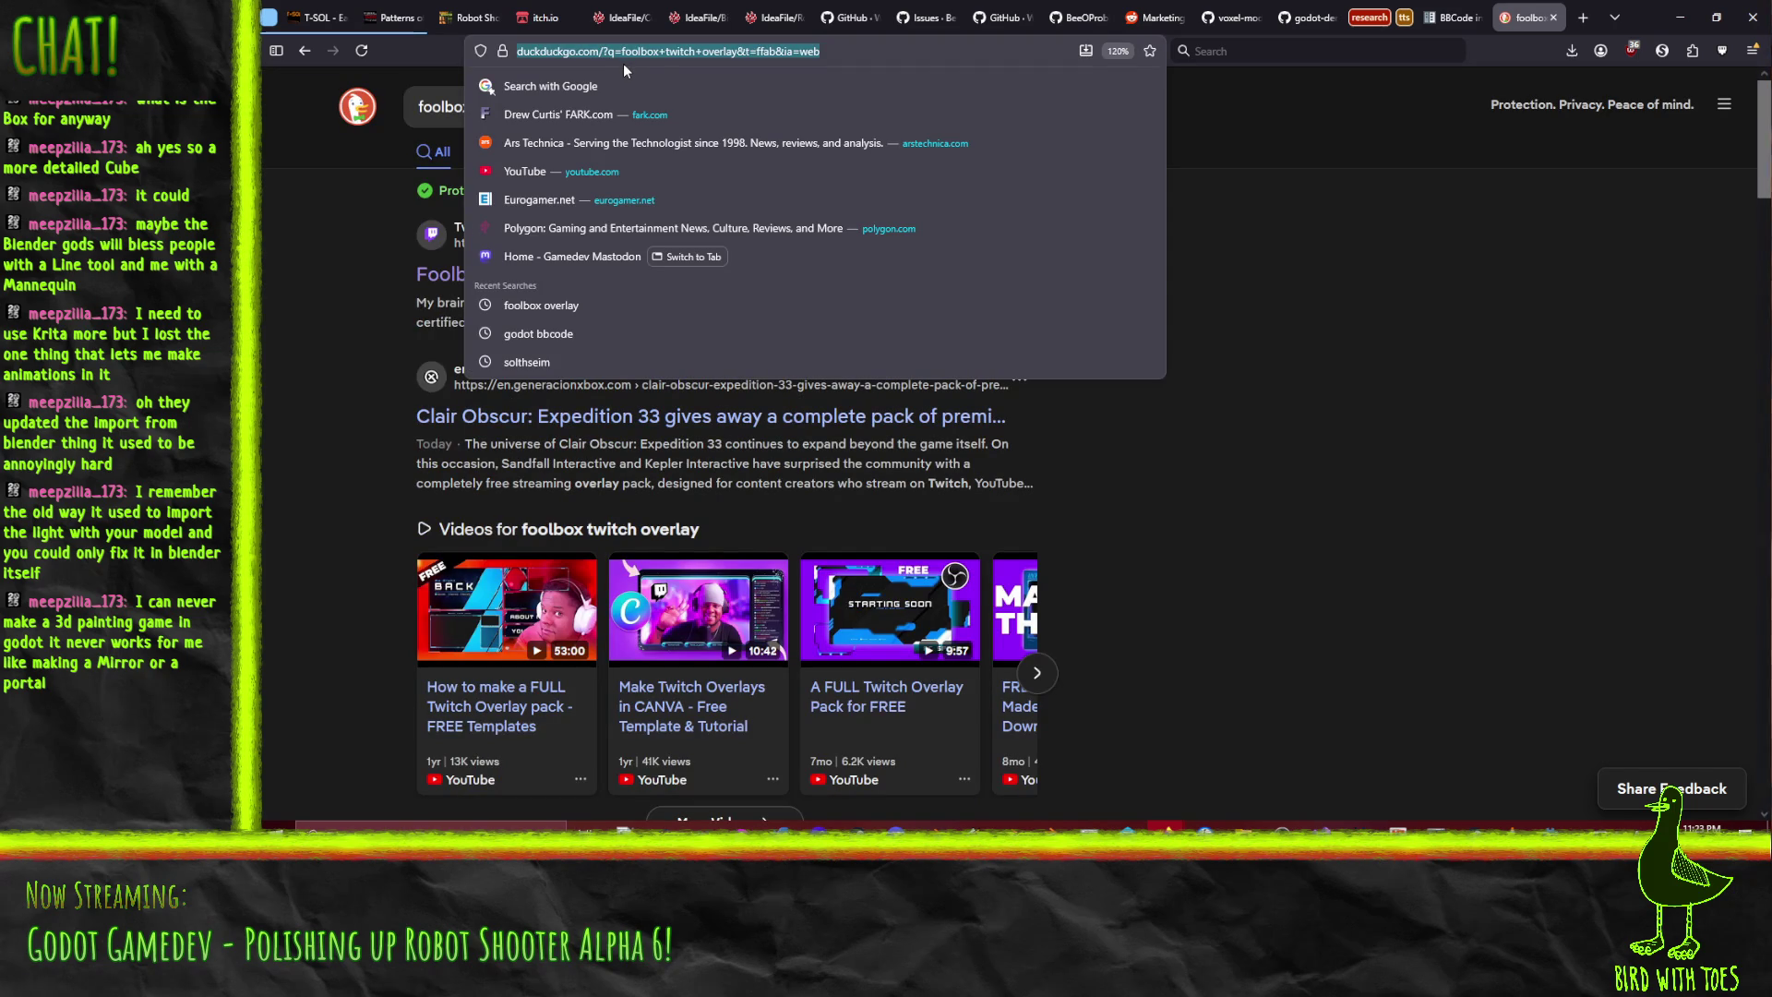
text(github.com)
key(Return)
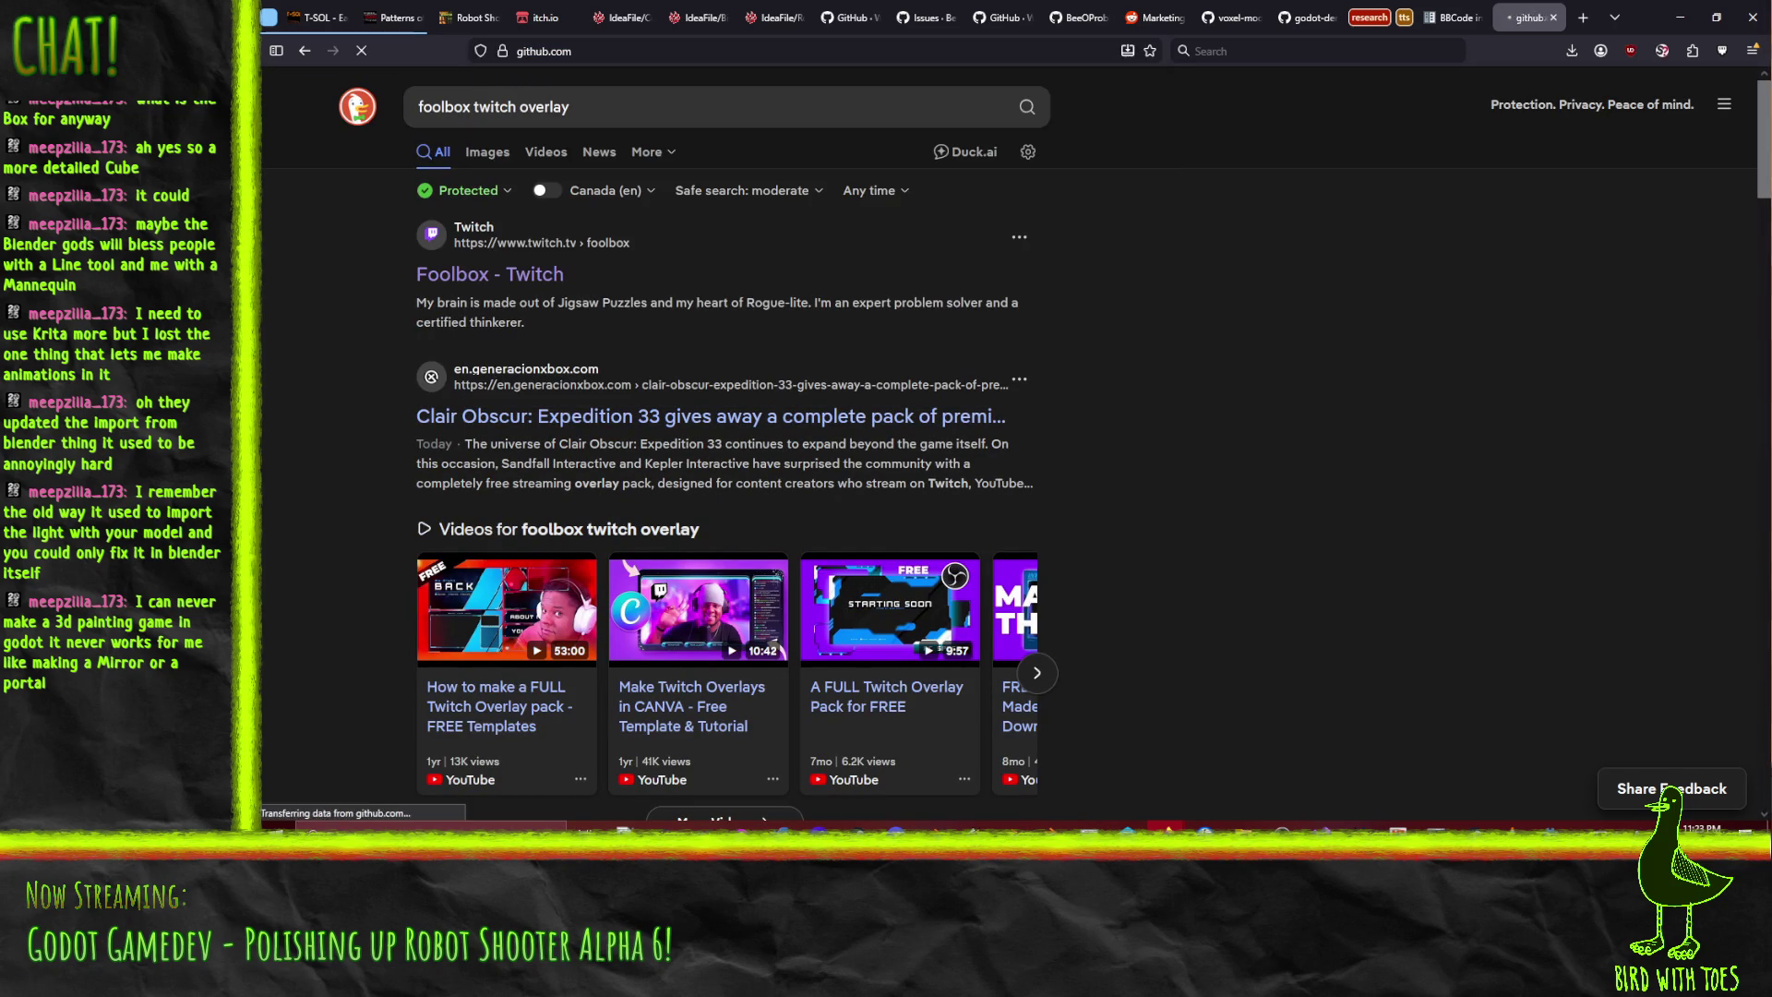
- Search GitHub repositories for 'foolbox' and scroll through the 63 results
click(1350, 80)
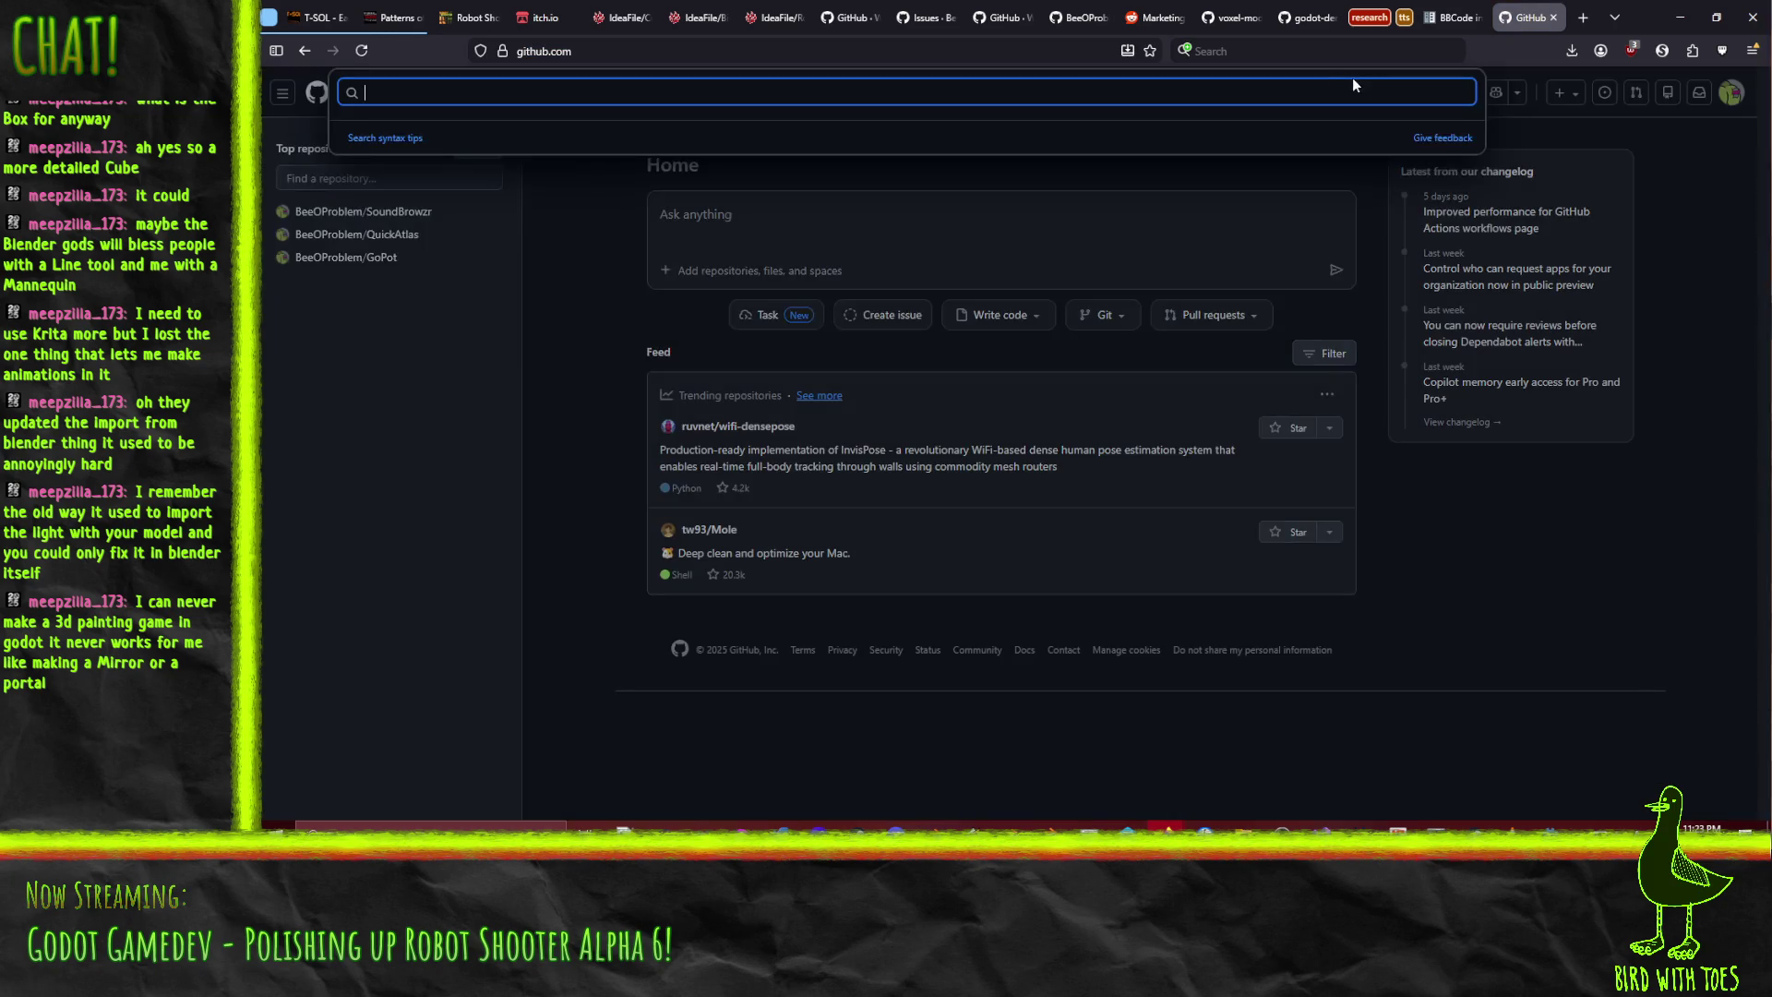
text(foolbox)
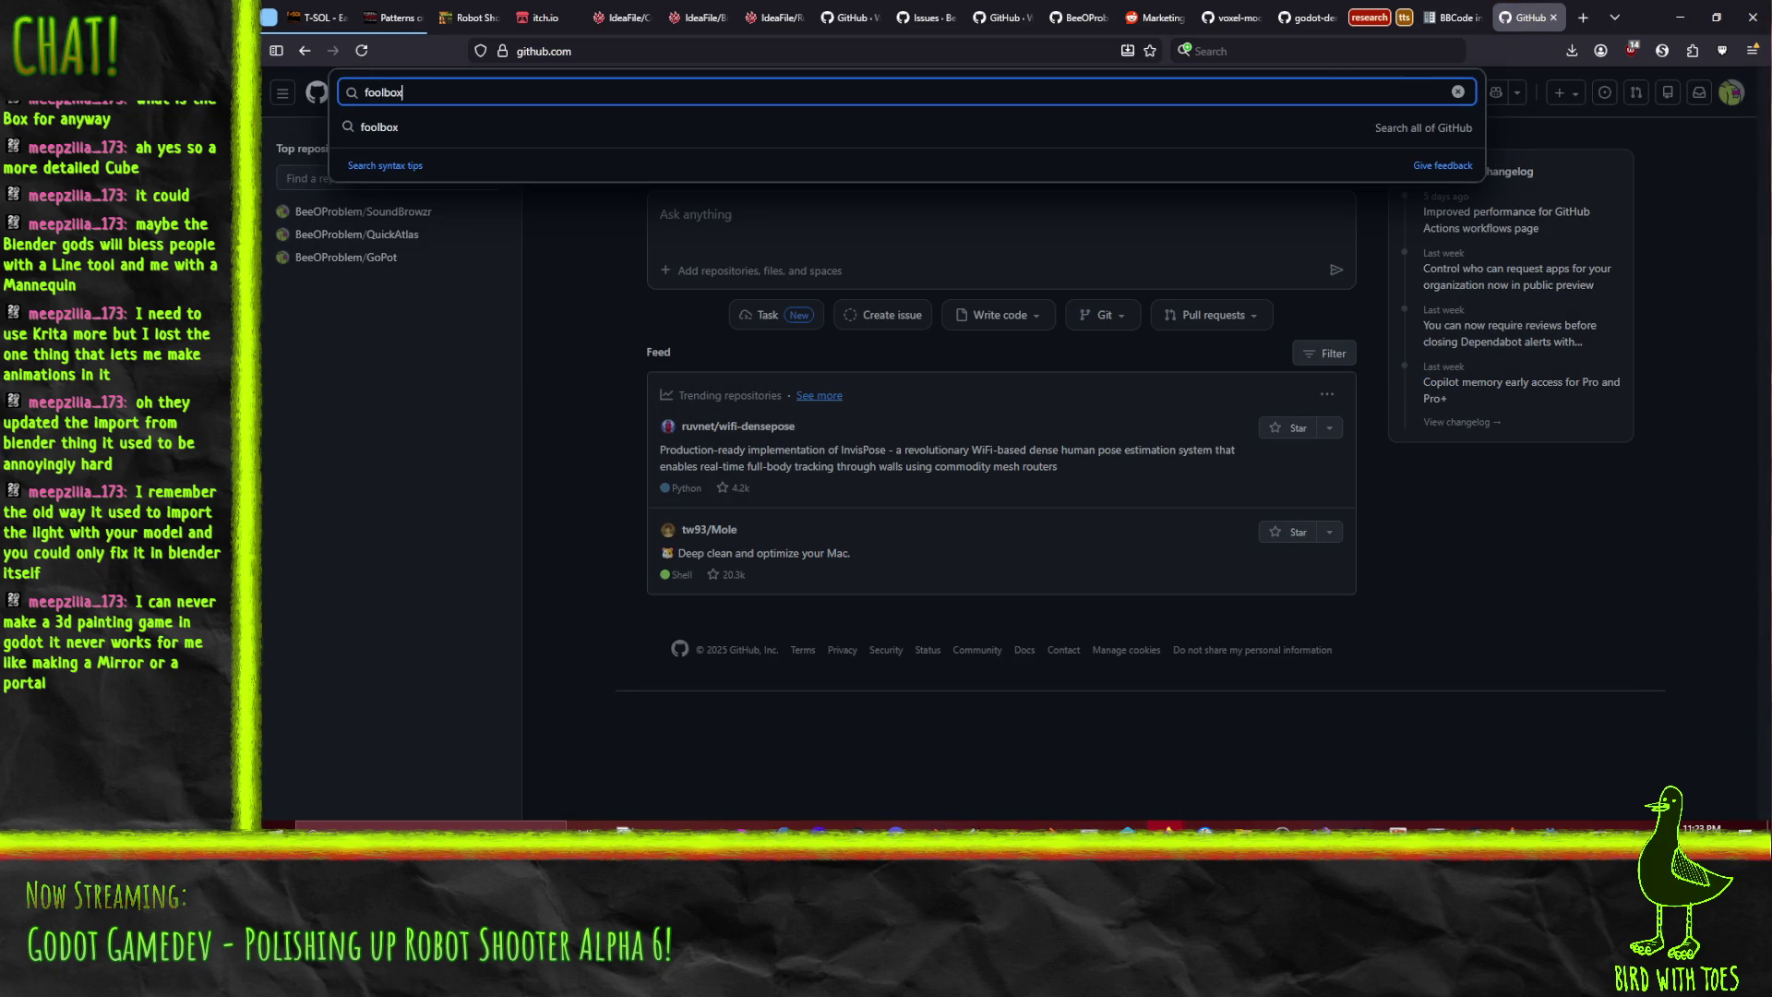
key(Return)
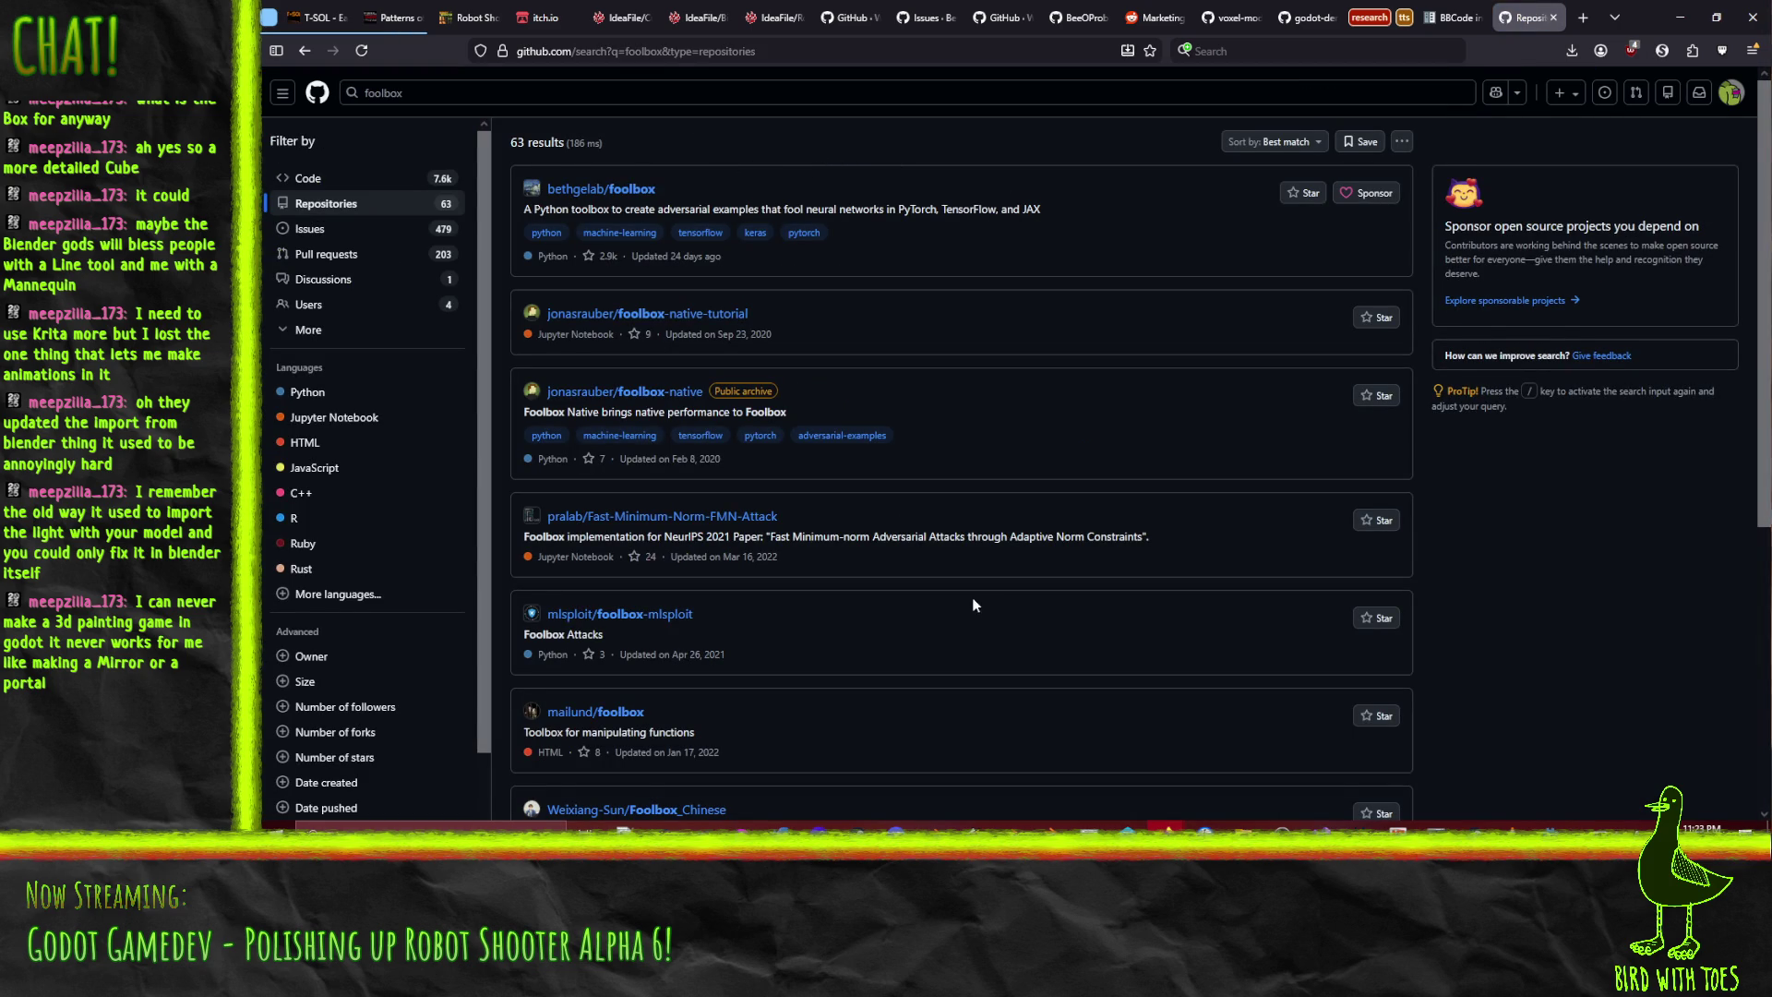
scroll(972, 598, down, 3)
scroll(972, 596, up, 3)
scroll(818, 373, down, 5)
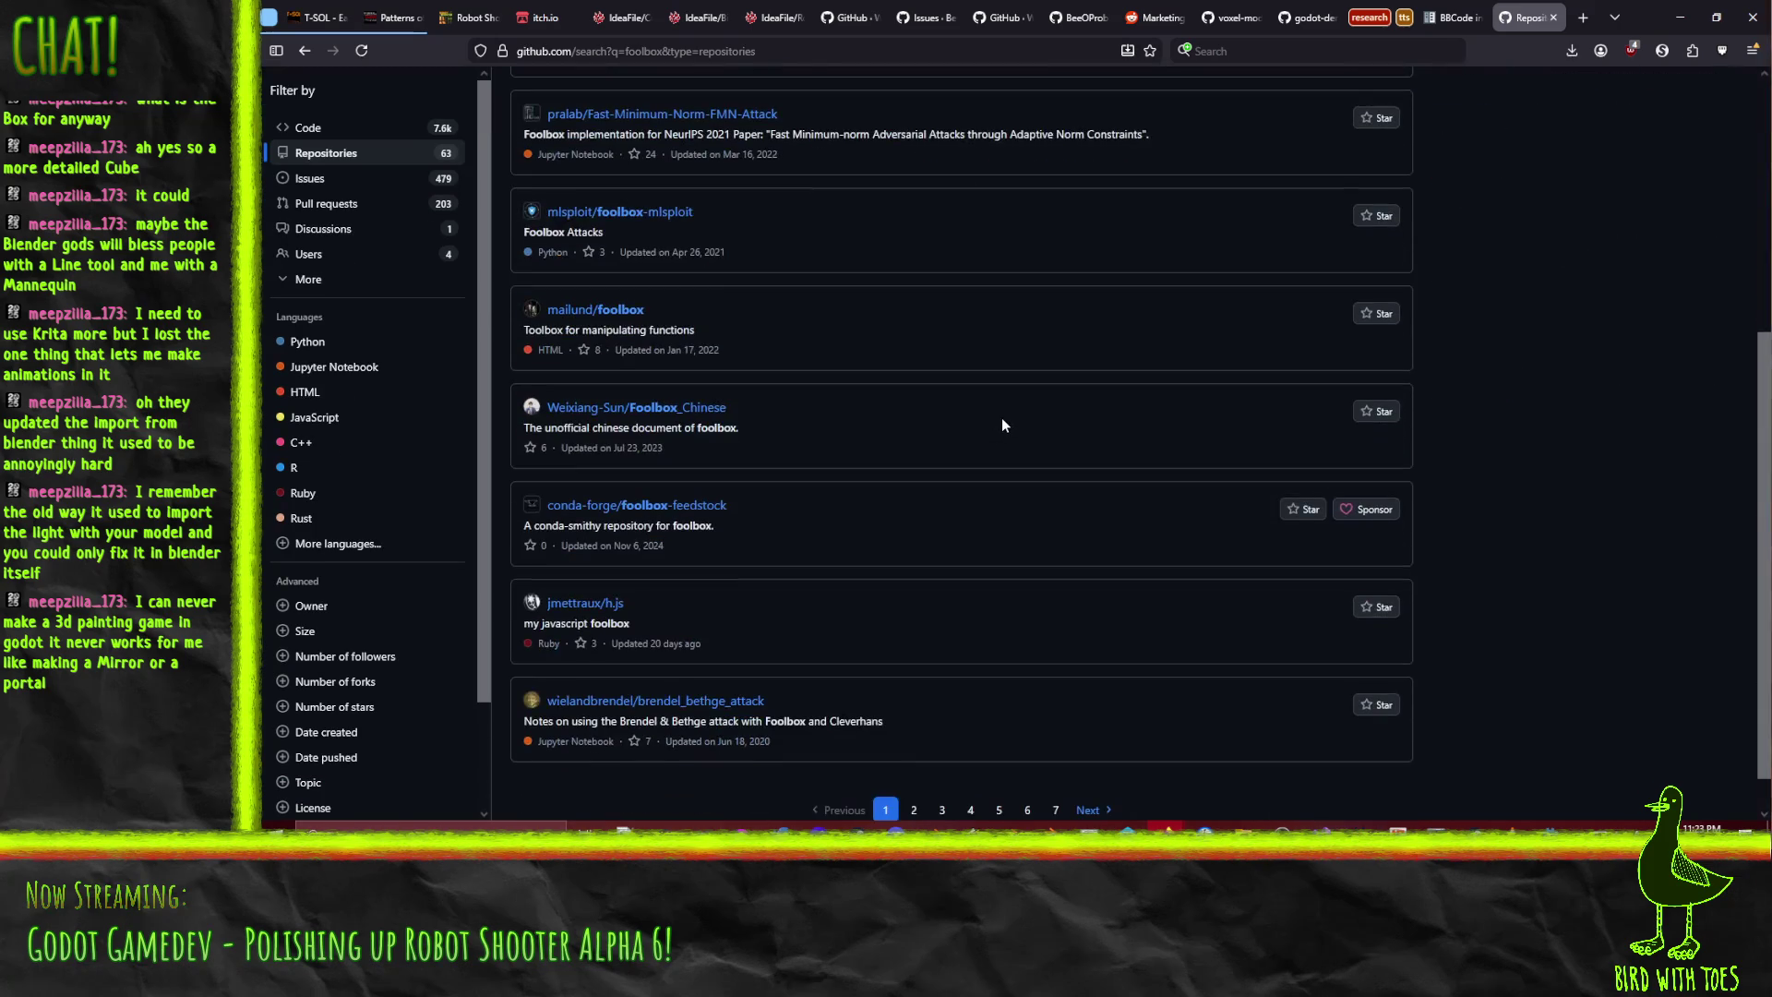
scroll(997, 526, up, 5)
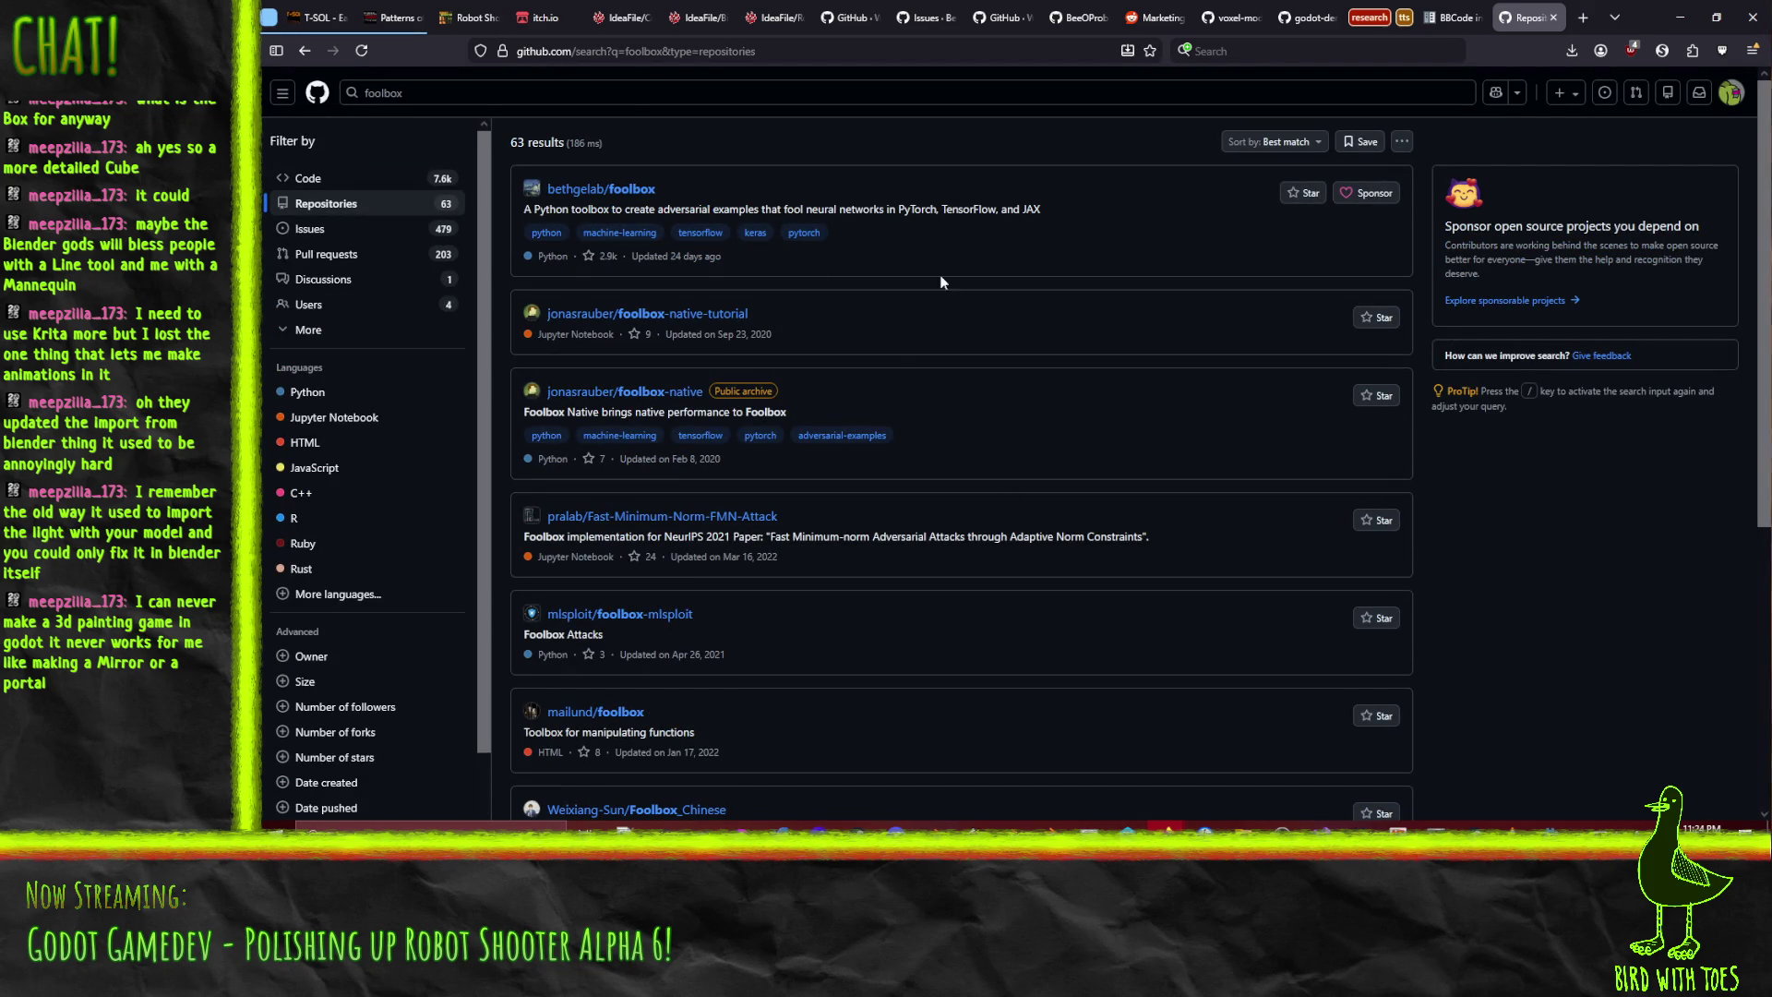
click(618, 96)
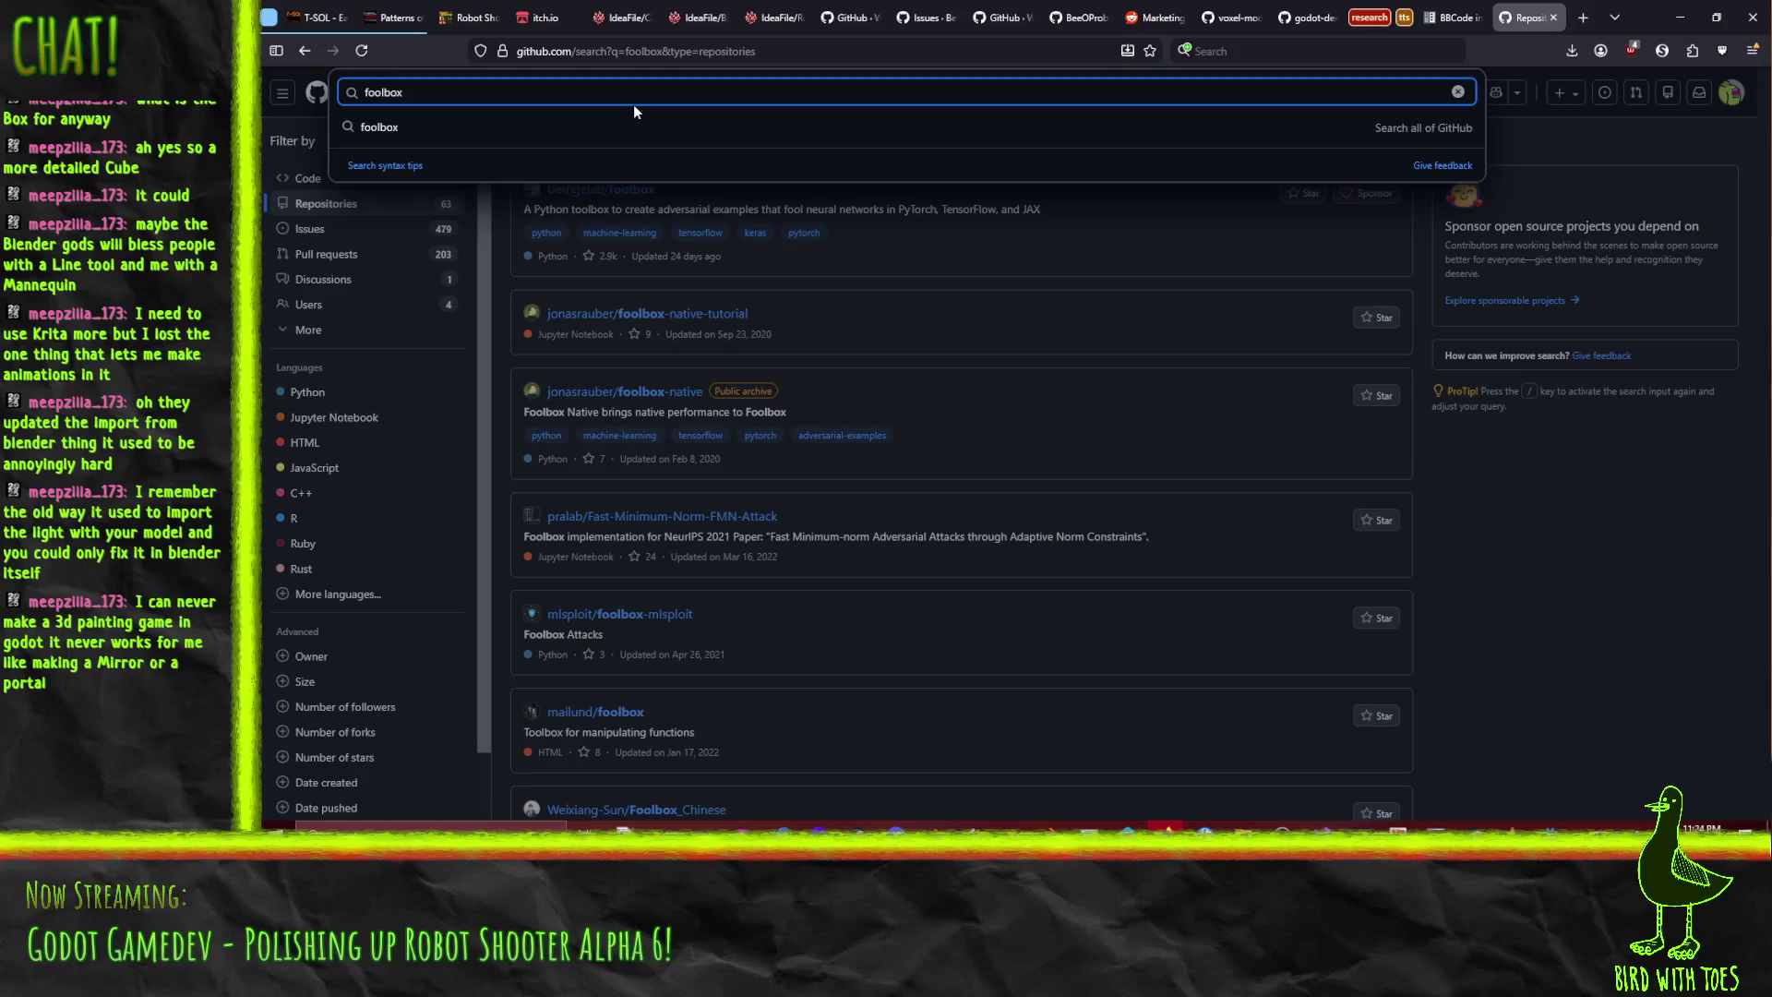
- Search GitHub for 'twitch overlay', narrow it to 'twitch overlay godot', and open ExpiredPopsicle/KiriTwitchGD4
text(twitch overlay)
key(Return)
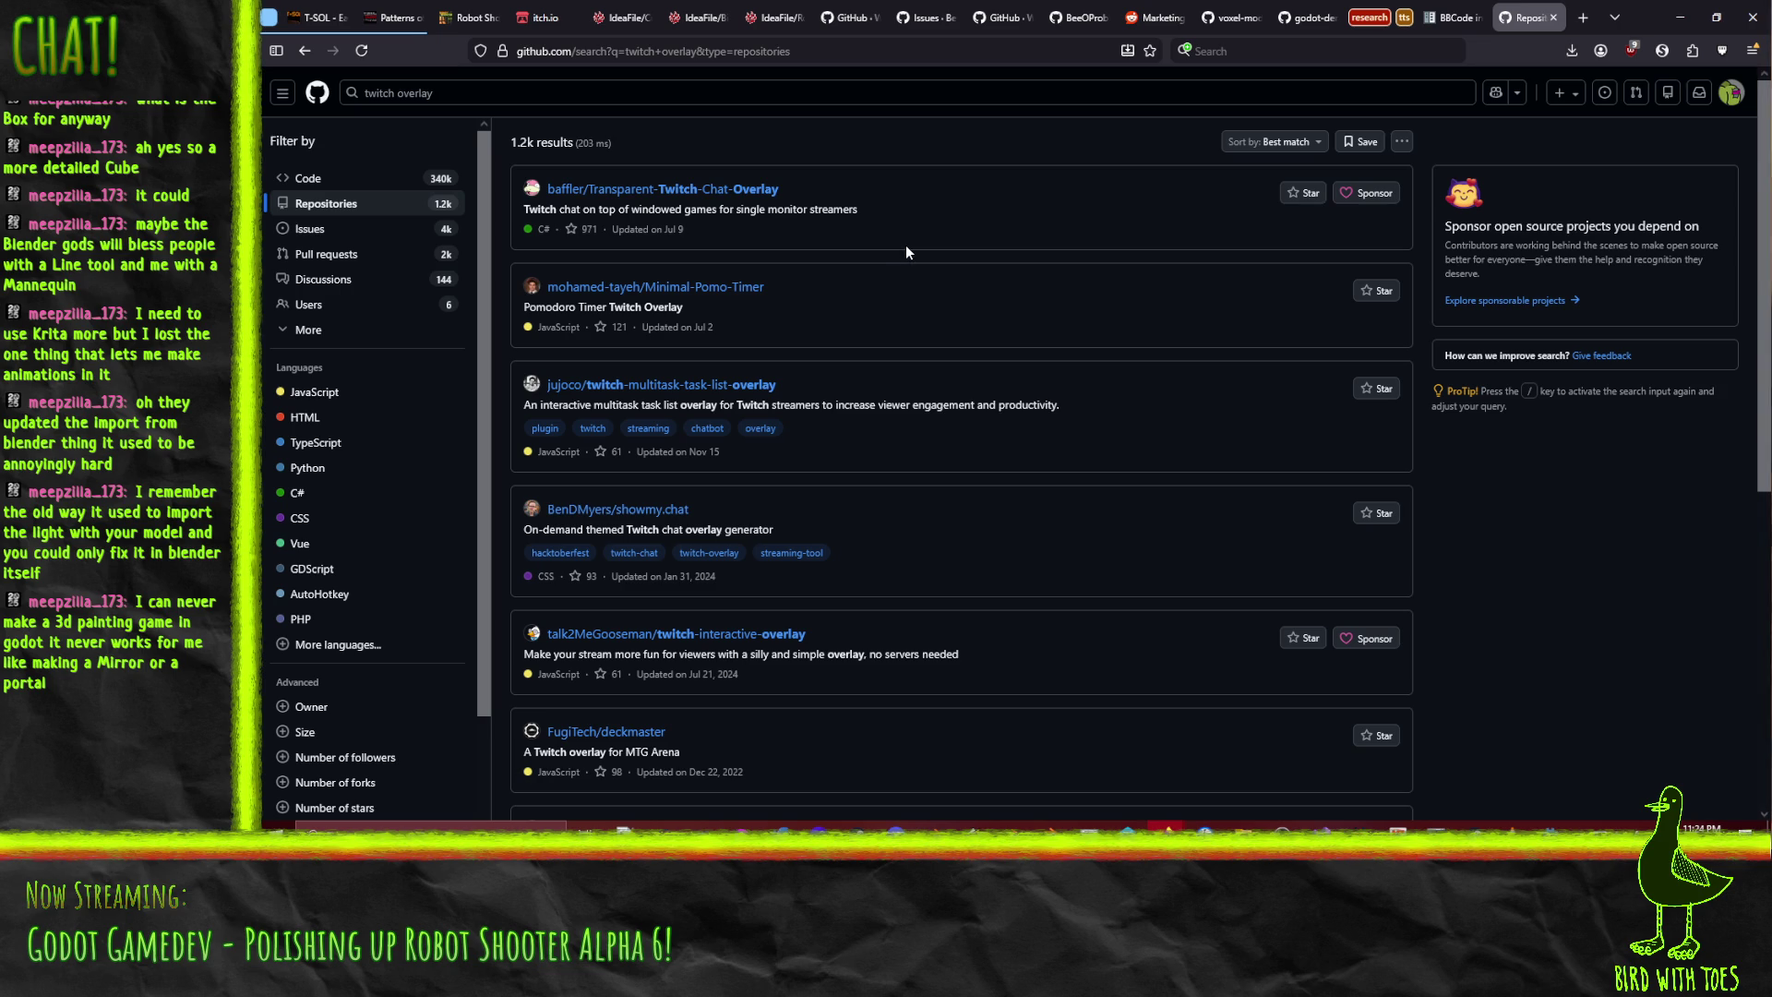
click(556, 96)
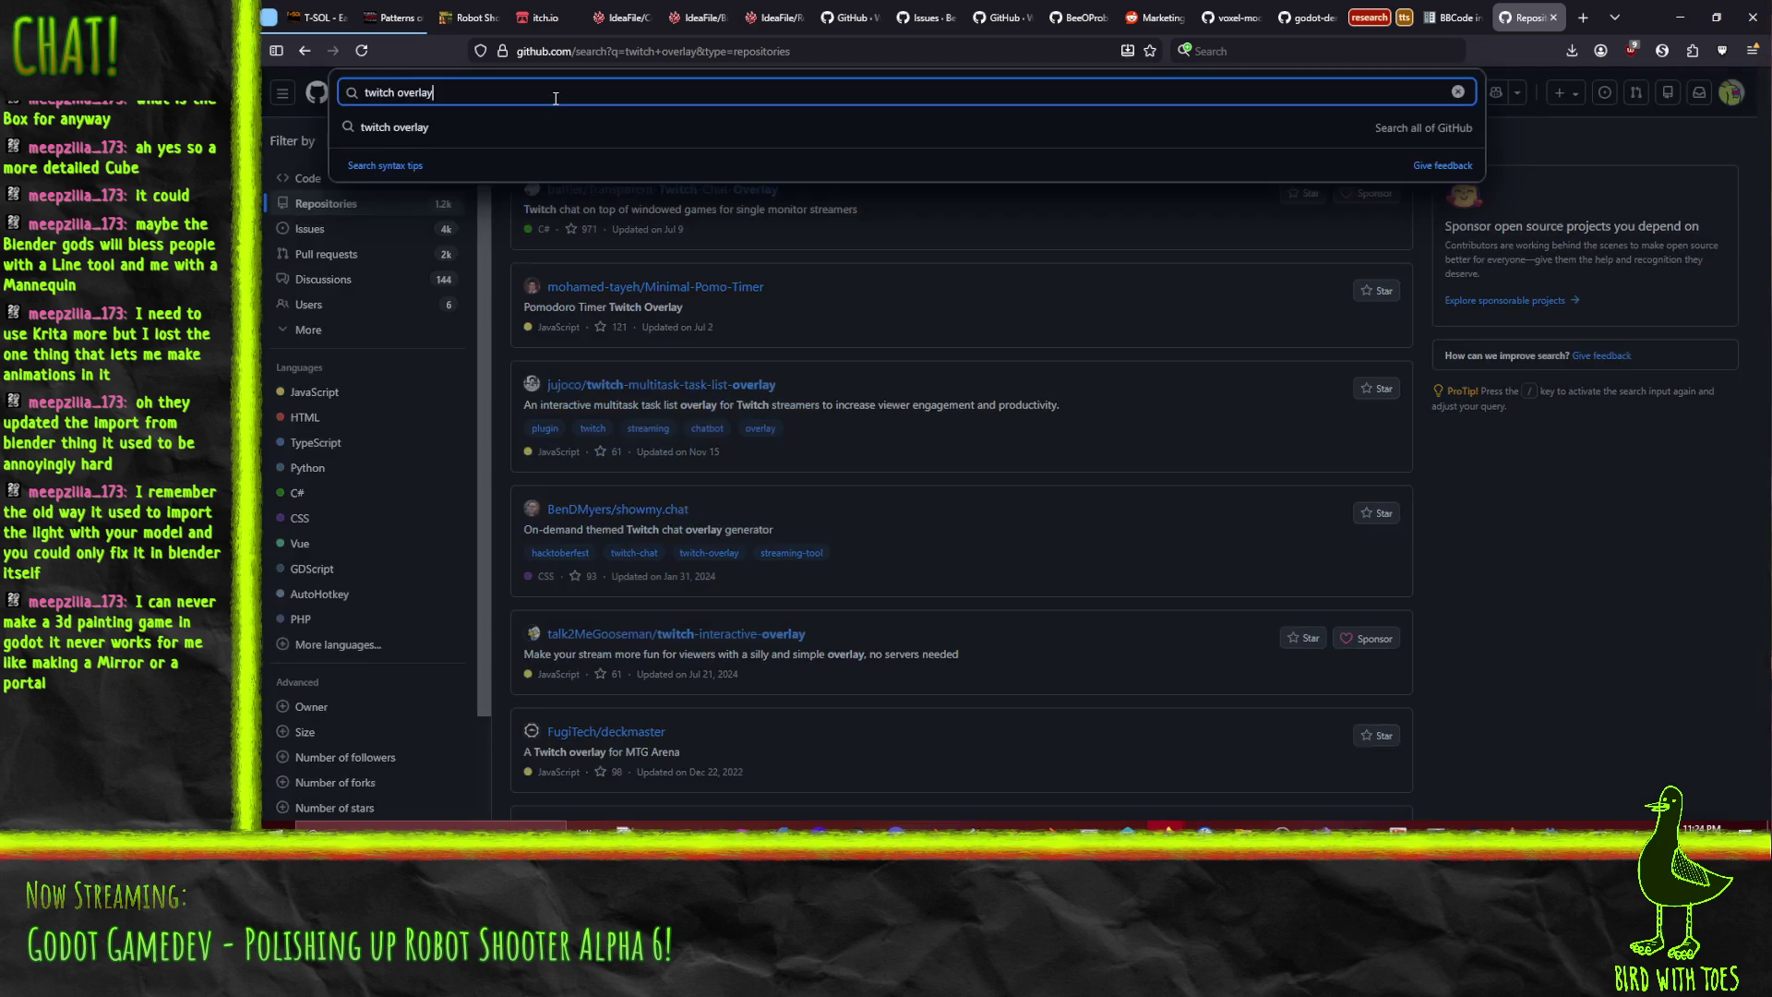
text( godot)
key(Return)
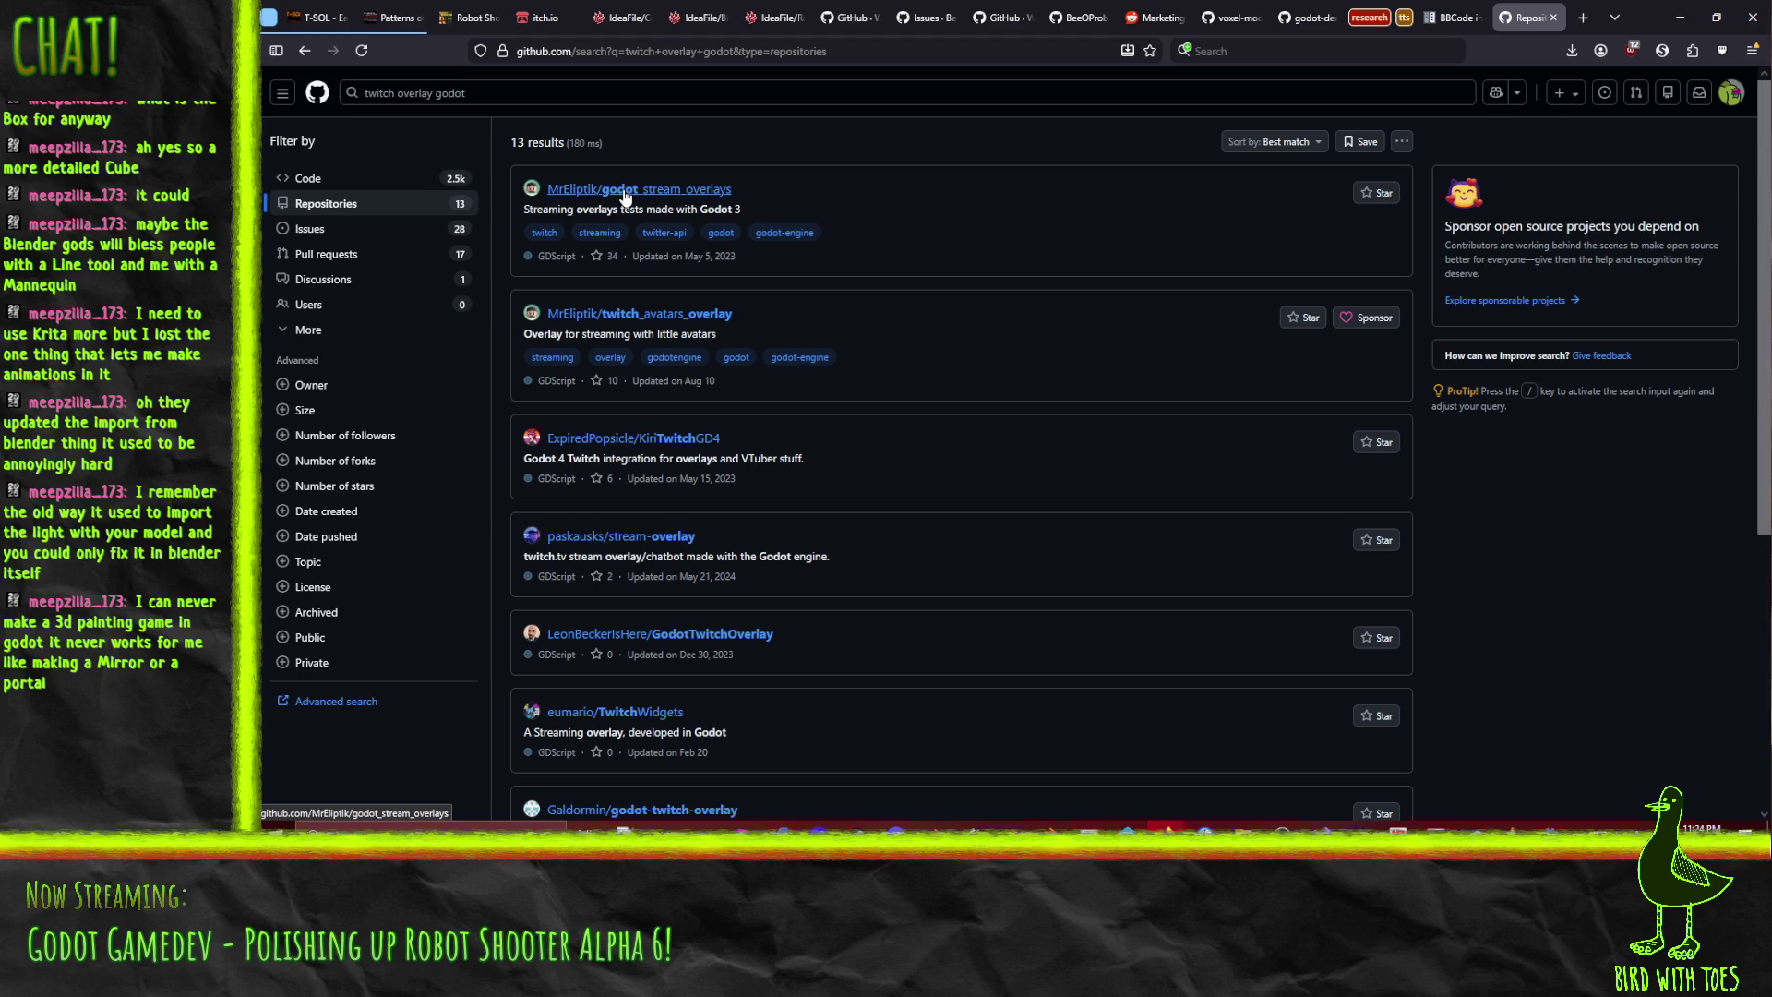
click(641, 447)
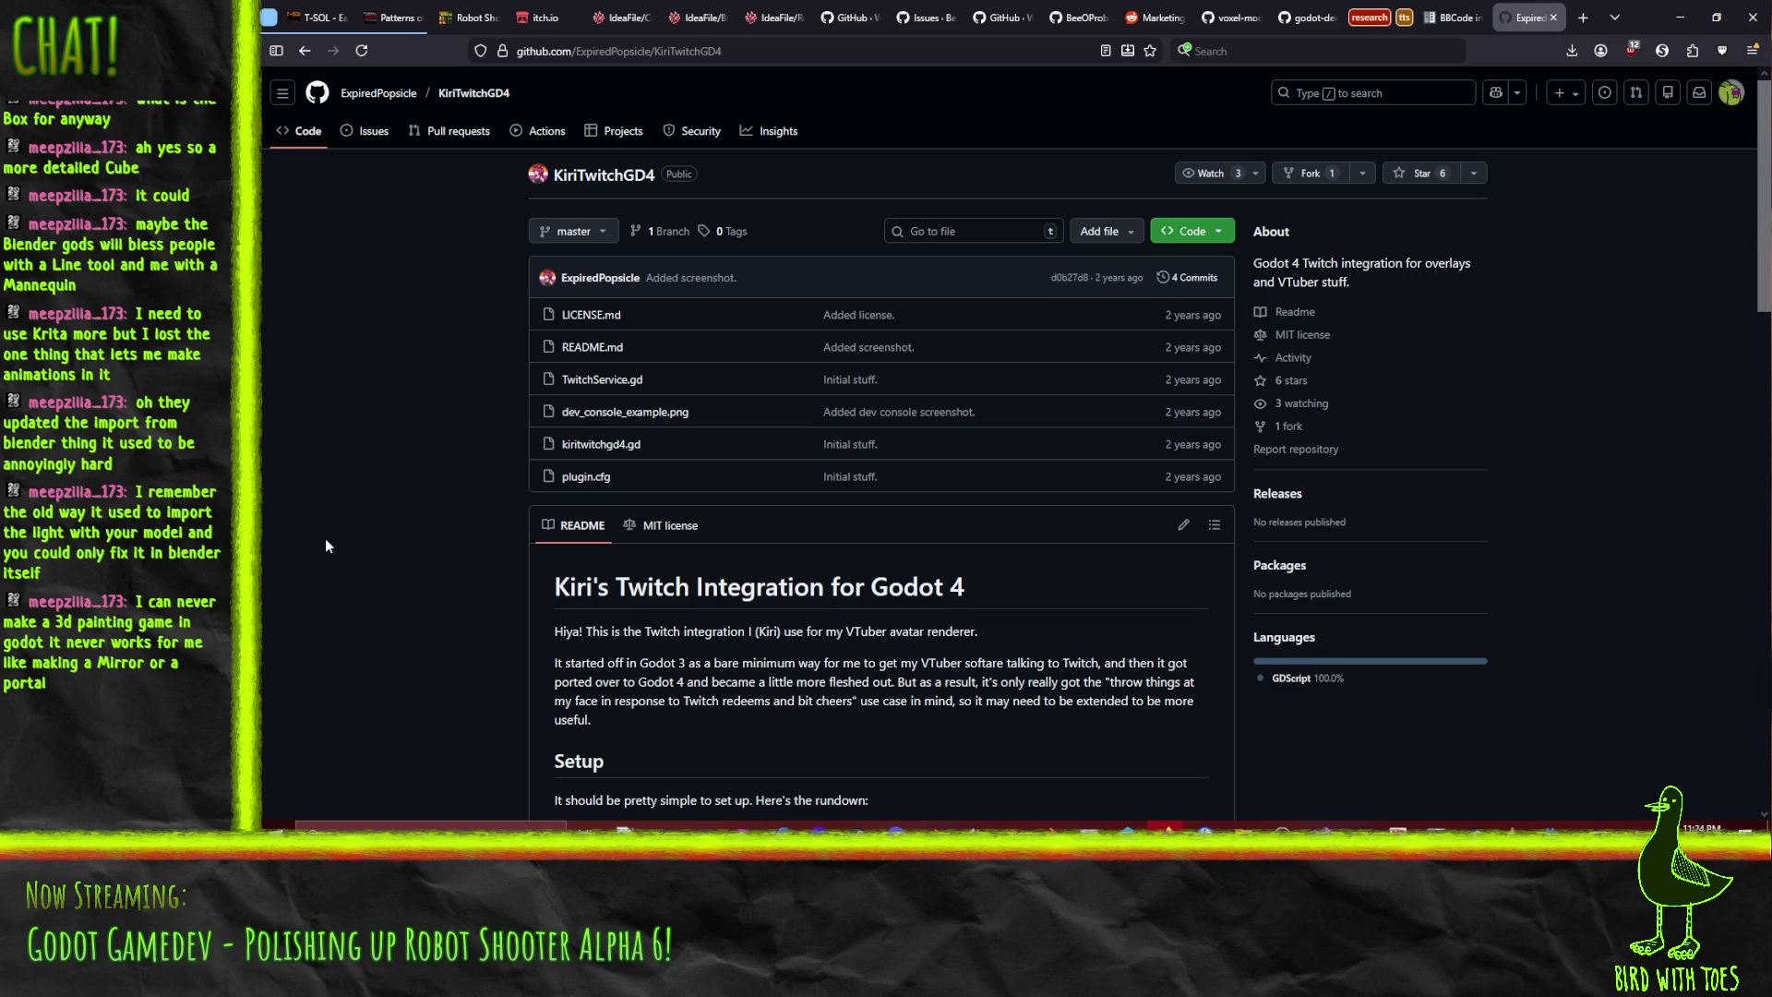
- Open the TwitchService.gd script, glance at kiritwitchgd4.gd, and return to TwitchService.gd
click(609, 388)
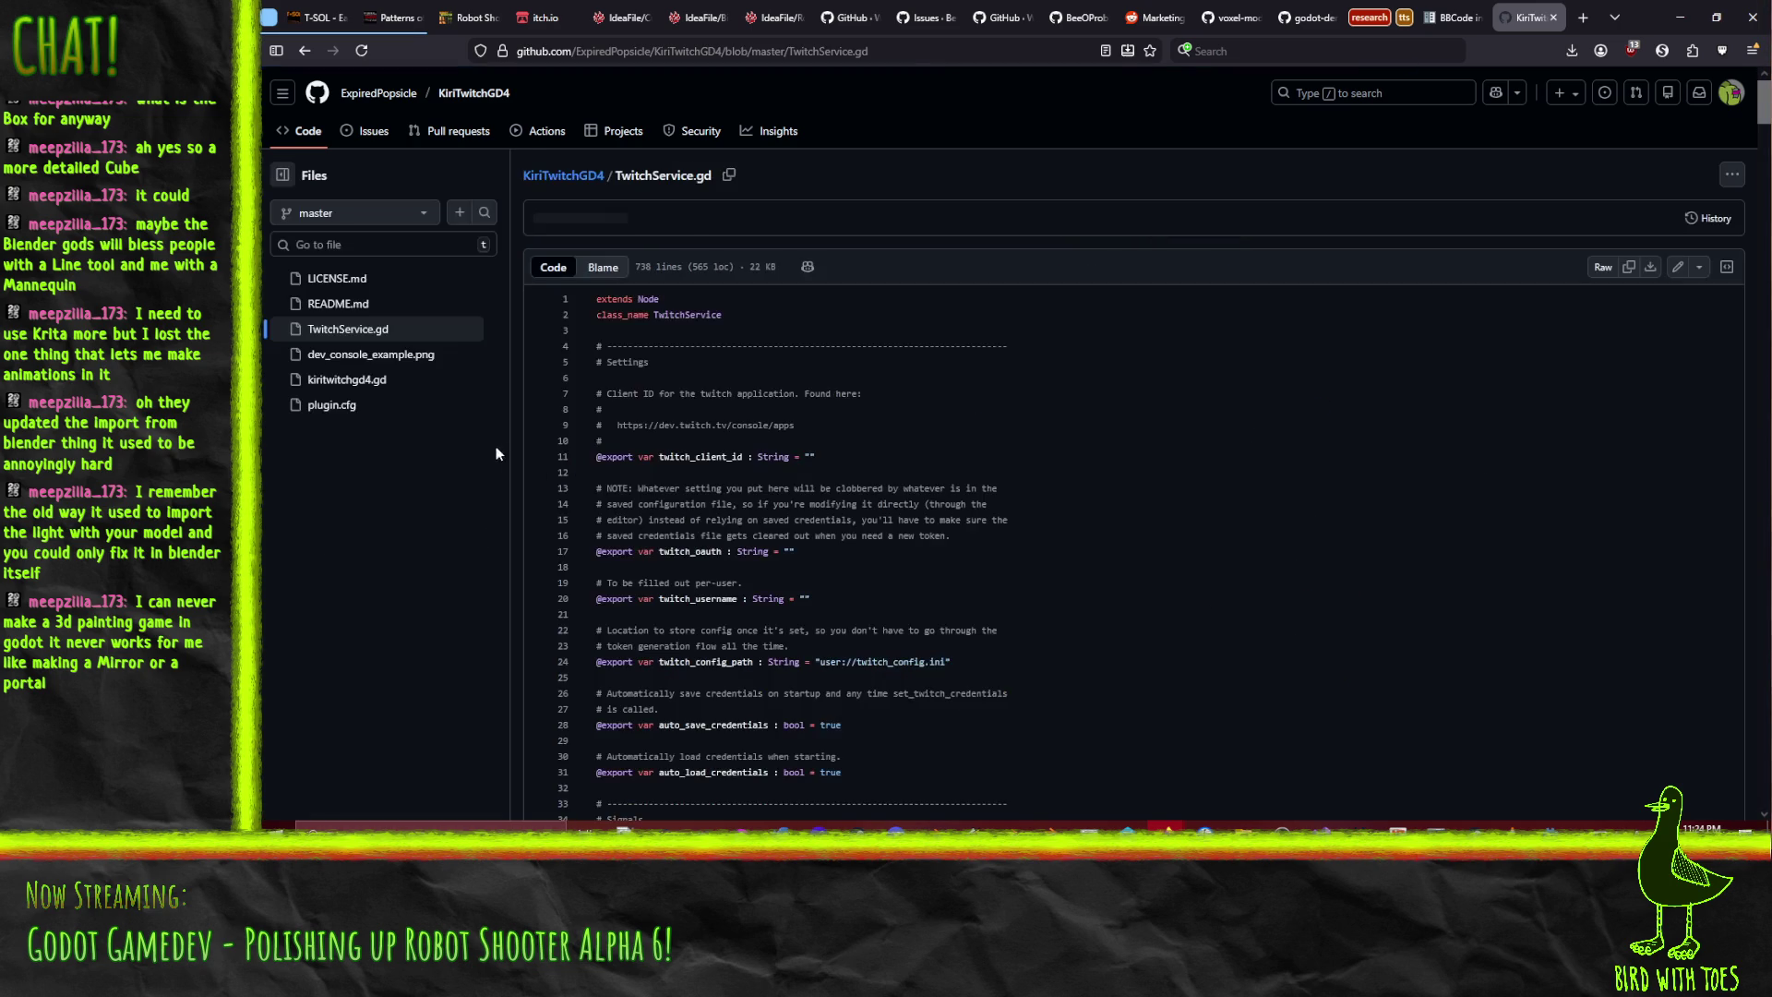
scroll(1109, 470, down, 15)
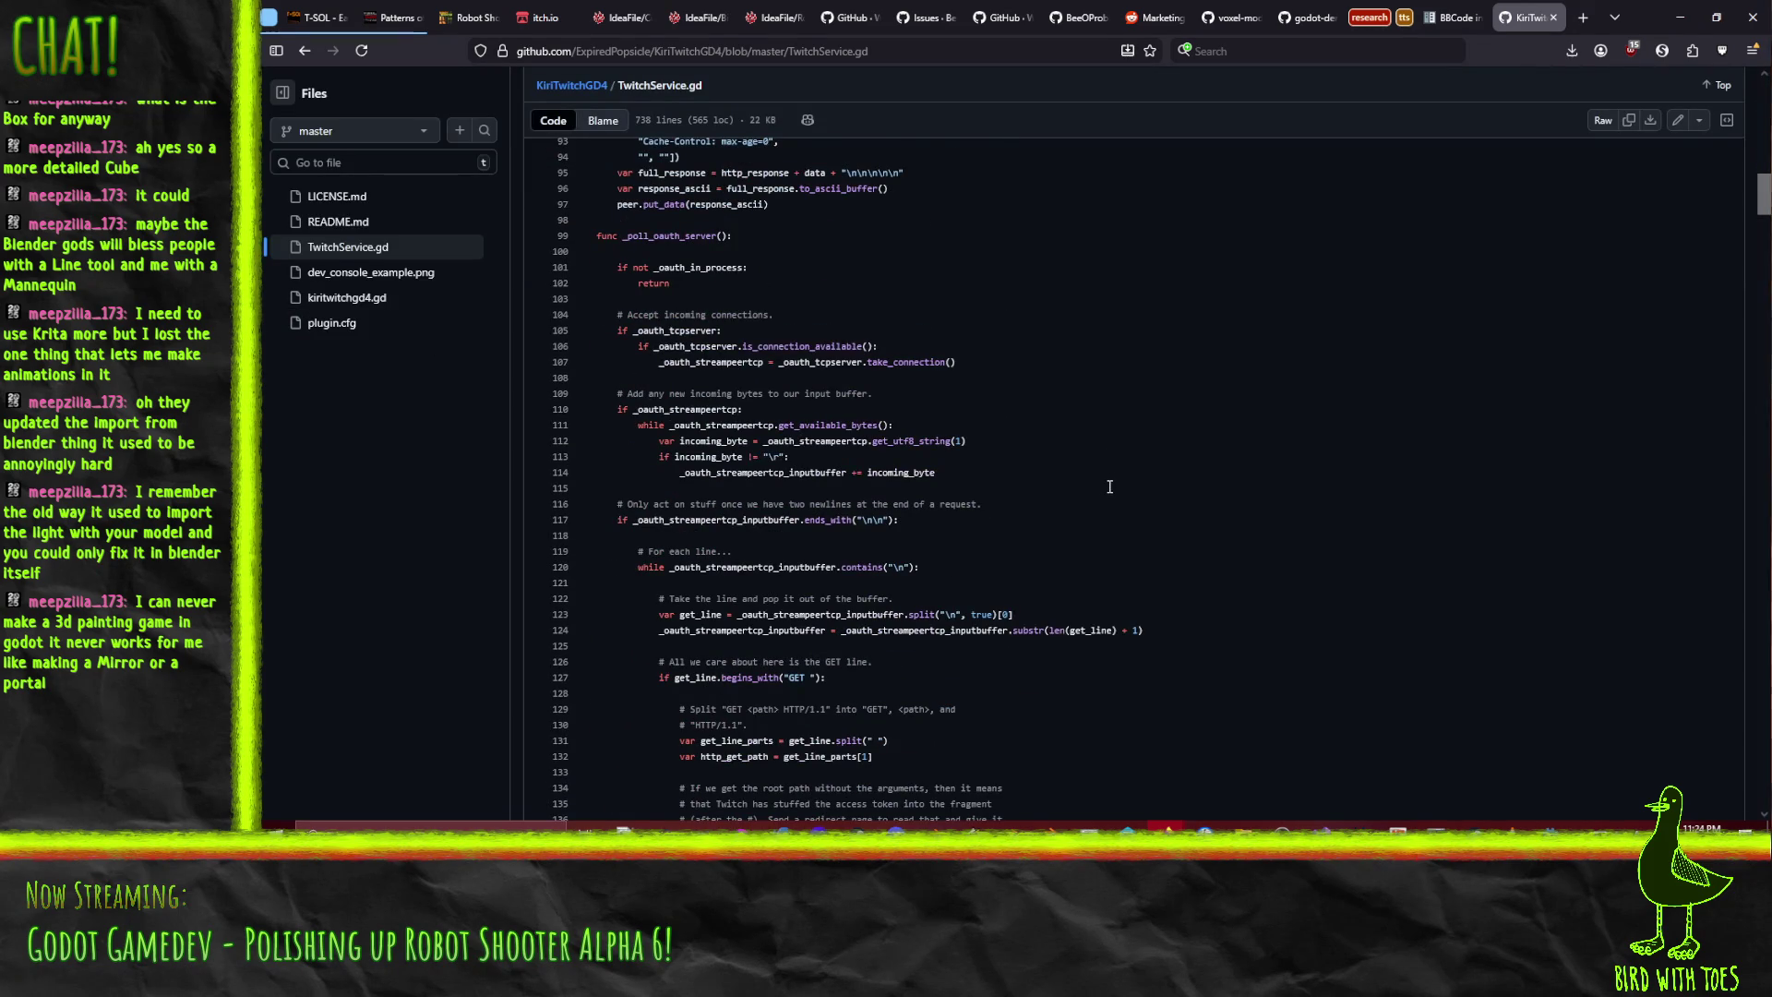
scroll(1109, 487, down, 20)
scroll(1110, 506, down, 14)
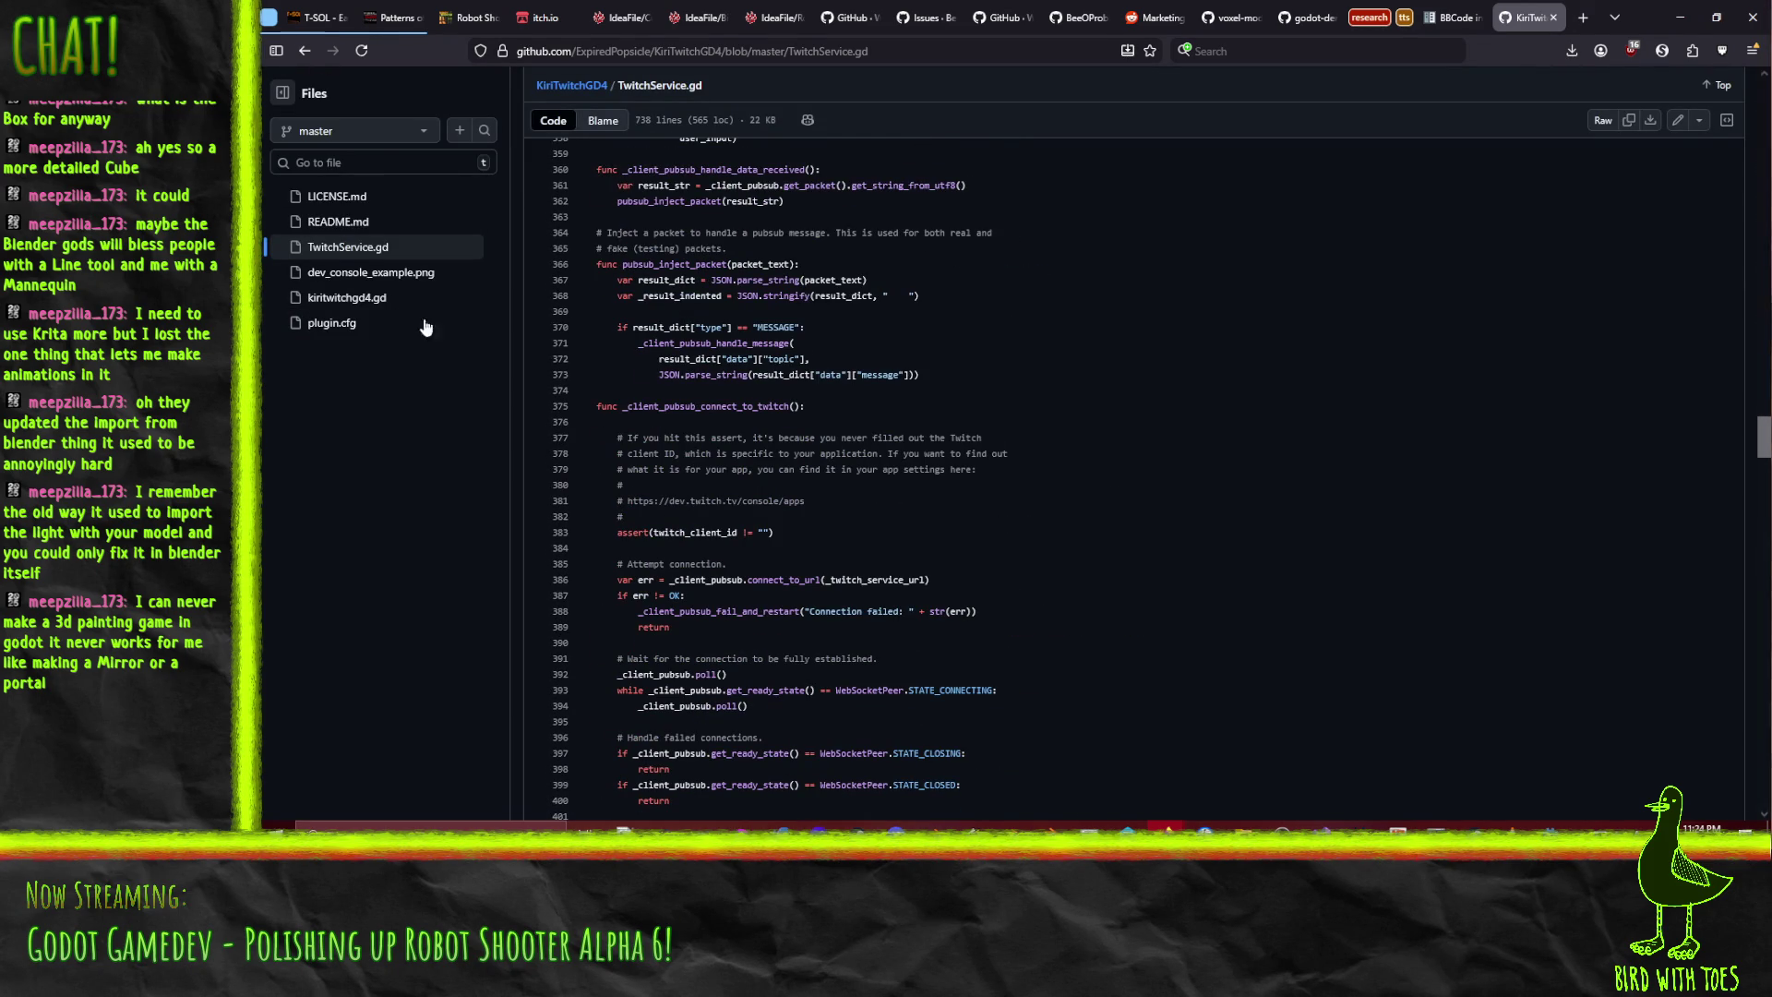
click(349, 297)
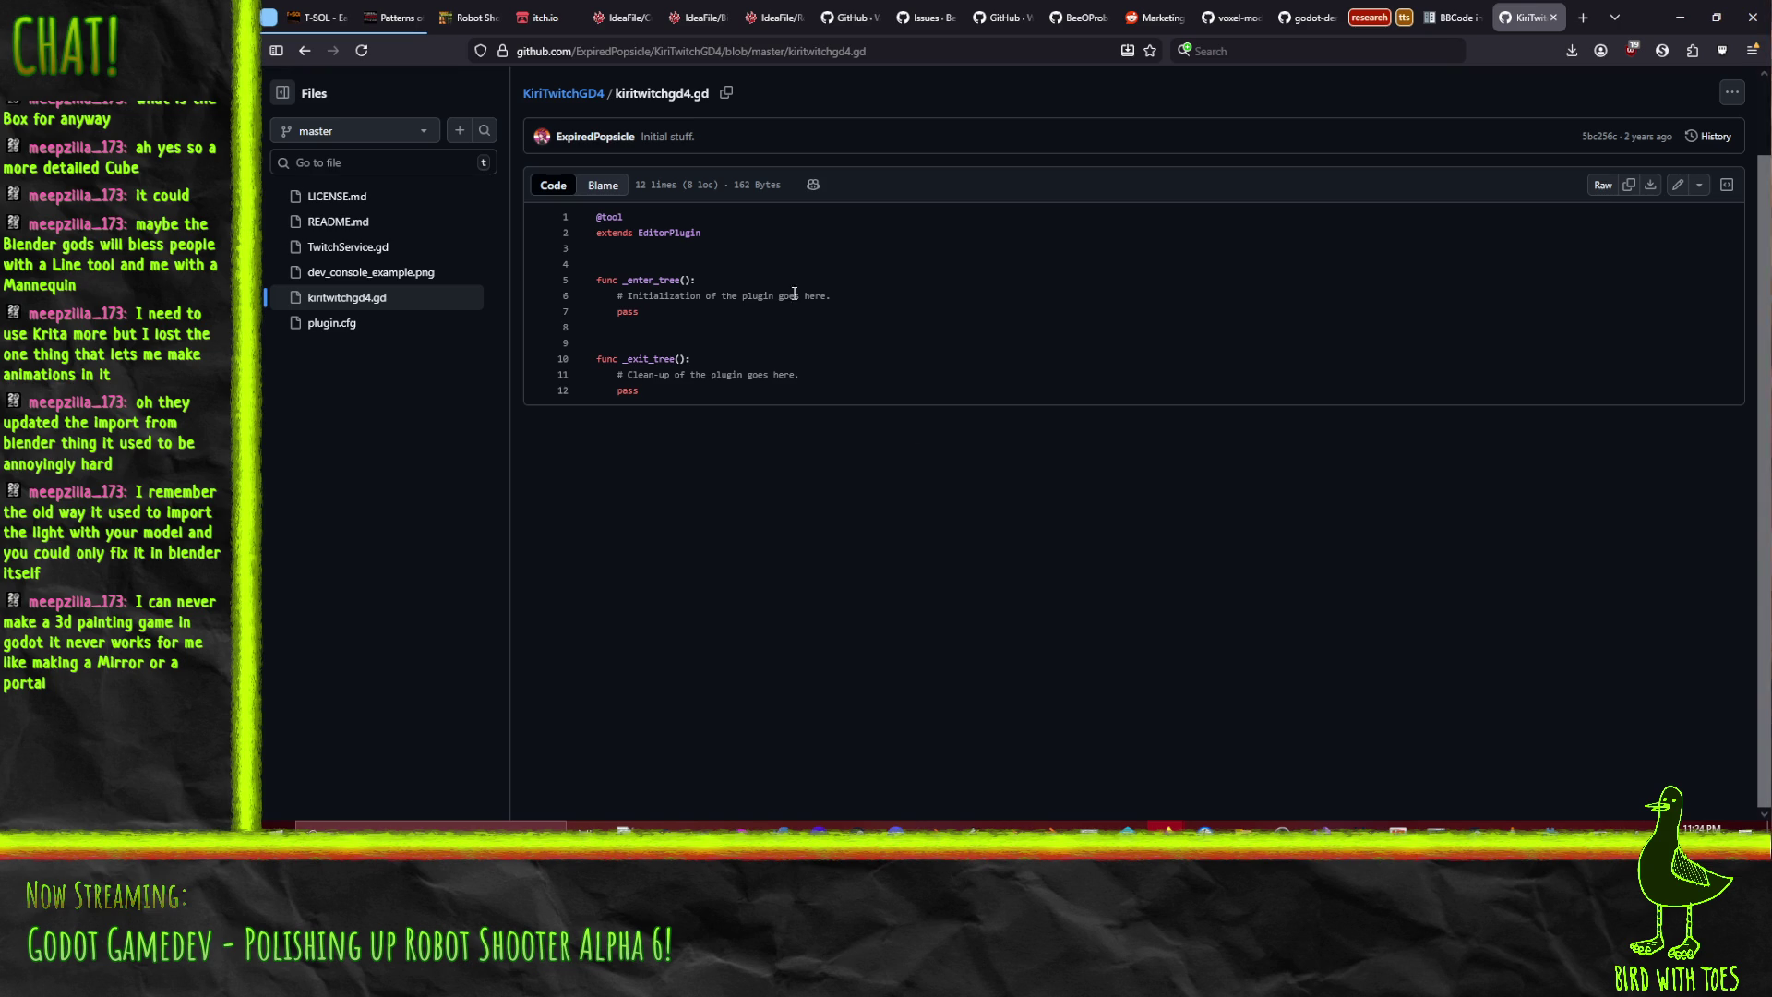
click(365, 247)
- Search TwitchService.gd for 'emote', find no match, and go back to the repository
scroll(877, 389, down, 20)
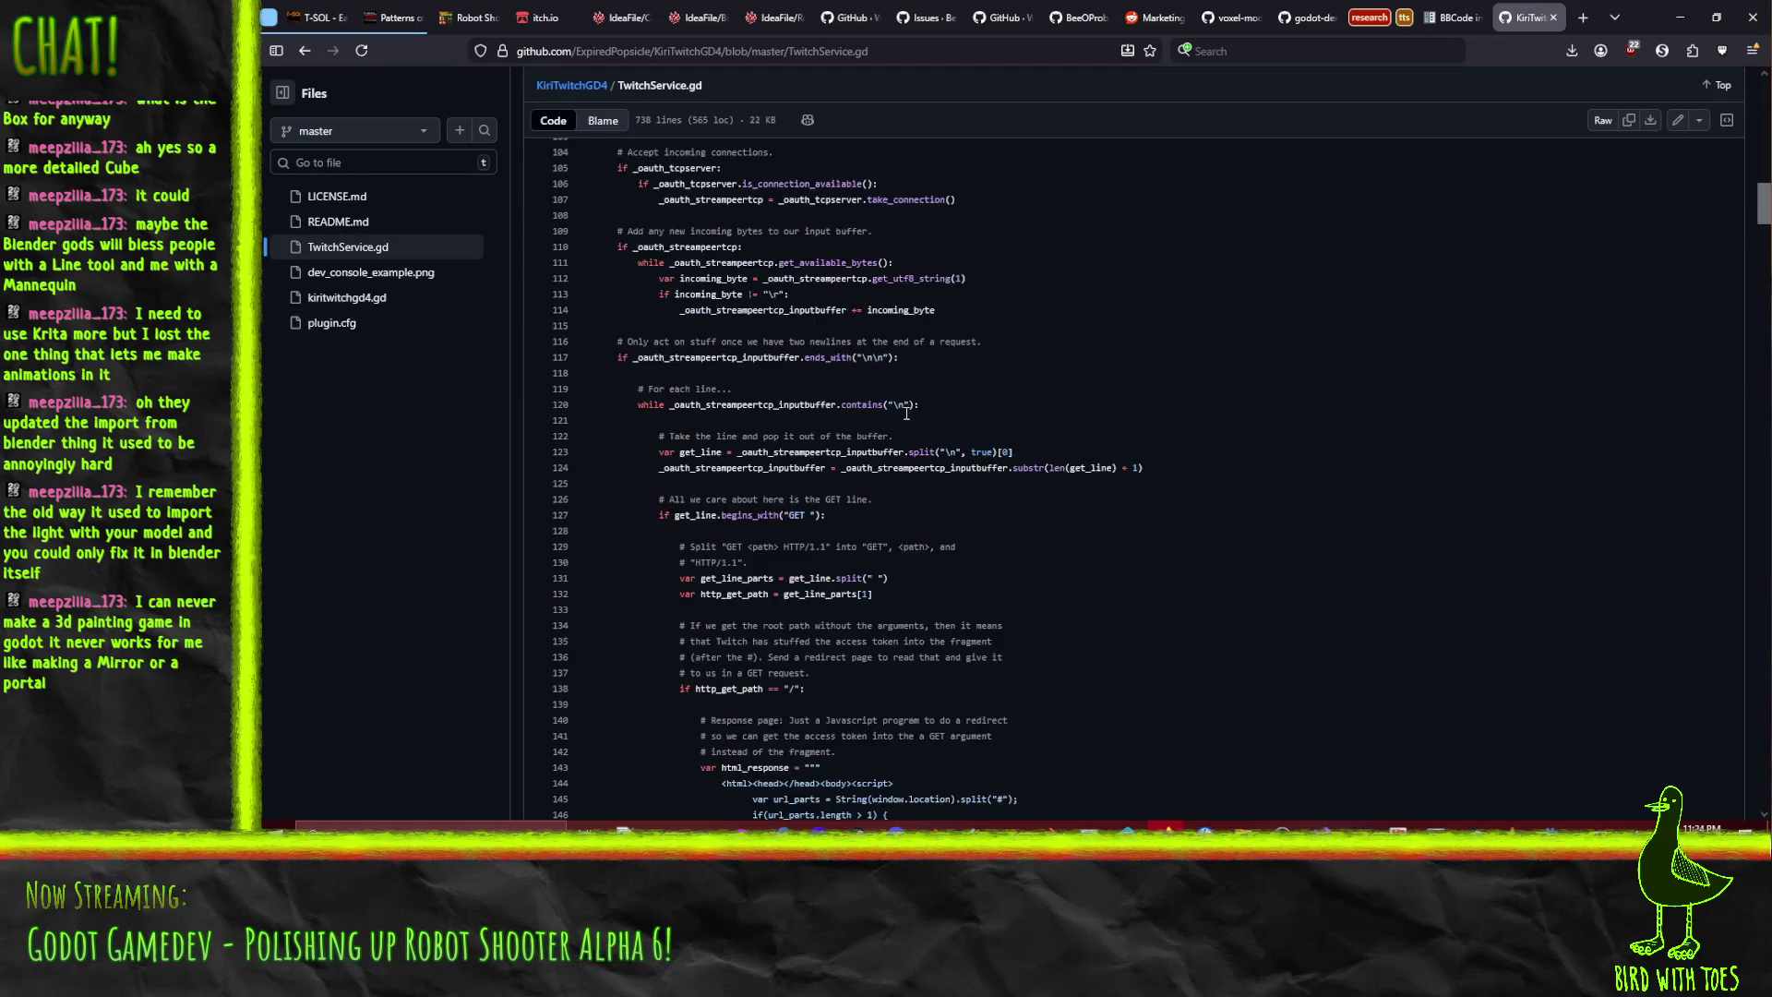
scroll(915, 389, down, 20)
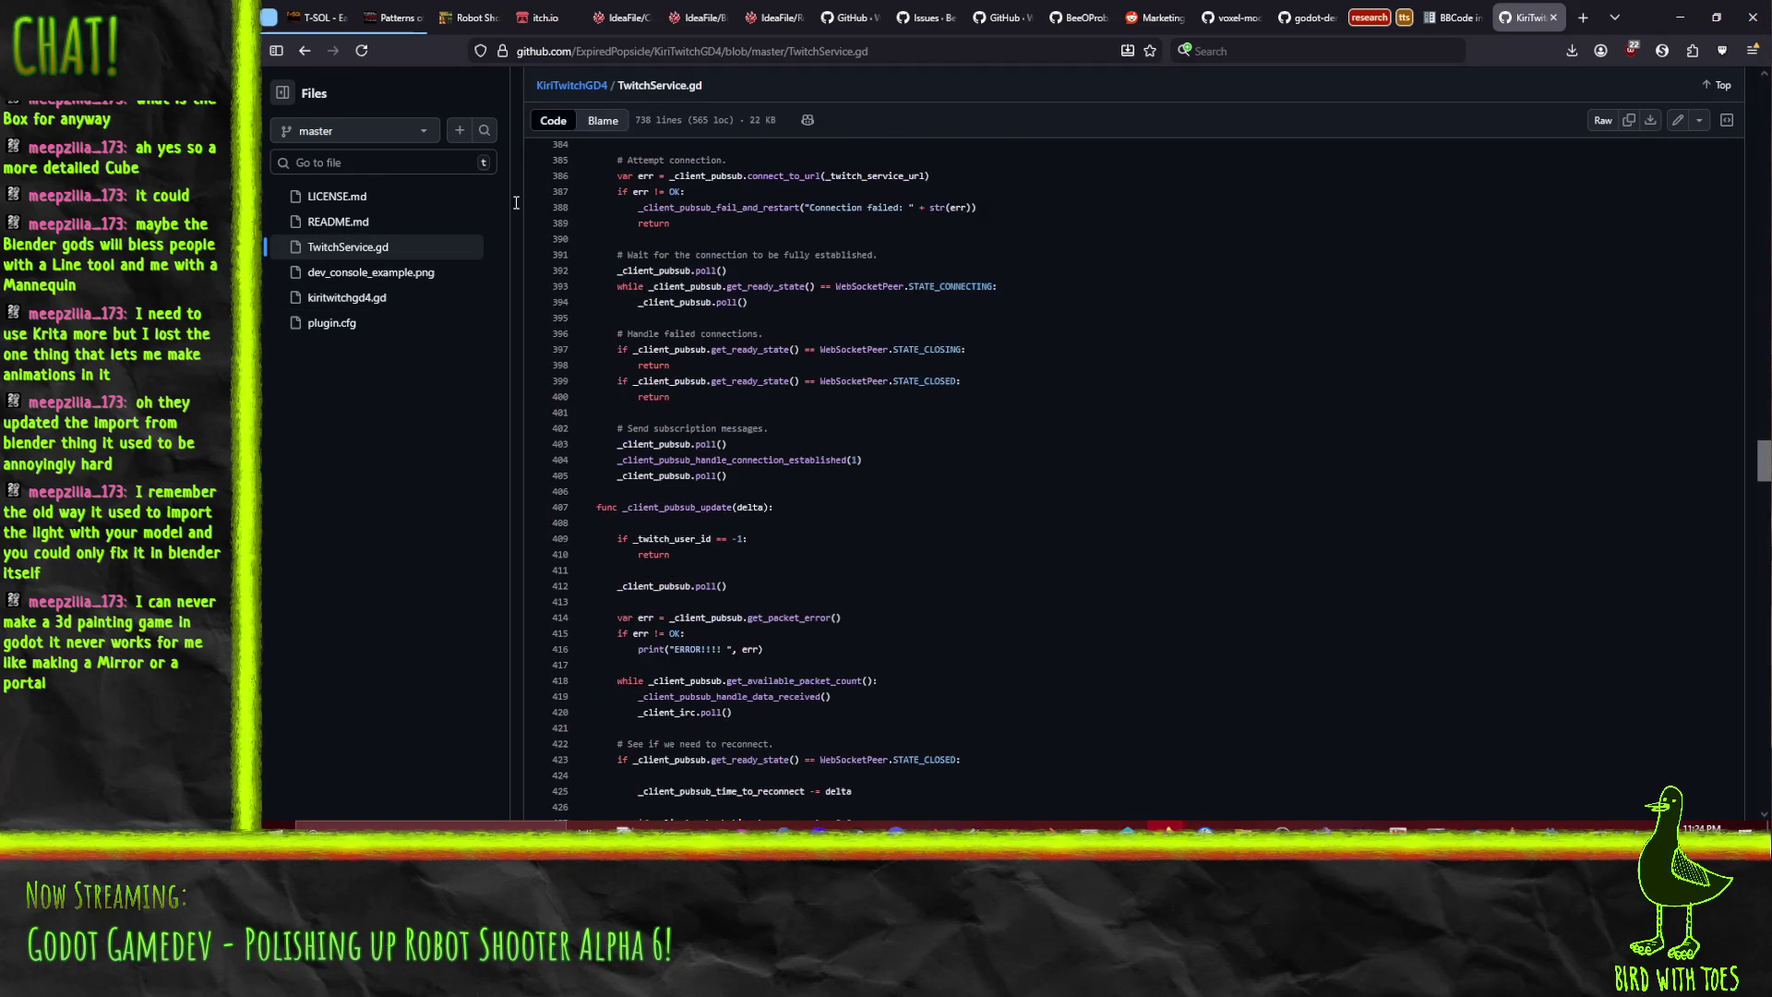
scroll(1031, 527, up, 5)
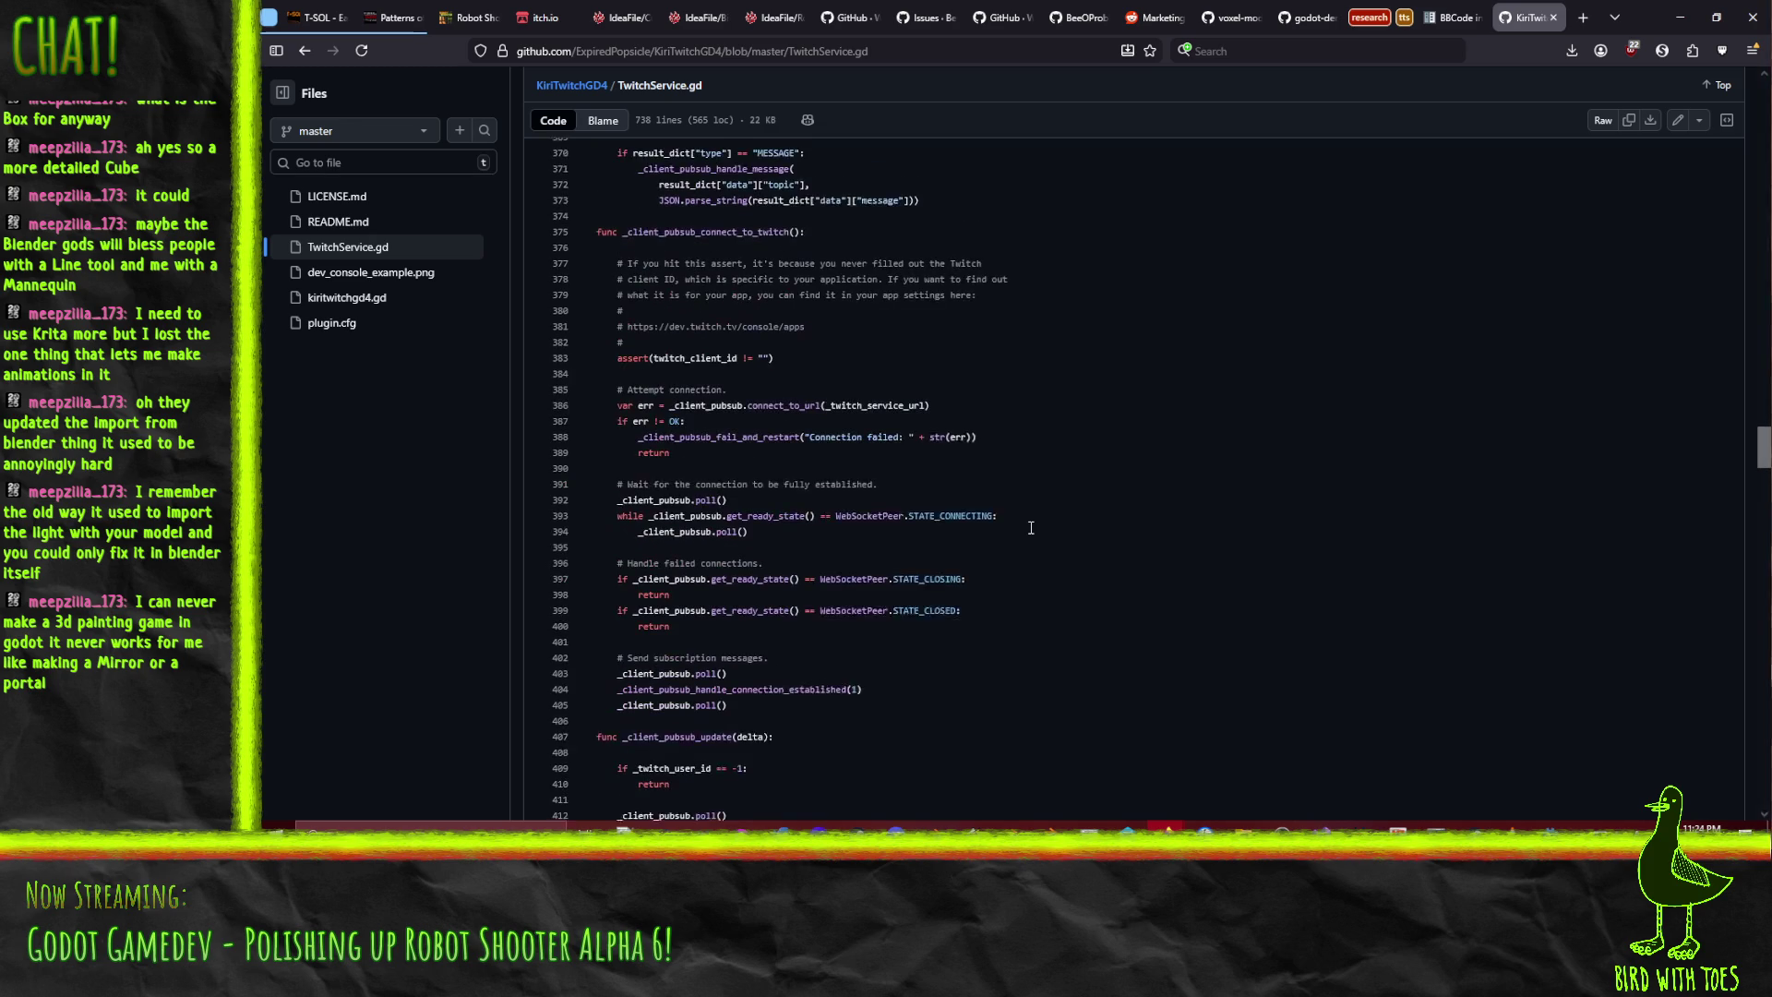
key(ctrl+f)
text(emote)
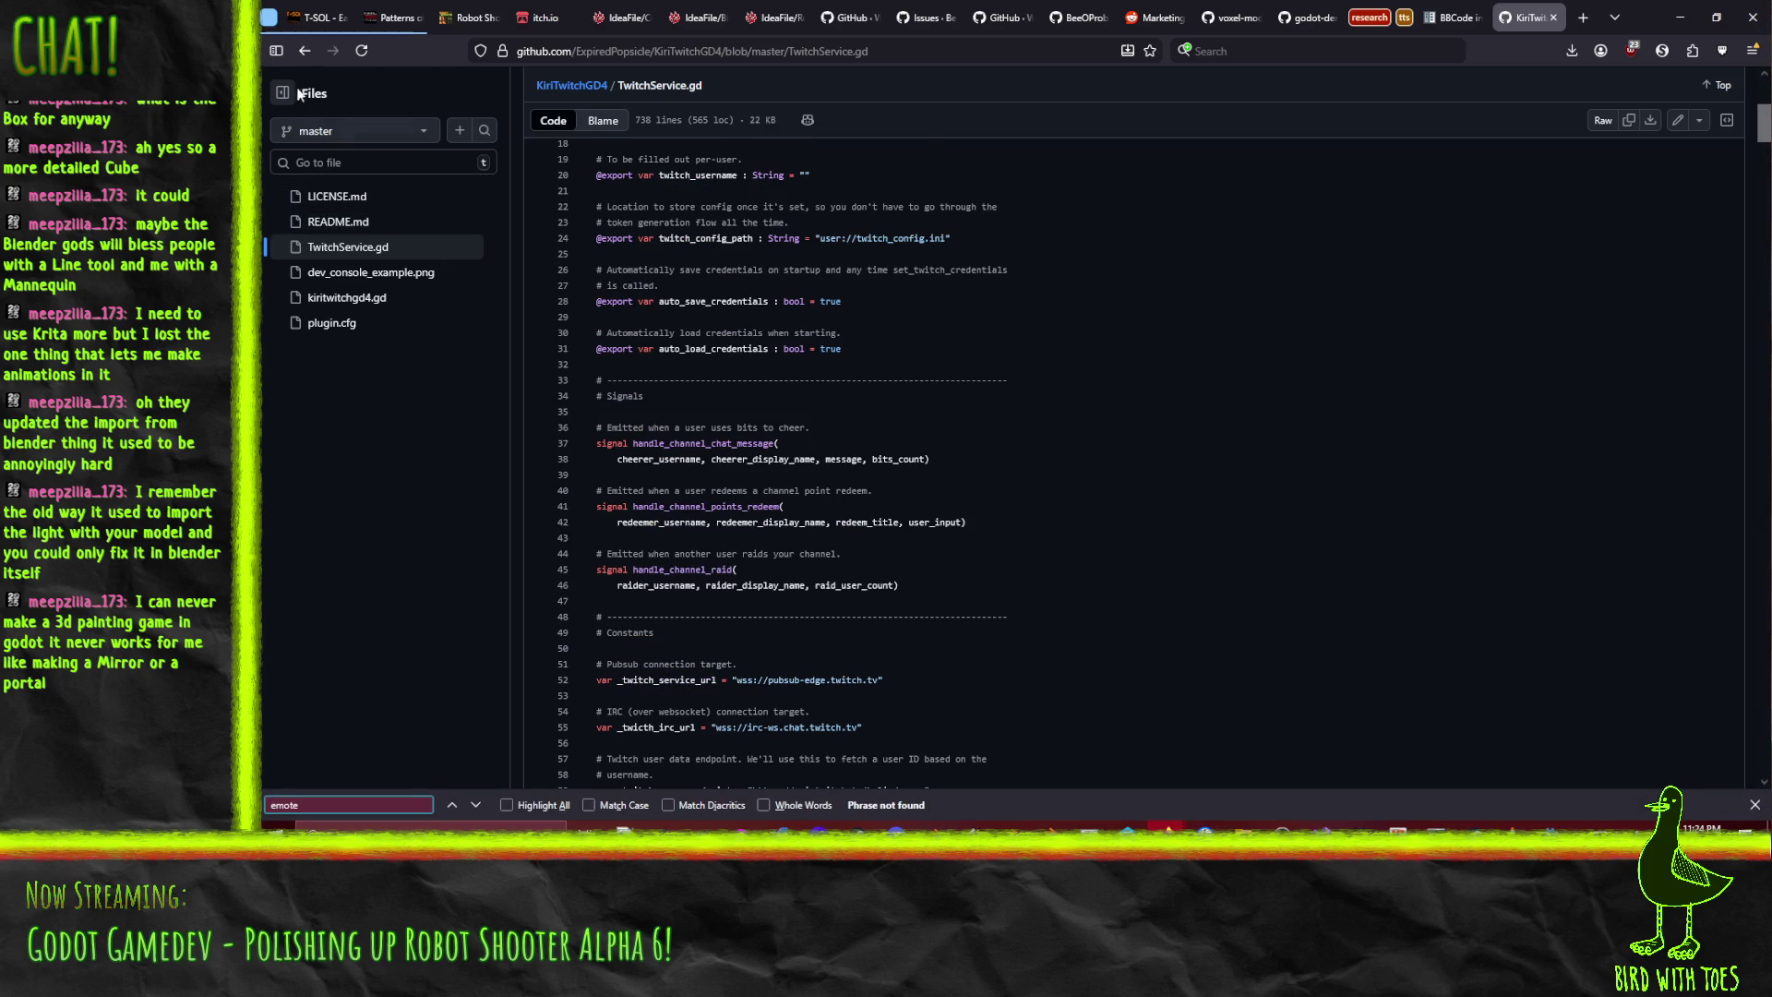
click(305, 52)
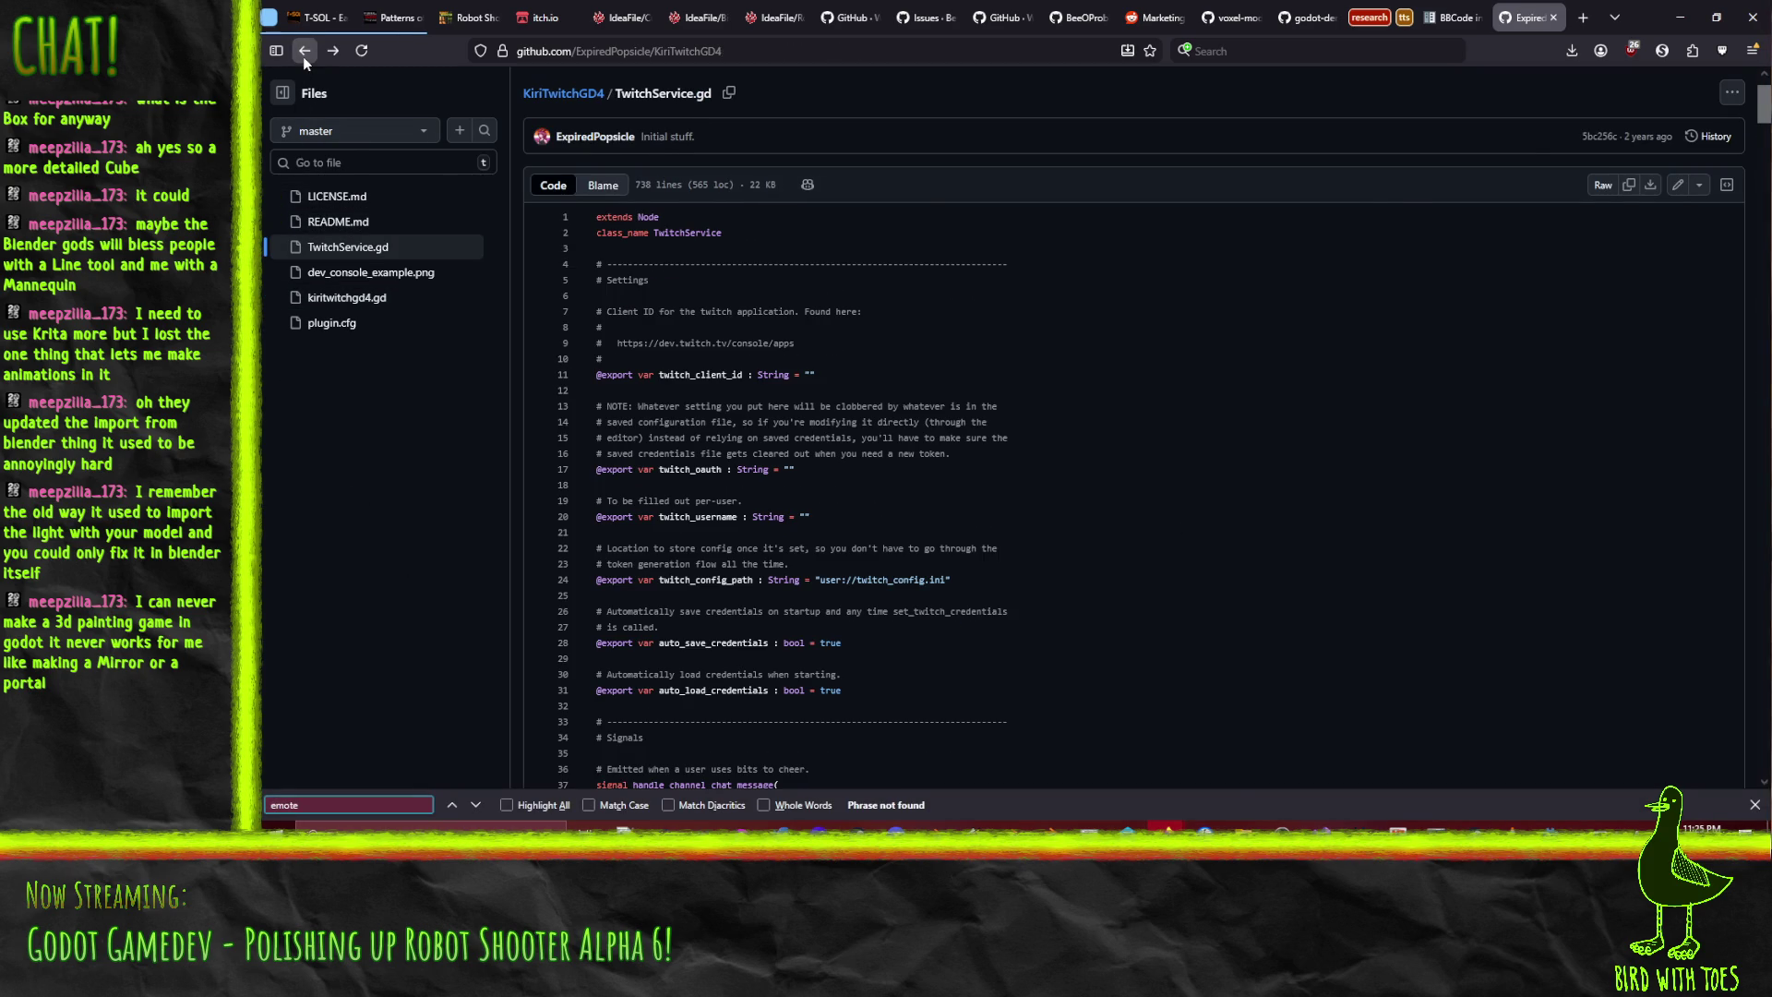
- Return to the 'twitch overlay godot' results and scroll through the first page
click(305, 52)
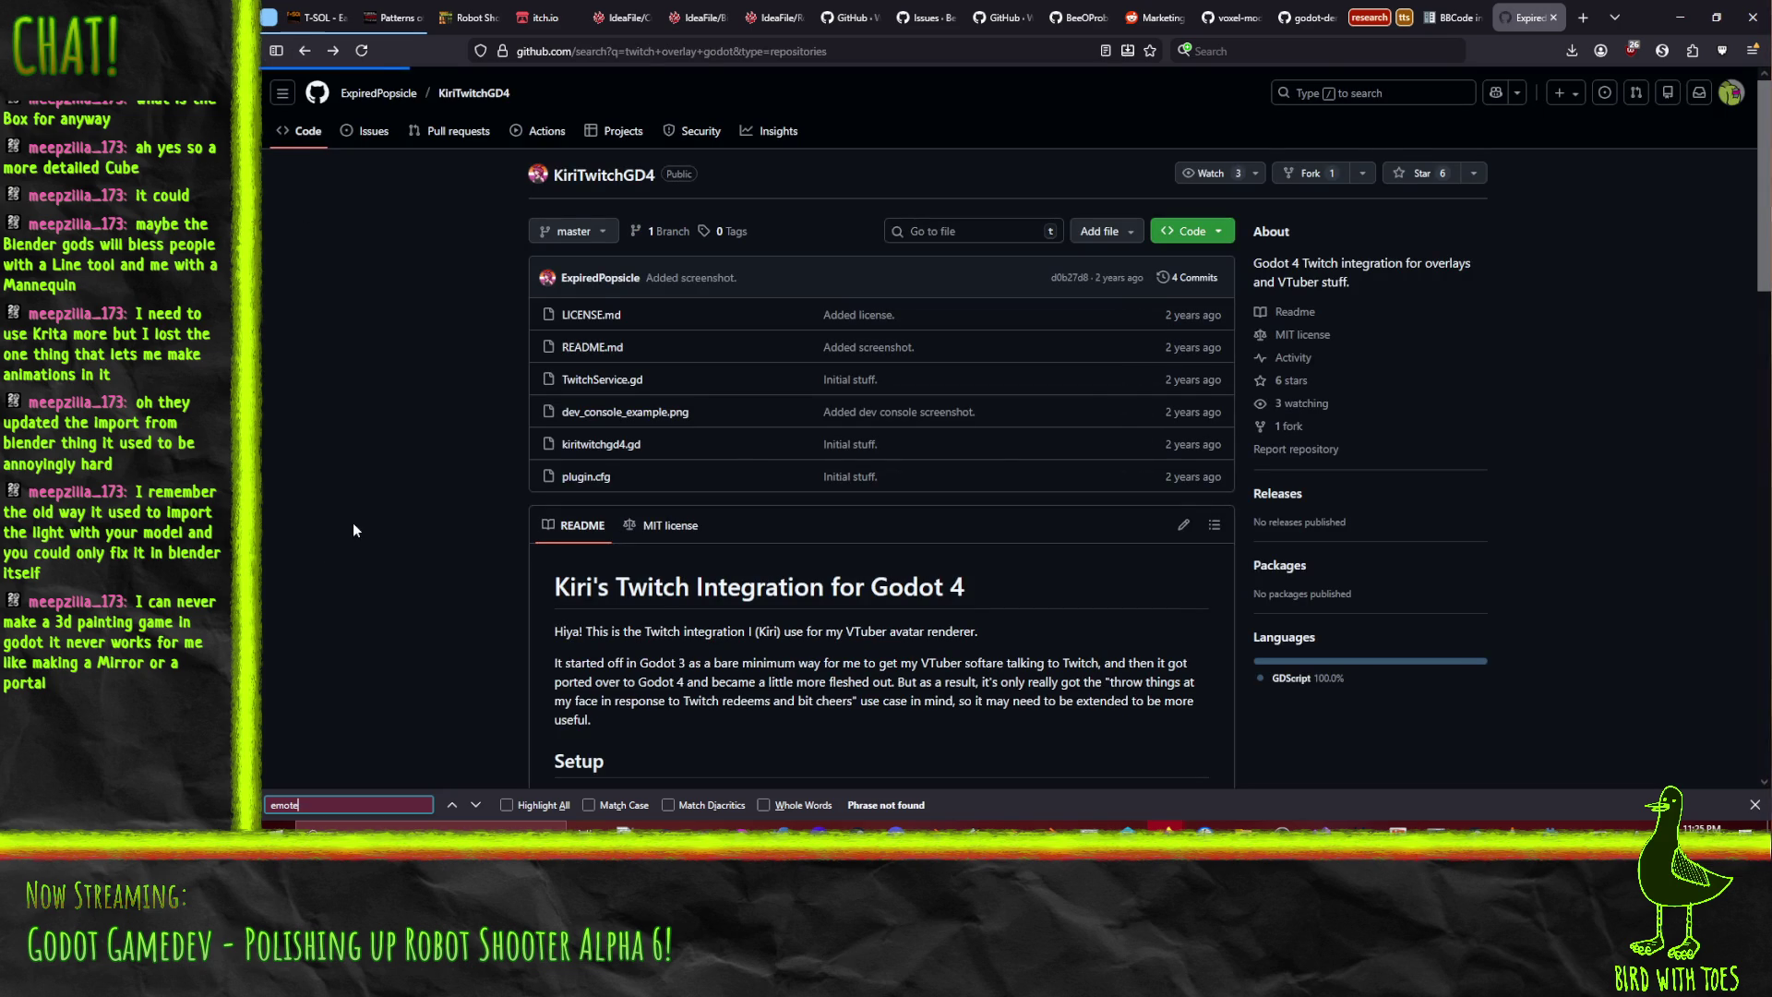
scroll(995, 466, down, 2)
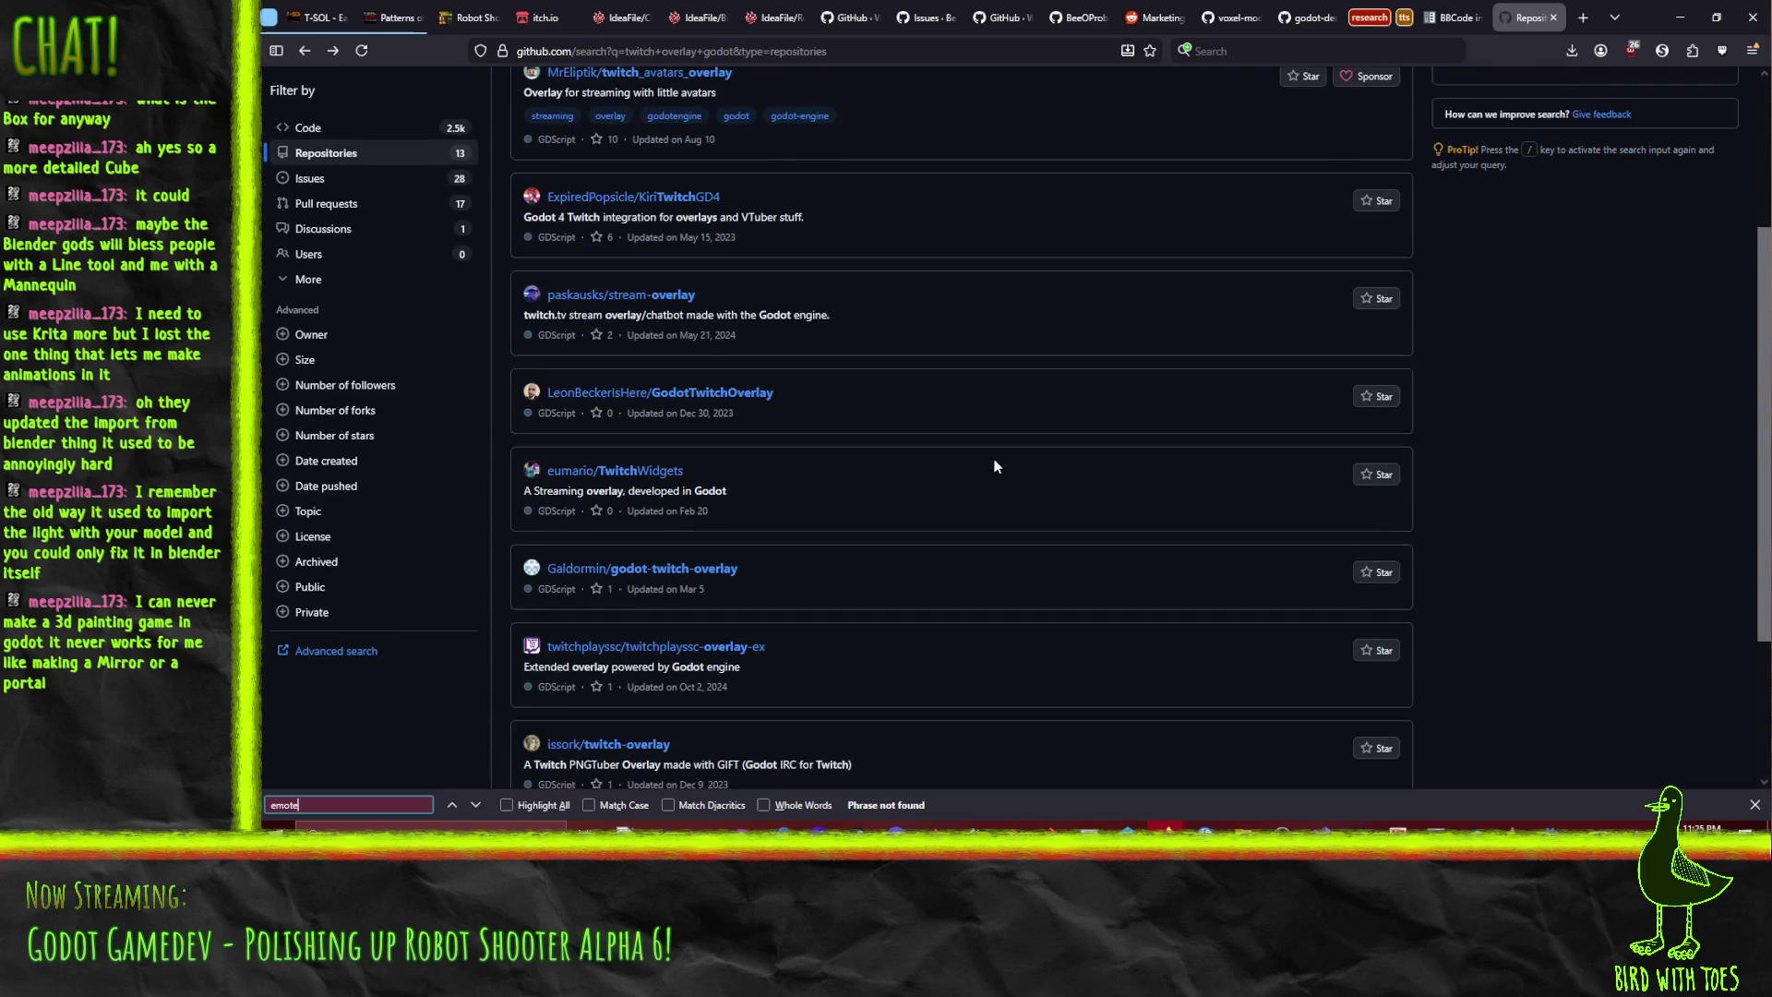
scroll(930, 433, up, 2)
scroll(966, 453, up, 1)
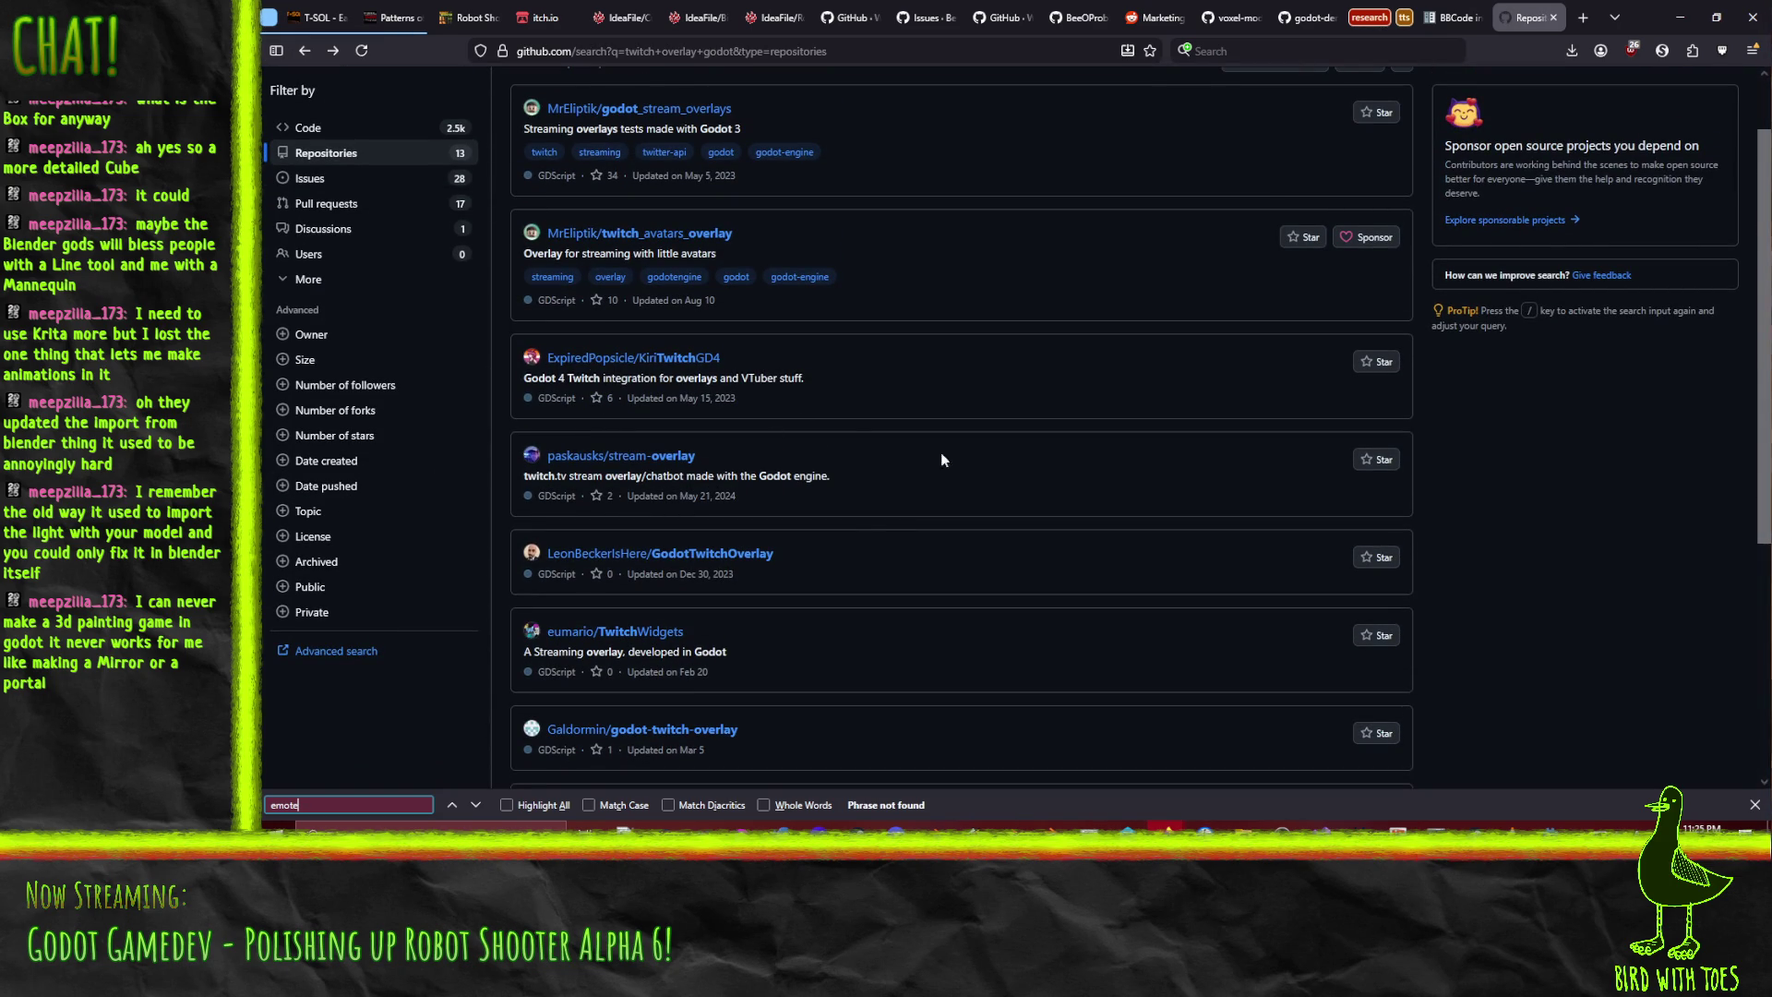
scroll(960, 441, down, 3)
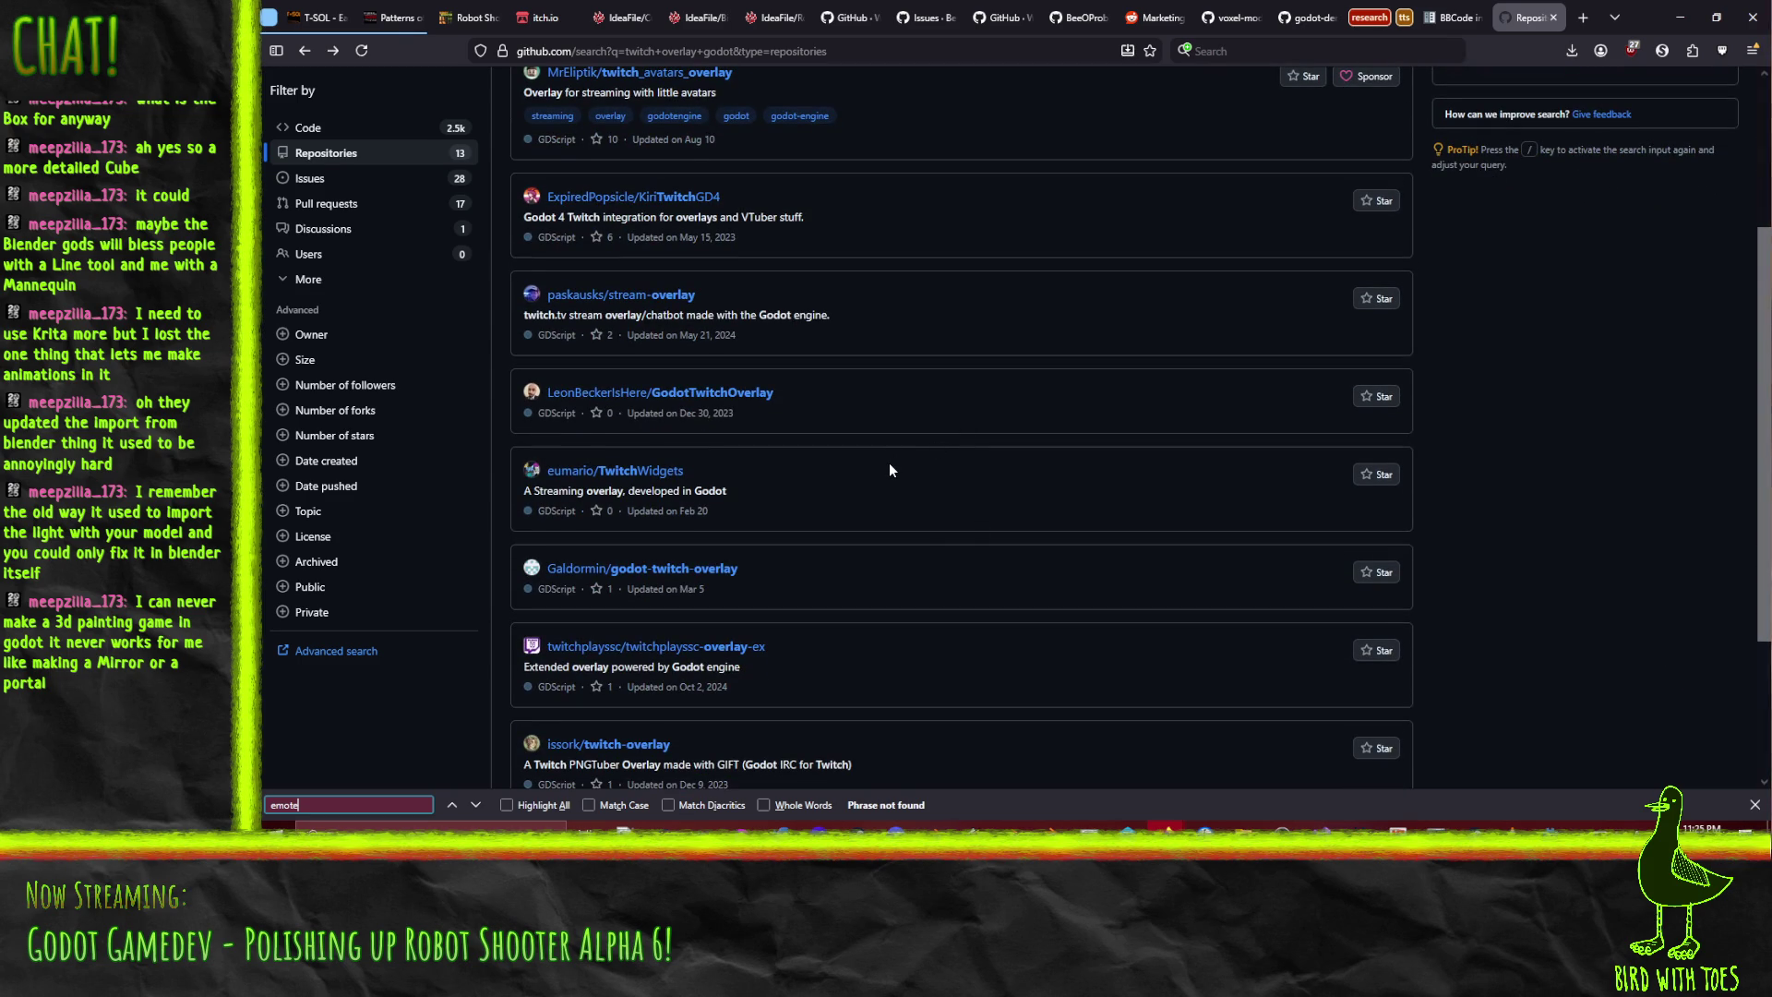
scroll(890, 466, down, 4)
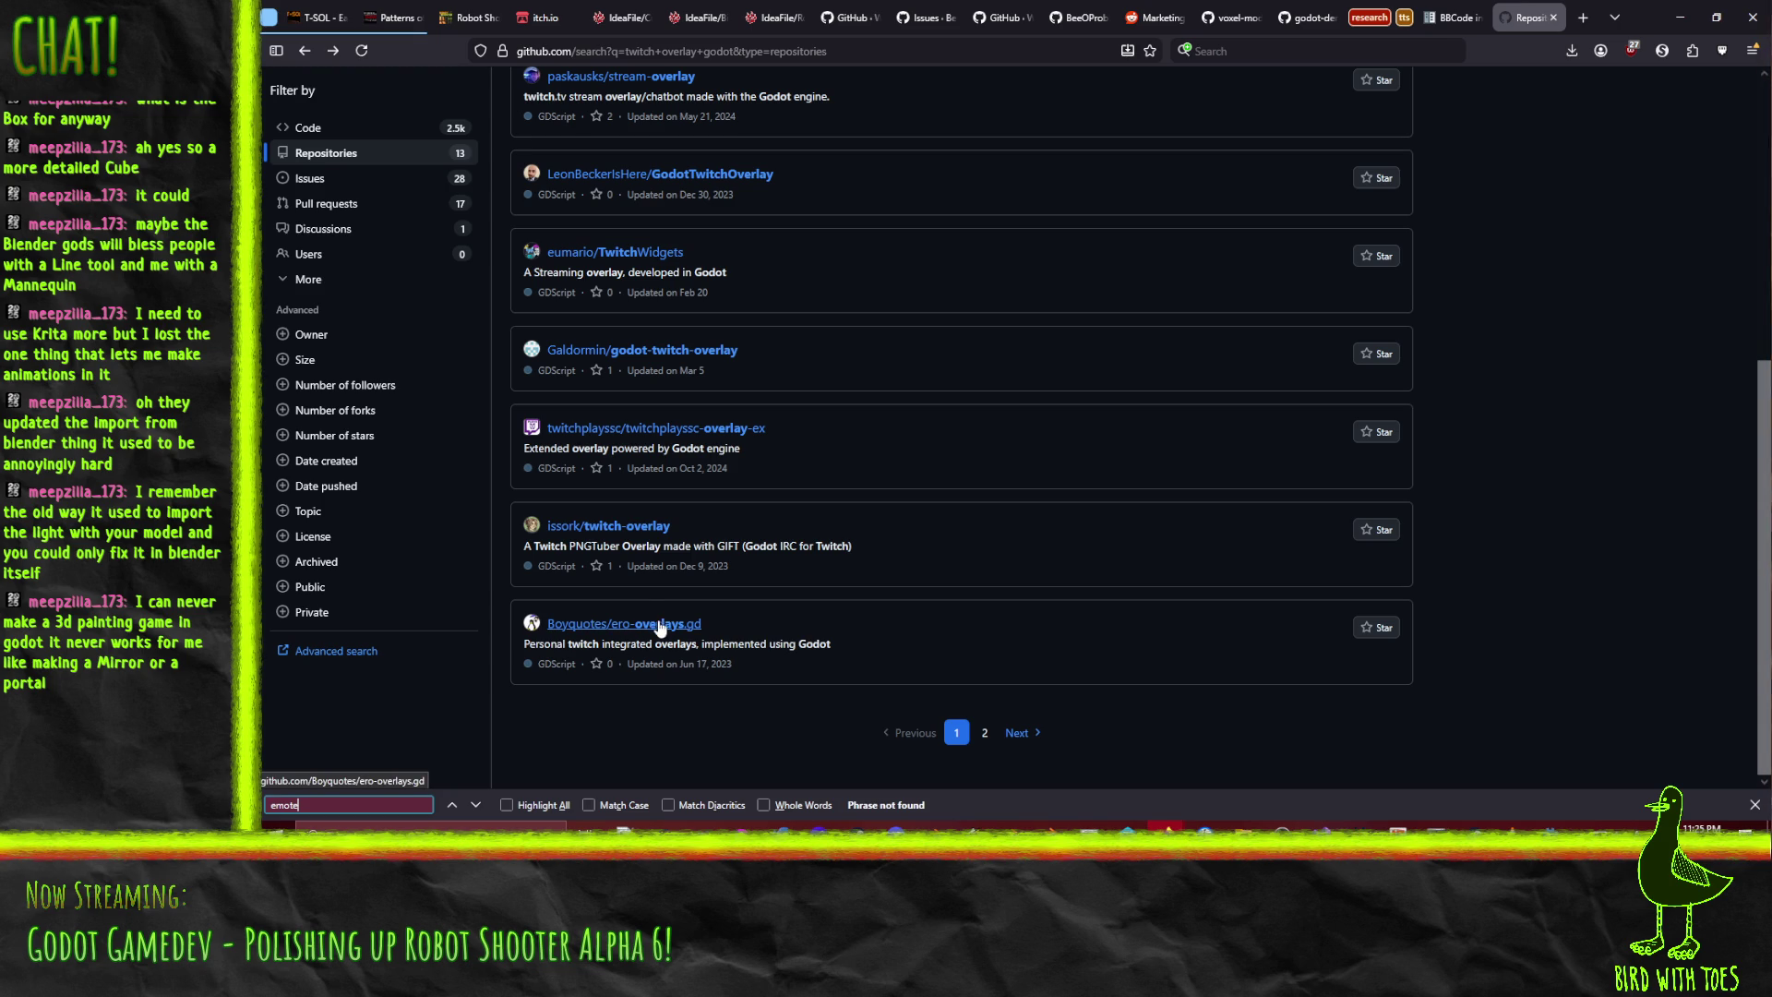
- Check page 2 of the results, then return and open Boyquotes/ero-overlays.gd
click(980, 734)
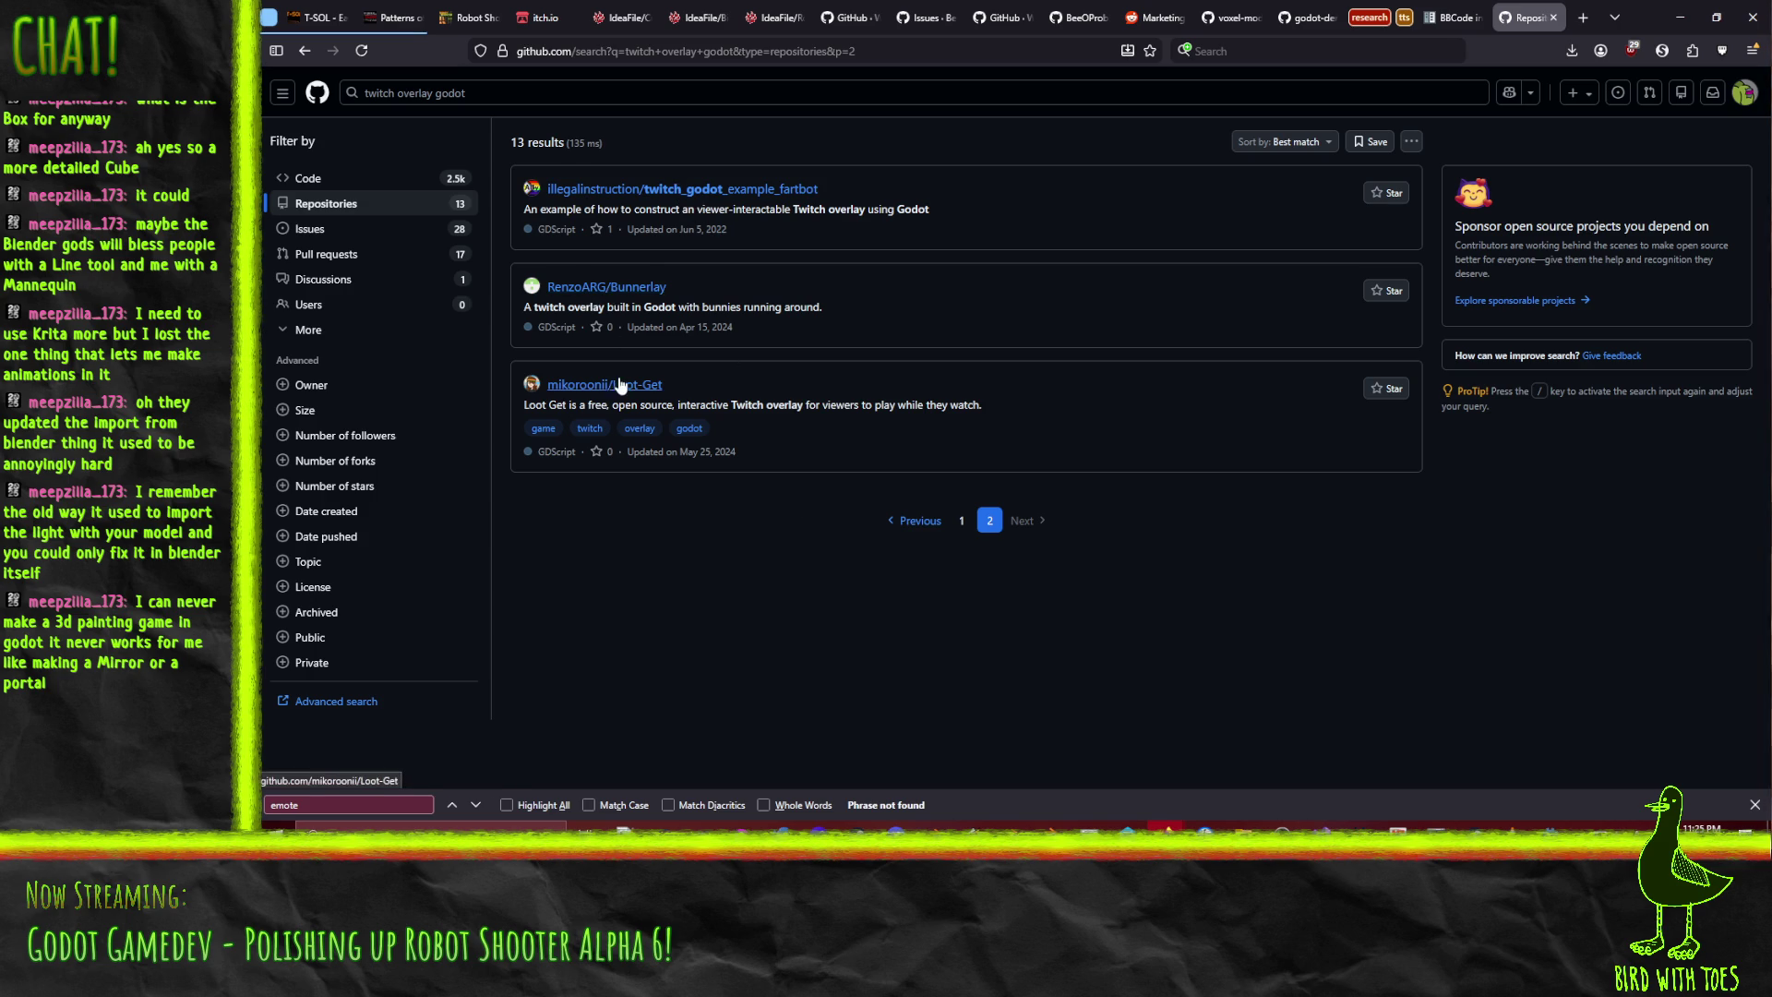
click(293, 50)
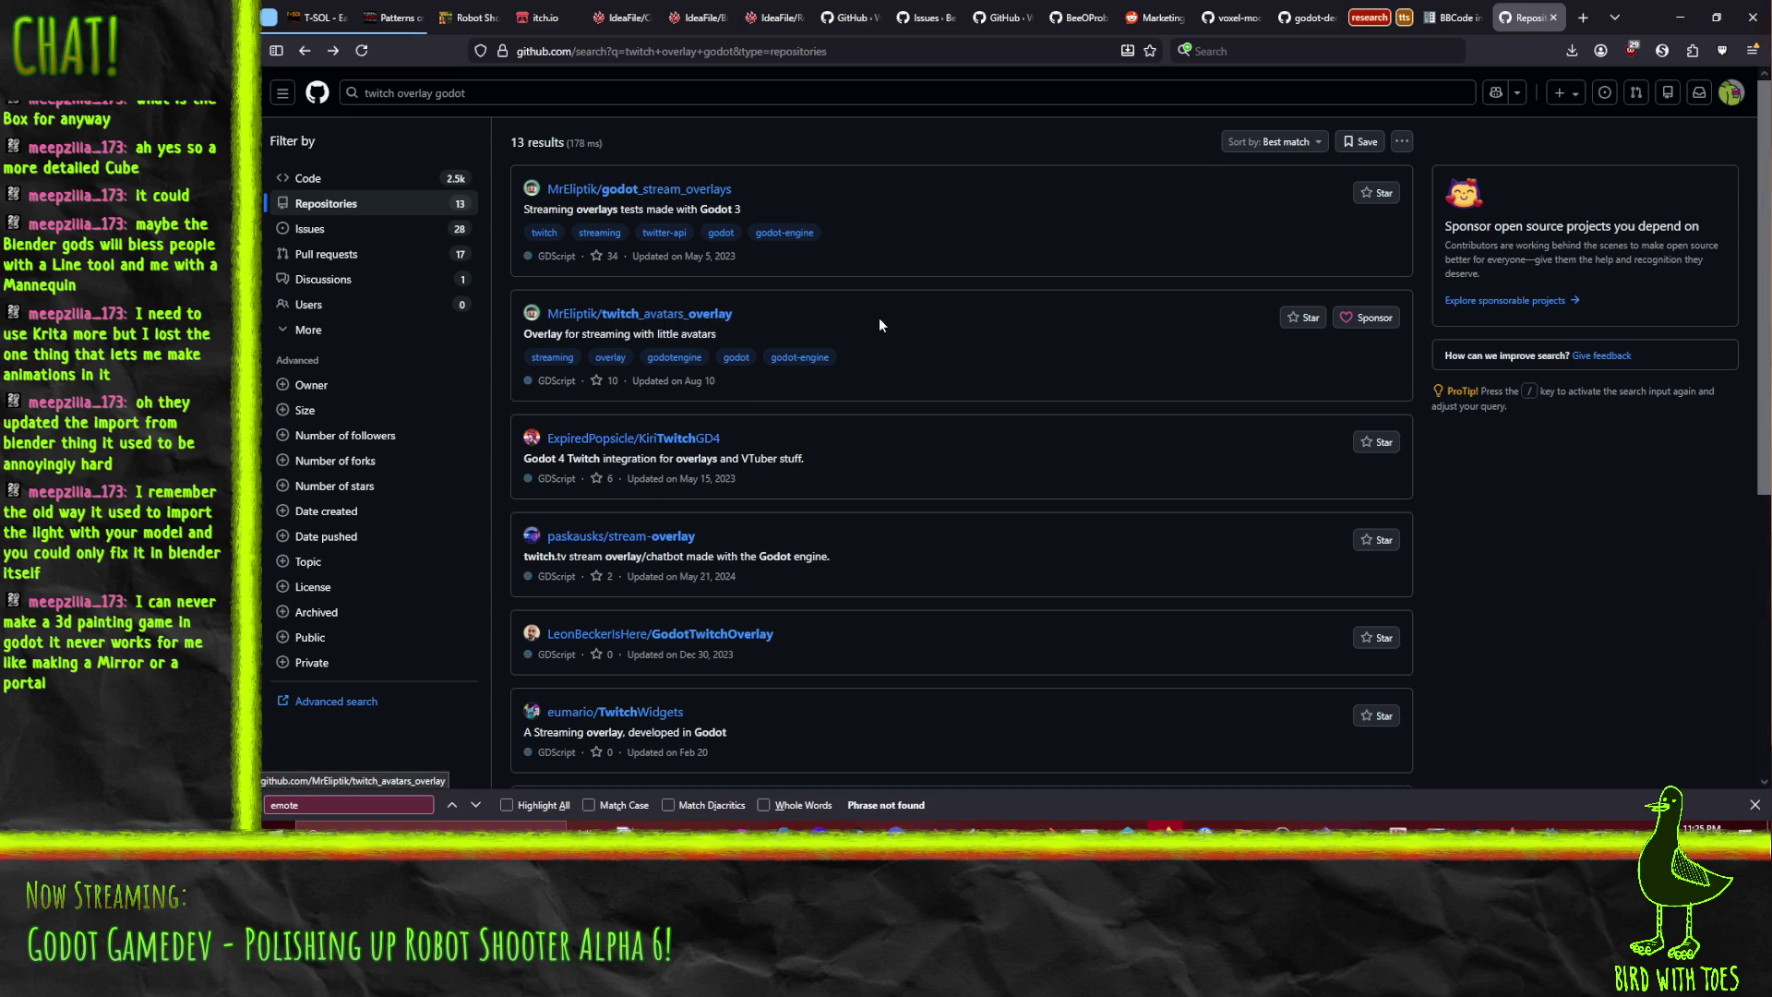
scroll(886, 319, down, 5)
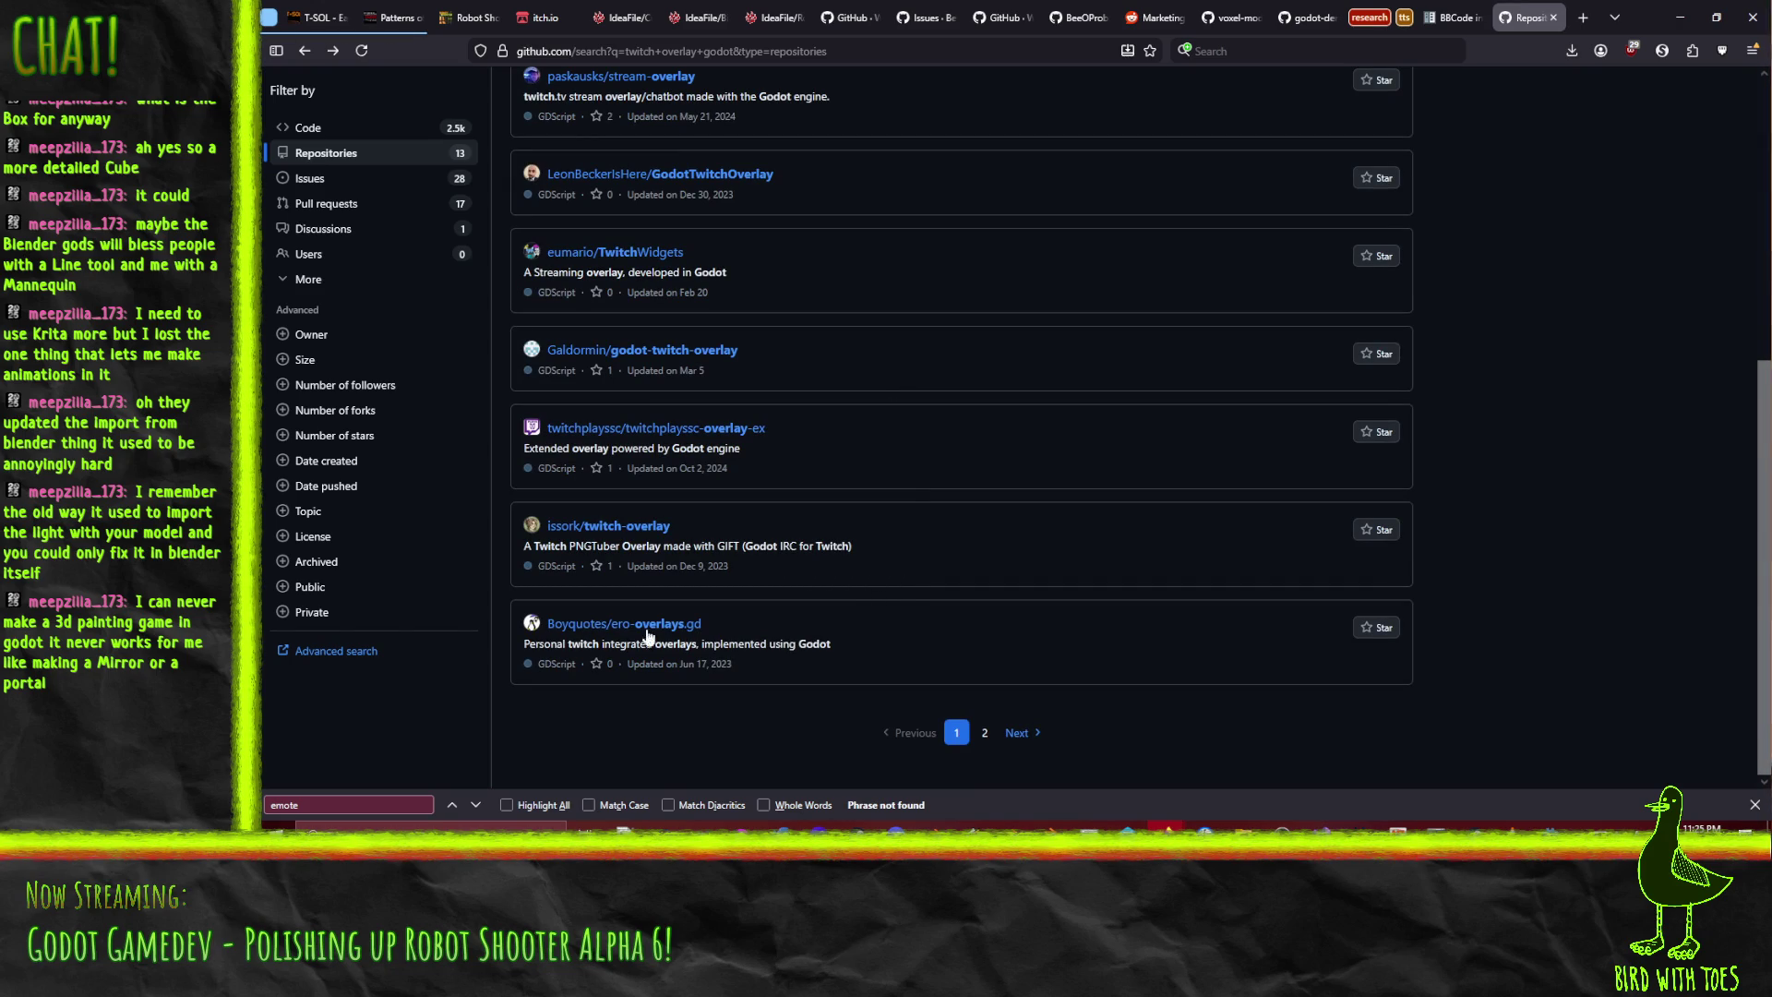
click(615, 624)
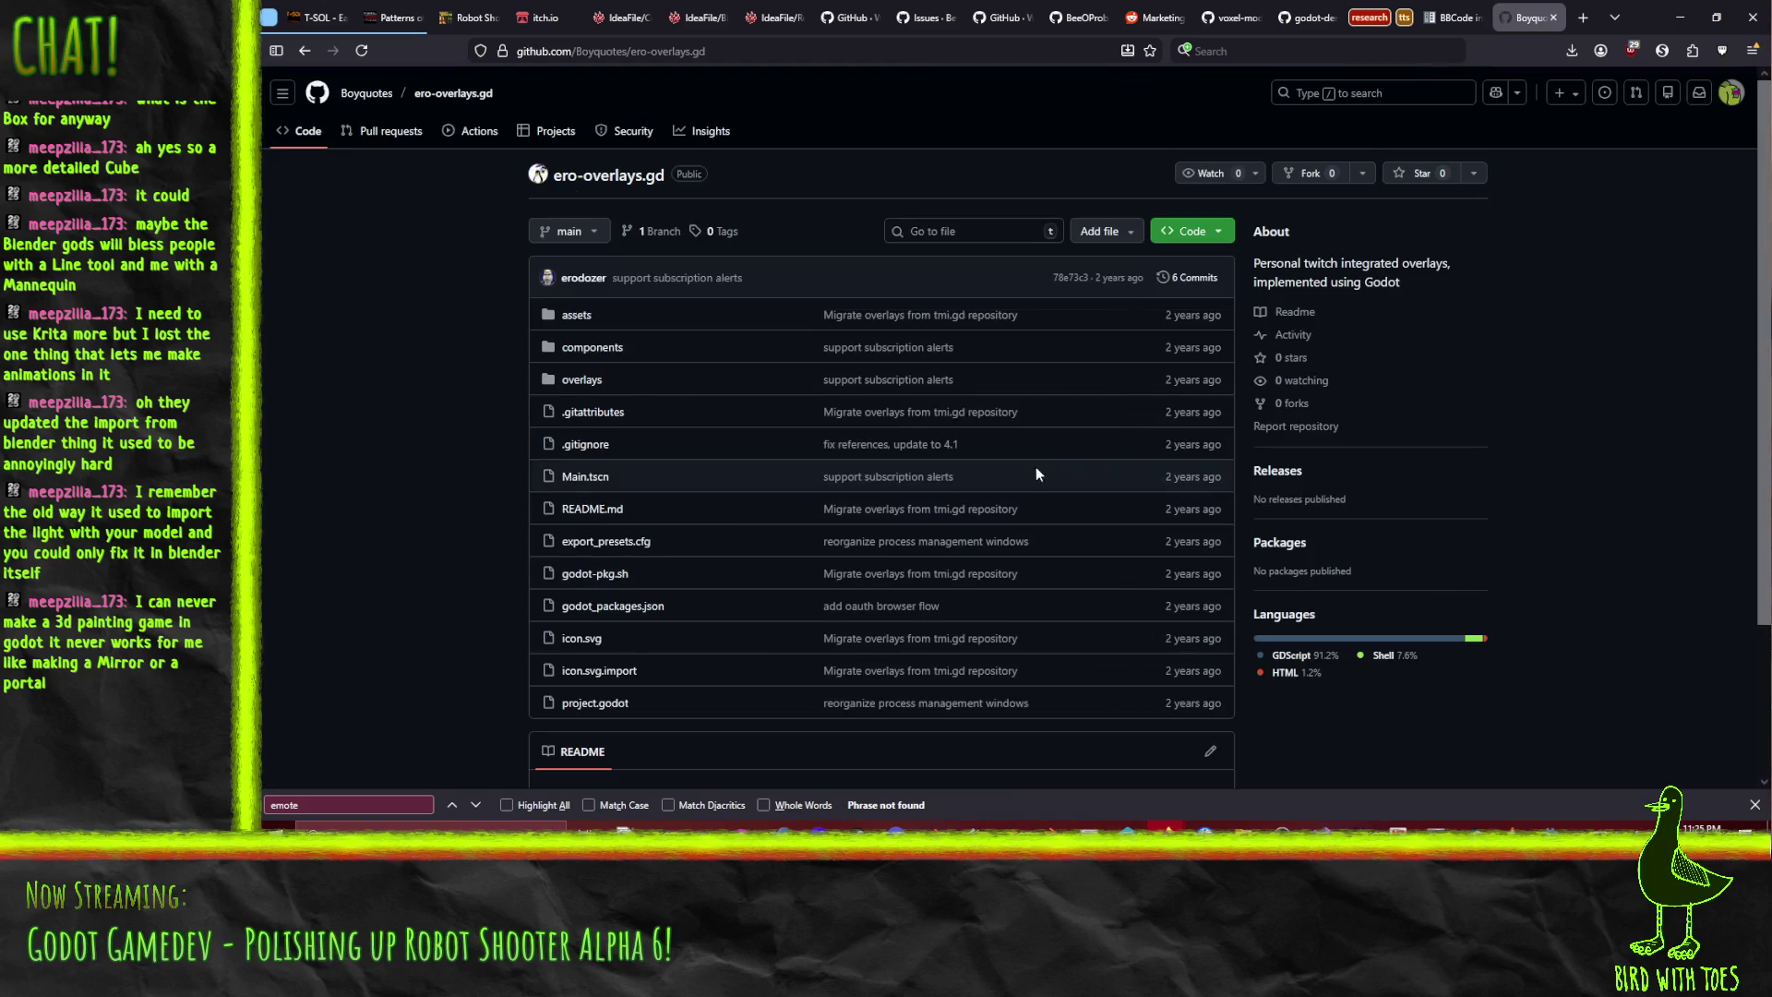
- Browse the overlays folder and its background_overlays.tscn scene, then return to the repository root
scroll(432, 534, down, 3)
scroll(434, 535, up, 3)
click(593, 385)
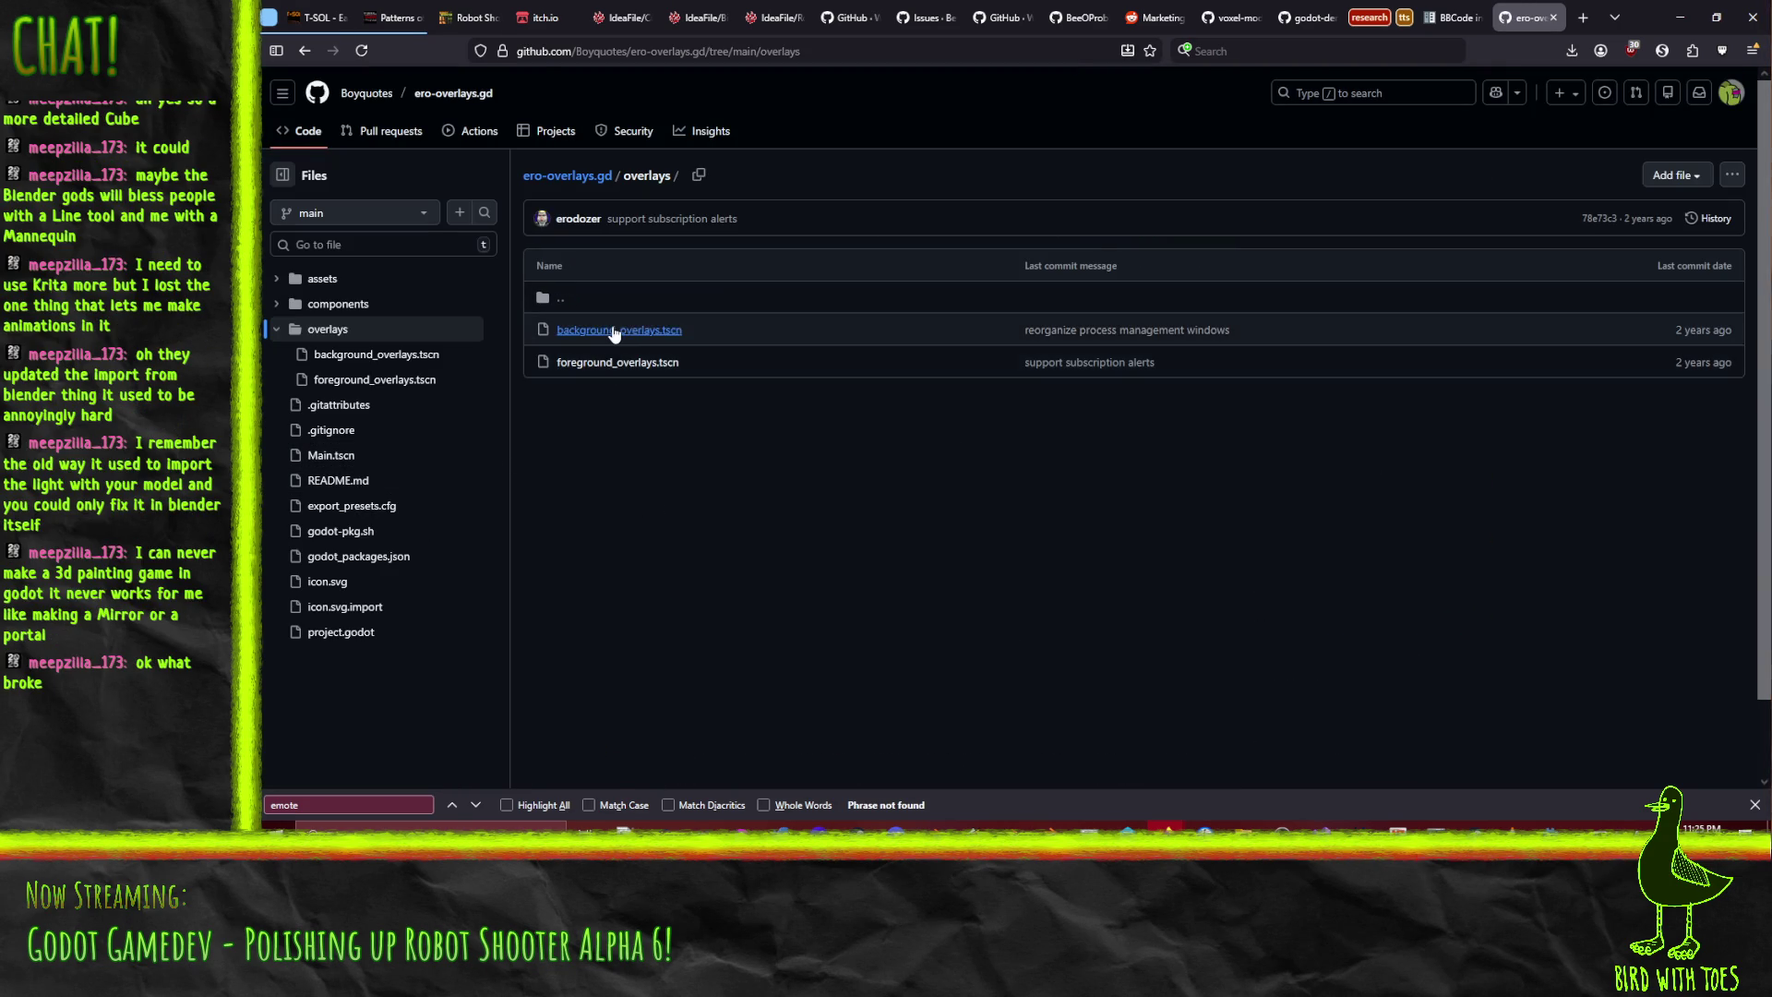
click(617, 332)
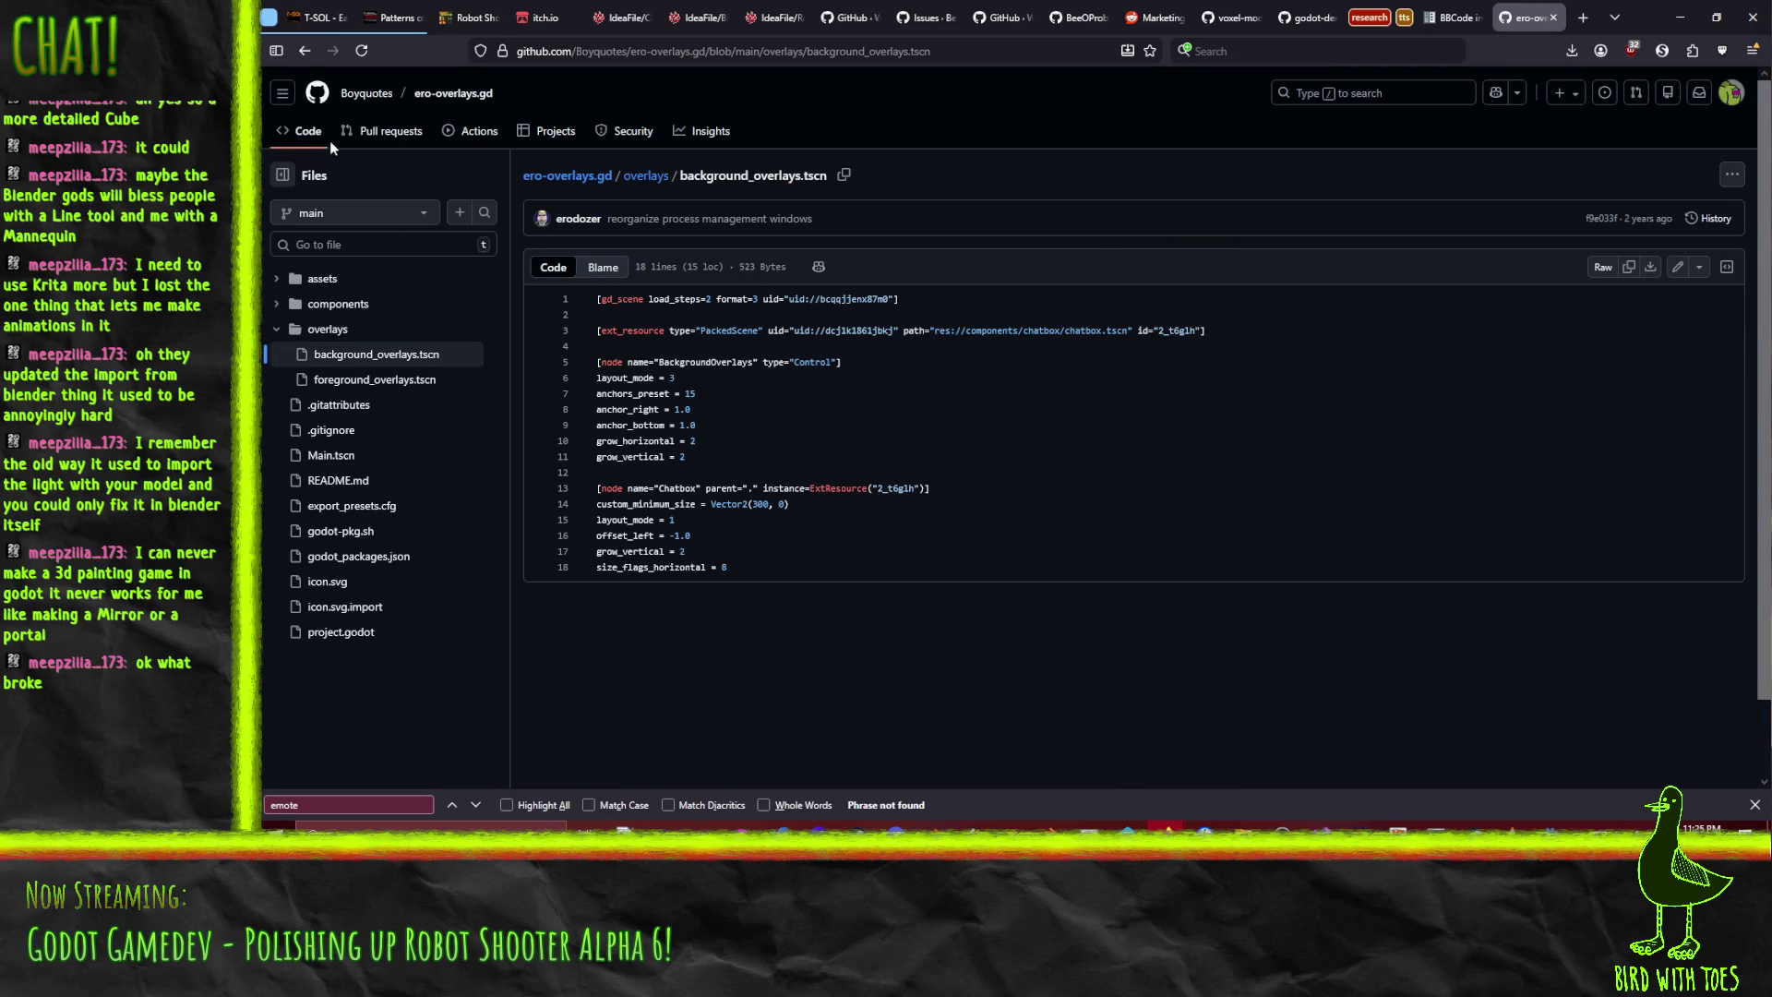
click(304, 51)
click(304, 51)
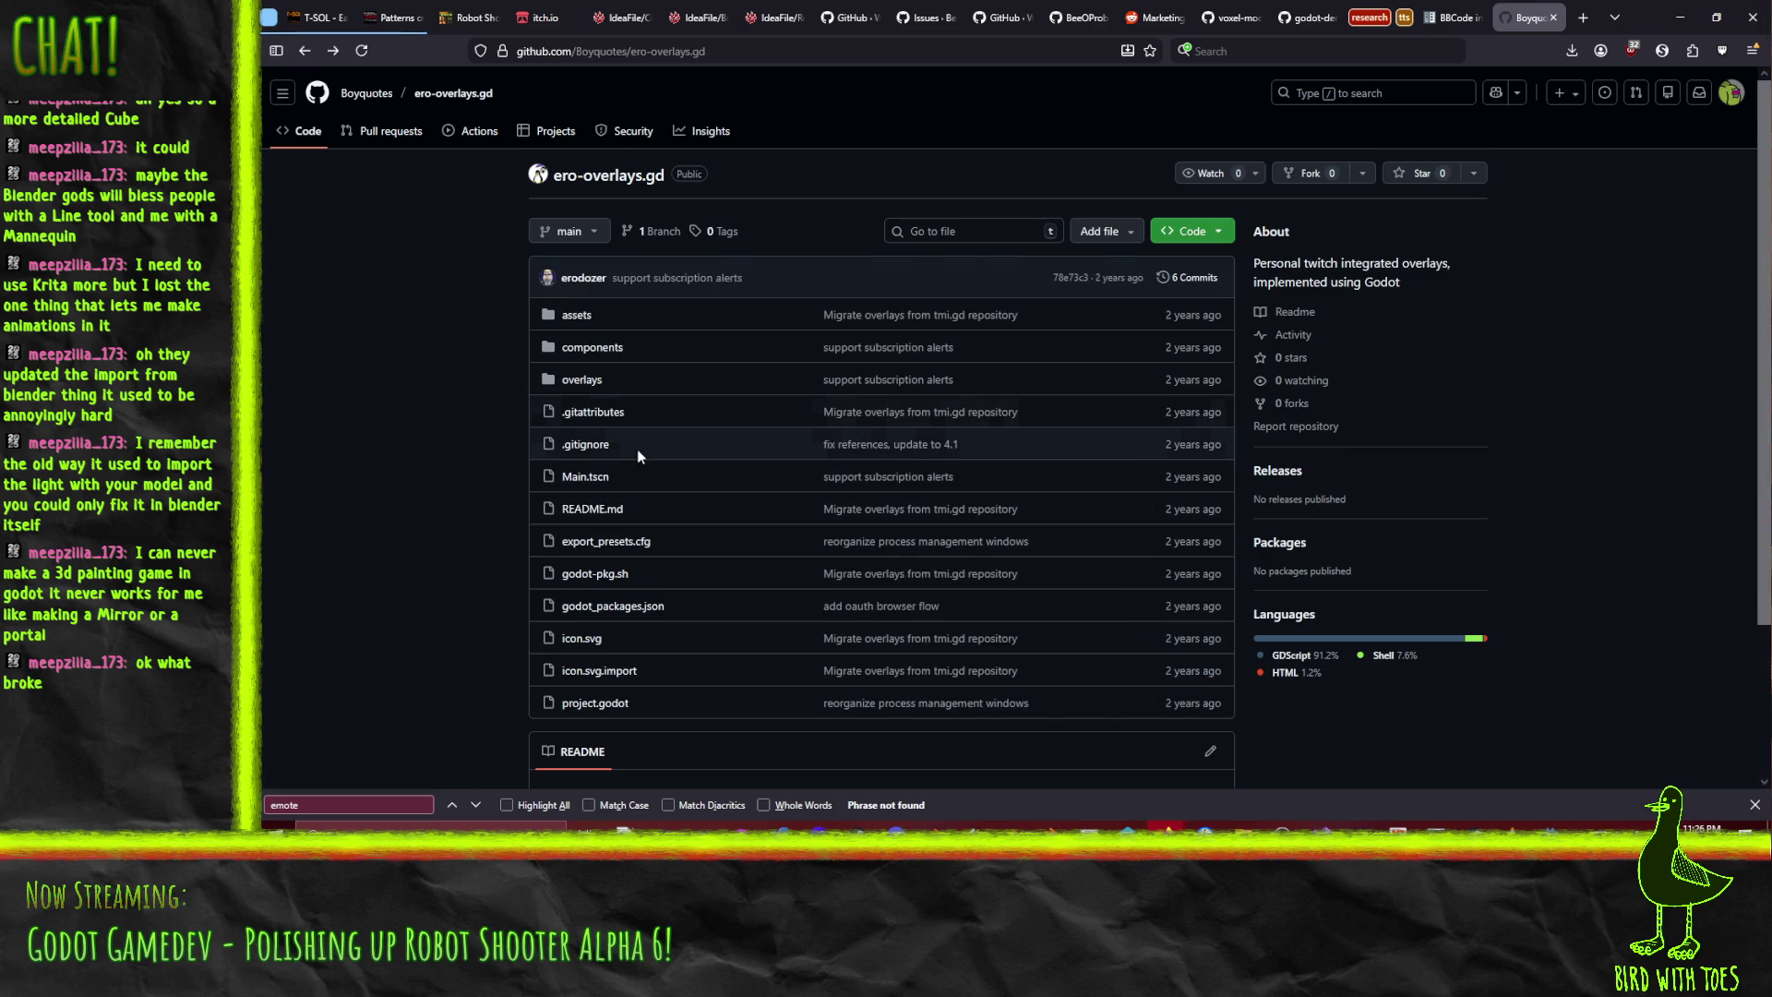
click(581, 379)
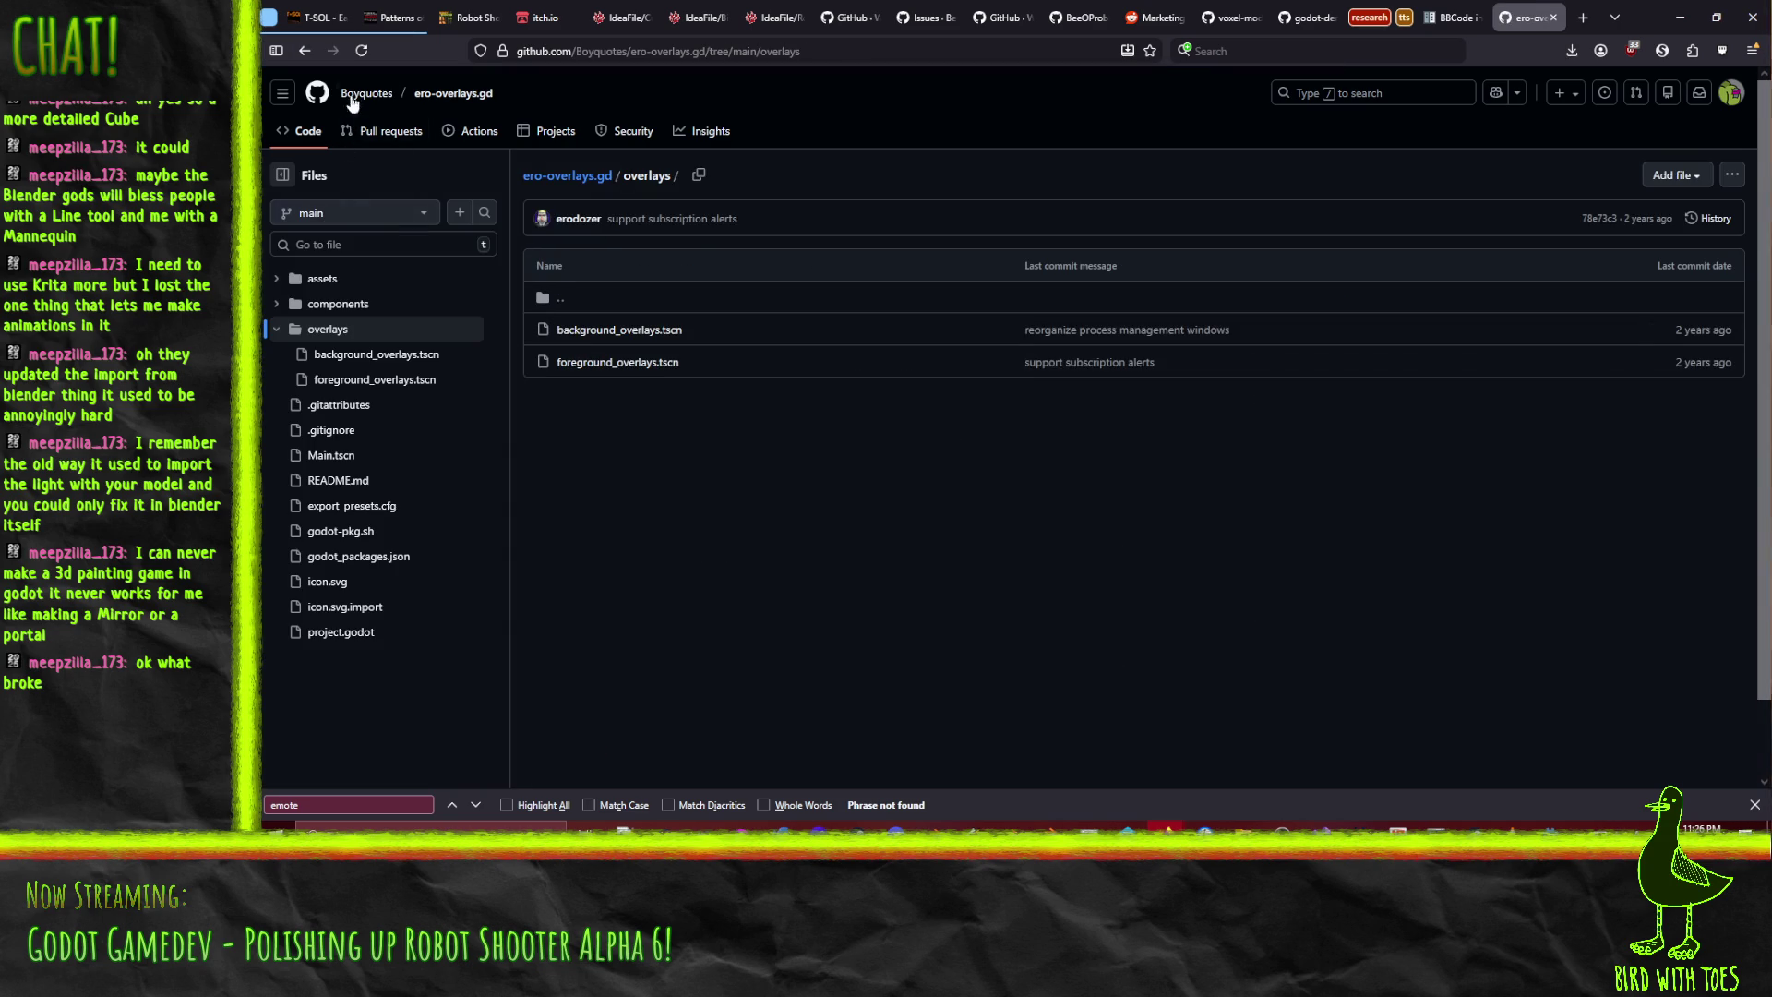
click(305, 50)
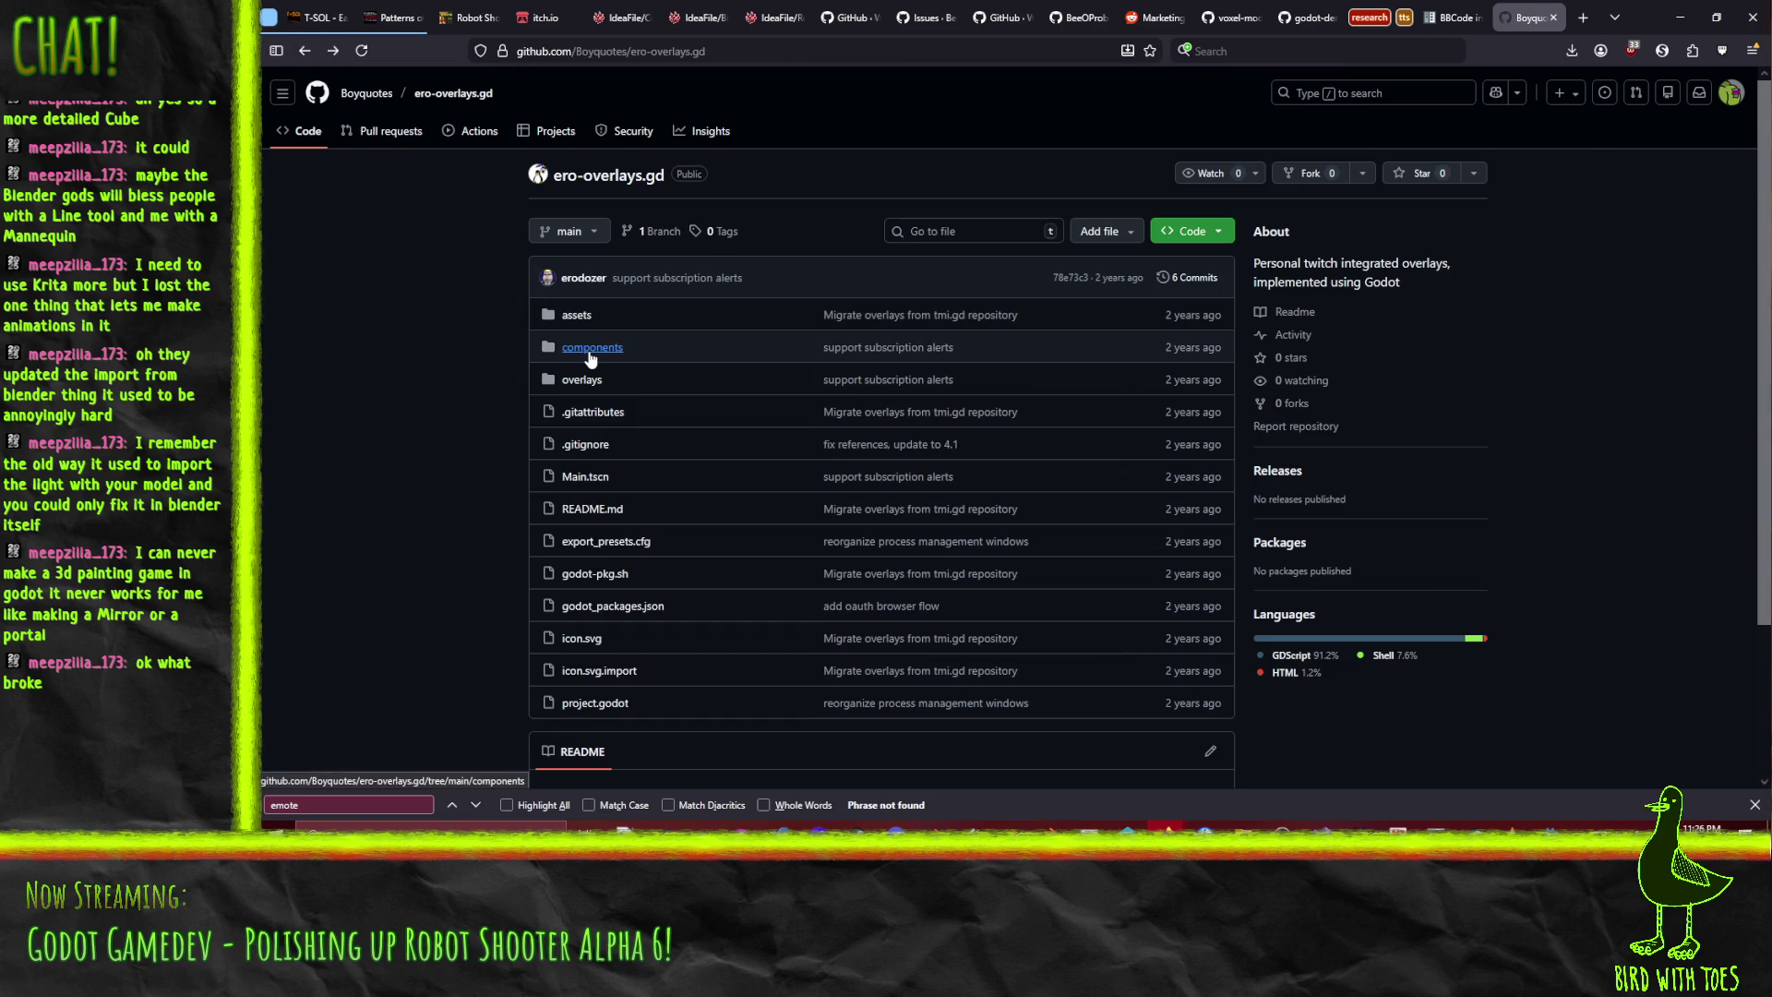
- Open components/chatbox/chatbox.gd, find 'emote', return to the chatbox folder, and close the tab
click(591, 349)
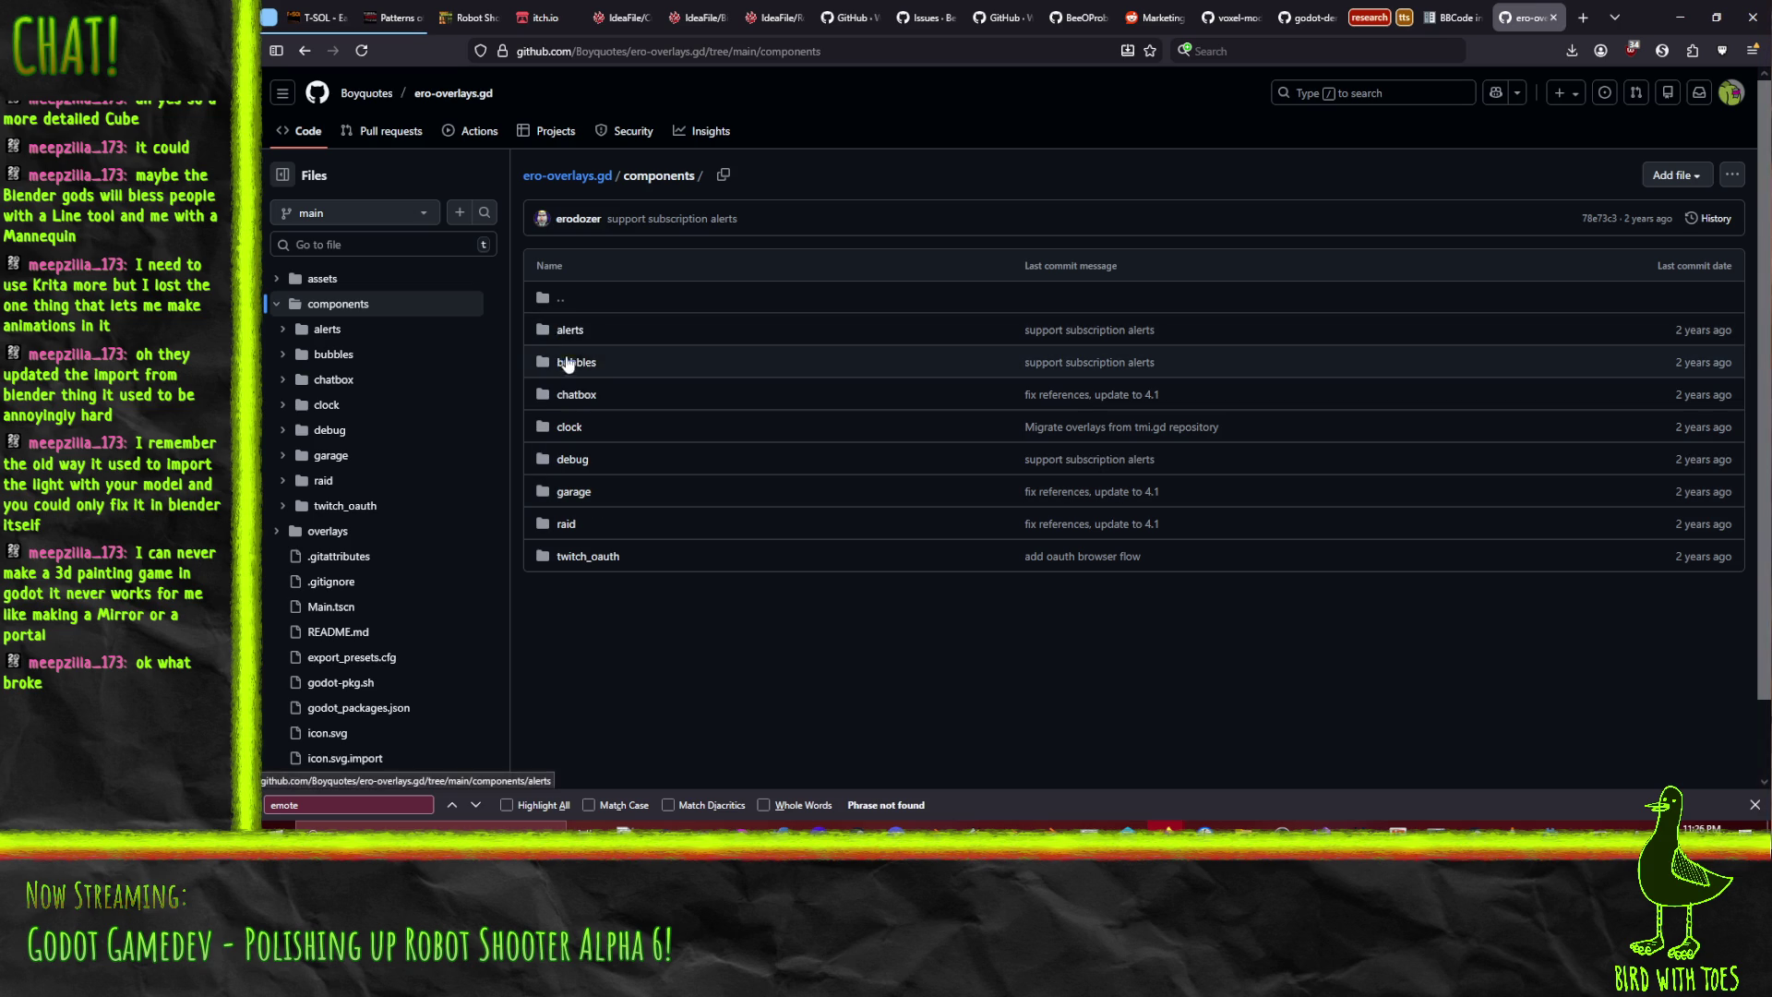
click(574, 402)
click(595, 364)
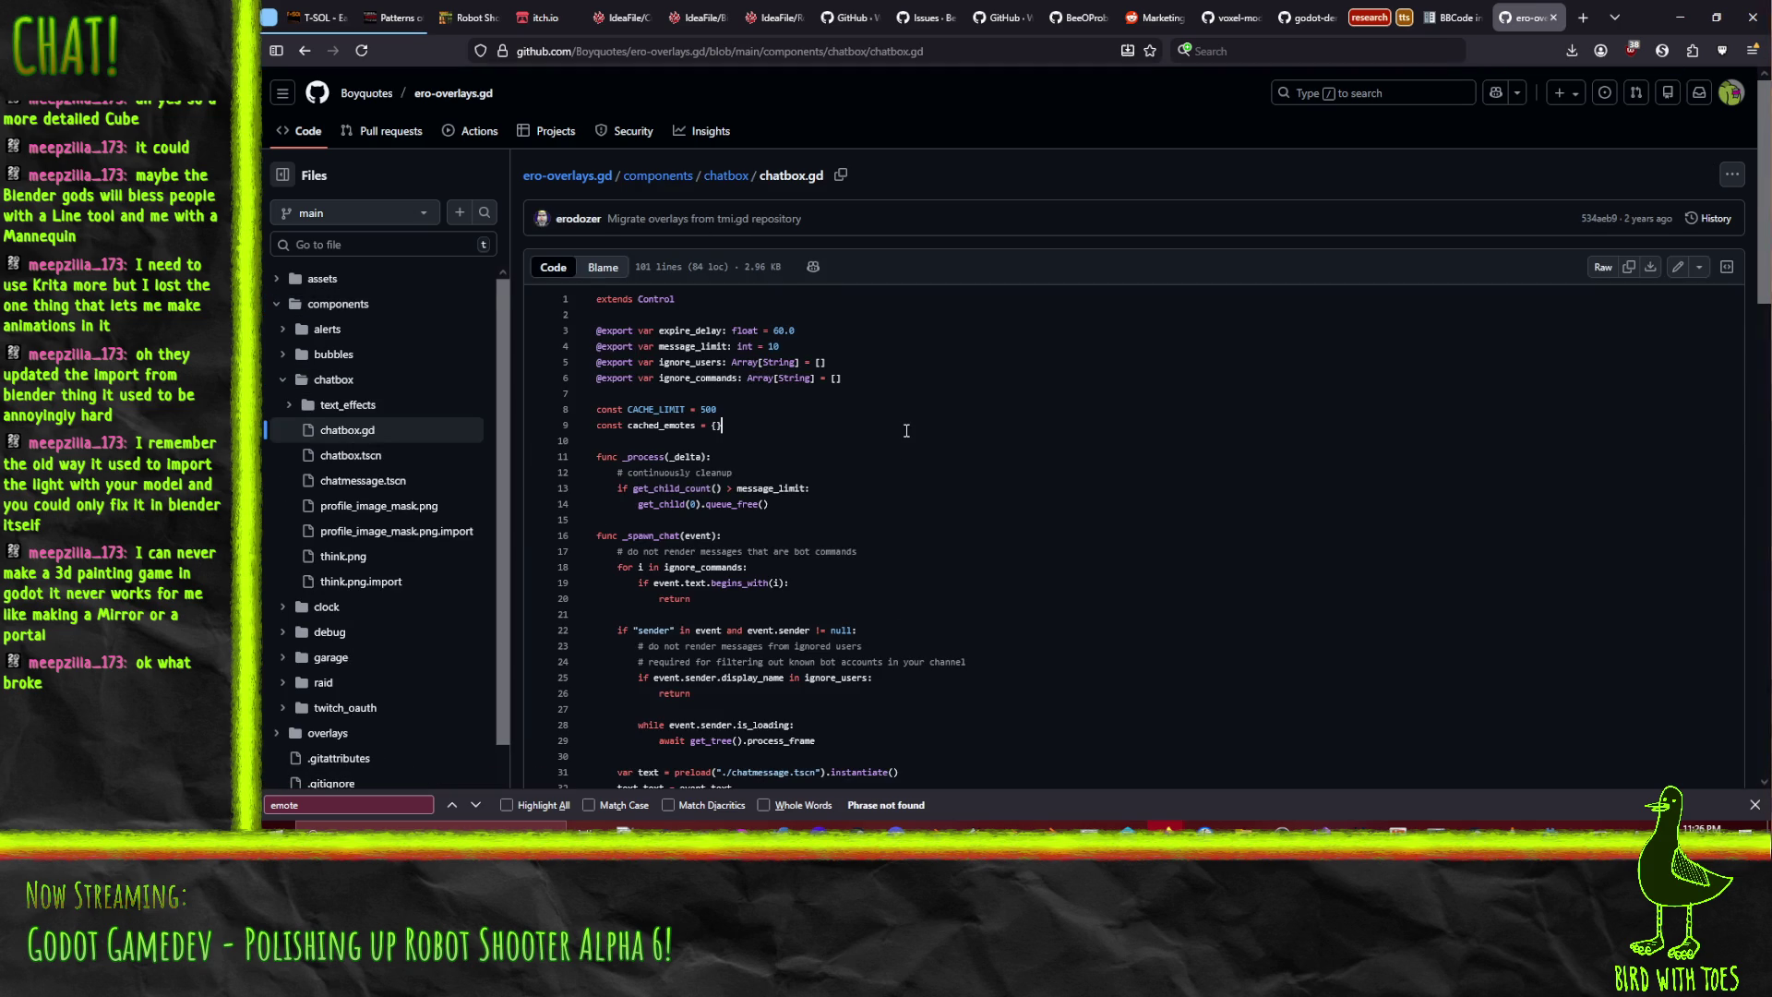
key(Return)
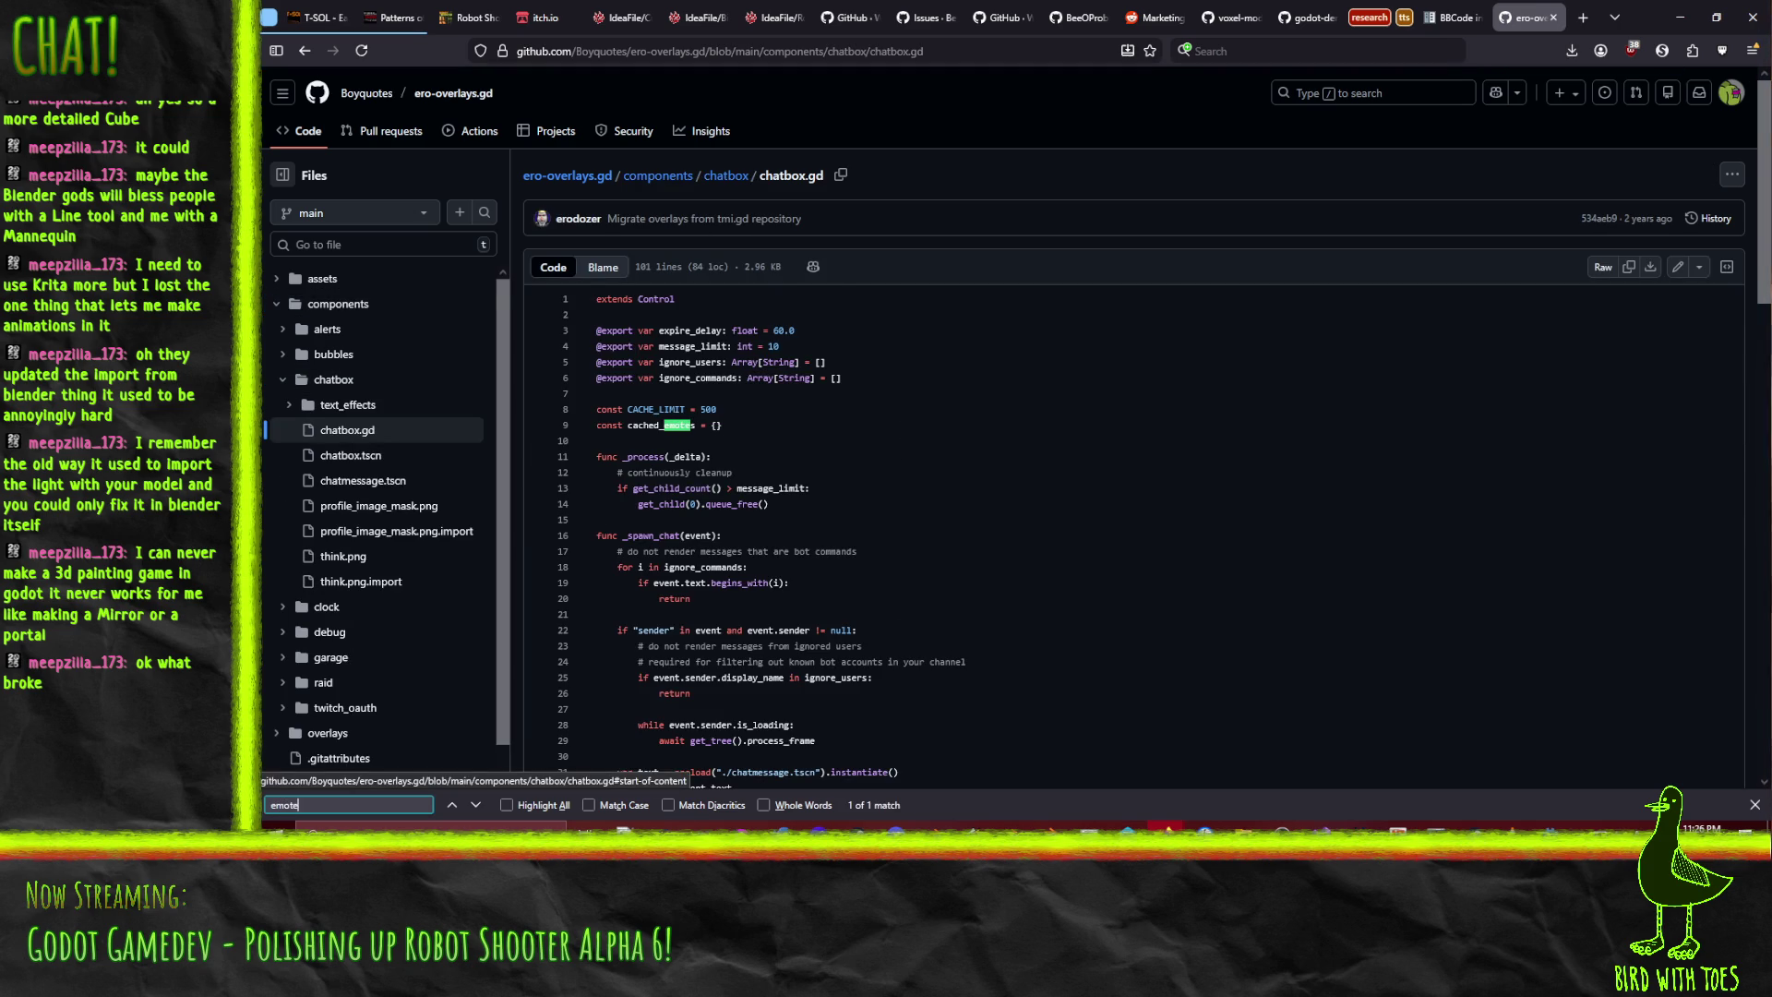
scroll(891, 523, down, 10)
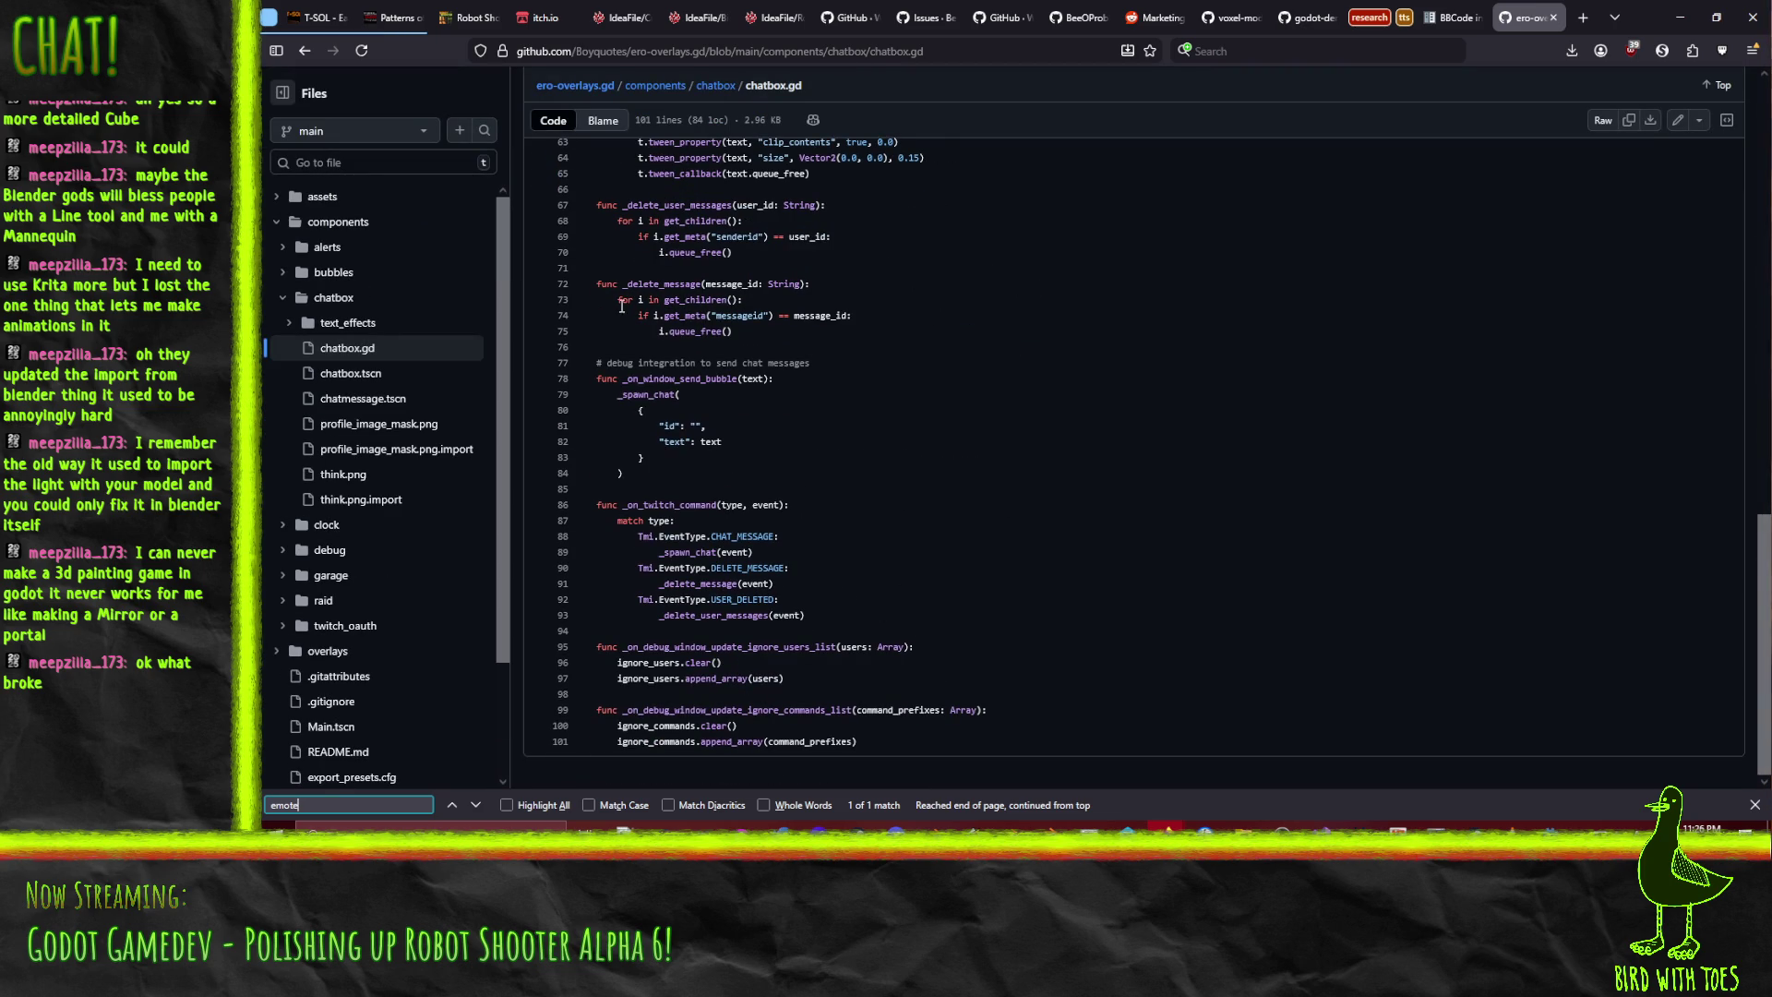
scroll(831, 572, up, 5)
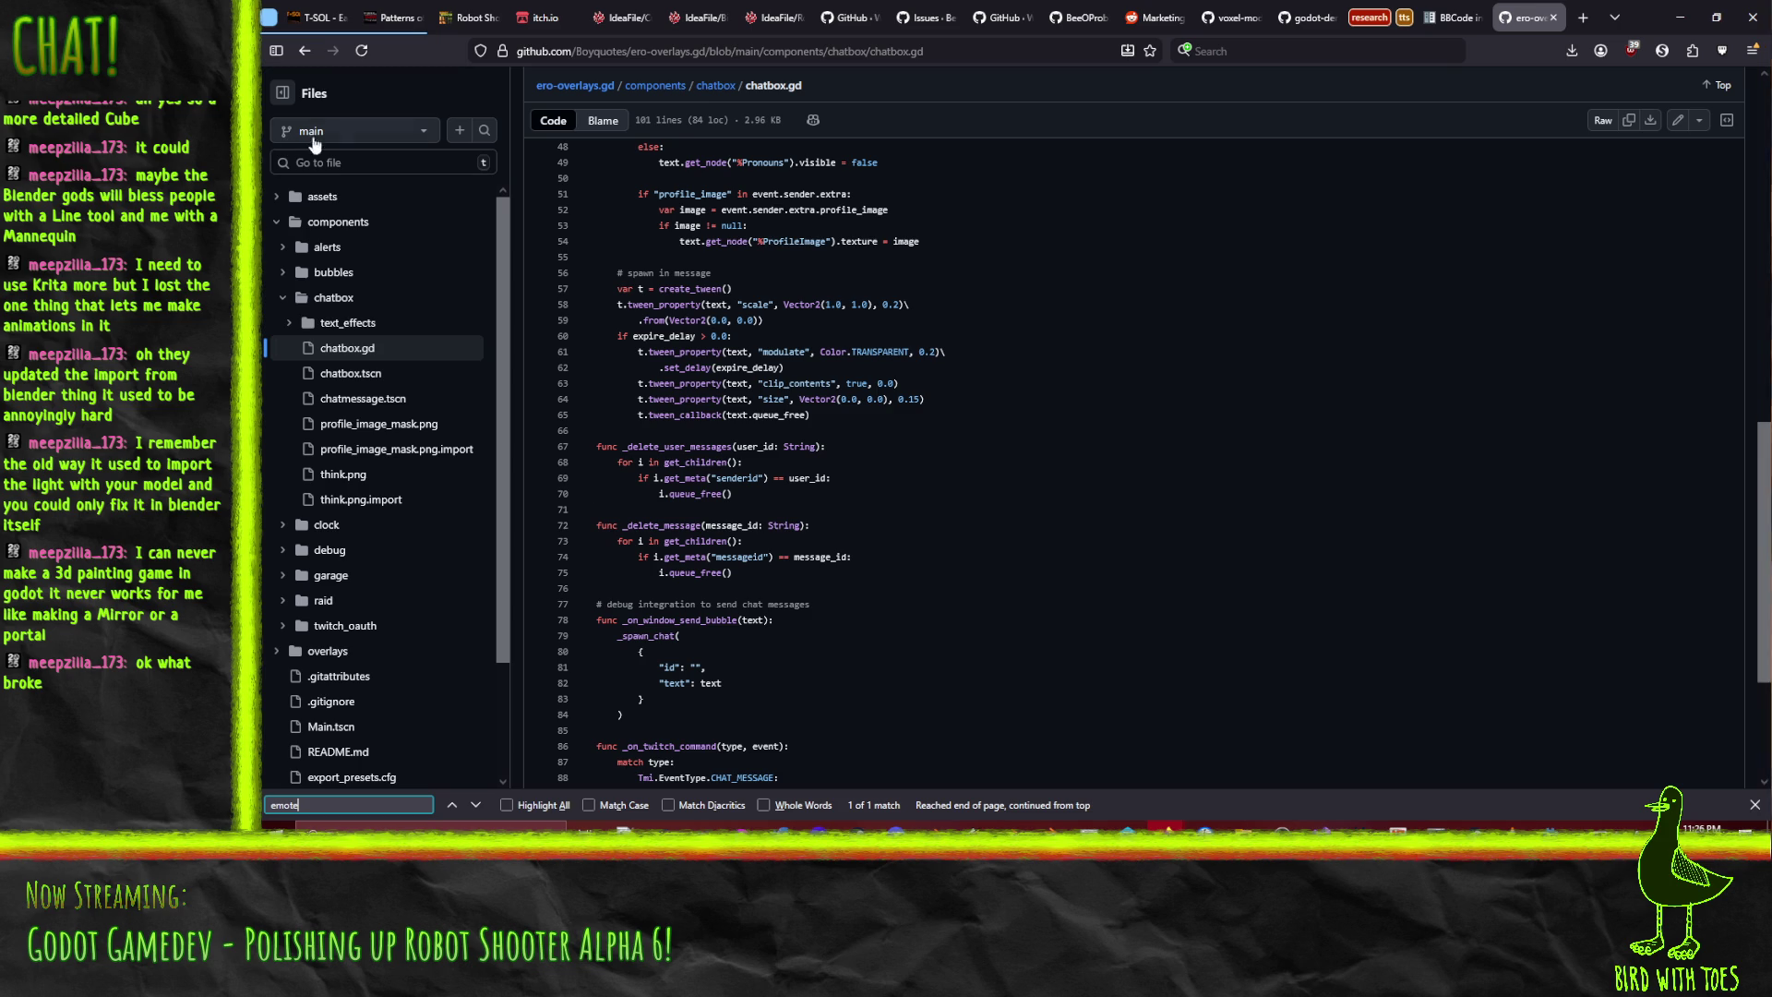
click(305, 51)
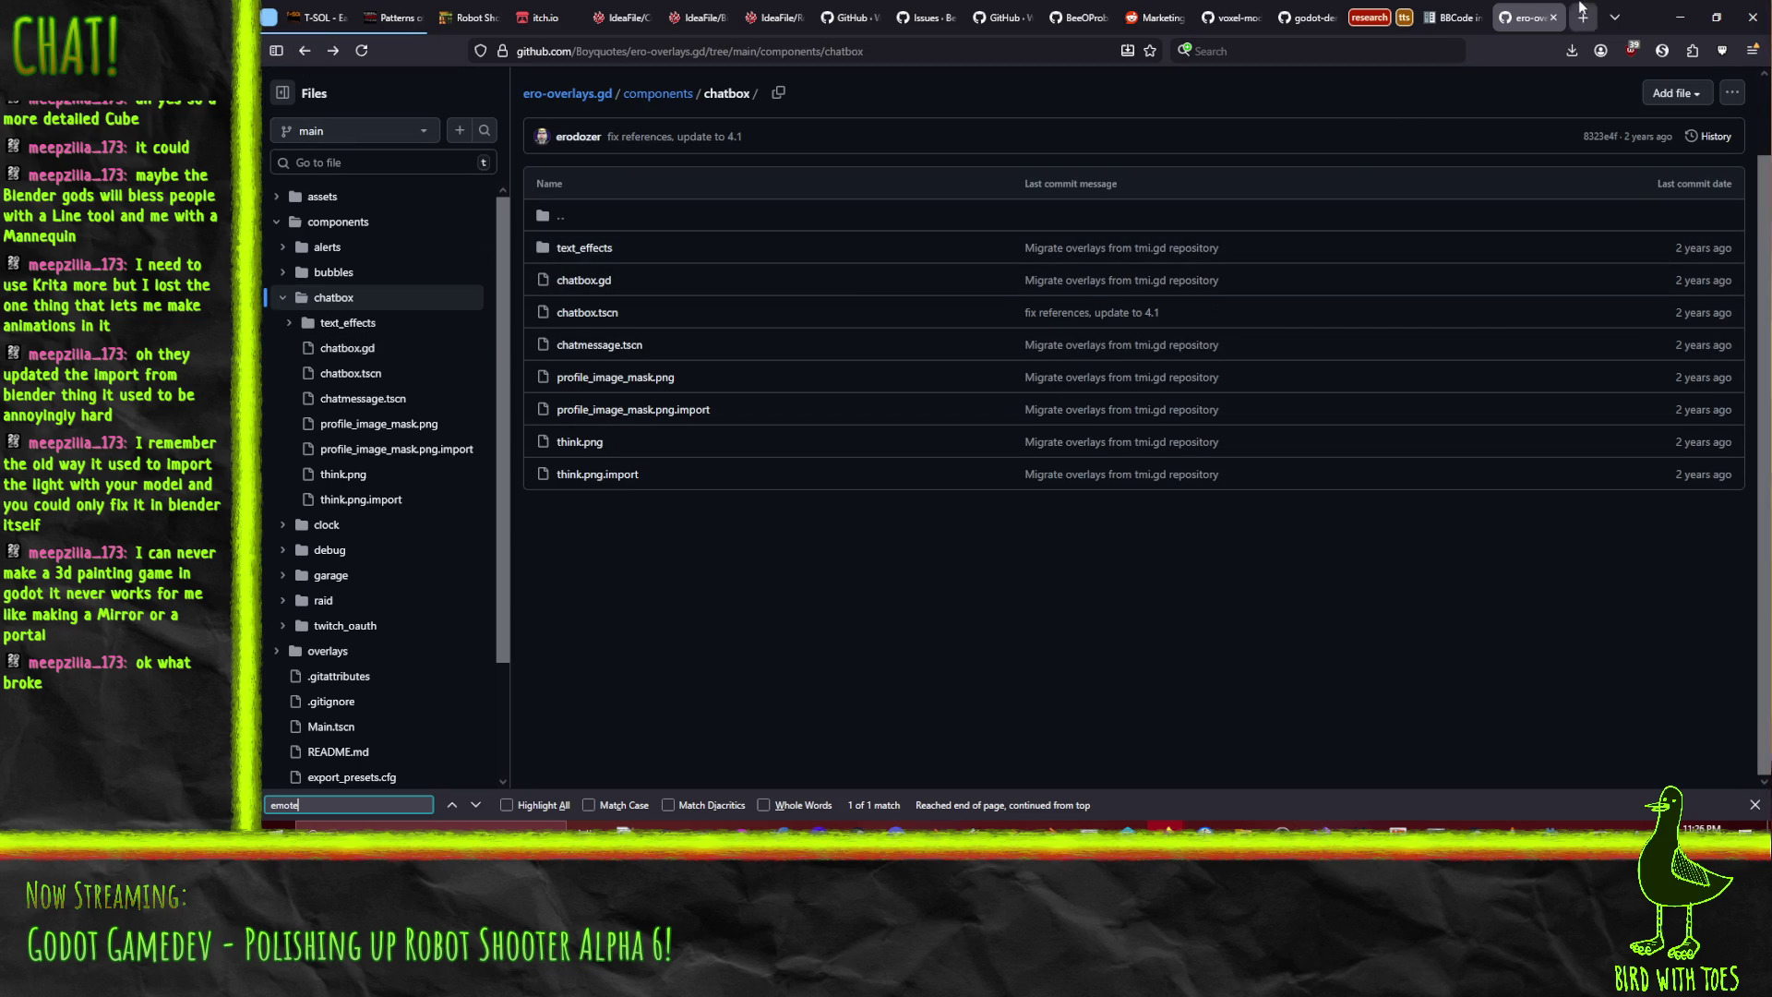
click(1553, 18)
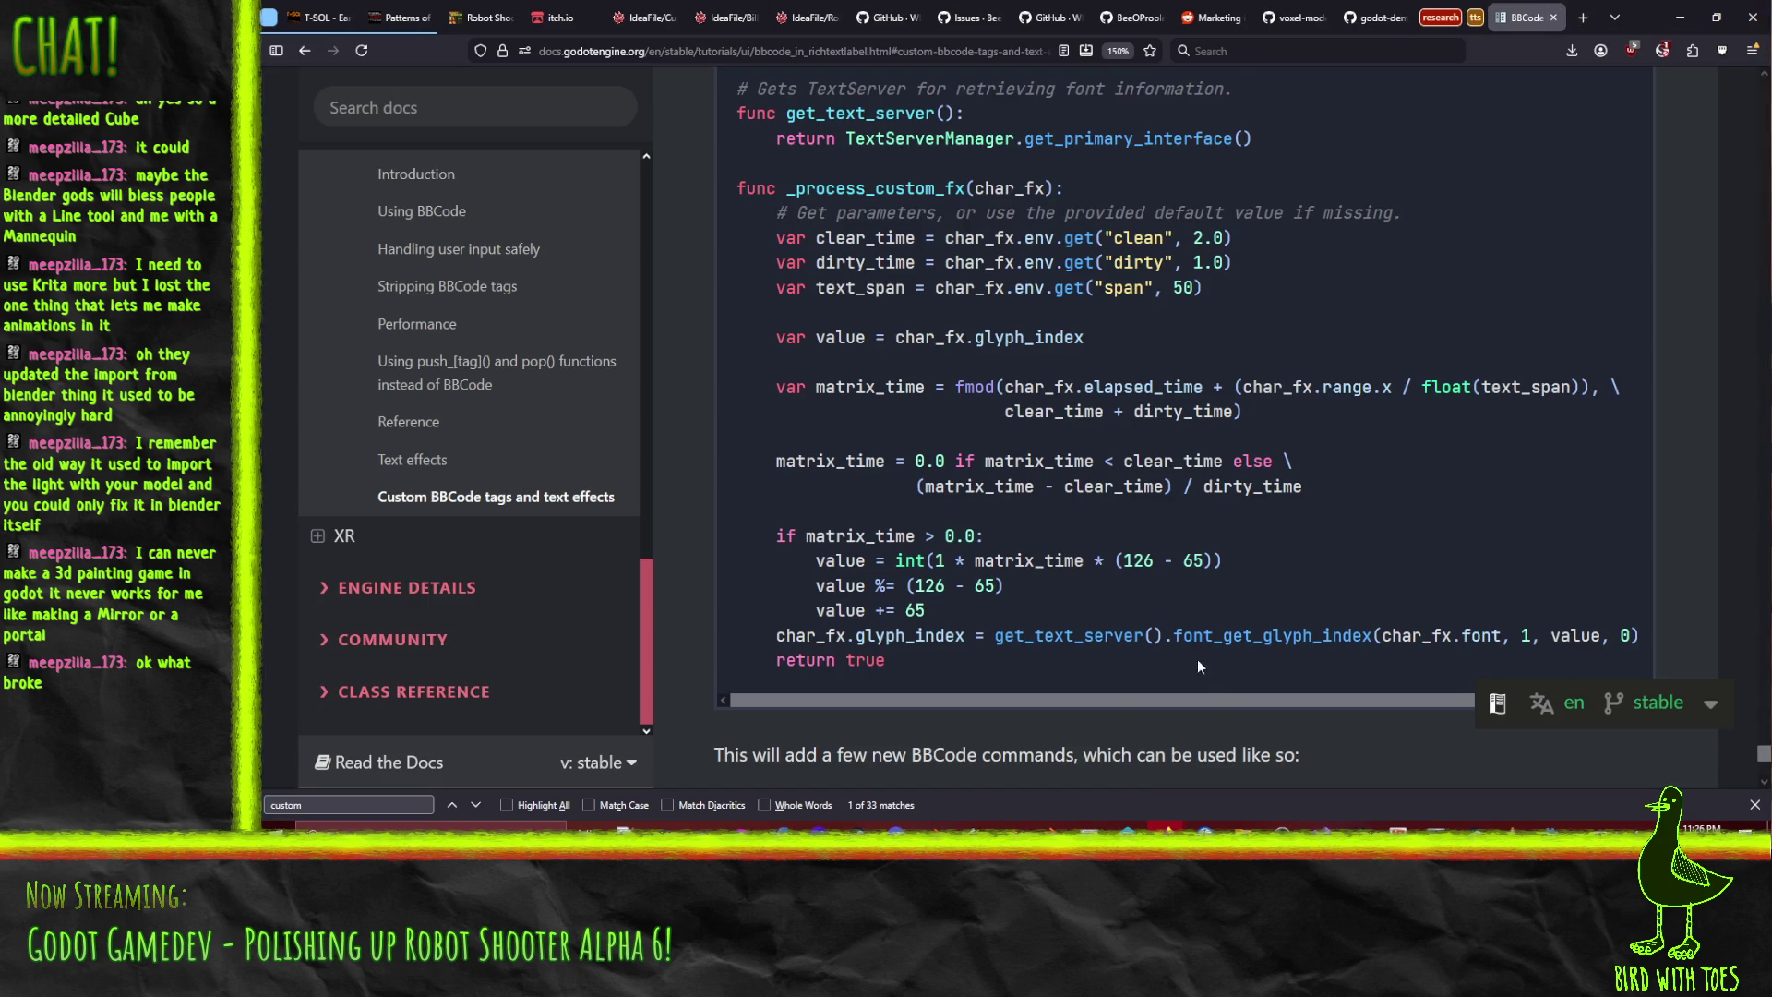
- Search the BBCode docs page for 'img' and look through the matches
scroll(766, 627, down, 3)
scroll(690, 581, up, 6)
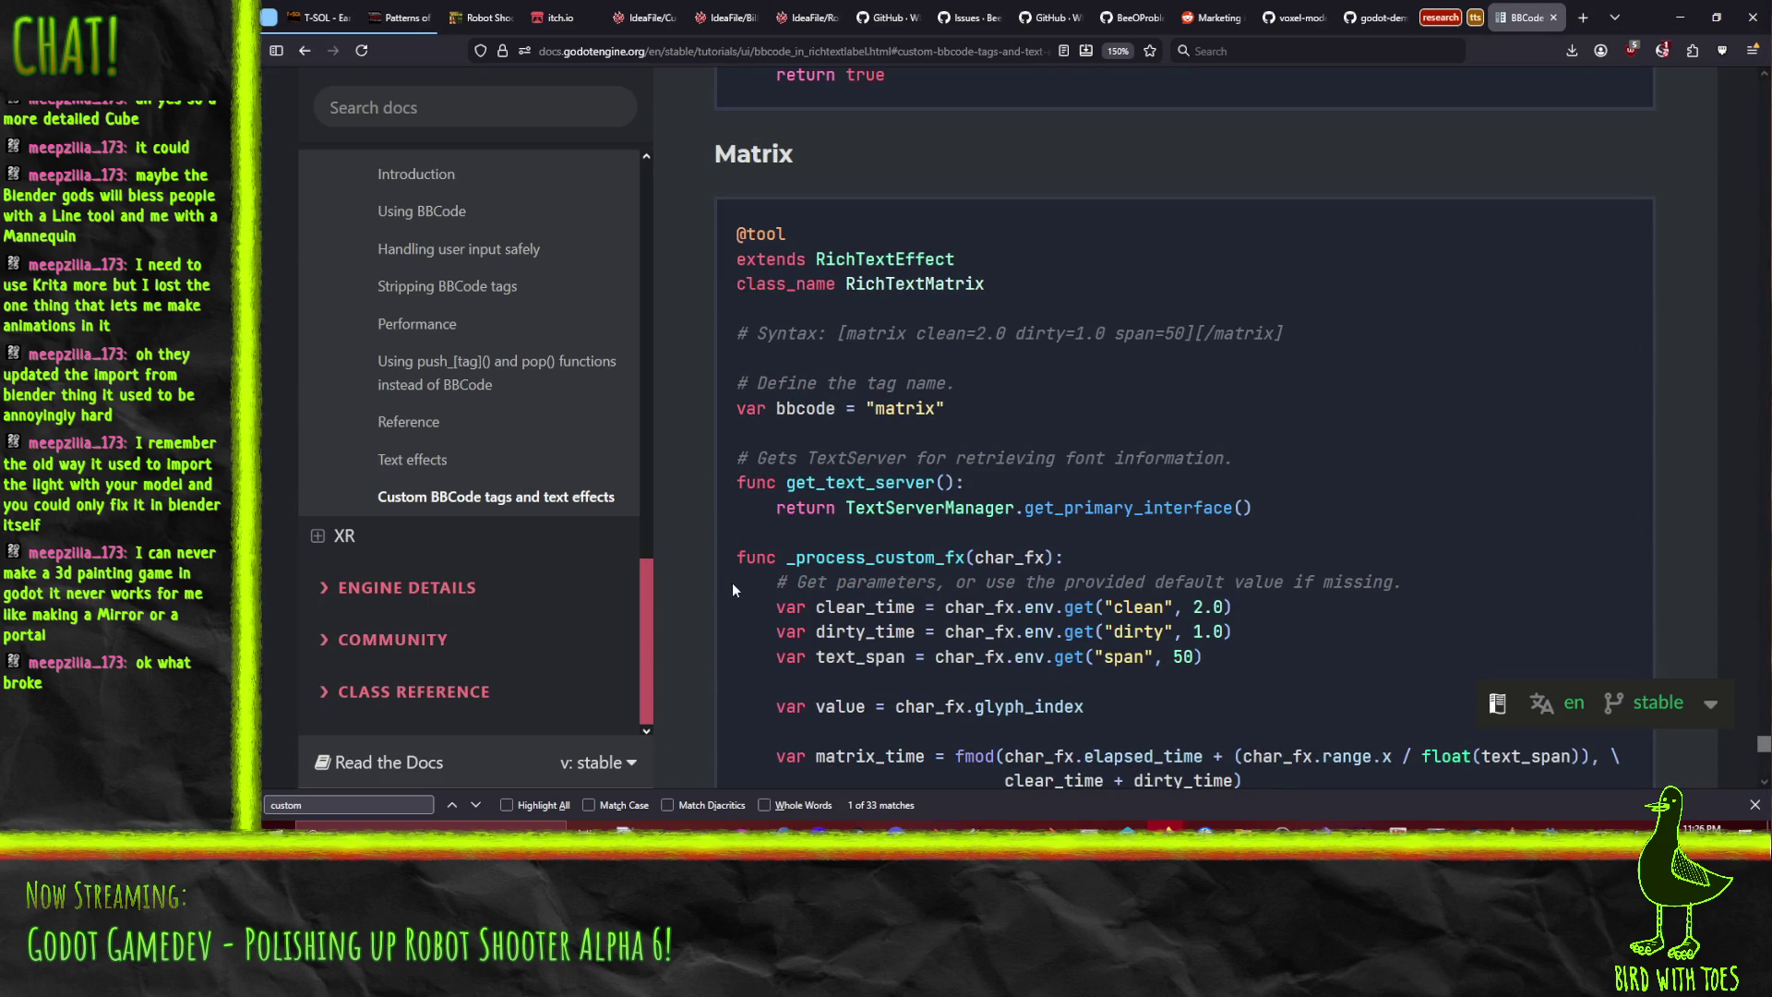
key(ctrl+f)
text(img)
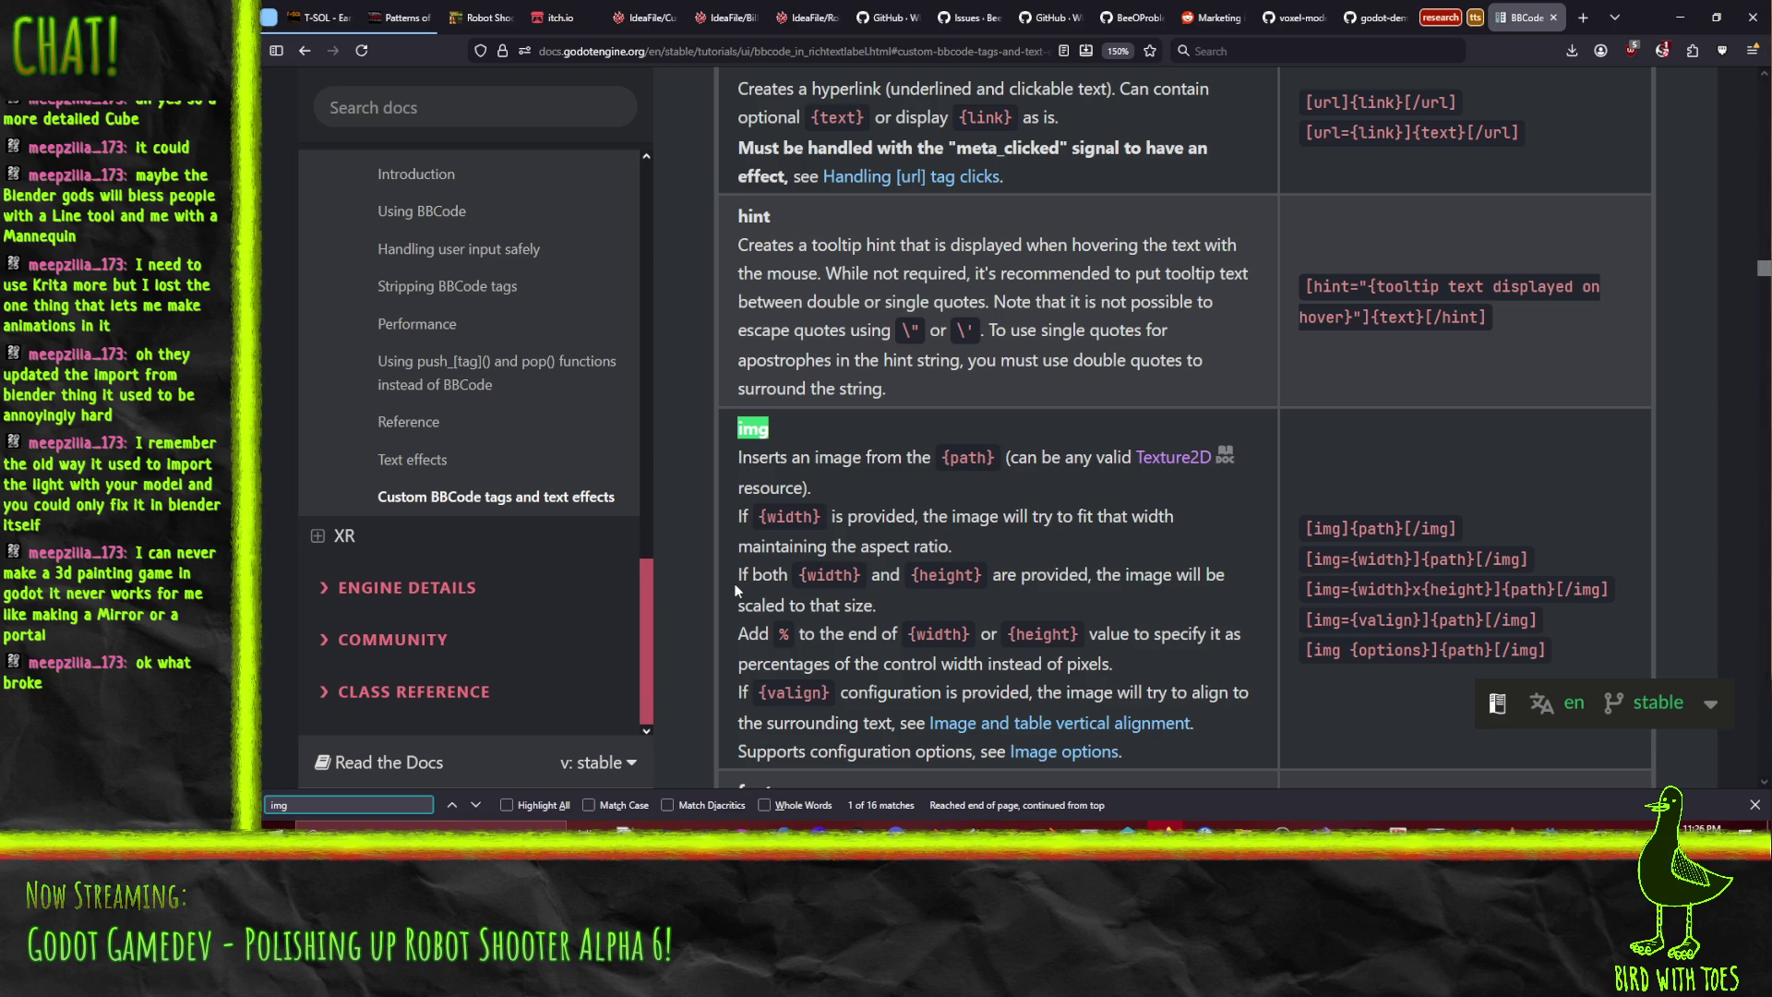
scroll(736, 589, down, 4)
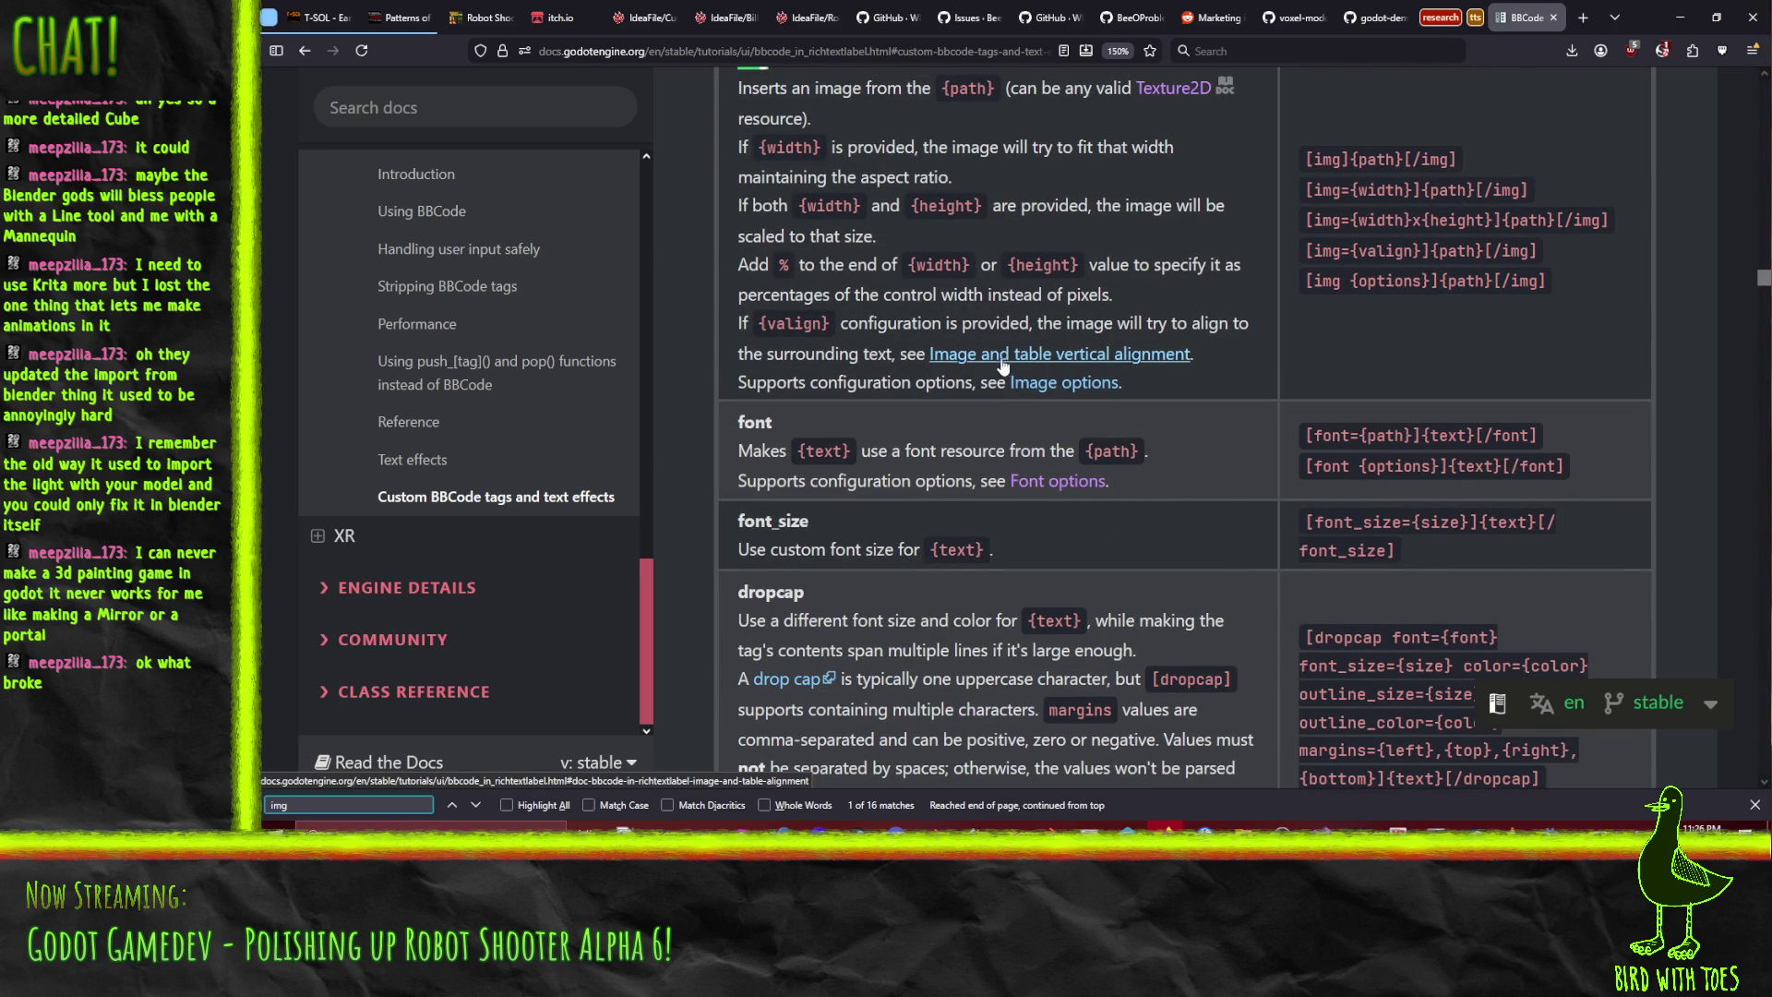
scroll(1006, 364, up, 4)
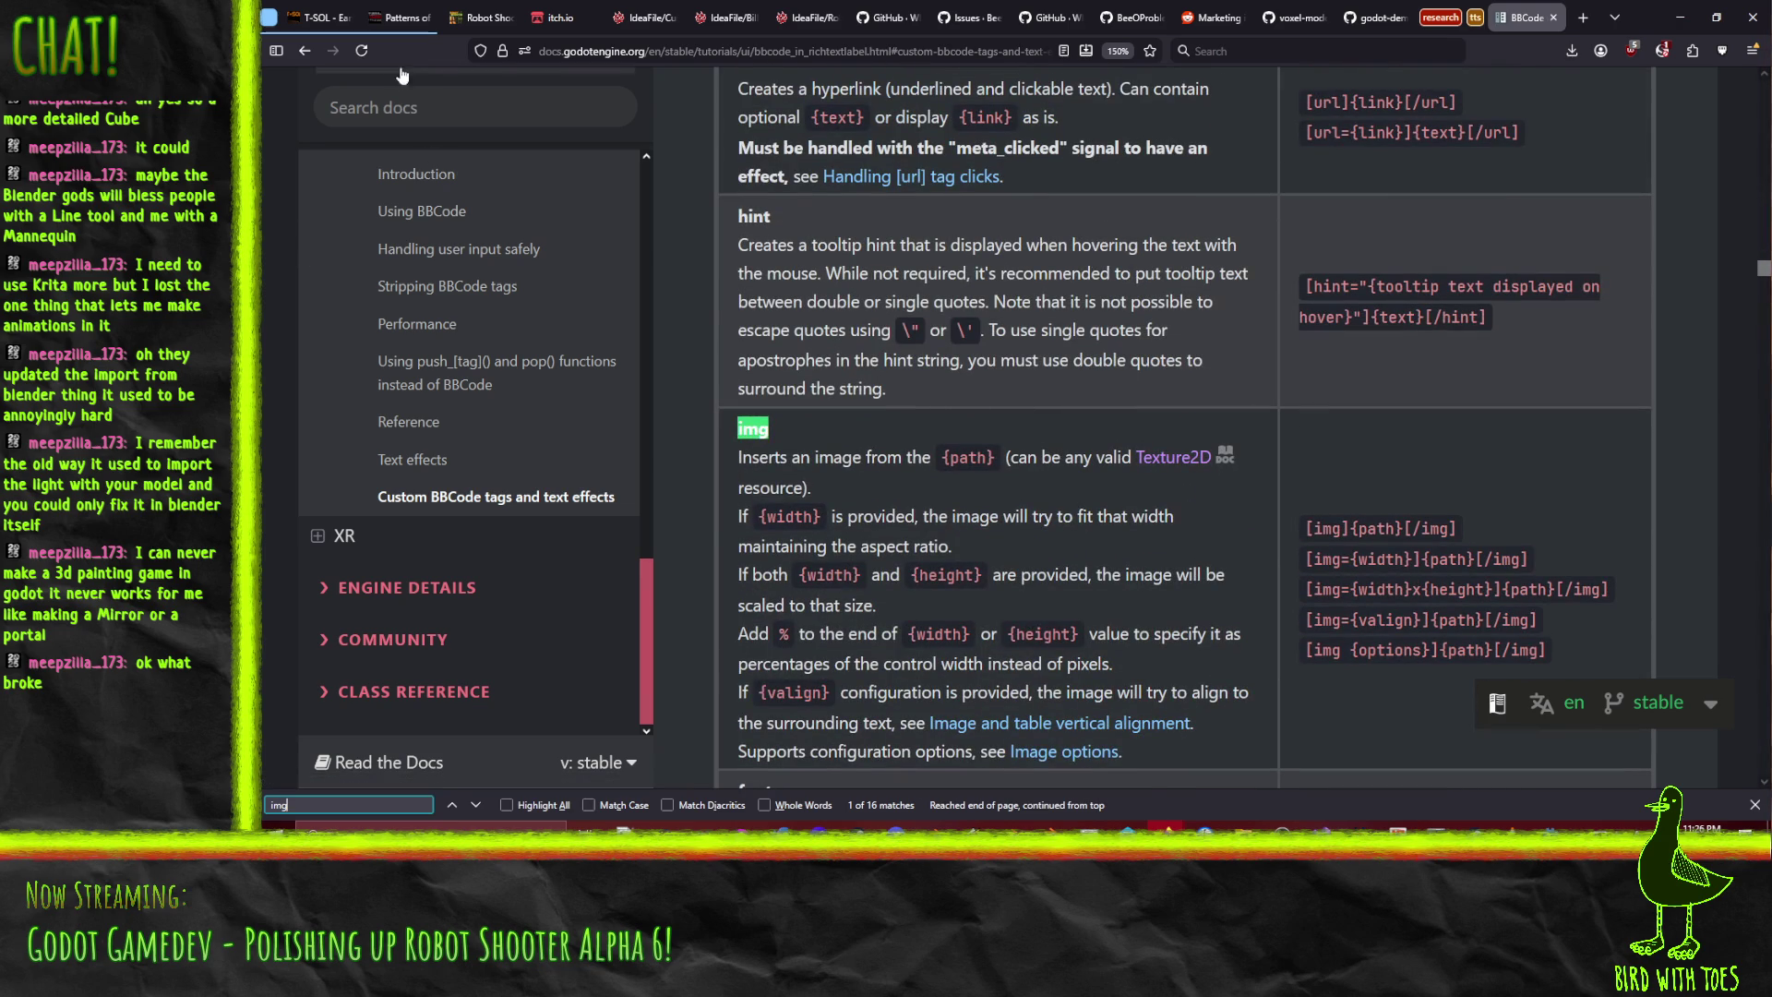
- Go back and forward to the img reference, then scroll to the CharFXTransform parameter list
click(312, 59)
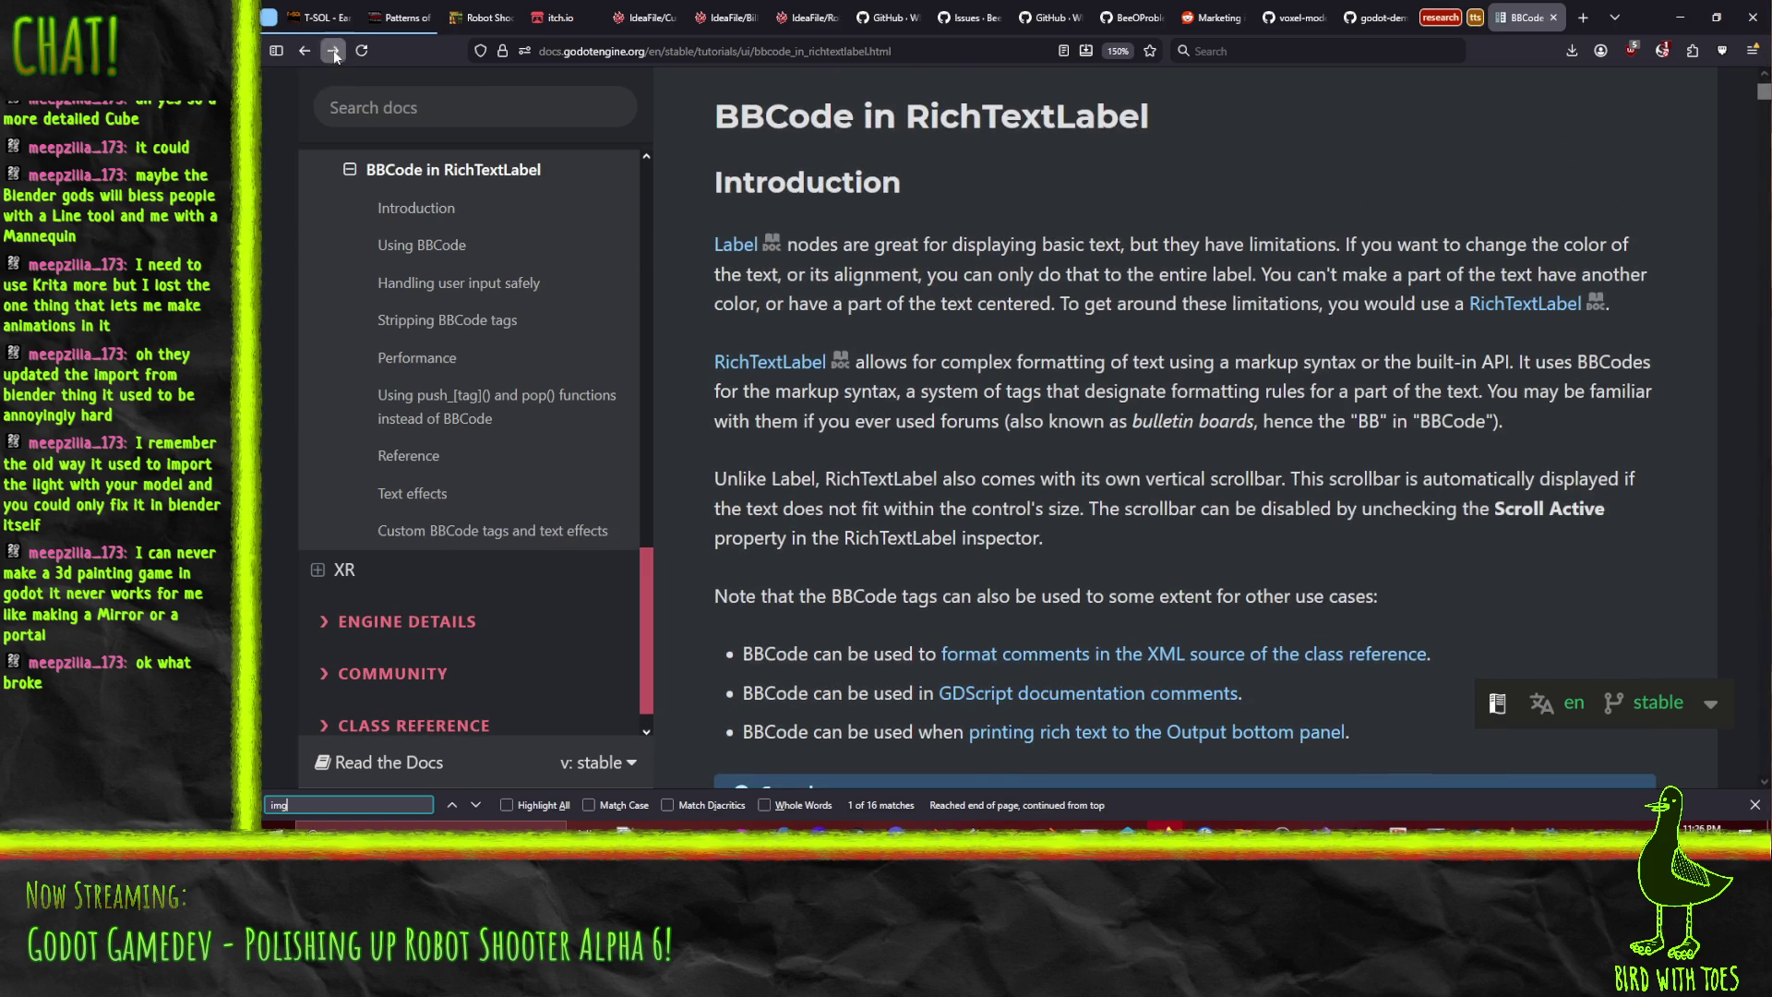
click(334, 50)
scroll(1032, 384, down, 10)
scroll(983, 351, down, 15)
scroll(1192, 389, down, 20)
scroll(1139, 430, down, 5)
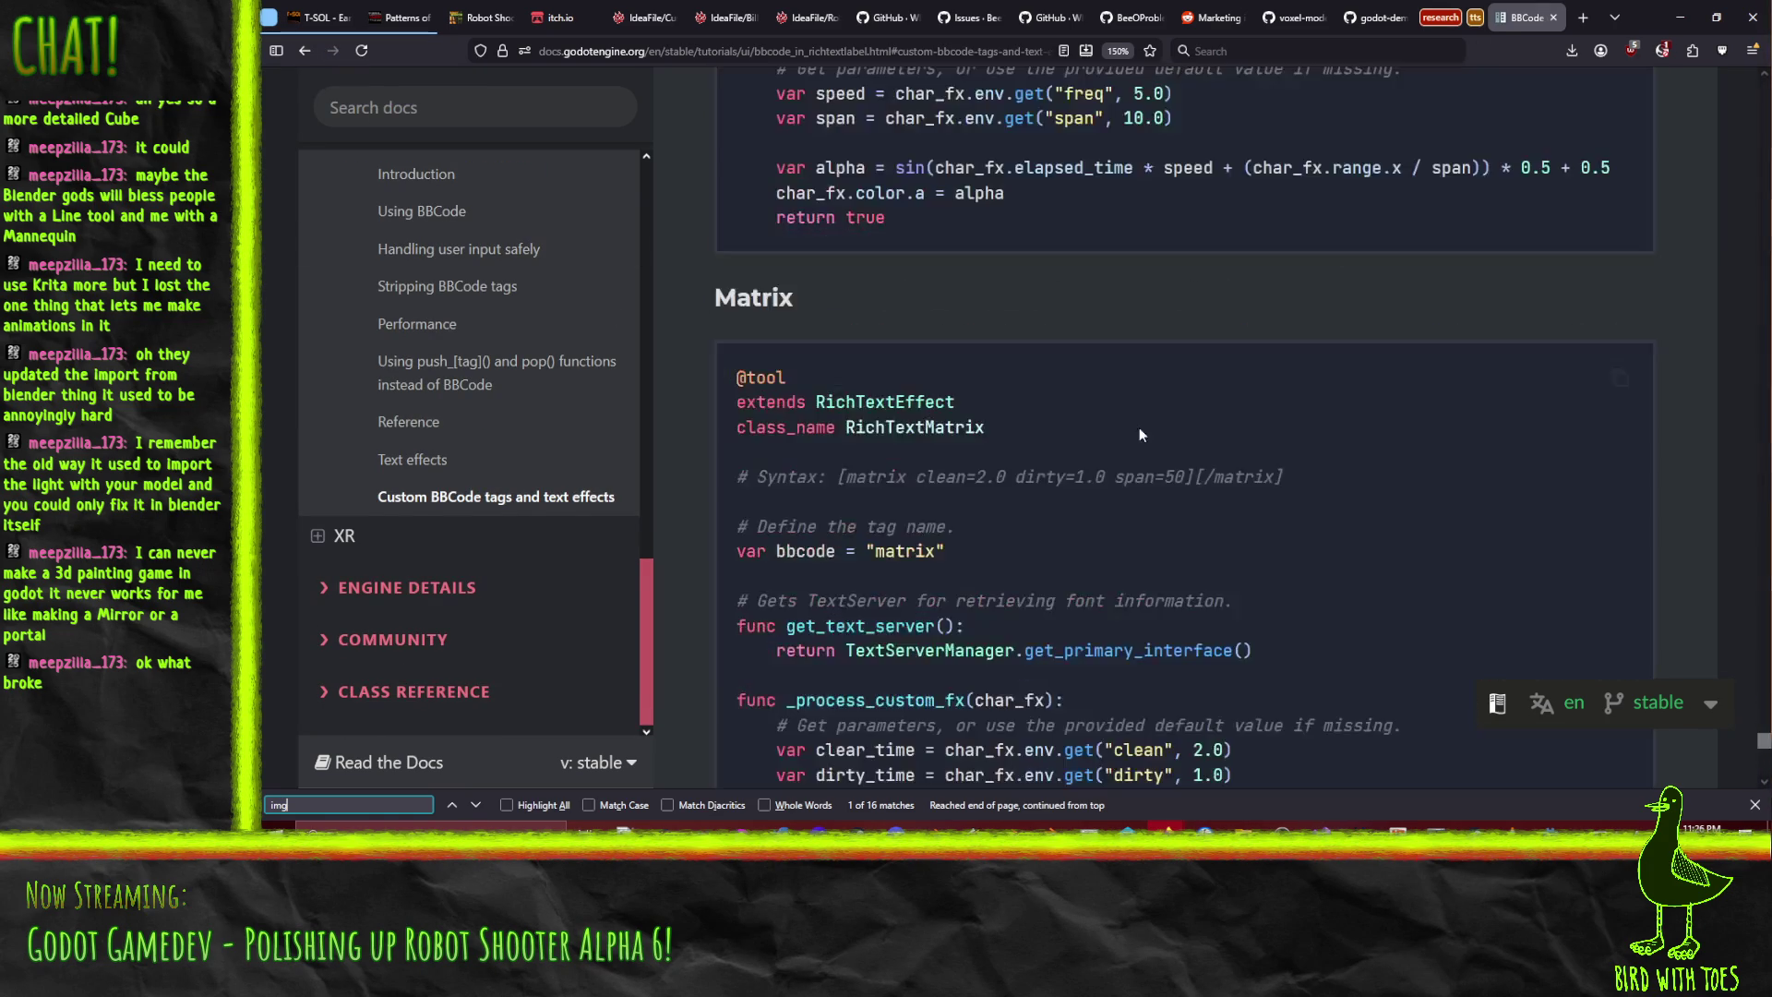
scroll(1140, 443, up, 20)
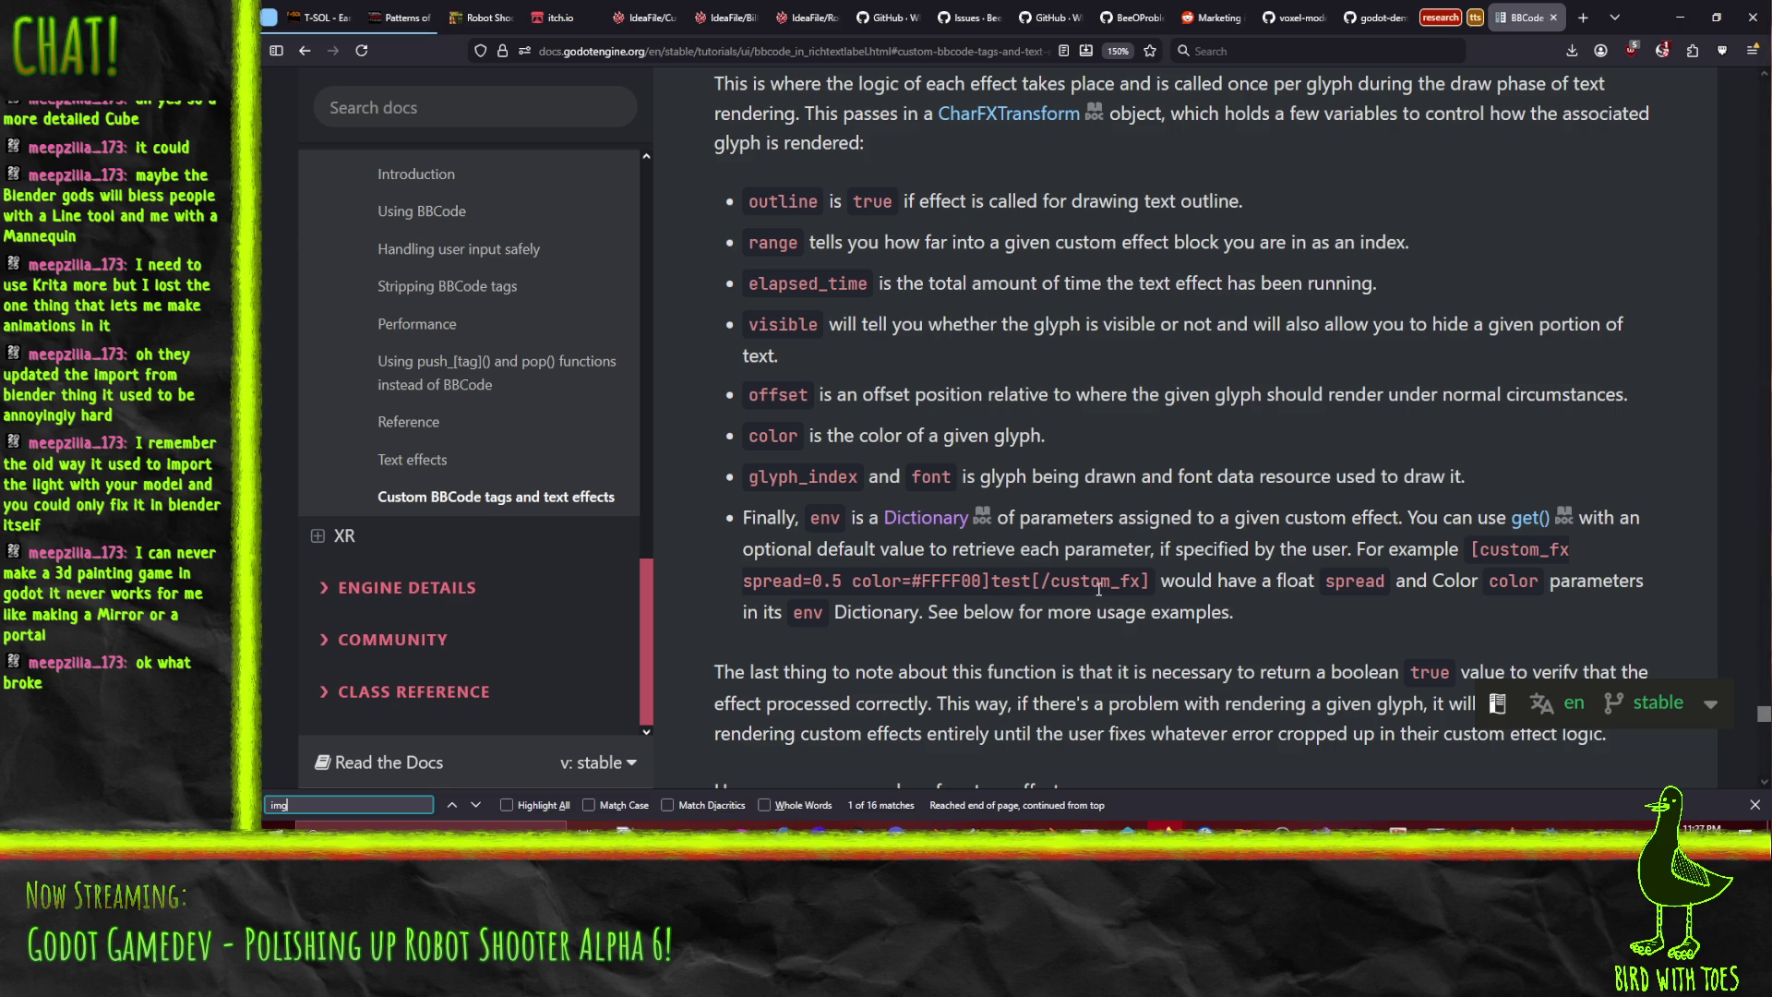
- Bring Visual Studio forward and place the caret at the end of LevelLoader.cs
mouse_move(1317, 860)
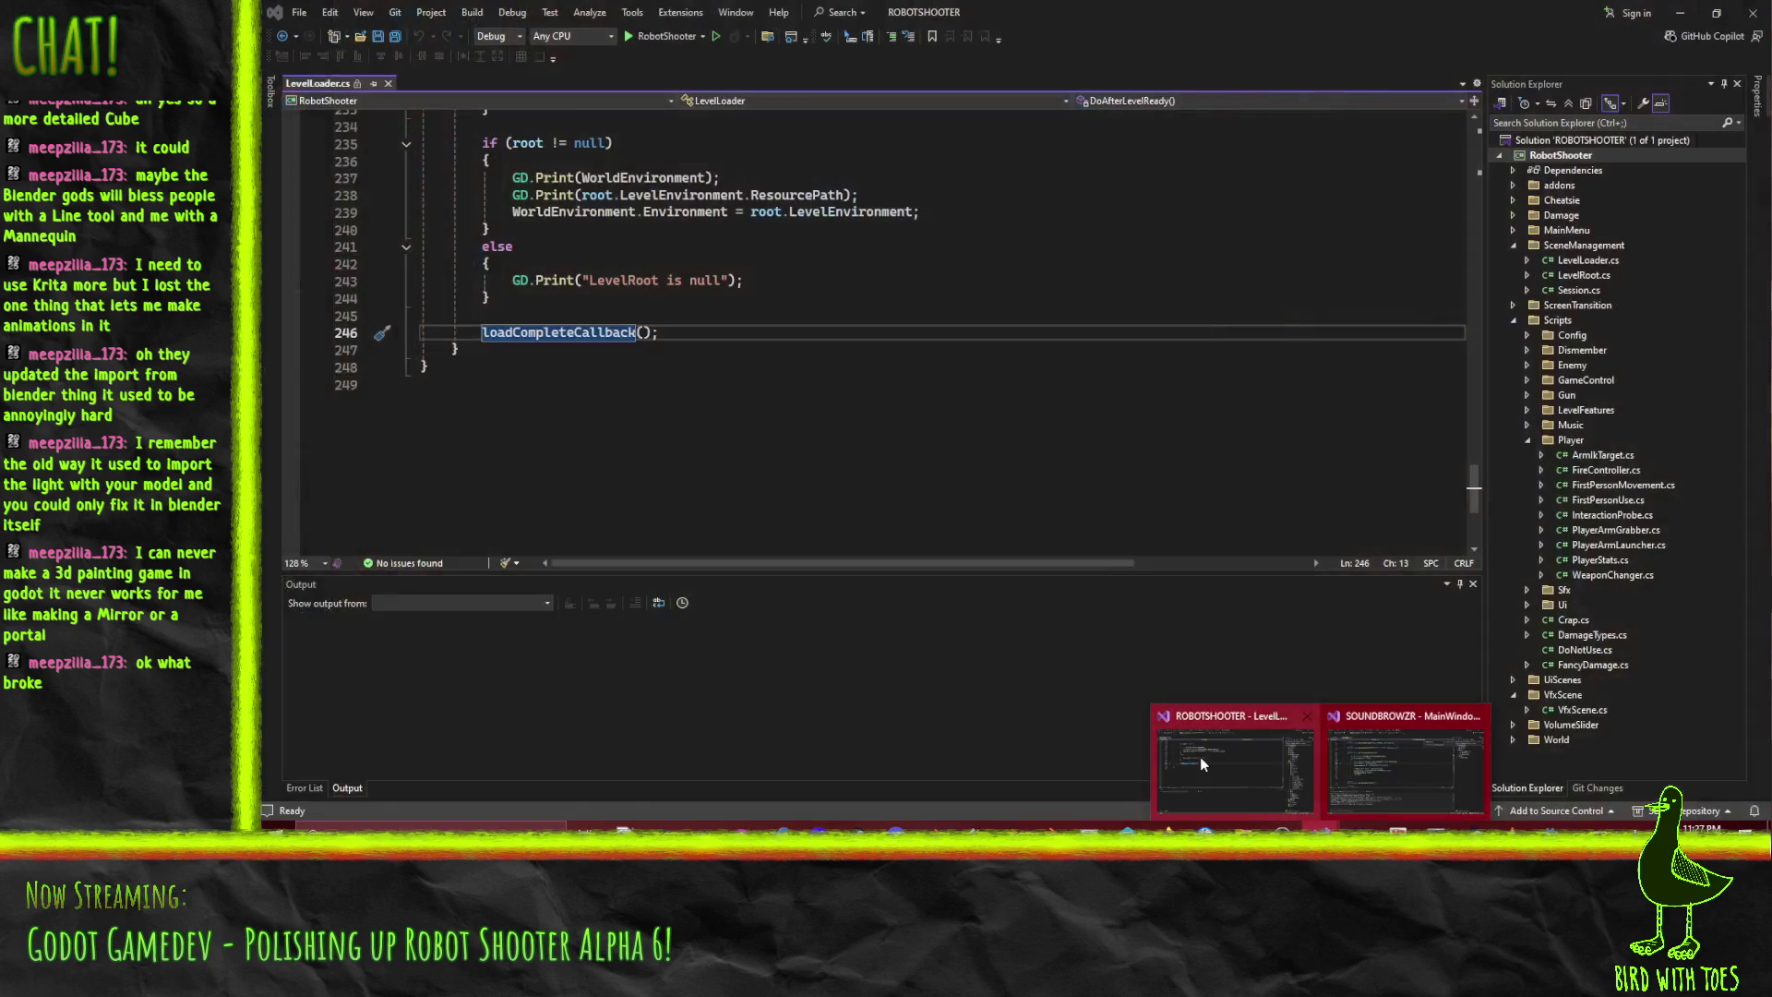
click(1200, 756)
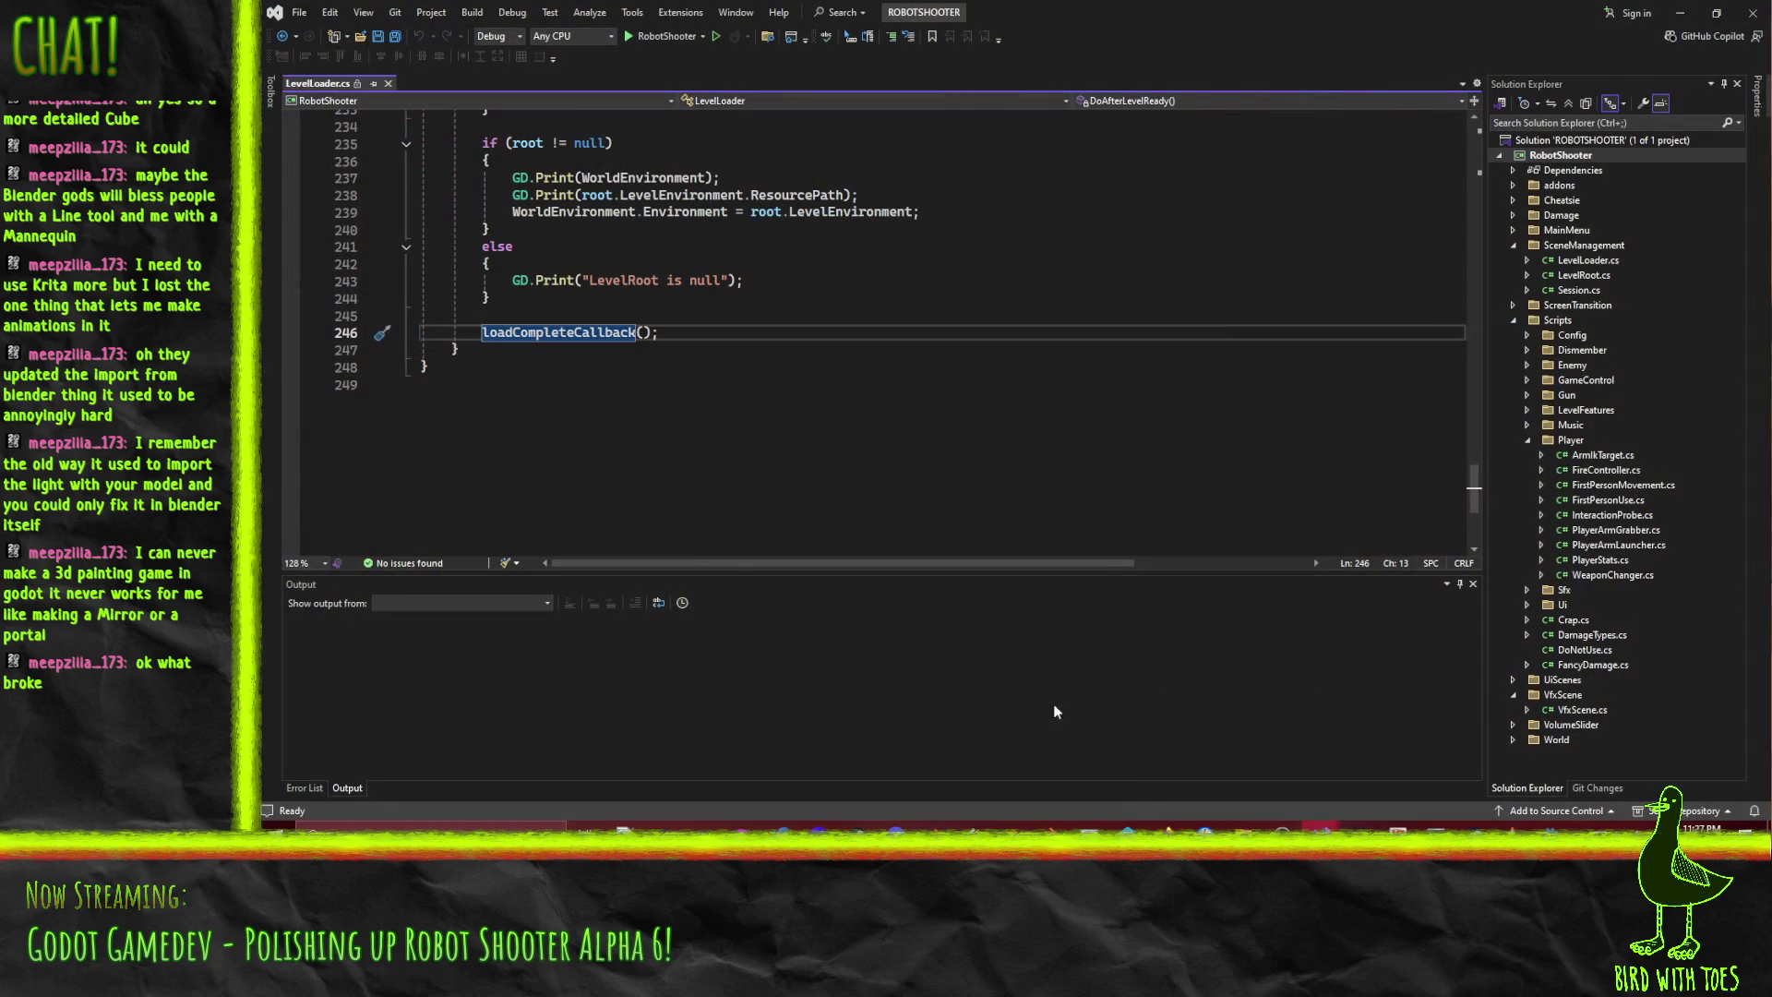
click(718, 370)
scroll(718, 369, up, 15)
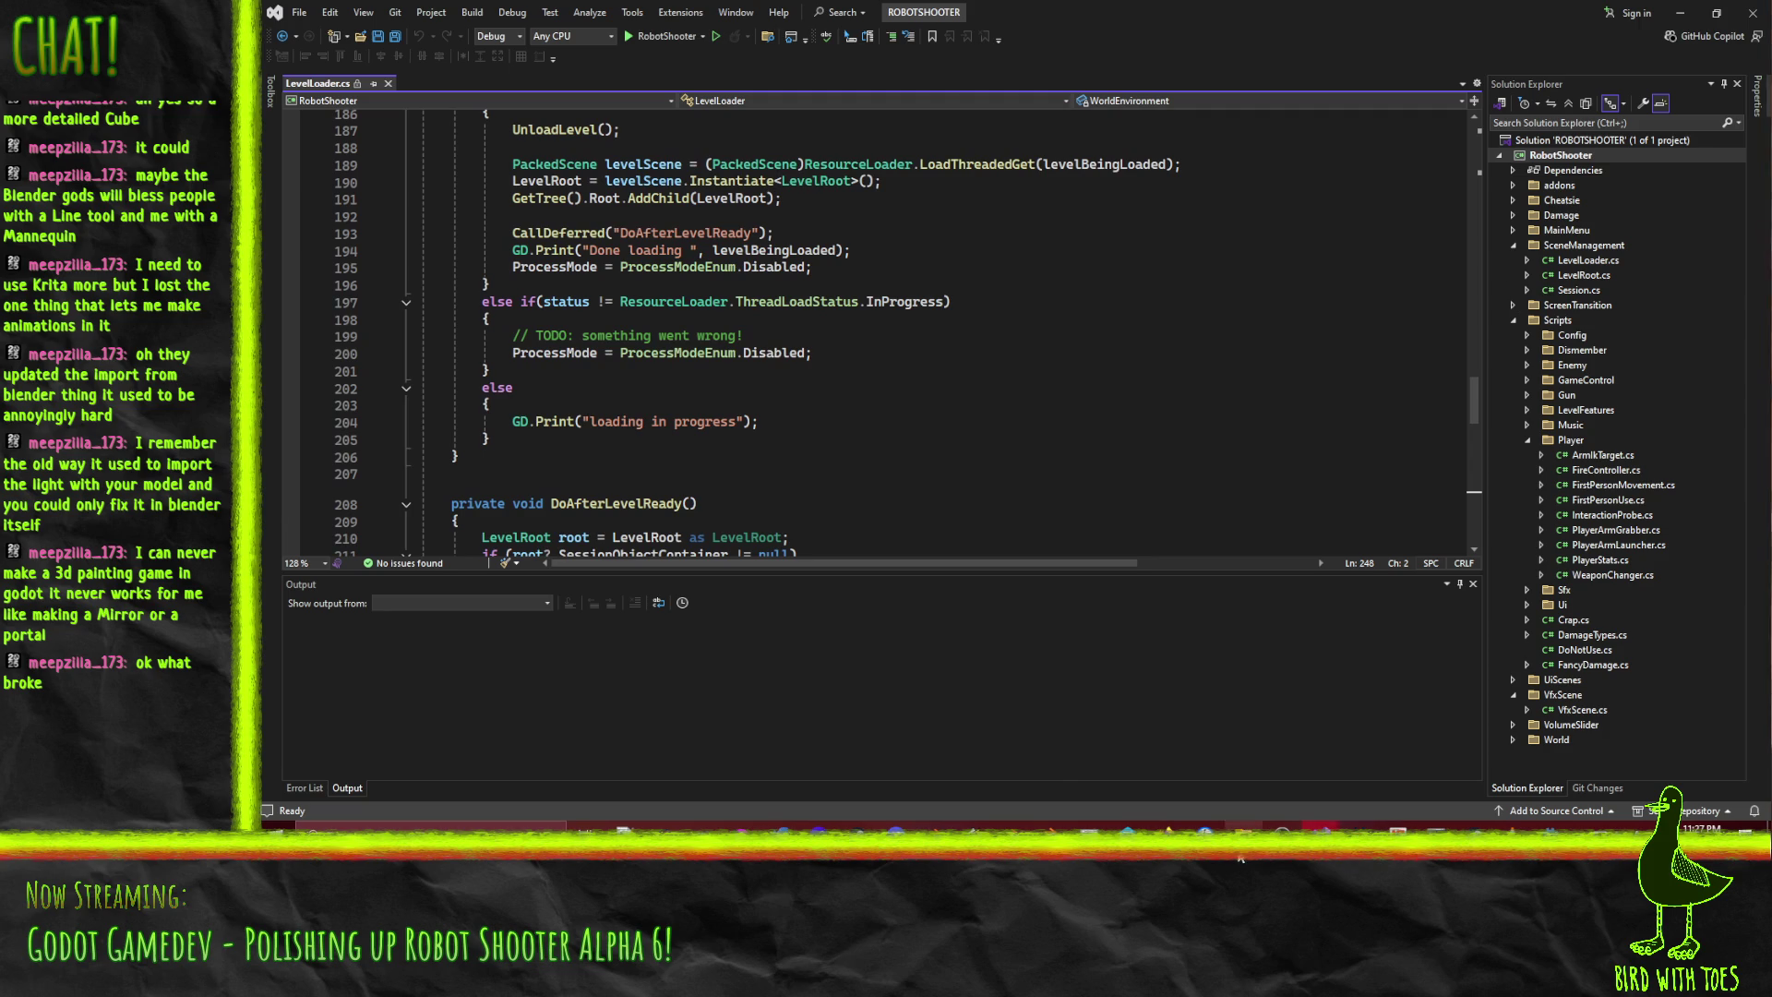
- In P4V, drag the RobotShooter depot folder onto the default changelist, checking out 1196 files
key(alt+Tab)
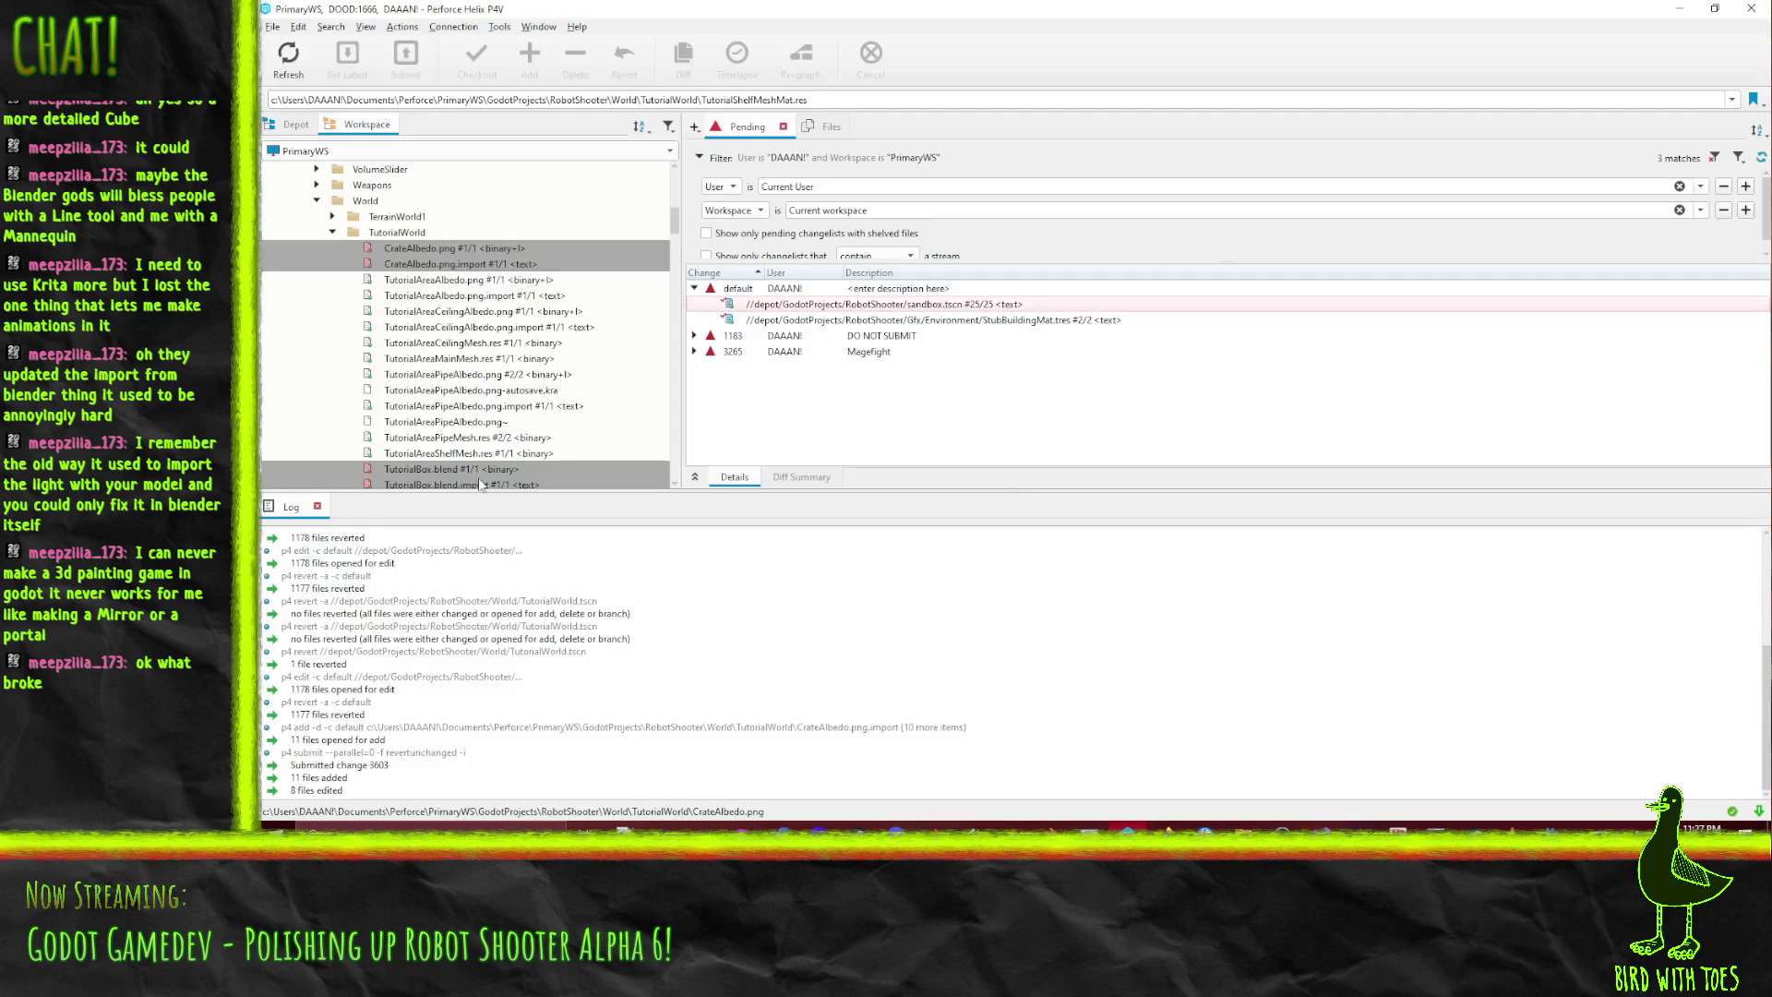
scroll(476, 441, up, 15)
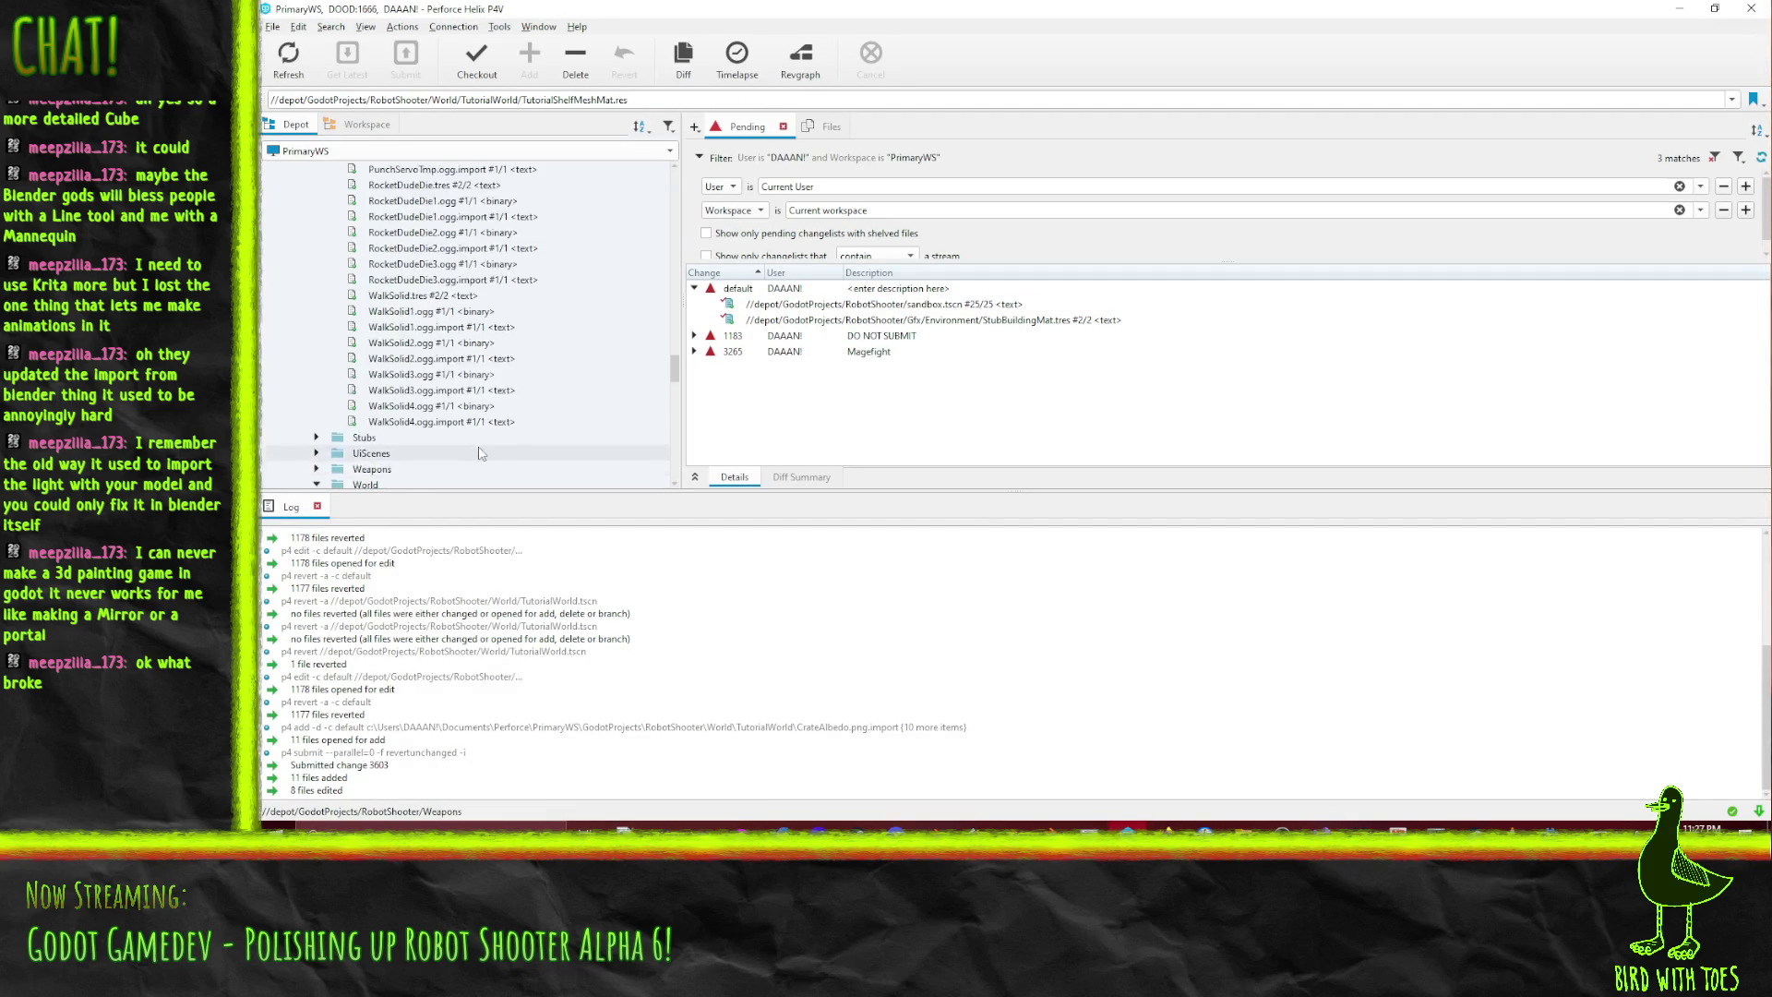
scroll(476, 441, up, 3)
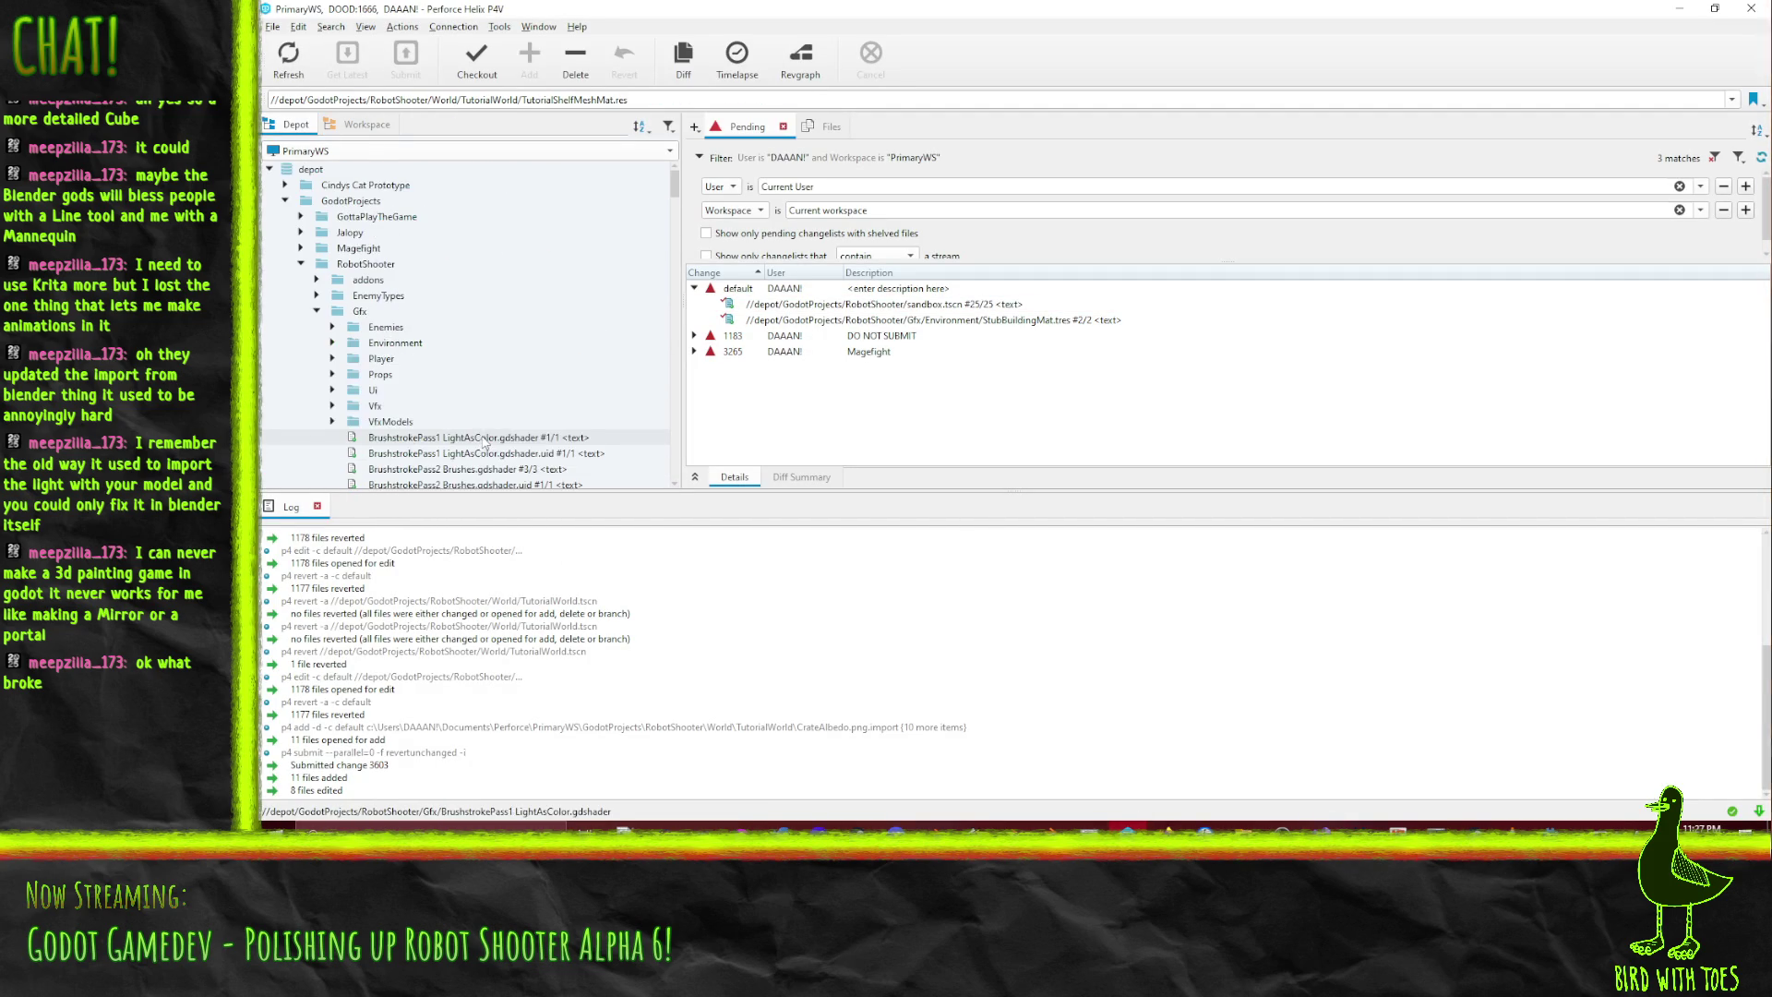
mouse_move(365, 264)
mouse_down()
mouse_move(811, 306)
mouse_move(801, 292)
mouse_up()
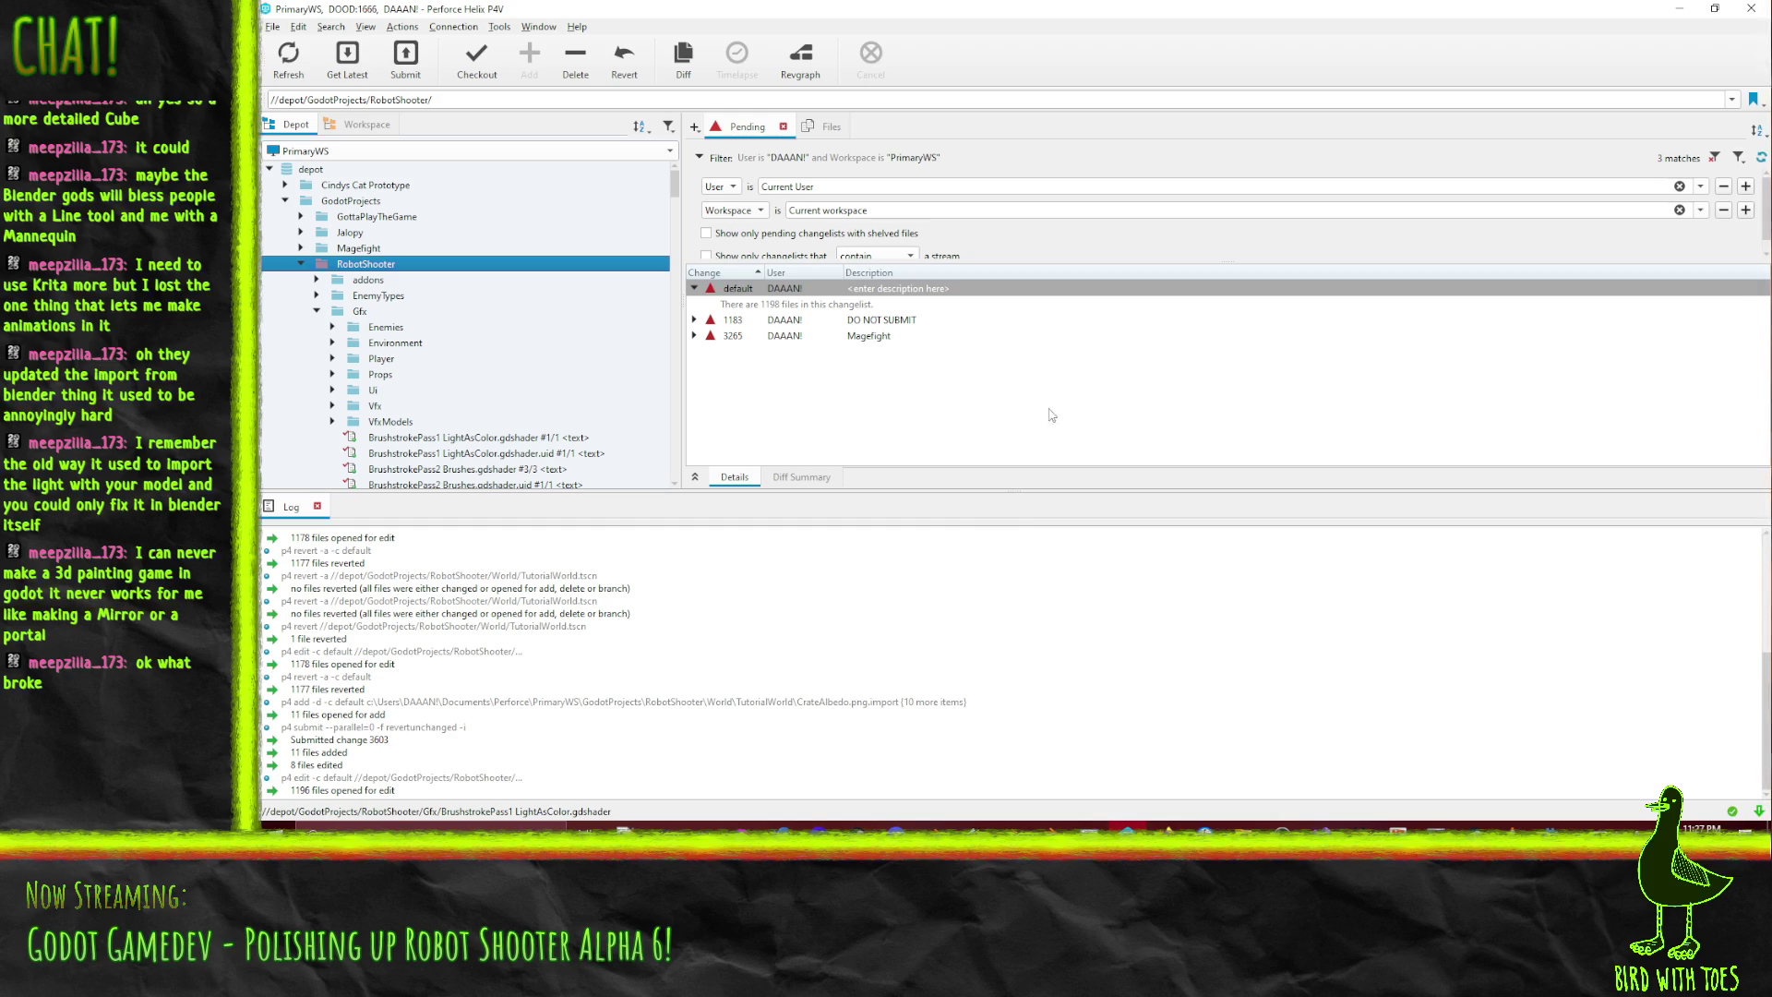
click(1321, 826)
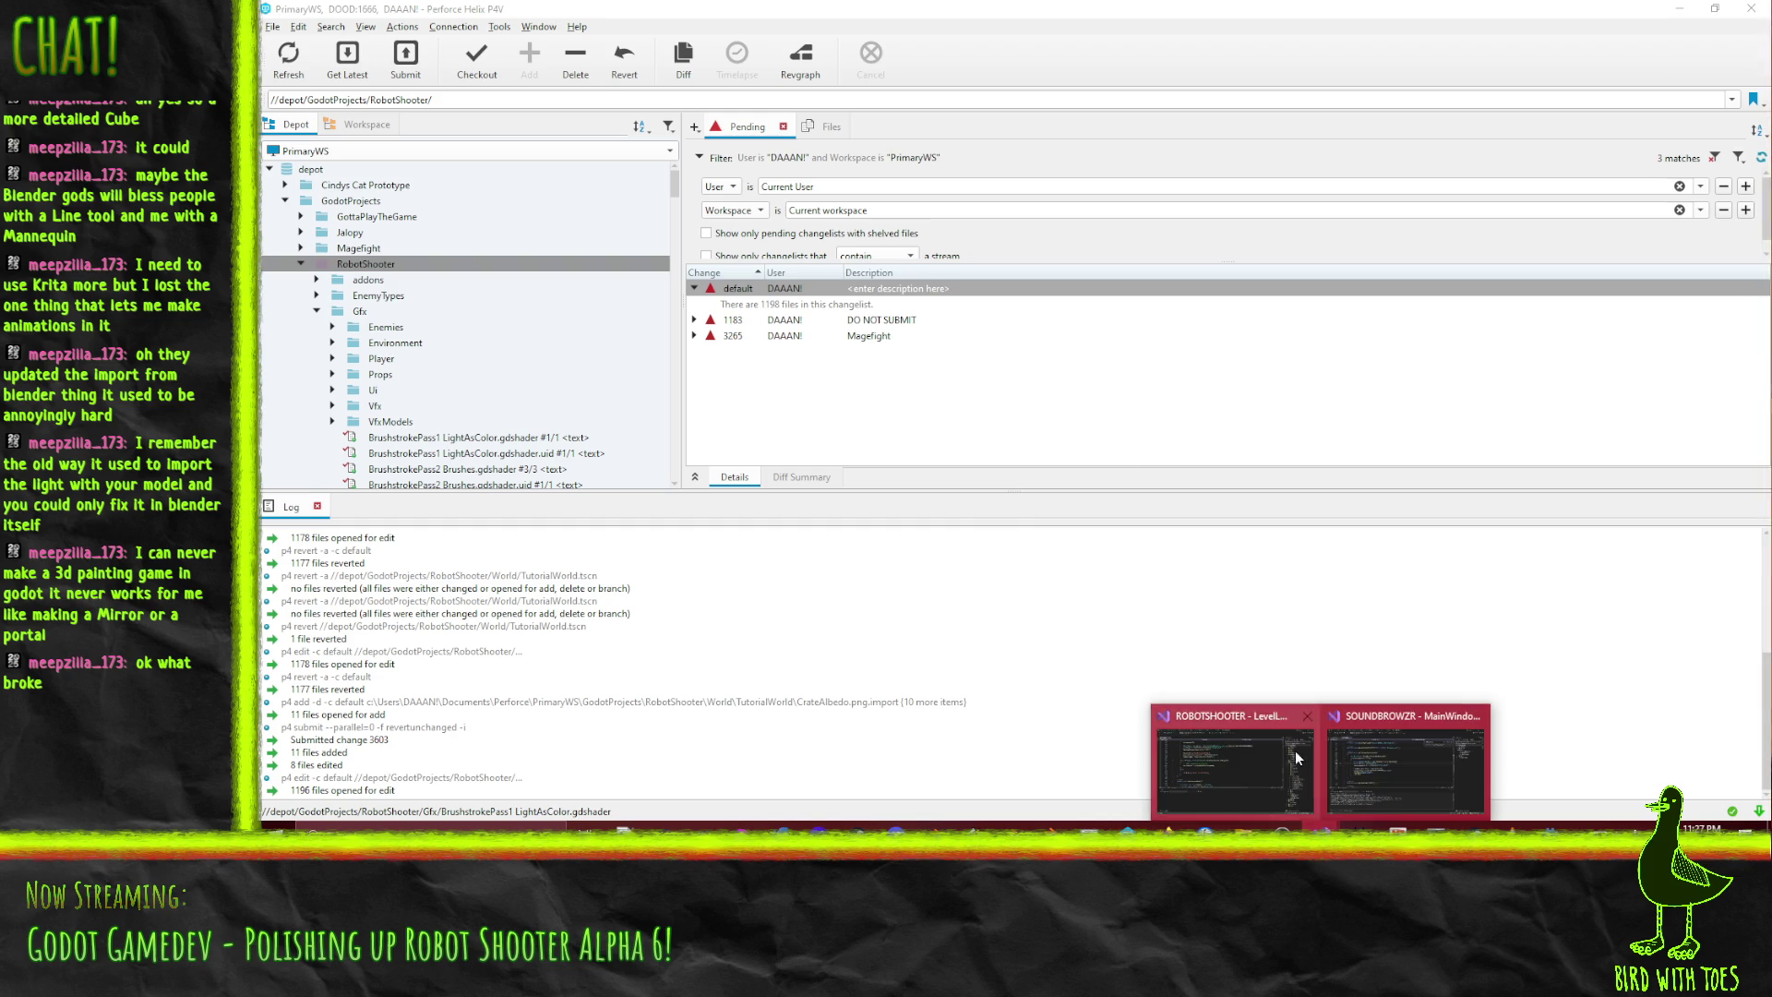
- Close LevelLoader.cs in Visual Studio, collapse the Scripts folder, and minimise the window
click(1298, 758)
scroll(1074, 341, up, 1)
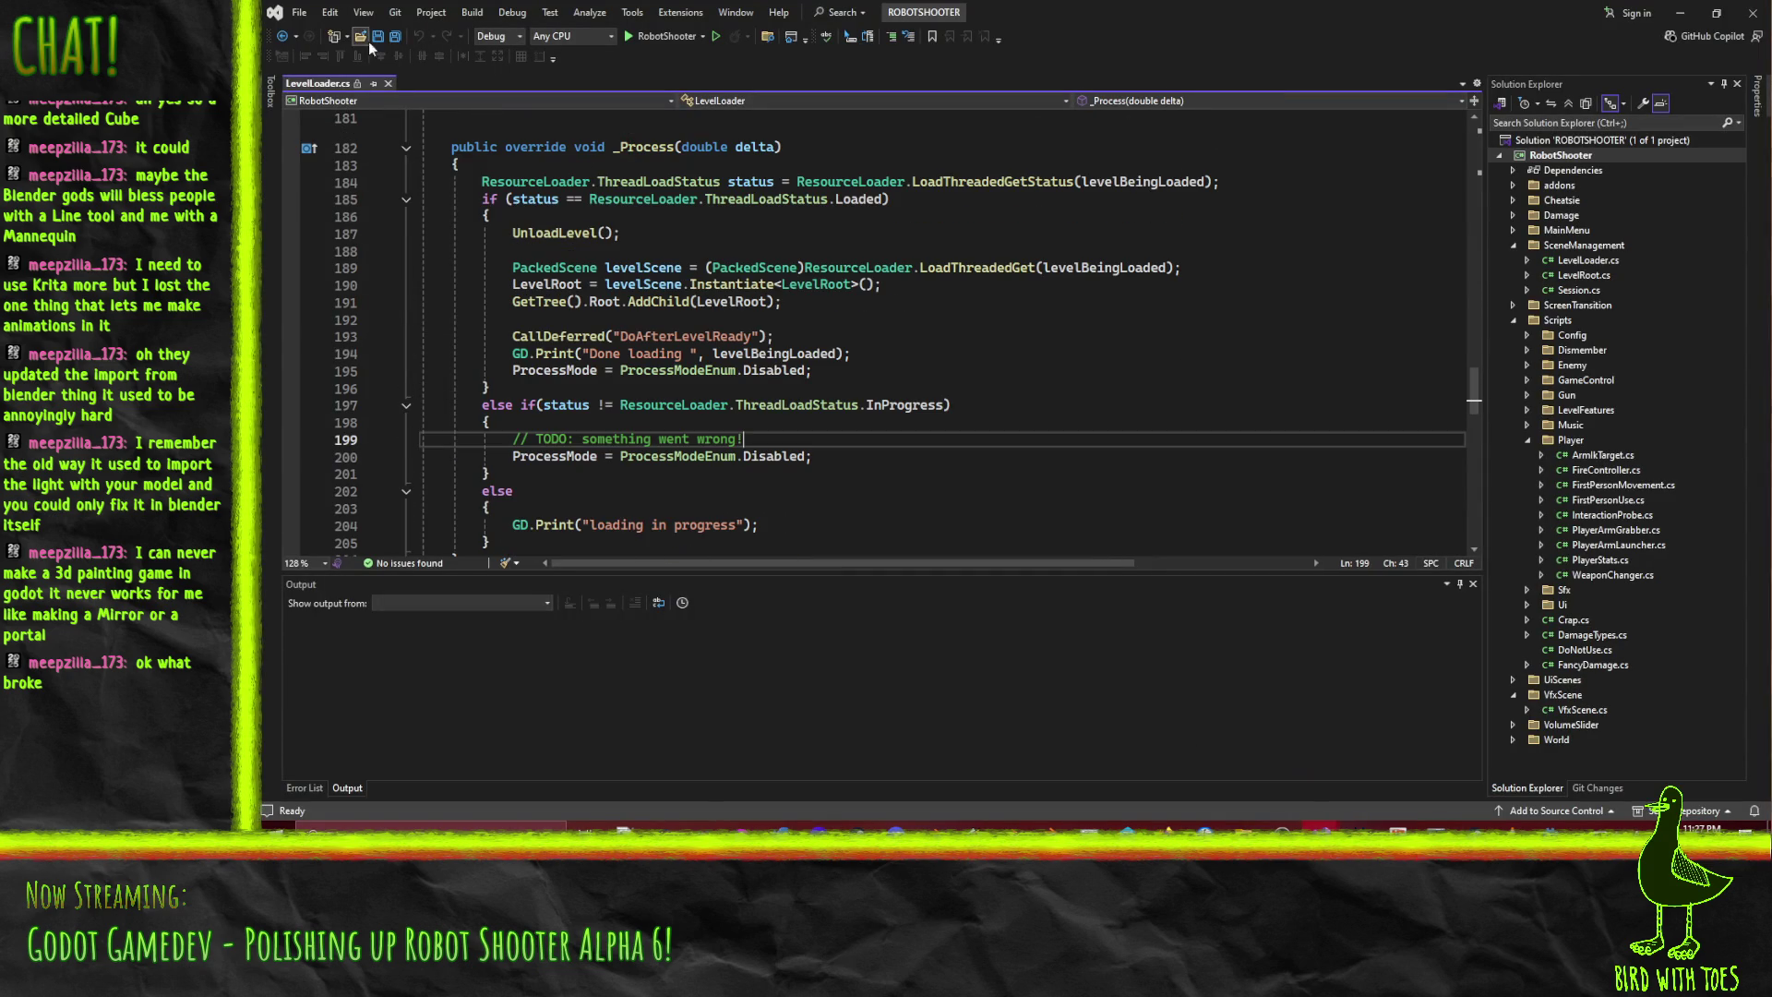
key(ctrl+F4)
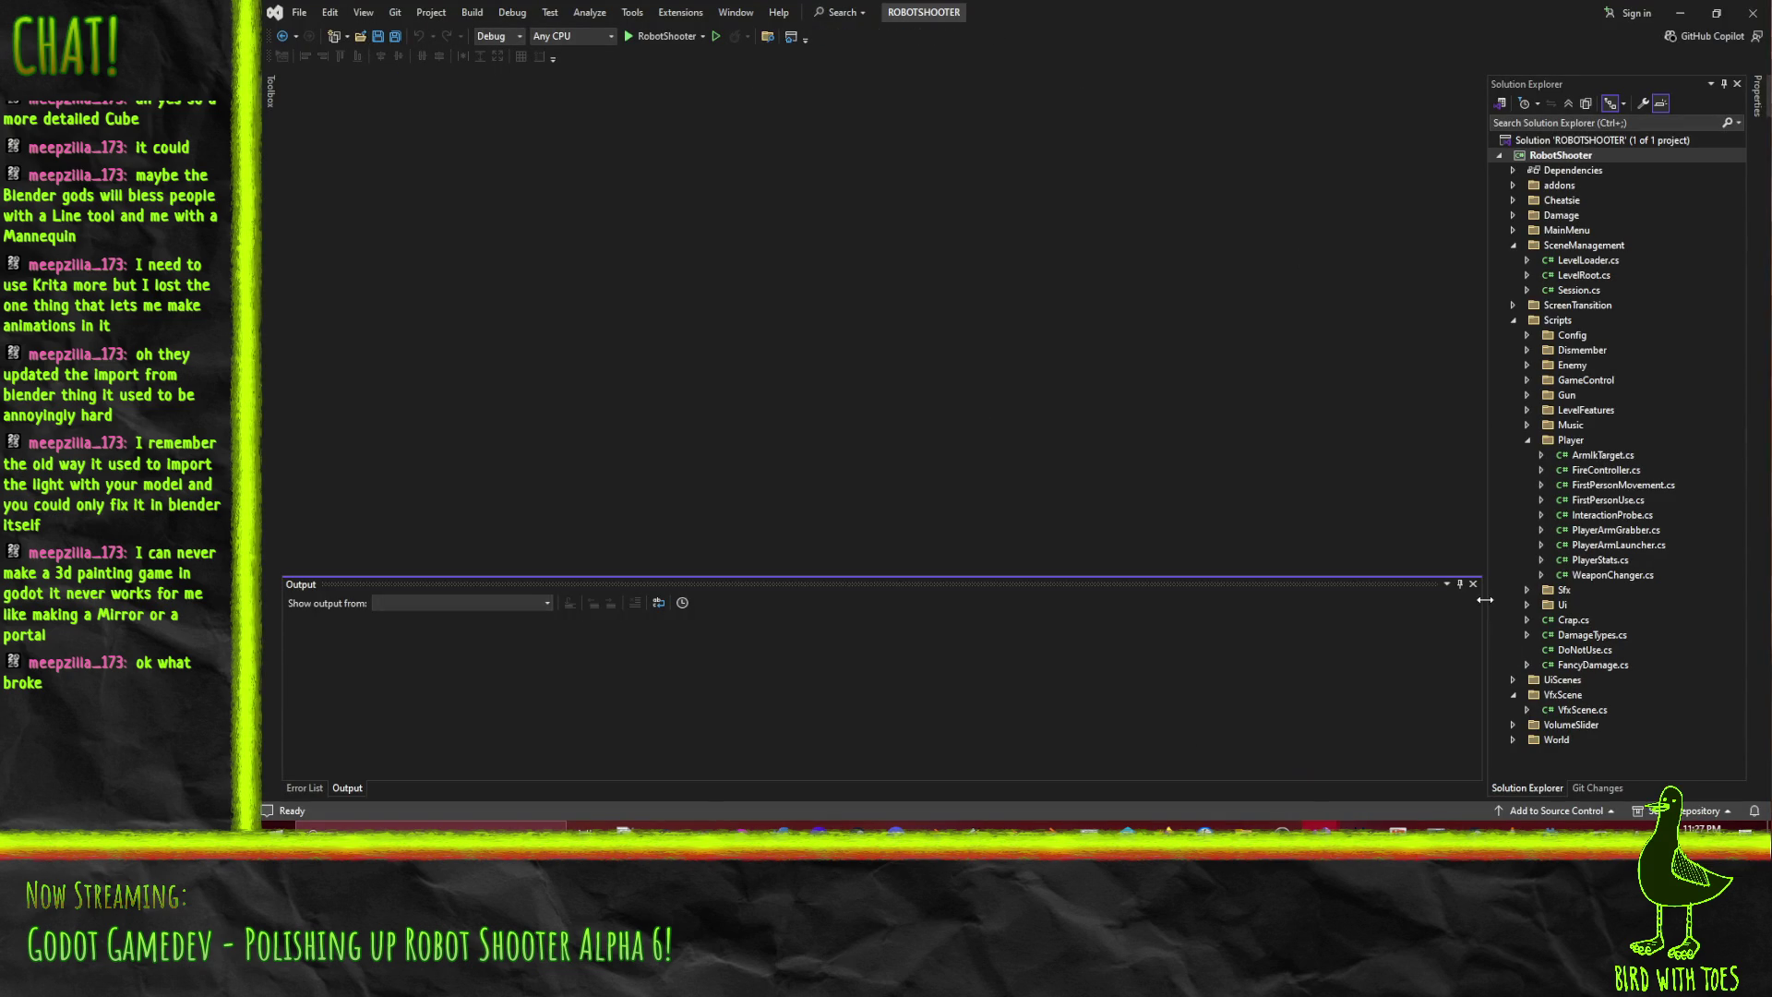
click(1514, 320)
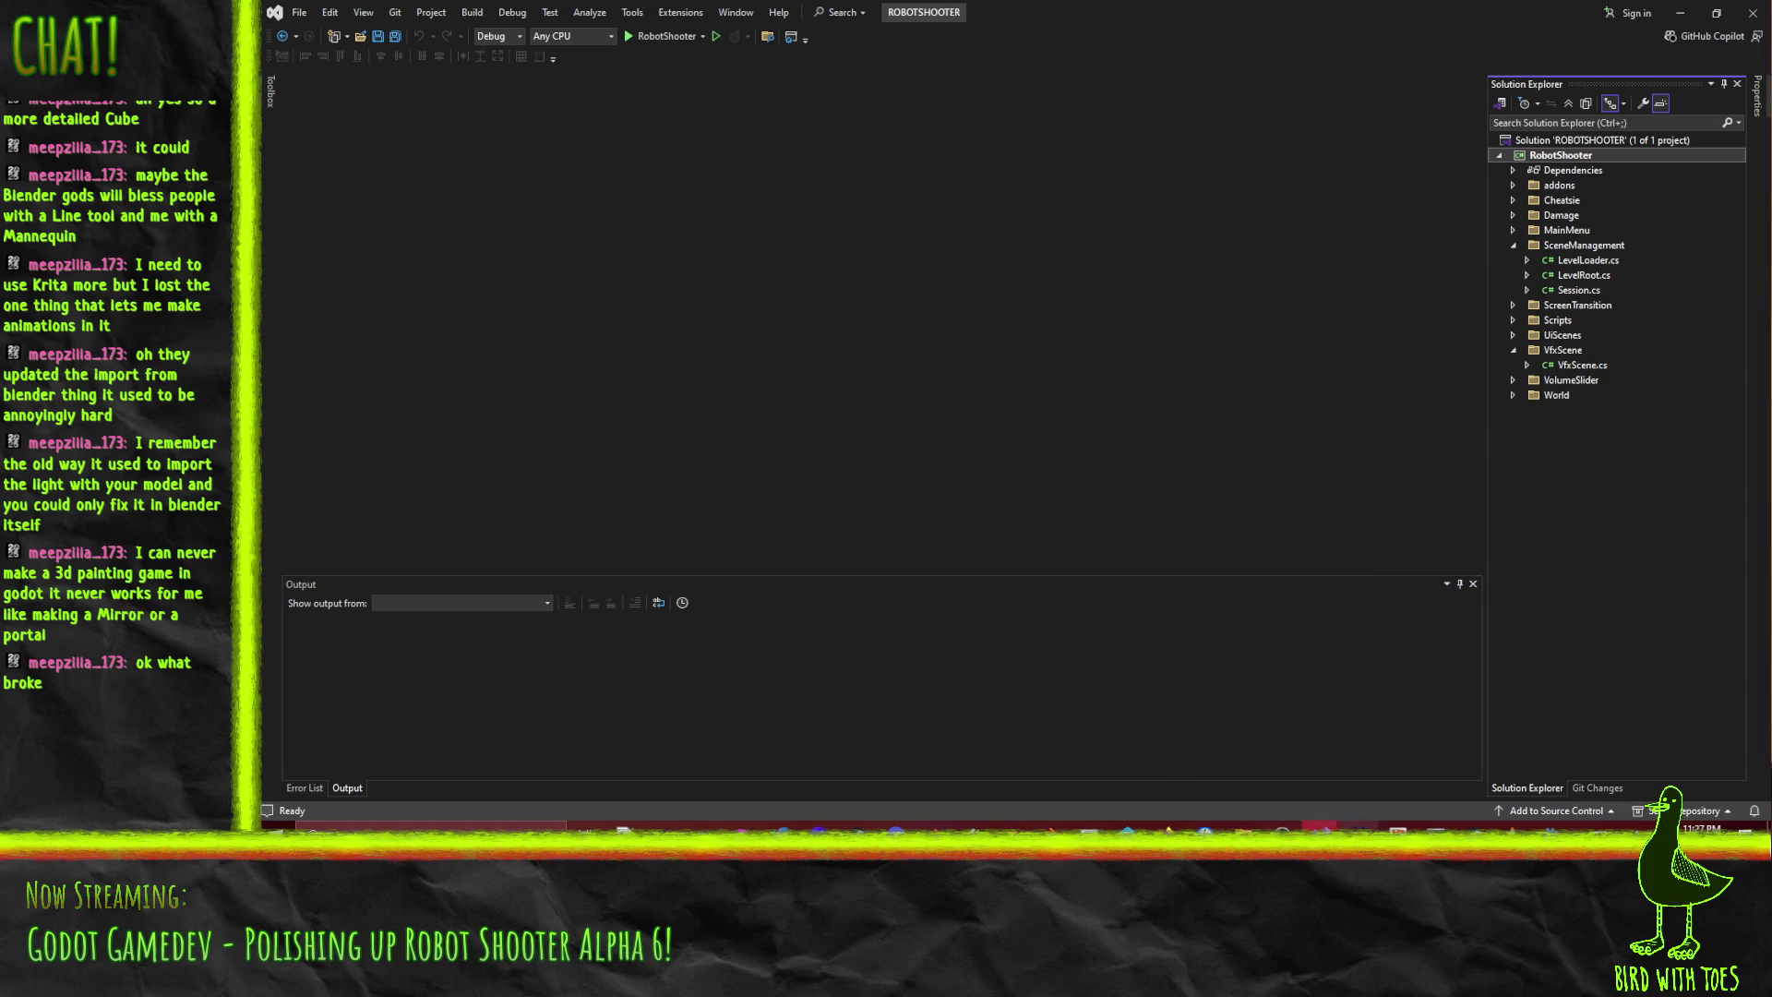
click(1320, 826)
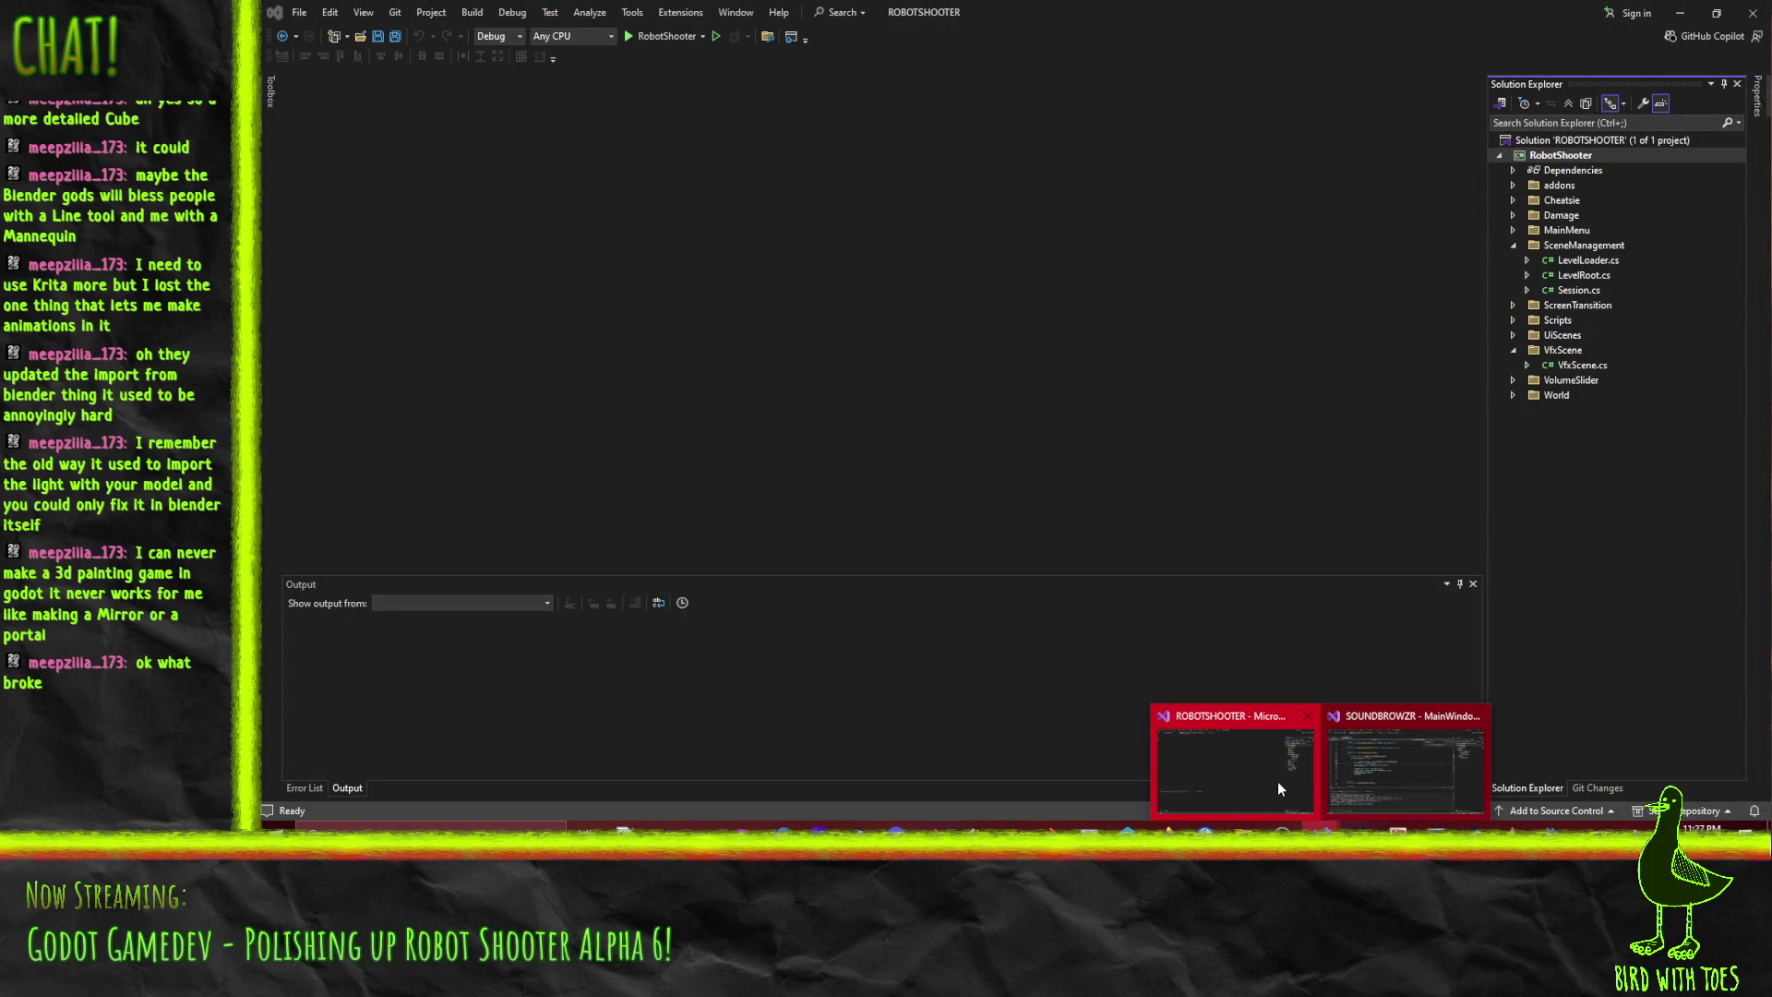
click(1267, 784)
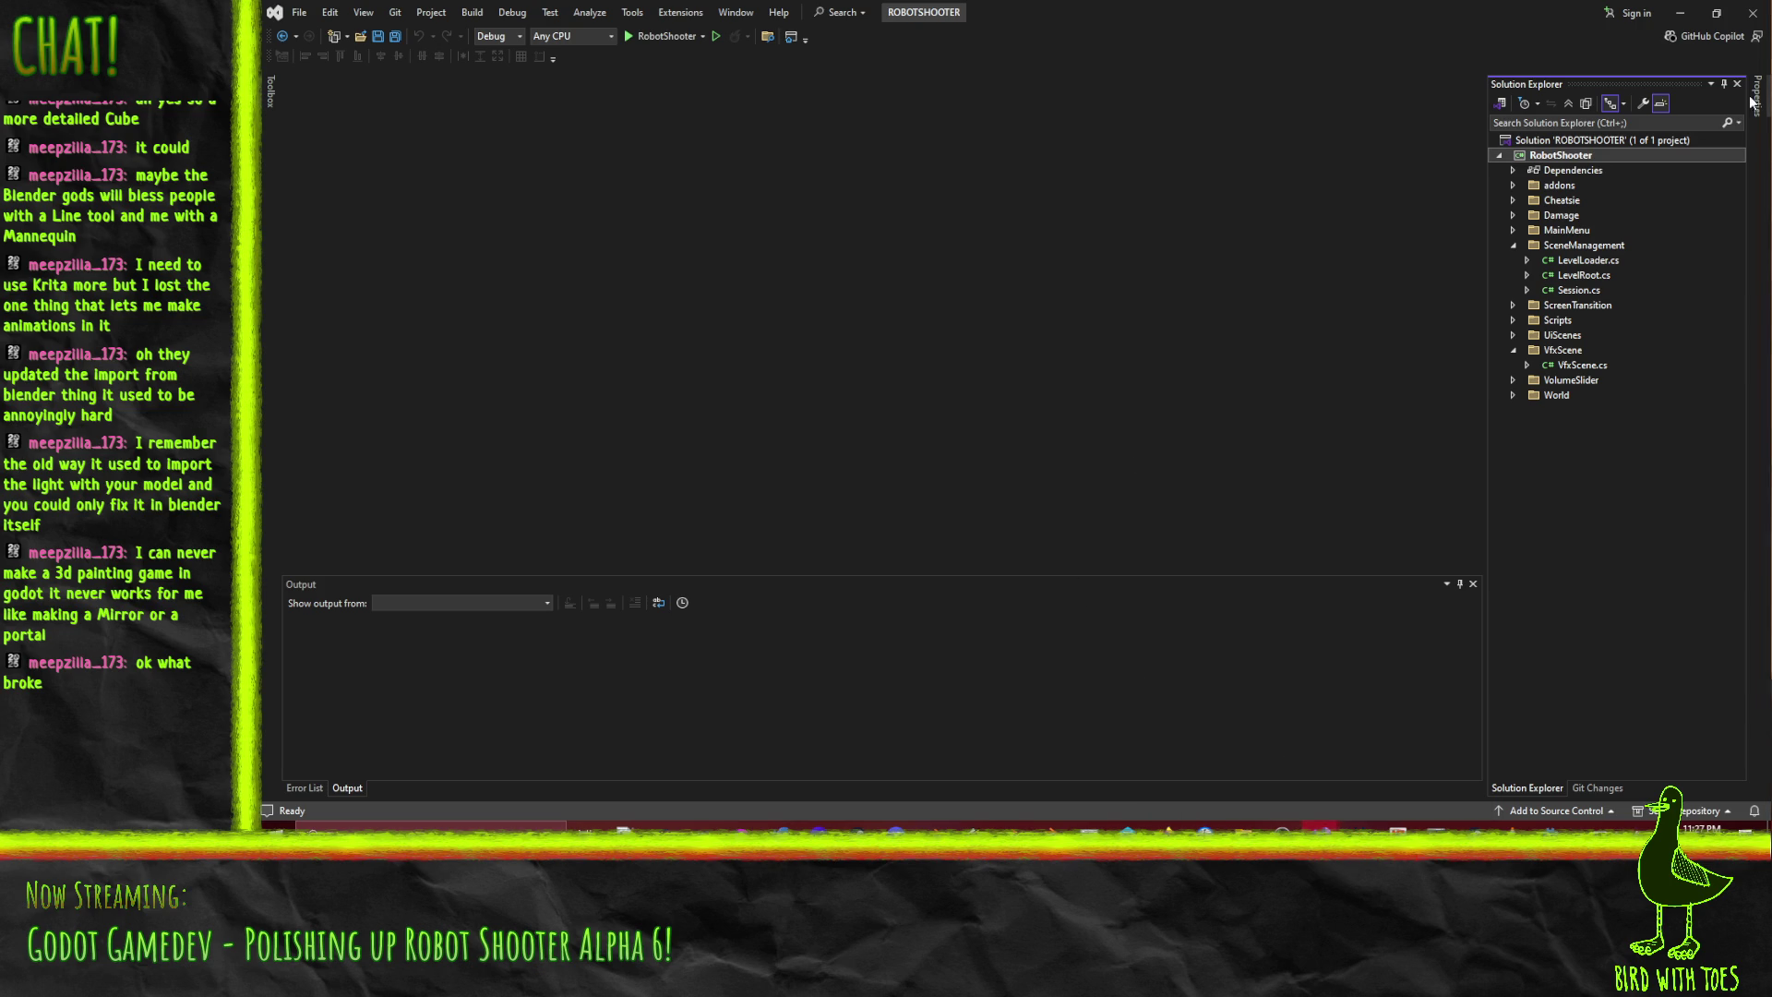
click(1680, 13)
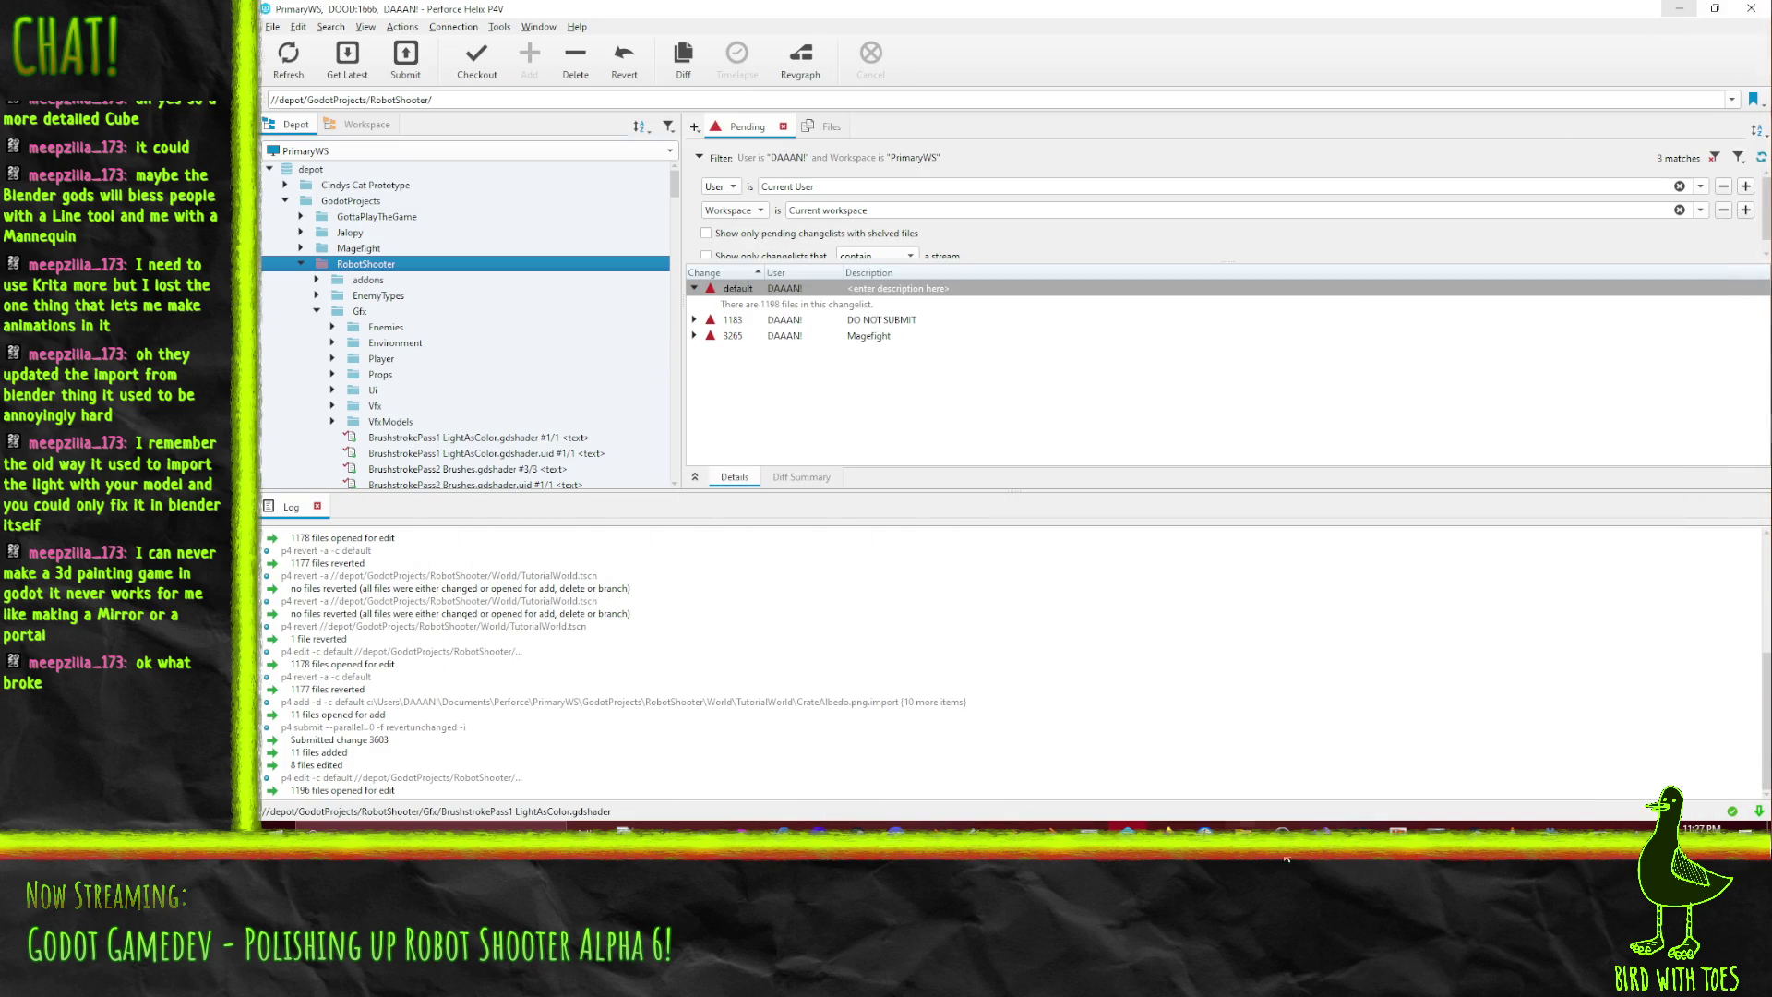
- In Godot's FileSystem dock, collapse World and LevelFeatures and expand the Ui scripts folder
click(1551, 824)
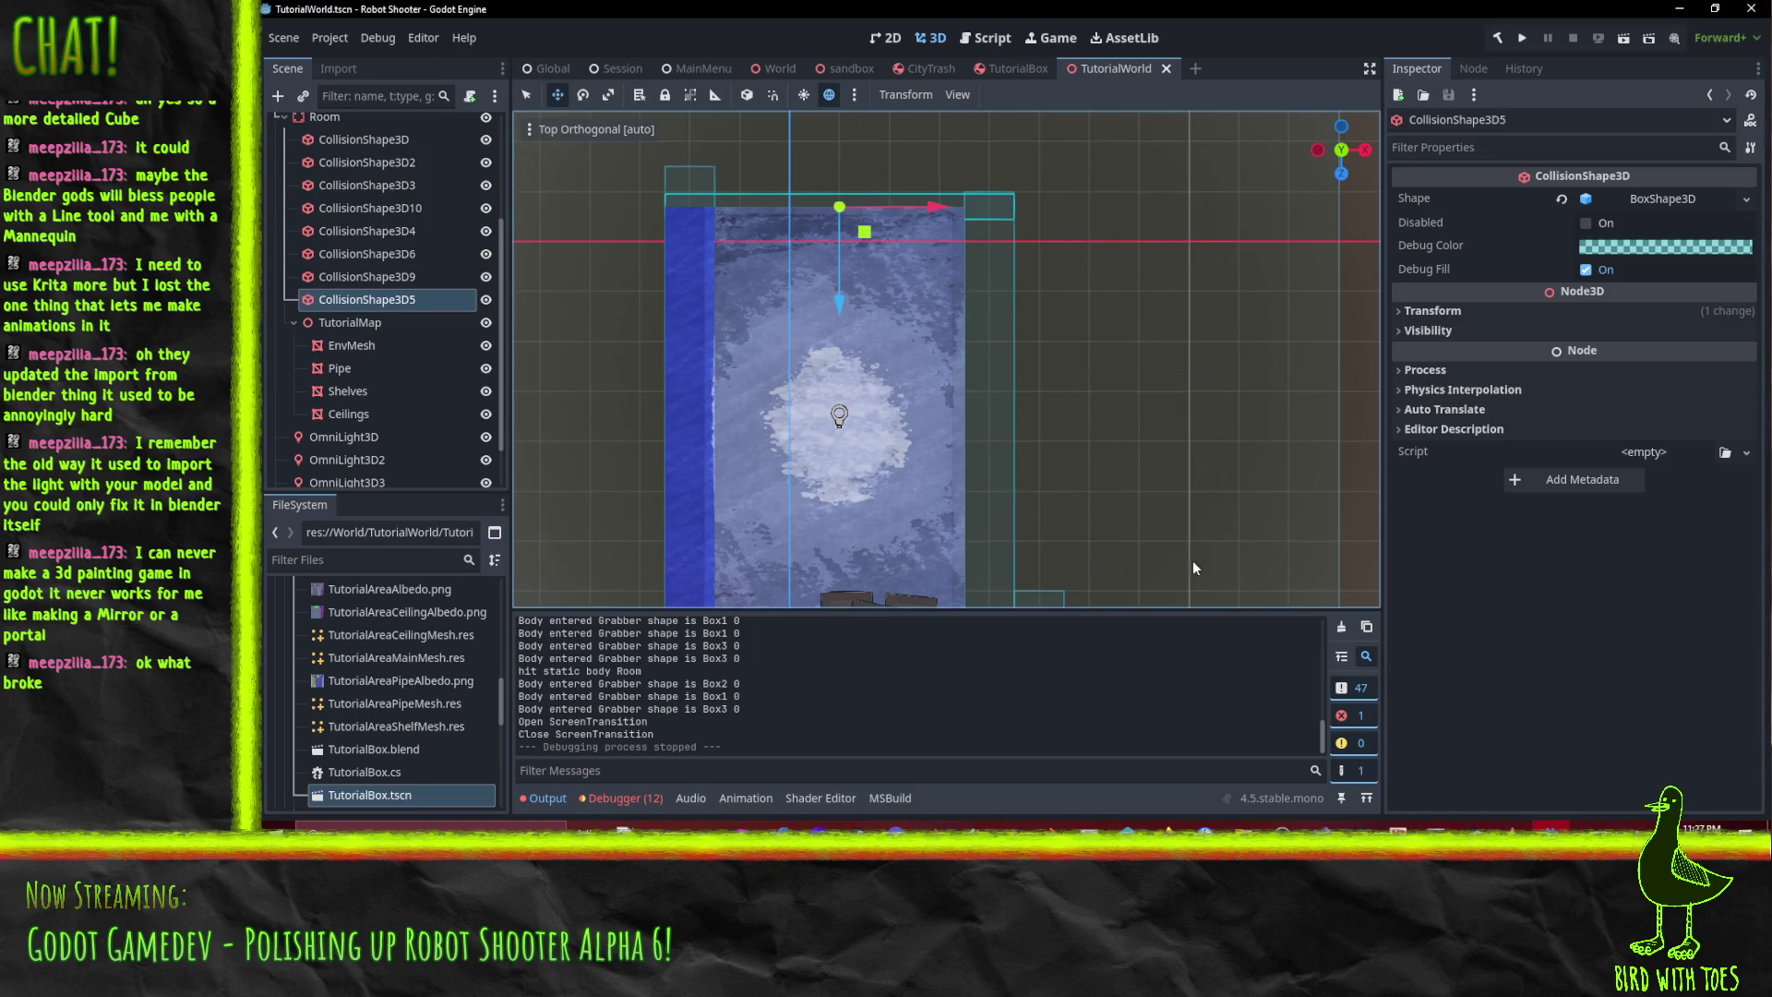
key(super+space)
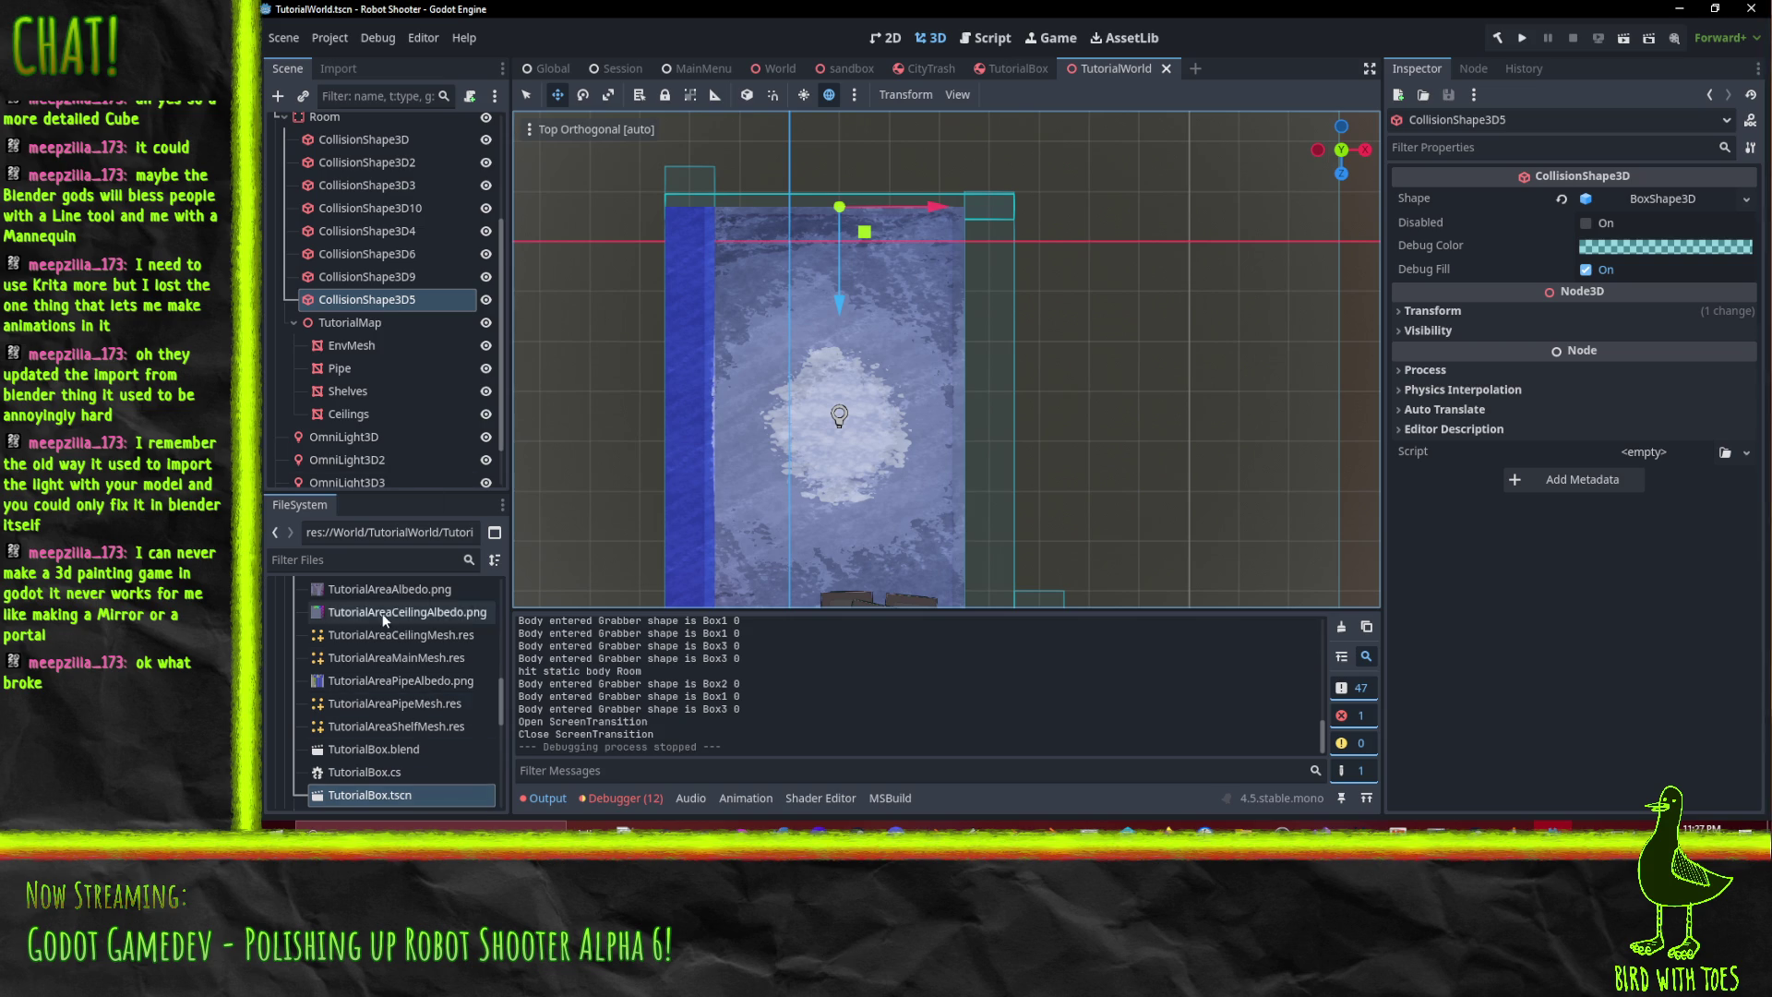
scroll(380, 628, up, 10)
scroll(286, 725, down, 10)
click(285, 679)
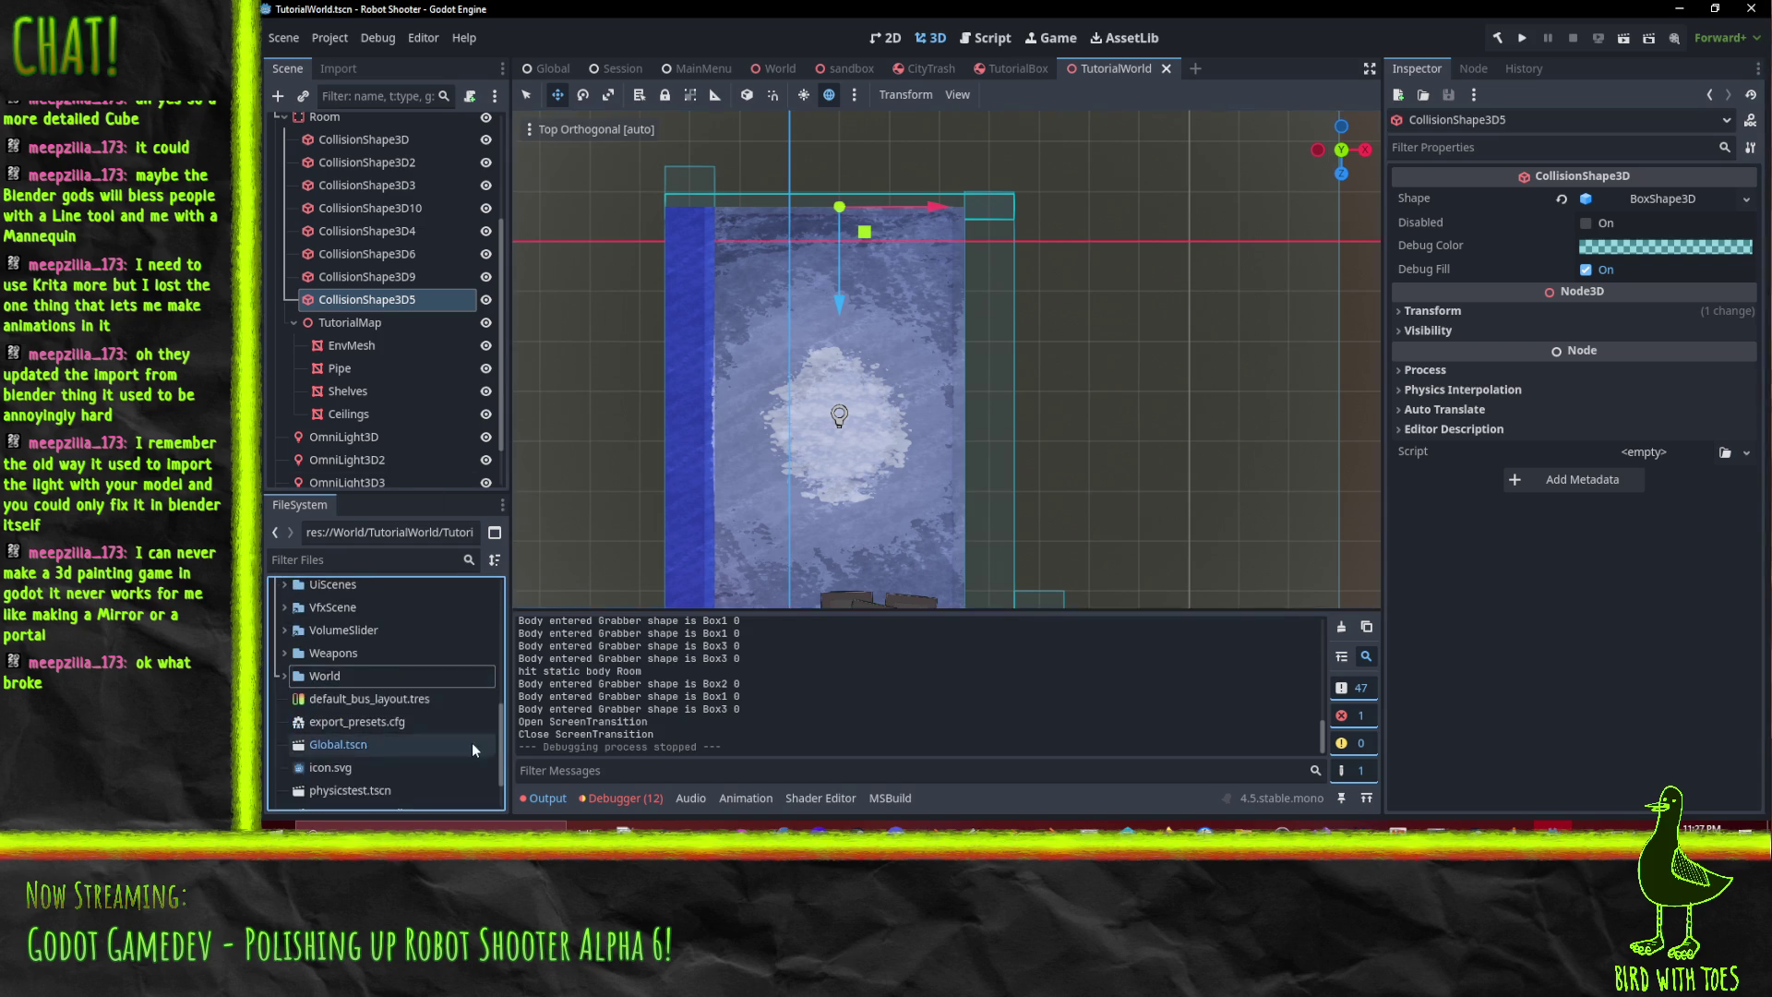
scroll(369, 669, up, 5)
click(292, 712)
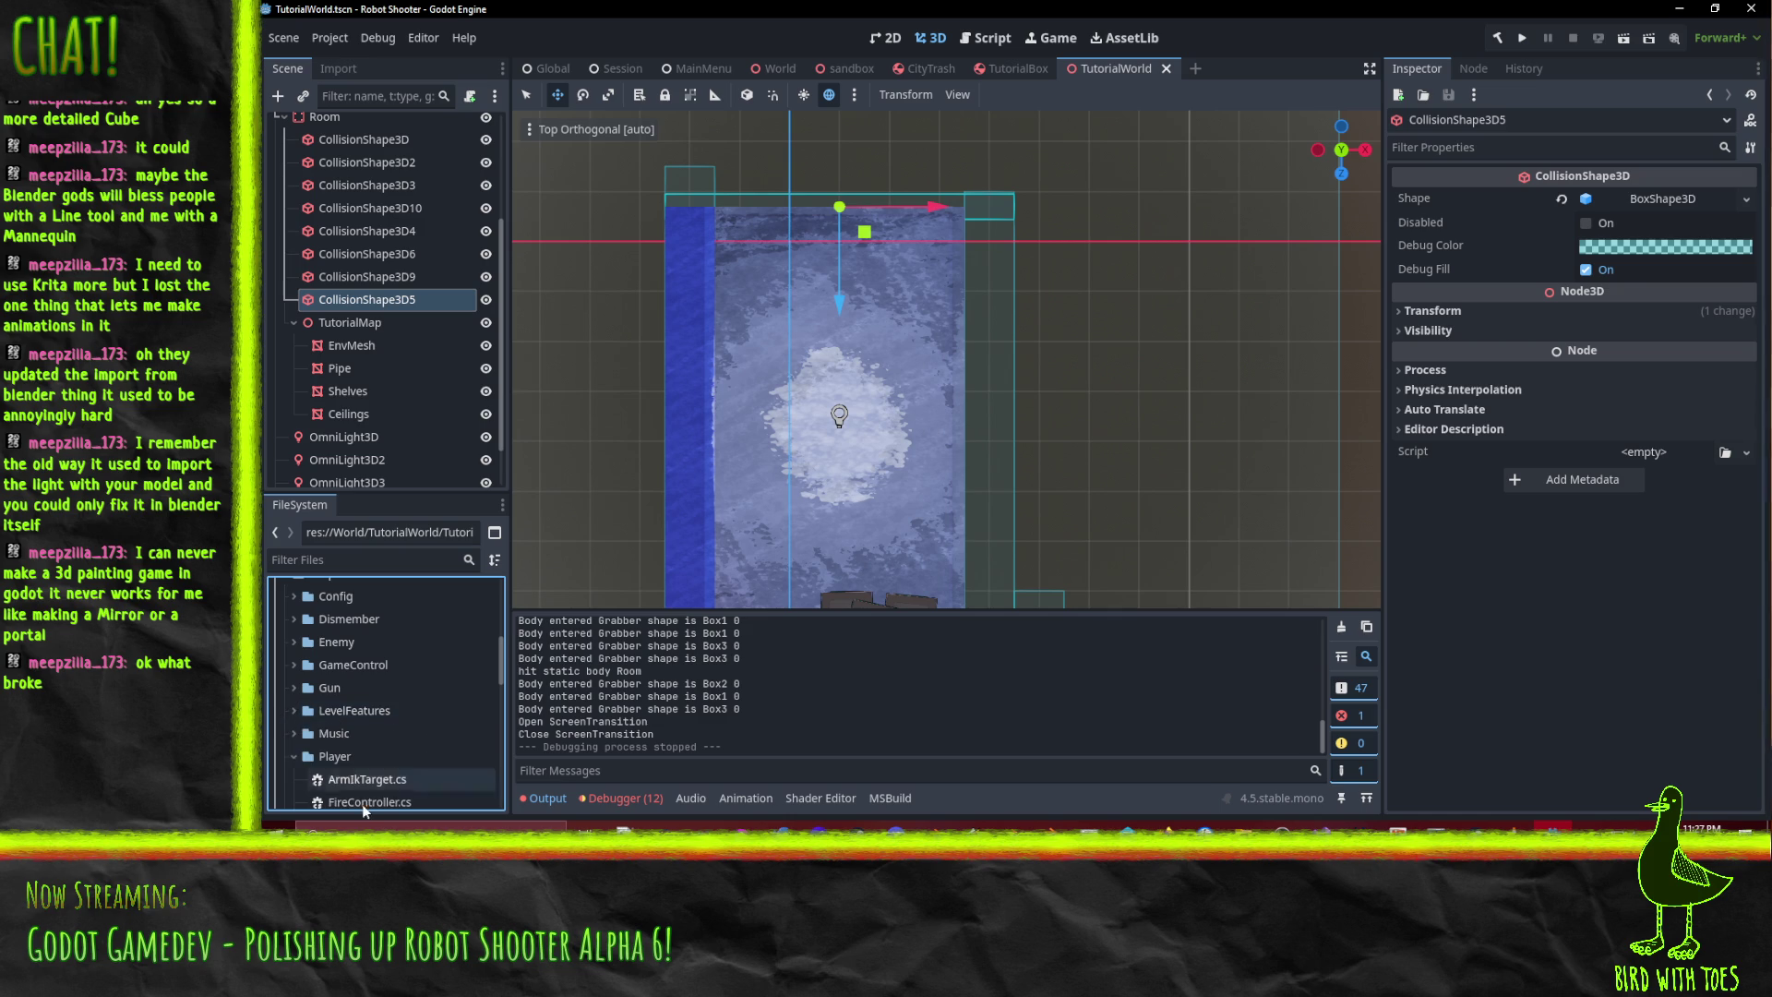
scroll(290, 761, down, 1)
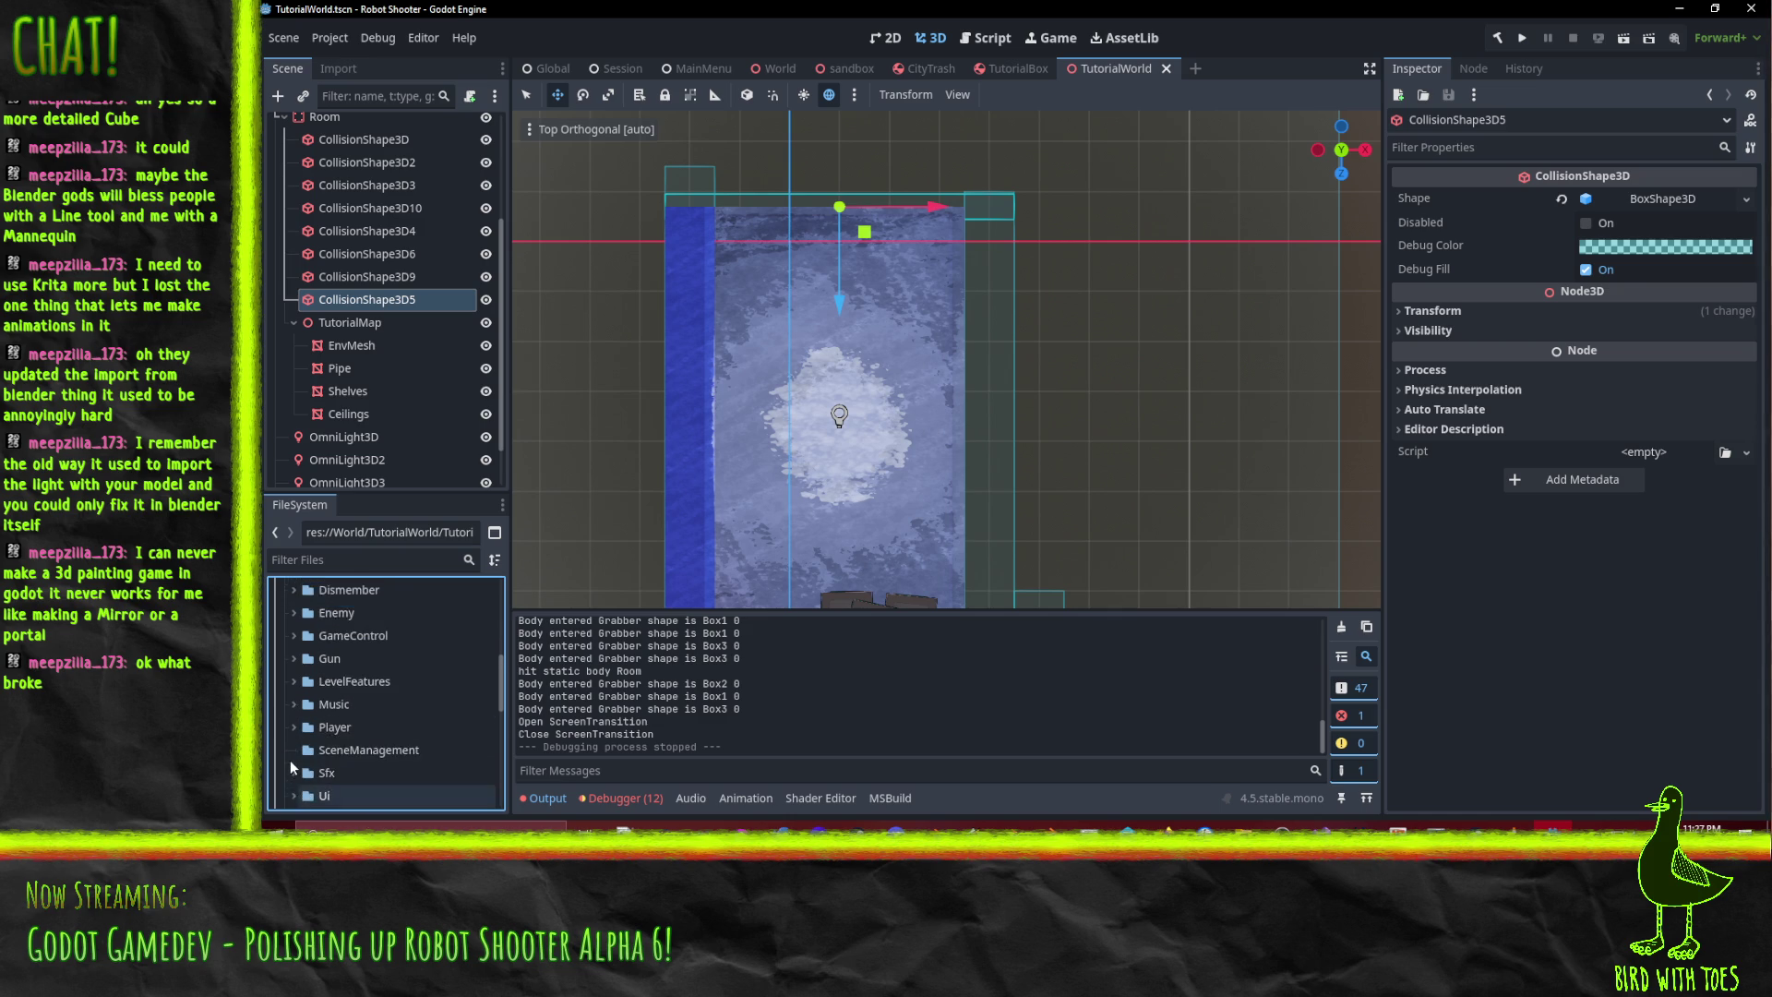
double_click(325, 796)
scroll(325, 729, down, 3)
right_click(327, 655)
- Create a new GDScript named bbcode_action.gd in the Ui folder
mouse_move(415, 487)
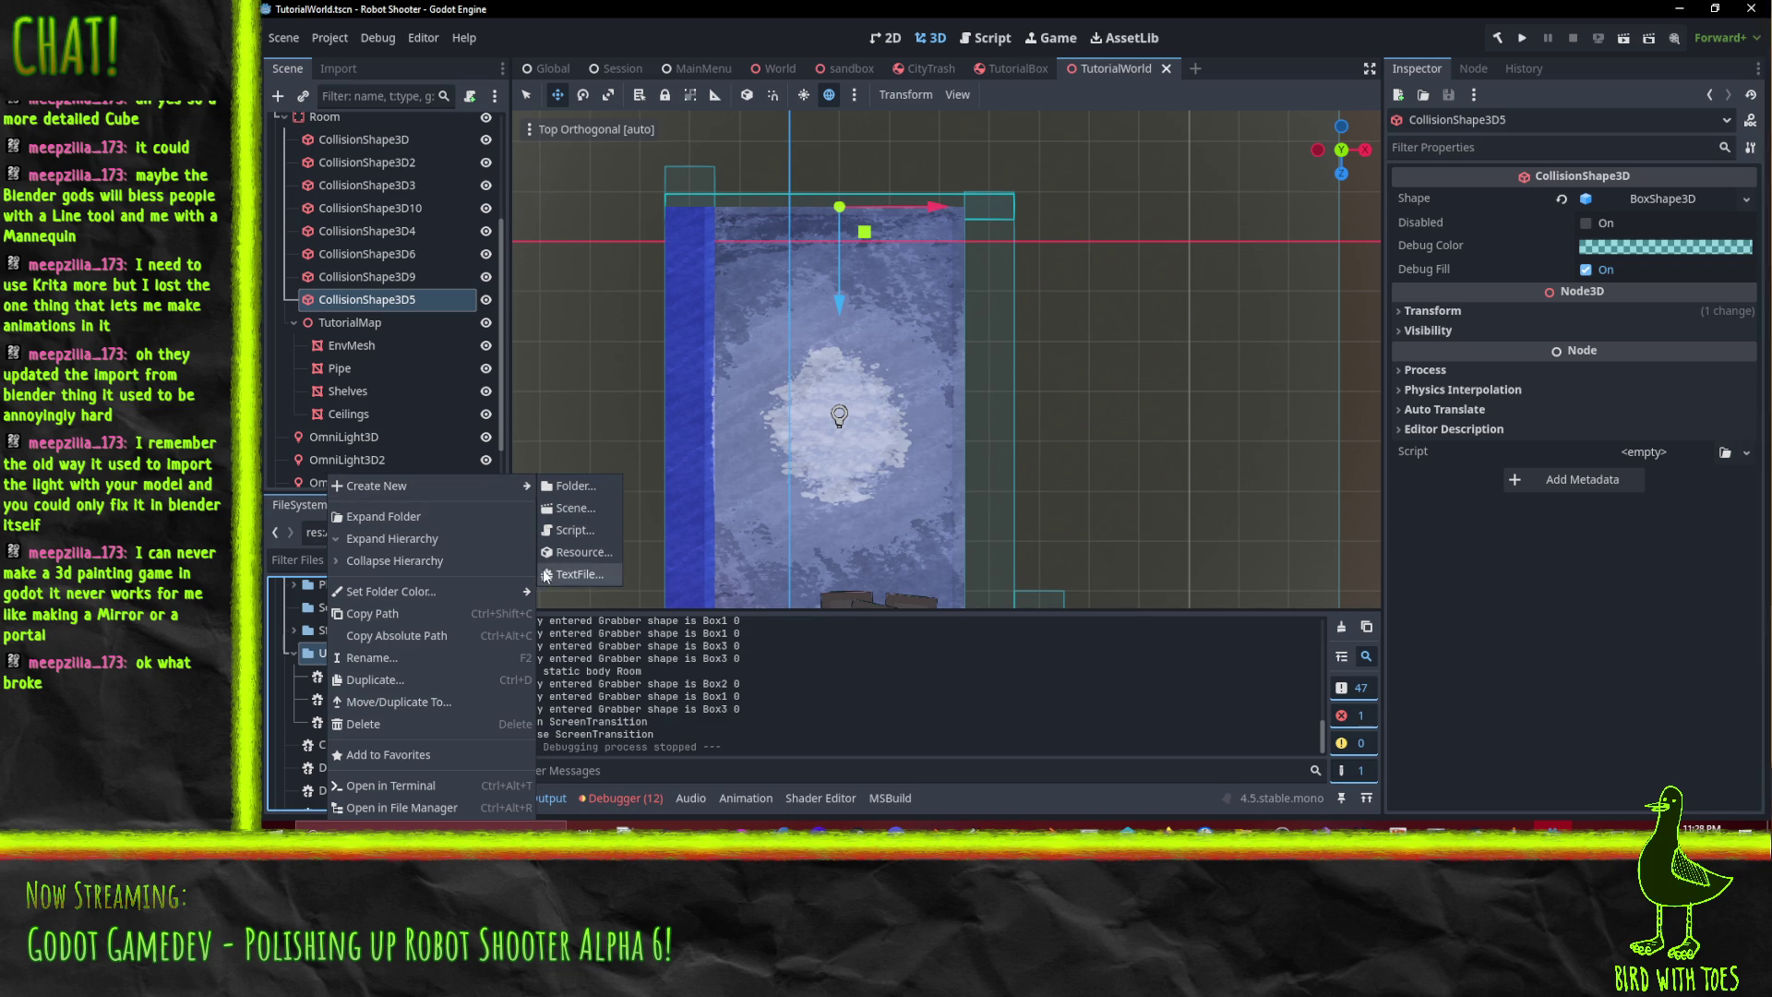
click(591, 530)
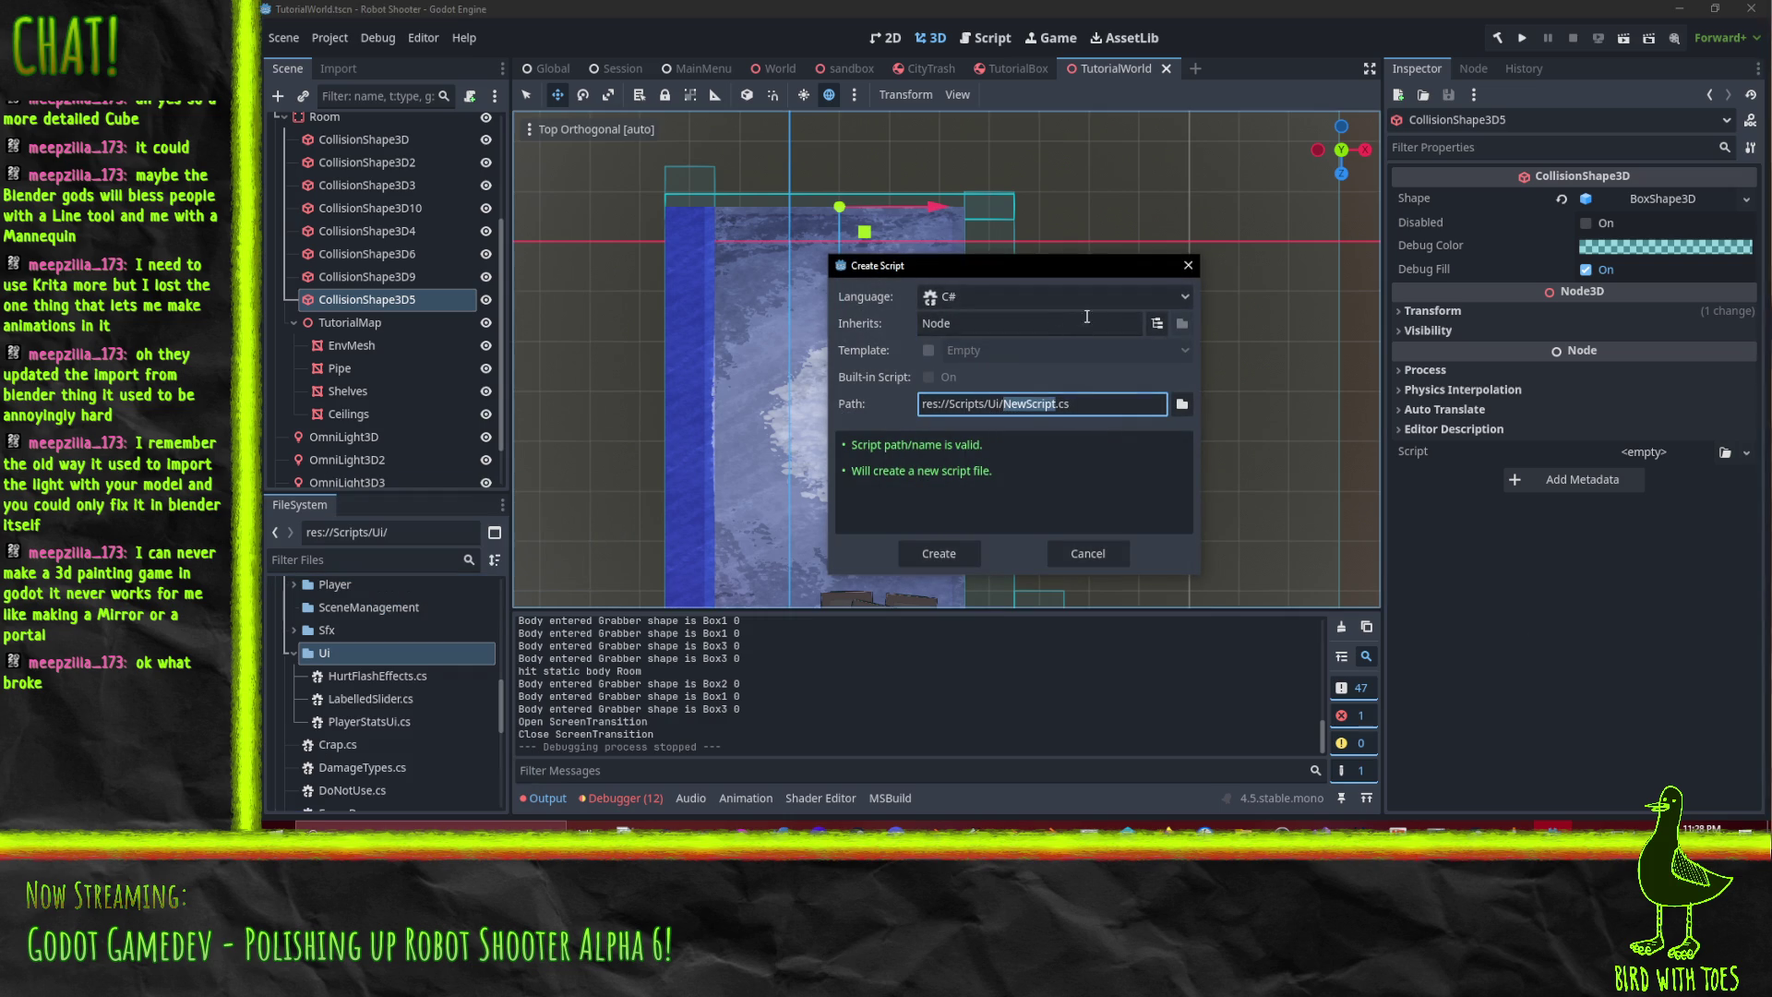
click(1172, 295)
click(1022, 338)
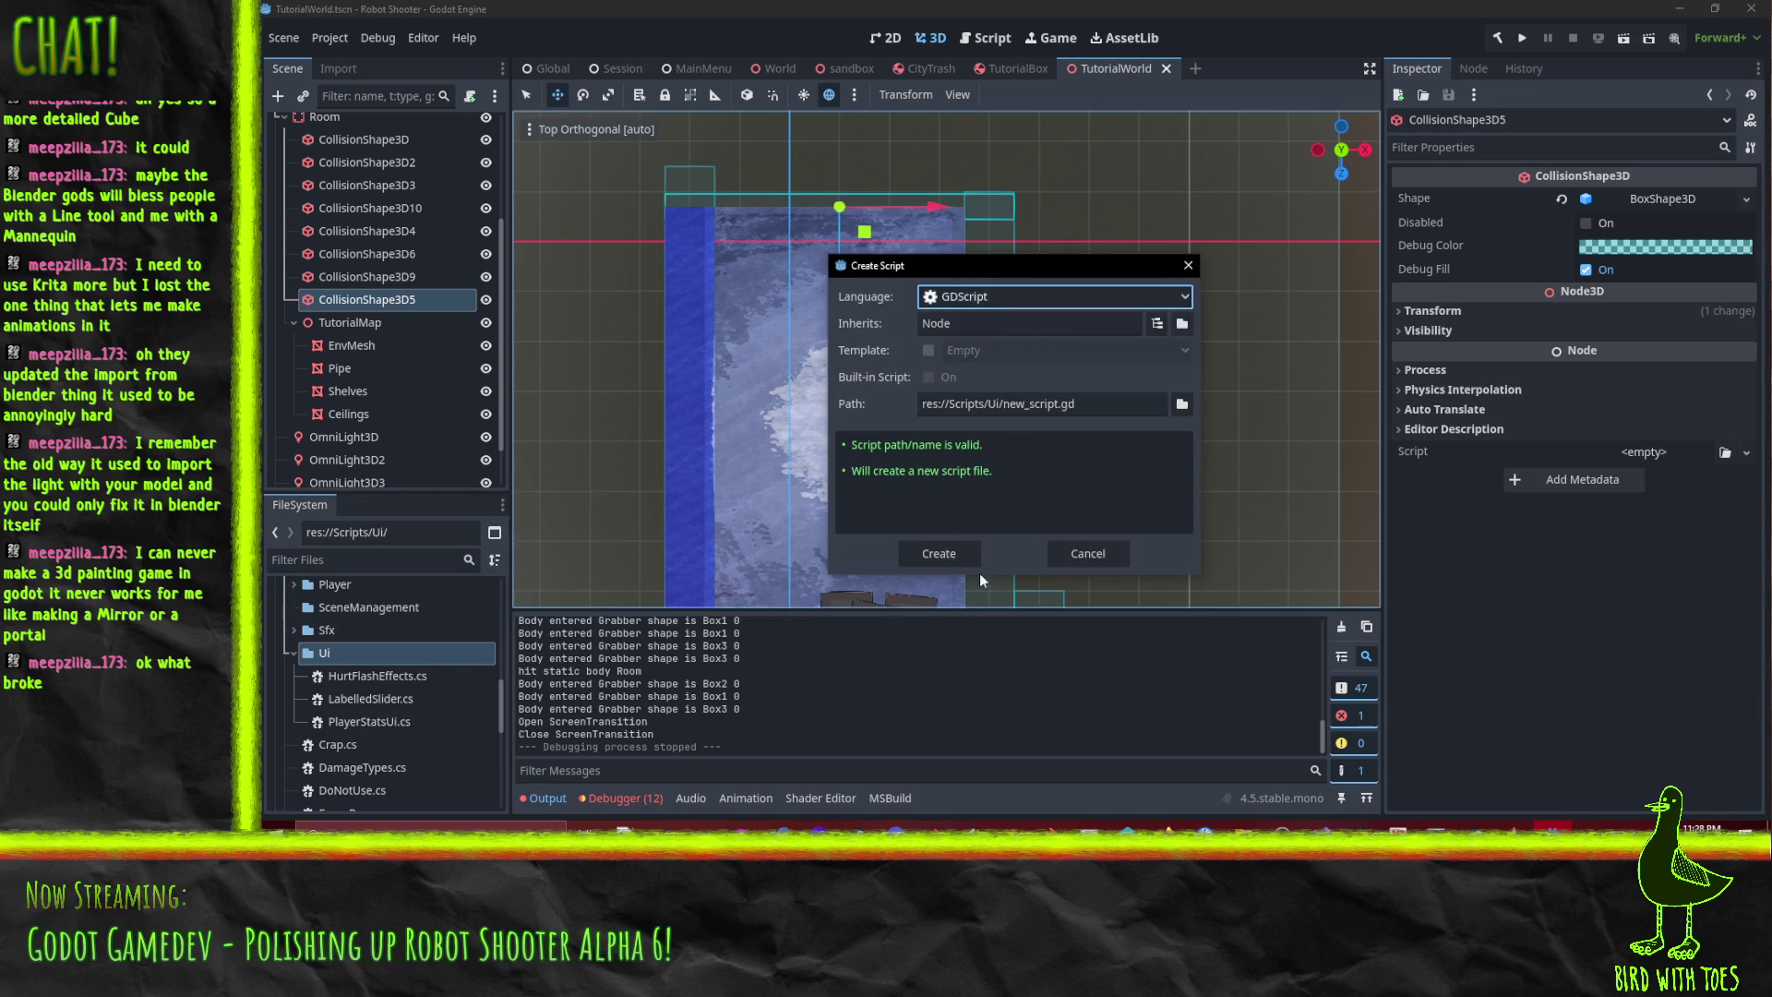
click(1025, 407)
drag(1010, 405, 1044, 403)
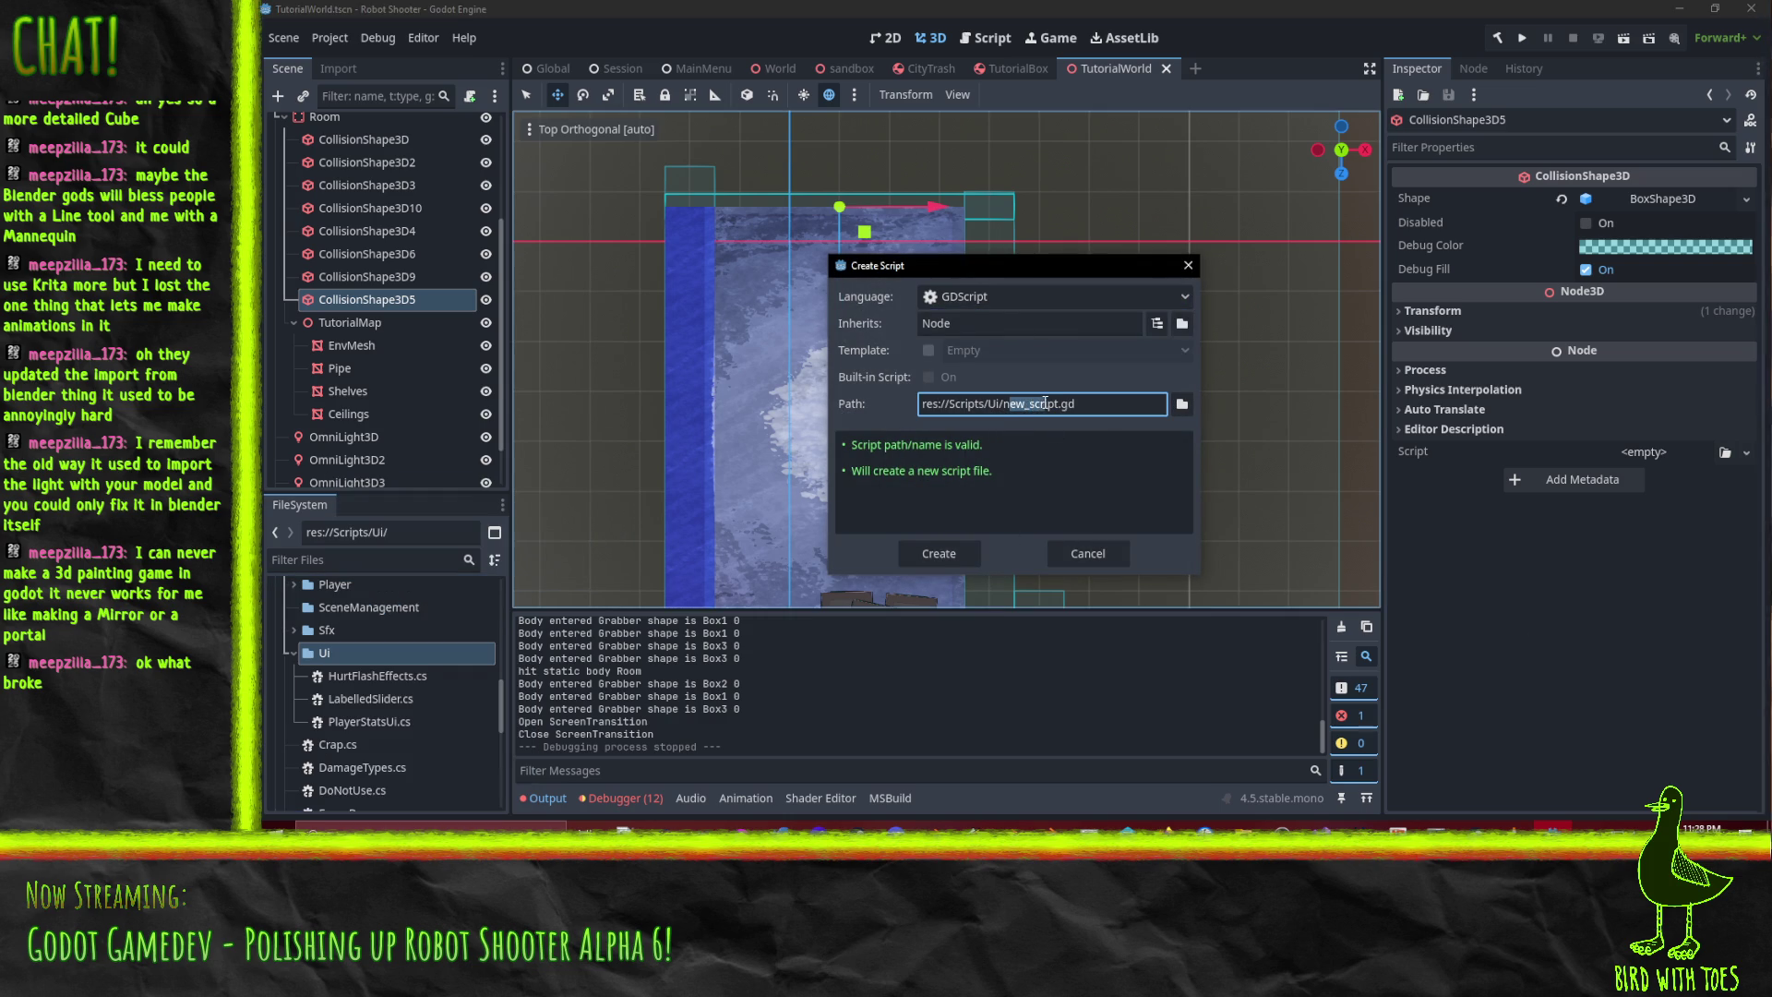
key(BackSpace)
key(BackSpace)
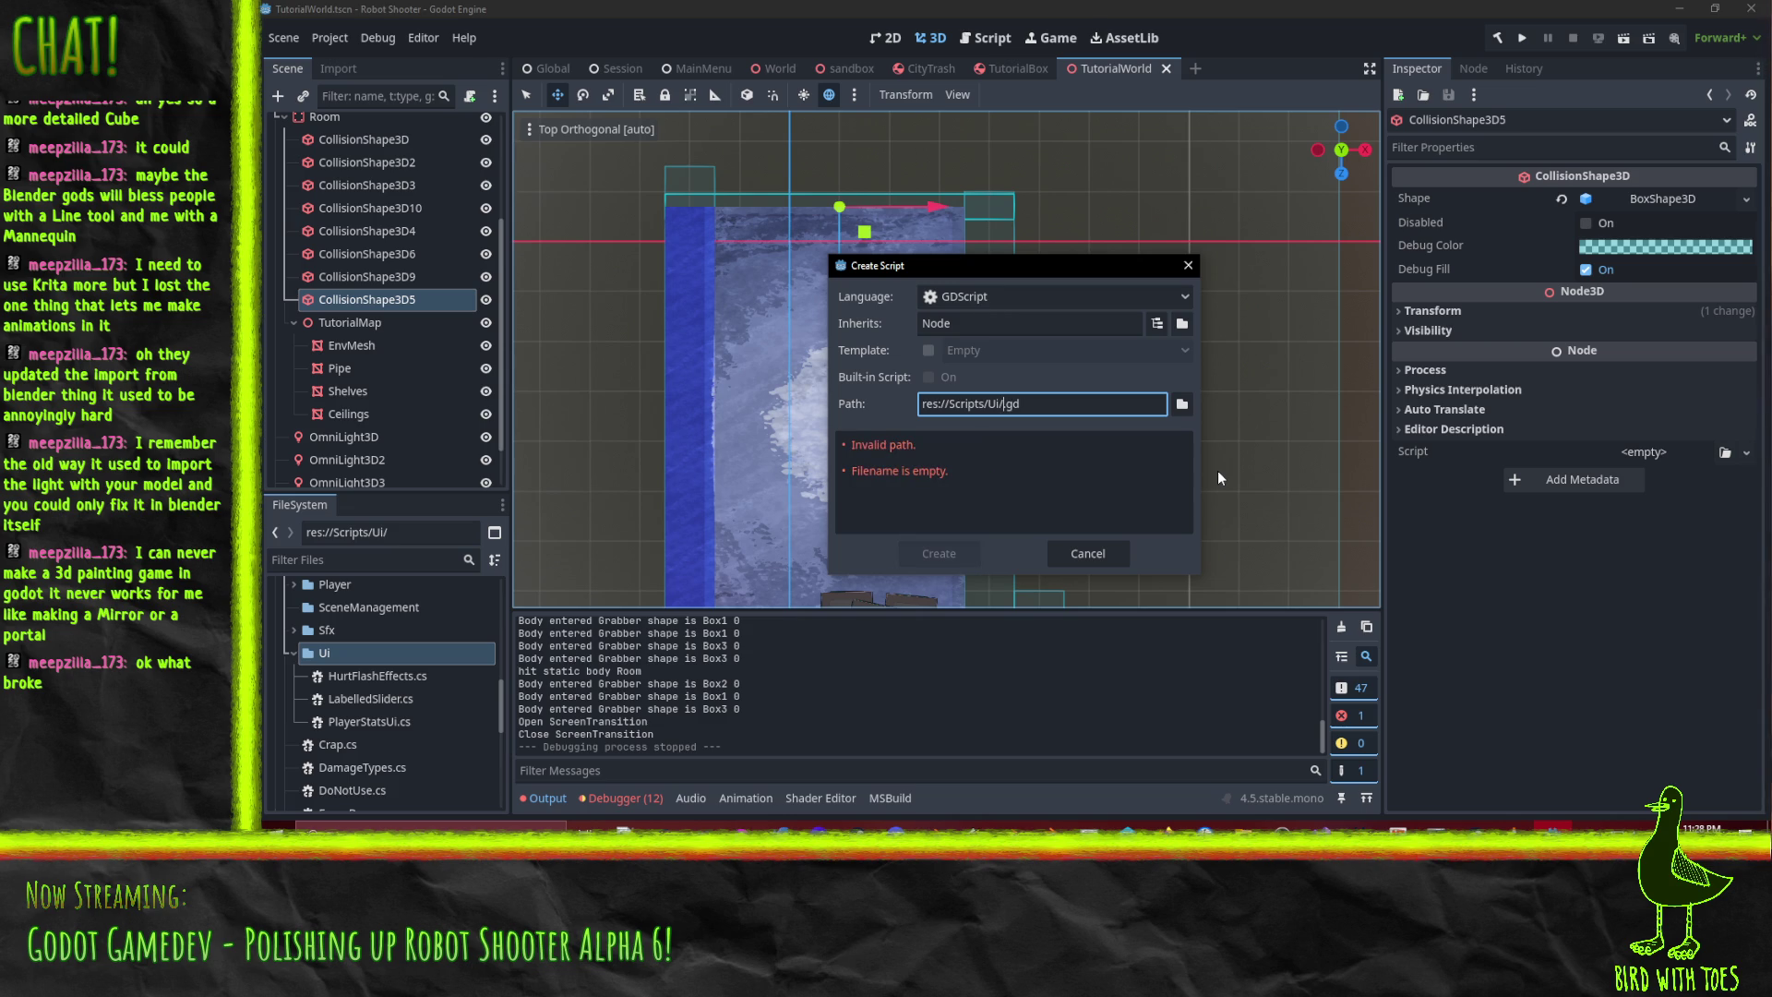
text(bbcode_a)
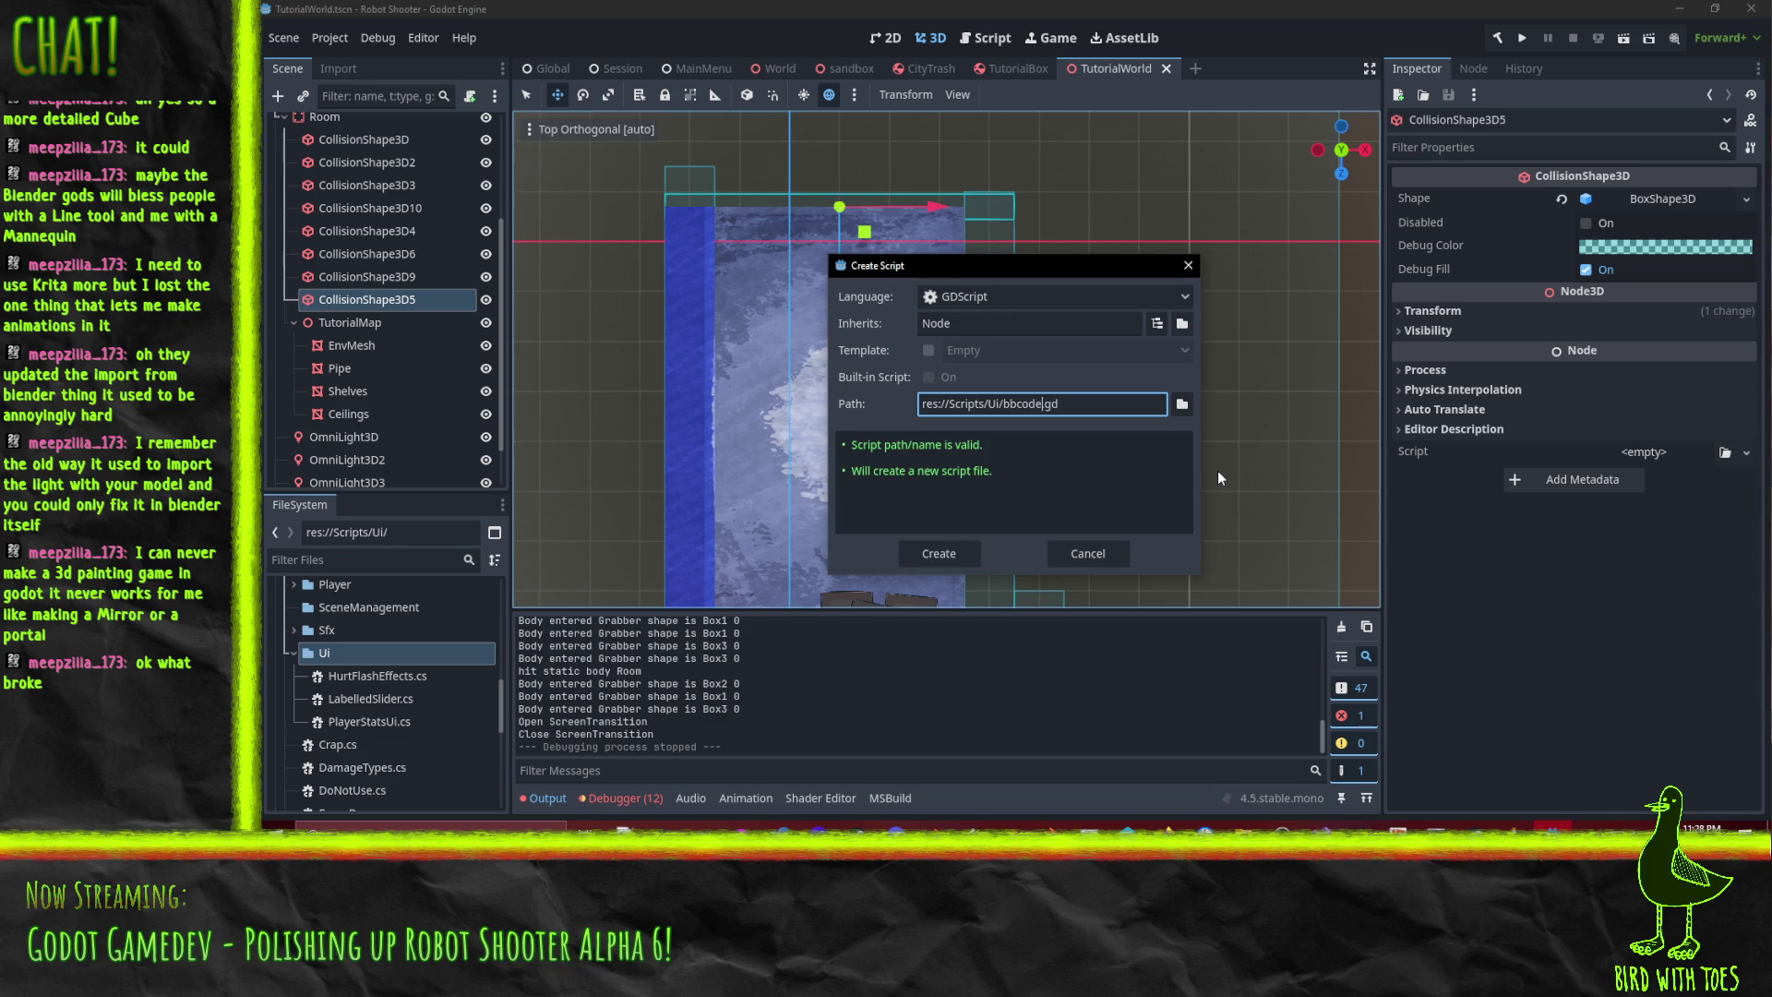
text(ction)
key(Return)
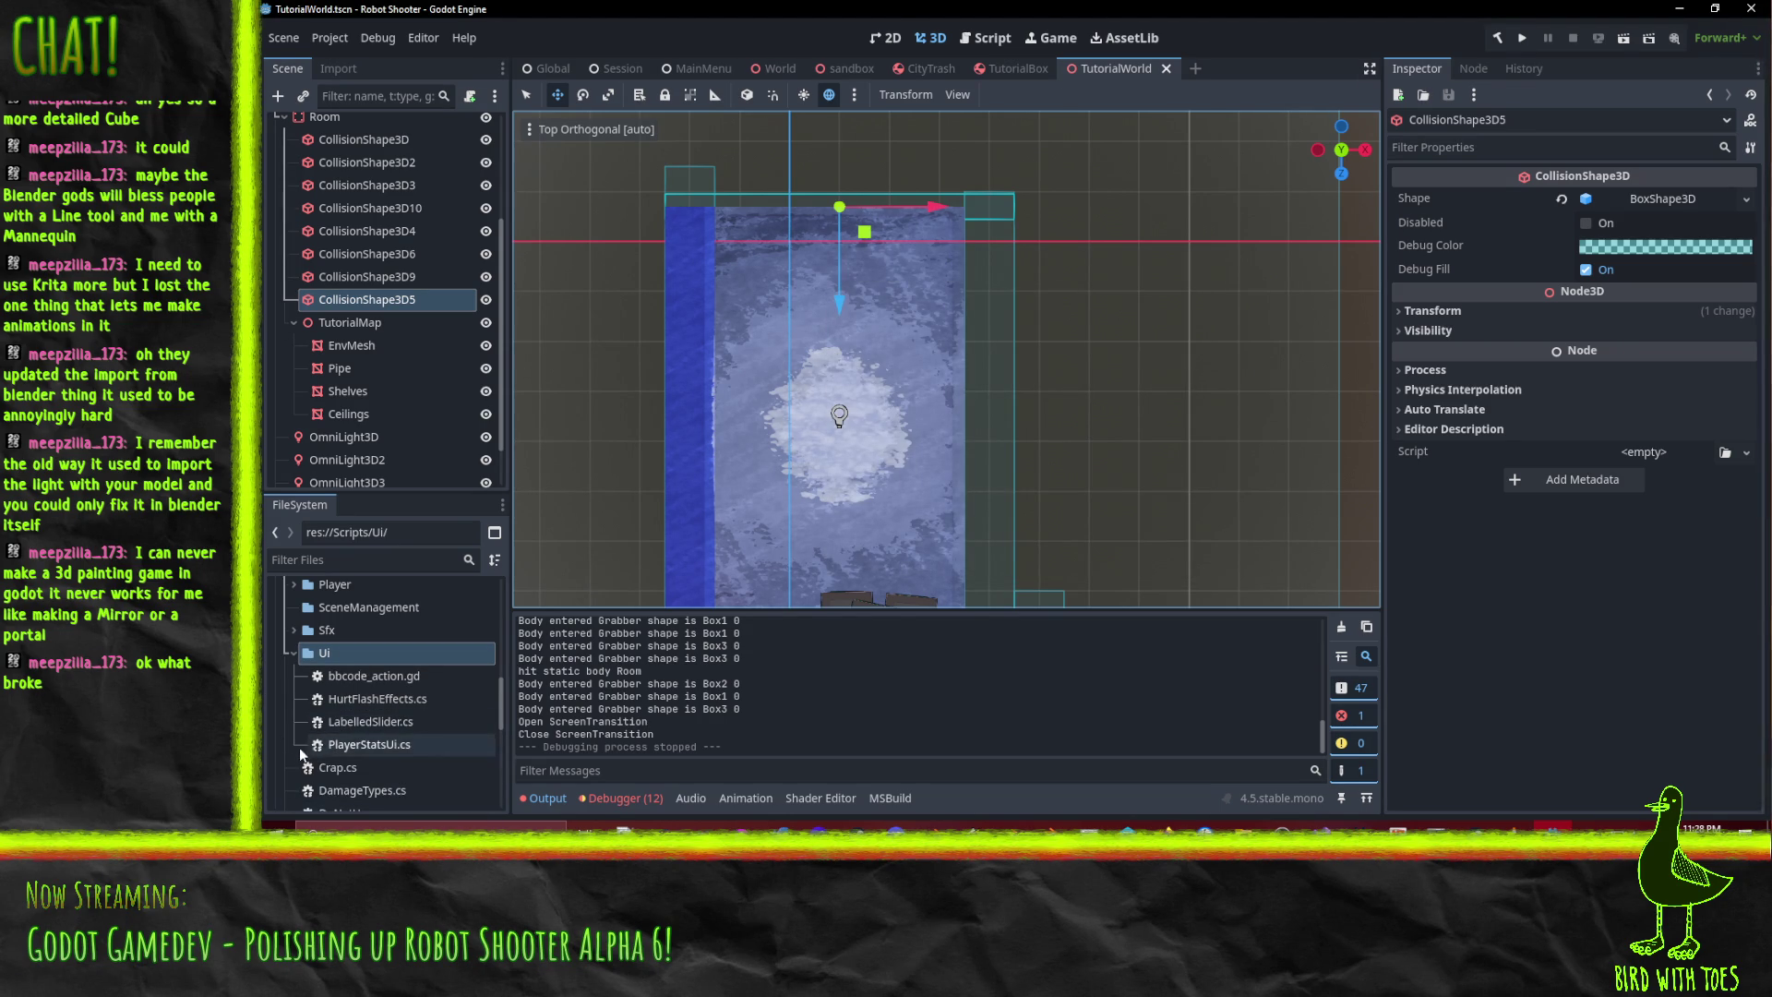
- Open bbcode_action.gd and type class_name on a new first line above extends Node
double_click(369, 675)
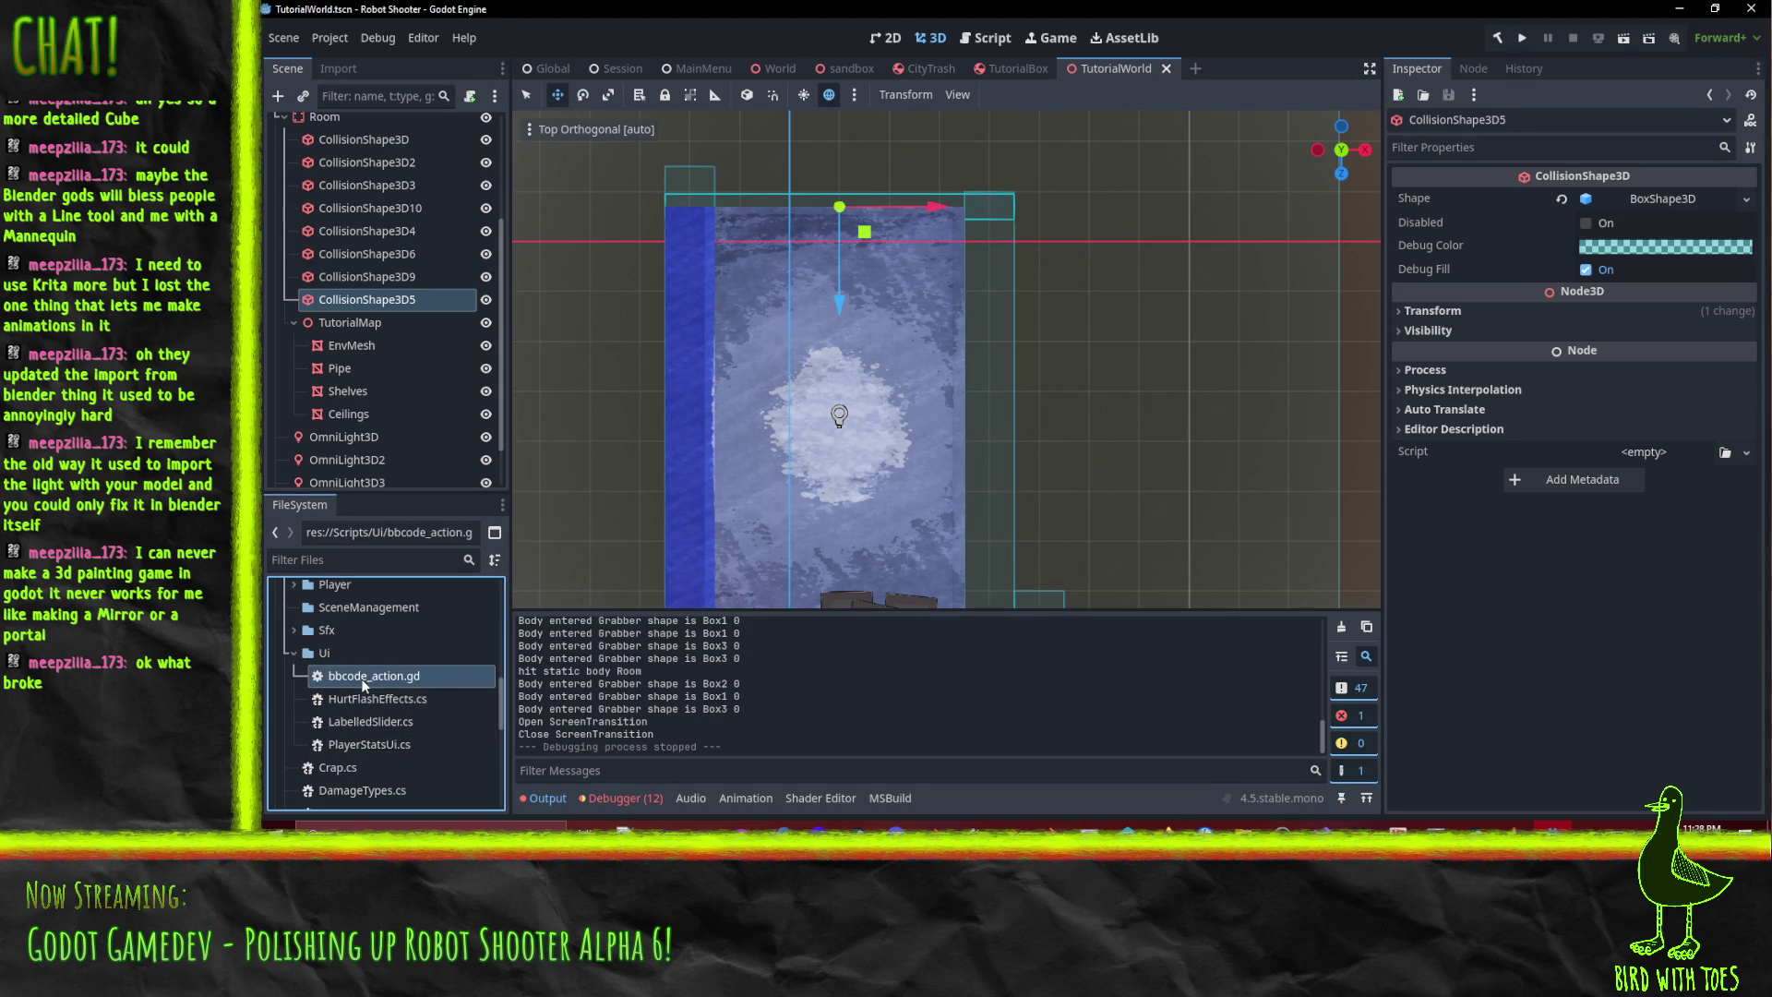
key(Return)
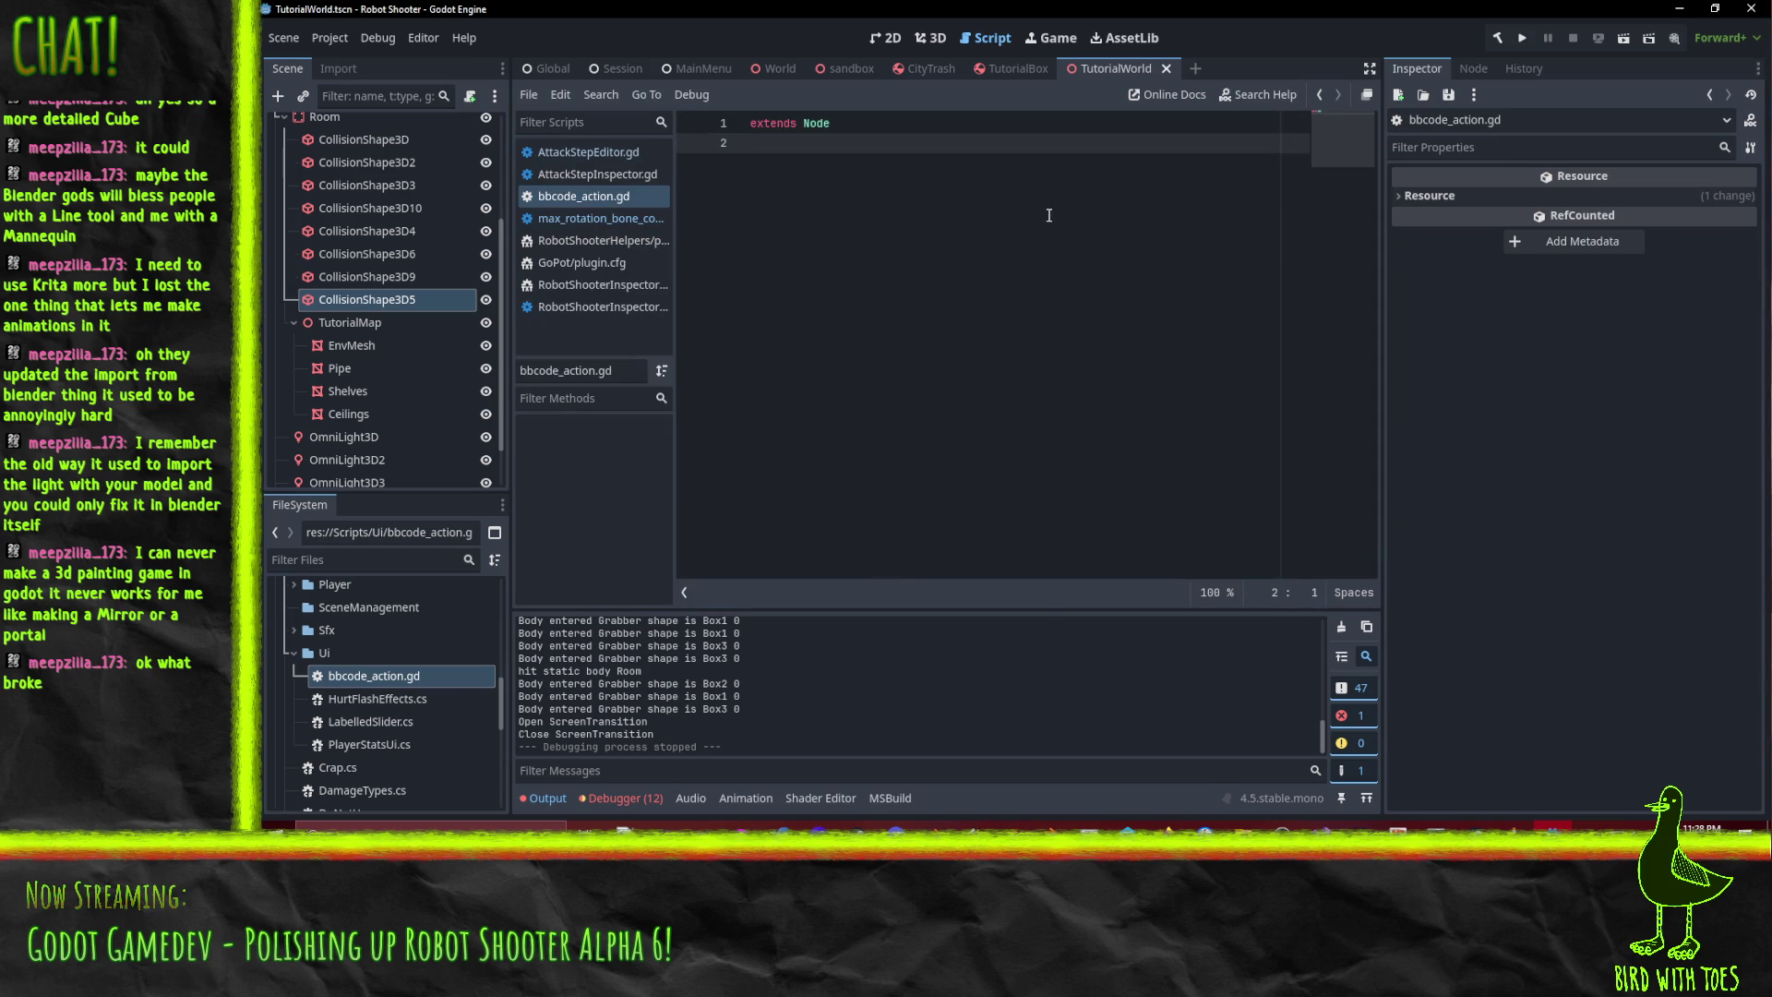
key(Up)
text(ss)
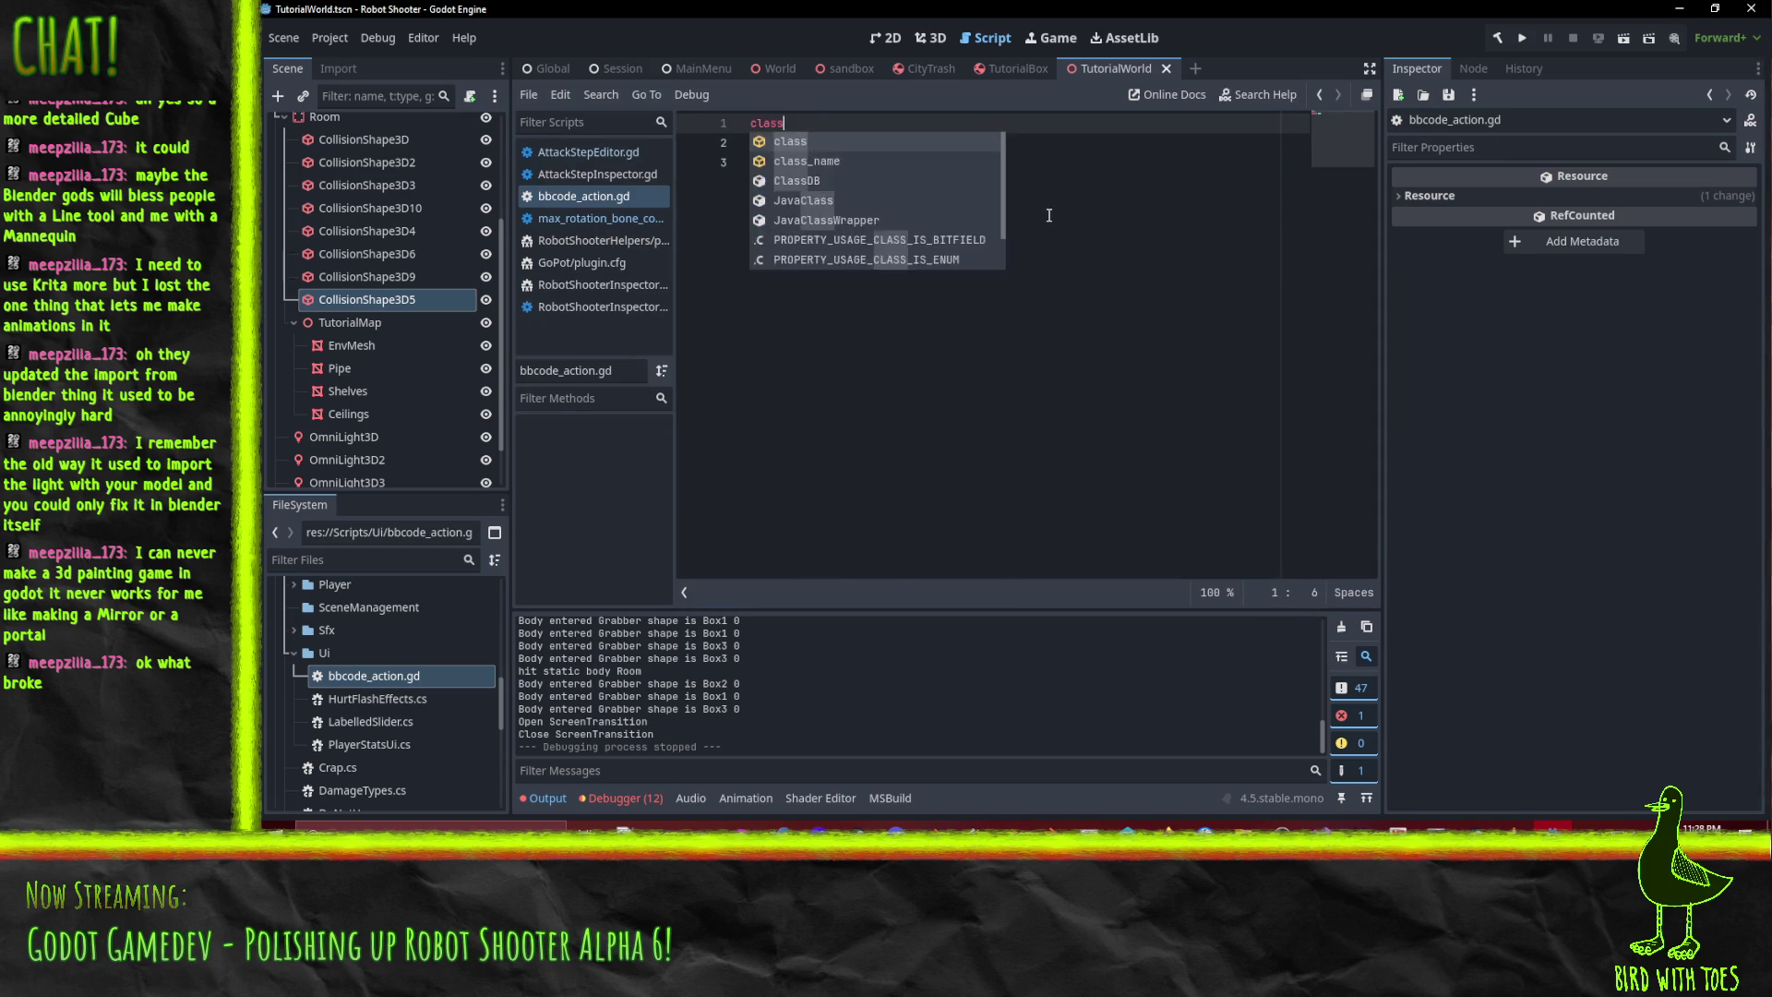
text(_came)
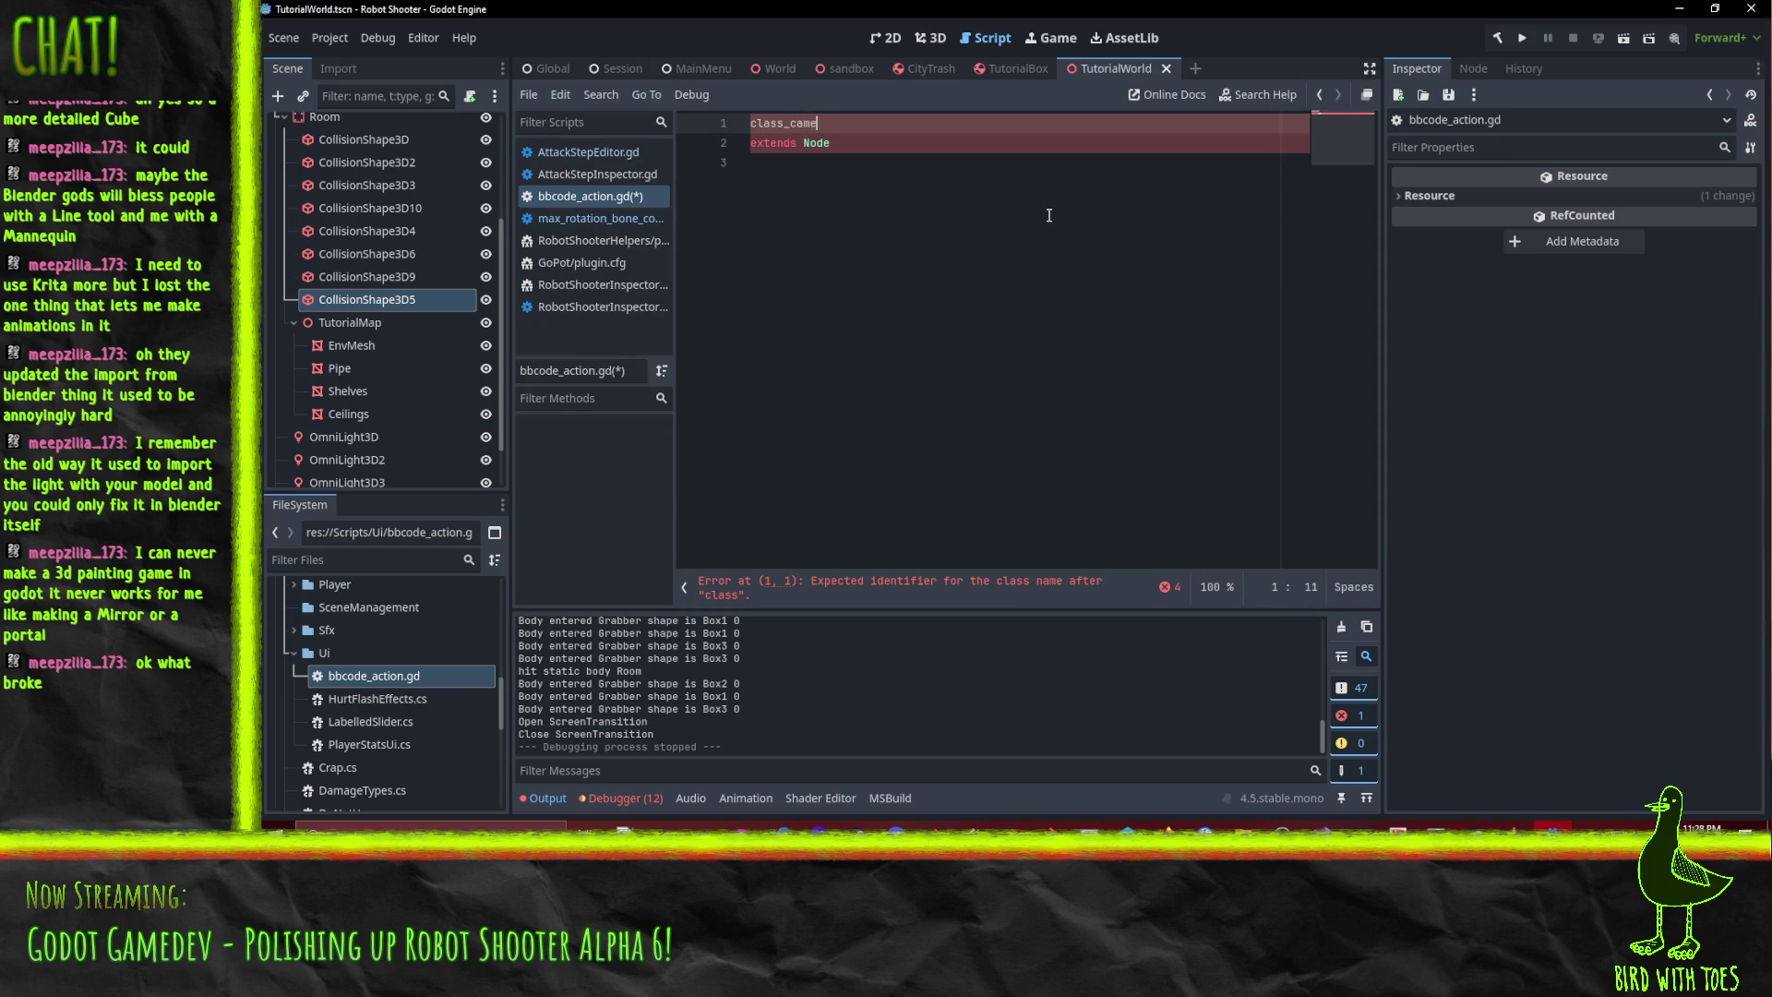
key(BackSpace)
key(BackSpace)
key(BackSpace)
key(BackSpace)
text(name)
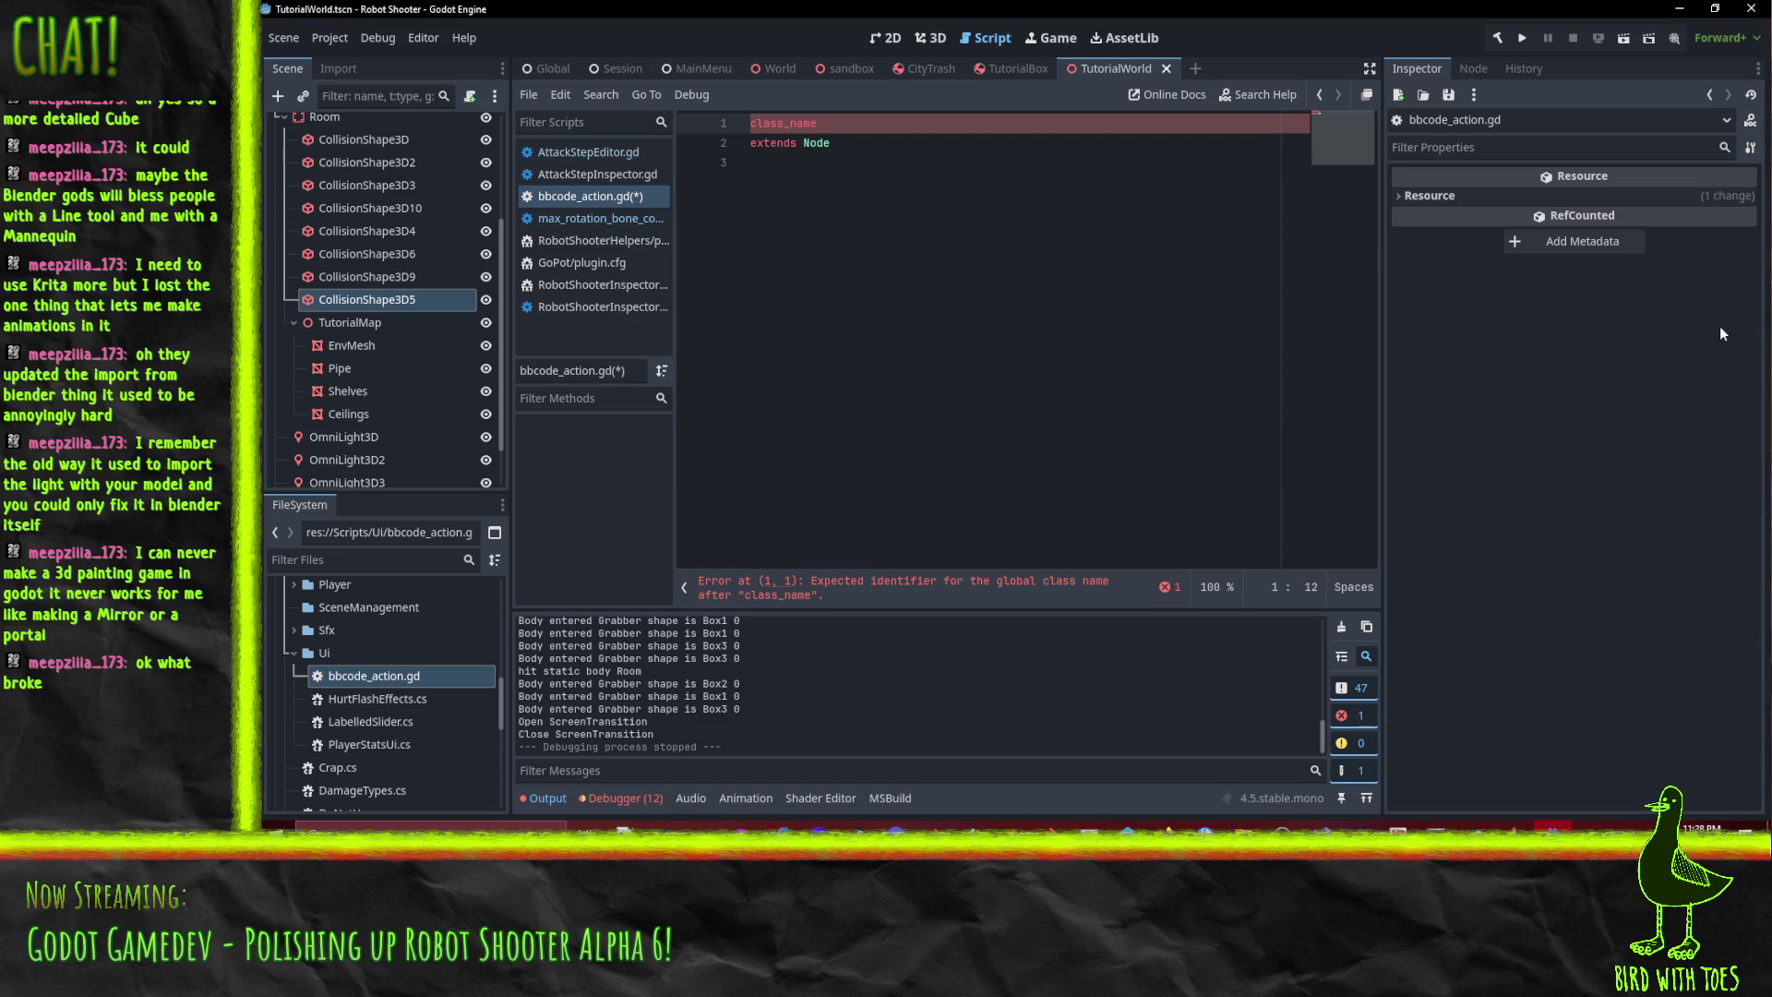
click(1168, 824)
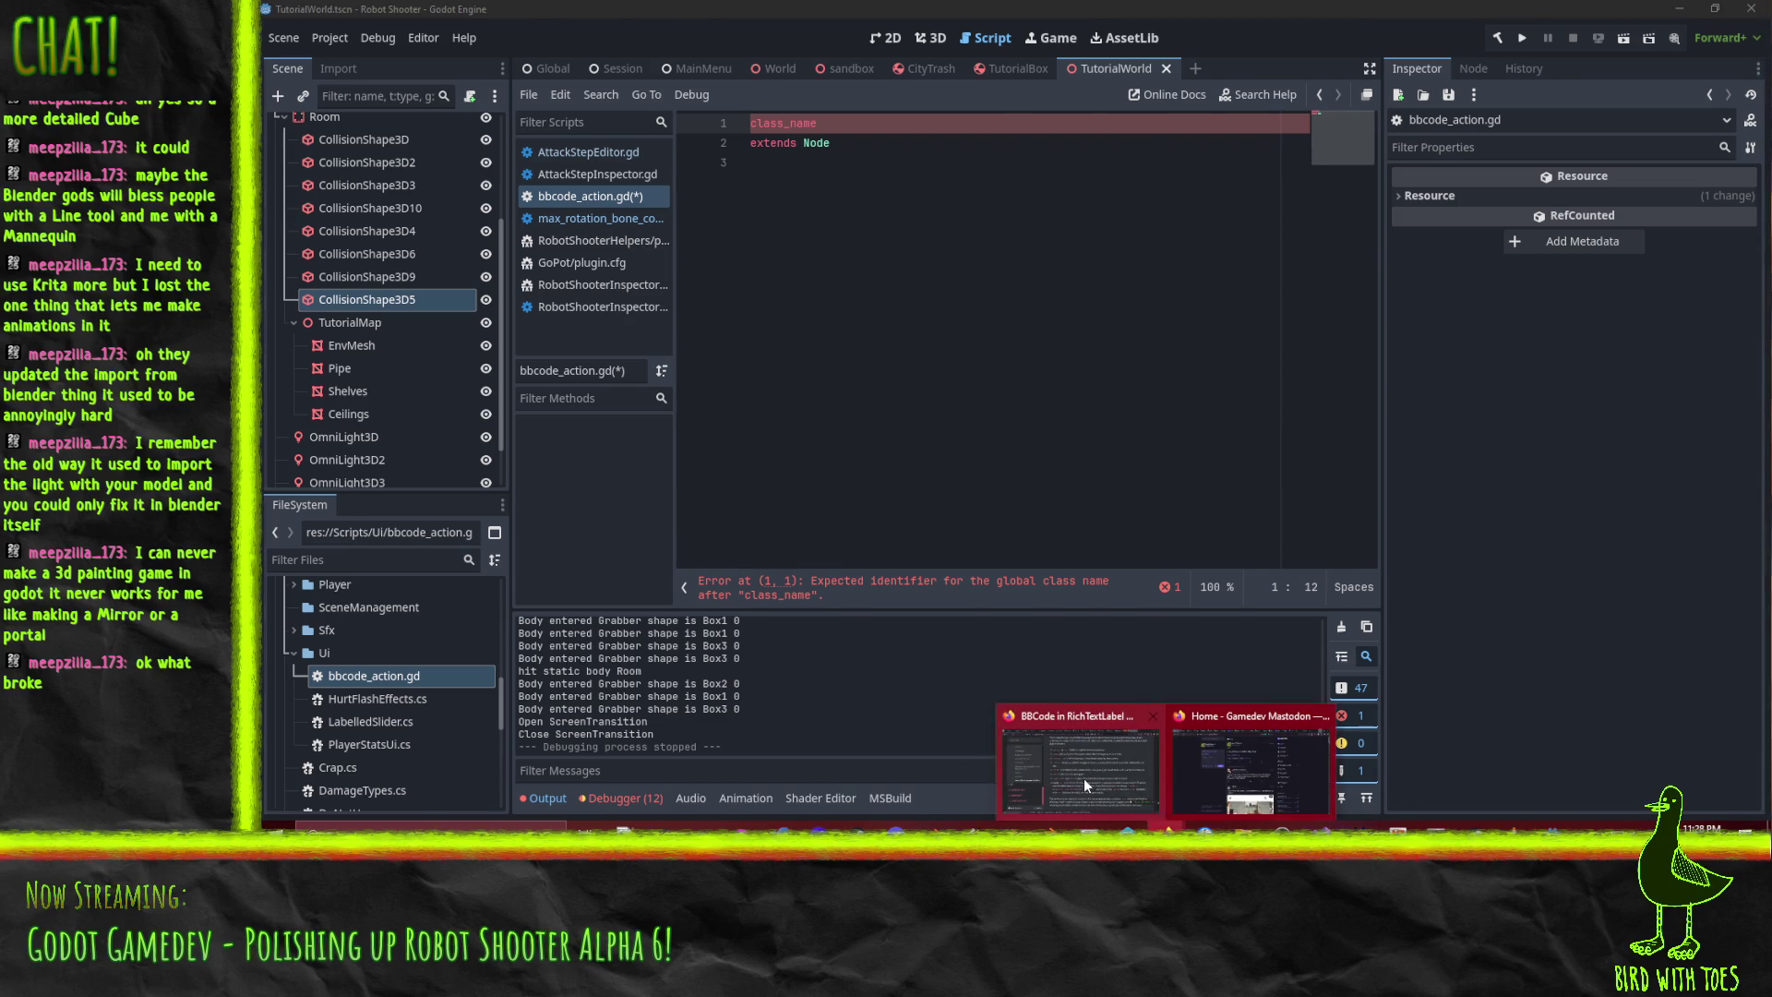
click(1084, 778)
scroll(1289, 554, up, 5)
scroll(1283, 554, up, 10)
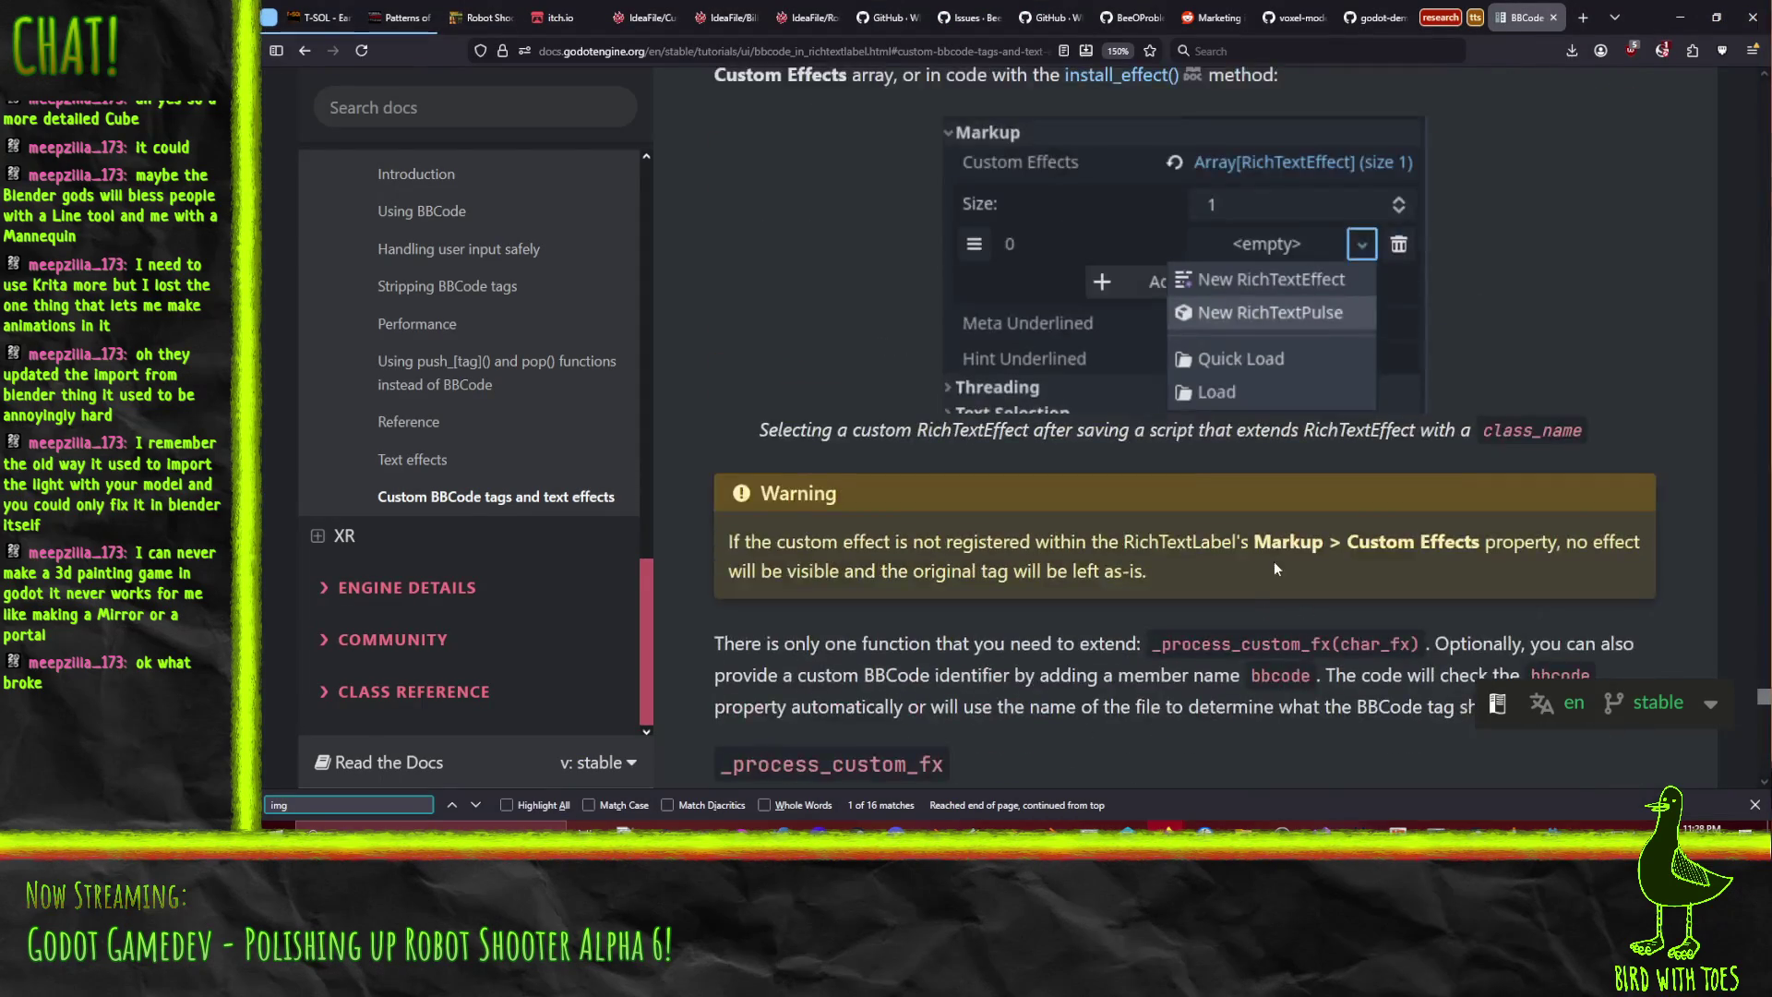
scroll(988, 559, up, 6)
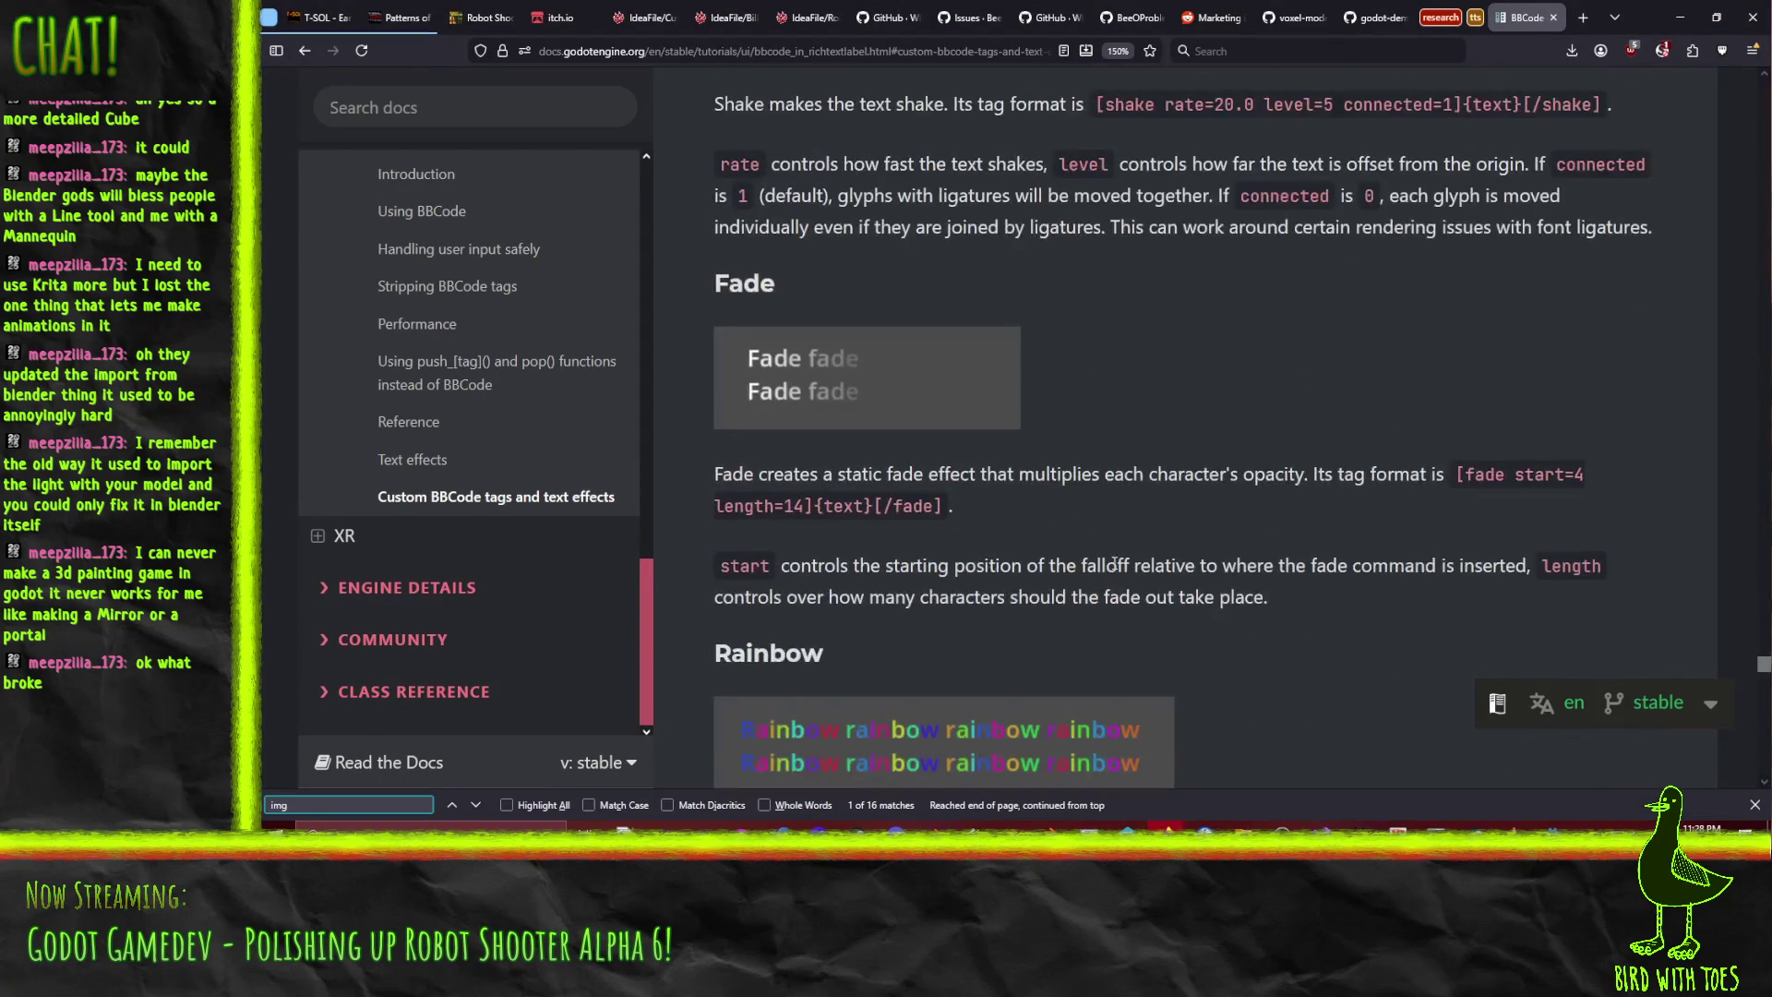
scroll(1229, 552, down, 15)
scroll(1203, 573, up, 9)
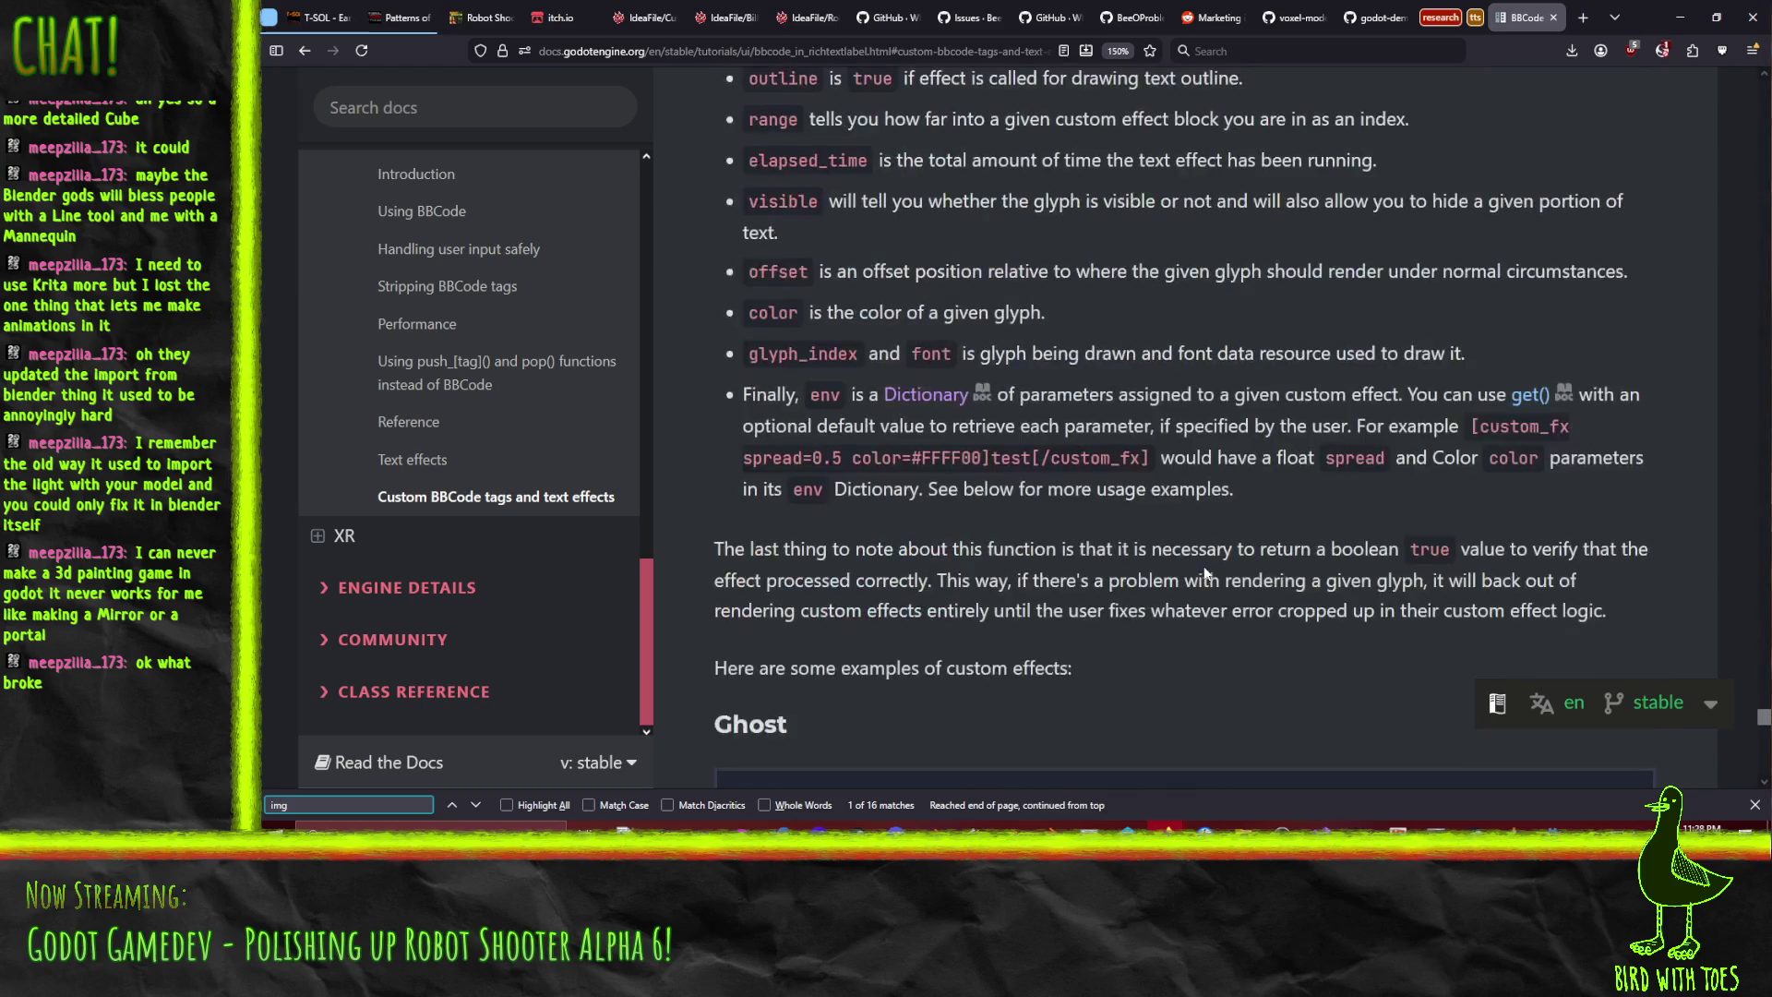
scroll(1203, 573, down, 8)
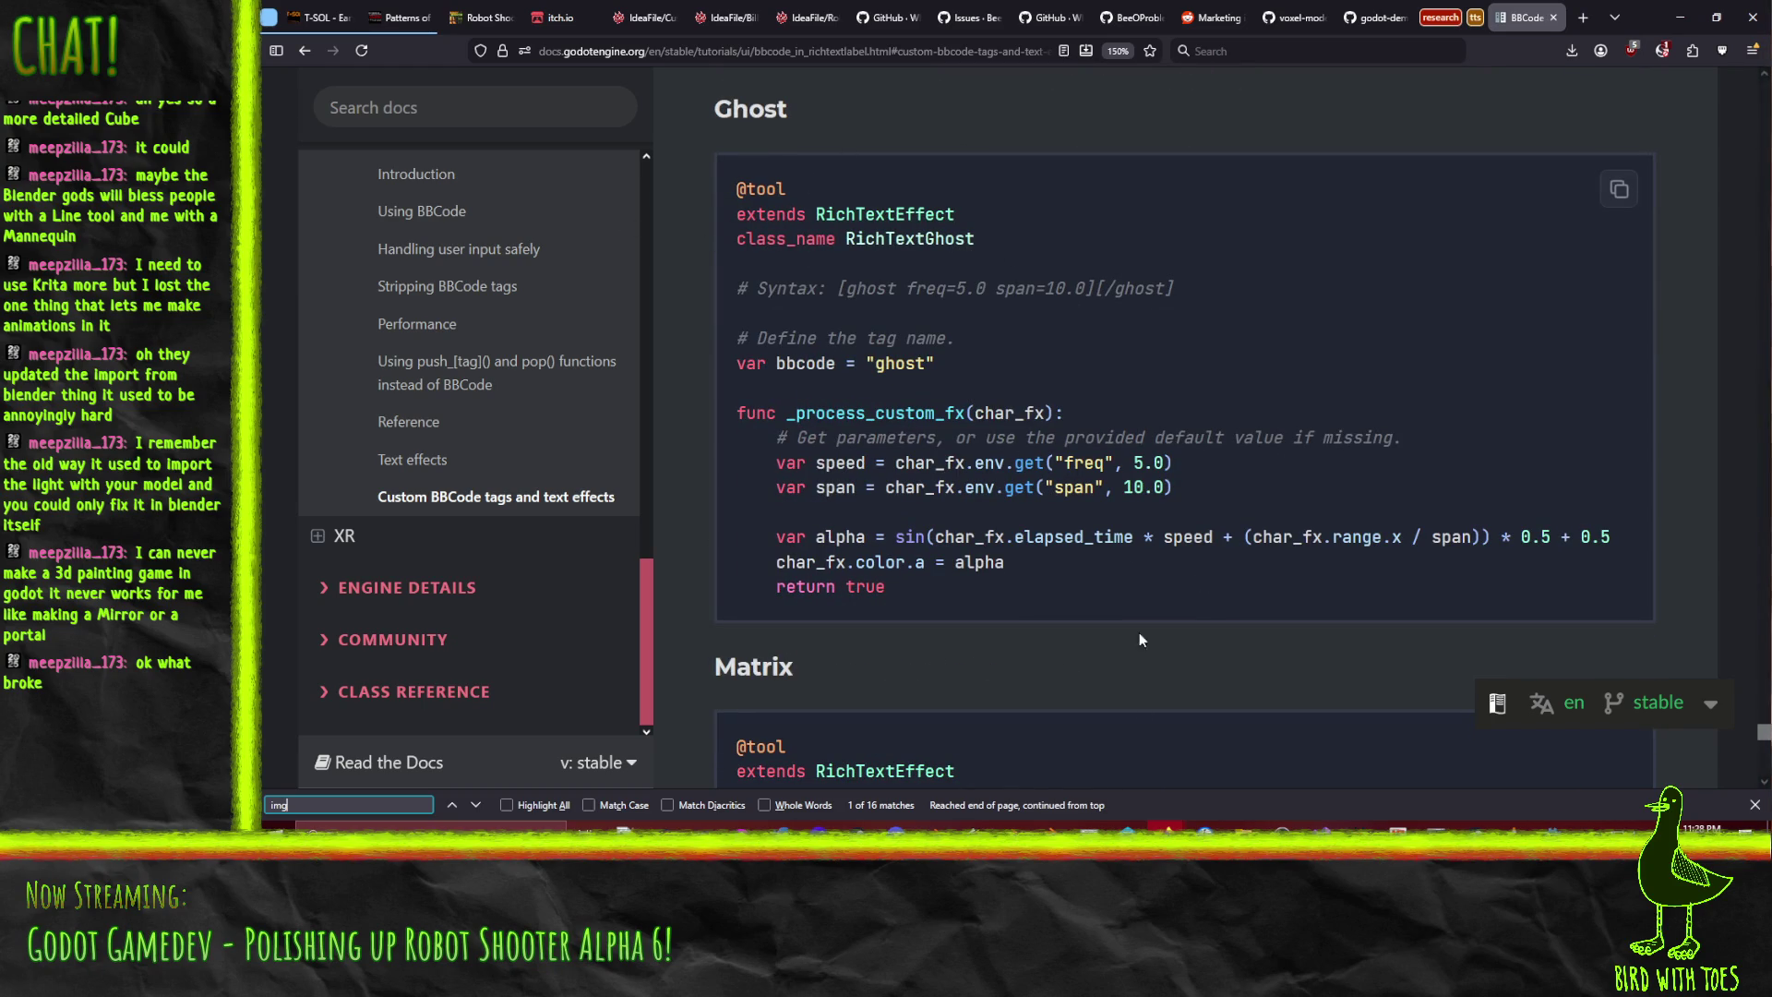
click(1680, 8)
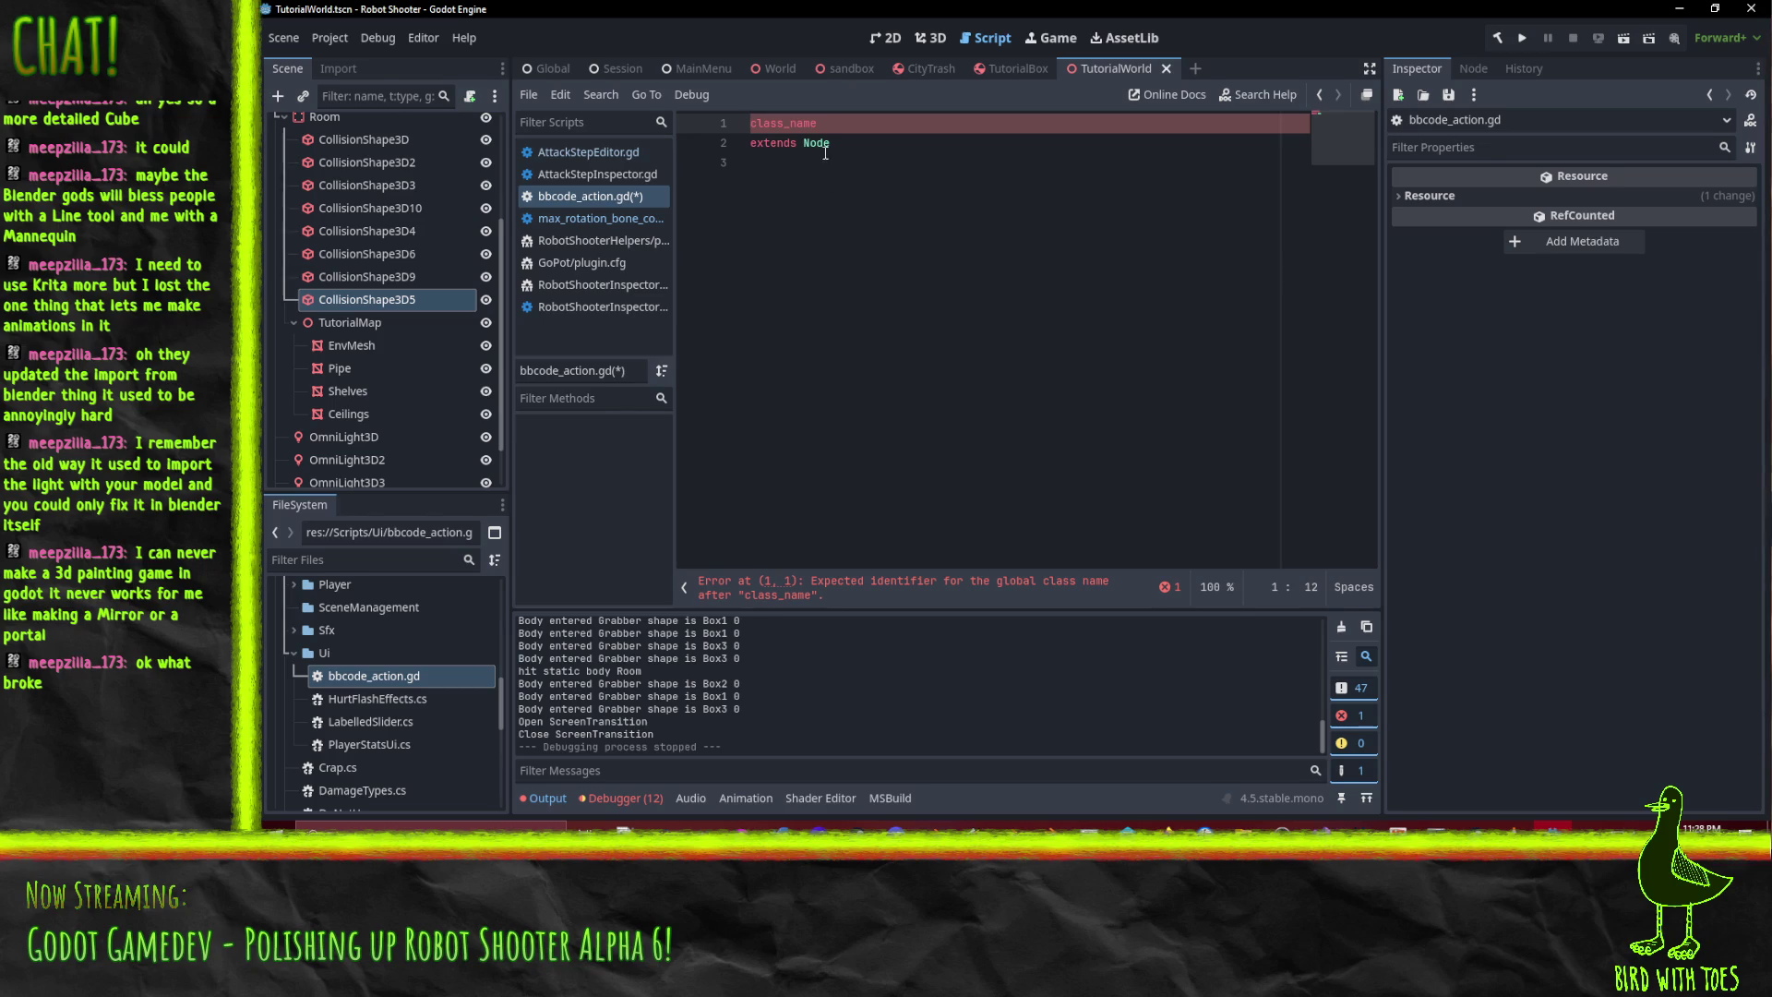
- Complete the declaration as class_name RichTextAction and add blank lines below extends Node
text(RichText)
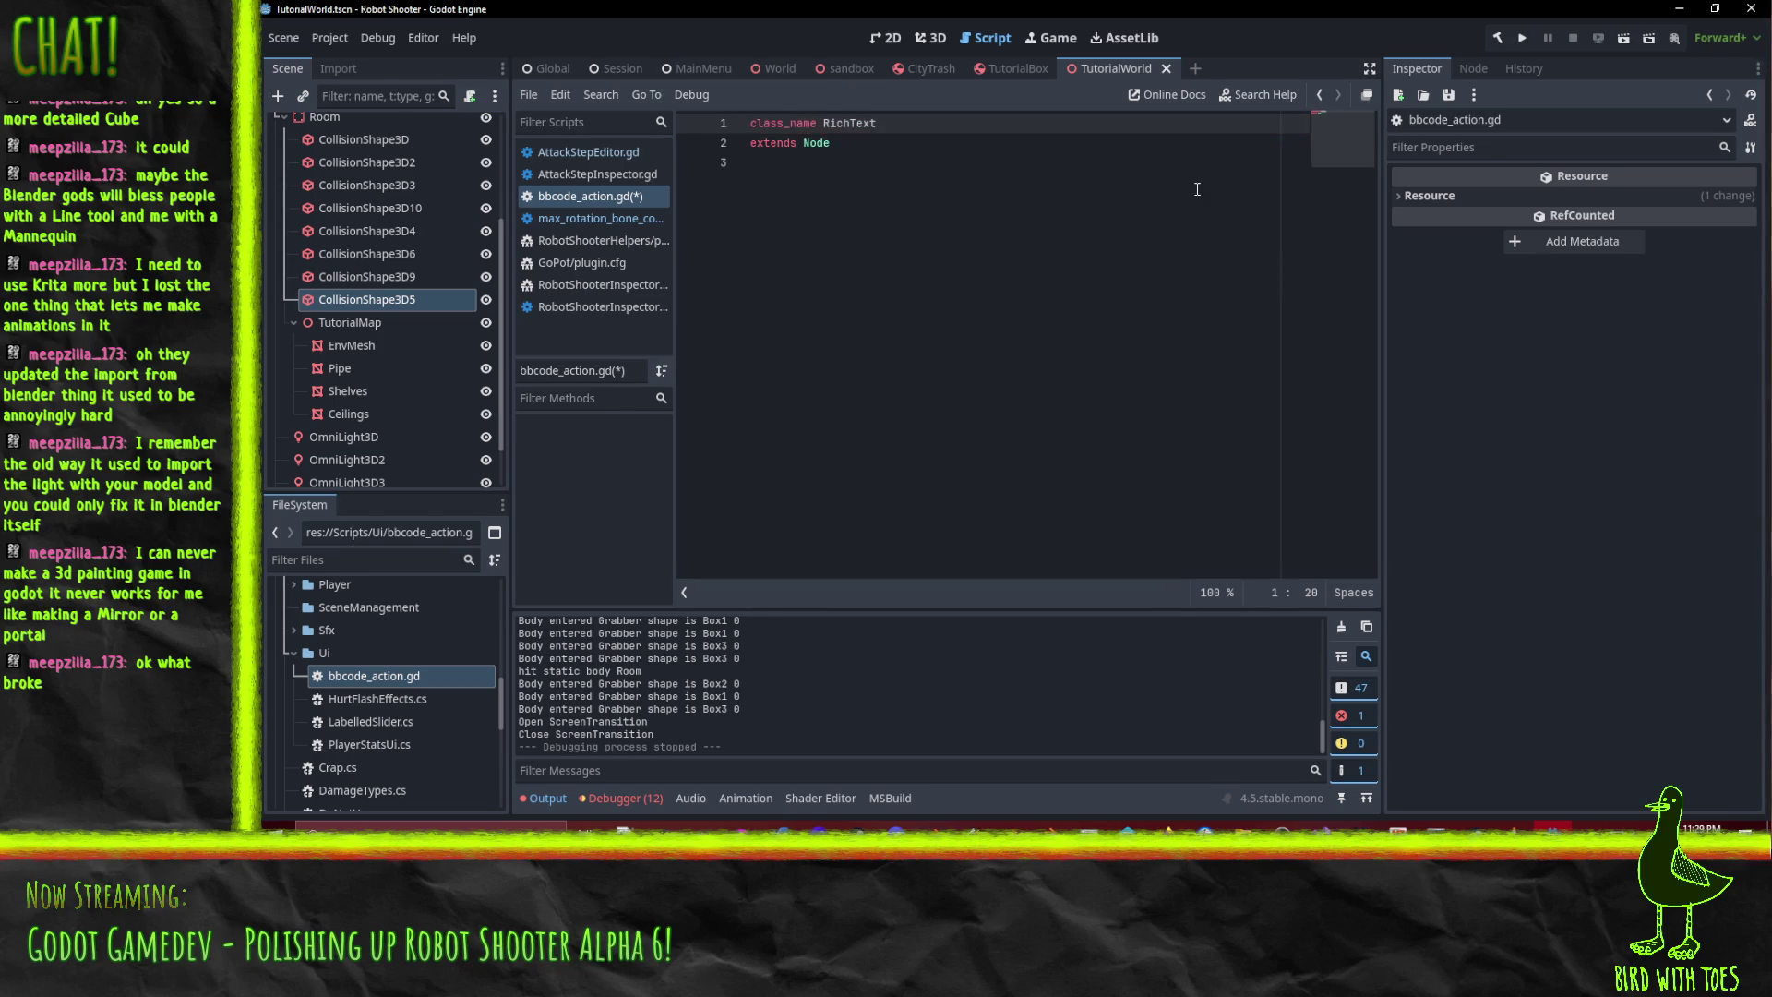
text(Action)
key(Down)
key(Return)
key(Return)
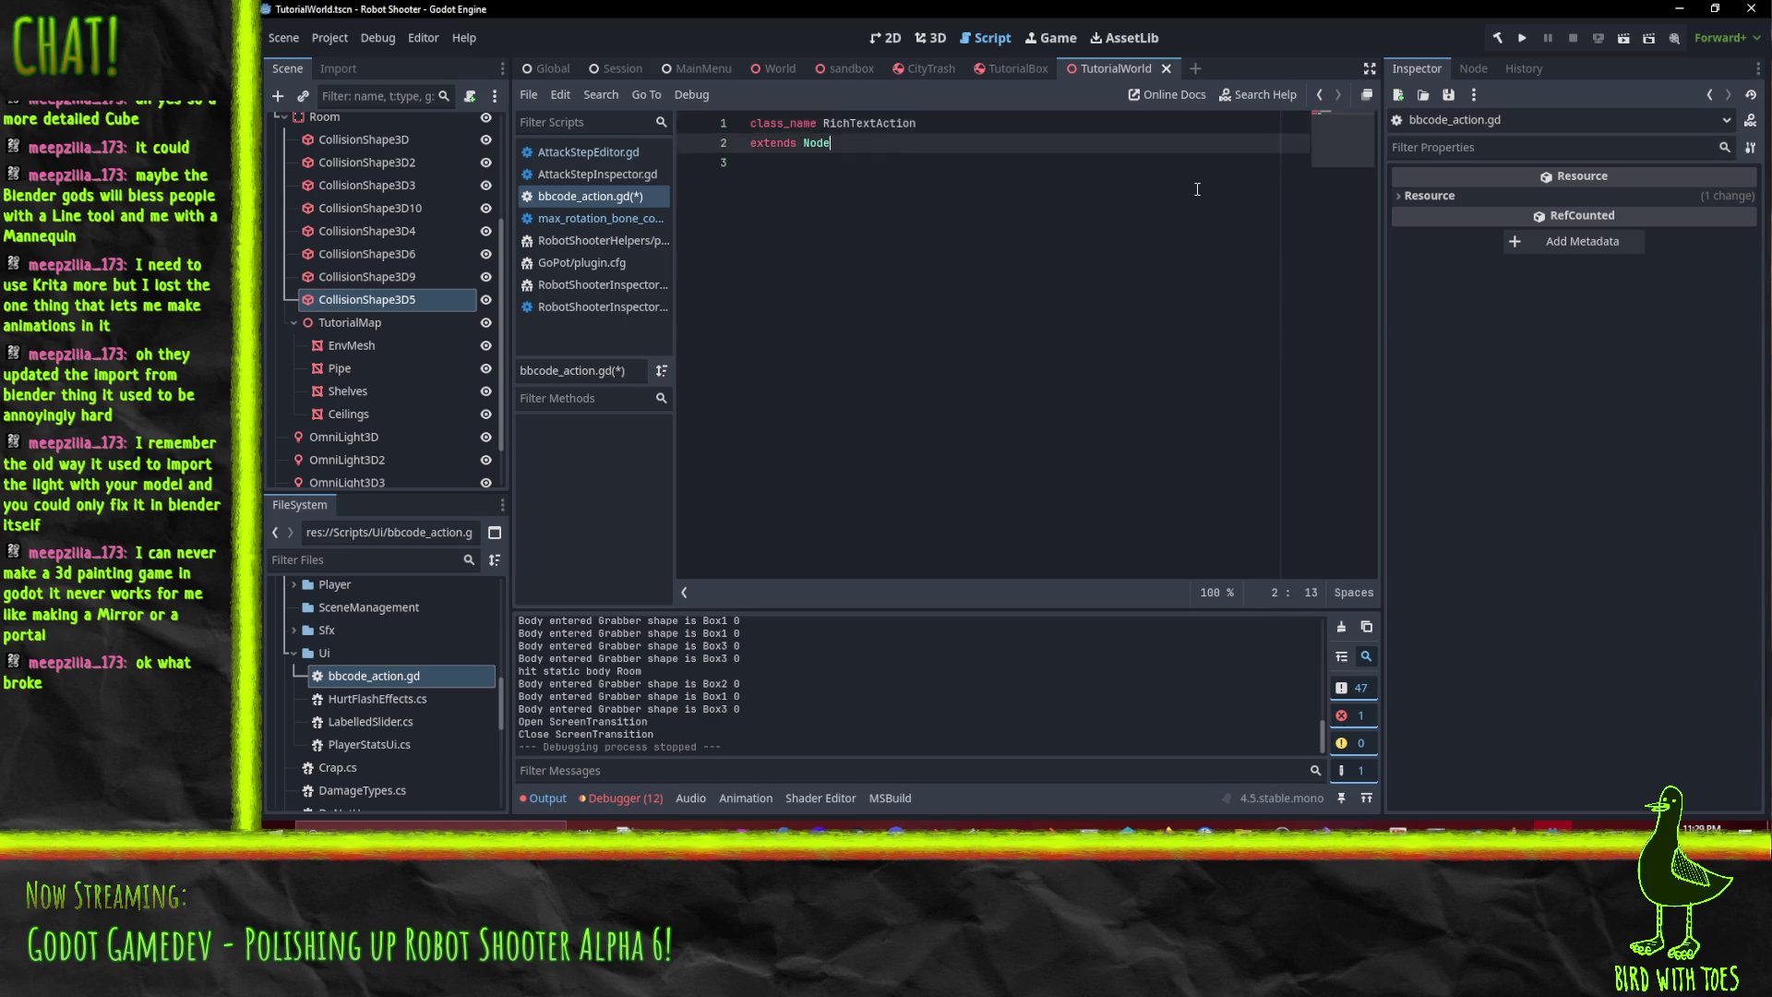
click(602, 202)
click(858, 224)
key(Up)
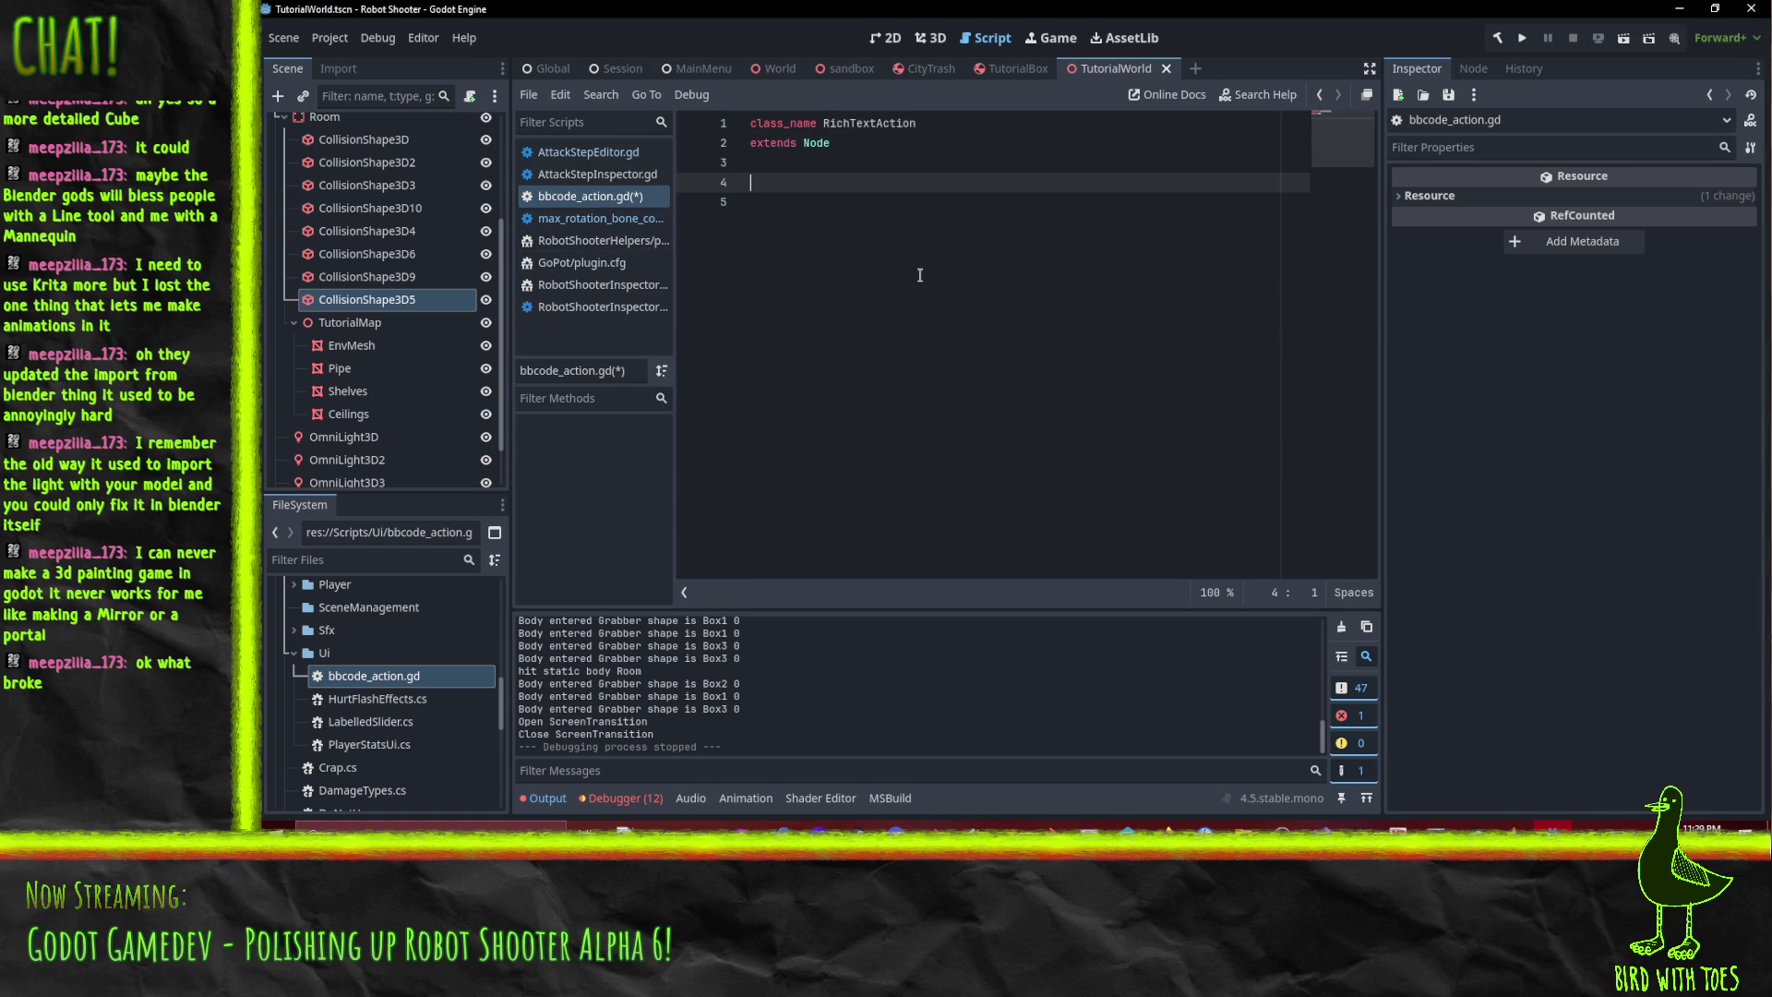